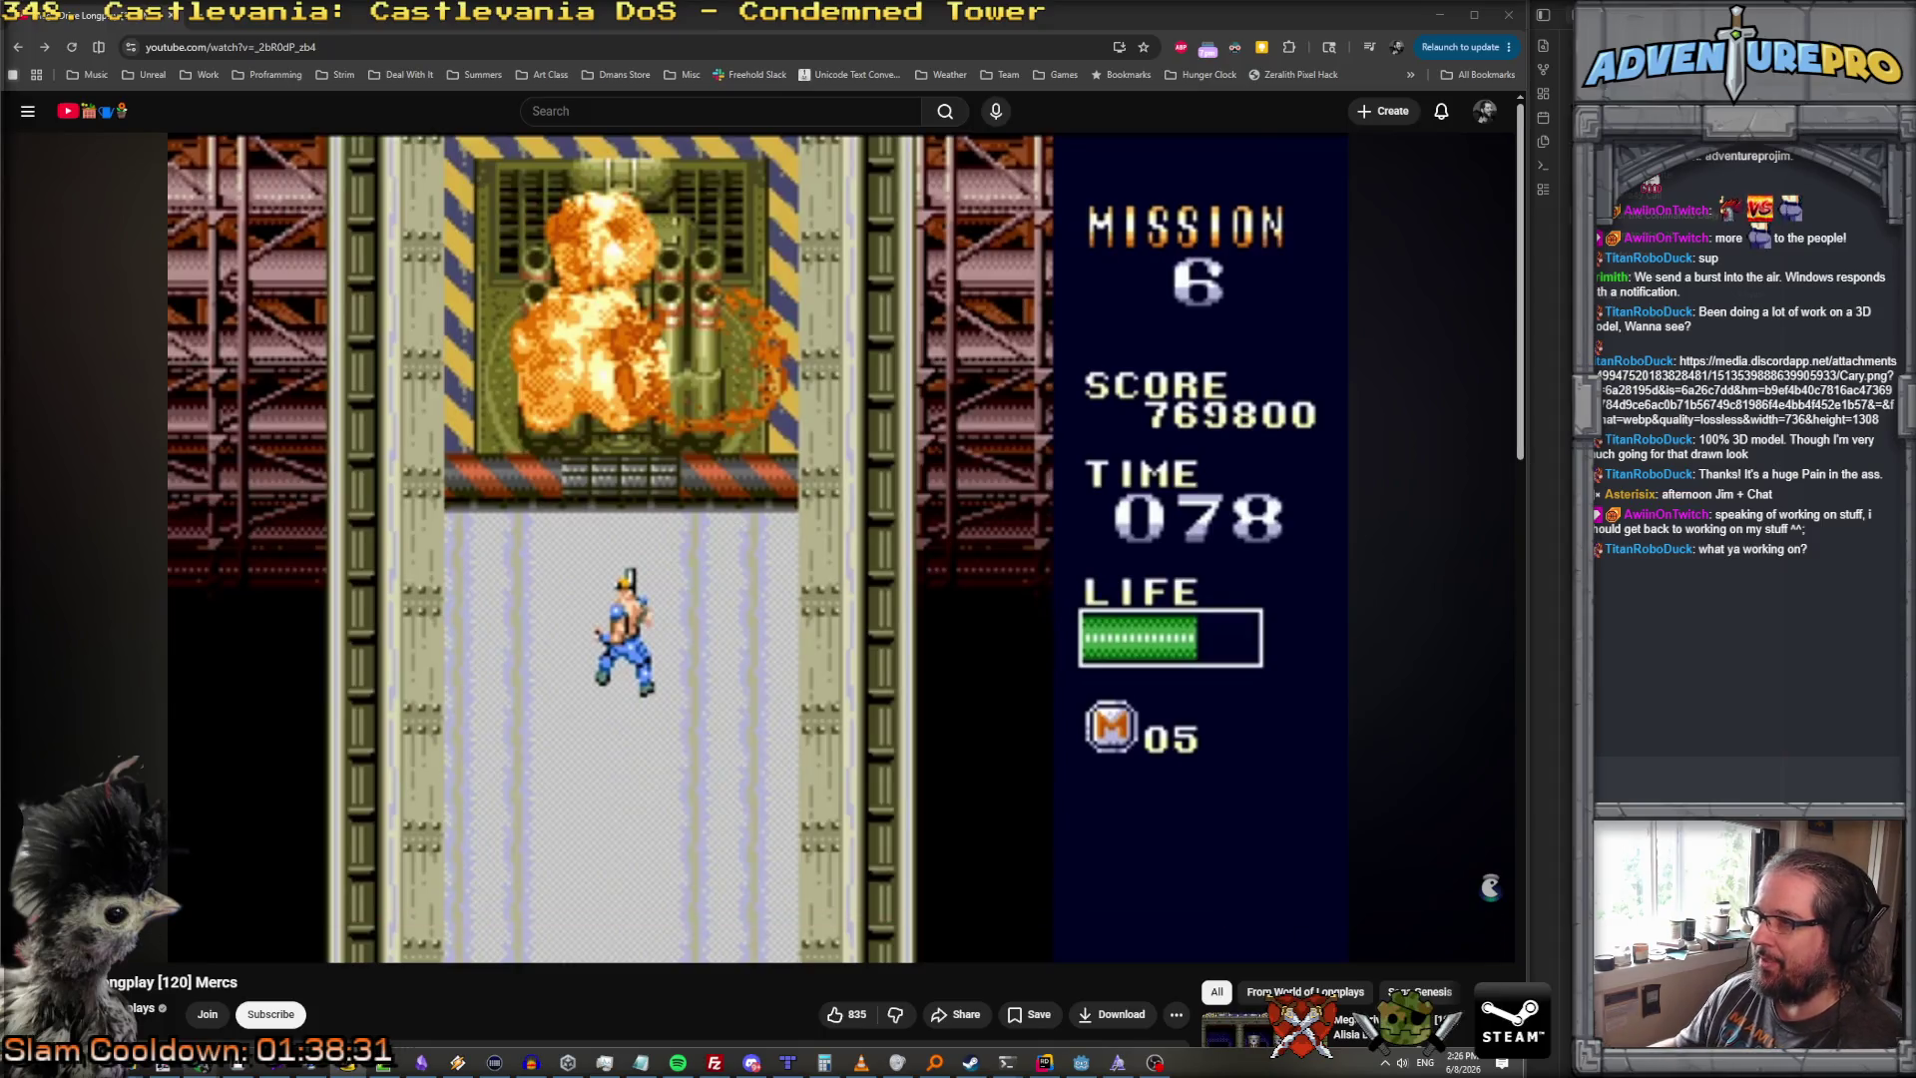
Step: Switch from the YouTube longplay back to EnemyCombatant_Calliope.cs in Rider
key("alt+Tab")
scroll(742, 409, "up", 15)
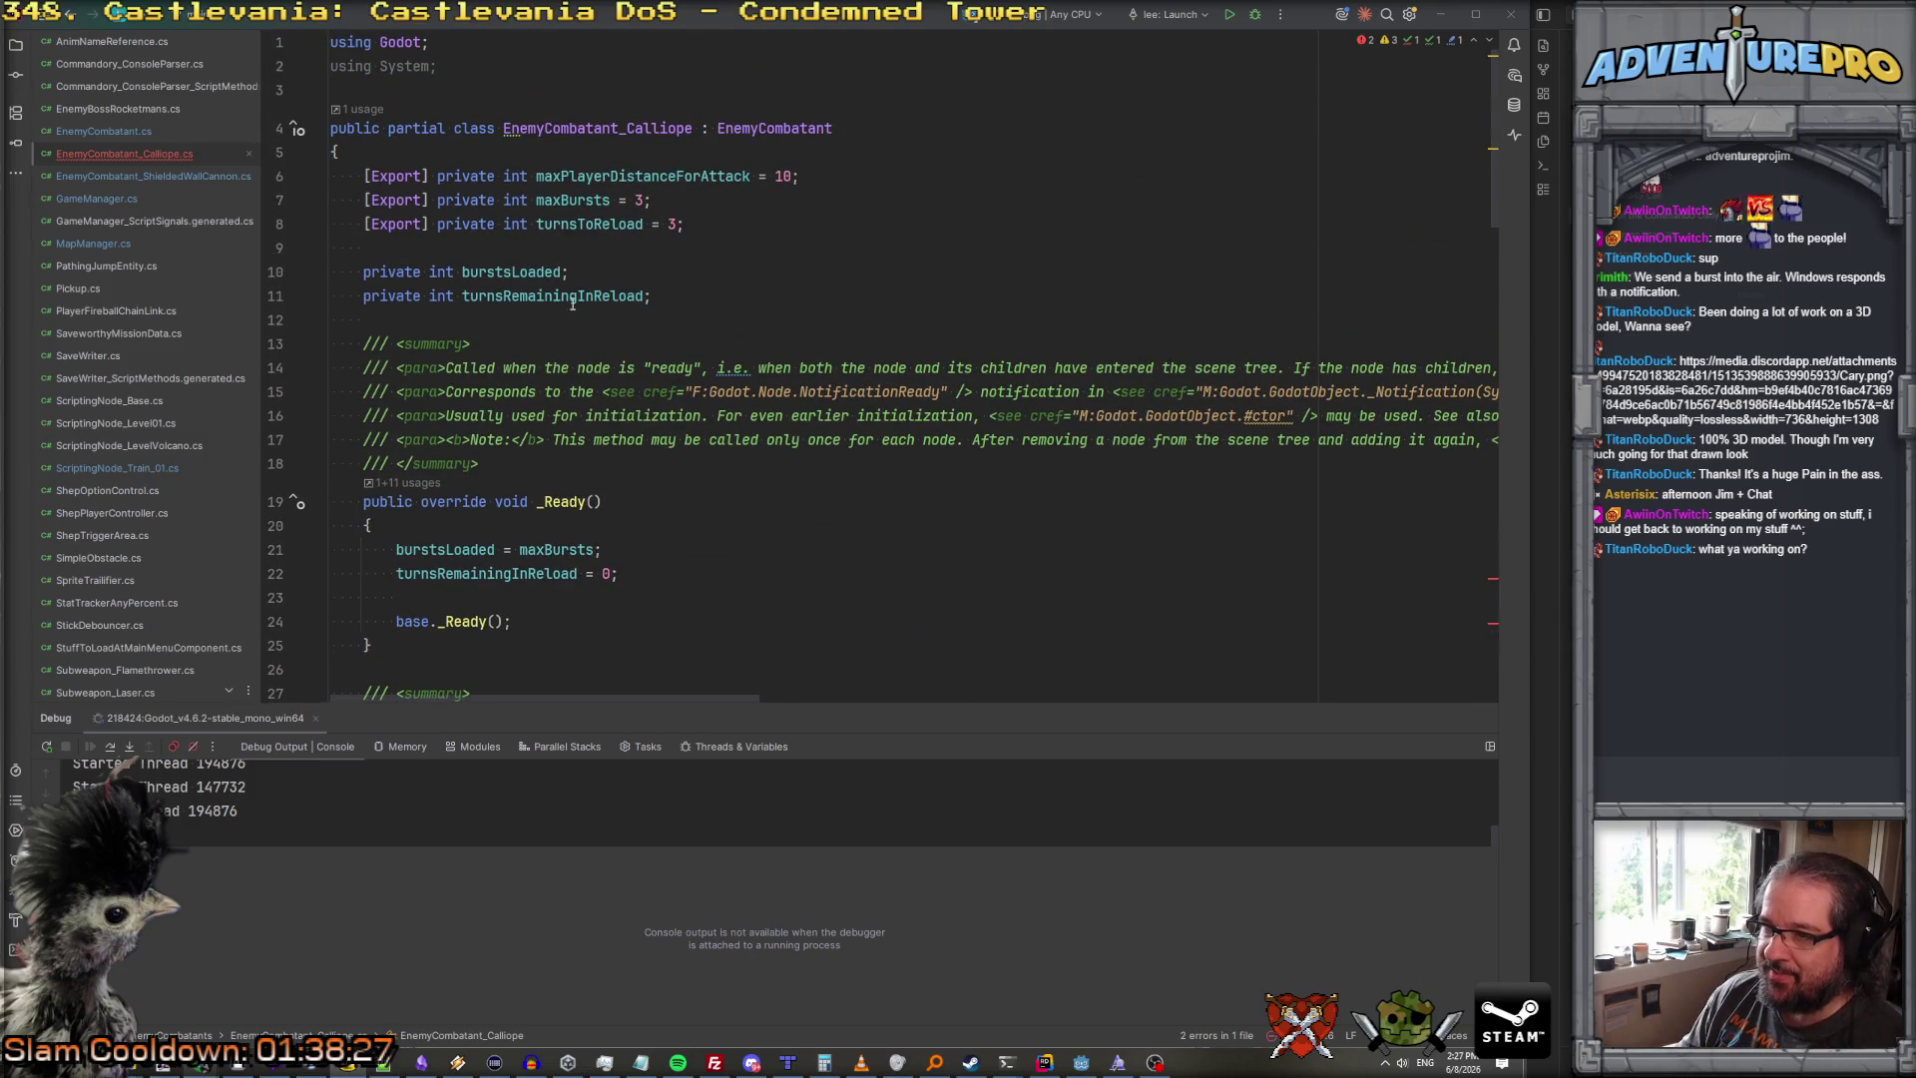
scroll(574, 295, "down", 12)
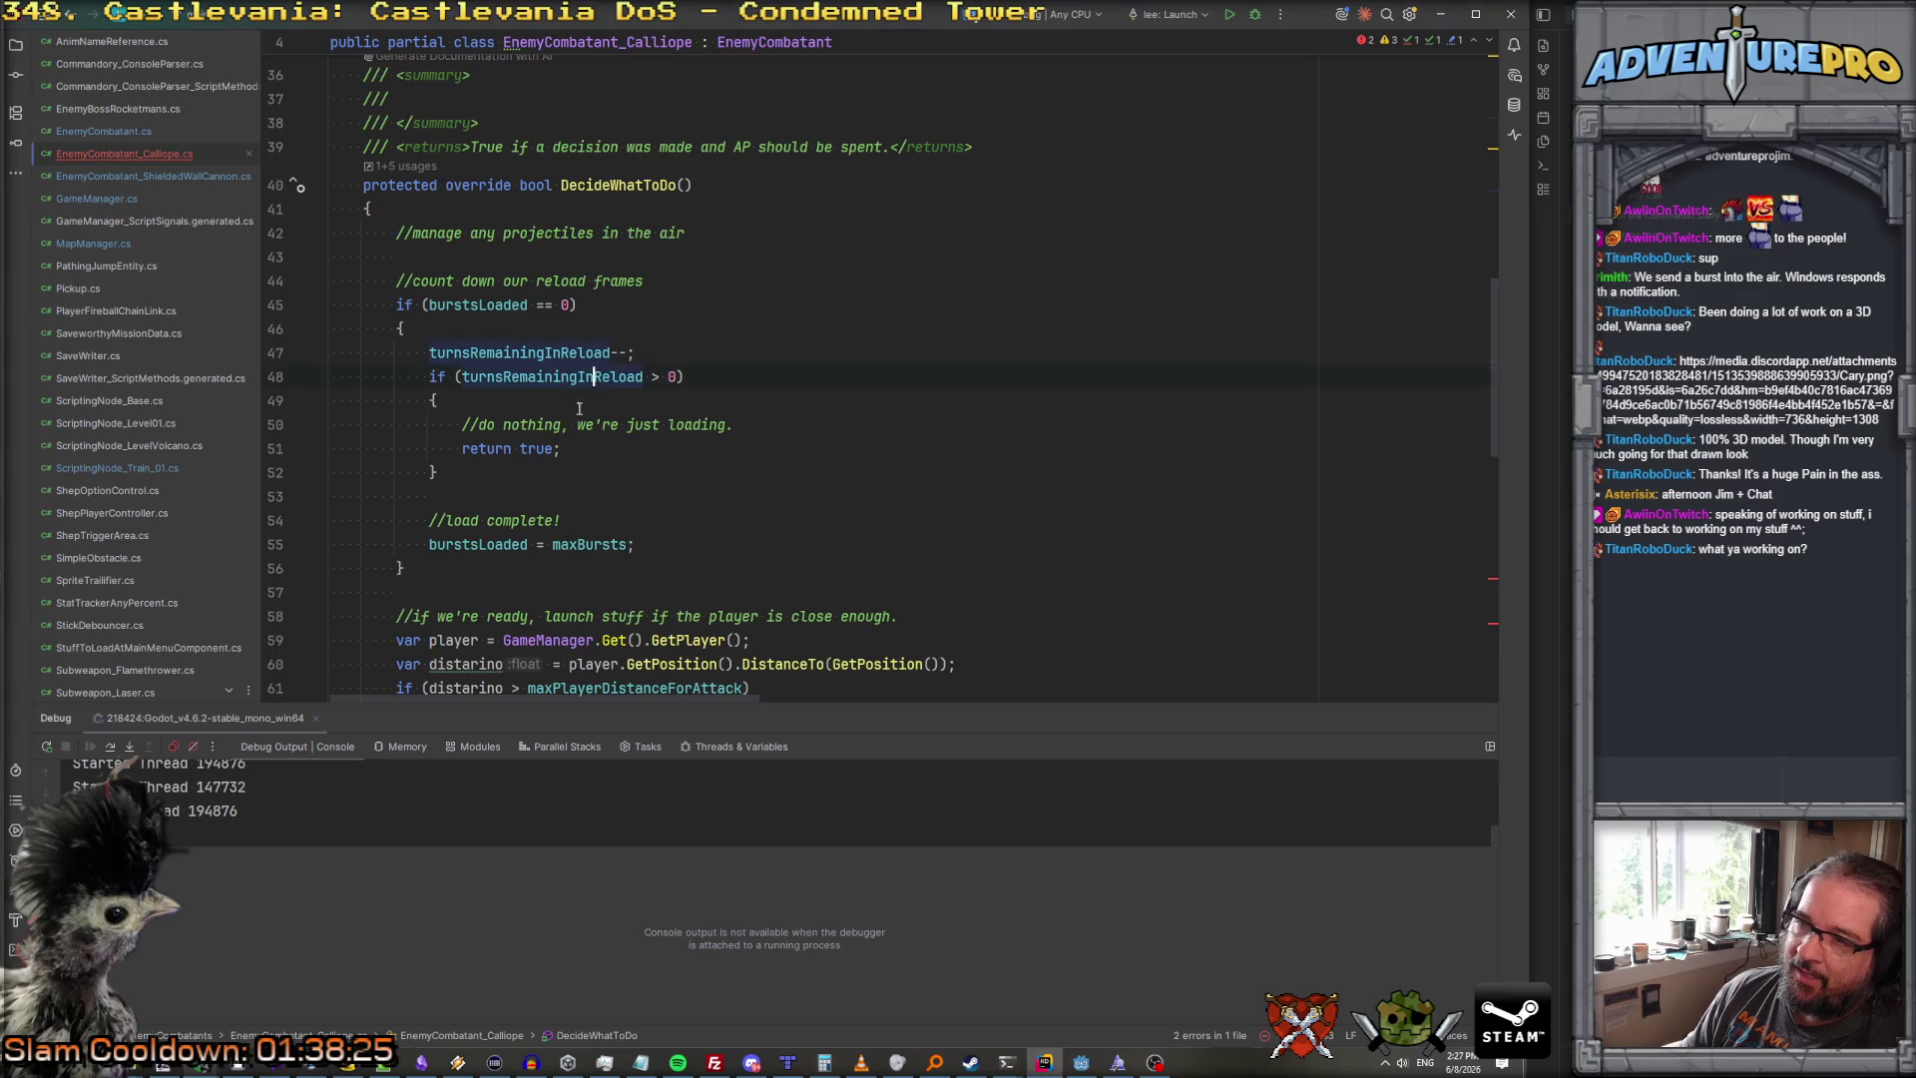
scroll(583, 400, "down", 5)
left_click(593, 355)
scroll(594, 466, "down", 1)
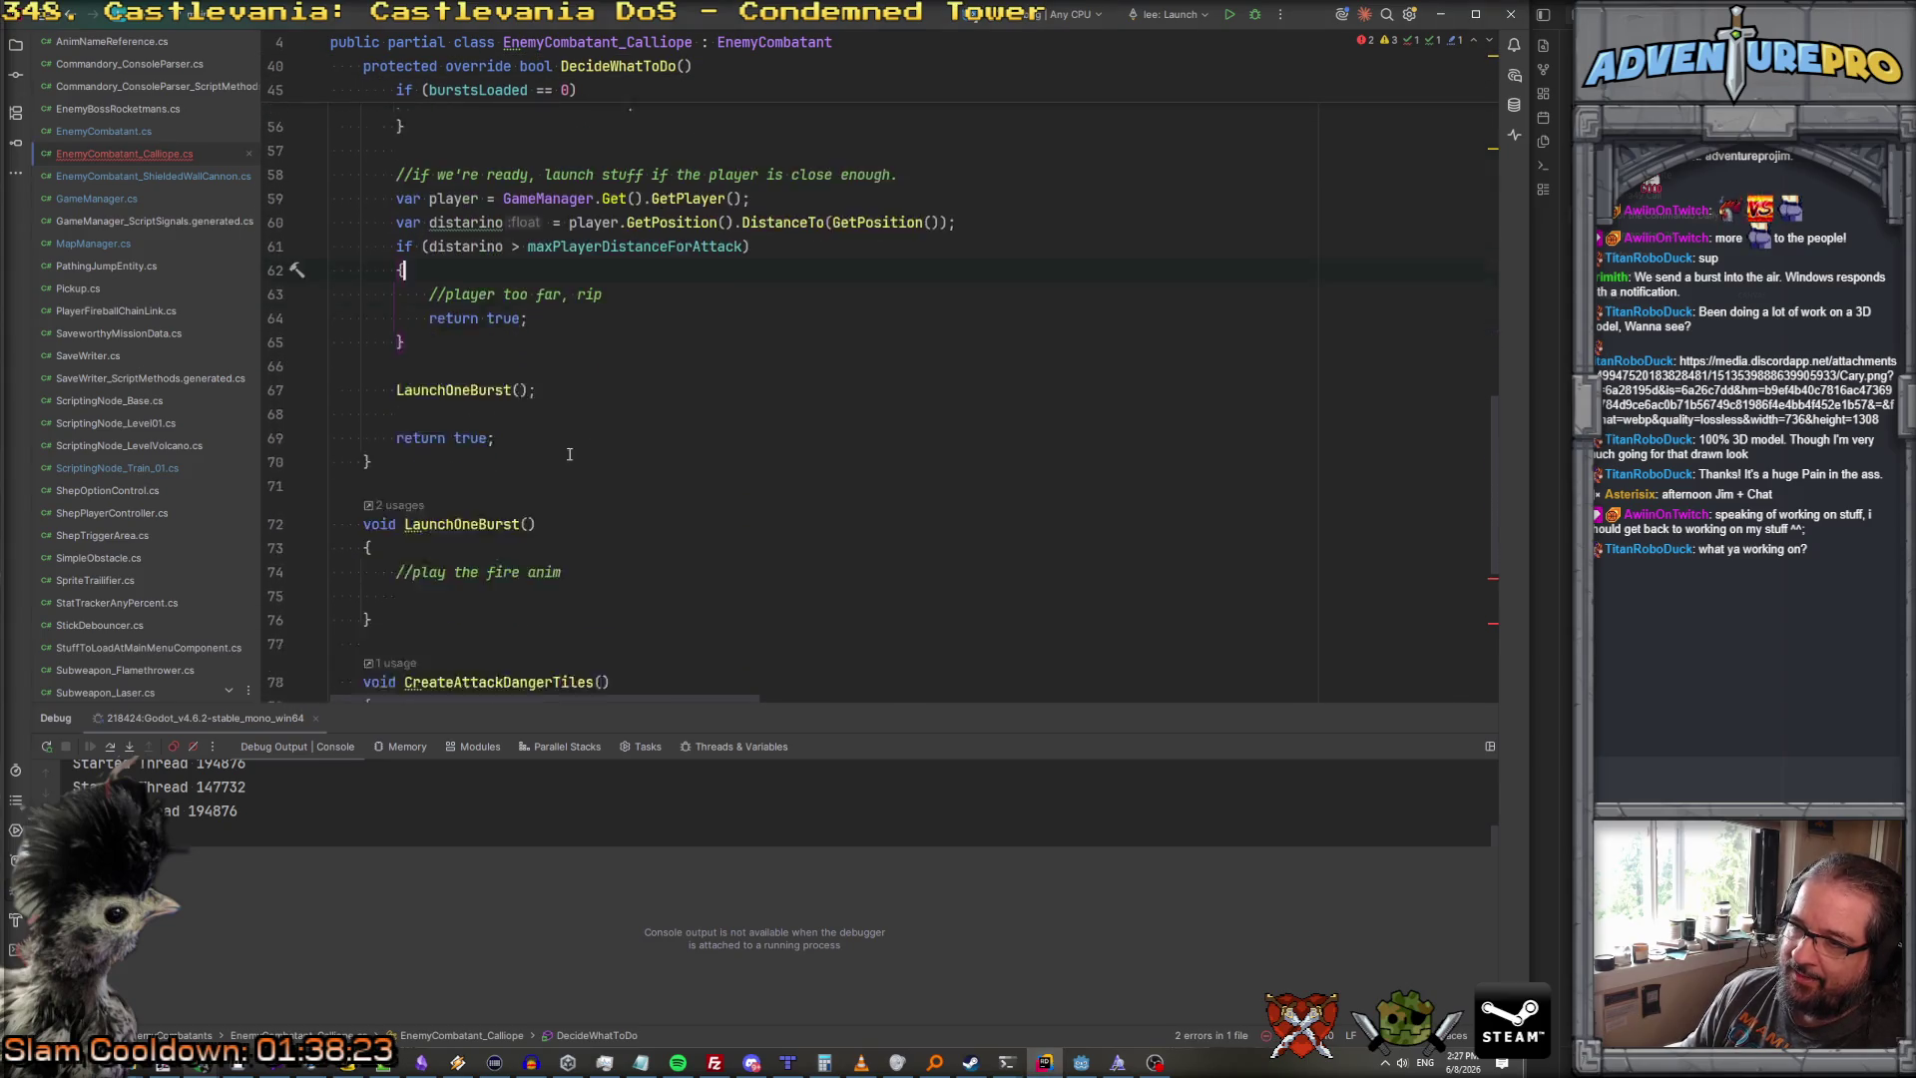
scroll(594, 466, "down", 1)
left_click(469, 329)
left_click(469, 305)
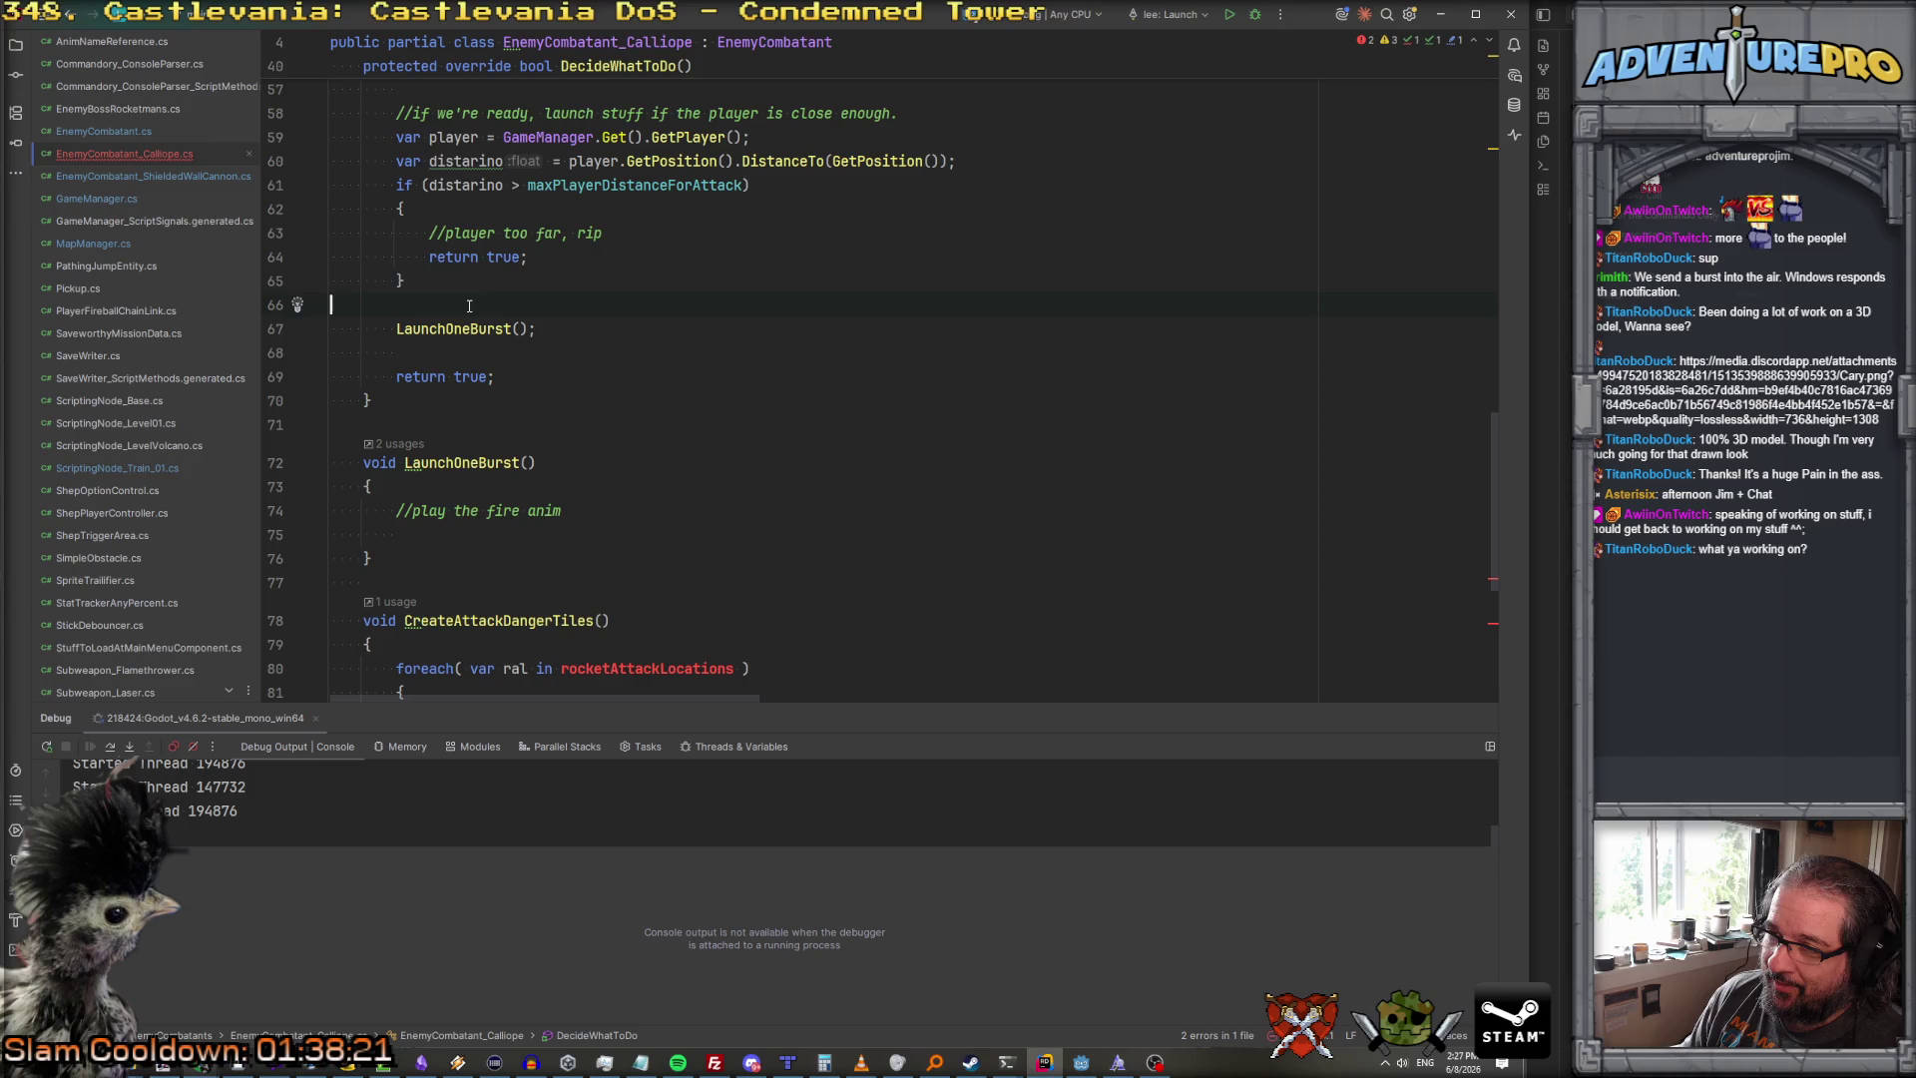
scroll(465, 335, "up", 10)
scroll(465, 335, "up", 8)
left_click(794, 301)
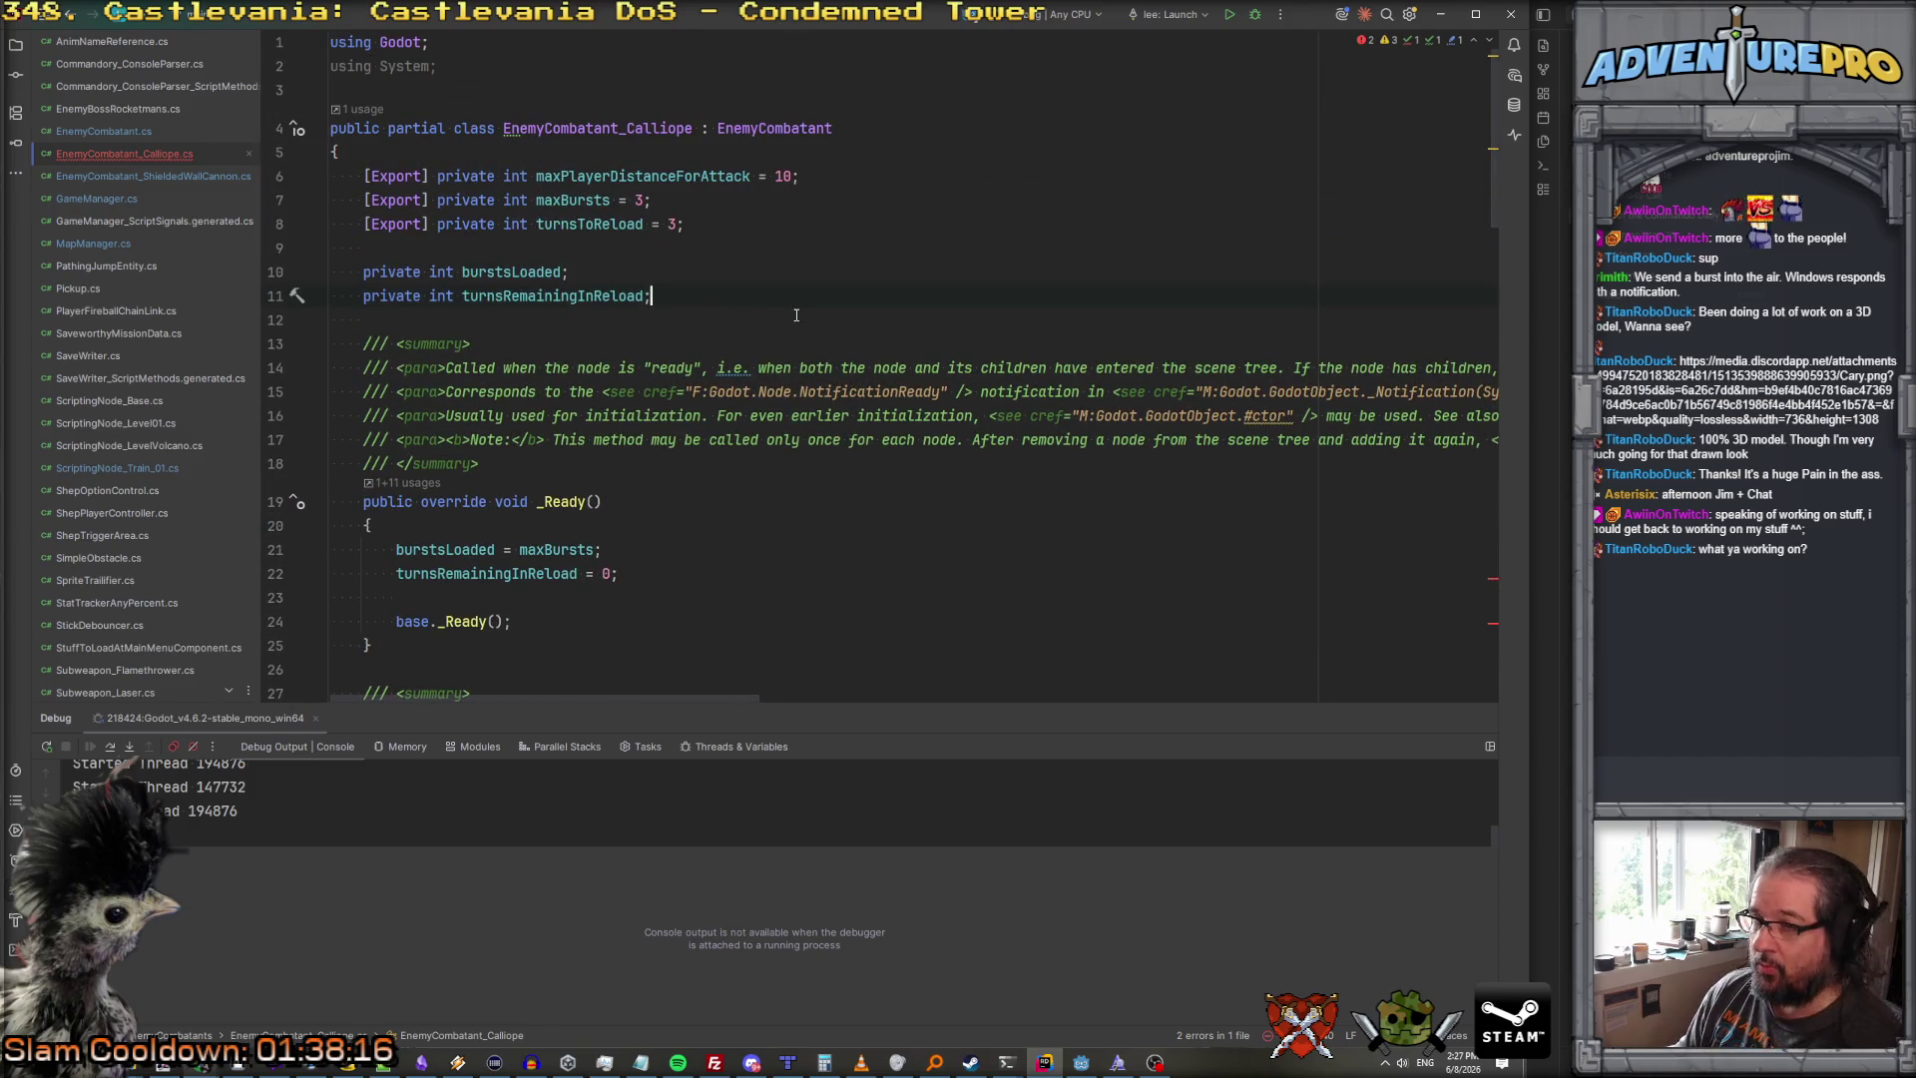
Step: Add an exported field '[Export] private int turnsBetweenBursts = 1;' under the exported fields
key("Up")
key("Up")
key("Return")
key("Return")
key("Up")
key("Up")
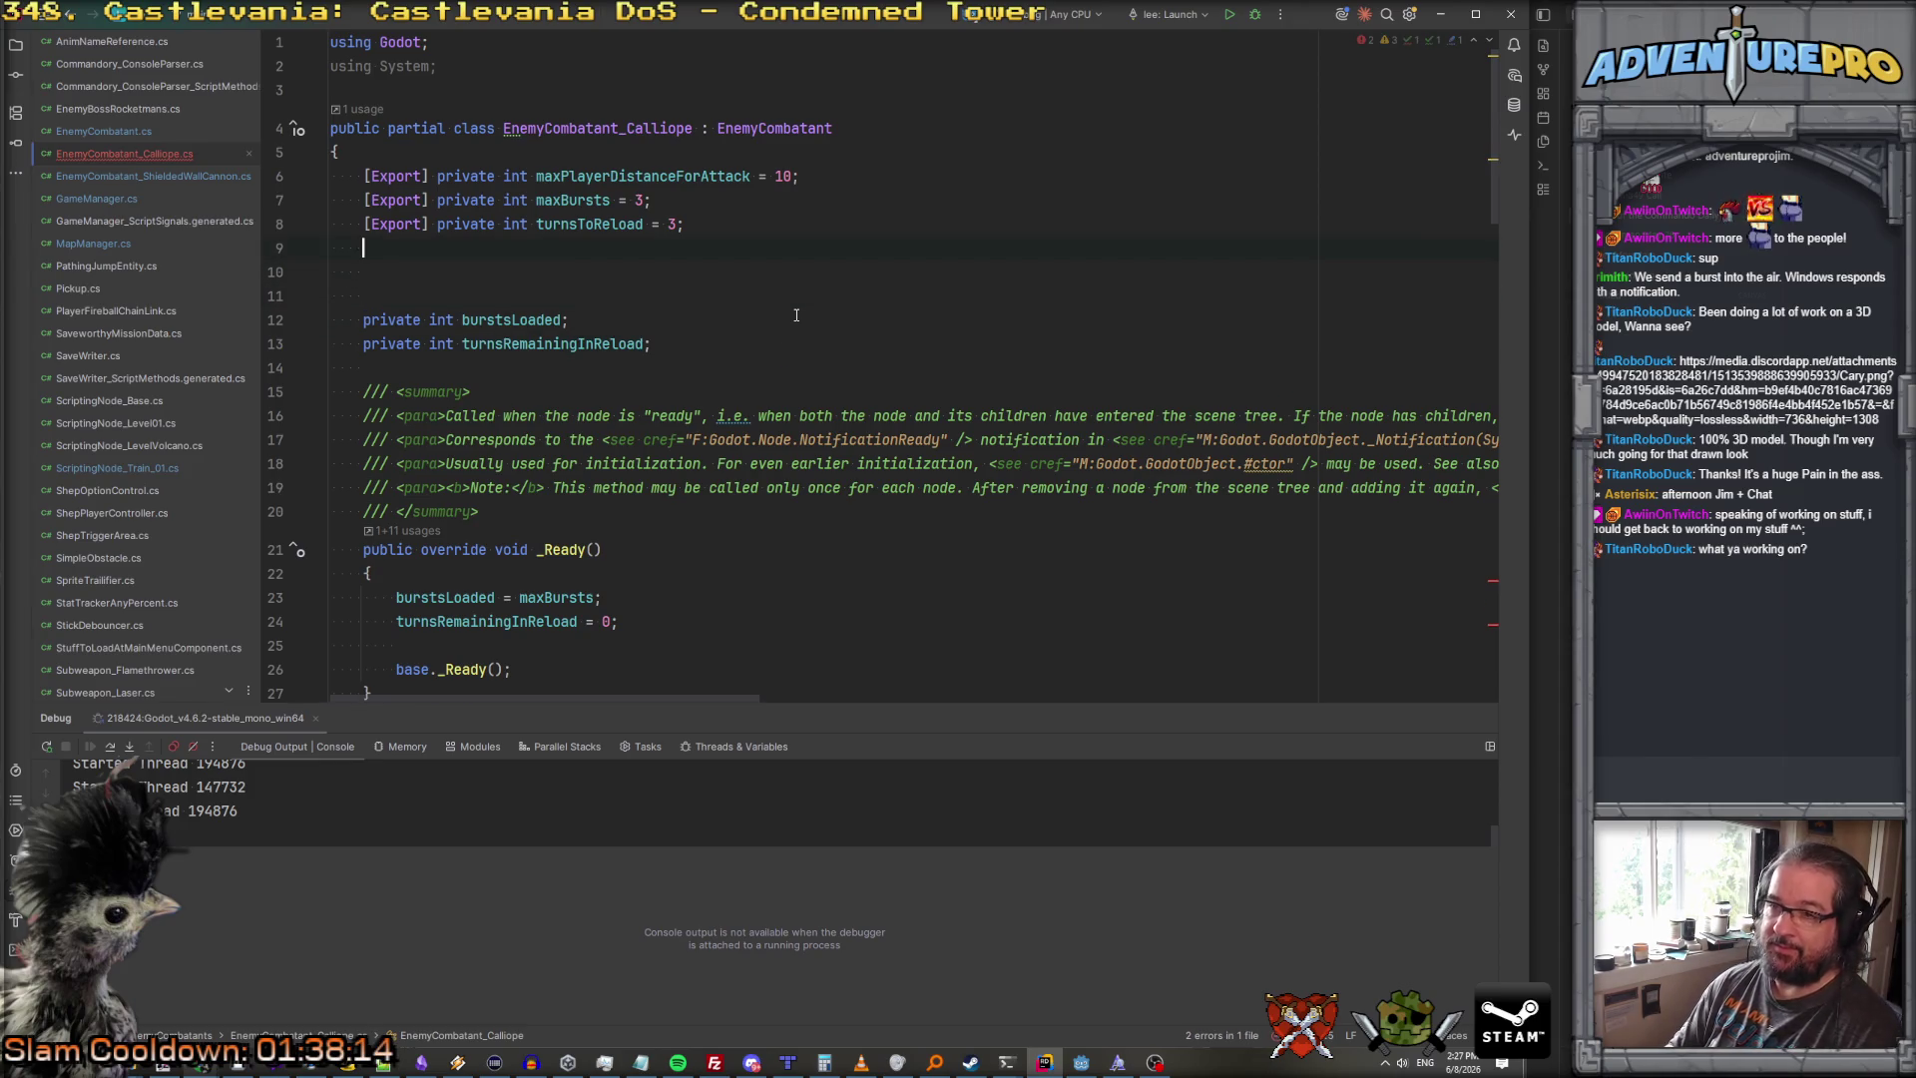
type("[Export] p")
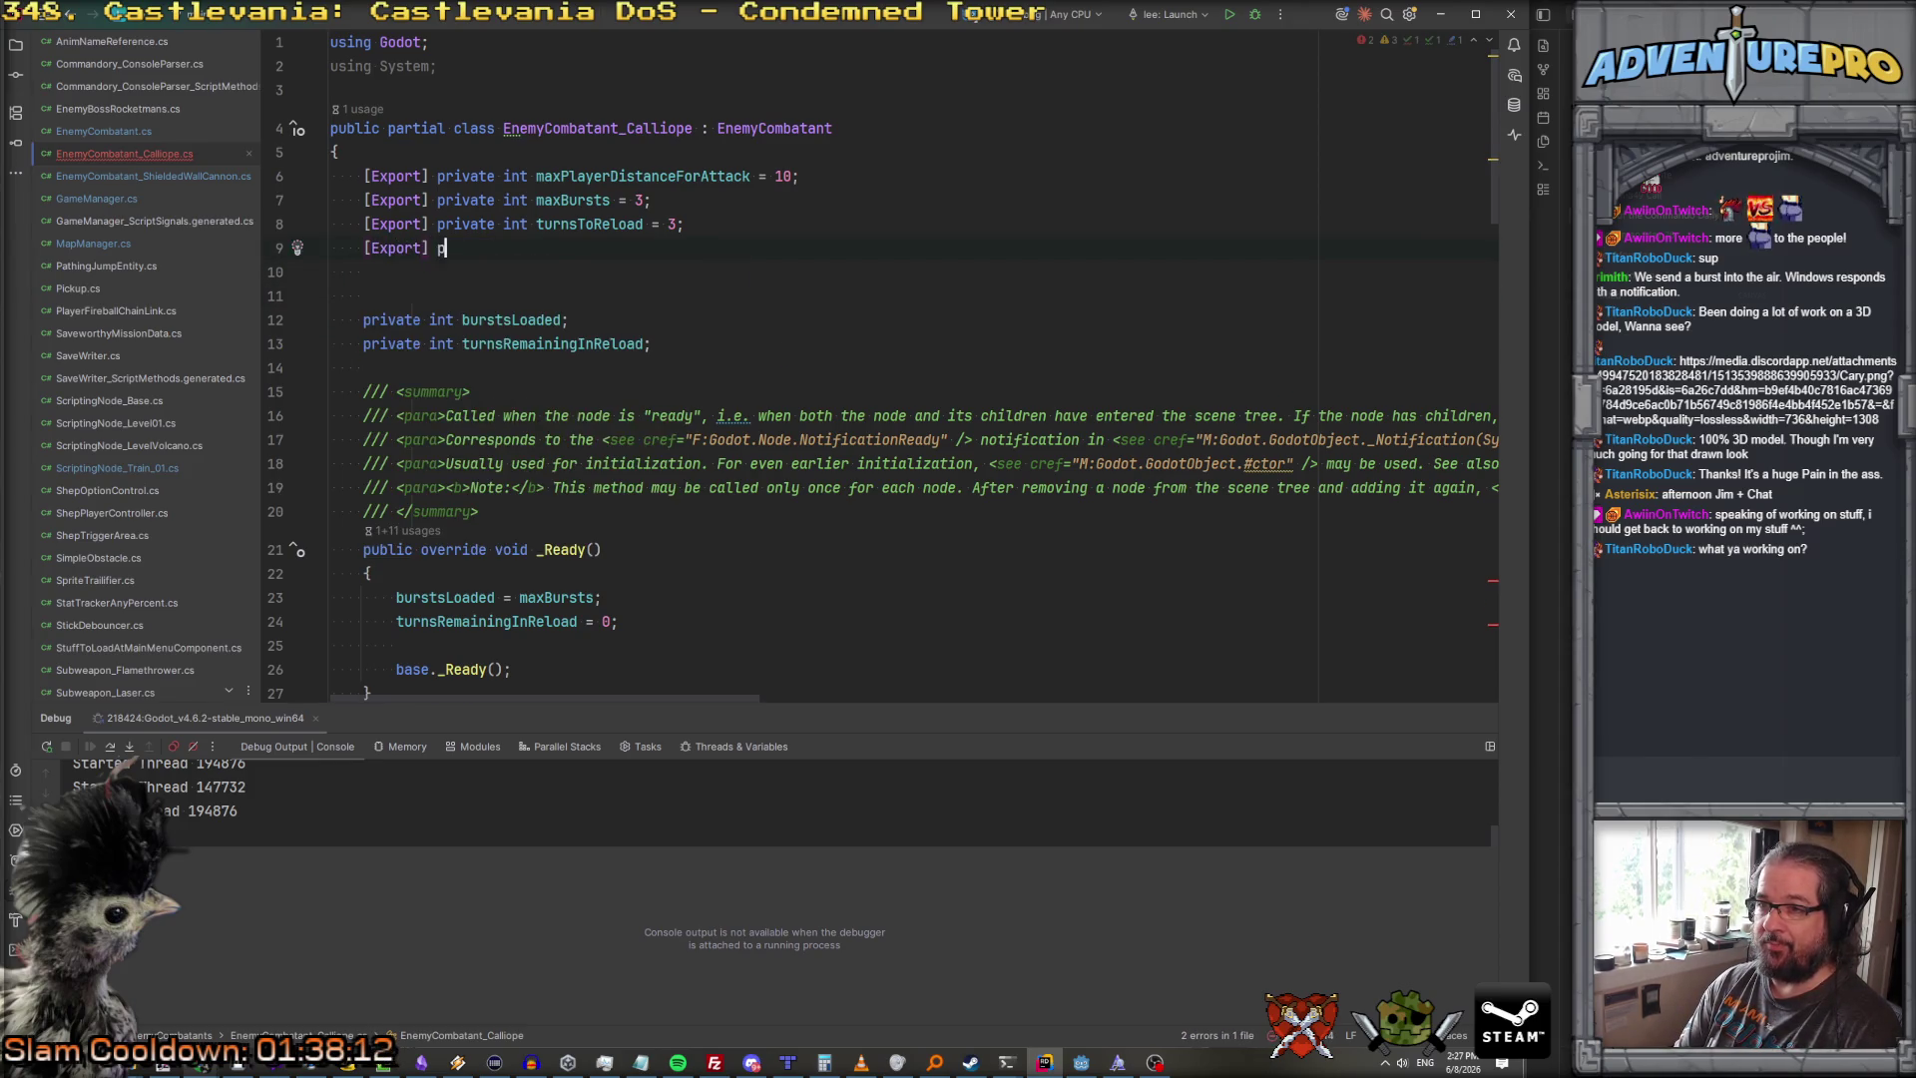
type("riva")
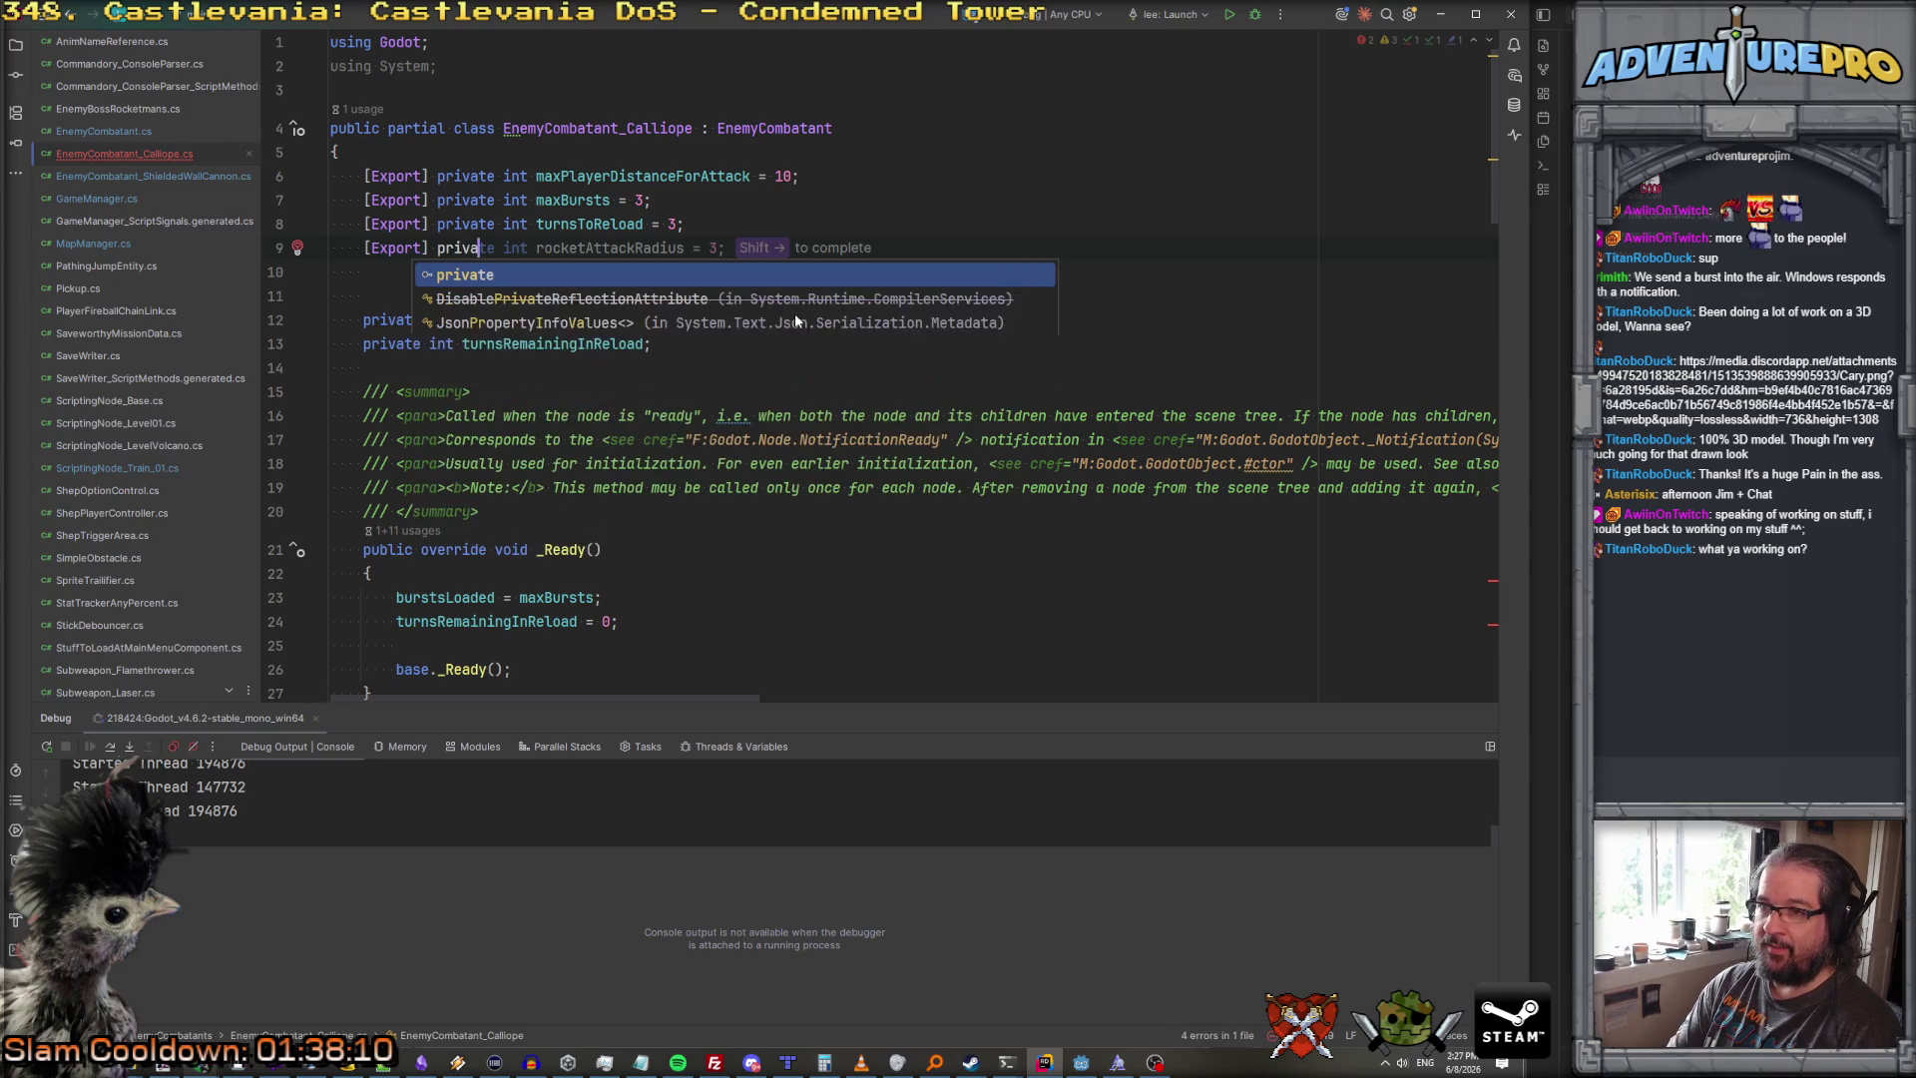
type("te int delaysB")
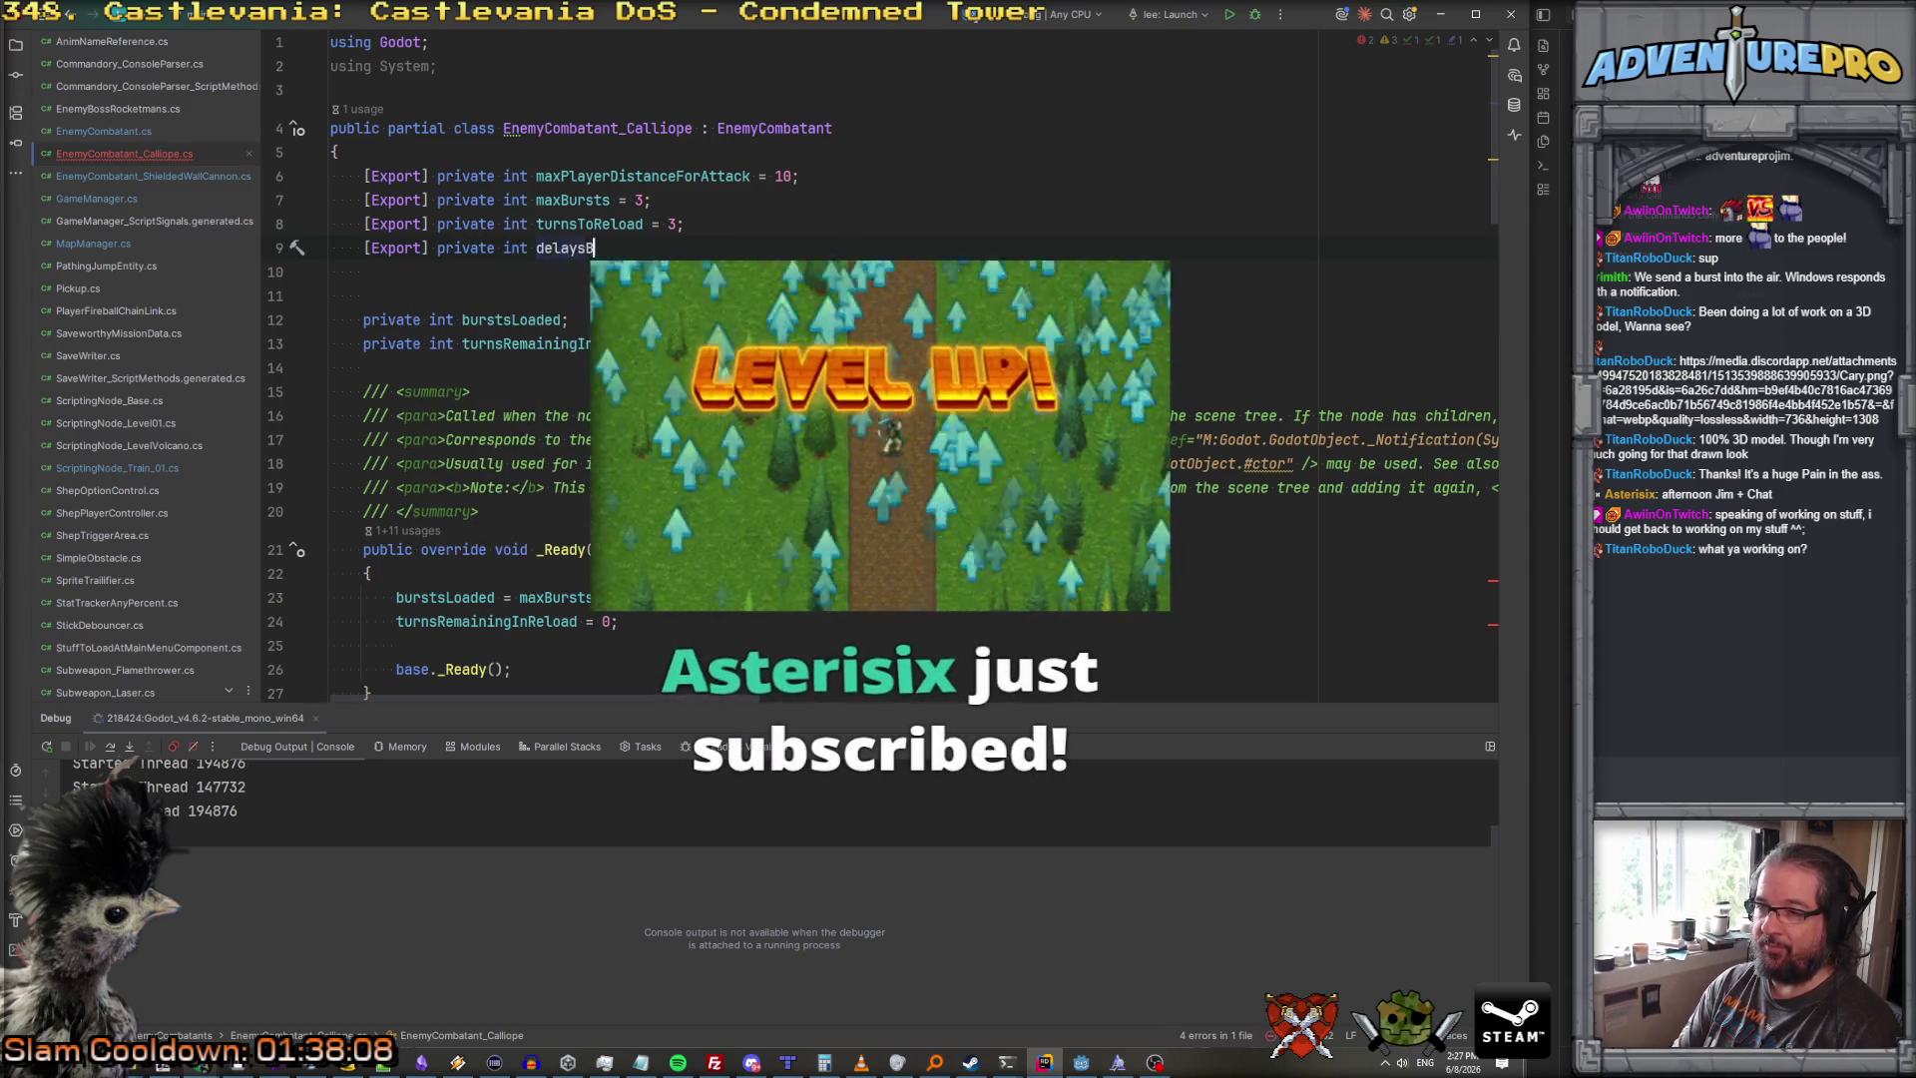
key("BackSpace")
key("BackSpace")
type("Between")
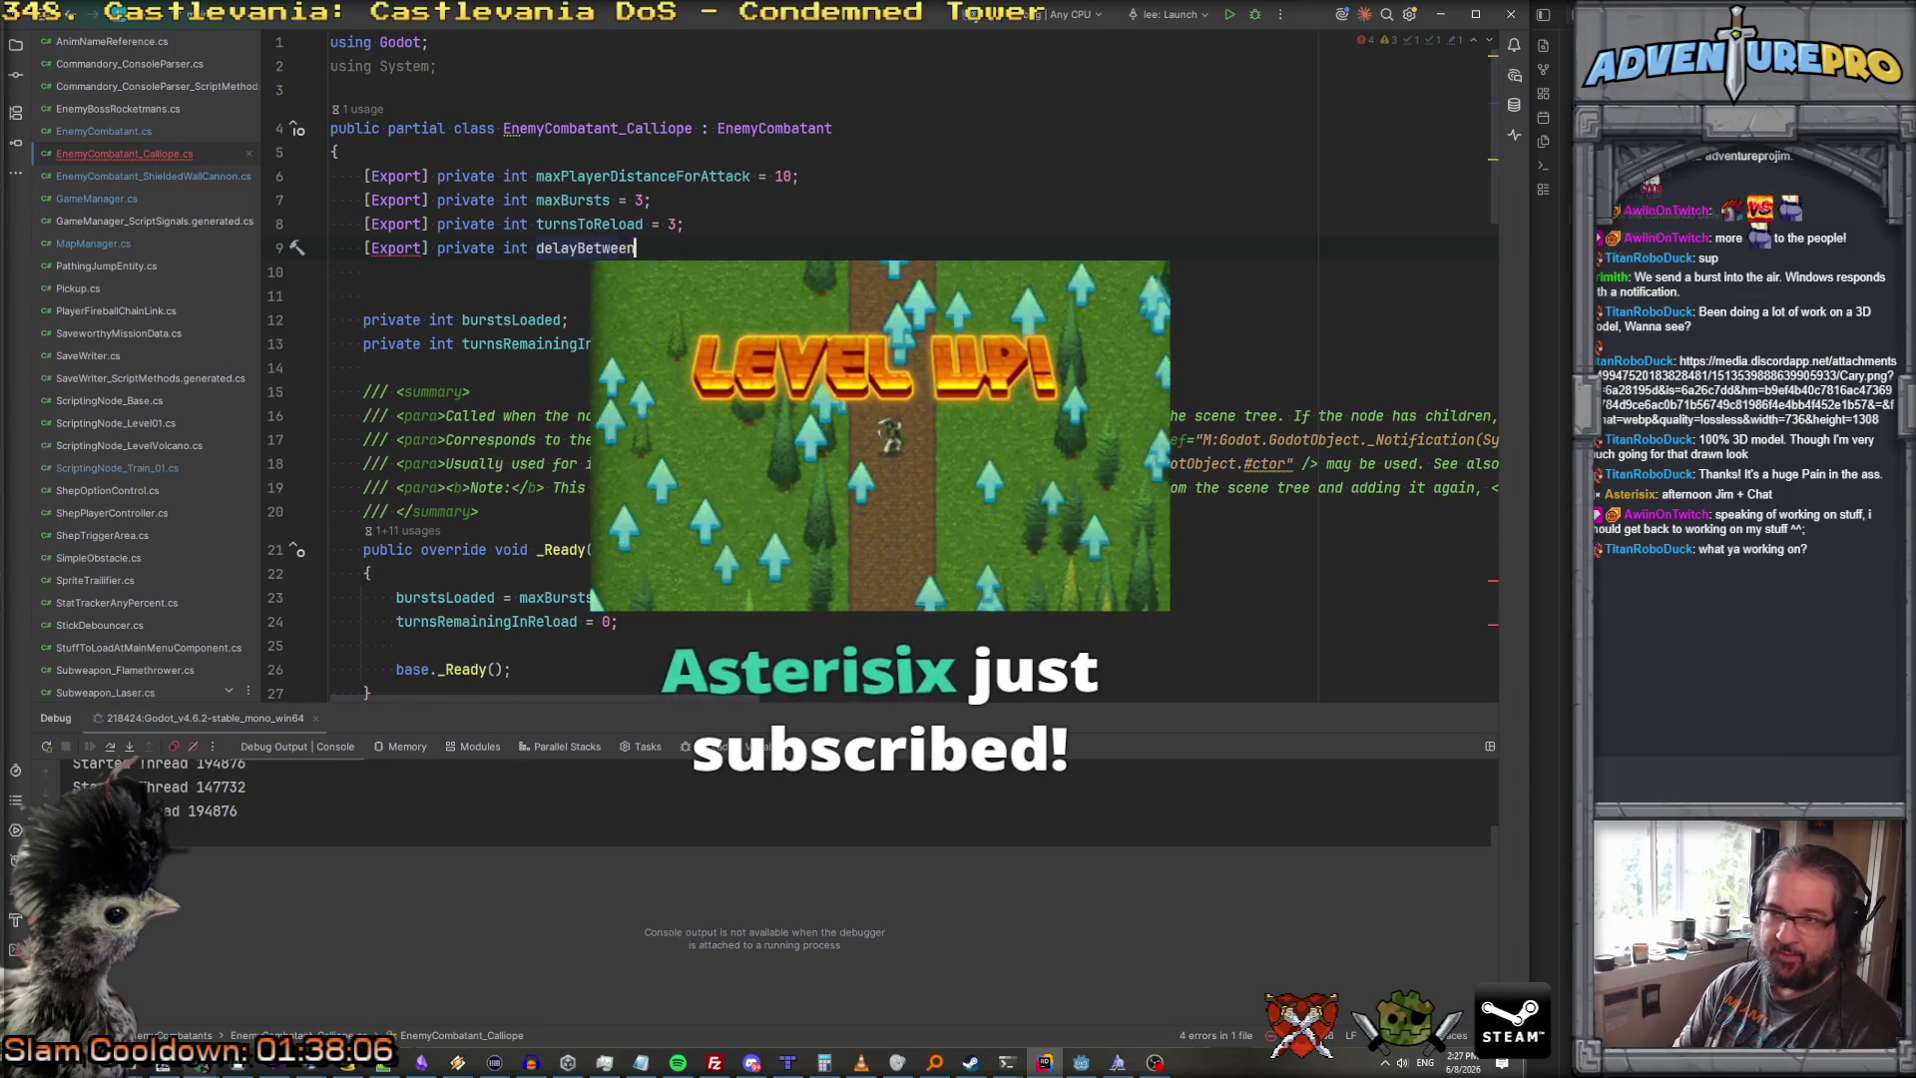
type("Bursts")
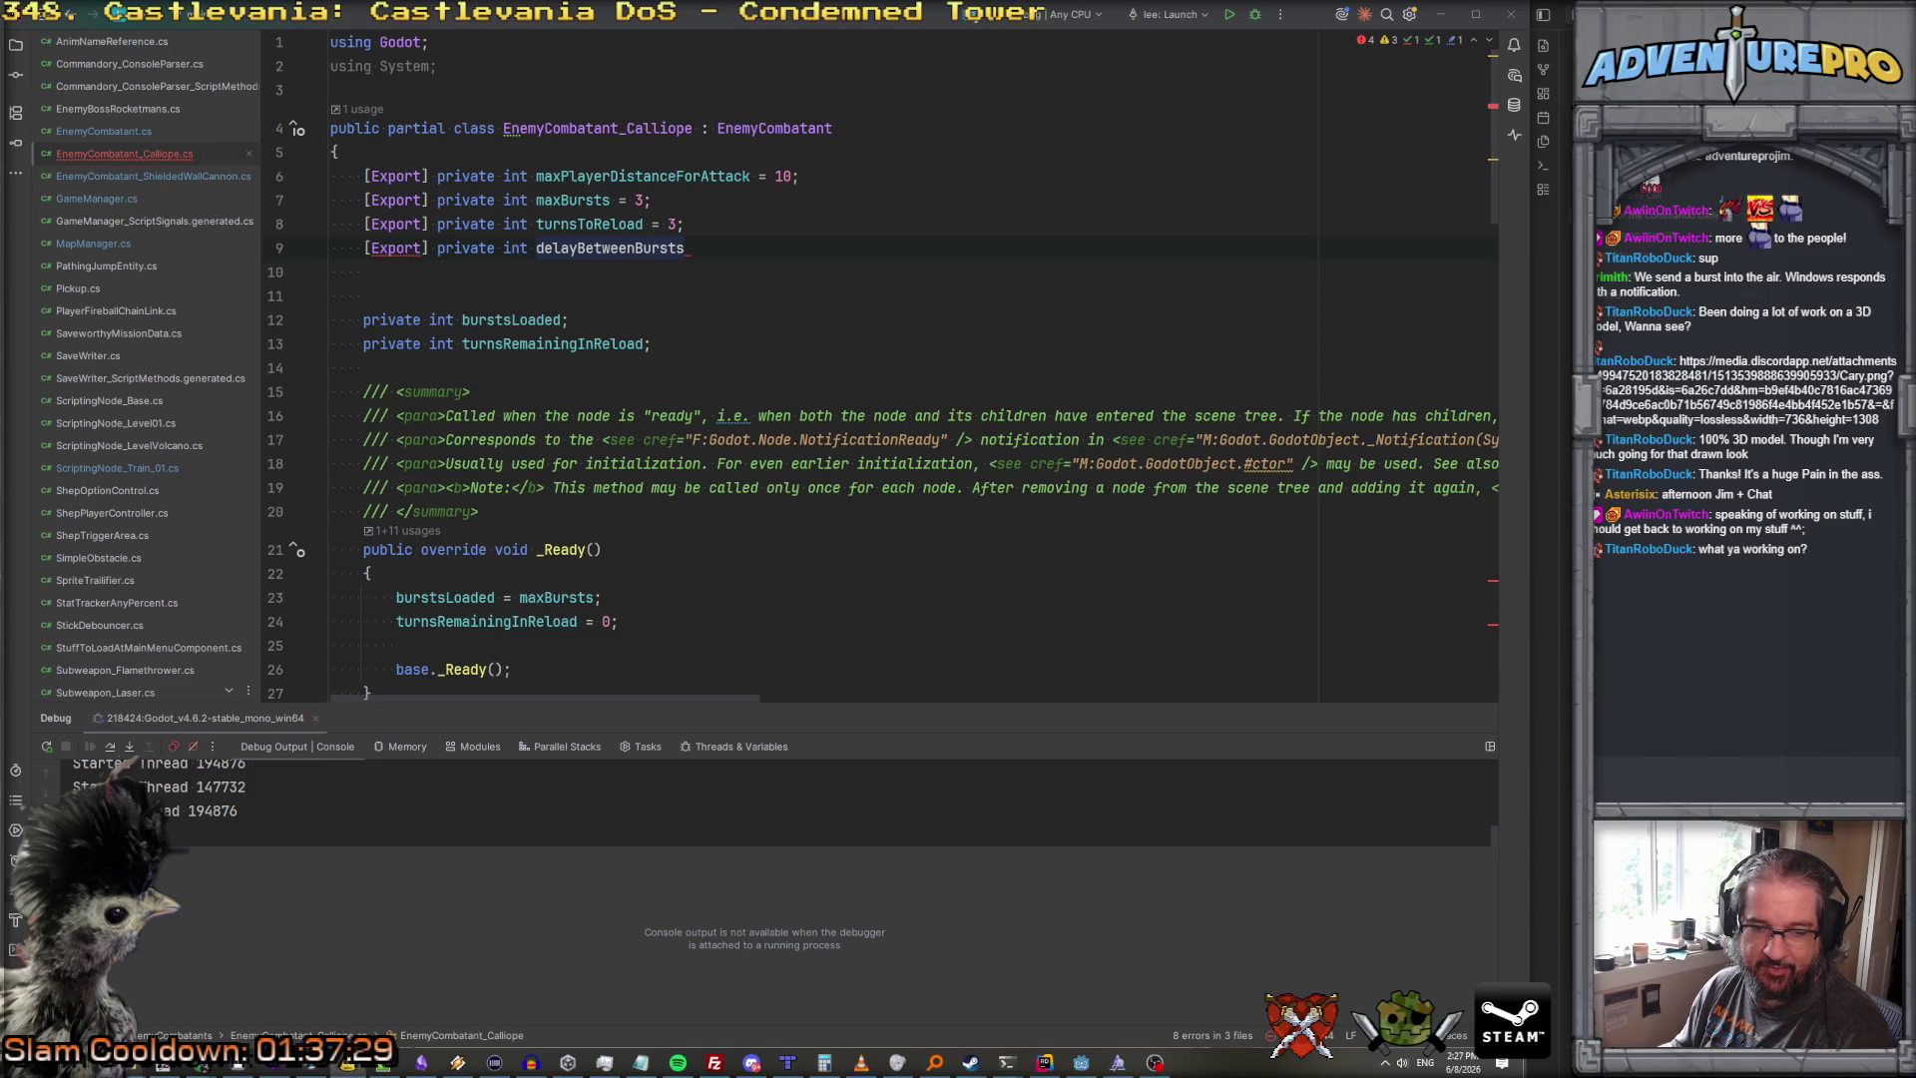
scroll(720, 299, "down", 5)
scroll(721, 299, "up", 5)
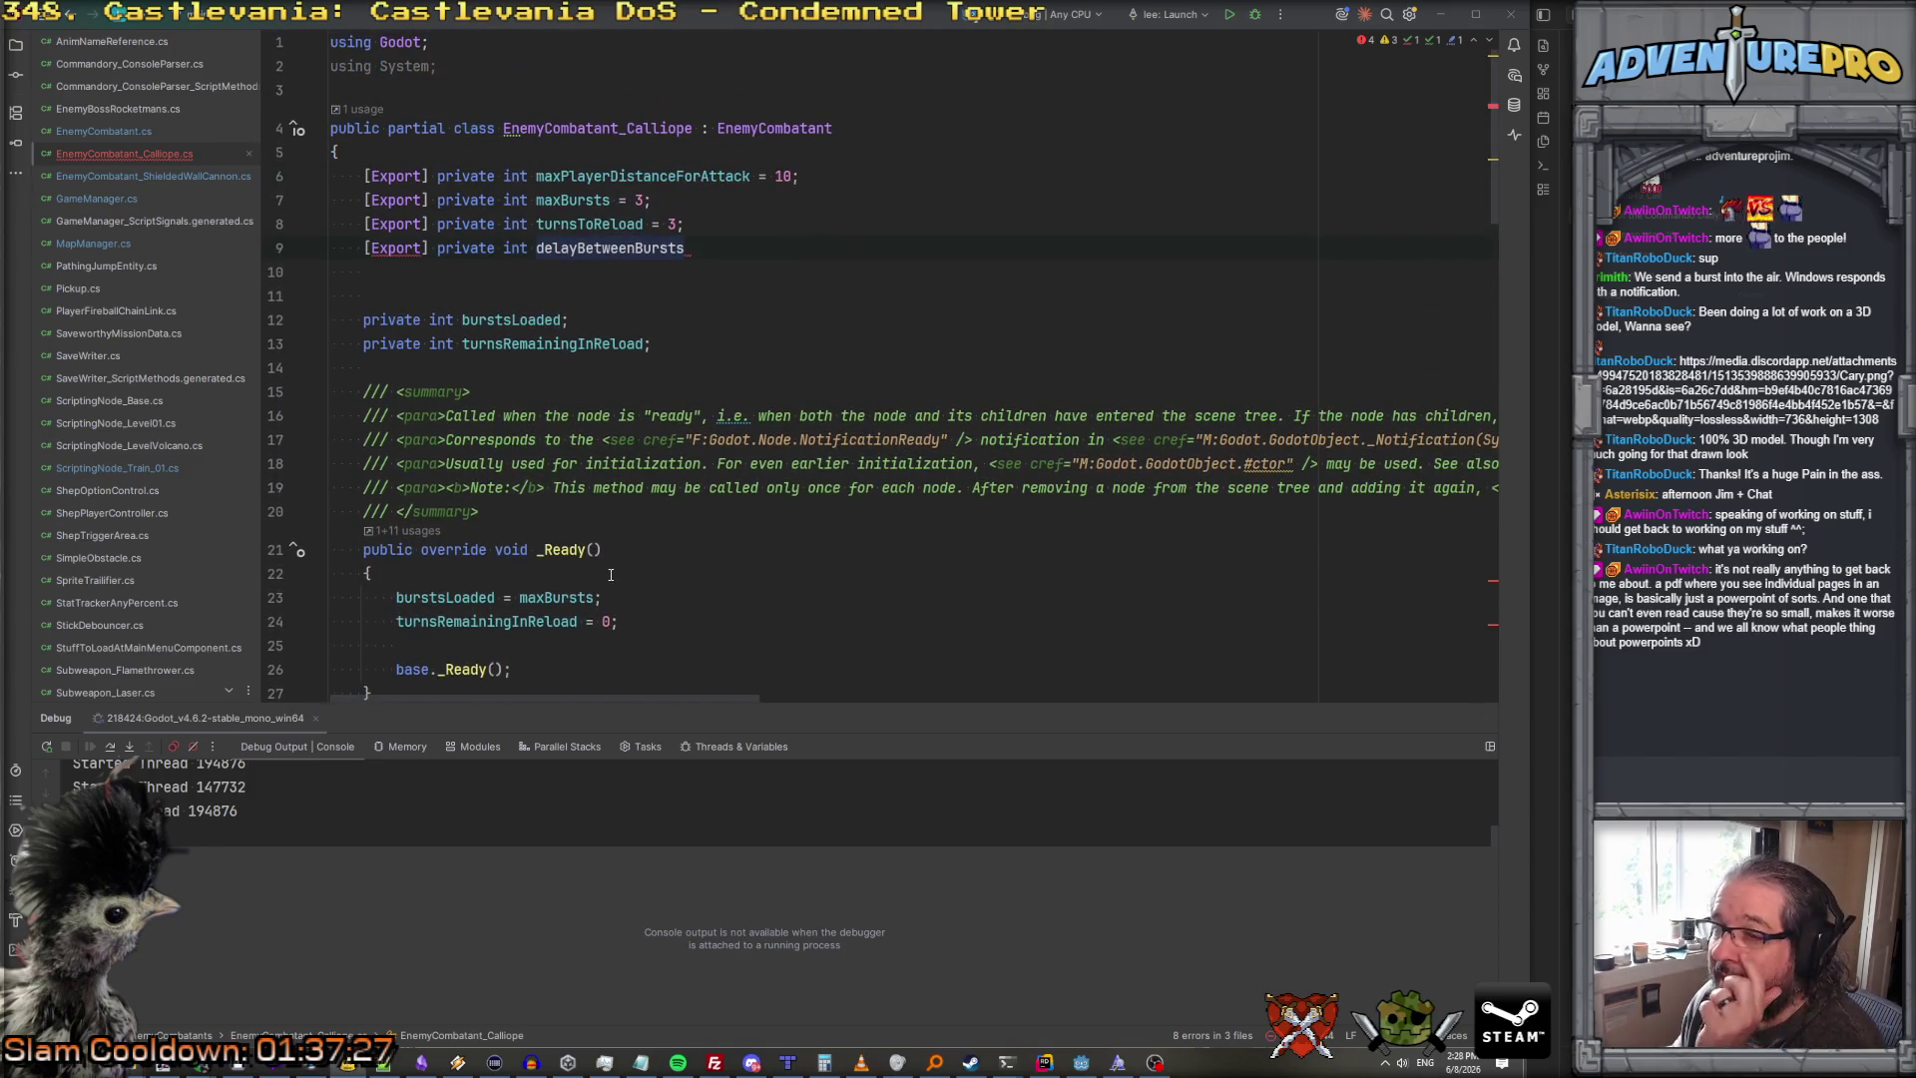
type(" = 1;")
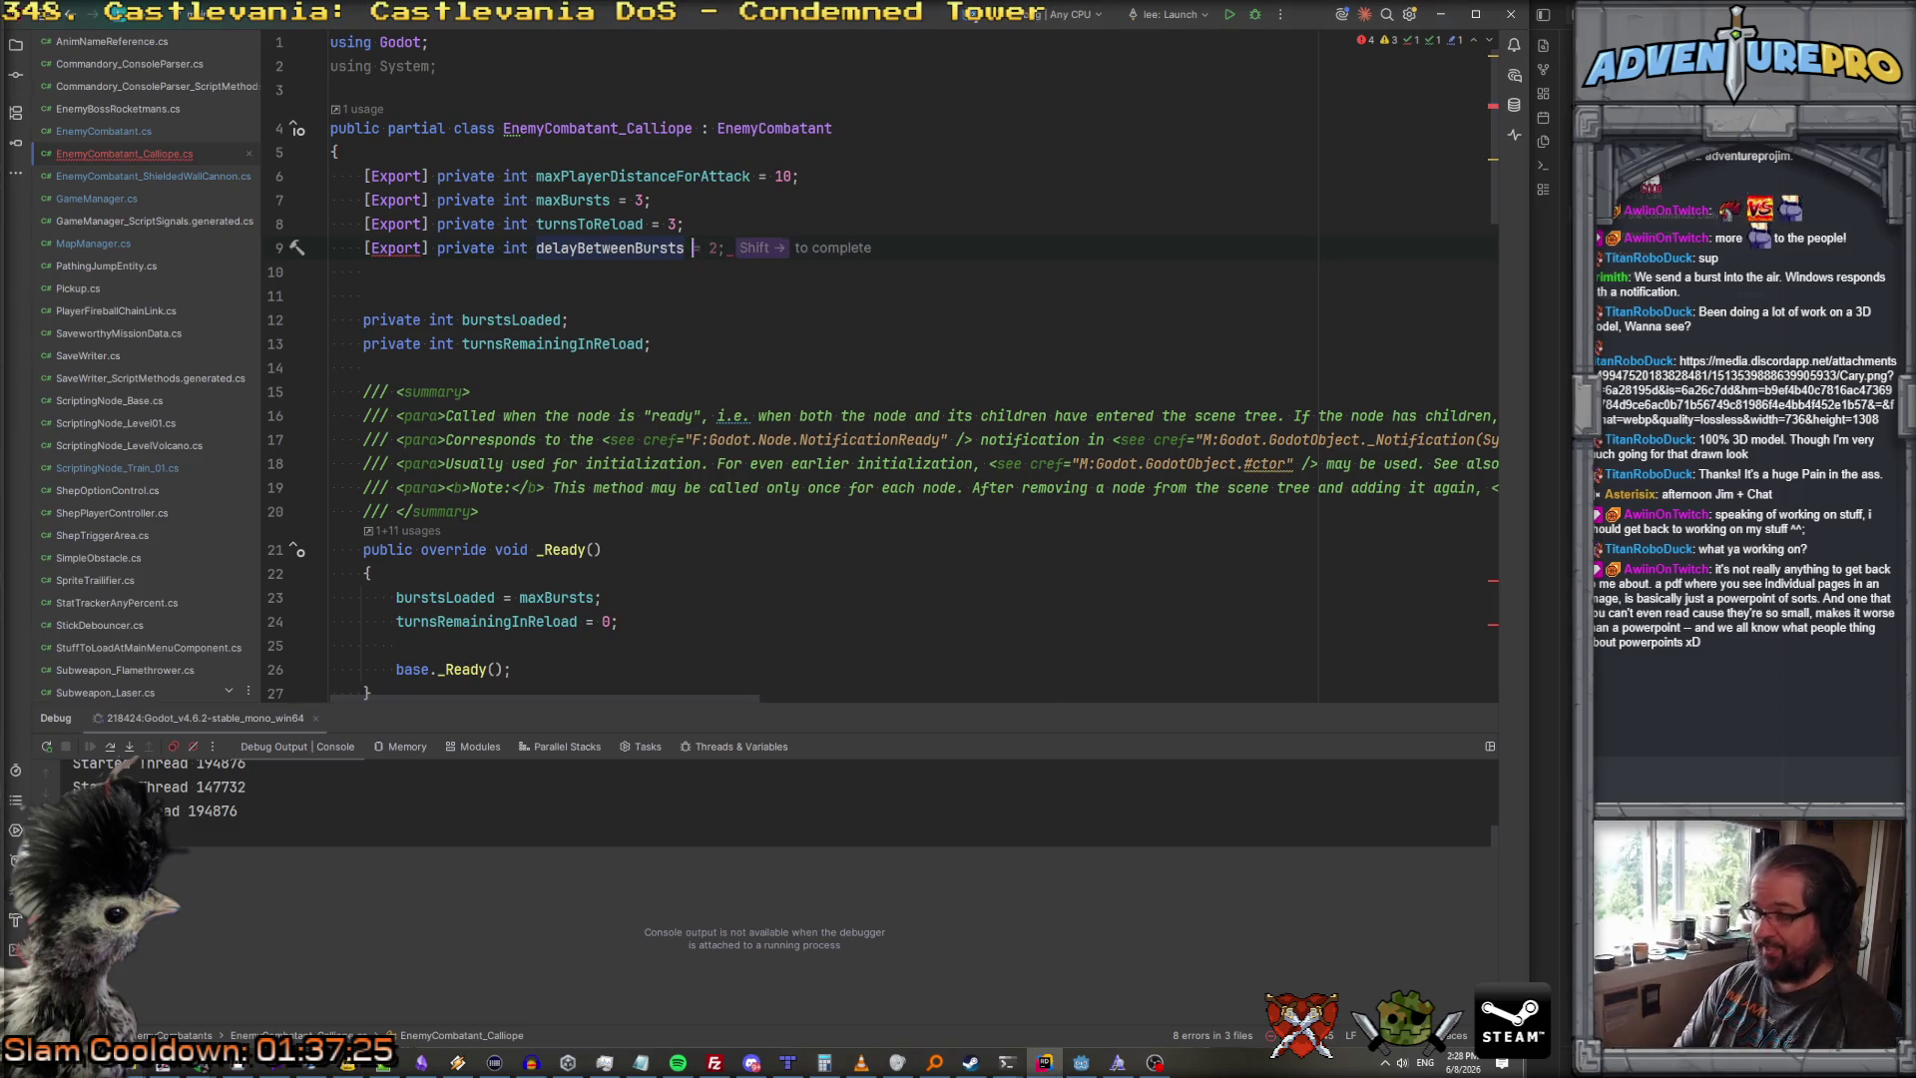
Step: Declare 'private int turnsRemainingBeforeNextBurst;' beside the burst and reload counters
left_click(693, 348)
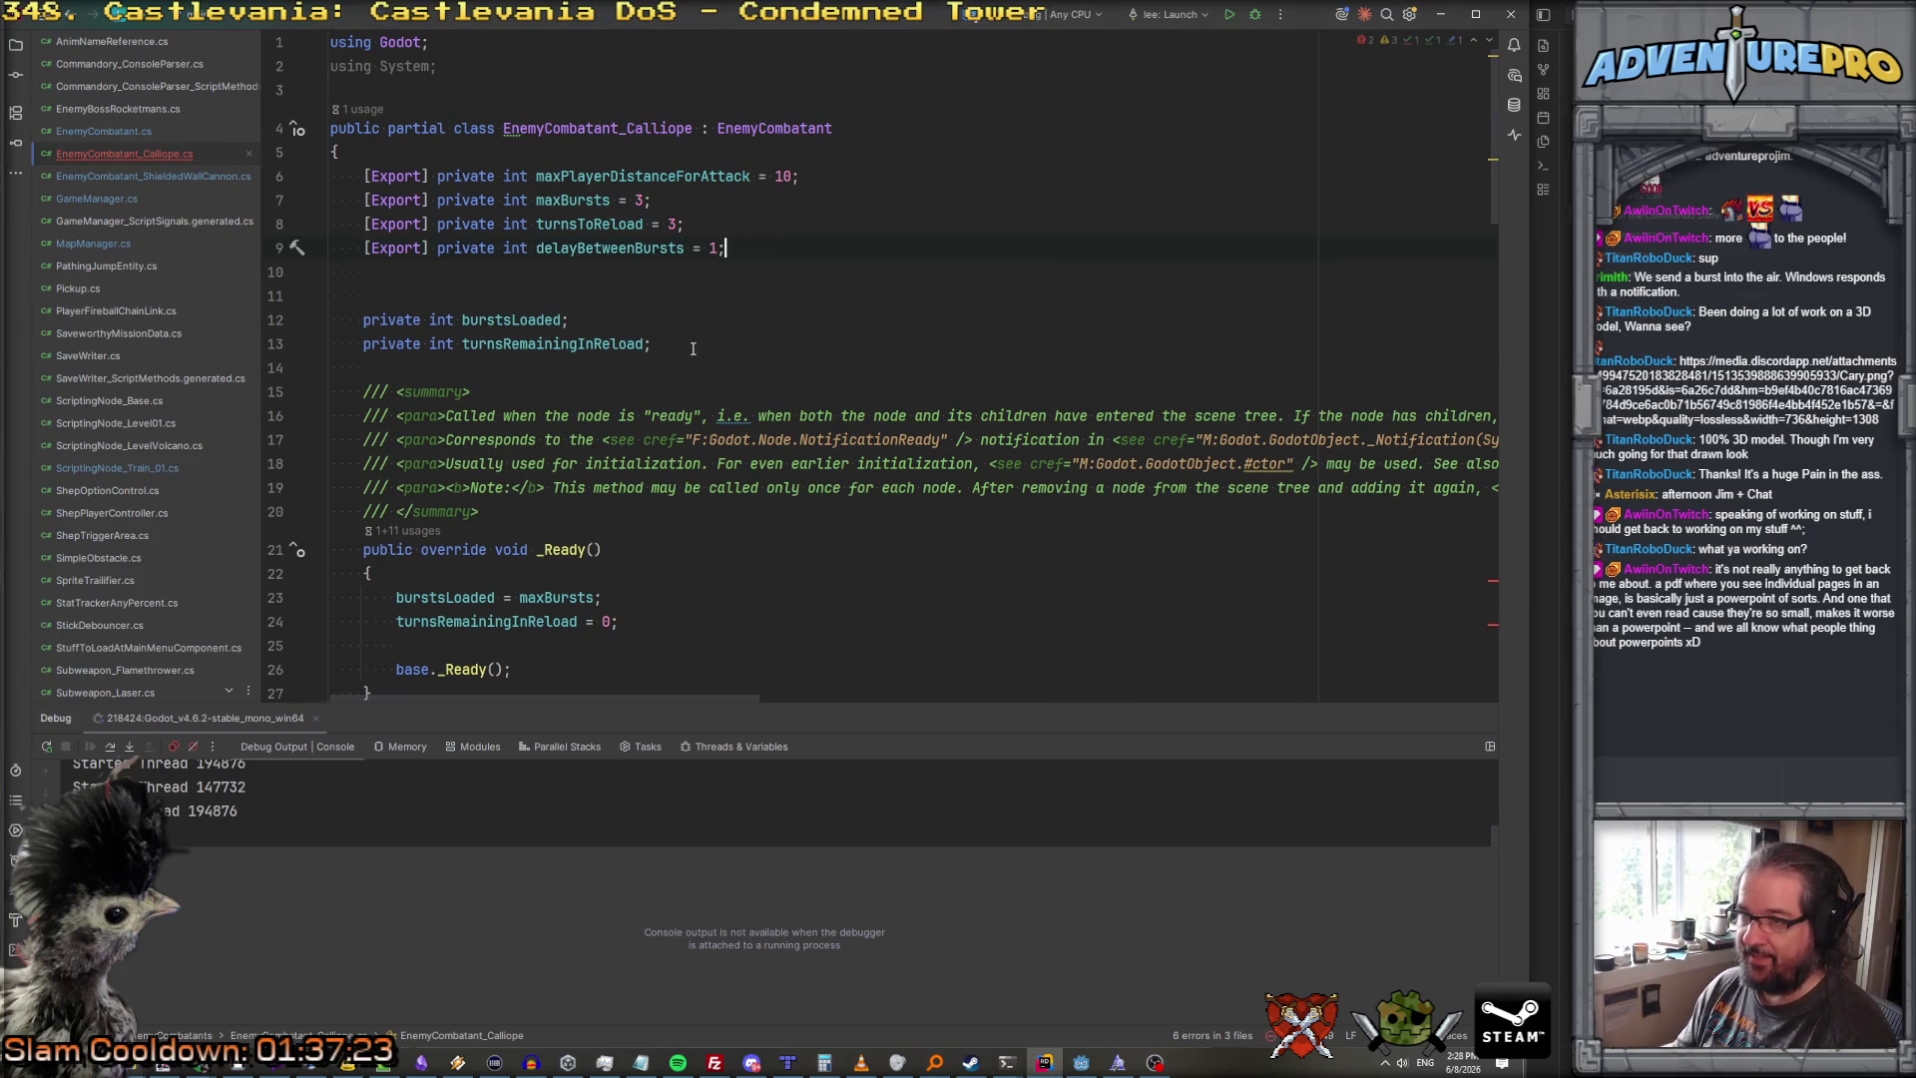
key("Return")
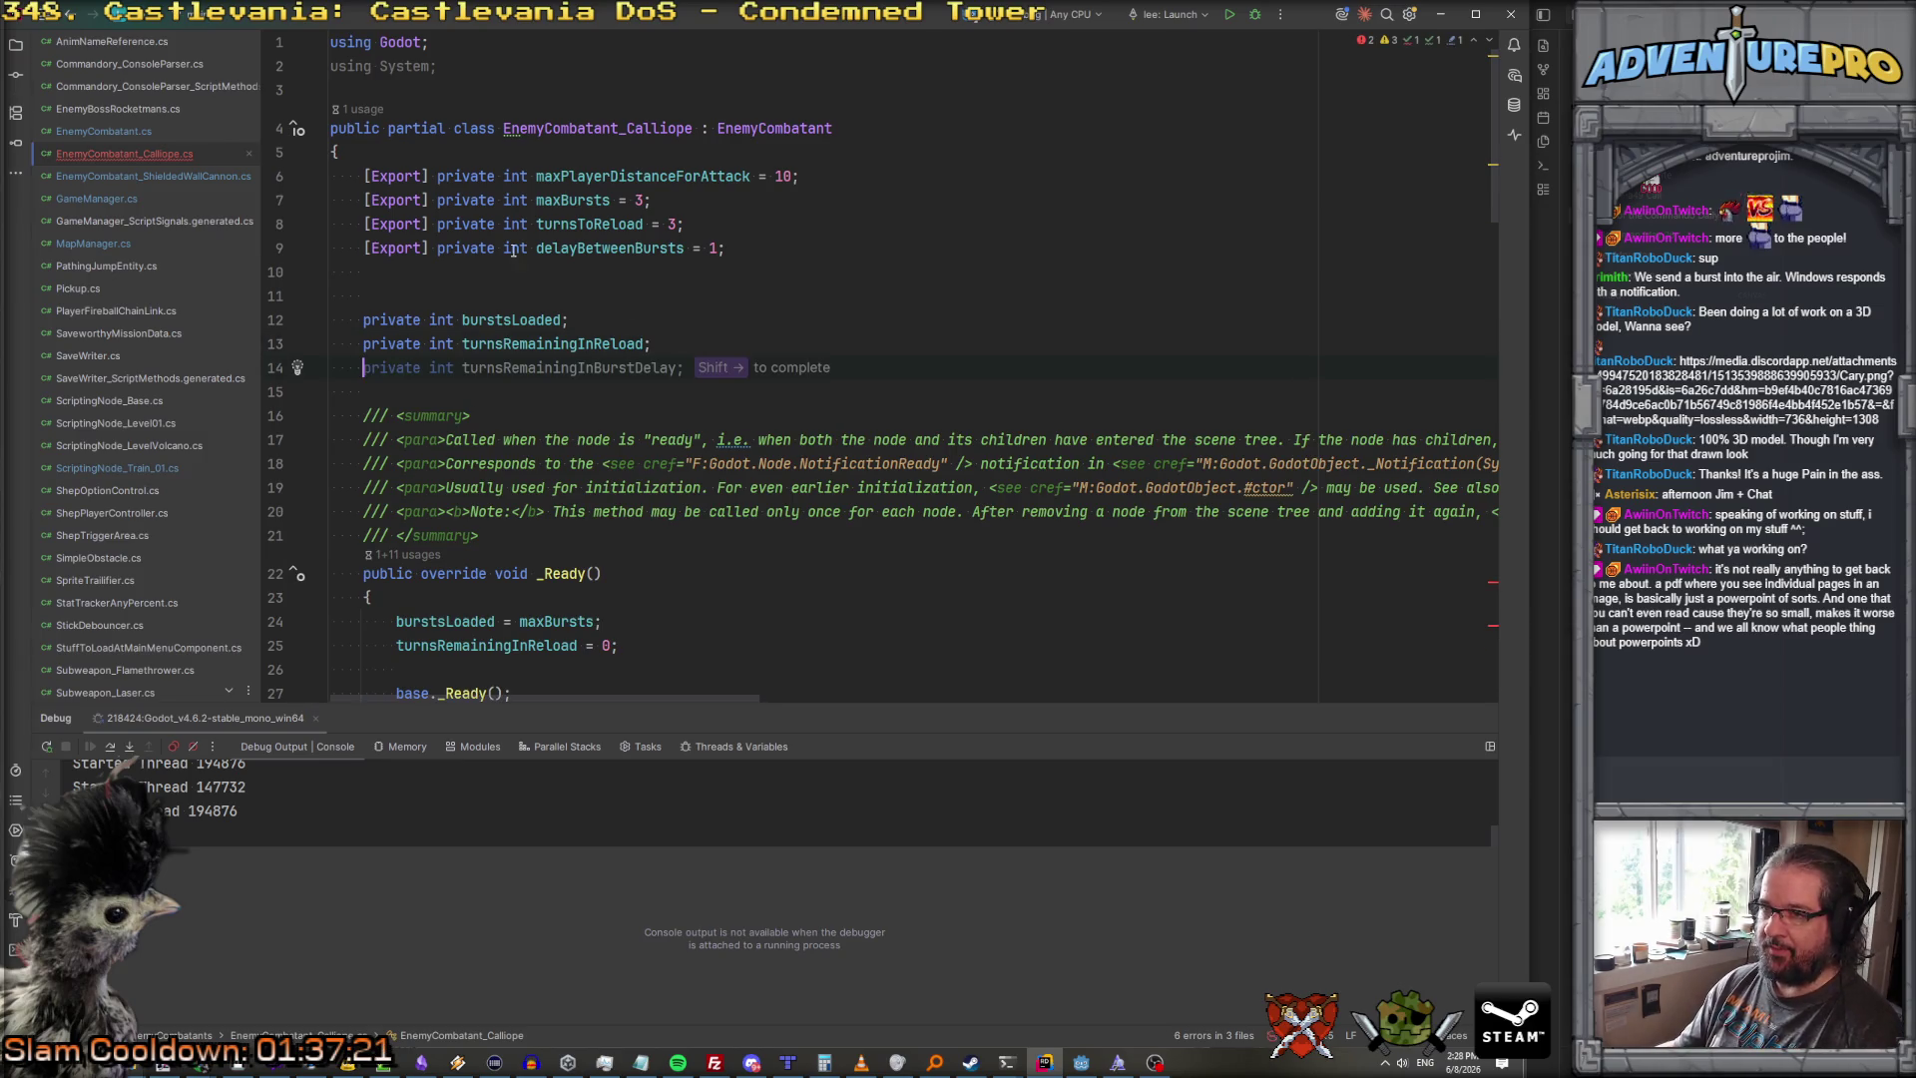
left_click_drag(536, 248, 566, 247)
type("turns")
left_click(491, 366)
type("private int turnsRemain")
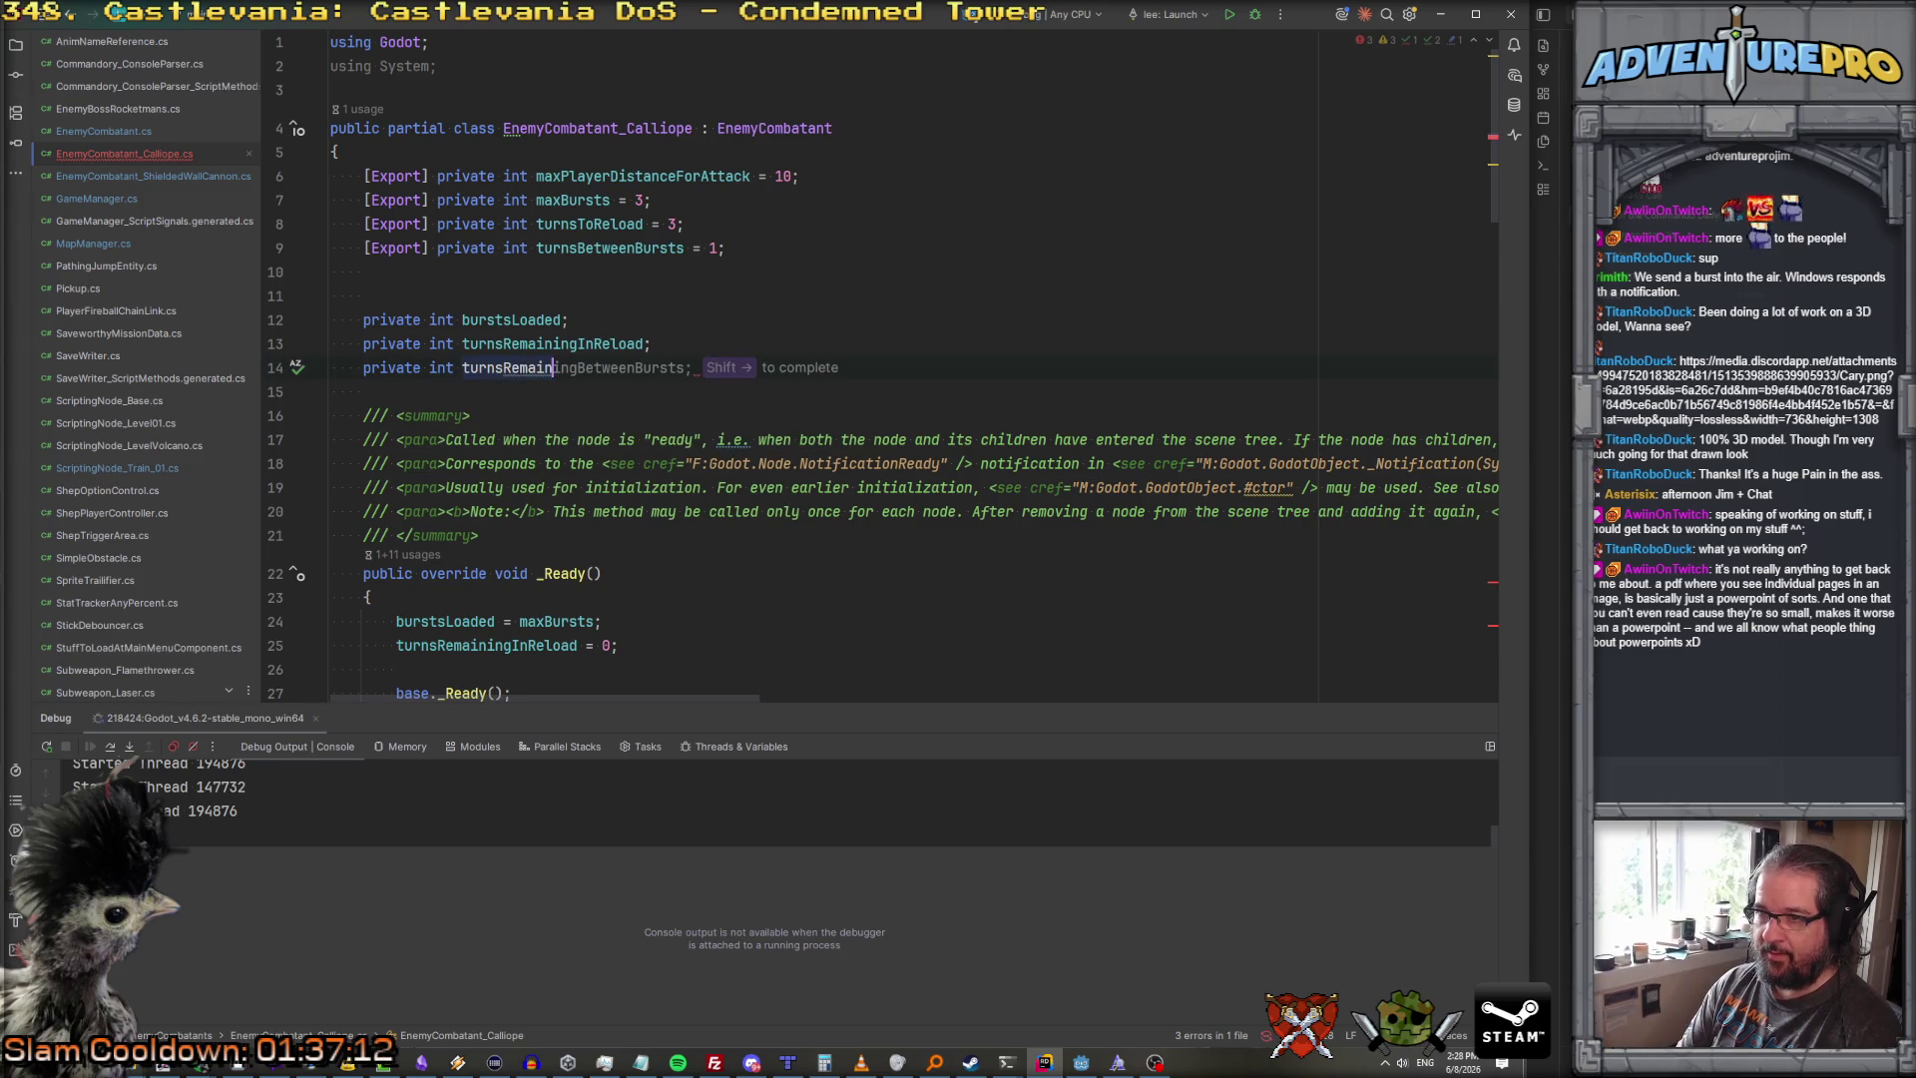
type("ingBeforeNextBurst;")
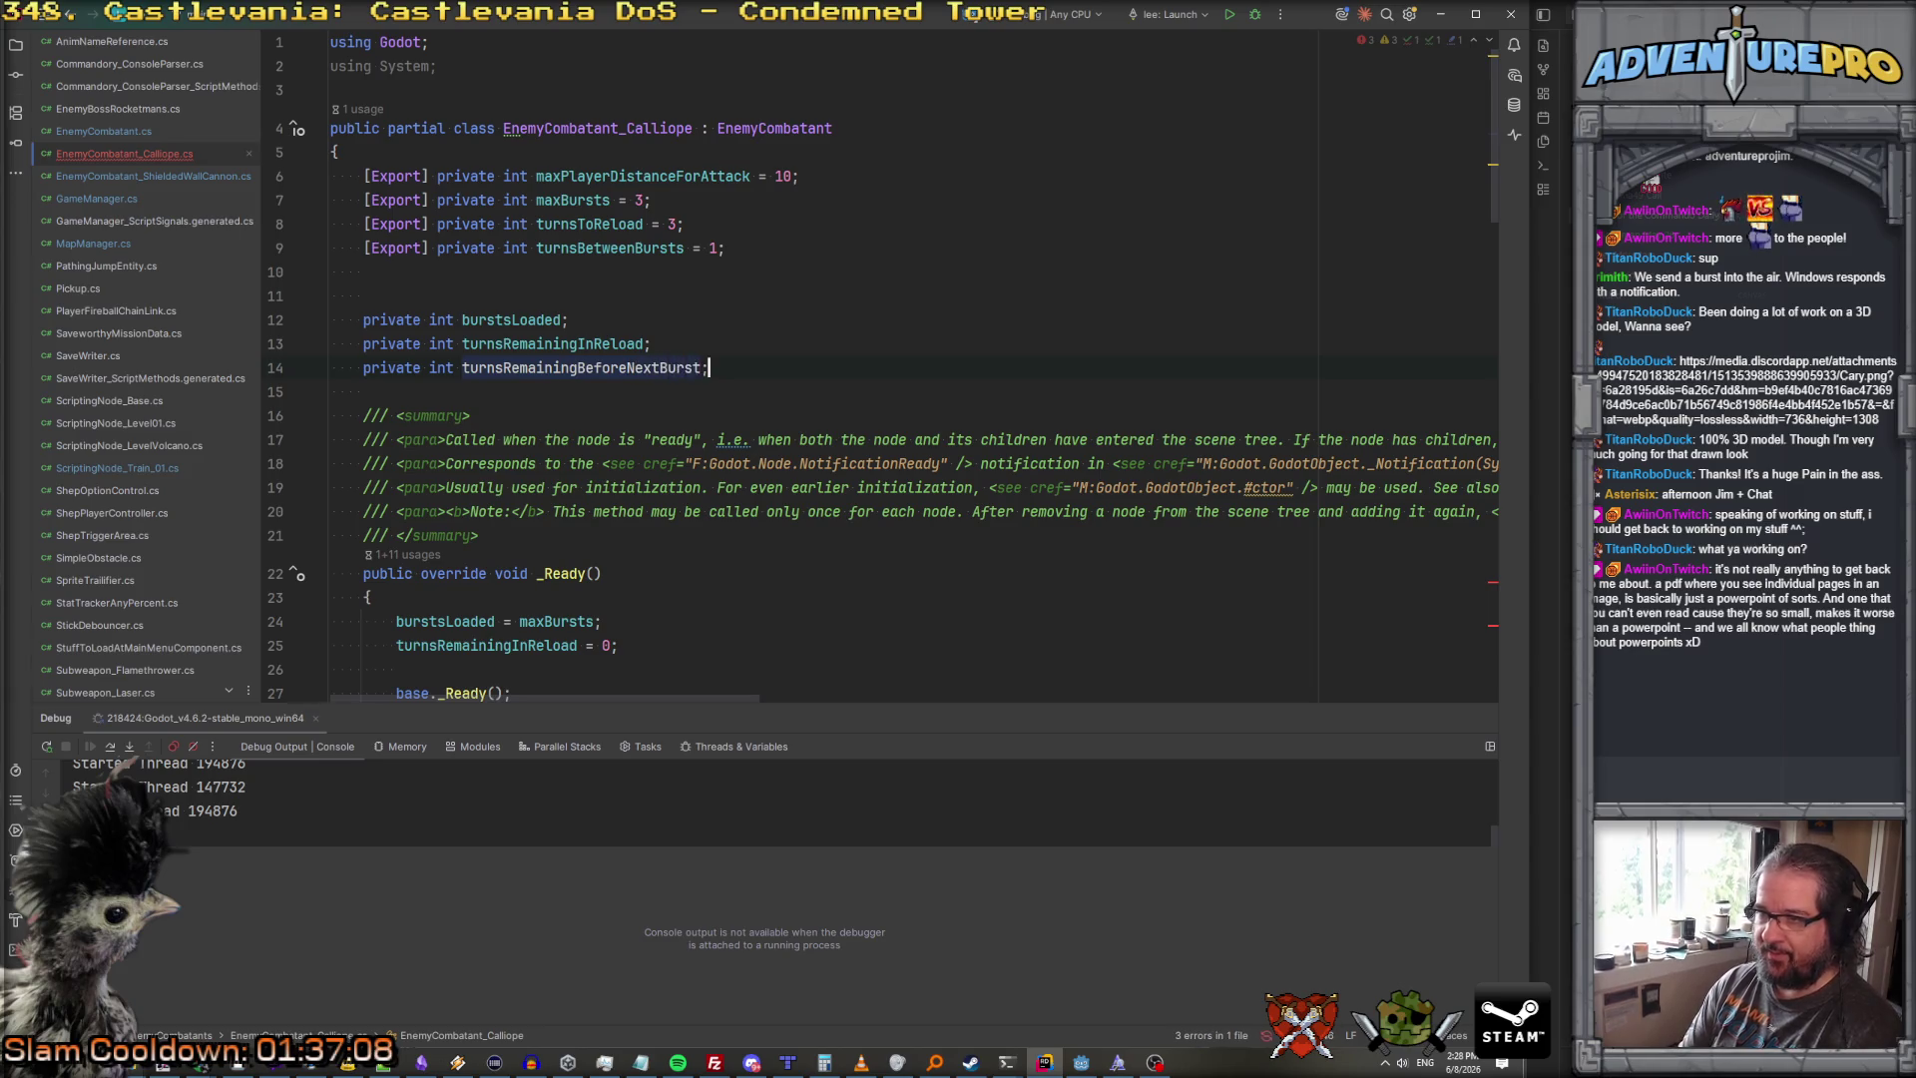
scroll(602, 466, "down", 1)
scroll(602, 466, "down", 15)
scroll(596, 395, "up", 5)
left_click(532, 499)
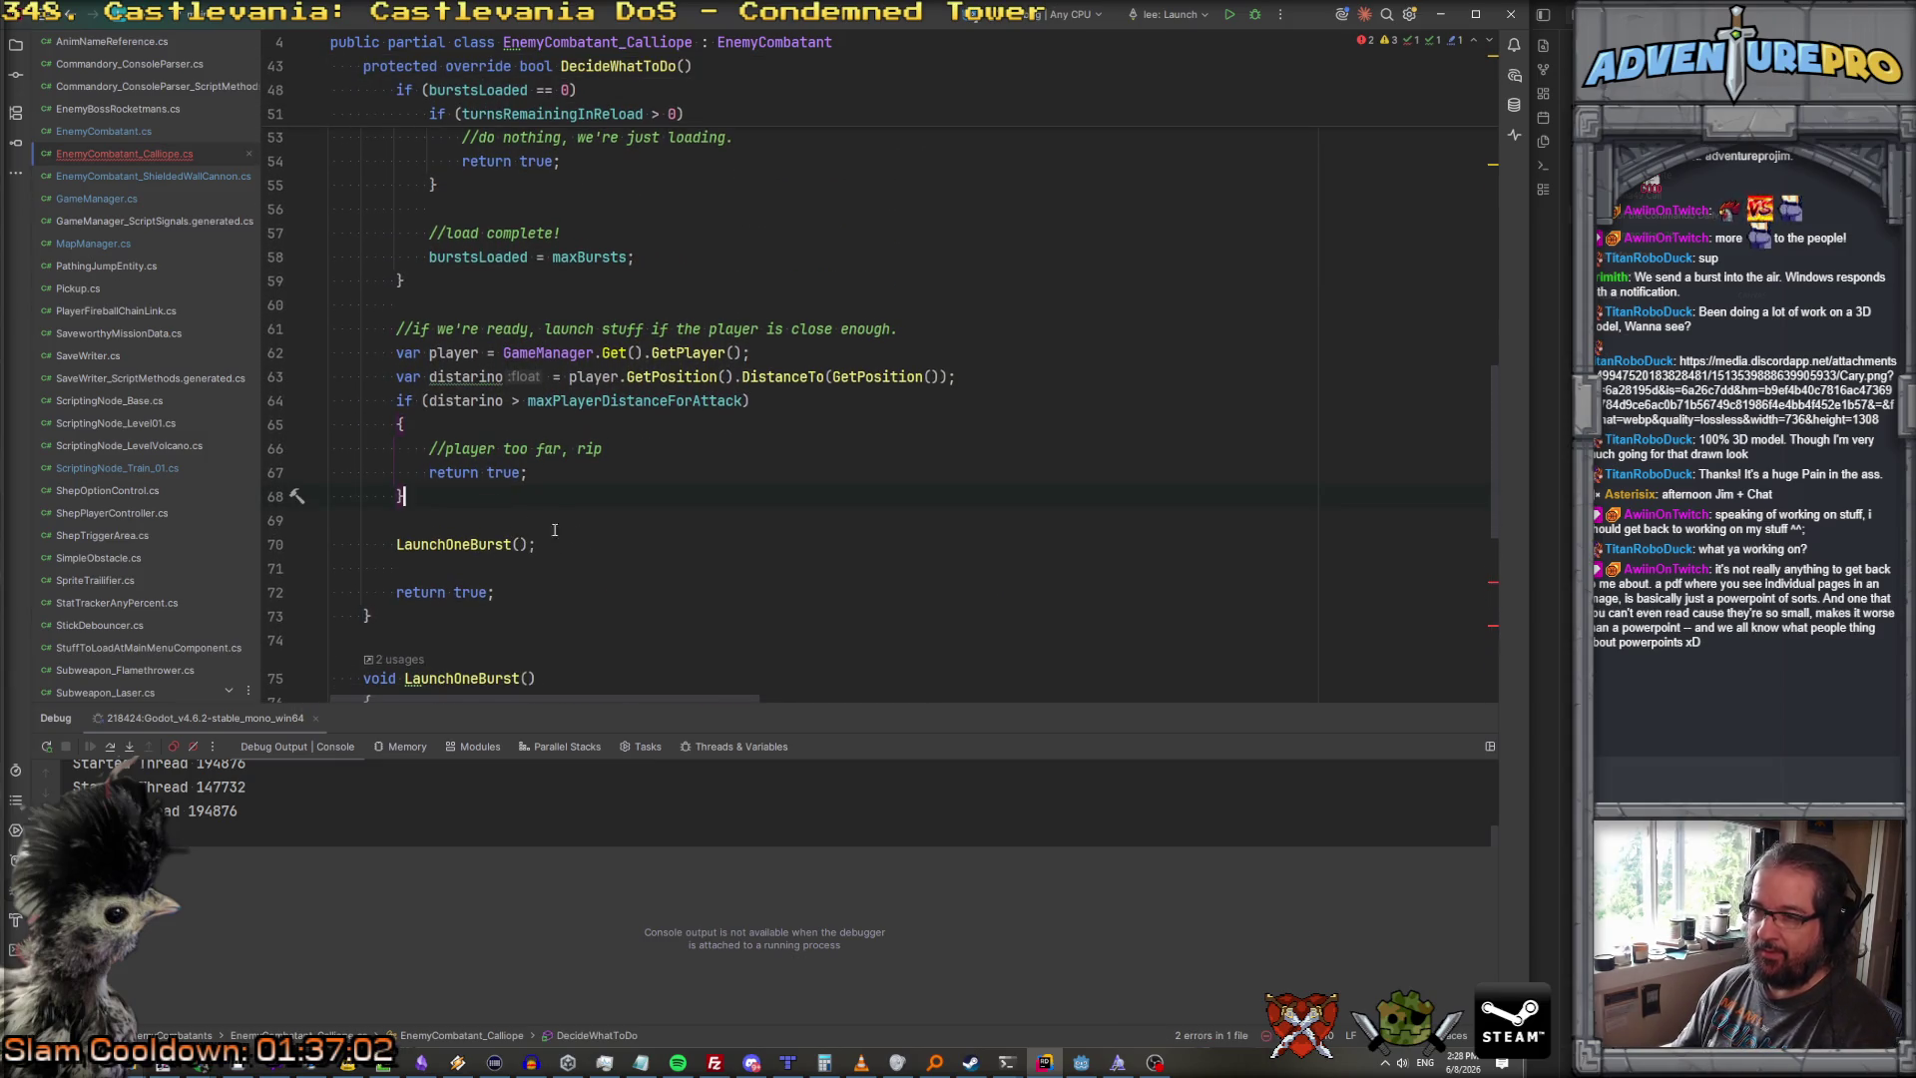
Step: After the distance check, open an if (turnsRemainingBeforeNextBurst > 0) block that decrements the counter
key("Return")
key("Return")
type("if( turn")
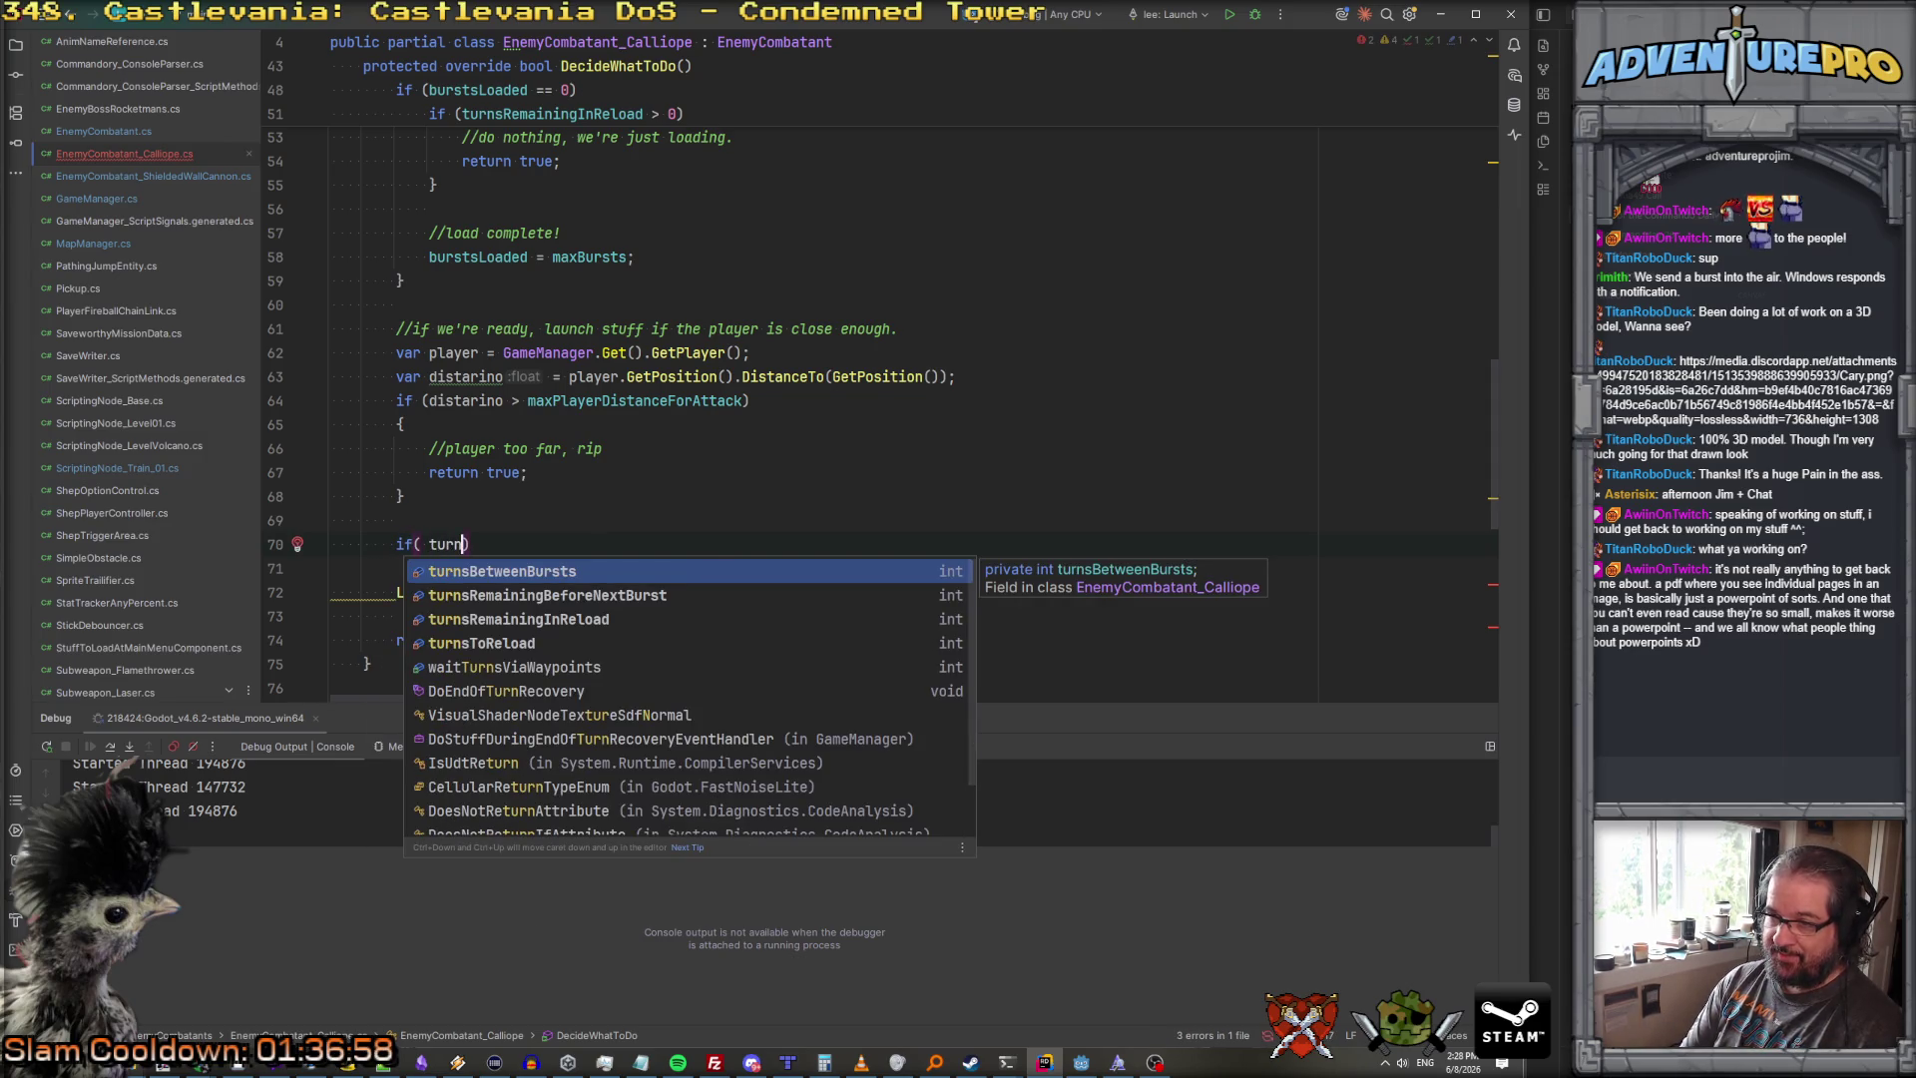
key("Down")
key("Return")
type("> 0")
key("Return")
type("{")
key("Return")
type("tur")
key("Return")
type("--;")
key("Return")
Step: Make the block return true and add a blank line above the countdown check
type("Edit")
key("Return")
type(";")
key("ctrl+BackSpace")
key("ctrl+BackSpace")
type("contin")
key("BackSpace")
key("BackSpace")
key("BackSpace")
type("return true")
key("Up")
key("Up")
key("Up")
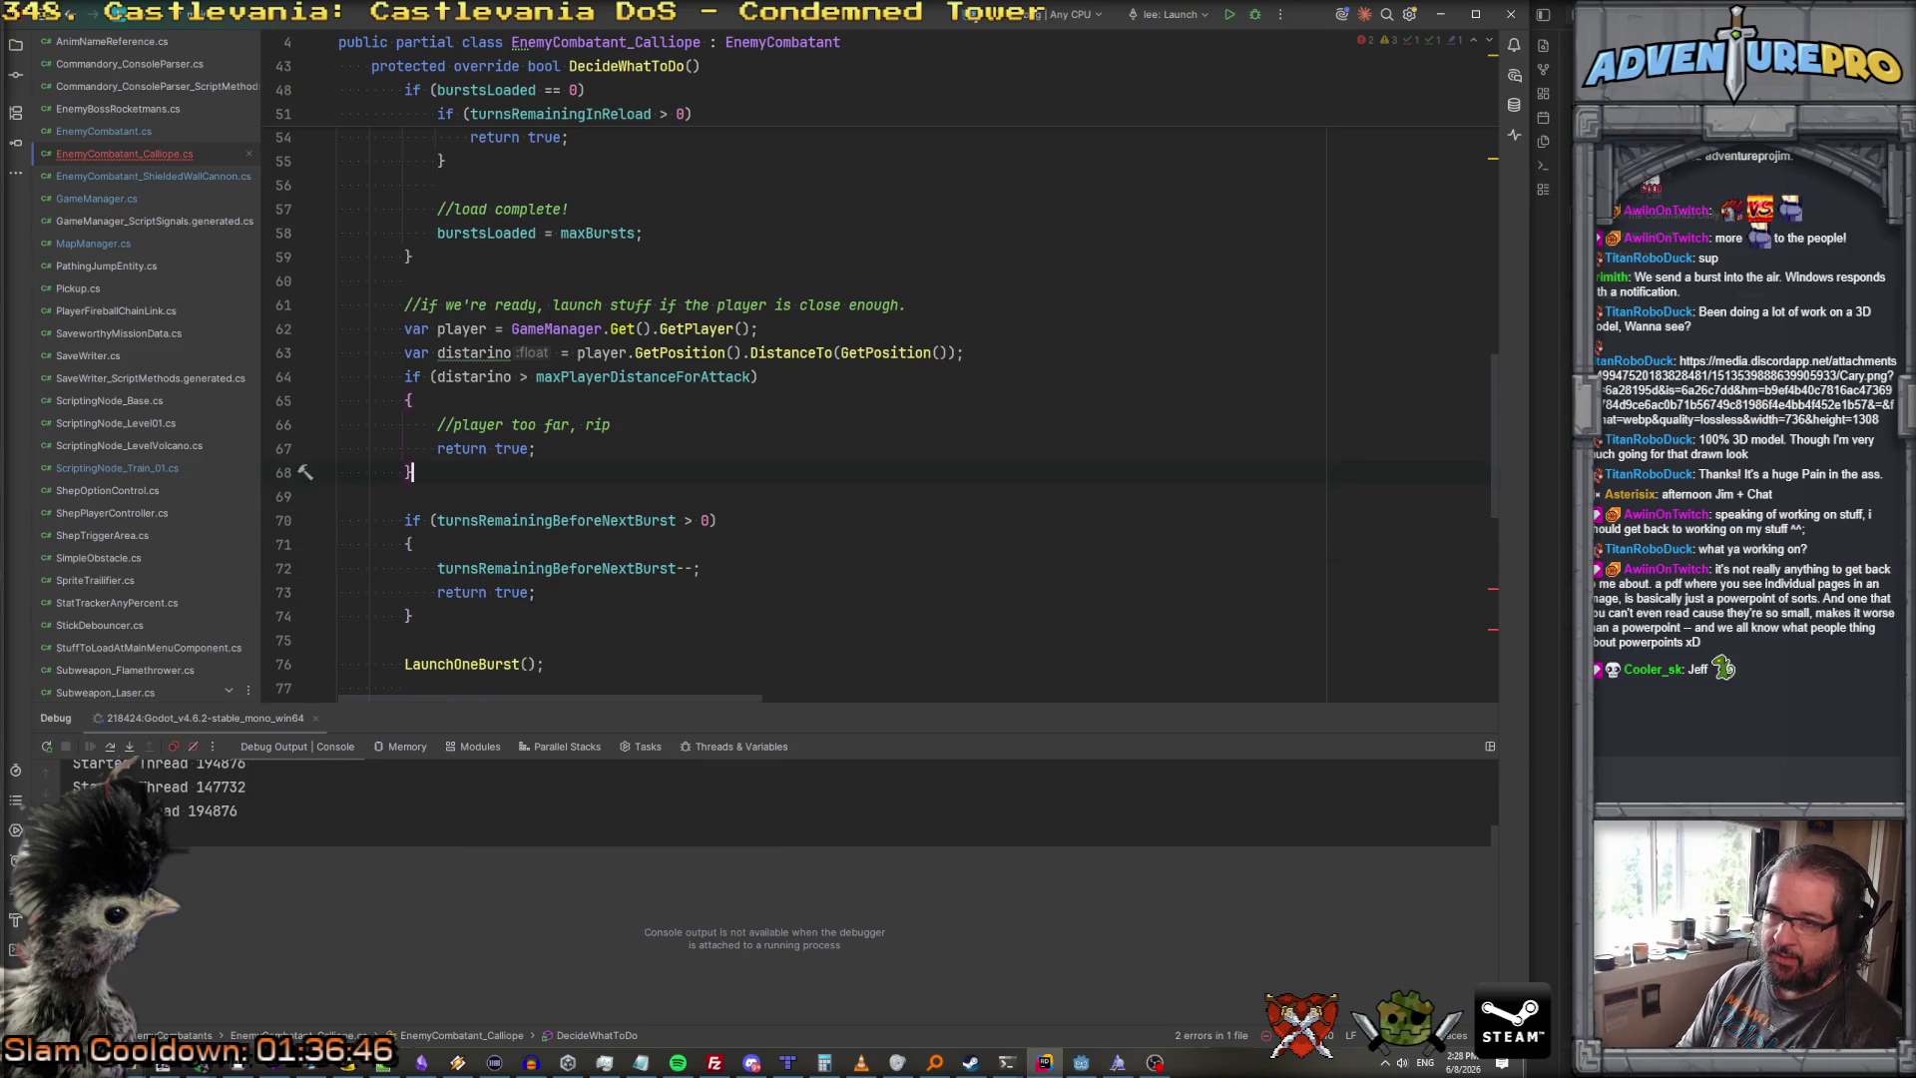
key("Down")
key("Return")
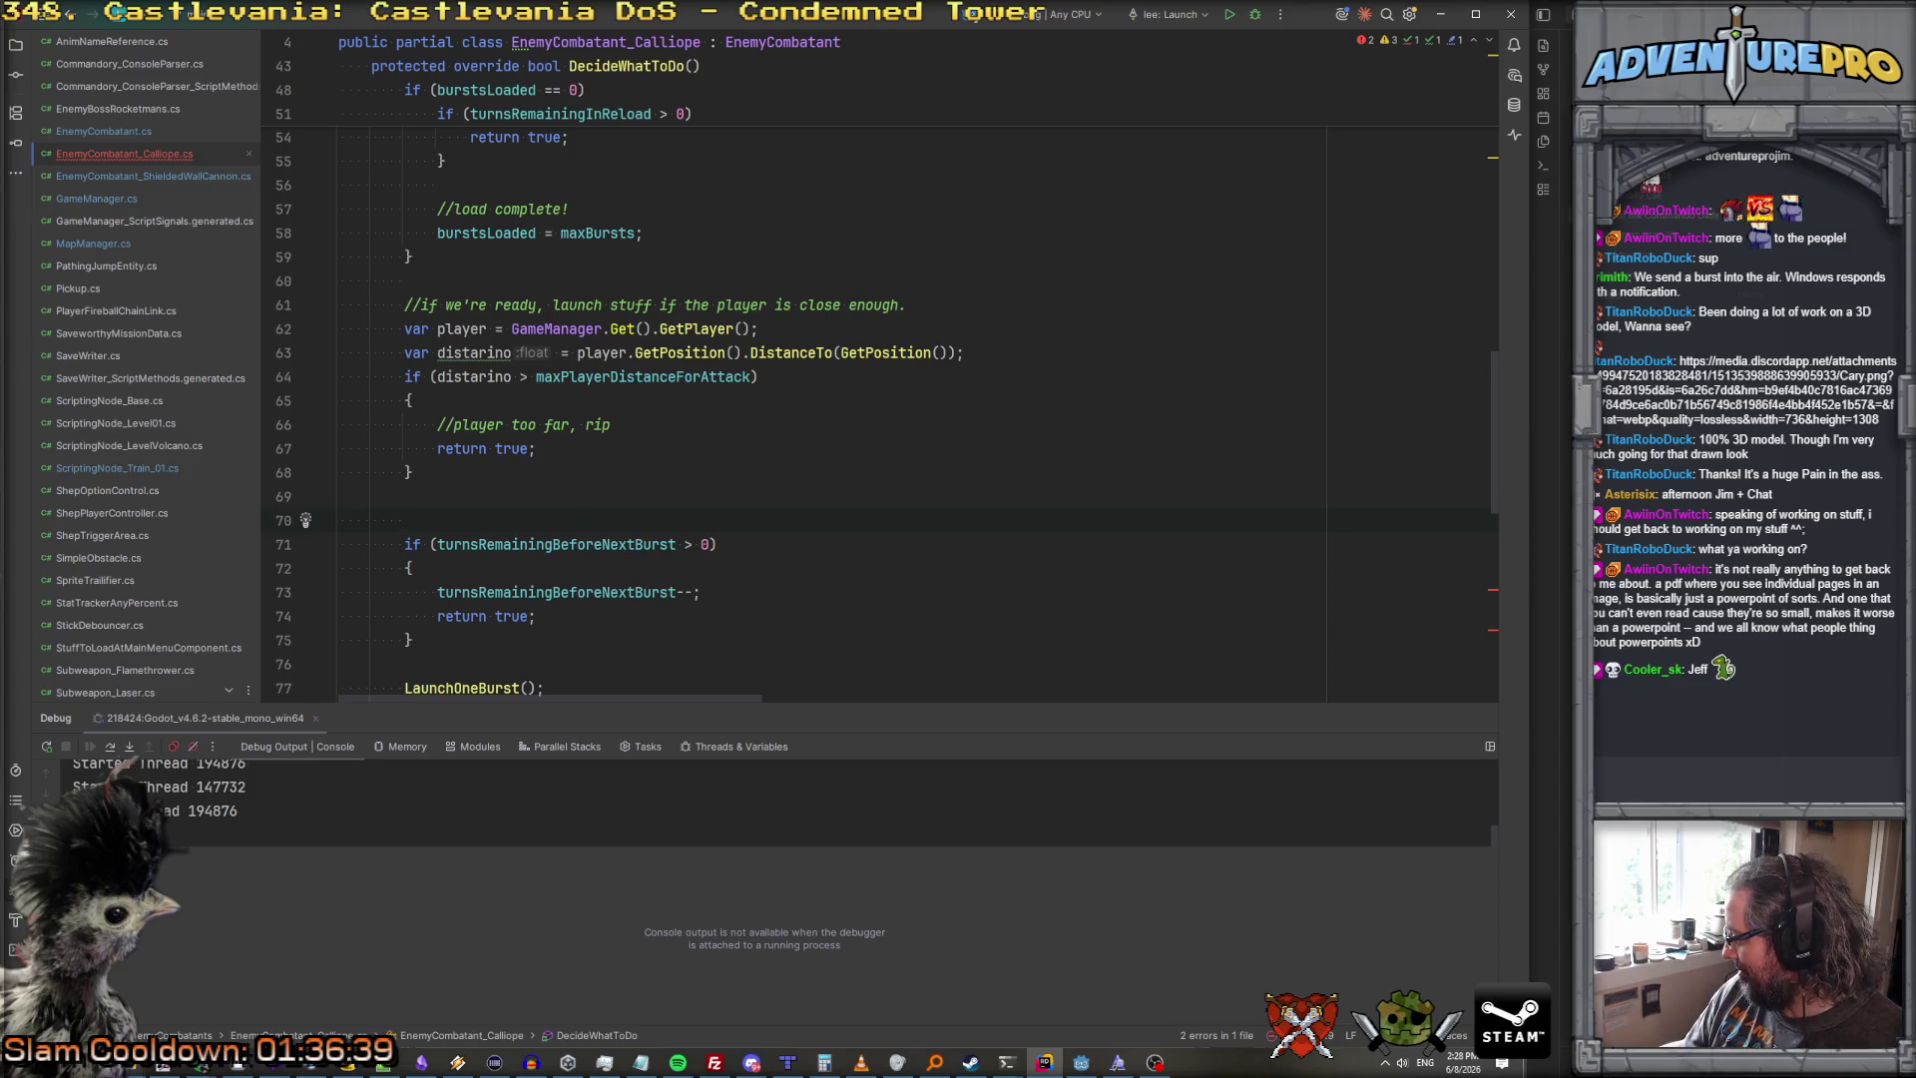
key("alt+Tab")
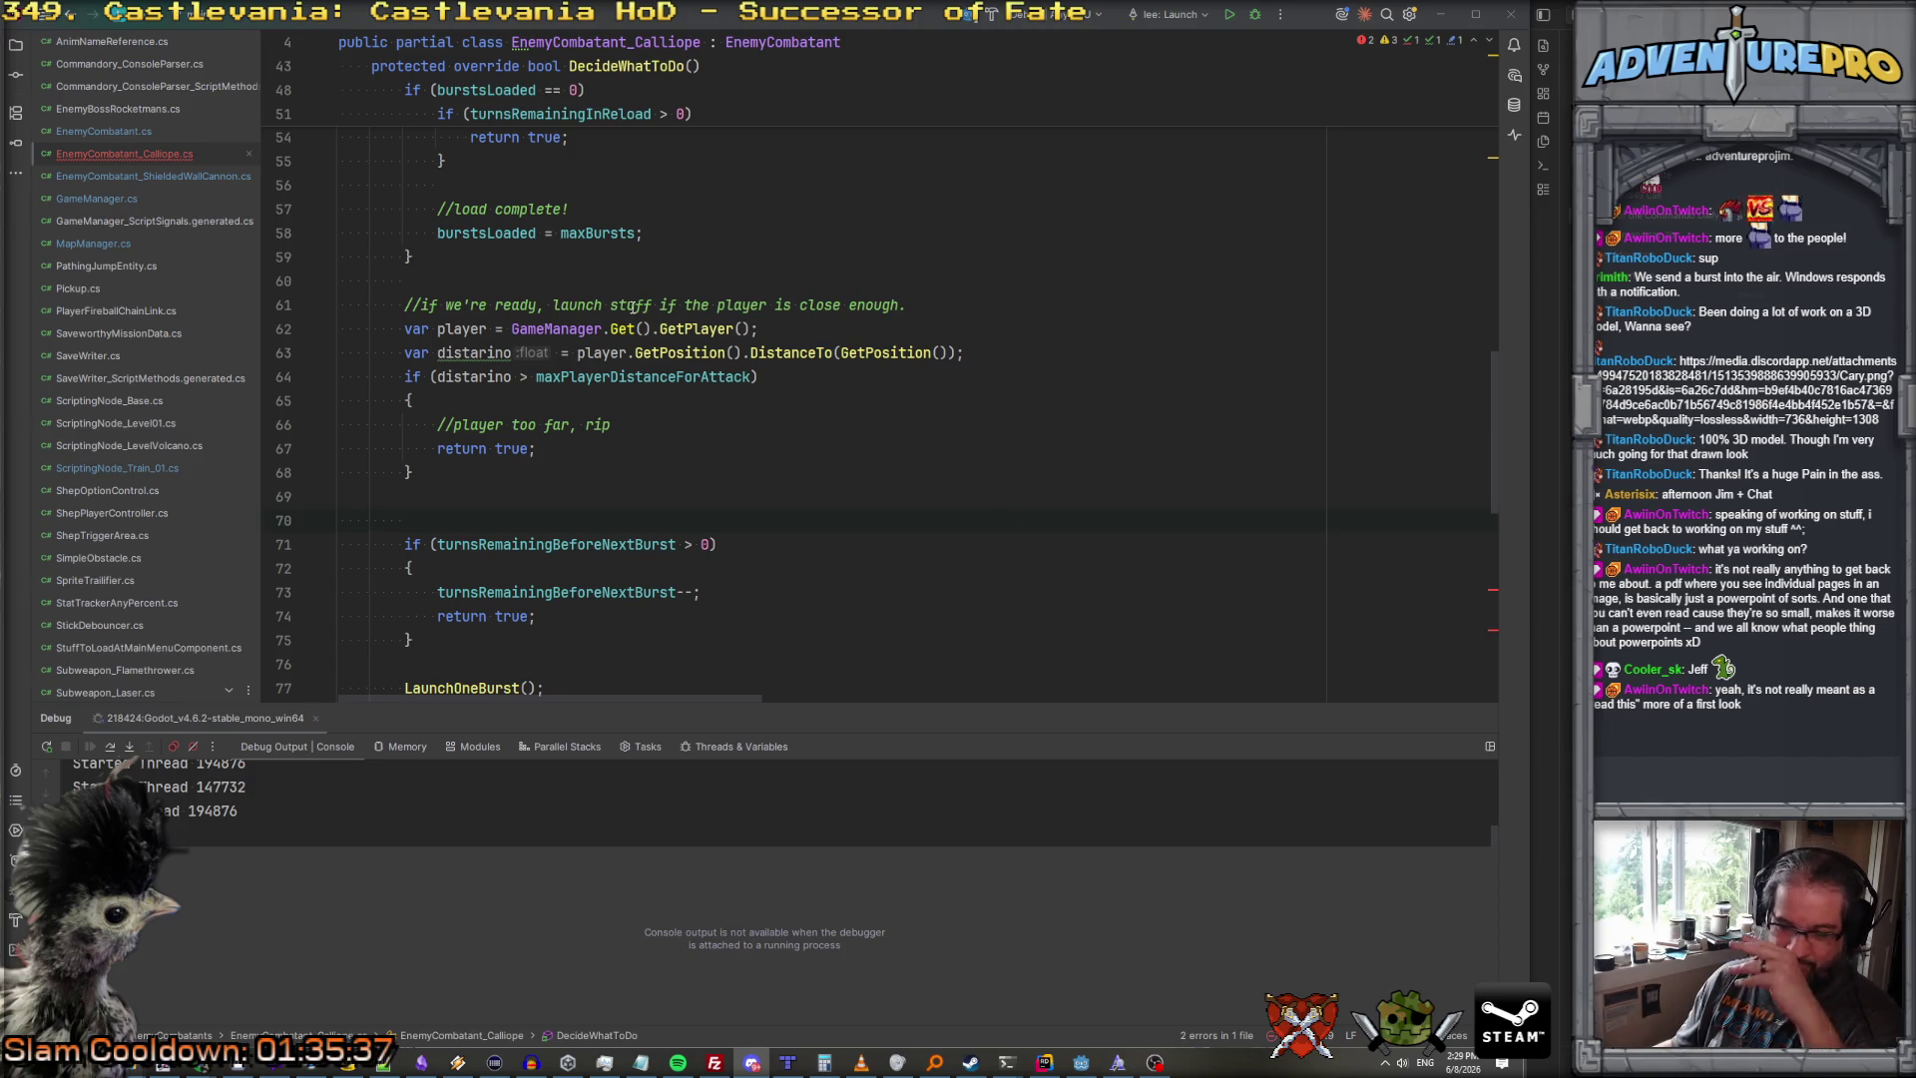
Step: Write '//there's a timer between bursts as well.' above the turnsRemainingBeforeNextBurst if block
left_click(748, 592)
scroll(759, 567, "down", 3)
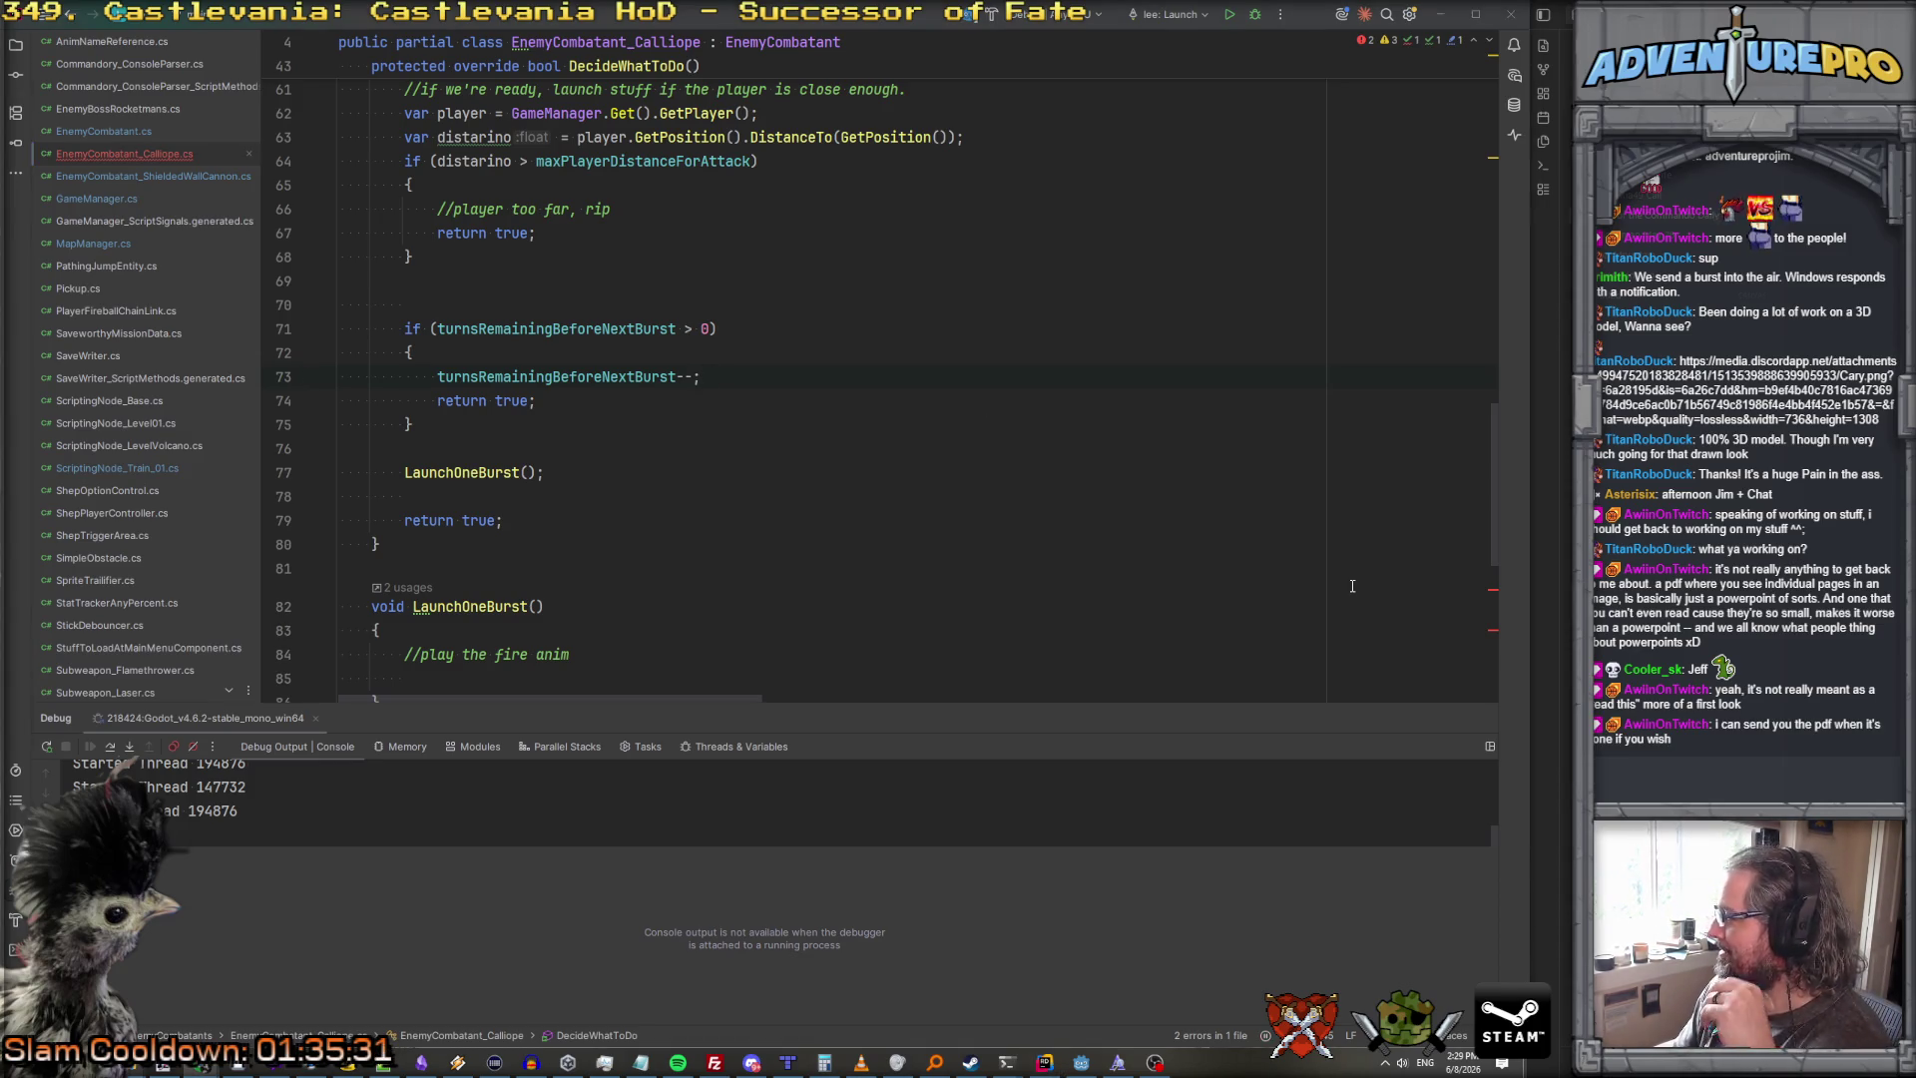
scroll(648, 419, "up", 3)
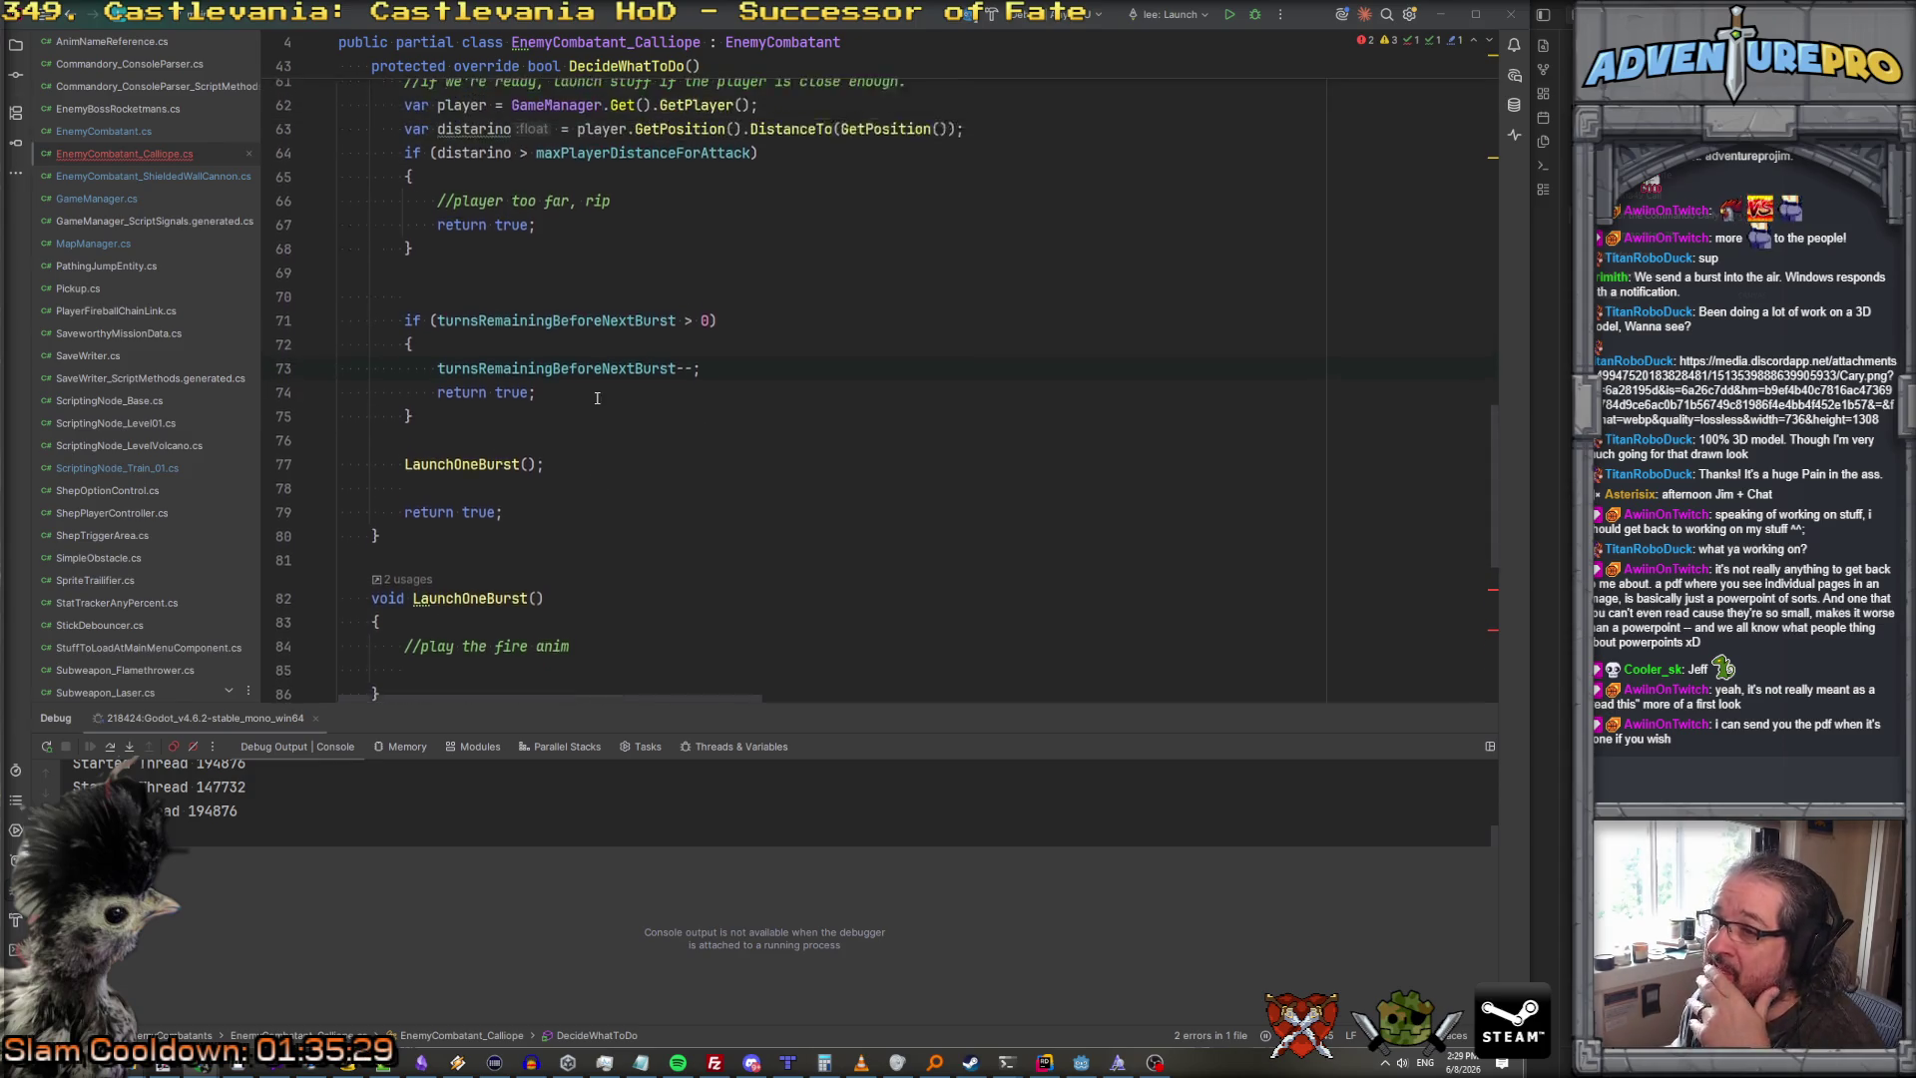
left_click(554, 377)
left_click(733, 457)
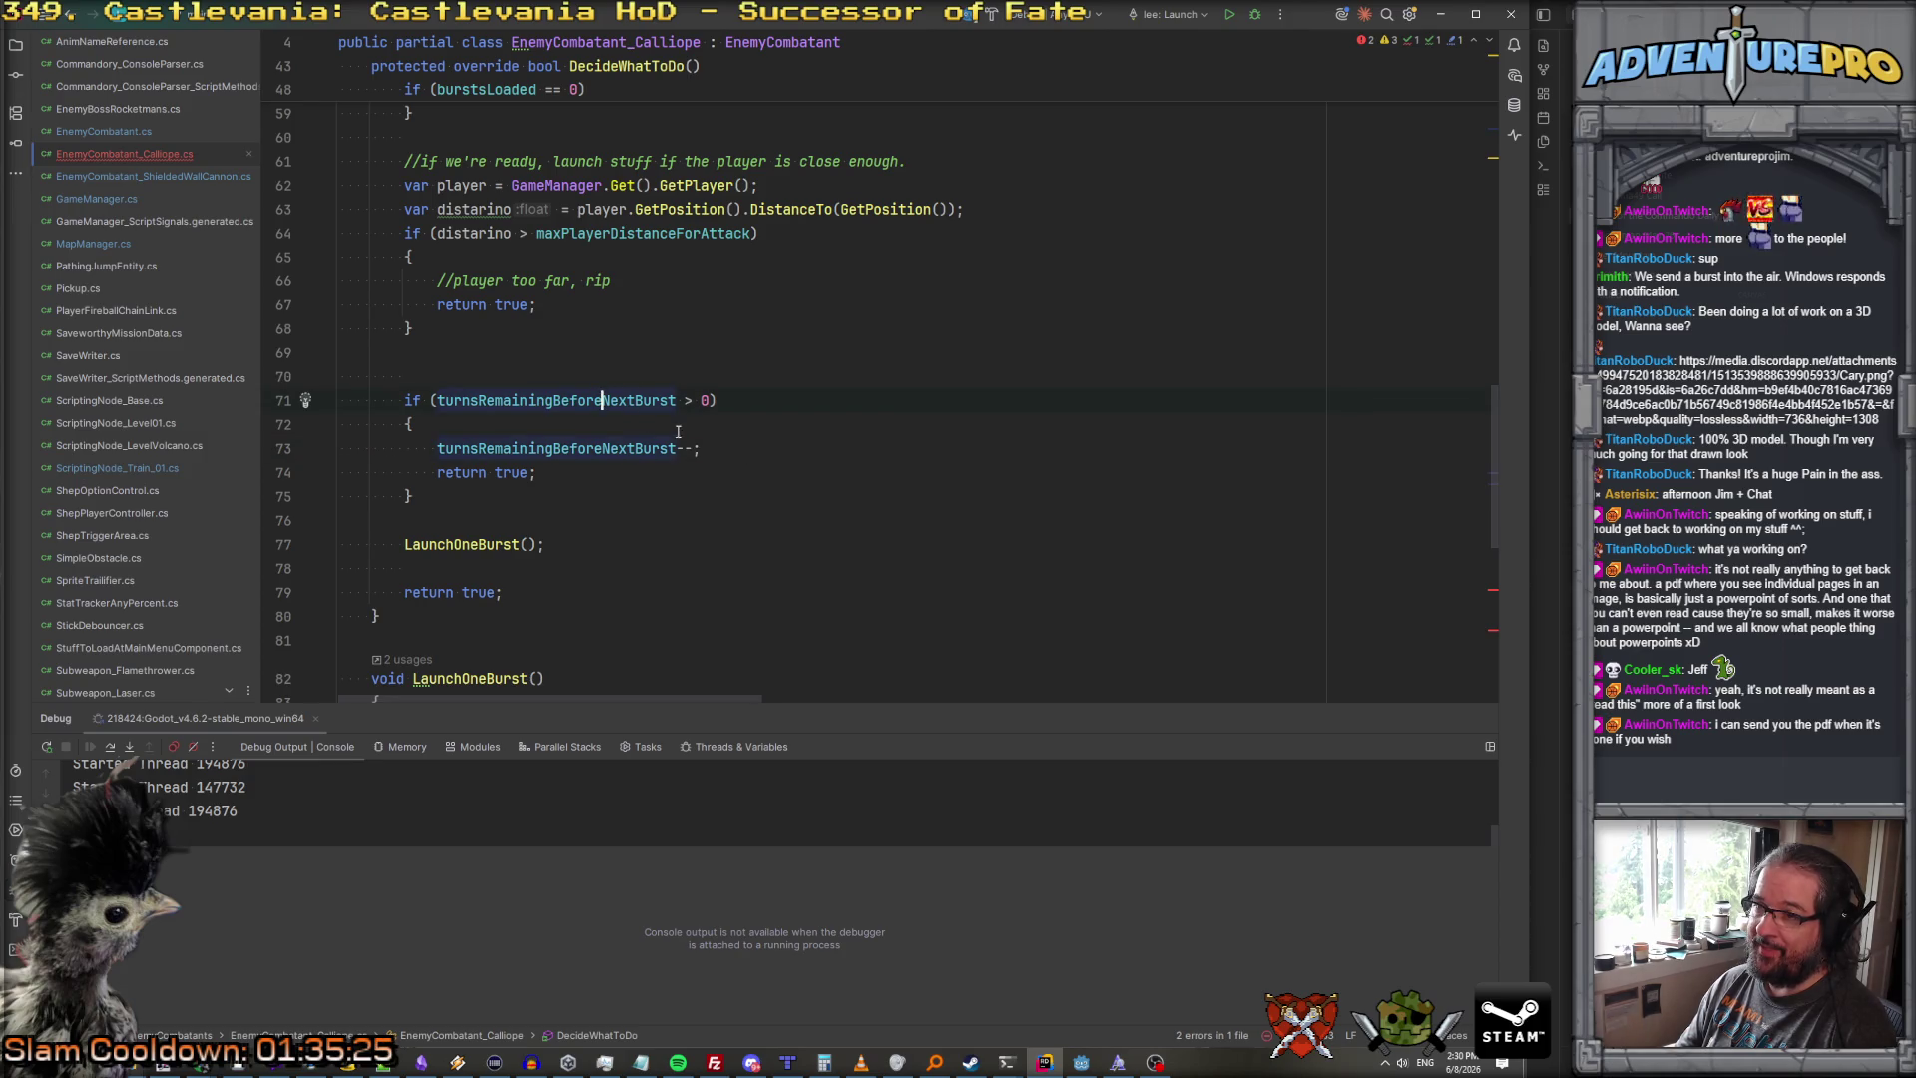
left_click(533, 375)
type("/")
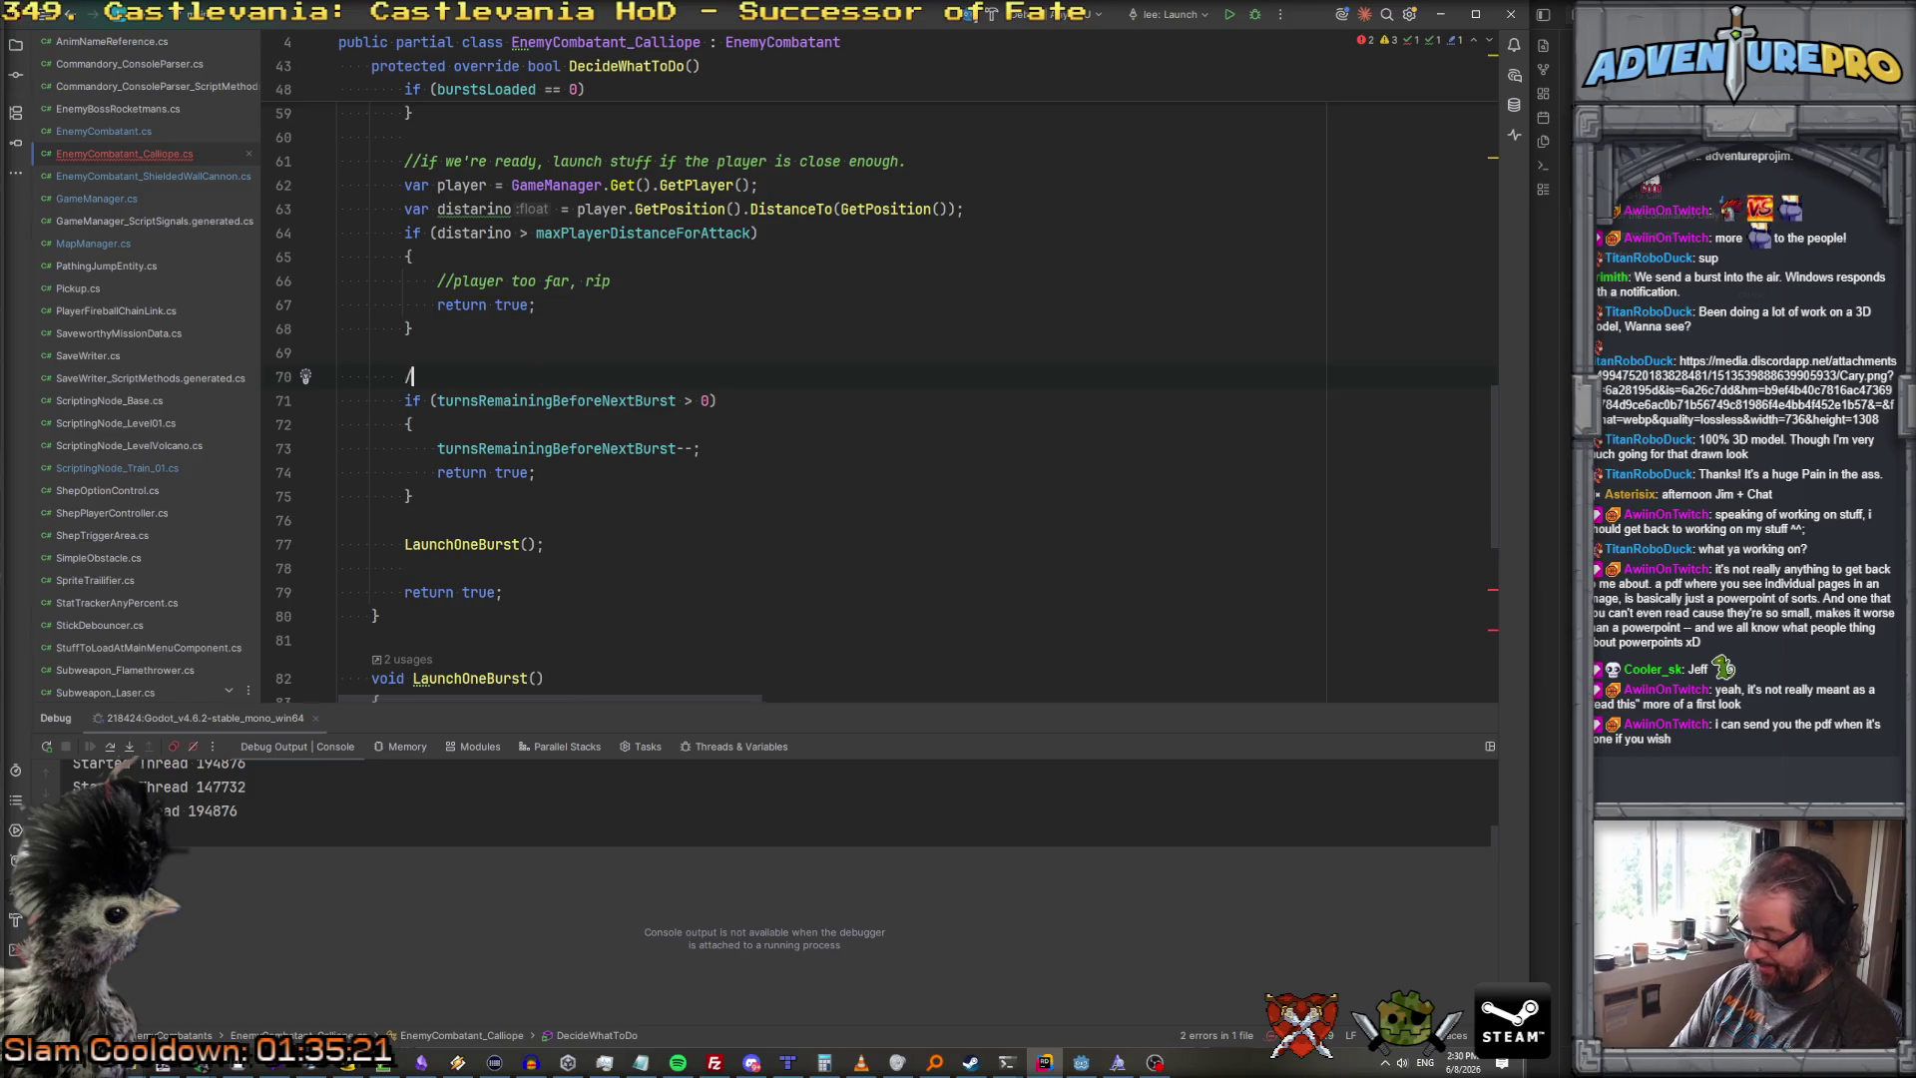
type("/there's a timer bet")
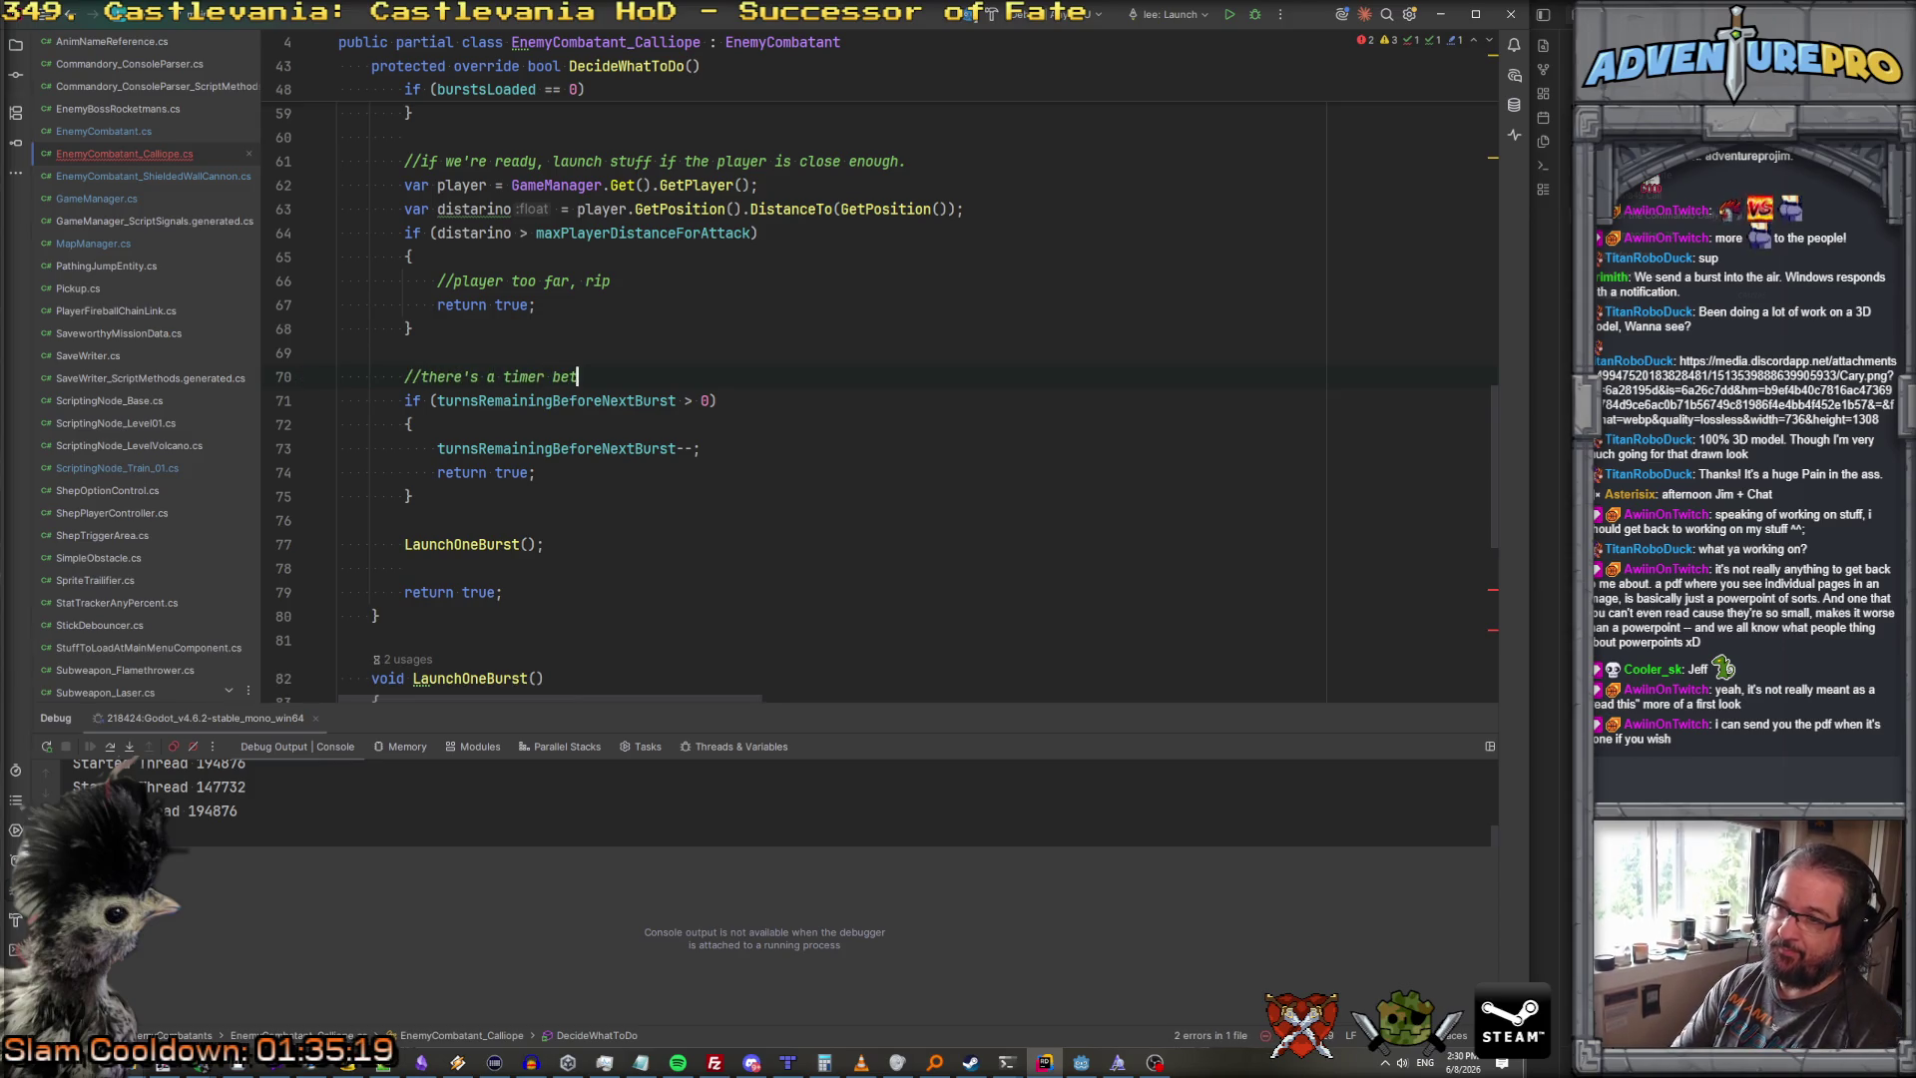
type("ween bursts as well.")
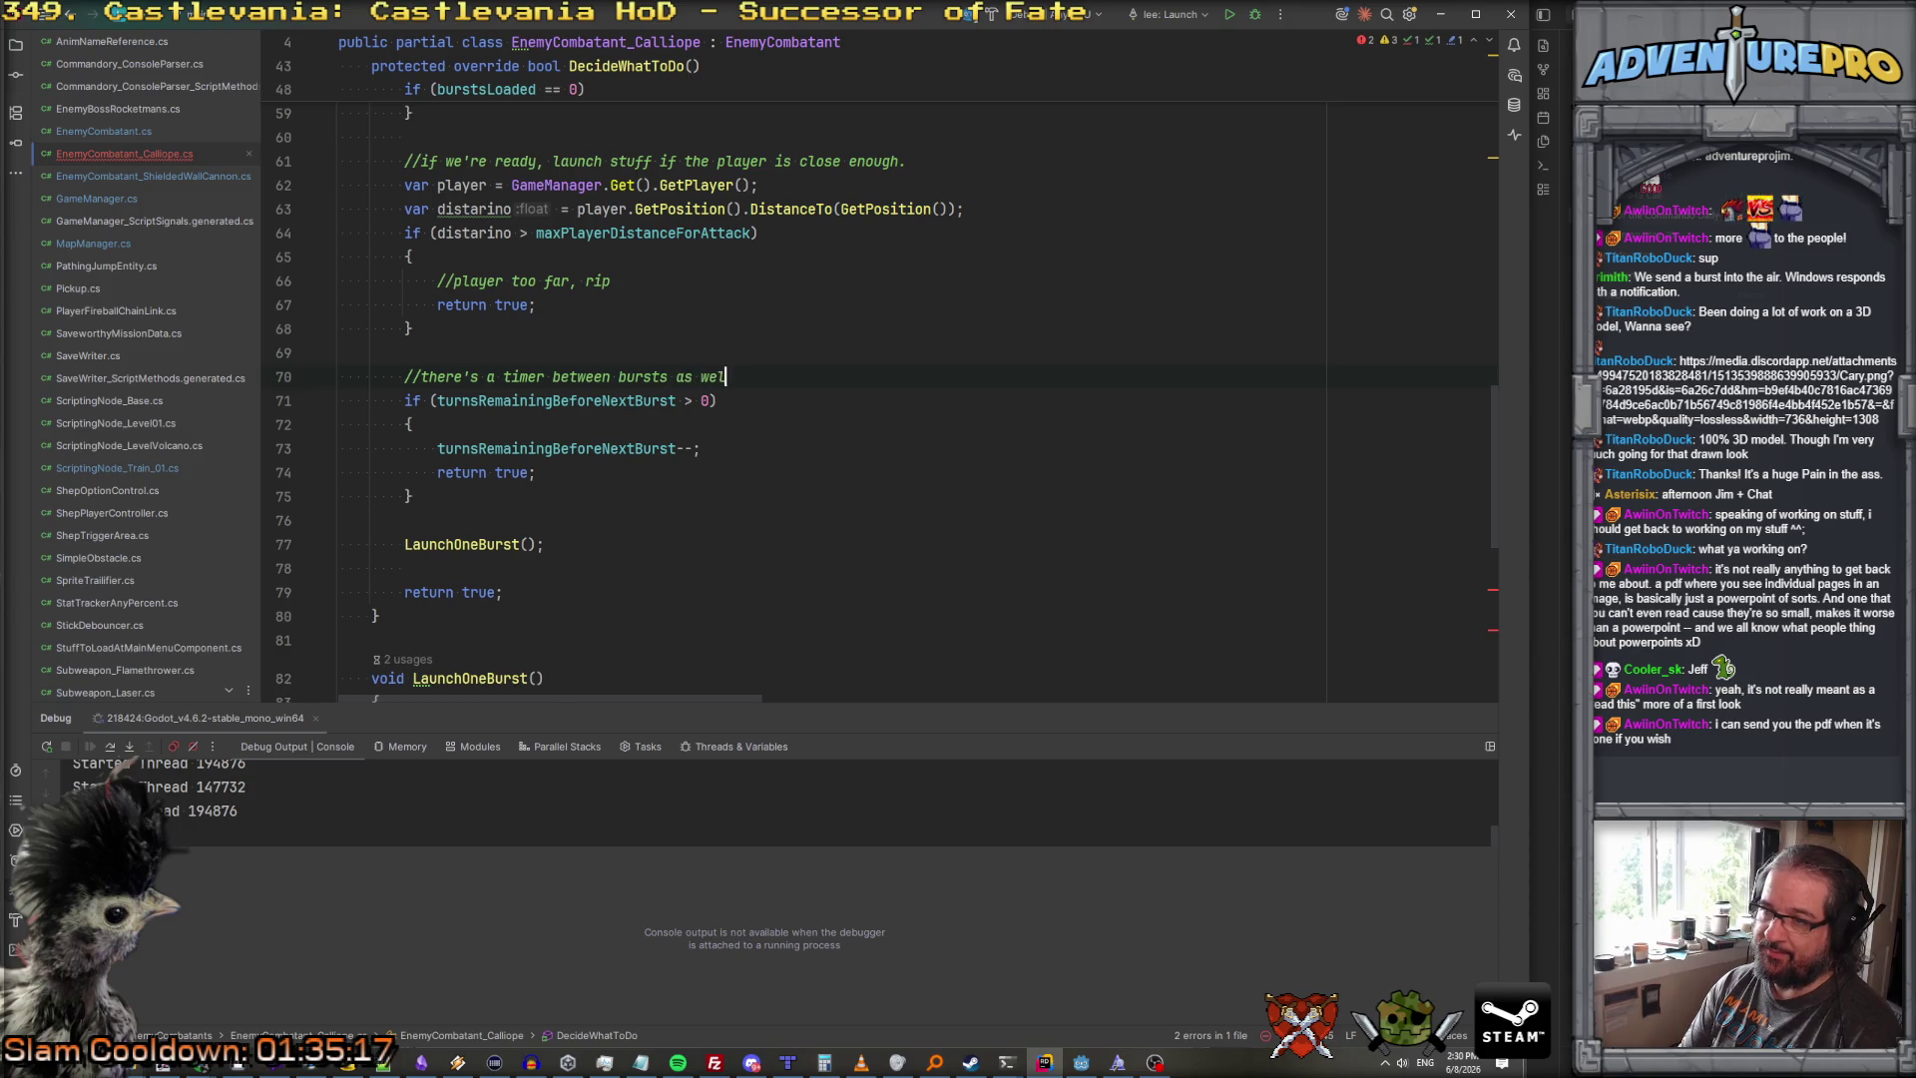
scroll(638, 456, "down", 4)
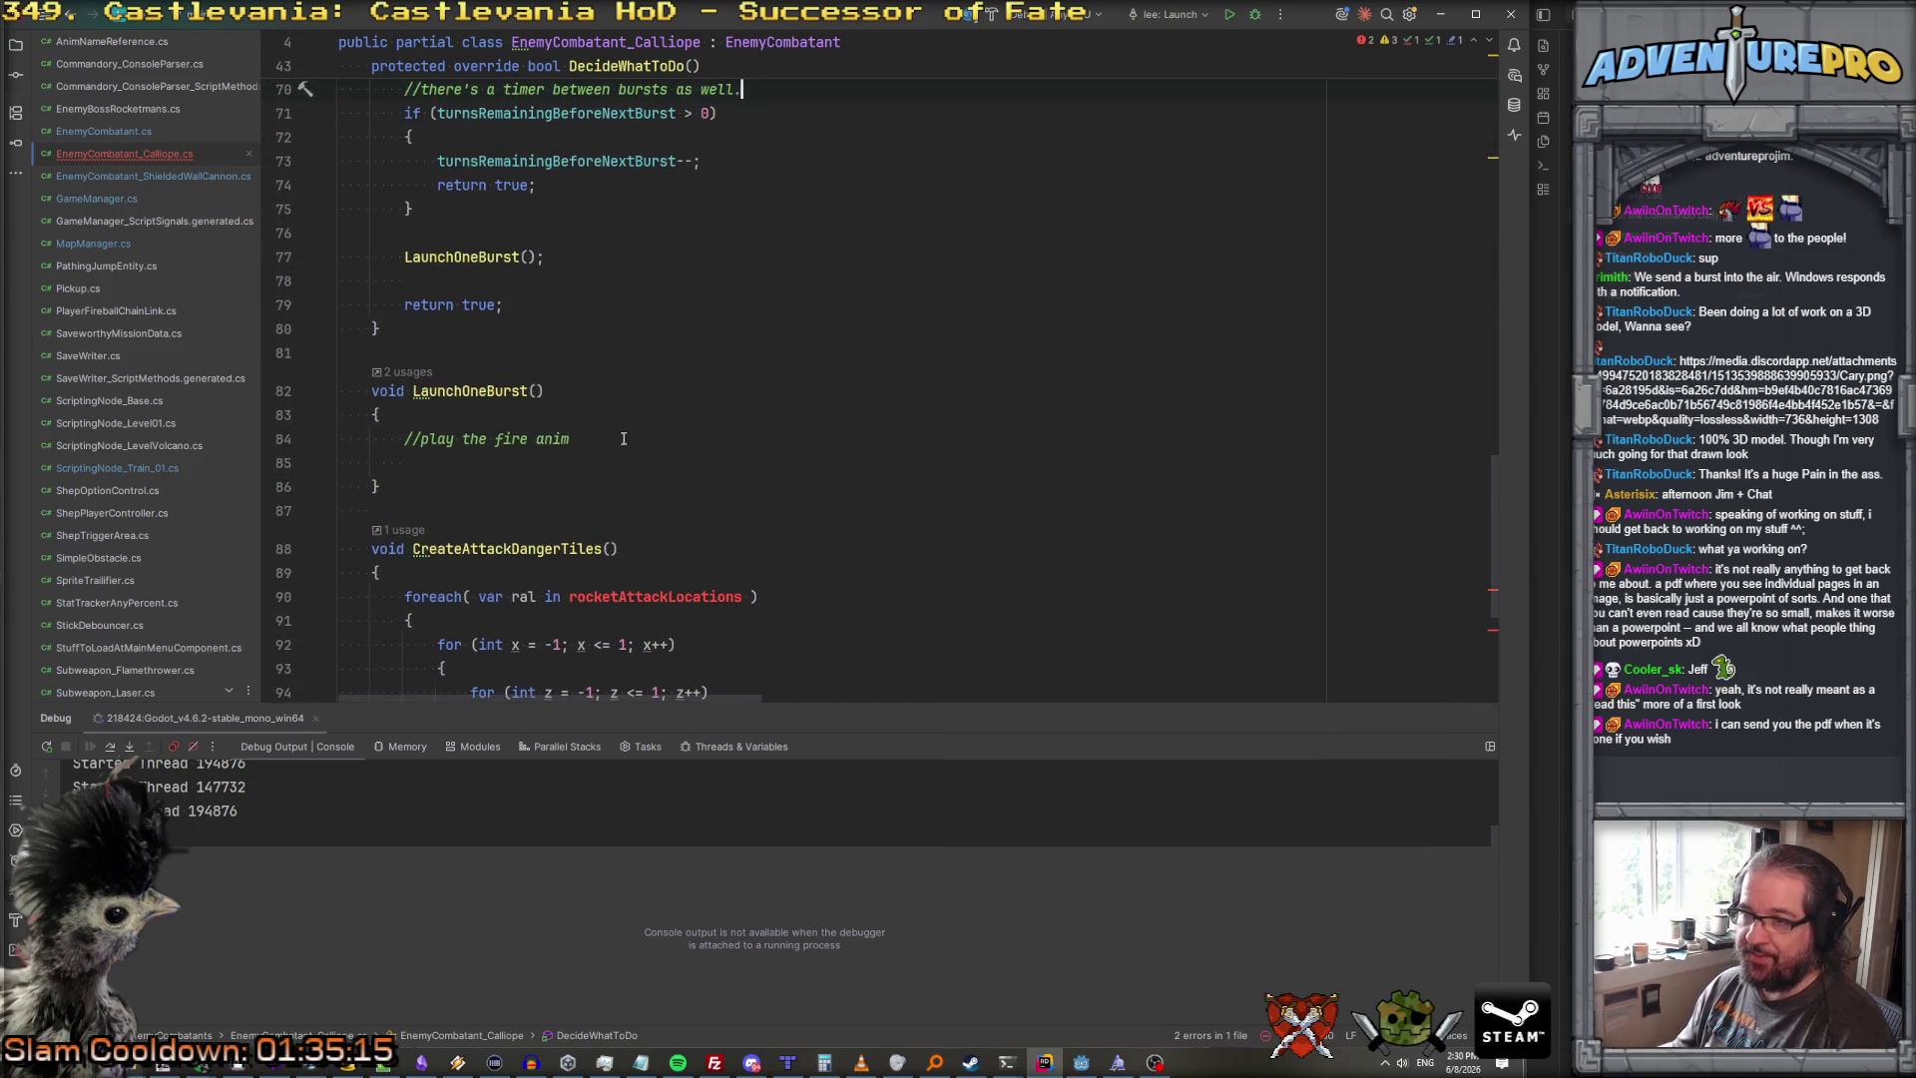
left_click(637, 483)
Step: Call PlayAttackAnim(); under the fire-anim comment in LaunchOneBurst, checking its definition
key("Up")
type("playan")
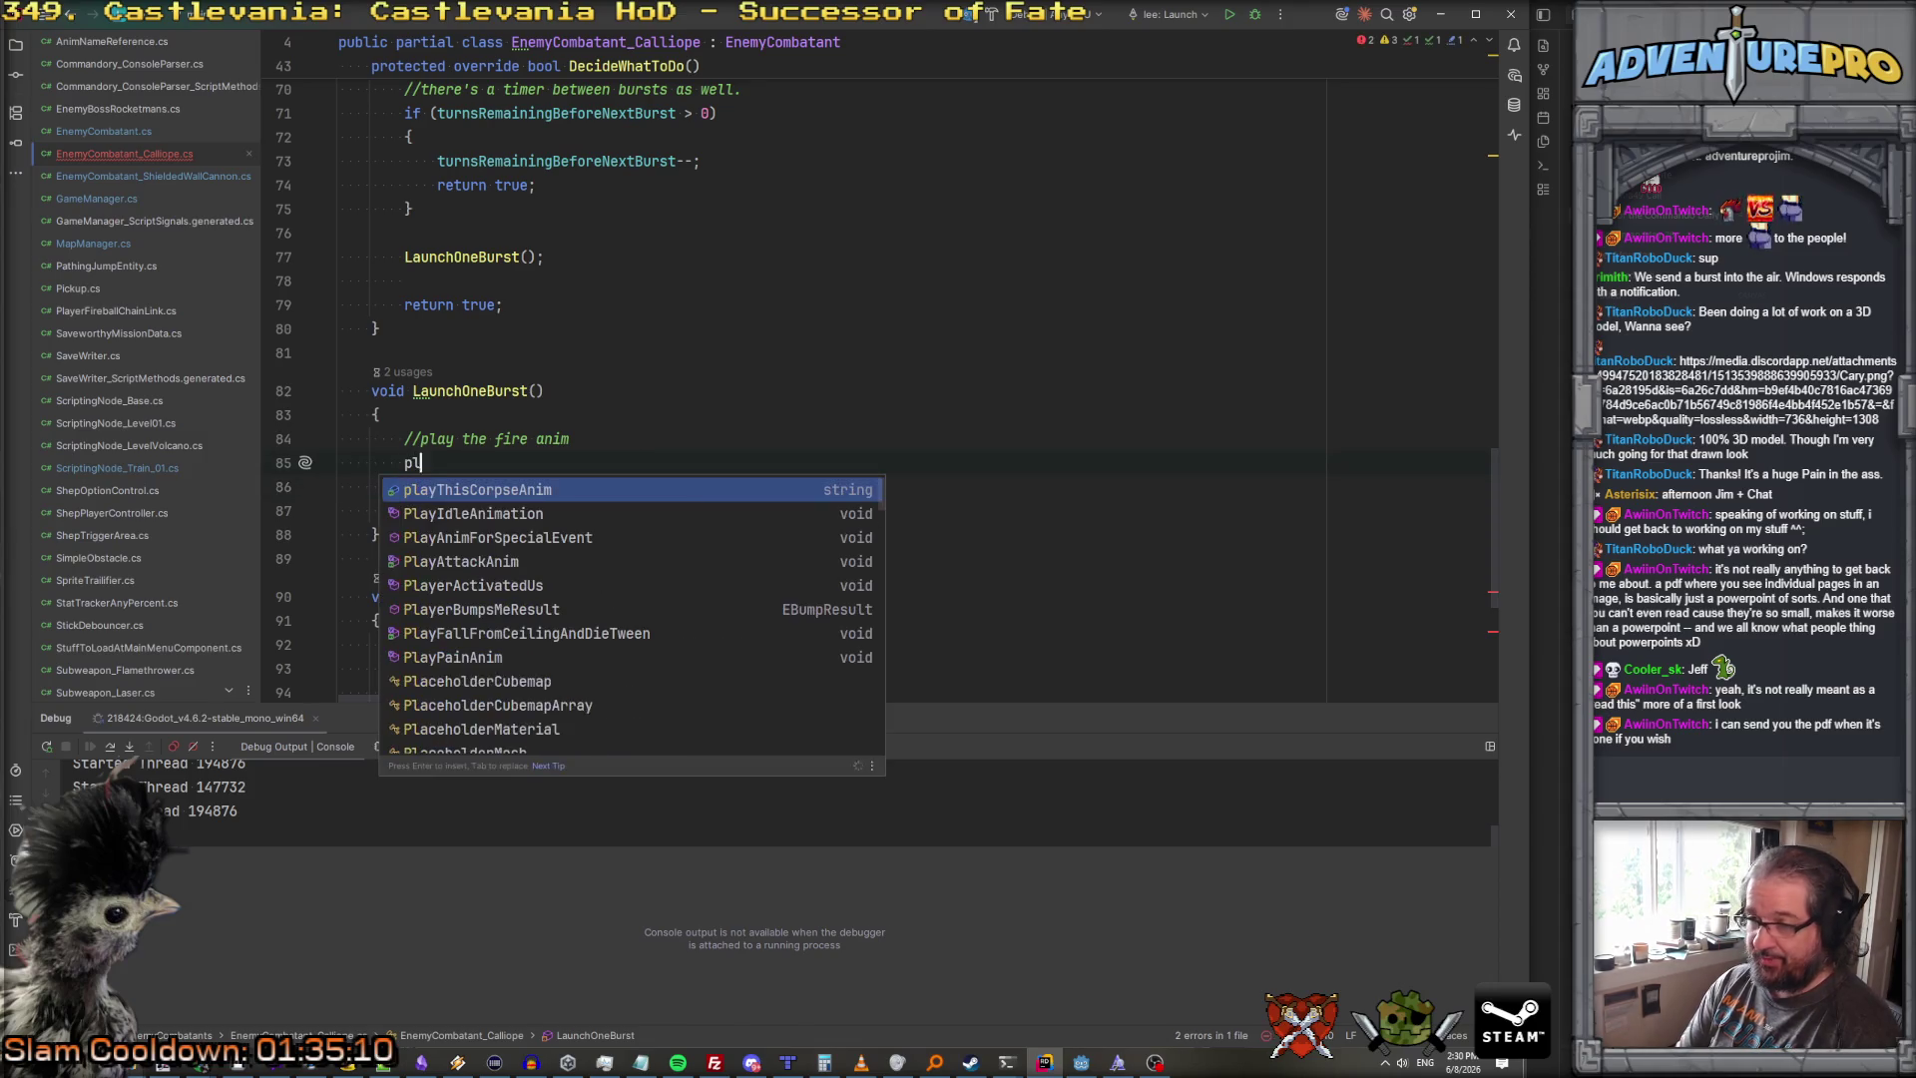
key("Down")
key("Down")
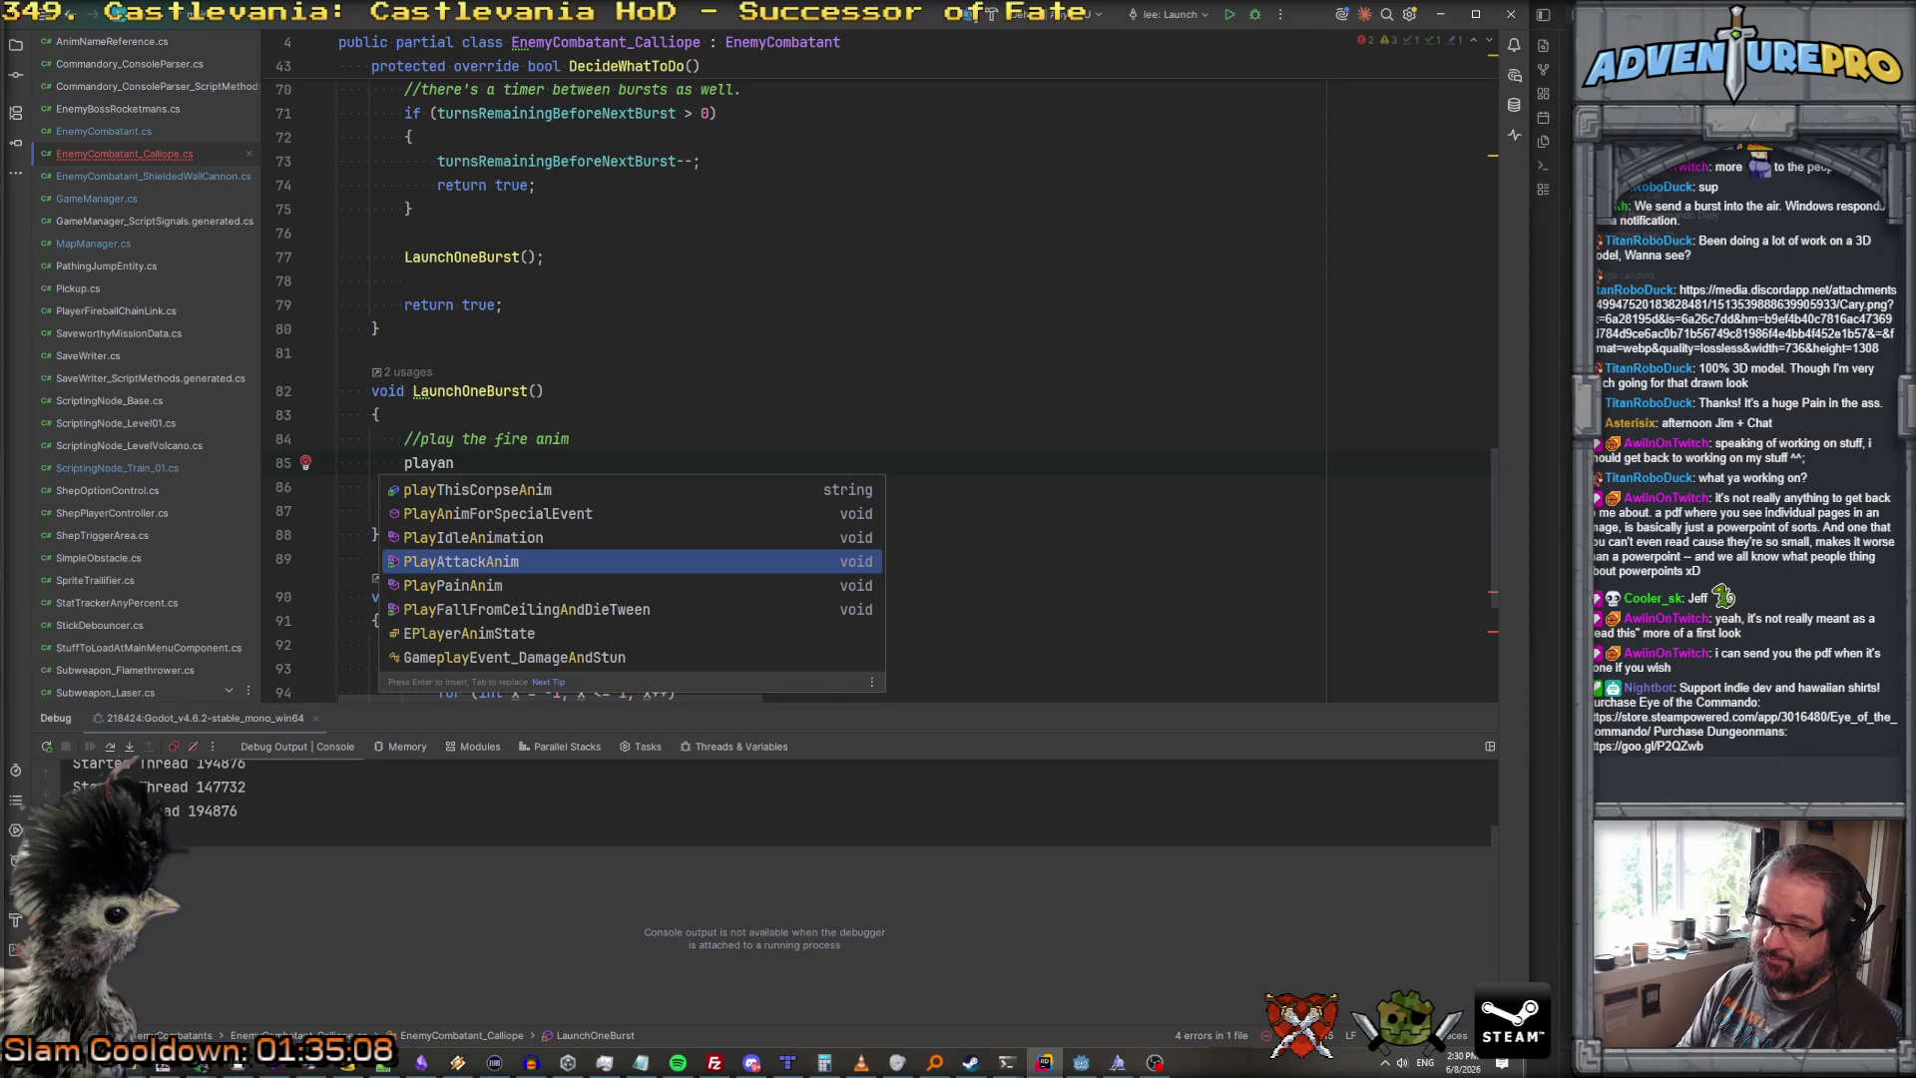
key("Return")
type(";")
key("Left")
key("F12")
key("ctrl+minus")
left_click(588, 463)
Step: Add 'turnsRemainingBeforeNextBurst = turnsBetweenBursts;' after the attack anim call
key("Return")
key("Return")
type("turn")
key("Return")
type("=")
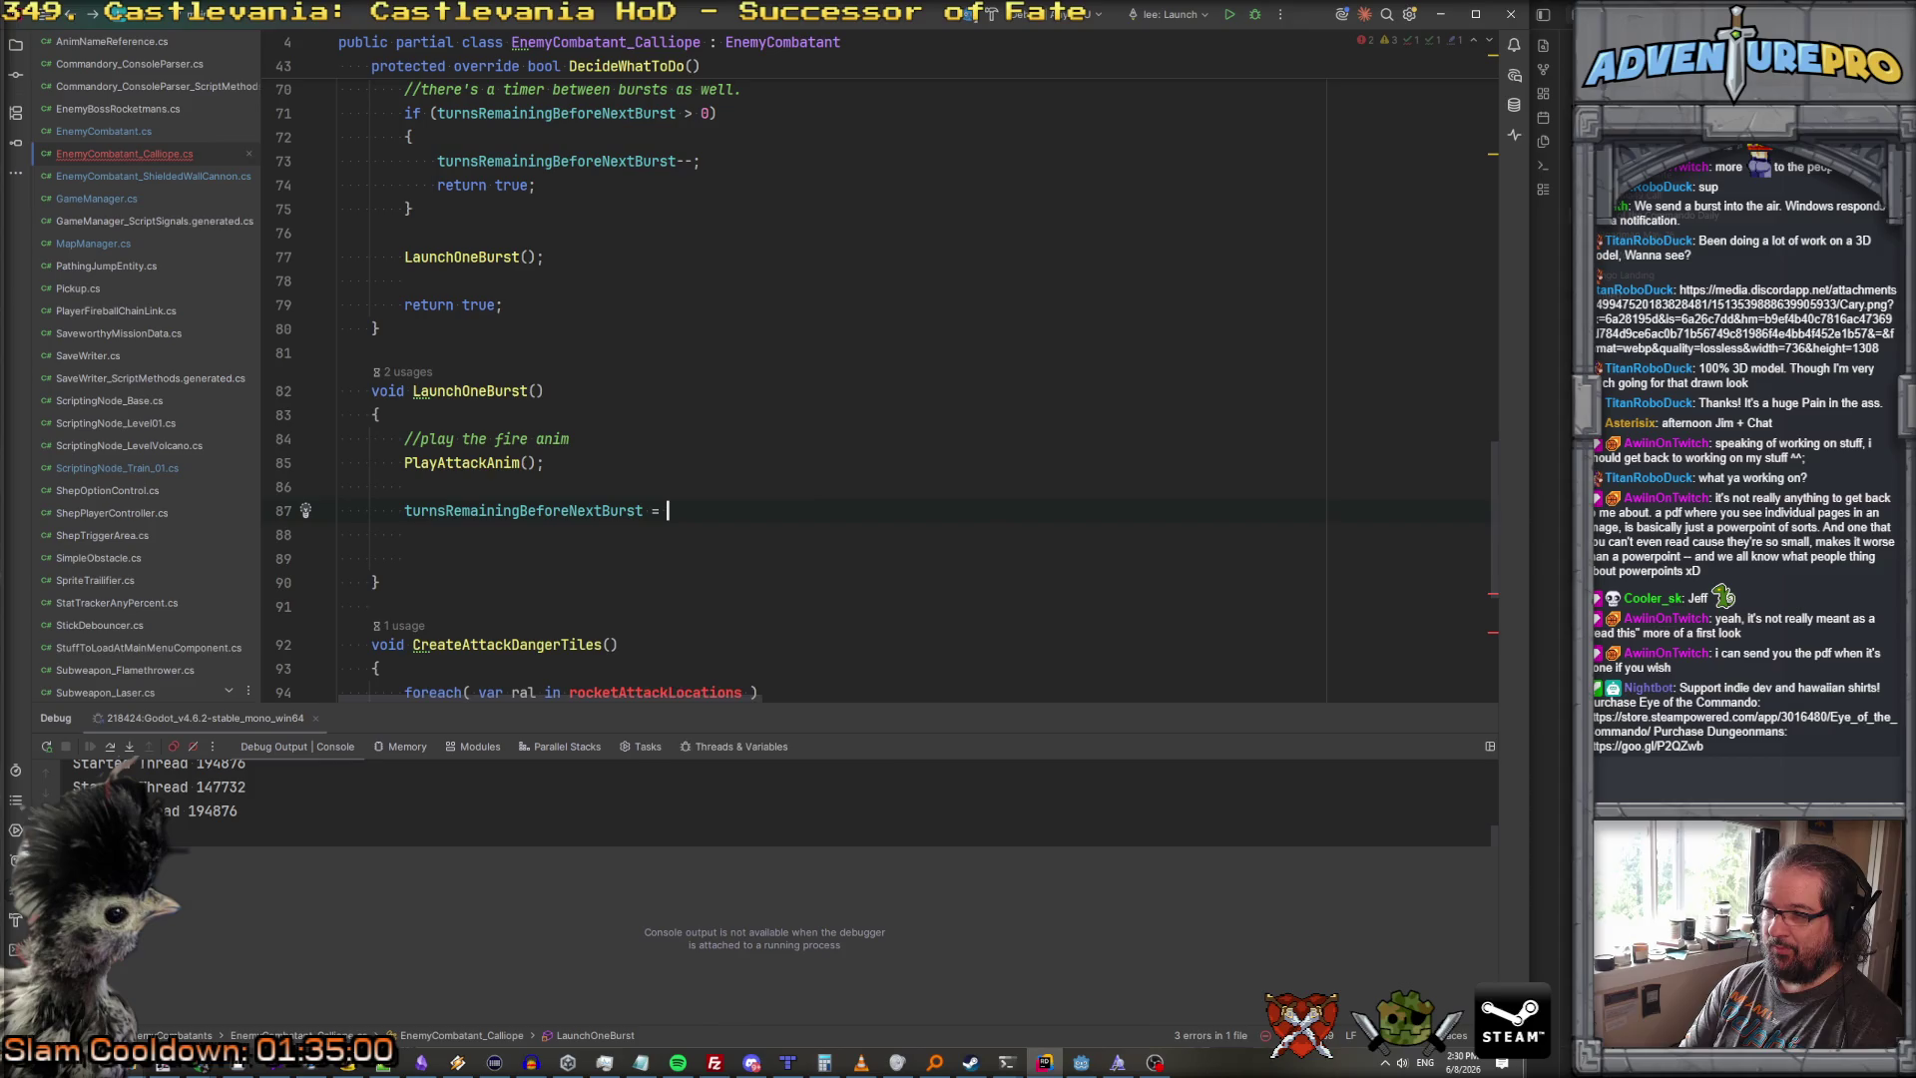
key("shift+Right")
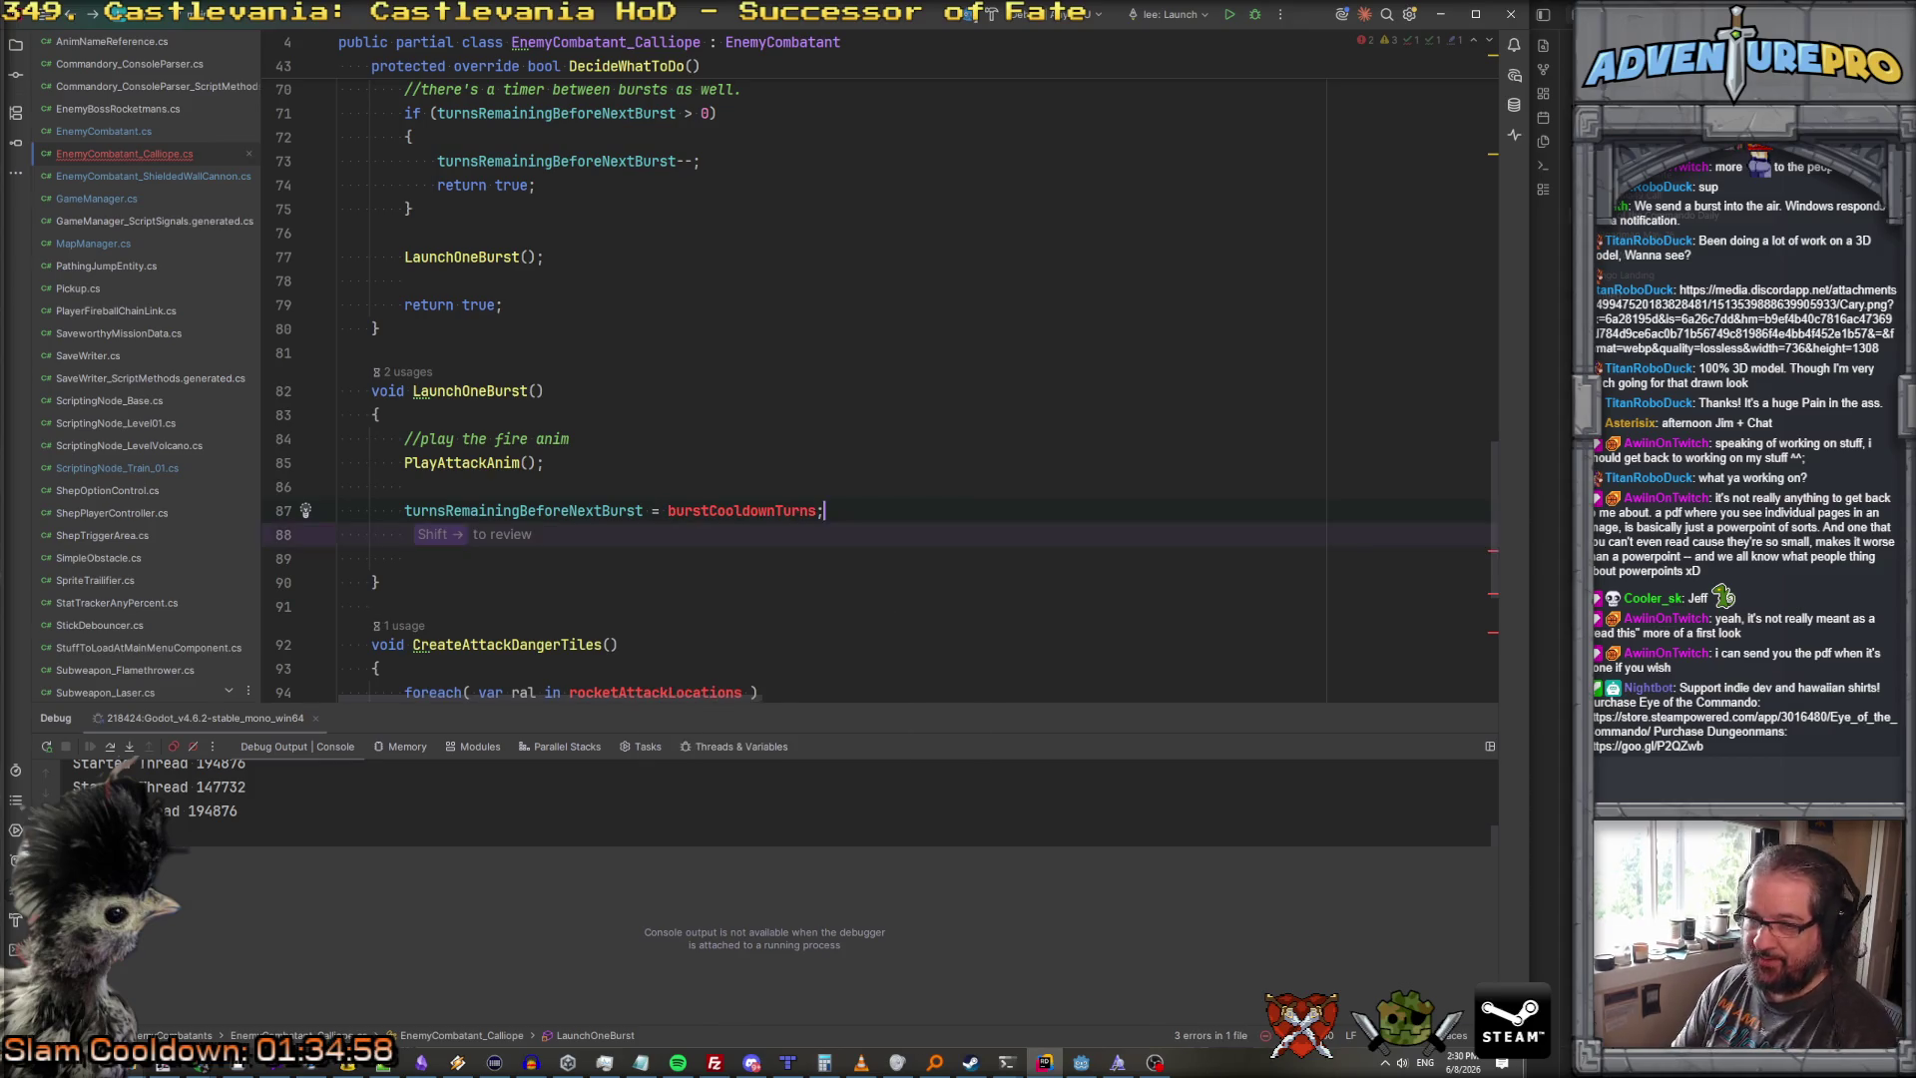
scroll(898, 369, "up", 20)
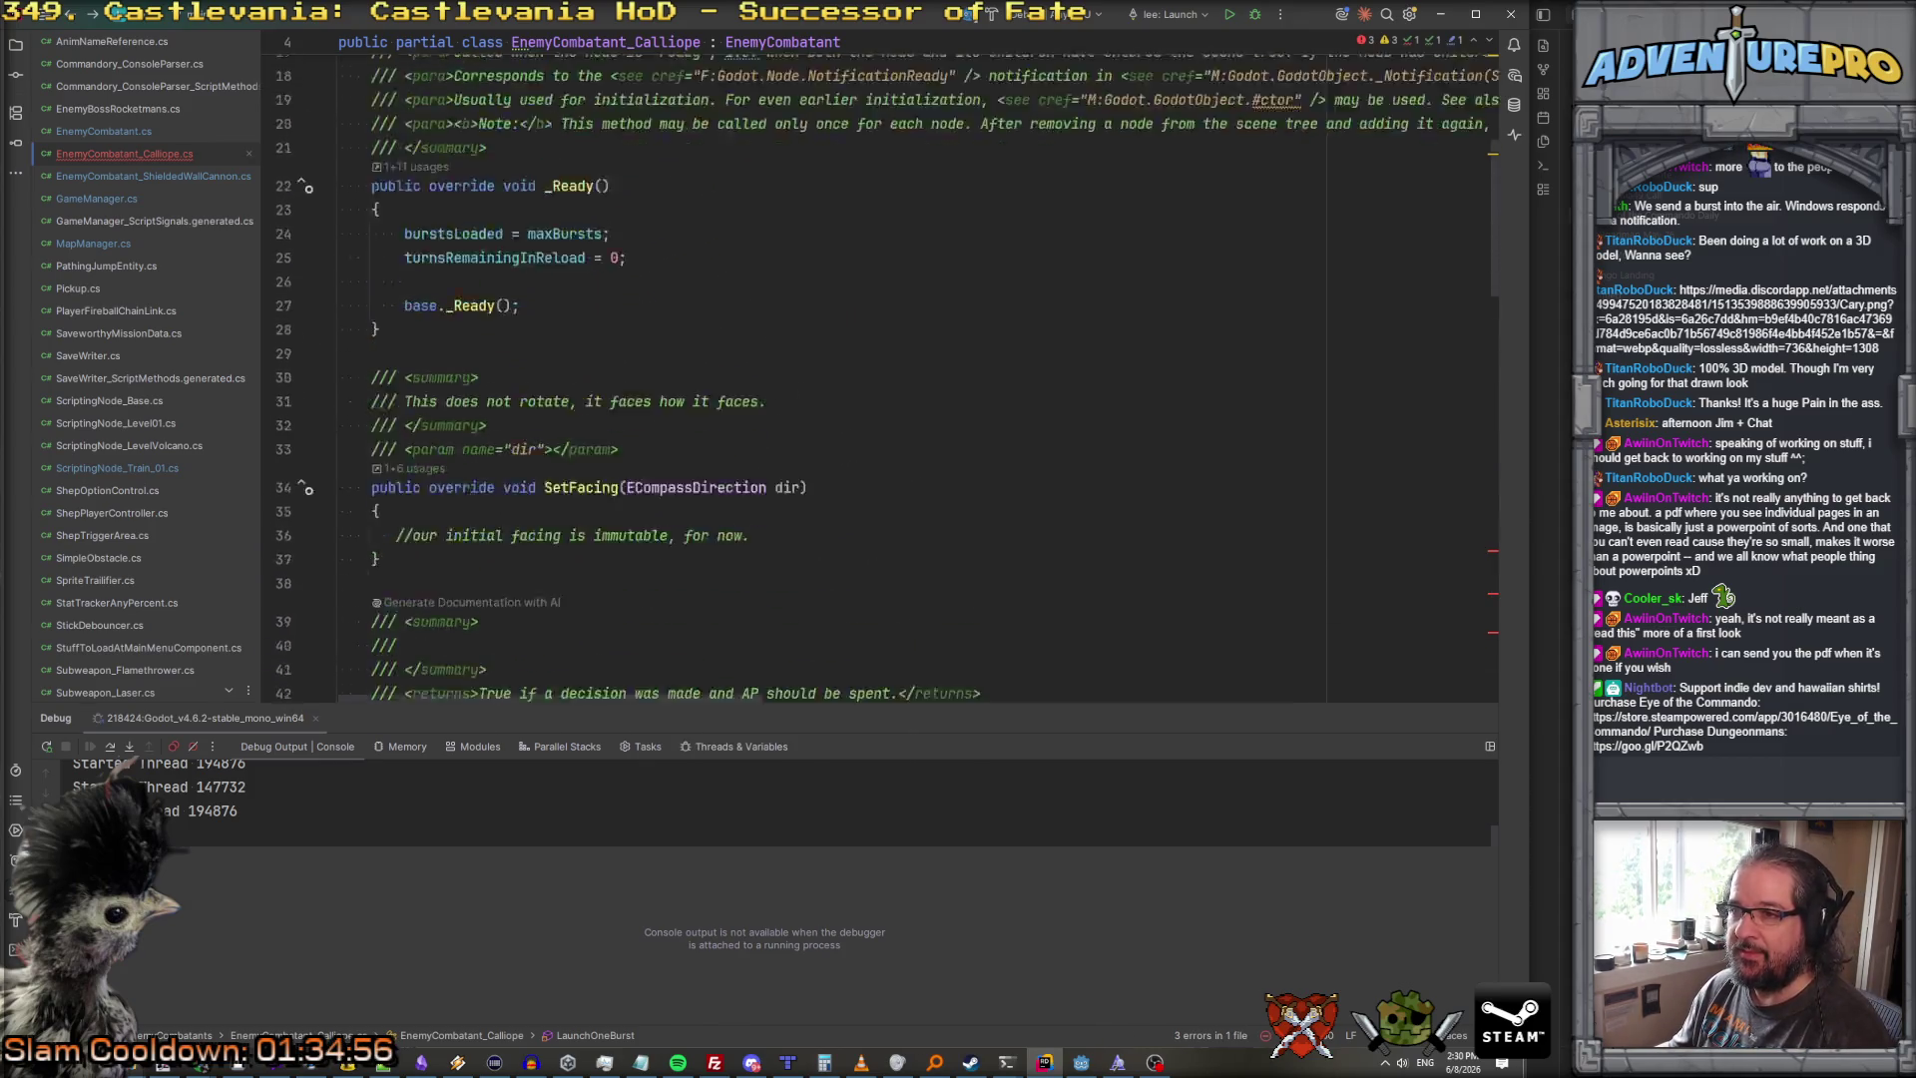
left_click(597, 250)
scroll(725, 526, "down", 20)
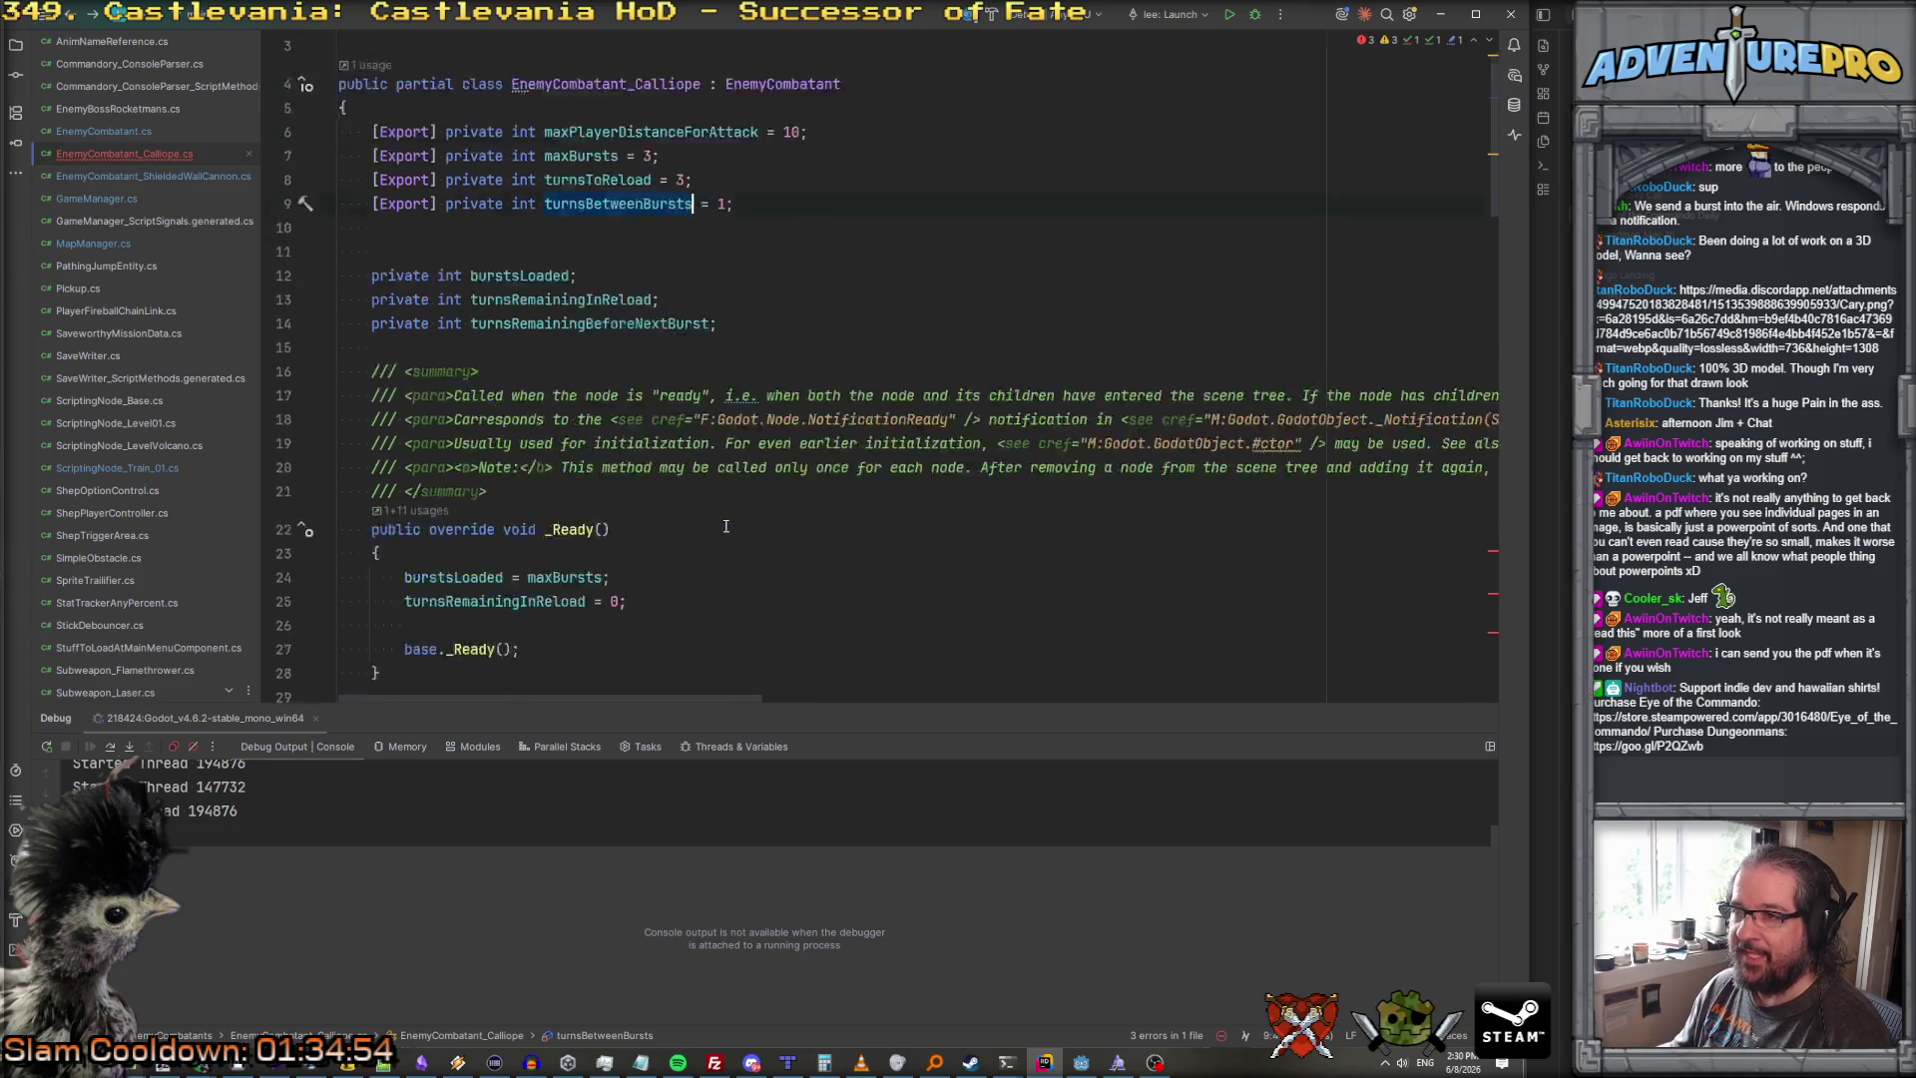
scroll(726, 526, "up", 5)
double_click(728, 426)
type("turnsBetweenBursts")
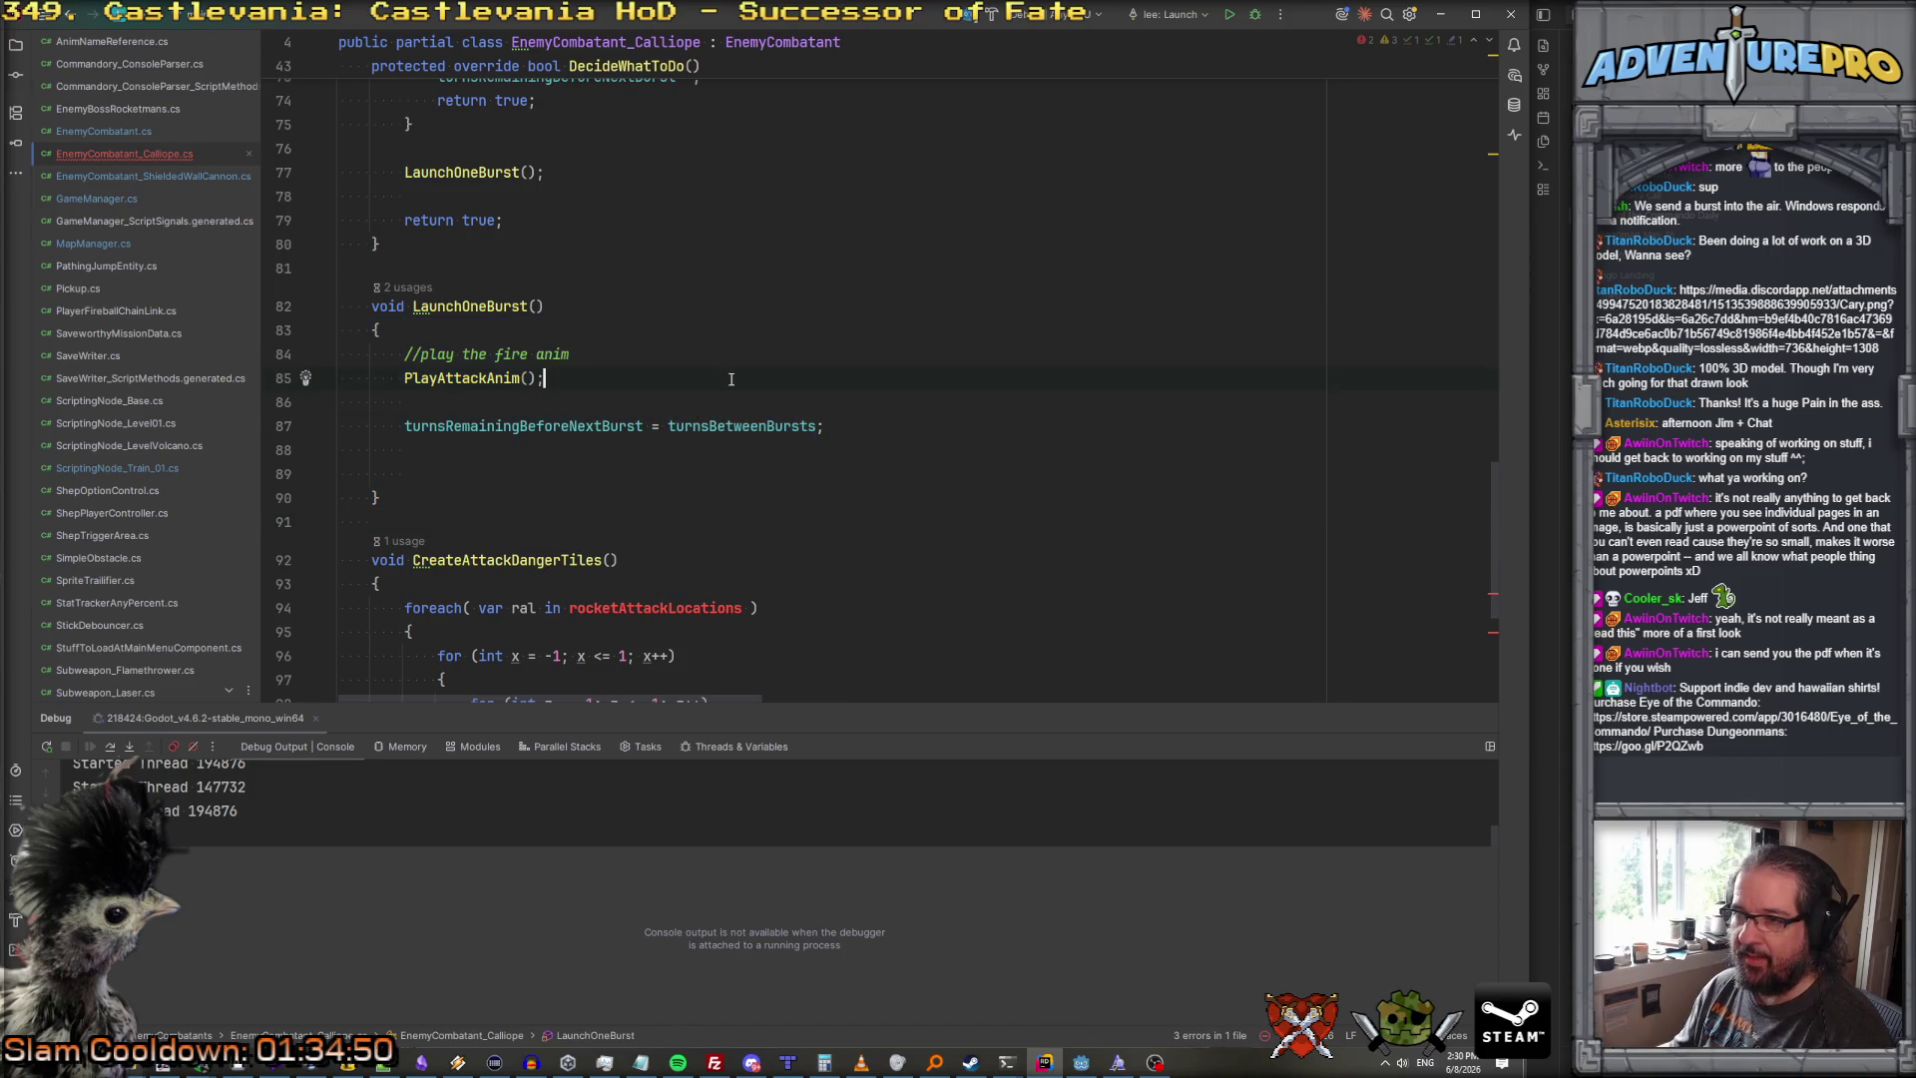
Step: Insert the comment '//danger up a tile' above the countdown reset line
key("Home")
key("Return")
key("Return")
key("Up")
key("Up")
type("//d")
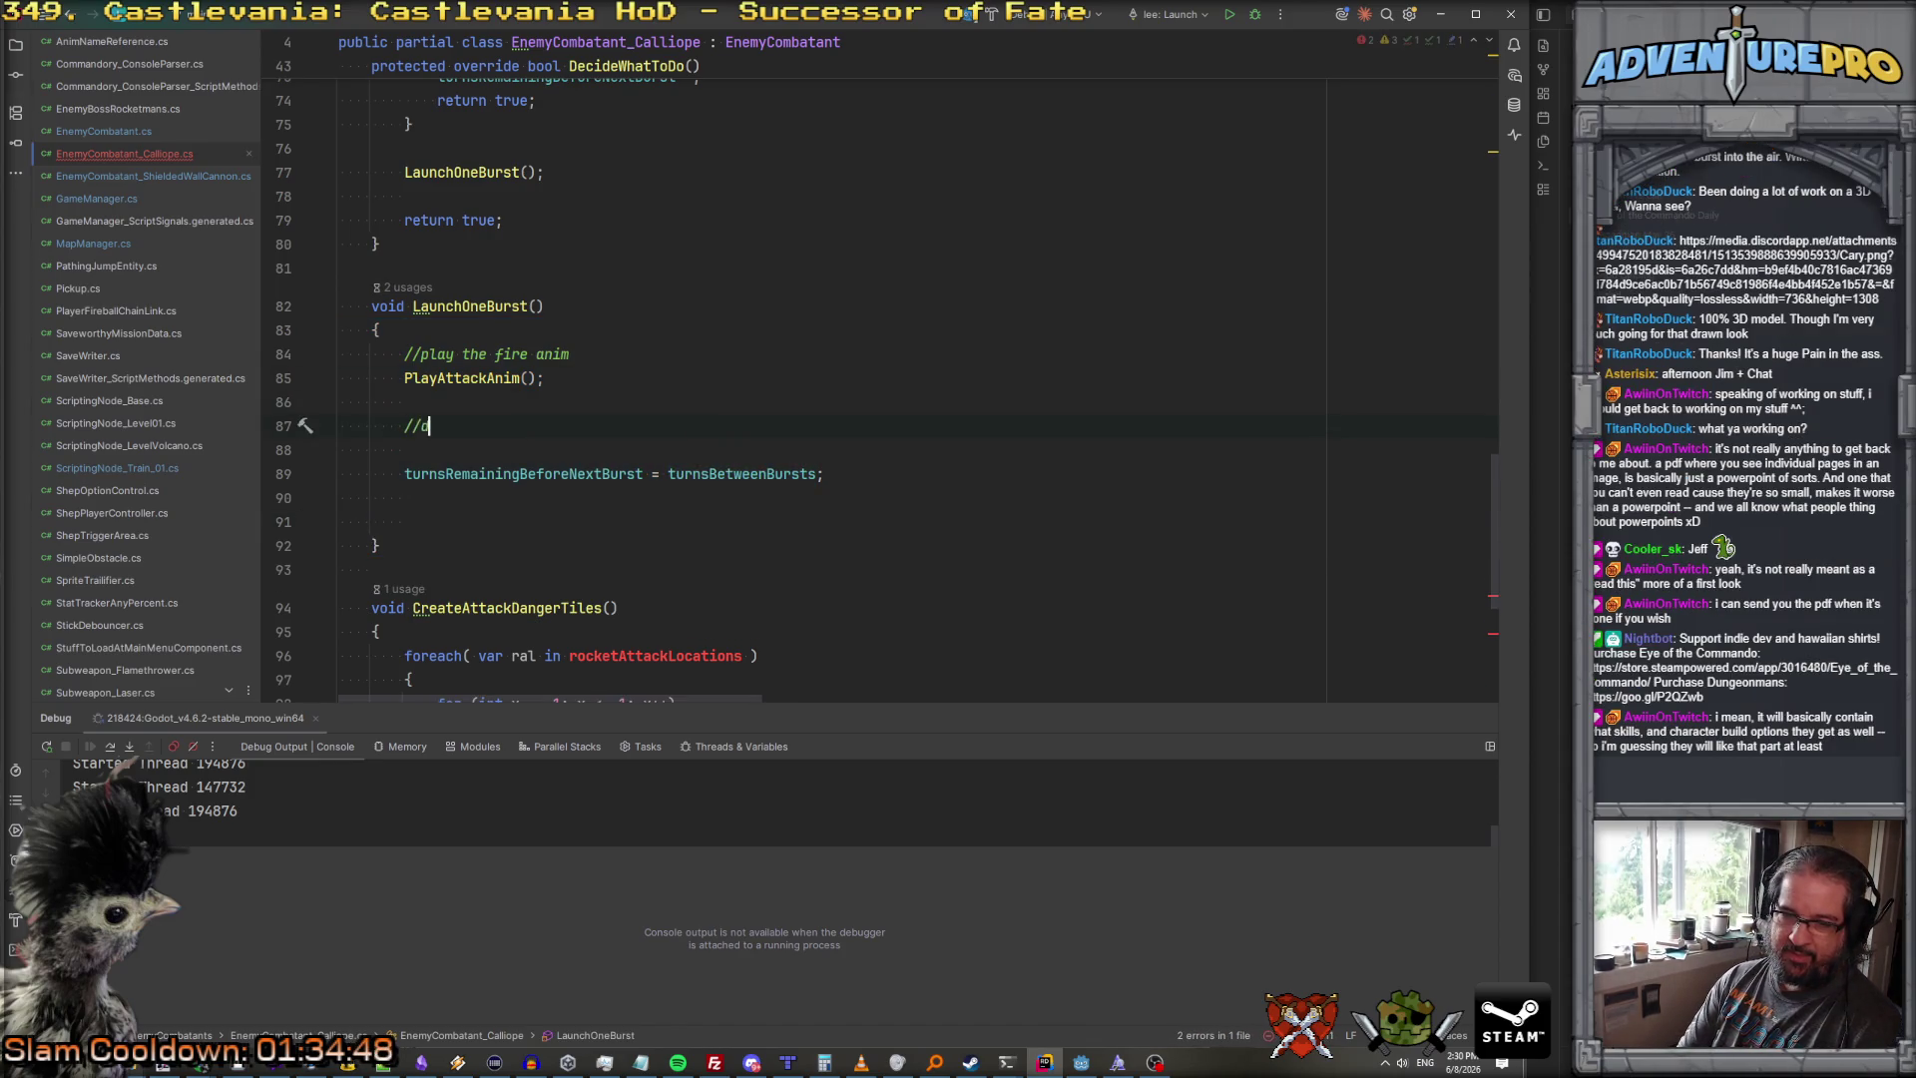
type("anger up a tile.")
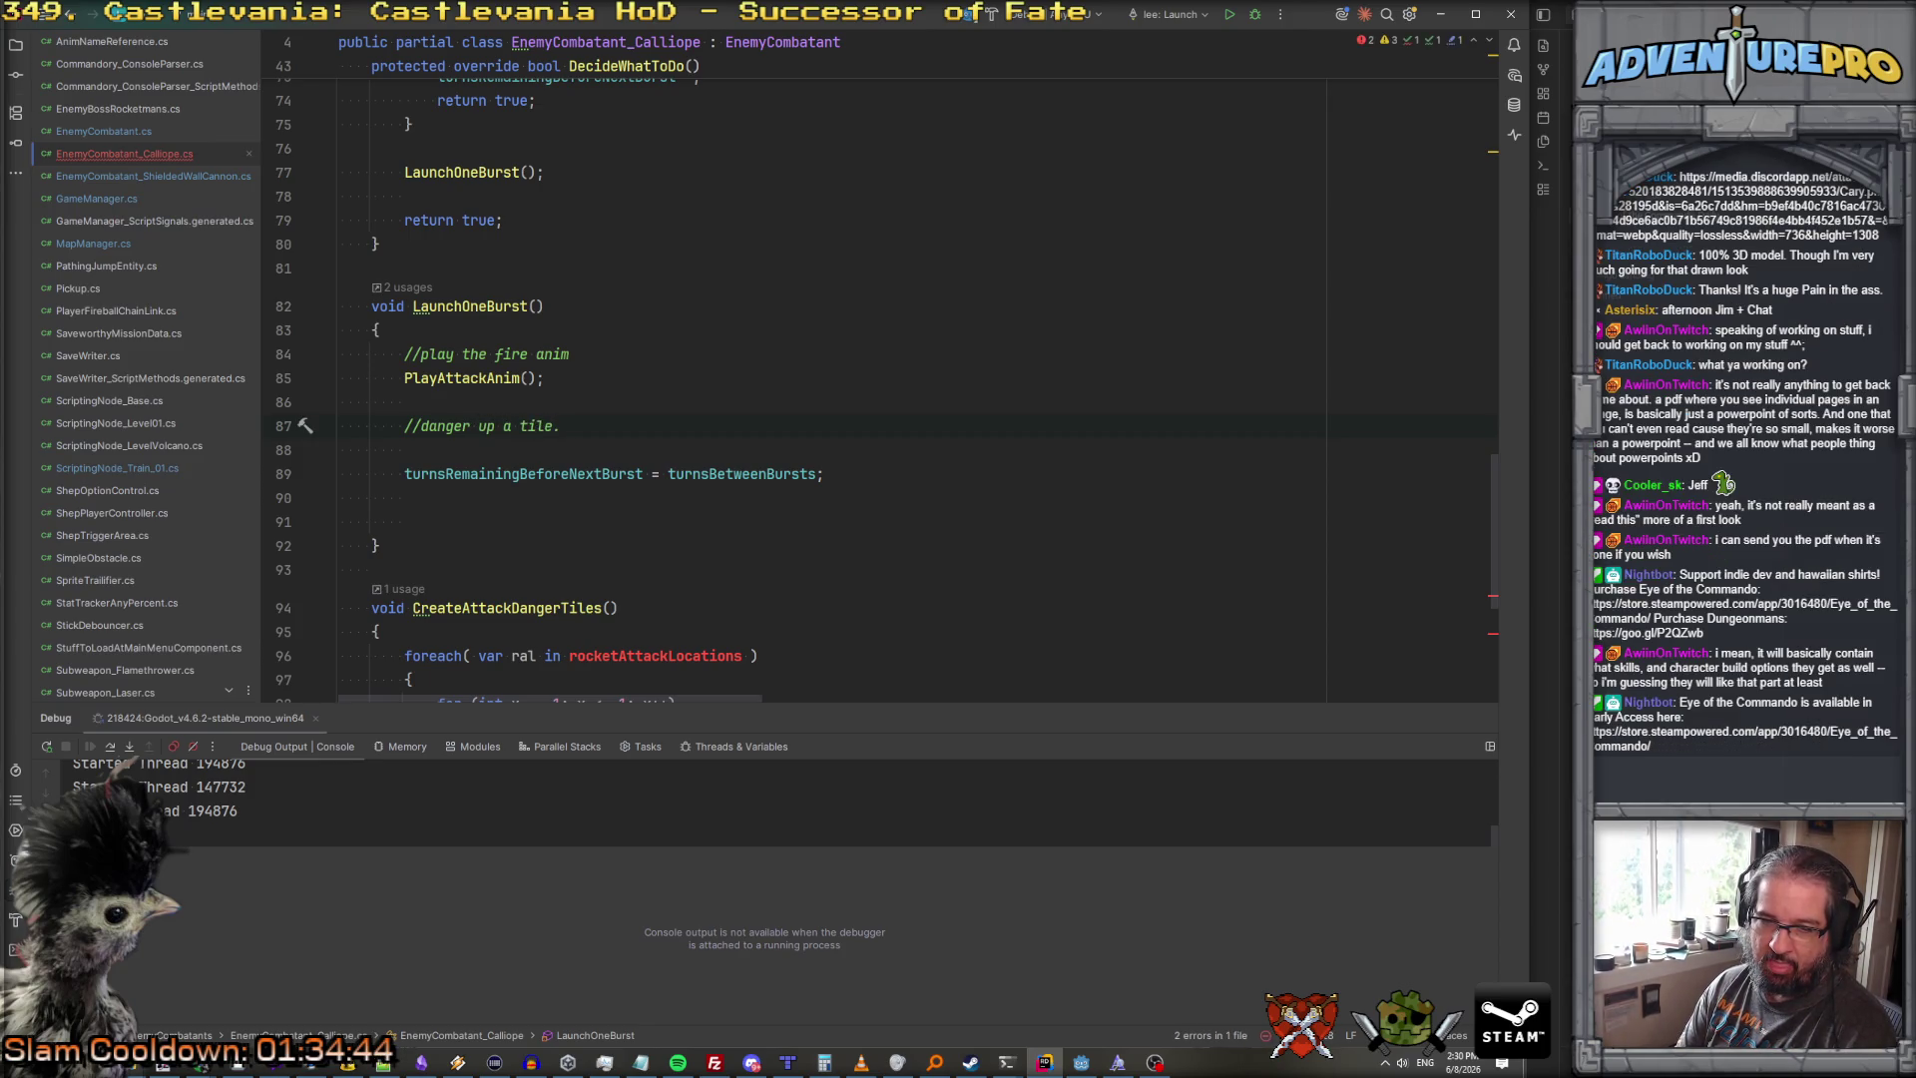
key("BackSpace")
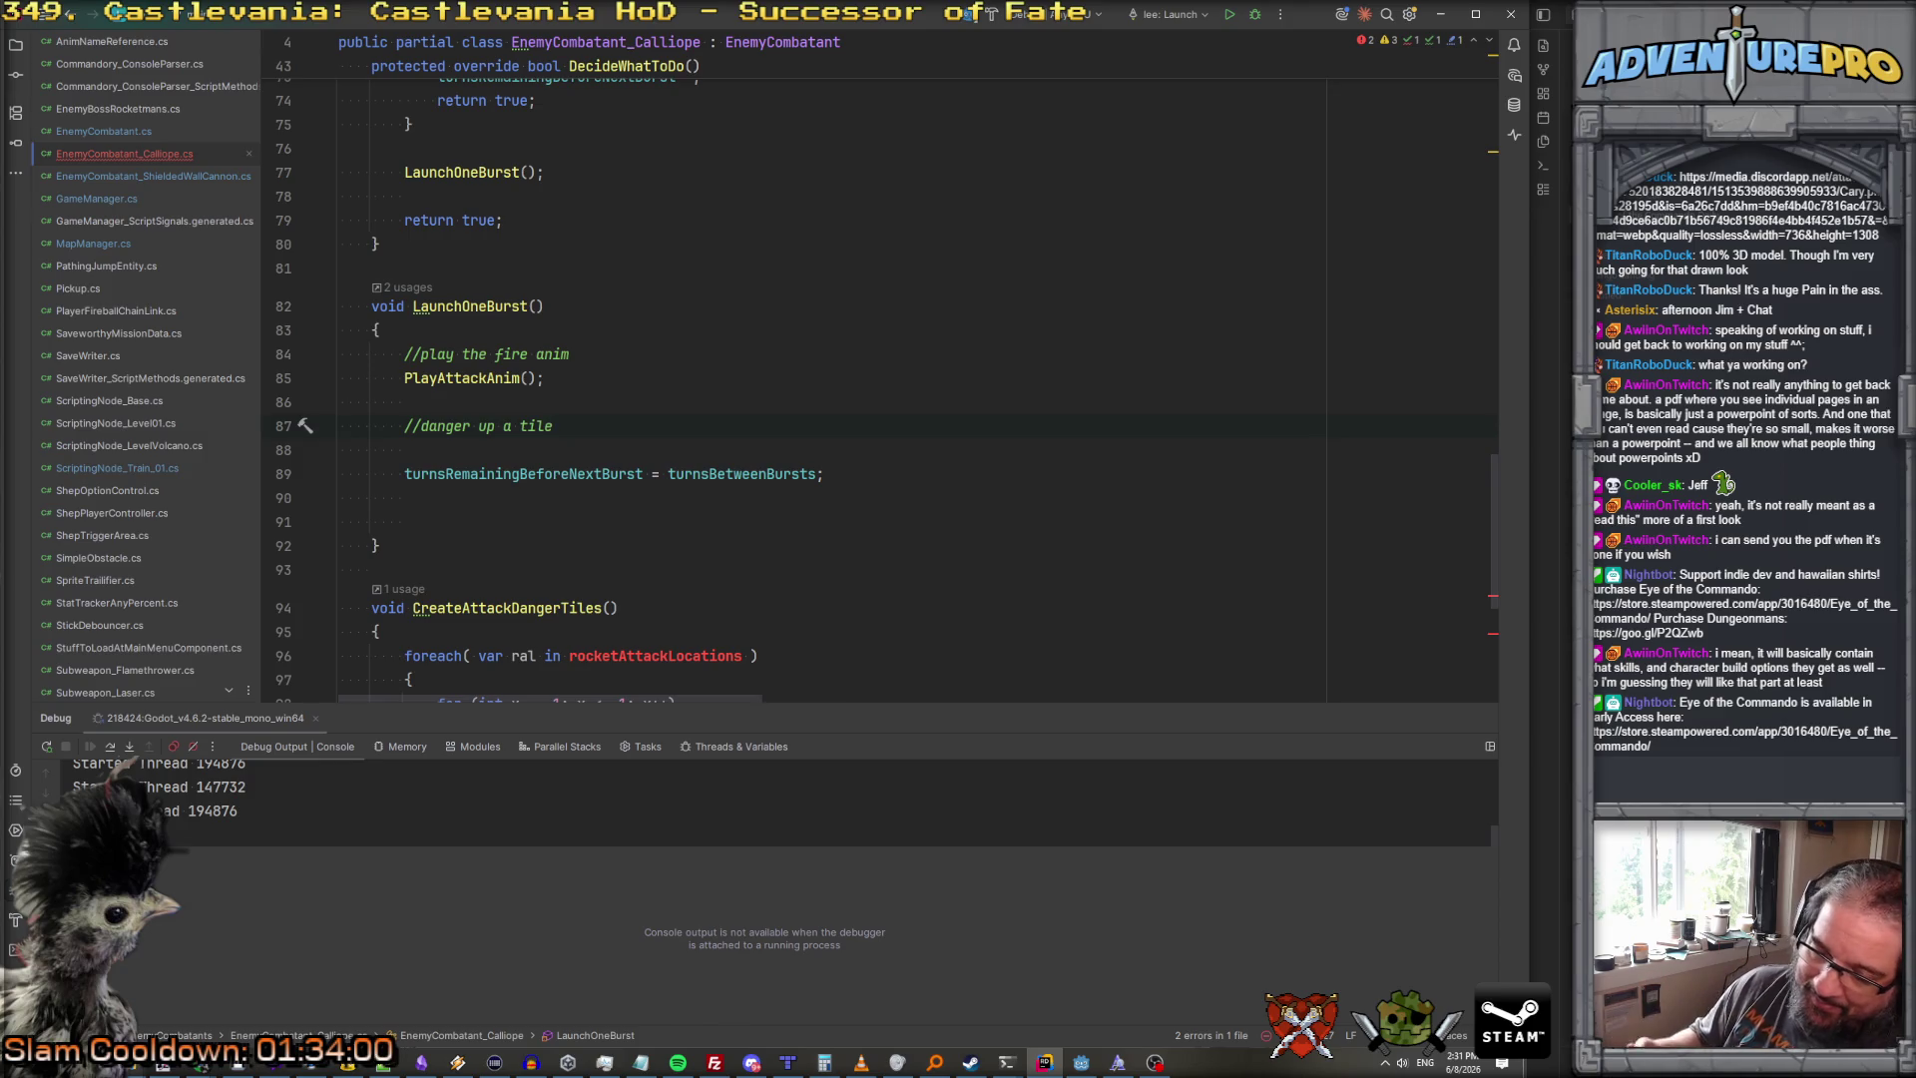
Step: Declare 'private Vector3I nextAttackCellLocation;' after the turn counter fields and copy its name
scroll(898, 379, "up", 20)
scroll(898, 380, "up", 3)
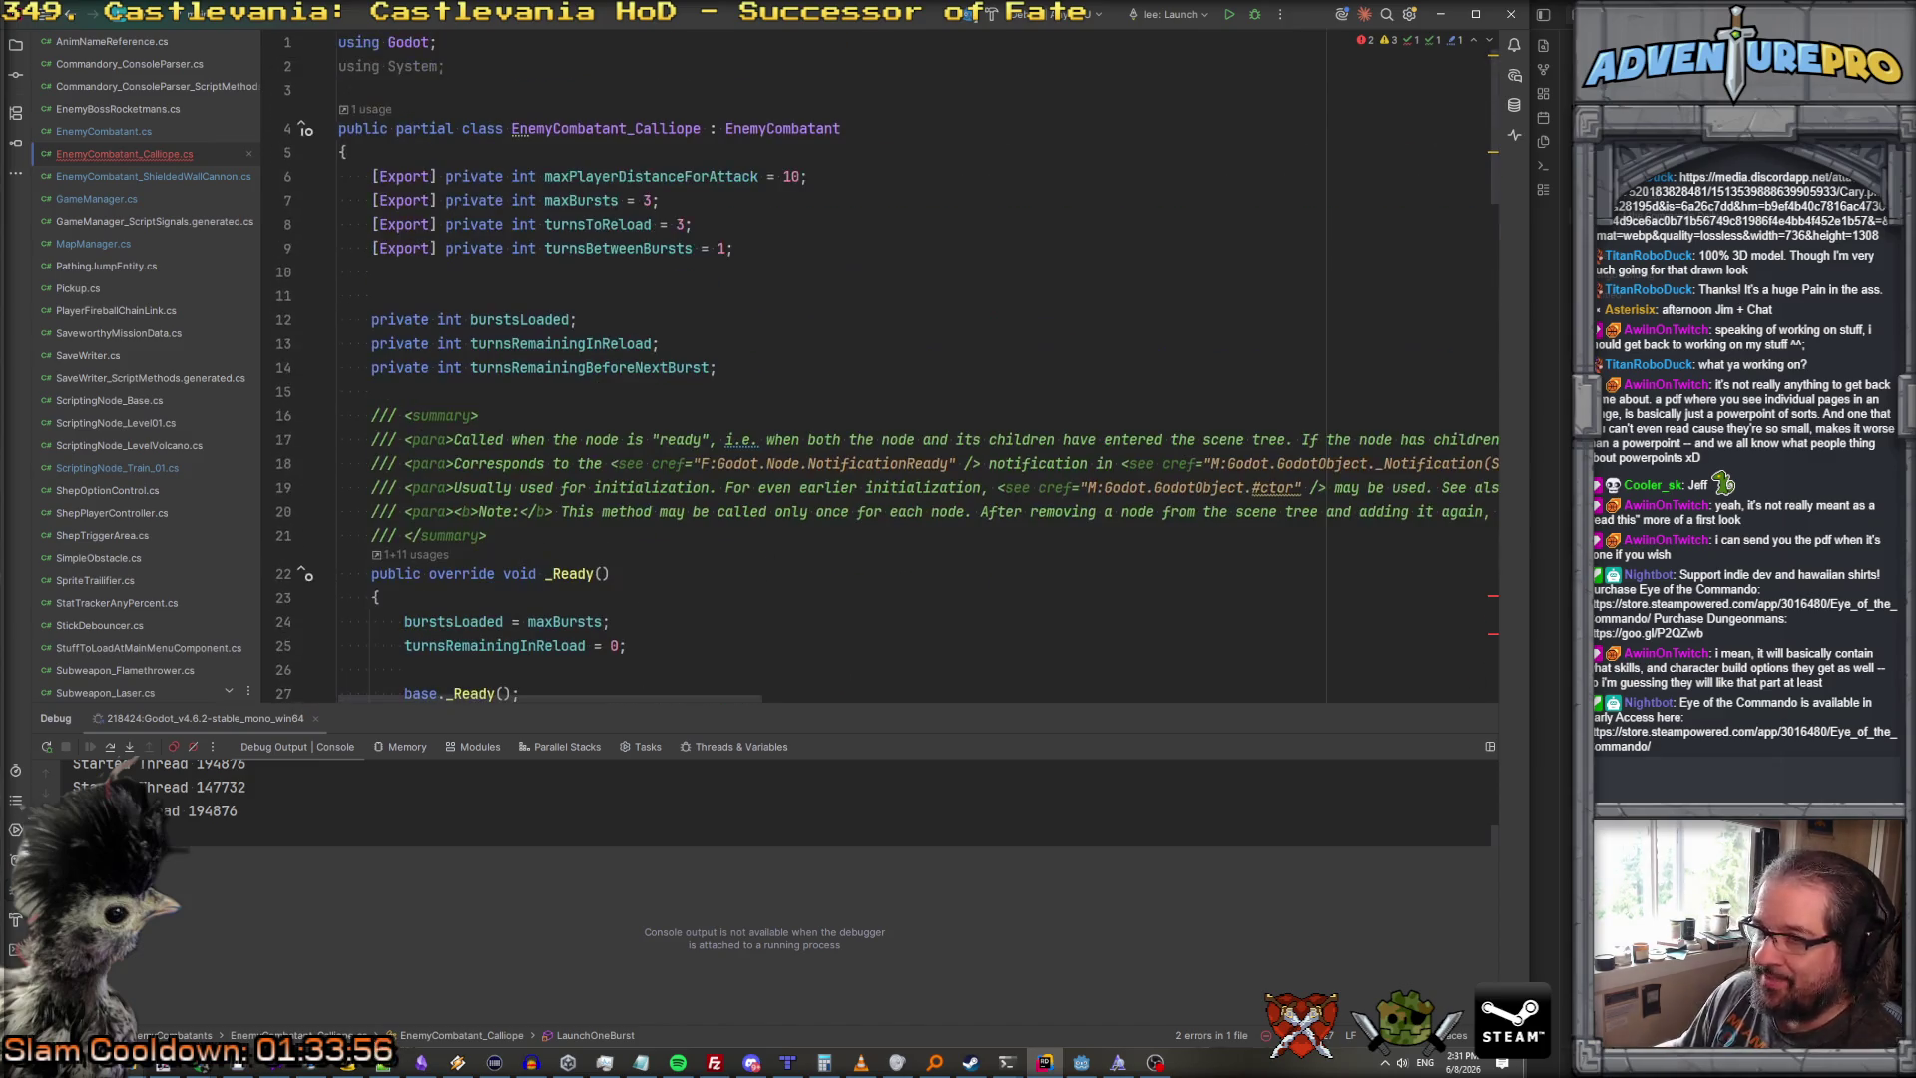
left_click(841, 365)
key("Return")
key("Return")
type("private V")
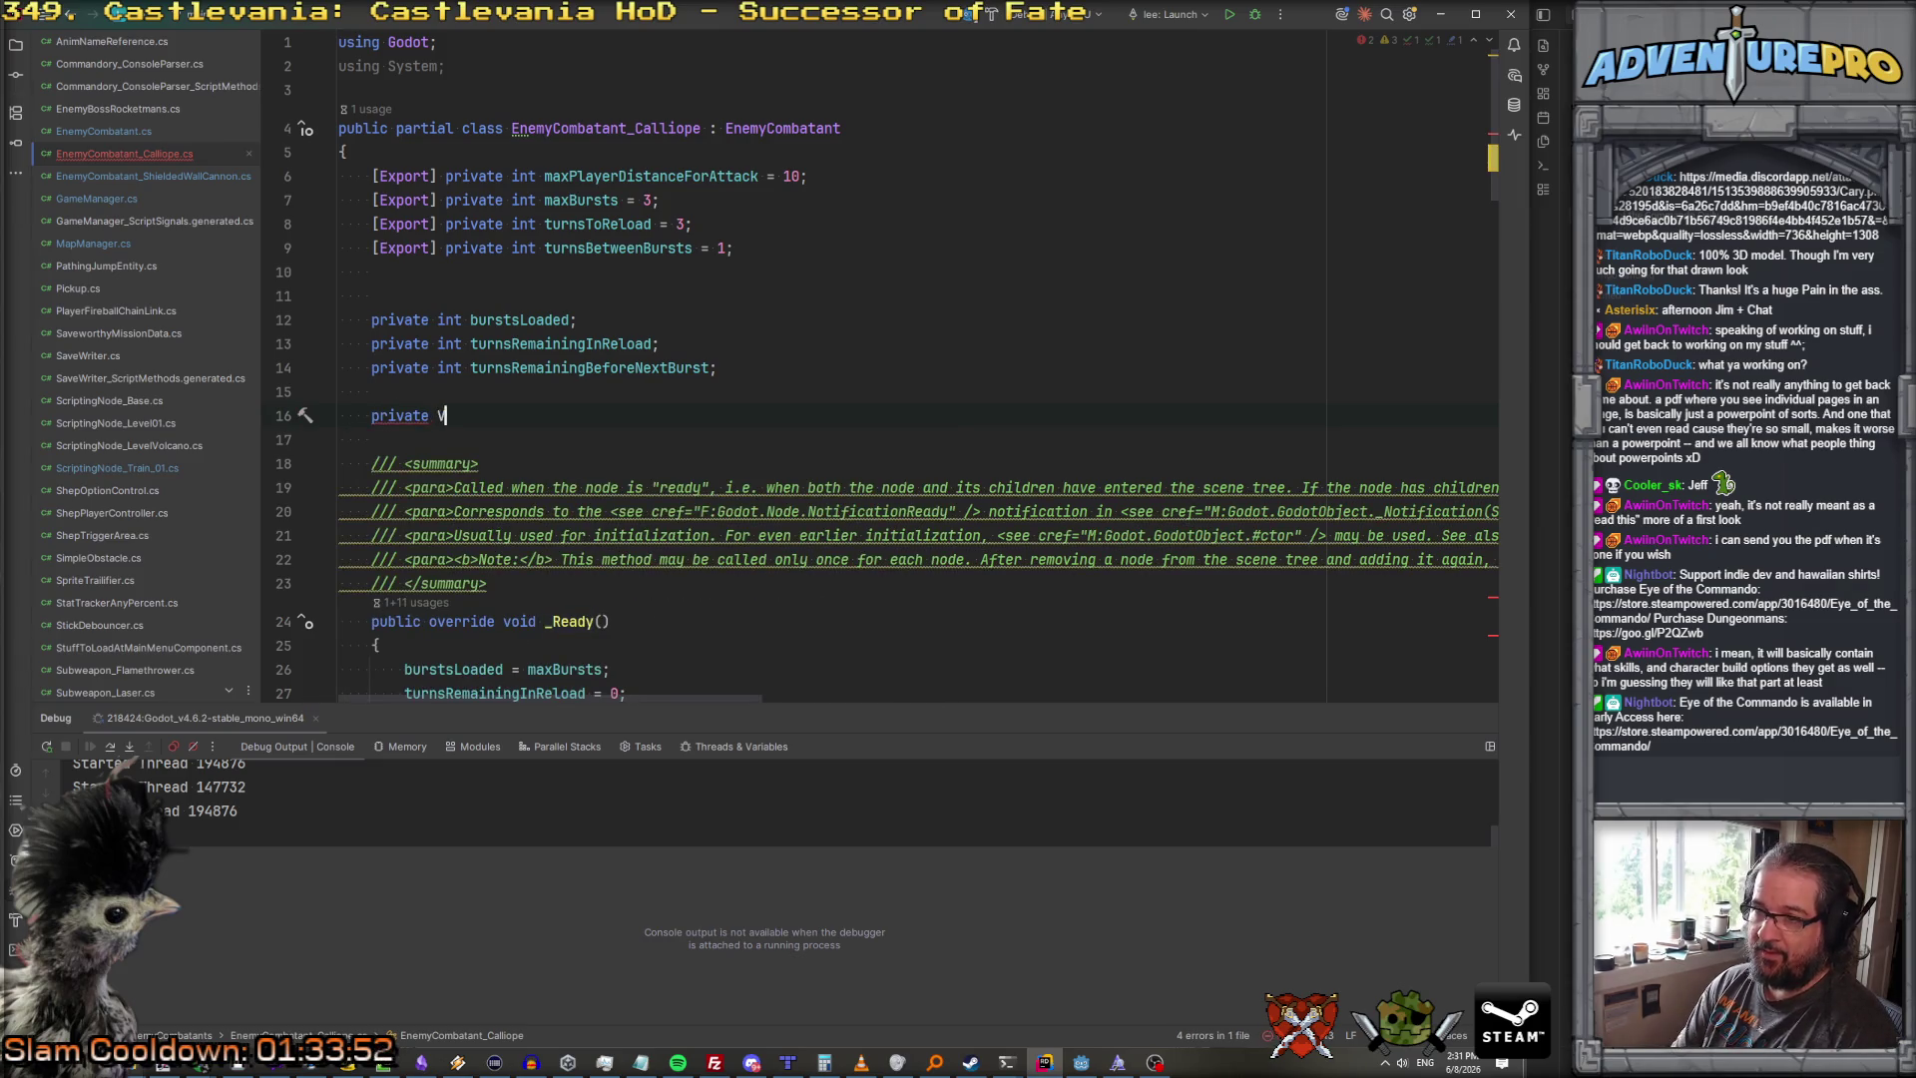
type("ec")
key("Down")
key("Return")
type("next")
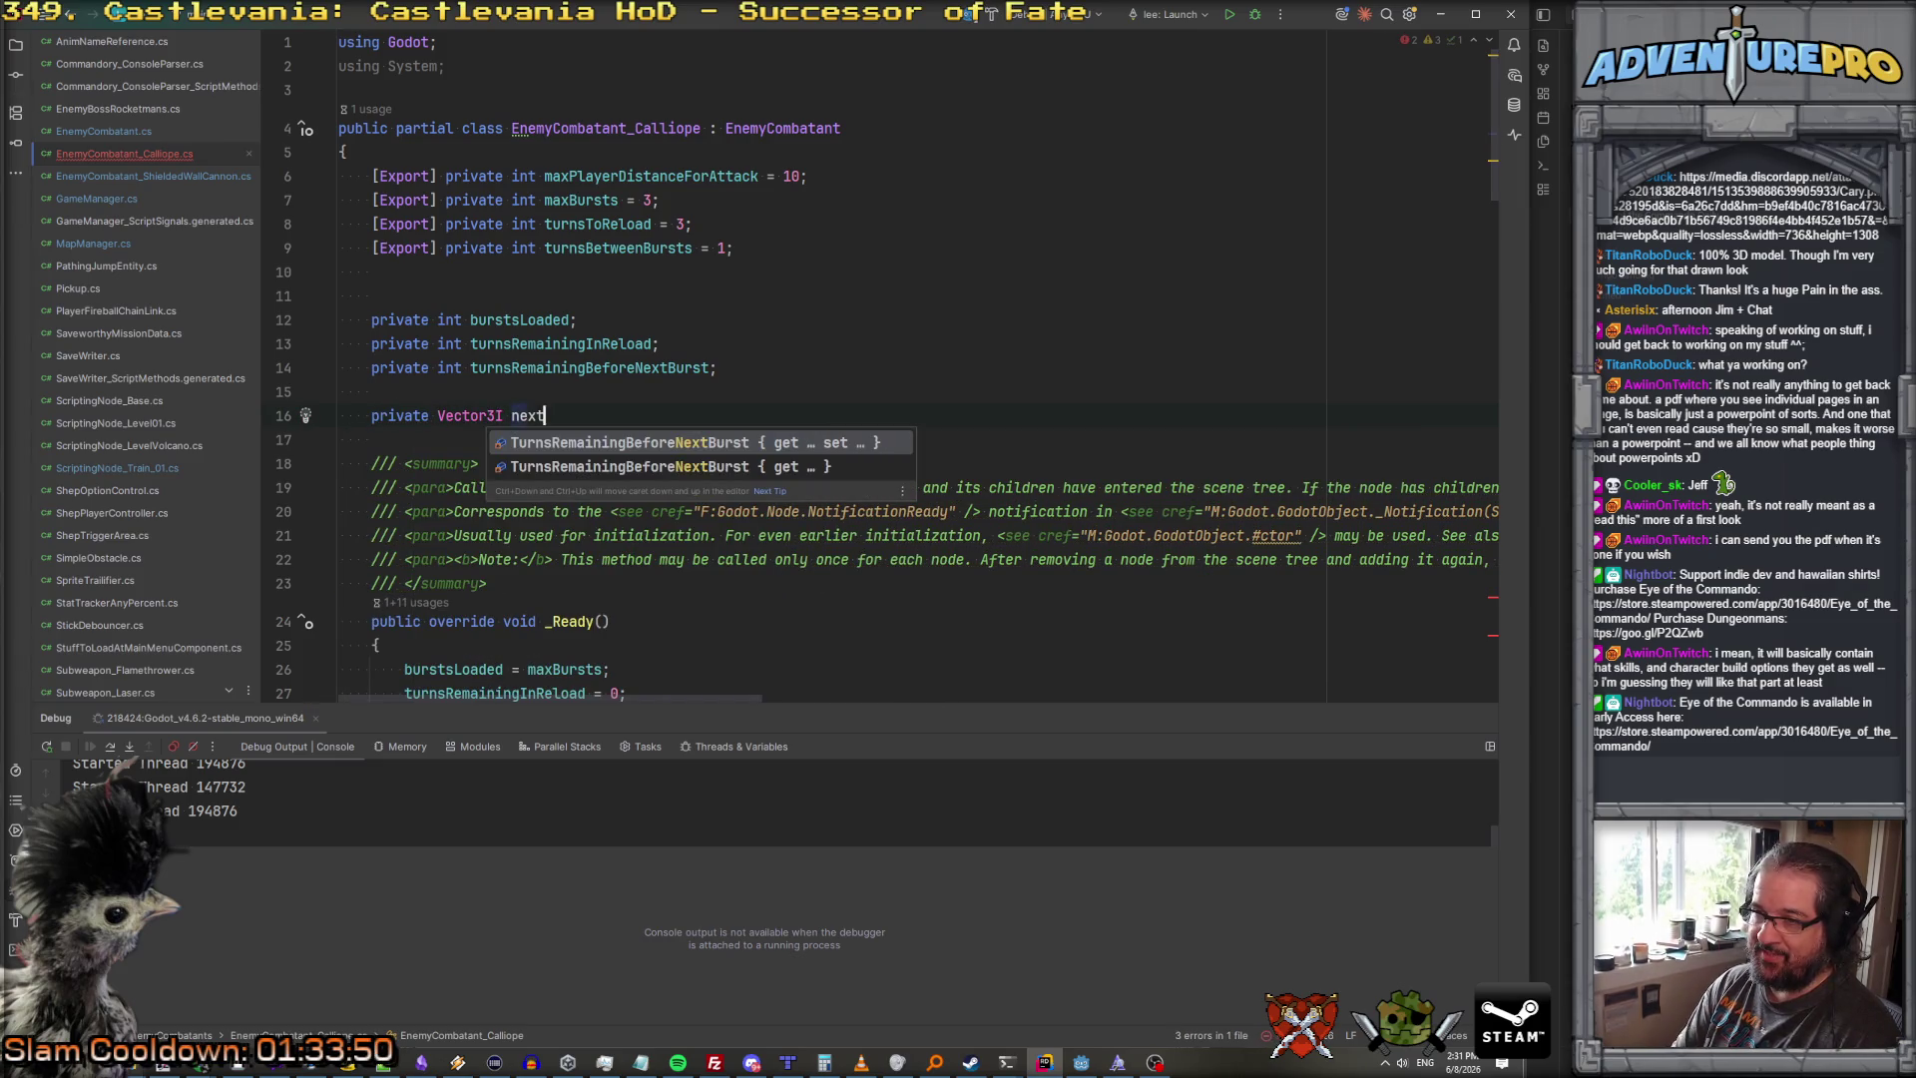
type("Attack")
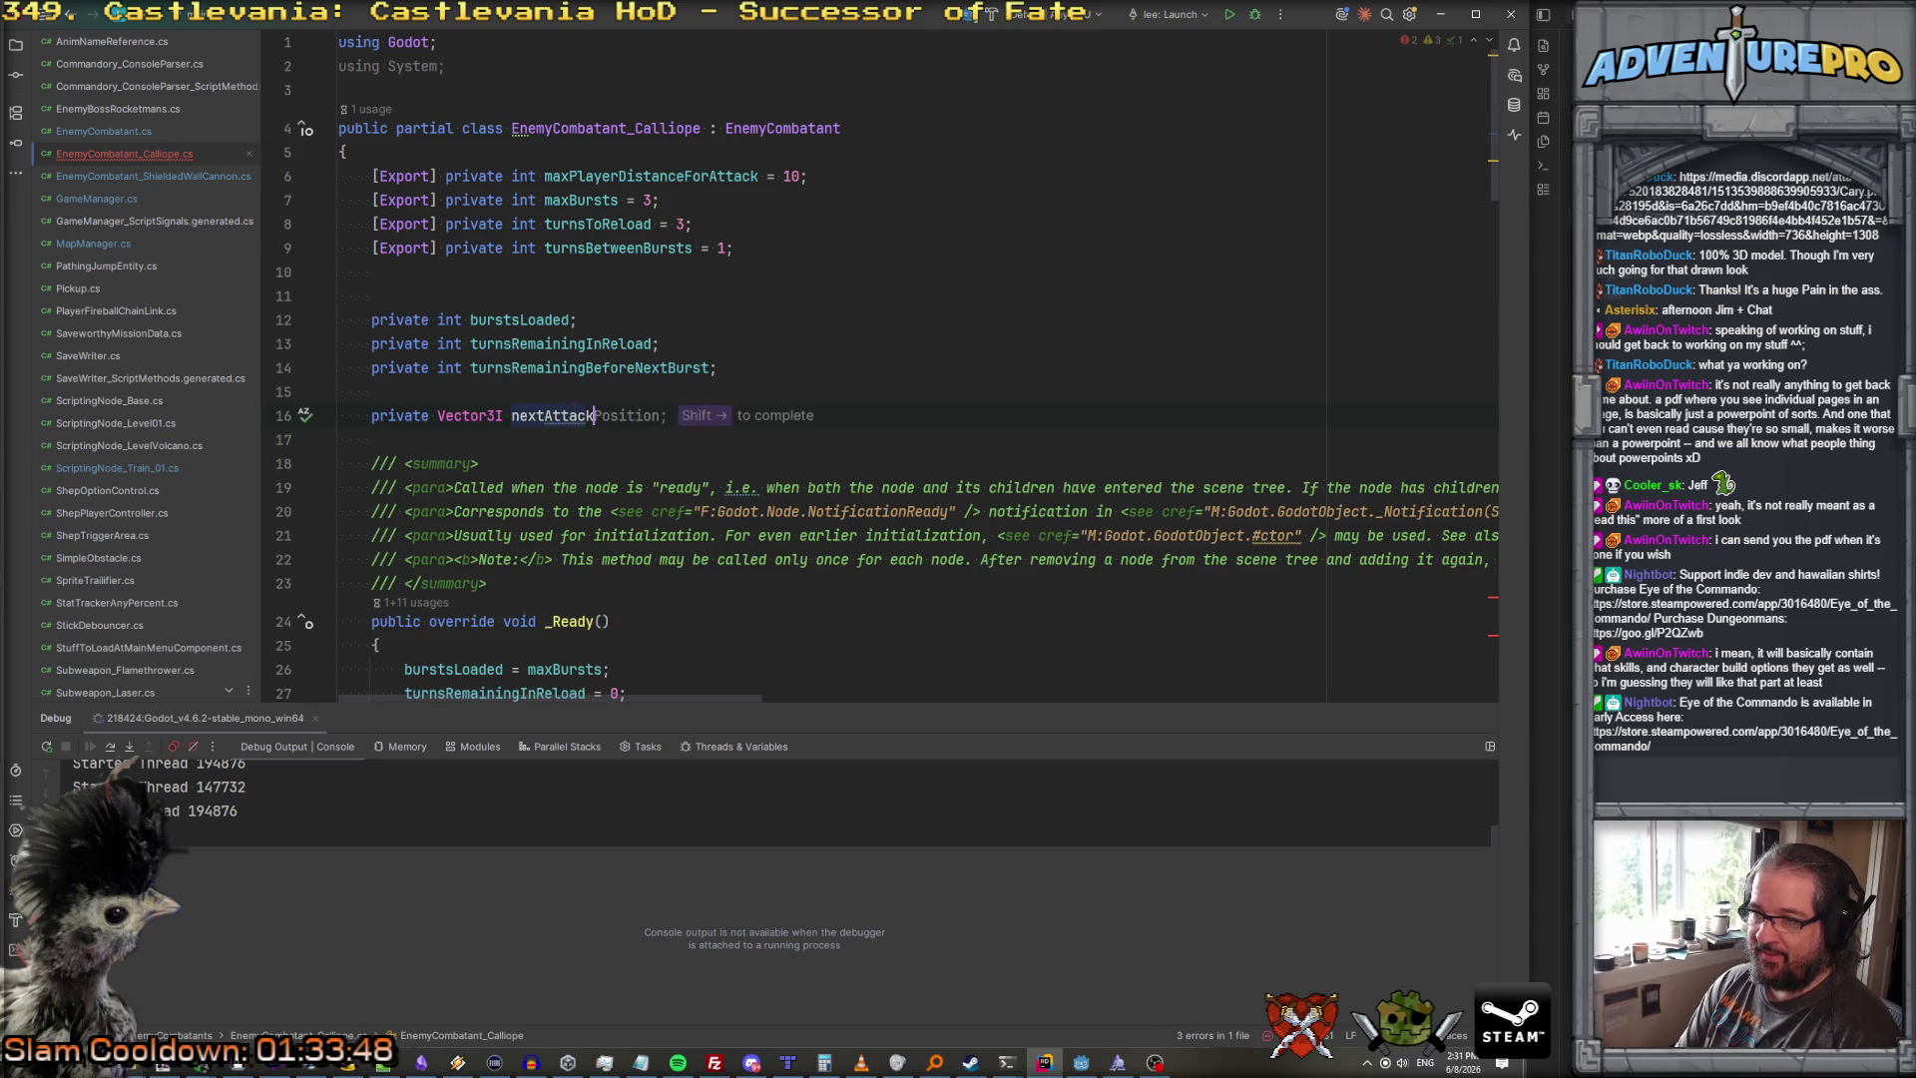
type("CellLocation;")
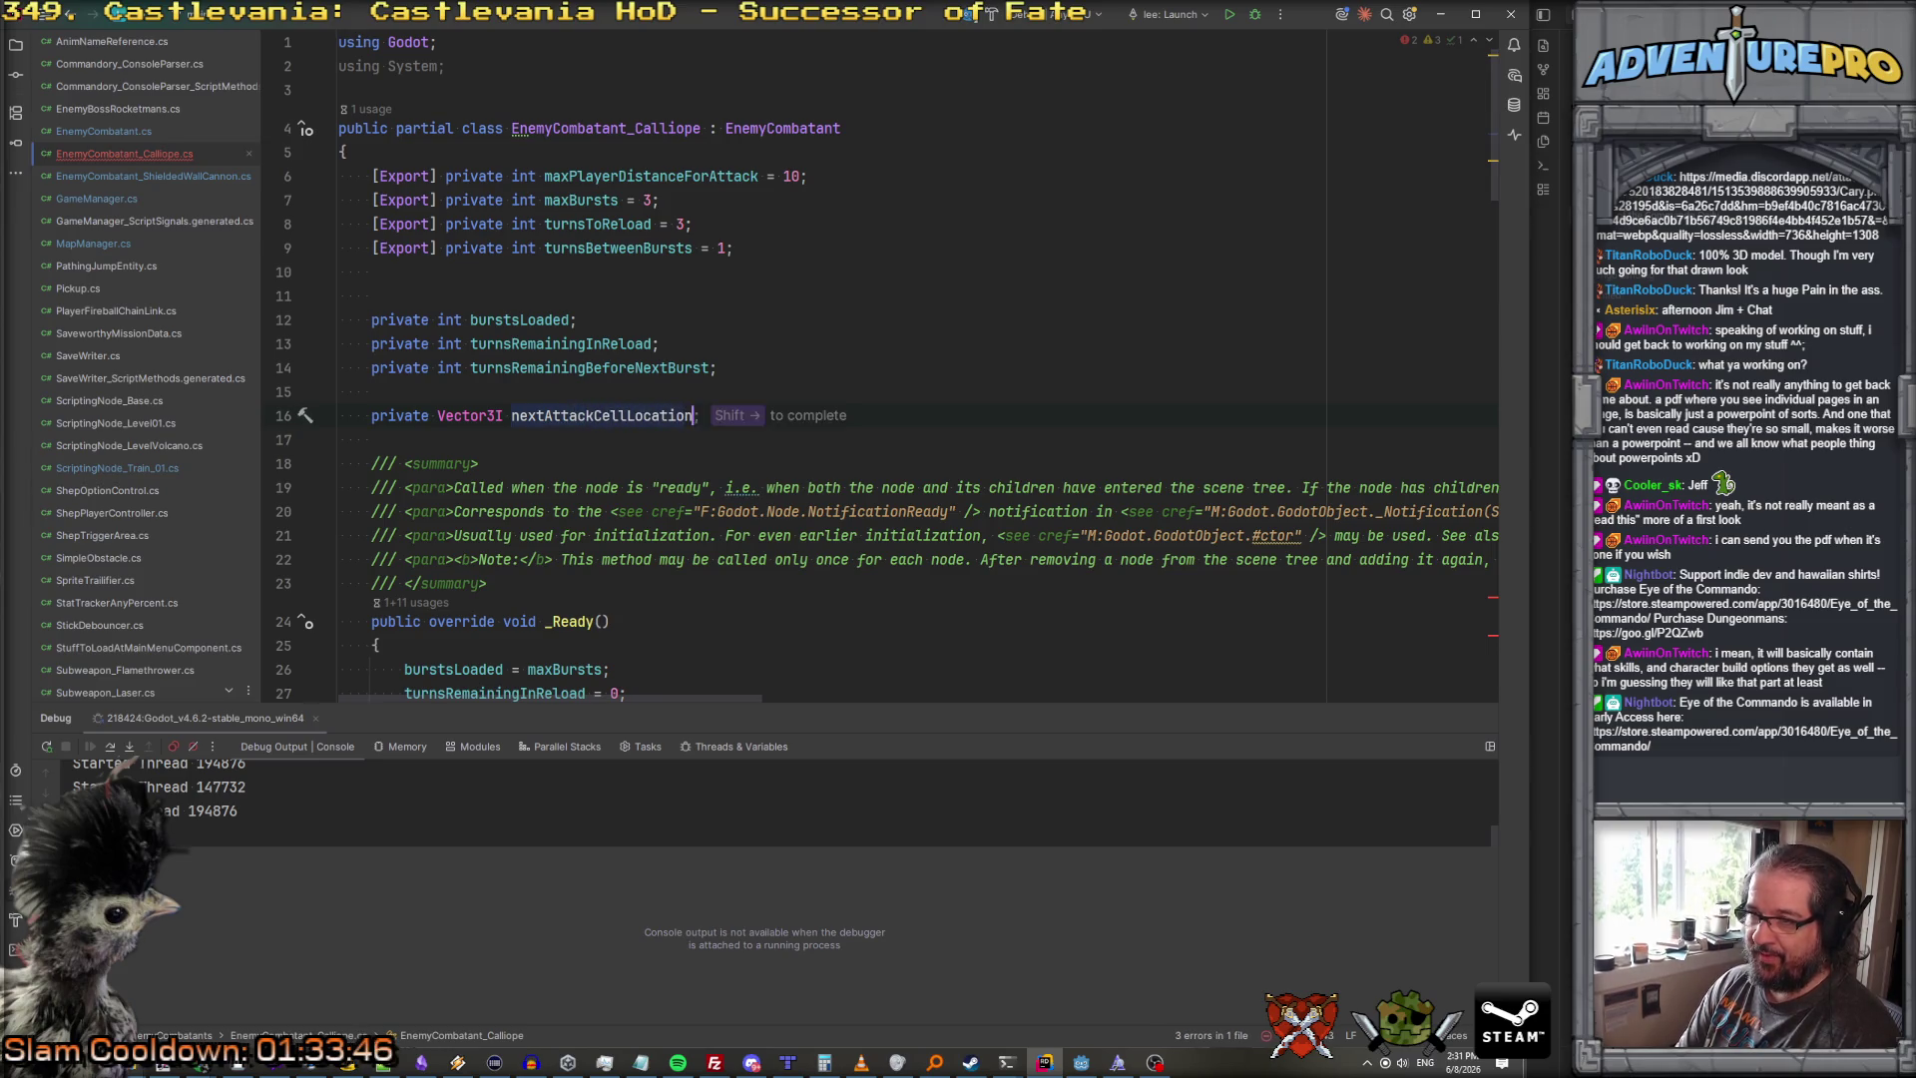
left_click(603, 415)
double_click(604, 415)
key("ctrl+c")
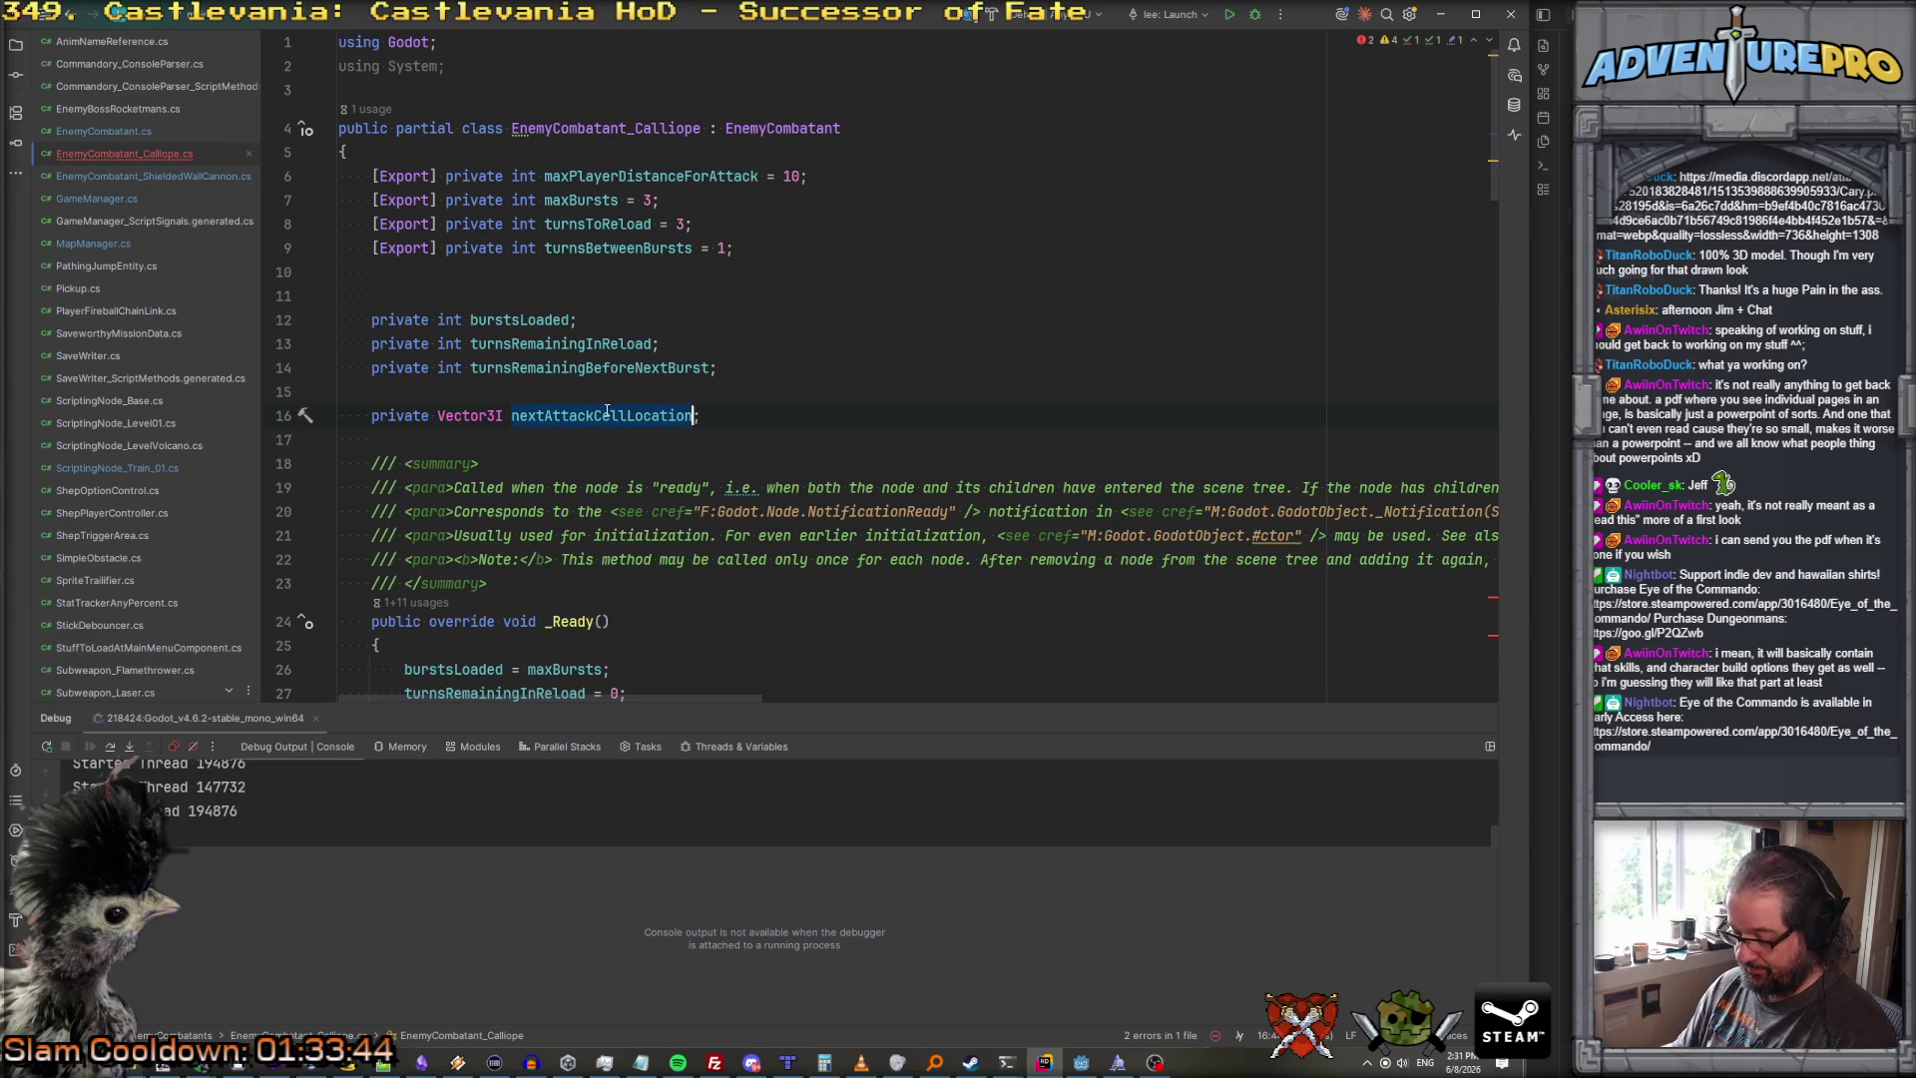
scroll(605, 409, "down", 15)
scroll(604, 409, "up", 5)
Step: Under the danger comment, assign nextAttackCellLocation from GameManager's suggested player position expression
left_click(593, 424)
left_click(588, 402)
key("ctrl+v")
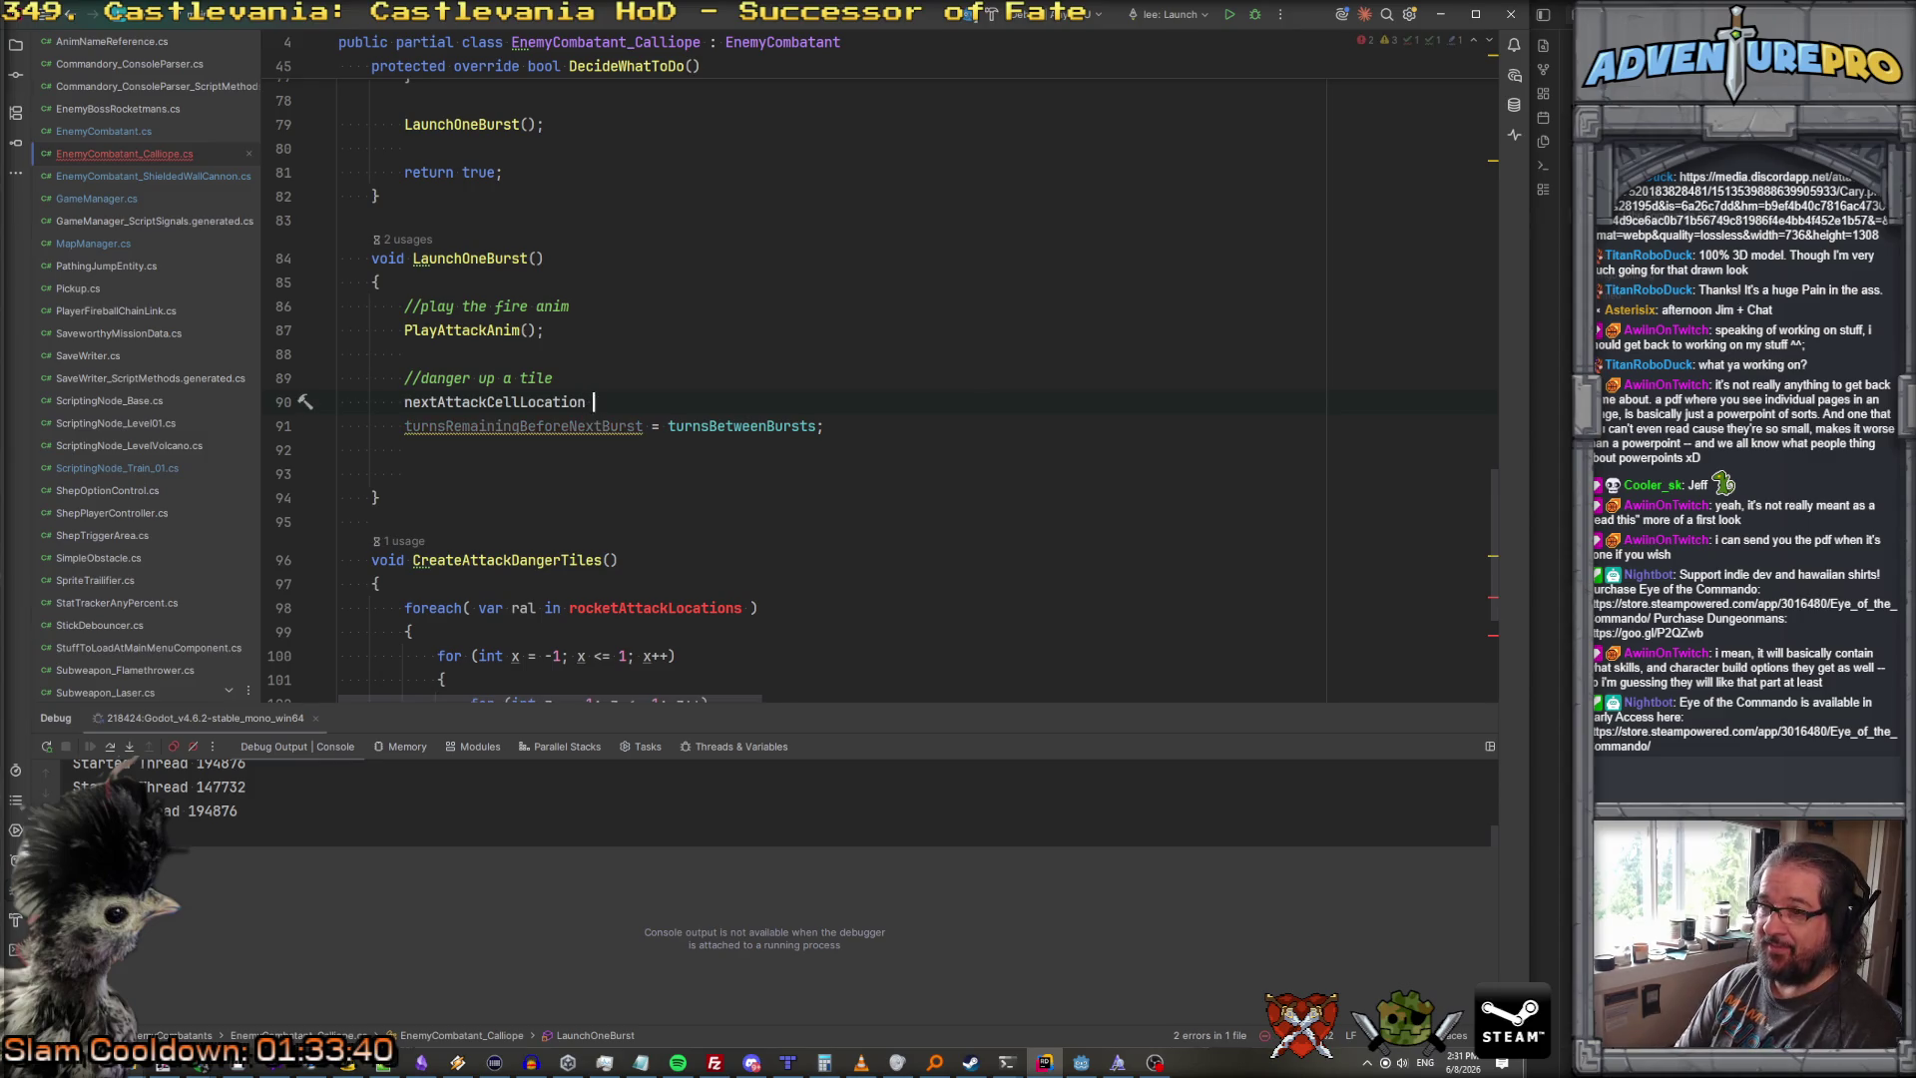
type("= GameManager.Get")
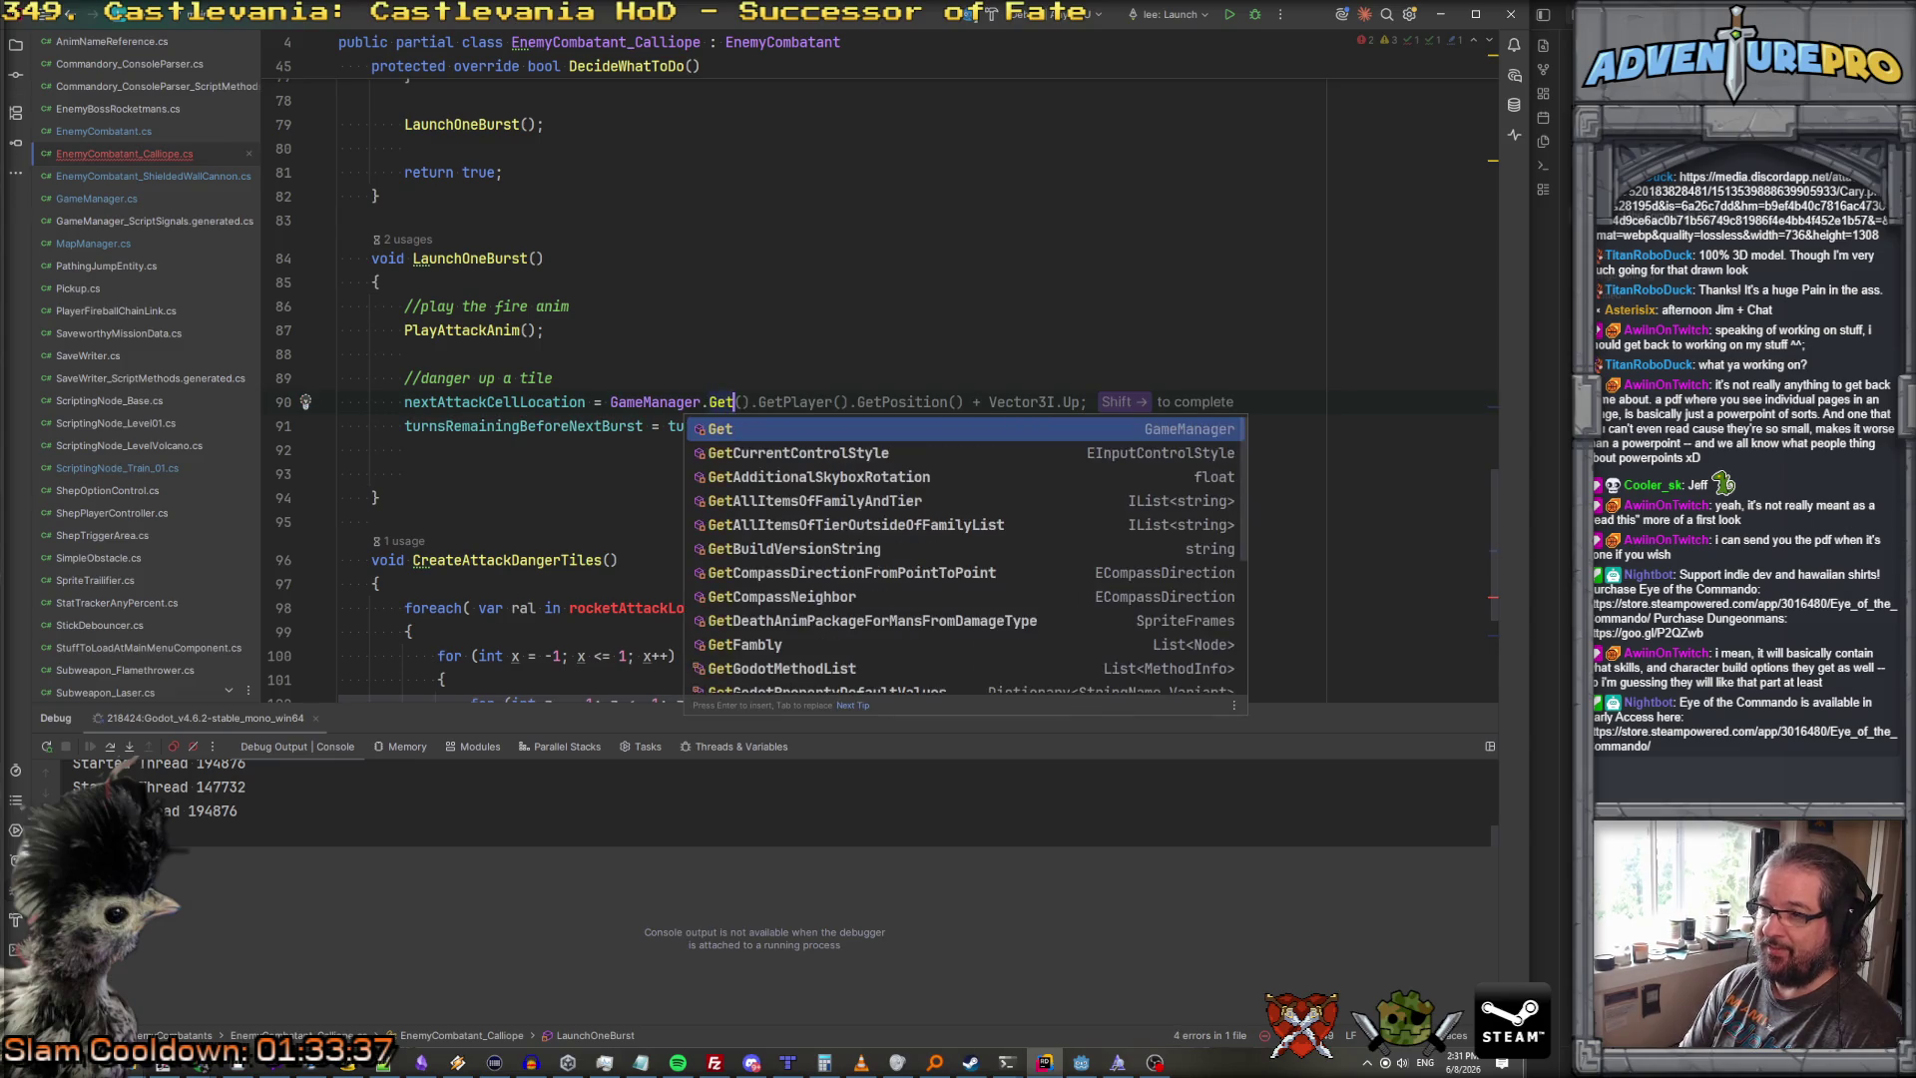
key("shift+Right")
type("+ Vecto")
key("BackSpace")
key("BackSpace")
key("BackSpace")
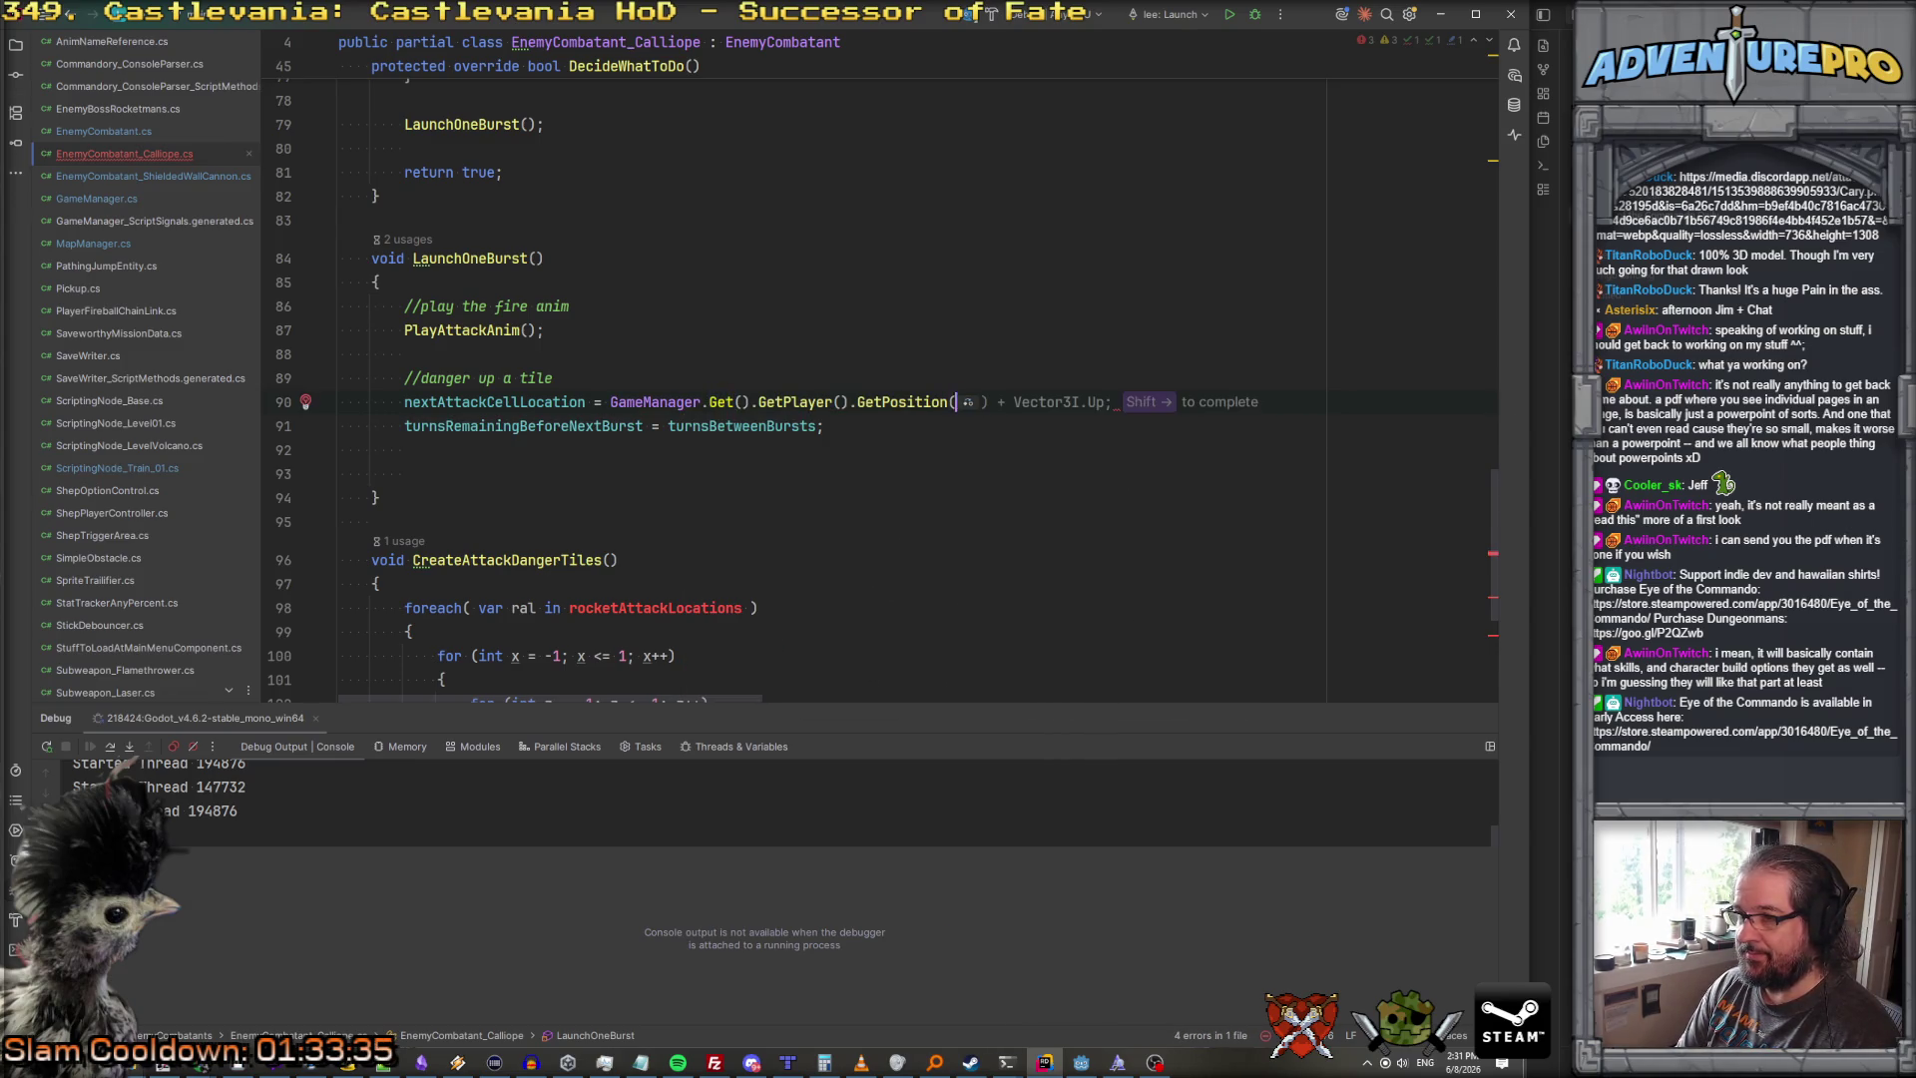
type(";")
key("Return")
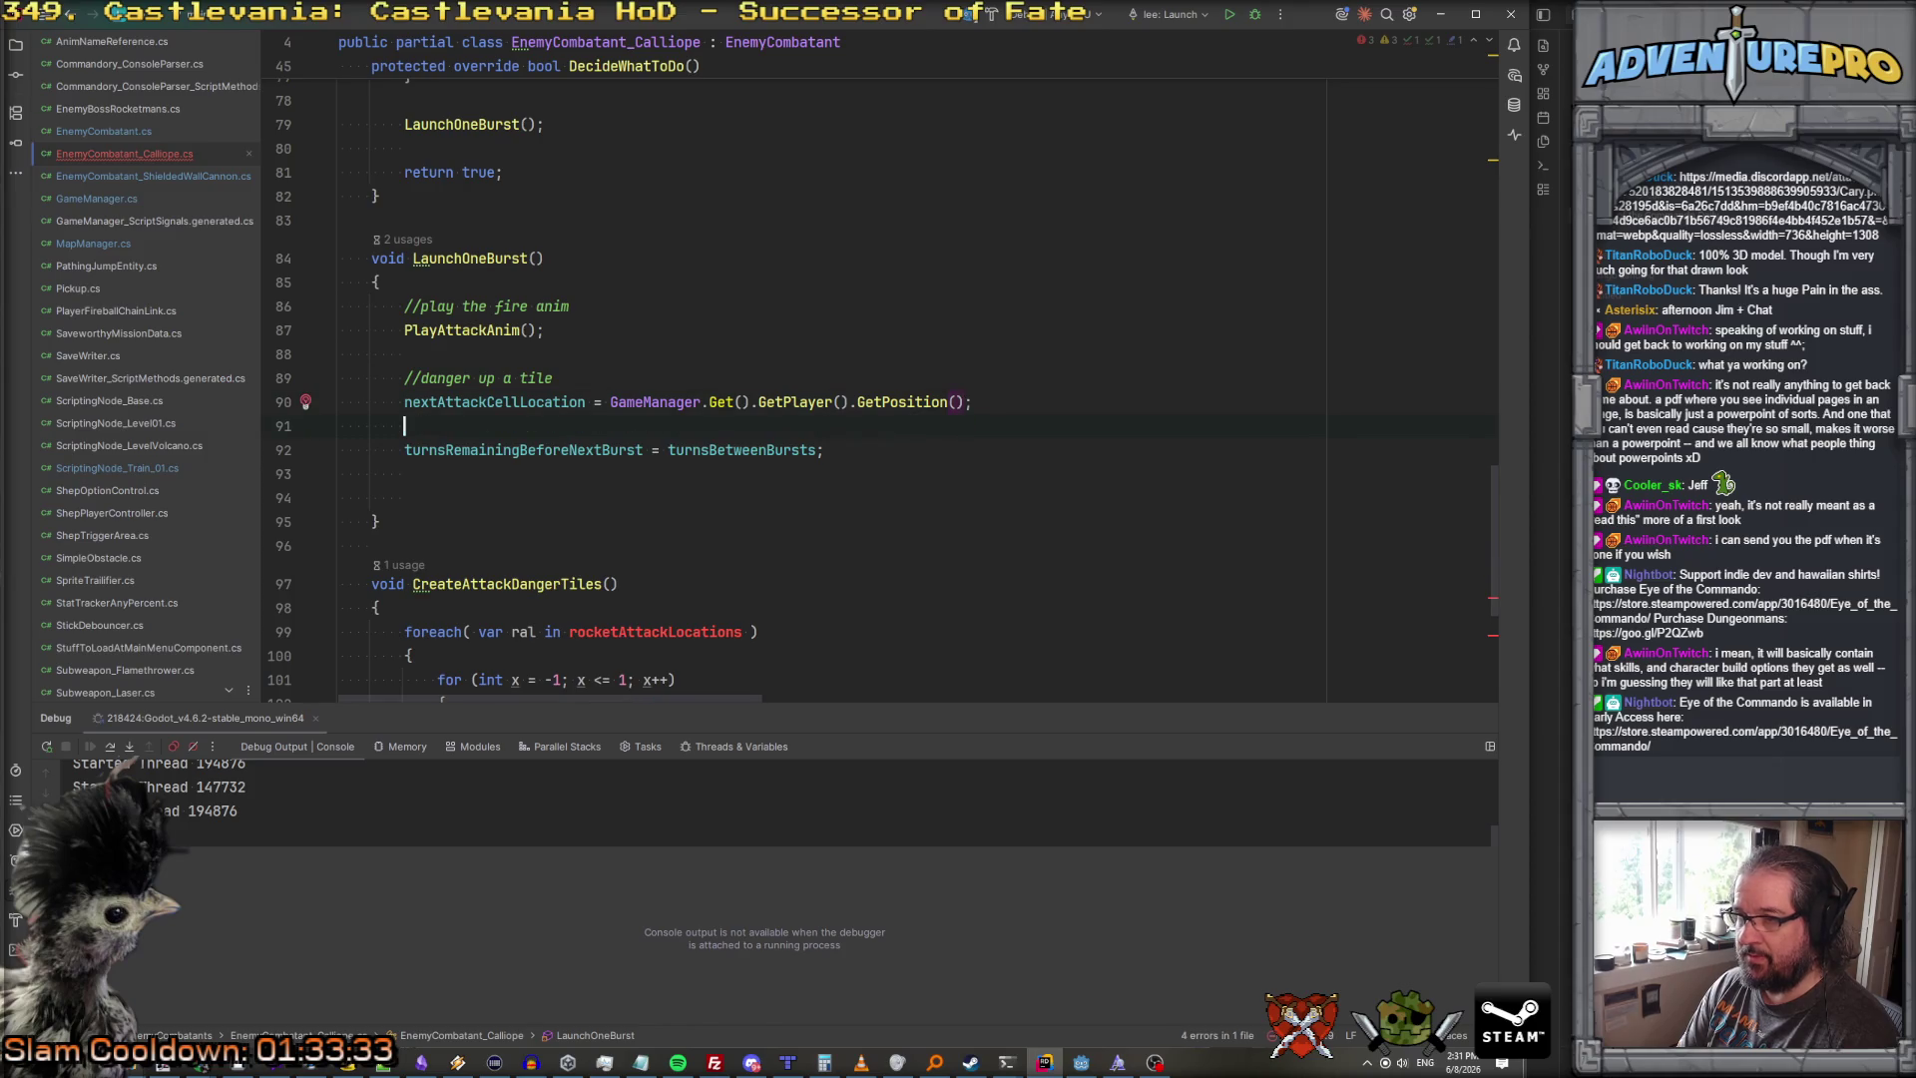
Step: Change the assignment to GameManager.Get().GetPlayer().GetCellLocation()
left_click_drag(757, 402, 973, 402)
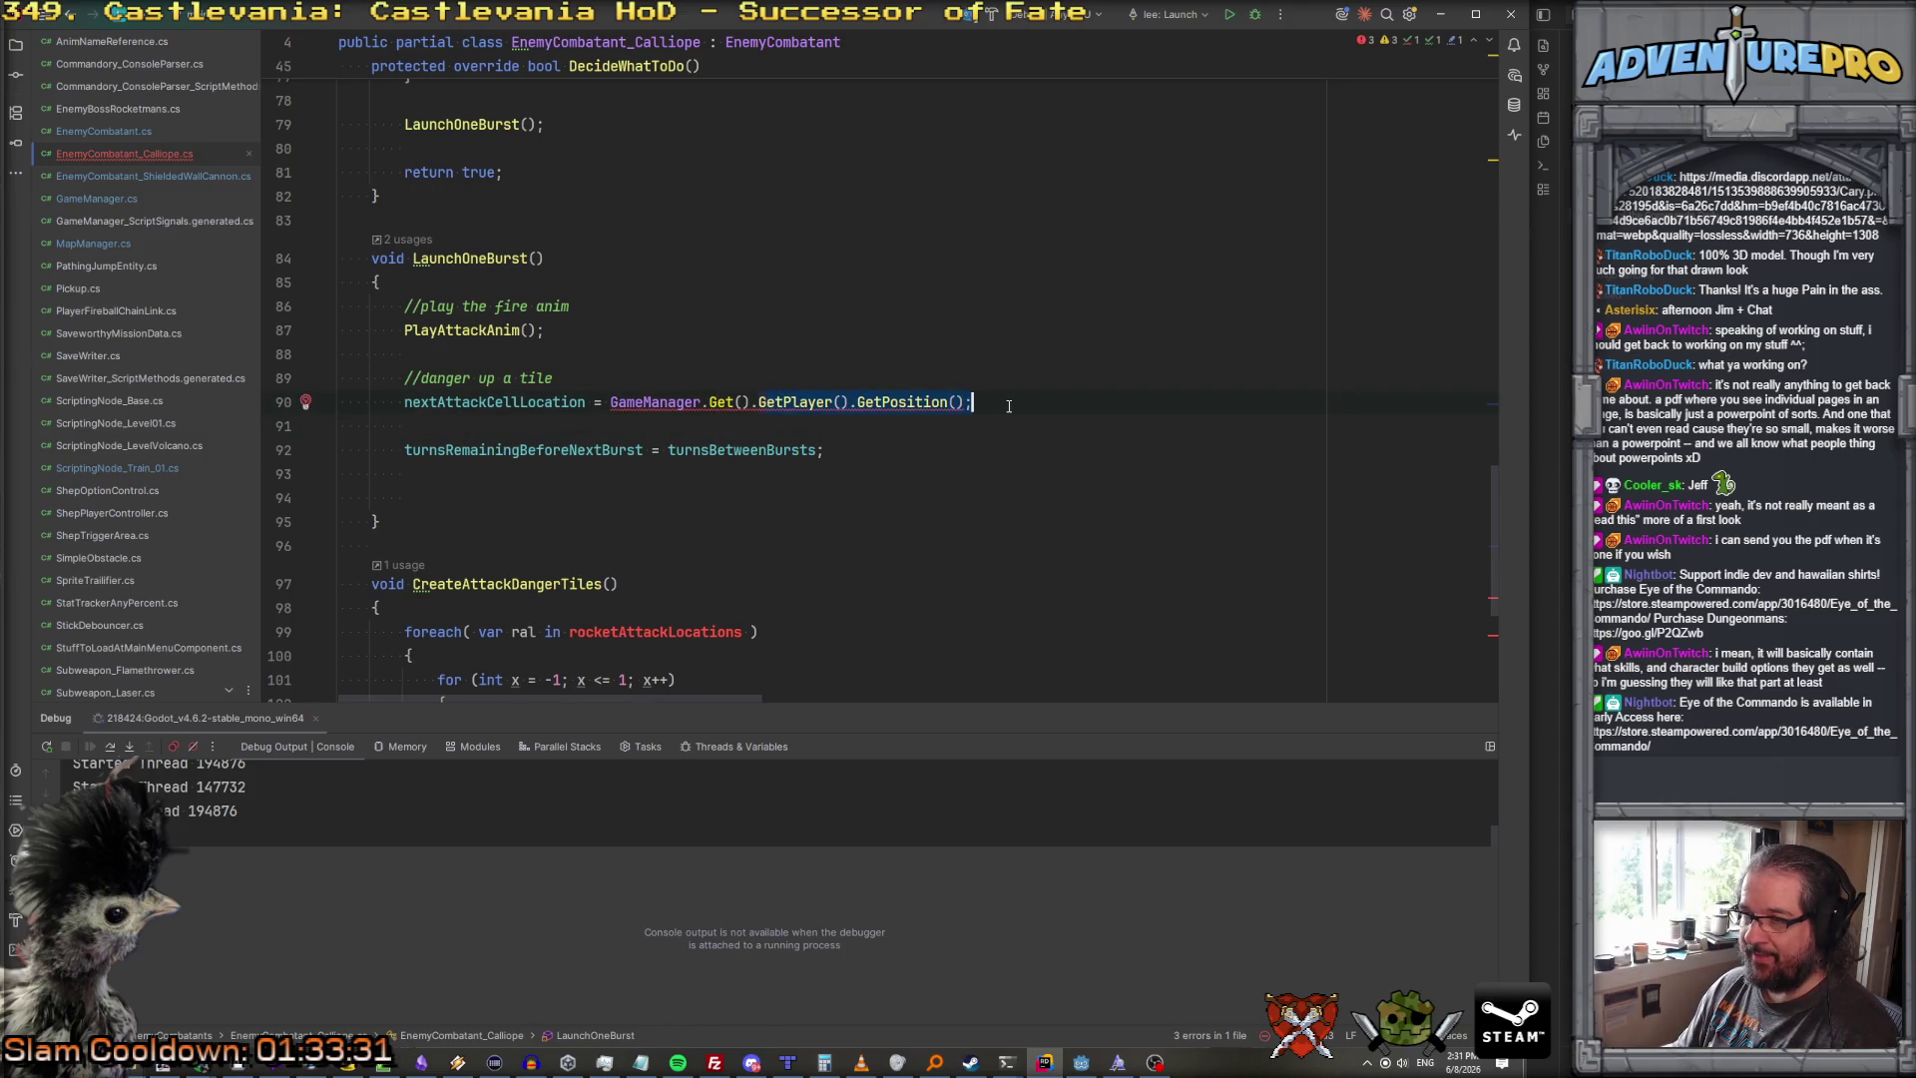
type("Go")
key("BackSpace")
key("BackSpace")
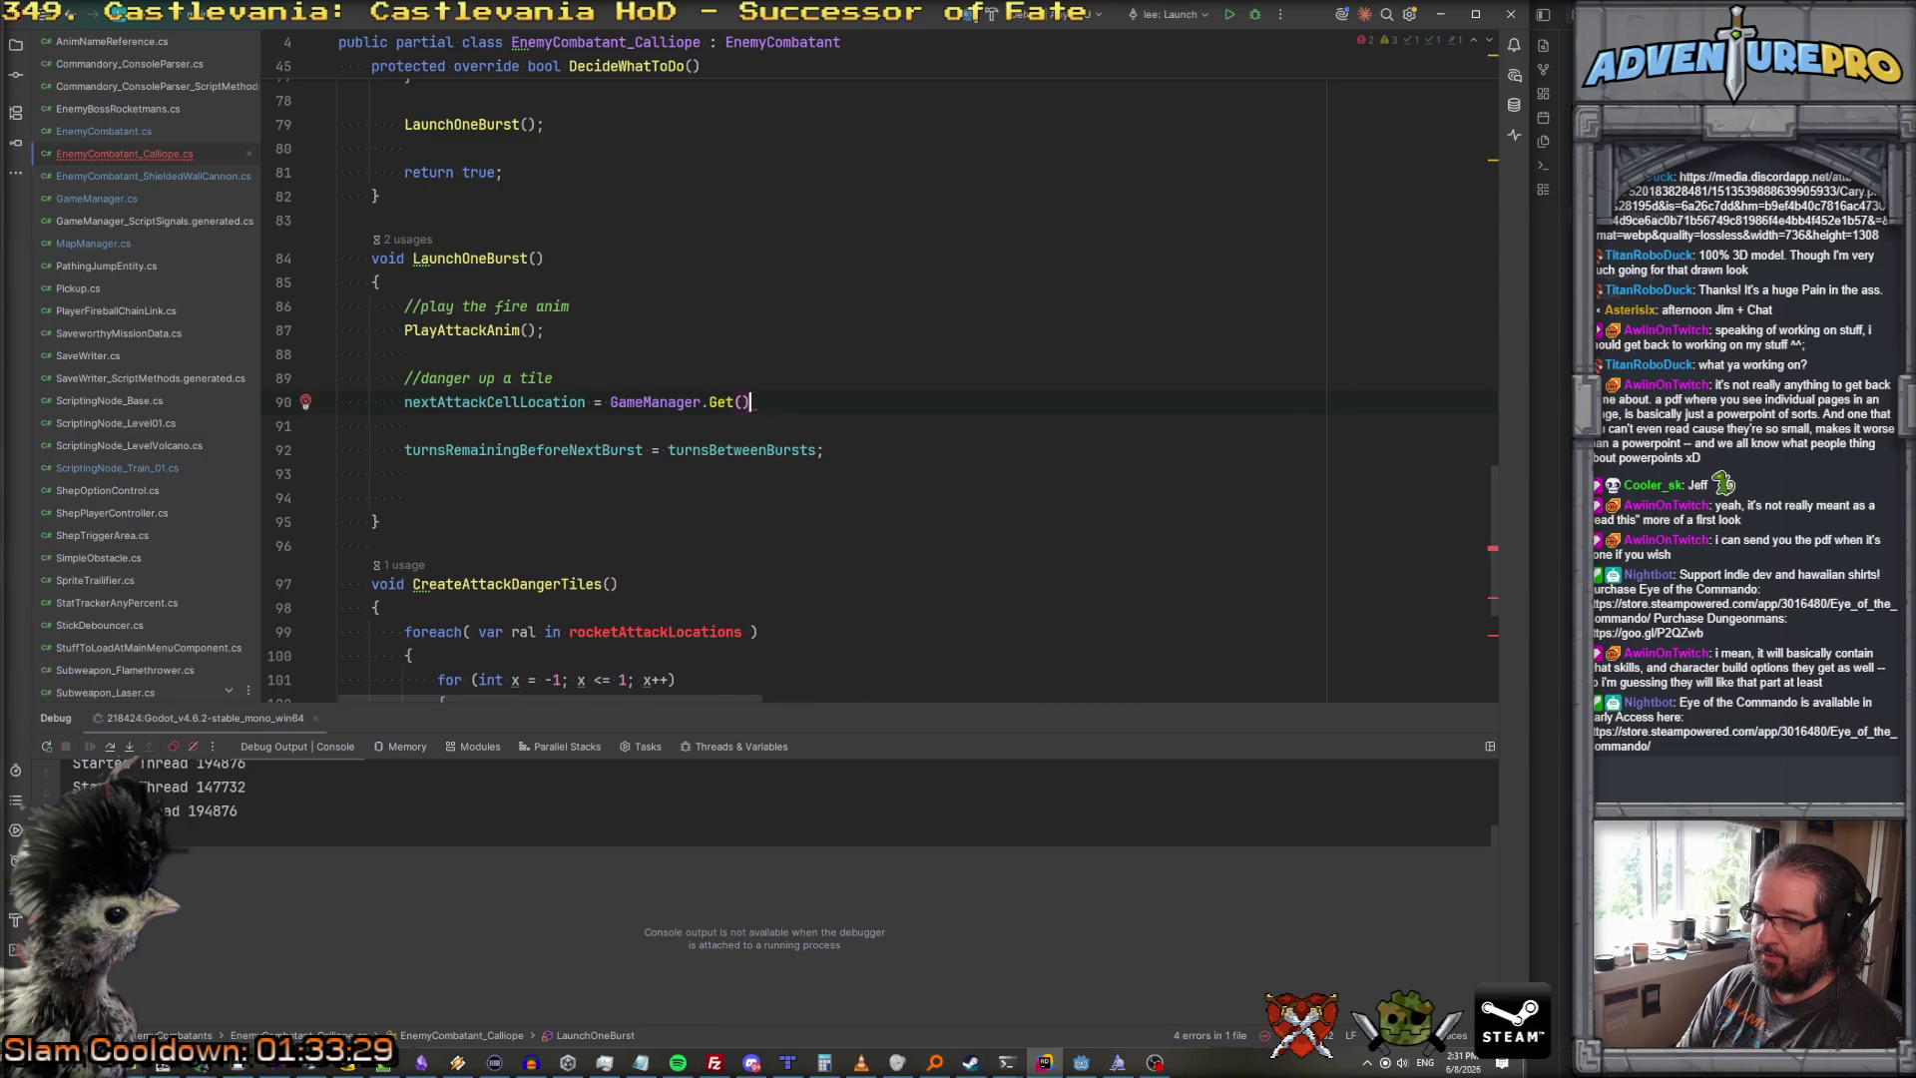
type(".playerp")
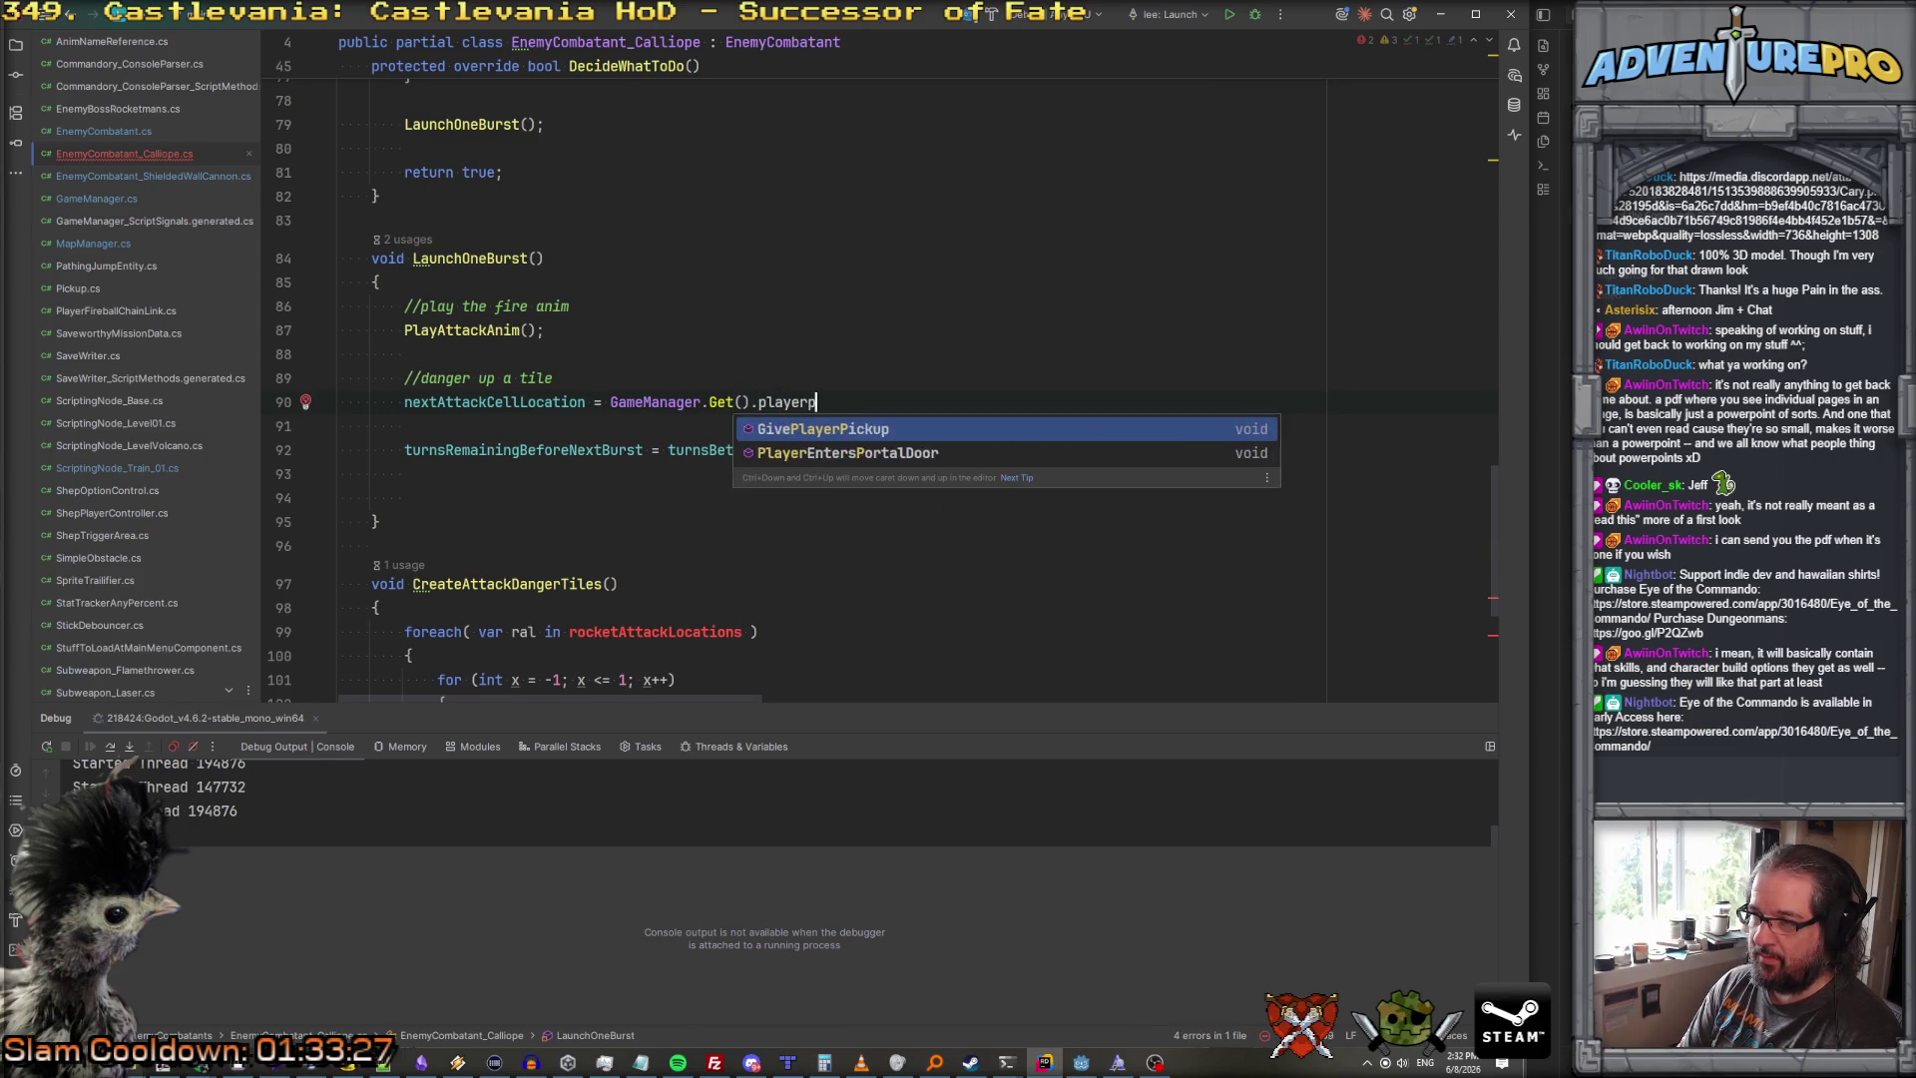
key("BackSpace")
key("BackSpace")
key("BackSpace")
type("getp")
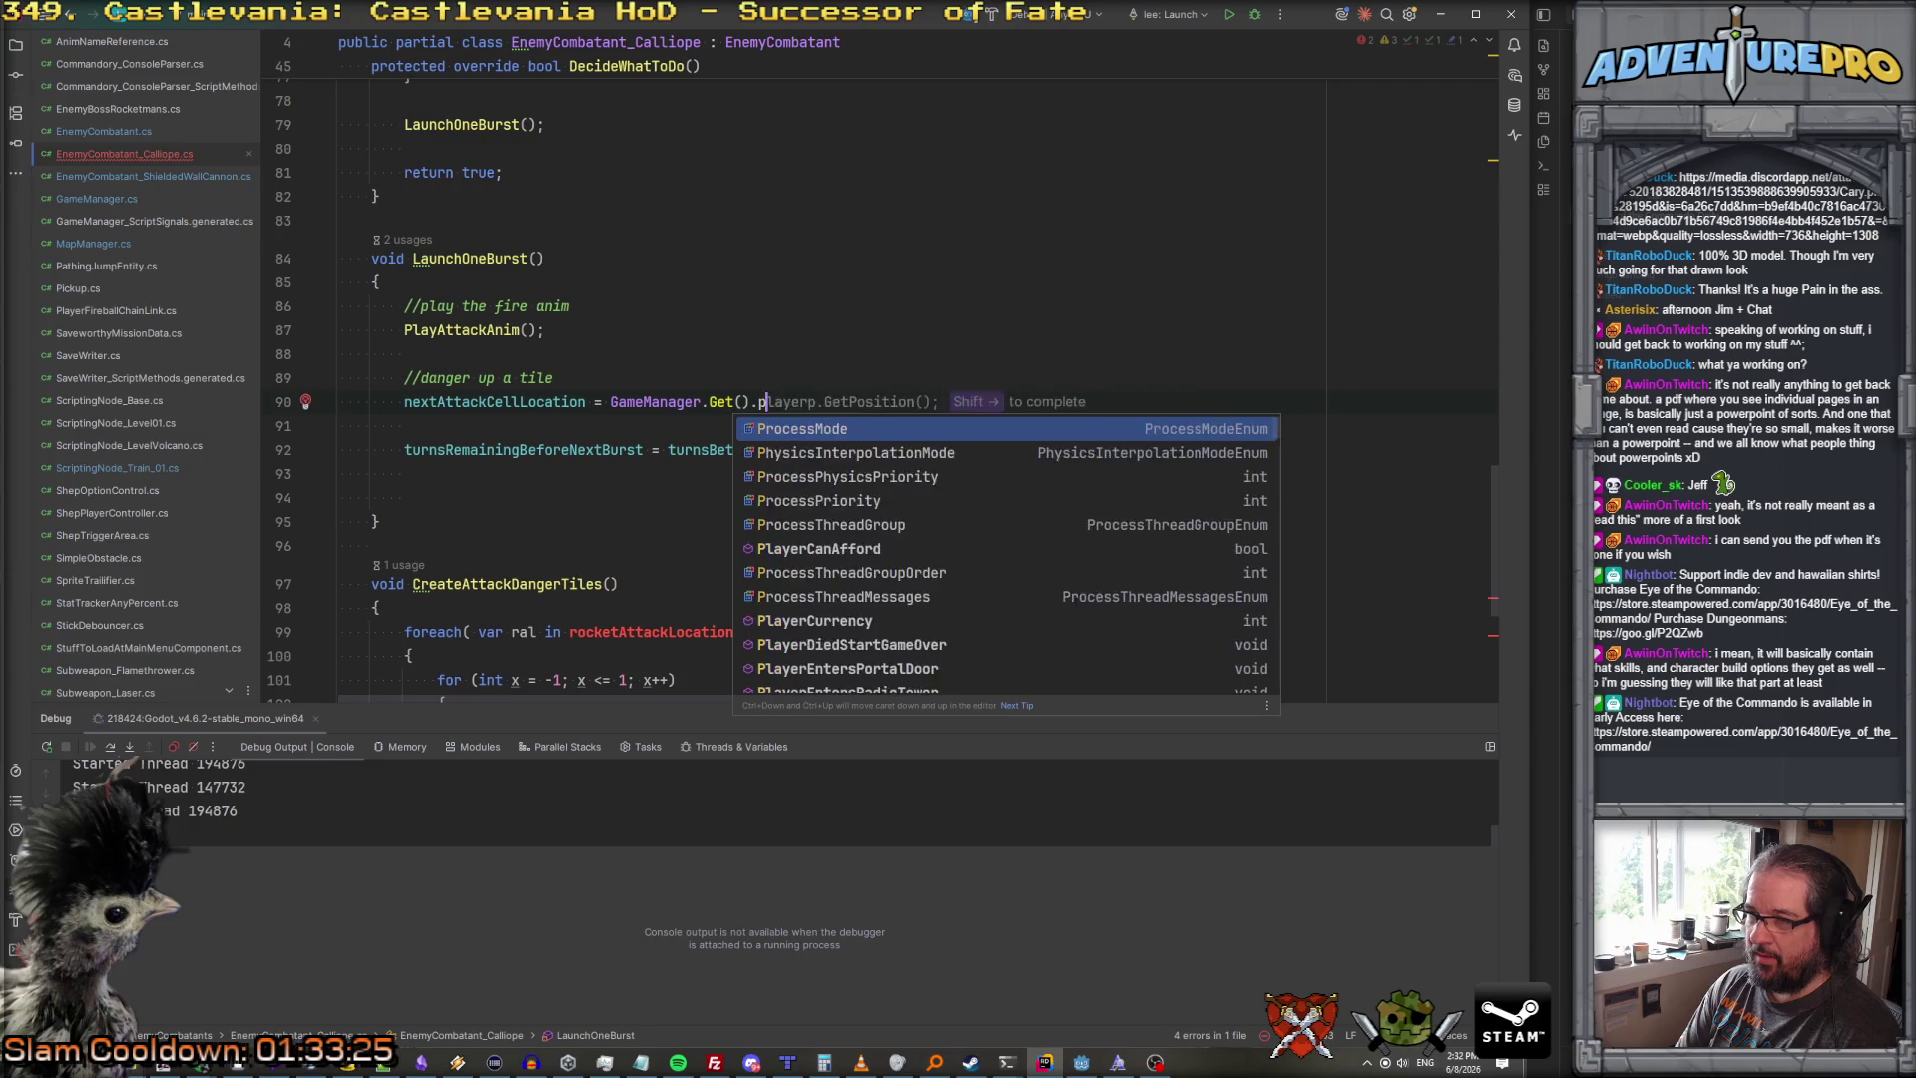
key("Return")
type(".getcell")
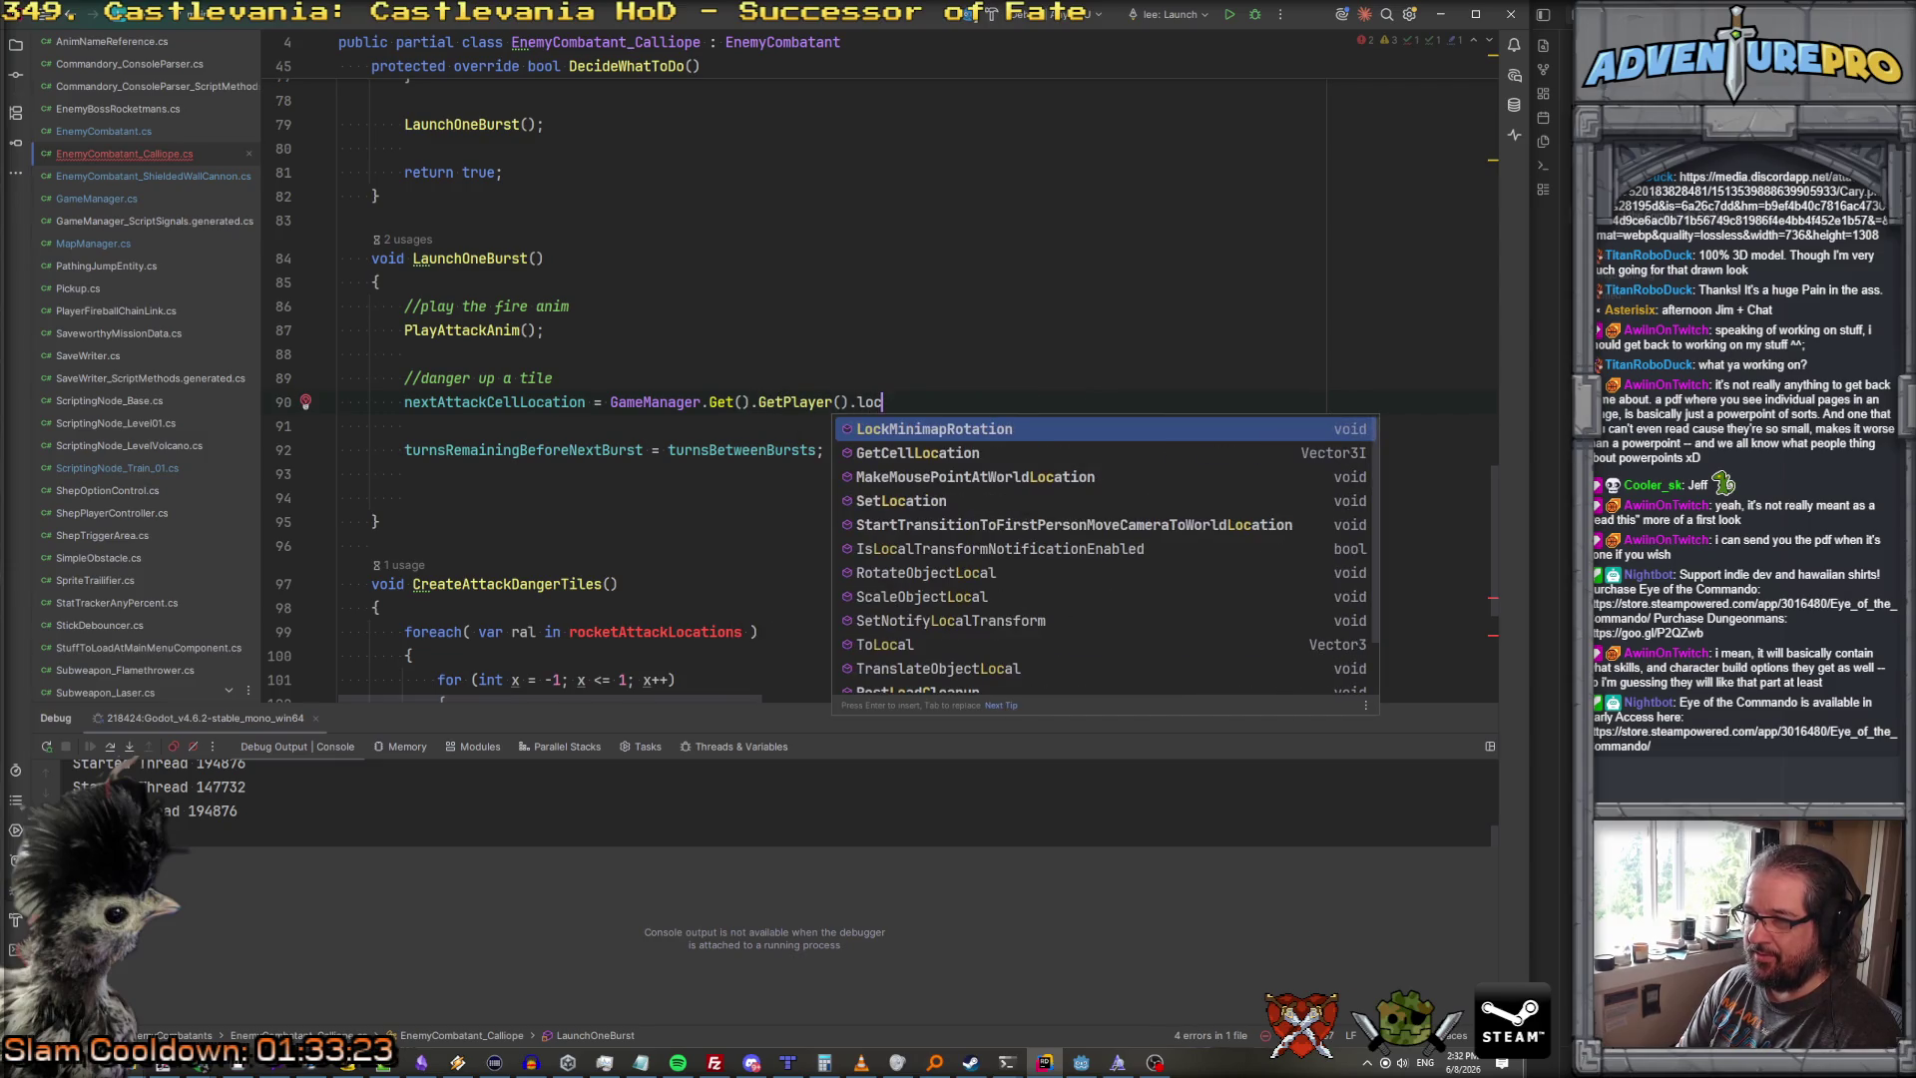
key("Return")
type("();")
Step: Copy the existing myRocketAlertTiles.Add alert-tile statement onto line 91
left_click(339, 426)
key("Down")
key("Down")
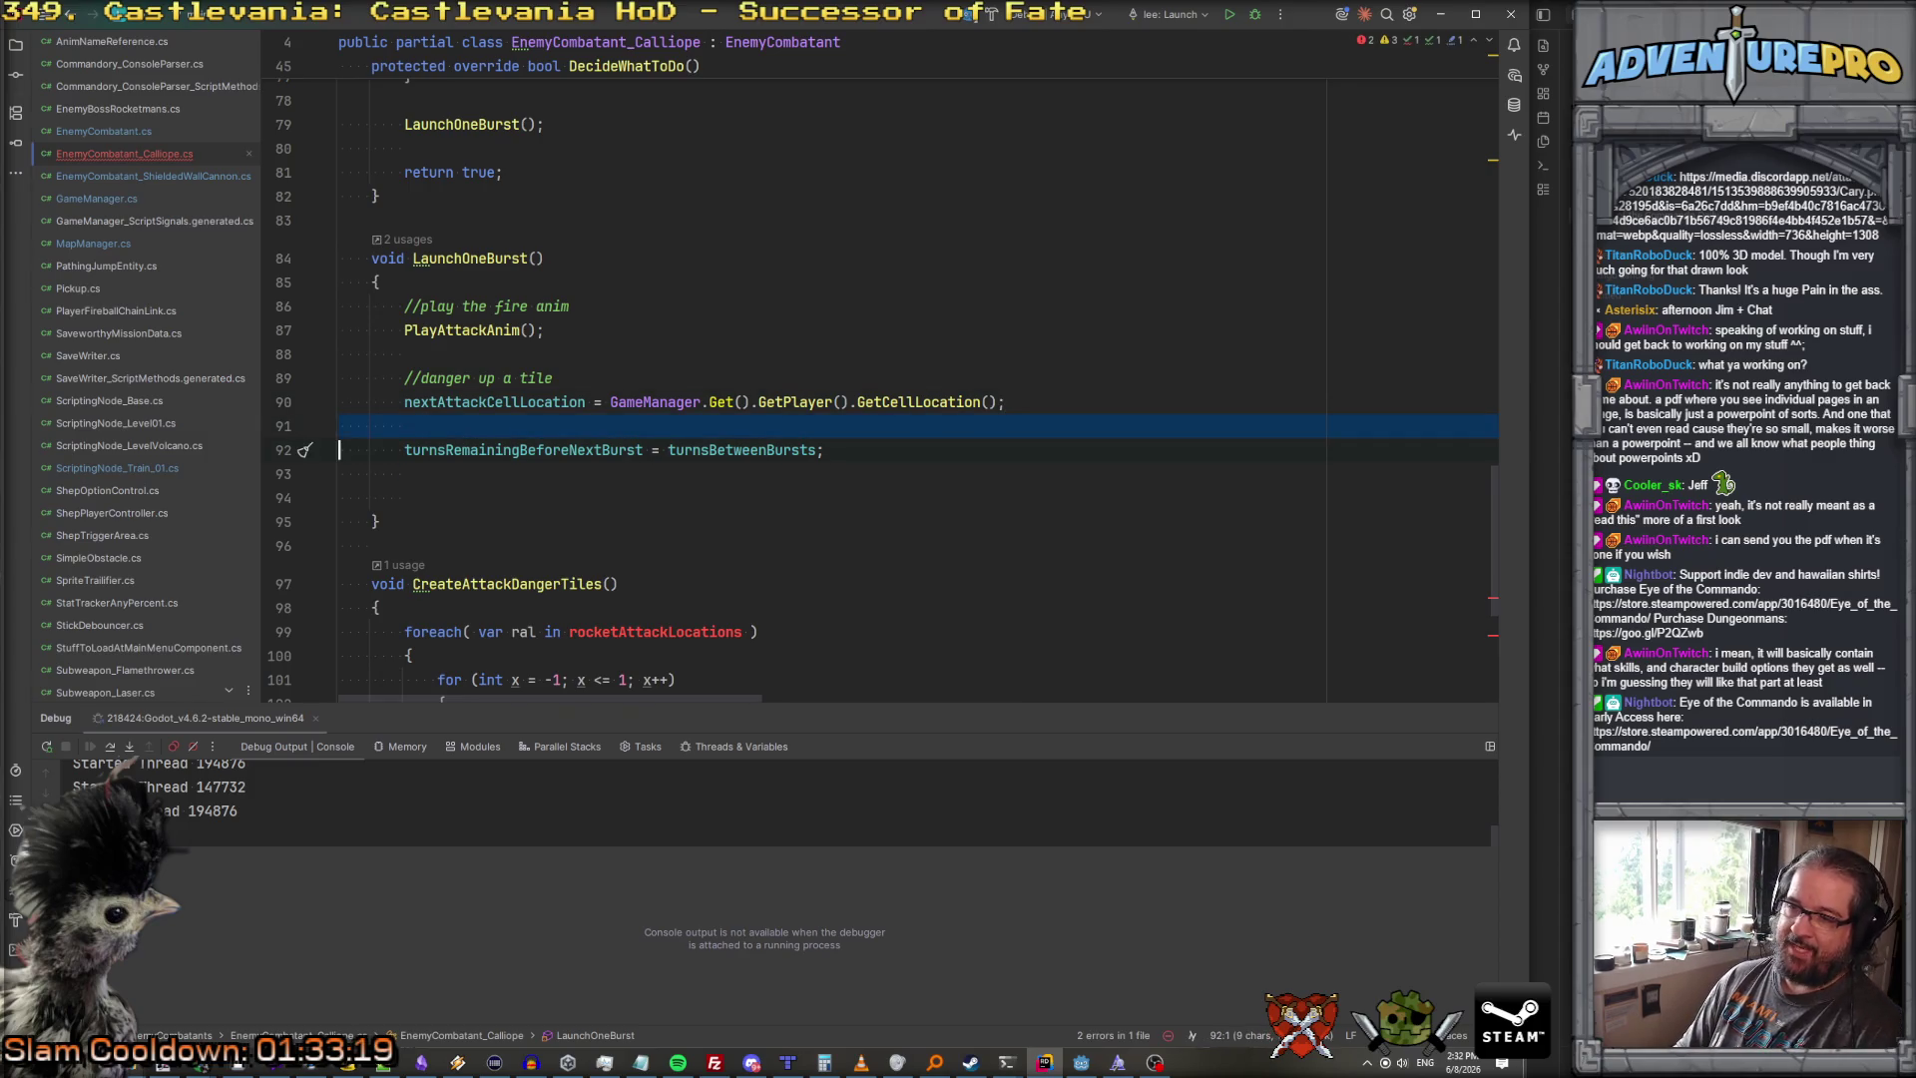
scroll(883, 389, "down", 2)
scroll(907, 571, "down", 3)
left_click_drag(504, 514, 1088, 514)
scroll(1057, 280, "up", 2)
key("ctrl+c")
left_click(1056, 280)
key("ctrl+v")
key("Return")
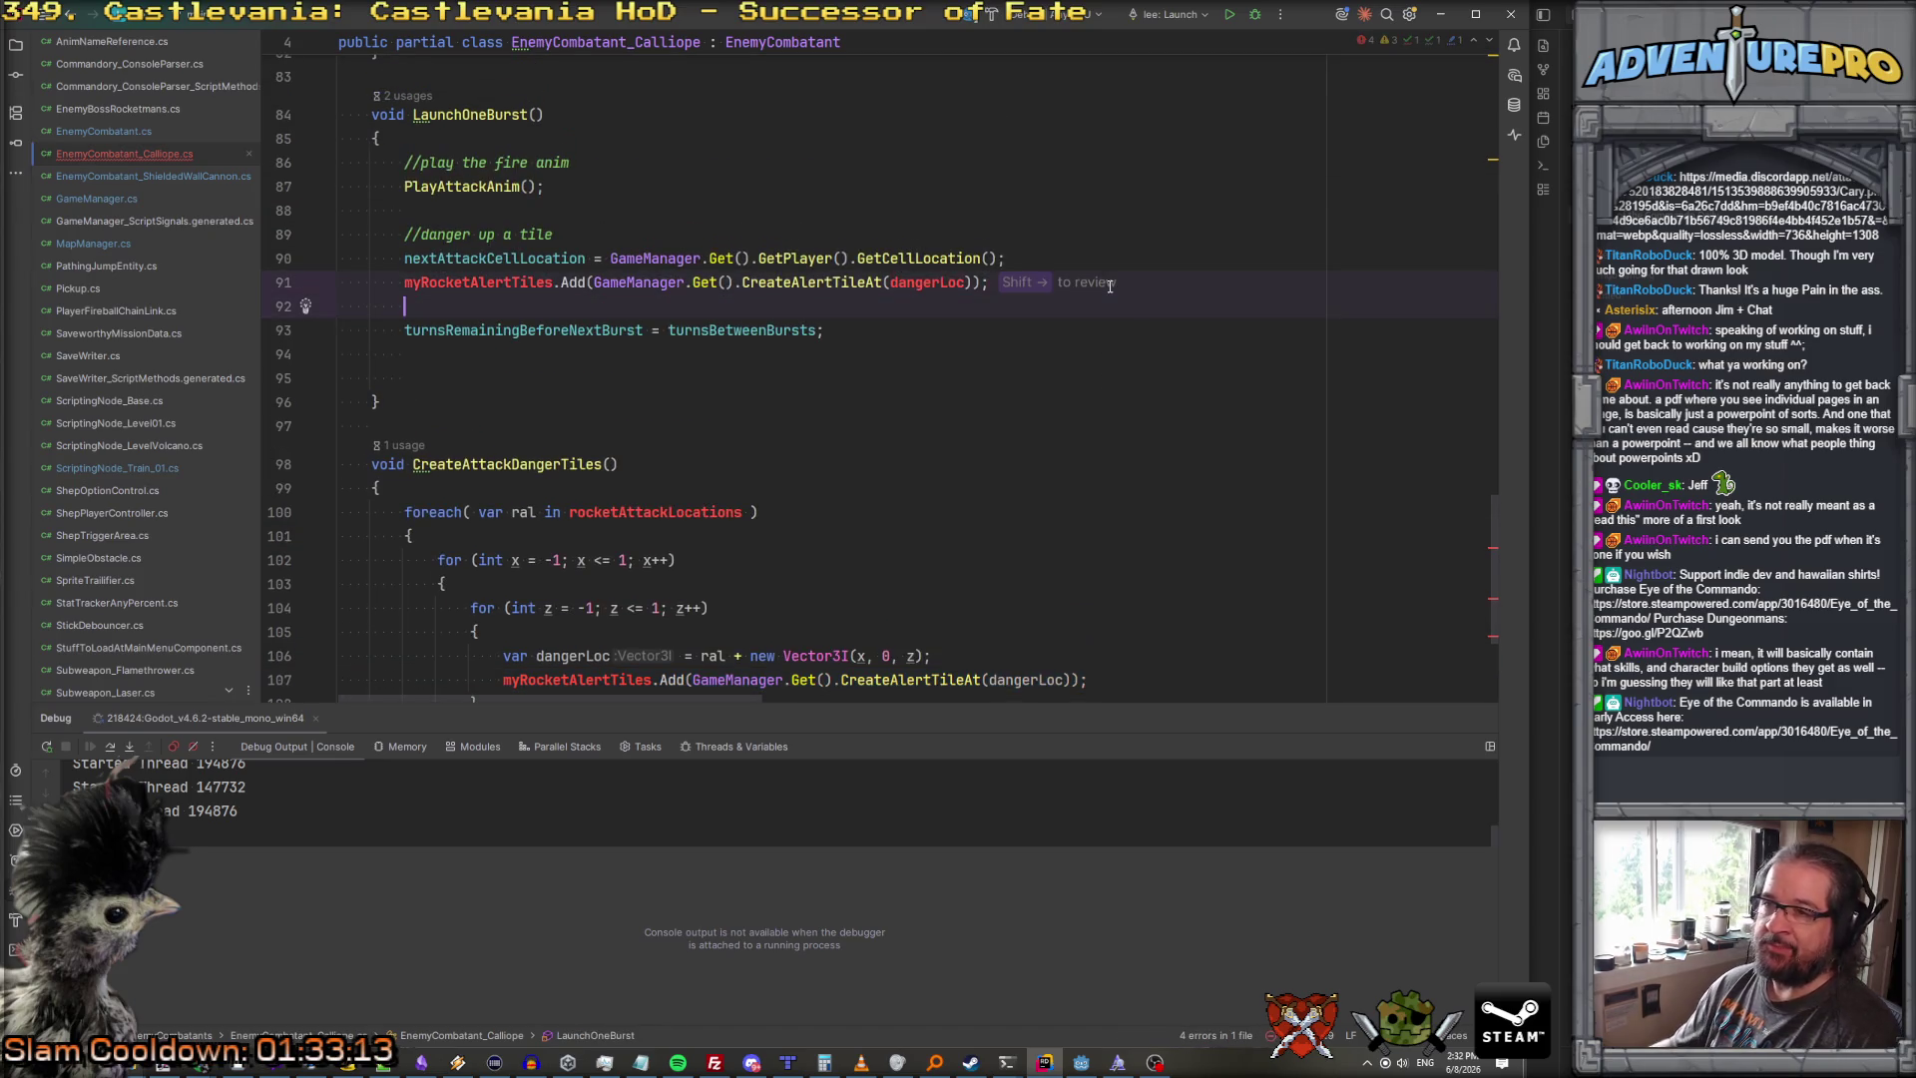
double_click(493, 283)
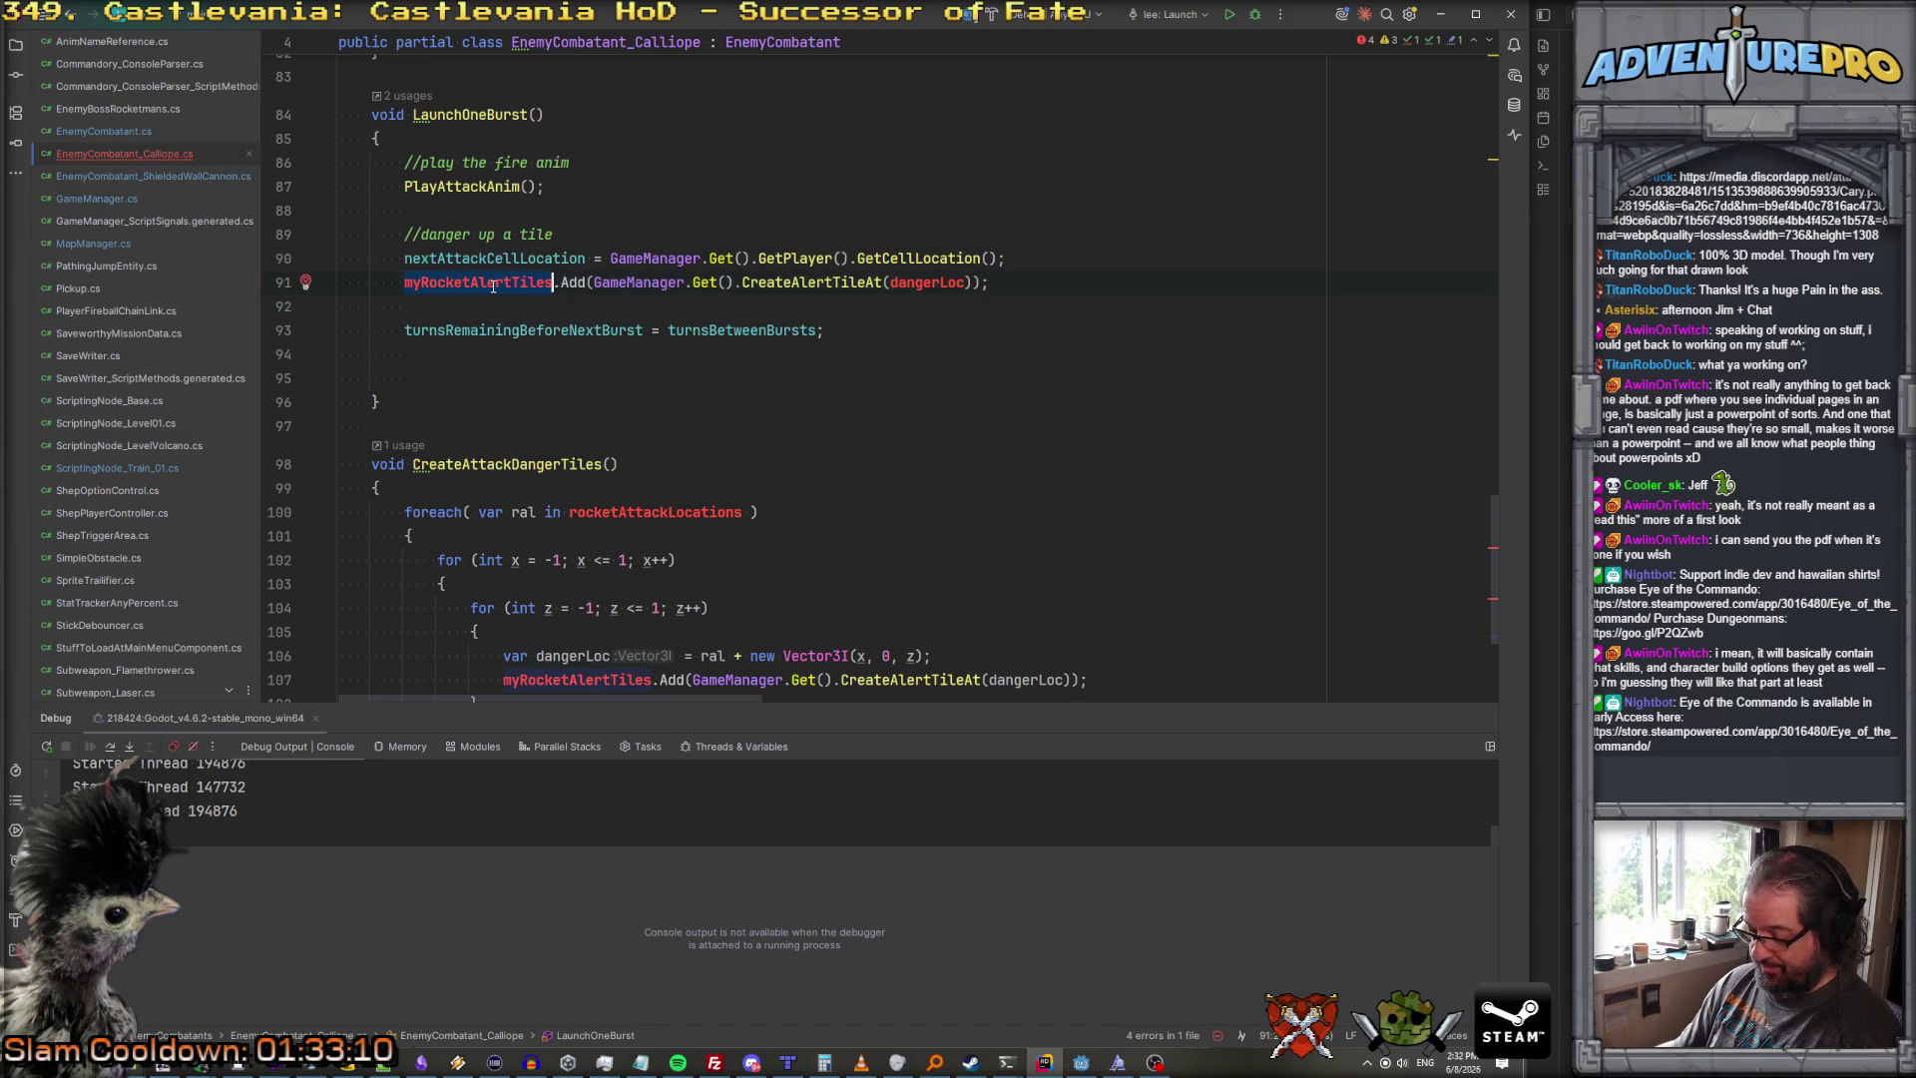
key("ctrl+Home")
left_click(761, 415)
scroll(760, 399, "down", 1)
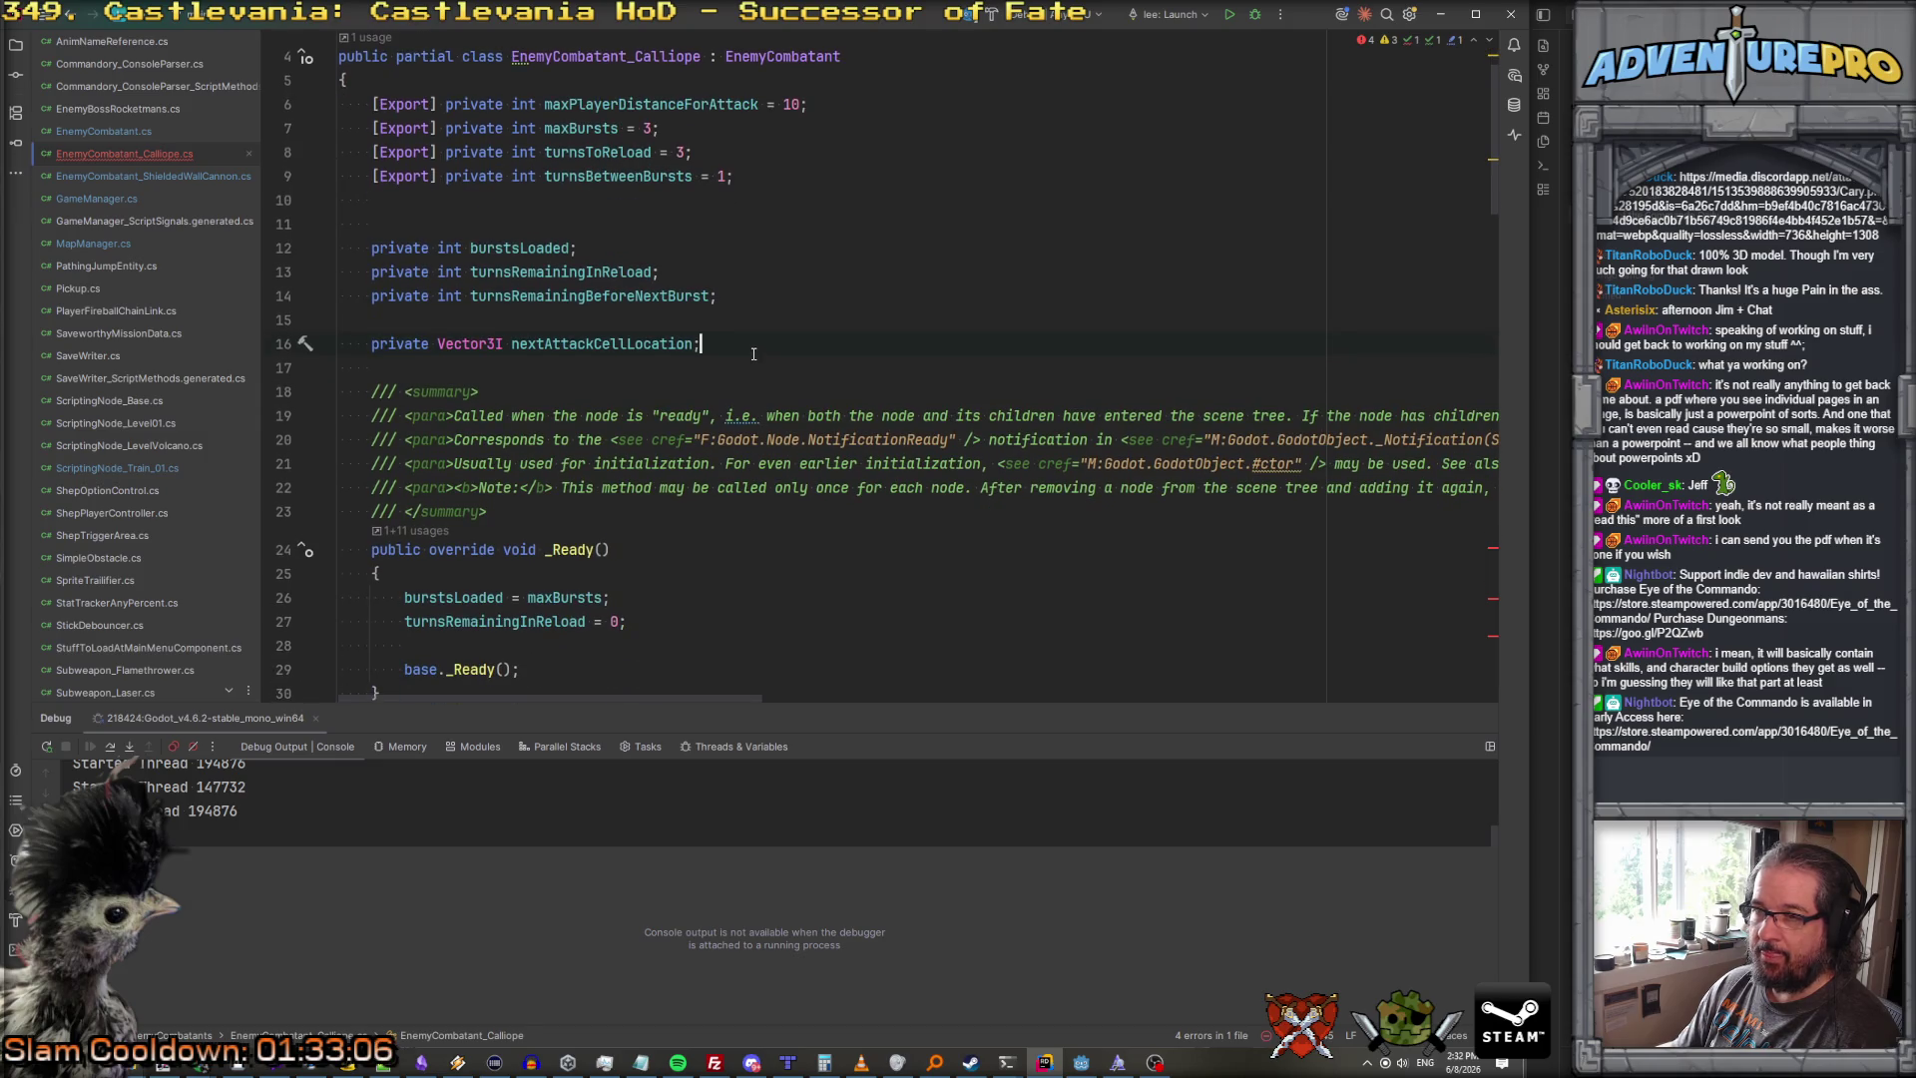
Step: Declare a private List<AlertTile> field and quick-fix its List error
key("Return")
type("private Li")
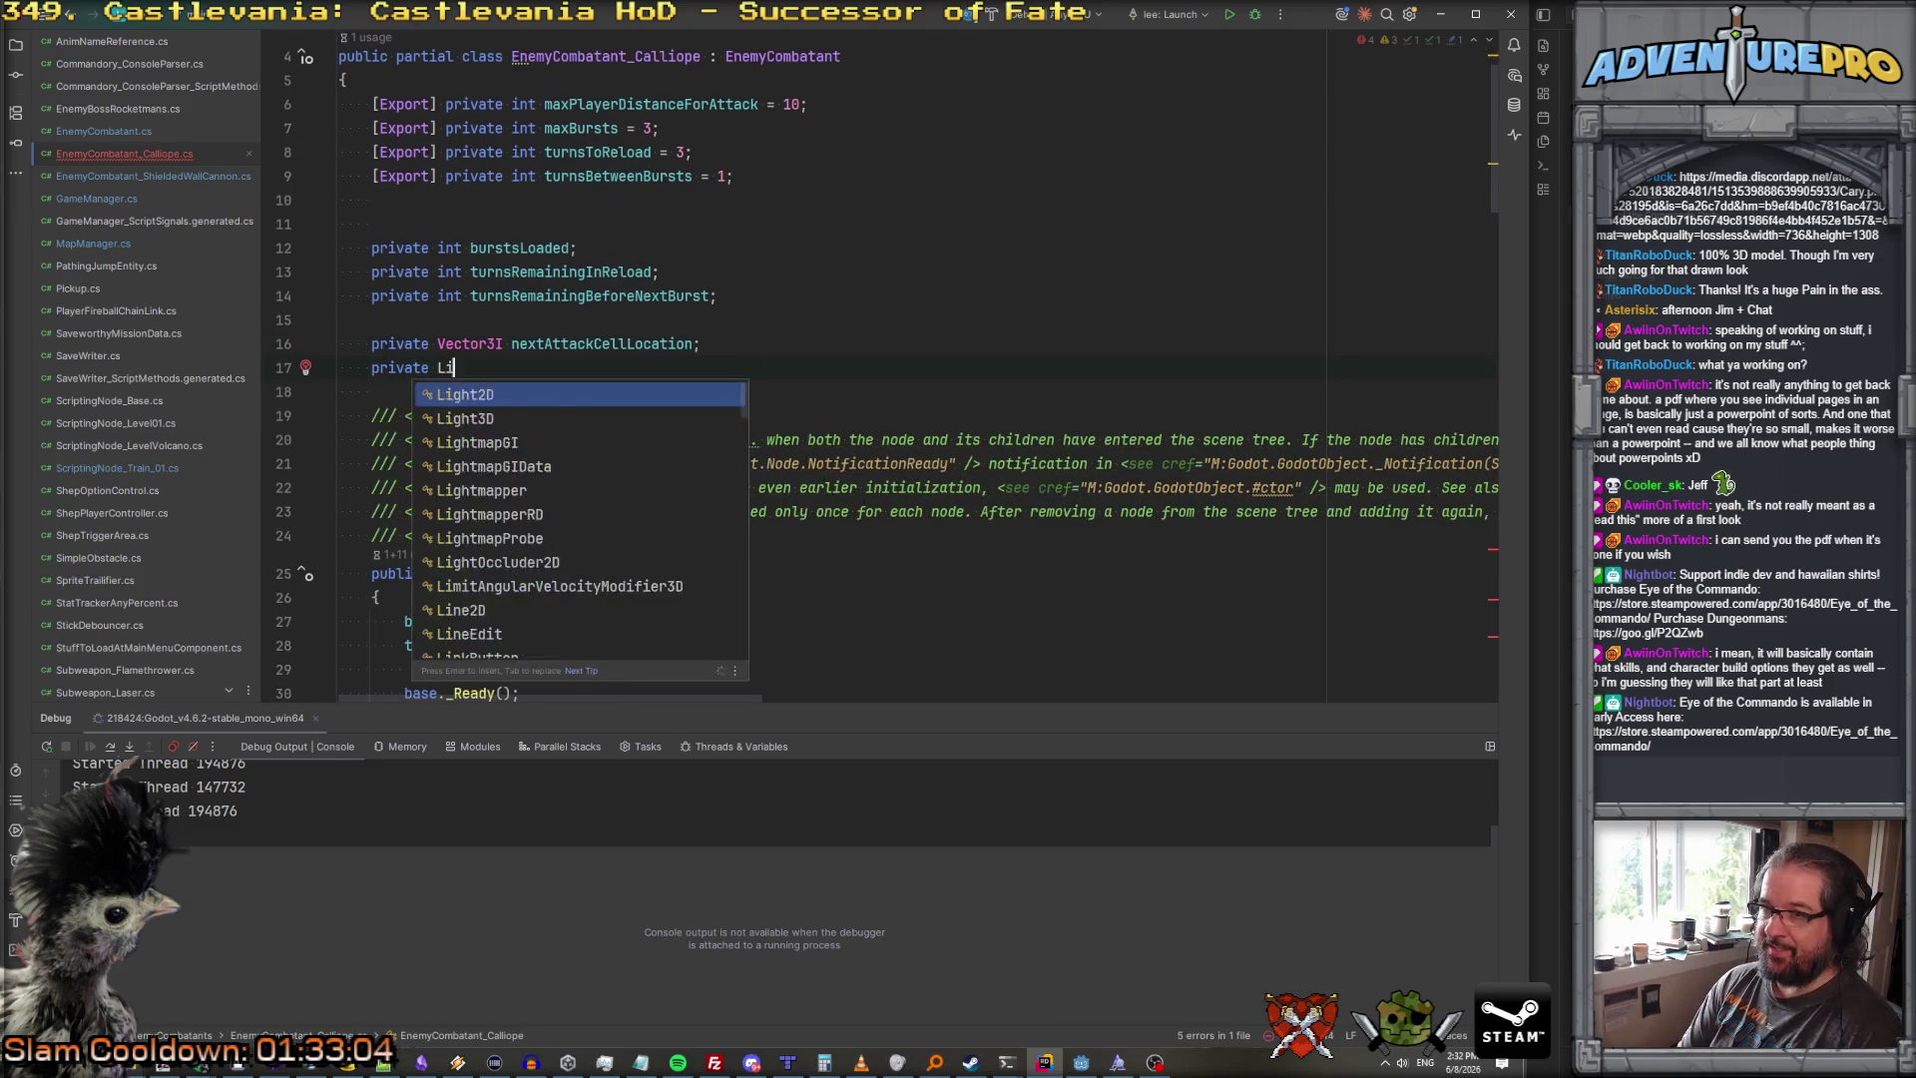
type("st<AlertTile")
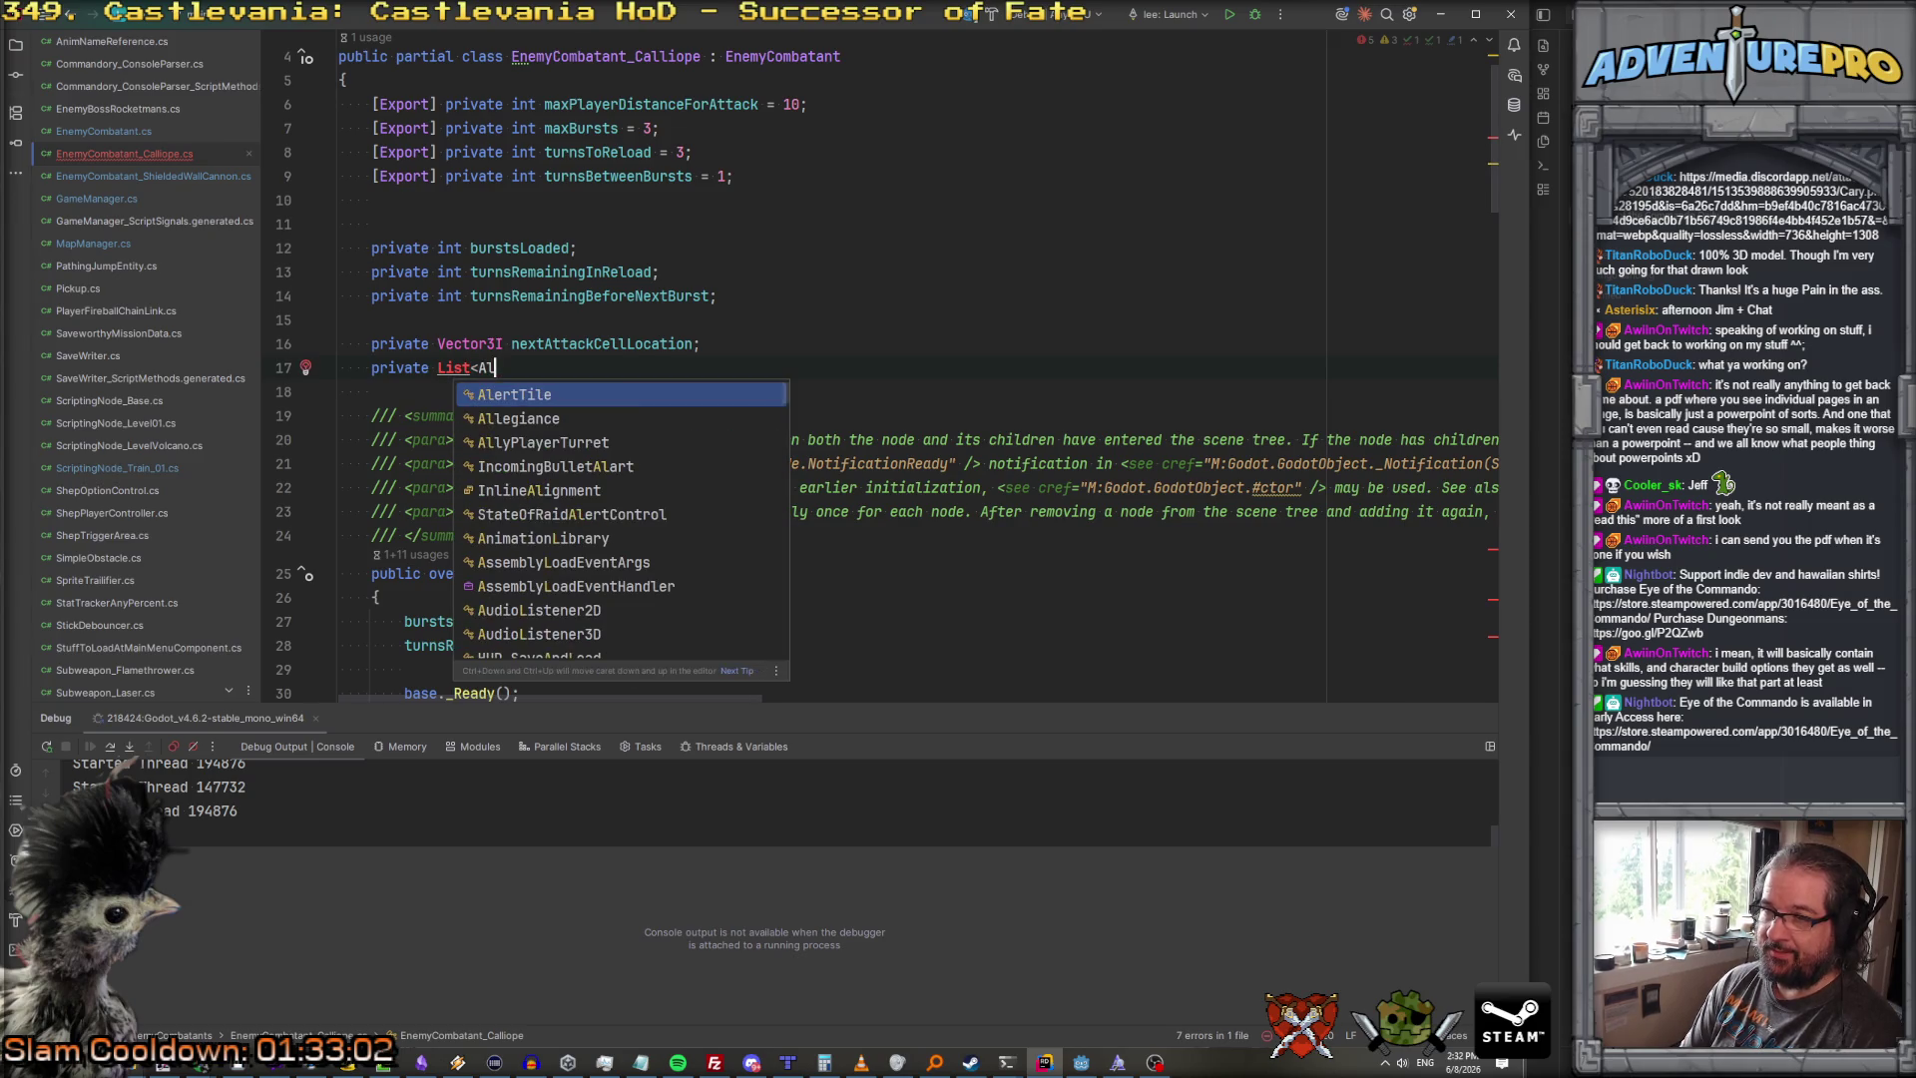
key("shift+Right")
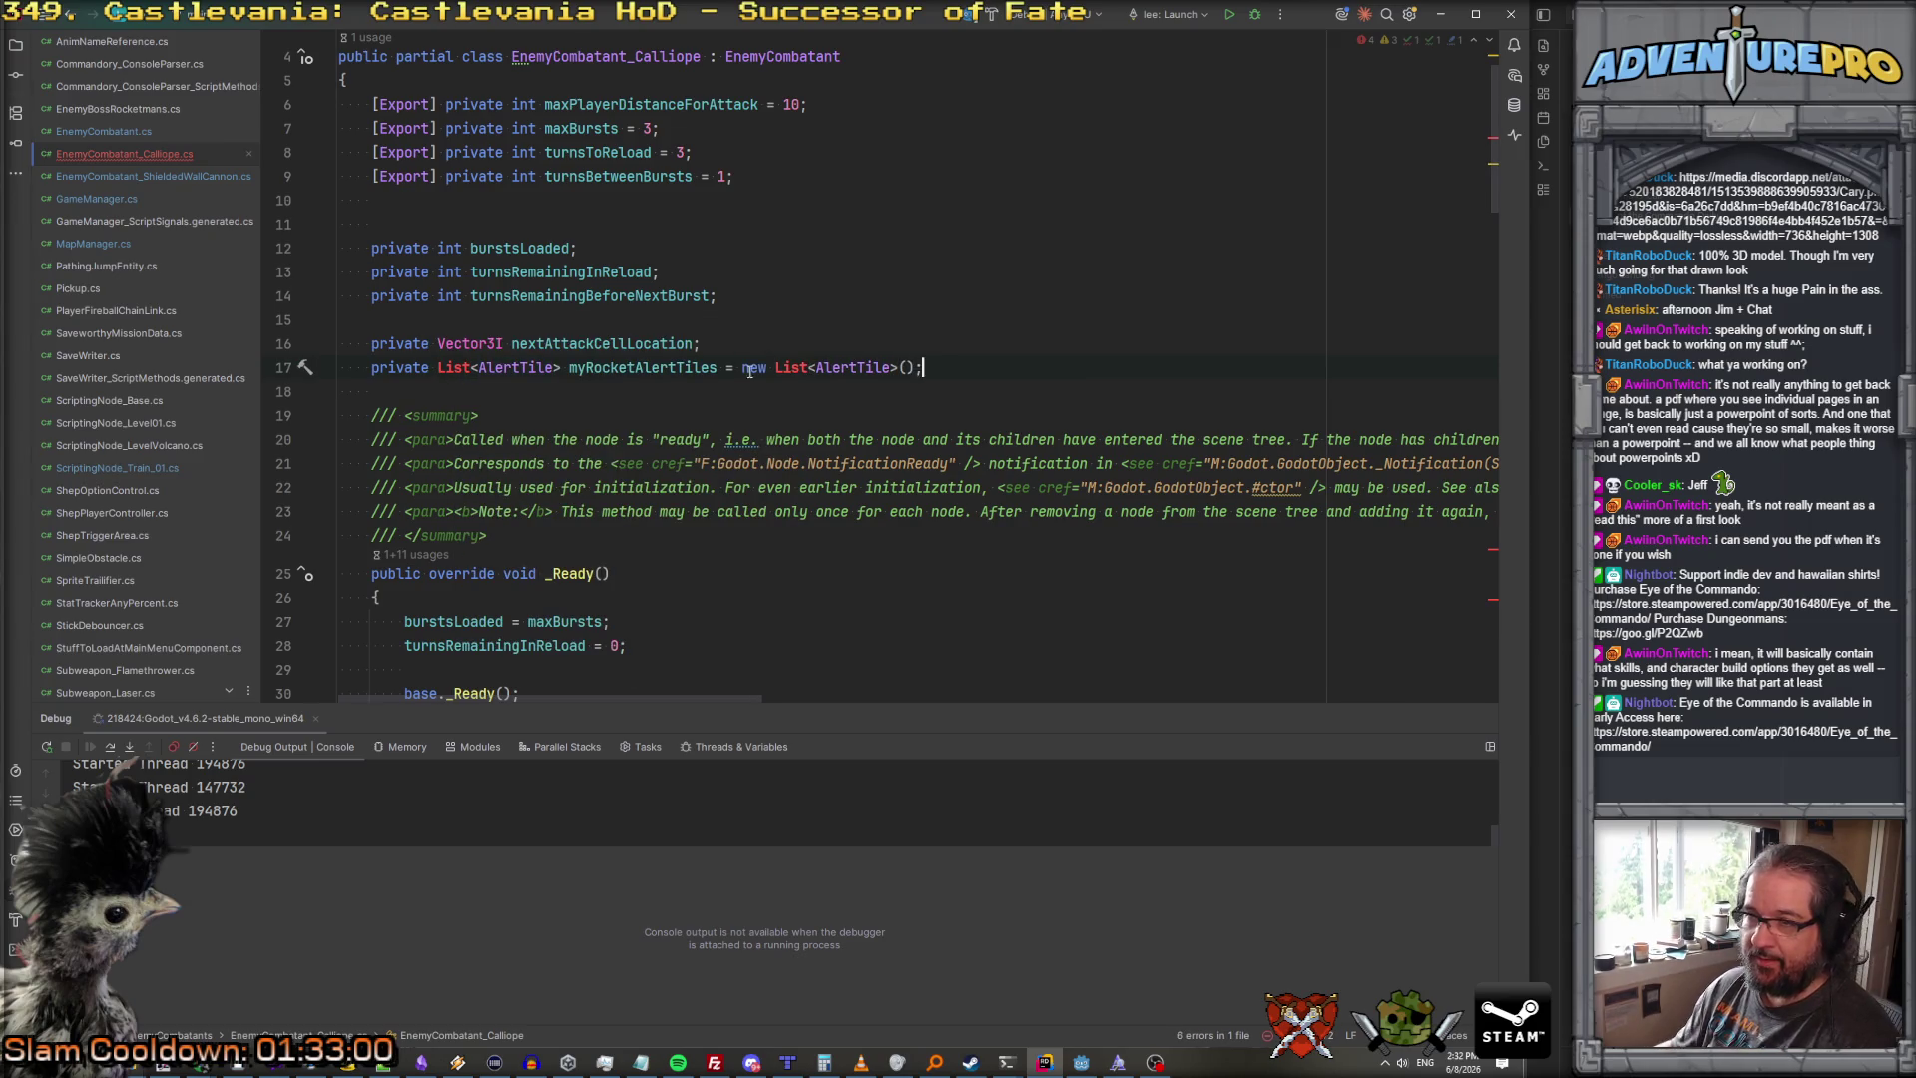
key("alt+Return")
key("Return")
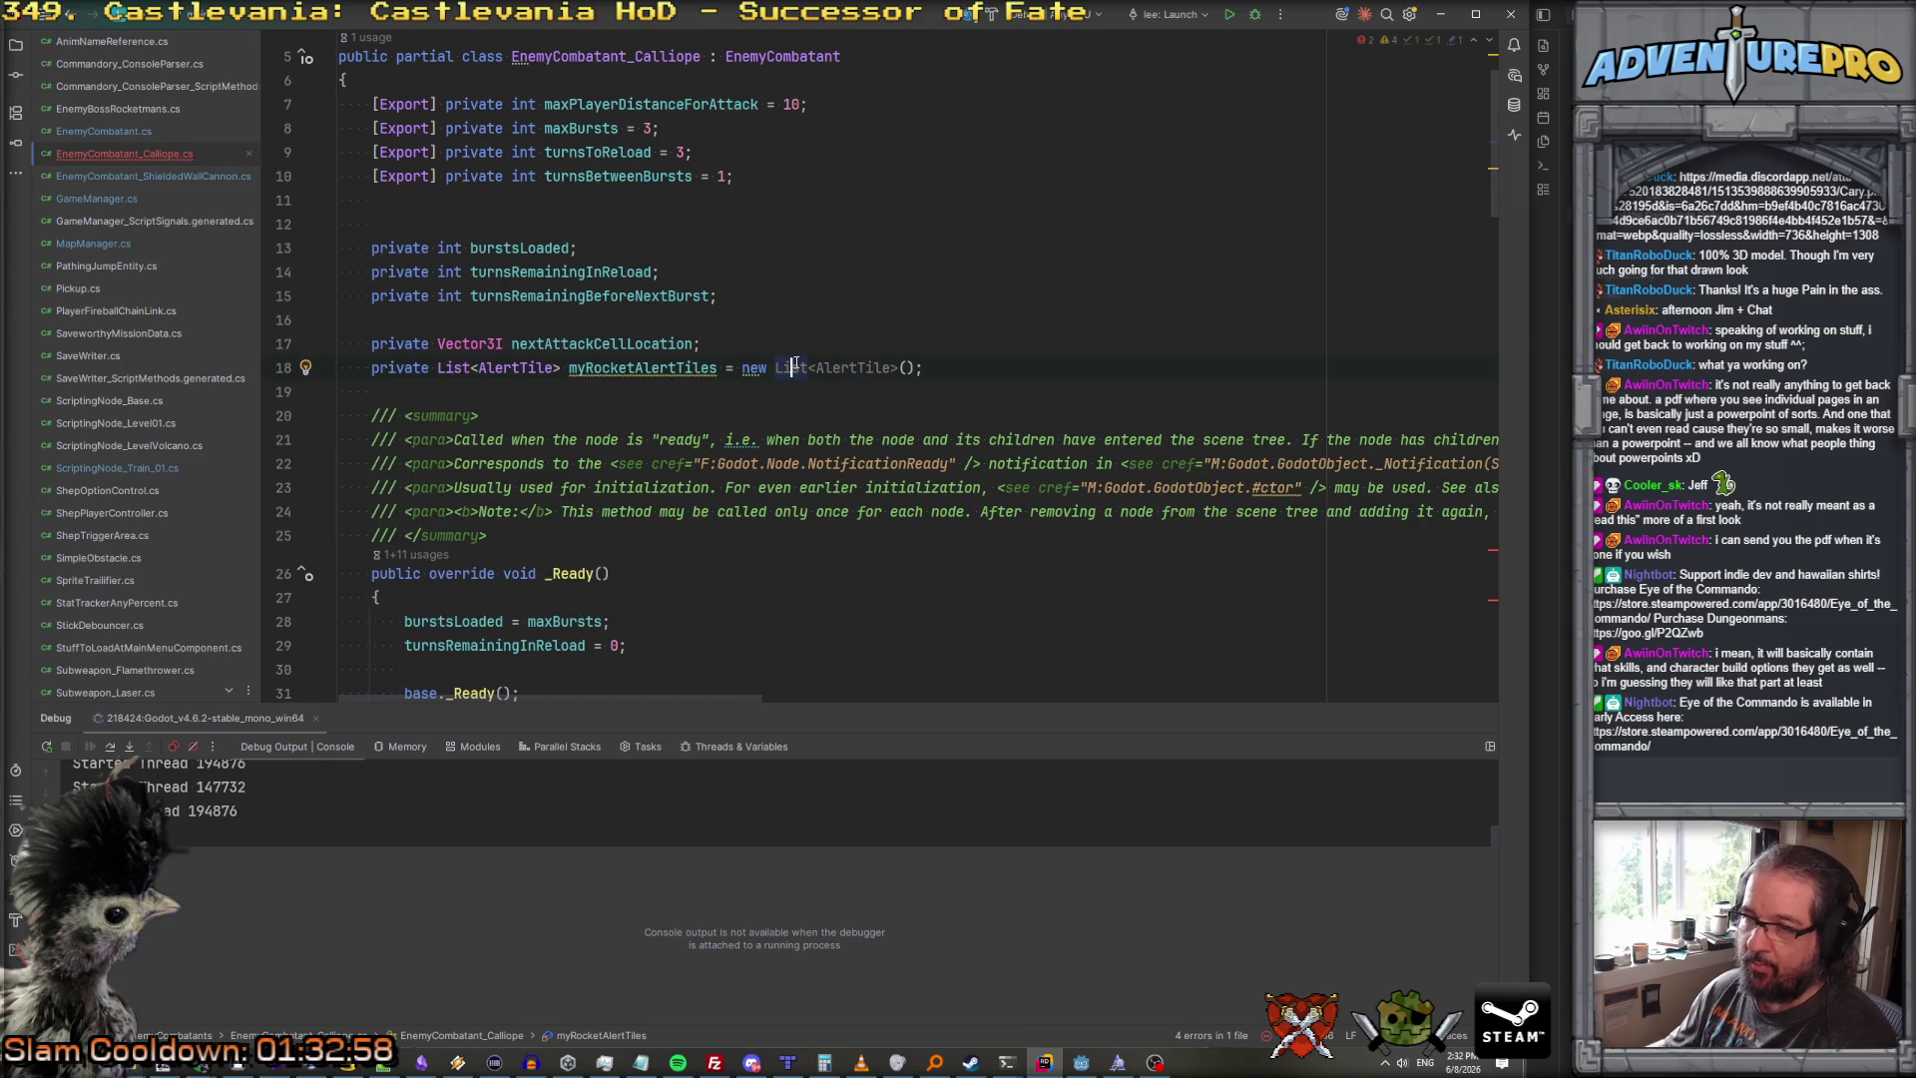
Step: Replace dangerLoc with nextAttackCellLocation in LaunchOneBurst's CreateAlertTileAt call
scroll(795, 362, "down", 5)
scroll(795, 362, "down", 20)
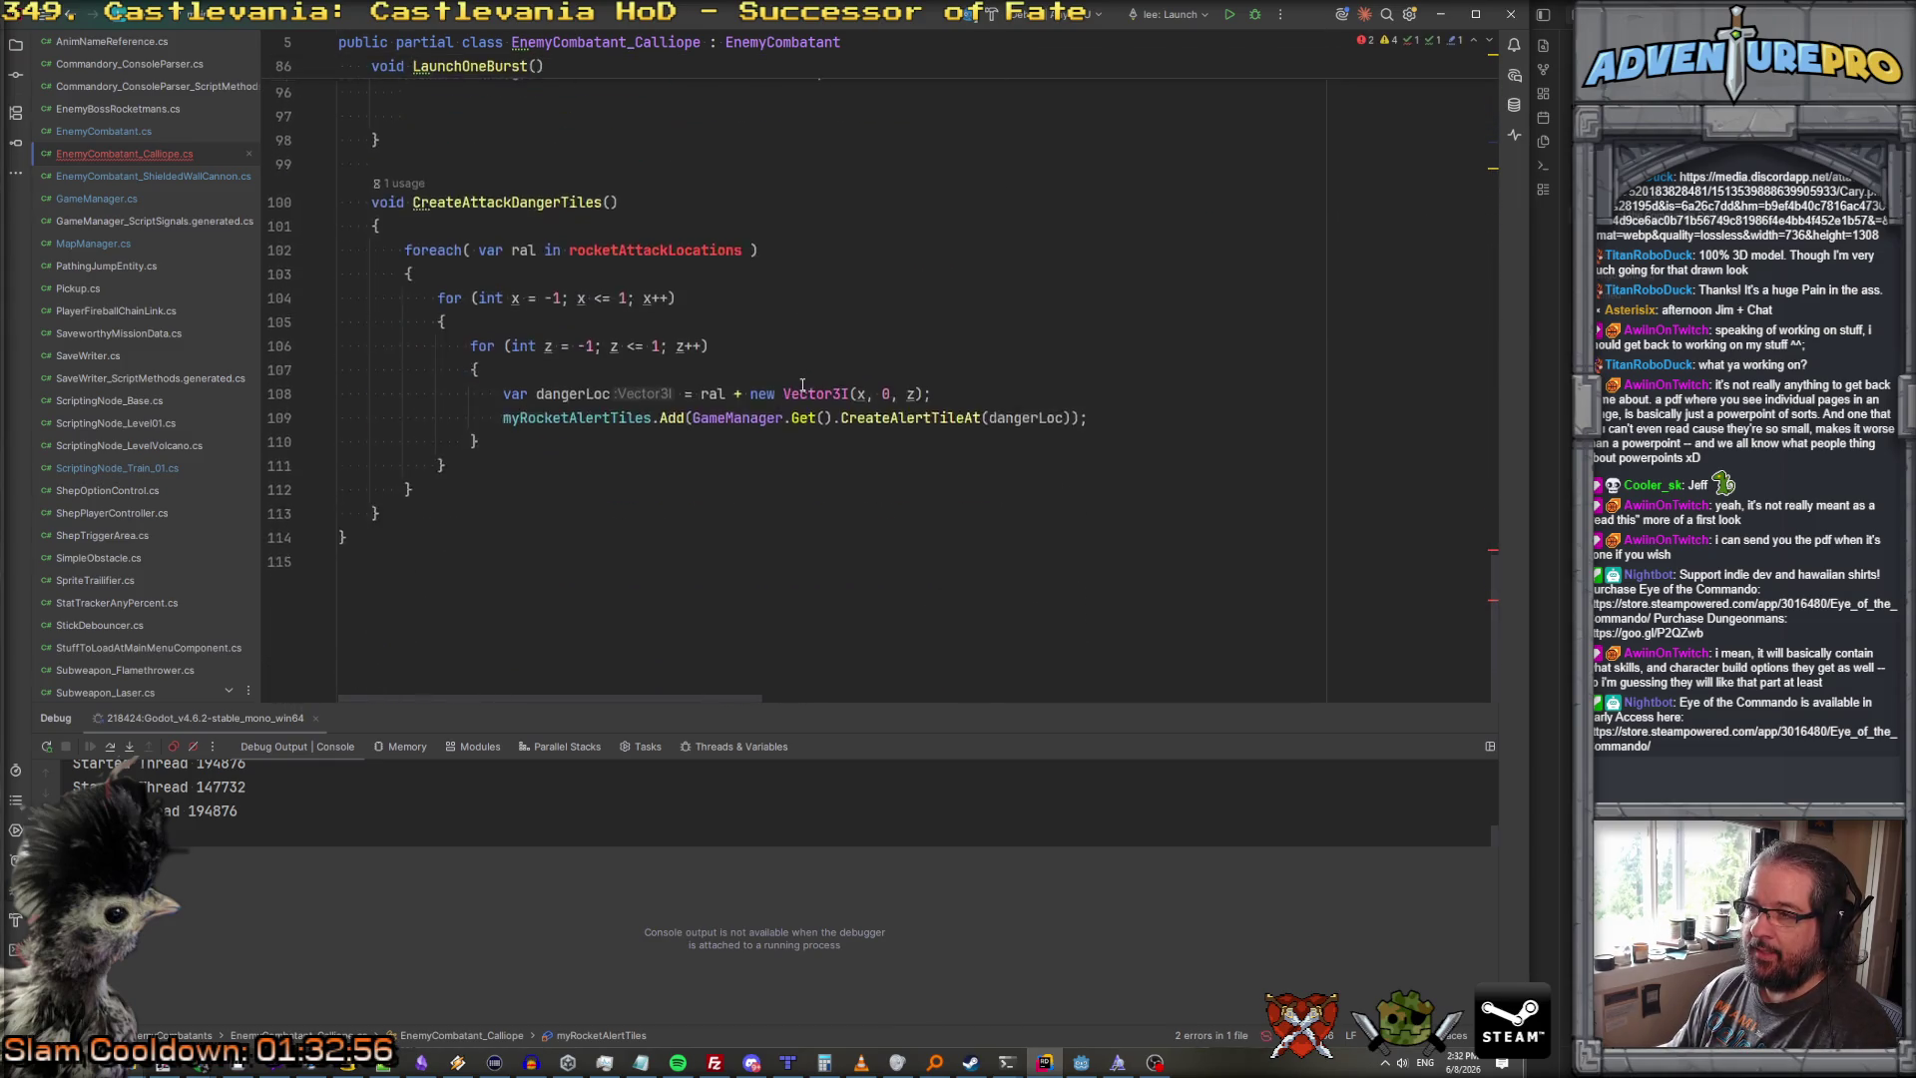
left_click(889, 340)
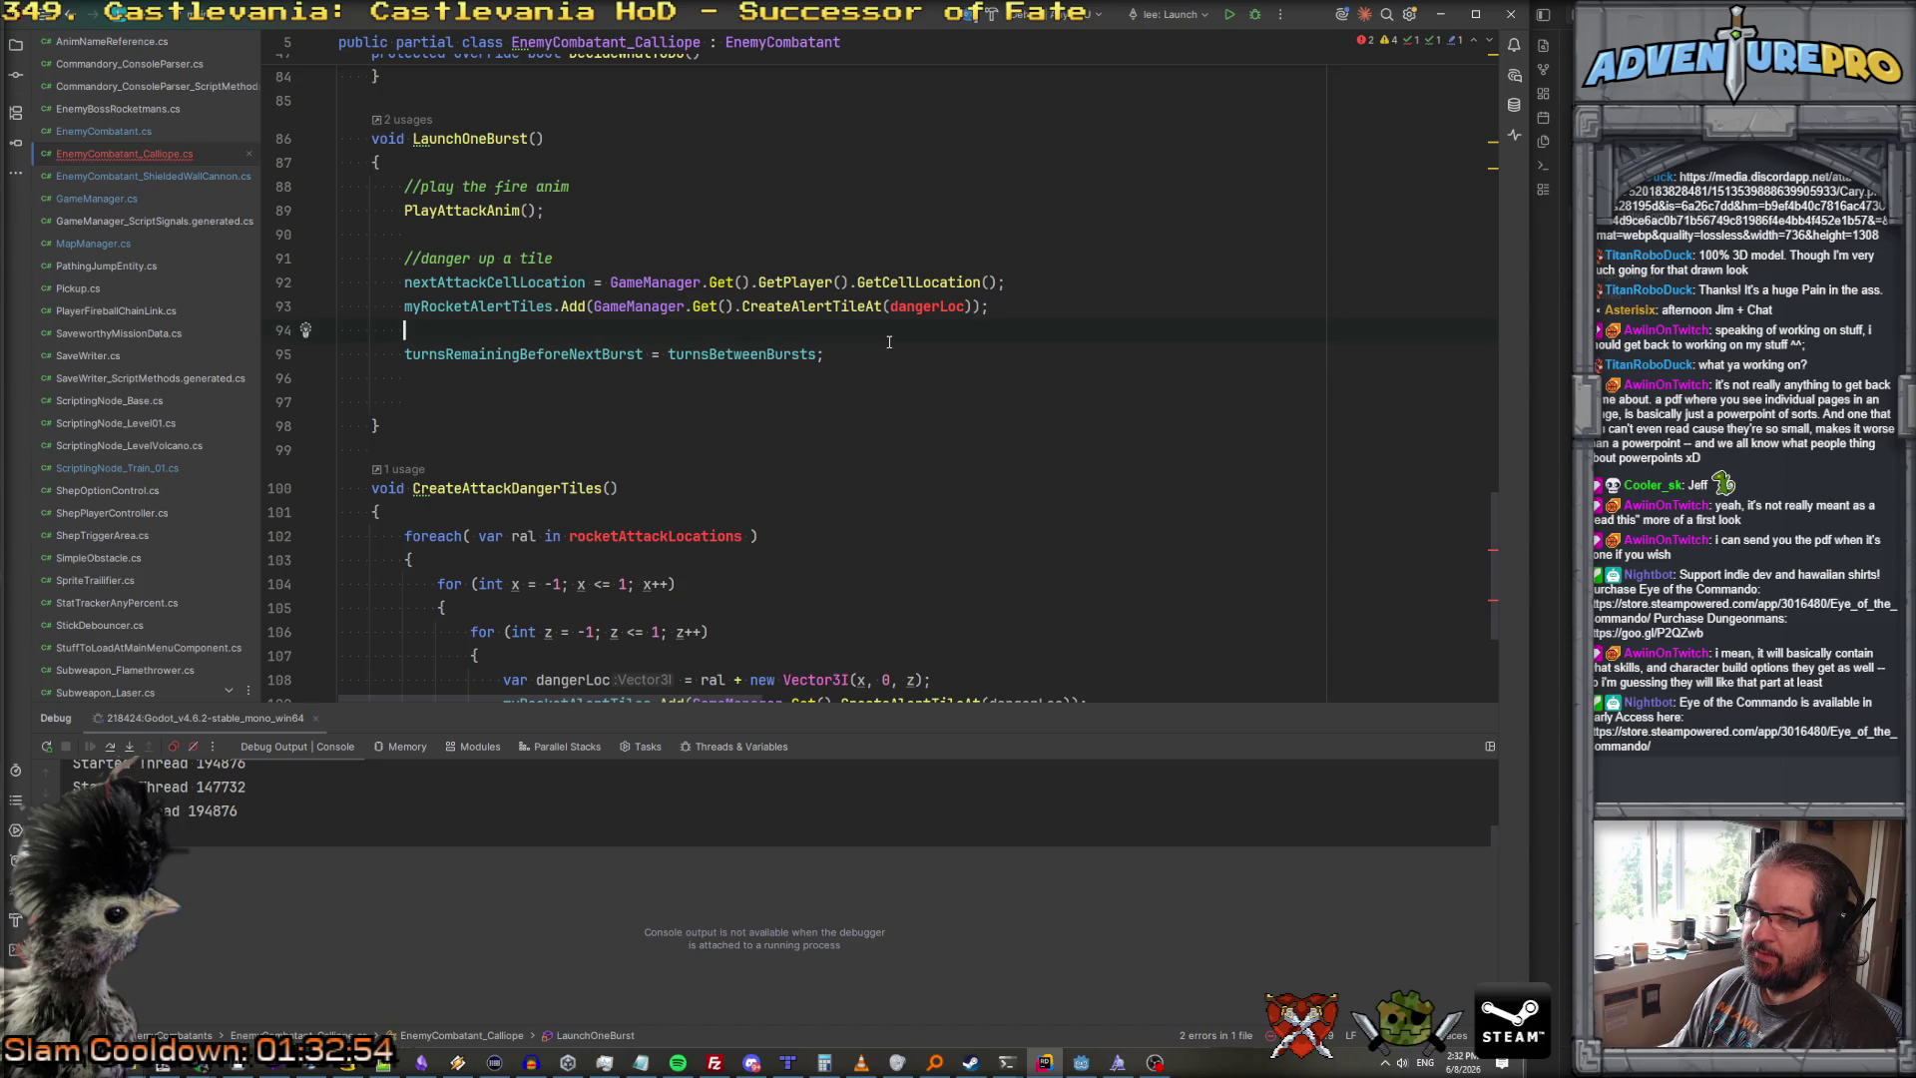
scroll(889, 342, "up", 1)
double_click(922, 380)
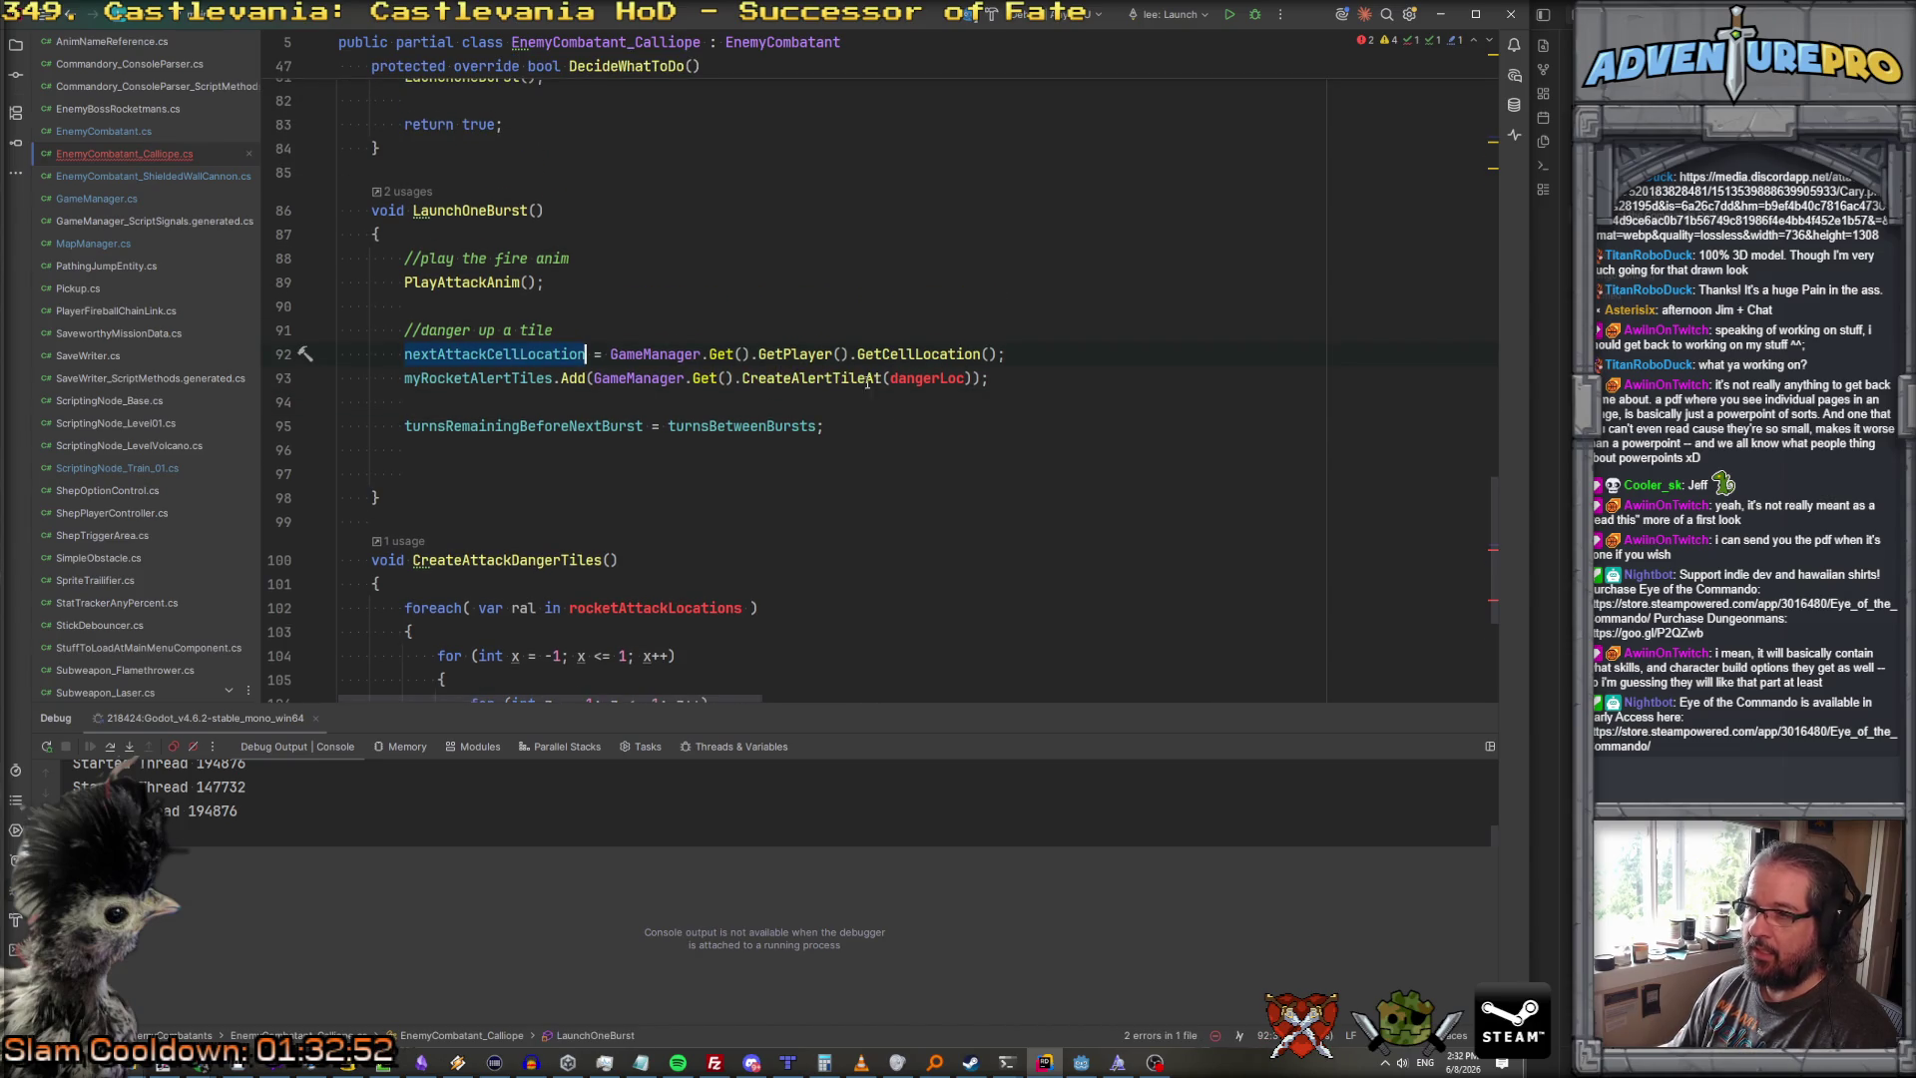
type("nextAttackCellLocation")
left_click(1126, 379)
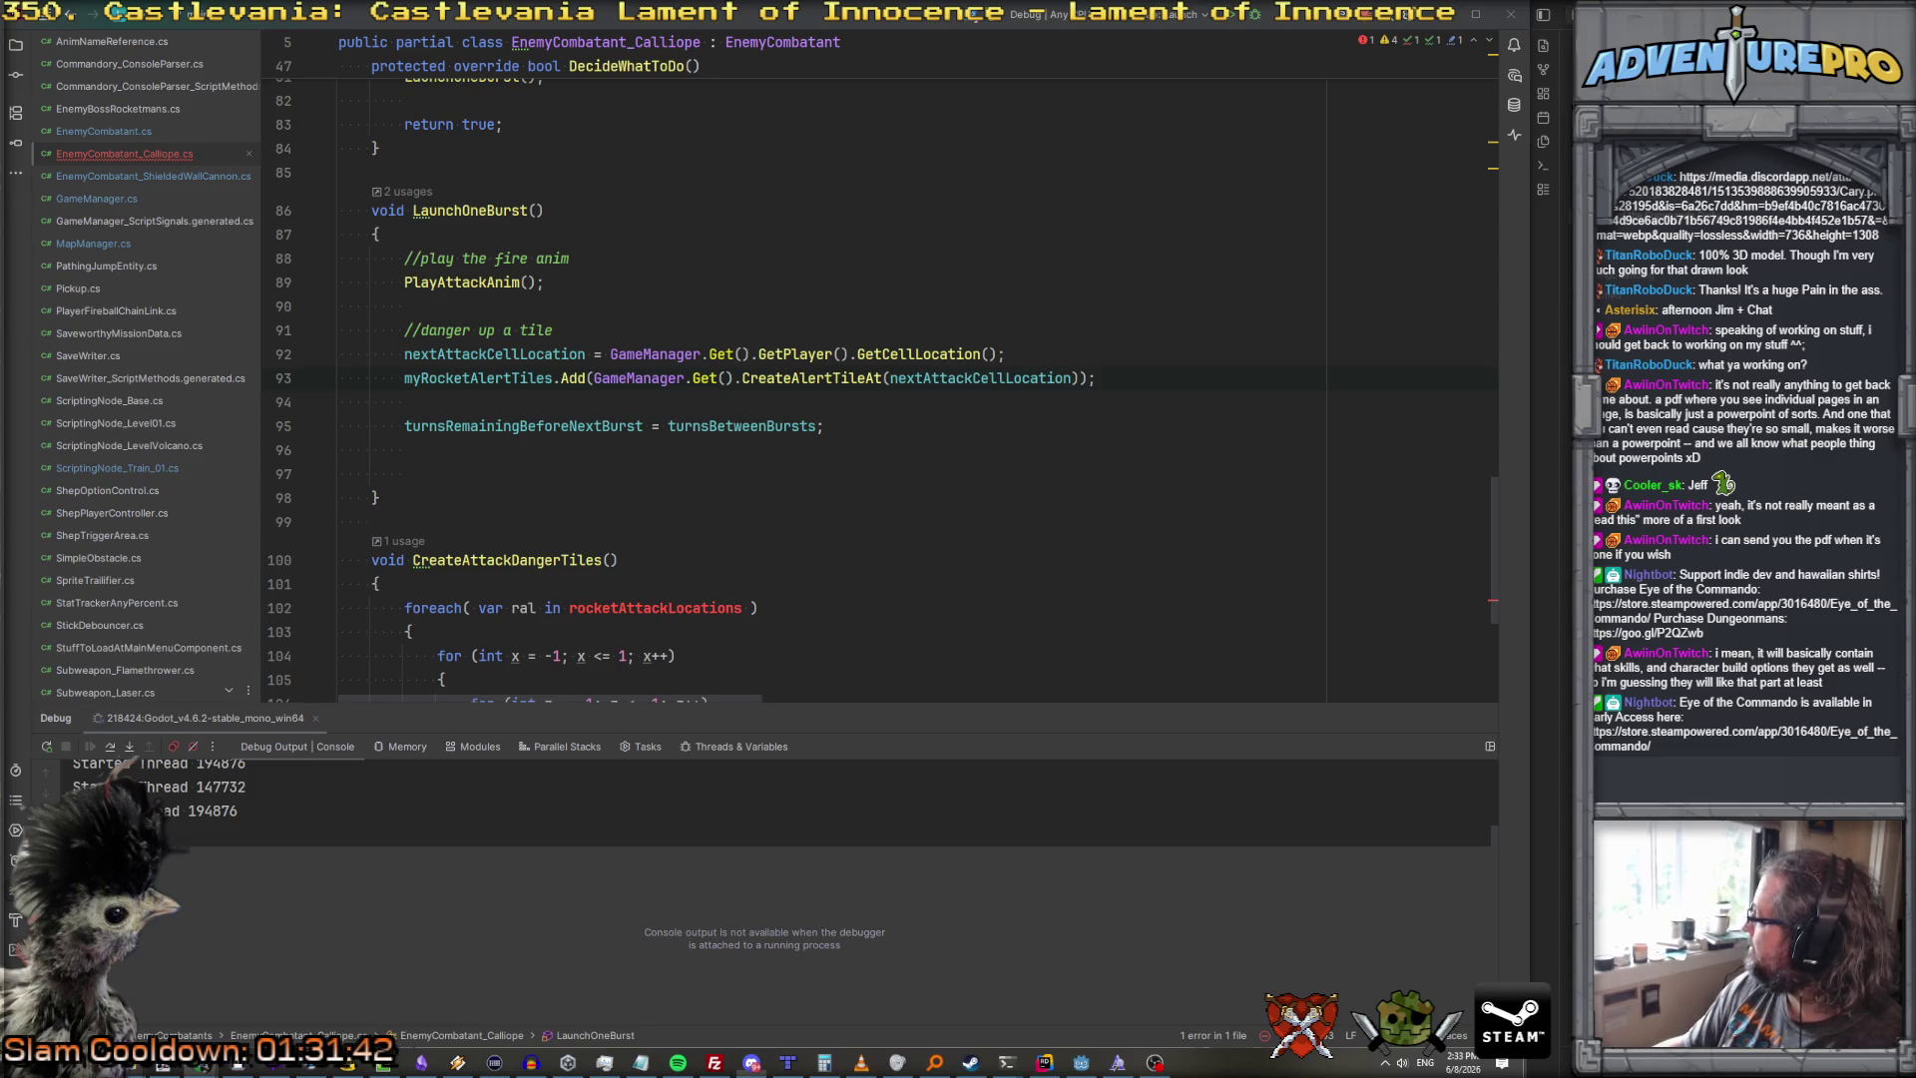
left_click(718, 560)
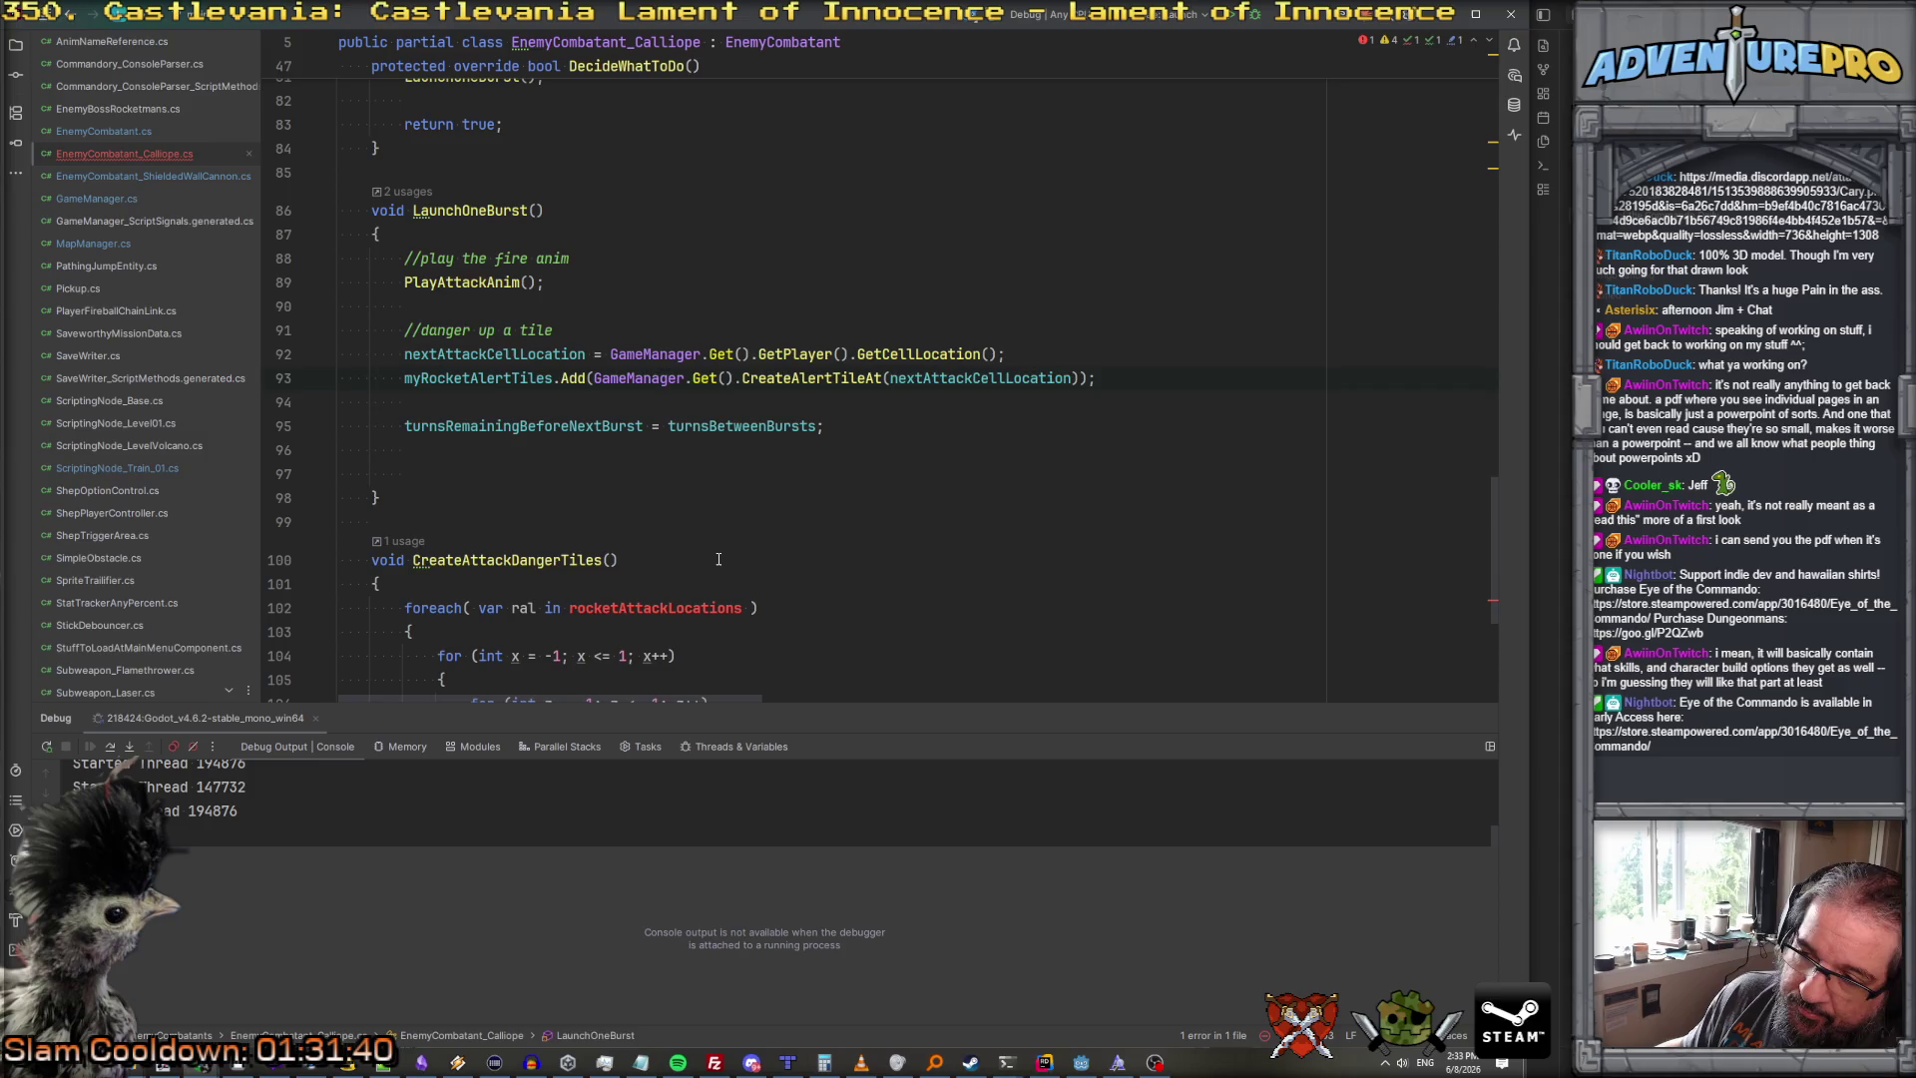
Step: Delete the whole CreateAttackDangerTiles method and its leftover blank line, leaving LaunchOneBurst last
scroll(718, 559, "down", 3)
scroll(719, 558, "up", 6)
scroll(719, 558, "up", 5)
scroll(678, 529, "down", 6)
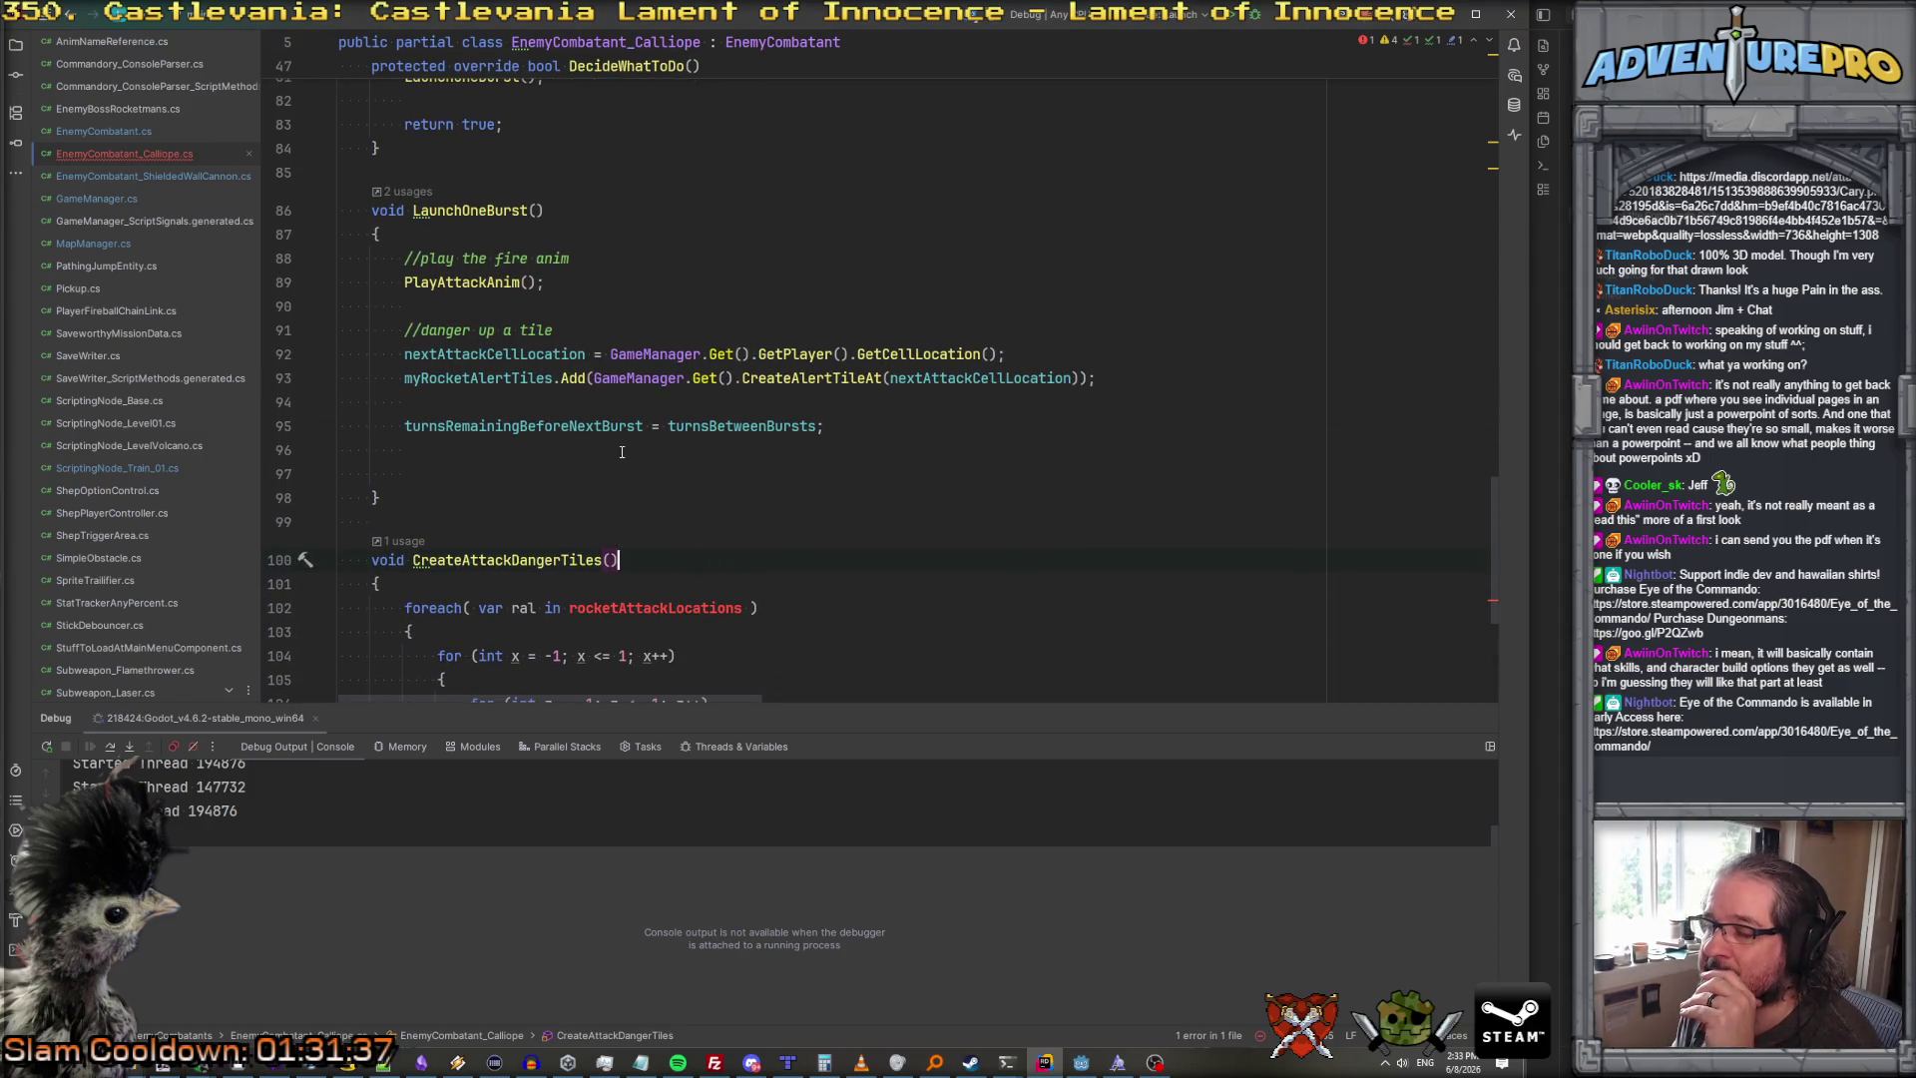
left_click(670, 399)
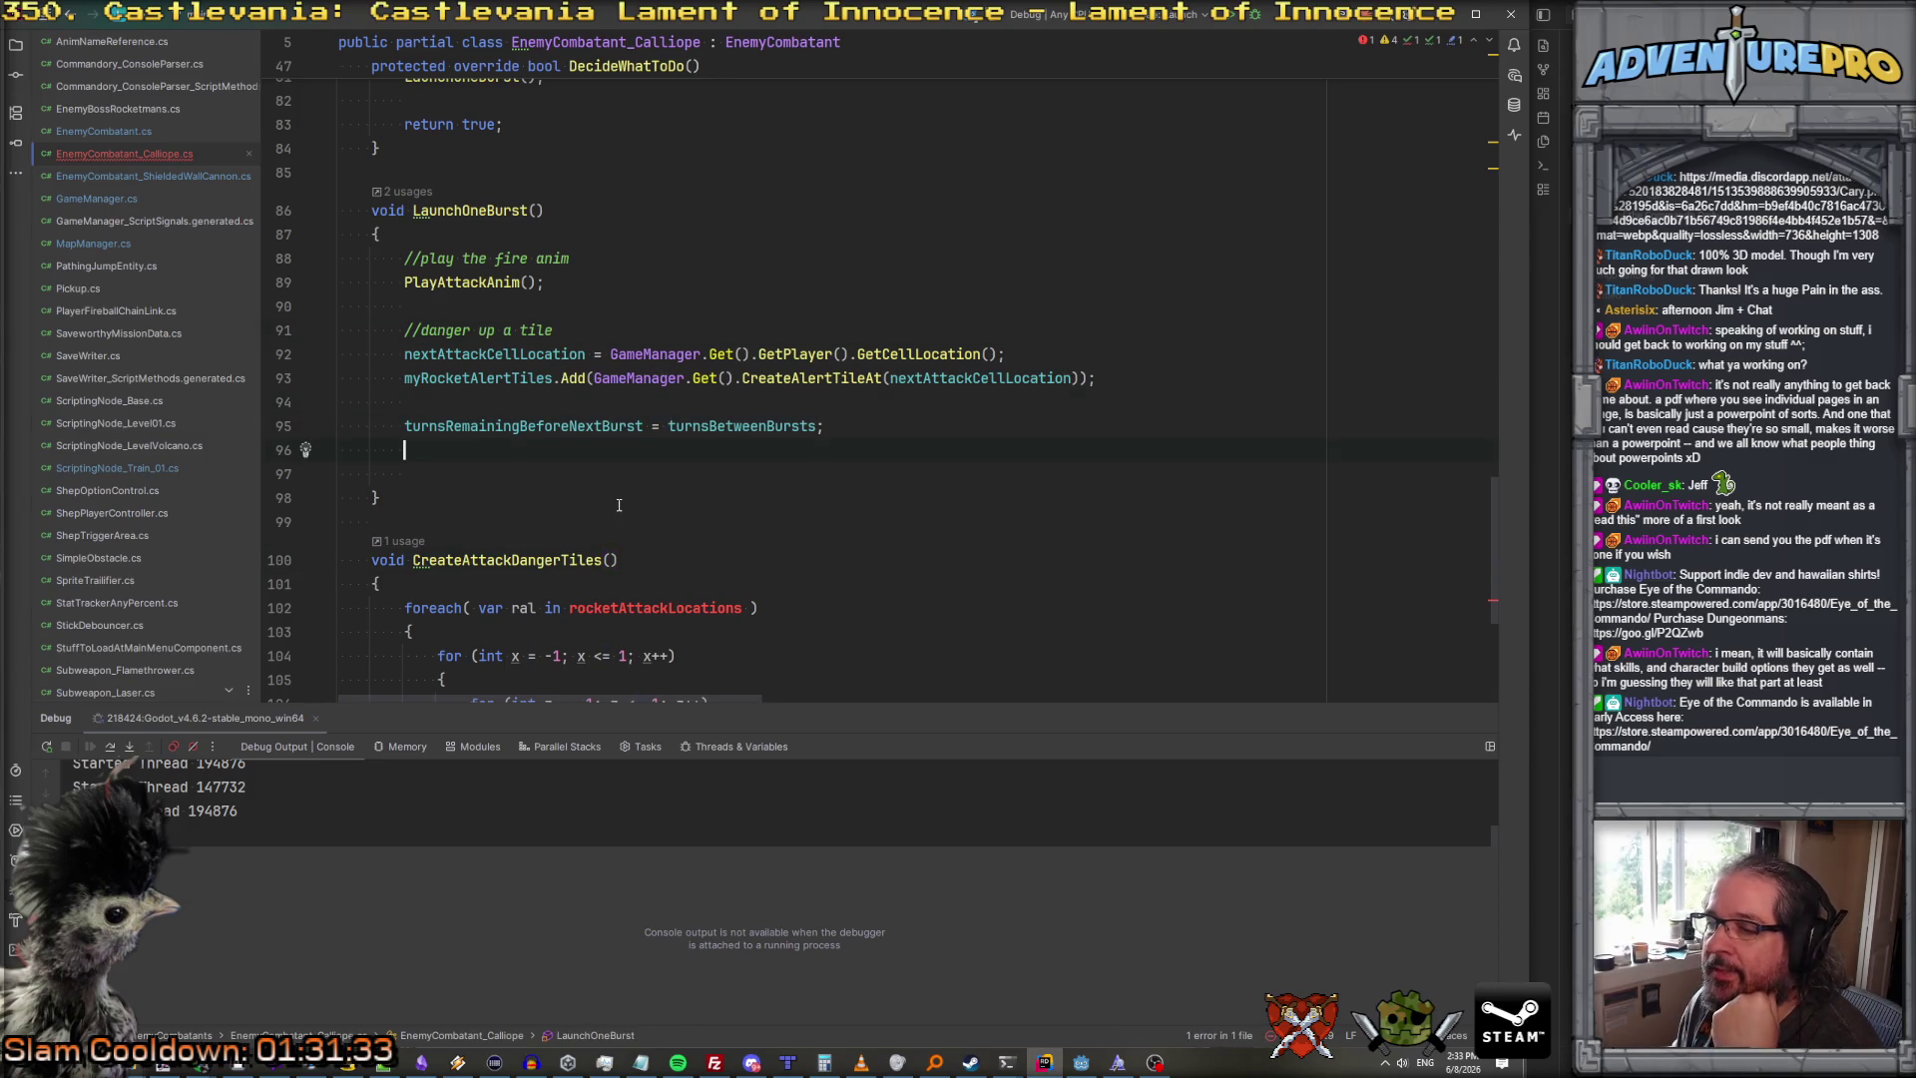
scroll(620, 506, "down", 5)
left_click_drag(619, 506, 314, 160)
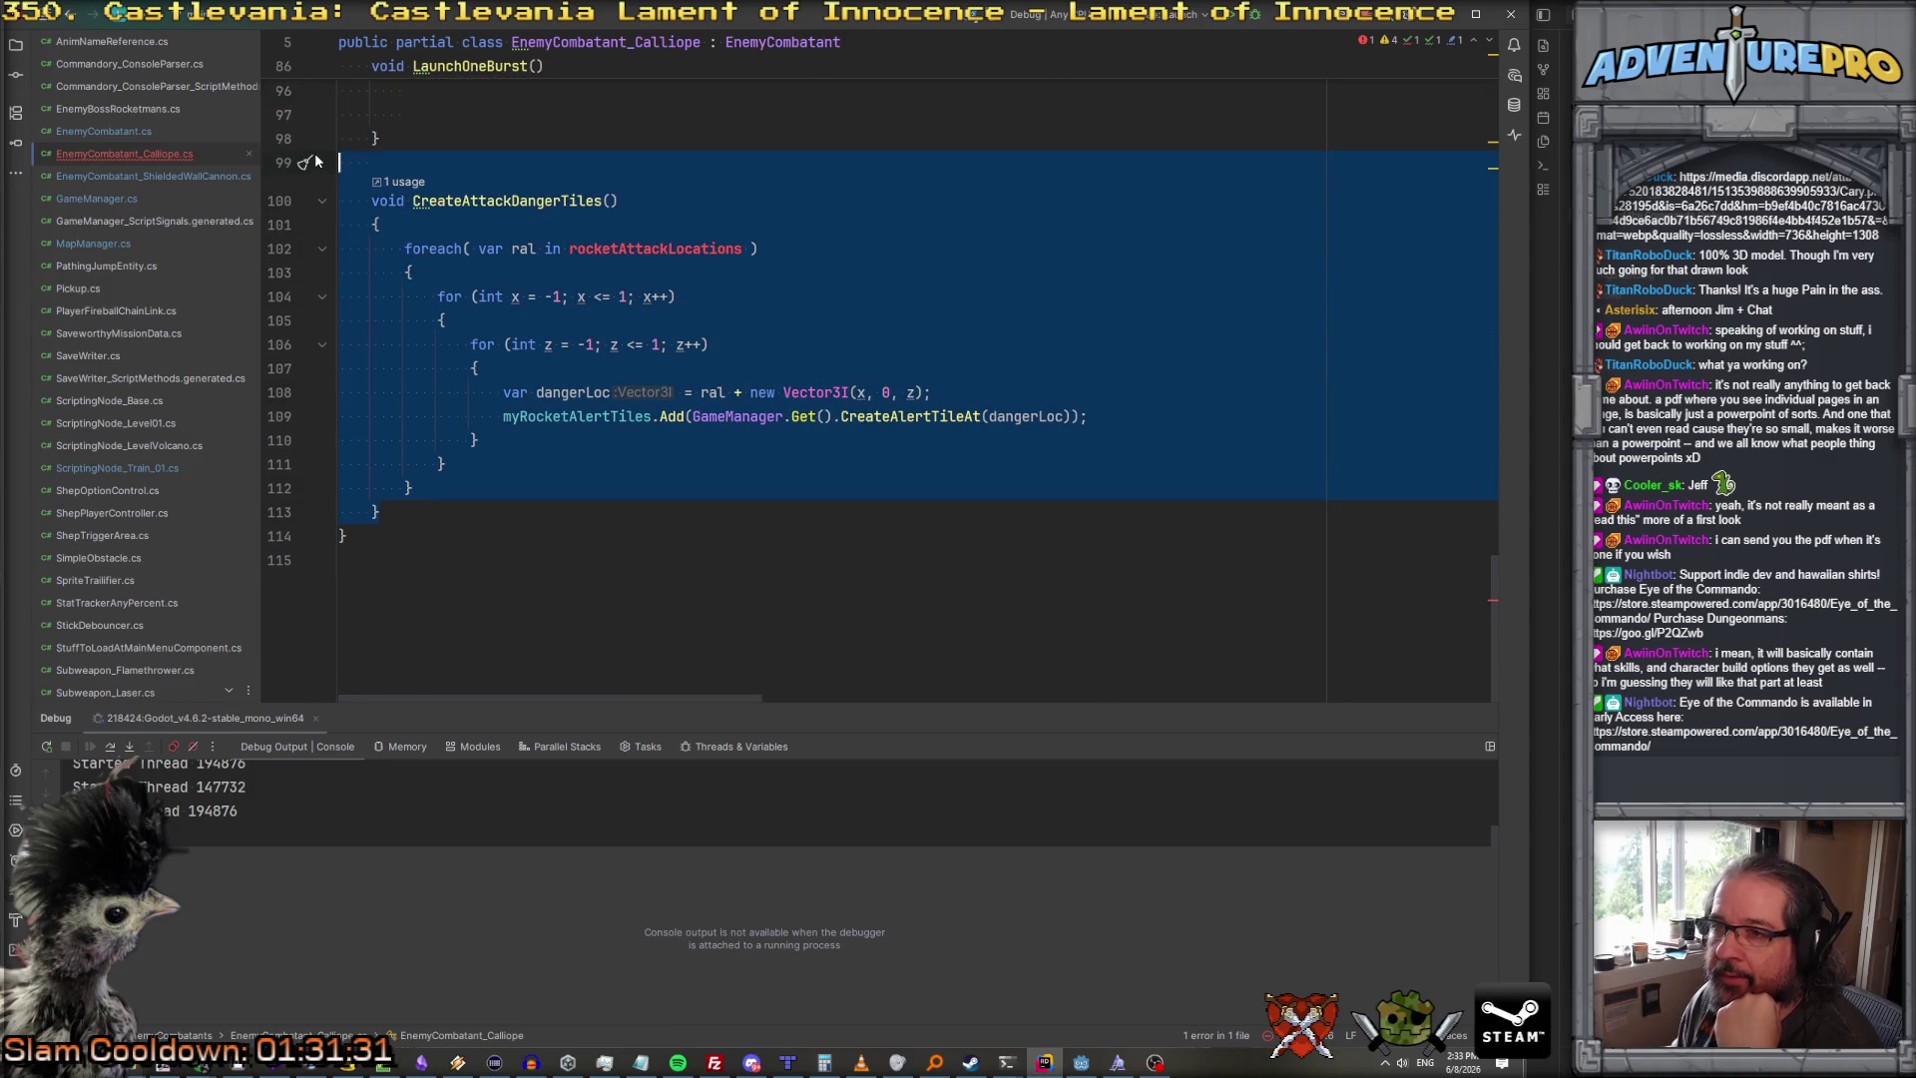
key("Delete")
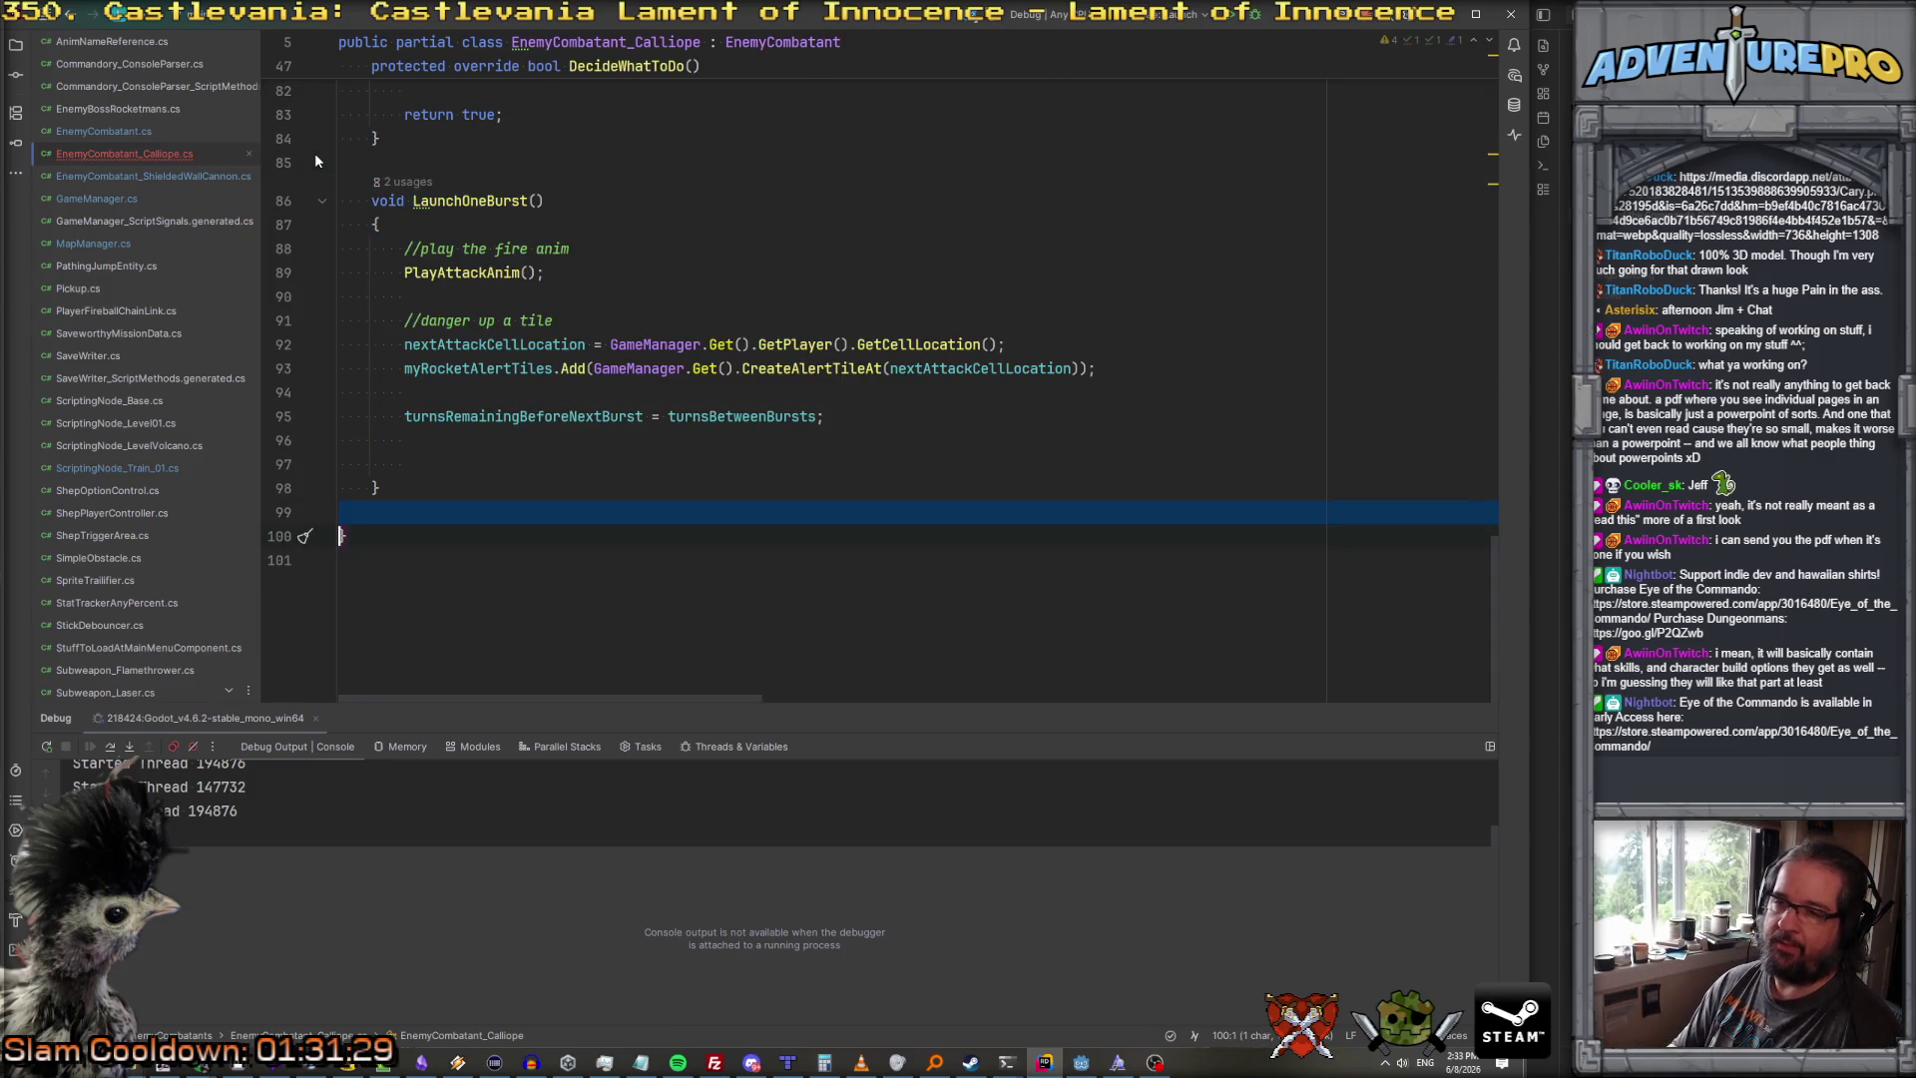
key("Delete")
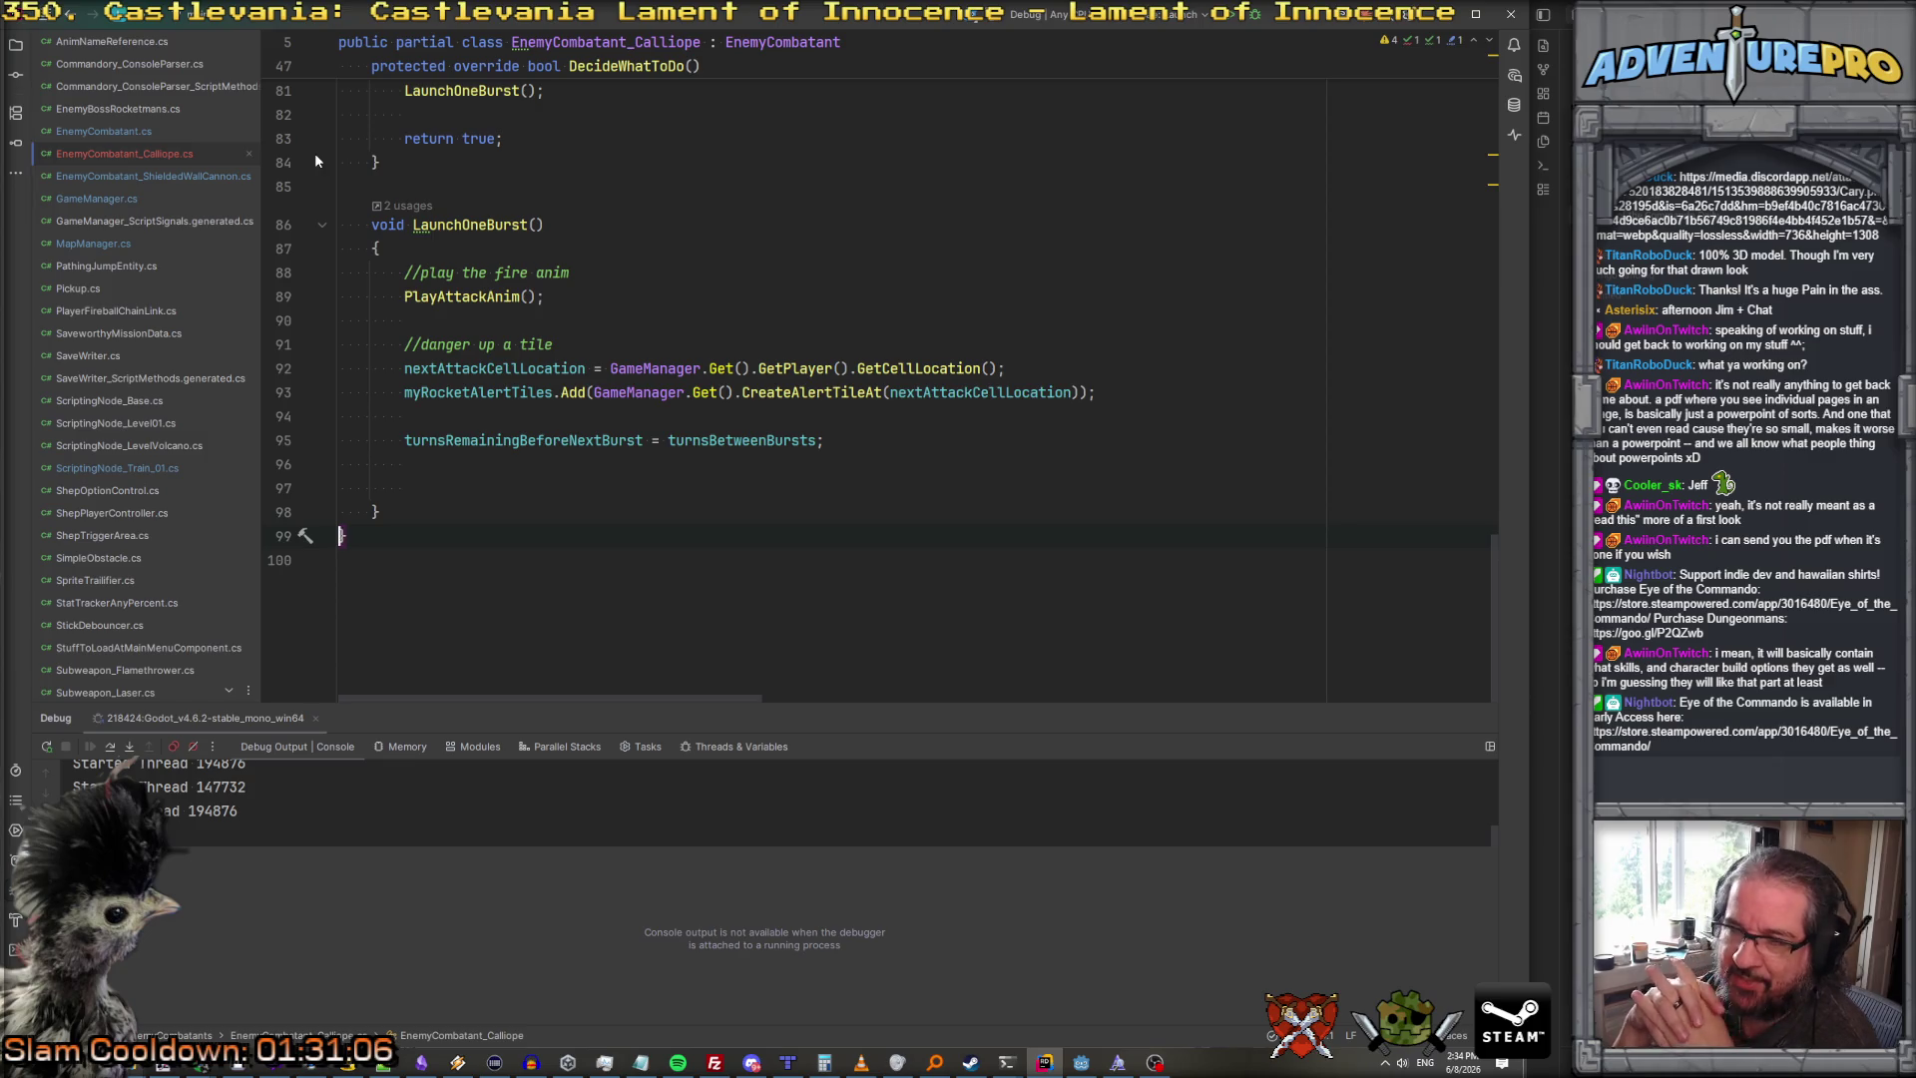
Step: Select nextAttackCellLocation to highlight its usages in the Calliope class
scroll(332, 153, "up", 12)
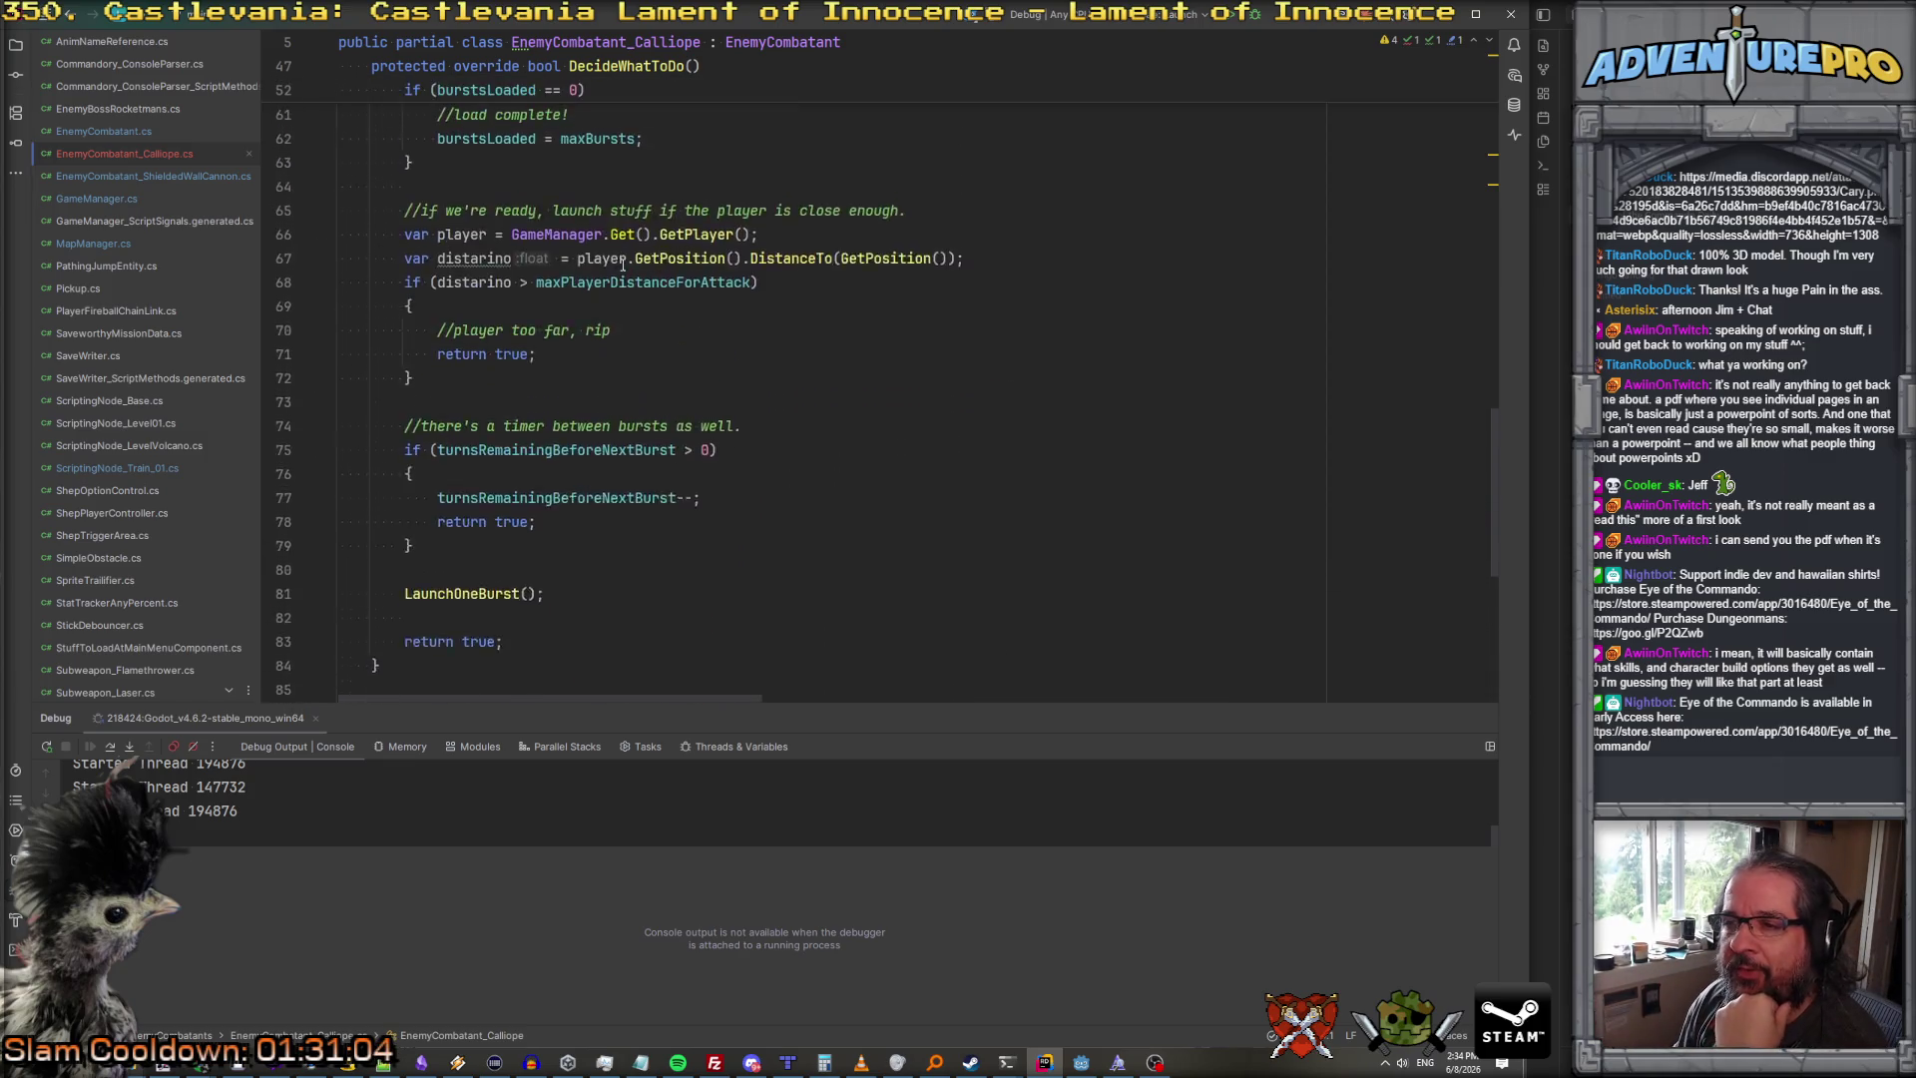
scroll(623, 264, "up", 10)
scroll(623, 265, "down", 9)
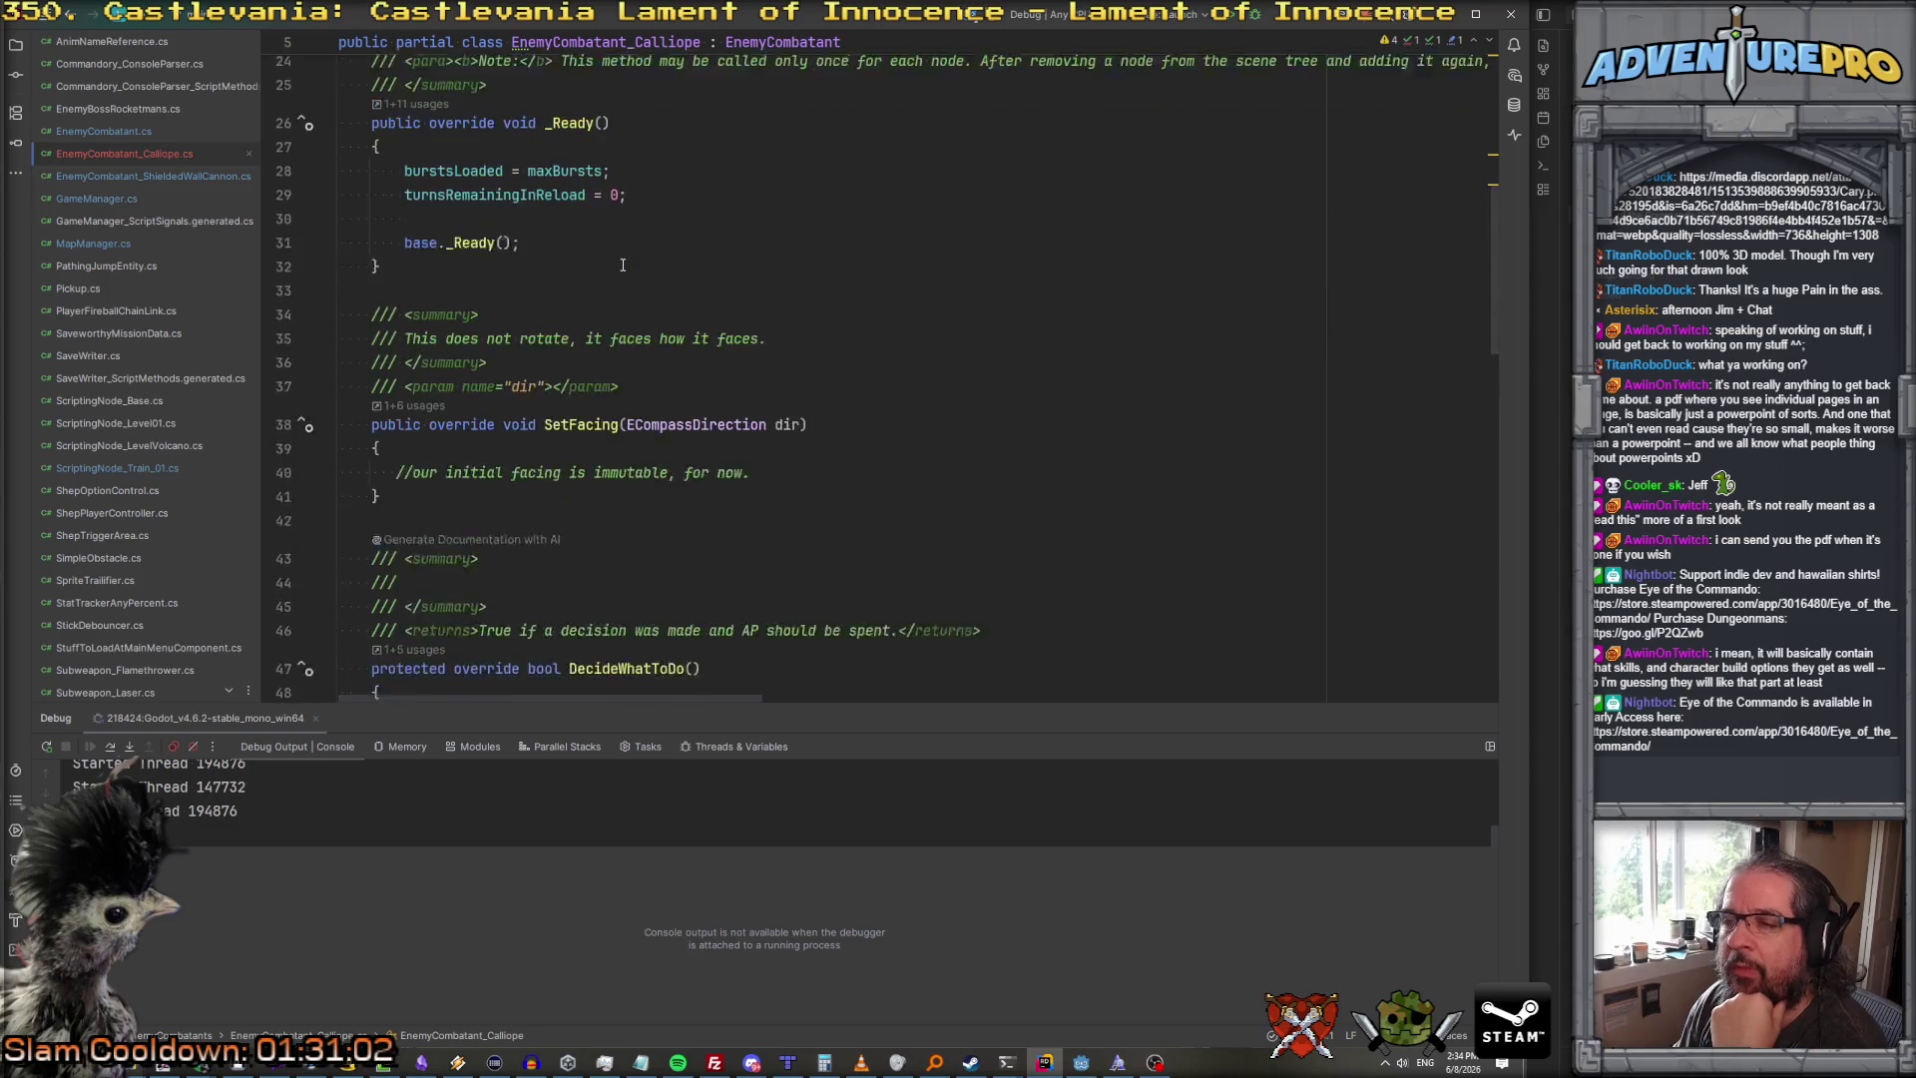
scroll(623, 265, "down", 3)
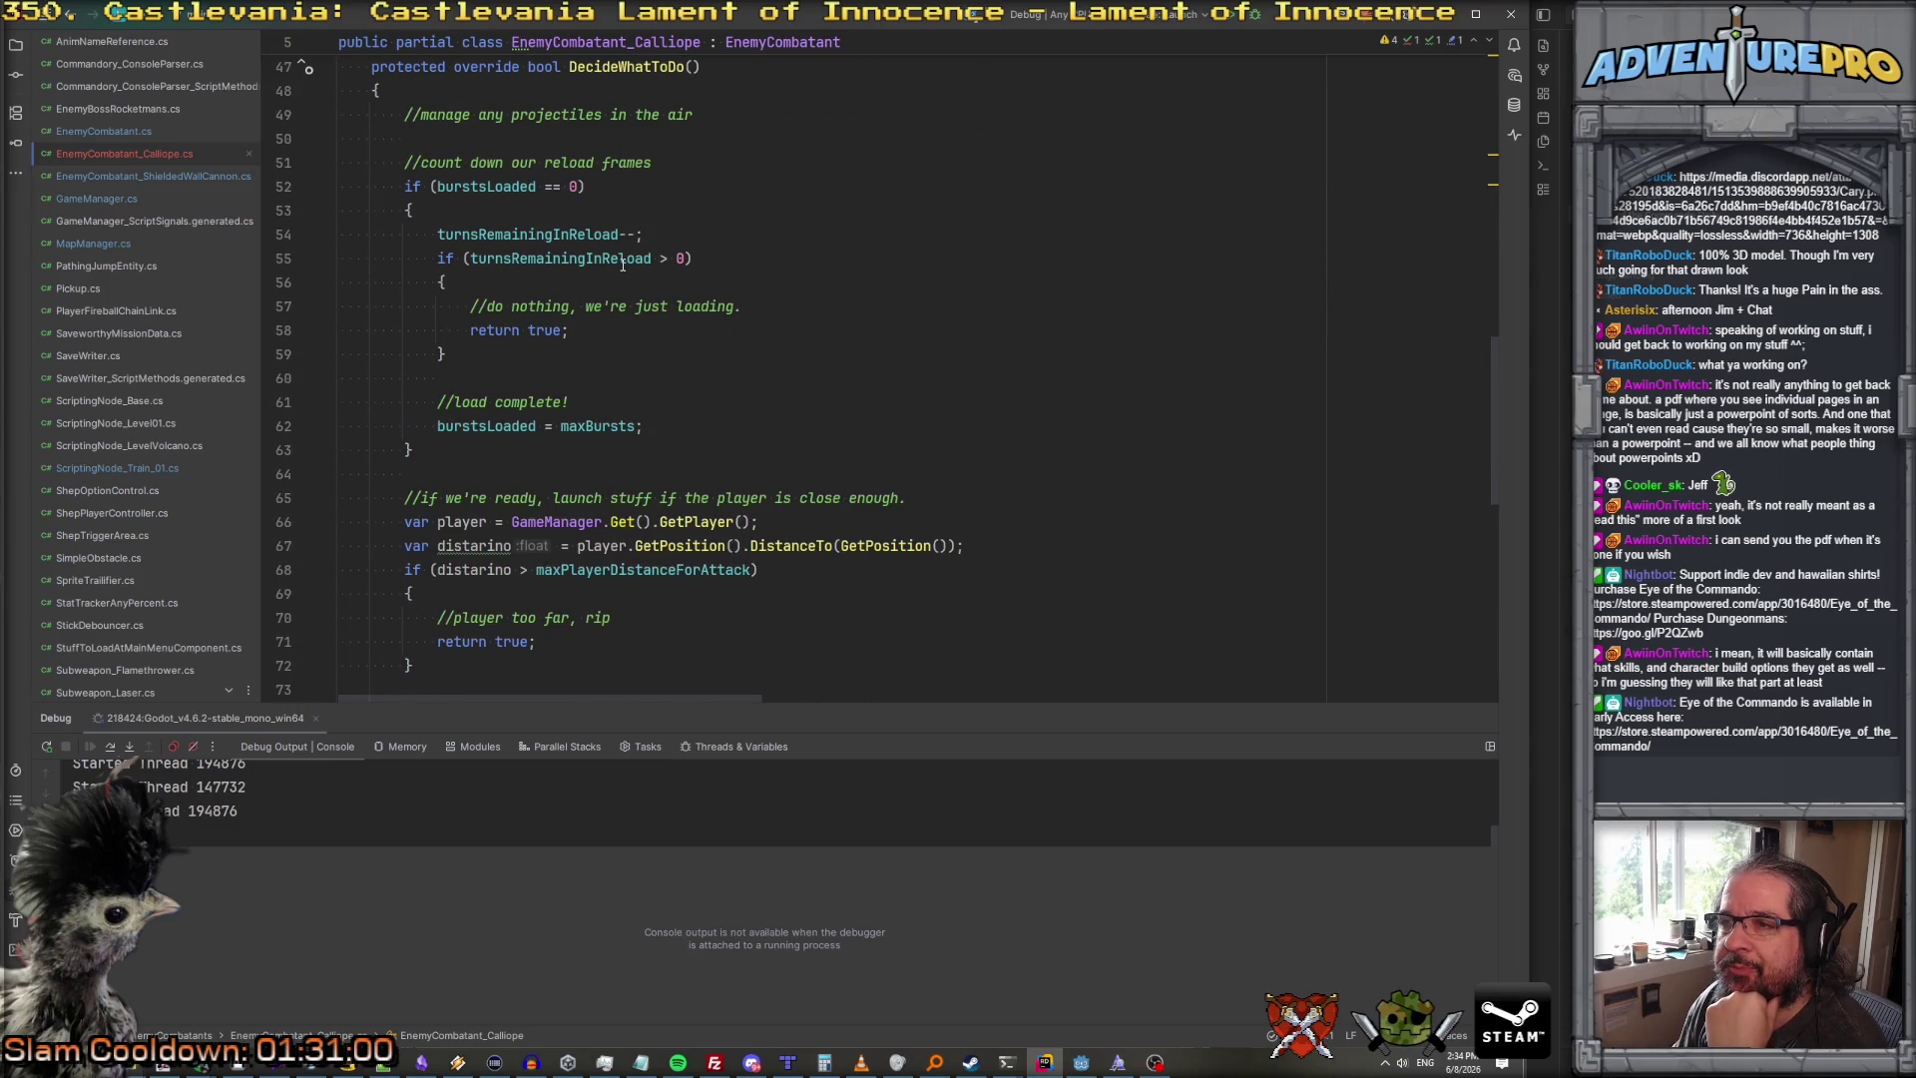
scroll(725, 137, "down", 11)
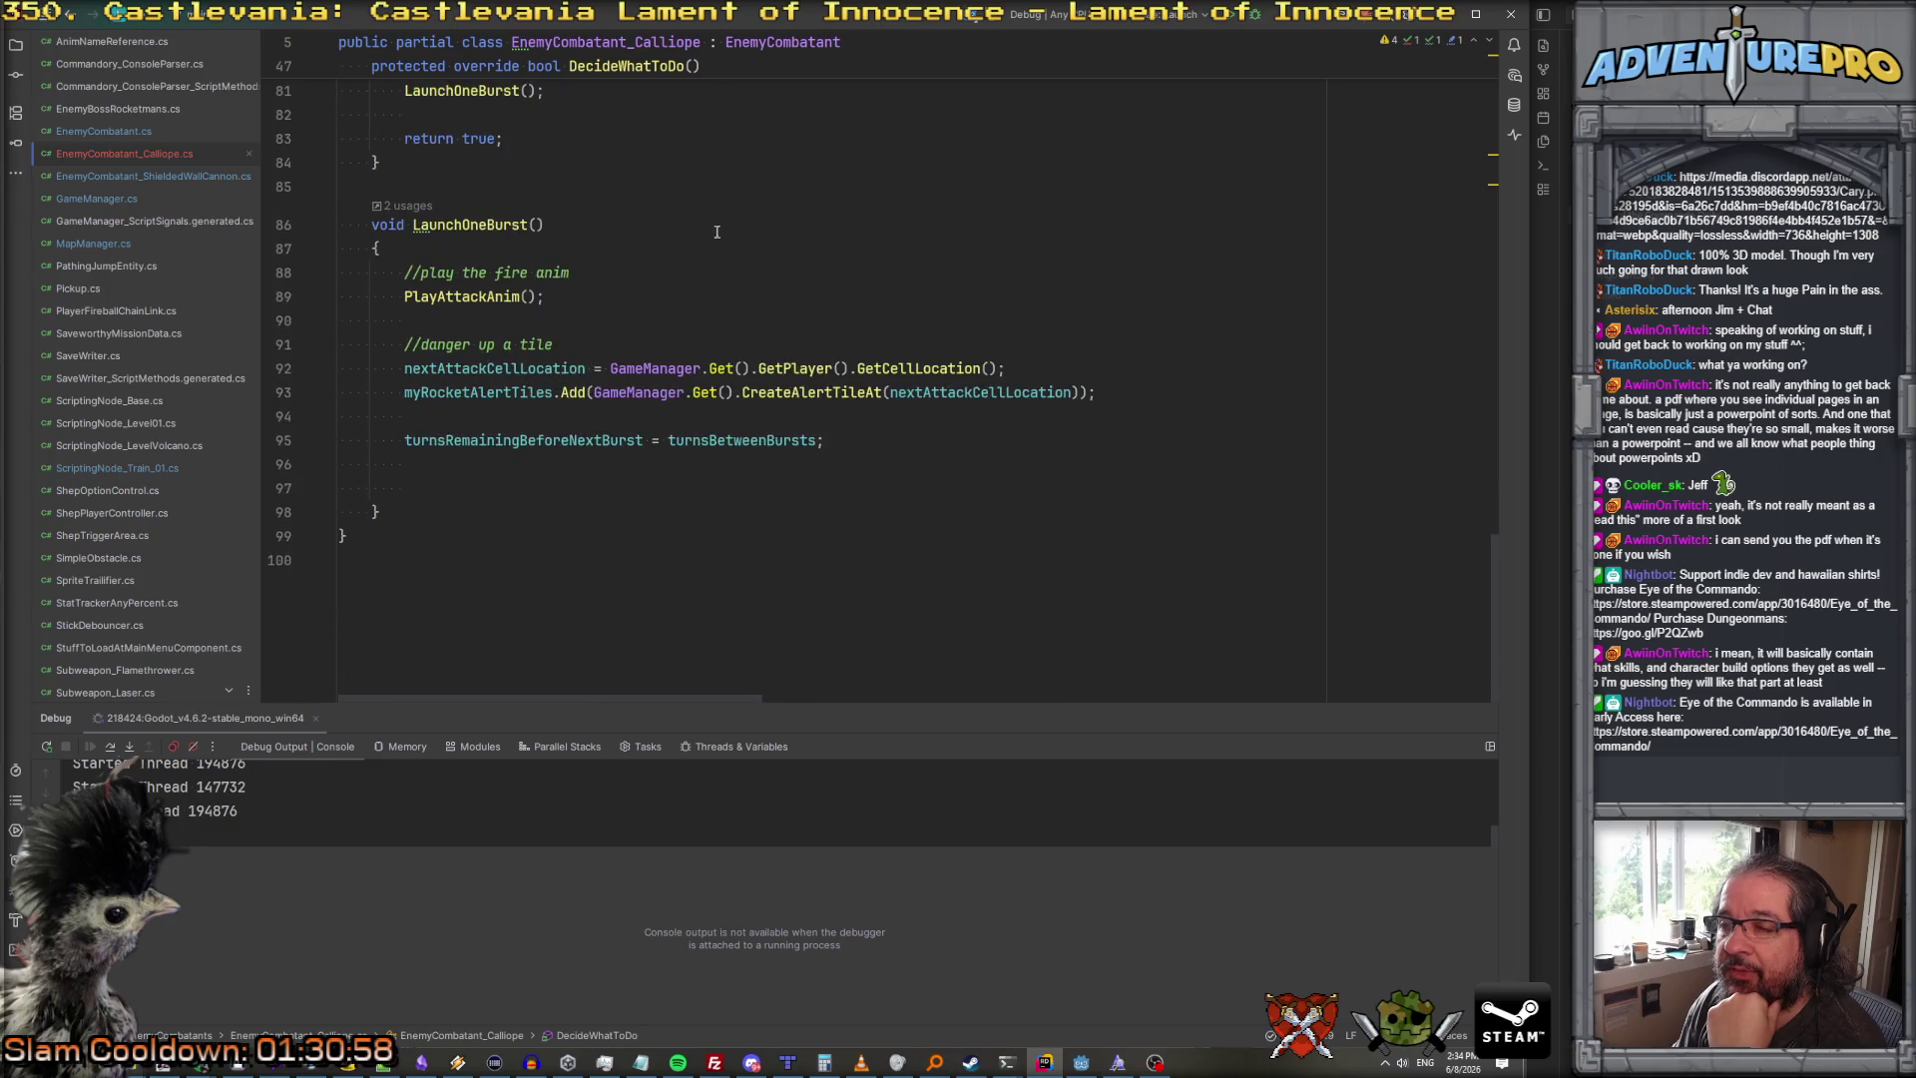
double_click(488, 368)
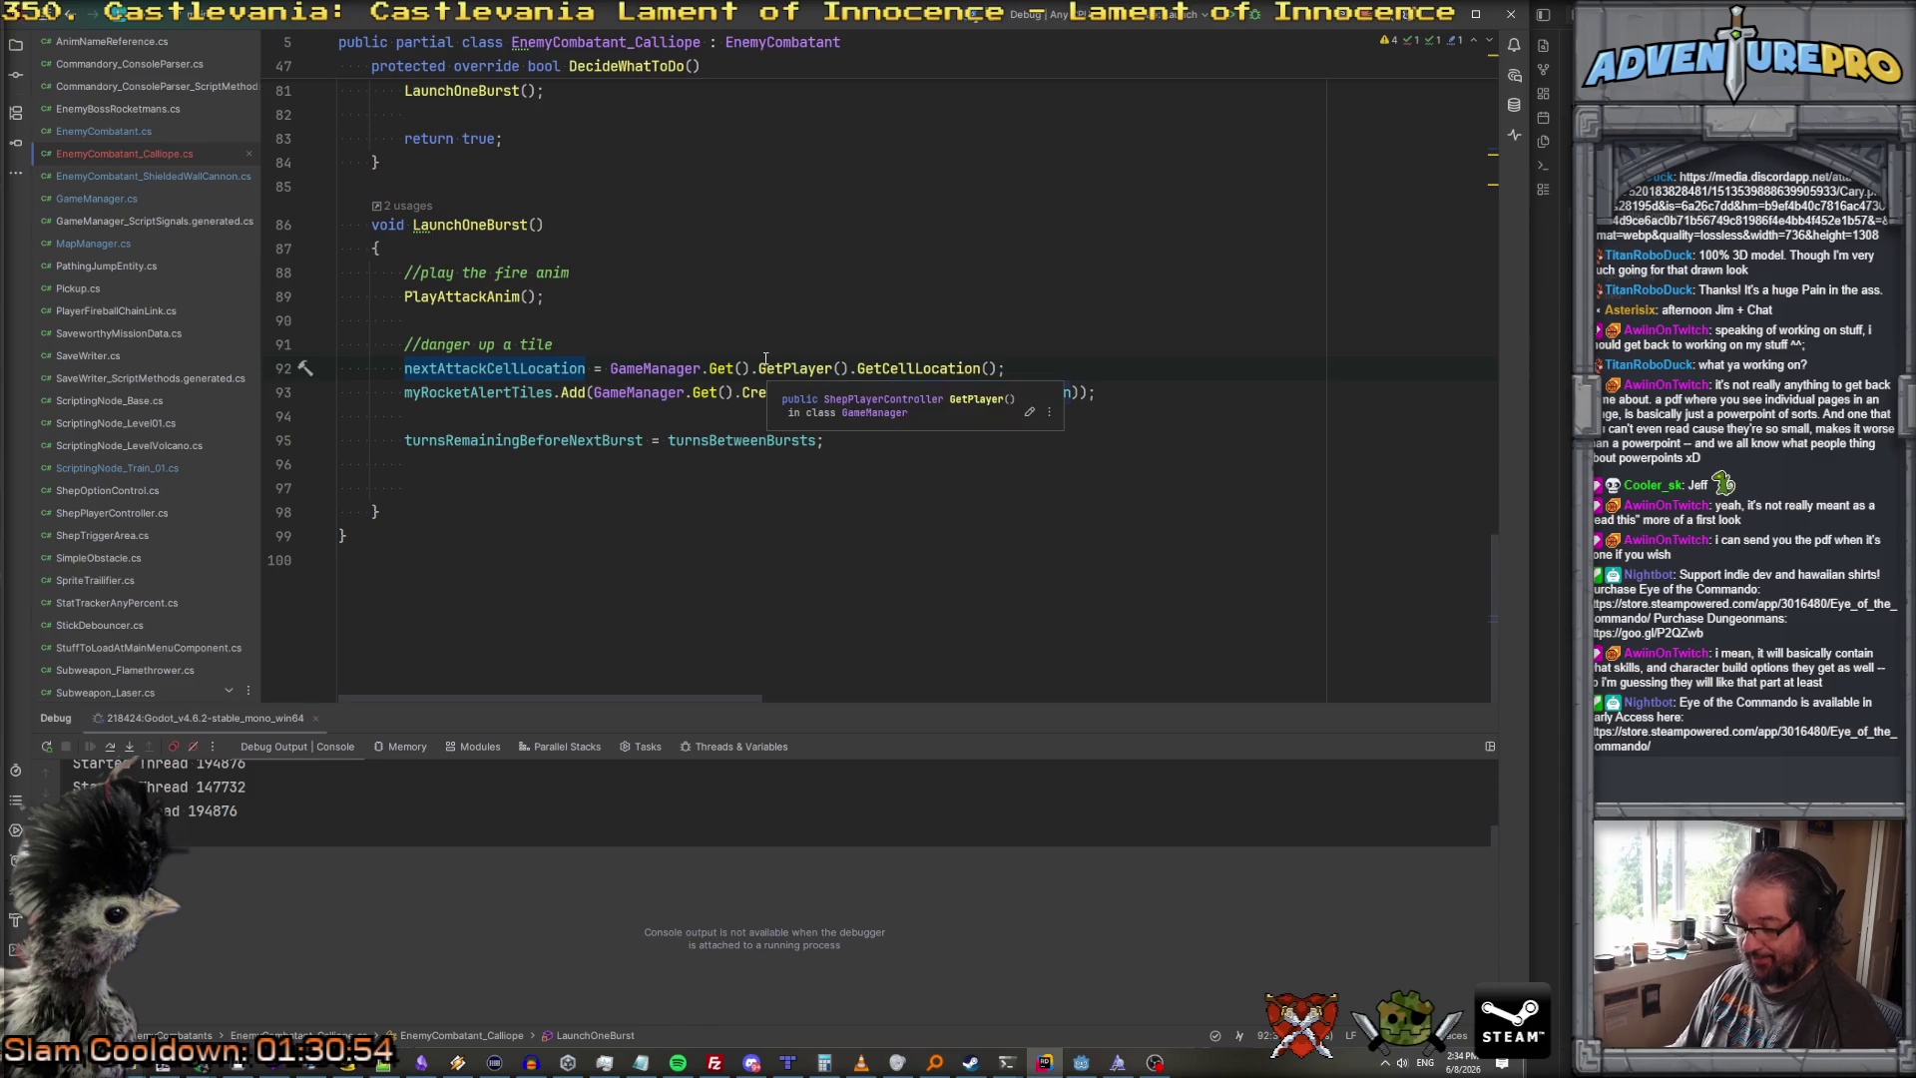
scroll(765, 358, "up", 10)
scroll(765, 358, "up", 2)
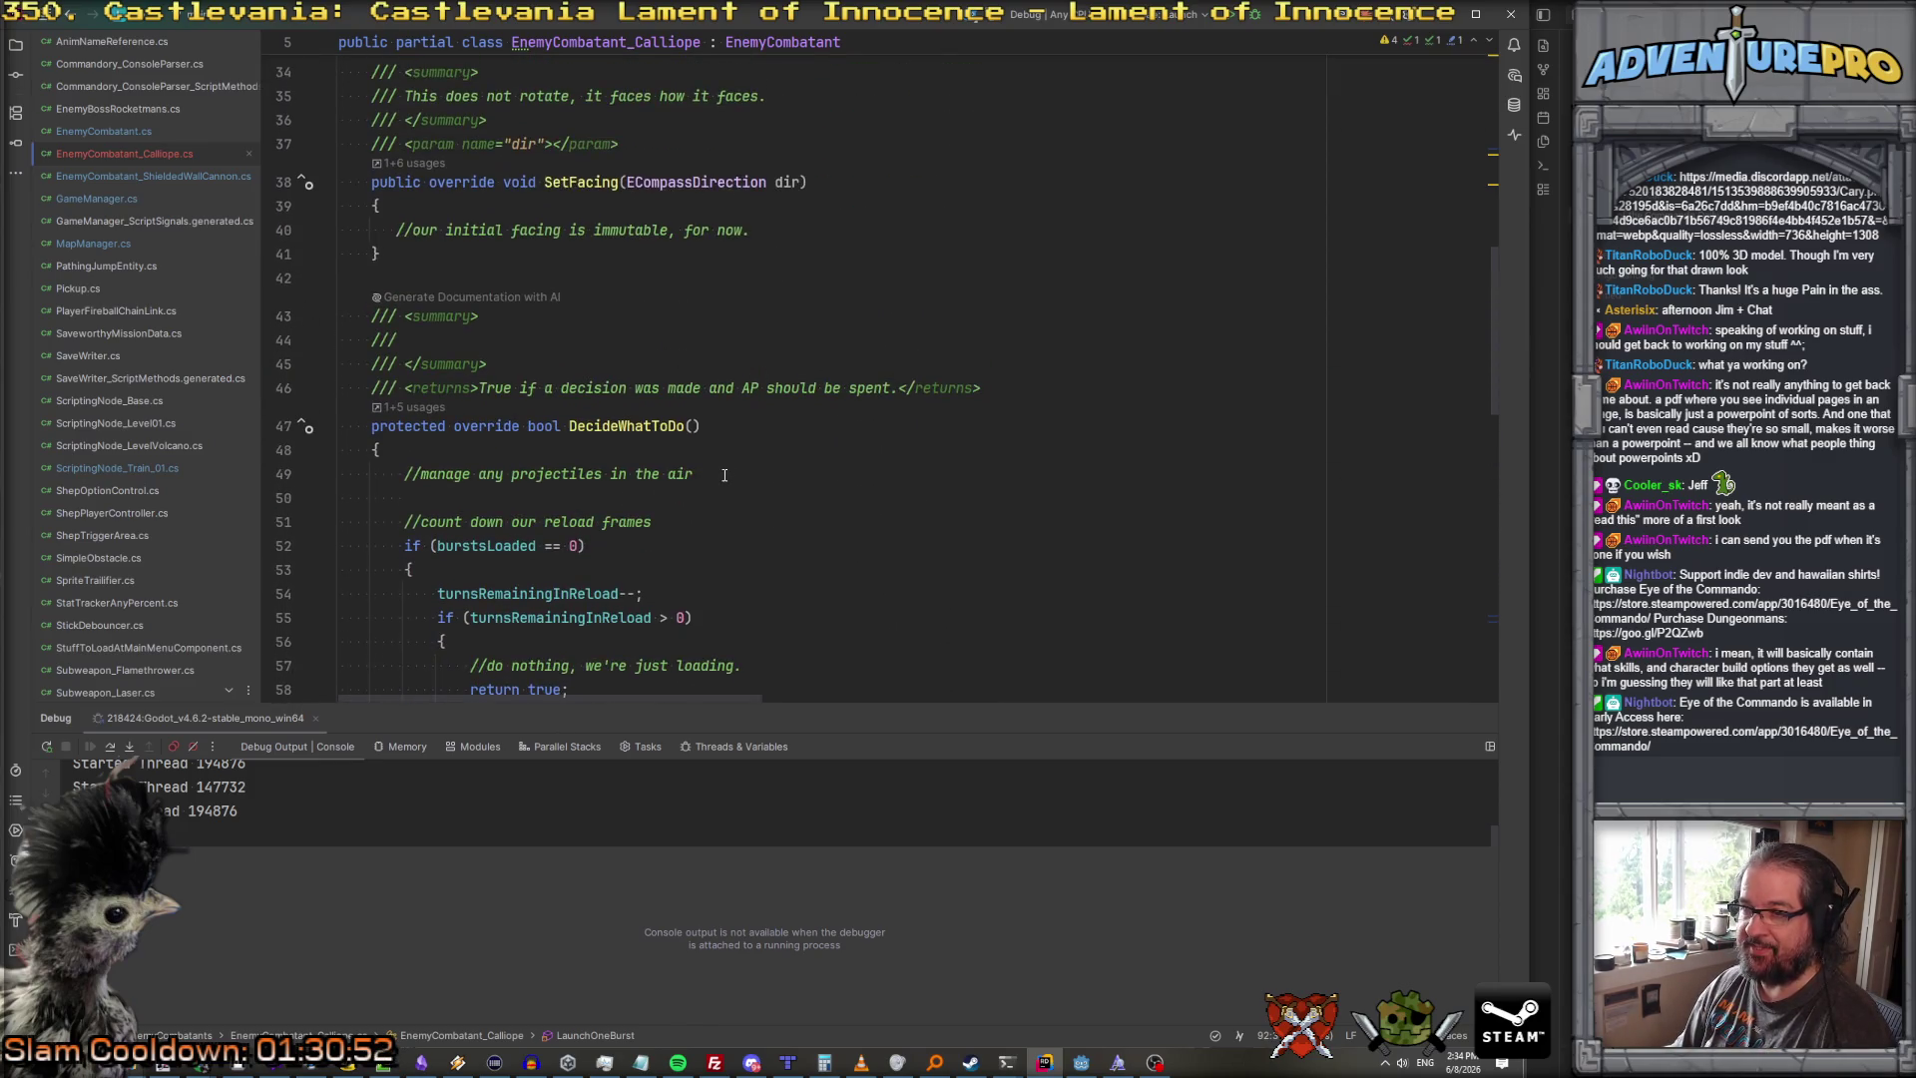
Step: Add if (nextAttackCellLocation != Vector3.Zero) { DoNextAttackImpact(); } at the top of DecideWhatToDo
key("Return")
type("if( ne")
key("Return")
type("!= Vector3.")
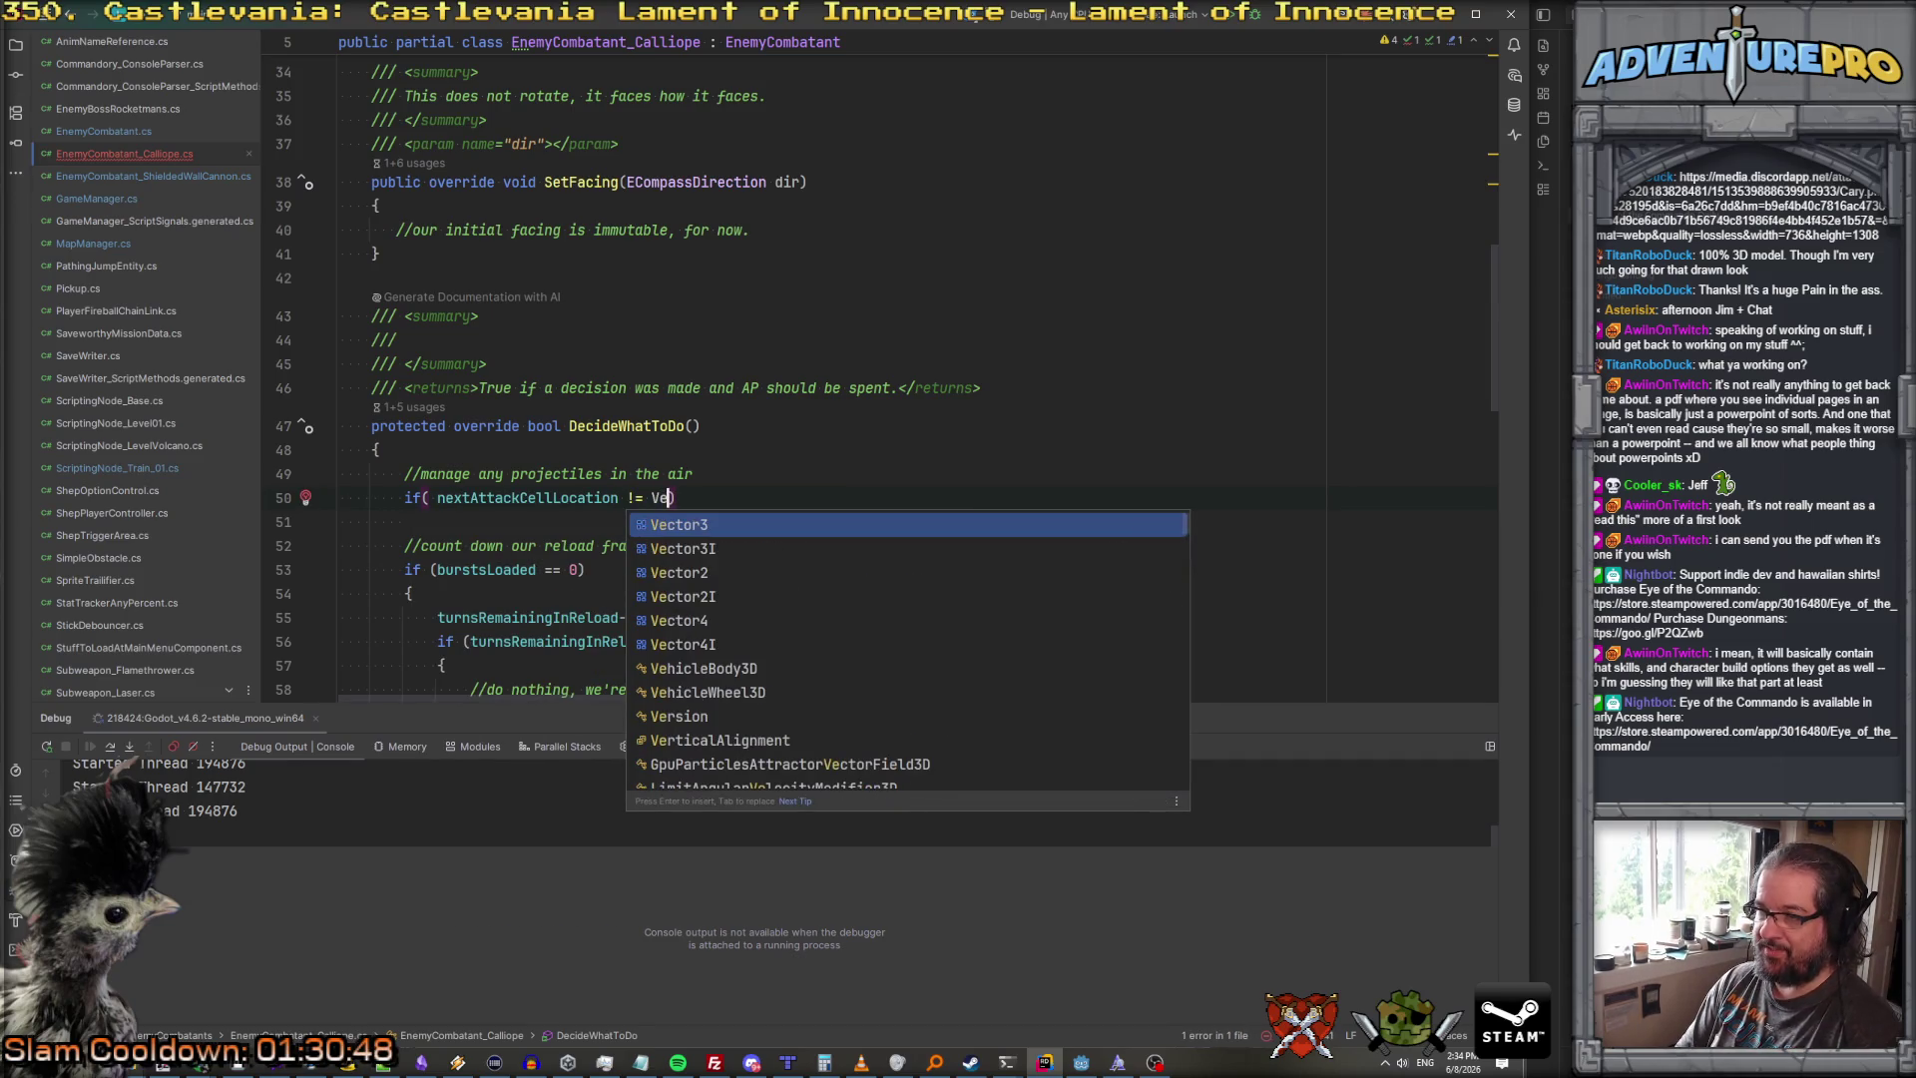
type("Z")
key("Return")
key("End")
key("Return")
type("{")
key("Return")
type("Do")
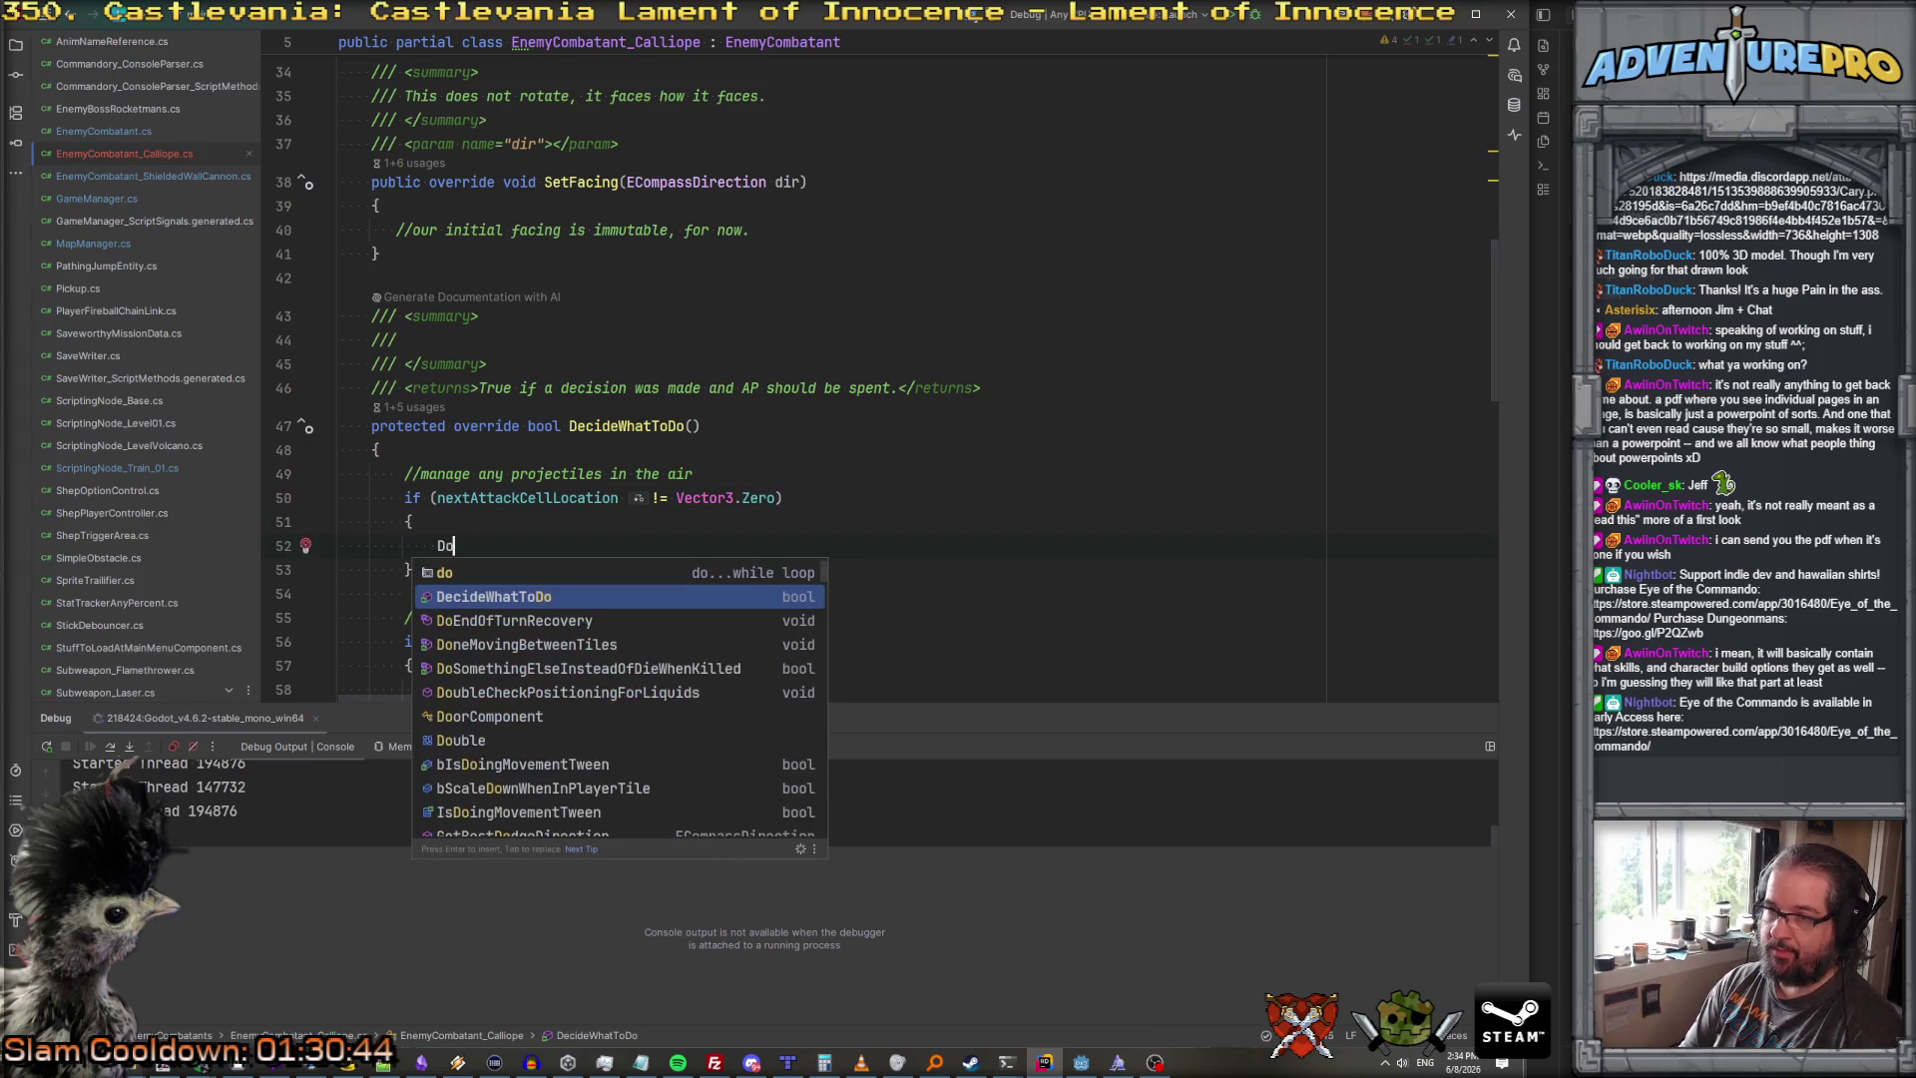
type("Next")
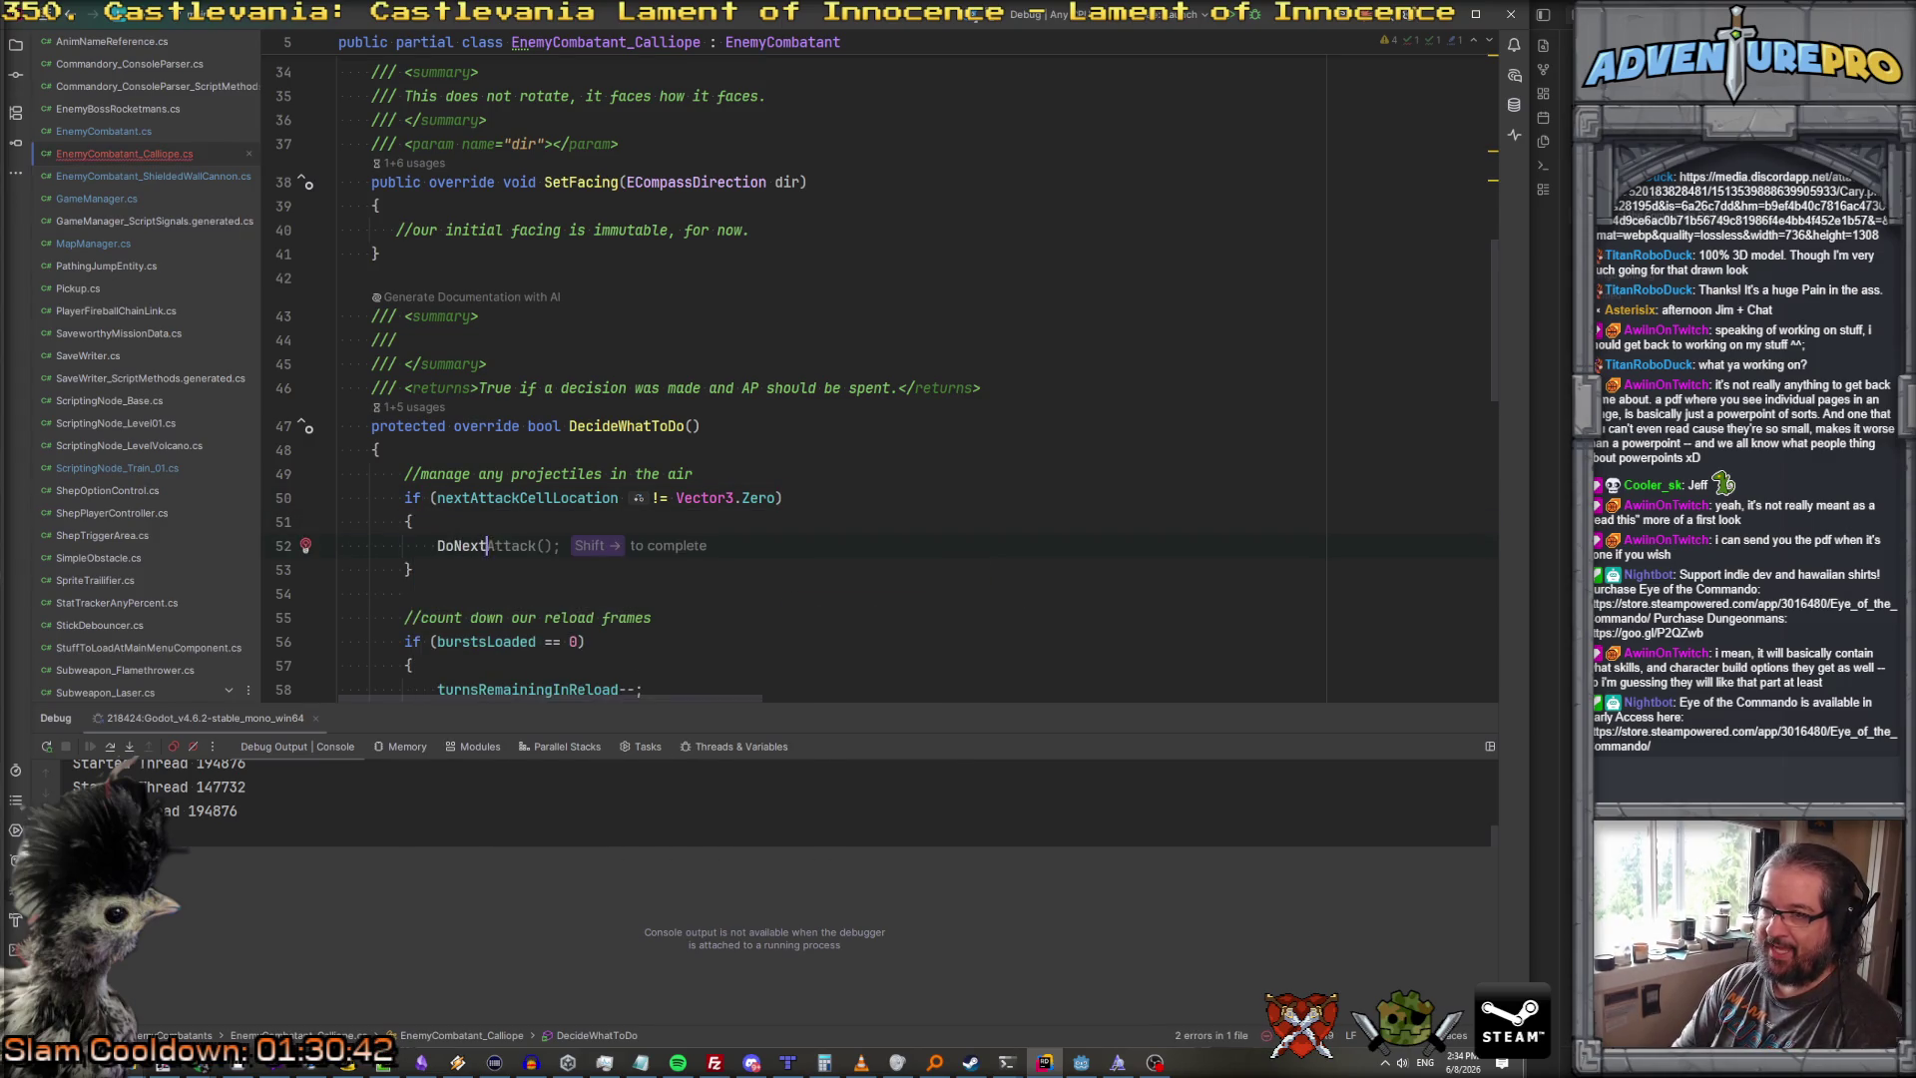
type("AttackImpact();")
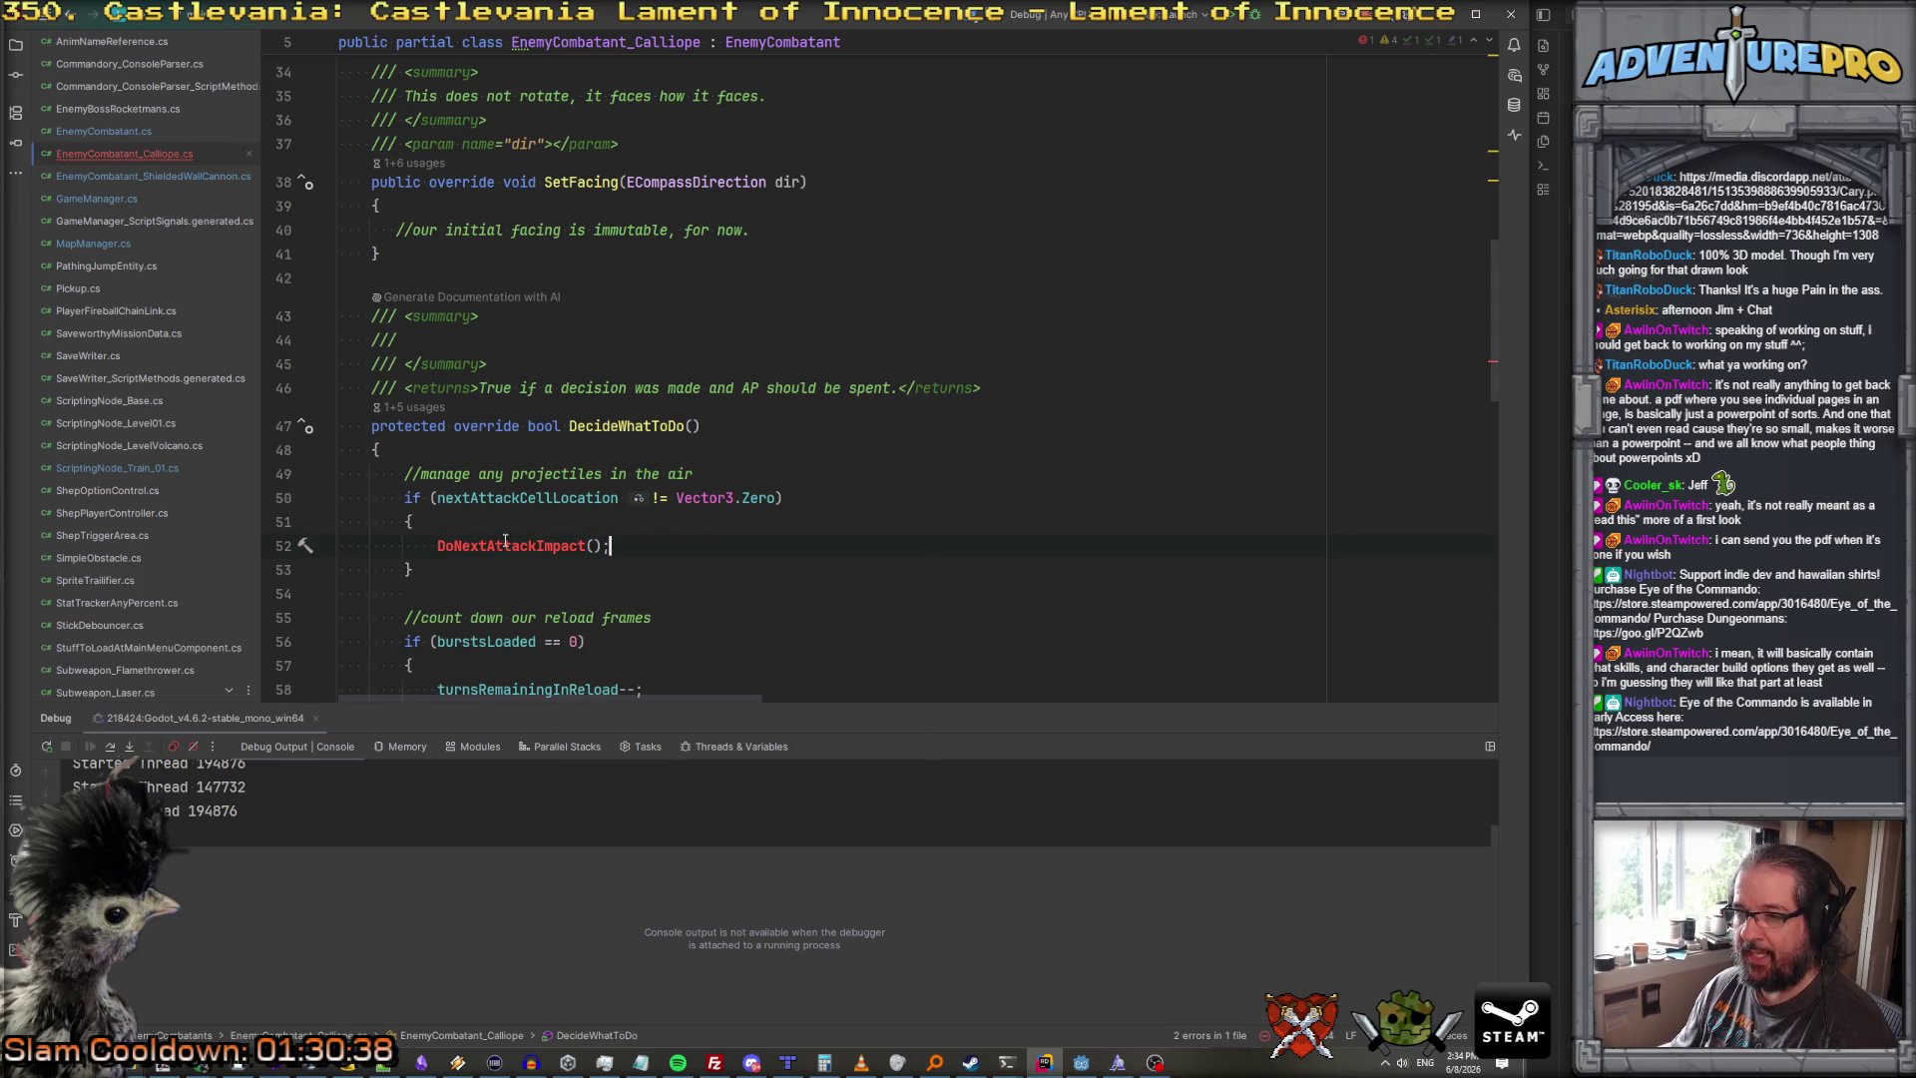
scroll(529, 589, "down", 15)
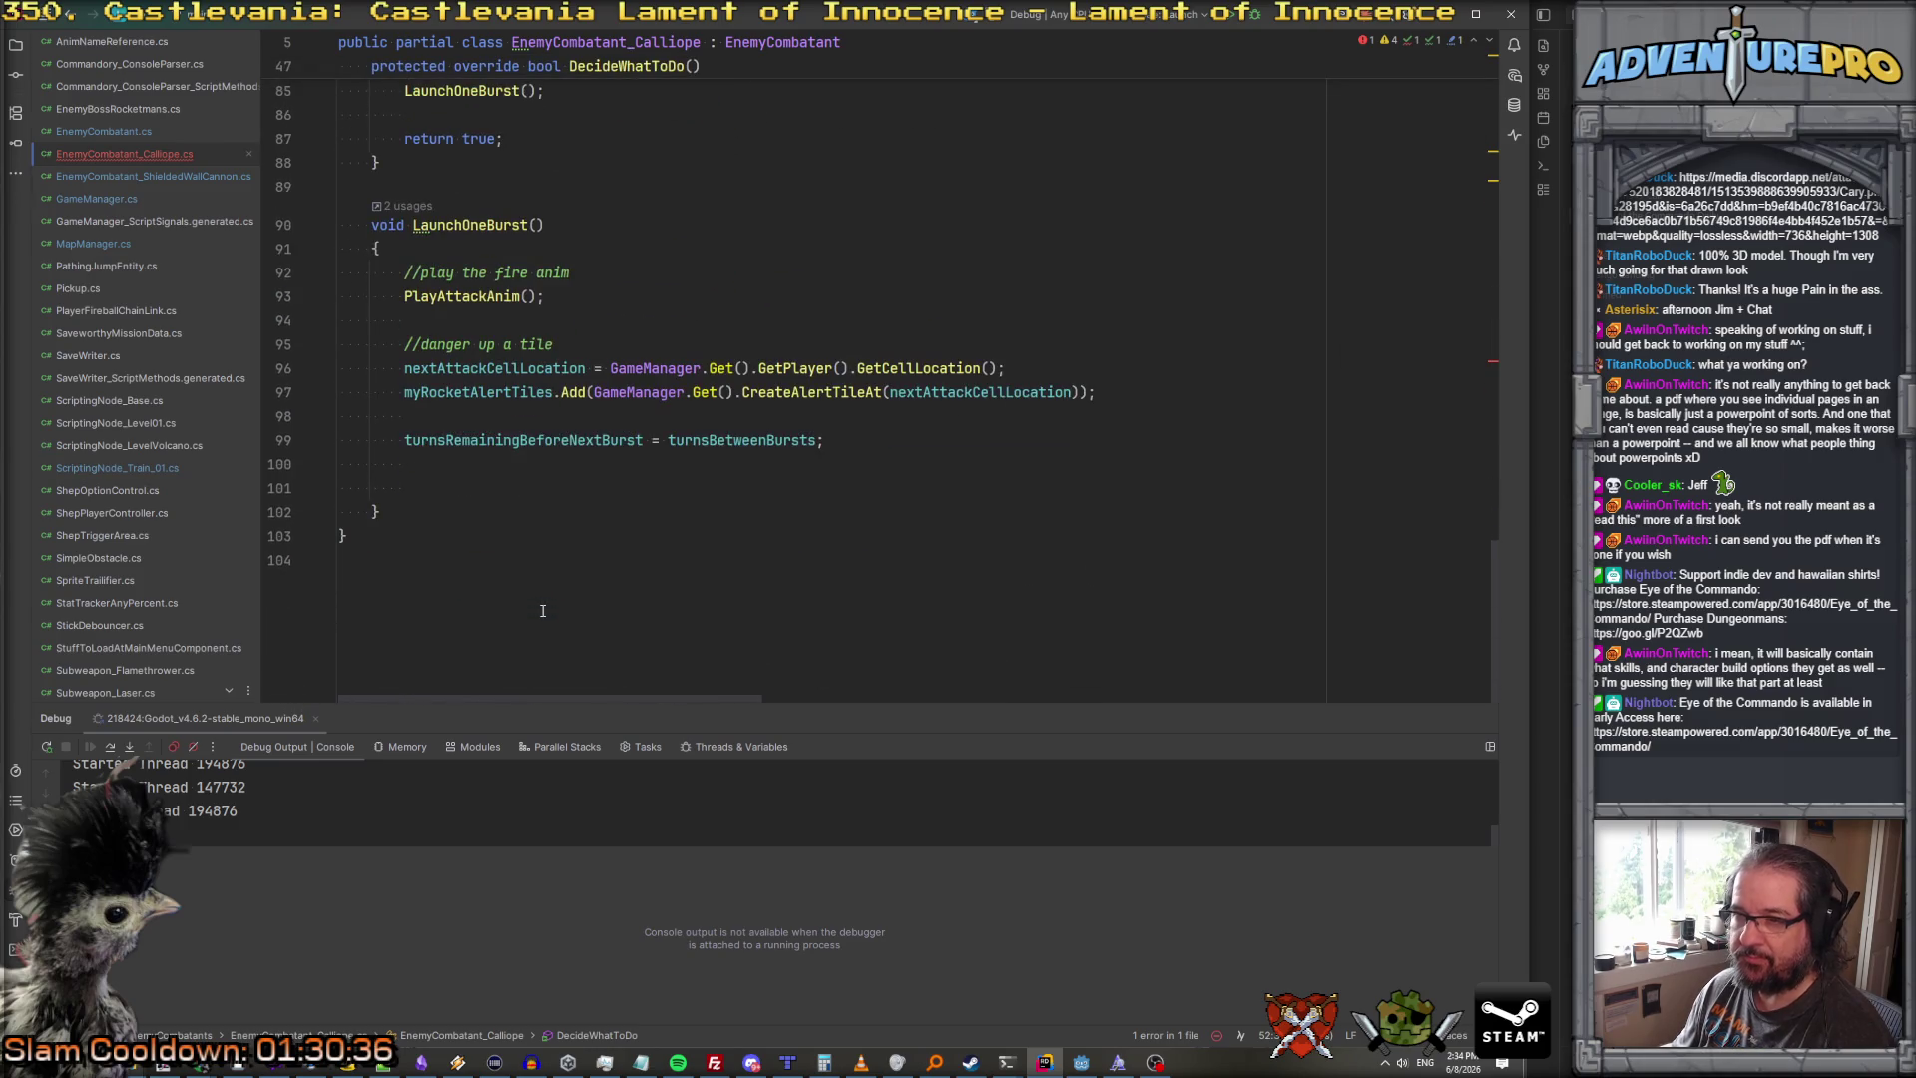
Step: Add burstsLoaded--; after the burst timer line and a '//set our timers and such.' comment above the timers
left_click(577, 296)
scroll(577, 306, "up", 3)
scroll(578, 307, "up", 3)
scroll(791, 554, "down", 5)
left_click(866, 513)
key("Return")
type("burstsLoaded--;")
left_click(339, 488)
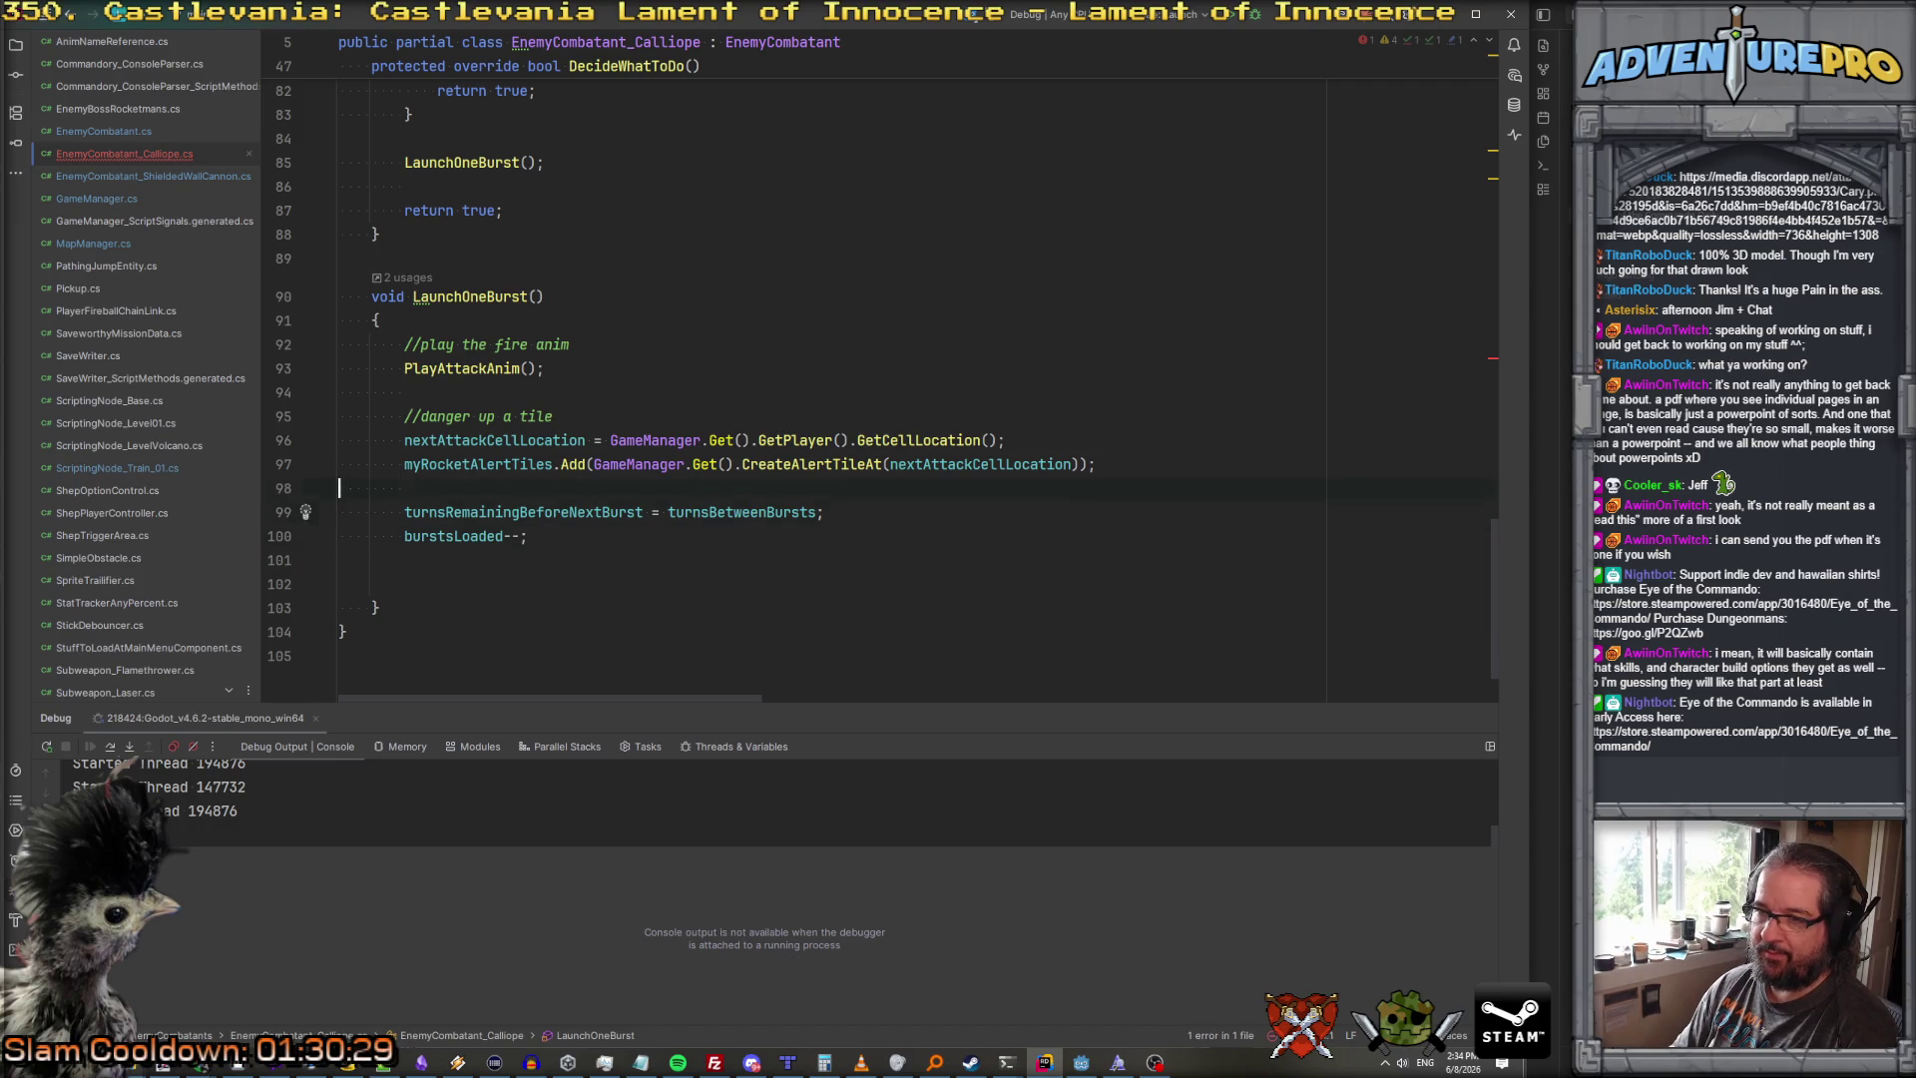
key("Return")
type("//set our timers and such.")
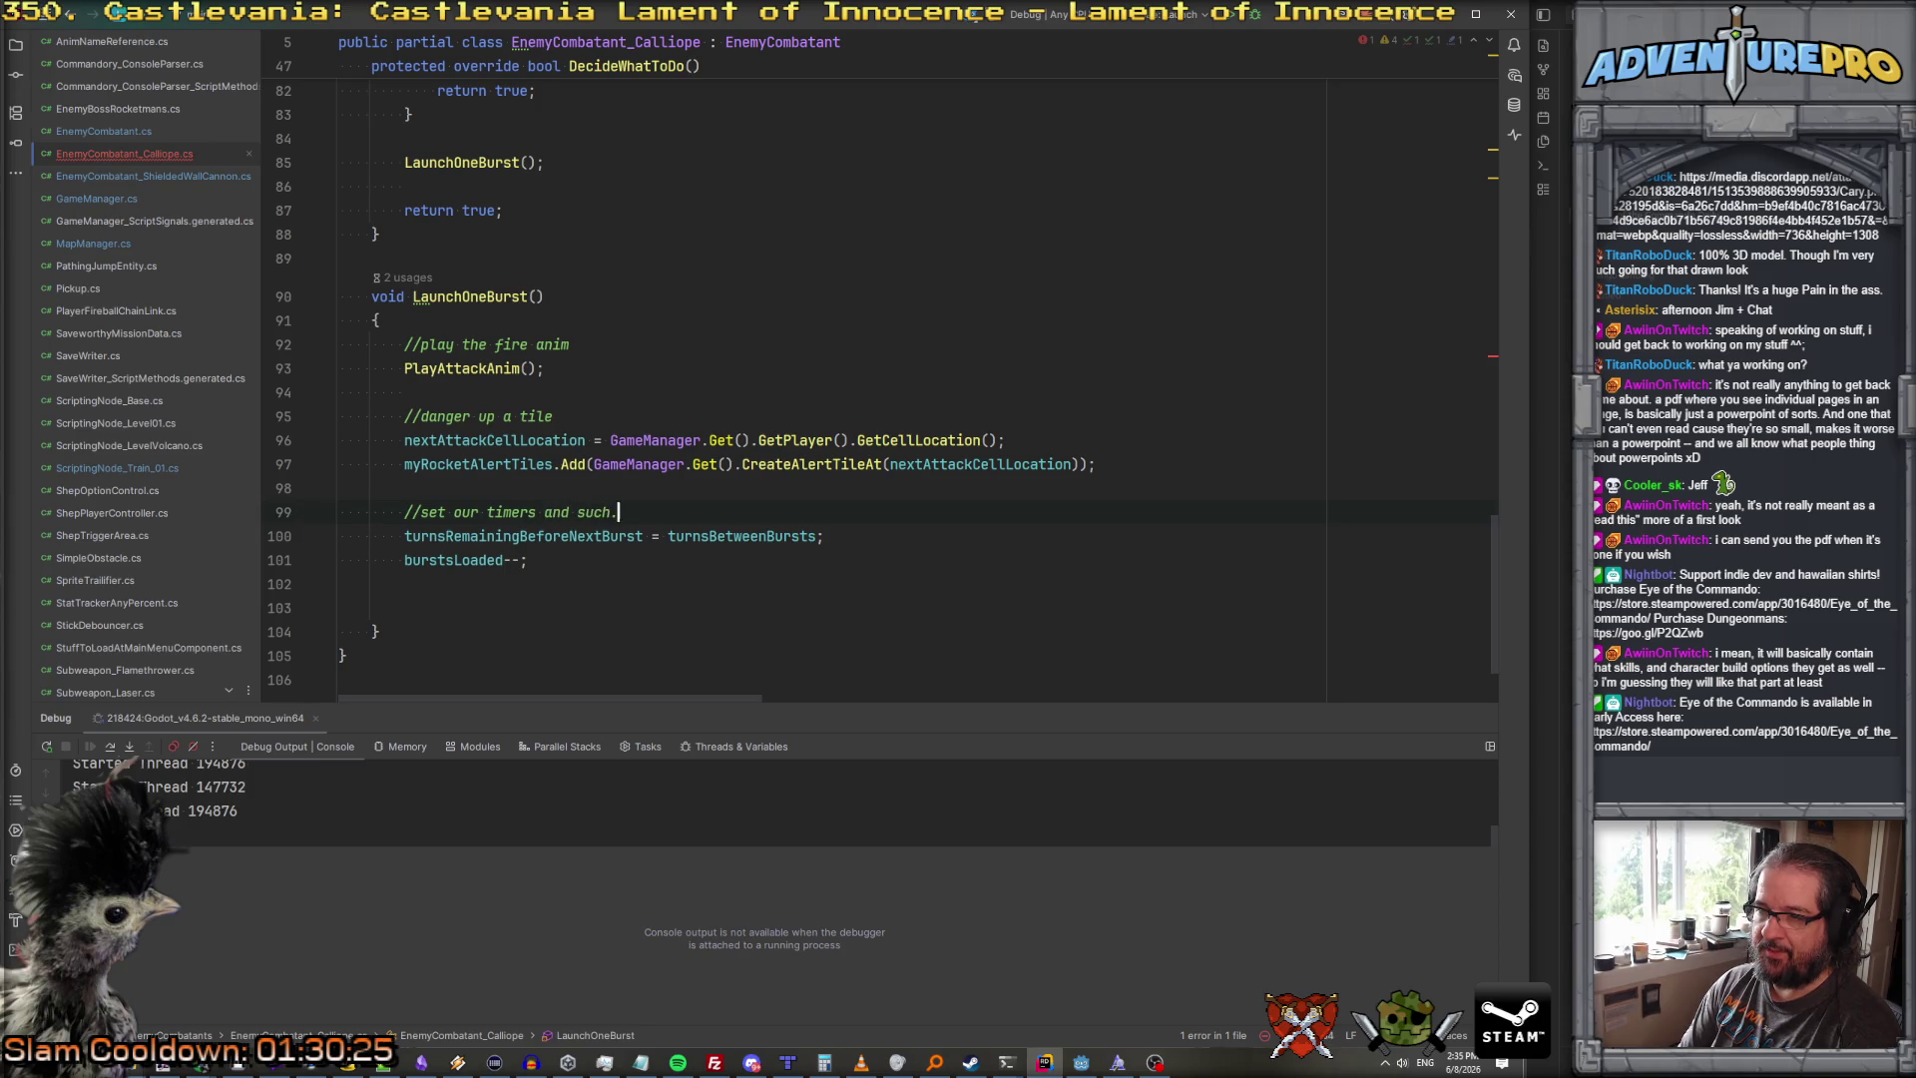
Step: Review the burstsLoaded check and the turnsRemainingInReload countdown code
scroll(898, 389, "up", 15)
scroll(504, 306, "down", 5)
left_click(503, 306)
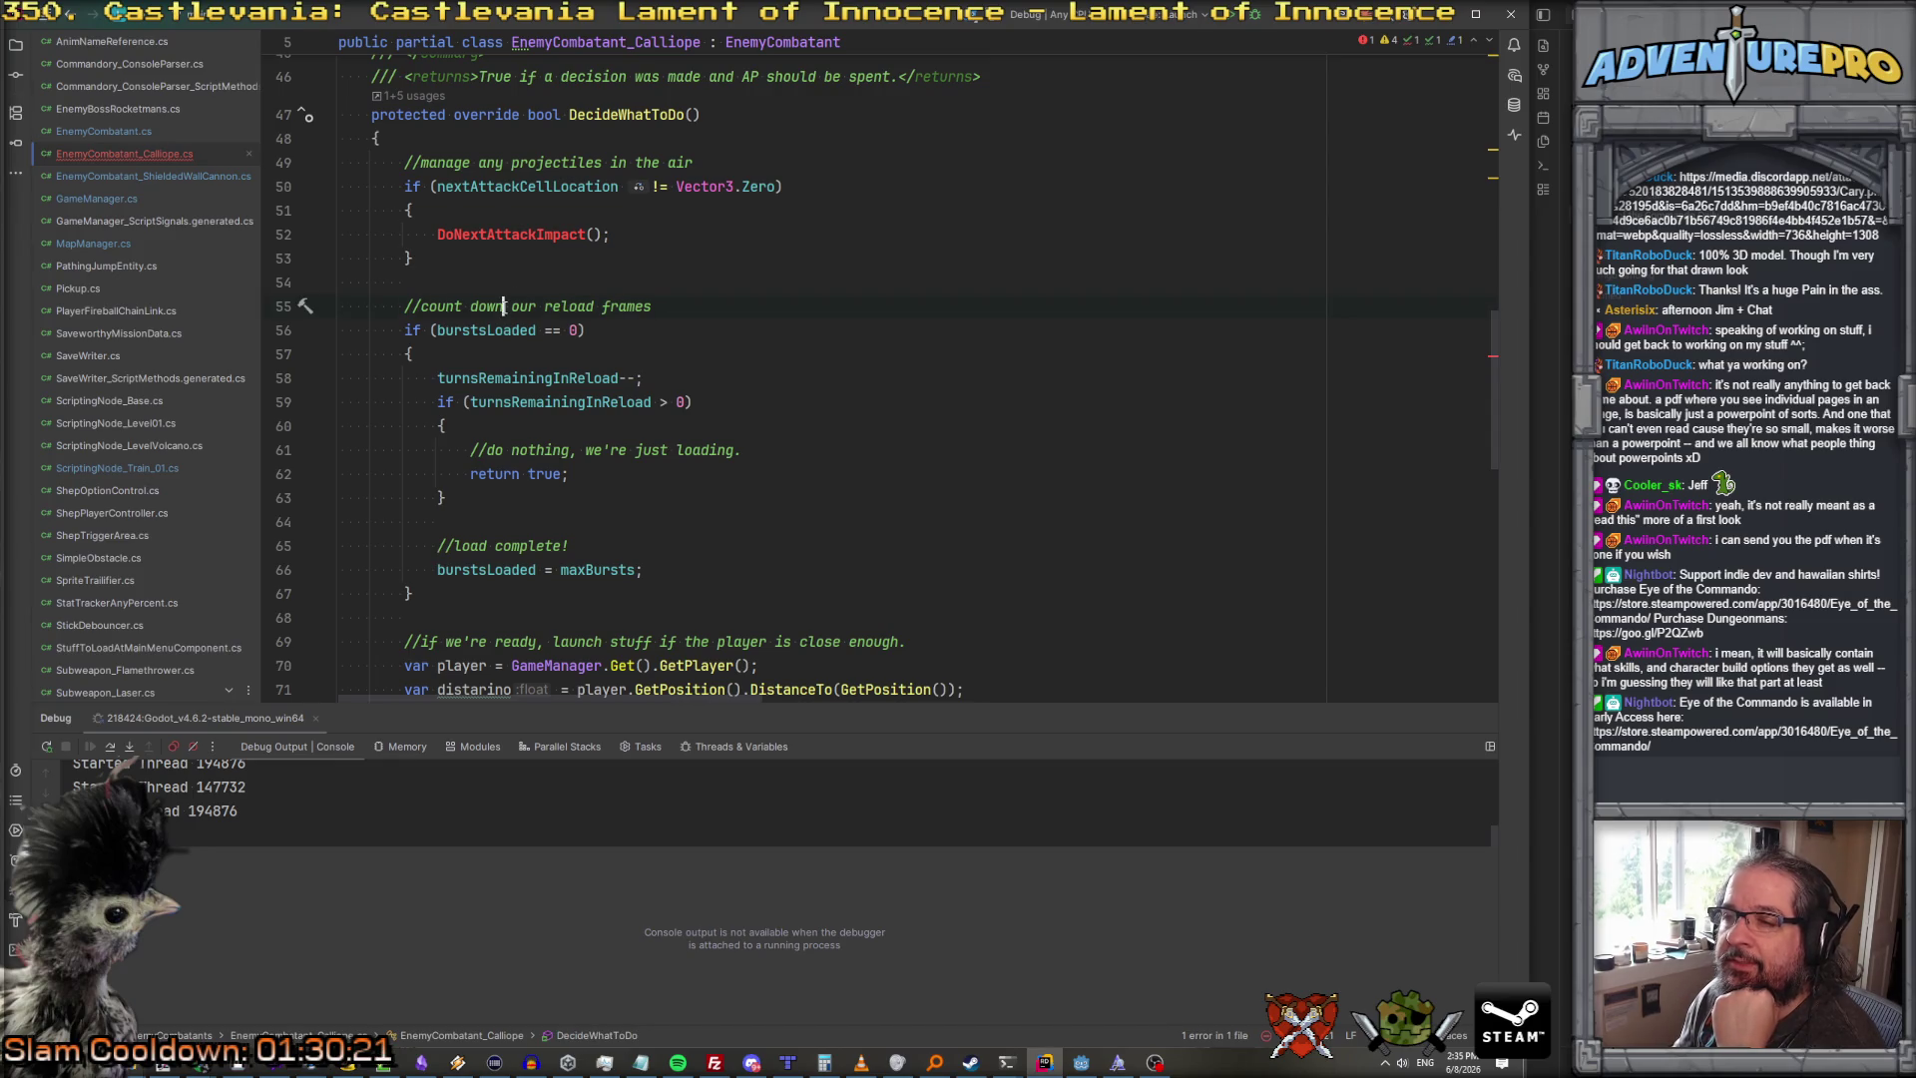
scroll(504, 306, "down", 2)
left_click(493, 188)
left_click(529, 235)
scroll(546, 240, "down", 12)
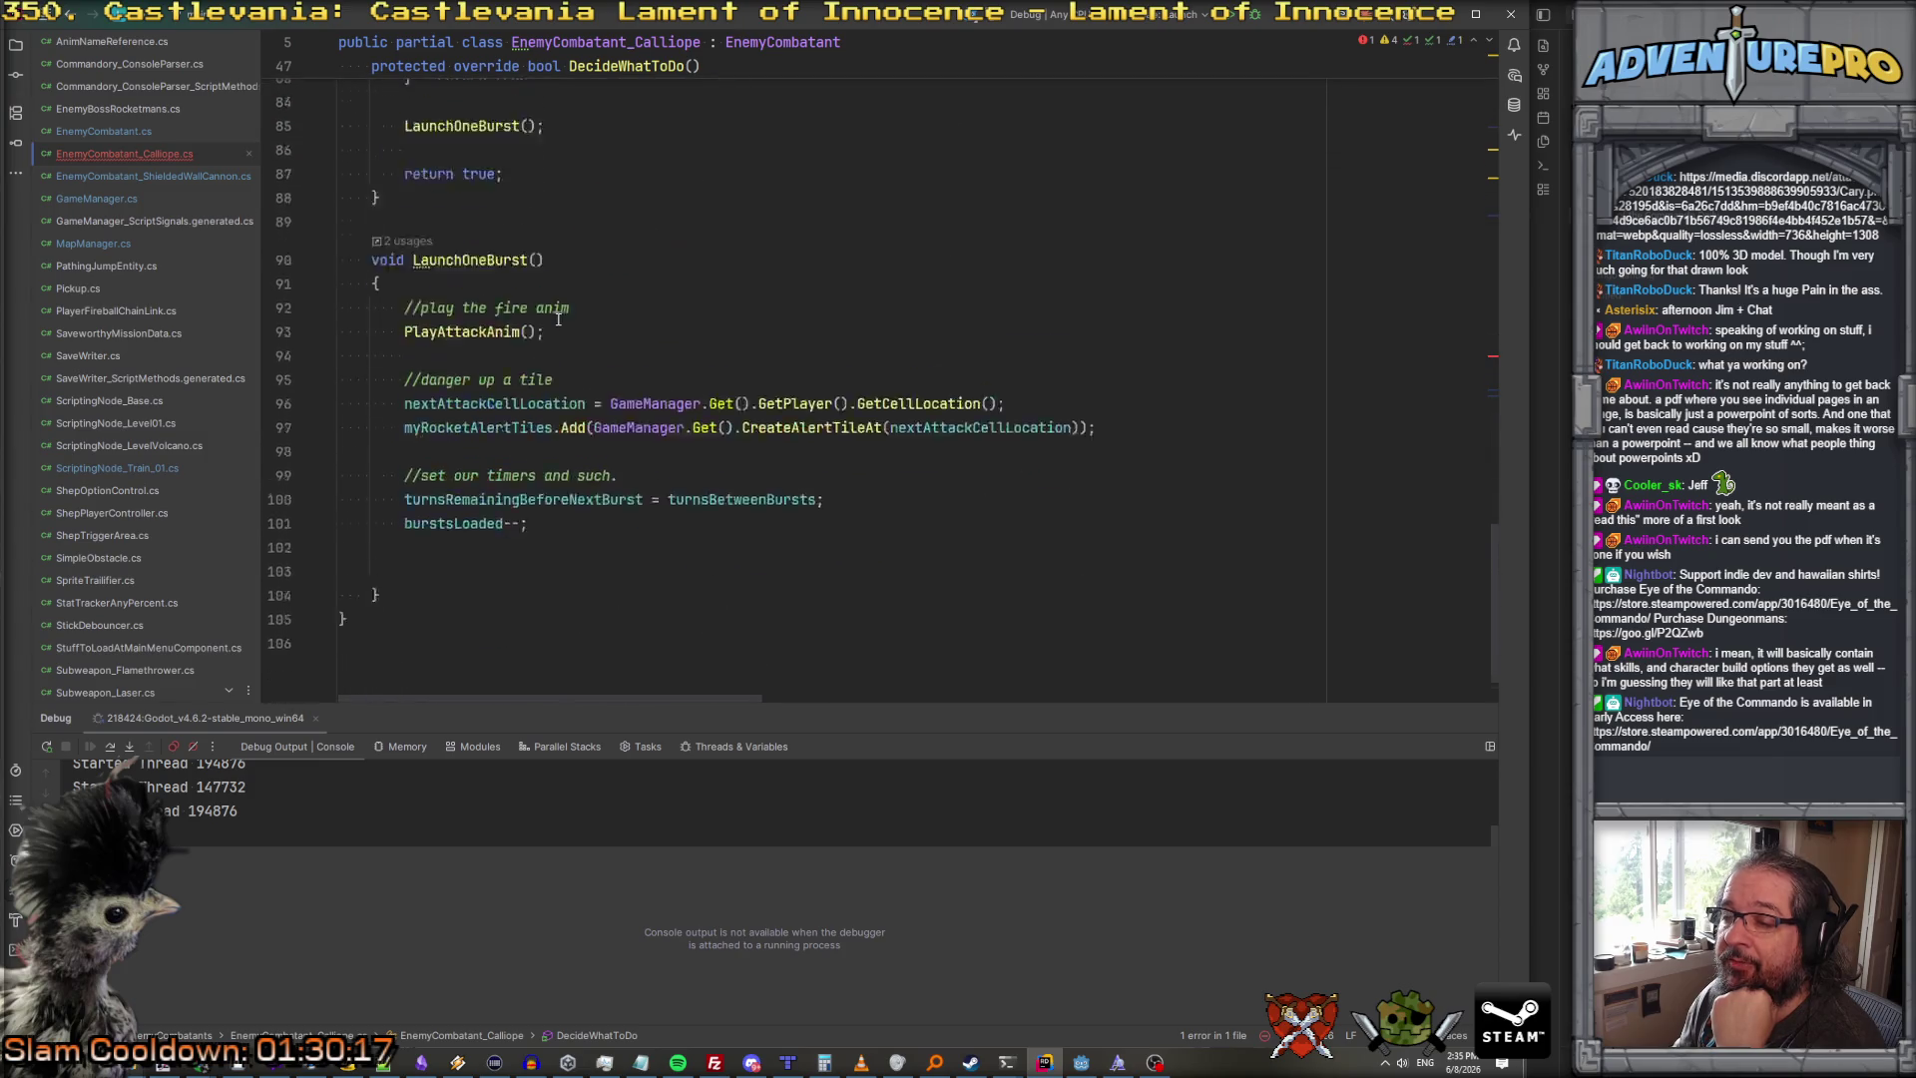
Step: Add an if (burstsLoaded == 0) block at the end of LaunchOneBurst with a draft assignment
left_click(591, 463)
key("Return")
type("if( burstsLoaded ==")
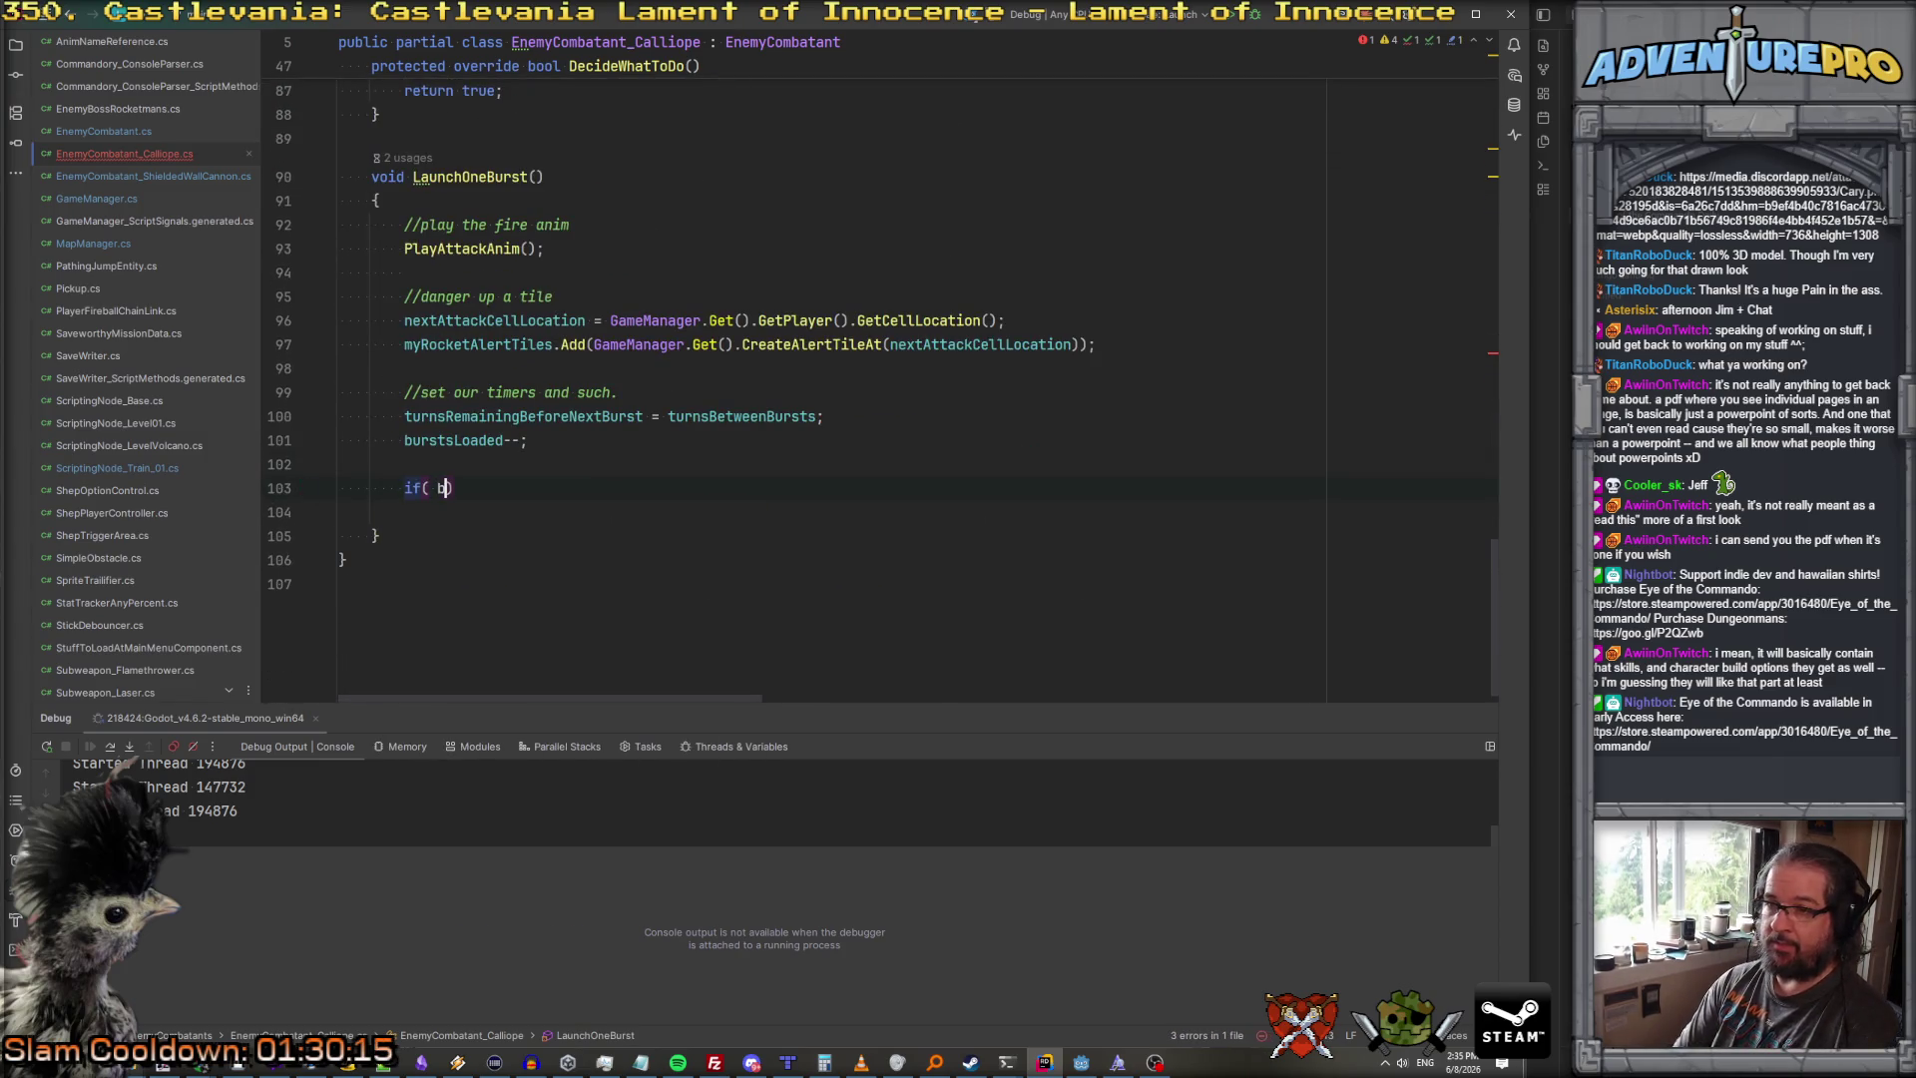
type(" 0)")
key("Return")
type("{")
key("Return")
type("tur")
key("Return")
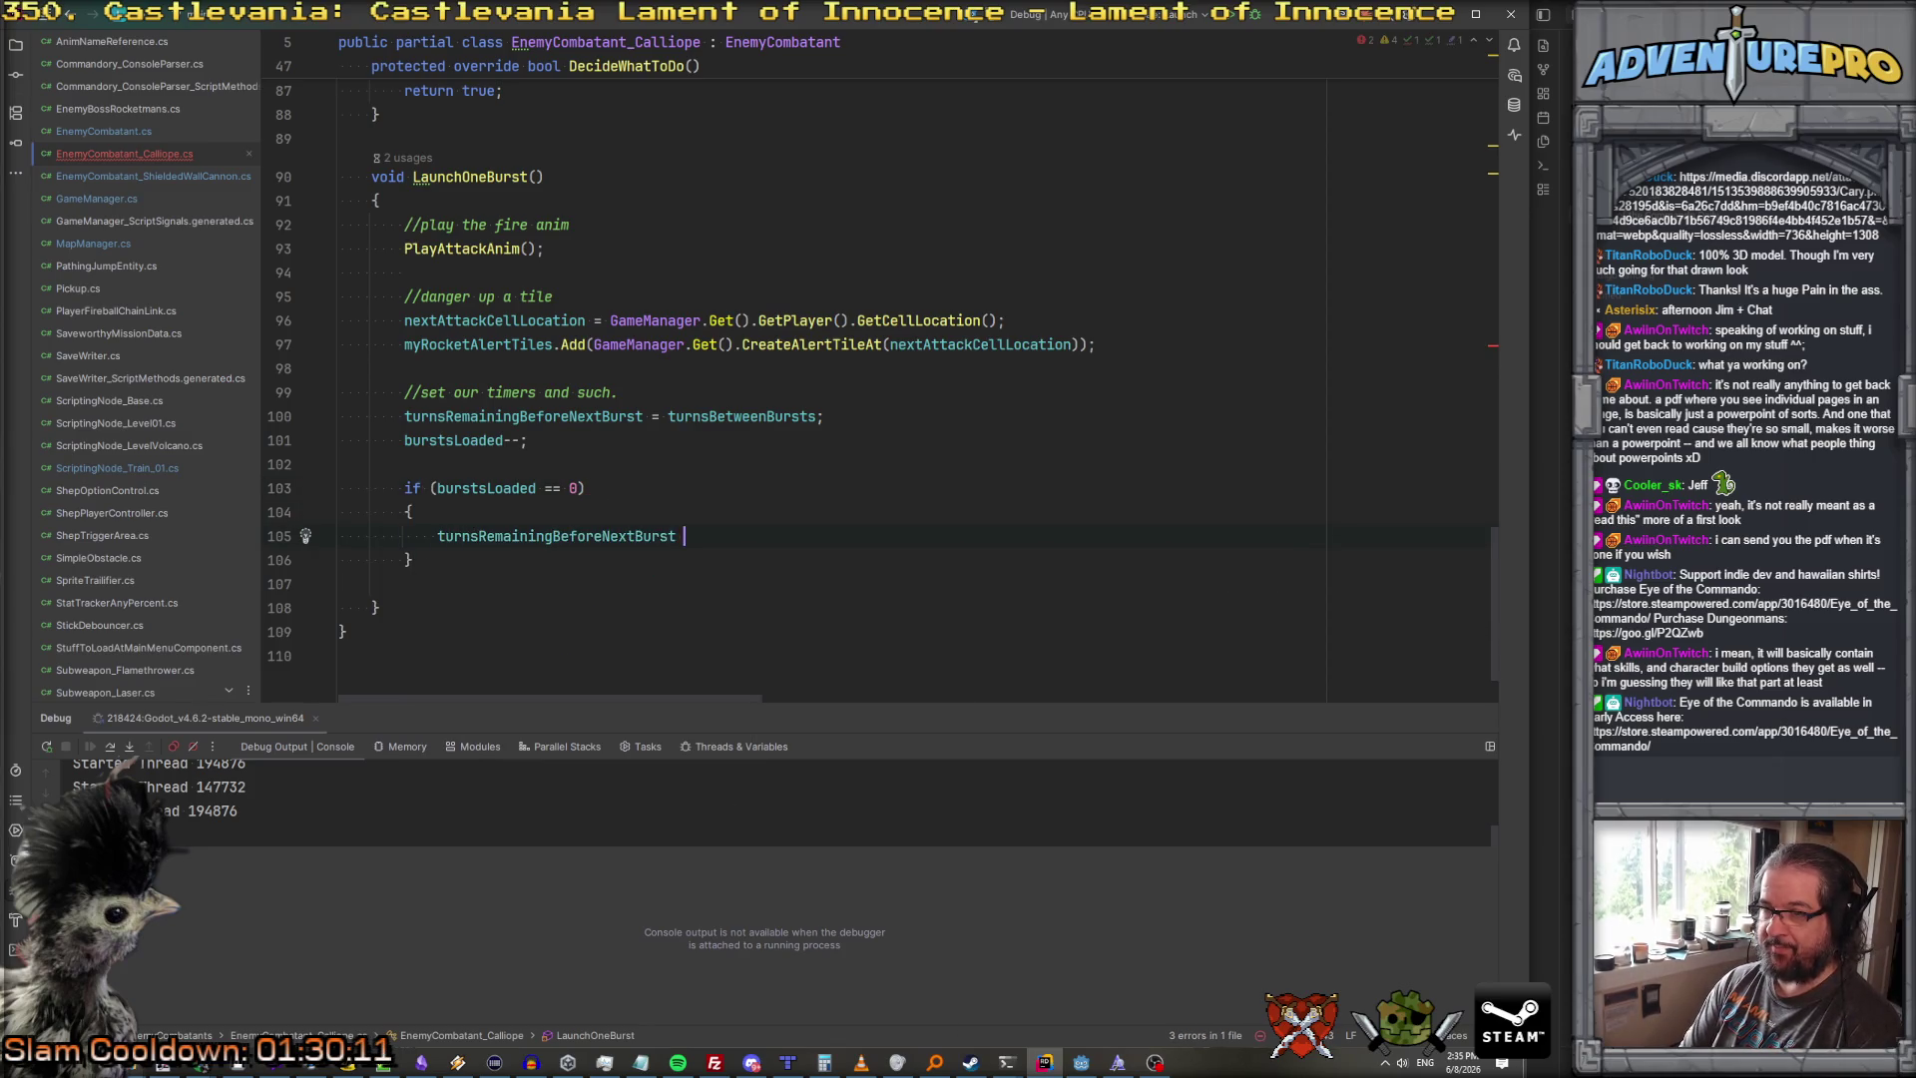
type("= reloadTurns;")
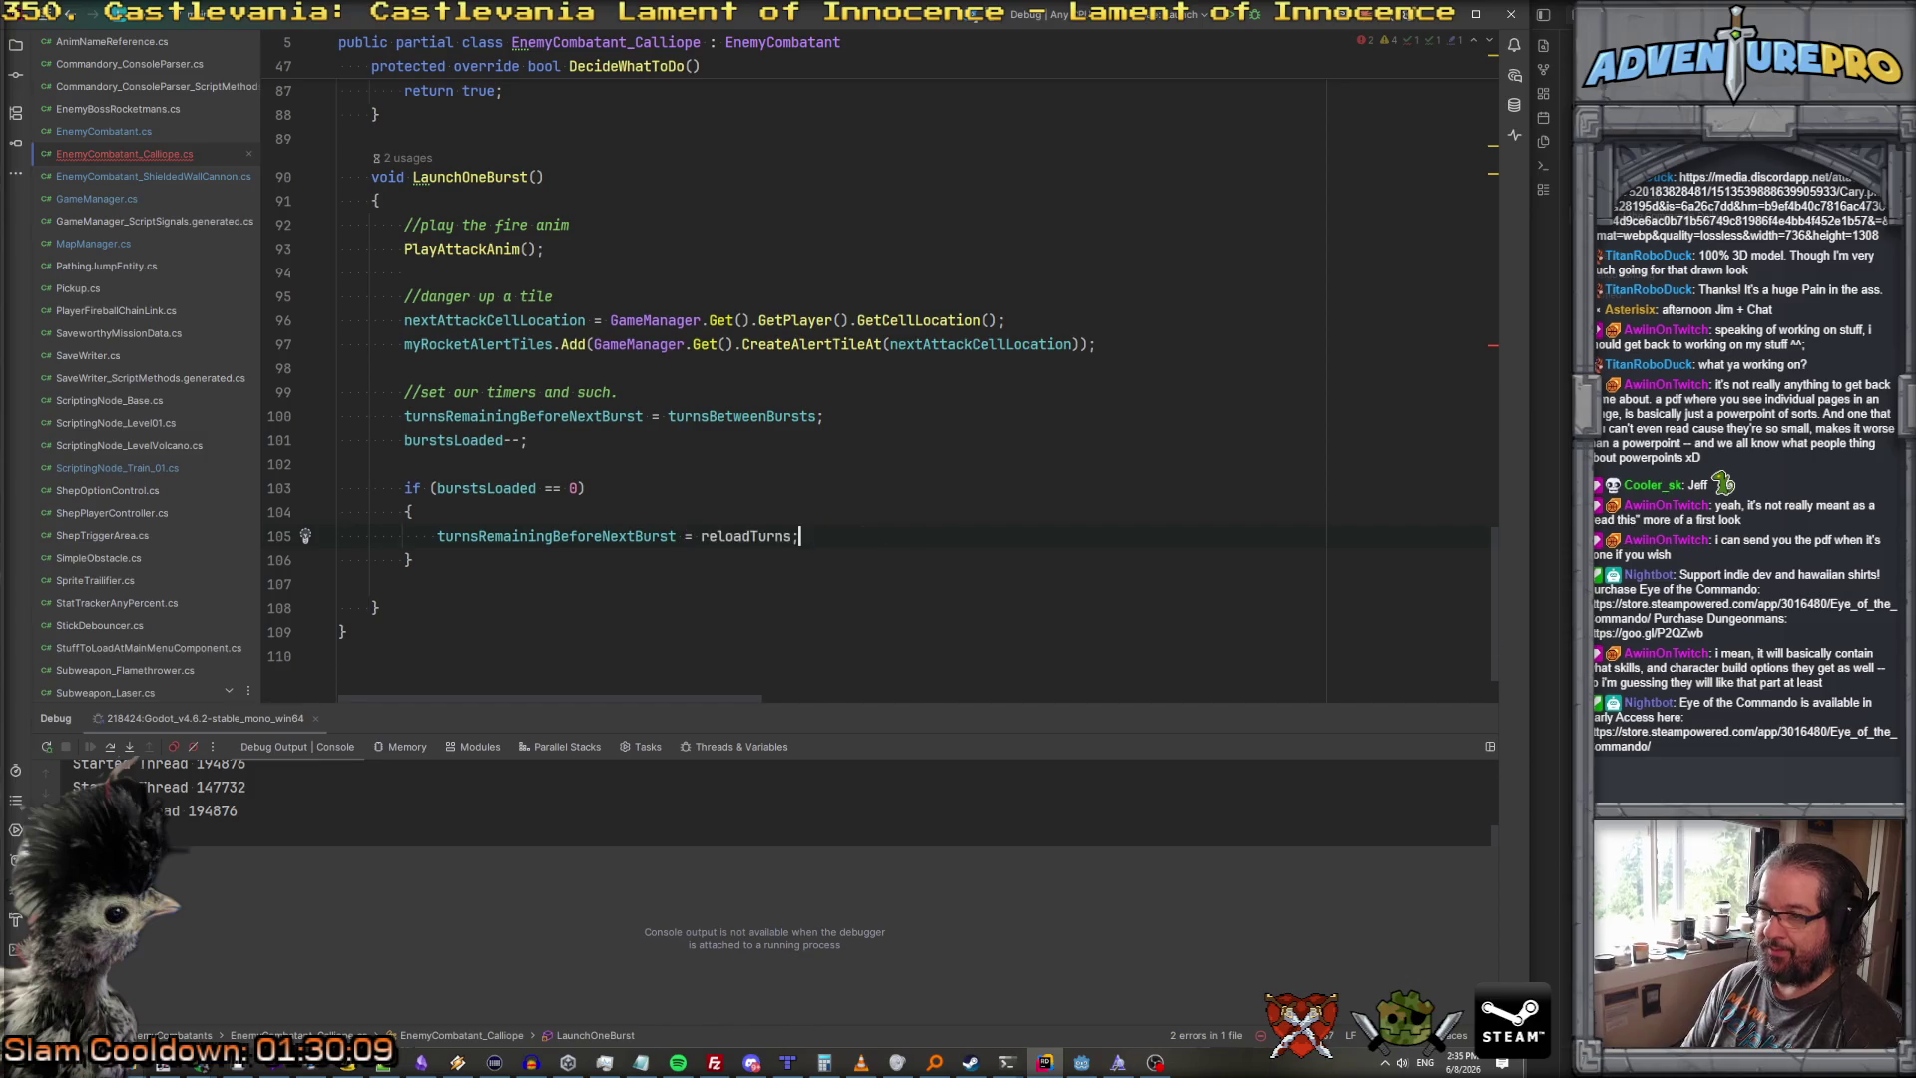
key("BackSpace")
key("BackSpace")
key("BackSpace")
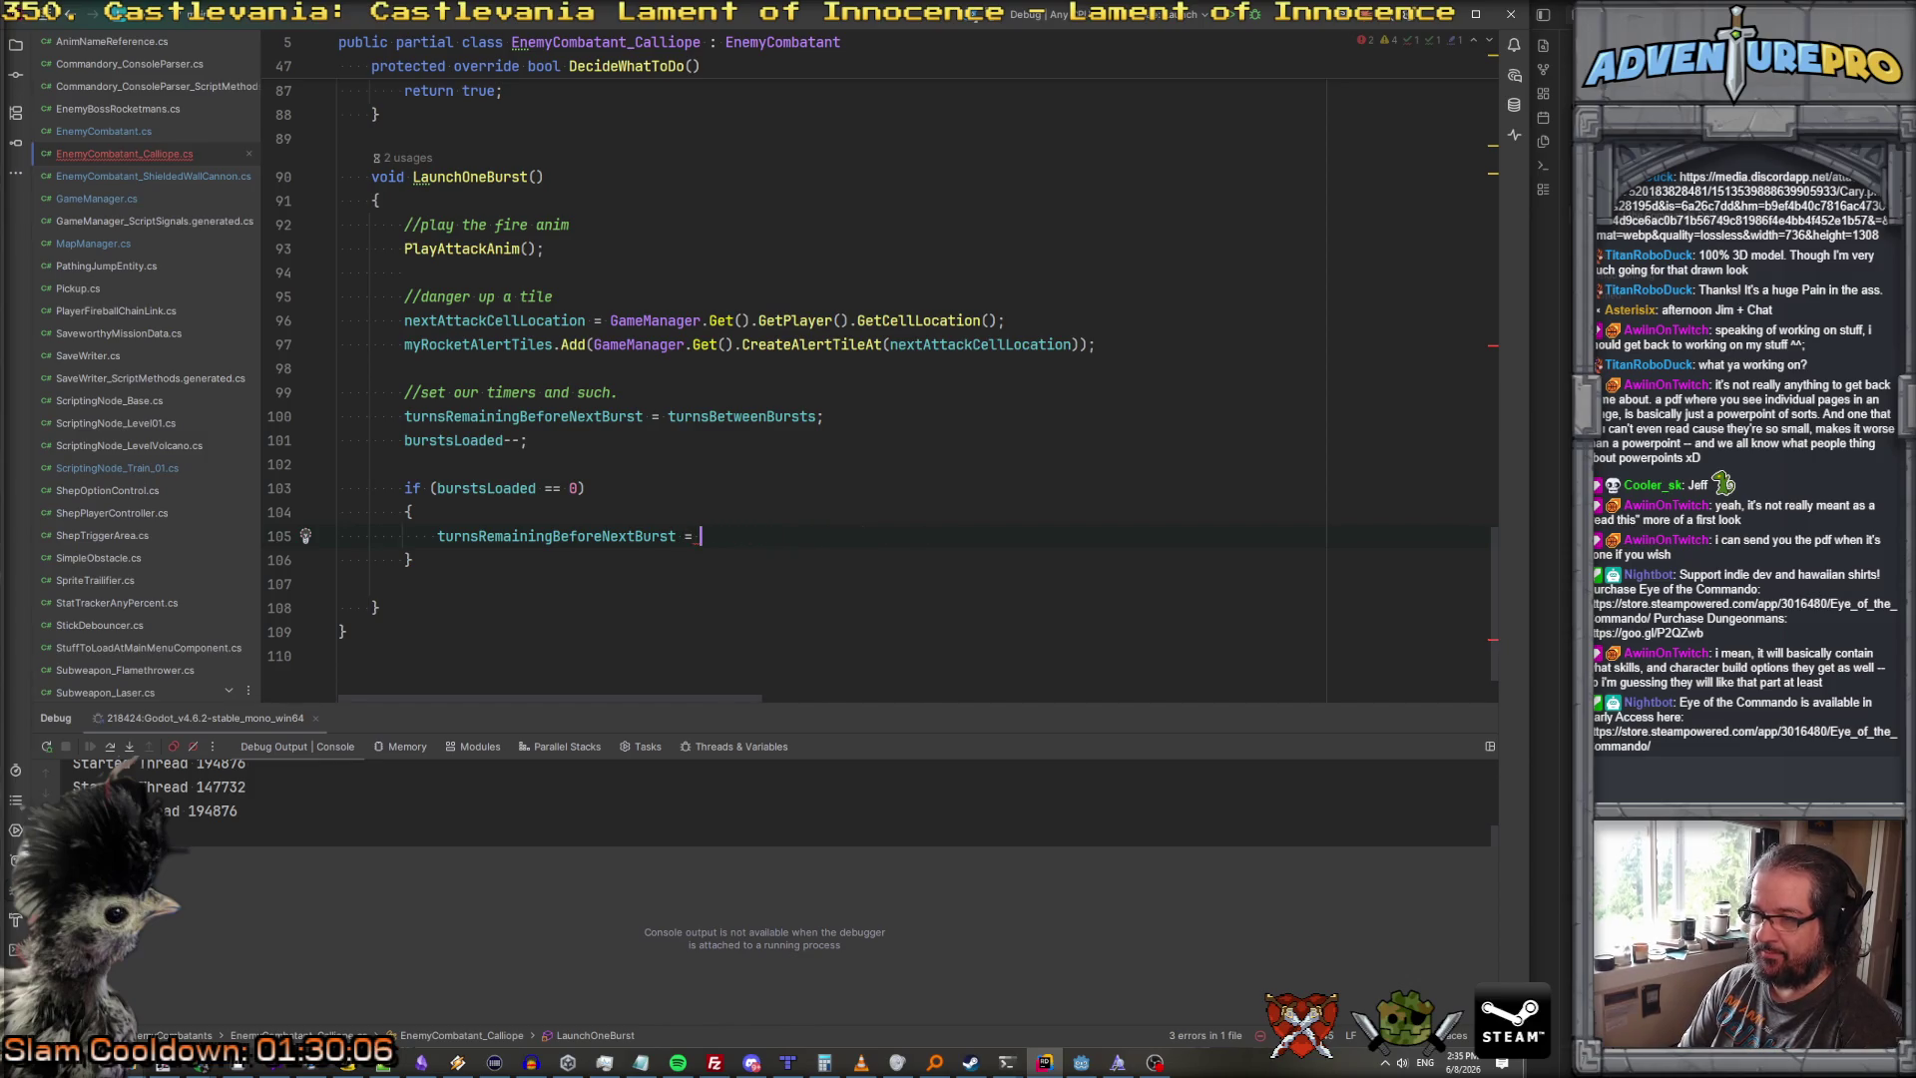
type("turnsBetweenBursts;")
key("Escape")
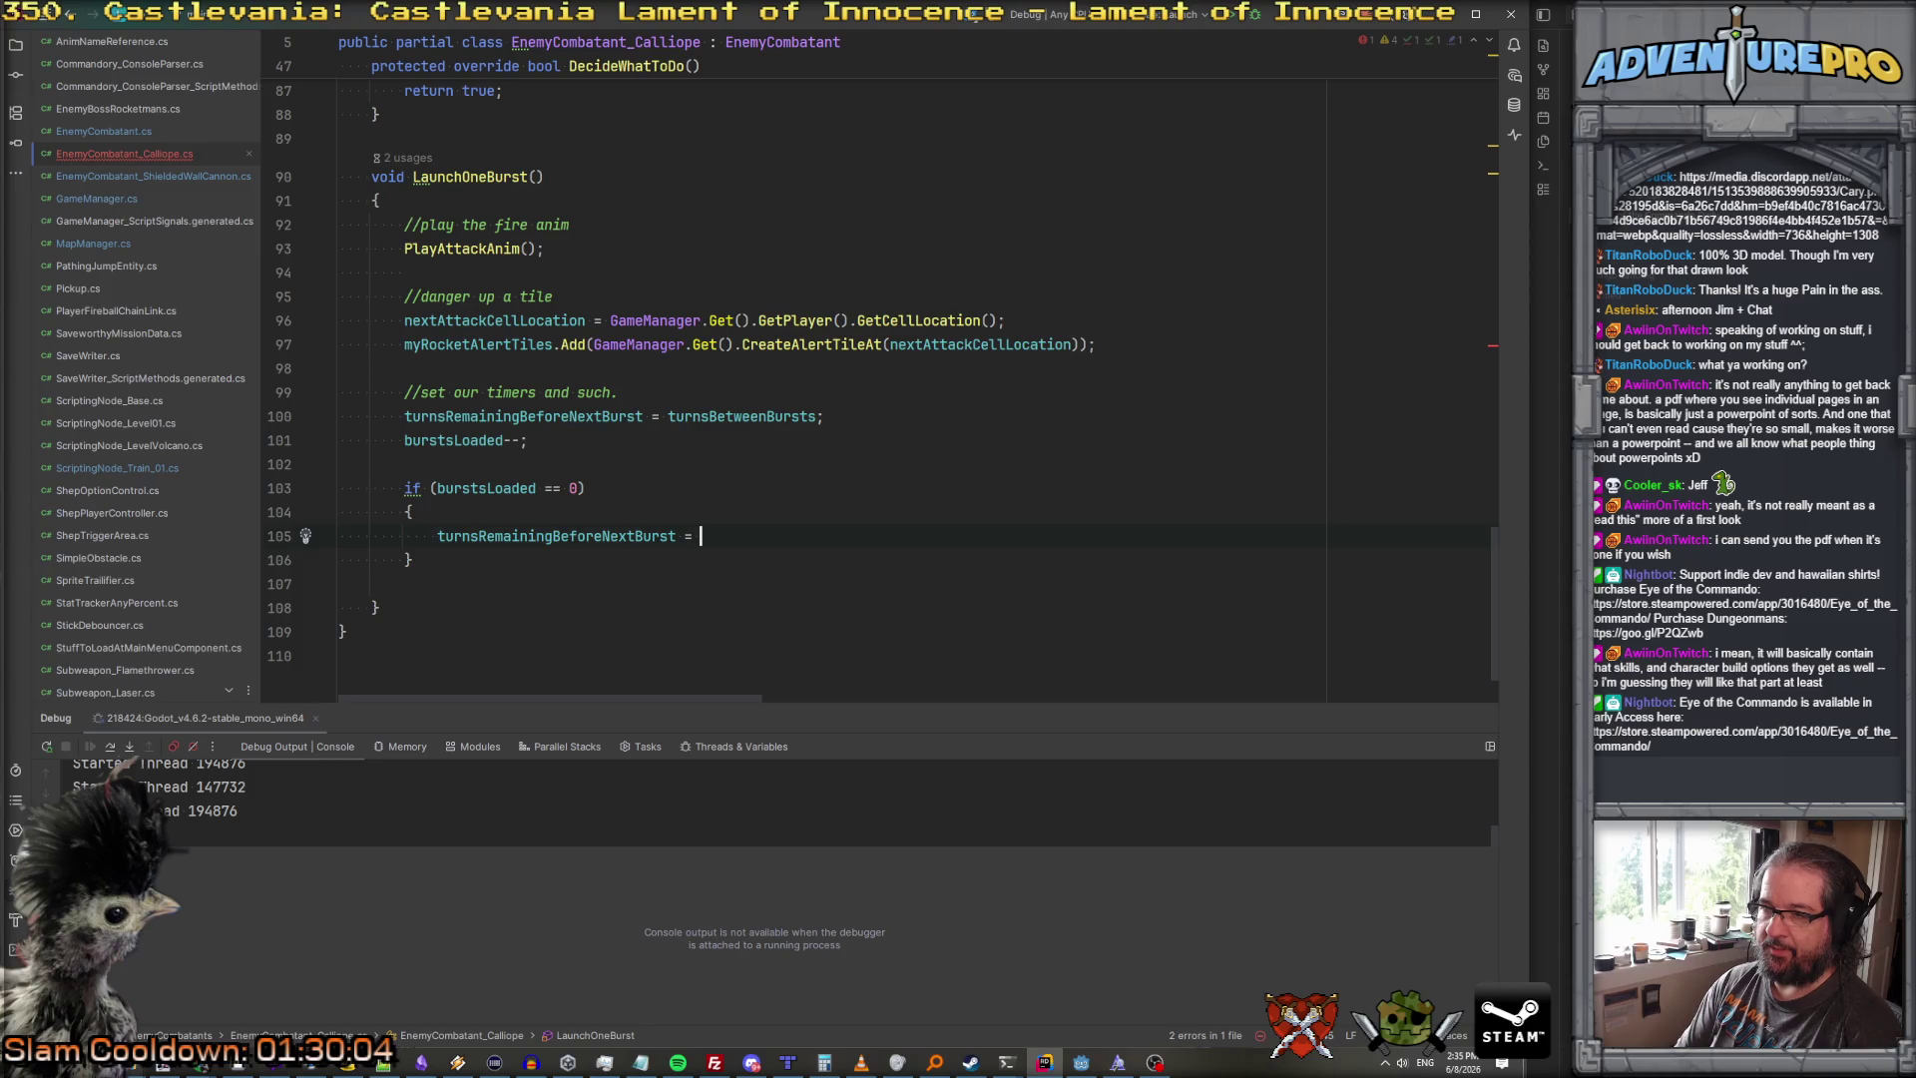
Step: Change the block's assignment to turnsRemainingInReload = turnsToReload;
double_click(532, 536)
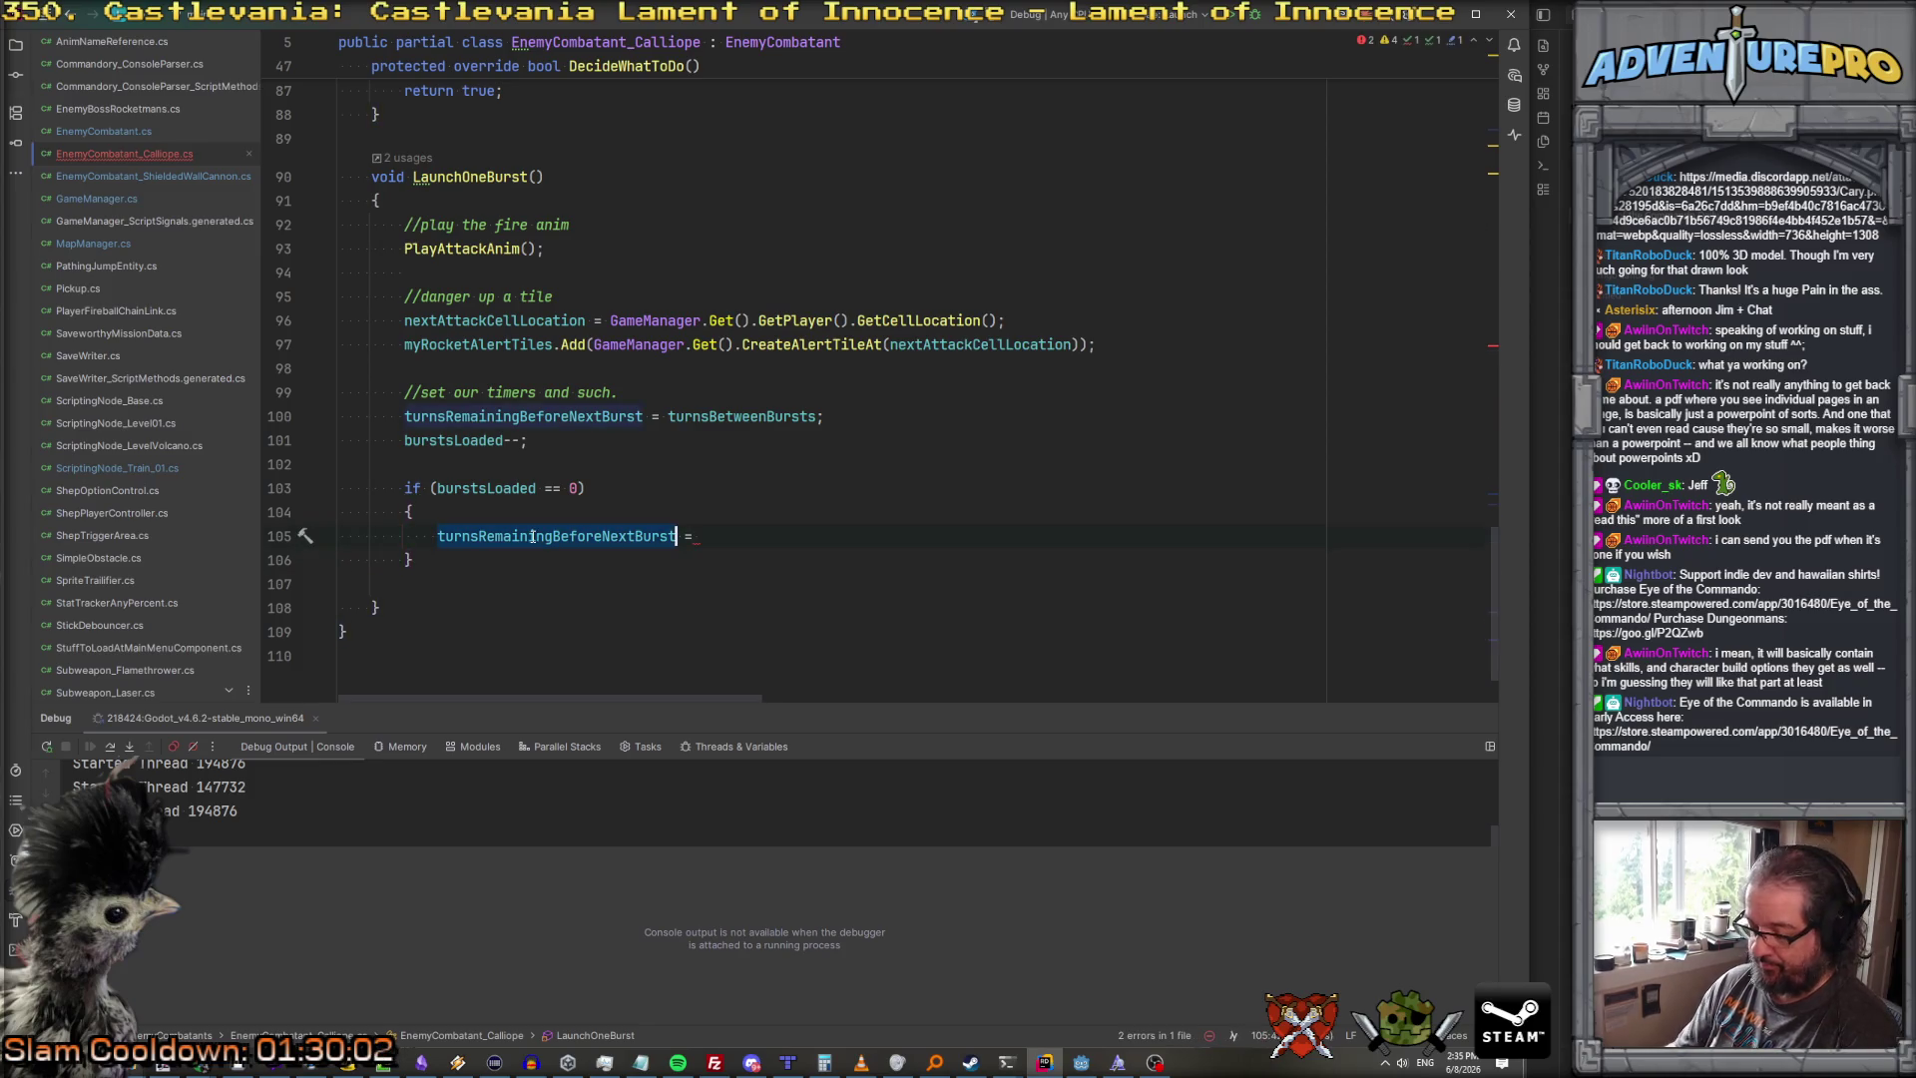
type("turns")
key("Down")
key("Down")
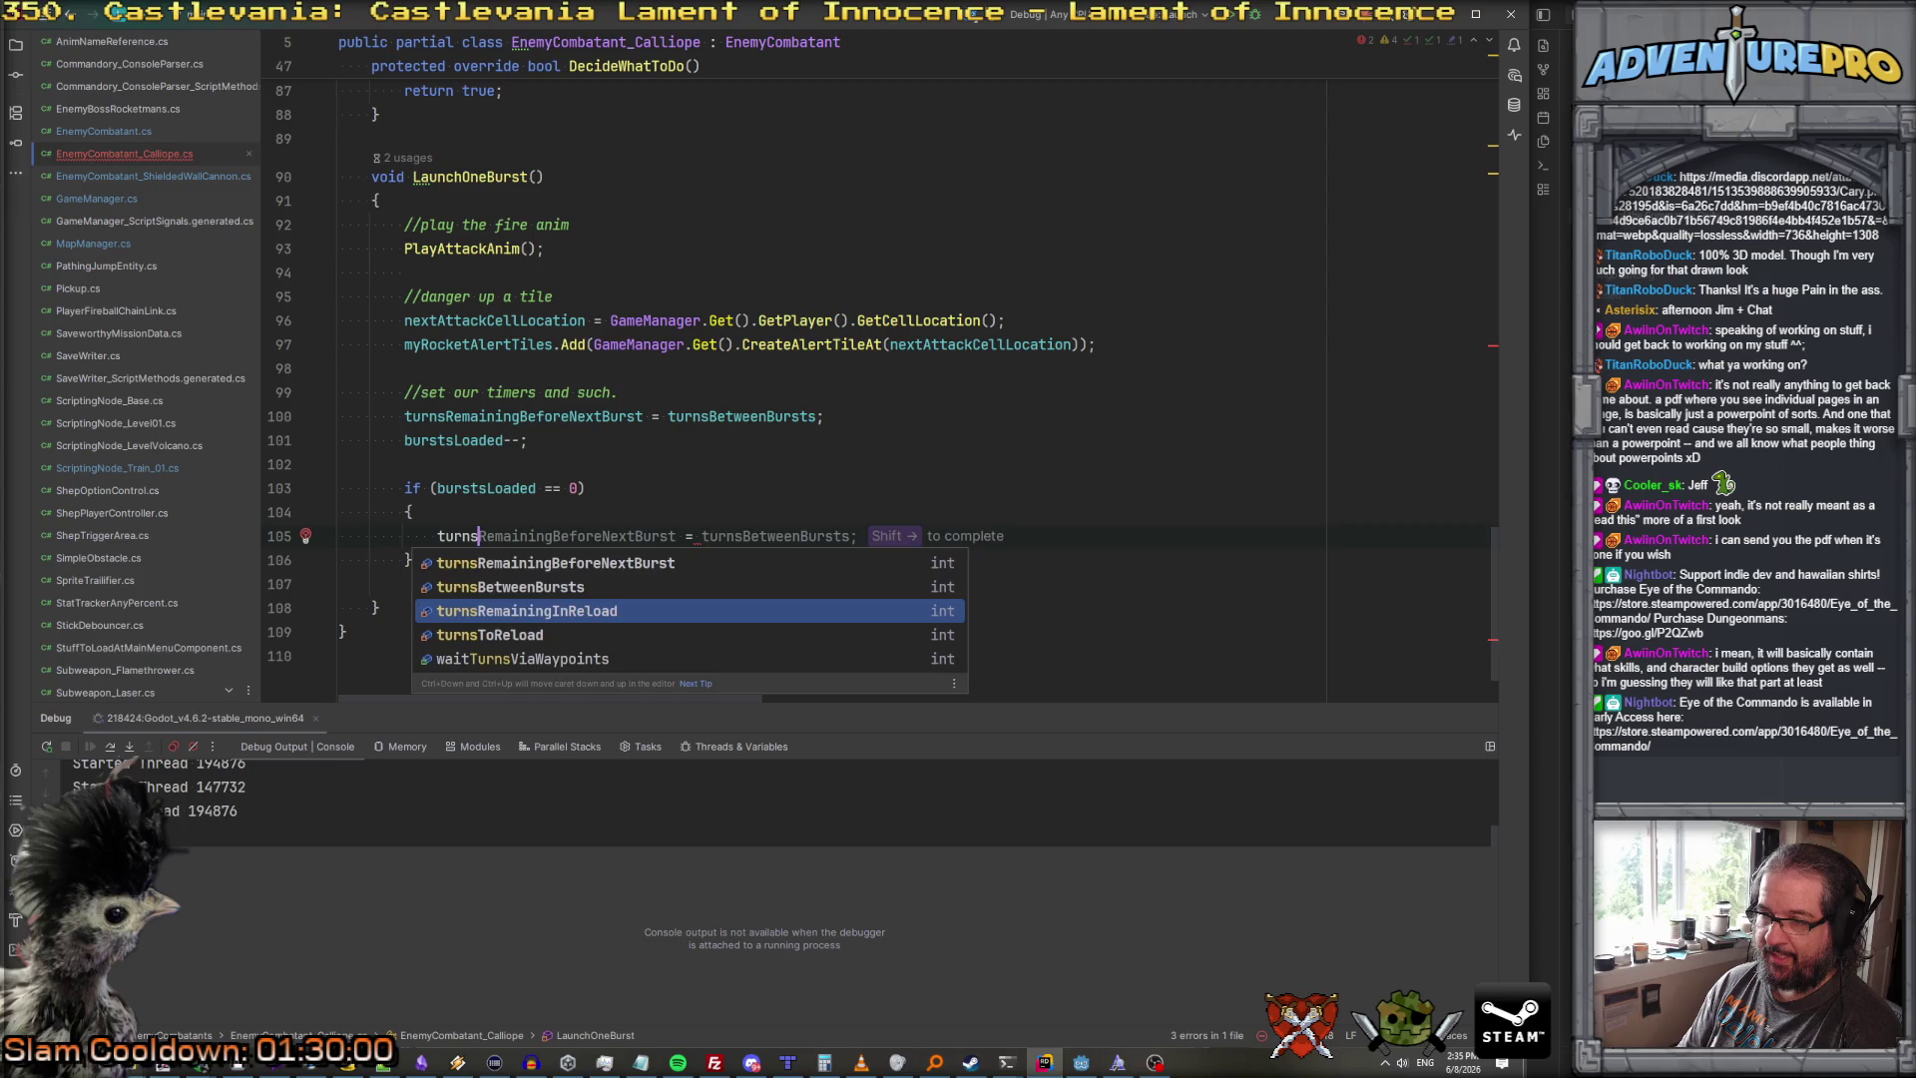
key("Return")
type("= reload =")
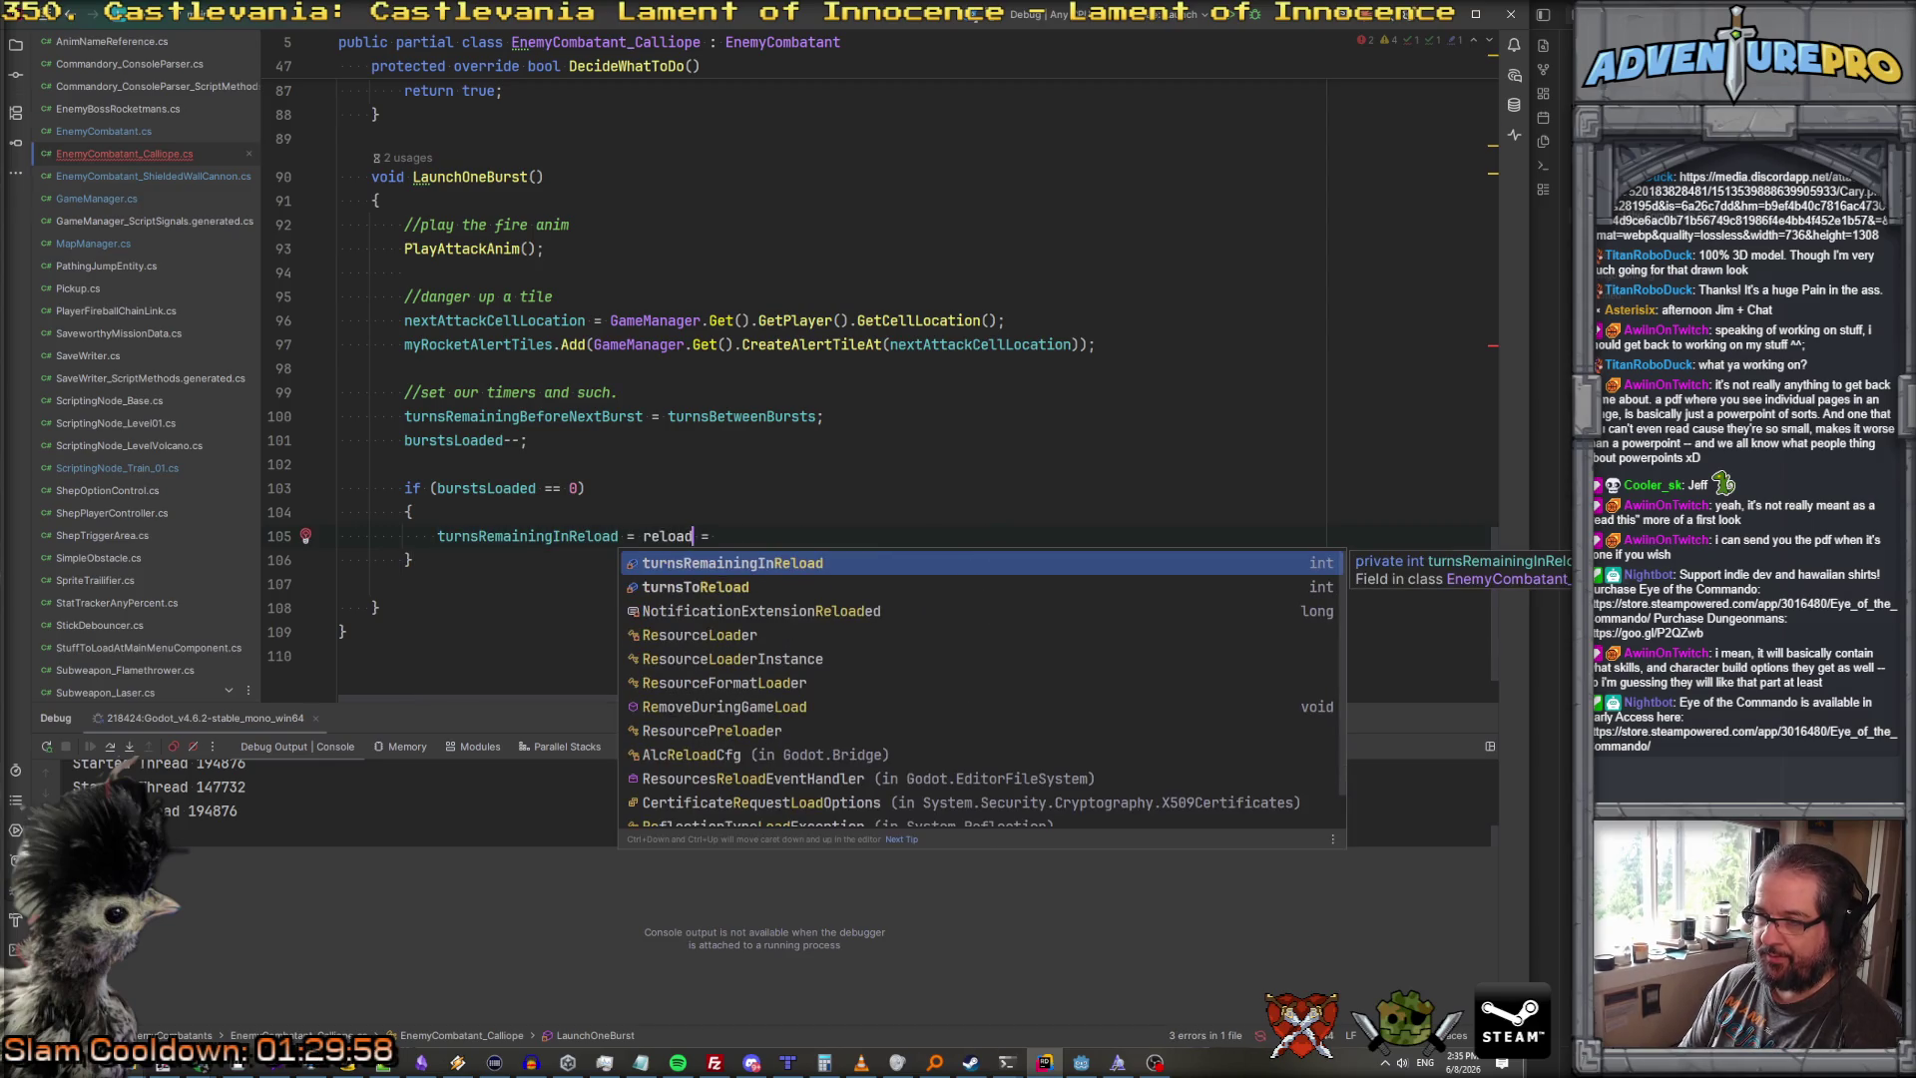
key("Down")
key("Return")
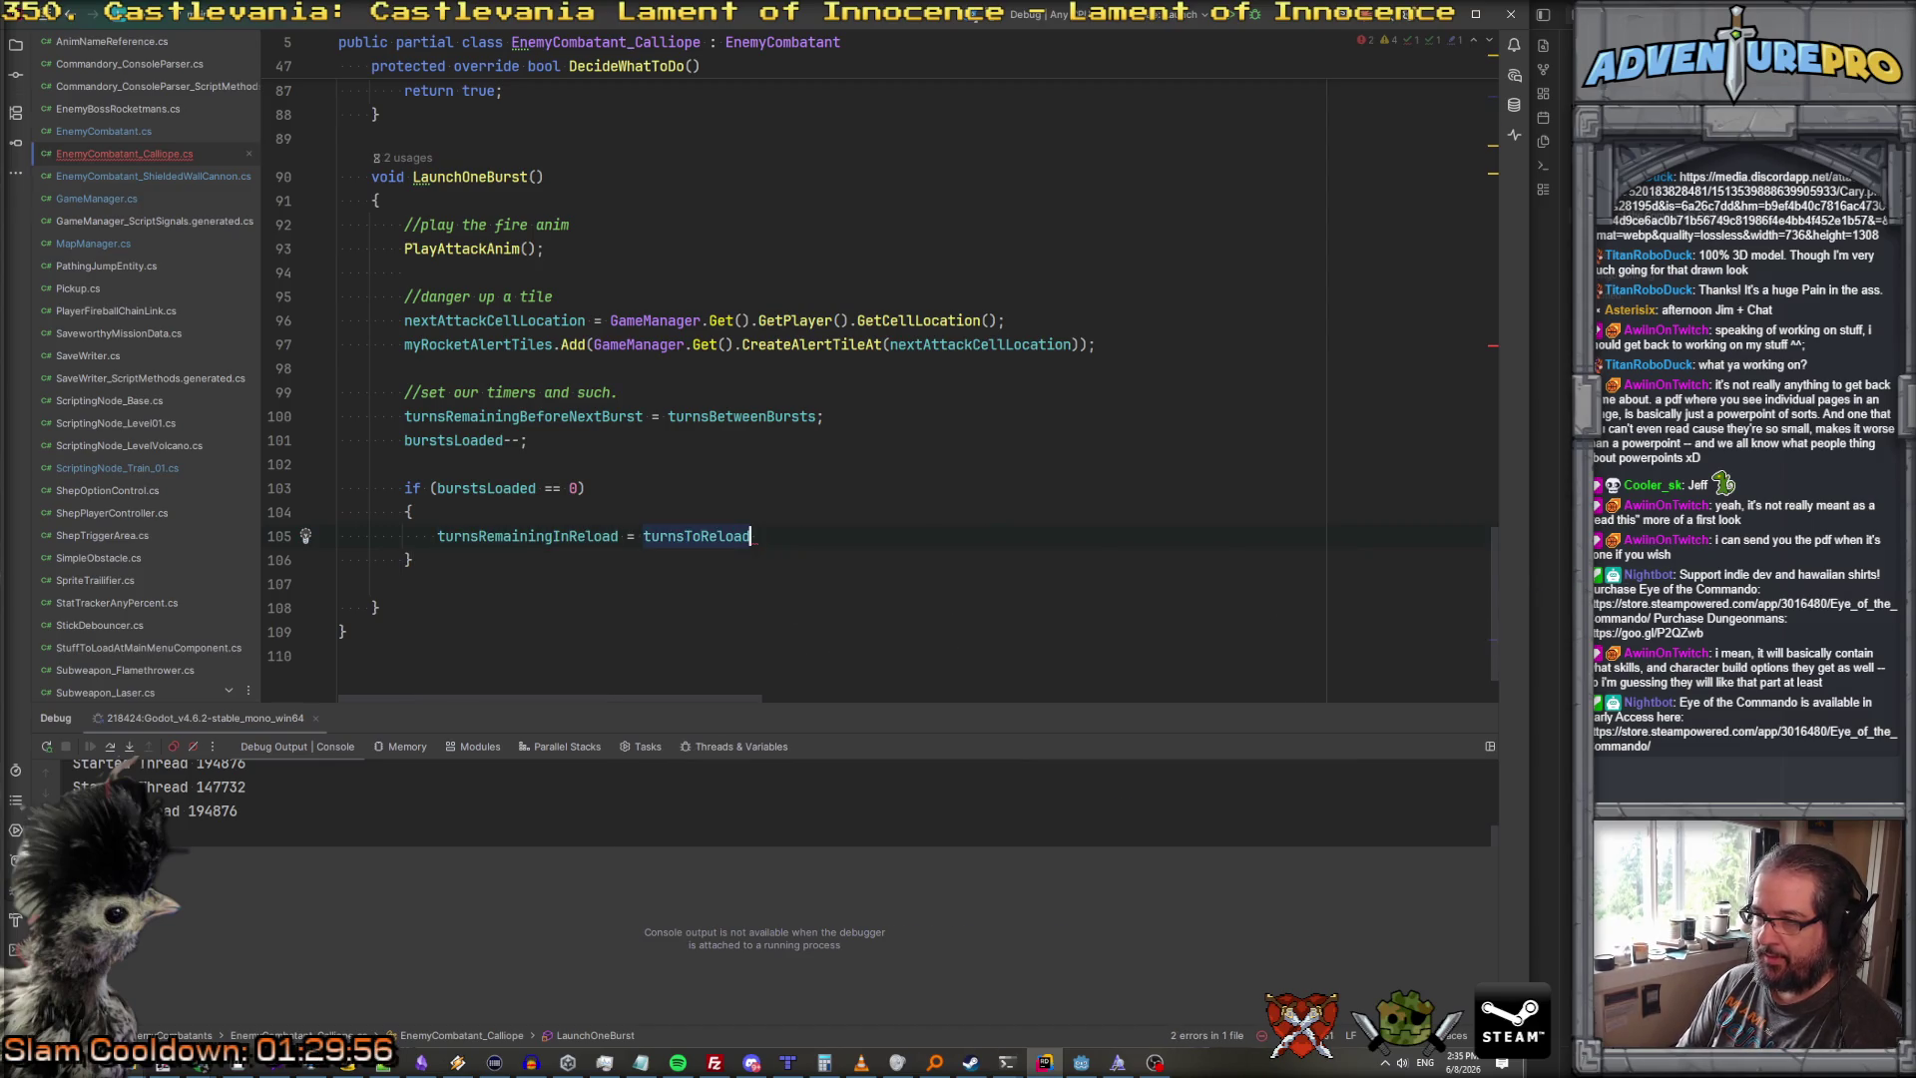
key("BackSpace")
type(";")
left_click(339, 560)
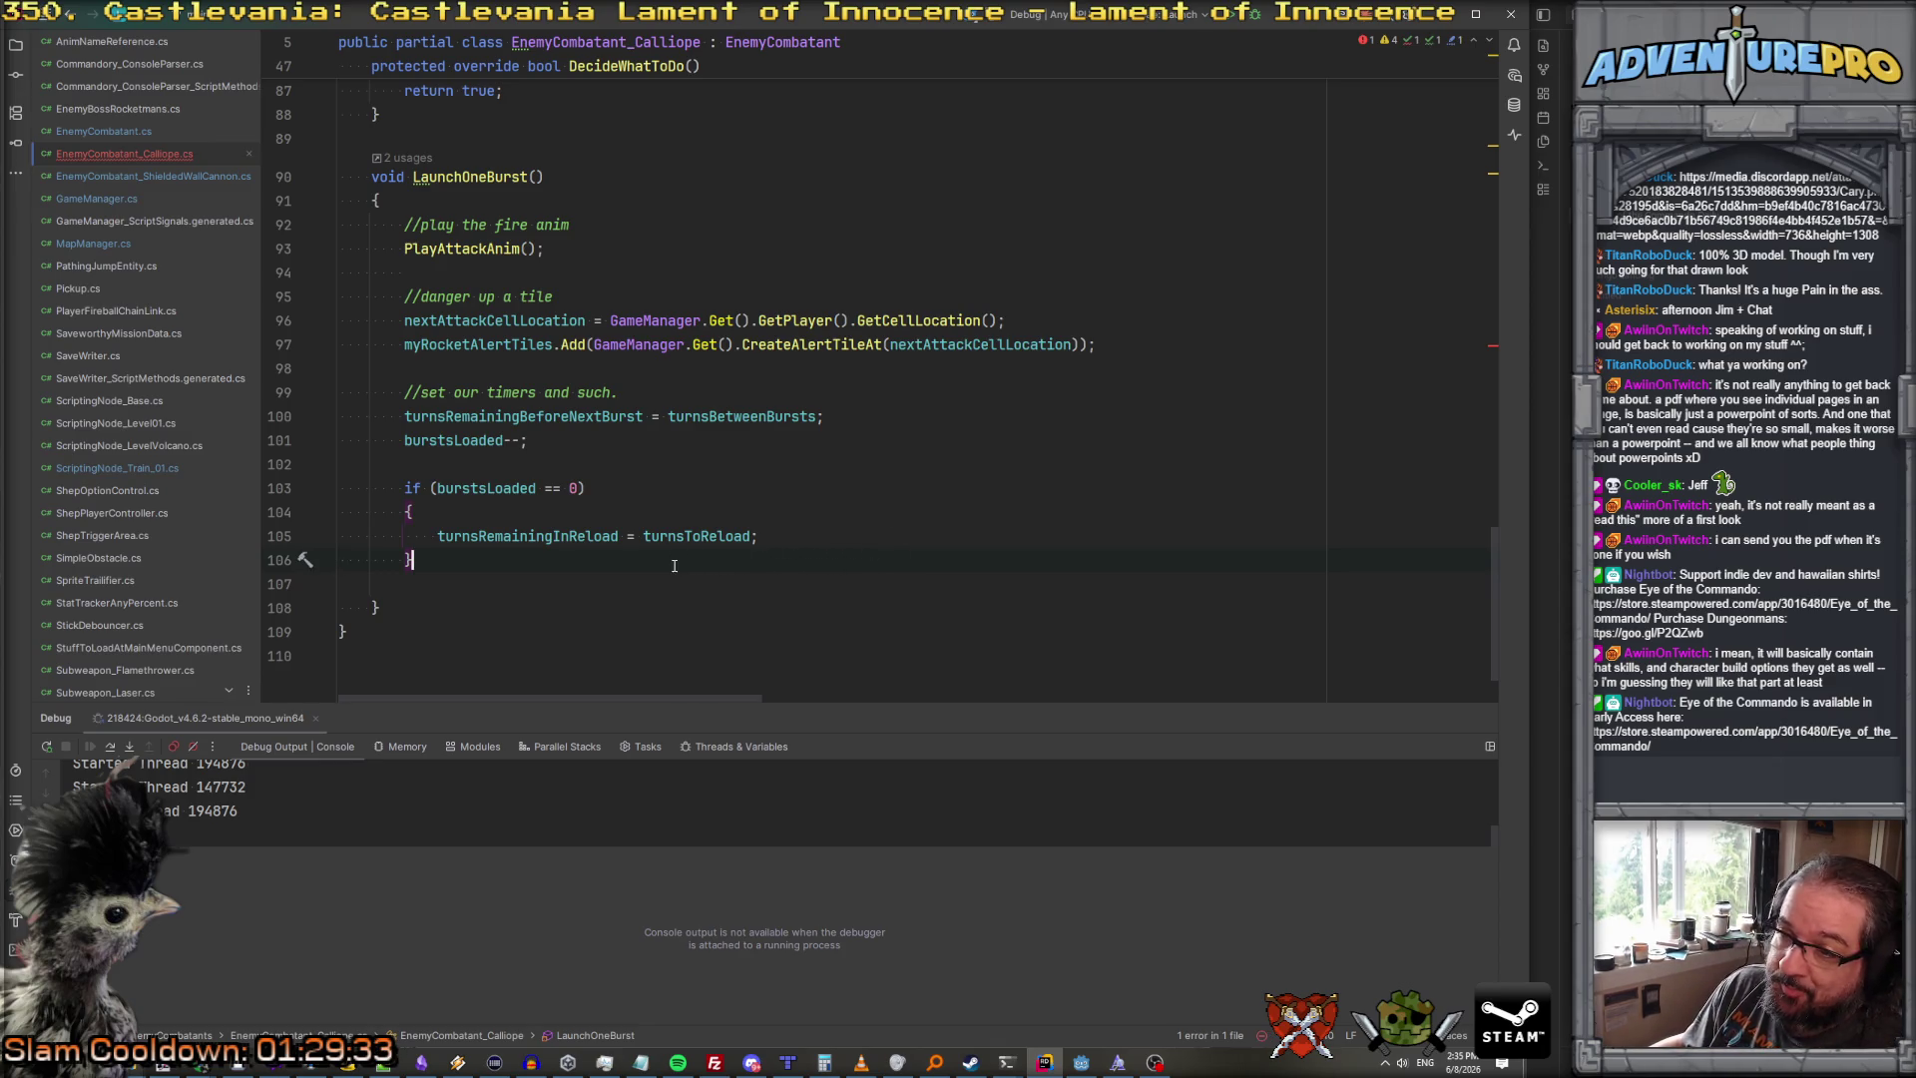
Step: Scroll through the Calliope class and place the caret on the DoNextAttackImpact call
scroll(658, 509, "down", 1)
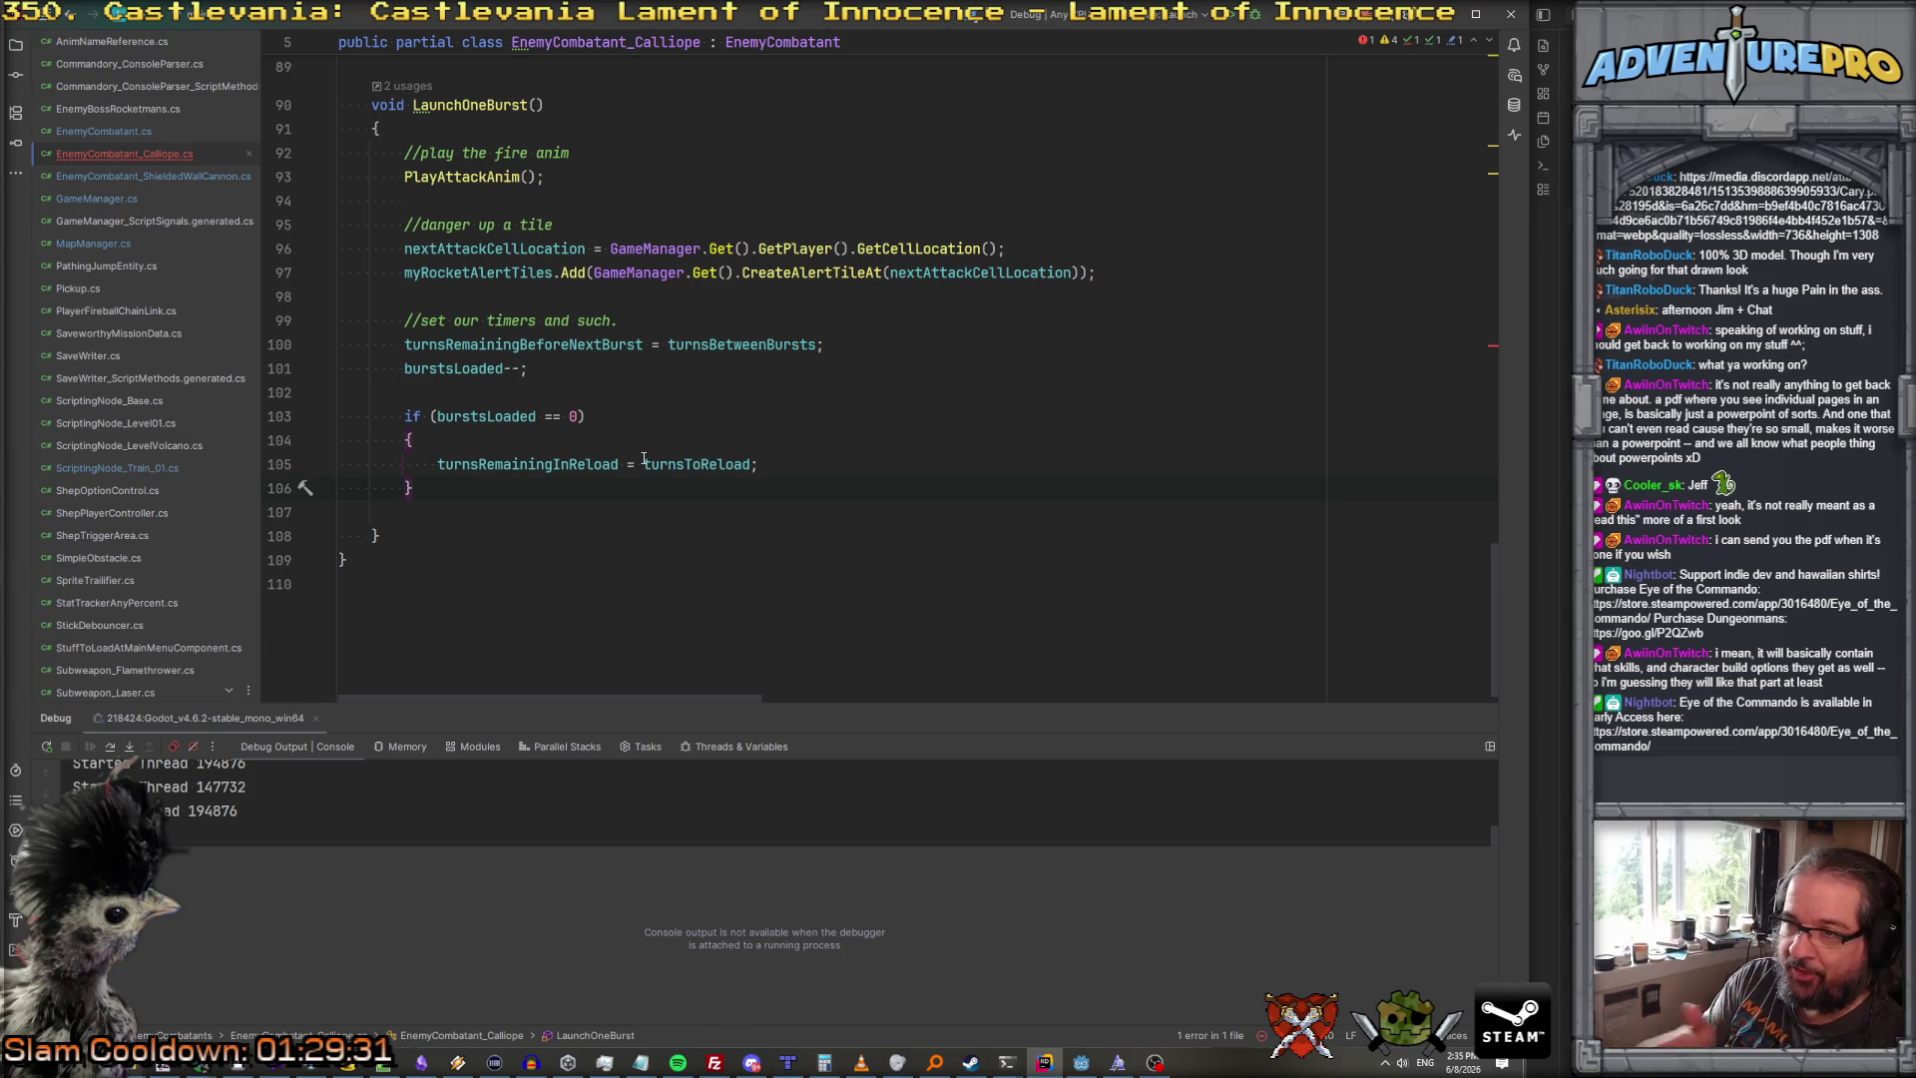
scroll(742, 342, "up", 3)
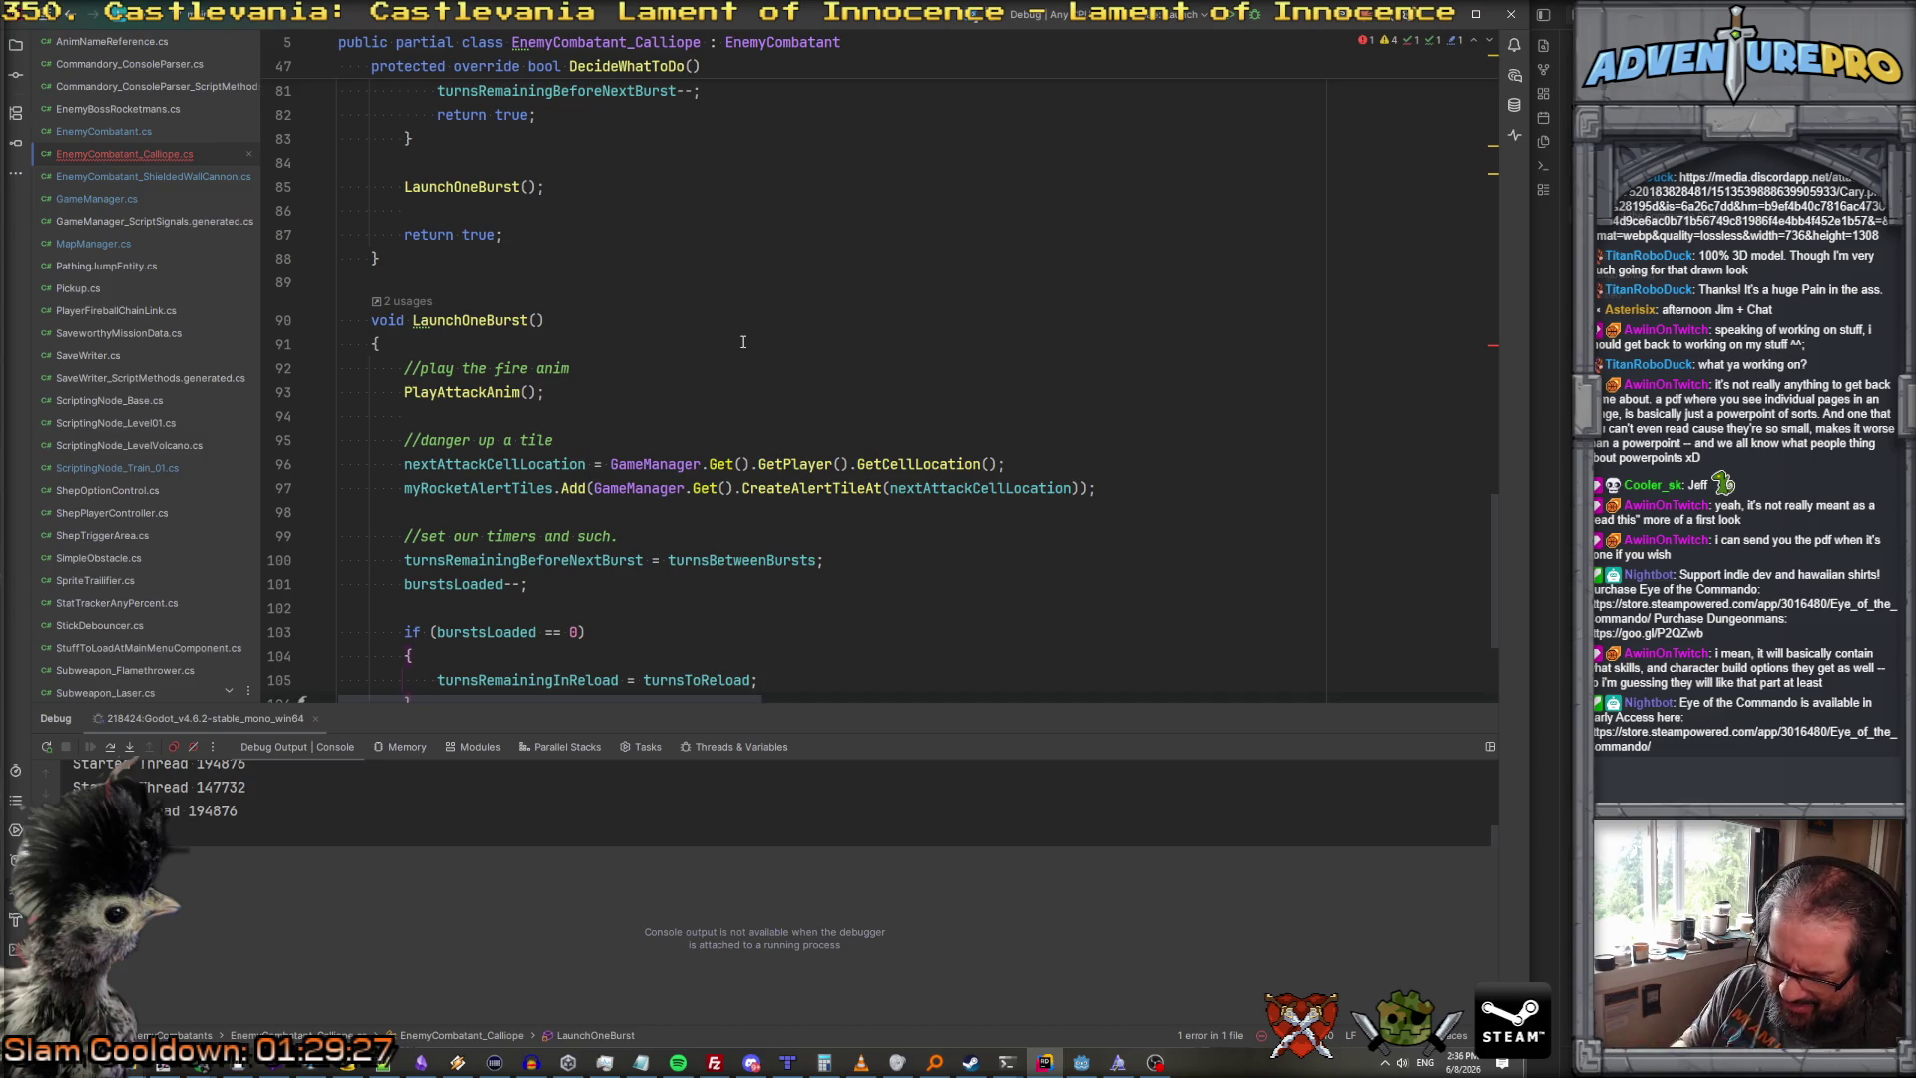
scroll(548, 479, "down", 3)
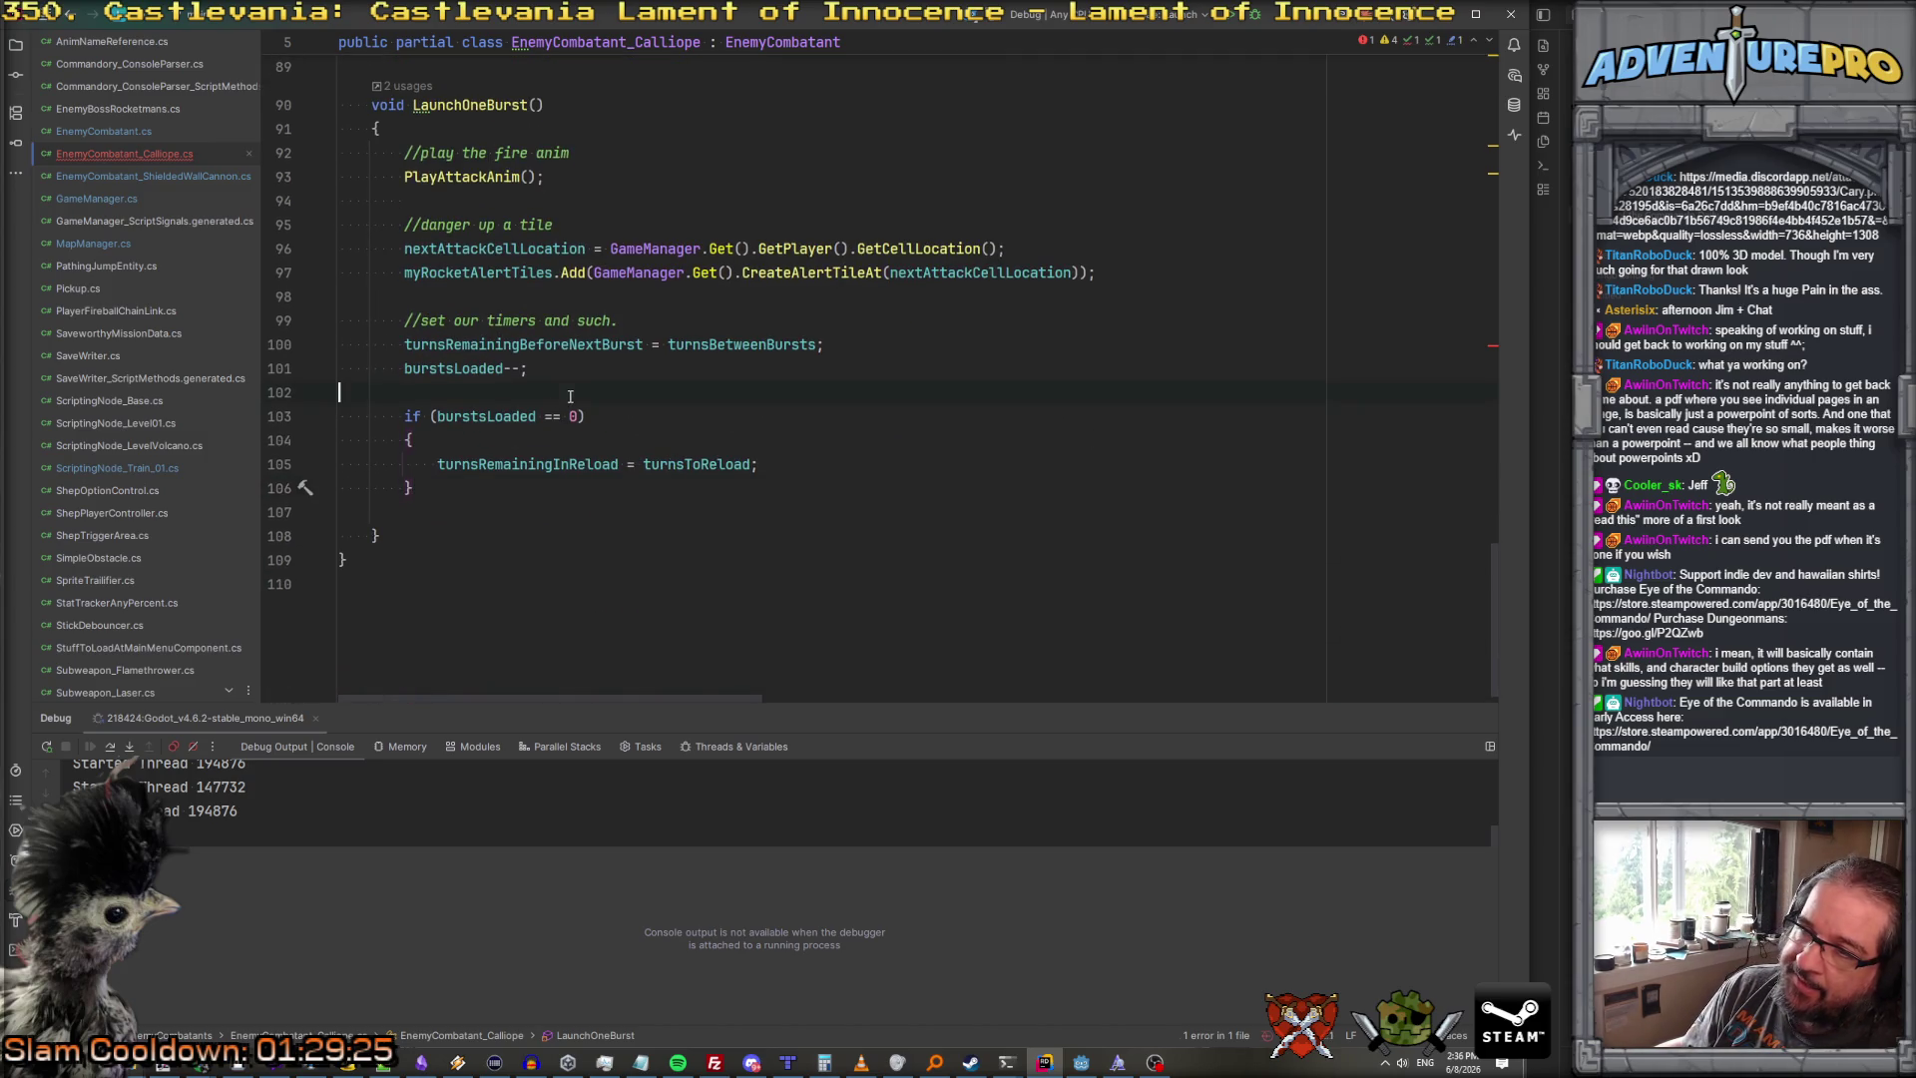
scroll(570, 396, "up", 3)
scroll(589, 331, "down", 3)
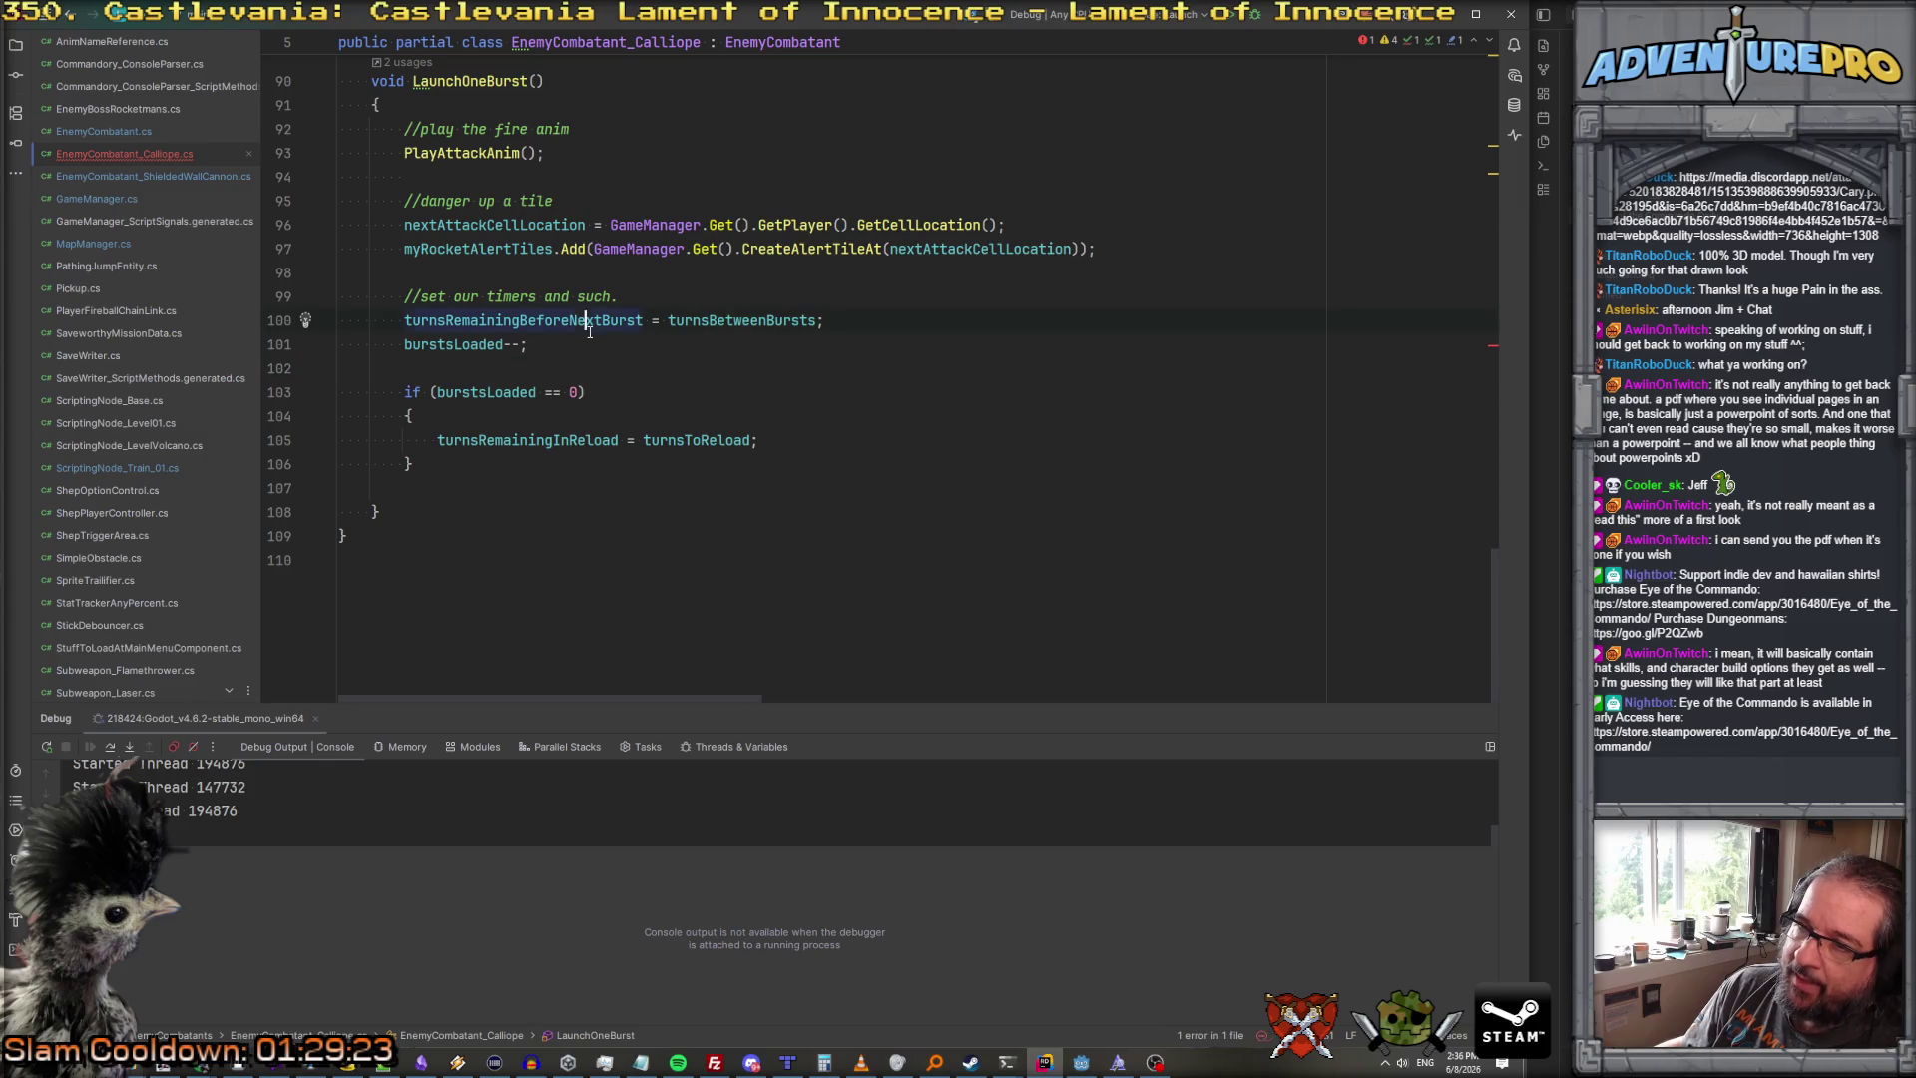
left_click(666, 412)
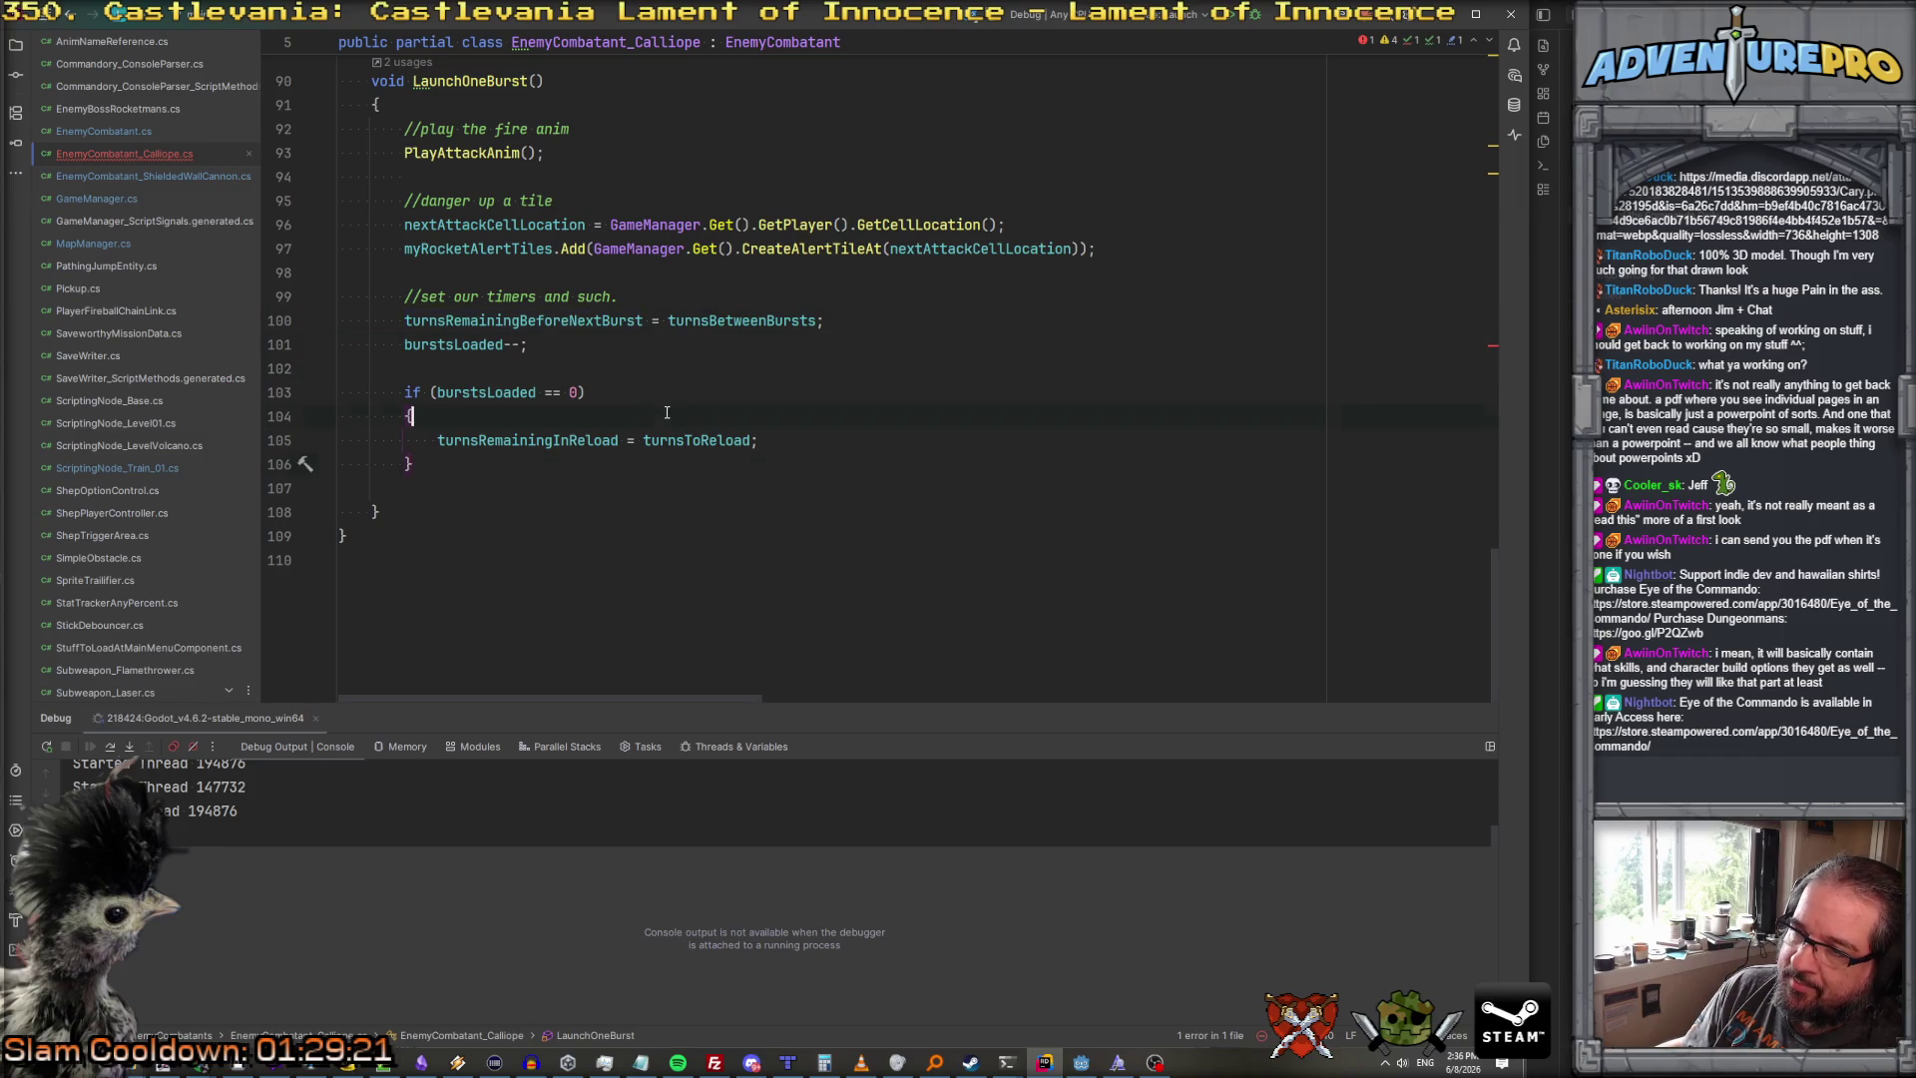
scroll(667, 412, "up", 15)
scroll(684, 397, "down", 4)
left_click(585, 106)
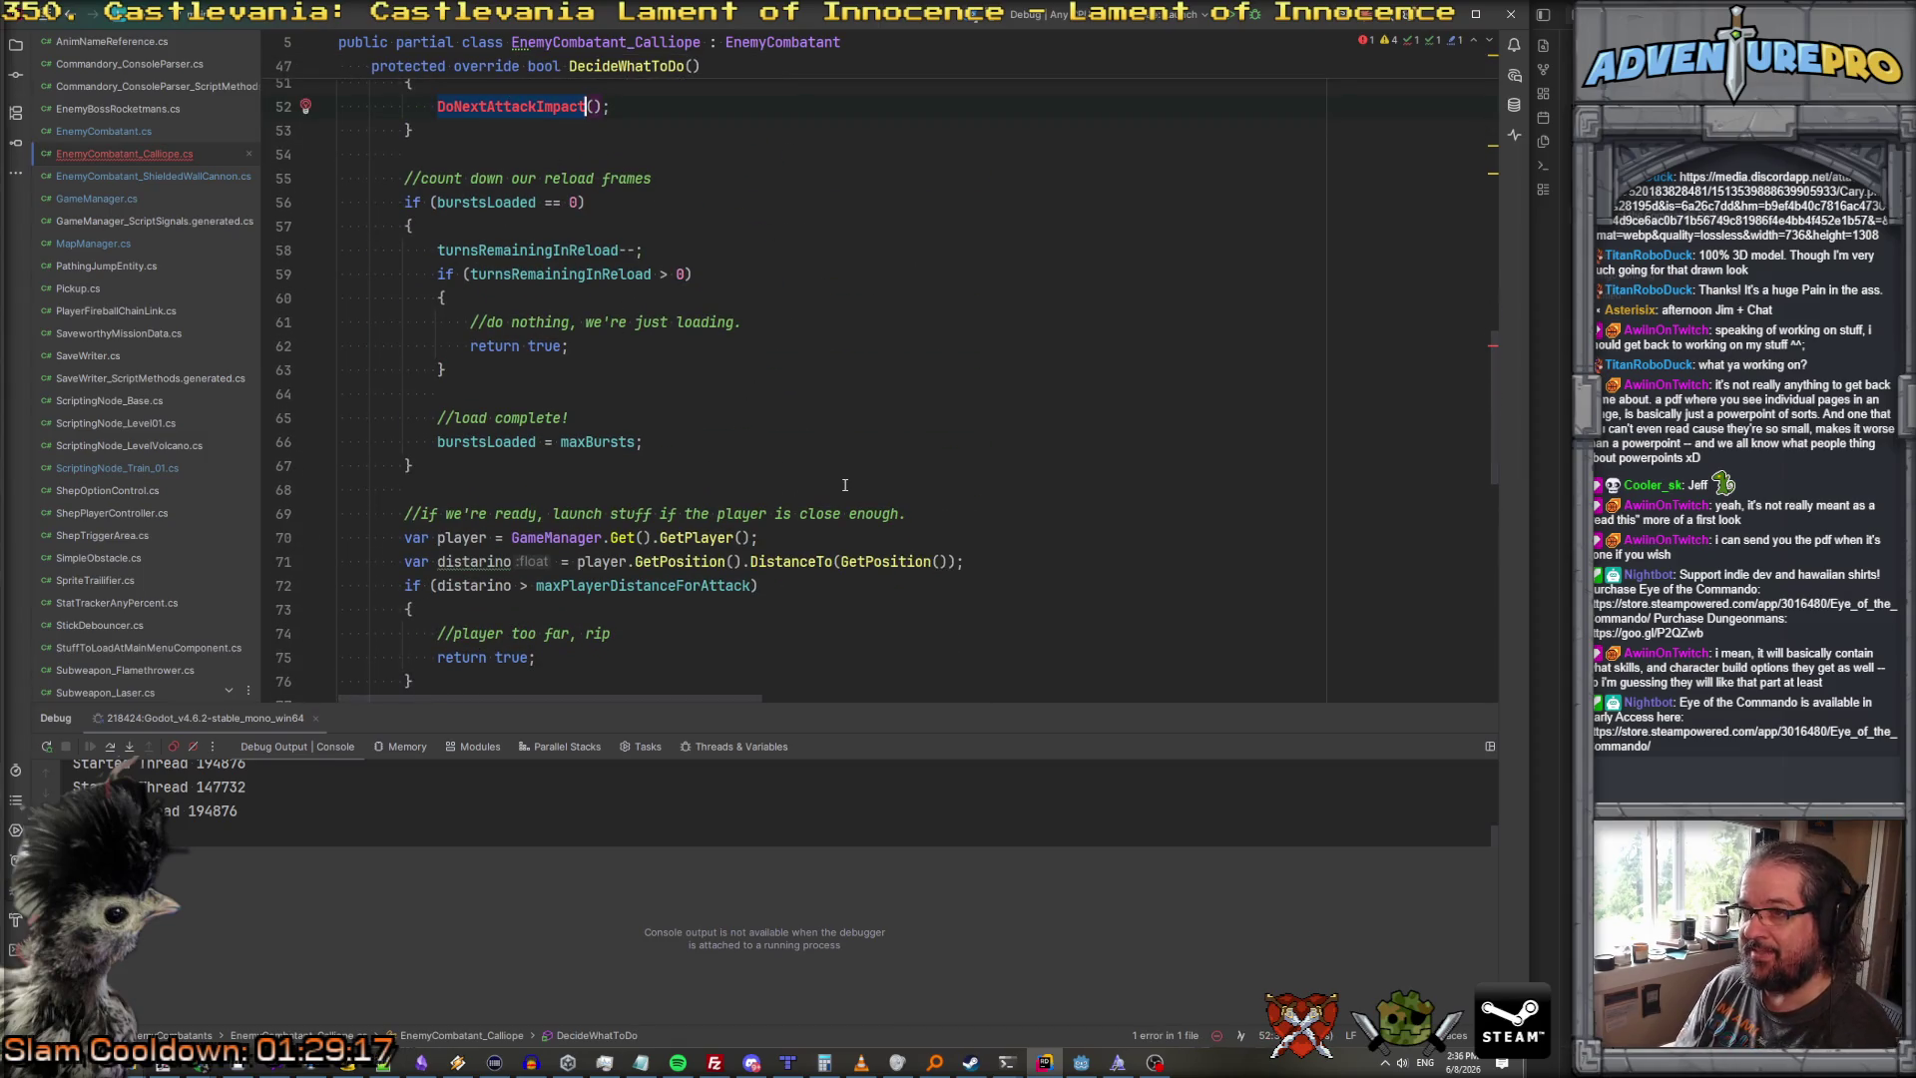
scroll(528, 511, "down", 12)
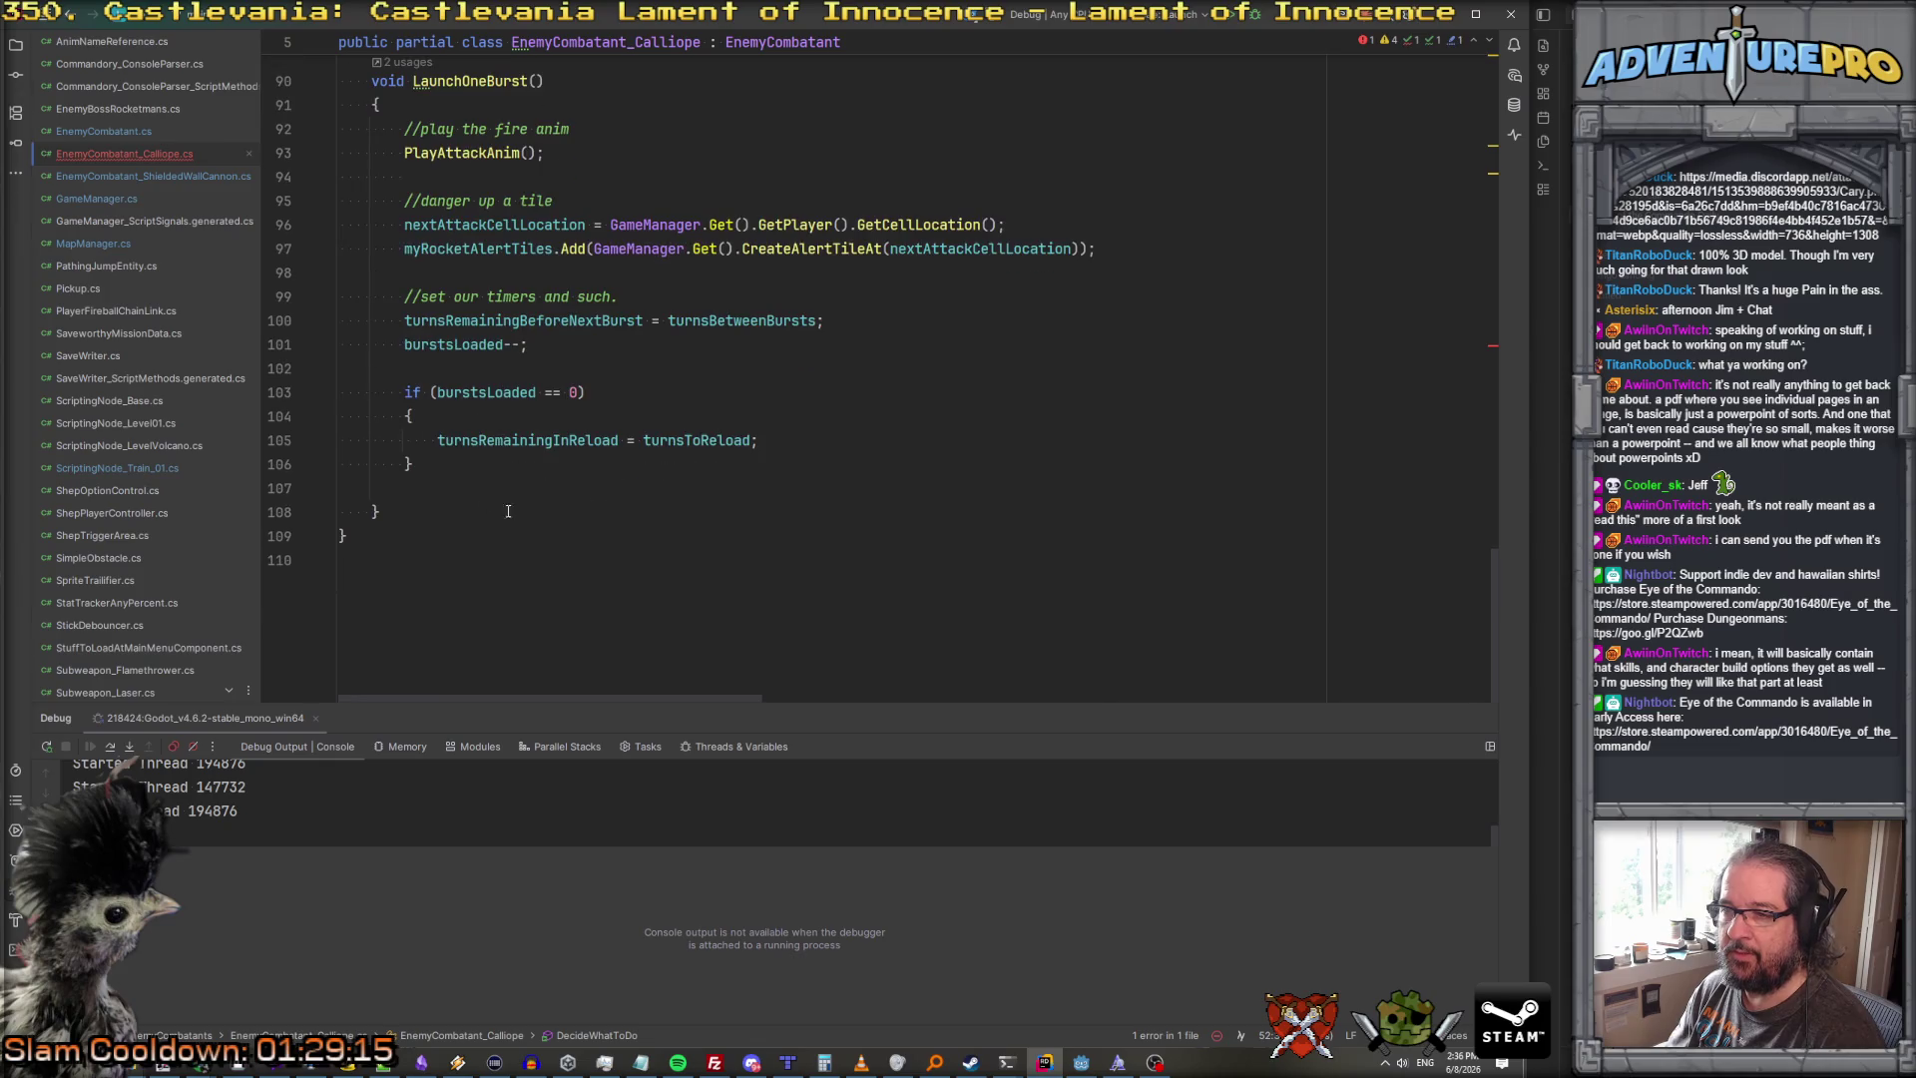
Step: Add an empty void DoNextAttackImpact() method below LaunchOneBurst
left_click(429, 511)
key("Return")
key("Return")
type("void")
type("DoNextAttackImpact")
type("*")
key("BackSpace")
key("ctrl+shift+Return")
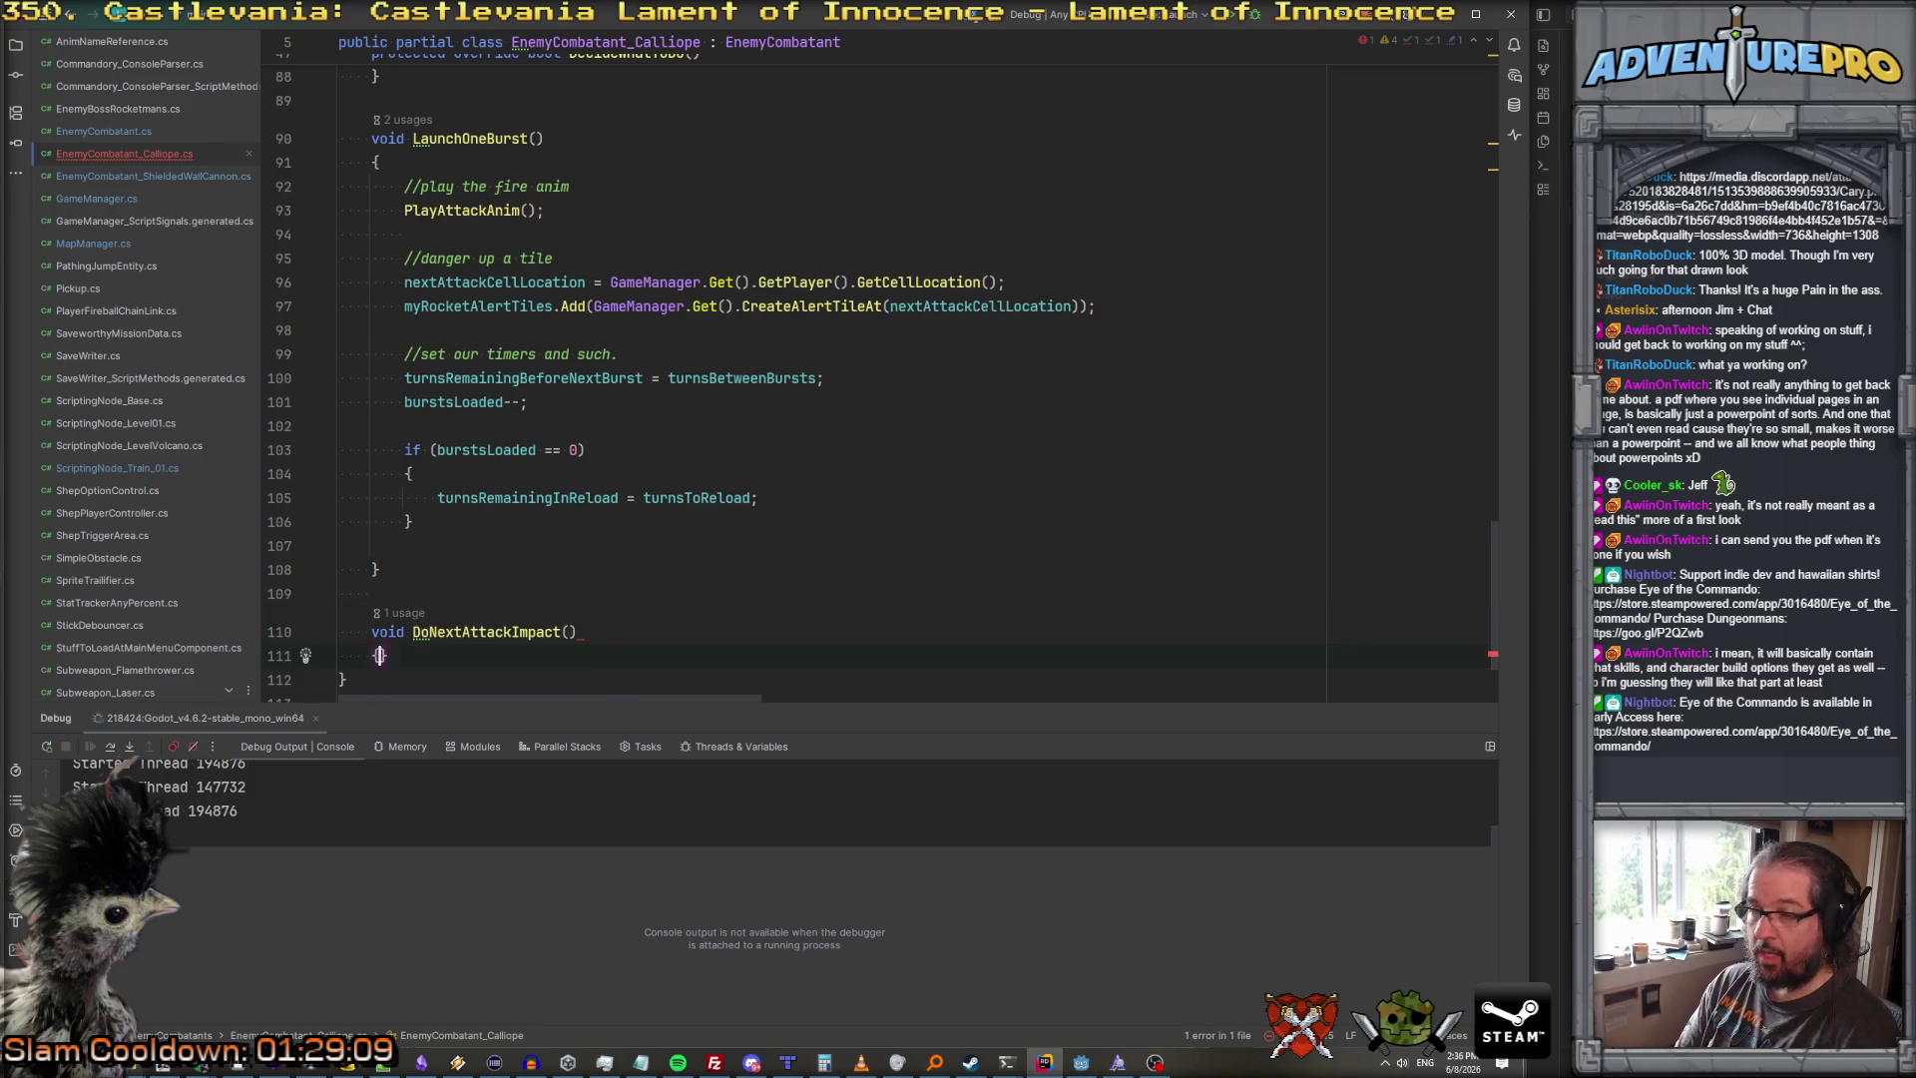
Step: Look over the updated class, then bring the Godot editor to the front
scroll(545, 460, "down", 2)
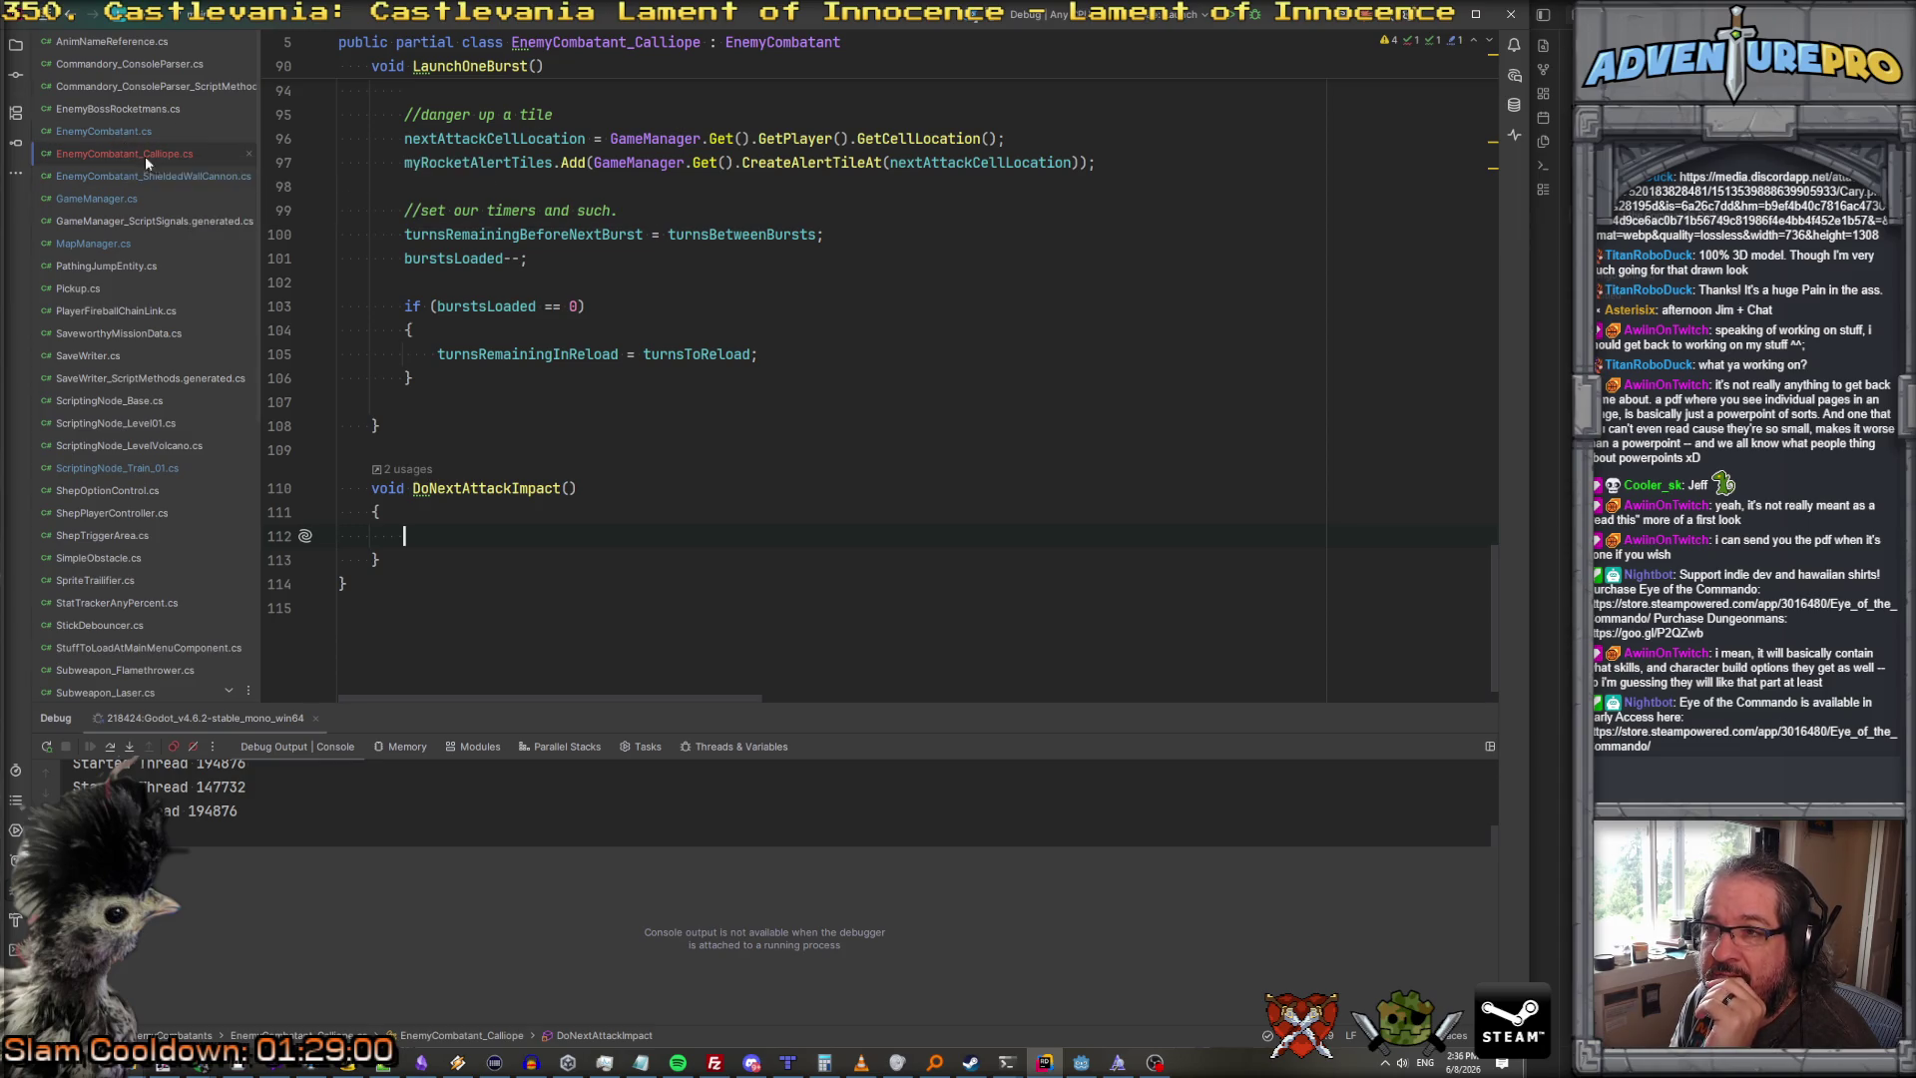
scroll(681, 346, "up", 4)
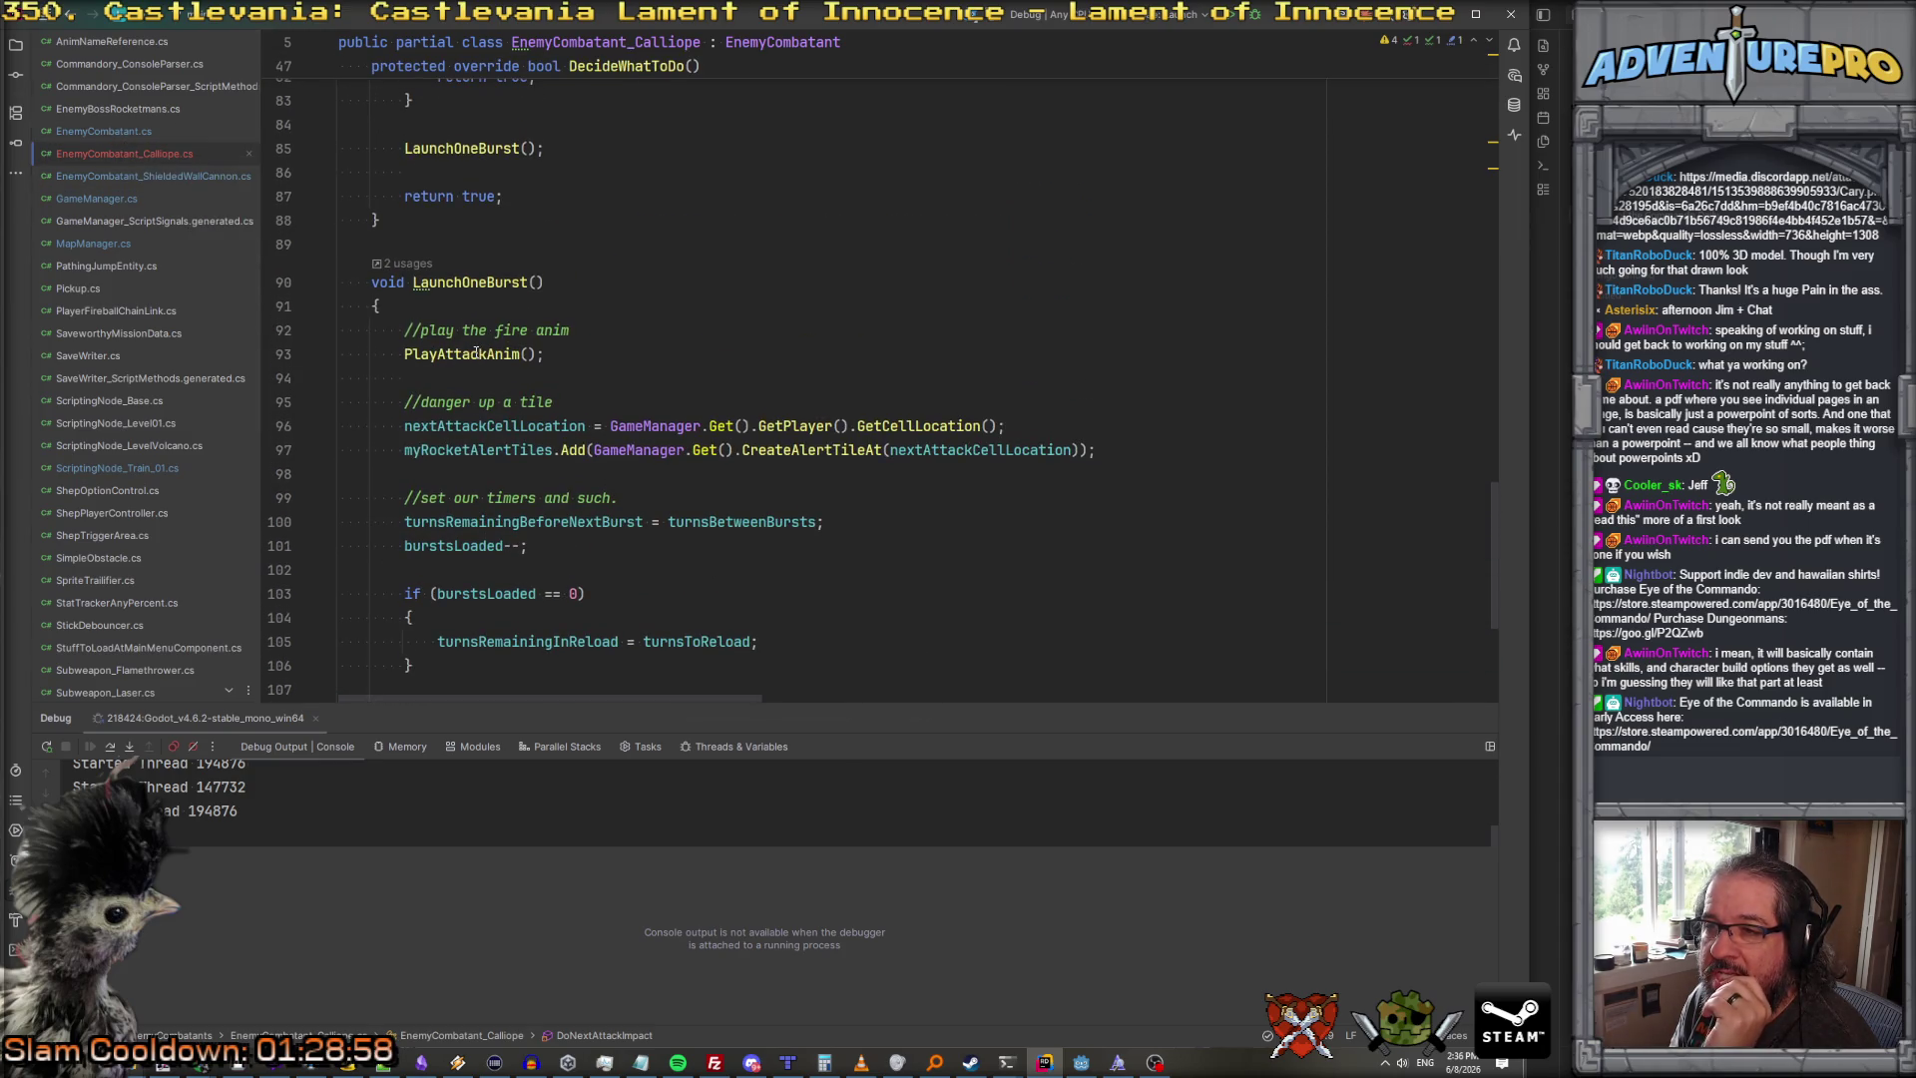
scroll(475, 353, "up", 3)
scroll(476, 353, "down", 4)
scroll(476, 353, "up", 2)
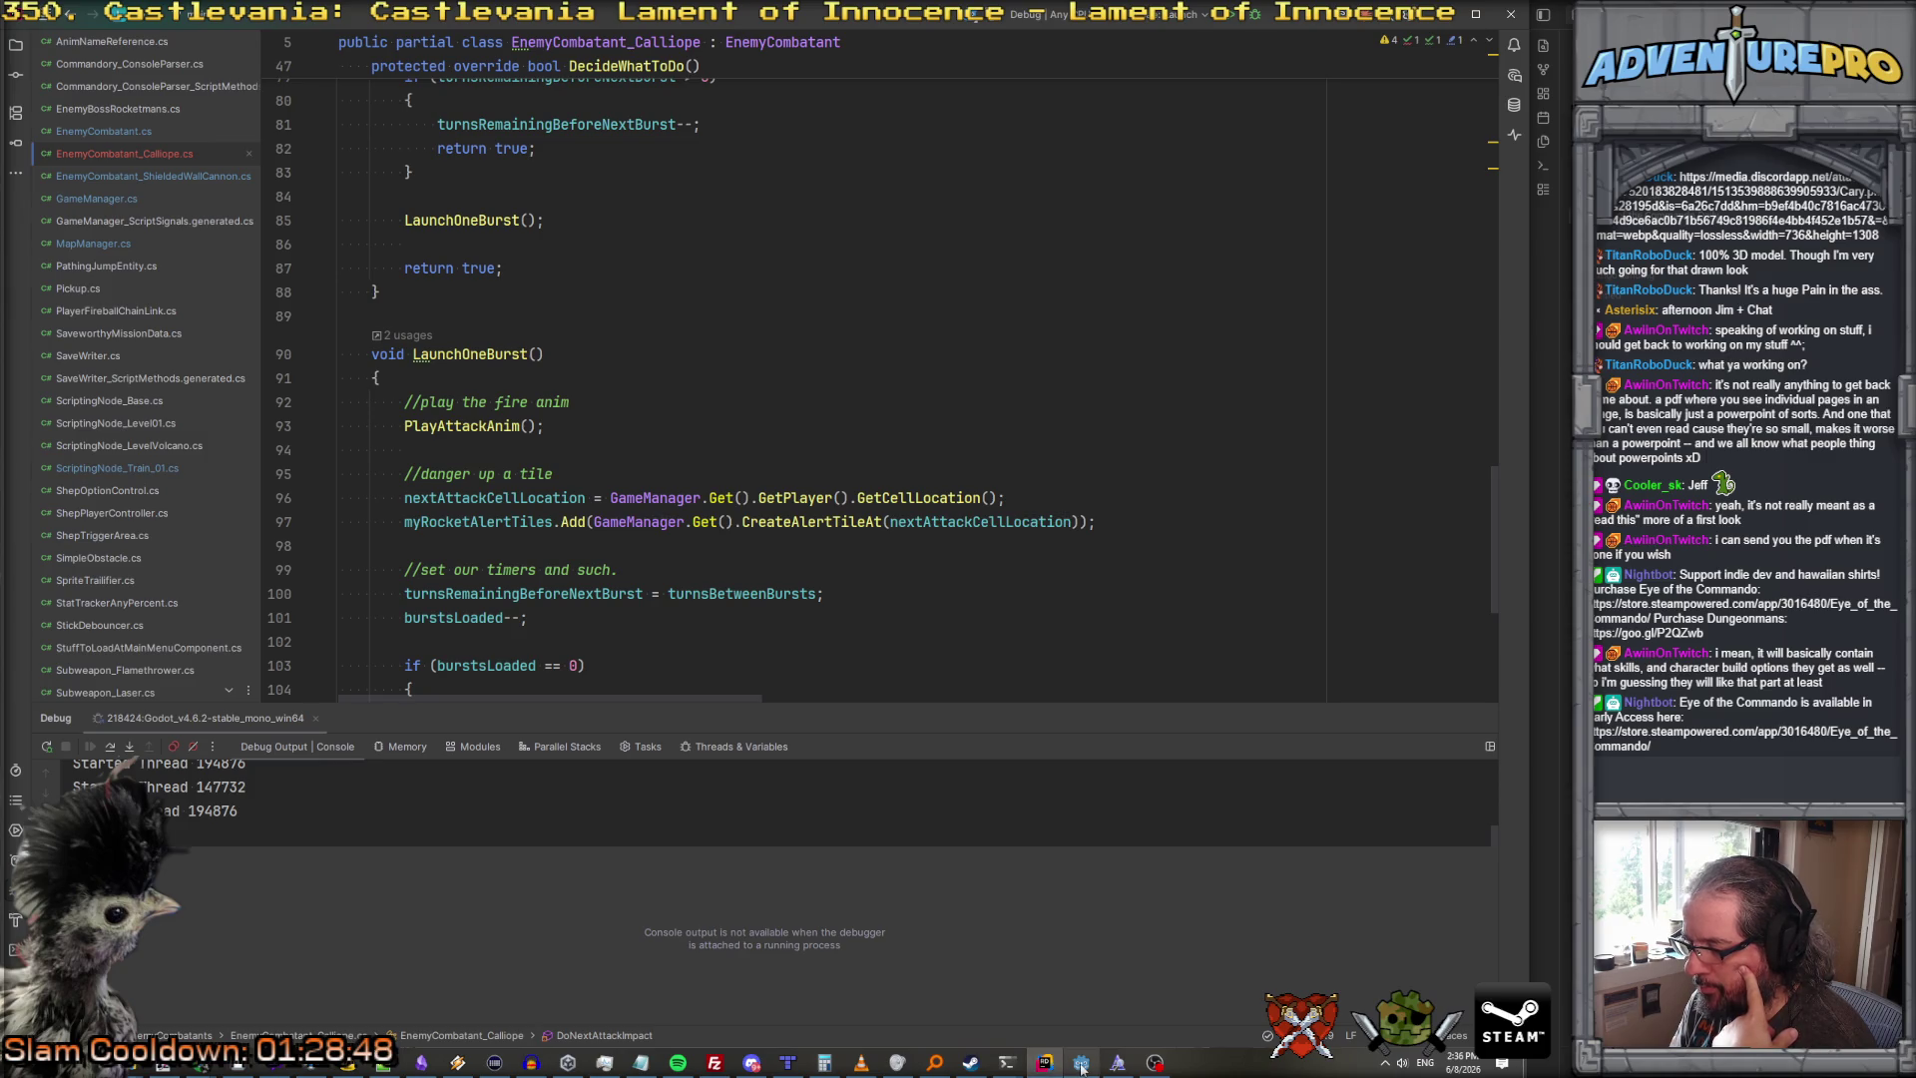
left_click(1080, 1063)
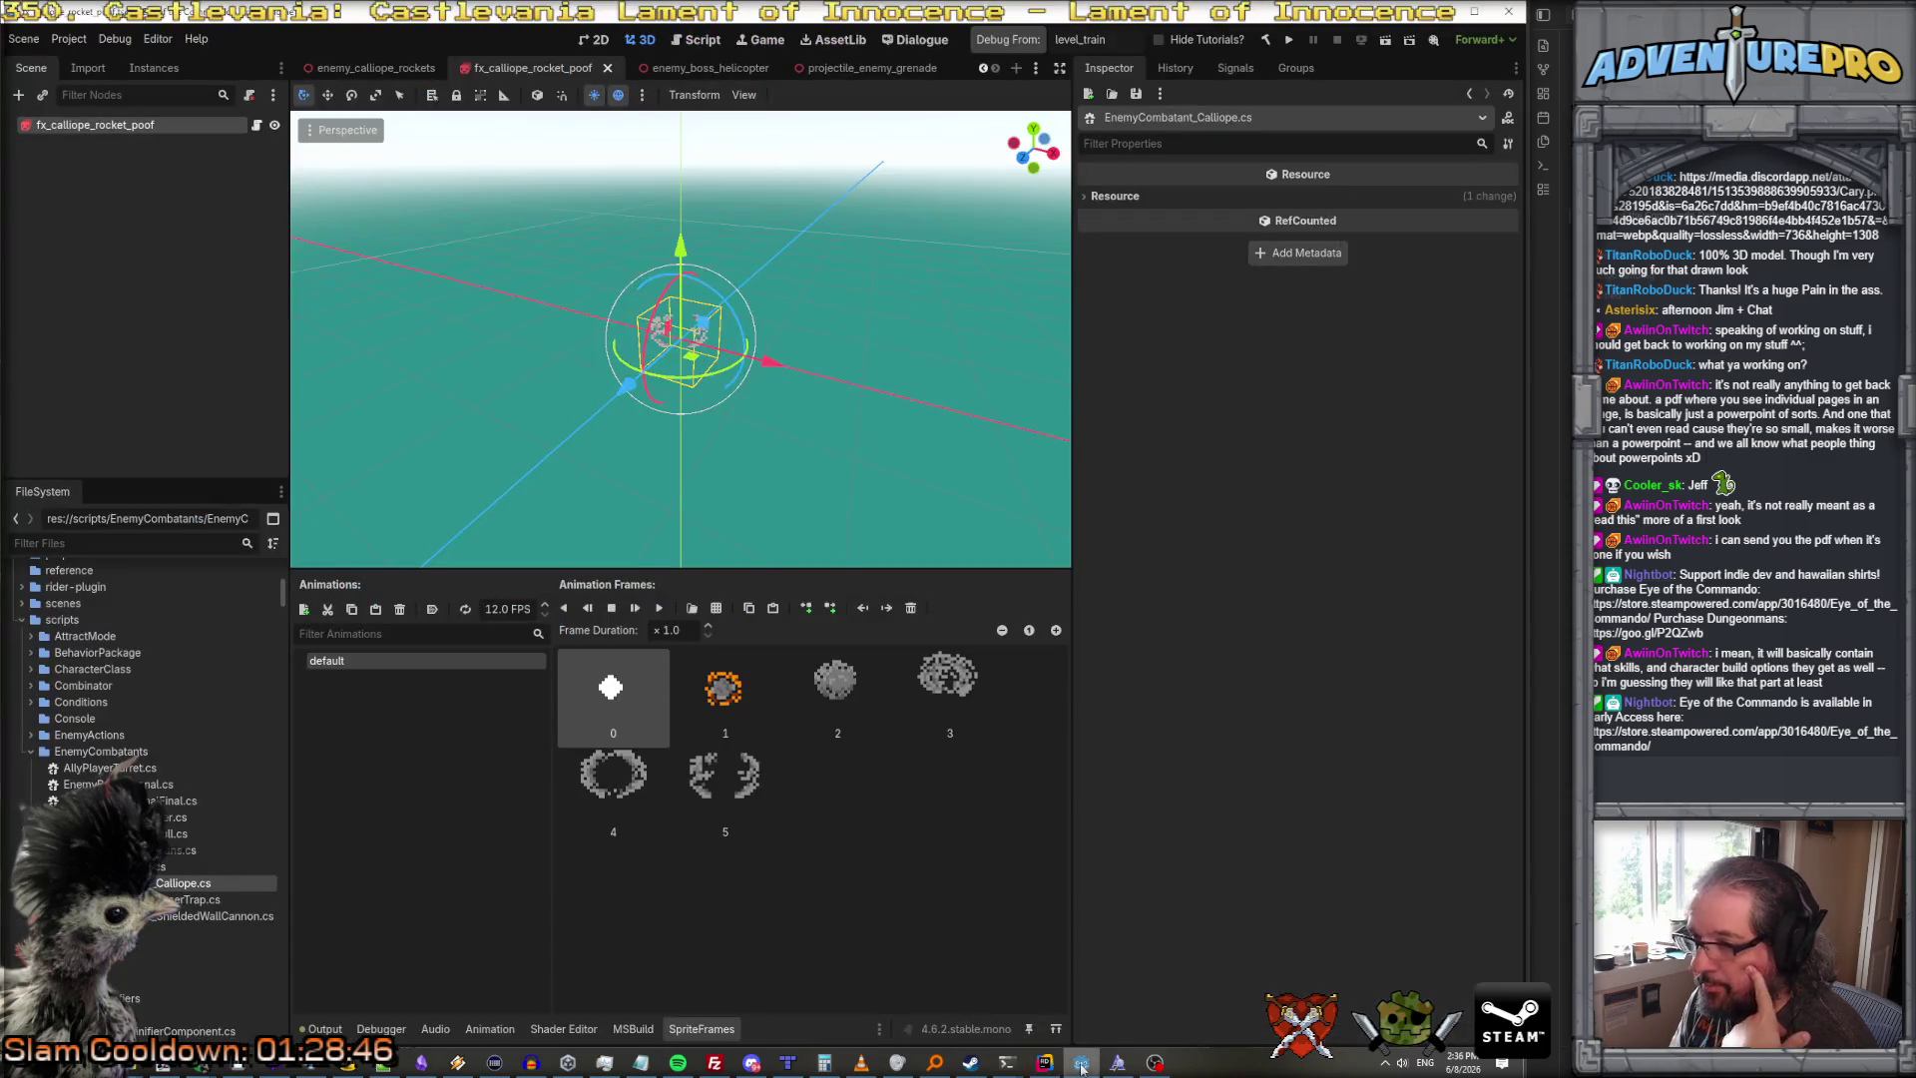
Step: Open the enemy_calliope_rockets scene and add an AnimationPlayer child under its root node
left_click(373, 70)
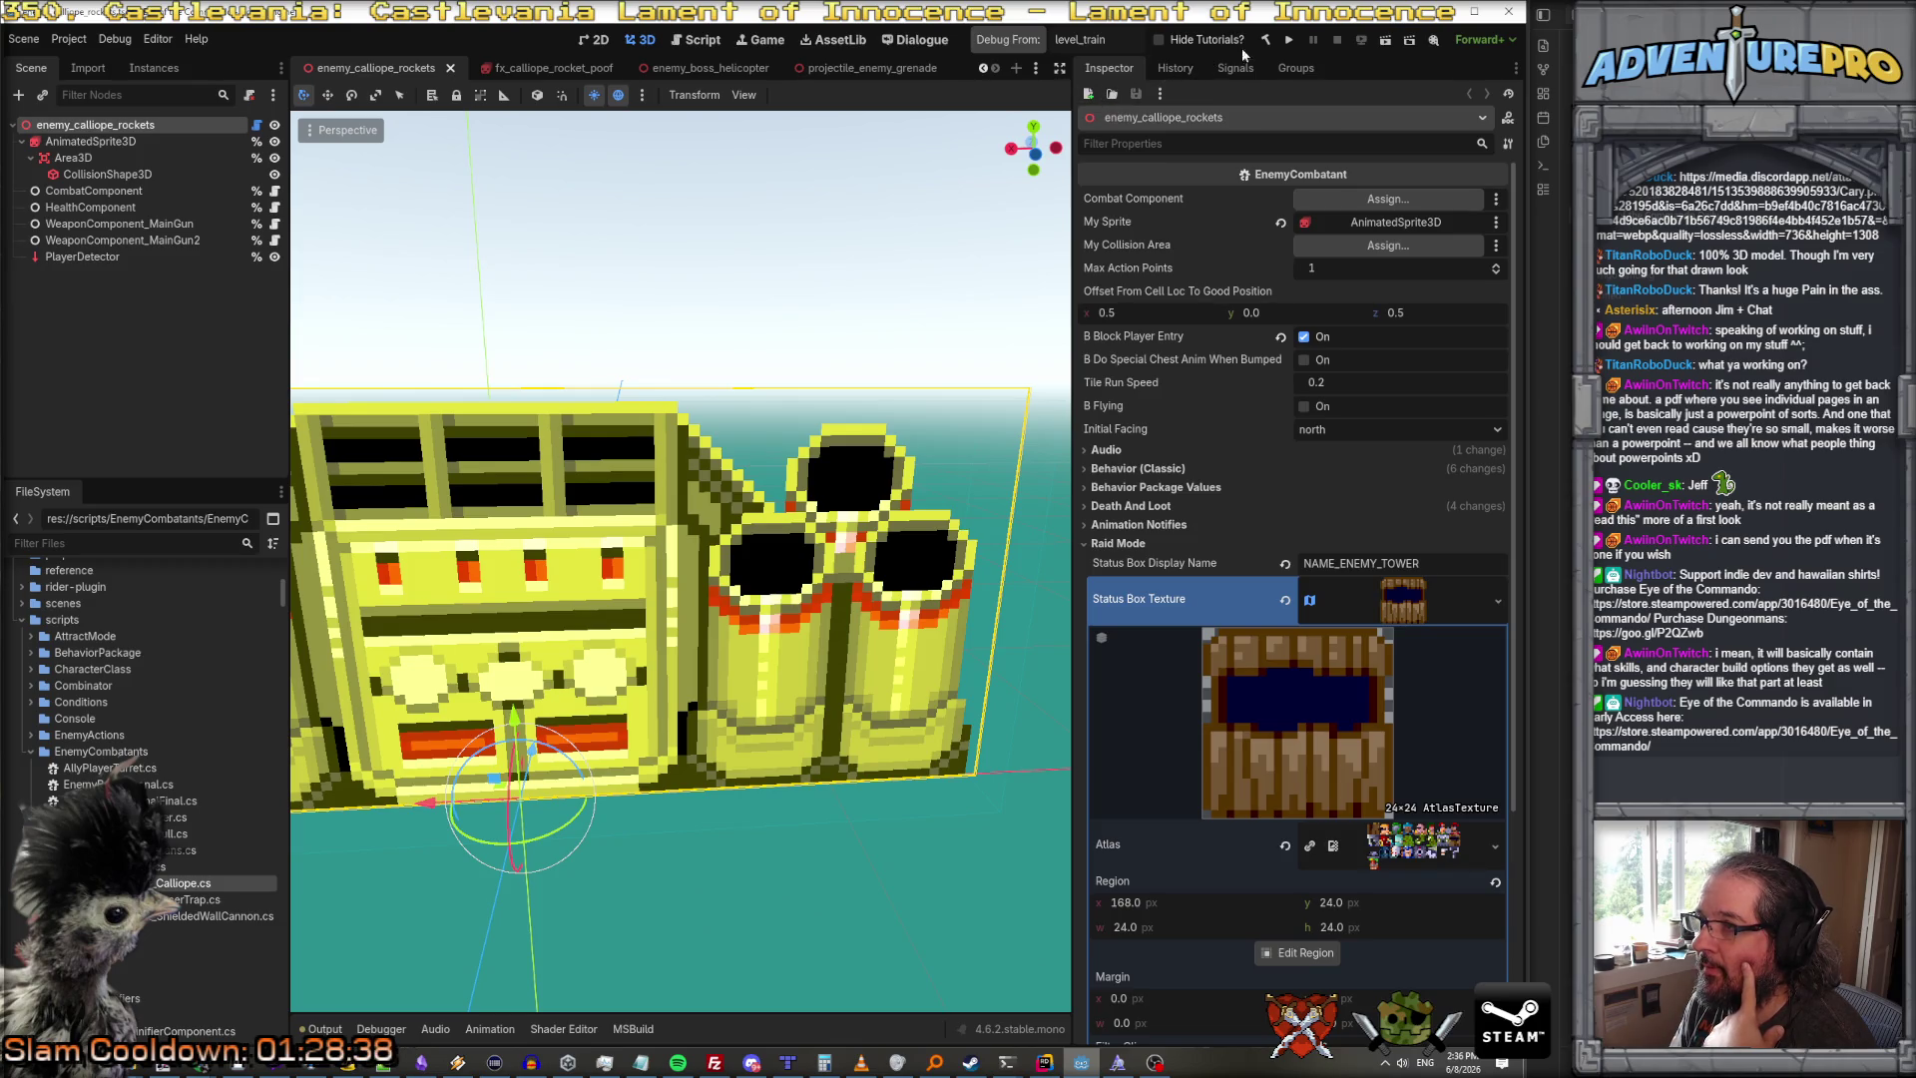
right_click(99, 125)
left_click(167, 159)
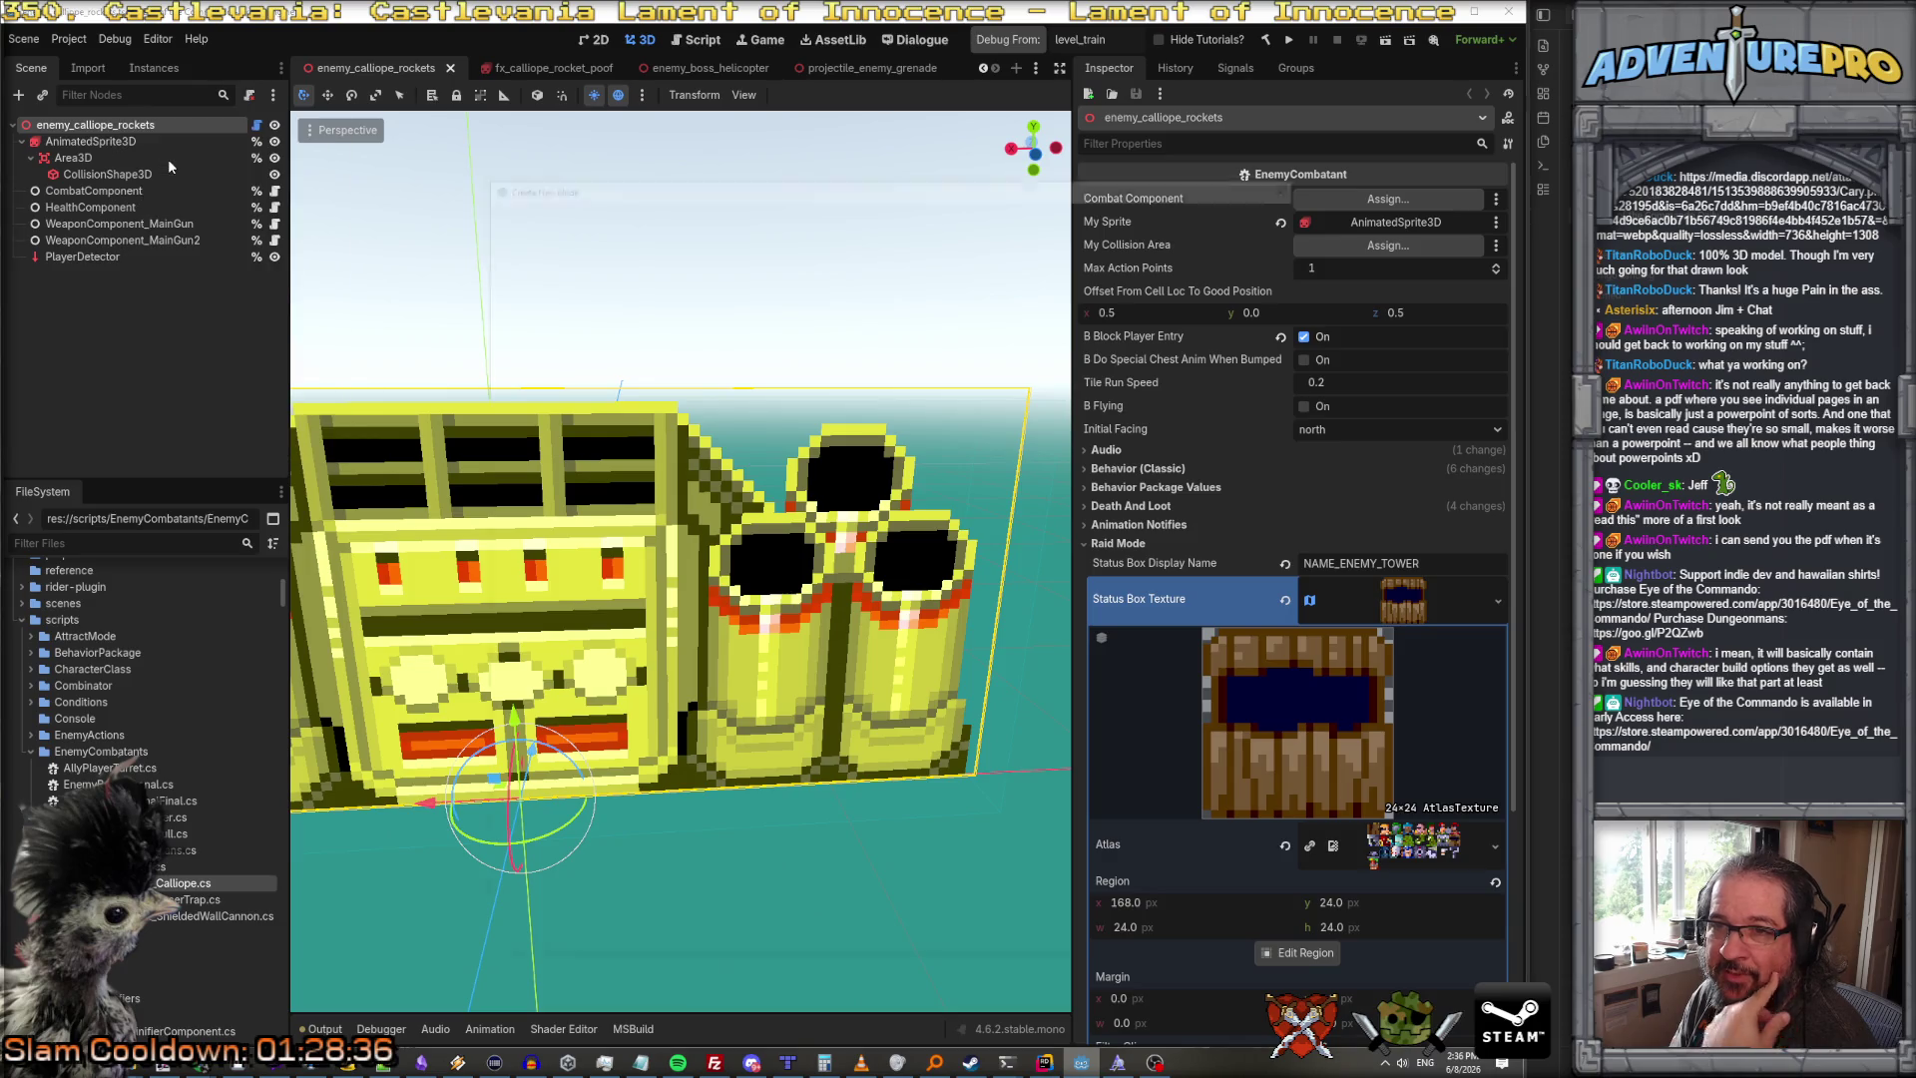
type("Animation")
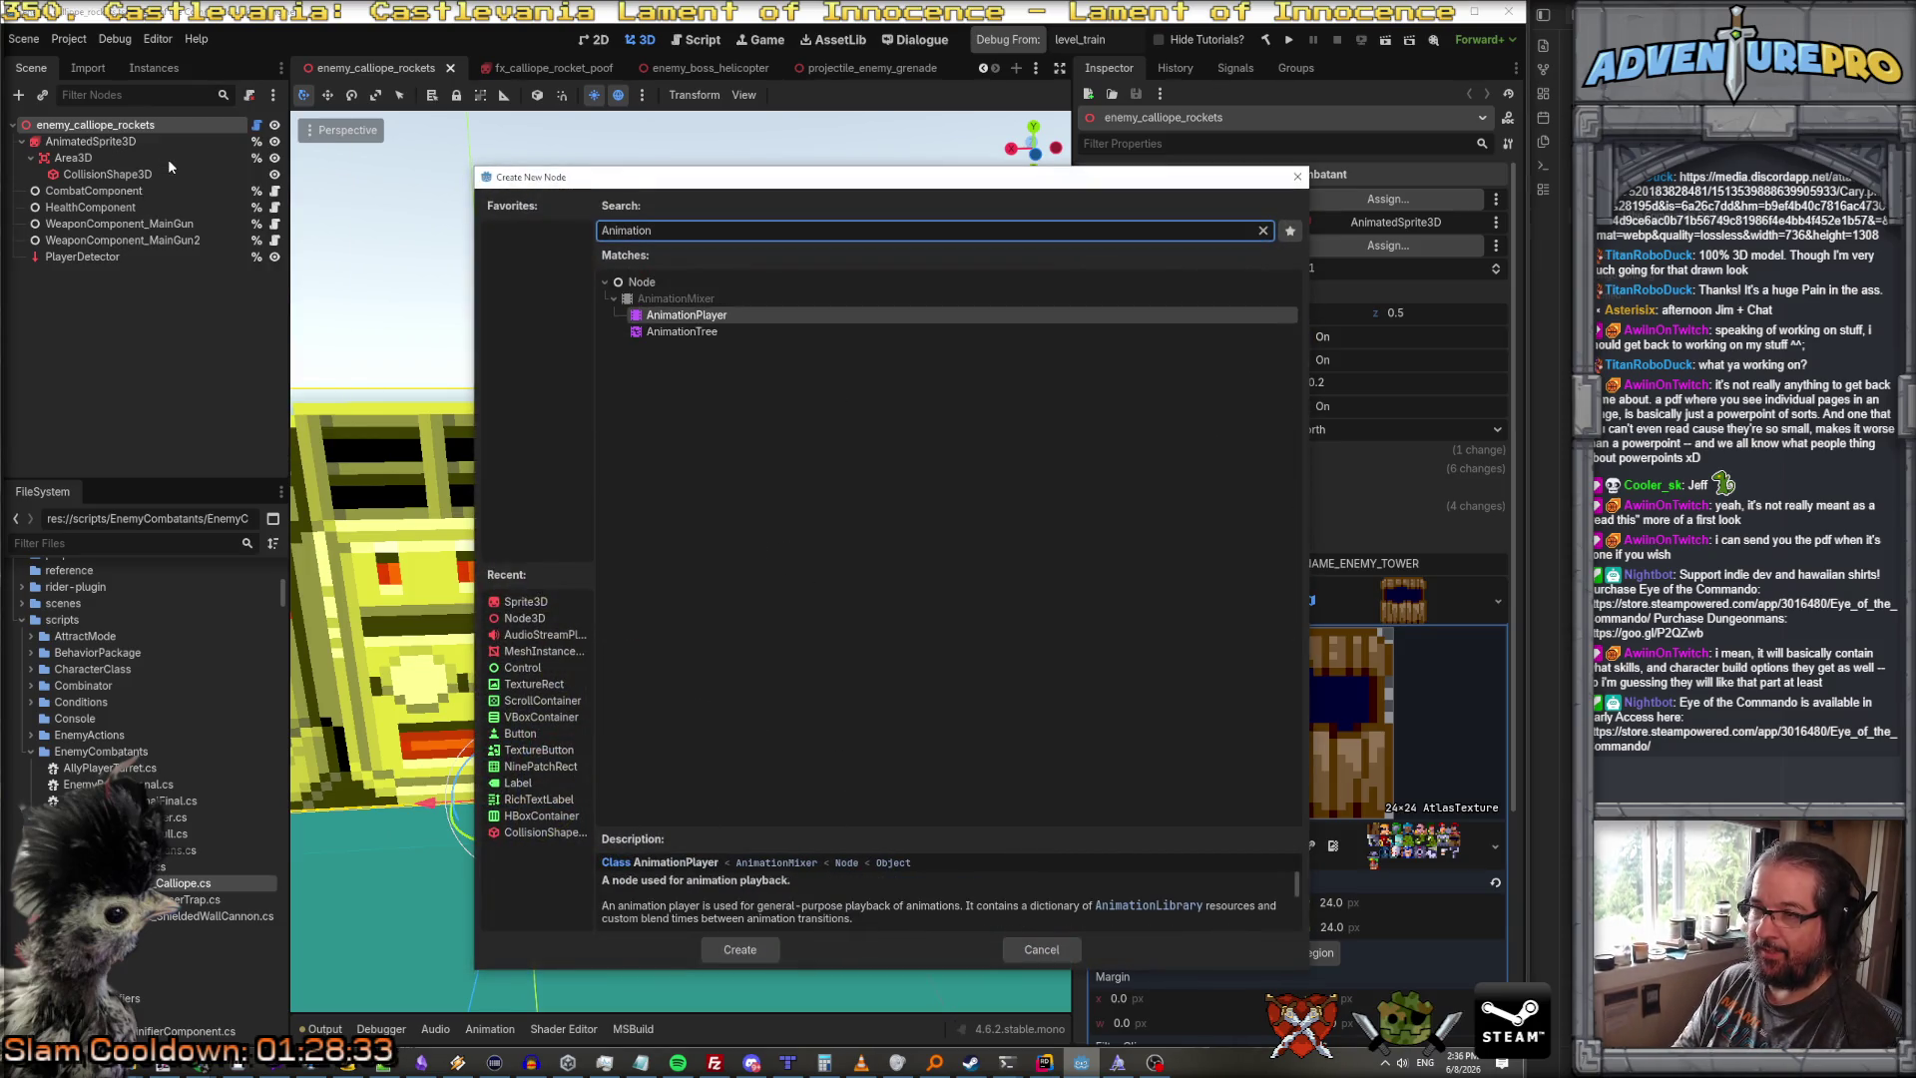
key("Return")
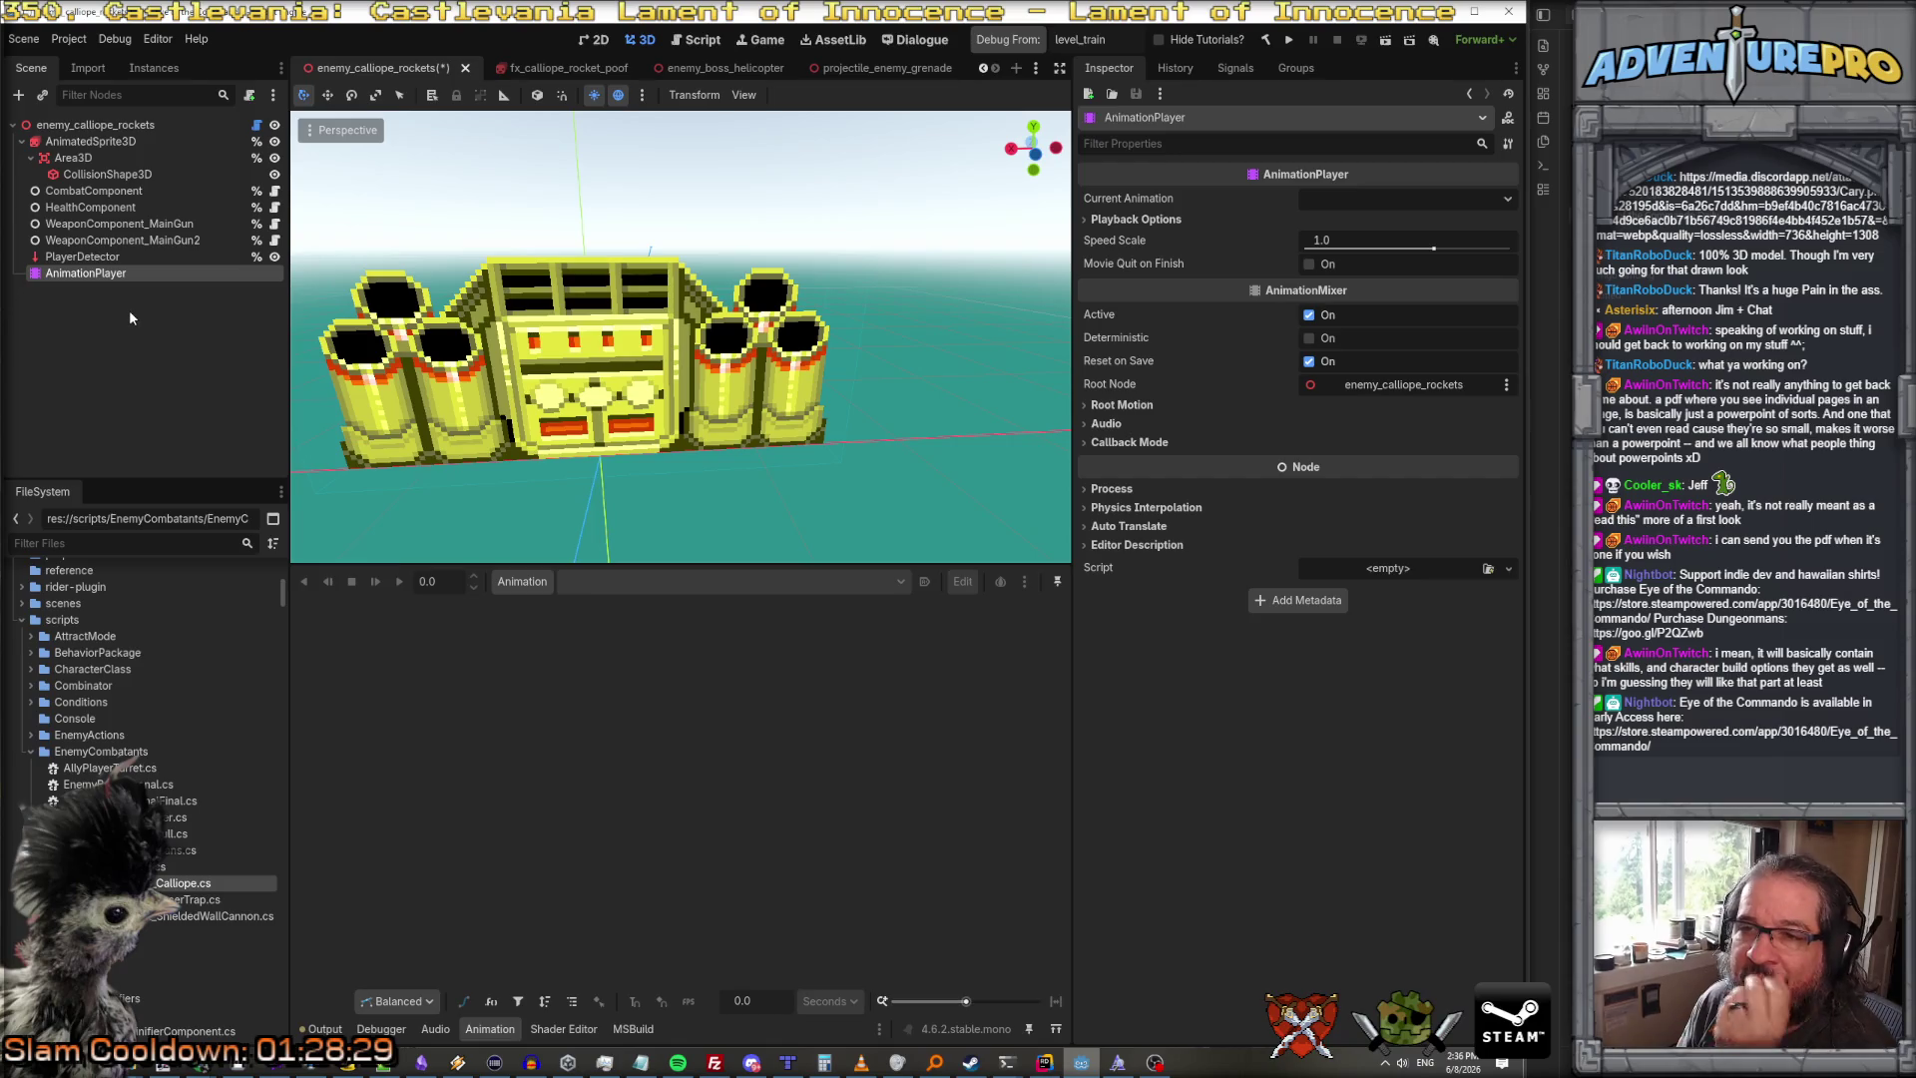
Step: Delete the WeaponComponent_MainGun and WeaponComponent_MainGun2 nodes
left_click(120, 224)
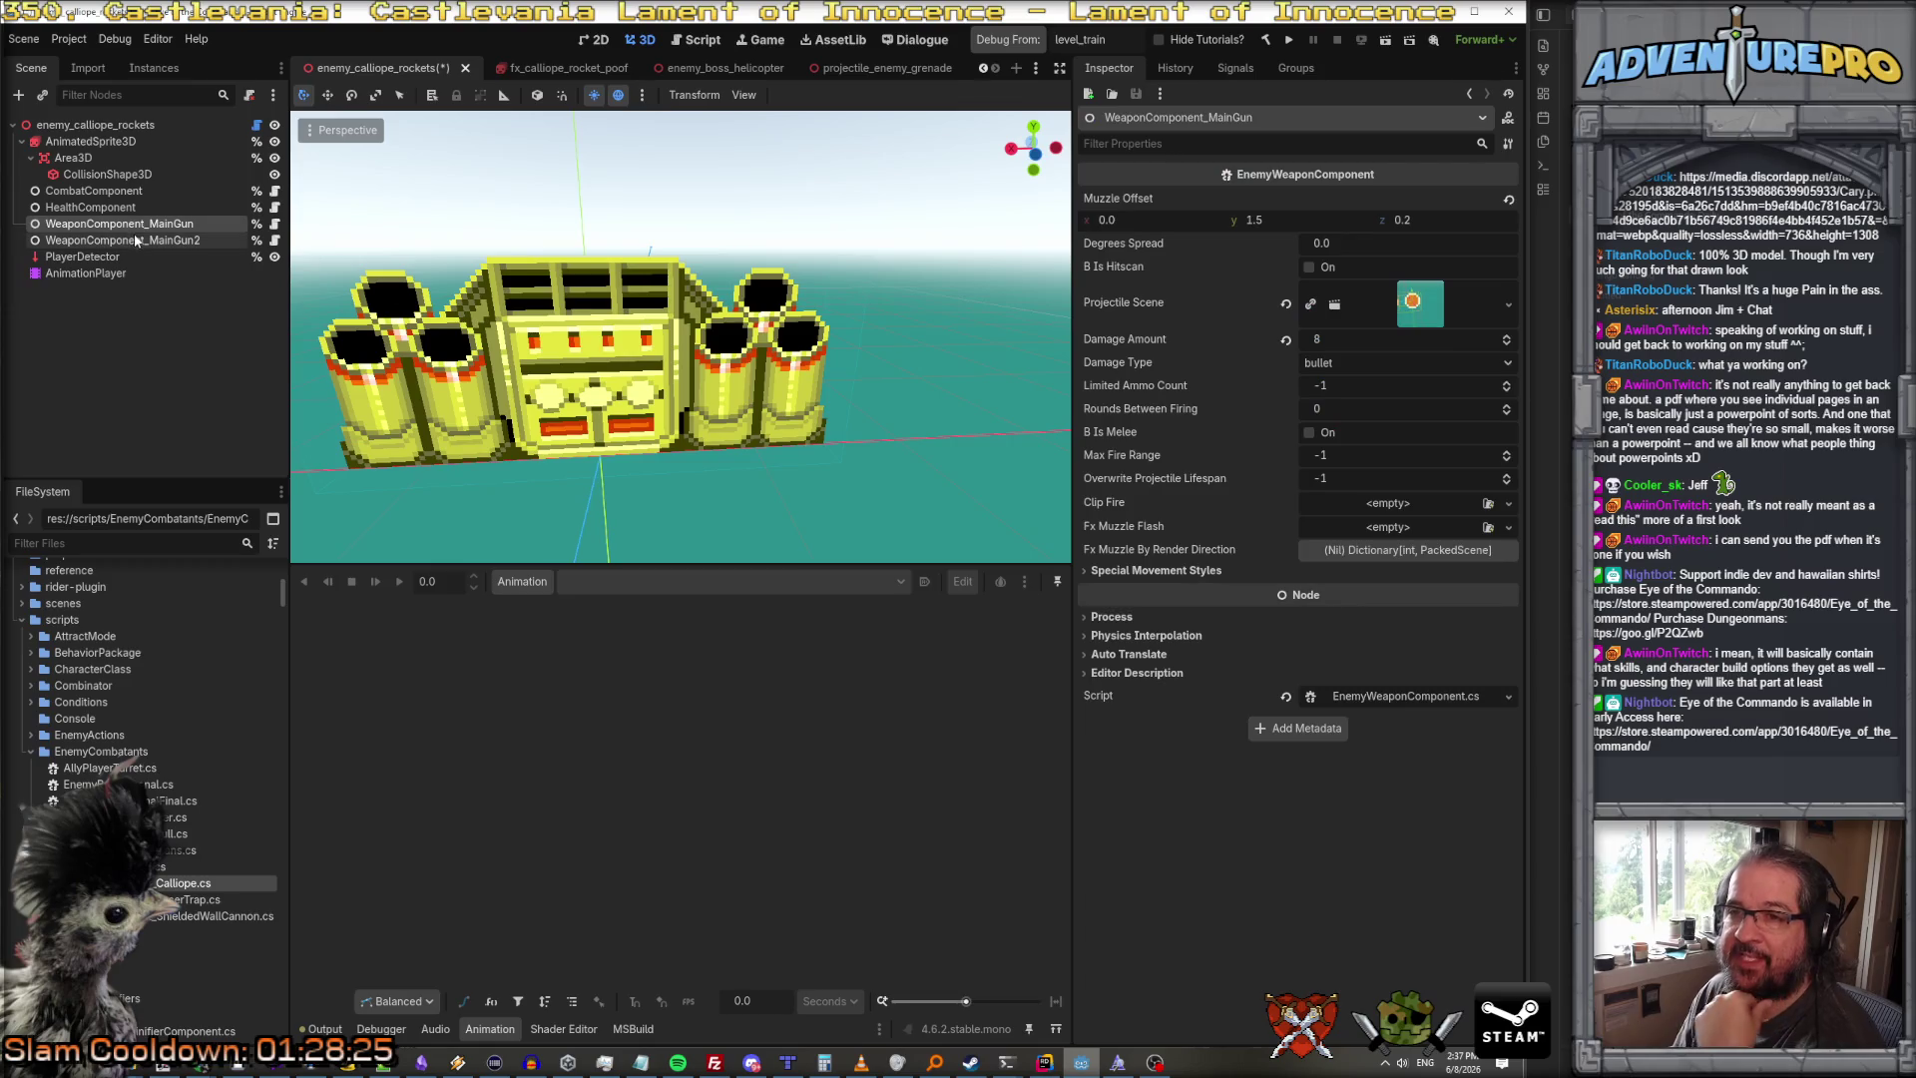
left_click(140, 239, "shift")
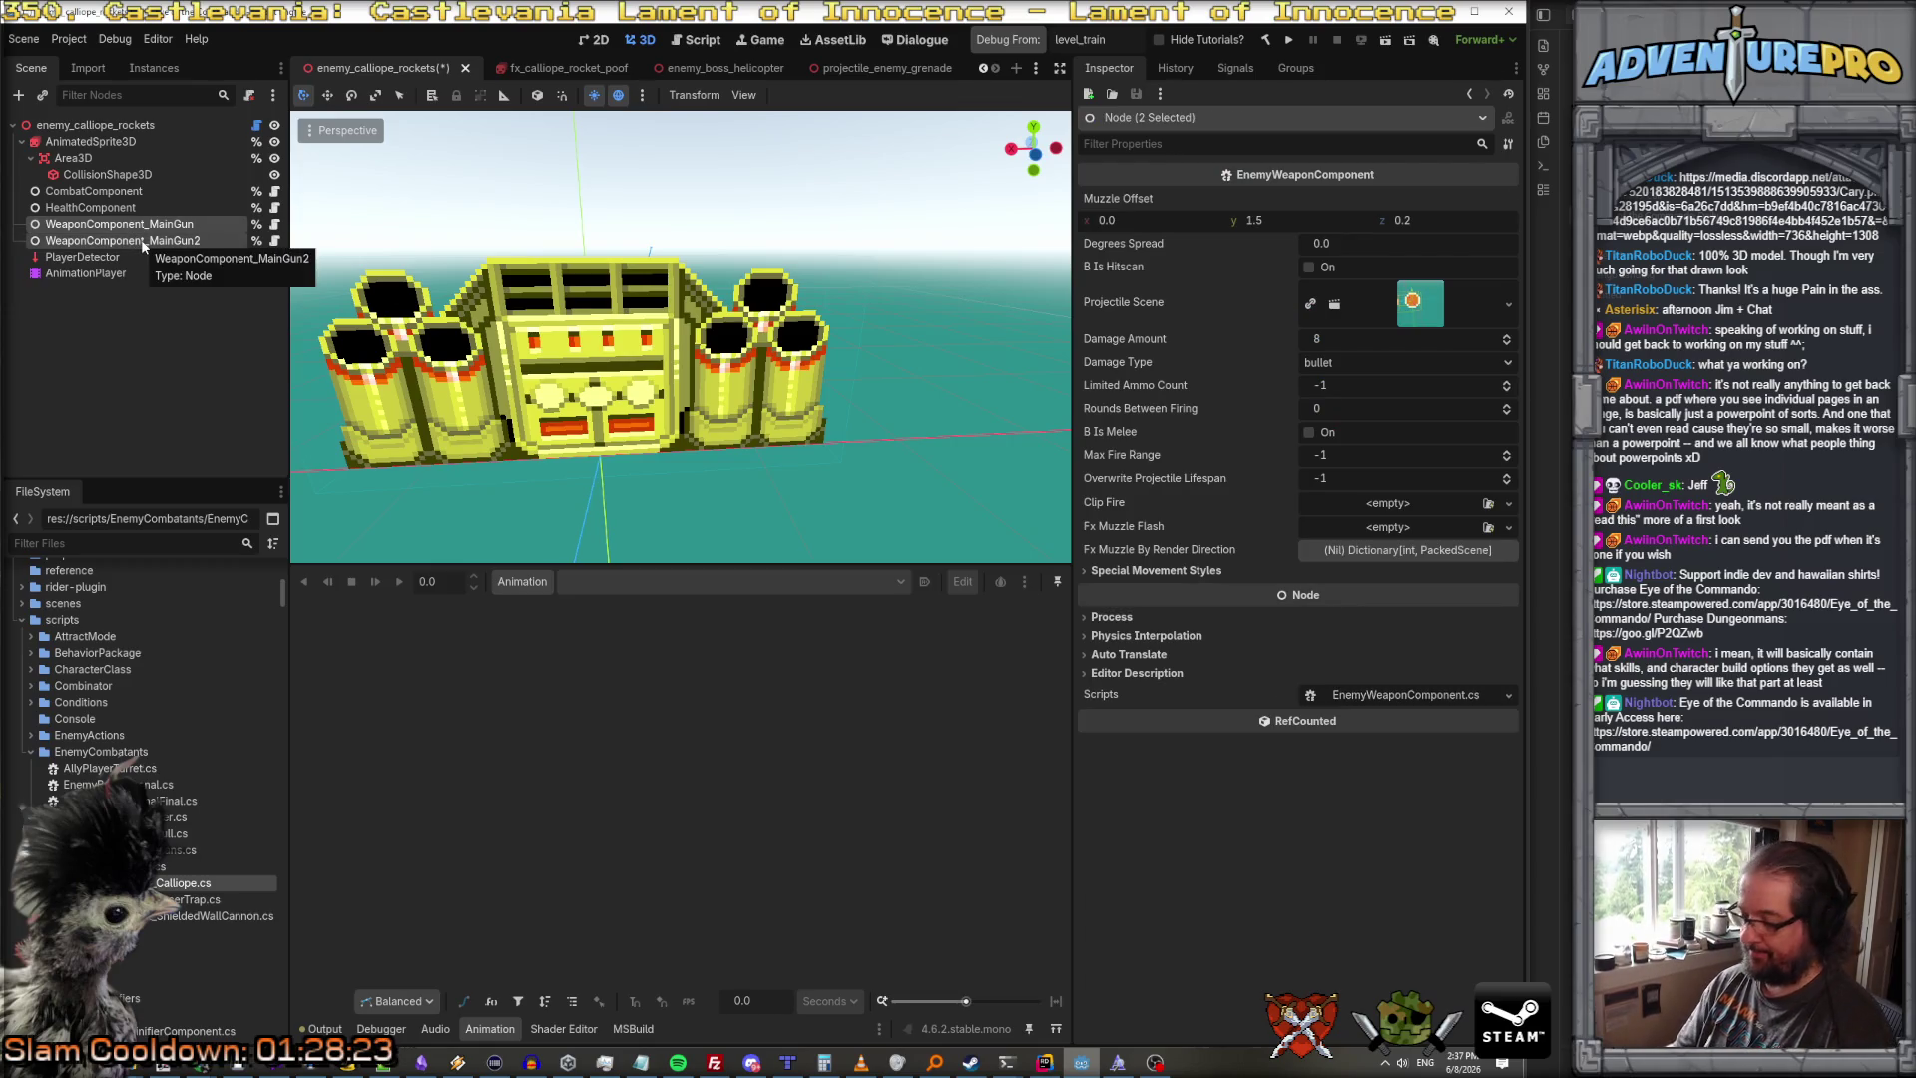
key("Delete")
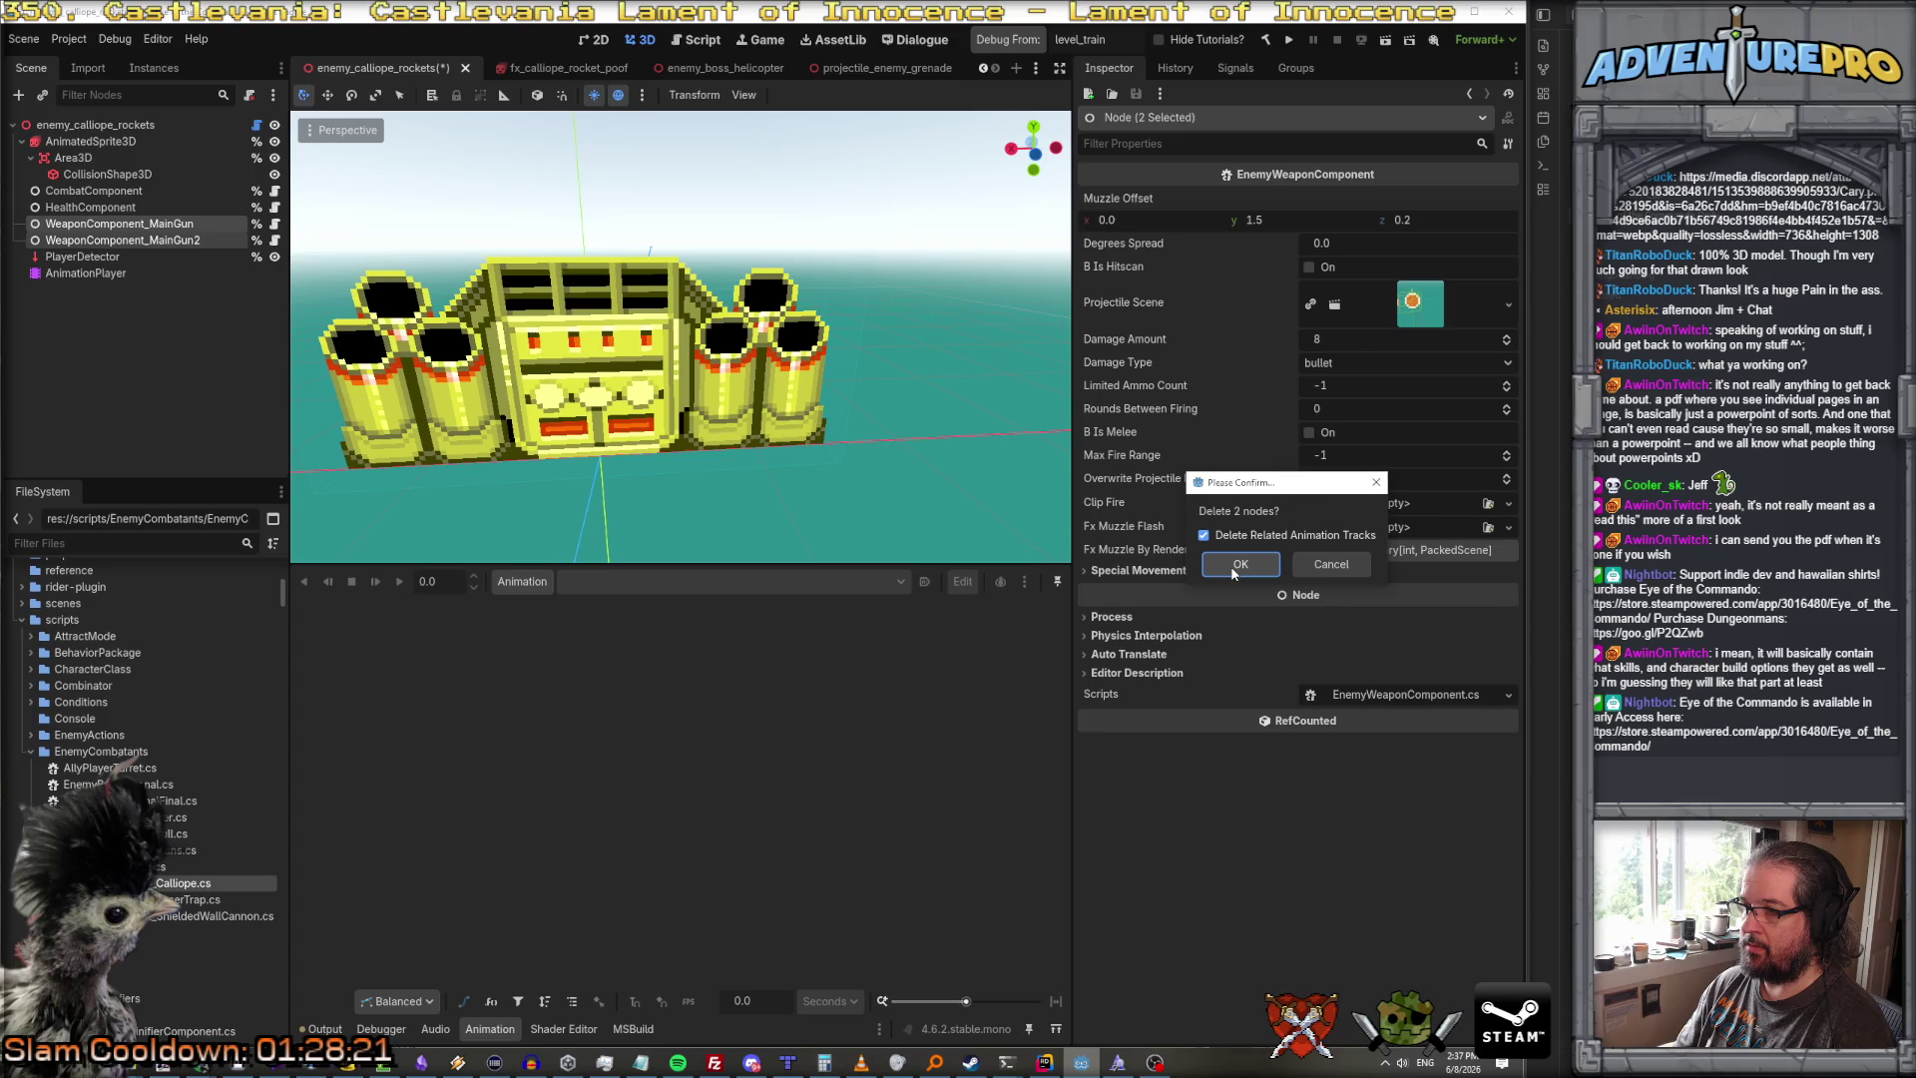
left_click(1231, 565)
Step: Inspect the root node's Behavior (Classic) and Raid Mode properties, then select AnimationPlayer
left_click(133, 127)
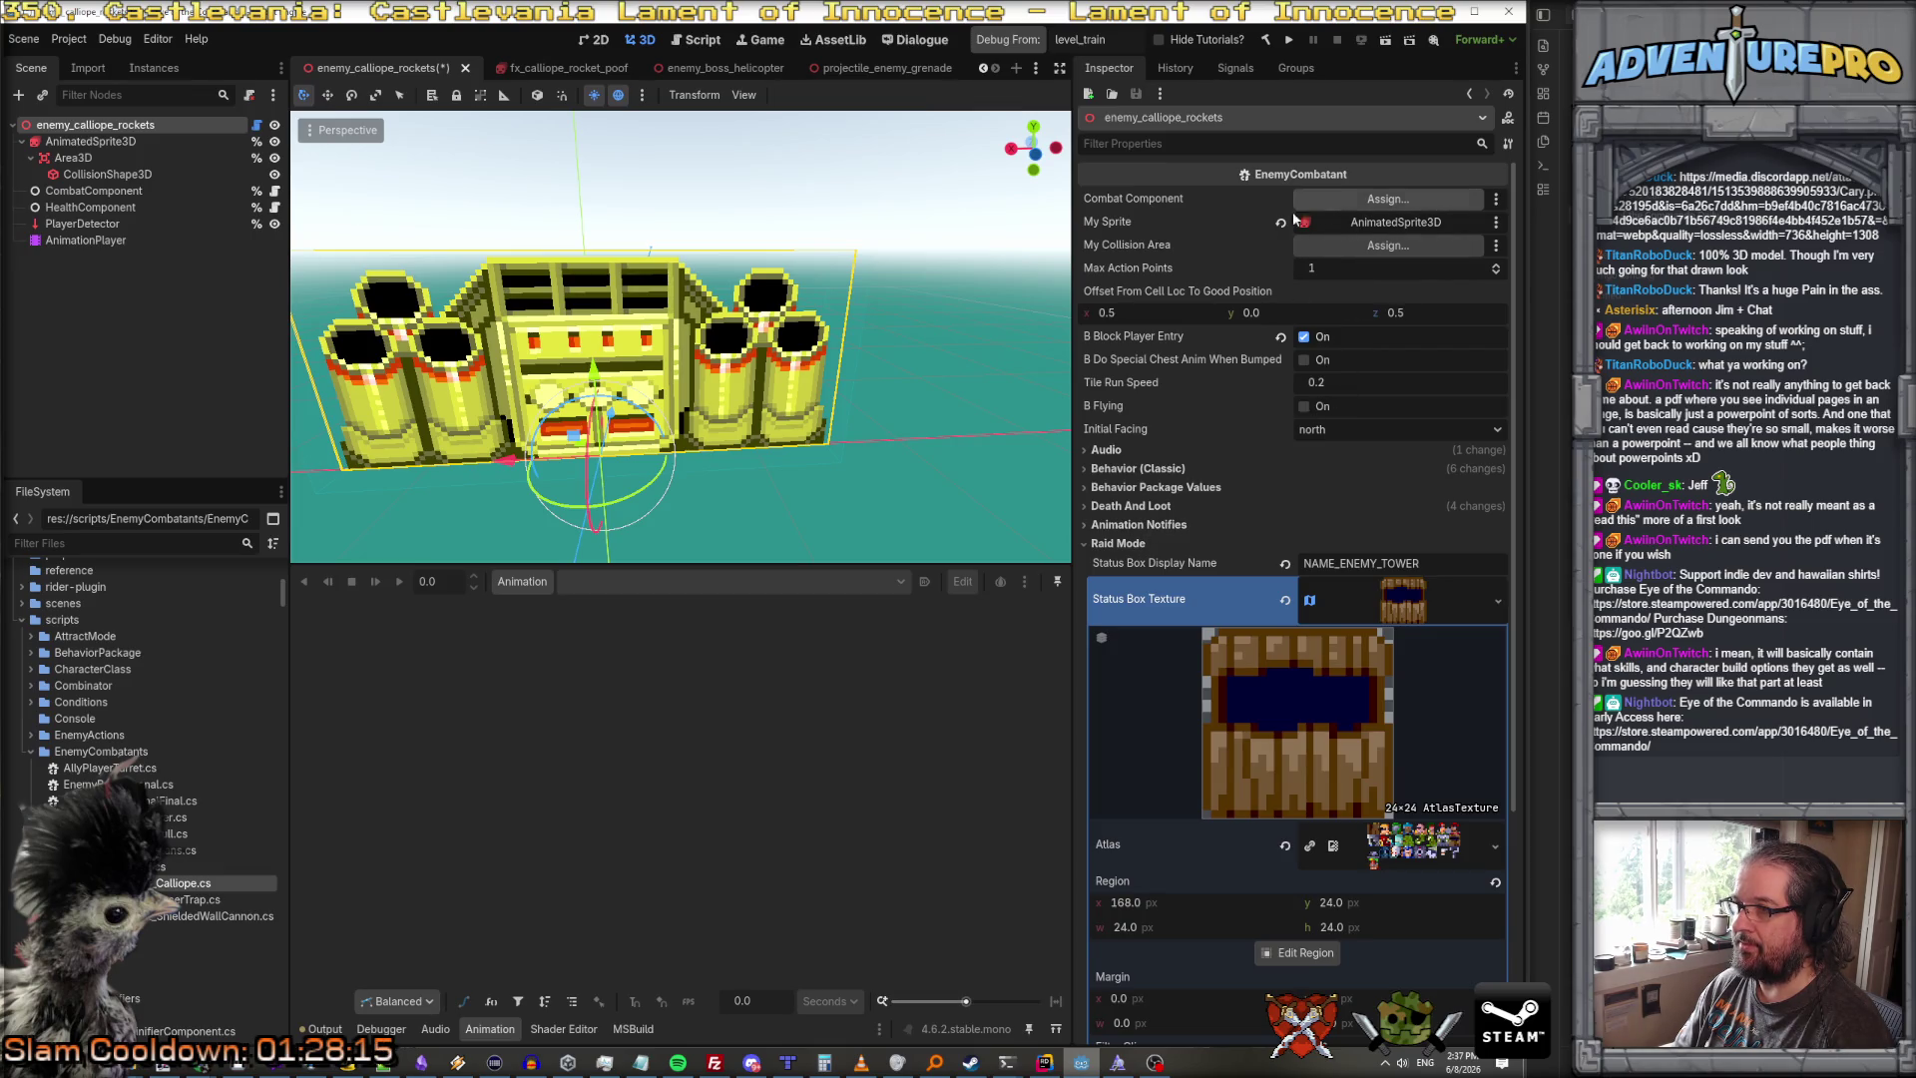
left_click(1085, 469)
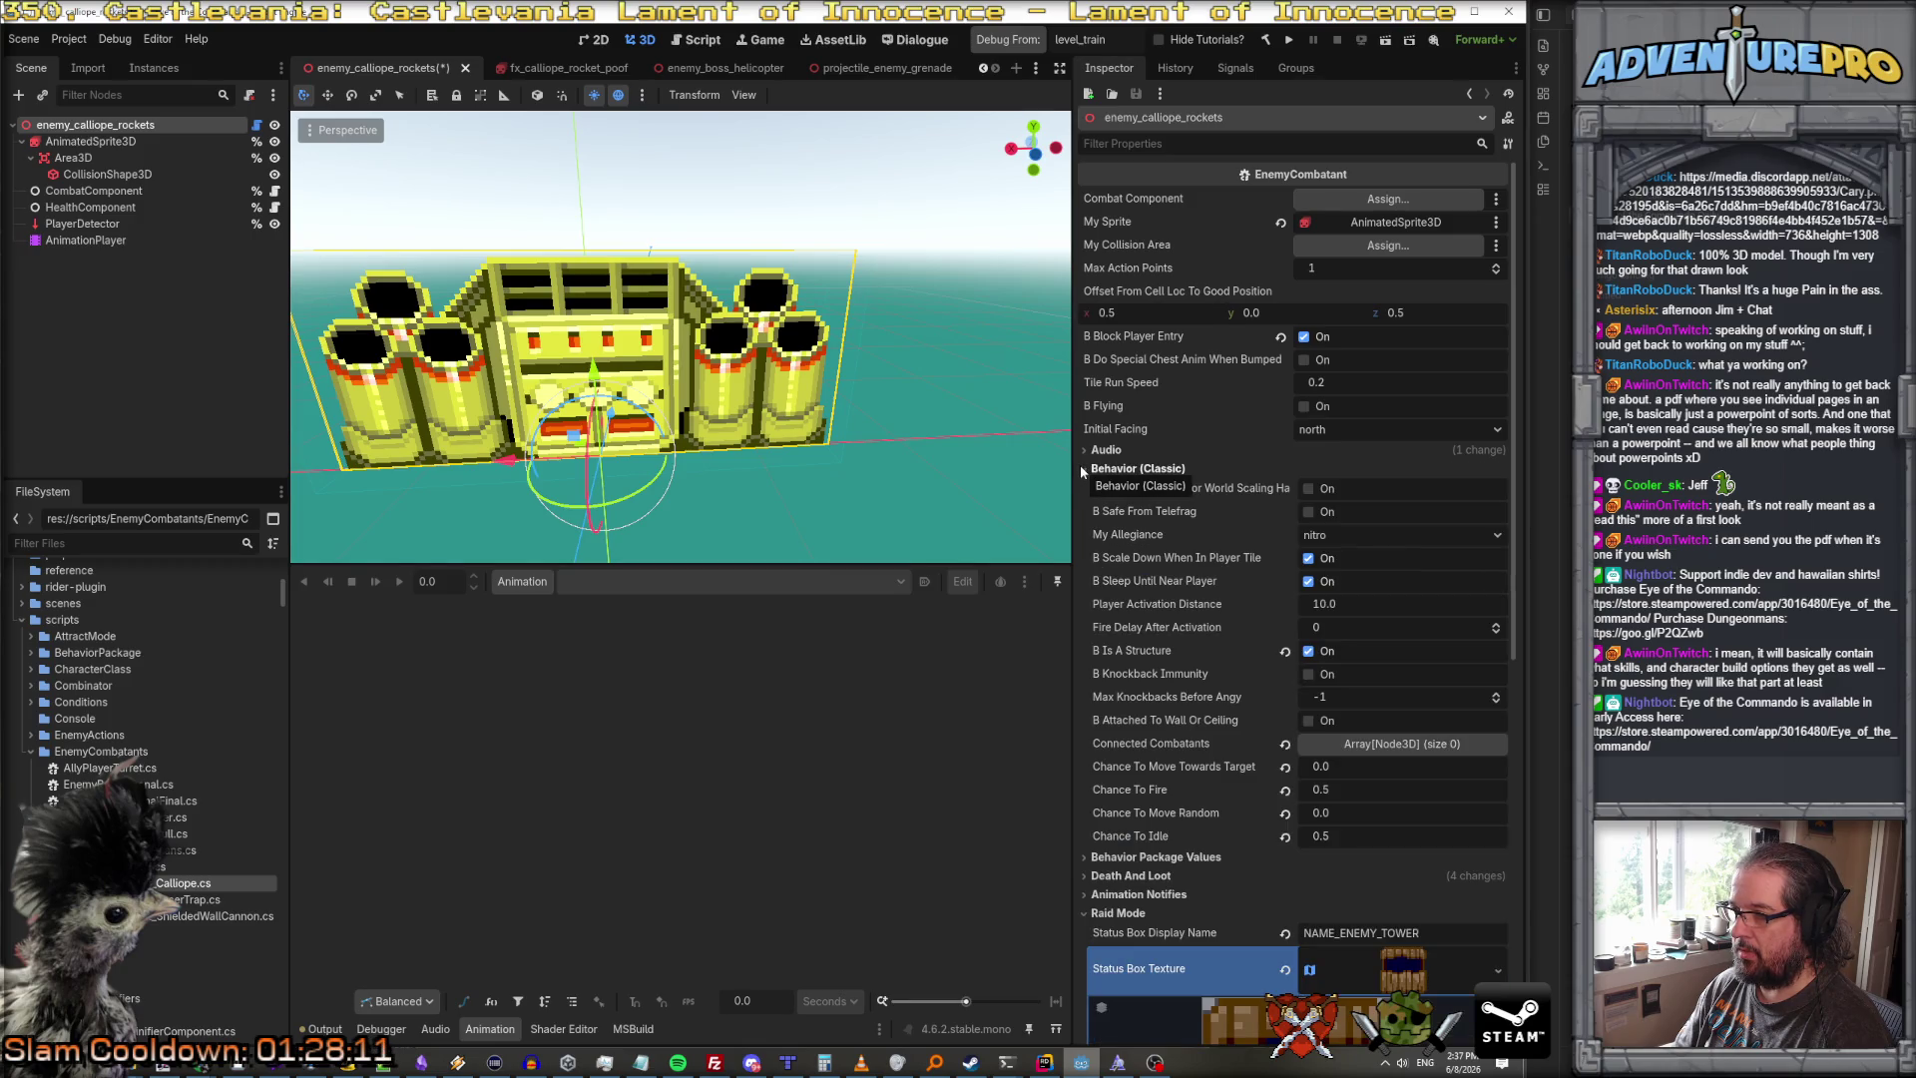
left_click(1085, 469)
left_click(1087, 543)
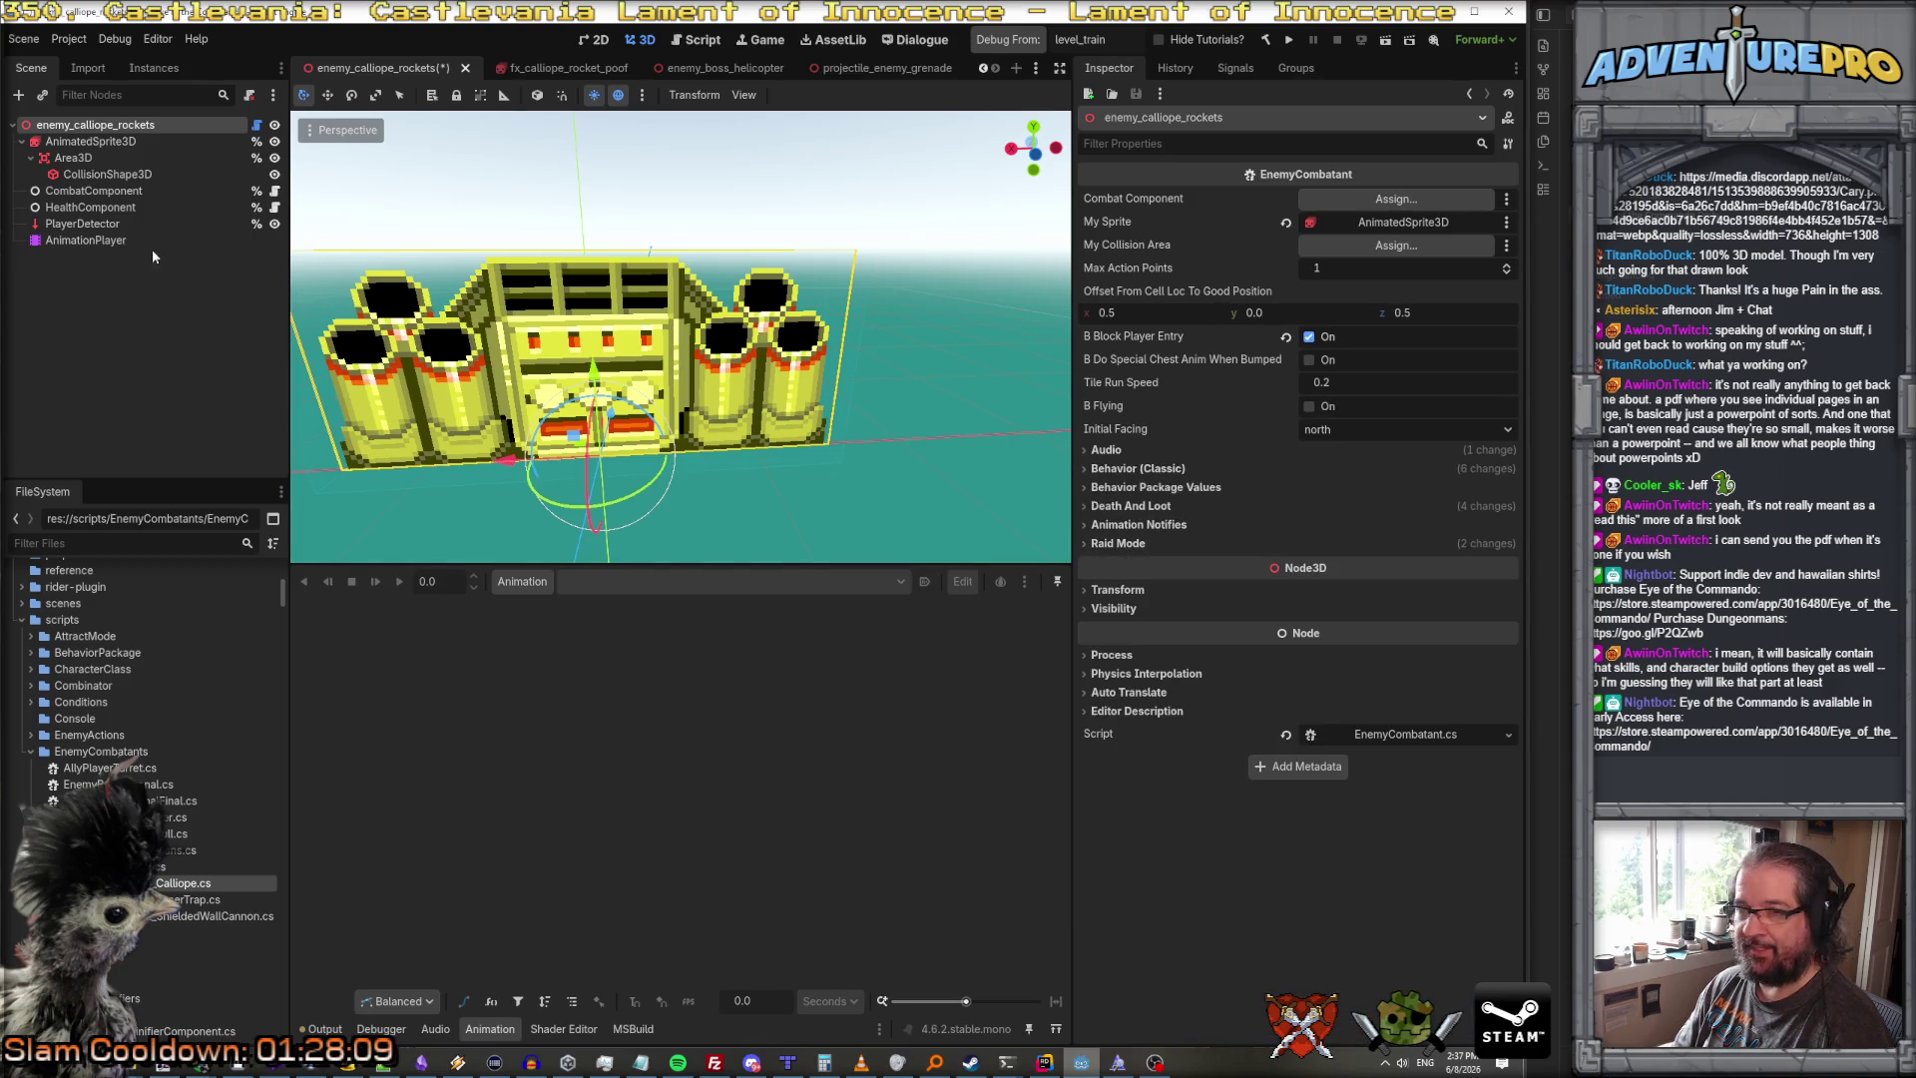
left_click(88, 241)
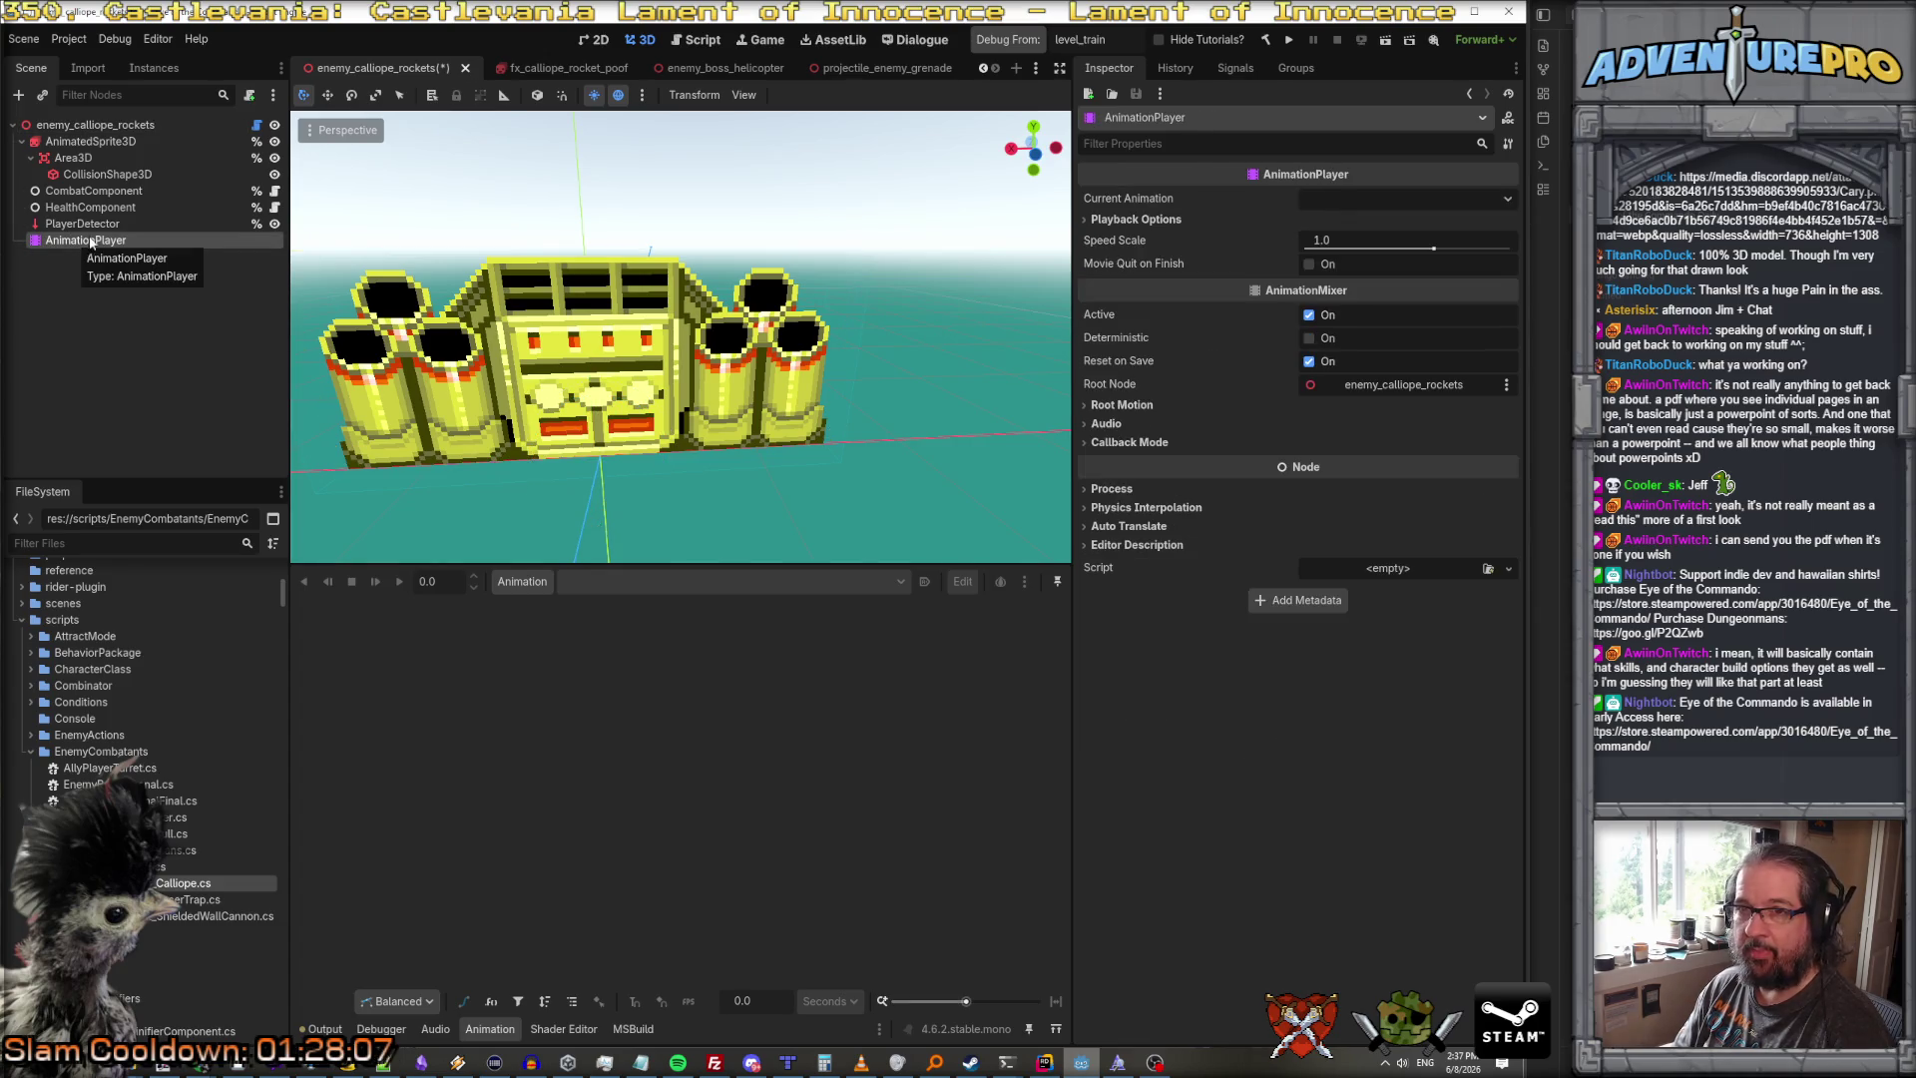
Step: Create a new animation named 'Fire' and bring up its track type list
left_click(529, 585)
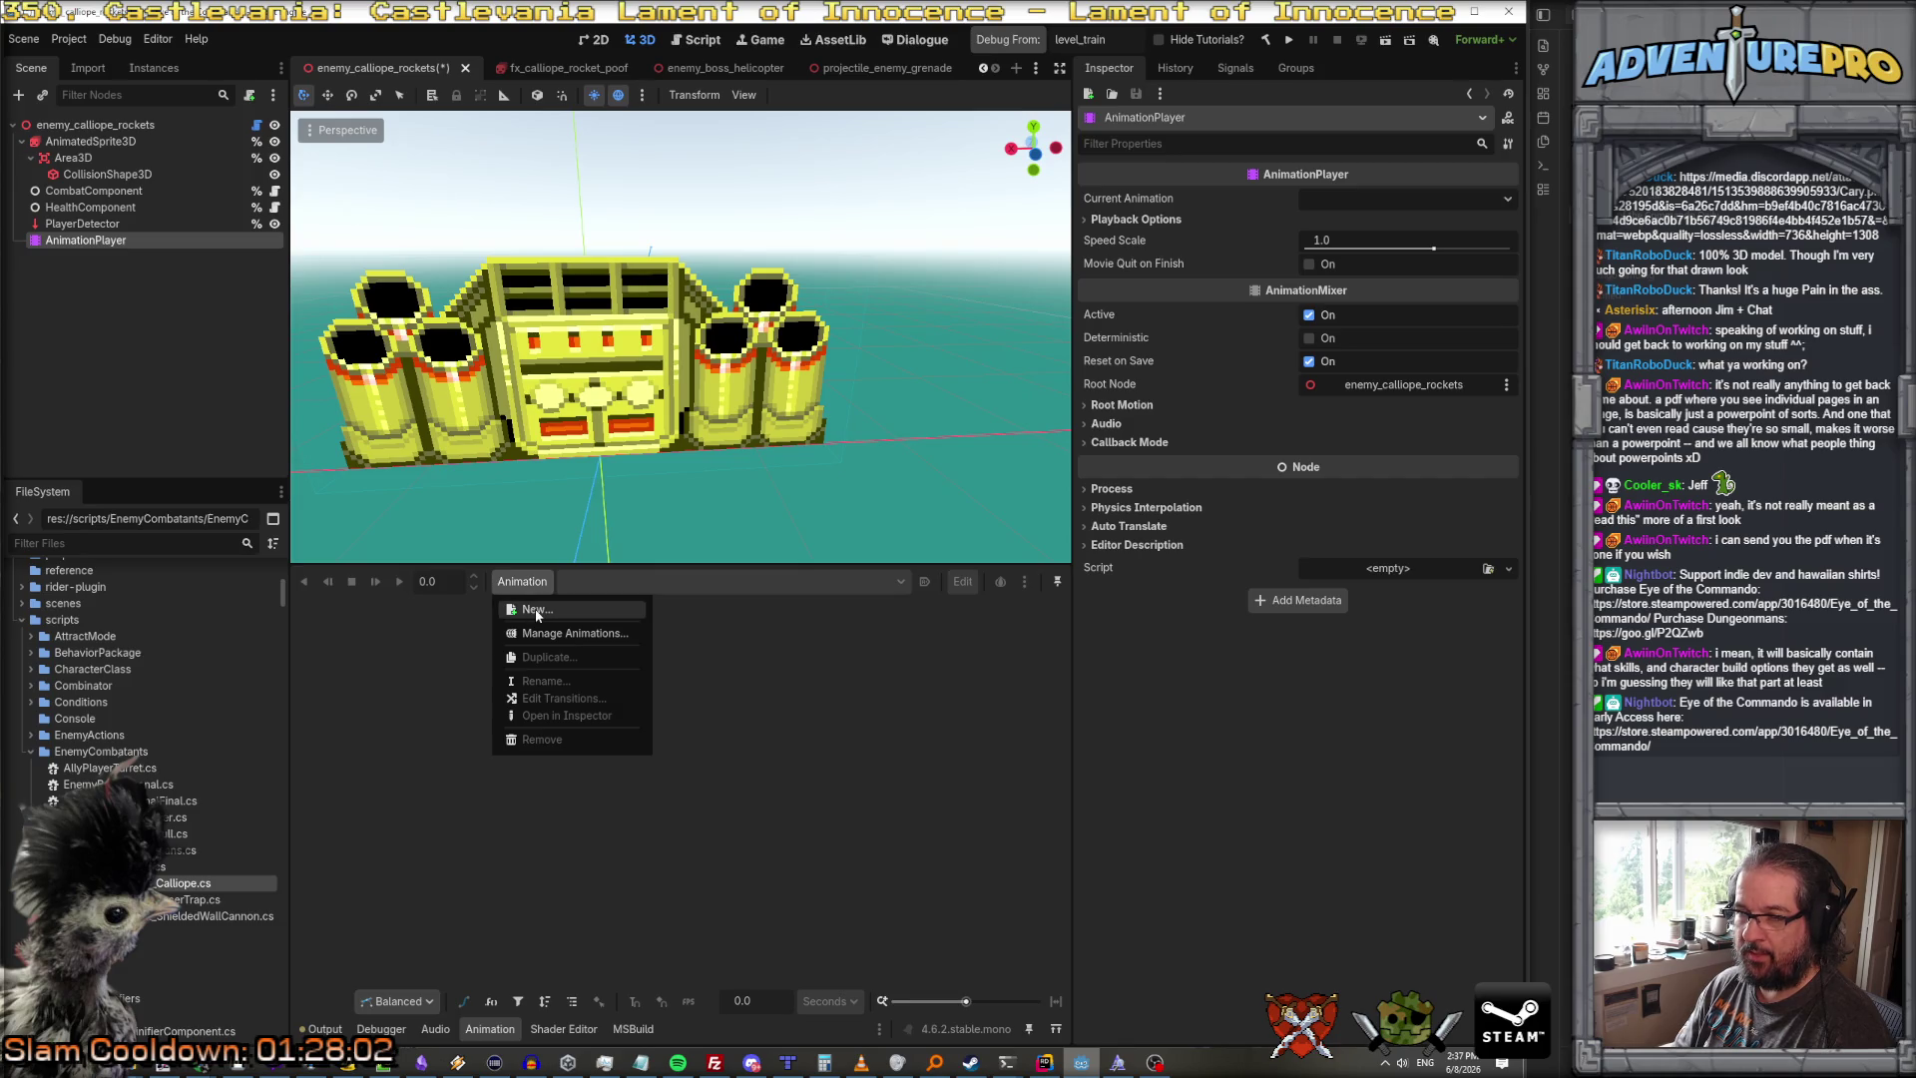
left_click(537, 611)
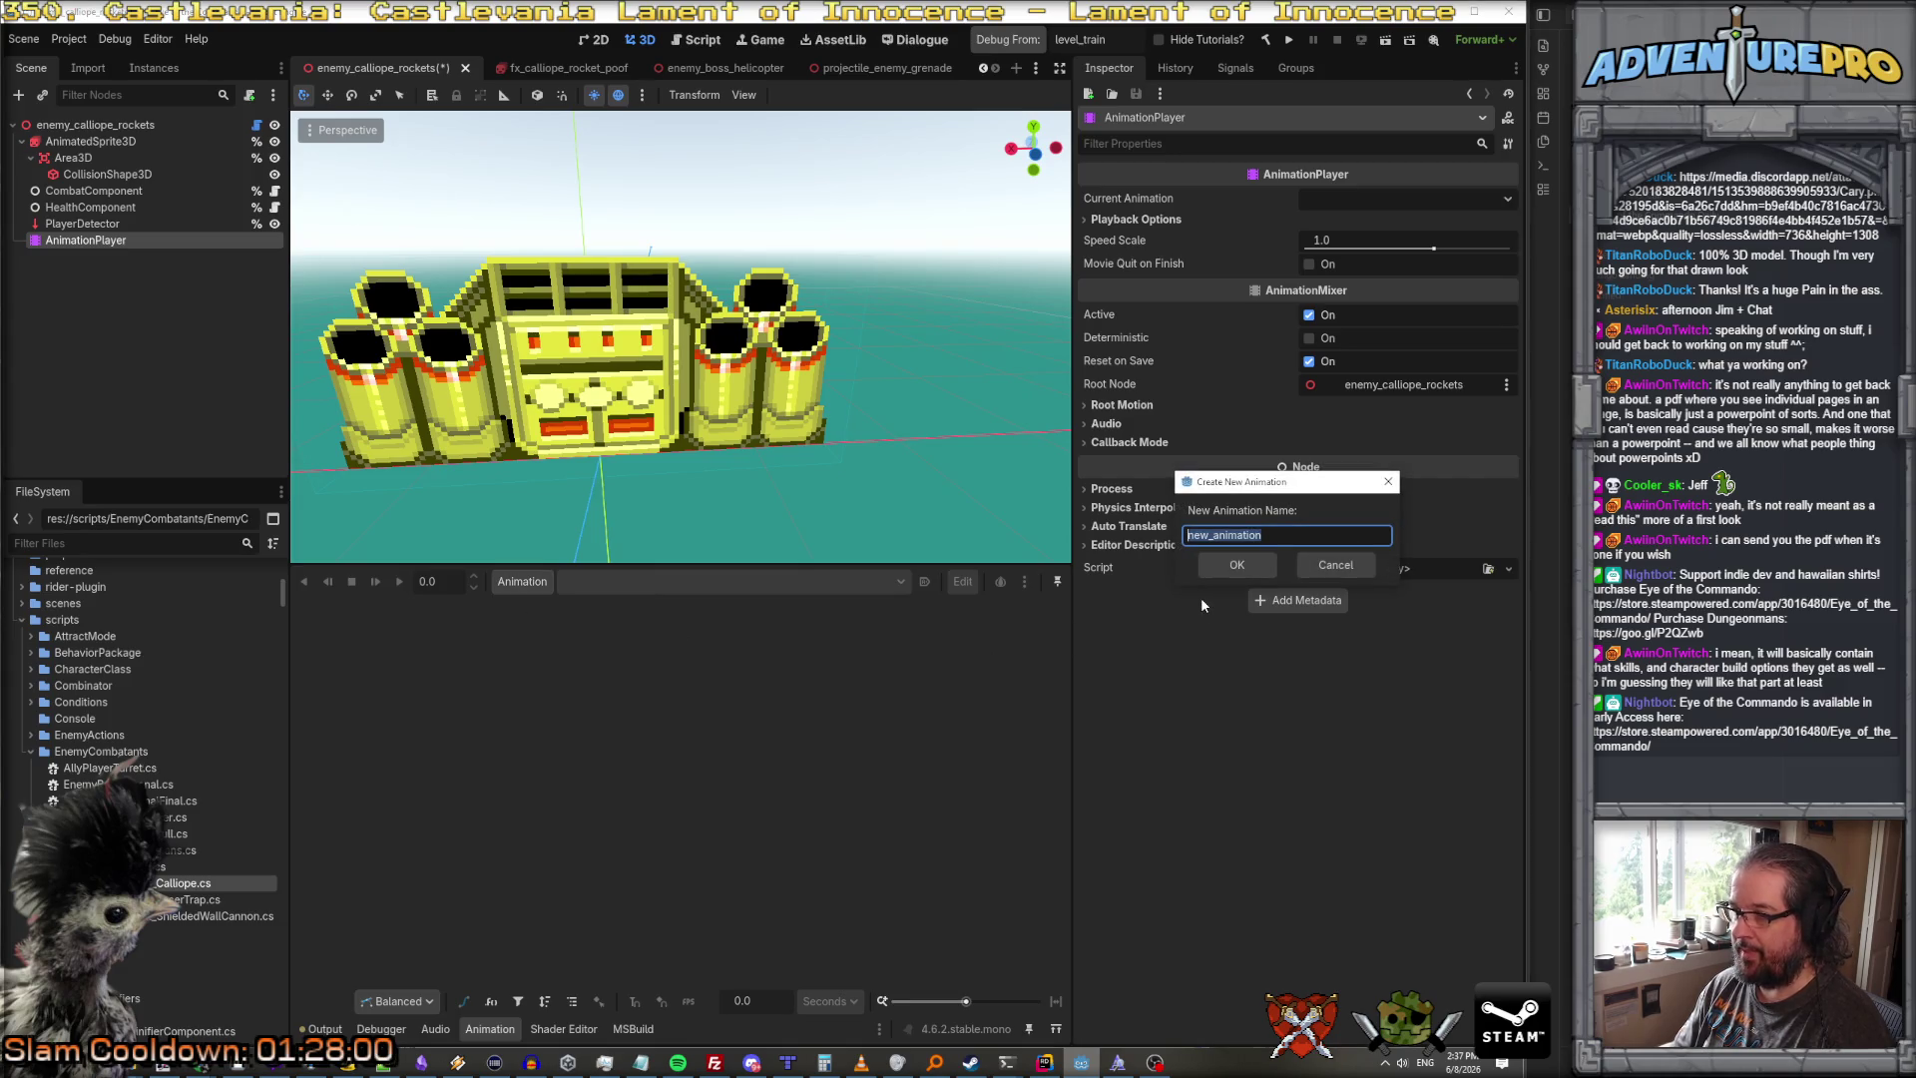
type("Fire")
key("Return")
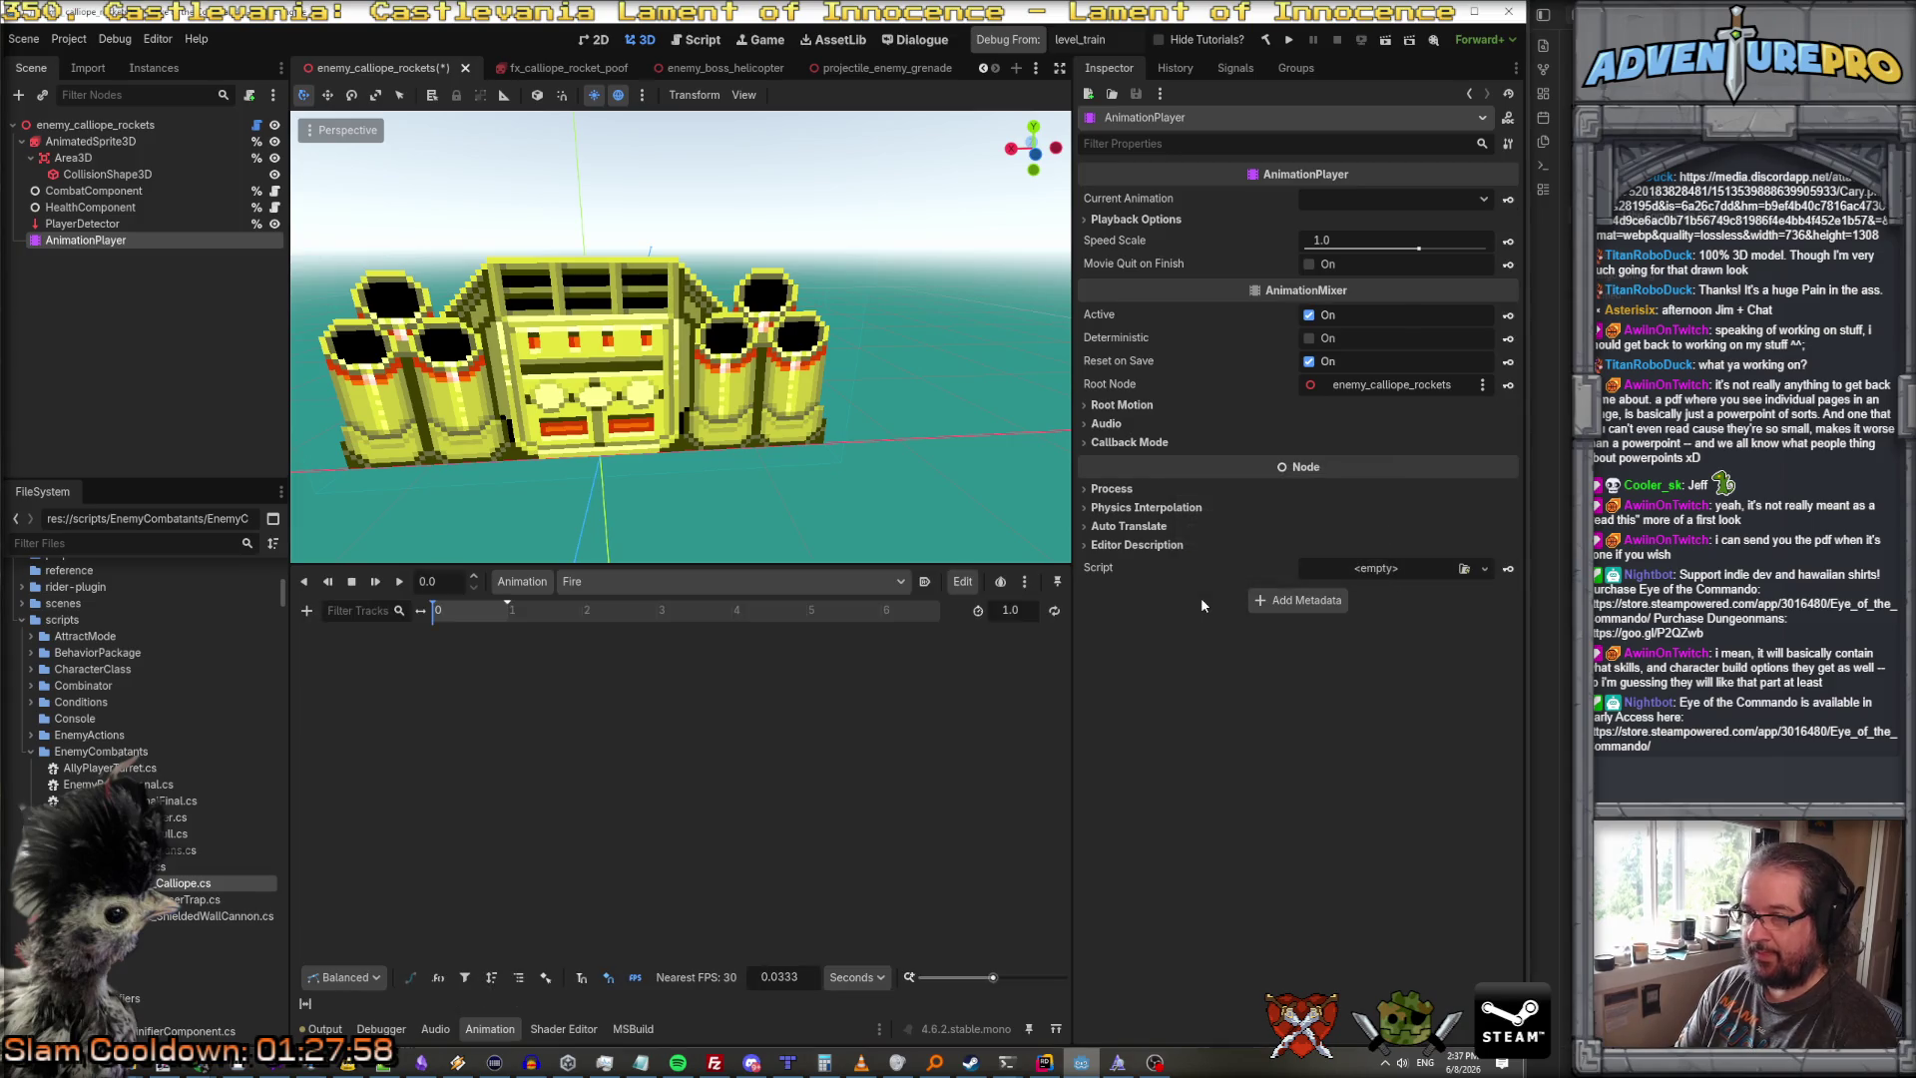
mouse_move(288, 618)
left_mouse_down()
mouse_move(208, 614)
mouse_move(232, 609)
left_mouse_up()
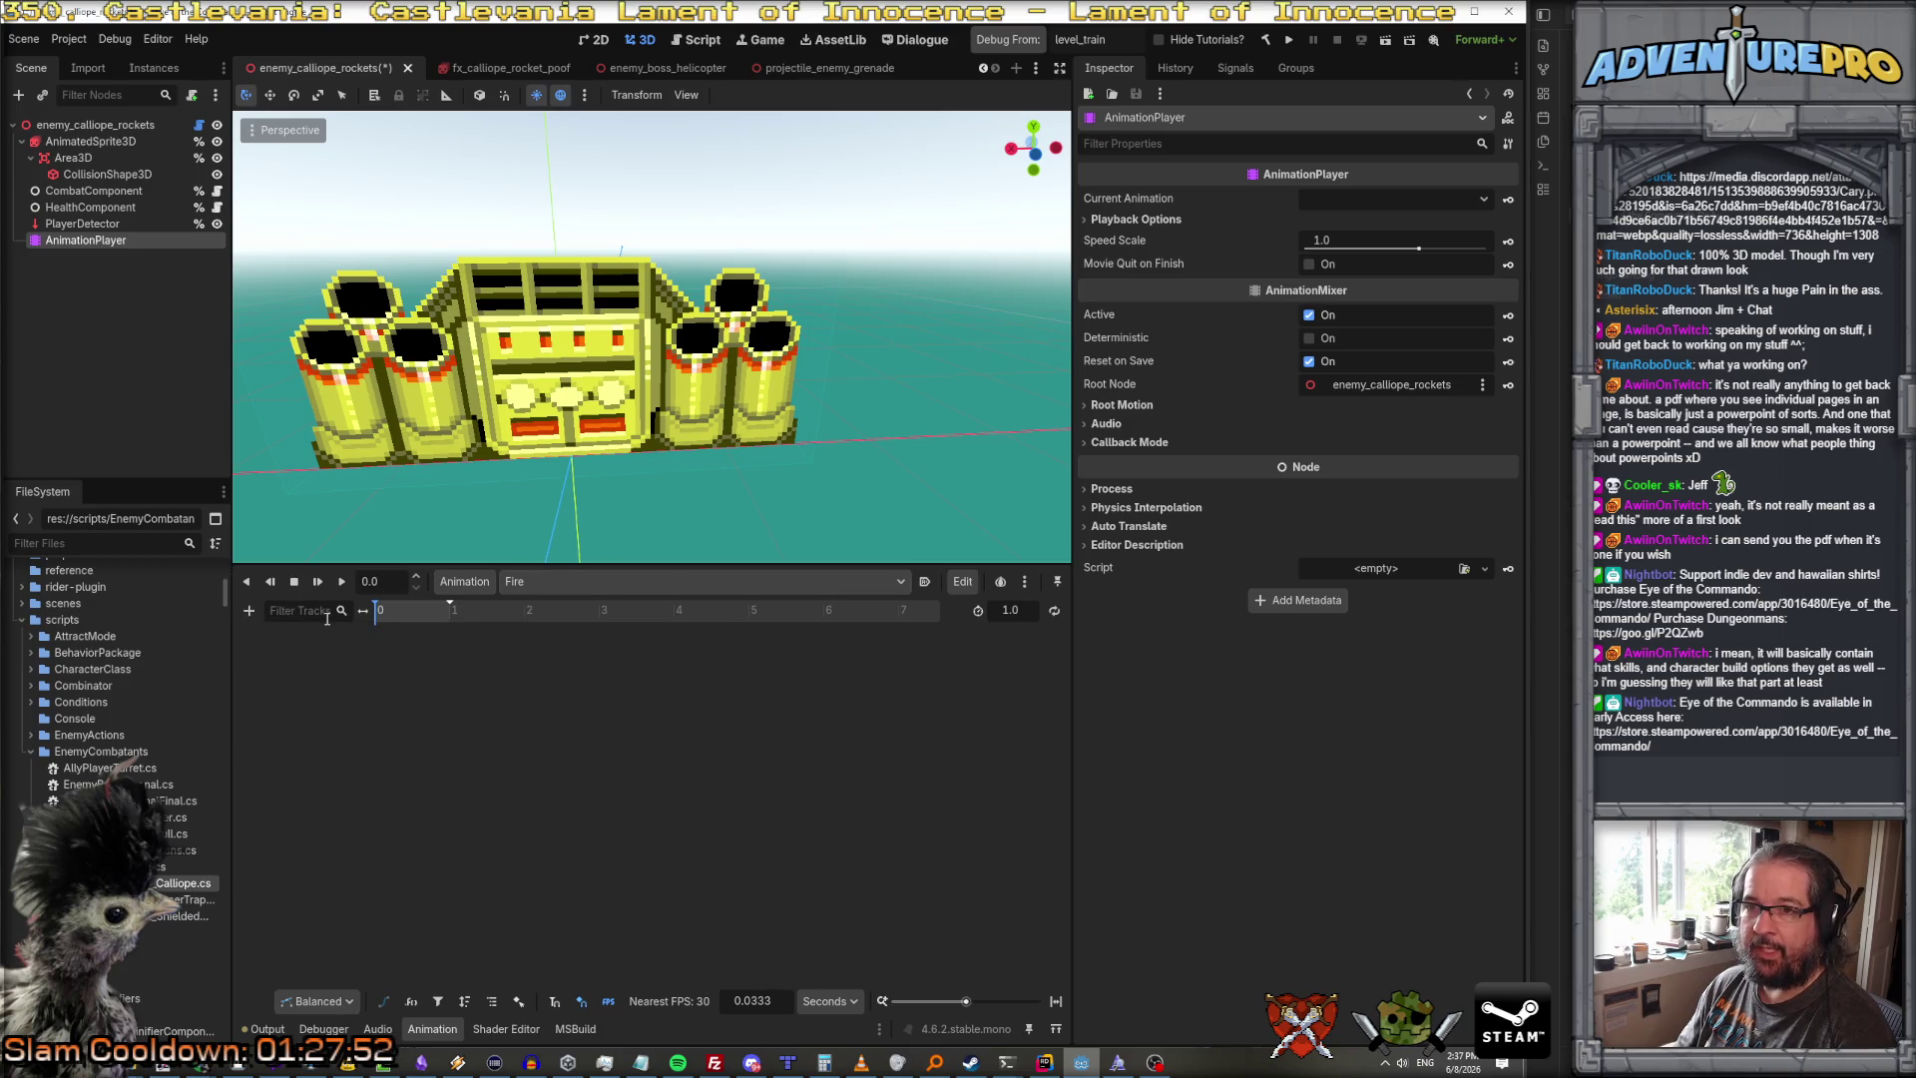
left_click(246, 612)
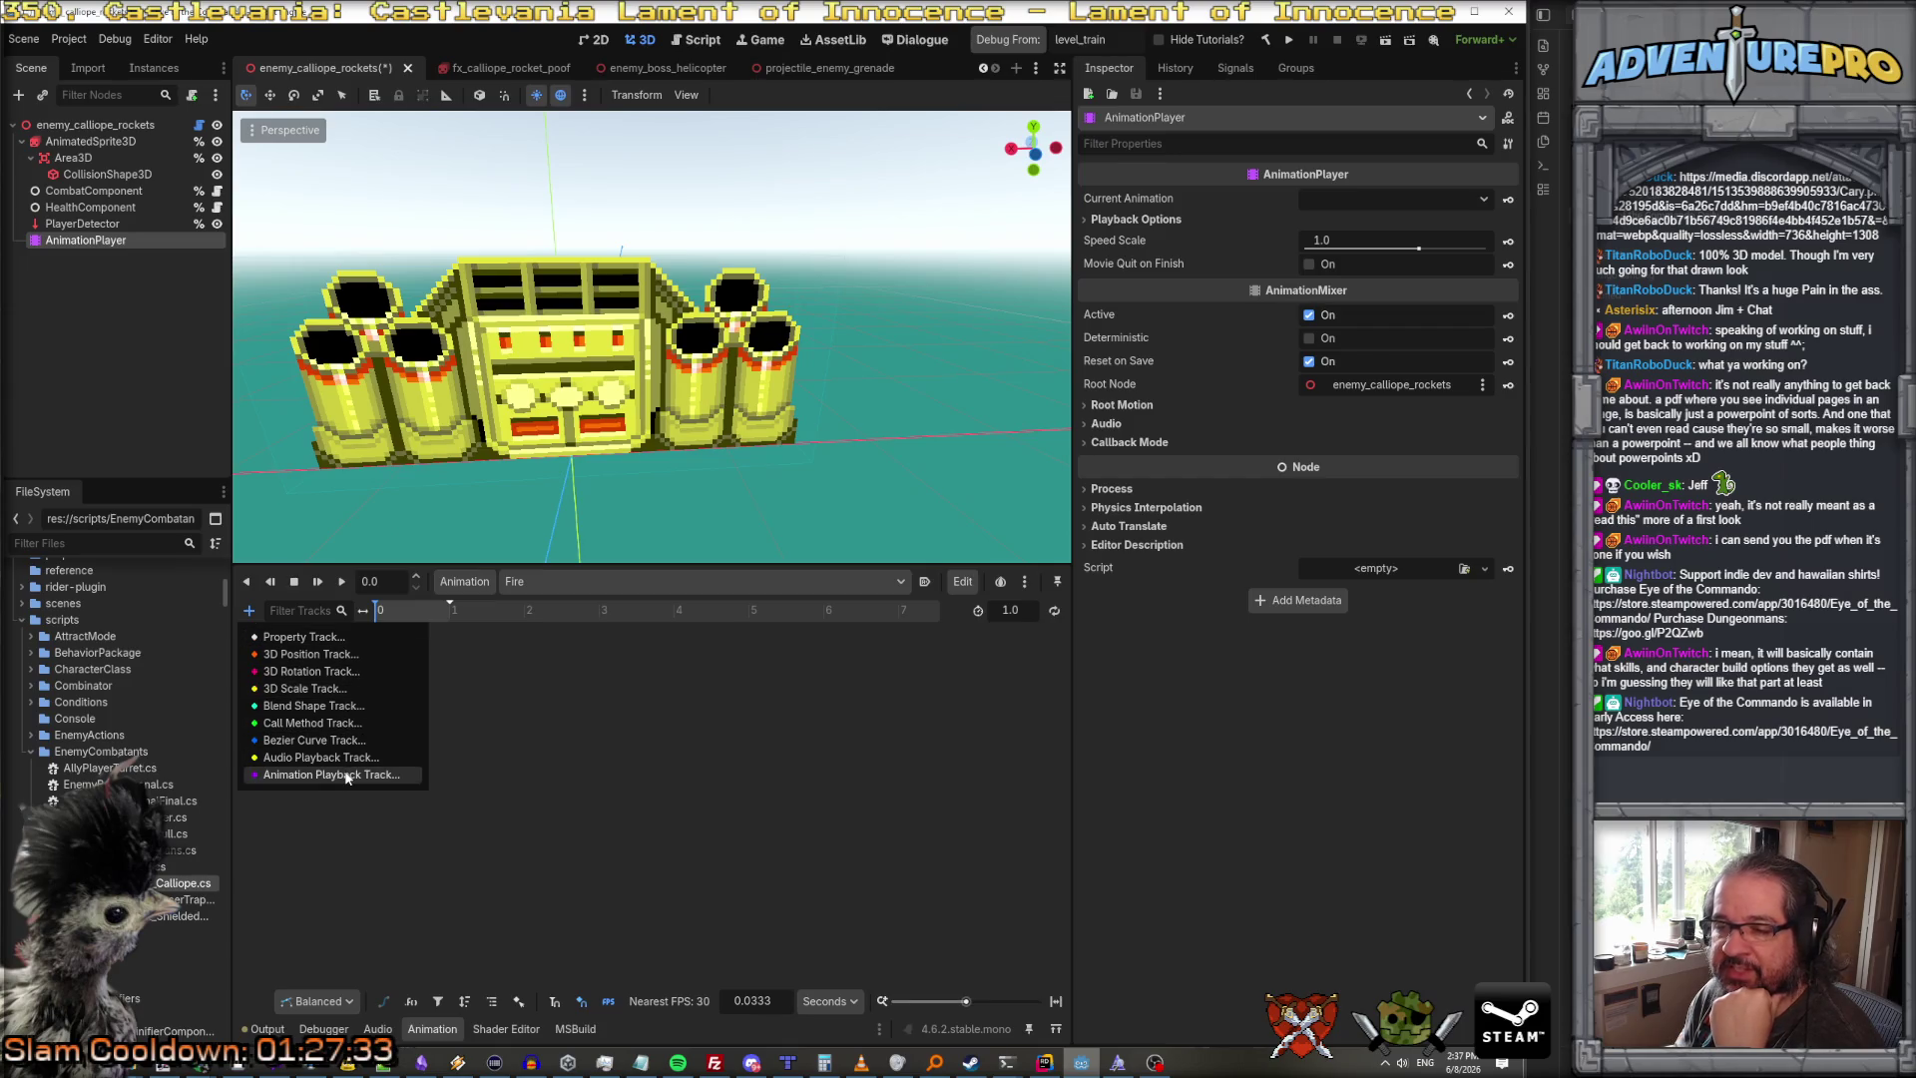
Step: Set the AnimatedSprite3D's animation to 'attack' and preview it, then return to the Fire animation
left_click(344, 771)
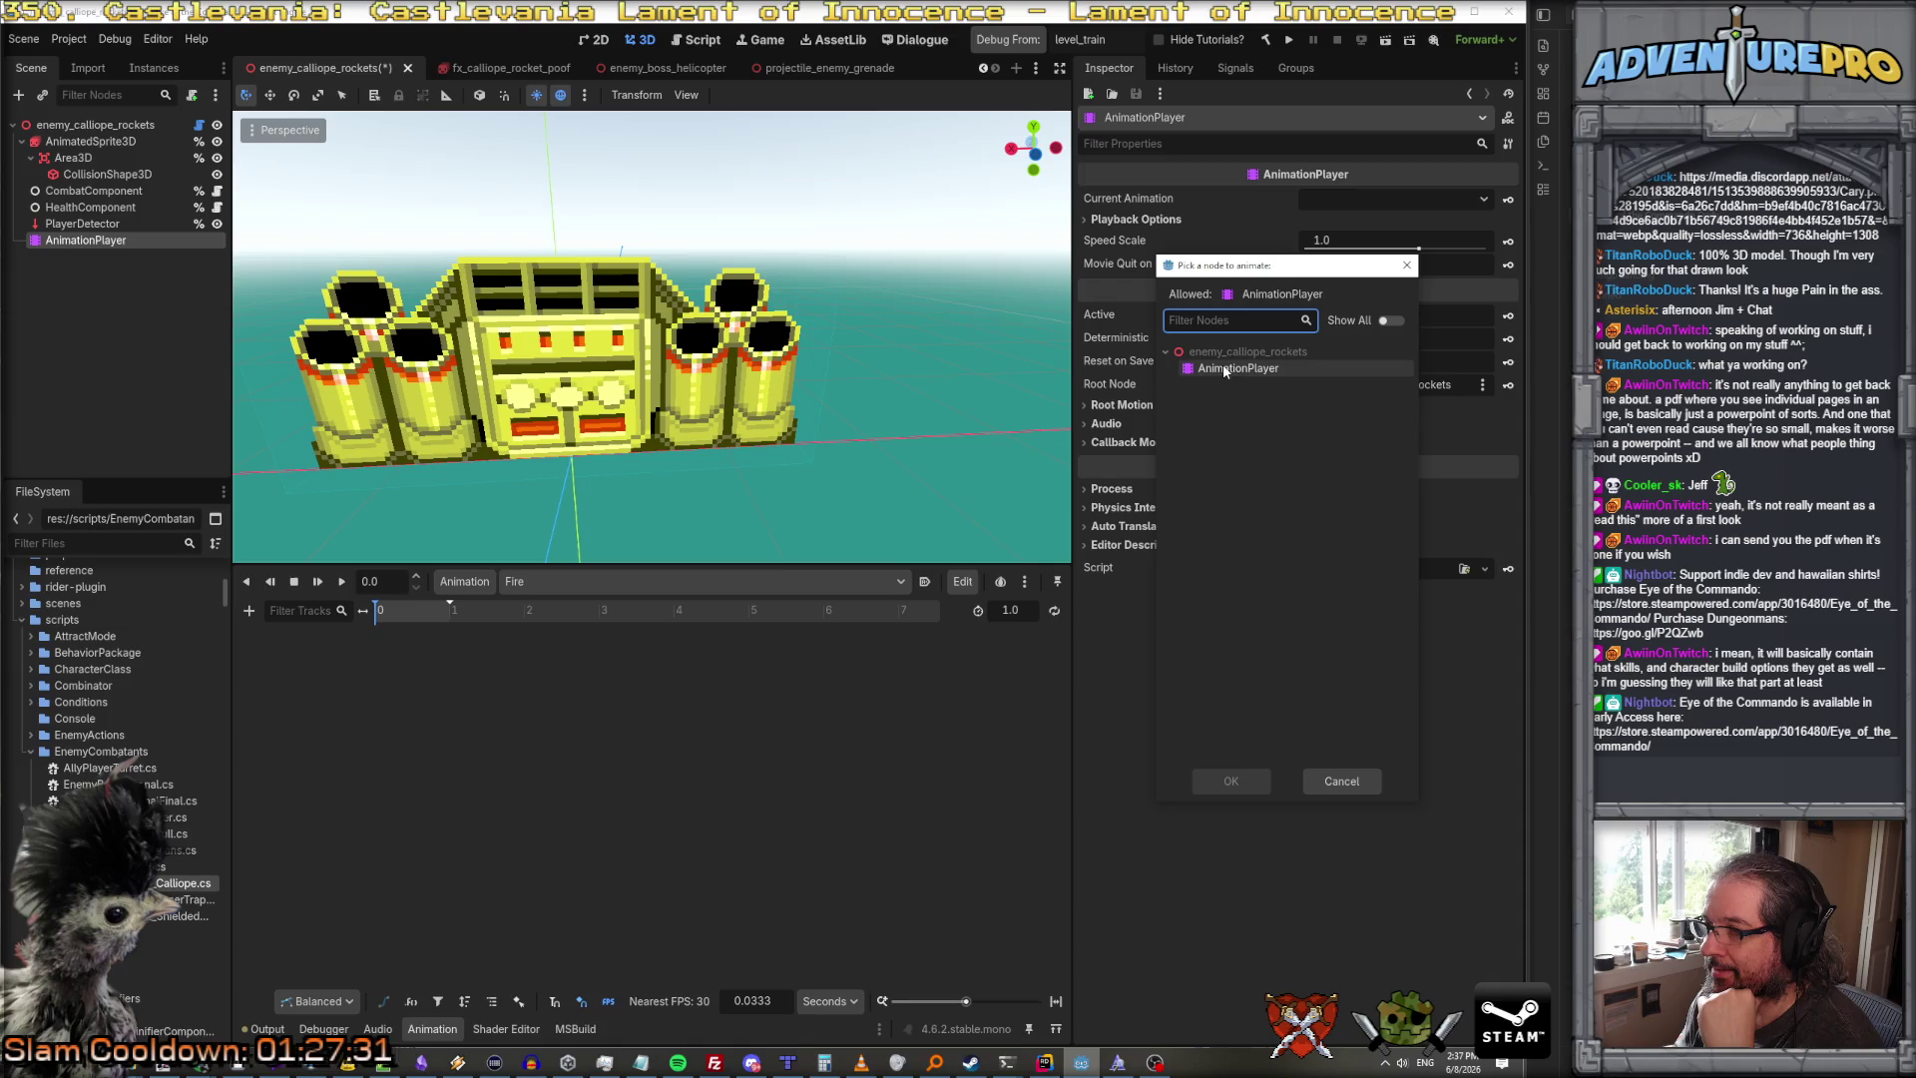
left_click(1342, 780)
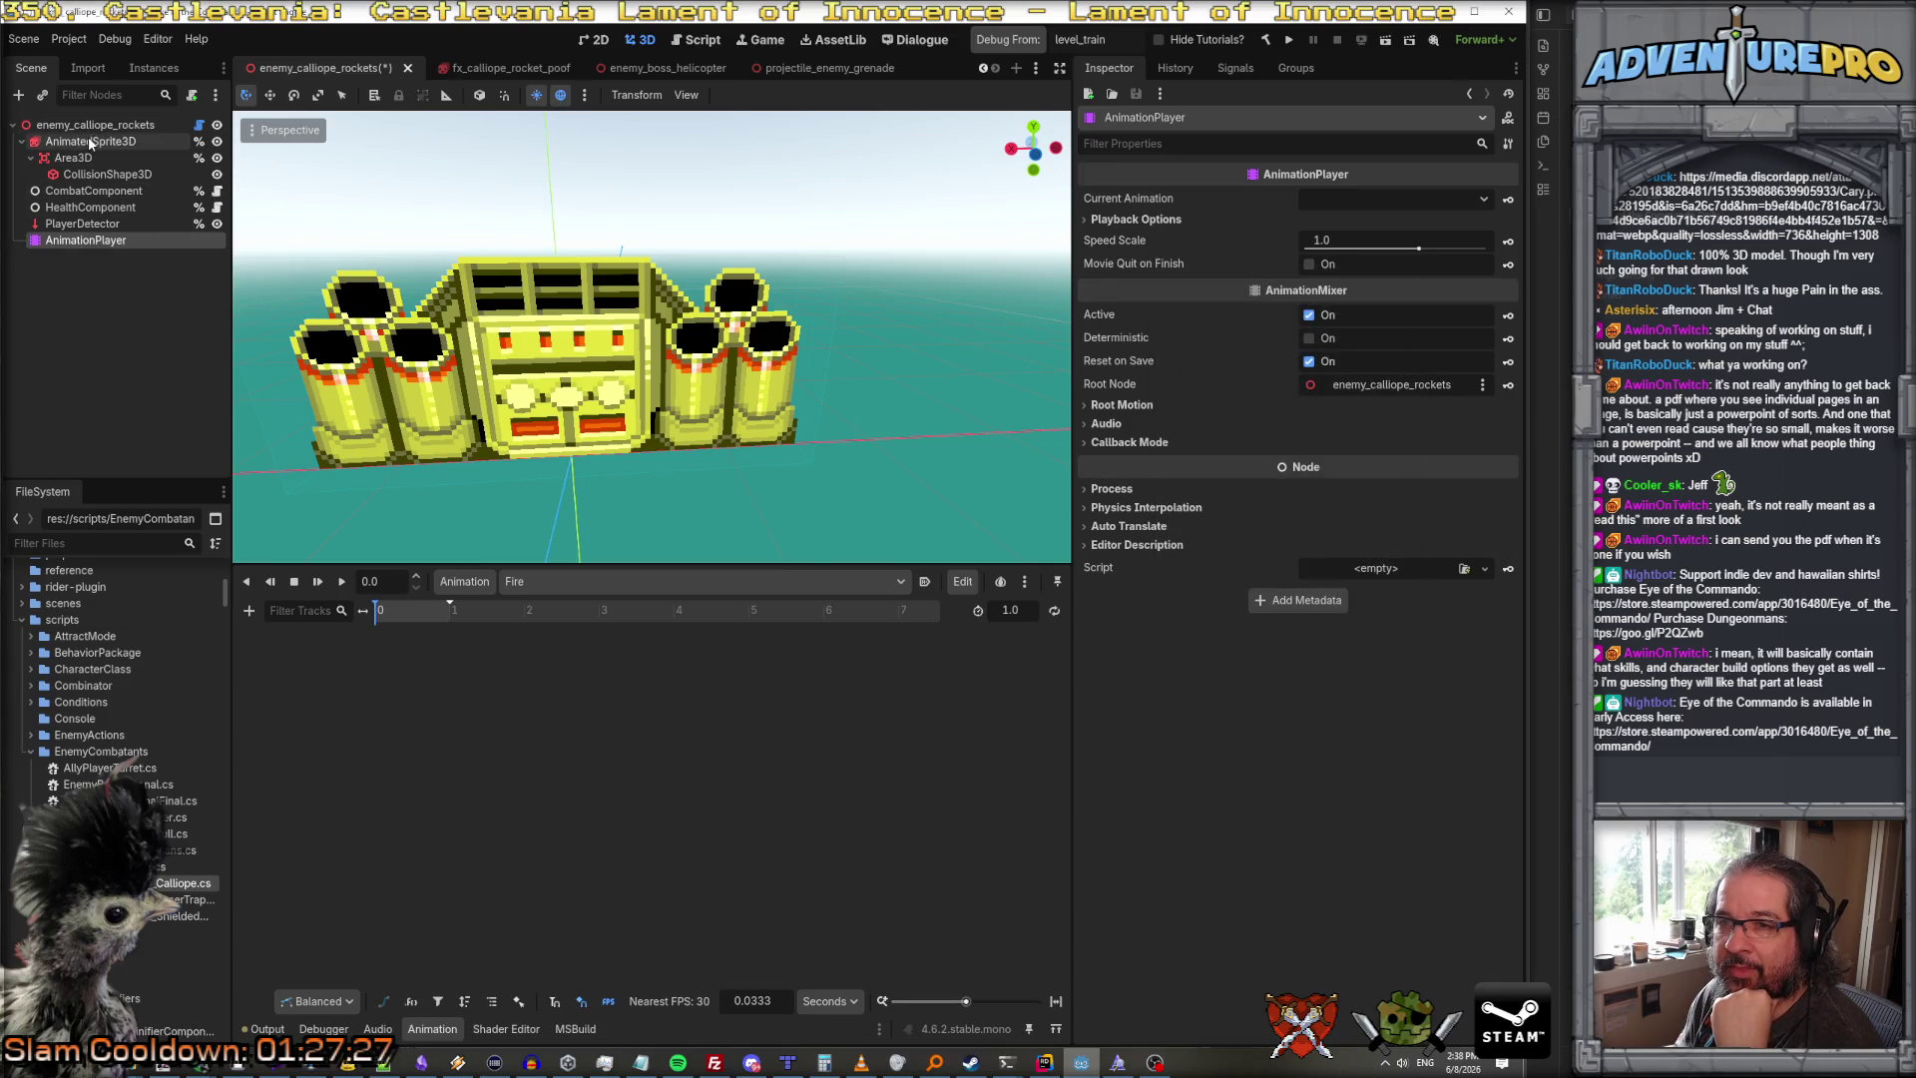
left_click(90, 140)
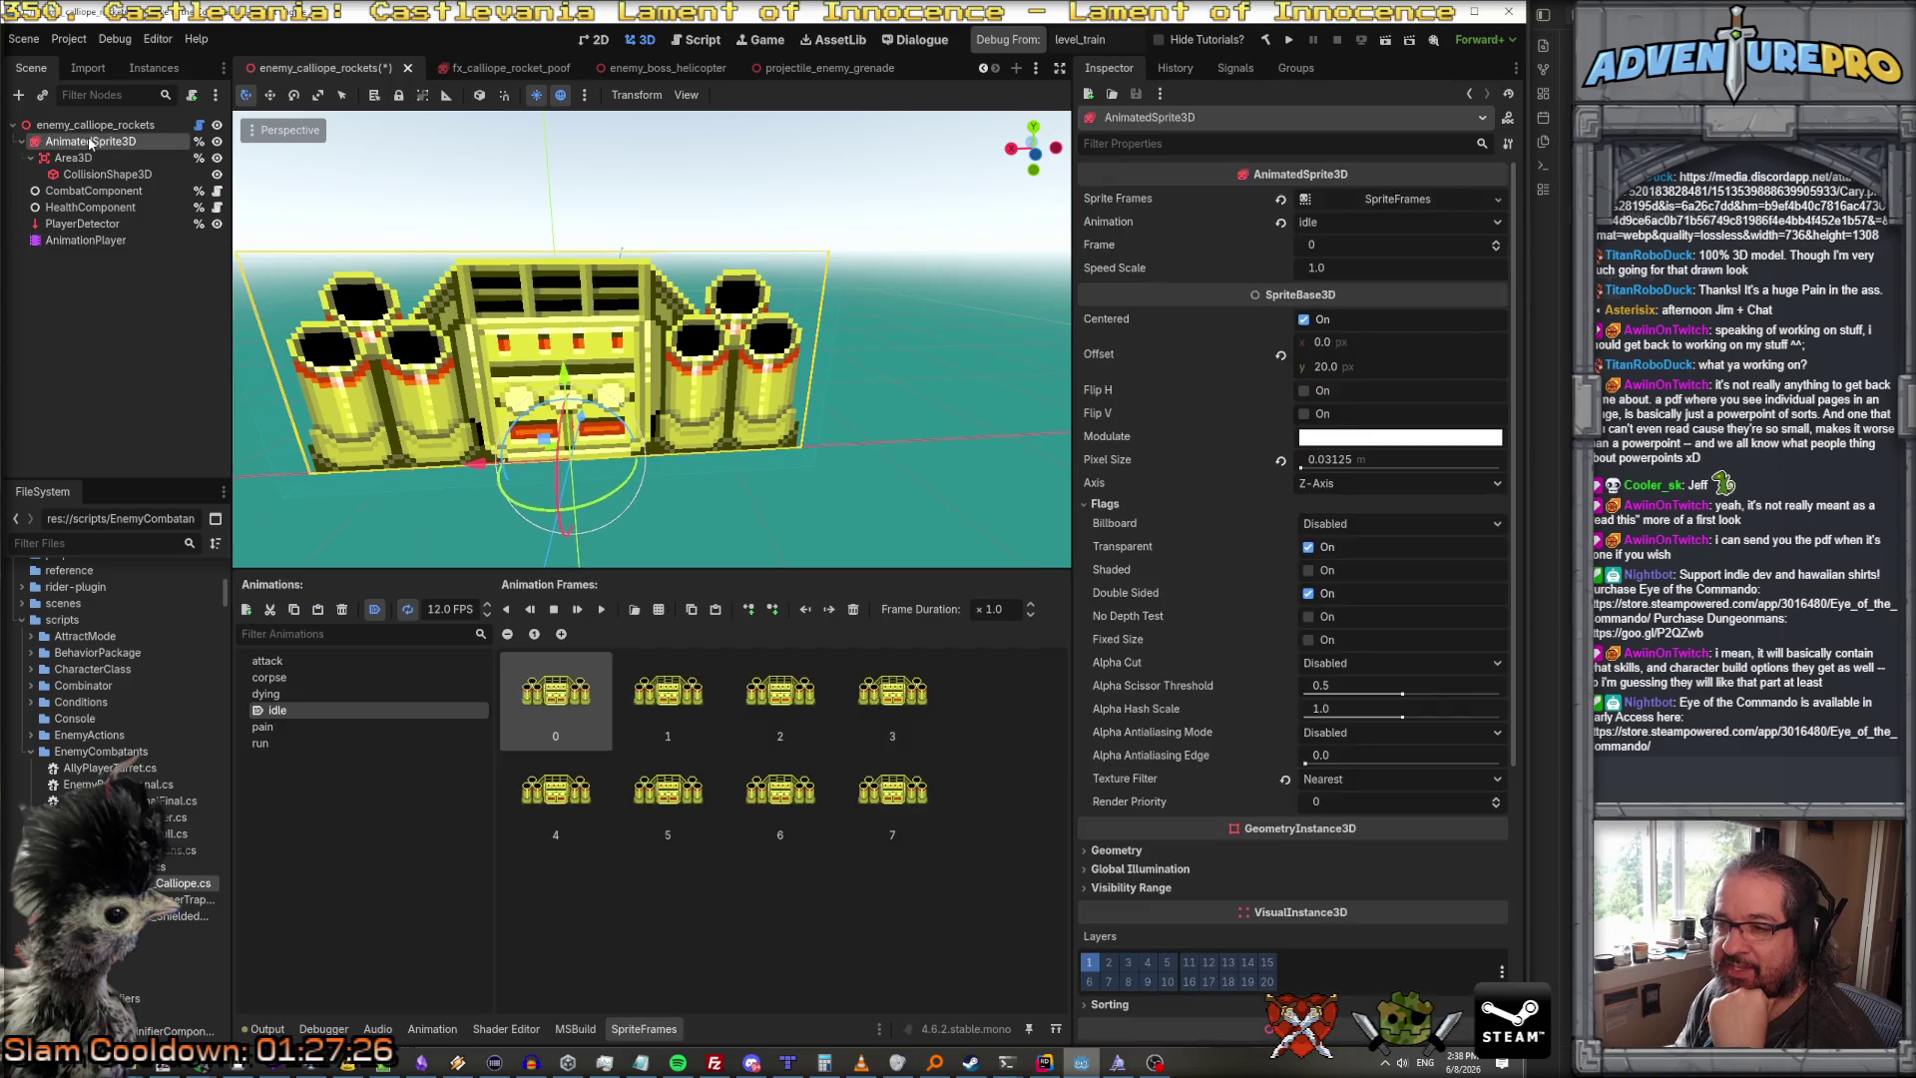
left_click(300, 661)
left_click(604, 610)
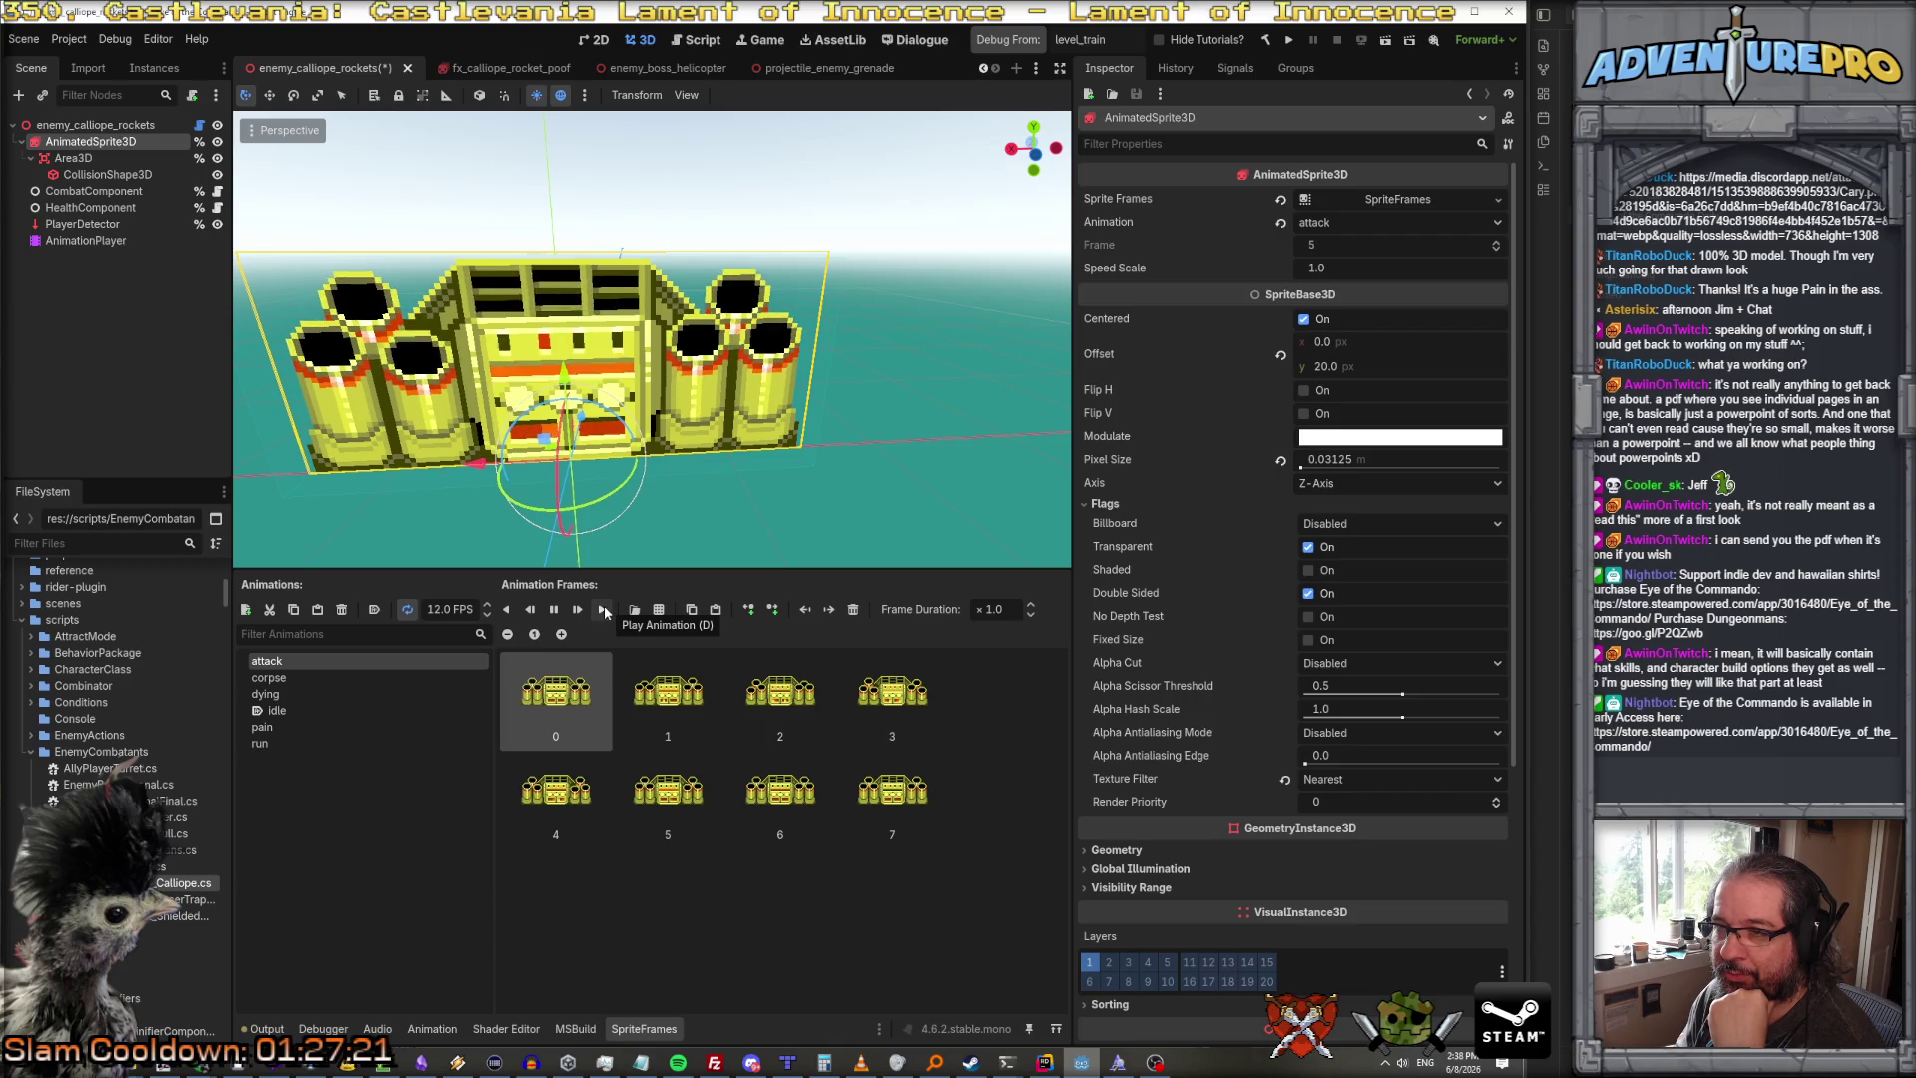
left_click(554, 610)
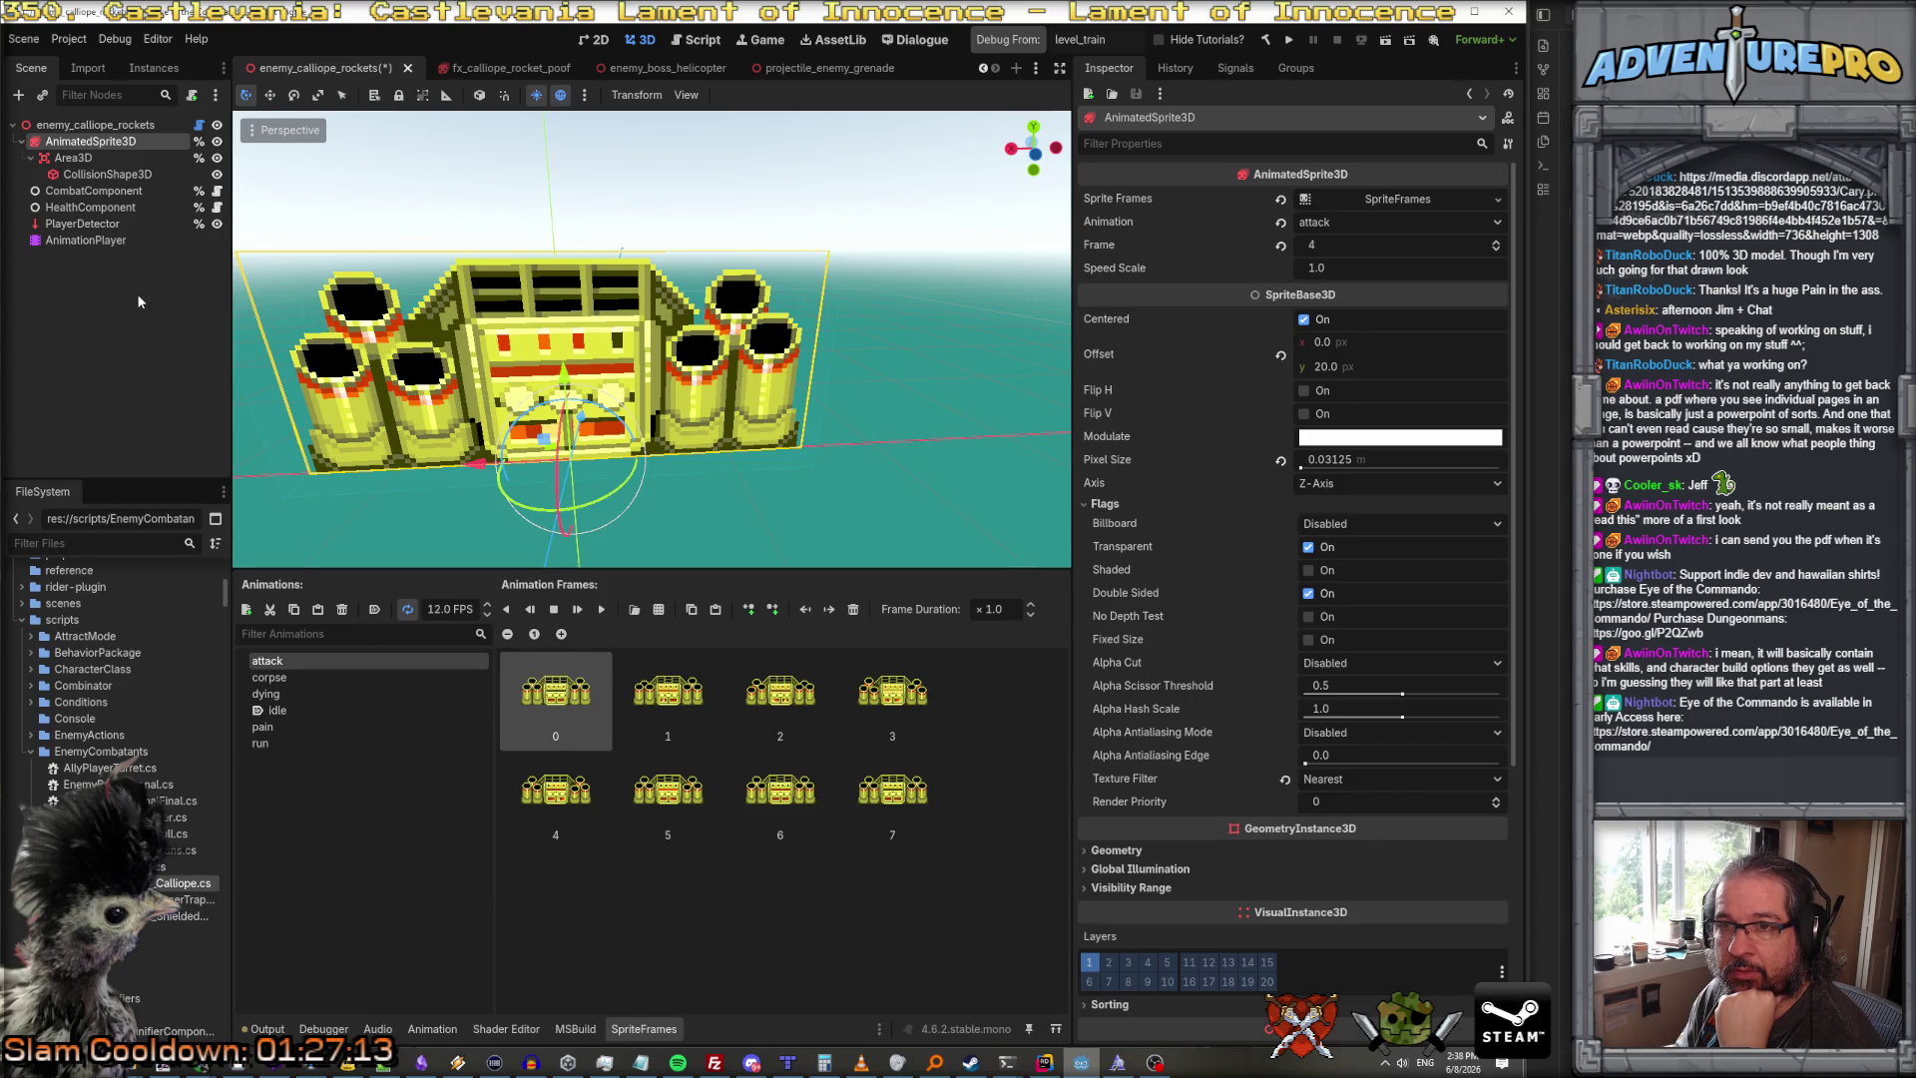
left_click(106, 244)
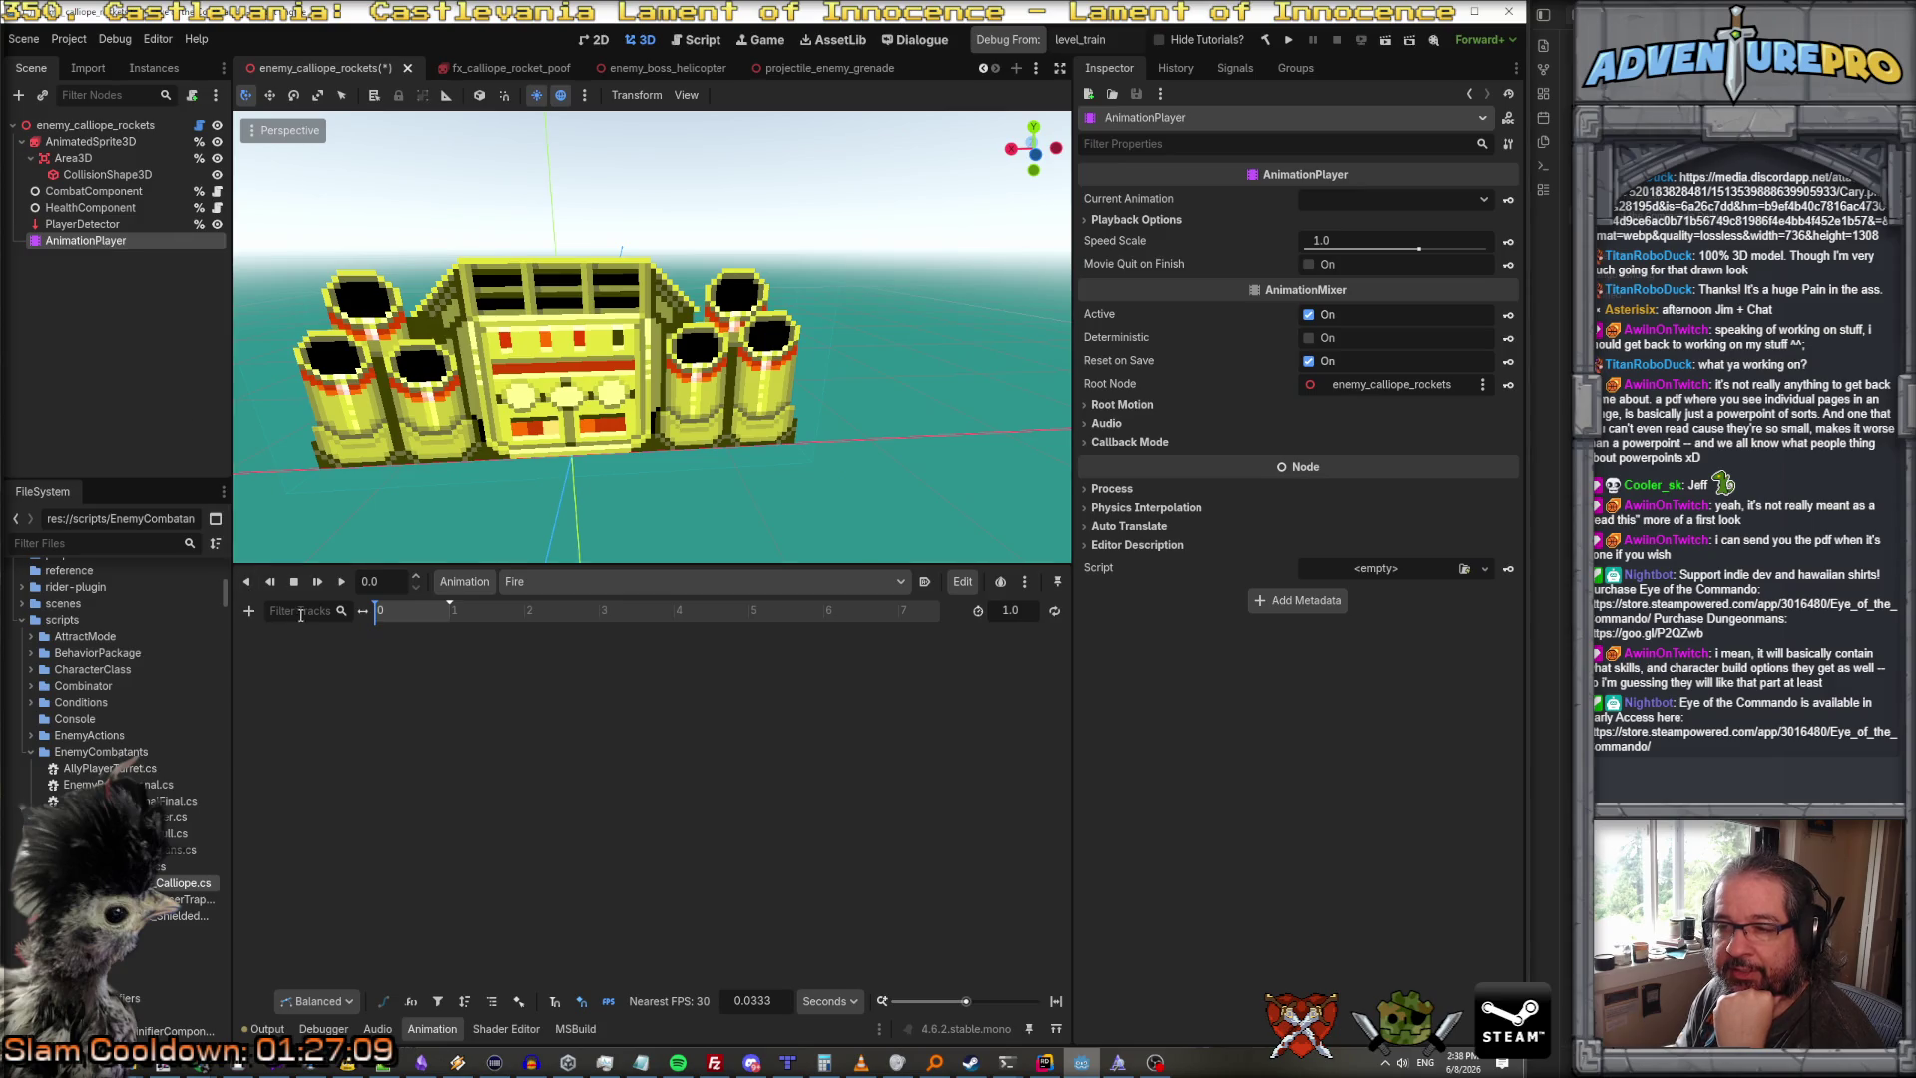
Step: Add a property track for AnimatedSprite3D's 'animation' property to the Fire animation
left_click(251, 610)
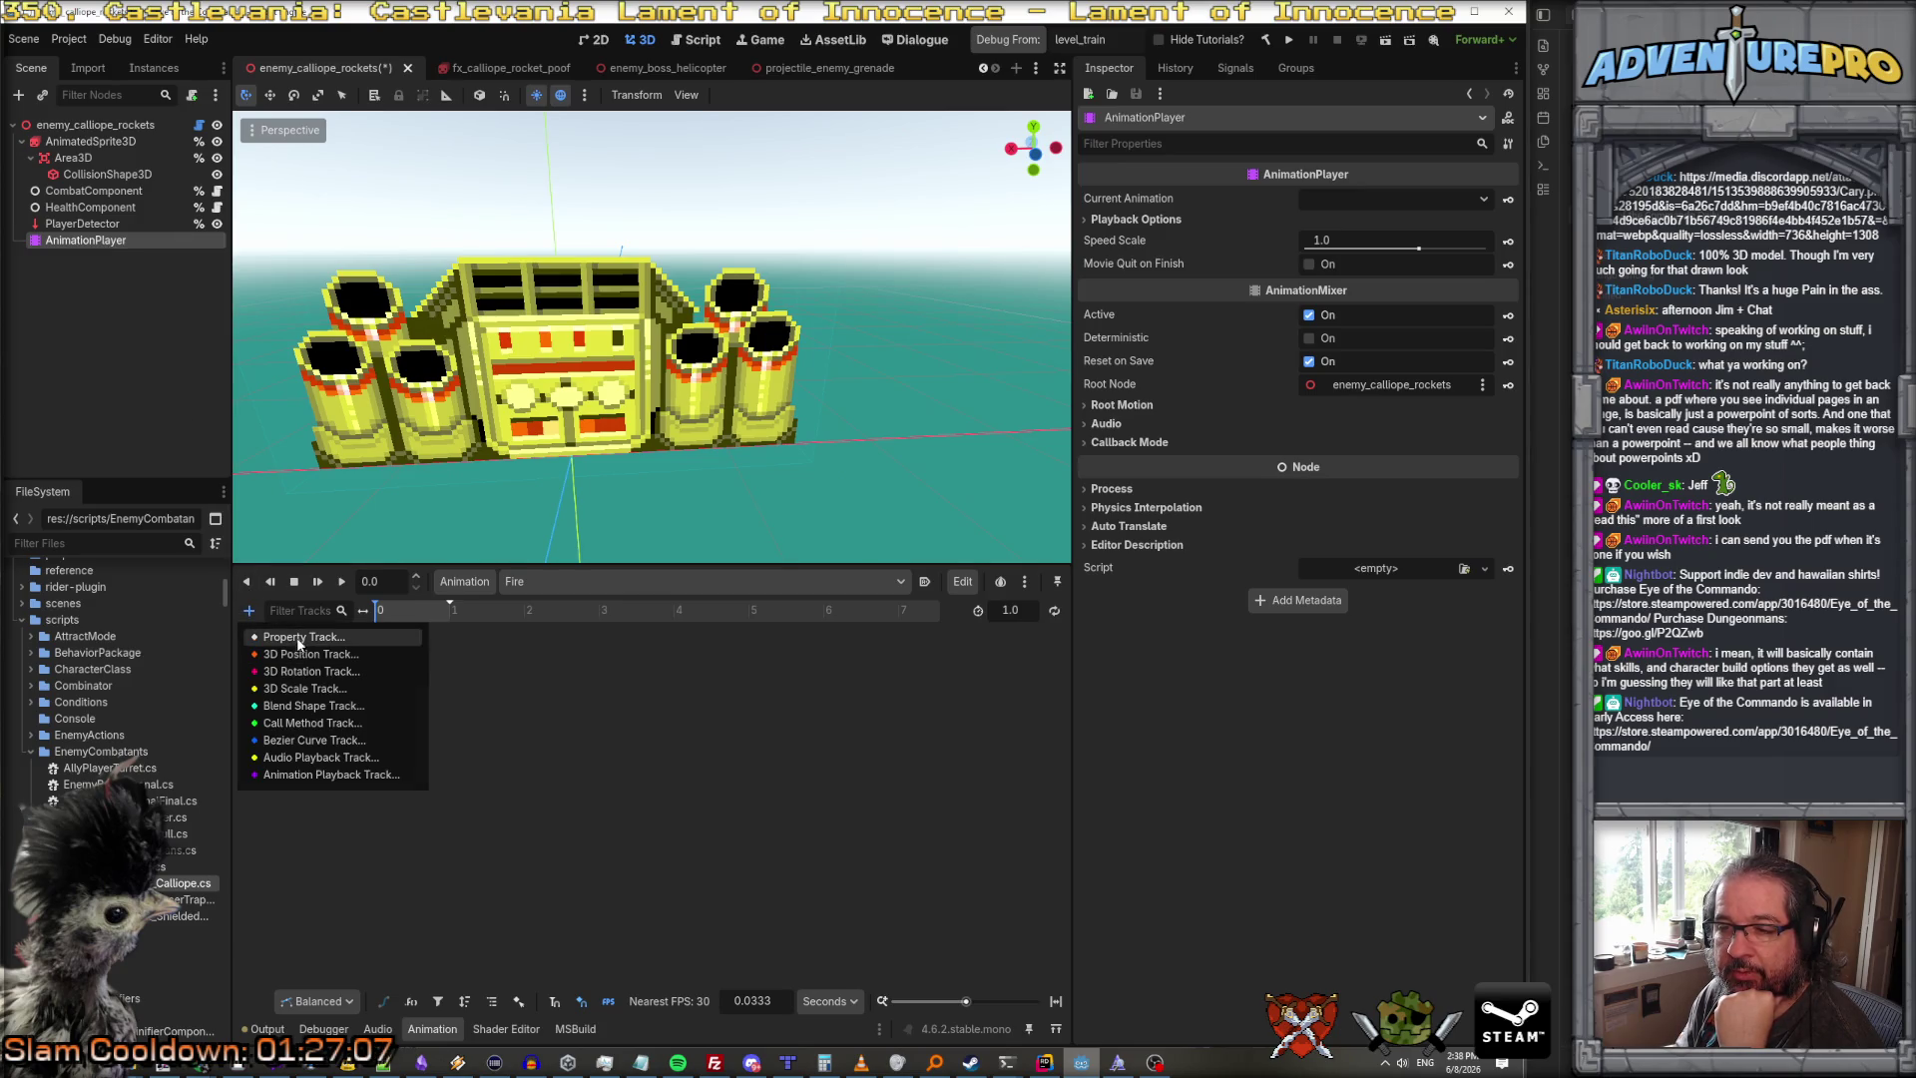
left_click(297, 634)
left_click(1243, 343)
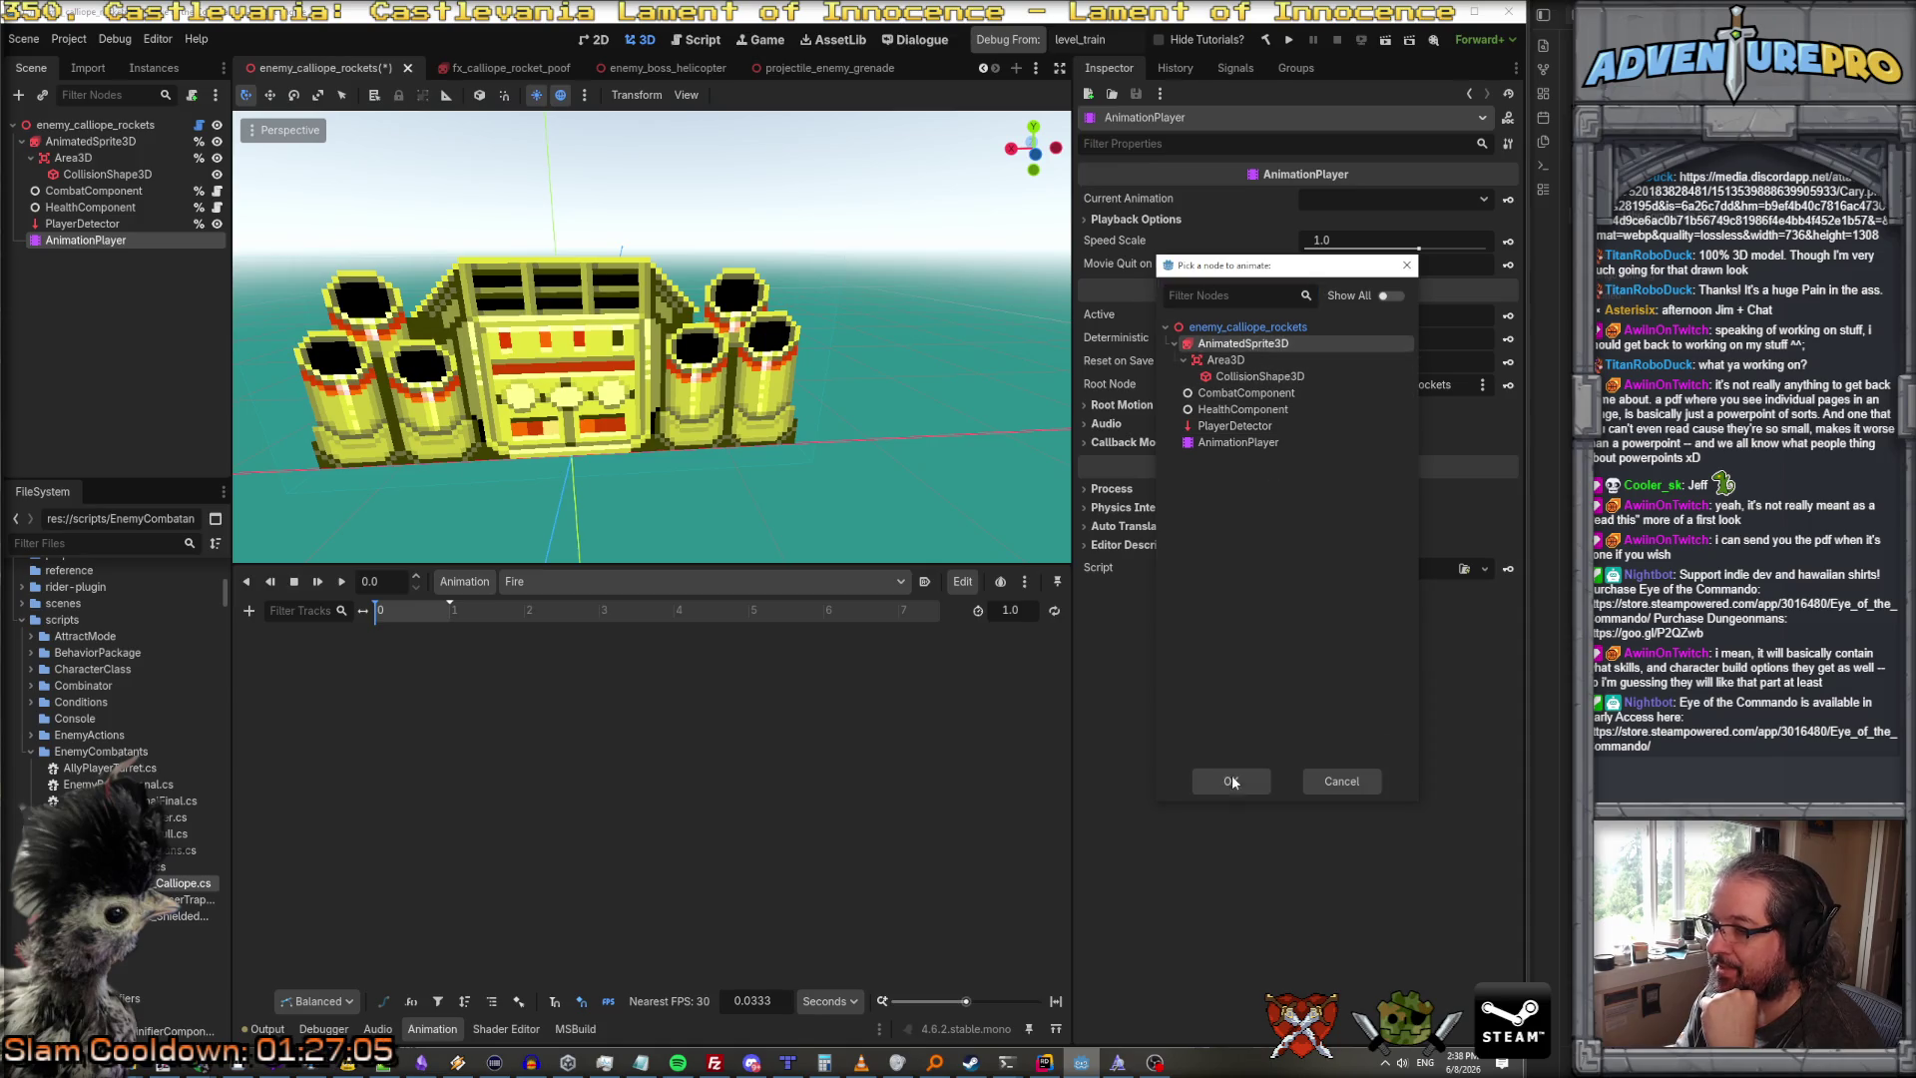
left_click(1231, 780)
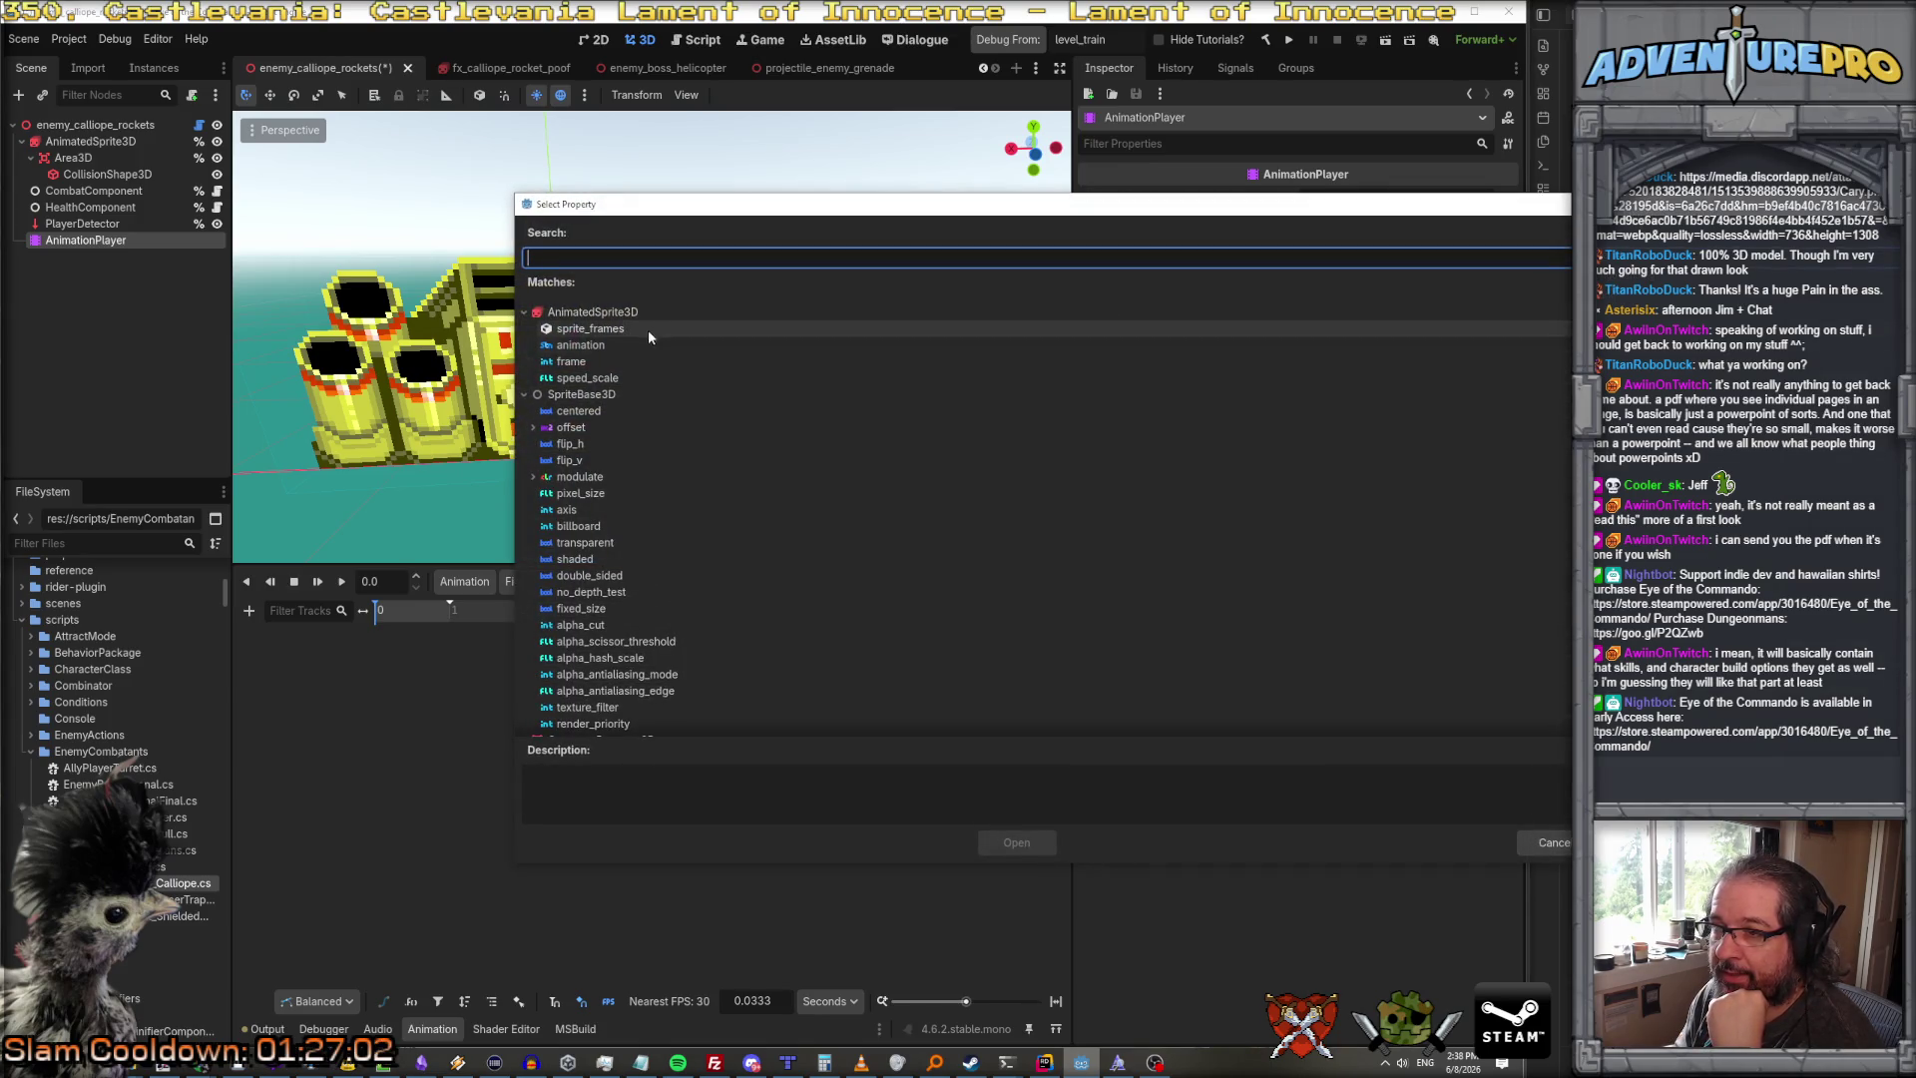
left_click(634, 348)
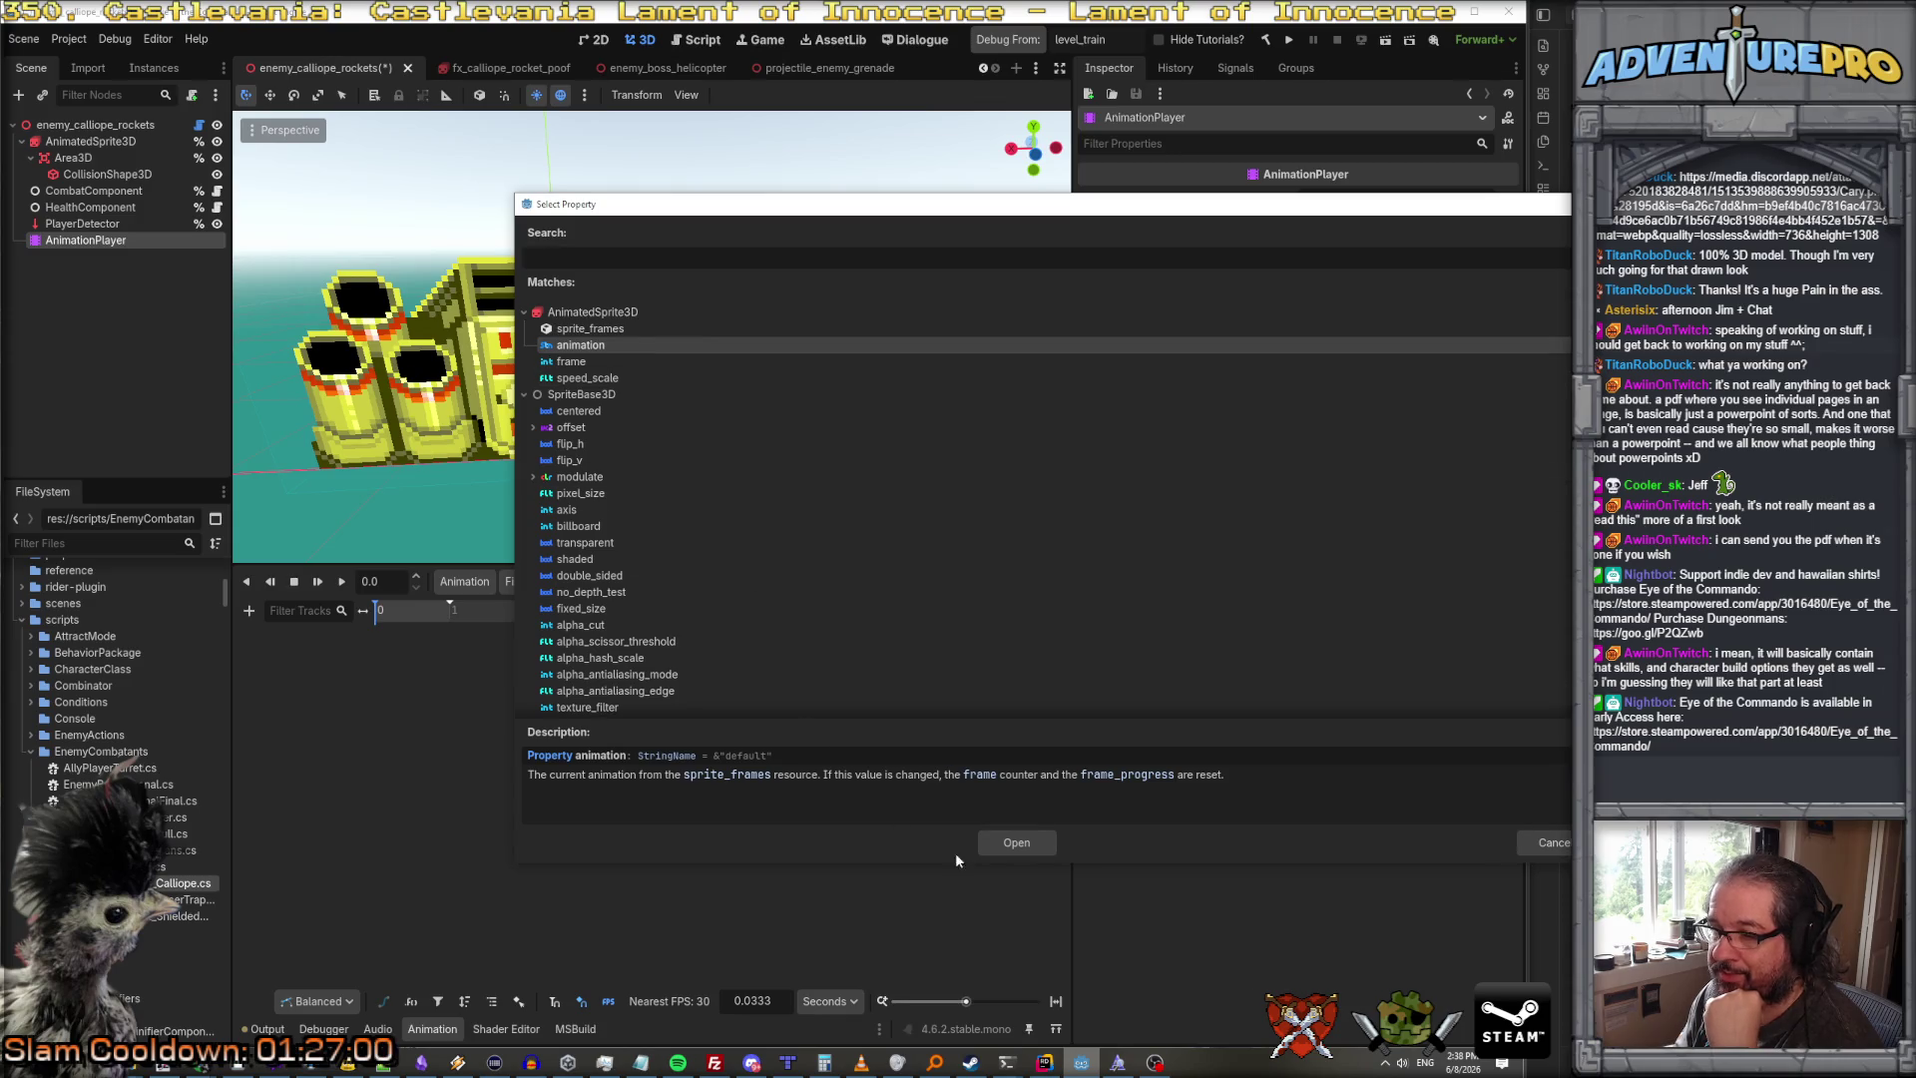
left_click(1017, 843)
Step: Keep the track's node path unchanged and insert a key at 0 s set to 'attack'
double_click(304, 660)
key("Escape")
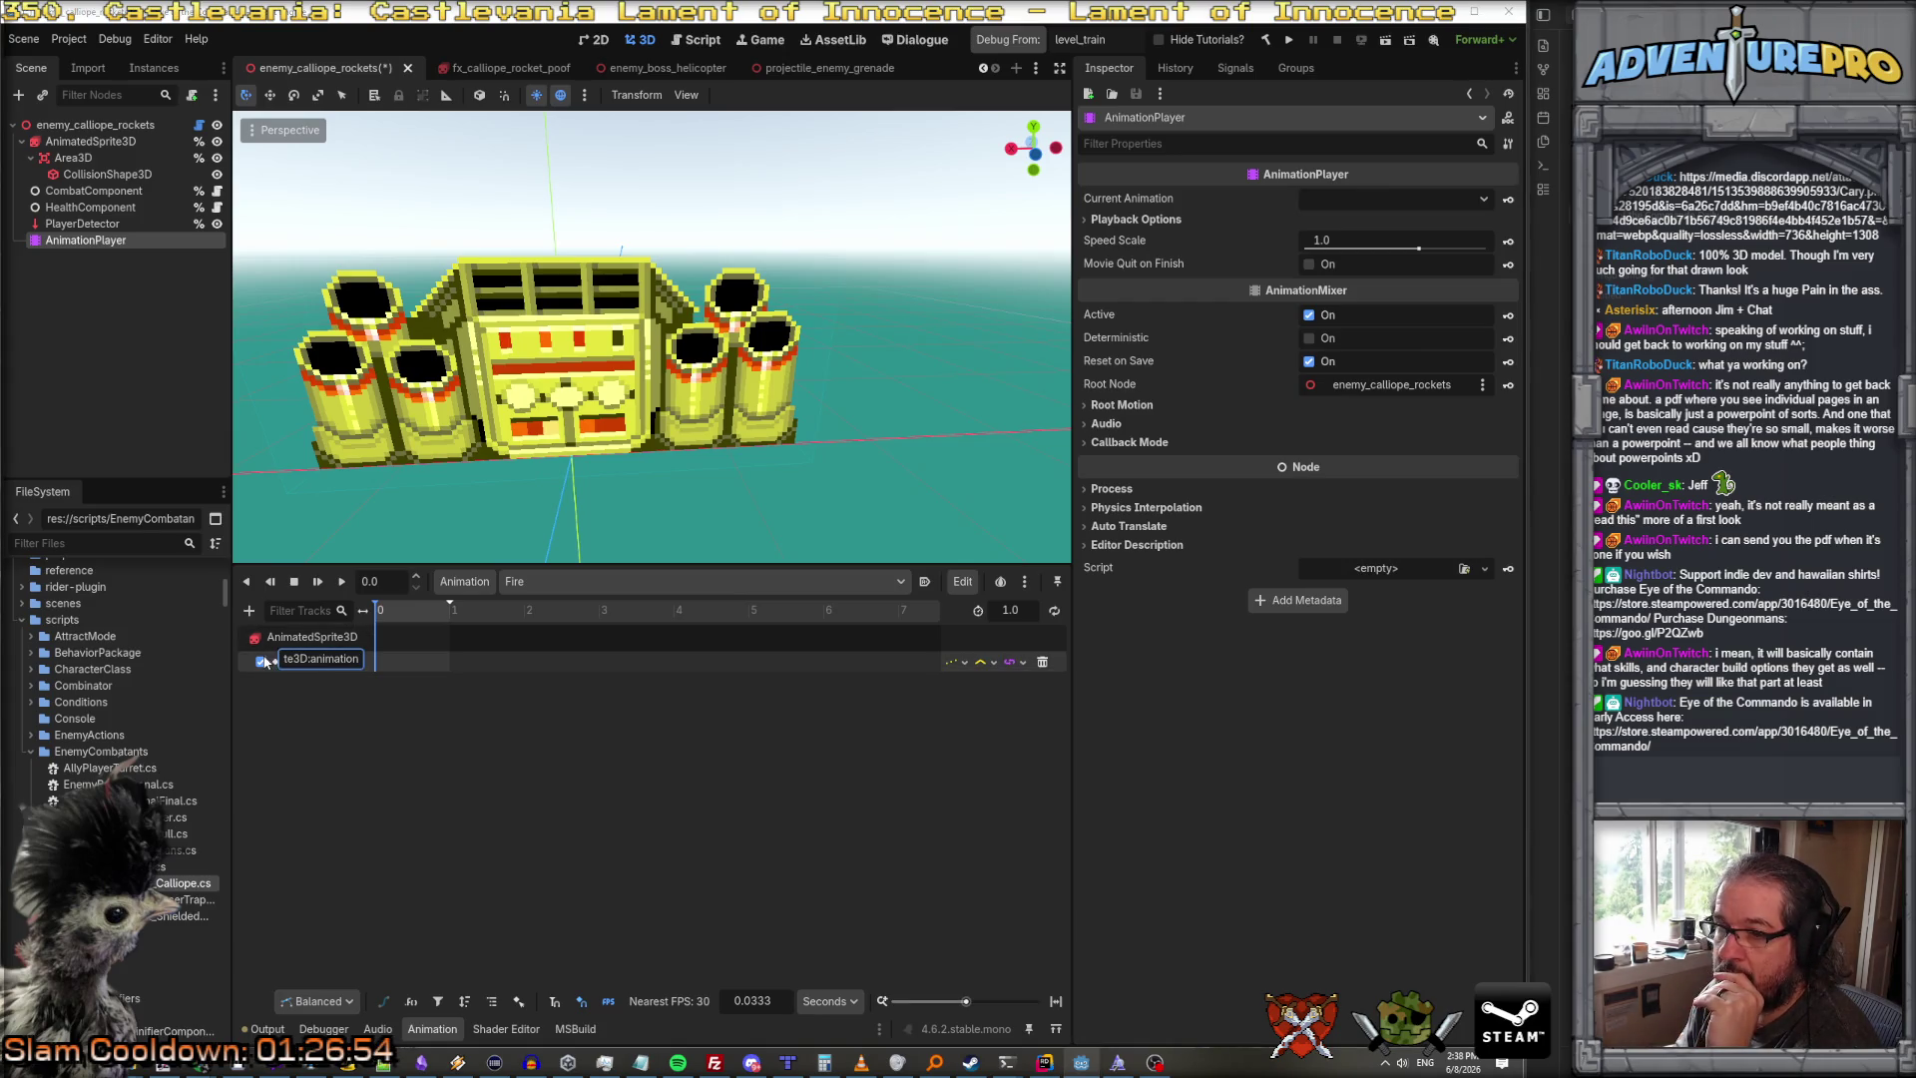
left_click(309, 637)
left_click(106, 244)
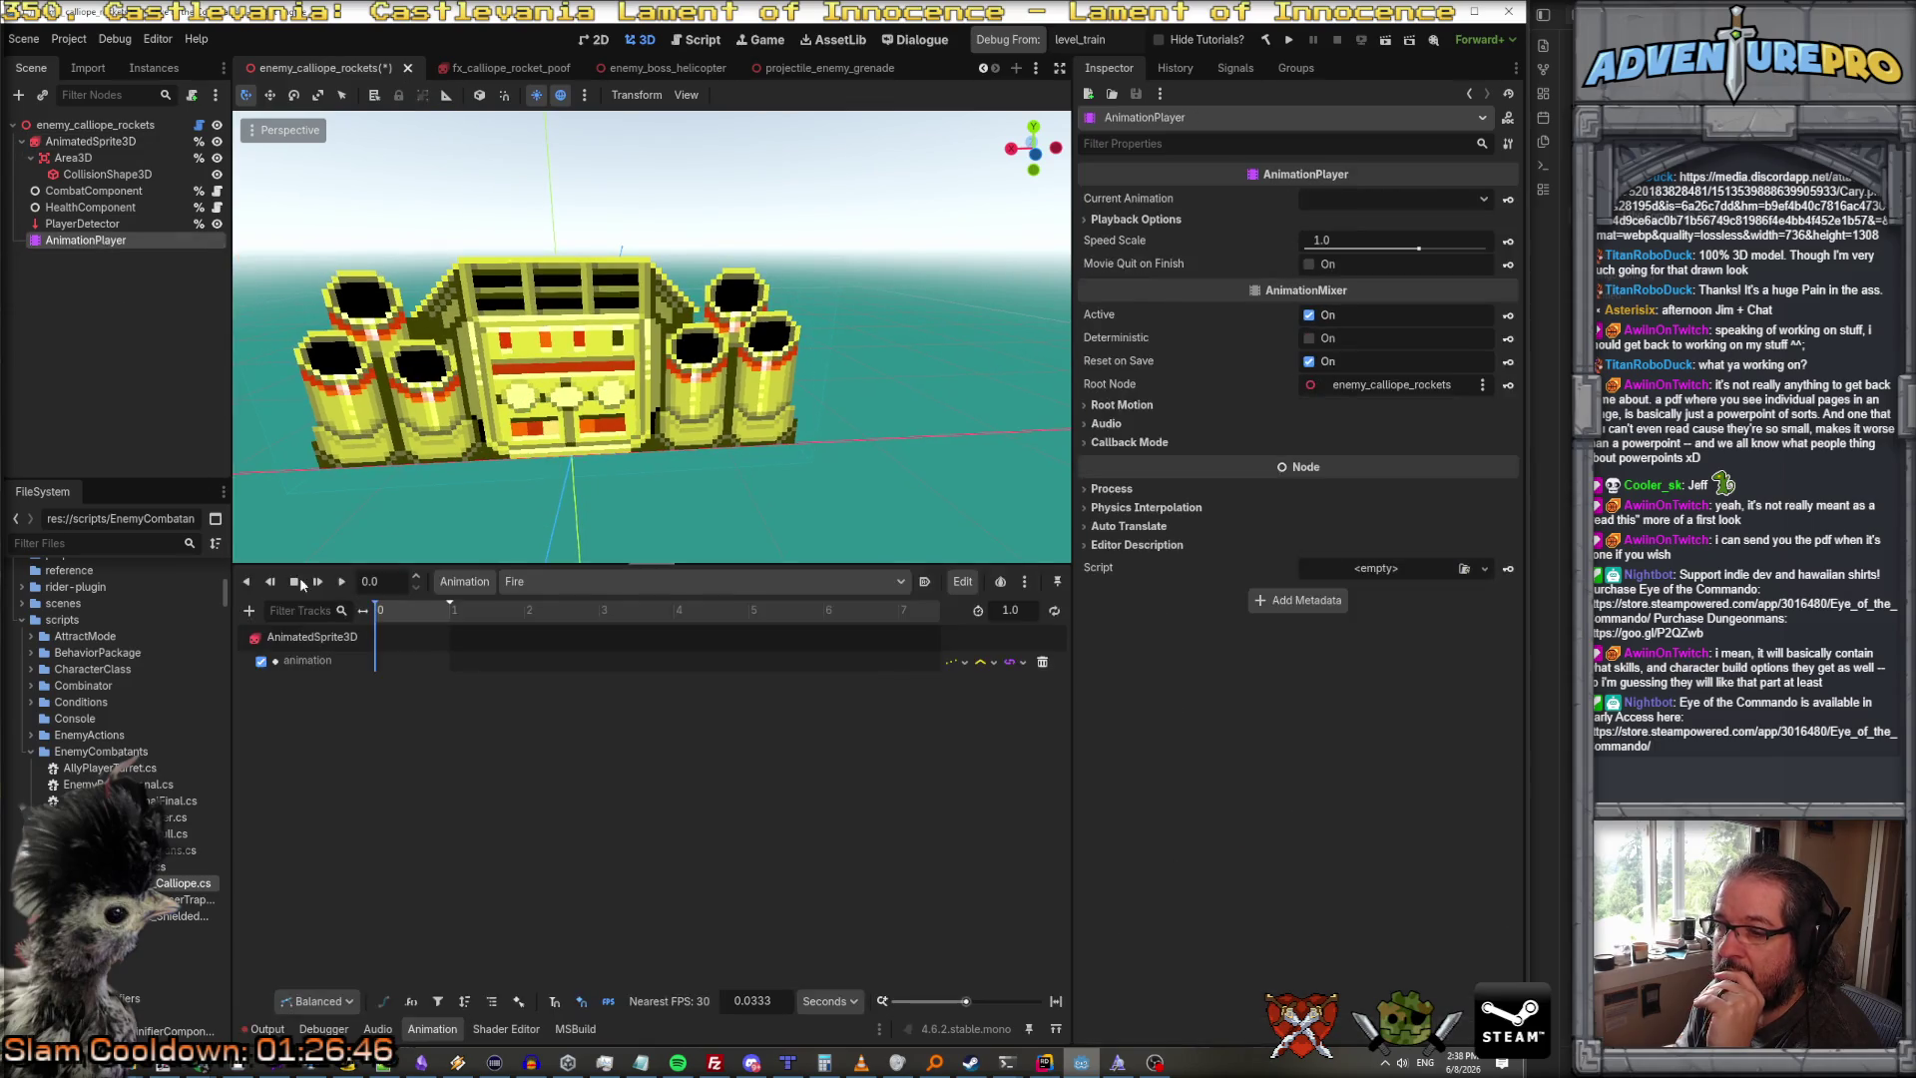
double_click(315, 659)
key("Escape")
left_click(387, 666)
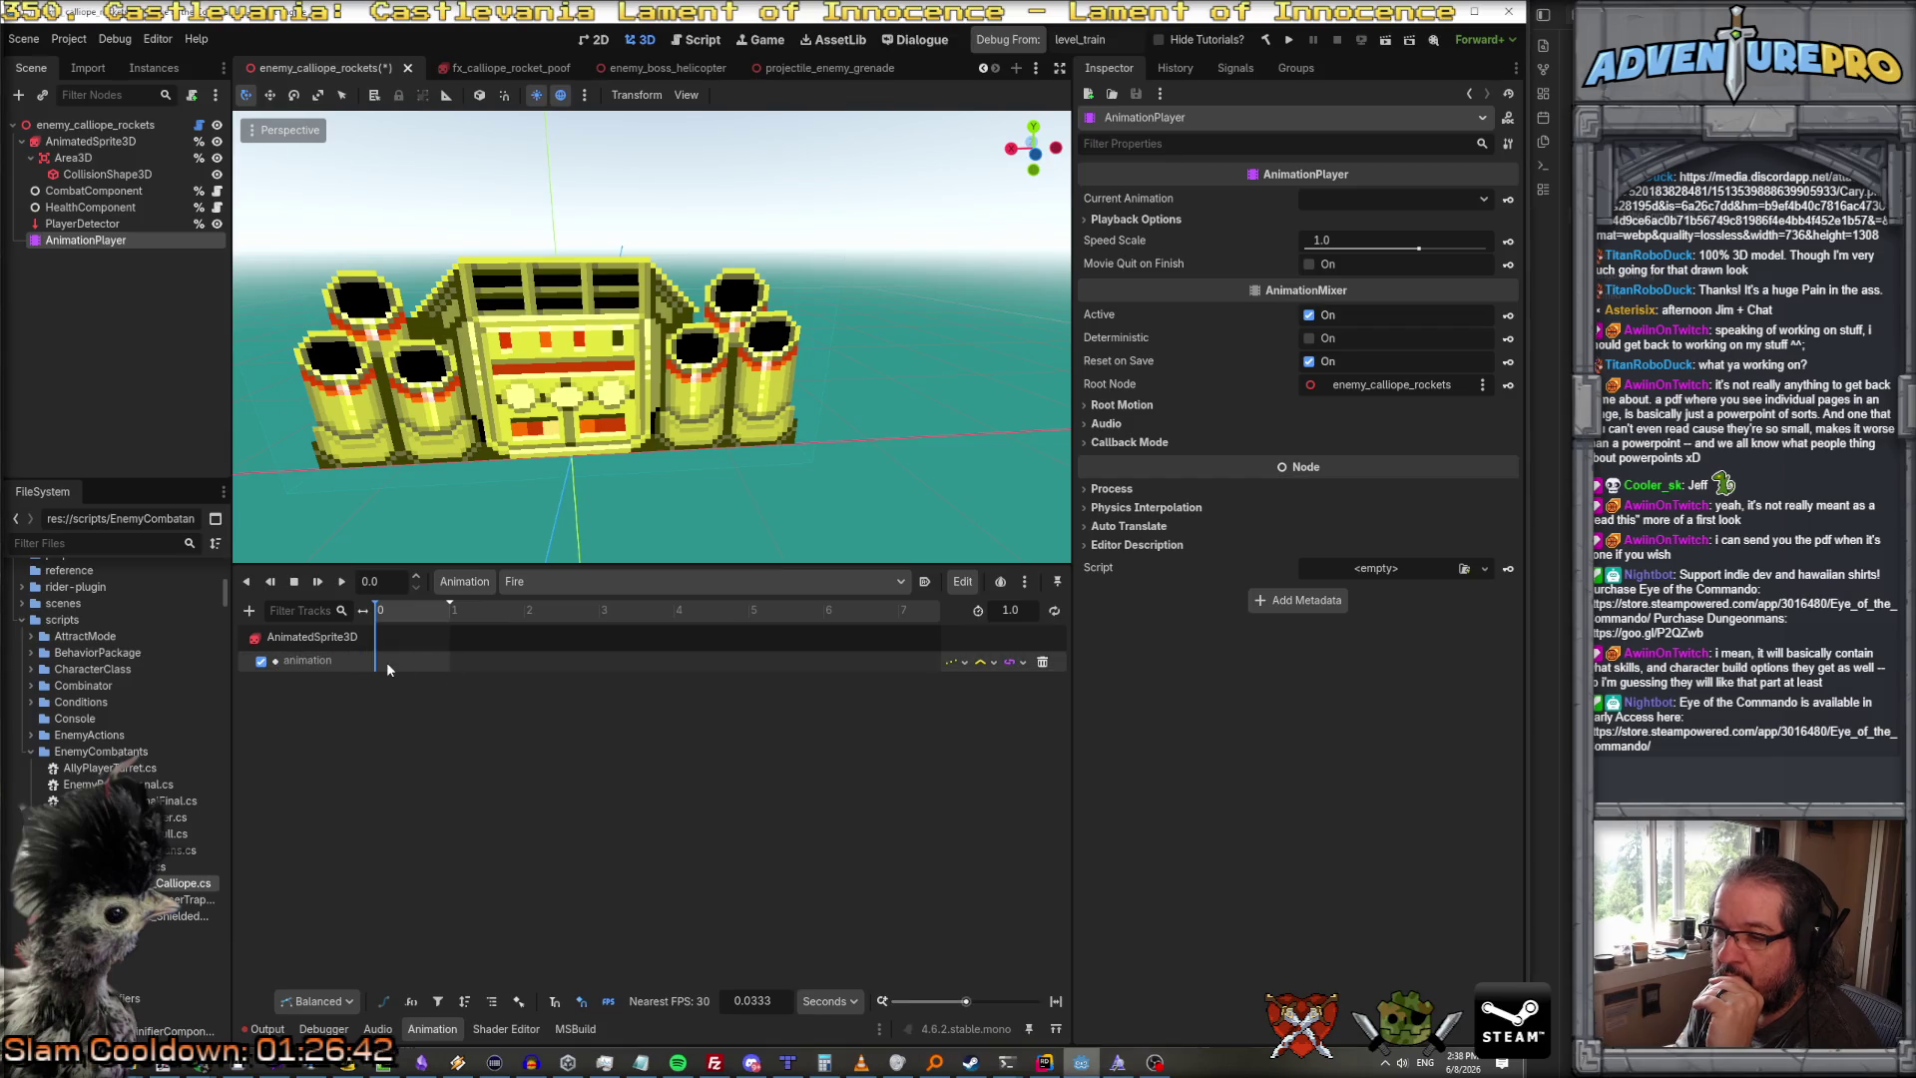
right_click(376, 666)
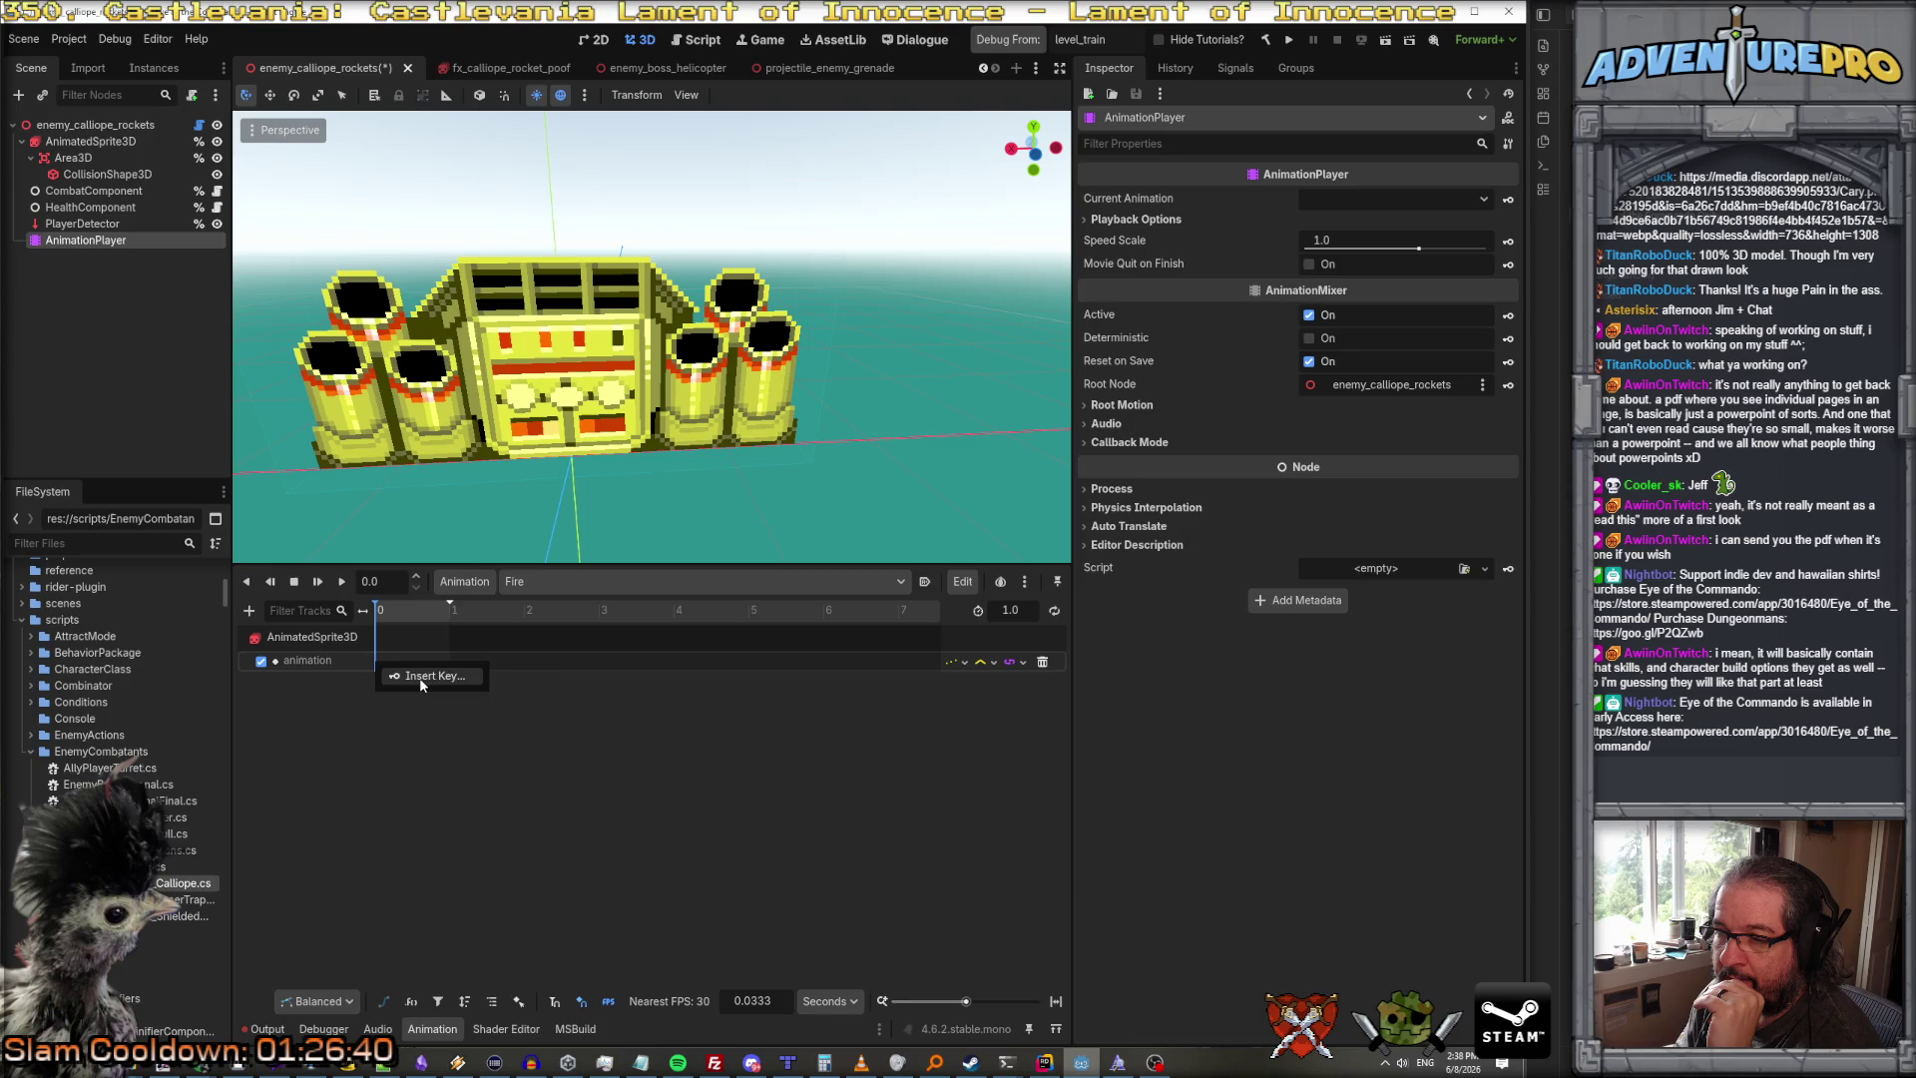
left_click(405, 674)
left_click(376, 664)
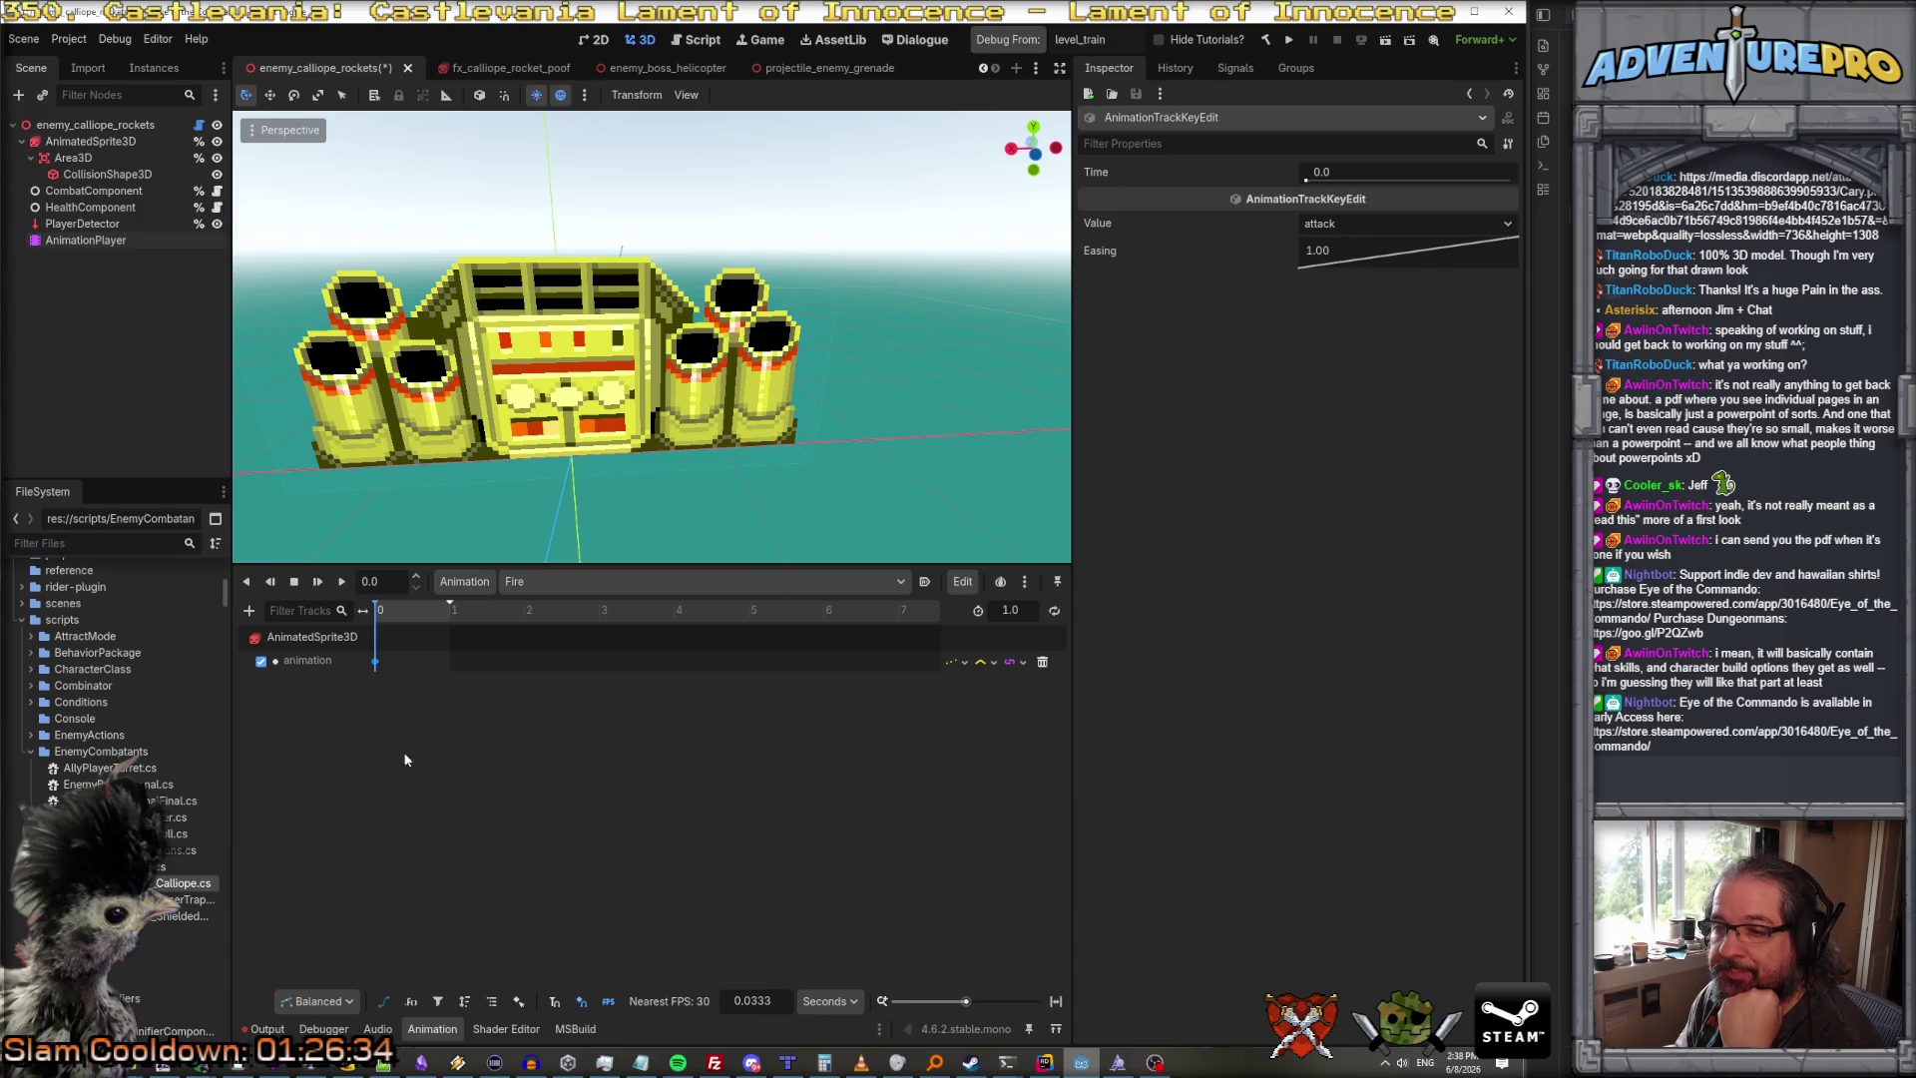
Step: Play and stop the Fire animation twice to test the attack key
left_click(343, 582)
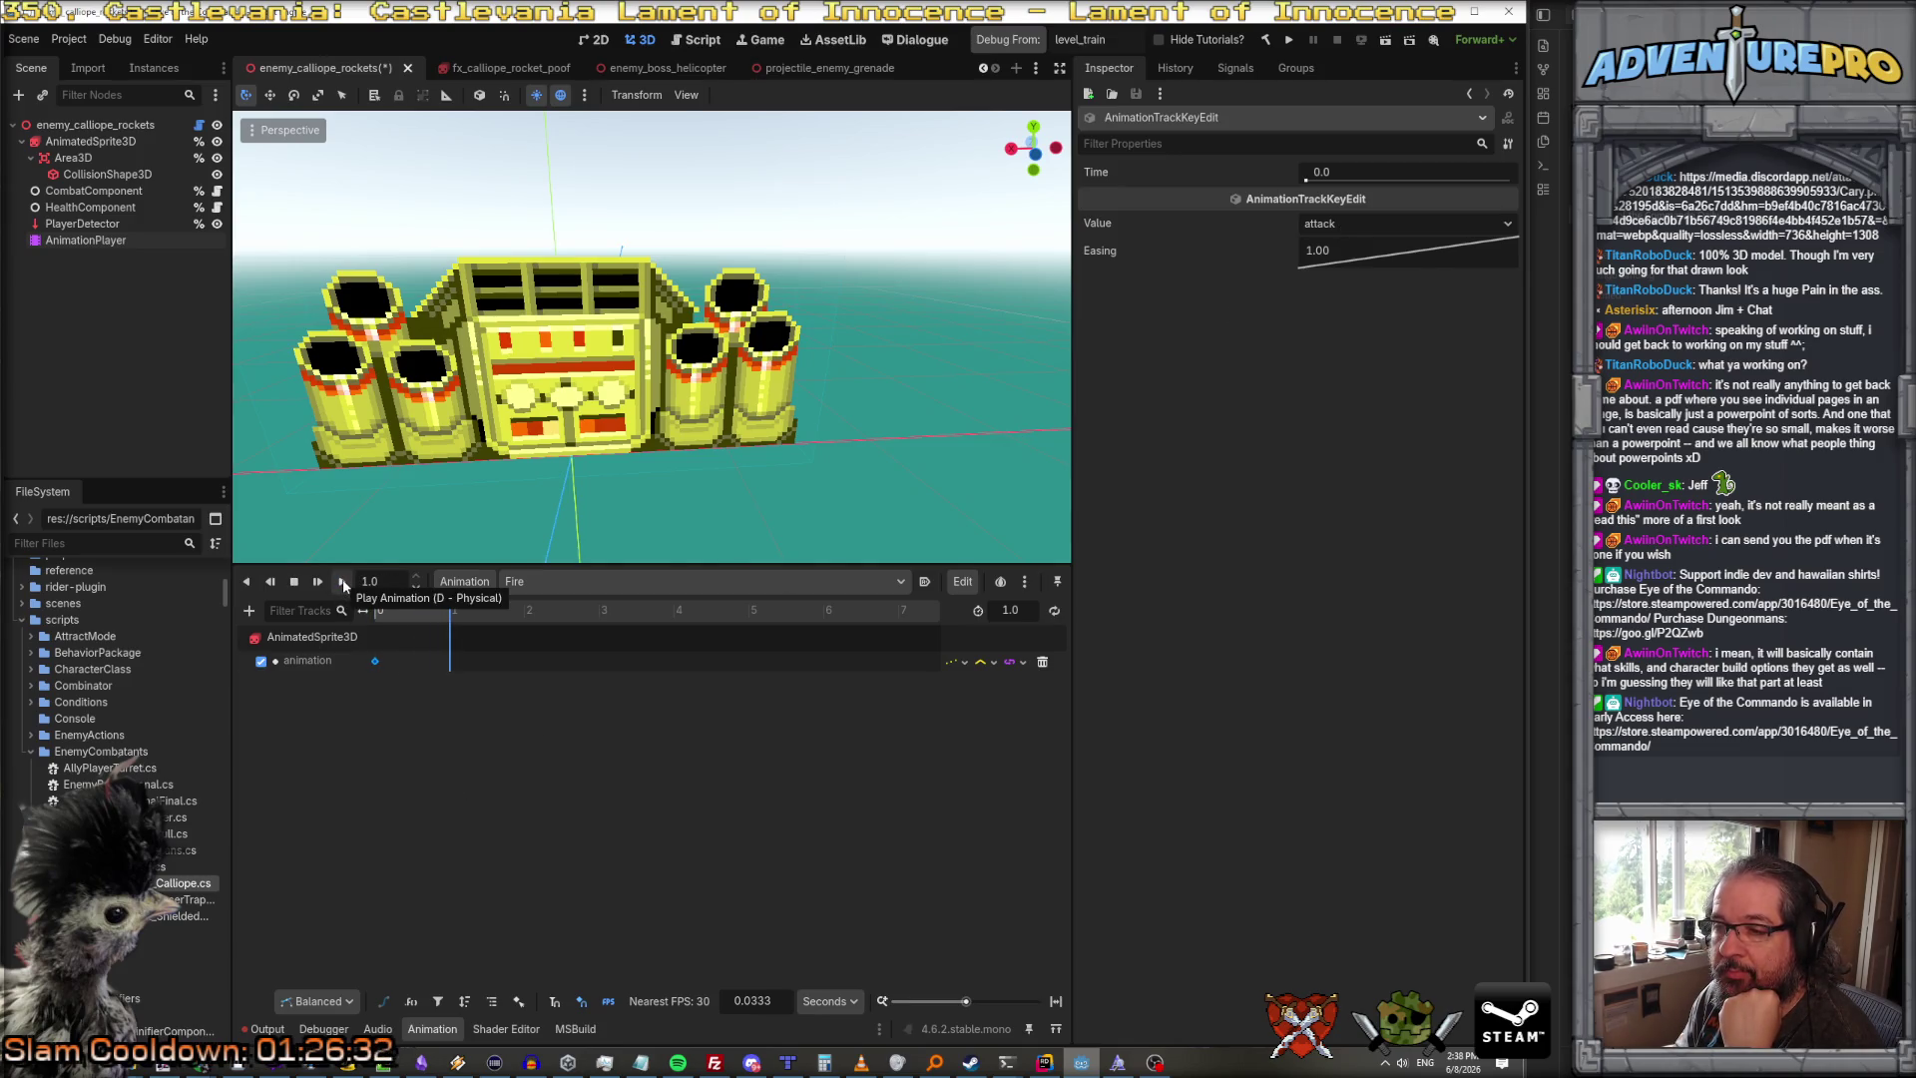
left_click(294, 581)
left_click(341, 584)
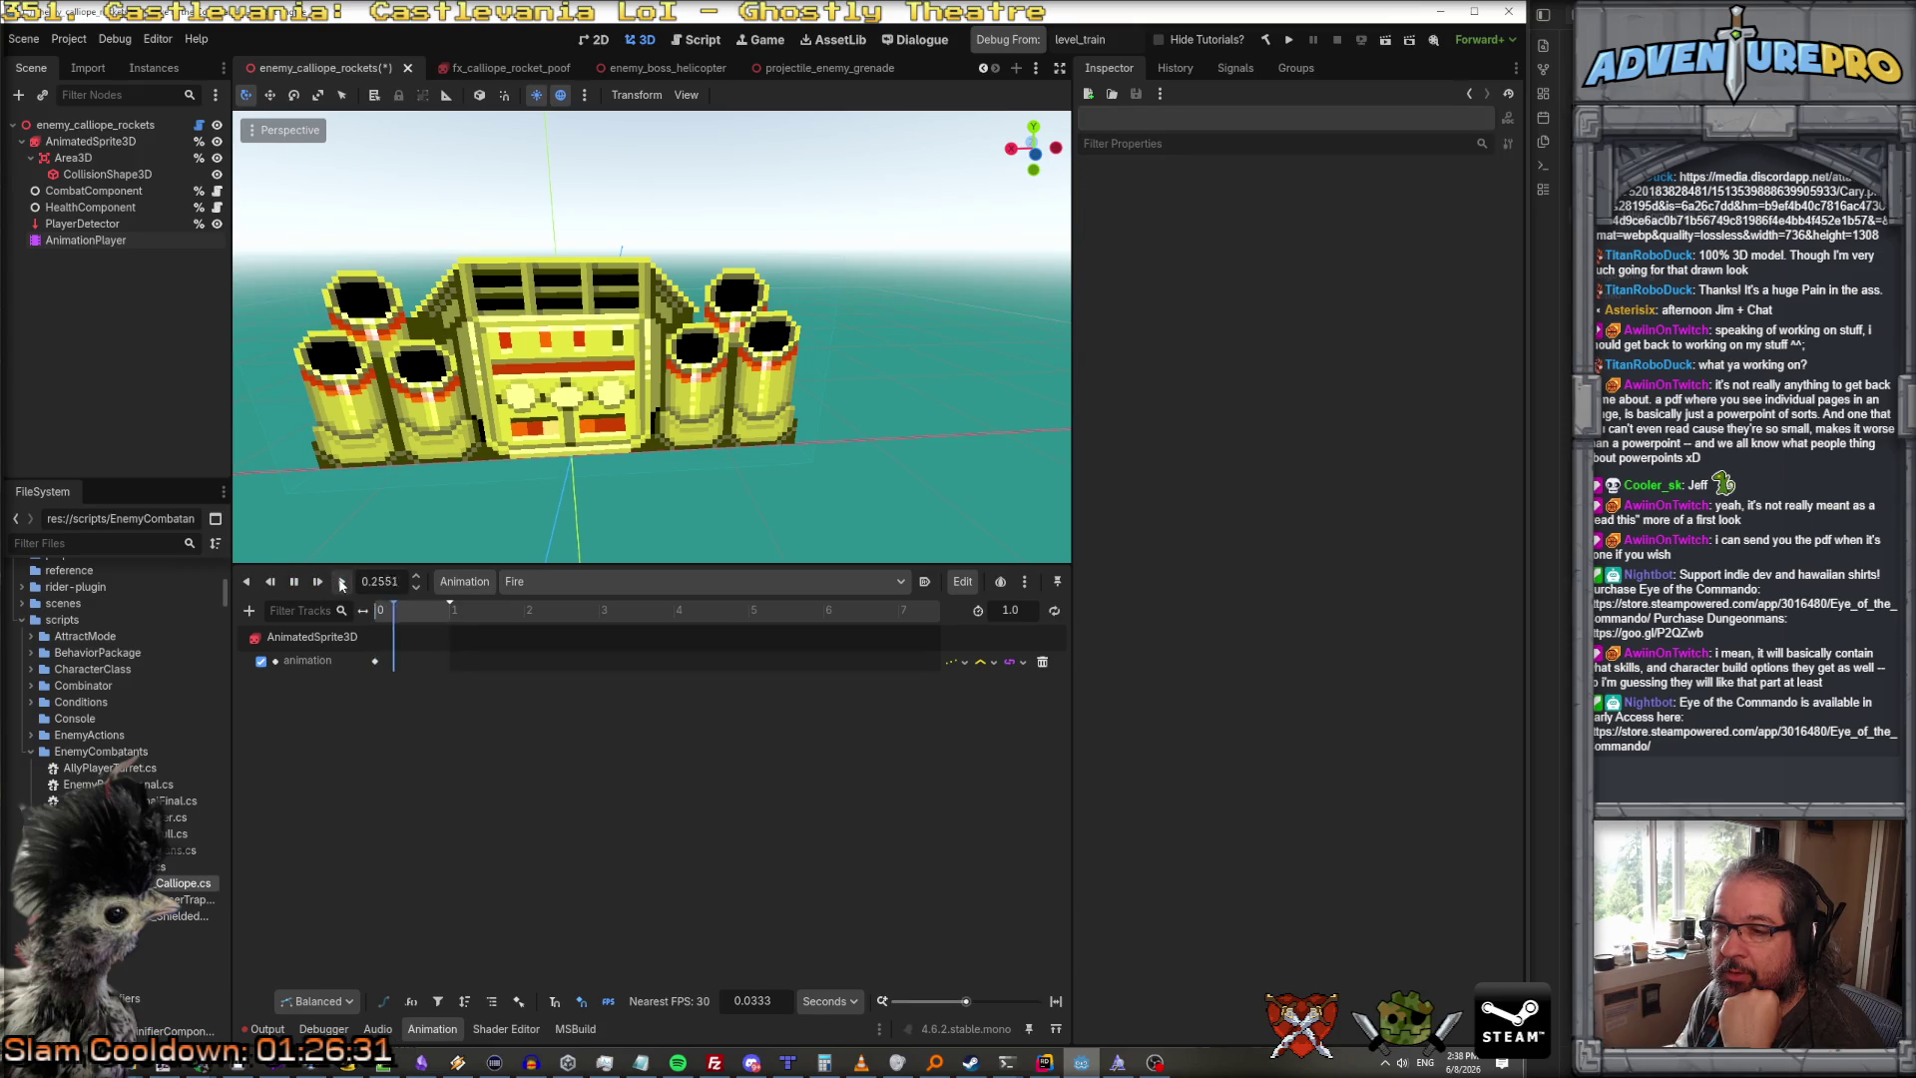
left_click(294, 583)
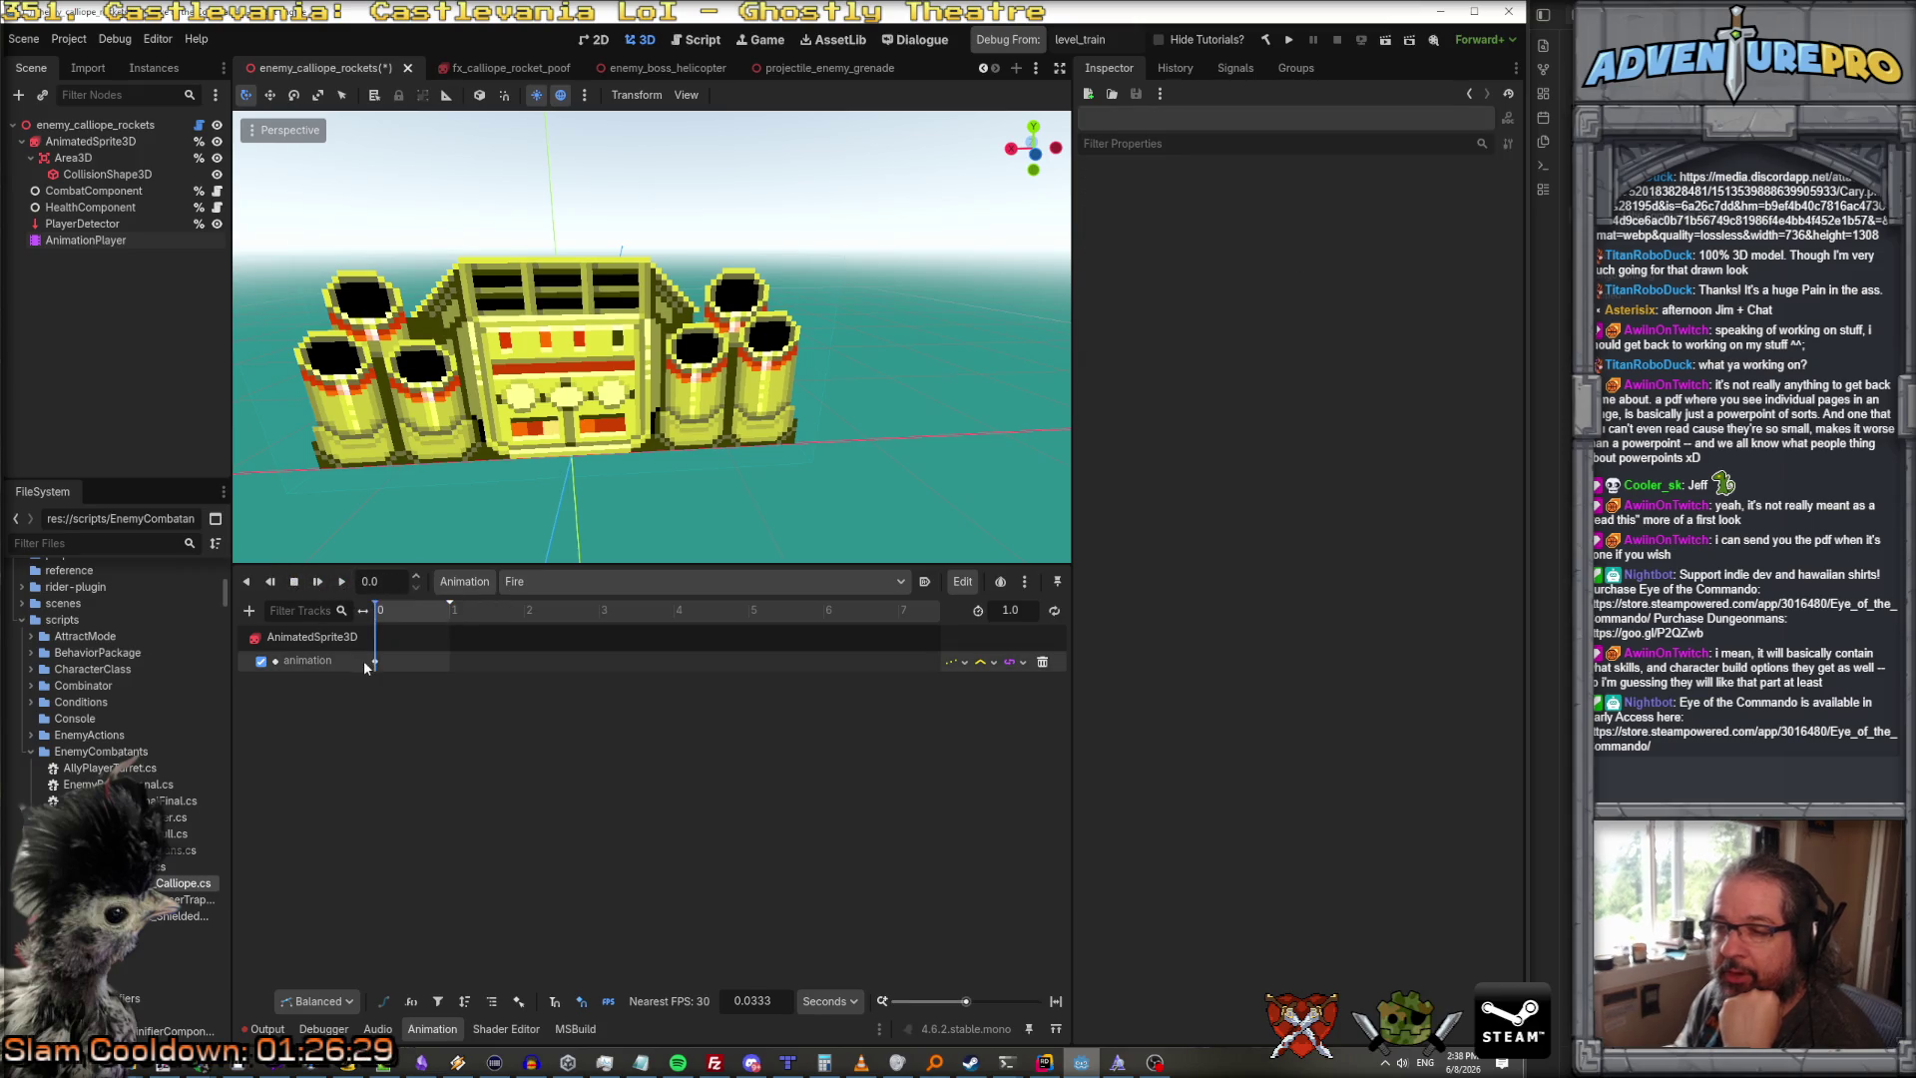
Step: Review the 0 s key and the AnimatedSprite3D's current animation state
left_click(376, 662)
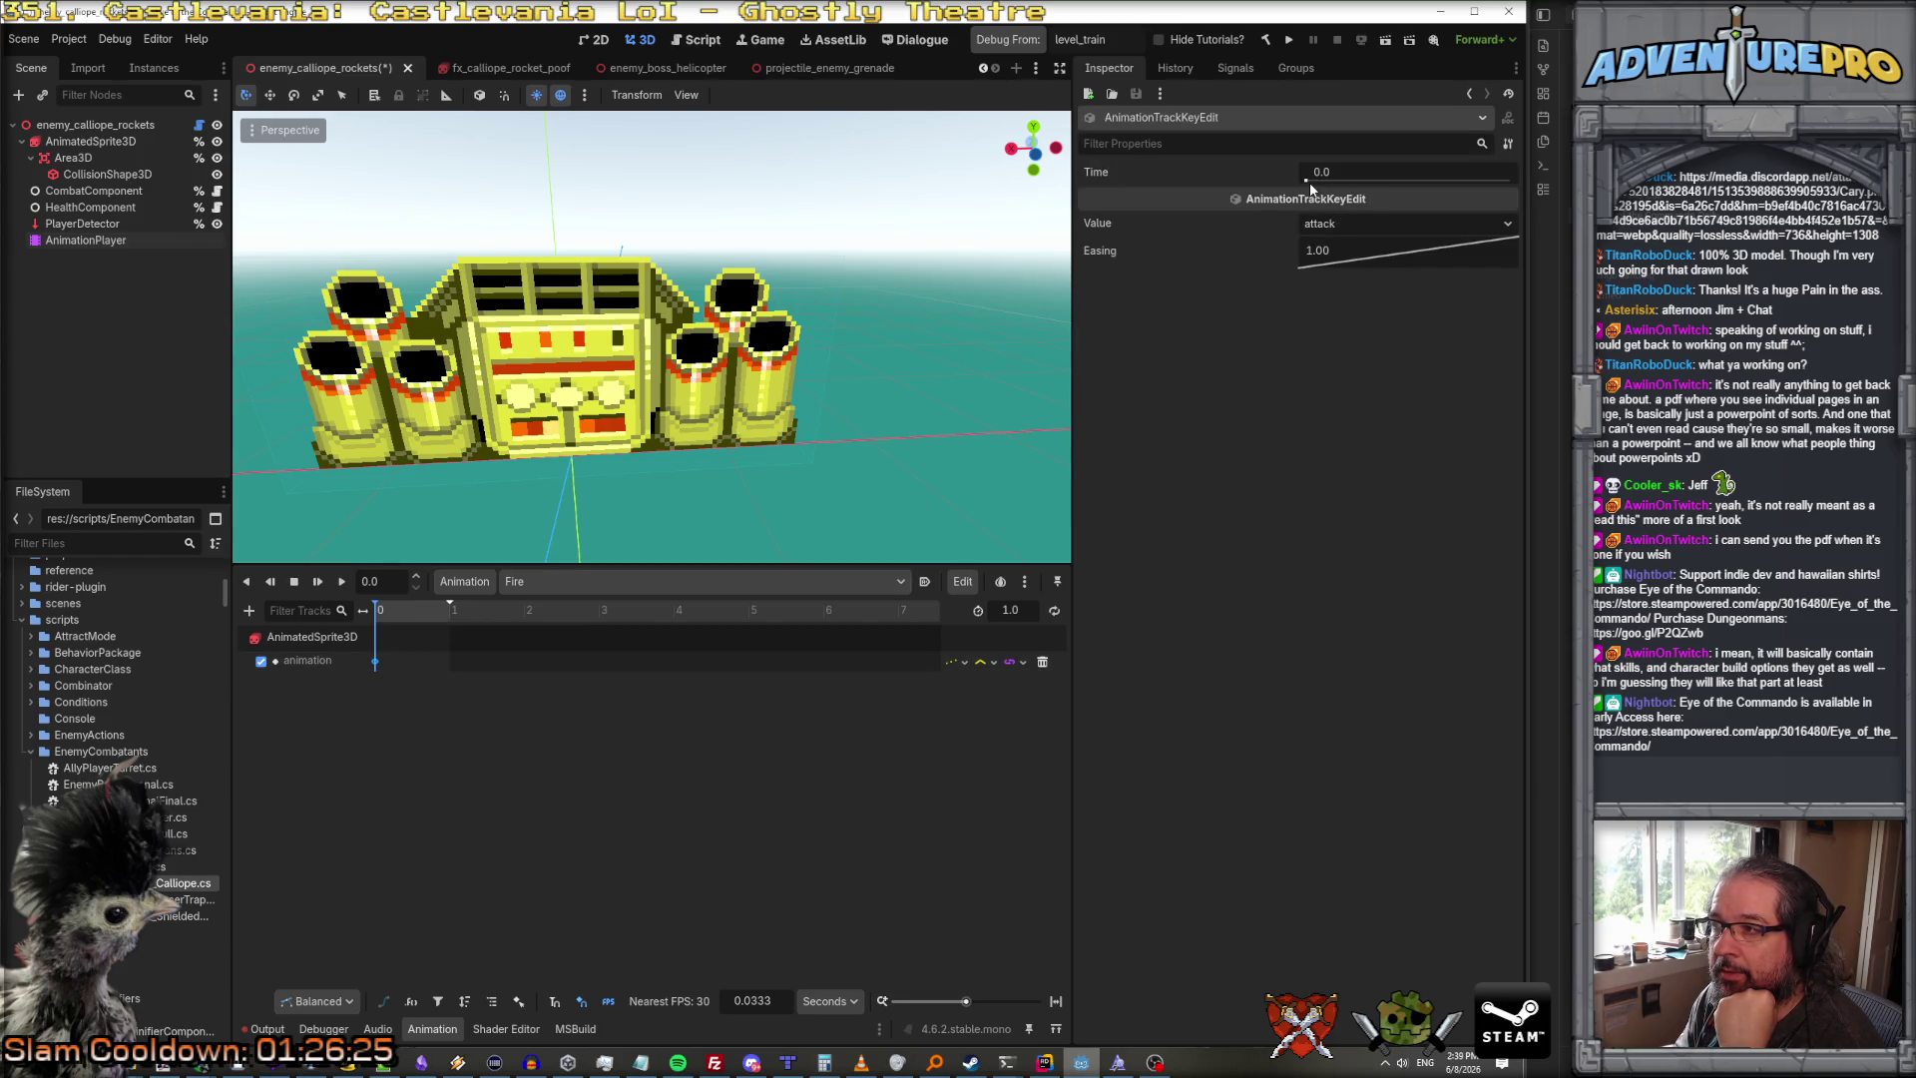
mouse_move(1308, 182)
left_mouse_down()
mouse_move(1510, 180)
mouse_move(1263, 180)
left_mouse_up()
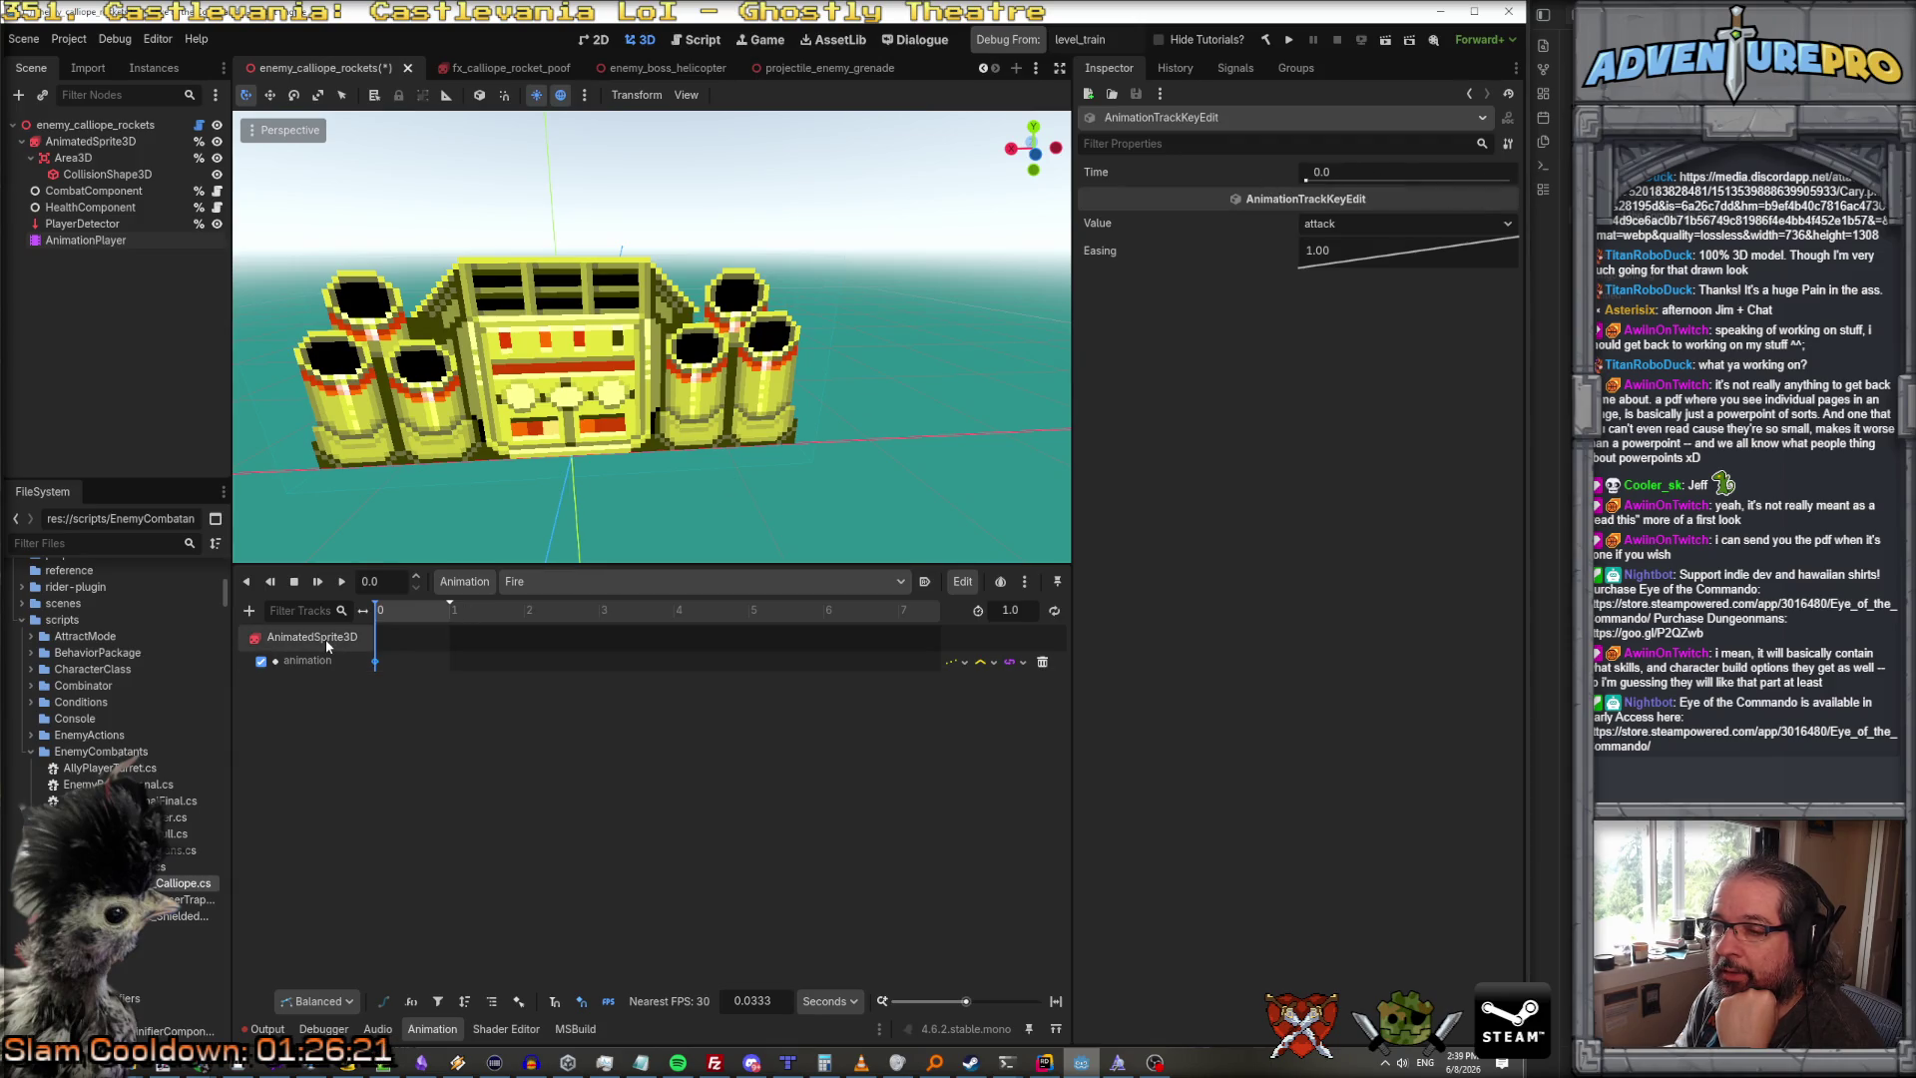
left_click(326, 638)
left_click(86, 240)
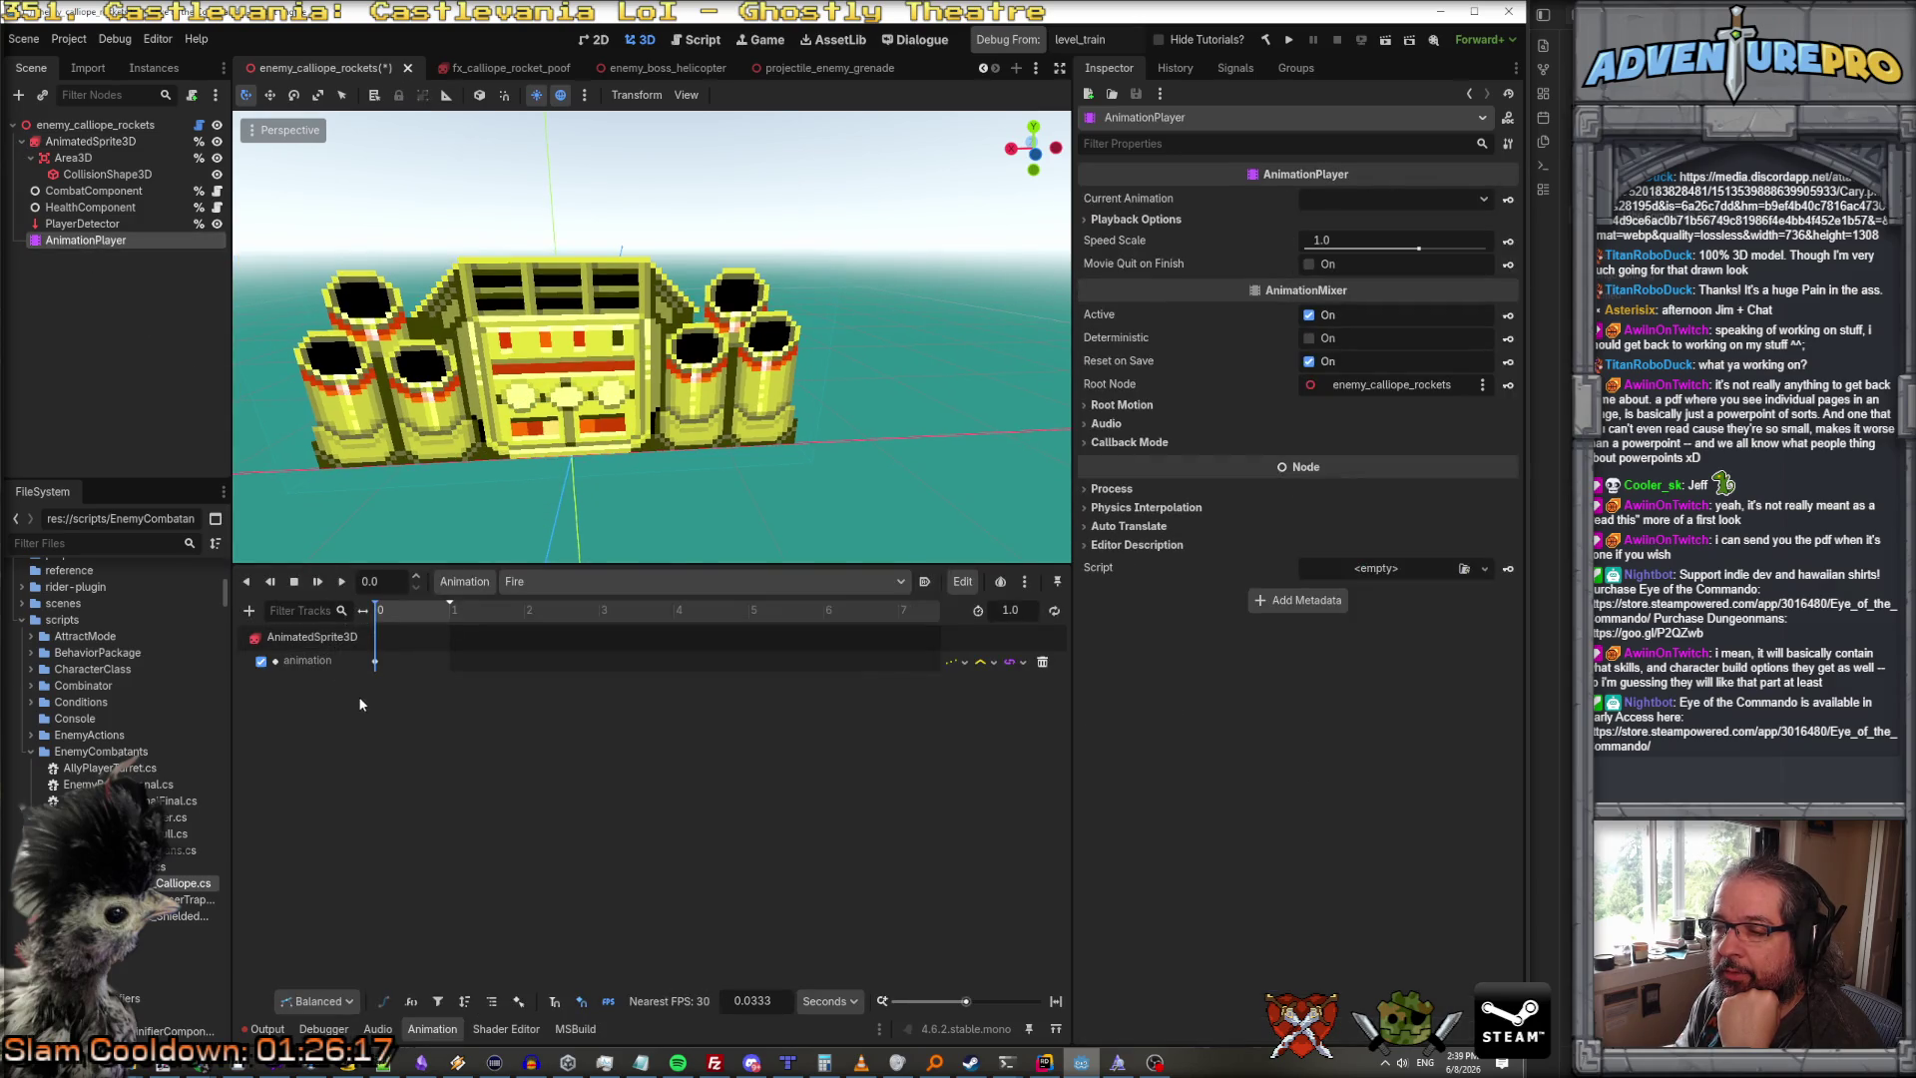
left_click(376, 661)
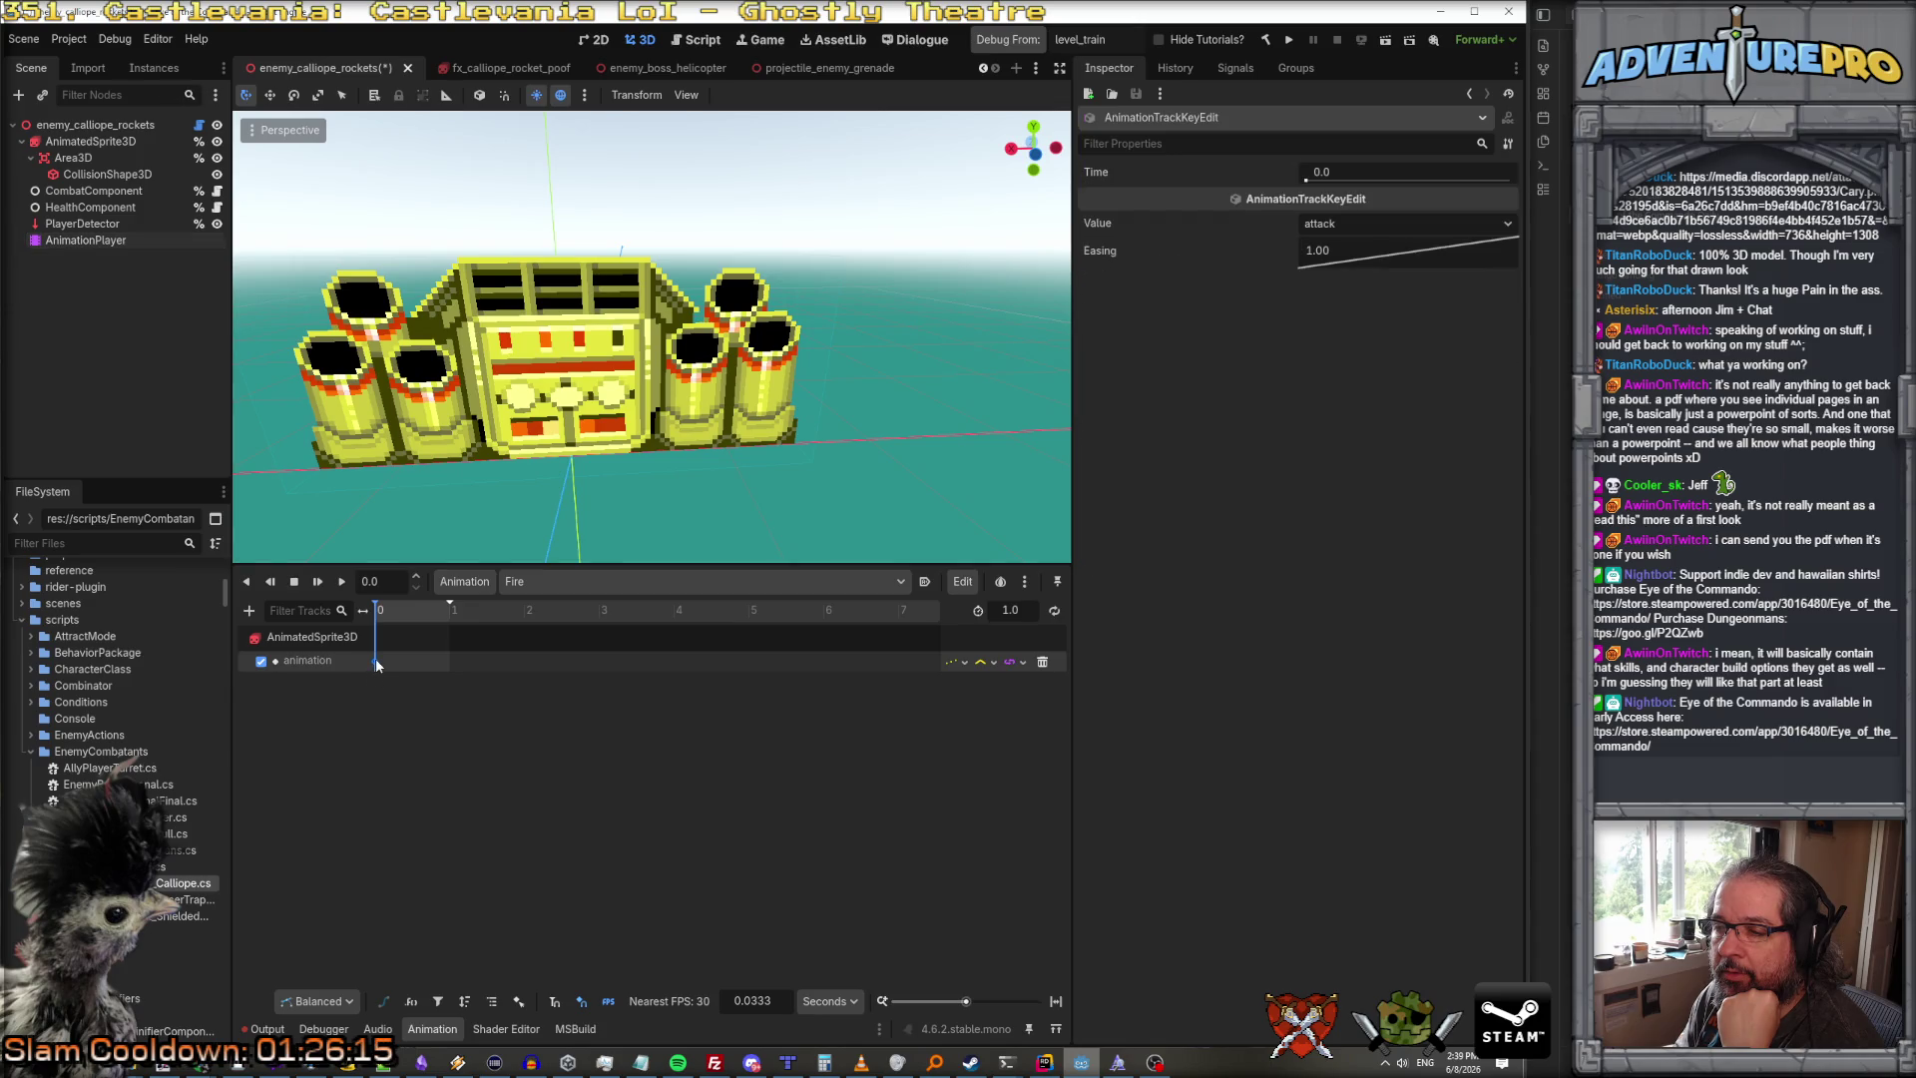
left_click(296, 638)
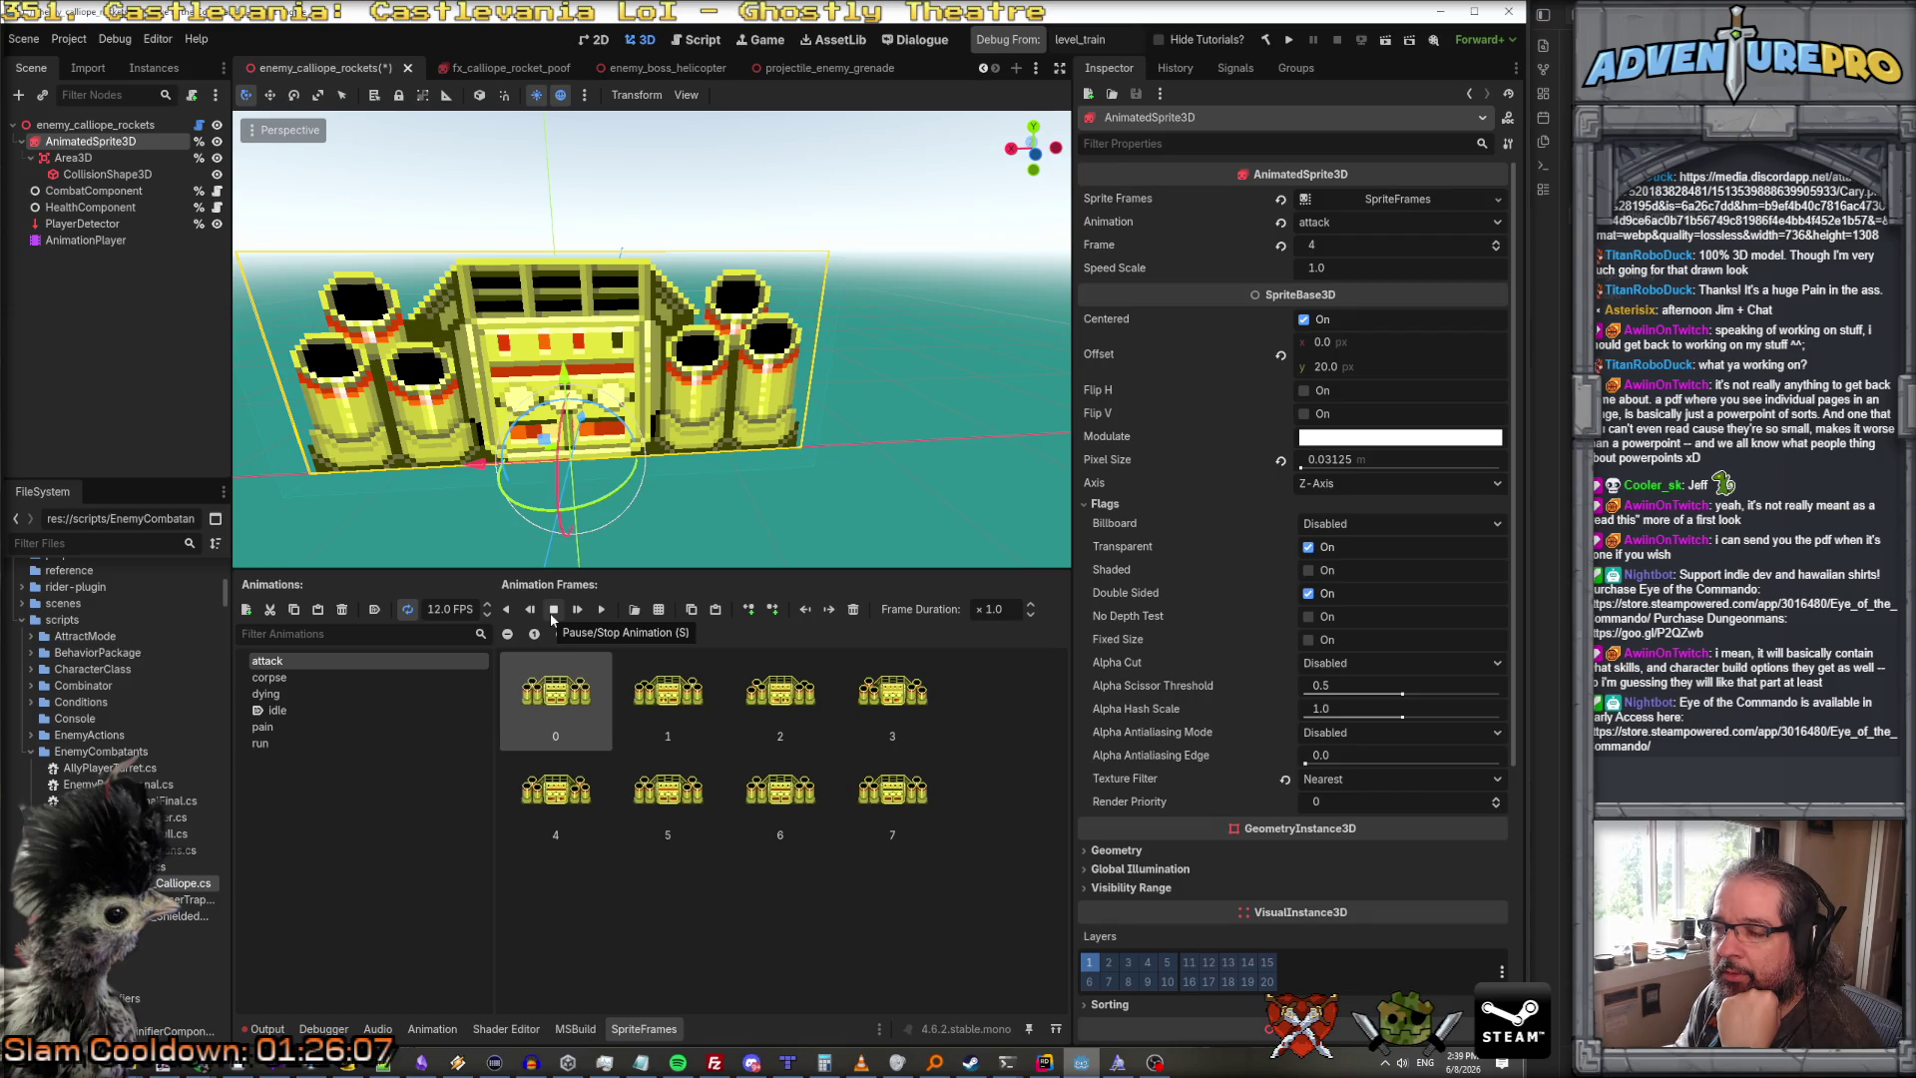
Step: Start adding another AnimatedSprite3D property track to the Fire animation
left_click(99, 241)
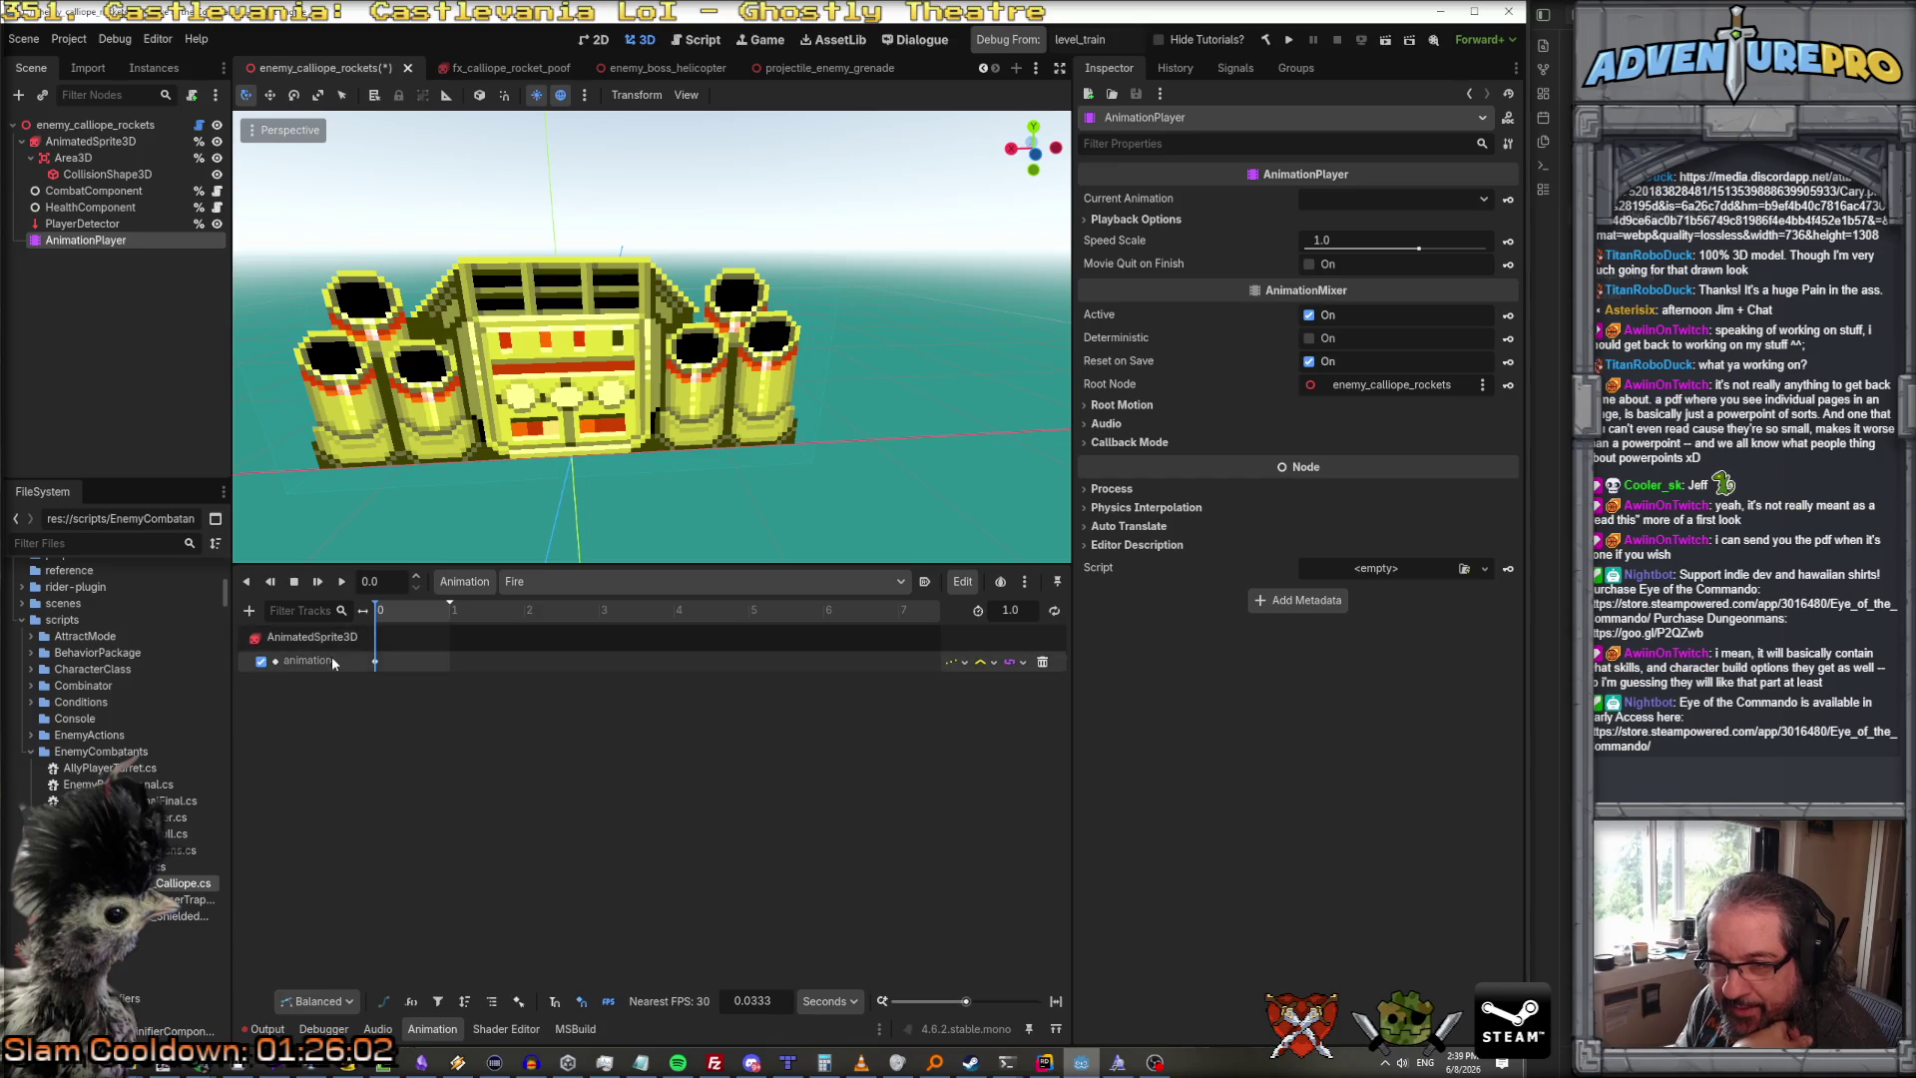
left_click(250, 611)
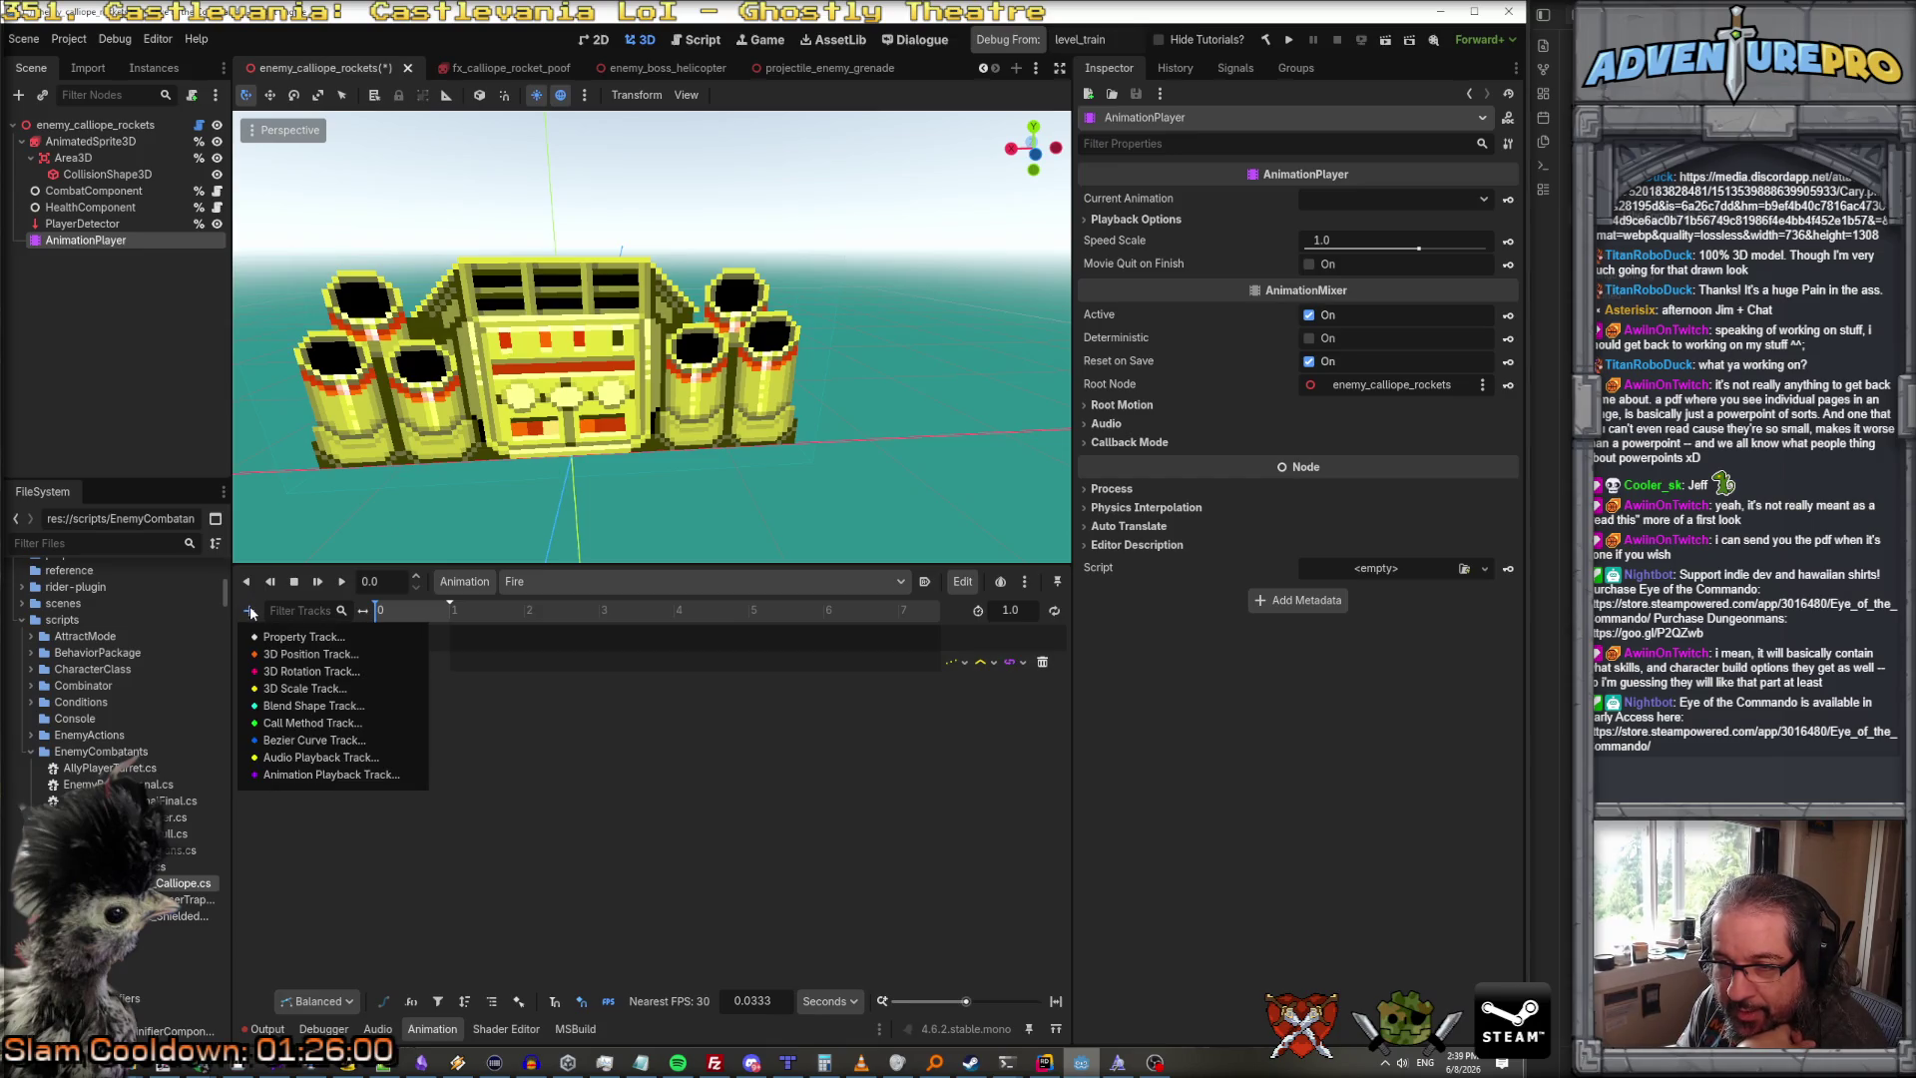
left_click(287, 639)
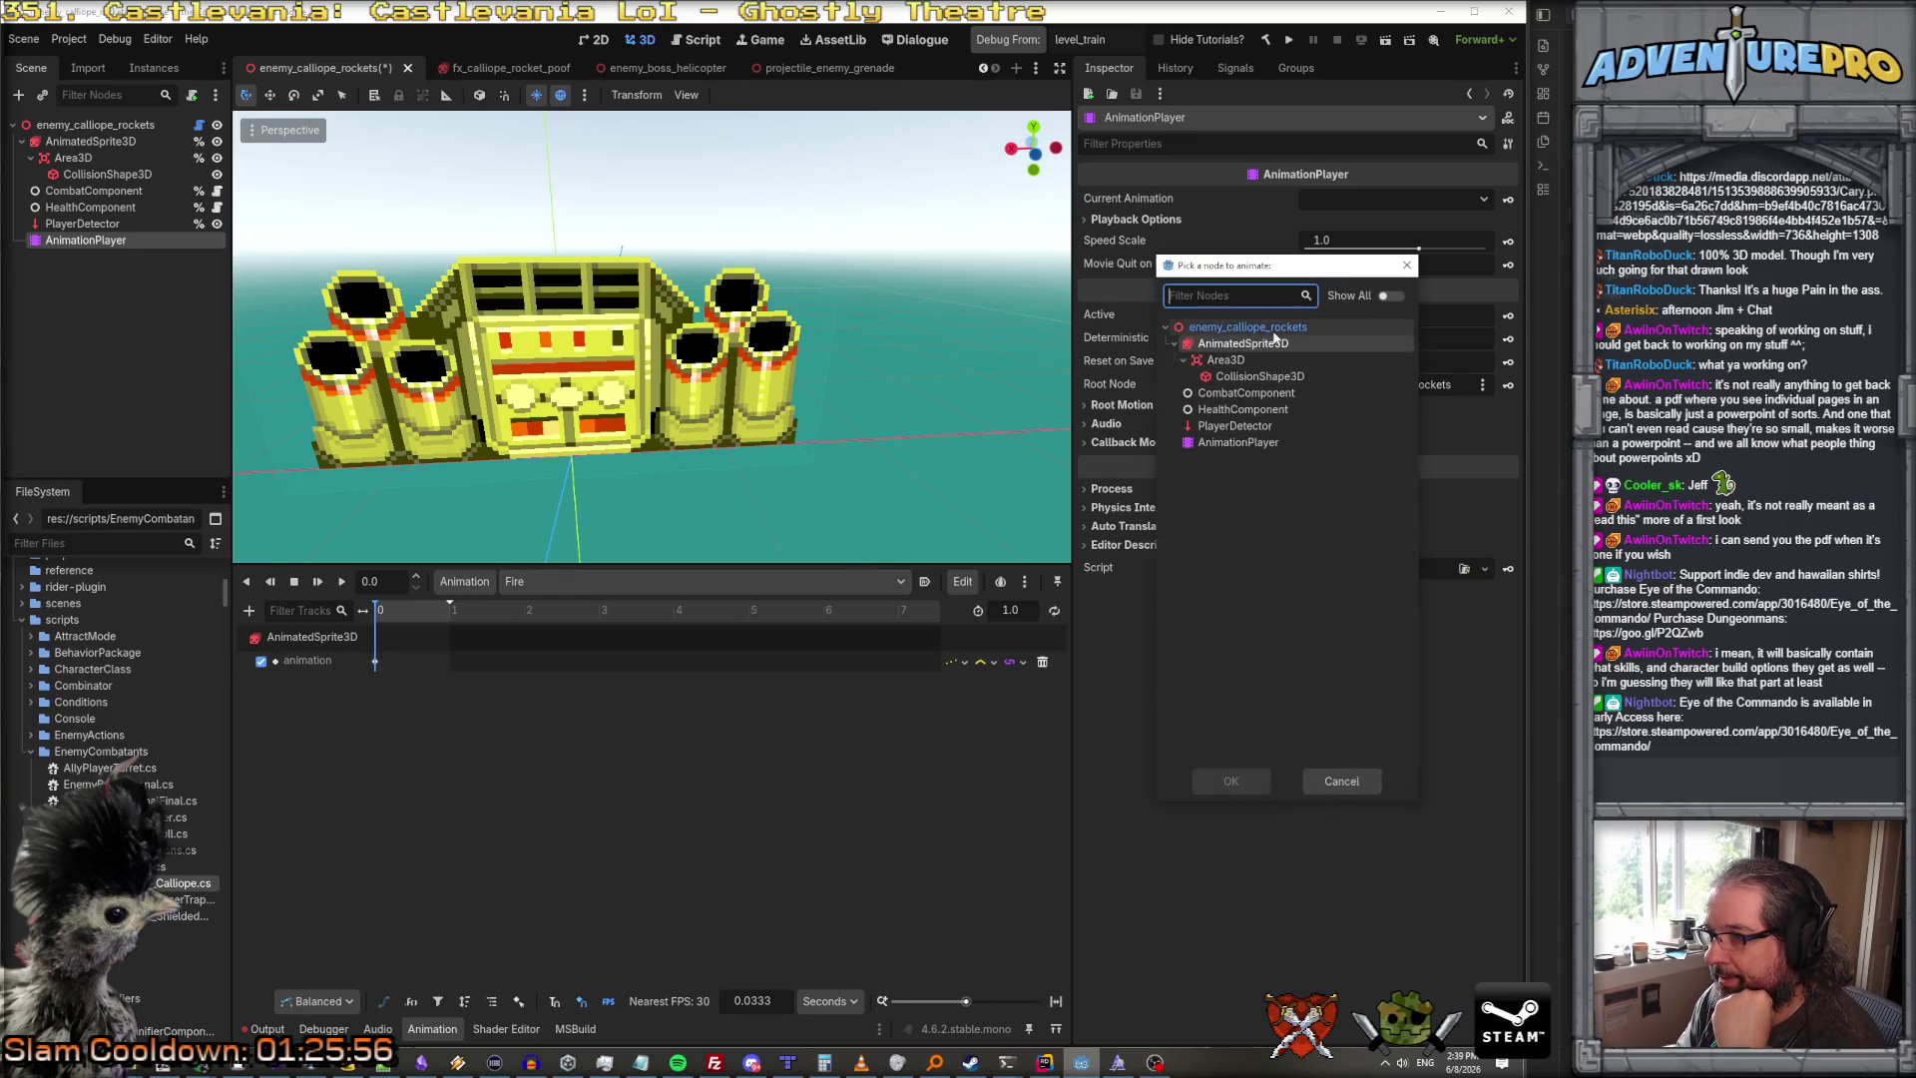
left_click(1239, 343)
left_click(1231, 776)
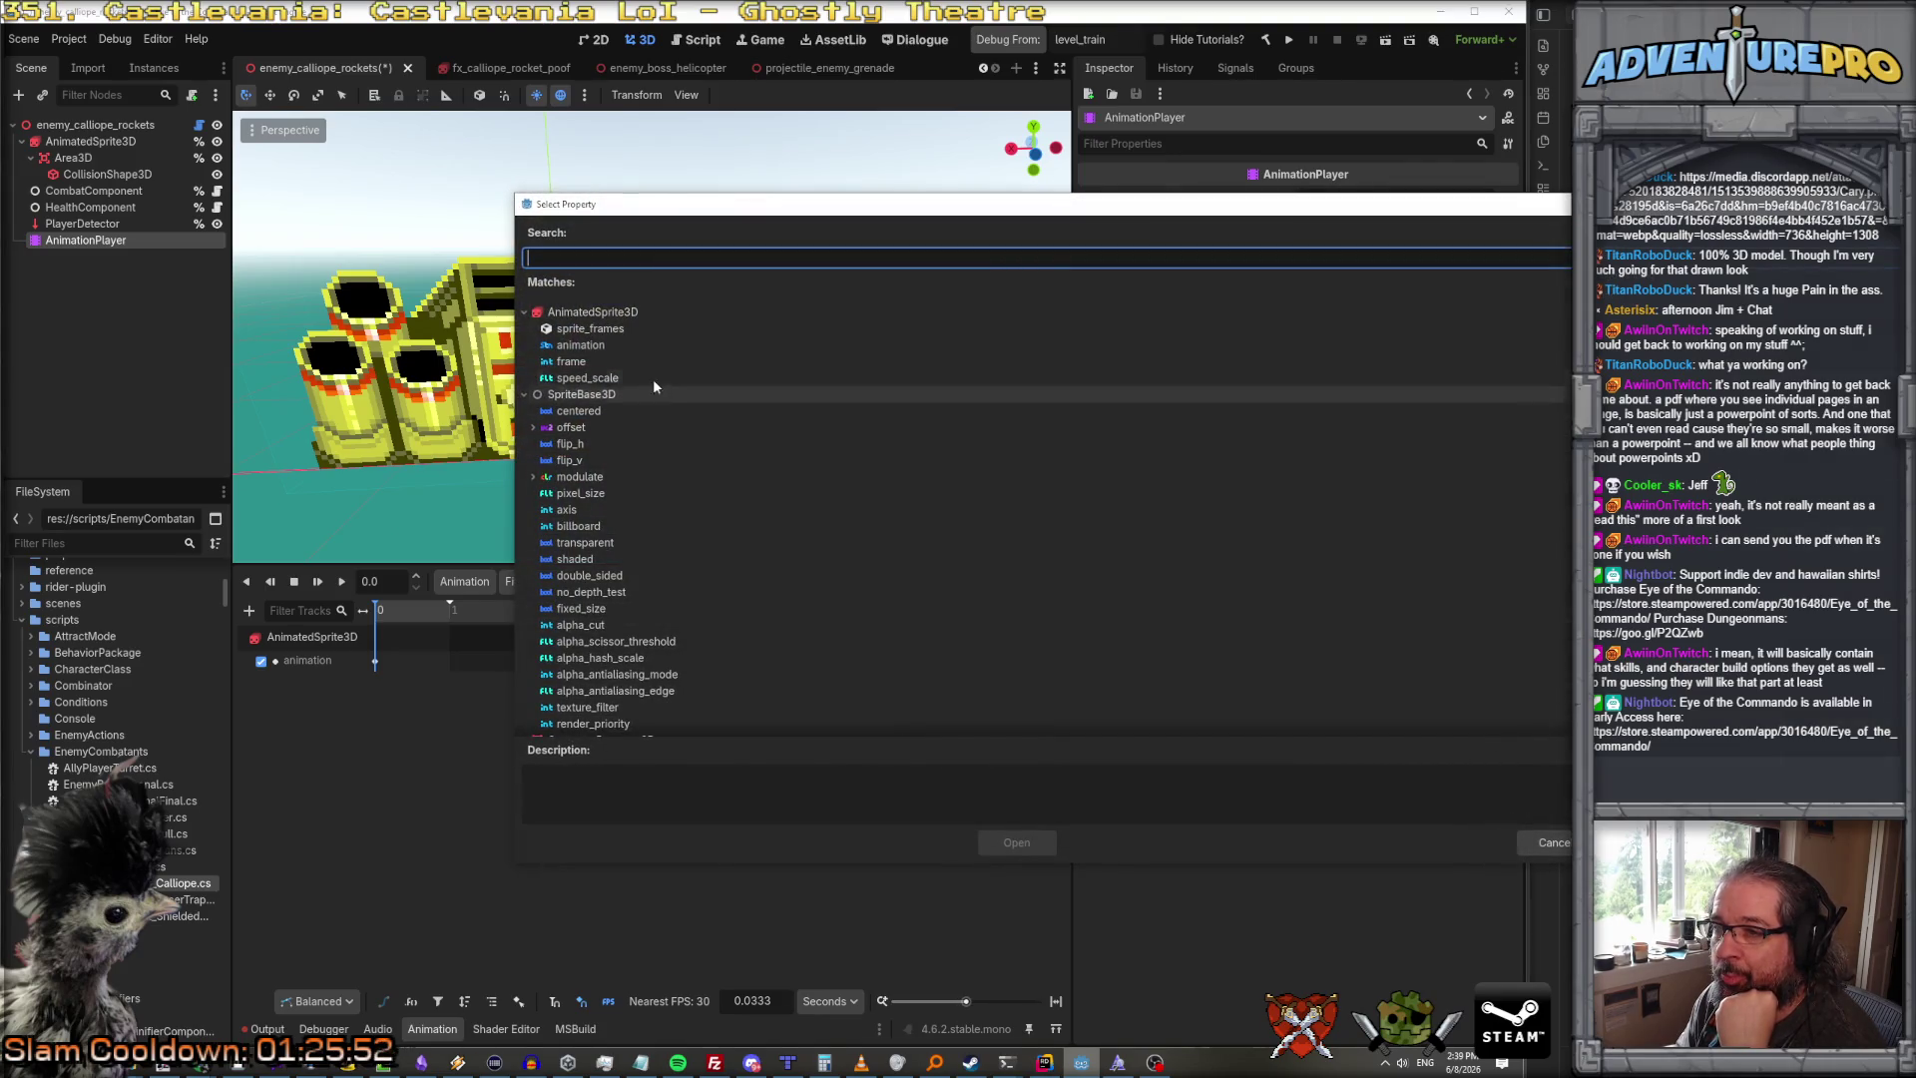
Step: Collapse the SpriteBase3D, GeometryInstance3D, VisualInstance3D, Node3D and Node groups, then cancel without adding a track
left_click(523, 394)
left_click(524, 411)
left_click(524, 427)
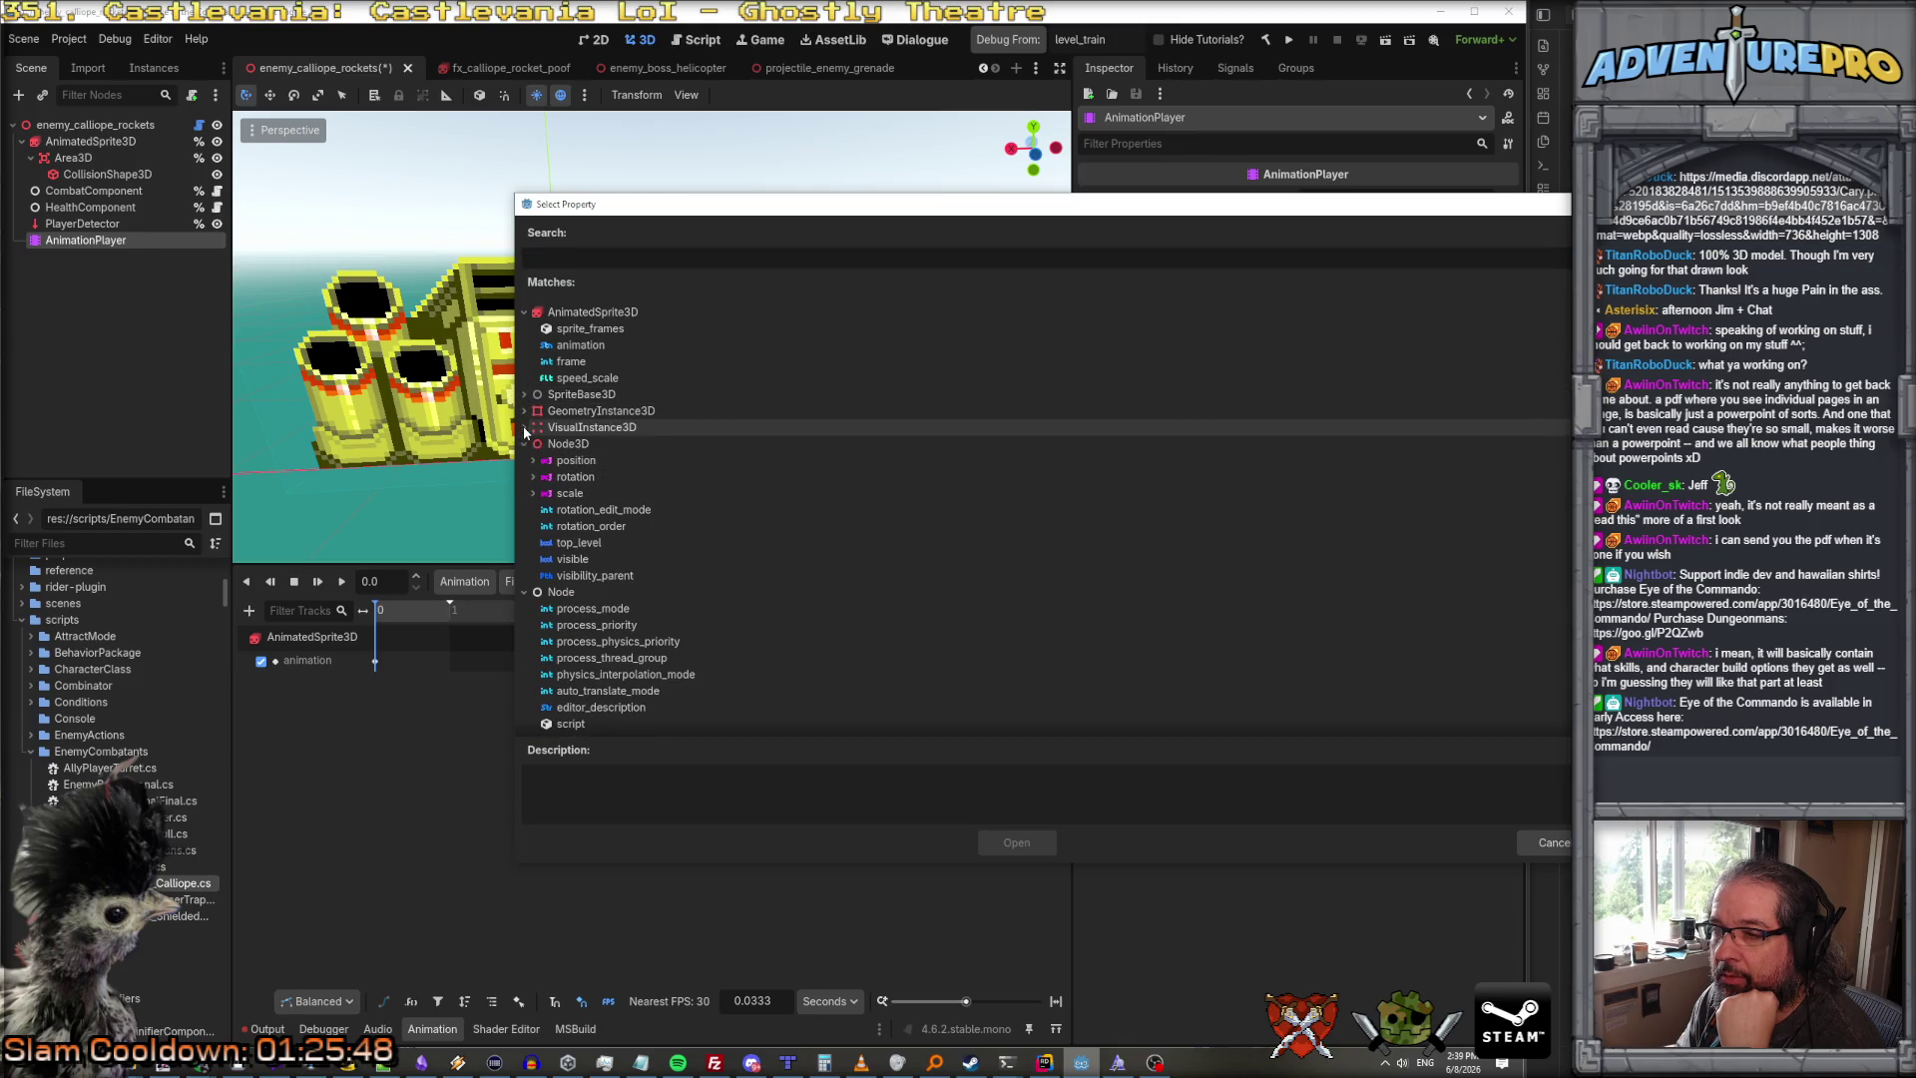
left_click(525, 443)
left_click(524, 460)
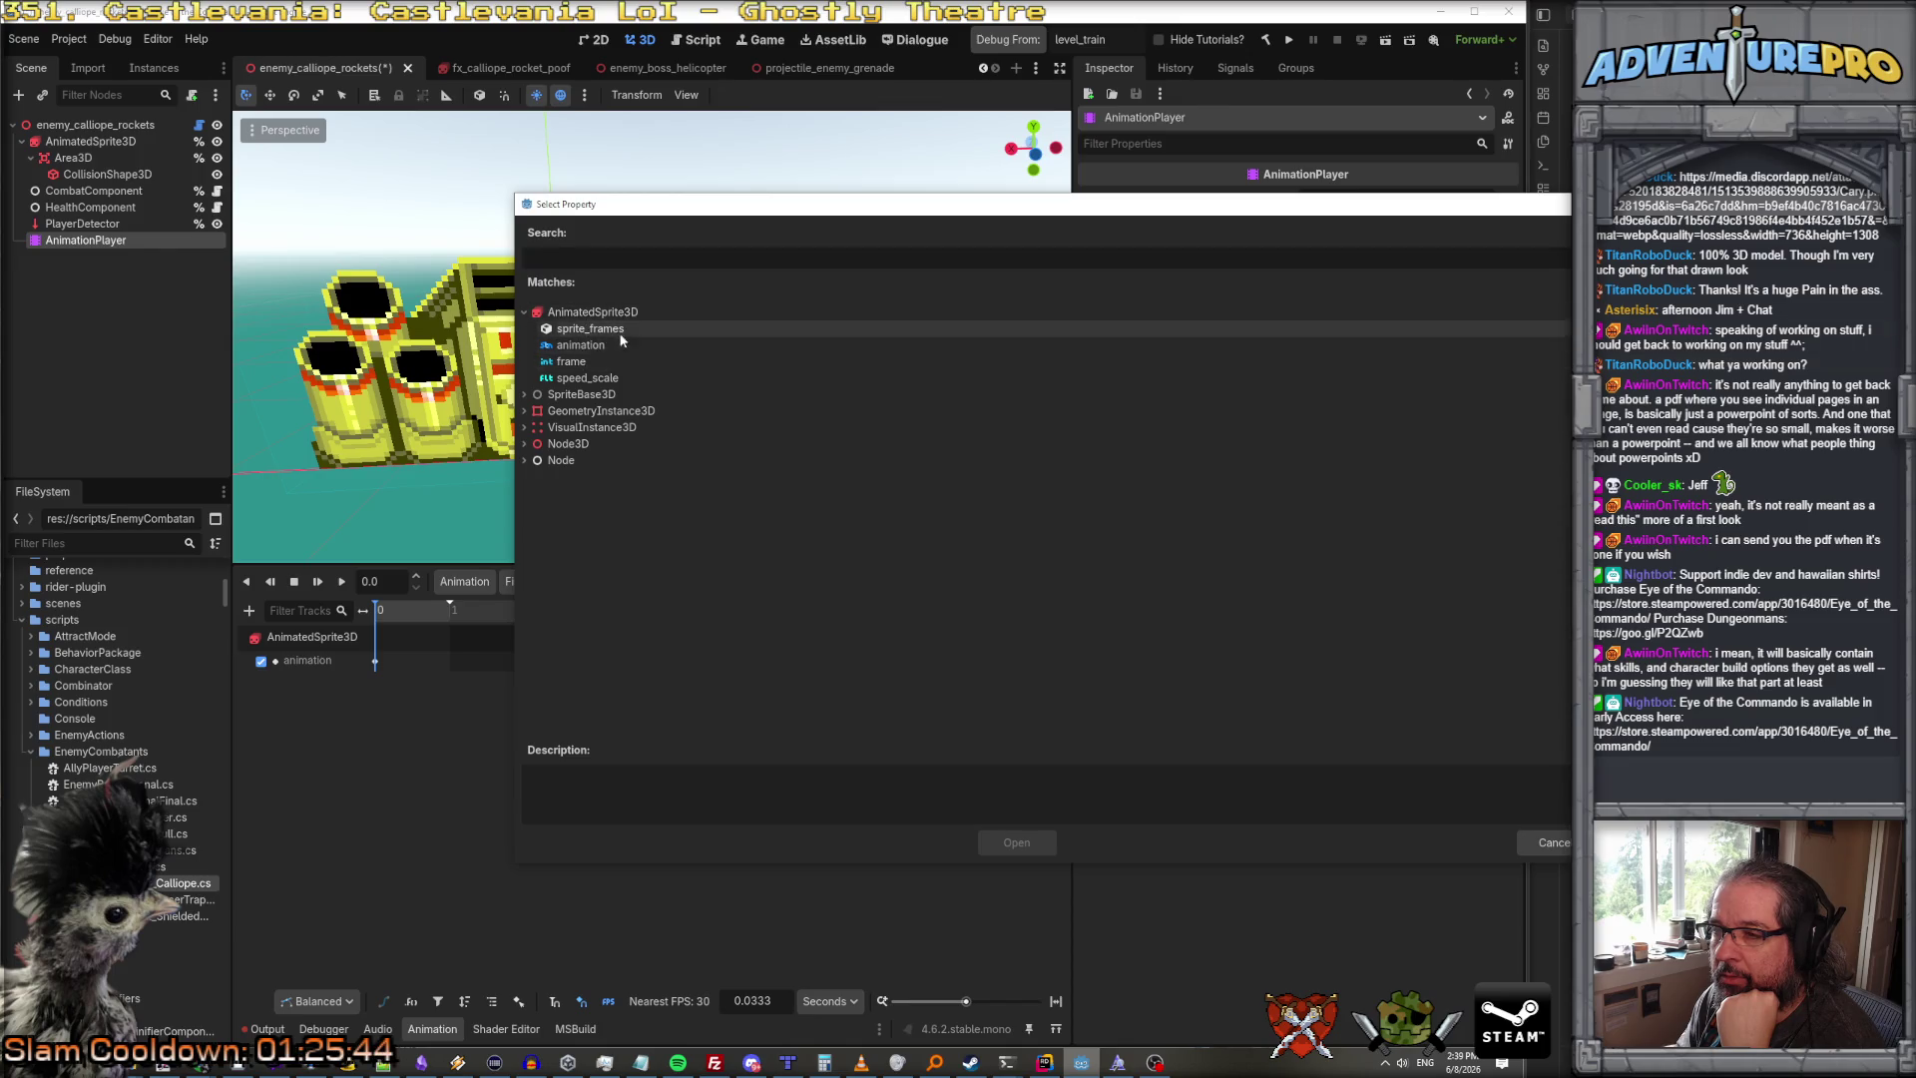
left_click(1539, 843)
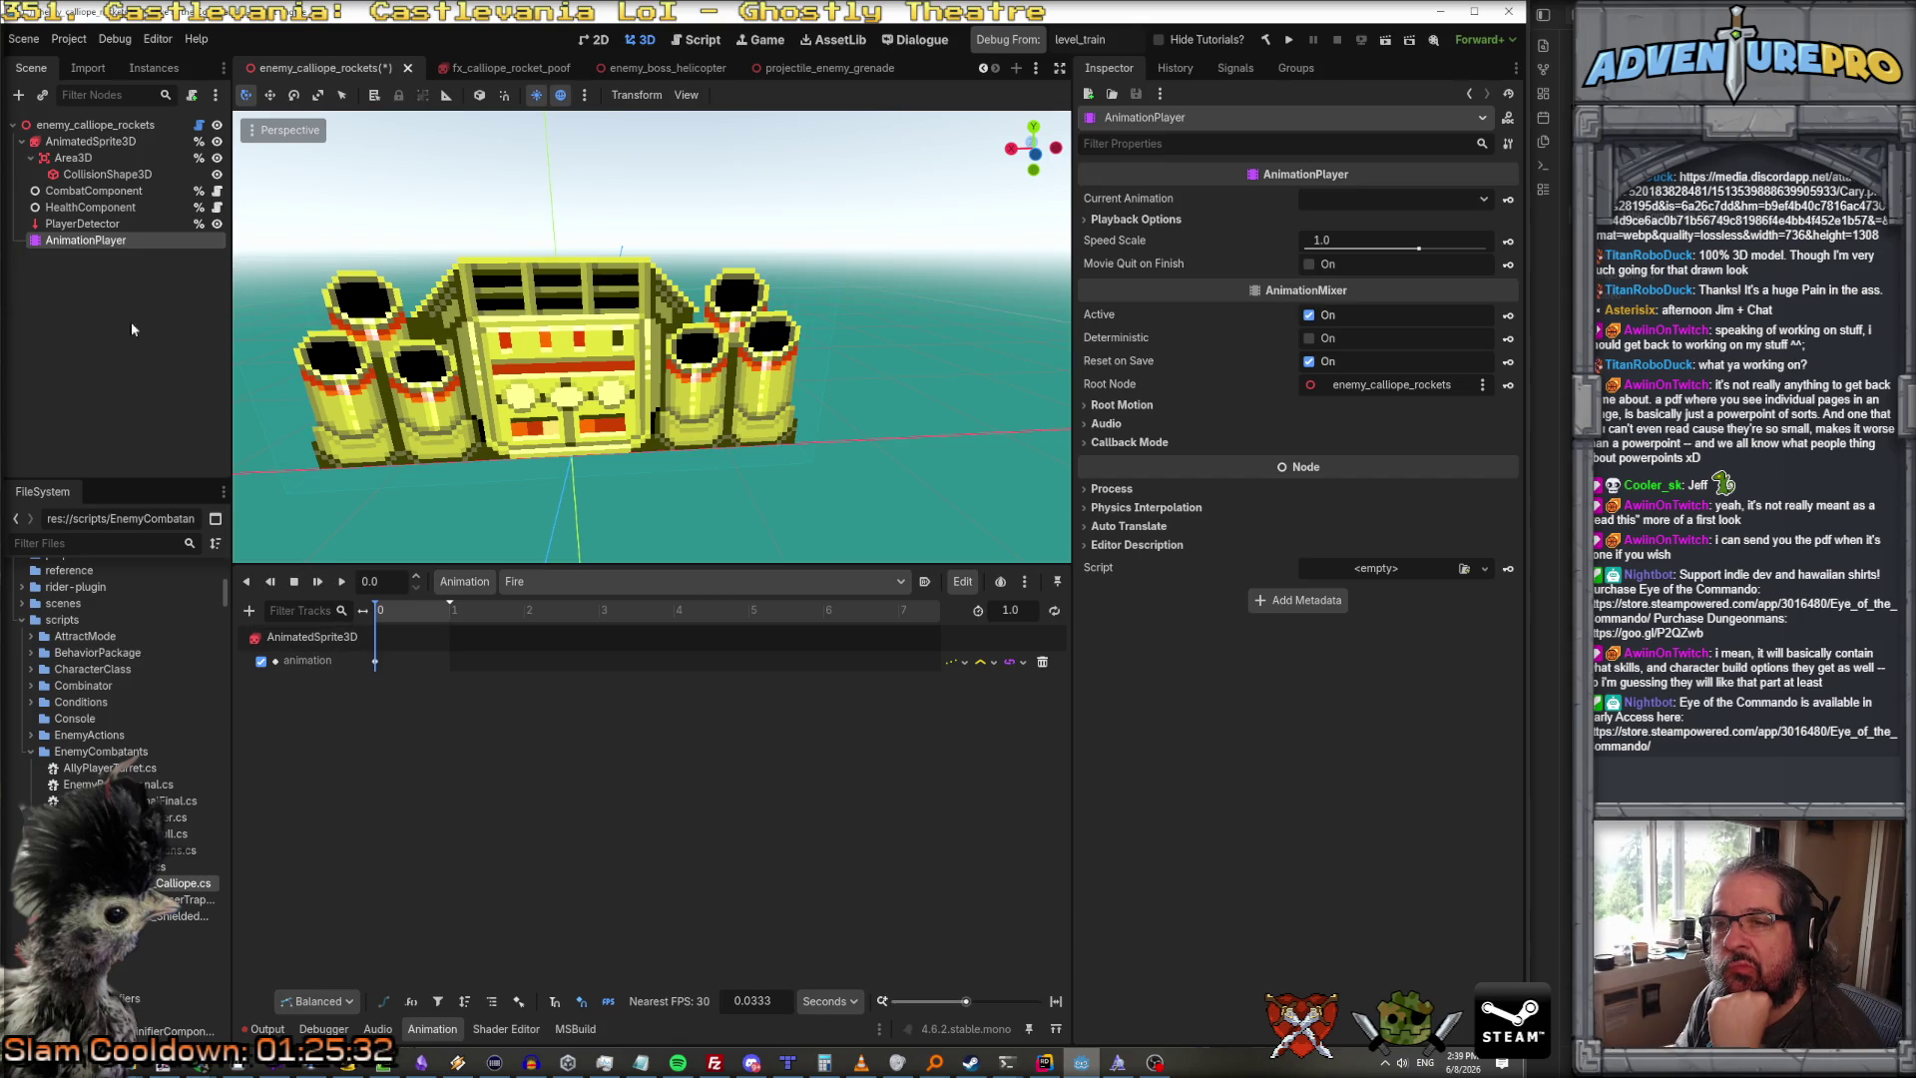
right_click(98, 239)
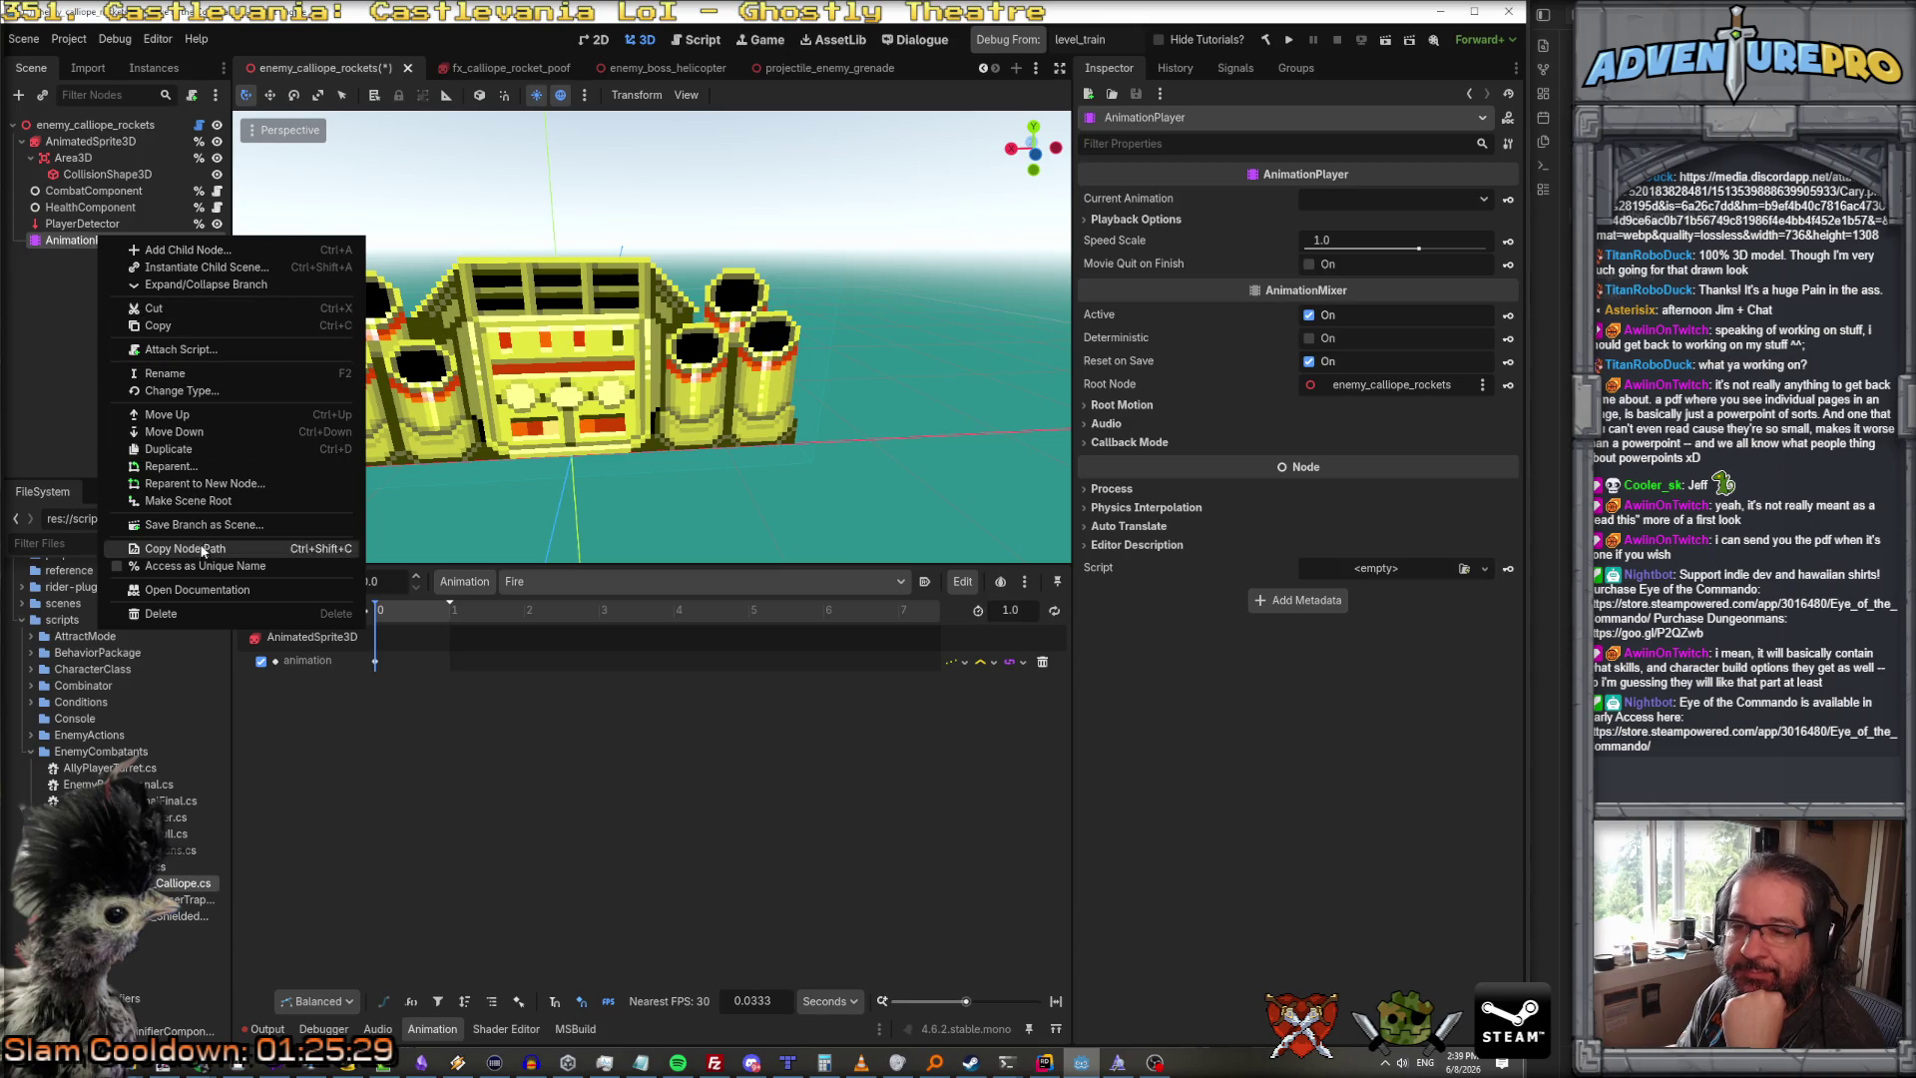
Step: Delete the AnimationPlayer node and filter FileSystem by 'noti' to select AnimNotifierNode.cs
left_click(200, 613)
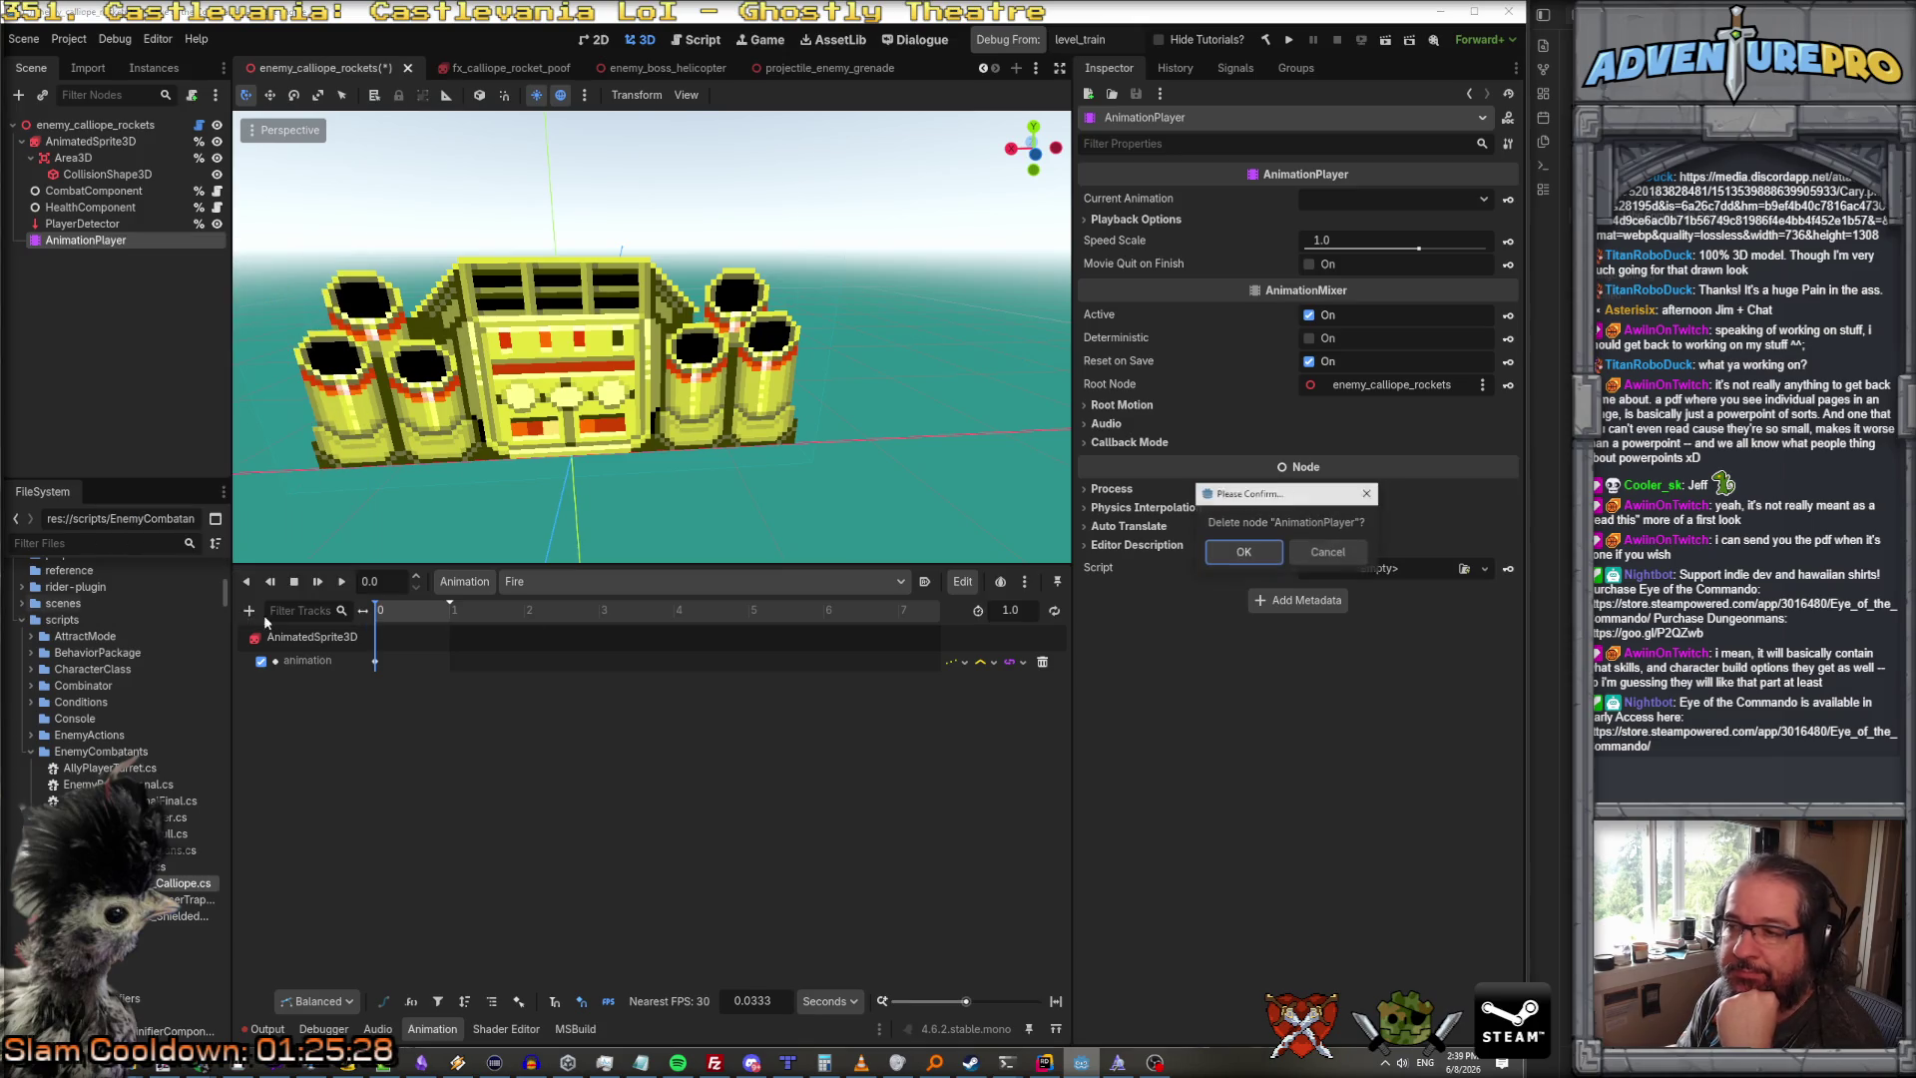
left_click(1237, 553)
type("noto")
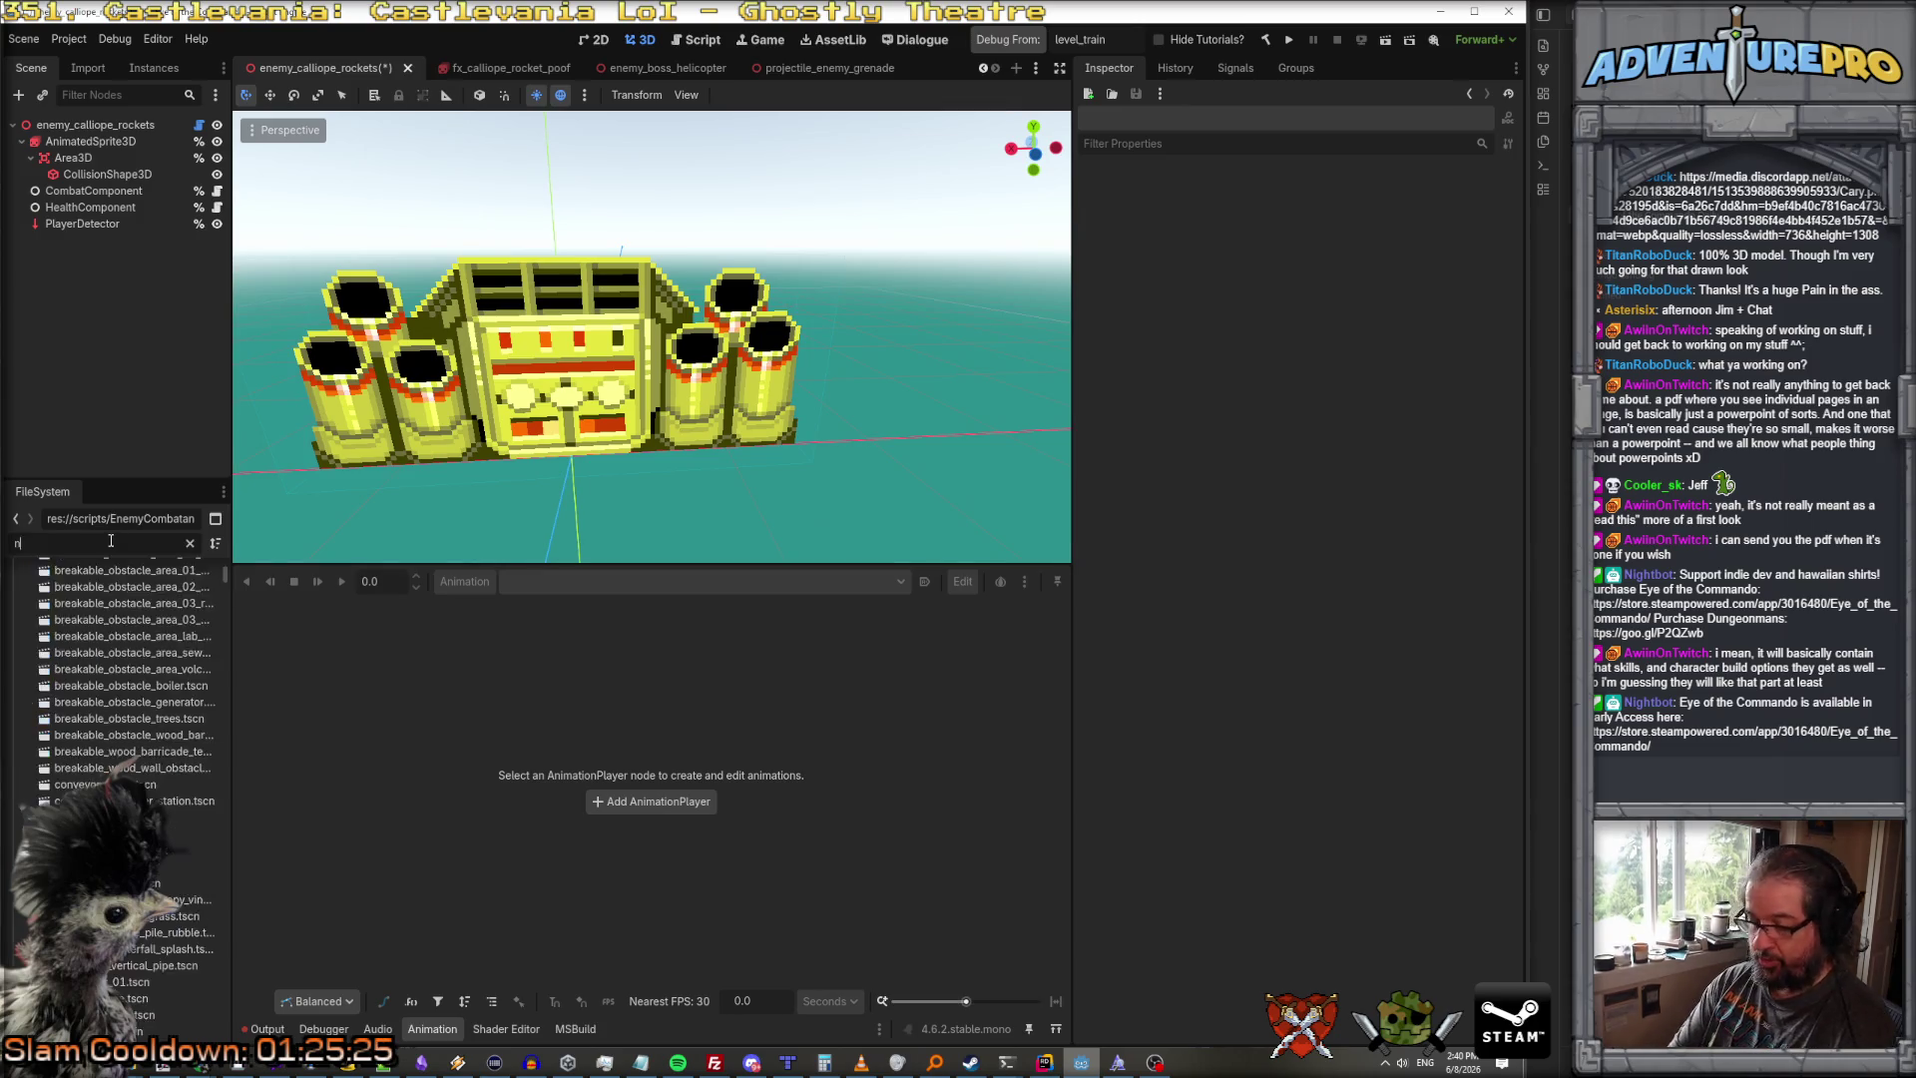
key("BackSpace")
type("if")
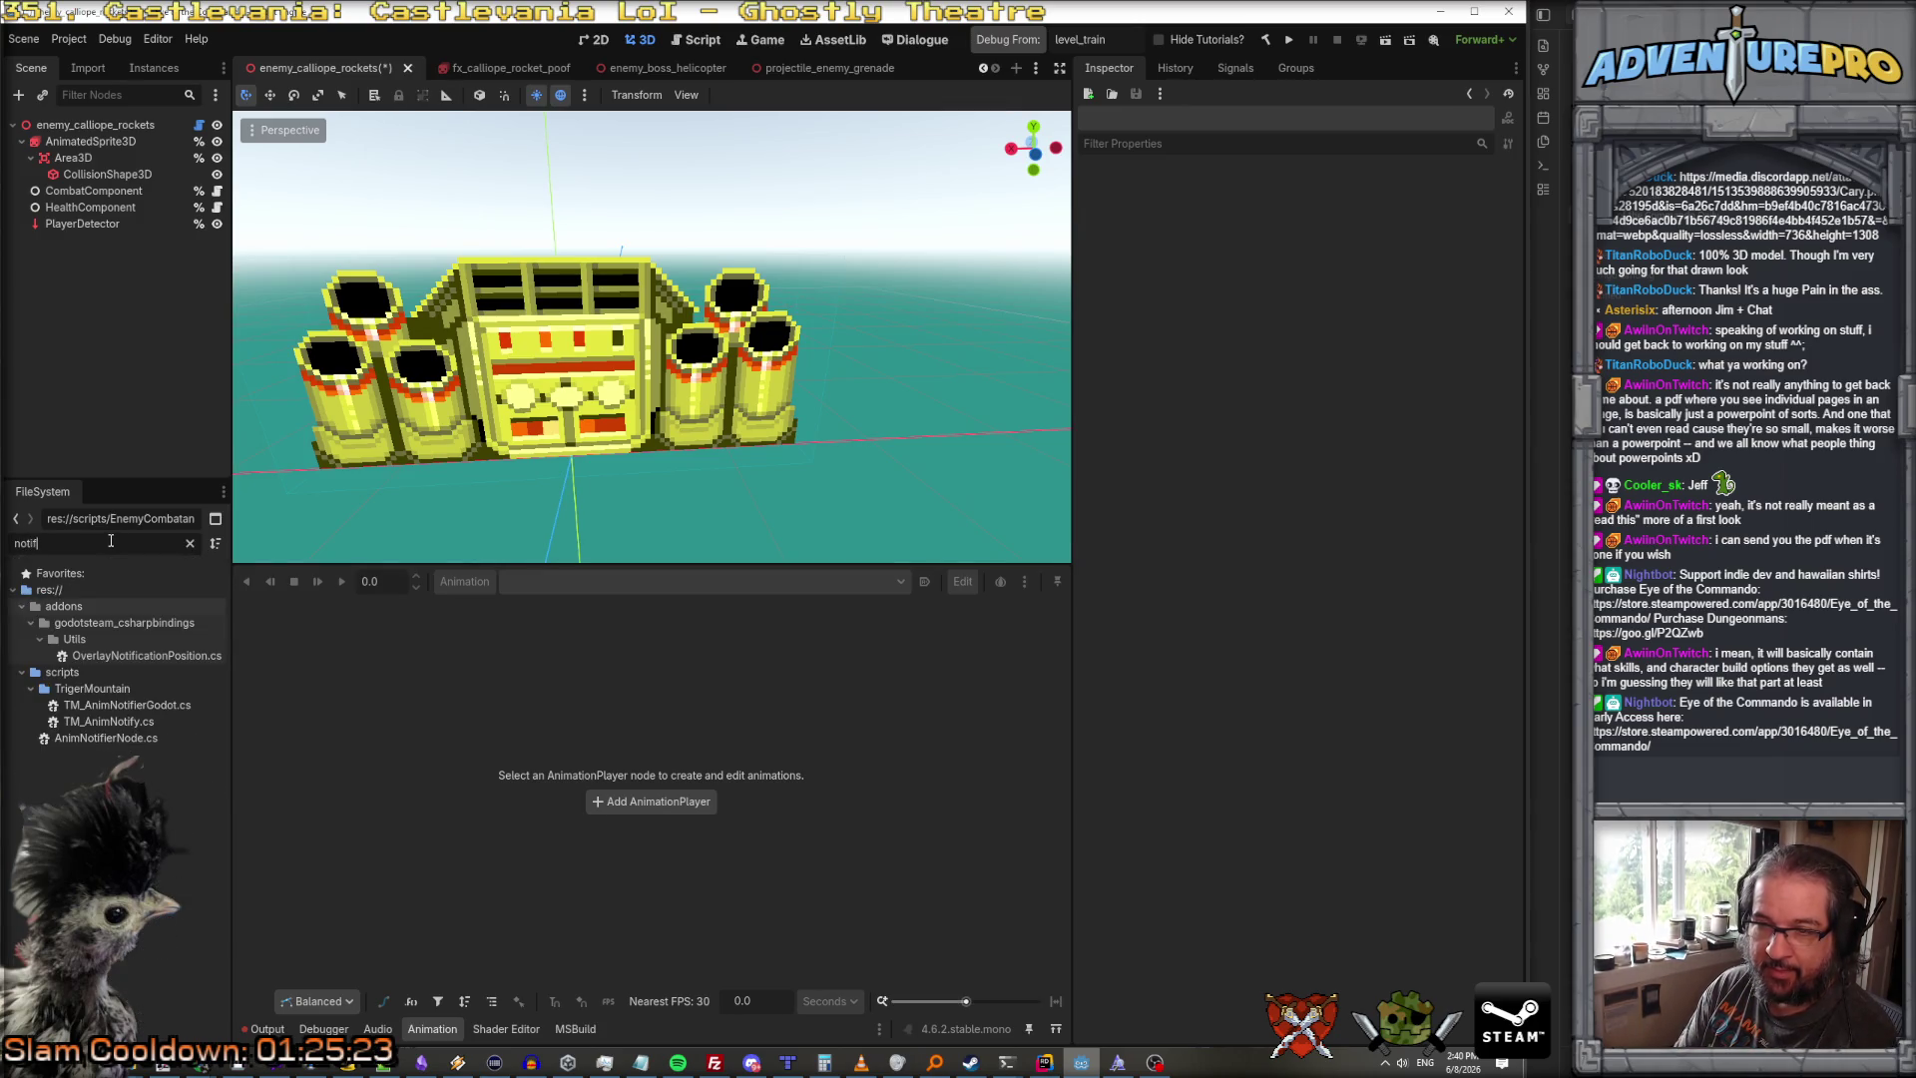
left_click(118, 741)
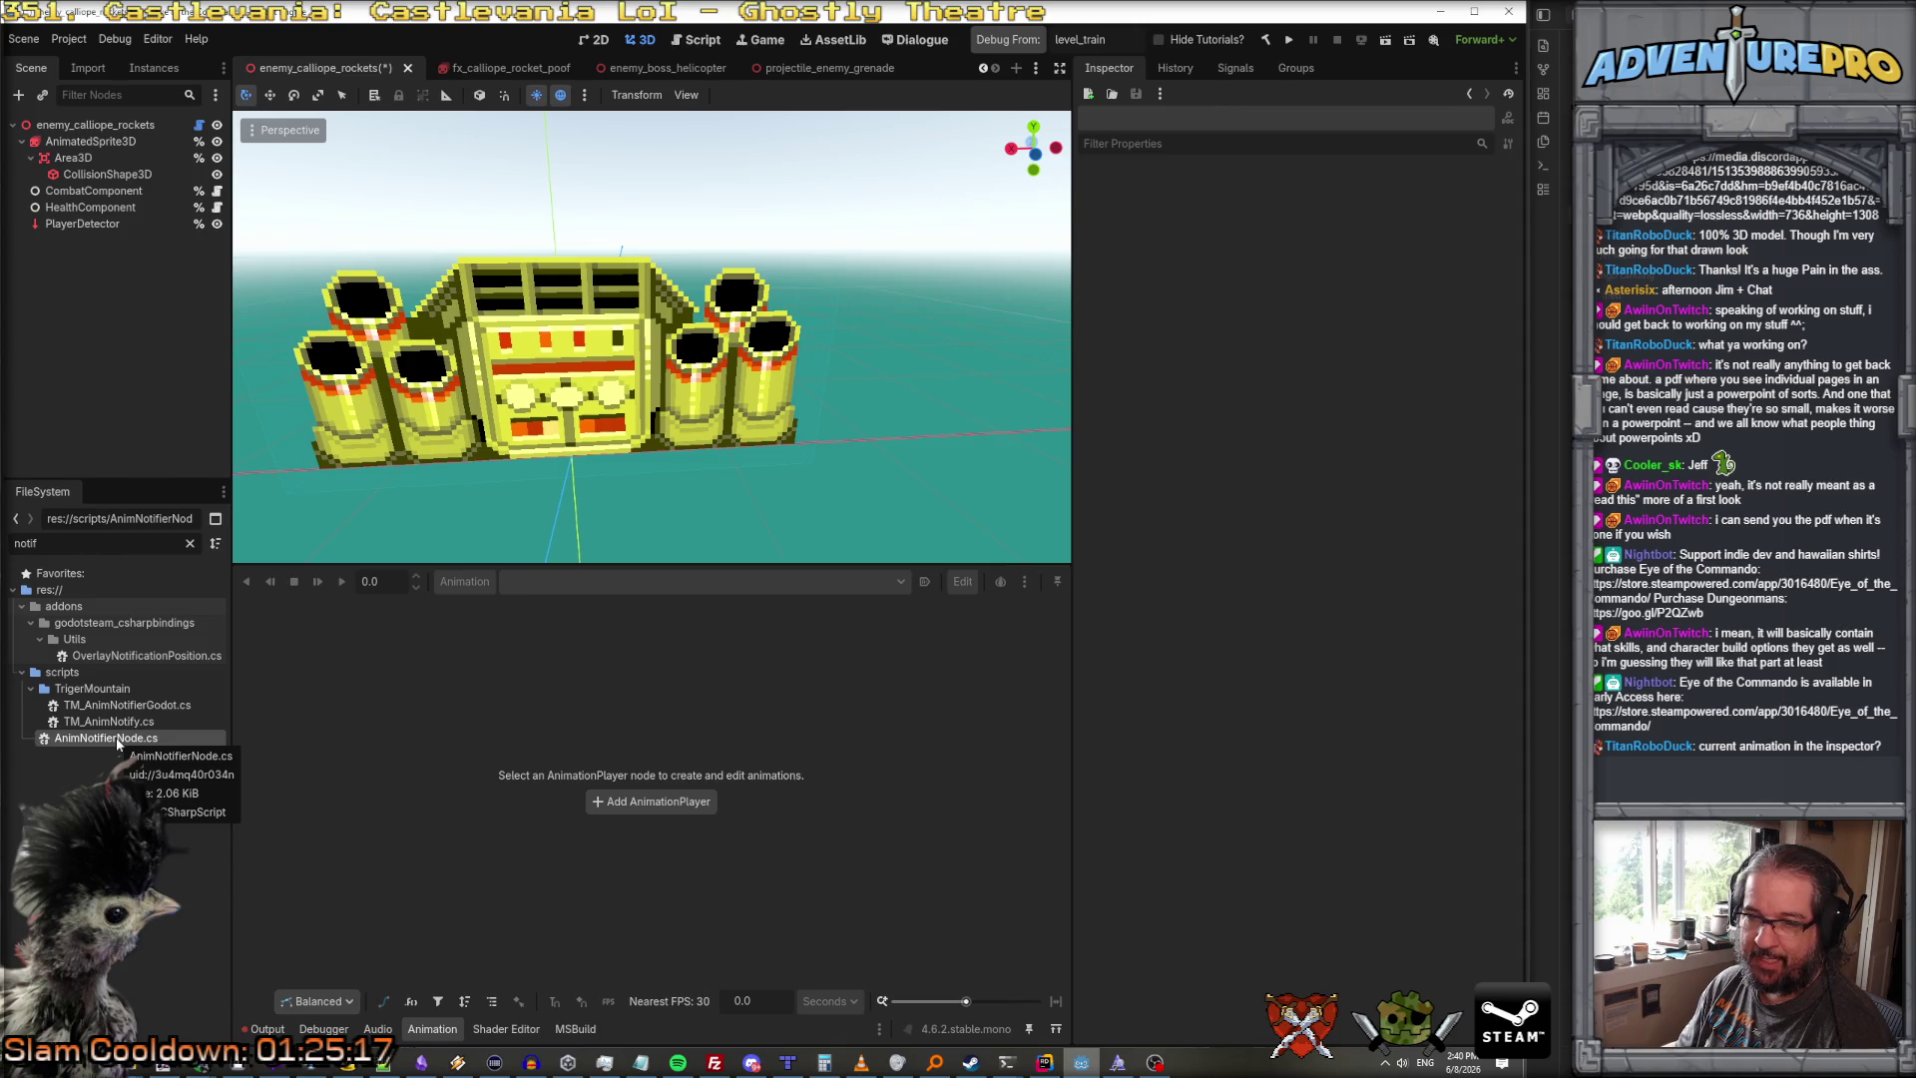
left_click(75, 128)
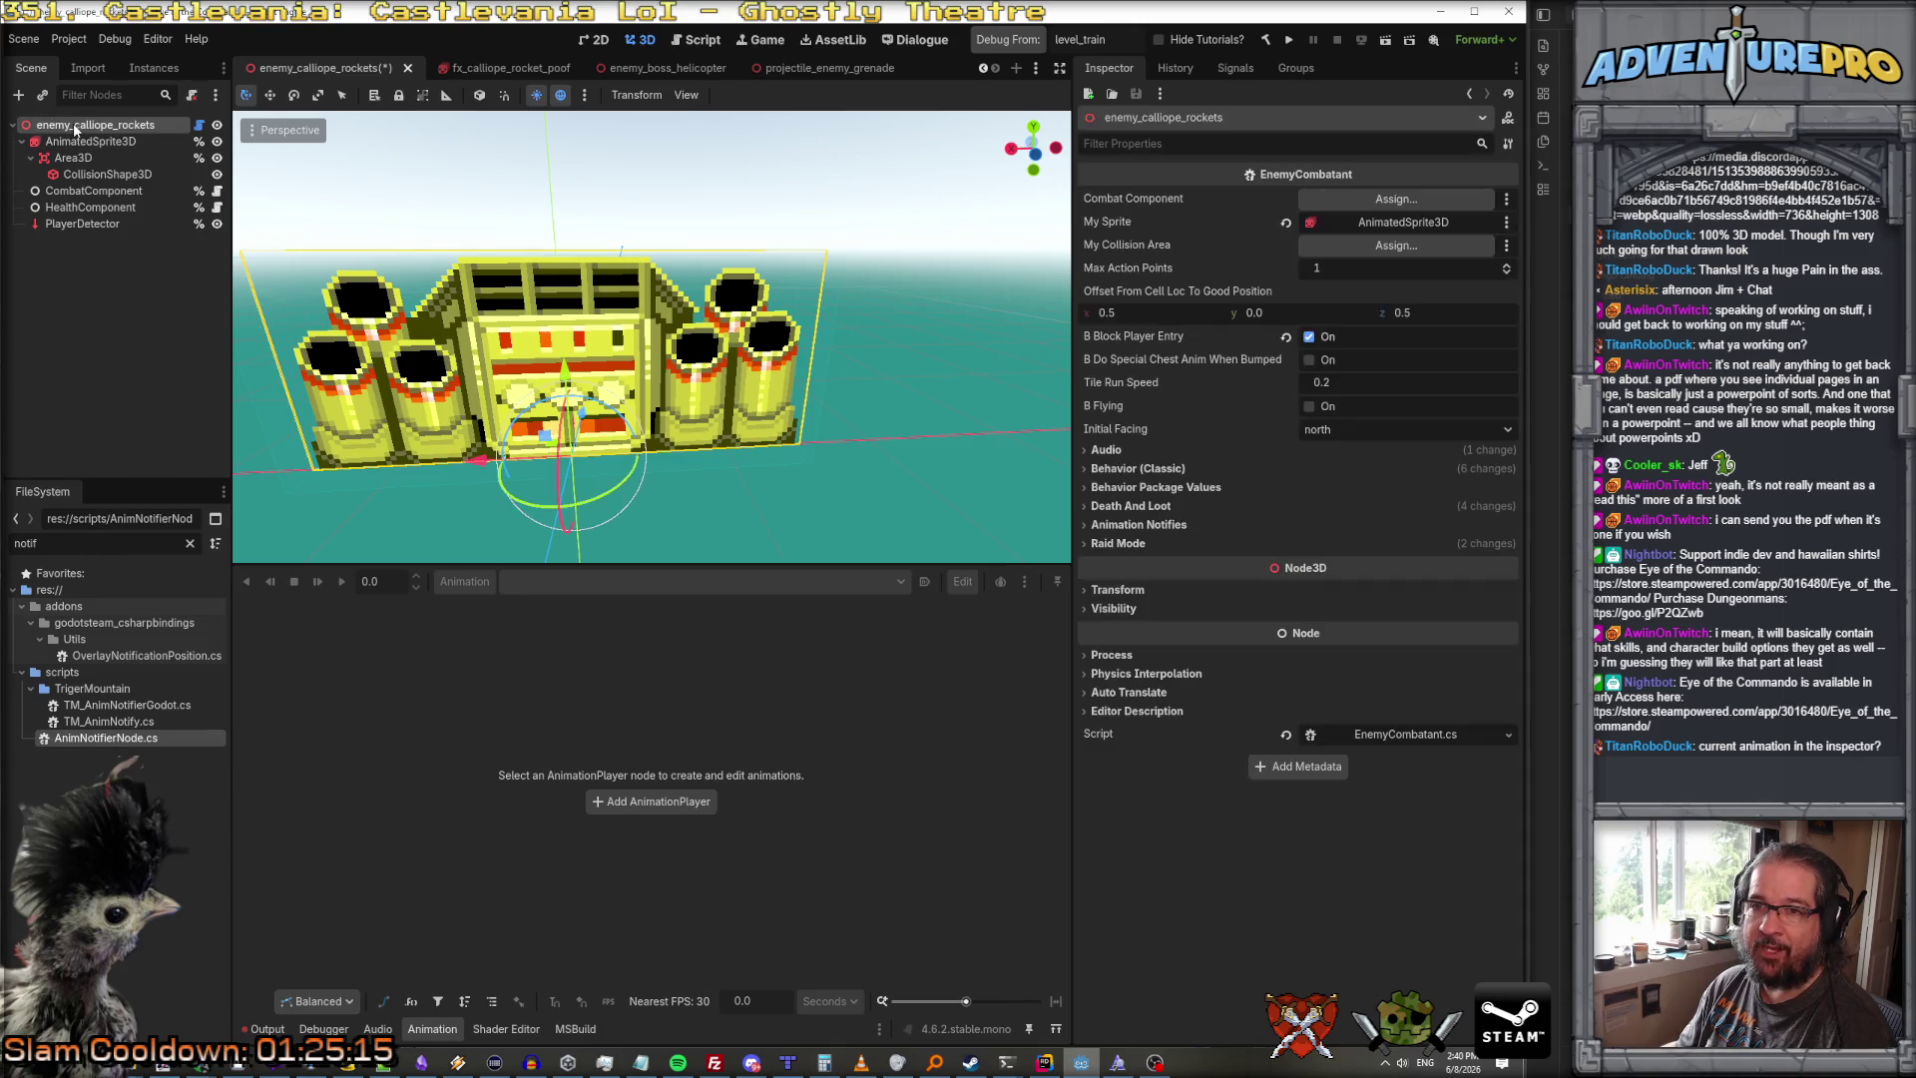
Step: Add a plain Node under the rockets root and attach AnimNotifierNode.cs to it
right_click(75, 128)
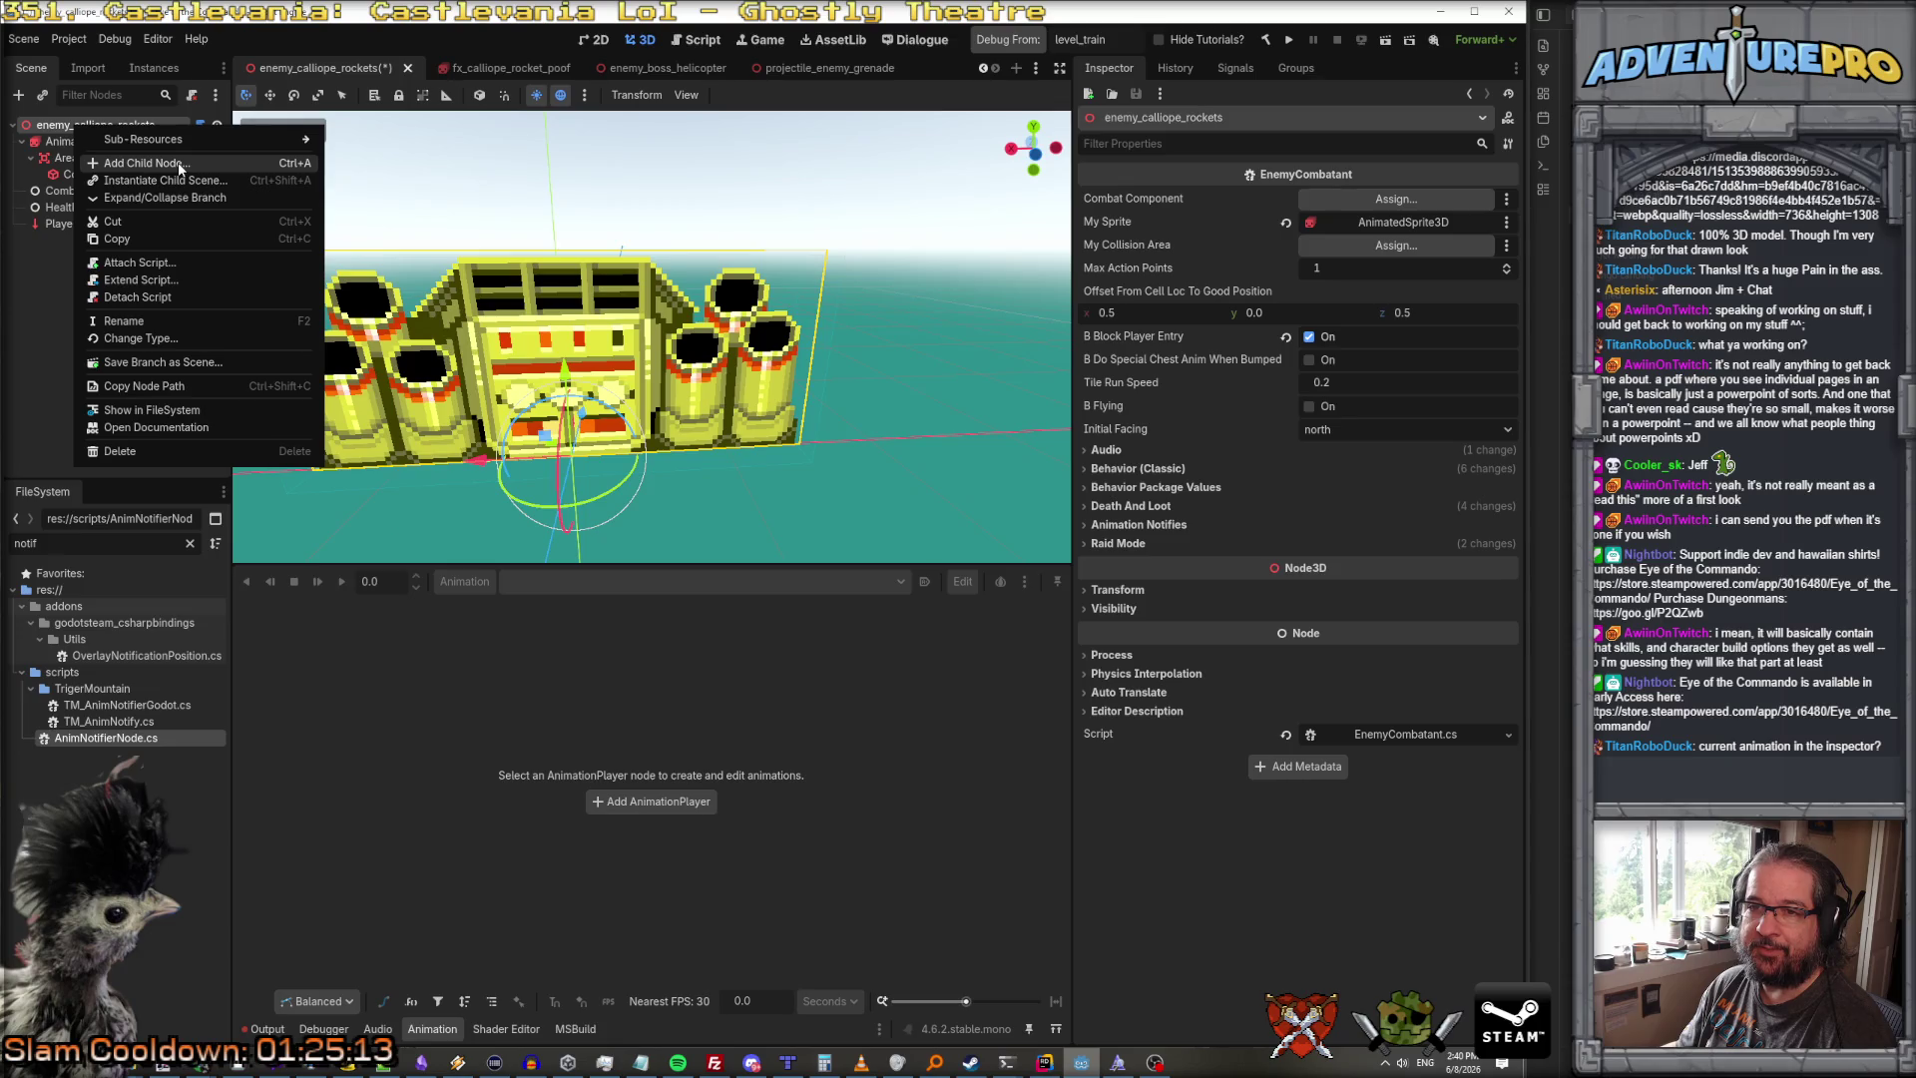
left_click(179, 165)
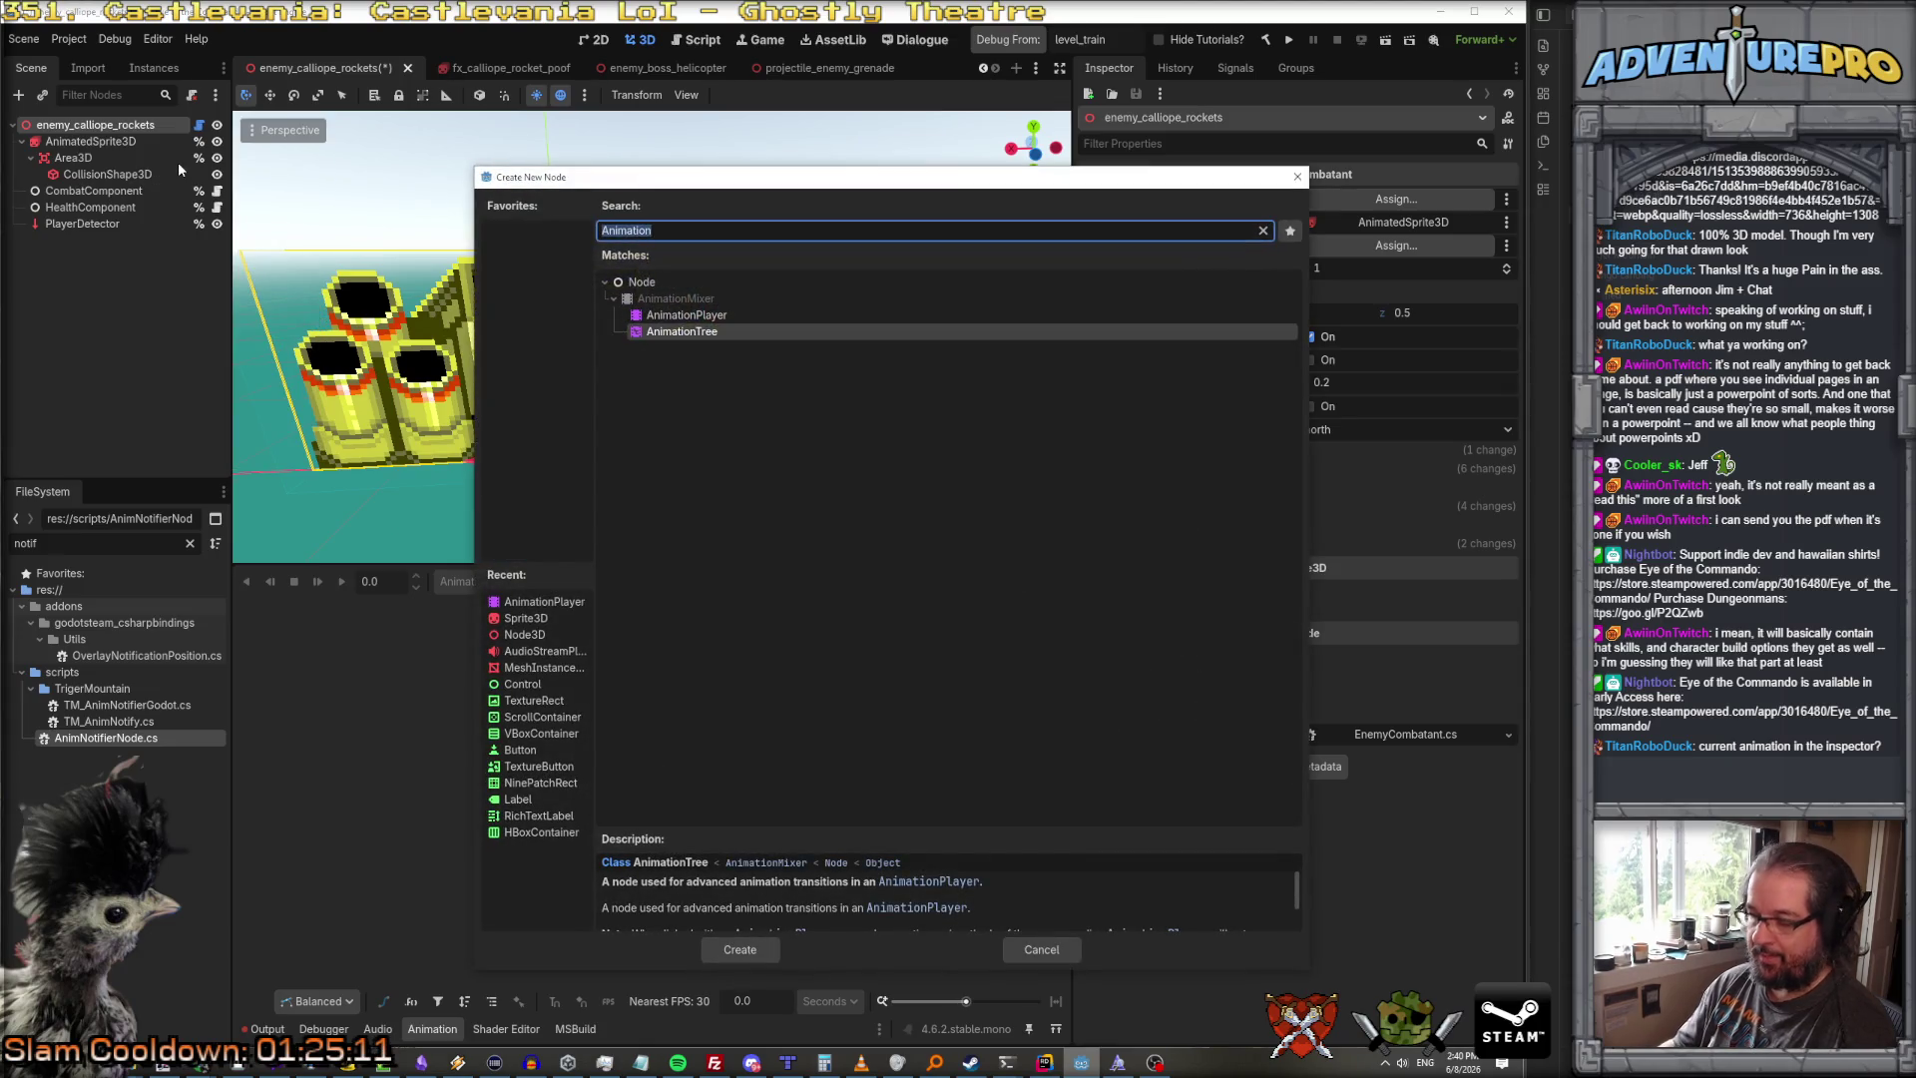
left_click(658, 283)
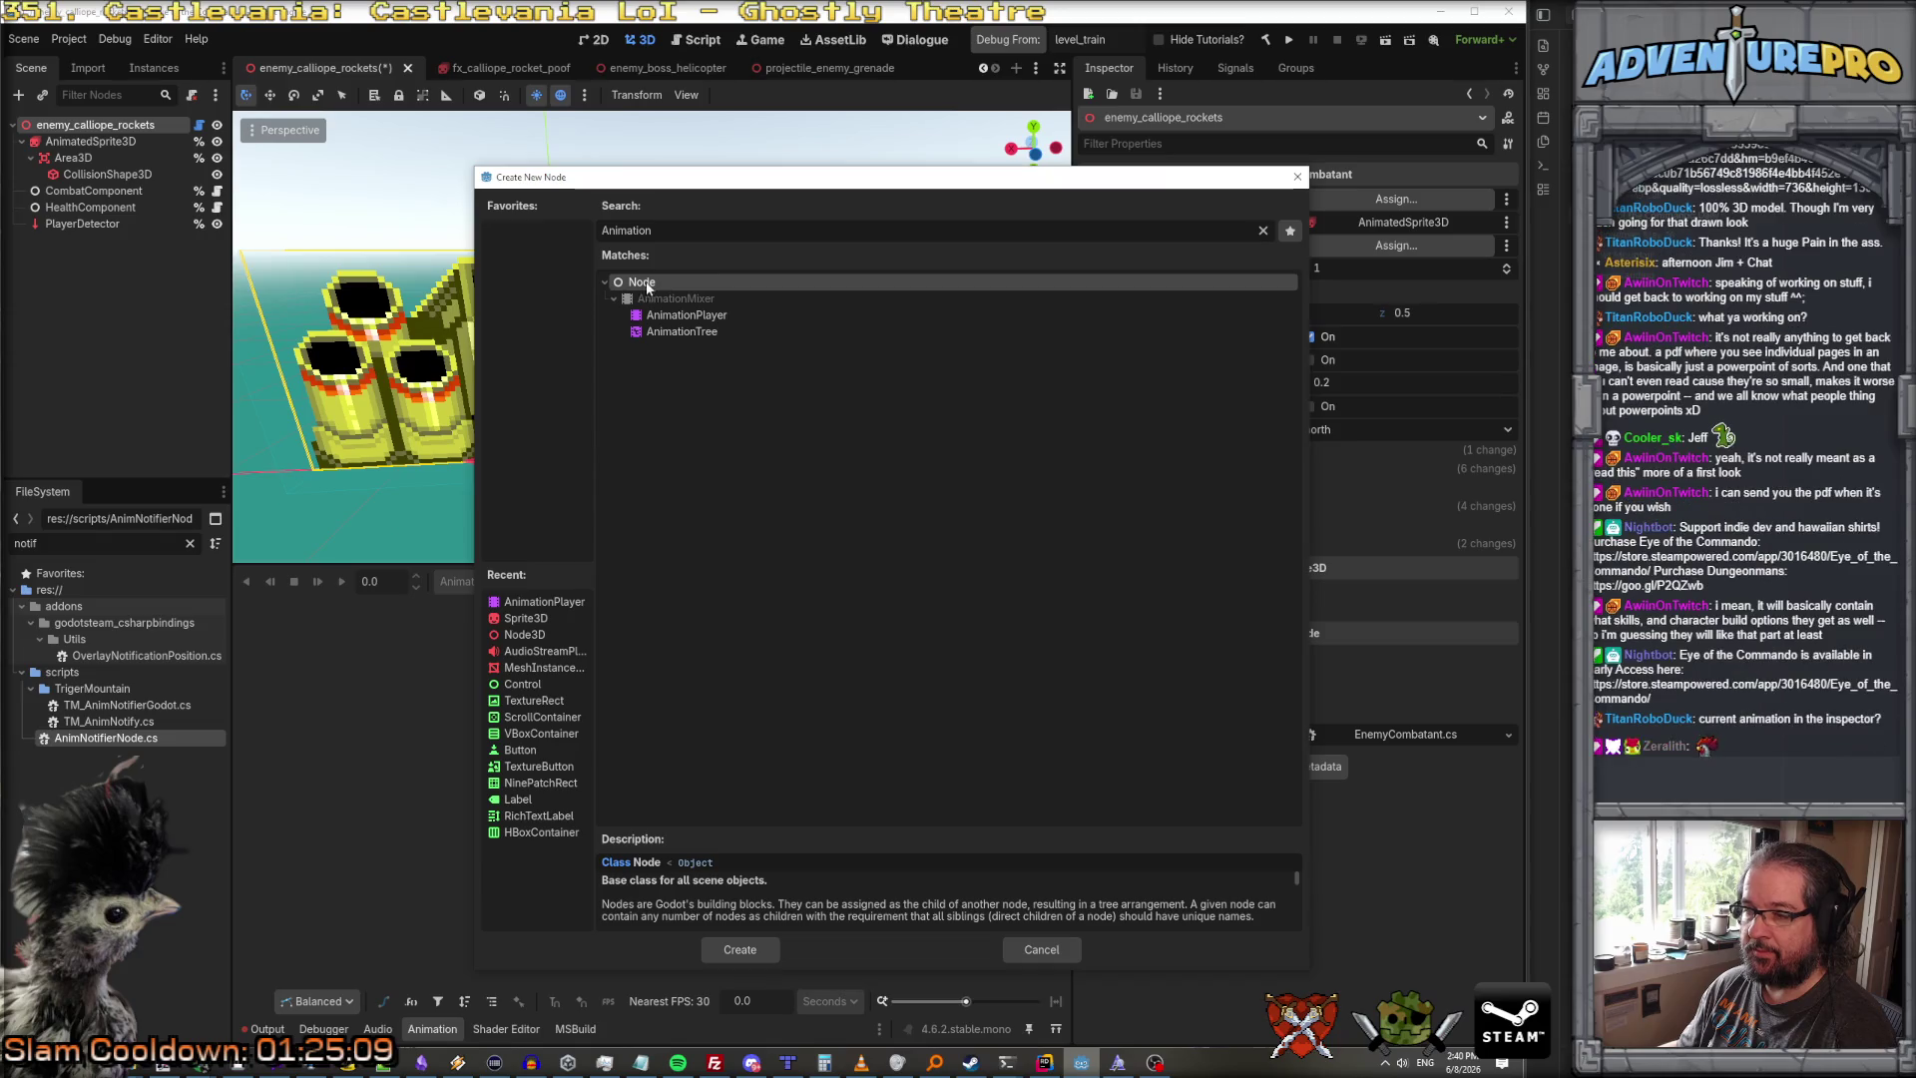
double_click(629, 283)
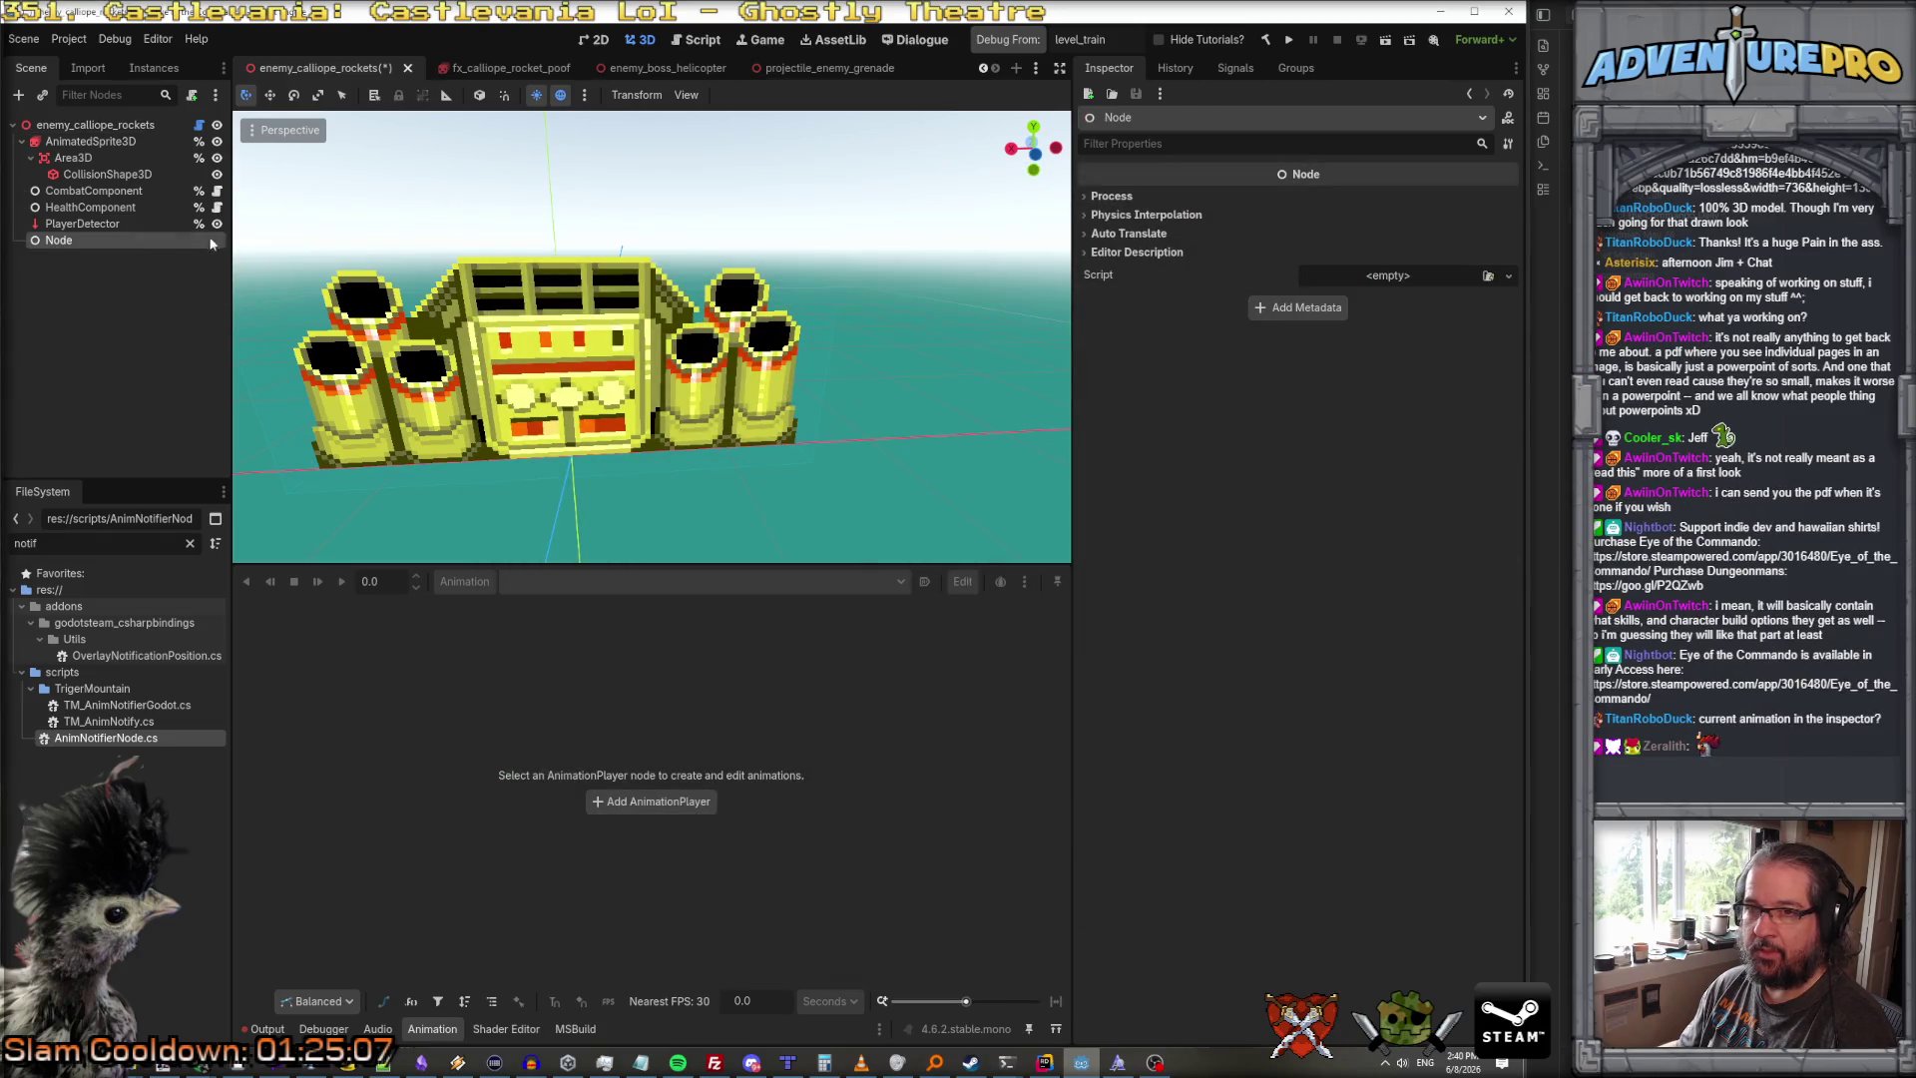
left_click_drag(110, 739, 65, 246)
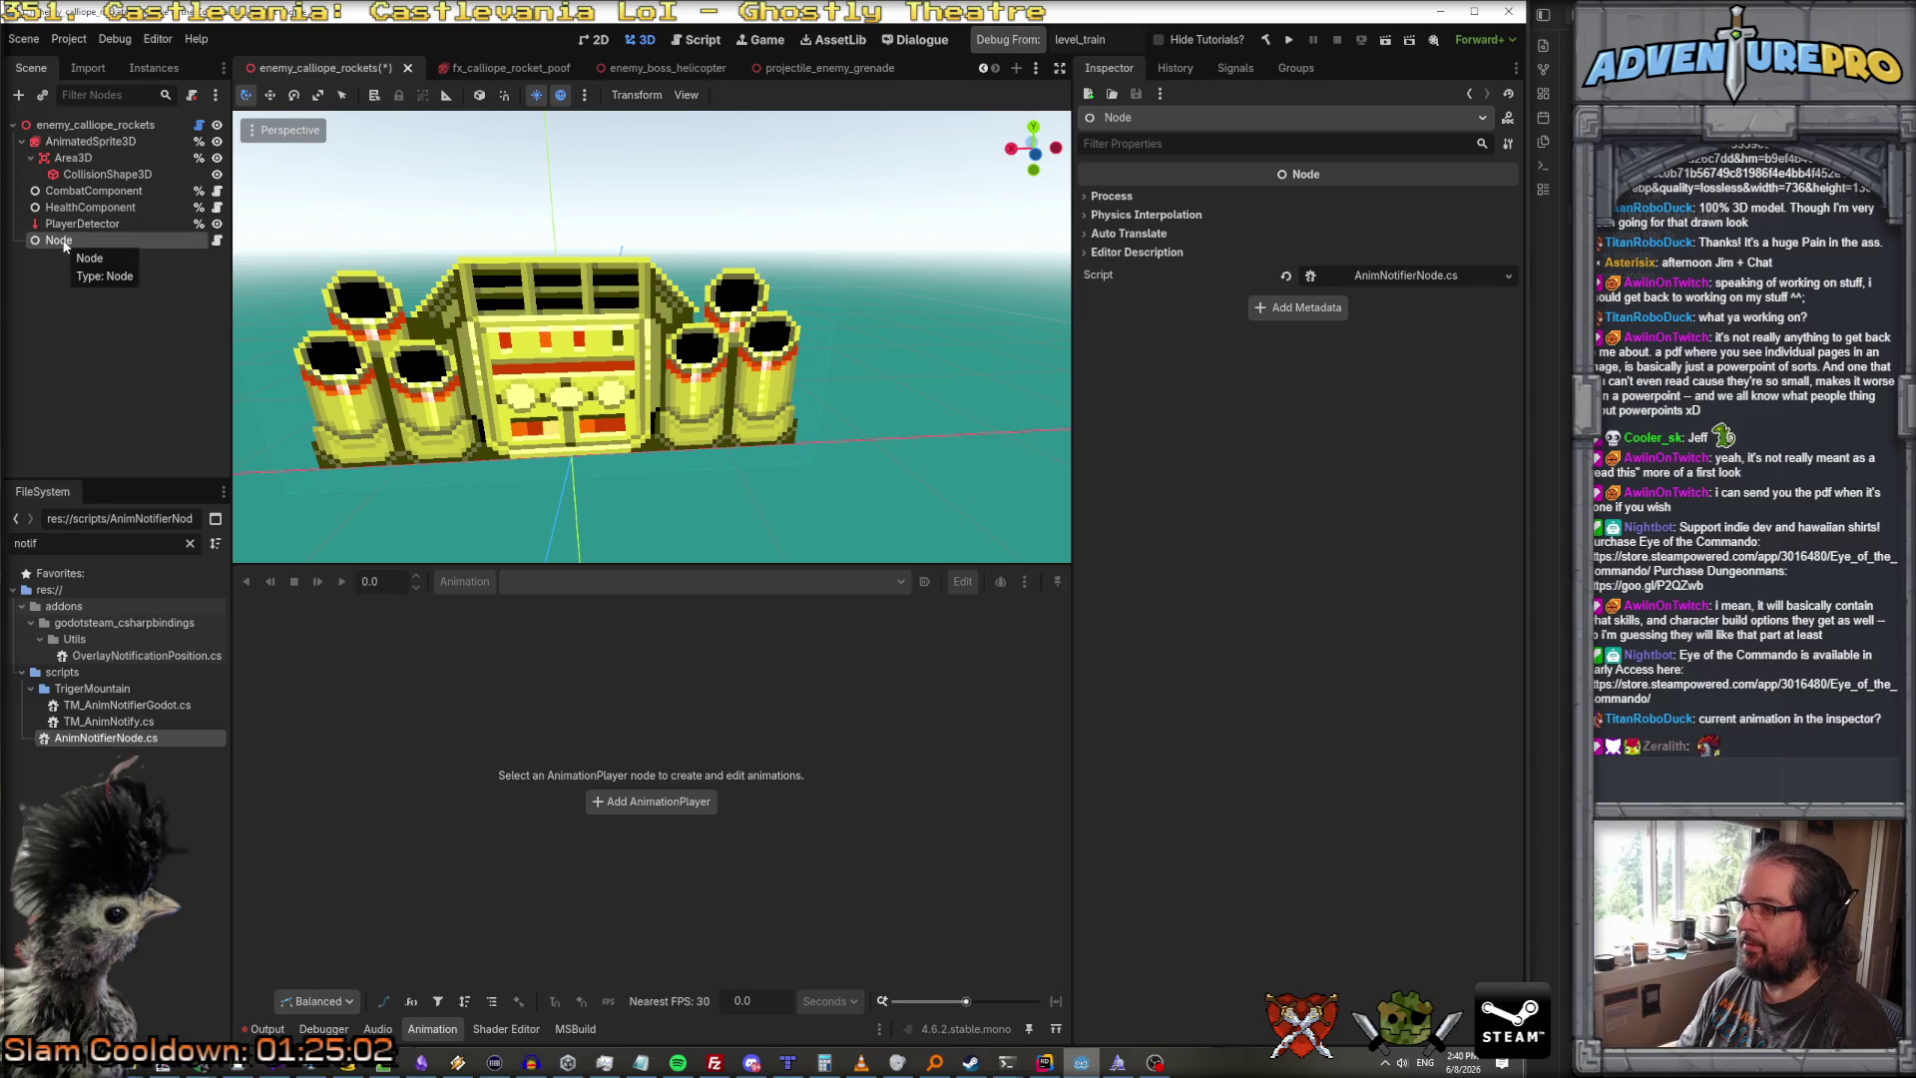
left_click(1420, 273)
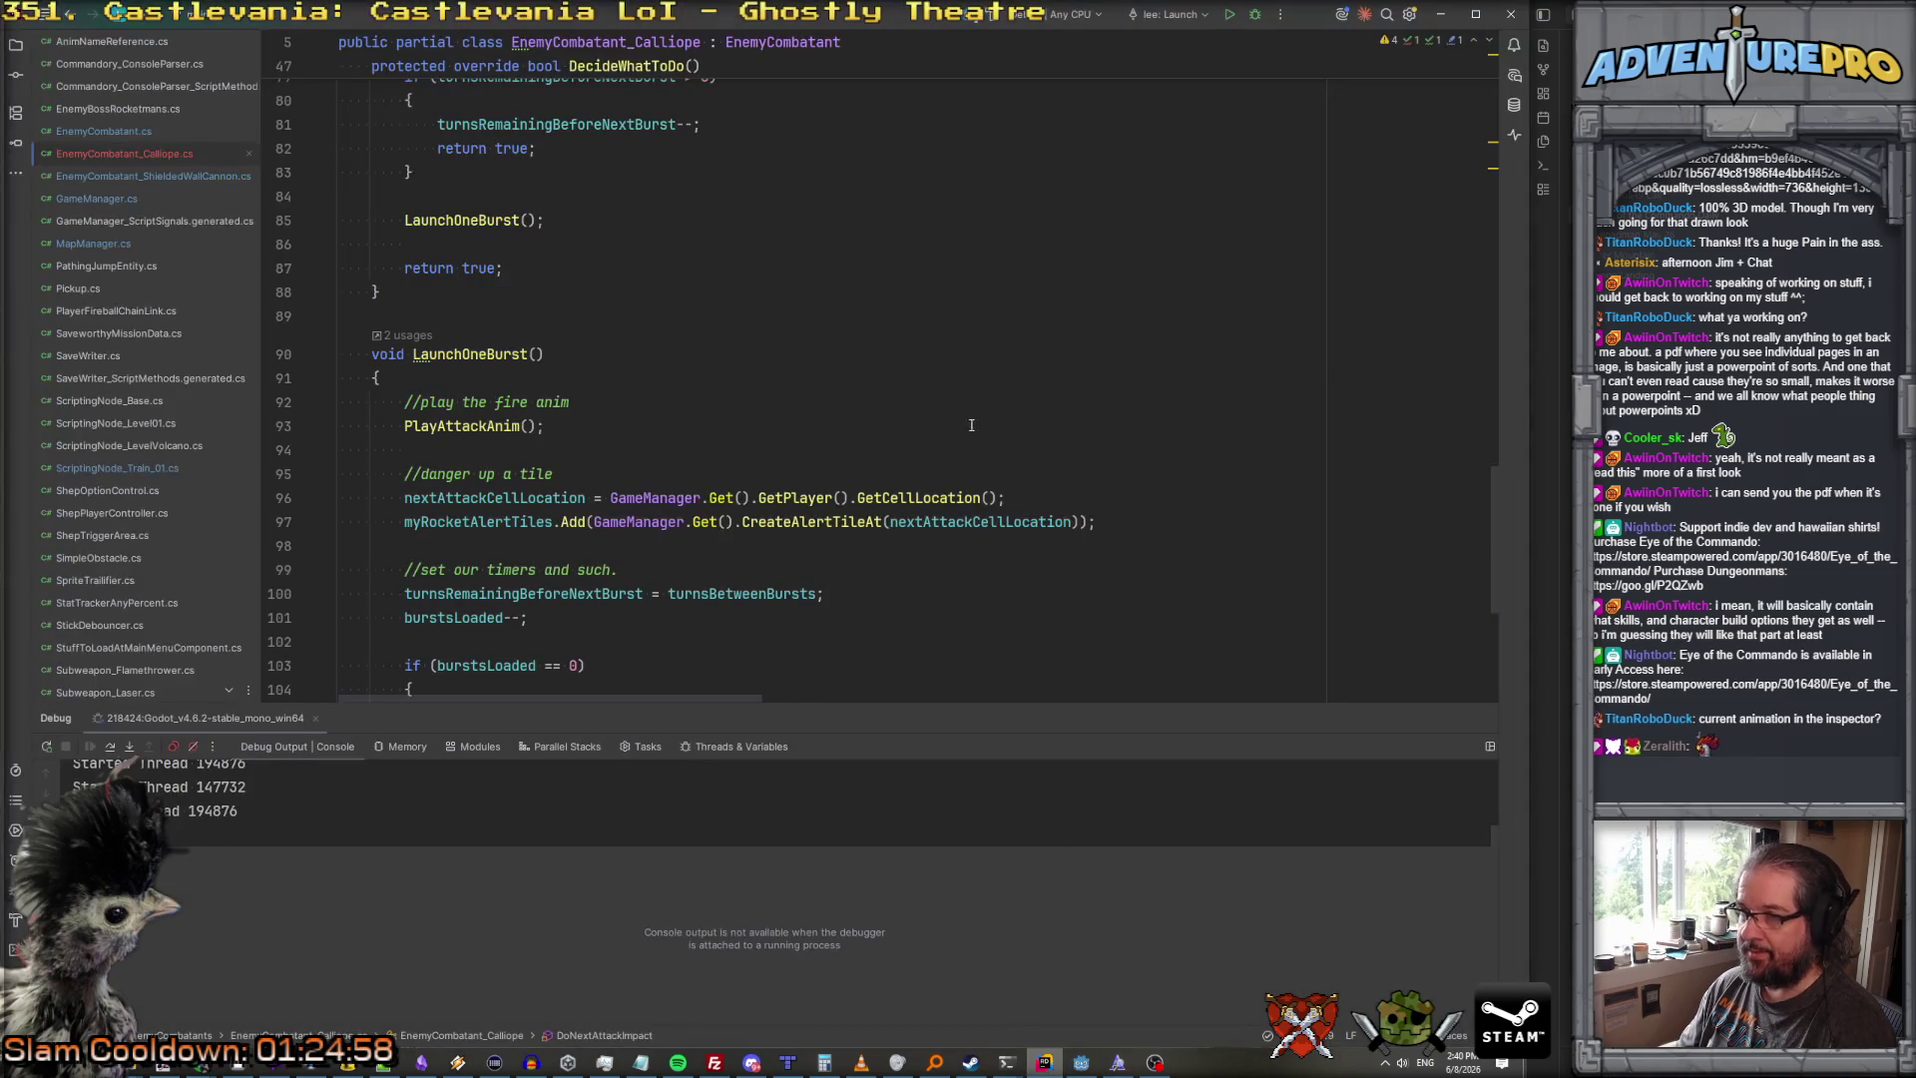
Step: Open AnimNotifierNode.cs with Ctrl+Shift+N and read through NotifyWatchedFrames
key("ctrl+shift+n")
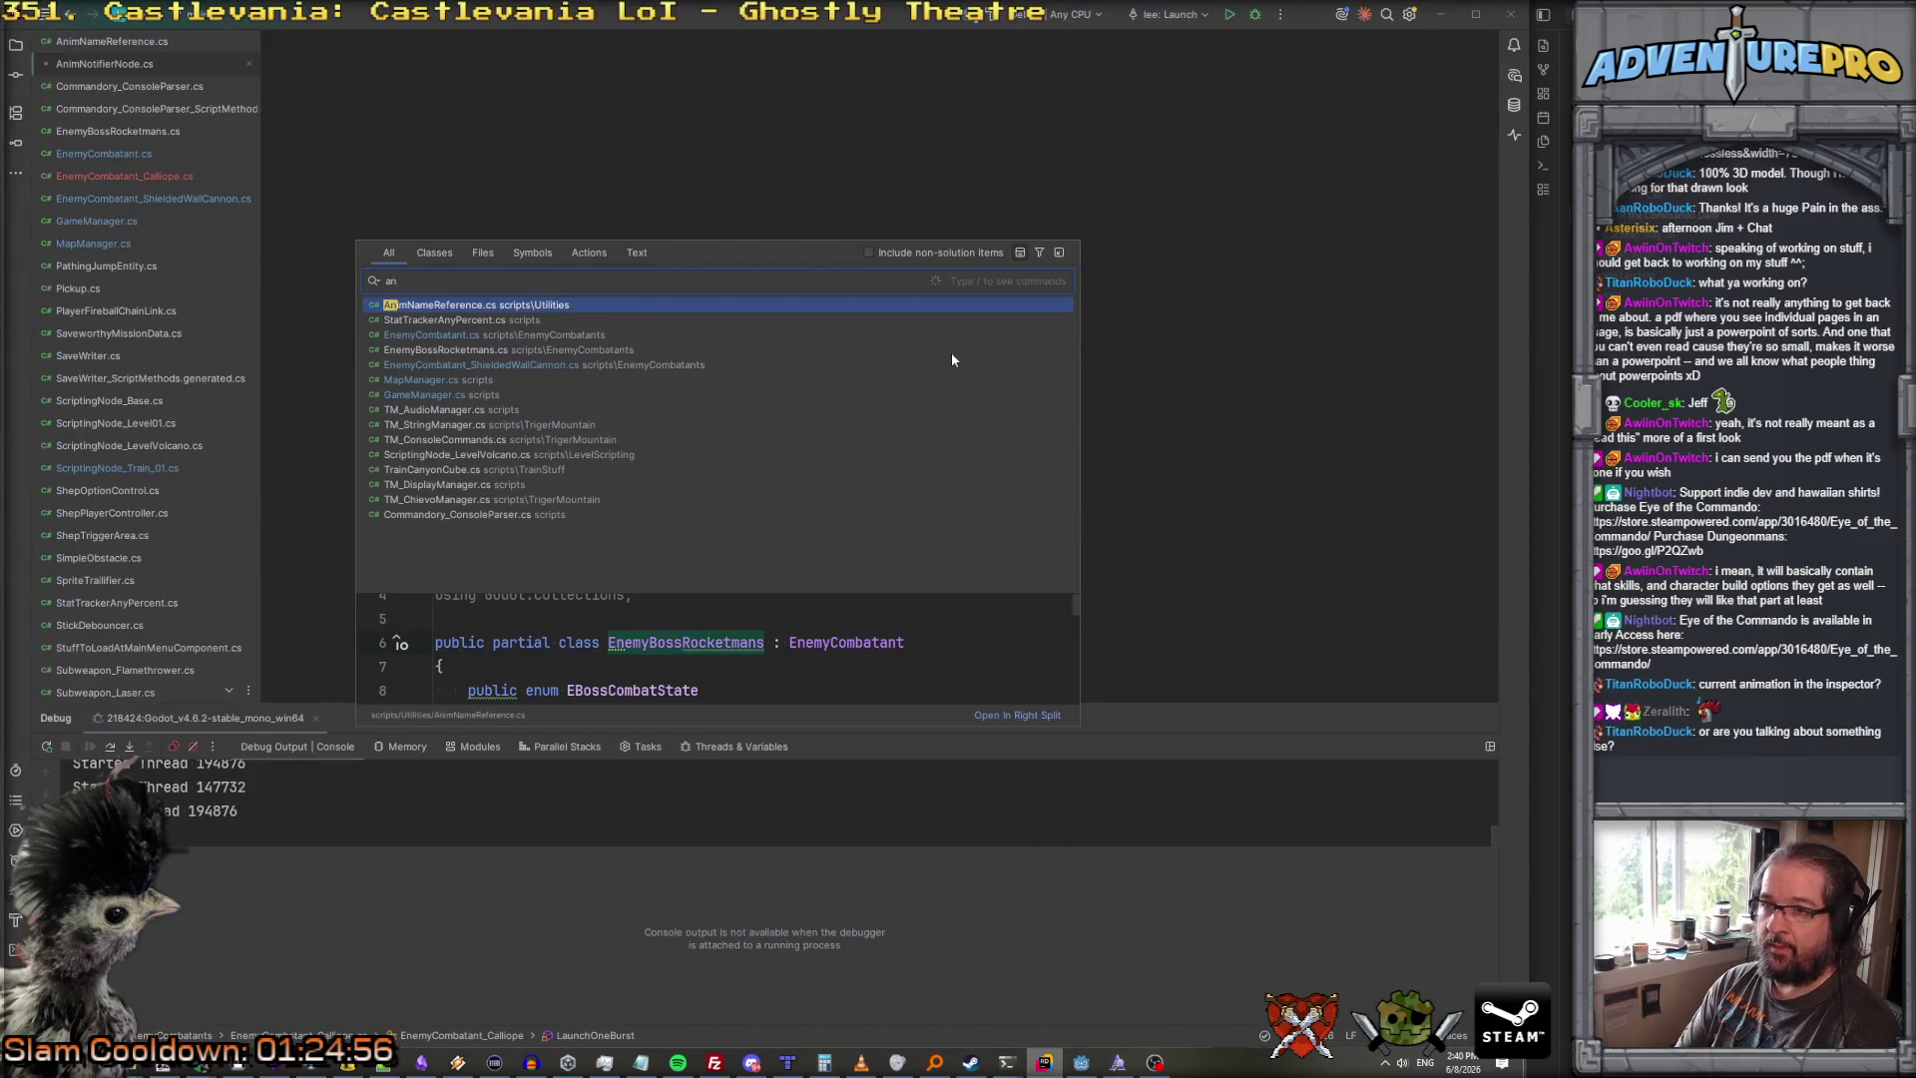
key("Return")
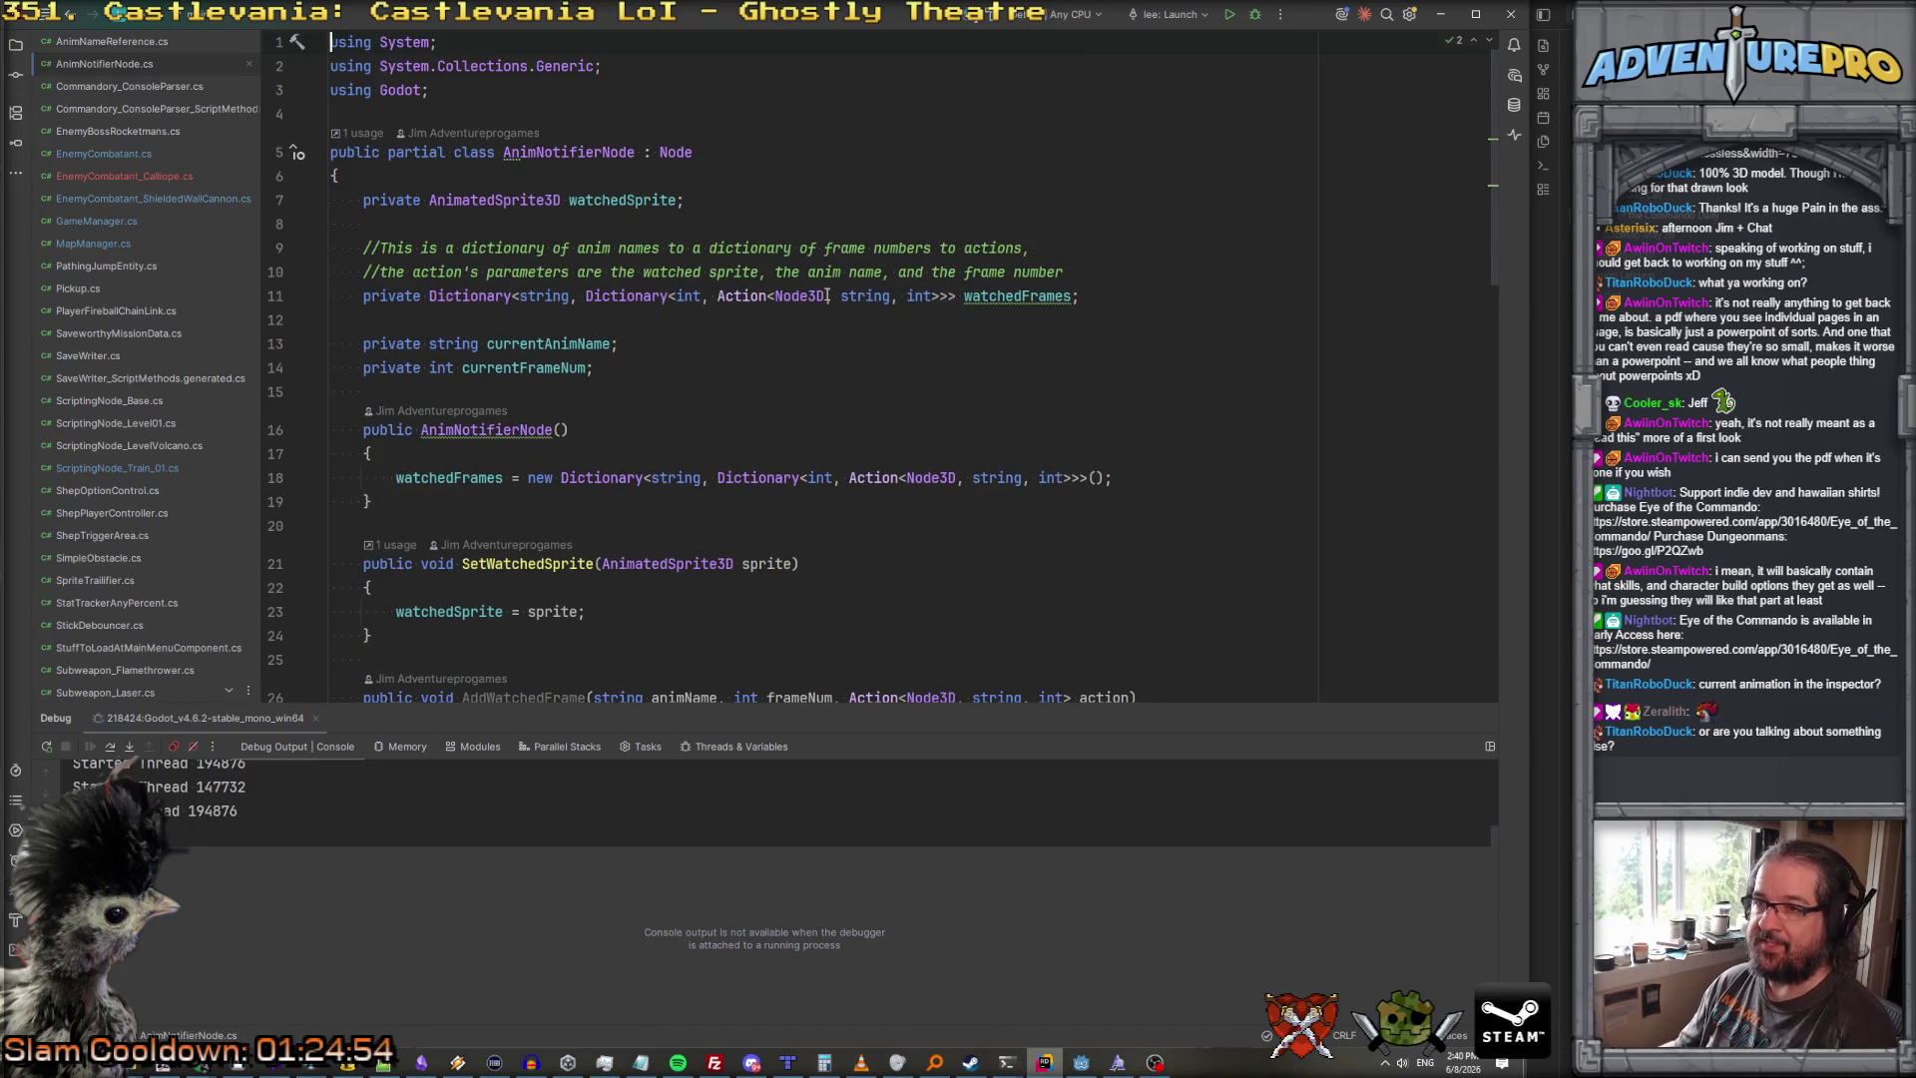
scroll(611, 213, "down", 5)
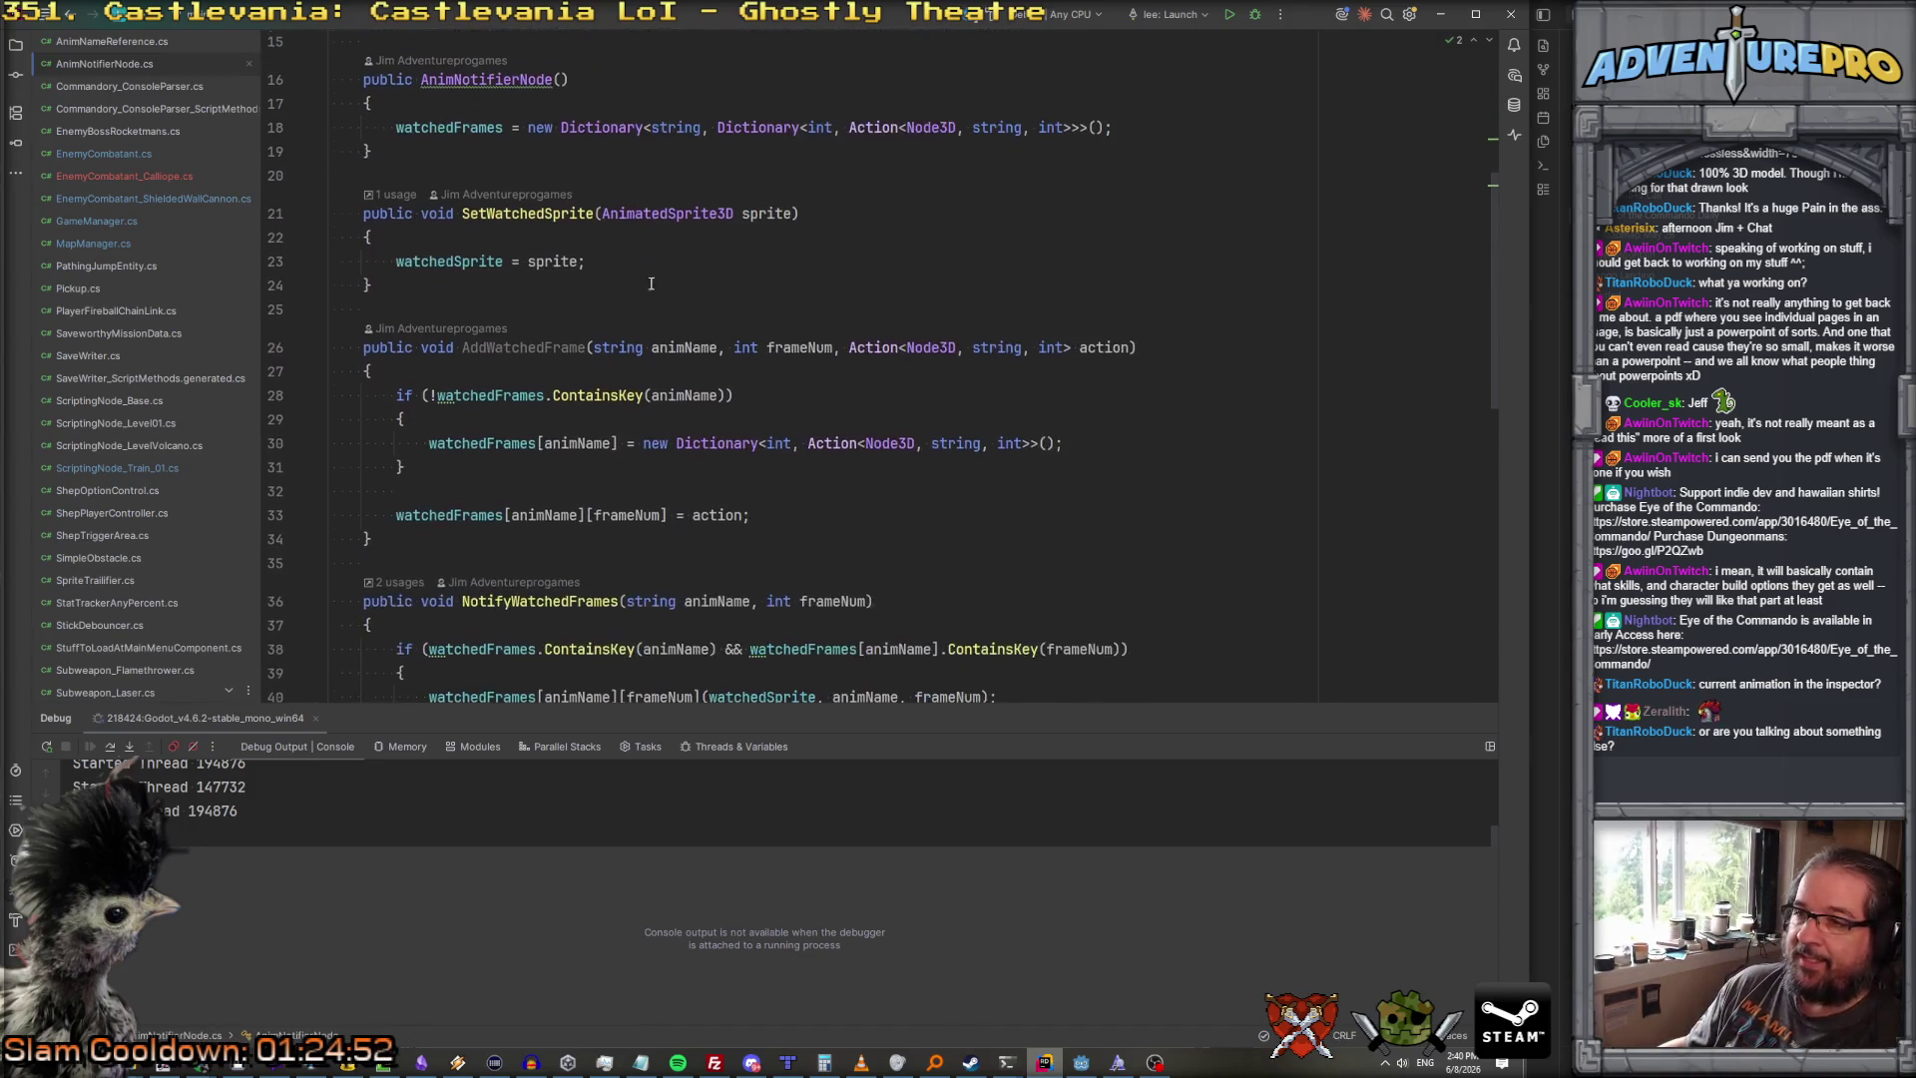
scroll(665, 295, "up", 4)
scroll(665, 295, "down", 5)
scroll(665, 294, "up", 6)
scroll(665, 295, "down", 15)
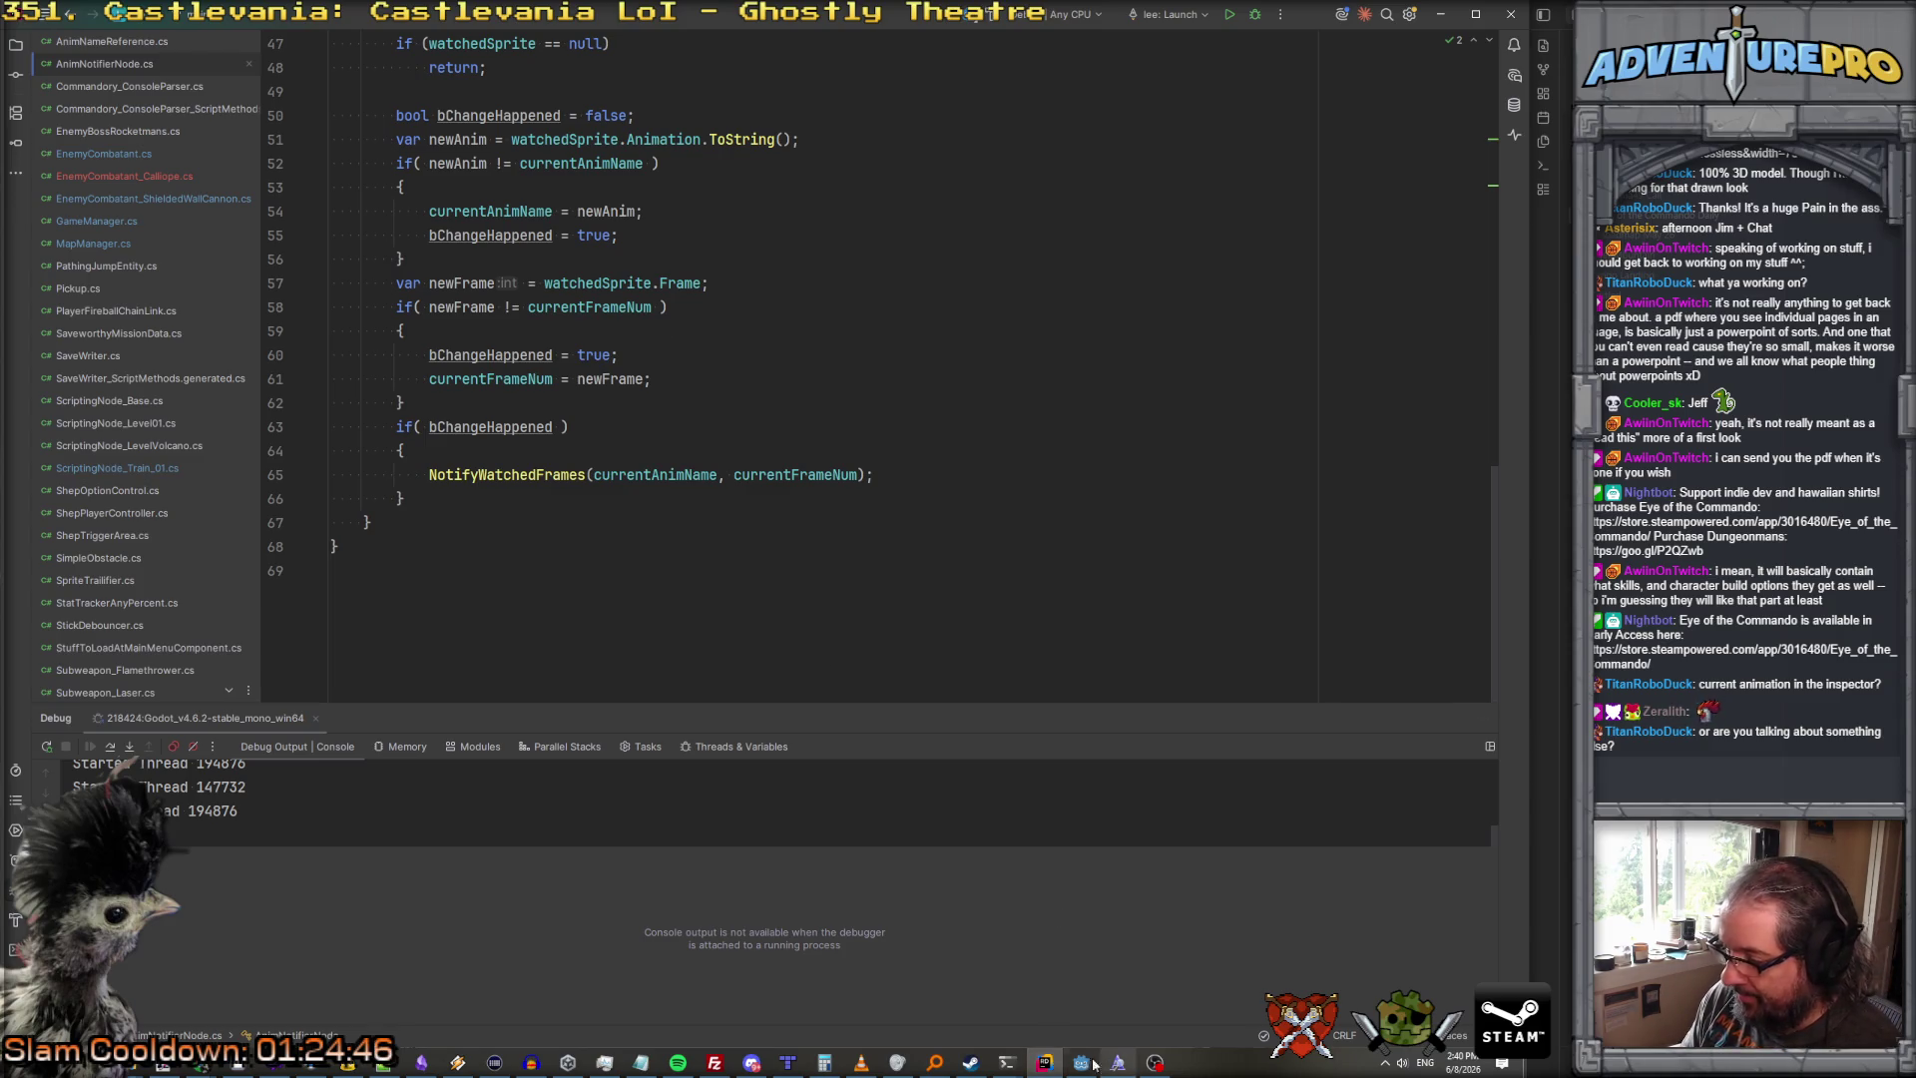
scroll(593, 493, "up", 9)
left_click(562, 486)
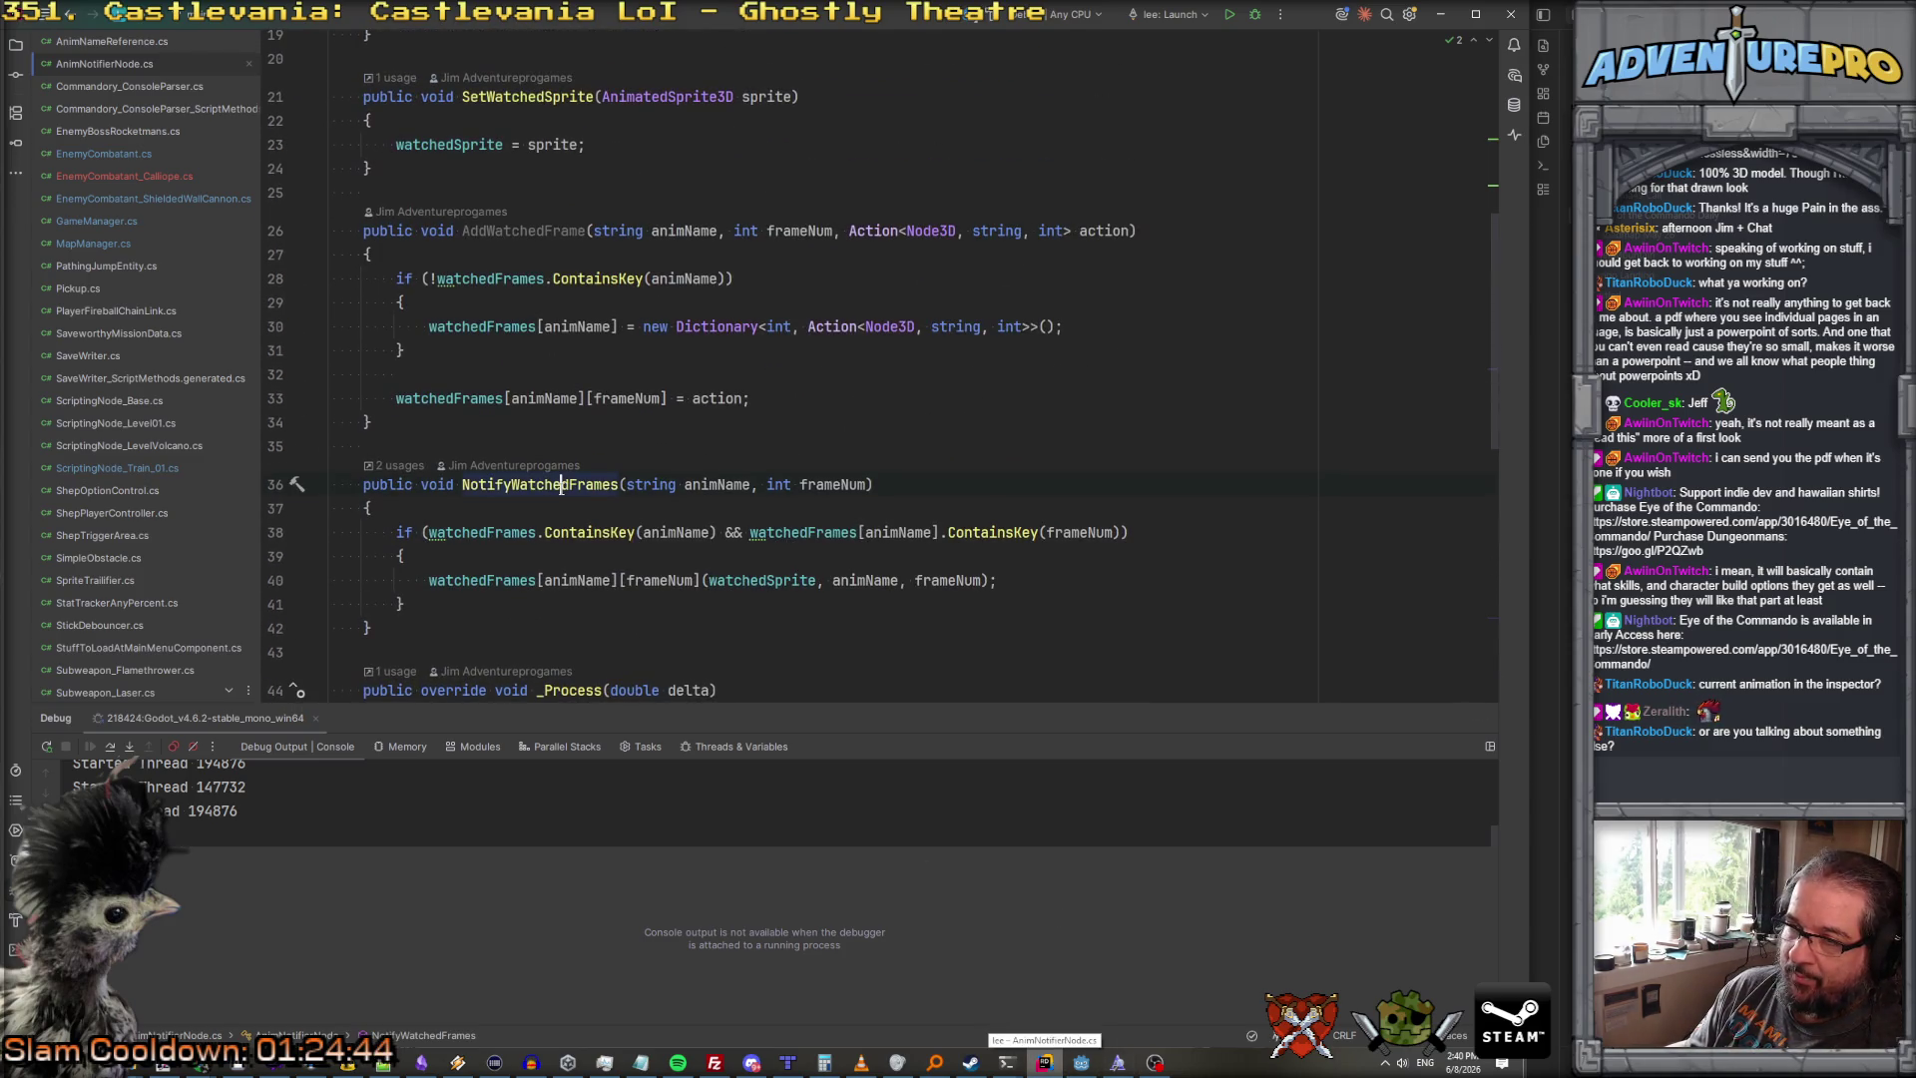
scroll(556, 577, "down", 1)
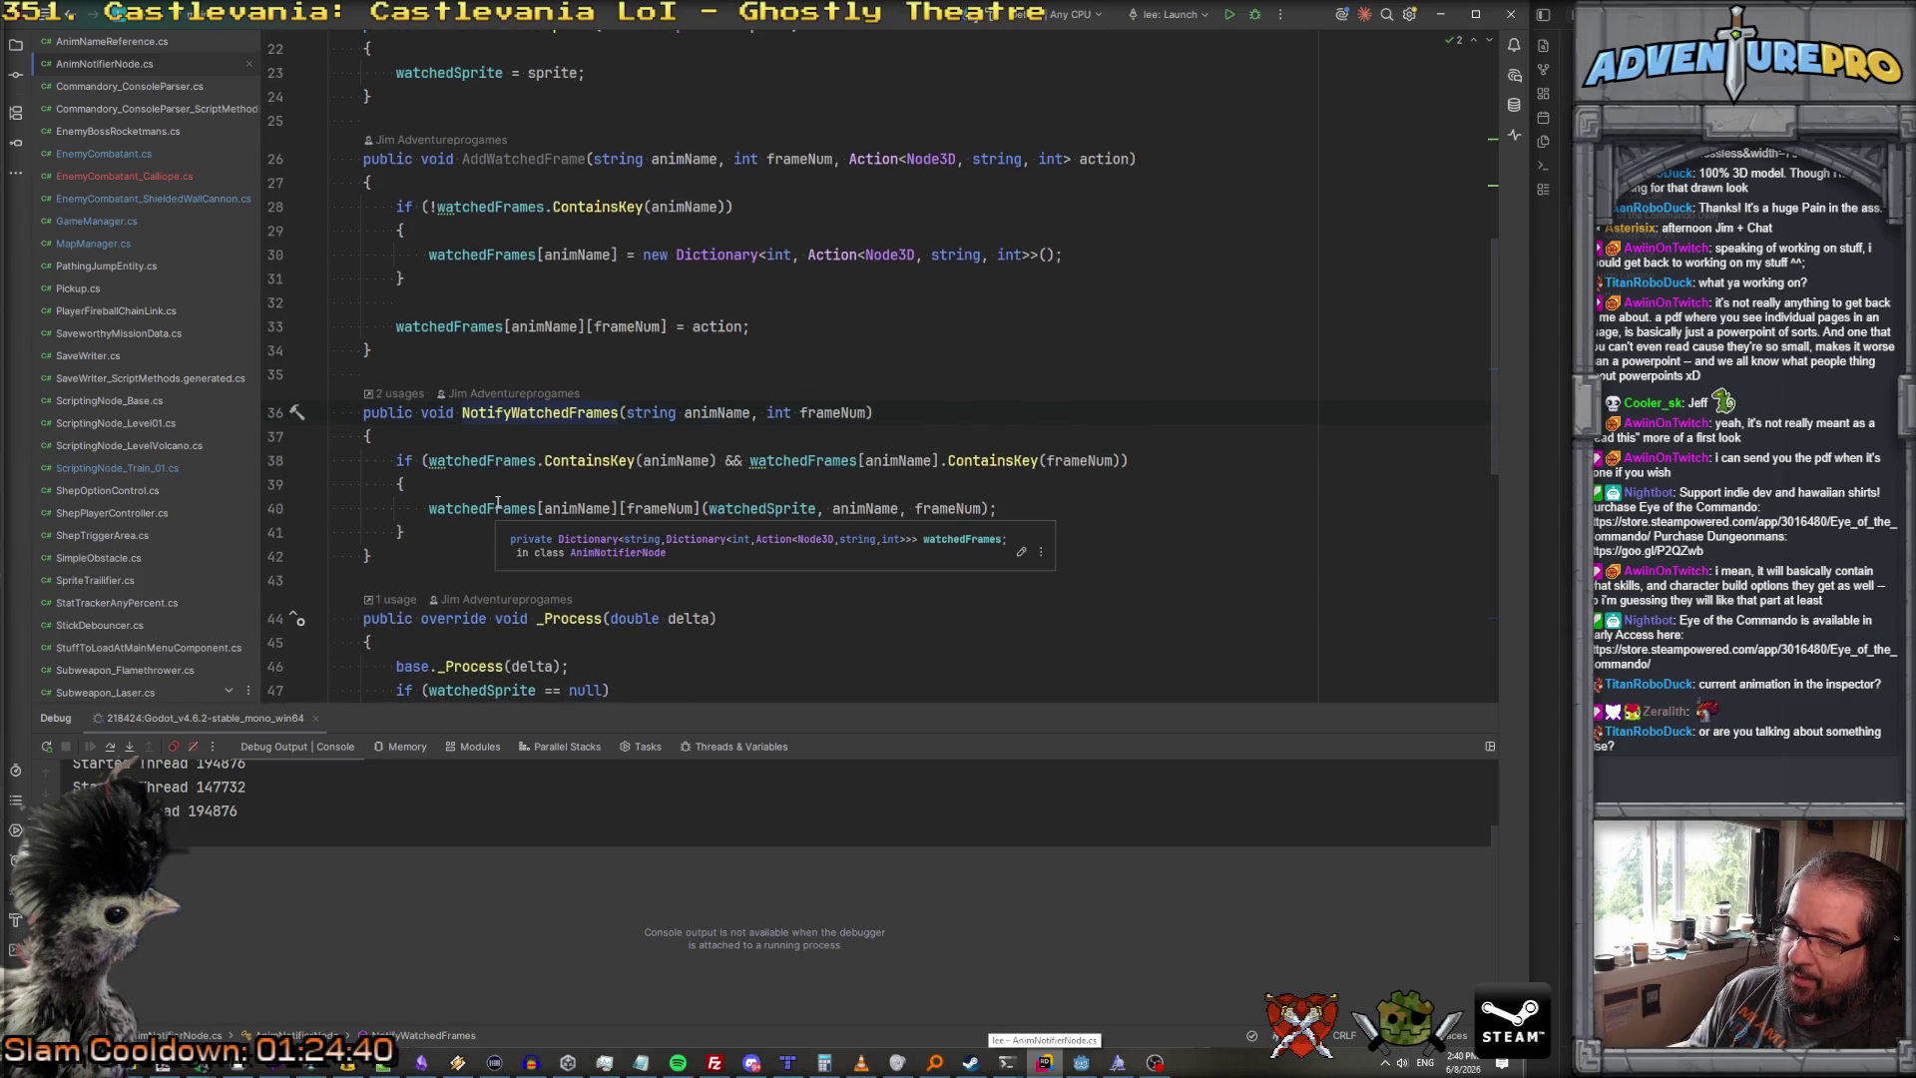
scroll(497, 502, "up", 3)
Step: Look at SetWatchedSprite and find usages of the AddWatchedFrame method
double_click(546, 376)
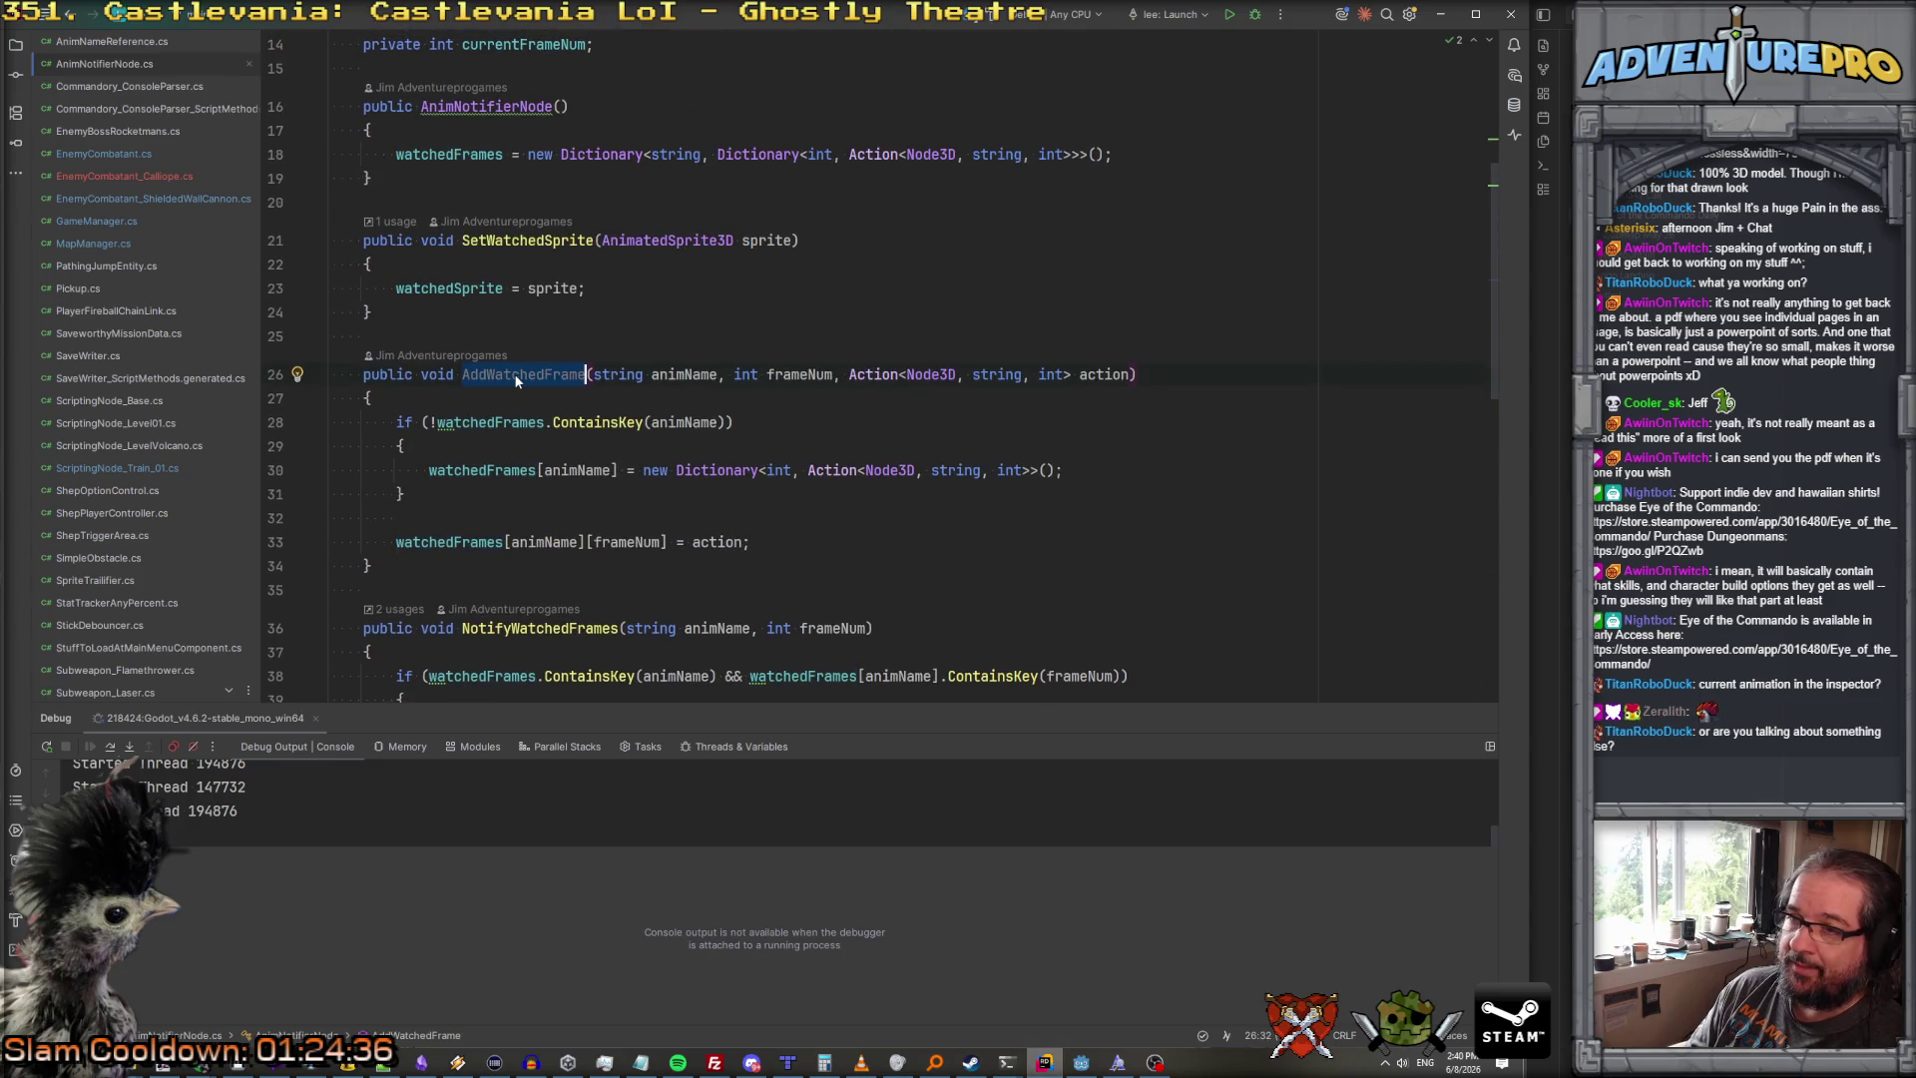
scroll(514, 399, "up", 3)
left_click(512, 455)
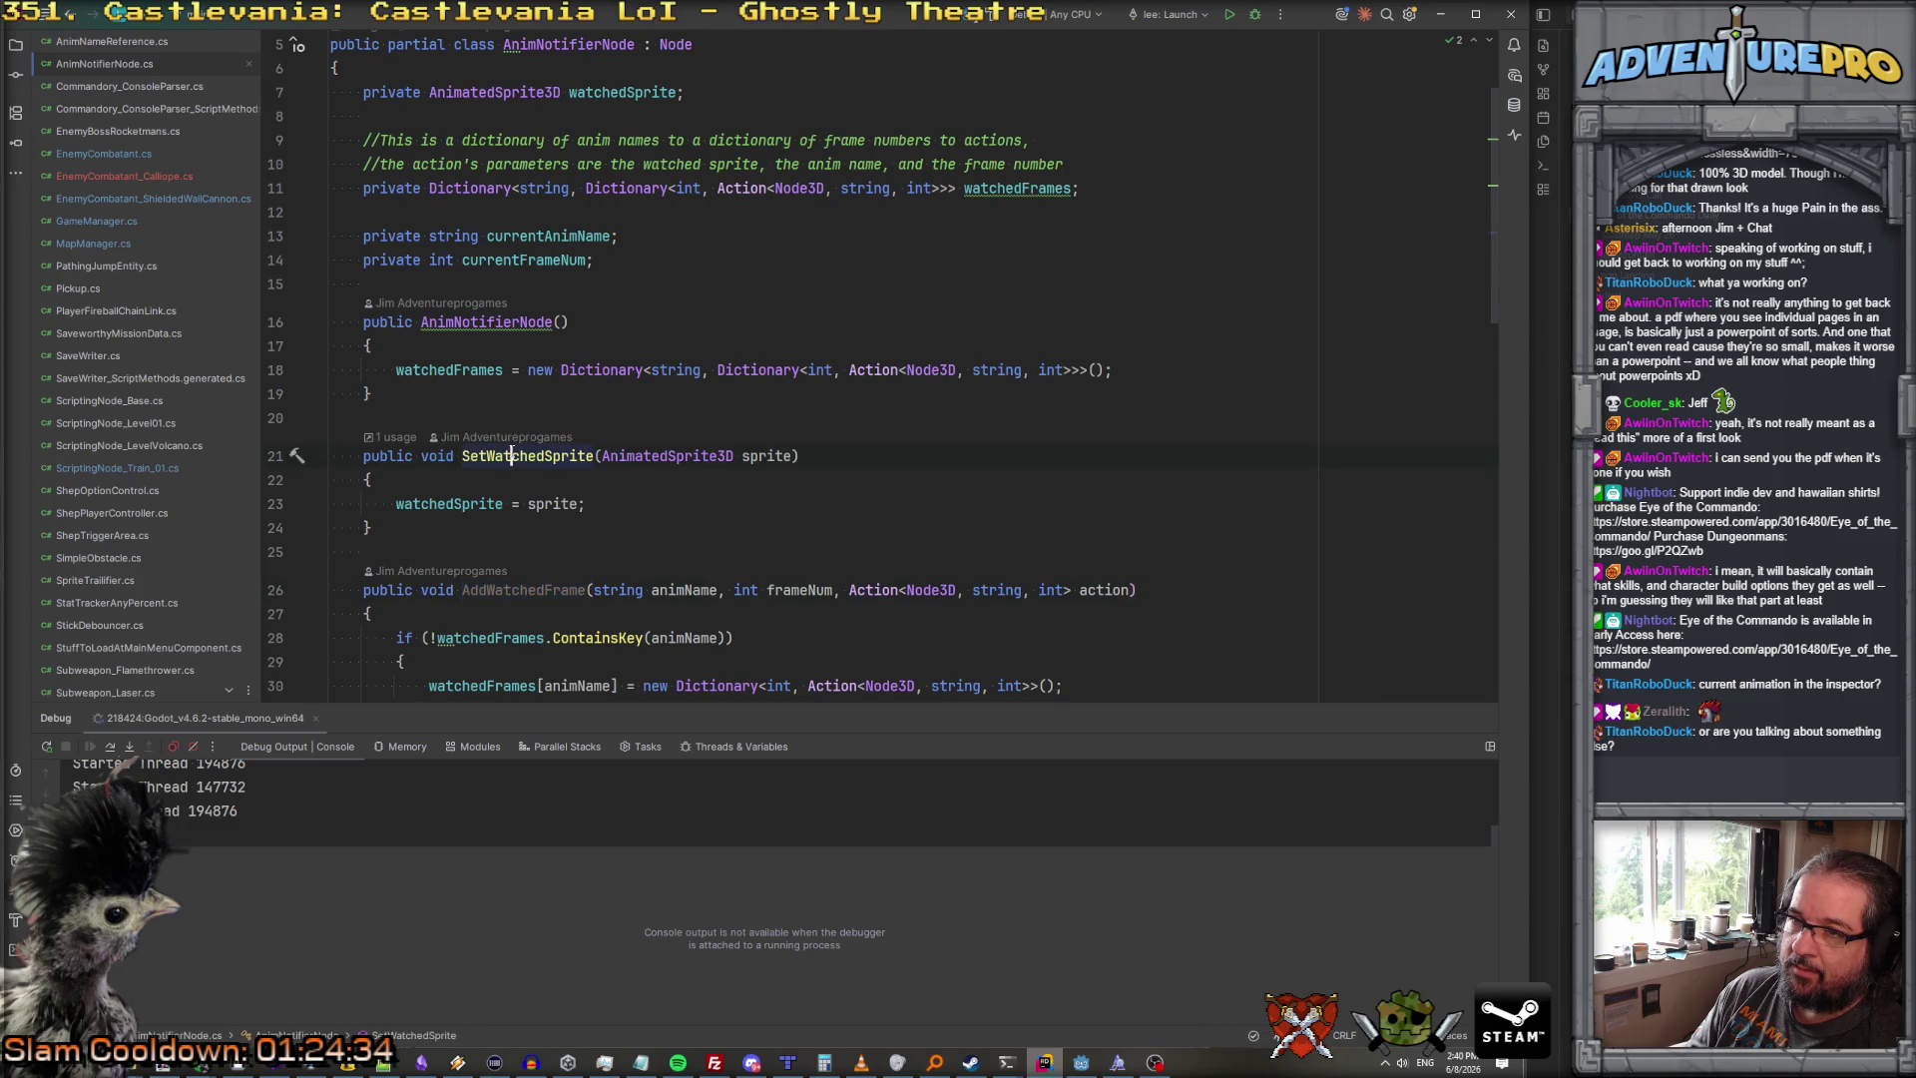
scroll(666, 302, "up", 1)
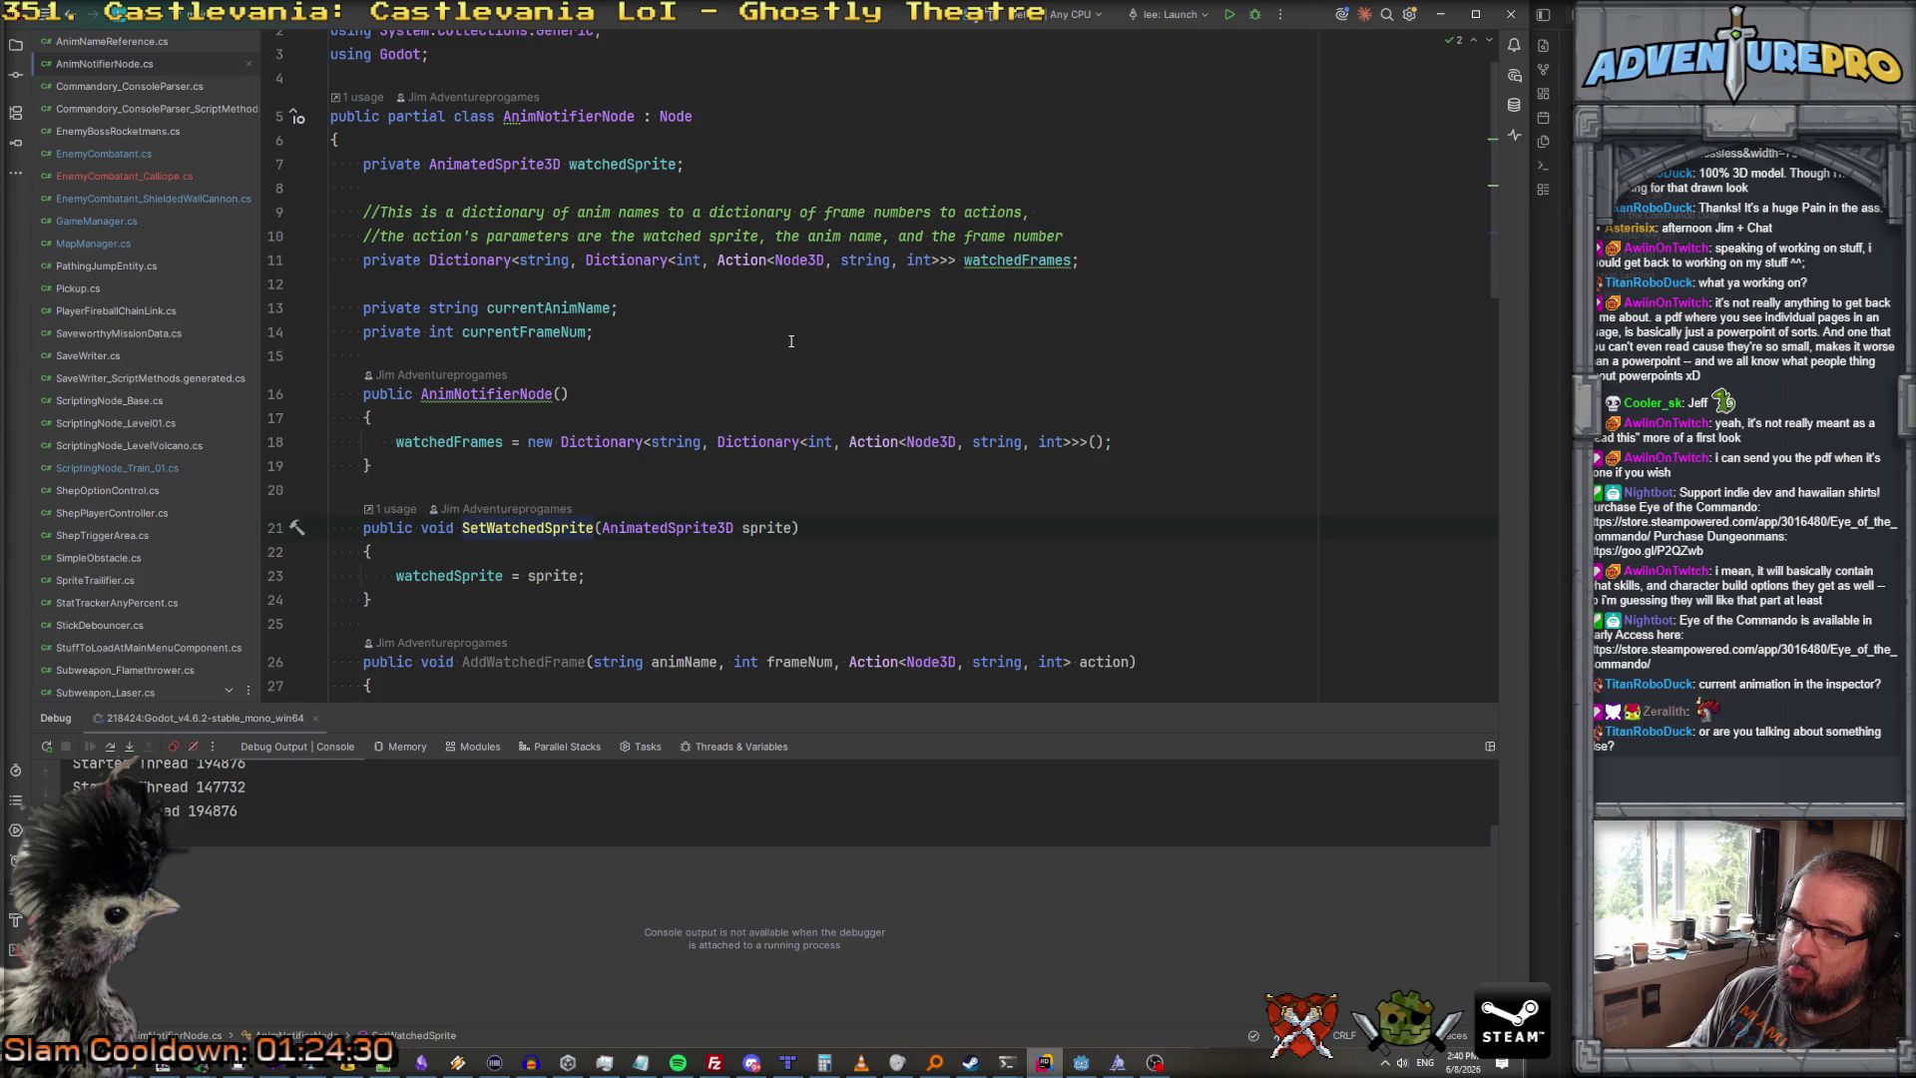
scroll(791, 341, "down", 15)
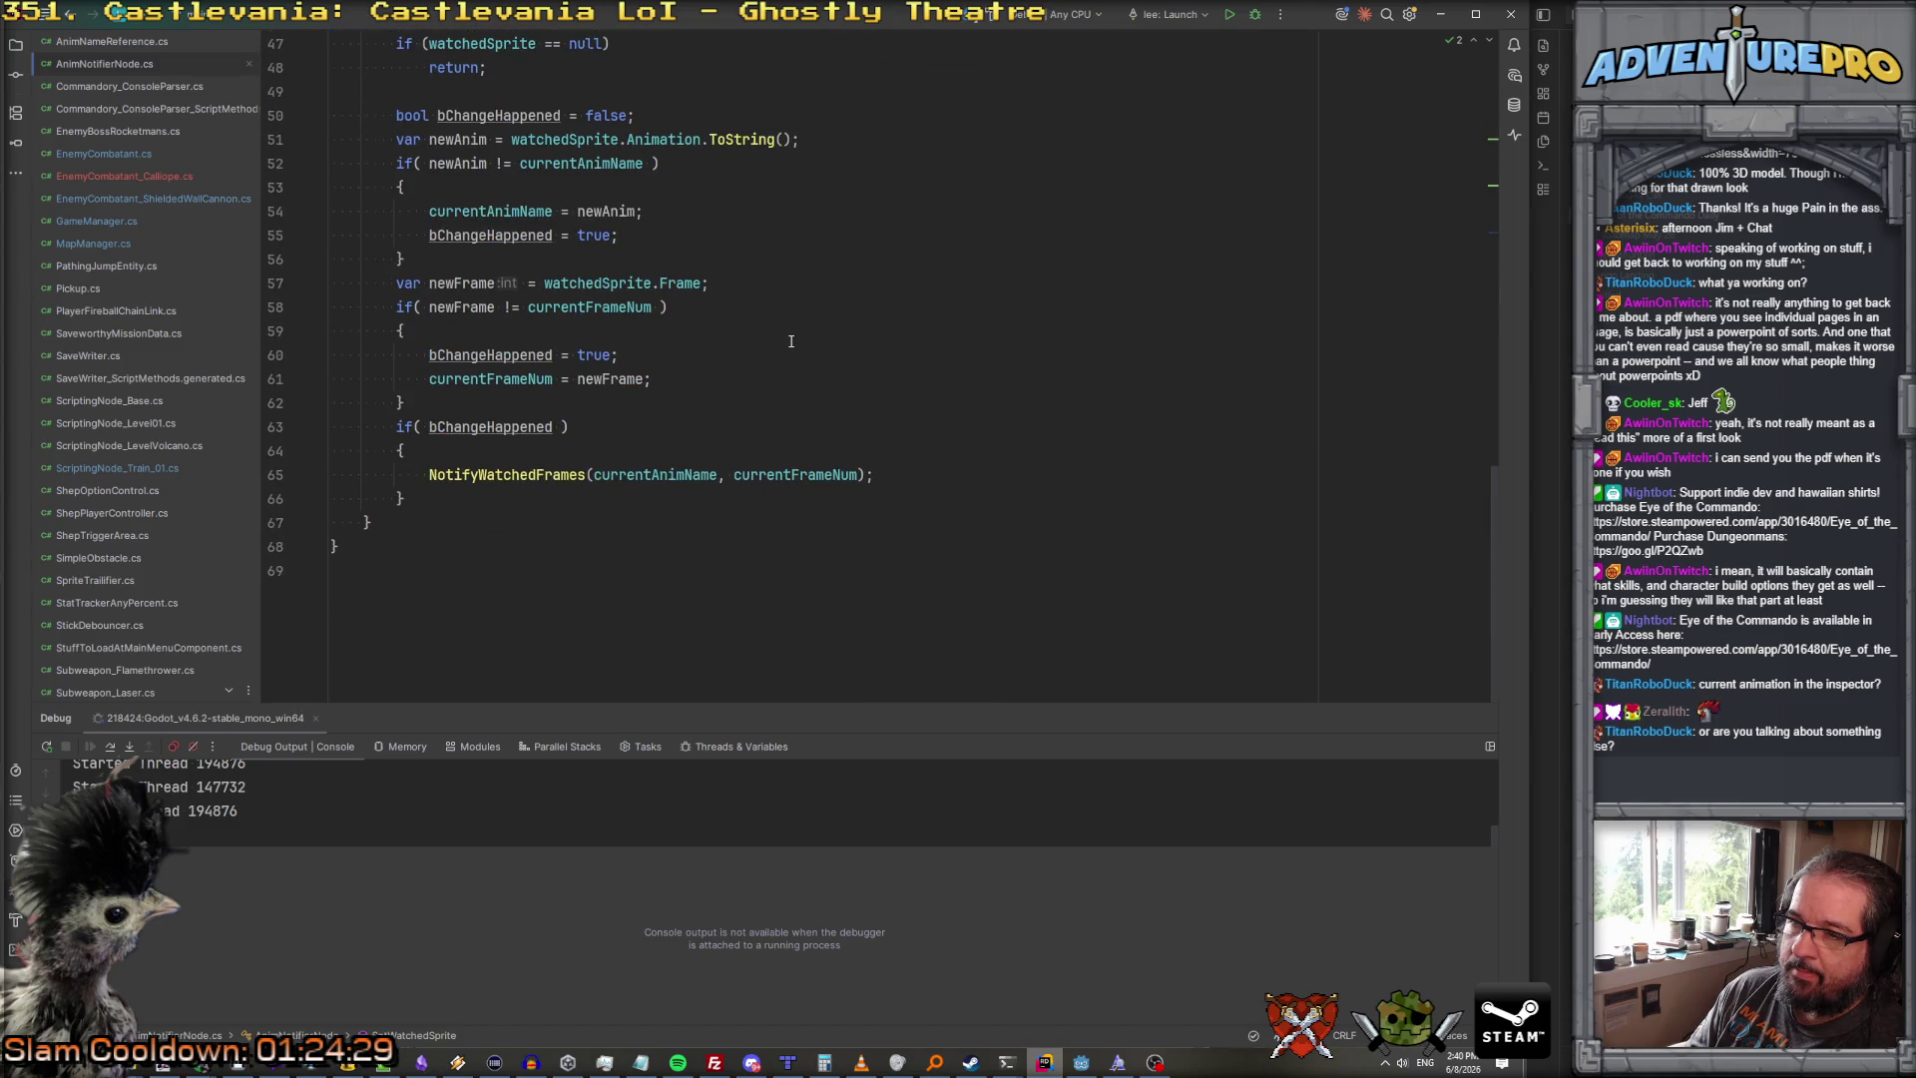
scroll(791, 342, "up", 11)
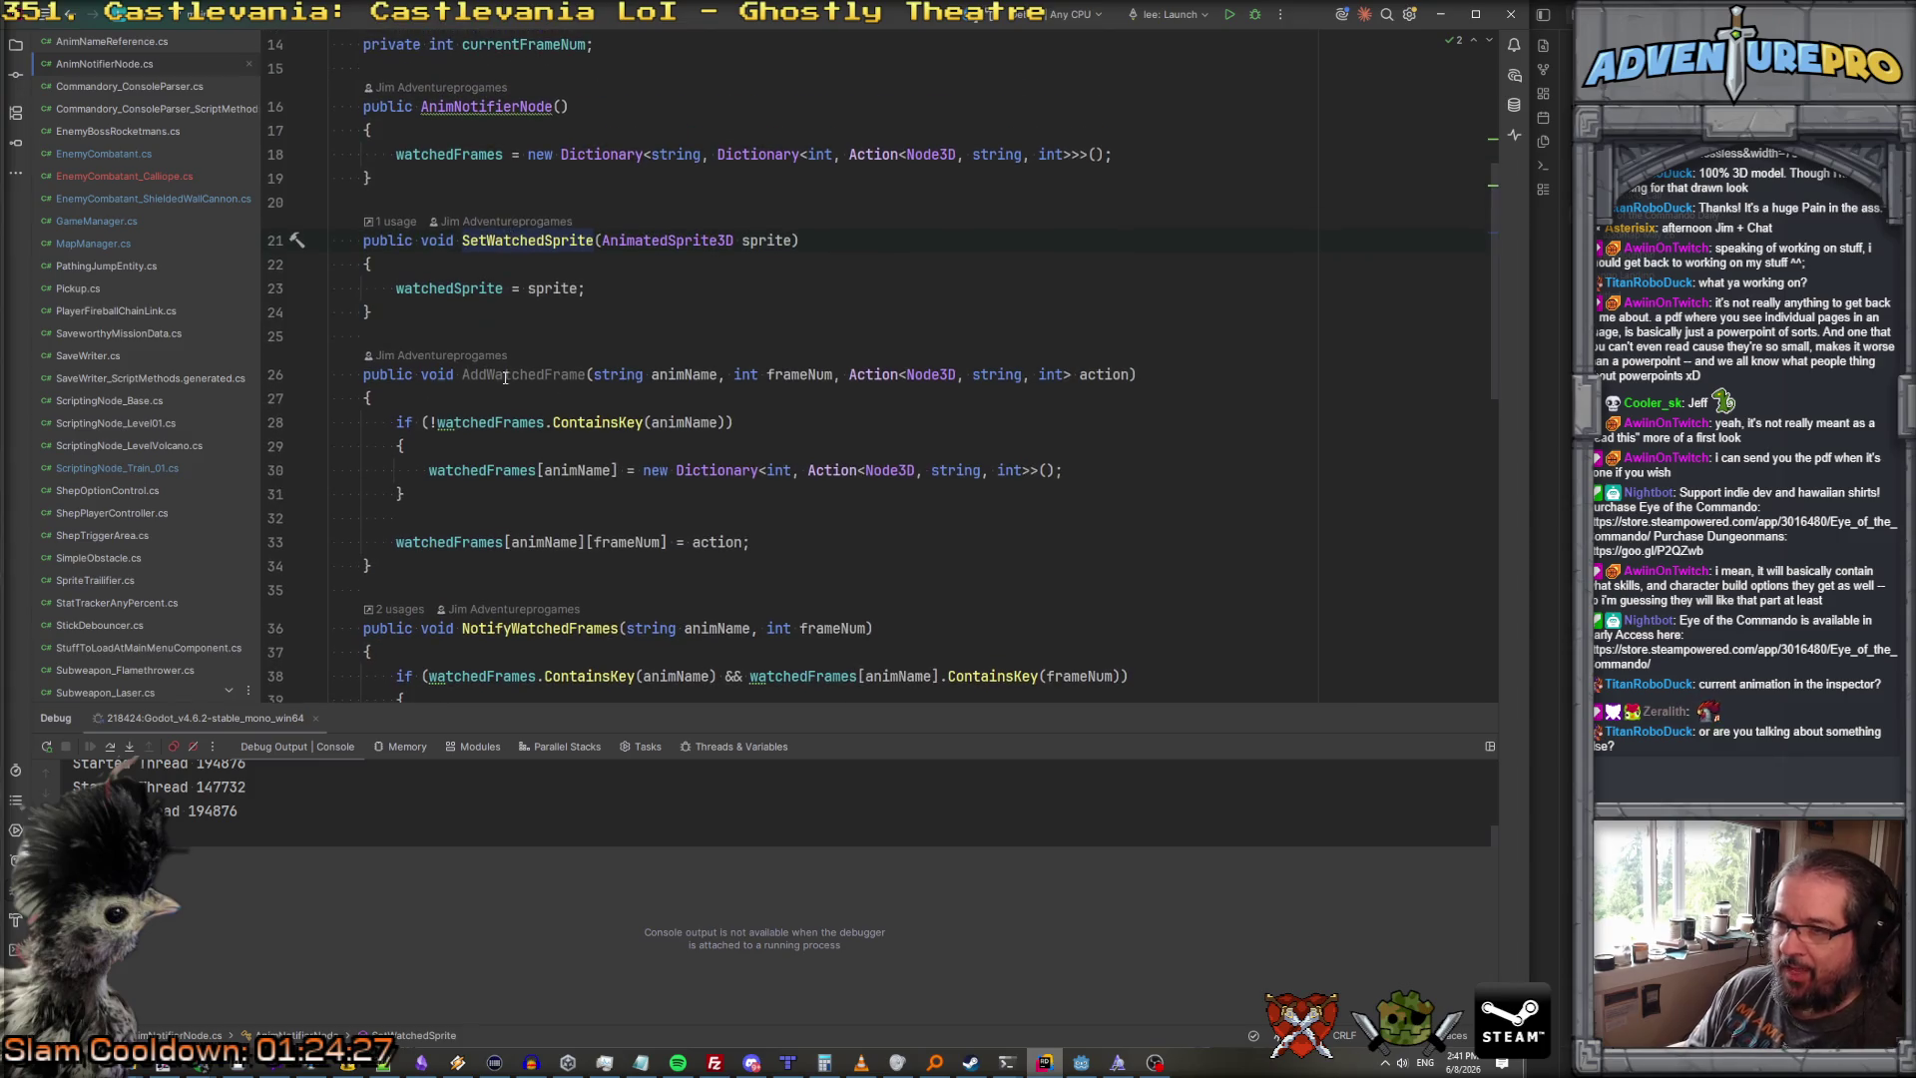
double_click(504, 377)
left_click(503, 374, "ctrl")
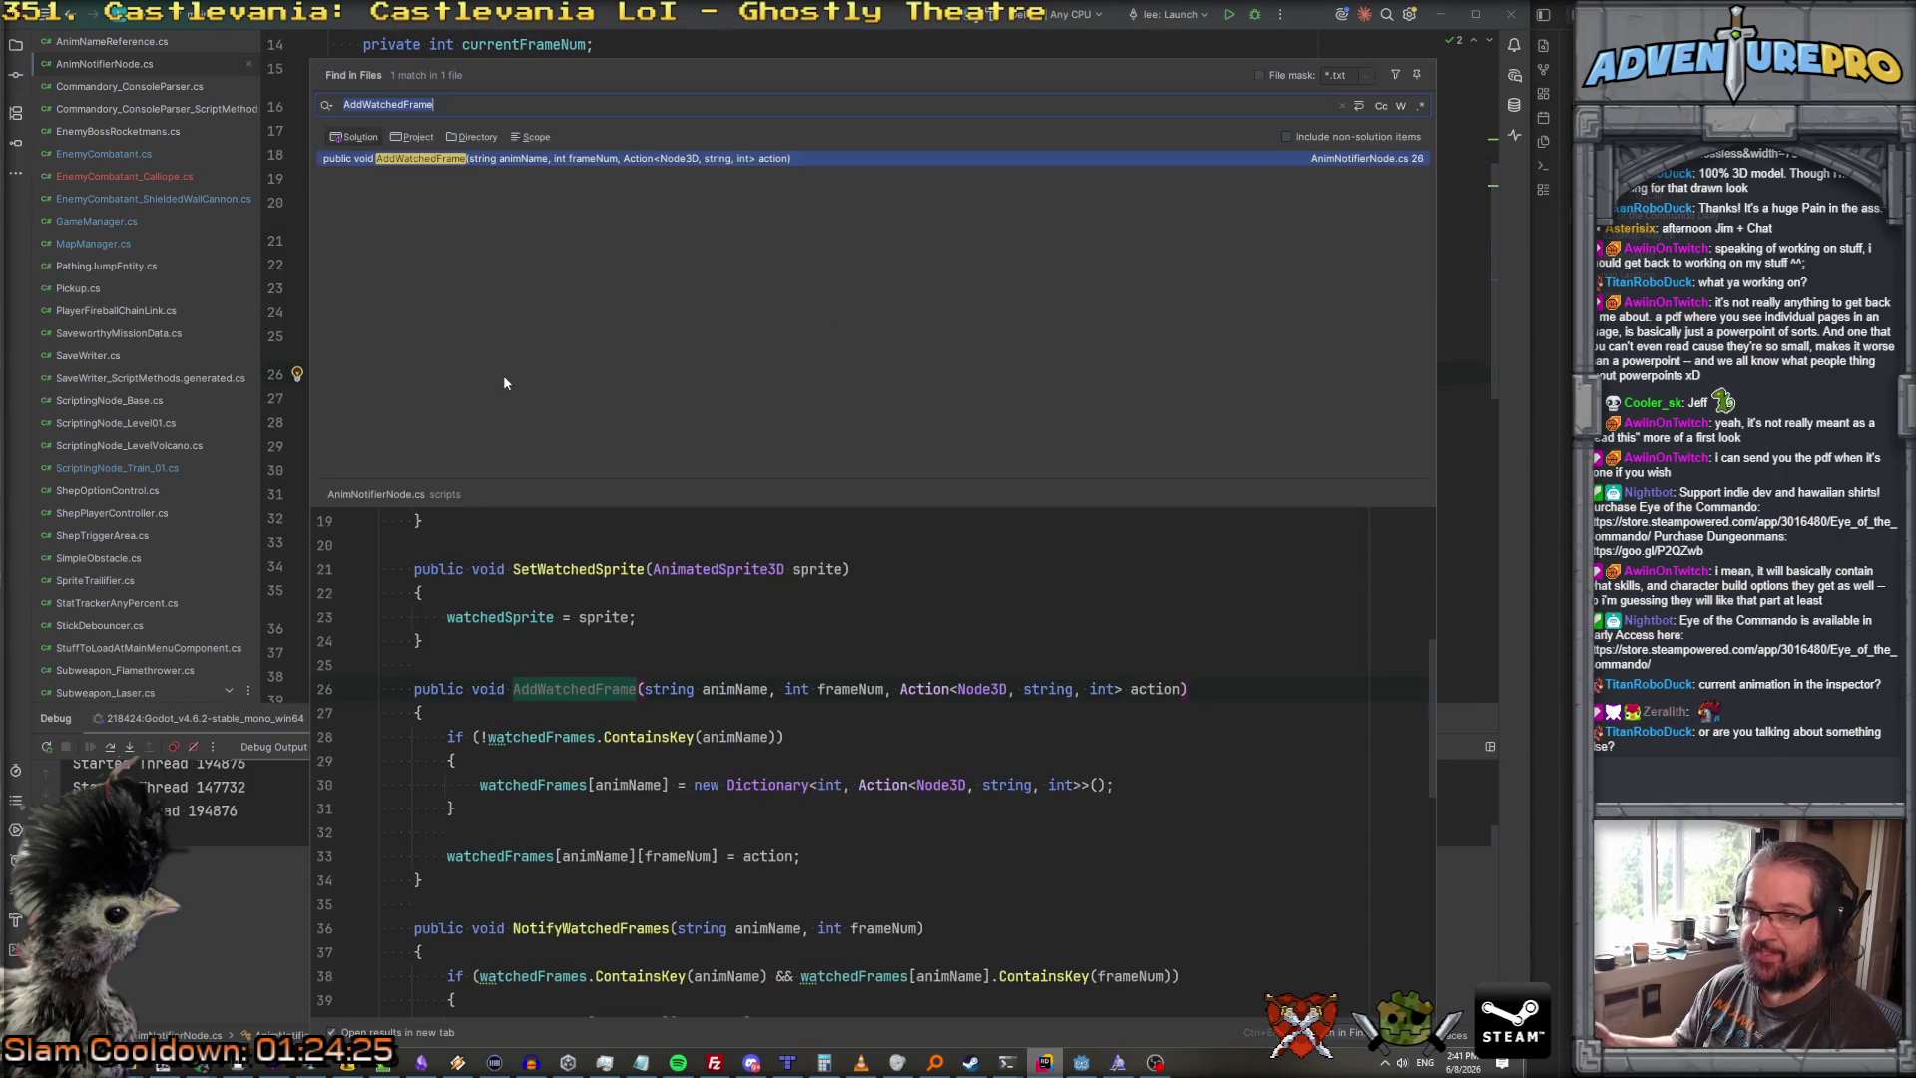
key("Escape")
scroll(503, 374, "up", 5)
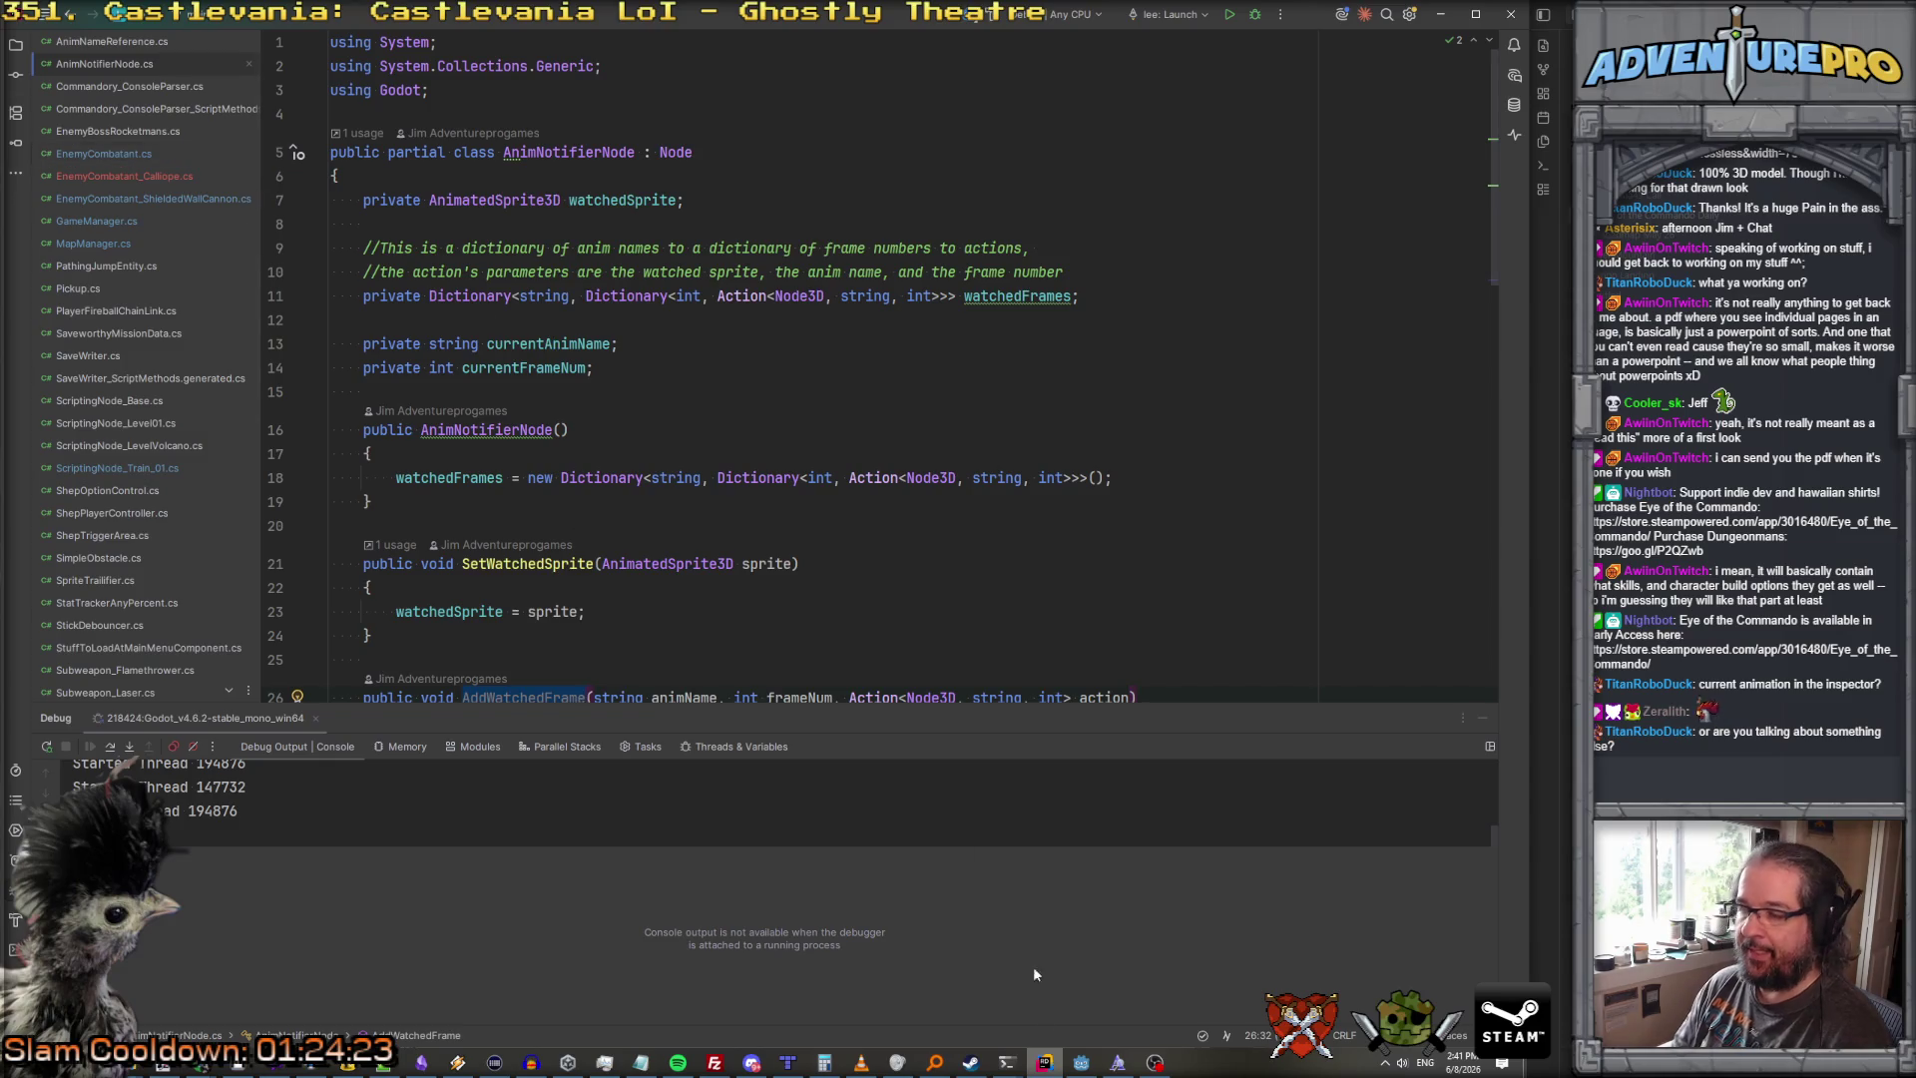
Step: Reread the AnimNotifierNode.cs code, then filter Godot's FileSystem by 'chest'
left_click(1080, 1064)
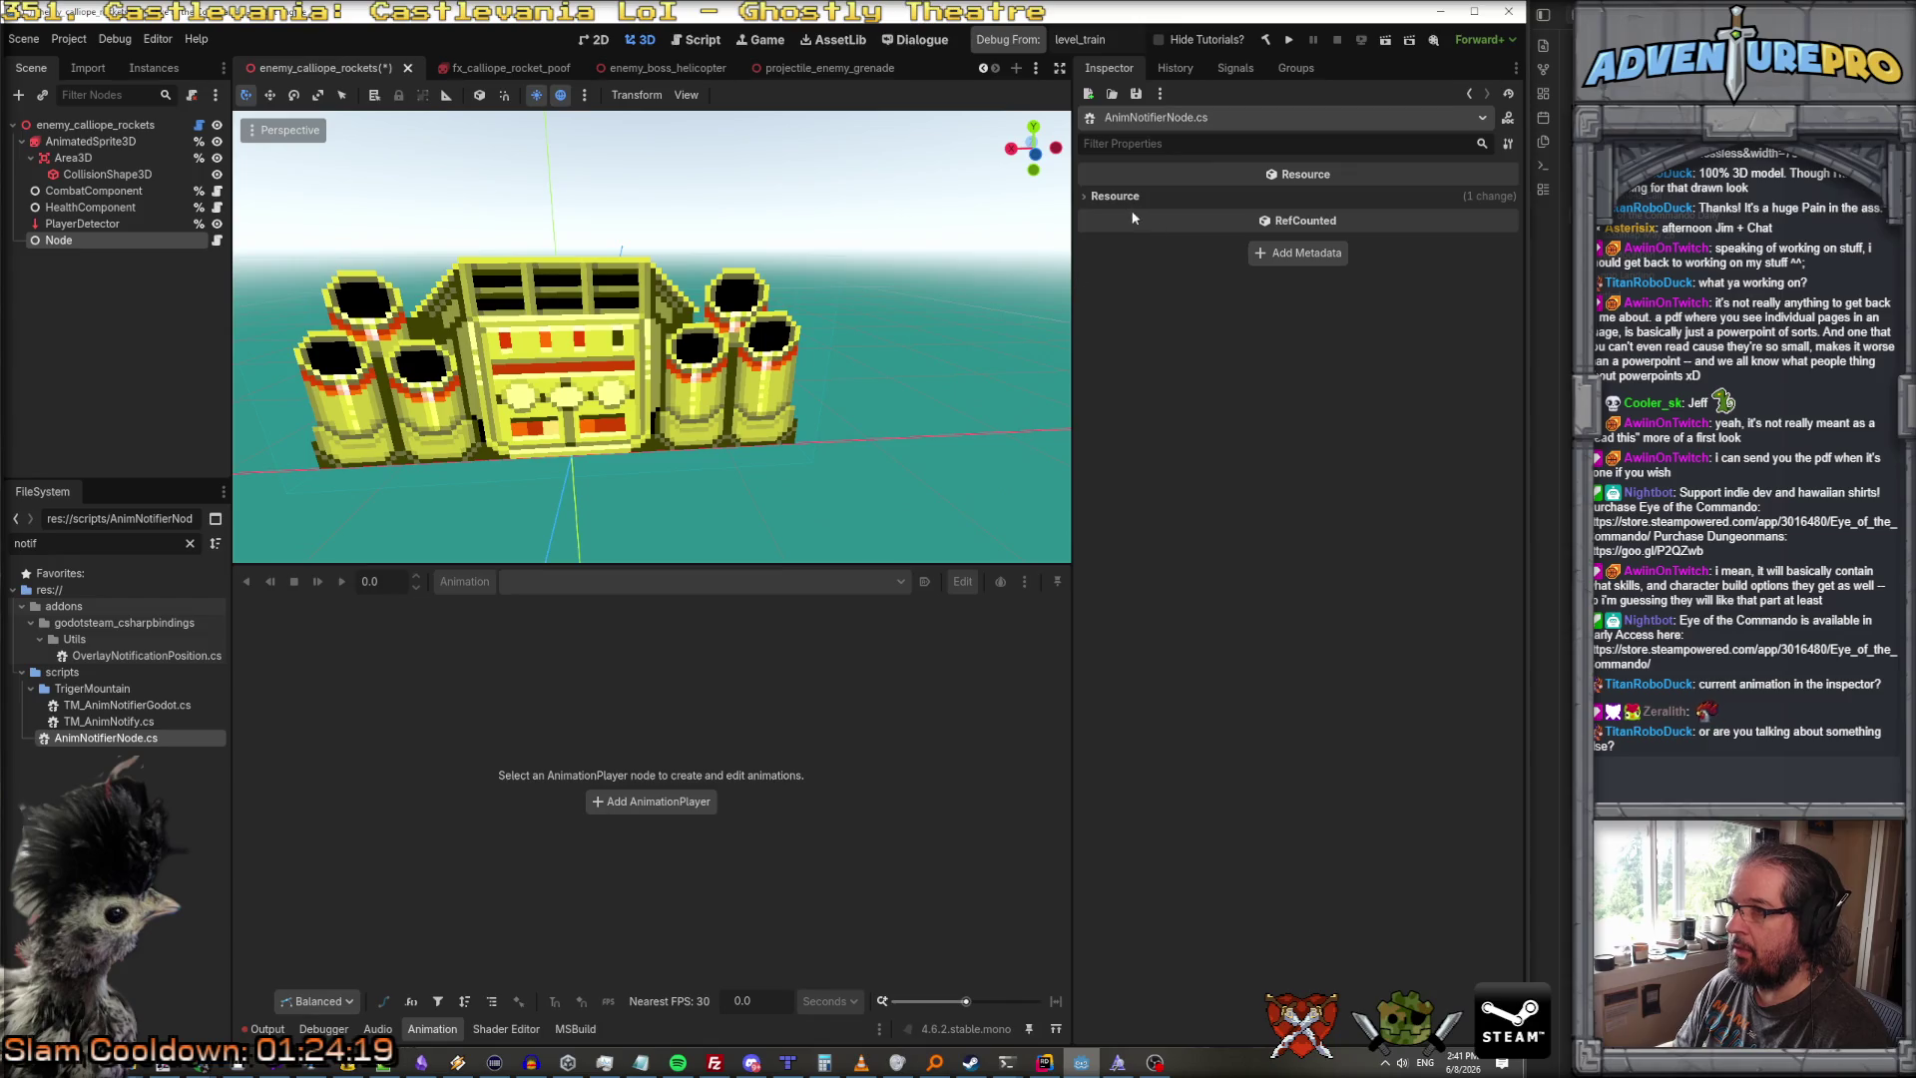
key("alt+Tab")
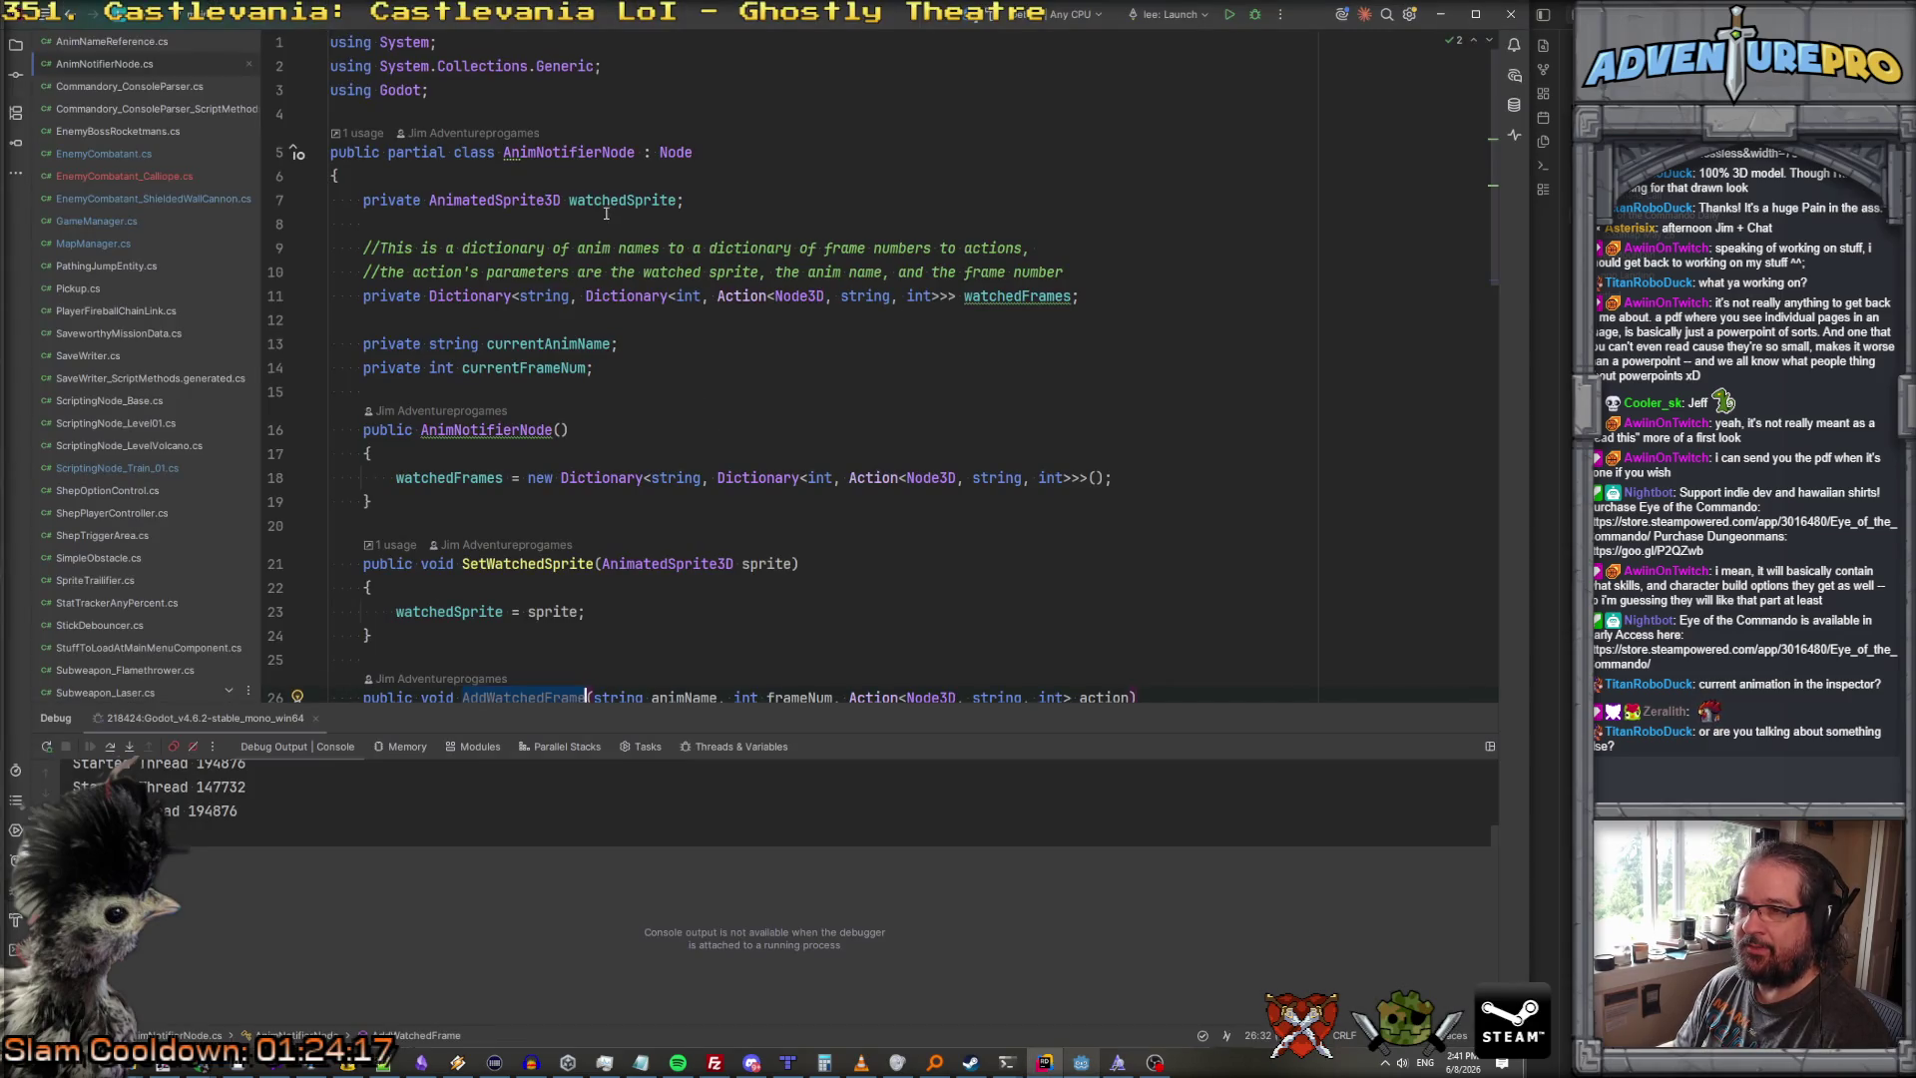
scroll(641, 412, "down", 3)
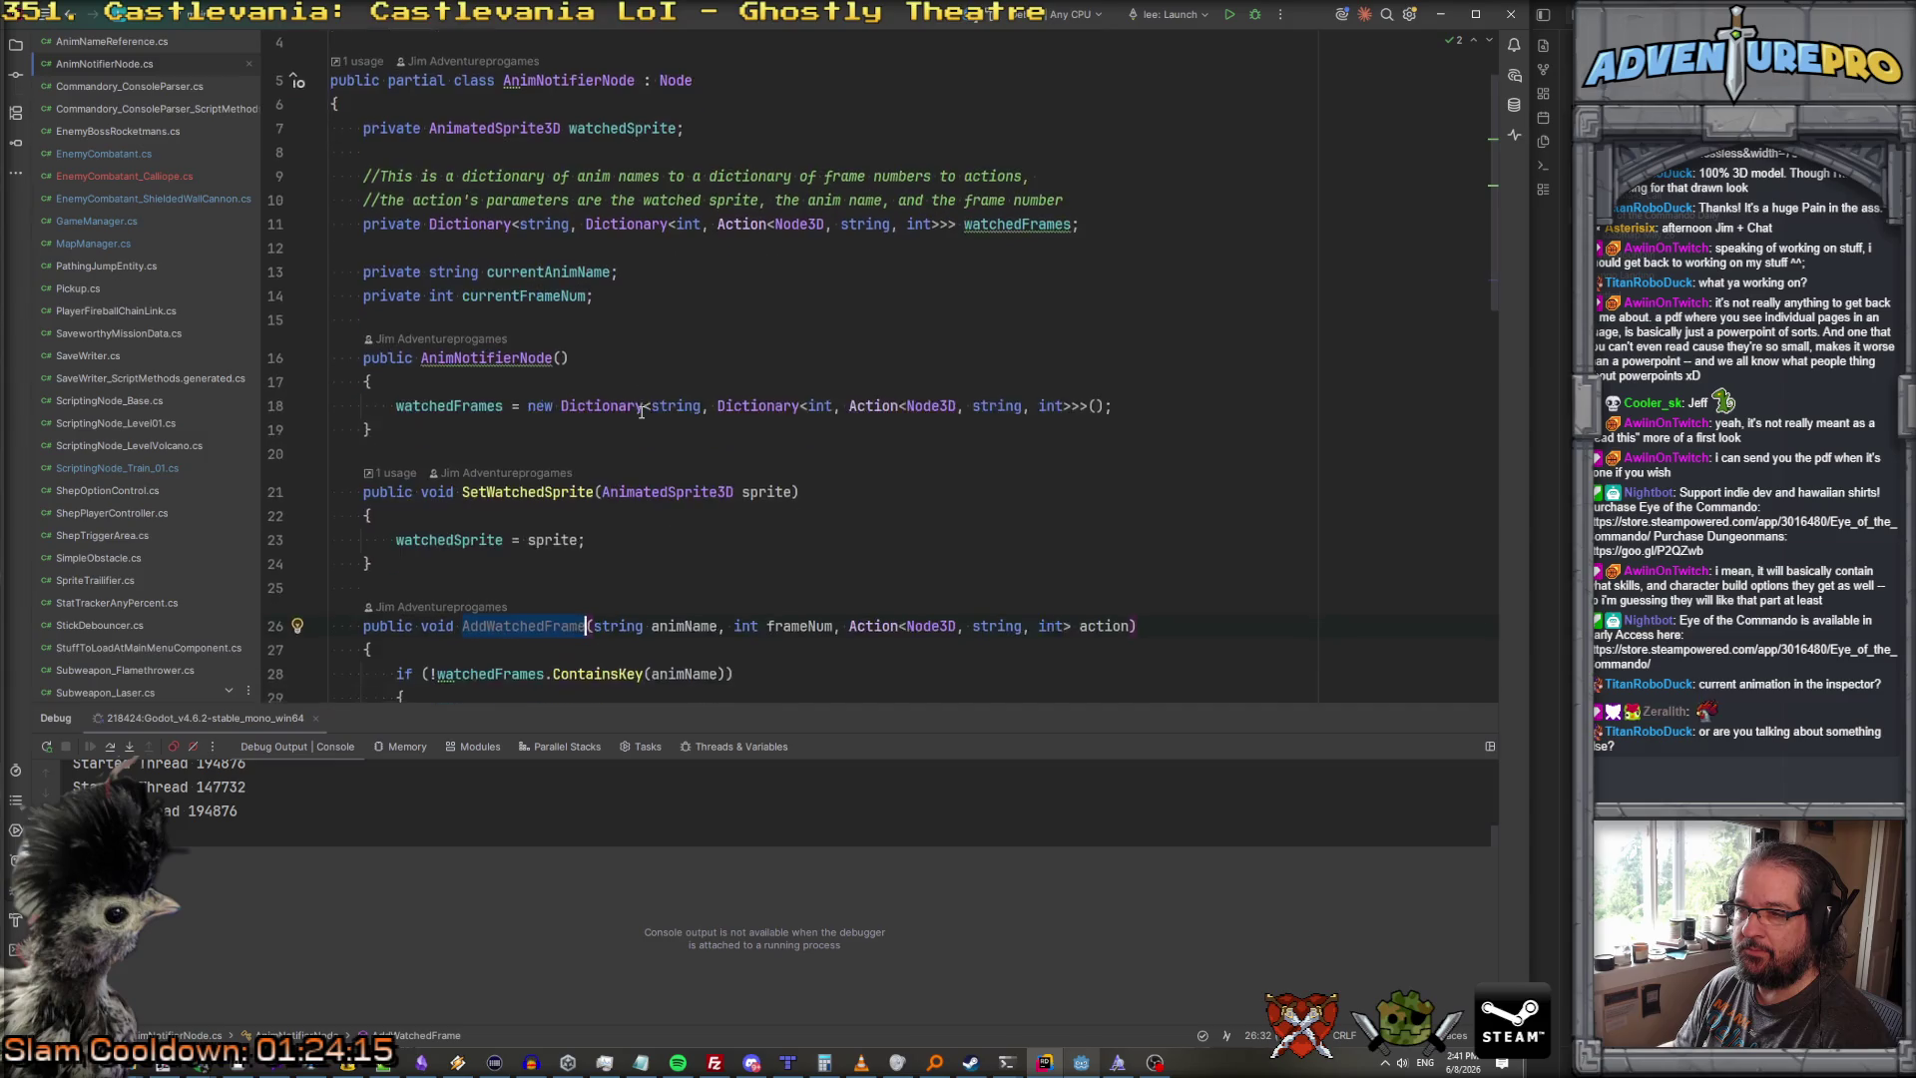
scroll(642, 412, "up", 3)
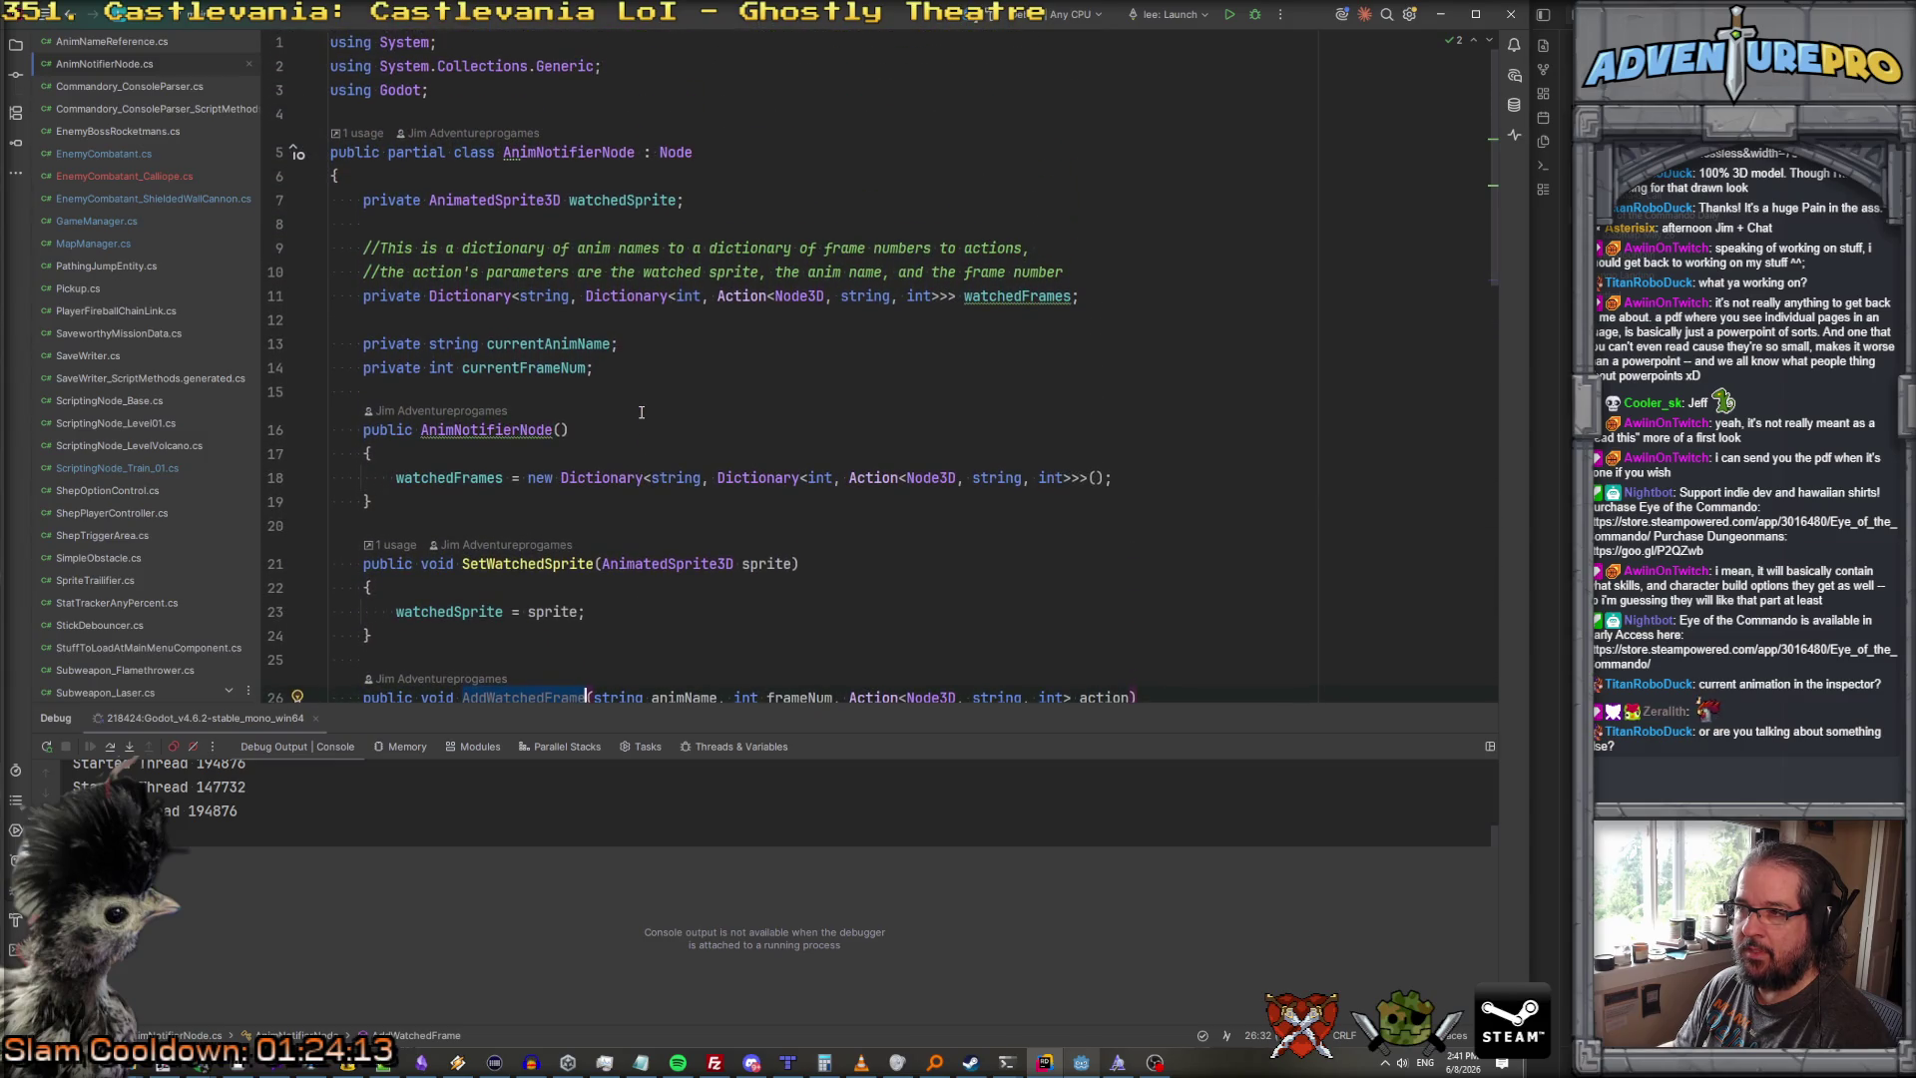
scroll(641, 412, "down", 4)
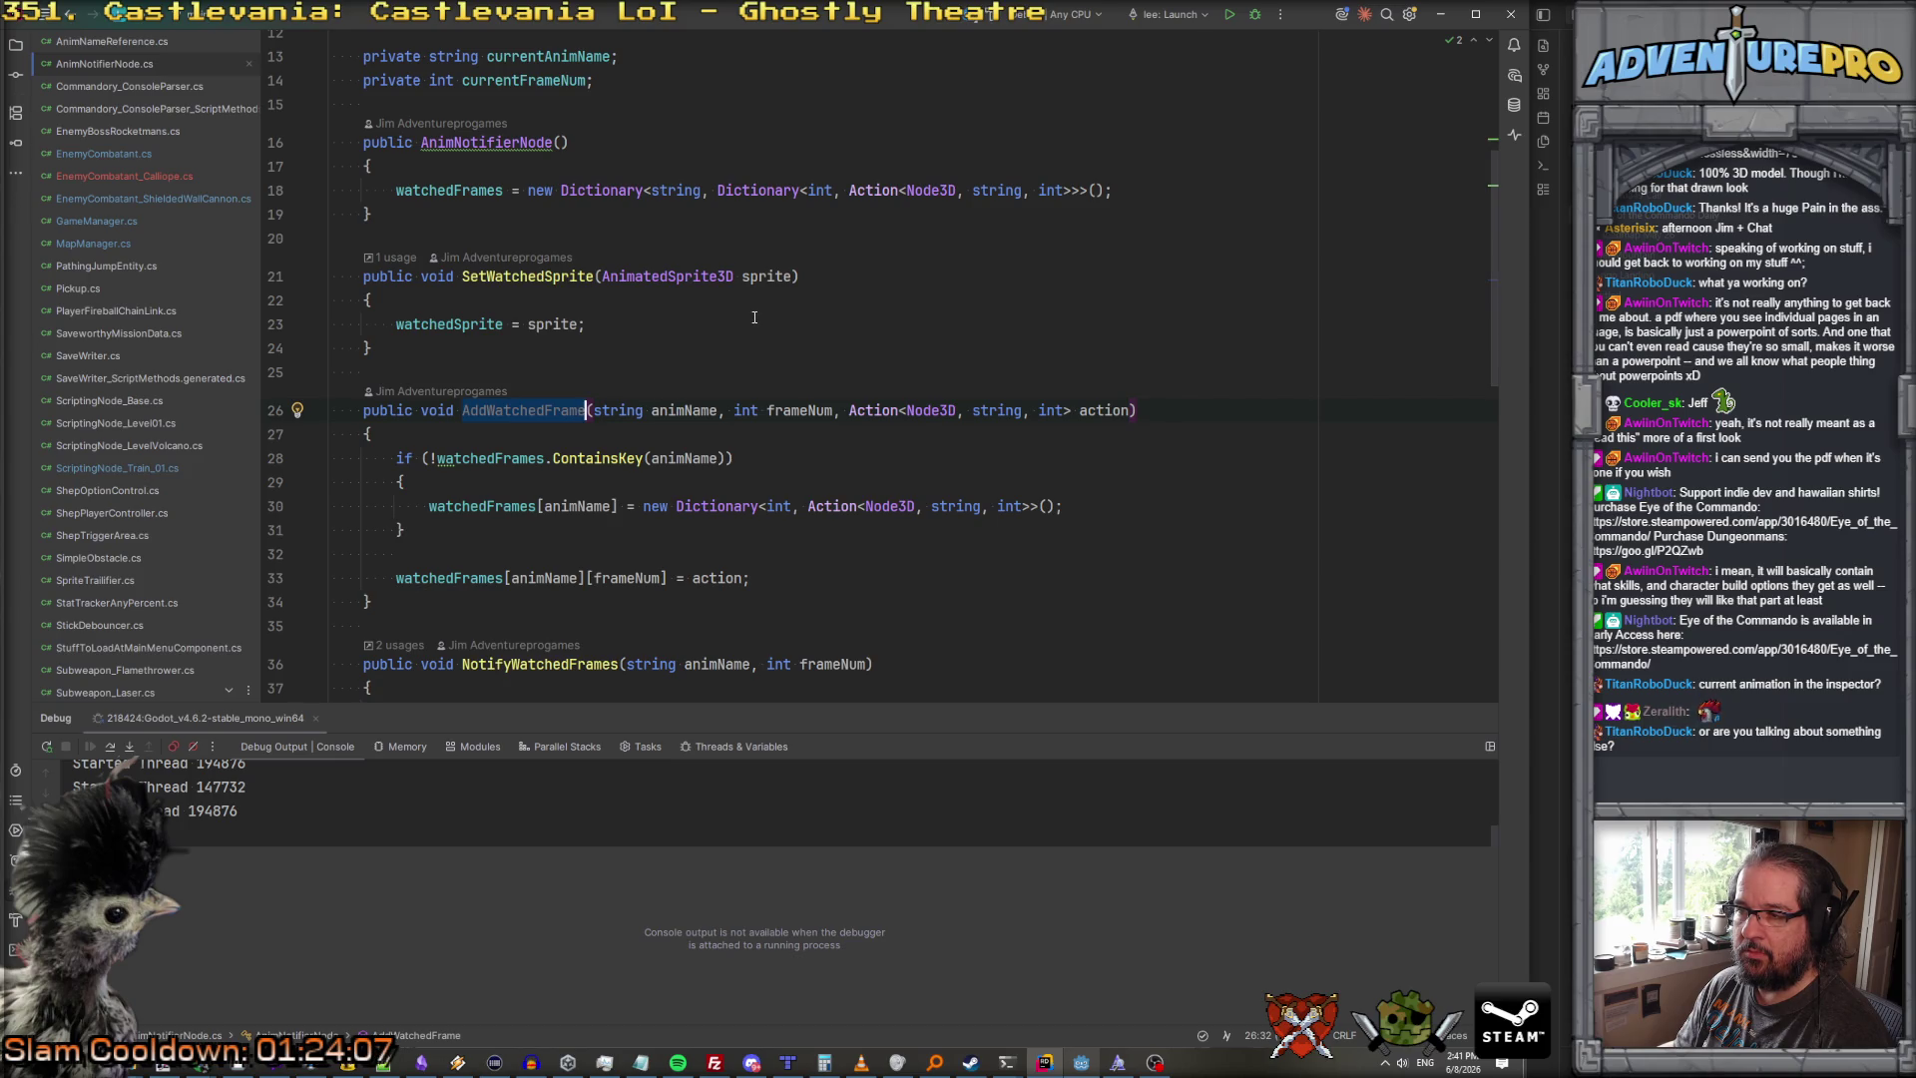
scroll(754, 317, "down", 7)
scroll(755, 318, "up", 5)
key("alt+Tab")
double_click(77, 547)
type("chest")
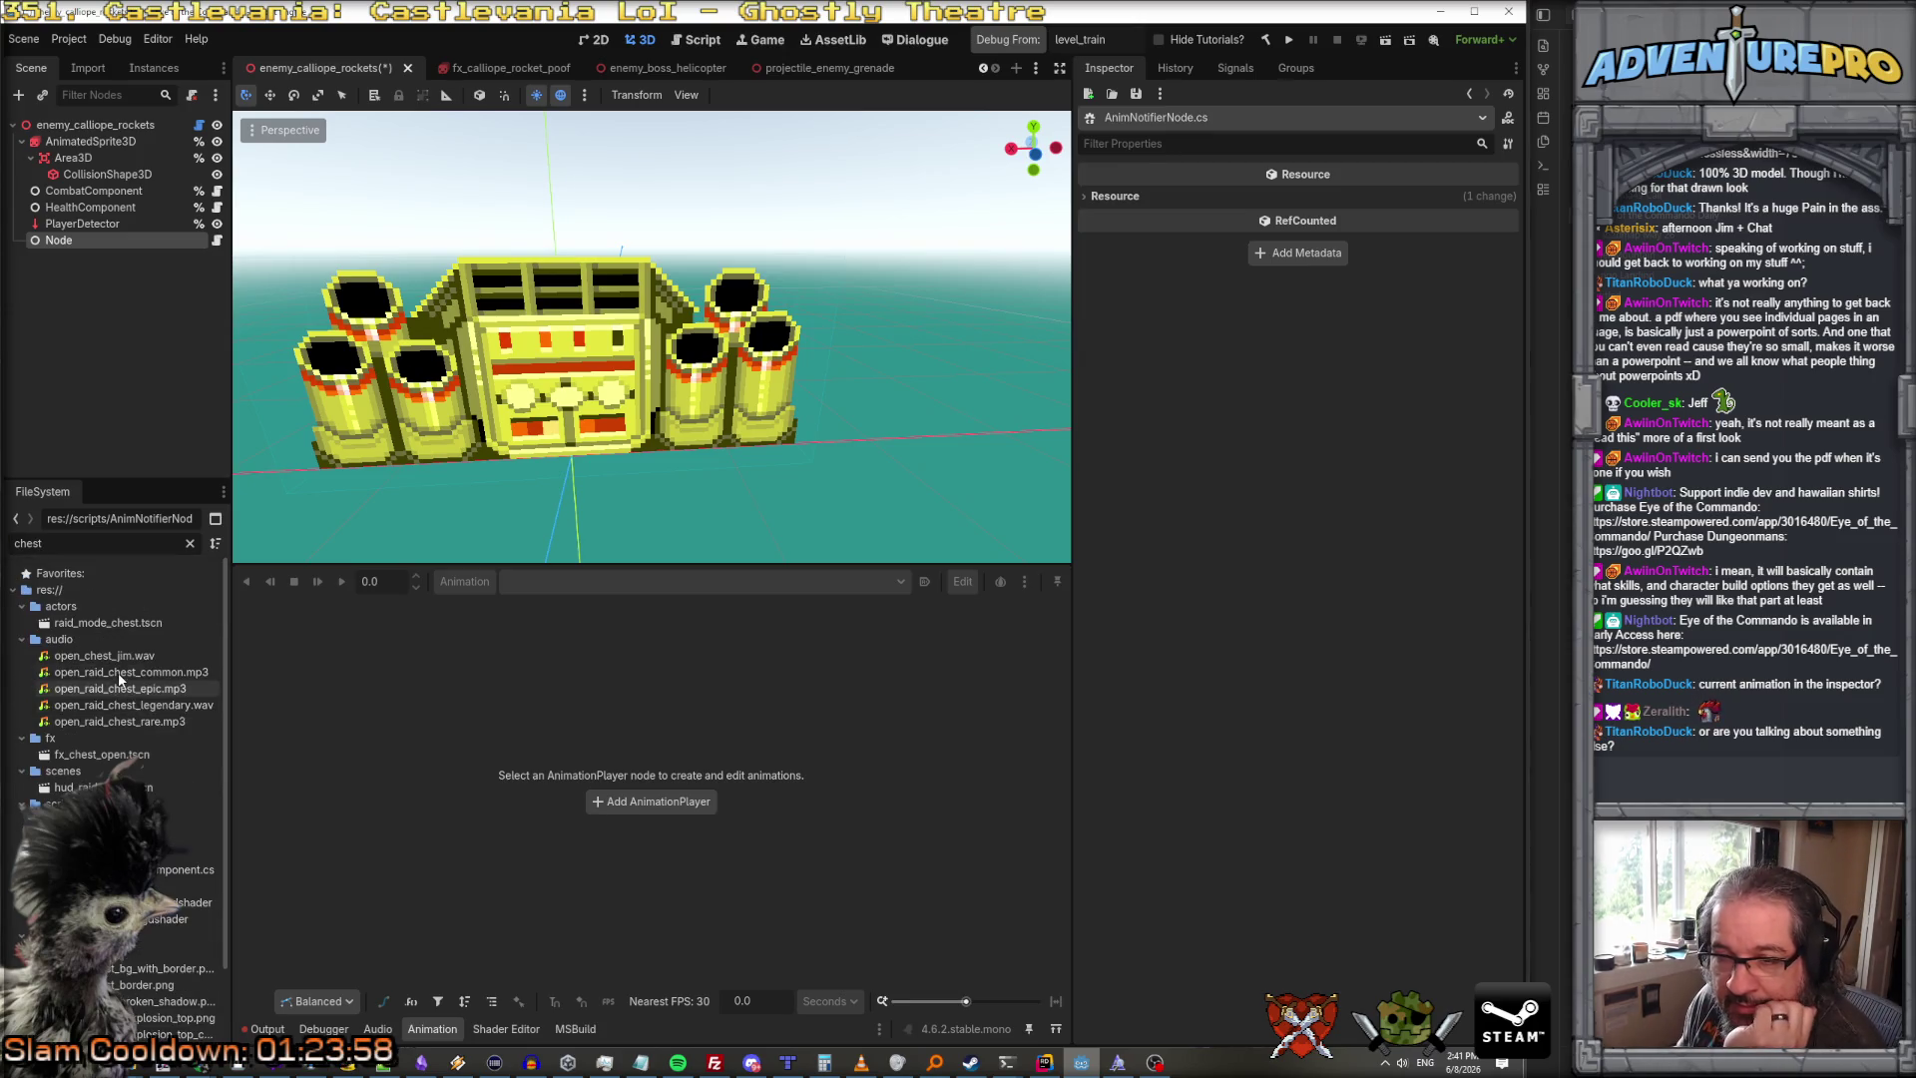
Step: Filter FileSystem by 'crate', open weapon_crate_t1.tscn and enable Play In Editor preview
scroll(120, 682, "down", 3)
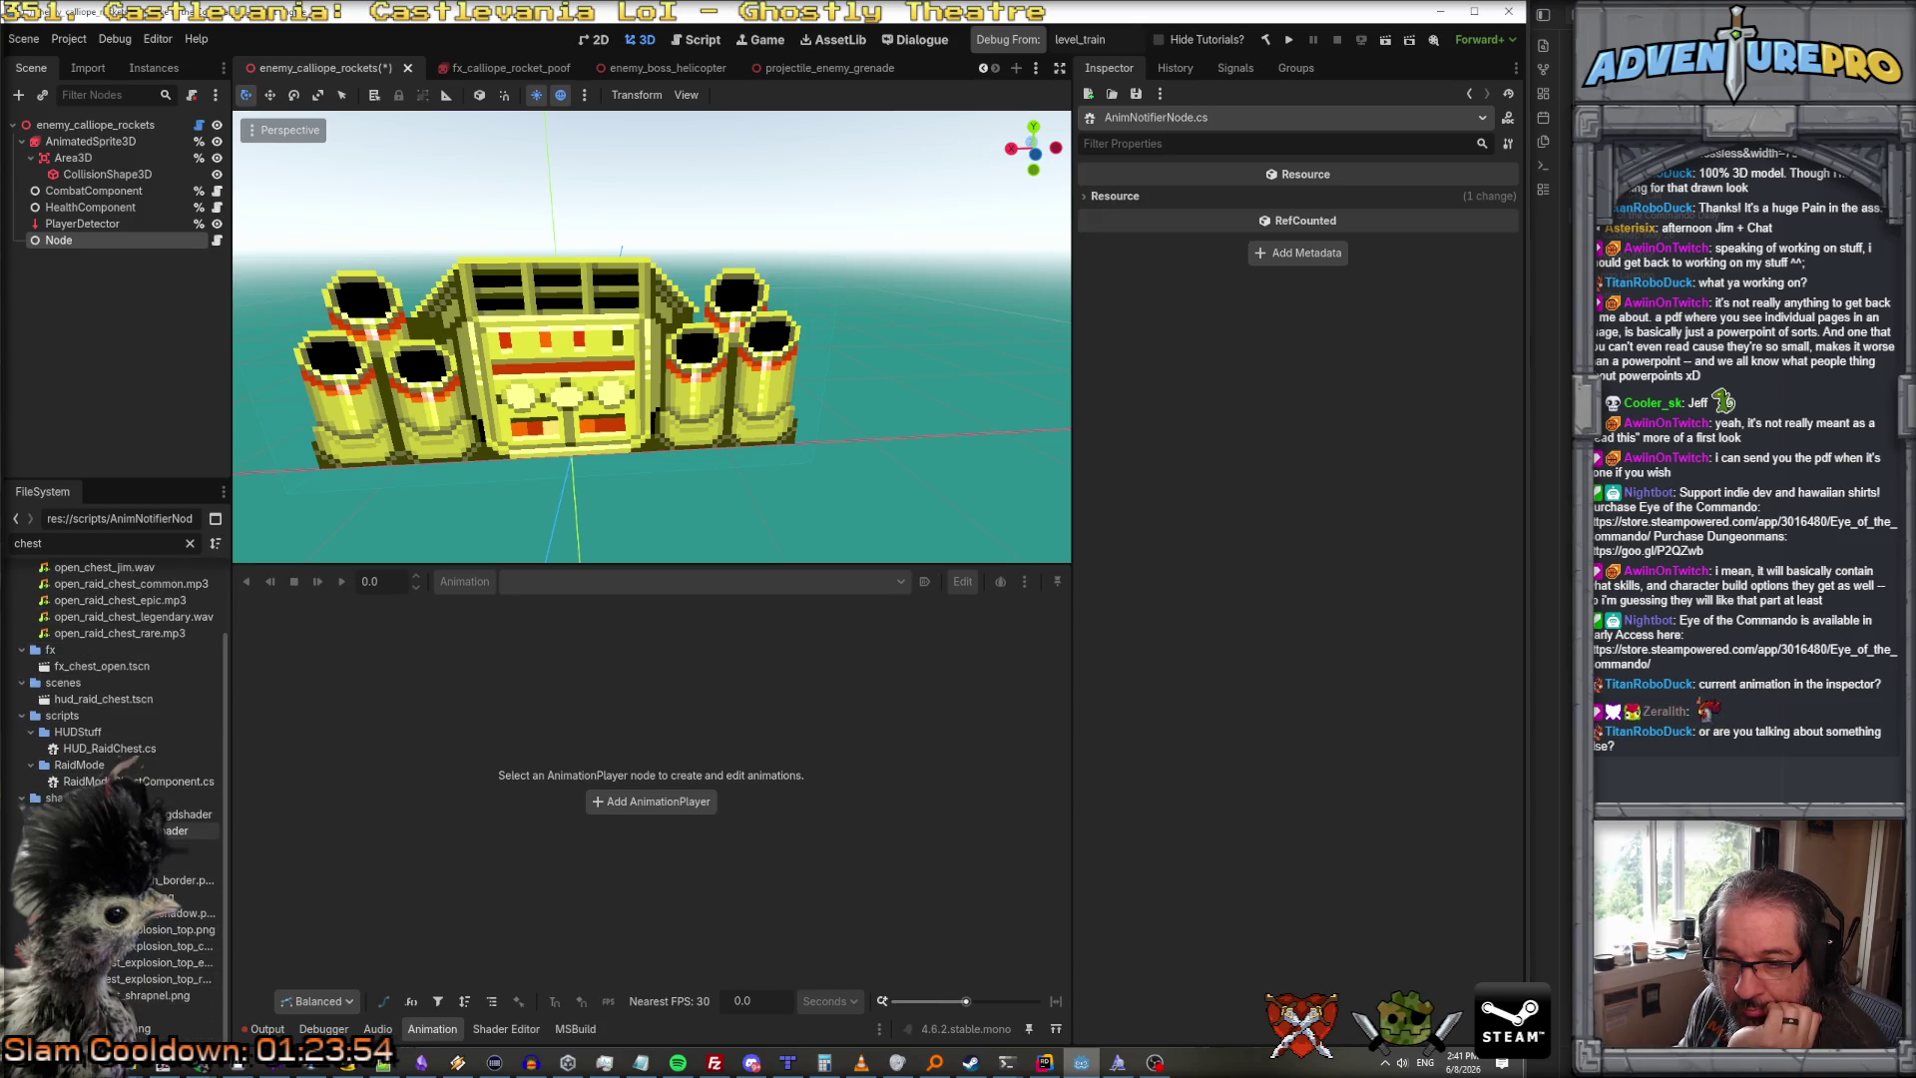
left_click(92, 667)
left_click(101, 699)
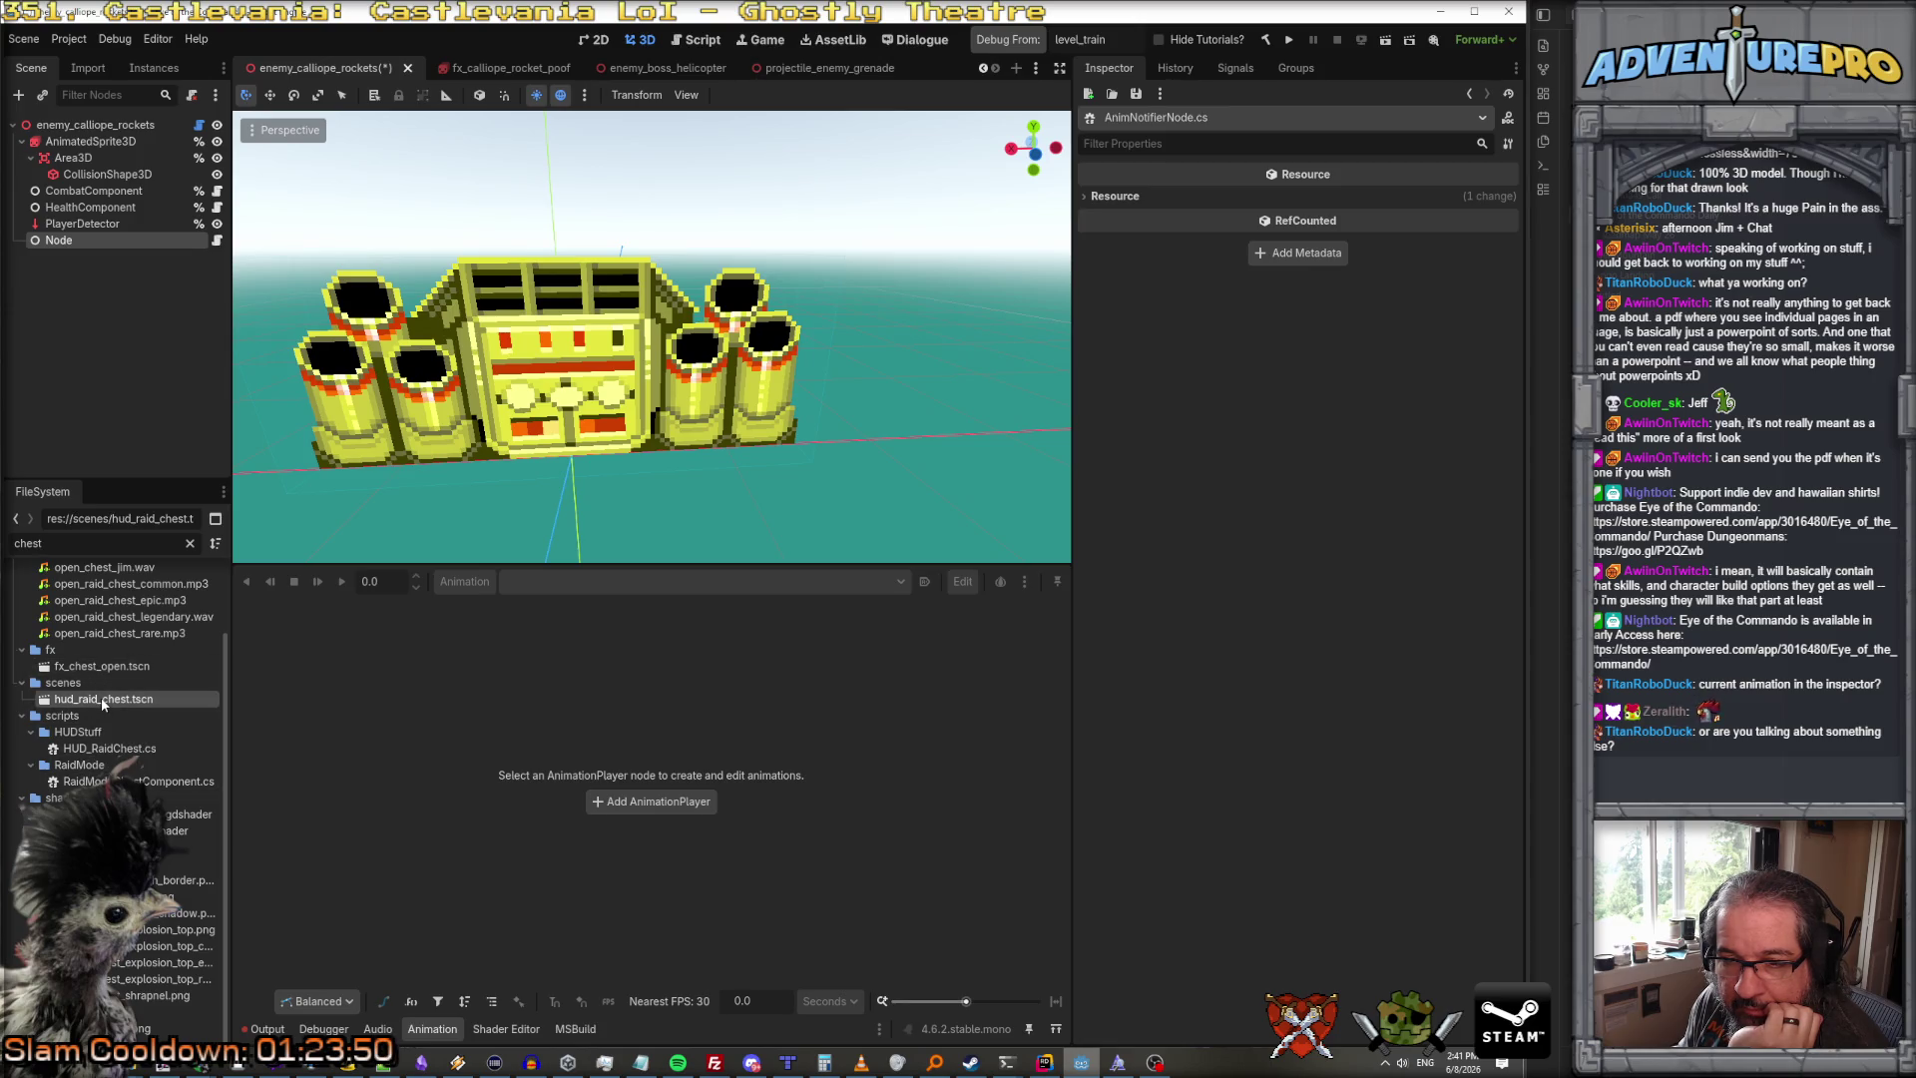
scroll(85, 626, "up", 2)
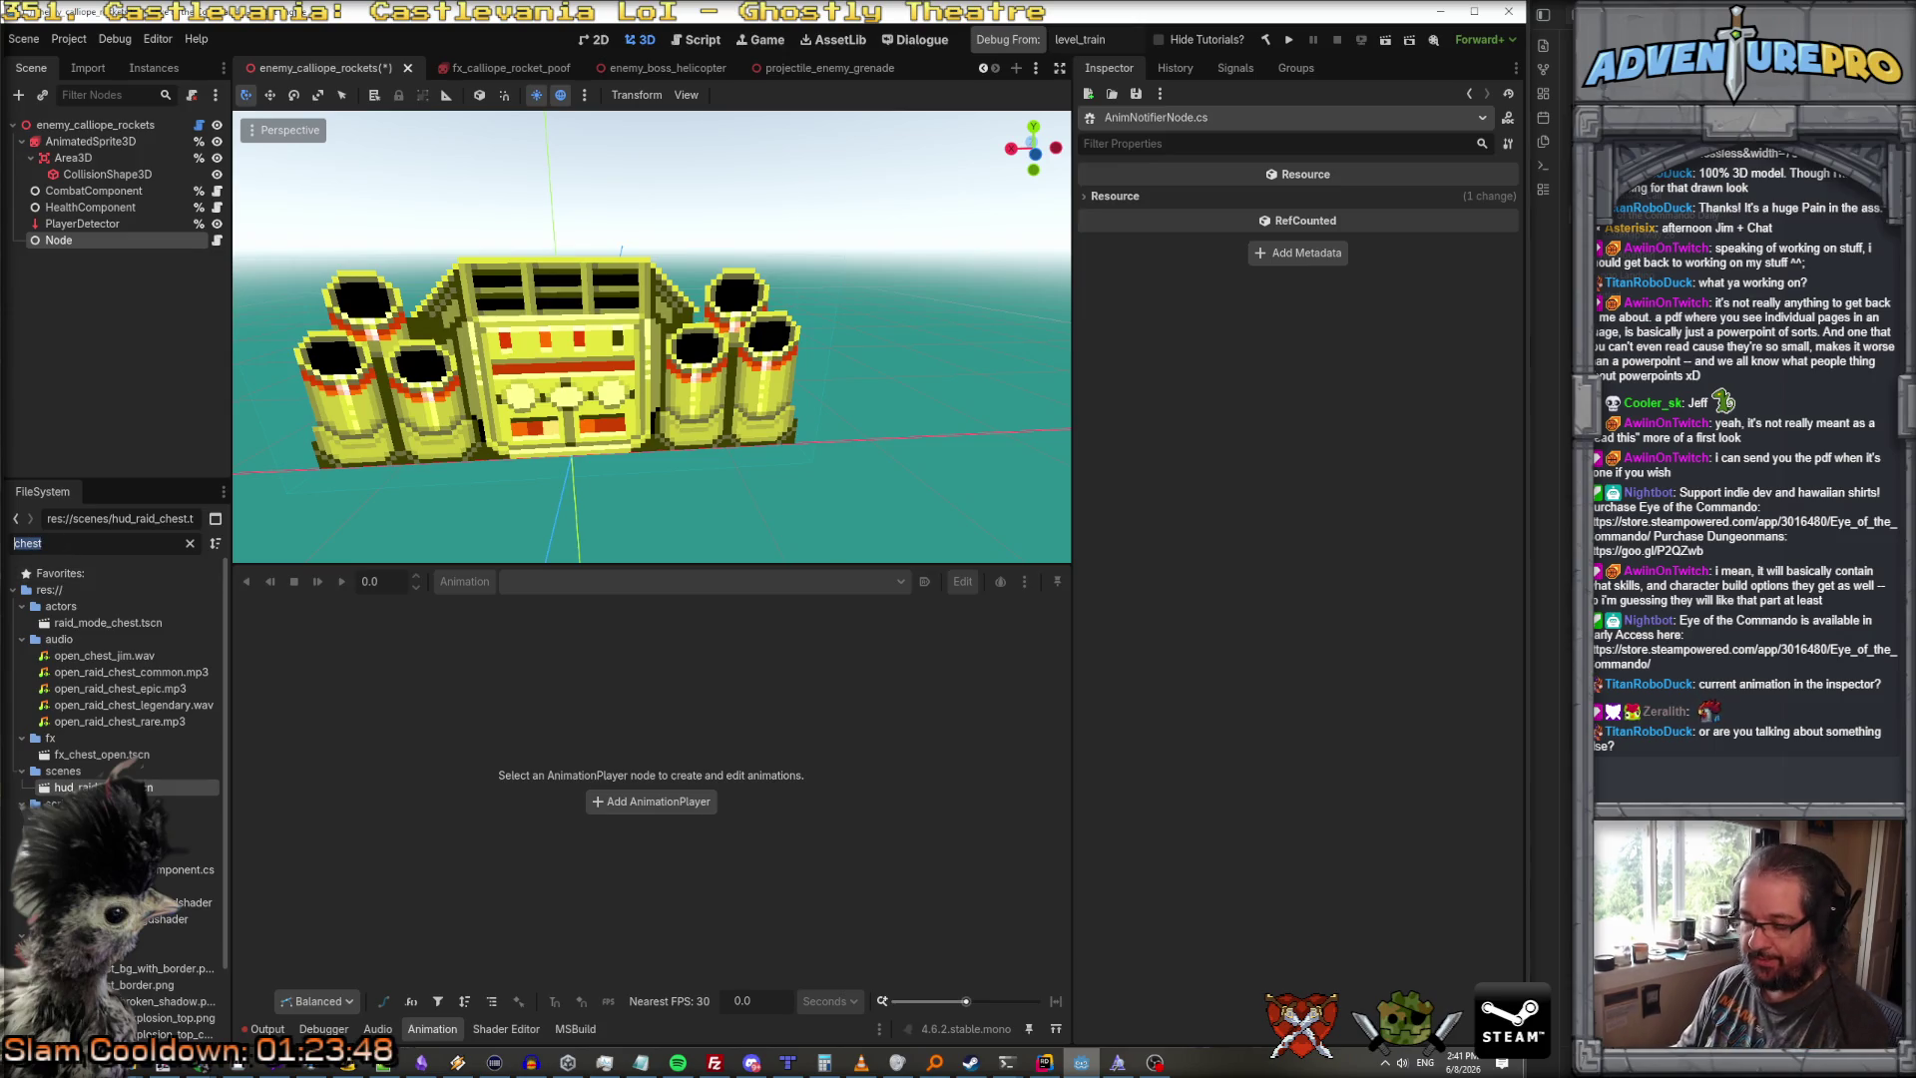
type("crate")
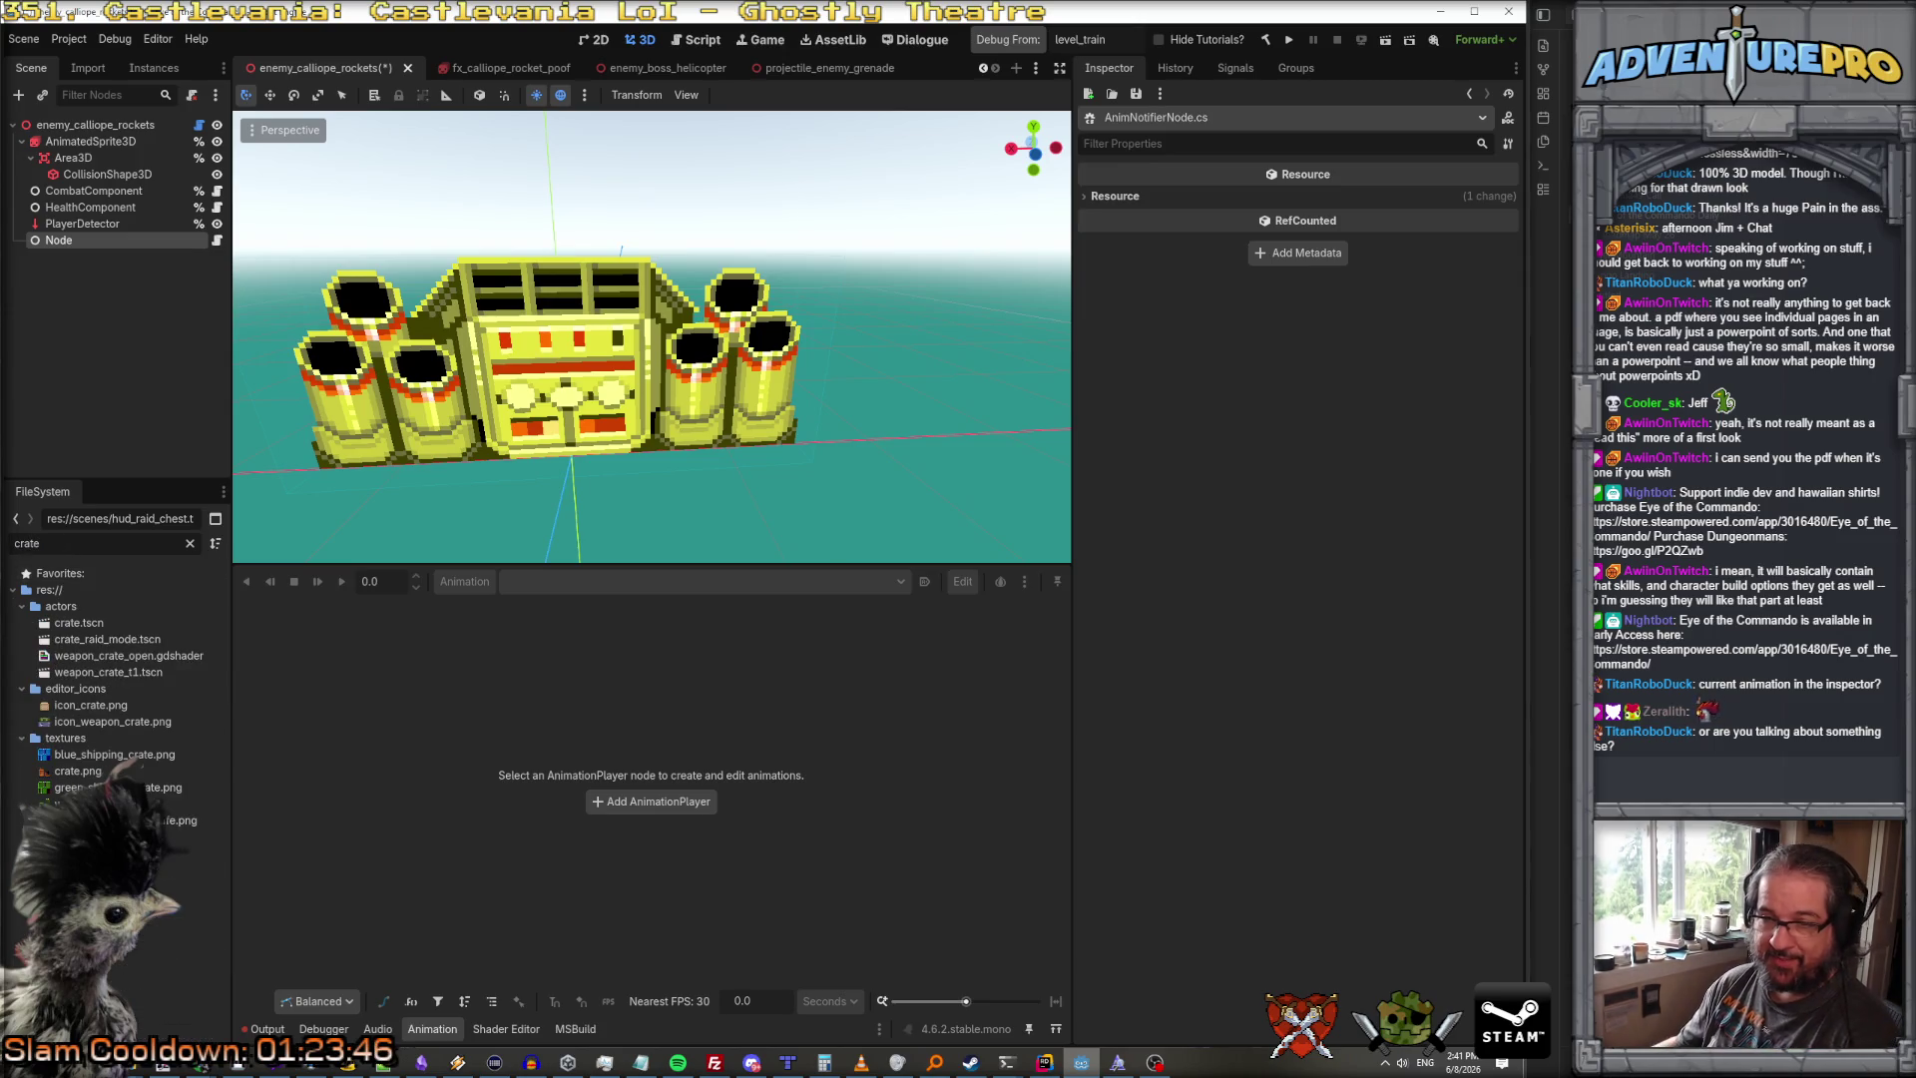
double_click(121, 673)
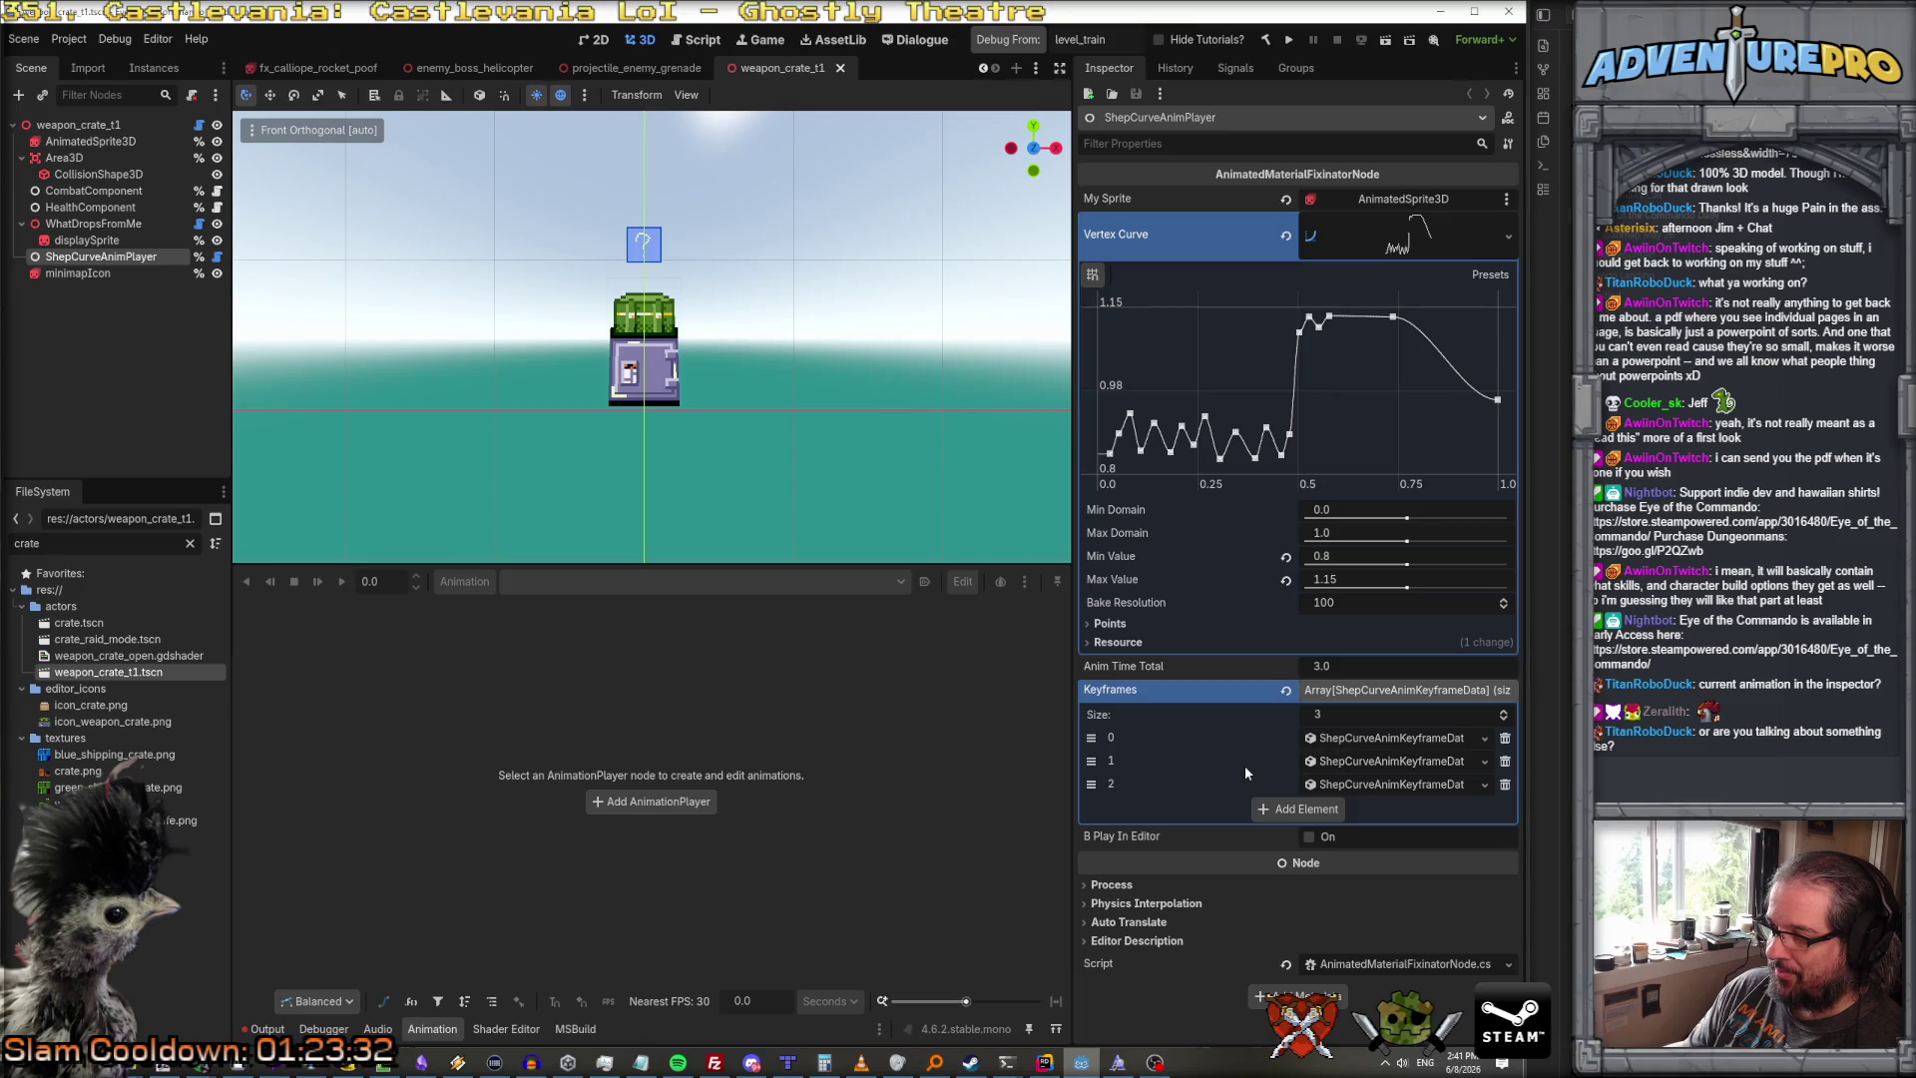
left_click(1308, 838)
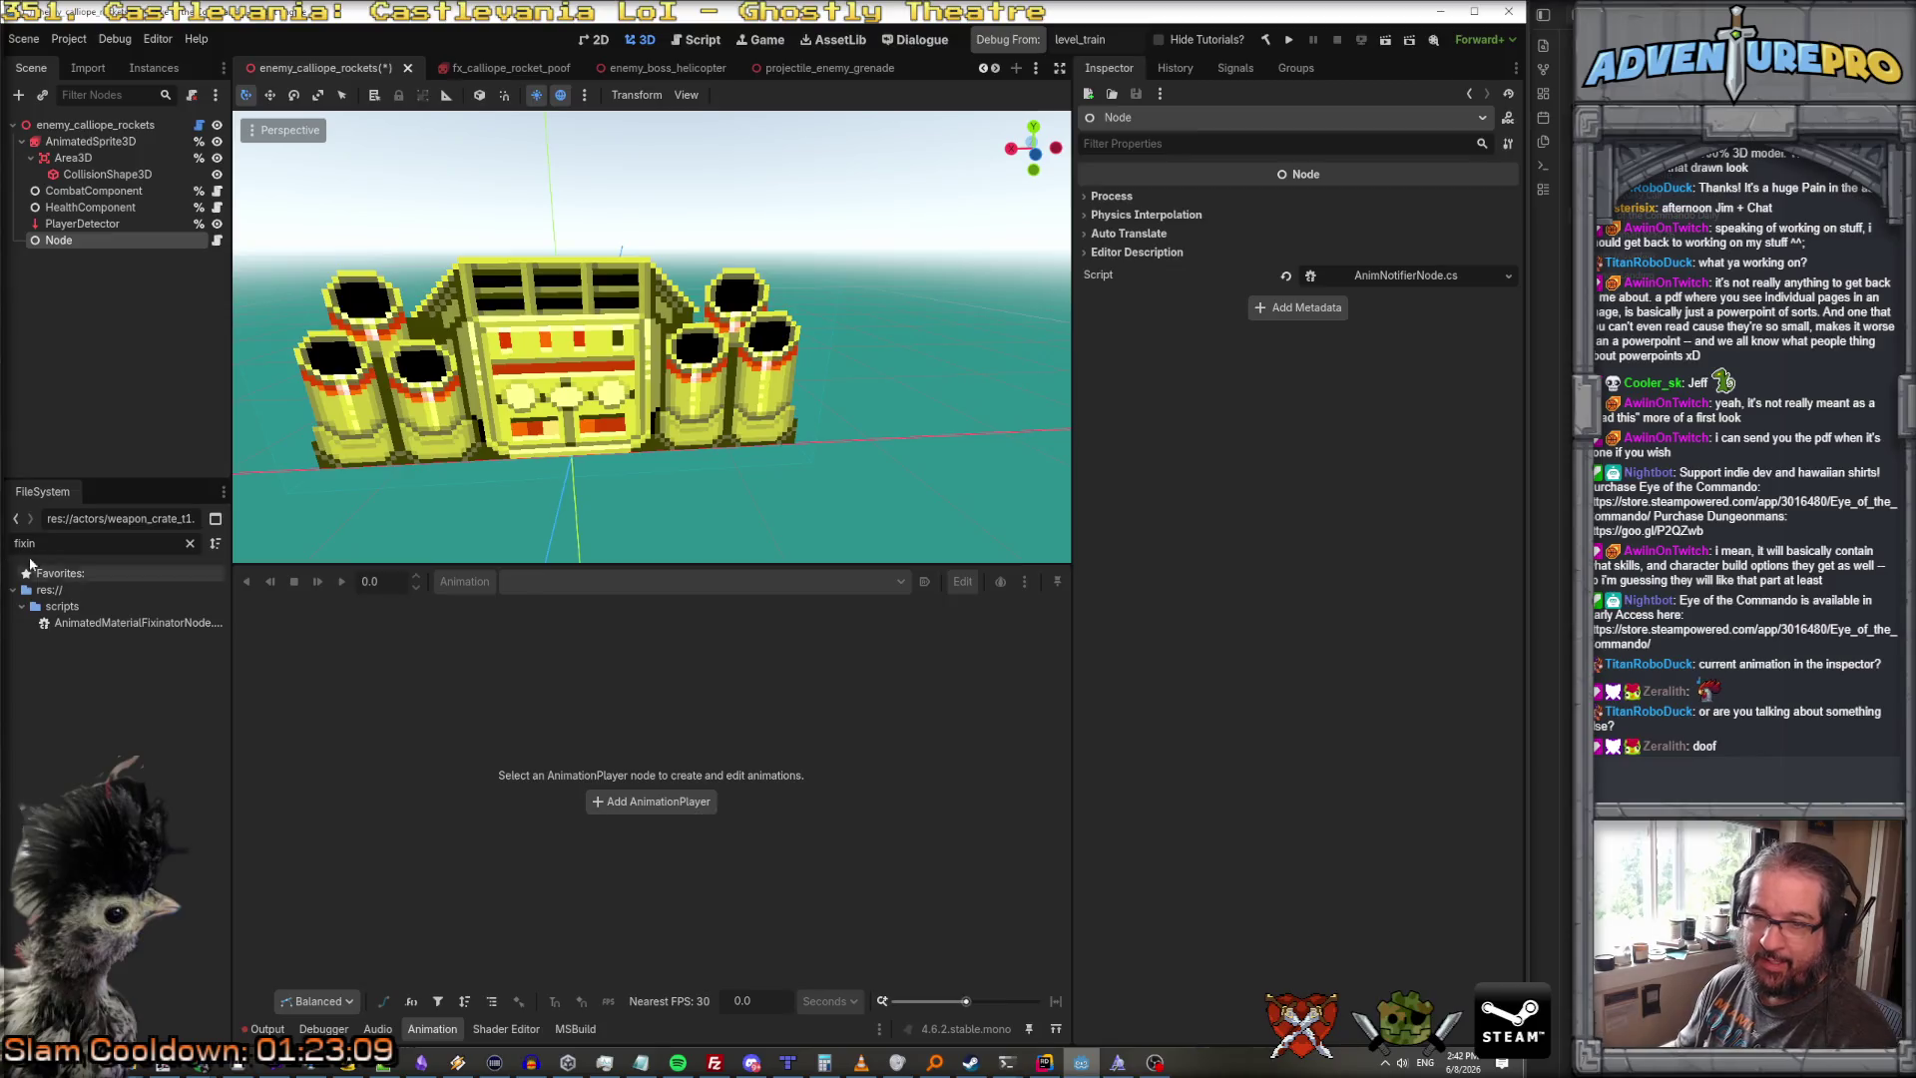
Step: Attach AnimatedMaterialFixinatorNode.cs to Node, rename it AnimatedMaterialFixinator, and assign AnimatedSprite3D as My Sprite
mouse_move(129, 622)
left_mouse_down()
mouse_move(129, 520)
mouse_move(70, 245)
left_mouse_up()
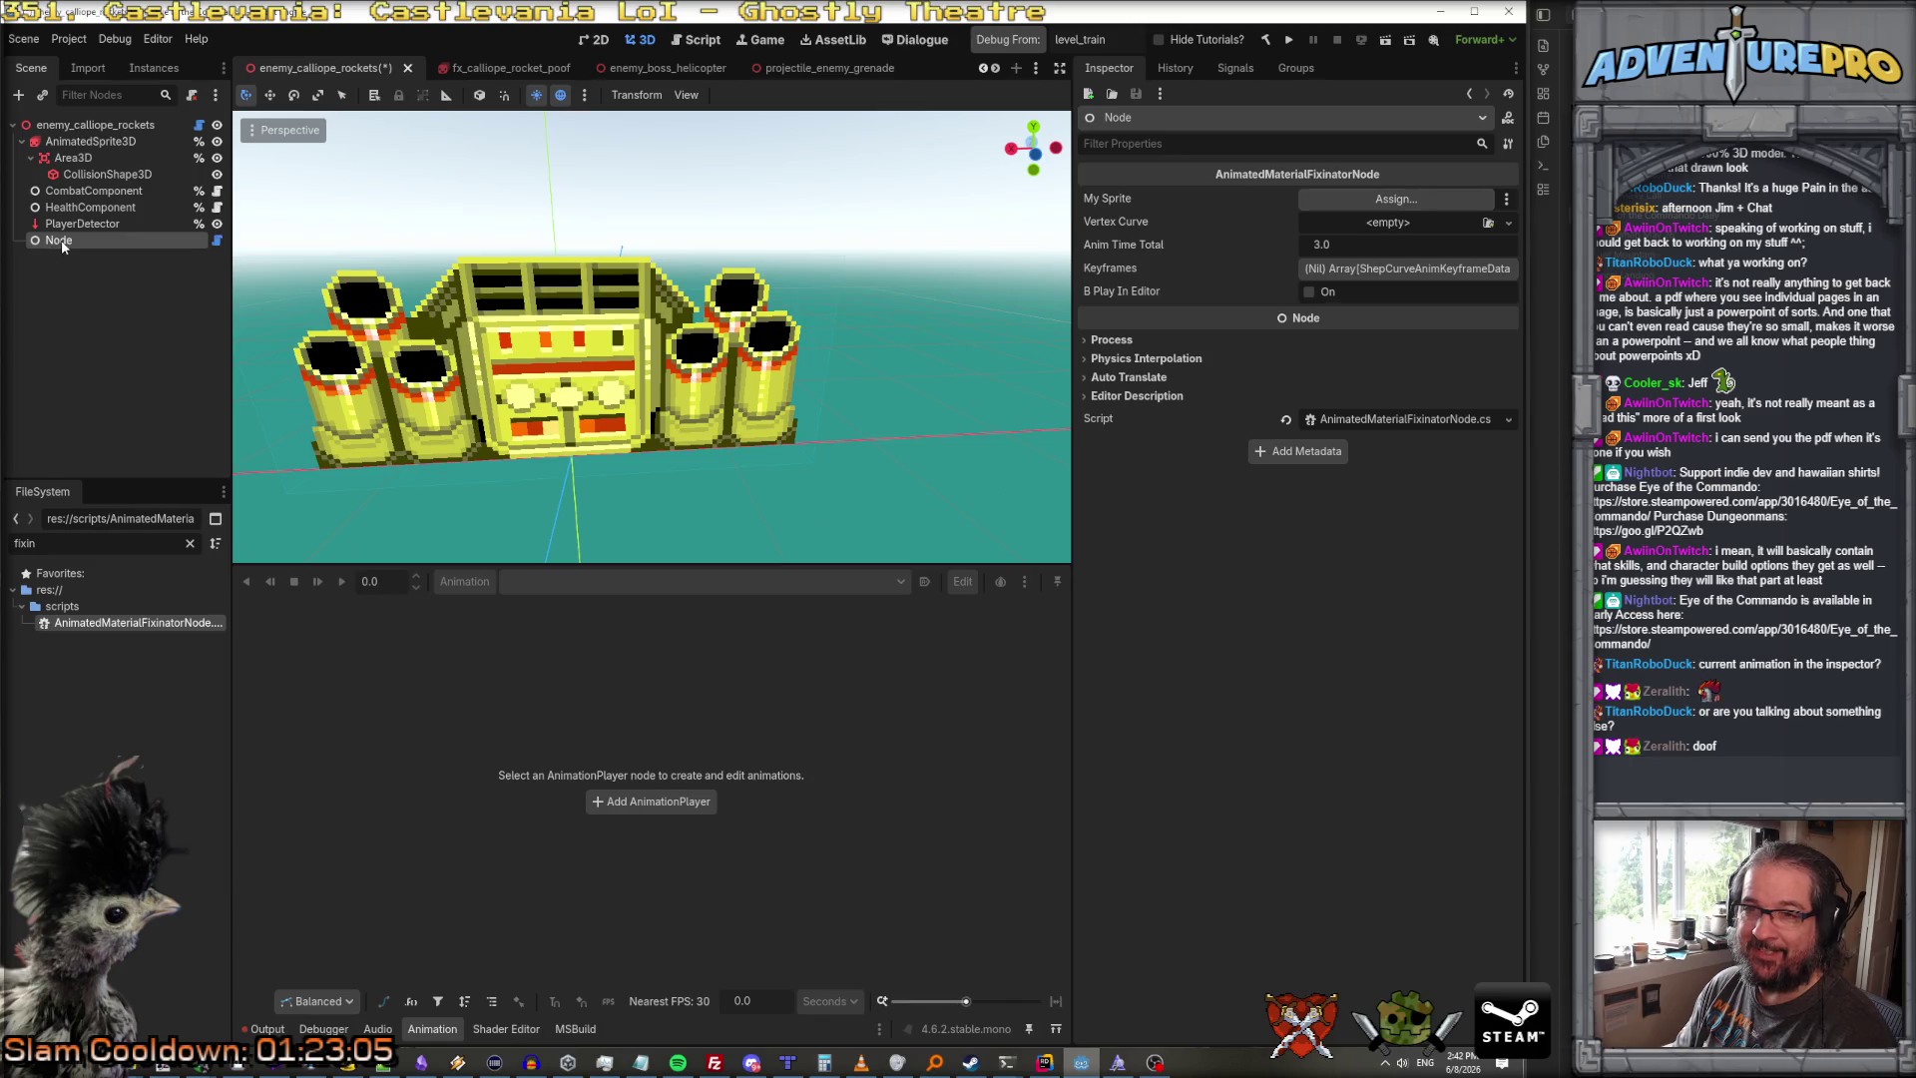
left_click(66, 242)
type("AnimatedMaterialFixi")
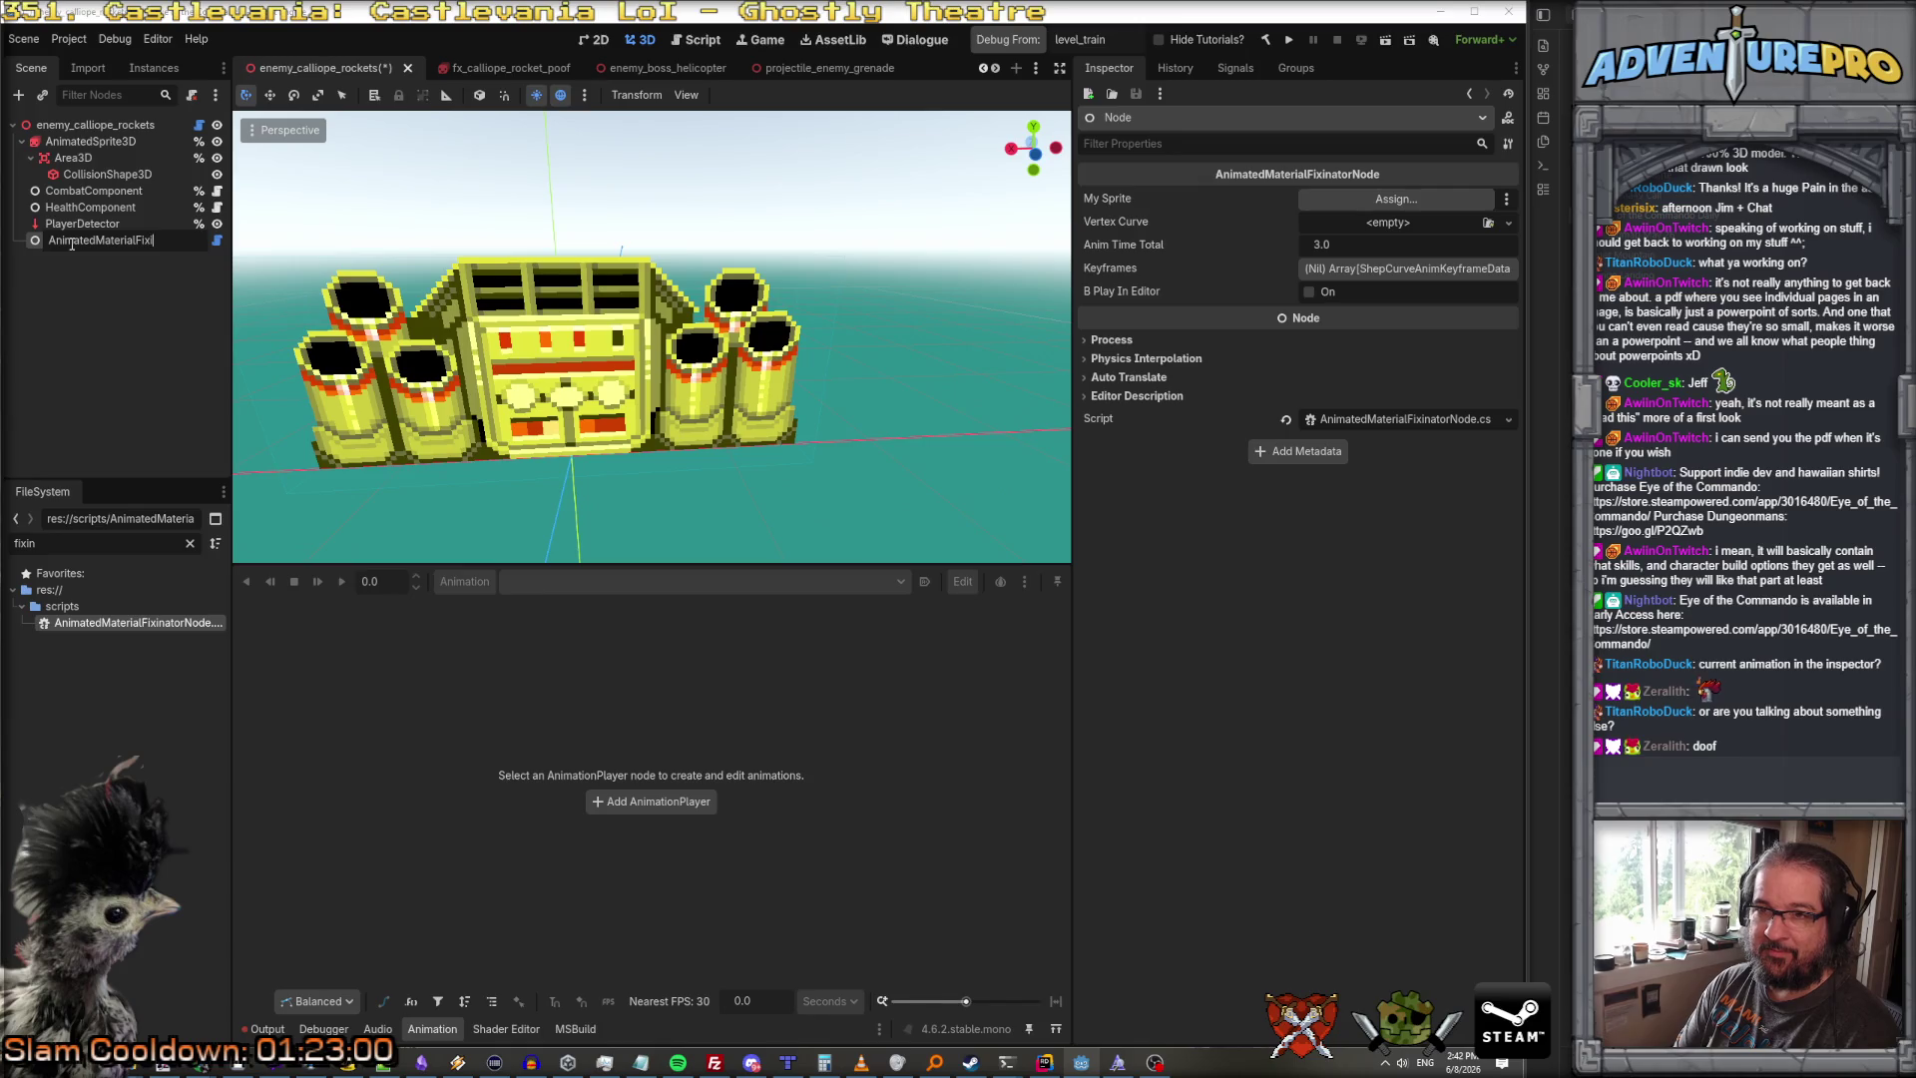
type("nator")
key("Return")
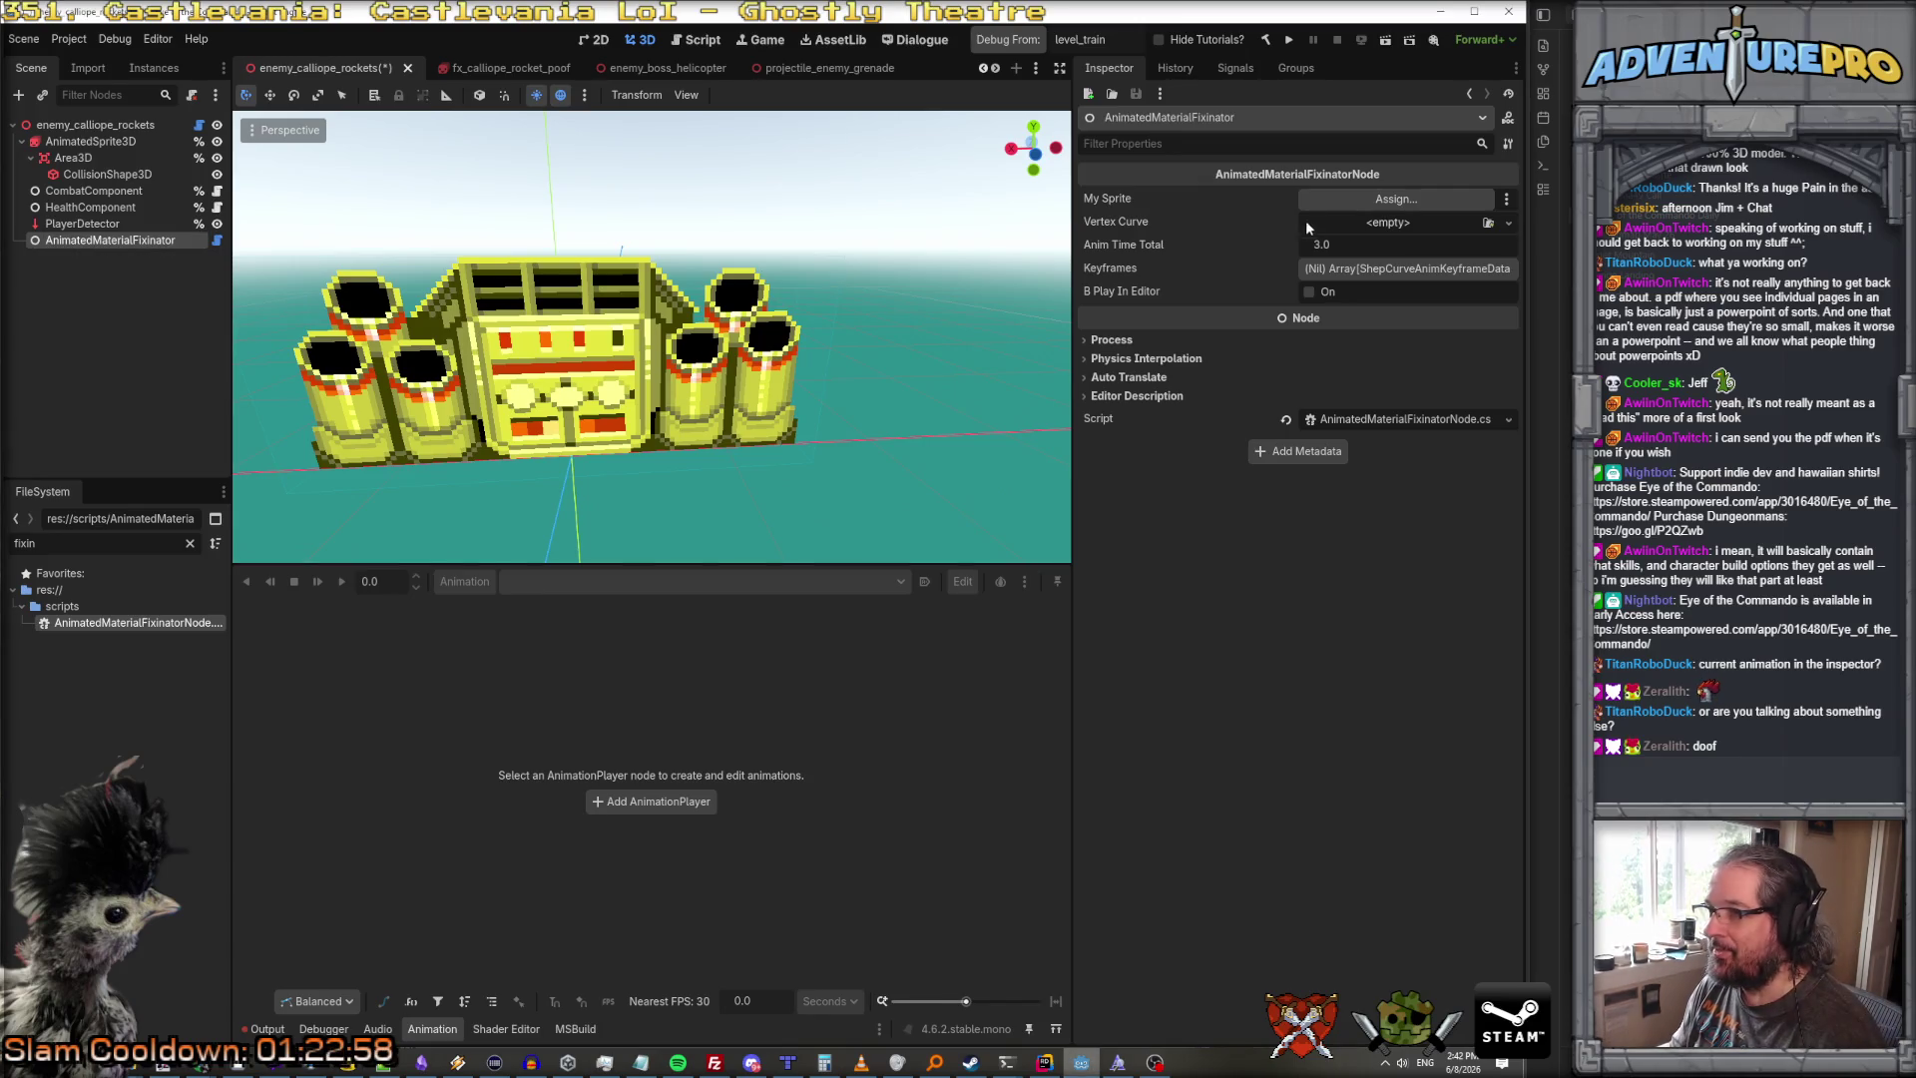
left_click_drag(90, 141, 1361, 204)
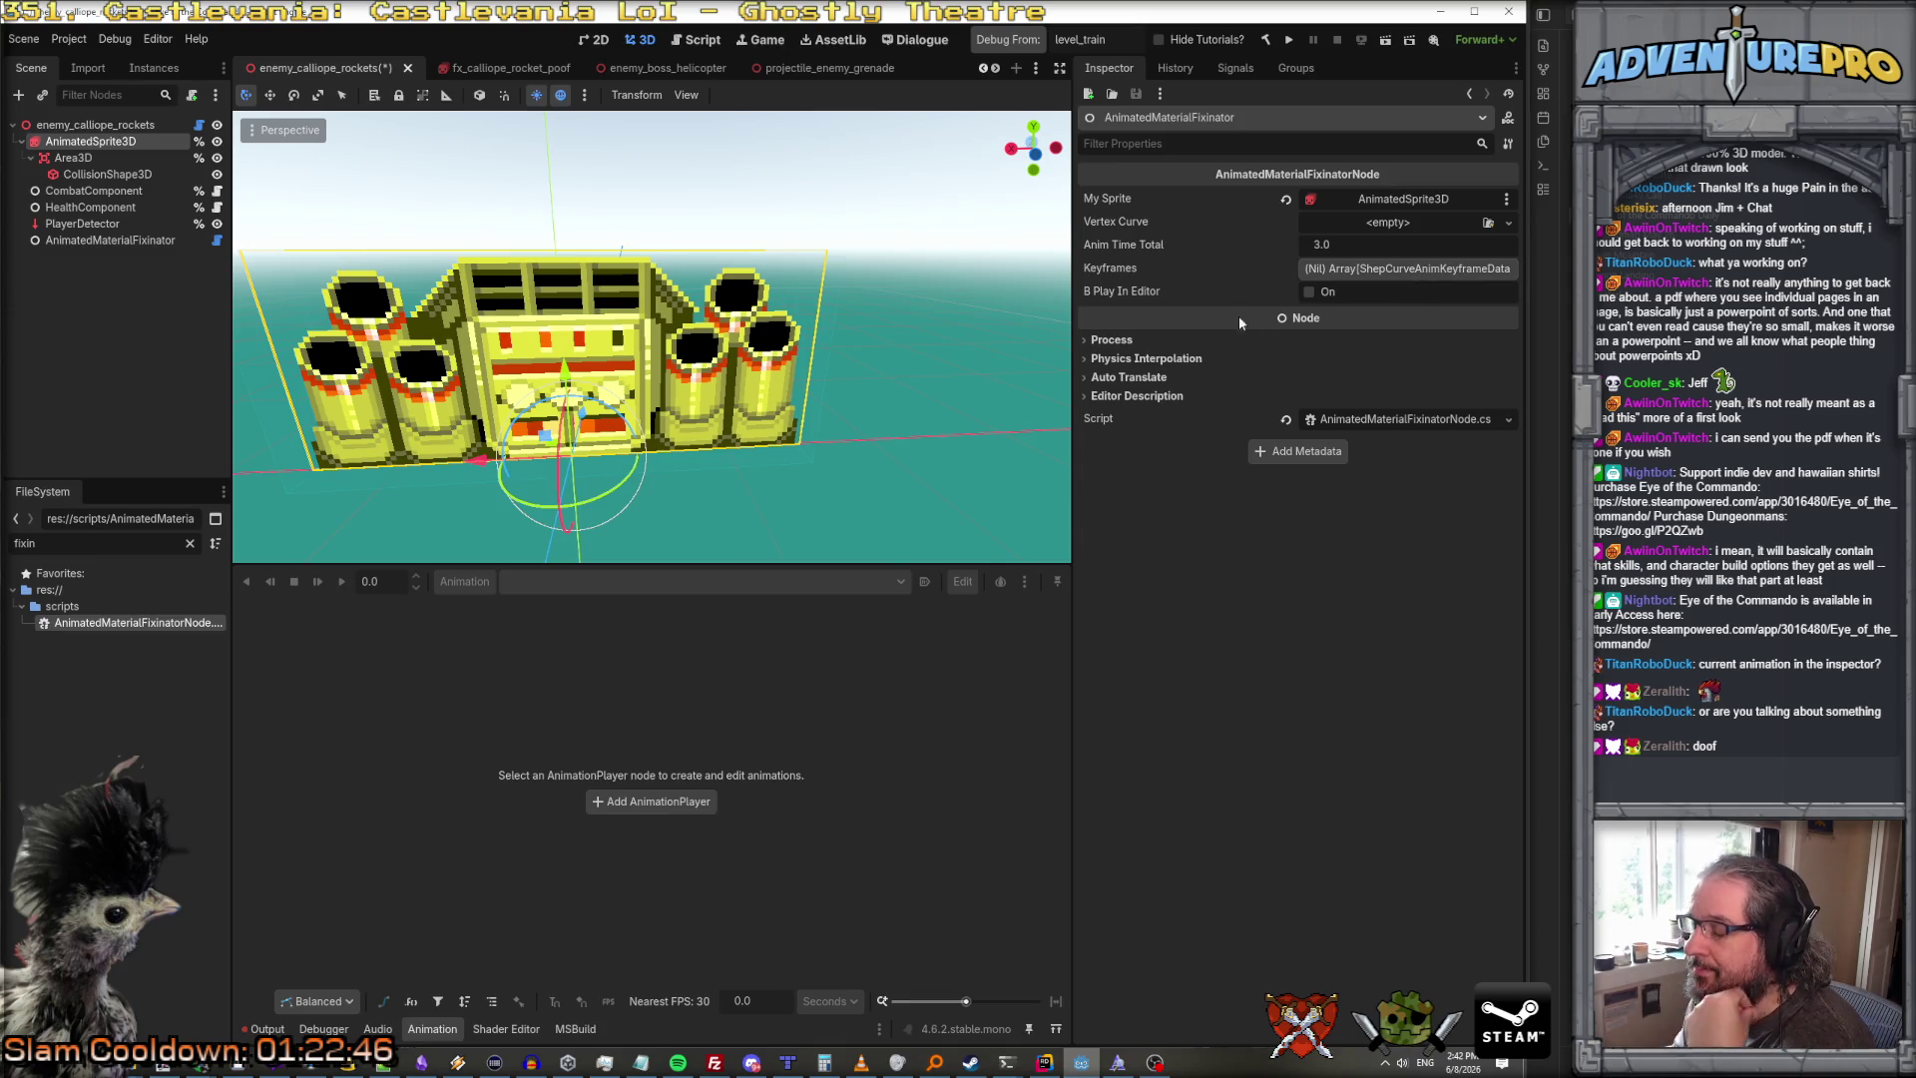
Step: Add a new ShepCurveAnimKeyframeData keyframe with Anim To Play 'attack', plus a second empty keyframe
left_click(1397, 269)
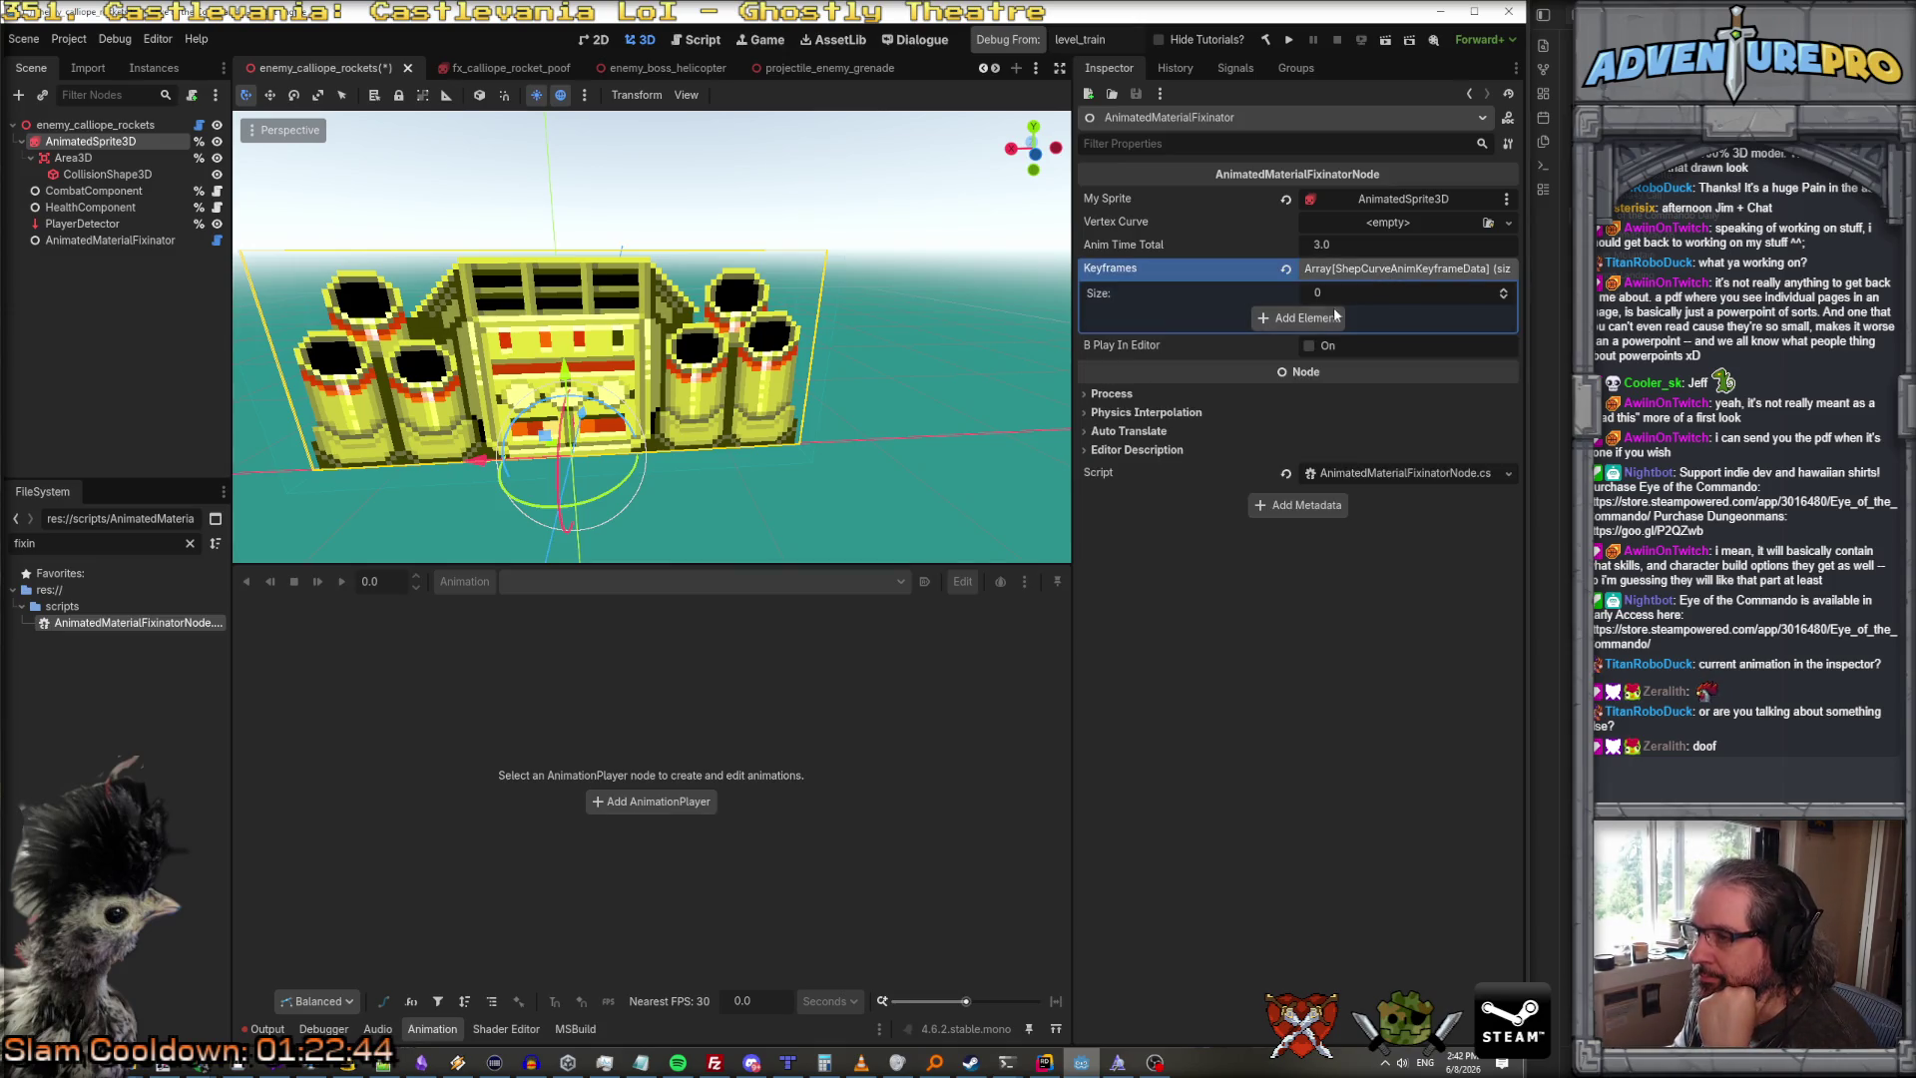
left_click(1293, 319)
left_click(1381, 317)
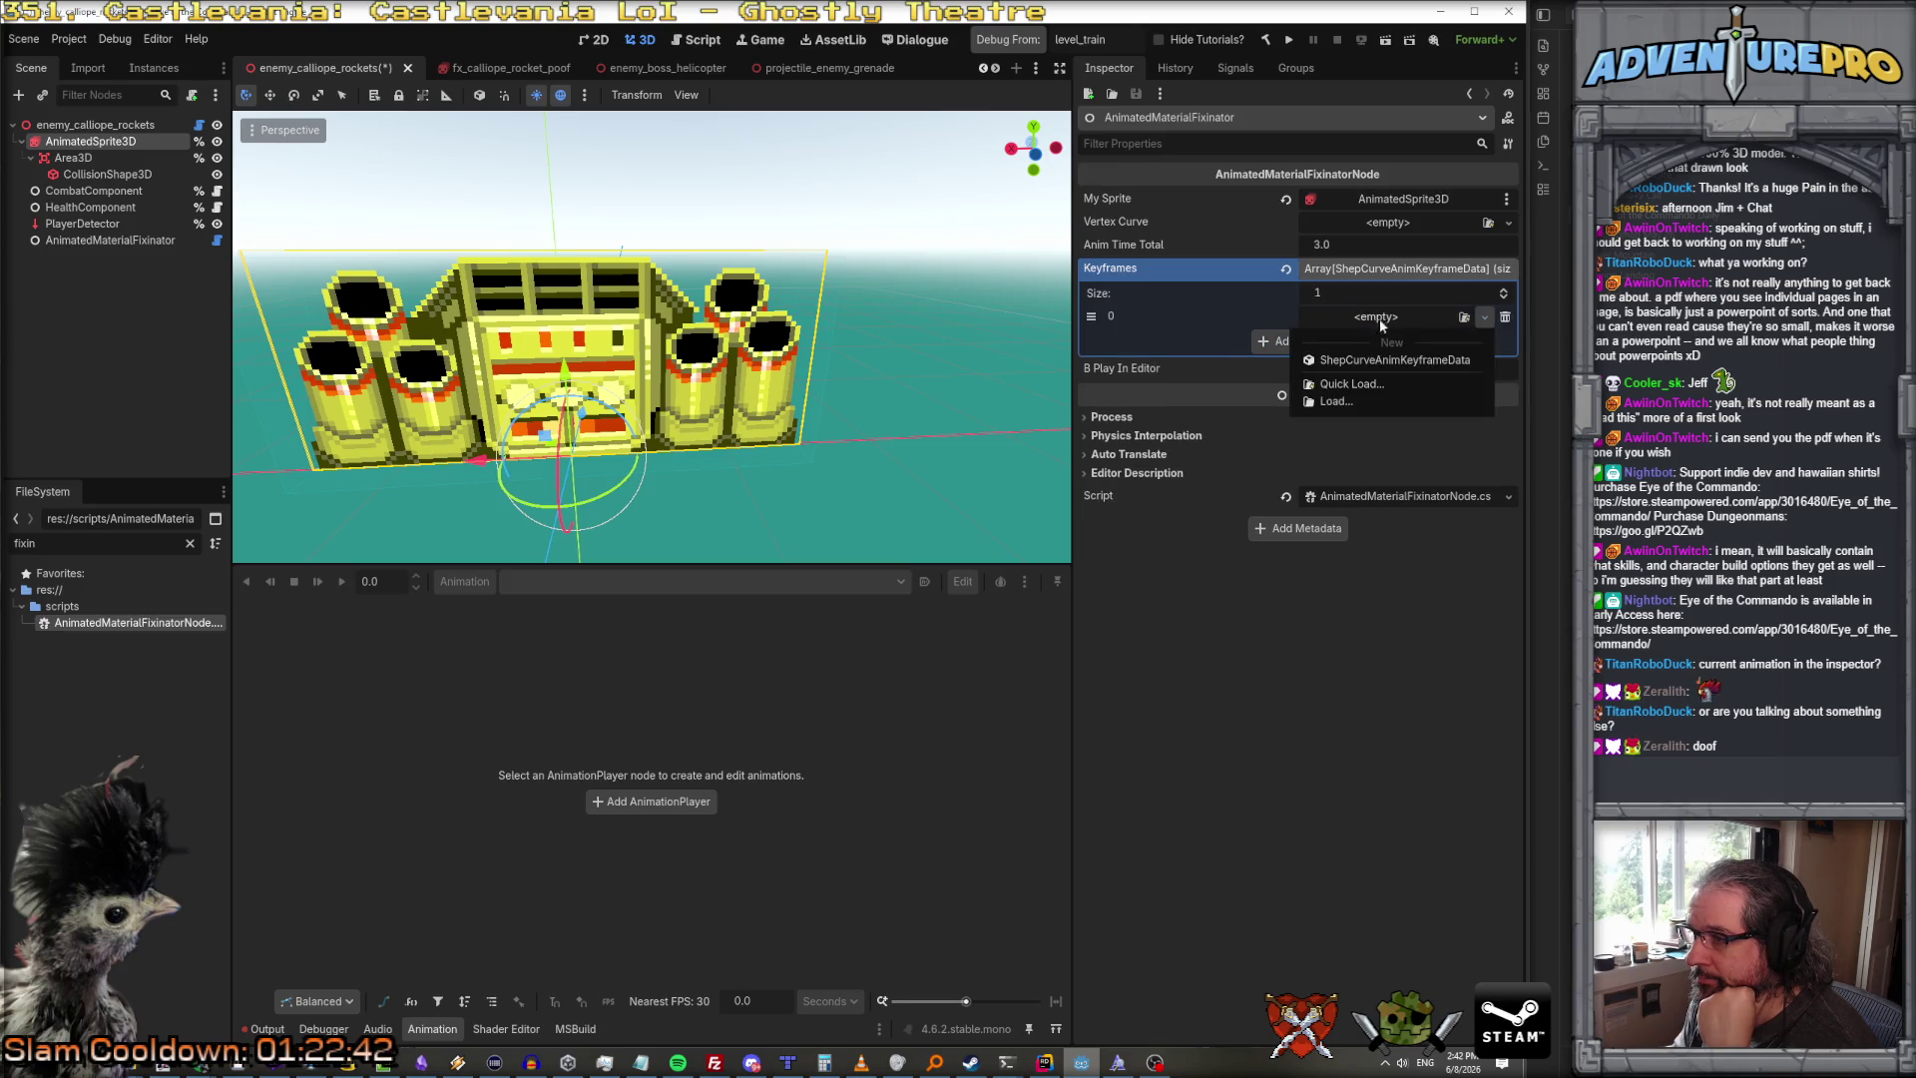
left_click(1393, 360)
left_click(1365, 315)
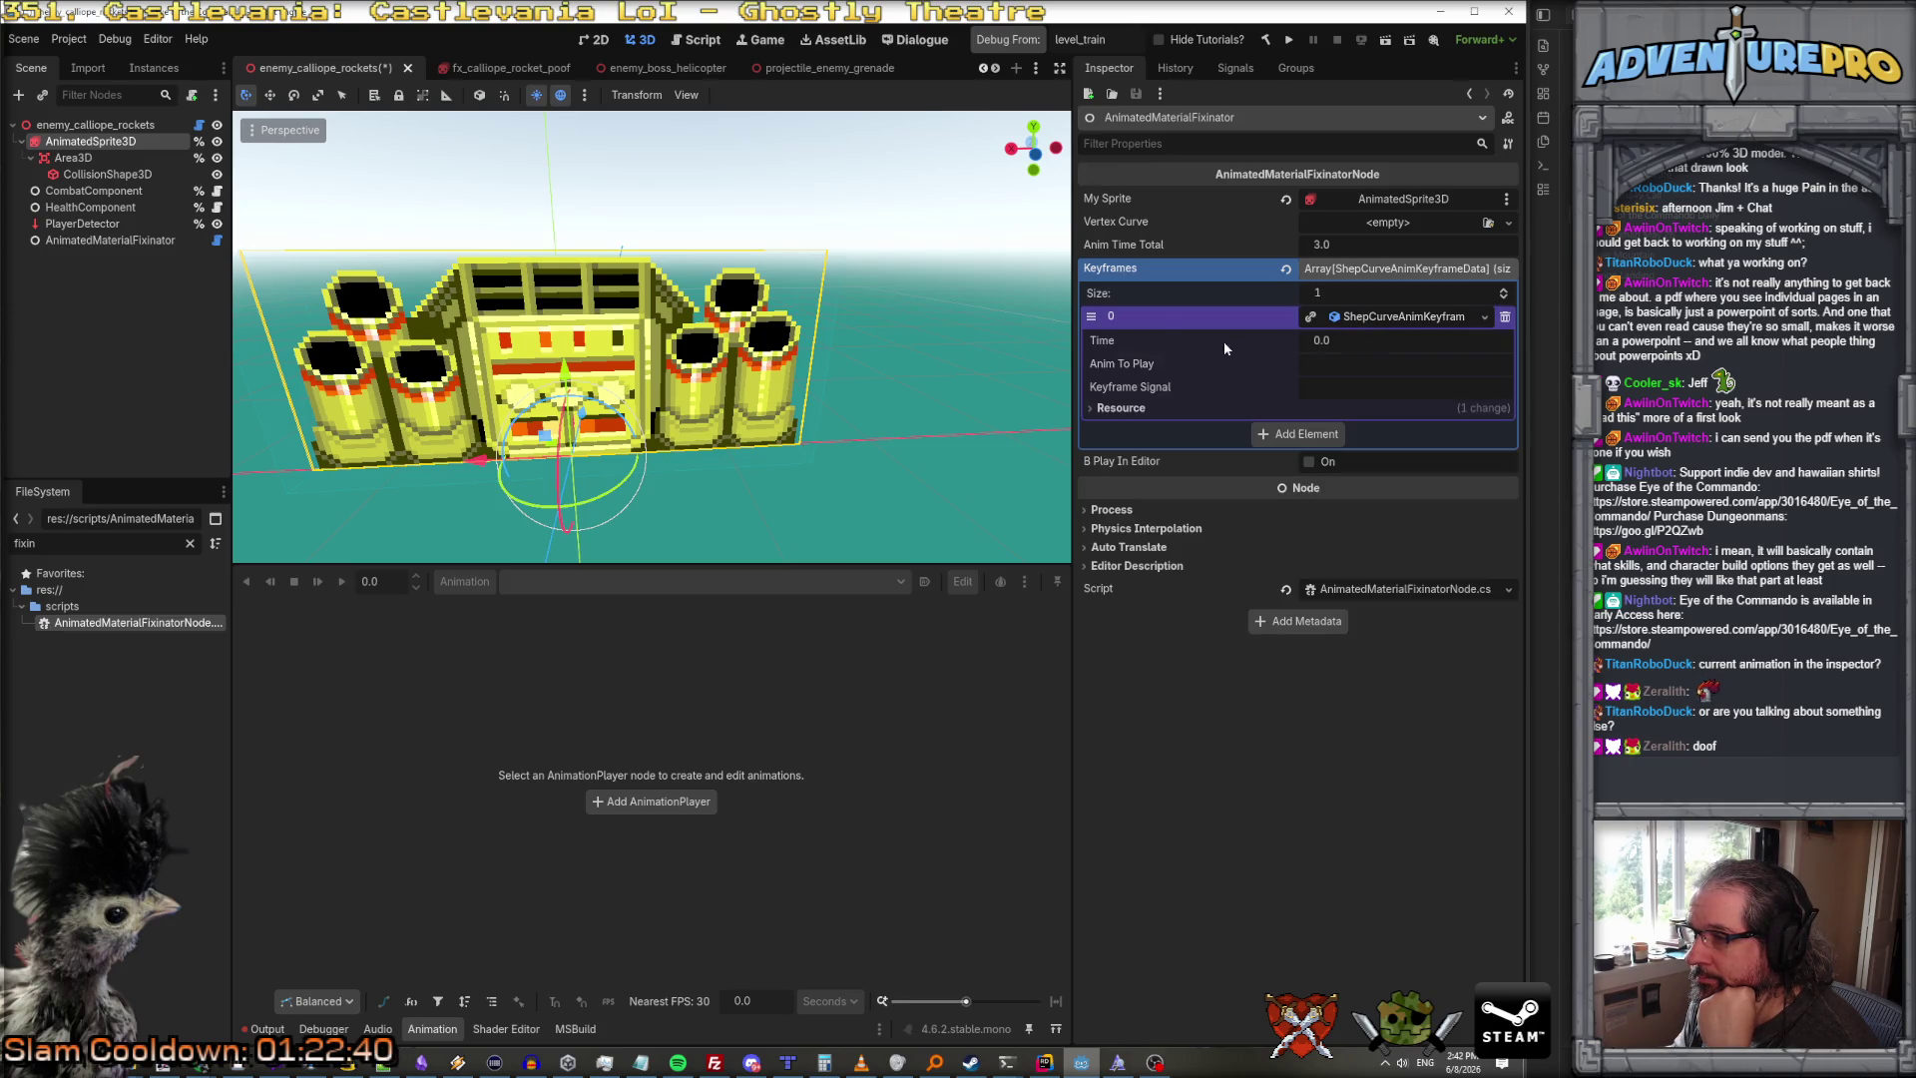
left_click(1336, 363)
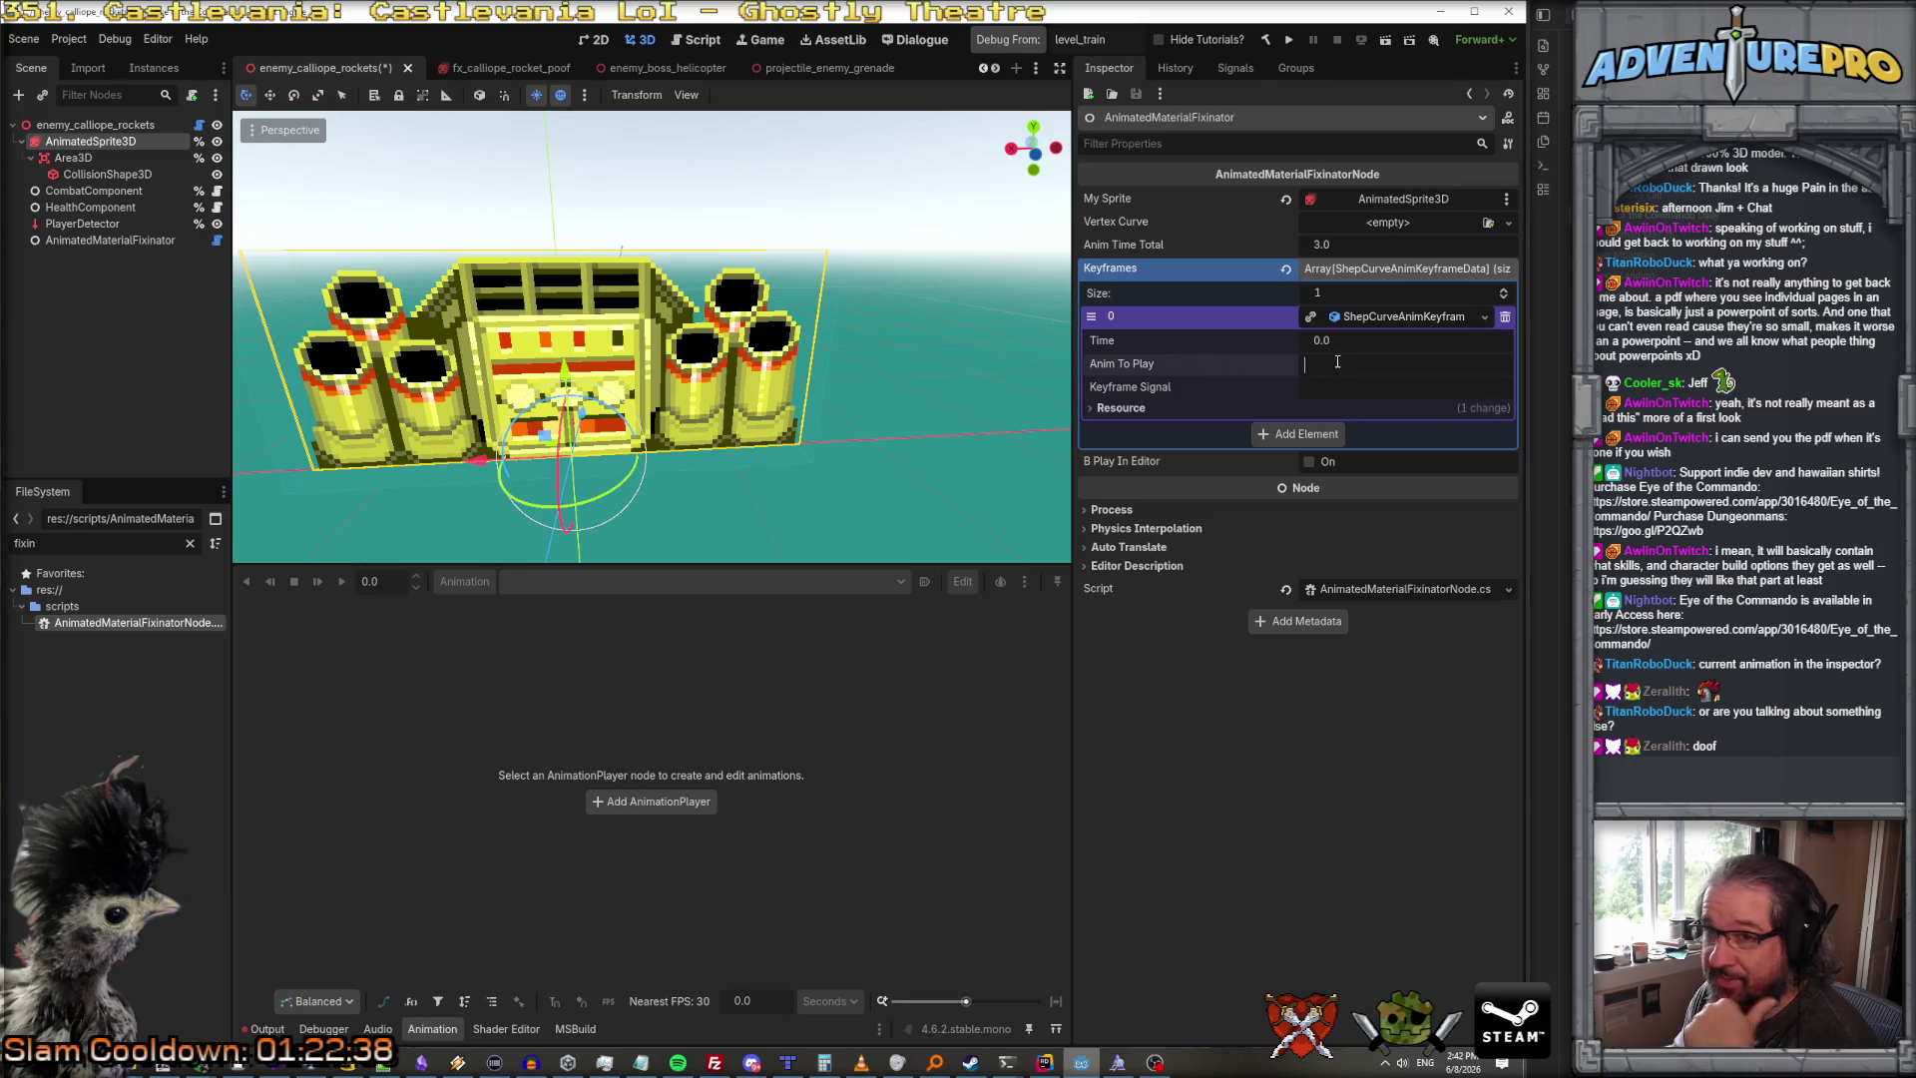
type("attack")
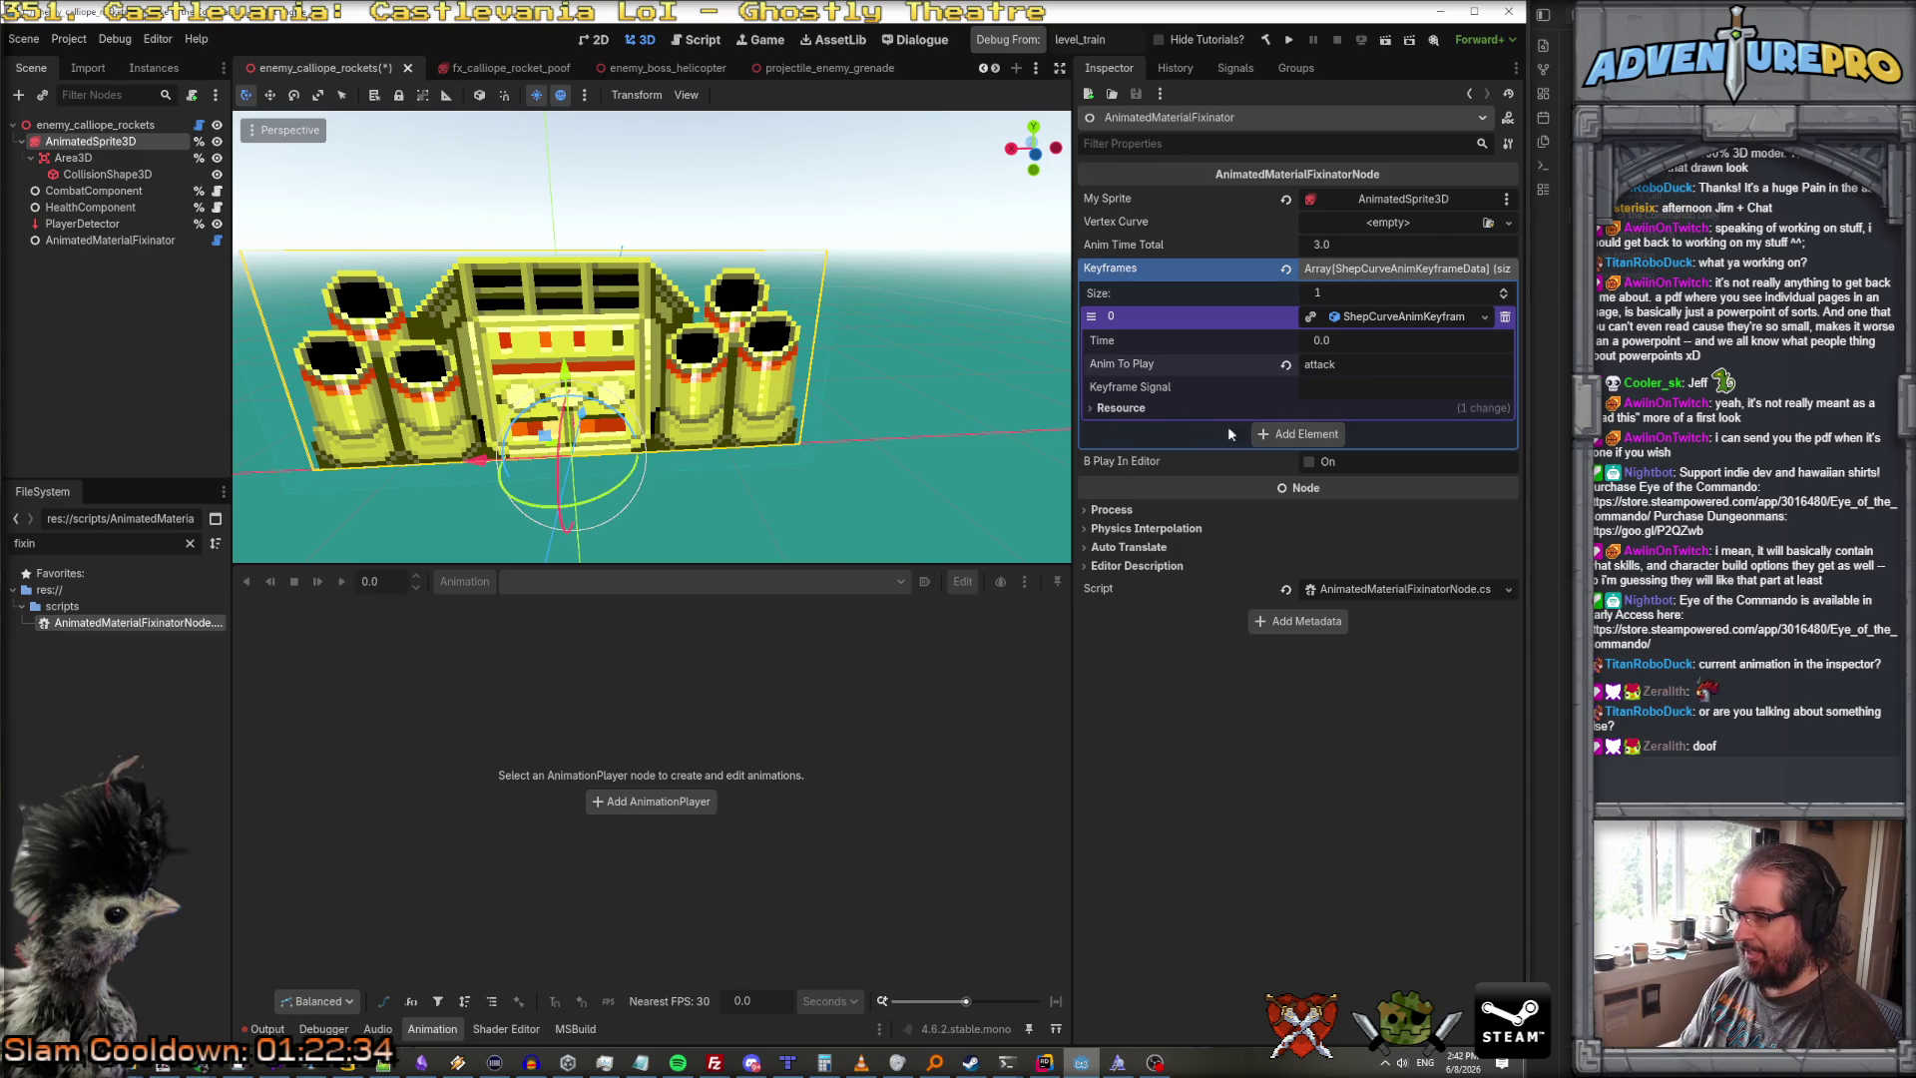
left_click(1303, 435)
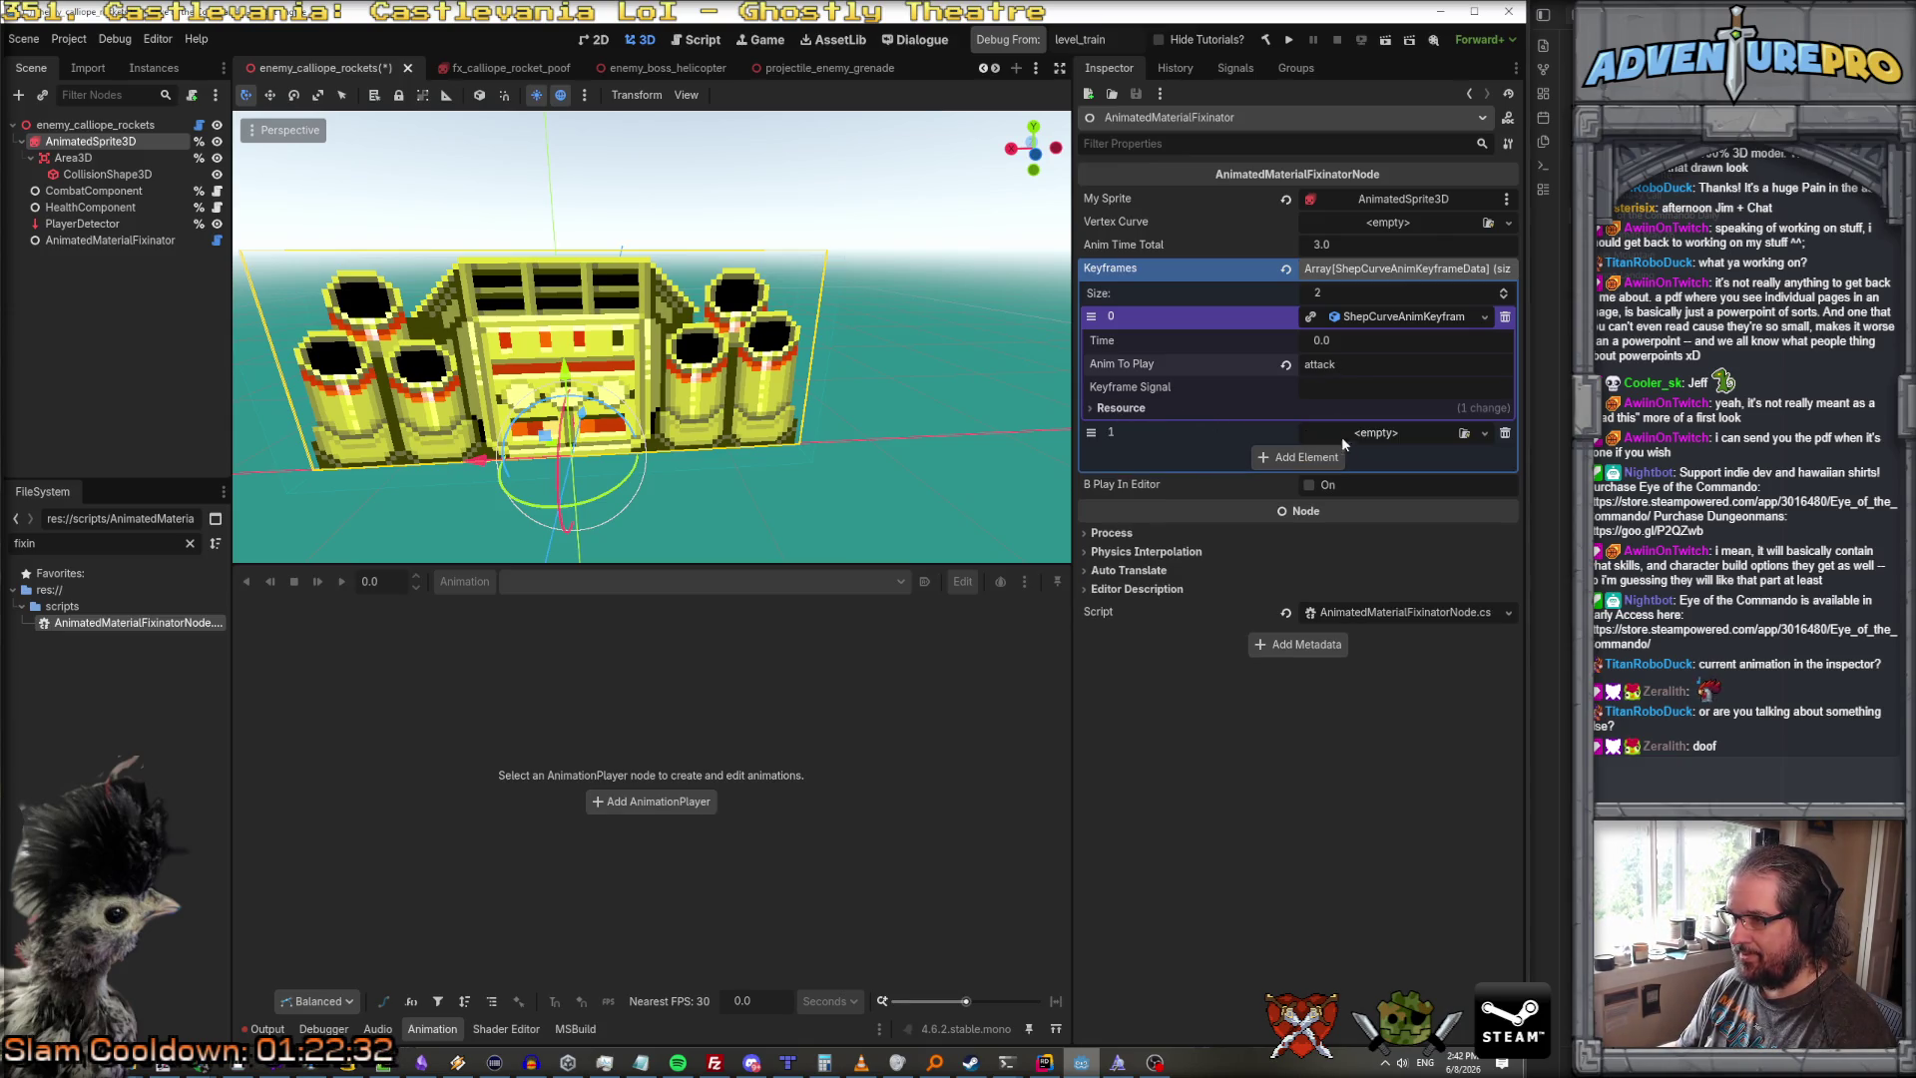
right_click(1423, 321)
key("Escape")
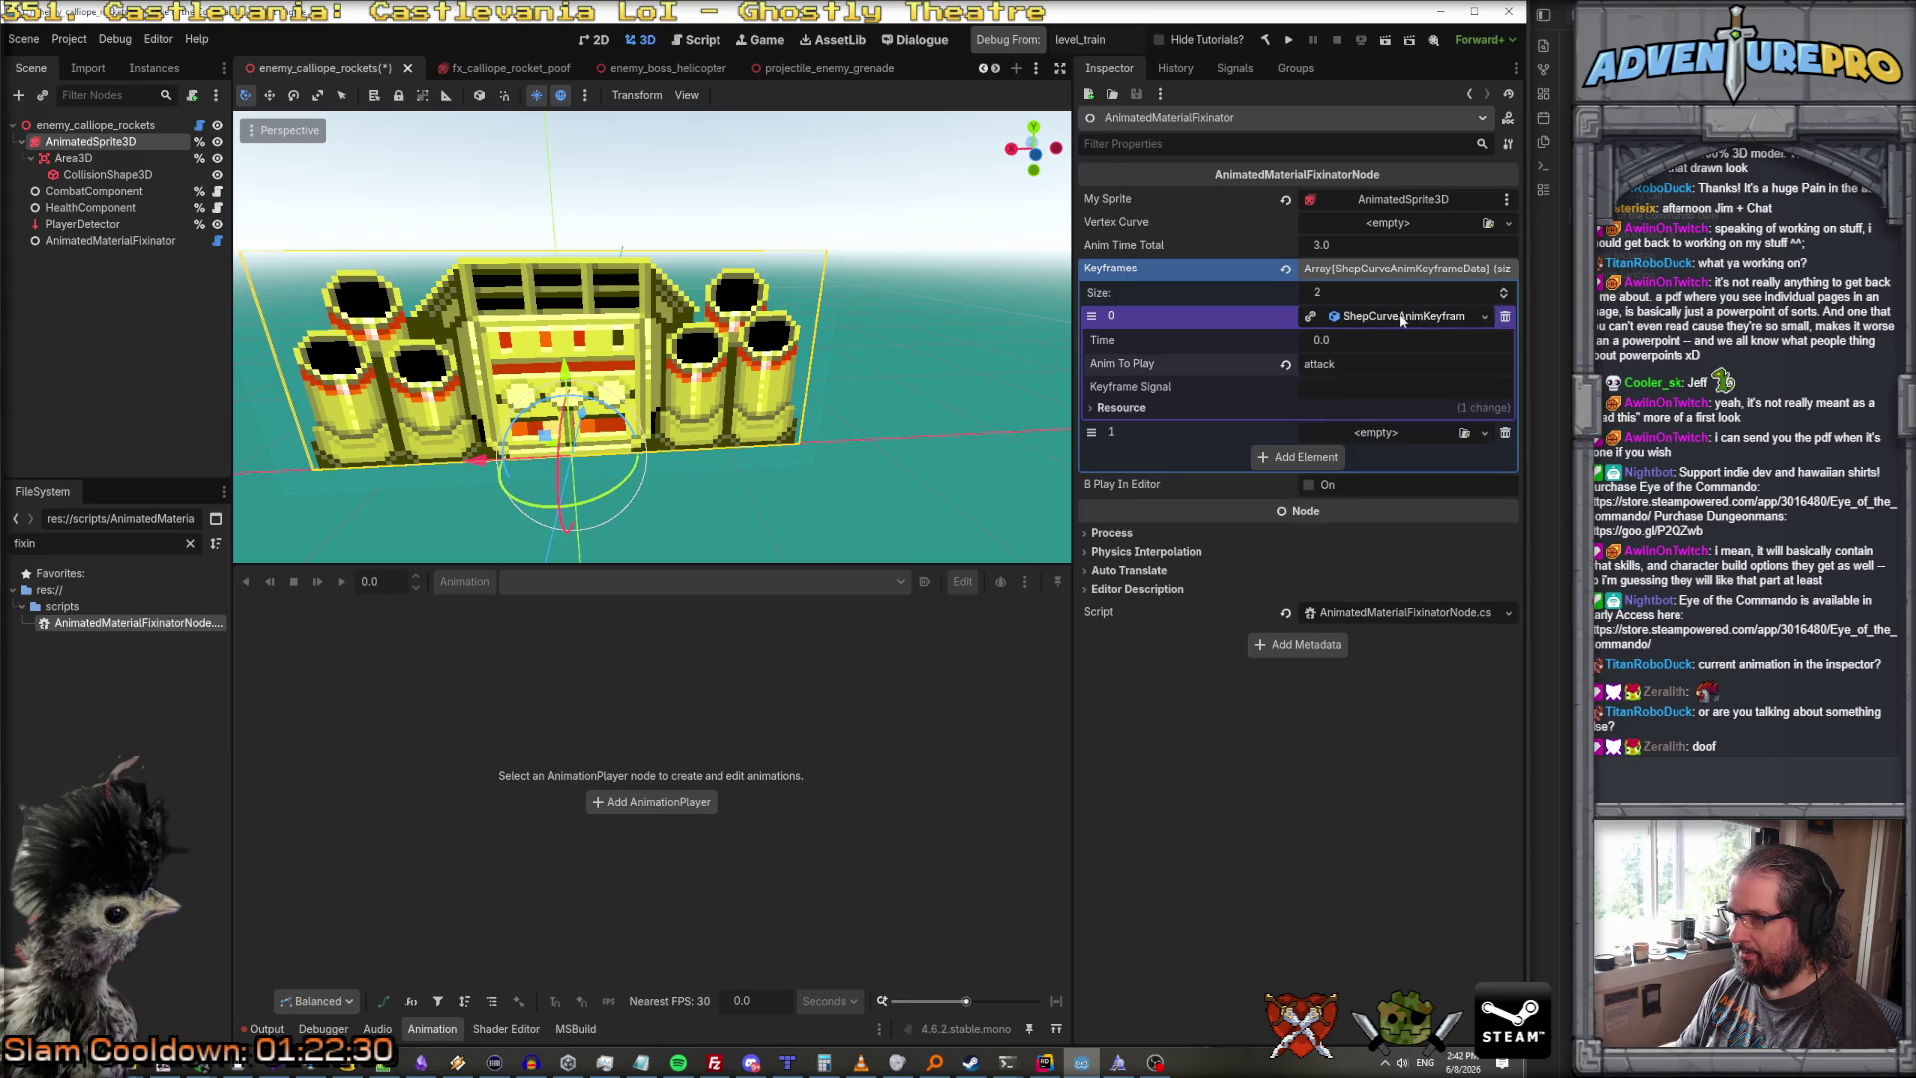
left_click(1397, 316)
left_click(1361, 317)
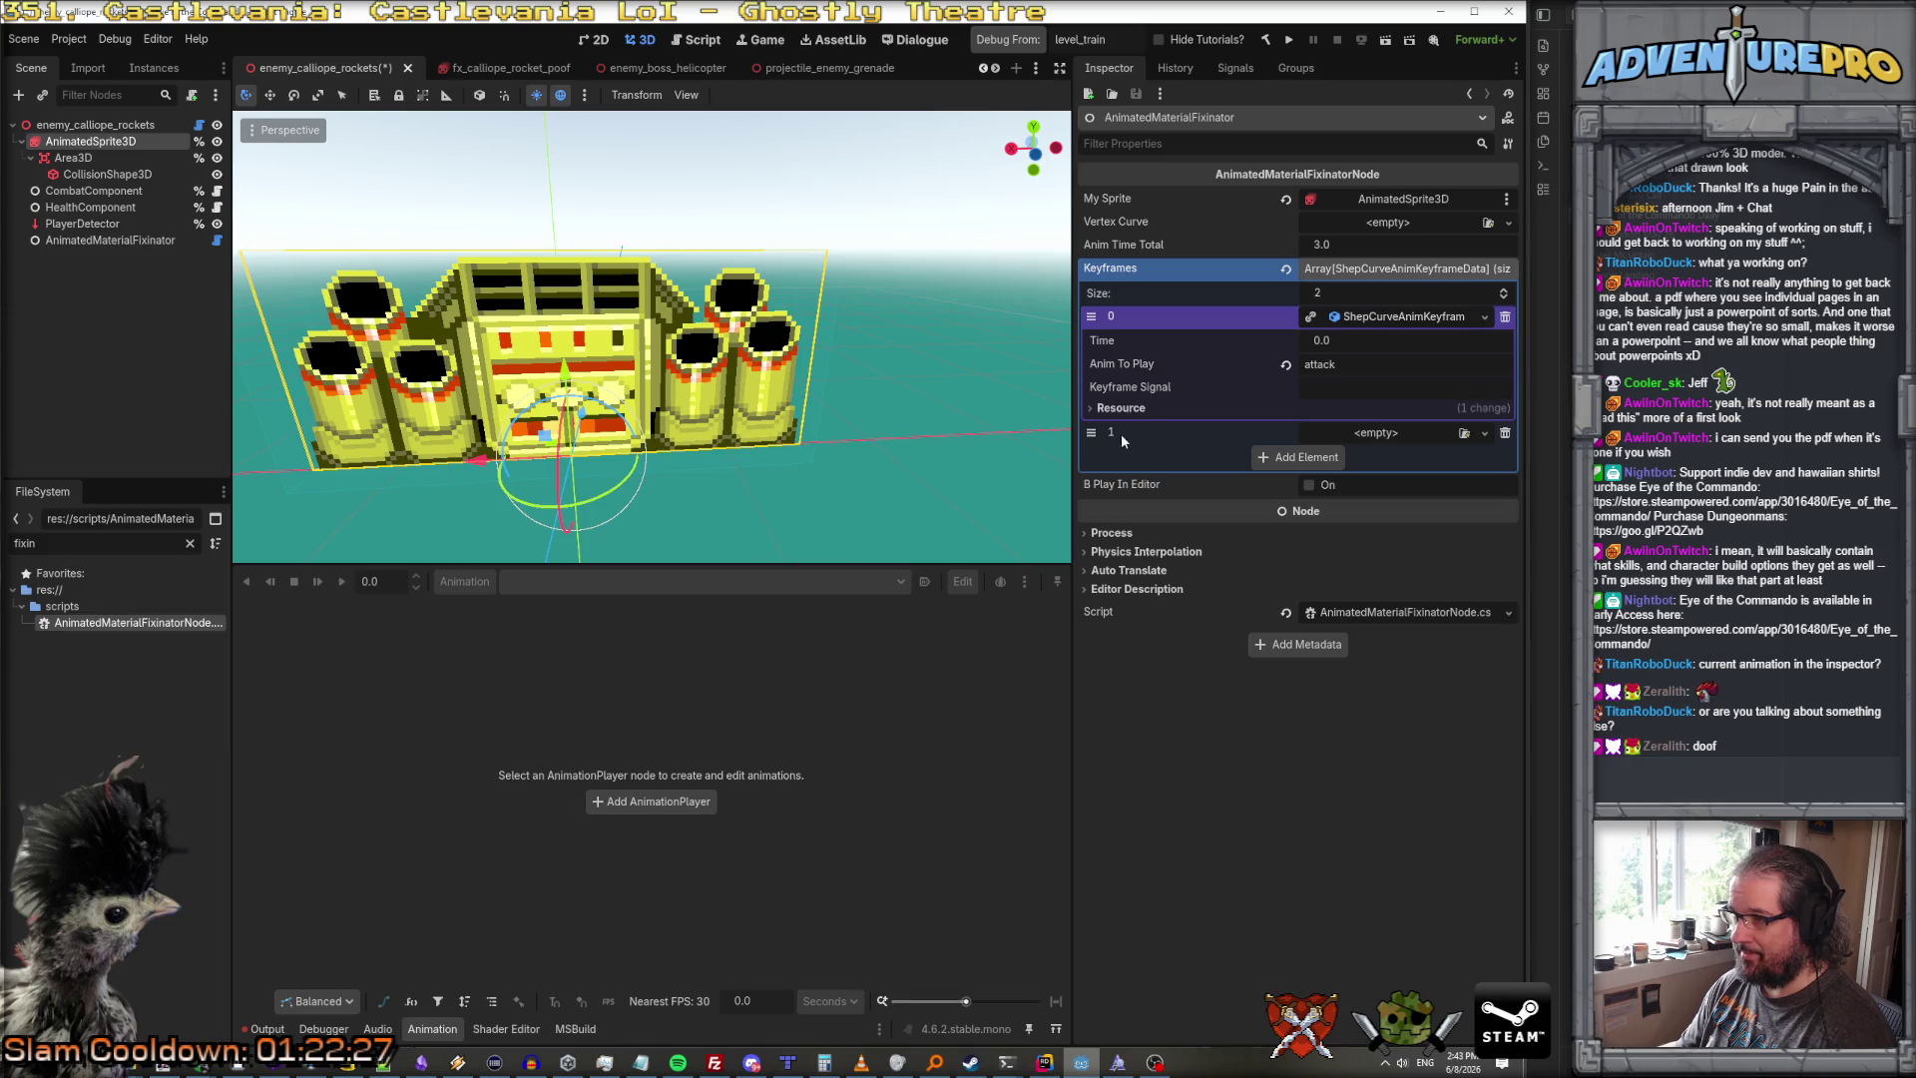
Step: Turn off the fixinator's editor preview, collapse its keyframes, and close the grenade and helicopter scene tabs
left_click(1309, 486)
left_click(1308, 484)
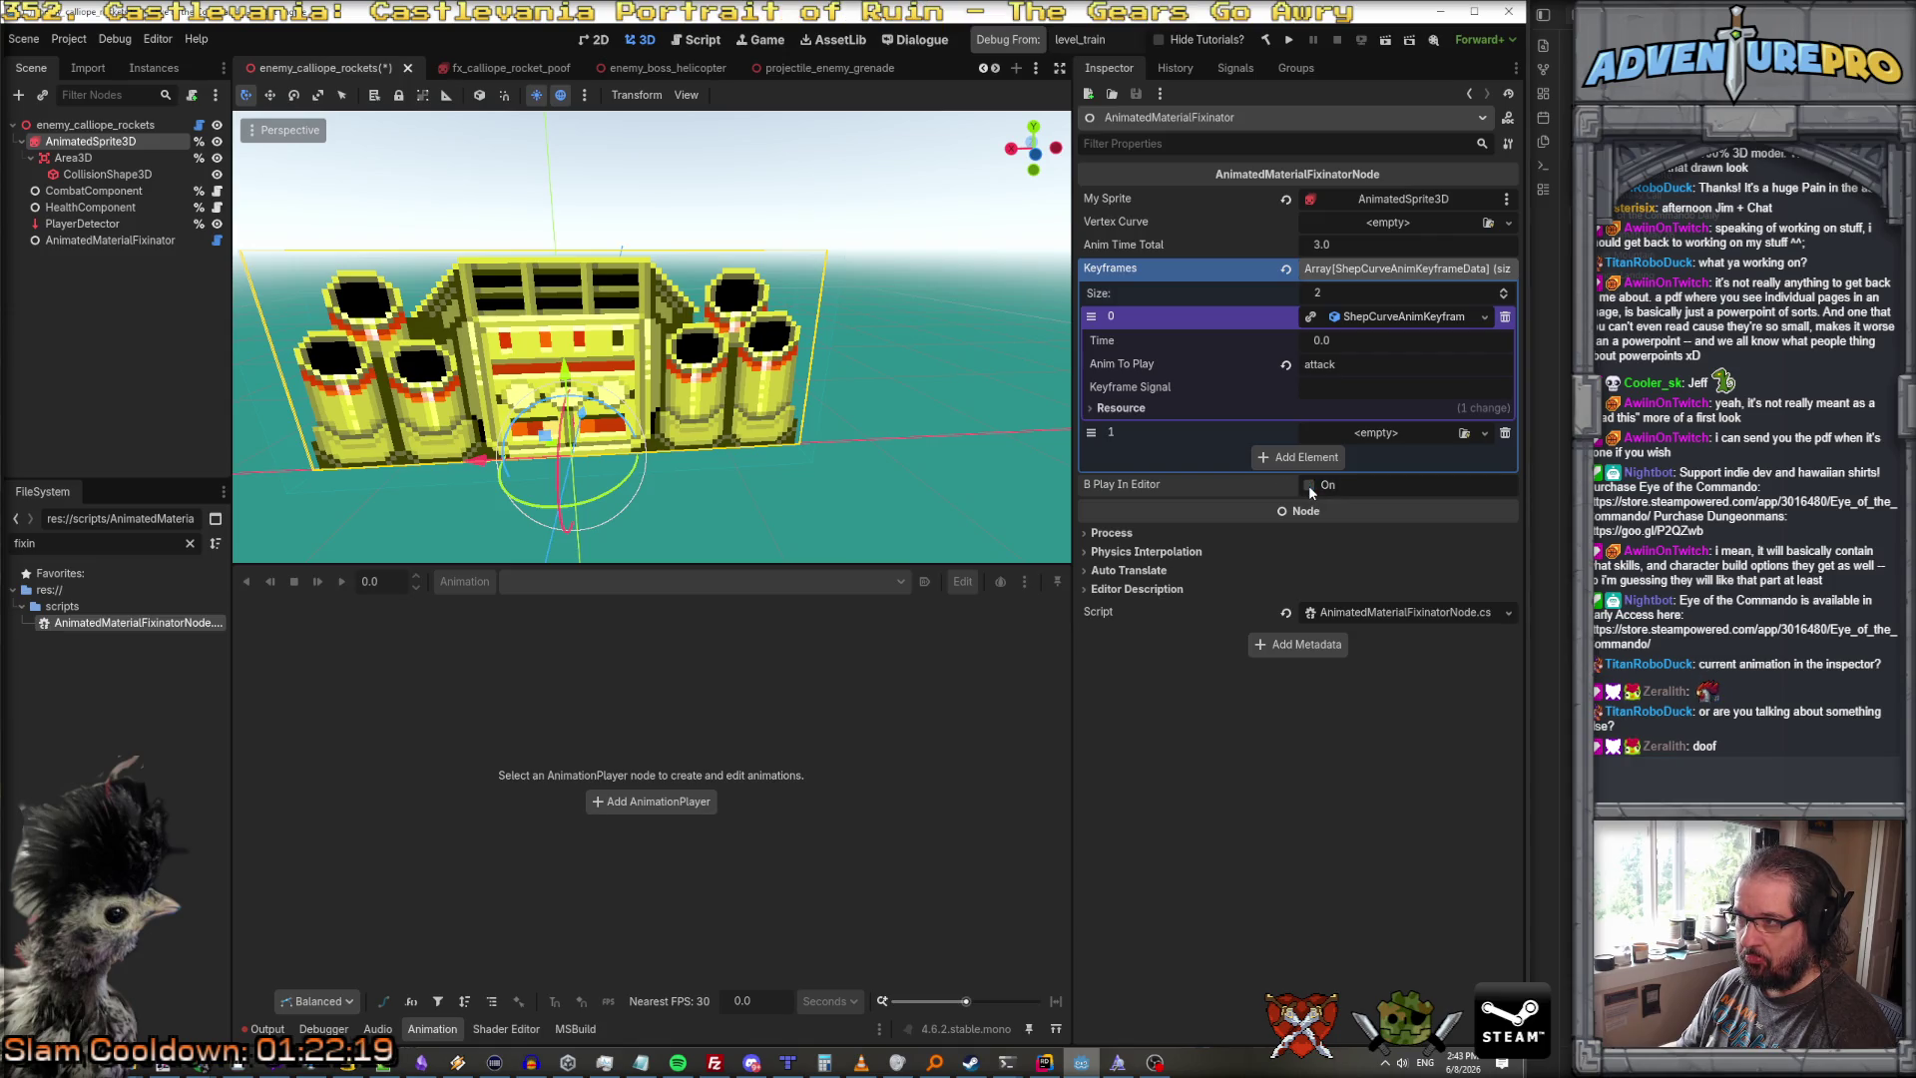
left_click(1373, 270)
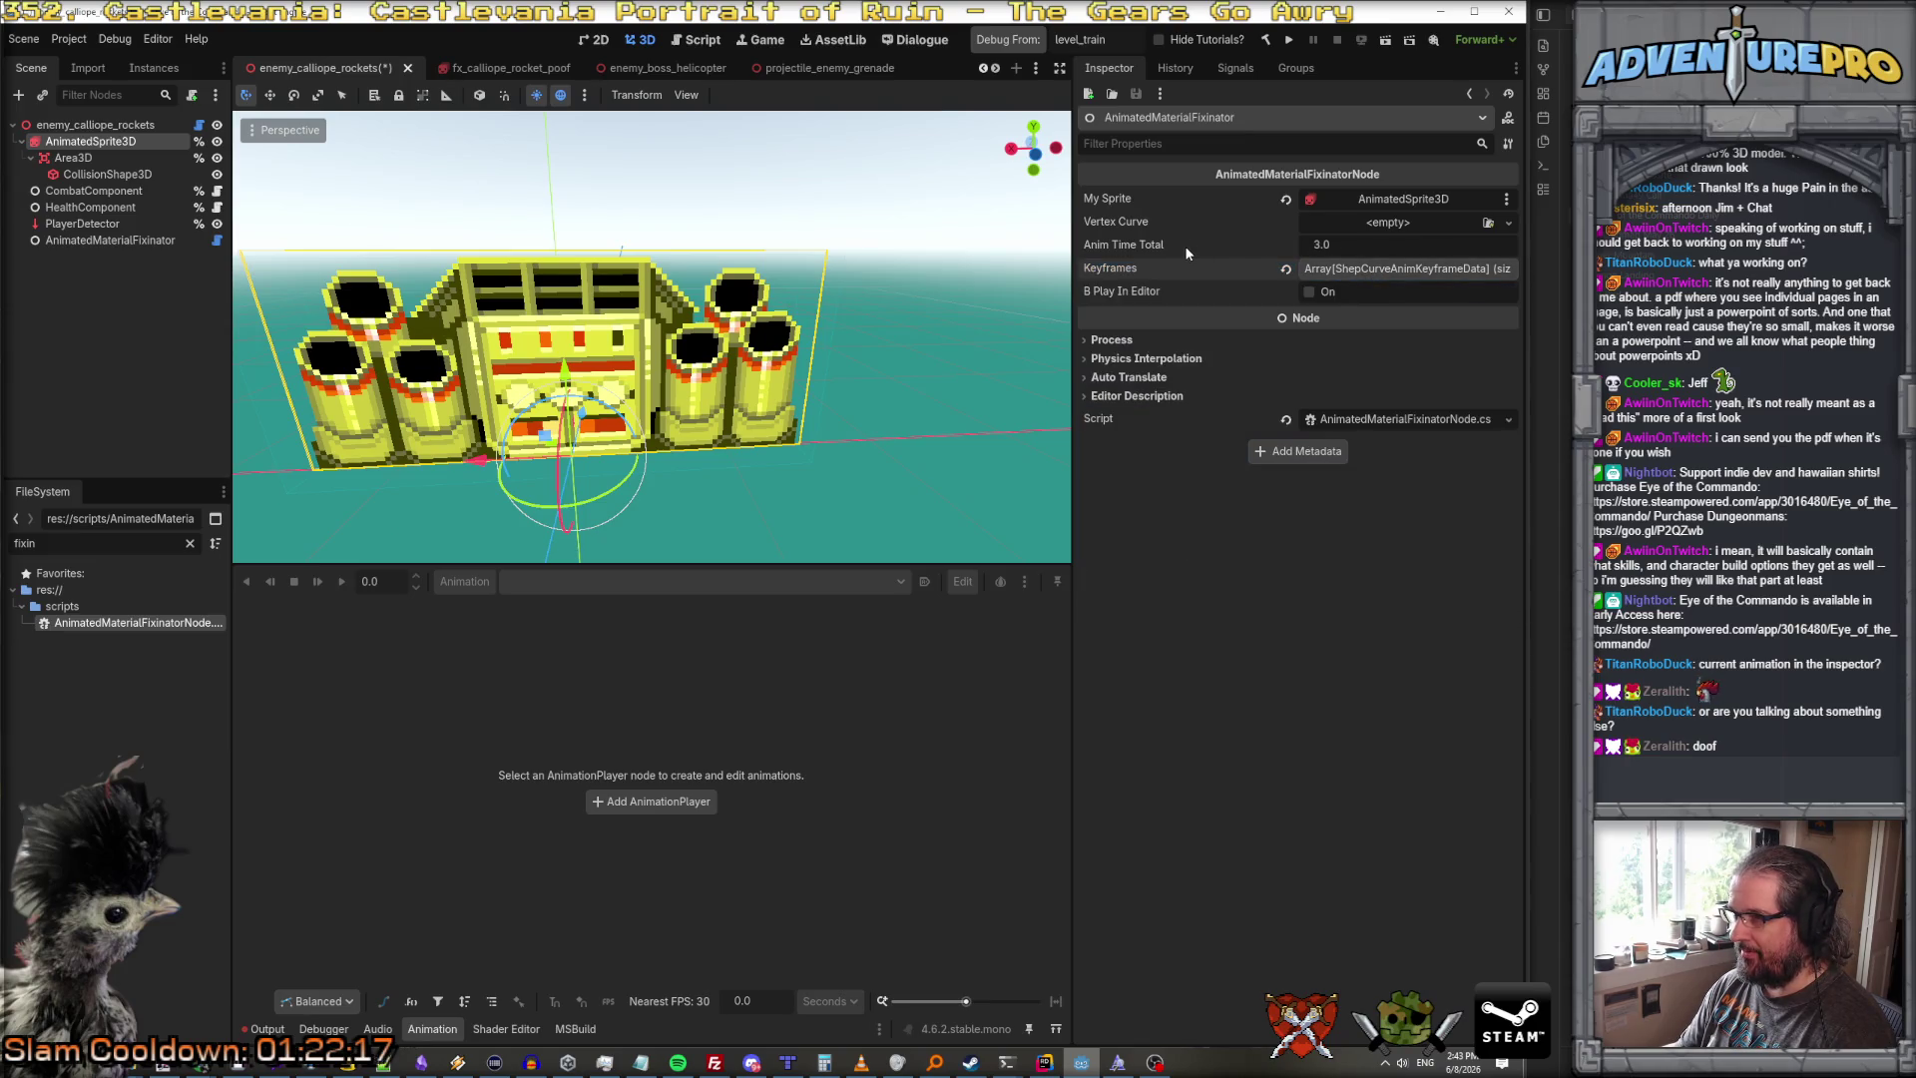
left_click(75, 158)
left_click(114, 243)
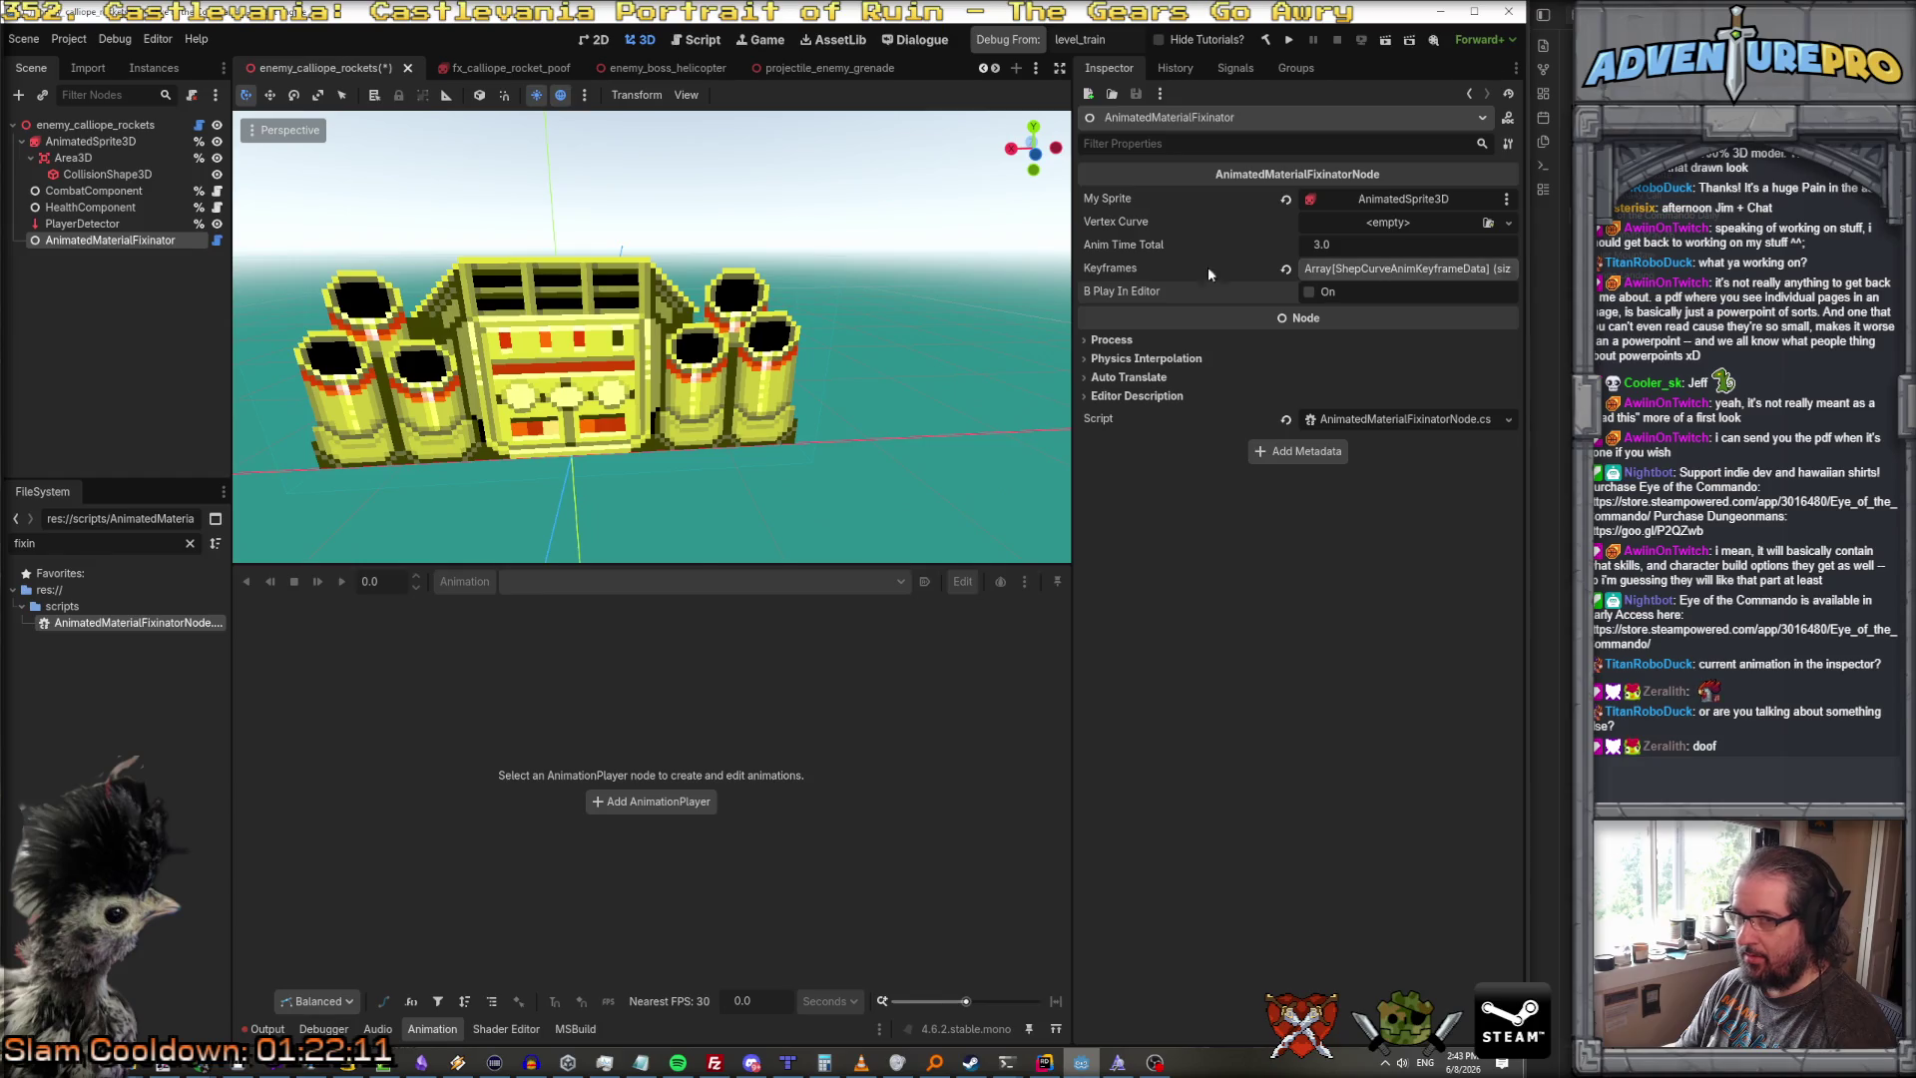
left_click(841, 70)
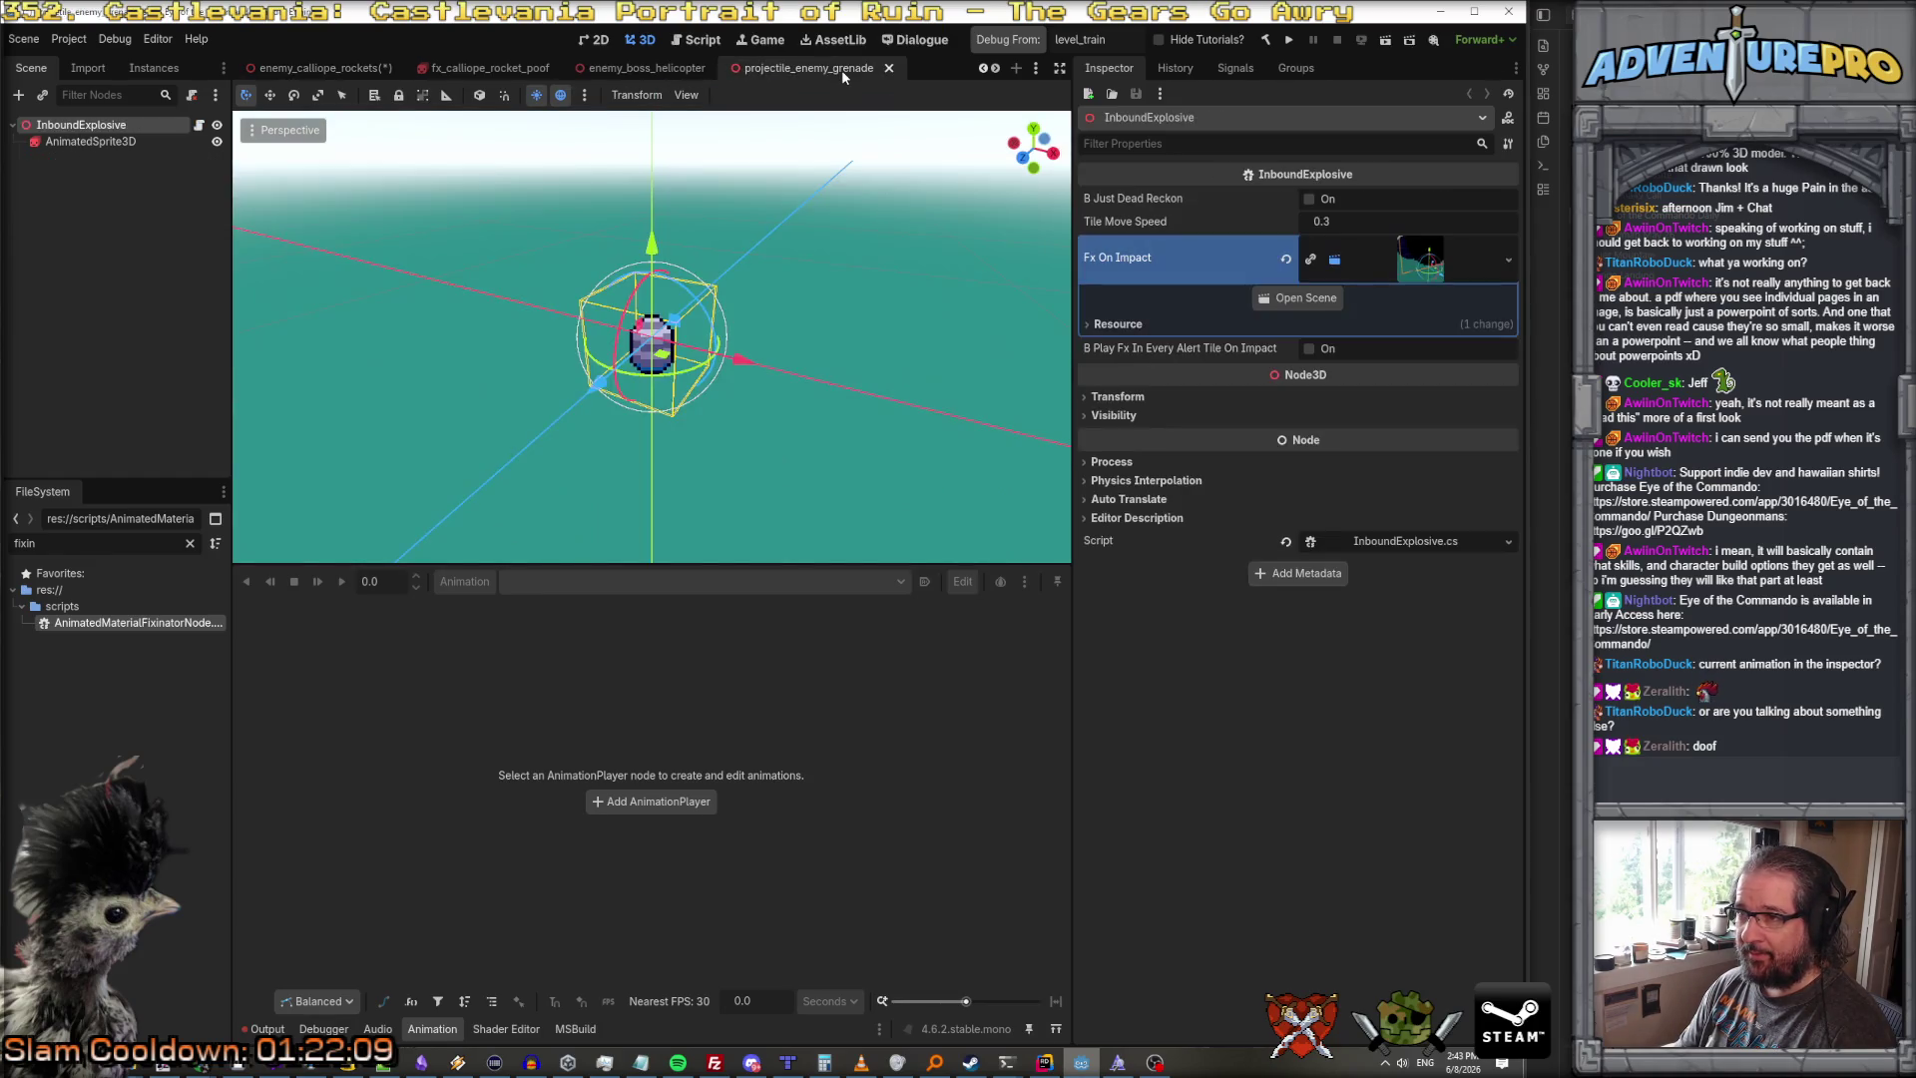
left_click(889, 70)
left_click(711, 70)
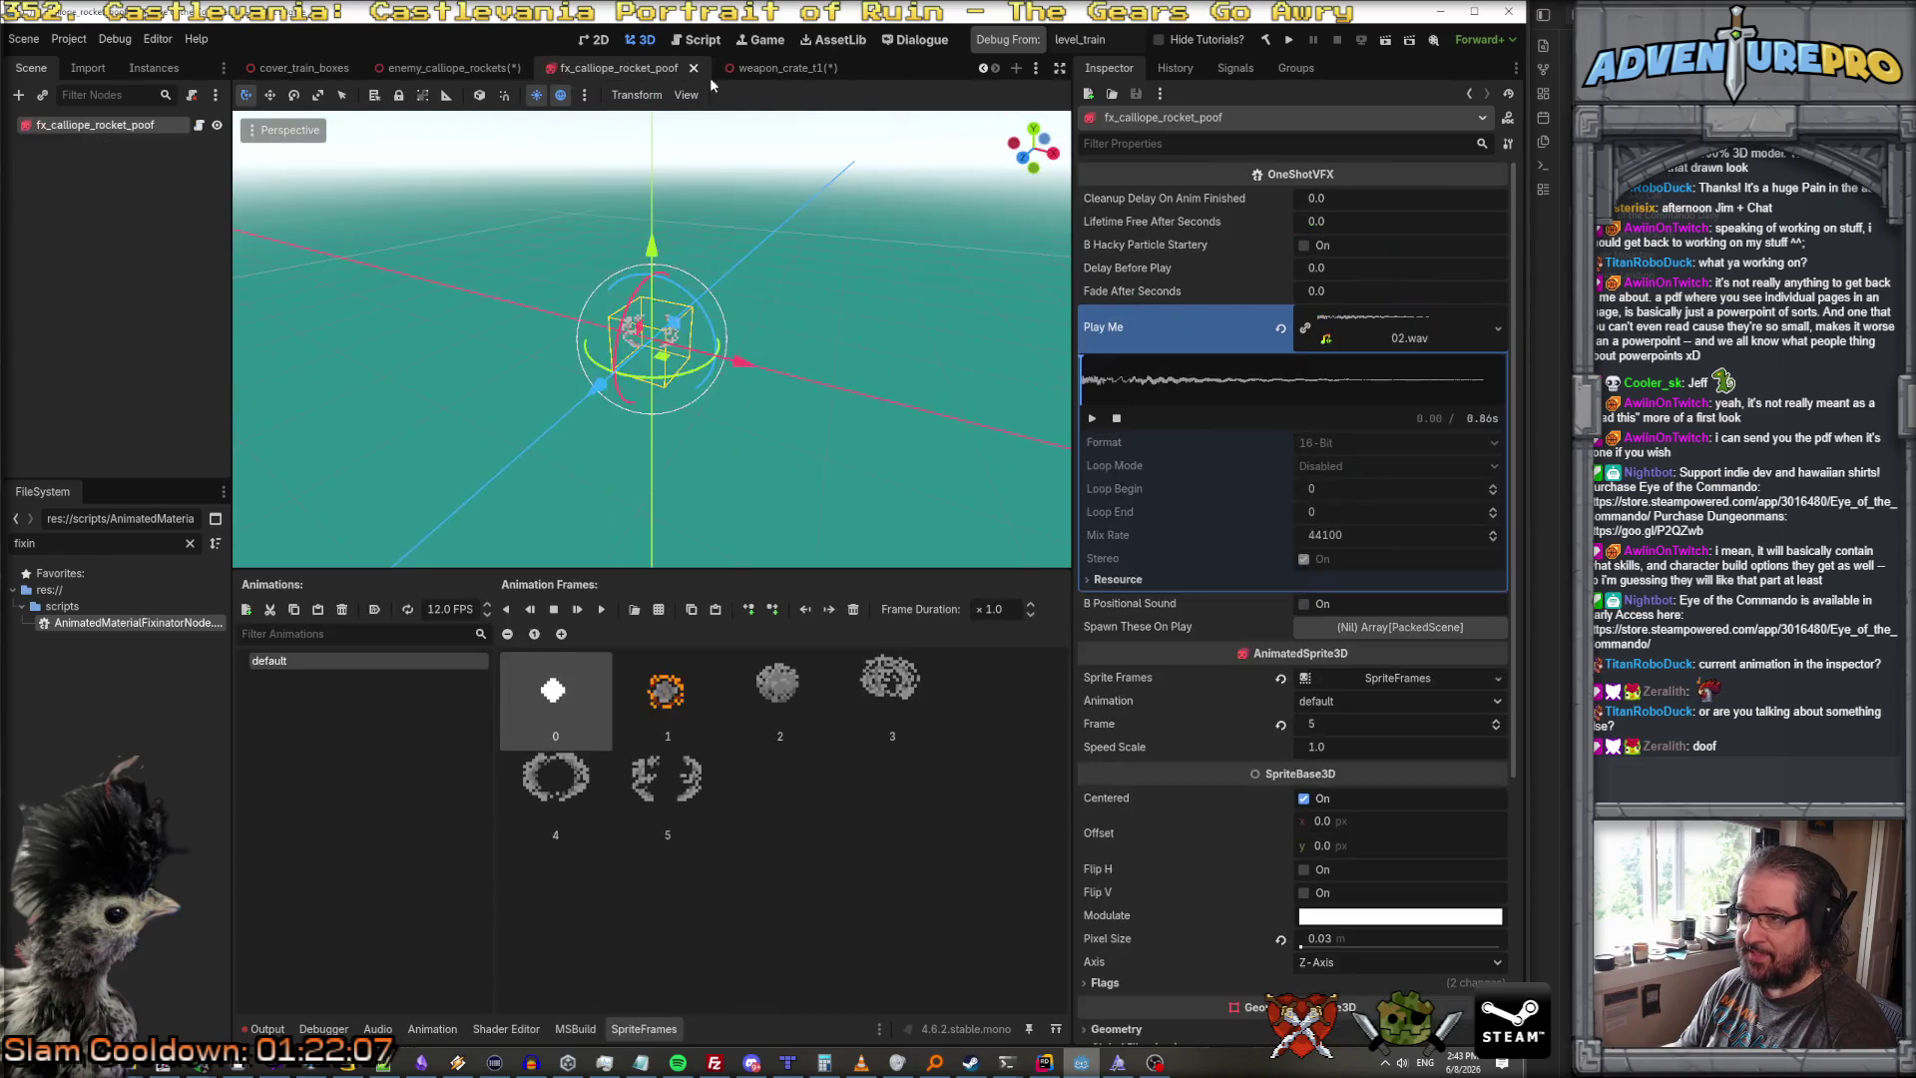
left_click_drag(771, 70, 573, 70)
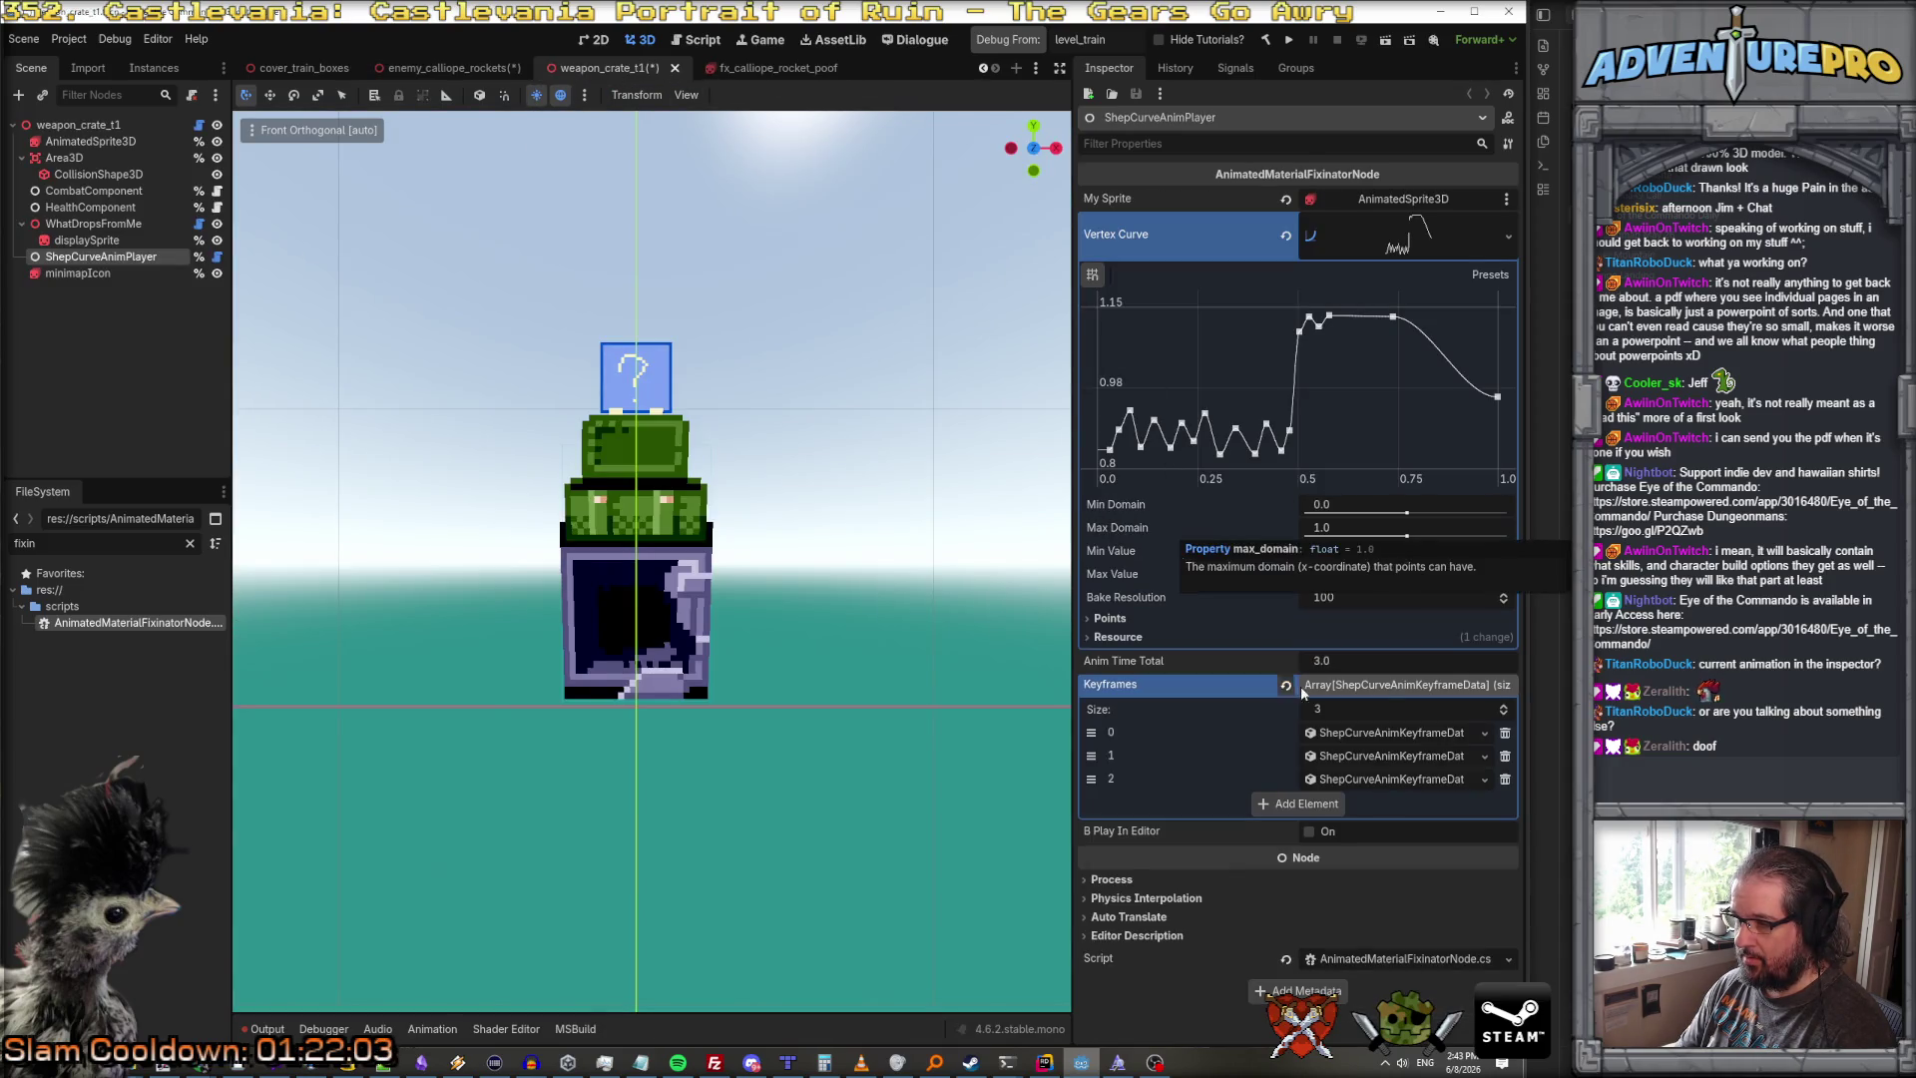
Step: Compare weapon_crate_t1's keyframes 0–2, edit keyframe 1's time, and enable its editor preview
left_click(1367, 736)
scroll(1367, 738, "down", 1)
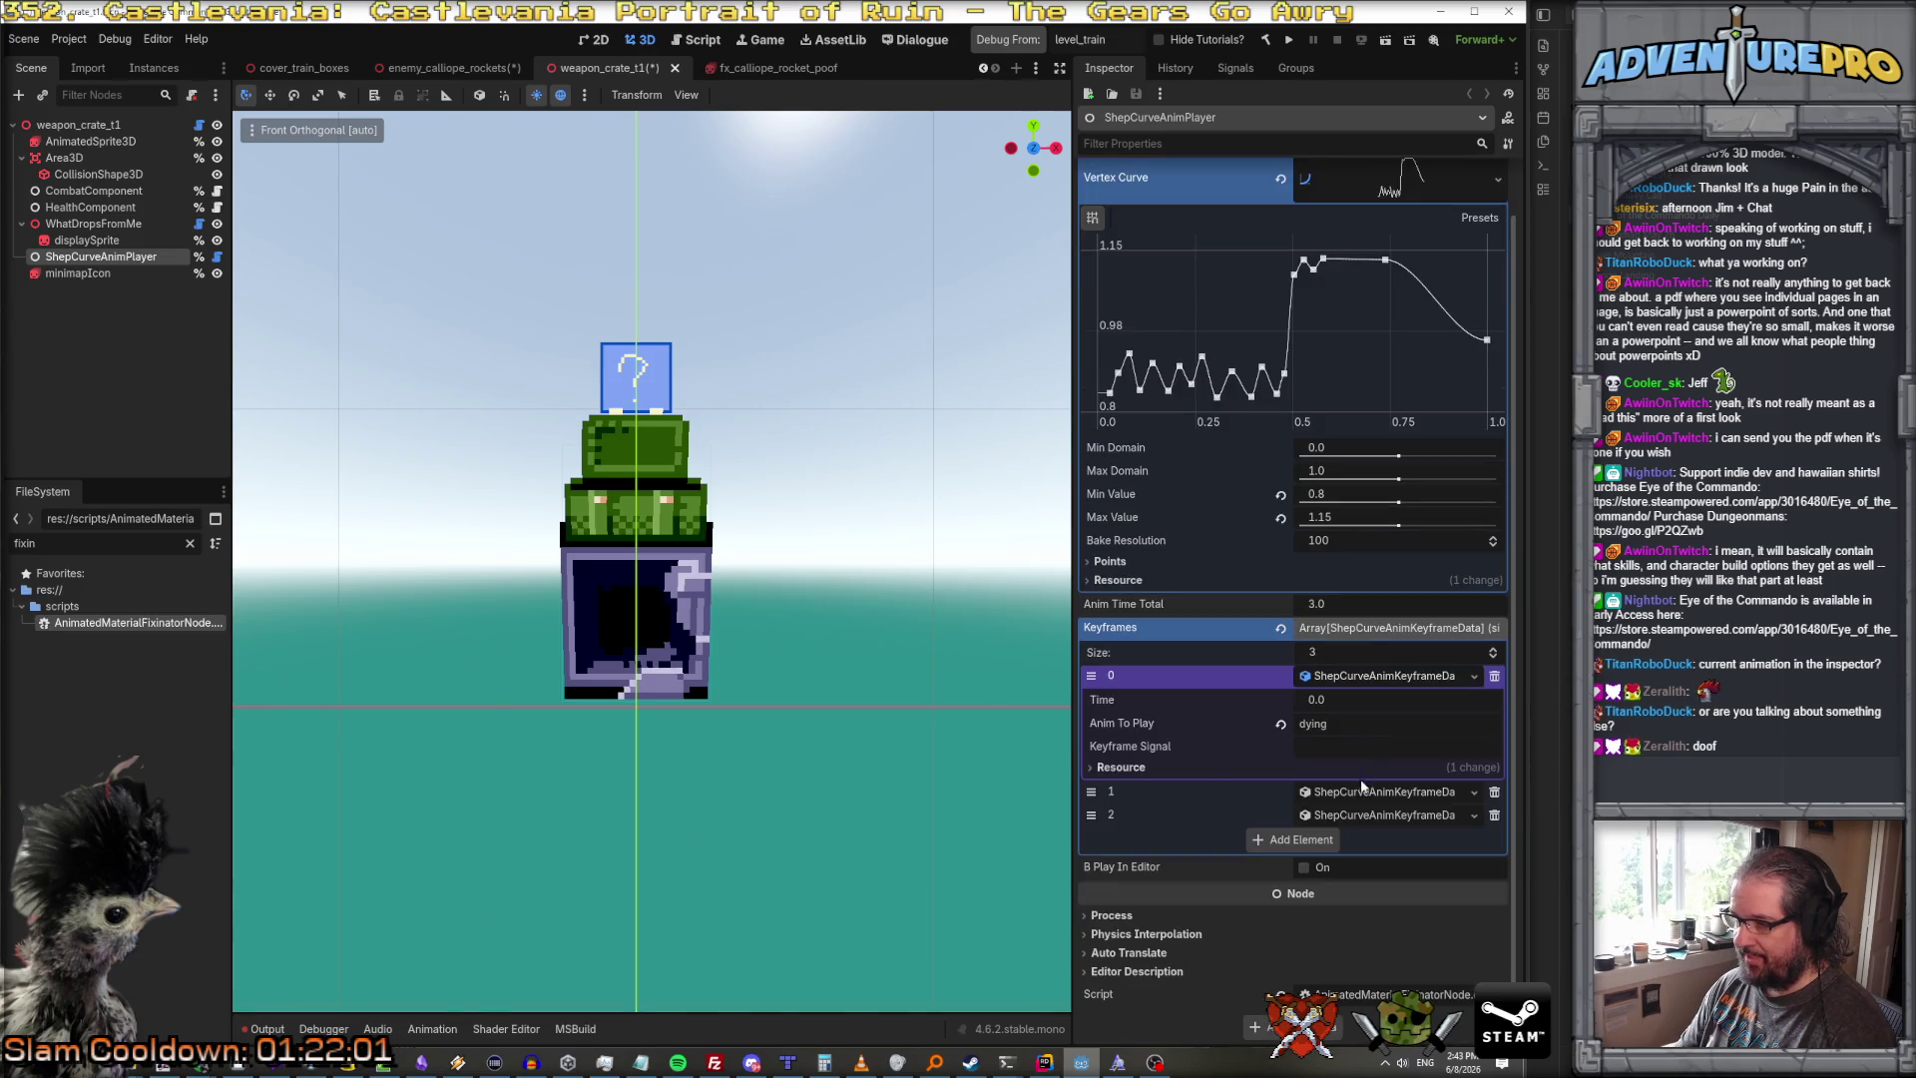
left_click(1359, 792)
scroll(1362, 788, "down", 2)
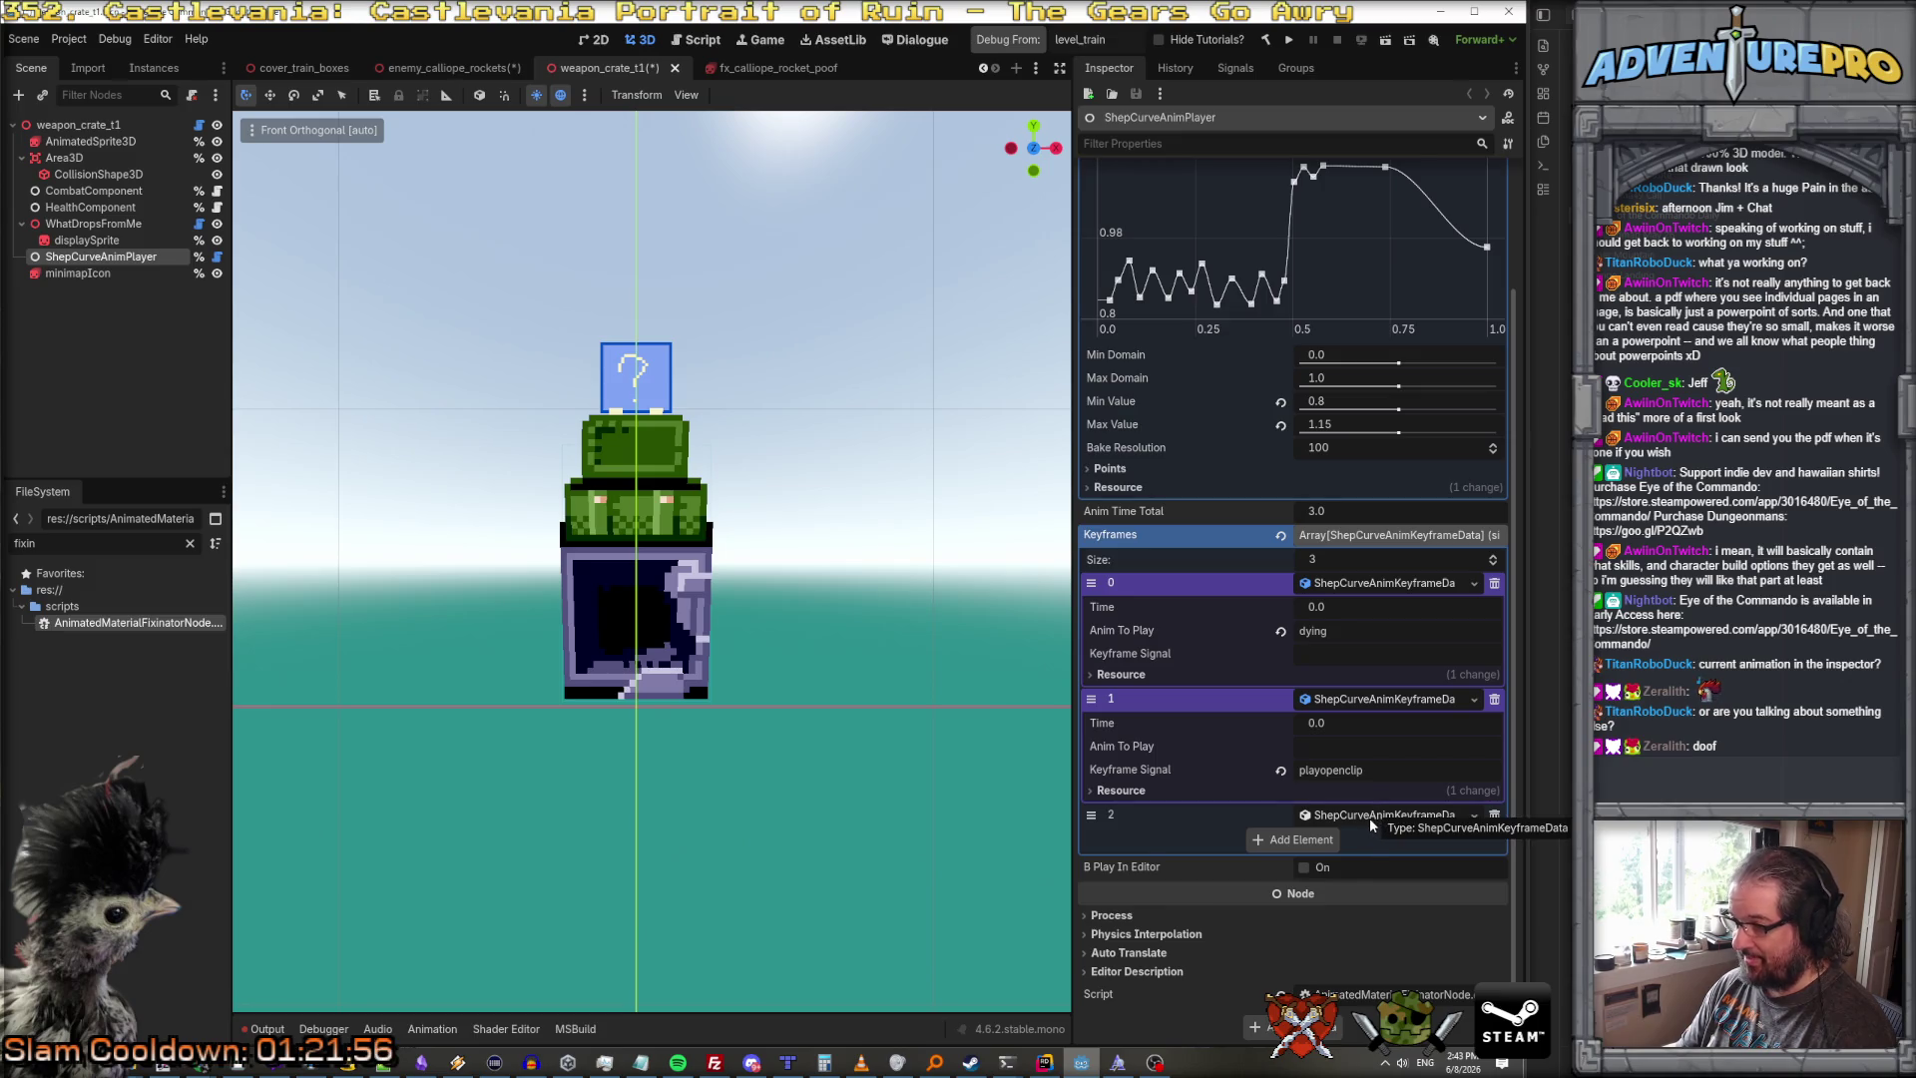
left_click(1369, 816)
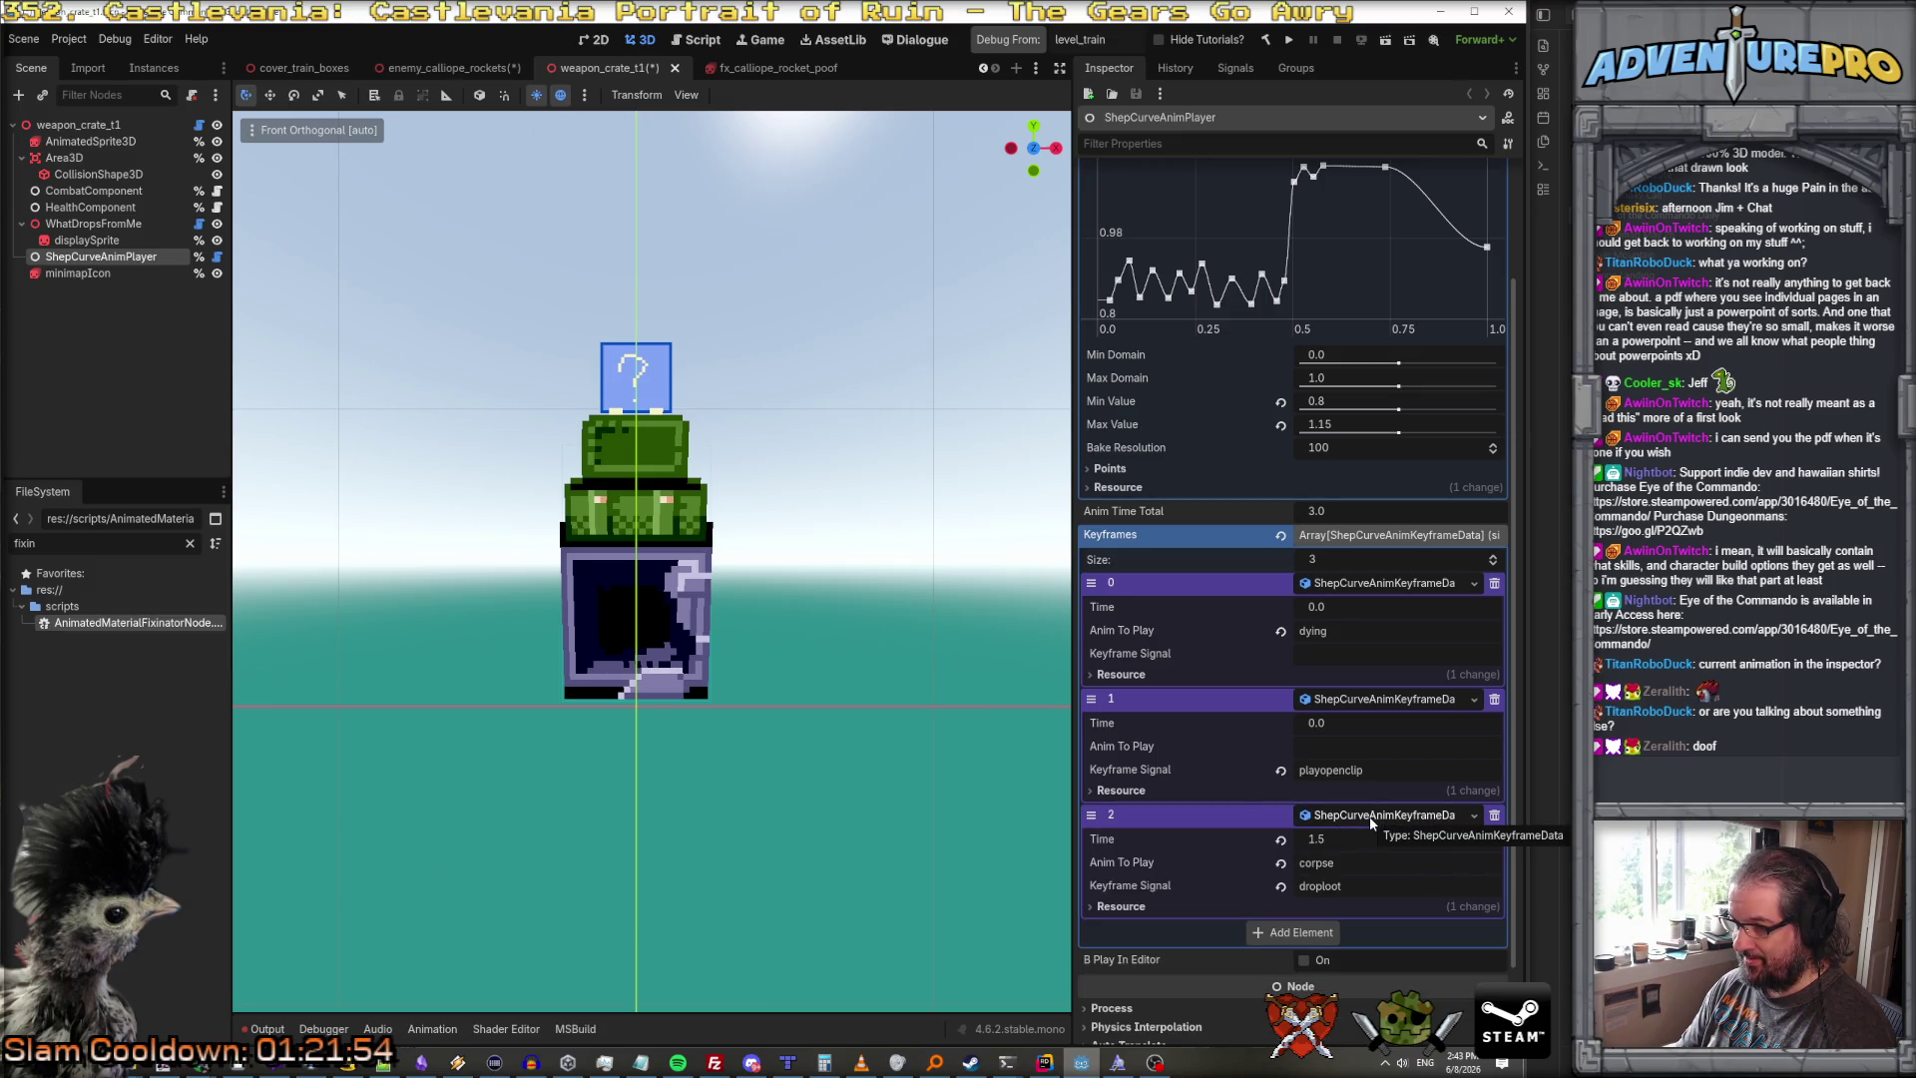
left_click(1369, 816)
left_click(1355, 724)
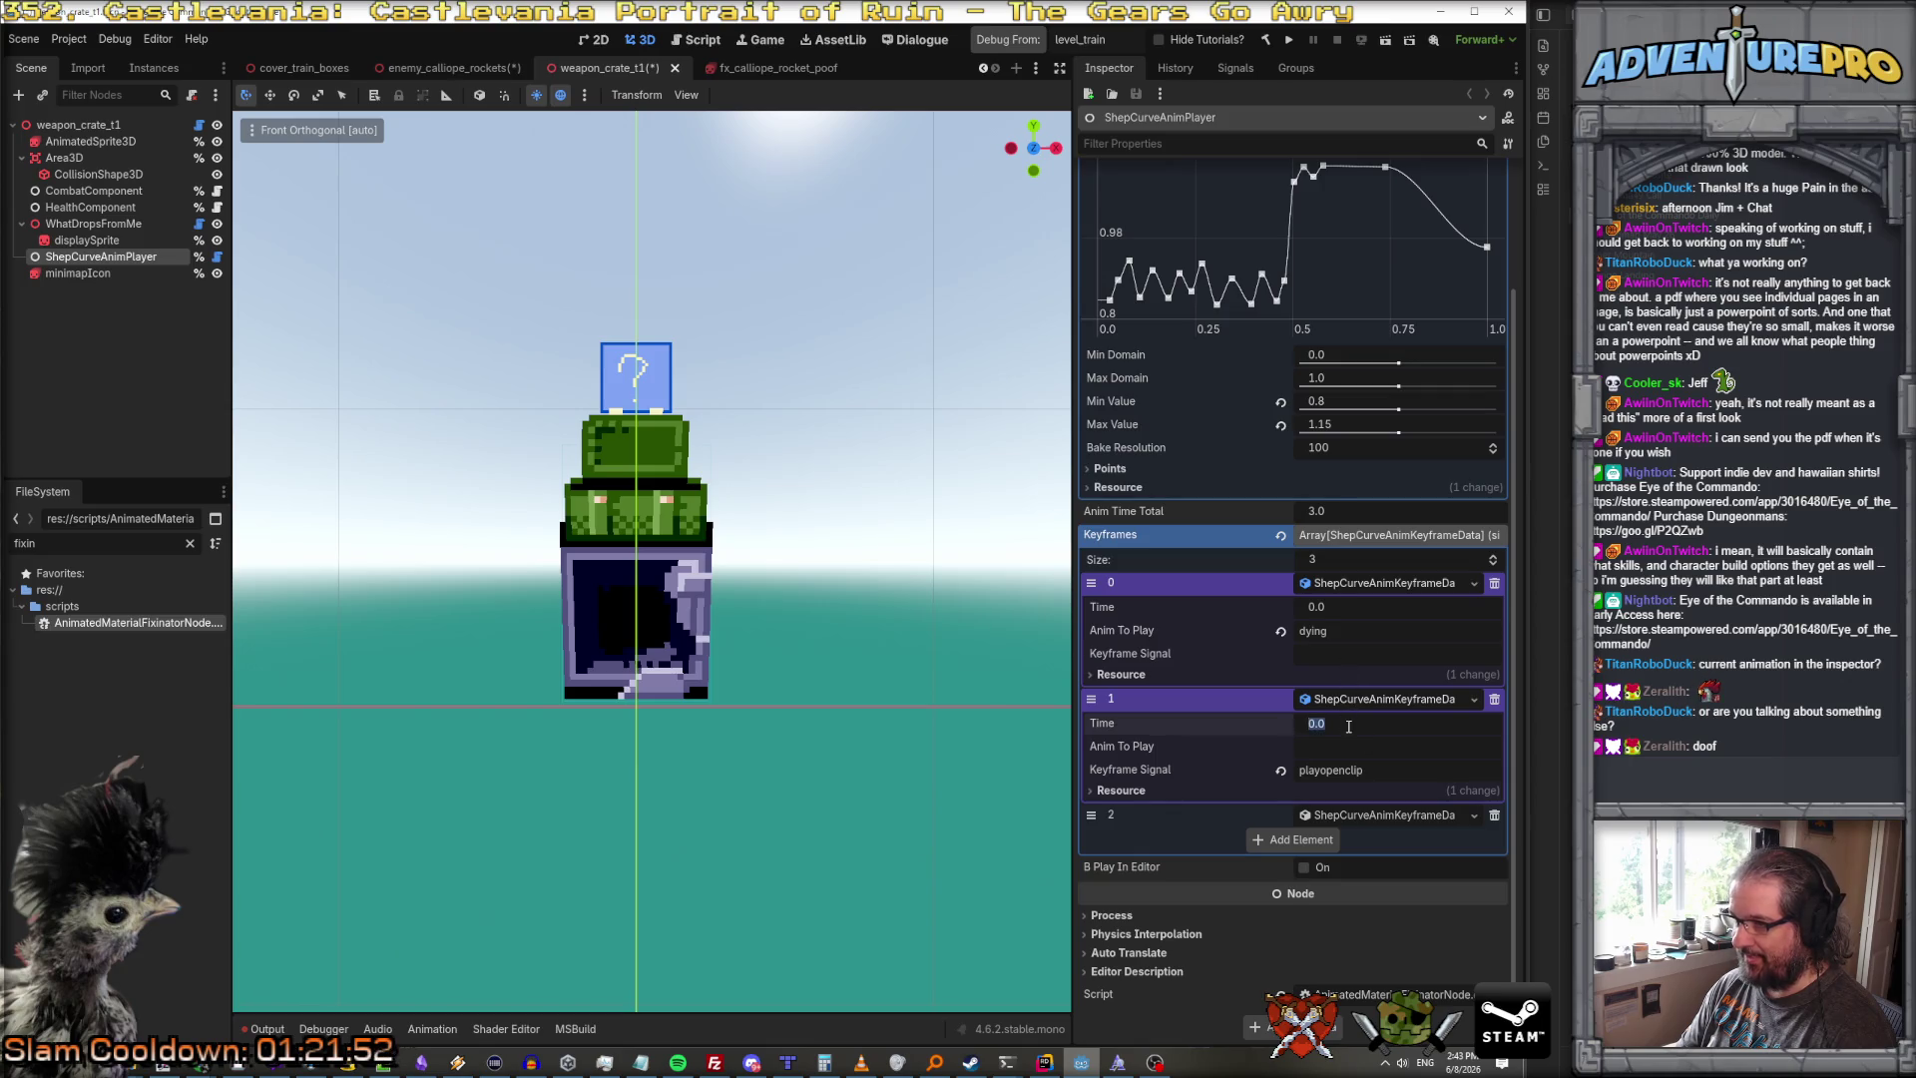
scroll(1331, 345, "up", 3)
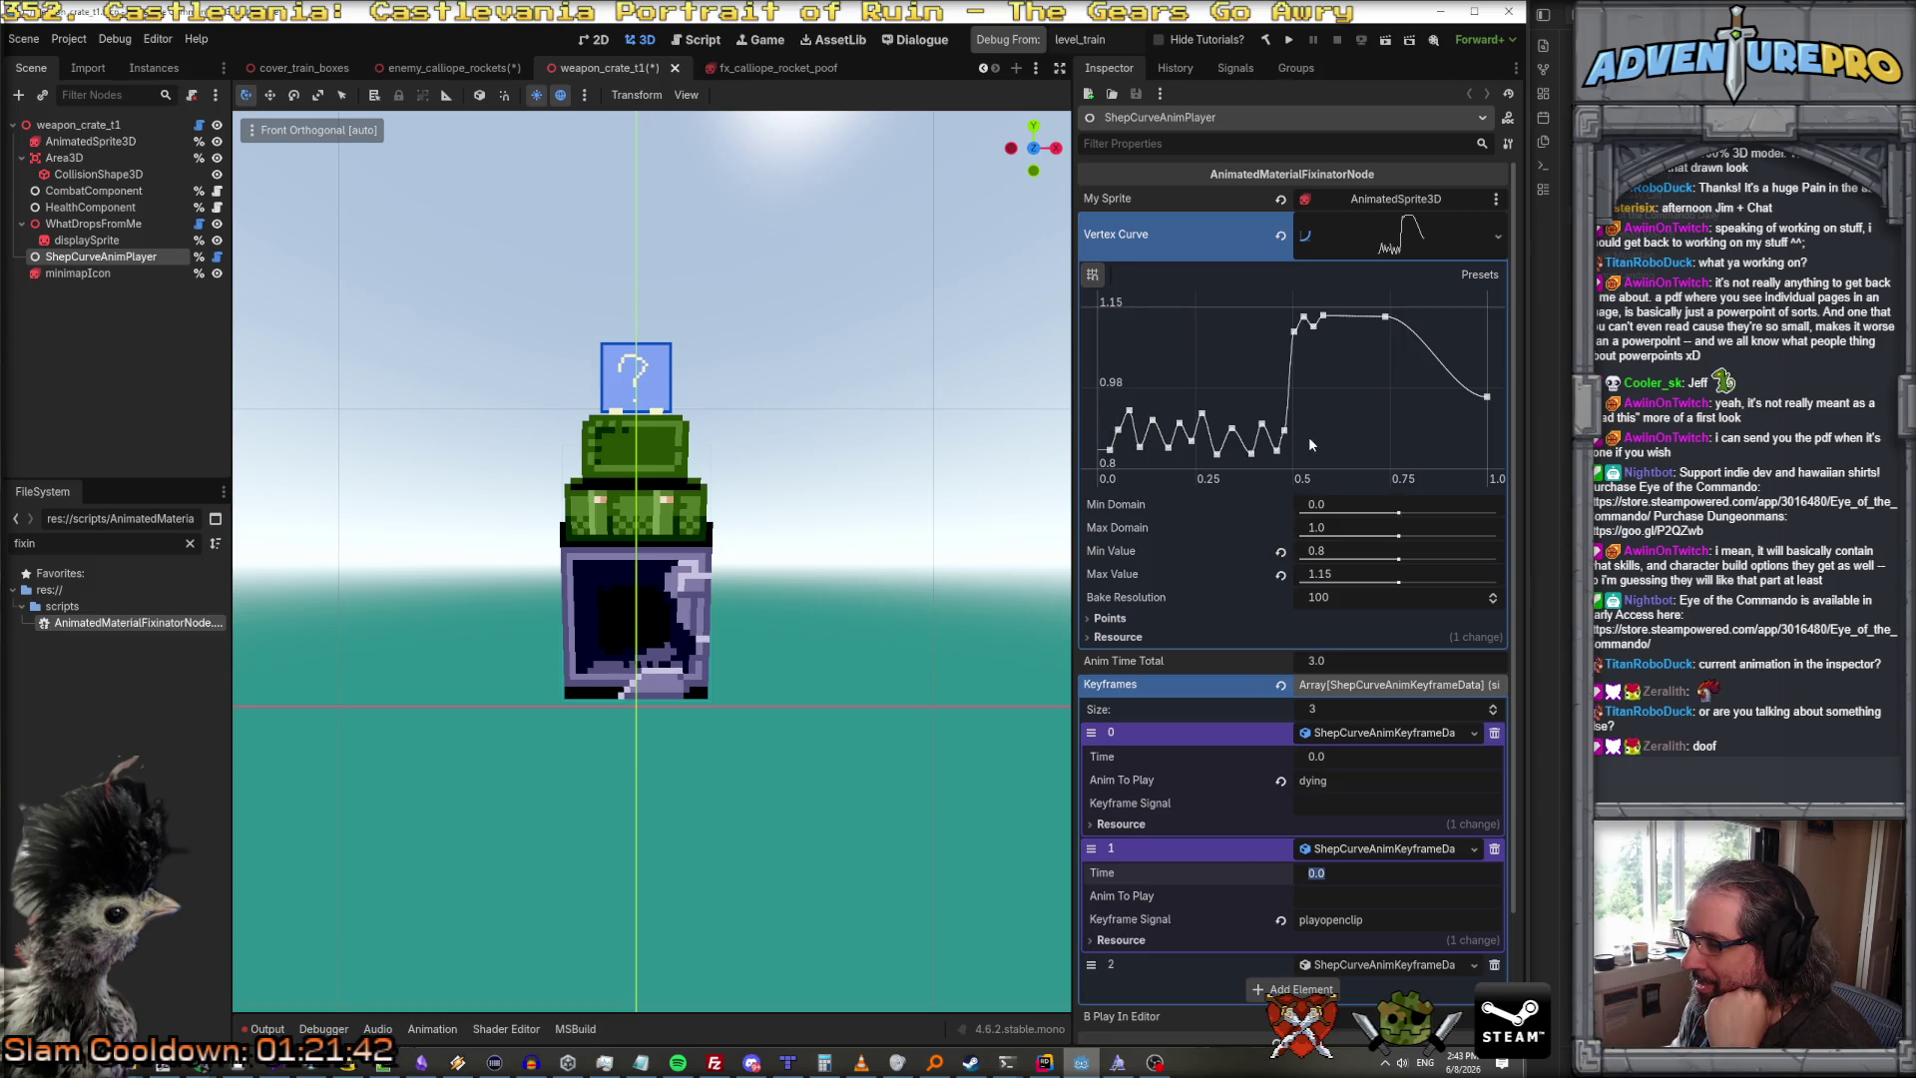
scroll(1309, 443, "down", 3)
left_click(1304, 867)
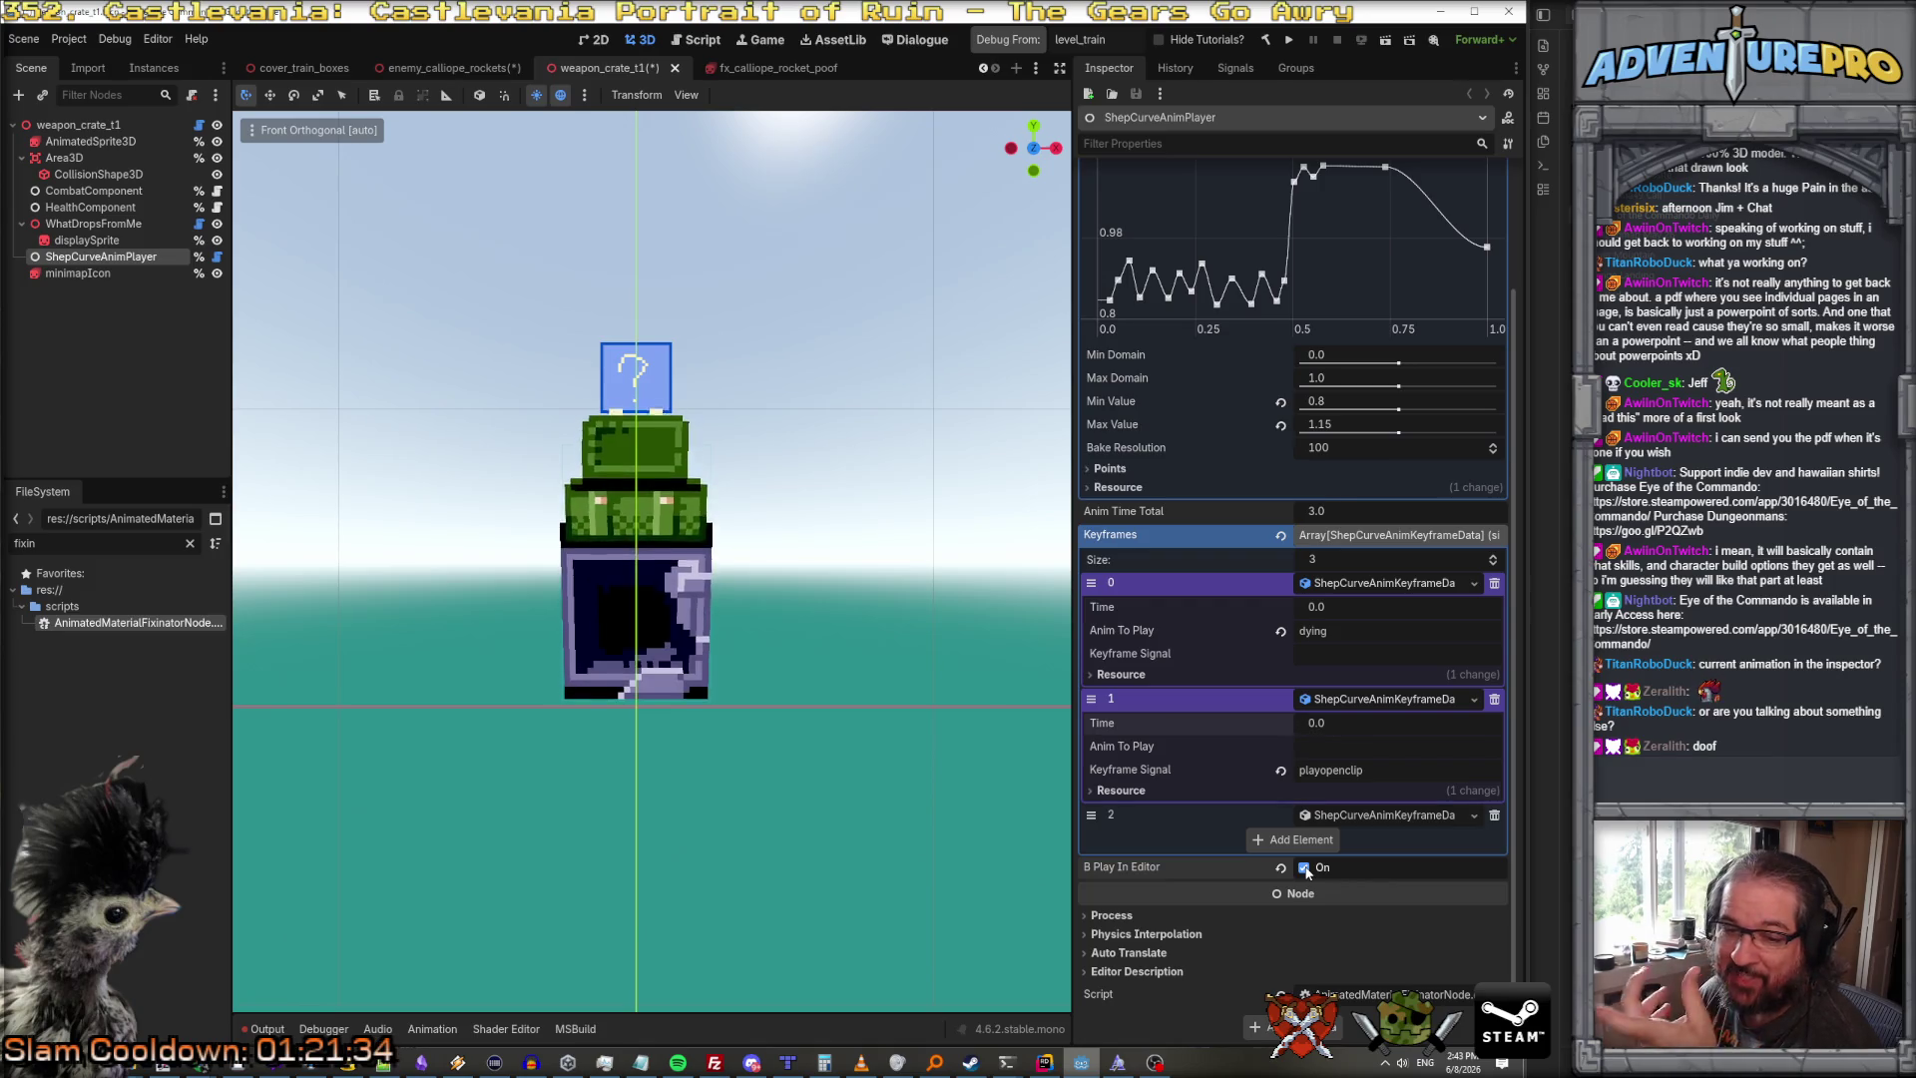
scroll(1277, 296, "up", 3)
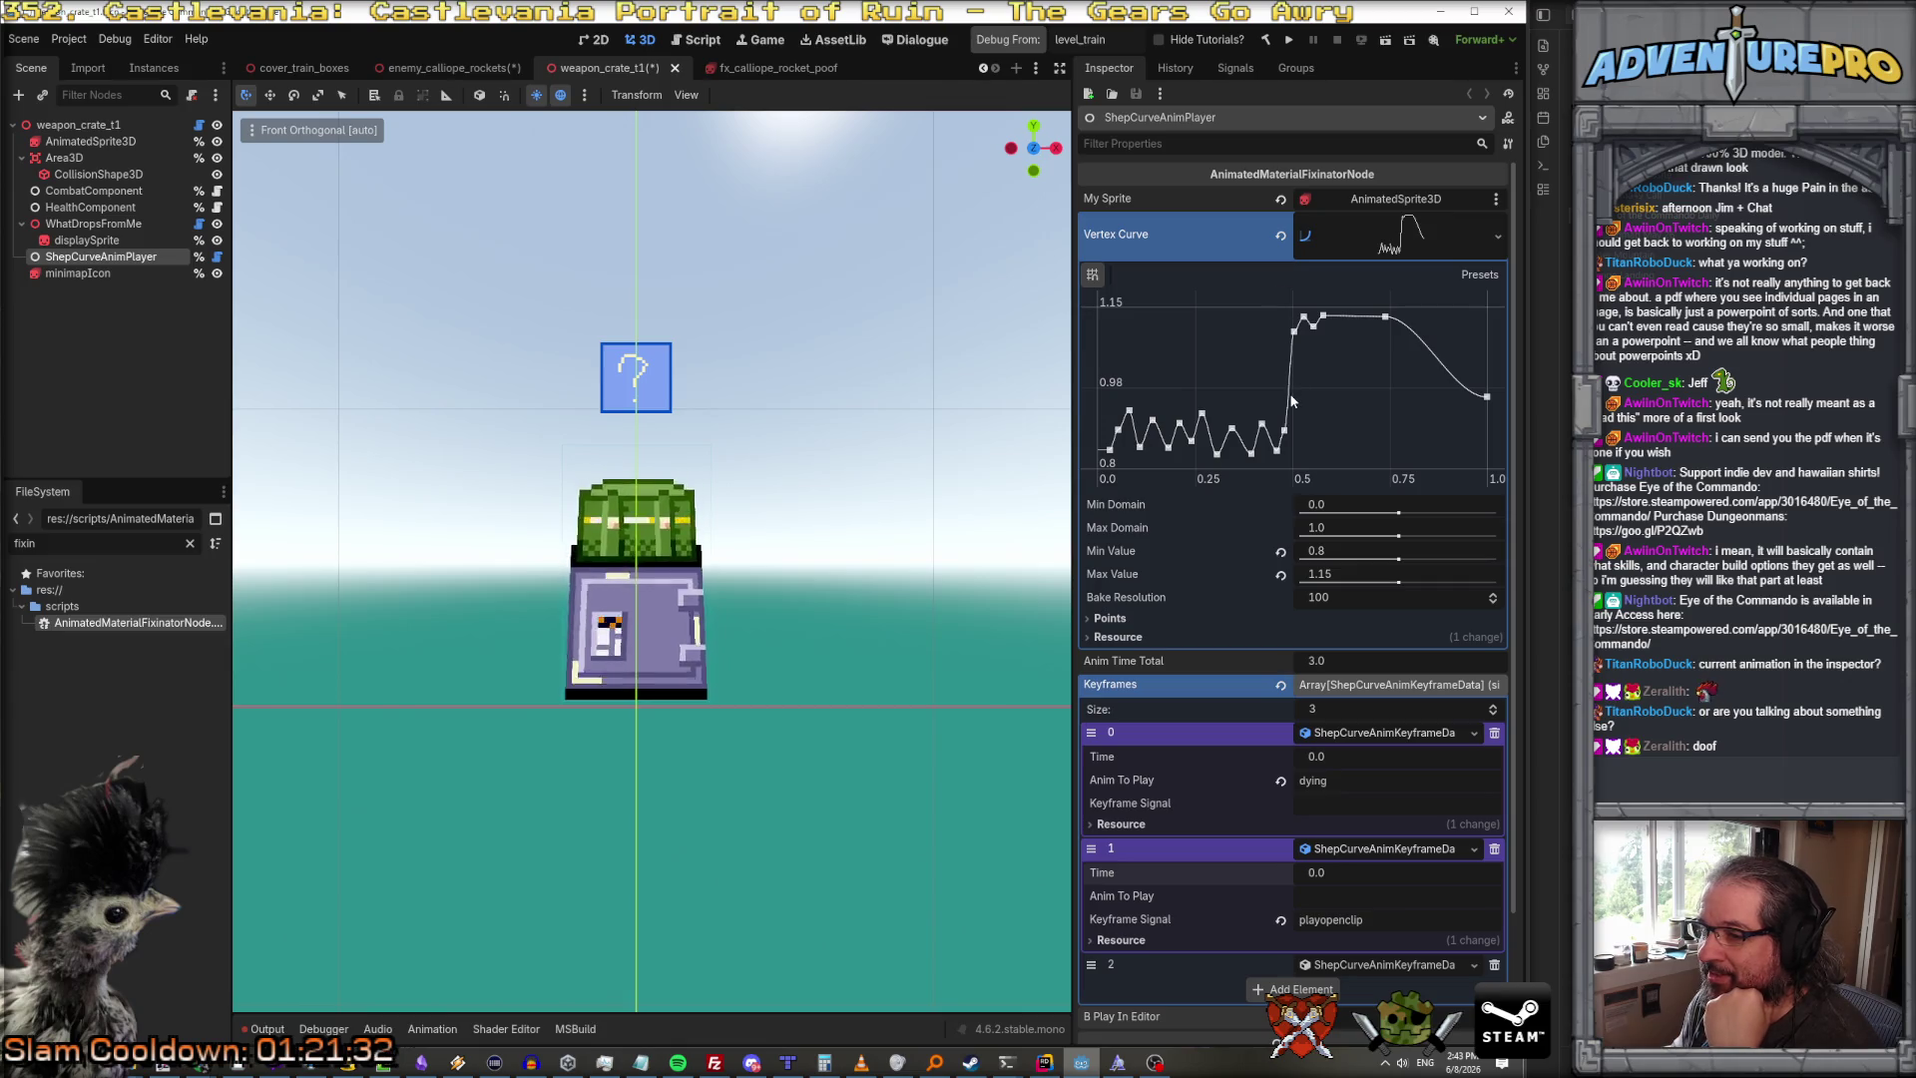
Step: Rebuild the C# project and tick Play In Editor on the calliope rockets fixinator
left_click(1390, 242)
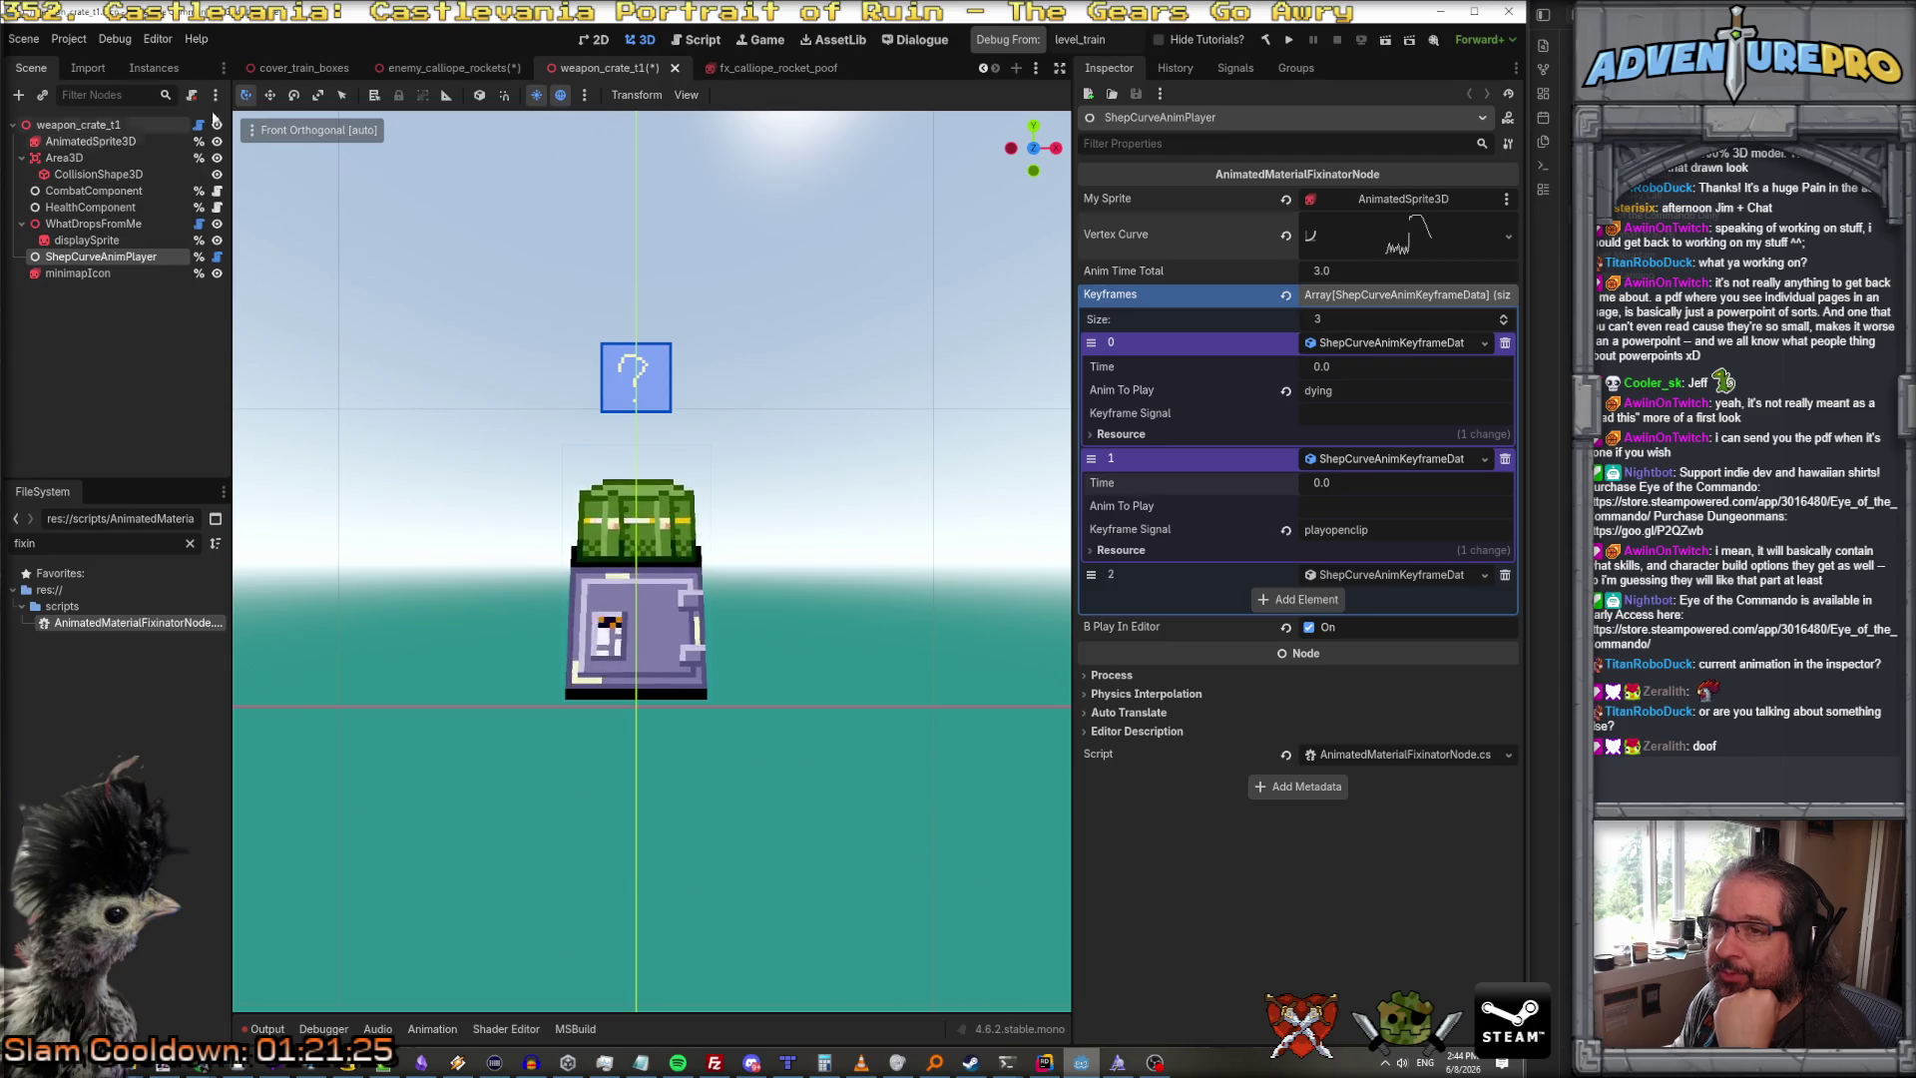
left_click(449, 68)
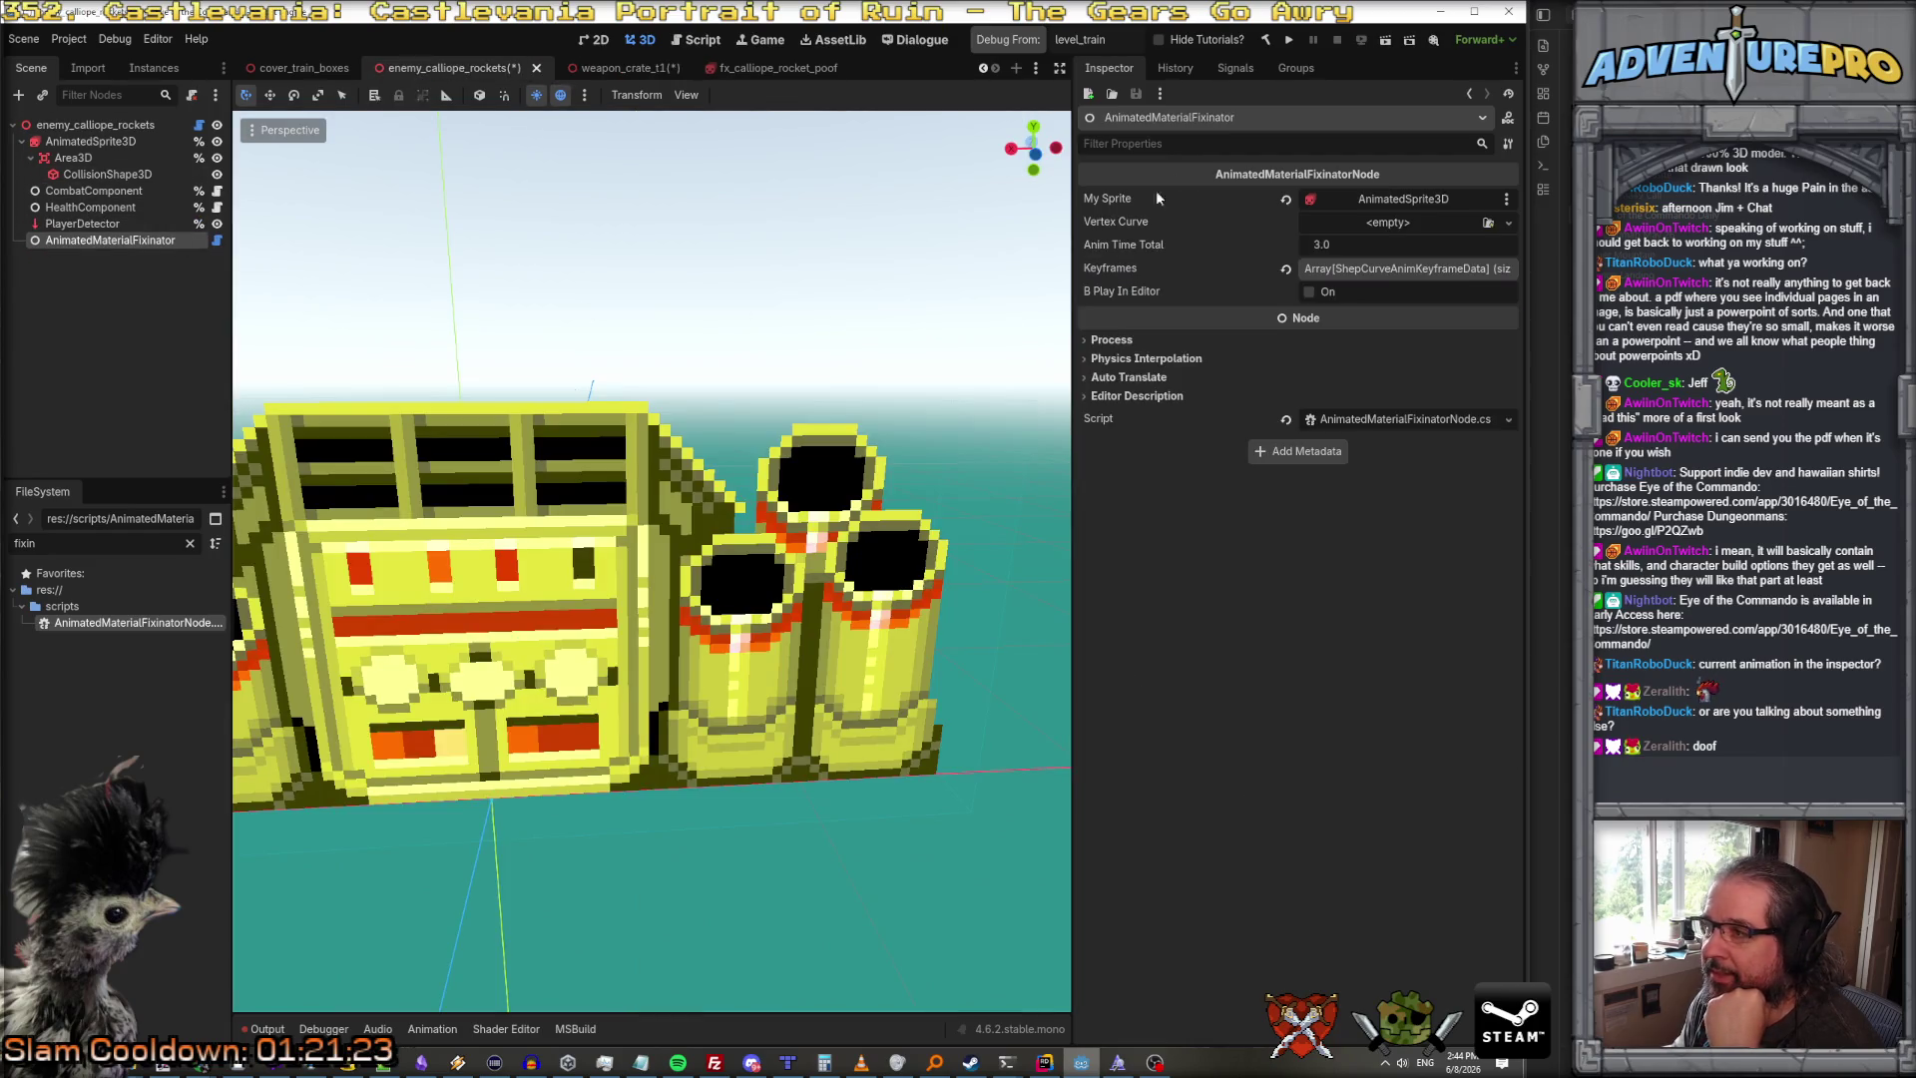
left_click(1265, 39)
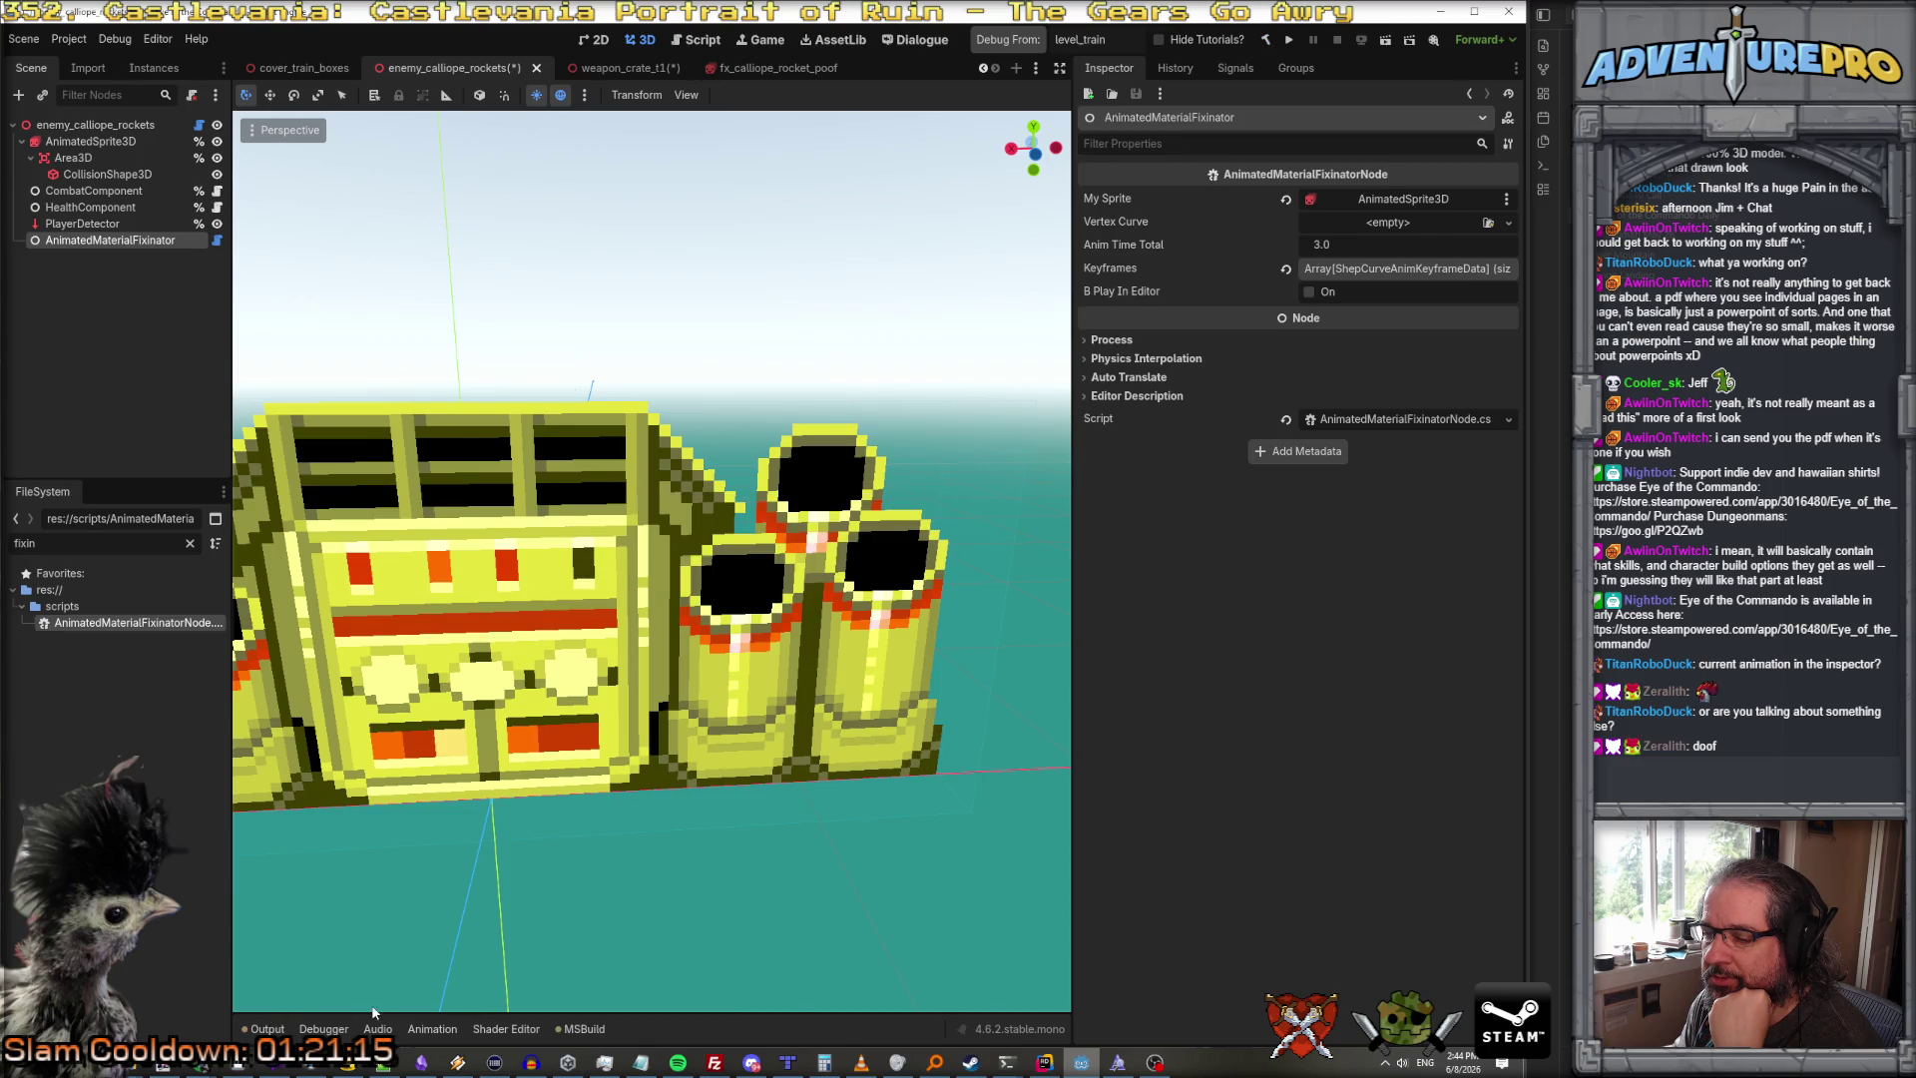
left_click(1308, 292)
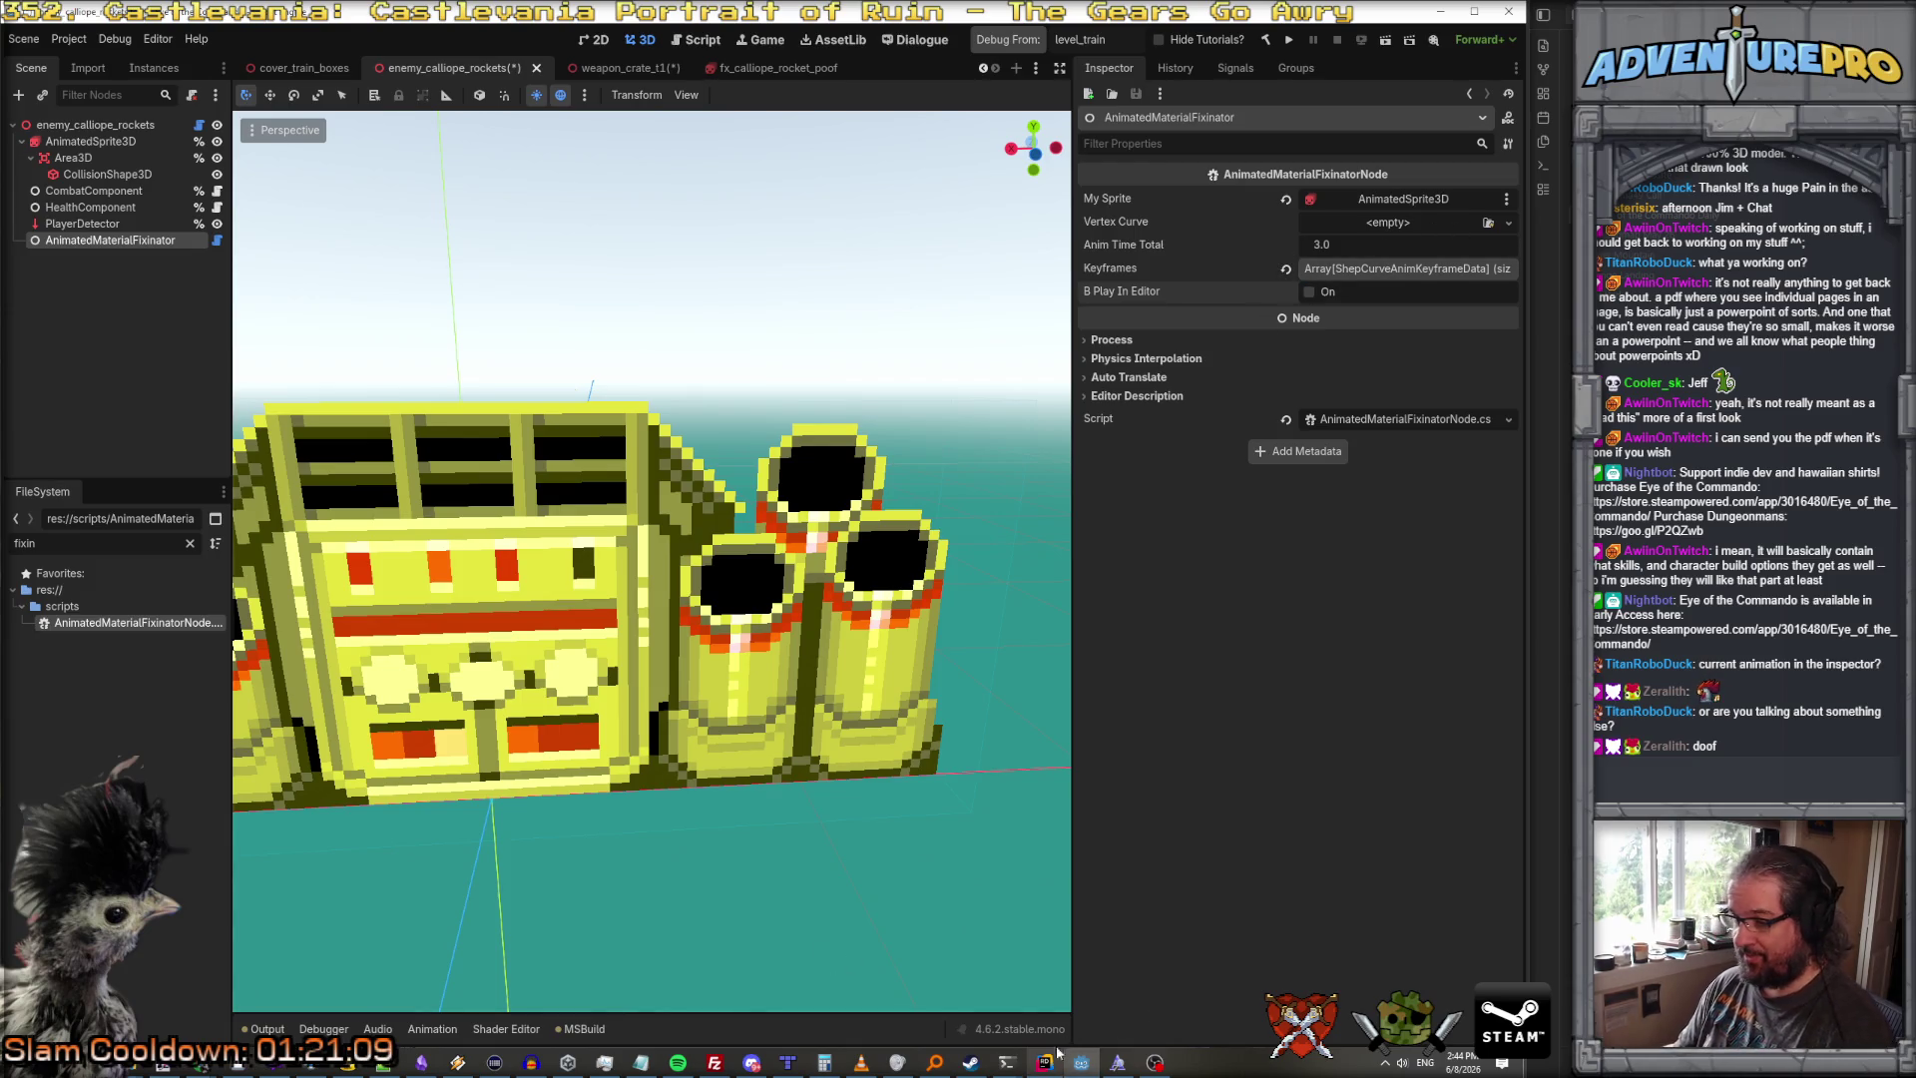
key("alt+Tab")
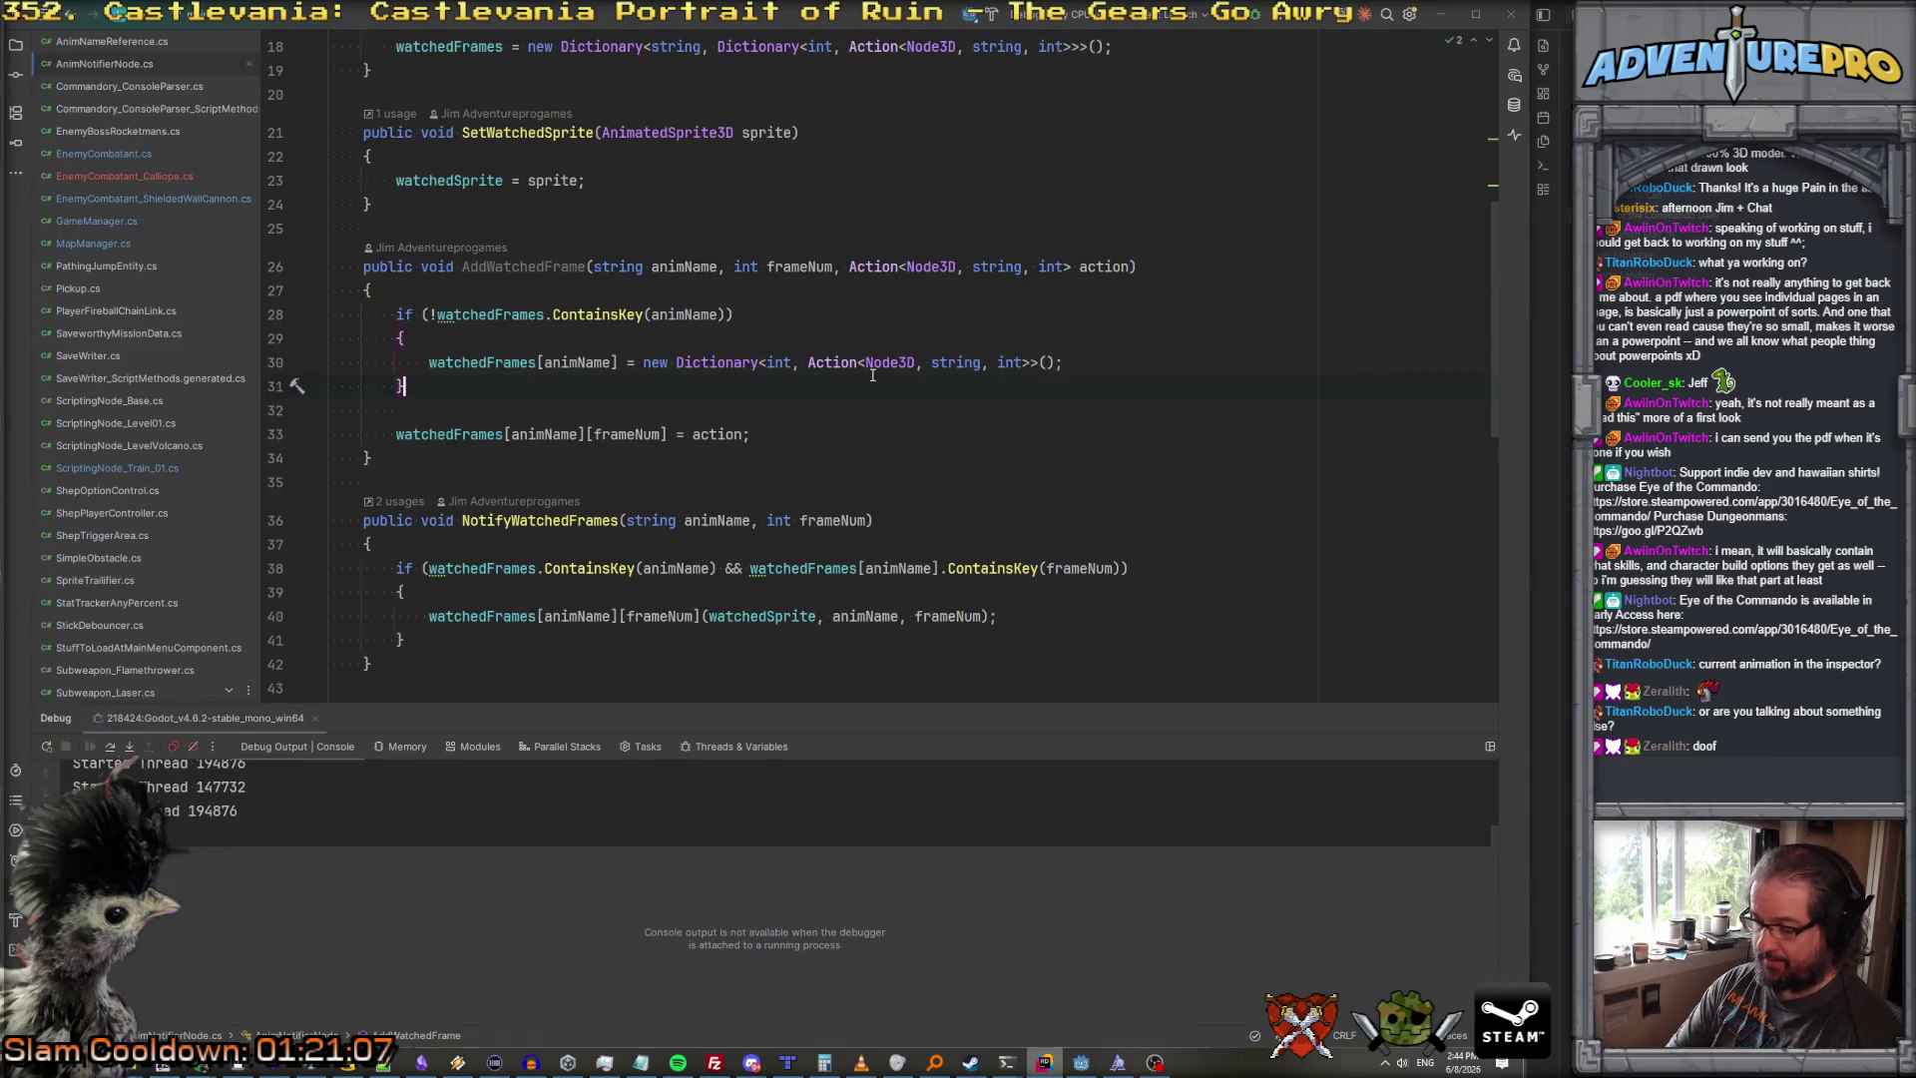
Step: Open AnimatedMaterialFixinatorNode.cs with Search Everywhere using 'animatedmaterialfix'
key("ctrl+t")
type("animatedmaterialfix")
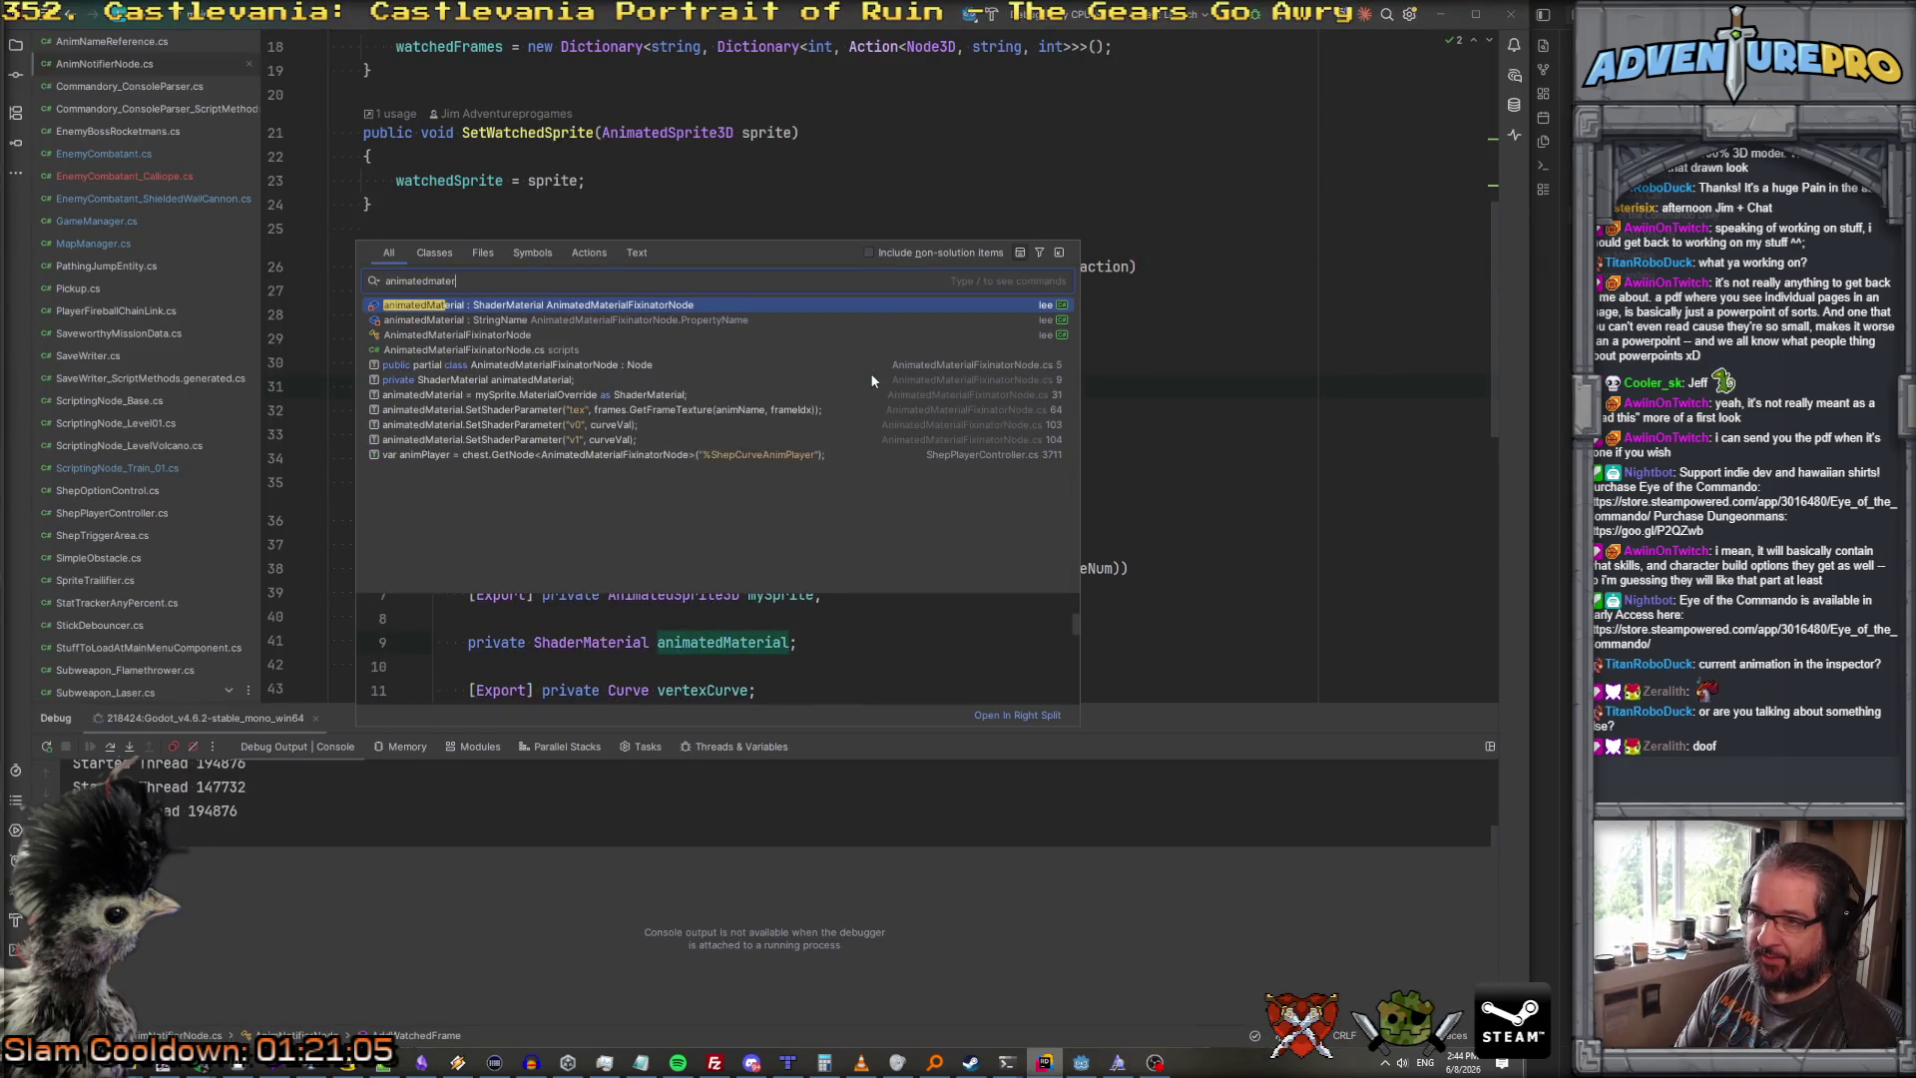
key("Return")
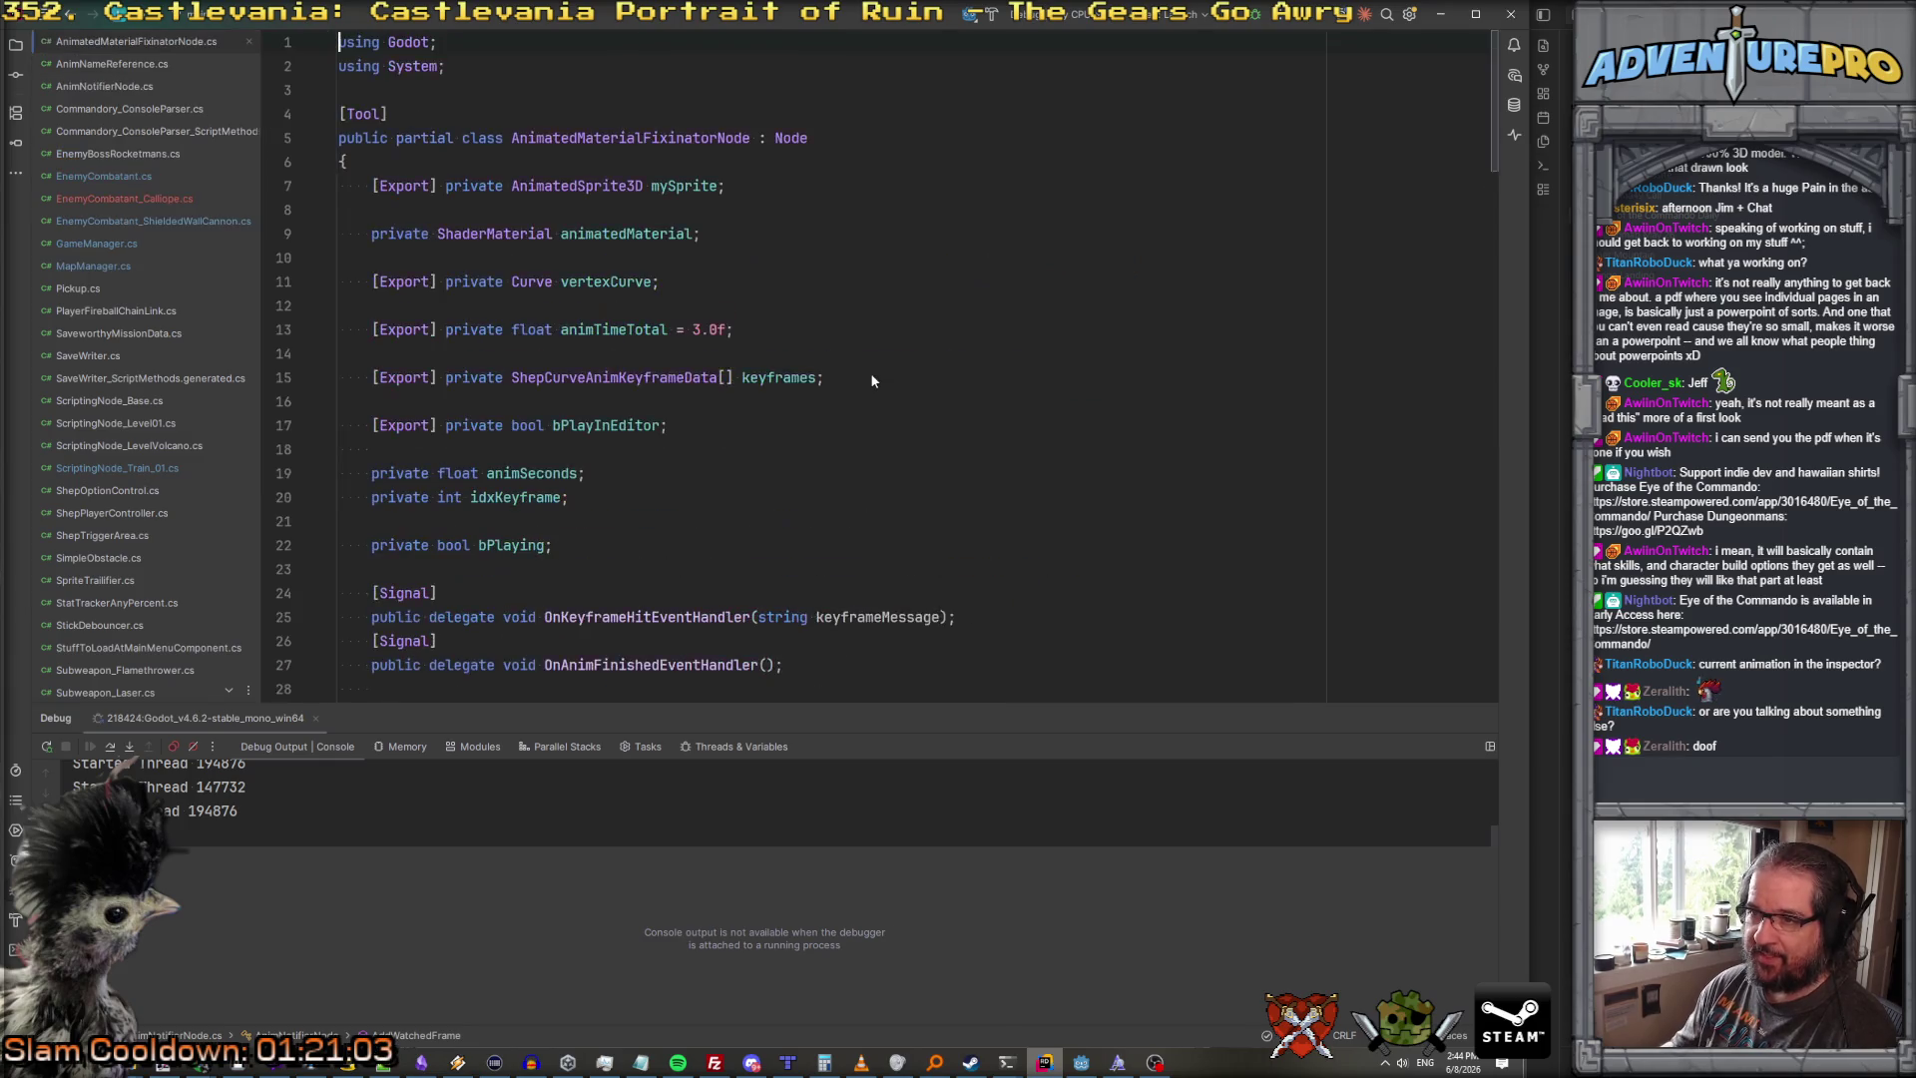
Step: Review the _Process keyframe loop and select the vertexCurve check in the sprite condition
scroll(871, 381, "down", 5)
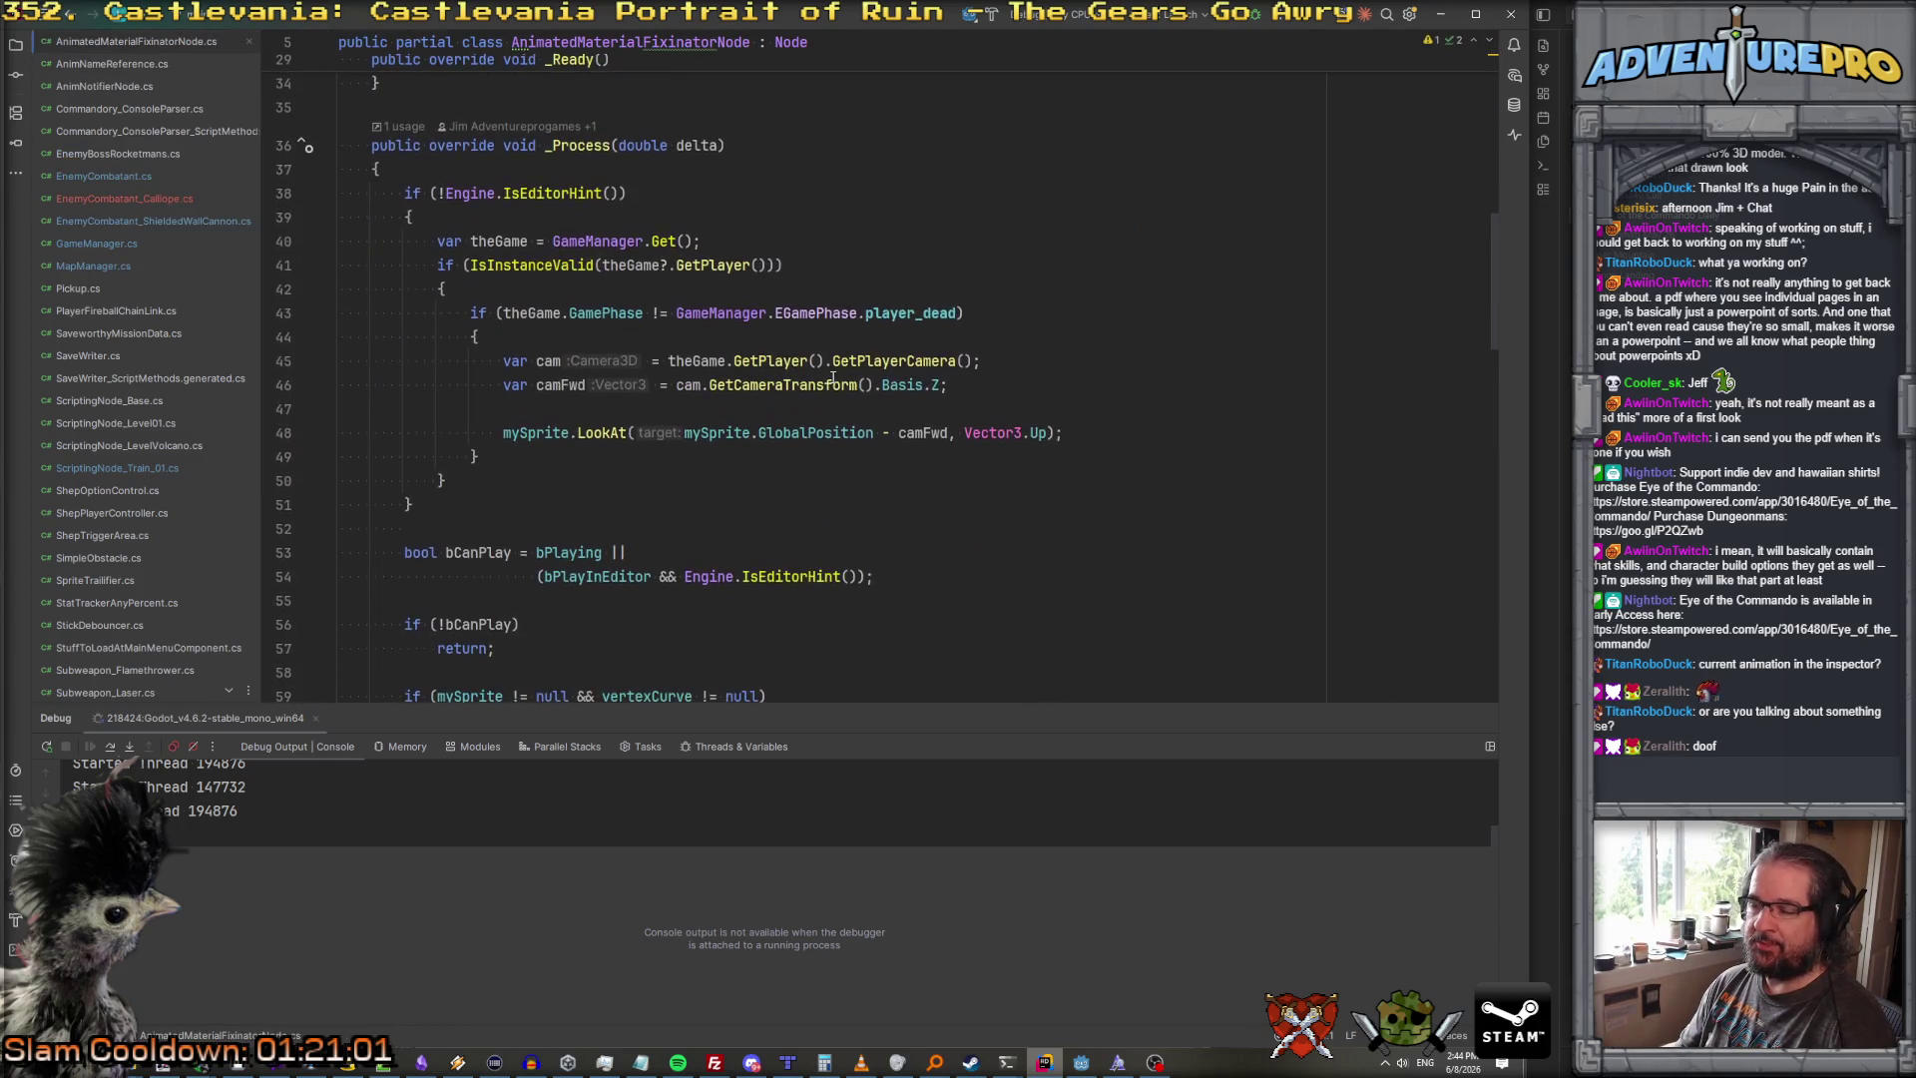
scroll(834, 382, "up", 1)
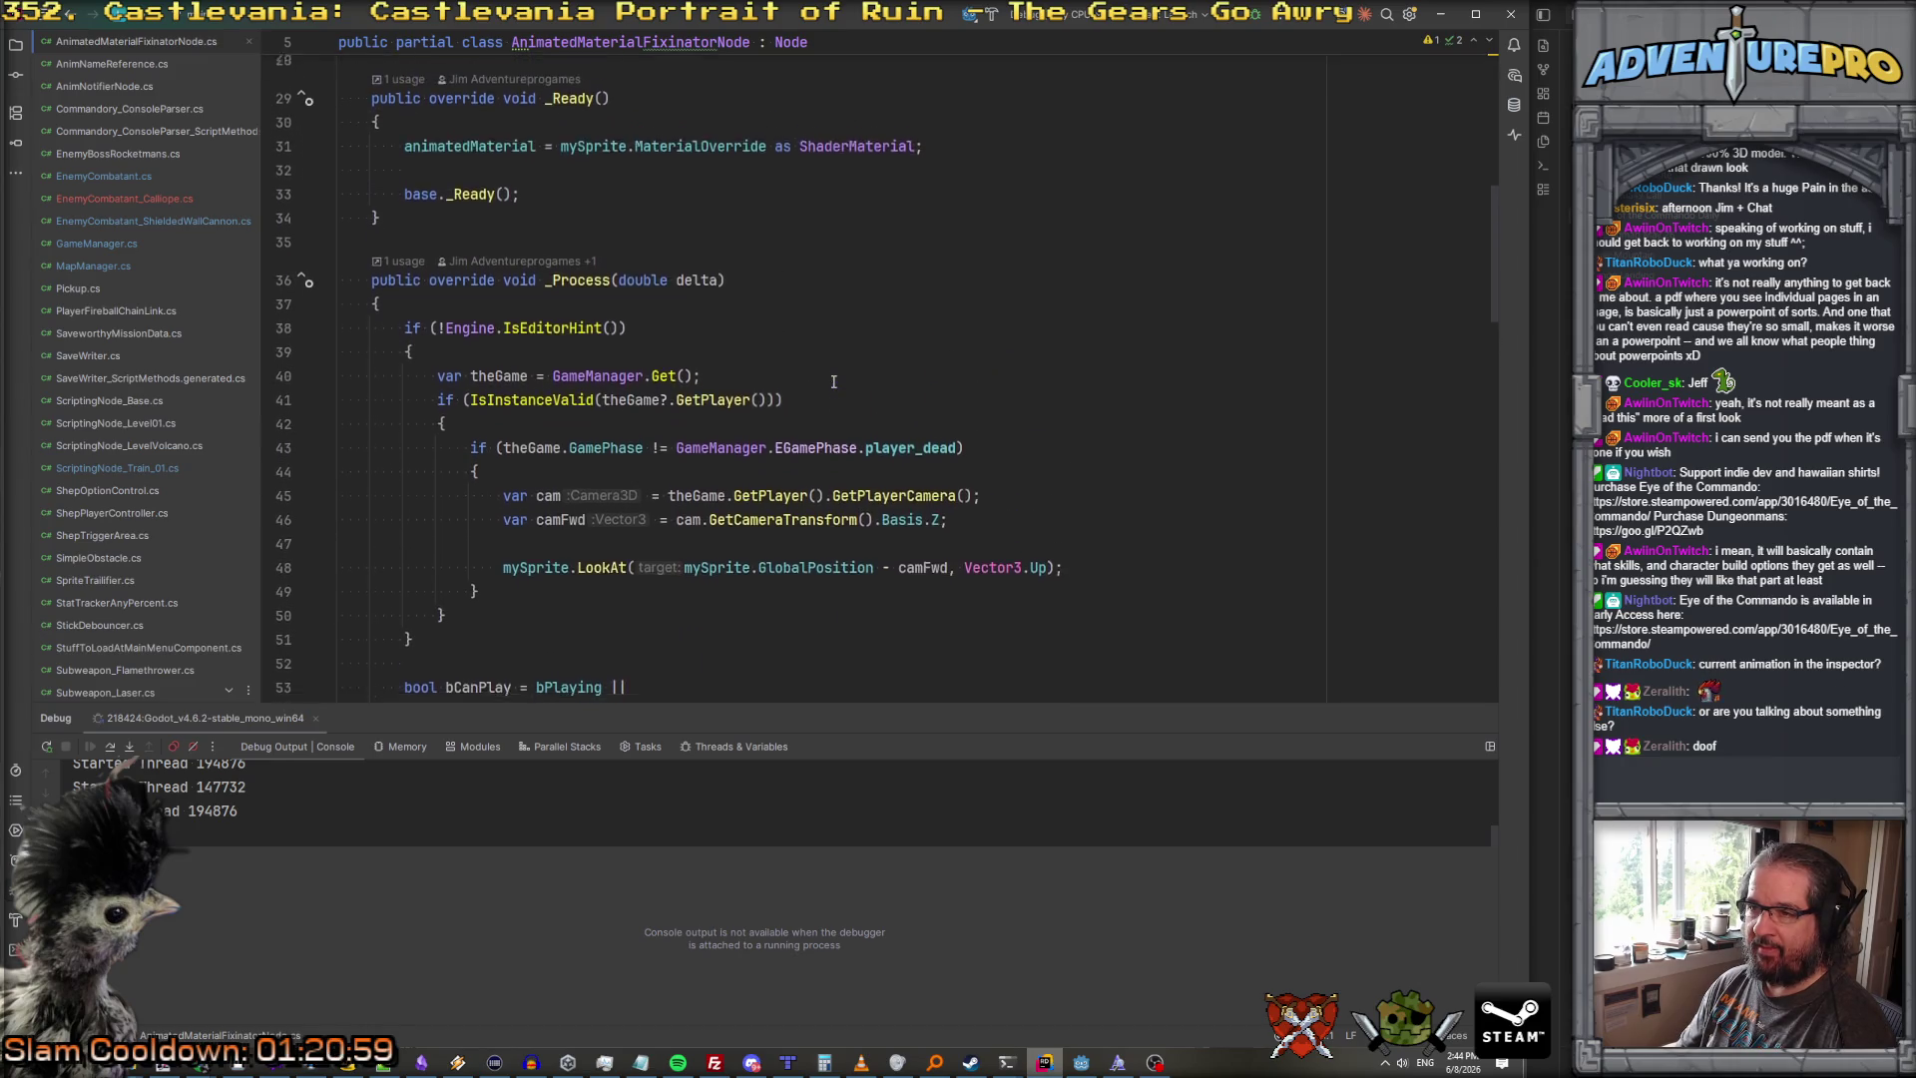
scroll(668, 279, "down", 2)
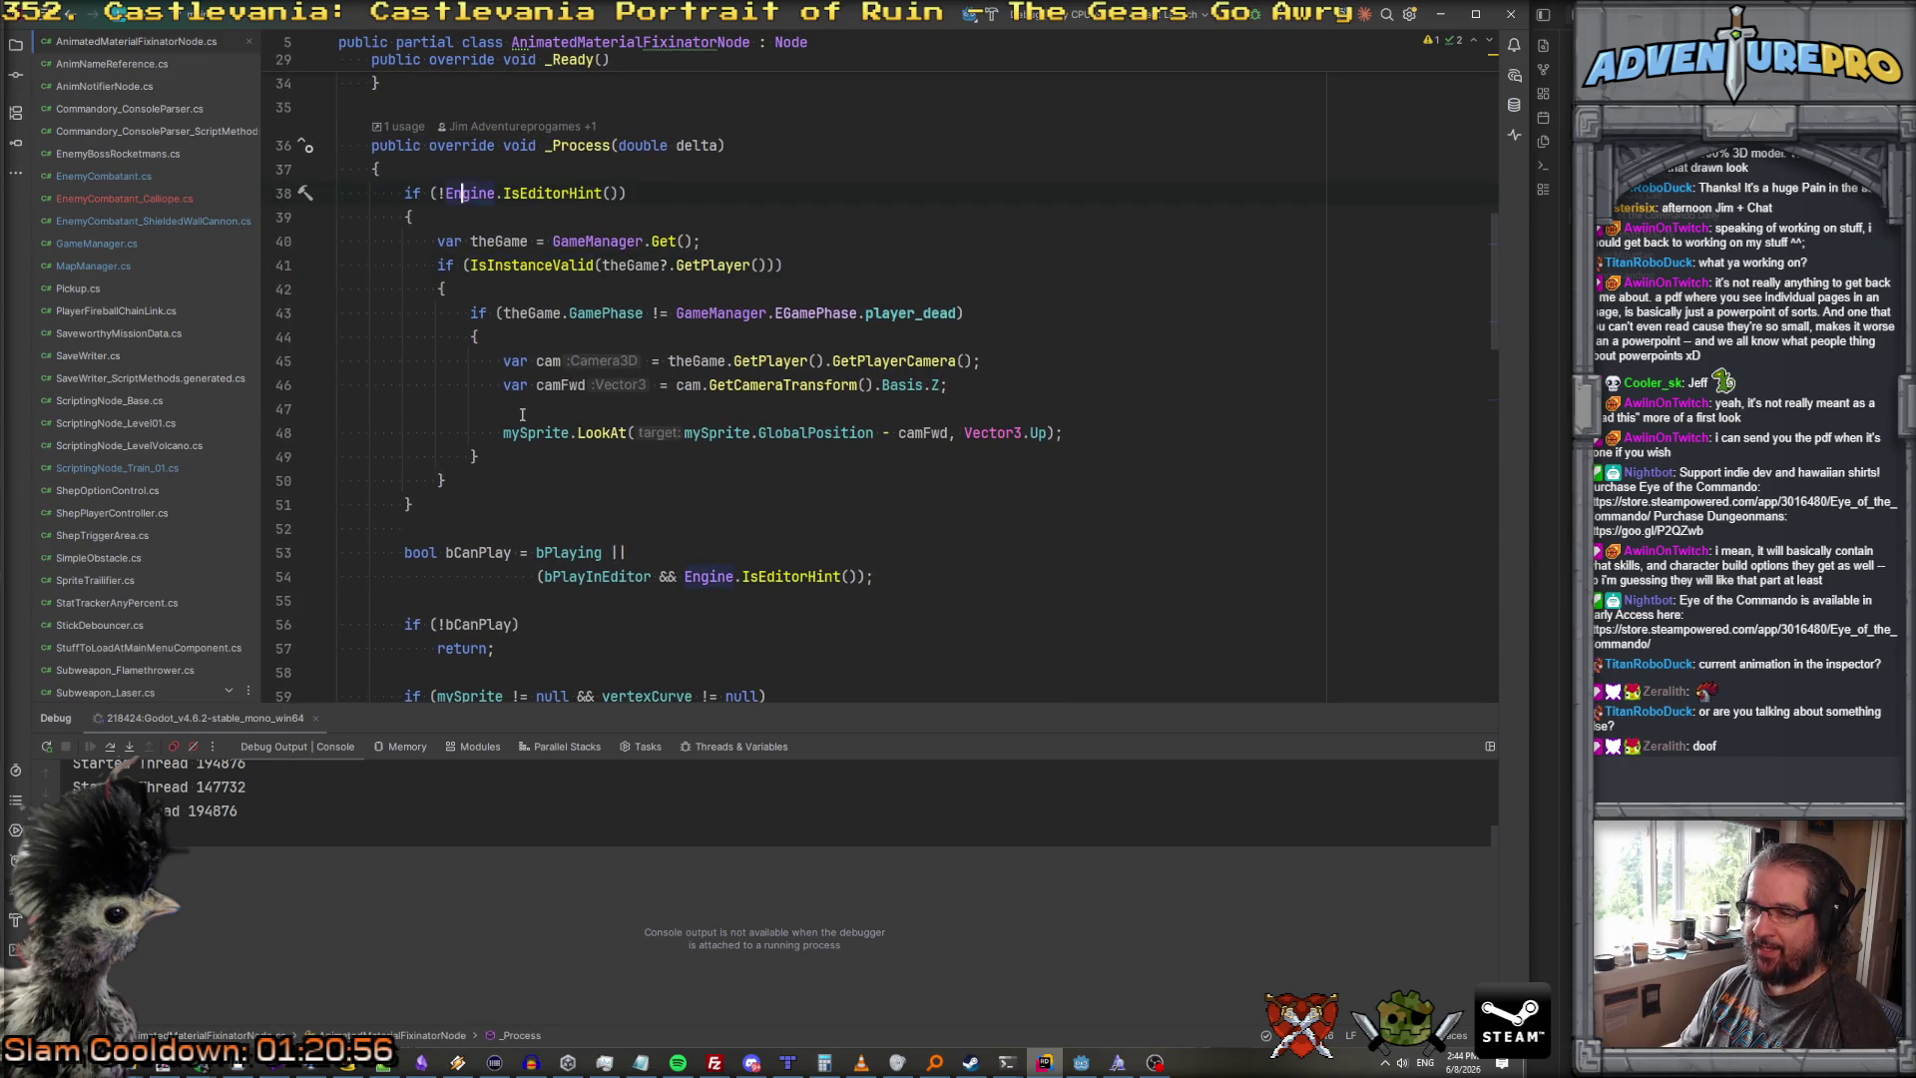
scroll(521, 413, "down", 2)
scroll(533, 471, "down", 3)
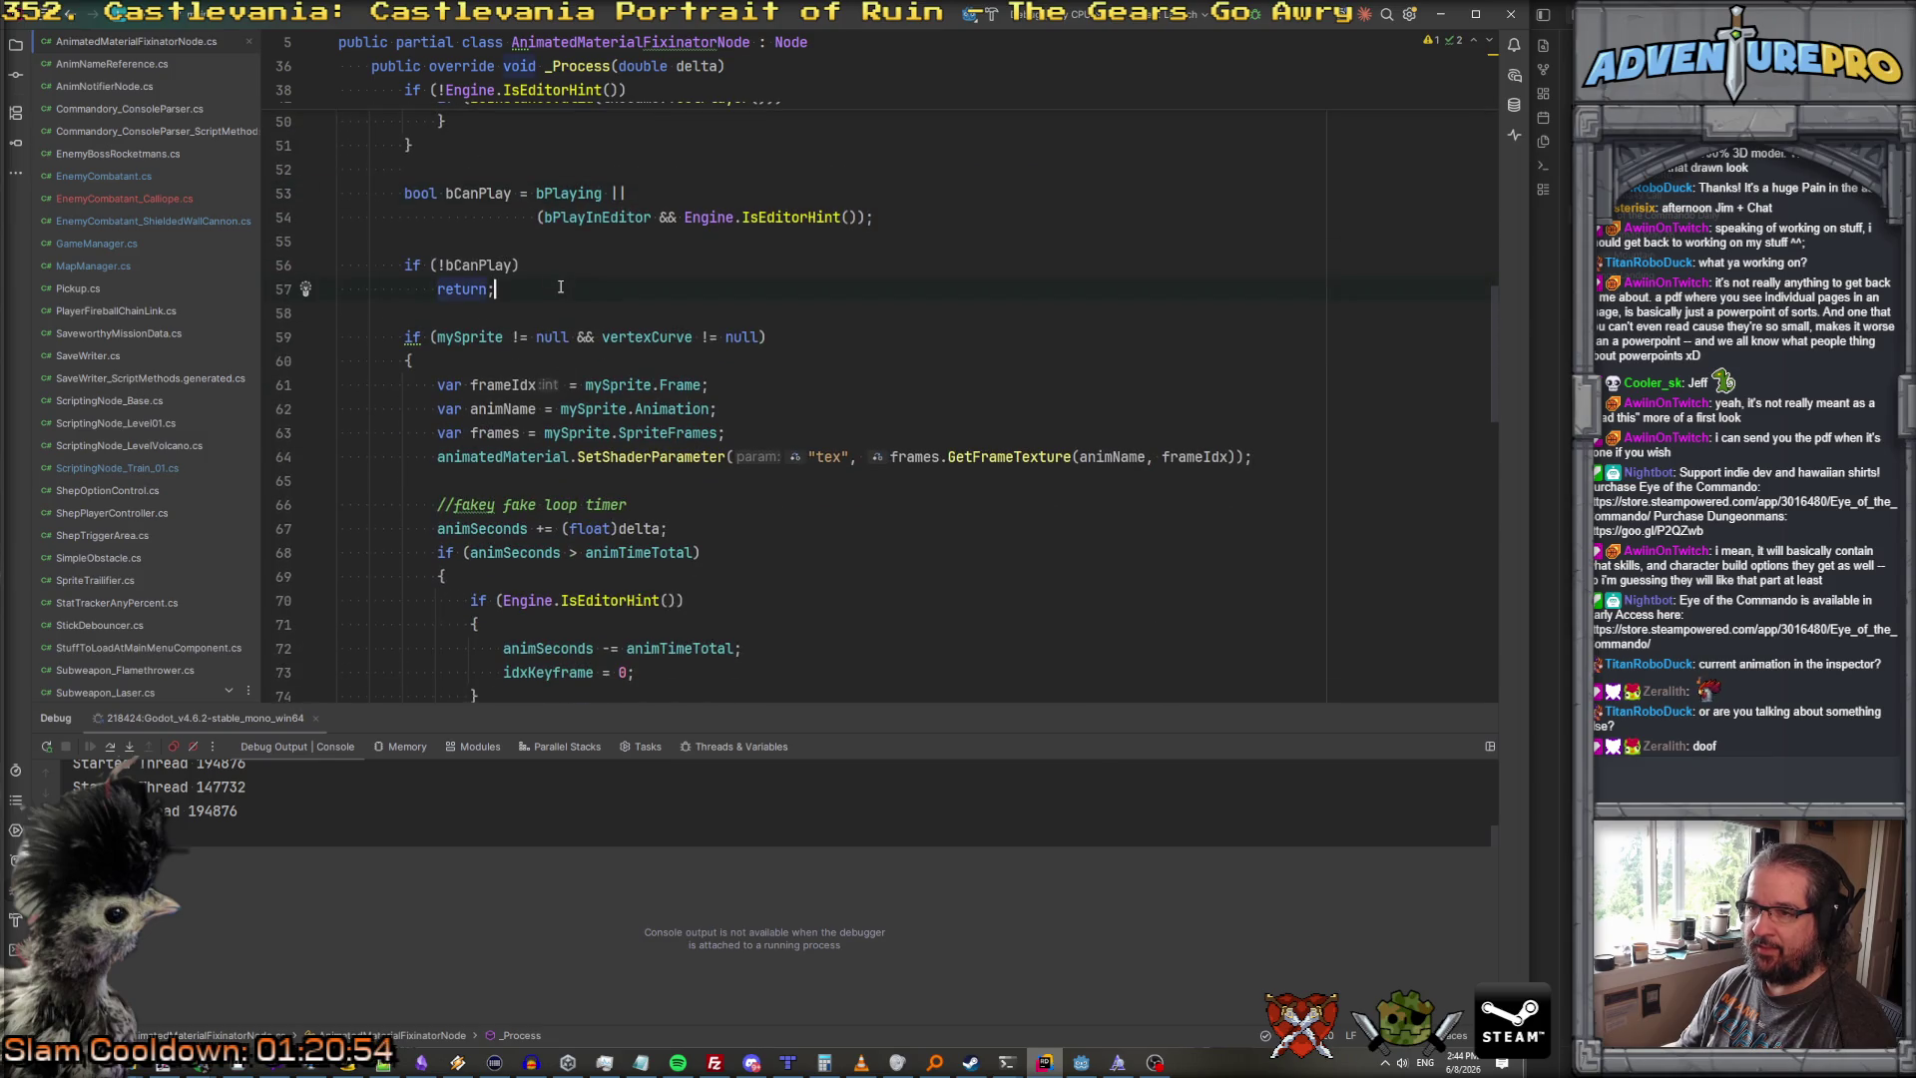
scroll(598, 399, "down", 2)
left_click(660, 240)
scroll(637, 264, "down", 1)
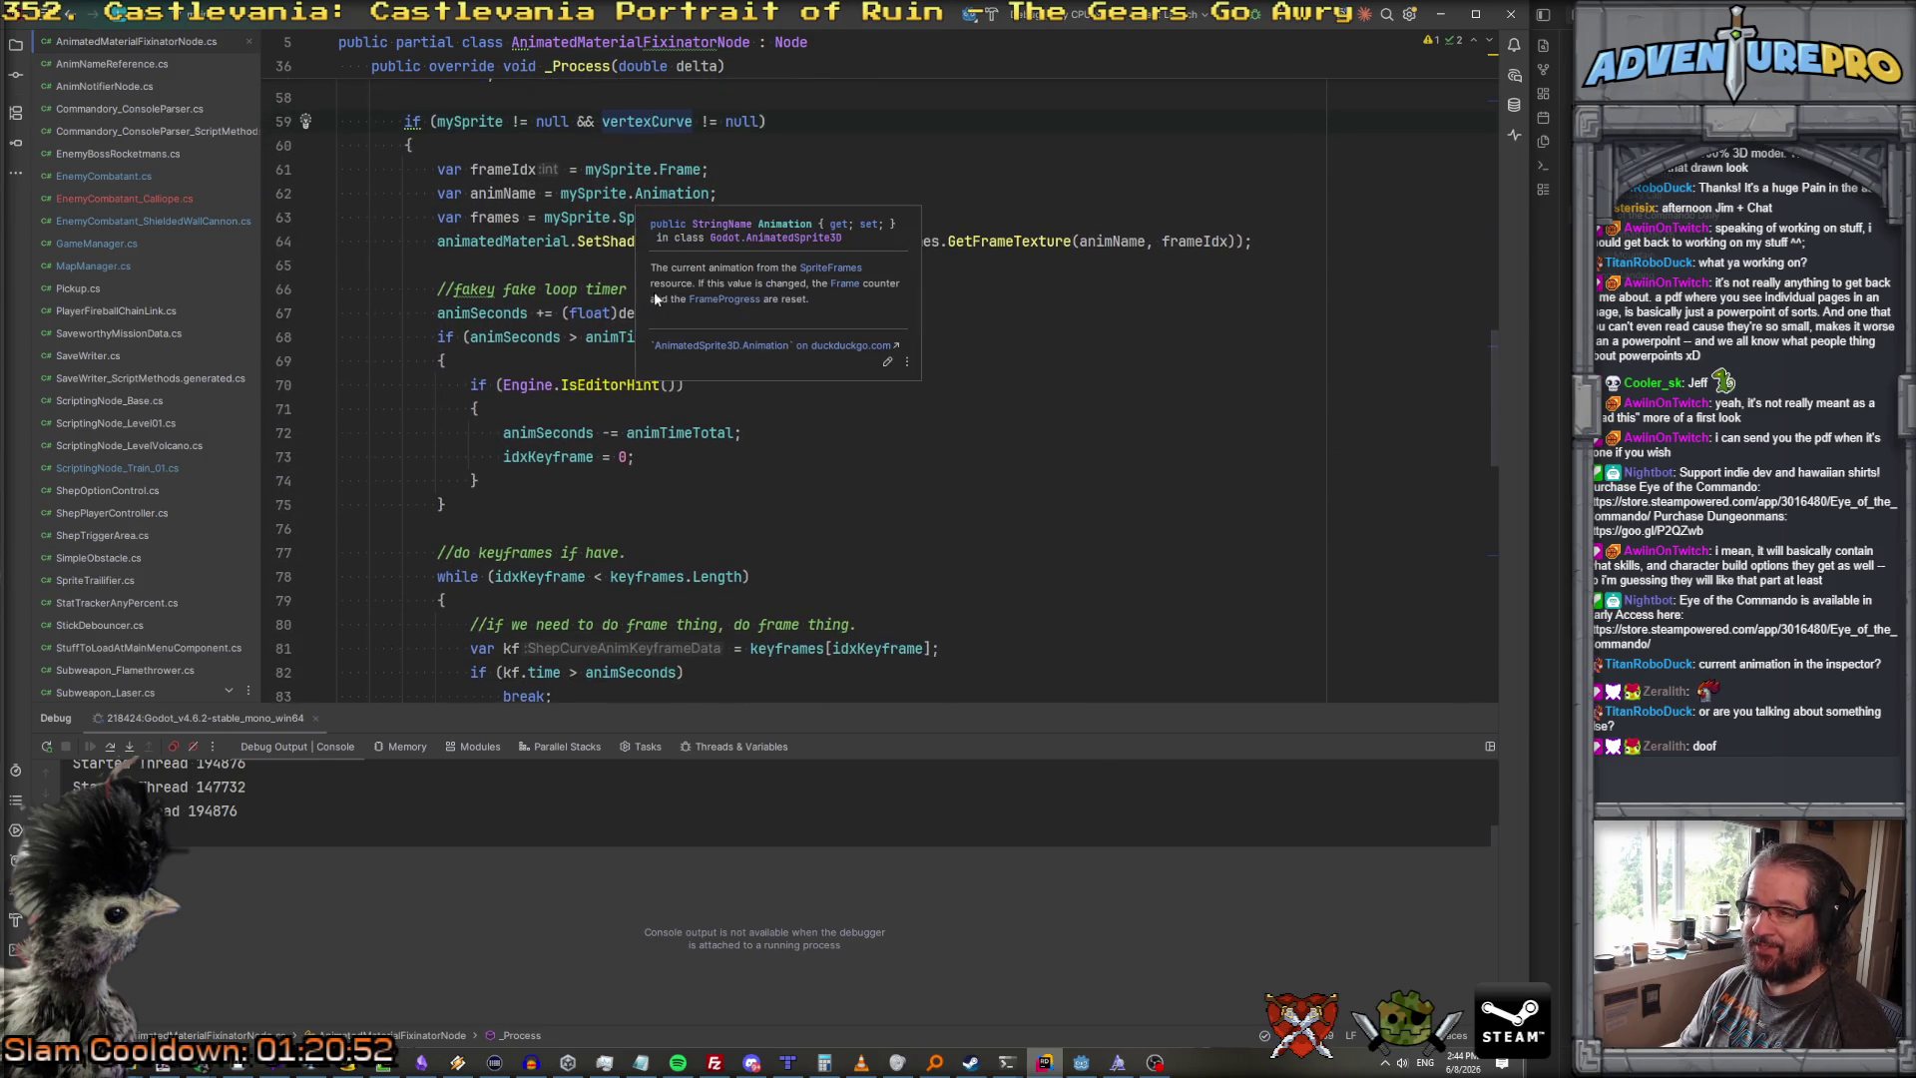
scroll(649, 142, "down", 10)
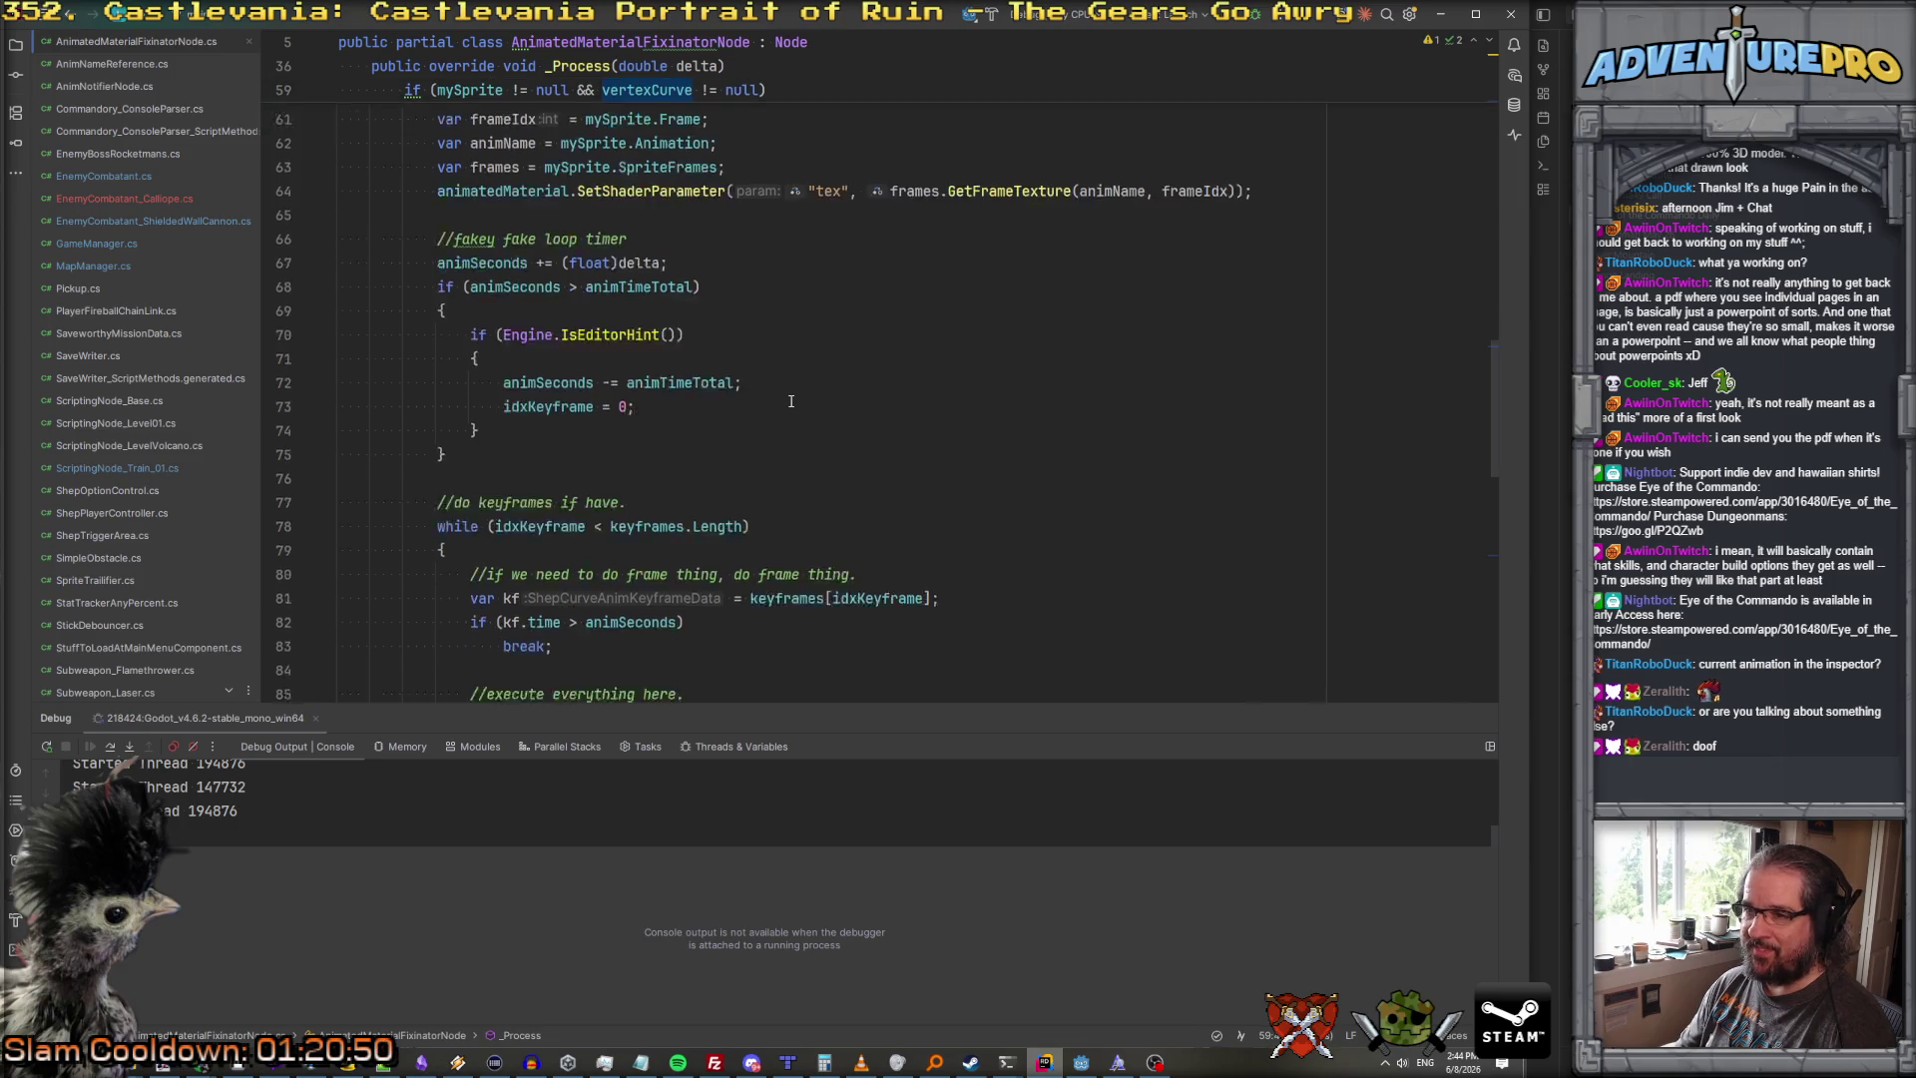
scroll(793, 419, "up", 12)
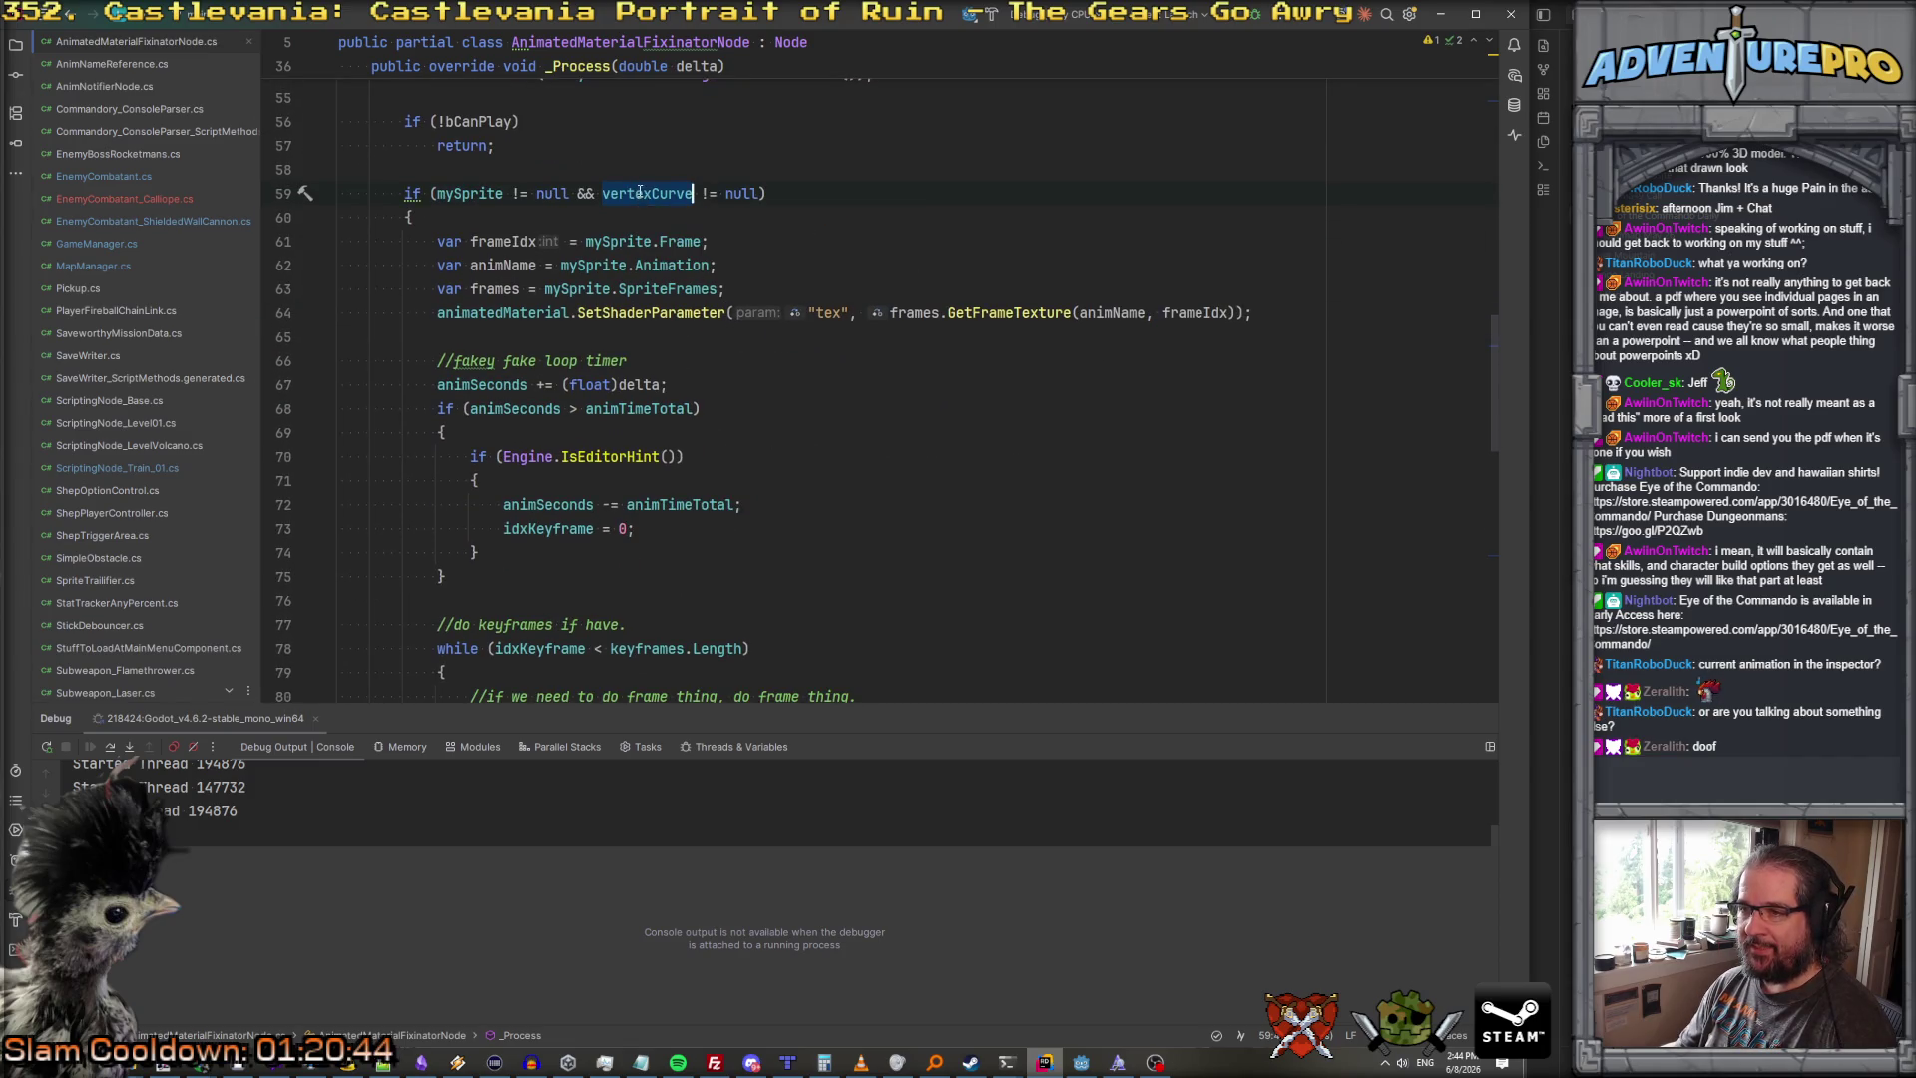
scroll(639, 194, "down", 9)
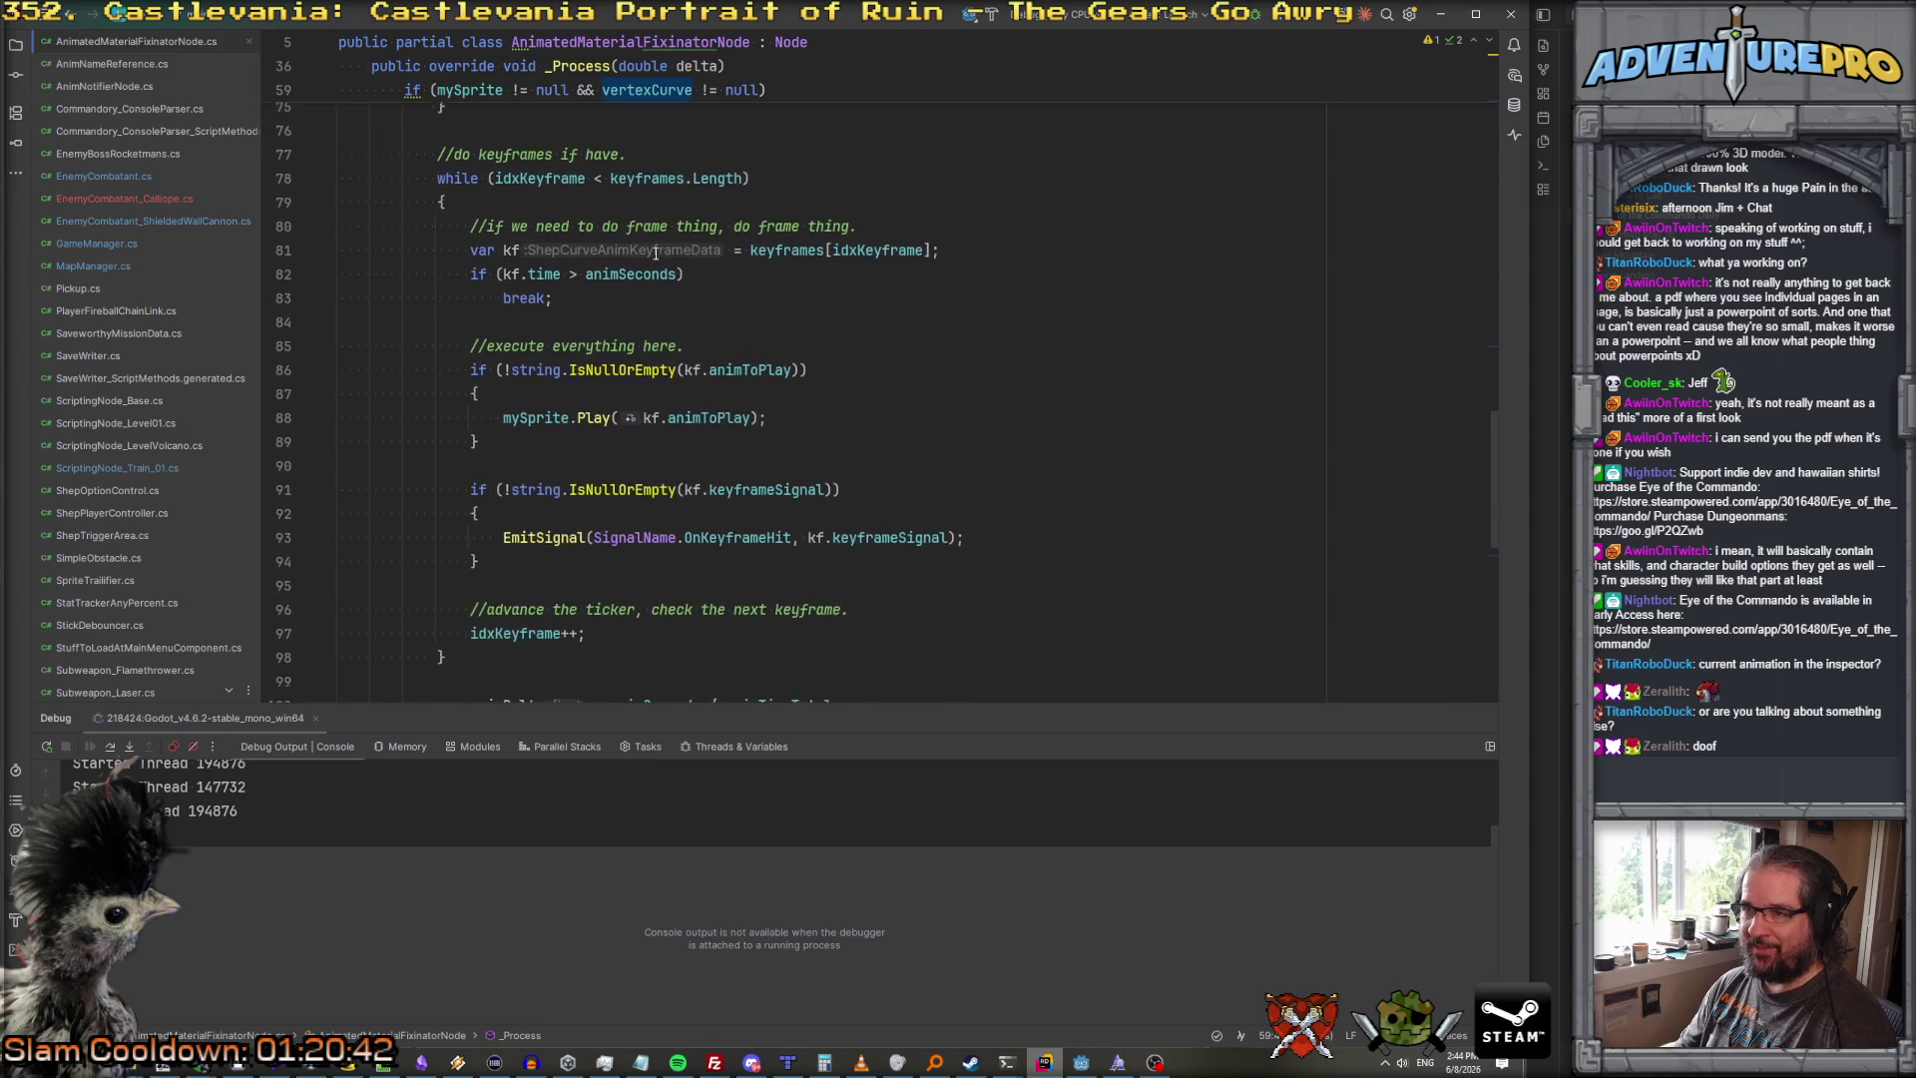
scroll(655, 253, "down", 5)
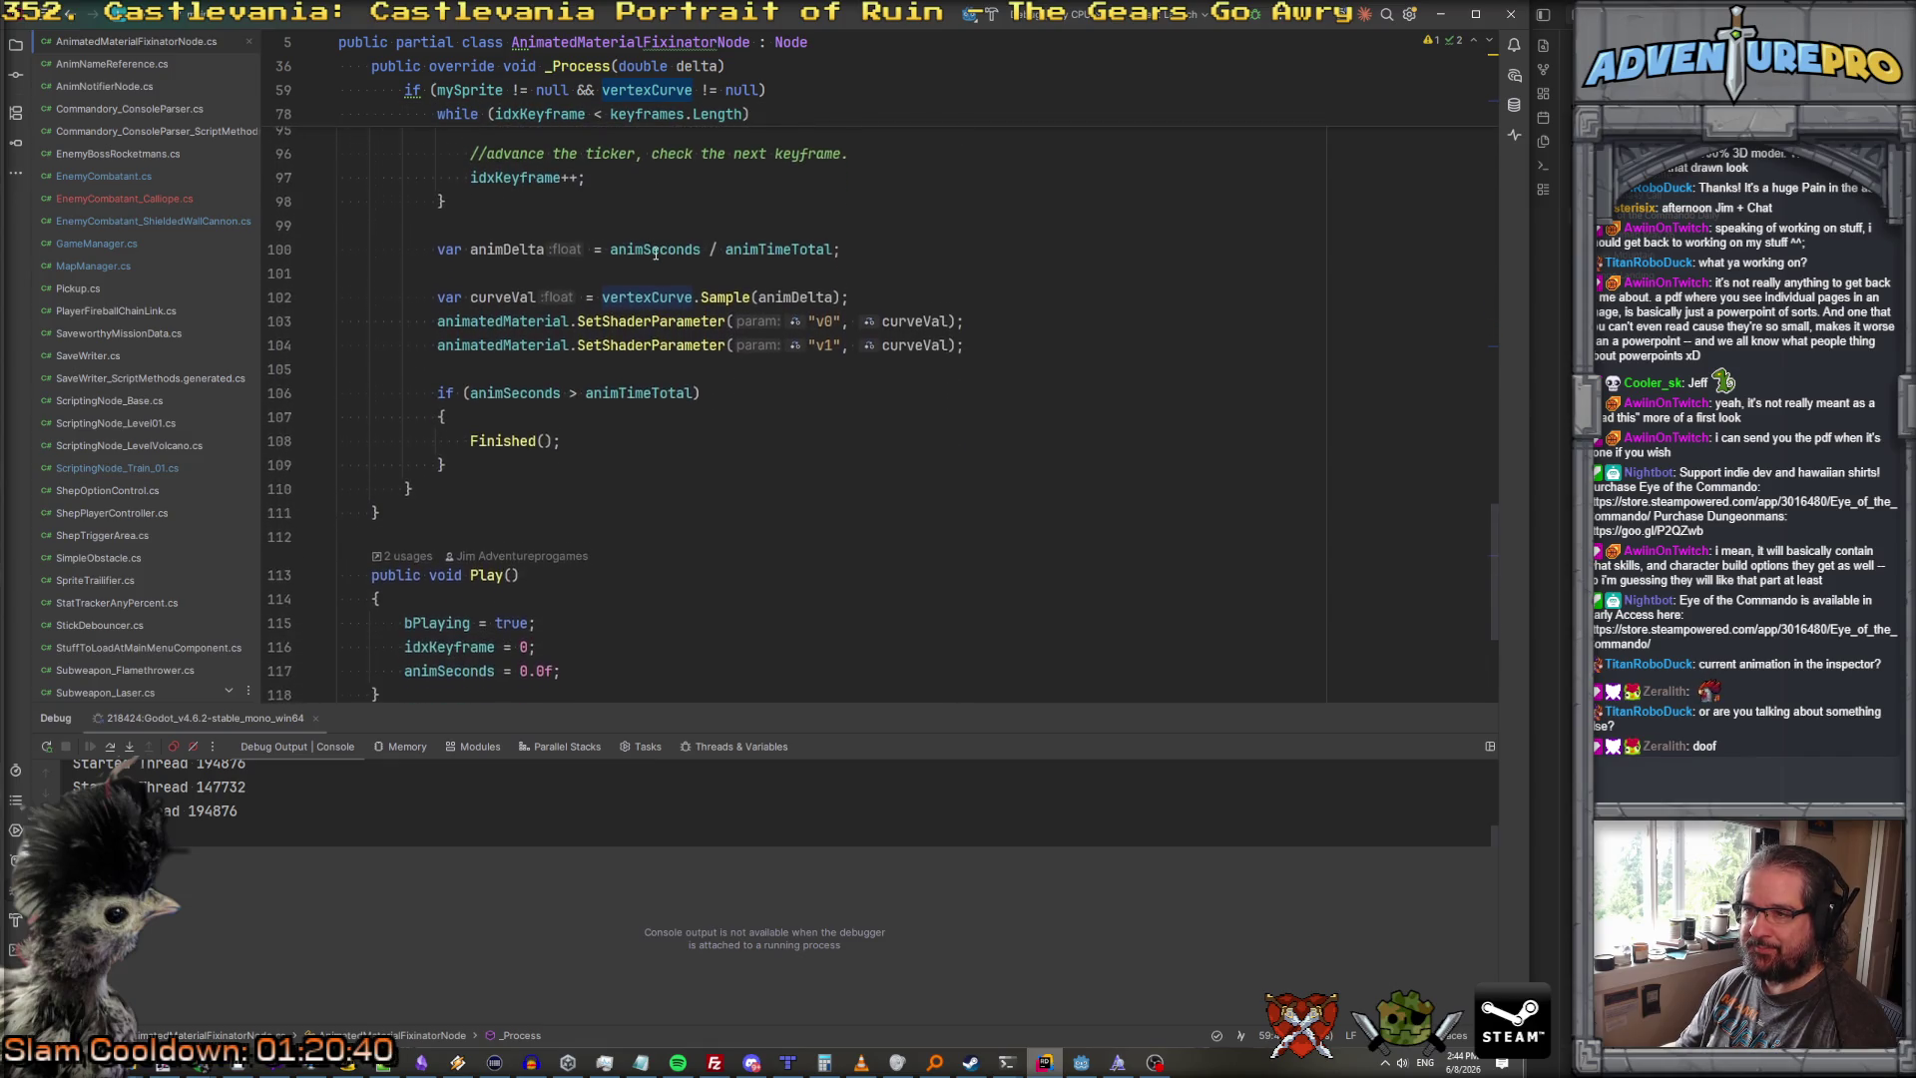
scroll(779, 361, "up", 1)
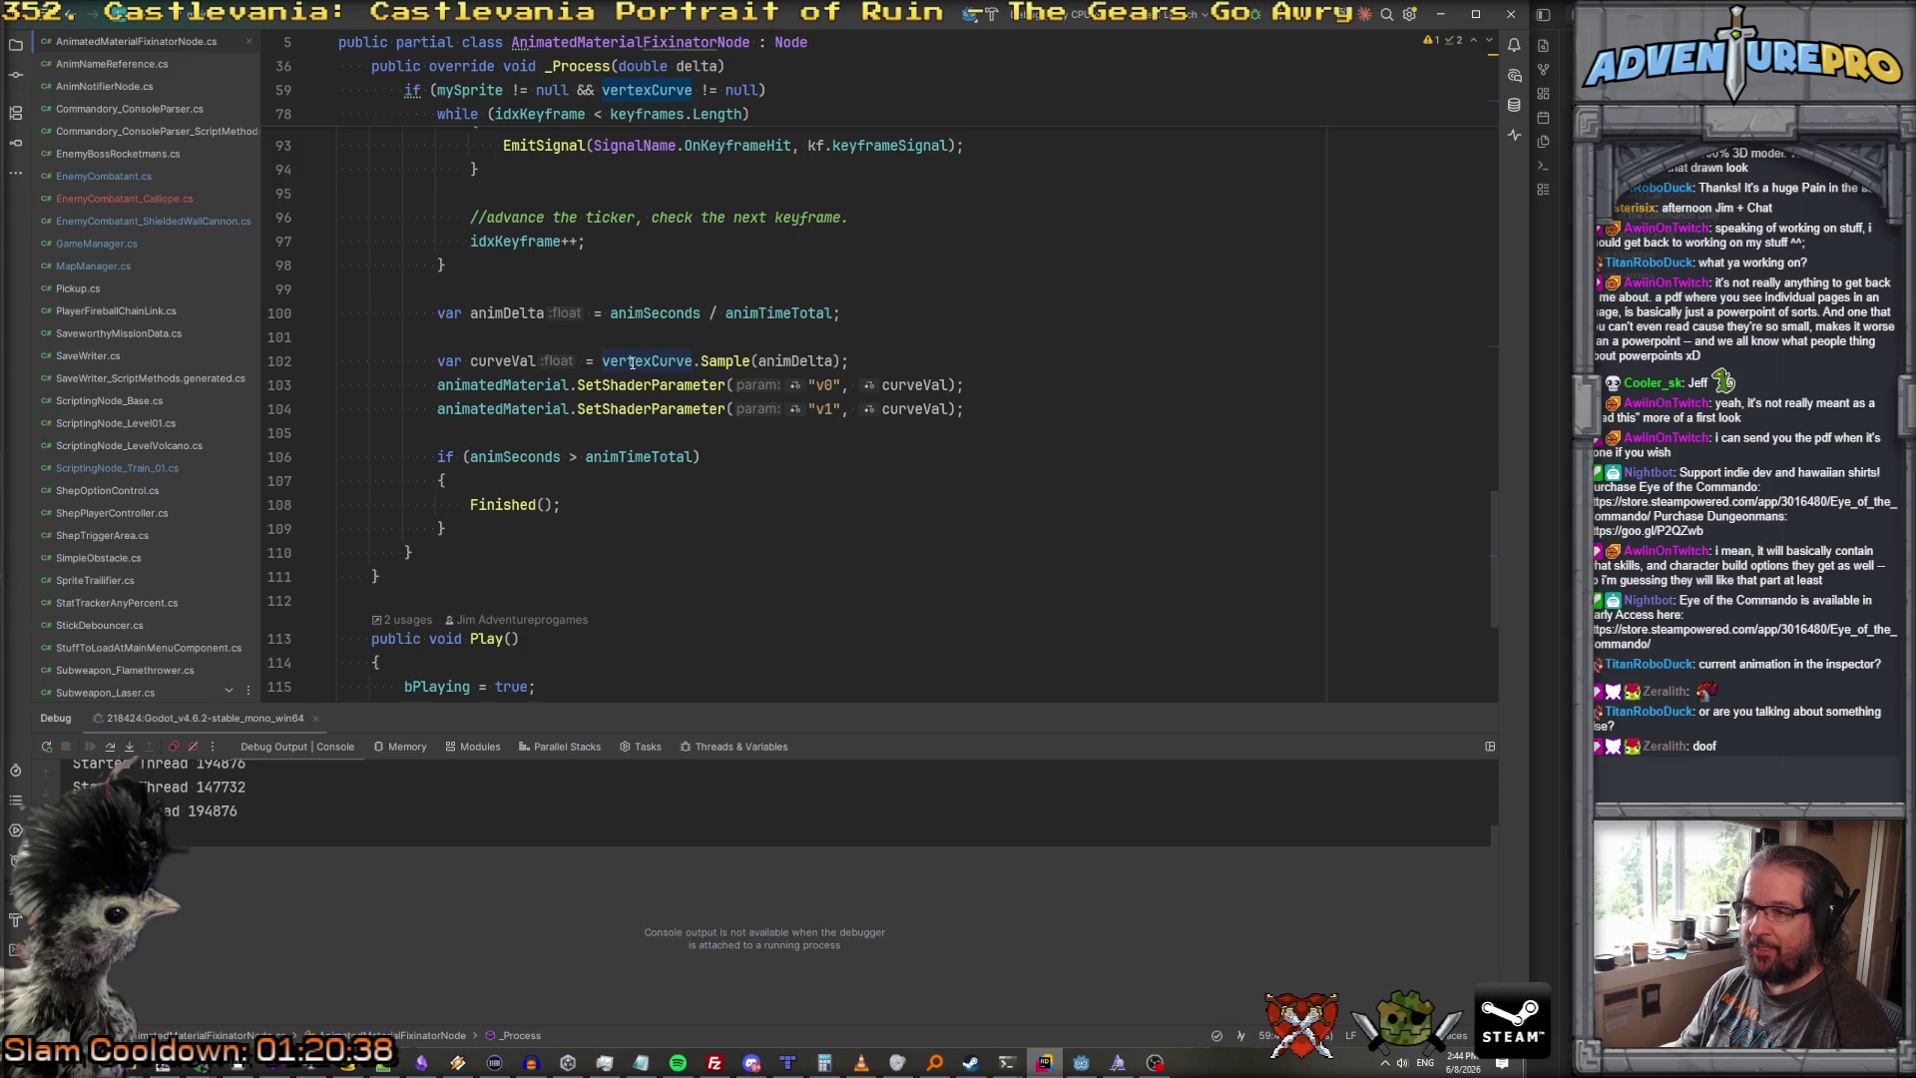
scroll(579, 332, "up", 14)
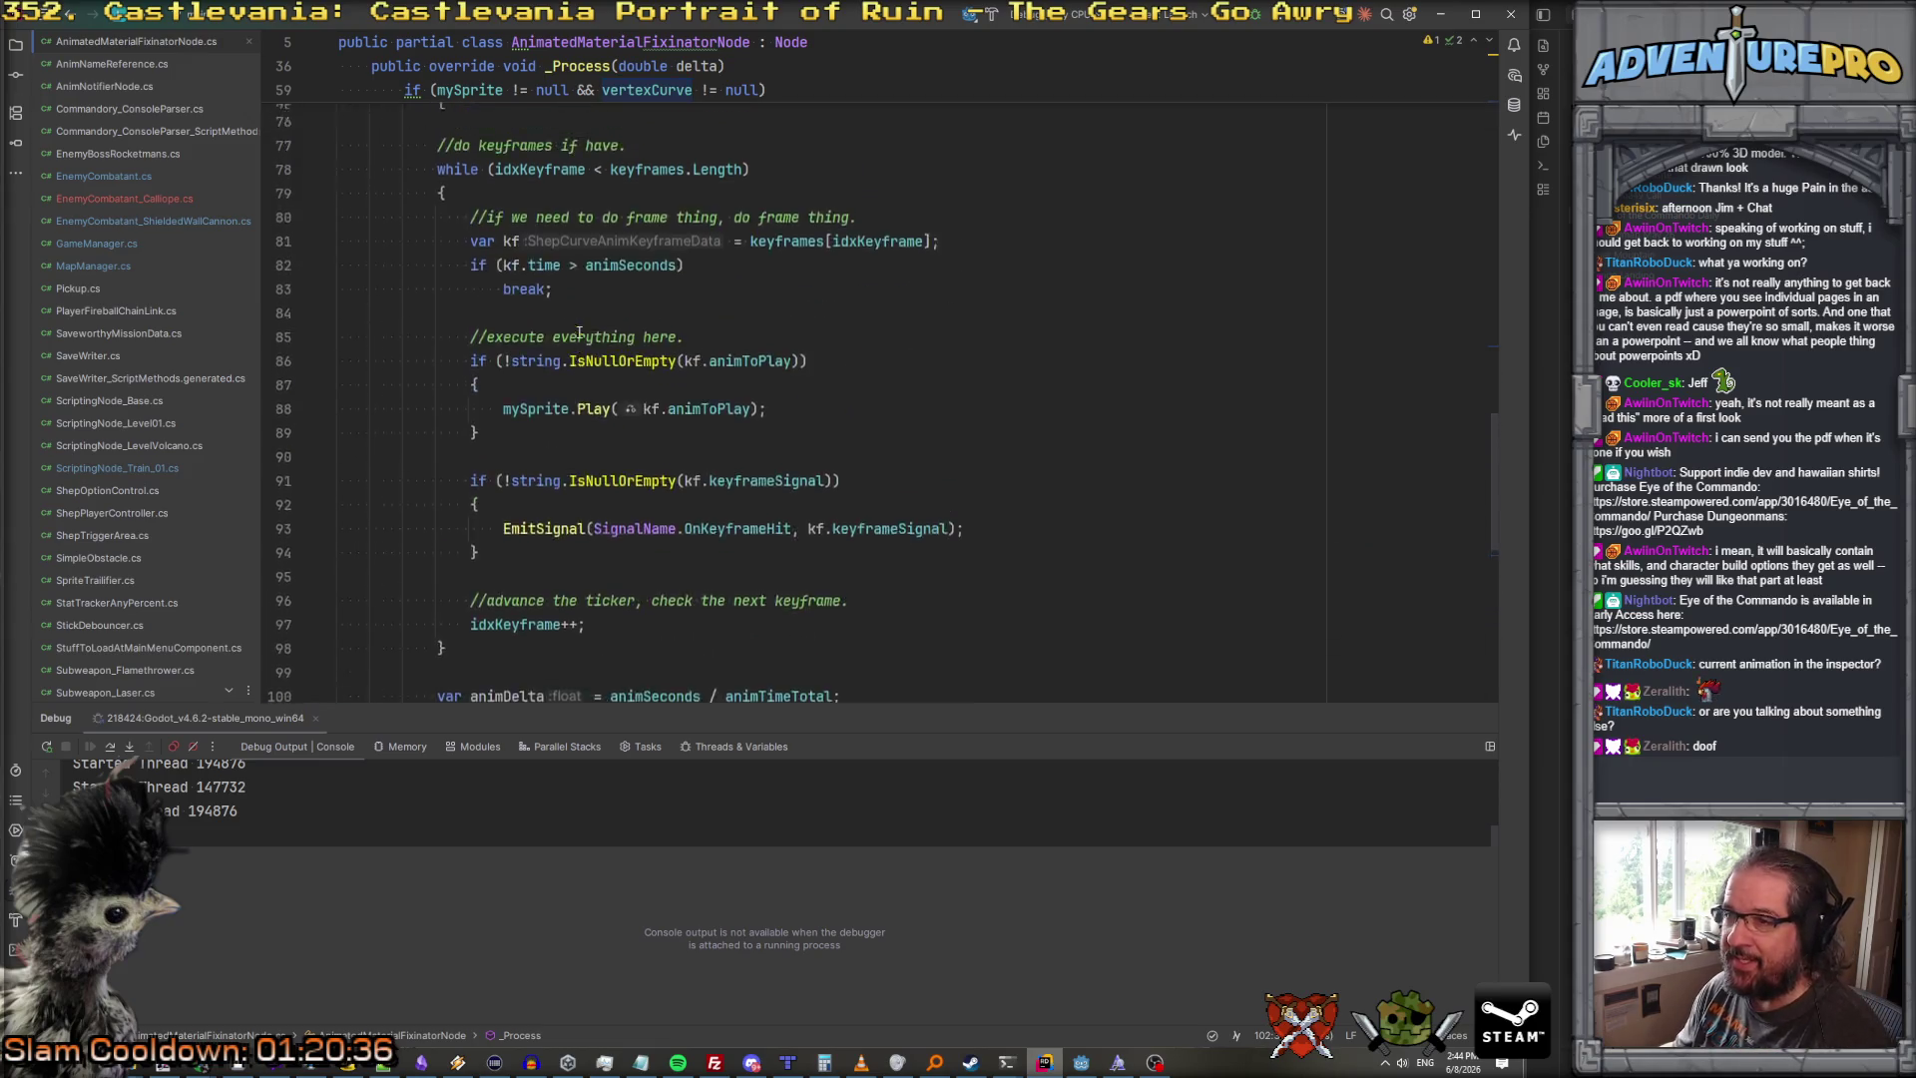
left_click_drag(579, 336, 768, 336)
key("ctrl+c")
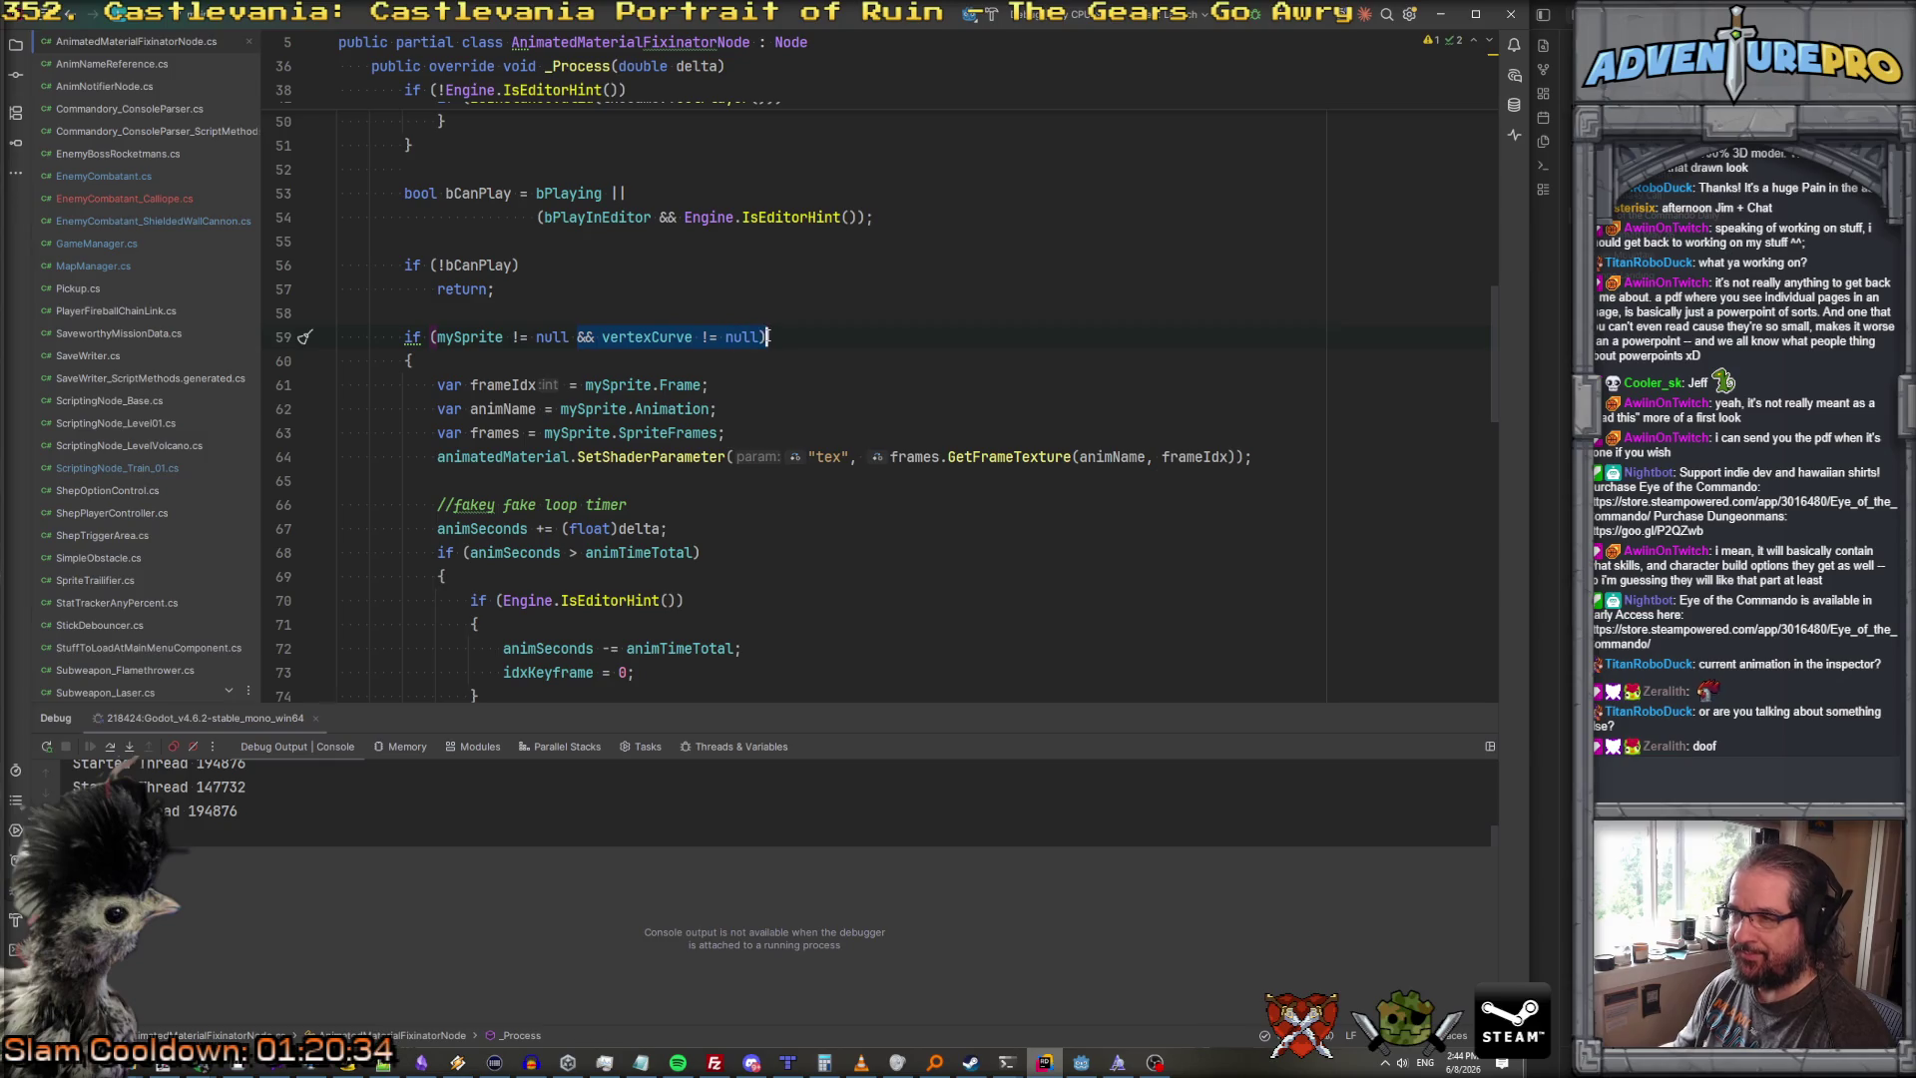
Step: Move the 'vertexCurve != null' check off line 59 into a new if condition above curveVal
key("BackSpace")
scroll(669, 394, "down", 14)
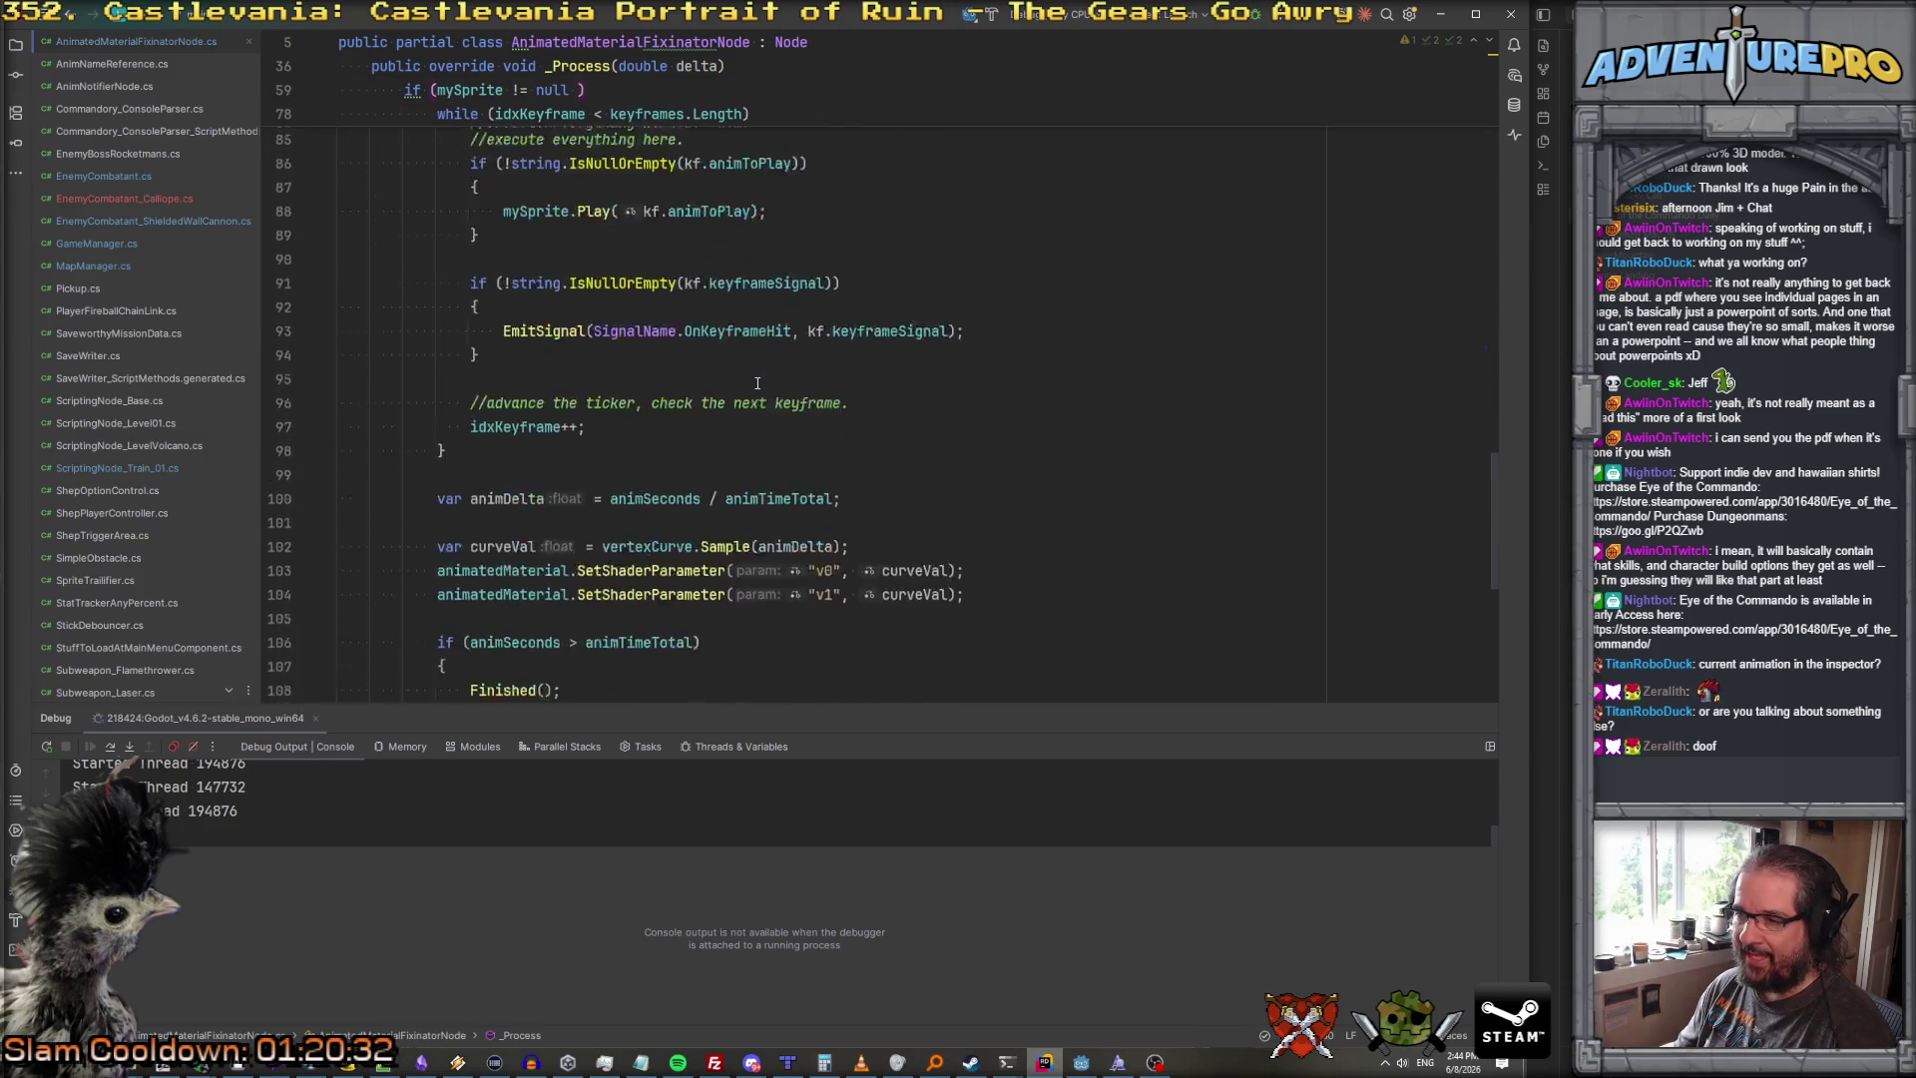
key("ctrl+v")
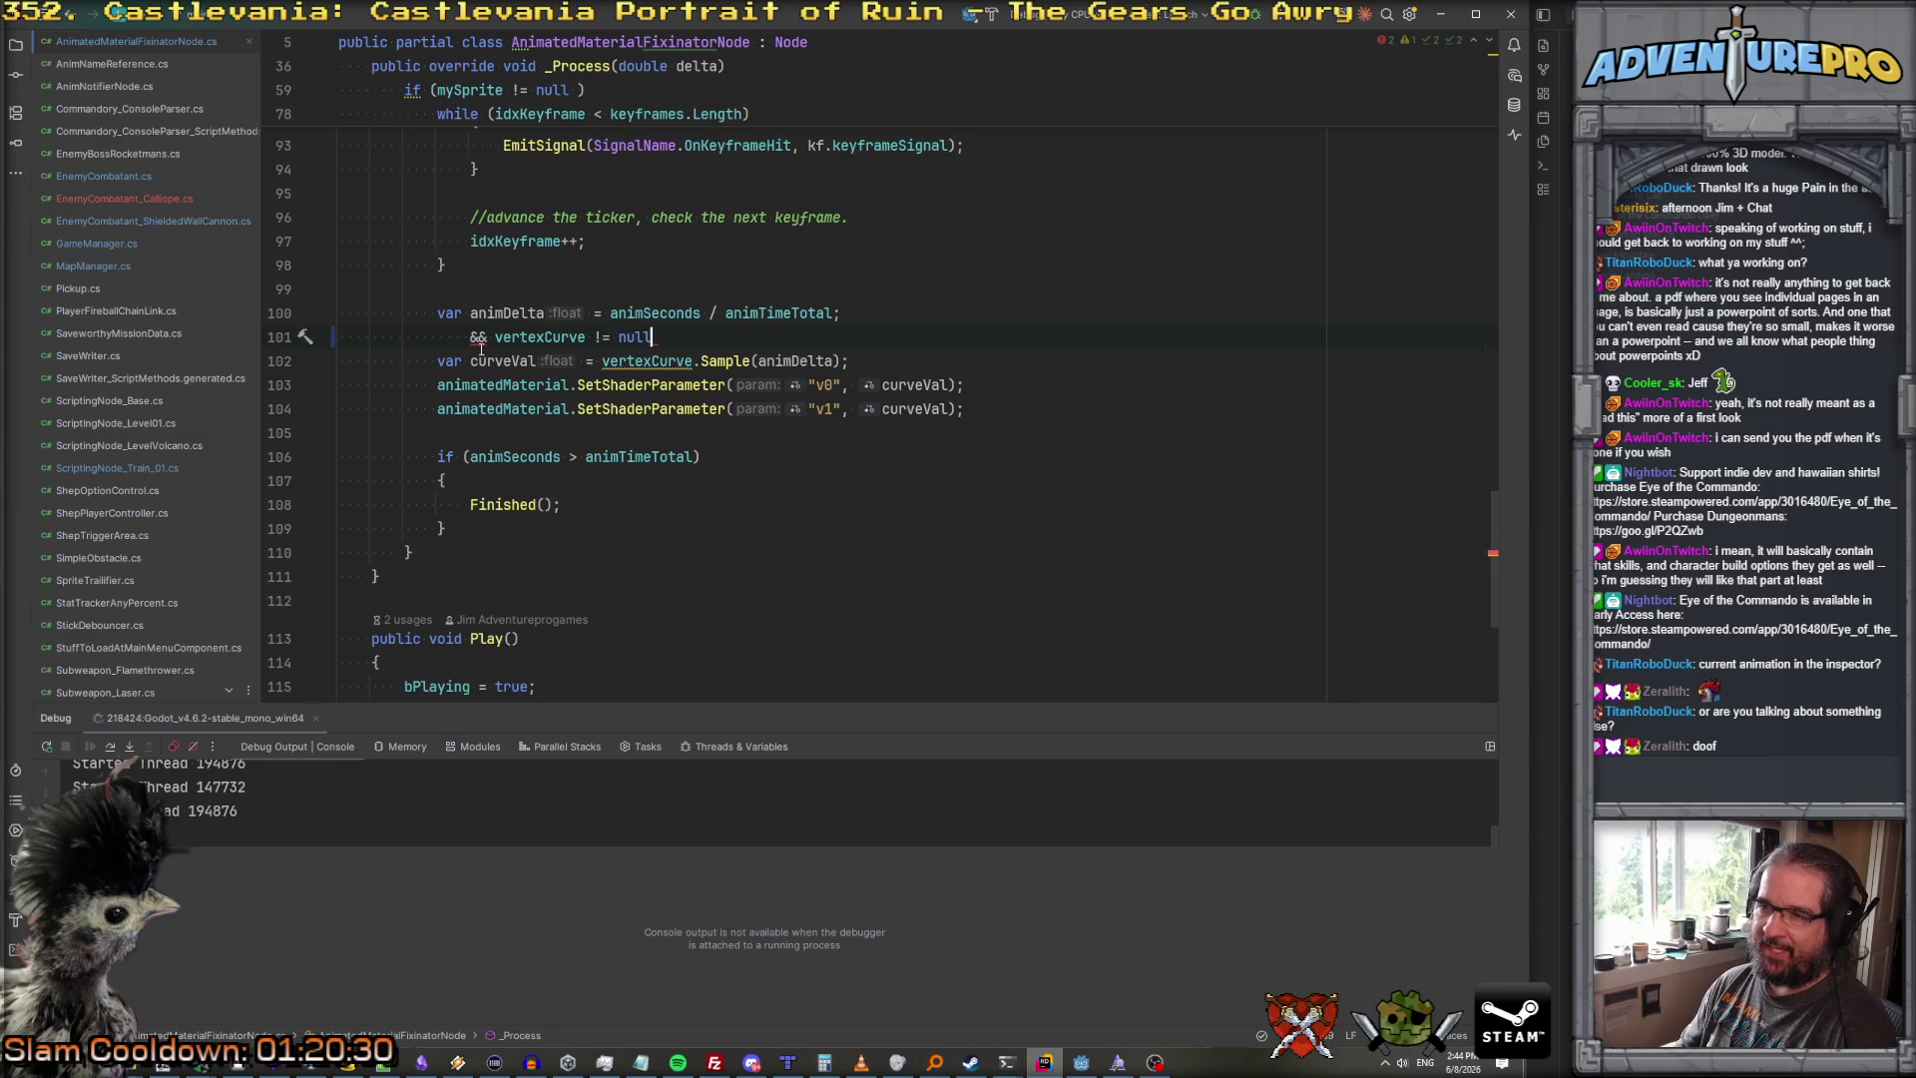
left_click_drag(496, 336, 439, 338)
type("if")
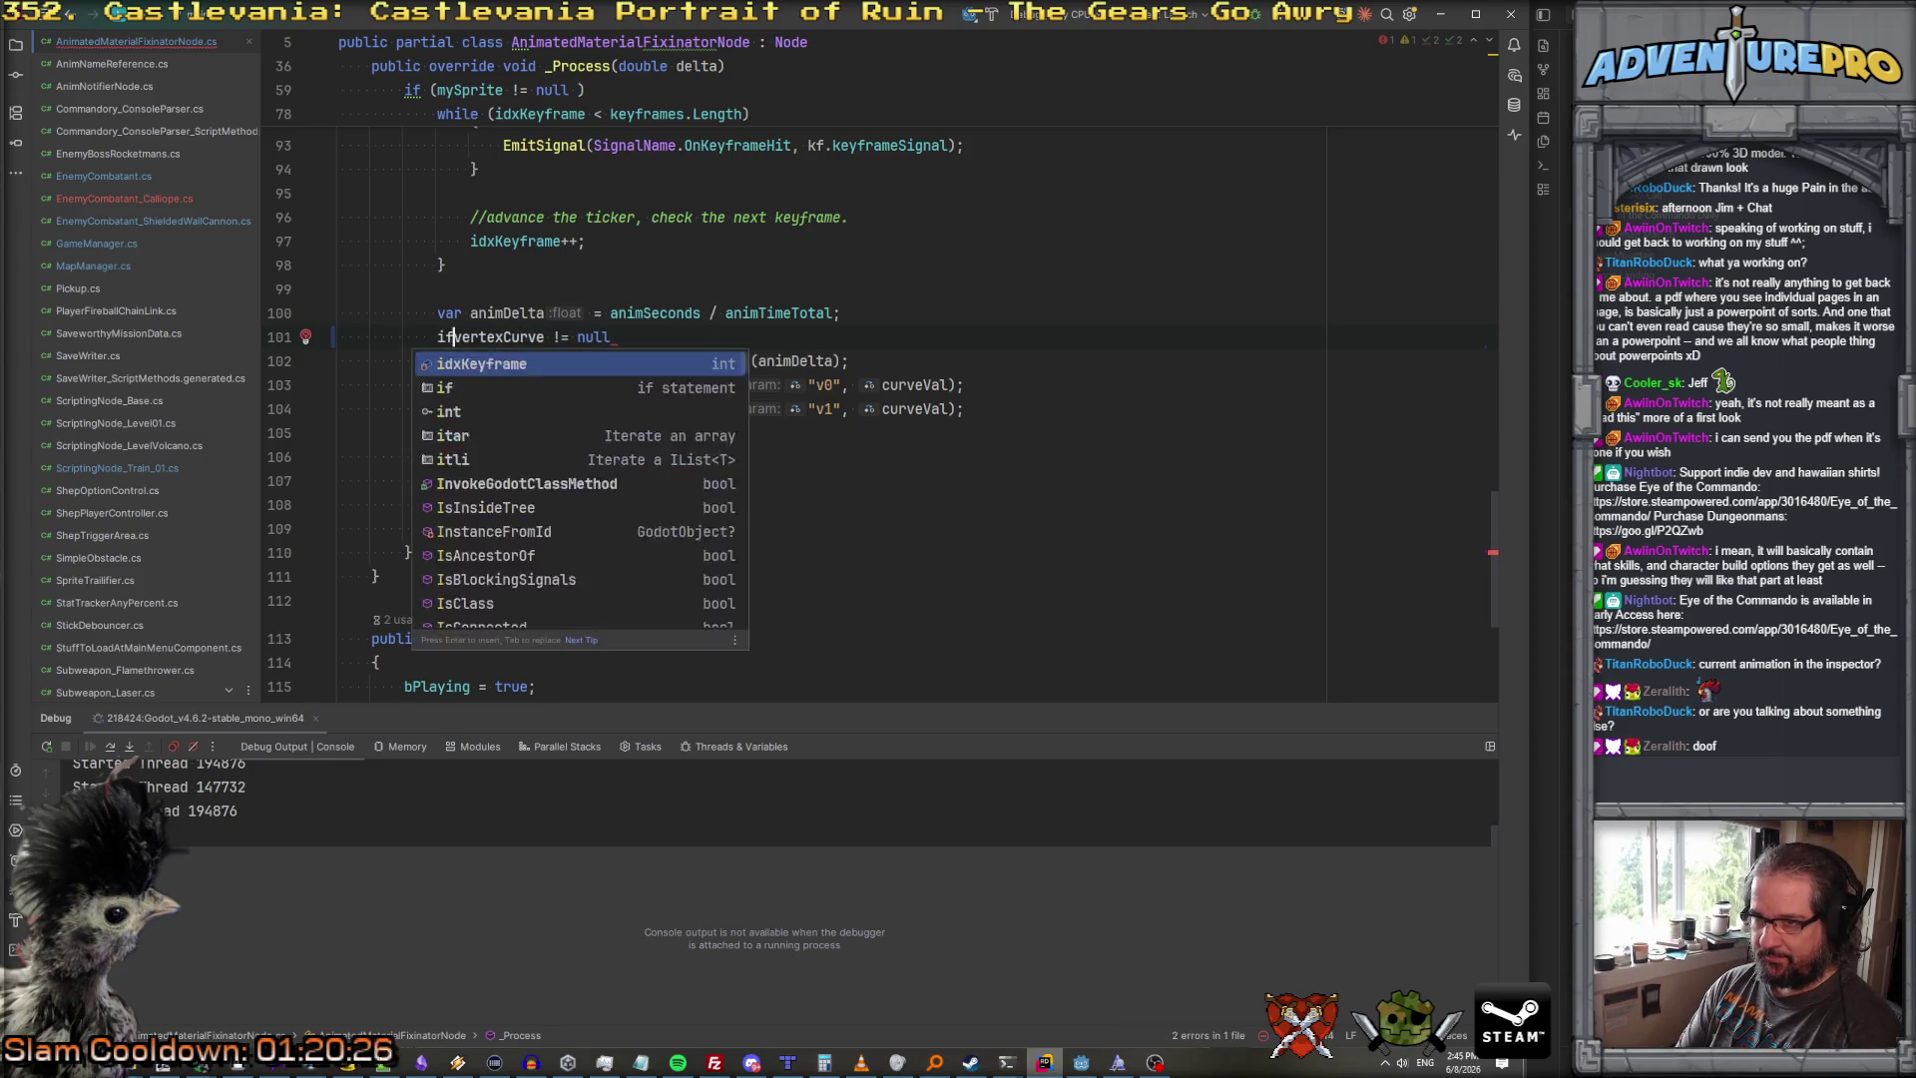
type("(")
left_click(672, 330)
type(")")
Step: Brace the vertexCurve sampling and SetShaderParameter lines inside that if block, then return to Godot
key("Return")
type("{")
key("Down")
key("ctrl+x")
key("shift+Down")
key("shift+Down")
key("Tab")
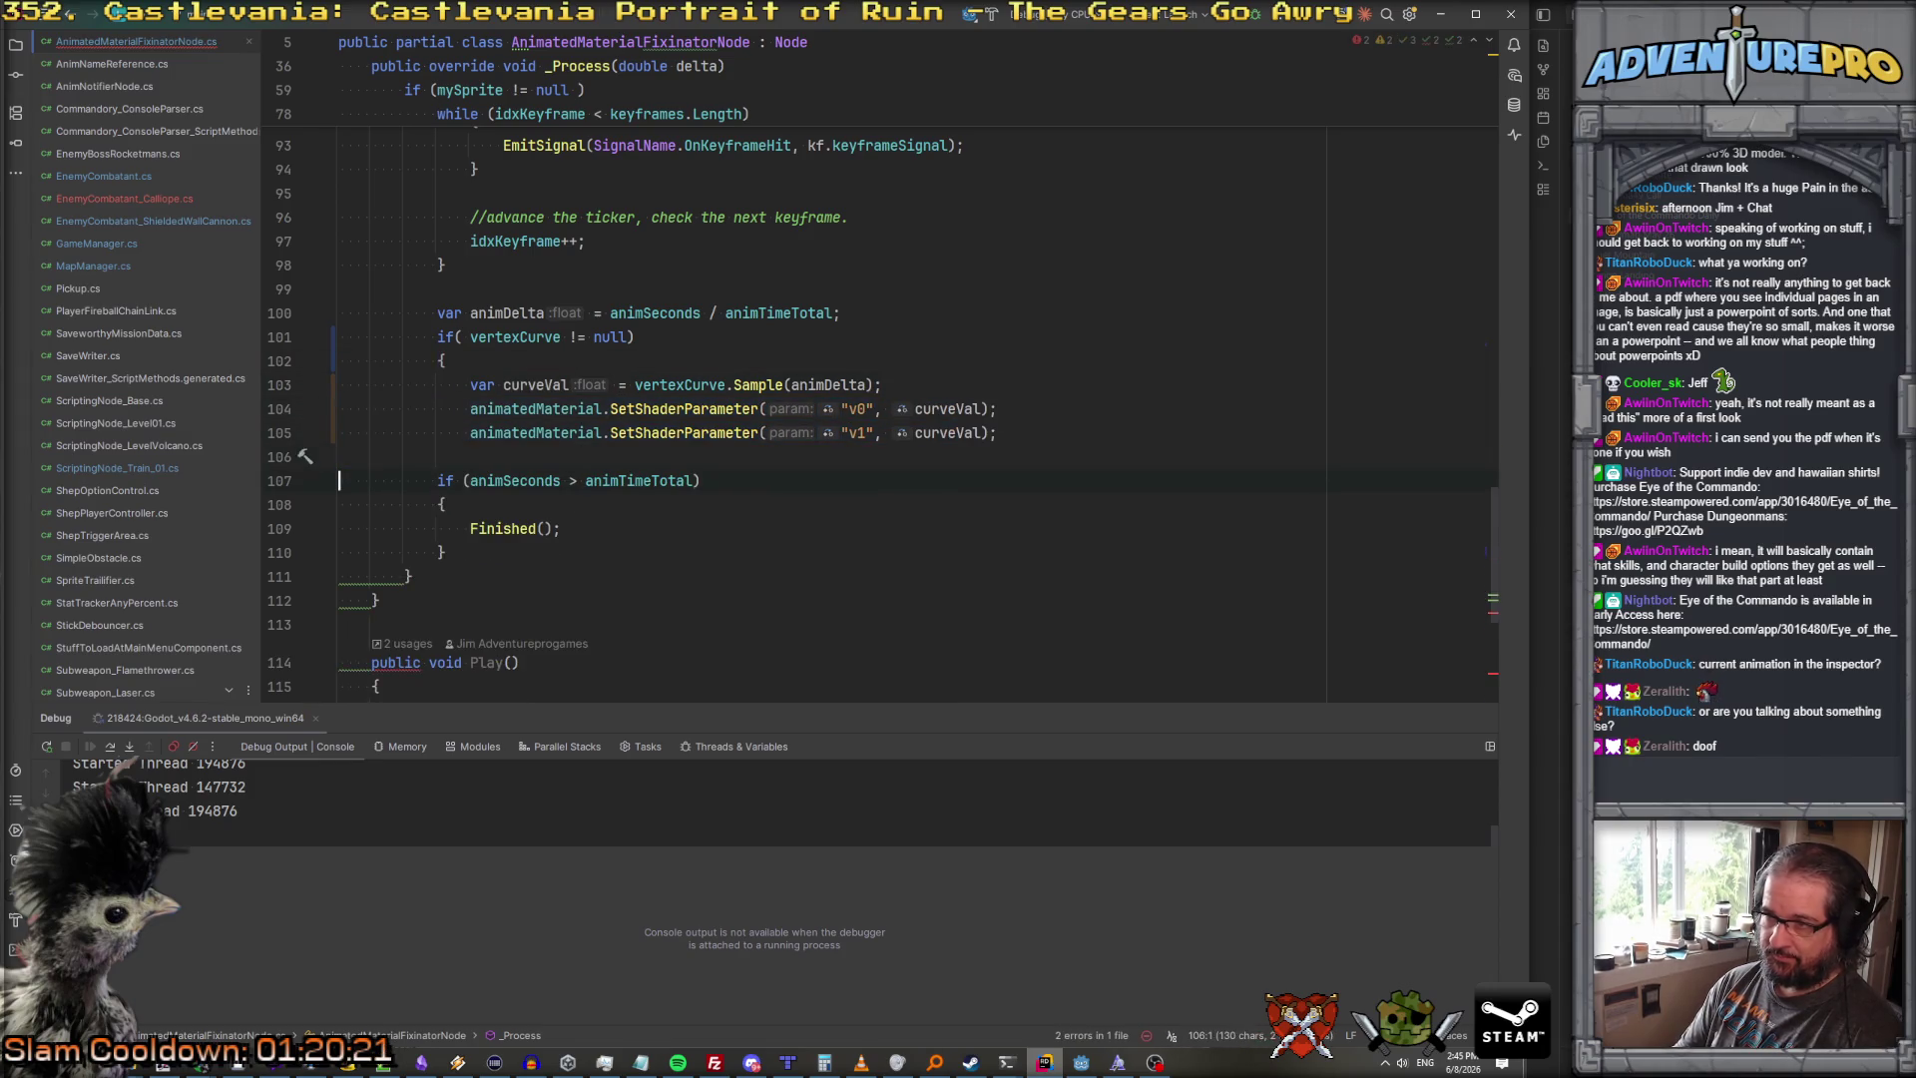
key("ctrl+v")
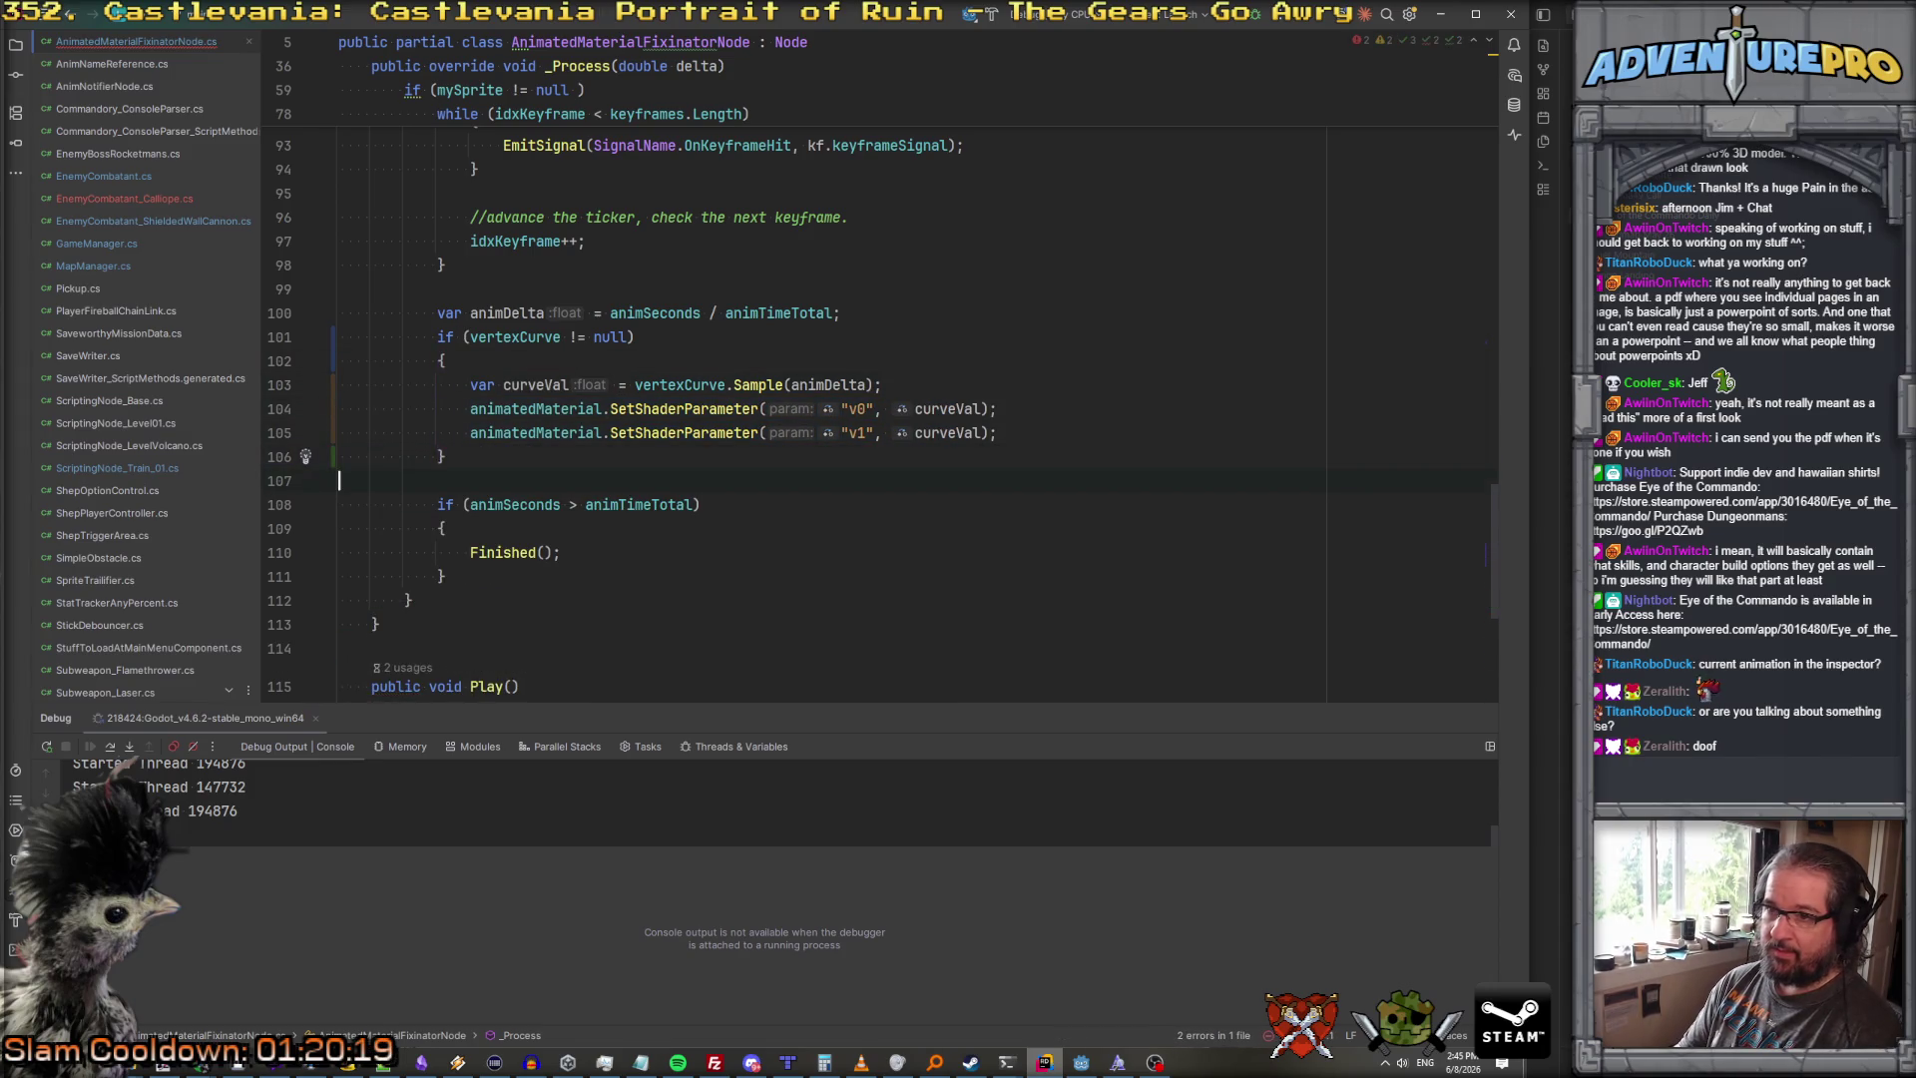
left_click(1169, 219)
scroll(1169, 224, "up", 3)
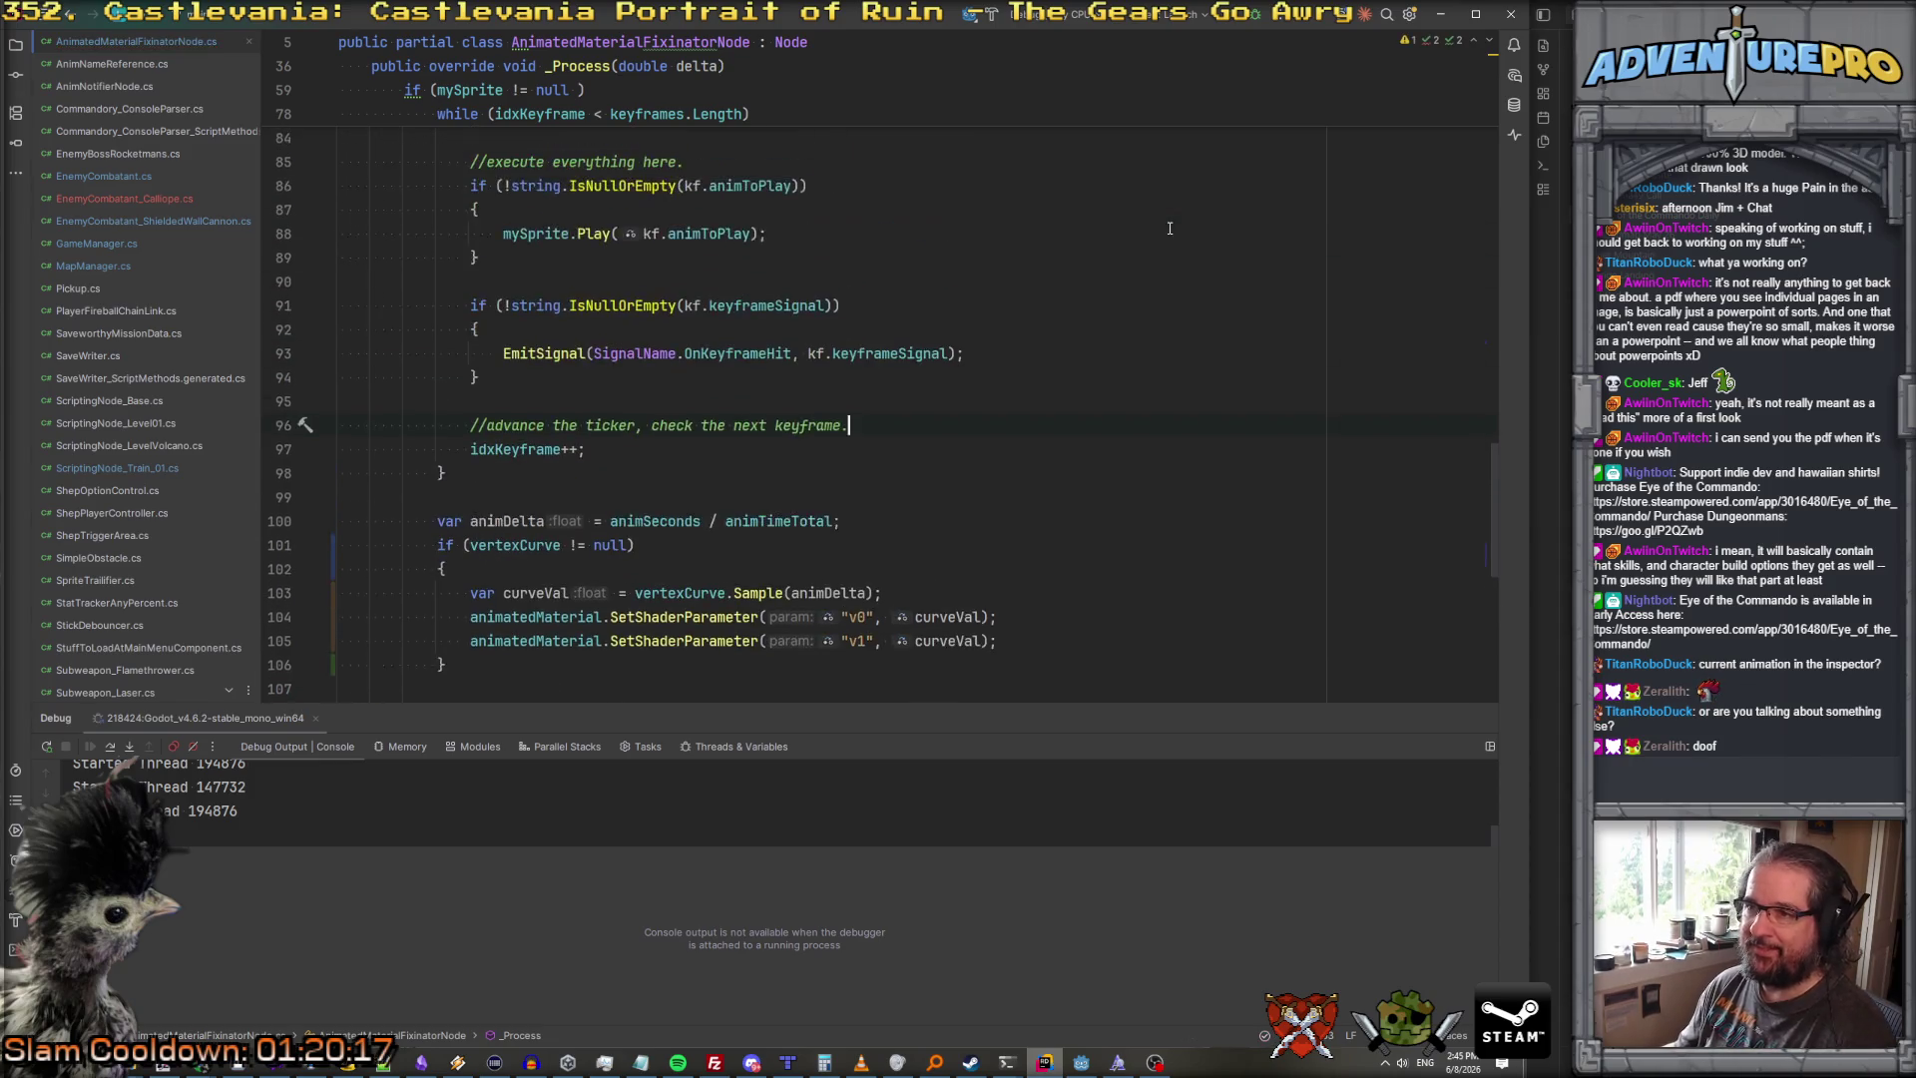
scroll(998, 389, "up", 2)
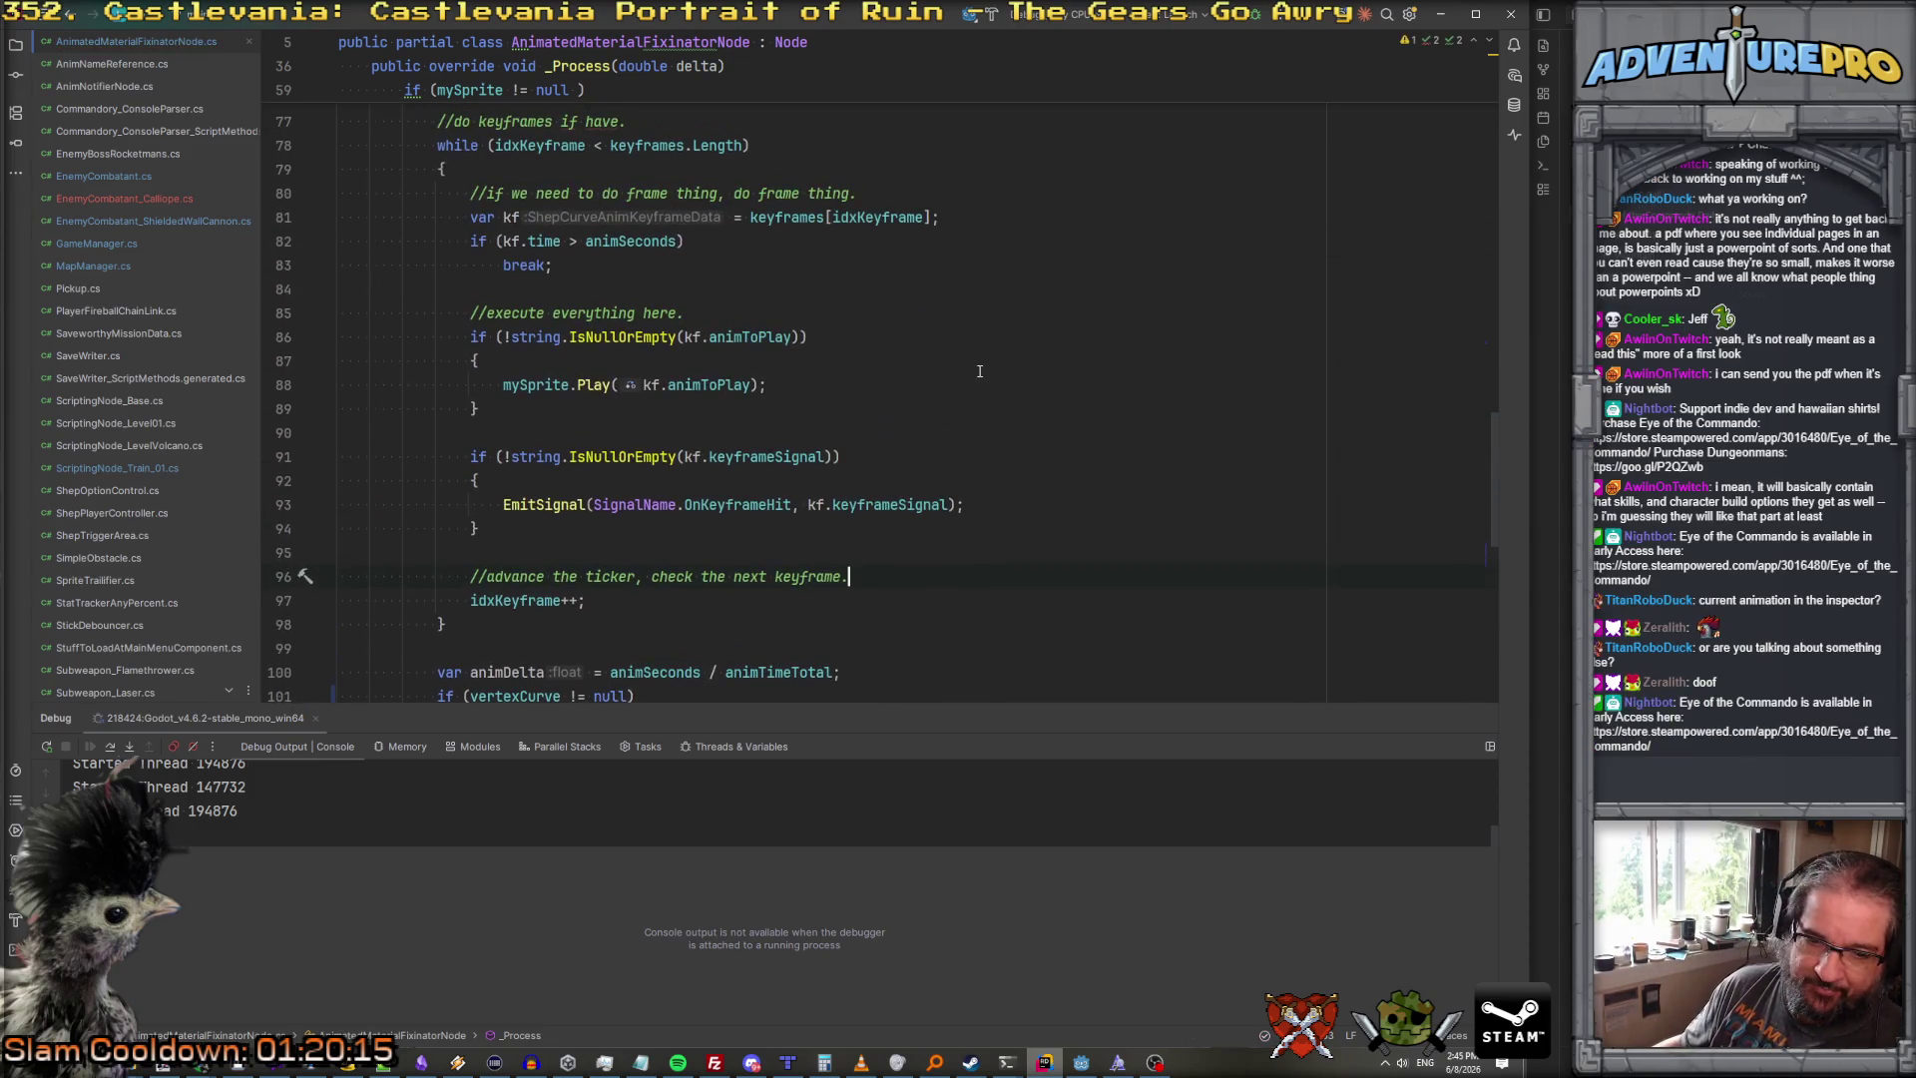
left_click(1081, 1062)
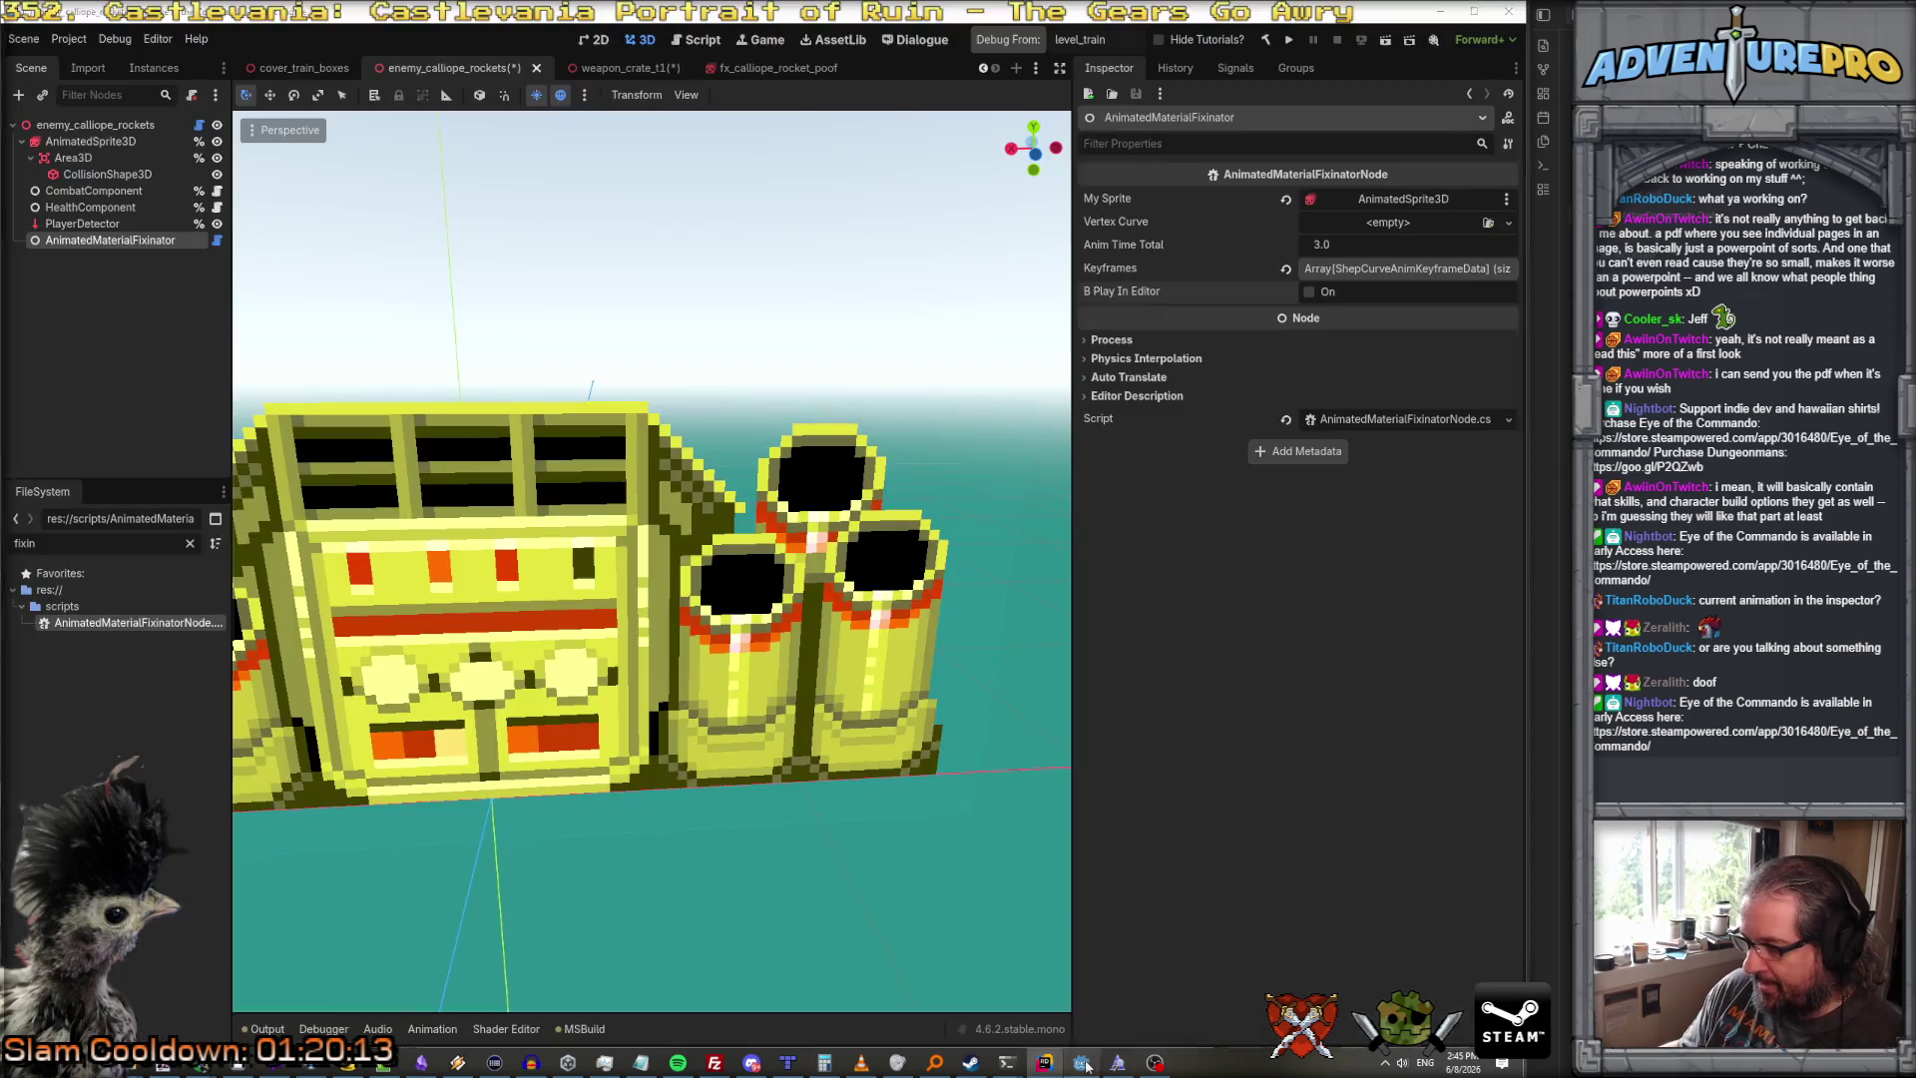
Step: Turn B Play In Editor off and back on around the rebuild, then return to Rider
left_click(1309, 291)
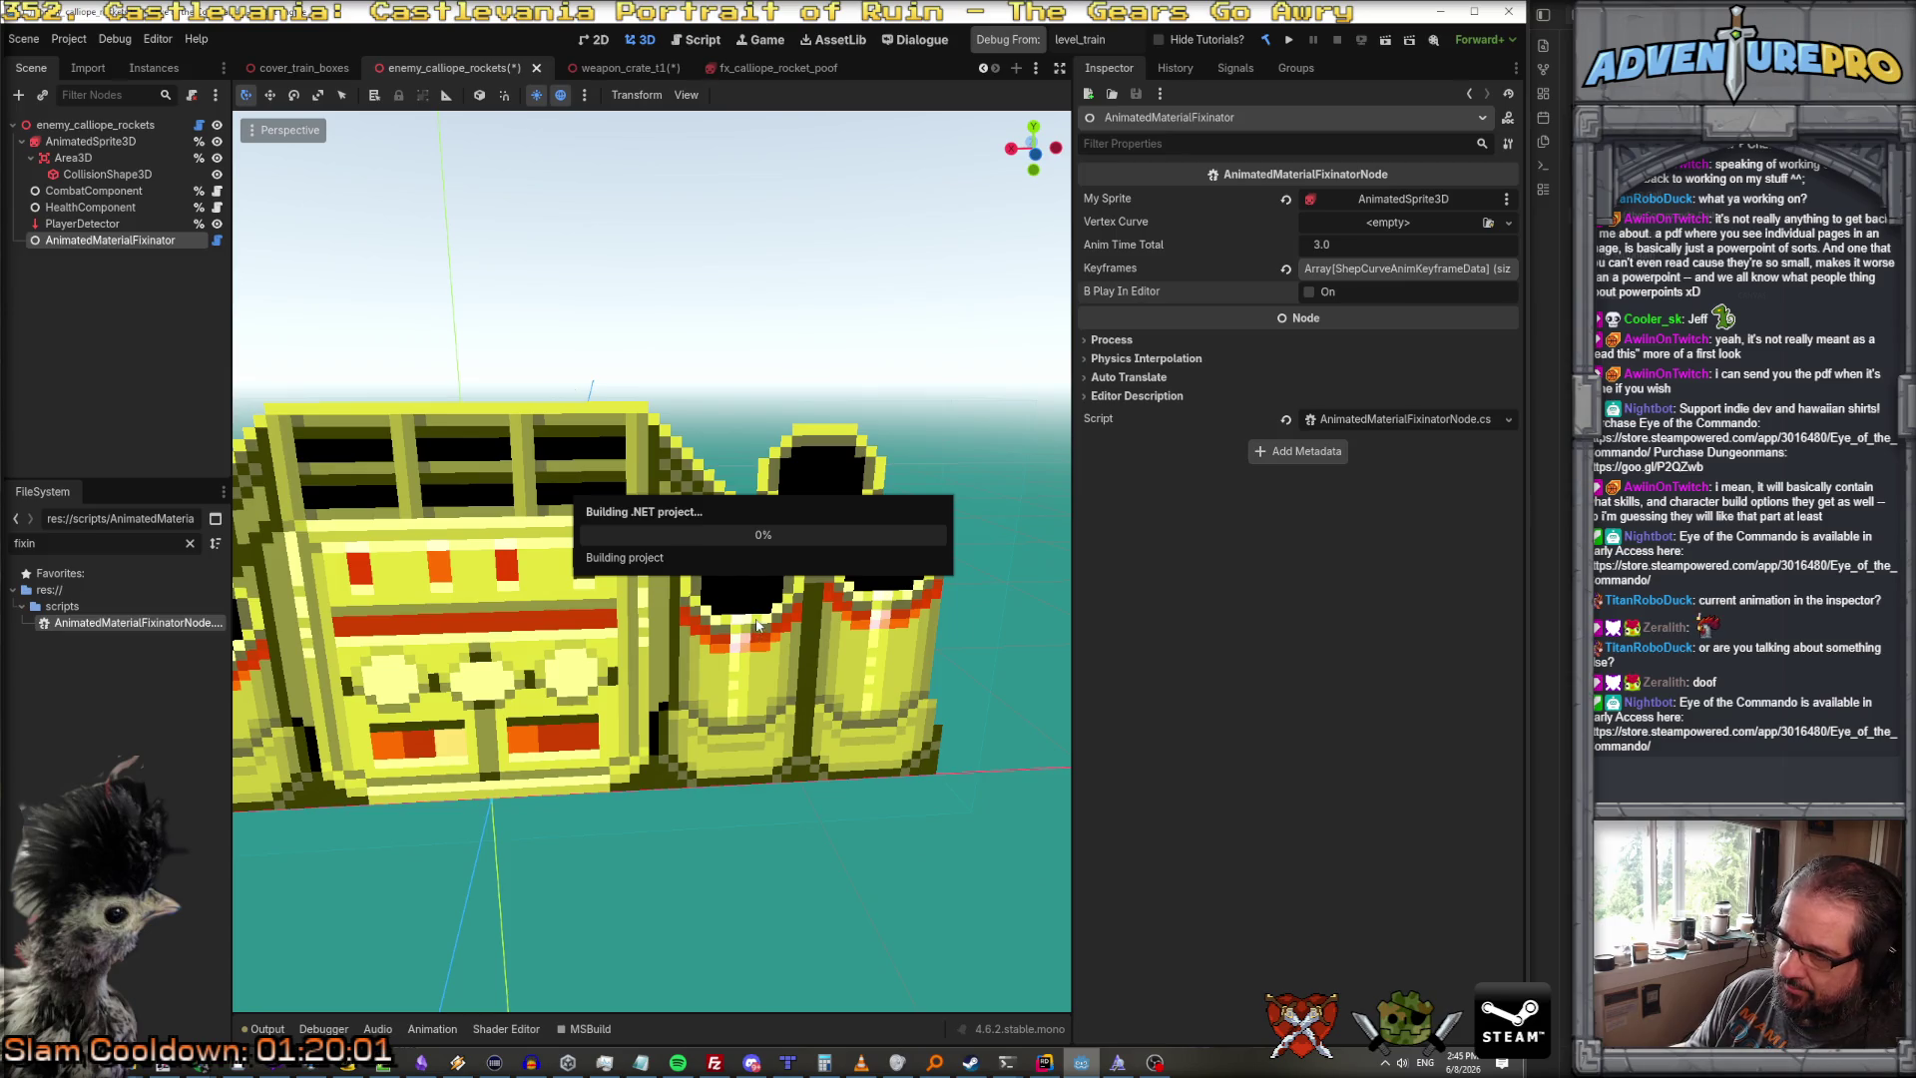
scroll(757, 618, "down", 4)
left_click(1307, 294)
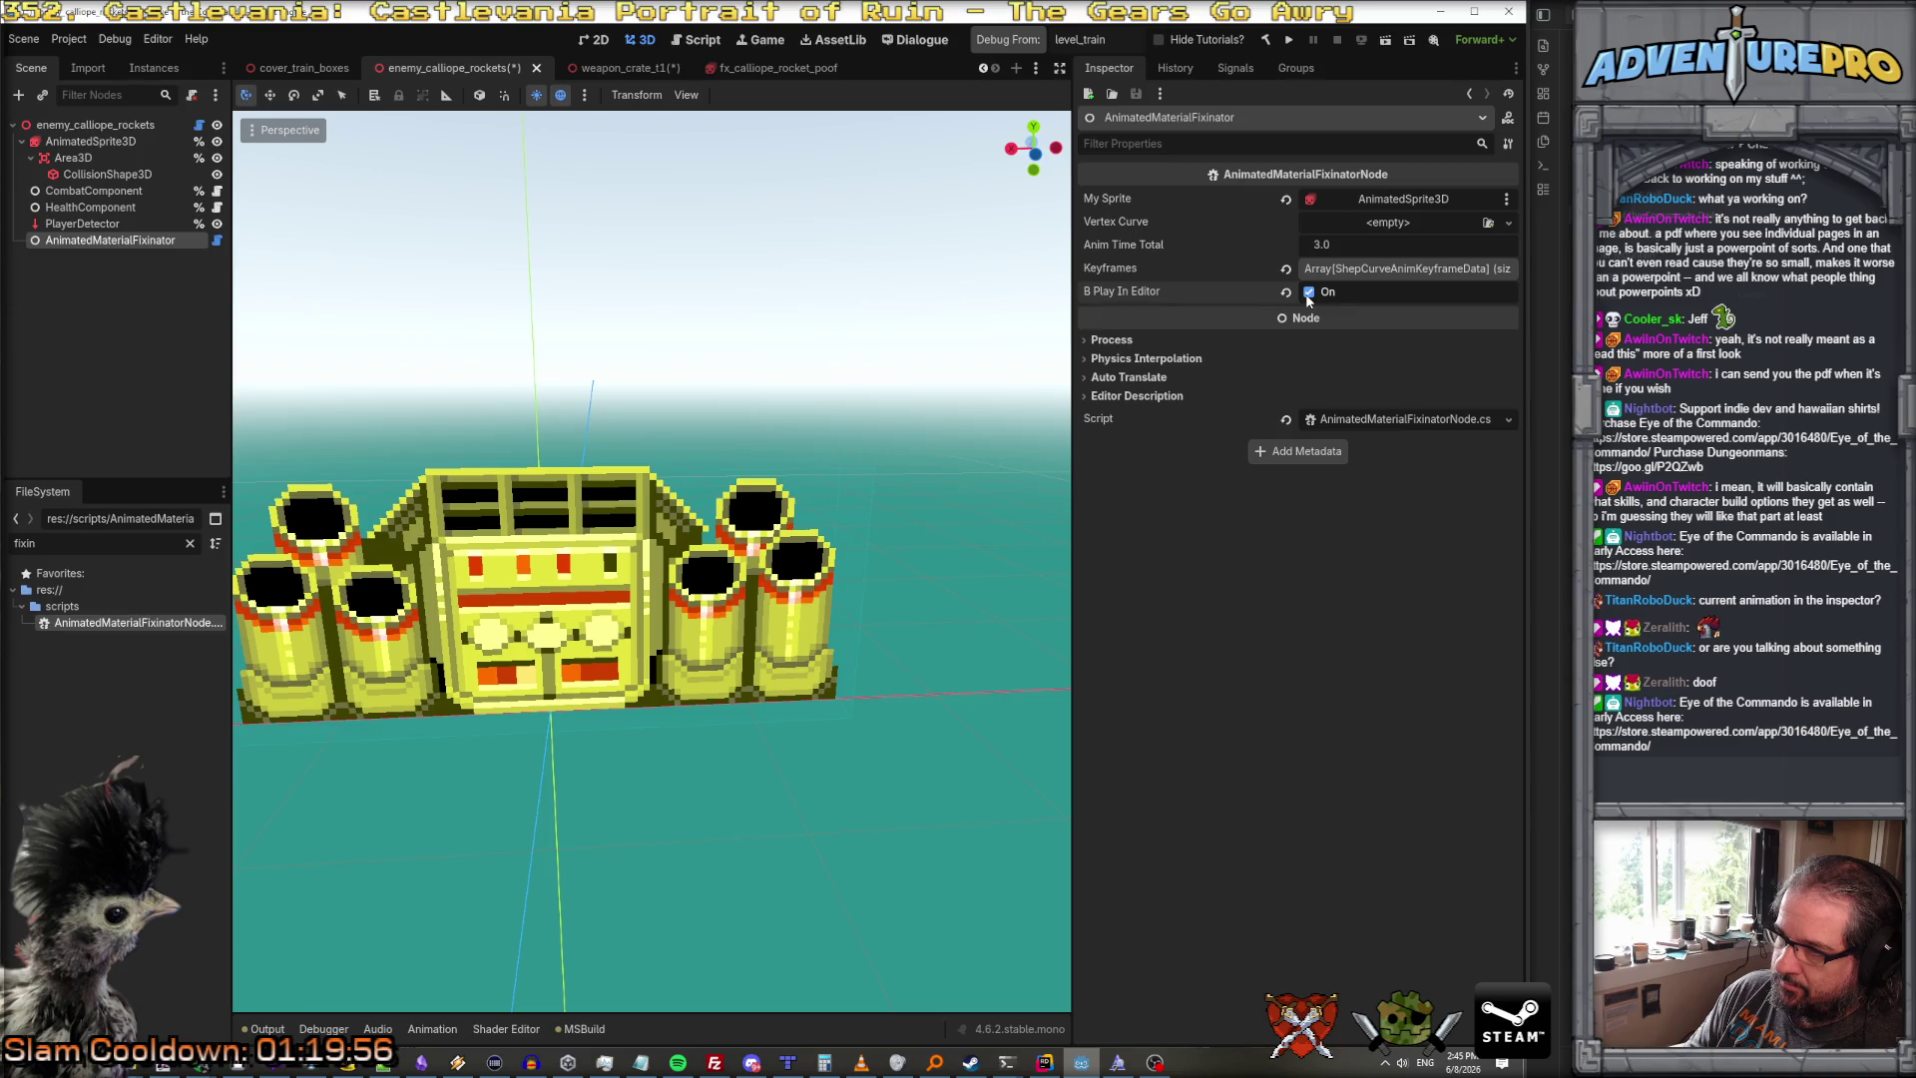
left_click(1307, 293)
left_click(1046, 1062)
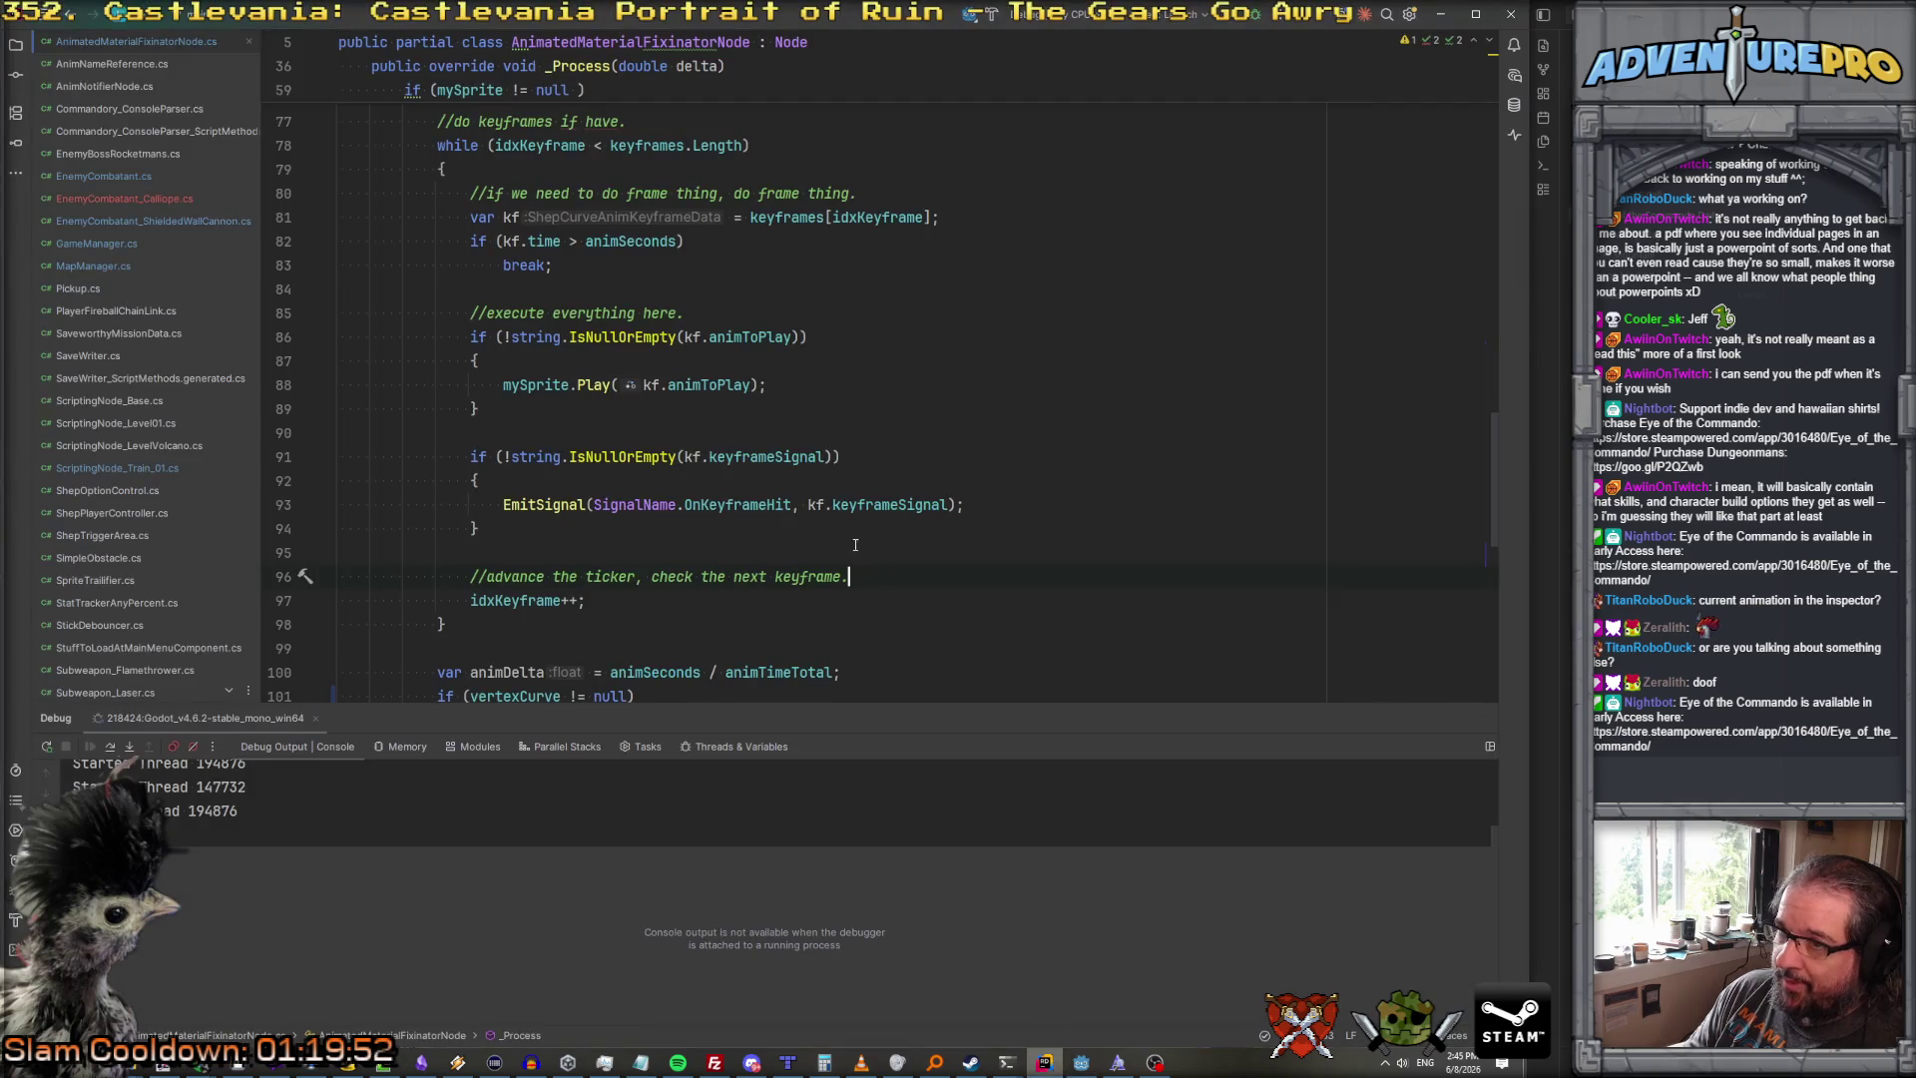
scroll(852, 543, "up", 7)
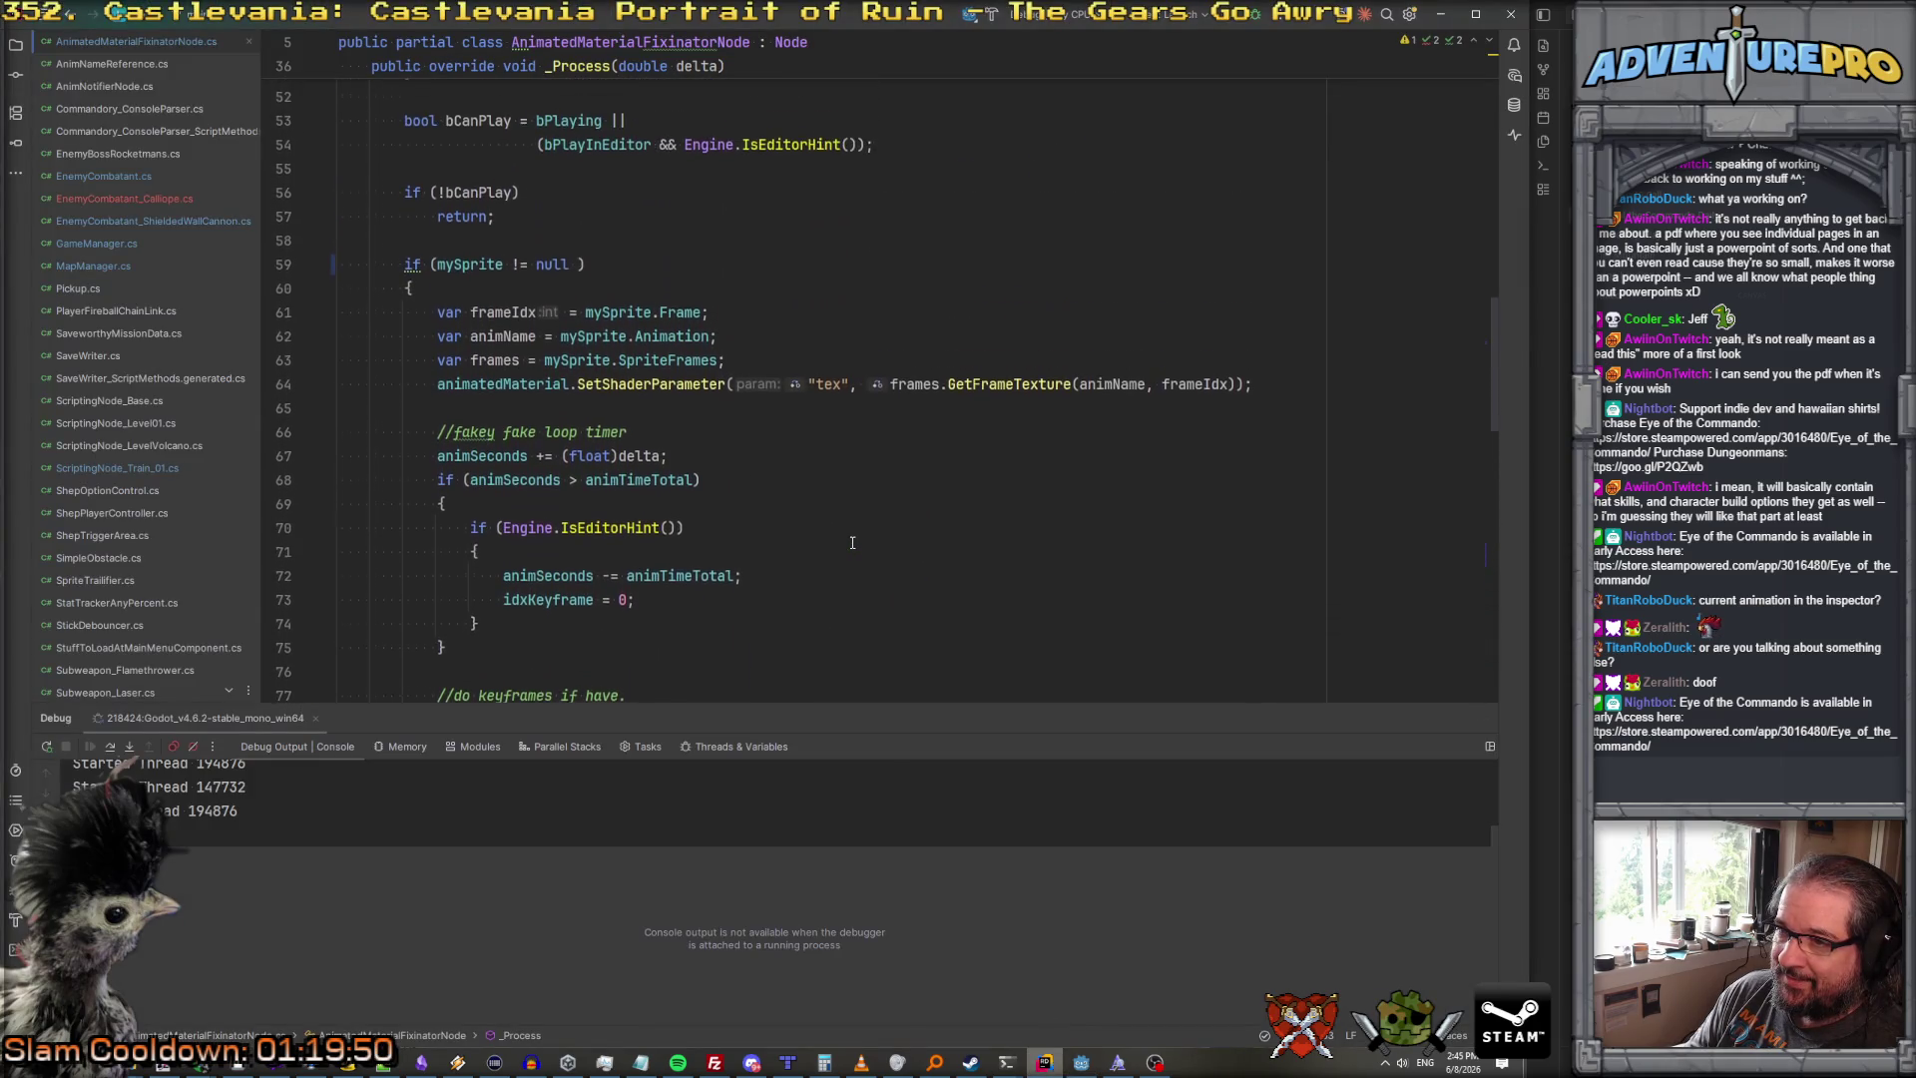
scroll(852, 543, "up", 6)
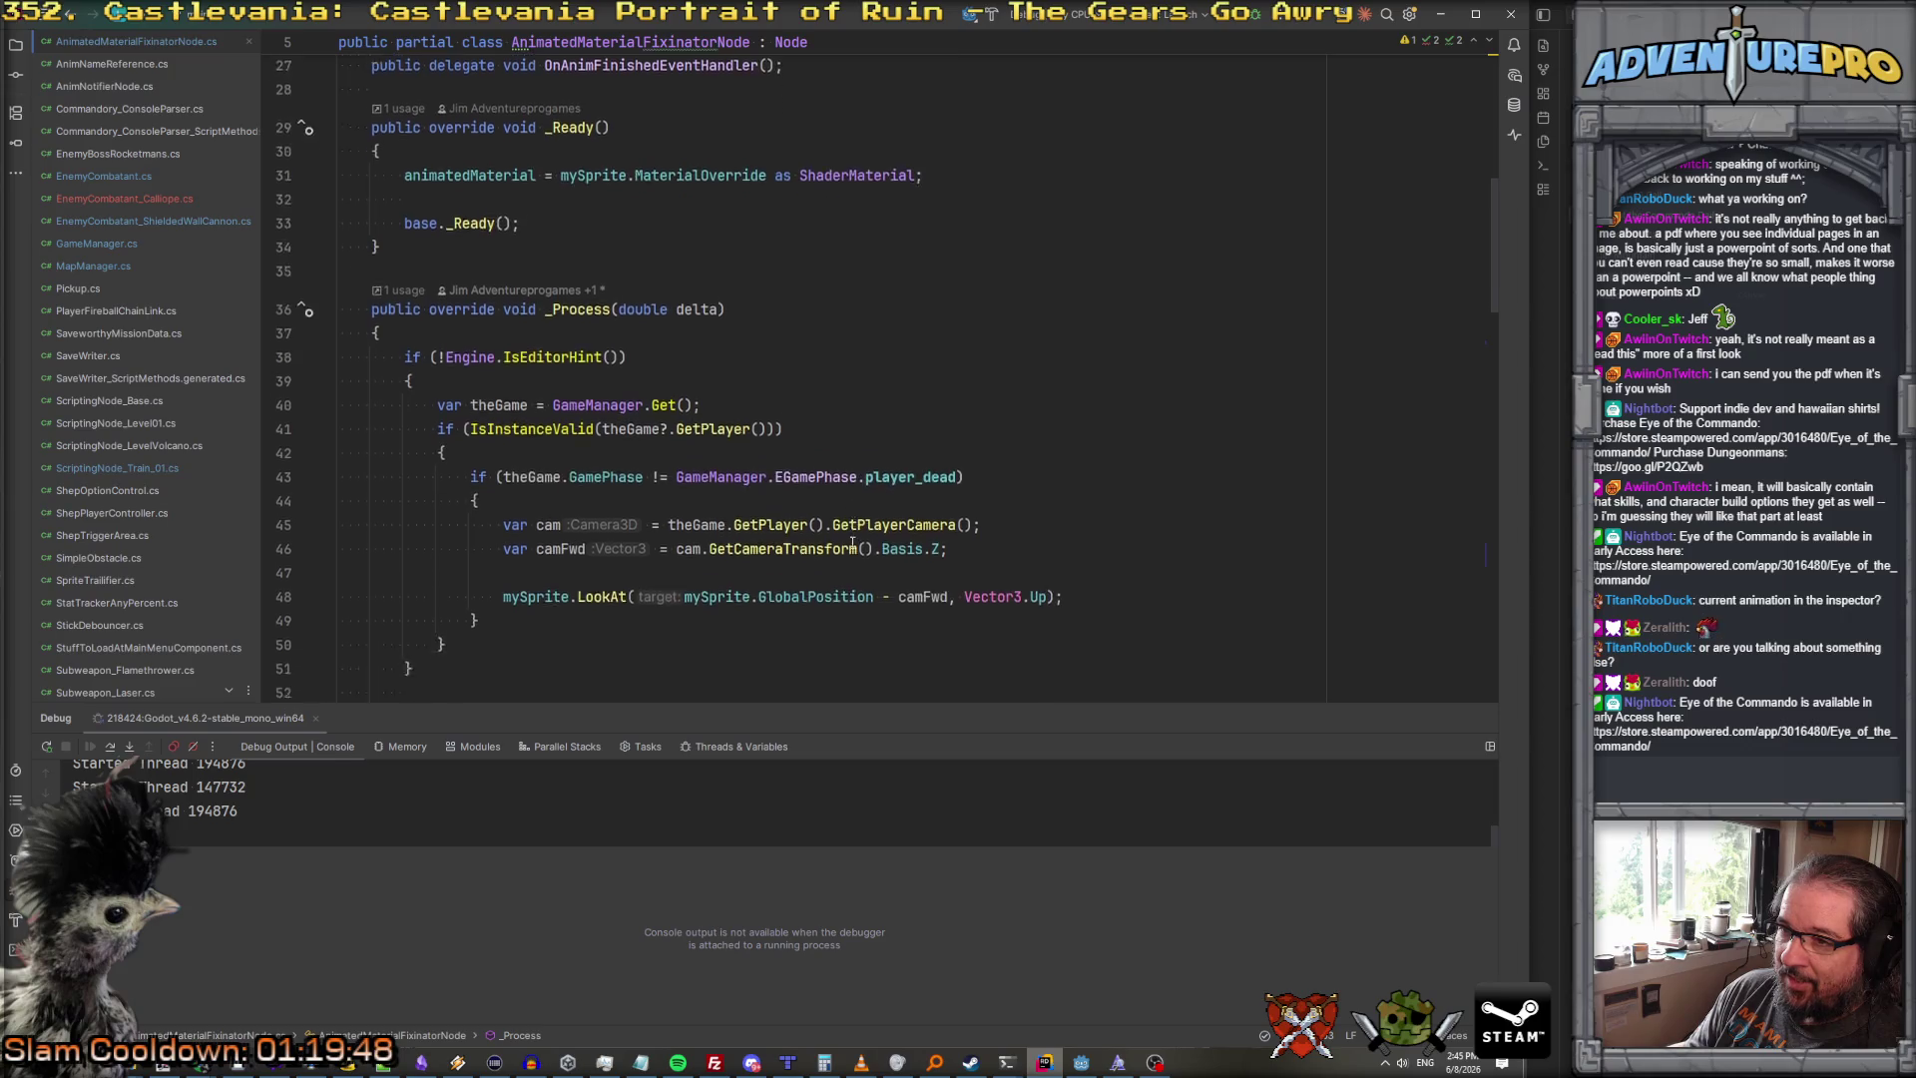
scroll(852, 543, "down", 7)
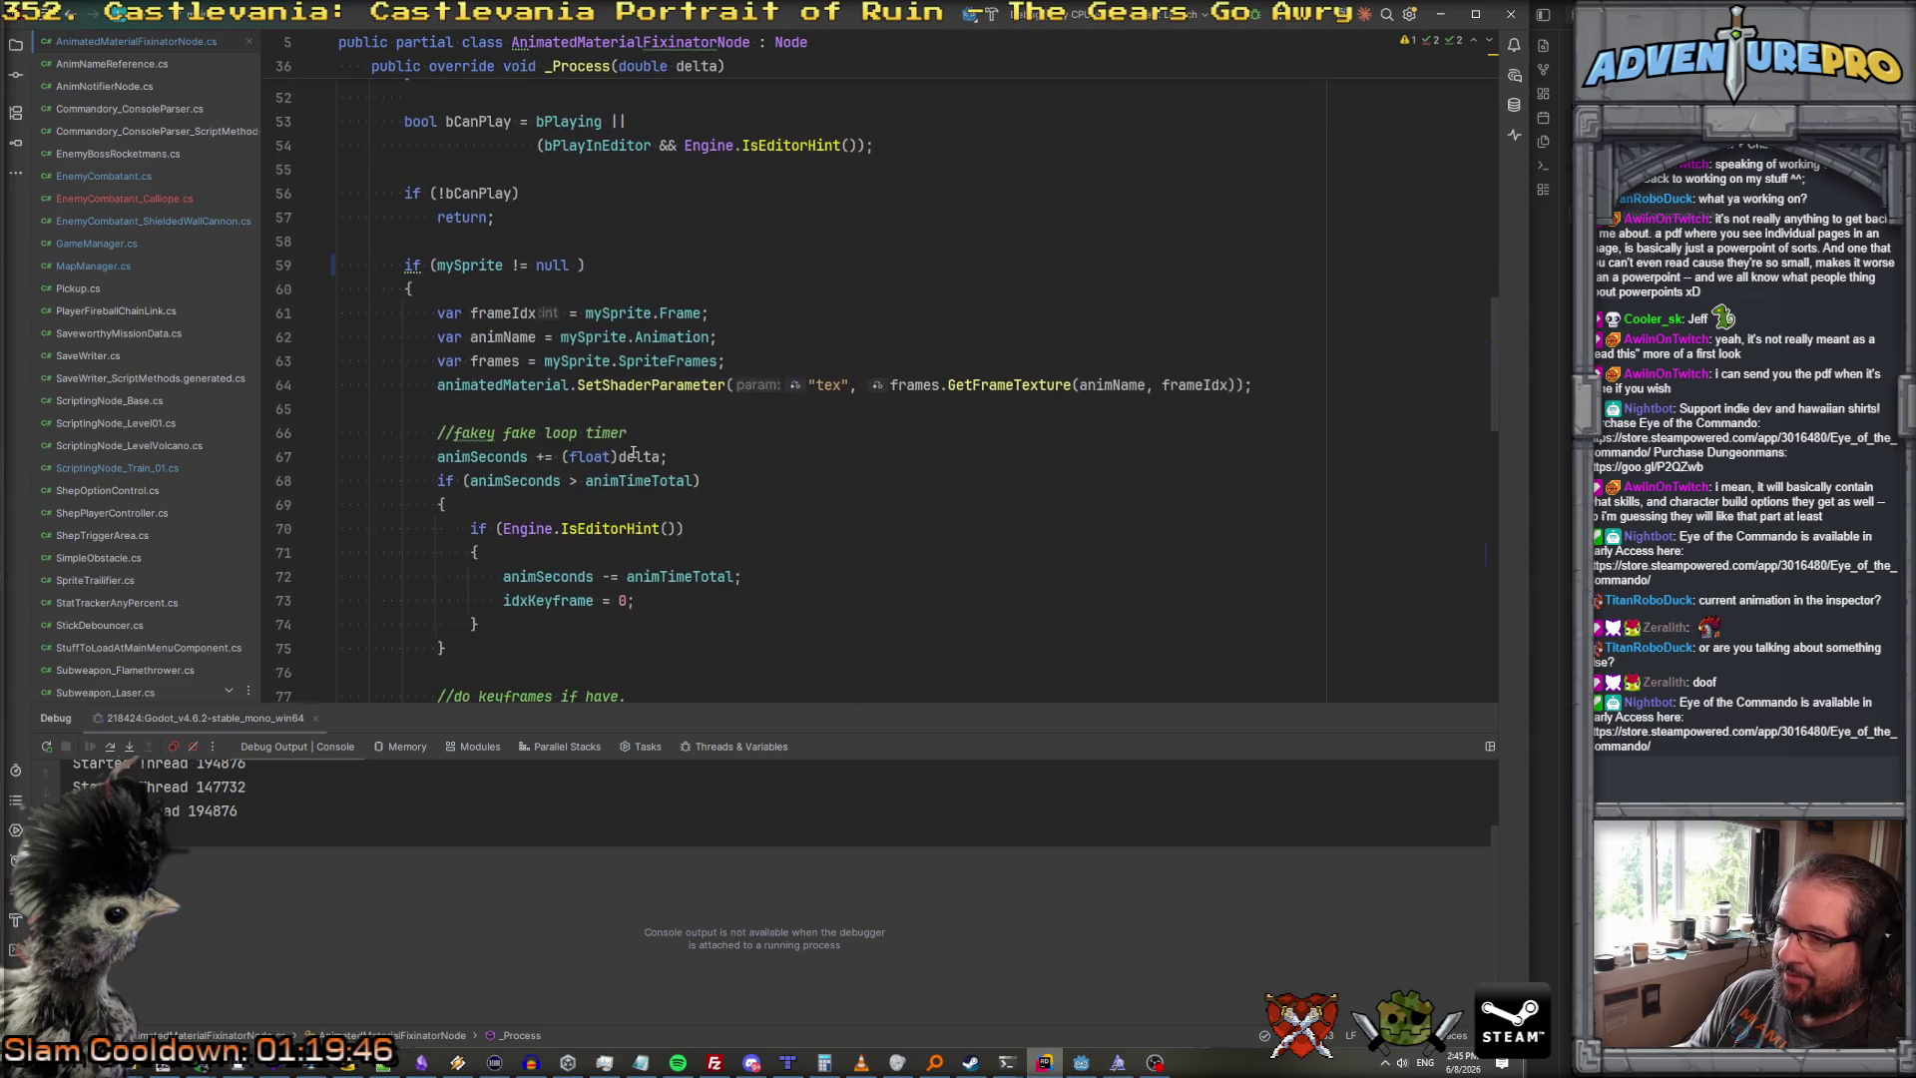
left_click(683, 388)
left_click(1008, 385)
left_click(1146, 386)
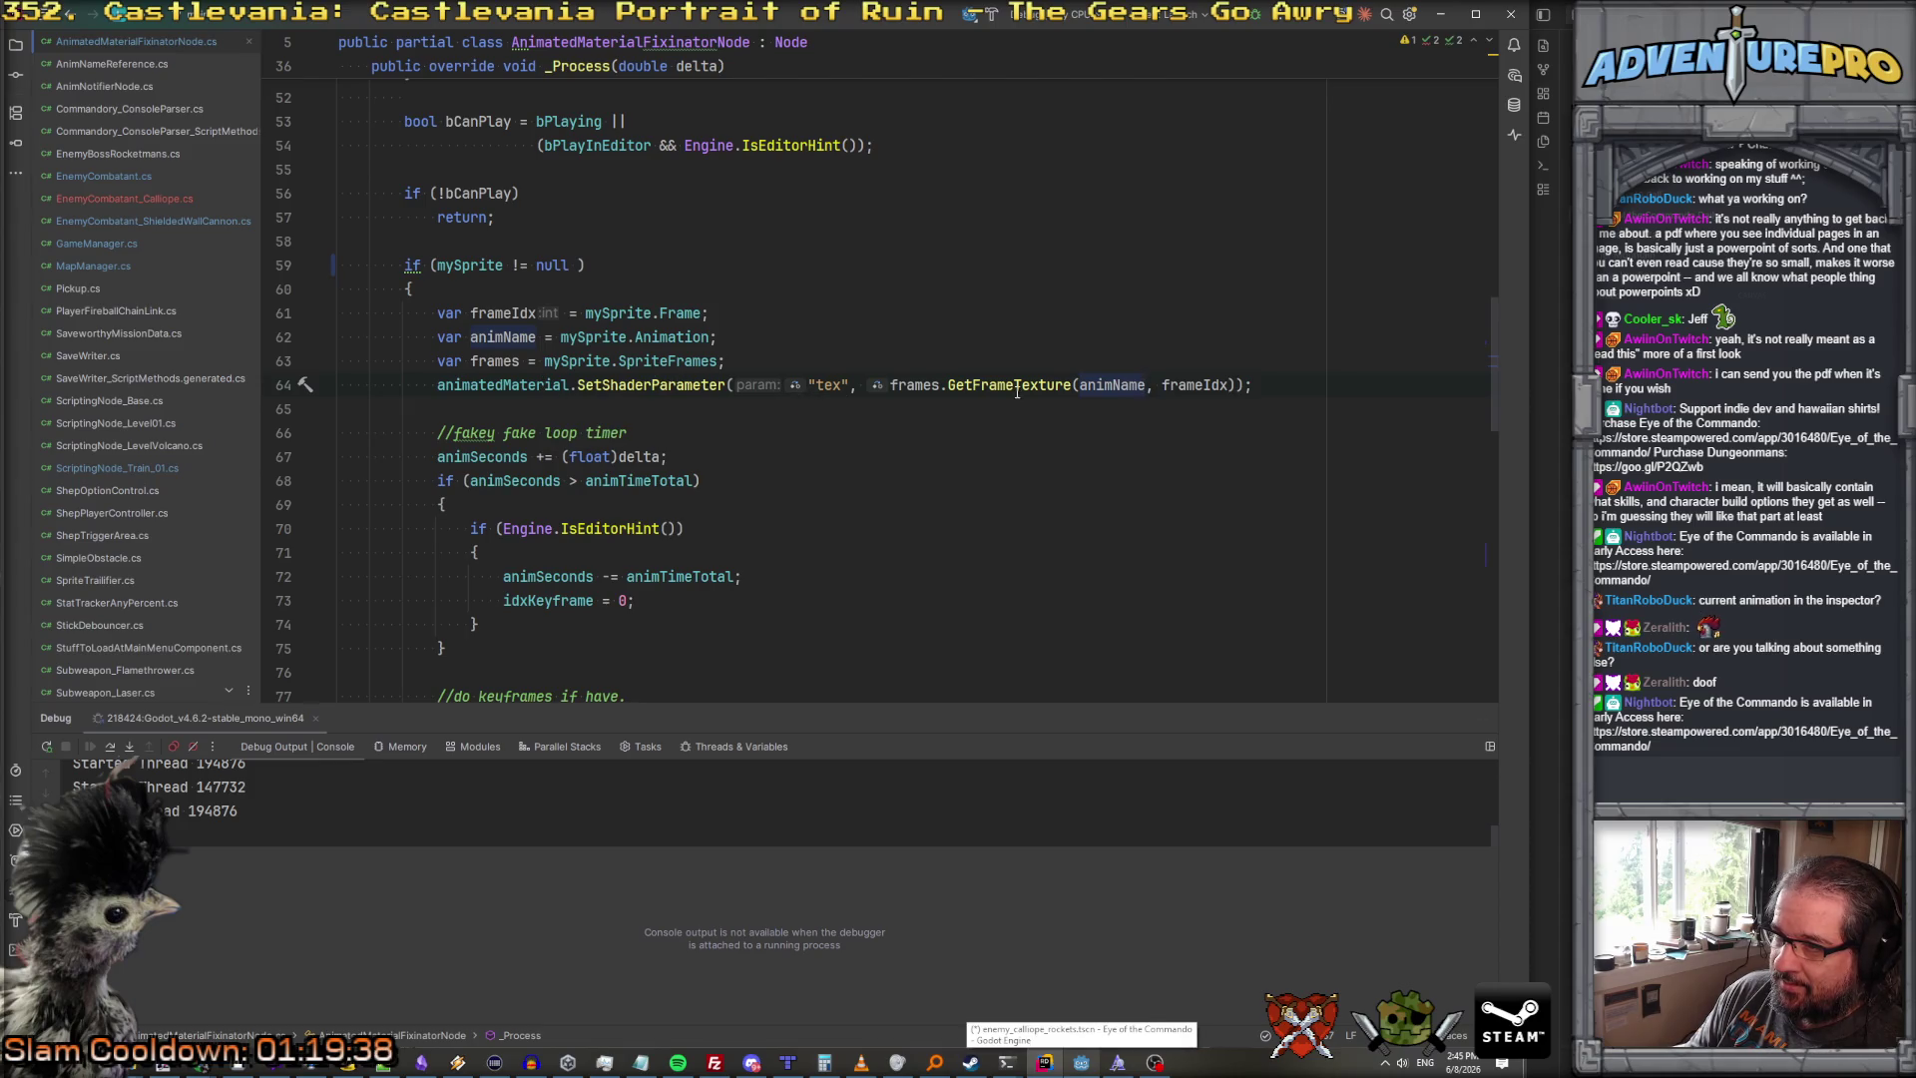
scroll(706, 437, "down", 4)
scroll(682, 444, "up", 3)
scroll(681, 444, "down", 7)
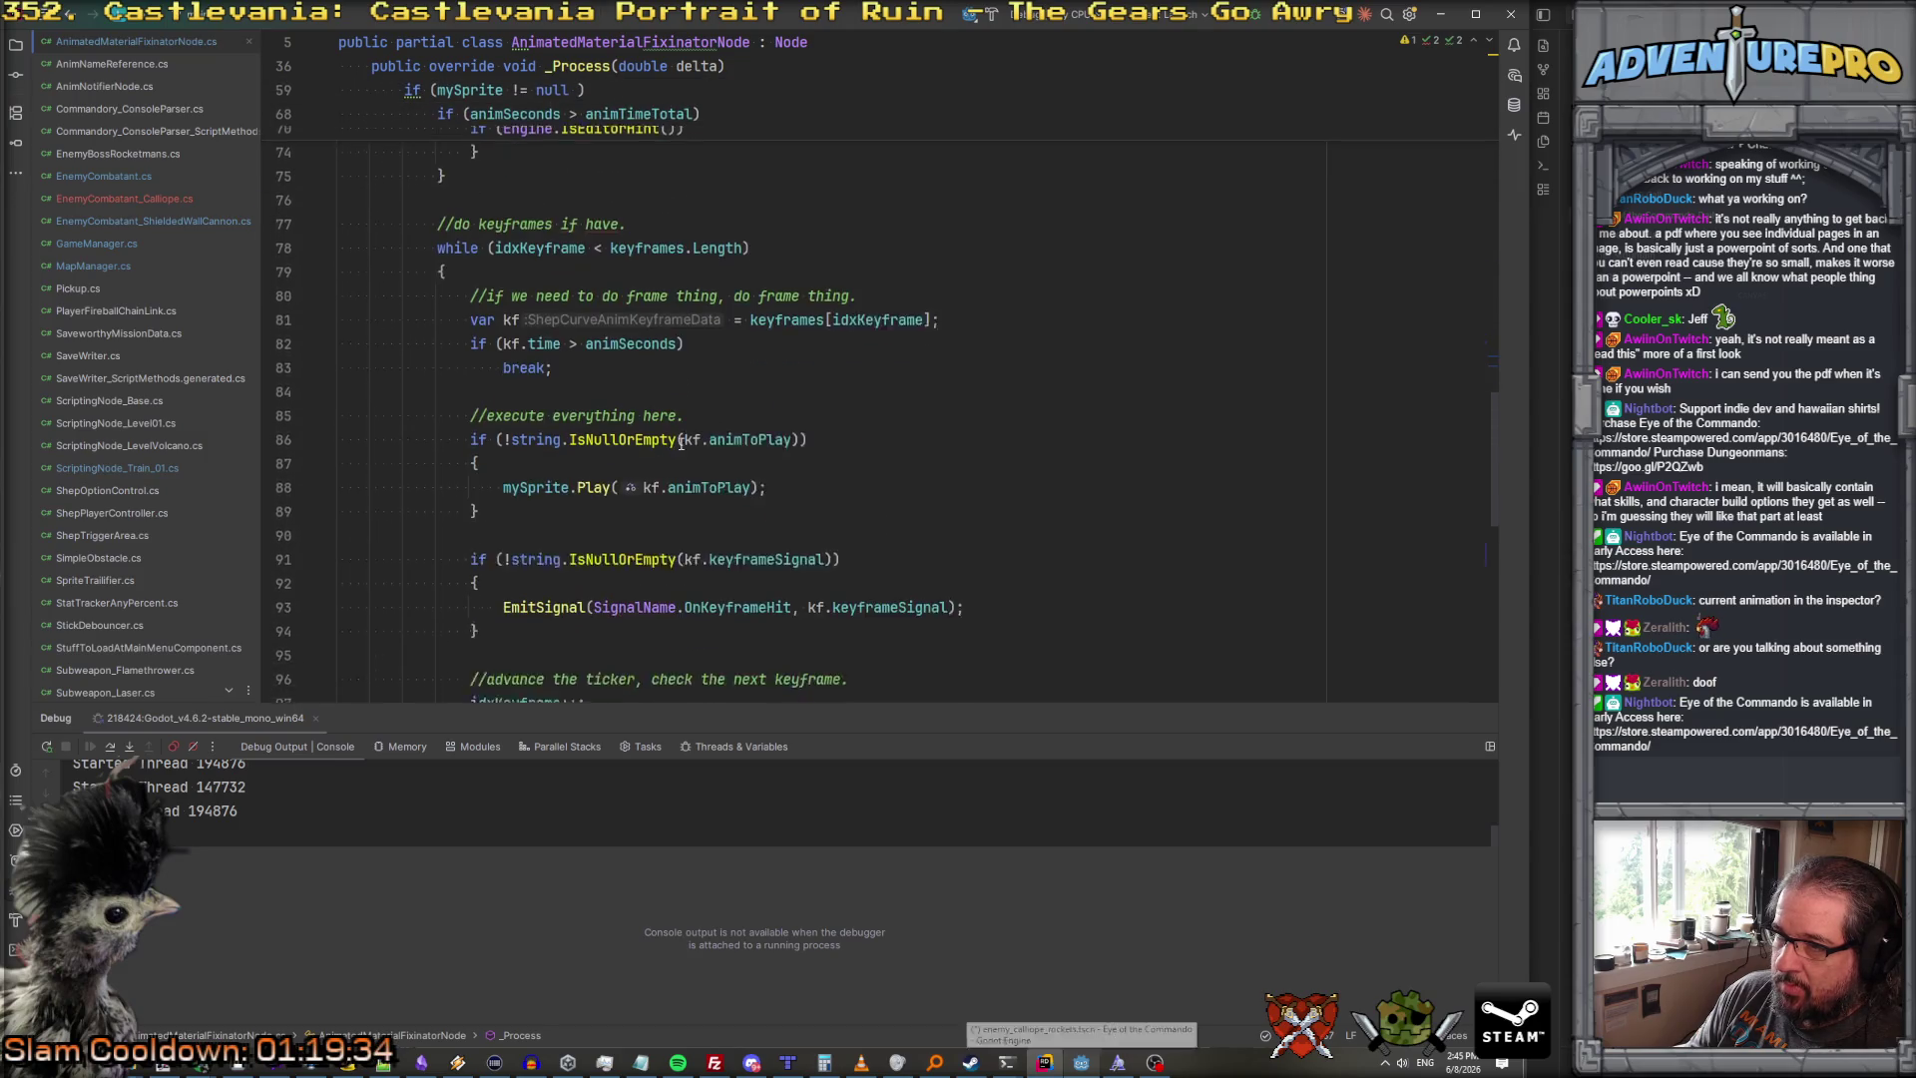
scroll(681, 444, "down", 6)
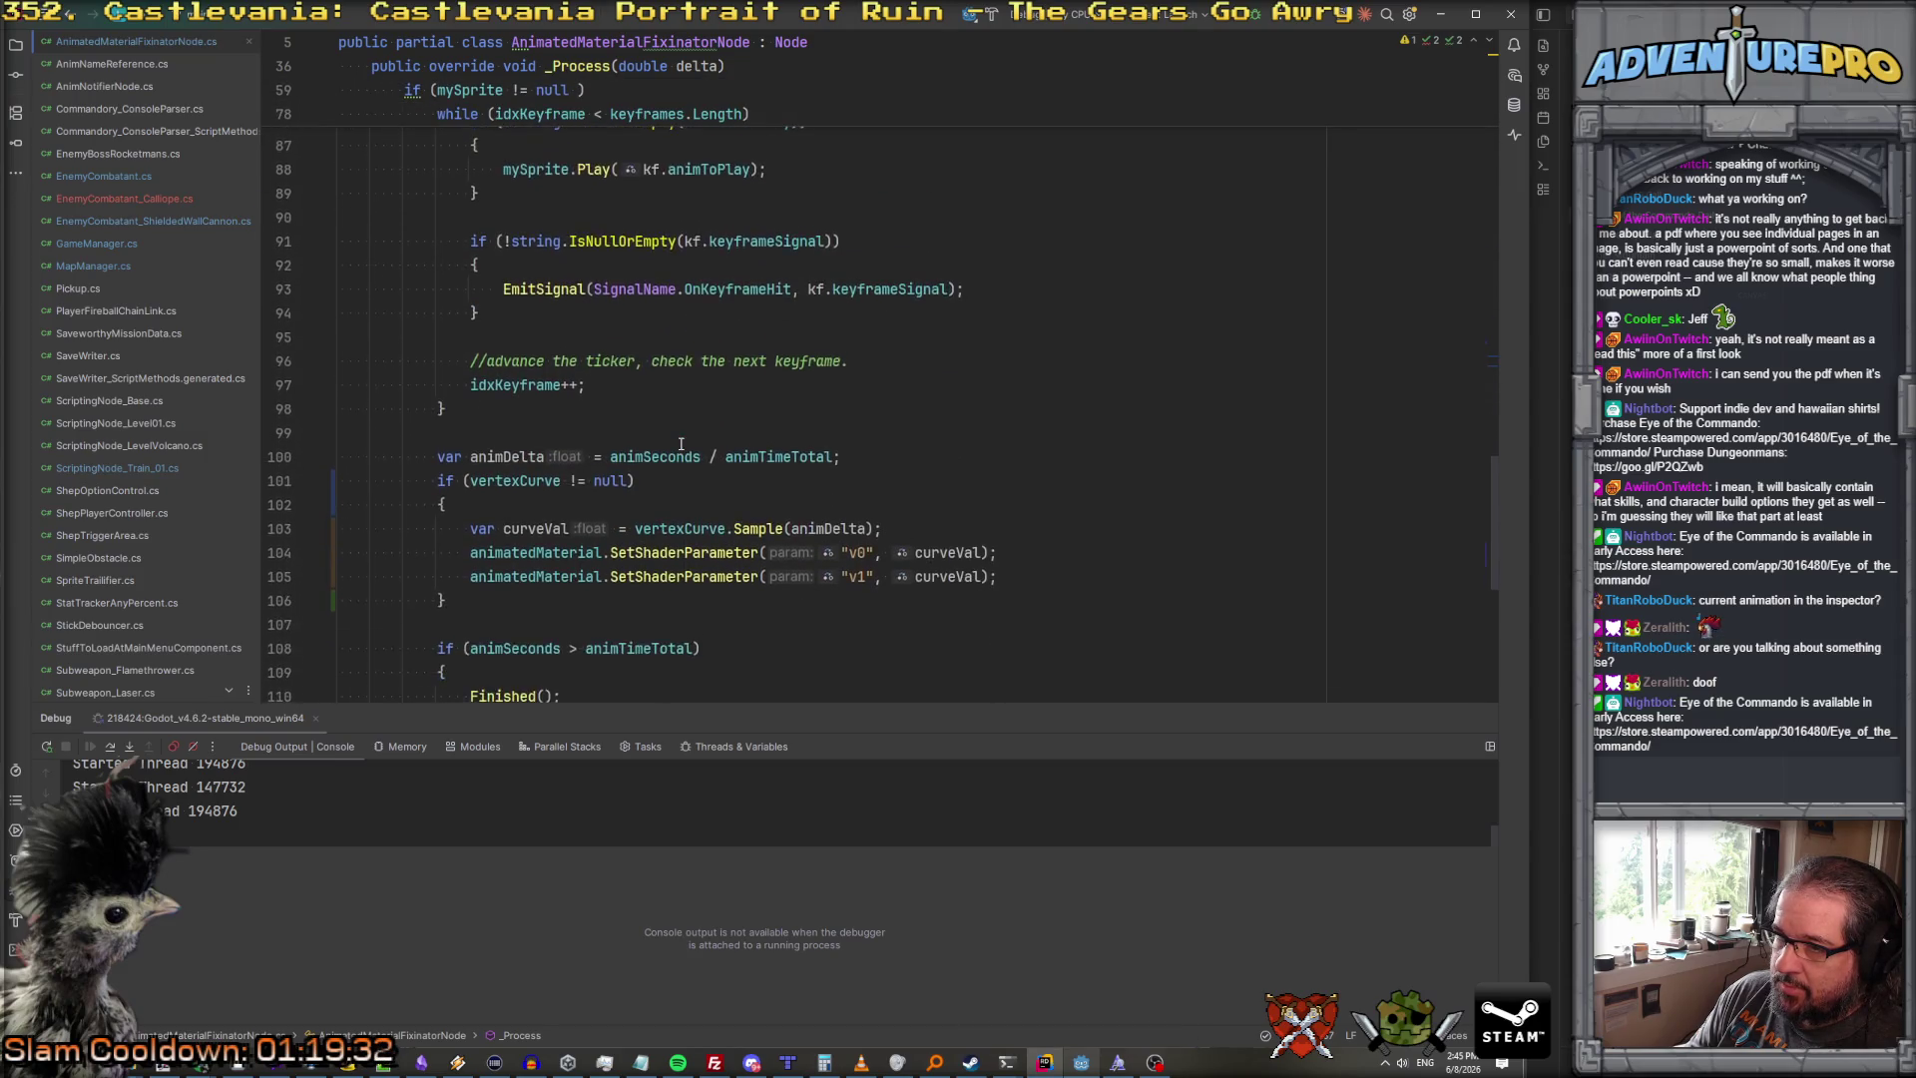
scroll(681, 444, "down", 5)
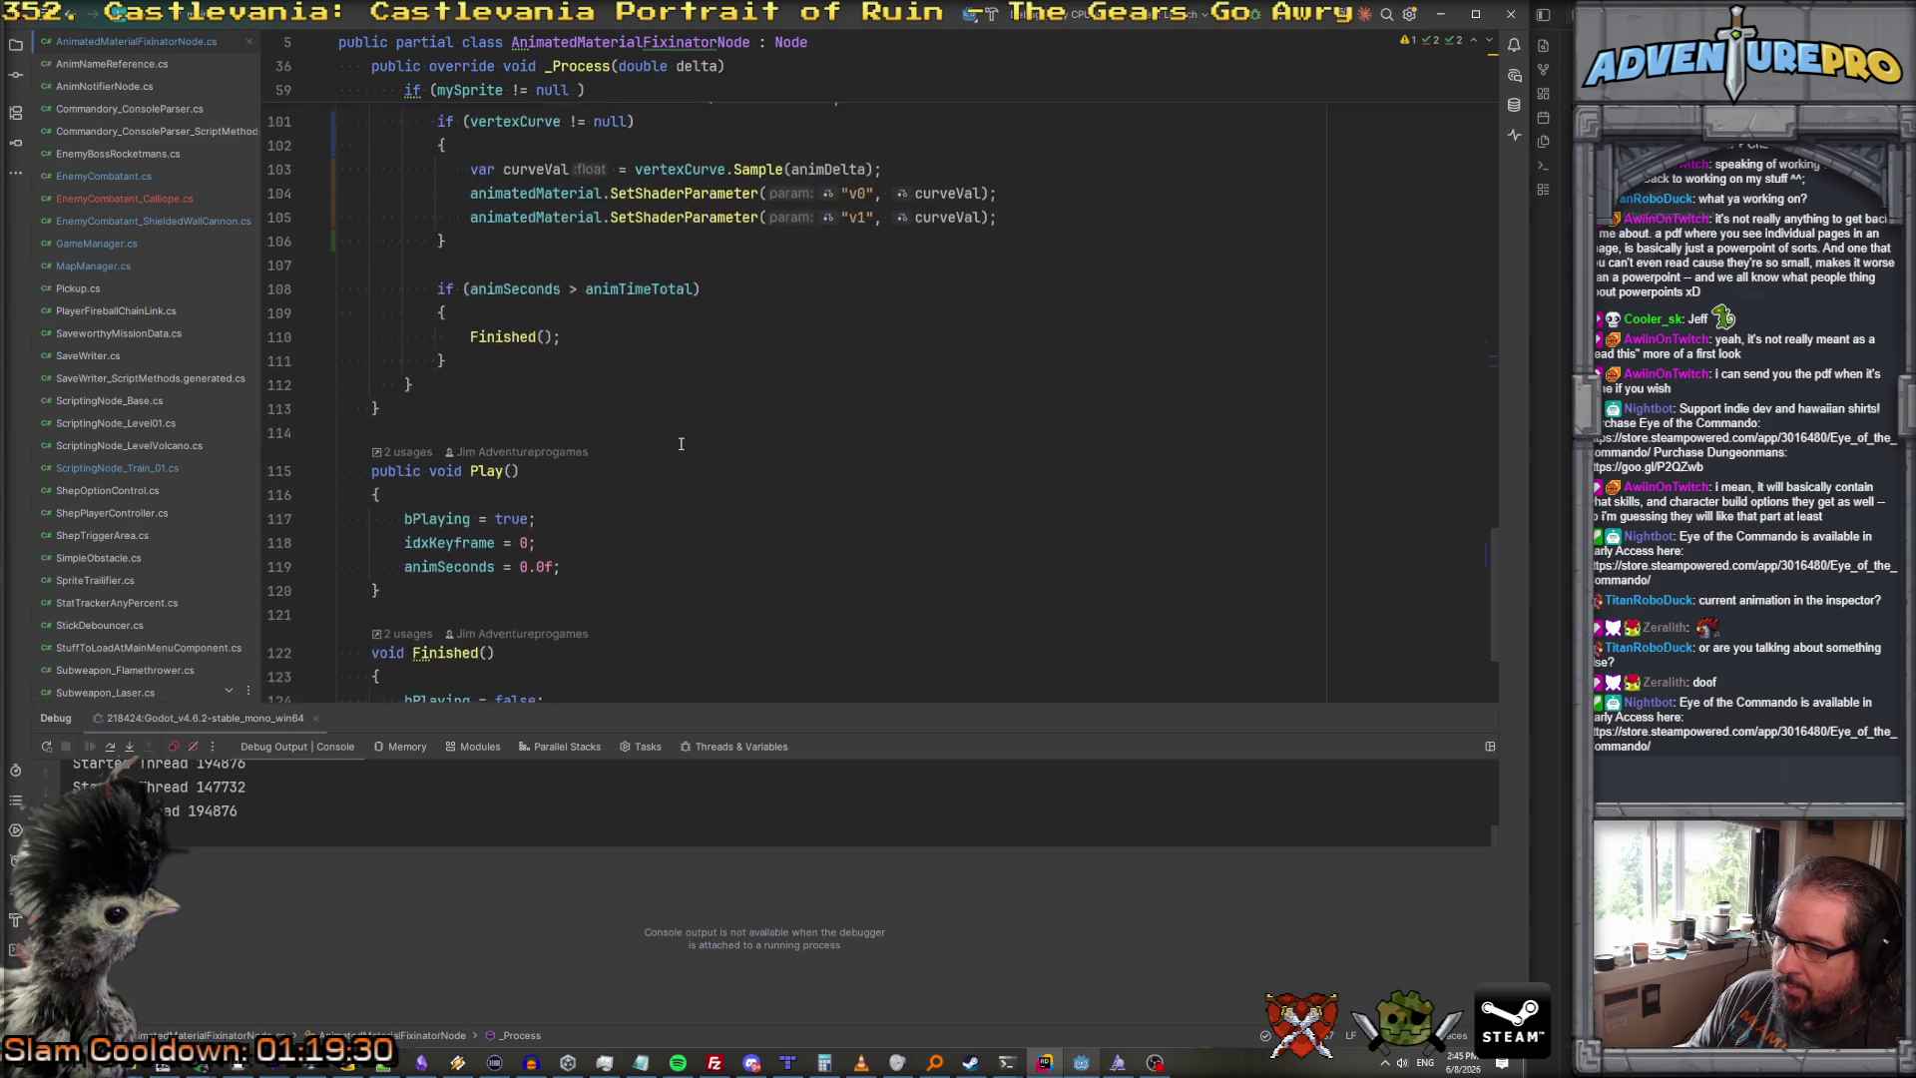
scroll(682, 444, "up", 20)
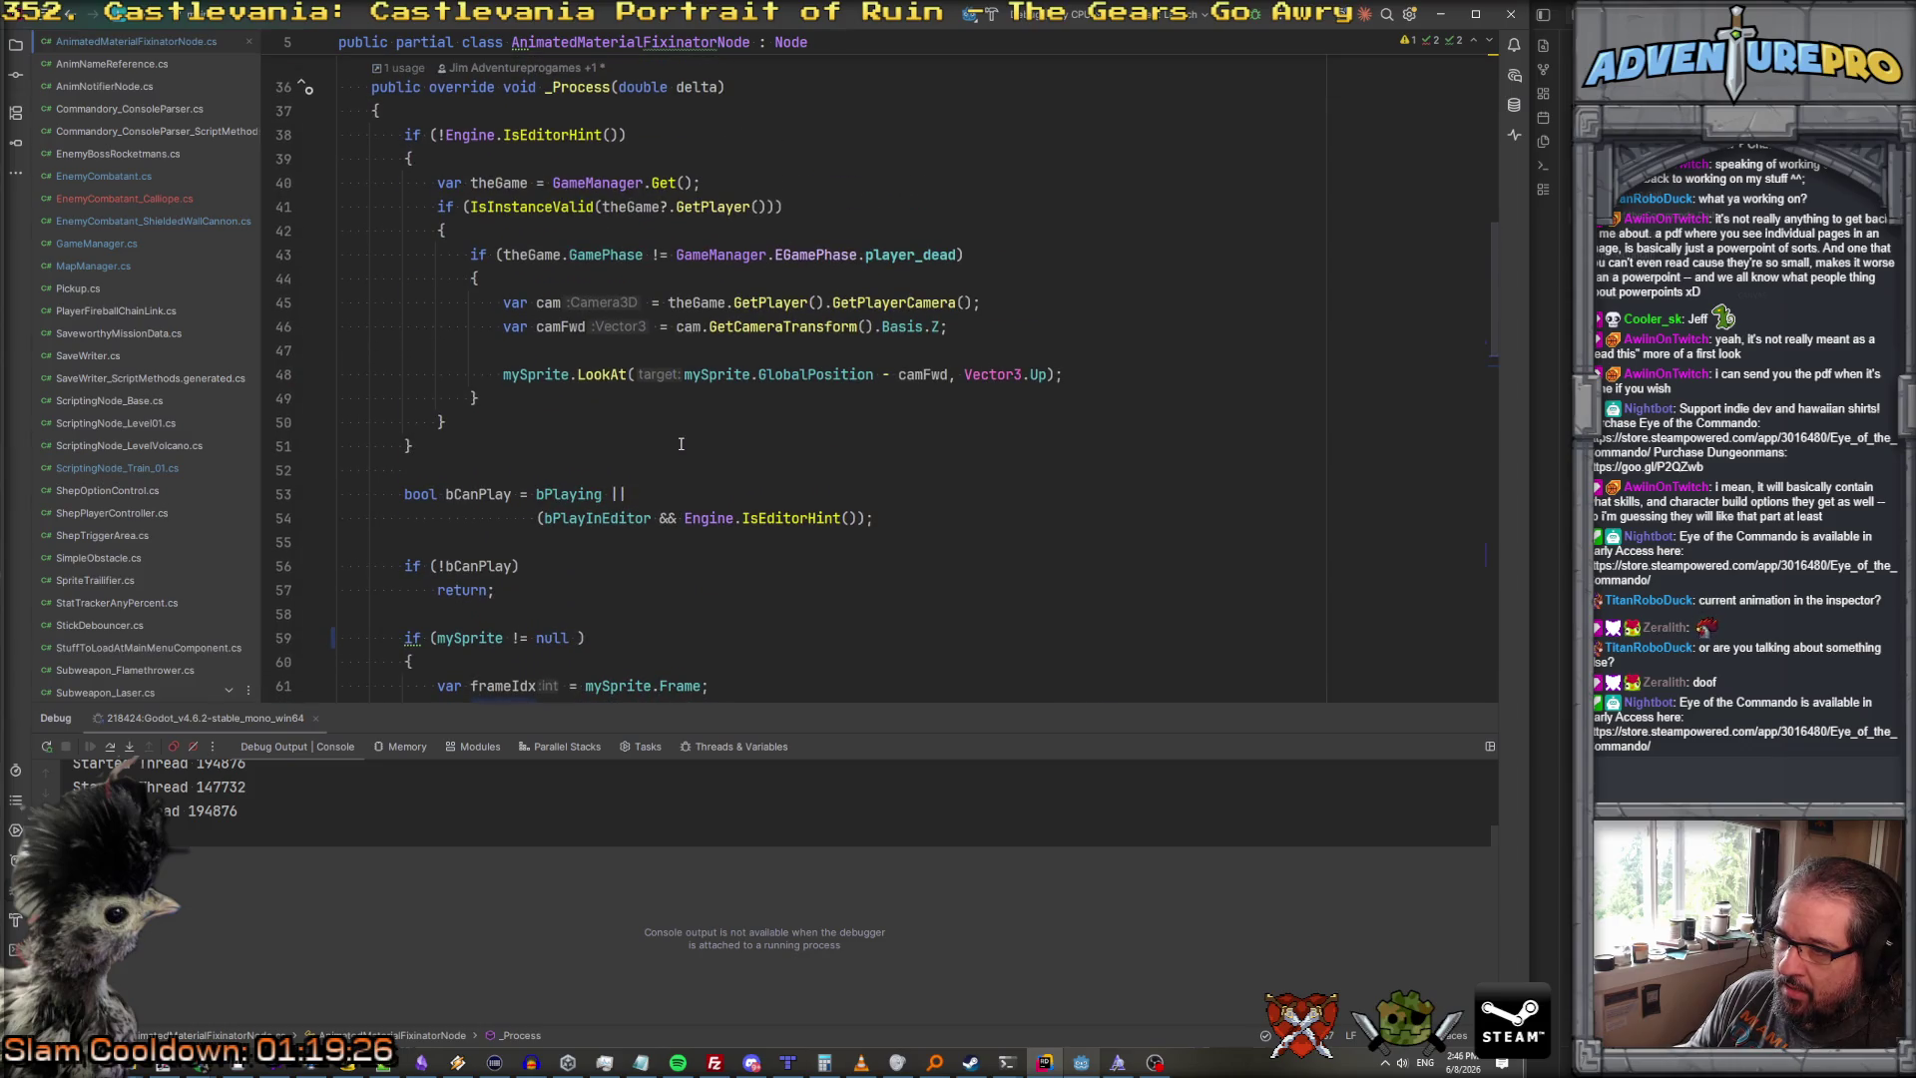
scroll(673, 456, "down", 3)
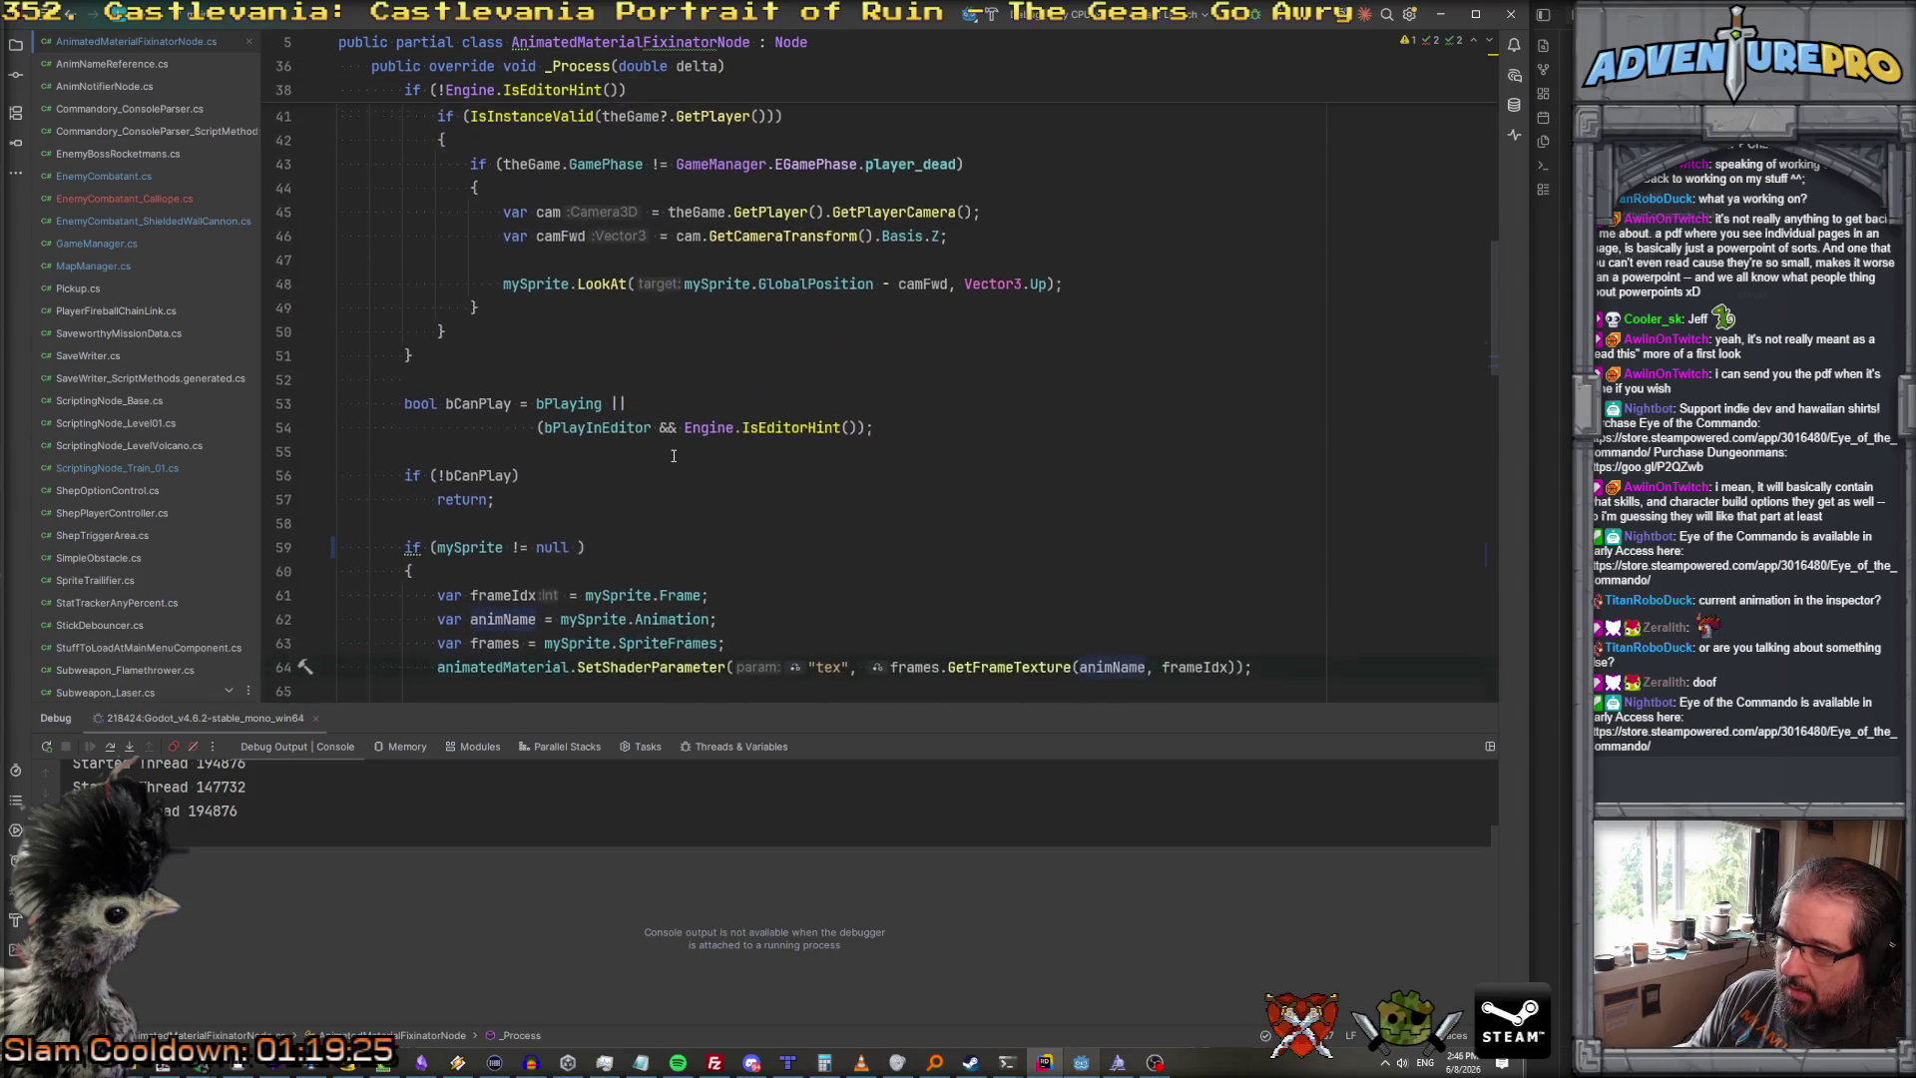
scroll(674, 456, "up", 4)
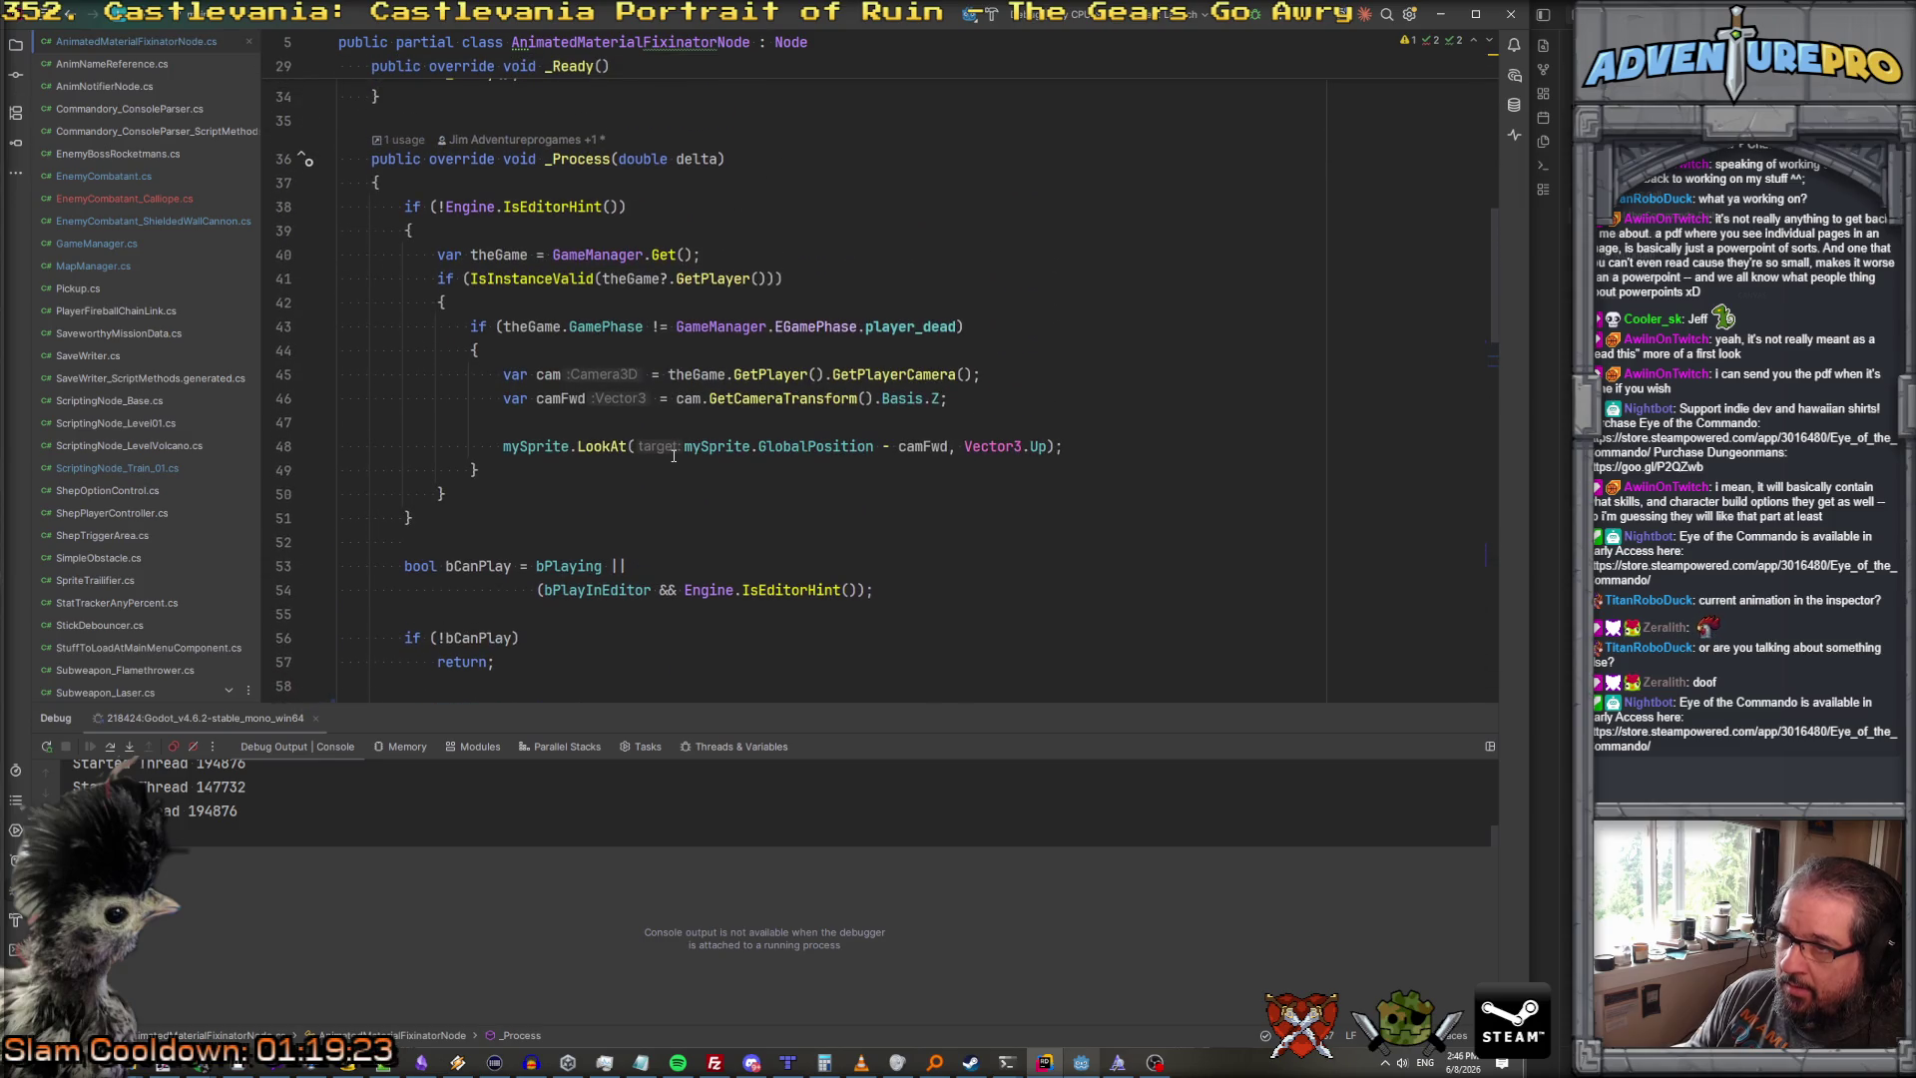
scroll(674, 456, "up", 6)
scroll(673, 456, "down", 7)
scroll(673, 456, "up", 4)
scroll(673, 456, "down", 5)
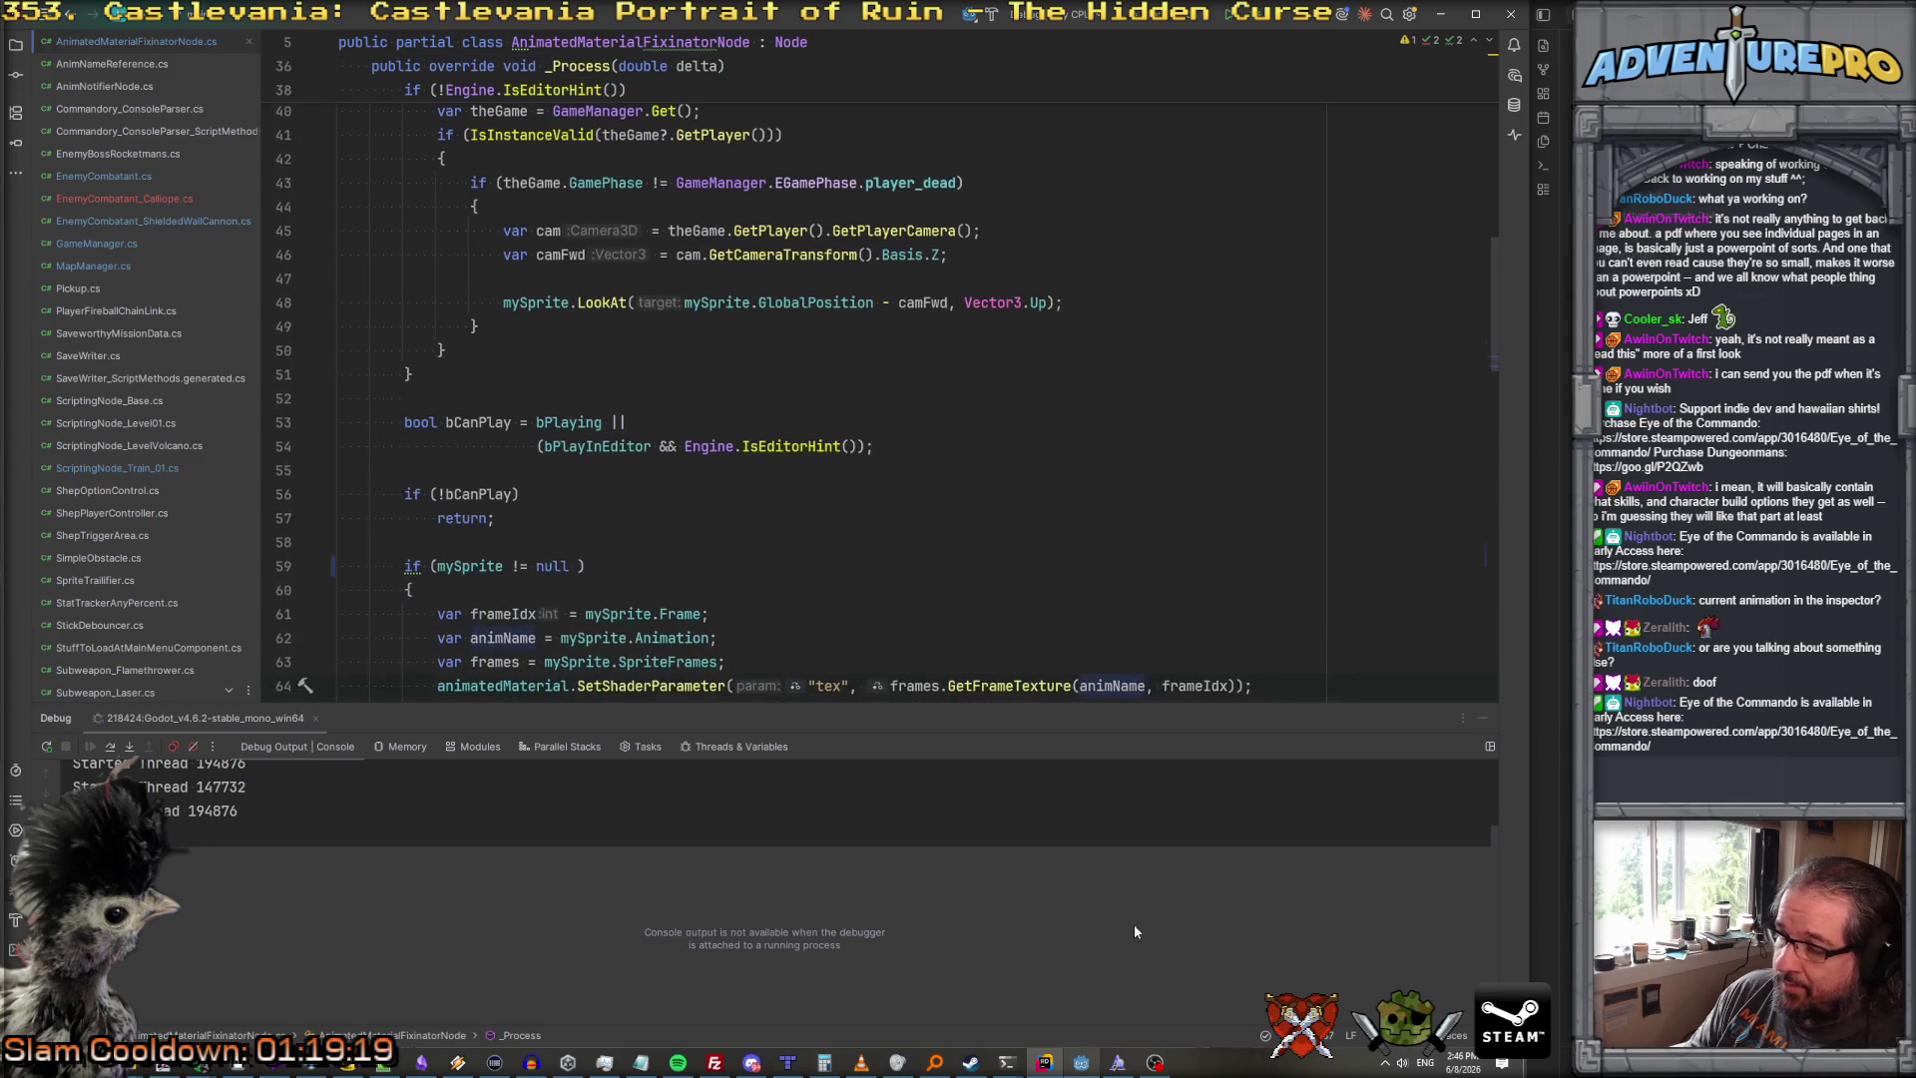
left_click(1080, 1062)
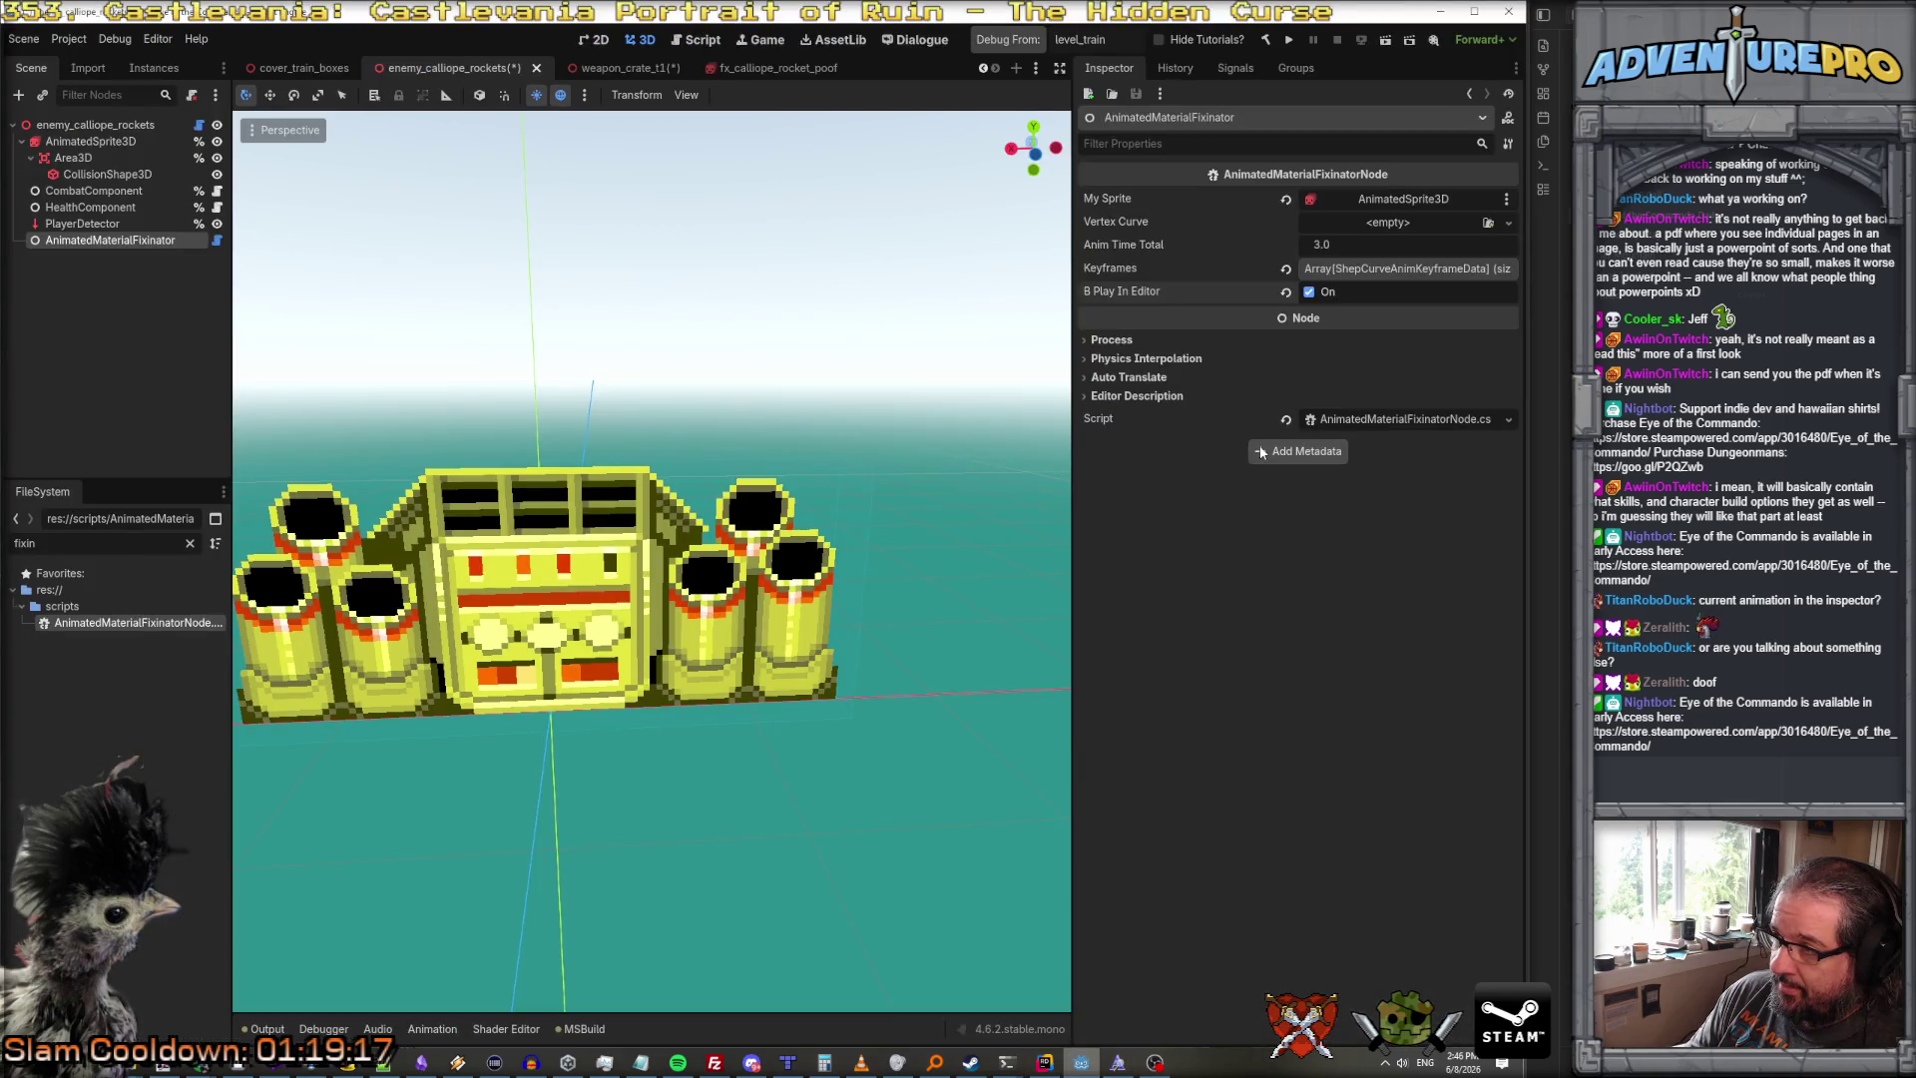
Step: Expand the fixinator's Keyframes array and delete the empty element 1
left_click(1341, 269)
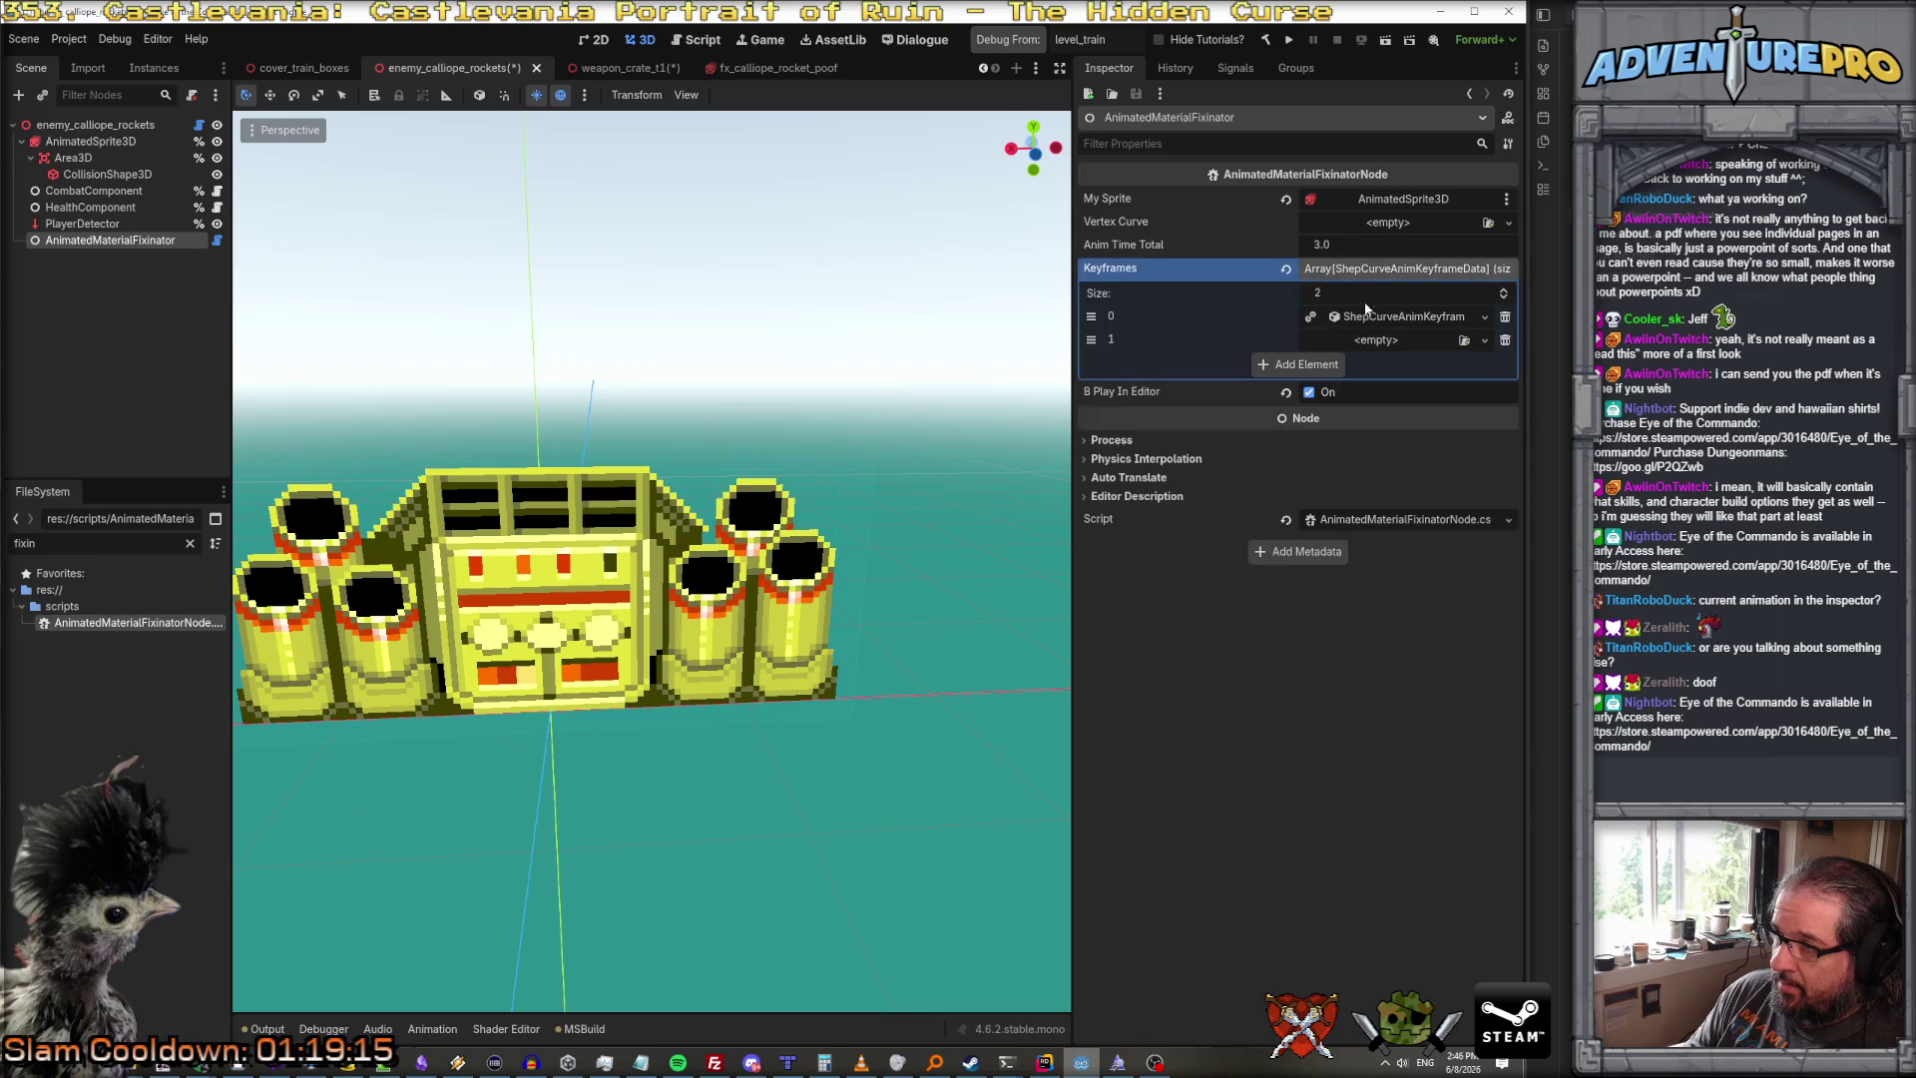
left_click(1451, 341)
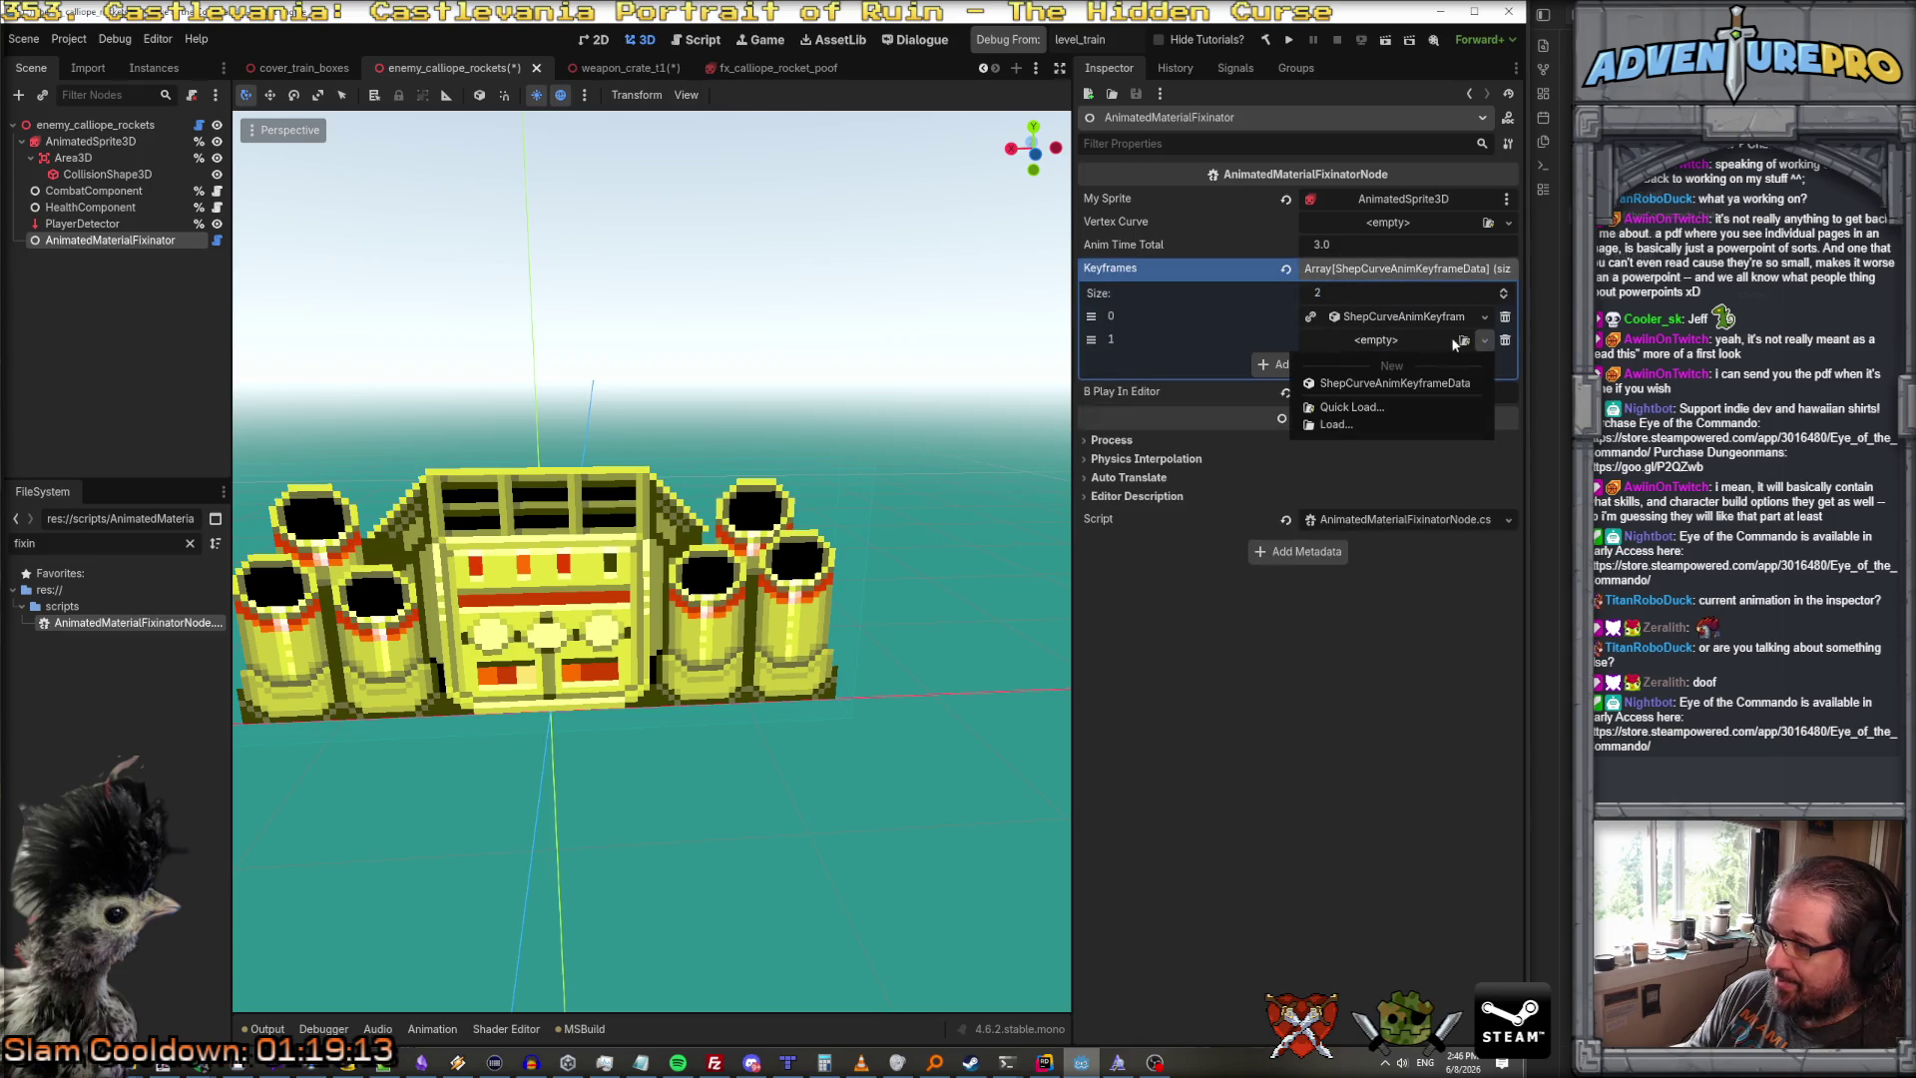
left_click(1507, 343)
left_click(1506, 339)
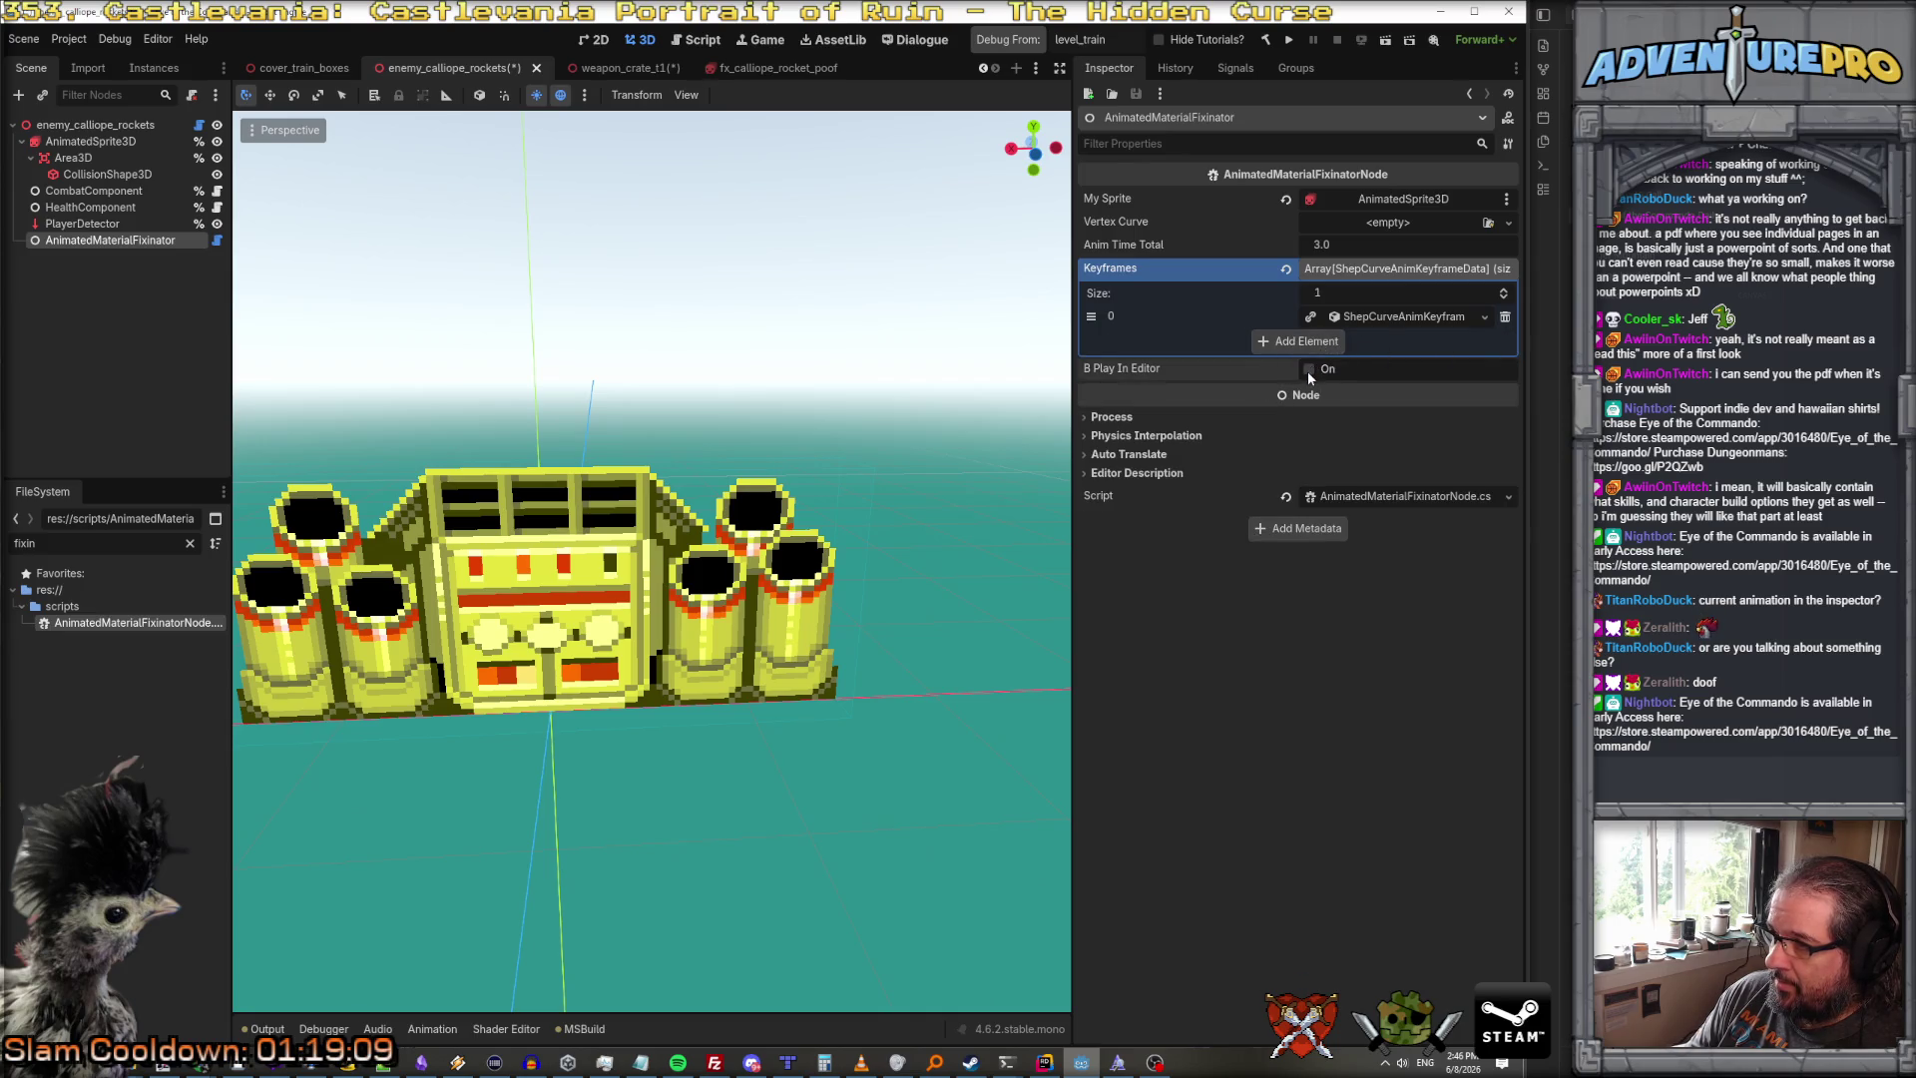
Step: Check keyframe element 0's Keyframe Signal and save the enemy_calliope_rockets scene
left_click(1375, 315)
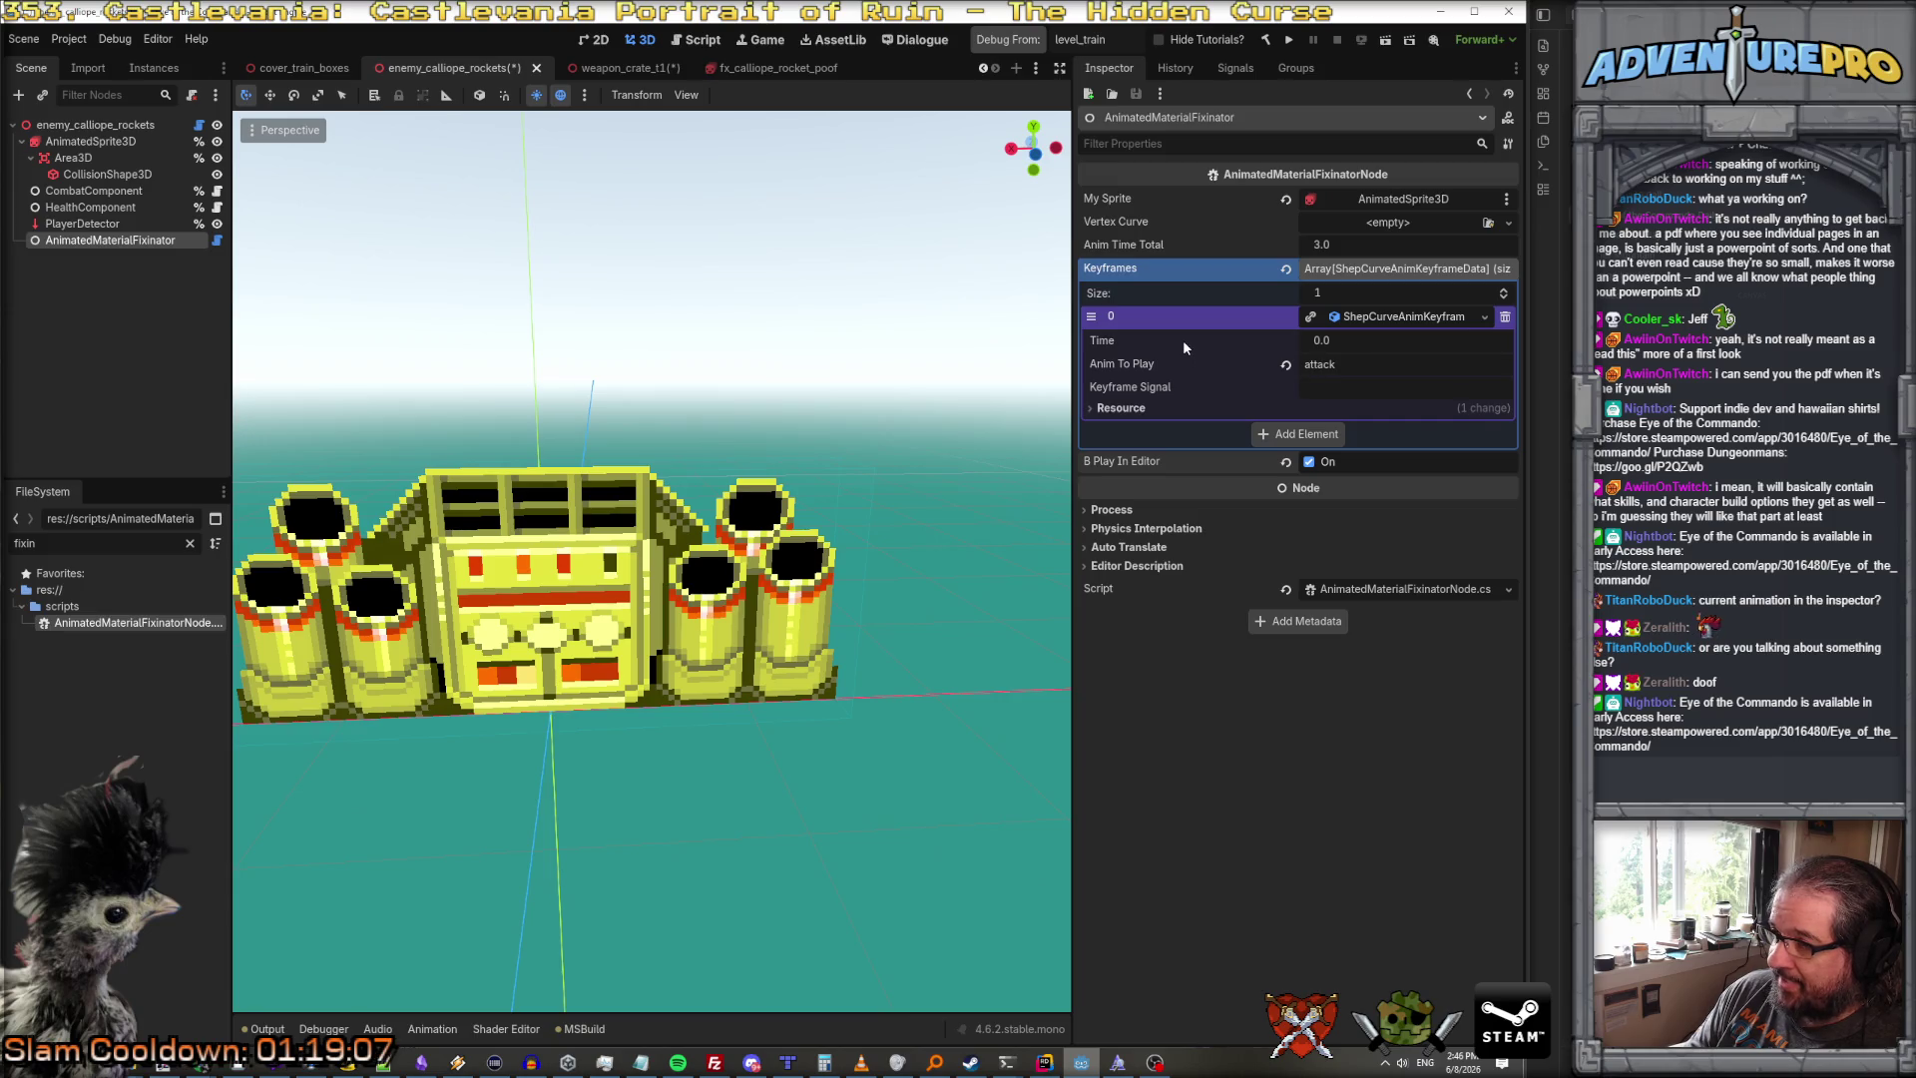
left_click(1347, 387)
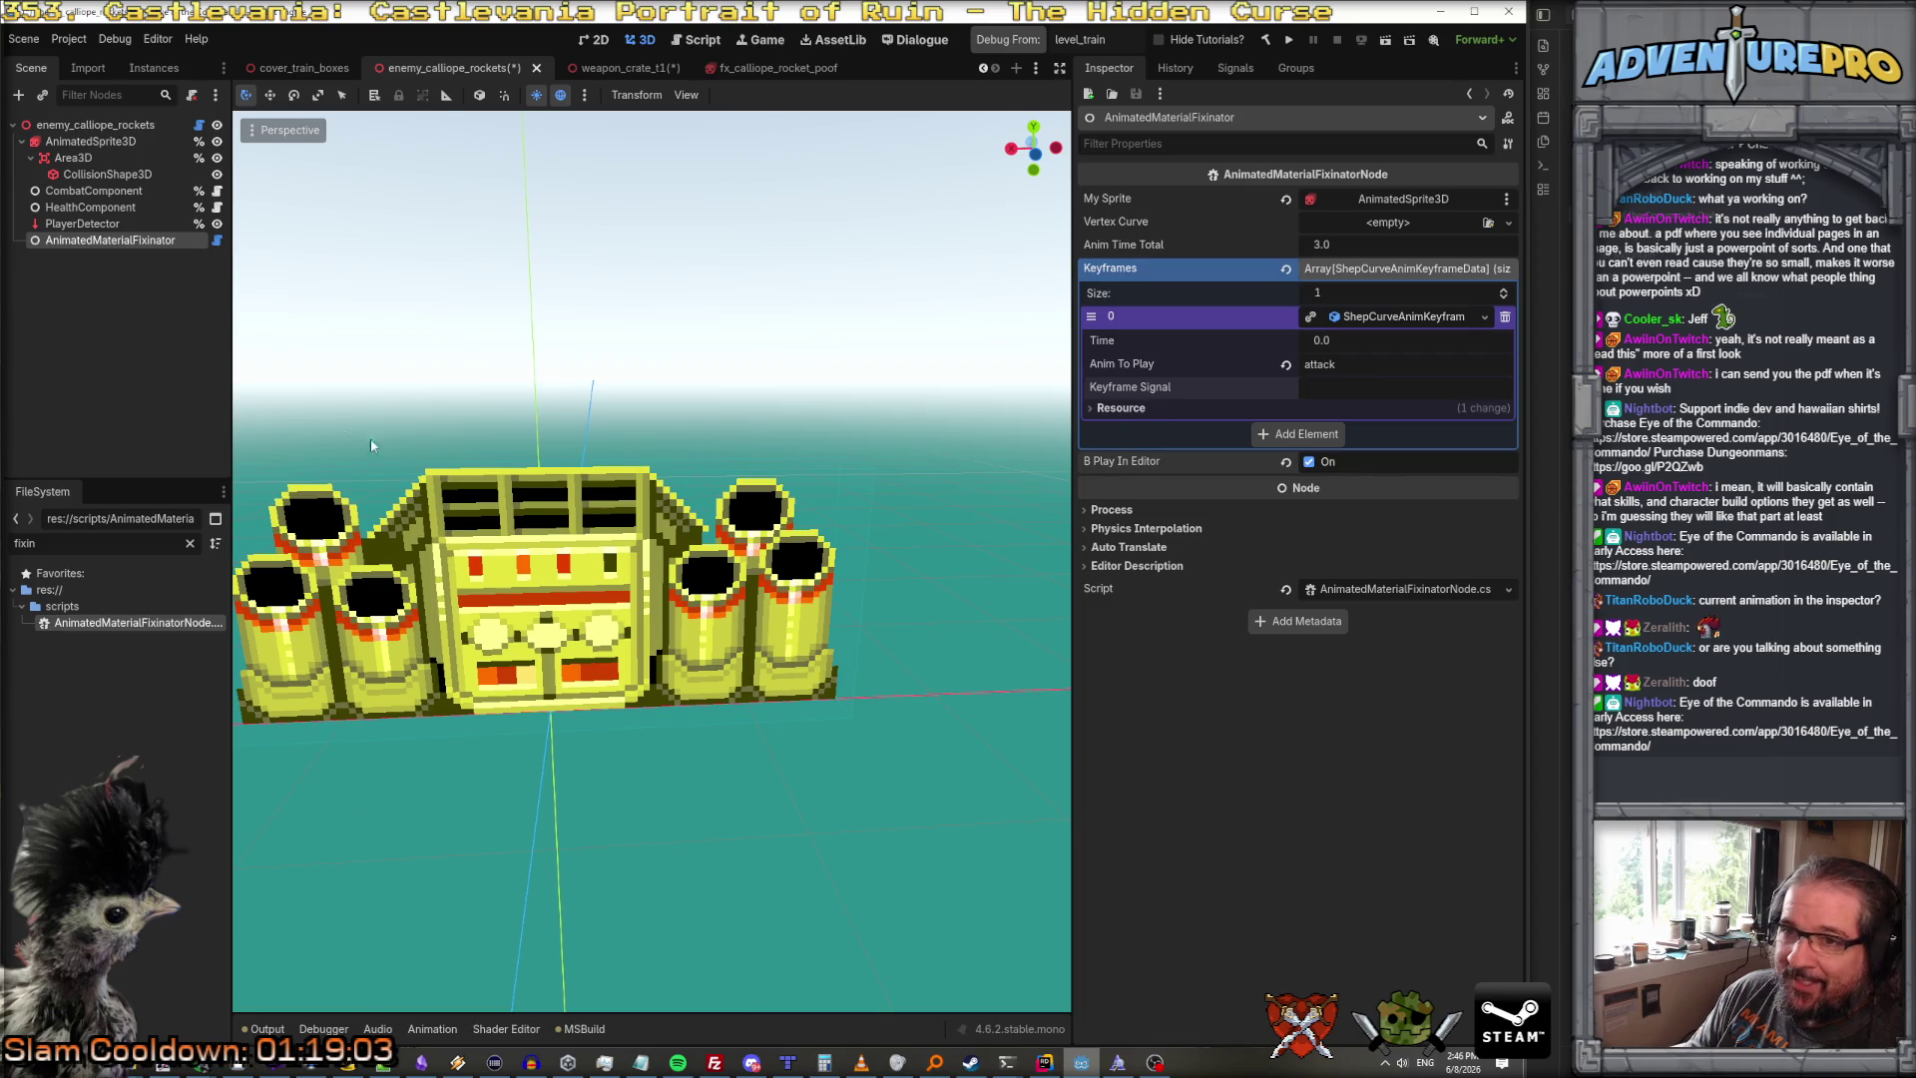
left_click(130, 124)
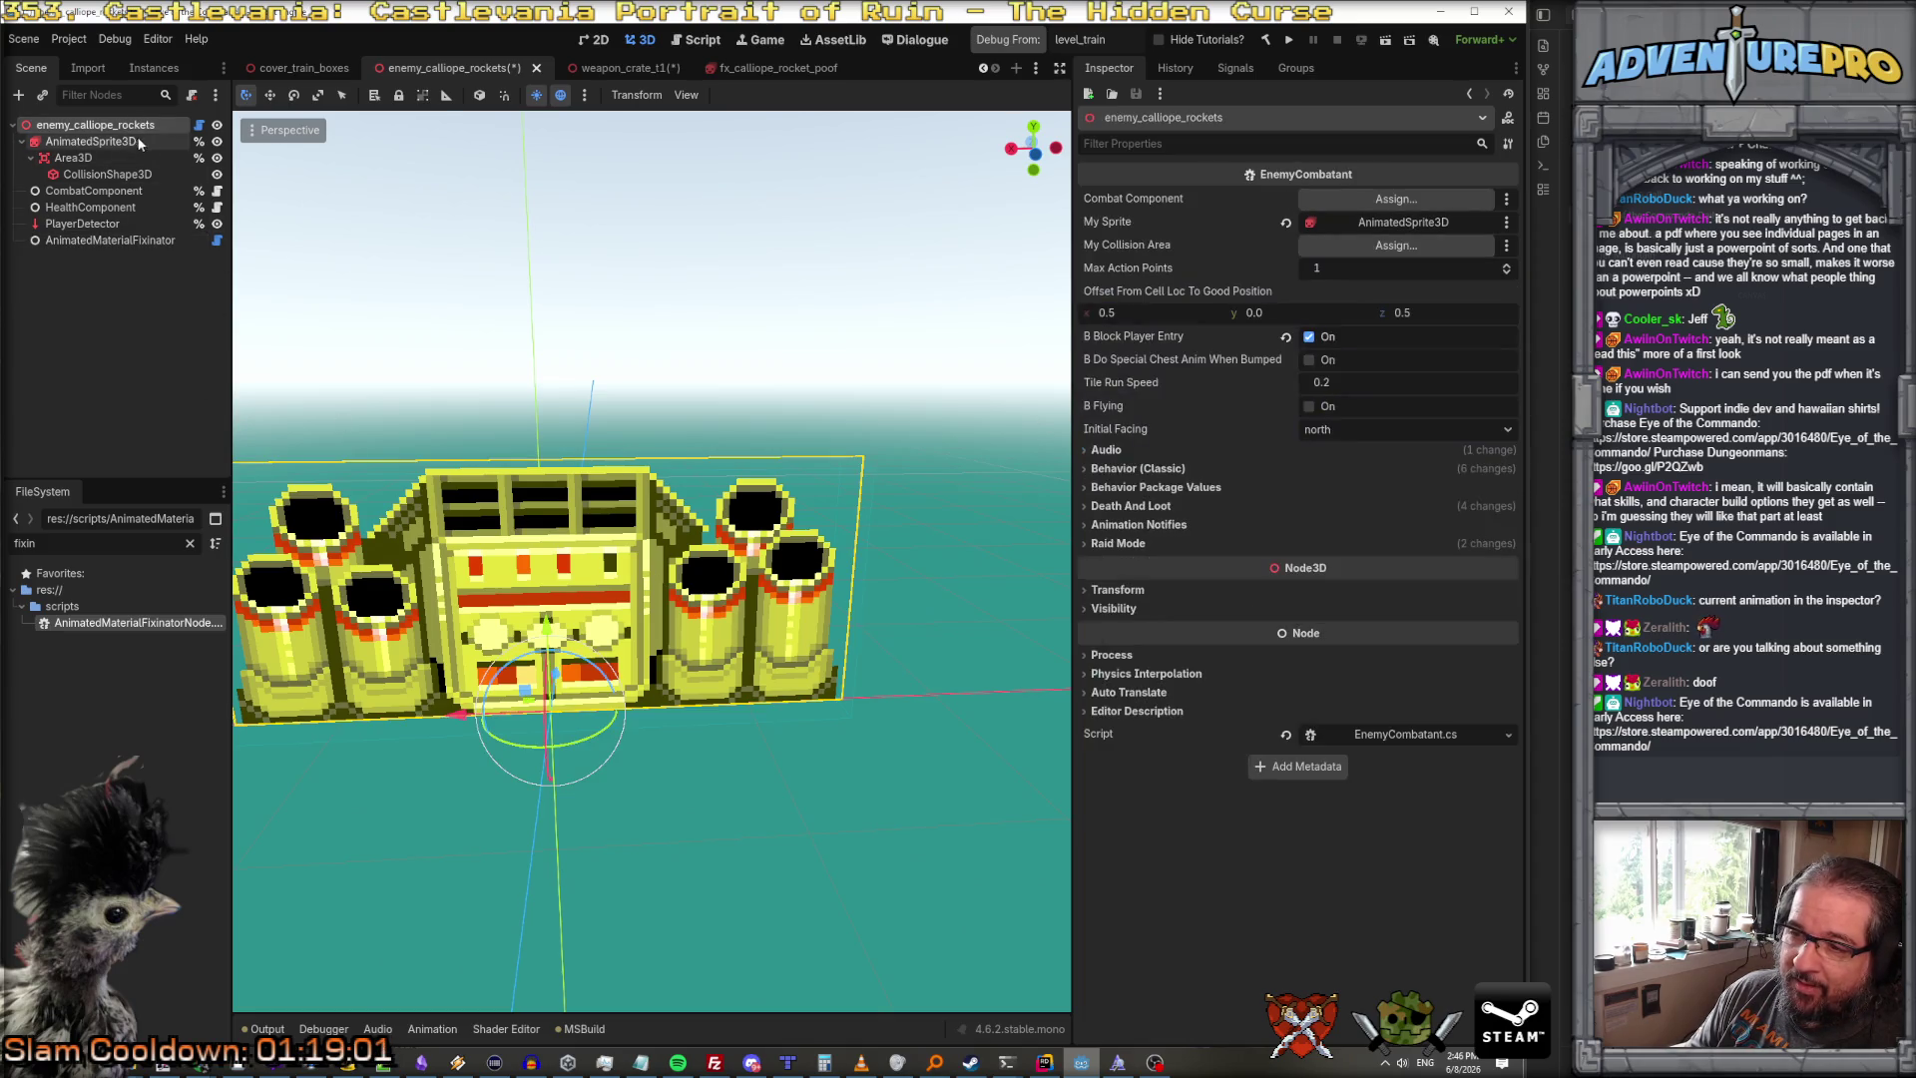
left_click(146, 242)
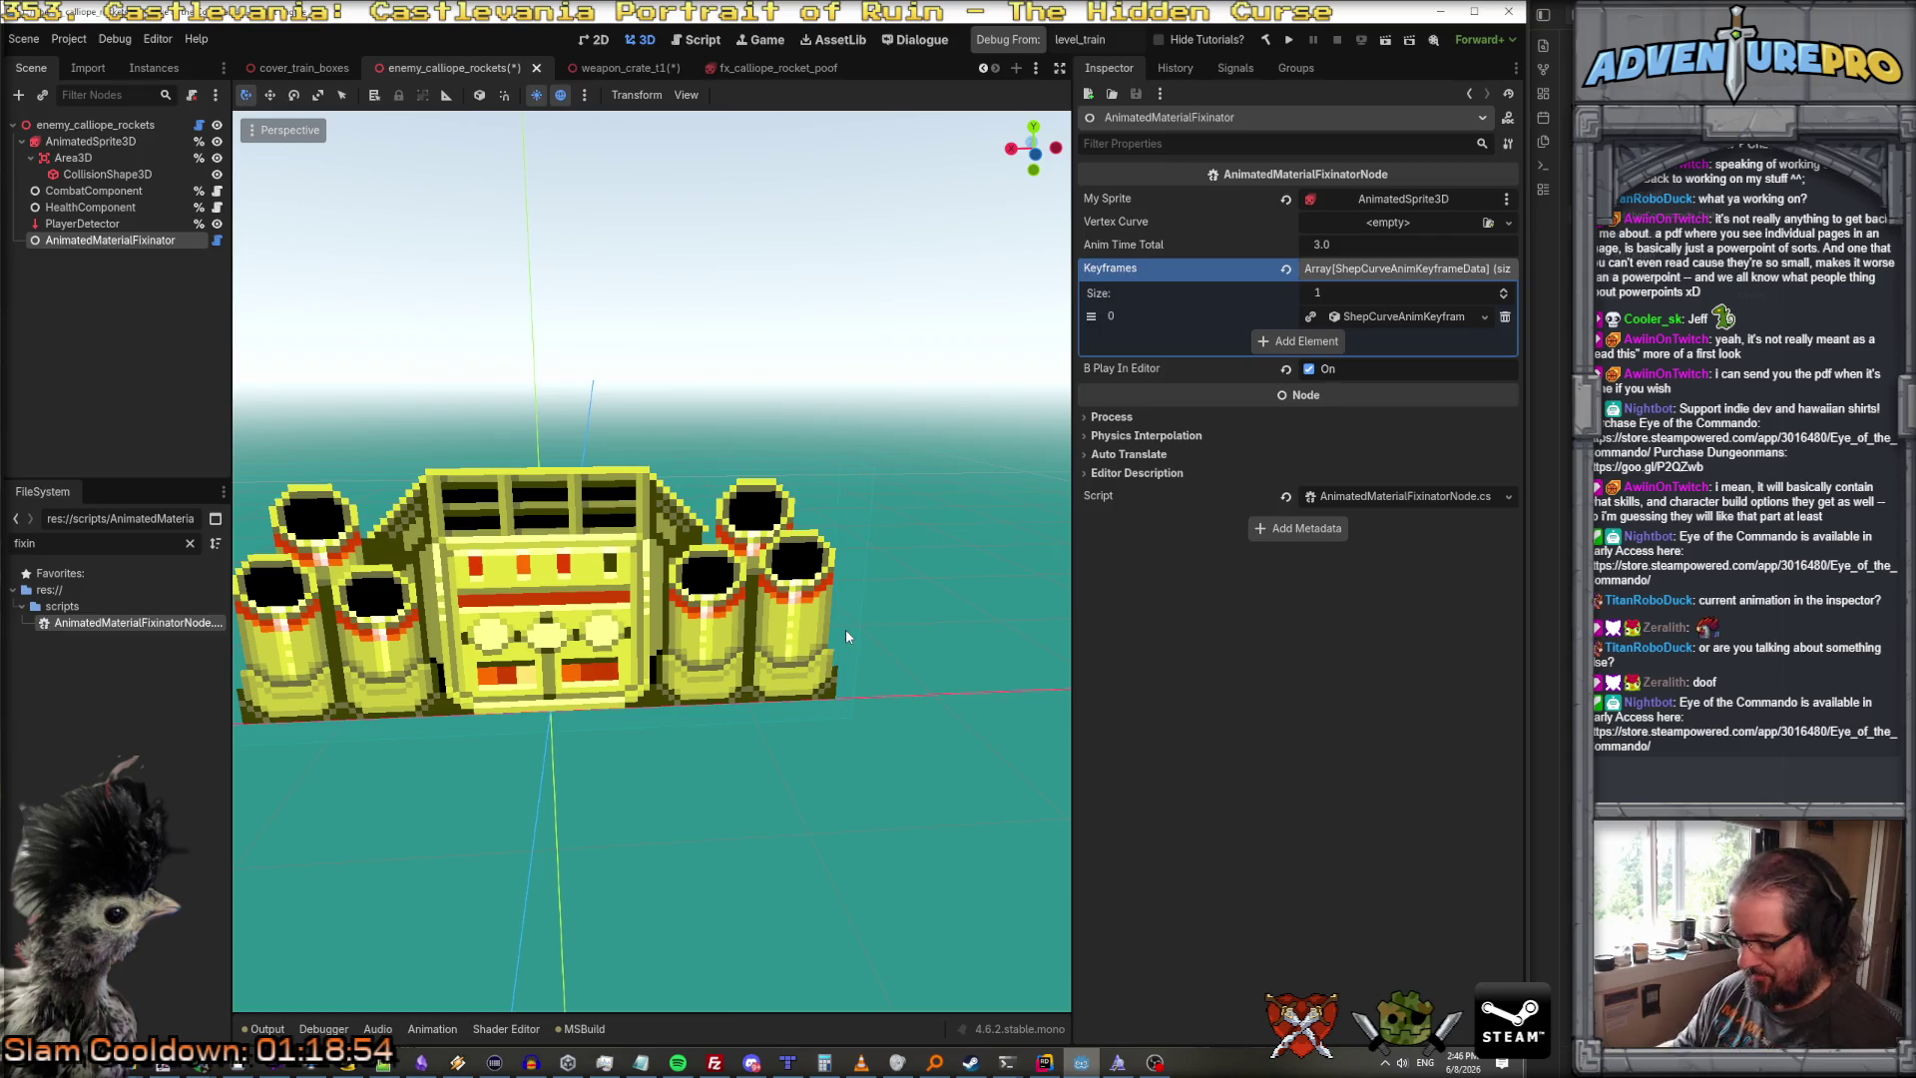
key("ctrl+s")
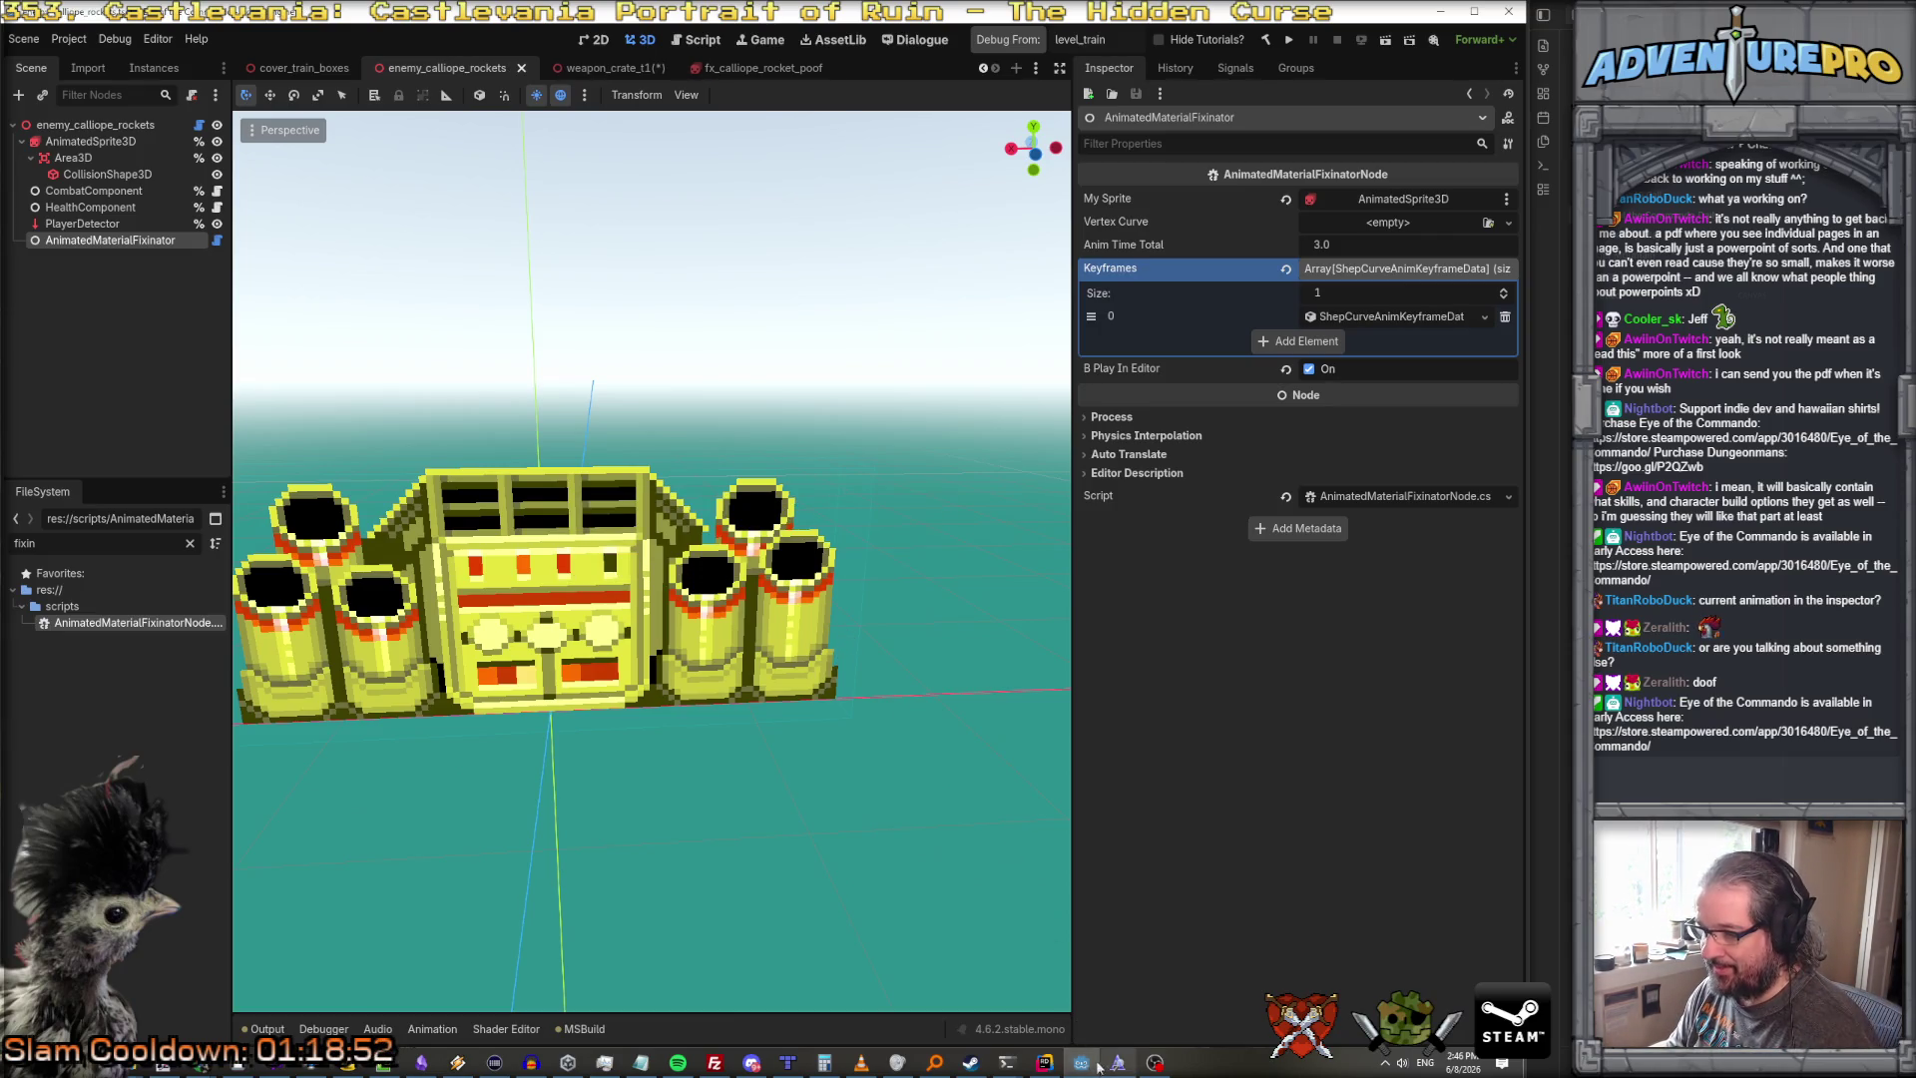
left_click(1044, 1062)
Step: Set a breakpoint on the IsEditorHint check at line 38
scroll(643, 300, "down", 5)
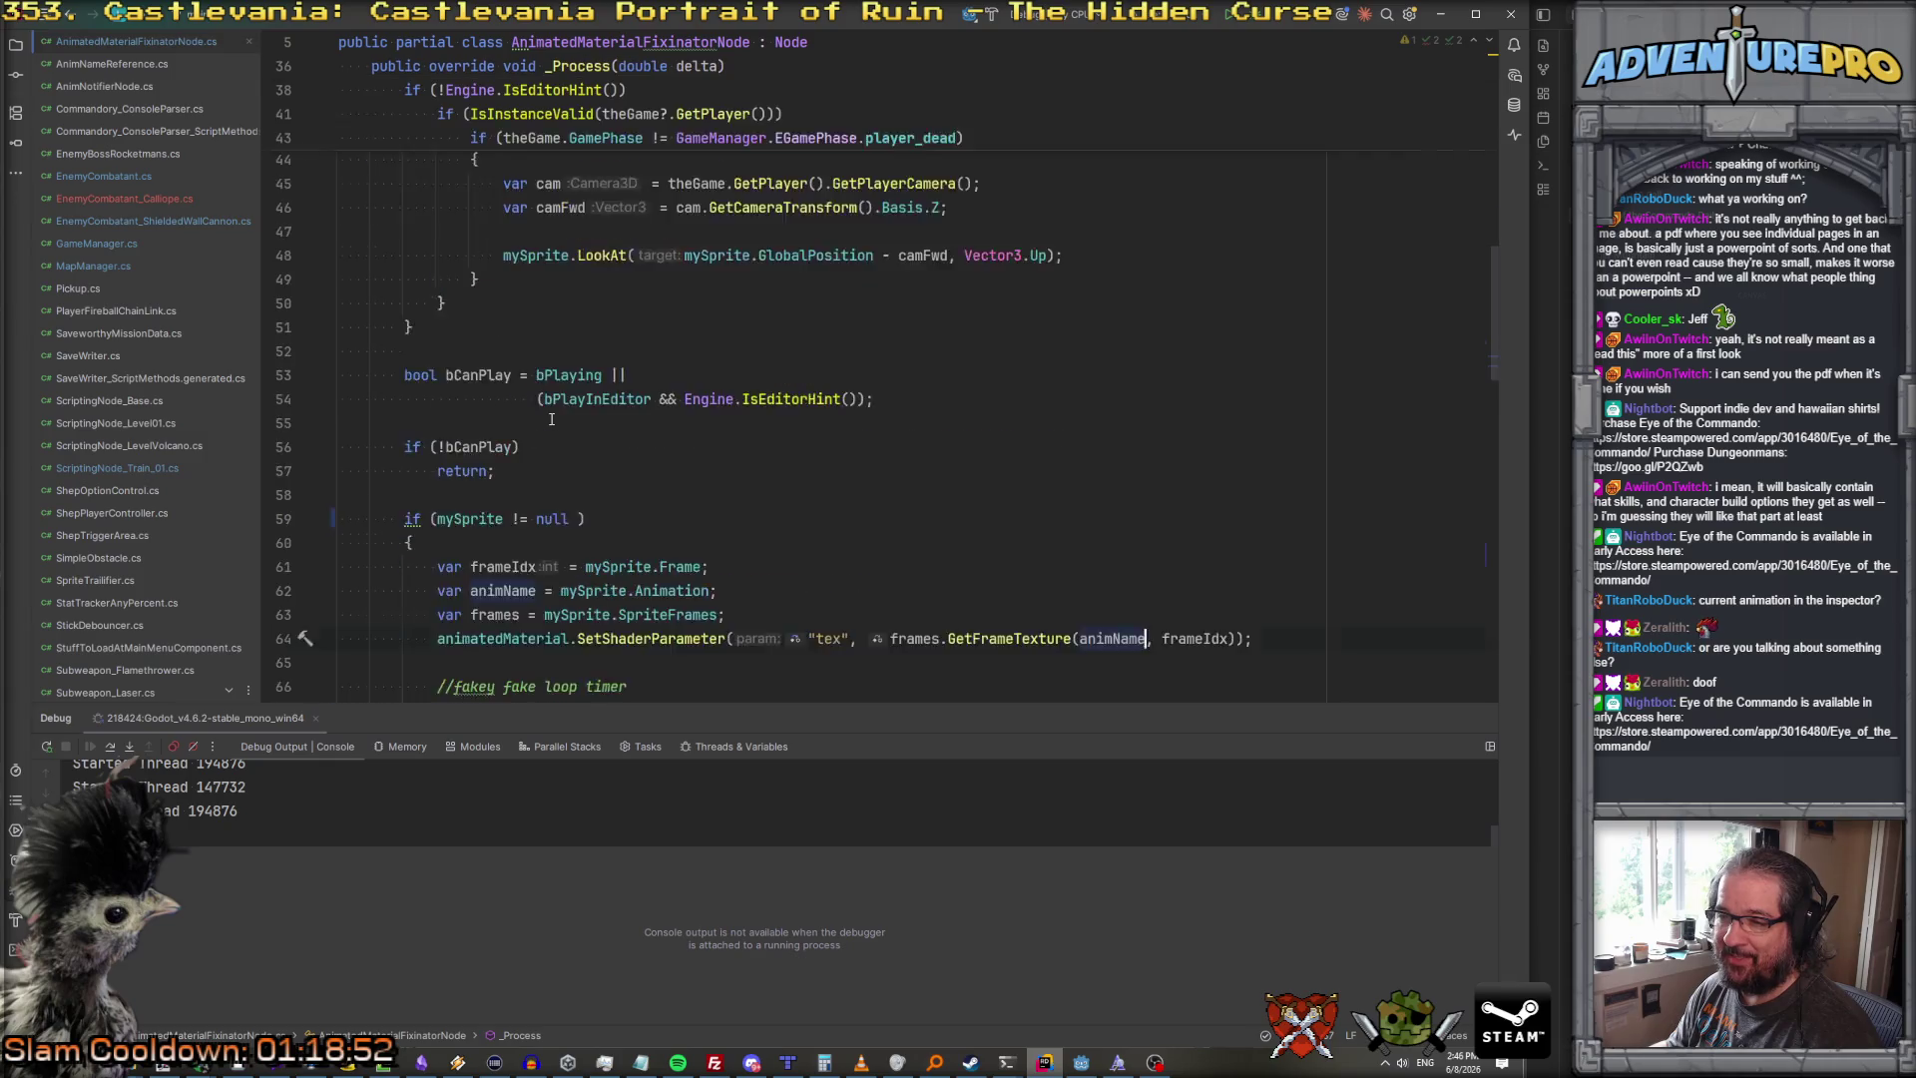
scroll(475, 240, "up", 4)
scroll(475, 240, "up", 1)
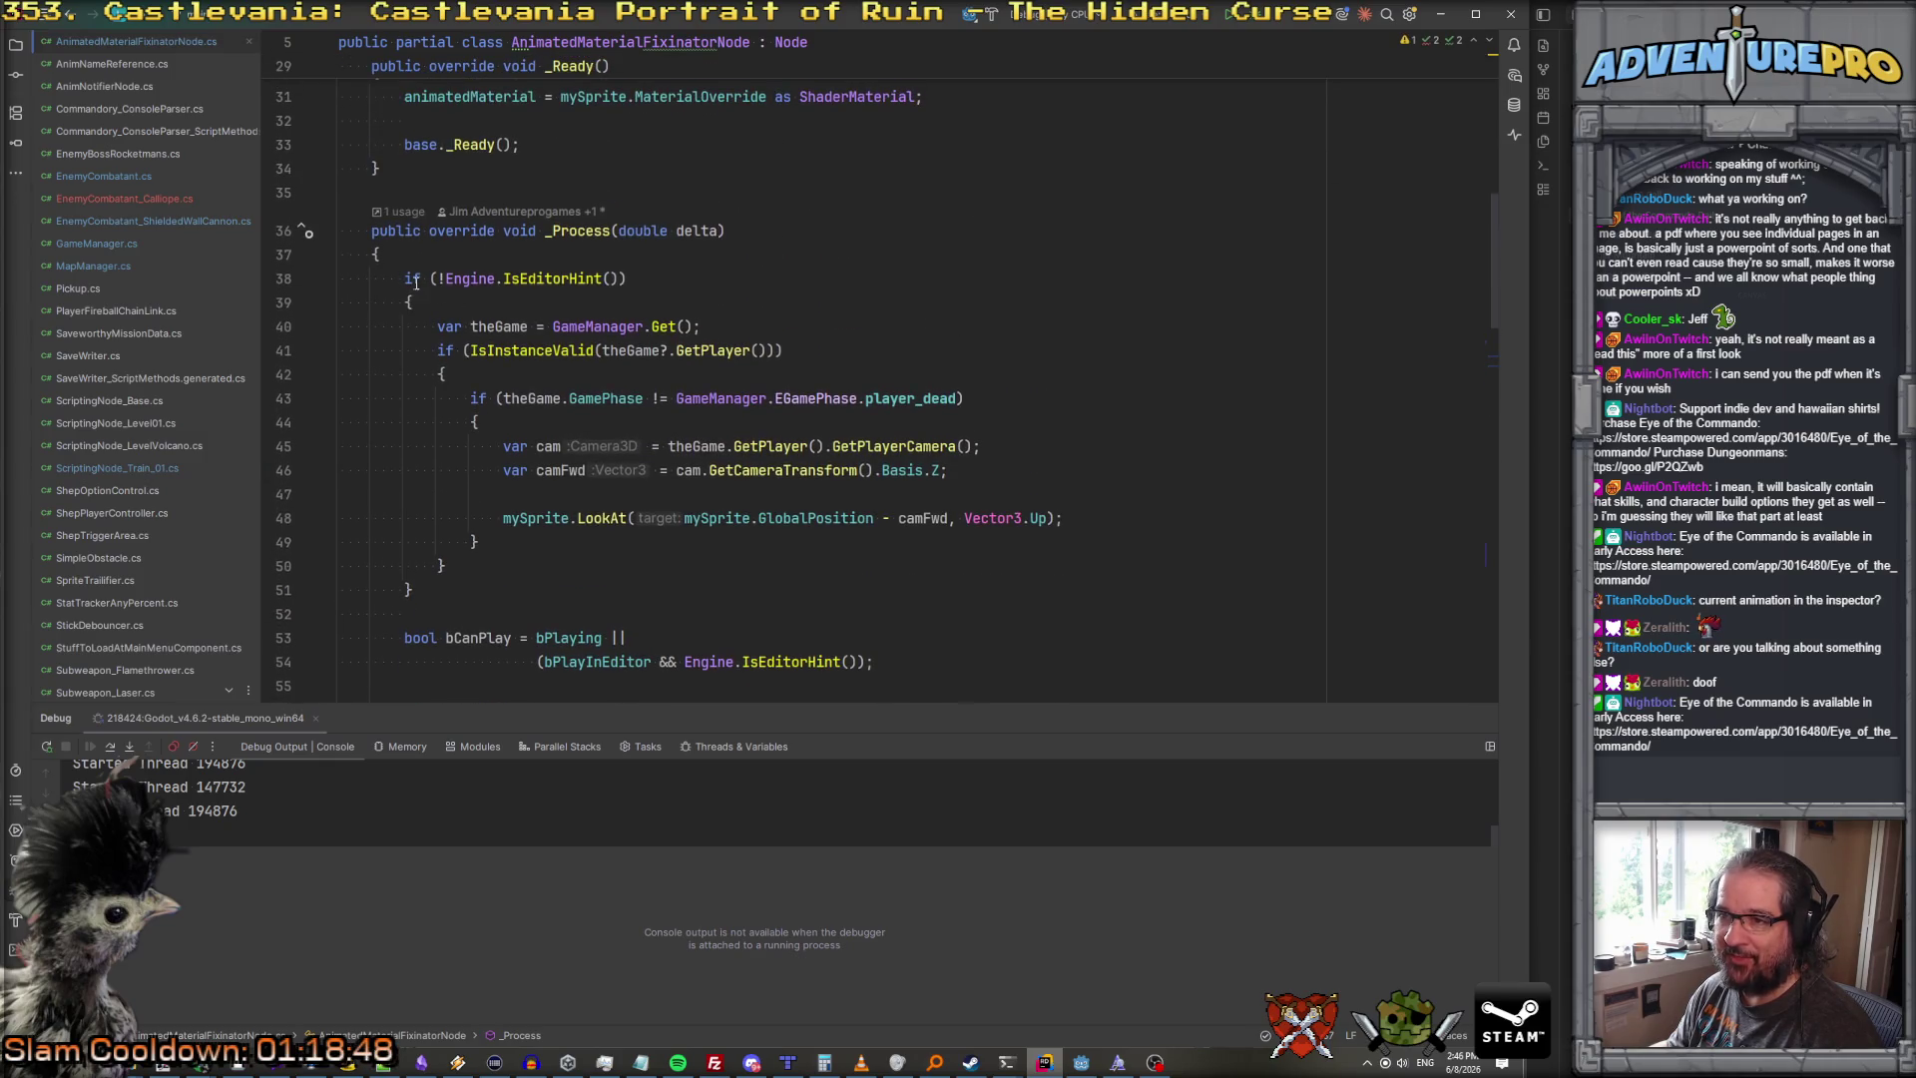
key("F9")
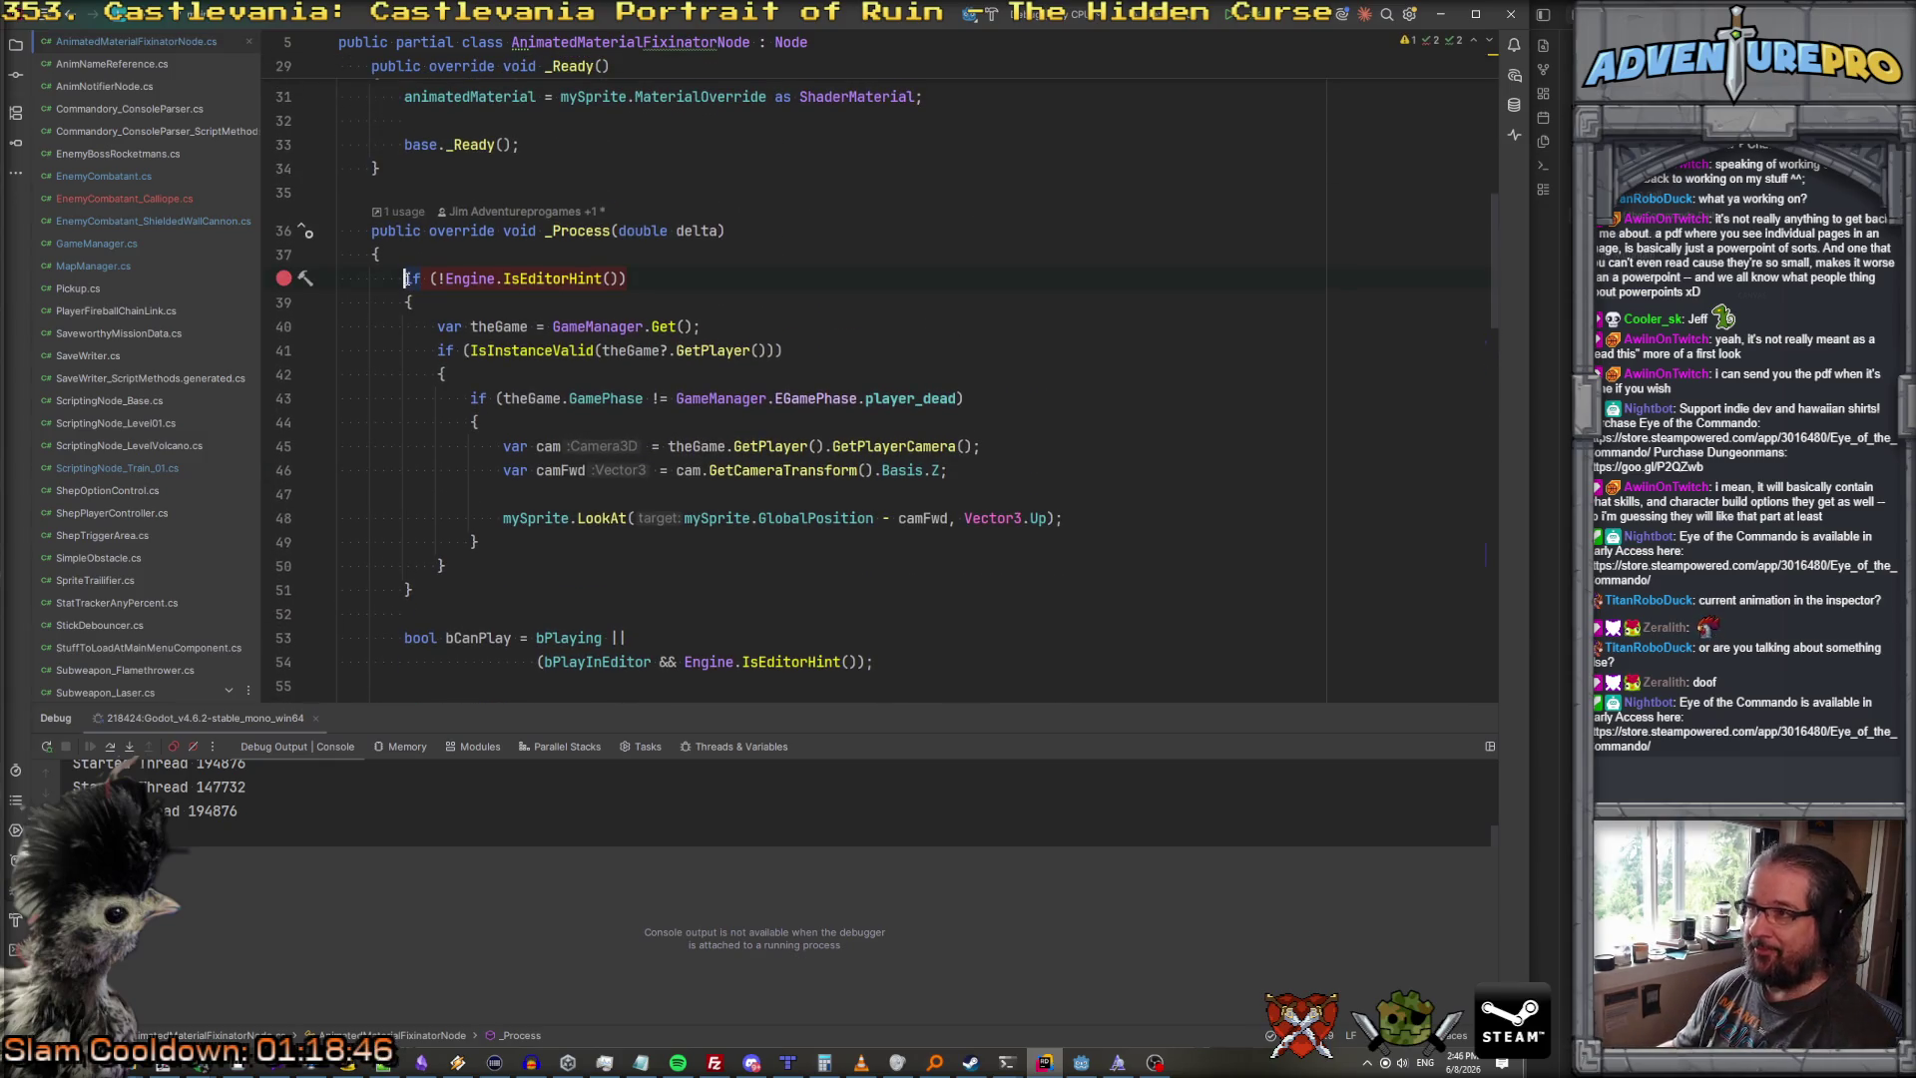
Step: Attach the .NET debugger to the Godot editor process running enemy_calliope_rockets
left_click(1283, 21)
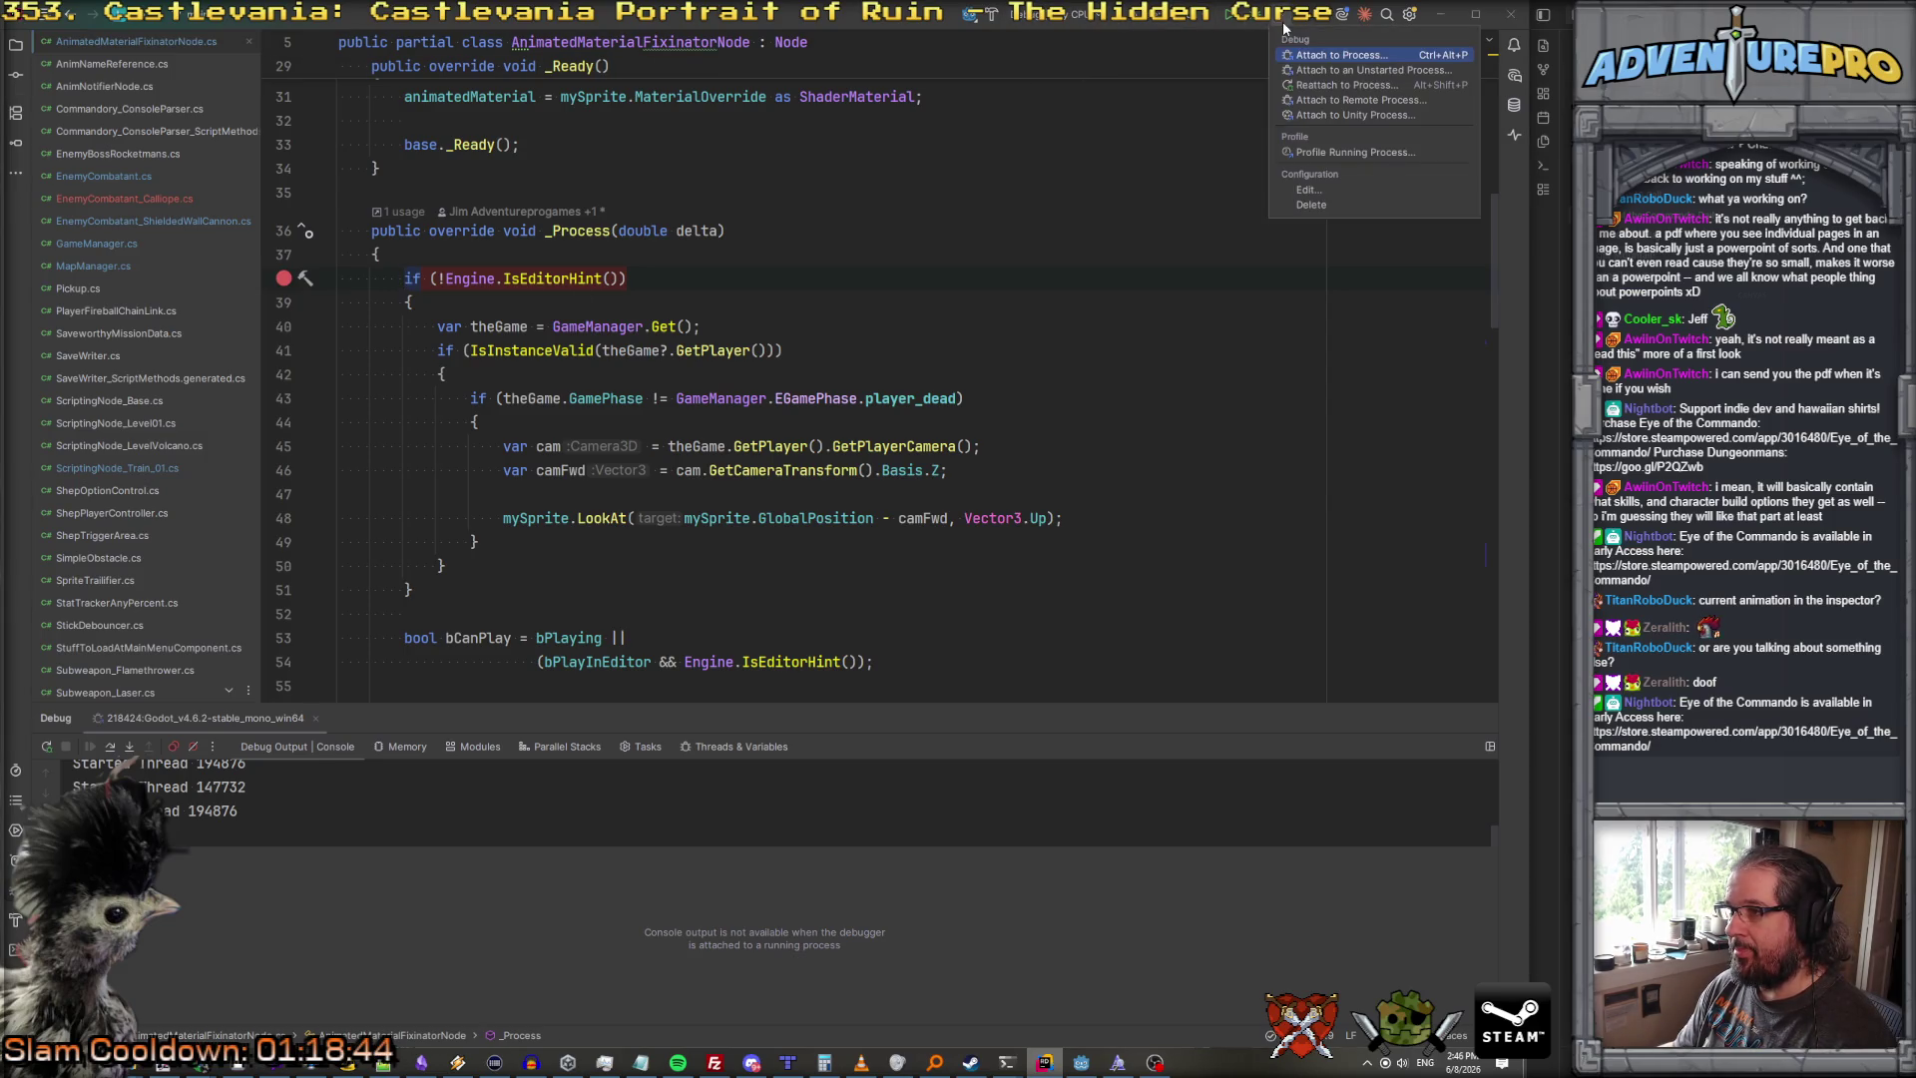
left_click(1308, 56)
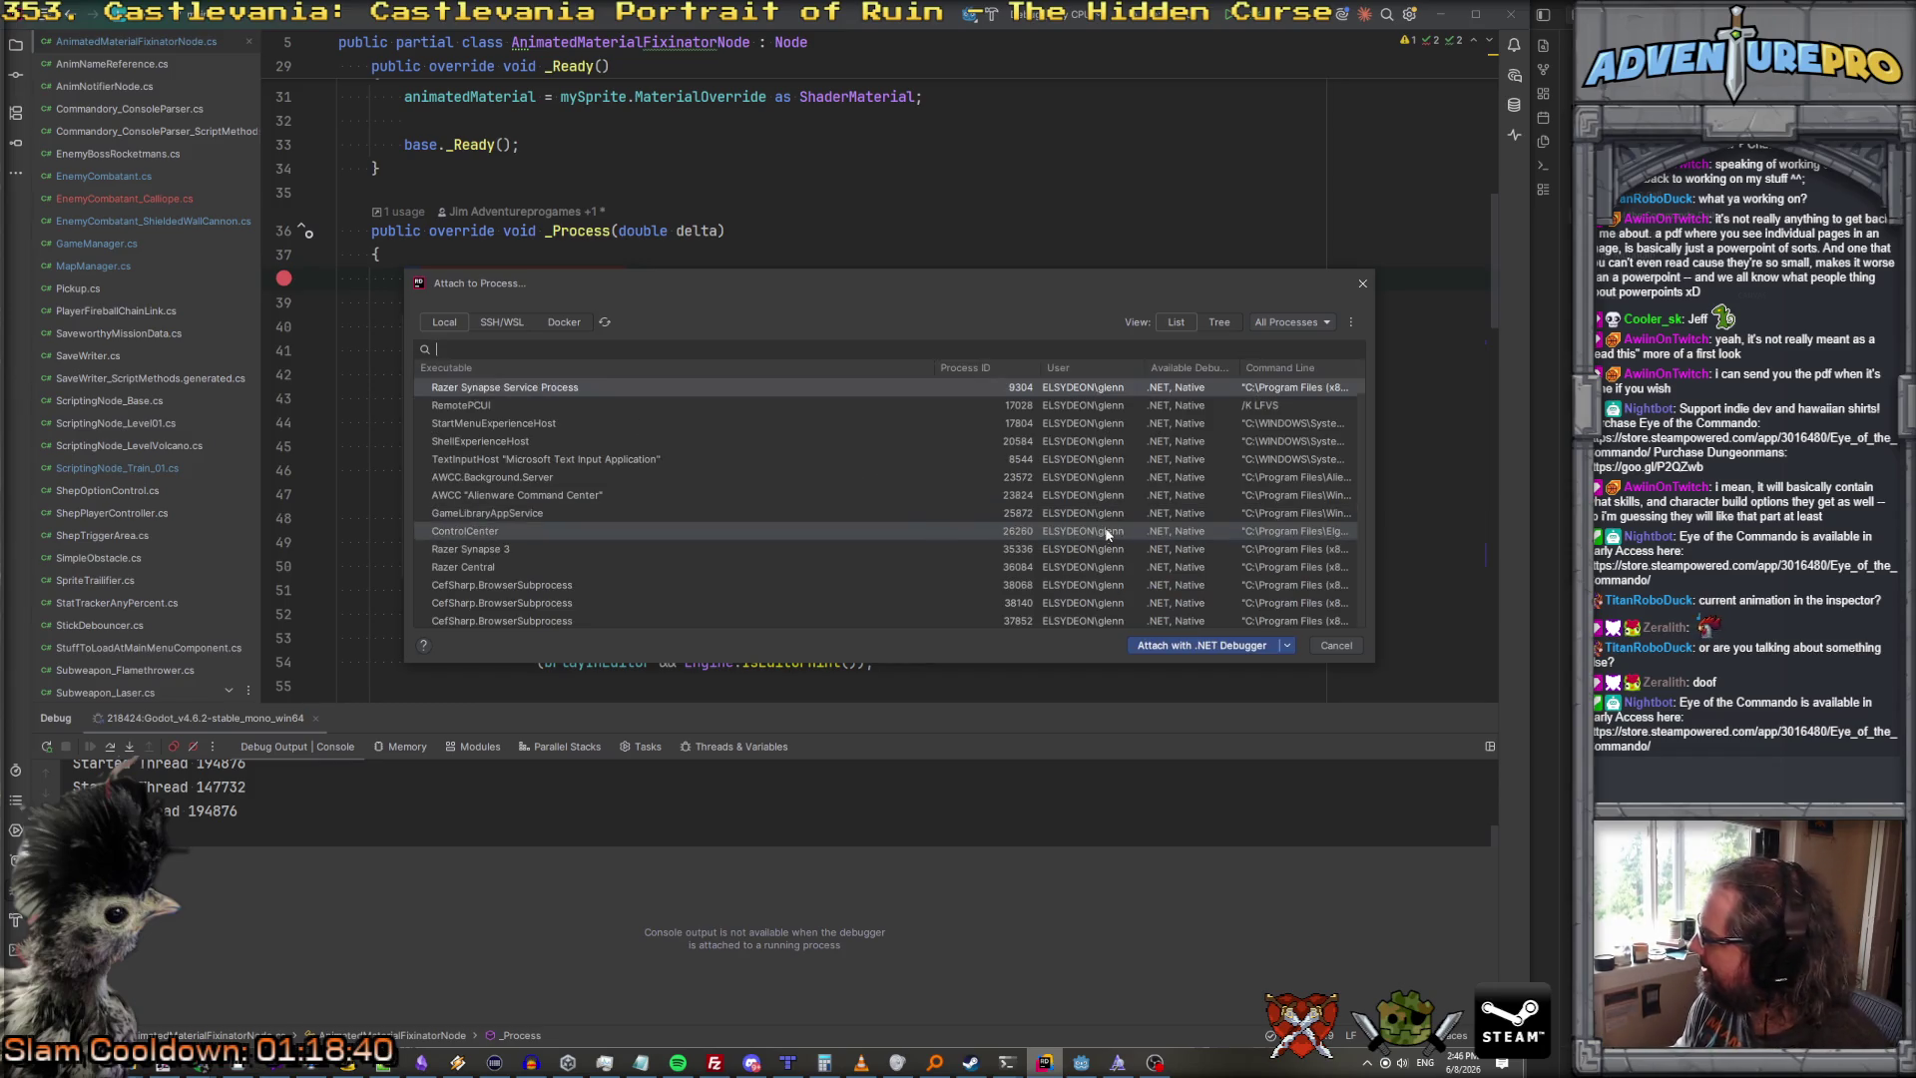
scroll(639, 449, "down", 10)
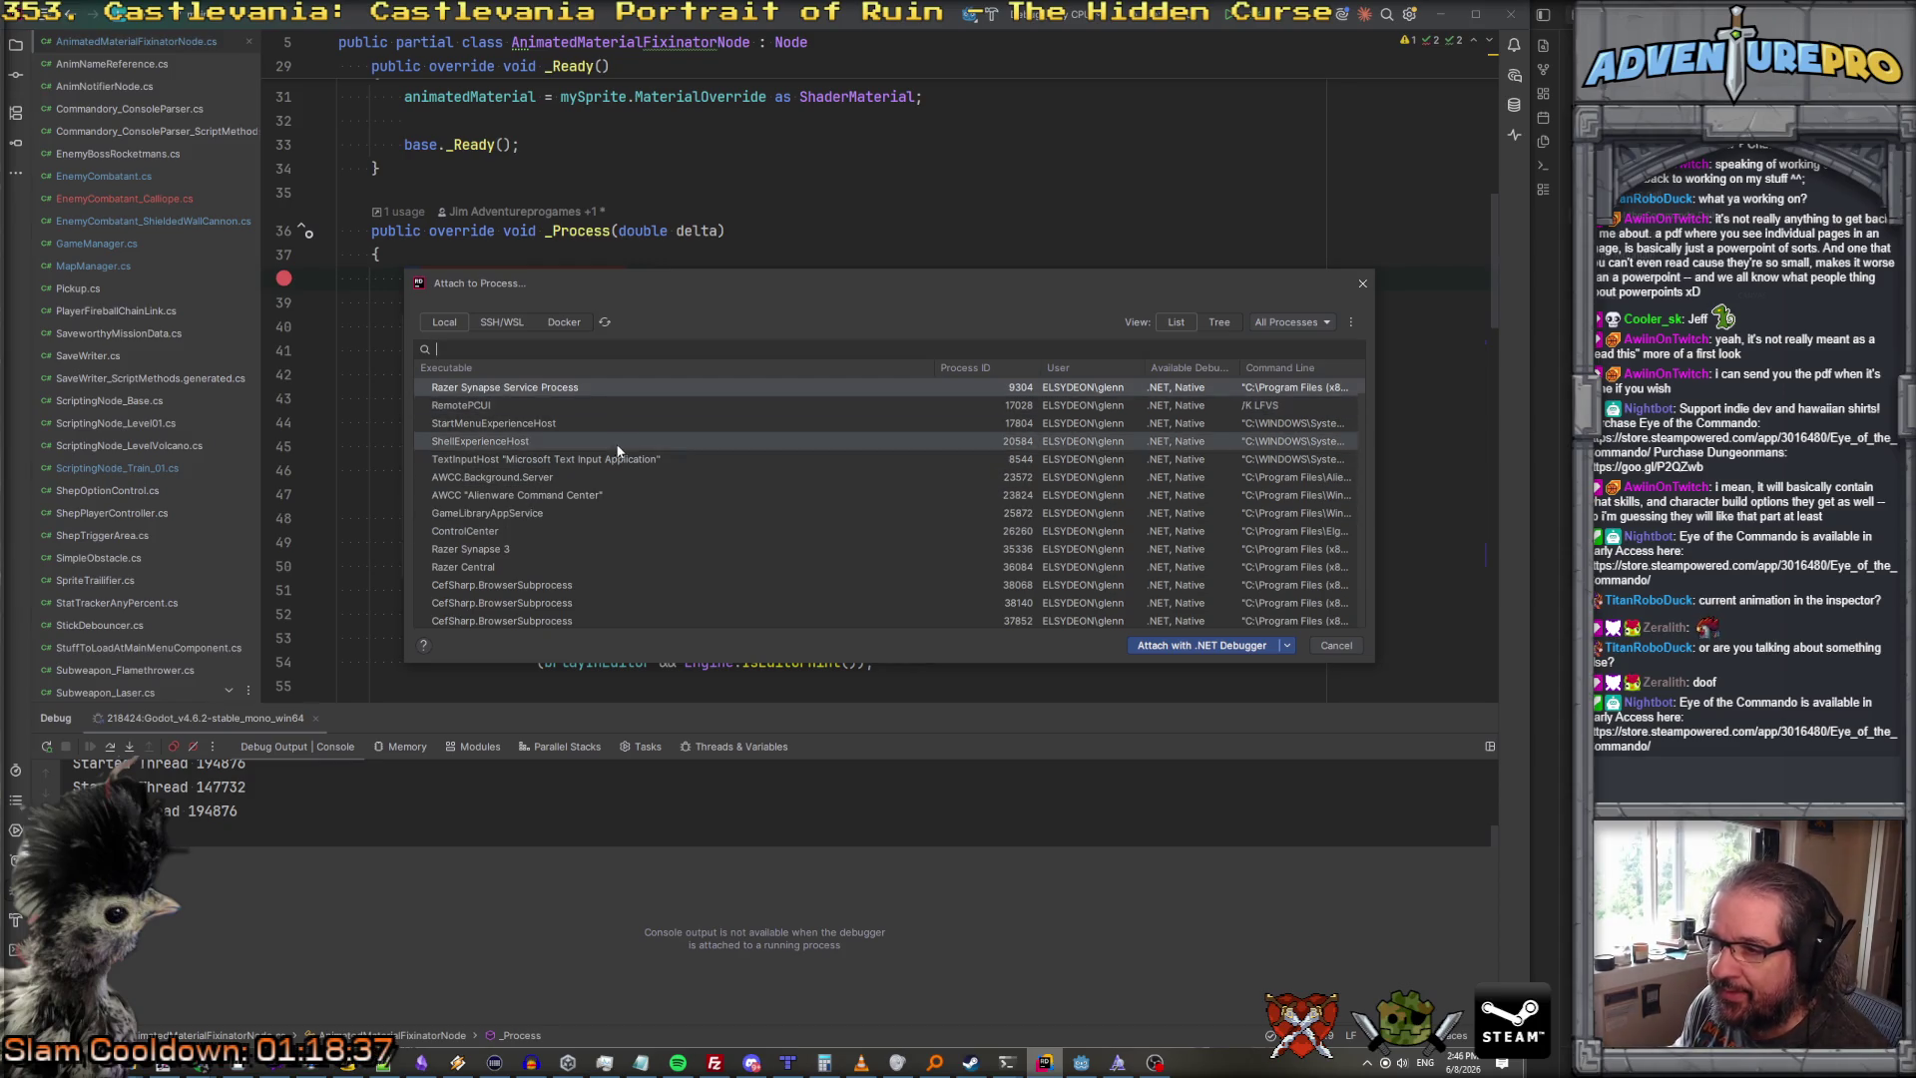
left_click(670, 459)
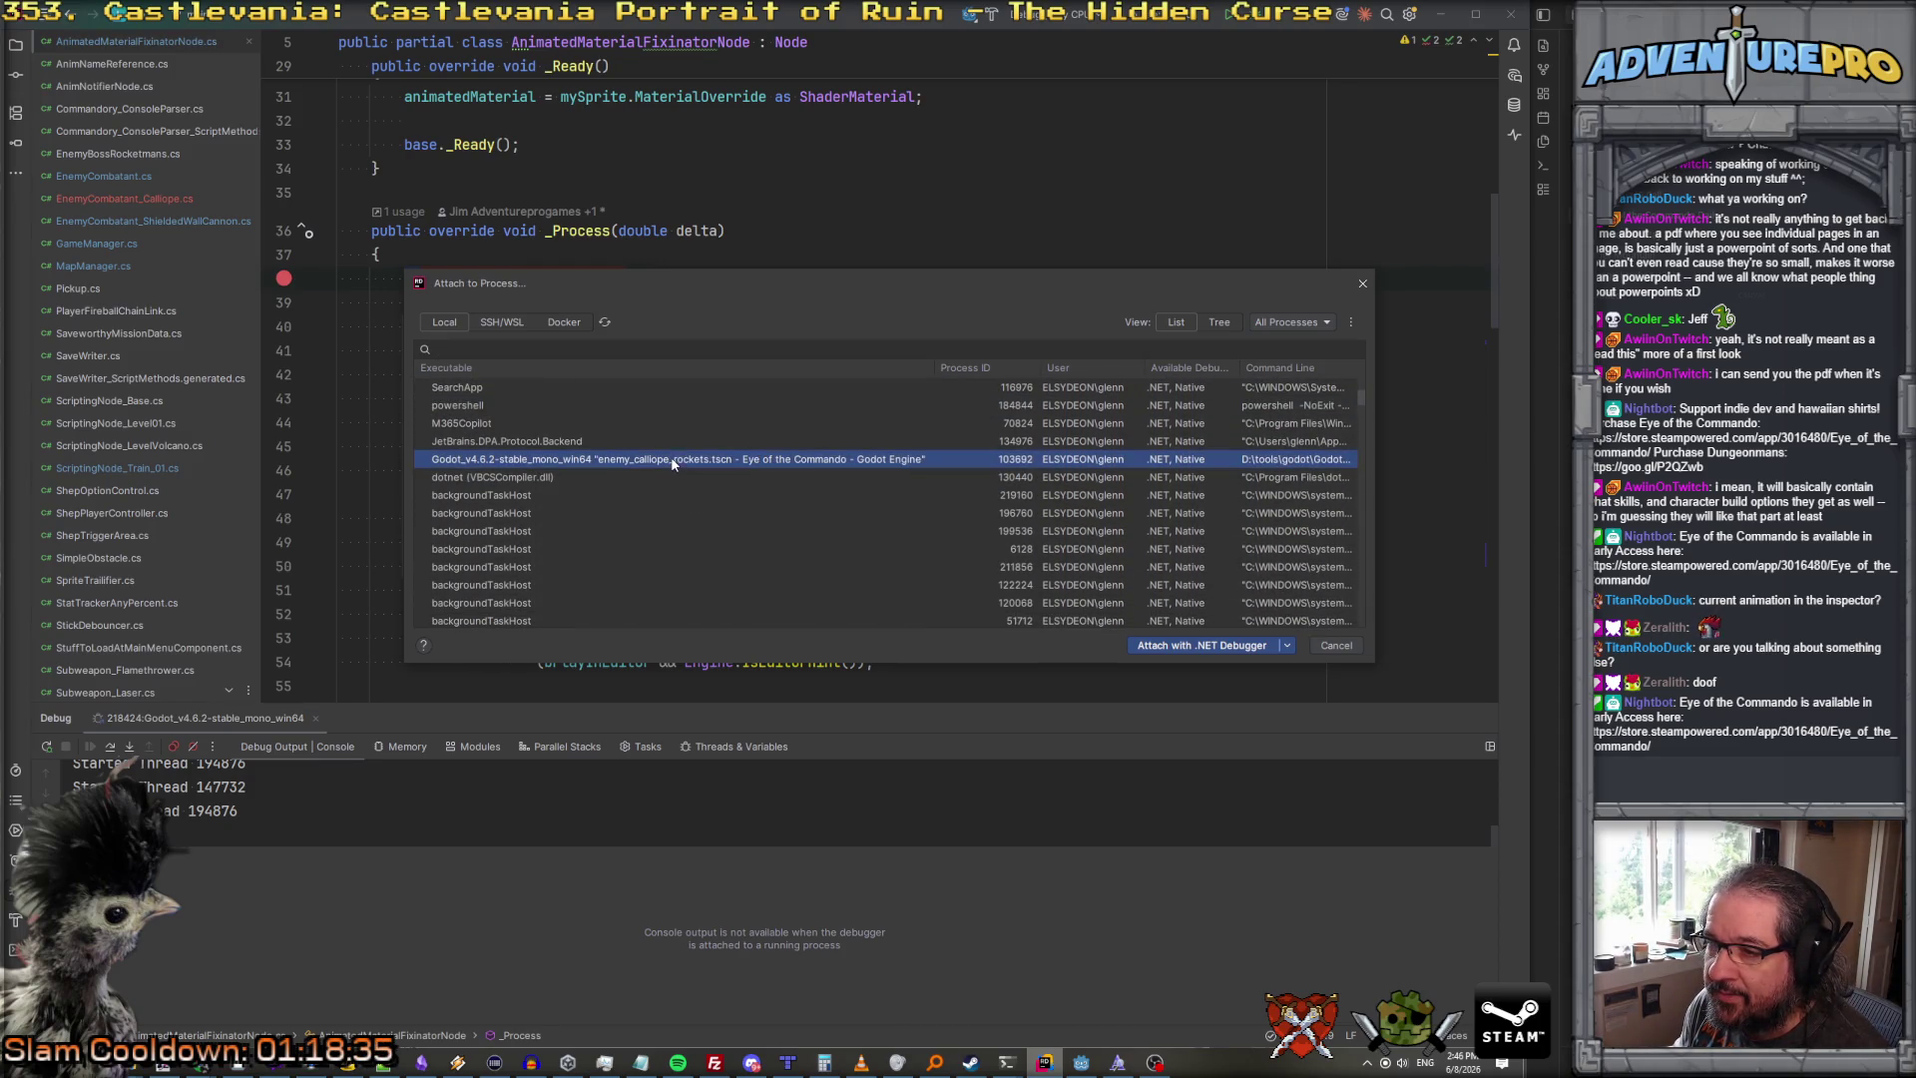
left_click(1180, 644)
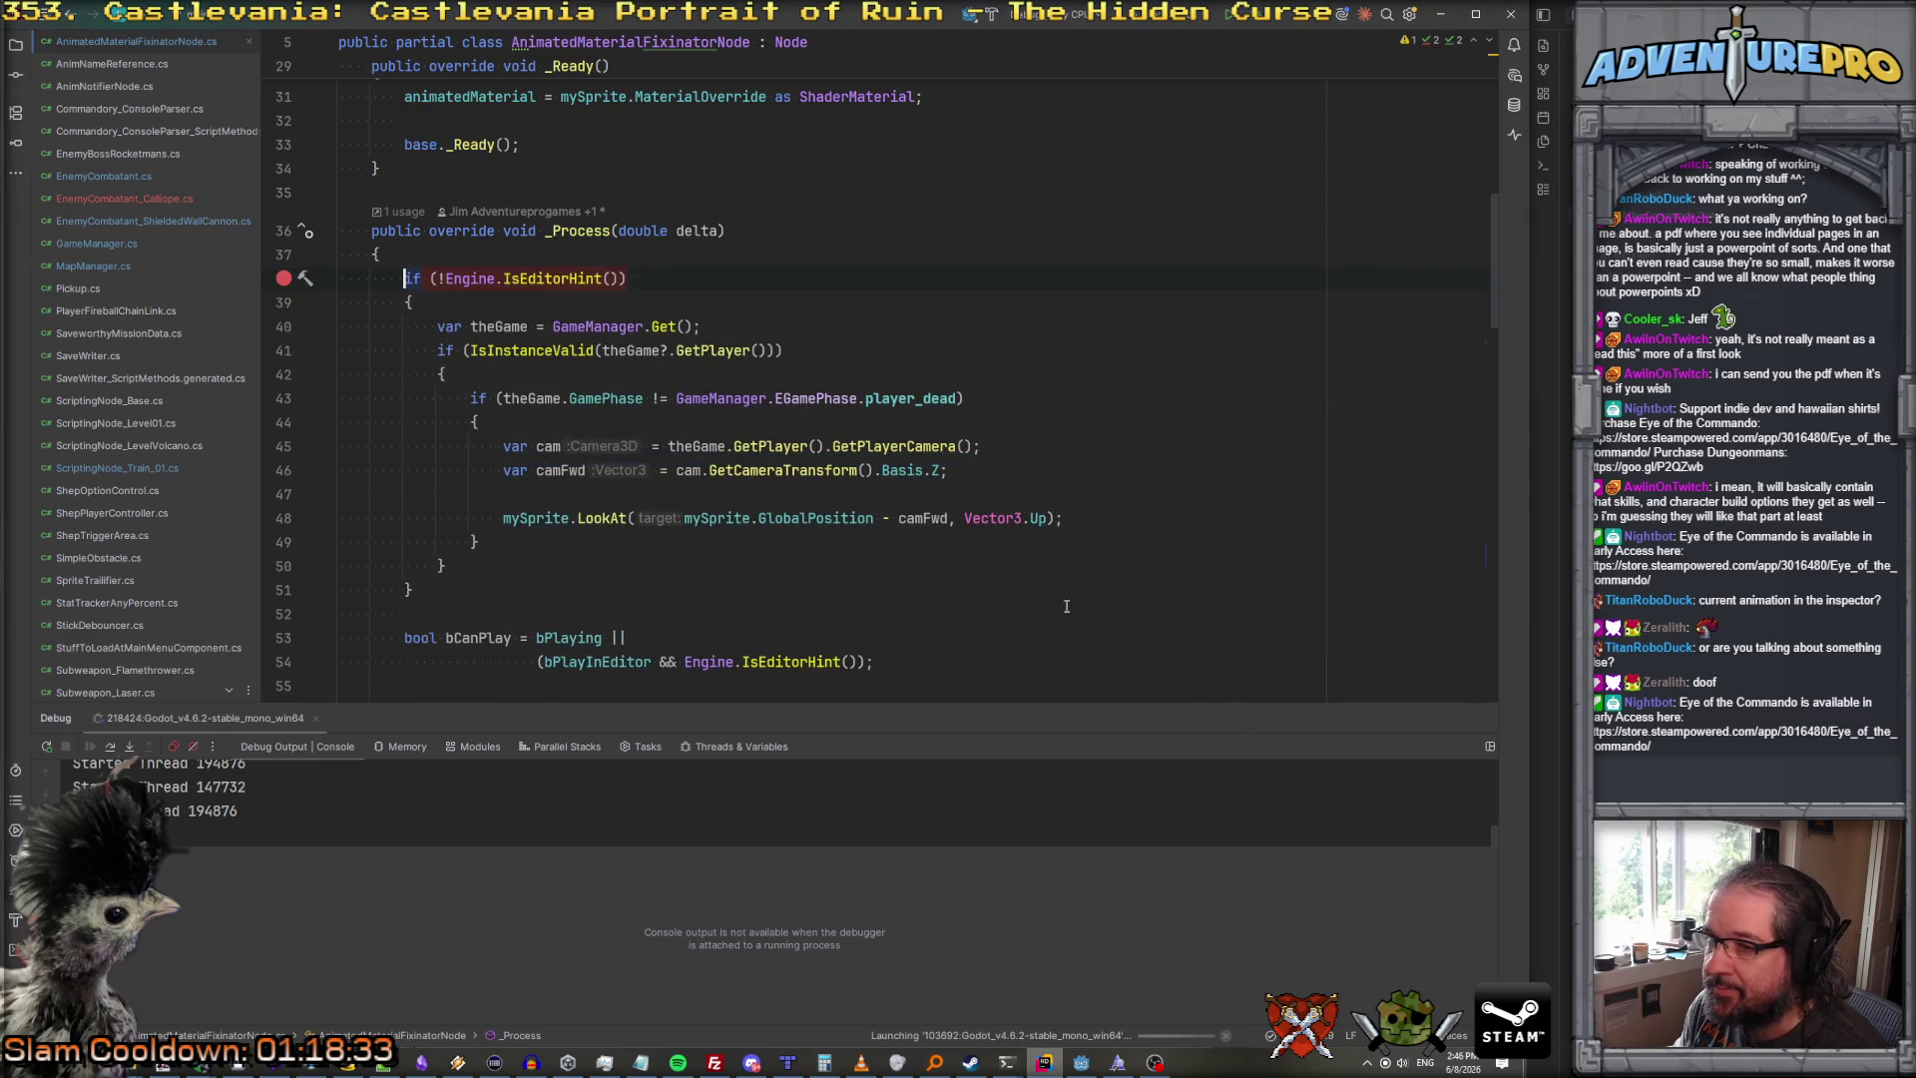
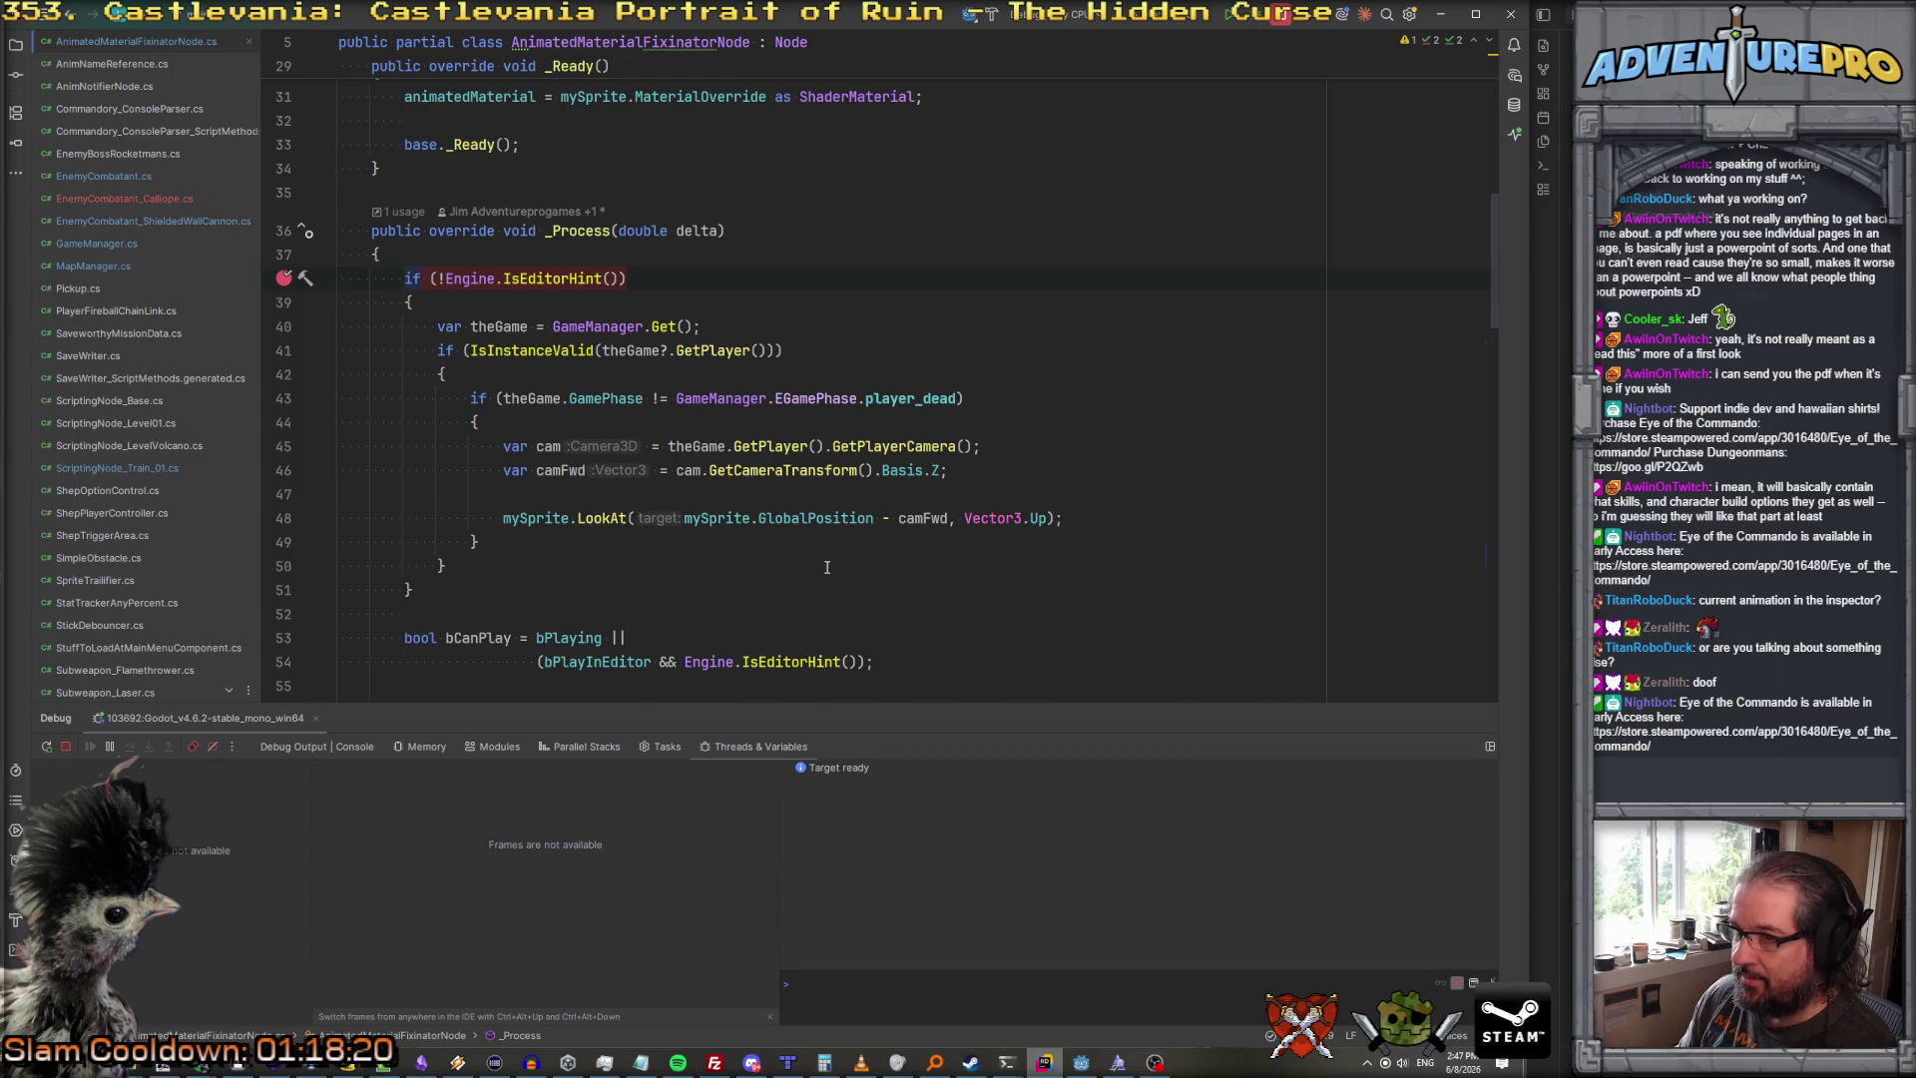
Step: Look over _Process in AnimatedMaterialFixinatorNode.cs, then bring up the Godot enemy_calliope_rockets scene
scroll(529, 279, "down", 2)
scroll(530, 280, "up", 2)
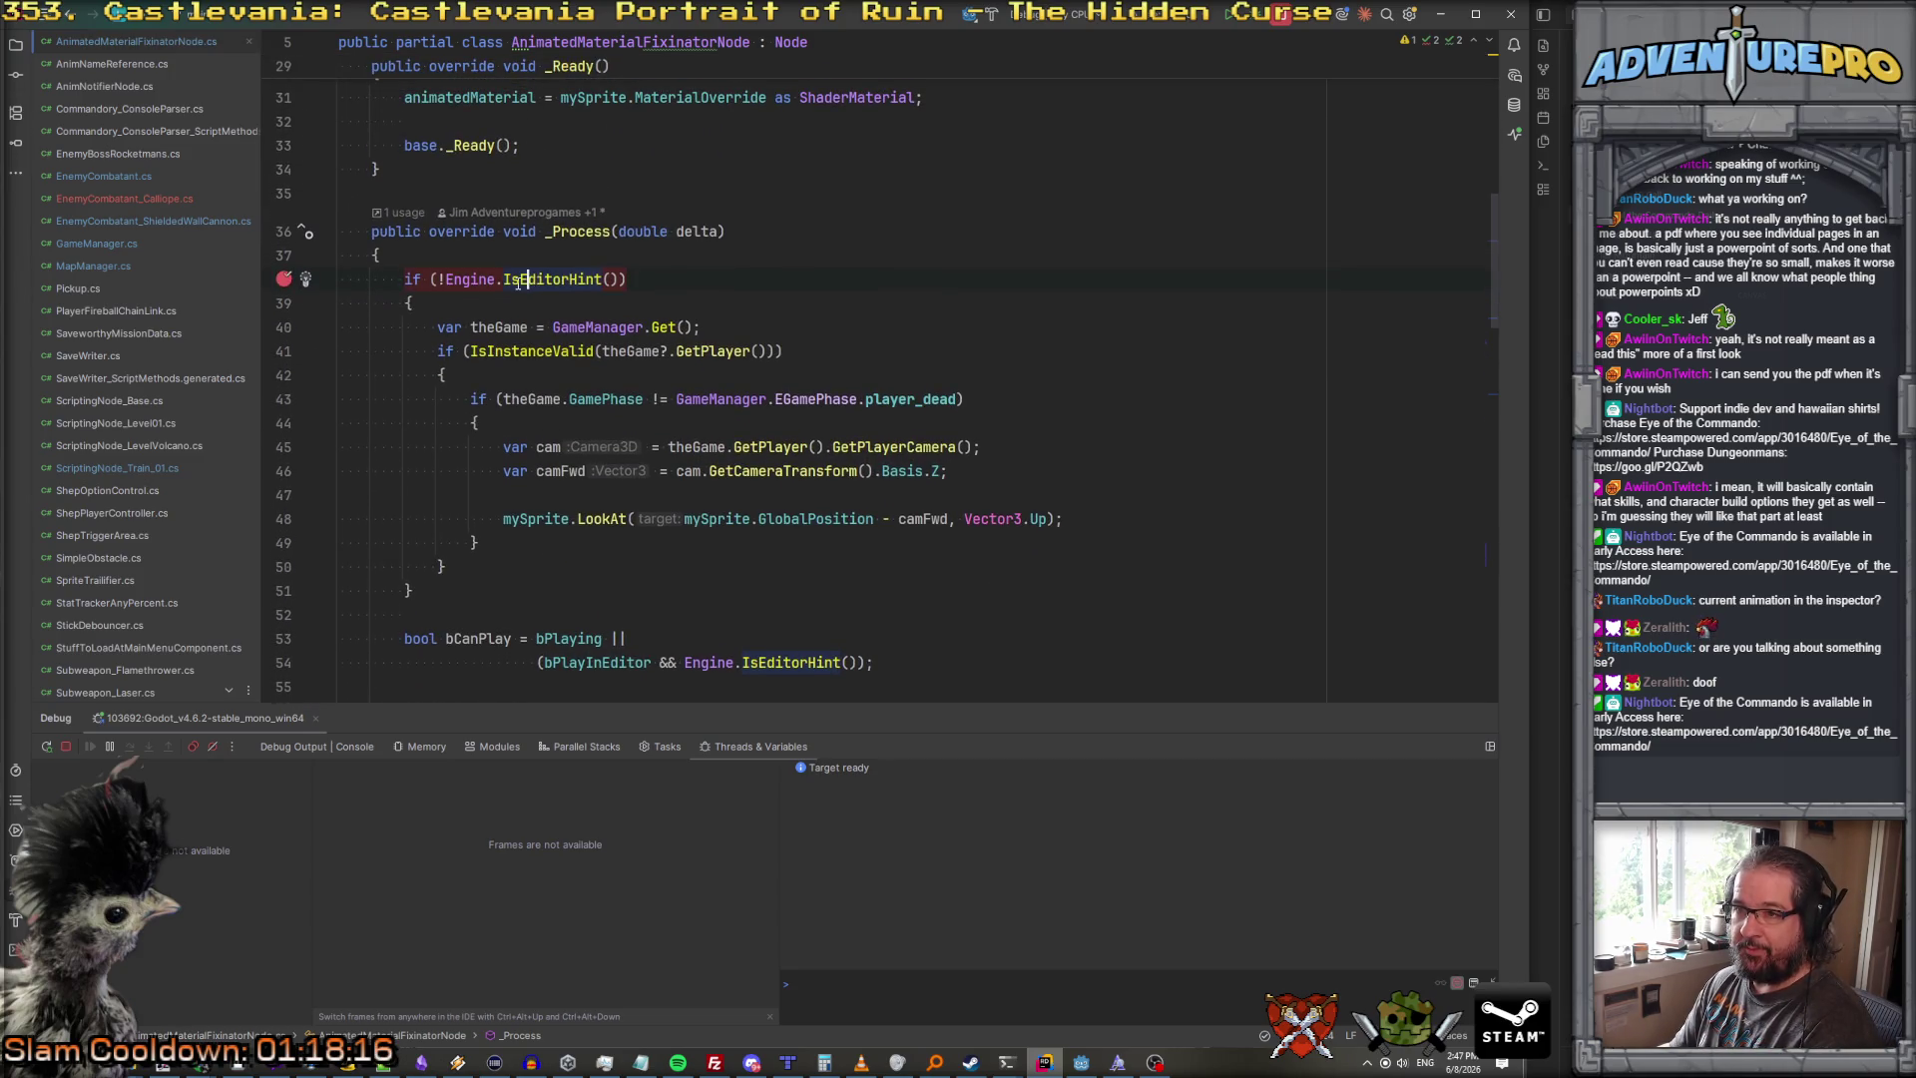
scroll(489, 485, "down", 2)
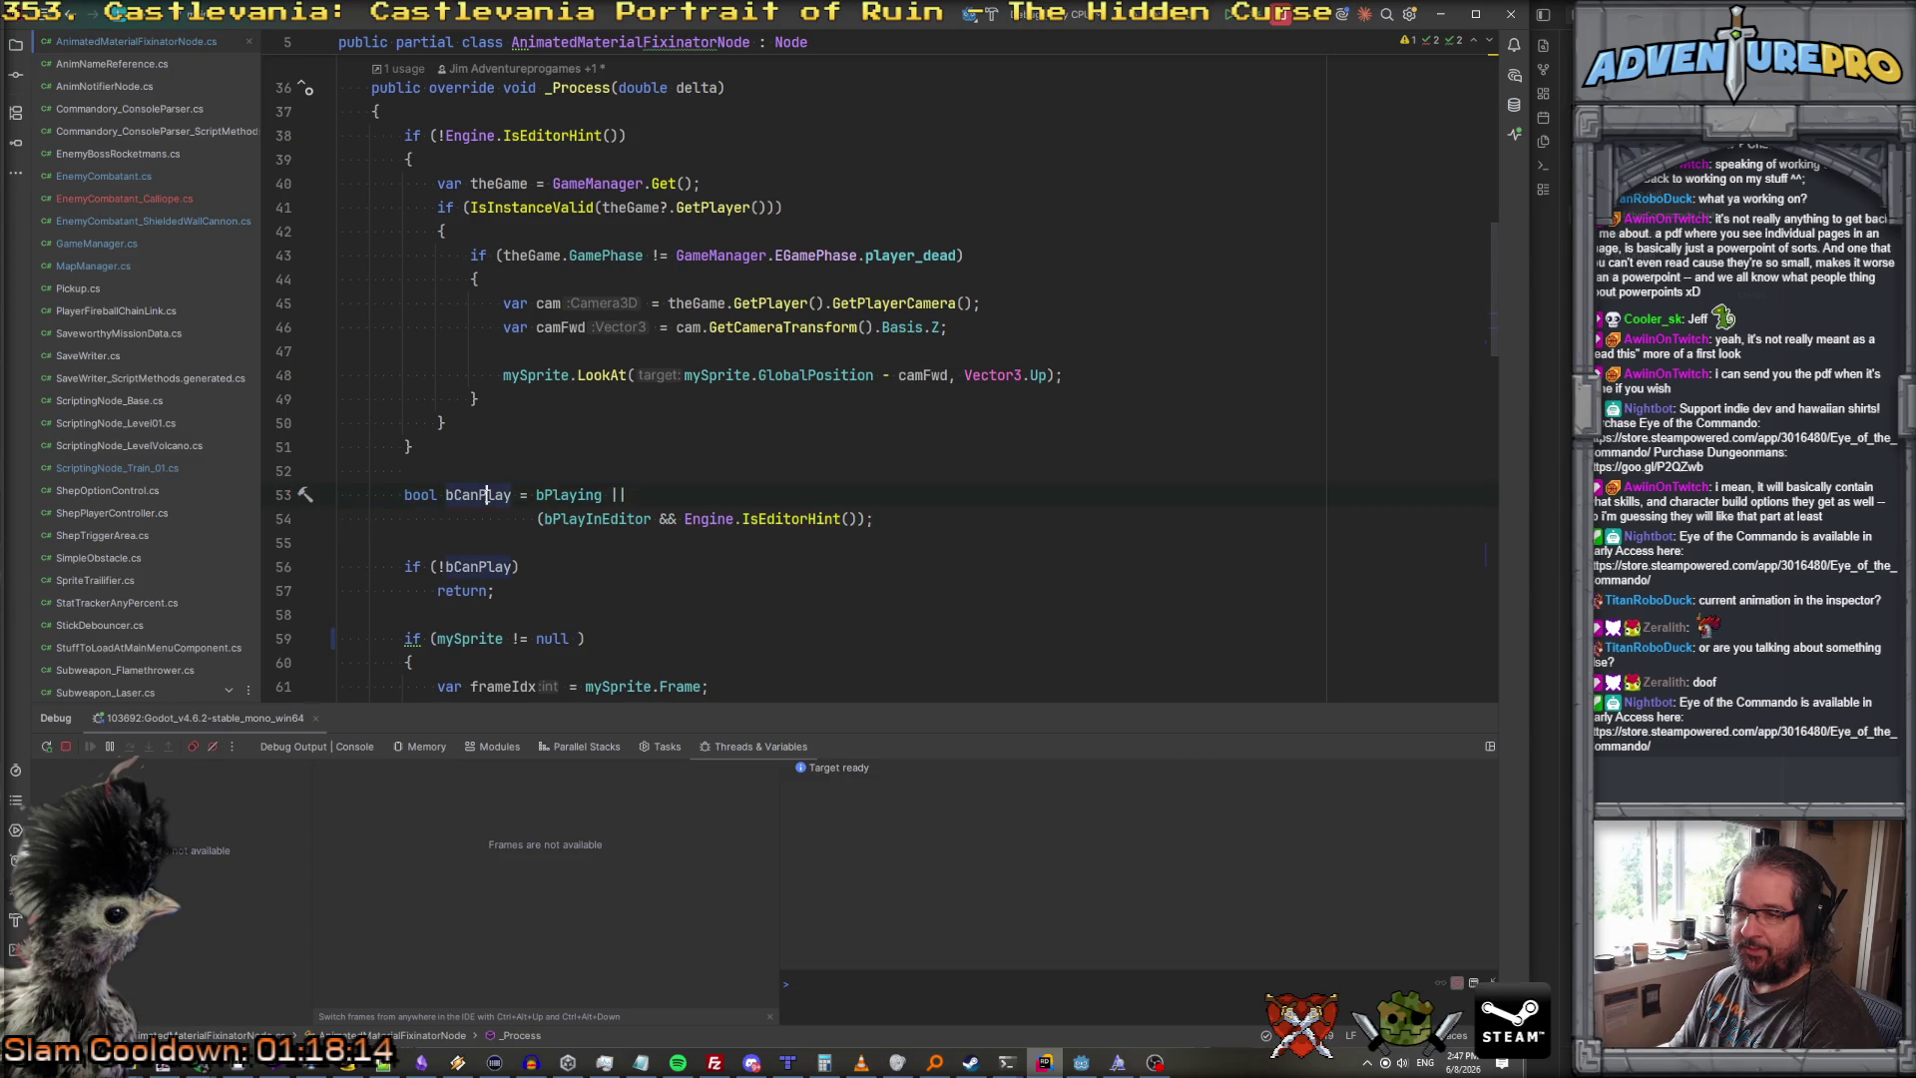
left_click(1080, 1061)
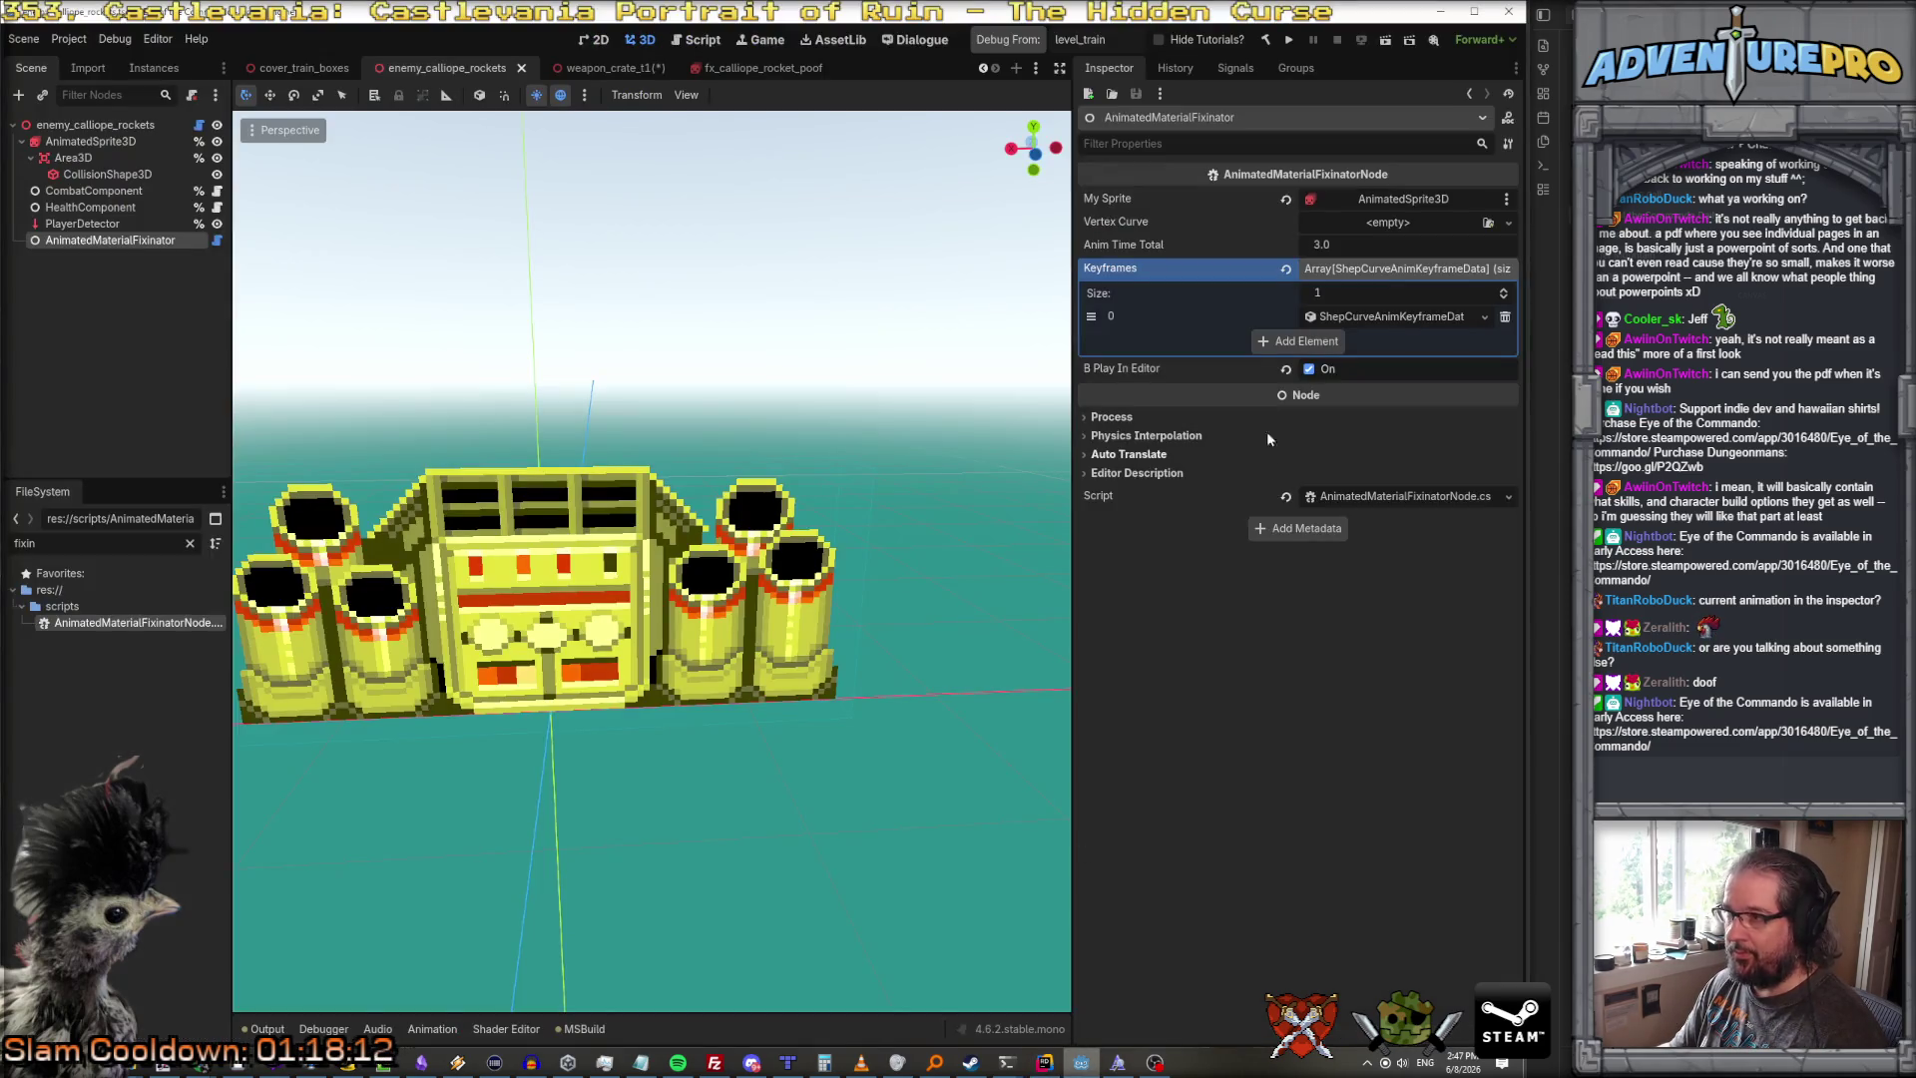
Step: Turn off B Play In Editor and save in both the calliope rockets and weapon_crate_t1 scenes
left_click(1308, 369)
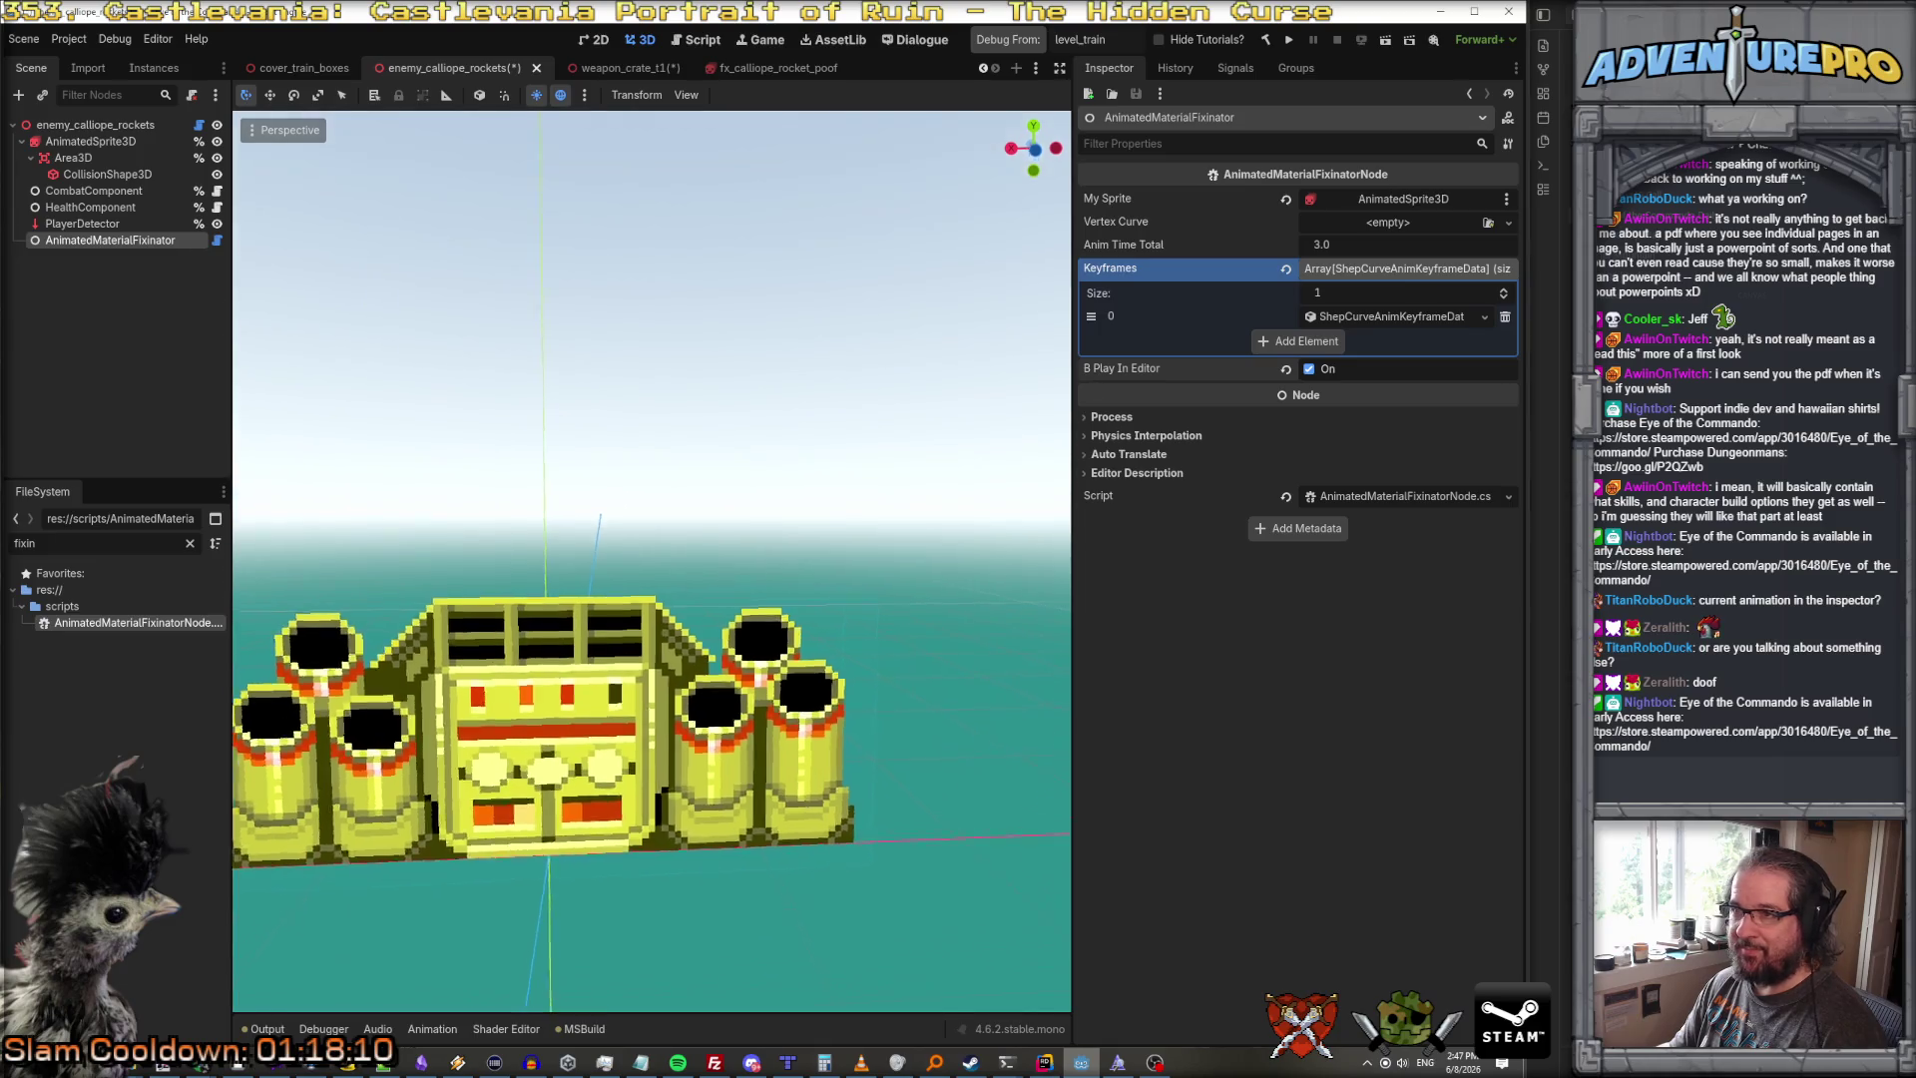
key("ctrl+s")
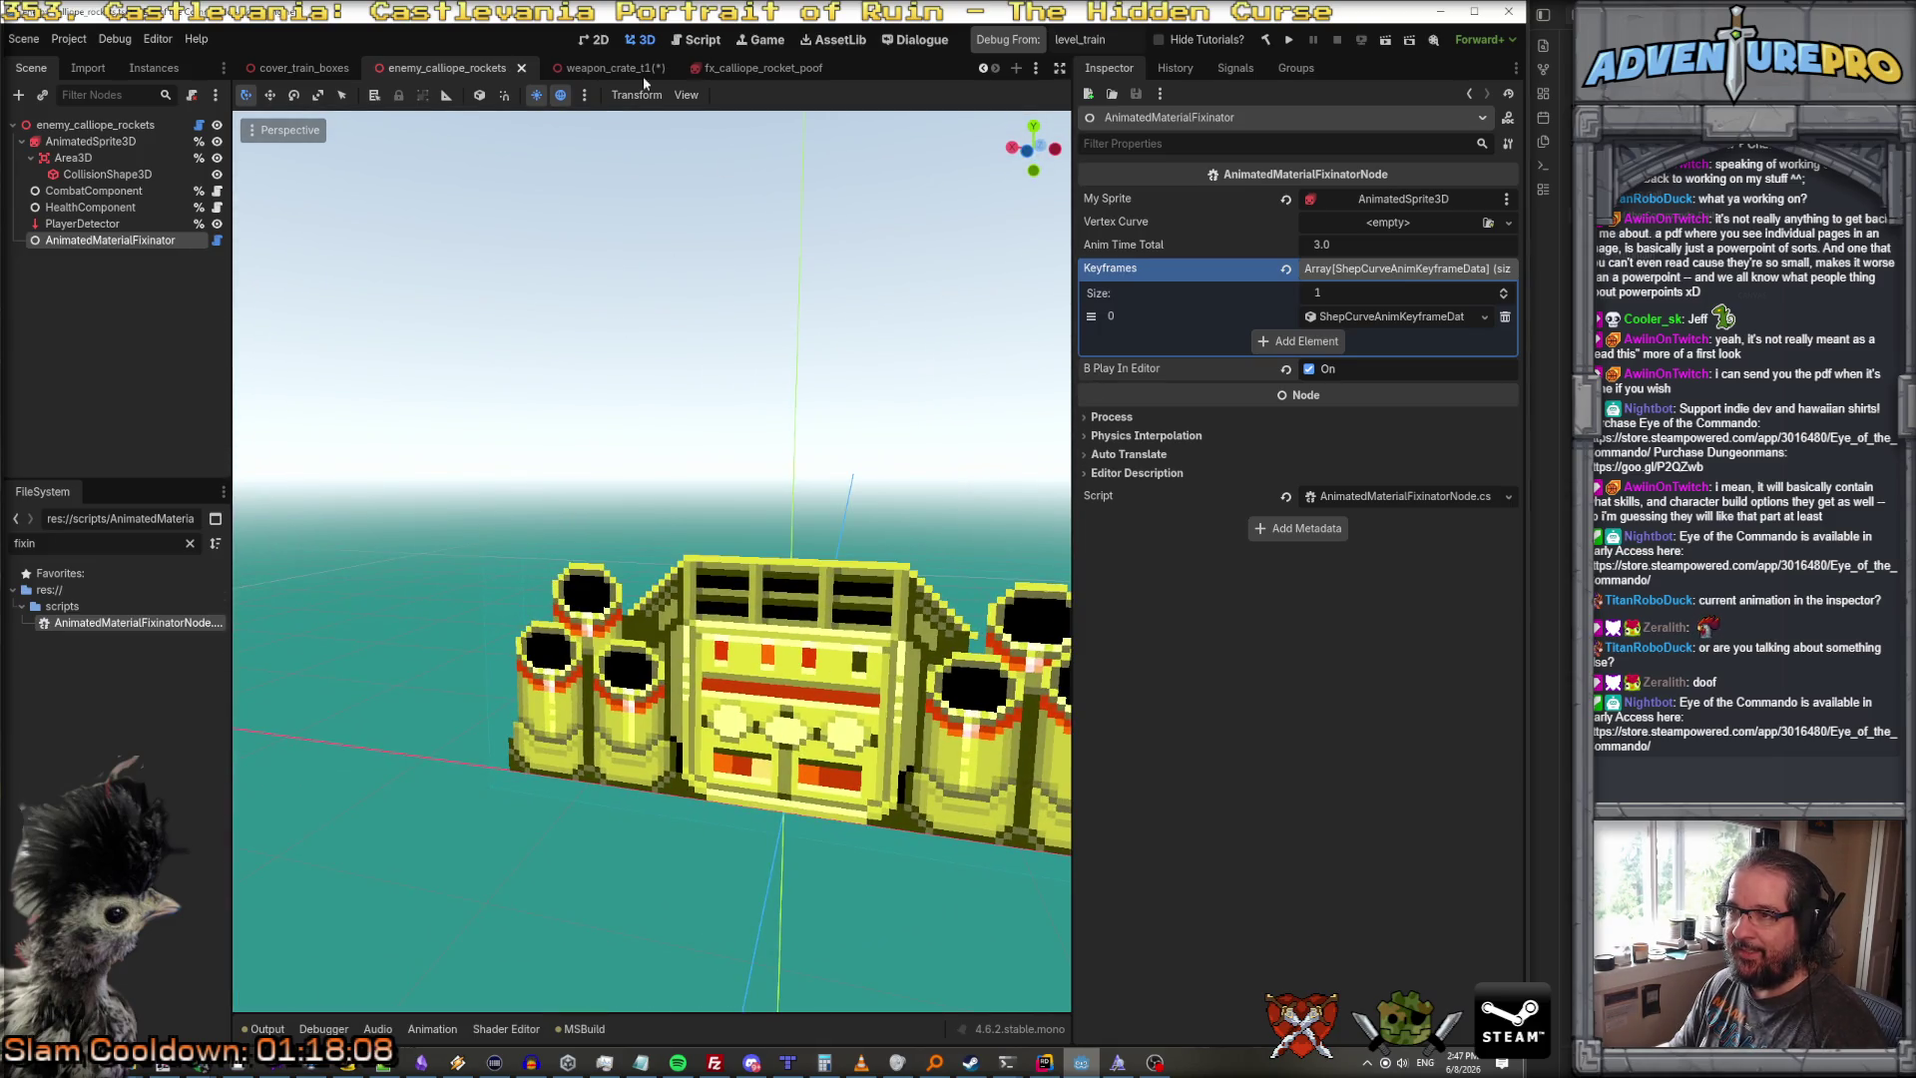
left_click(615, 68)
left_click(1307, 440)
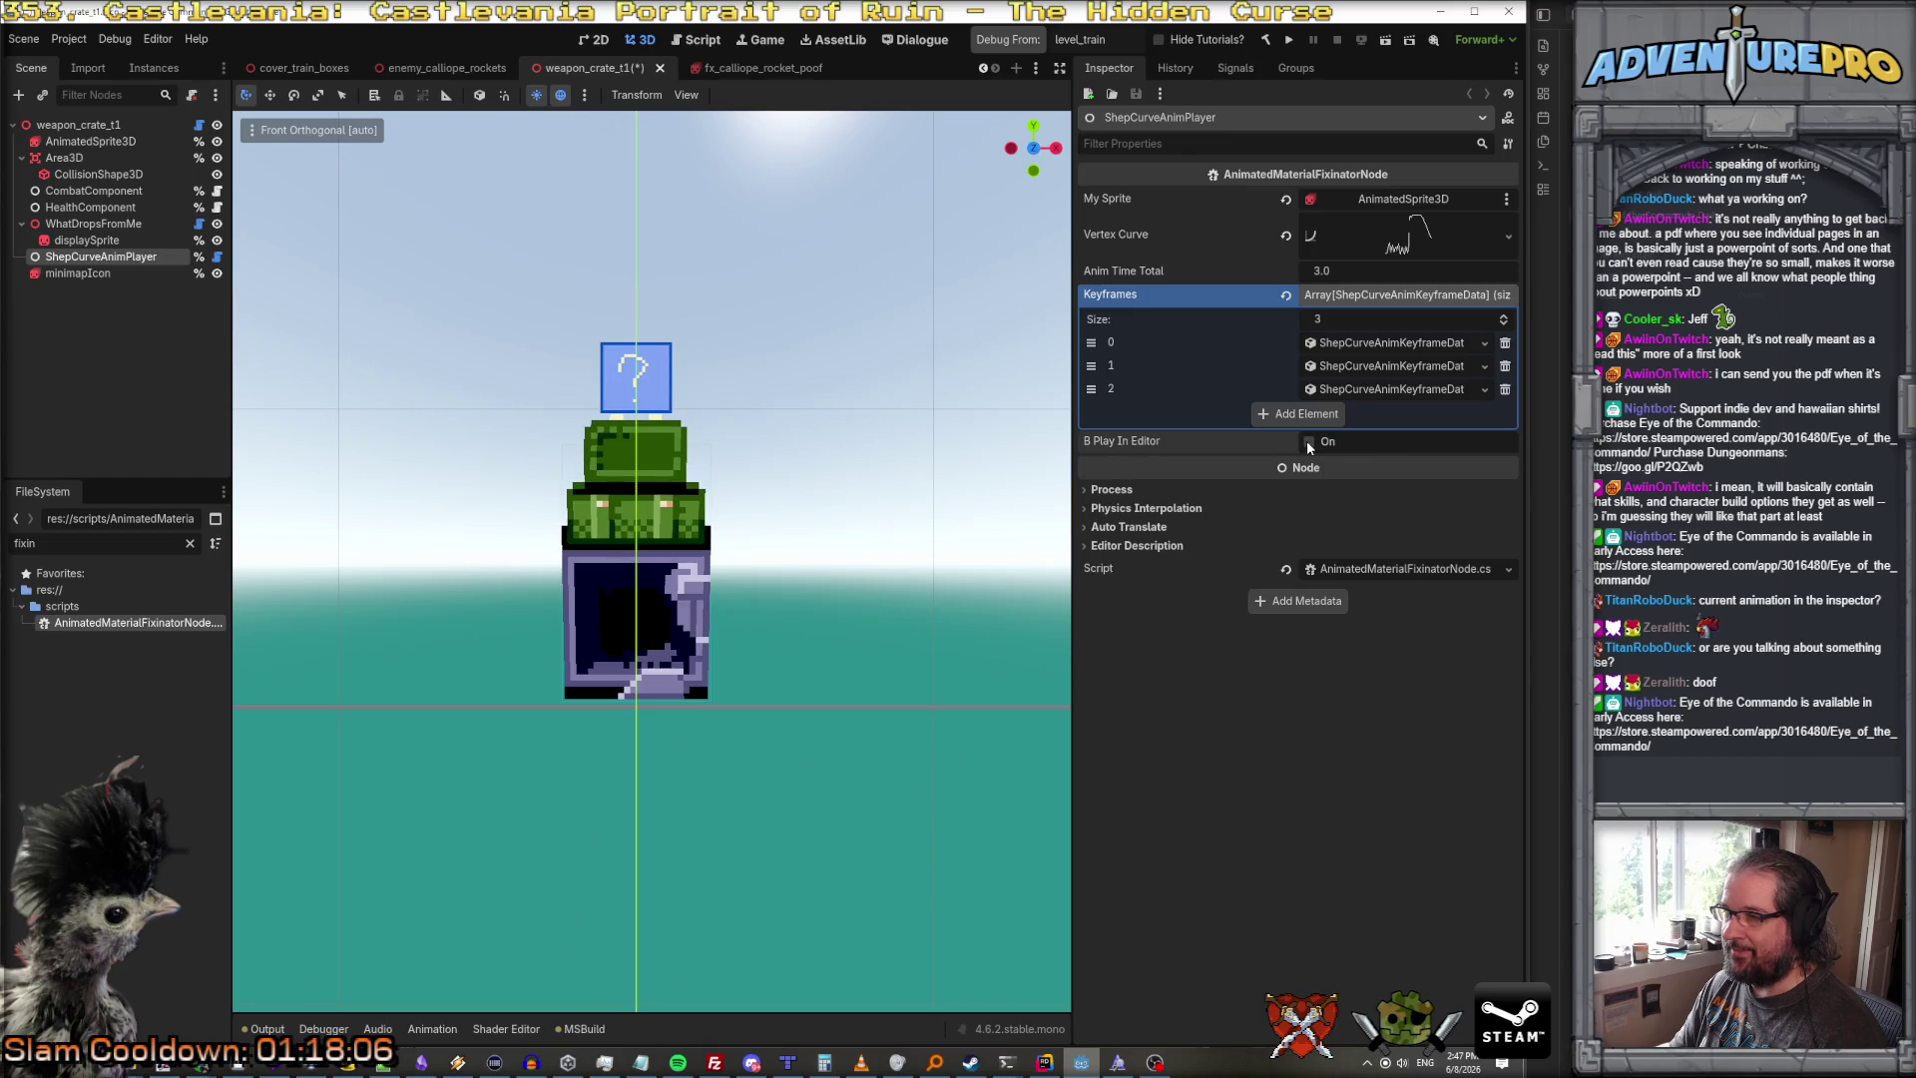
key("ctrl+s")
Step: In Rider, set a breakpoint on the IsEditorHint check at line 38 of _Process
key("alt+Tab")
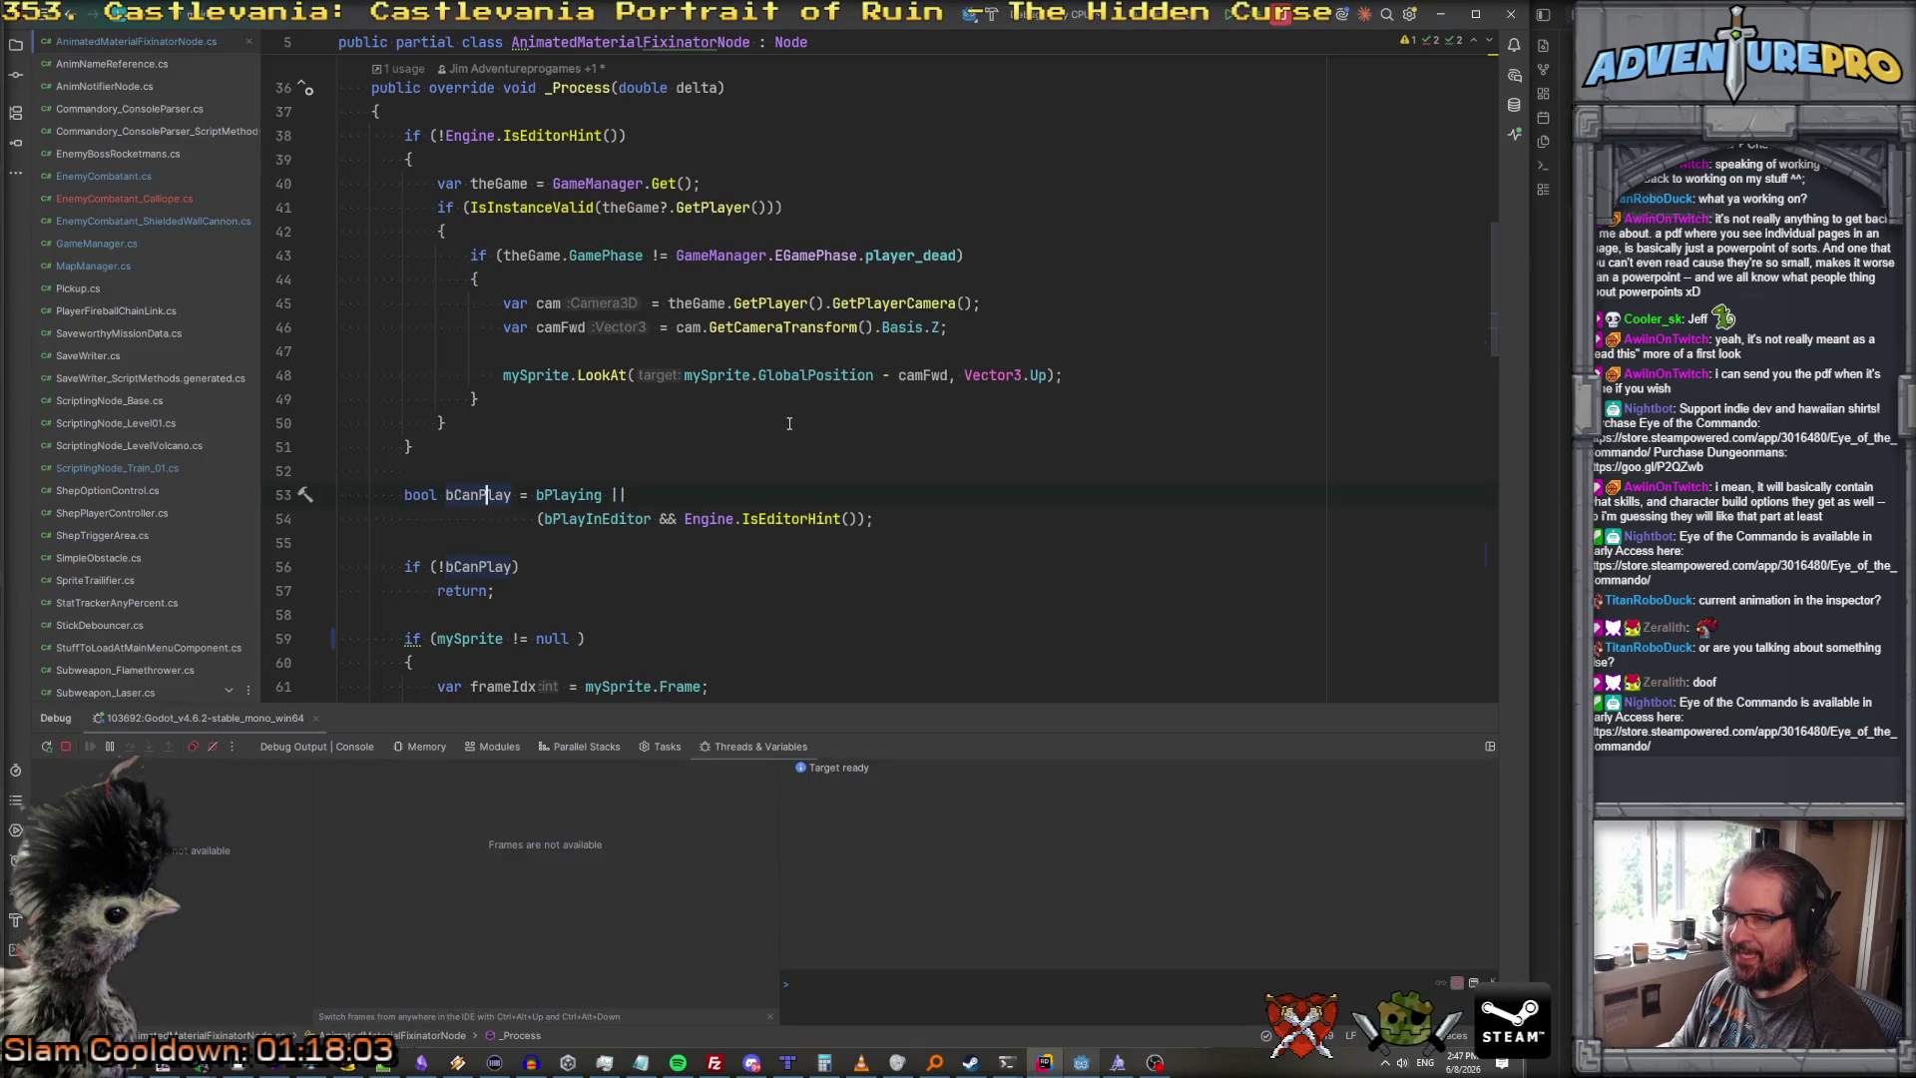
scroll(406, 468, "up", 5)
left_click(406, 467)
key("F9")
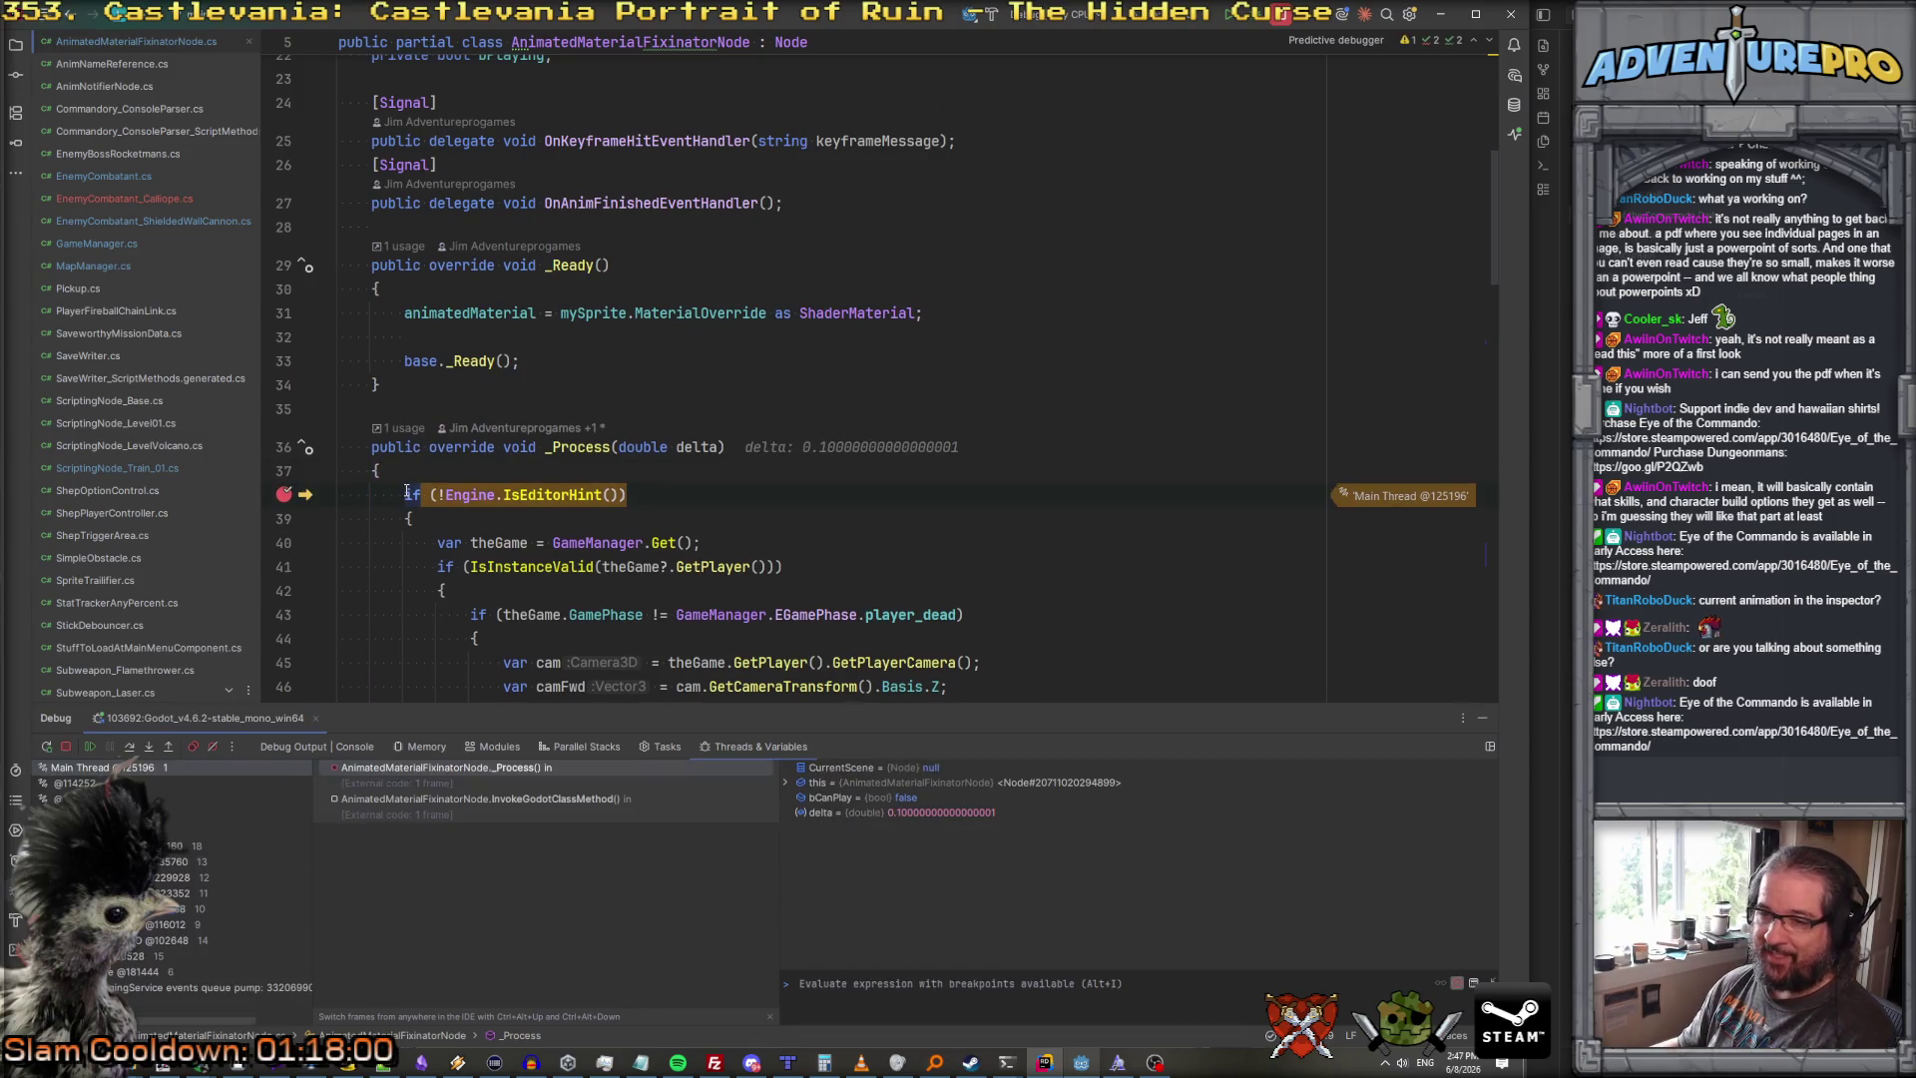
Step: Step over from line 38 past bCanPlay and the animation timer to the keyframe while loop
scroll(588, 454, "down", 1)
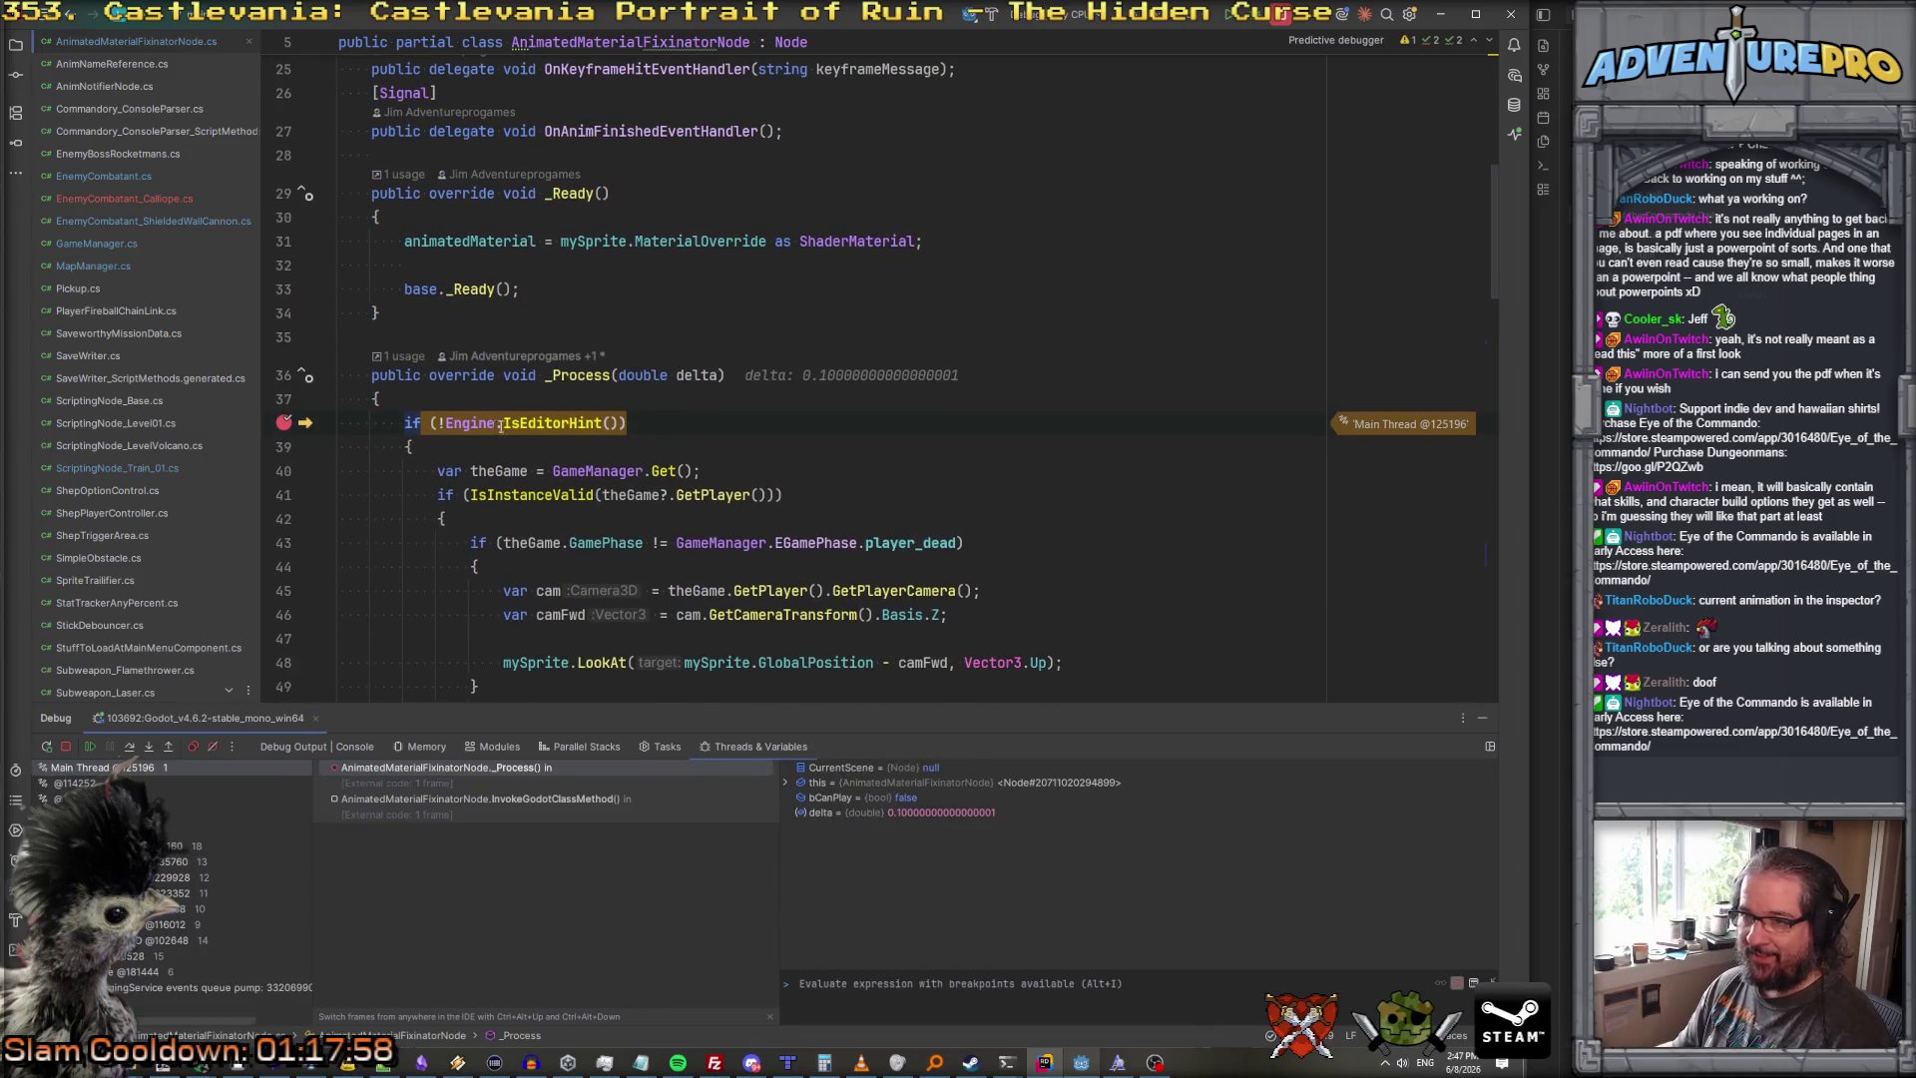
scroll(528, 419, "up", 3)
scroll(569, 429, "down", 5)
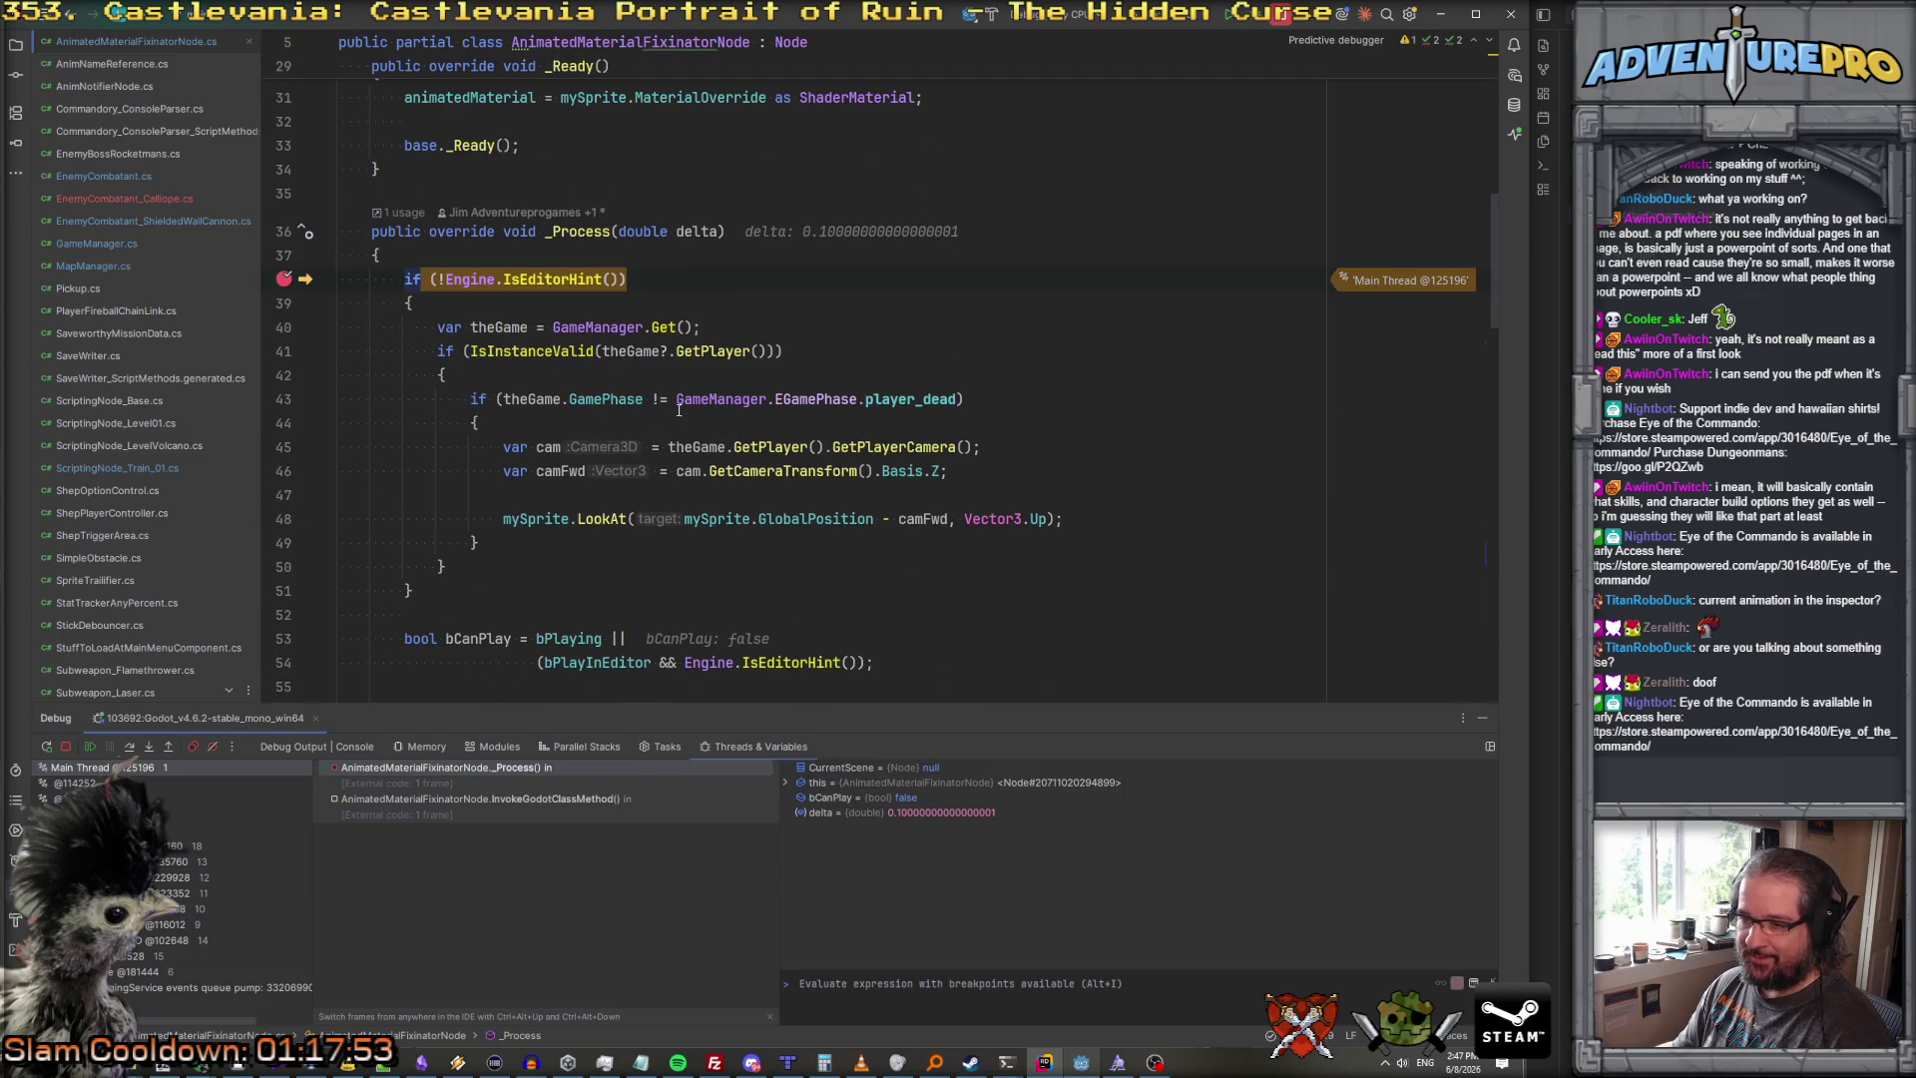
key("F10")
key("F10")
key("F10")
key("F10")
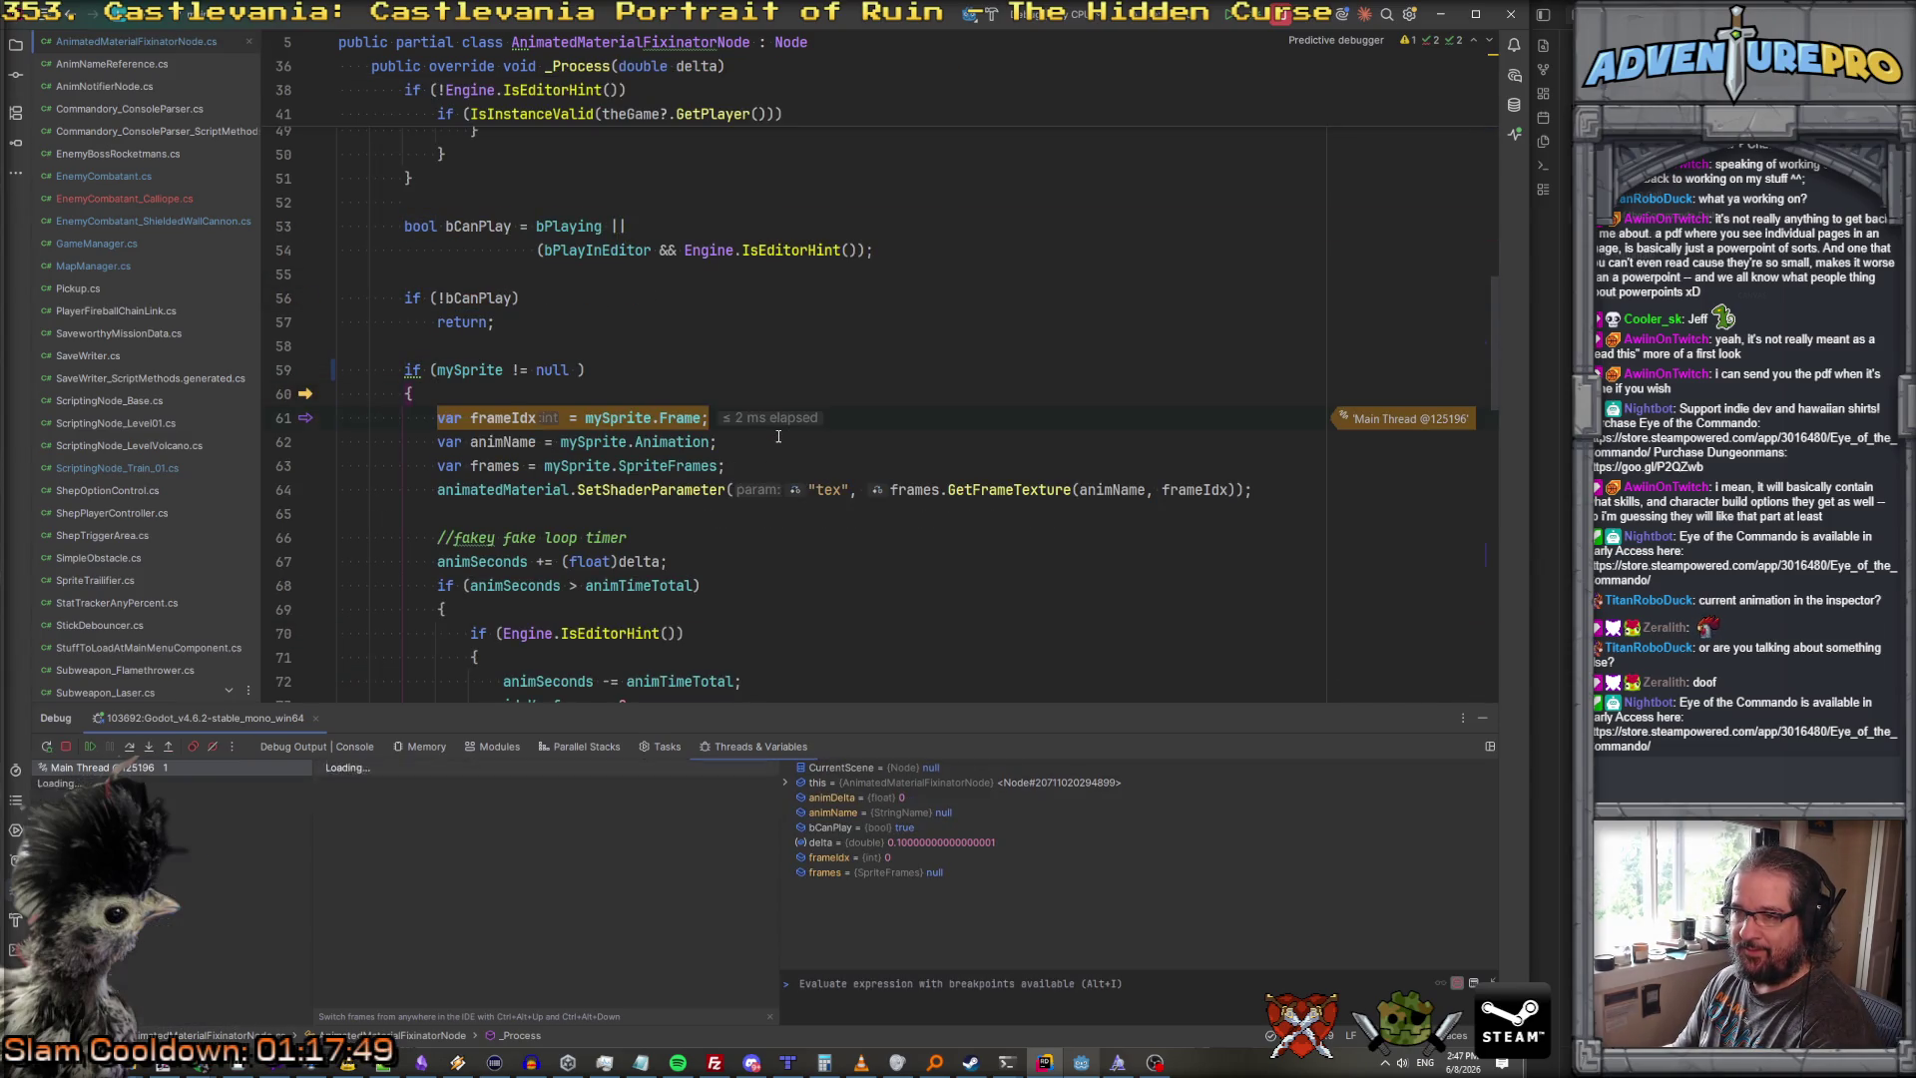
key("F10")
key("F10")
key("F10")
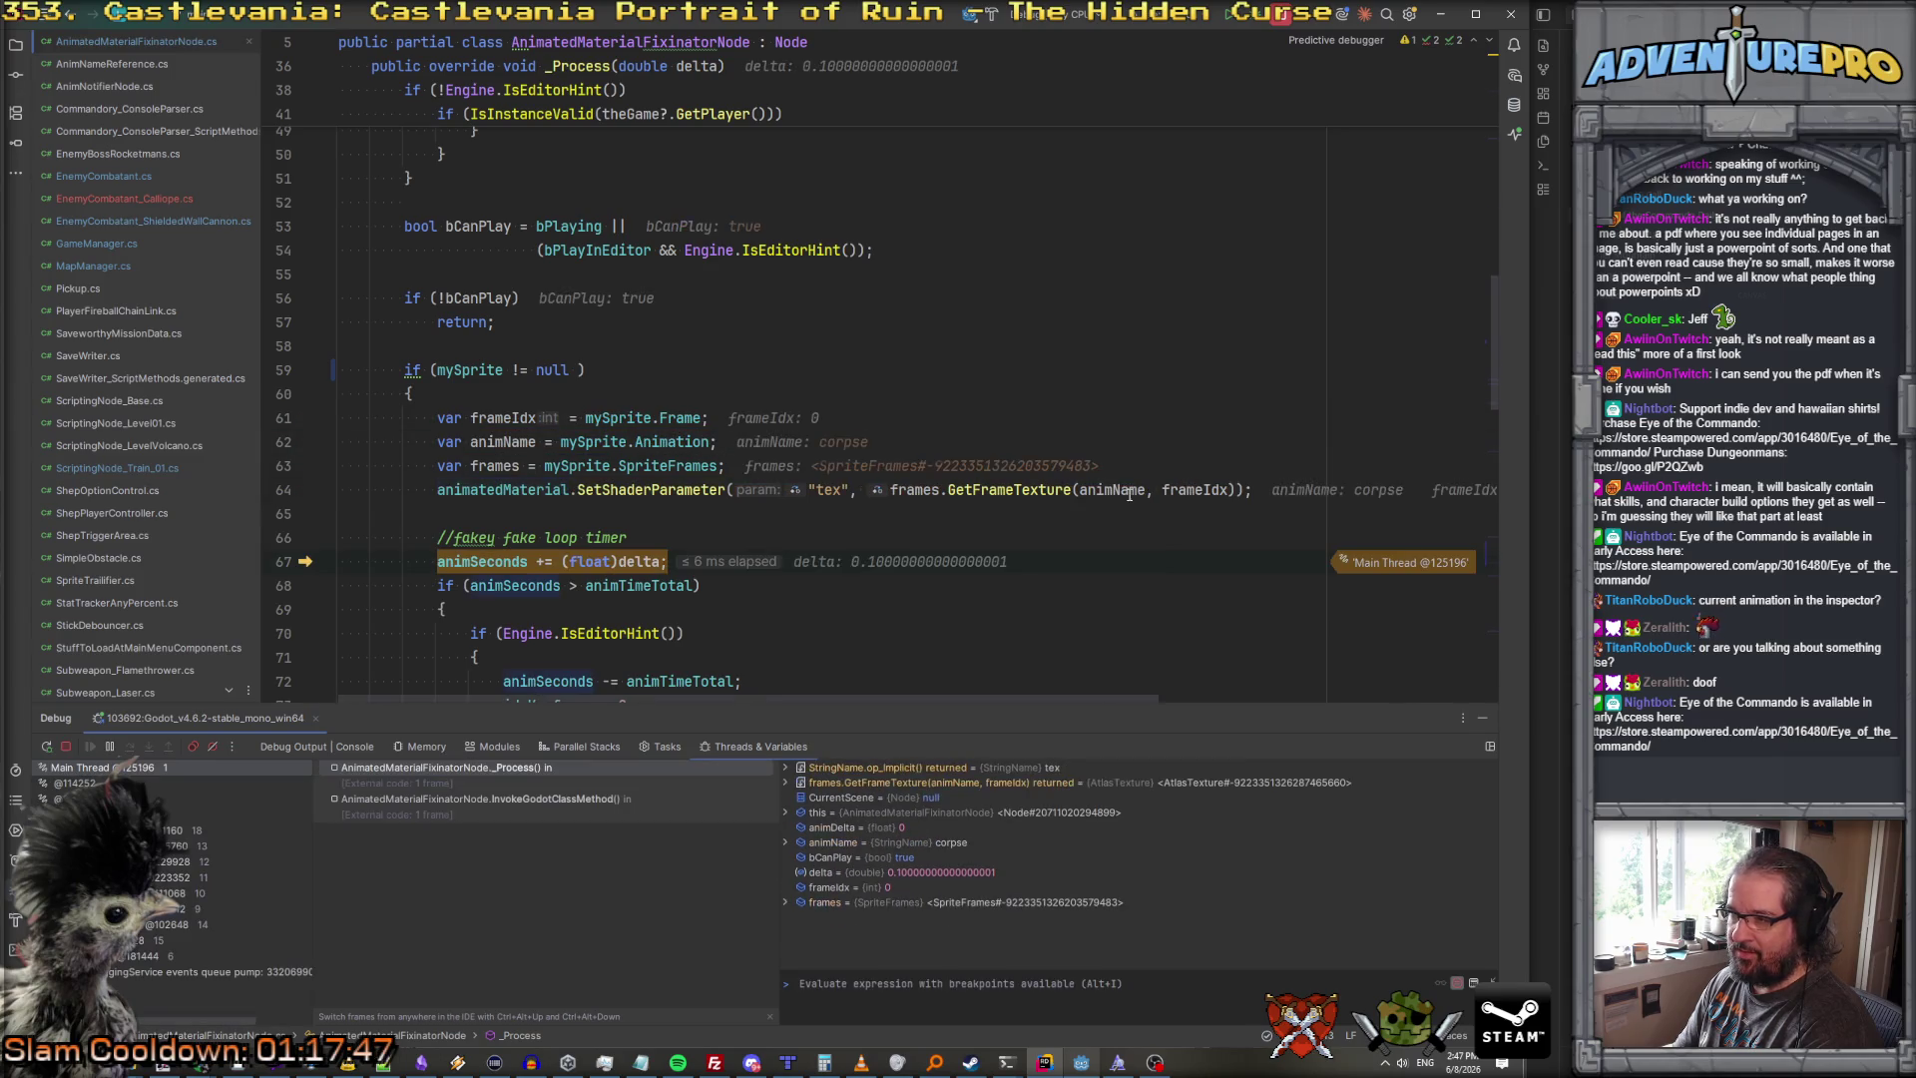
mouse_move(1213, 496)
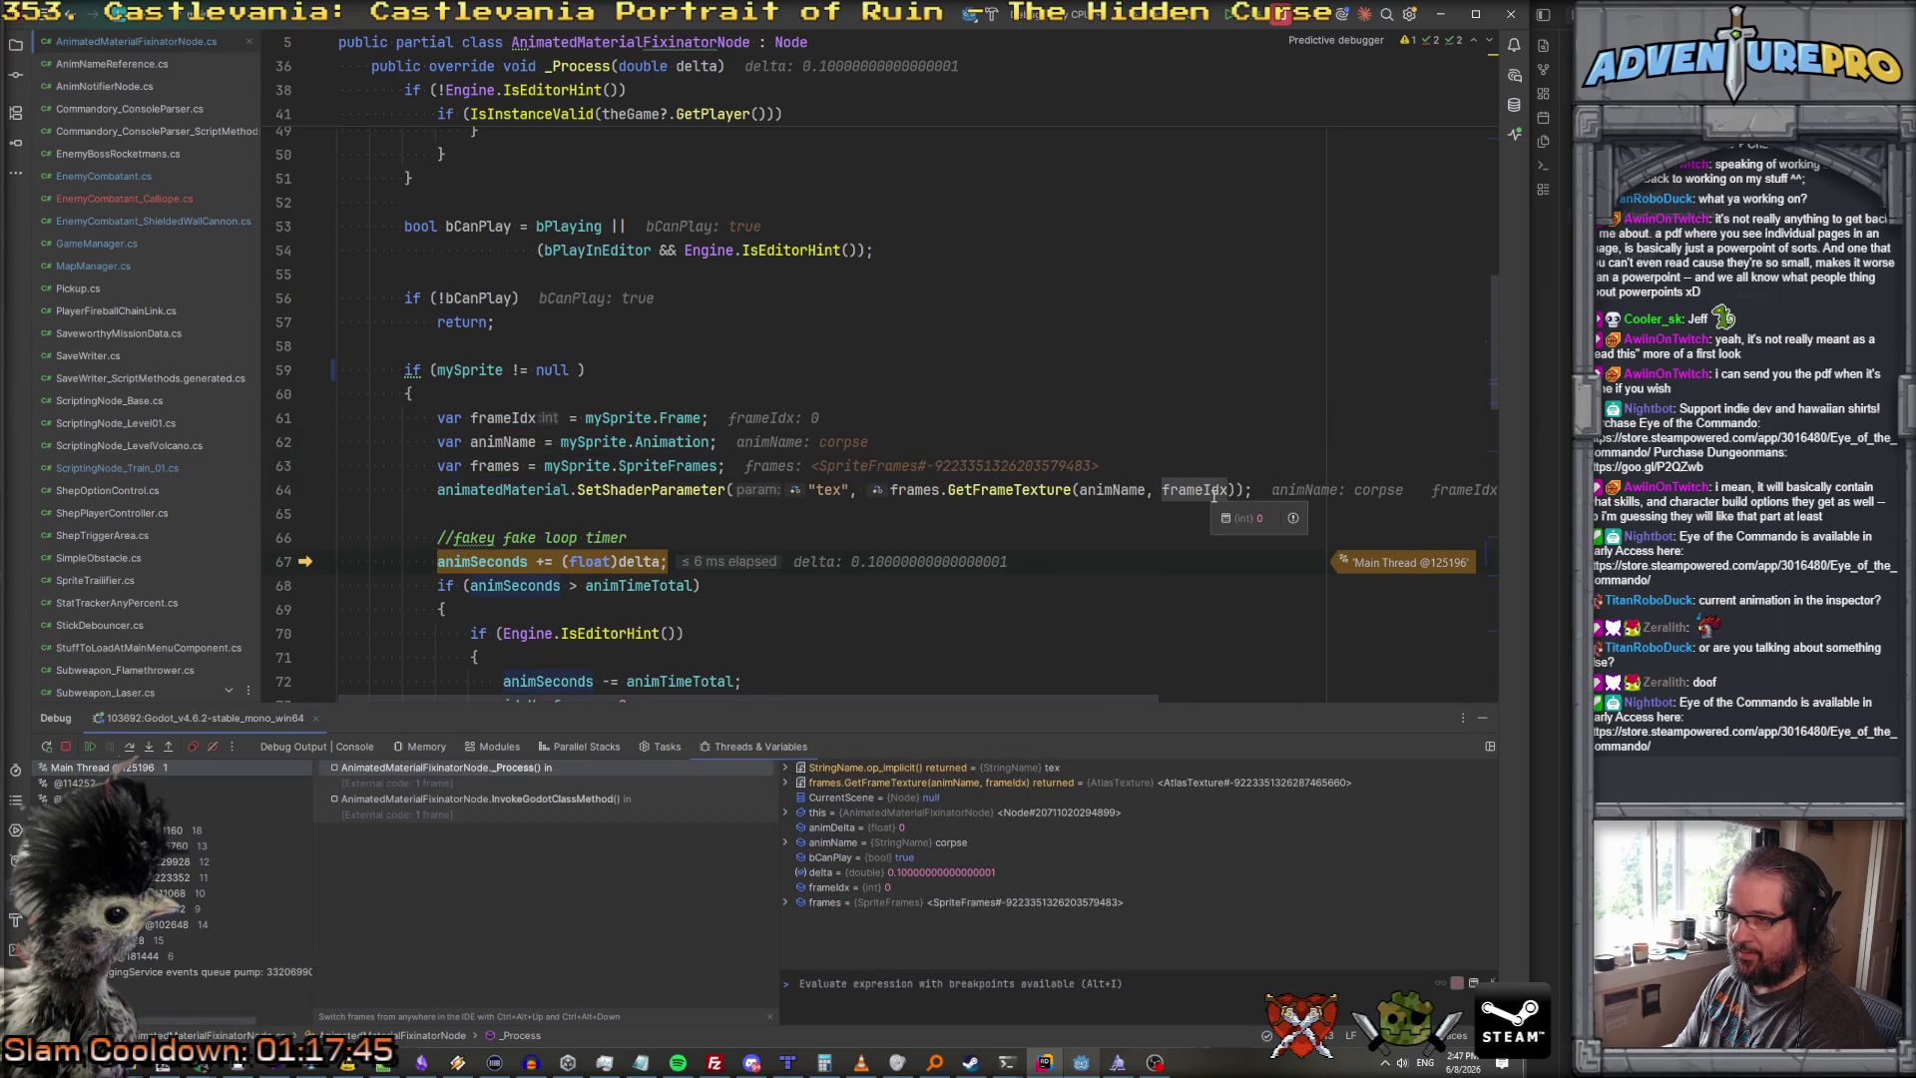
scroll(1043, 493, "down", 3)
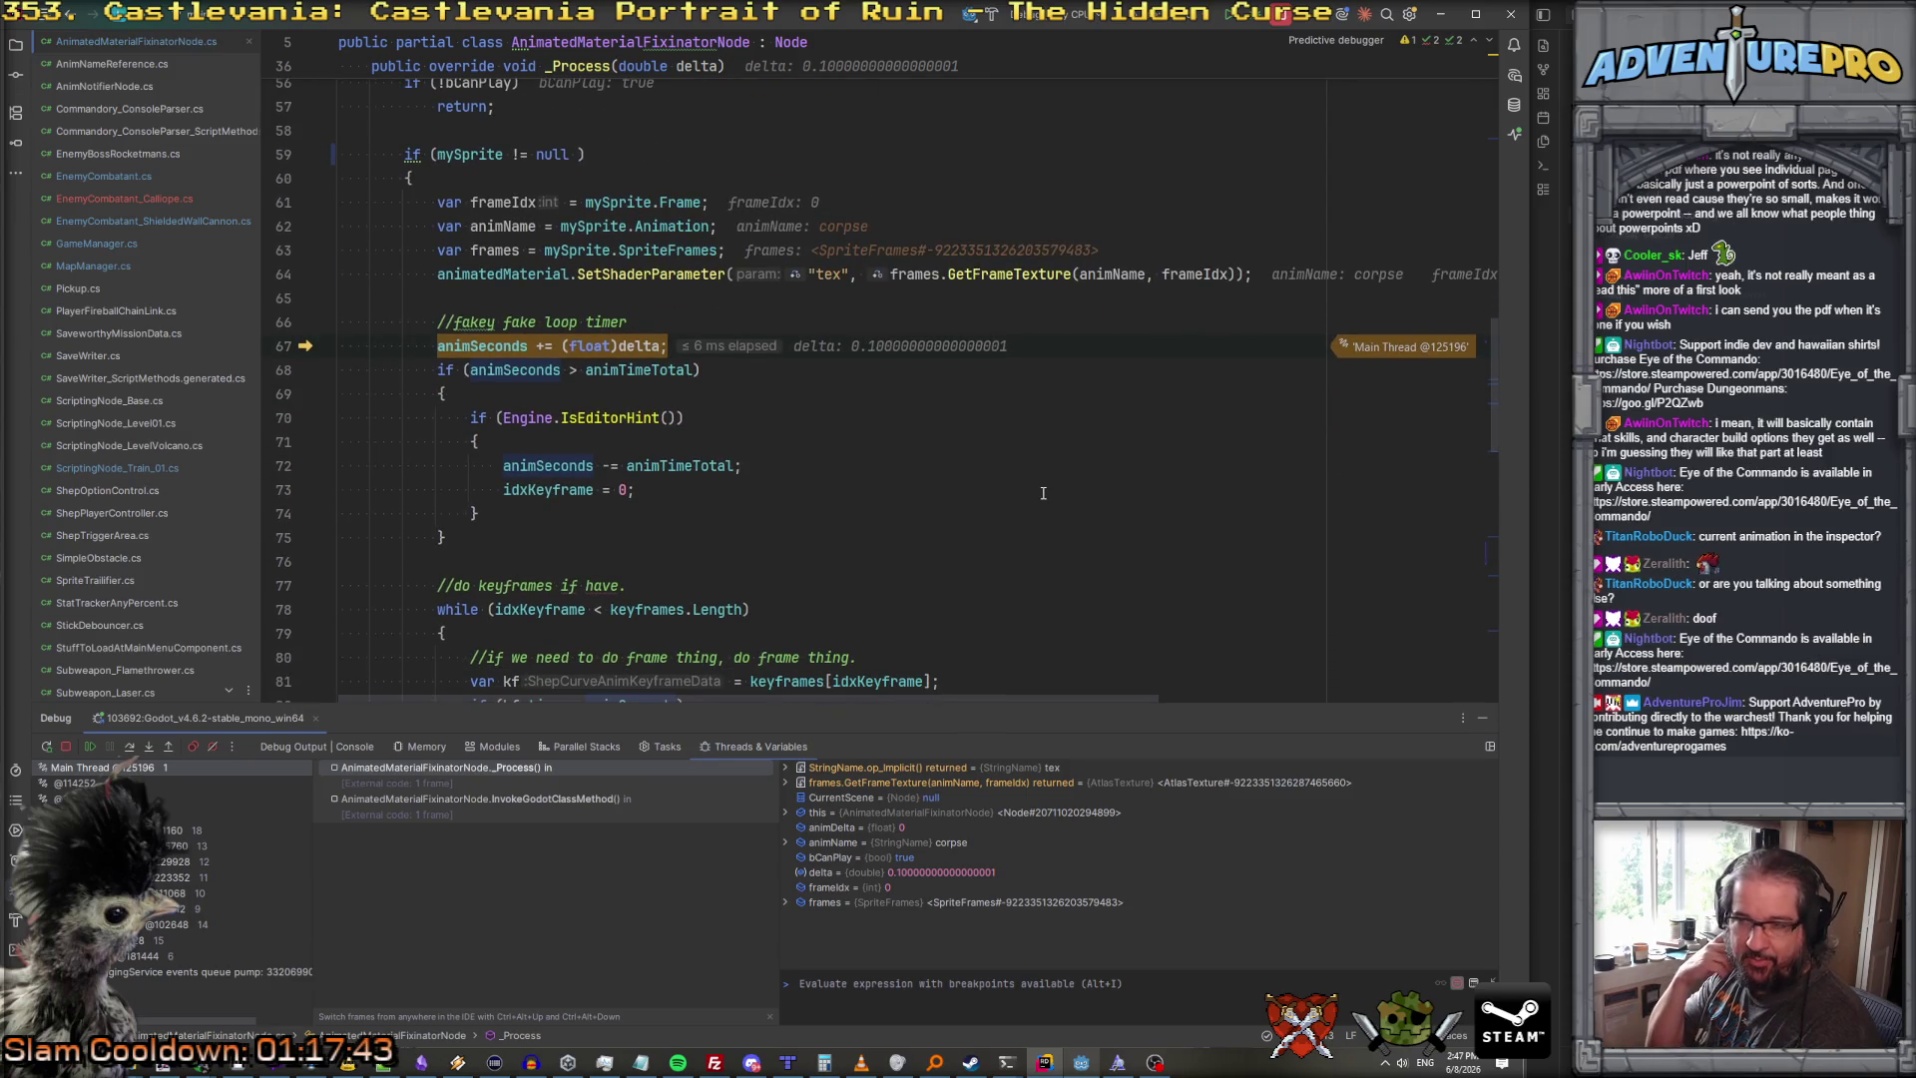
key("F10")
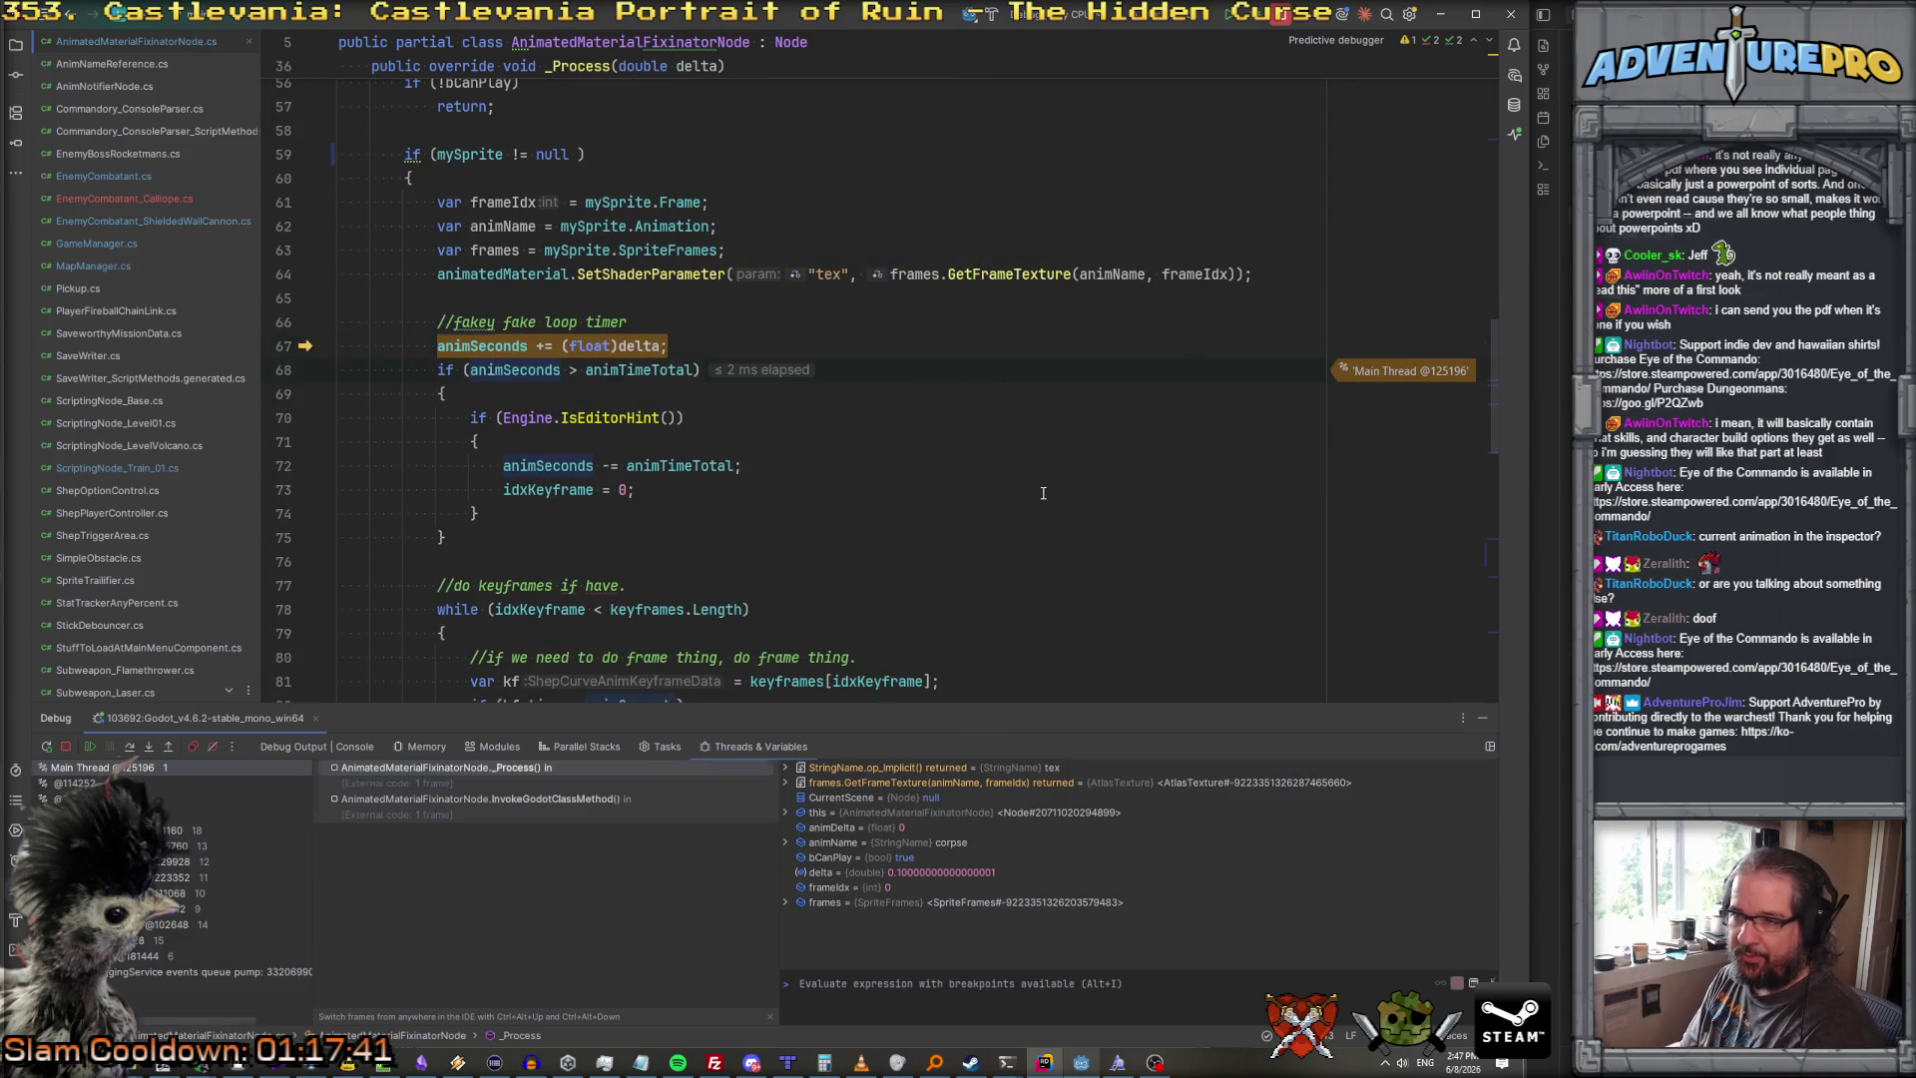
key("F10")
Step: Inspect idxKeyframe and keyframes.Length (3) in the loop, then resume execution
scroll(809, 423, "down", 2)
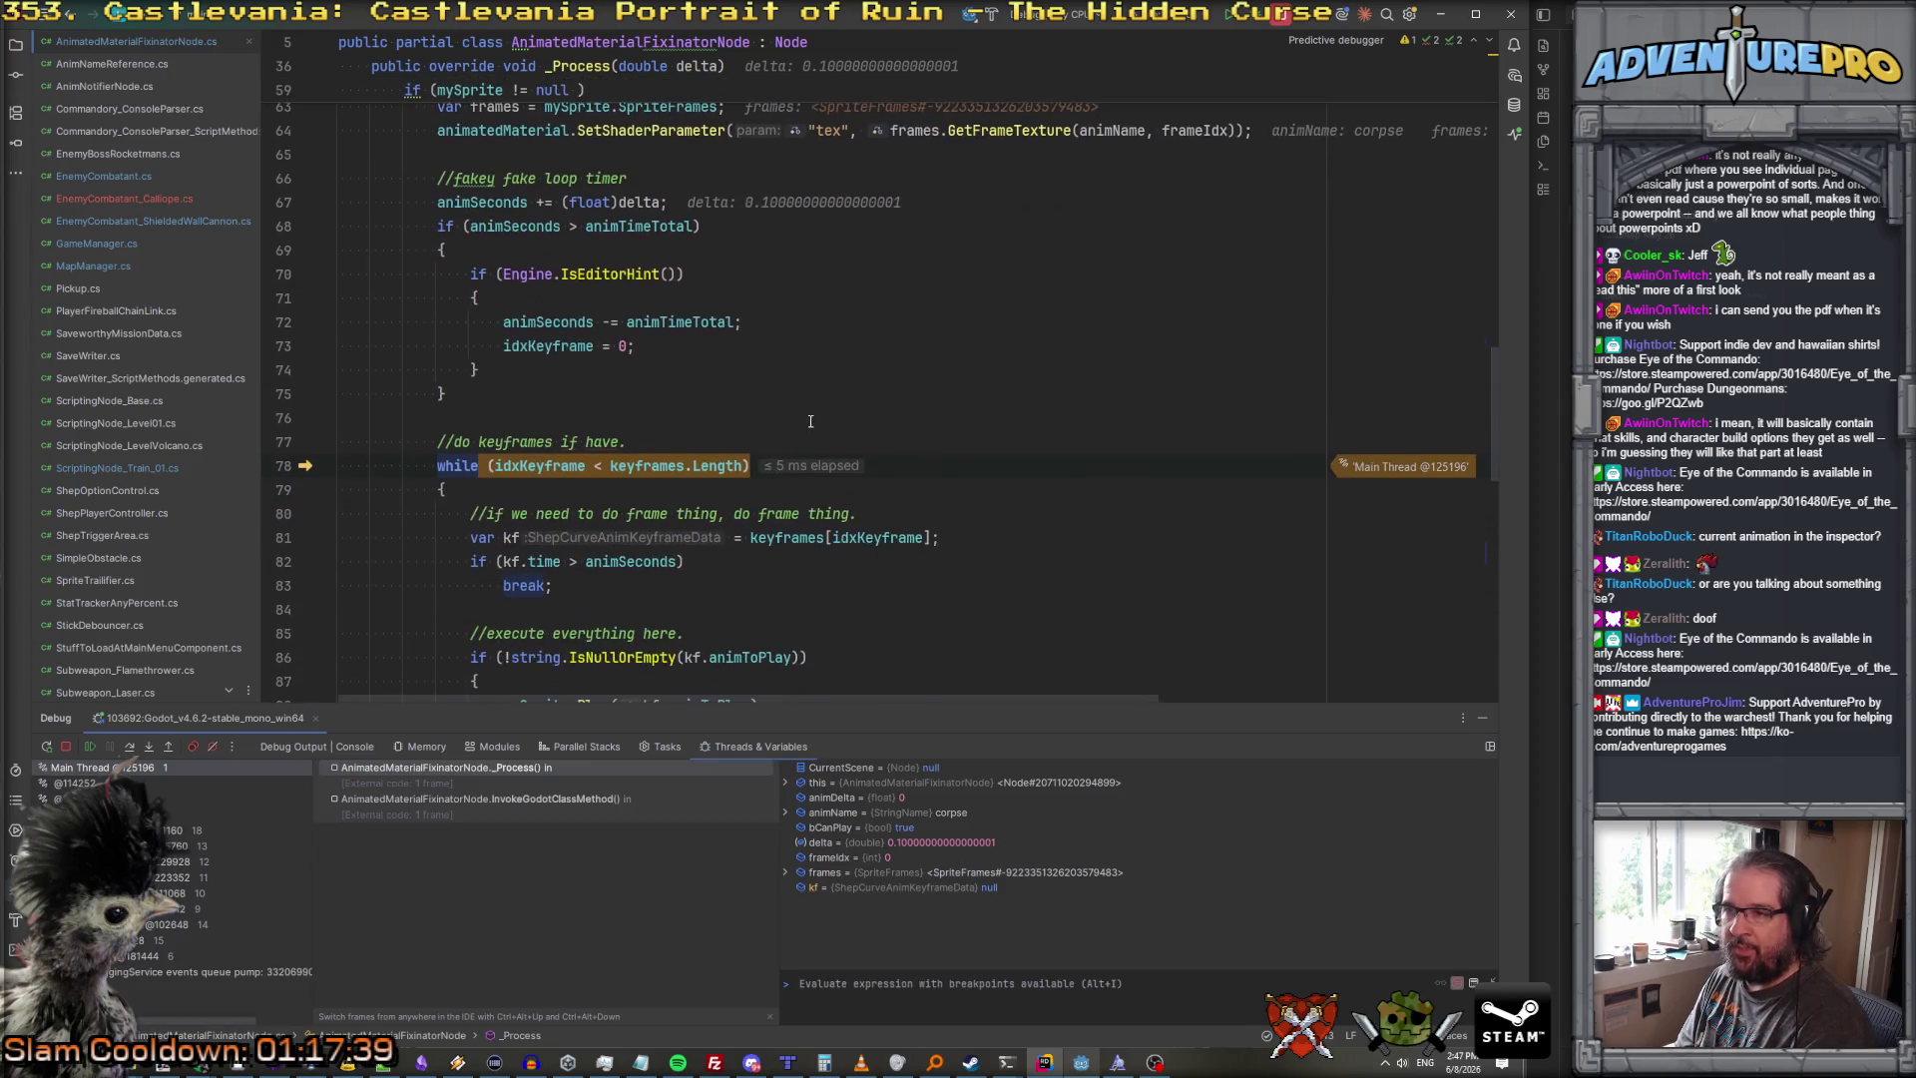
scroll(817, 402, "down", 1)
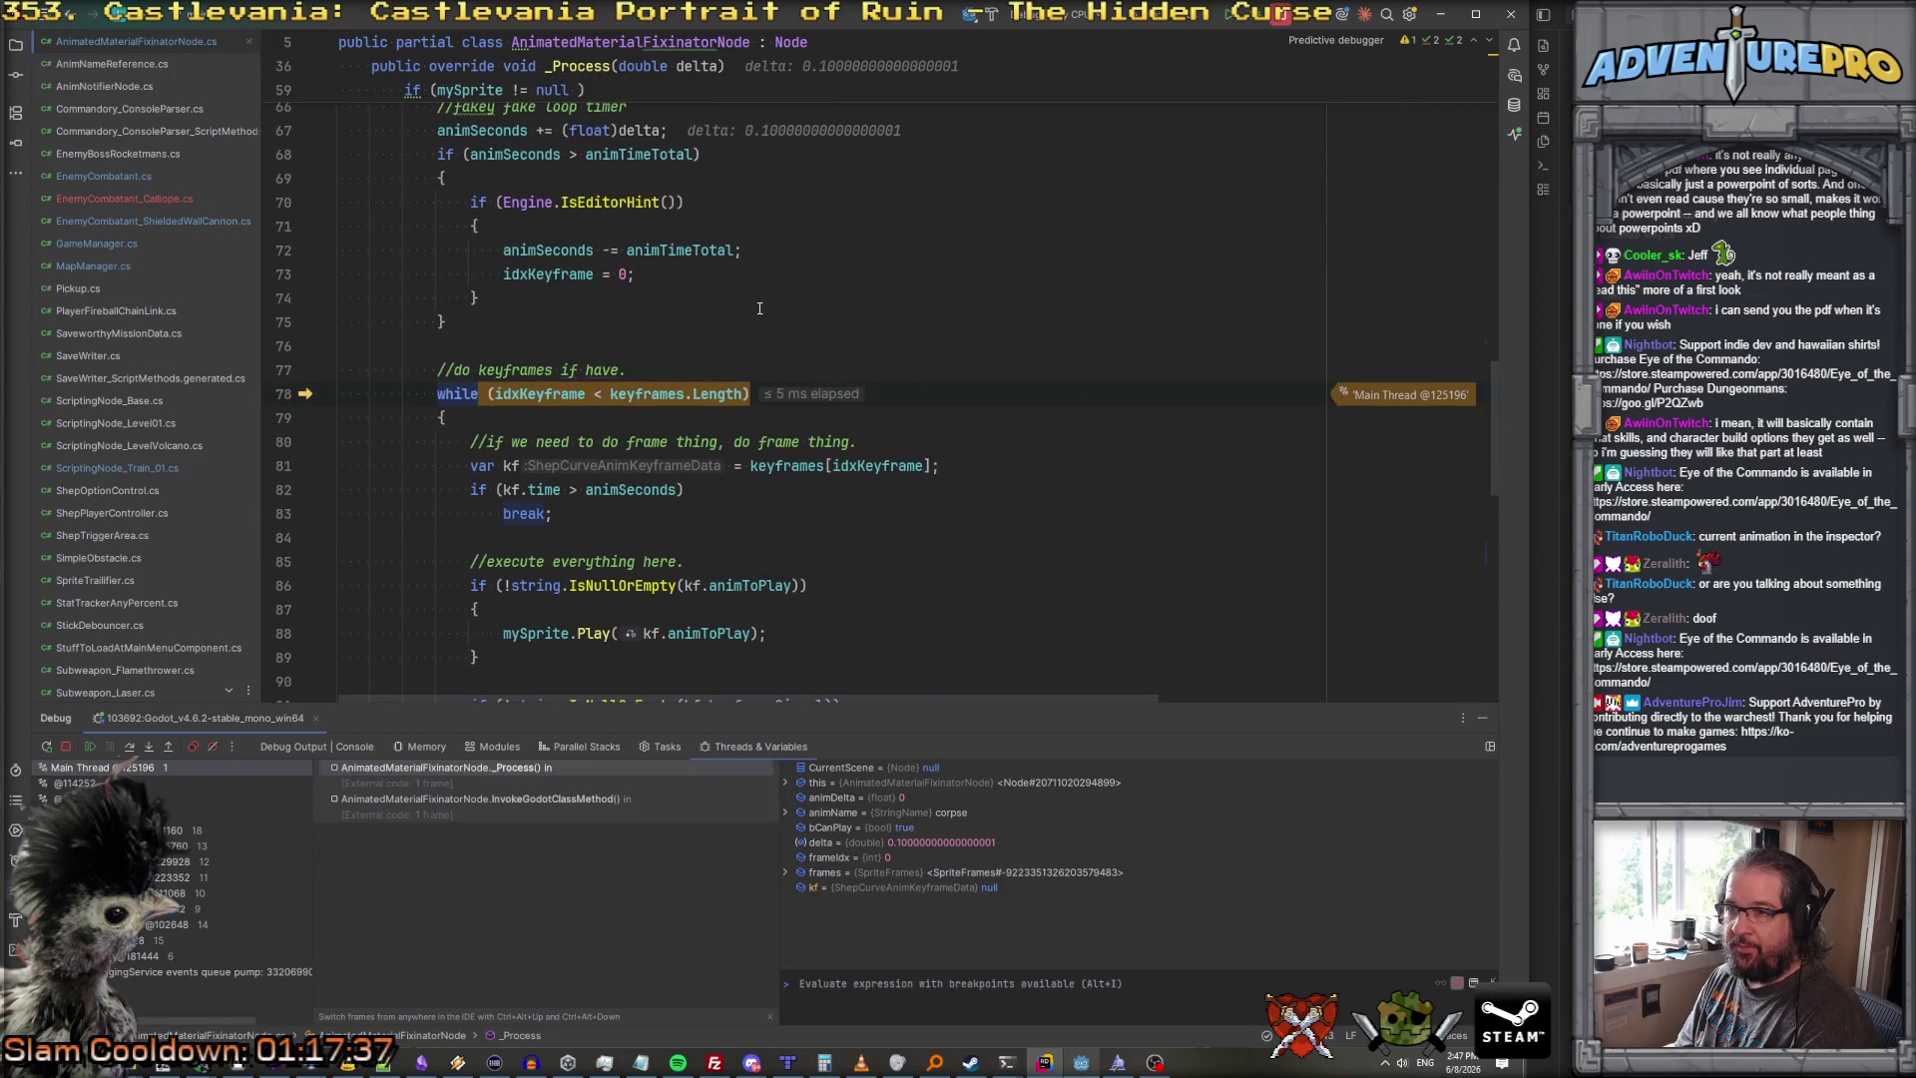
scroll(759, 308, "up", 2)
scroll(759, 308, "down", 2)
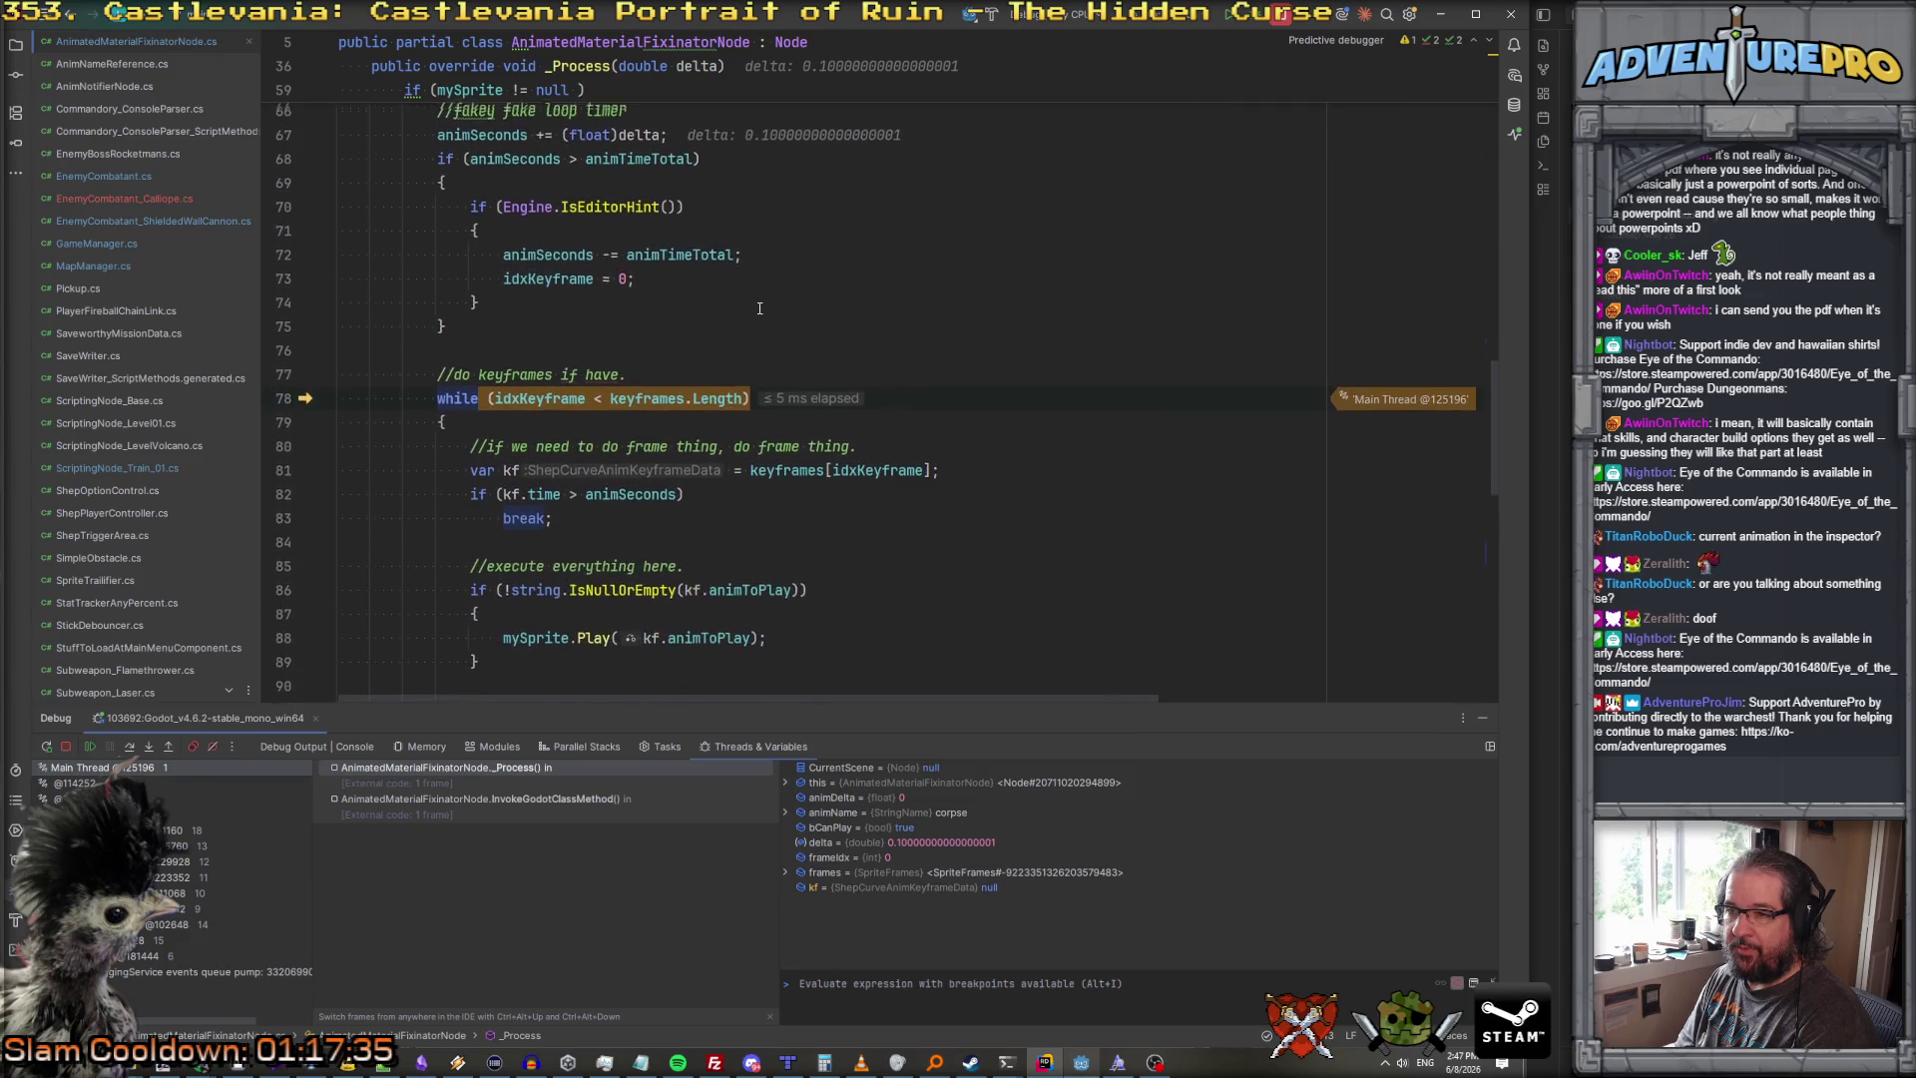
mouse_move(574, 394)
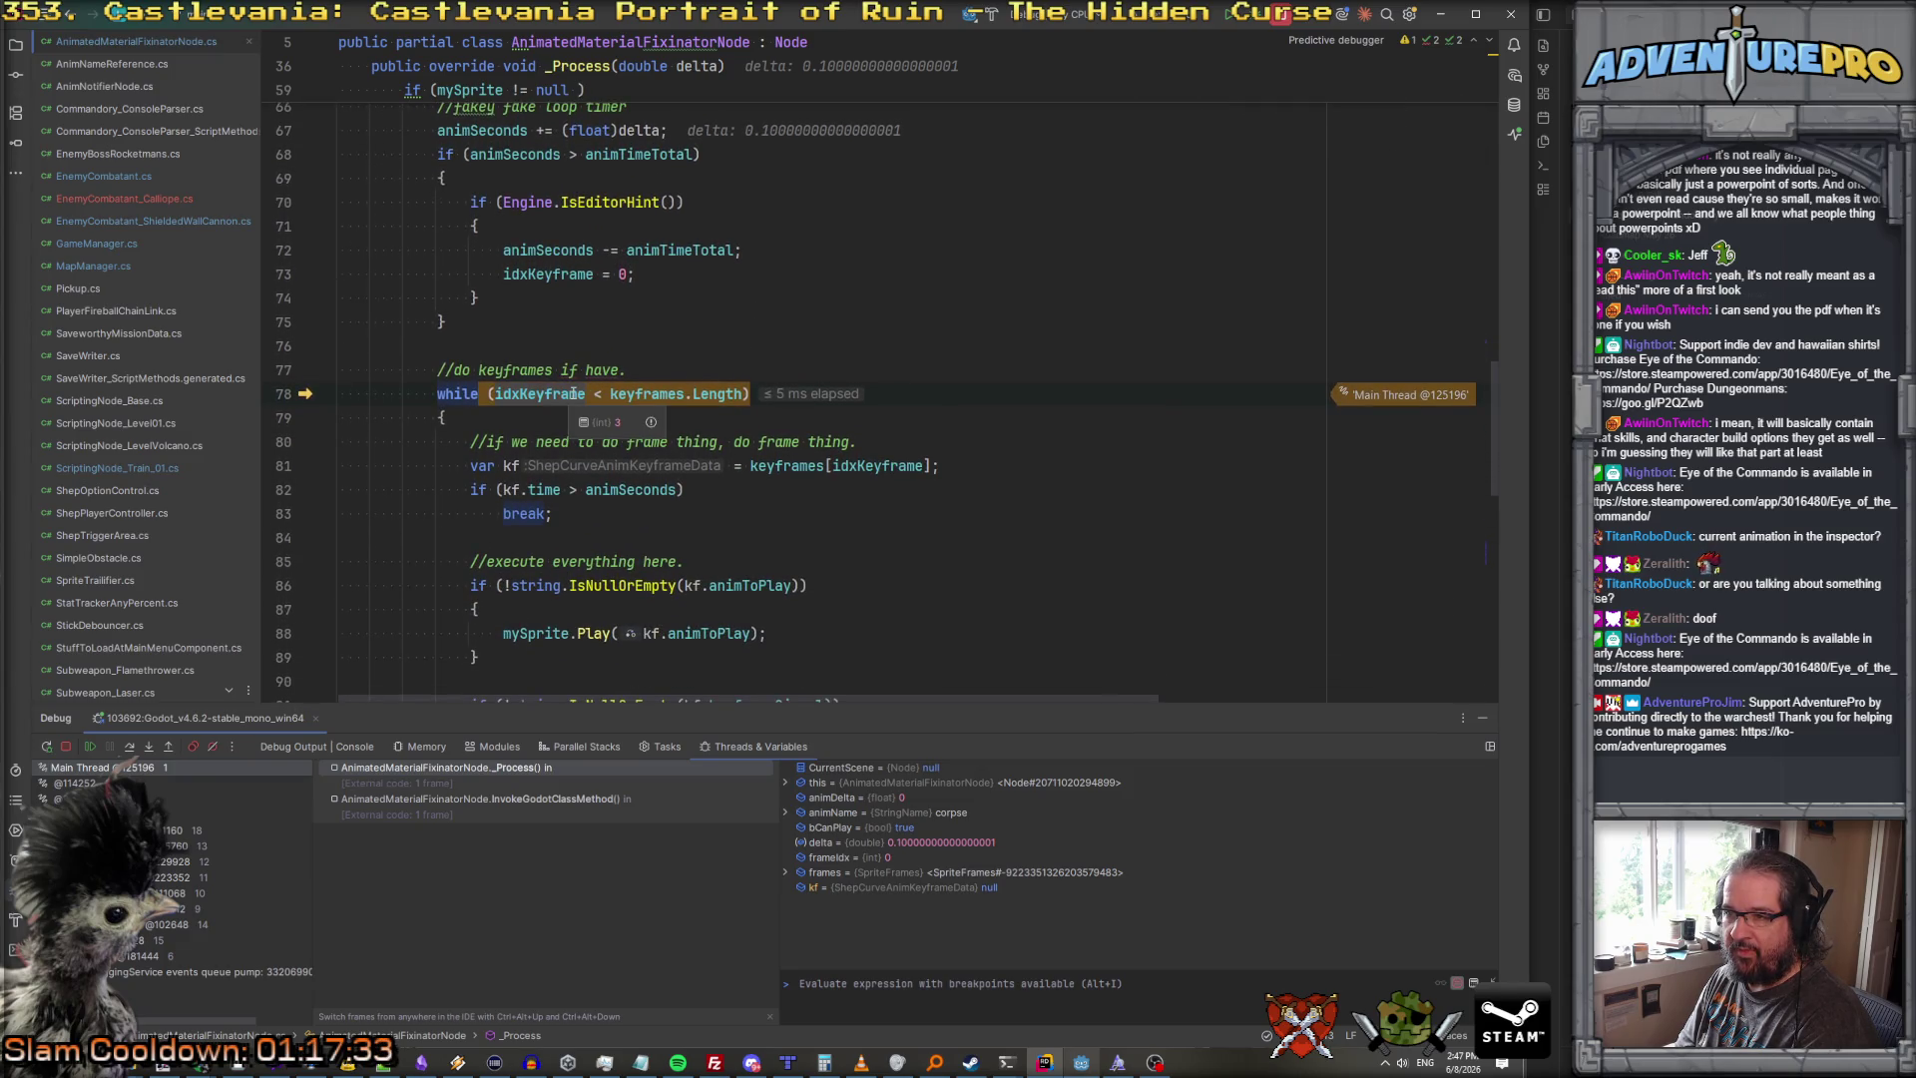
mouse_move(649, 394)
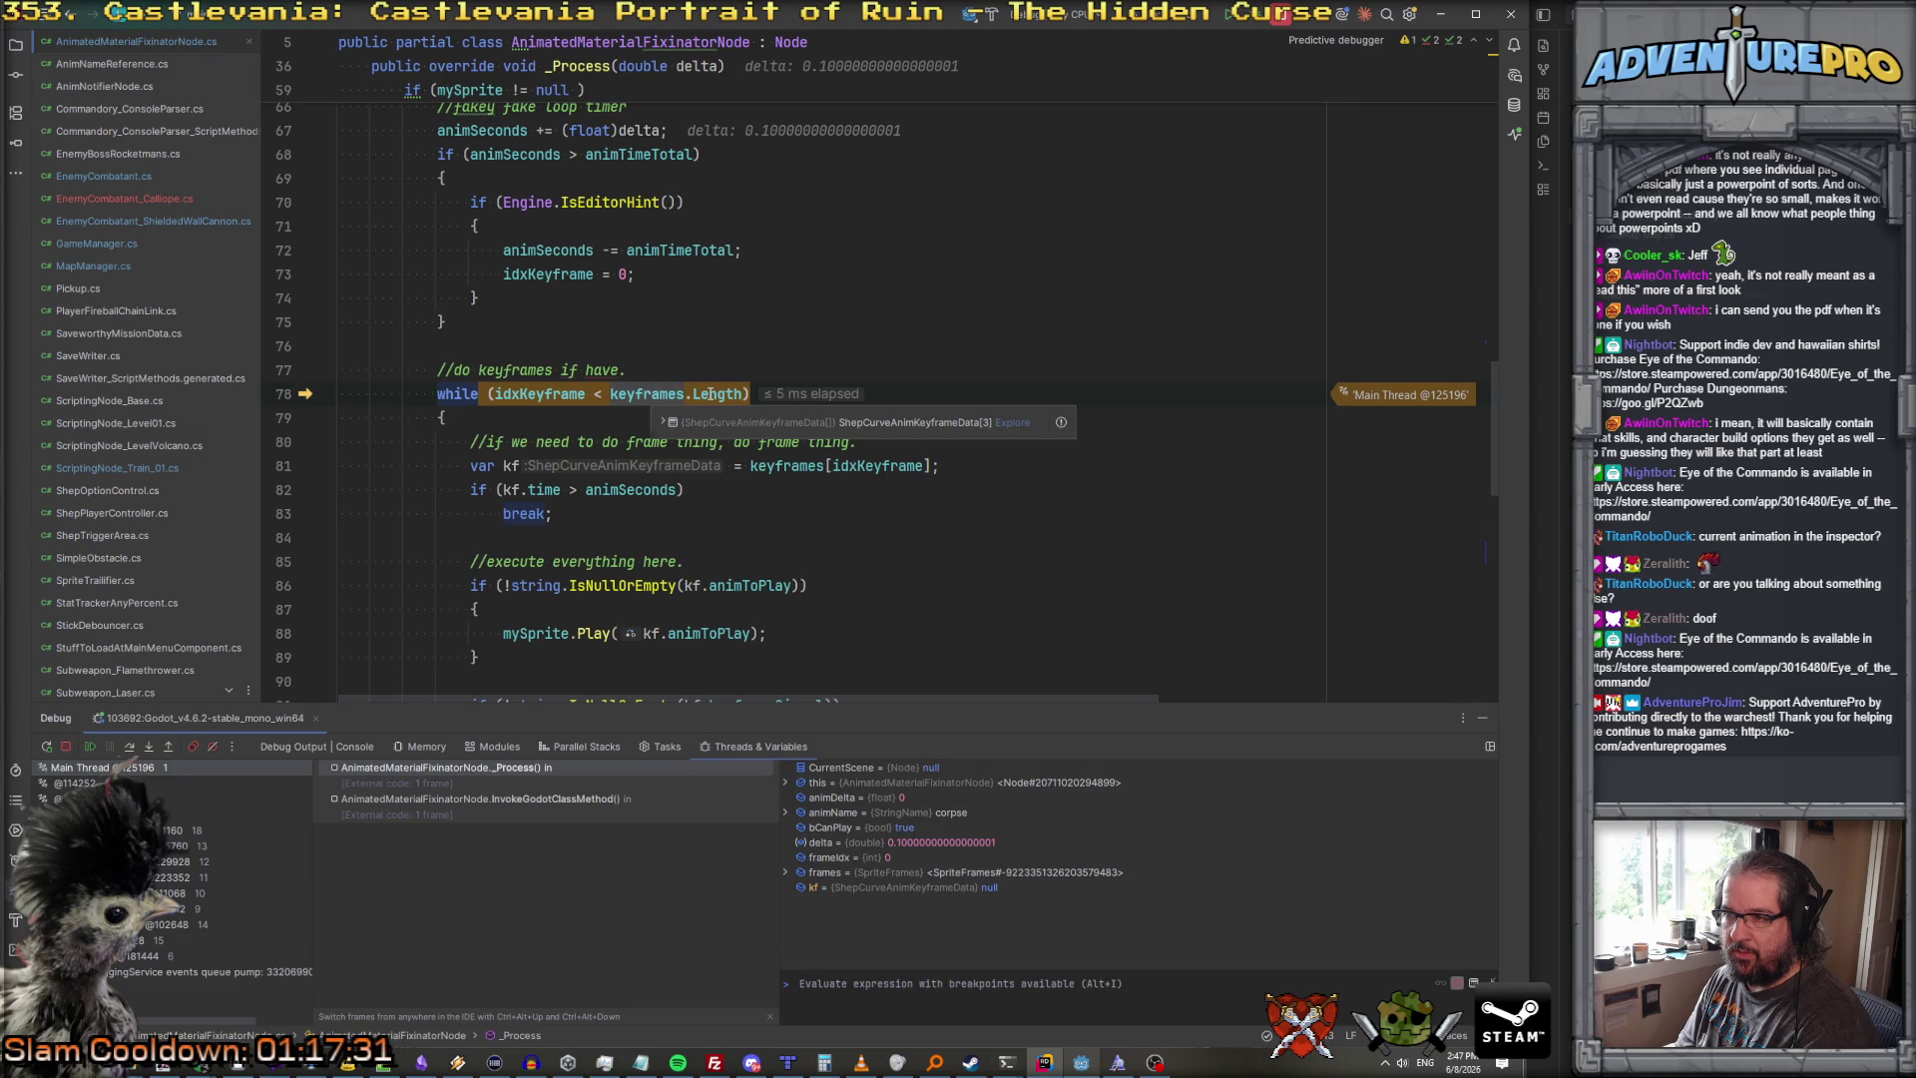
mouse_move(710, 395)
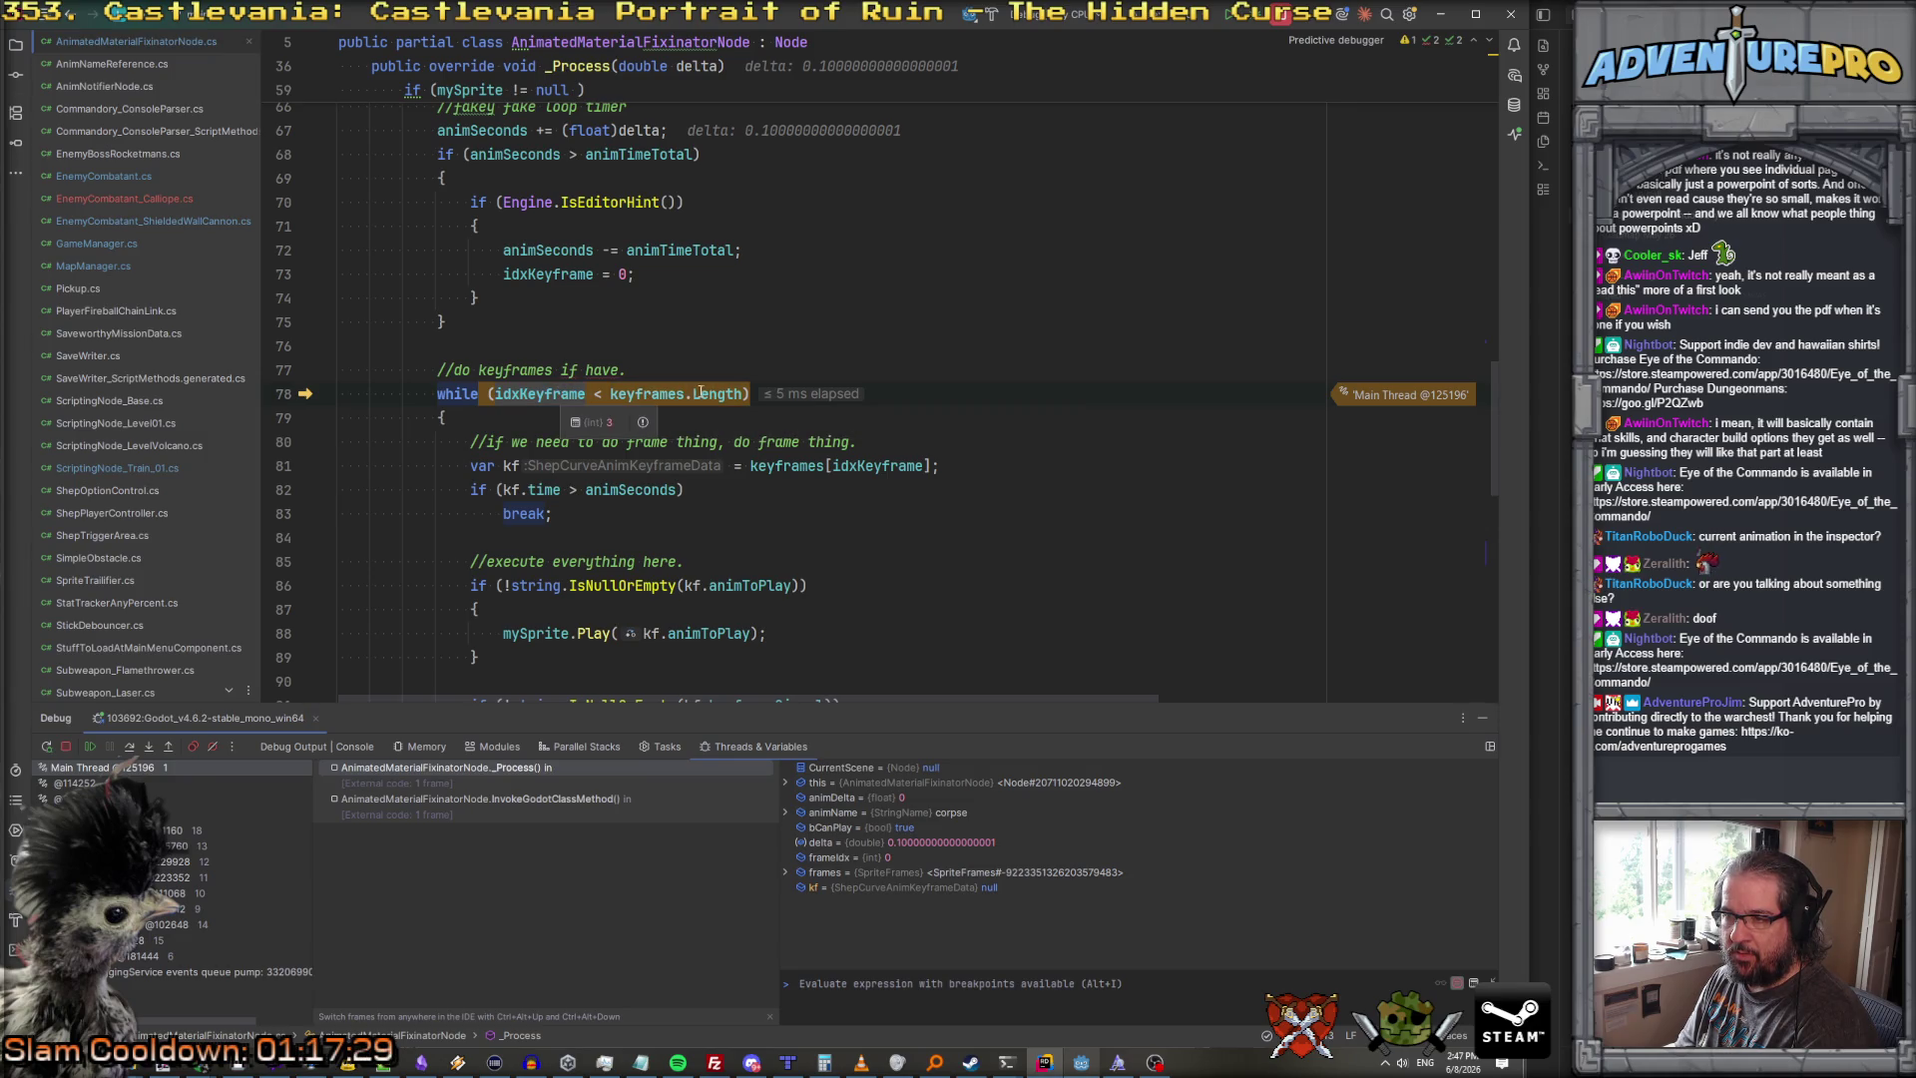
scroll(632, 396, "down", 5)
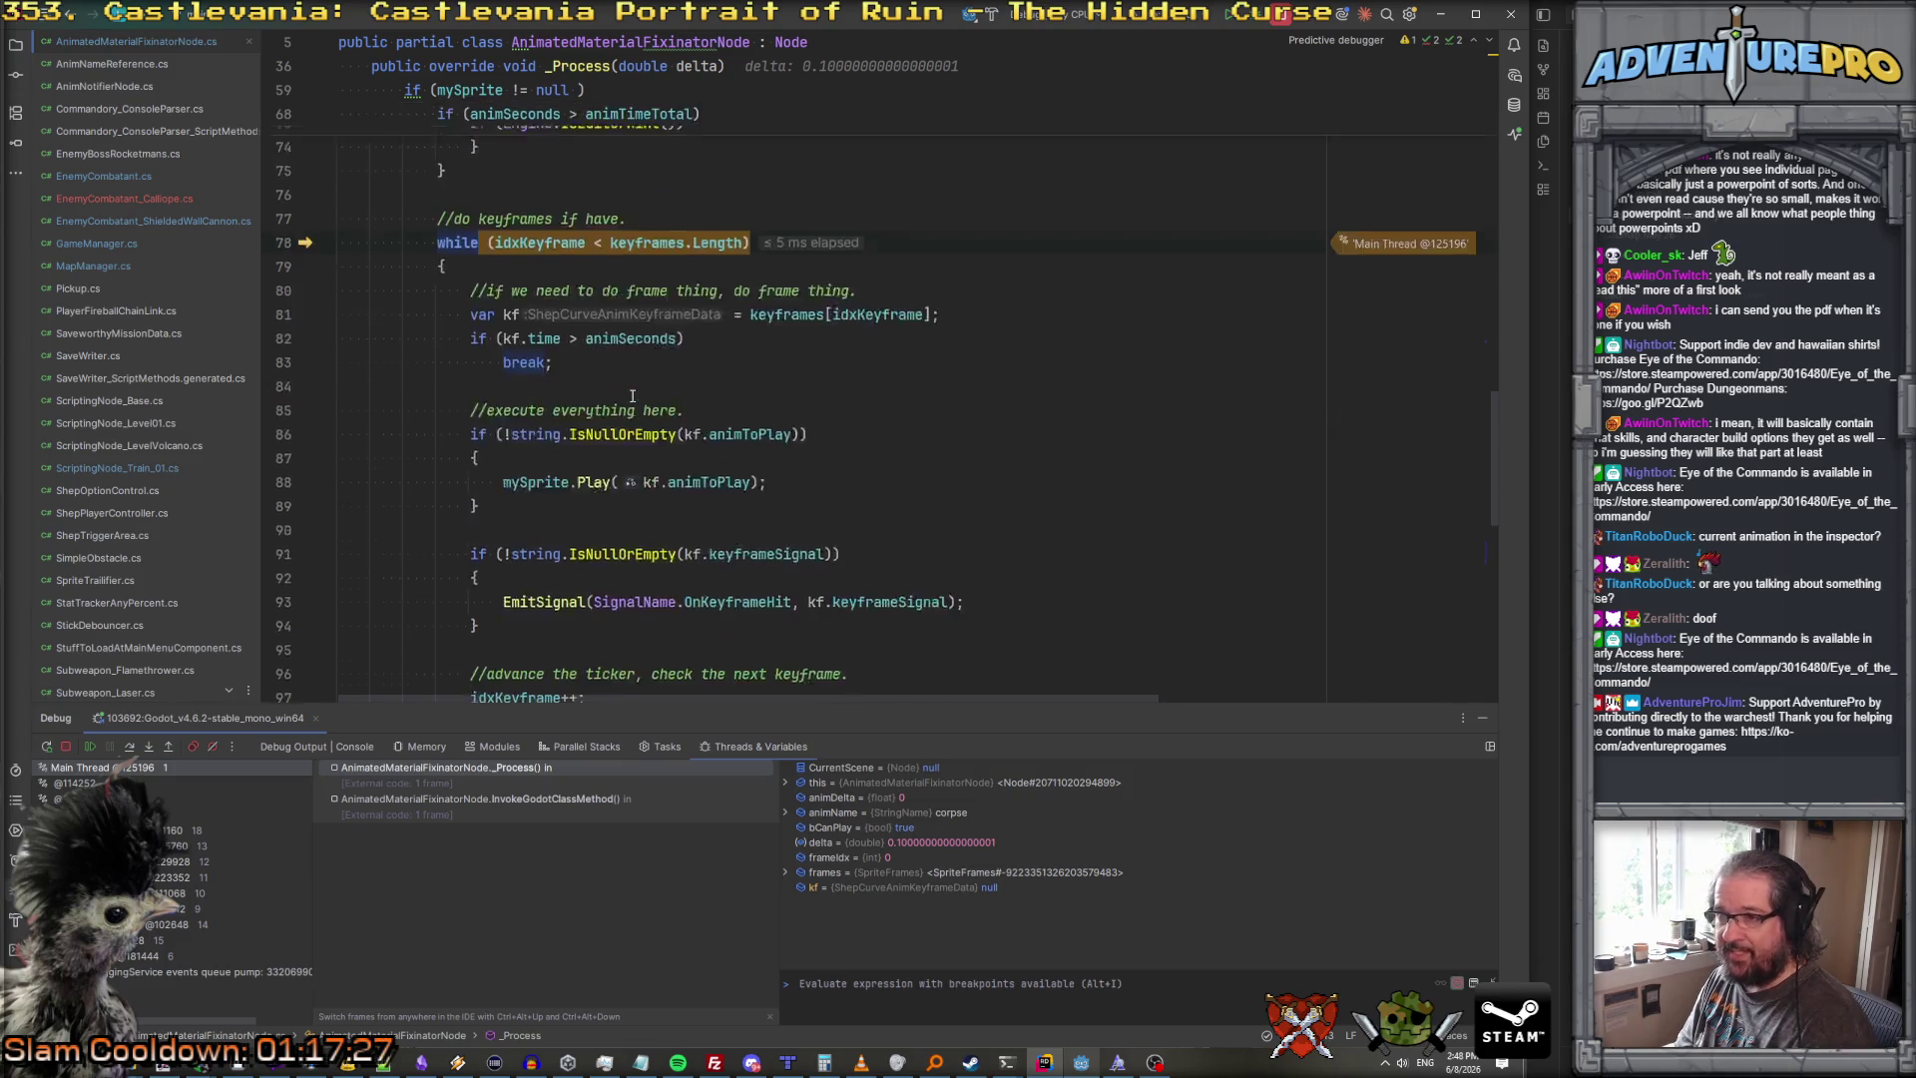
scroll(630, 396, "up", 3)
scroll(629, 396, "up", 1)
mouse_move(562, 330)
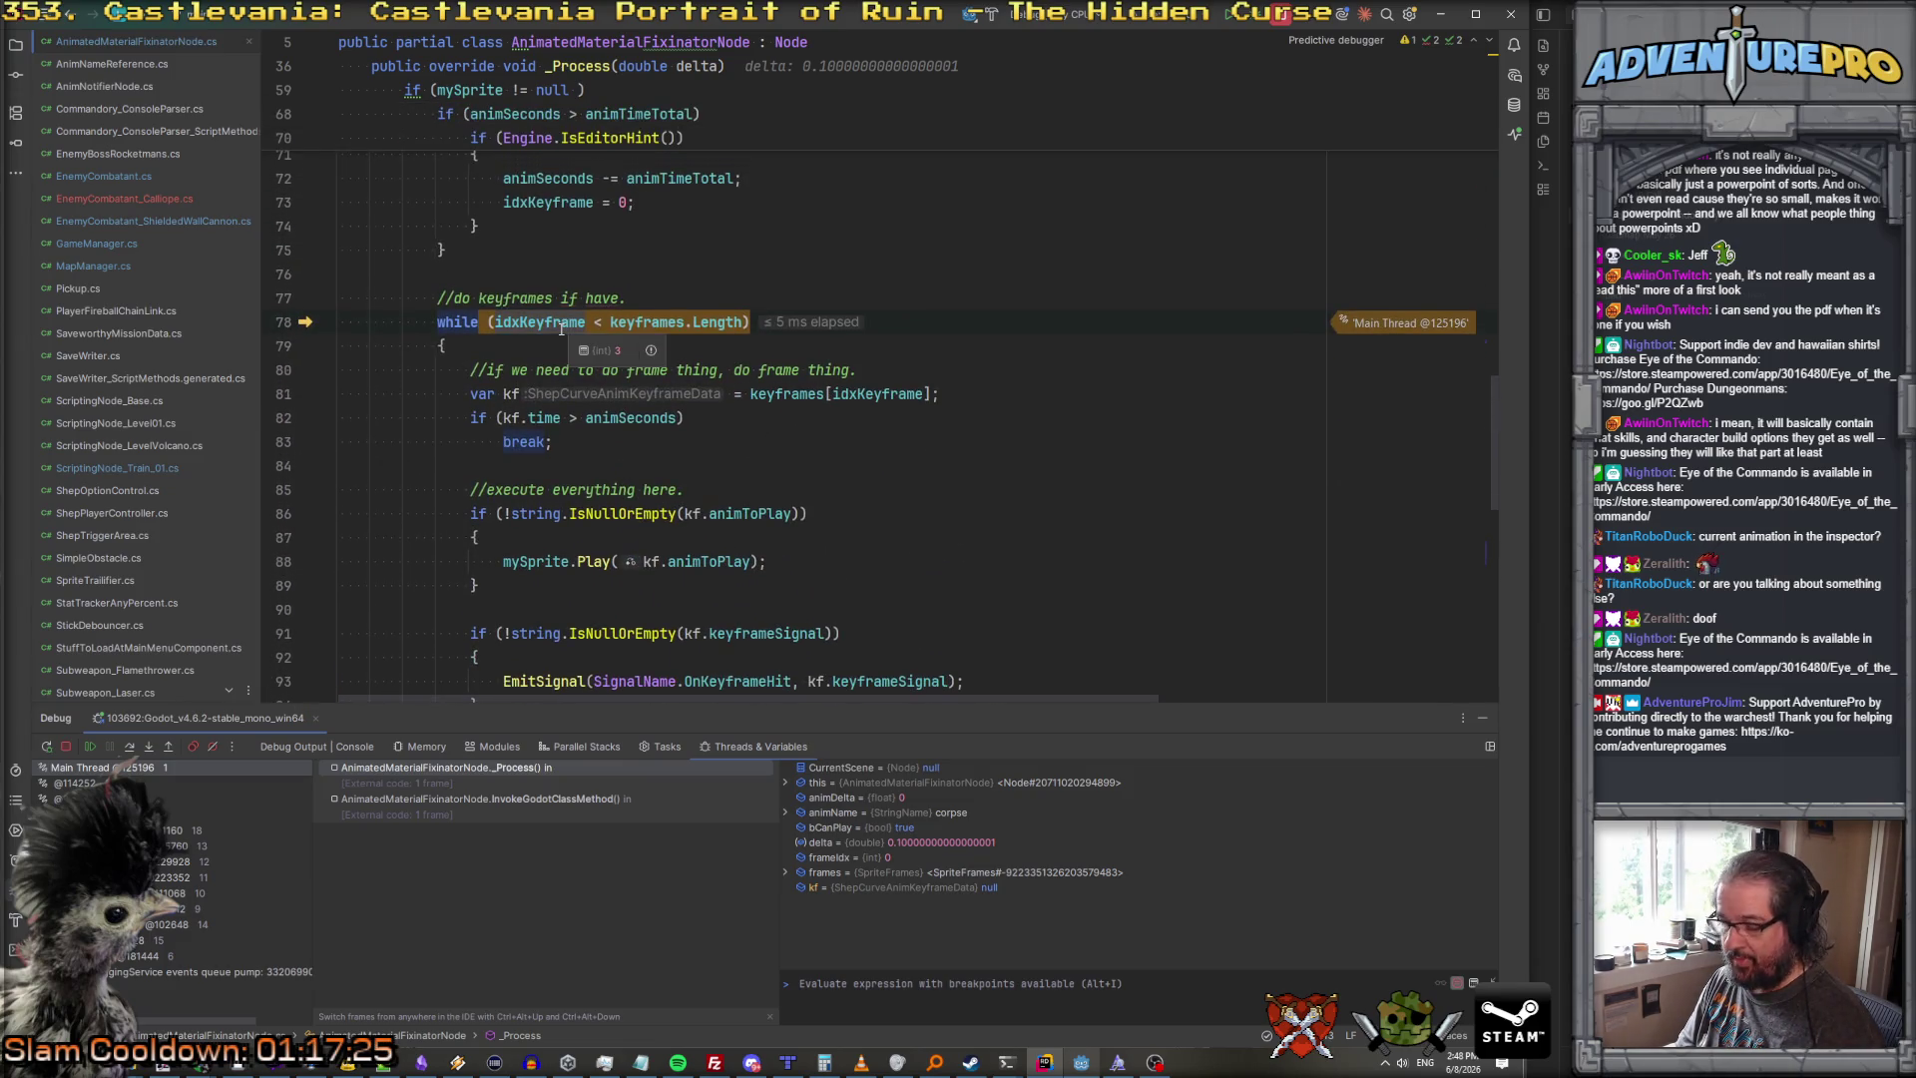
key("F5")
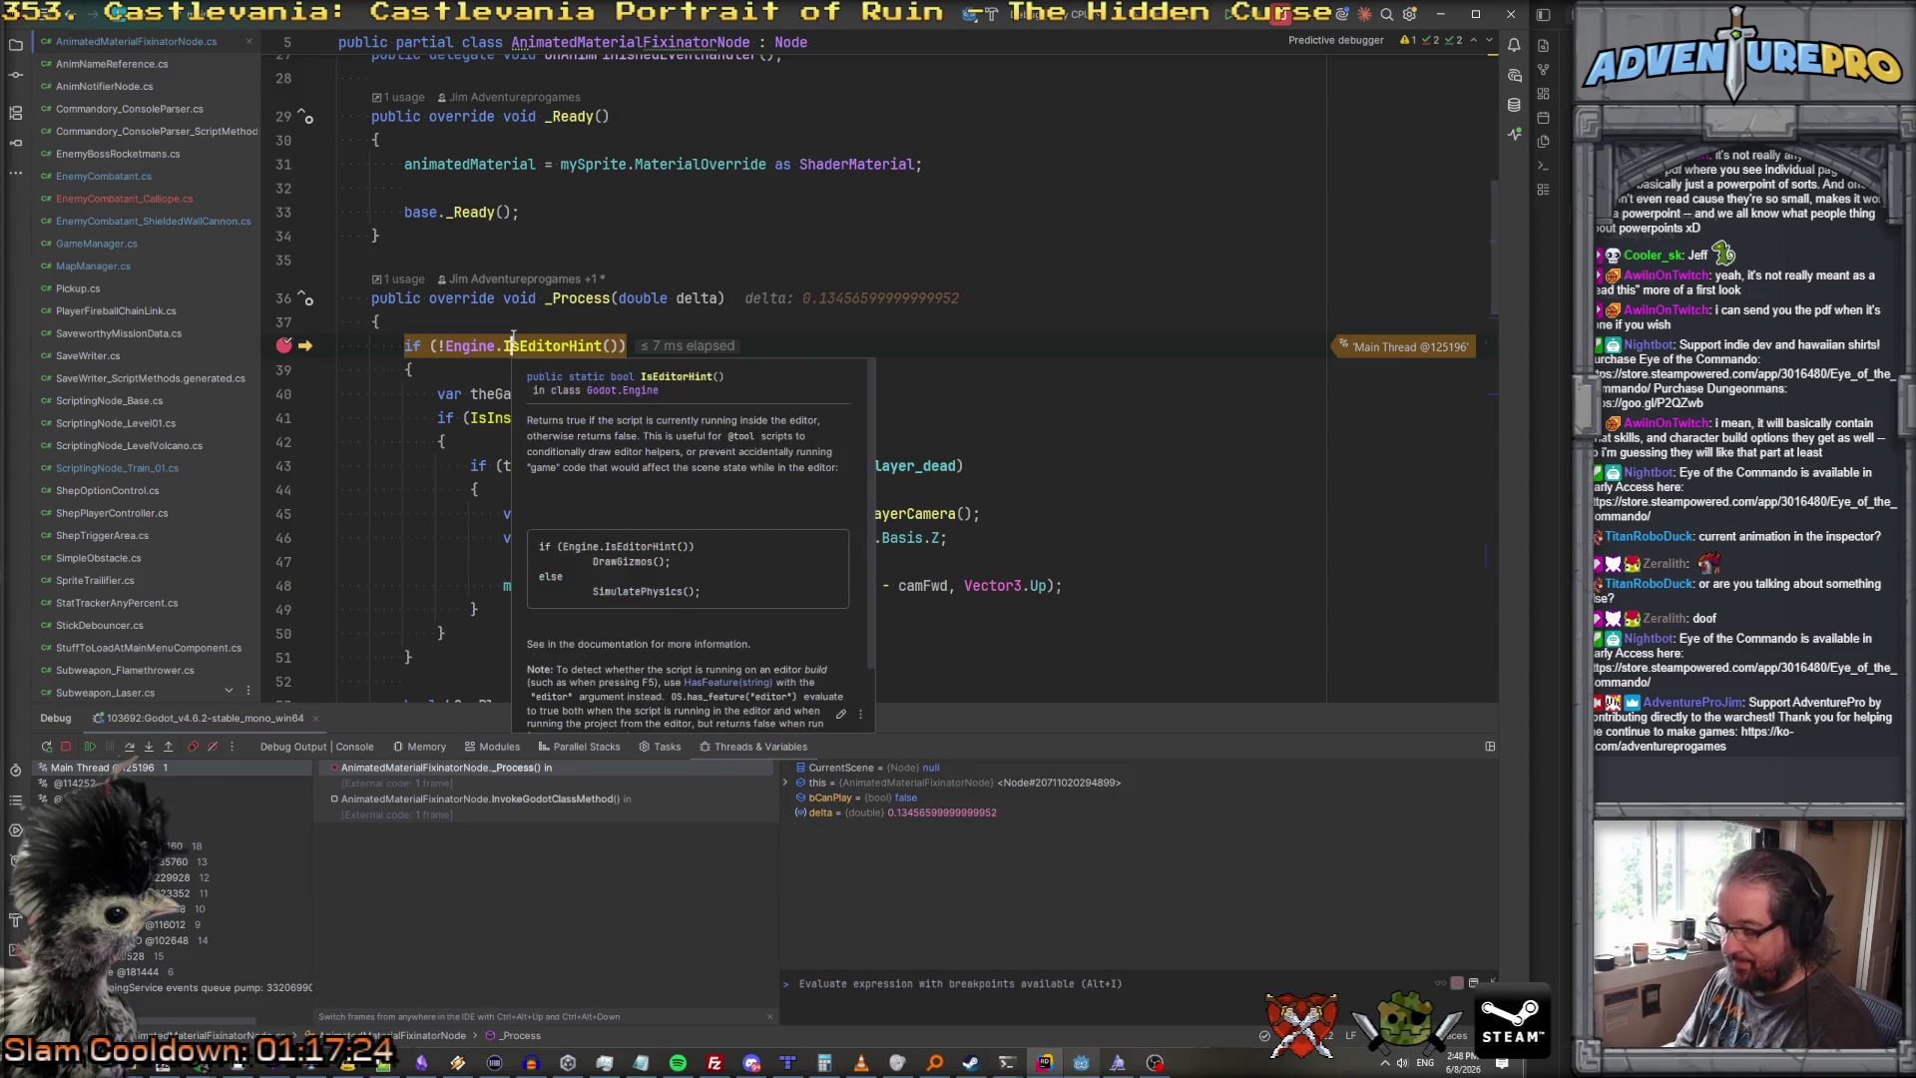
key("F5")
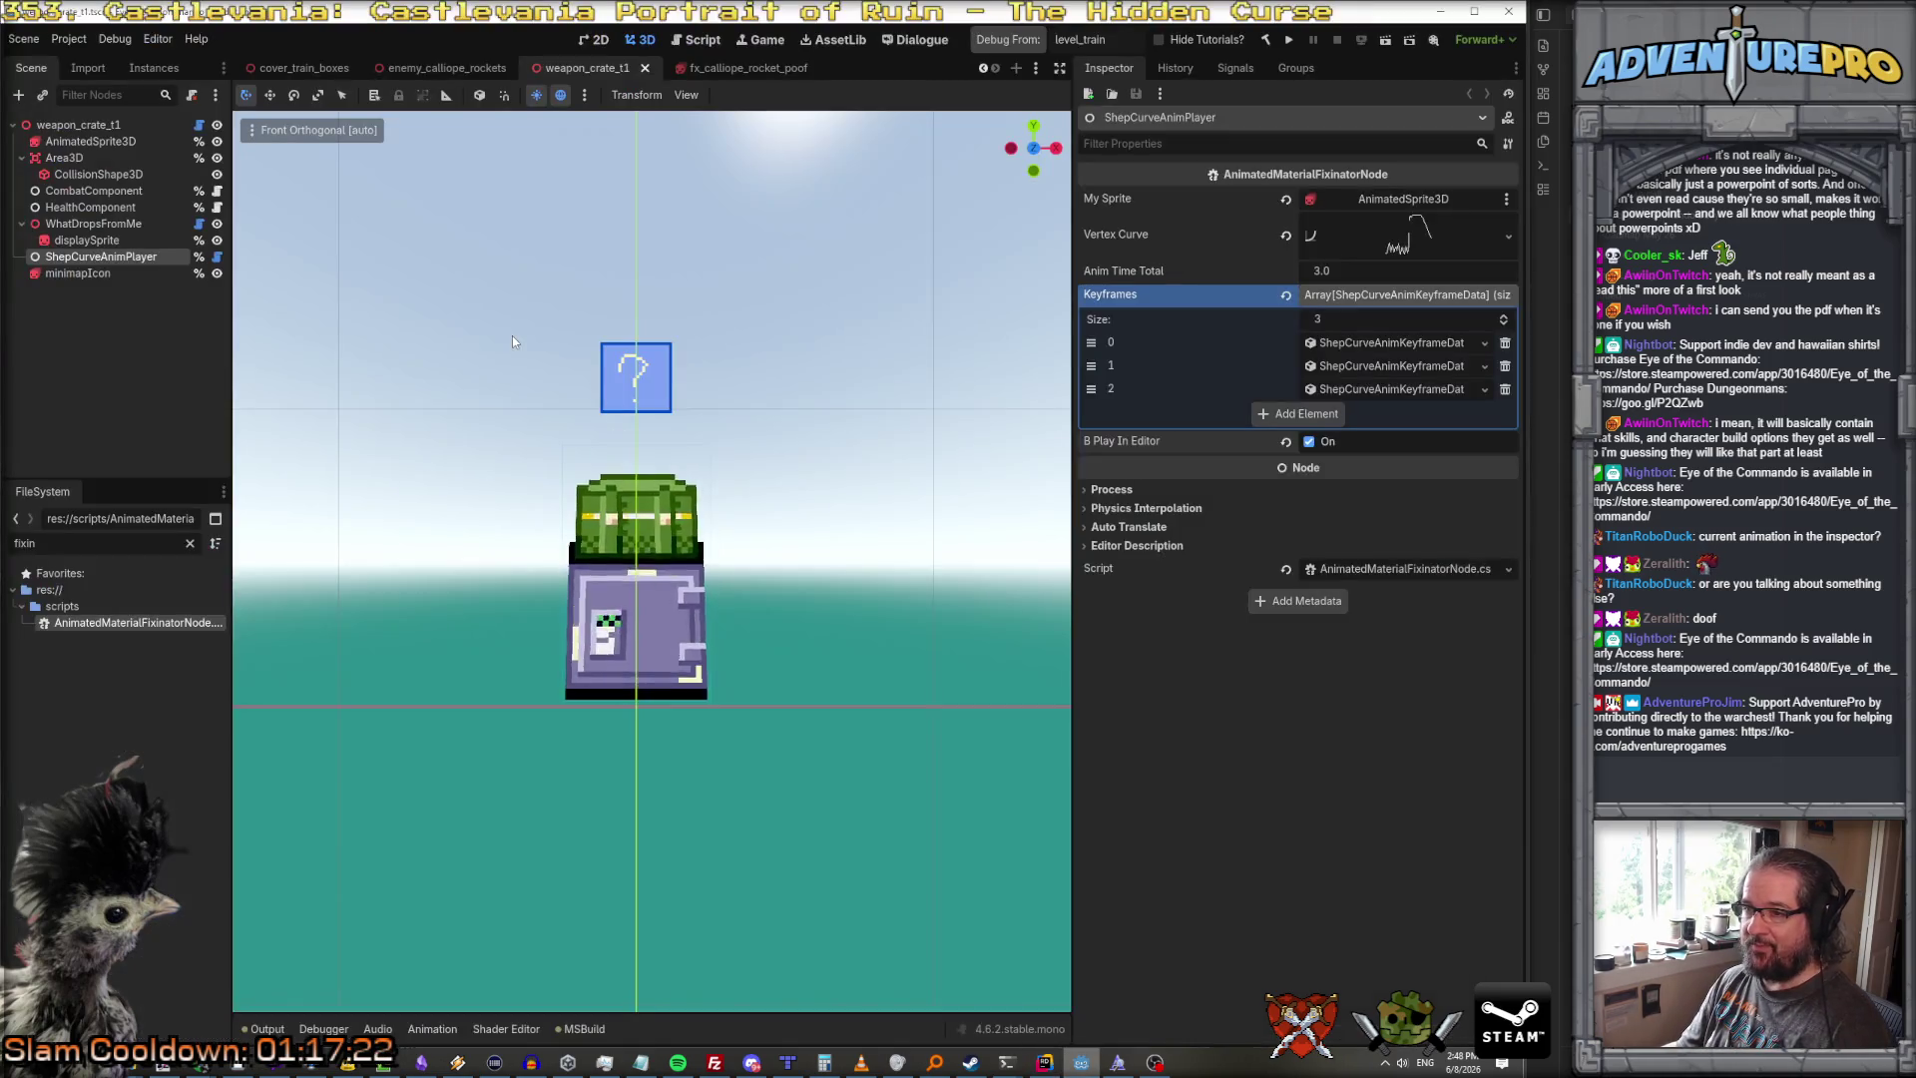
Step: In the enemy_calliope_rockets scene, turn off B Play In Editor and save
key("alt+Tab")
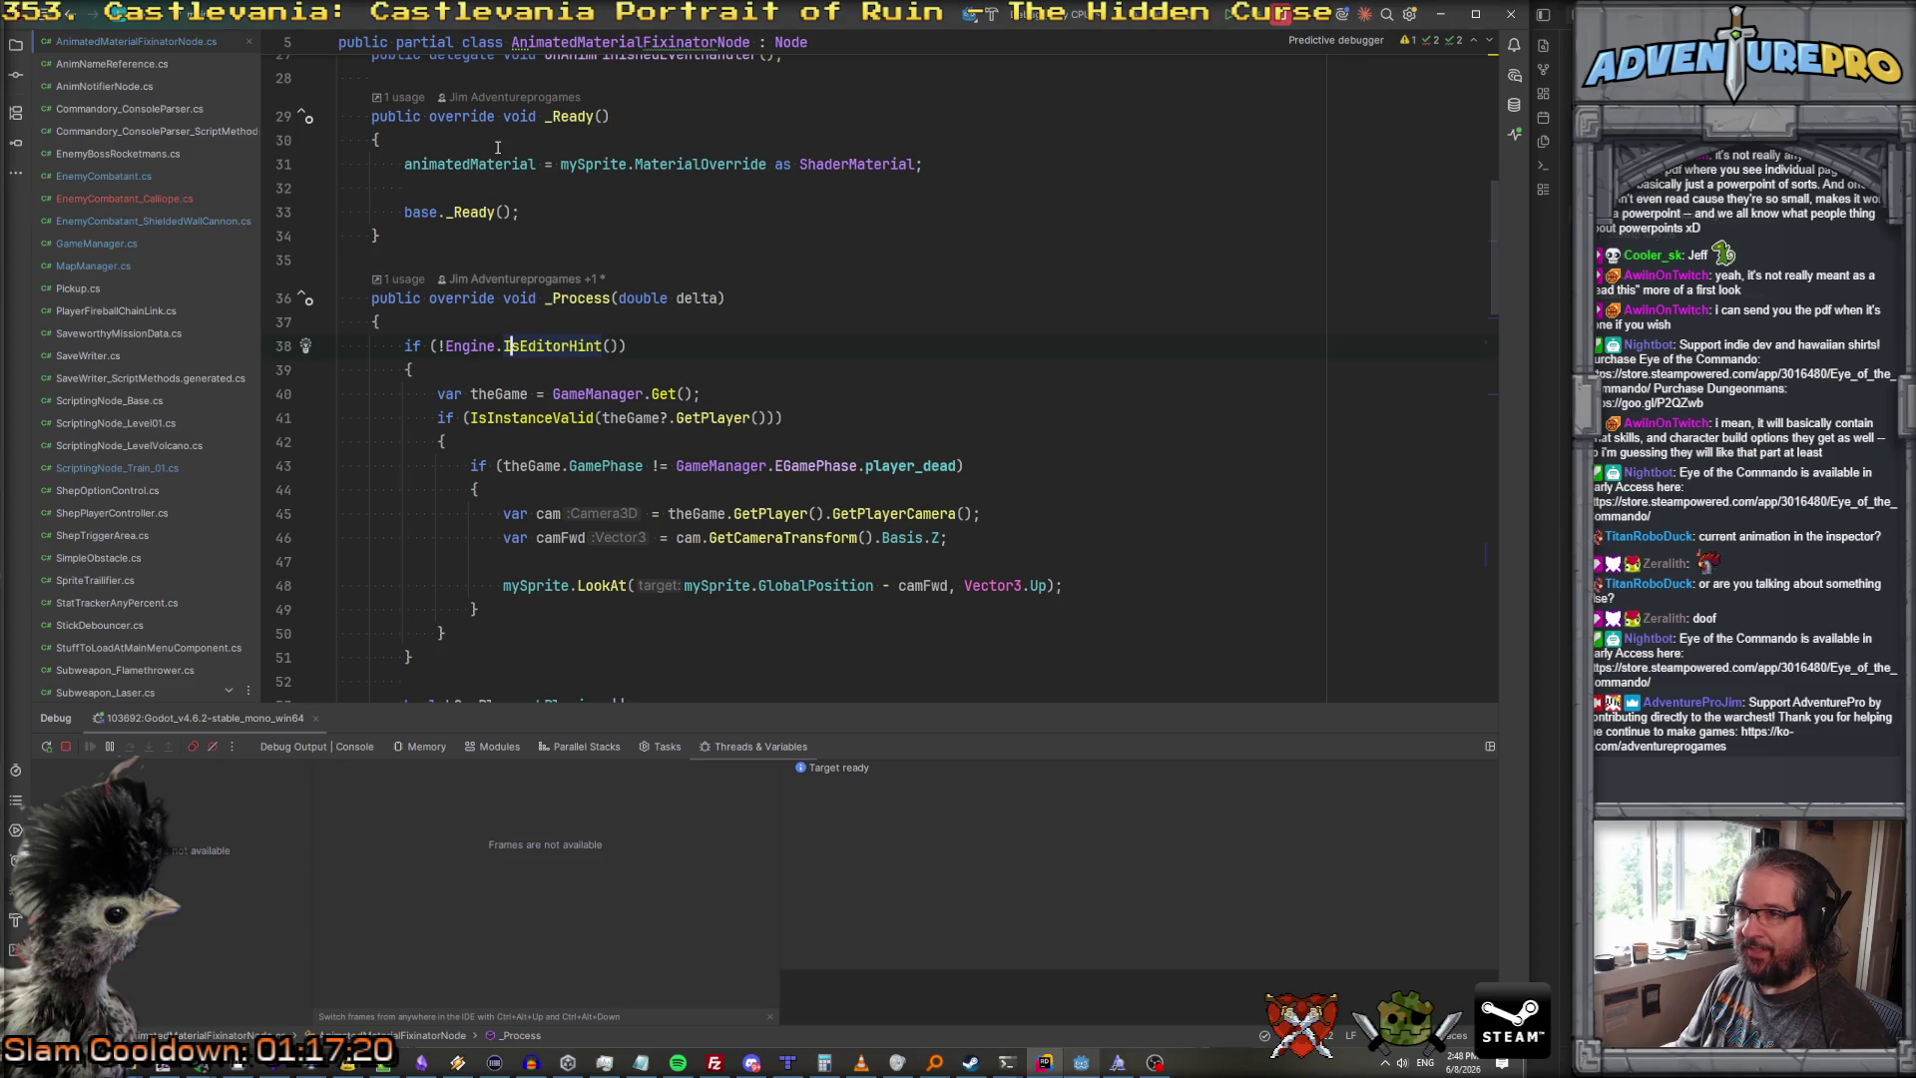
key("alt+Tab")
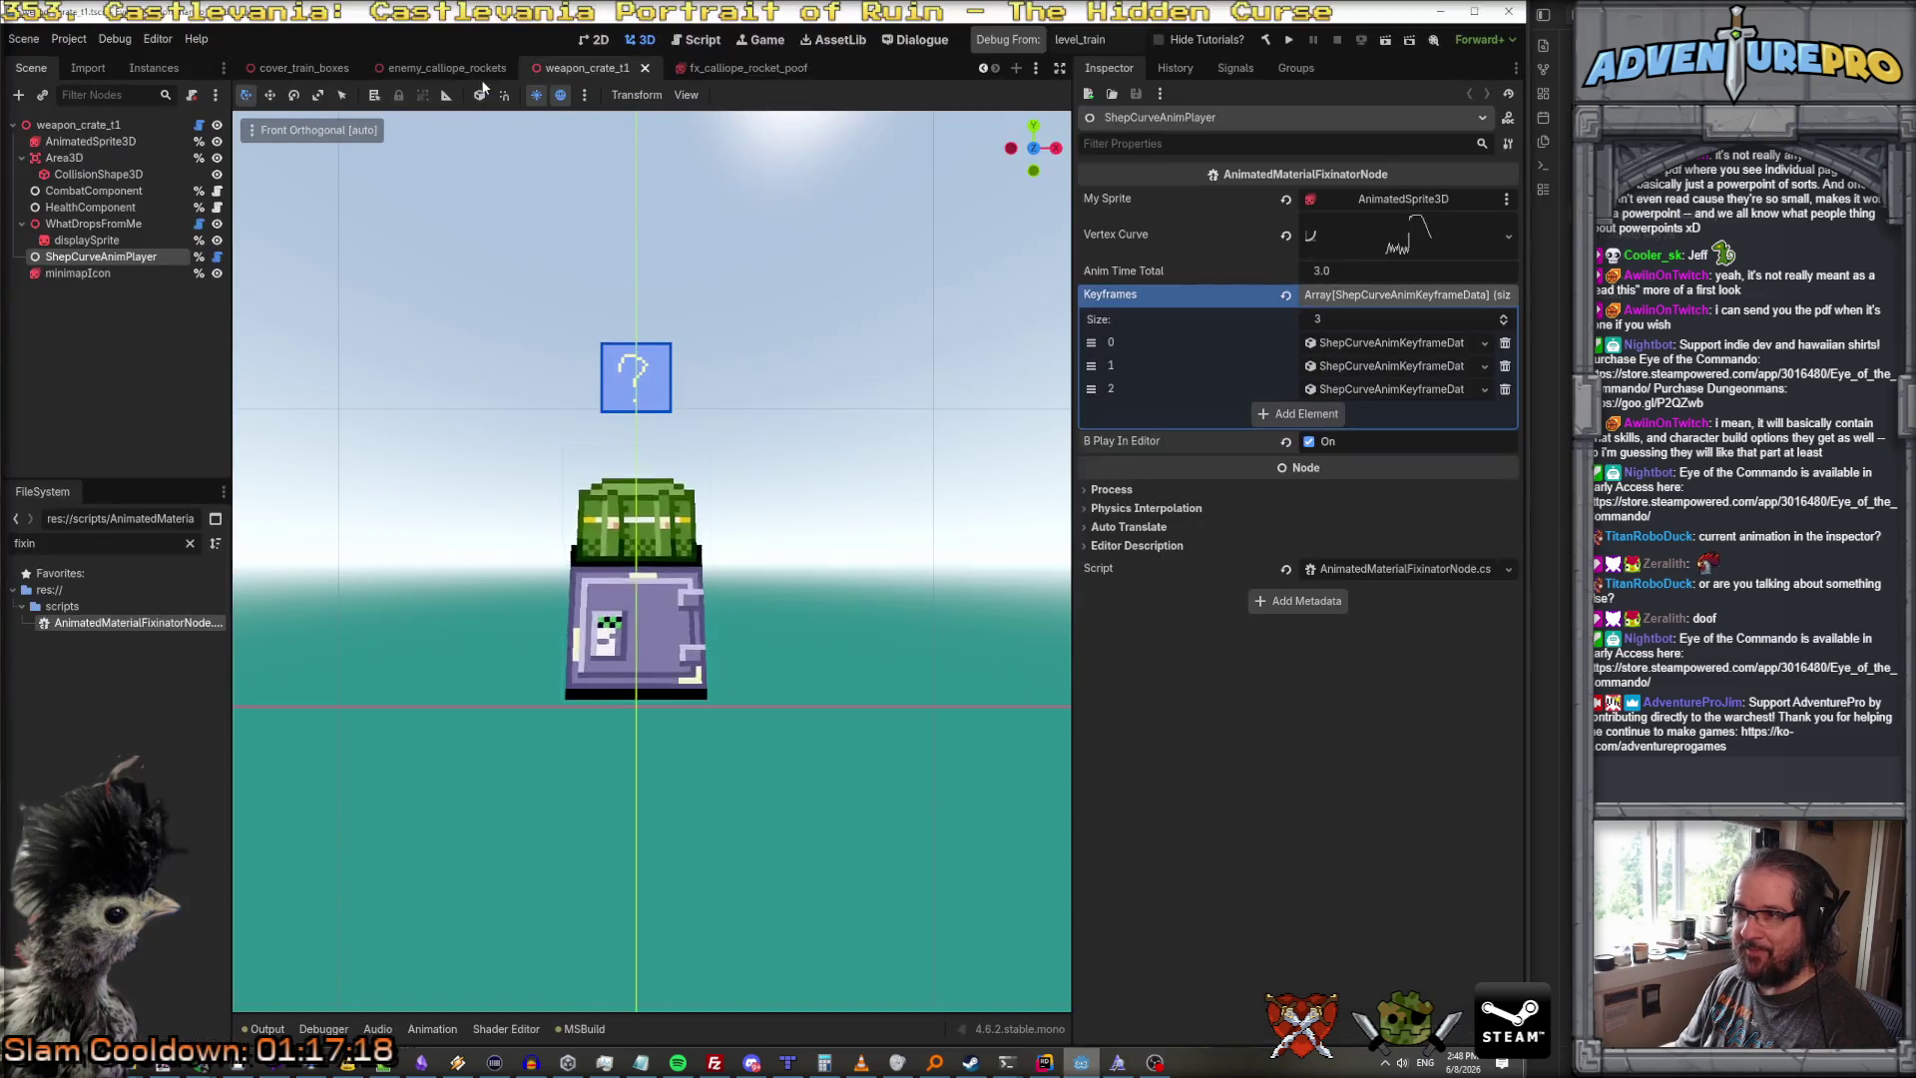
left_click(449, 68)
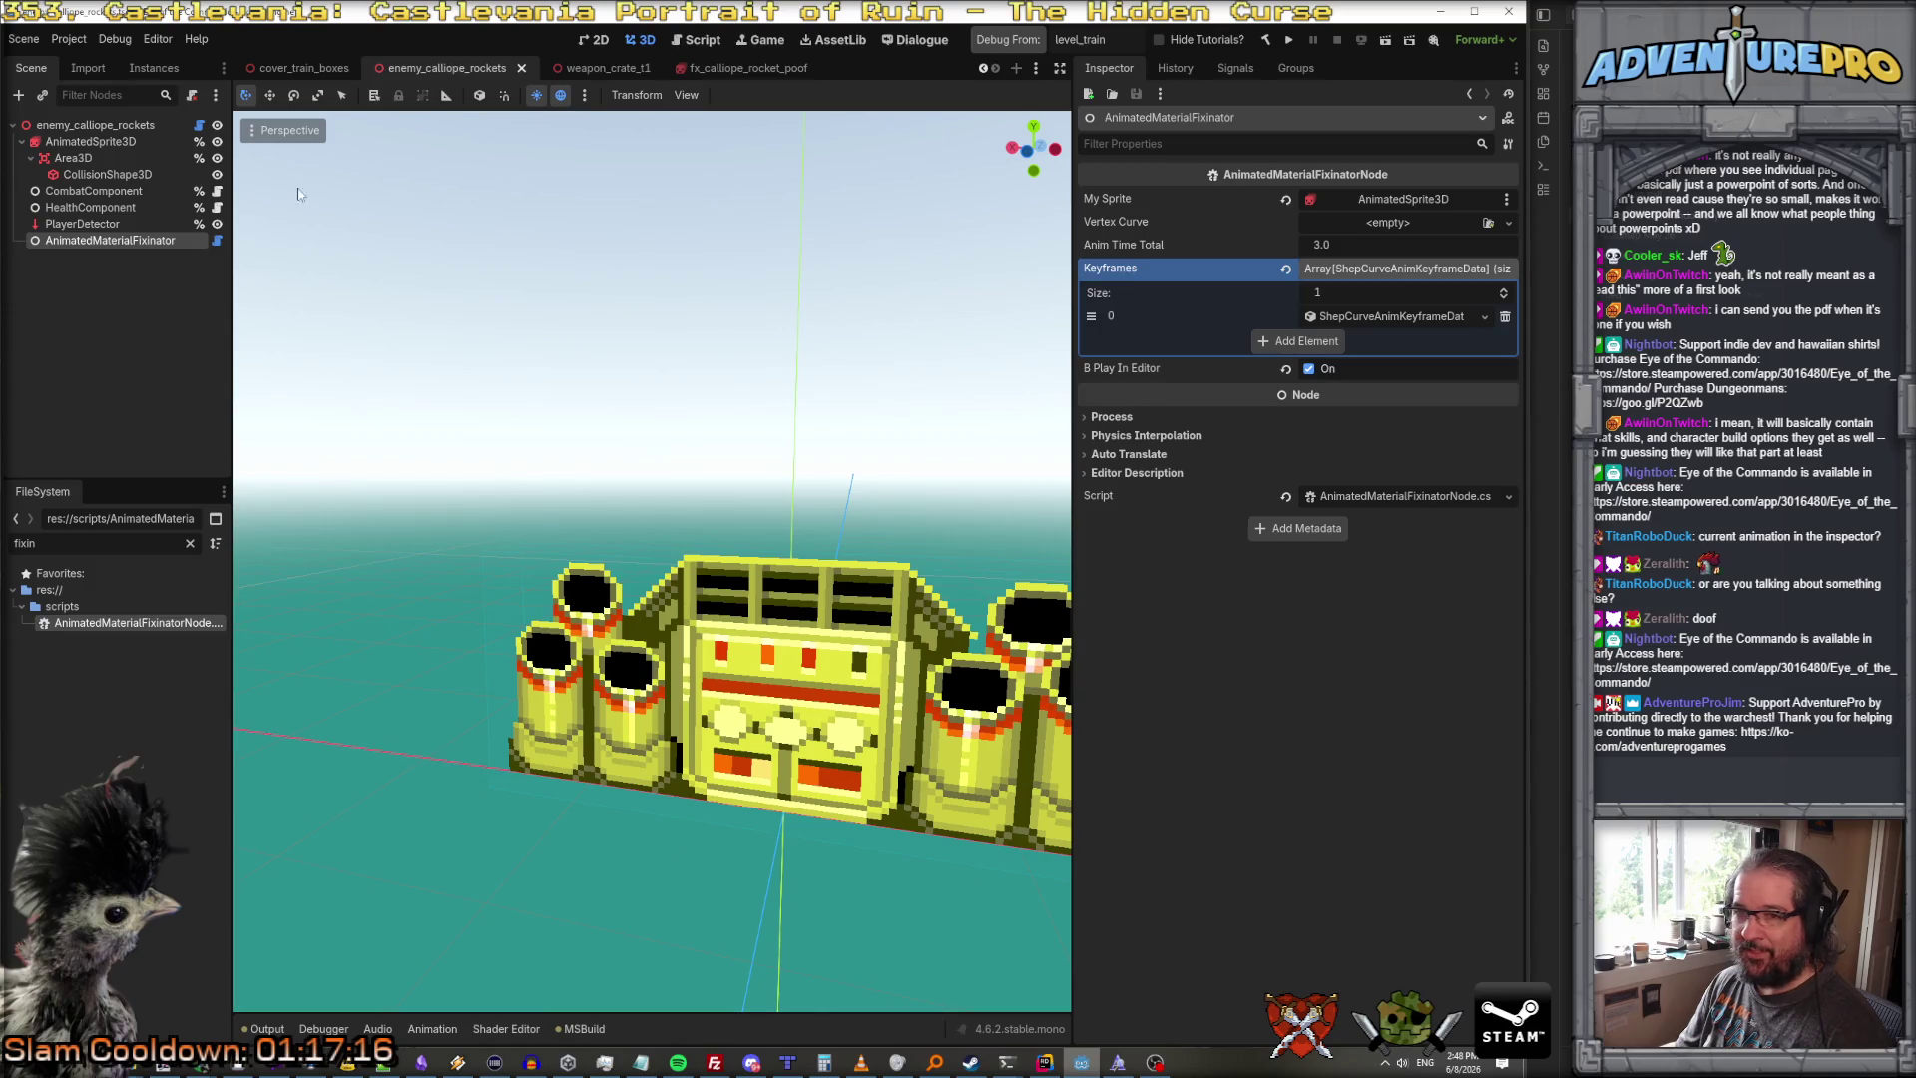
left_click(1308, 370)
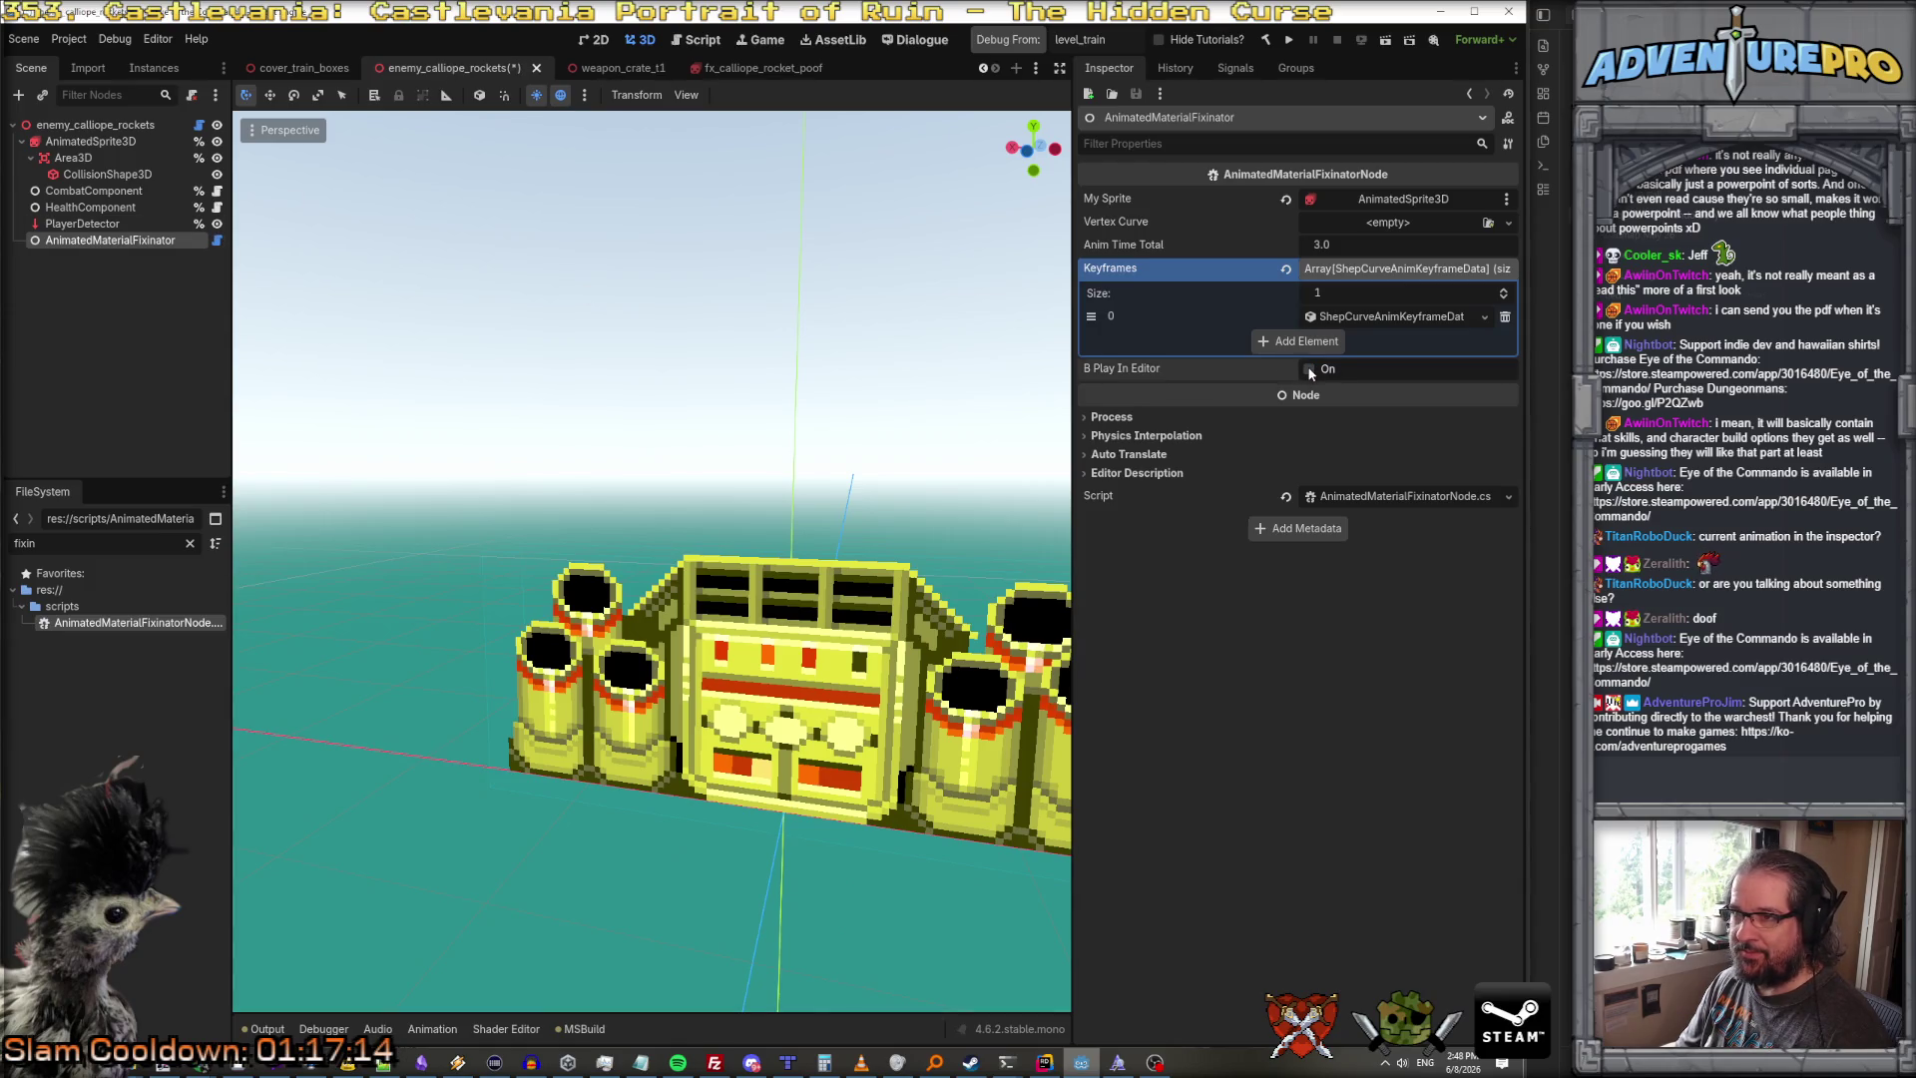
key("ctrl+s")
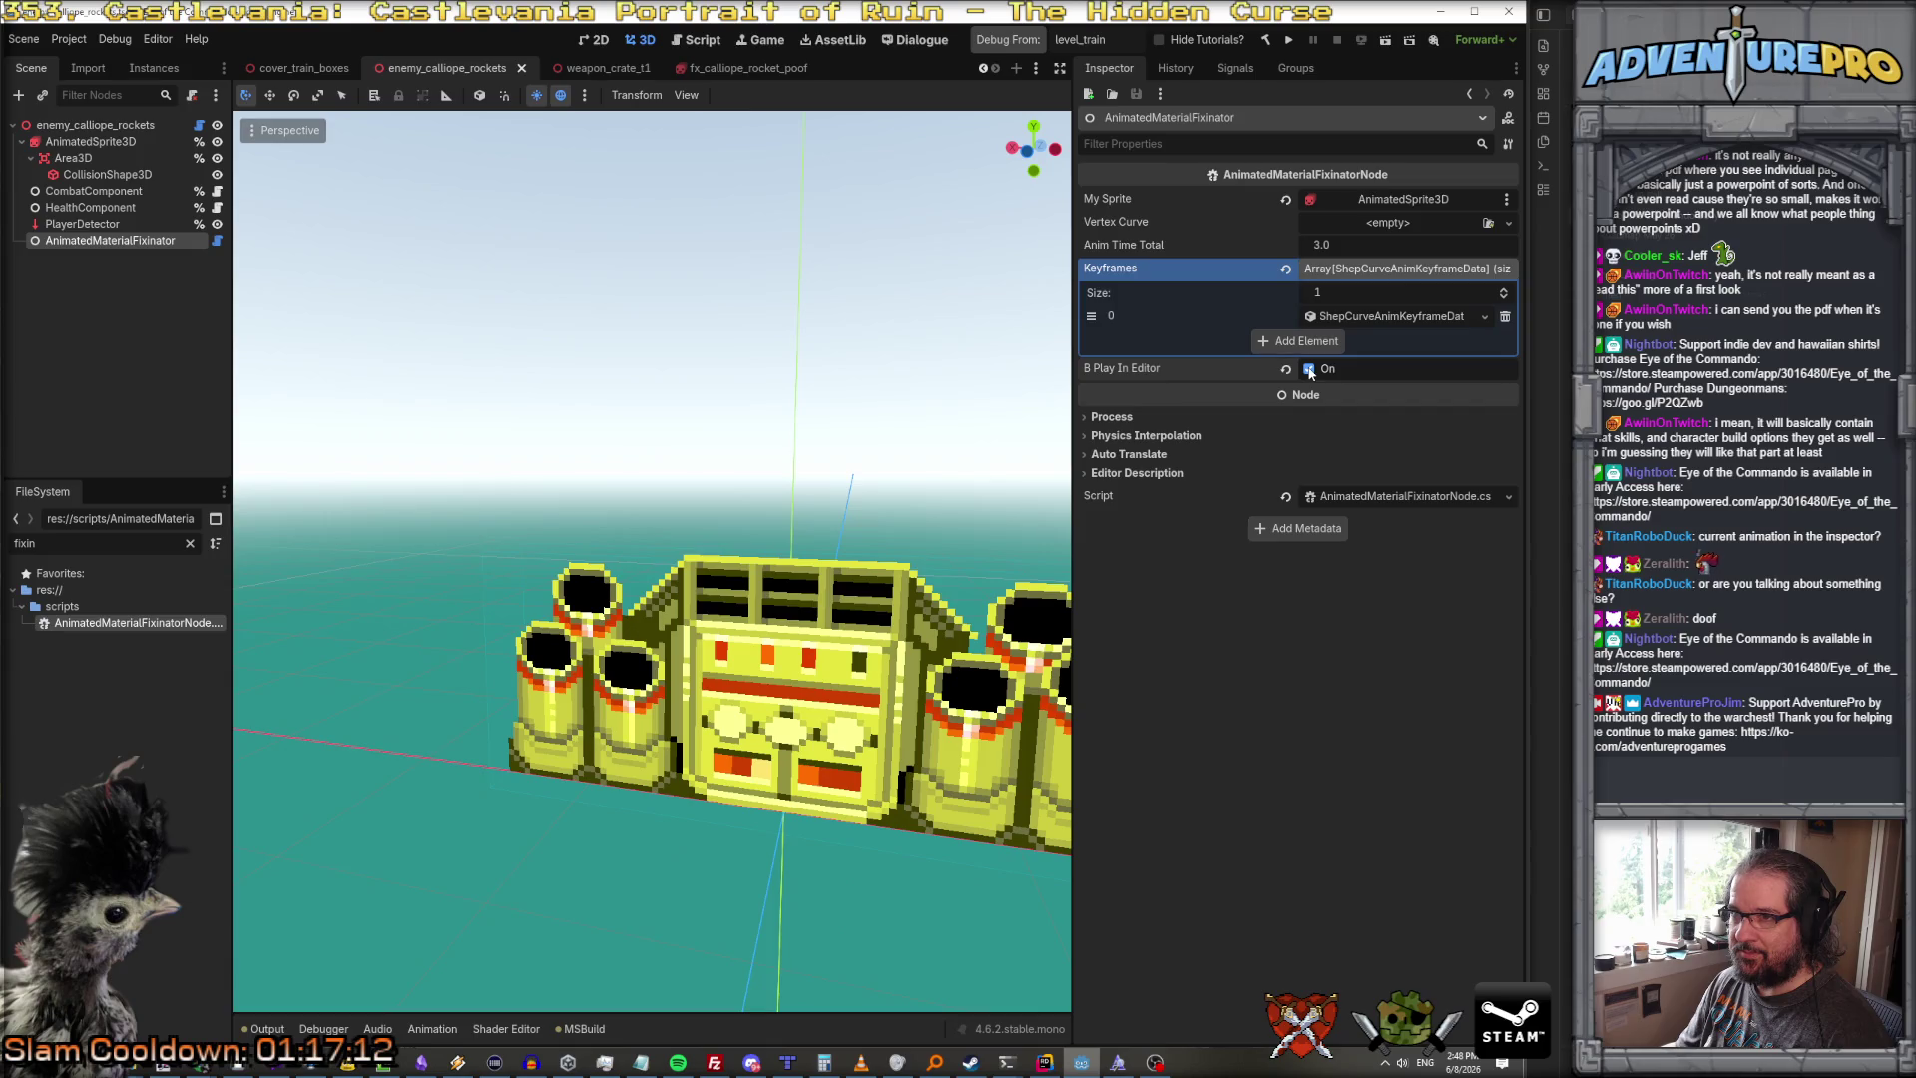
Step: Collapse the AnimatedSprite3D branch, remove the line 38 breakpoint, and resume execution
key("alt+Tab")
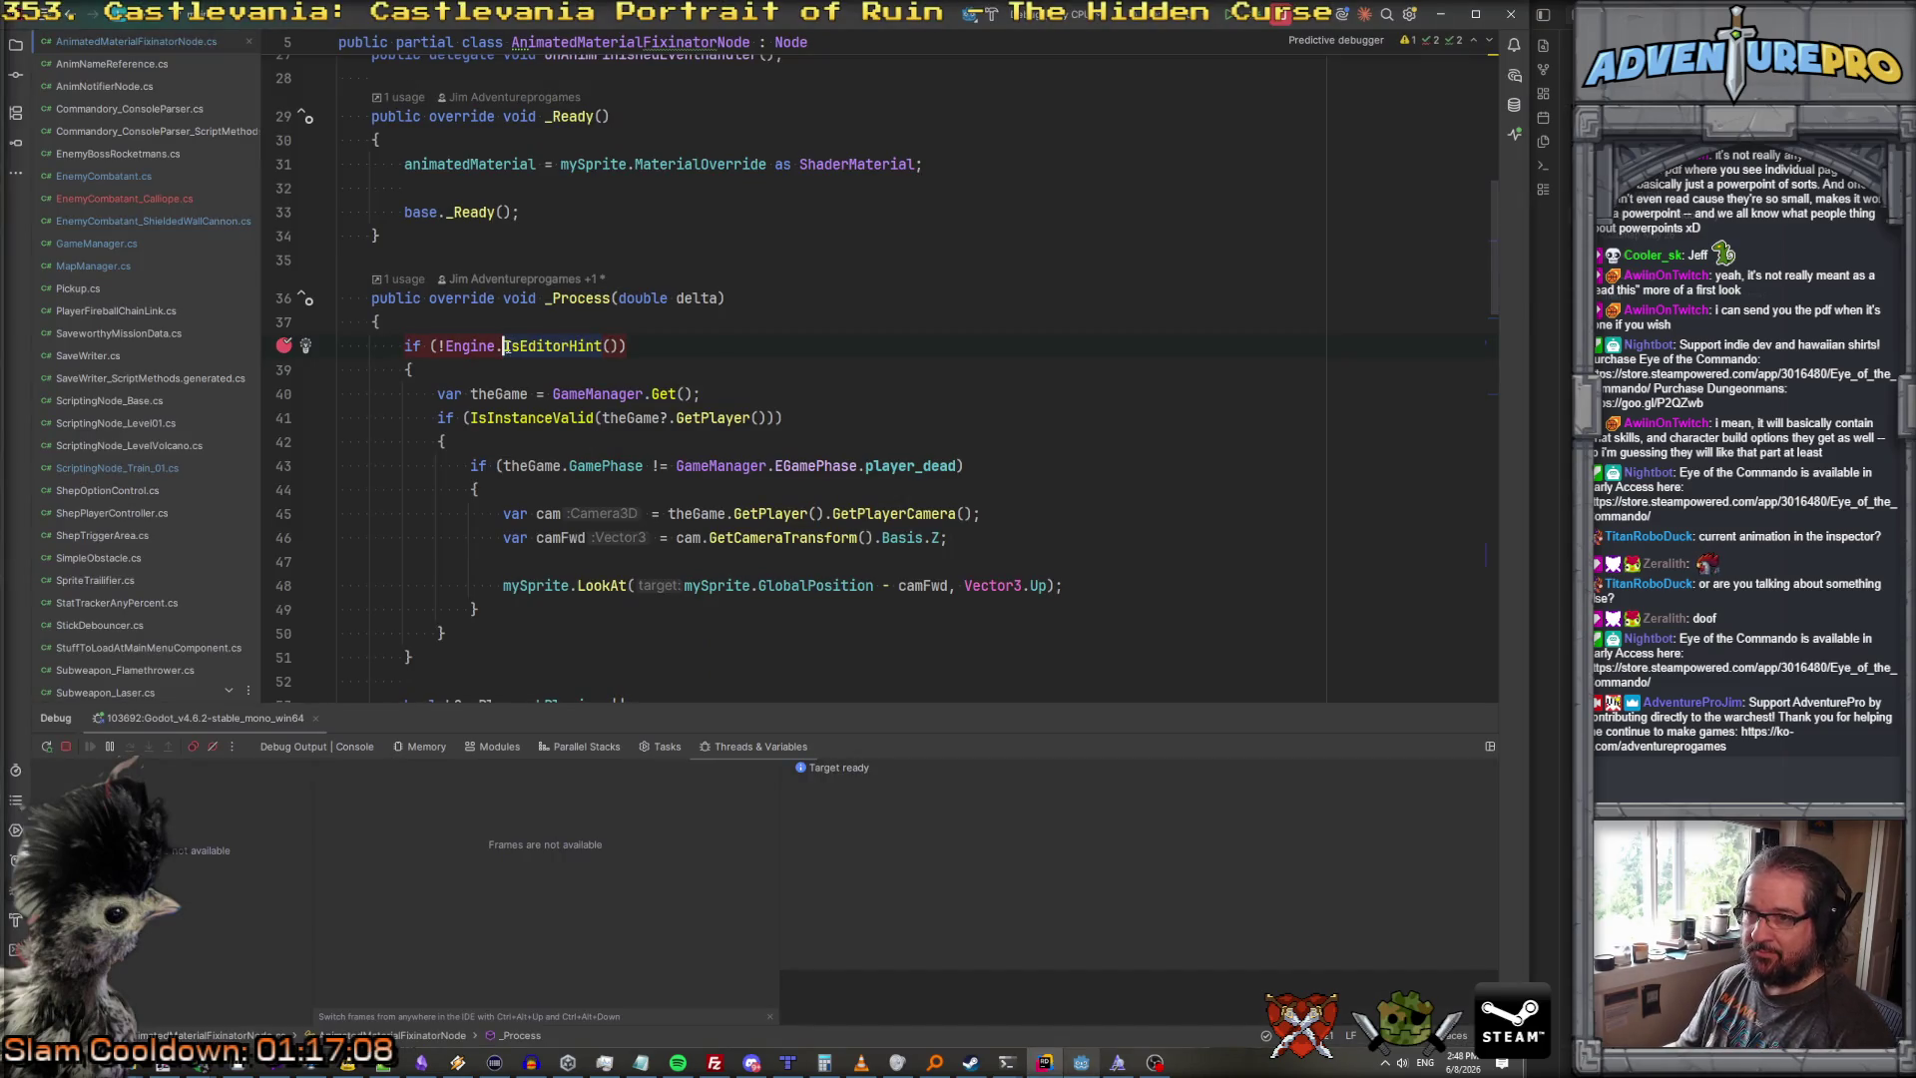
key("alt+Tab")
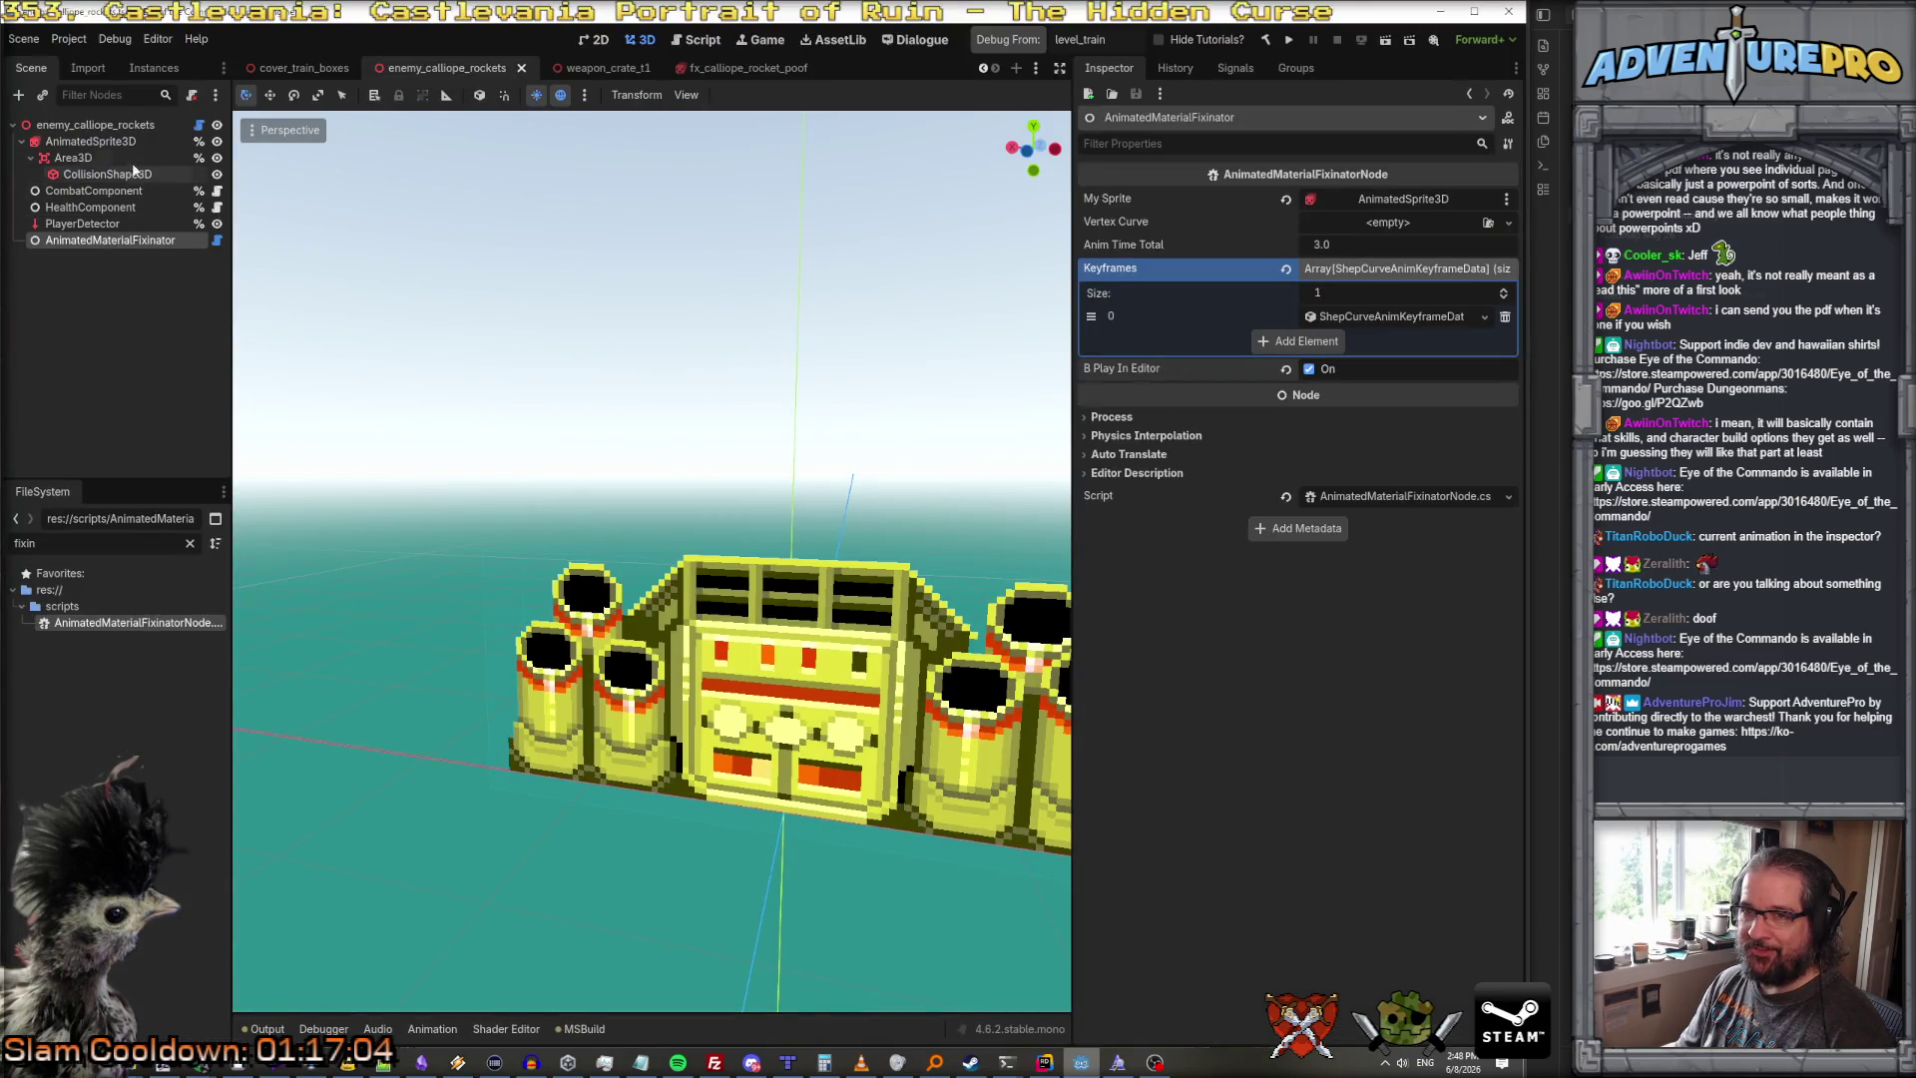
left_click(22, 141)
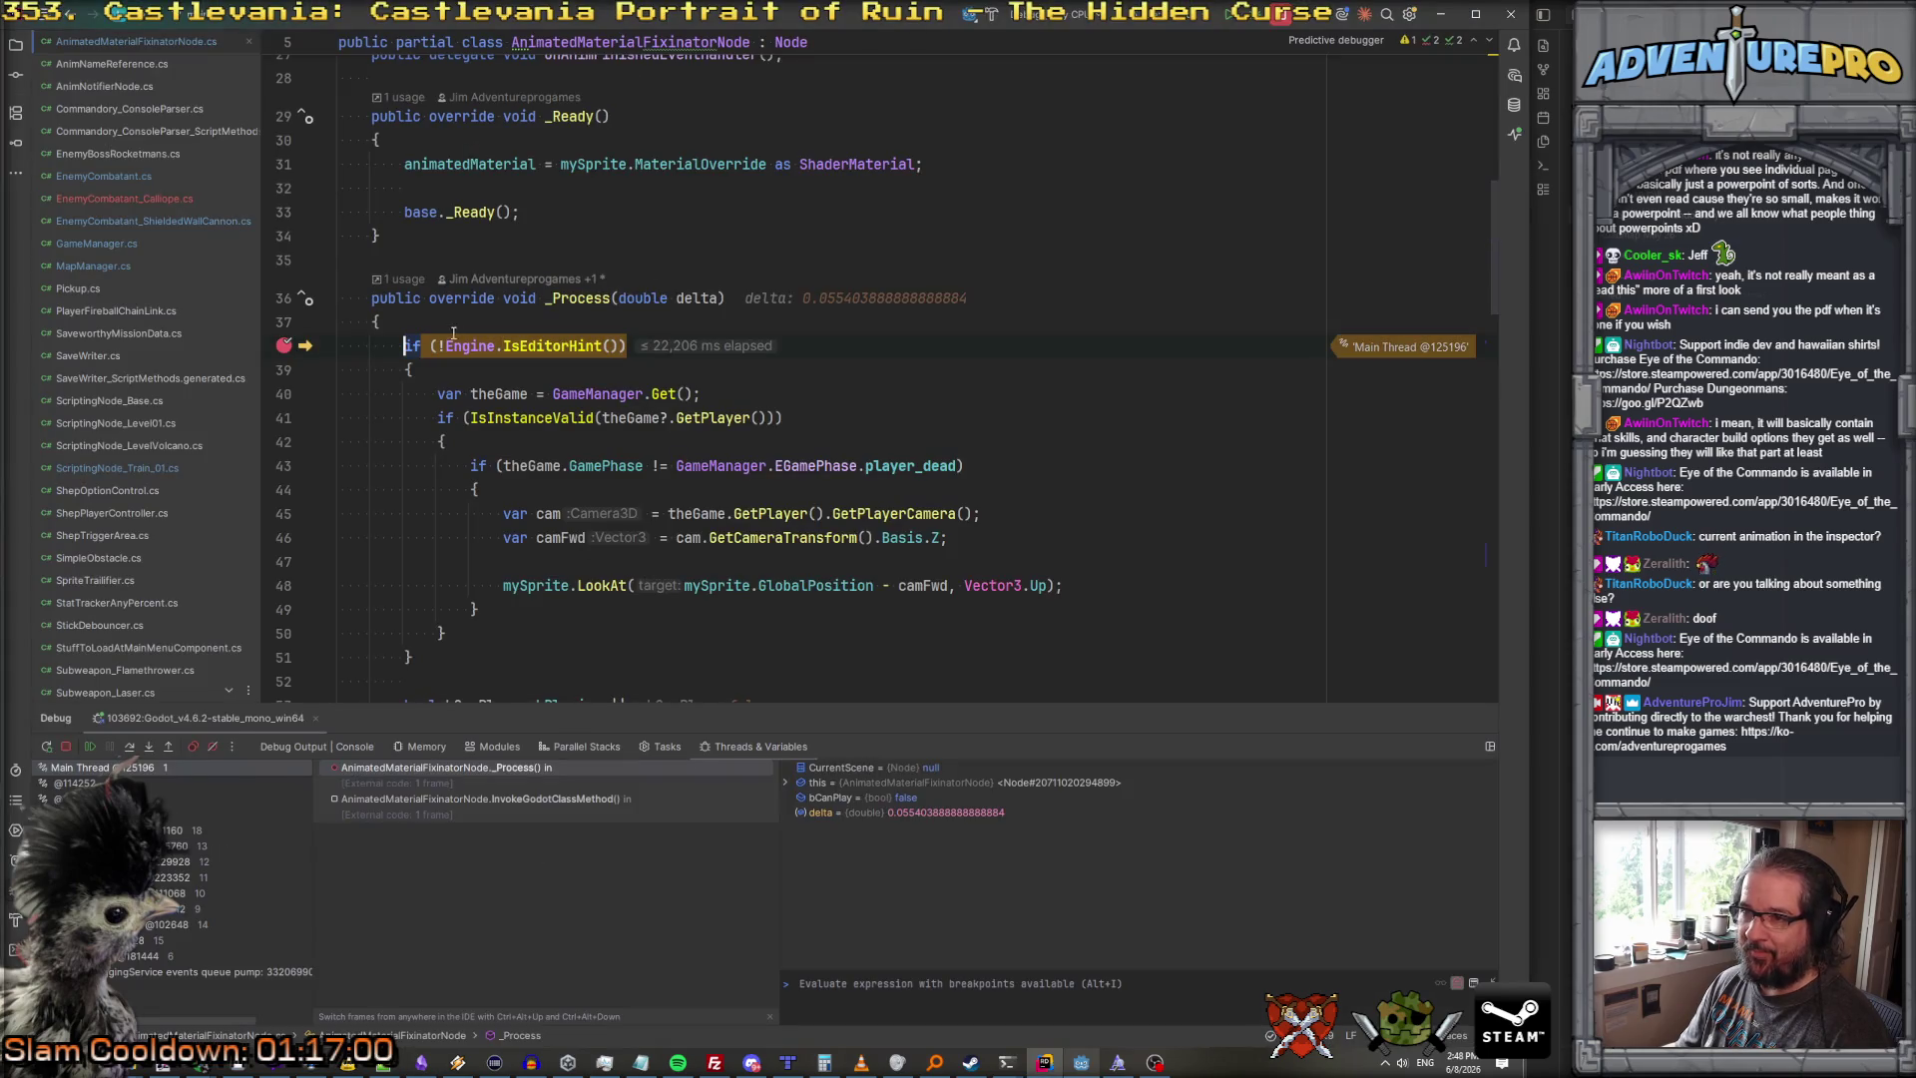
left_click(459, 345)
key("F9")
key("F5")
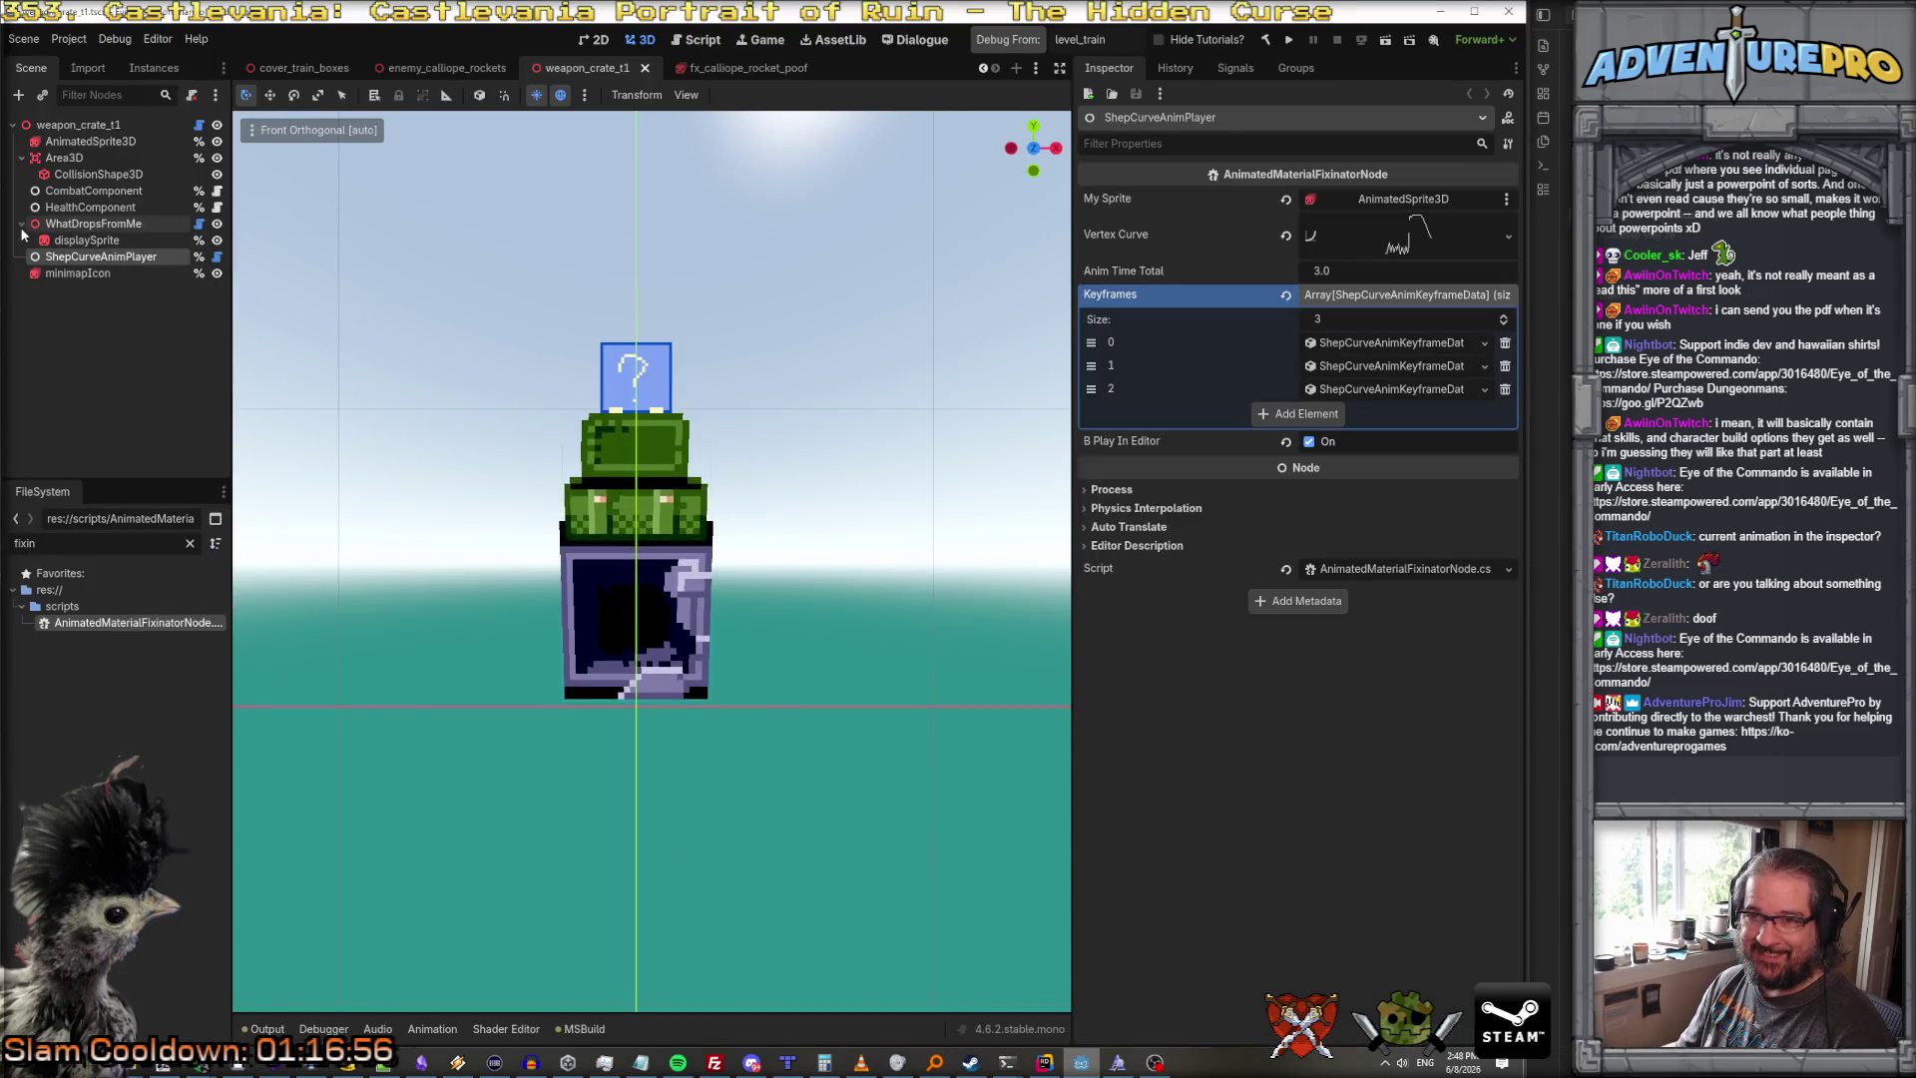
Step: Collapse the crate's Area3D and WhatDropsFromMe branches, inspect its AnimatedSprite3D frames, then return to Rider
left_click(22, 159)
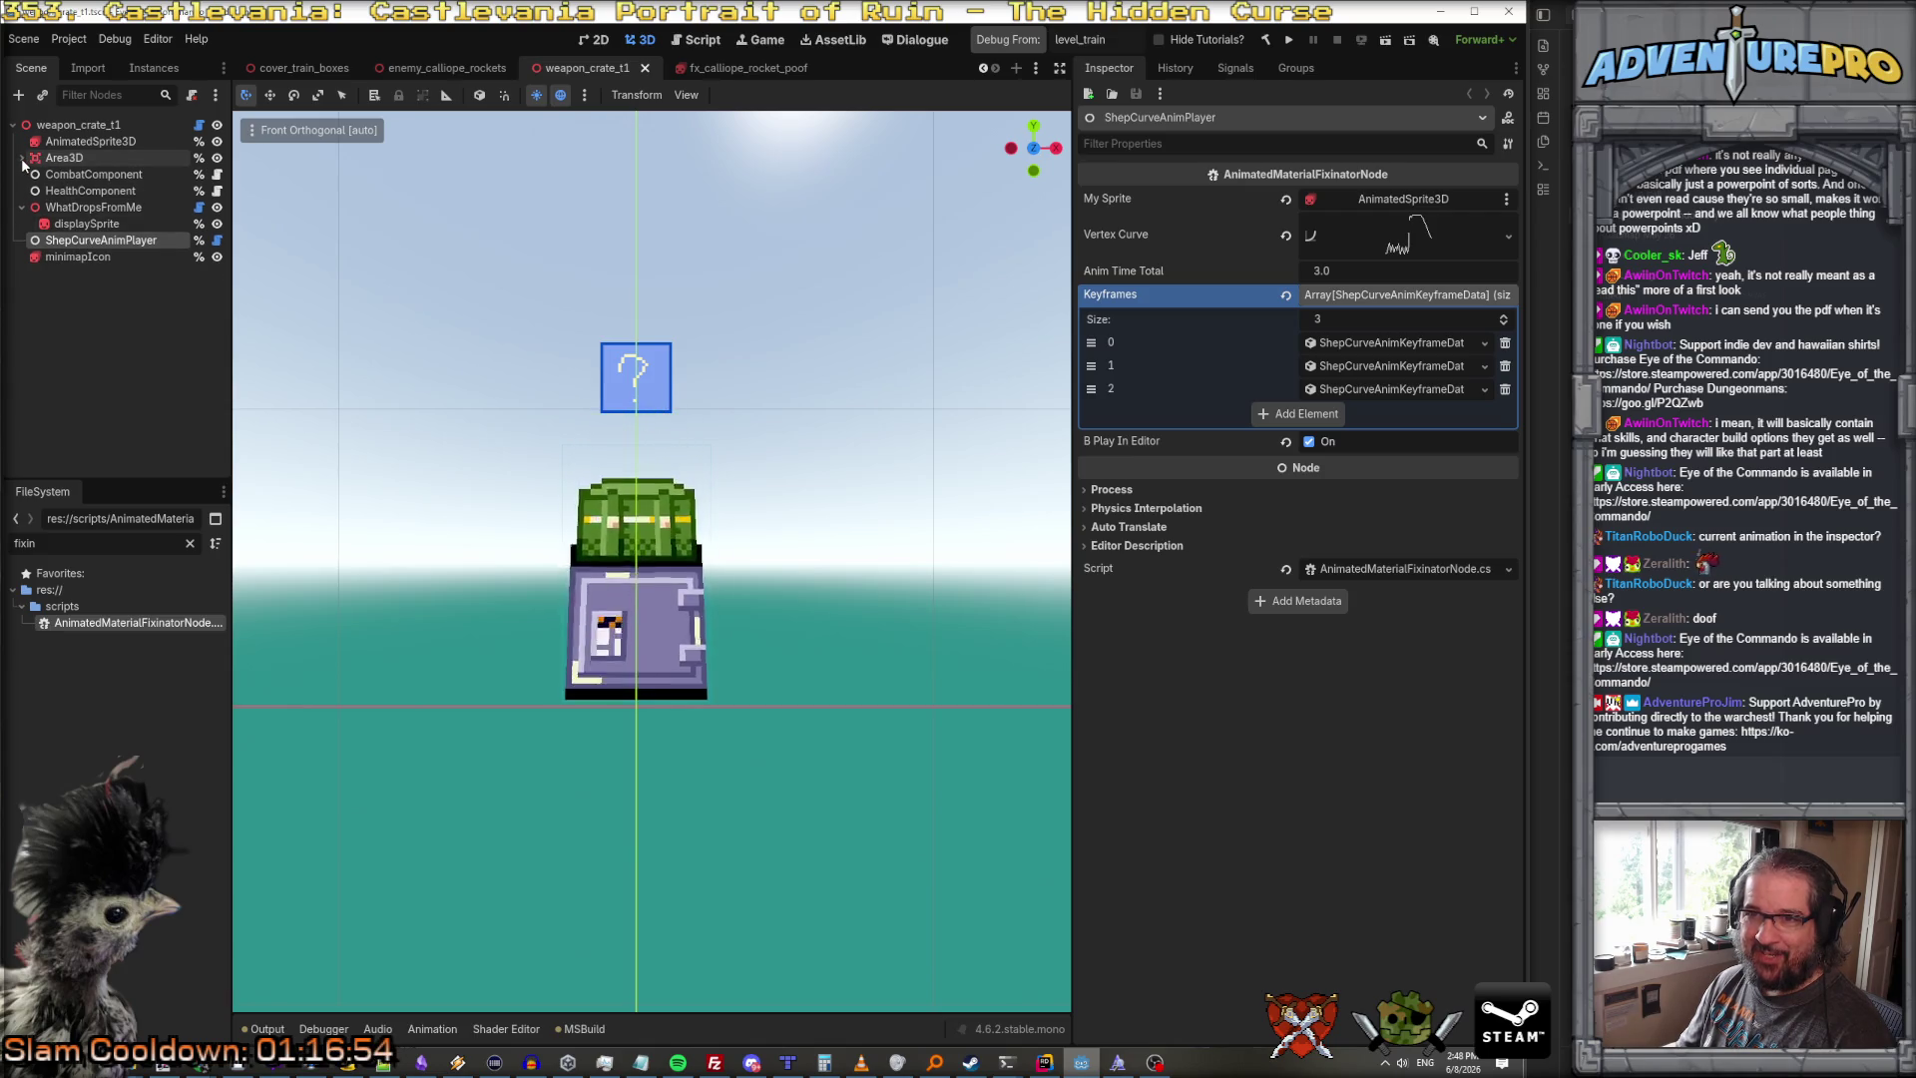
left_click(22, 206)
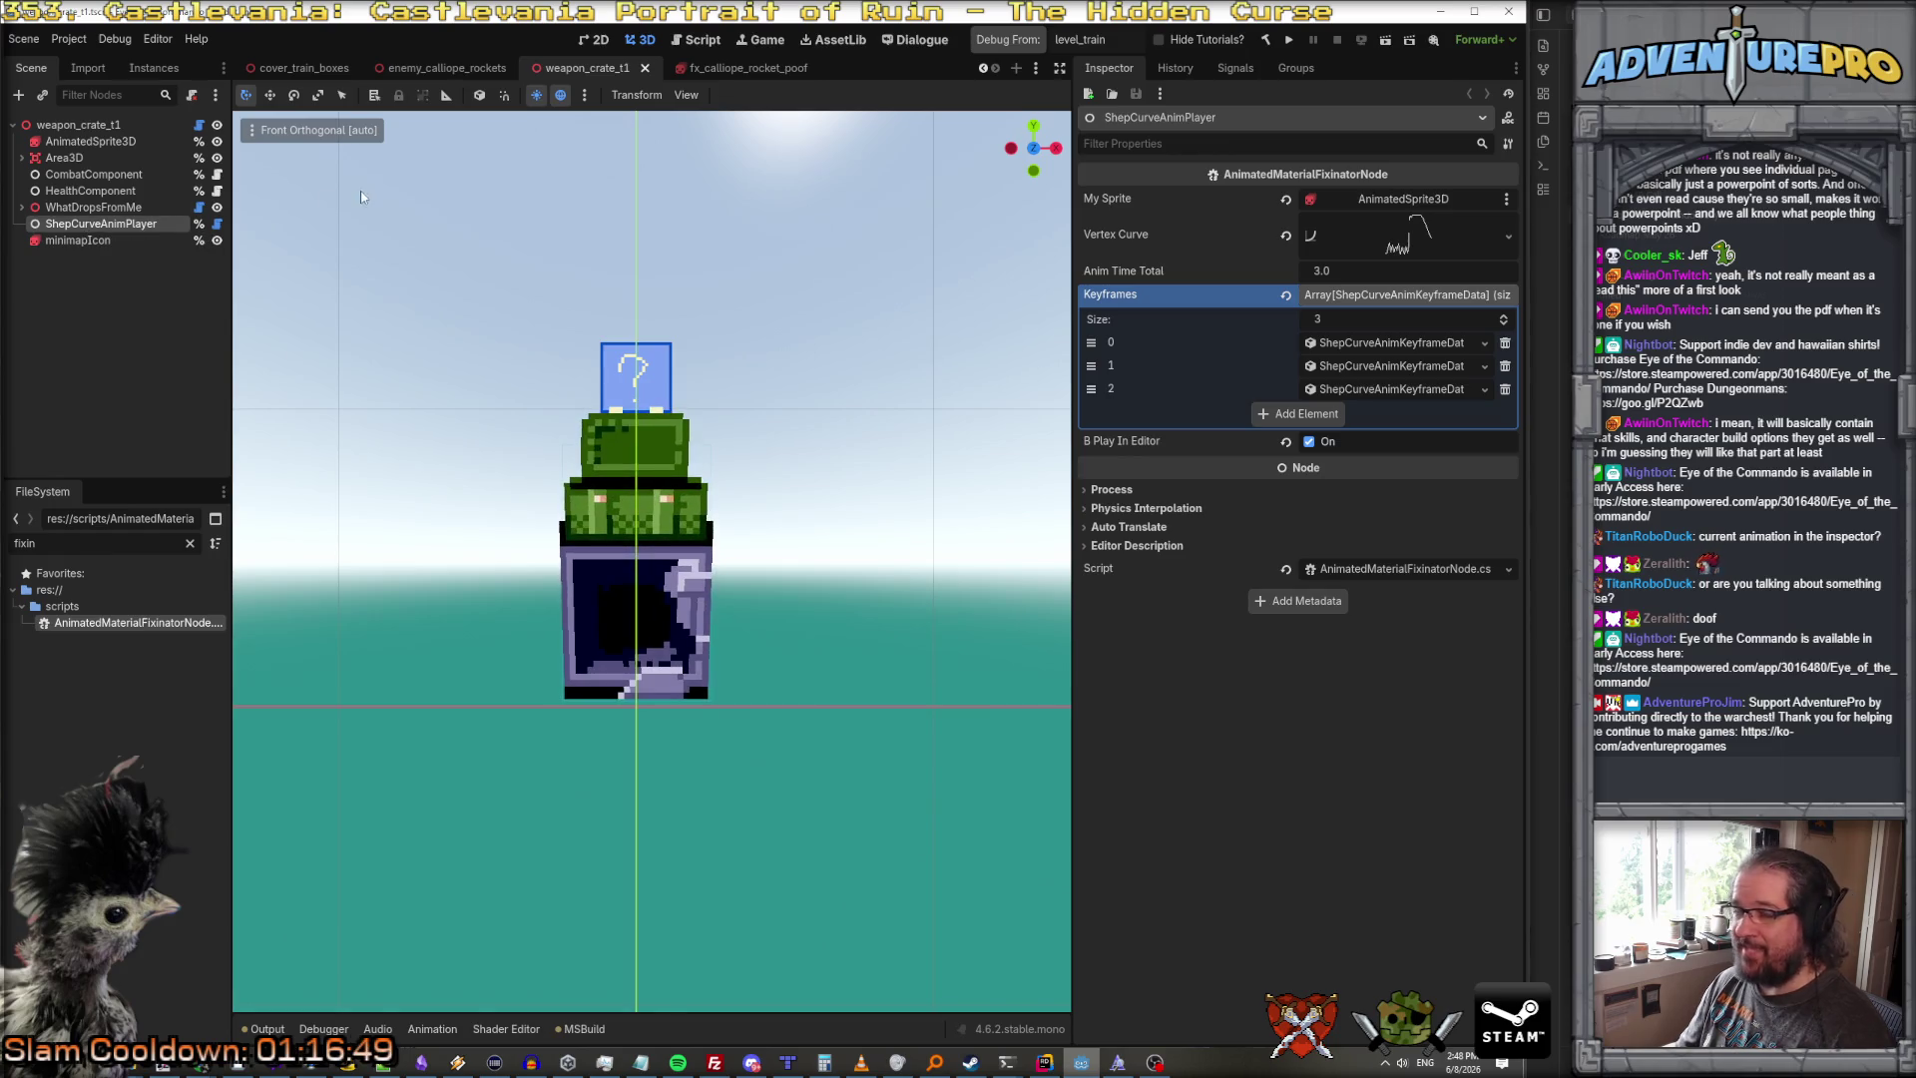
left_click(99, 141)
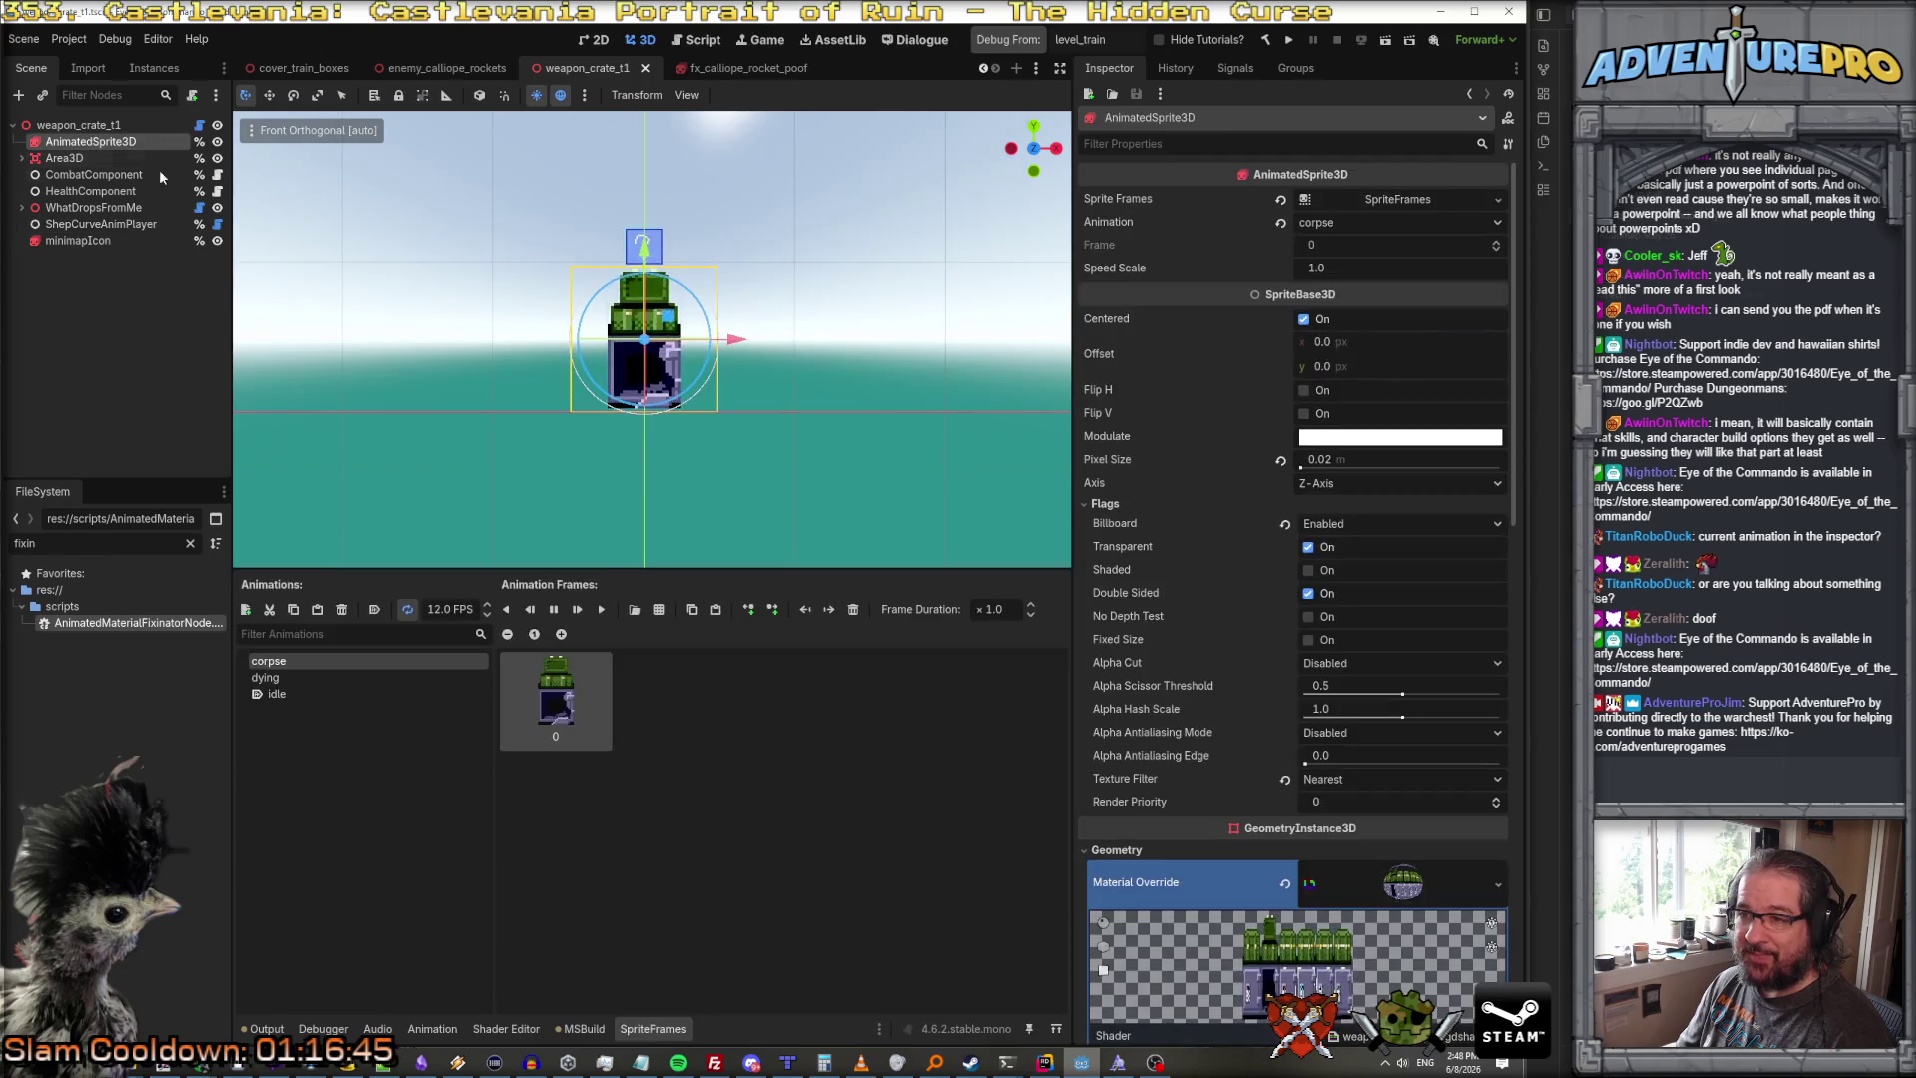
left_click(451, 68)
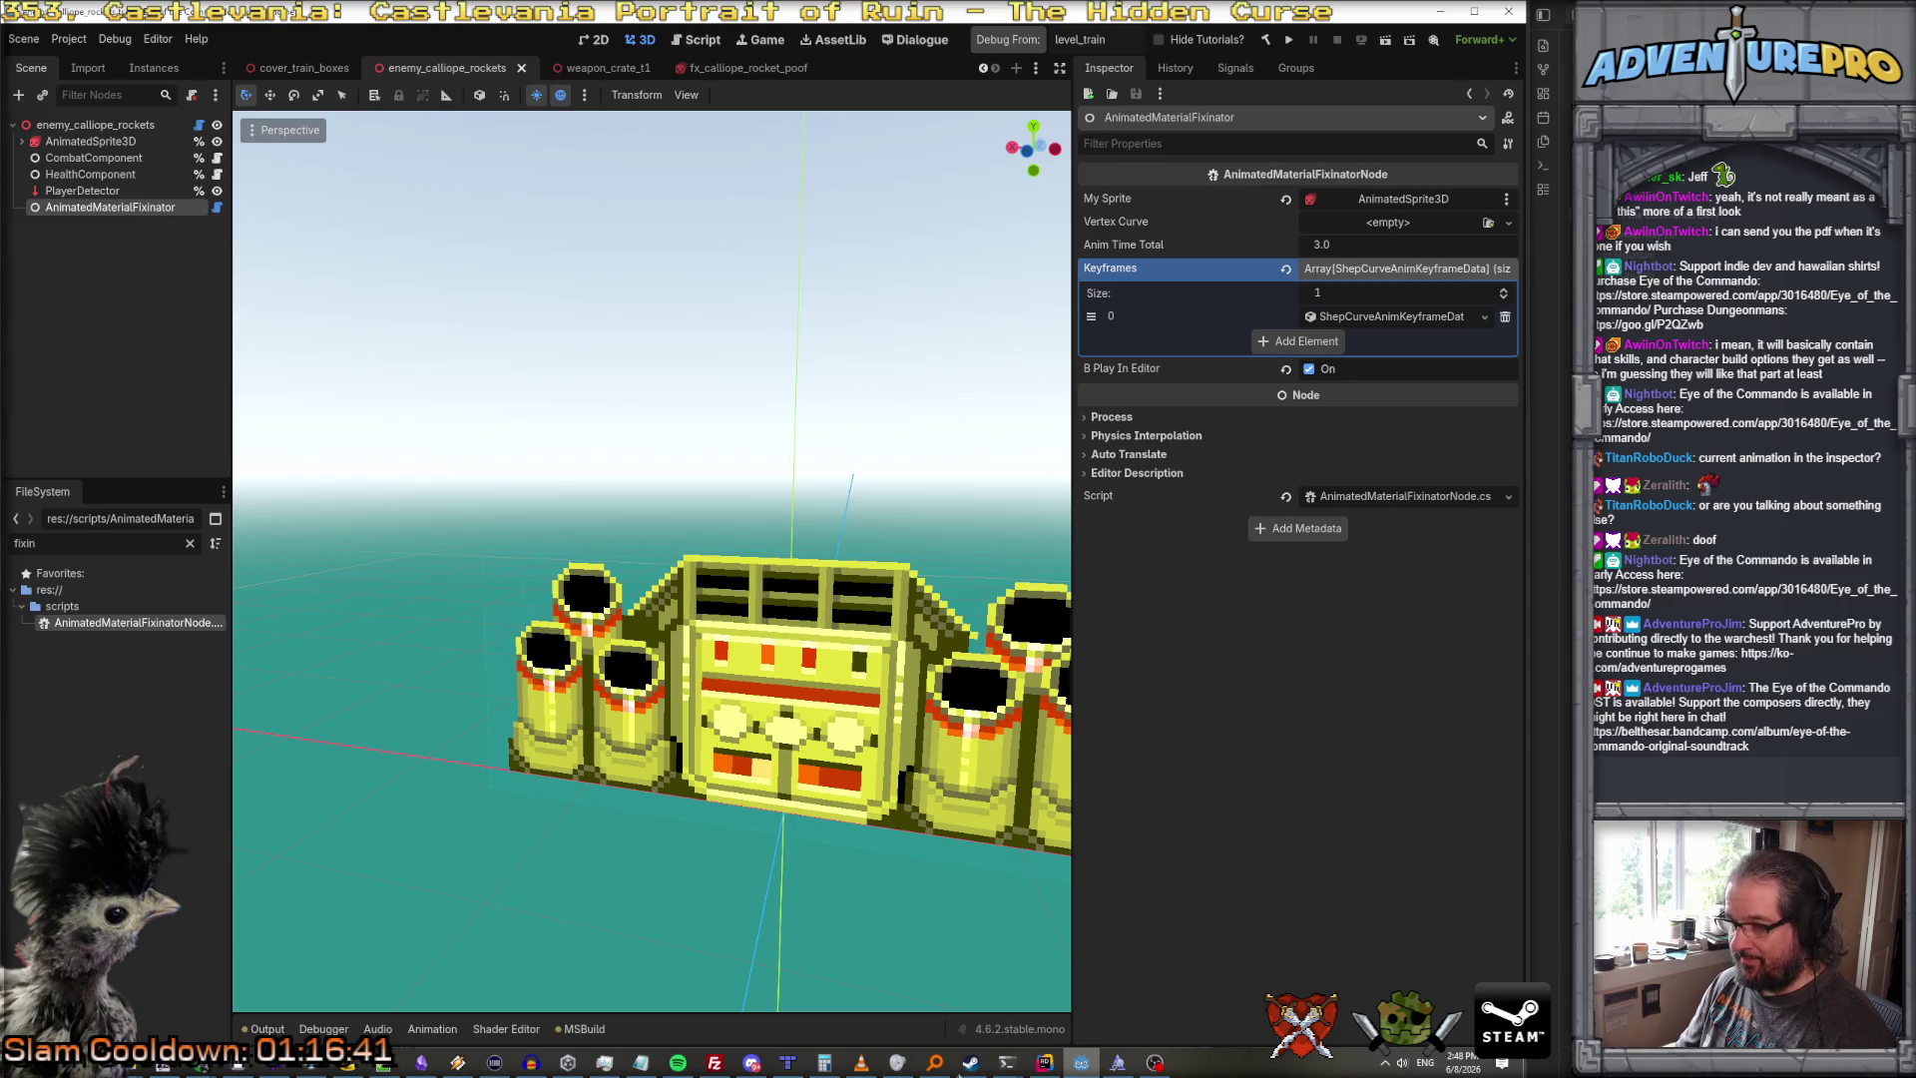
left_click(1081, 1064)
left_click(1044, 1063)
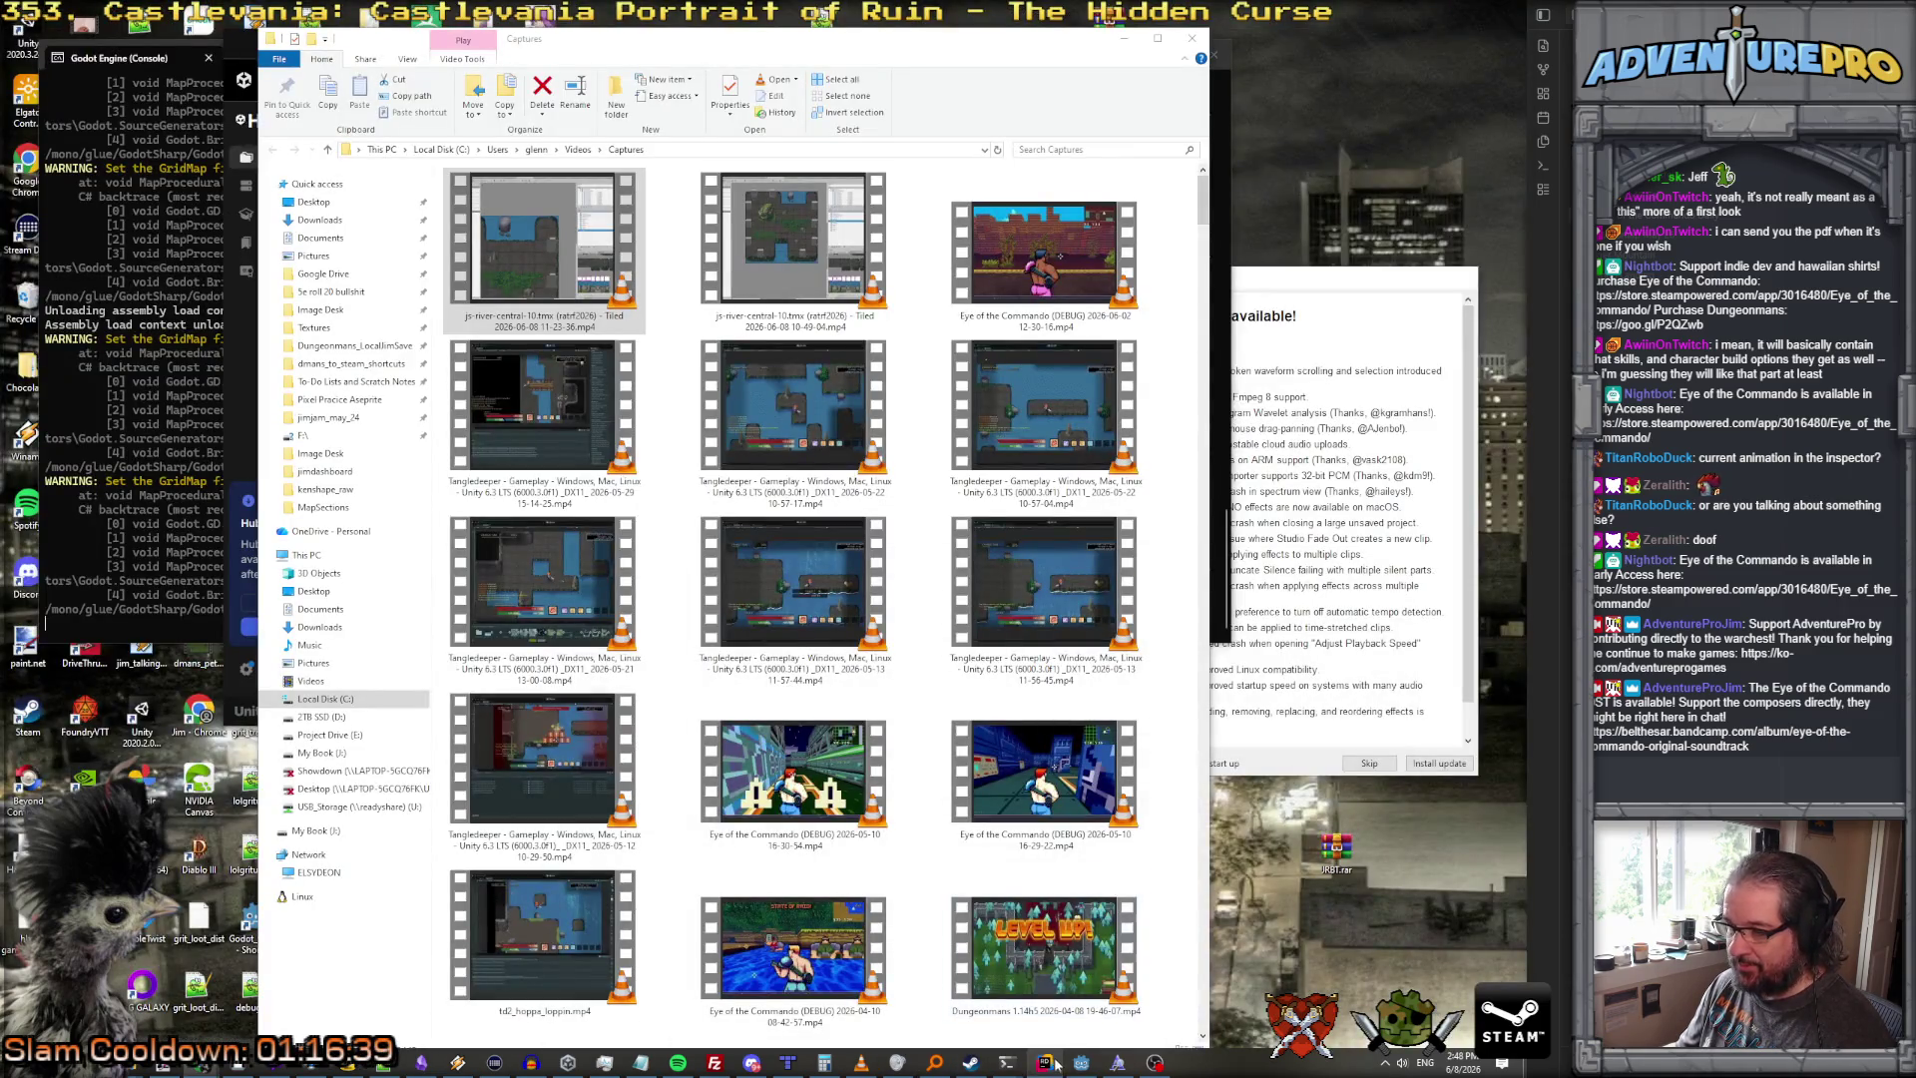
left_click(1082, 1064)
left_click(1048, 1066)
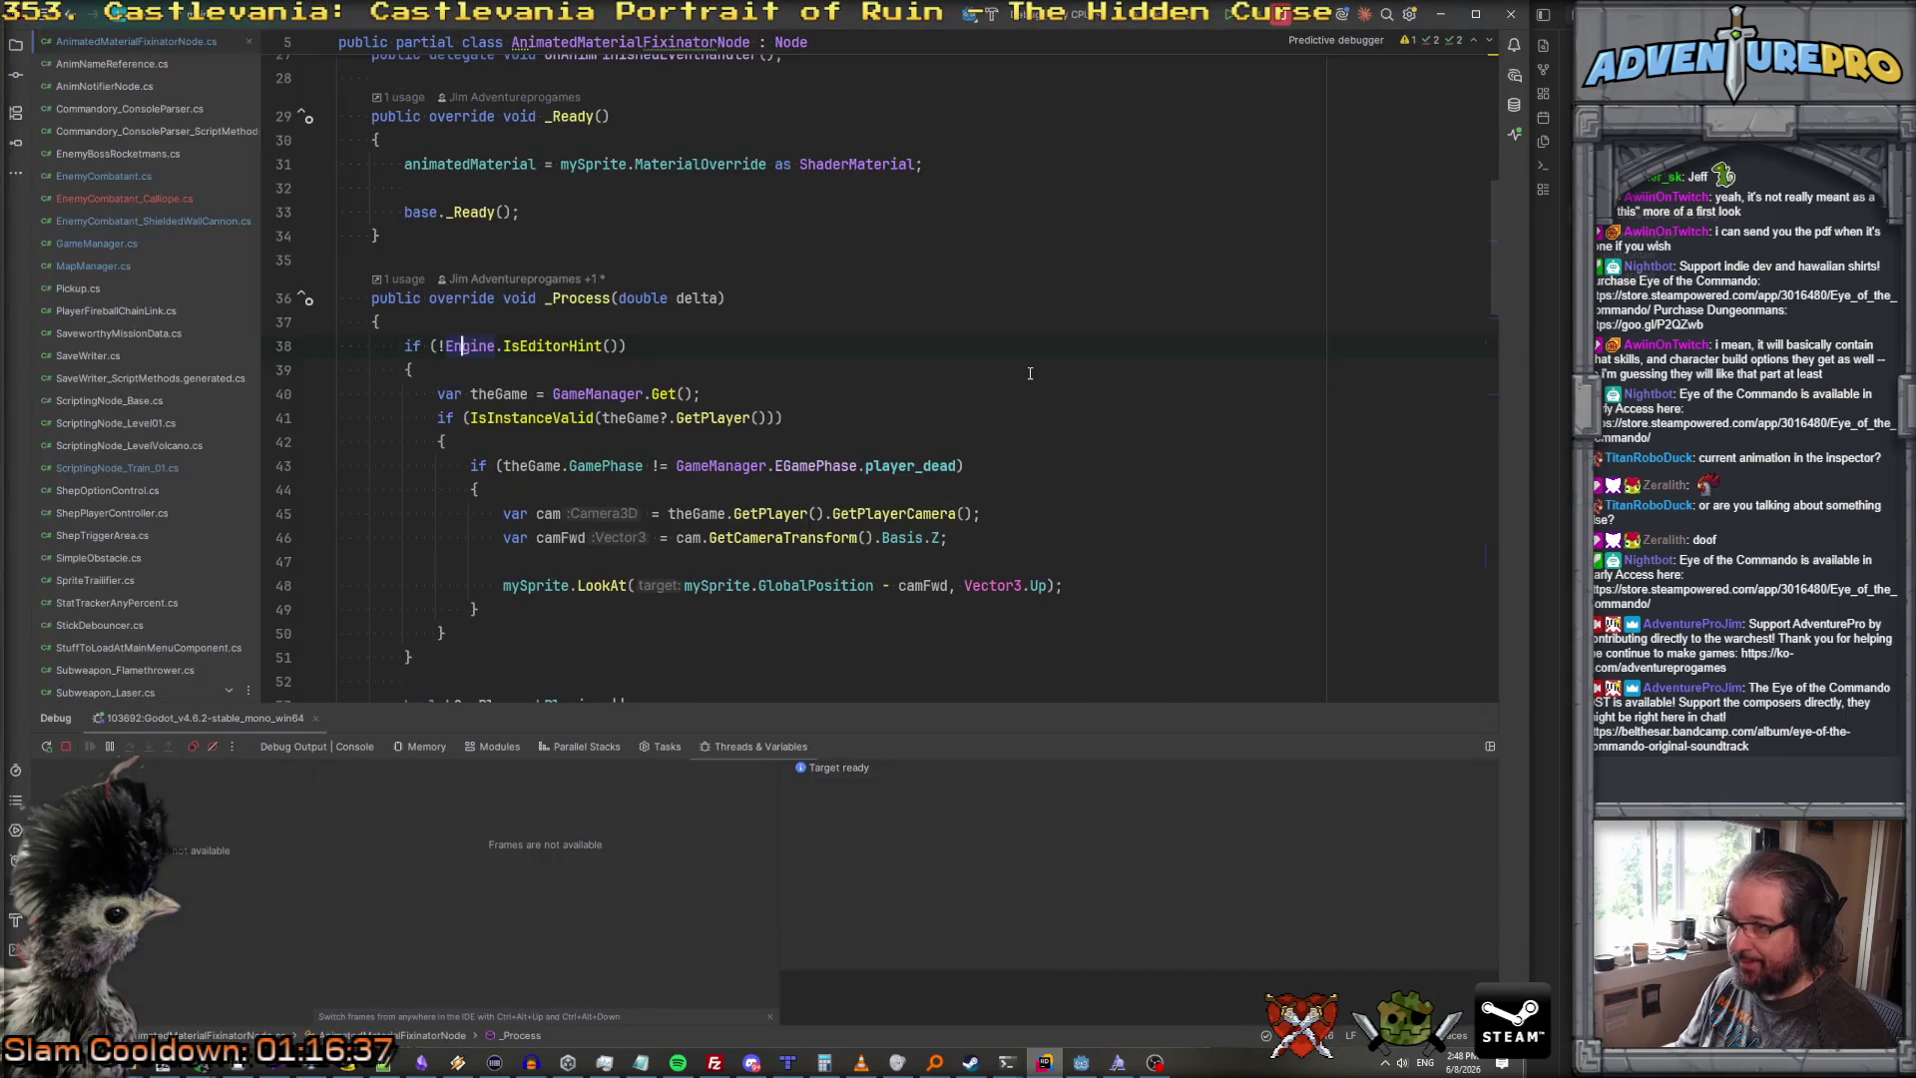
Step: Search the project for 'shepcurve' and review the ShepPlayerController and ShepCurveAnimKeyframeData results
key("ctrl+shift+f")
type("shepcurve")
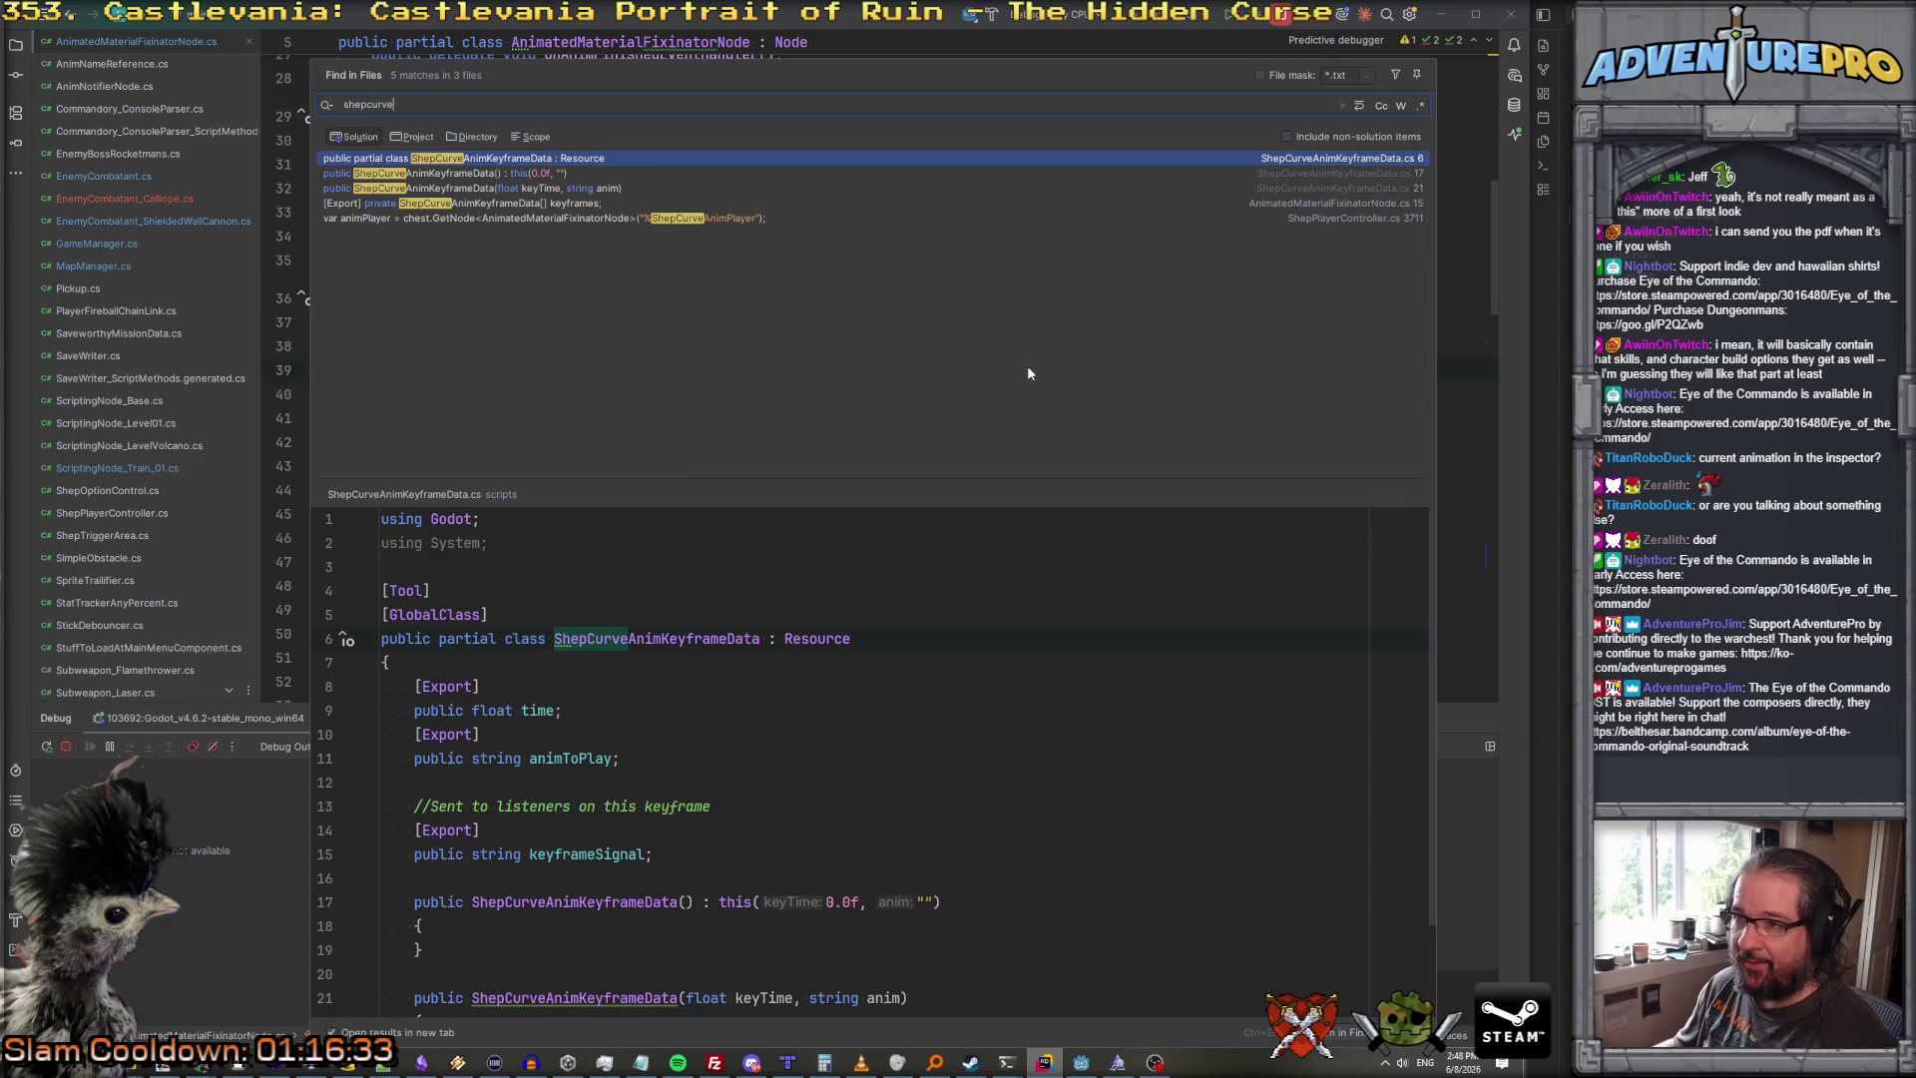
left_click(587, 217)
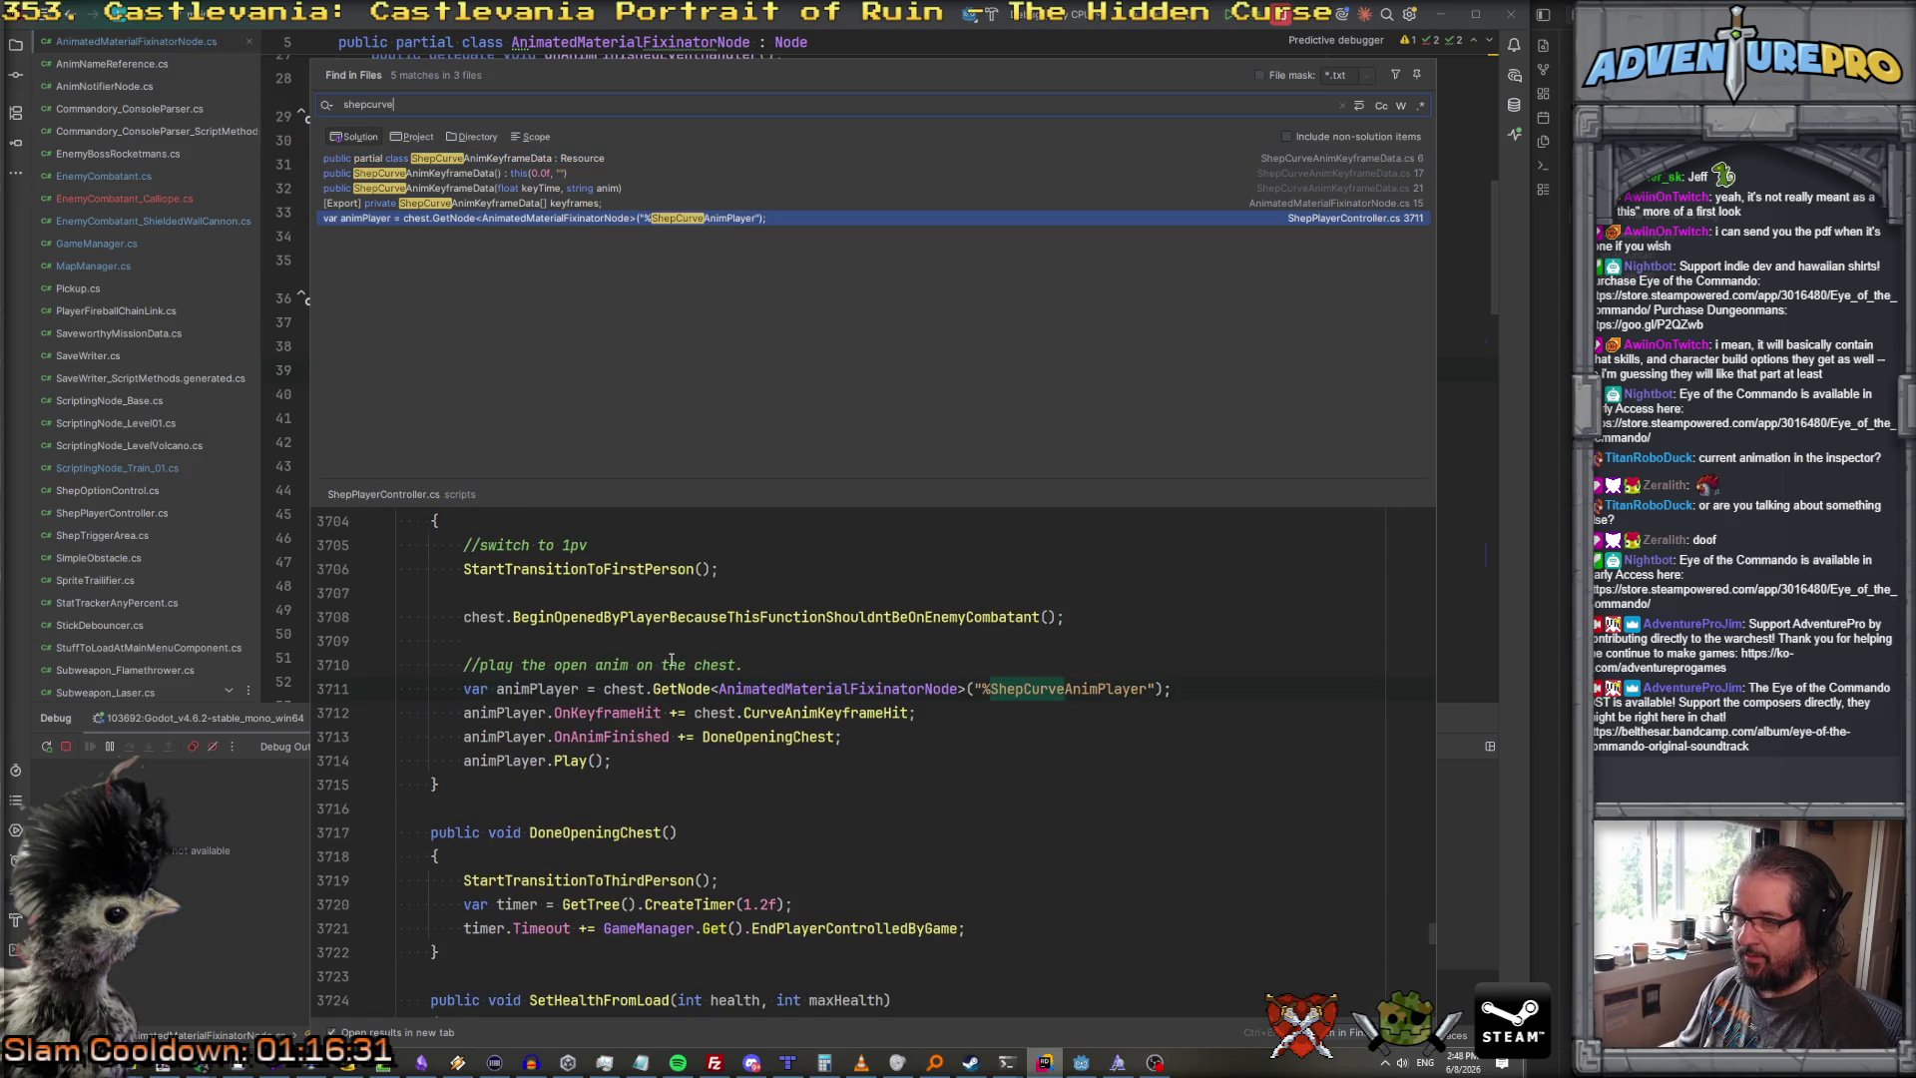
scroll(681, 644, "up", 3)
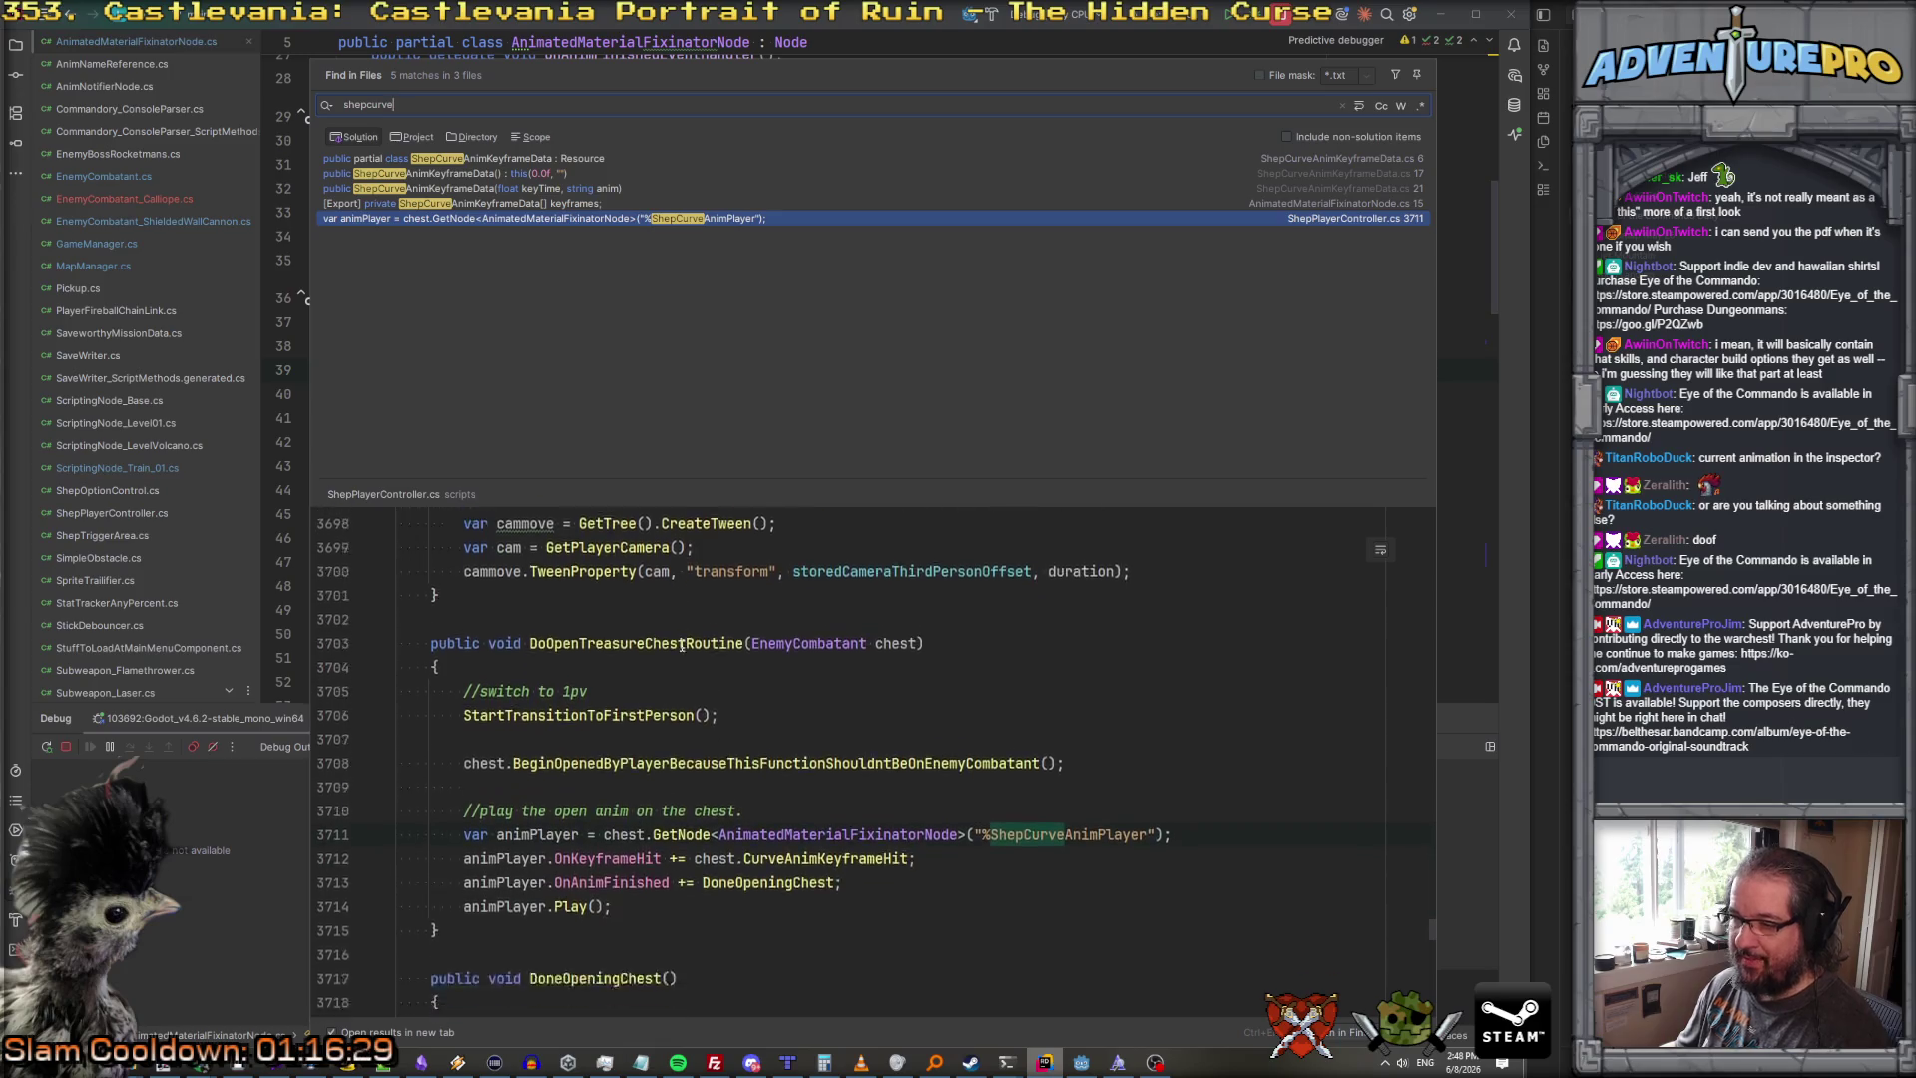
scroll(853, 828, "down", 1)
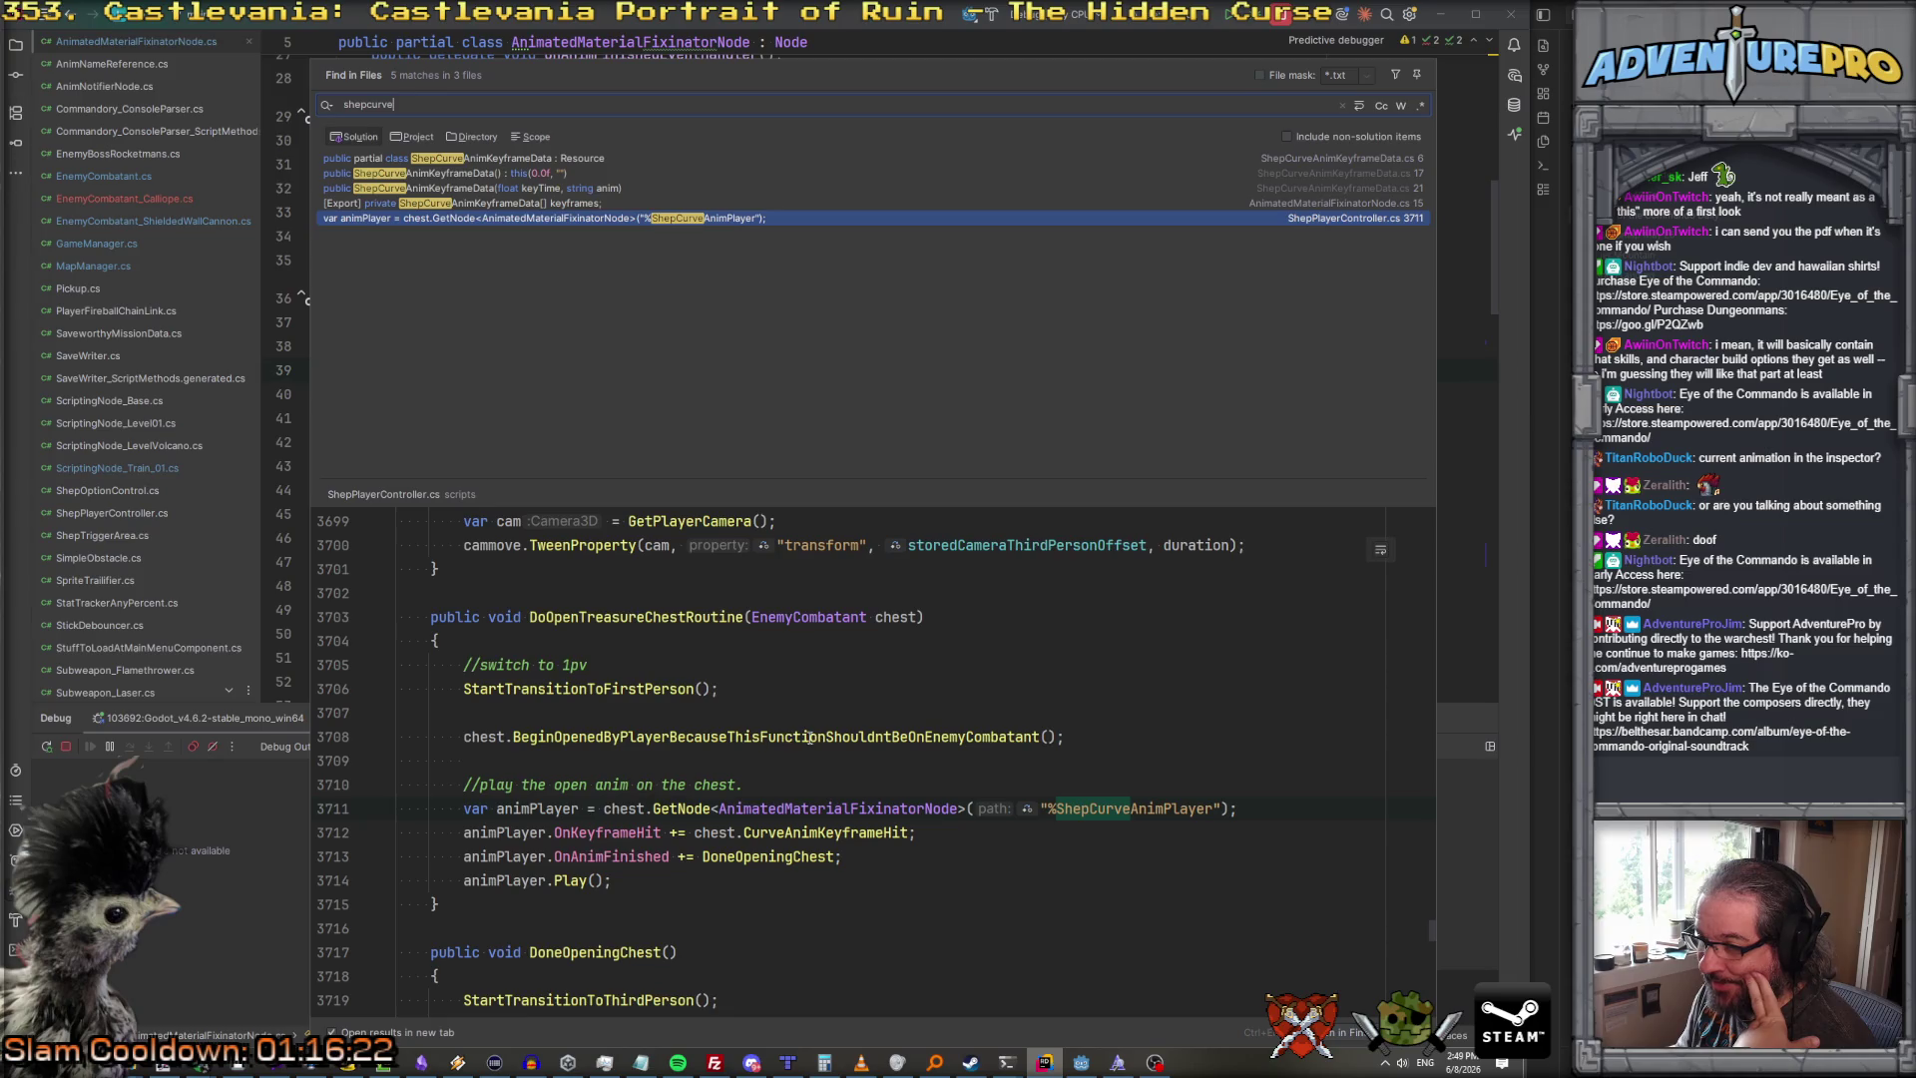
left_click(496, 160)
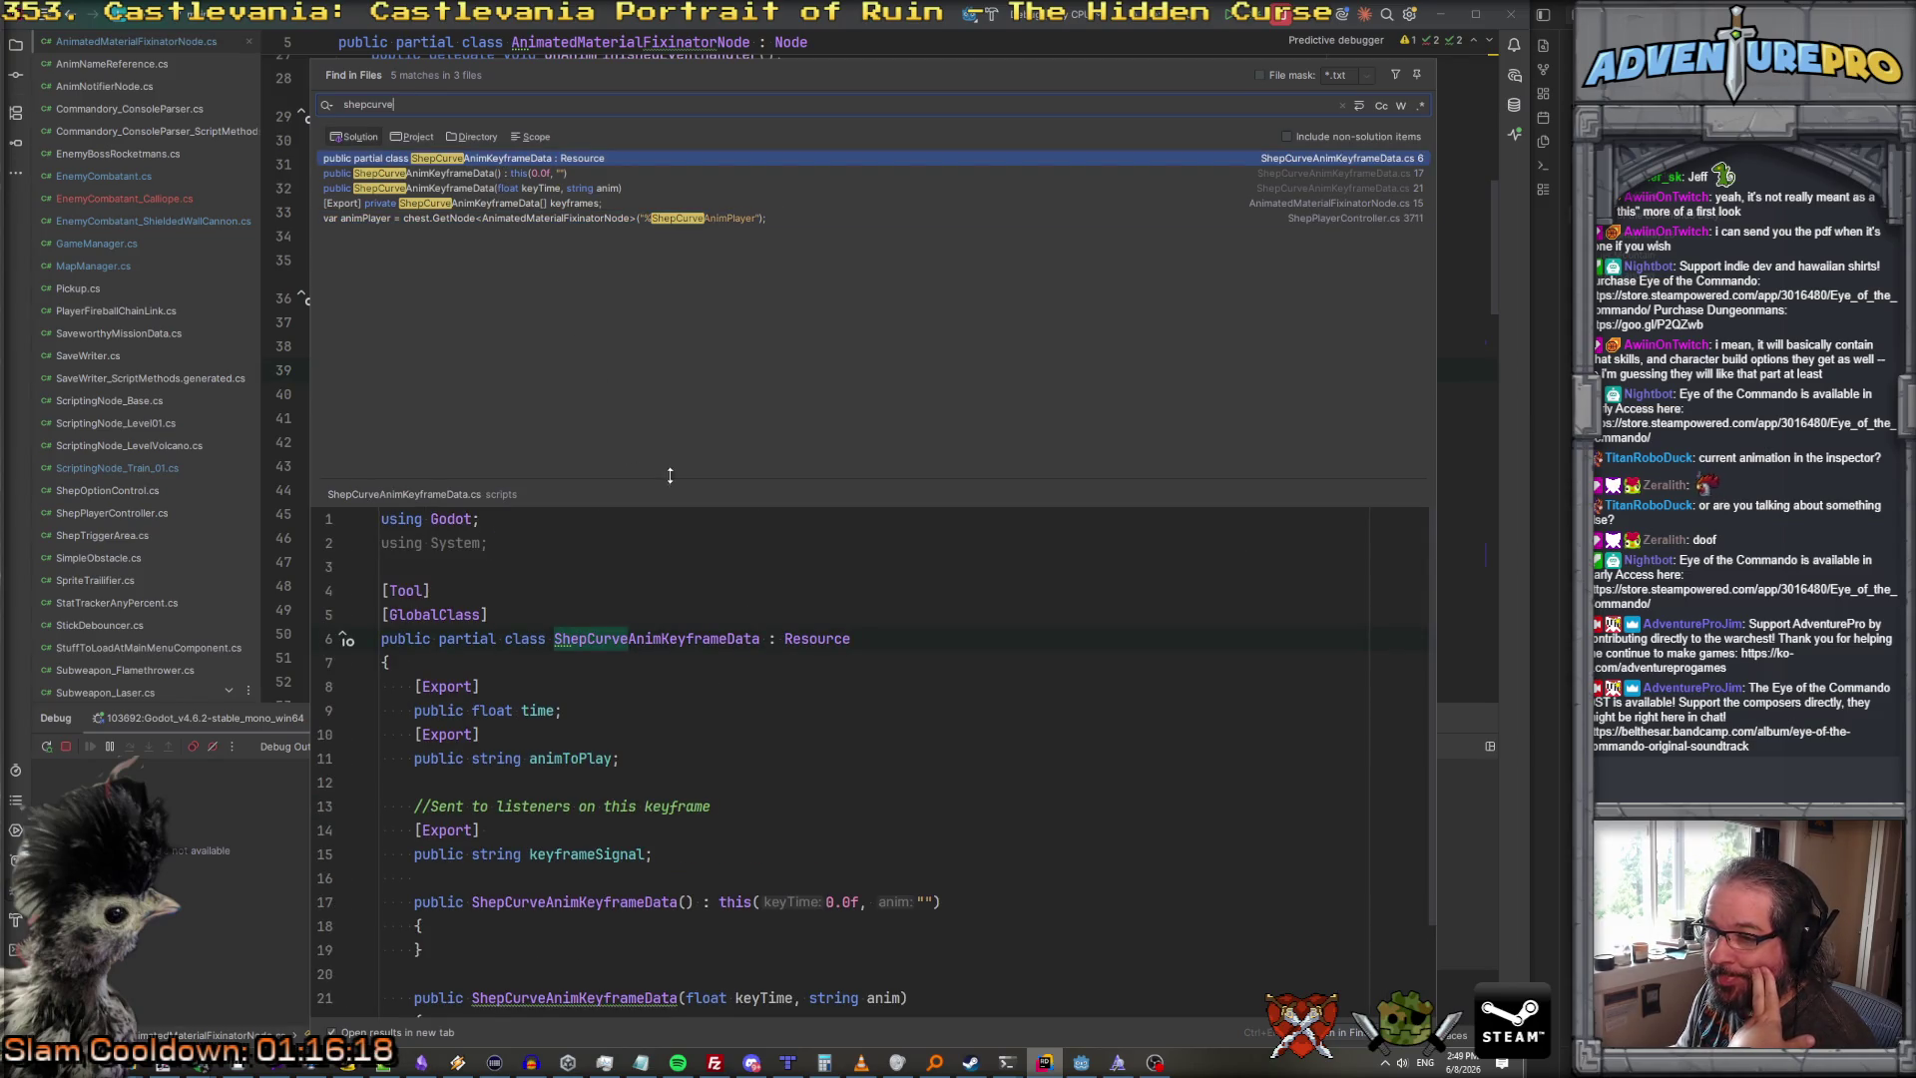
scroll(741, 623, "down", 2)
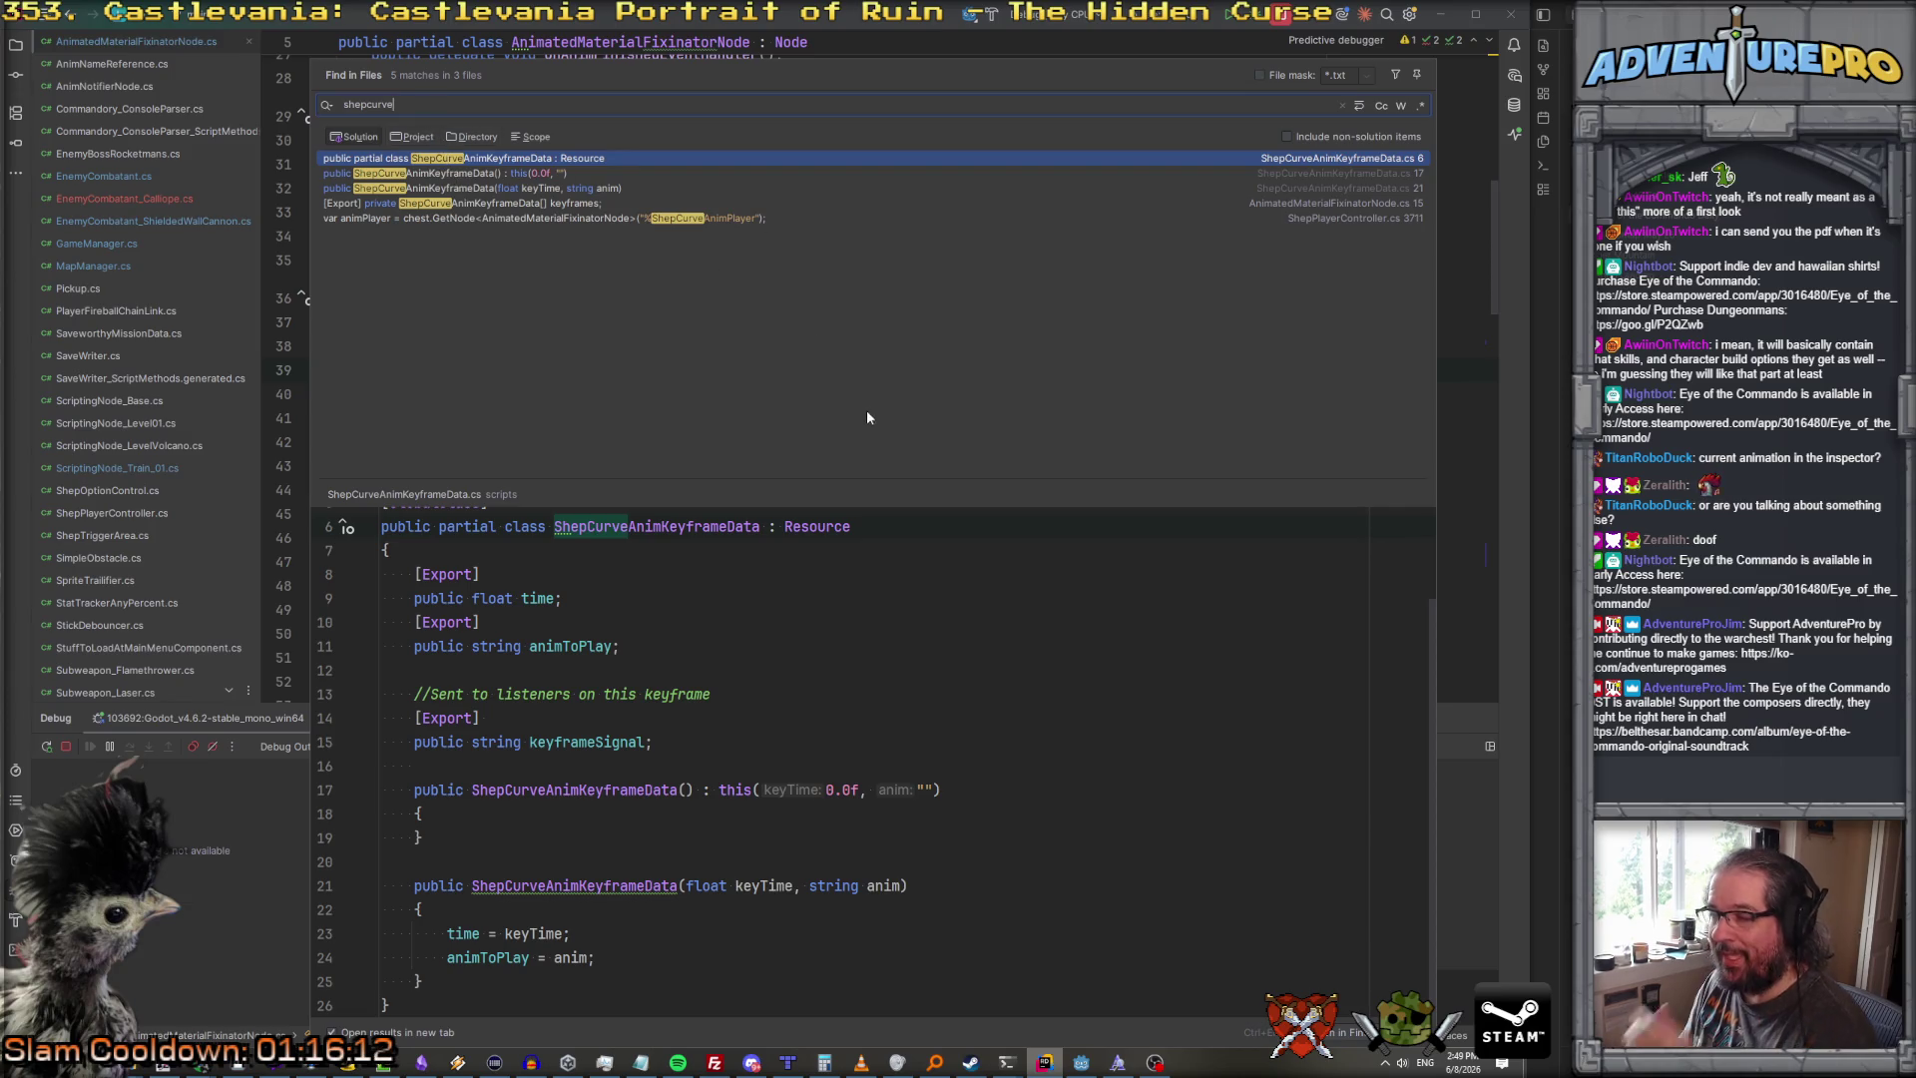
key("Escape")
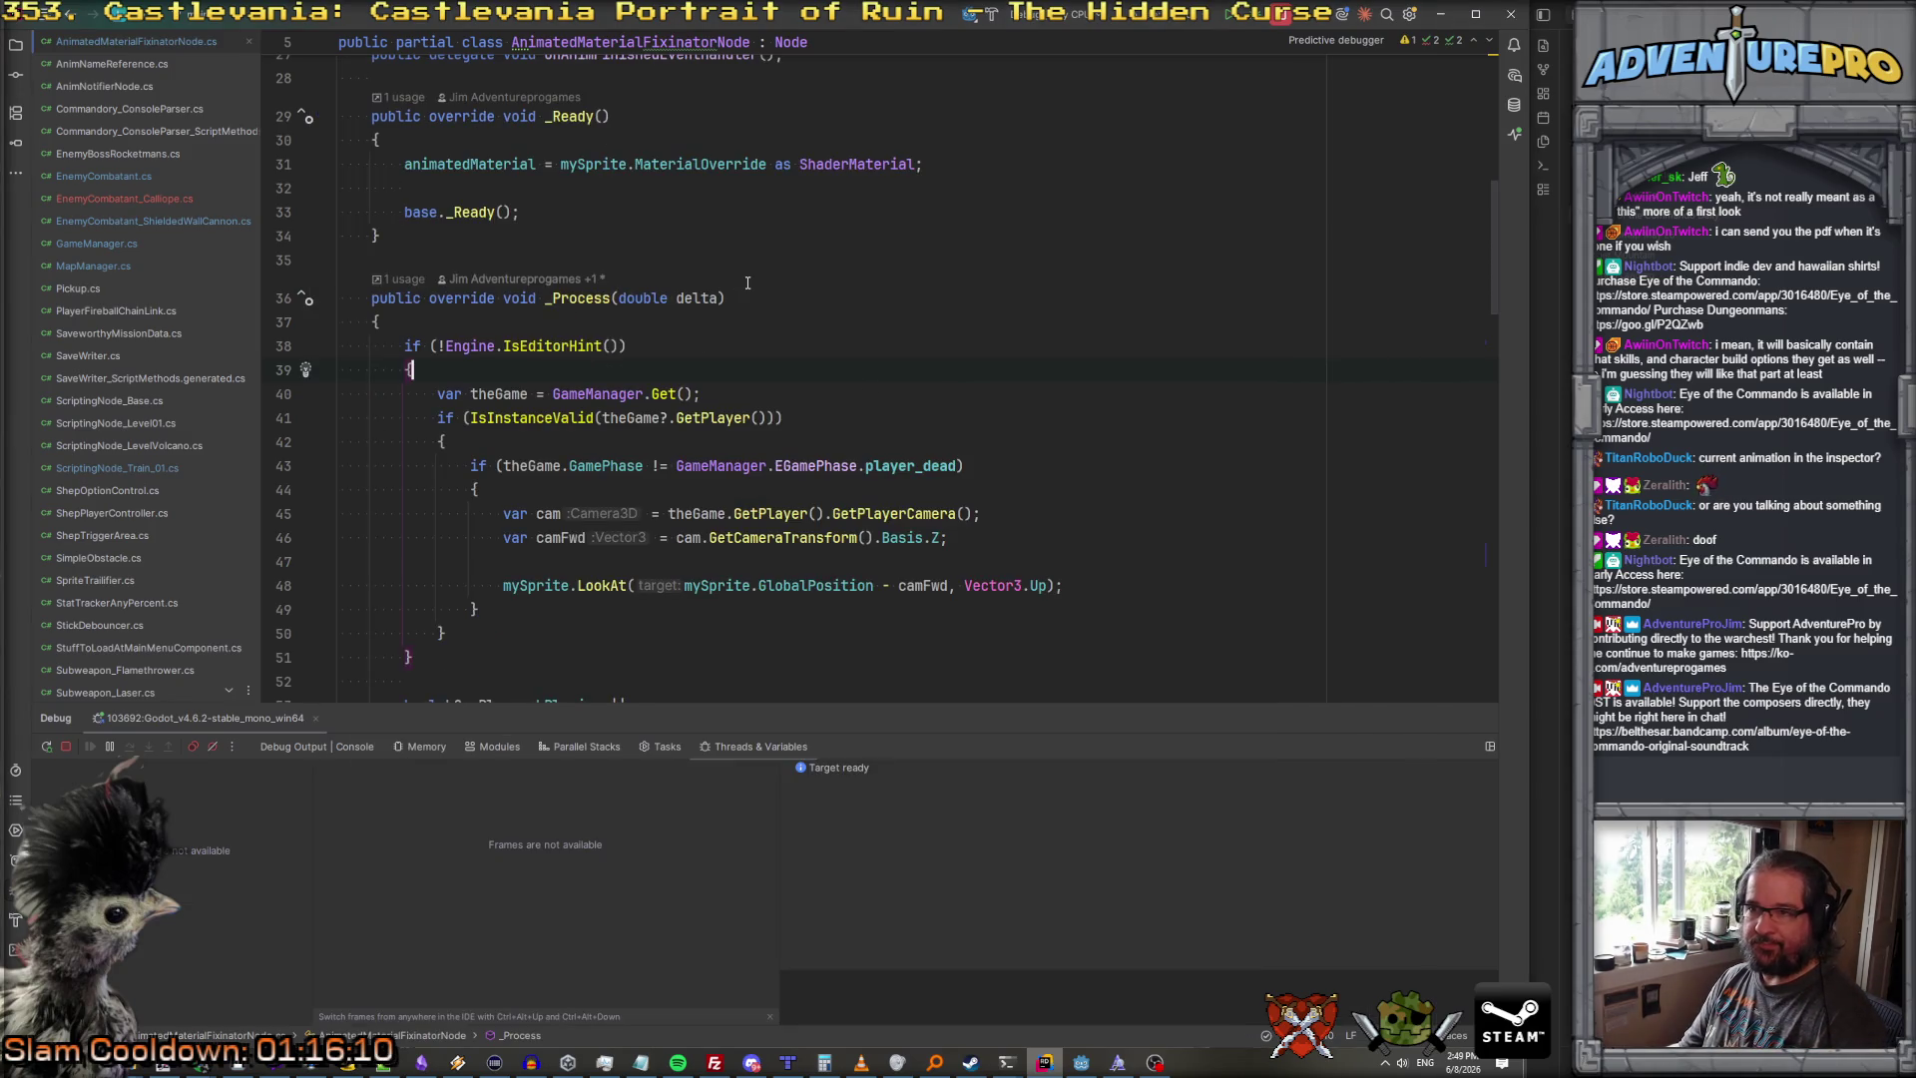
scroll(747, 284, "up", 2)
key("alt+Tab")
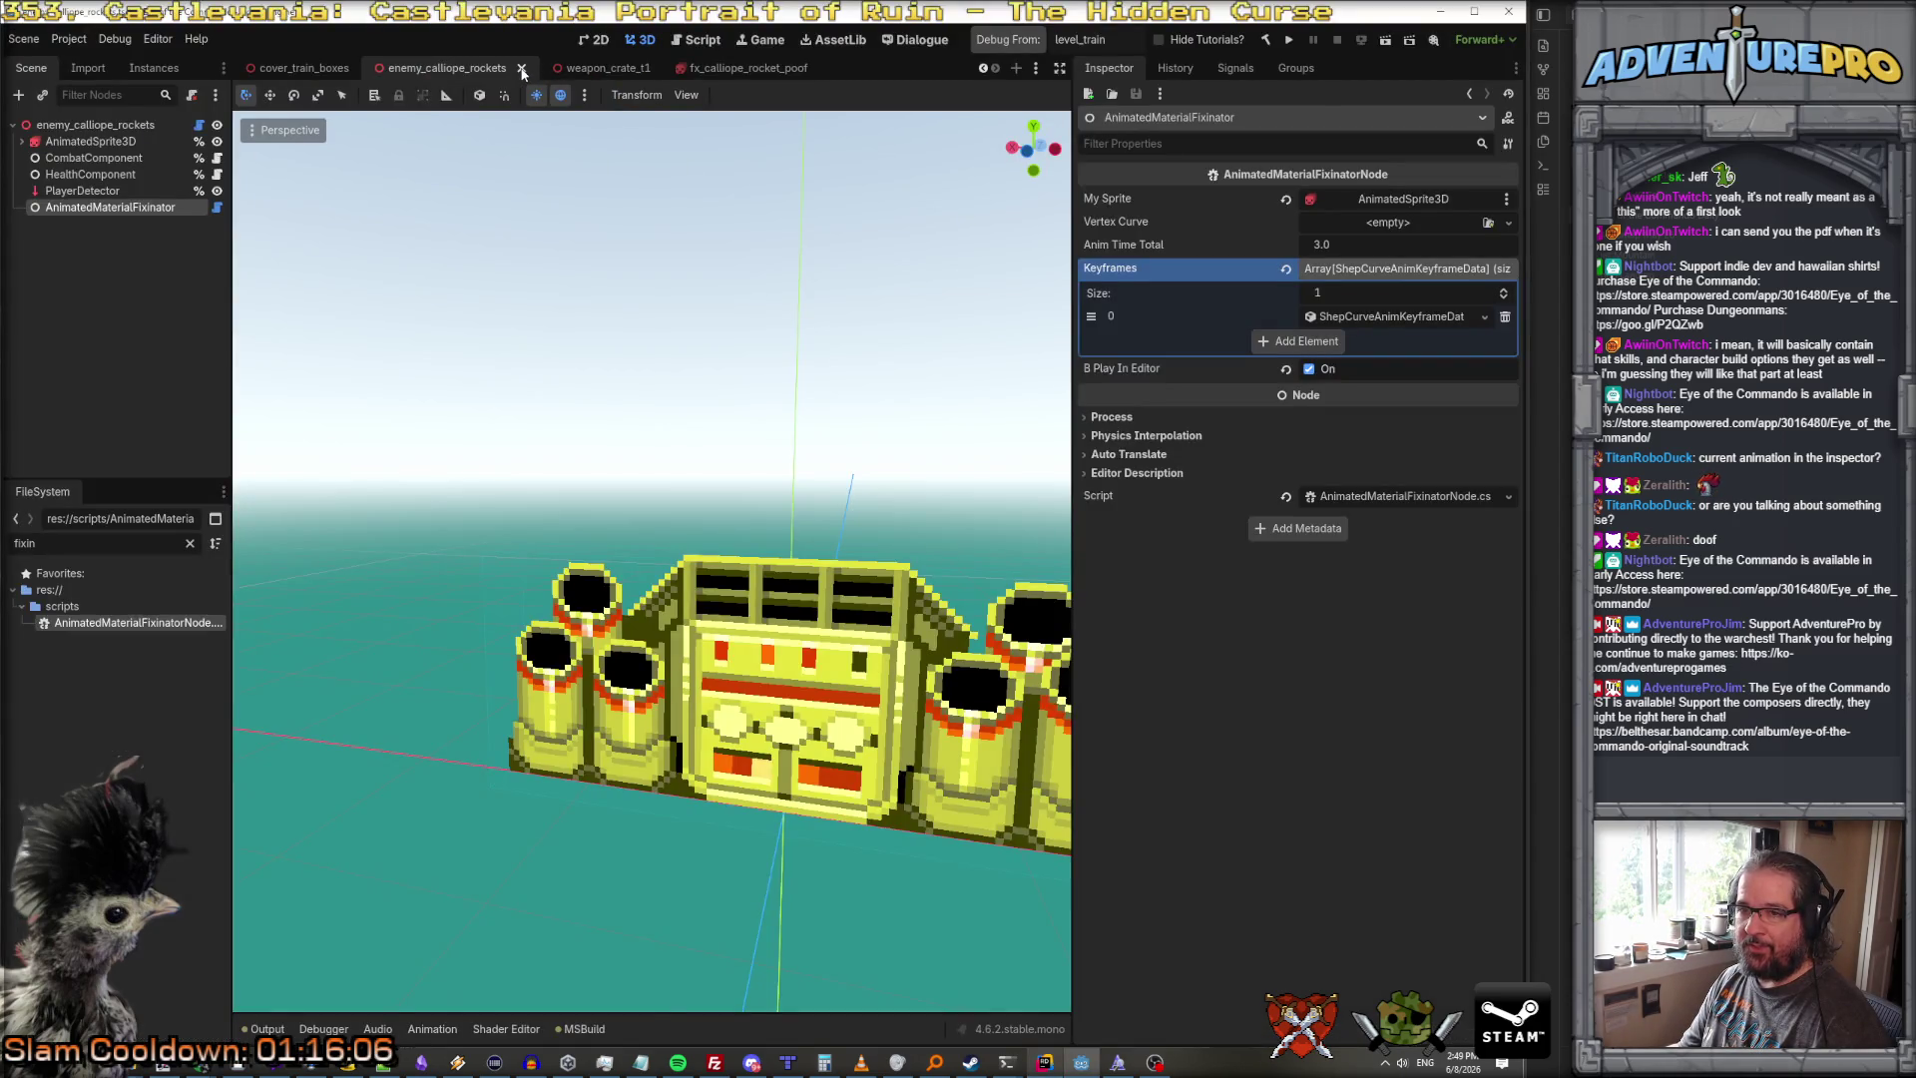
Step: Close and reopen enemy_calliope_rockets.tscn using a 'callio' FileSystem filter
left_click(521, 71)
double_click(95, 547)
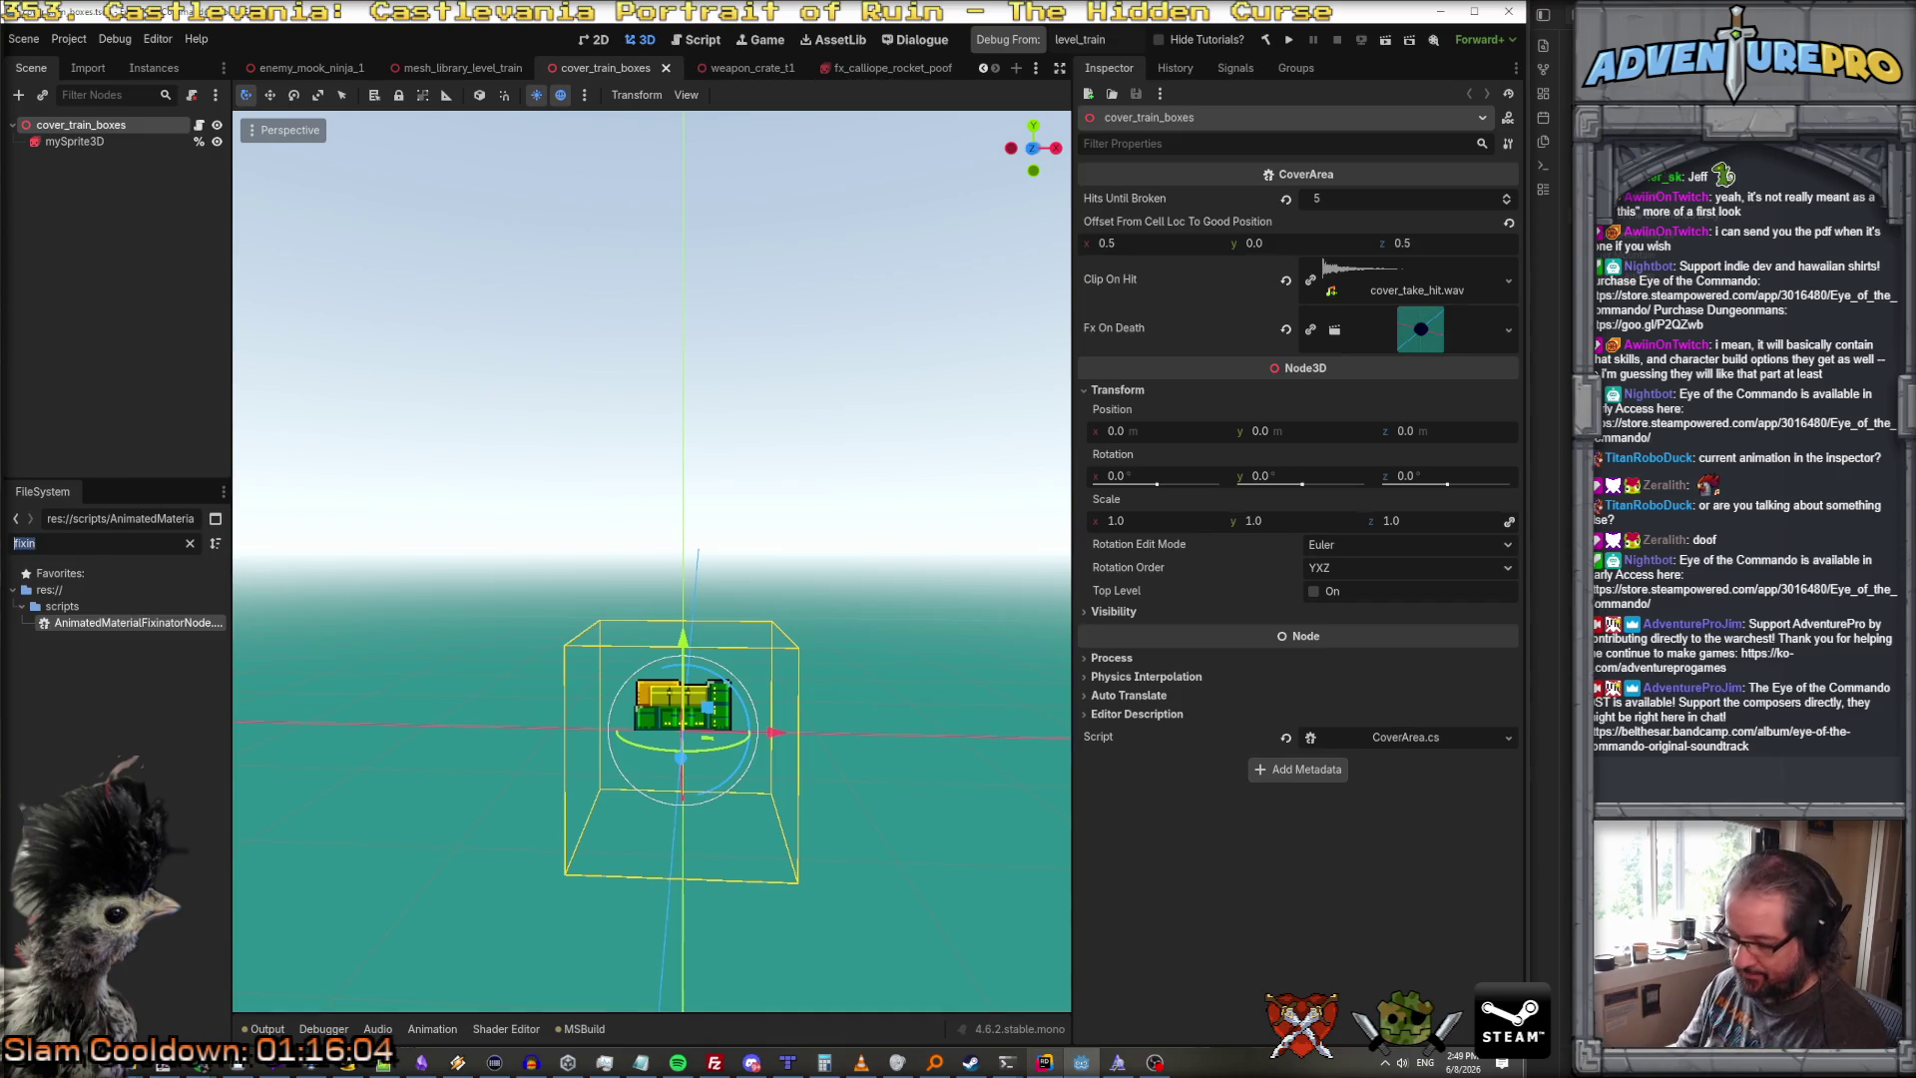
type("callio")
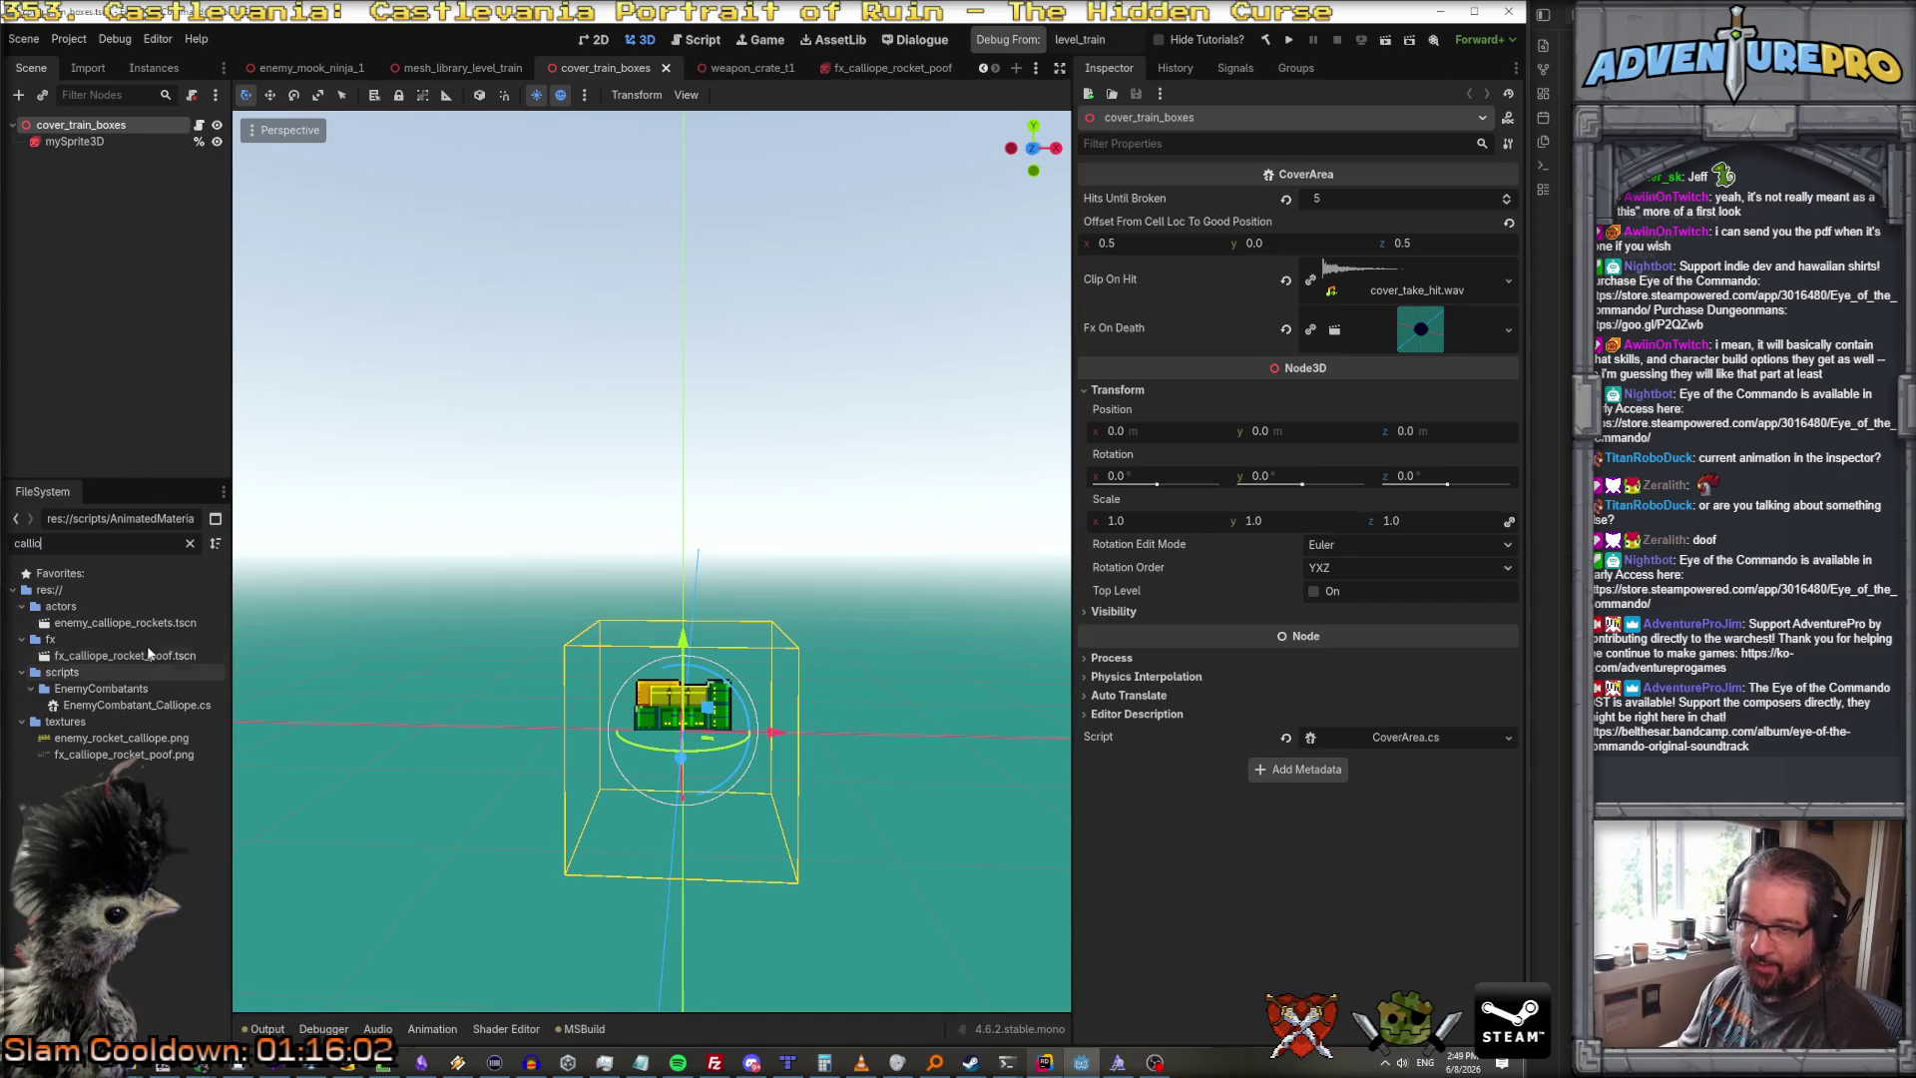
double_click(124, 624)
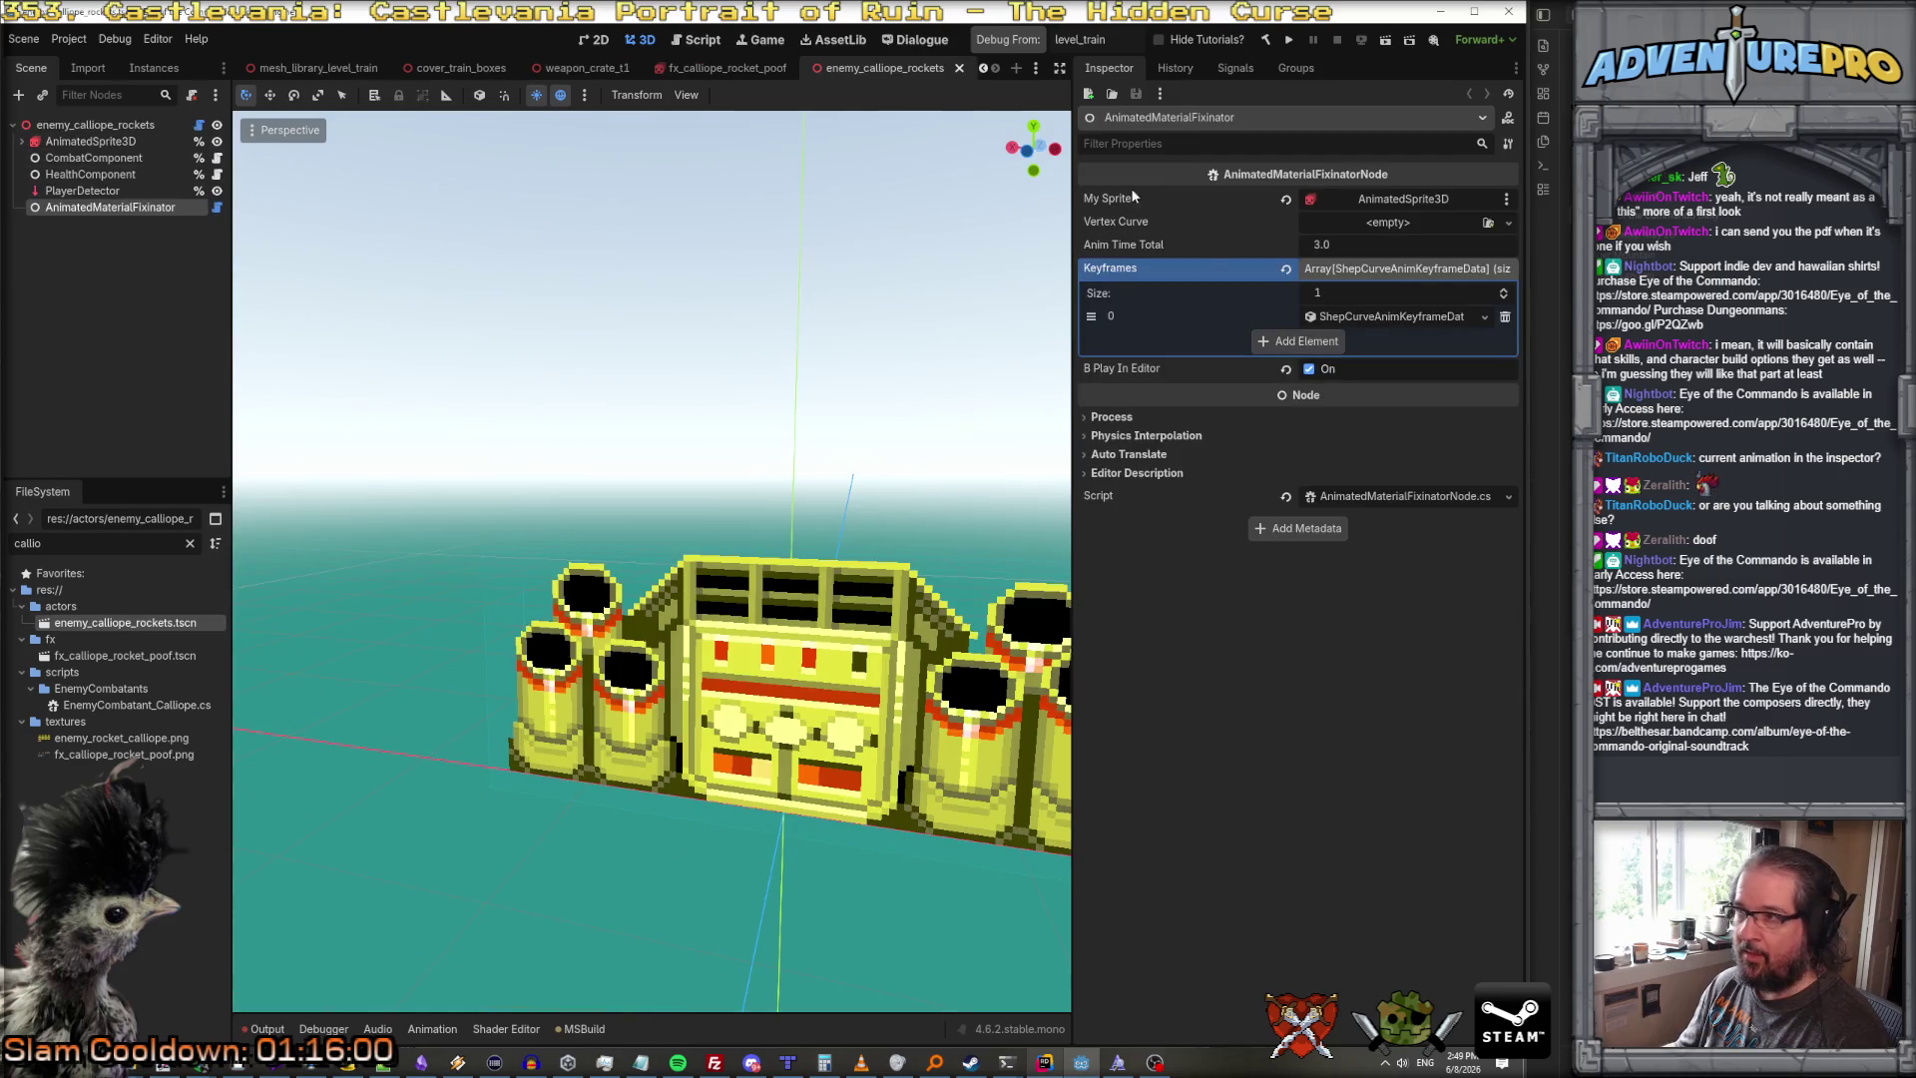
Step: Turn off B Play In Editor, expand Process and thread group settings, then switch to weapon_crate_t1
left_click(1308, 369)
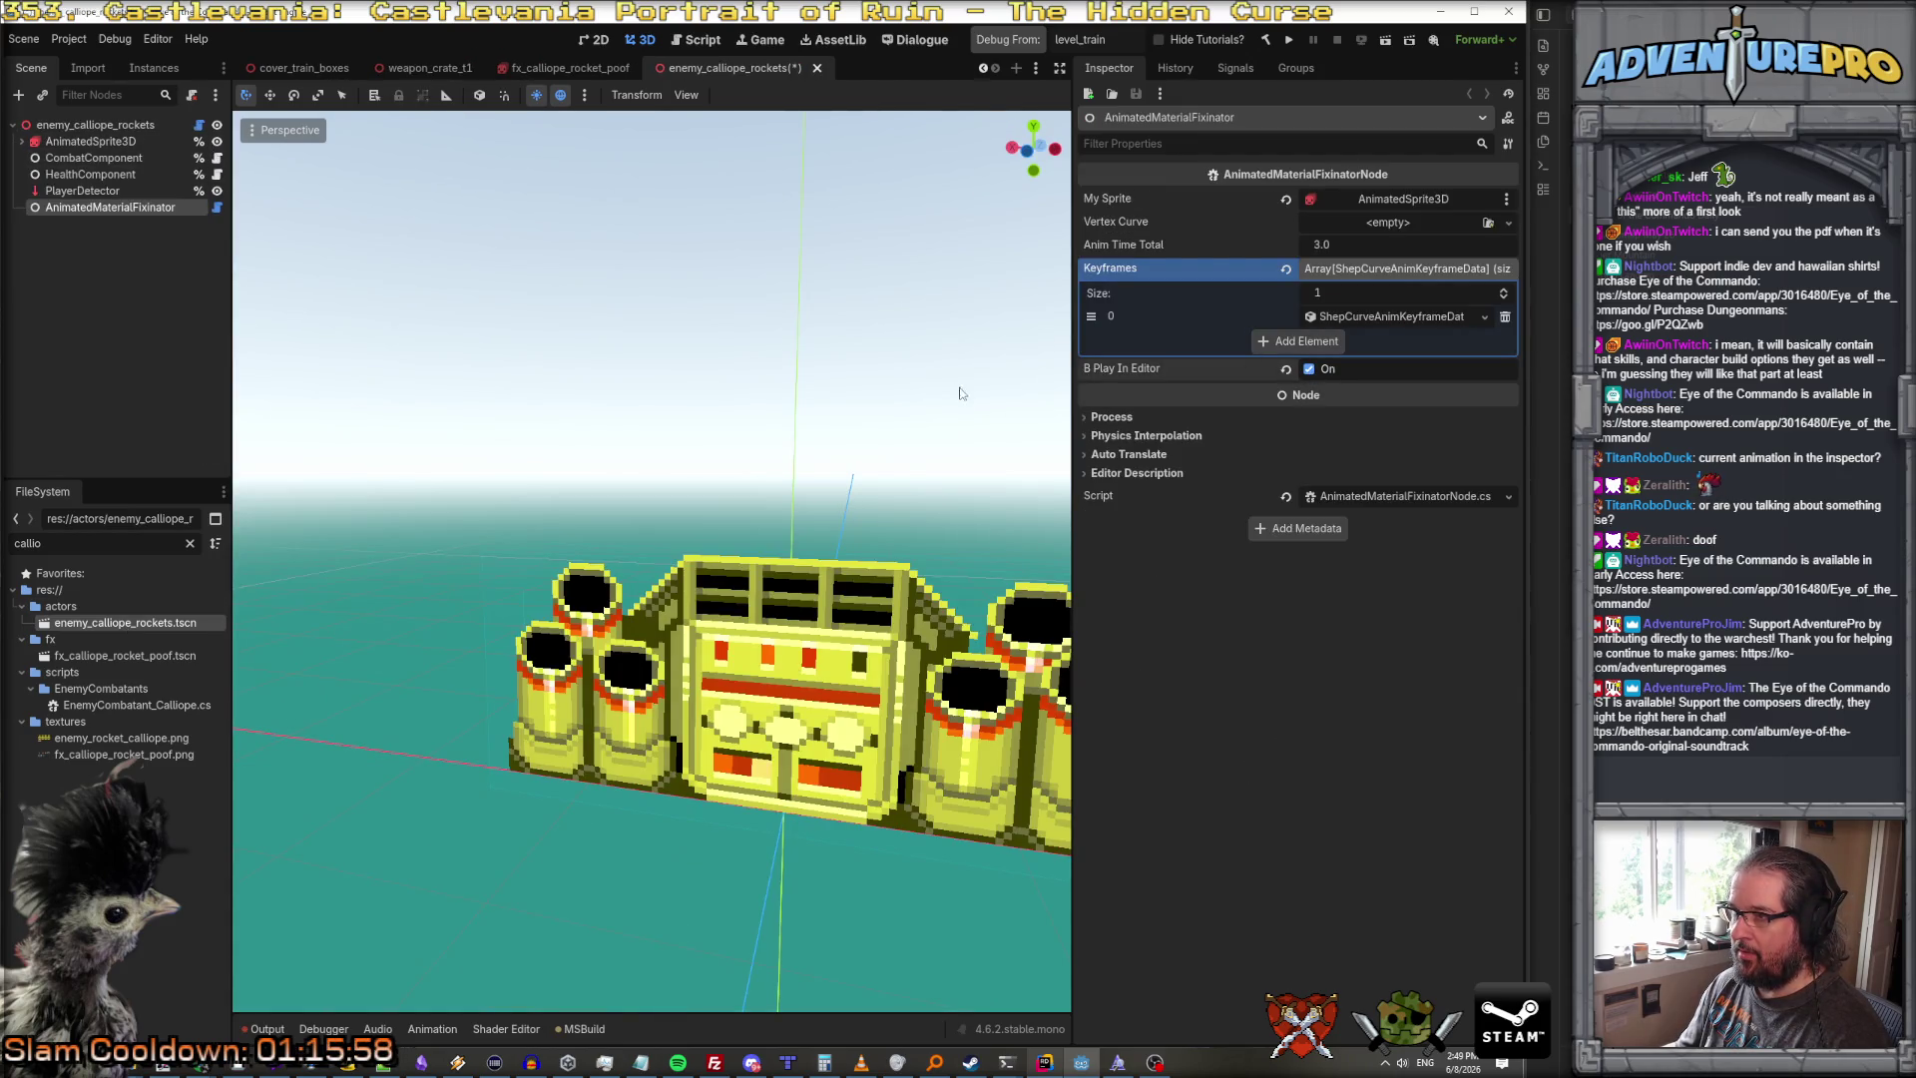
mouse_move(863, 474)
left_mouse_down()
mouse_move(828, 477)
mouse_move(888, 477)
mouse_move(843, 477)
left_mouse_up()
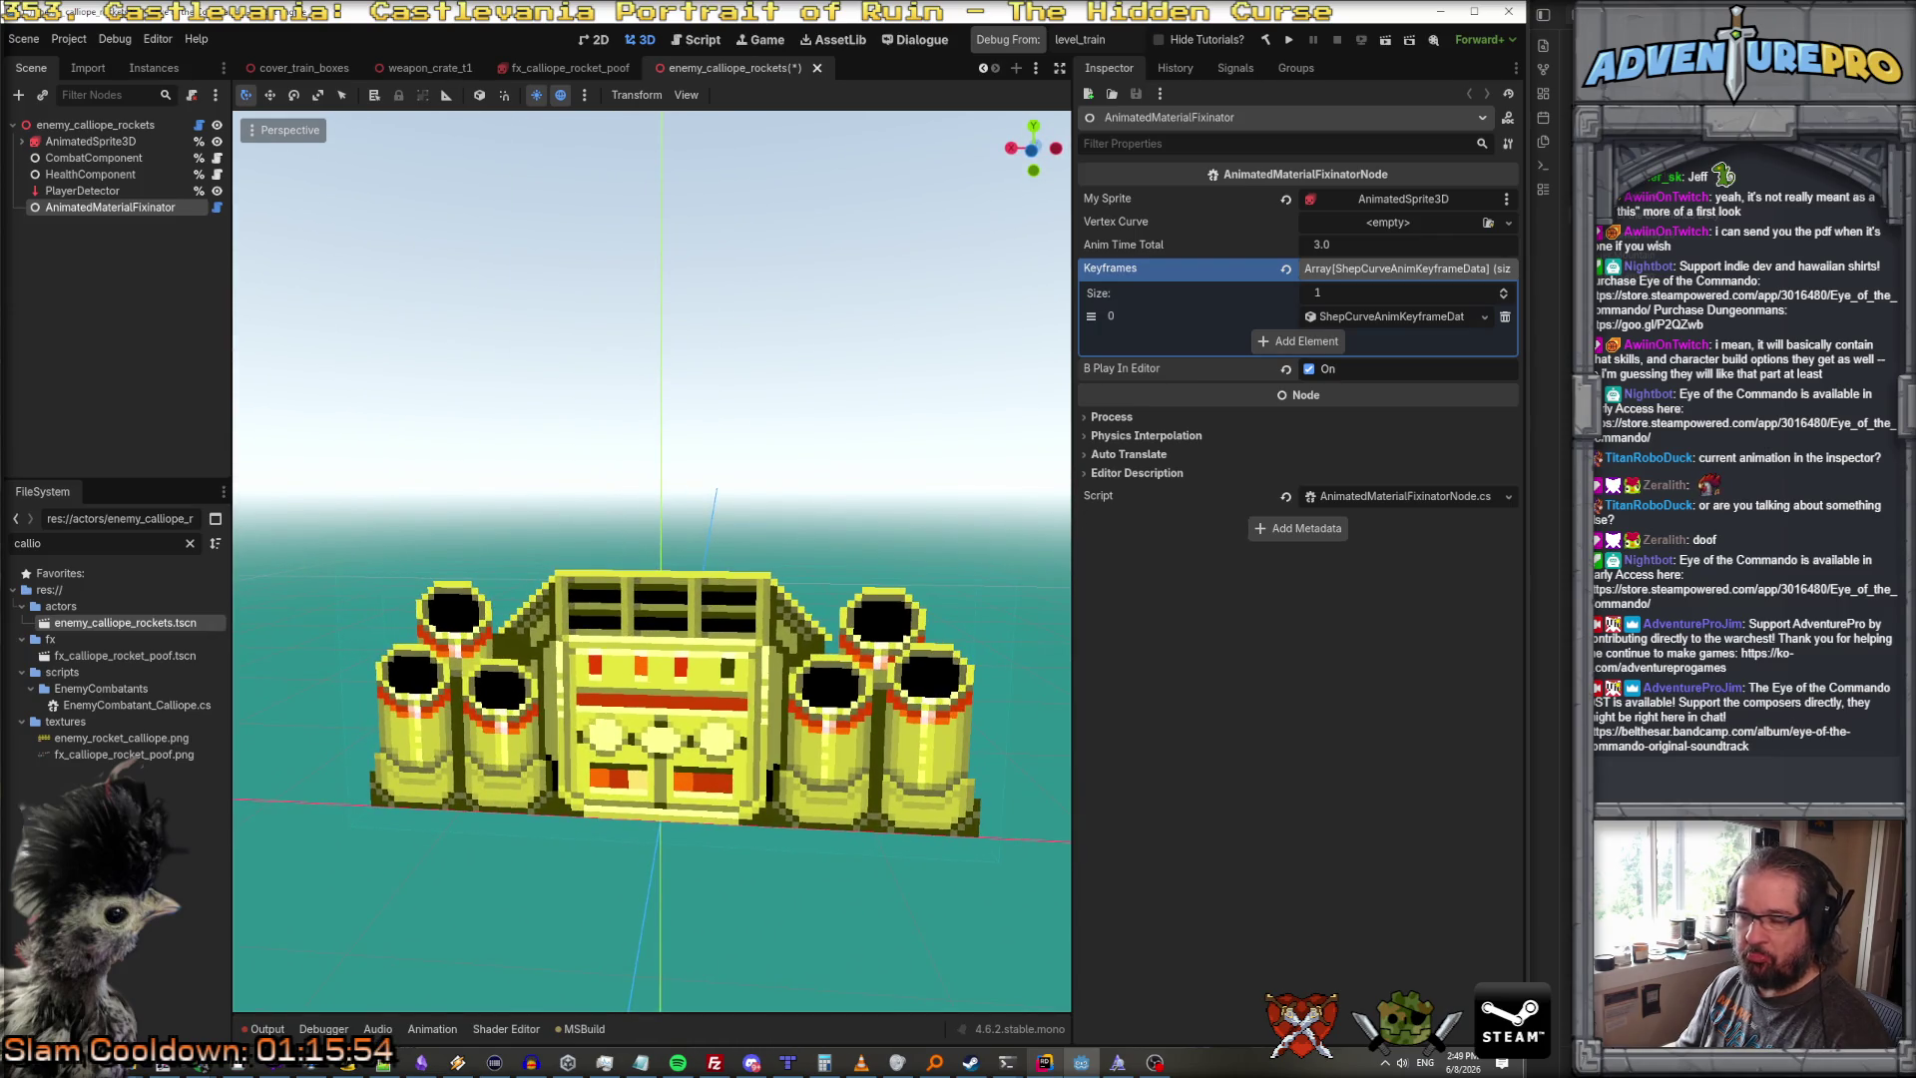
left_click(1110, 418)
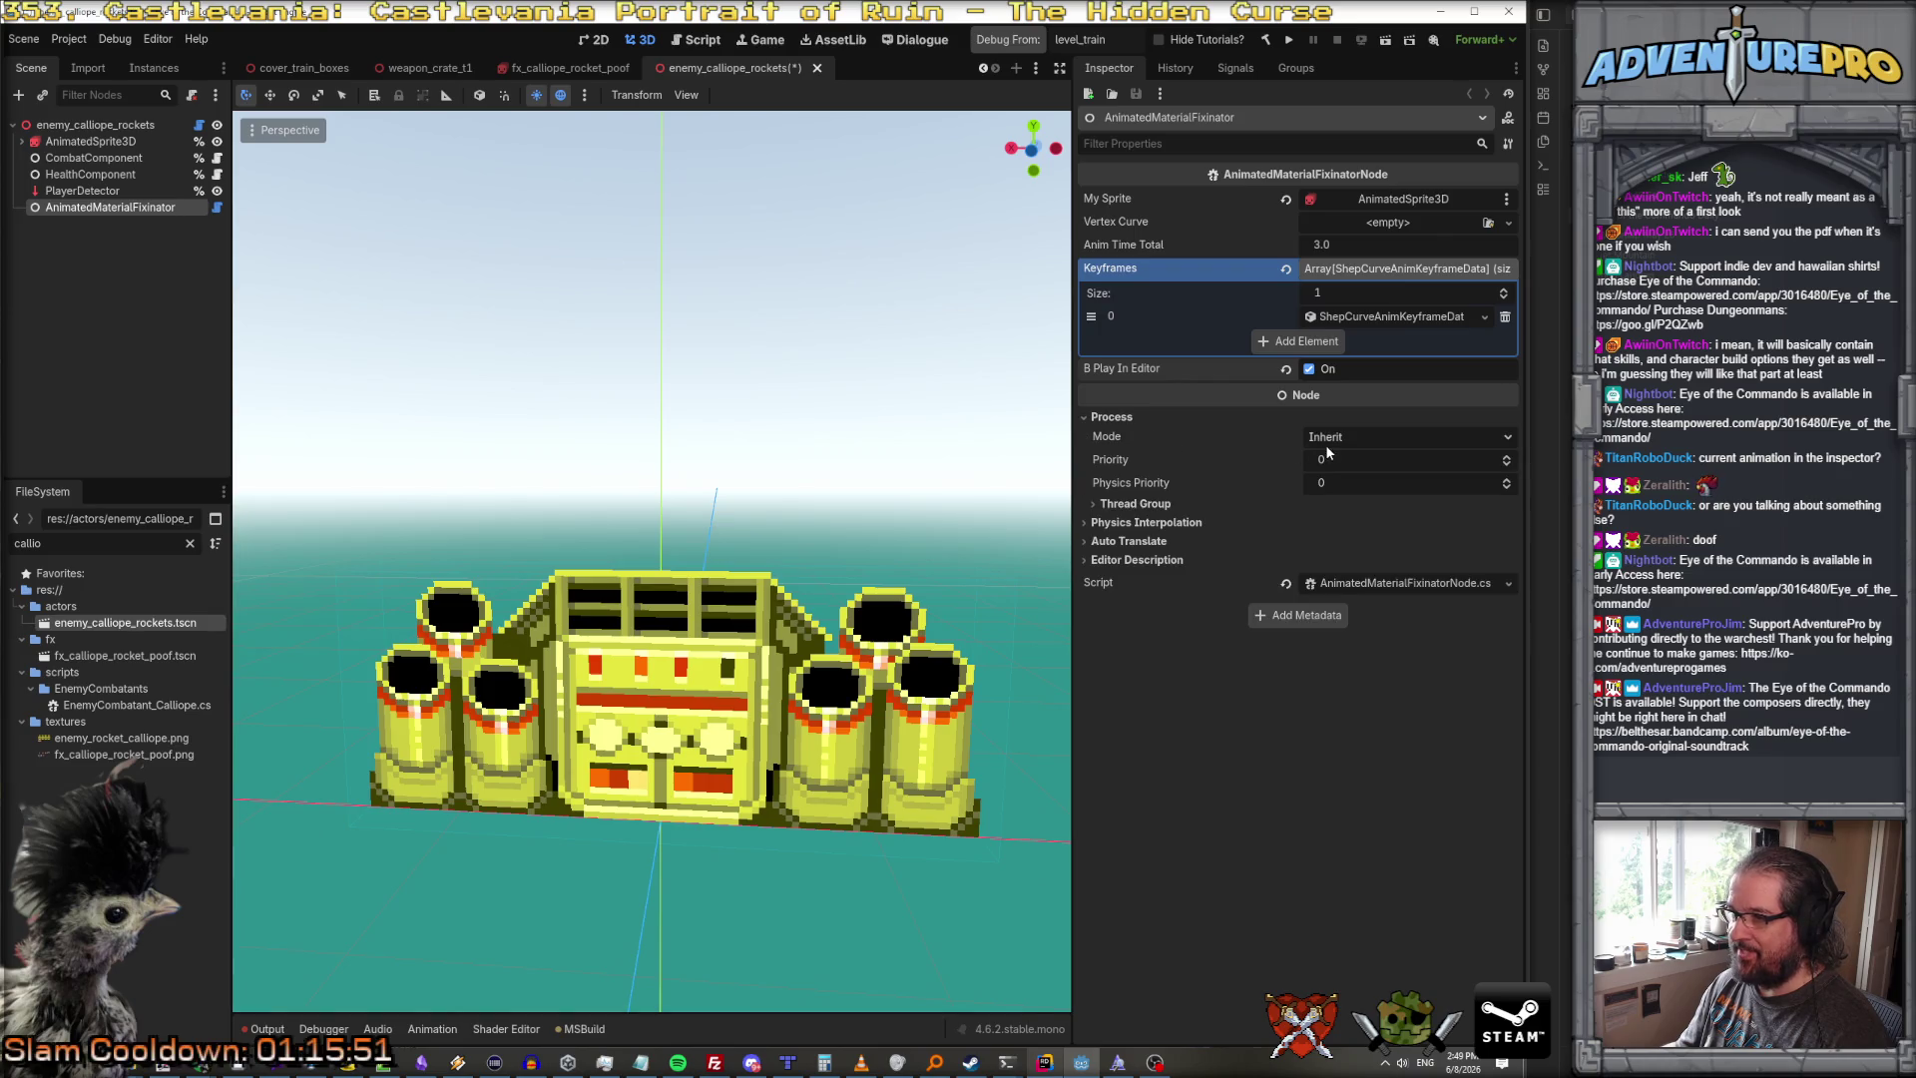
left_click(1166, 504)
left_click_drag(439, 70, 773, 68)
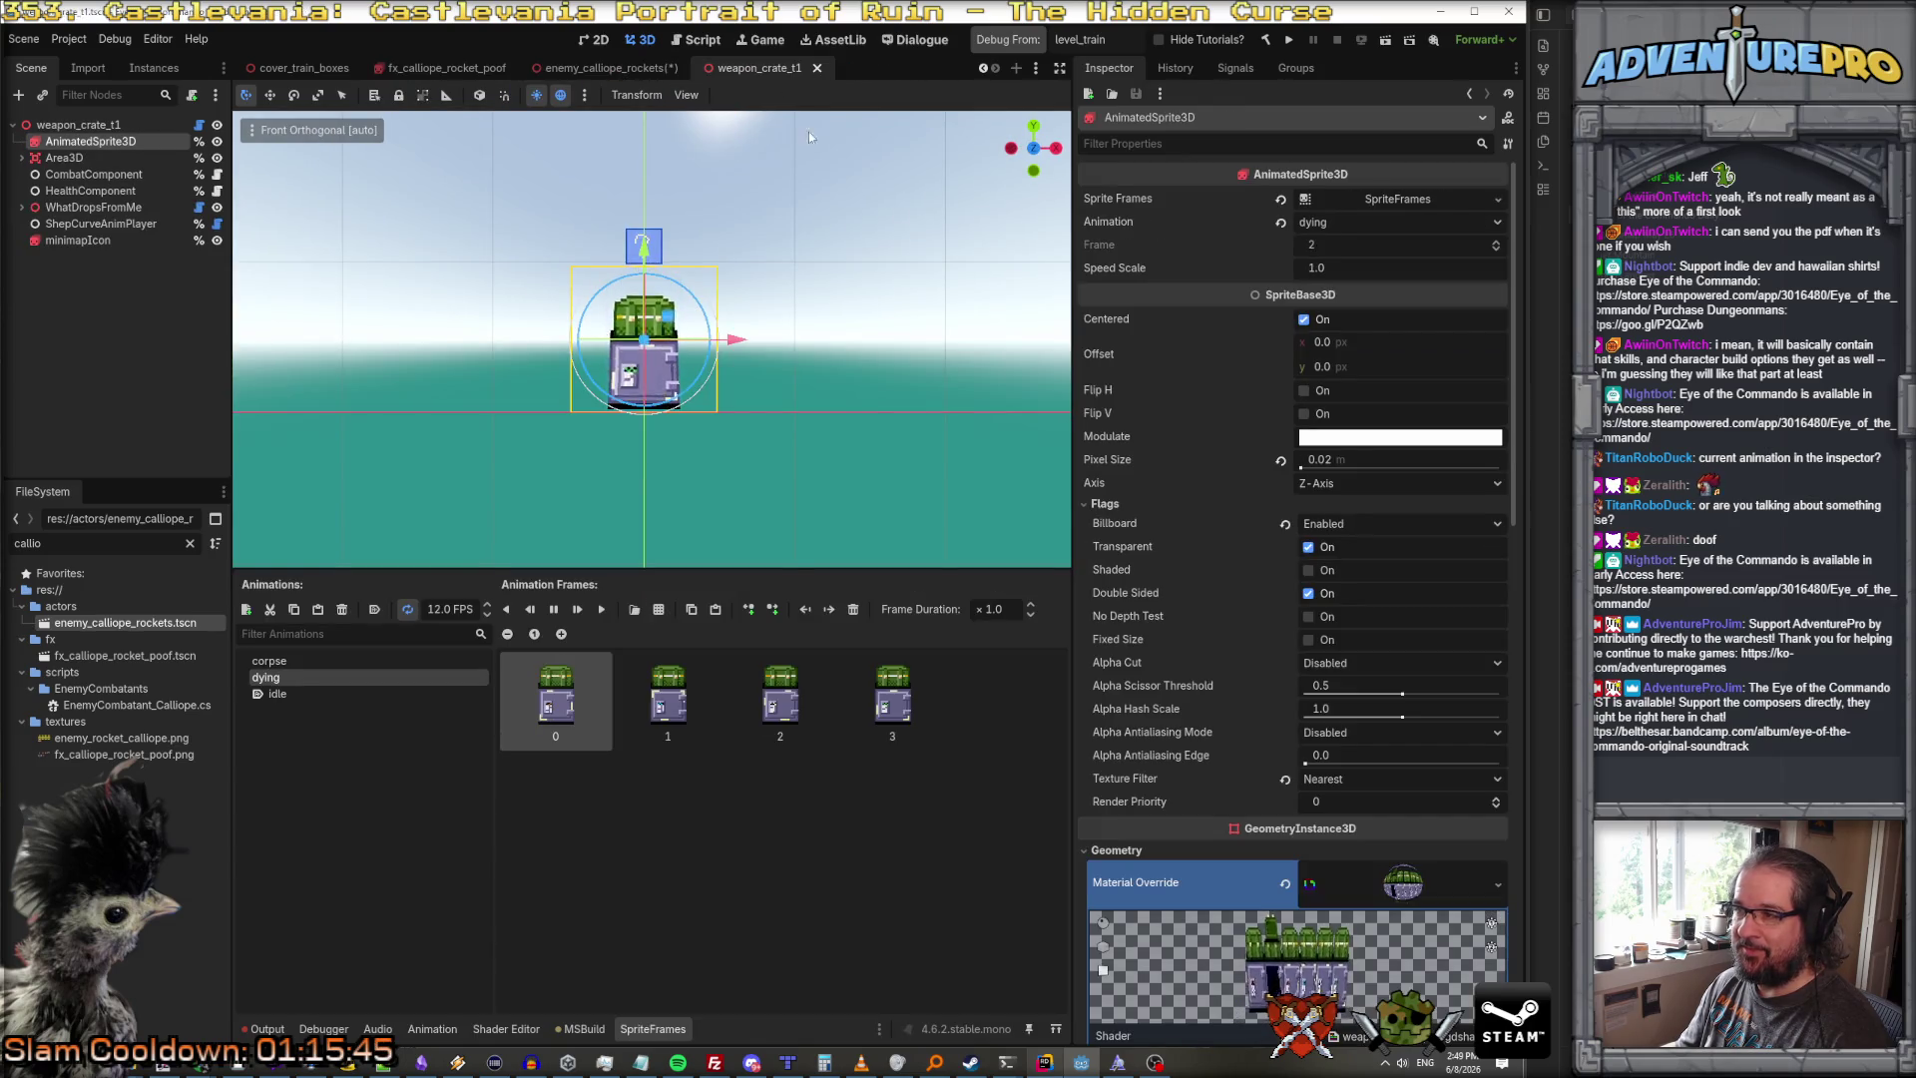
Step: Inspect the crate's ShepCurveAnimPlayer keyframes, its Process settings, and its AnimatedSprite3D
scroll(1237, 638, "down", 15)
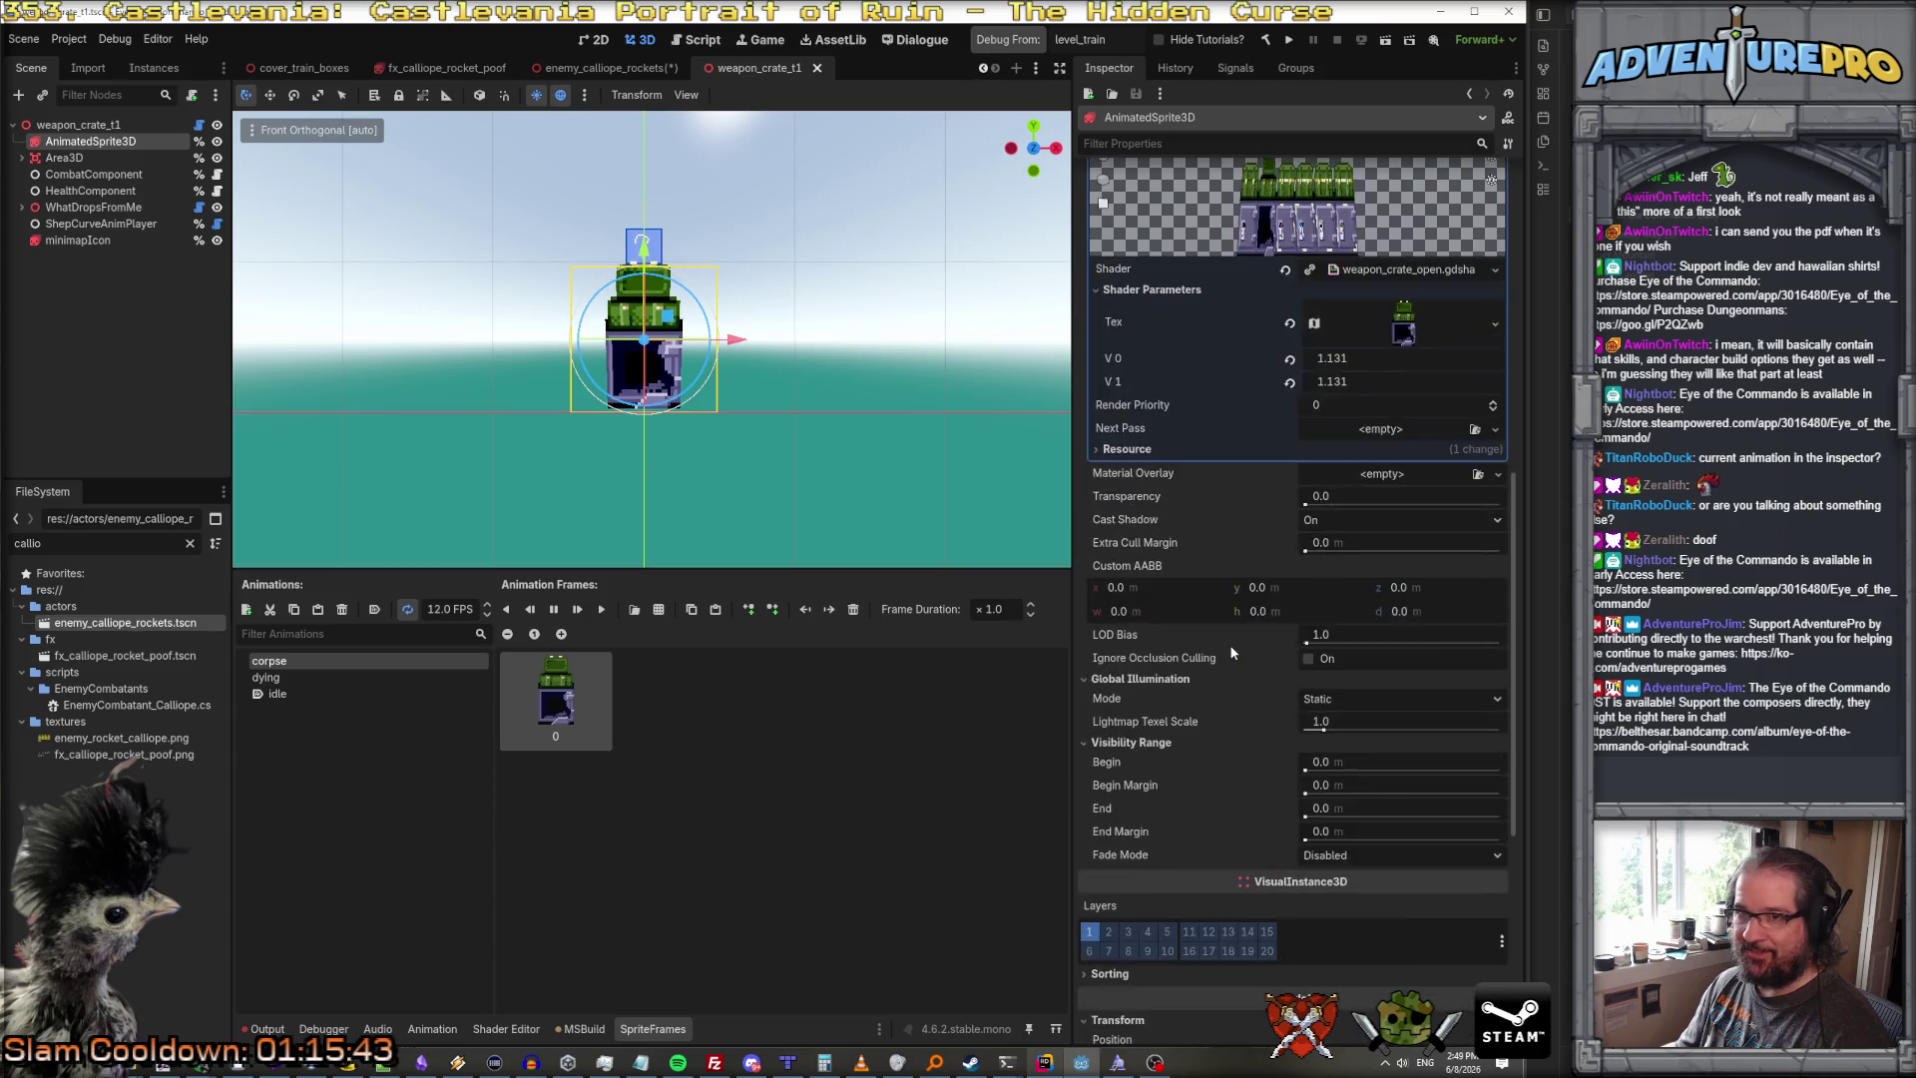
scroll(1231, 653, "up", 15)
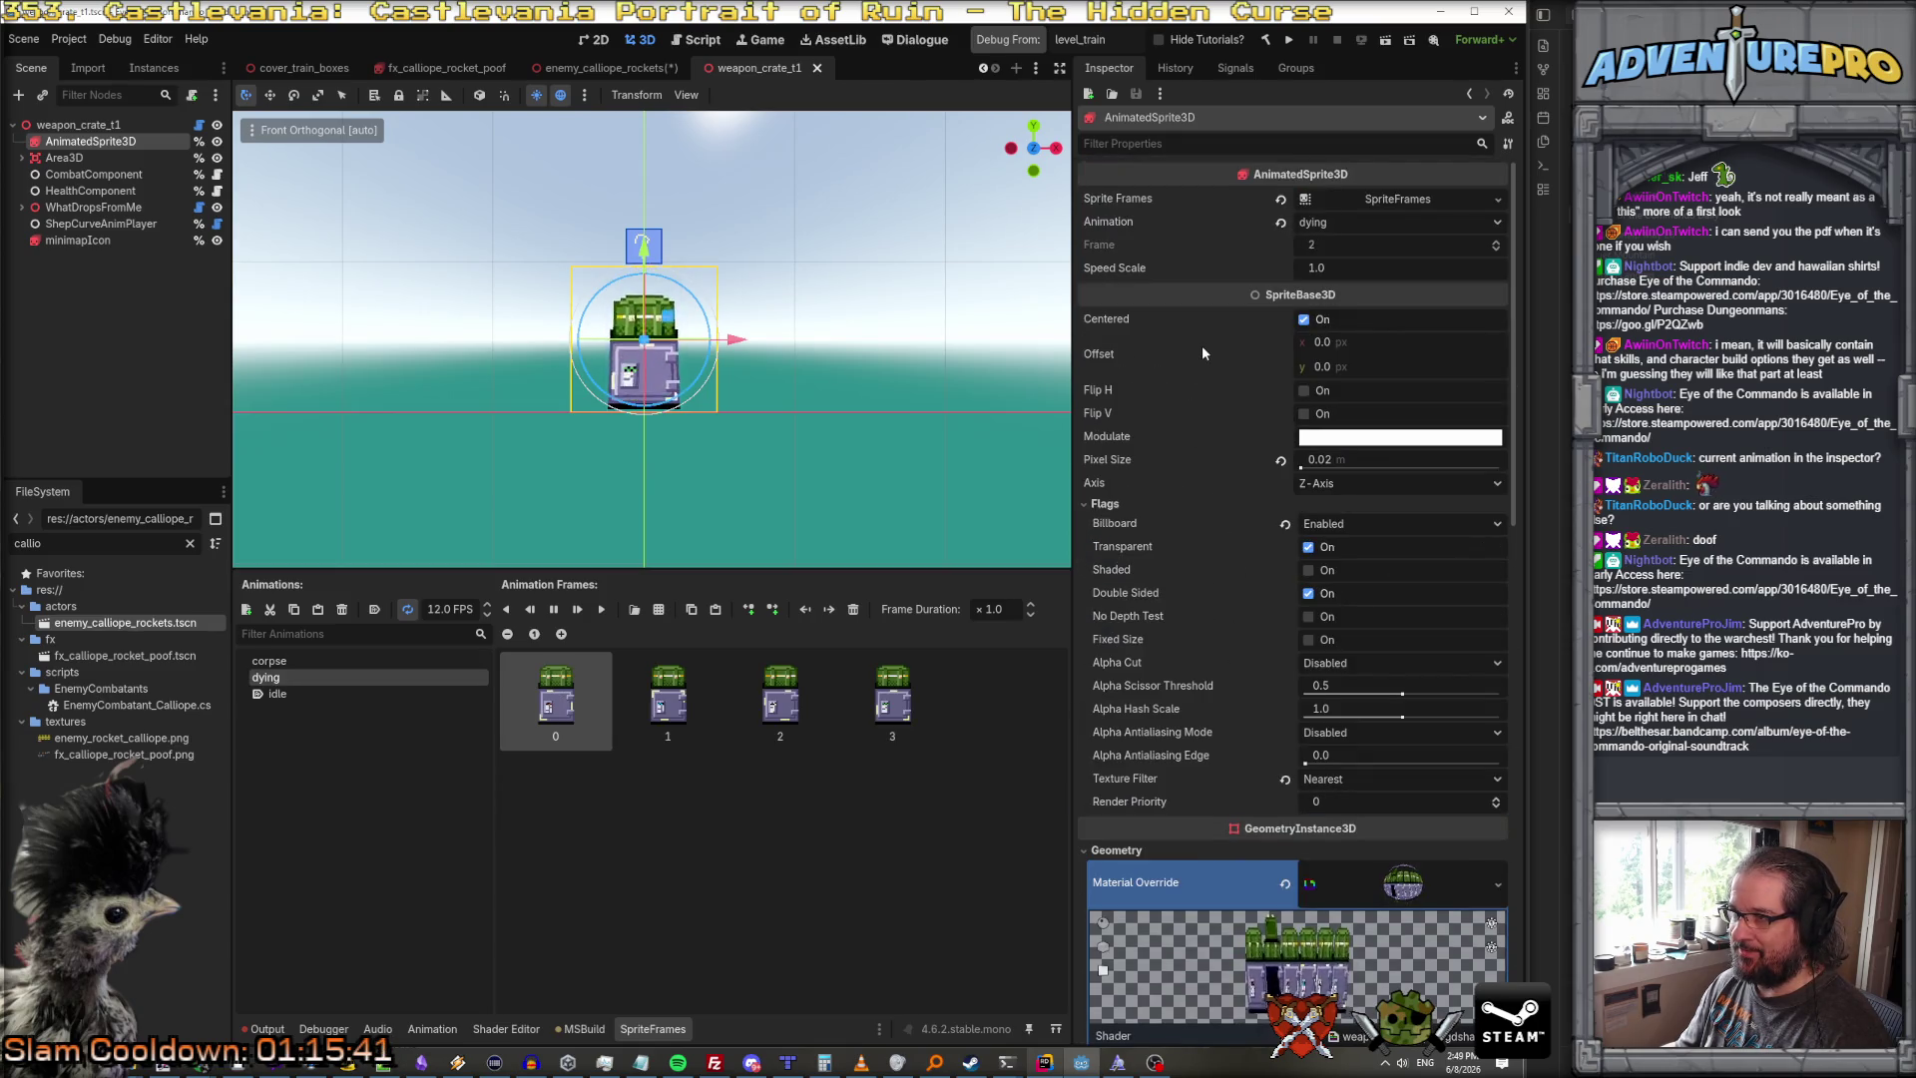
left_click(119, 224)
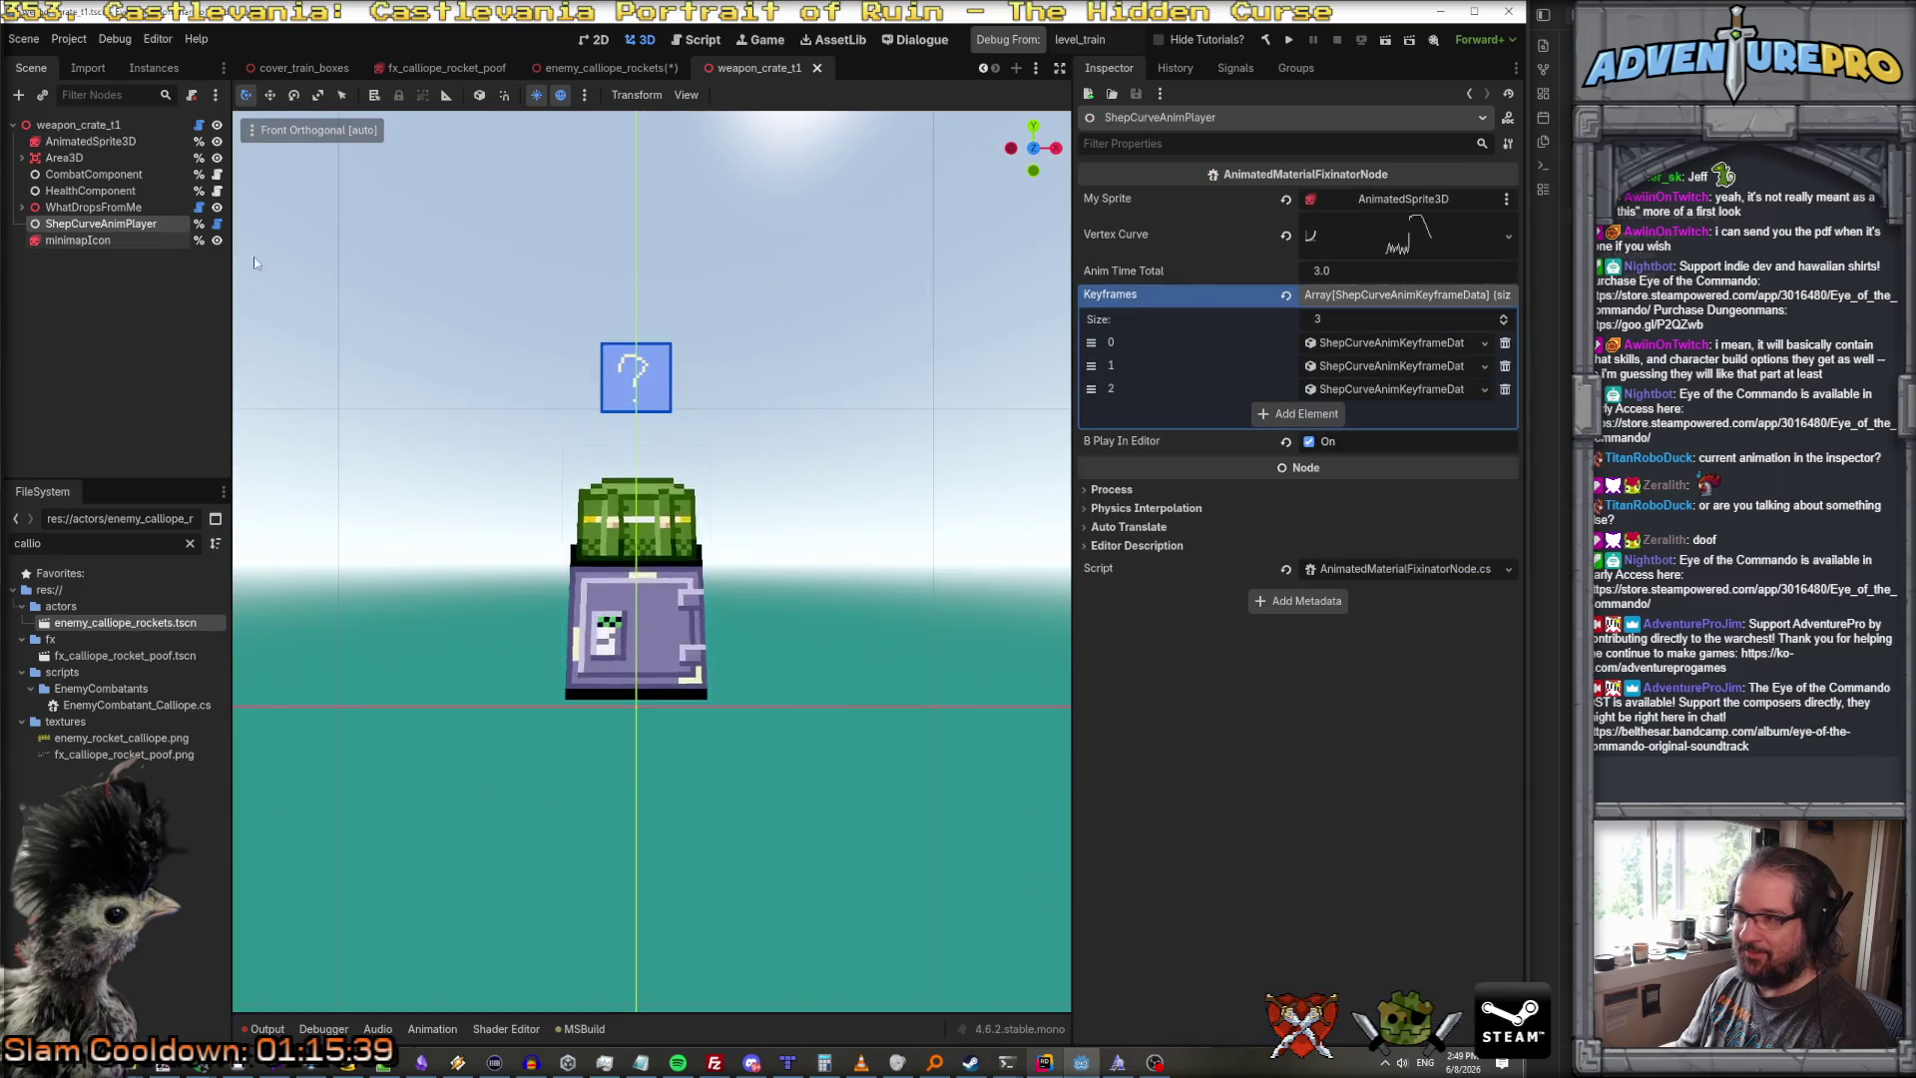
left_click(1133, 487)
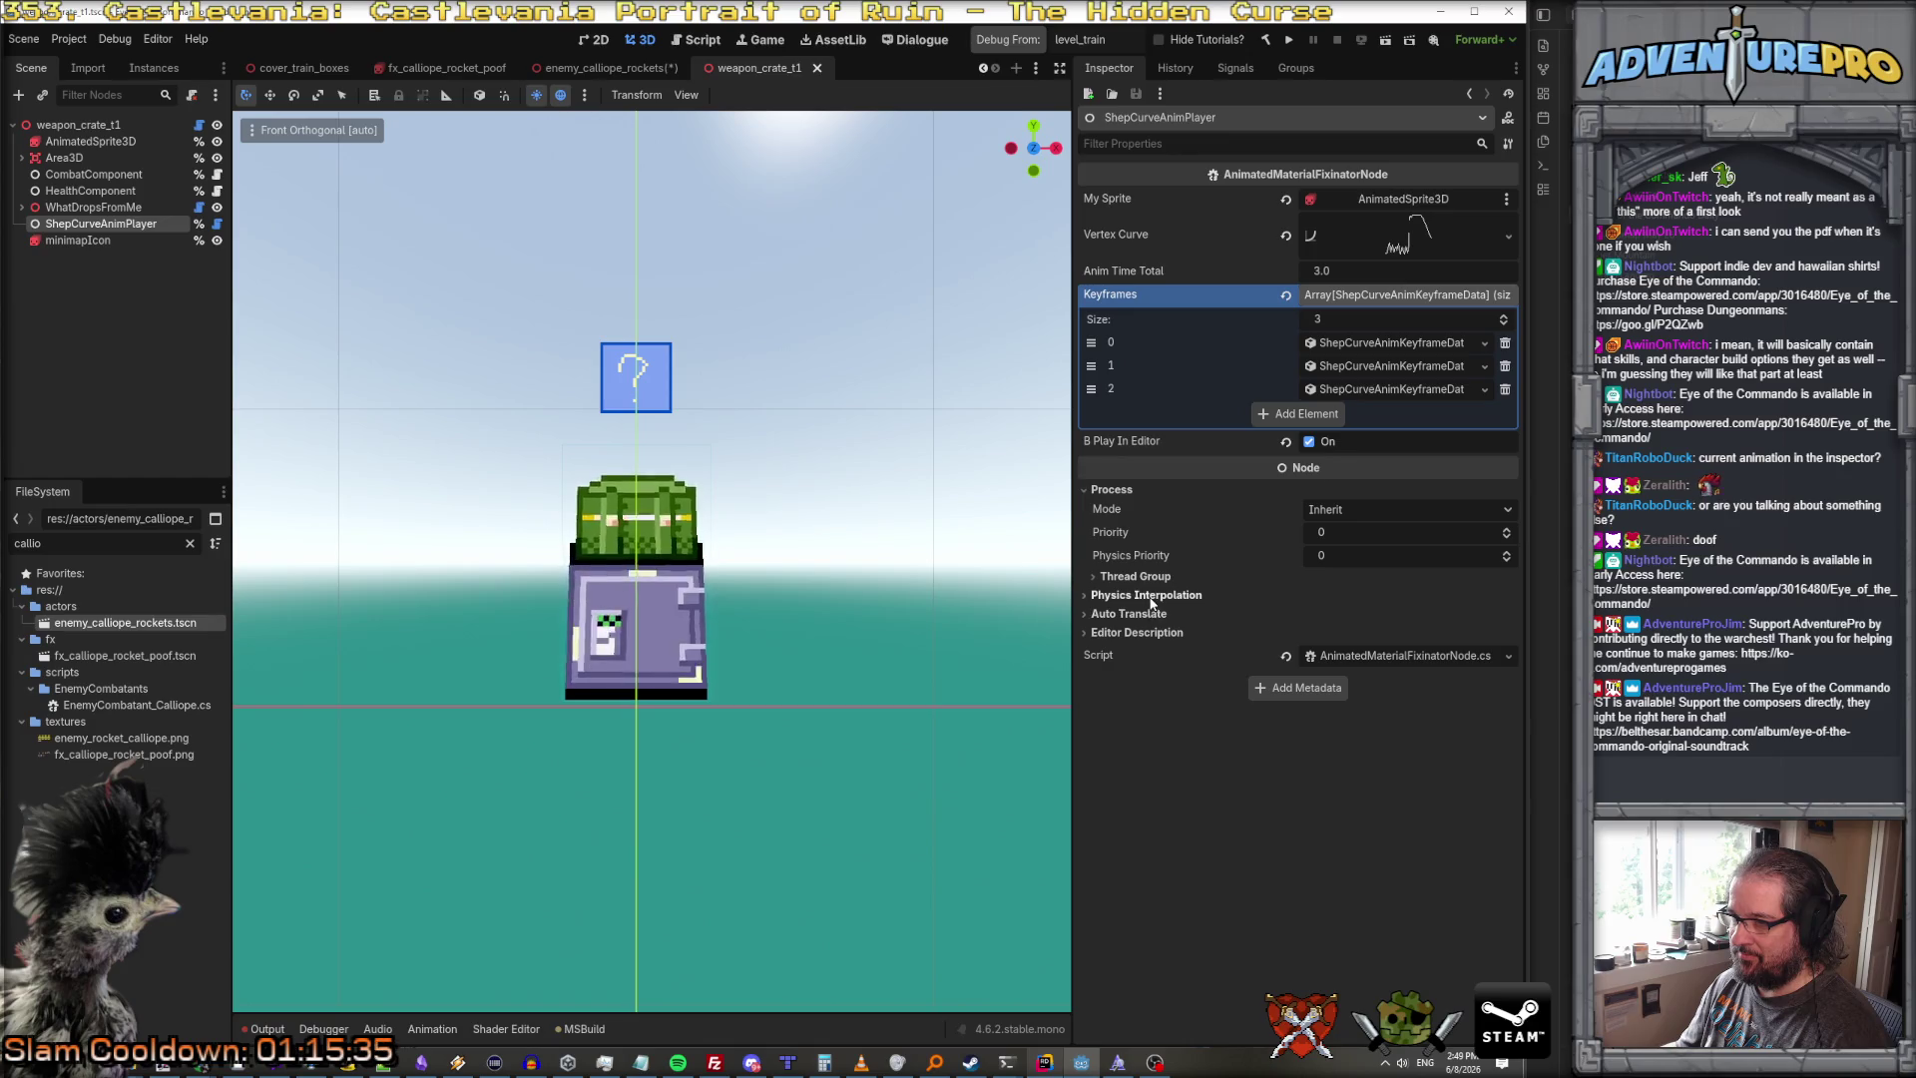
left_click(103, 140)
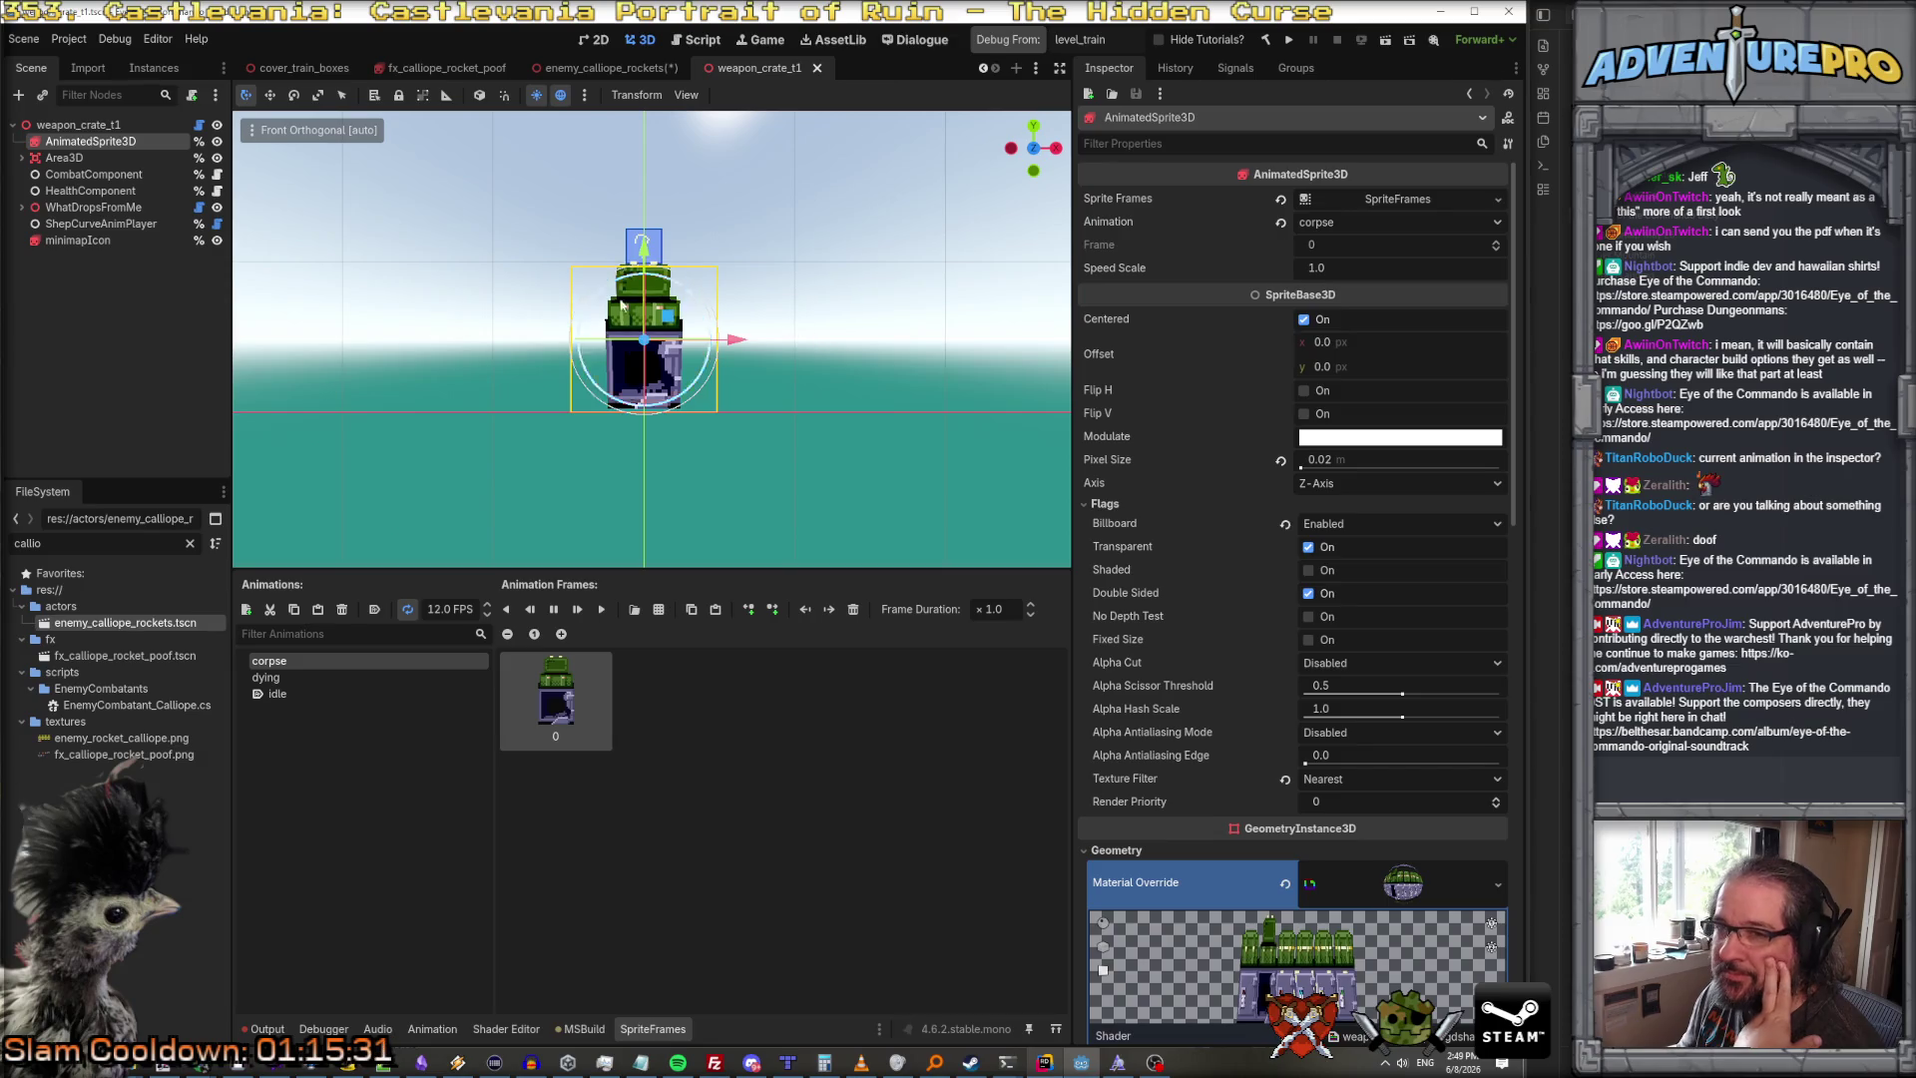
Step: Check the calliope AnimatedSprite3D's Geometry, Global Illumination and Visibility Range settings, finding an empty Material Override
left_click(599, 70)
left_click(178, 142)
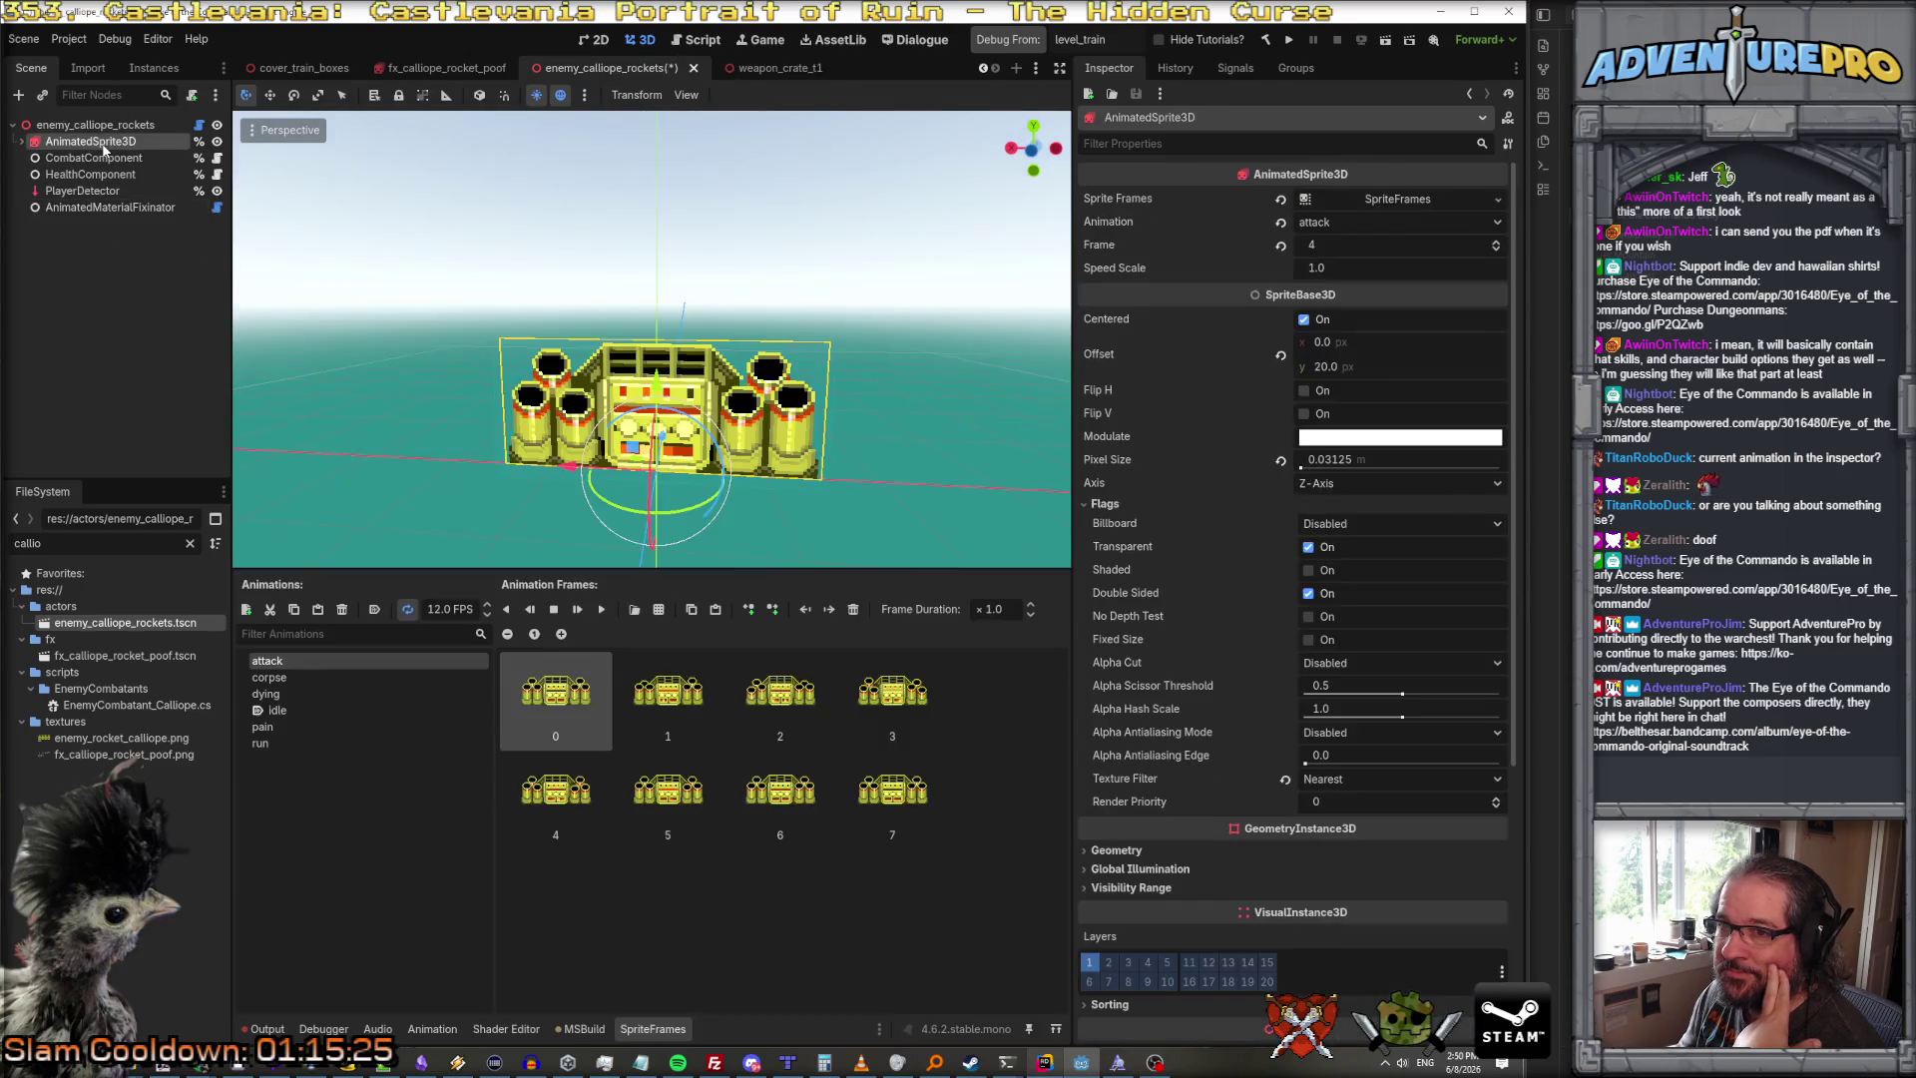
scroll(1326, 697, "down", 5)
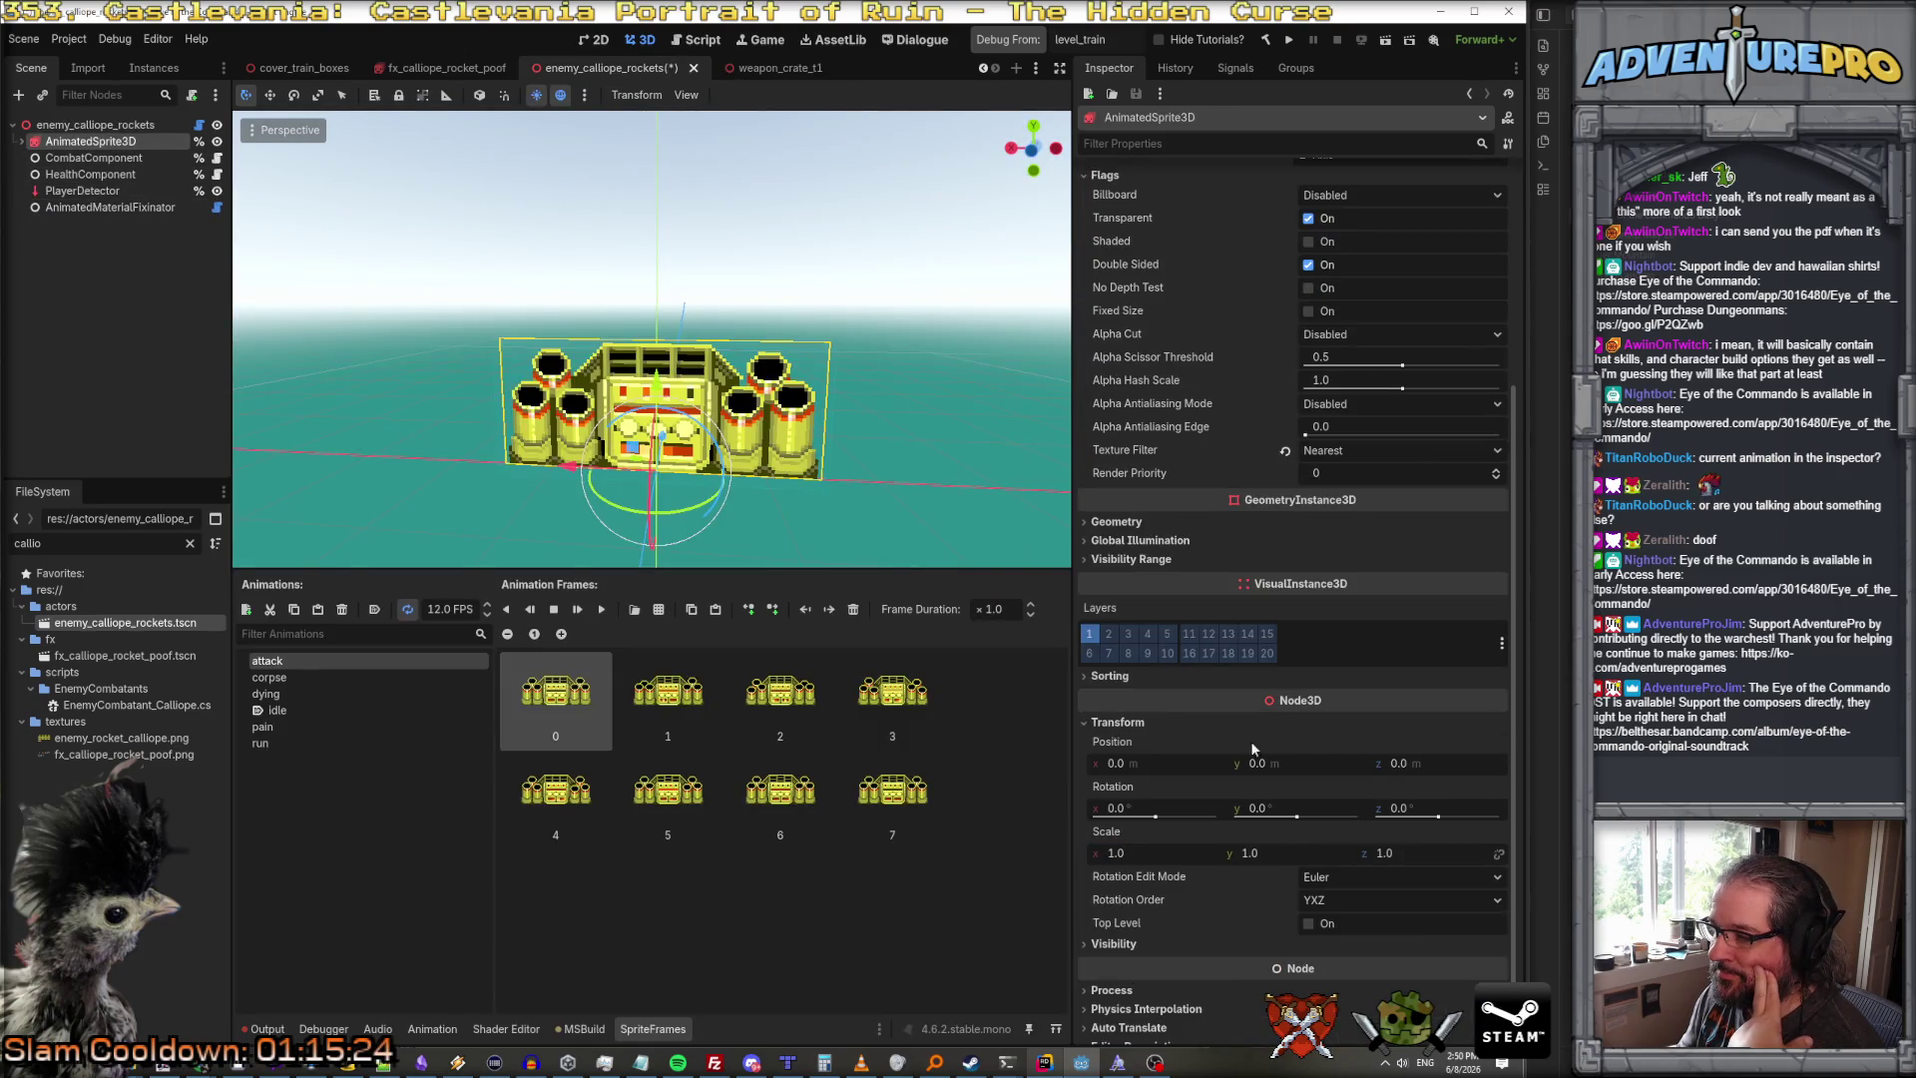
left_click(1115, 523)
left_click(1148, 770)
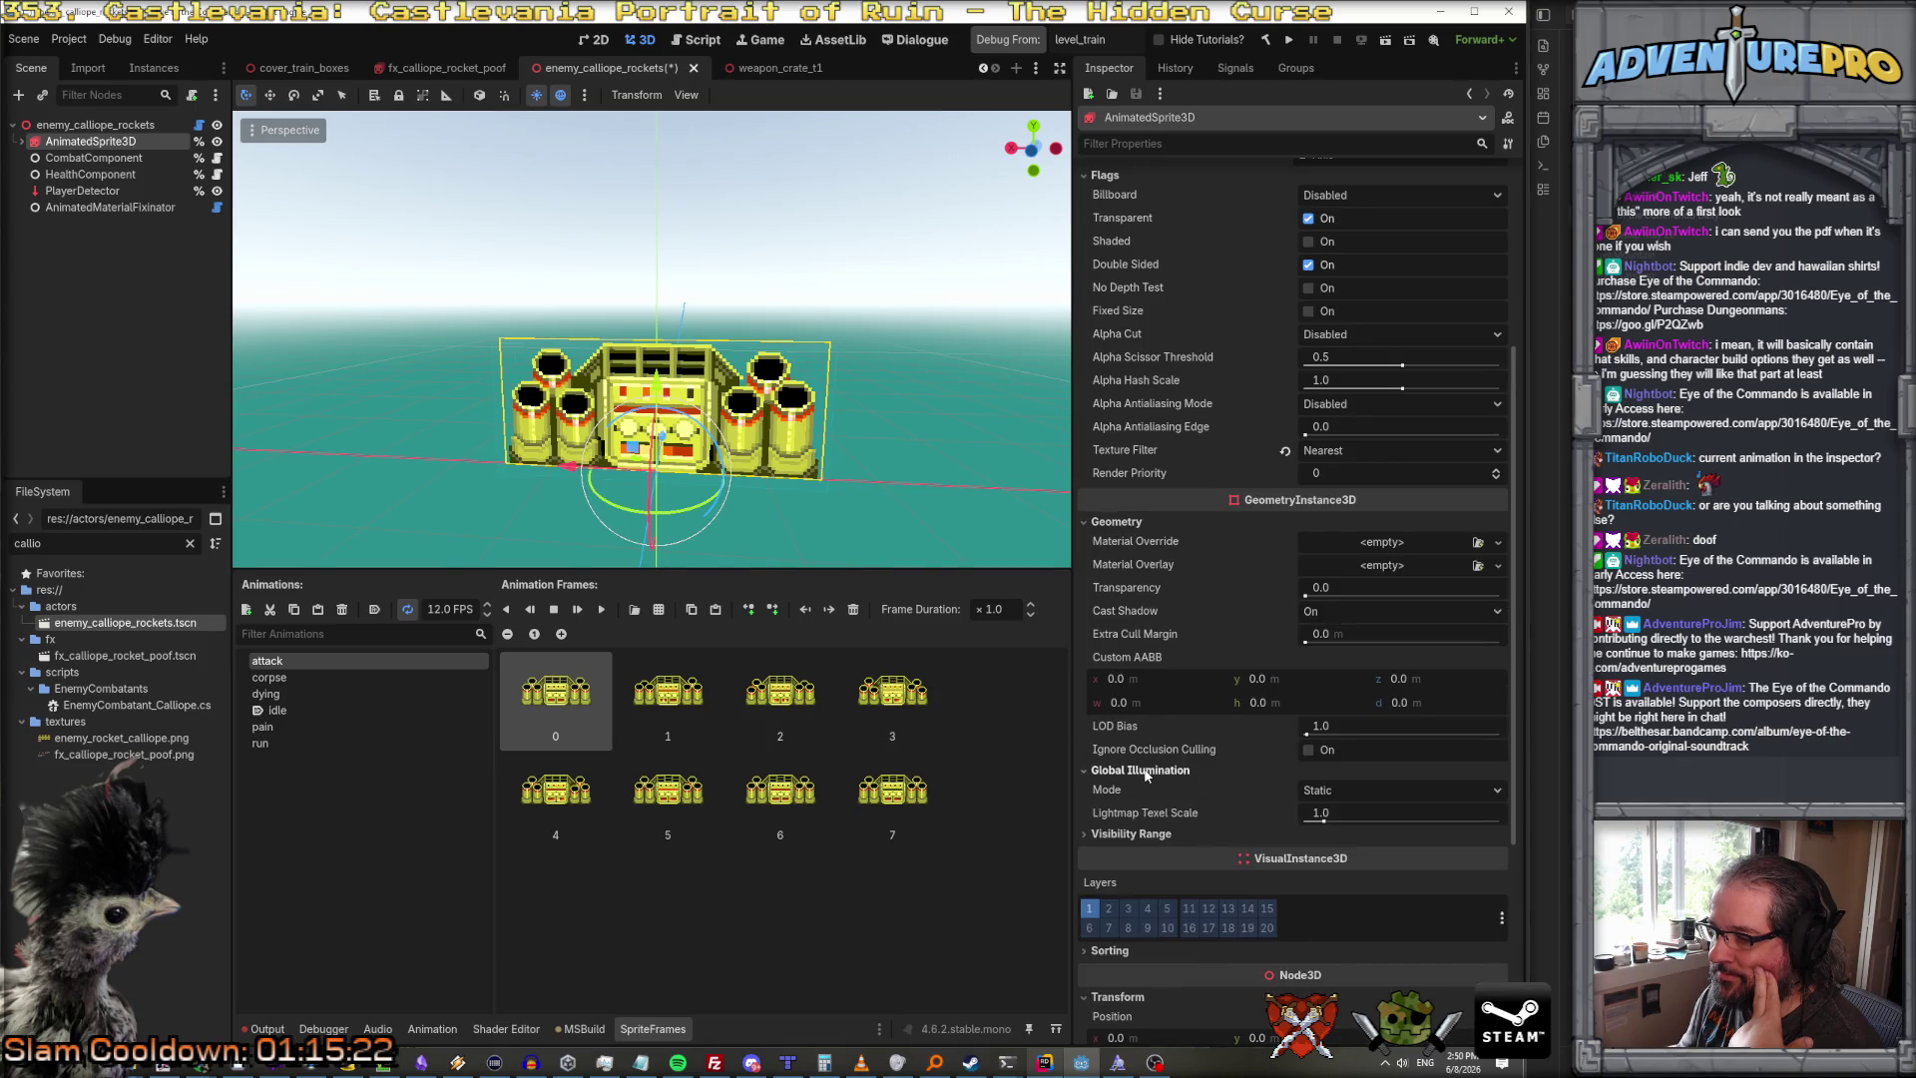
left_click(1137, 834)
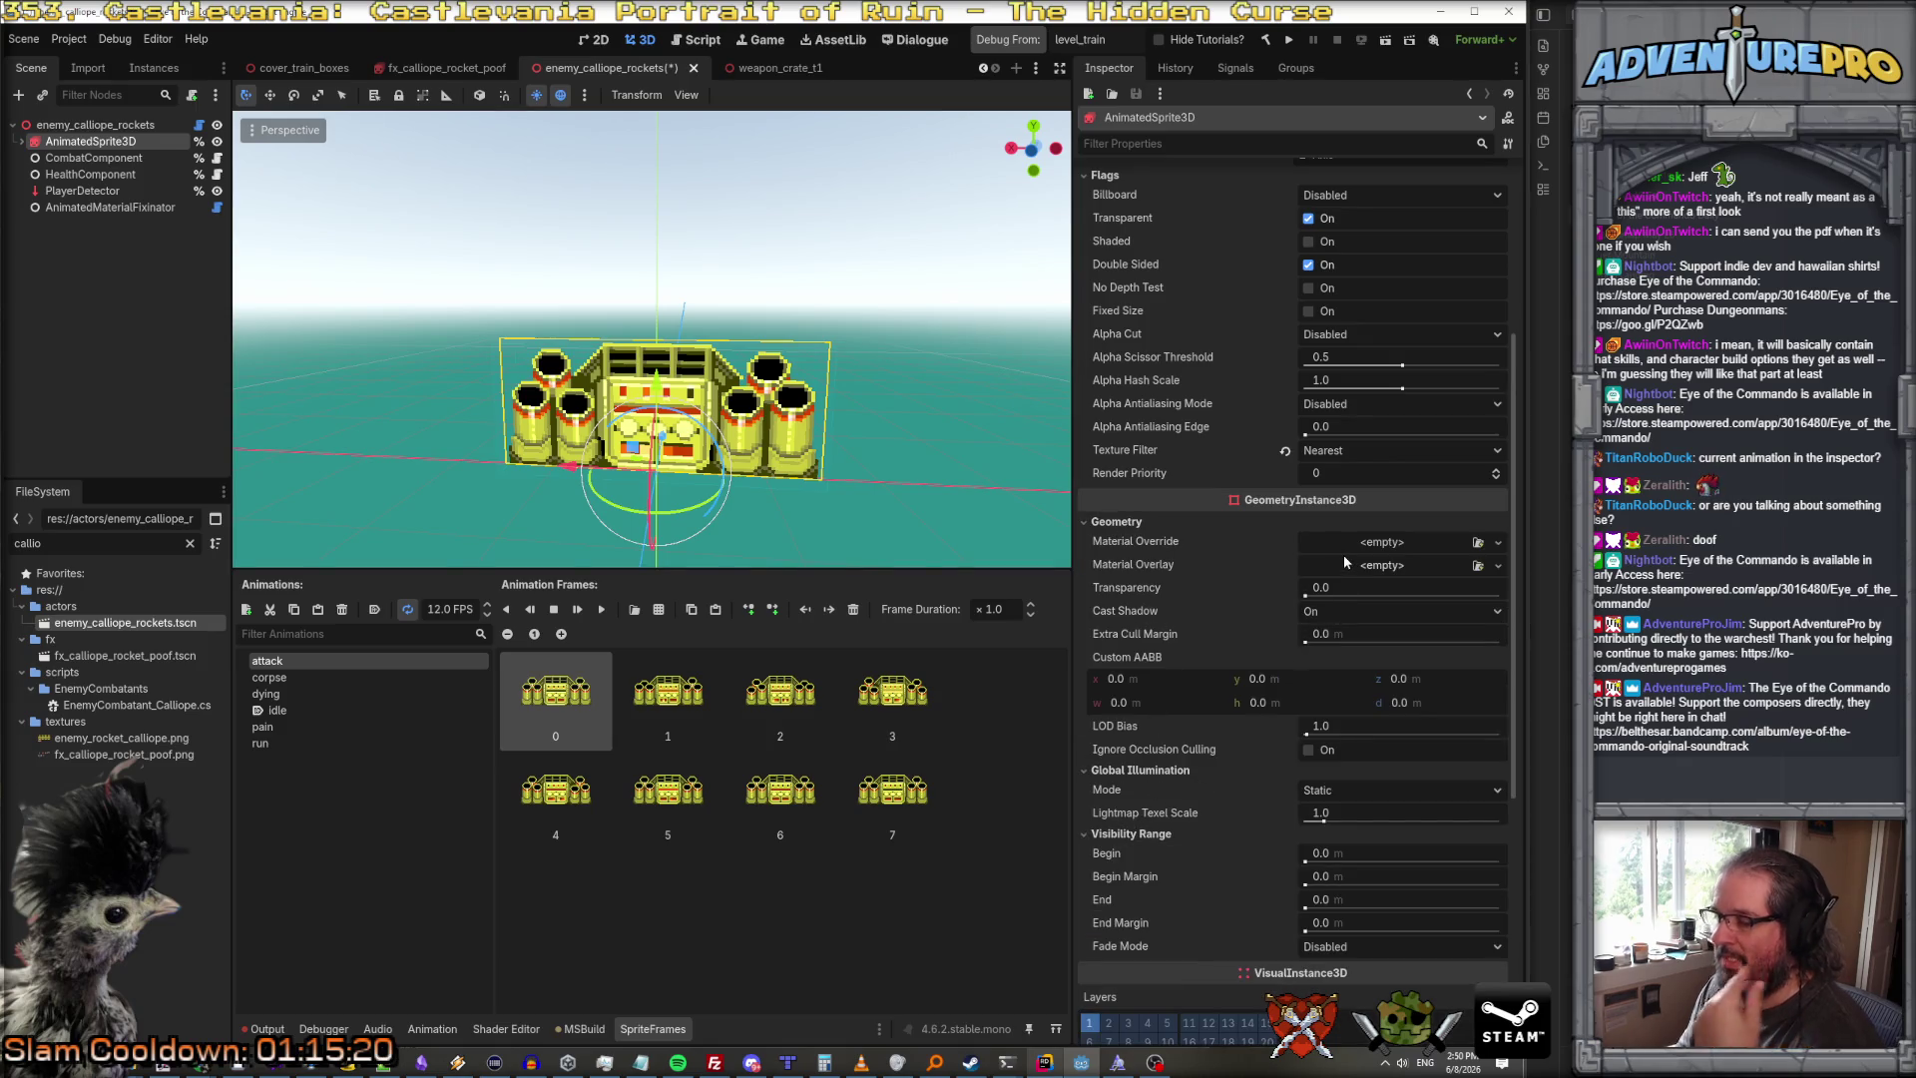
key("alt+Tab")
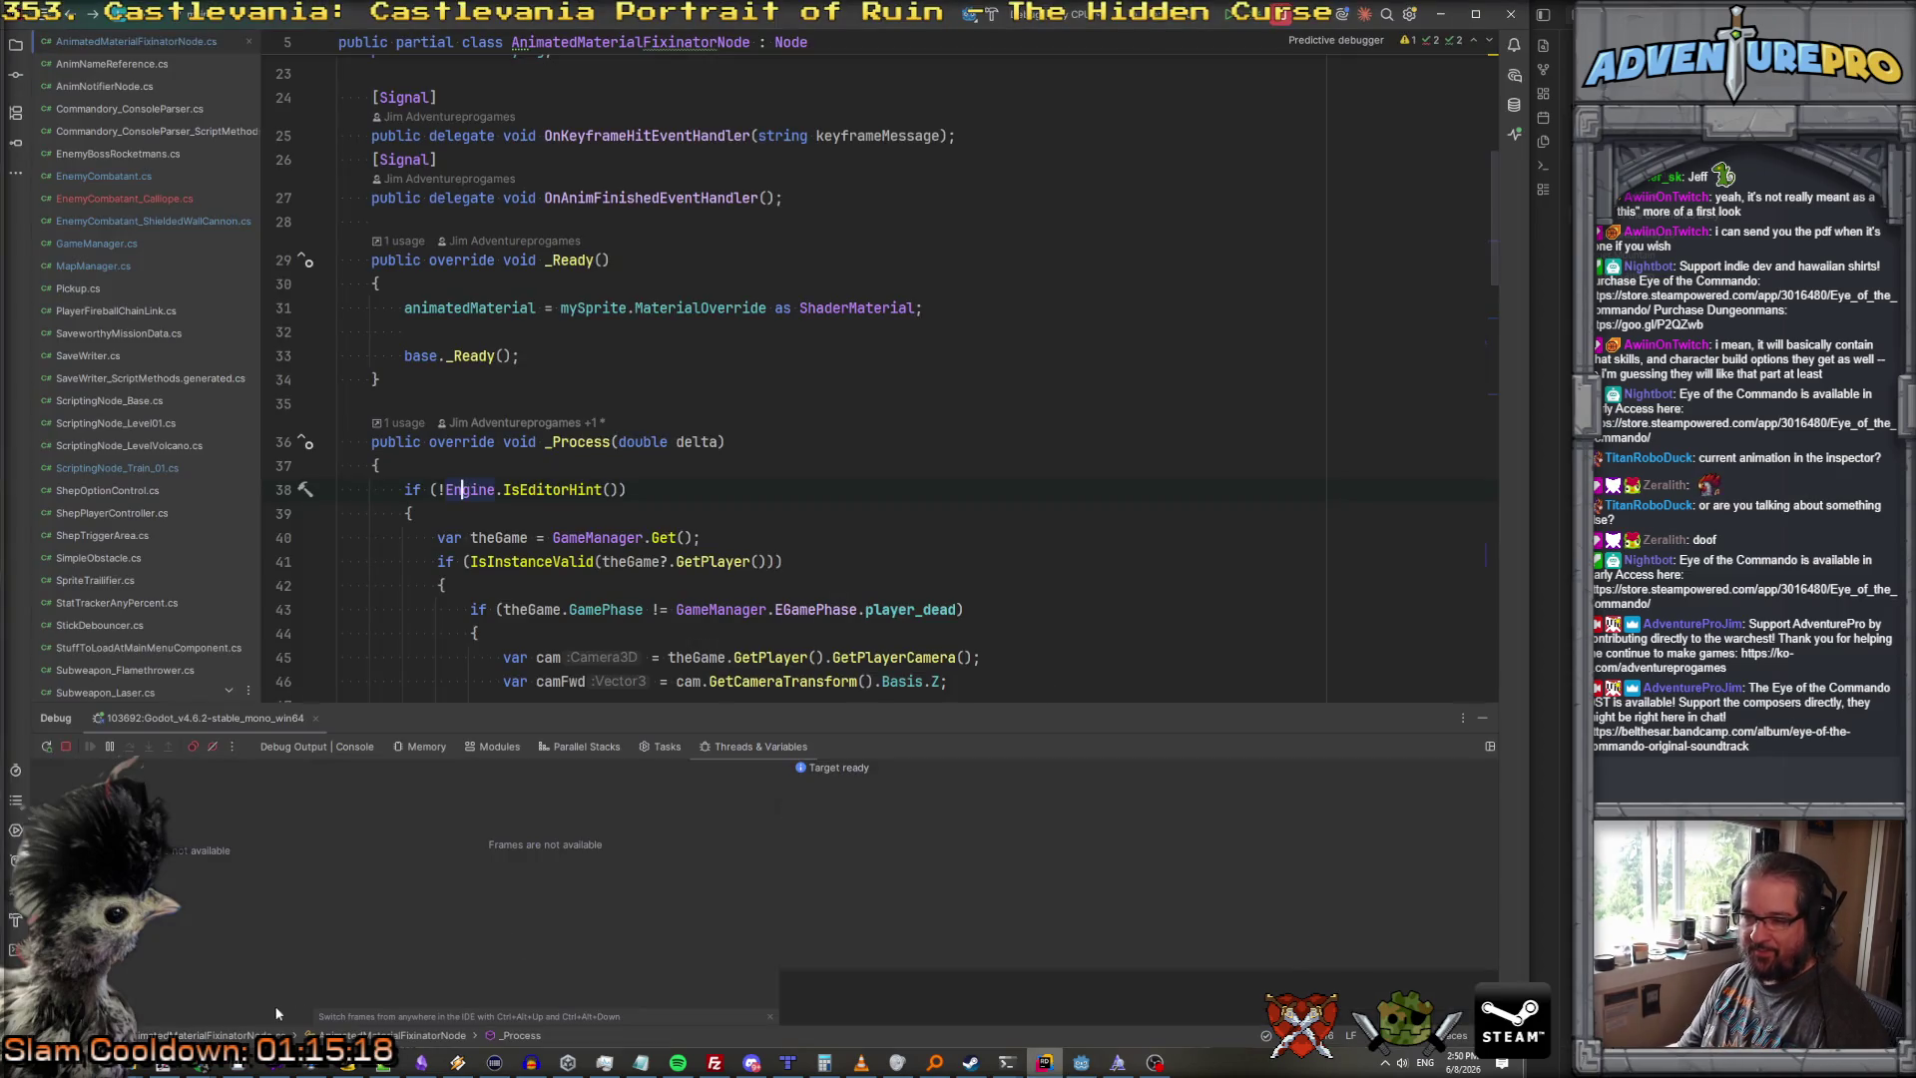
Step: Back in Rider, set a breakpoint on line 38 and step into _Process
key("alt+Tab")
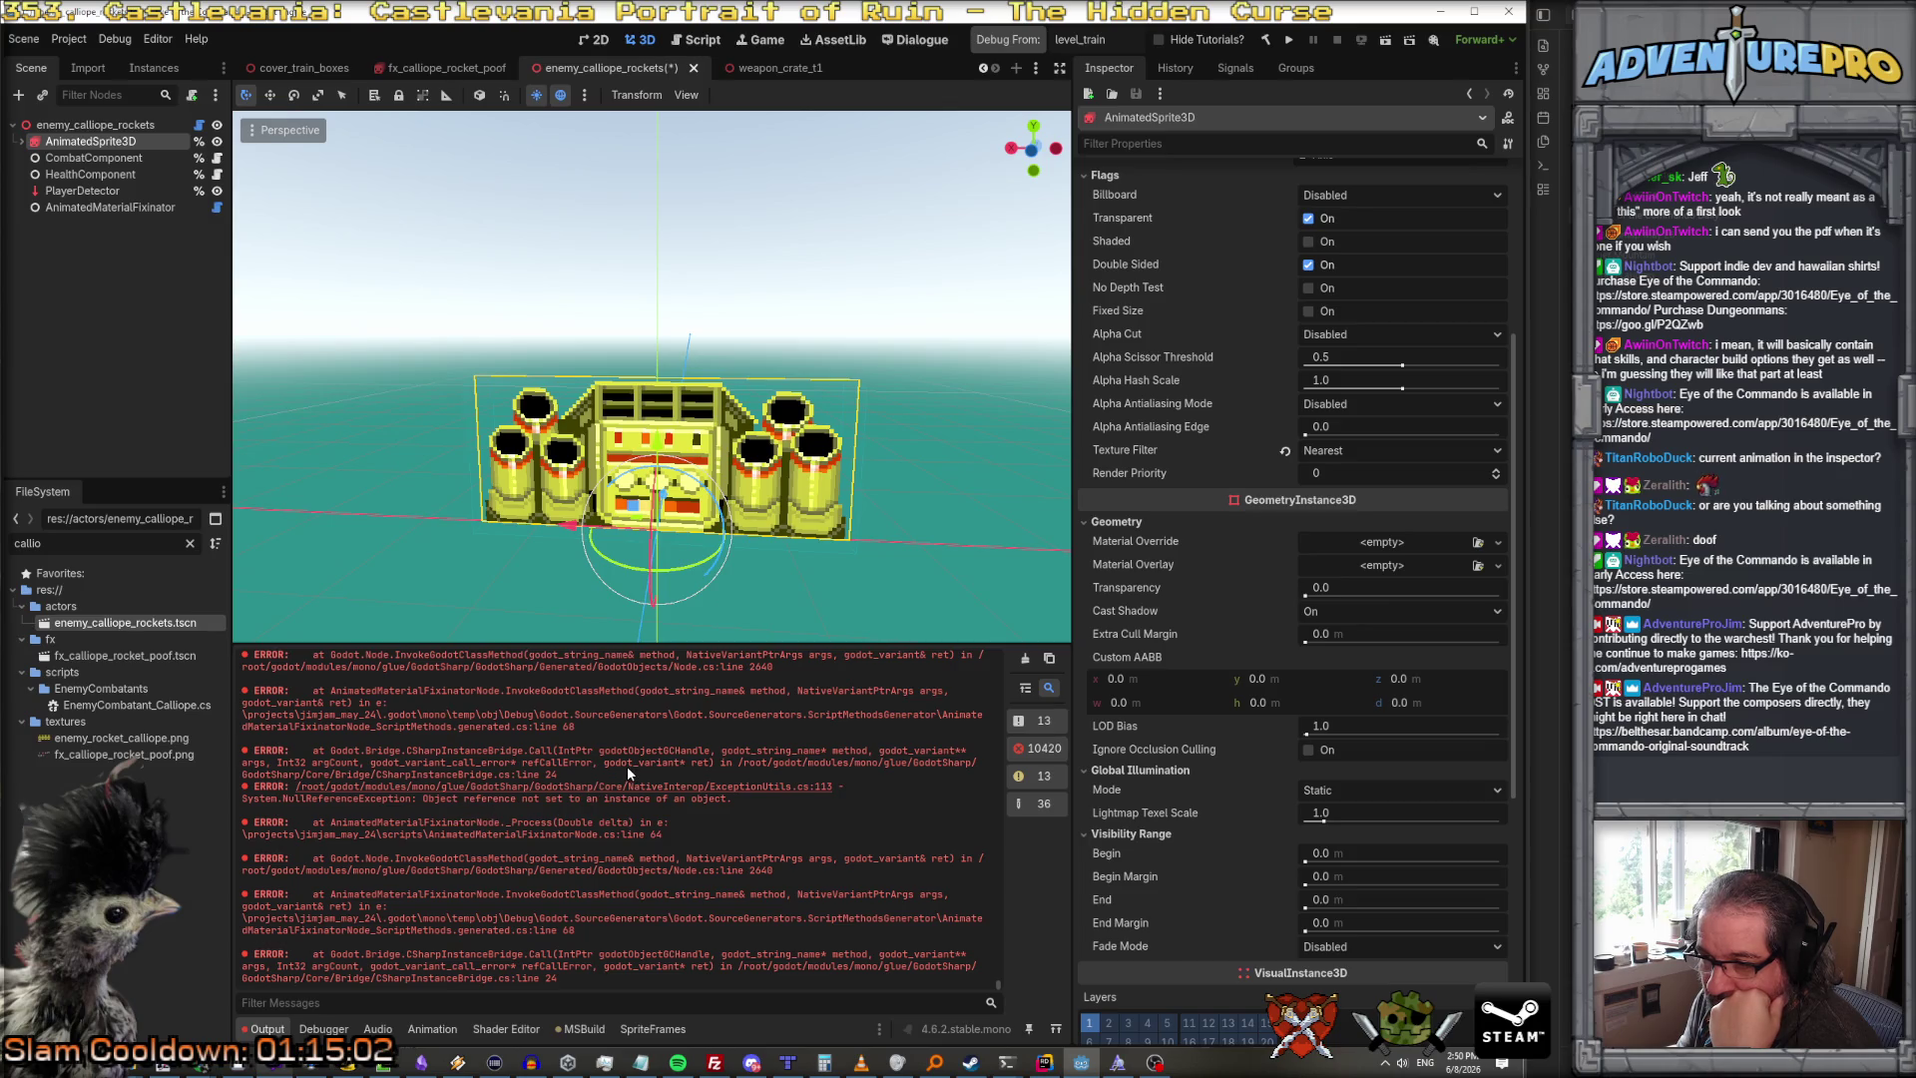
left_click(1042, 1065)
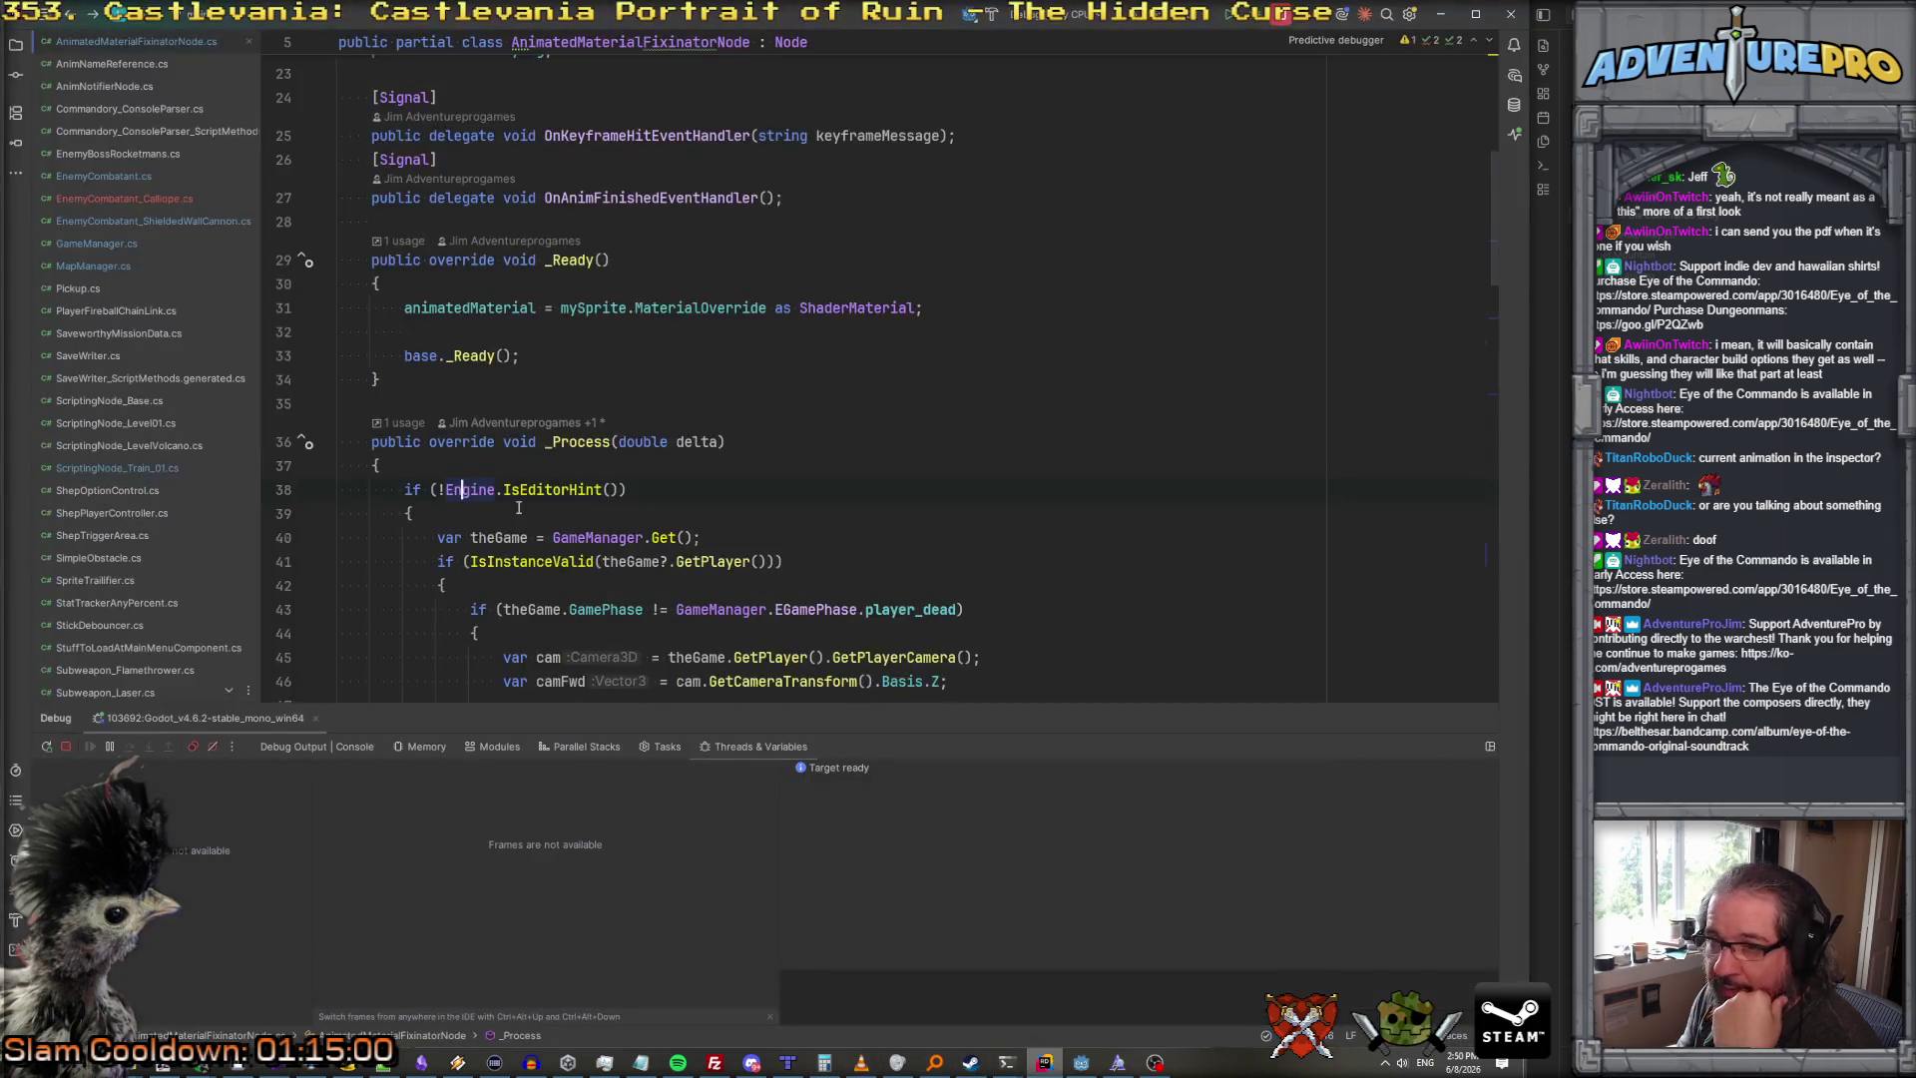
key("F9")
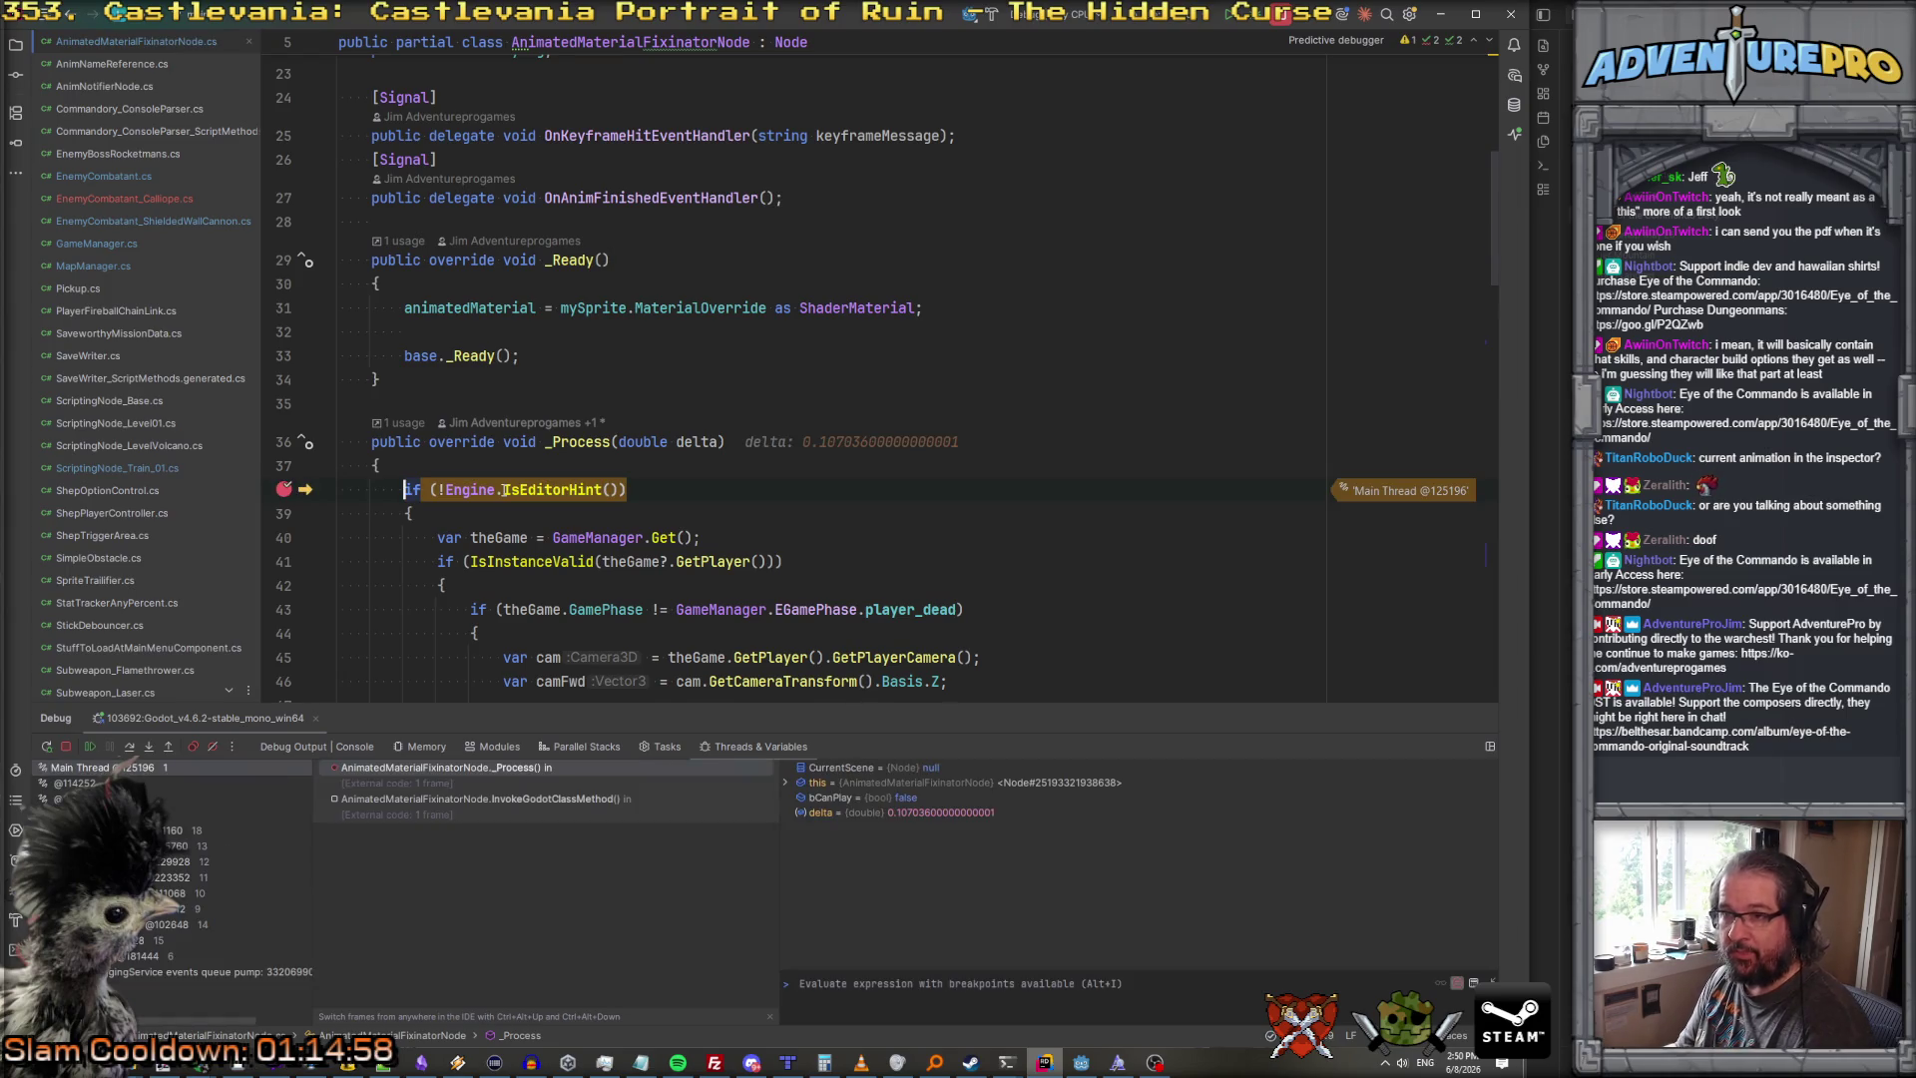
key("F10")
key("F10")
key("F10")
key("F10")
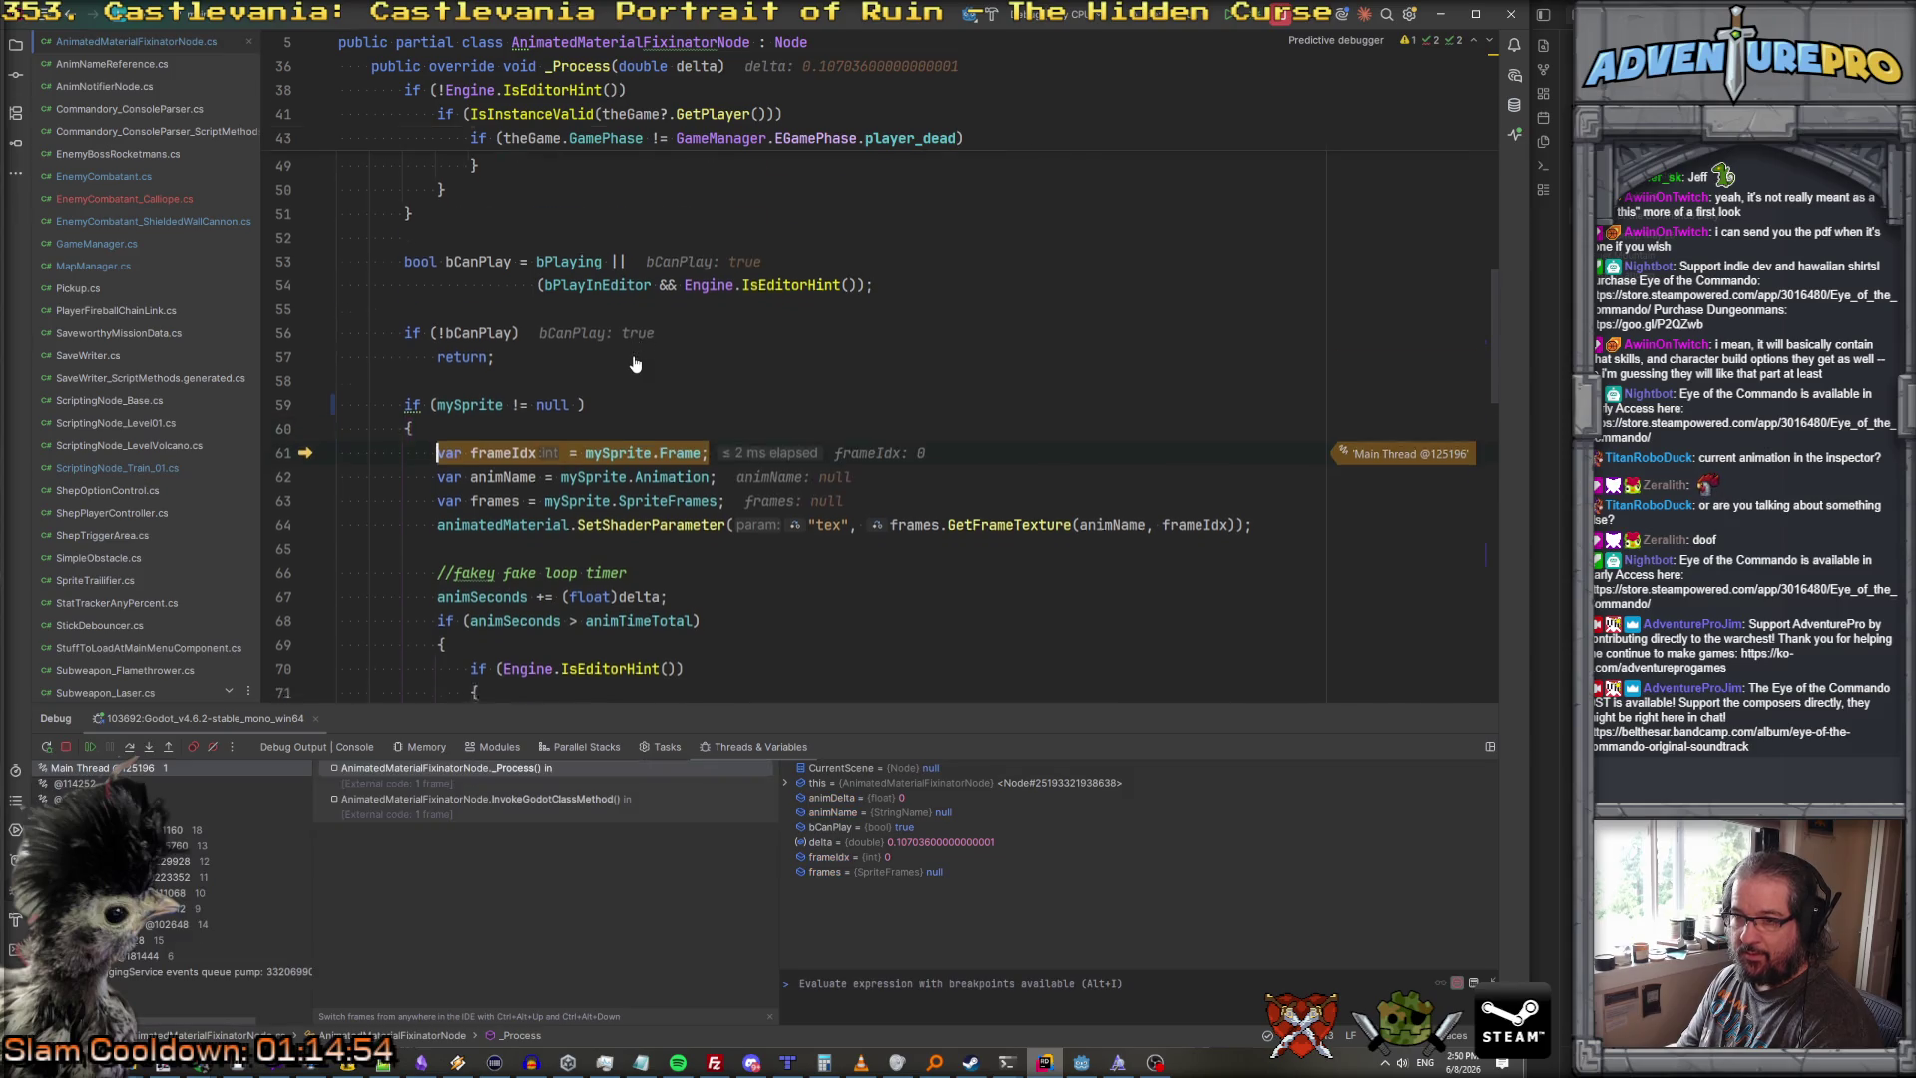
Step: Change line 64 to animatedMaterial?.SetShaderParameter for a null-safe call
scroll(633, 362, "down", 5)
left_click(504, 210)
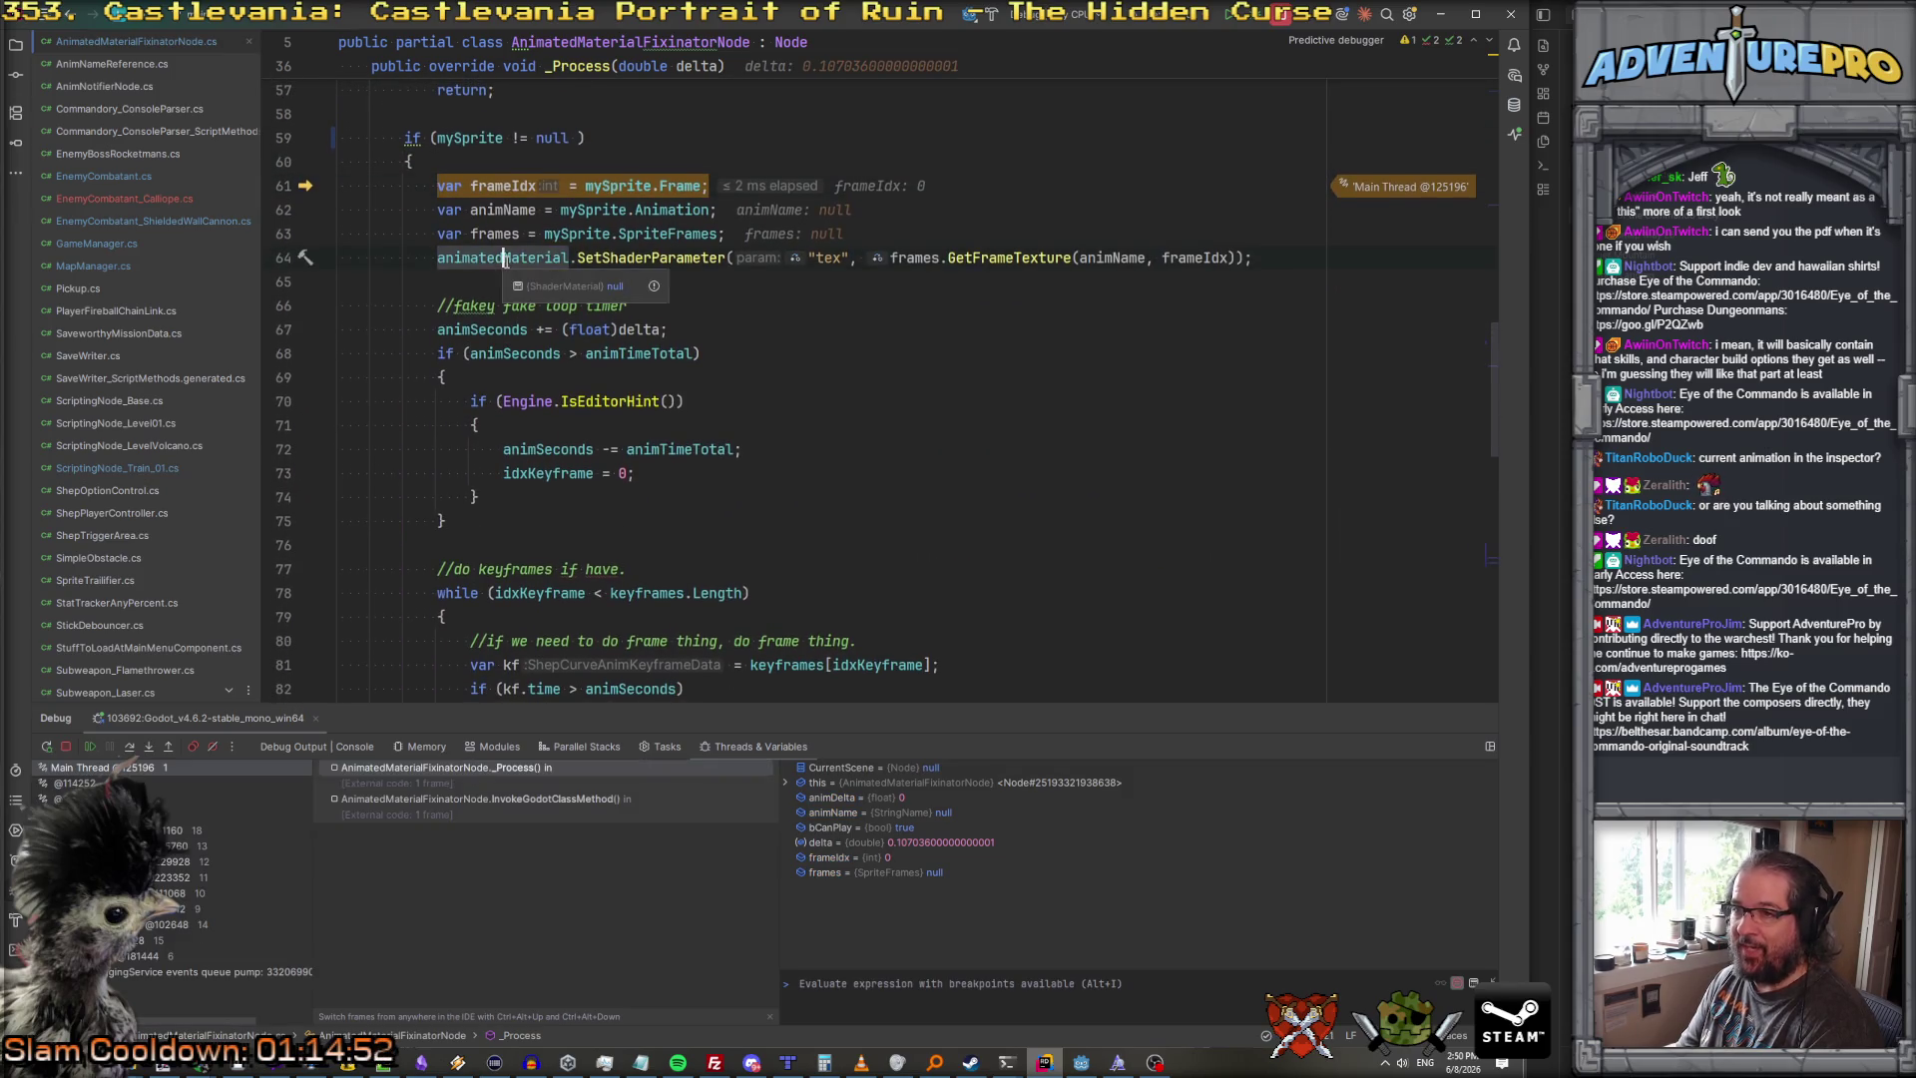
scroll(515, 298, "up", 2)
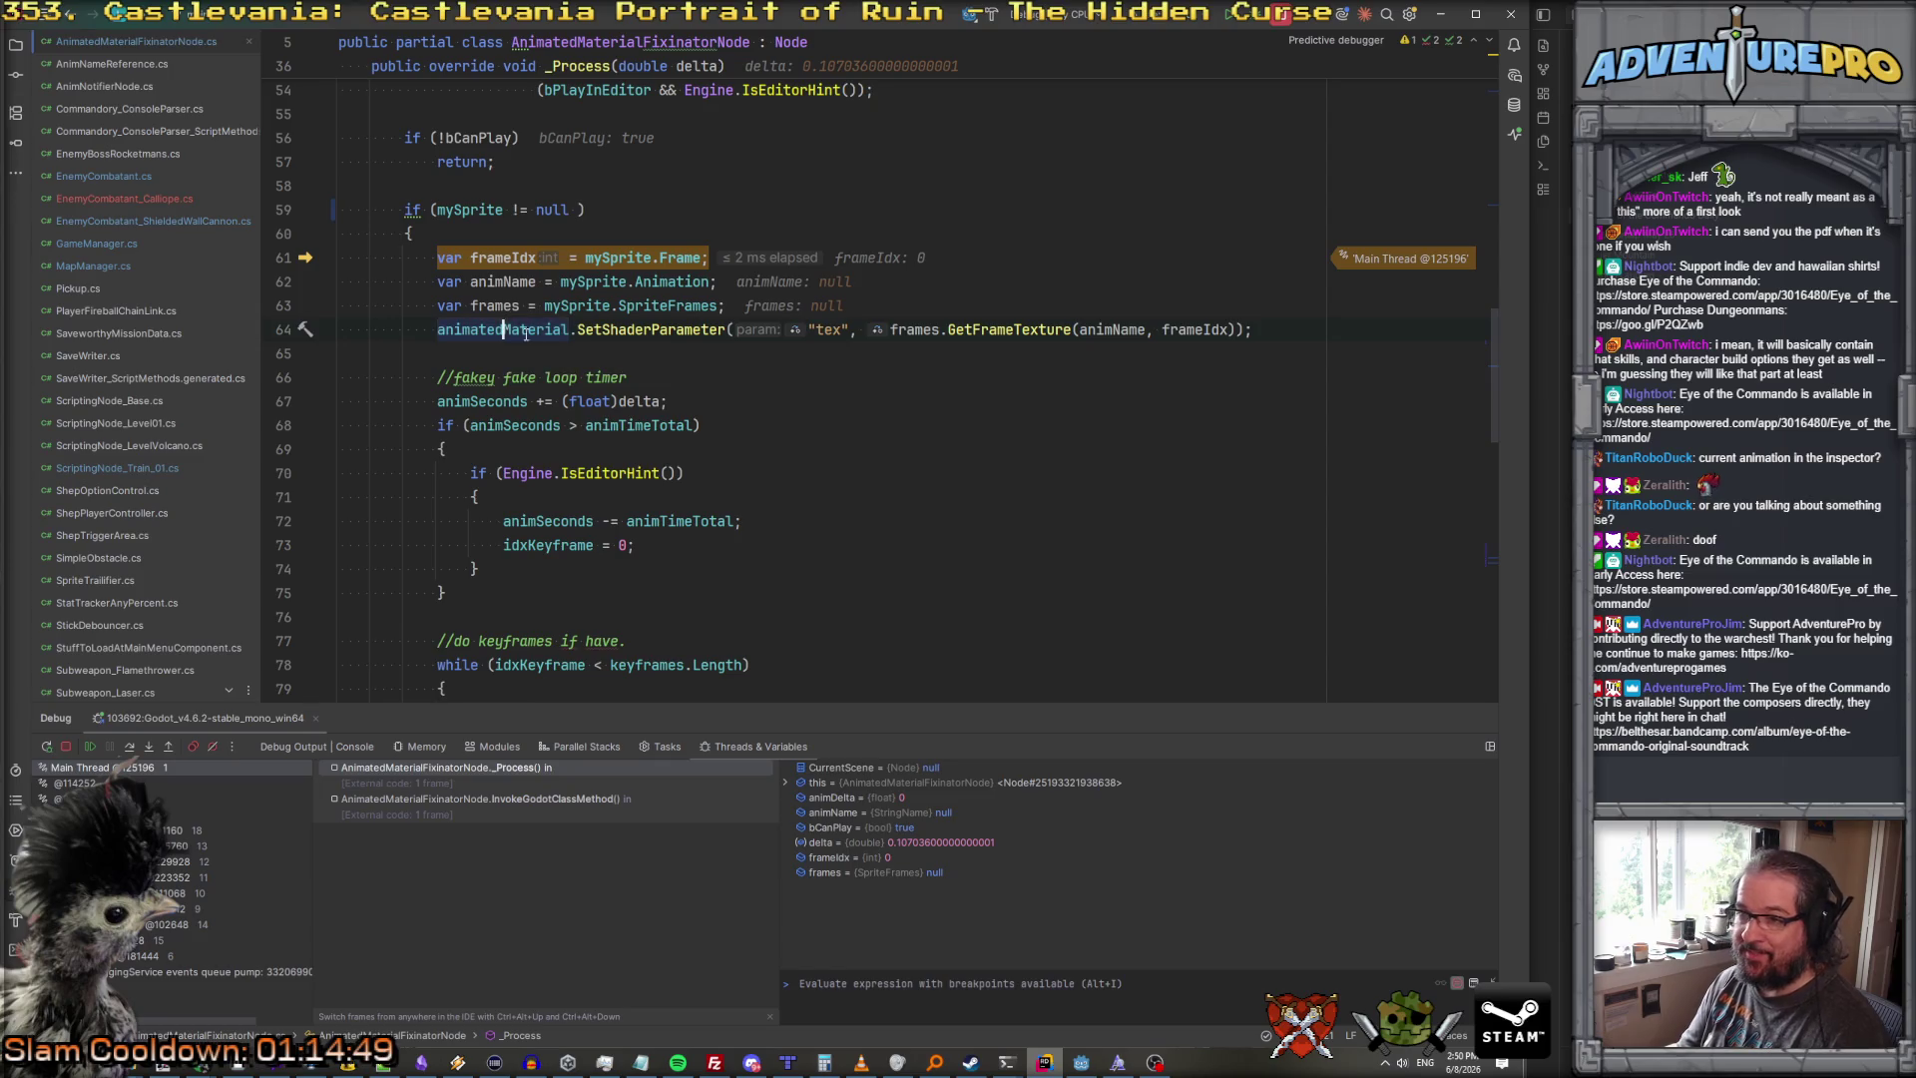
scroll(539, 344, "down", 8)
scroll(556, 357, "up", 8)
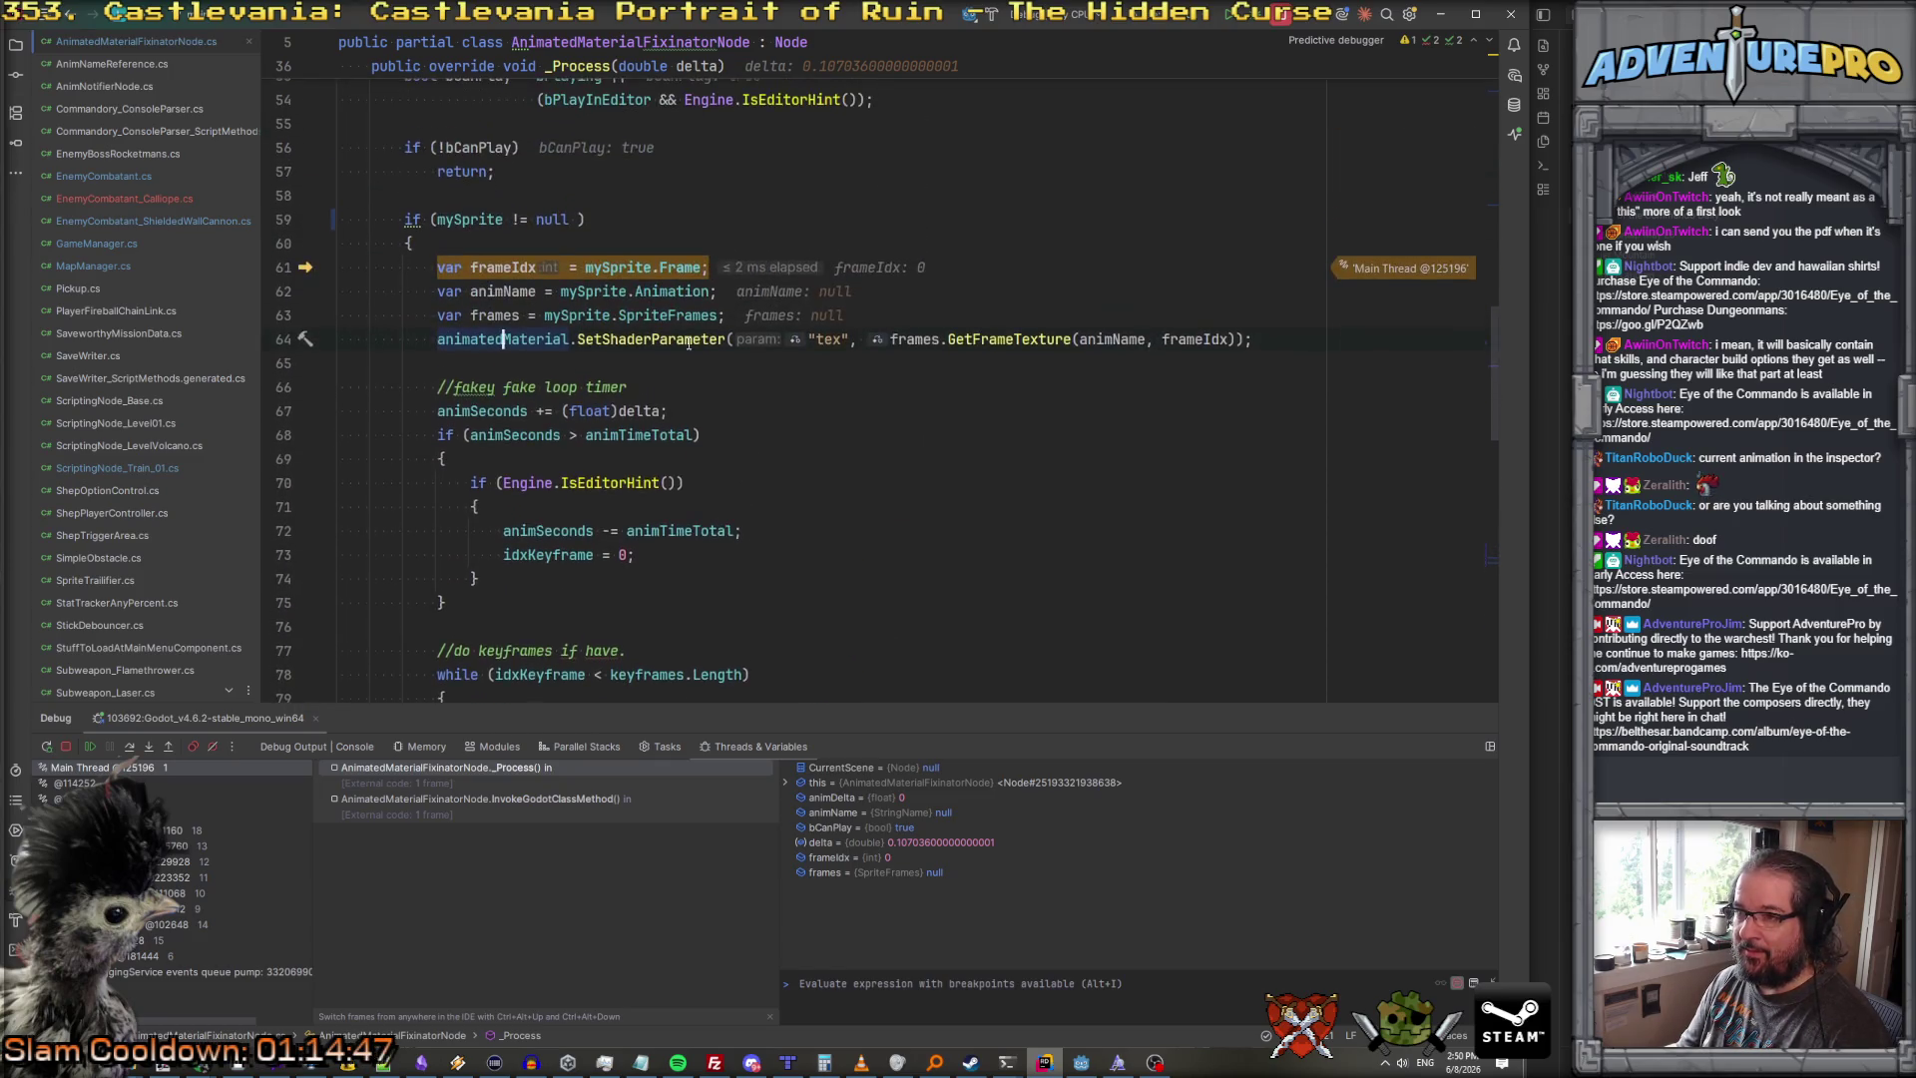
left_click(574, 340)
type("?")
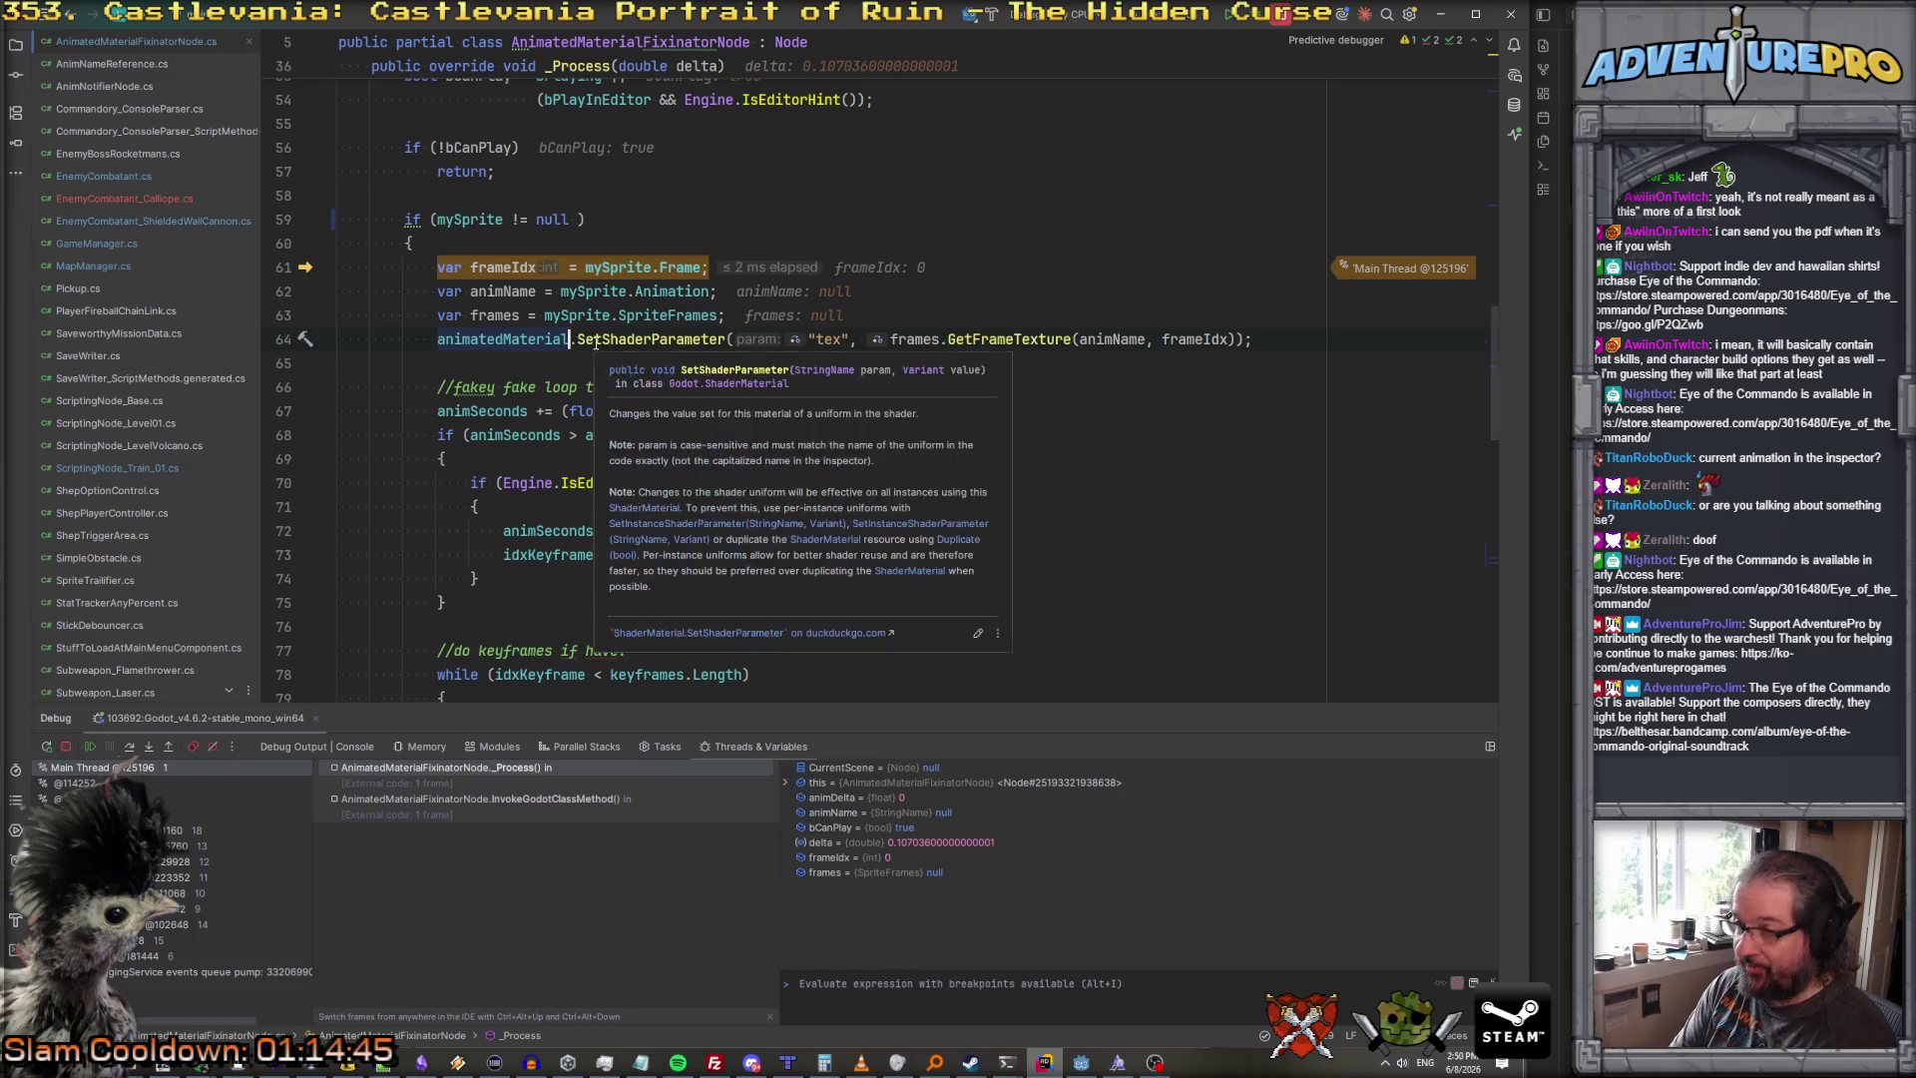
Step: Resume past the breakpoint, check the error on line 38, and return to Godot
key("F5")
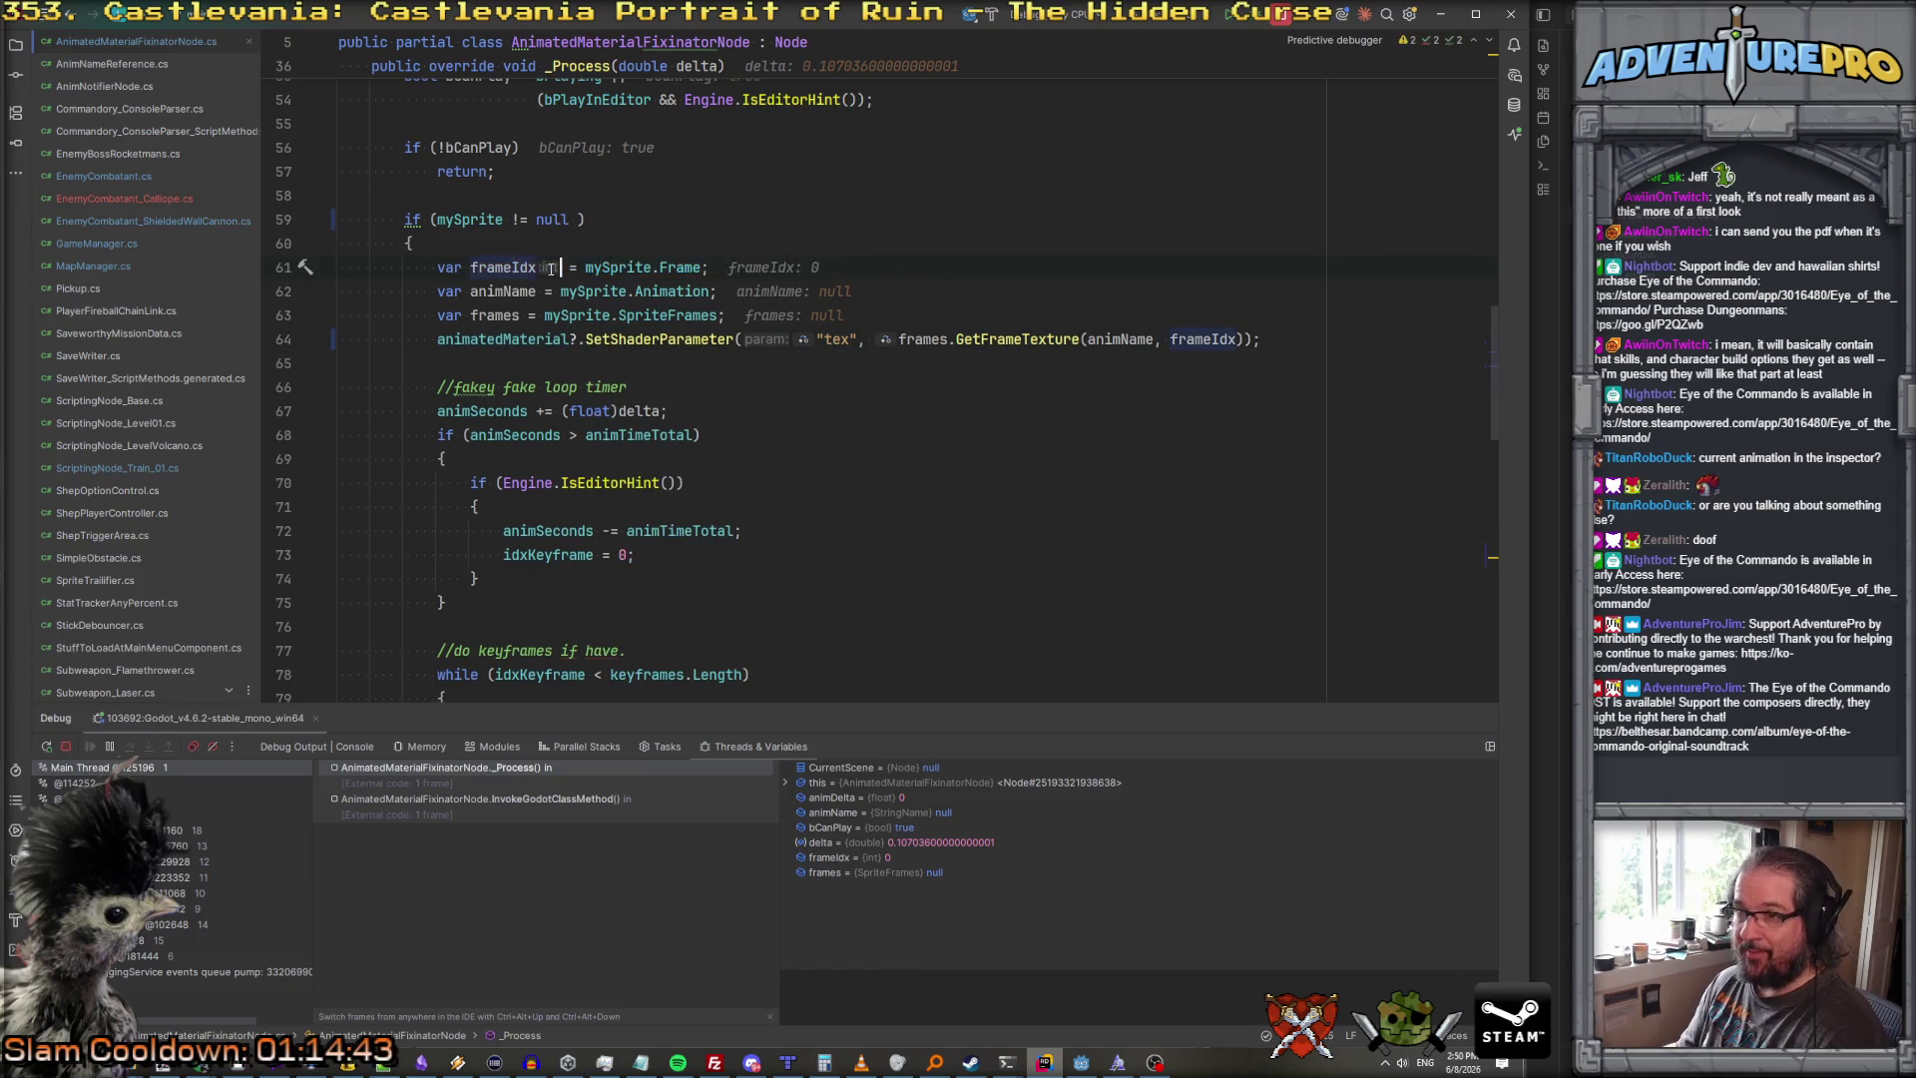
left_click(497, 300)
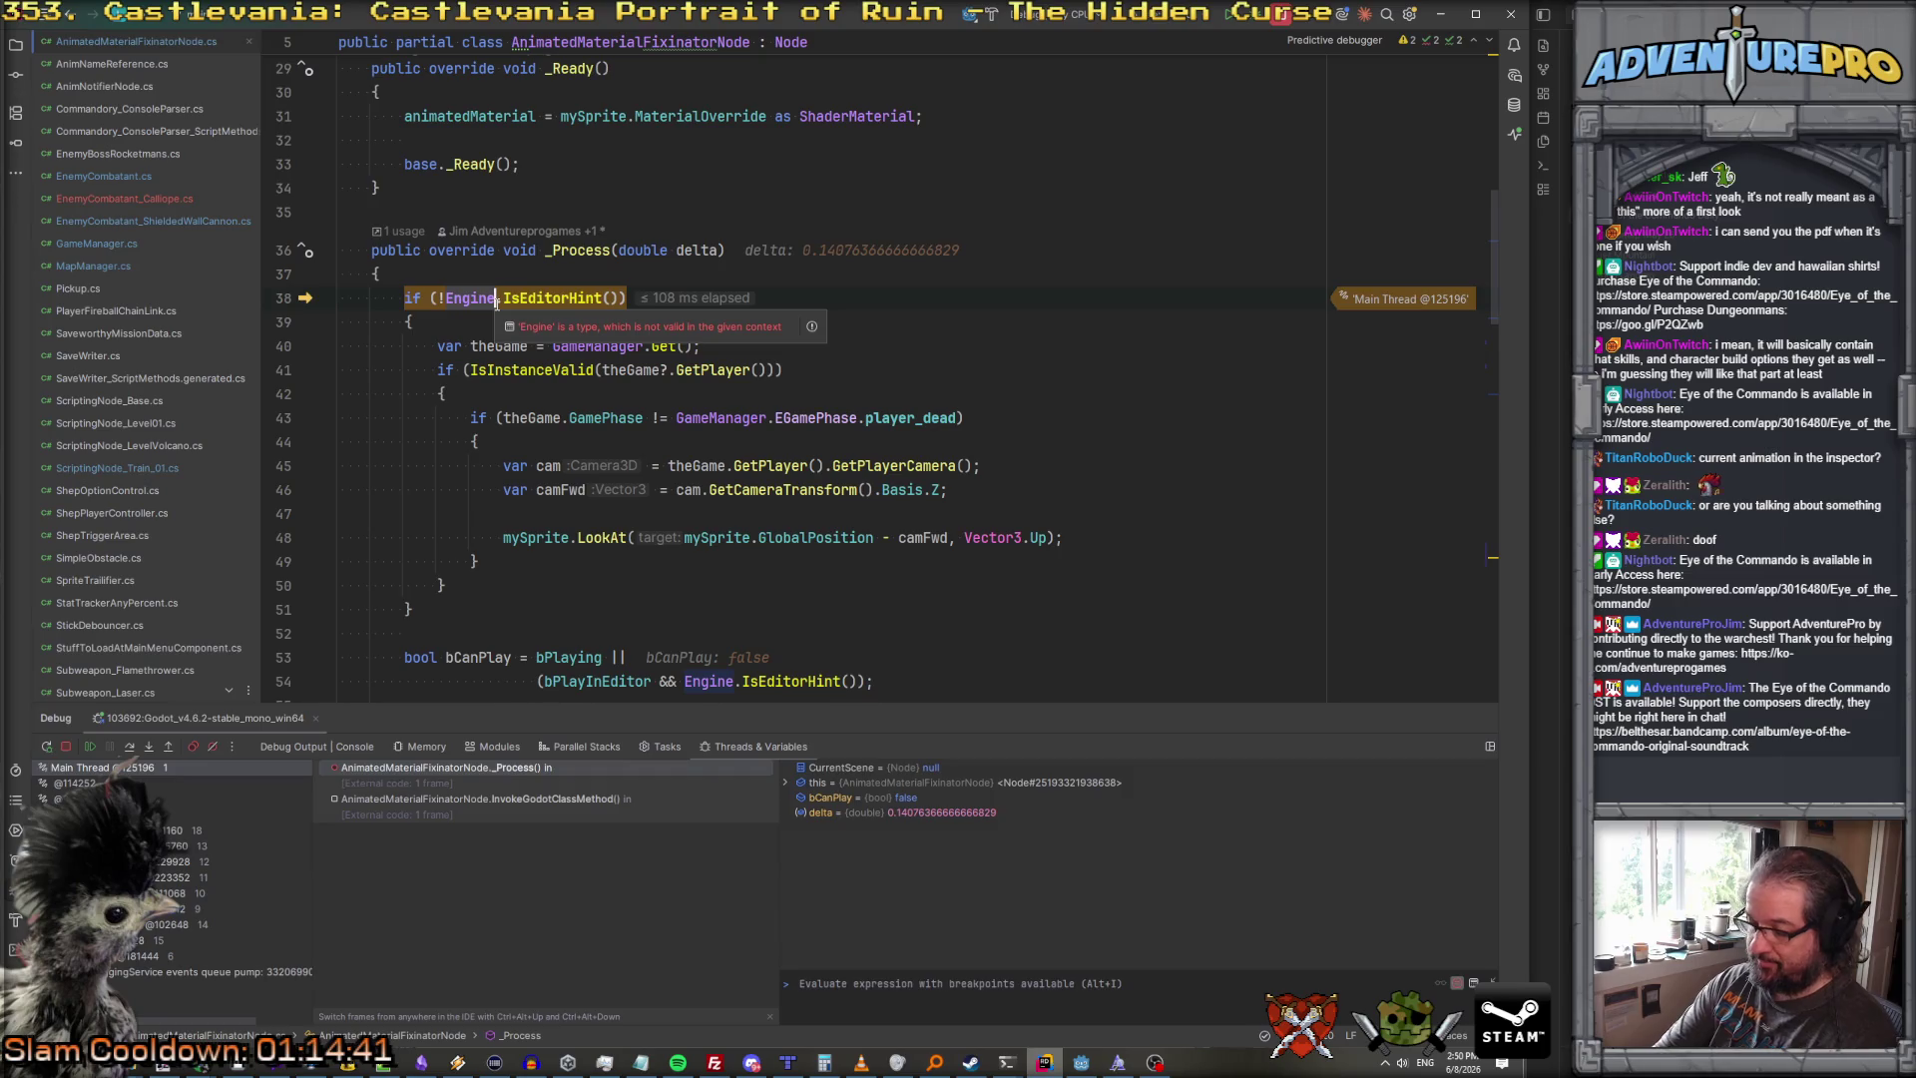
key("F5")
key("alt+Tab")
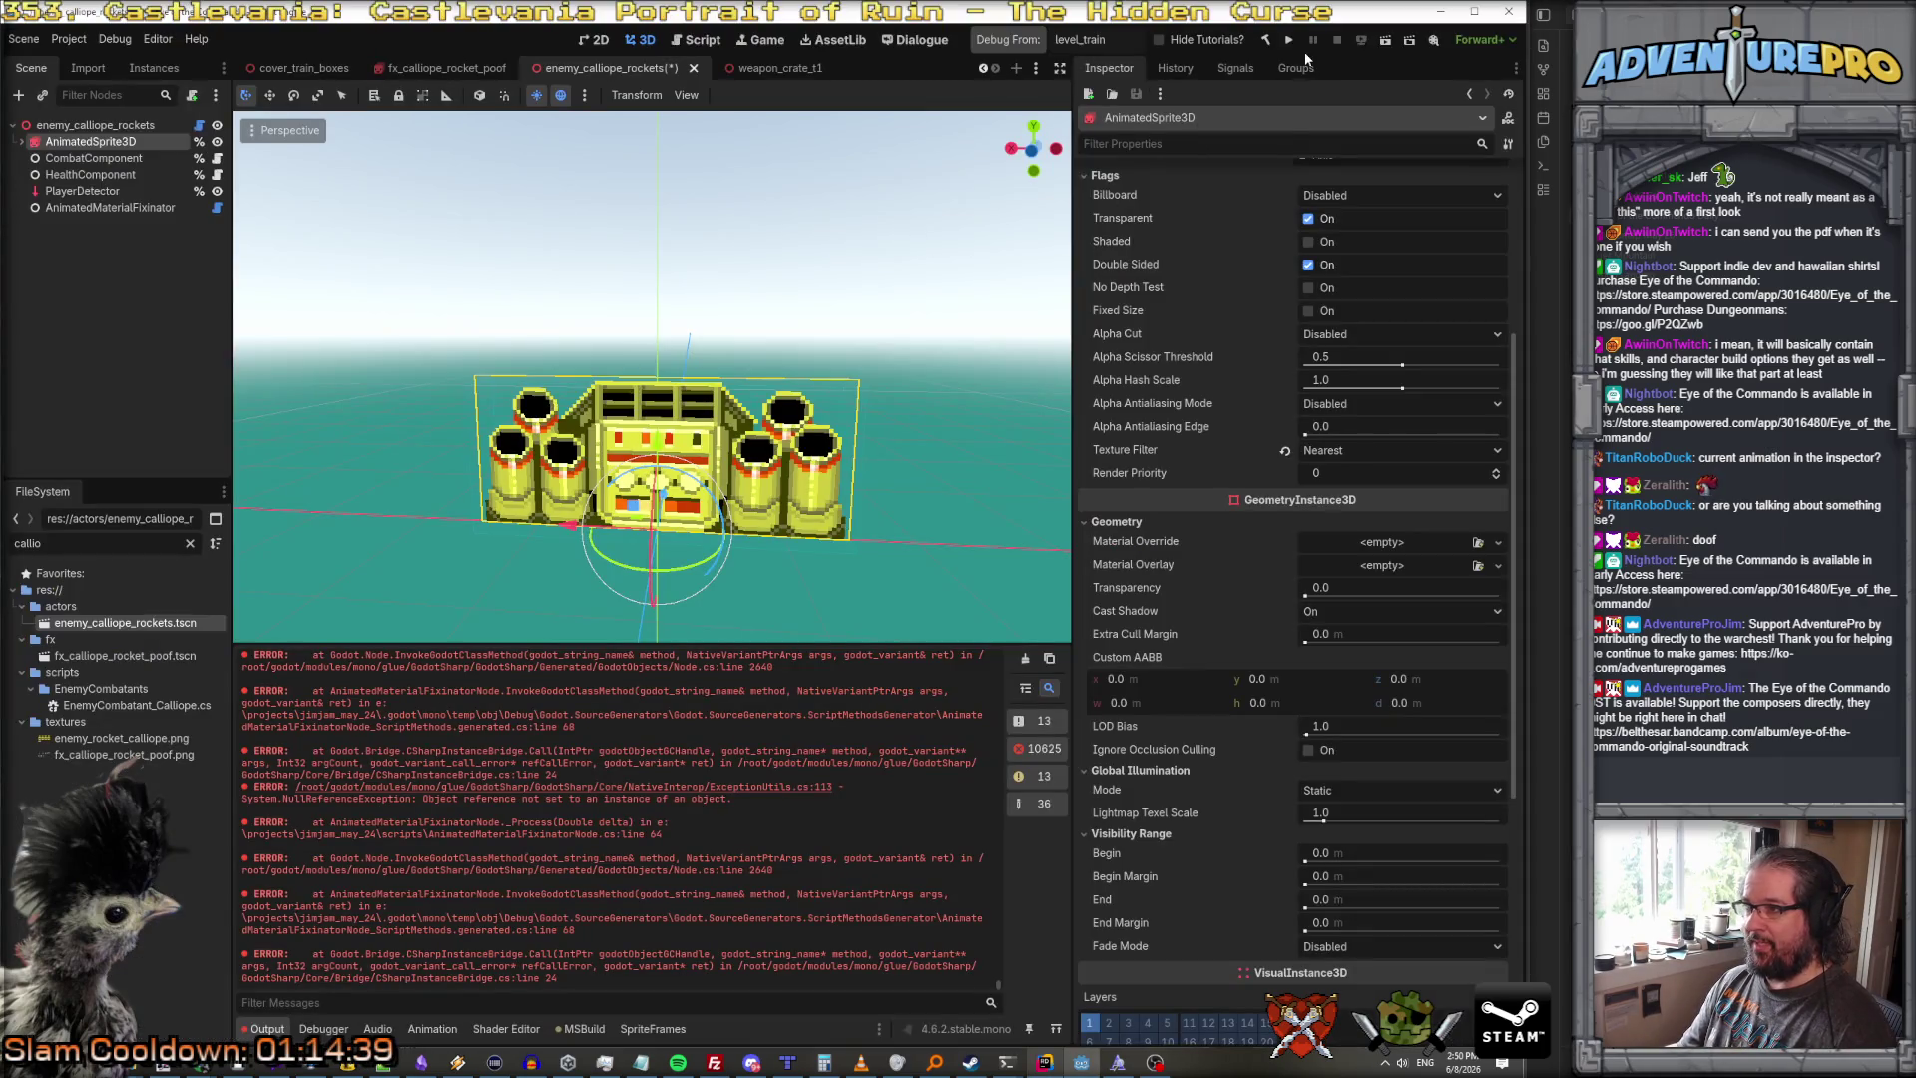
Step: Rebuild the .NET project and switch off B Play In Editor on AnimatedMaterialFixinator
left_click(1265, 42)
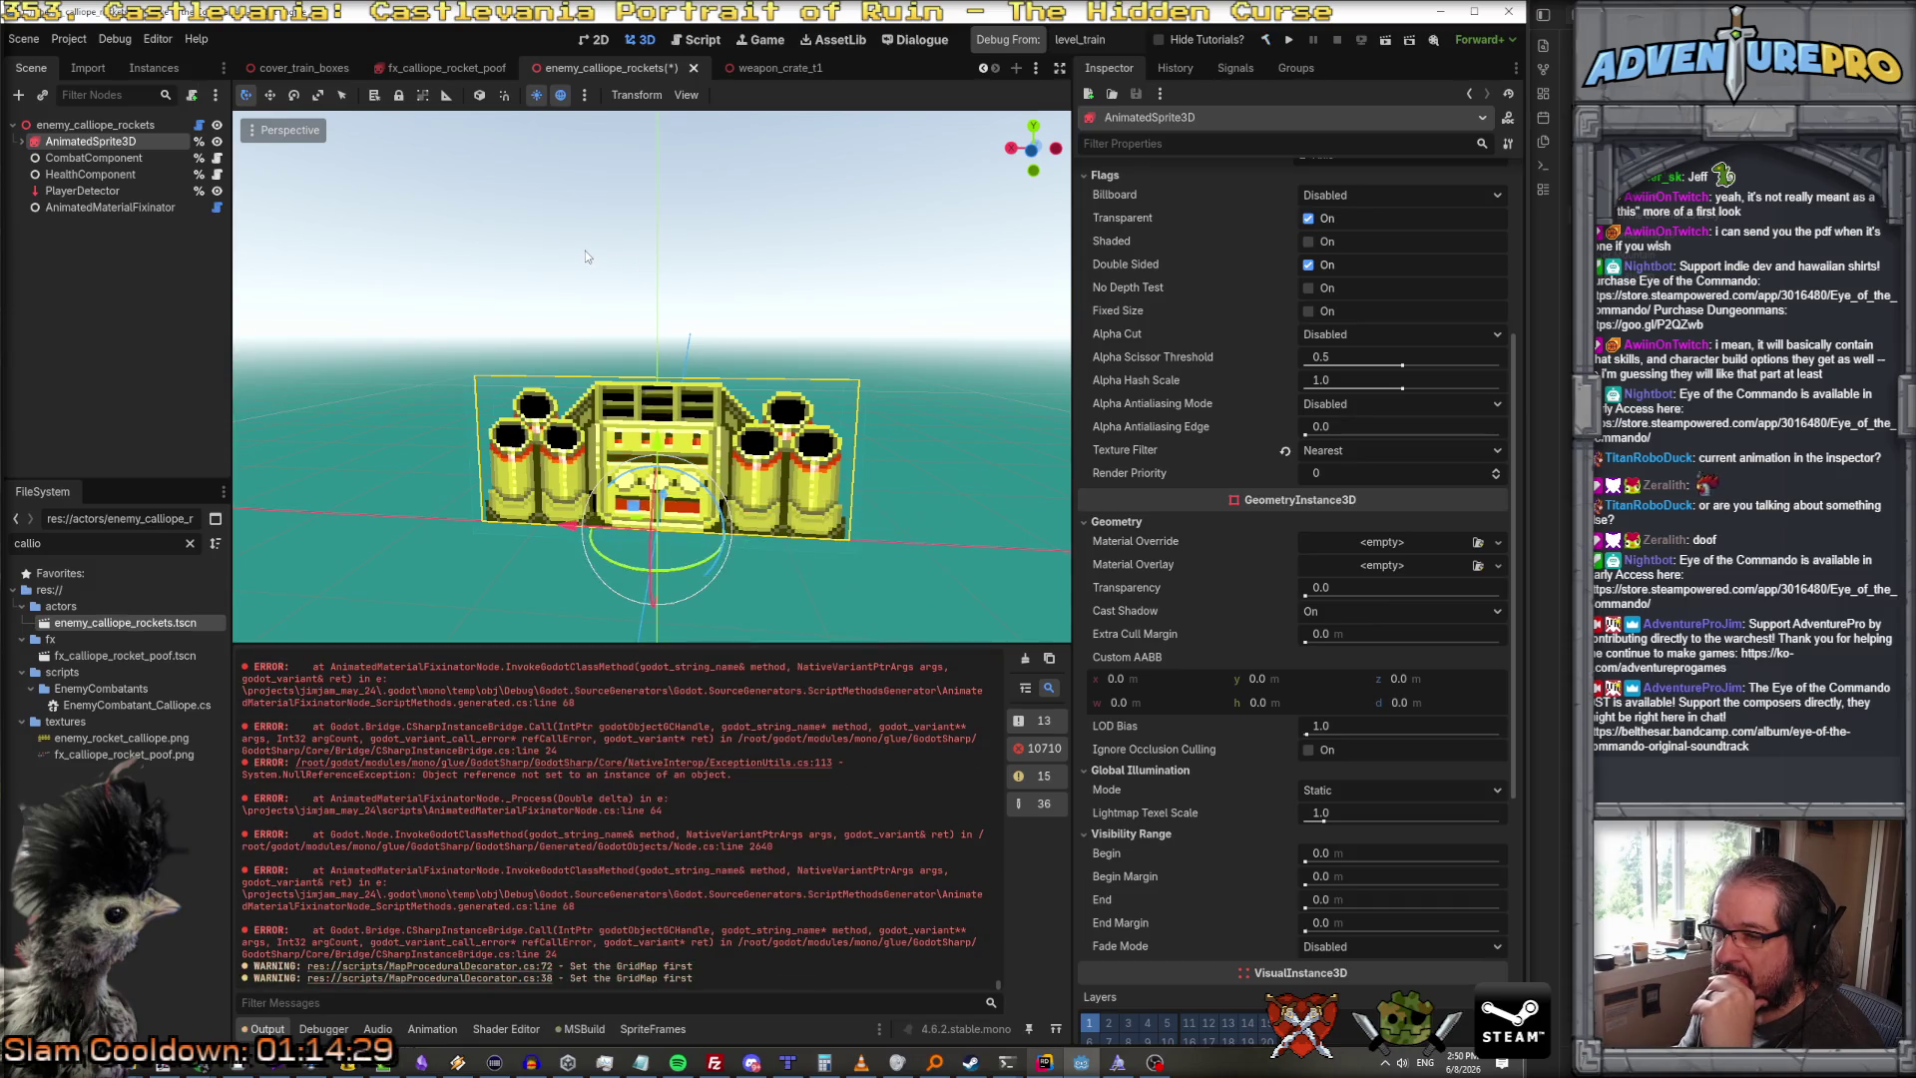
left_click(140, 207)
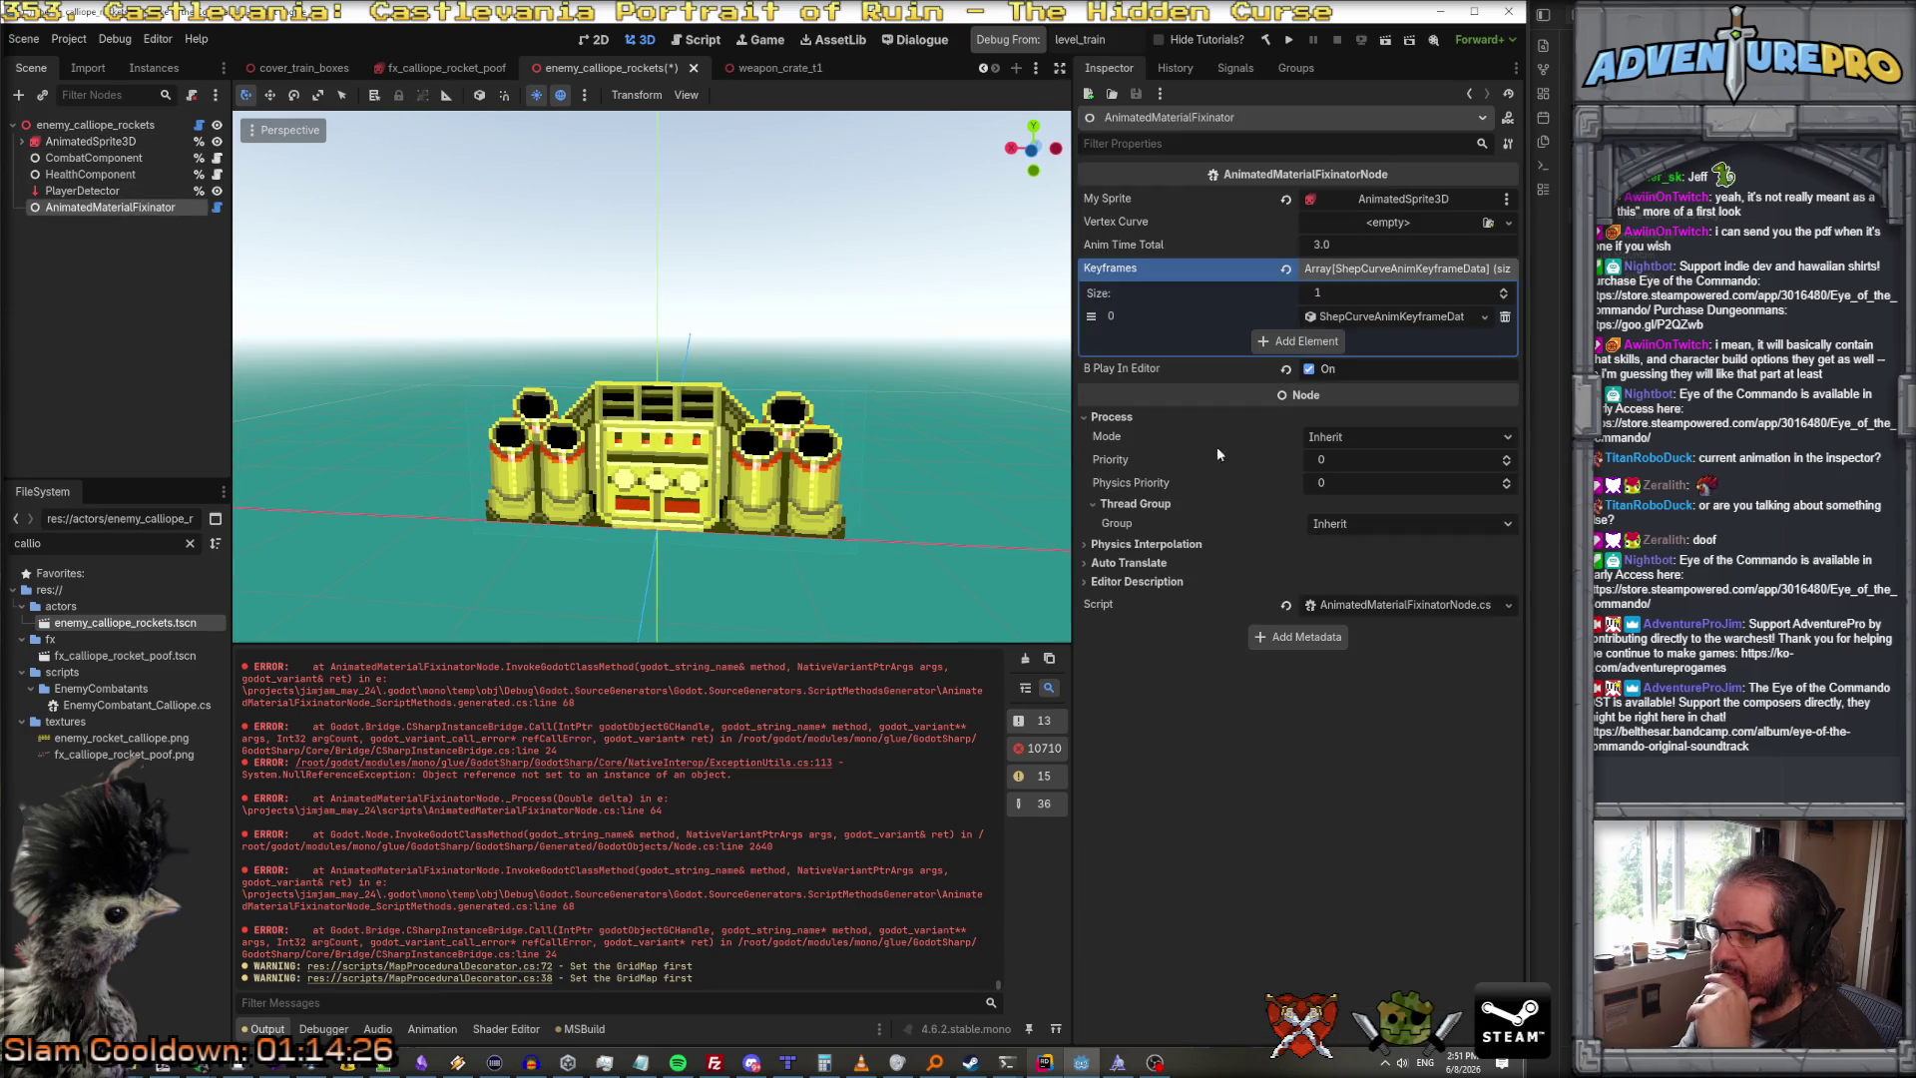
left_click(1308, 369)
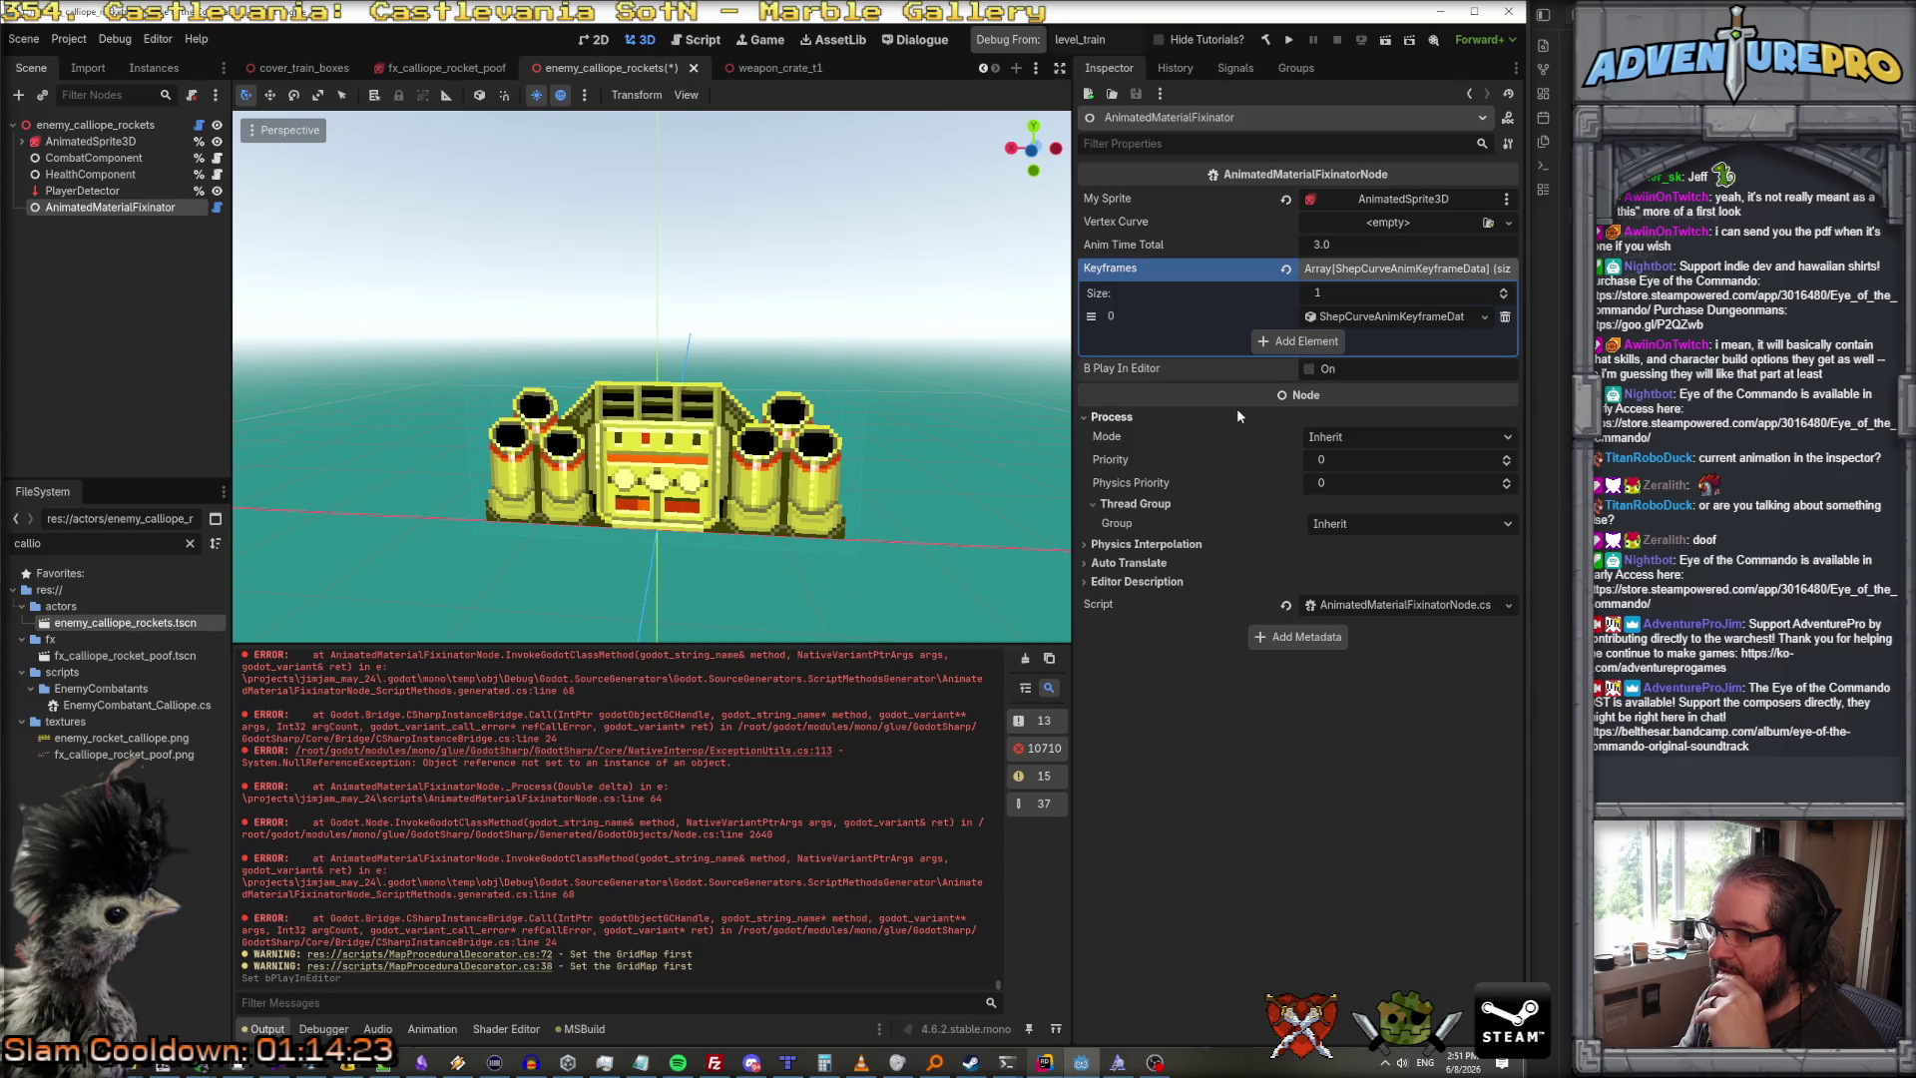
Step: Clear the error output and toggle the fixinator's B Play In Editor on, off, and on again
left_click(1025, 658)
left_click(90, 140)
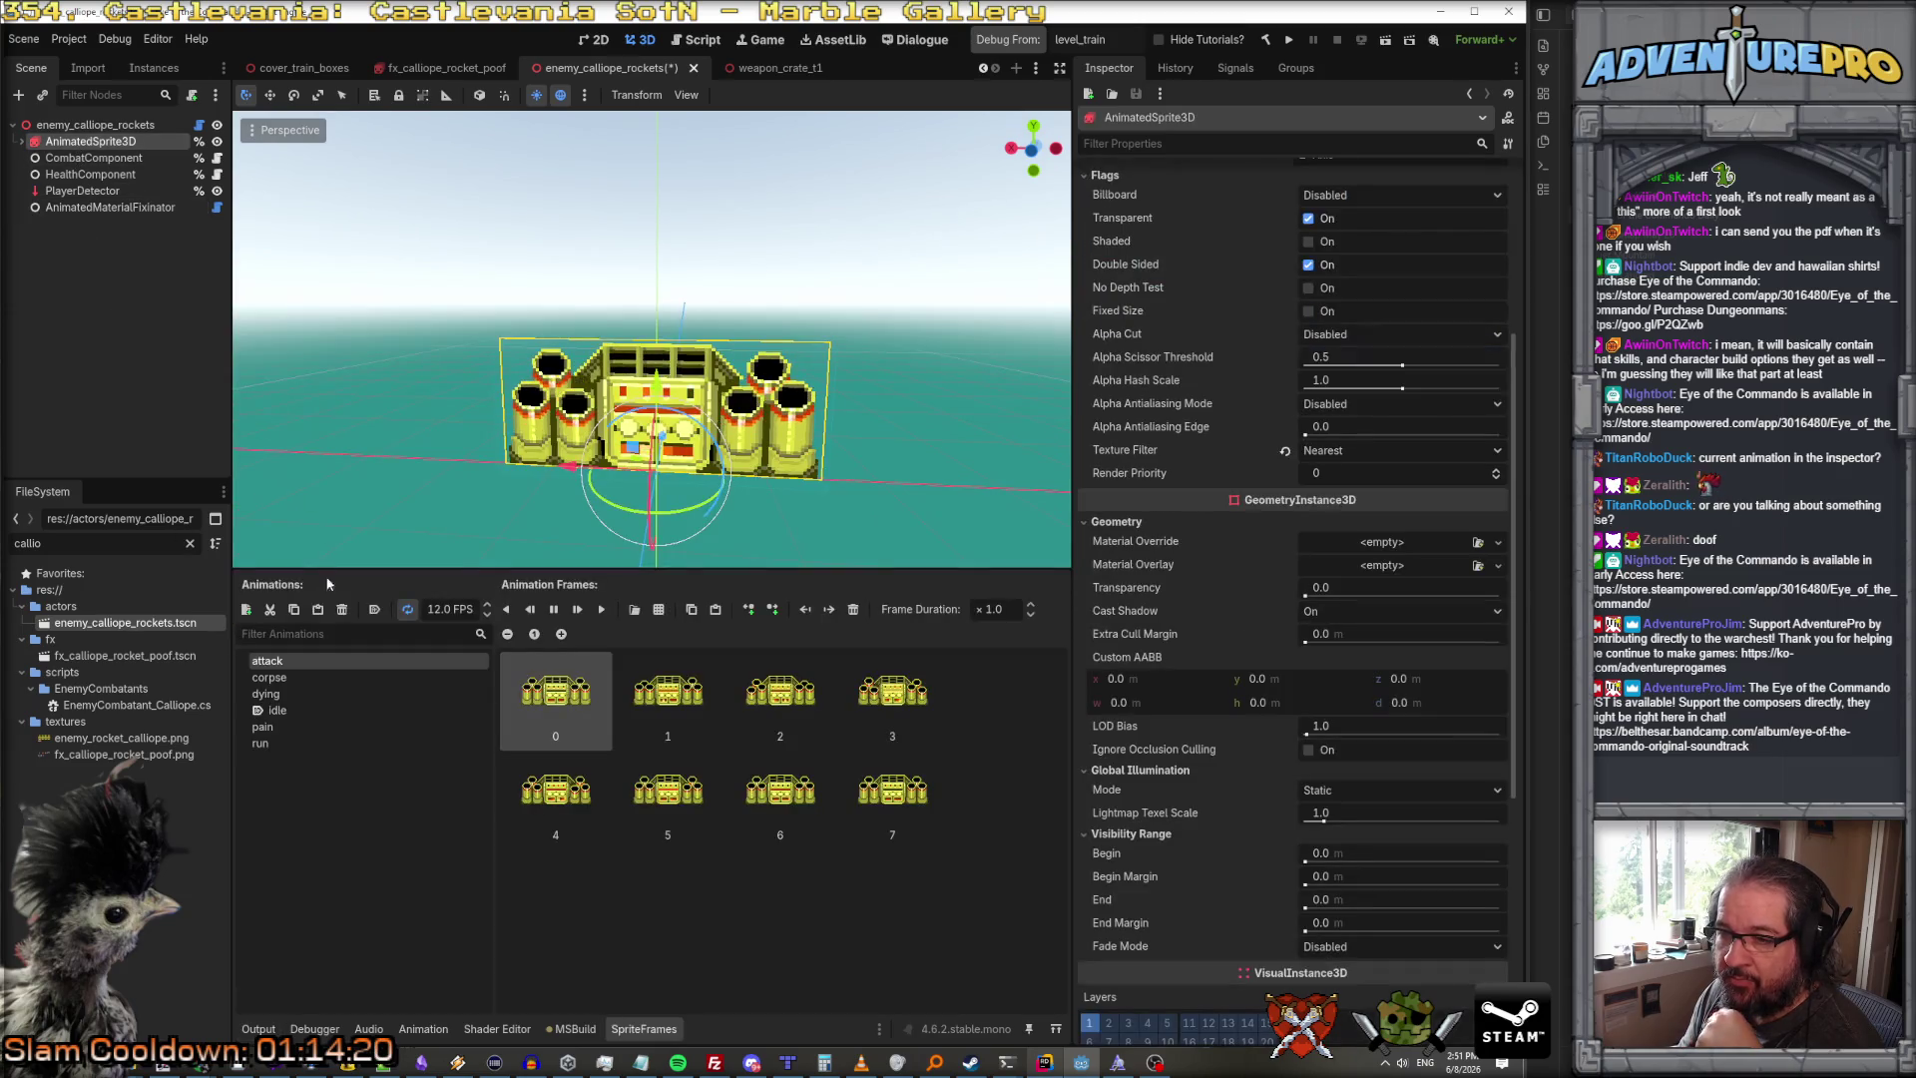
left_click(99, 208)
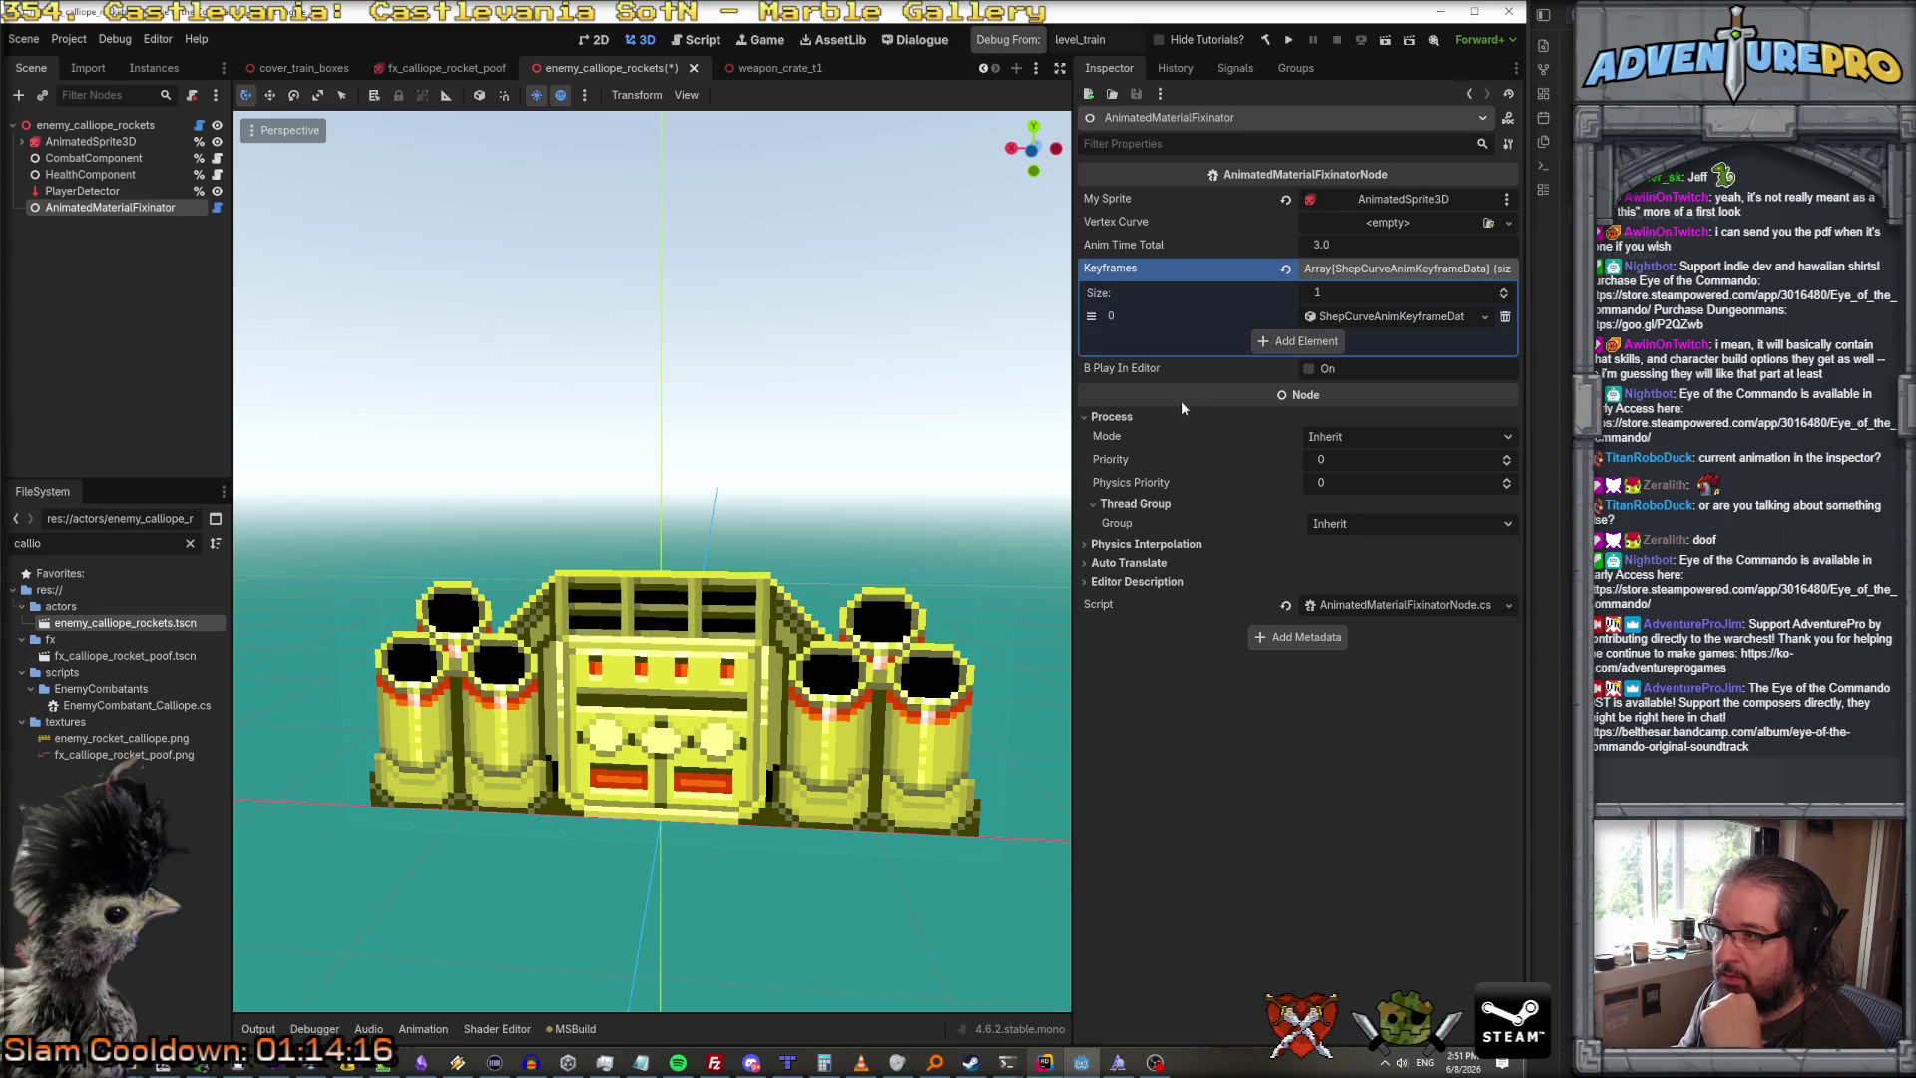
left_click(1309, 369)
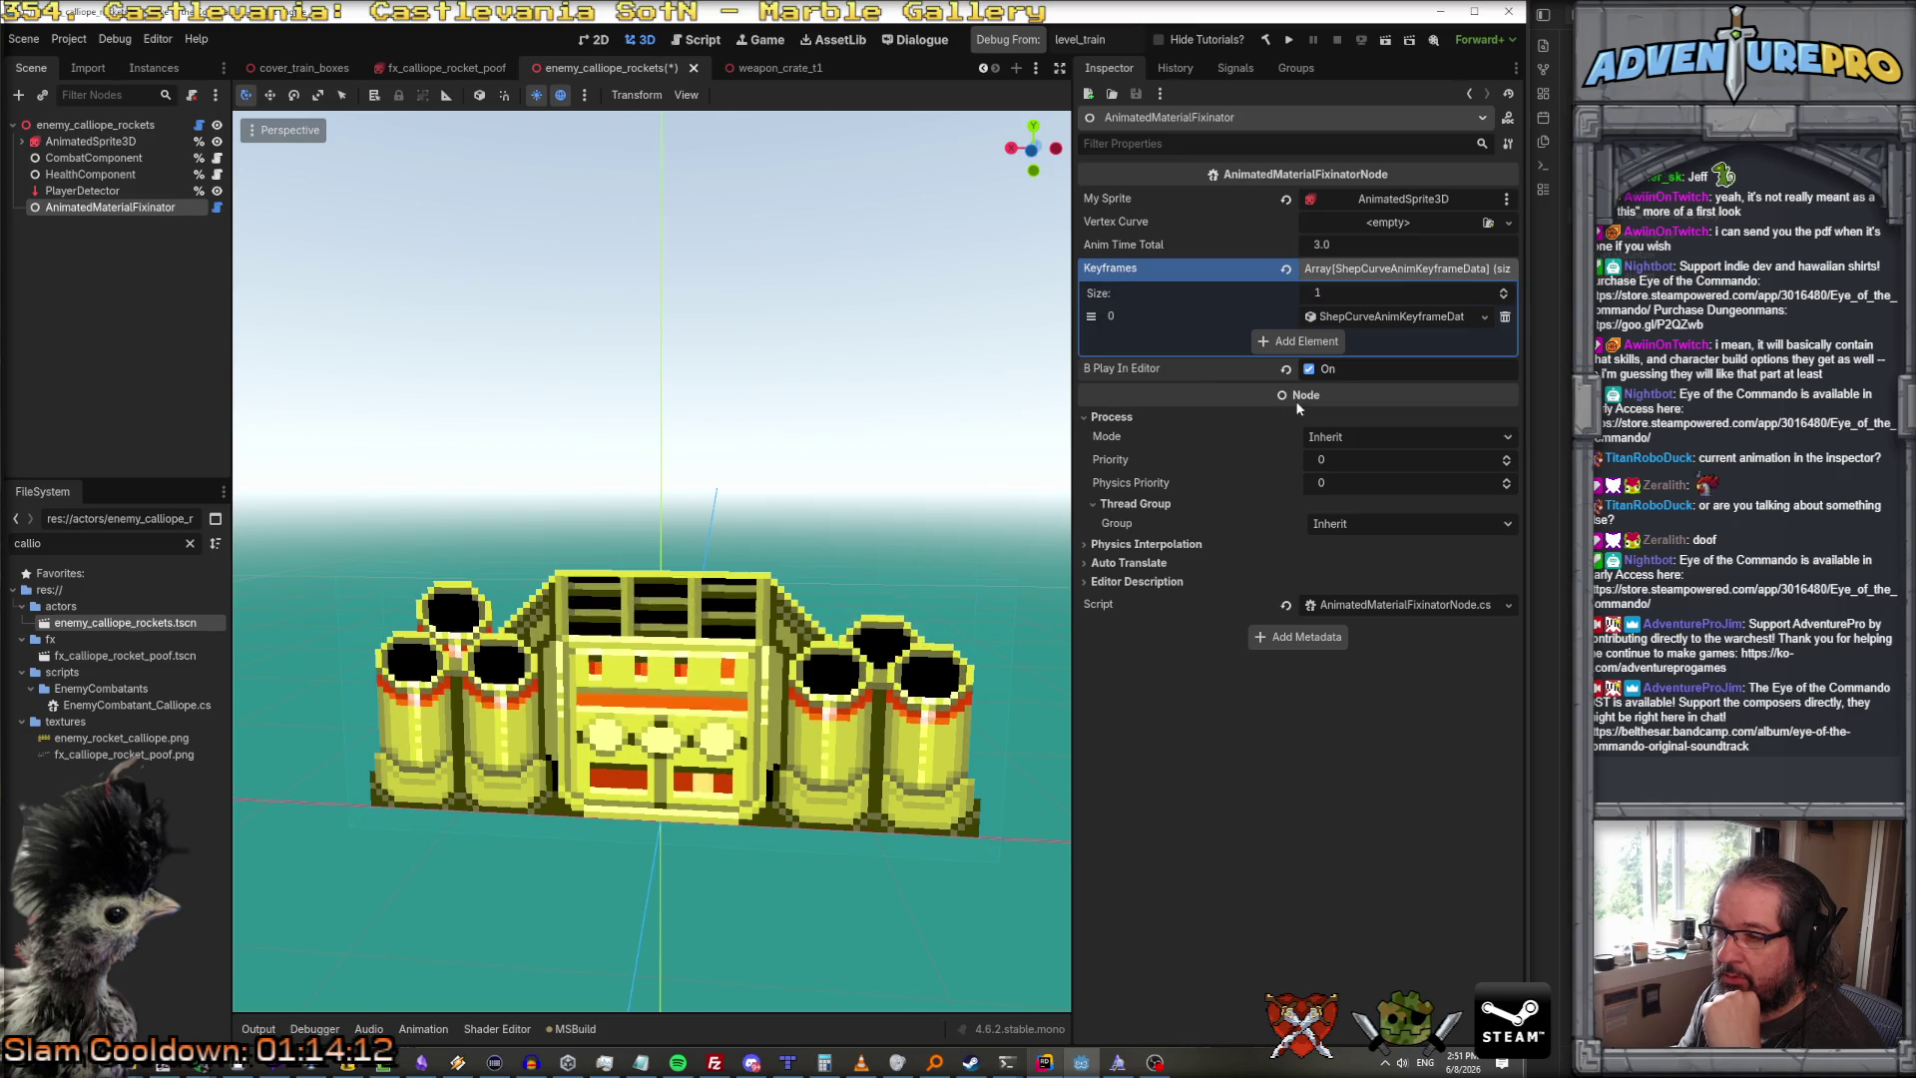
left_click(1311, 371)
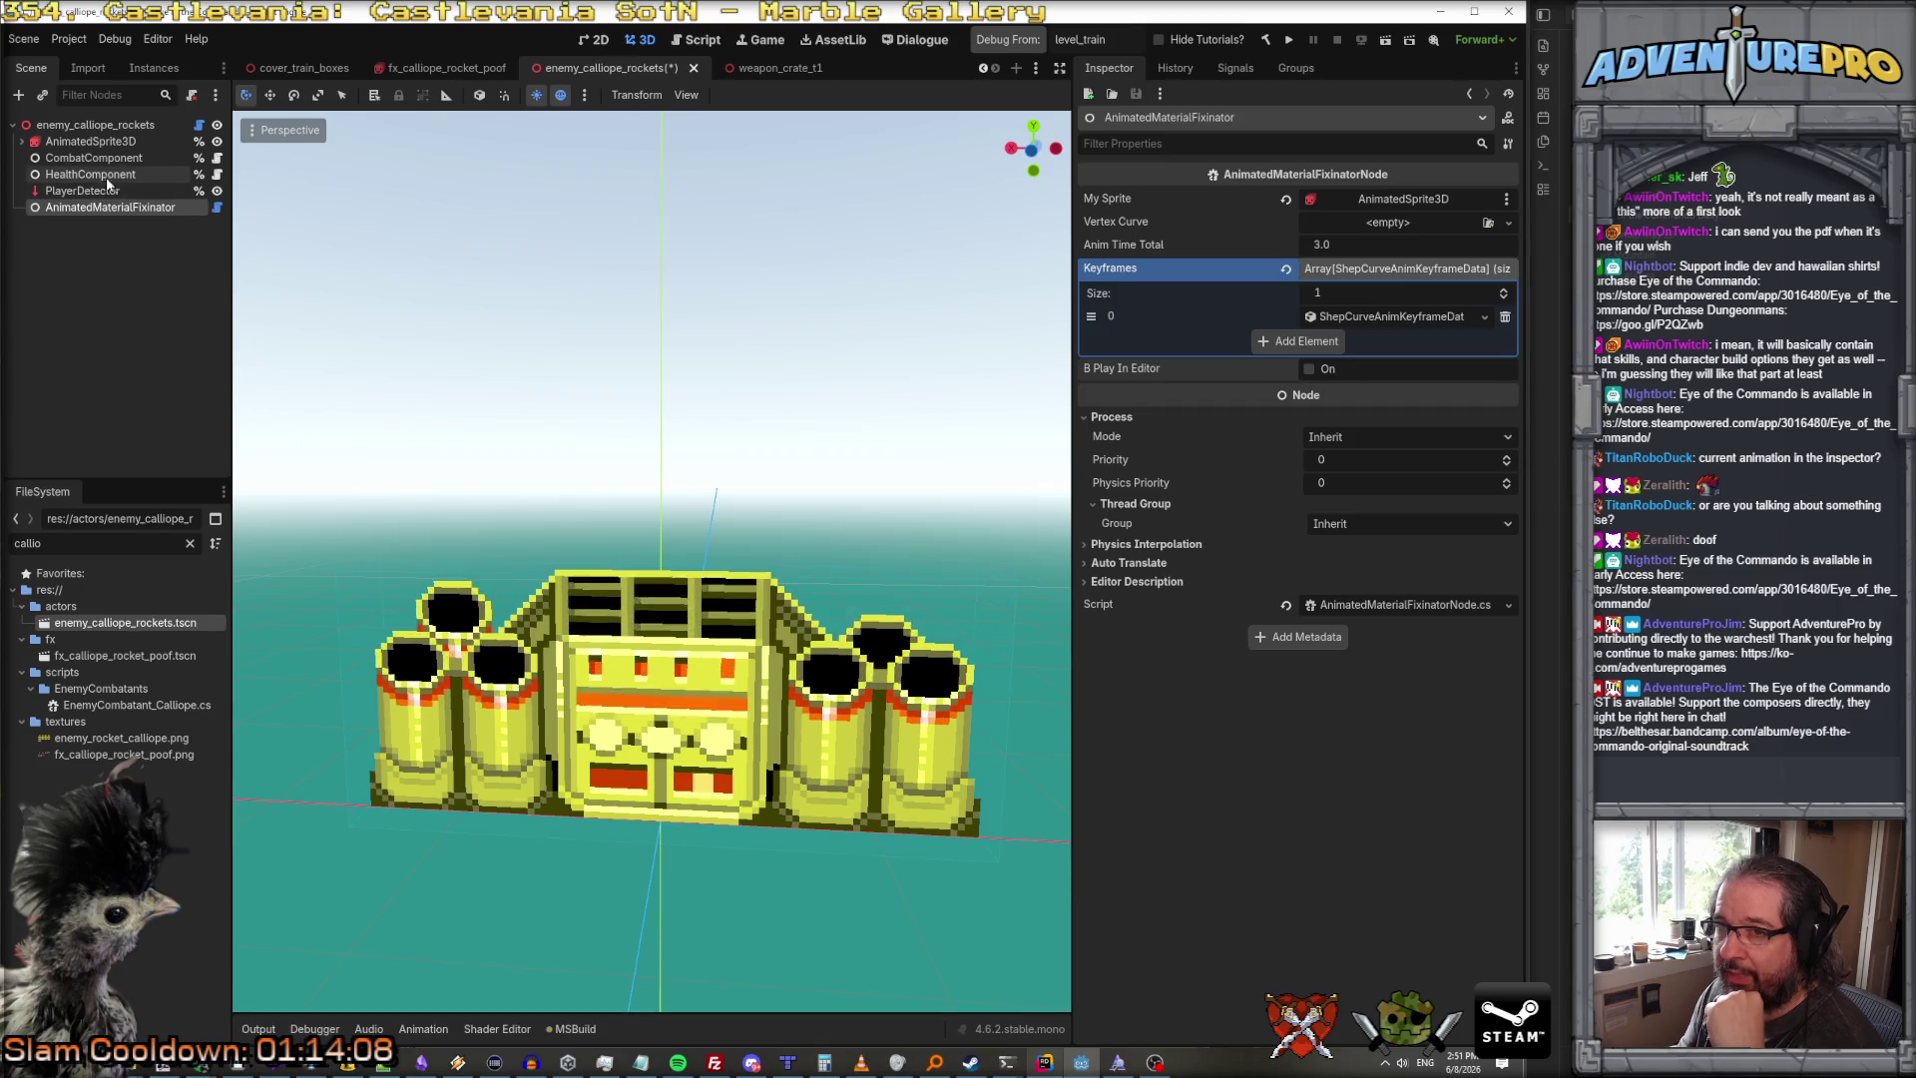
left_click(1310, 368)
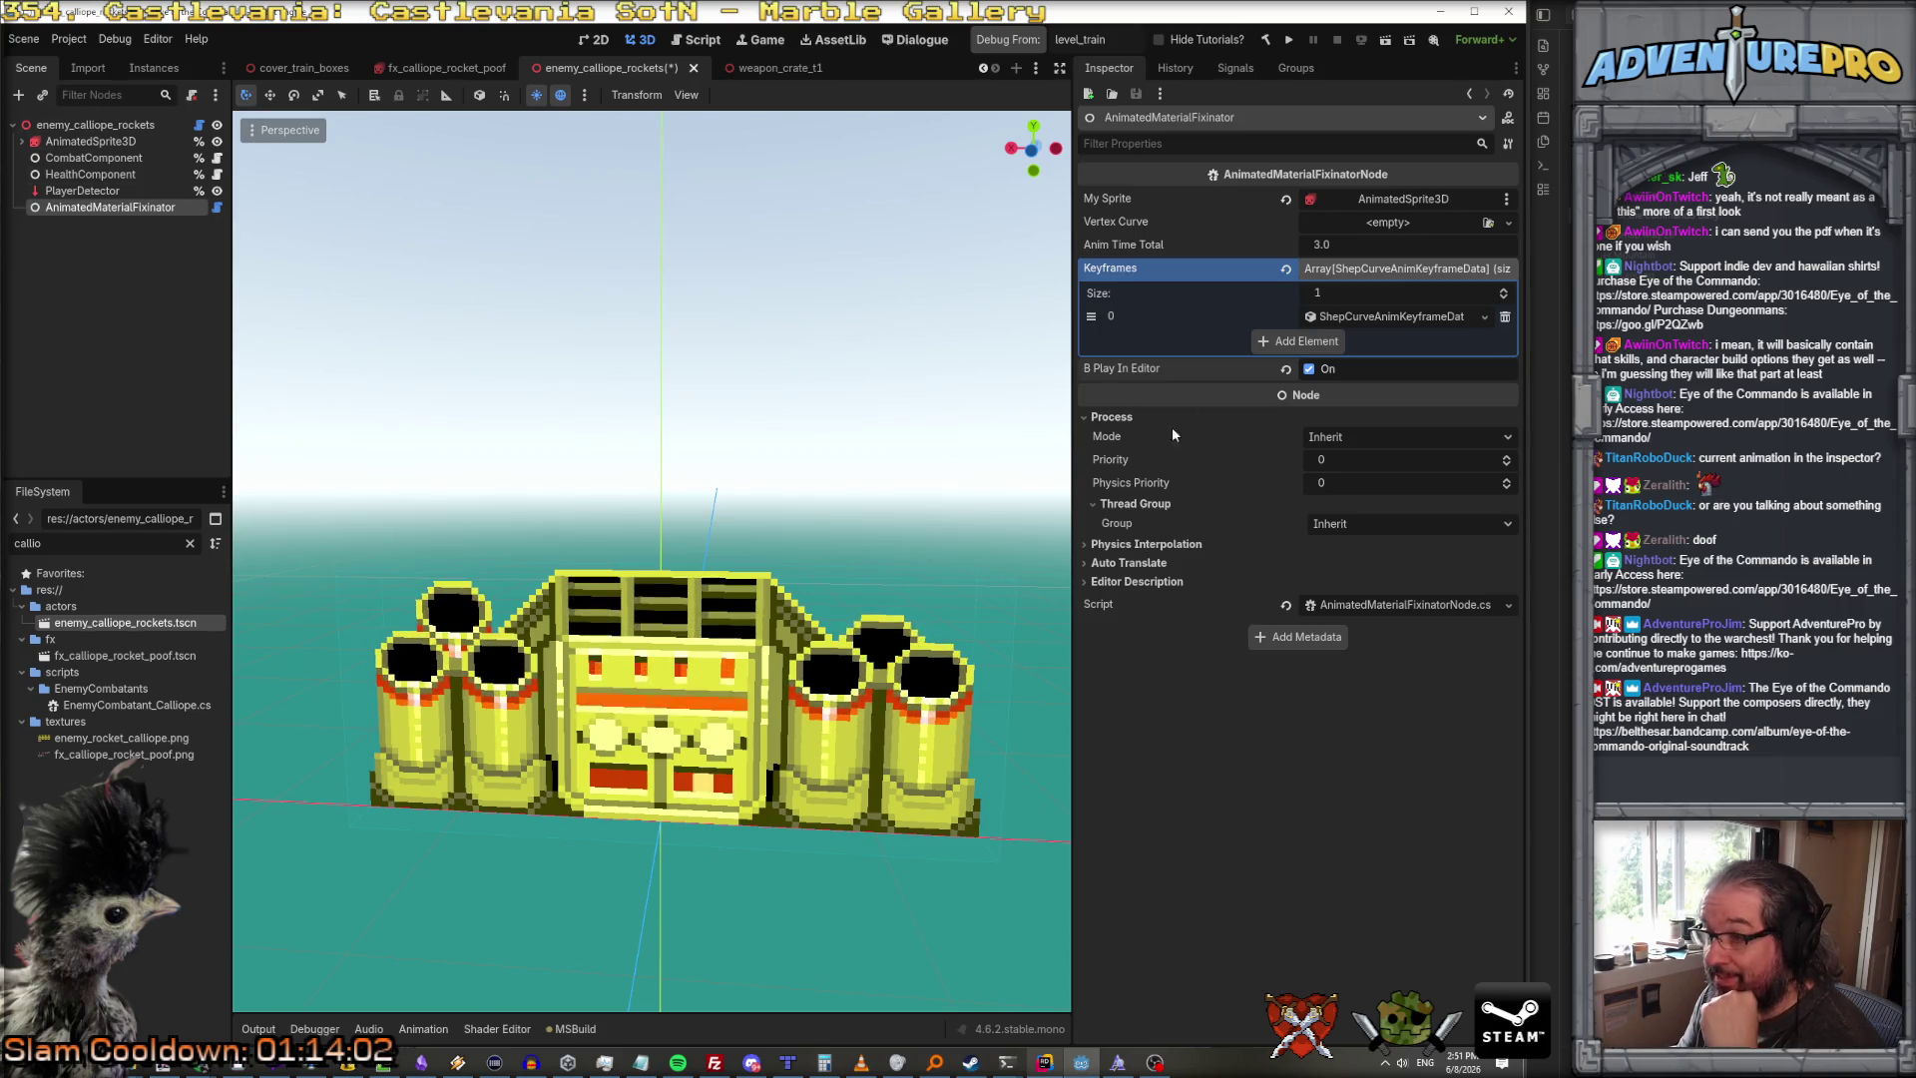
Step: Pick the sprite's idle animation, switch B Play In Editor off, and select the root node
left_click(98, 139)
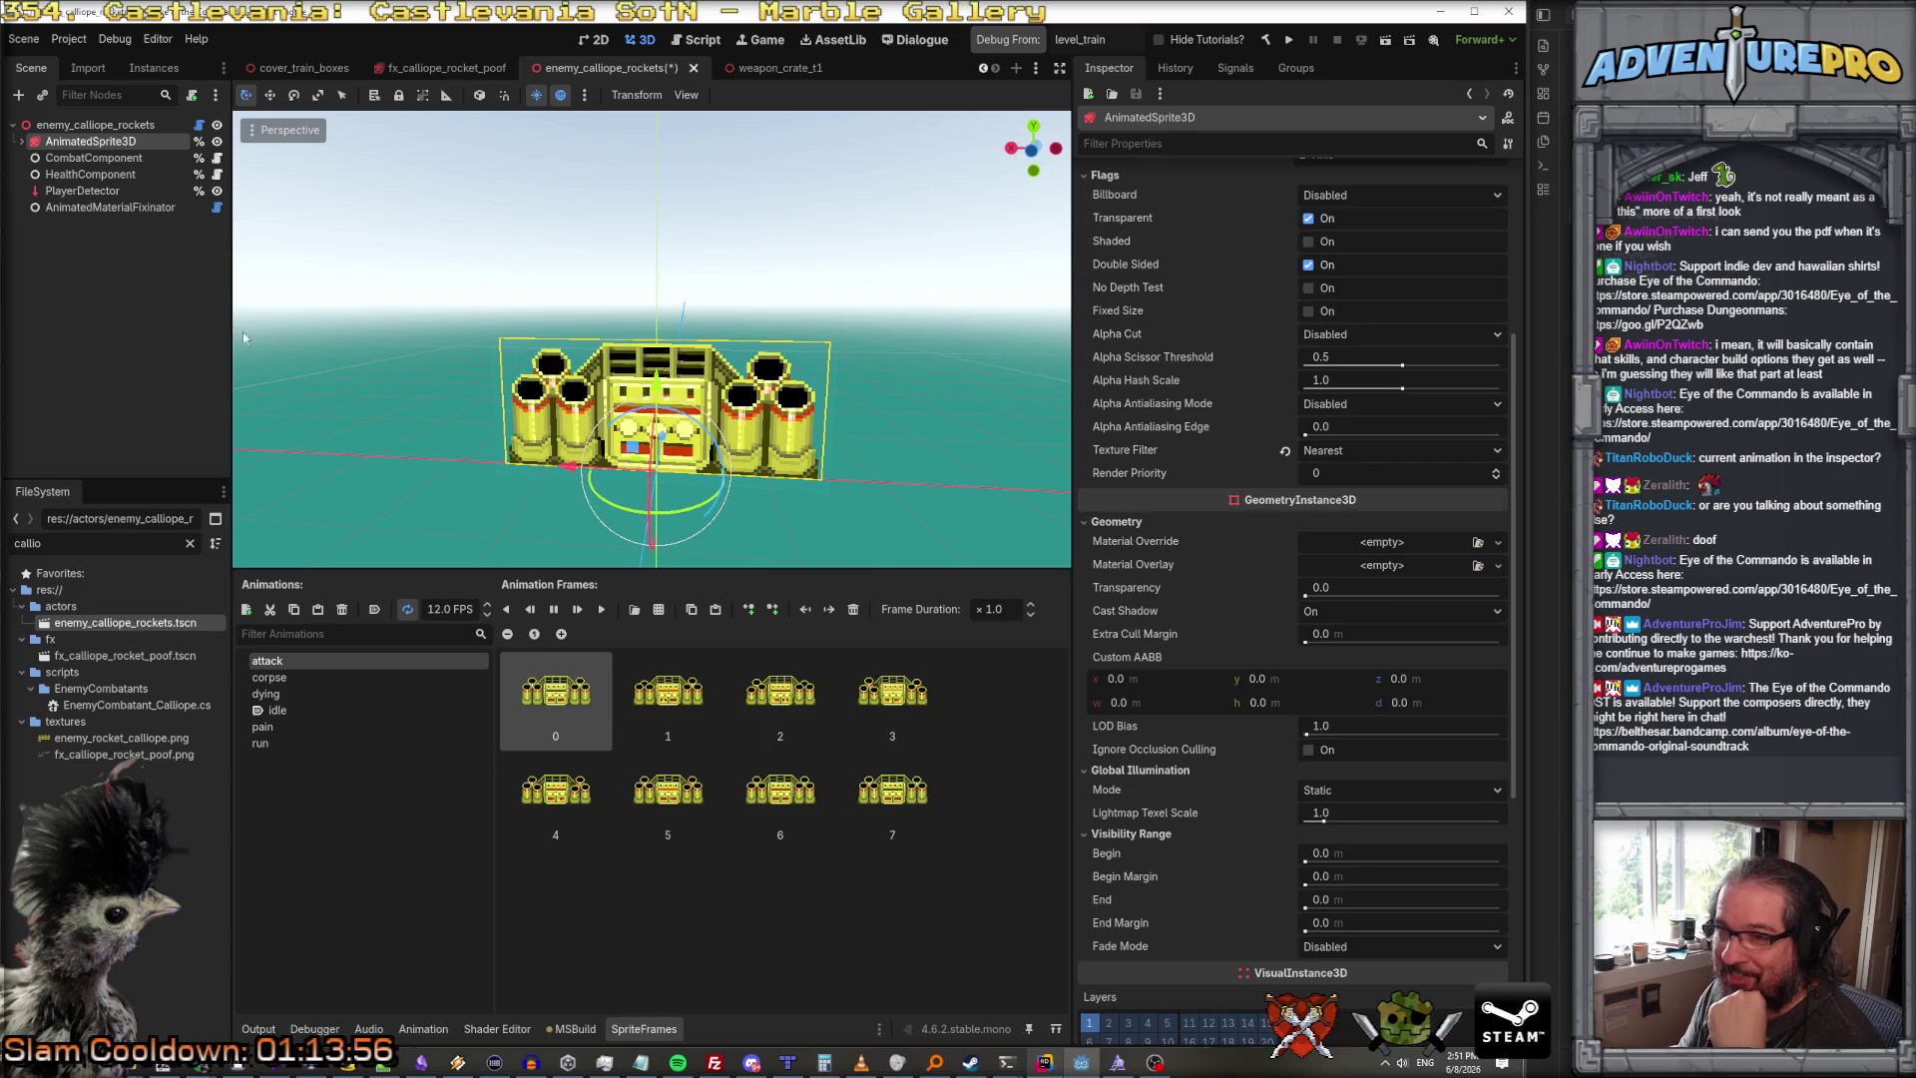
left_click(303, 709)
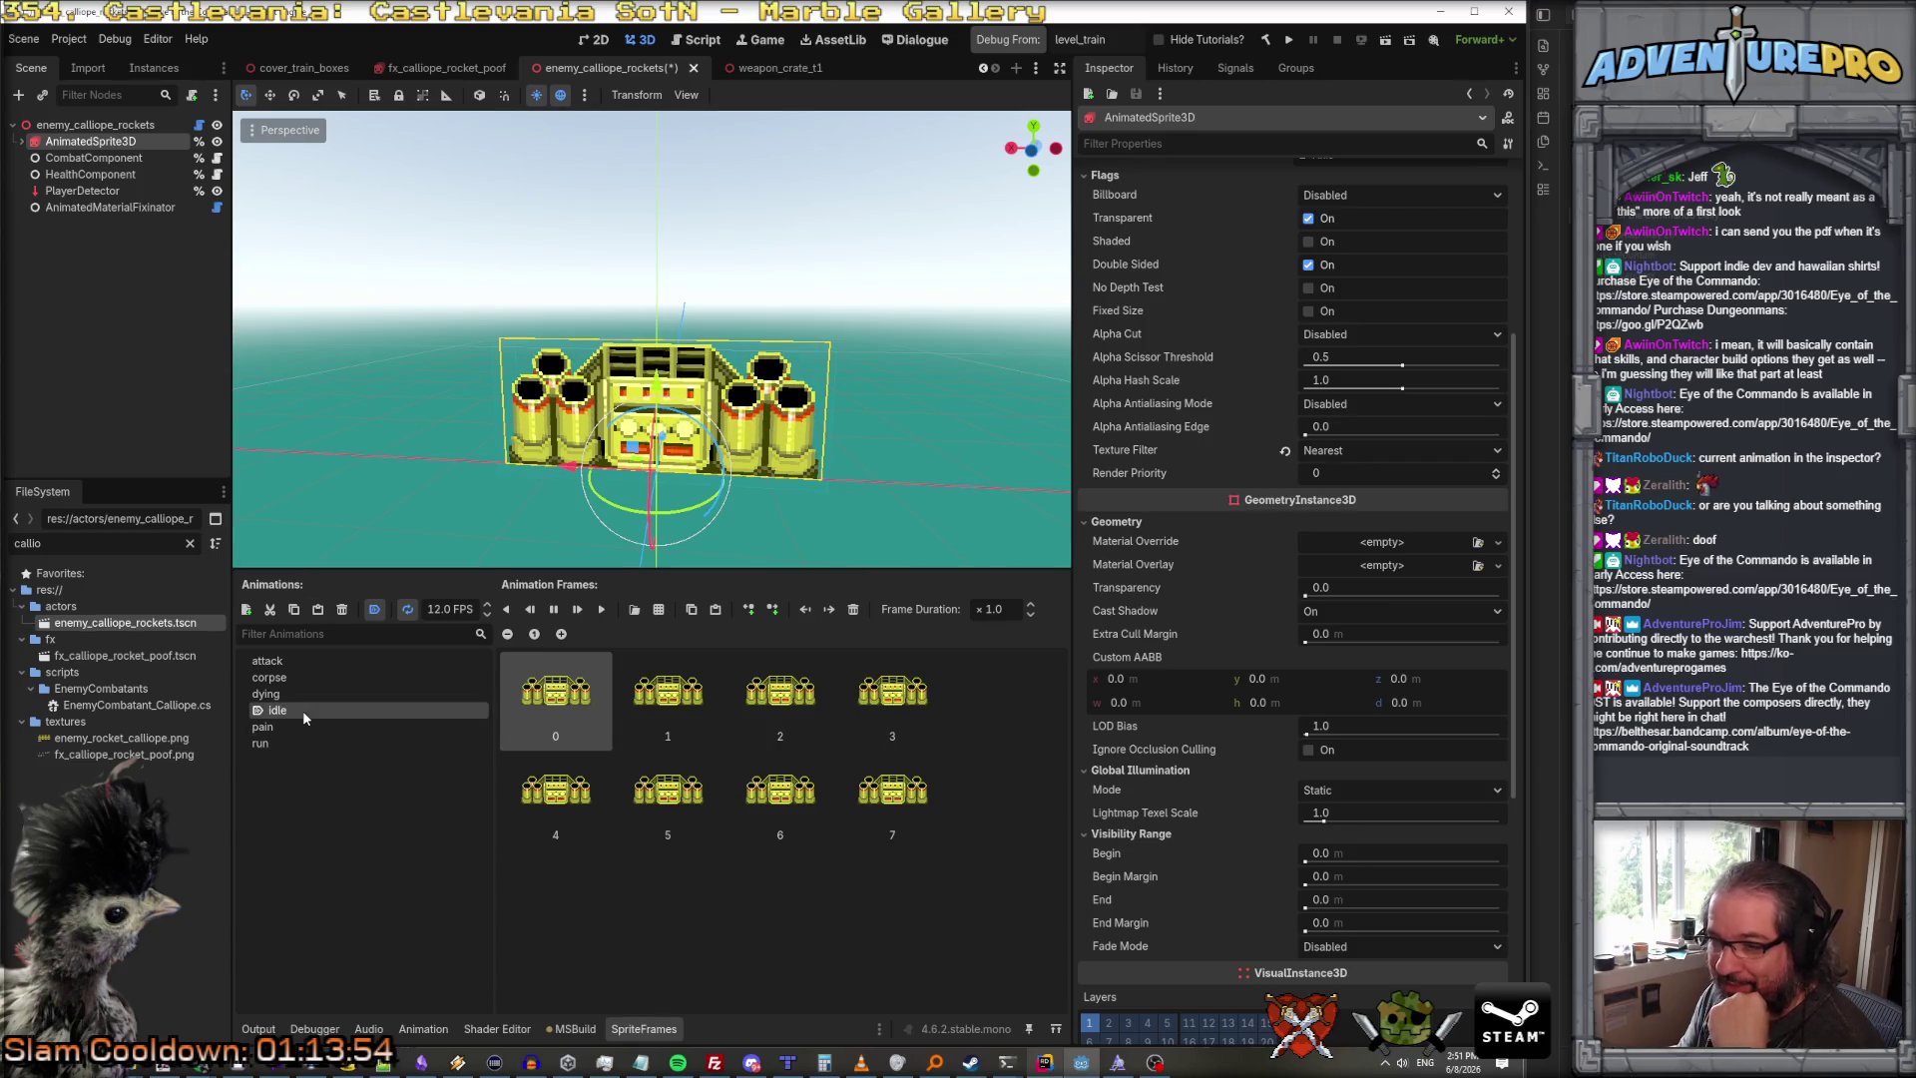
key("Down")
key("Down")
key("Down")
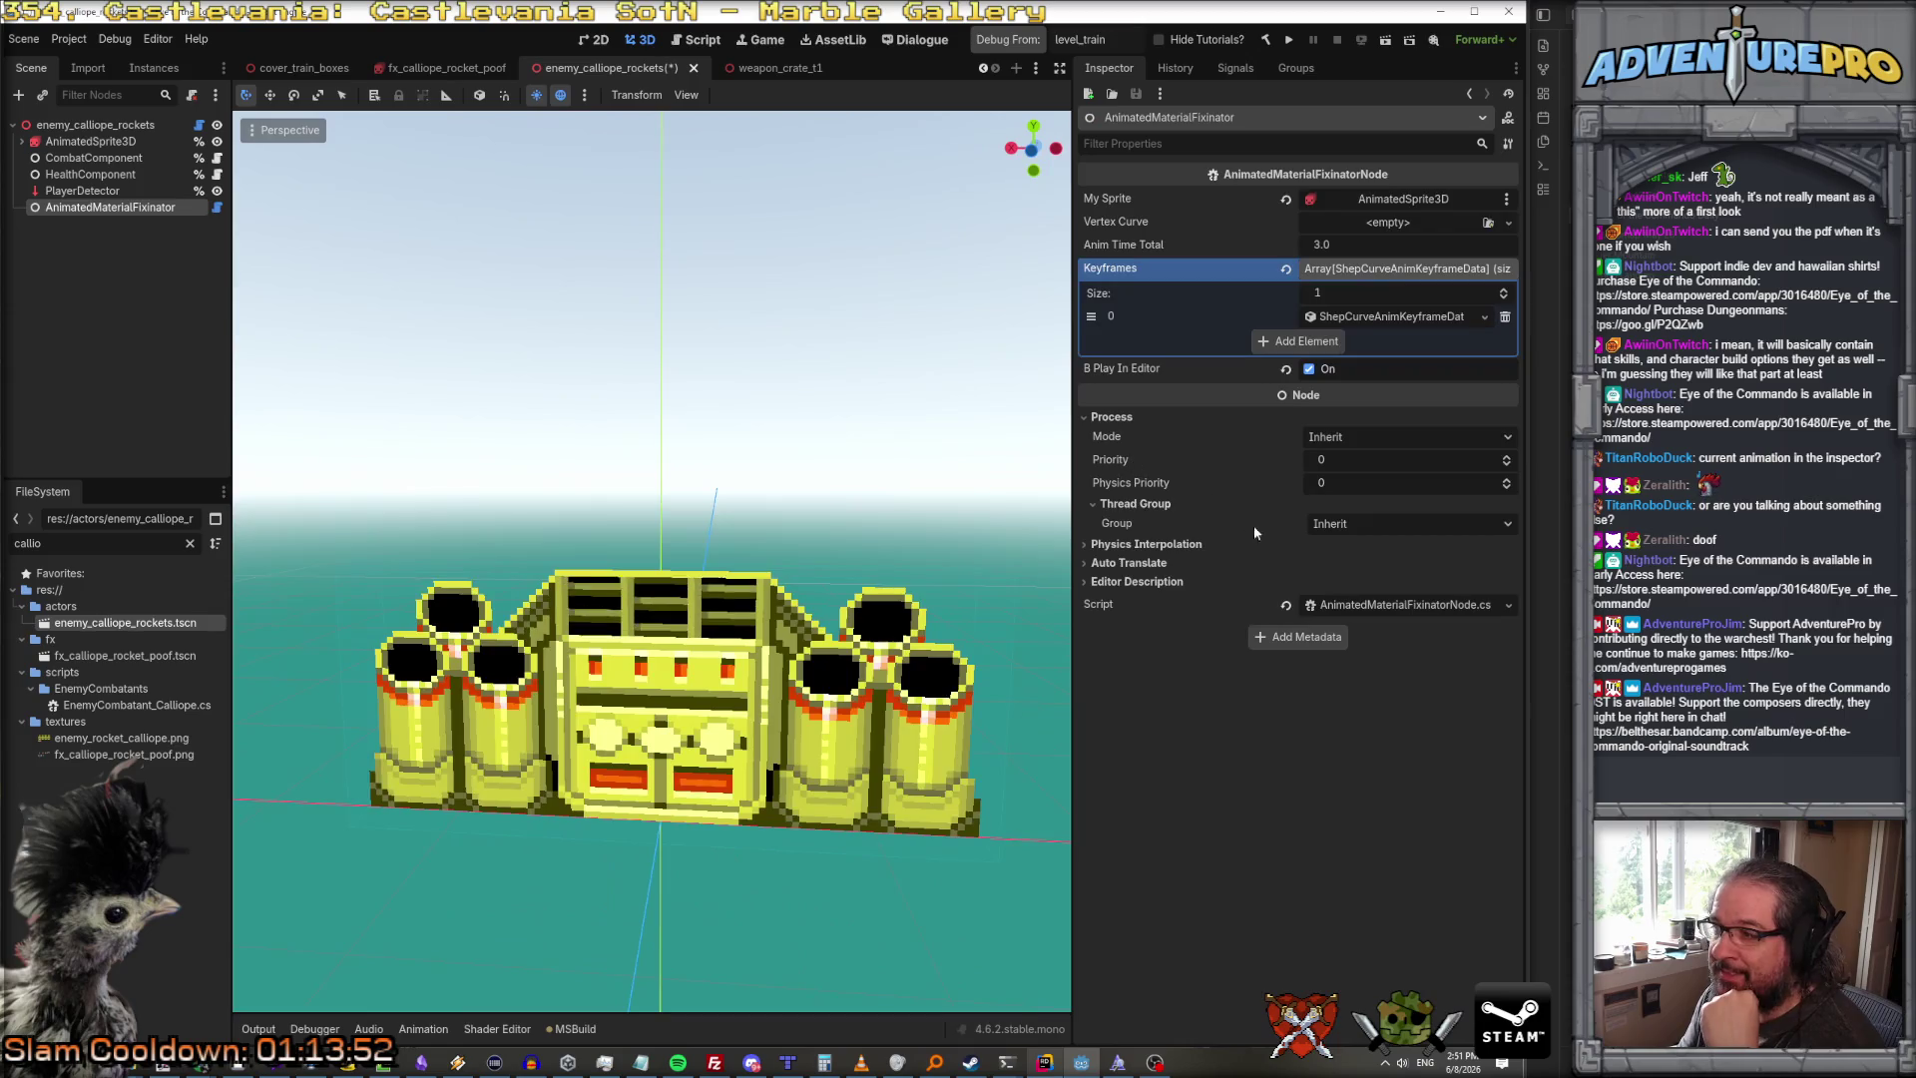
left_click(1305, 368)
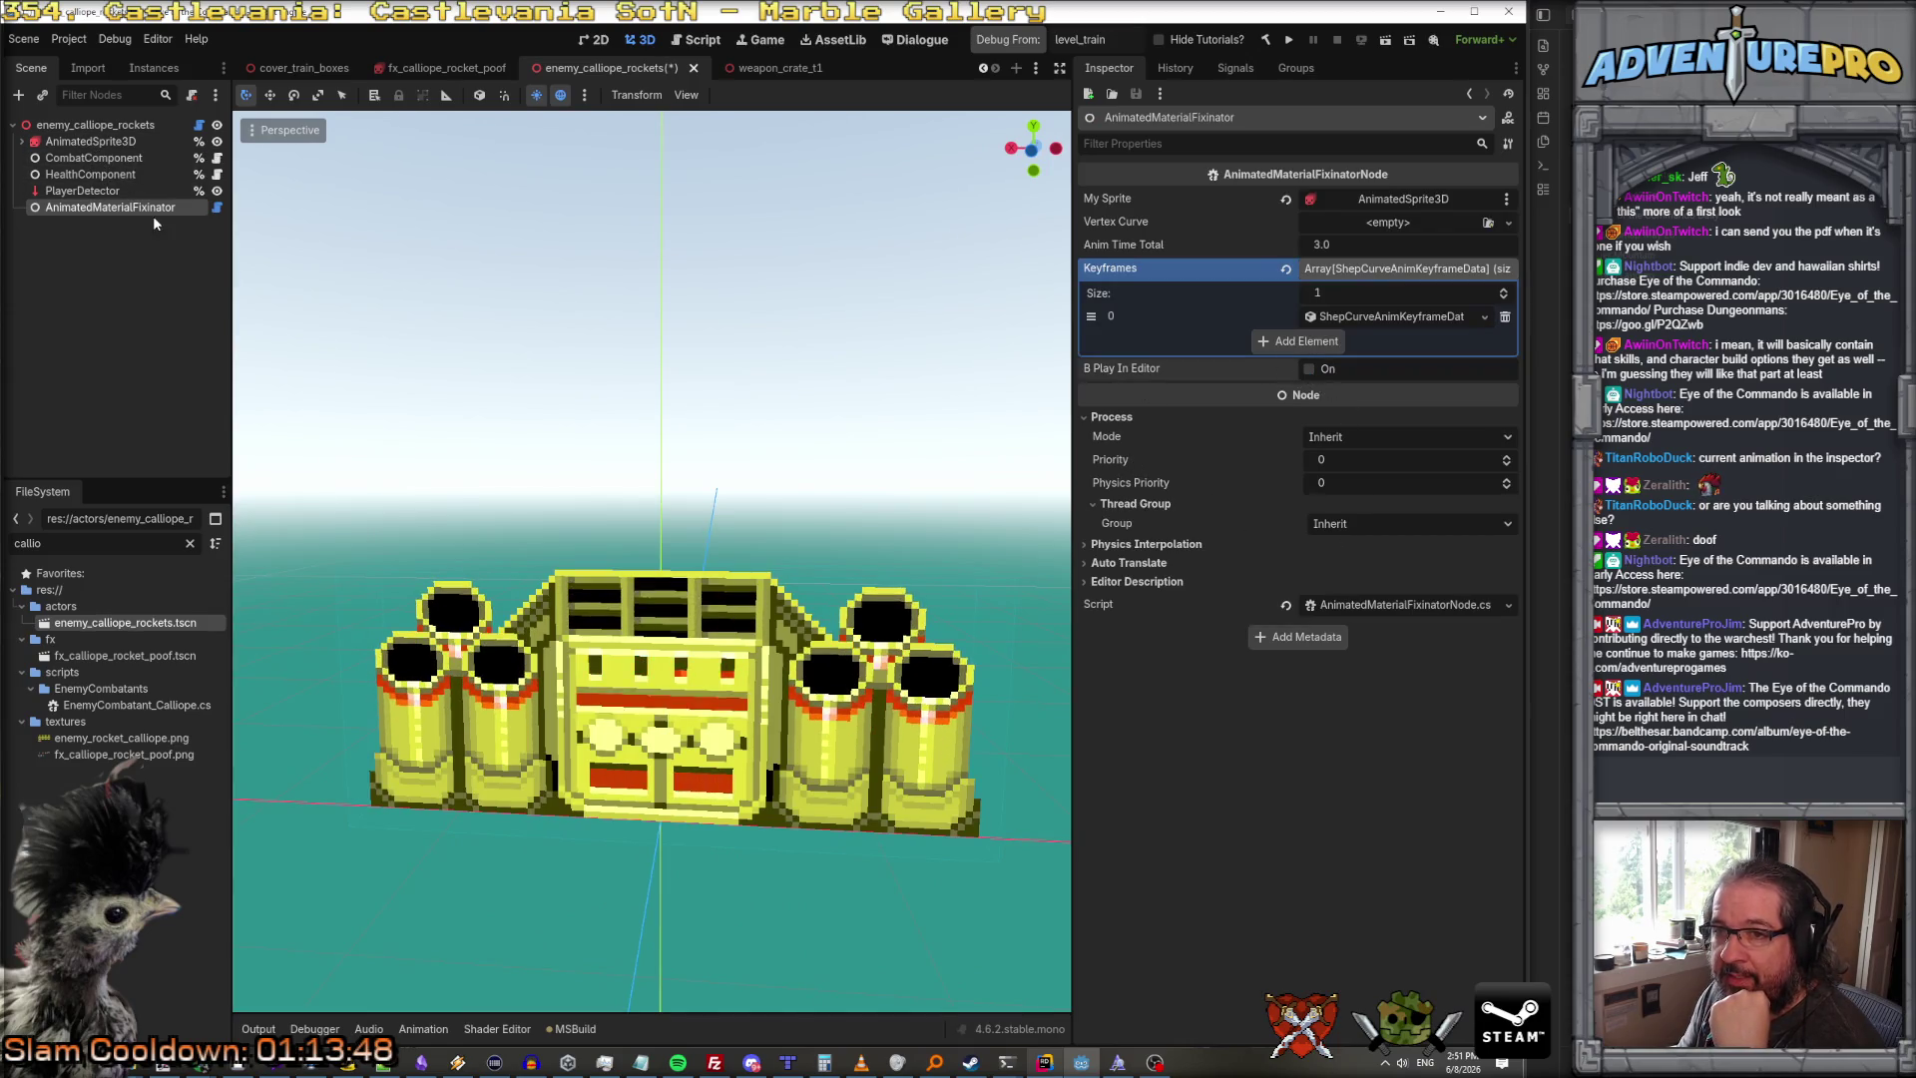
left_click(131, 147)
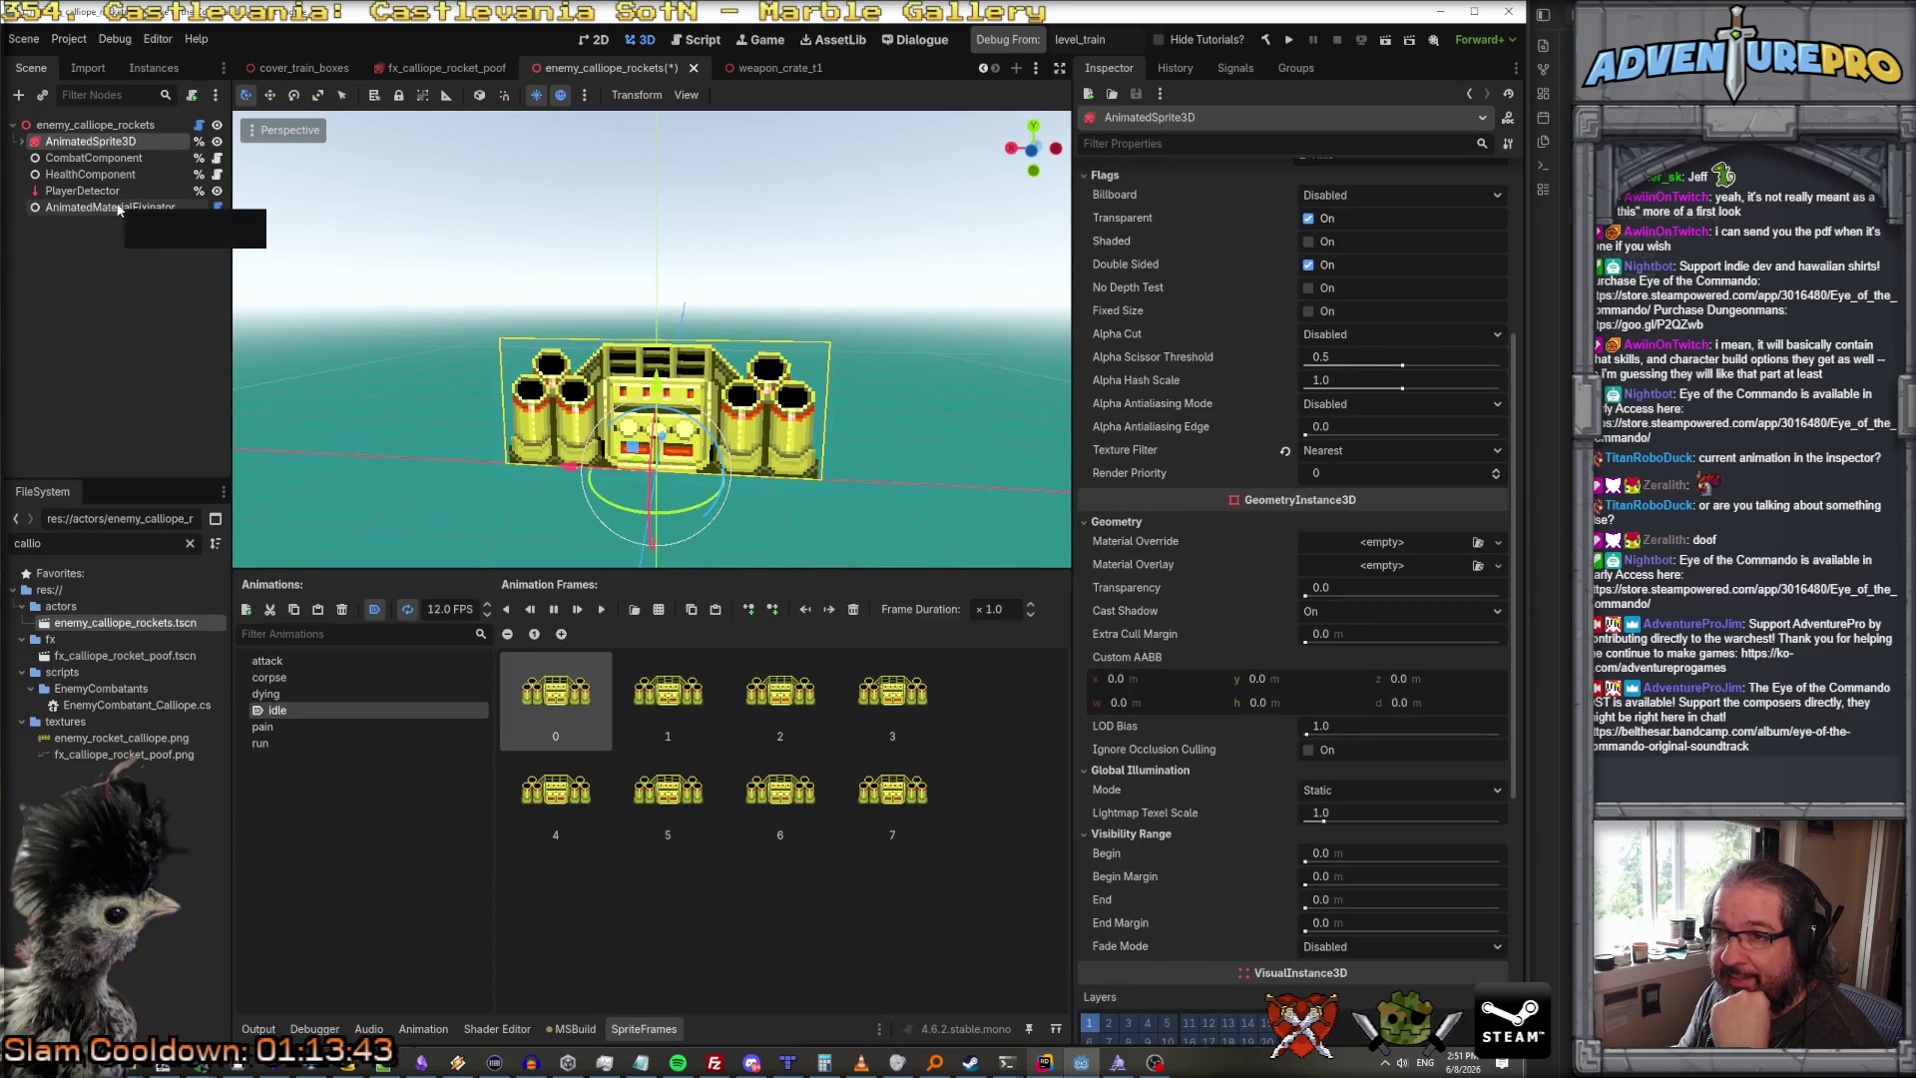
left_click(94, 124)
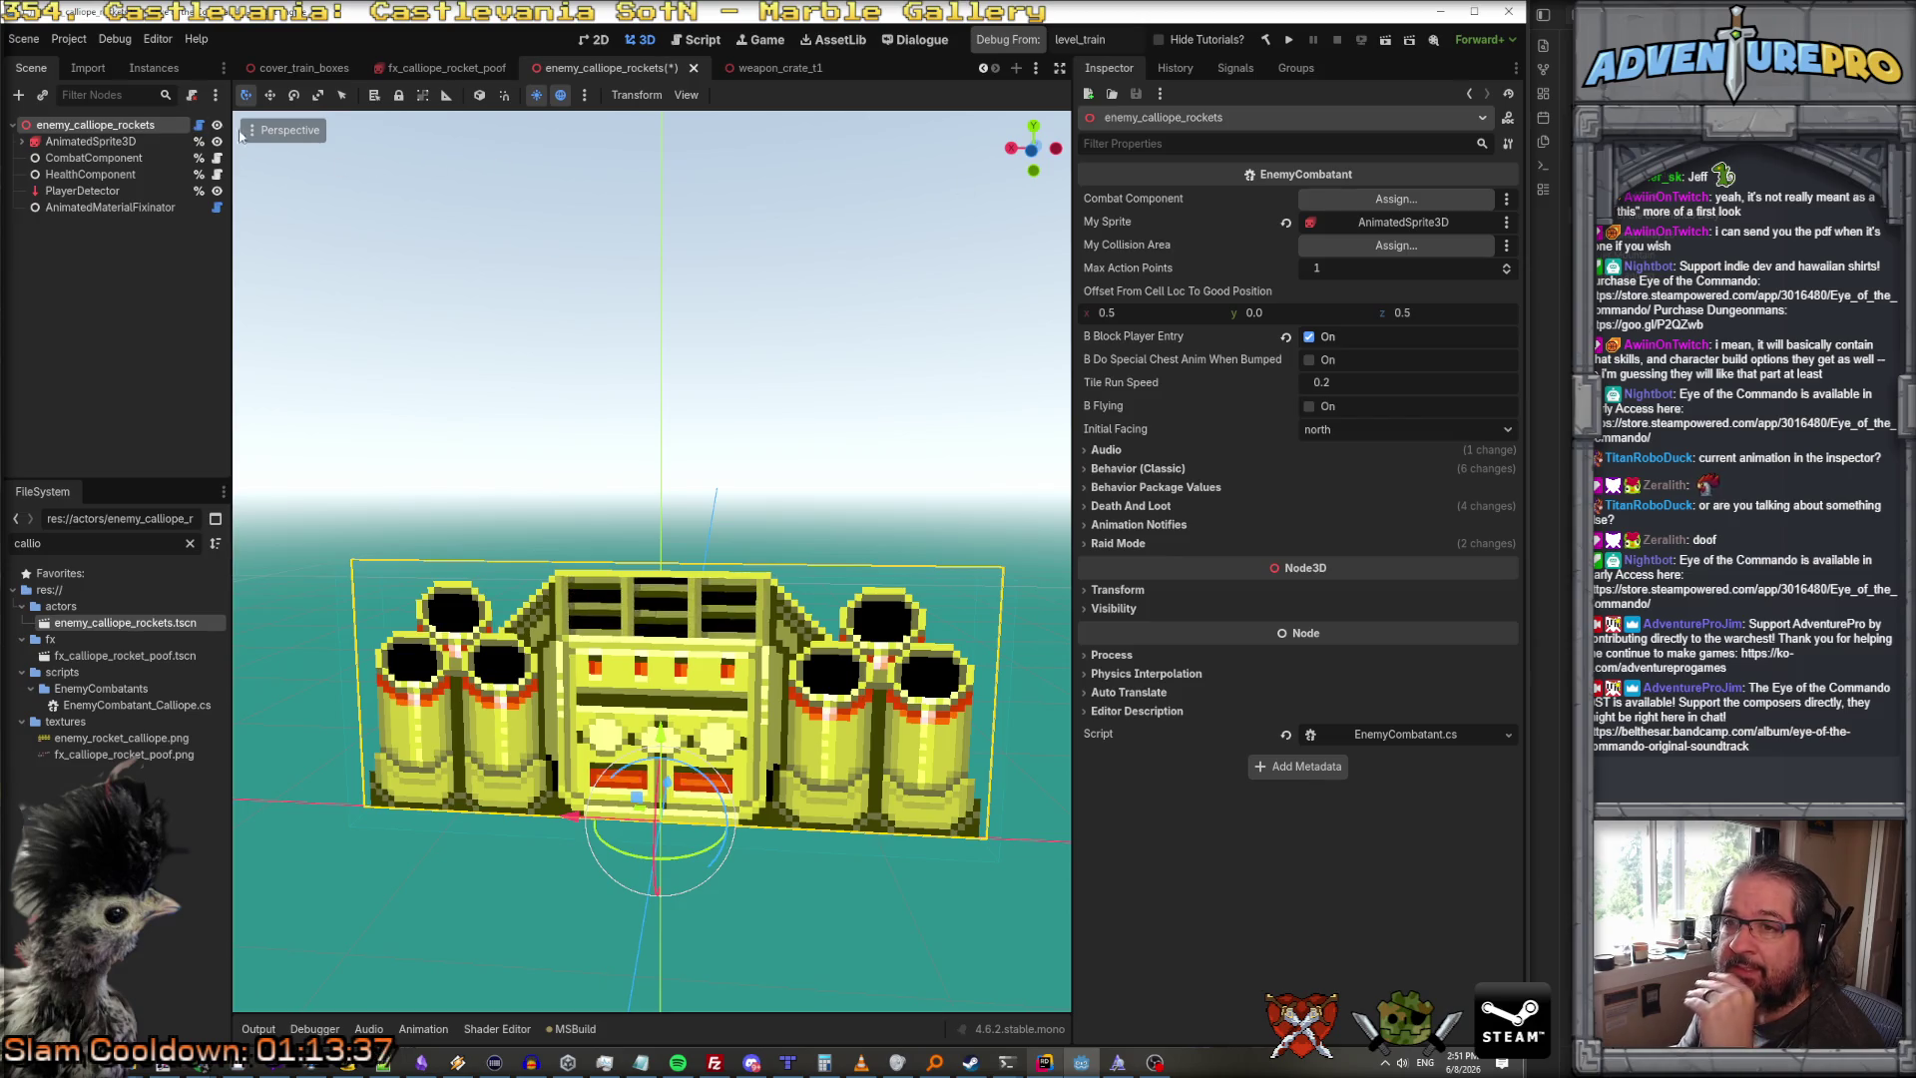
Step: Open EnemyCombatant.cs from the root node, then return to EnemyCombatant_Calliope.cs's exported settings
left_click(199, 128)
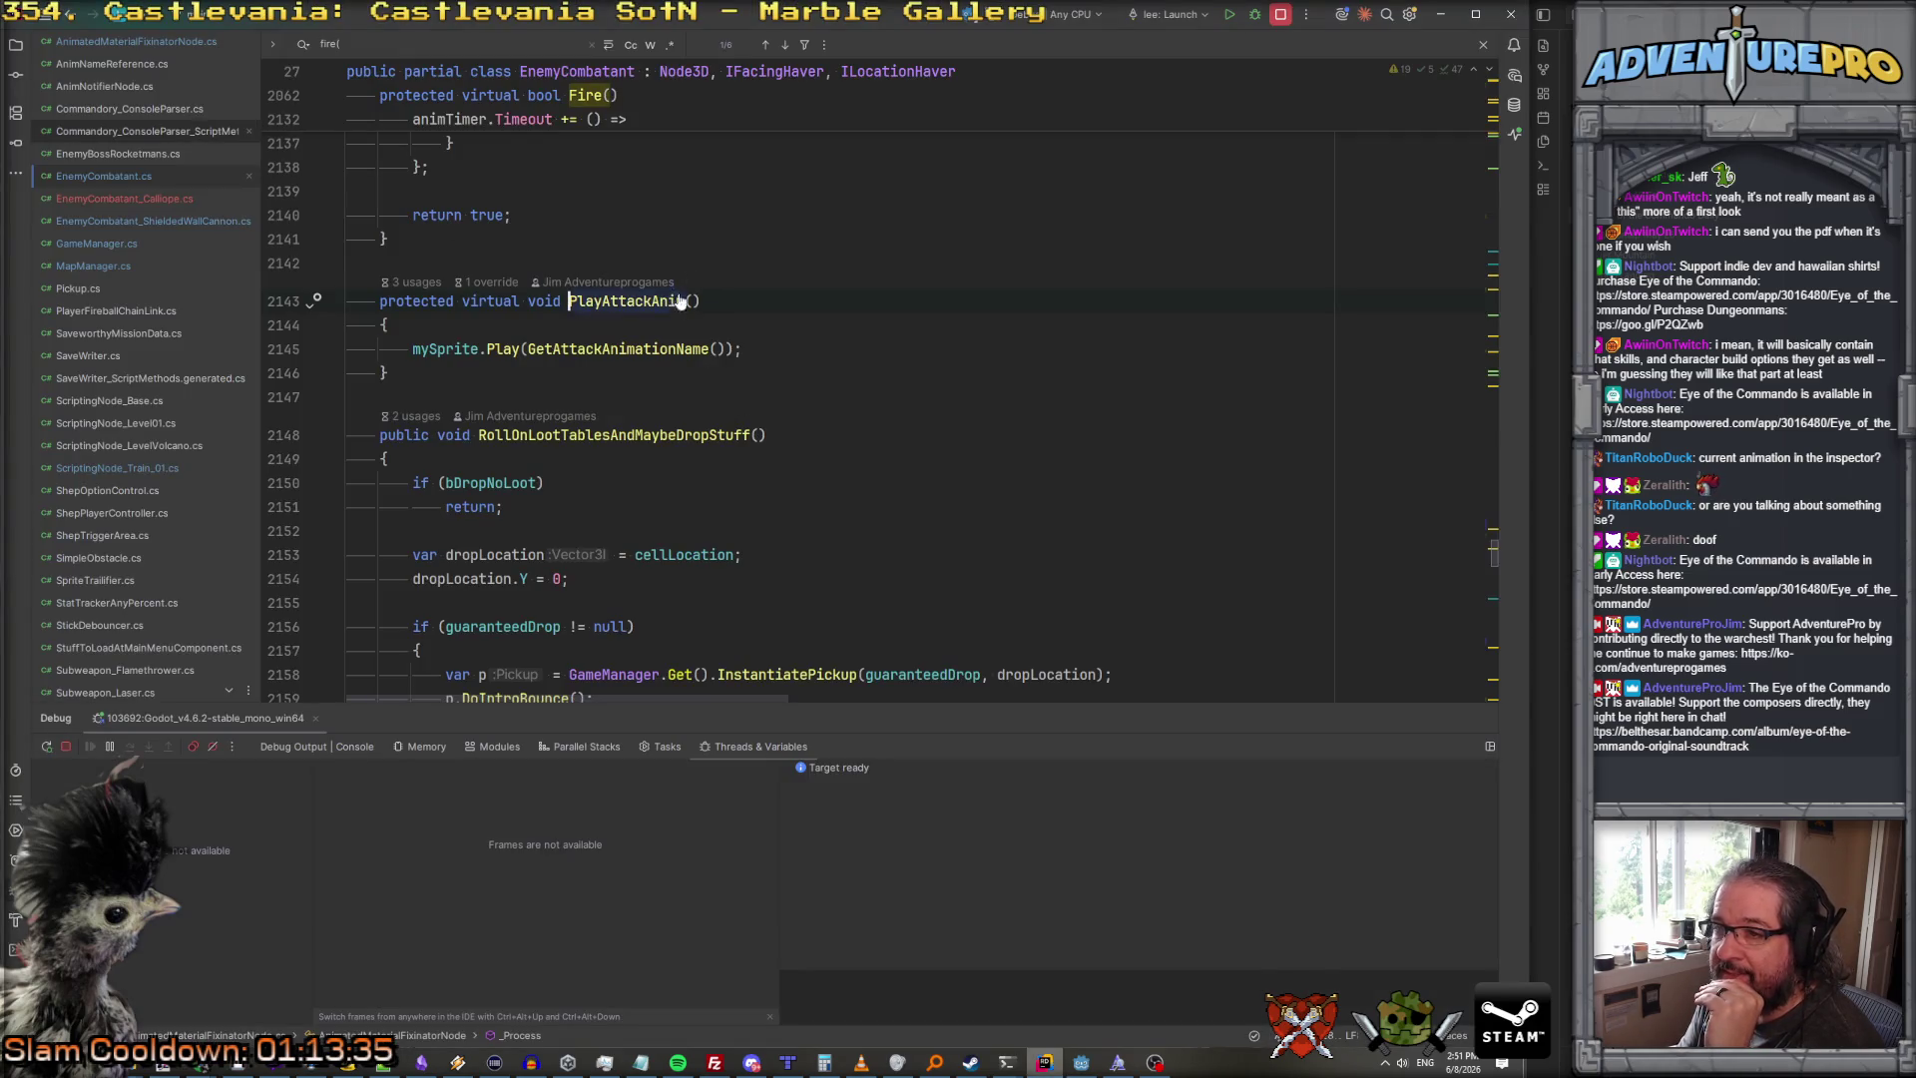
scroll(701, 322, "up", 15)
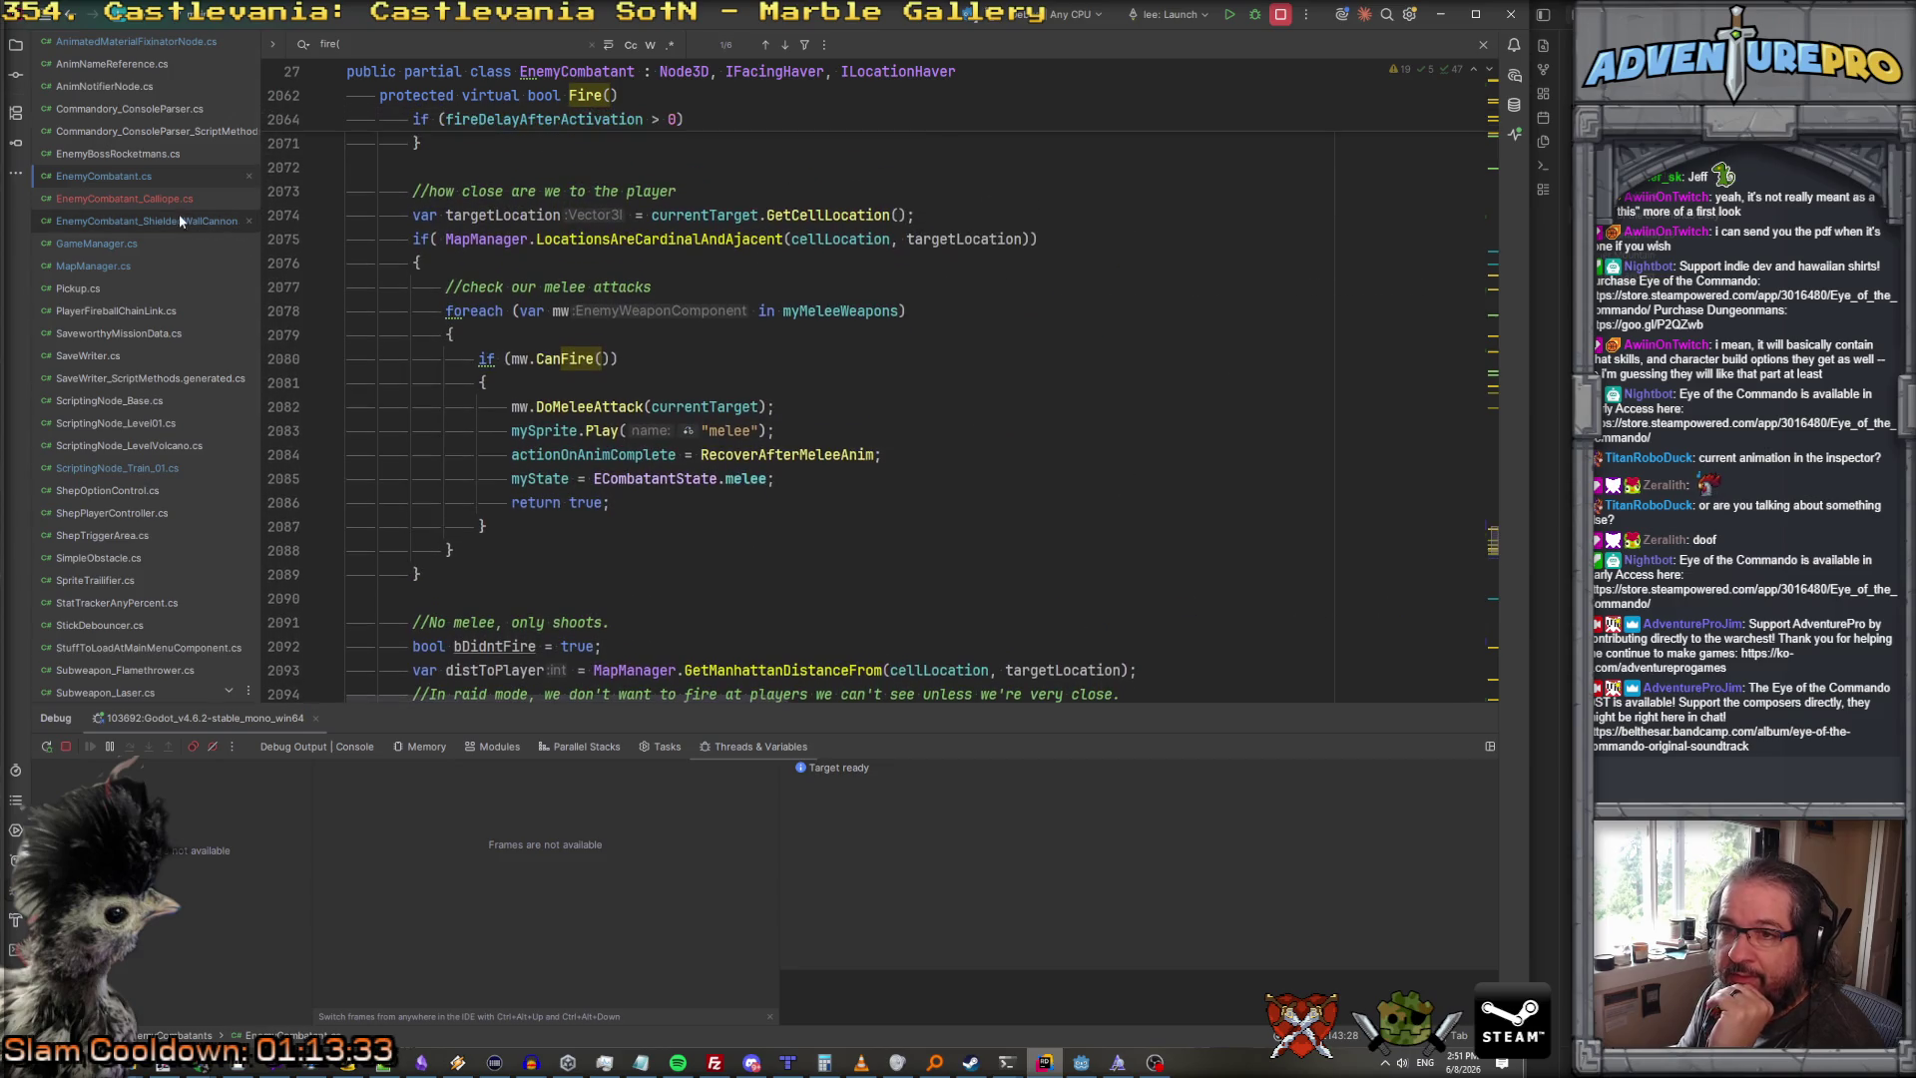
left_click(141, 200)
scroll(613, 280, "up", 15)
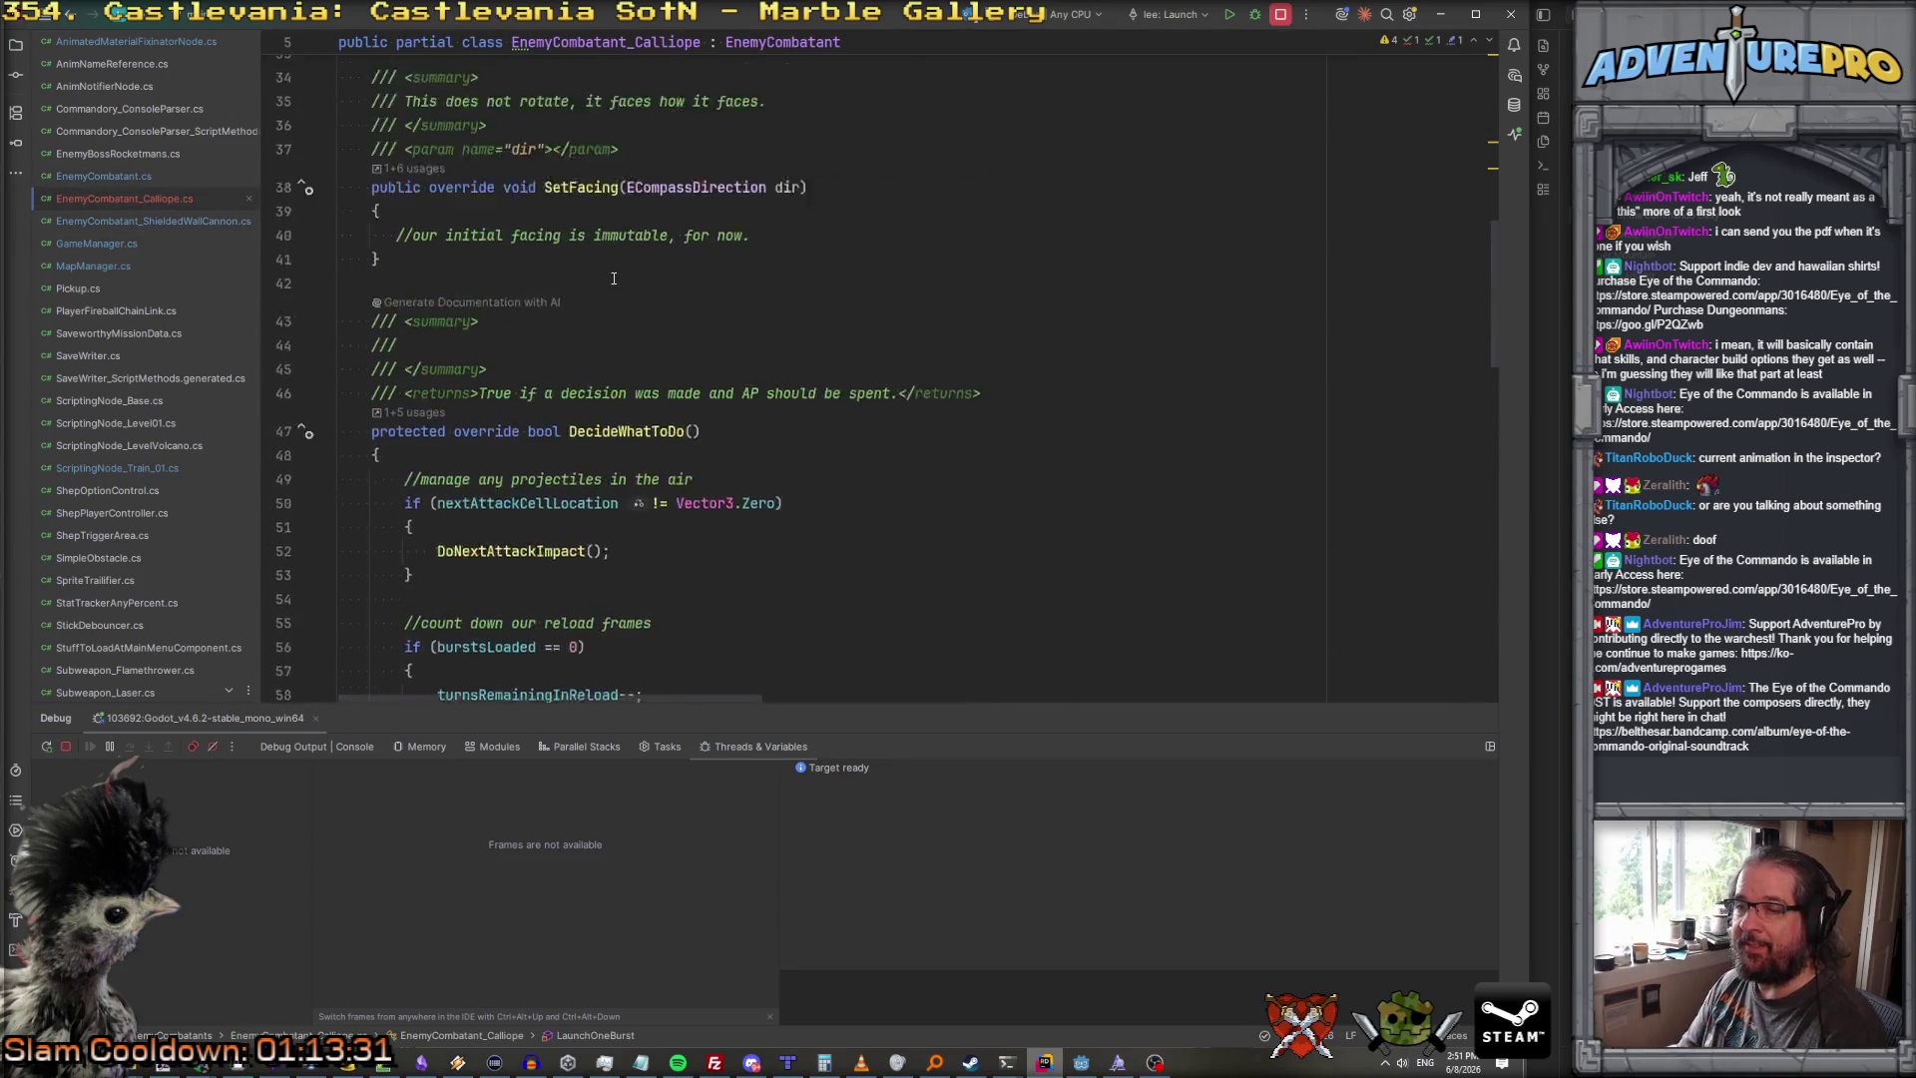
scroll(613, 281, "up", 5)
scroll(616, 290, "down", 5)
Step: Add an [Export] private AnimatedMaterialFixinatorNode animFixinator field above the exported settings
scroll(621, 300, "up", 3)
scroll(621, 302, "up", 2)
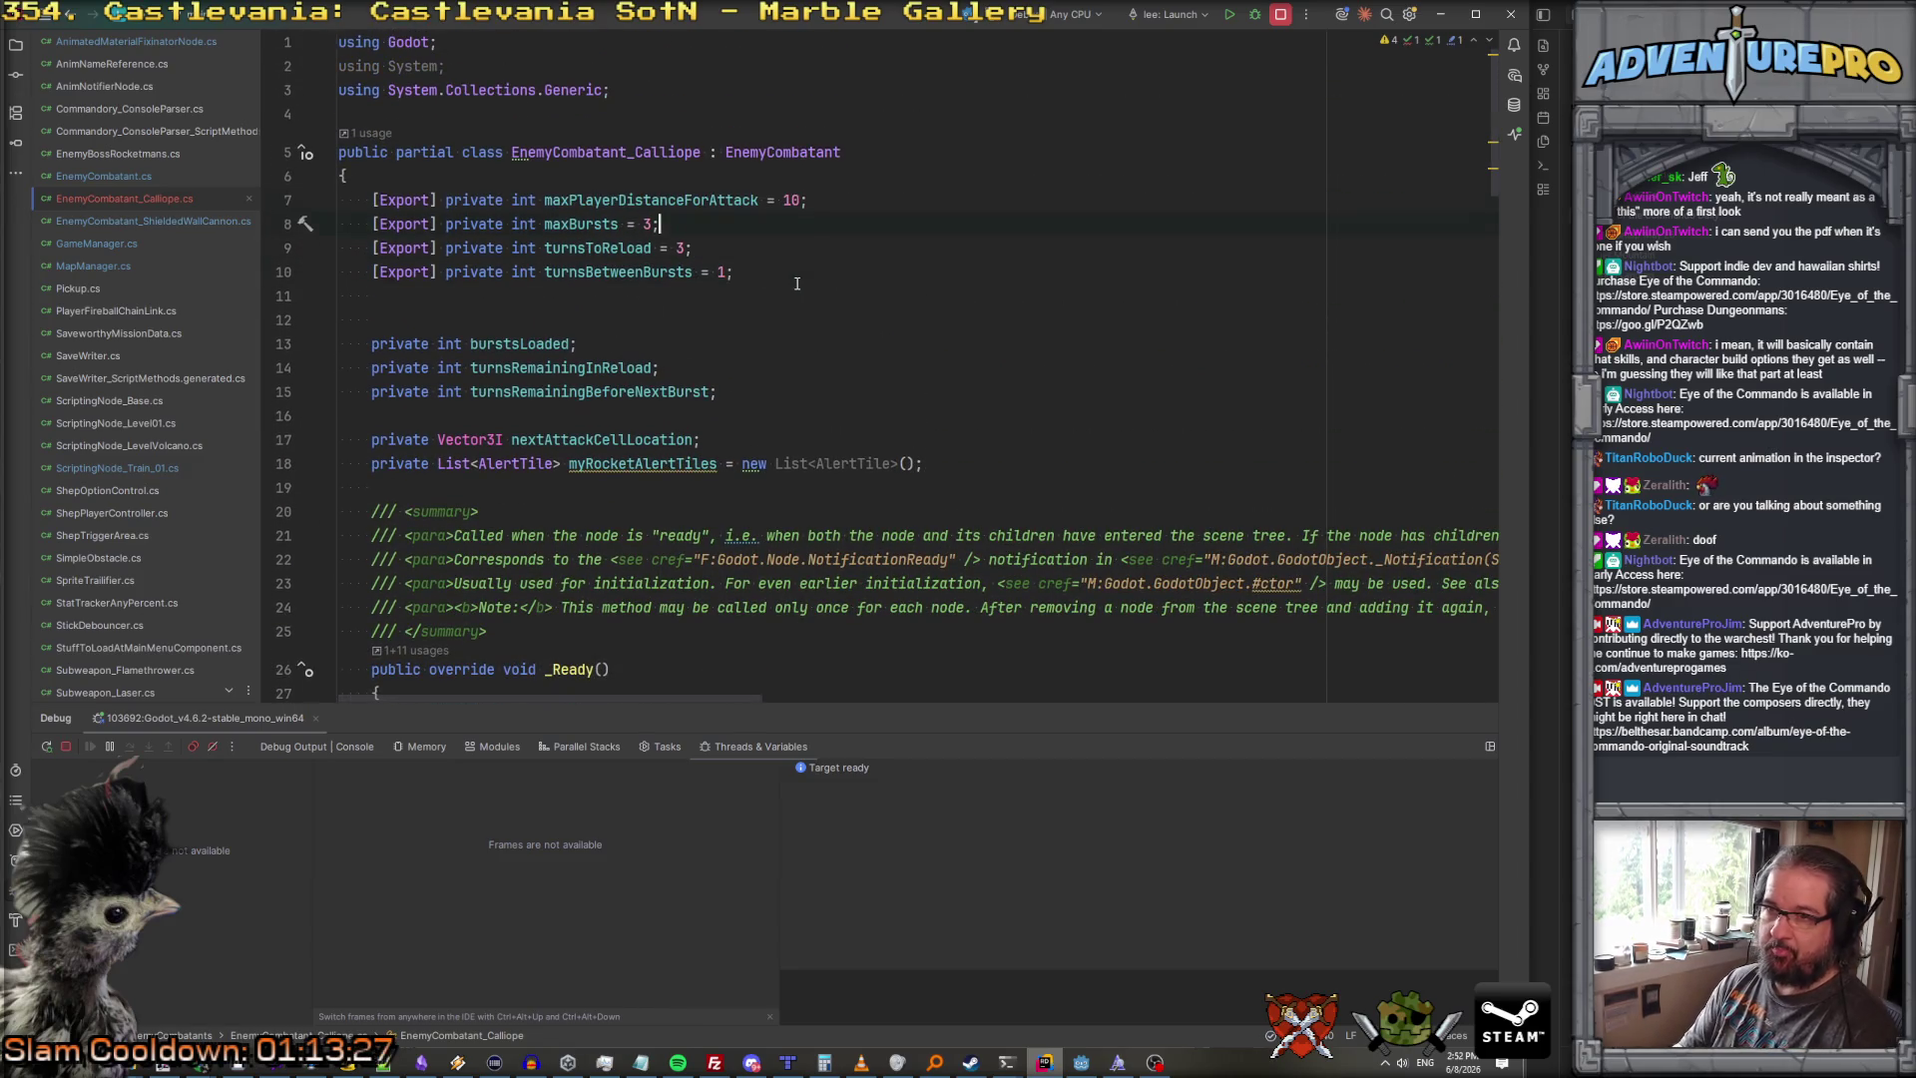
key("Up")
key("Up")
key("Return")
type("[Expo")
key("Return")
type("private ")
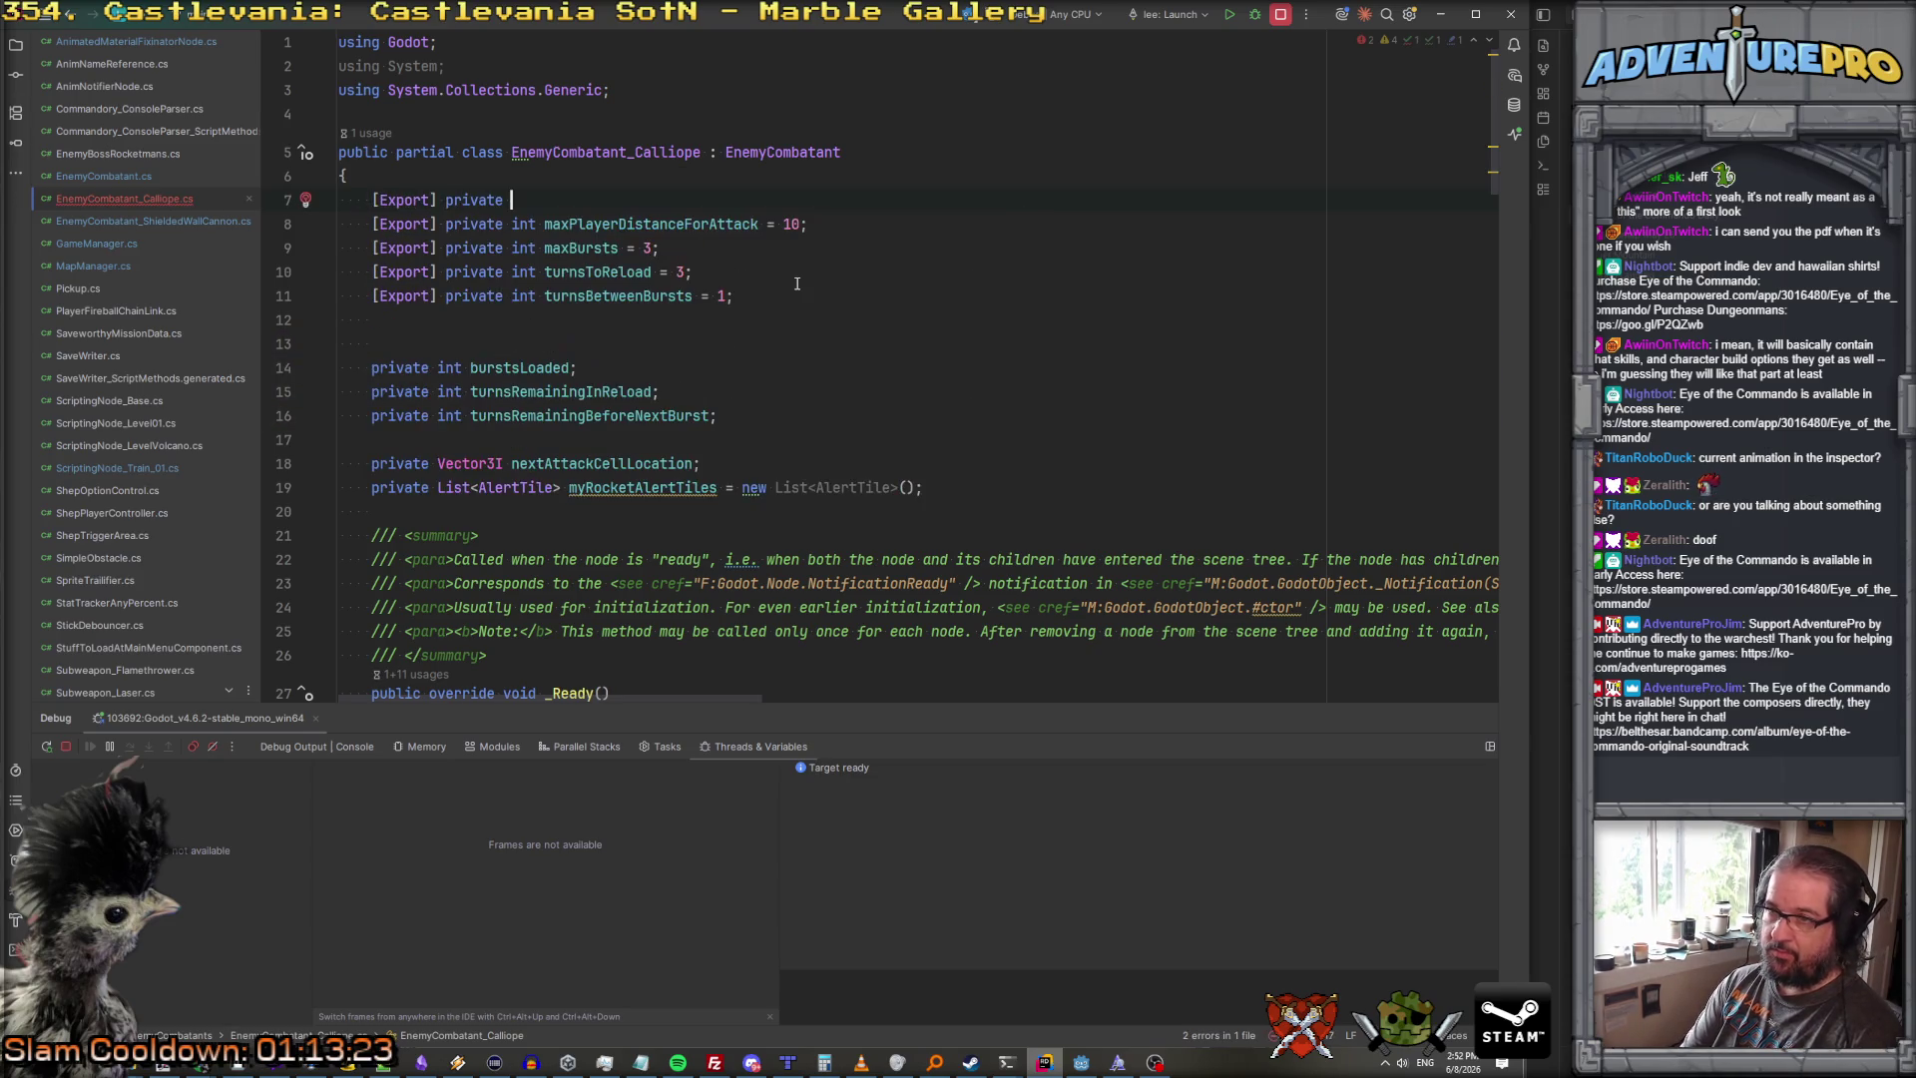
type("Animated")
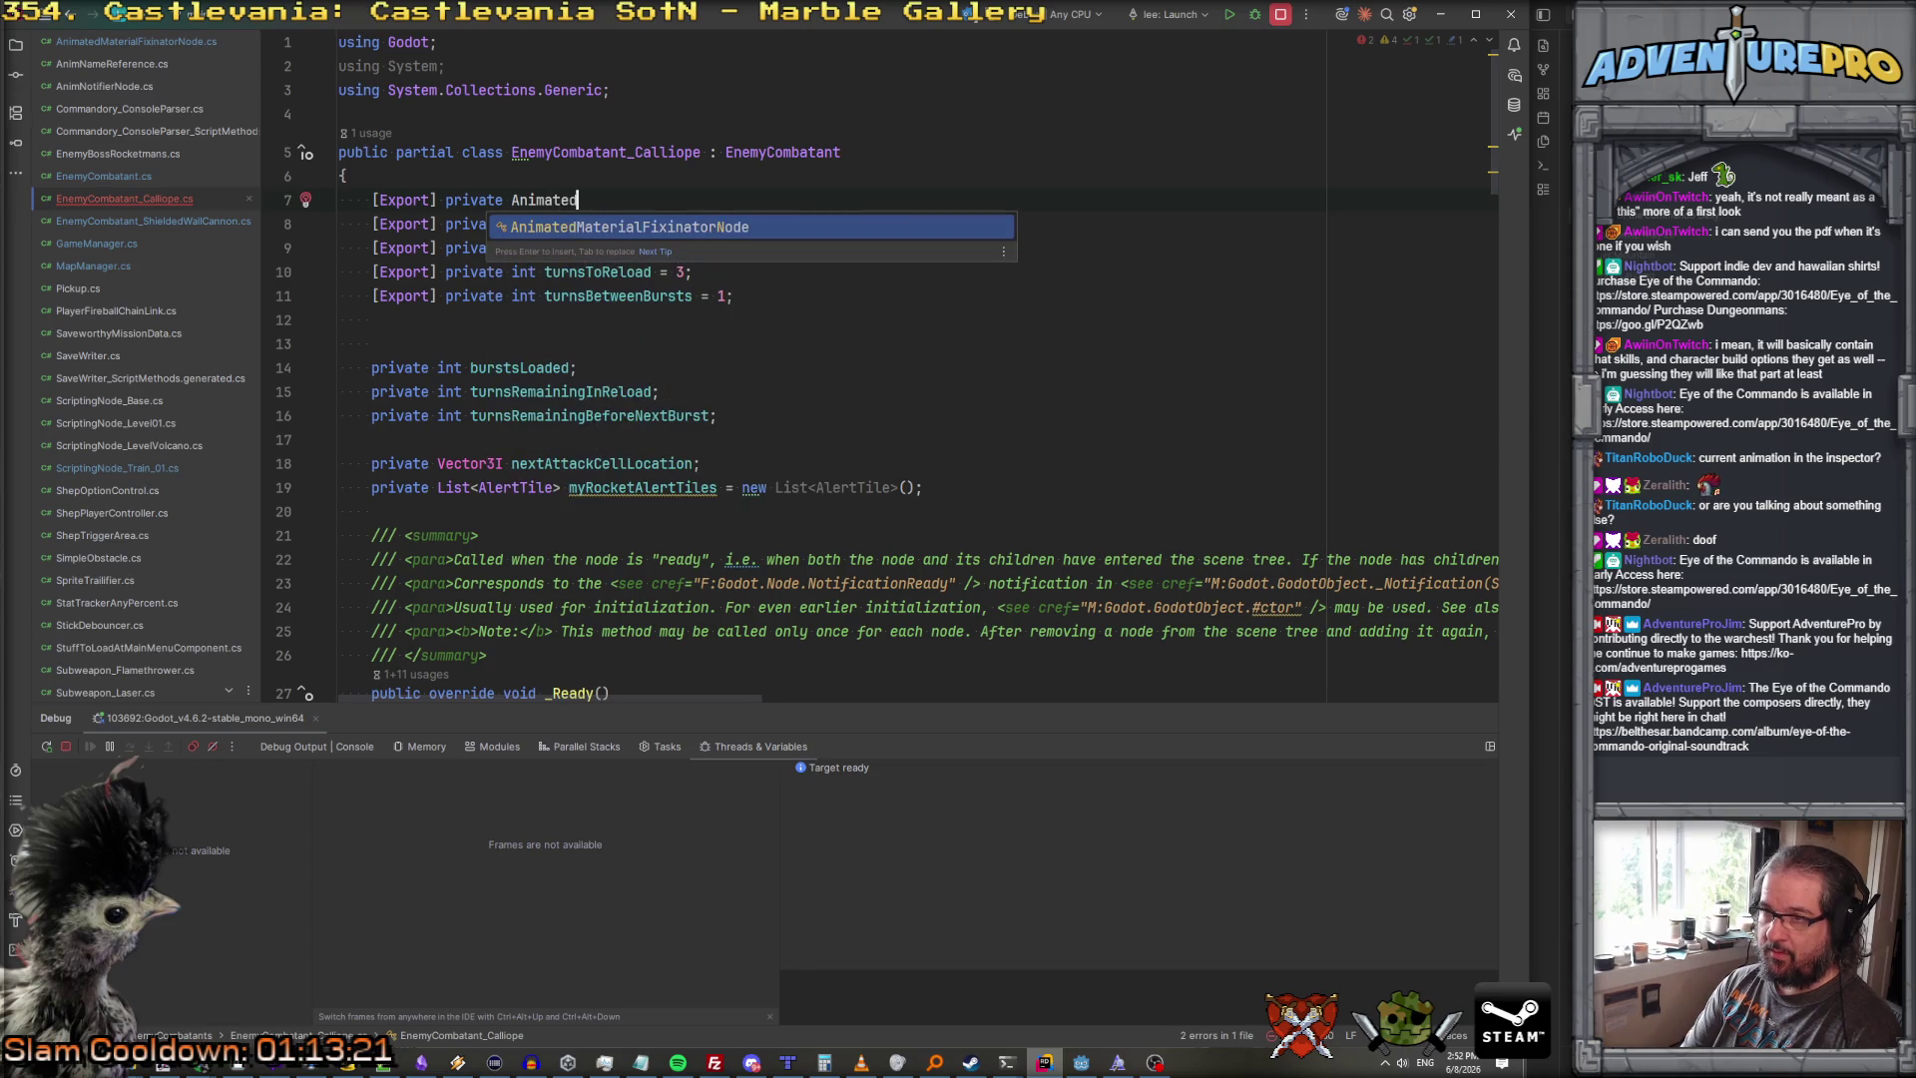
type("MaterialFixinatorNode animF")
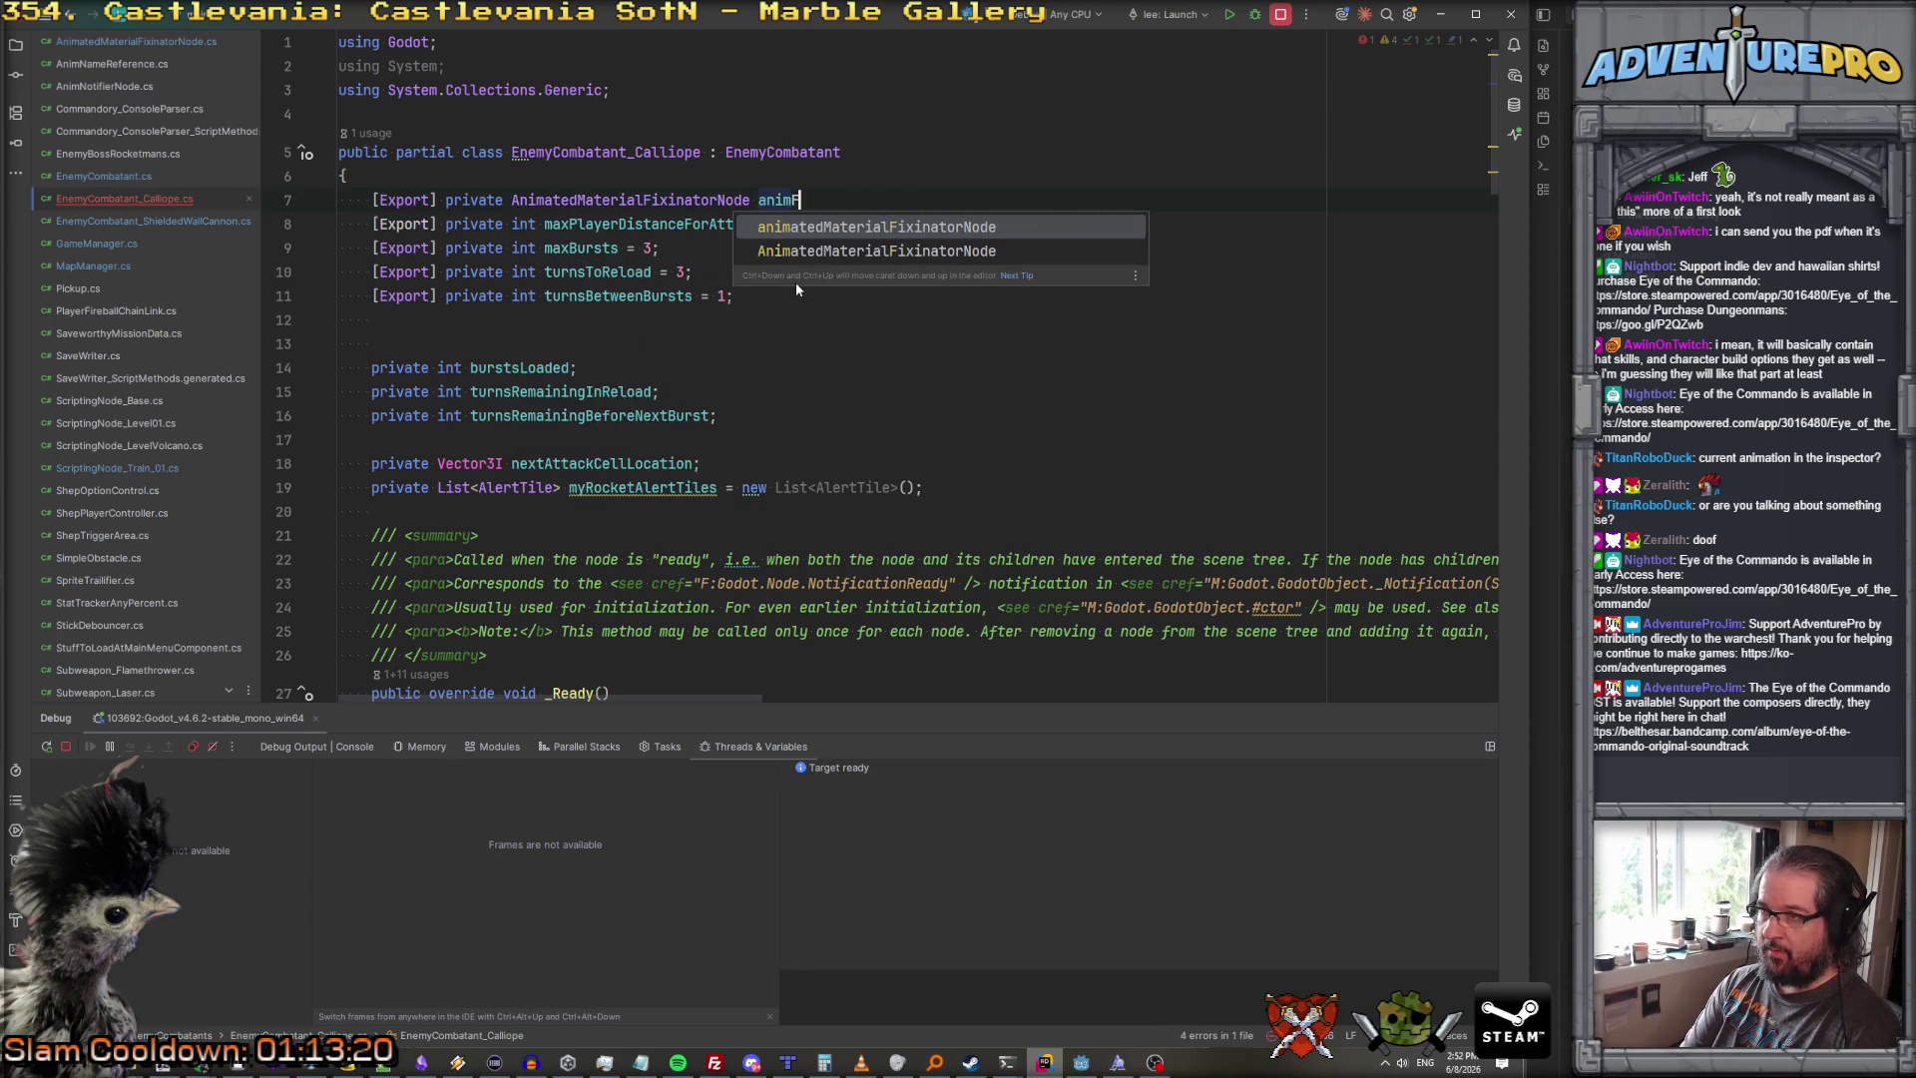
type("ixinator;")
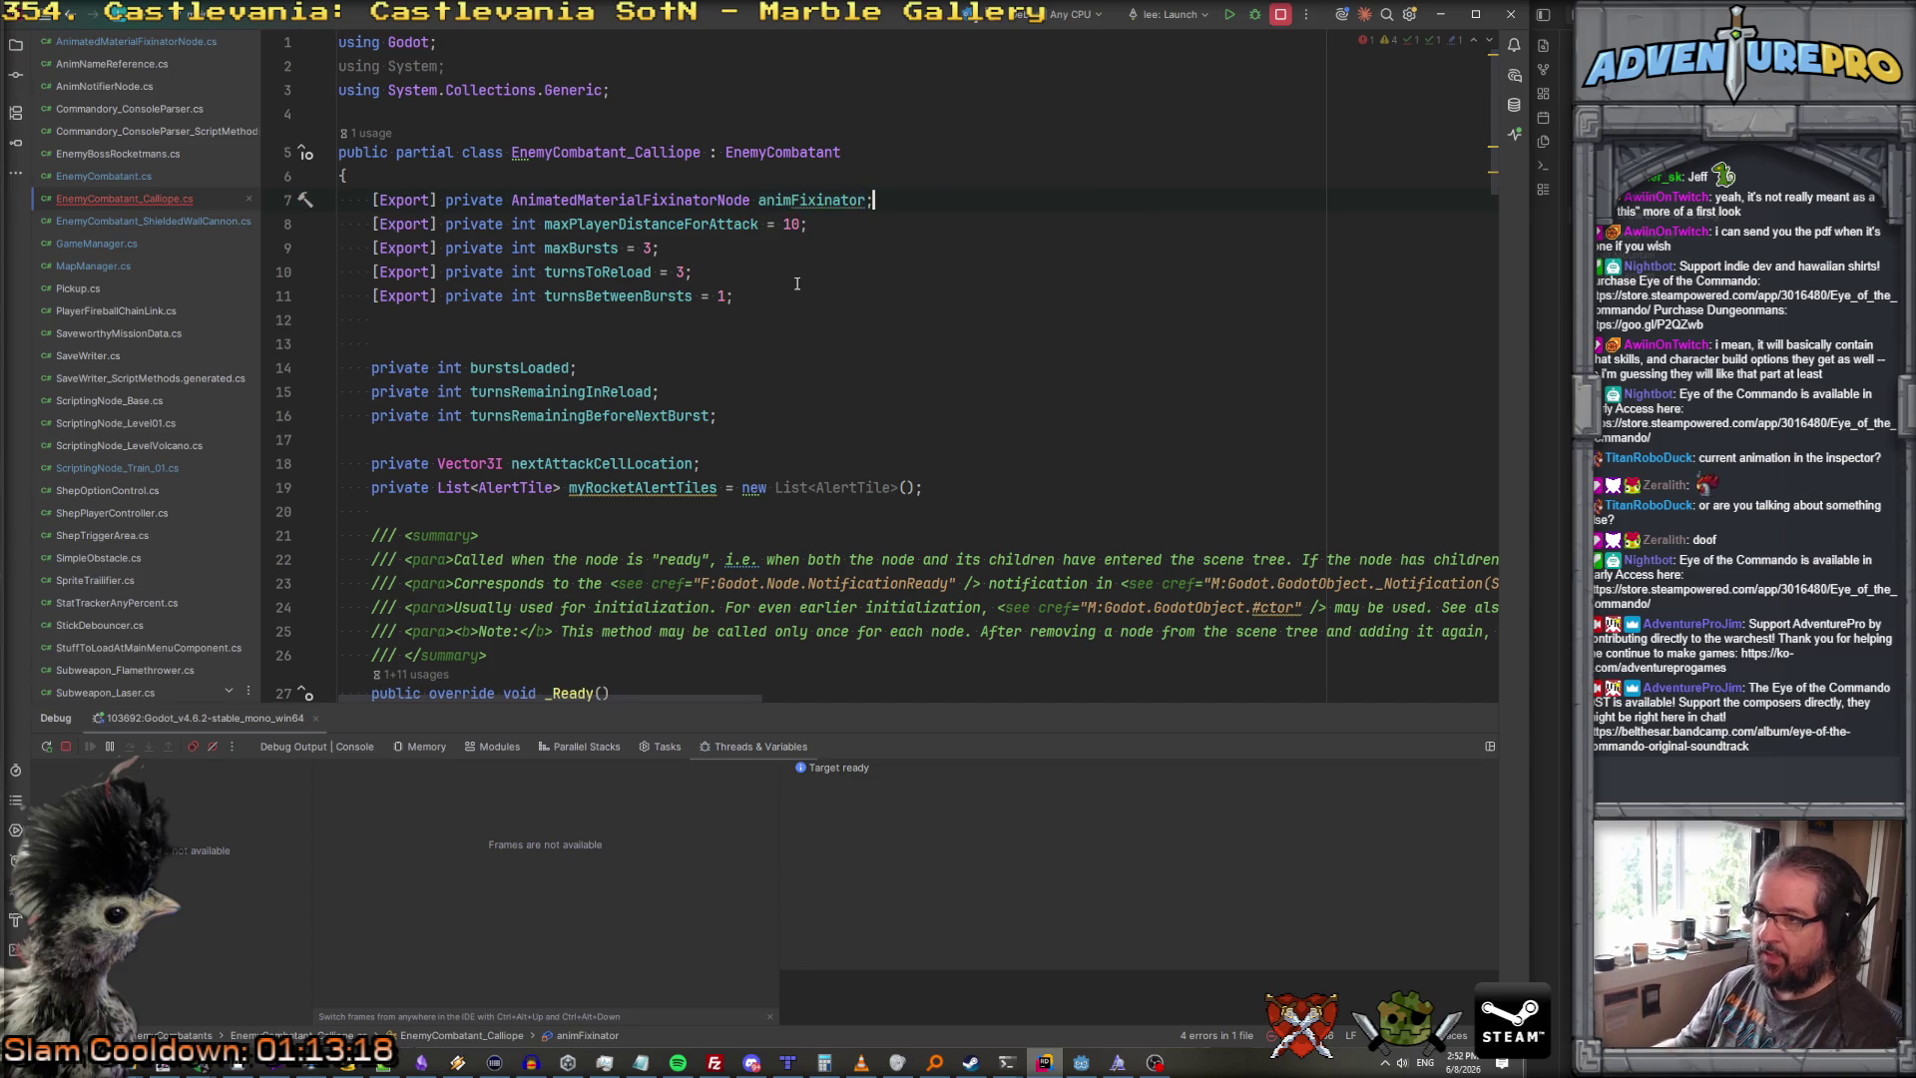
double_click(825, 202)
Step: Make LaunchOneBurst call animFixinator.Play() instead of PlayAttackAnim(), and jump to Play's definition
scroll(897, 538, "down", 15)
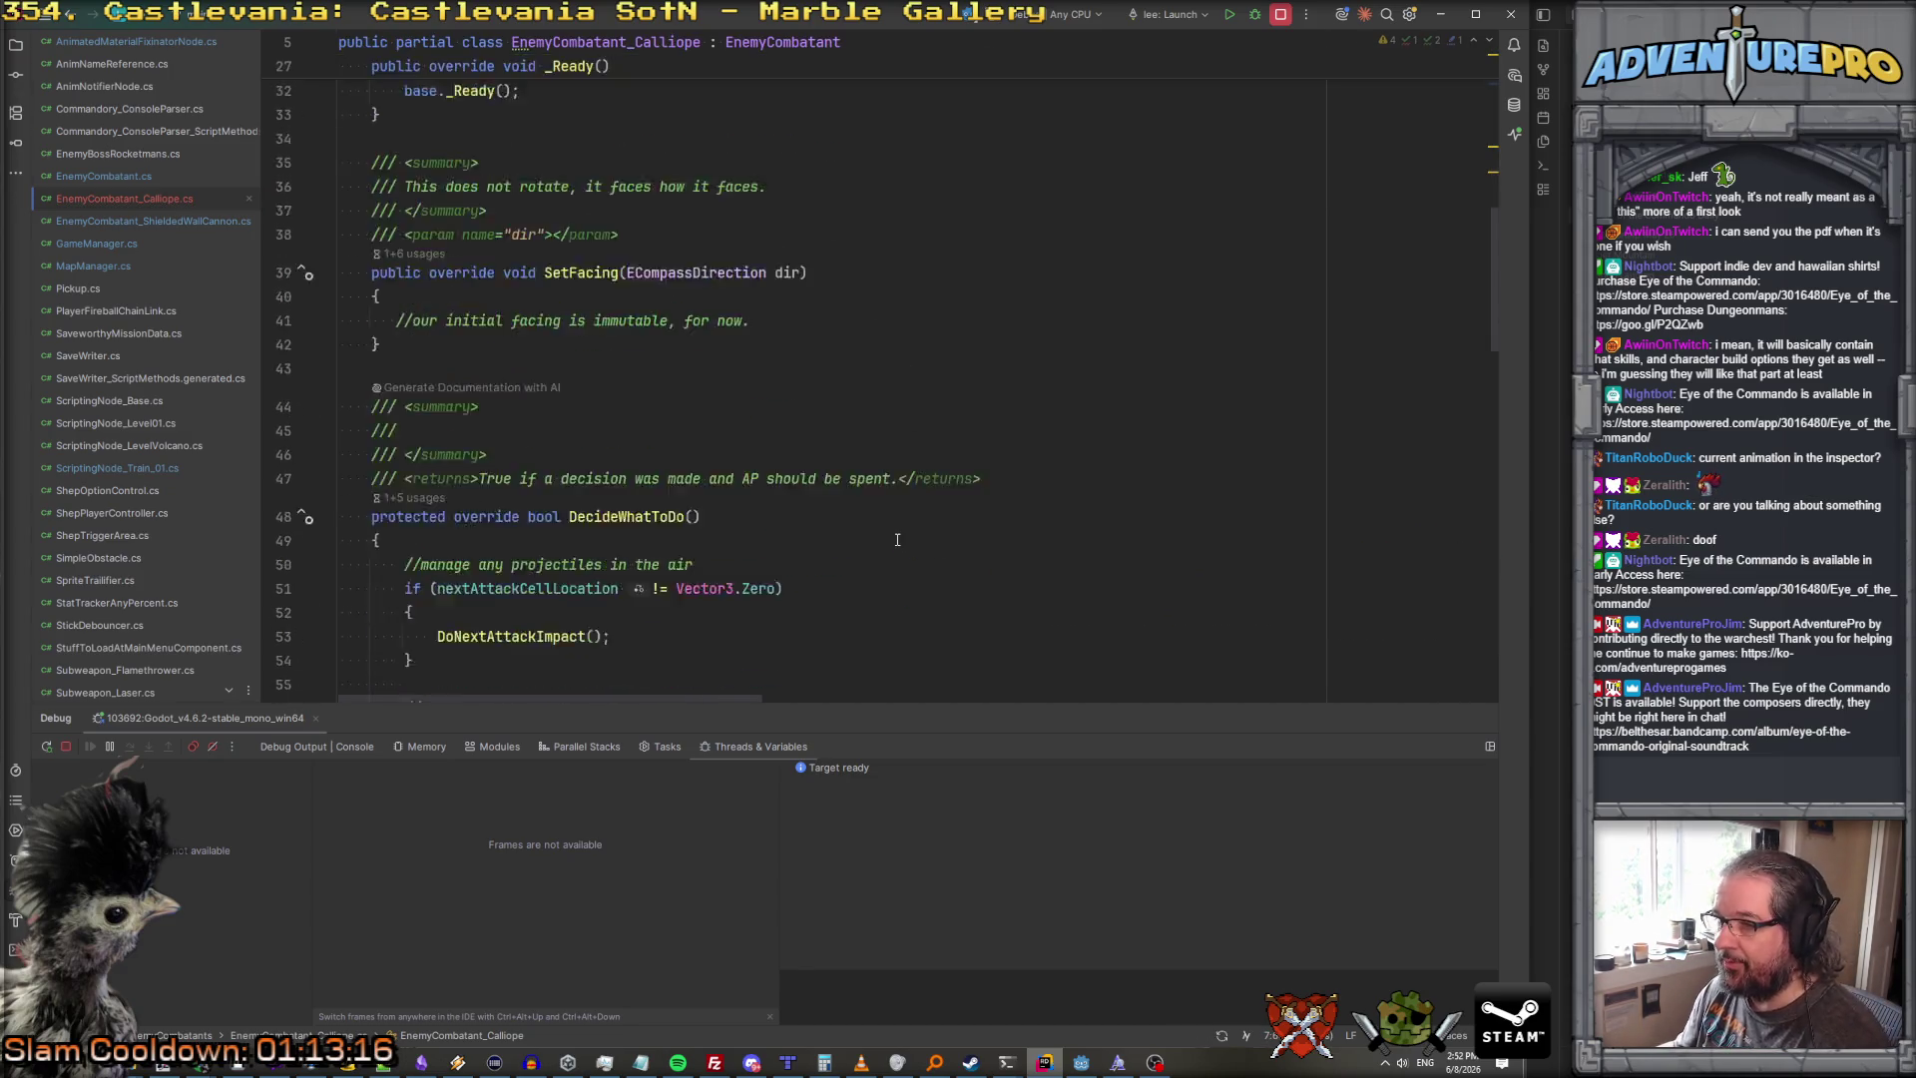
scroll(897, 539, "up", 2)
scroll(897, 538, "down", 3)
scroll(897, 539, "down", 9)
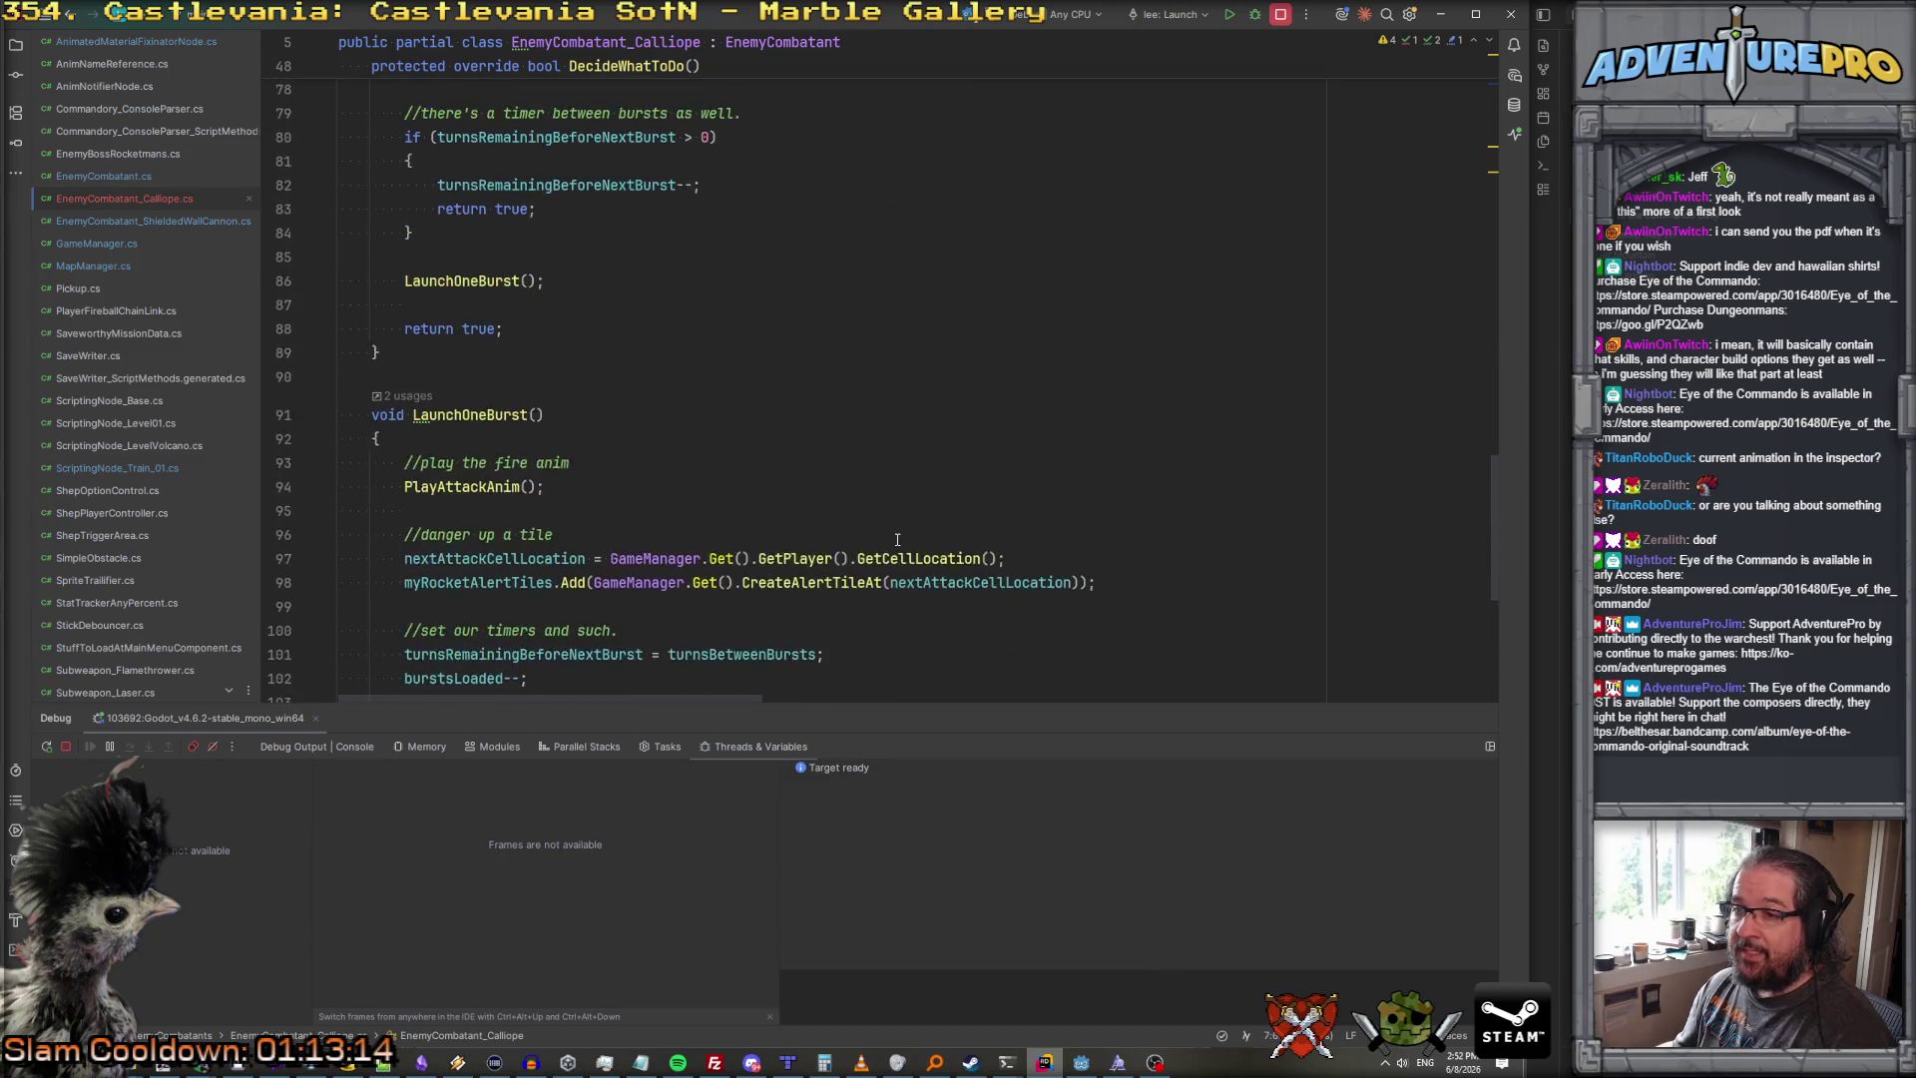
scroll(662, 449, "up", 4)
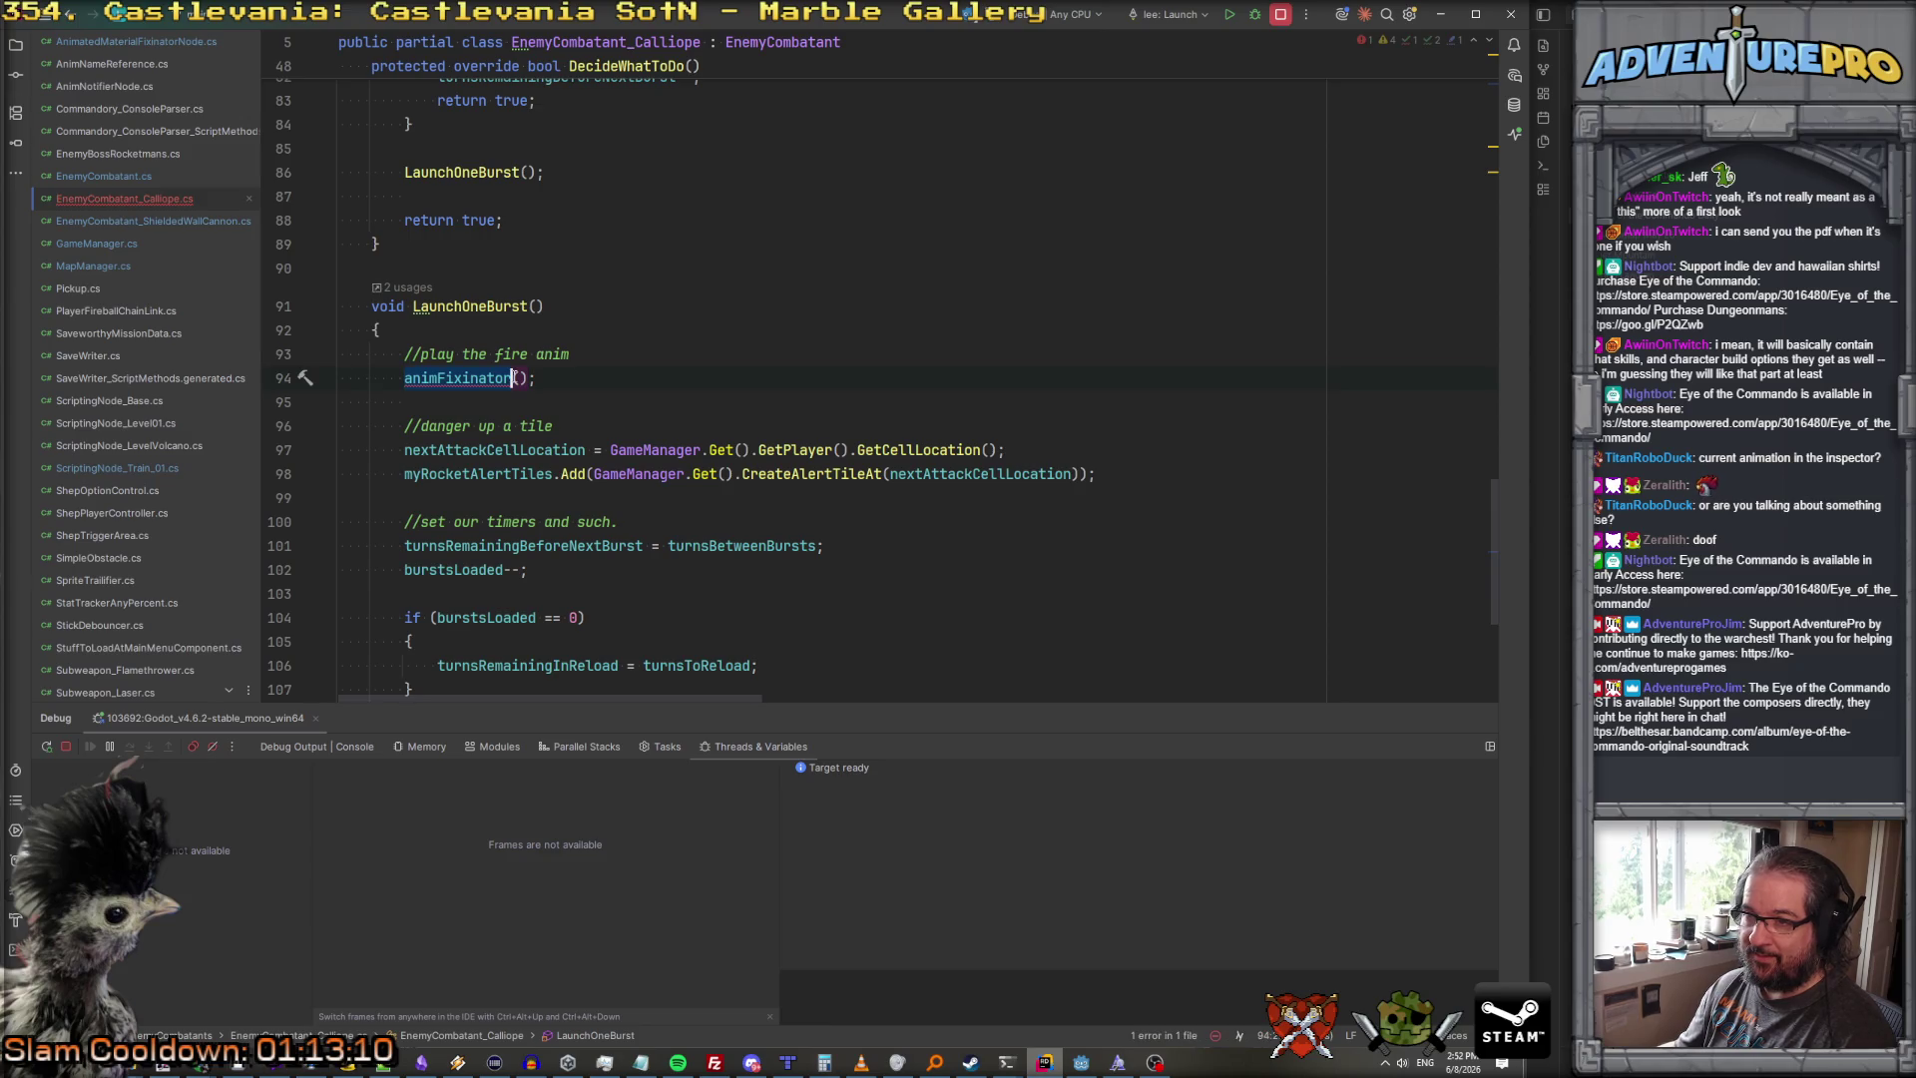
left_click(583, 379)
type(".Pla")
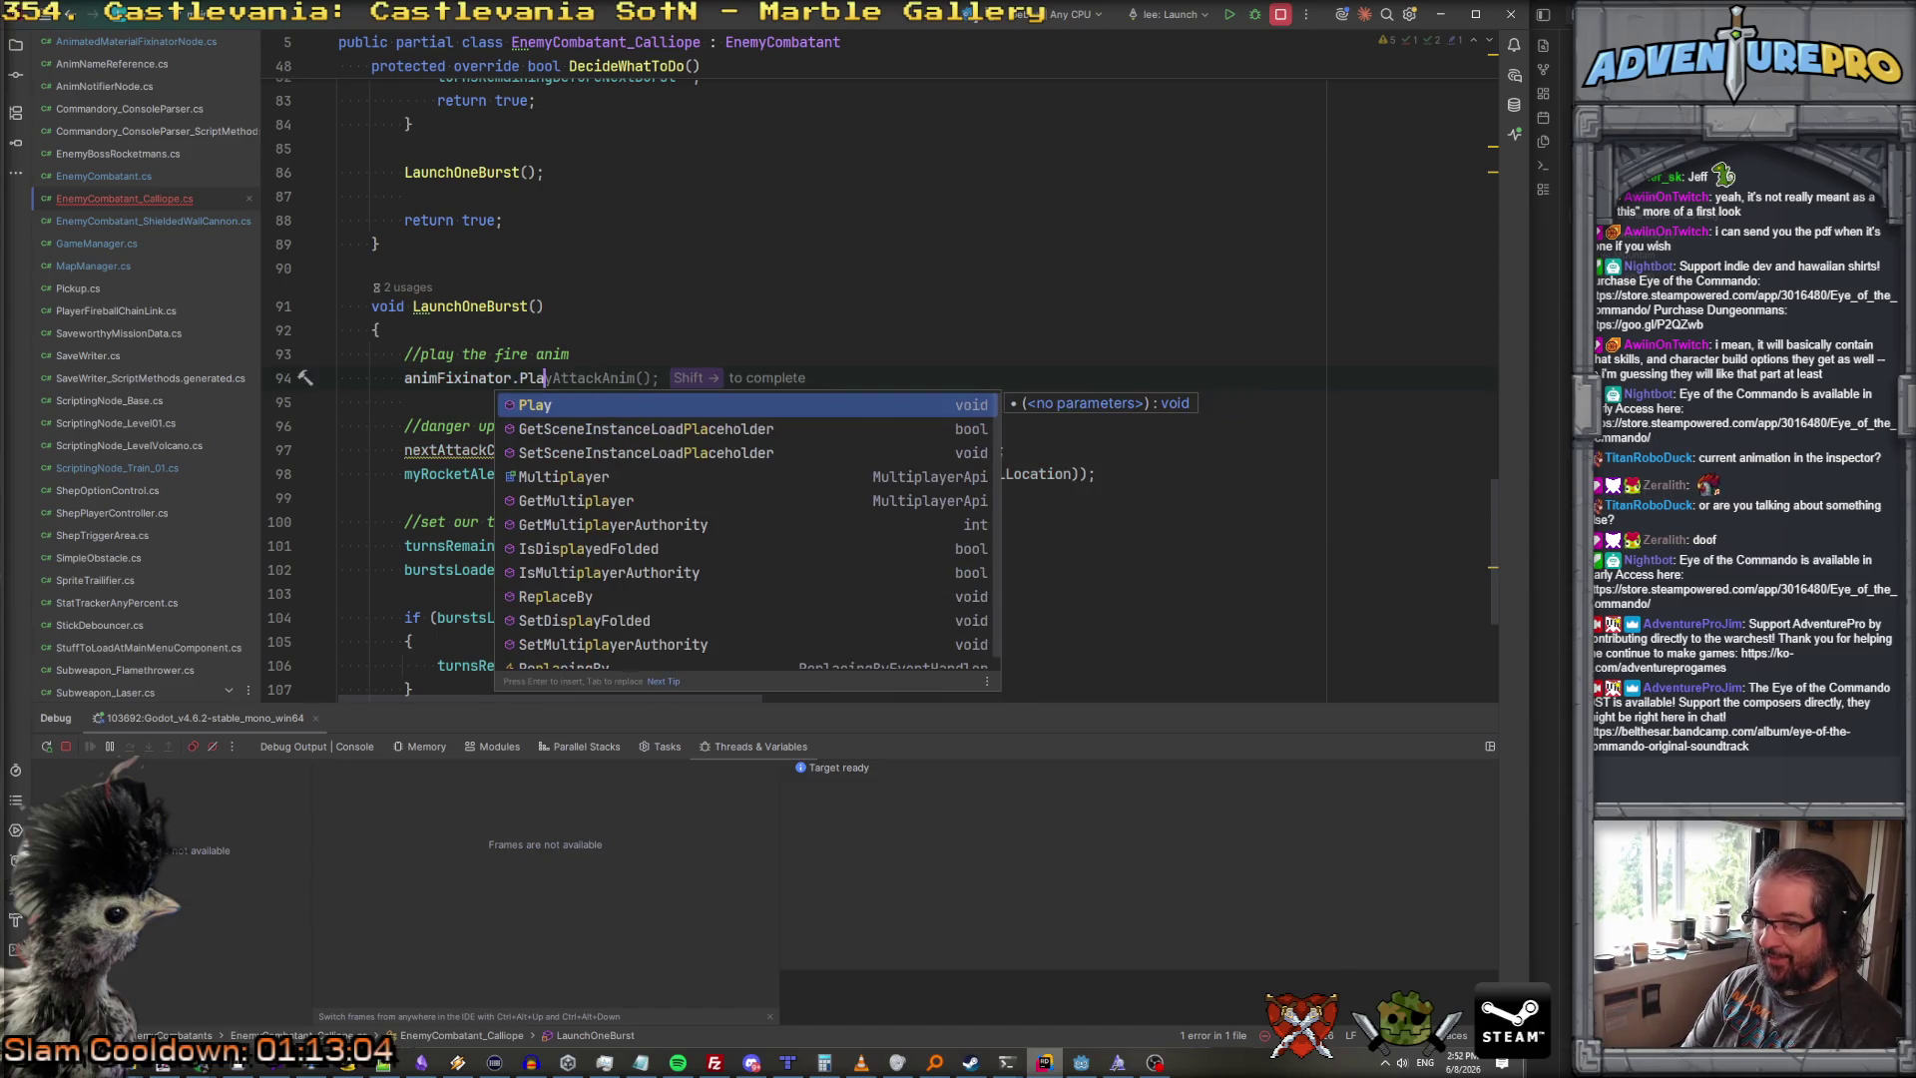
key("Return")
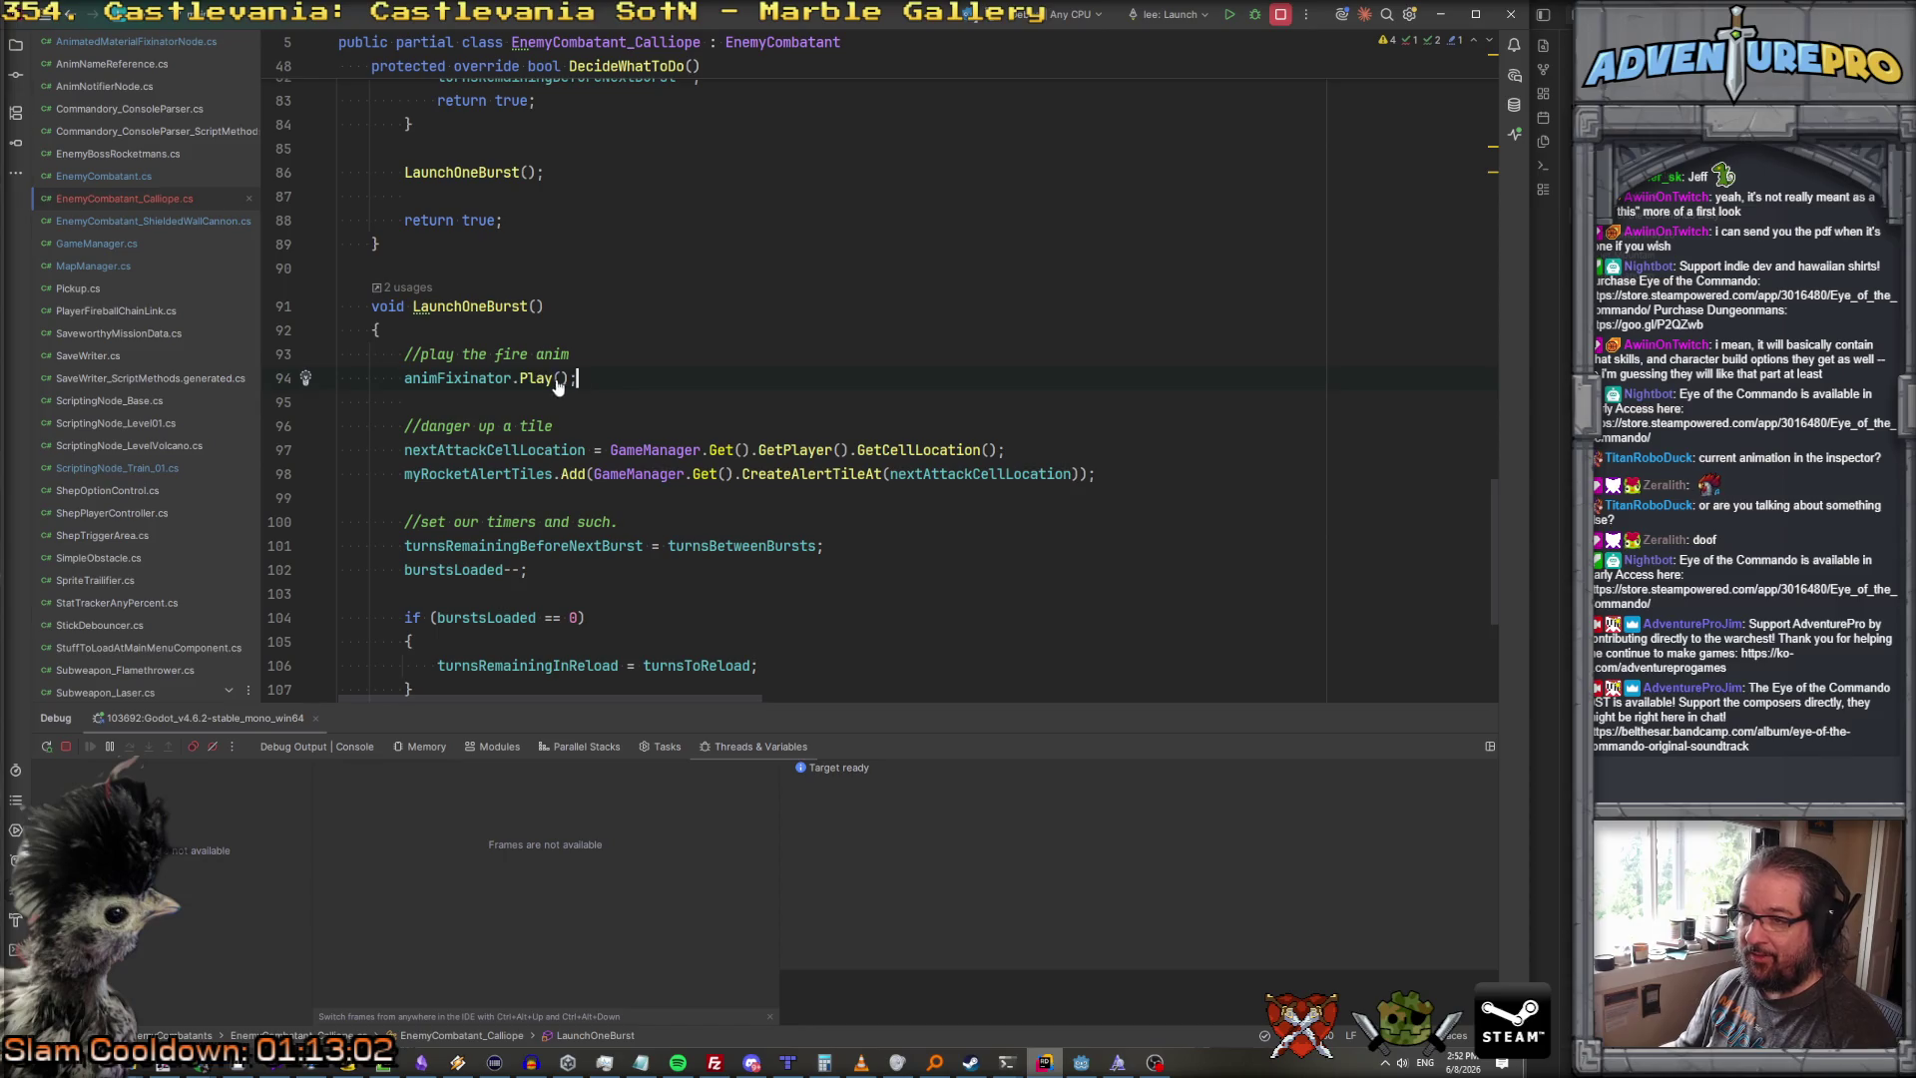
left_click(549, 380, "ctrl")
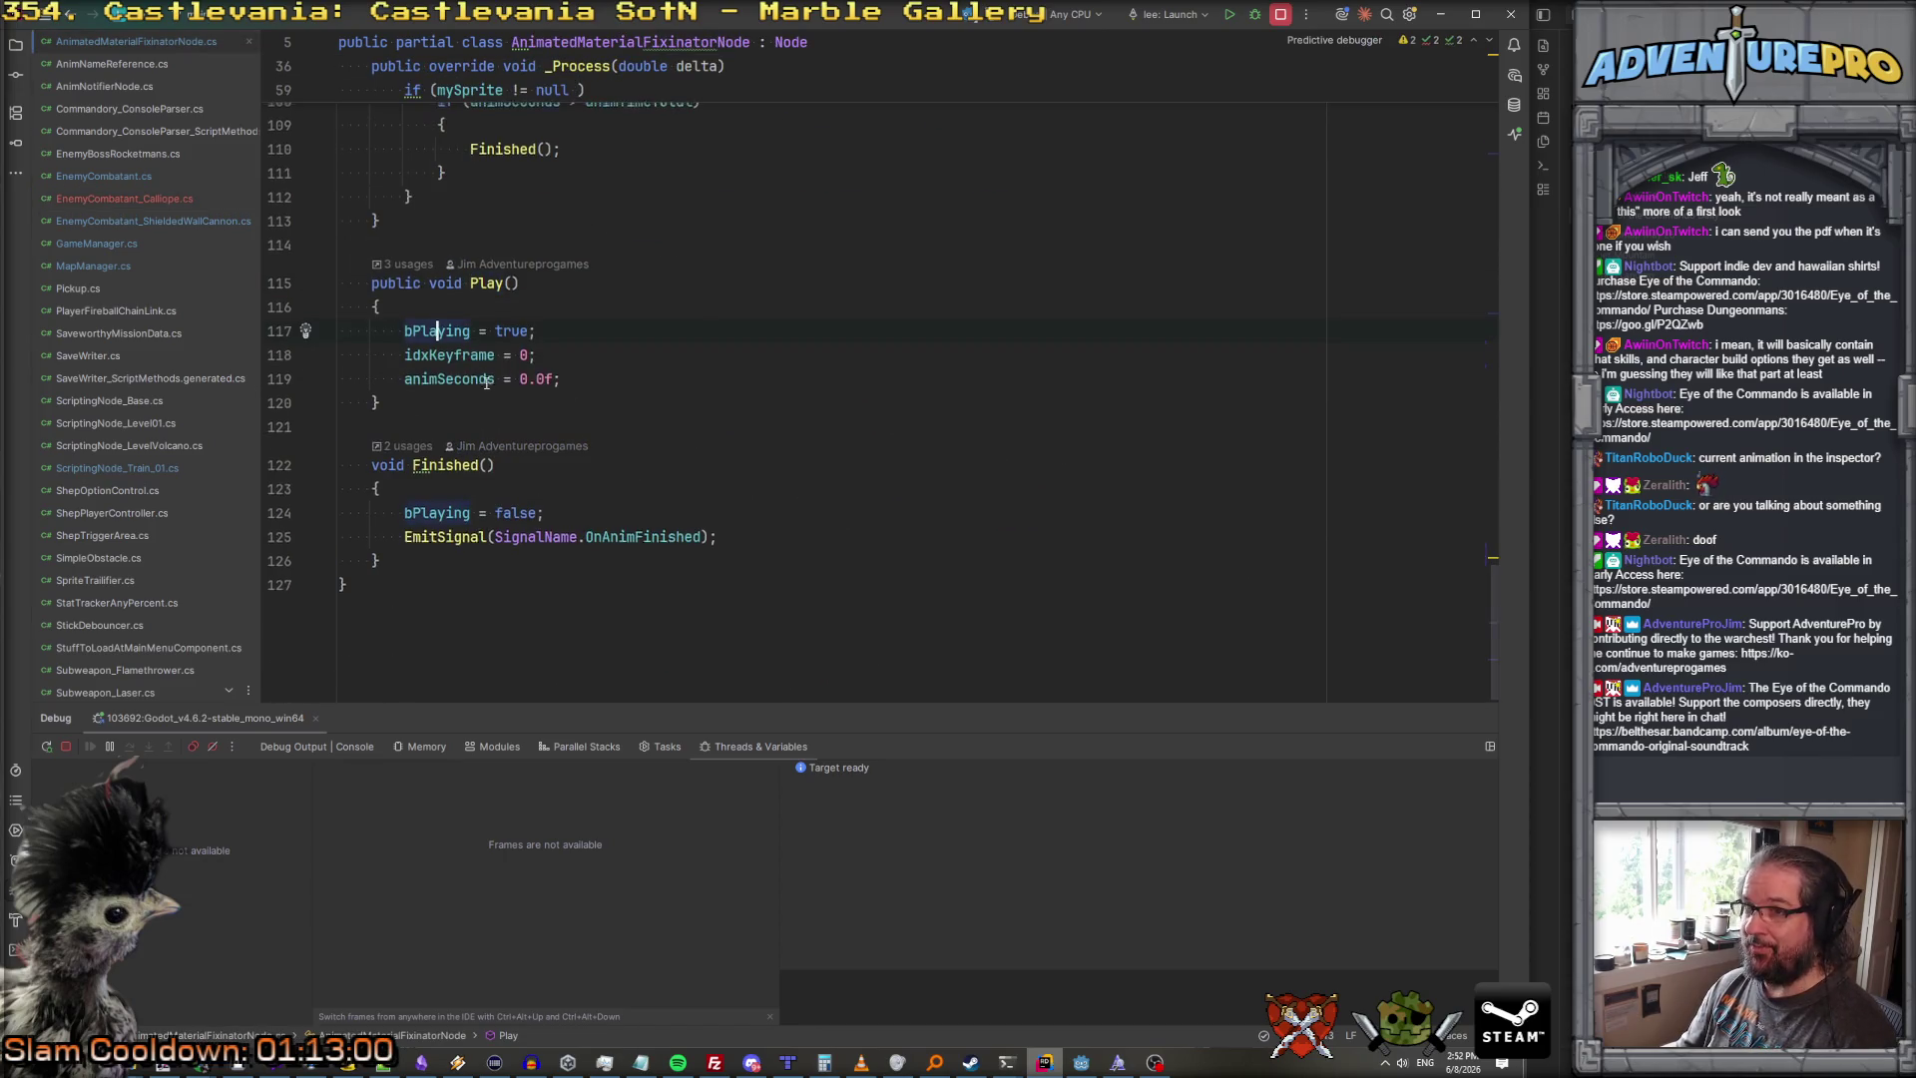
Step: Review the fixinator's Play() and _Process code, then navigate back to LaunchOneBurst
scroll(486, 383, "up", 5)
scroll(485, 382, "down", 5)
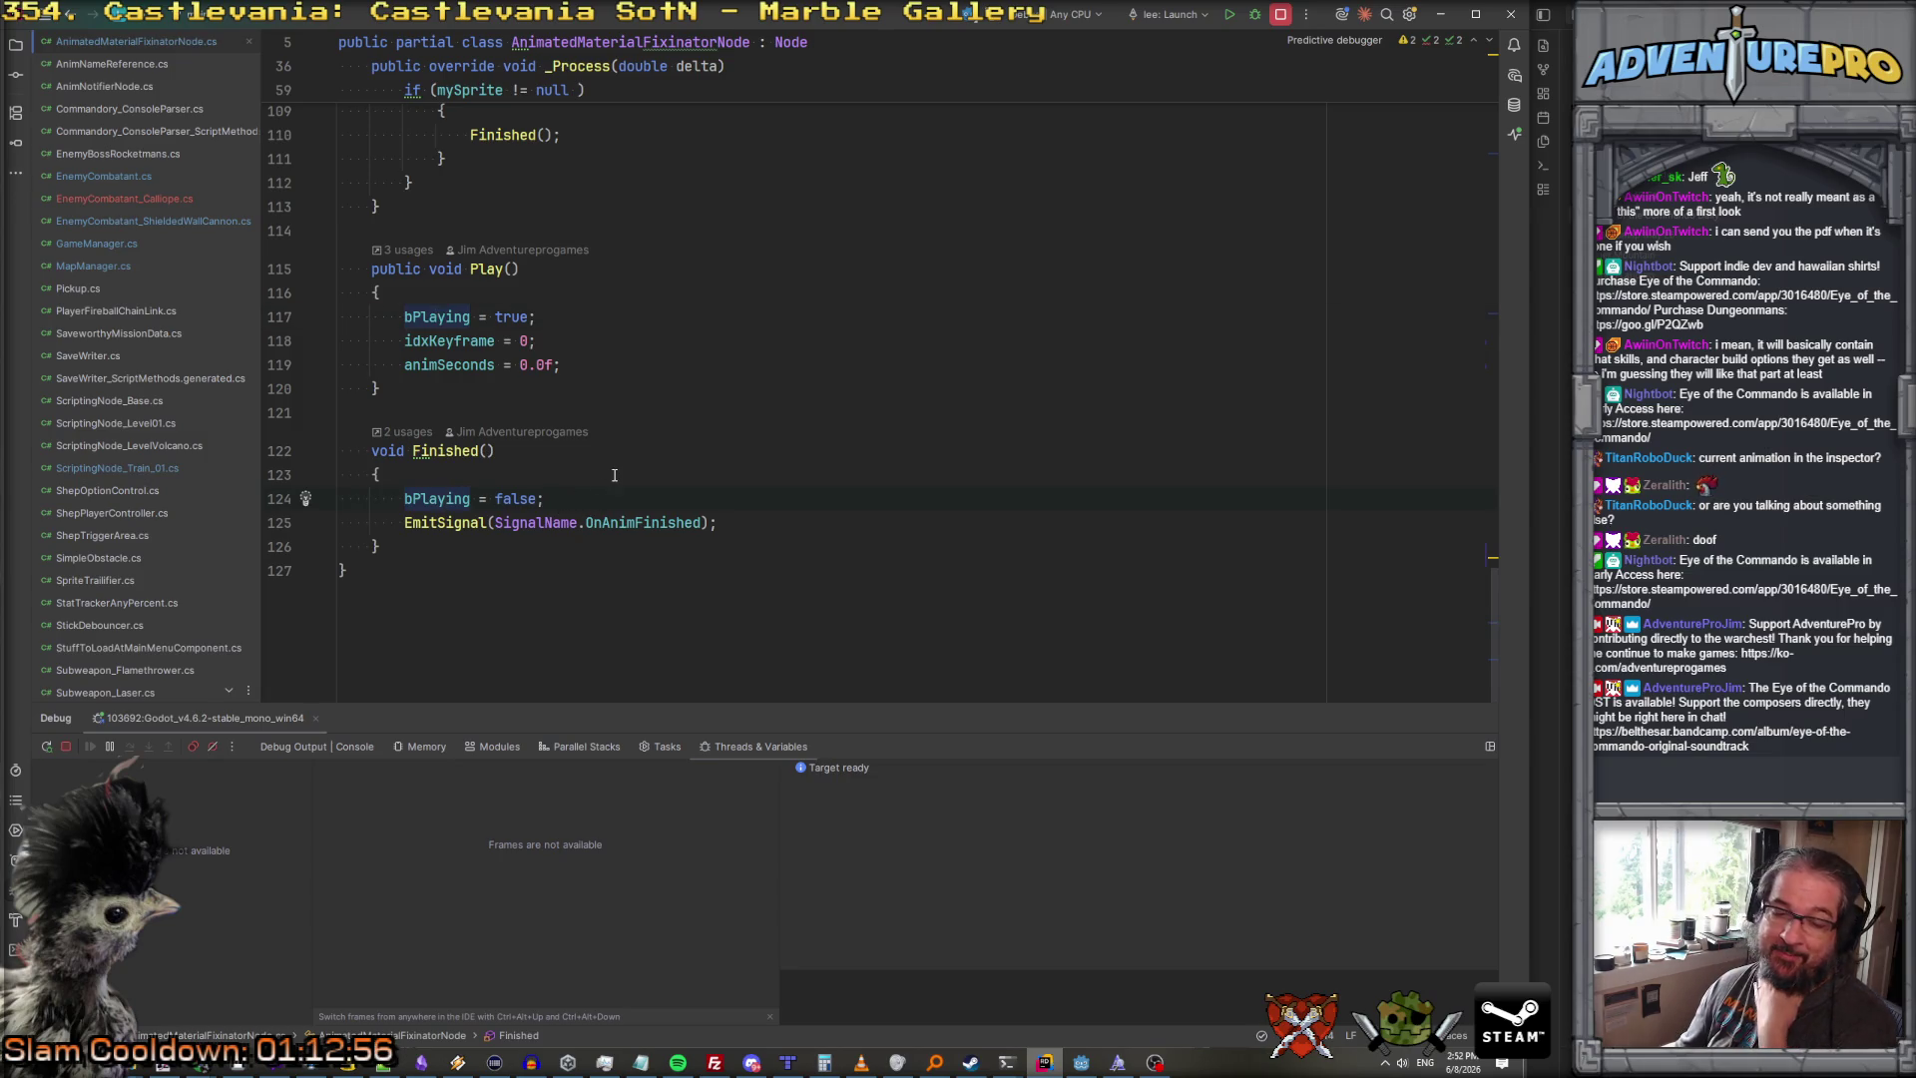
scroll(709, 410, "up", 8)
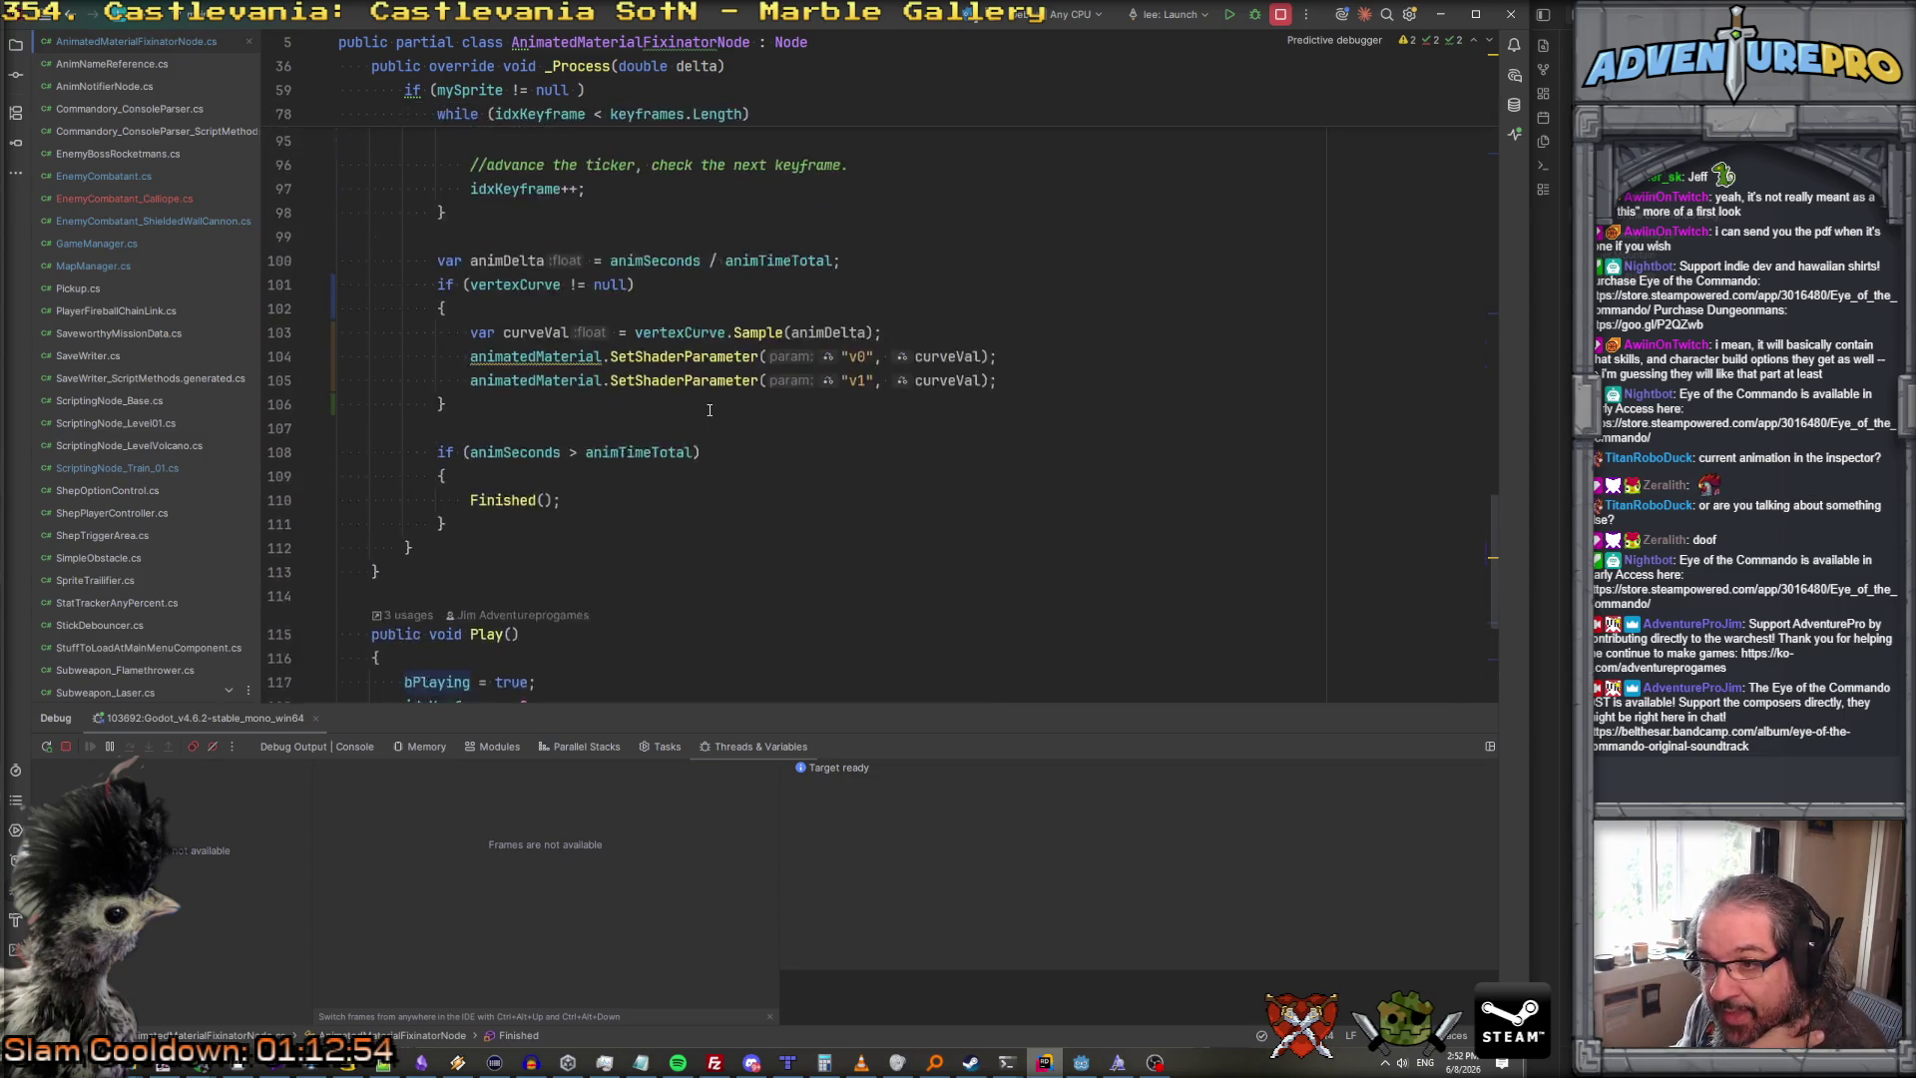
scroll(709, 410, "down", 8)
scroll(710, 410, "up", 15)
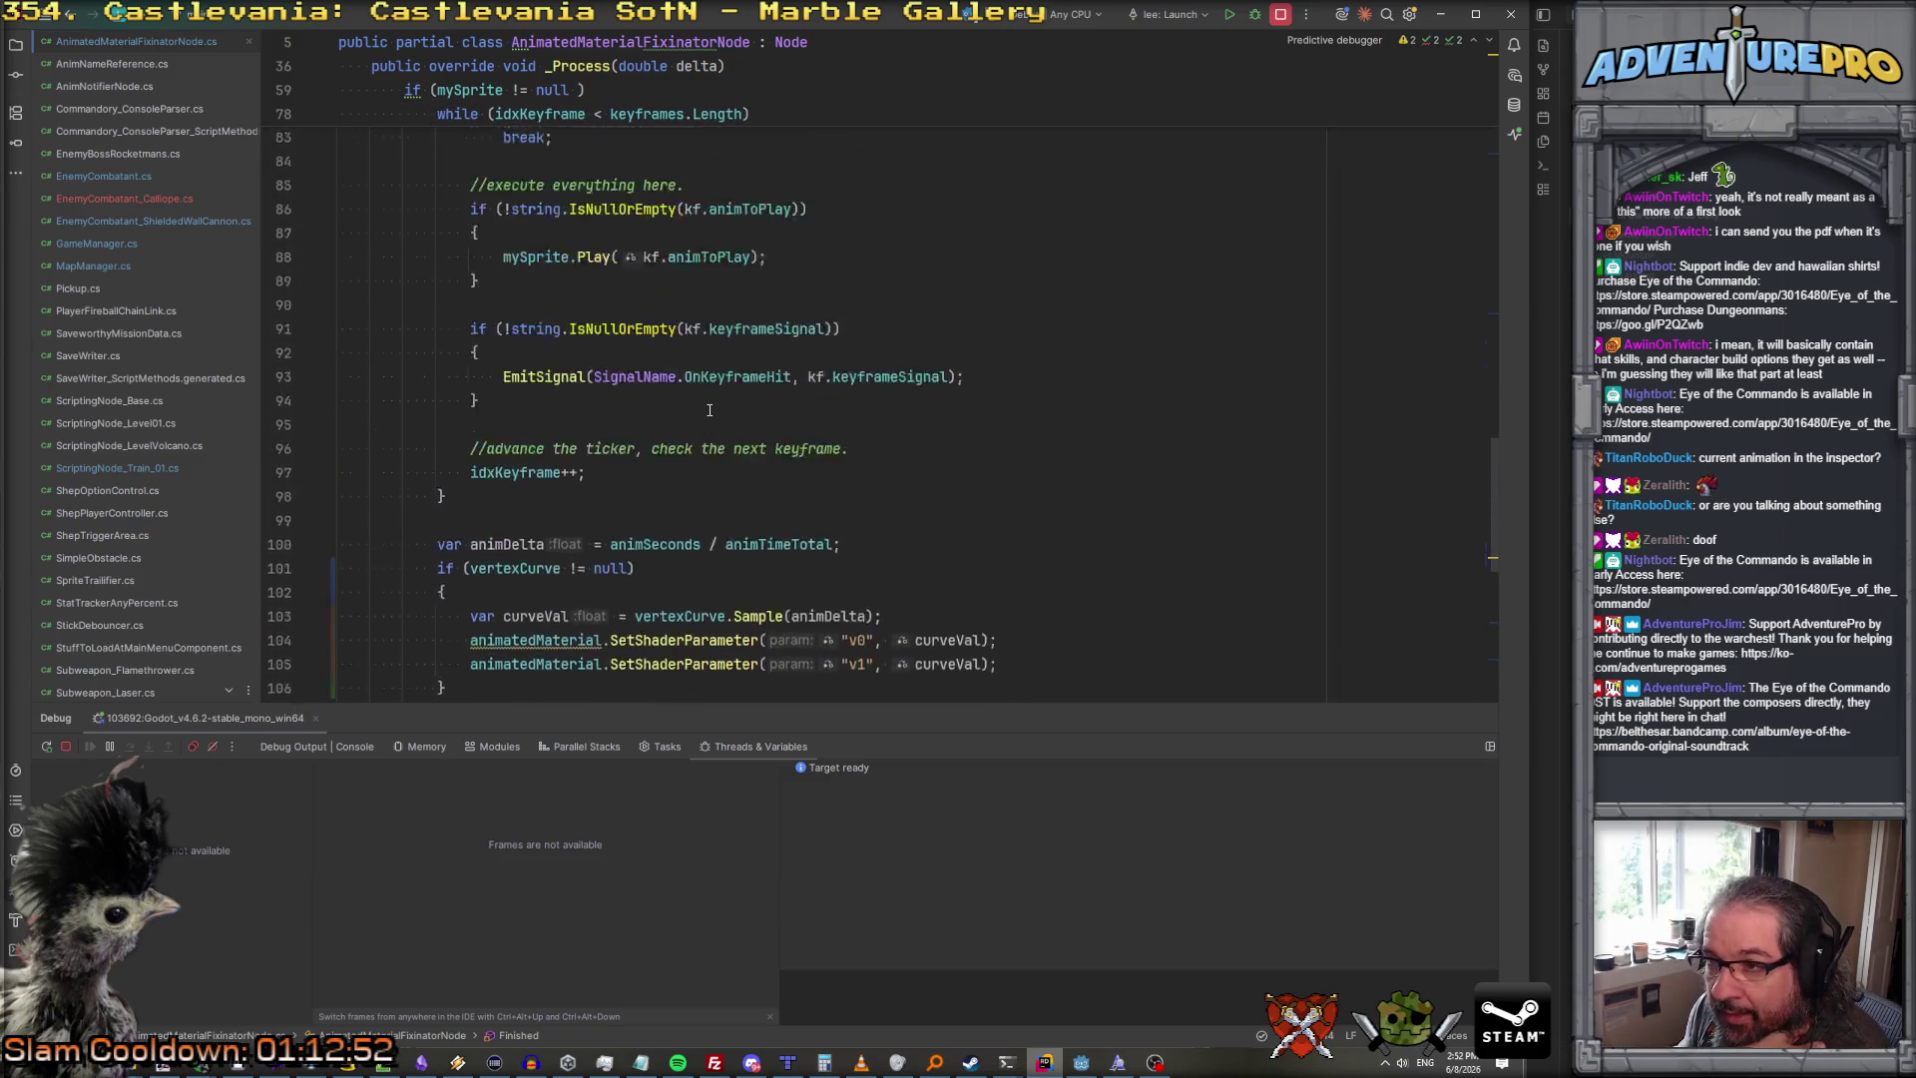
scroll(709, 410, "up", 12)
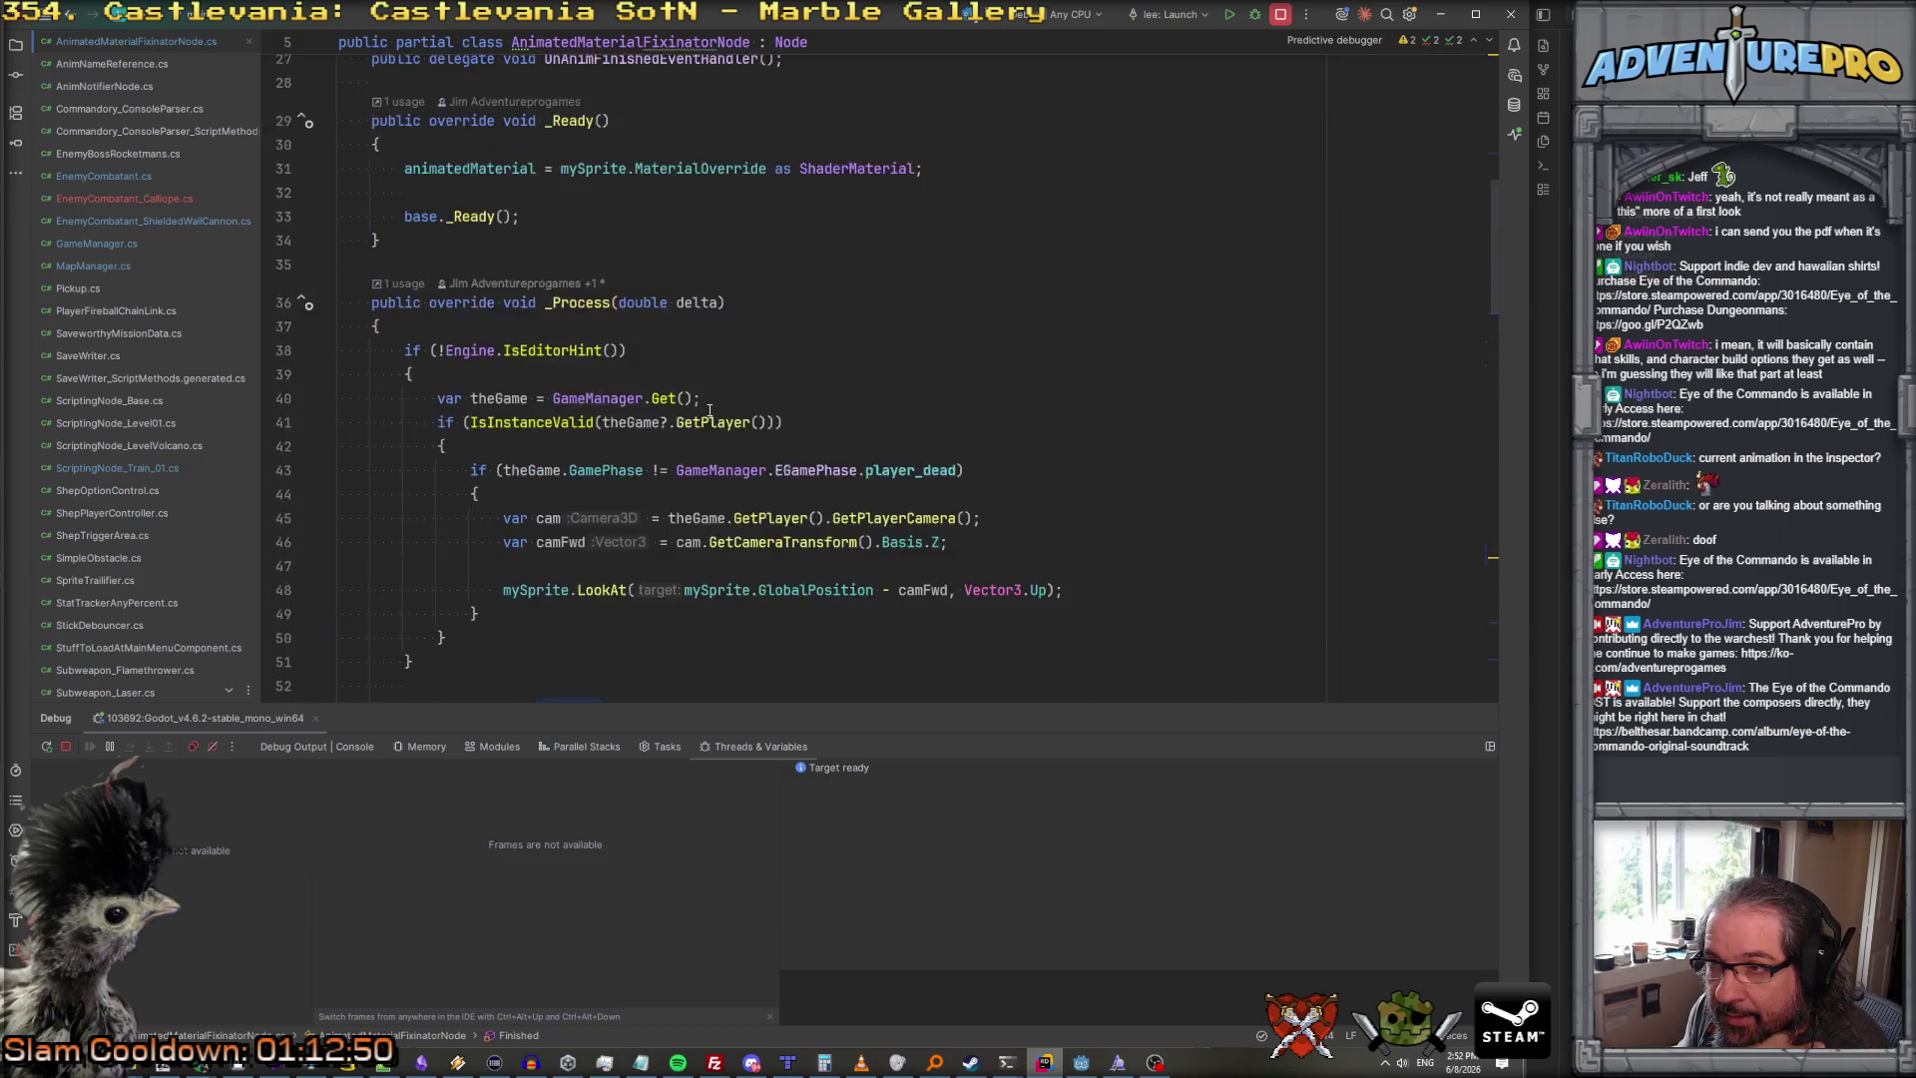
scroll(709, 410, "up", 2)
scroll(709, 410, "down", 5)
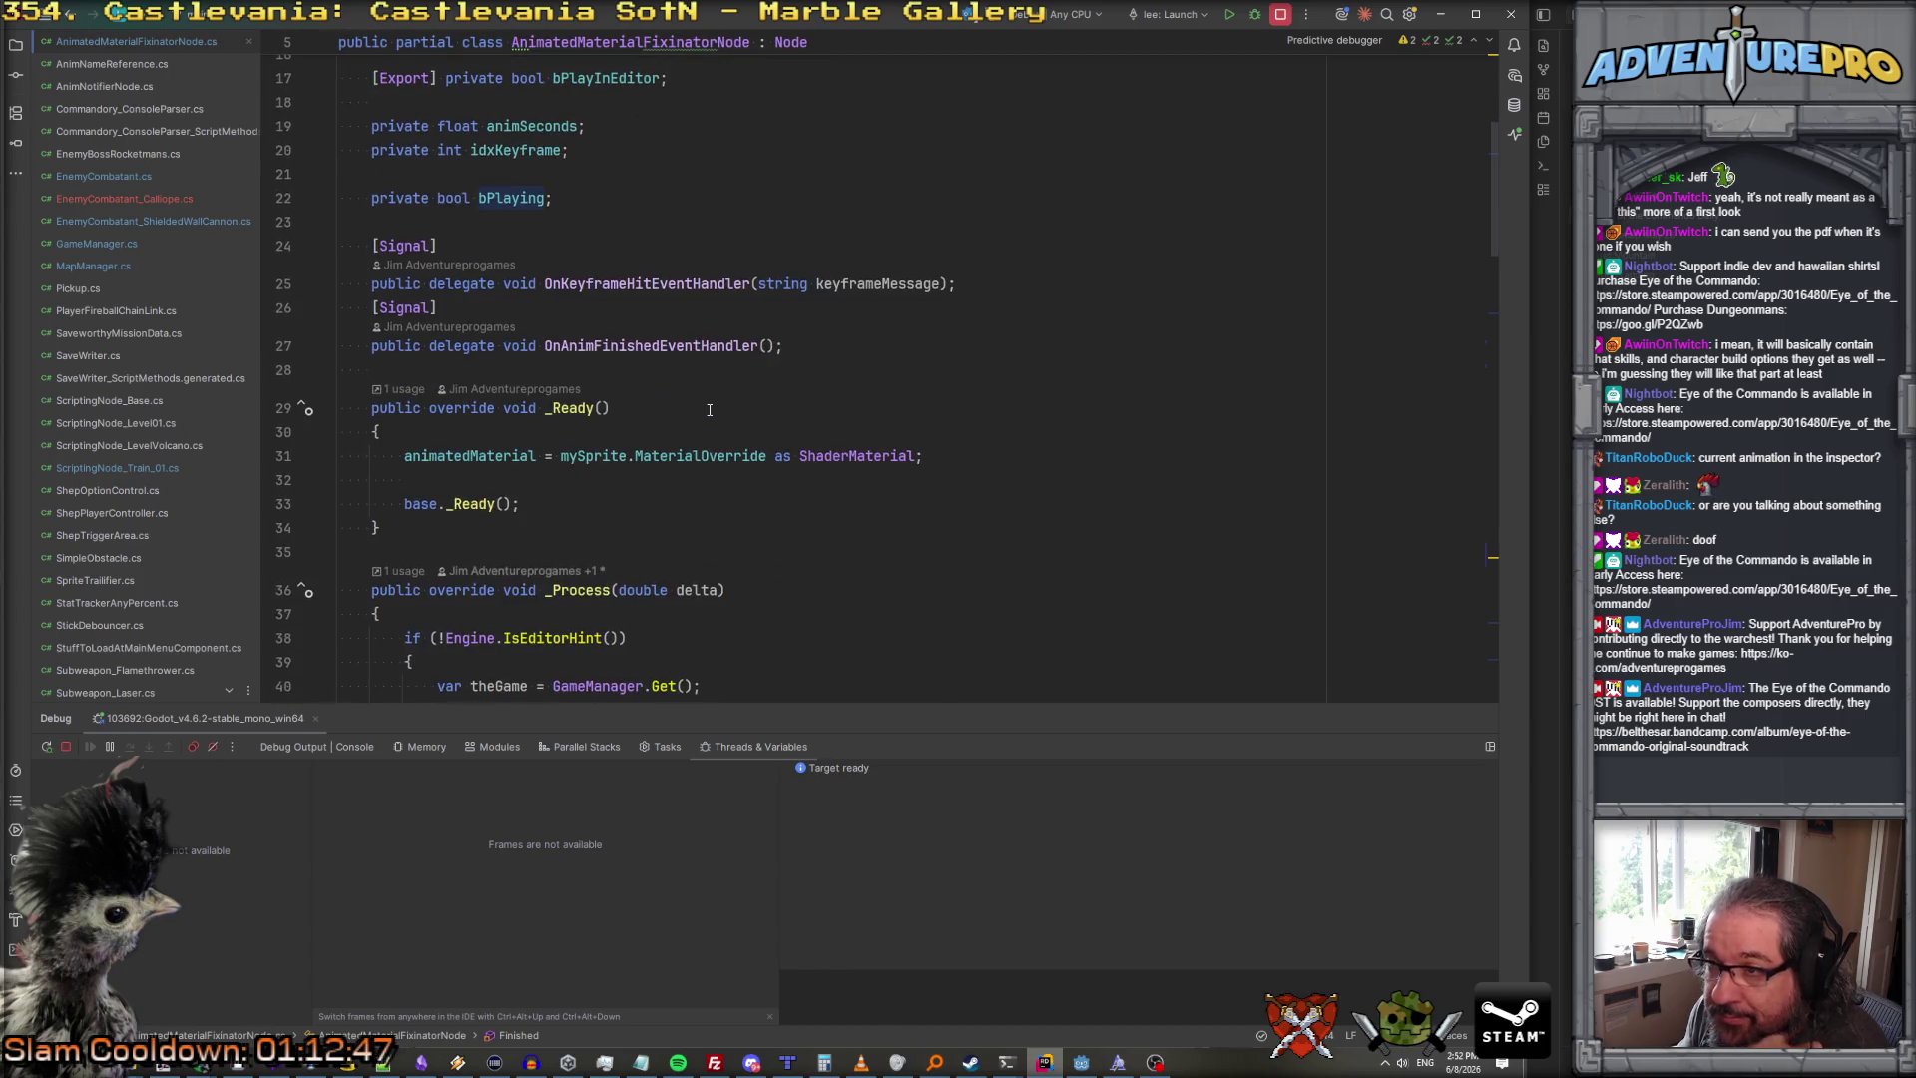
scroll(710, 410, "down", 4)
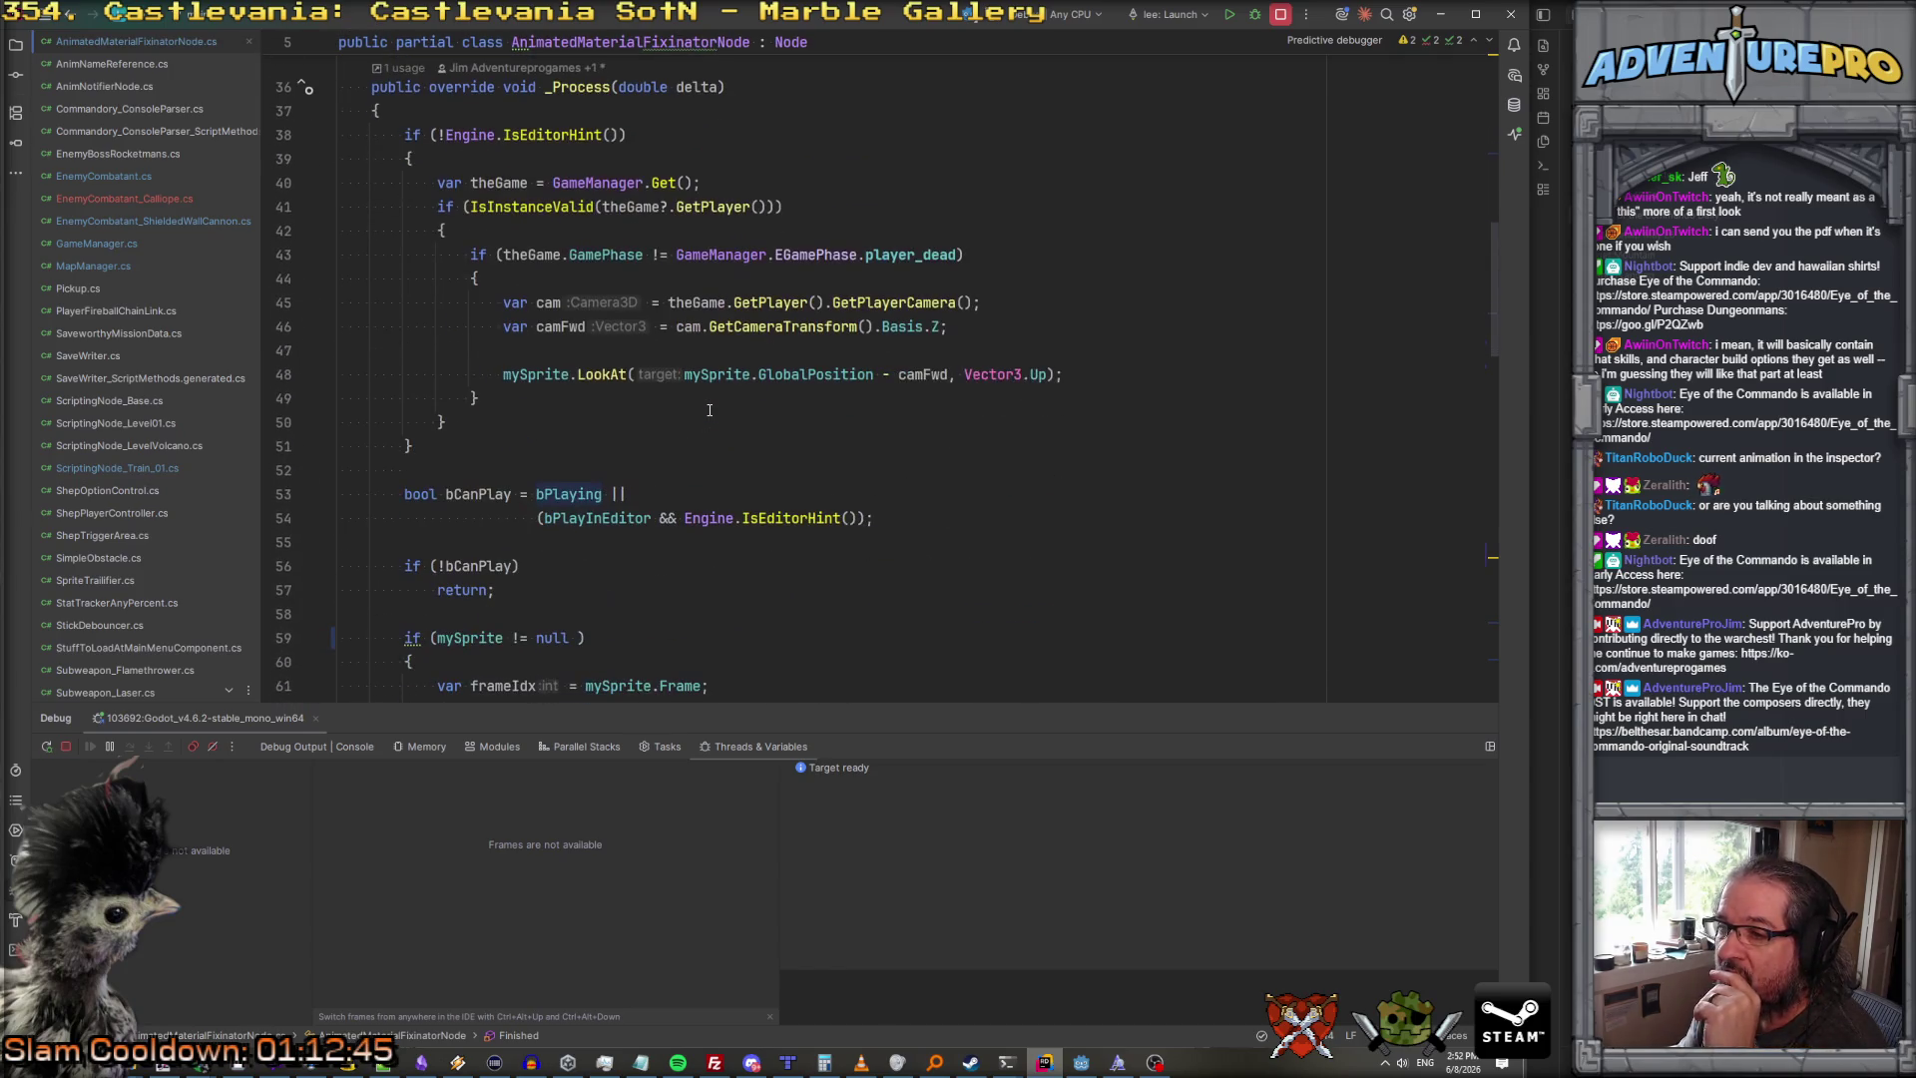
key("ctrl+minus")
key("ctrl+minus")
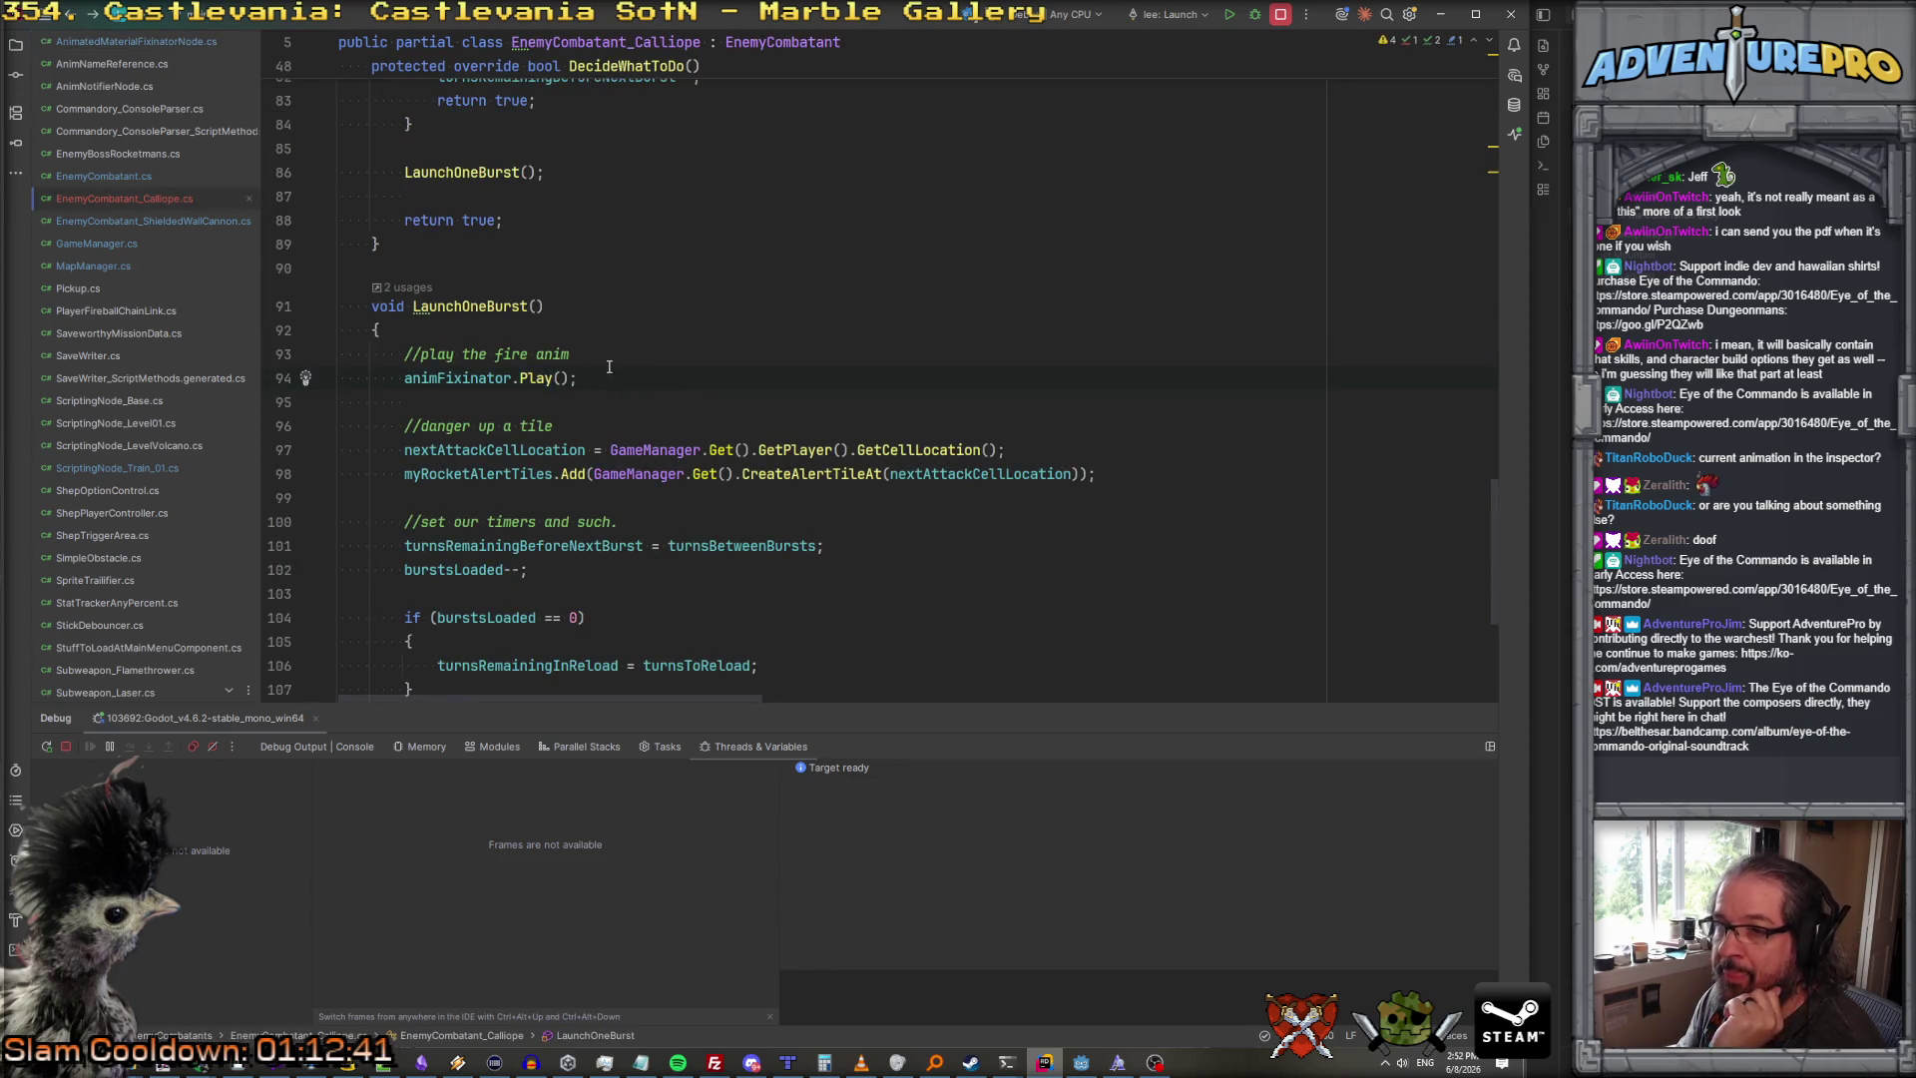
Step: In _Ready, subscribe AttackAnimFinished to animFixinator.OnAnimFinished
scroll(609, 367, "up", 20)
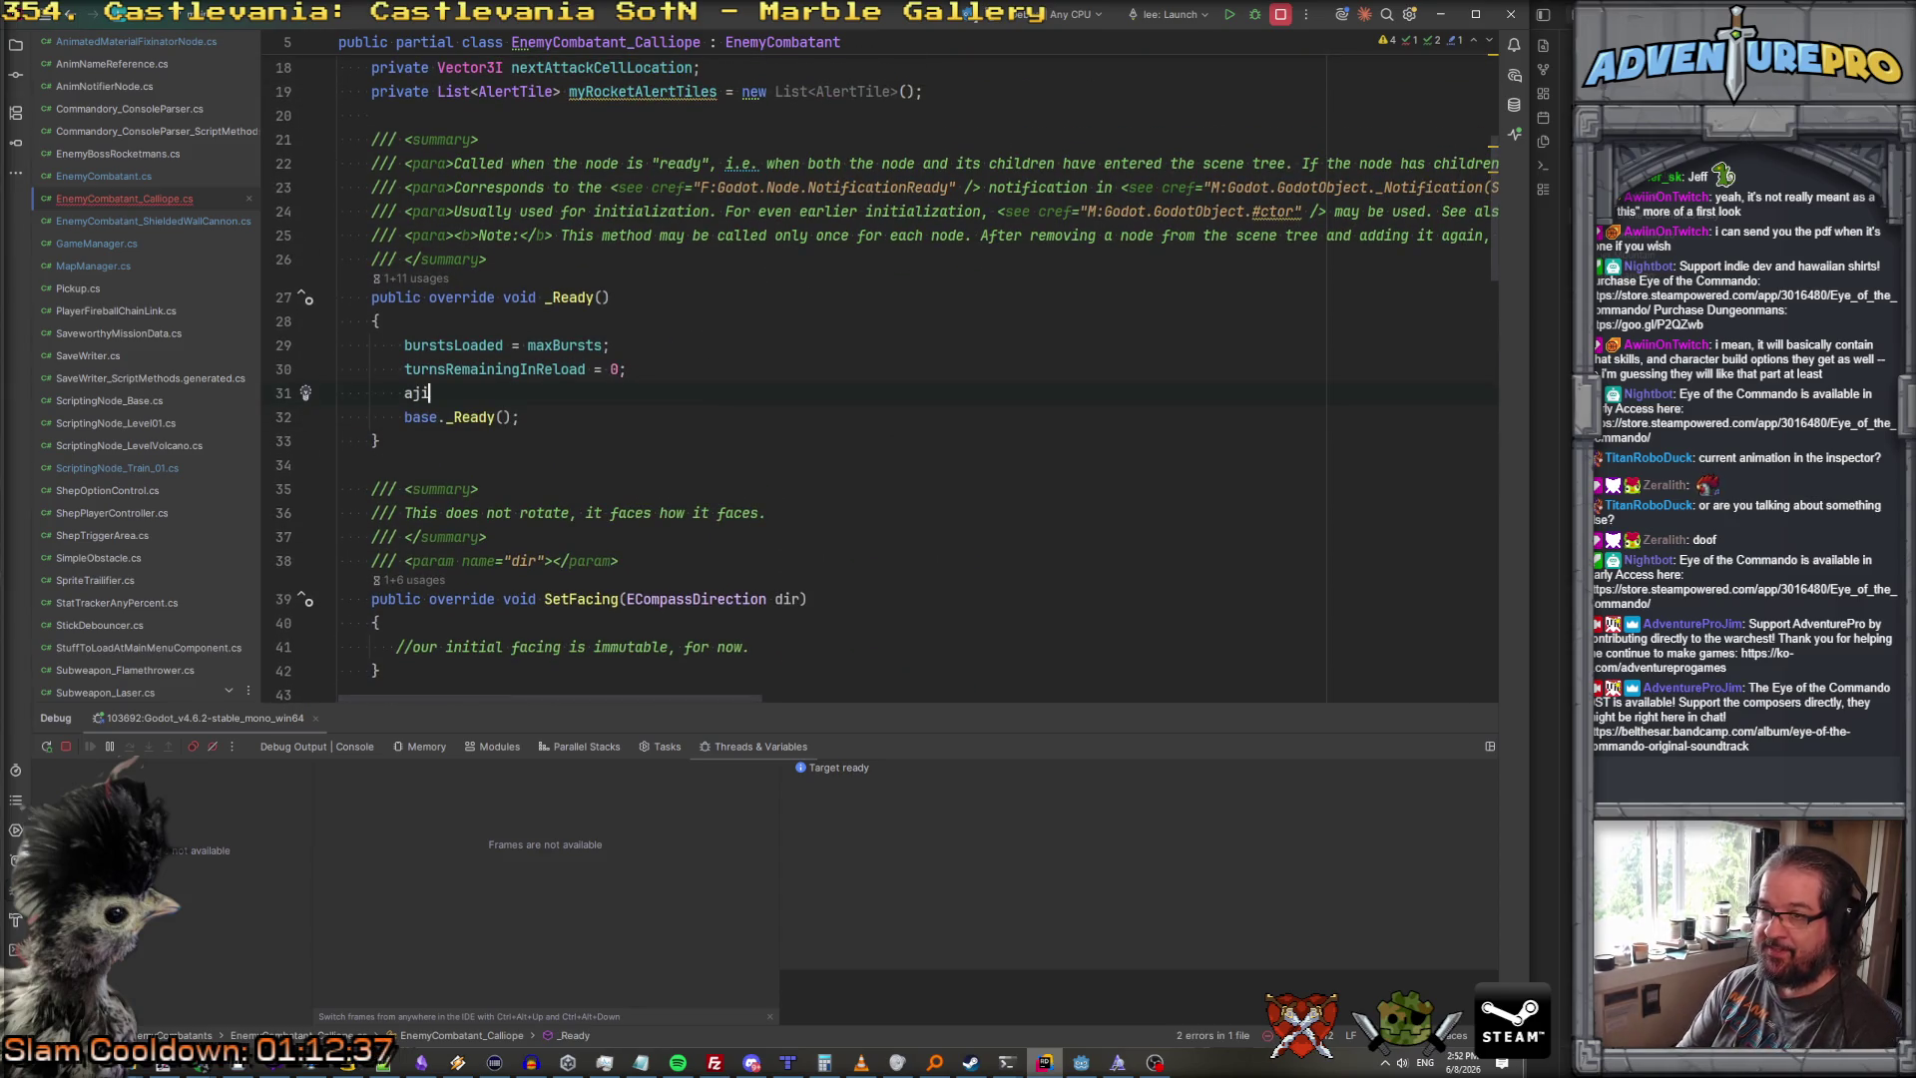
type("h")
key("BackSpace")
type("nim")
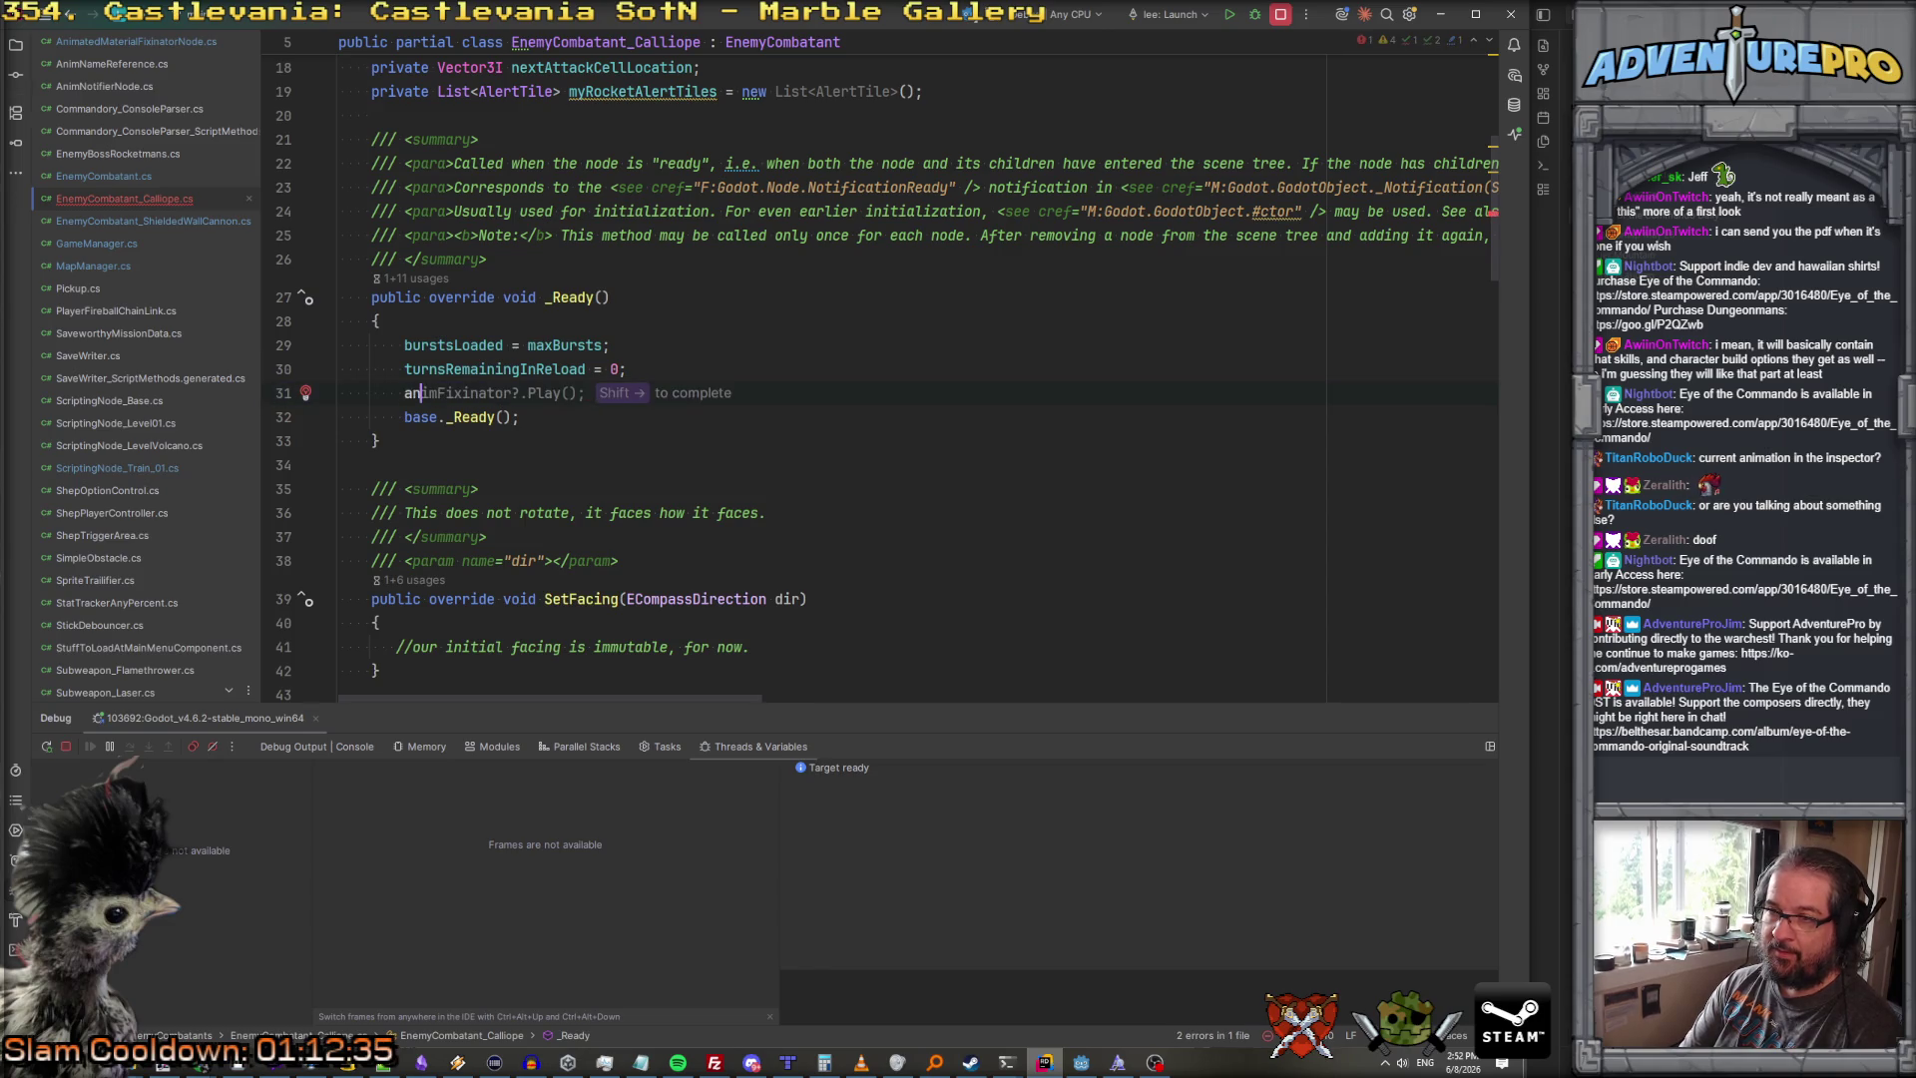
key("Return")
type(".On")
key("Return")
type("AttackAni")
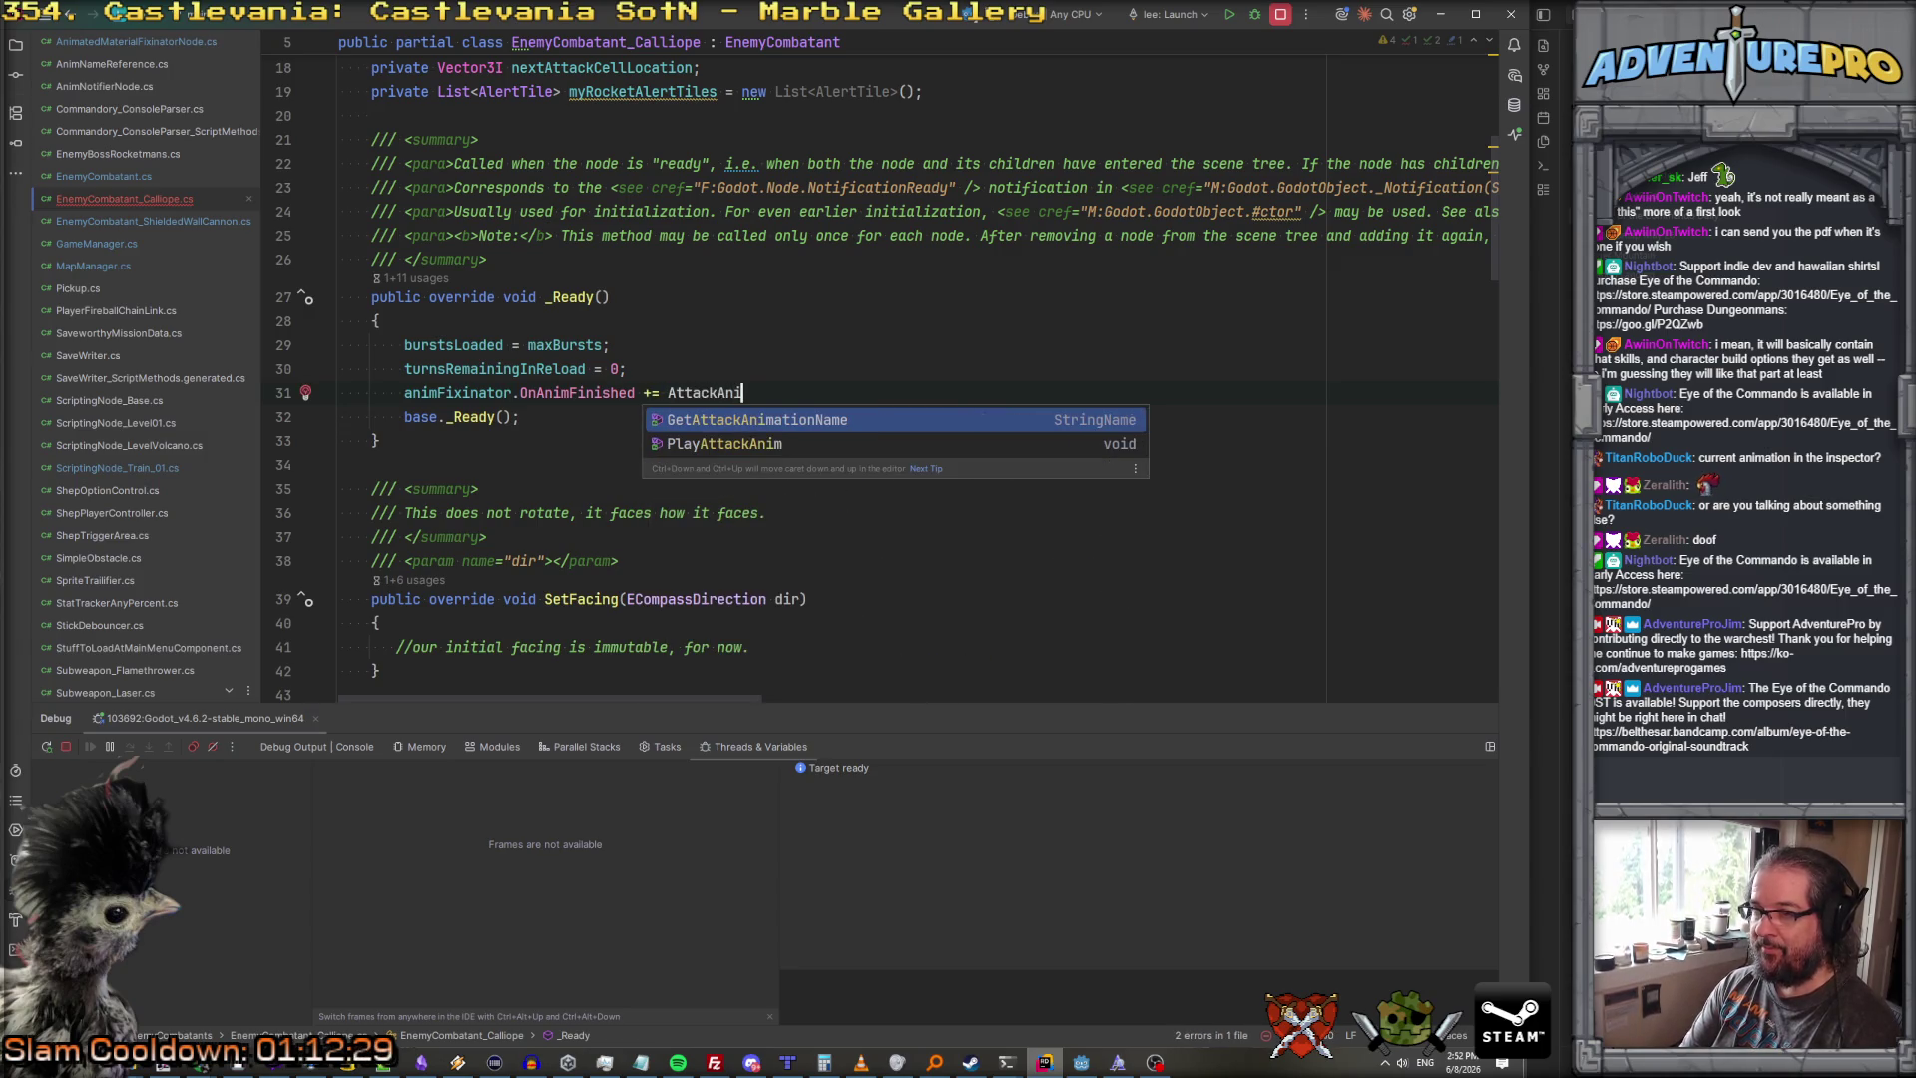
type("mFinished;")
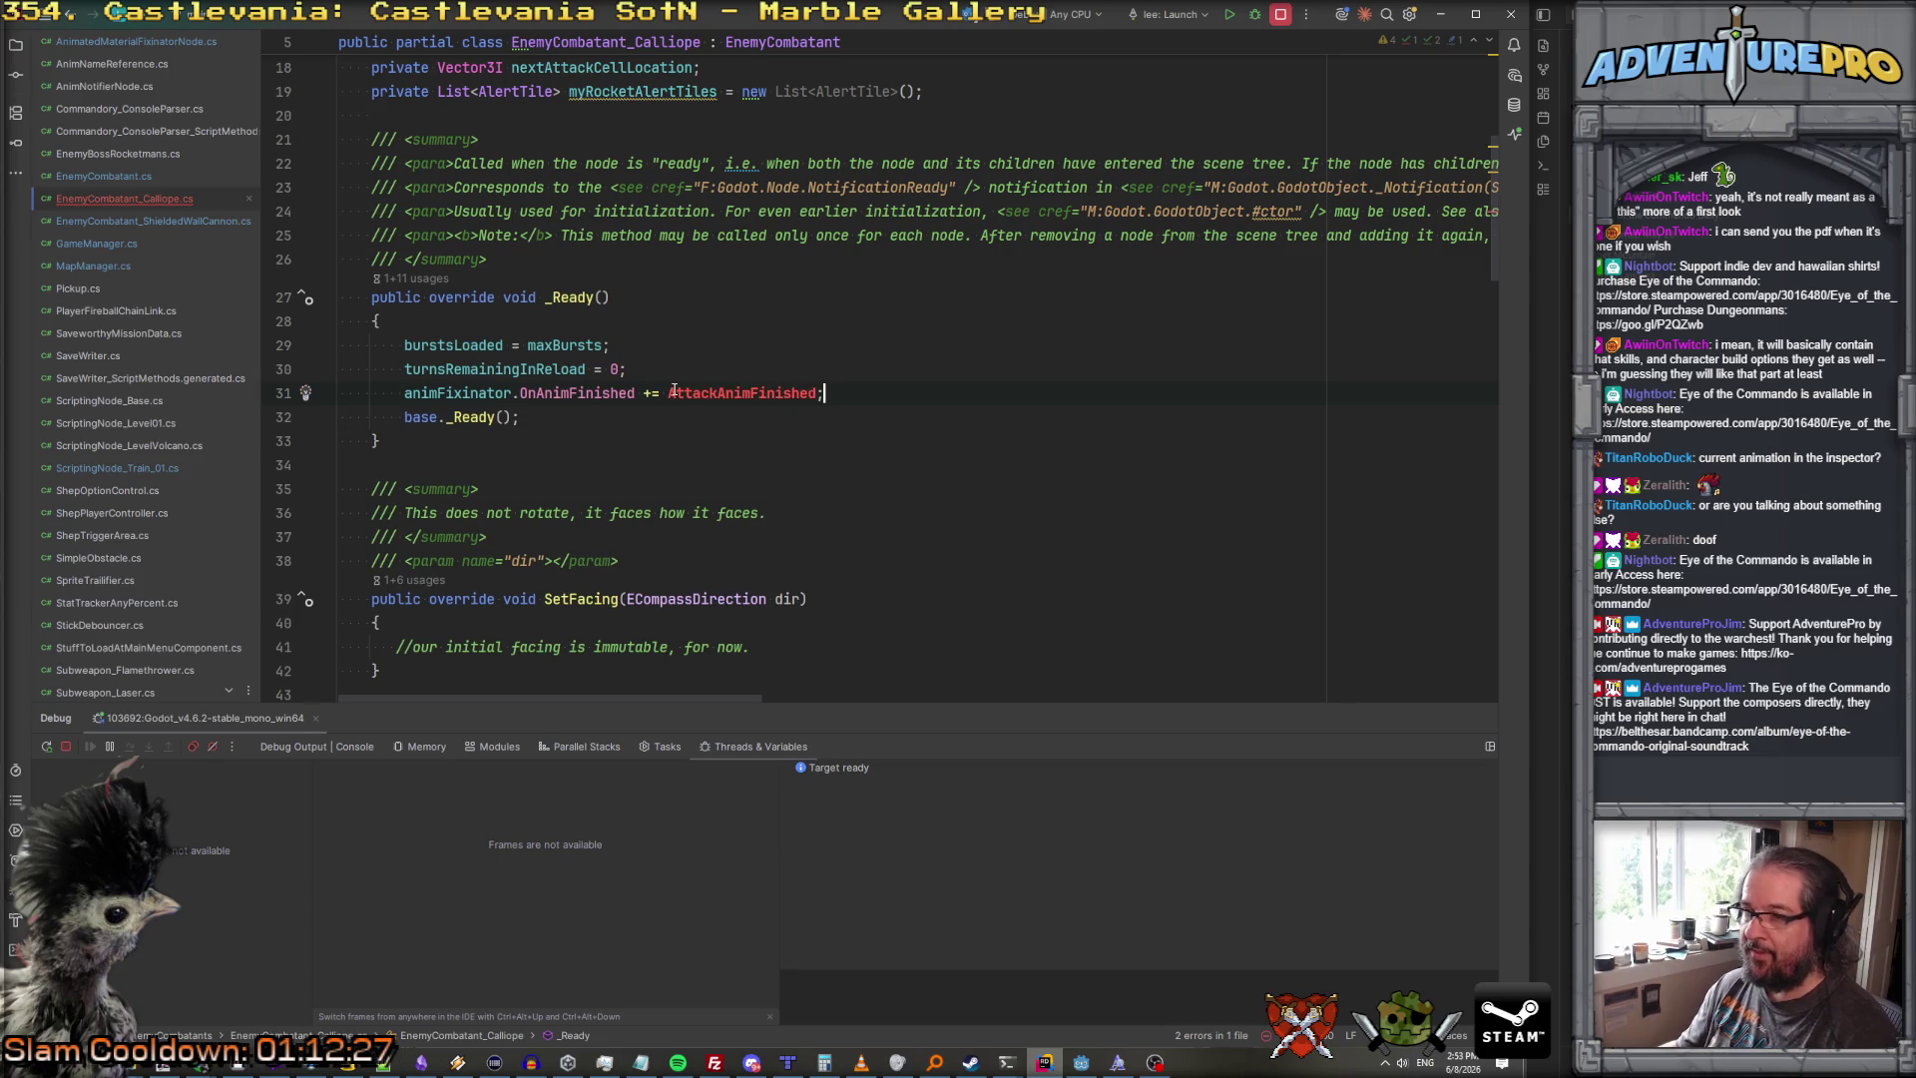
Step: Add a void AttackAnimFinished() method at the end of the class that calls PlayIdleAnimation()
key("ctrl+End")
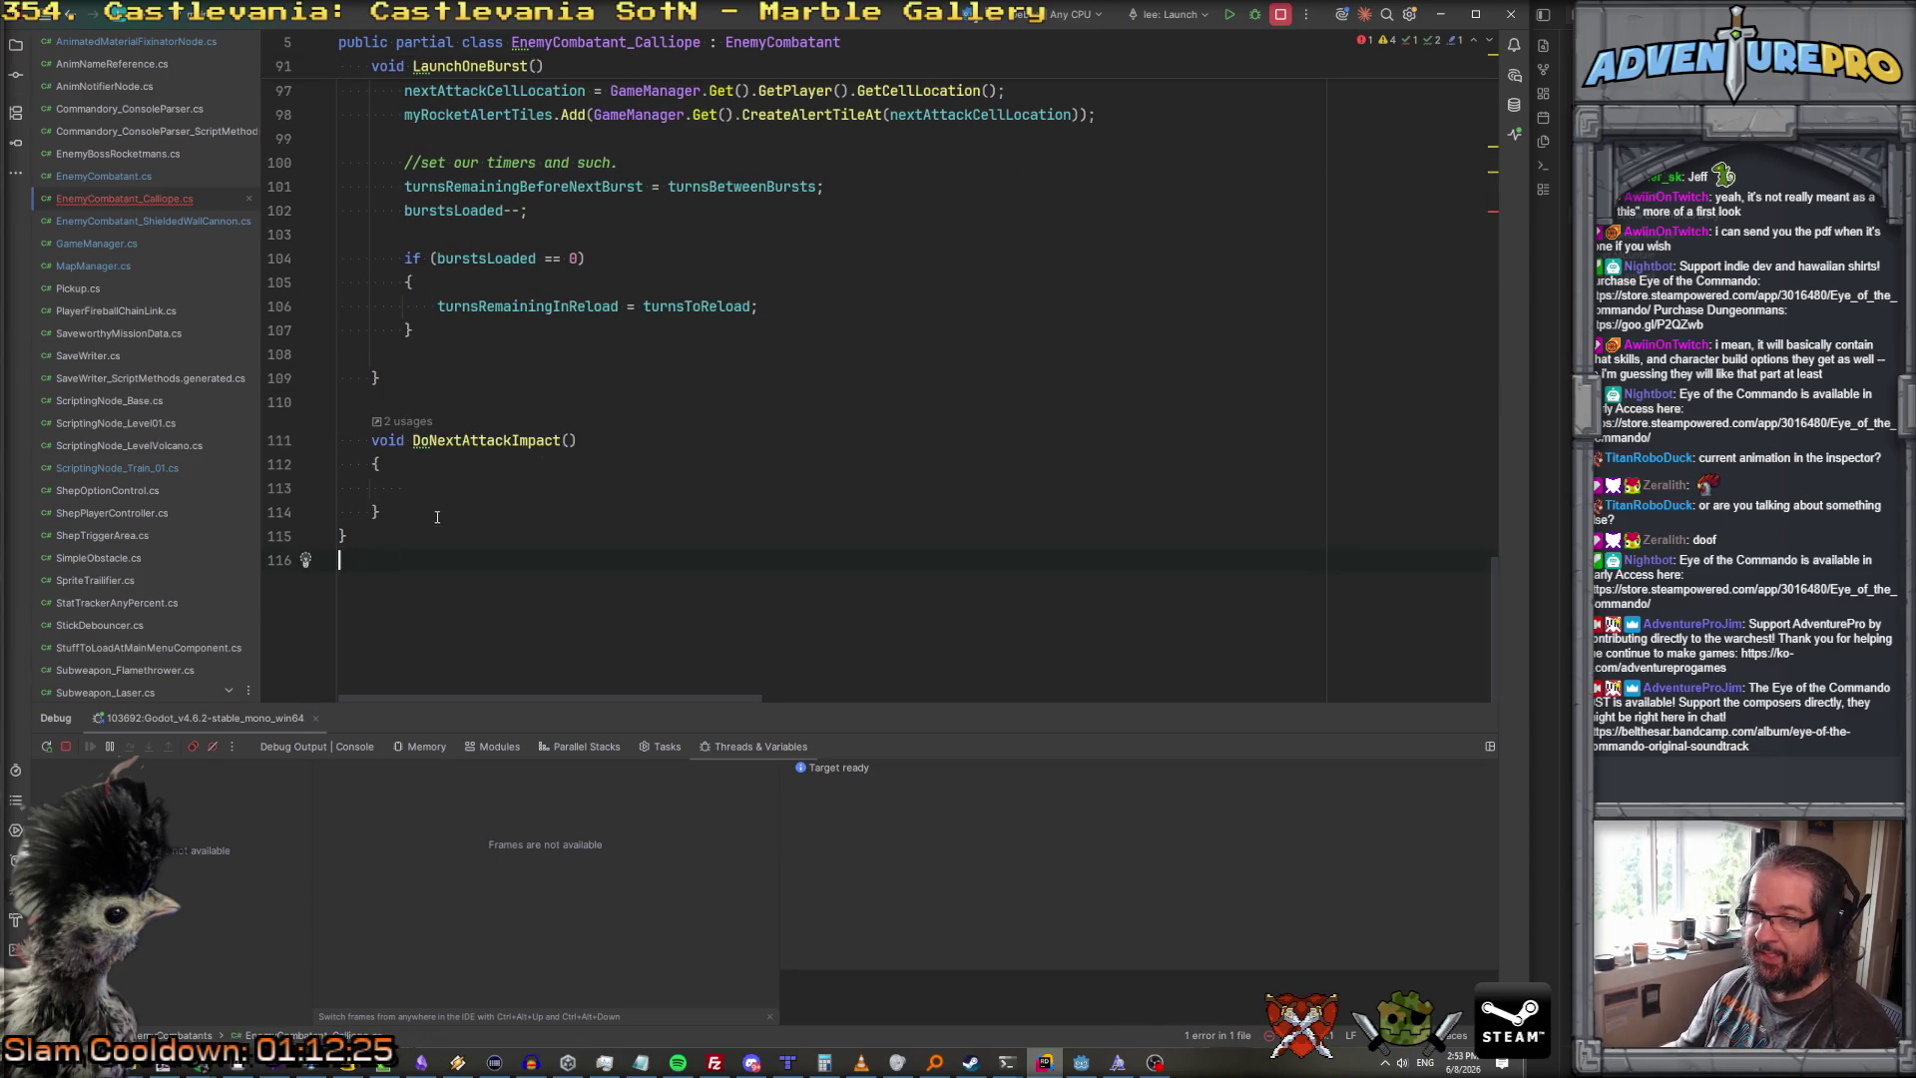
type("void")
key("Return")
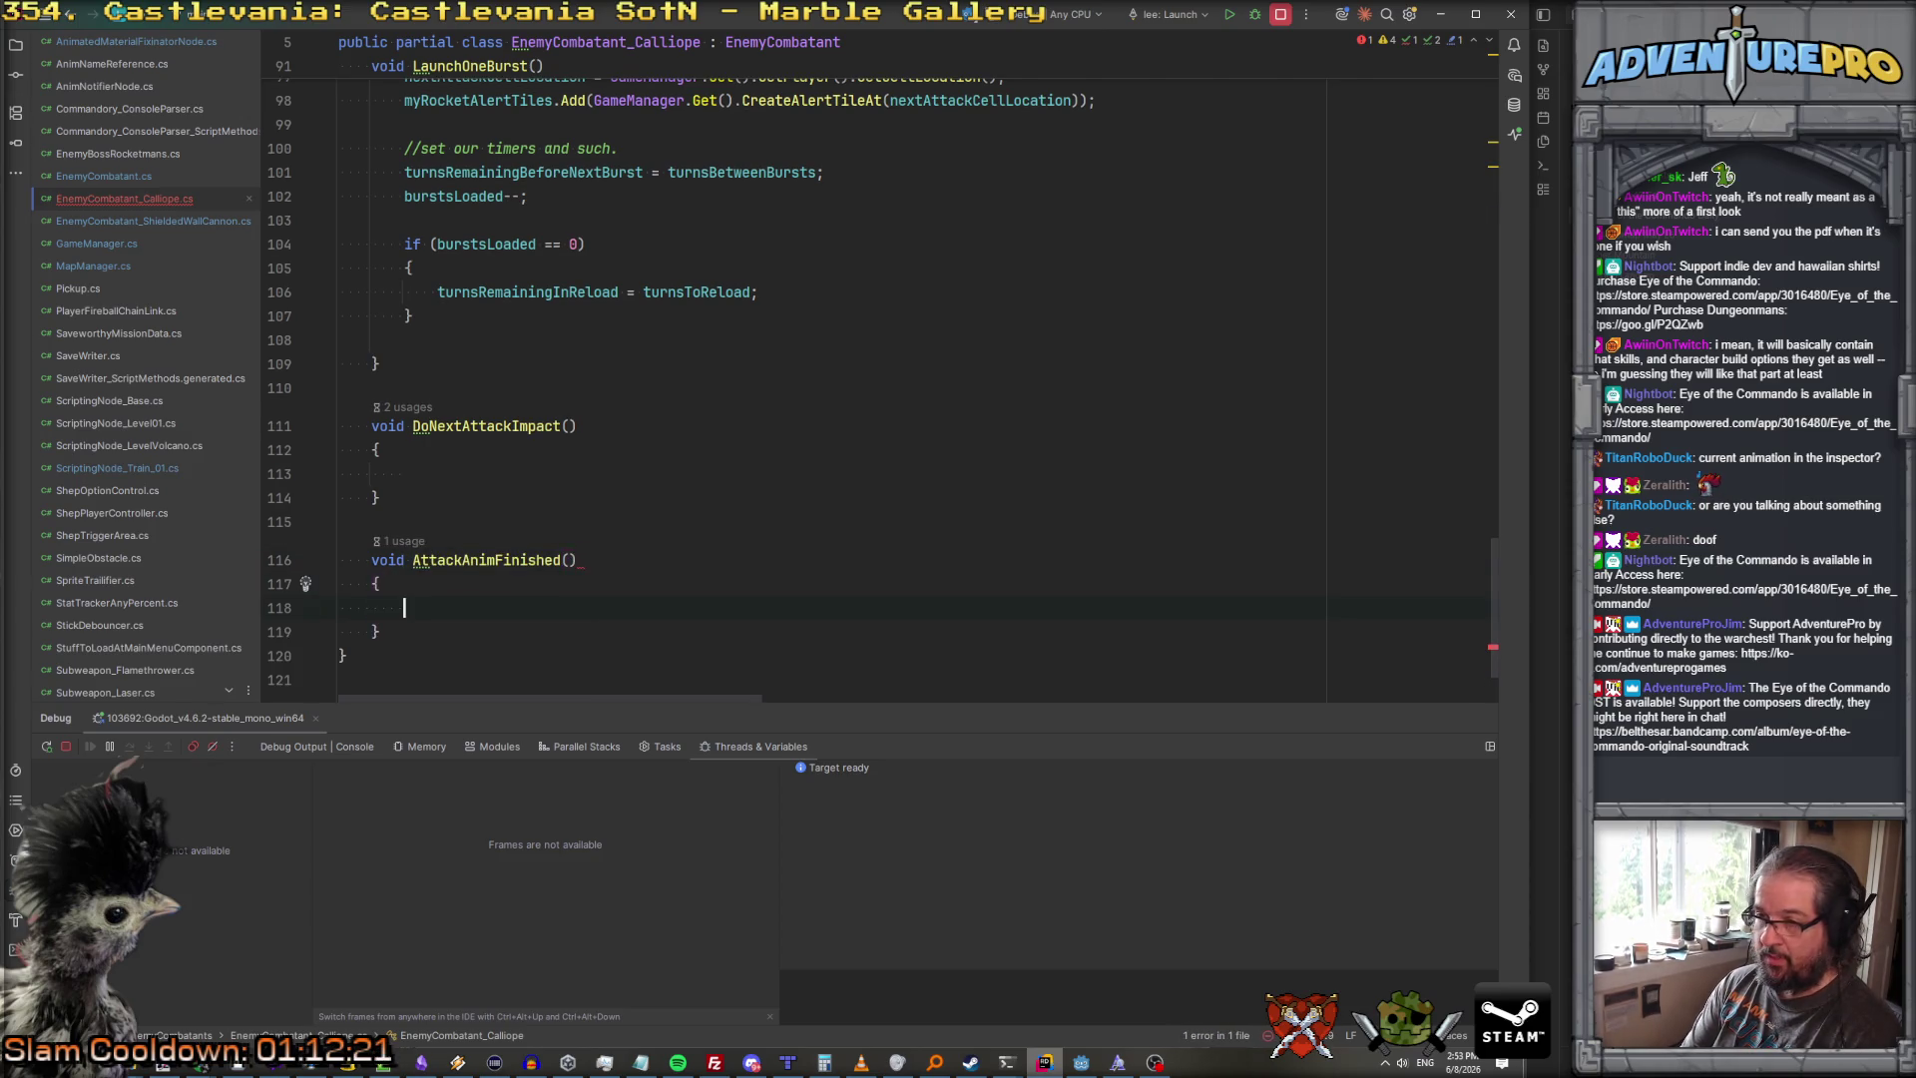
type("PlayId")
key("Return")
type(";")
key("Return")
type(";")
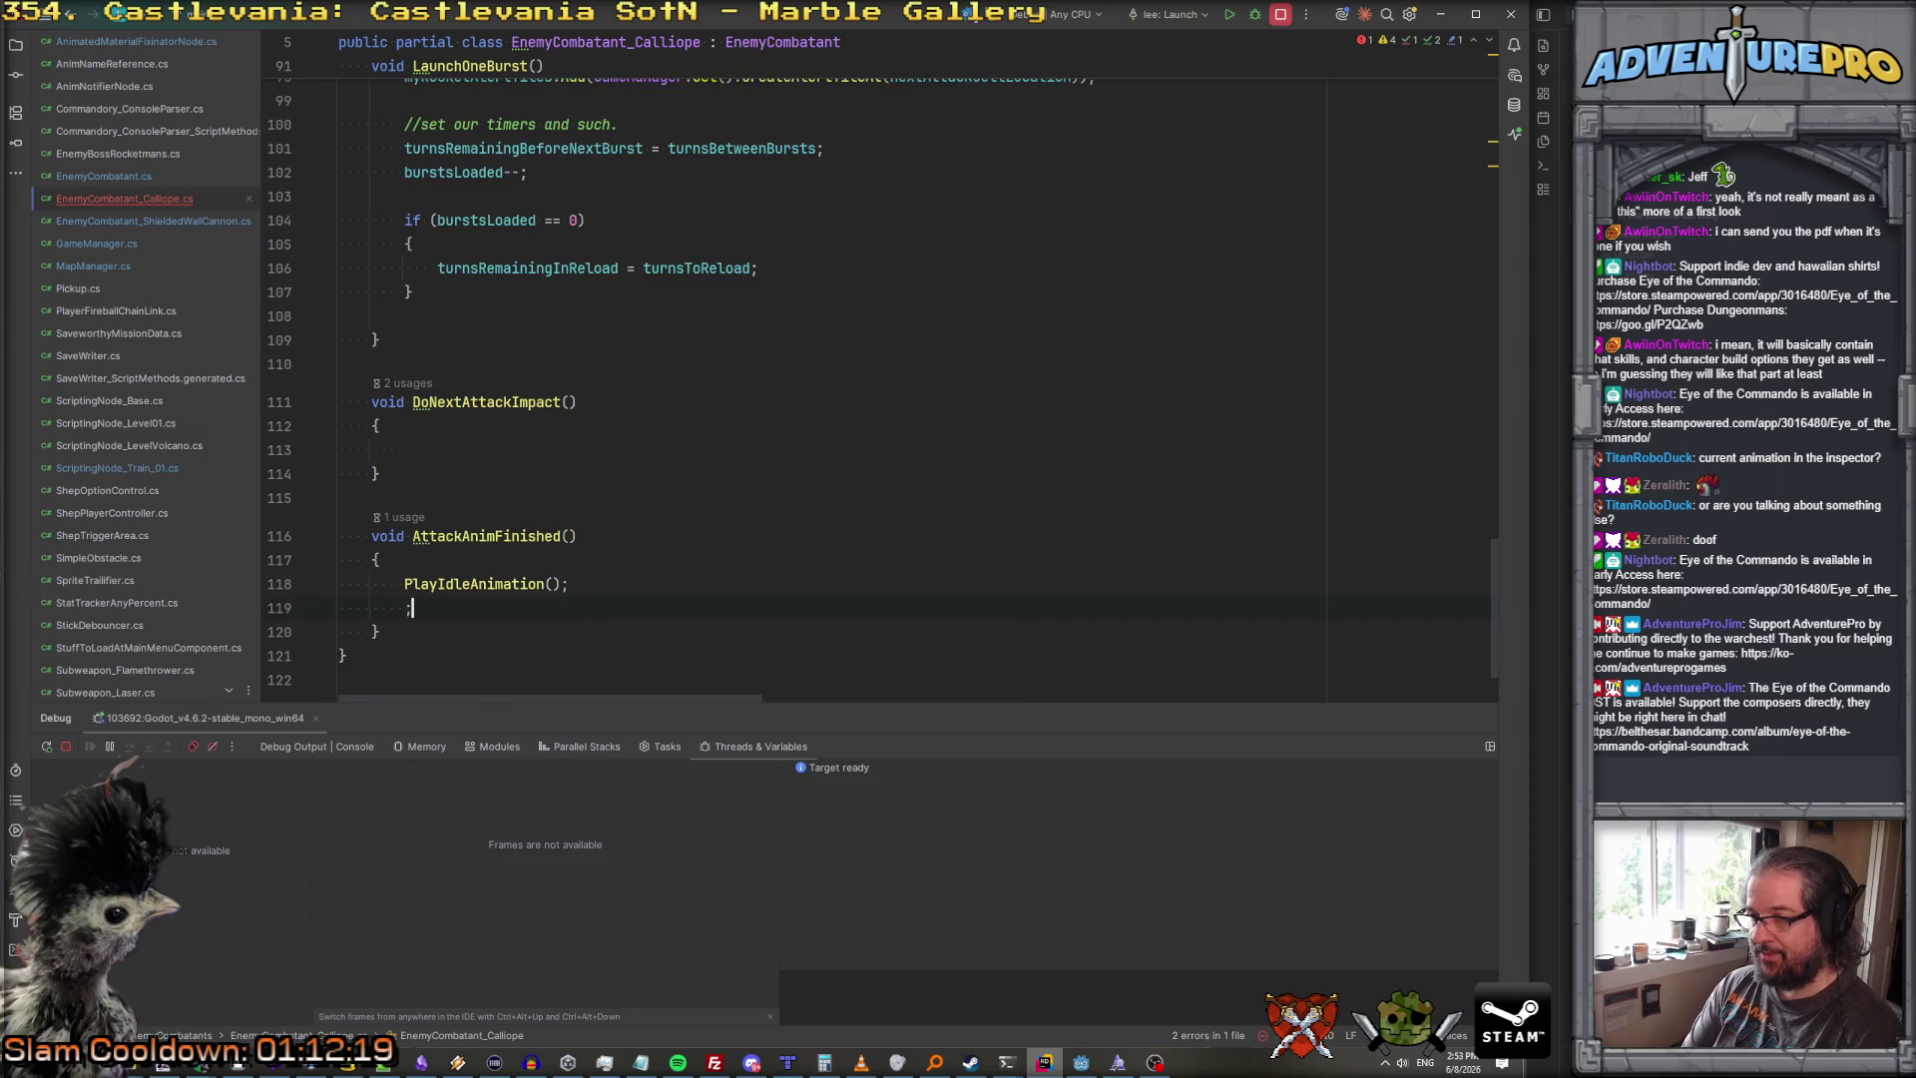
left_click(404, 584)
key("Down")
key("shift+Down")
key("Delete")
left_click(728, 402)
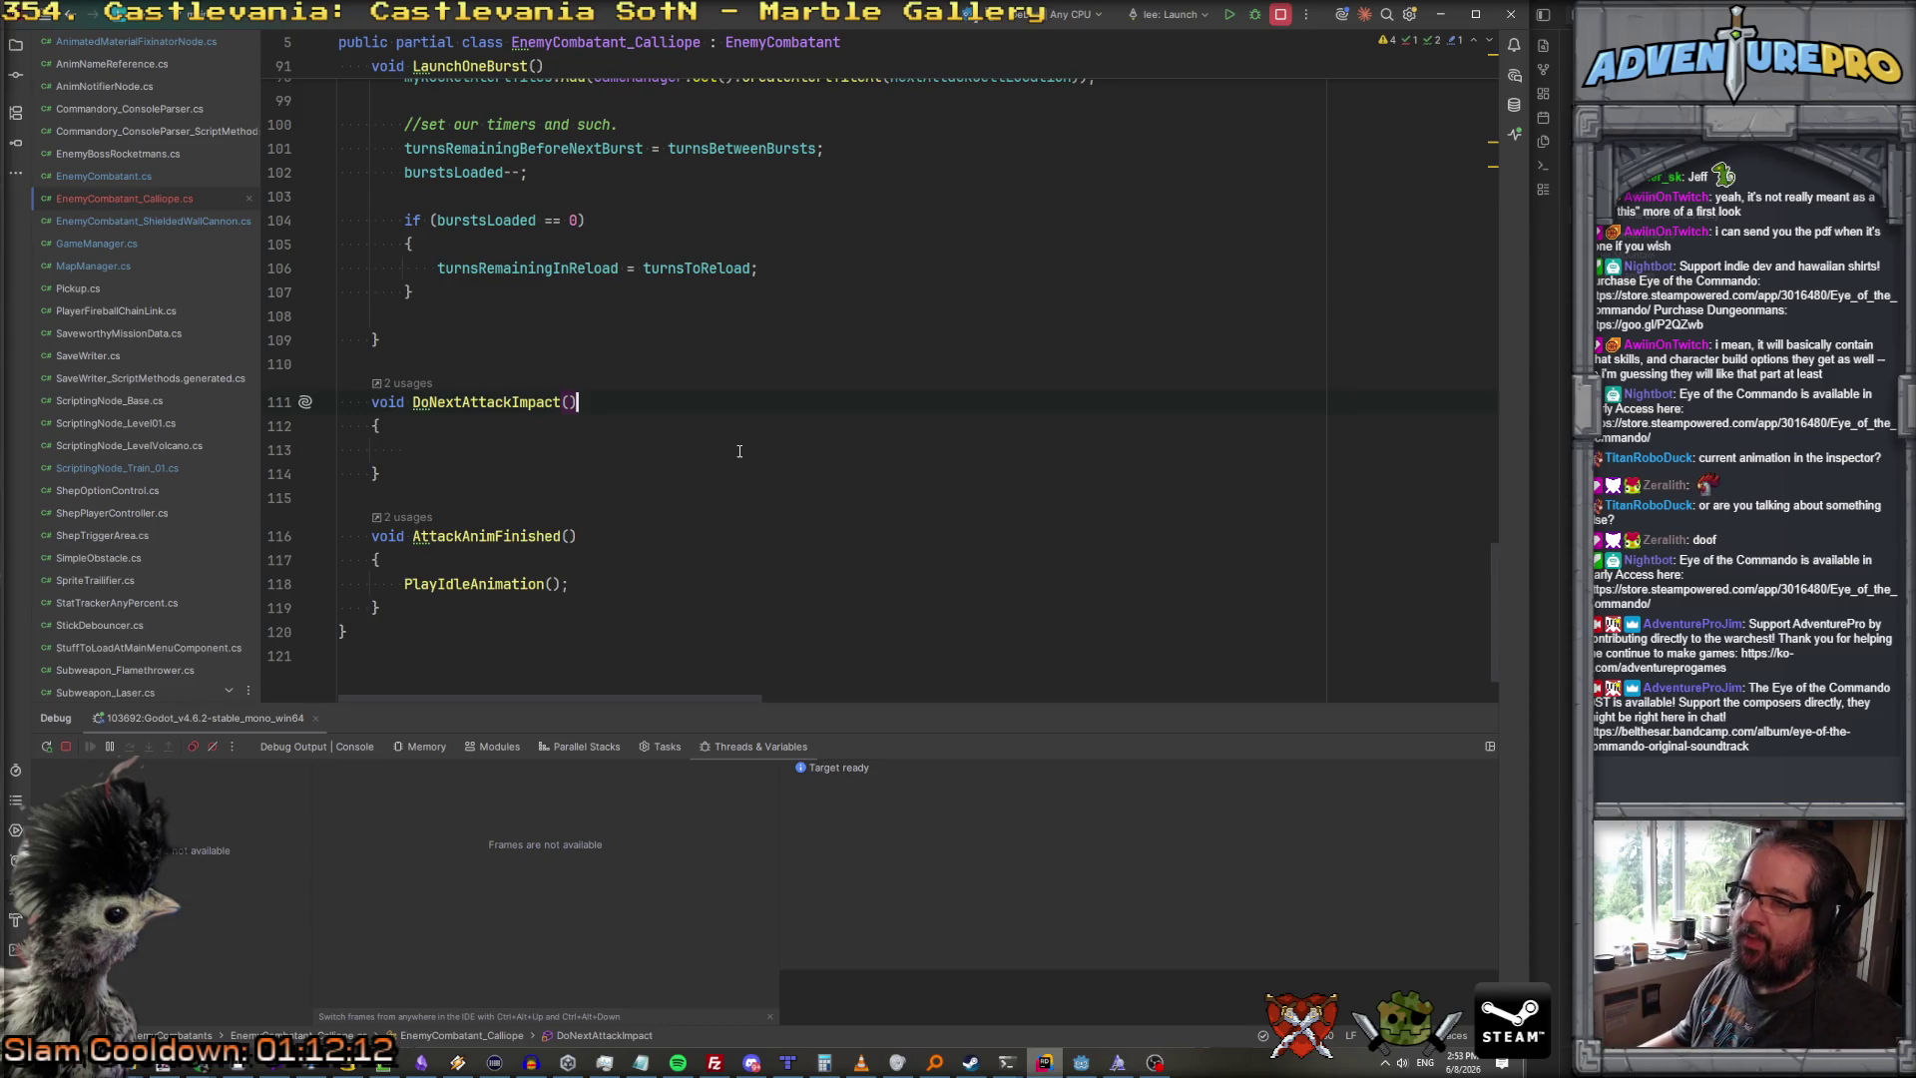
scroll(740, 451, "up", 5)
left_click(1080, 1062)
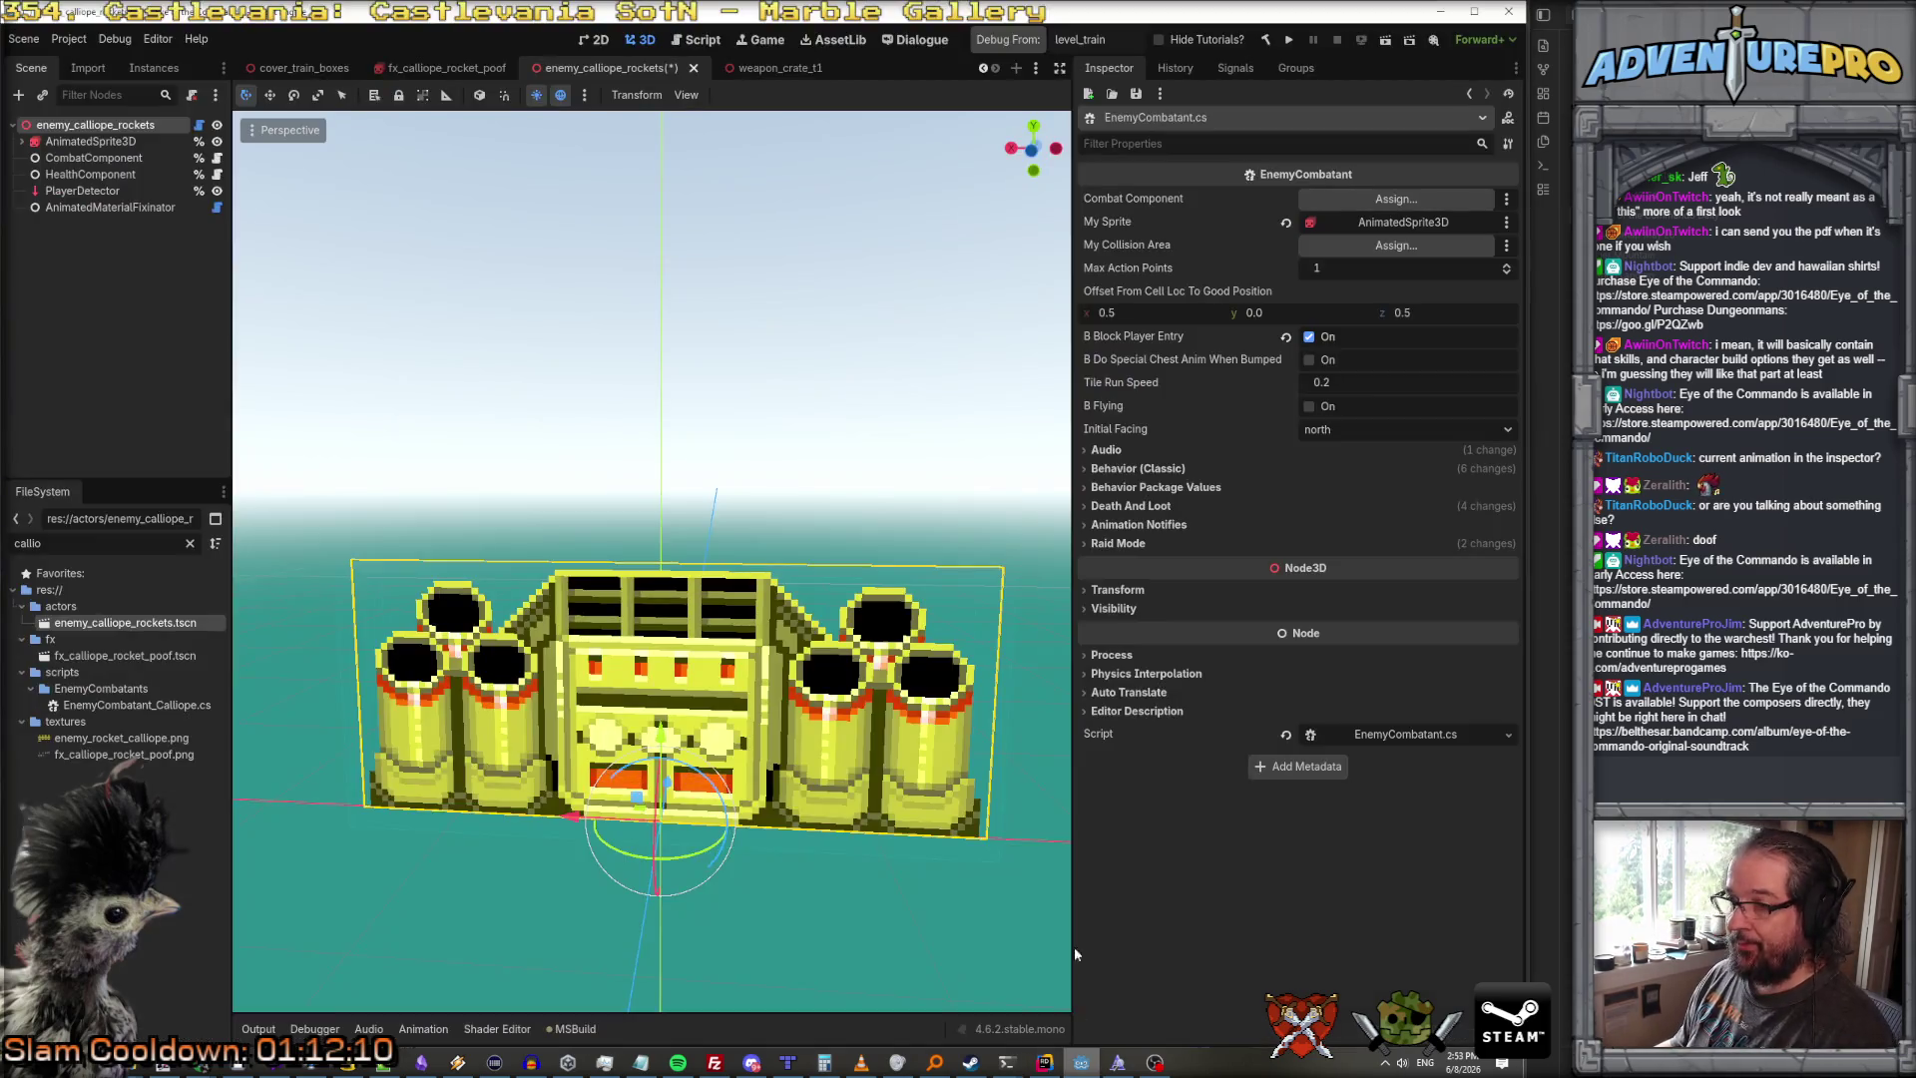
Step: Add a second AnimatedMaterialFixinator keyframe as a new ShepCurveAnimKeyframeData resource
left_click(84, 207)
left_click(1266, 341)
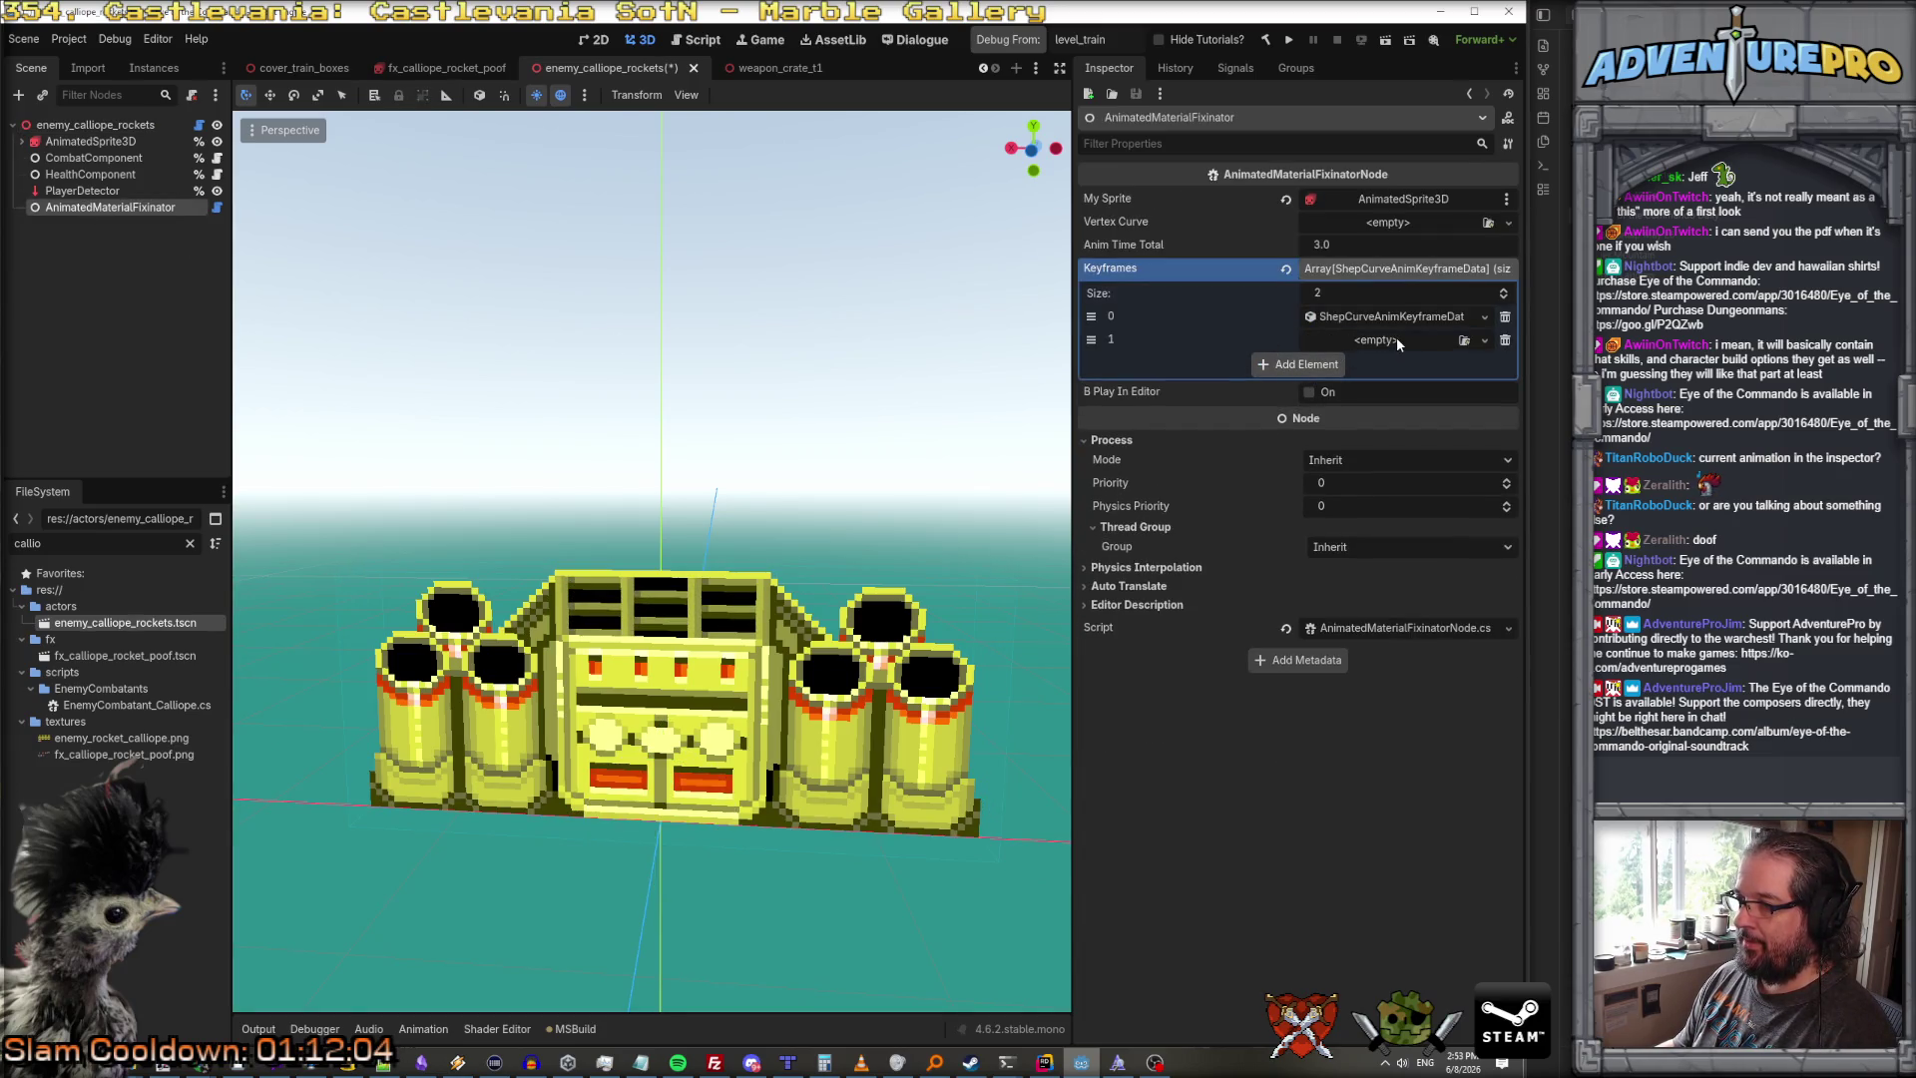
left_click(1464, 340)
key("Escape")
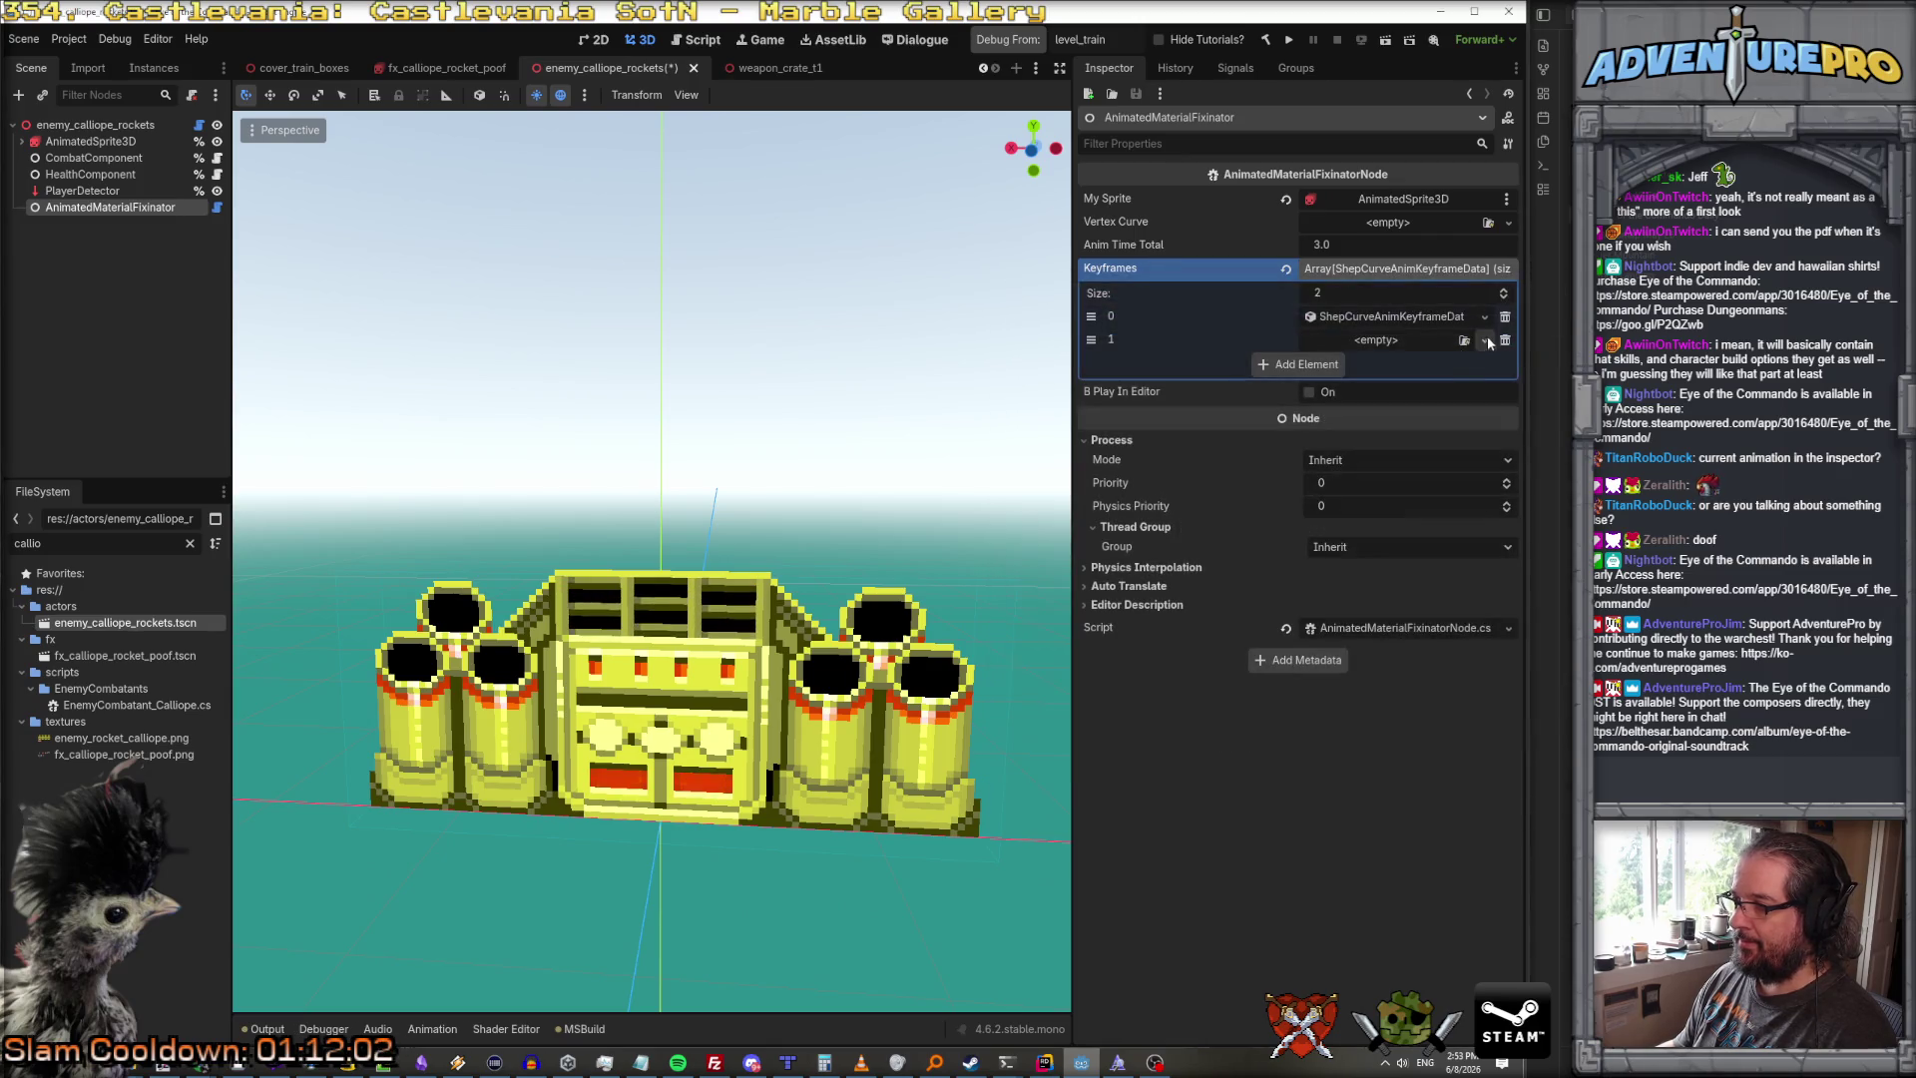
left_click(1485, 339)
left_click(1447, 394)
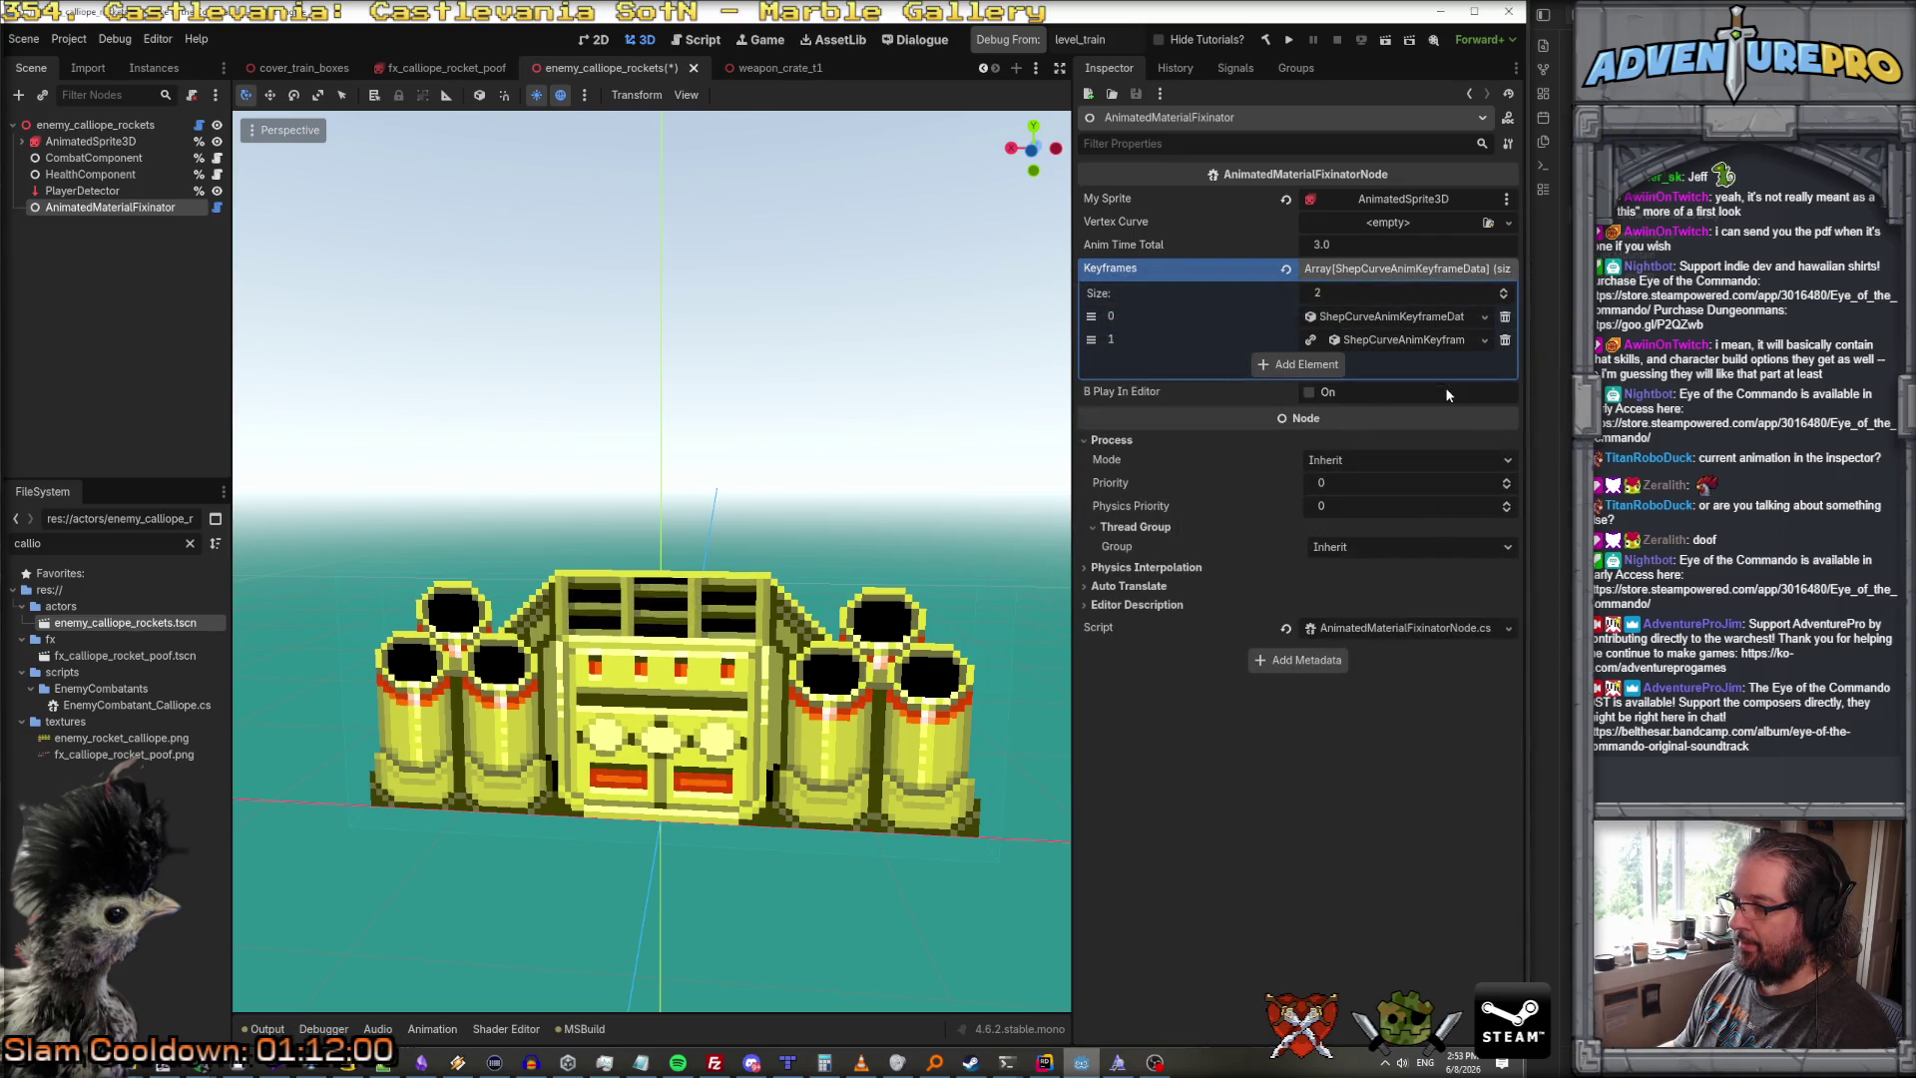
Step: Expand the new keyframe element to inspect its Time value of 0.0
left_click(1407, 341)
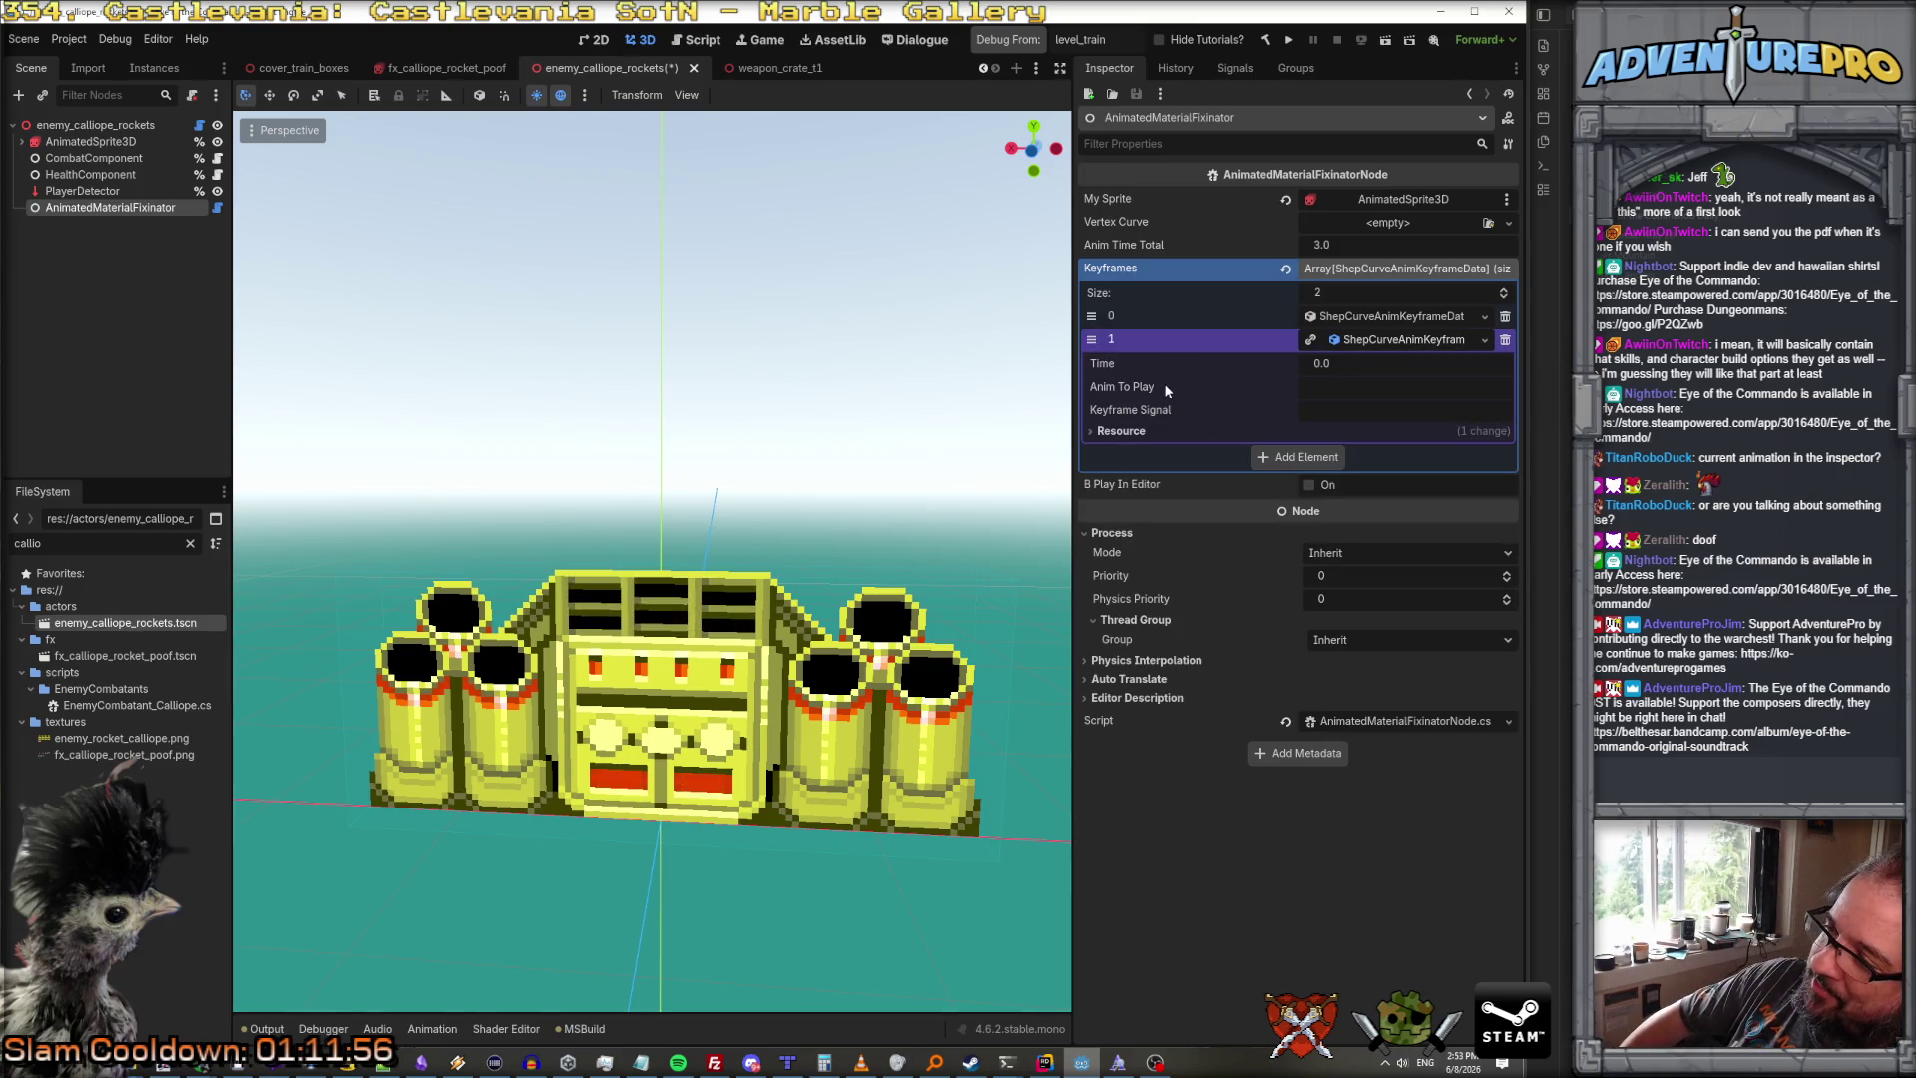
left_click(1364, 360)
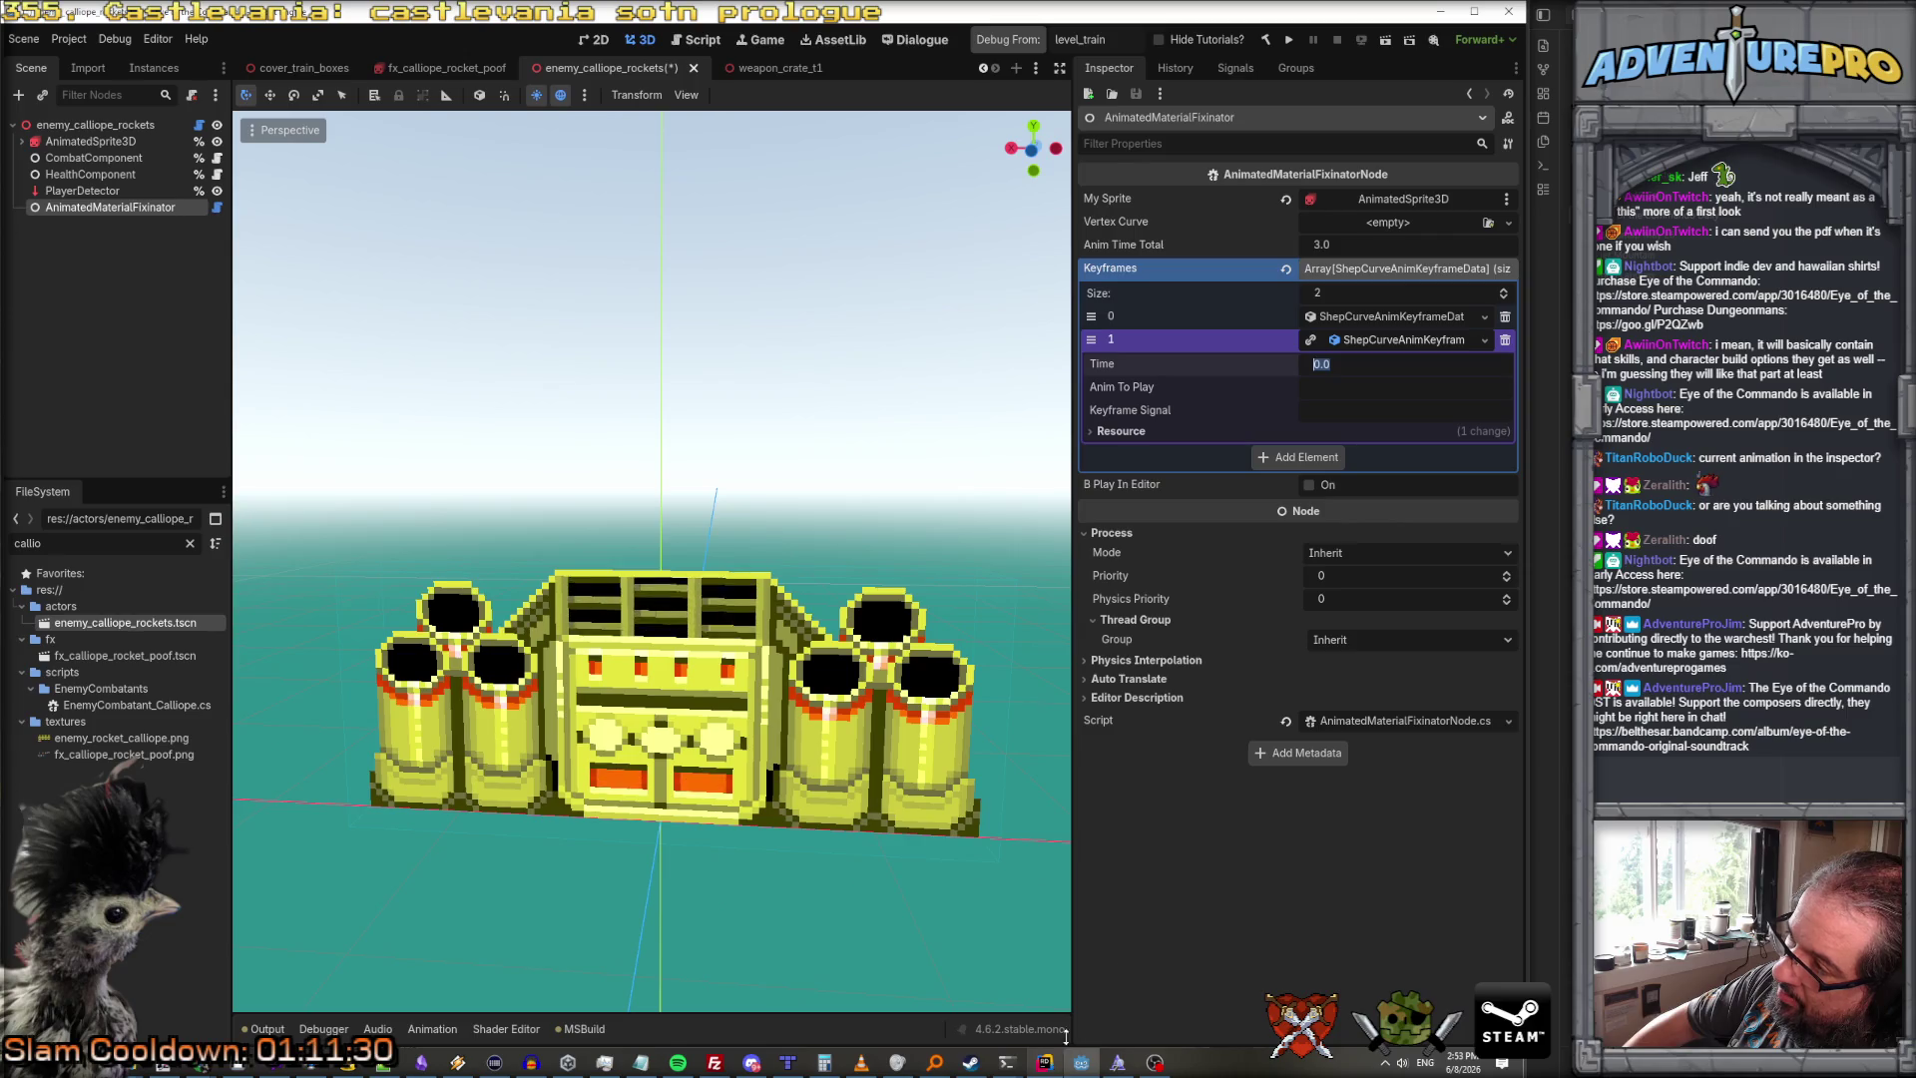
left_click(1401, 341)
left_click(1396, 341)
left_click(1380, 341)
left_click(1048, 1064)
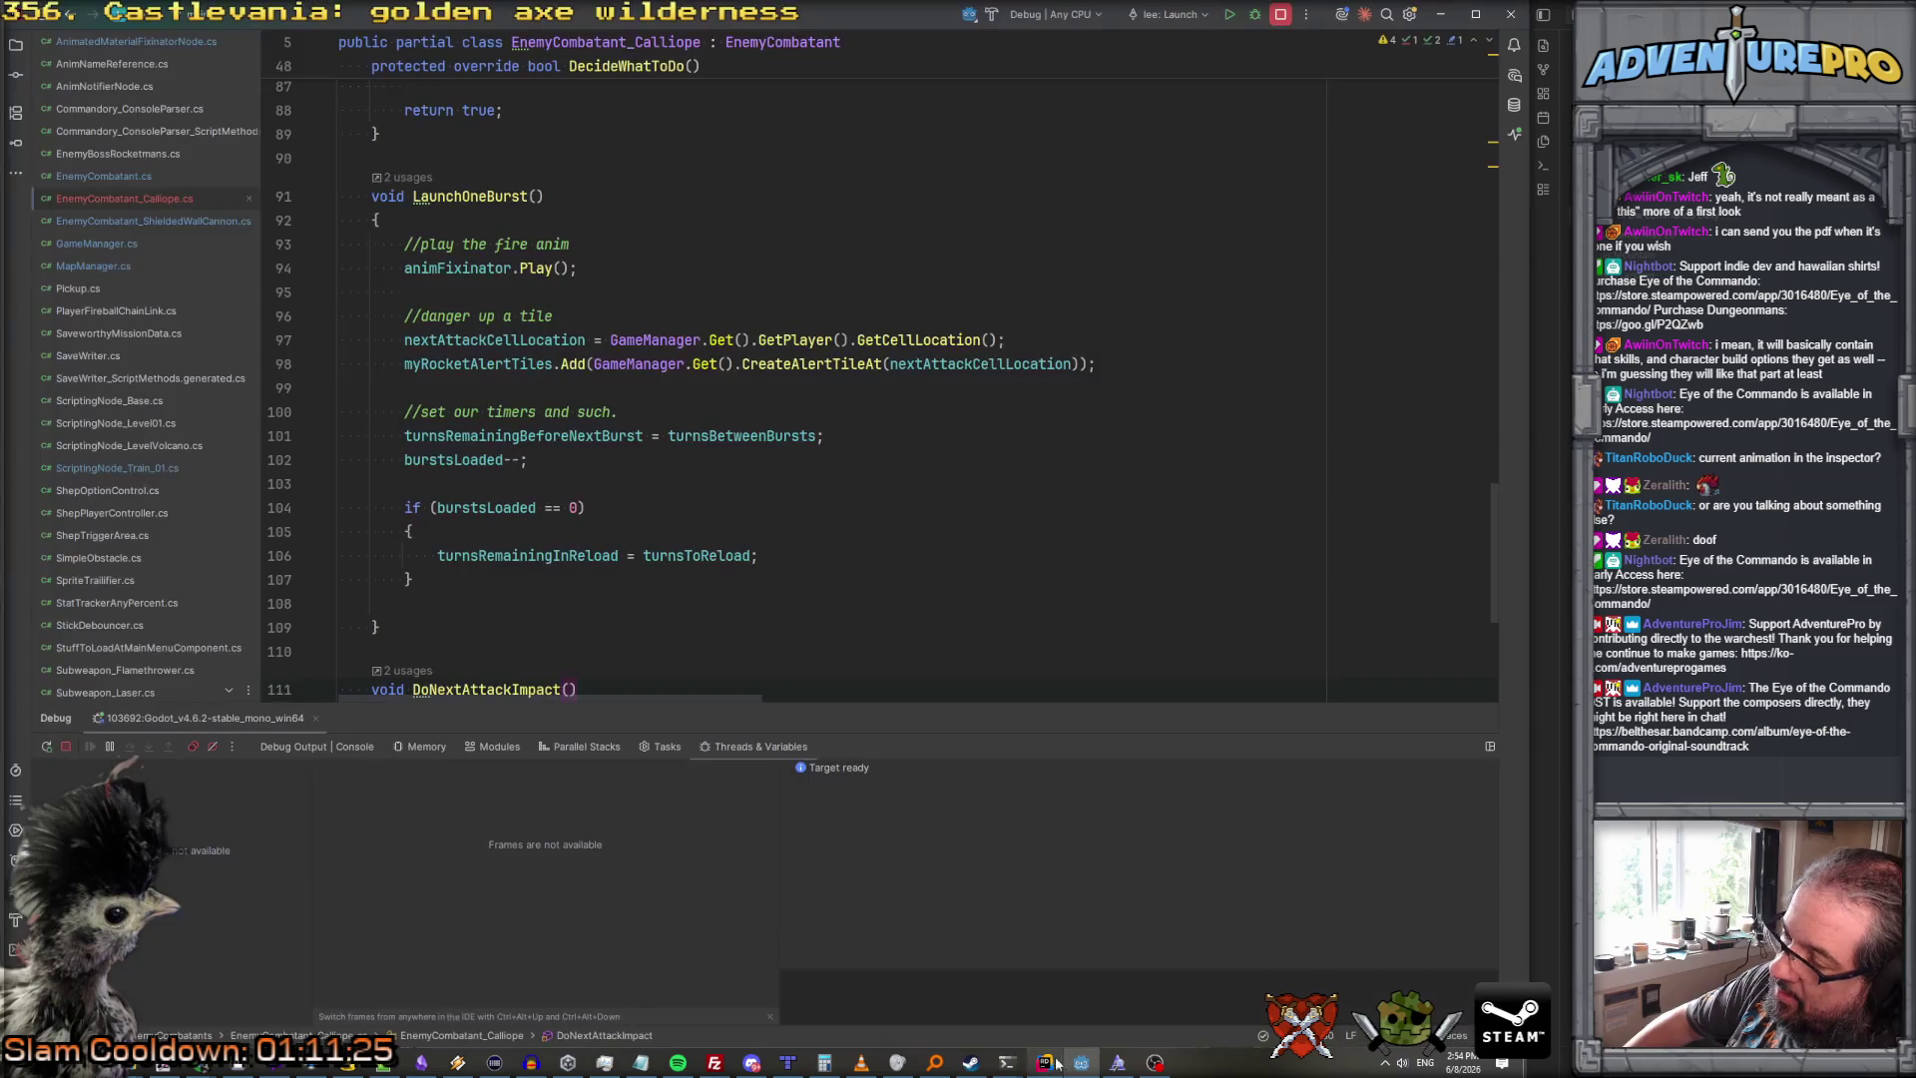
Step: Open ShepCurveAnimKeyframeData via Search Everywhere with 'shepcurvek'
left_click(970, 467)
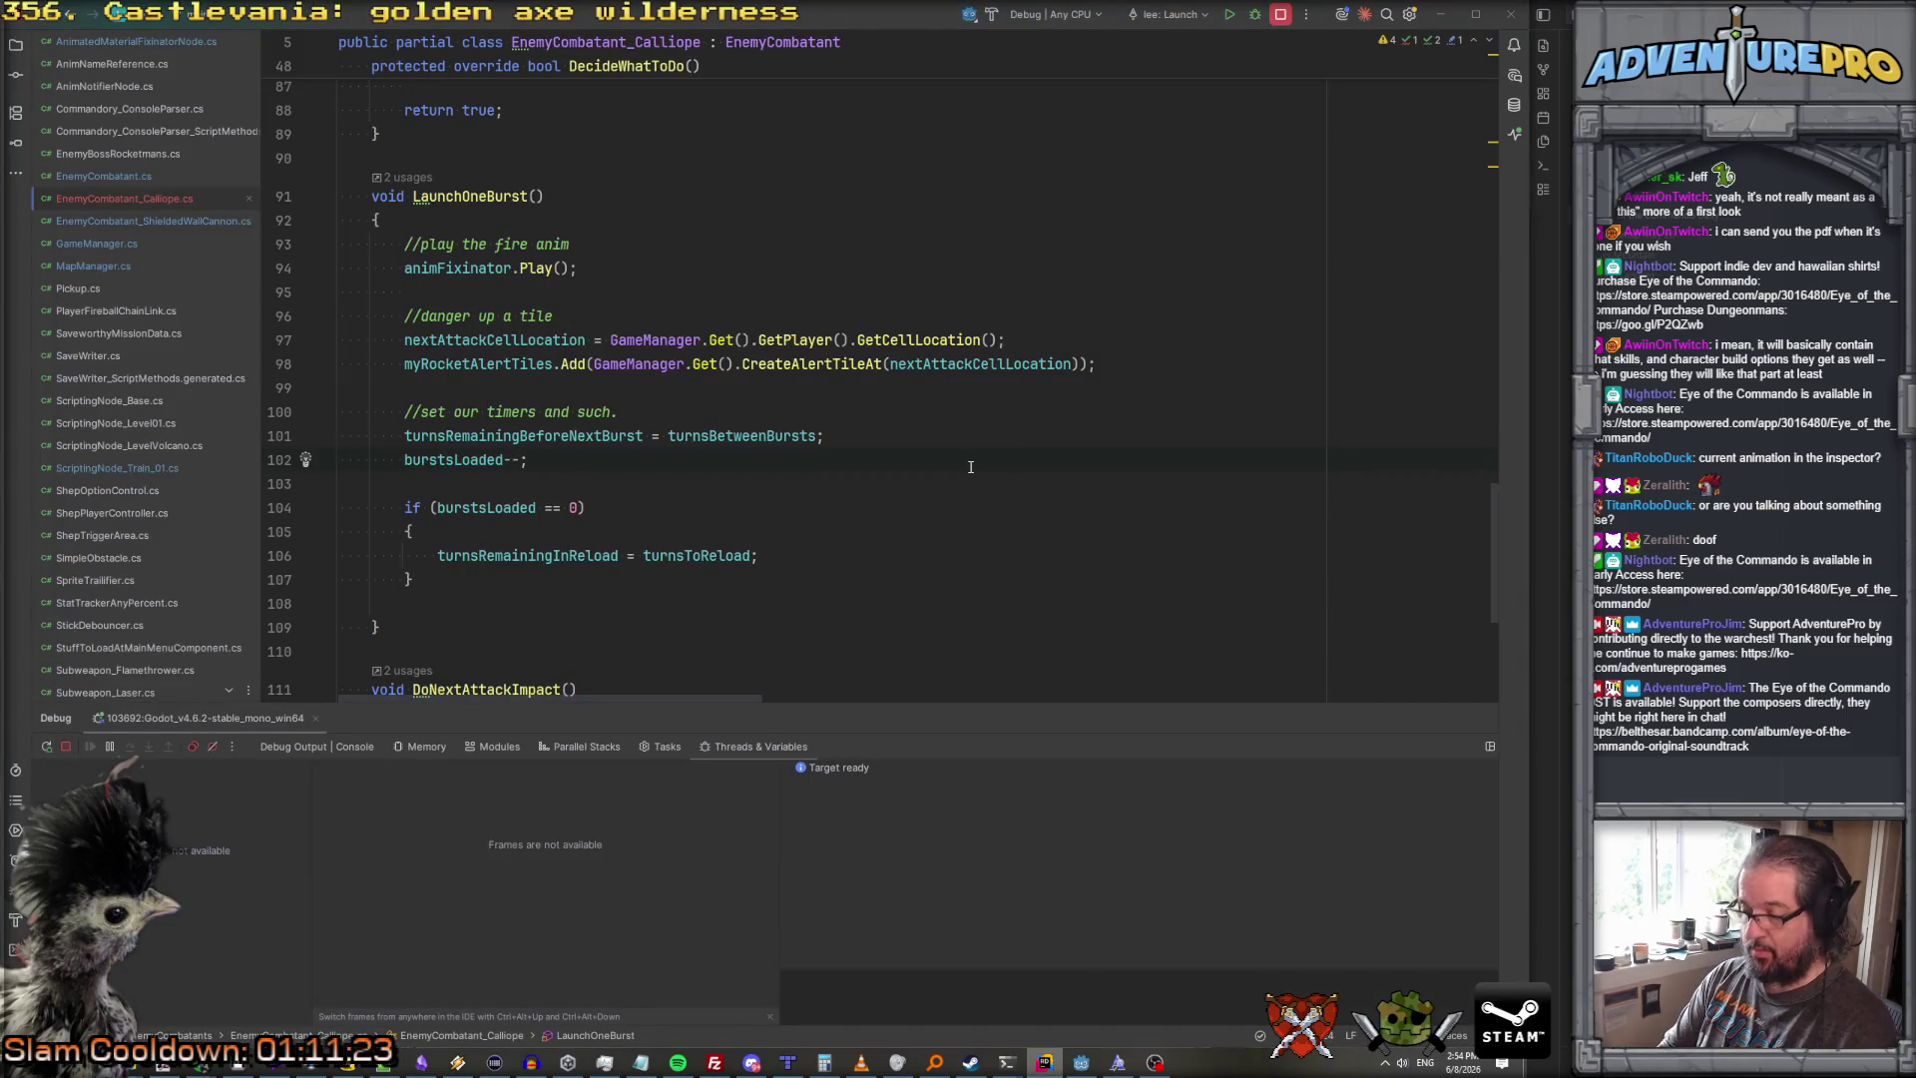
key("shift")
key("shift")
type("shepcurvek")
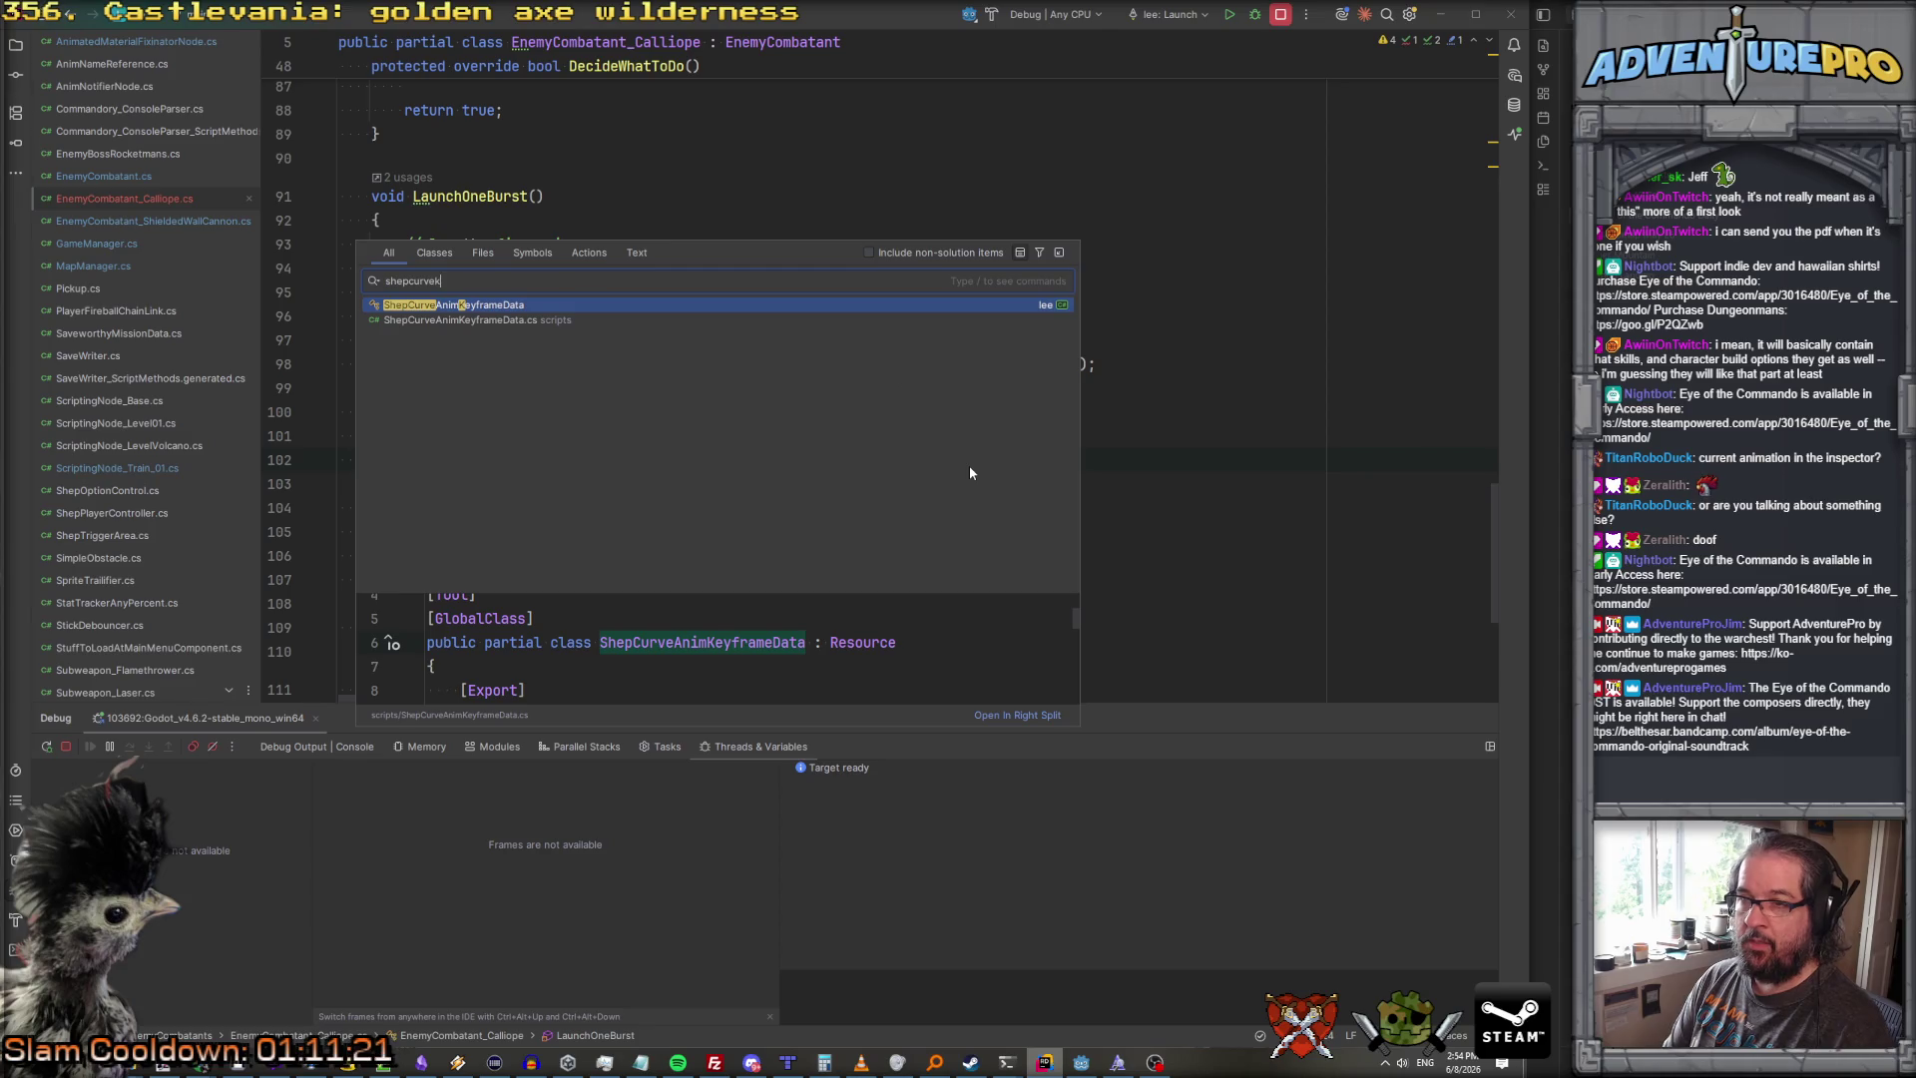
key("Return")
Step: Add '[Export] public int animFrameToFireOn = -1;' below the animToPlay field
left_click(660, 302)
key("Return")
scroll(790, 344, "down", 2)
scroll(848, 369, "up", 2)
type("[Exporr")
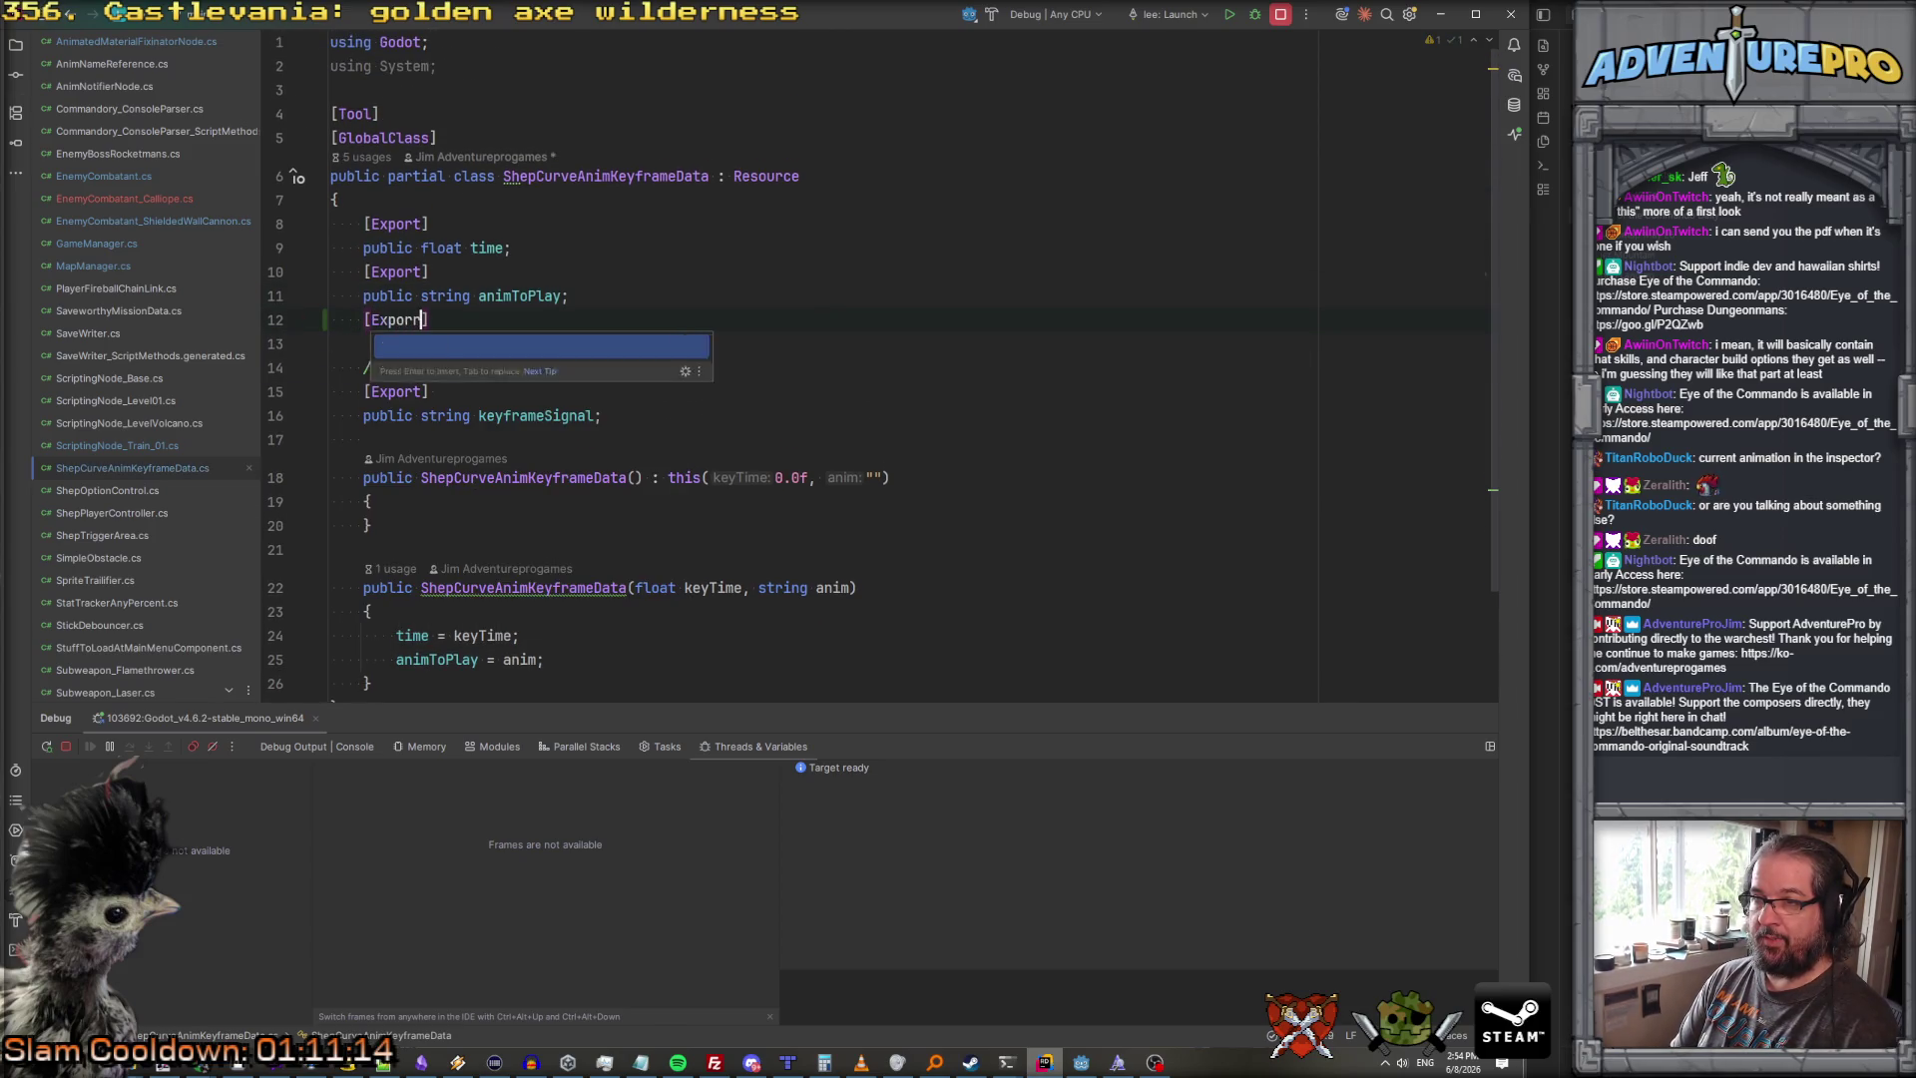
key("Return")
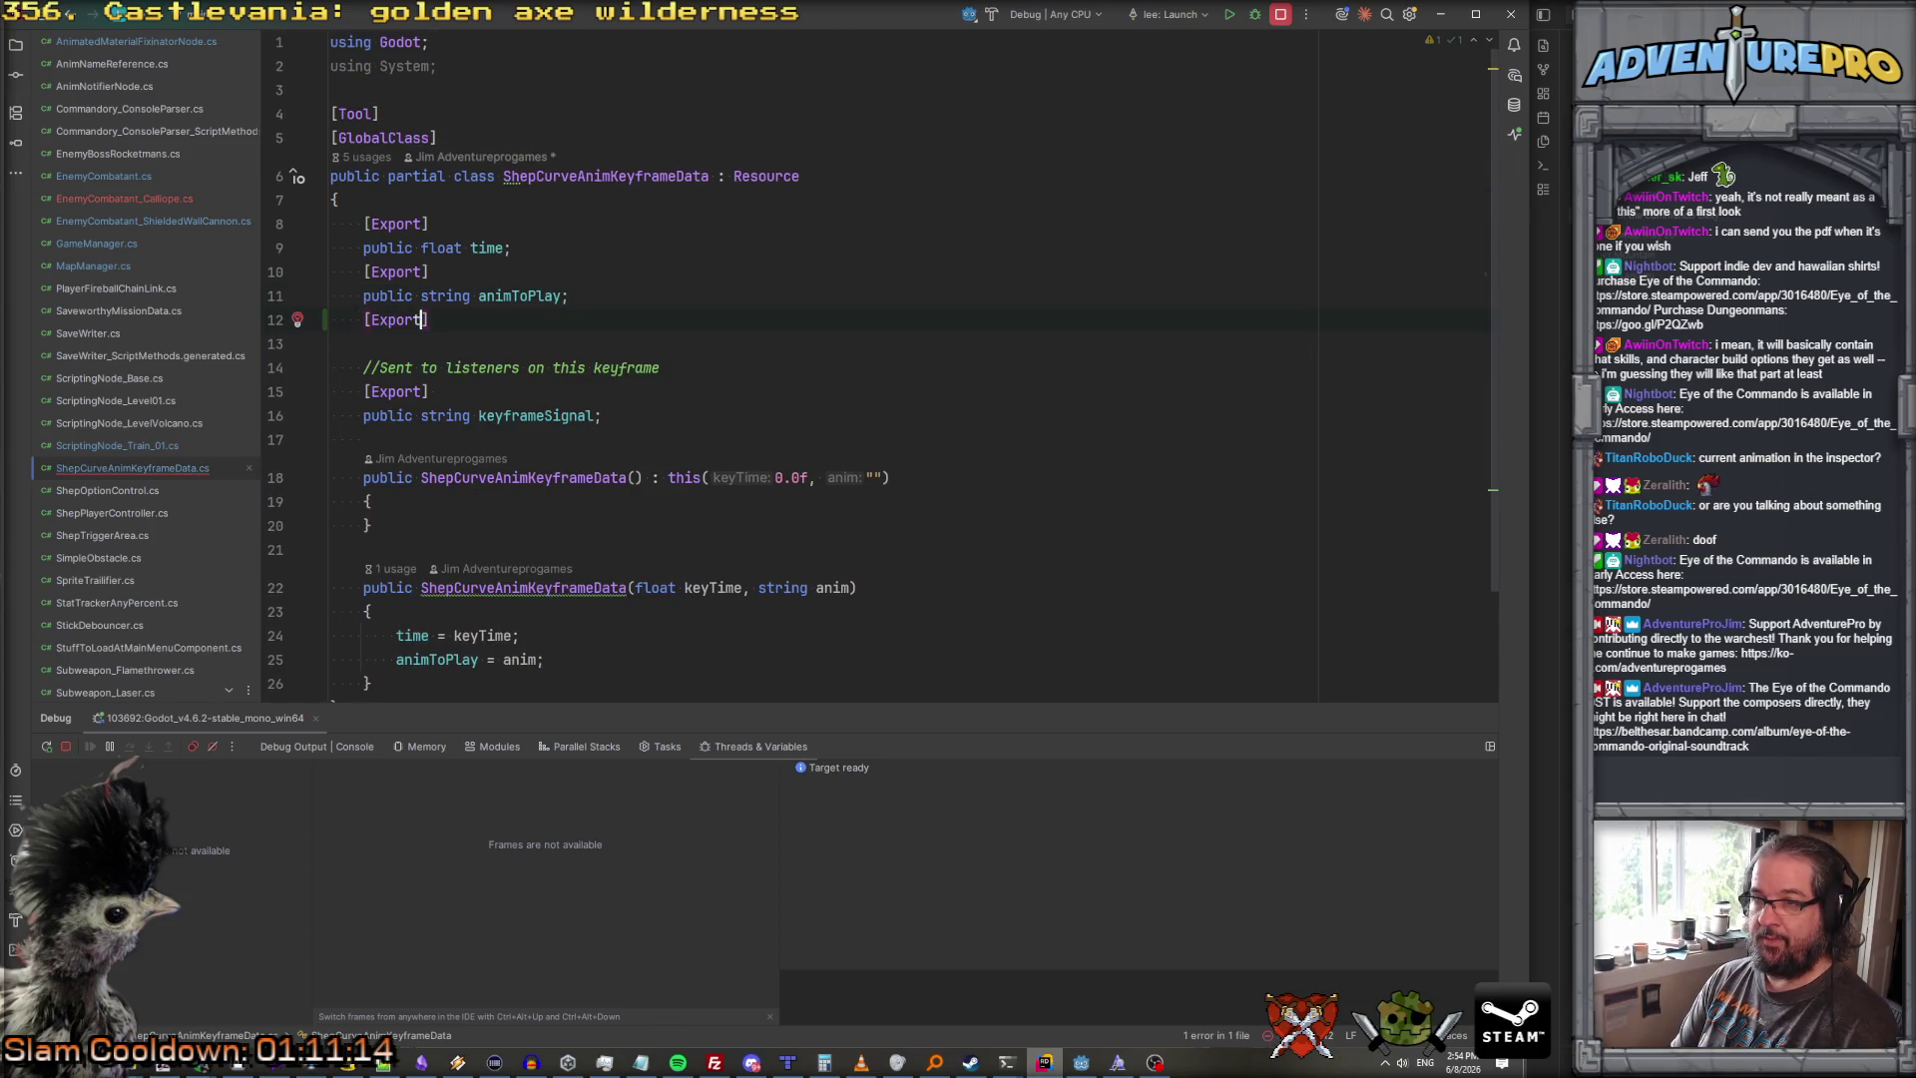
key("Return")
type("public int ")
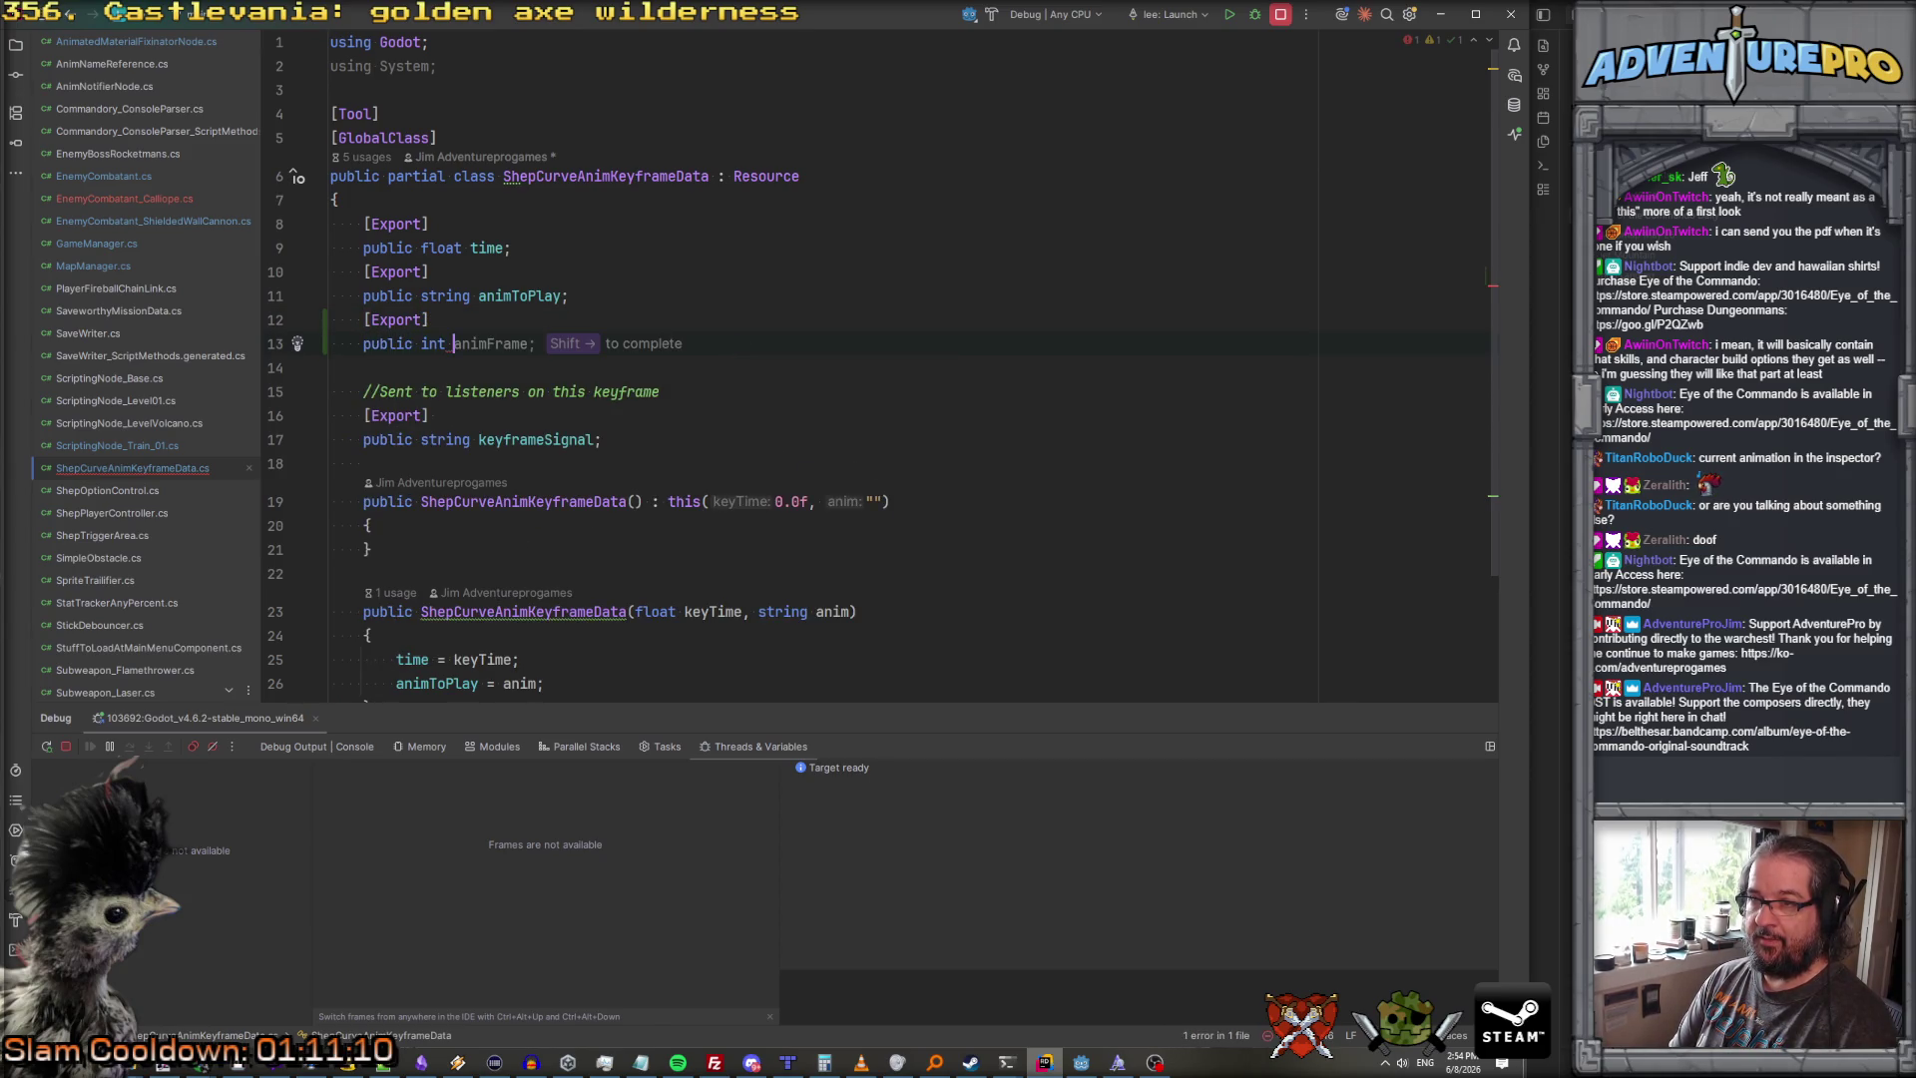
type("animFrameToFi")
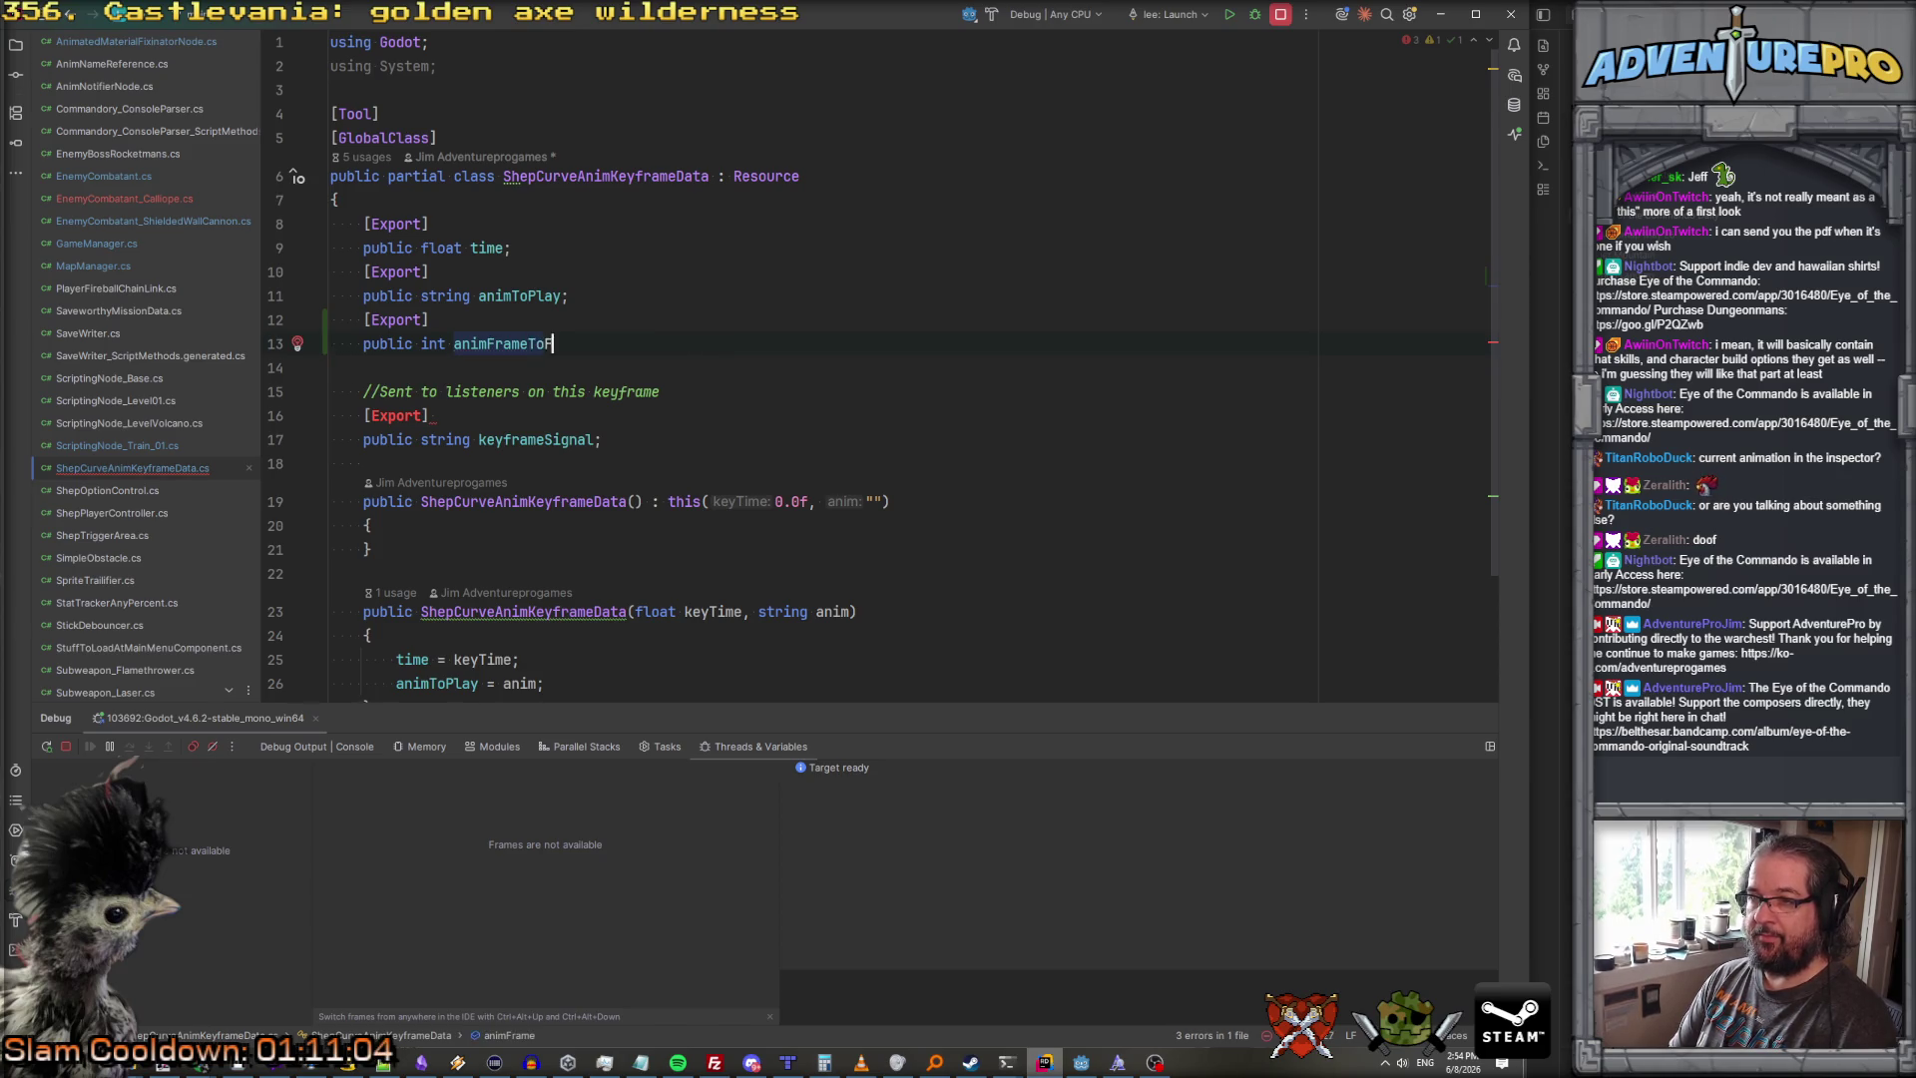
type("reOn ")
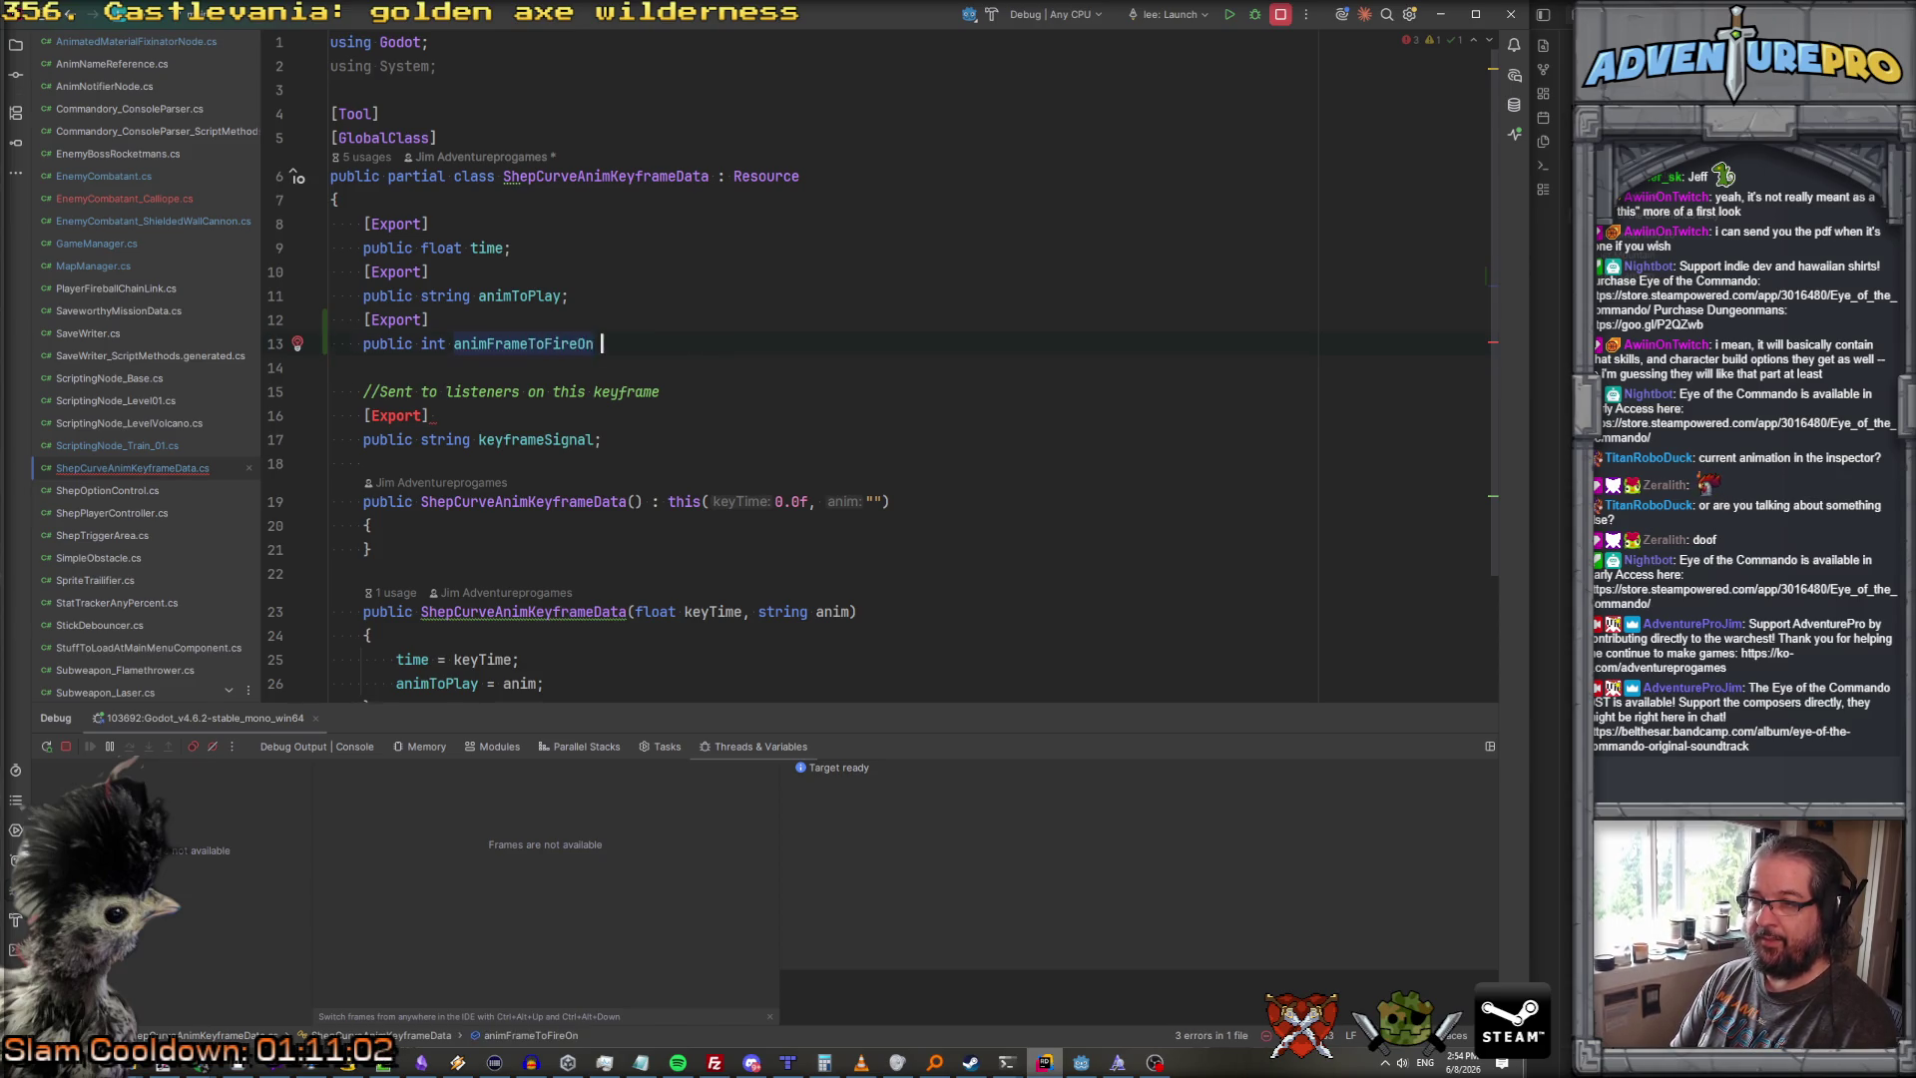
type("= -1;")
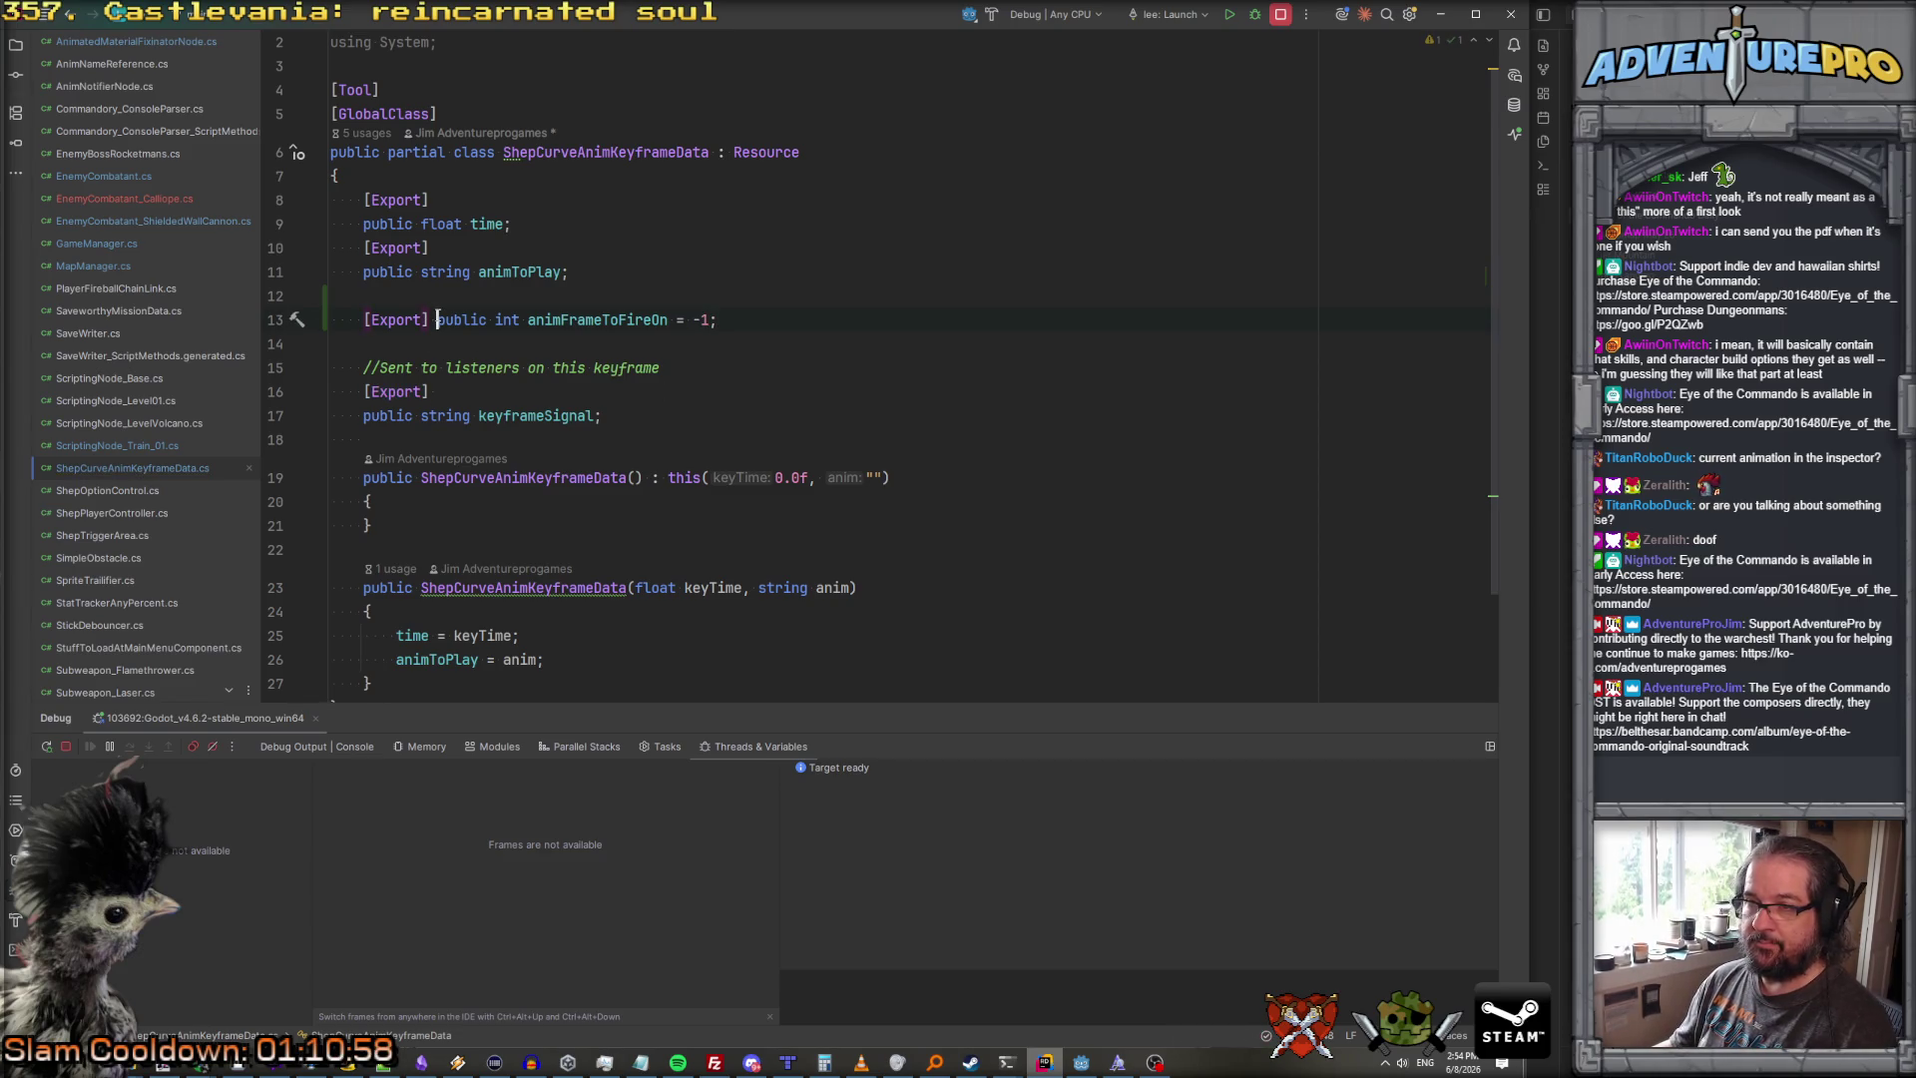
key("Return")
double_click(543, 342)
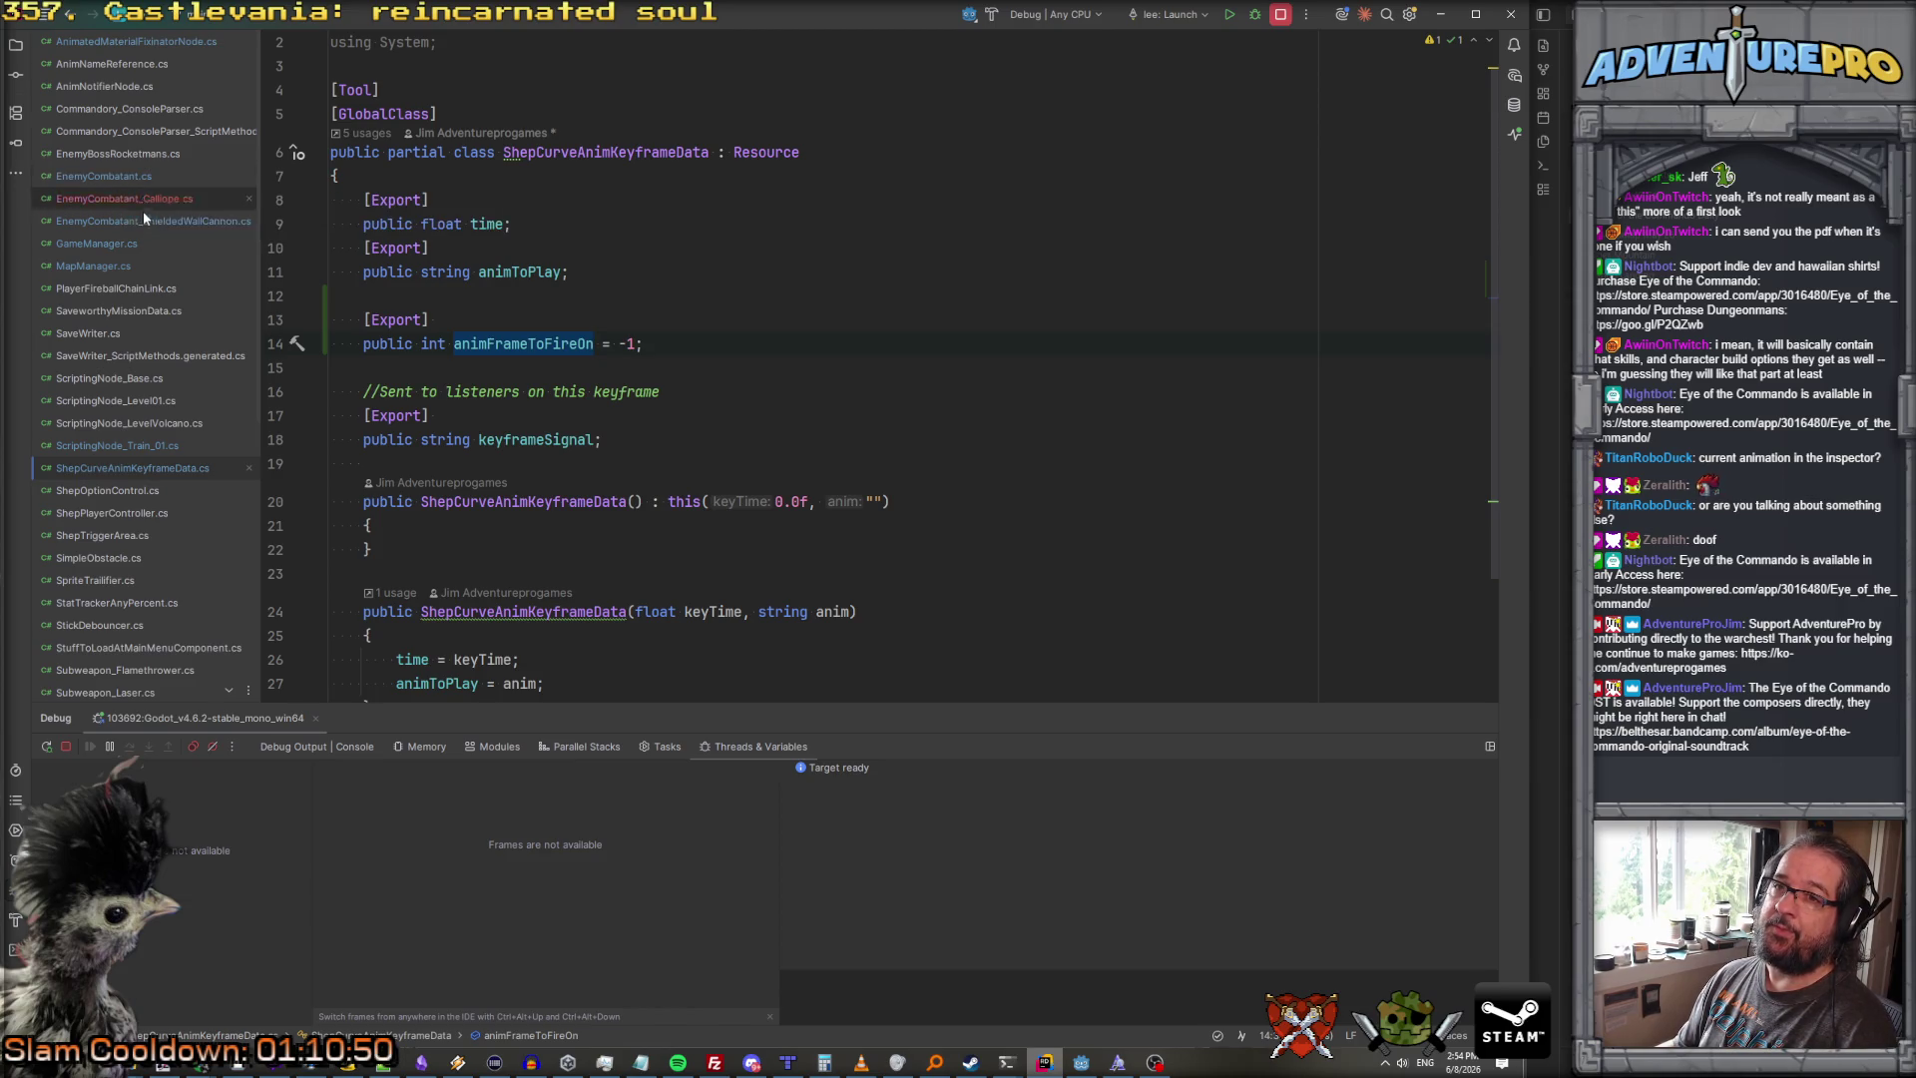
Step: Read through AnimatedMaterialFixinatorNode.cs's keyframe-handling _Process and Play methods
left_click(145, 40)
scroll(593, 469, "up", 10)
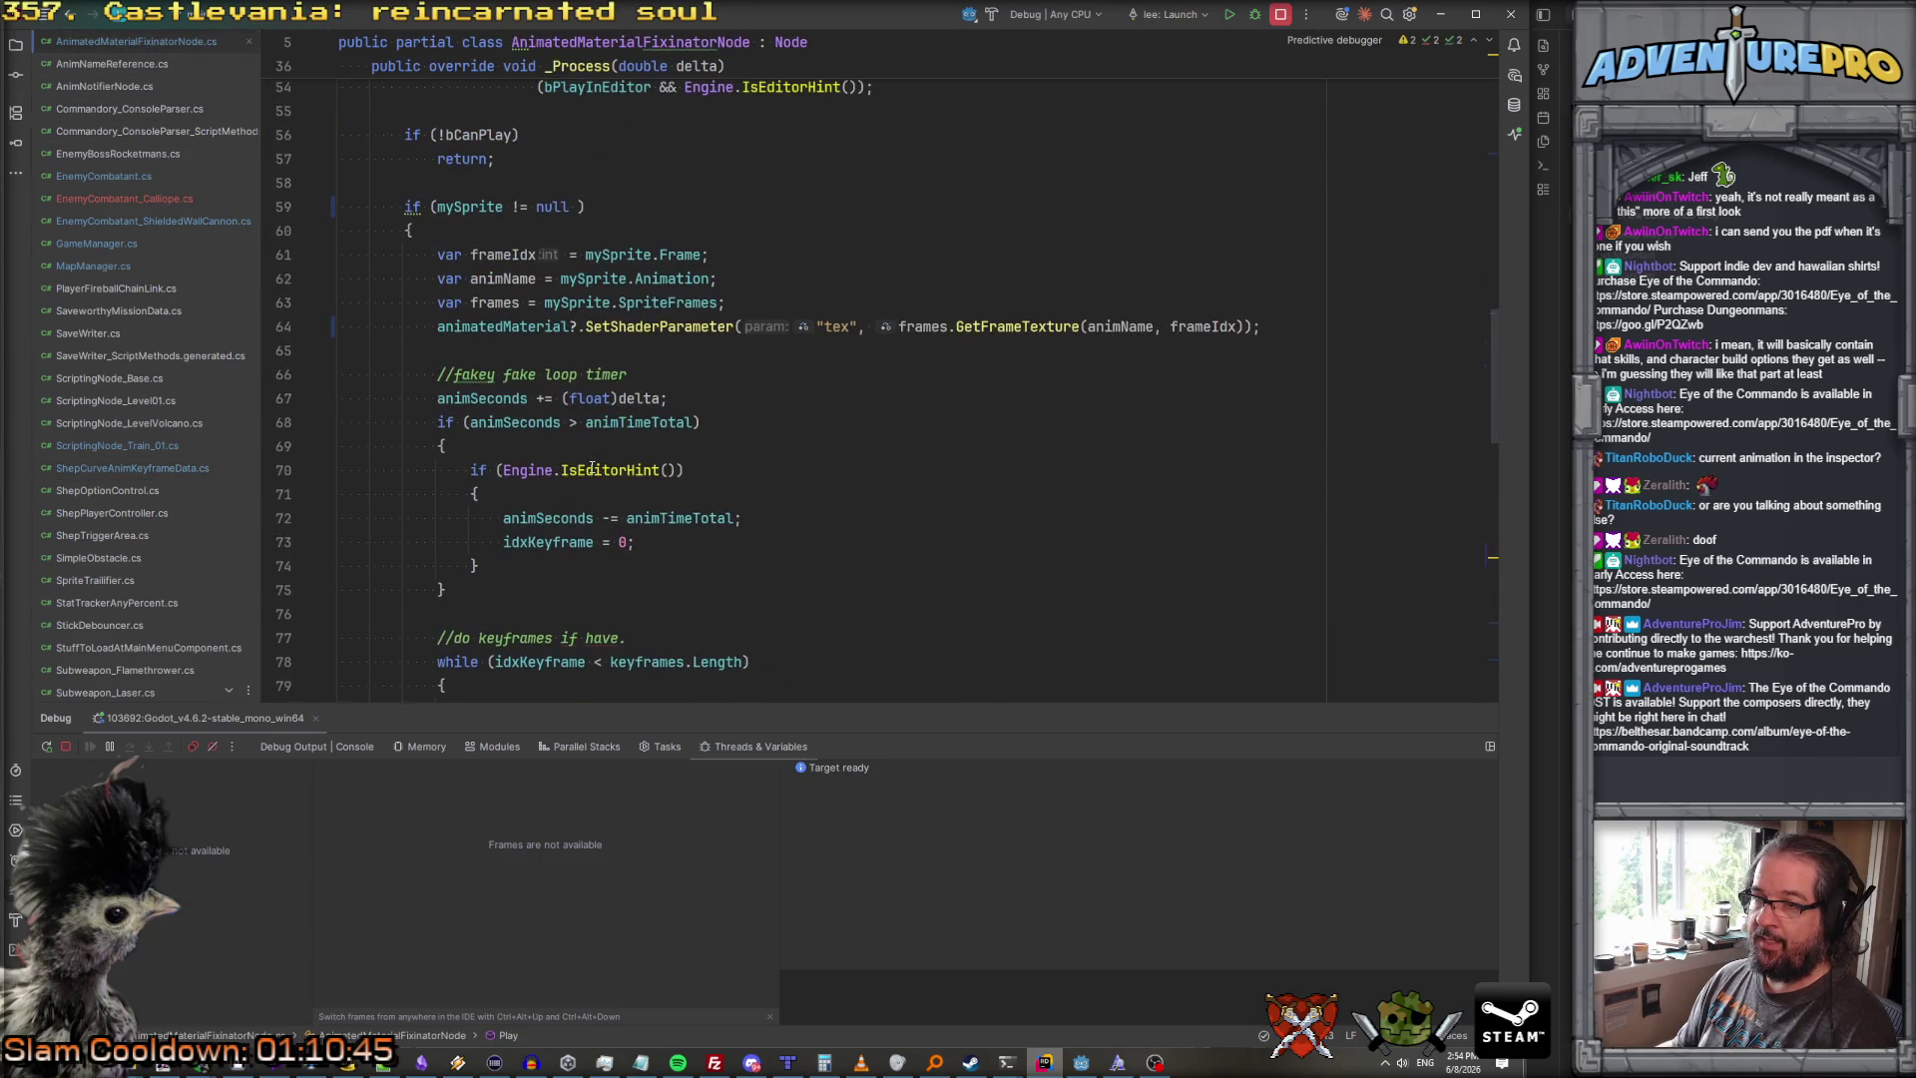
scroll(593, 469, "up", 3)
scroll(569, 379, "down", 6)
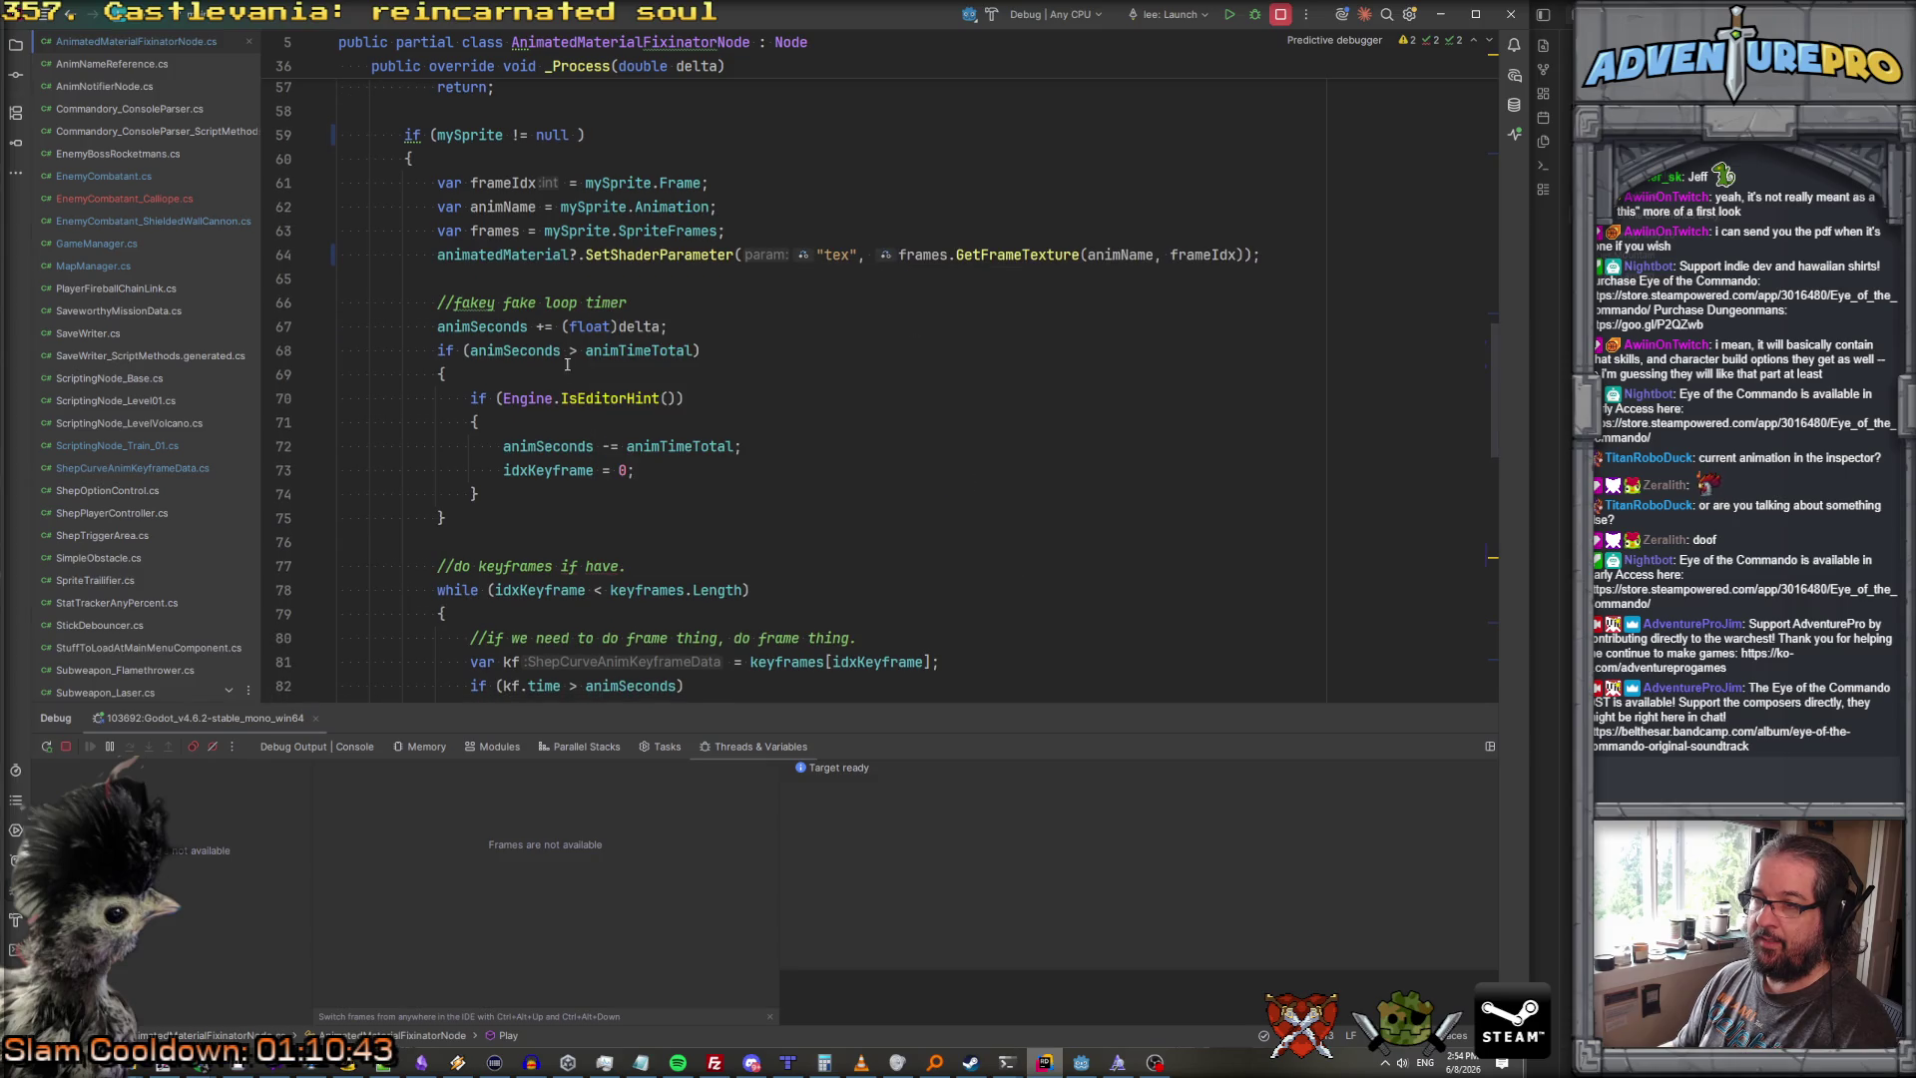
scroll(574, 383, "down", 4)
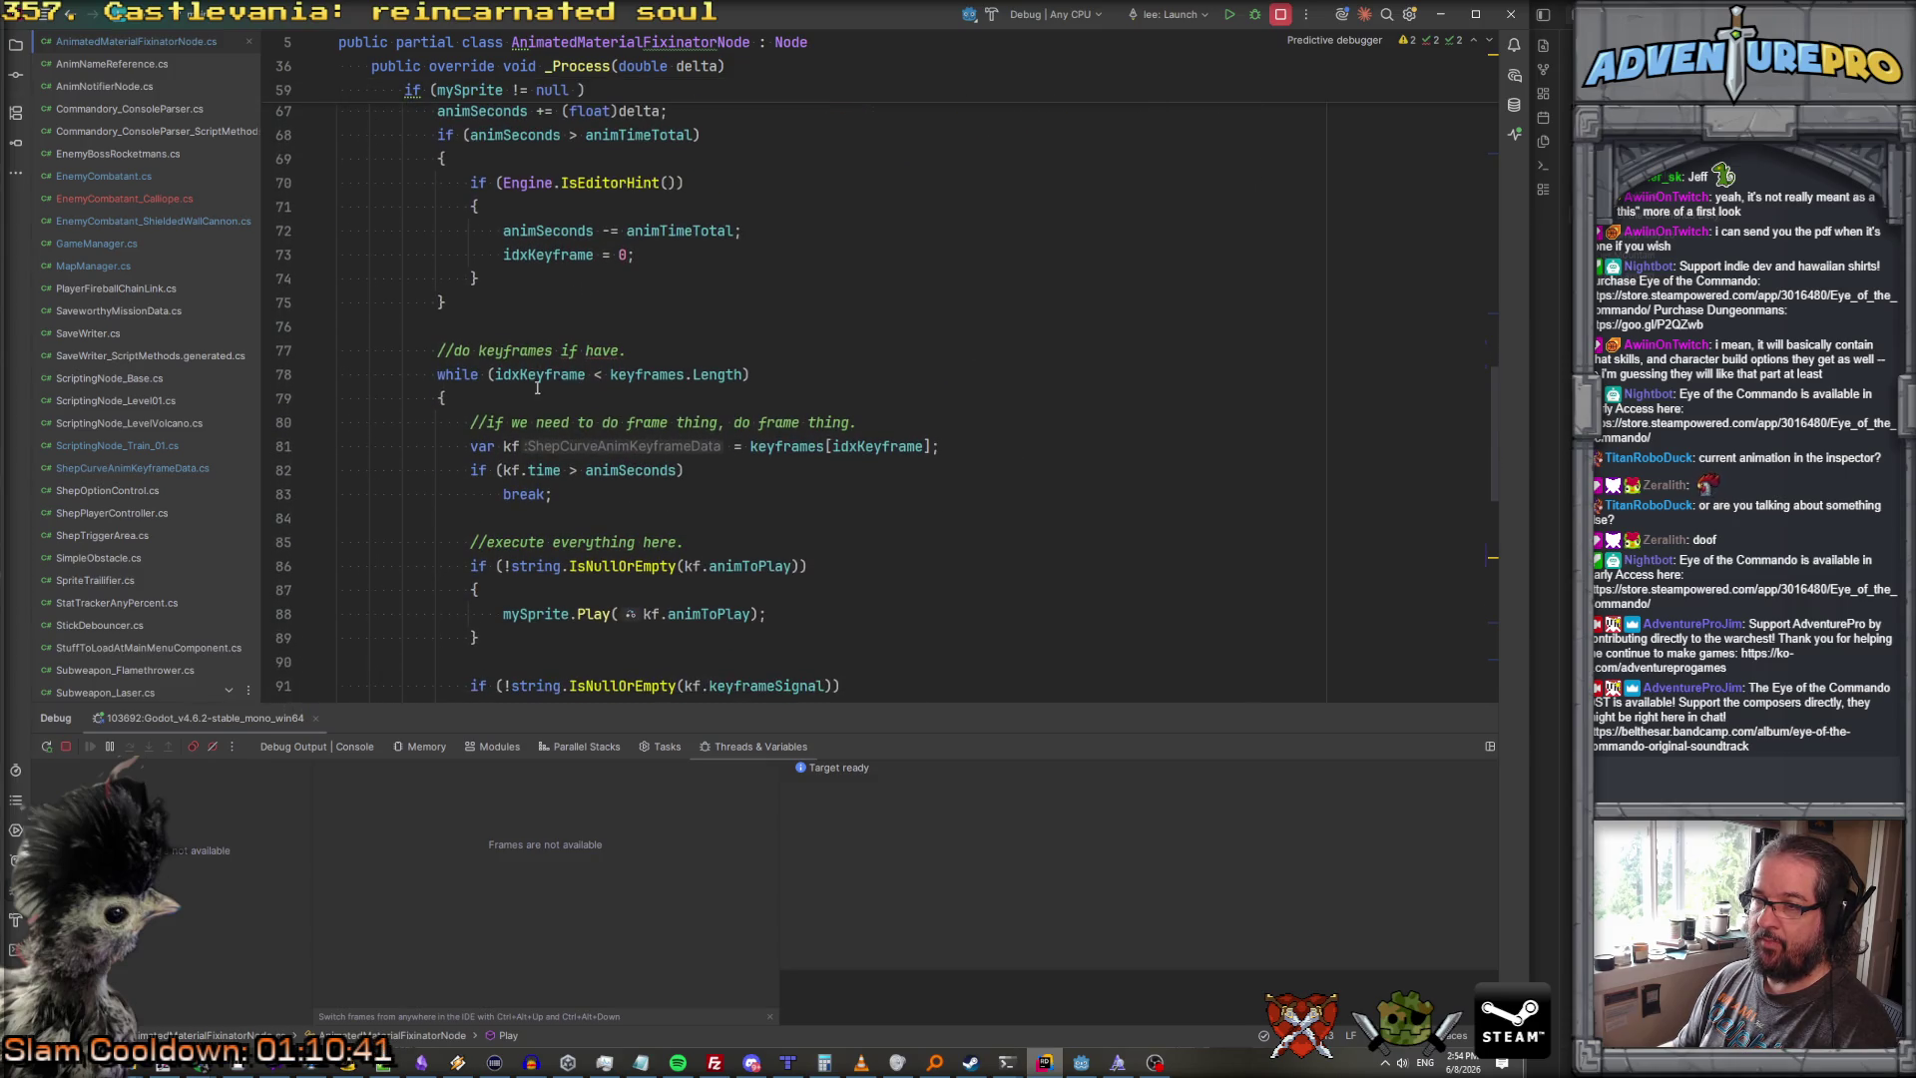
scroll(530, 380, "up", 10)
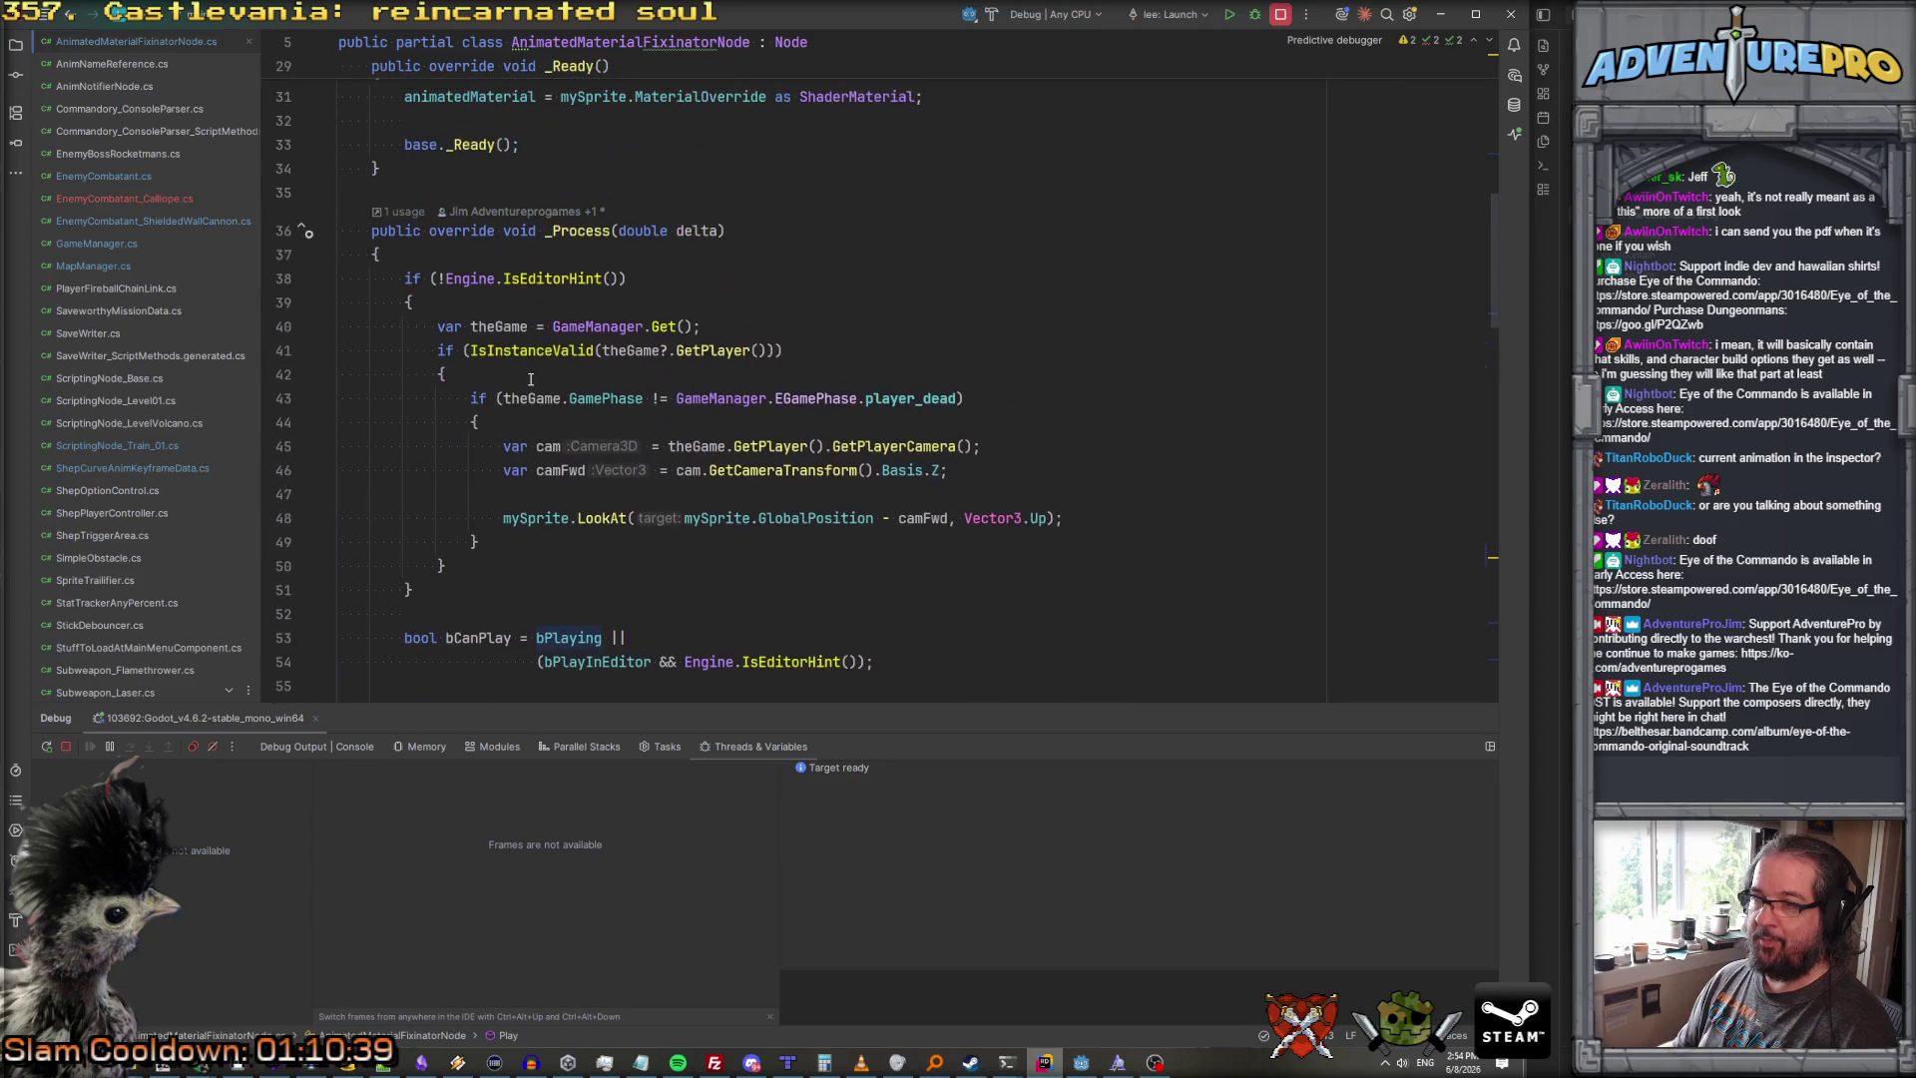
scroll(530, 379, "down", 9)
scroll(530, 379, "up", 5)
scroll(530, 379, "down", 5)
scroll(530, 379, "down", 13)
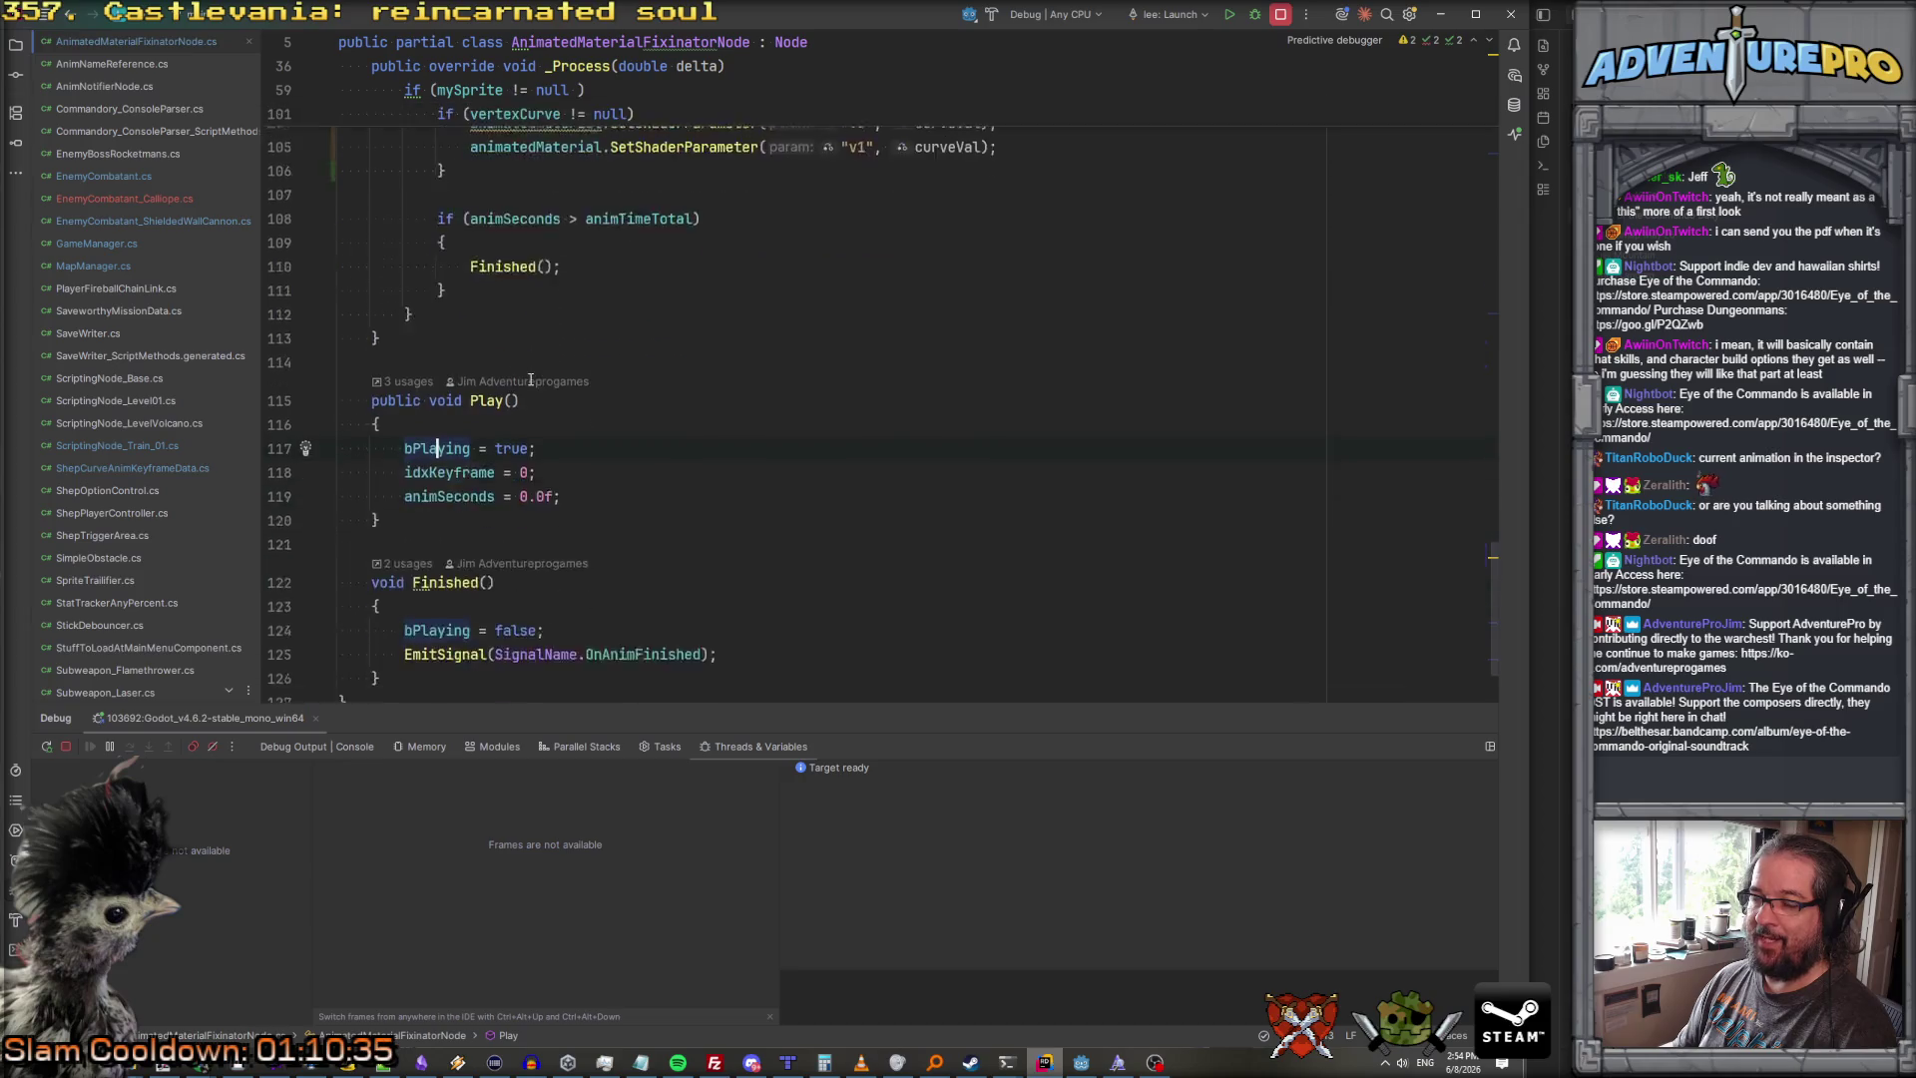
scroll(530, 380, "up", 10)
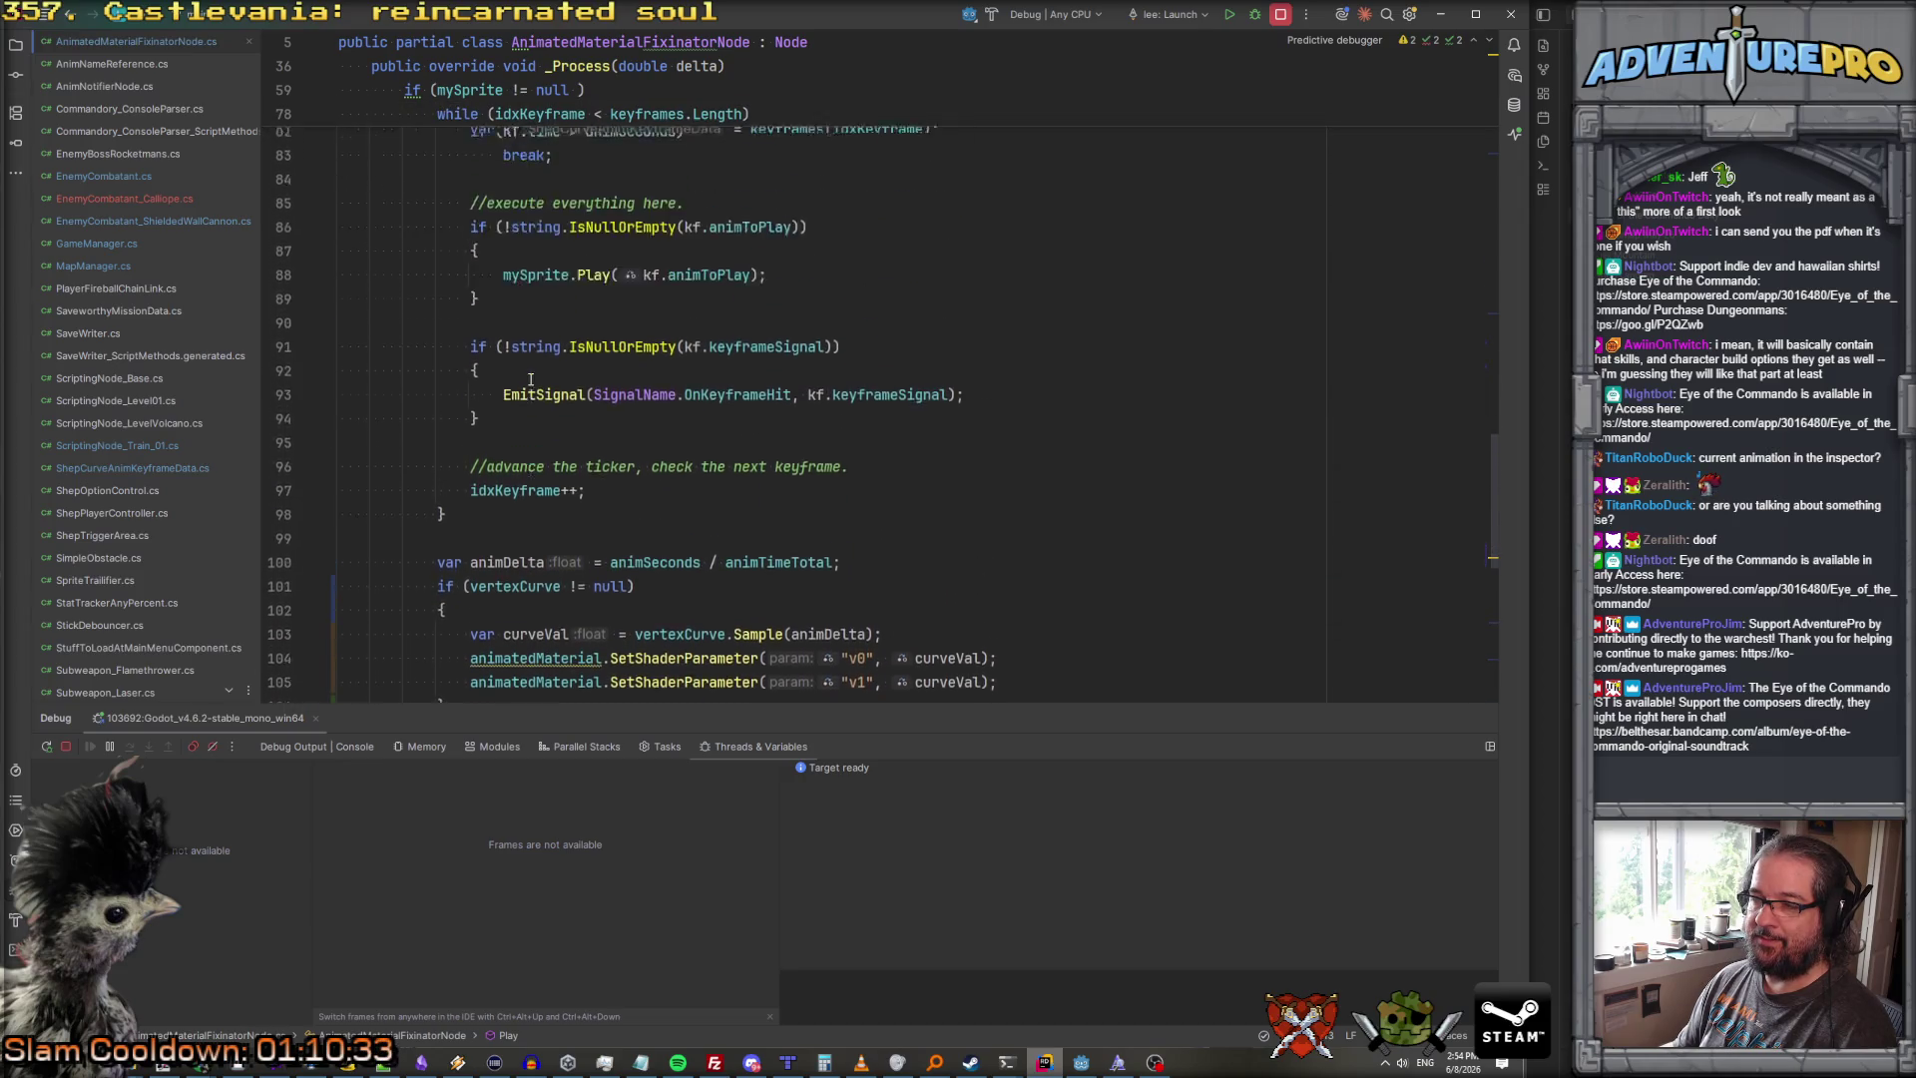
scroll(530, 379, "up", 17)
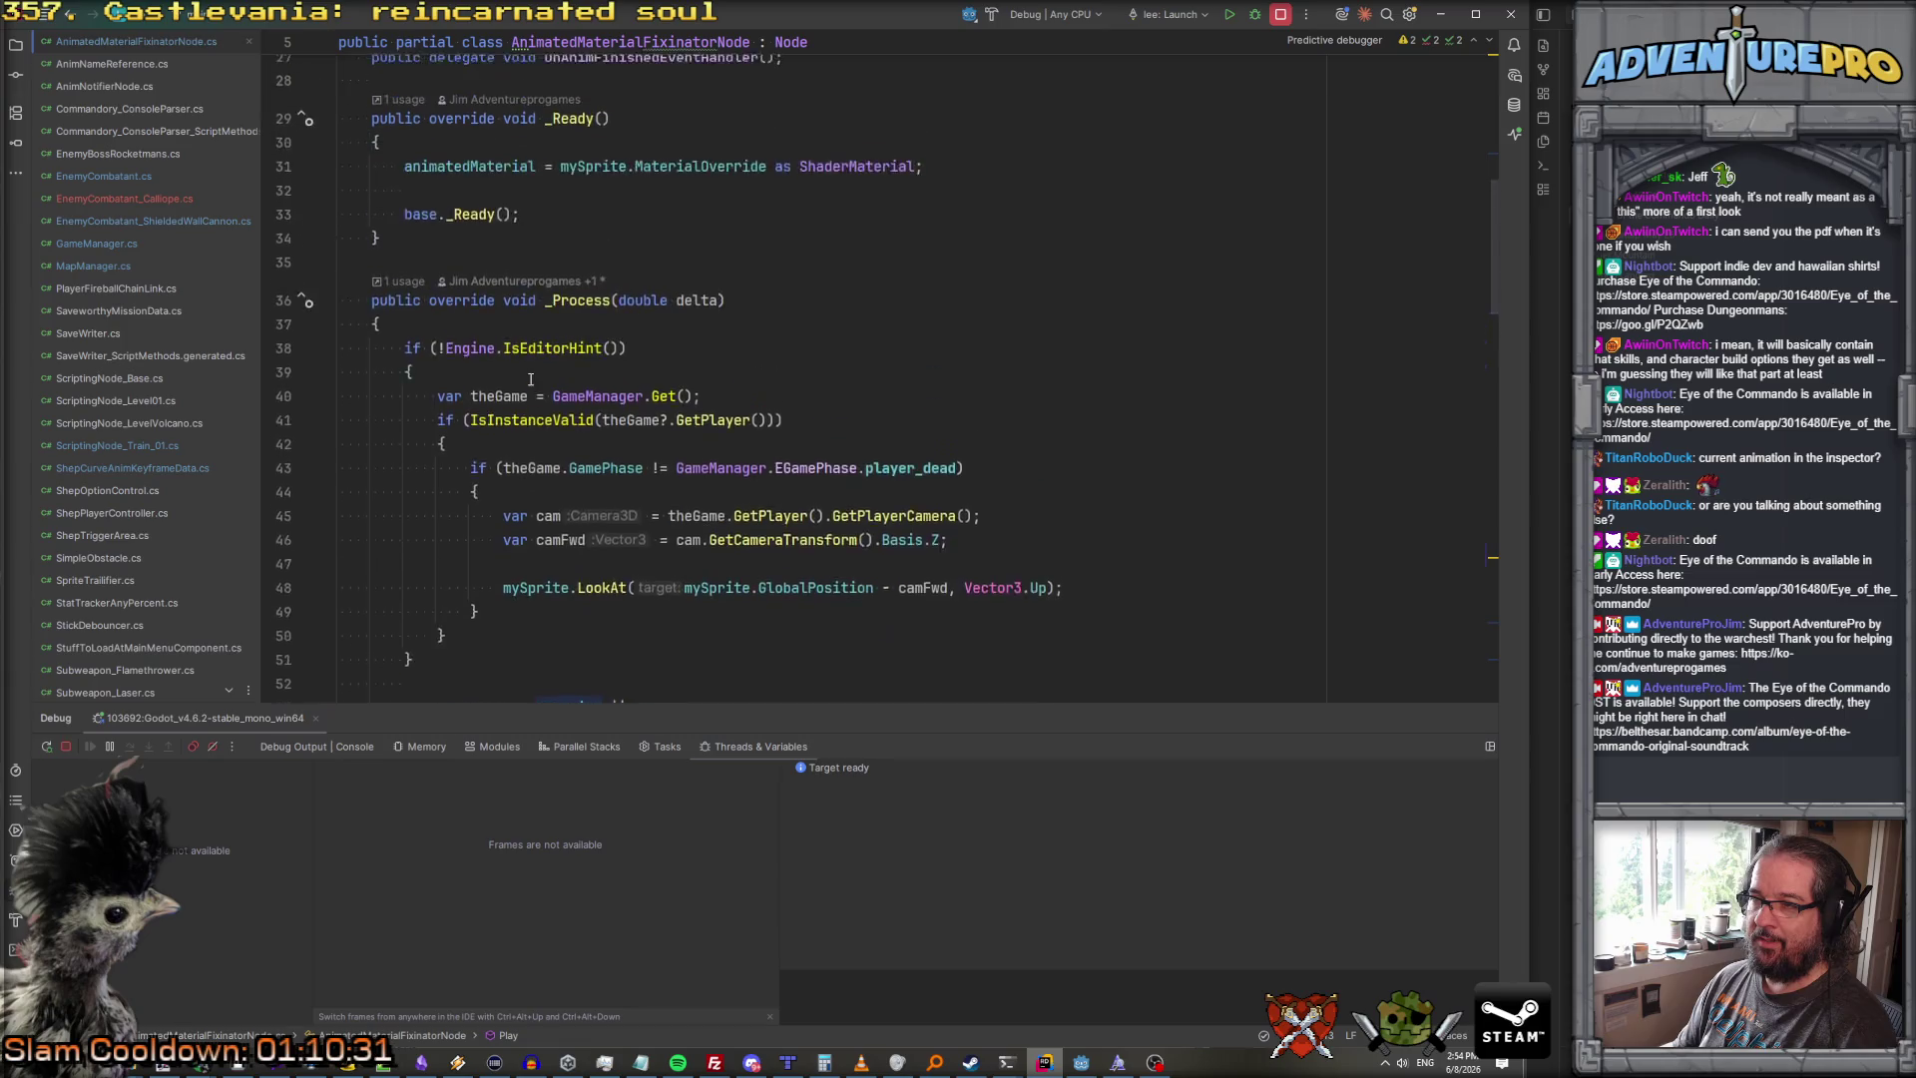
scroll(529, 379, "down", 3)
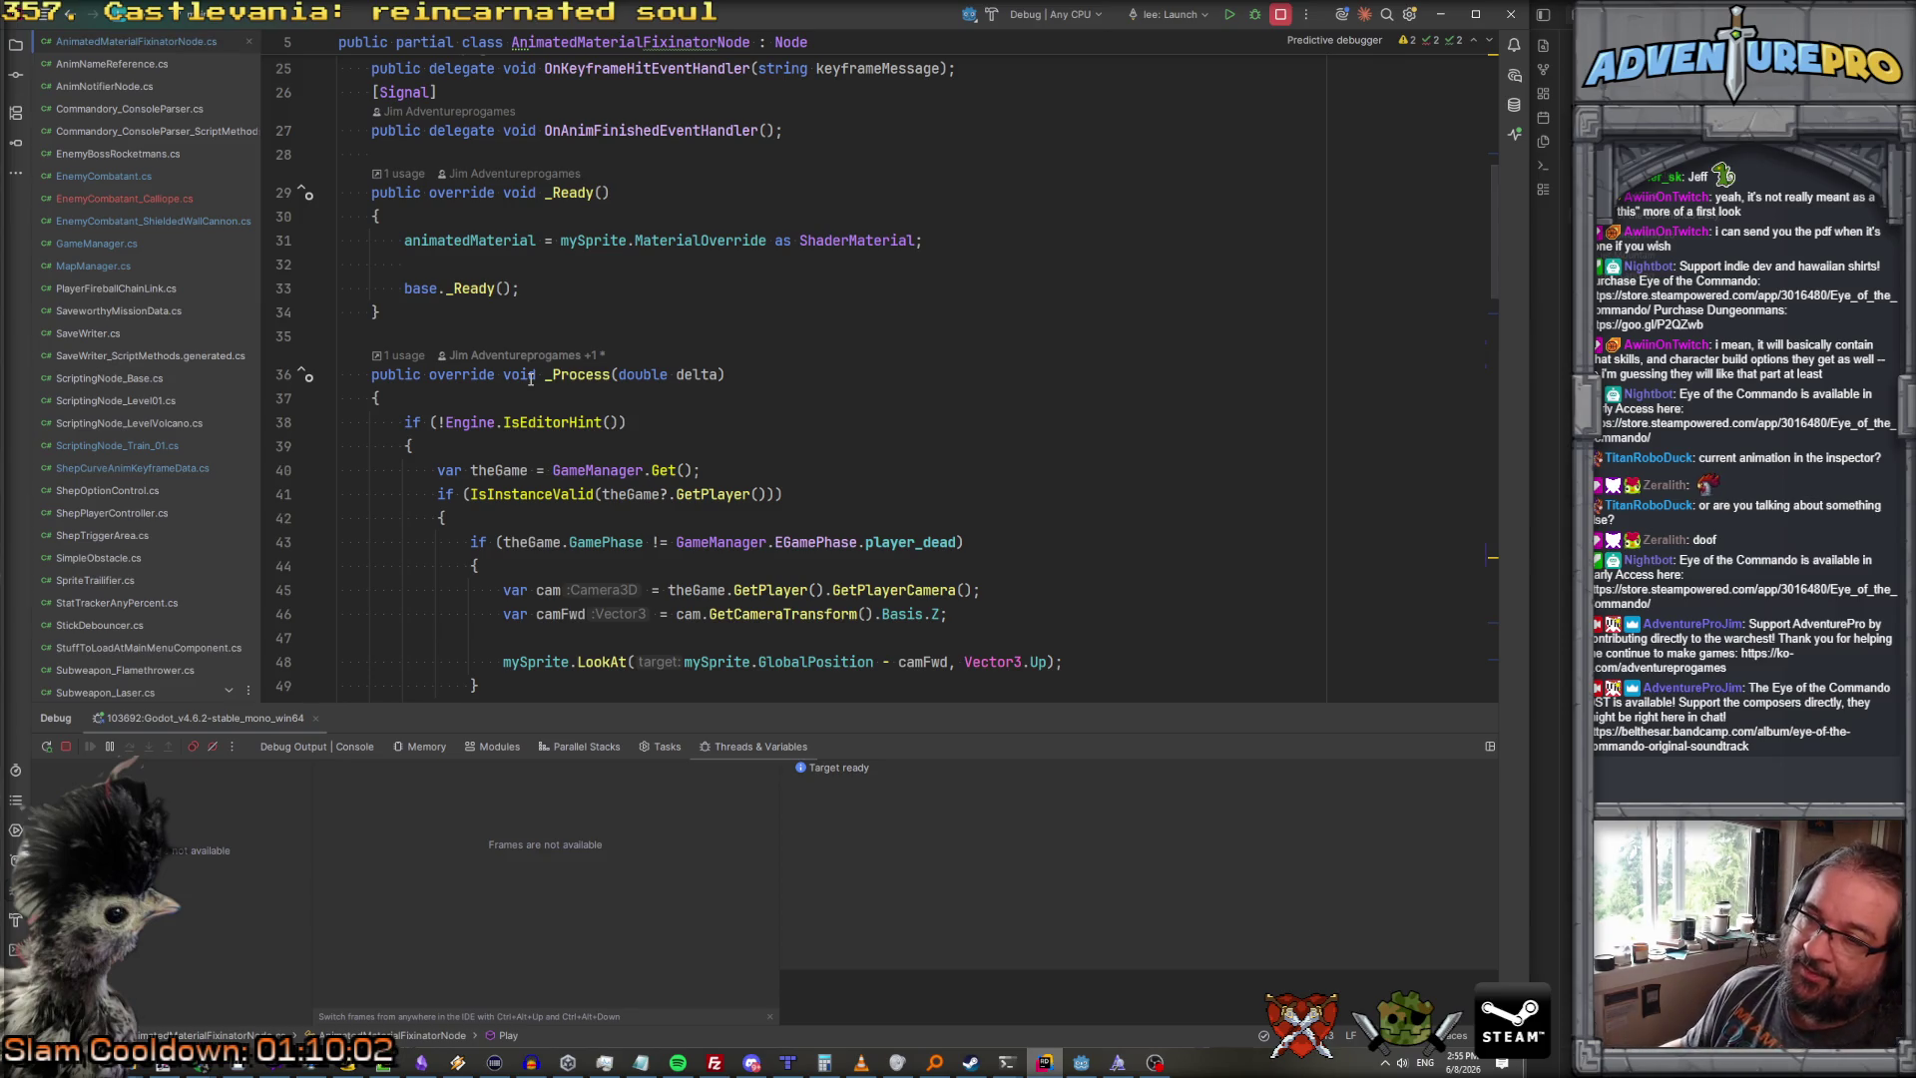
scroll(529, 379, "down", 10)
scroll(611, 442, "down", 4)
scroll(611, 442, "up", 5)
scroll(617, 450, "down", 5)
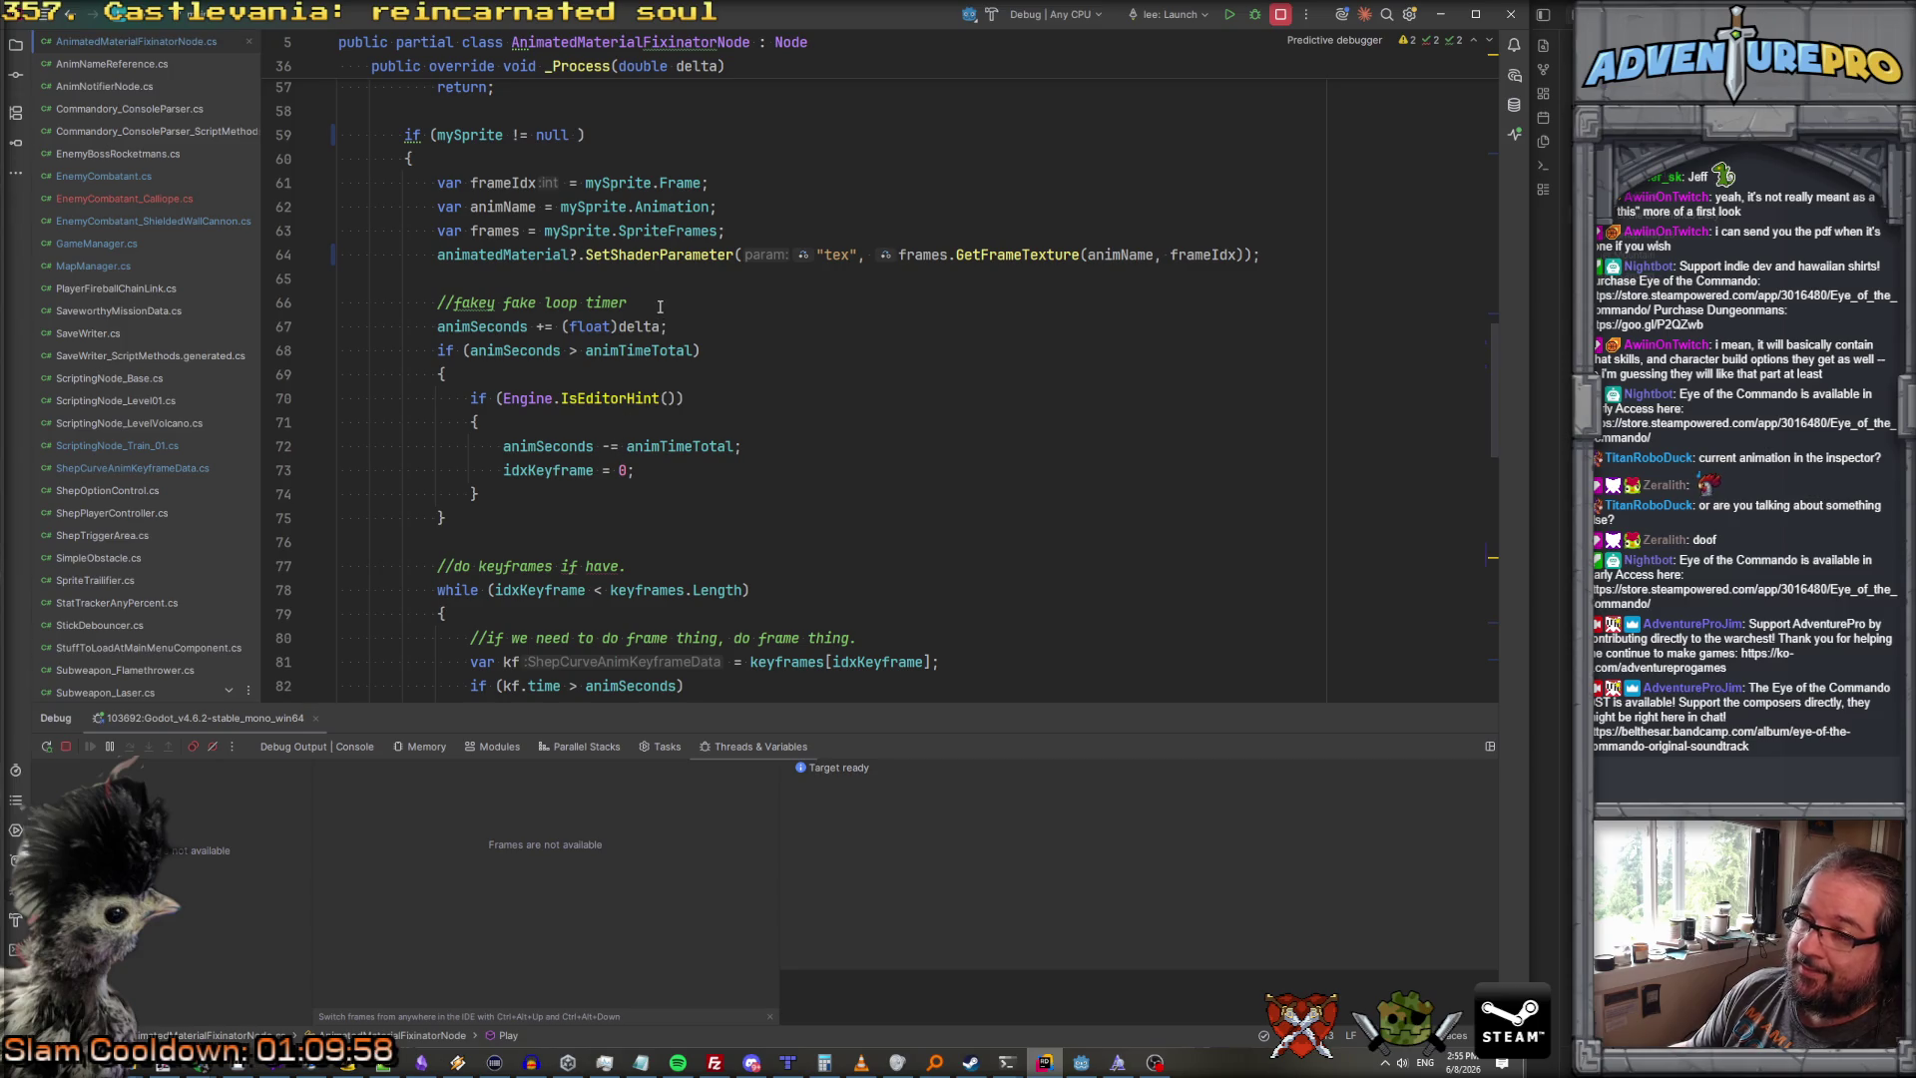
scroll(598, 359, "up", 2)
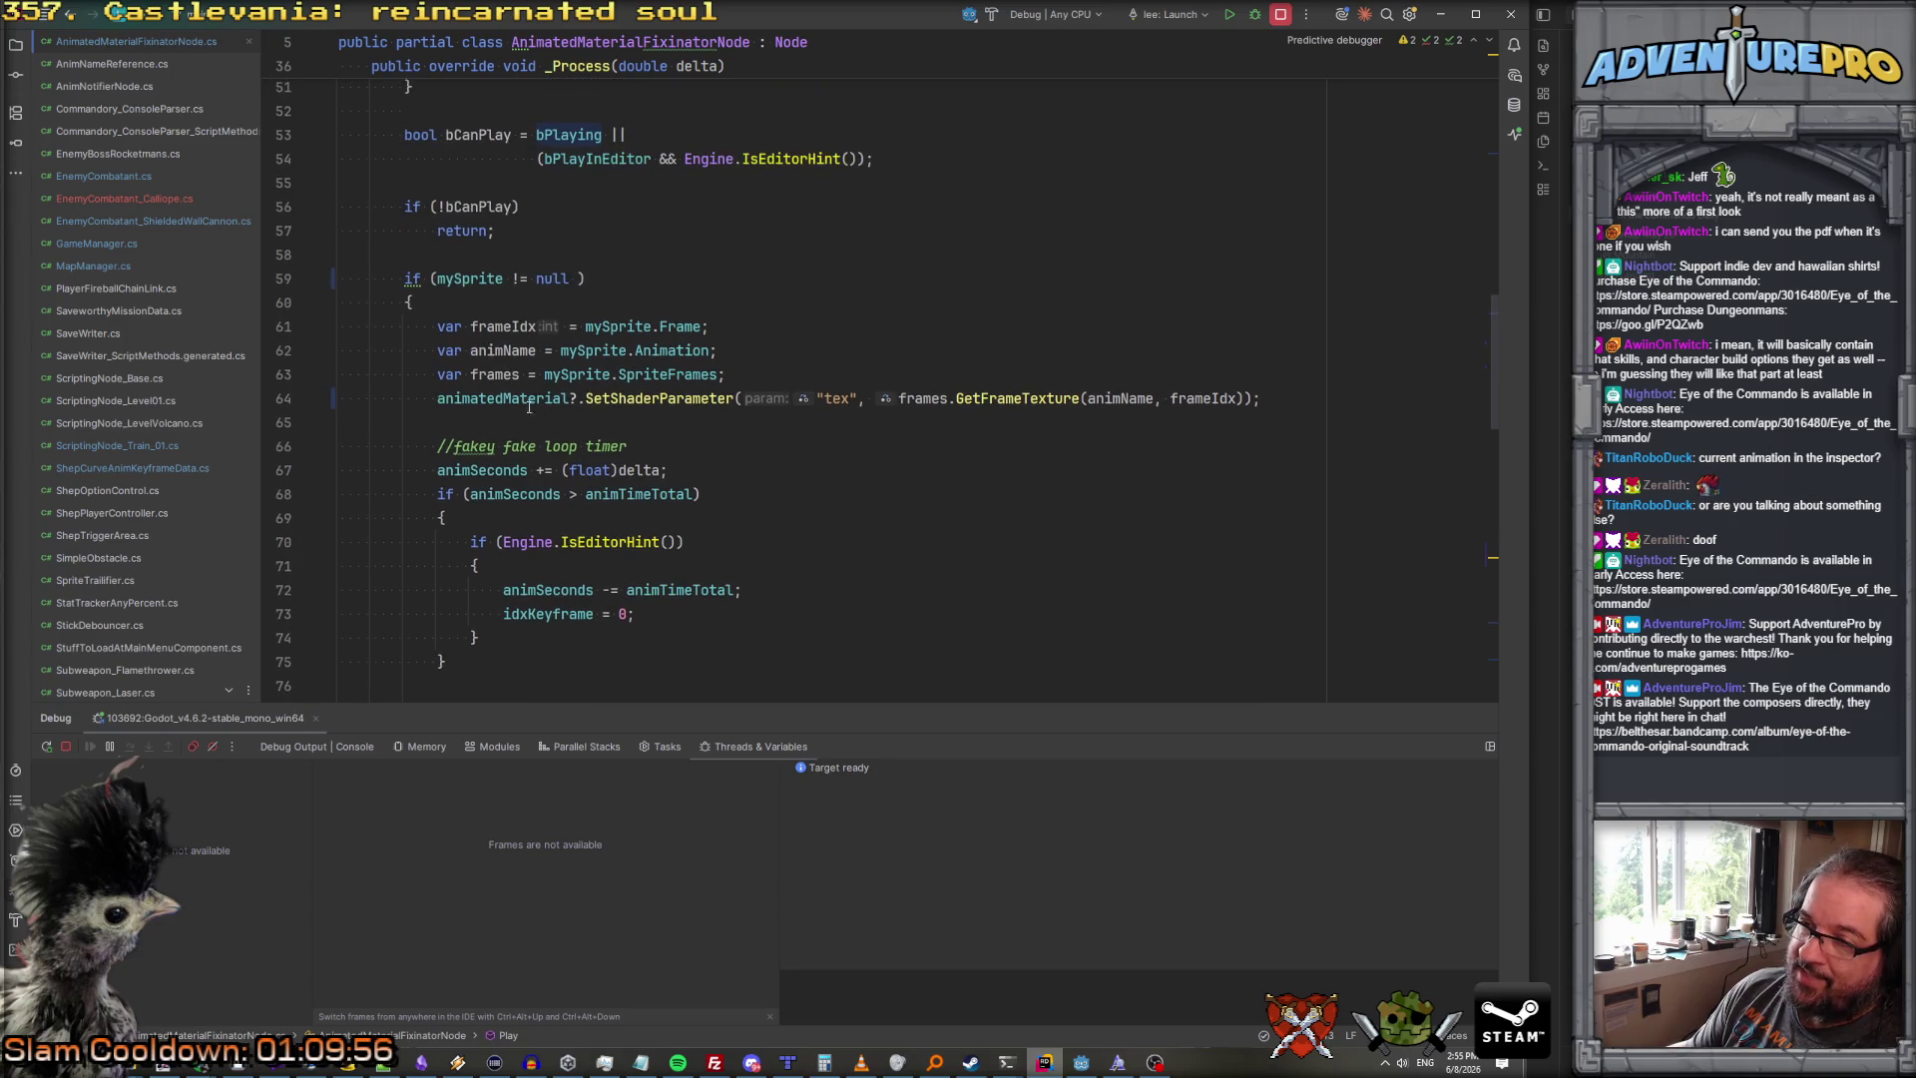
scroll(616, 379, "up", 14)
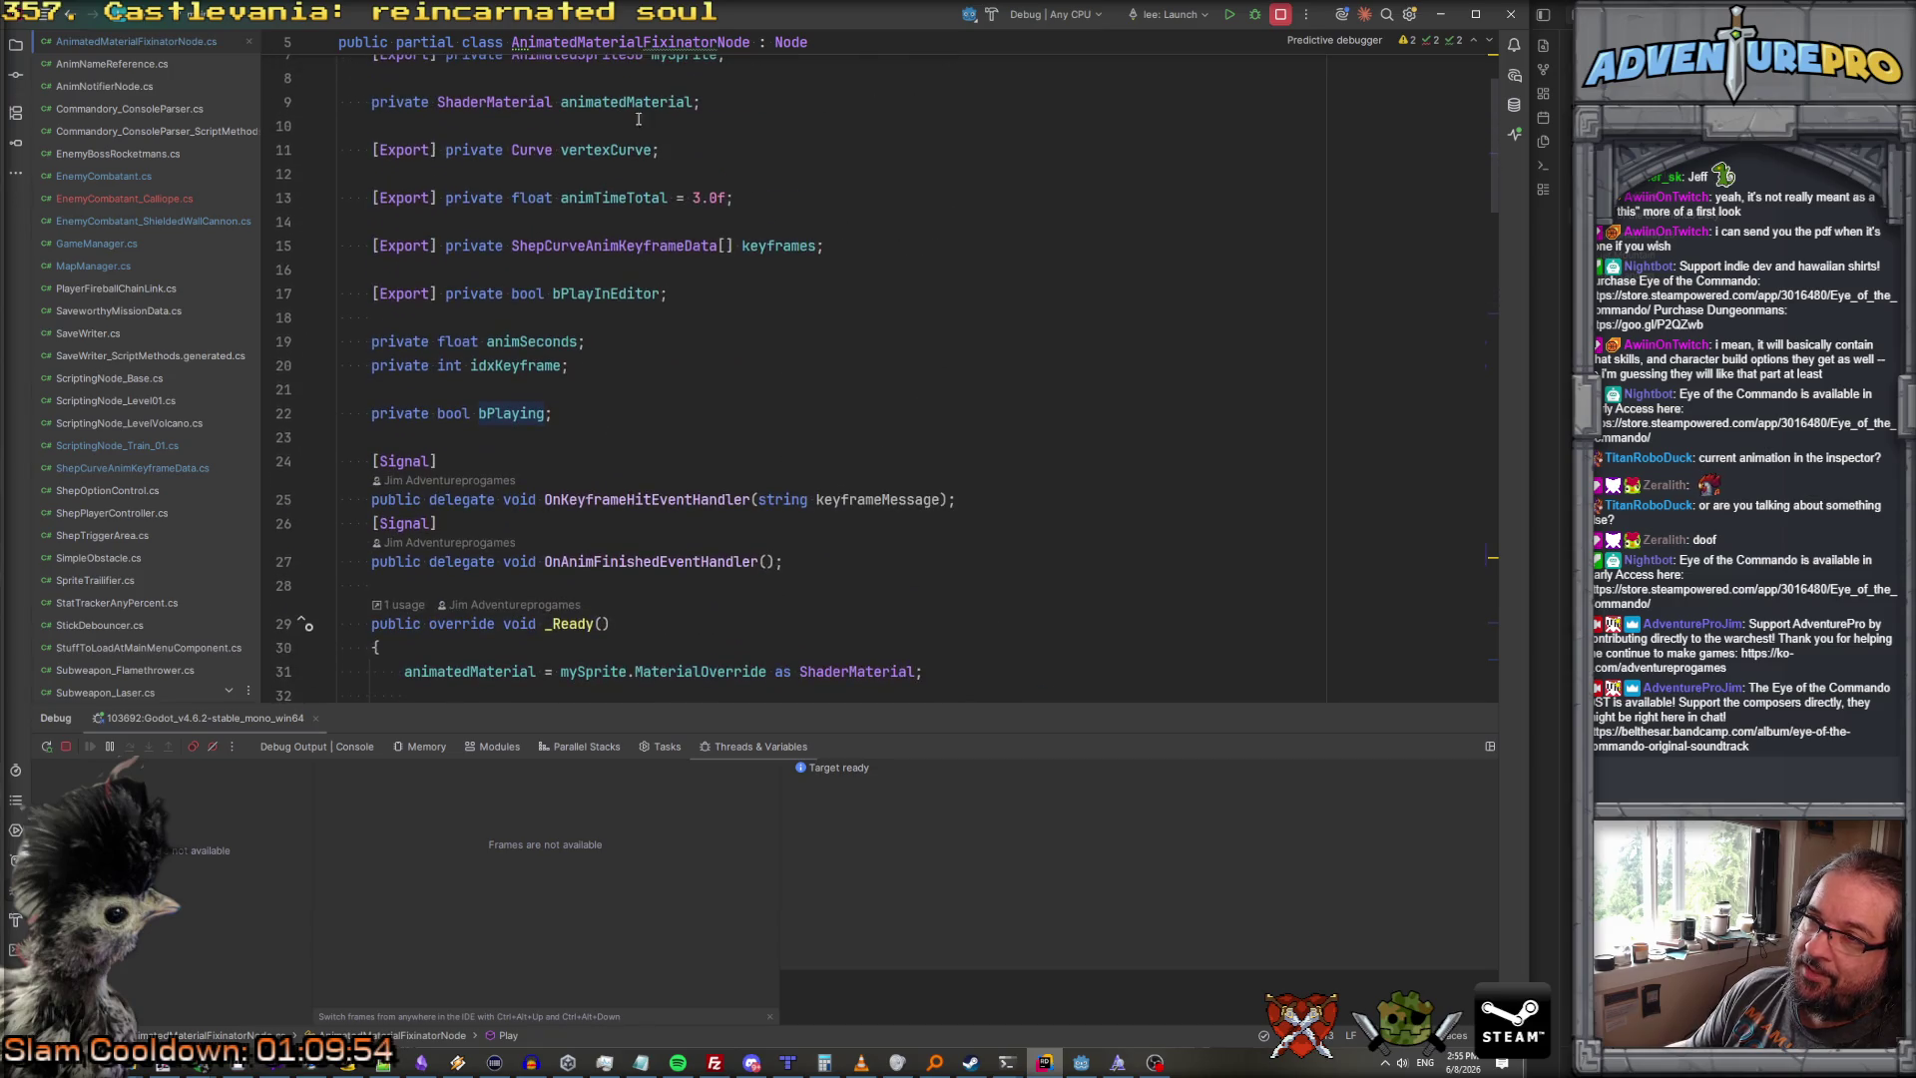
scroll(668, 229, "up", 3)
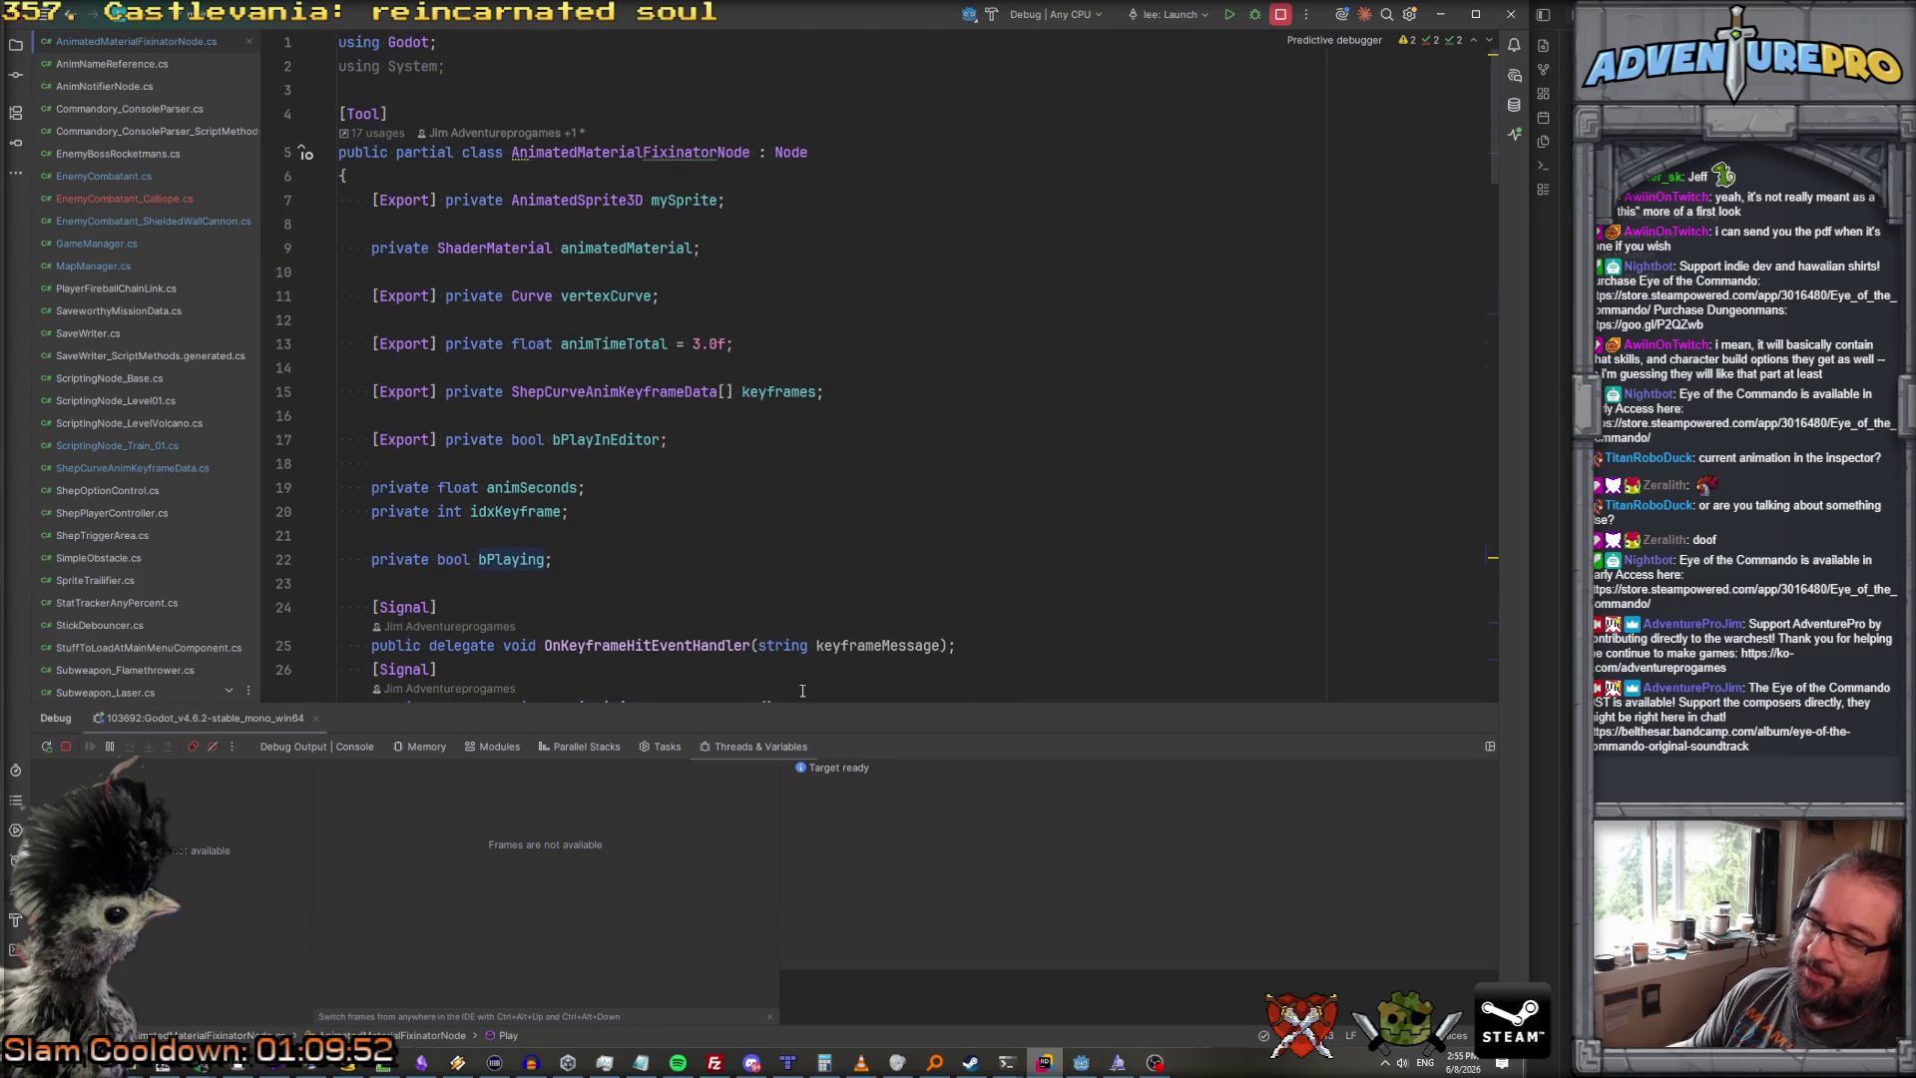
left_click(1081, 1061)
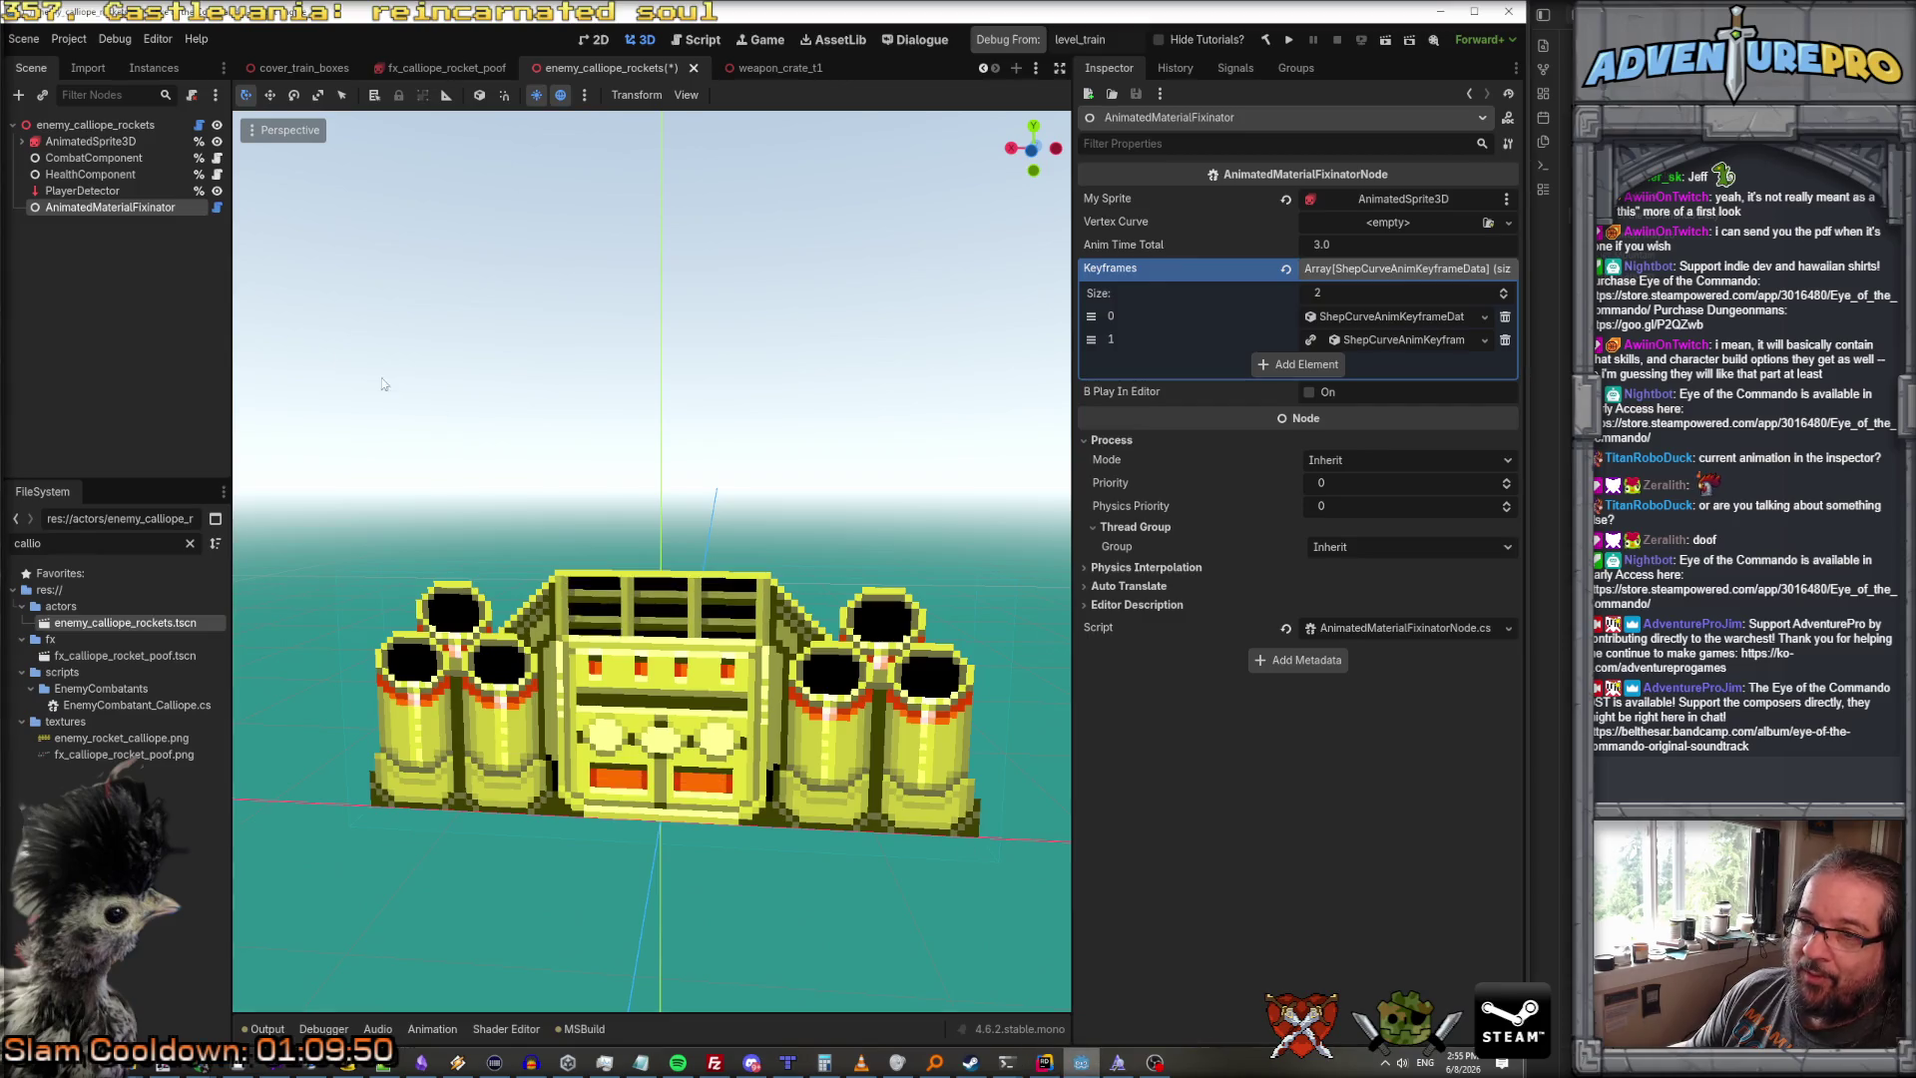
Step: Filter Godot's FileSystem by 'noti' and open TM_AnimNotifierGodot.cs in Rider
left_click(82, 191)
left_click(99, 207)
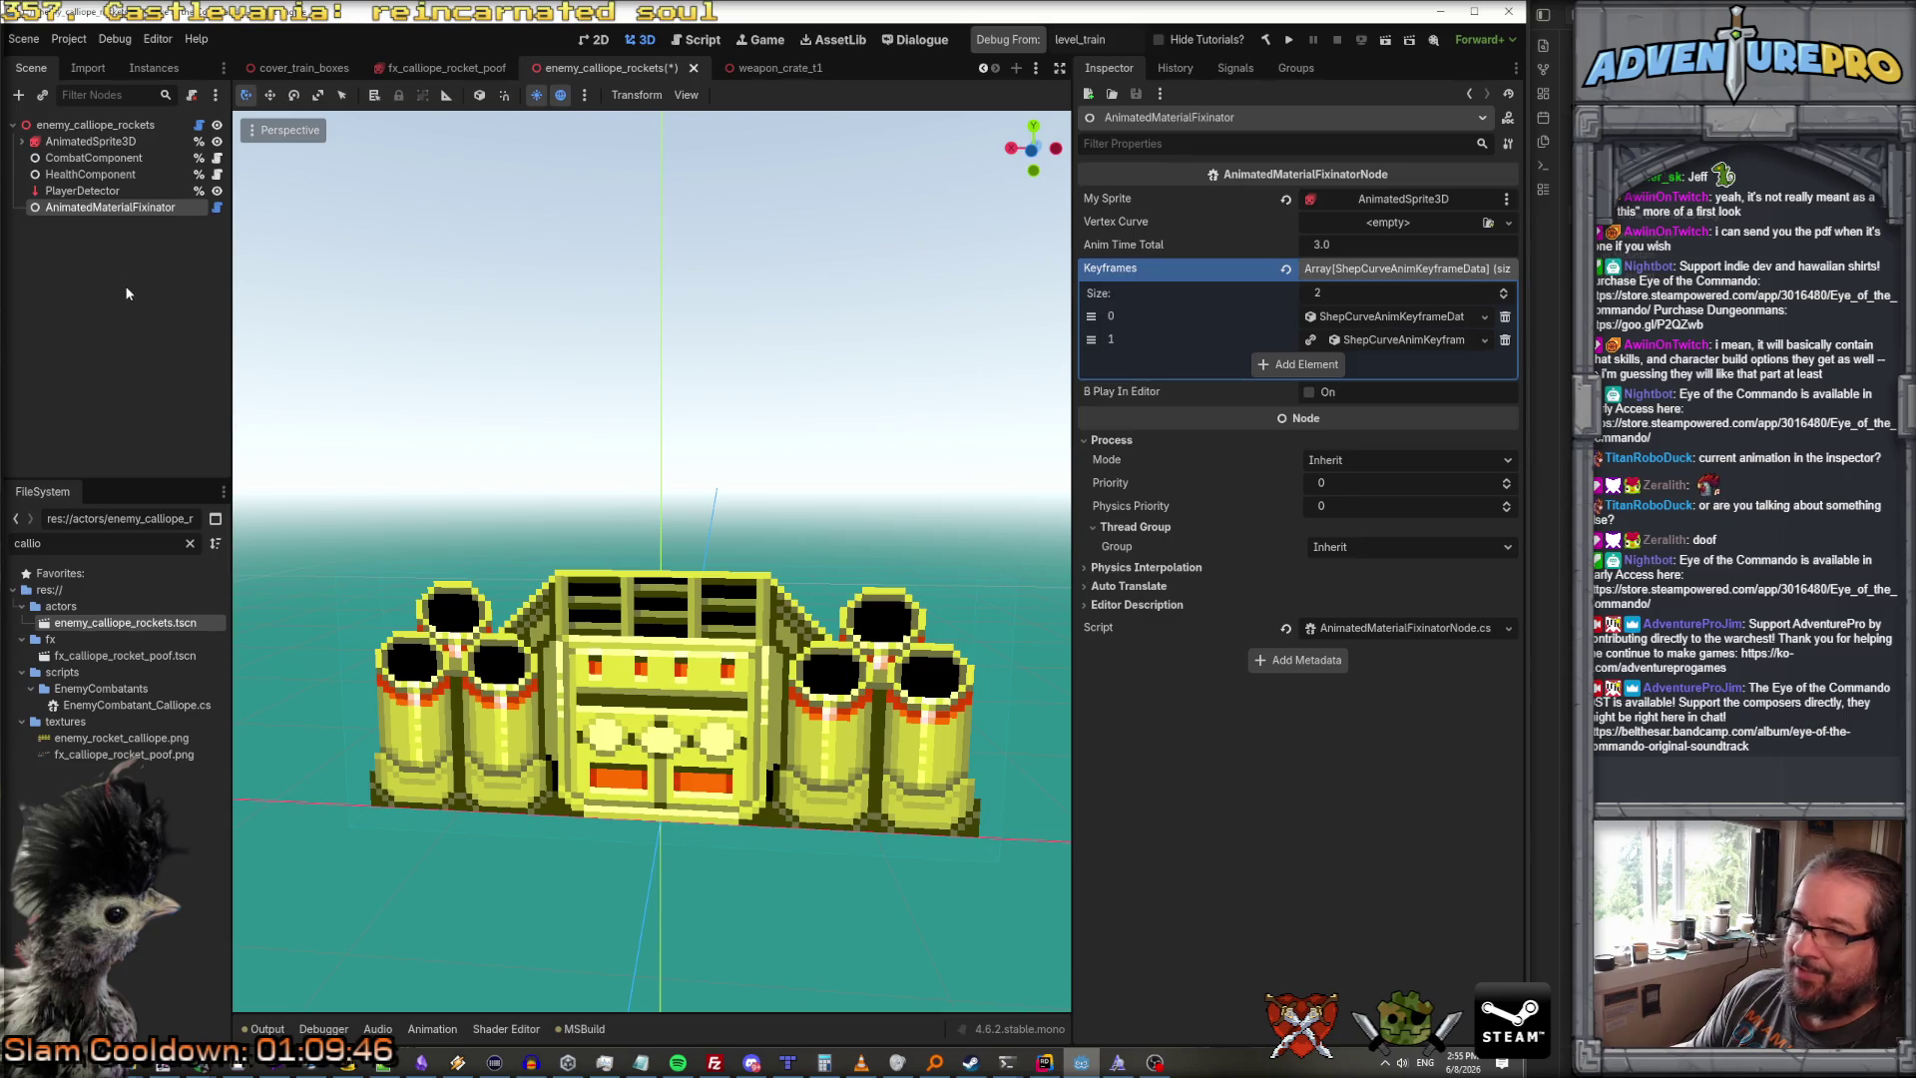
double_click(100, 542)
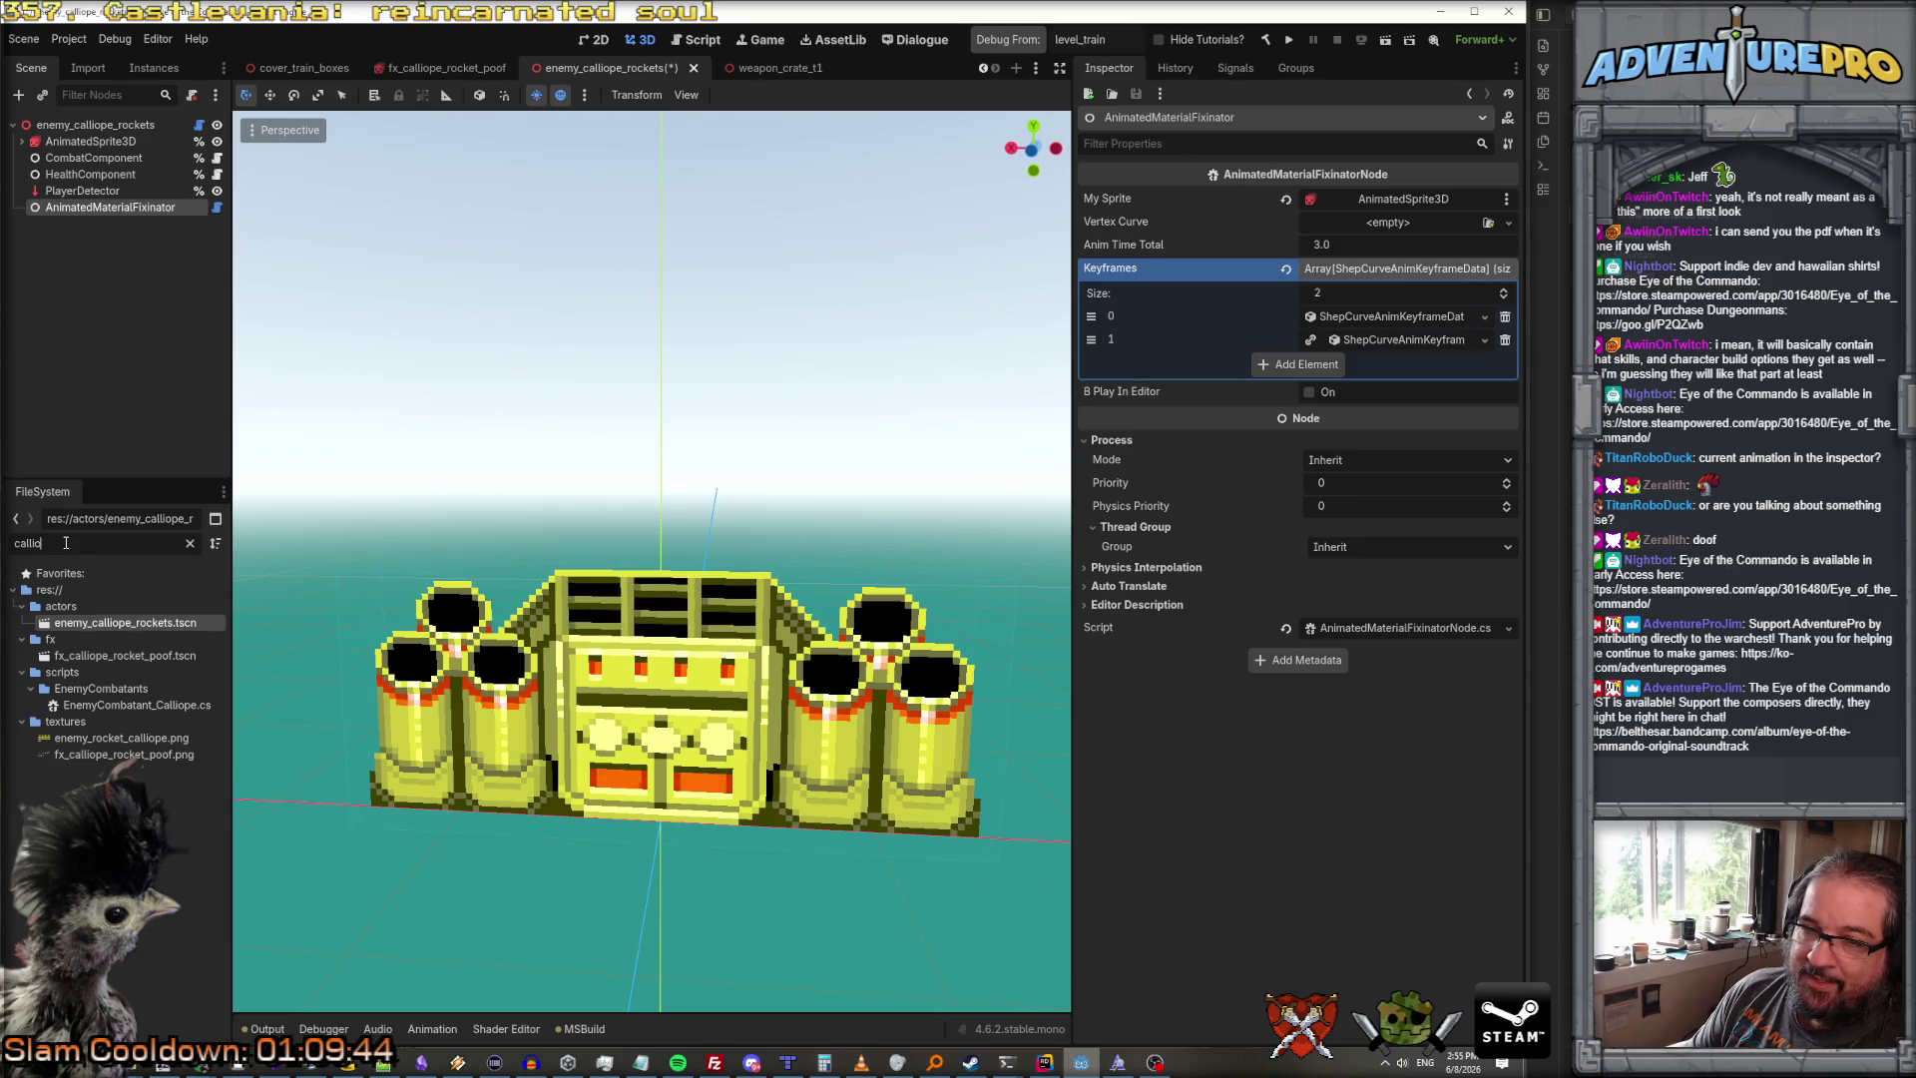
type("noti")
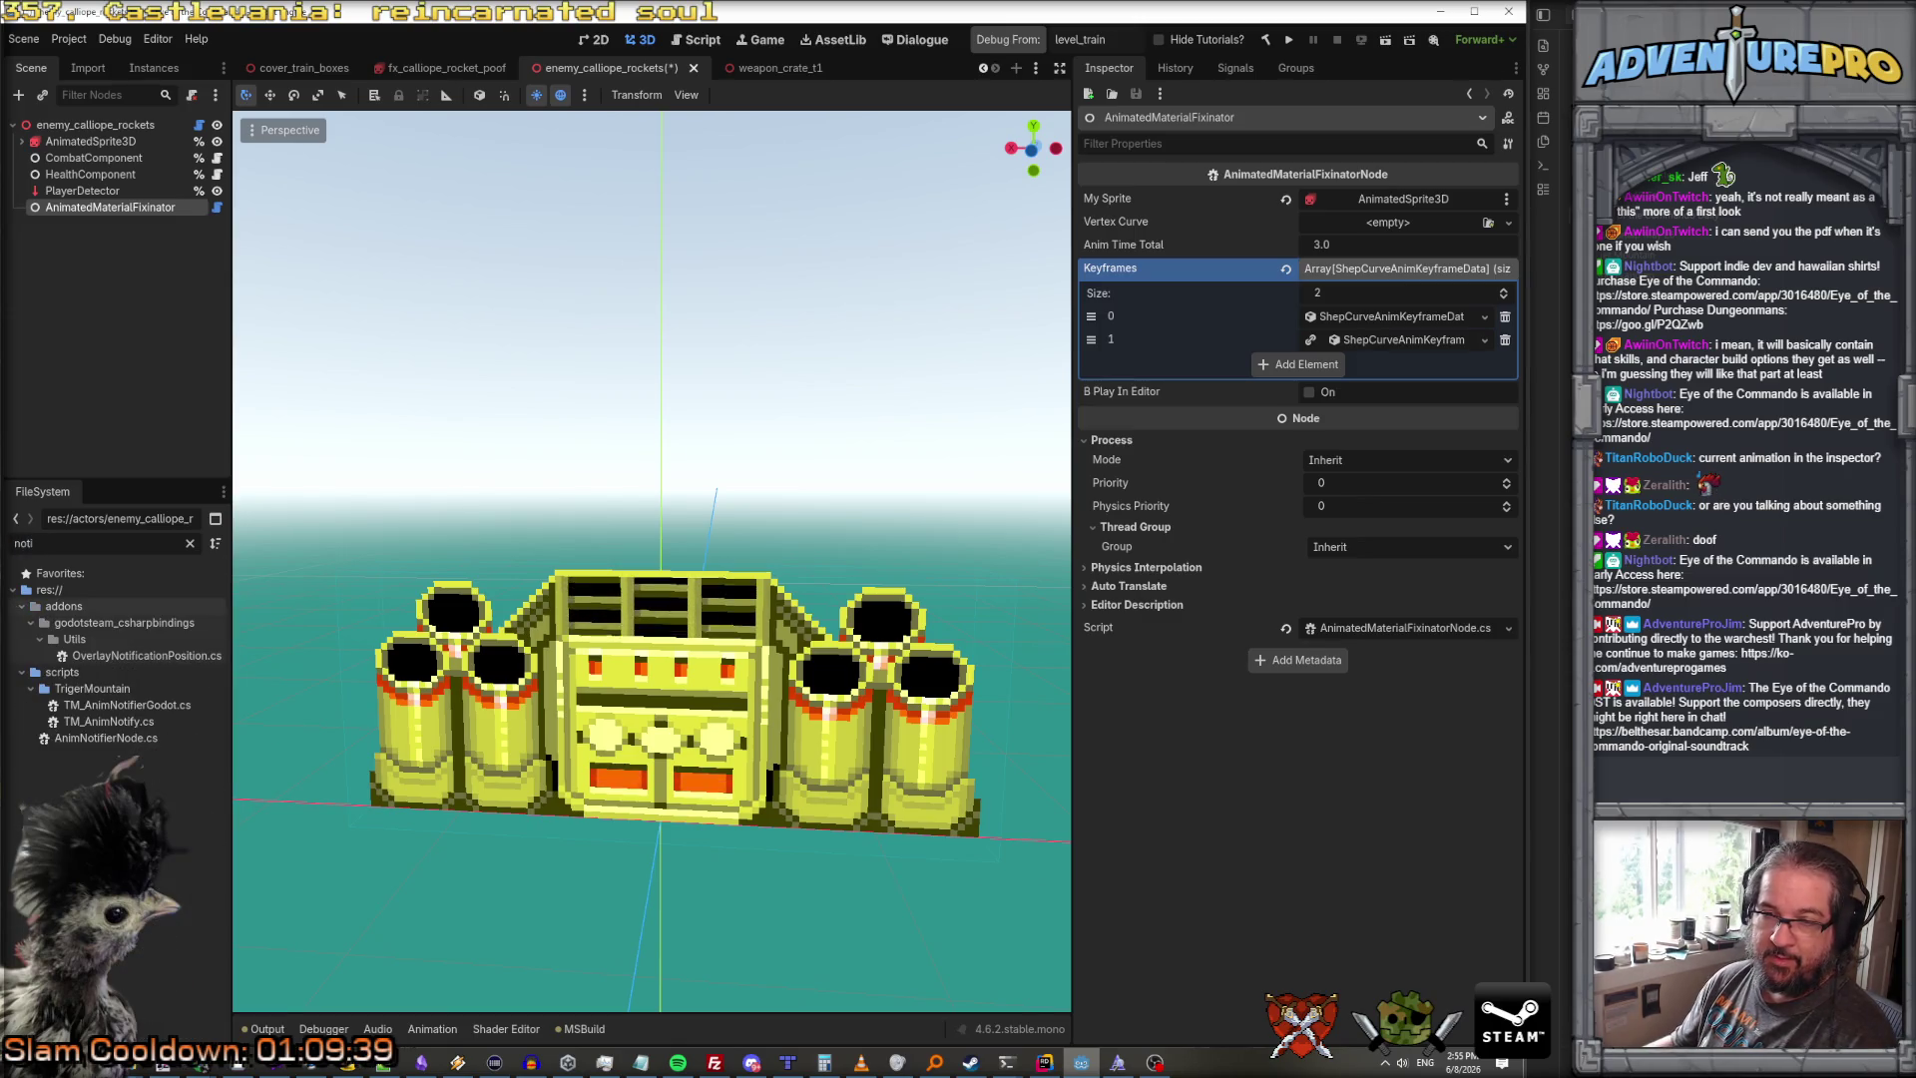
left_click(122, 706)
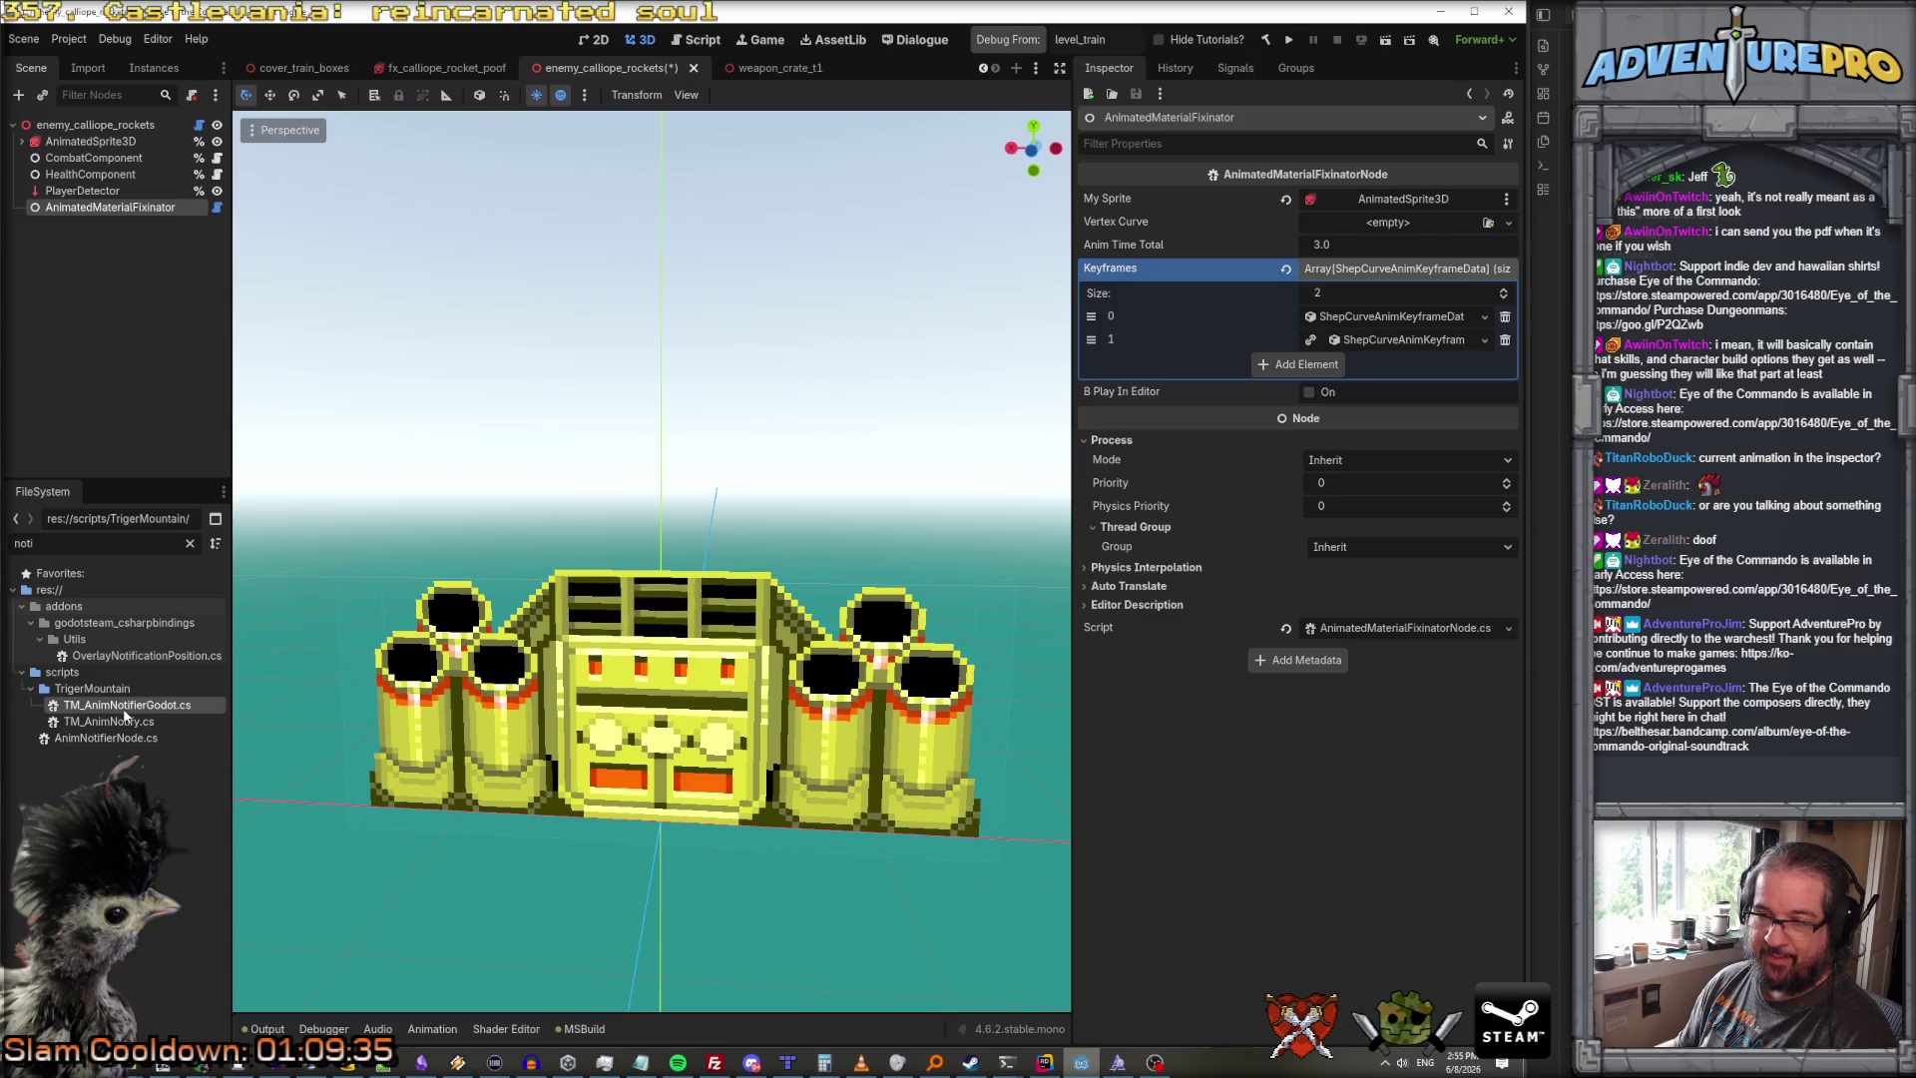
double_click(123, 706)
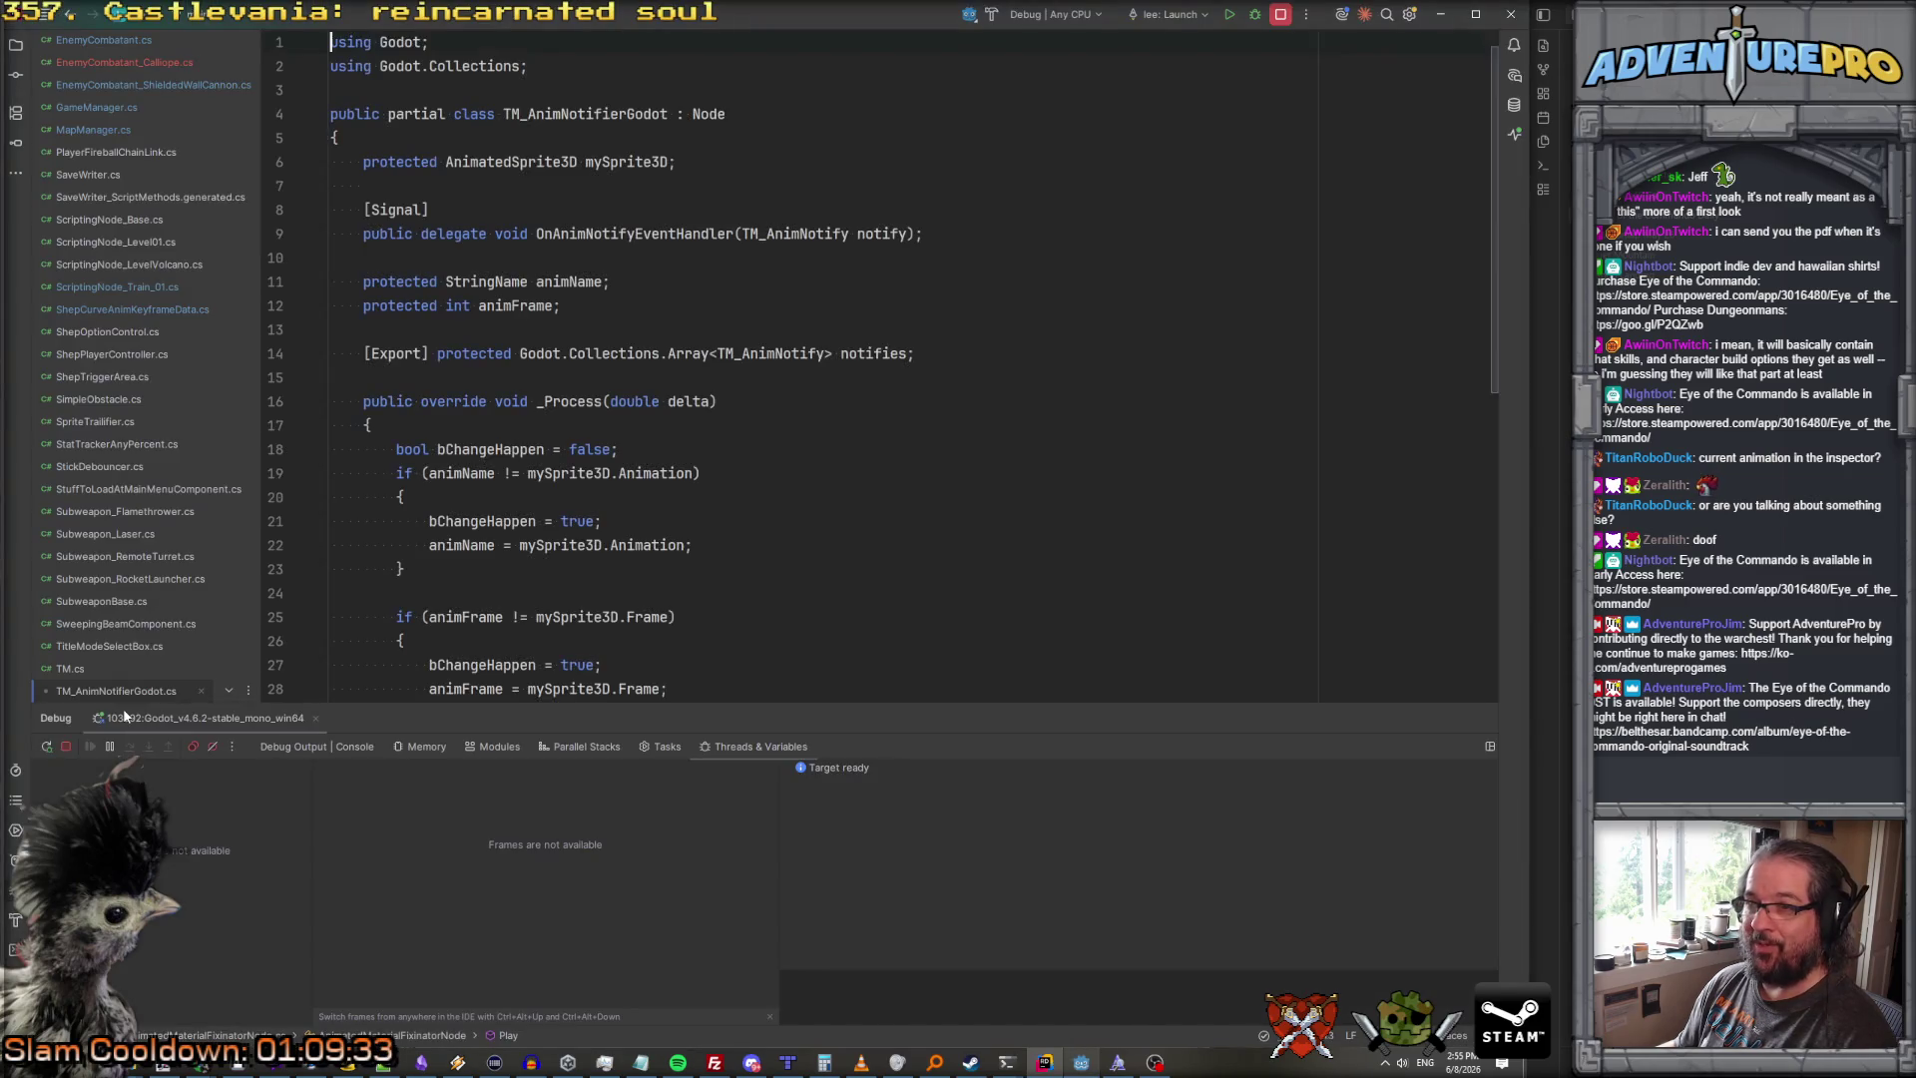
Step: Read TM_AnimNotifierGodot.cs's signal-emitting notify loop, then bring Godot back to the front
scroll(799, 397, "down", 8)
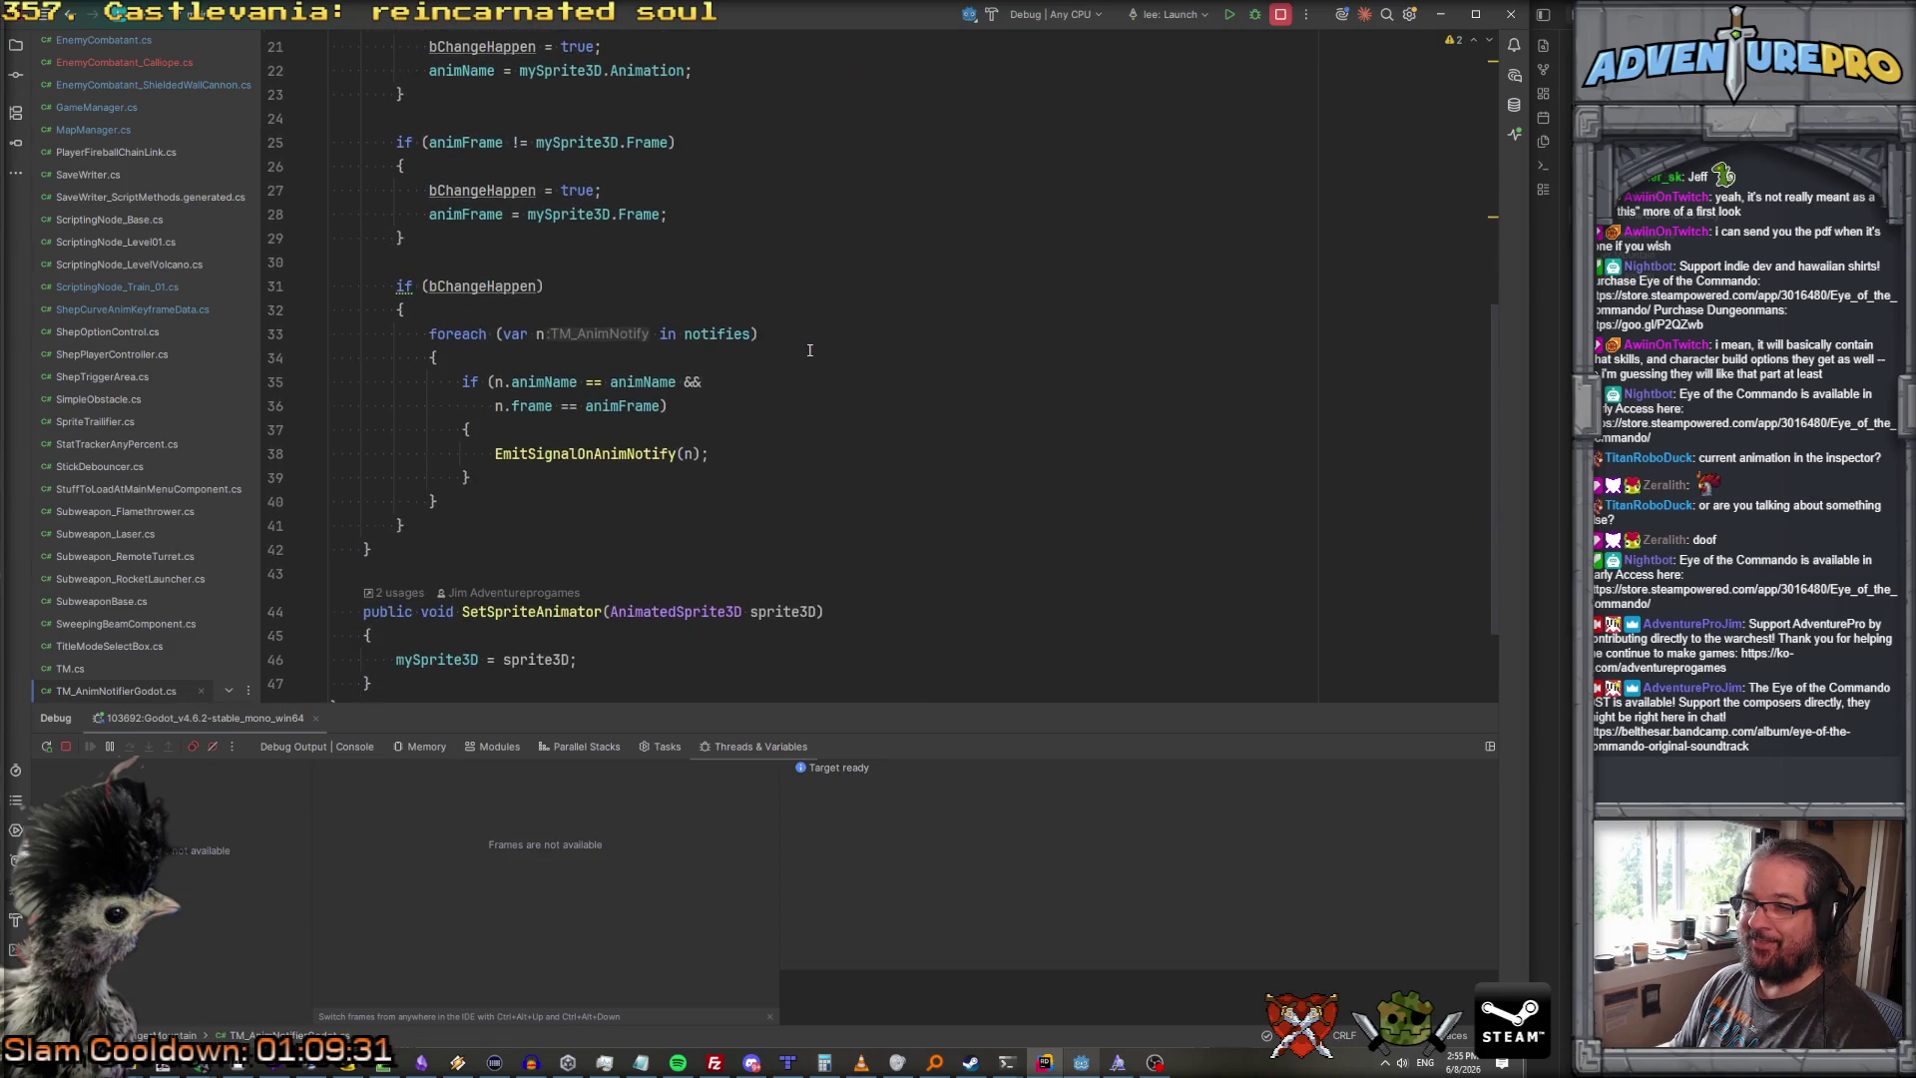
scroll(809, 350, "up", 6)
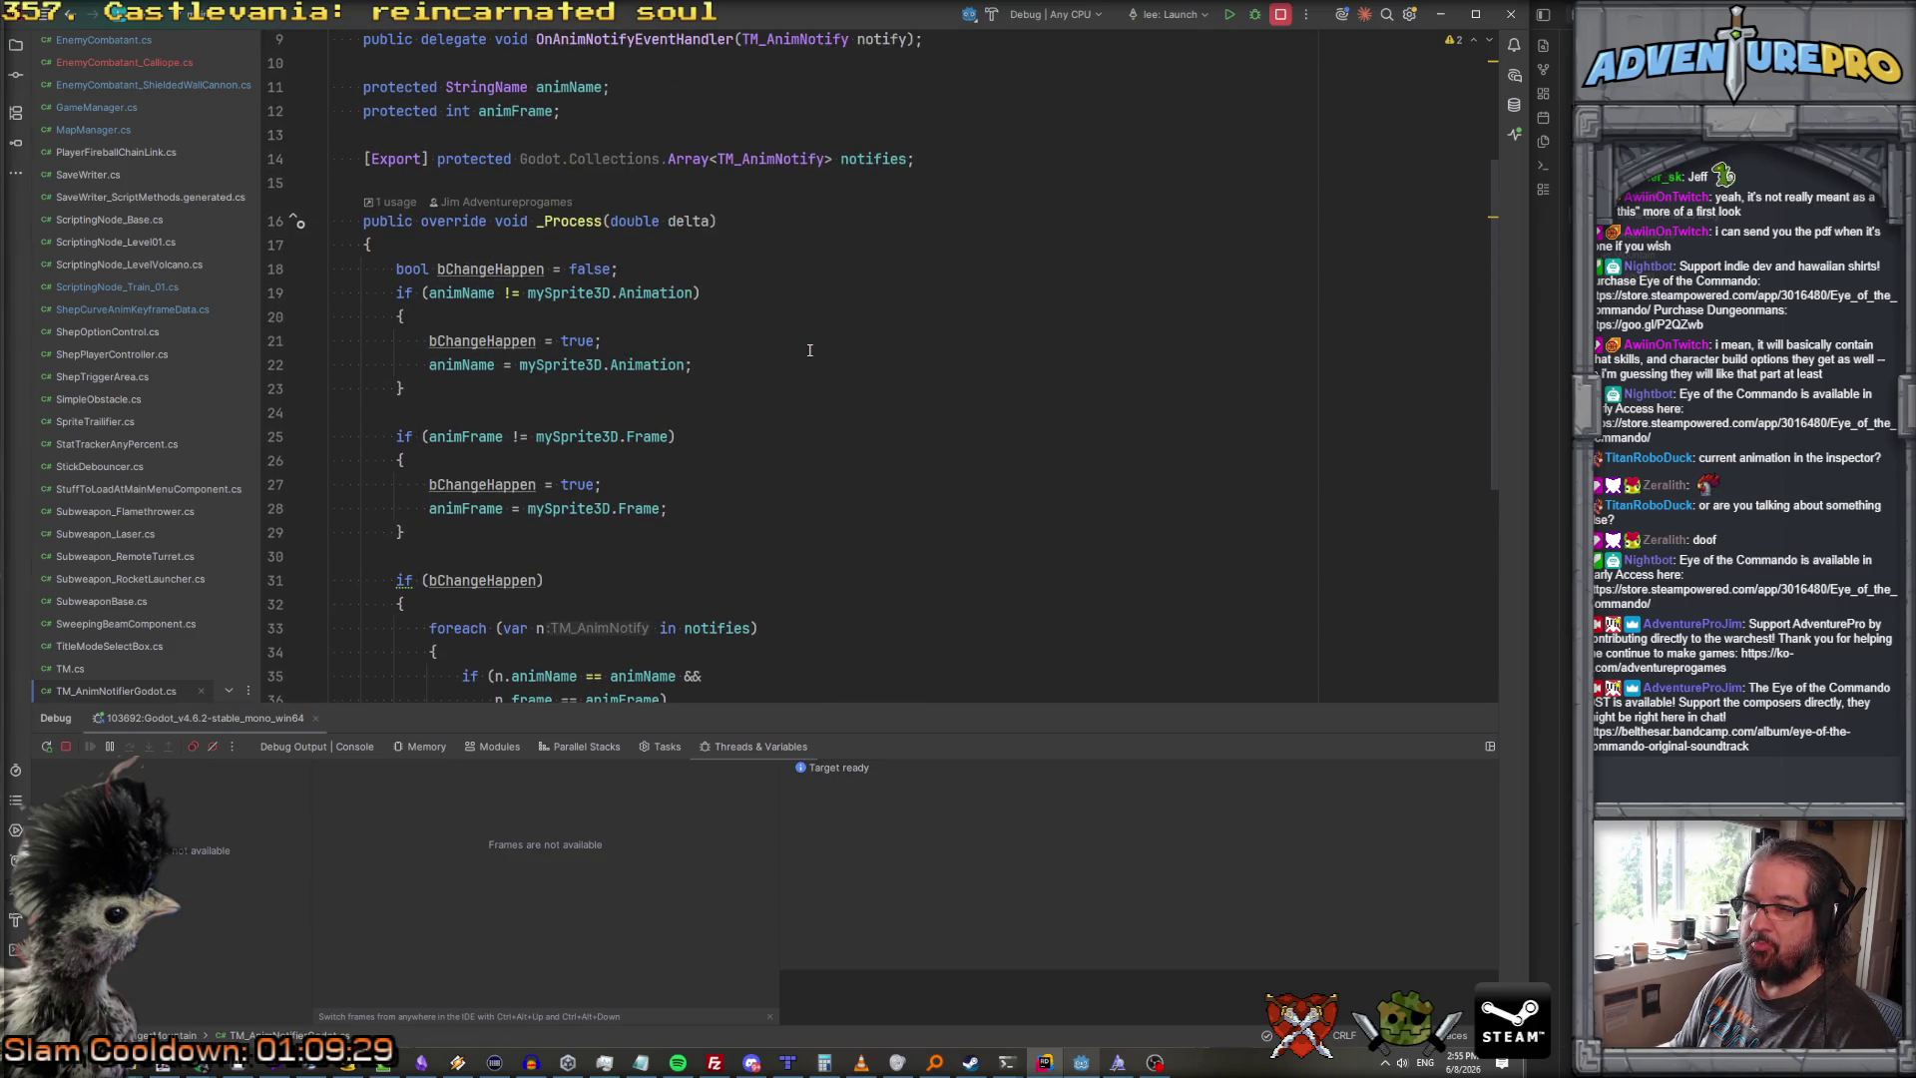
scroll(809, 350, "up", 2)
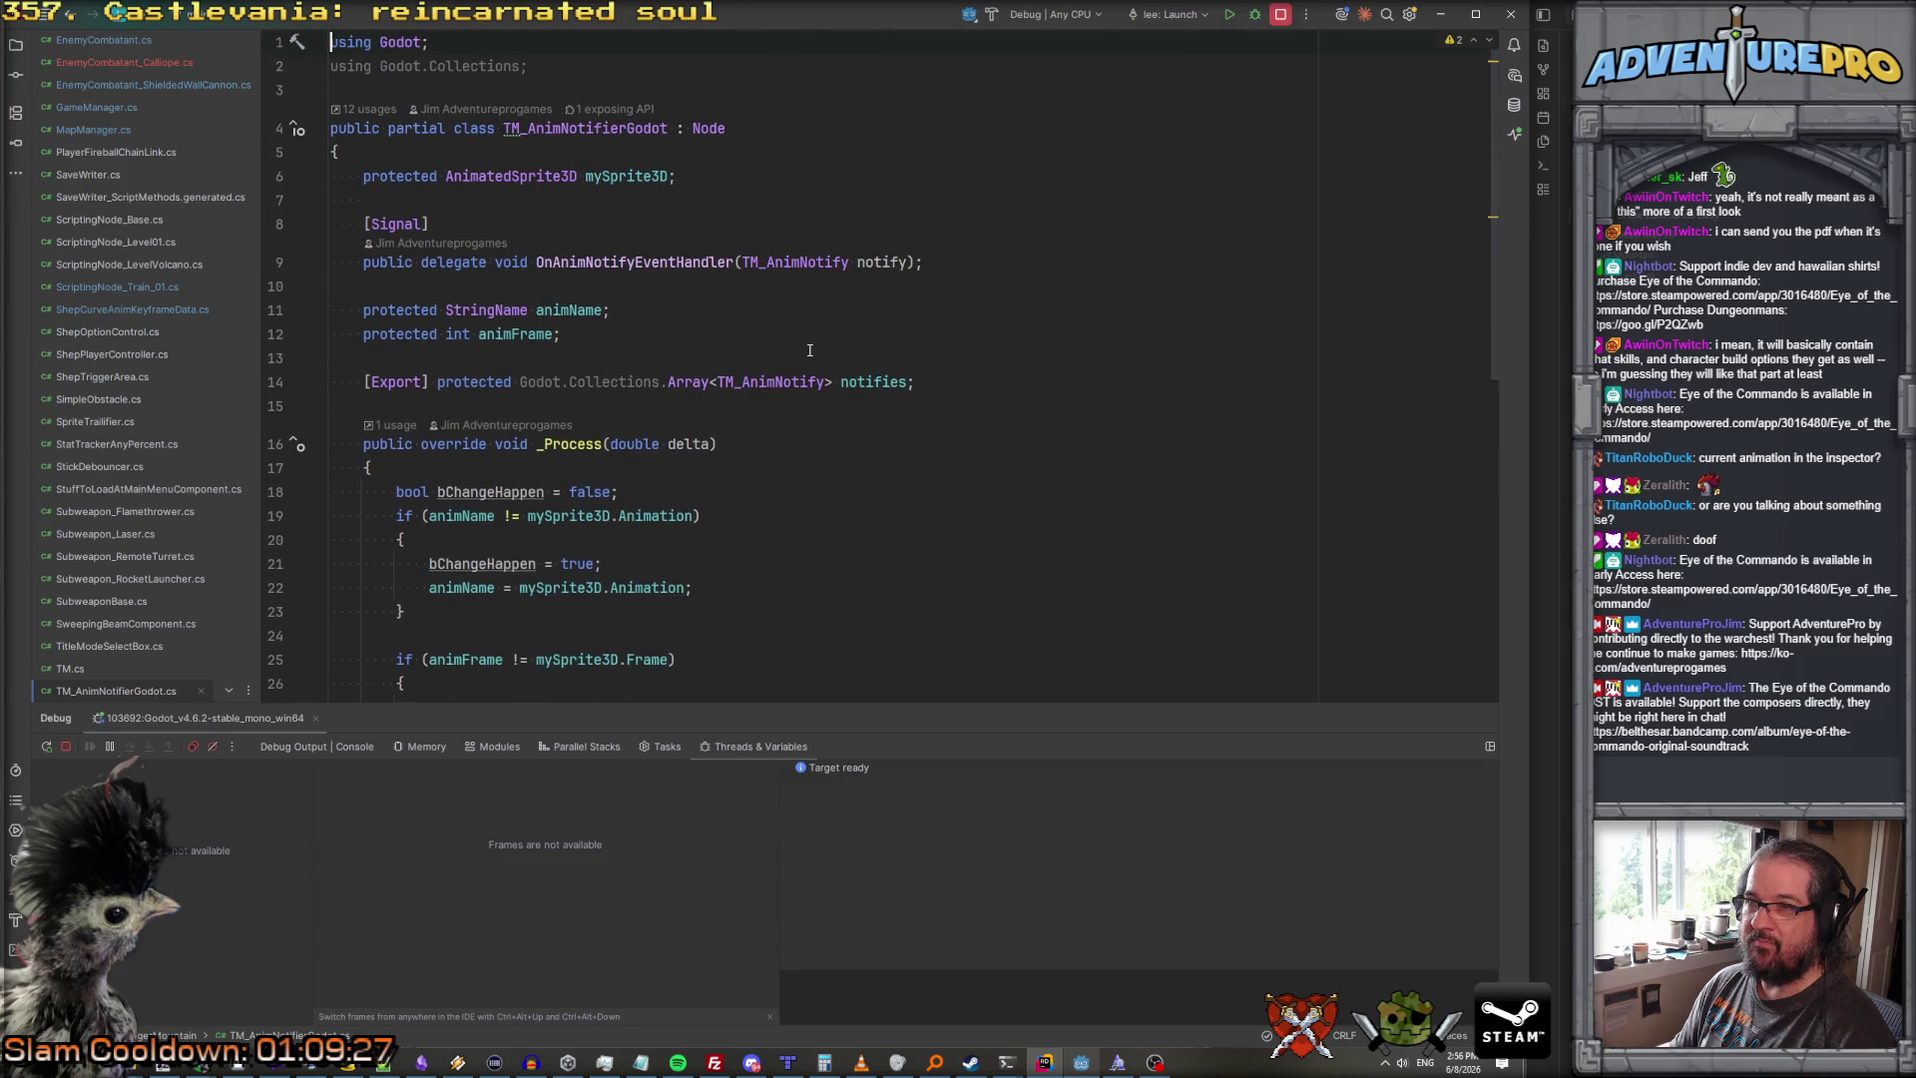
scroll(809, 350, "down", 5)
scroll(809, 350, "up", 4)
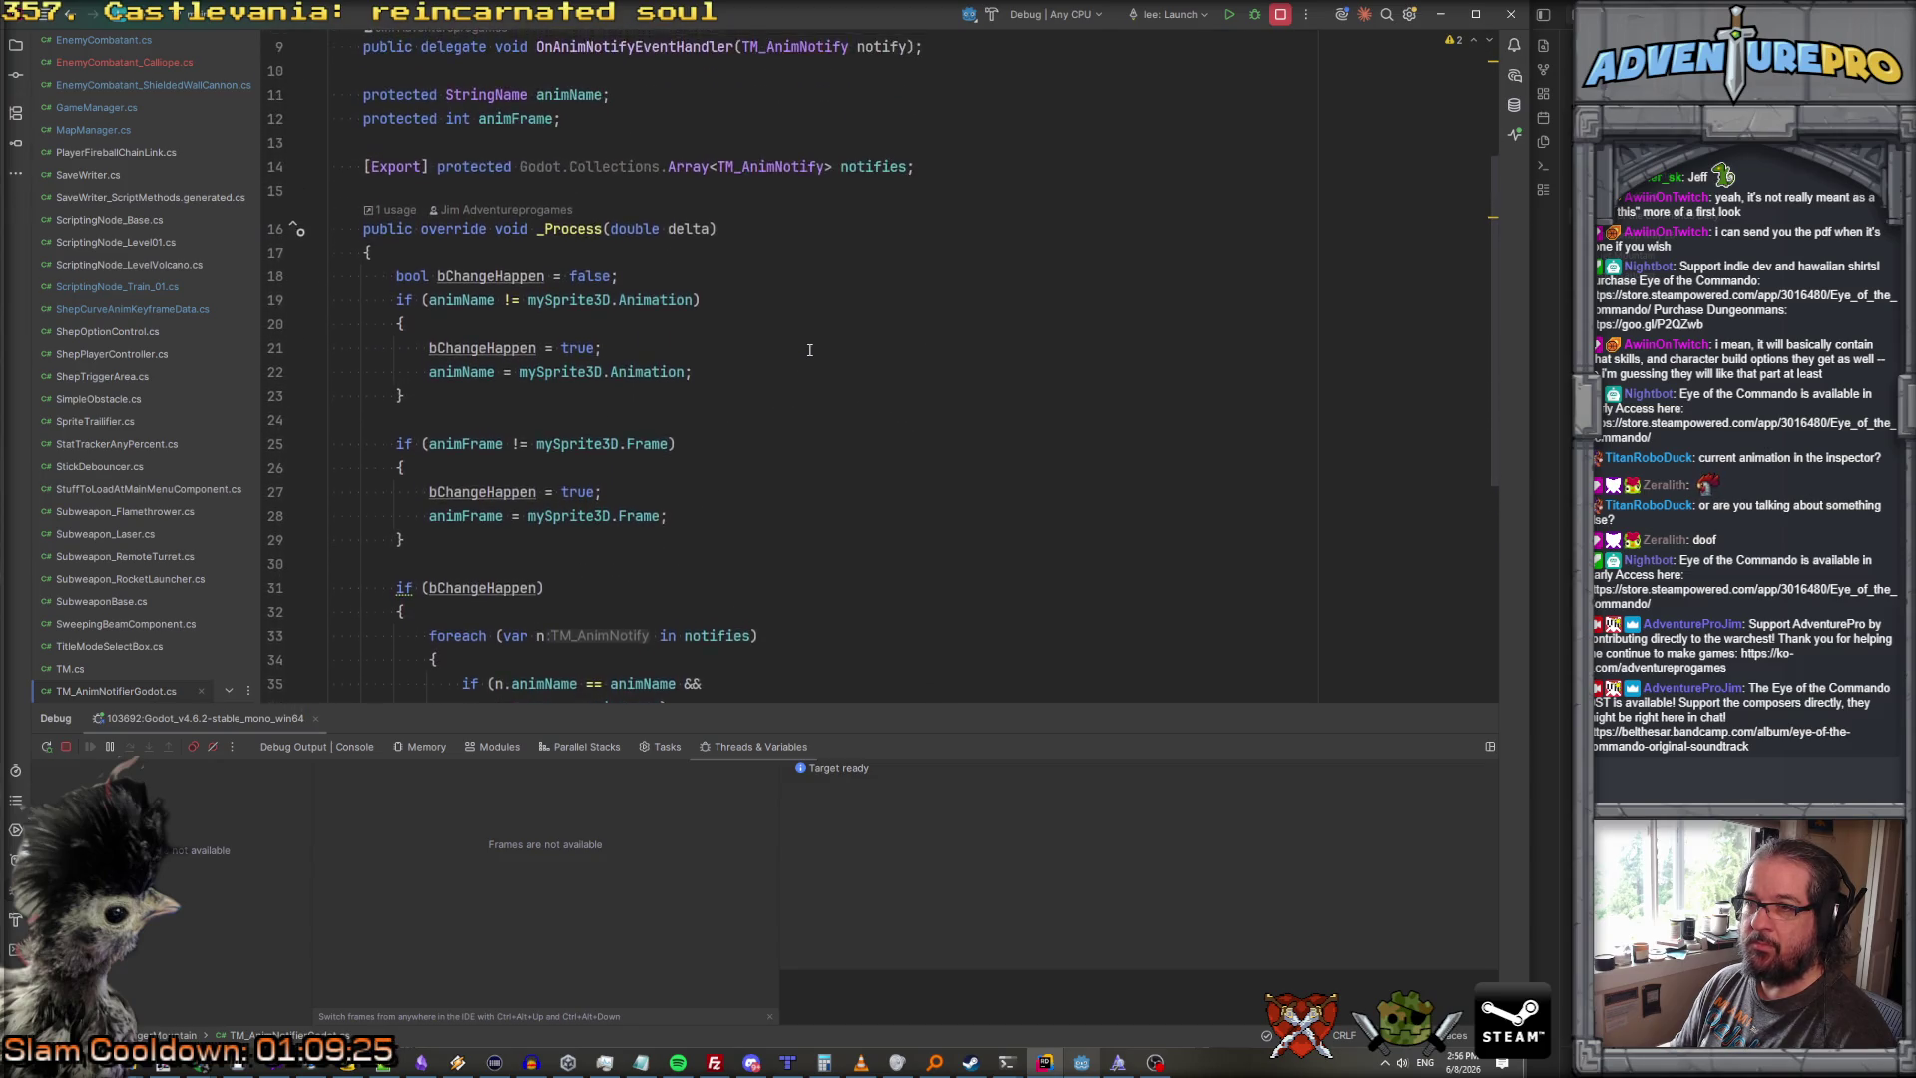
scroll(810, 350, "down", 8)
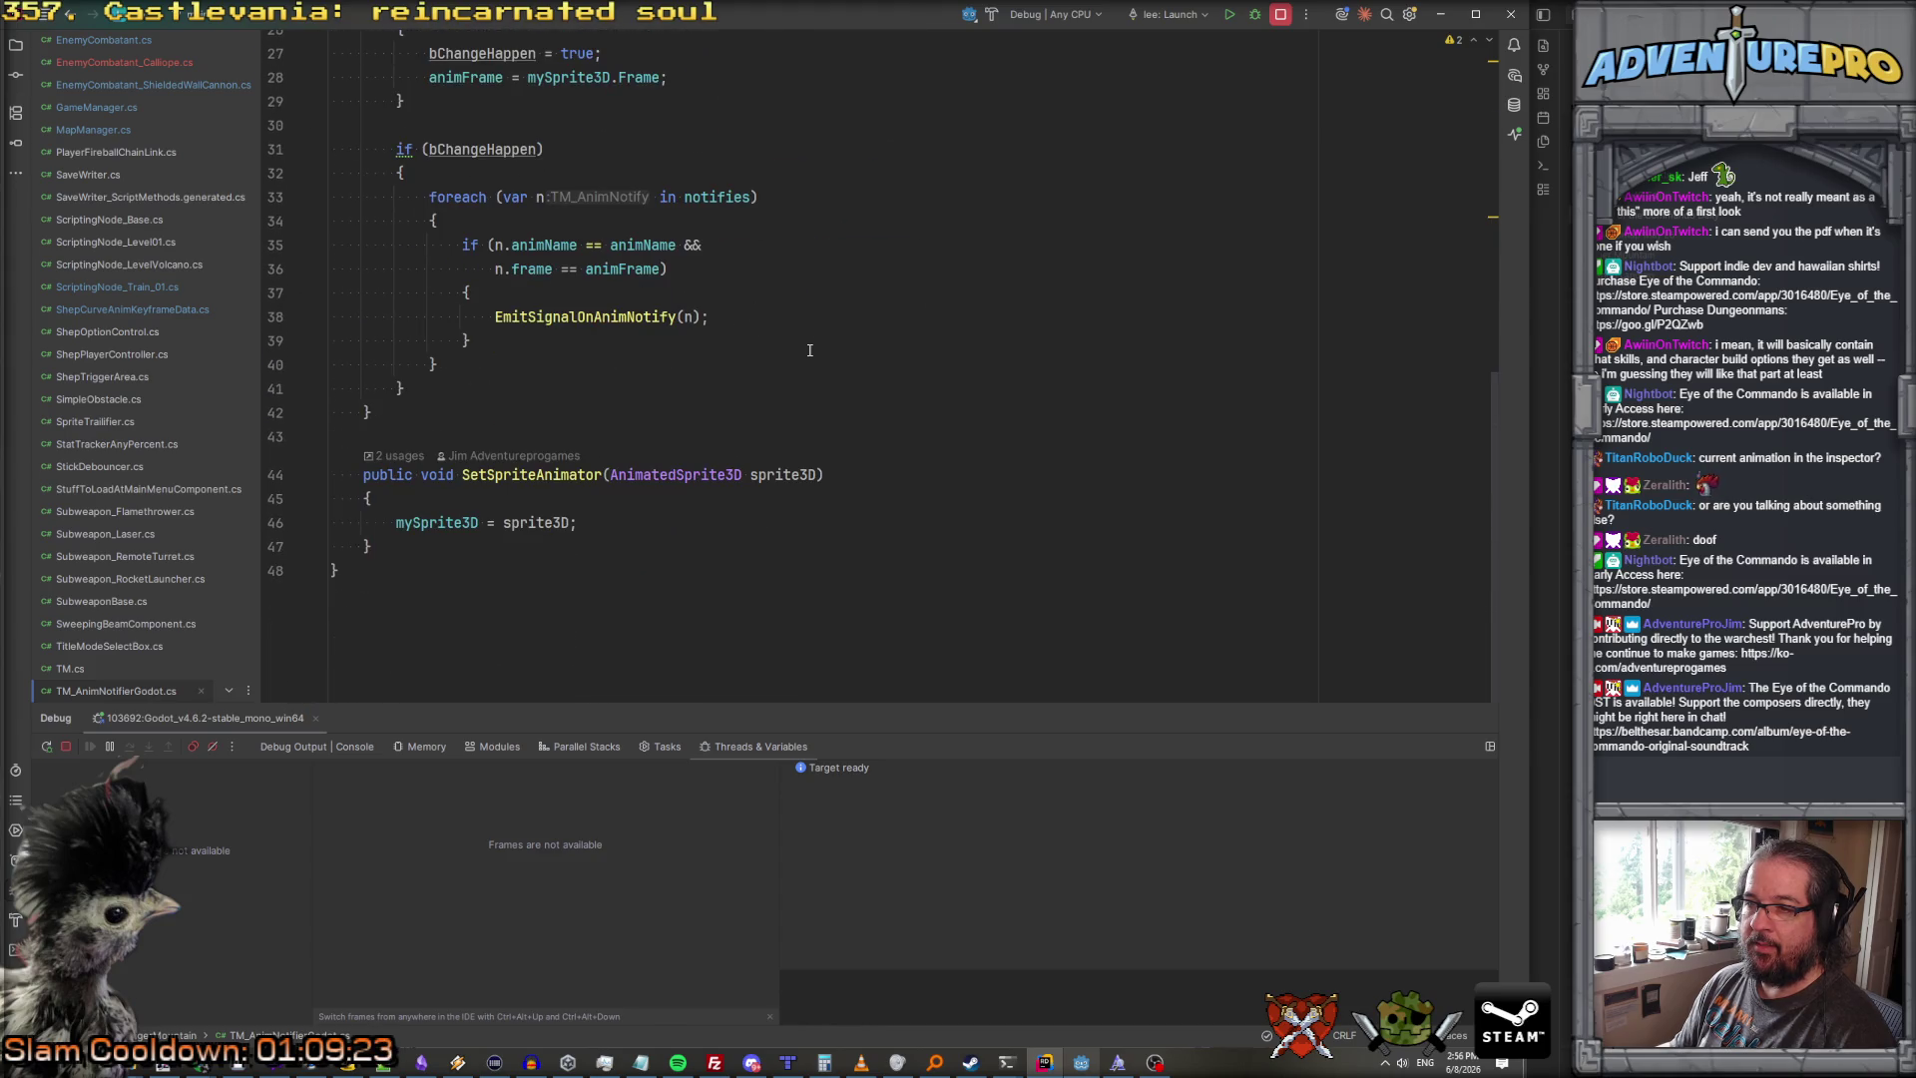
scroll(809, 350, "up", 2)
scroll(809, 351, "up", 5)
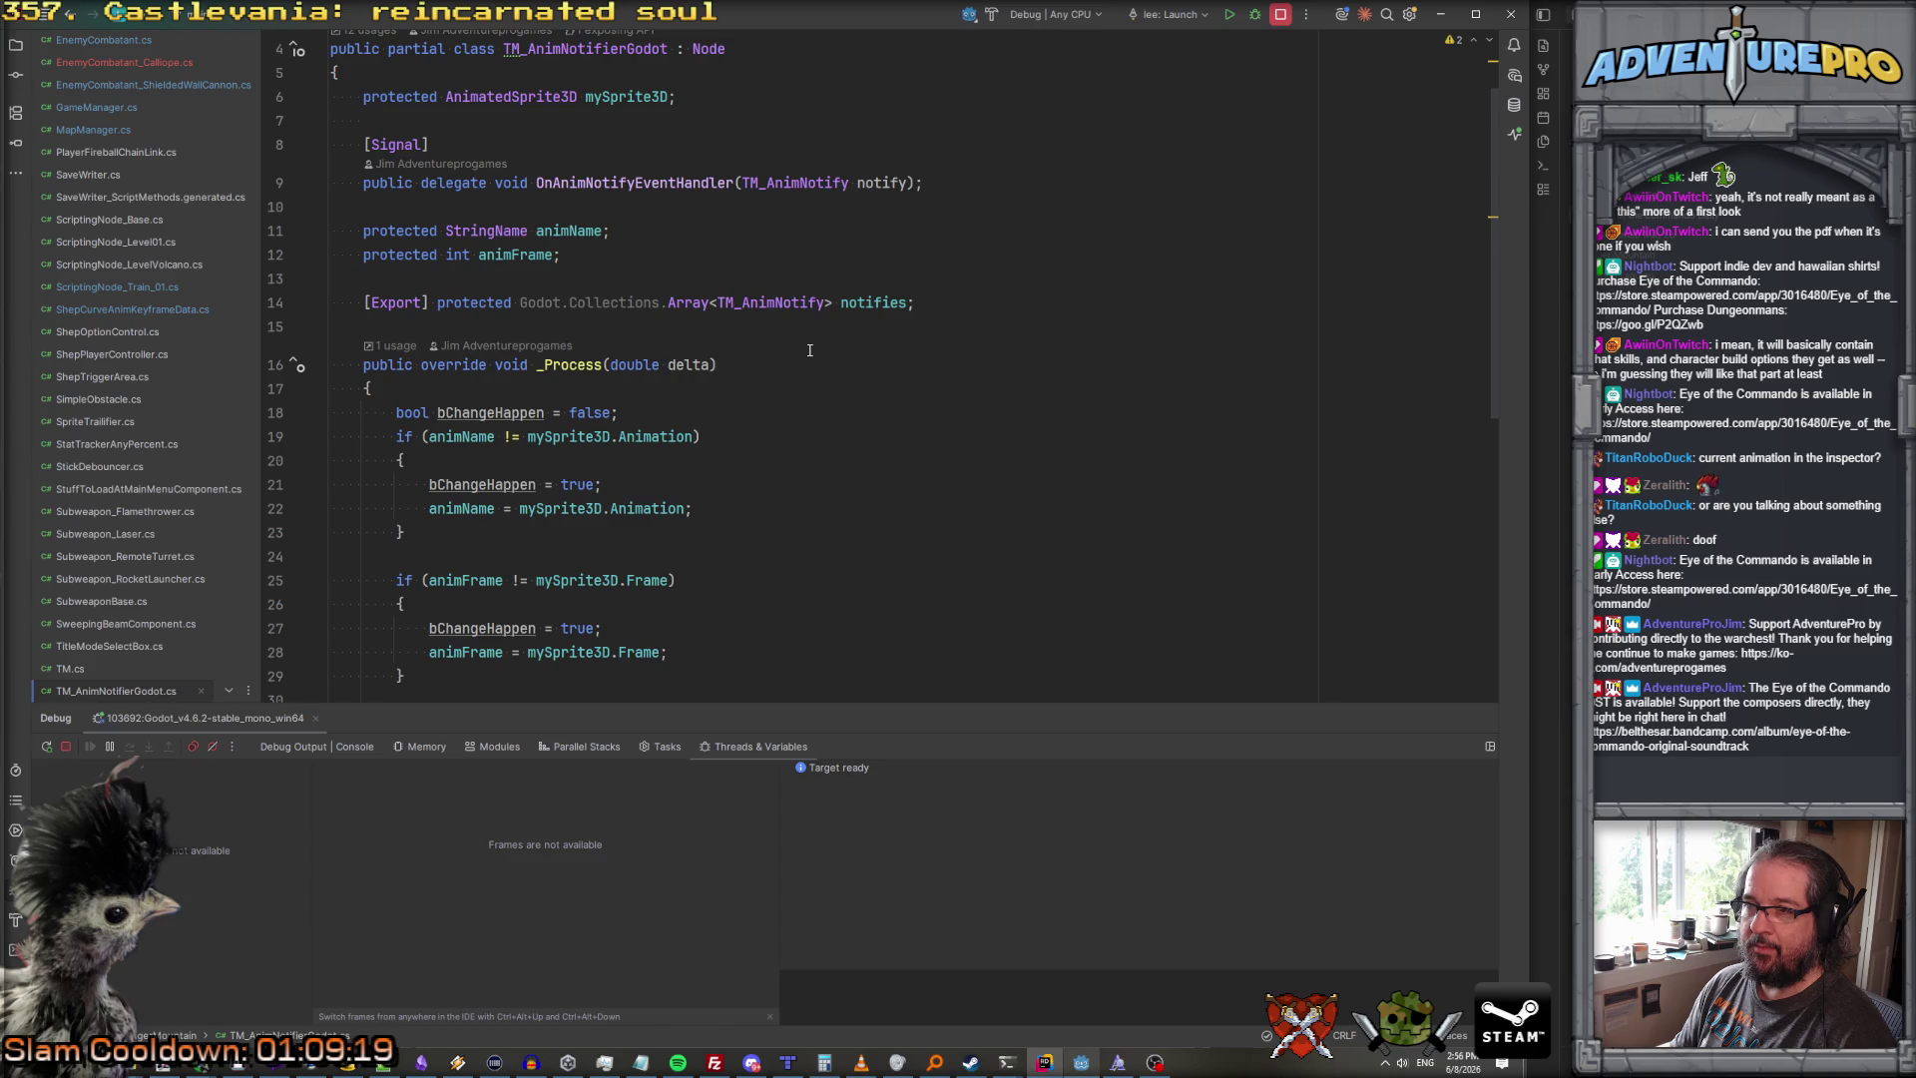
scroll(809, 350, "up", 1)
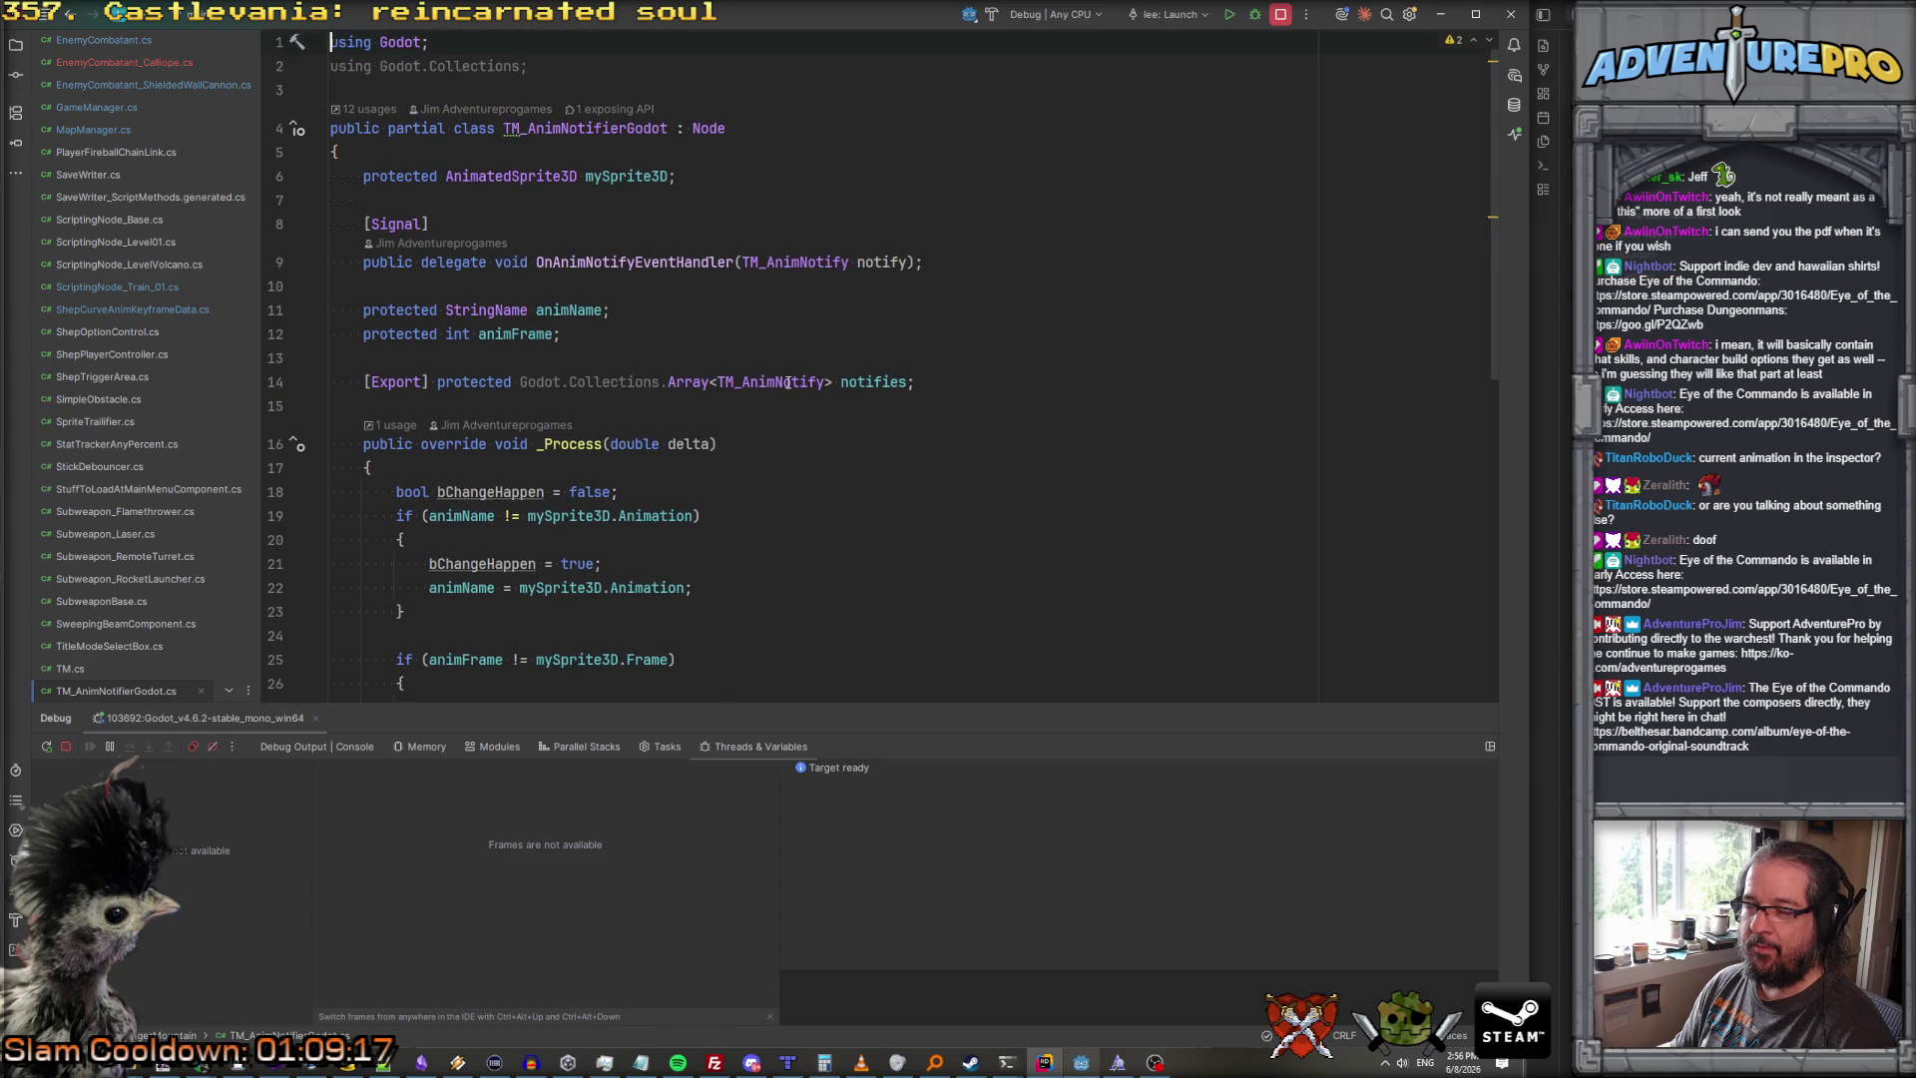
left_click(765, 384)
scroll(765, 384, "down", 5)
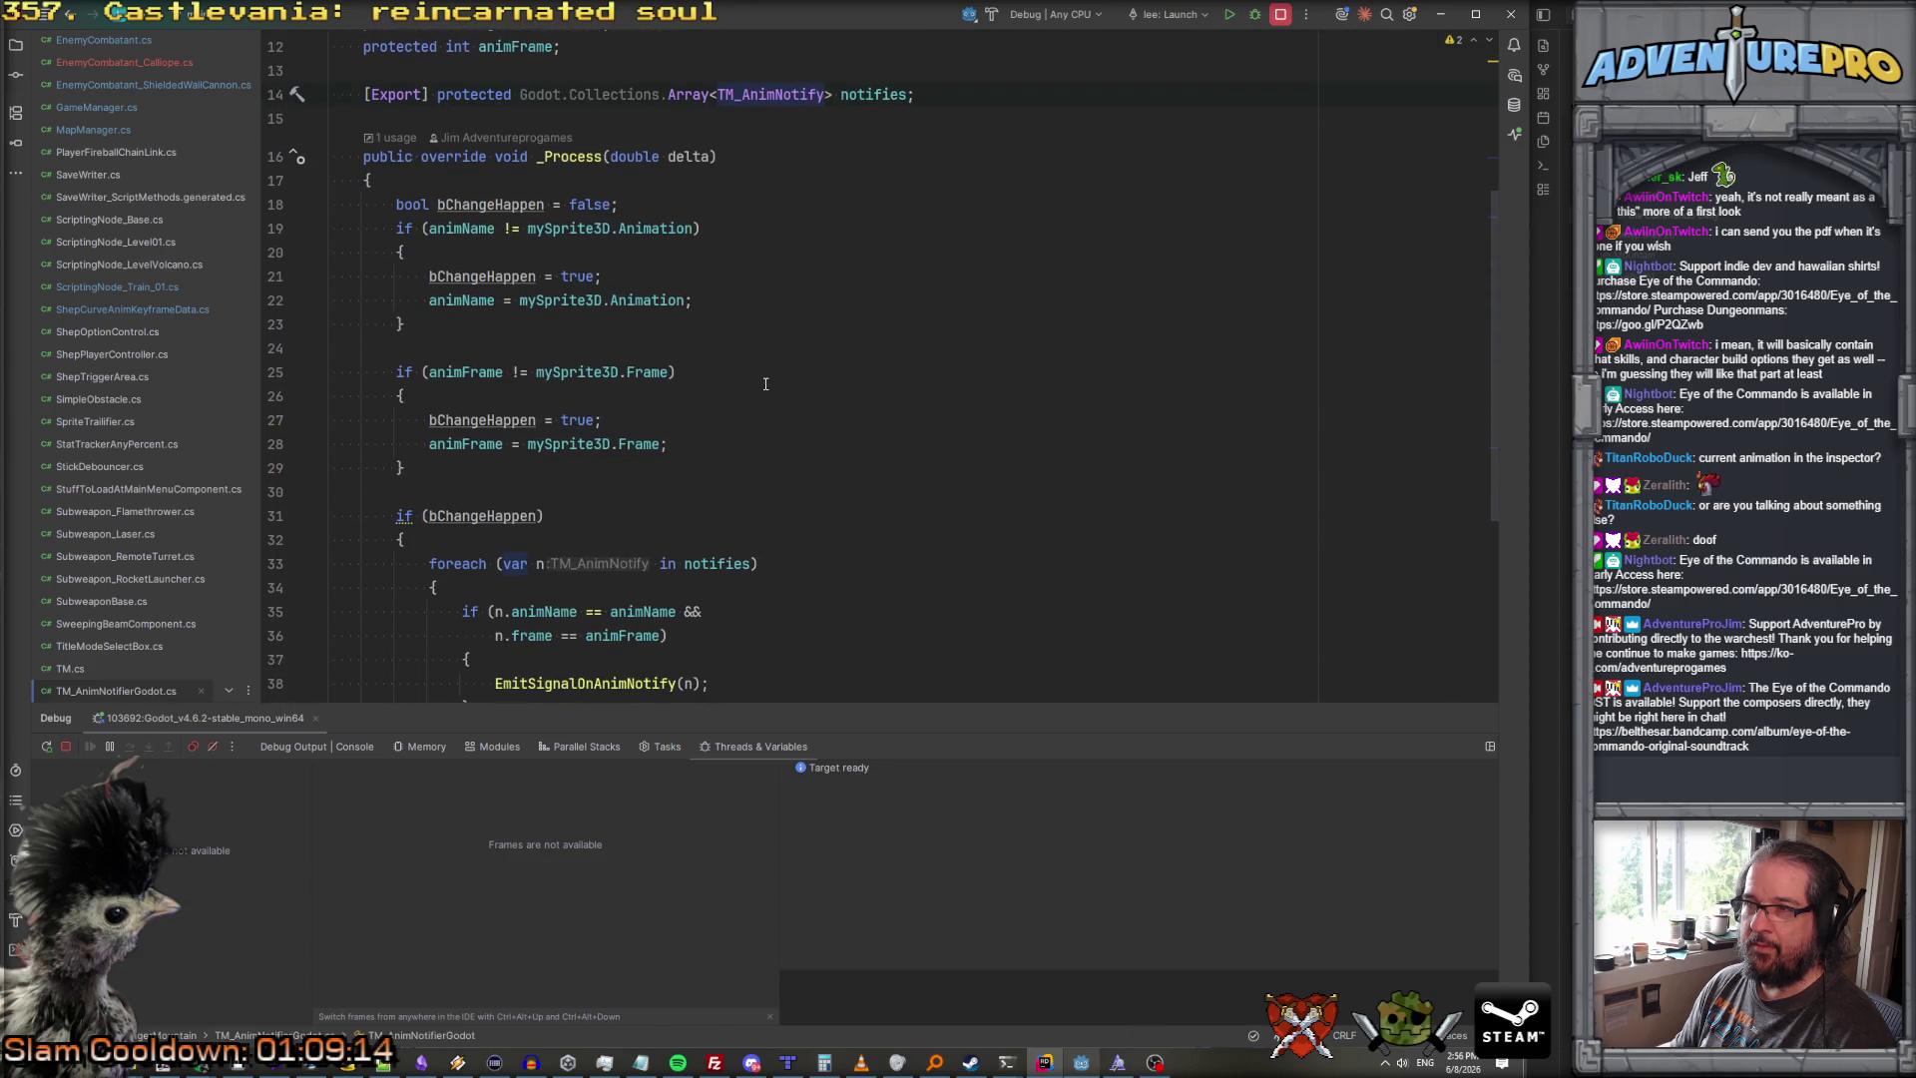
scroll(765, 385, "down", 5)
key("ctrl+Tab")
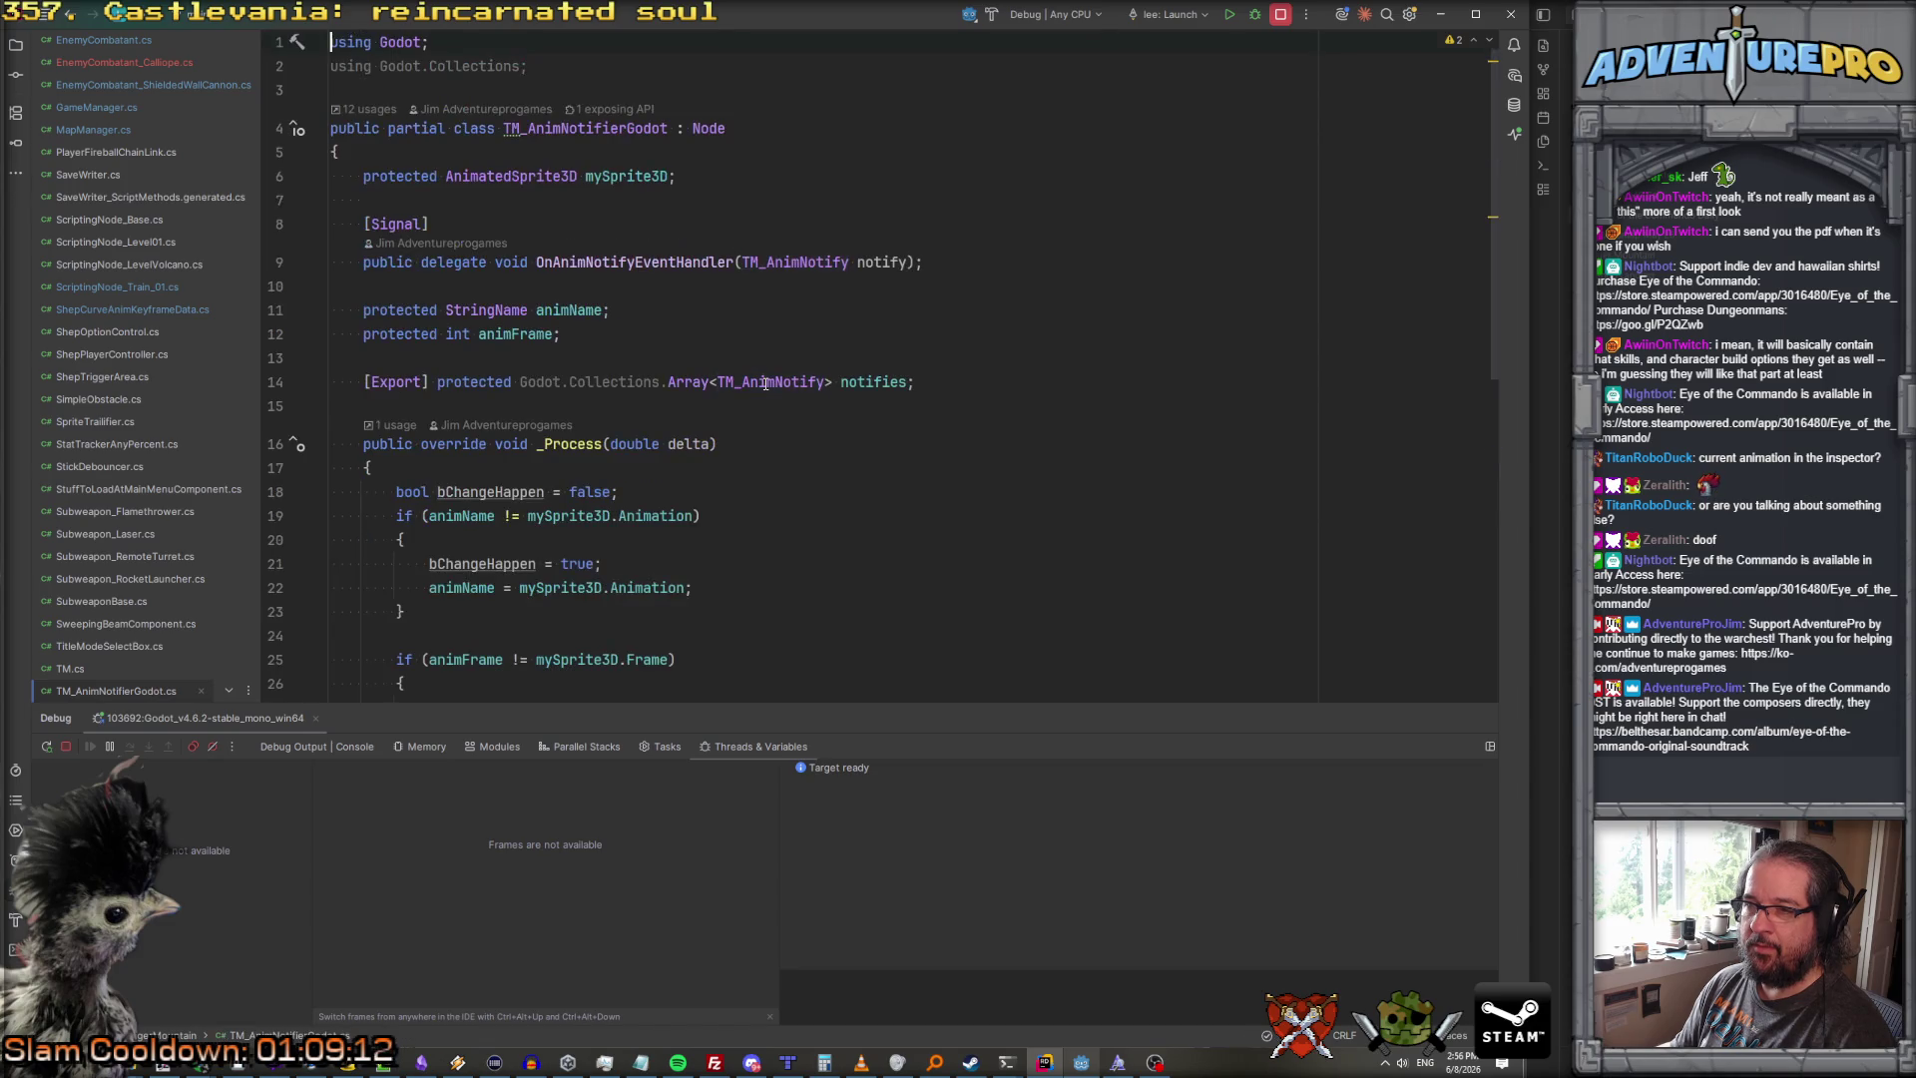
key("alt+Tab")
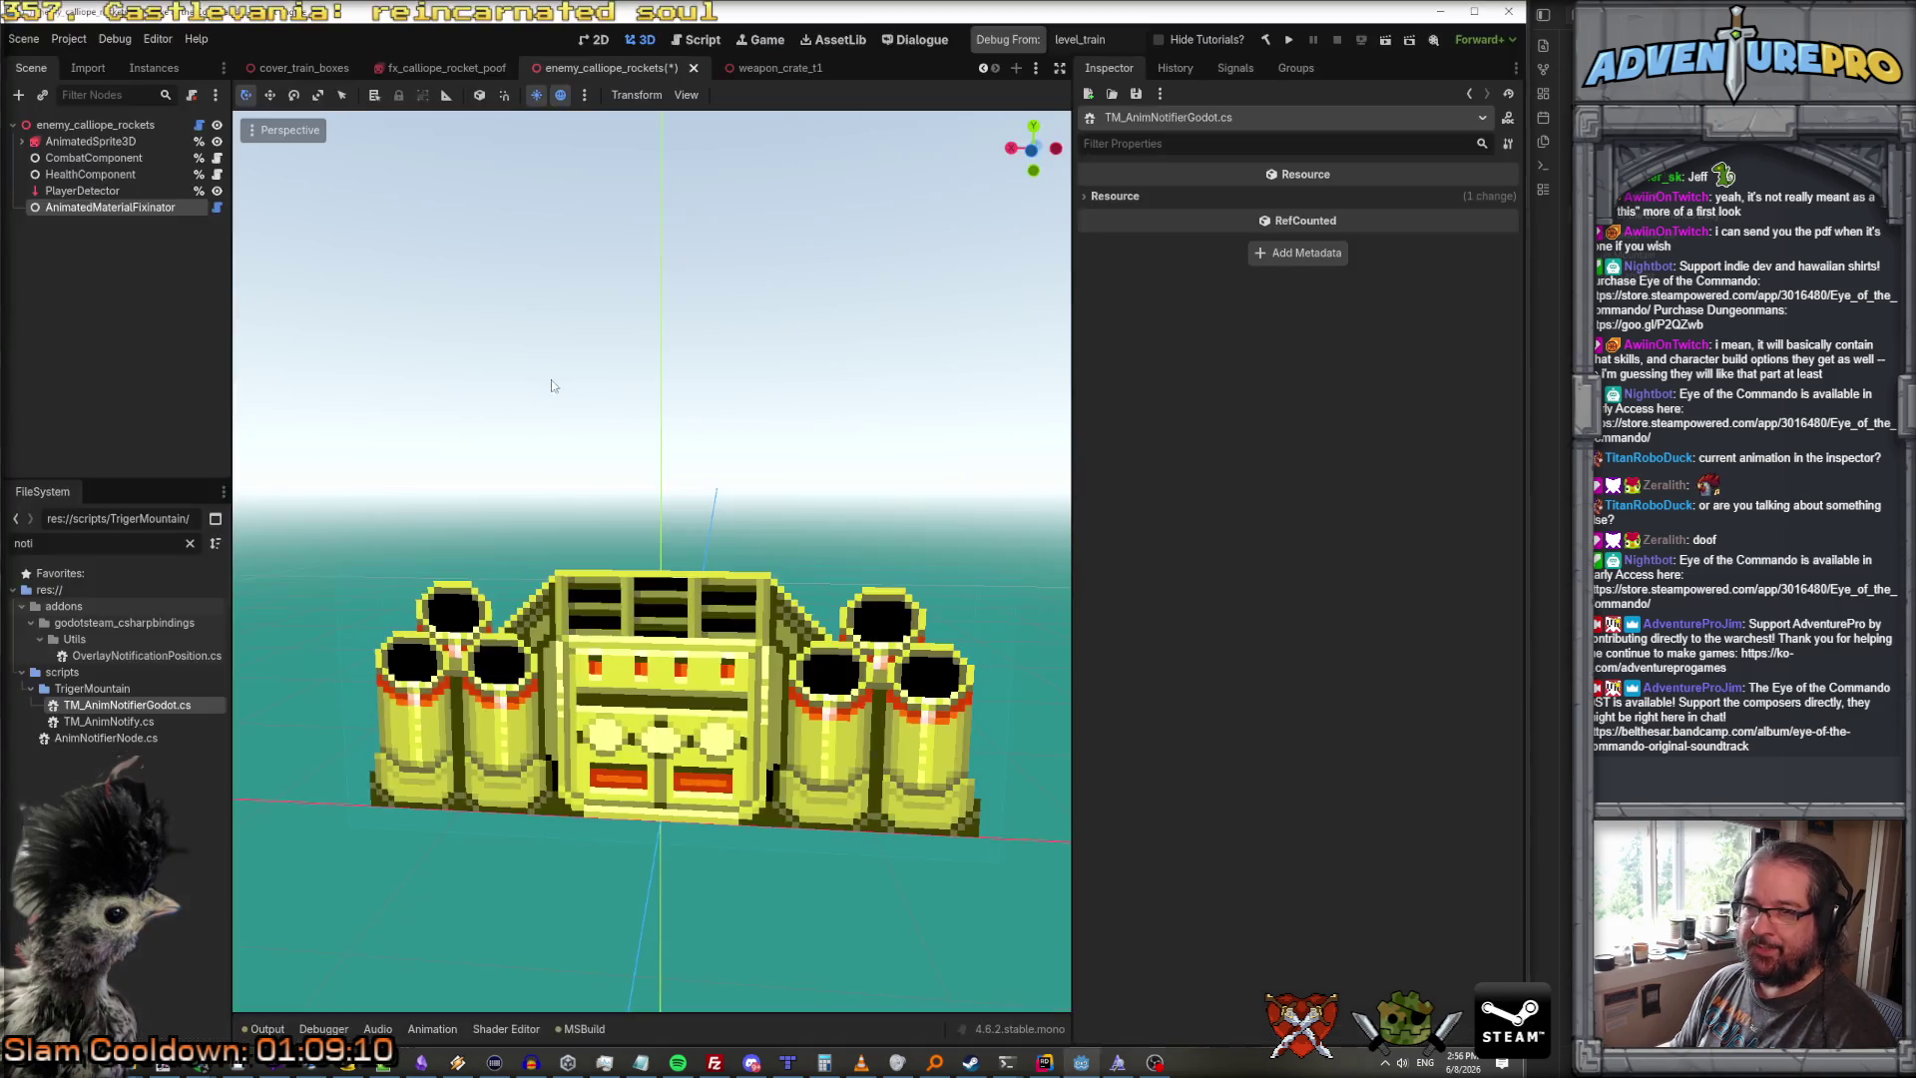
Step: Add a plain Node child under enemy_calliope_rockets and name it AnimNotifies
left_click(109, 124)
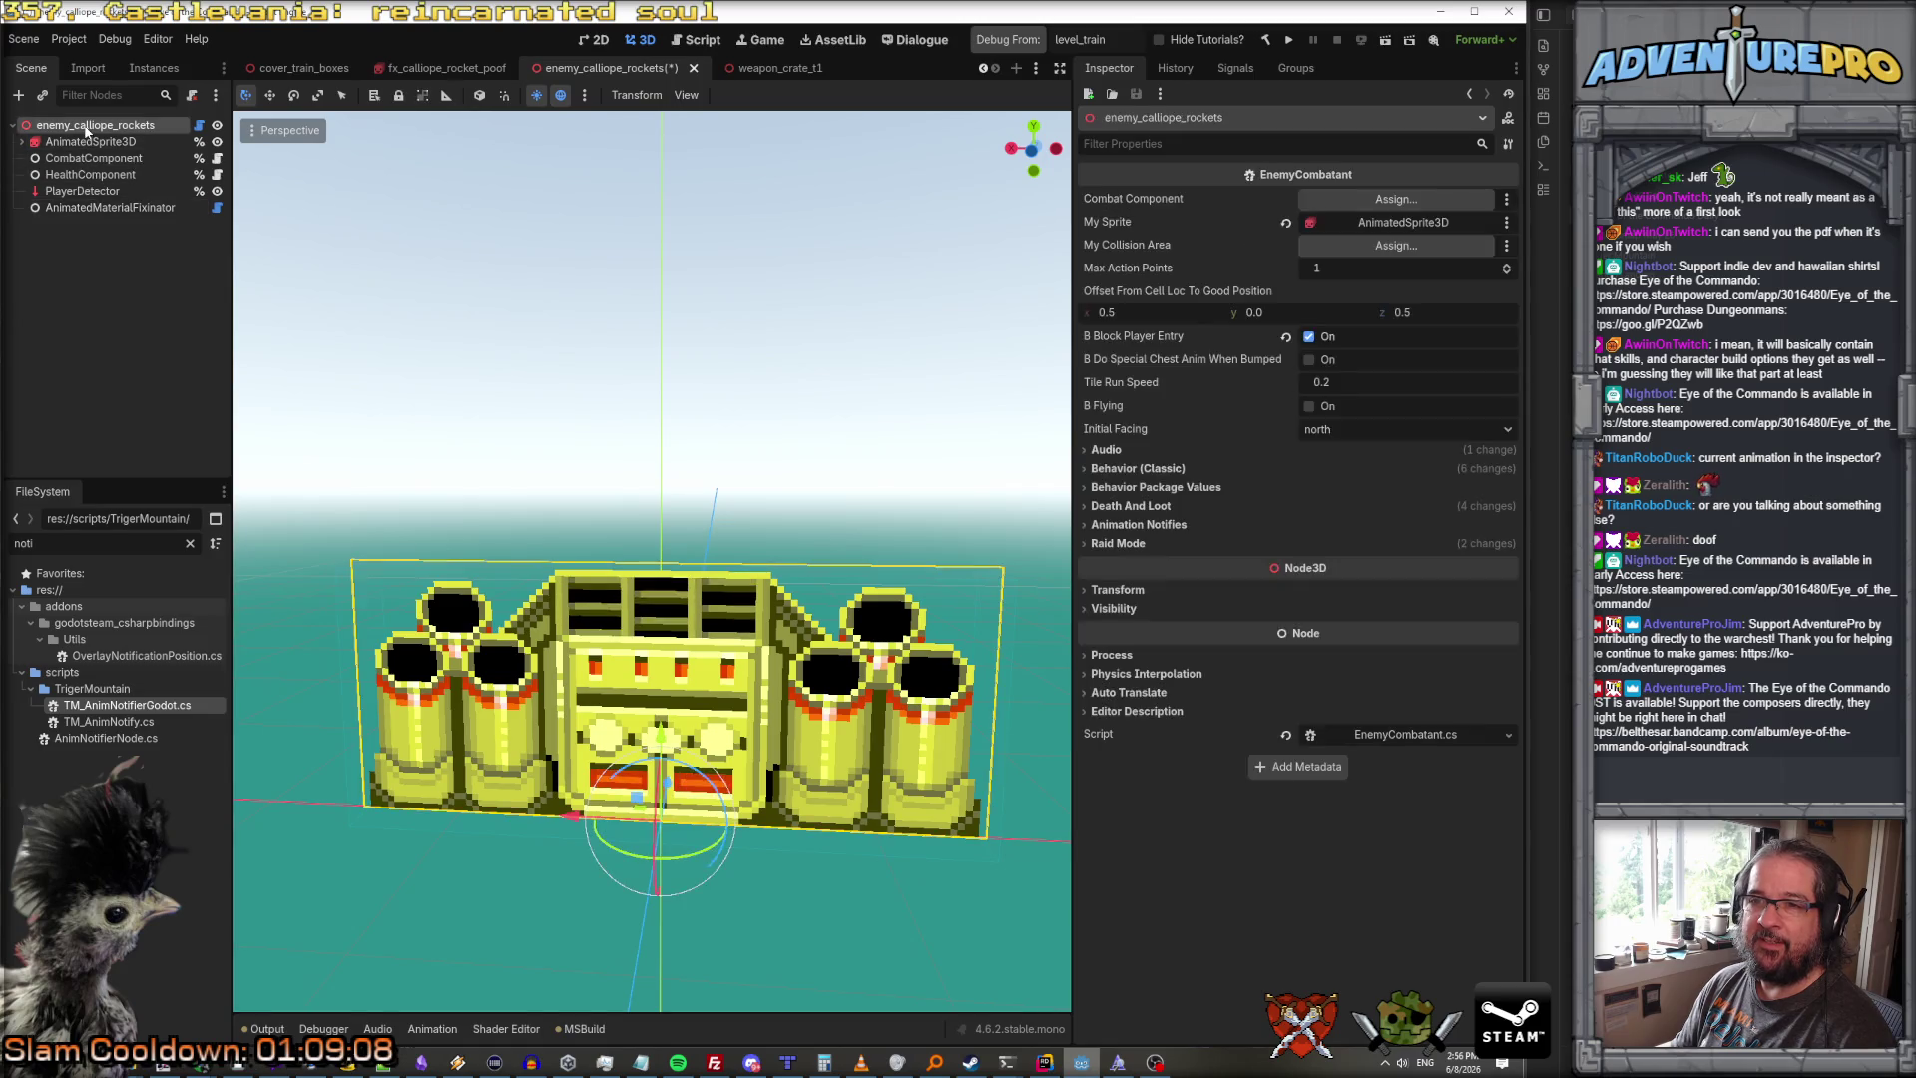
right_click(128, 127)
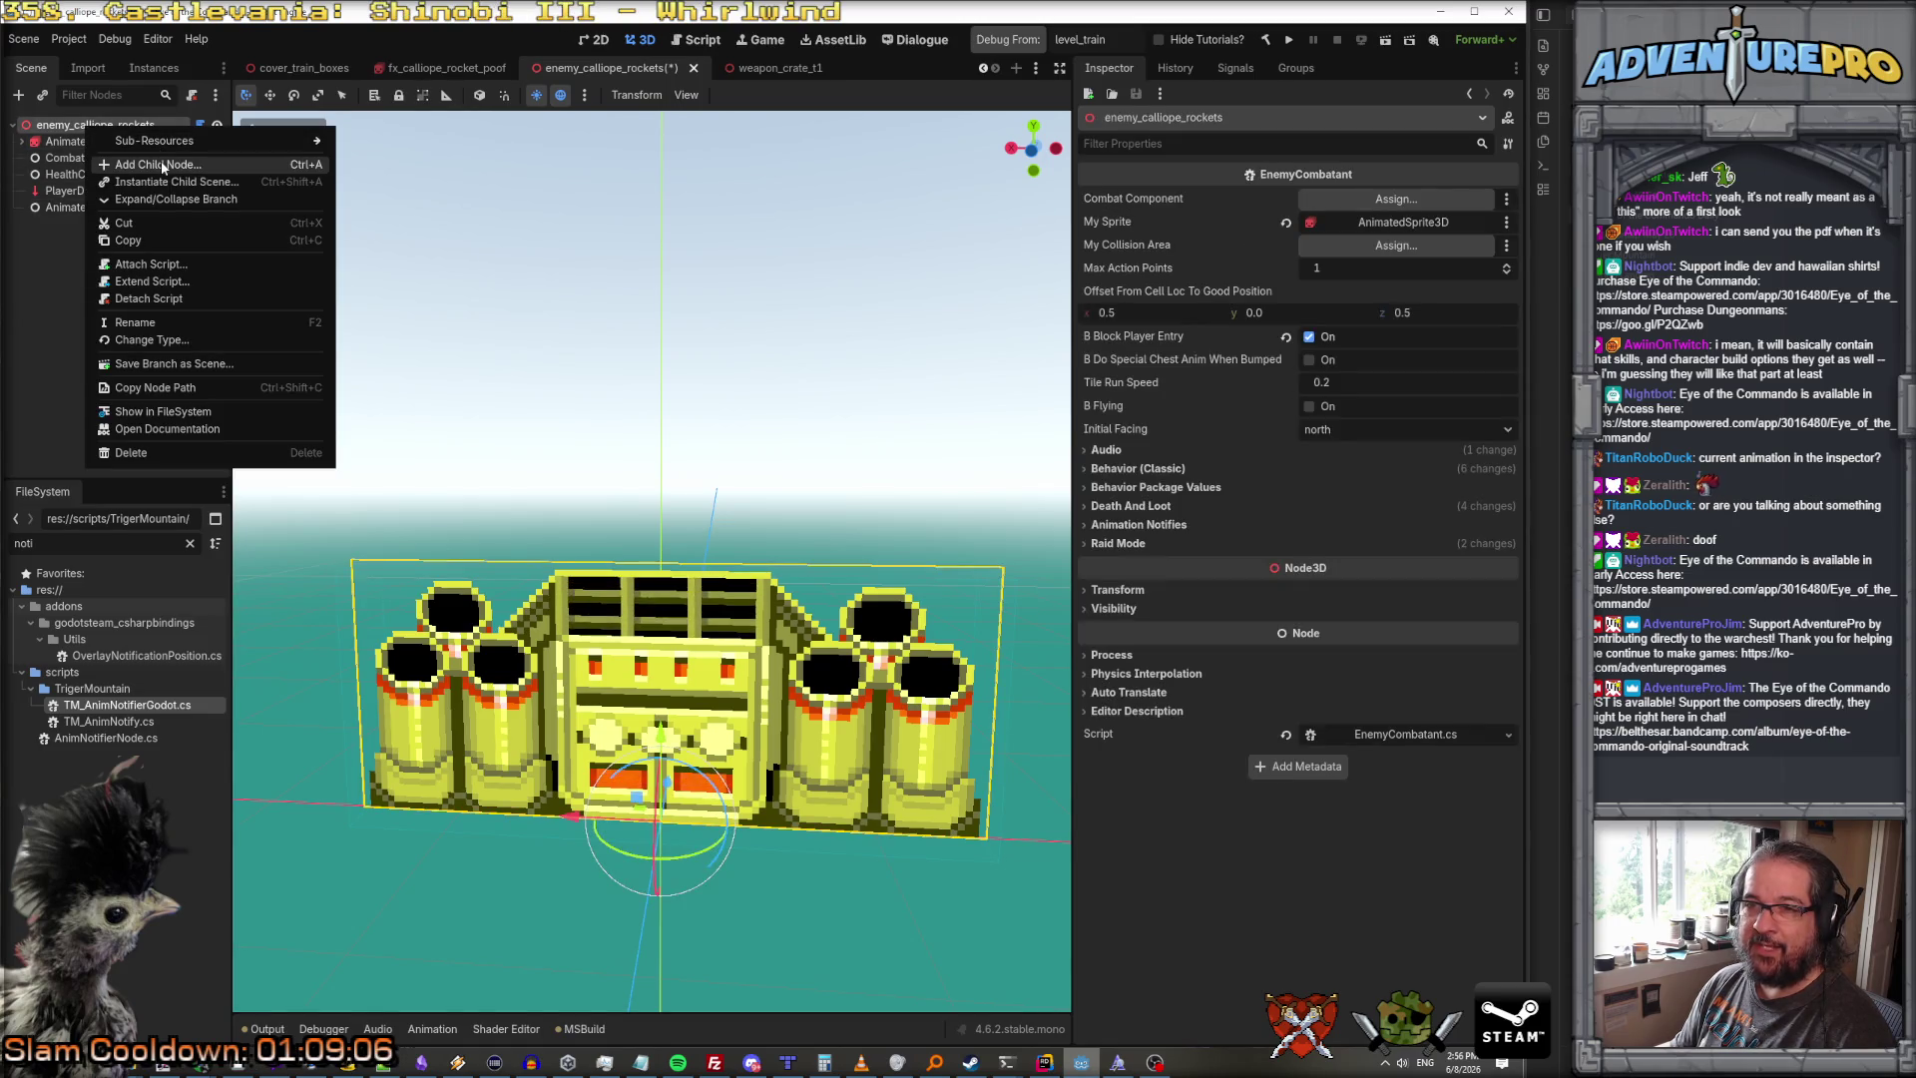
left_click(150, 164)
left_click(642, 283)
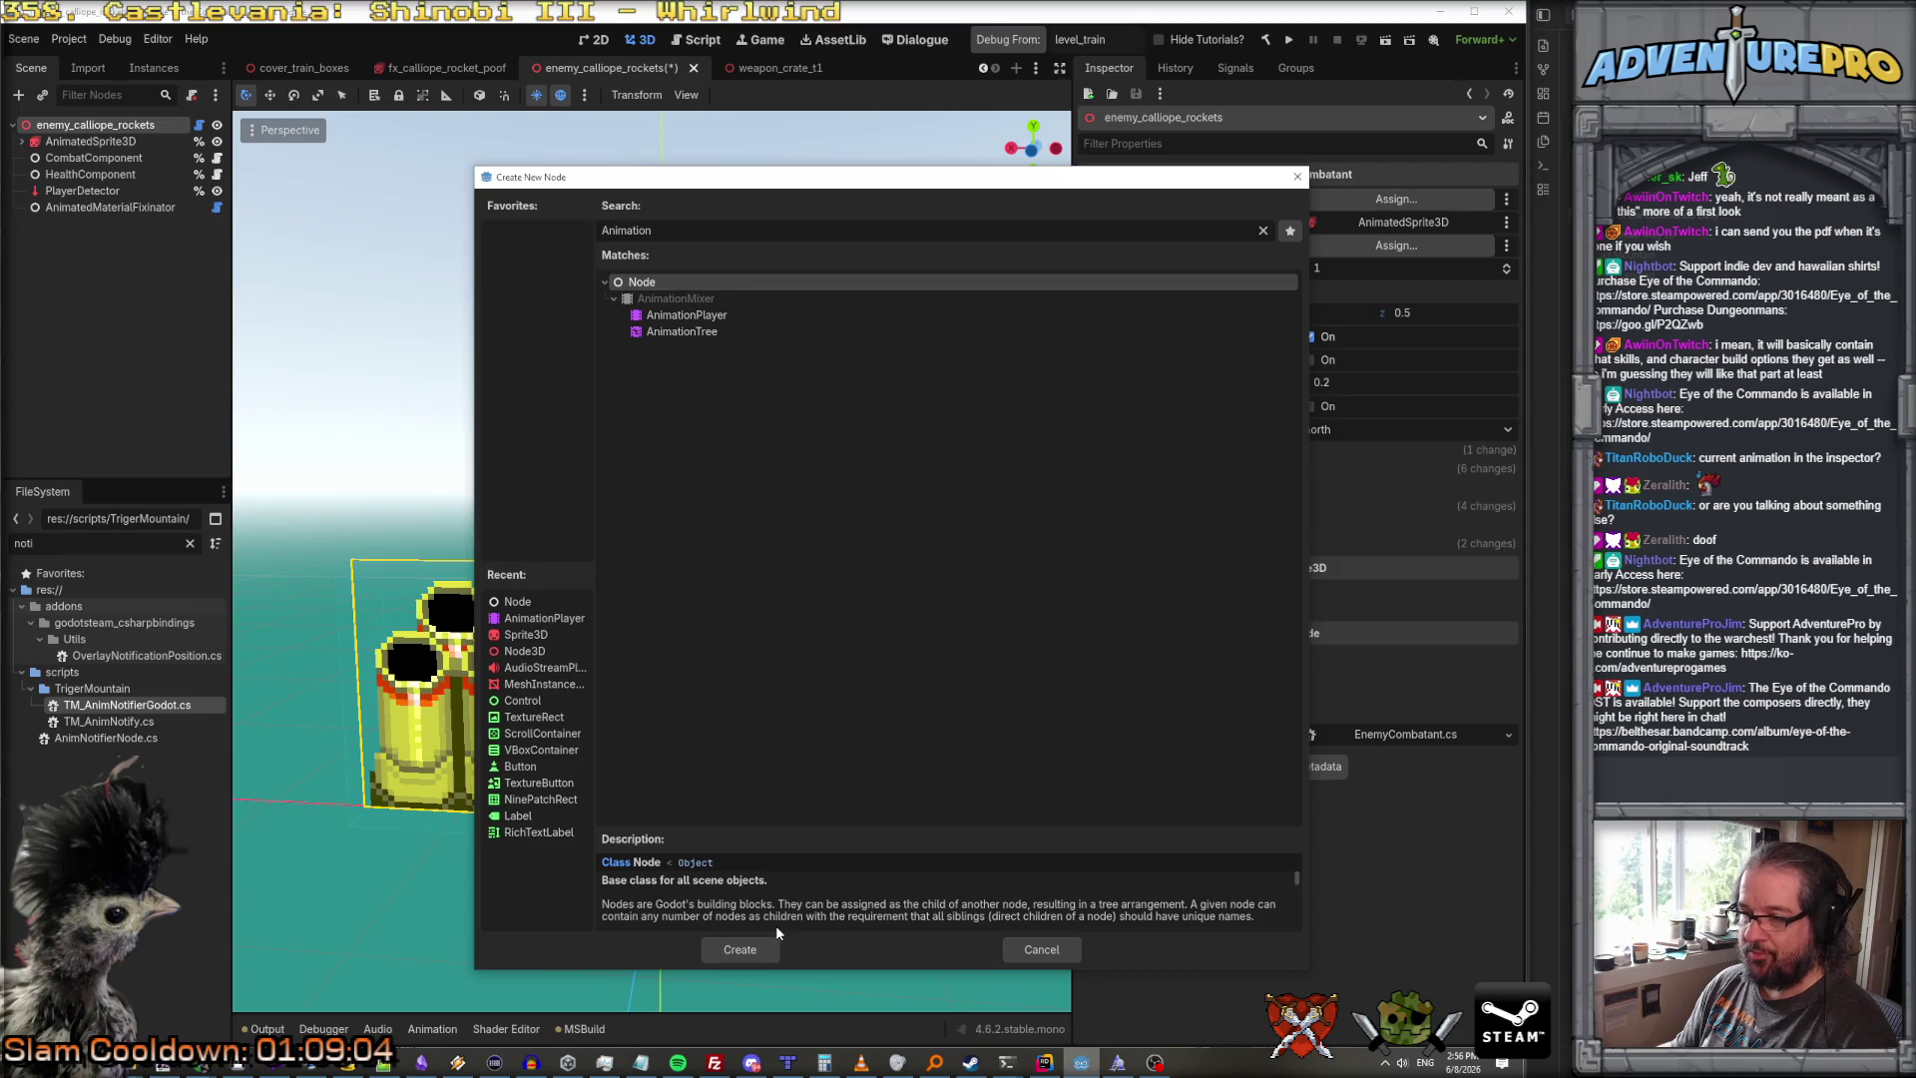
left_click(744, 949)
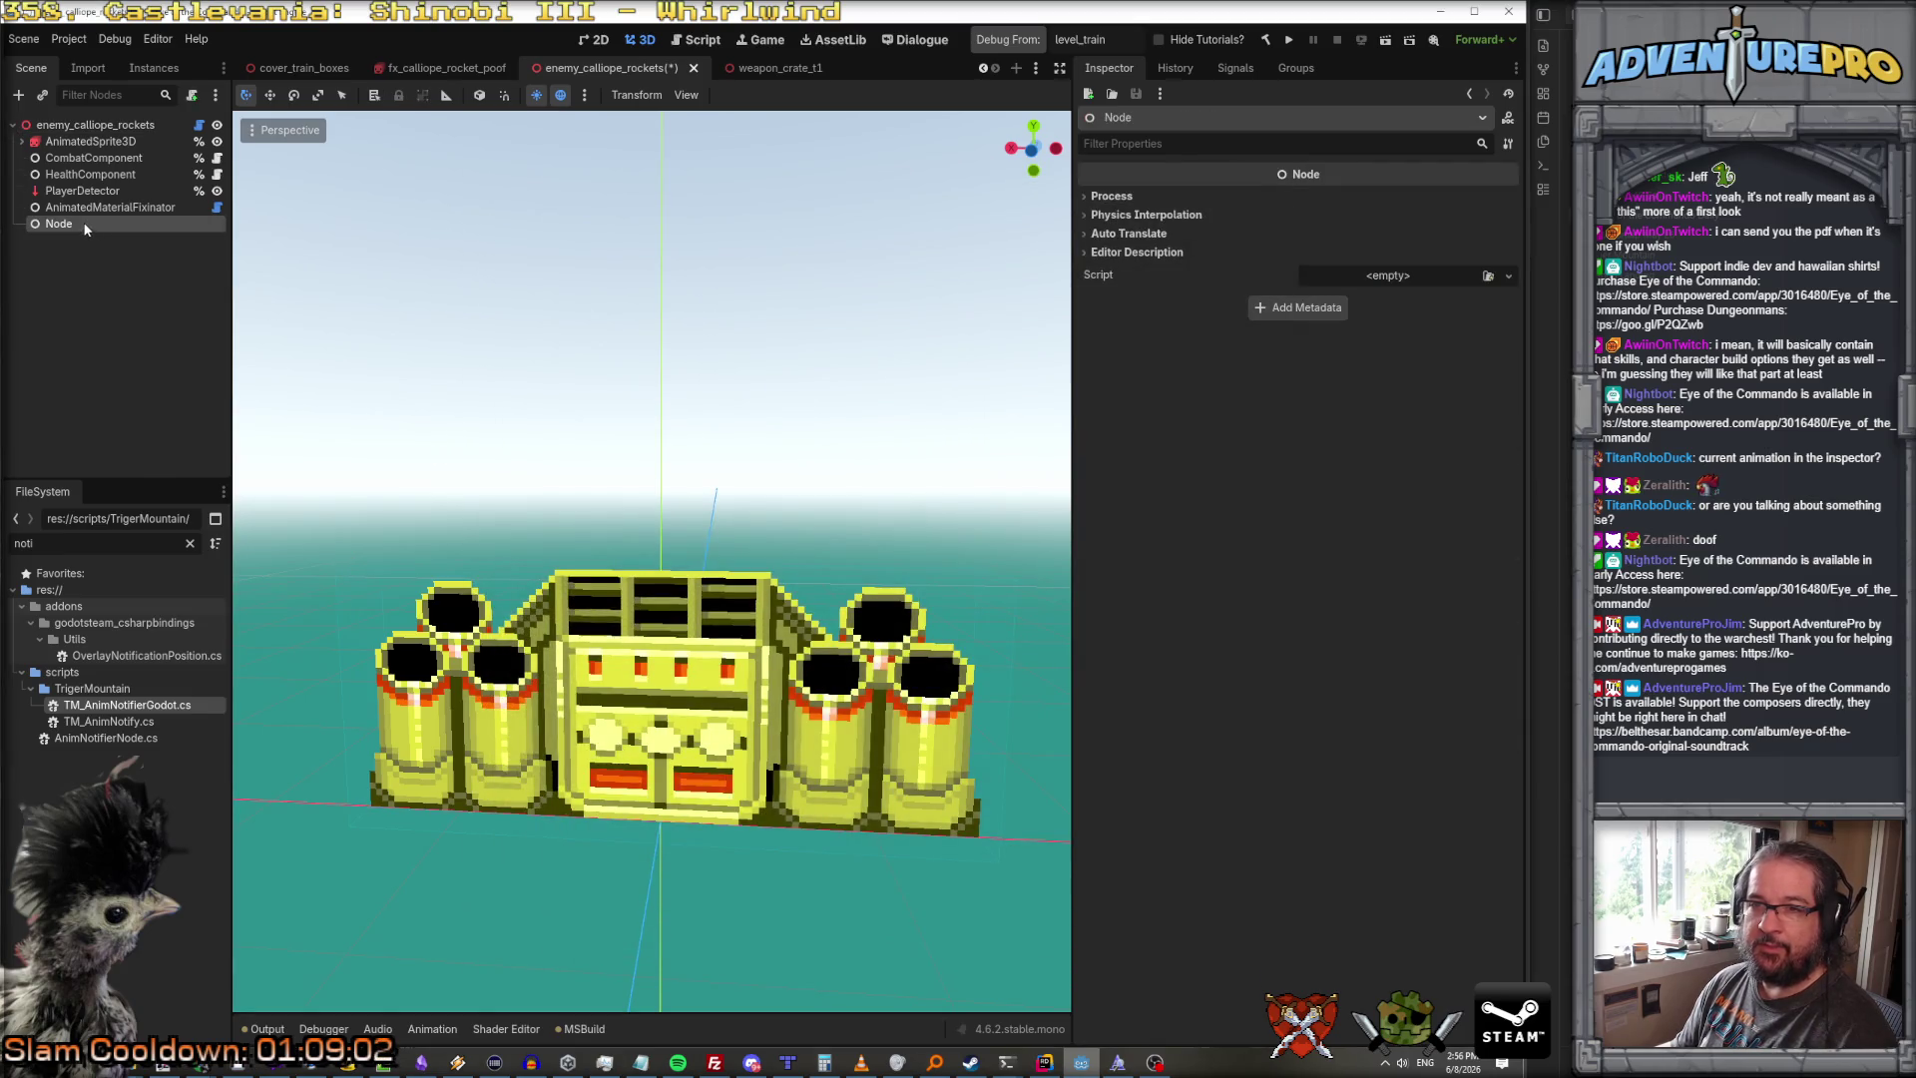
double_click(87, 224)
type("Ani")
type("o")
type("s")
key("Return")
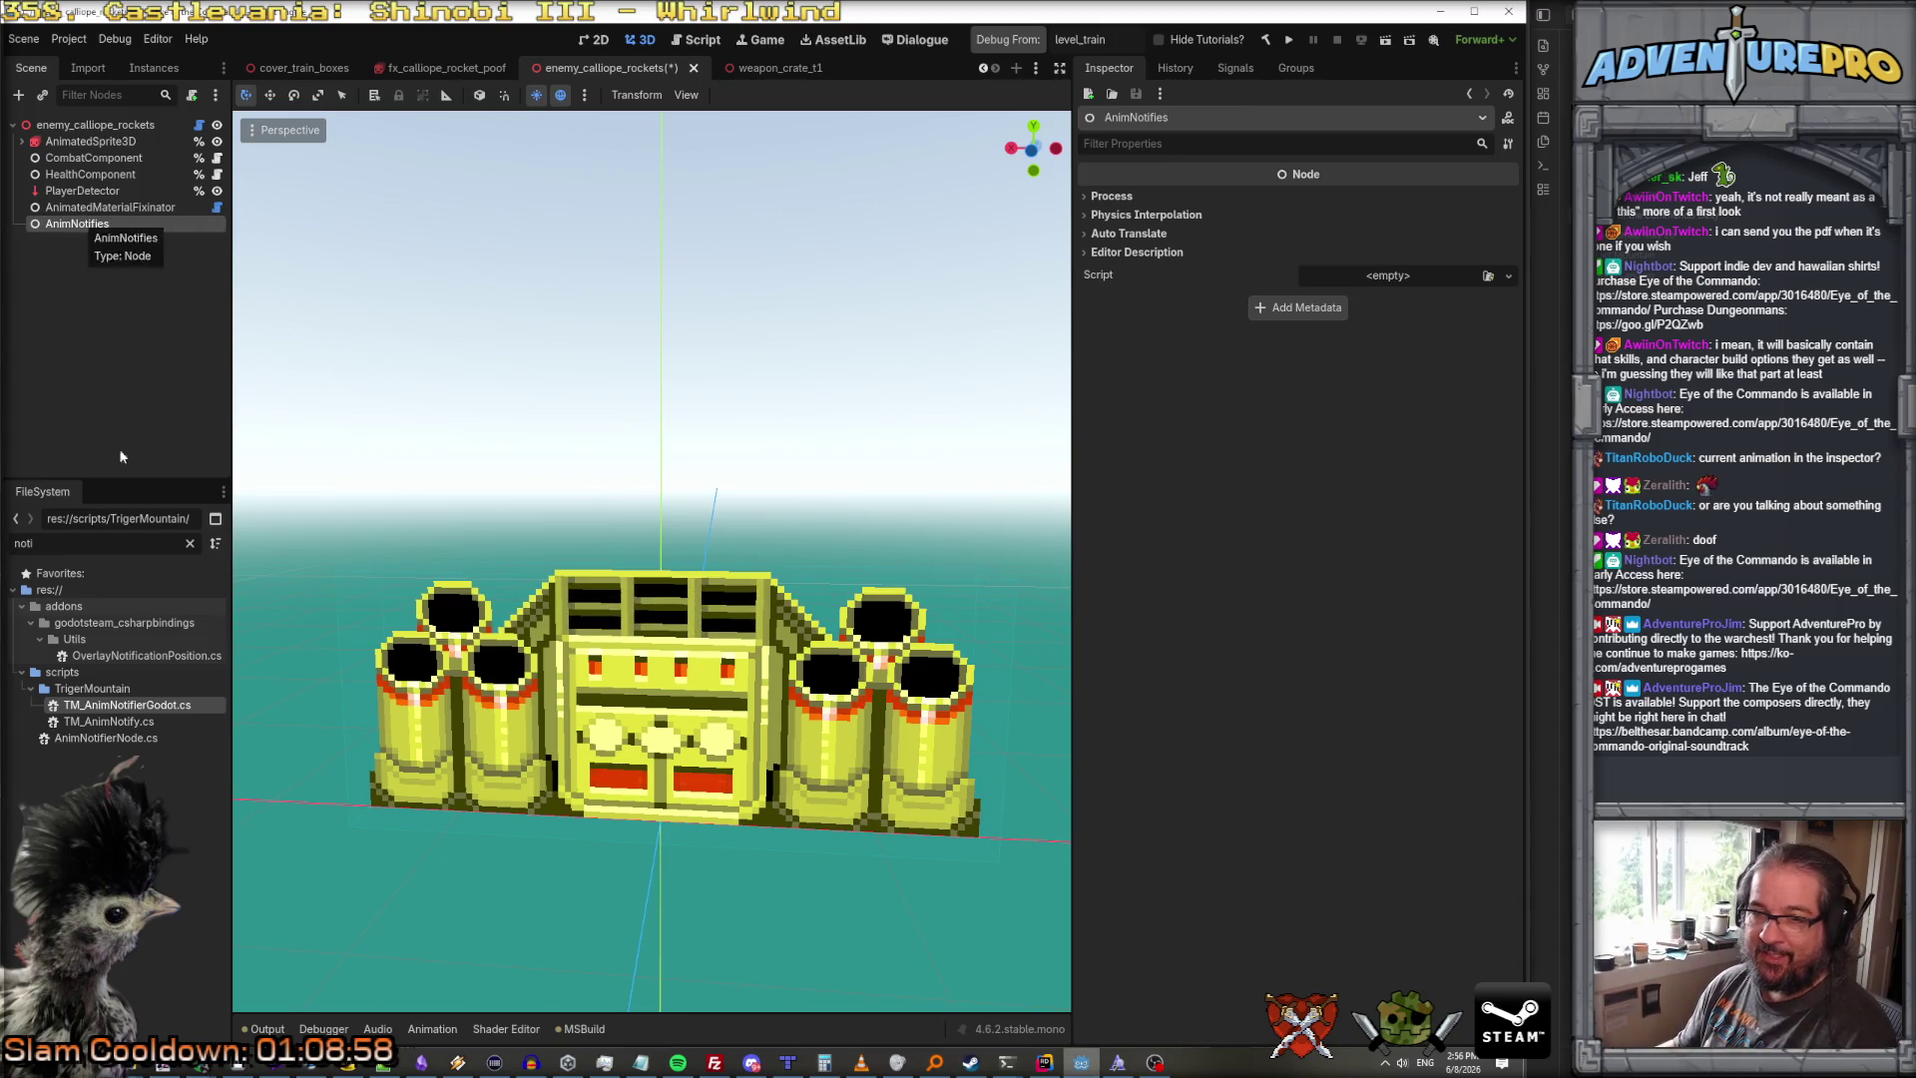
Step: Attach TM_AnimNotifierGodot.cs to AnimNotifies and add one new TM_AnimNotify to its Notifies array
mouse_move(127, 711)
left_mouse_down()
mouse_move(120, 282)
mouse_move(95, 230)
left_mouse_up()
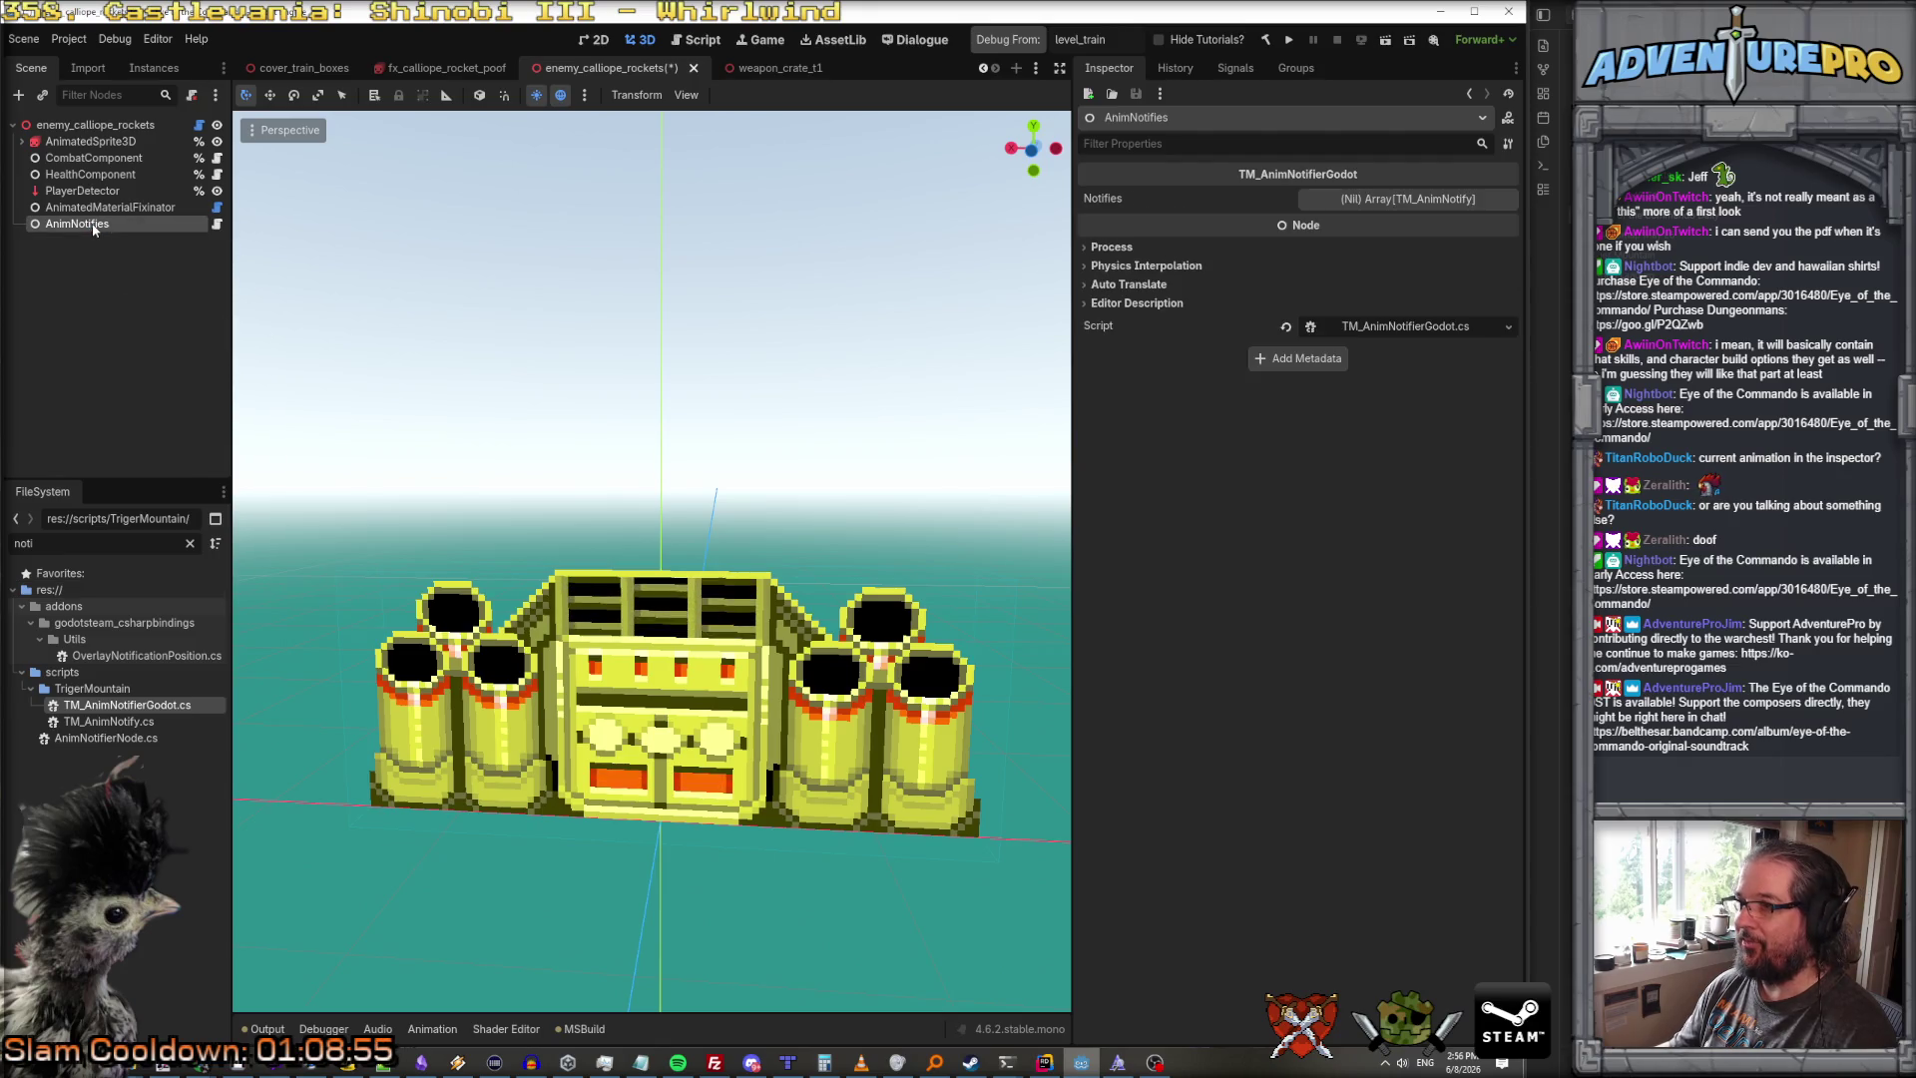
left_click(1397, 203)
left_click(1337, 249)
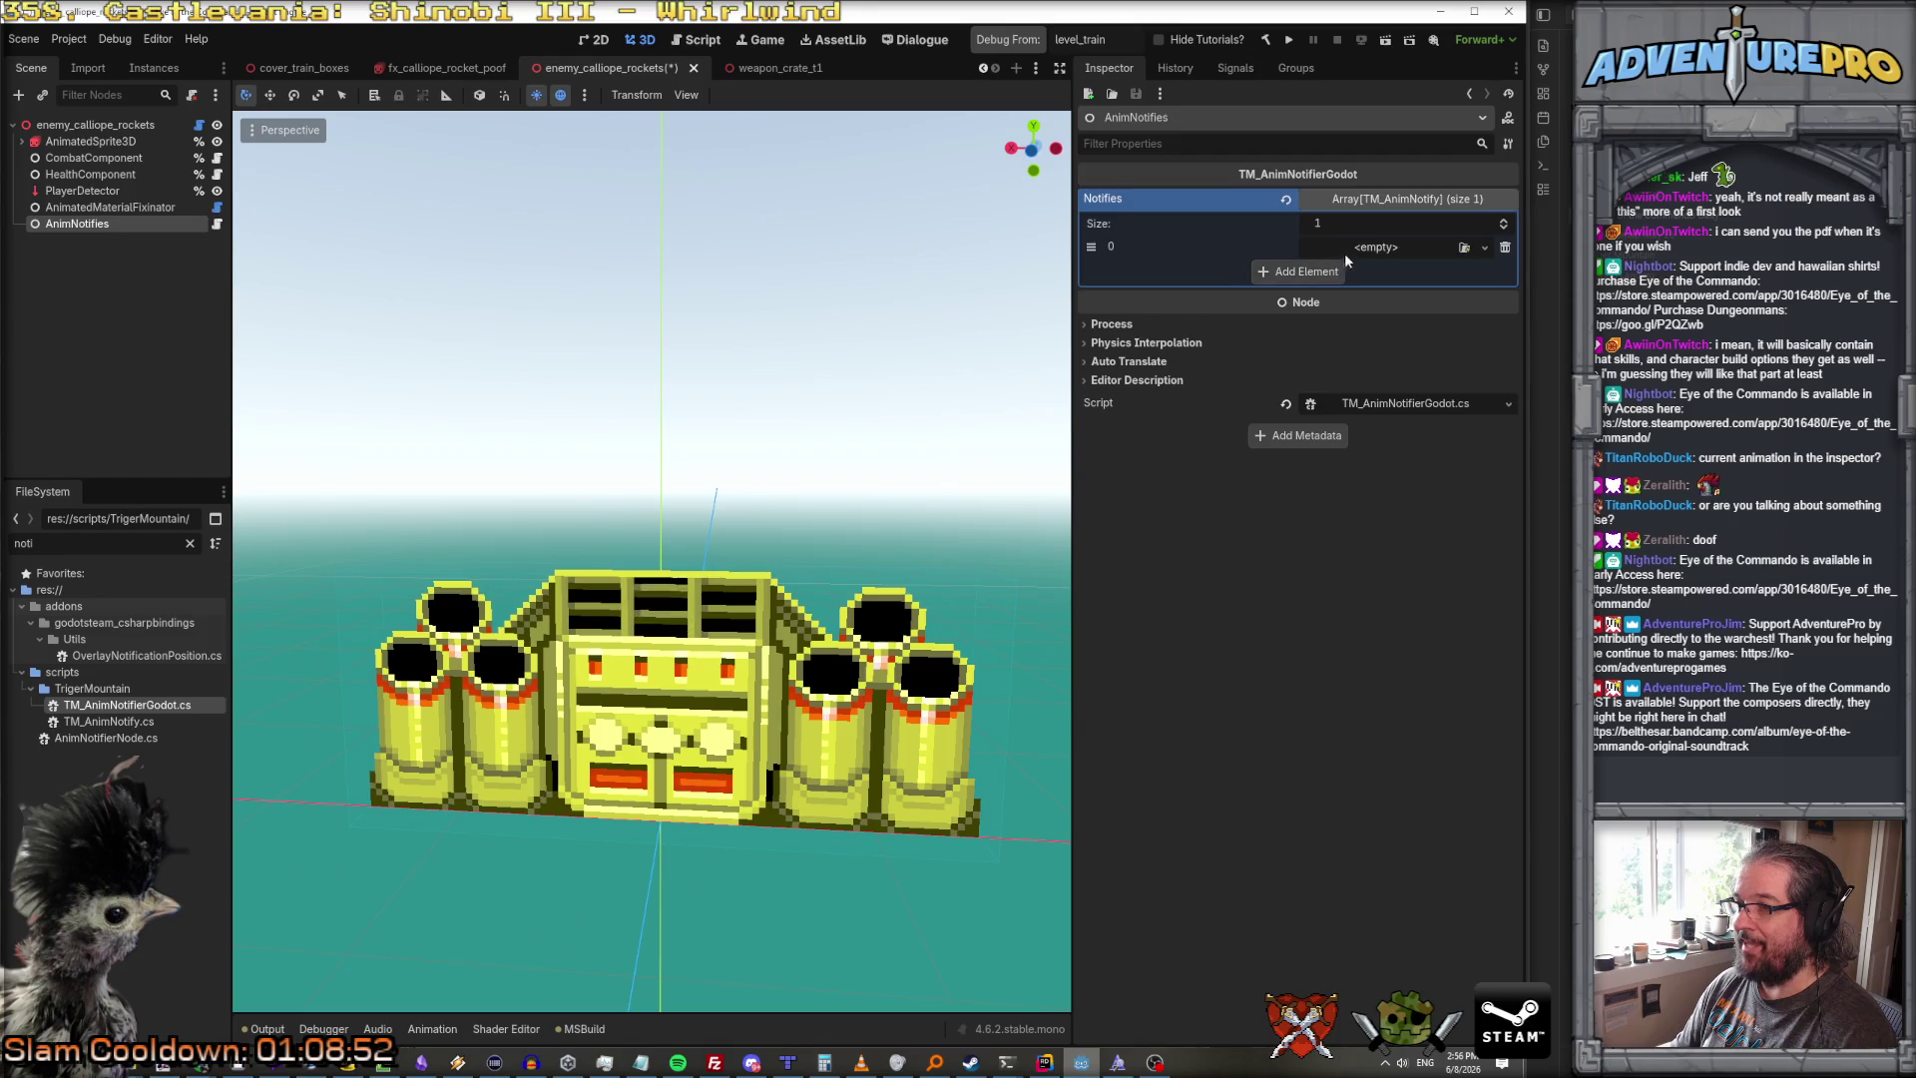
left_click(1465, 248)
key("Escape")
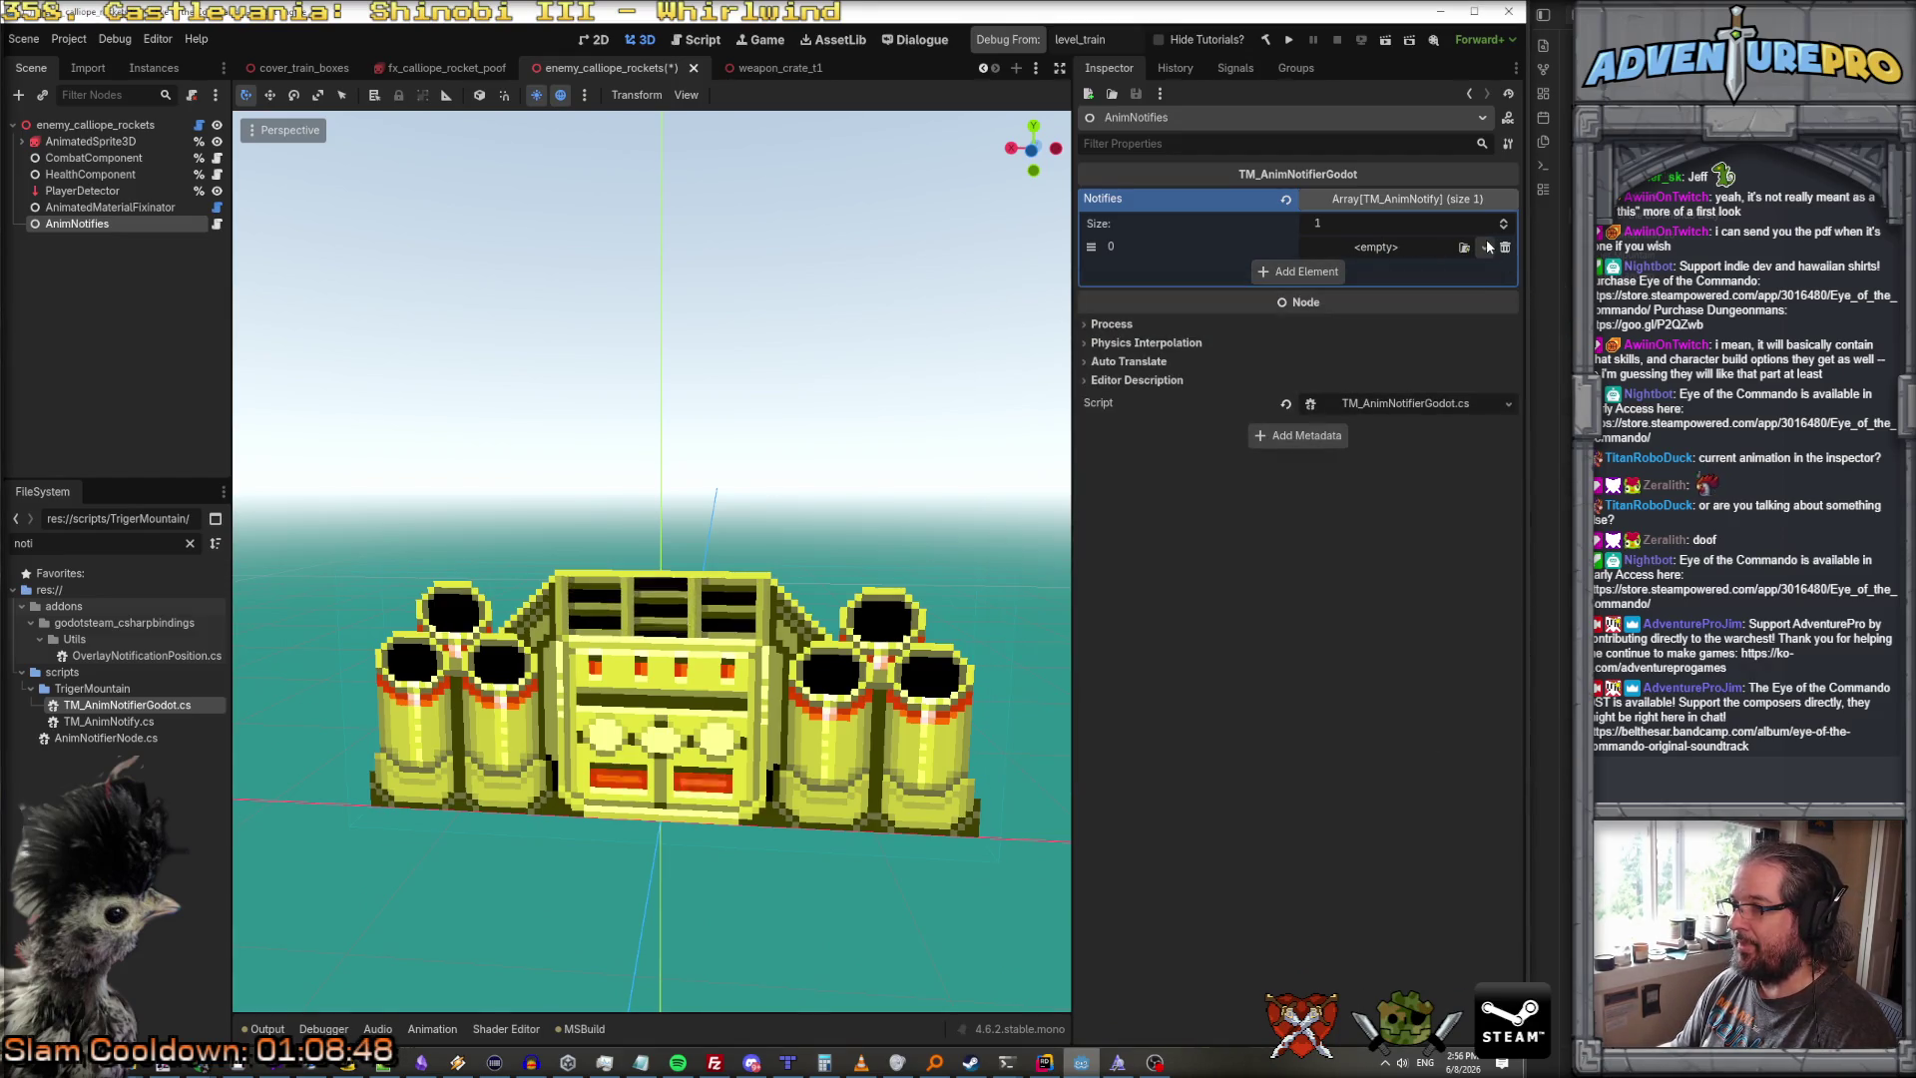
left_click(1487, 246)
left_click(1369, 265)
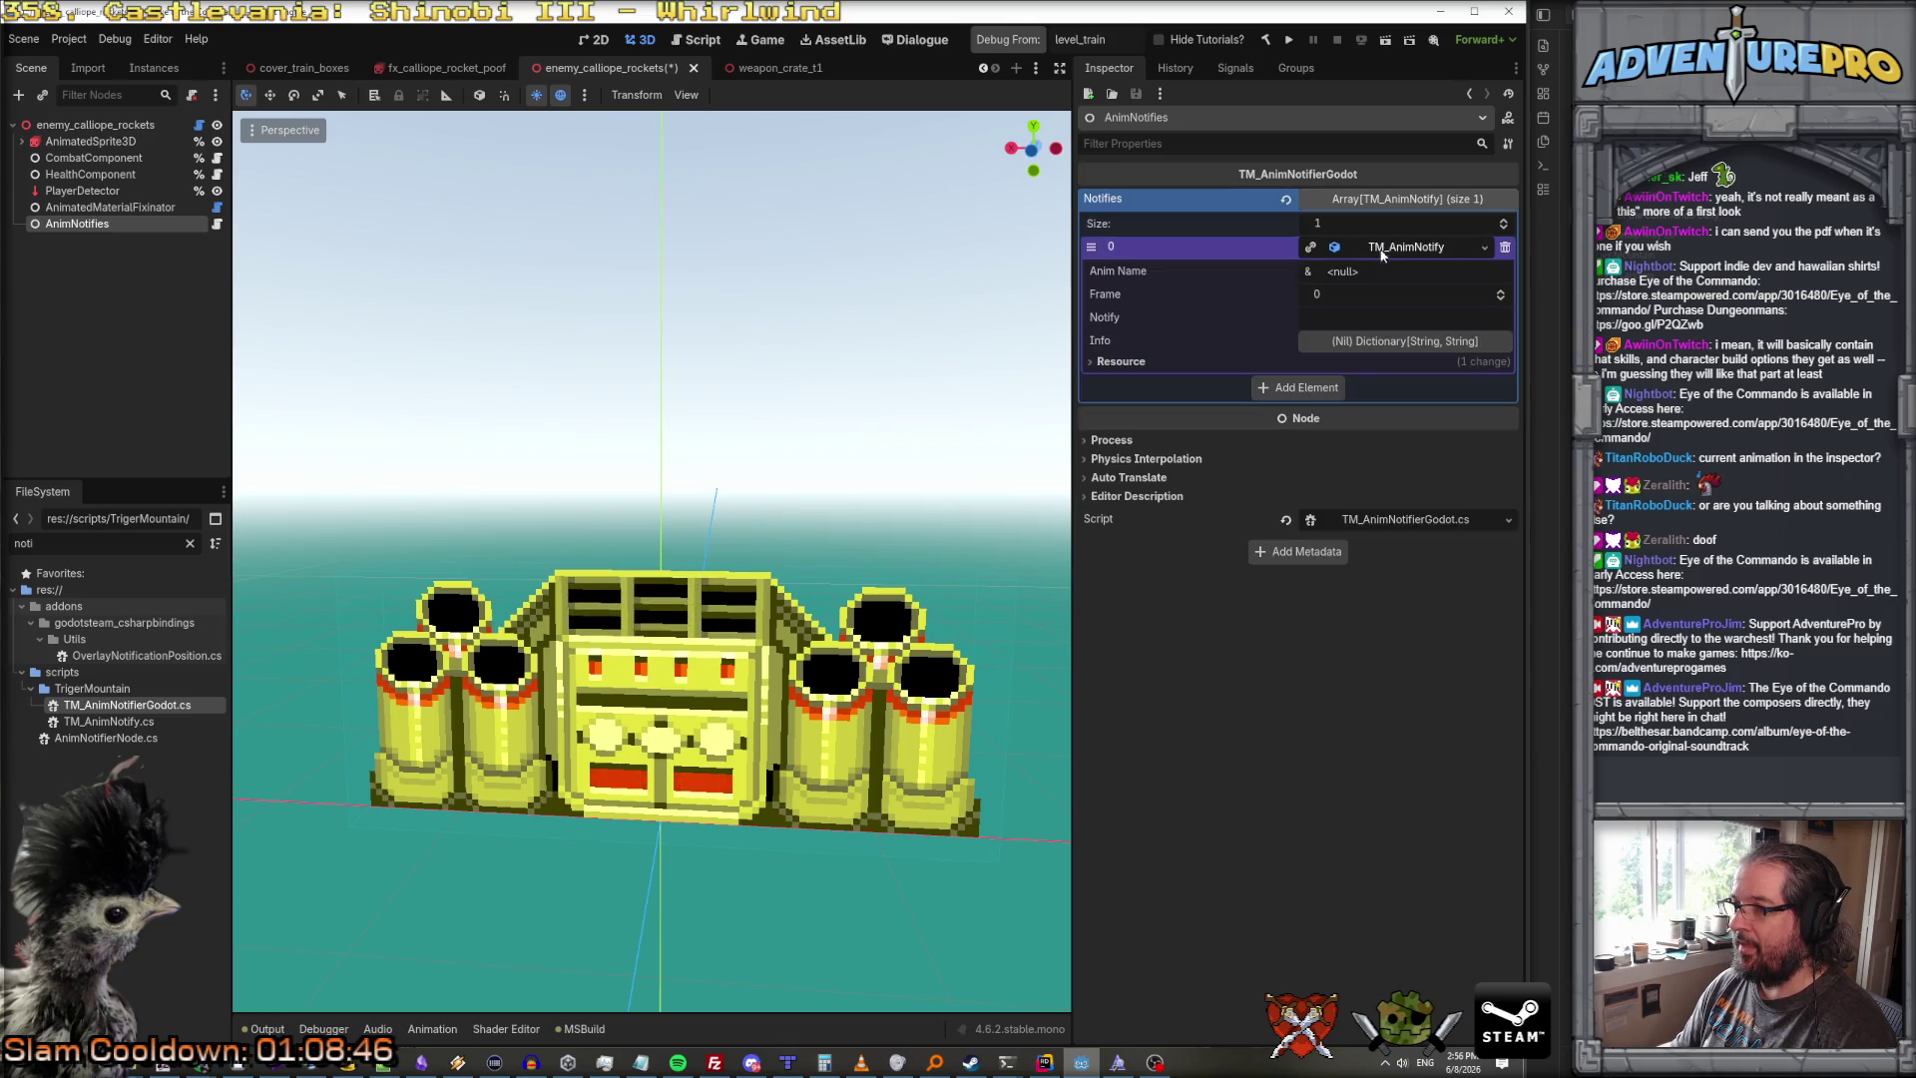
Step: Set the notify's anim name to attack, frame 1, notify OnSingleTubeFire
left_click(1347, 271)
type("attack")
left_click(1325, 295)
type("1")
left_click(1333, 319)
left_click(1387, 320)
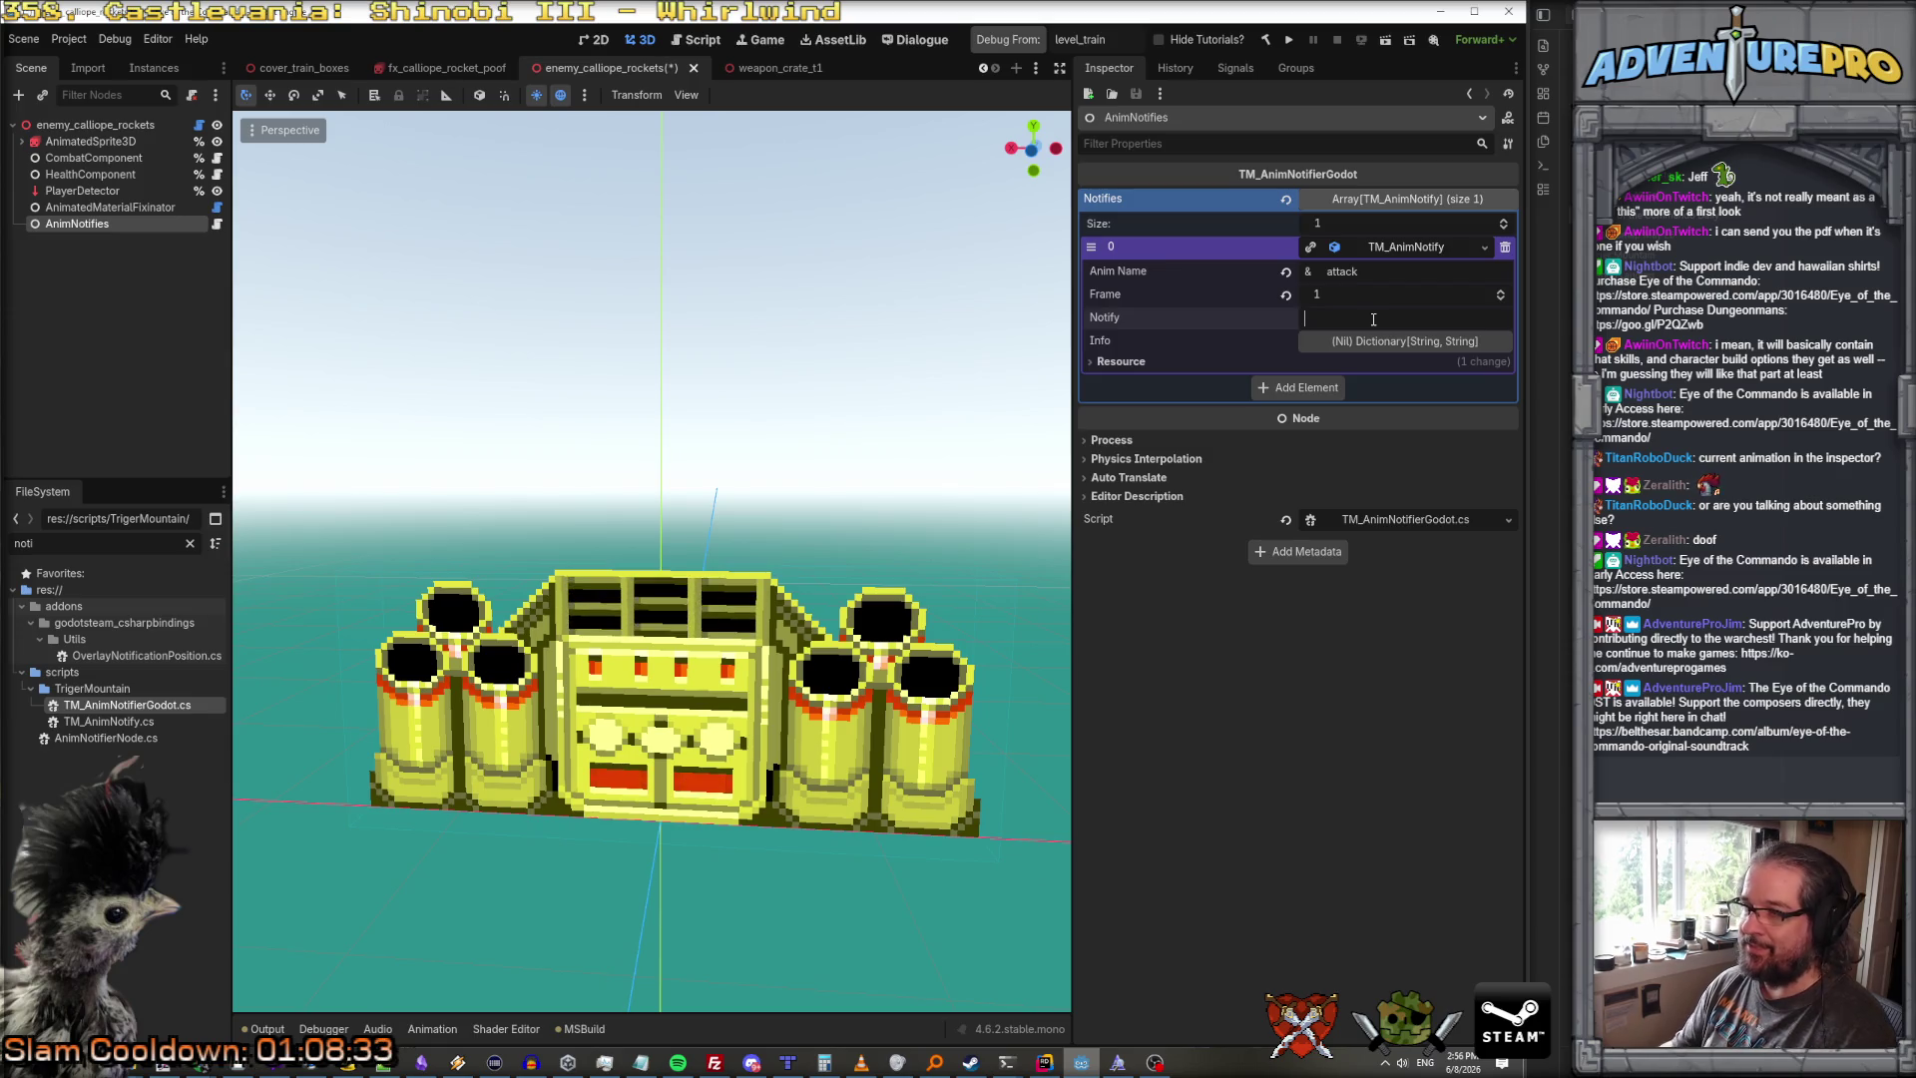
type("0")
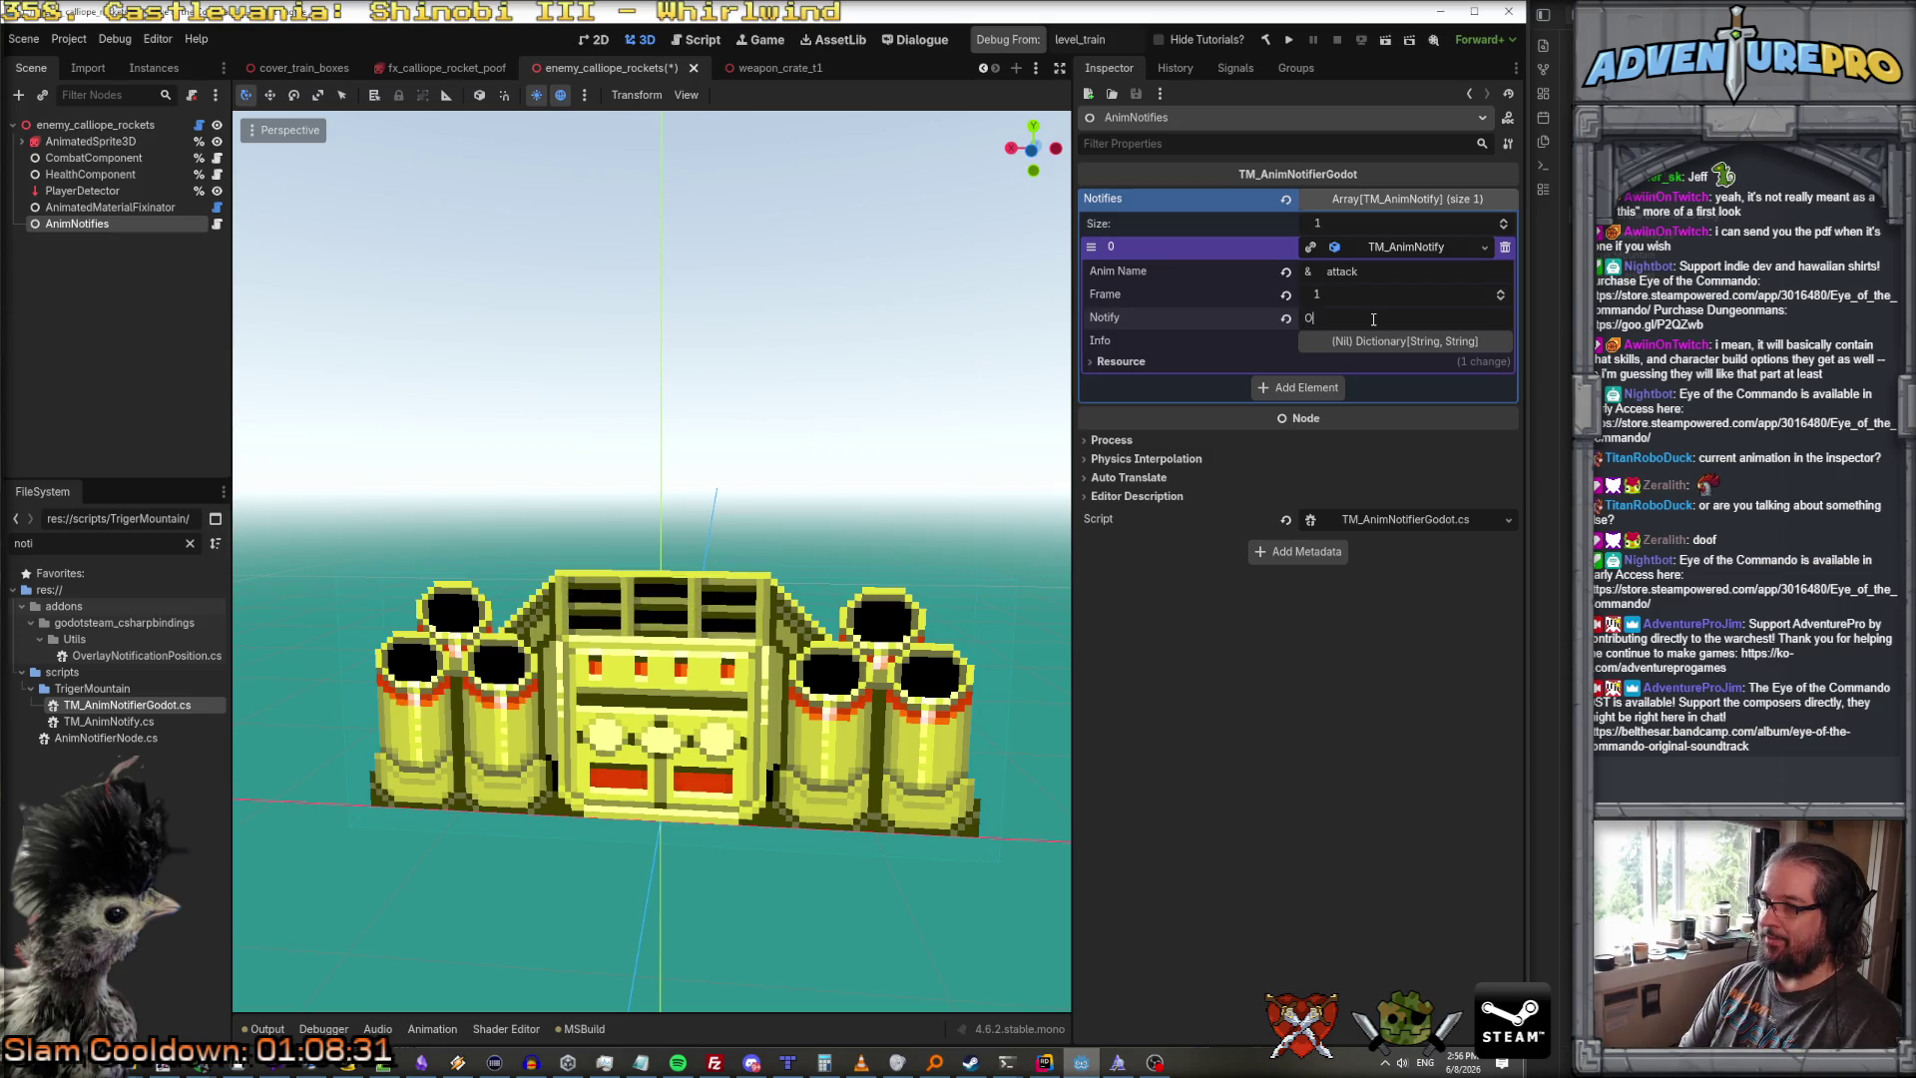
type("Cal")
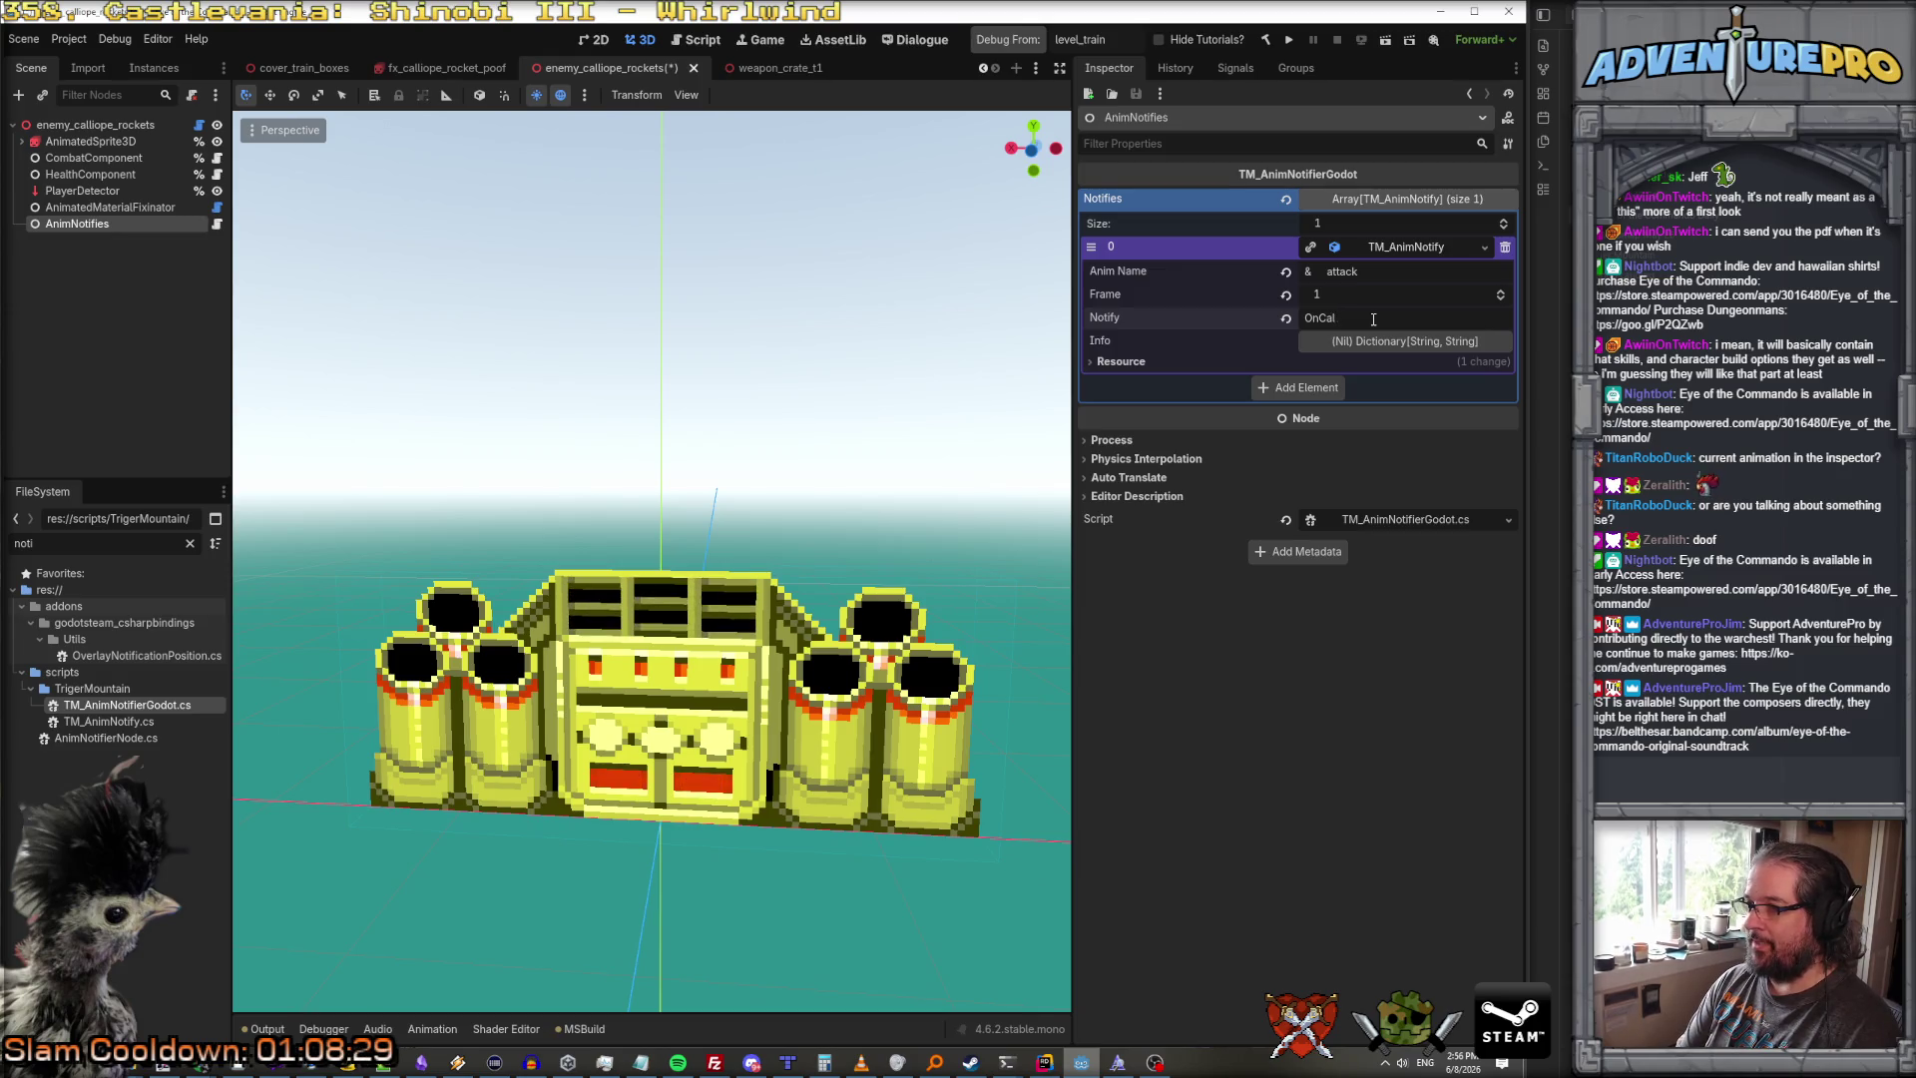
type("lSingleTubeFire")
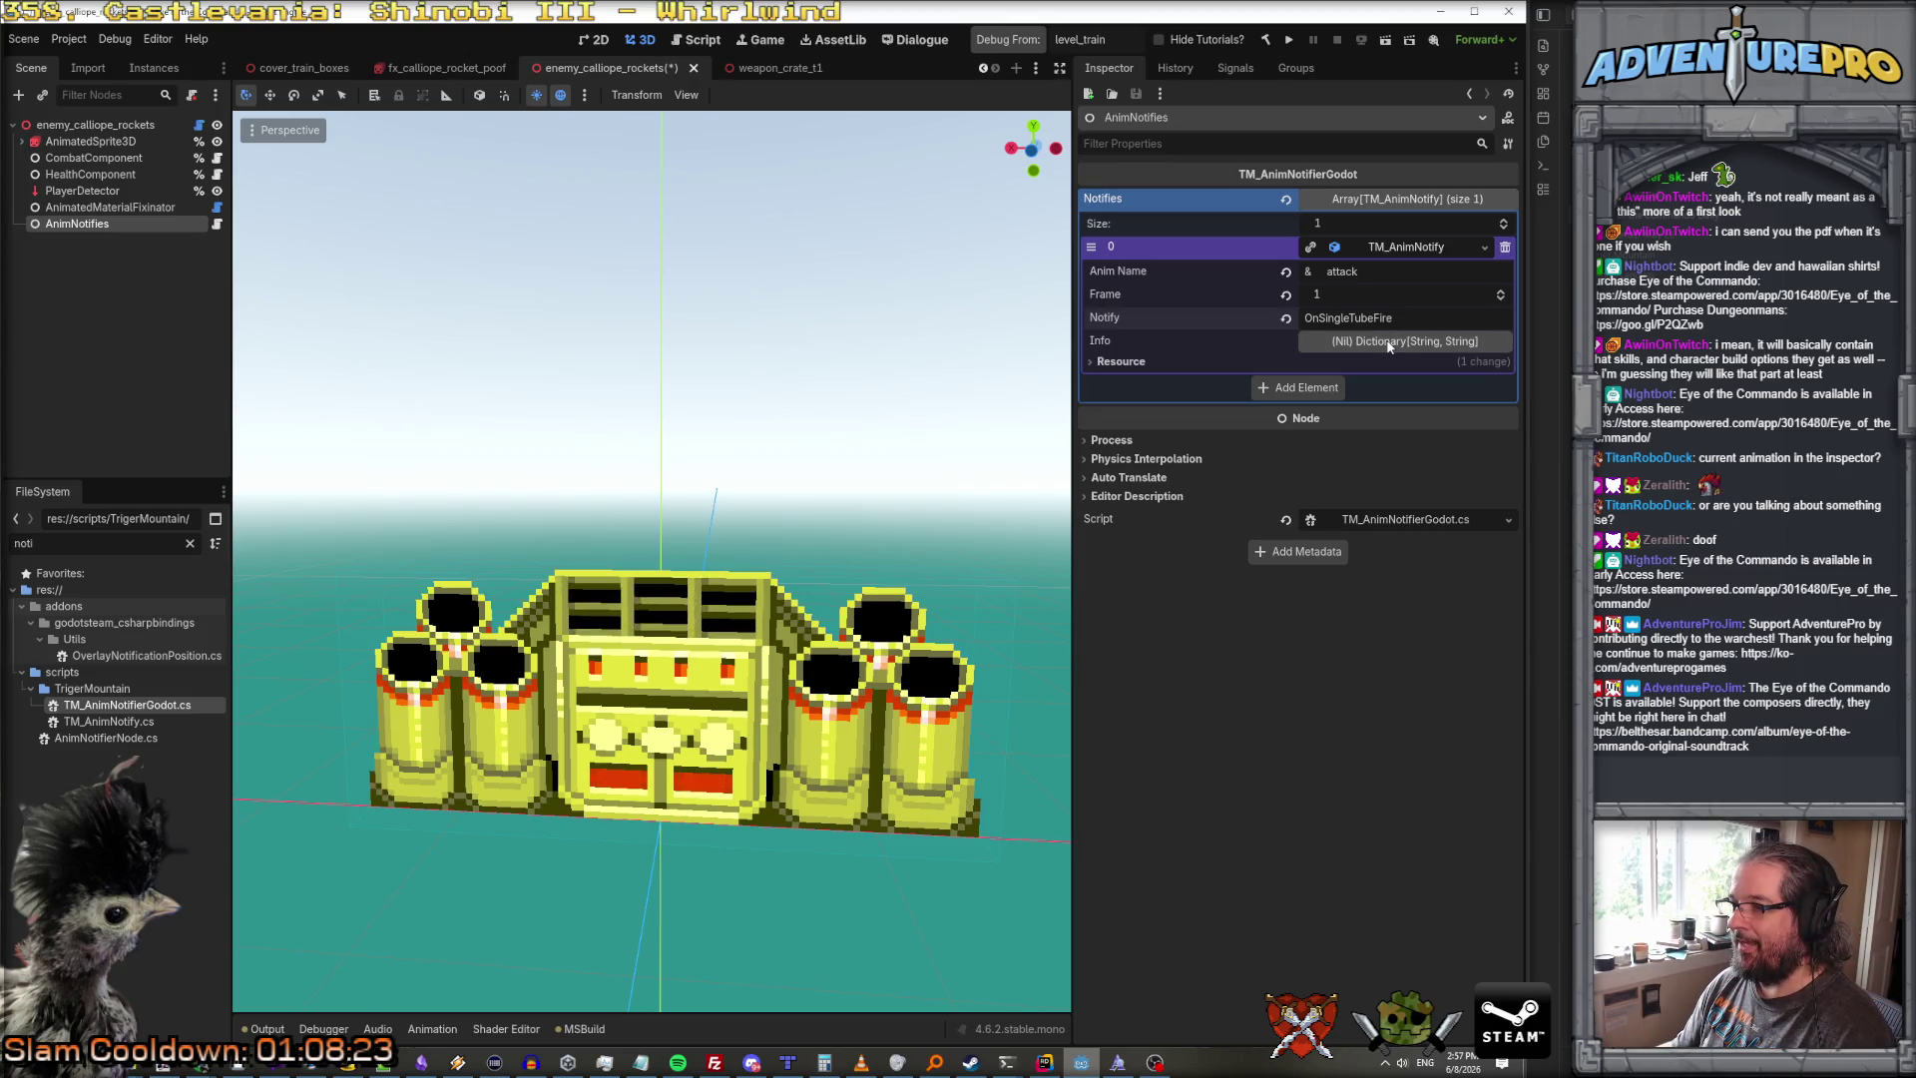
Step: Give the notify an Info dictionary entry tube = 0
left_click(1388, 342)
left_click(1354, 367)
type("tube")
left_click(1350, 392)
type("0")
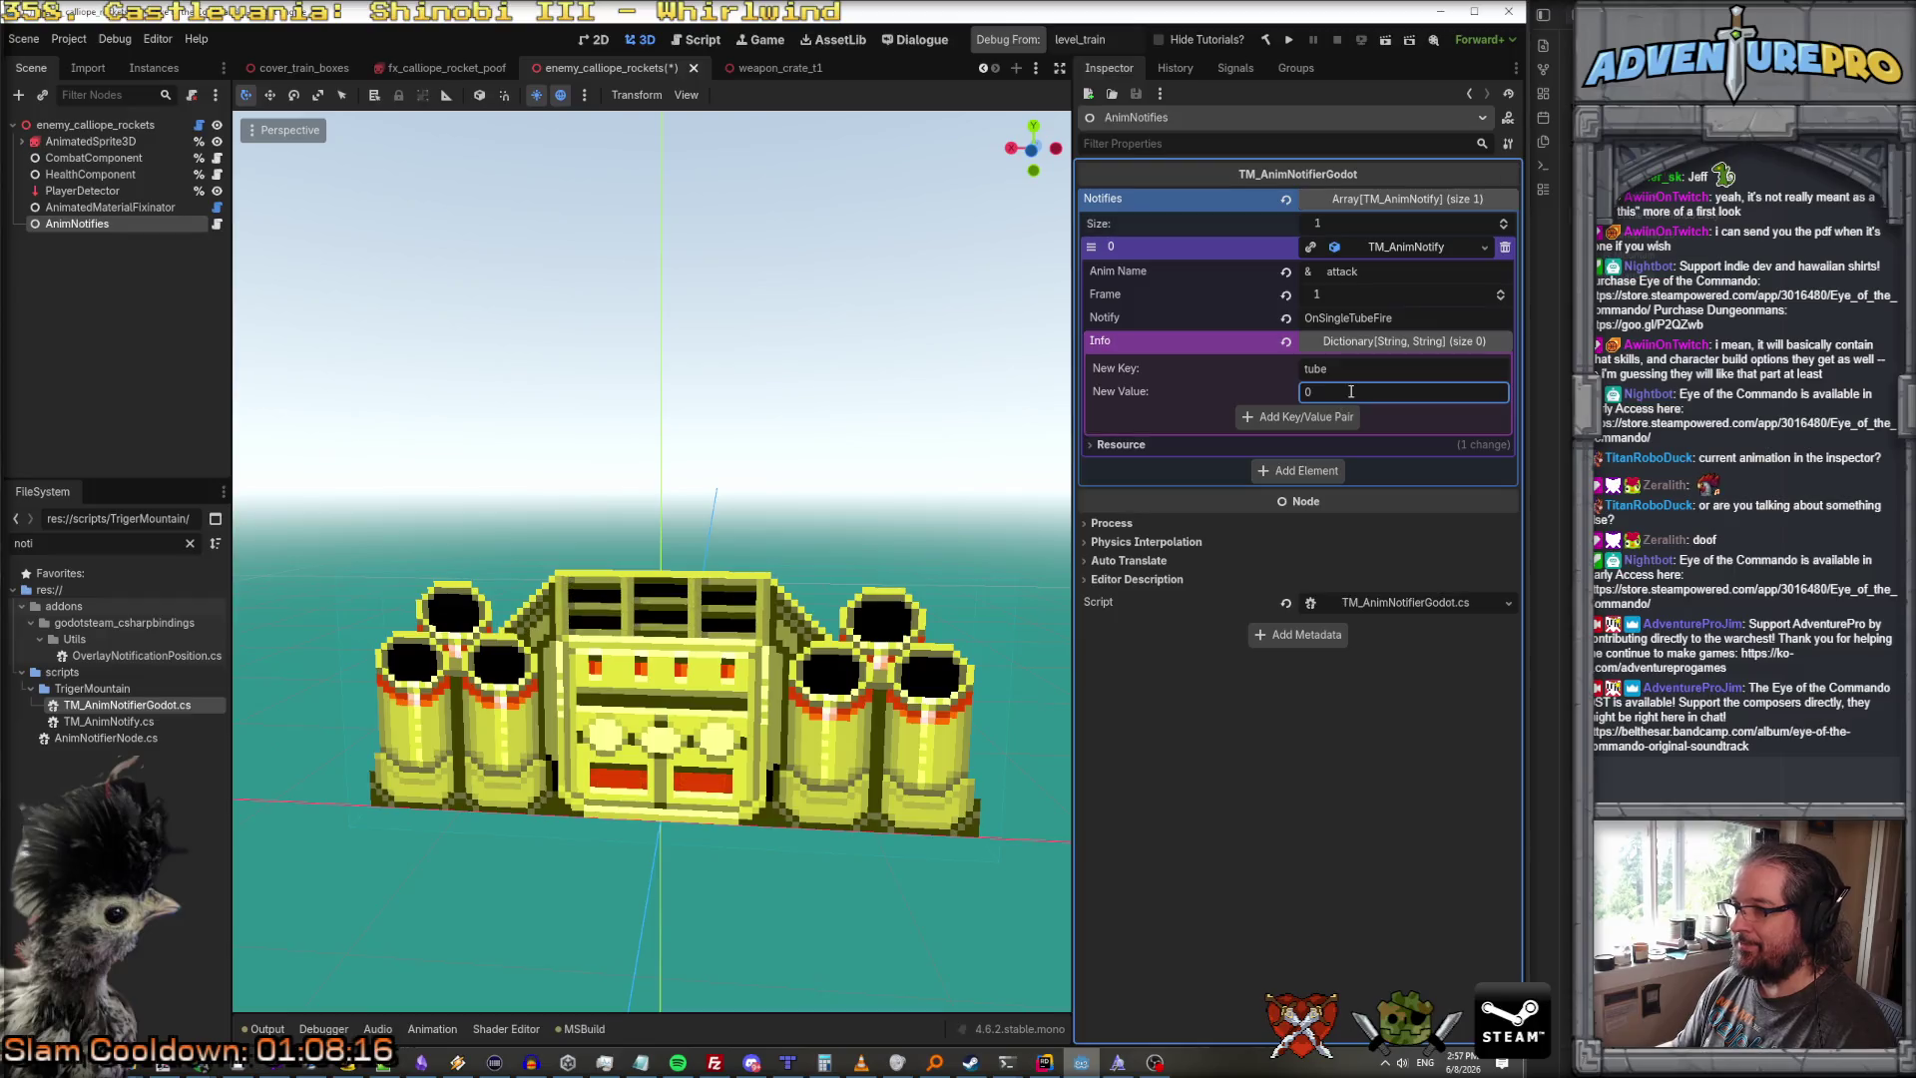
left_click(1287, 416)
left_click(1379, 342)
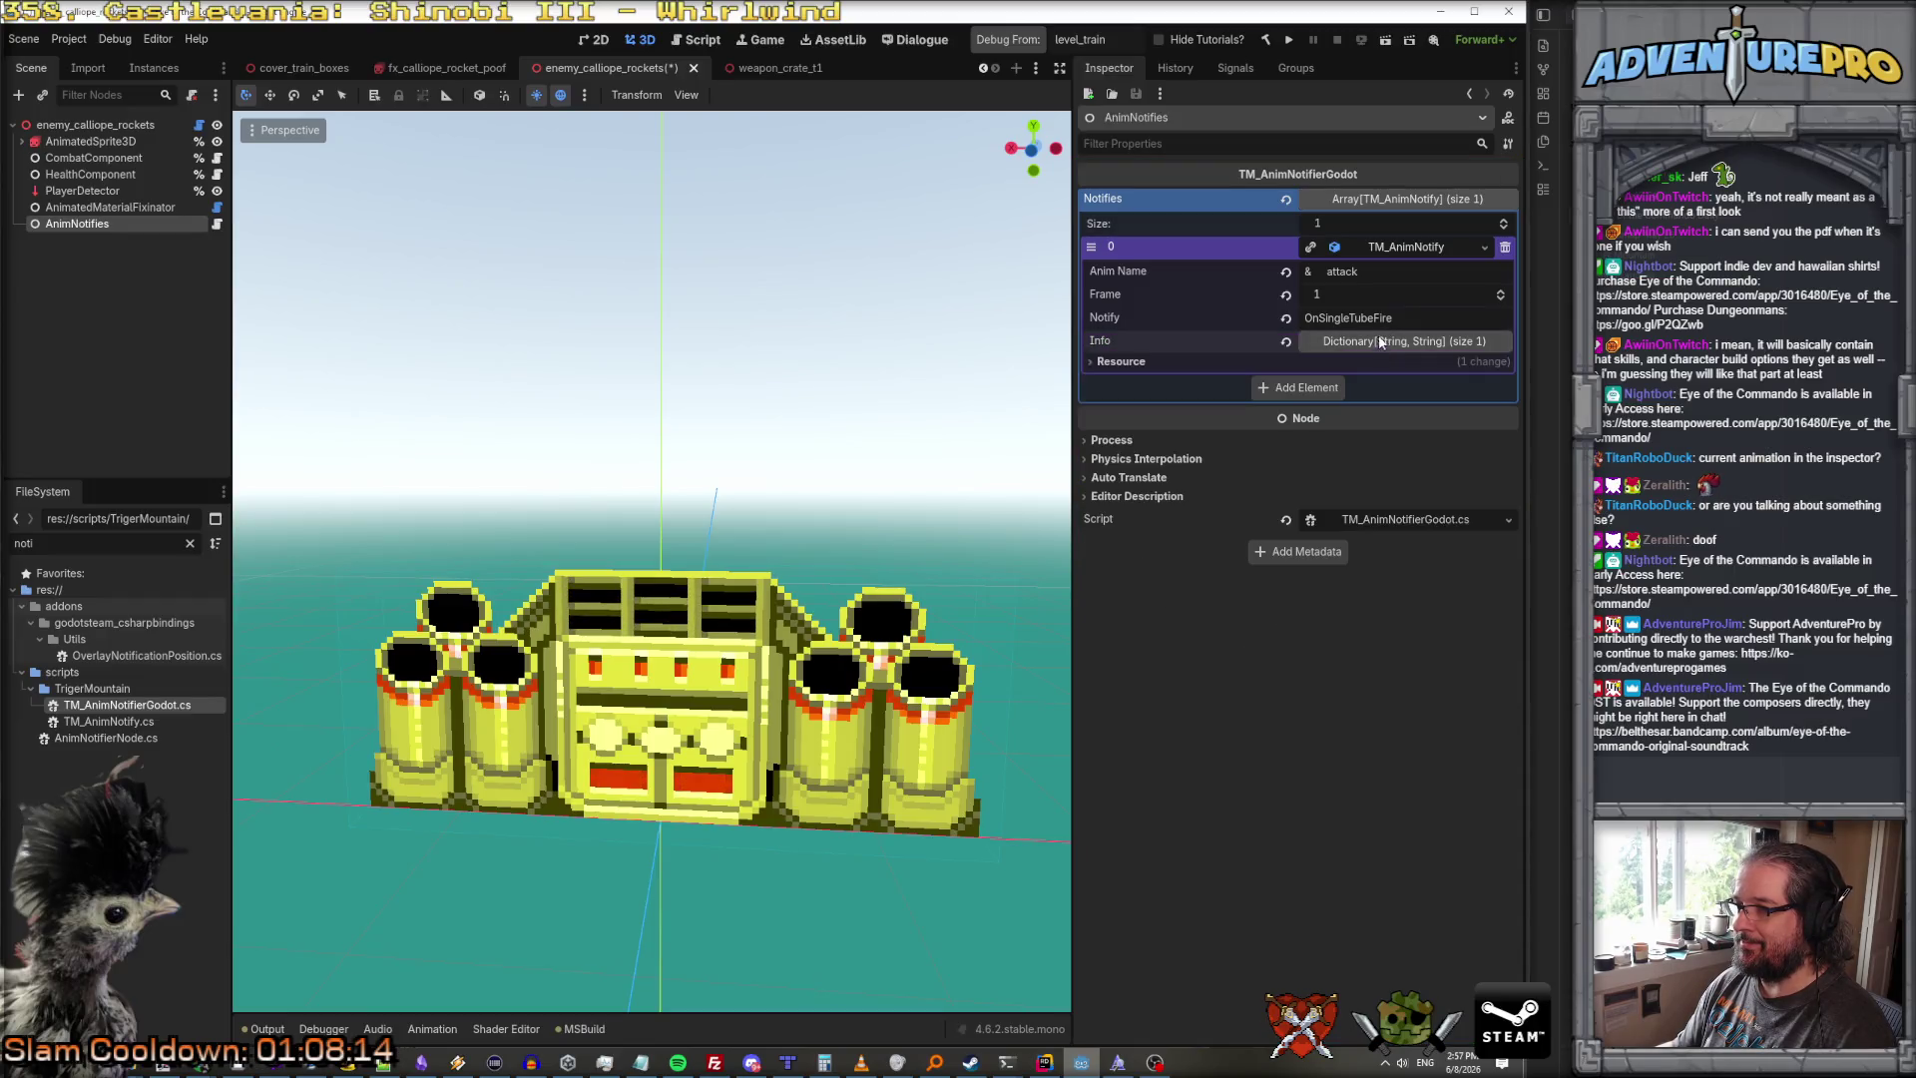
left_click(1370, 343)
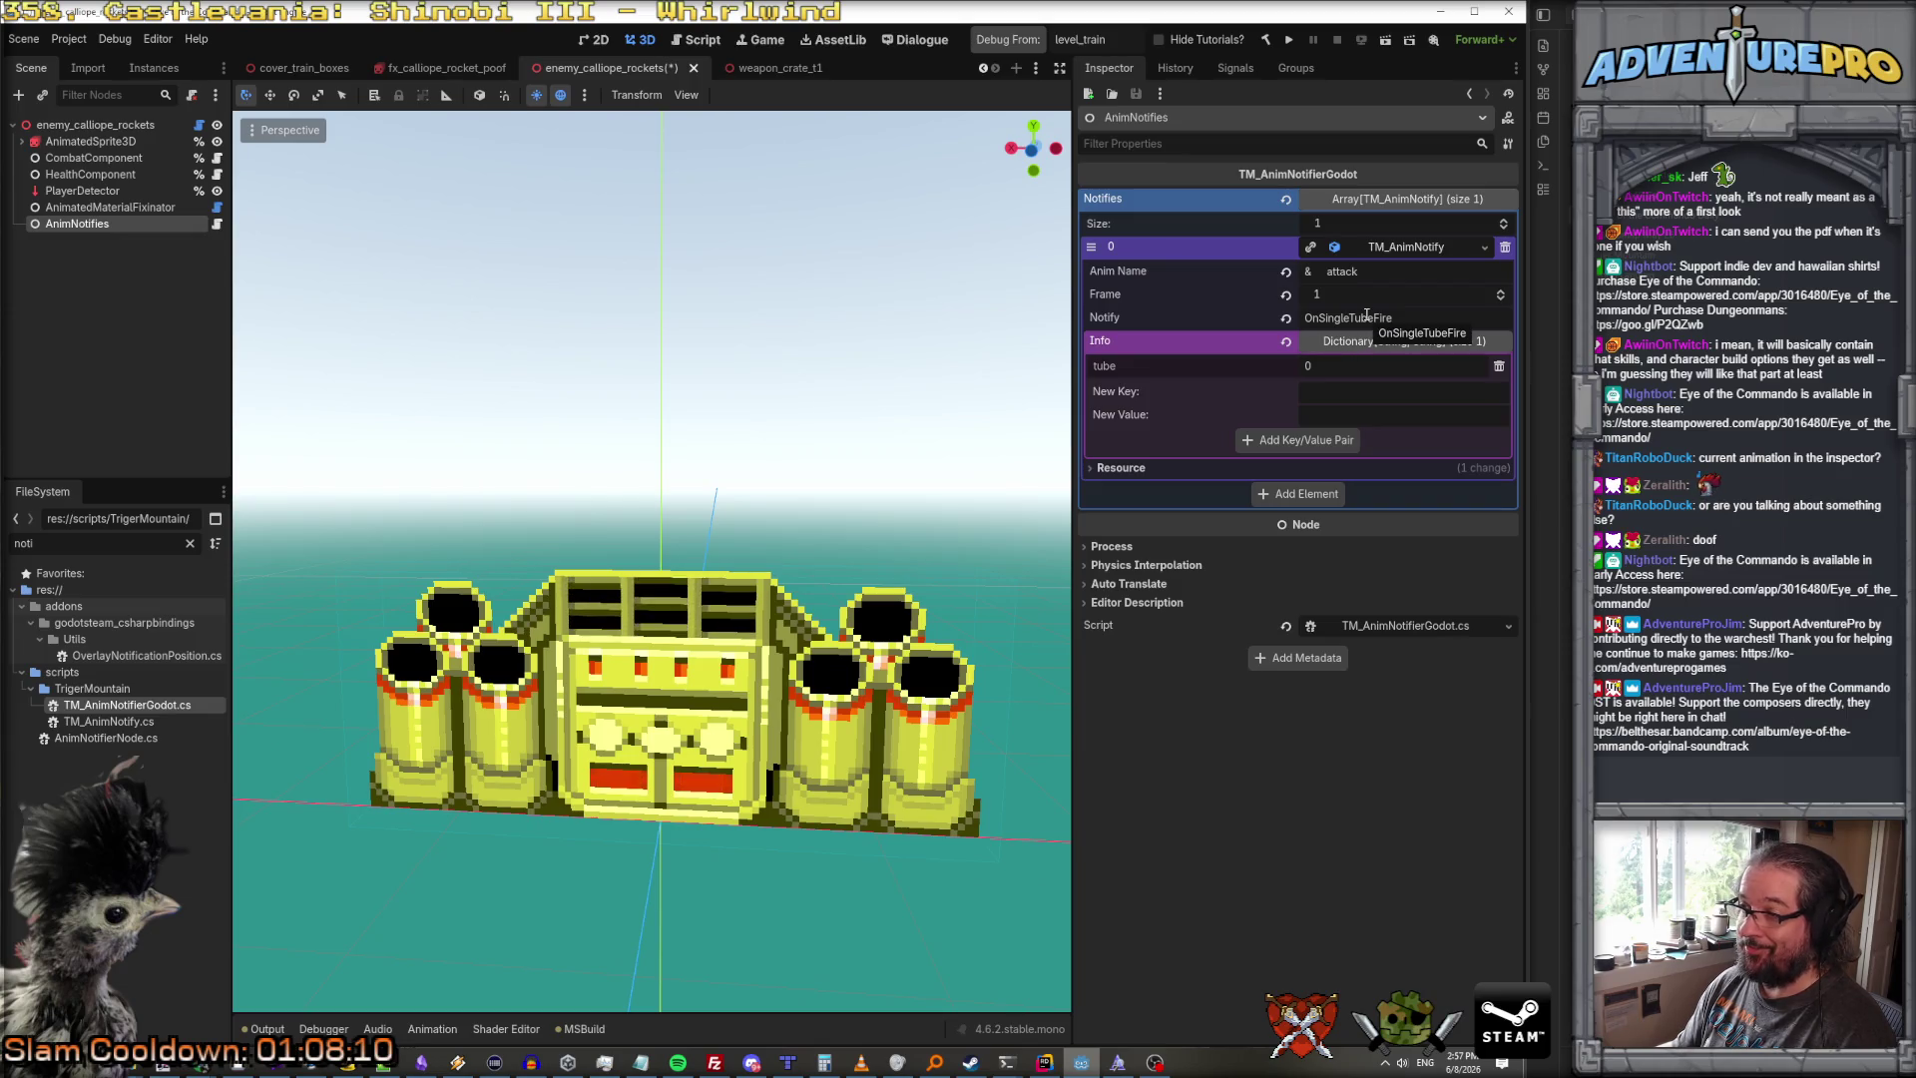
left_click(1044, 1062)
Step: Review TM_AnimNotifierGodot.cs, copying its OnAnimNotifyEventHandler delegate and class name
scroll(188, 584, "down", 5)
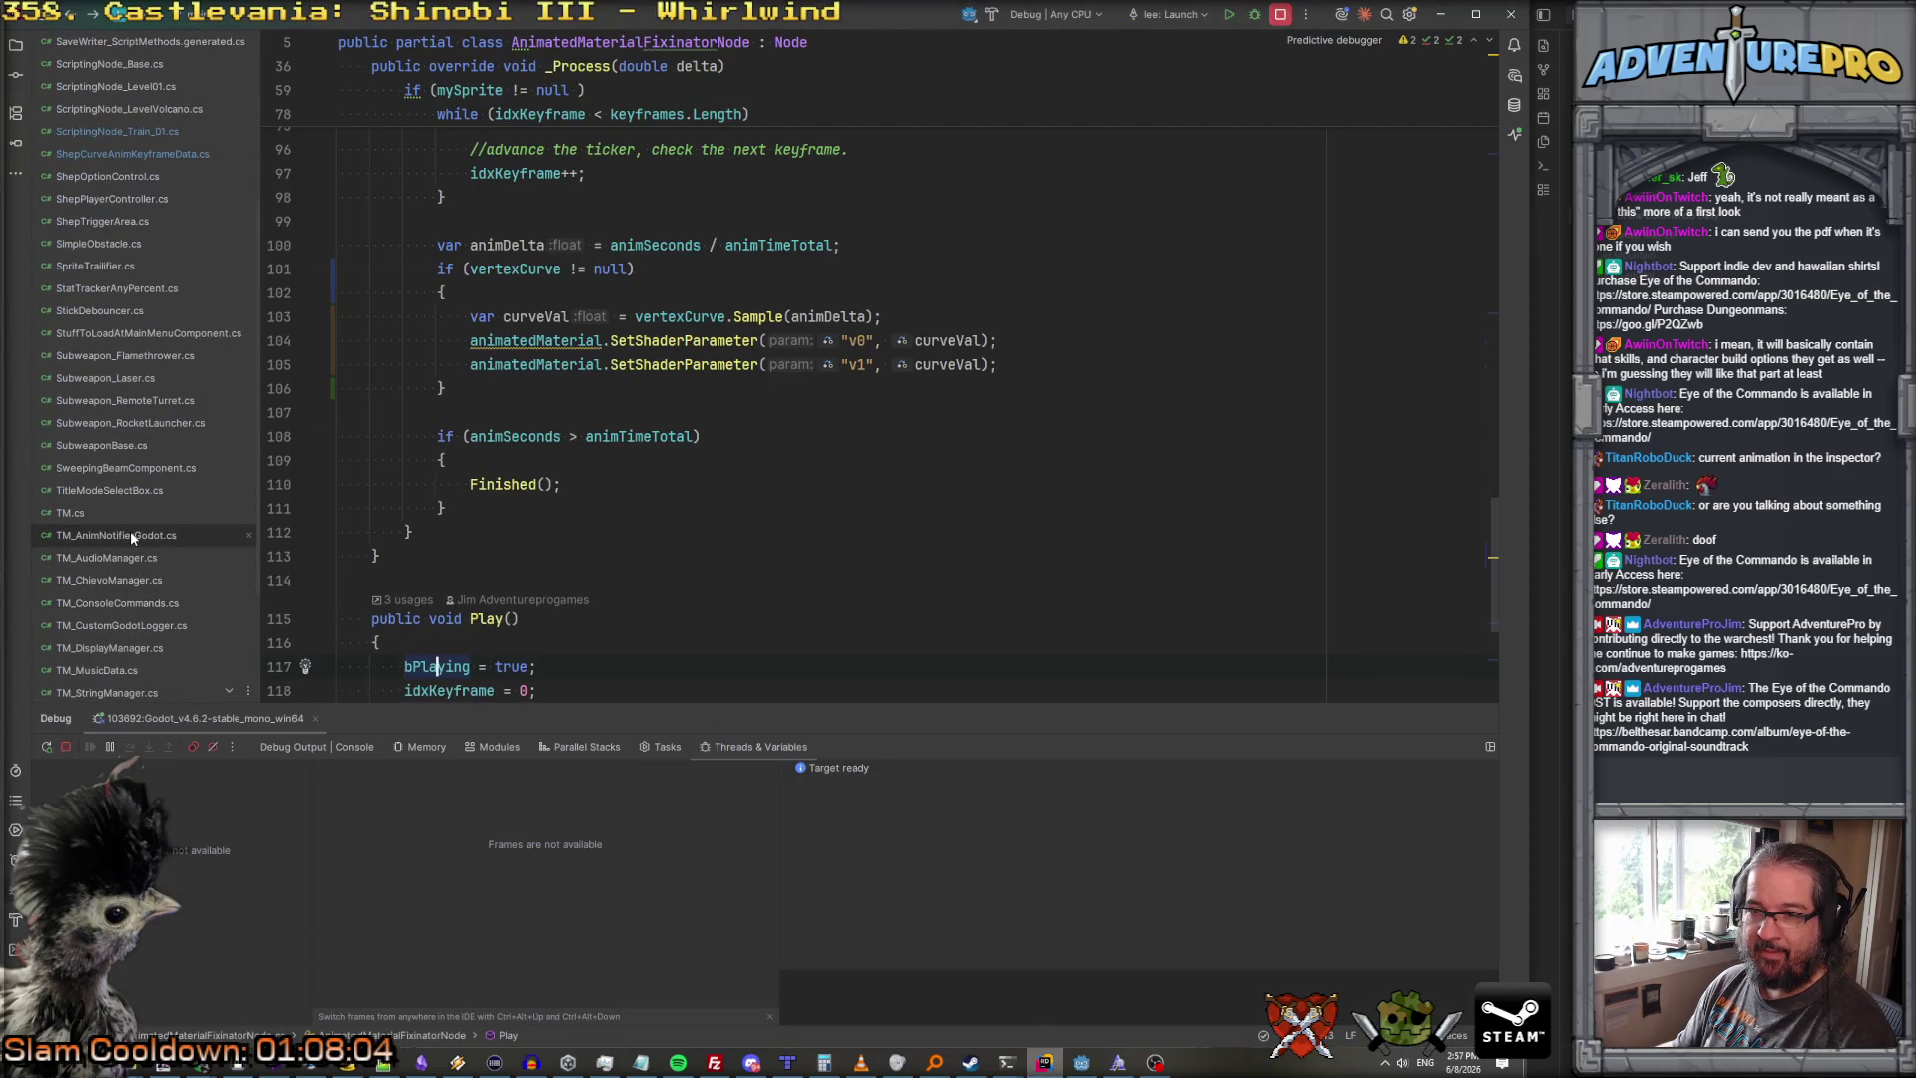
double_click(130, 535)
scroll(530, 417, "down", 5)
scroll(530, 417, "down", 4)
scroll(558, 399, "up", 9)
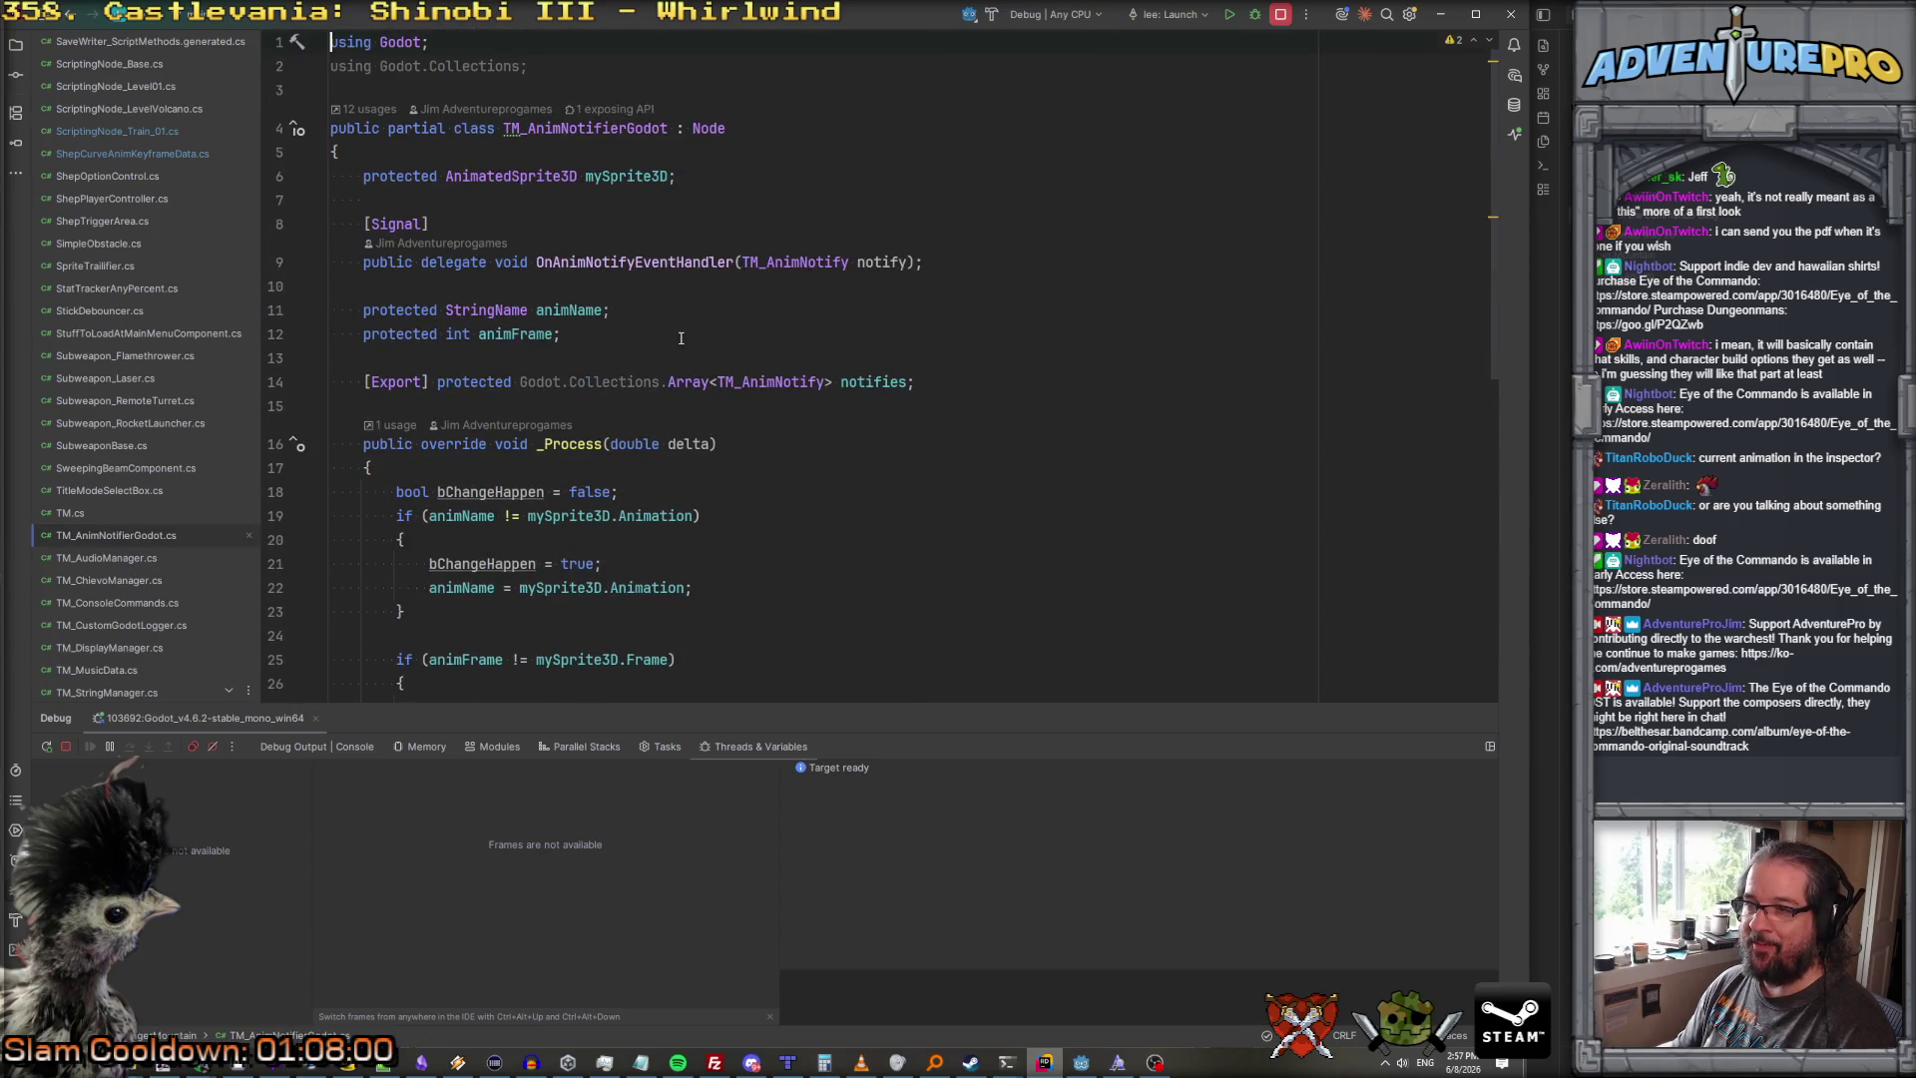
double_click(639, 262)
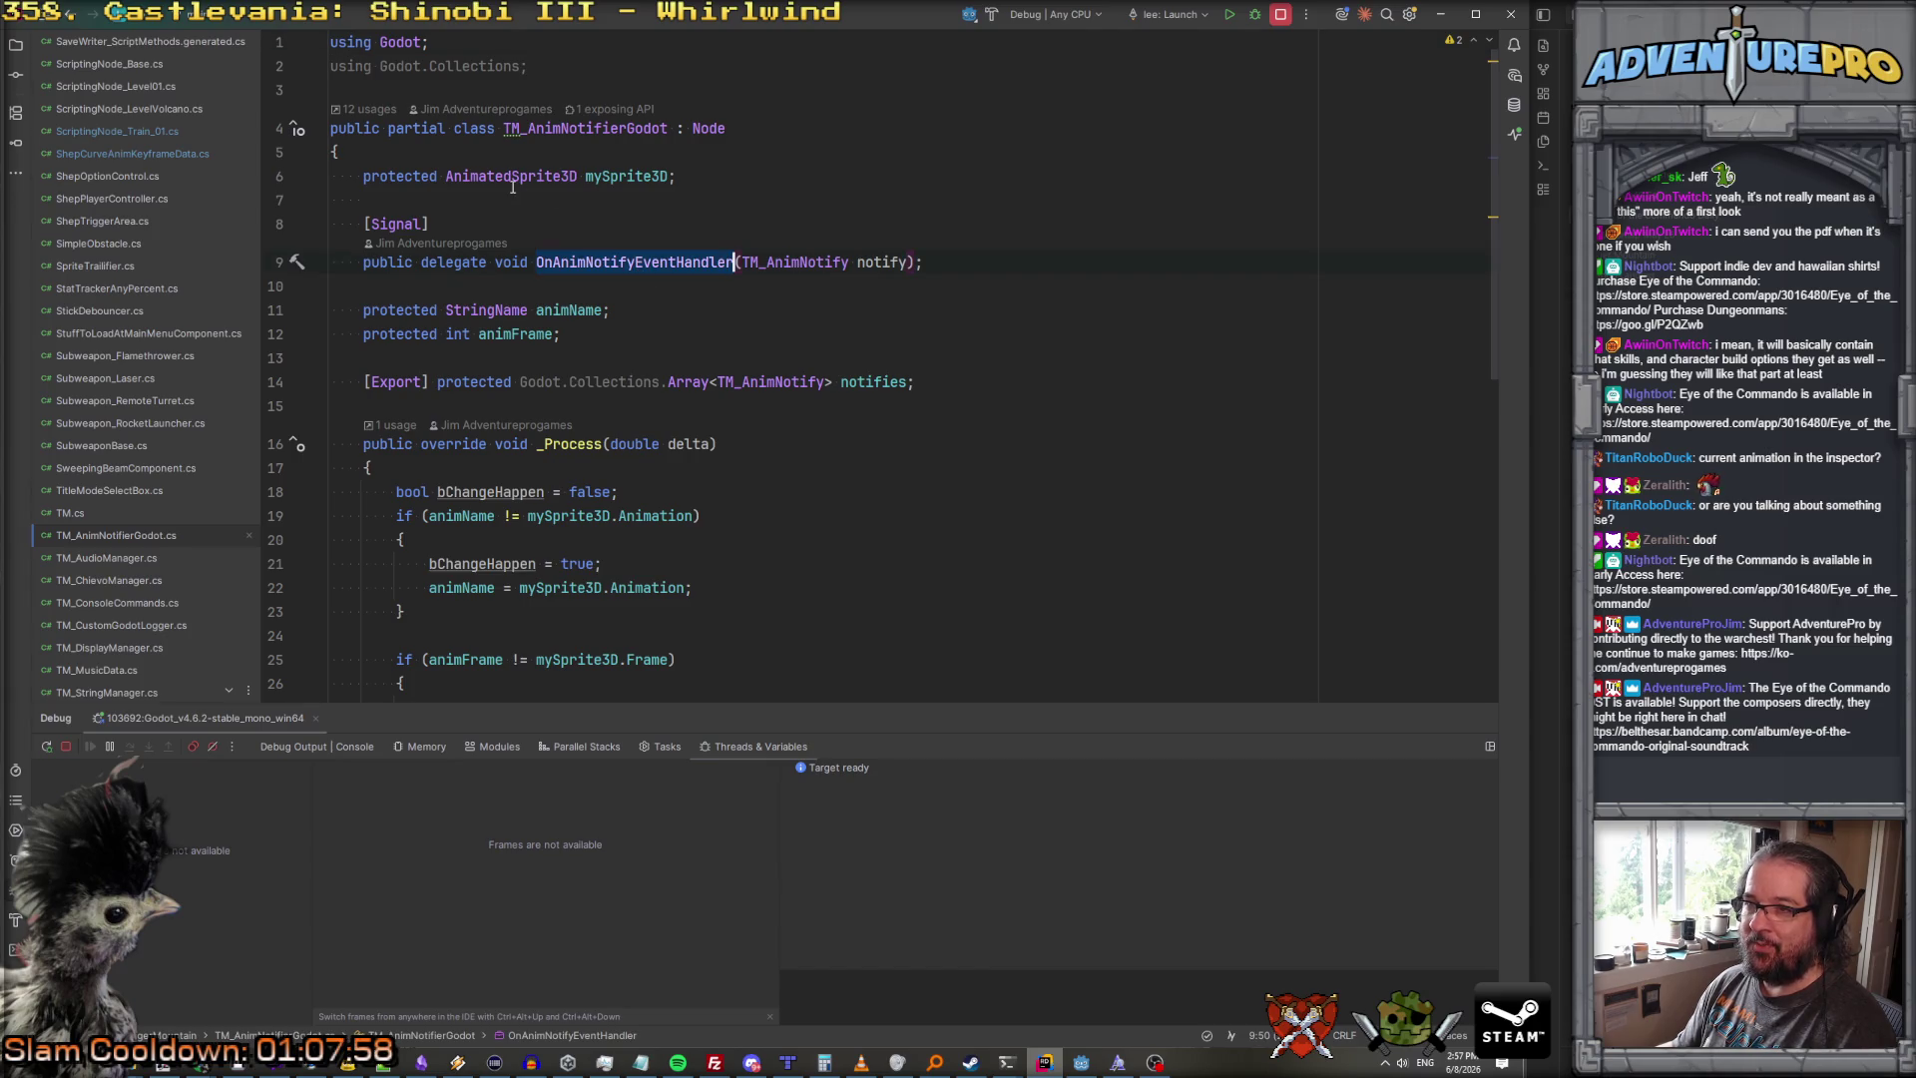
double_click(564, 128)
key("ctrl+c")
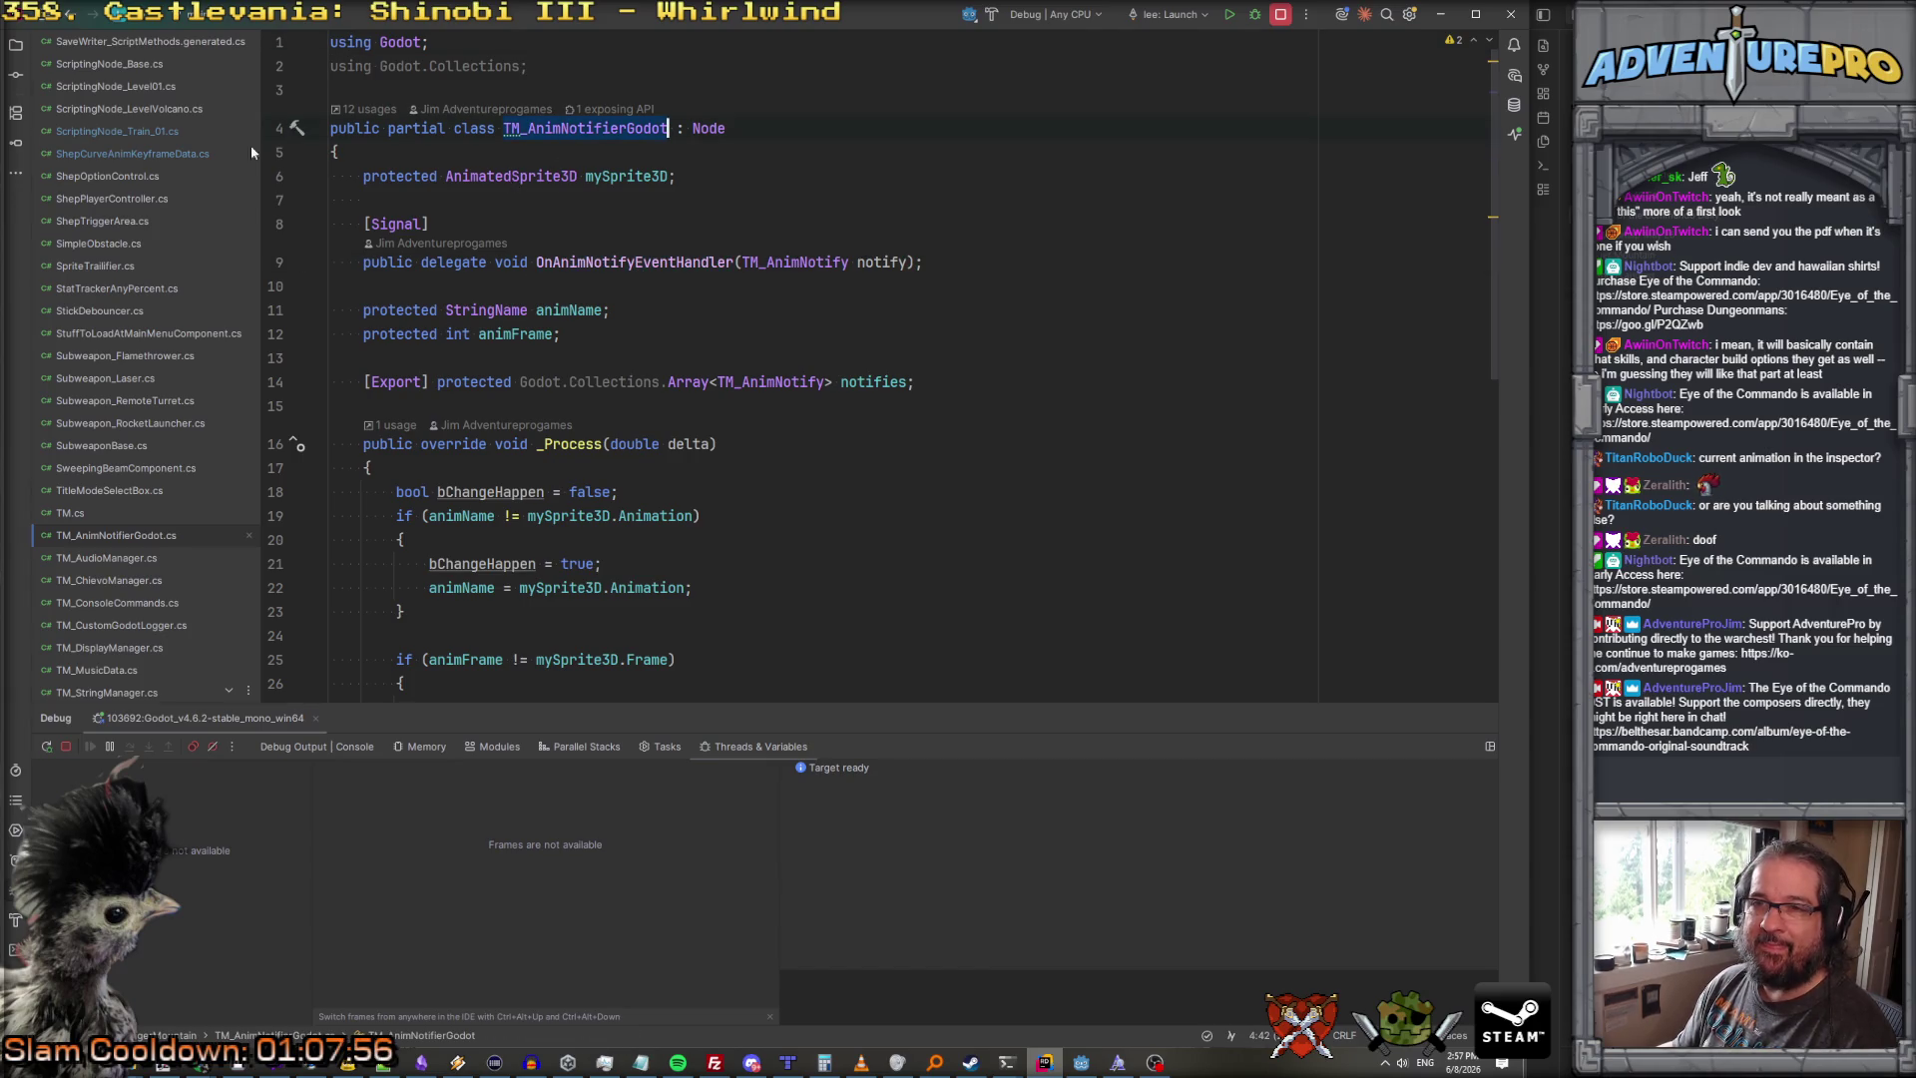
scroll(165, 117, "up", 5)
Step: In EnemyCombatant_Calliope.cs, change the field to TM_AnimNotifierGodot animNotifier
left_click(149, 197)
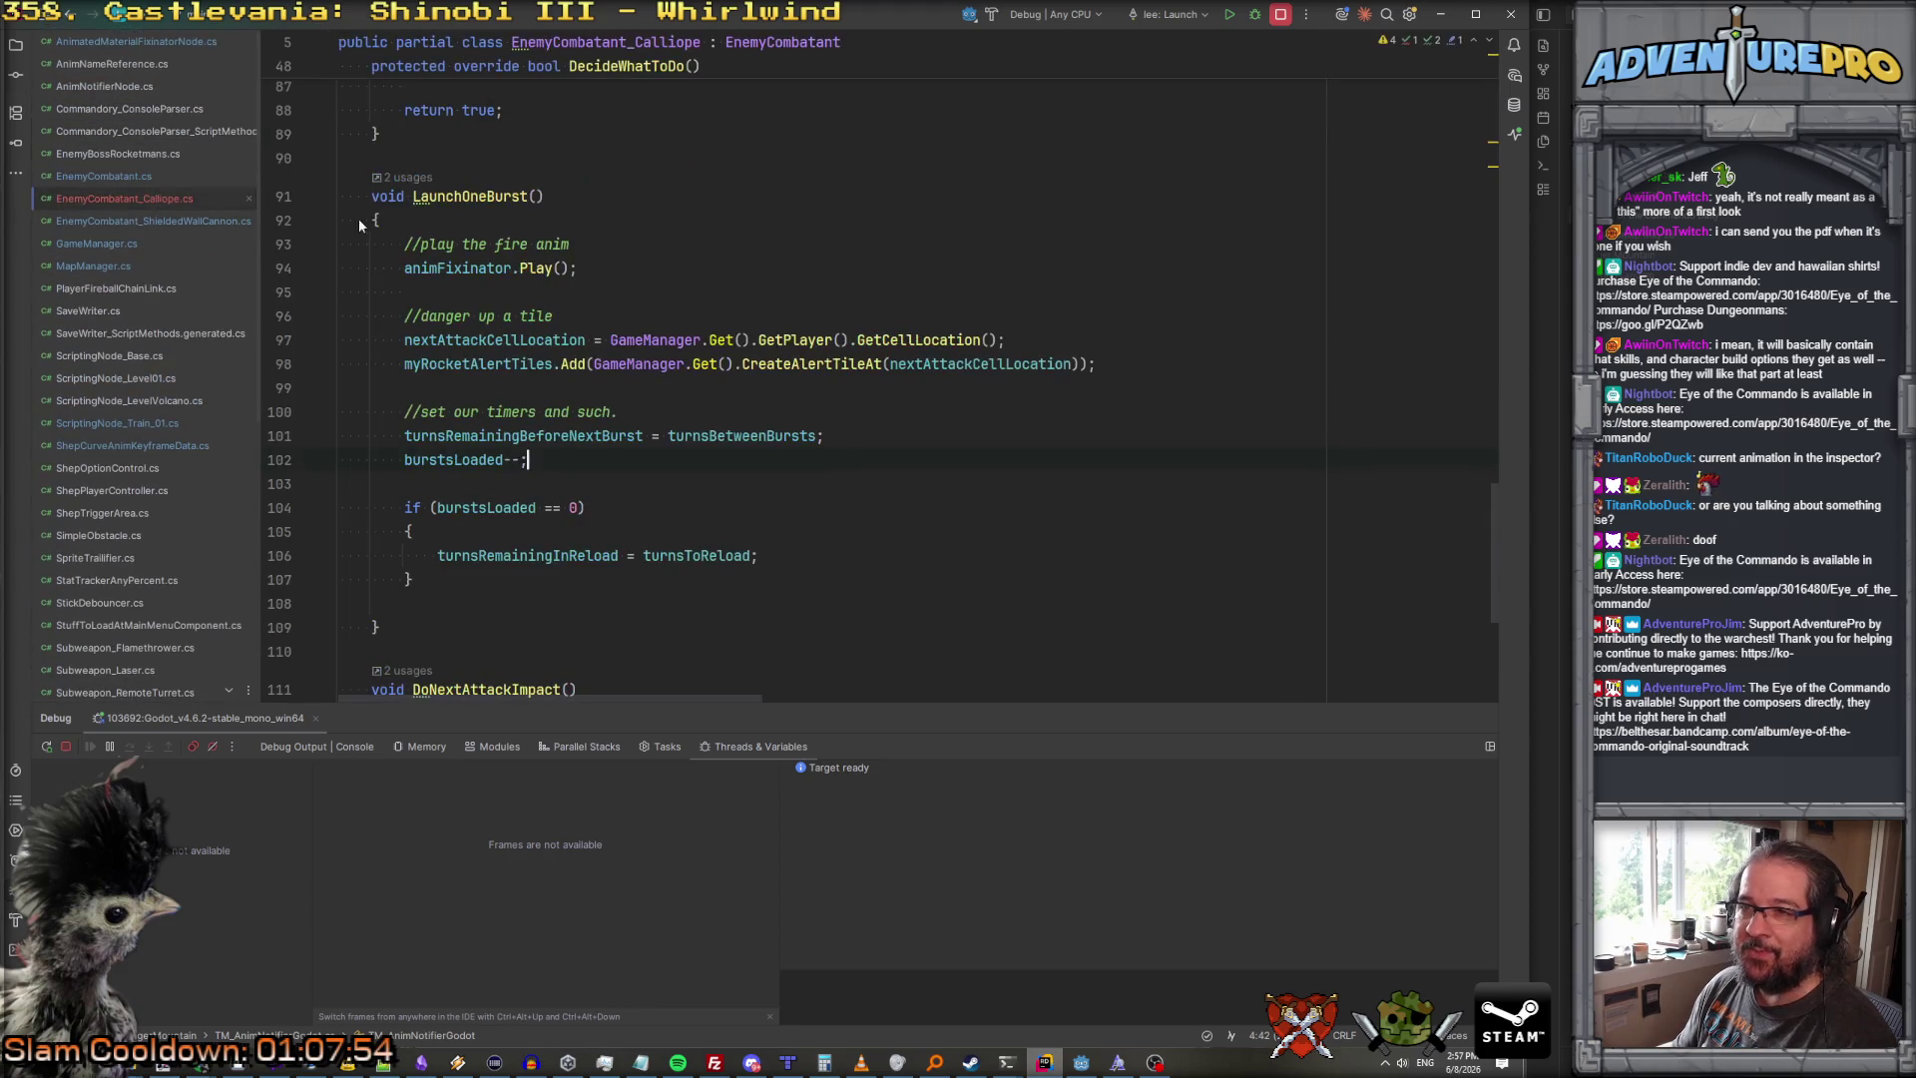
scroll(616, 325, "up", 20)
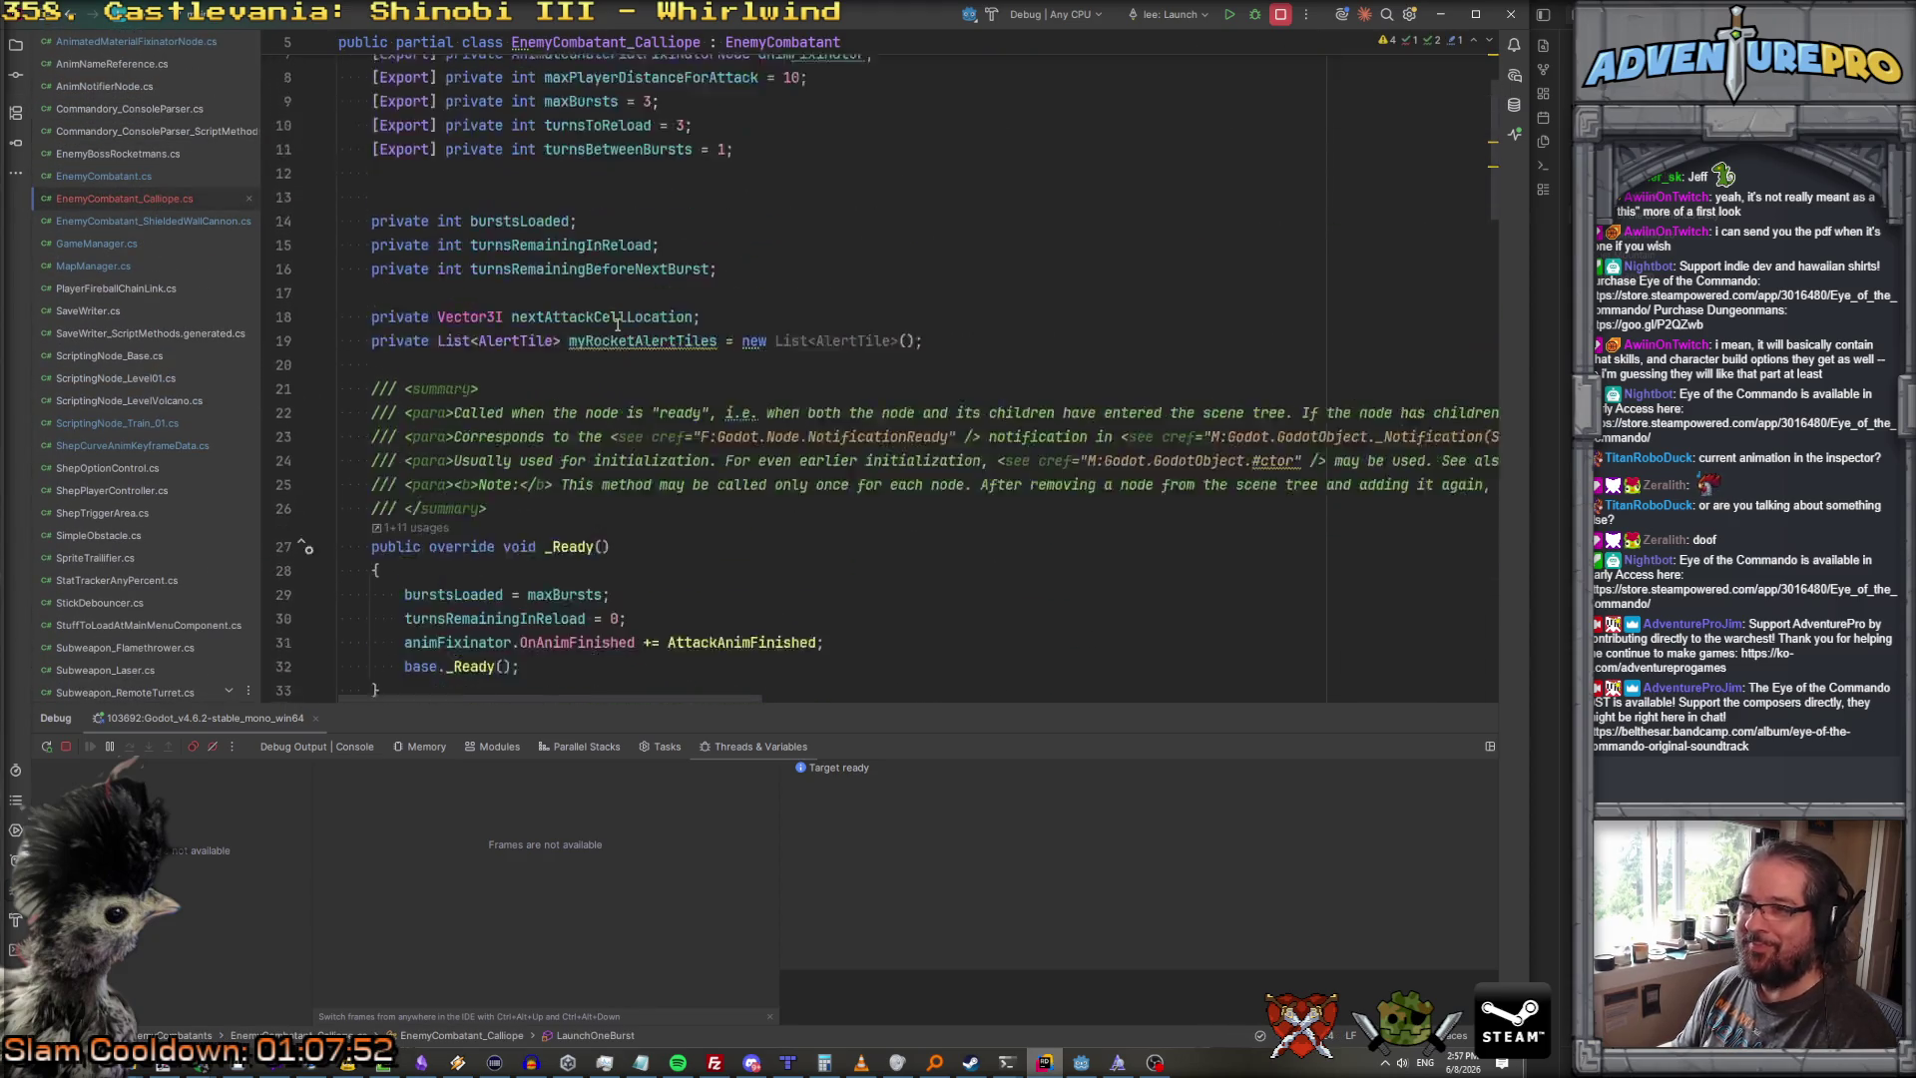
scroll(616, 324, "up", 3)
double_click(628, 200)
key("ctrl+v")
double_click(726, 200)
key("BackSpace")
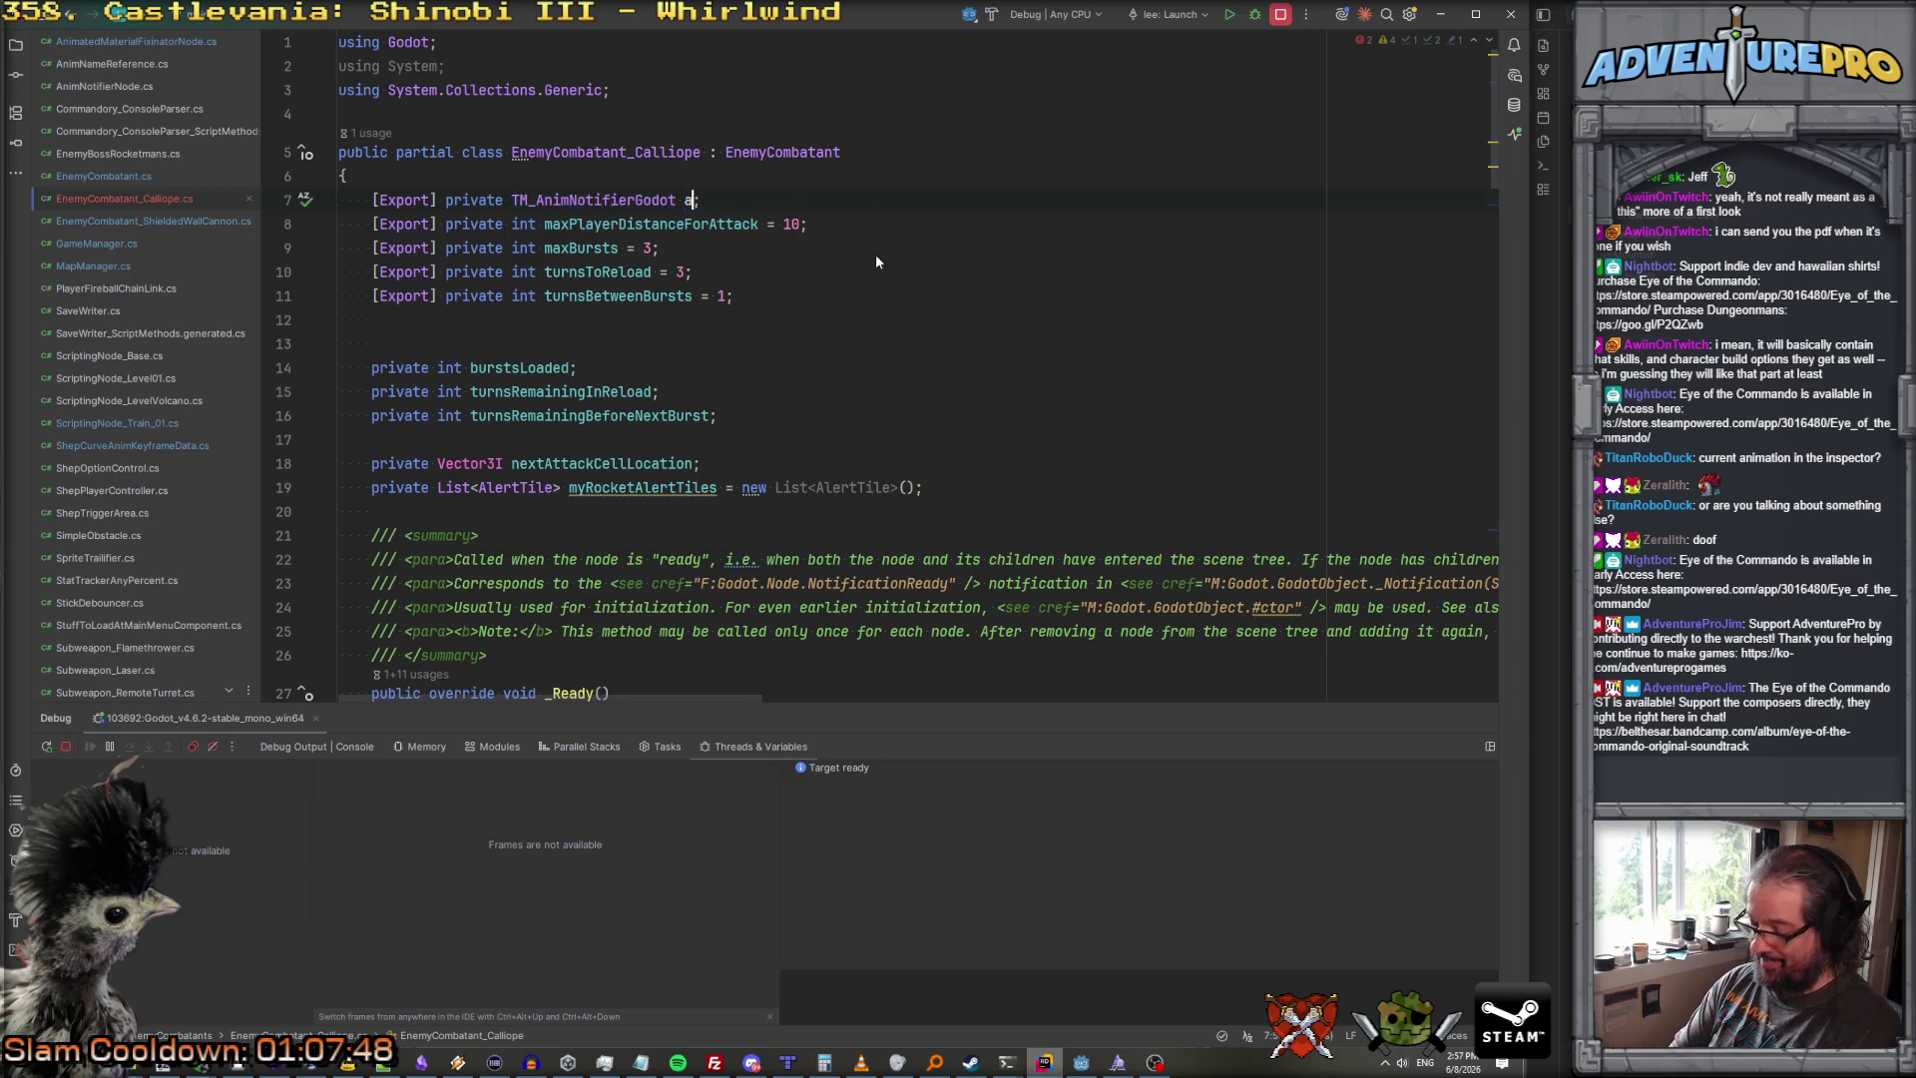
type("animNotifier")
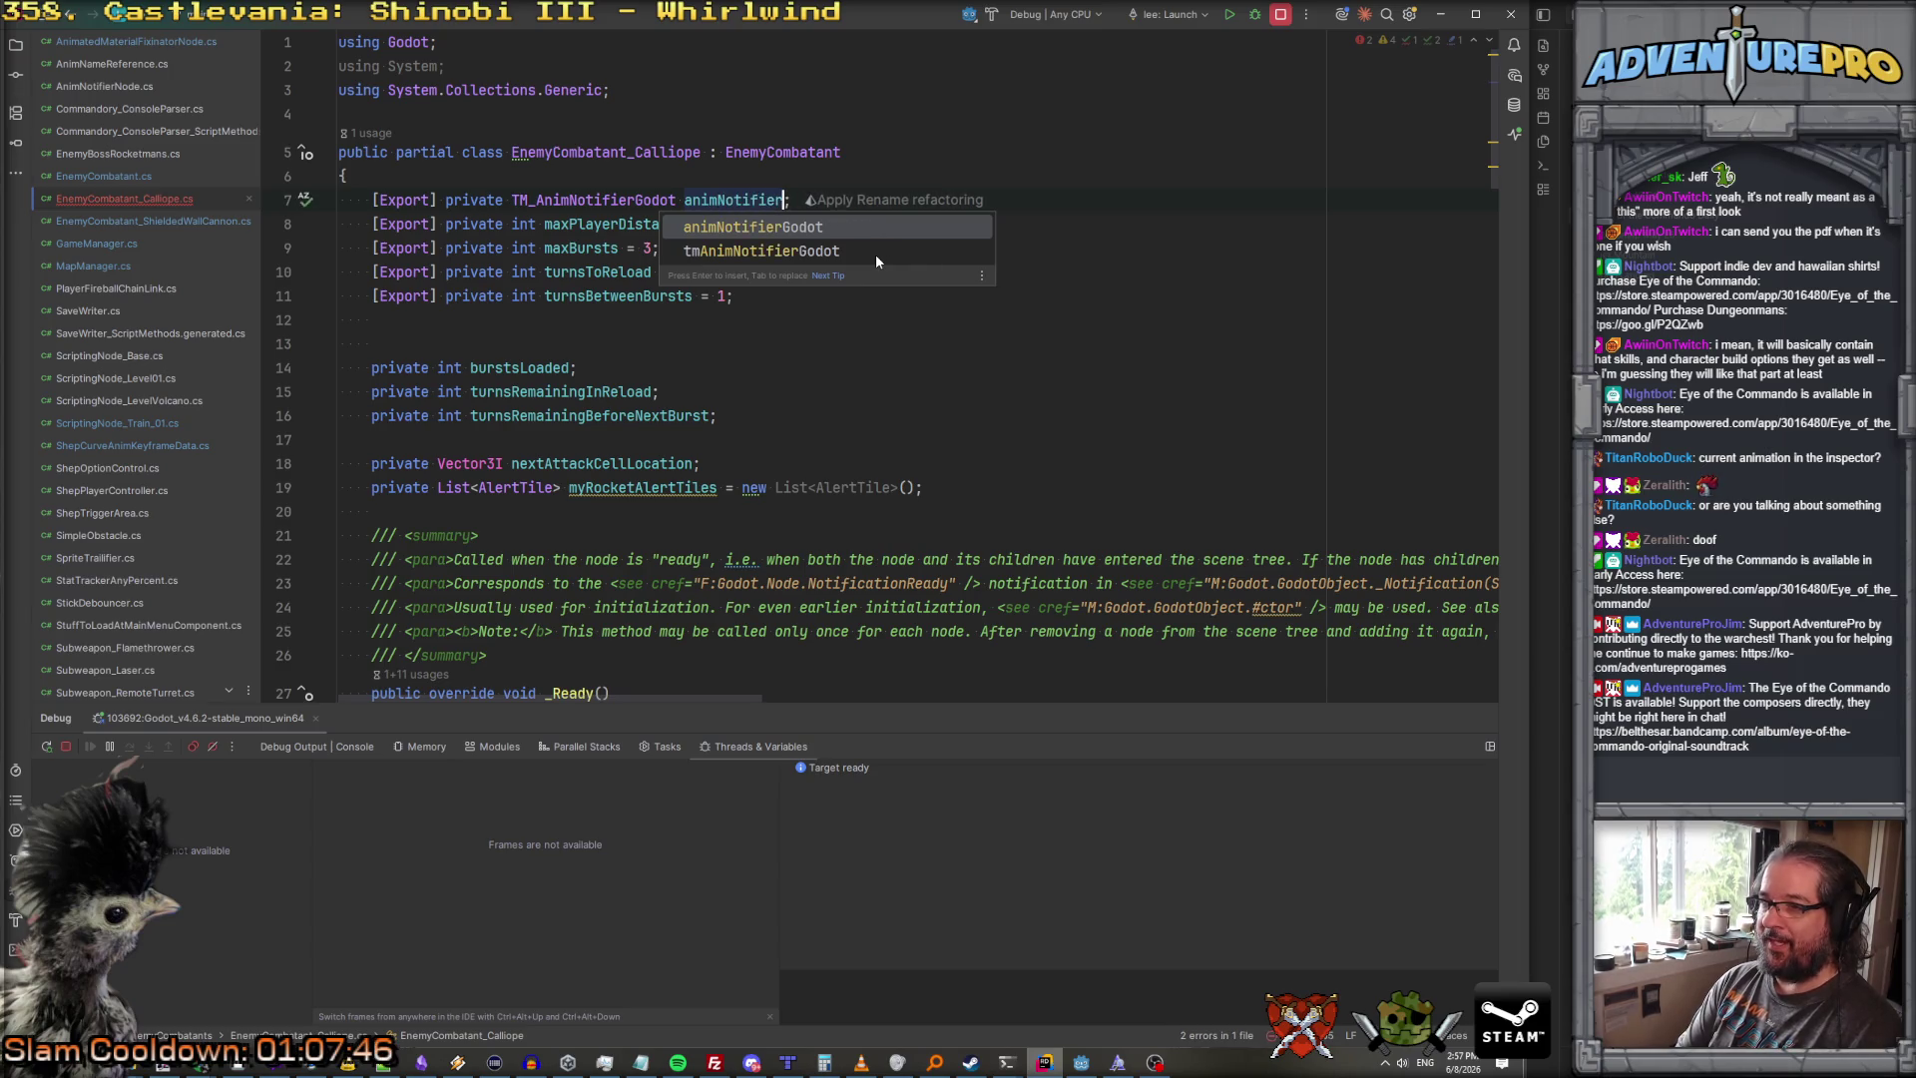
Step: In _Ready, switch the line to animNotifier and delete the old OnAnimFinished subscription
scroll(469, 211, "down", 8)
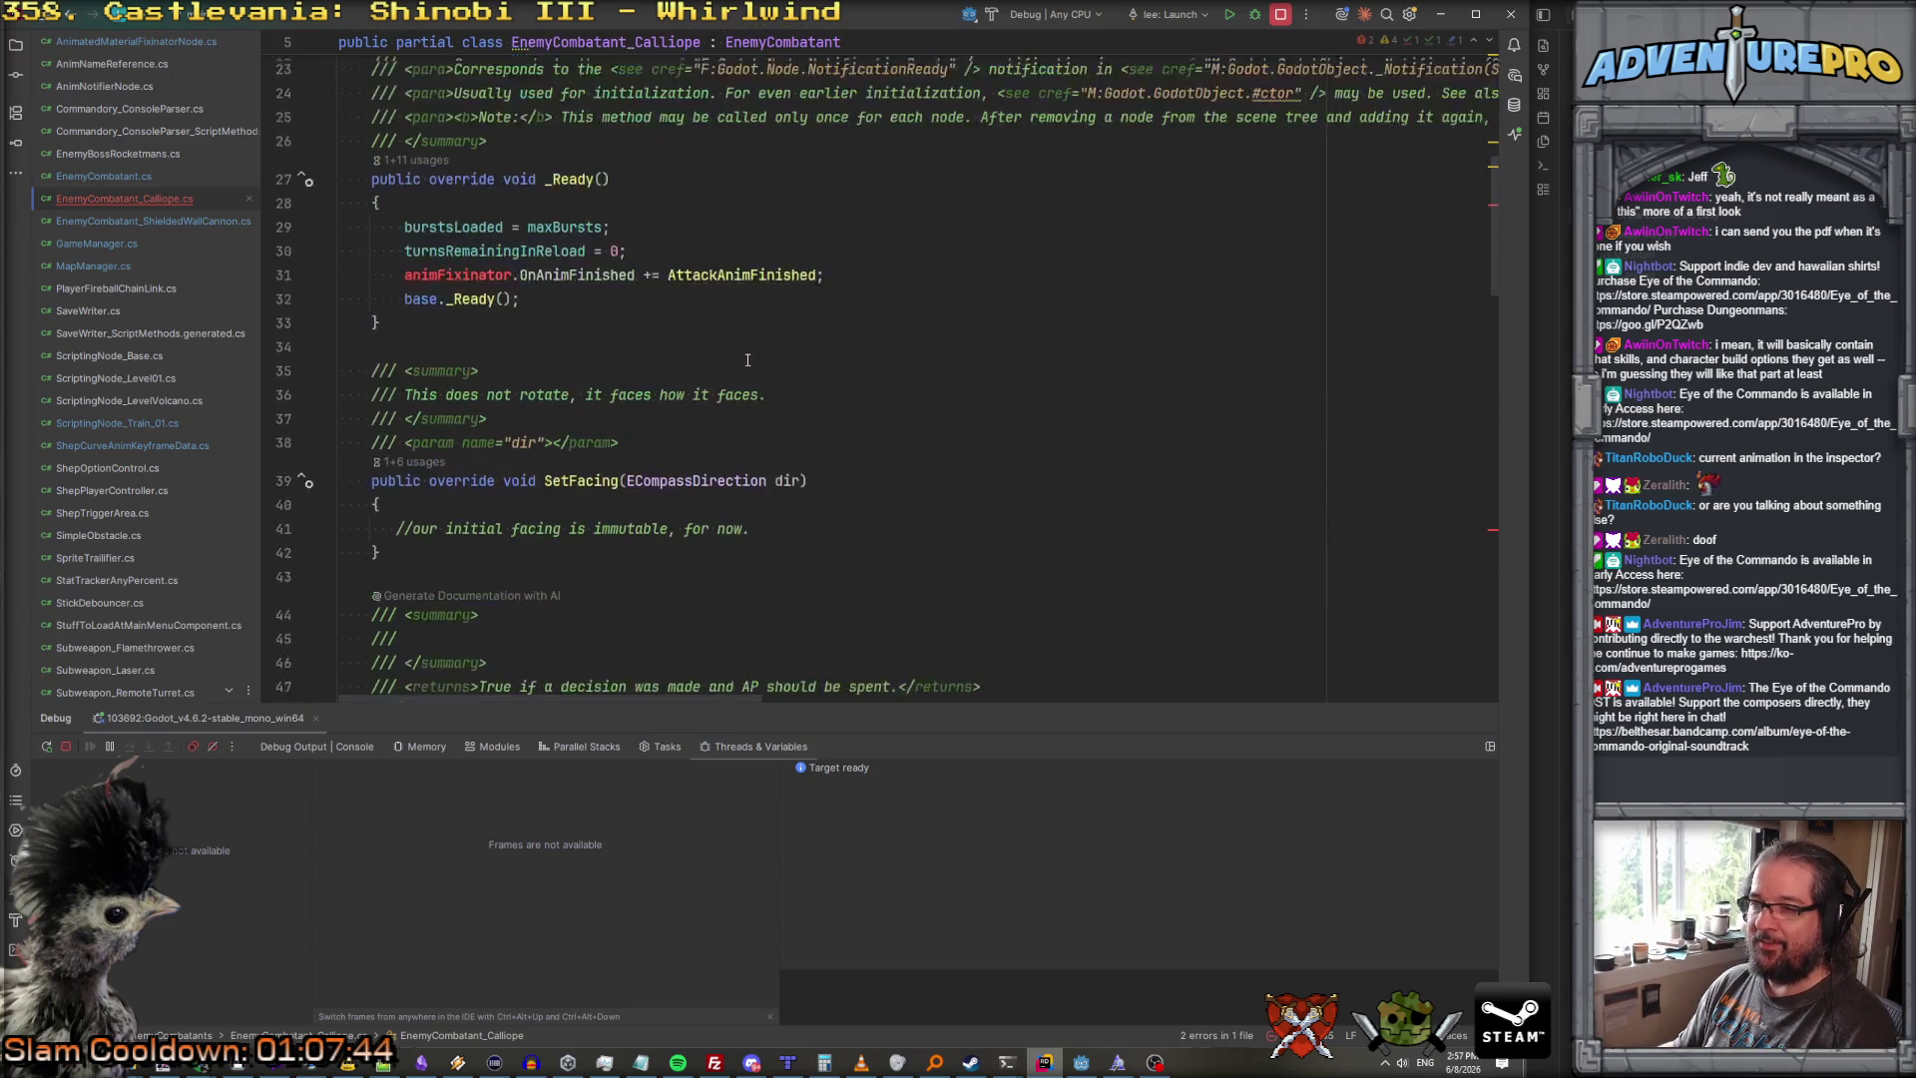
double_click(469, 212)
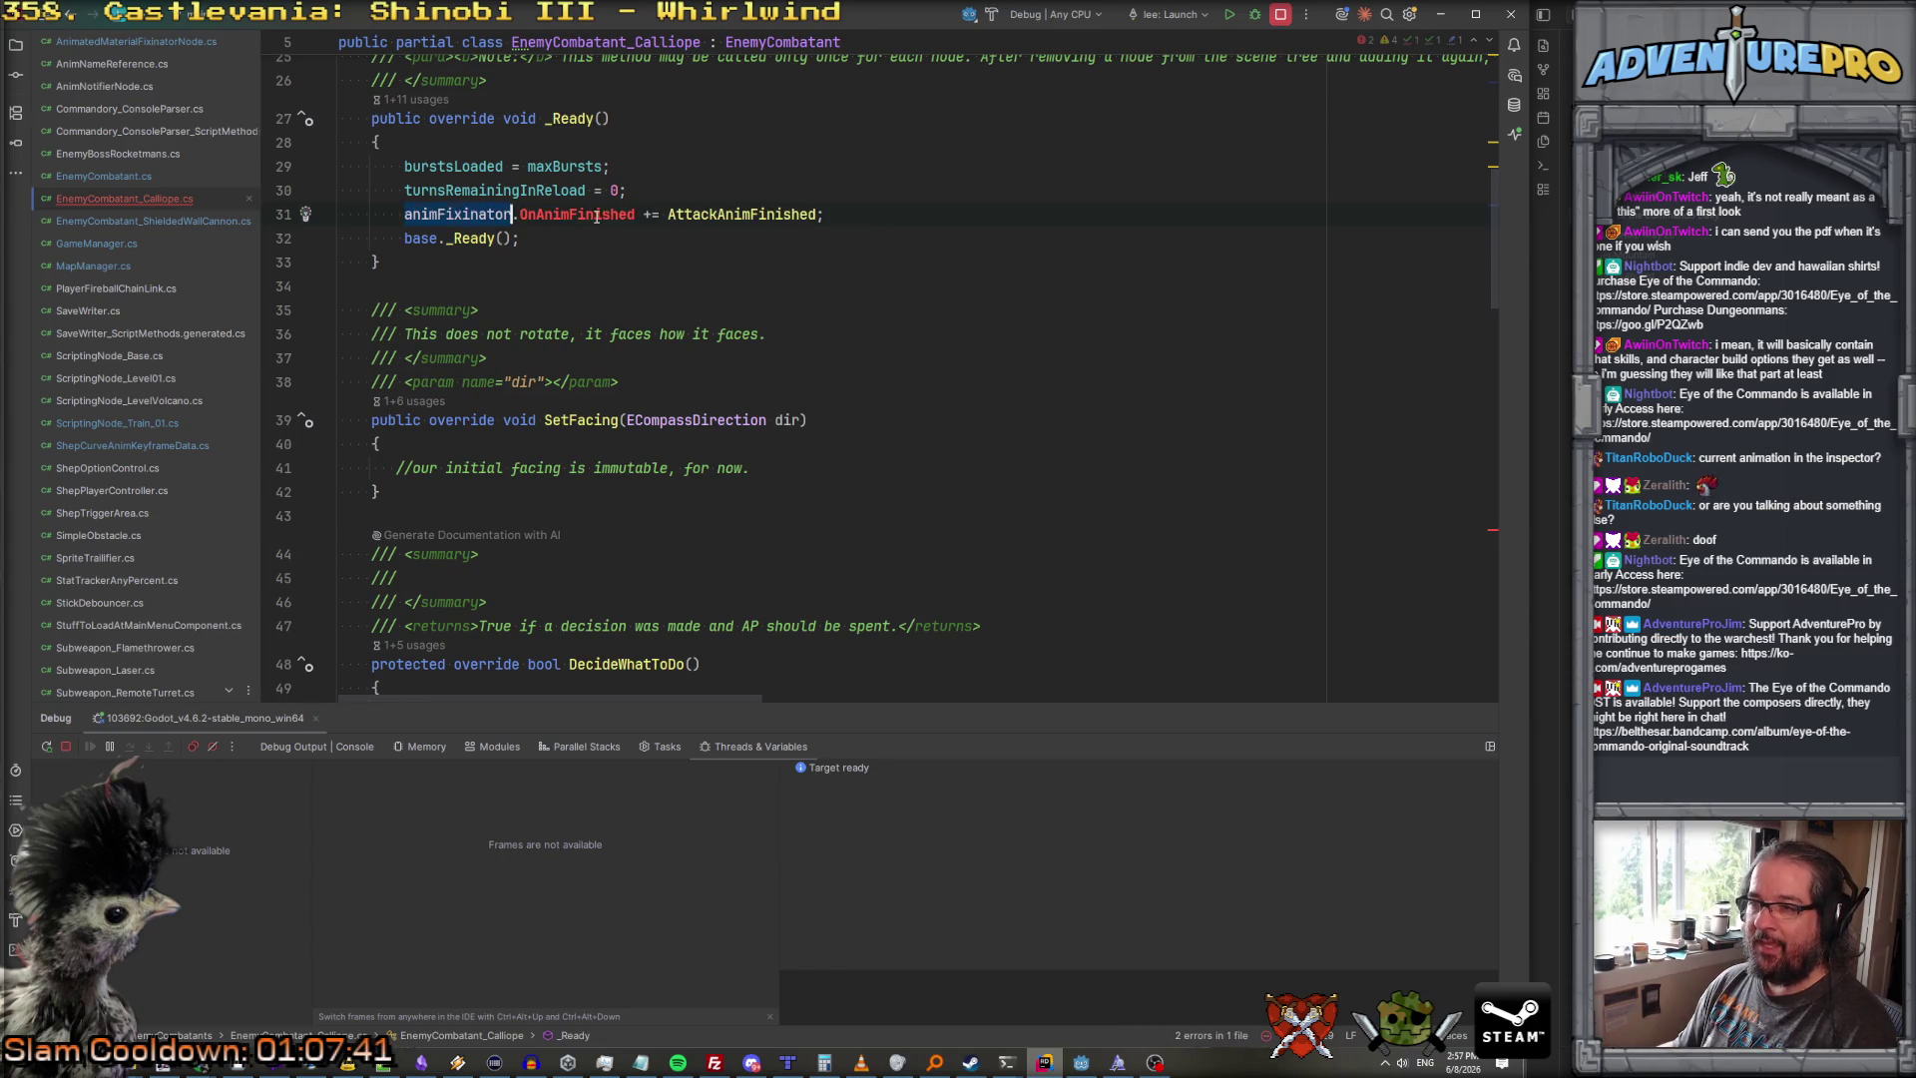
type("animN")
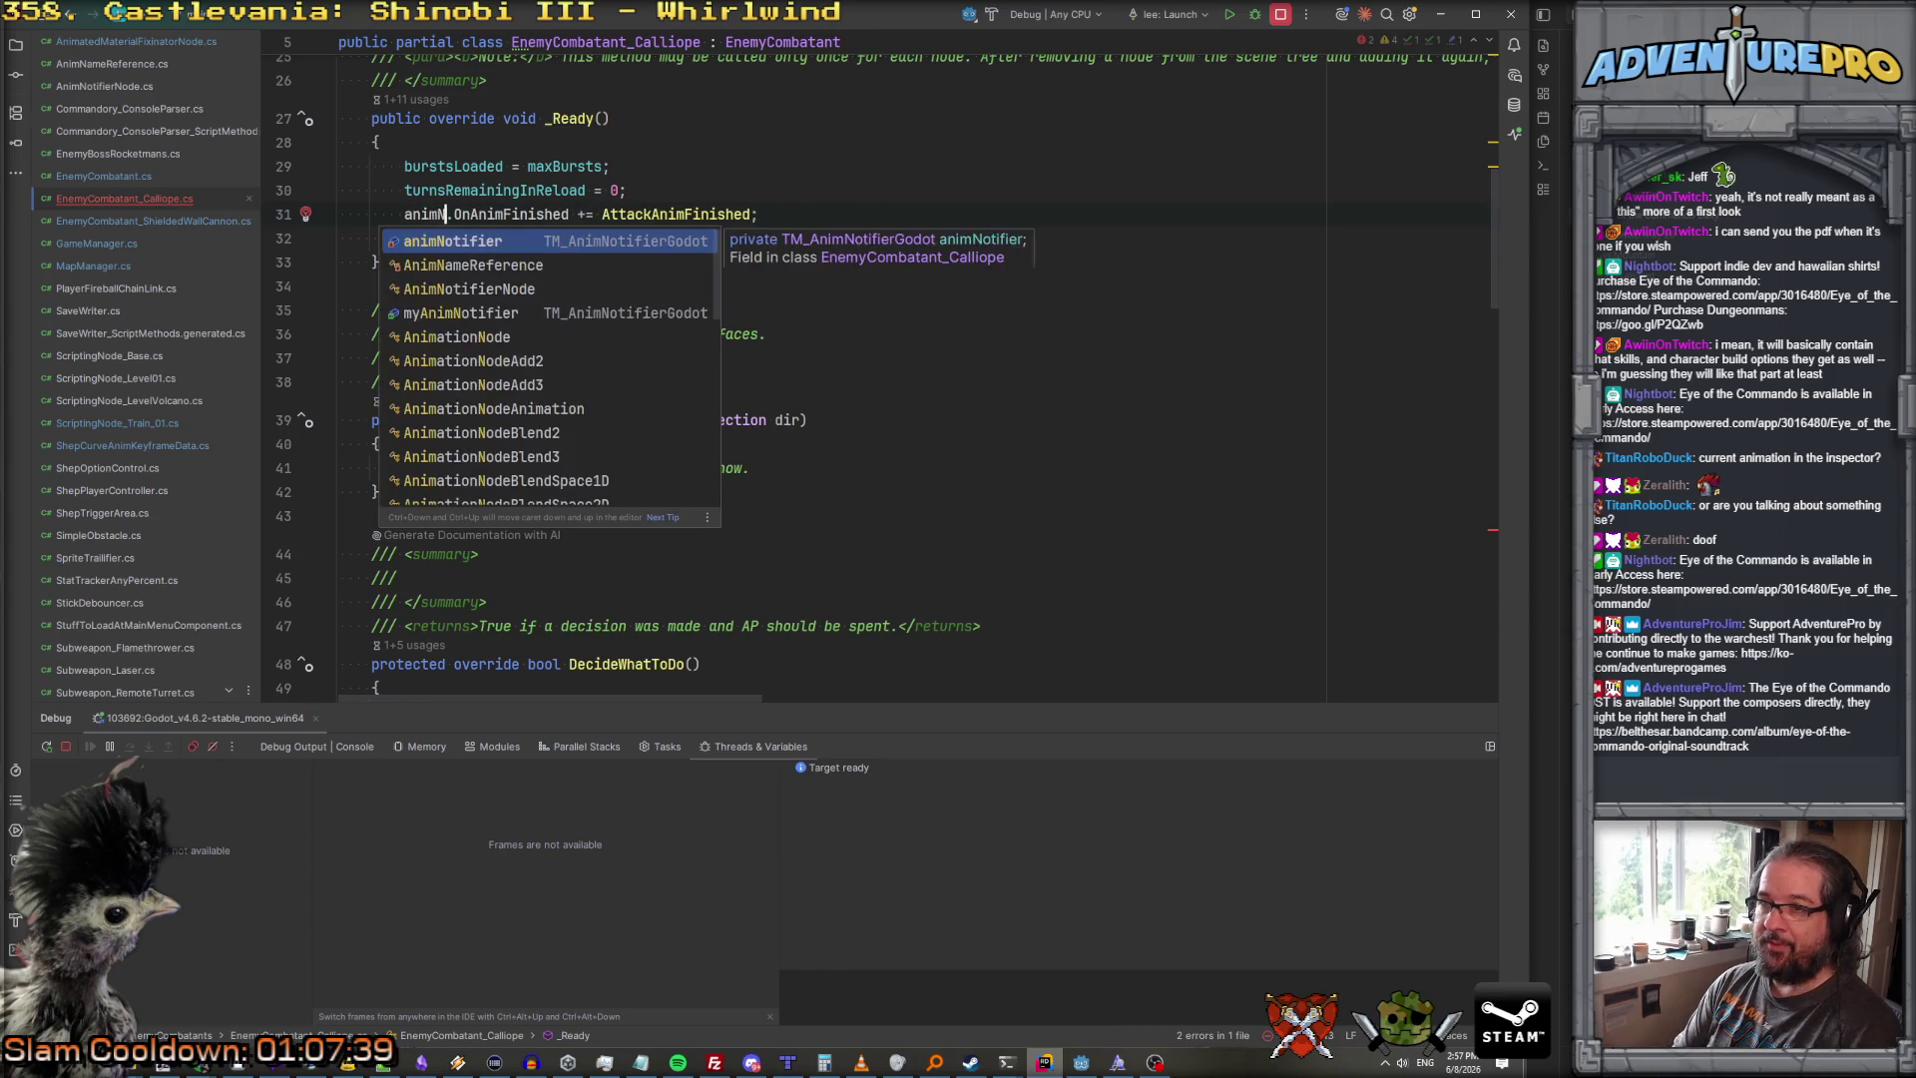
key("Return")
left_click_drag(509, 214, 949, 217)
key("BackSpace")
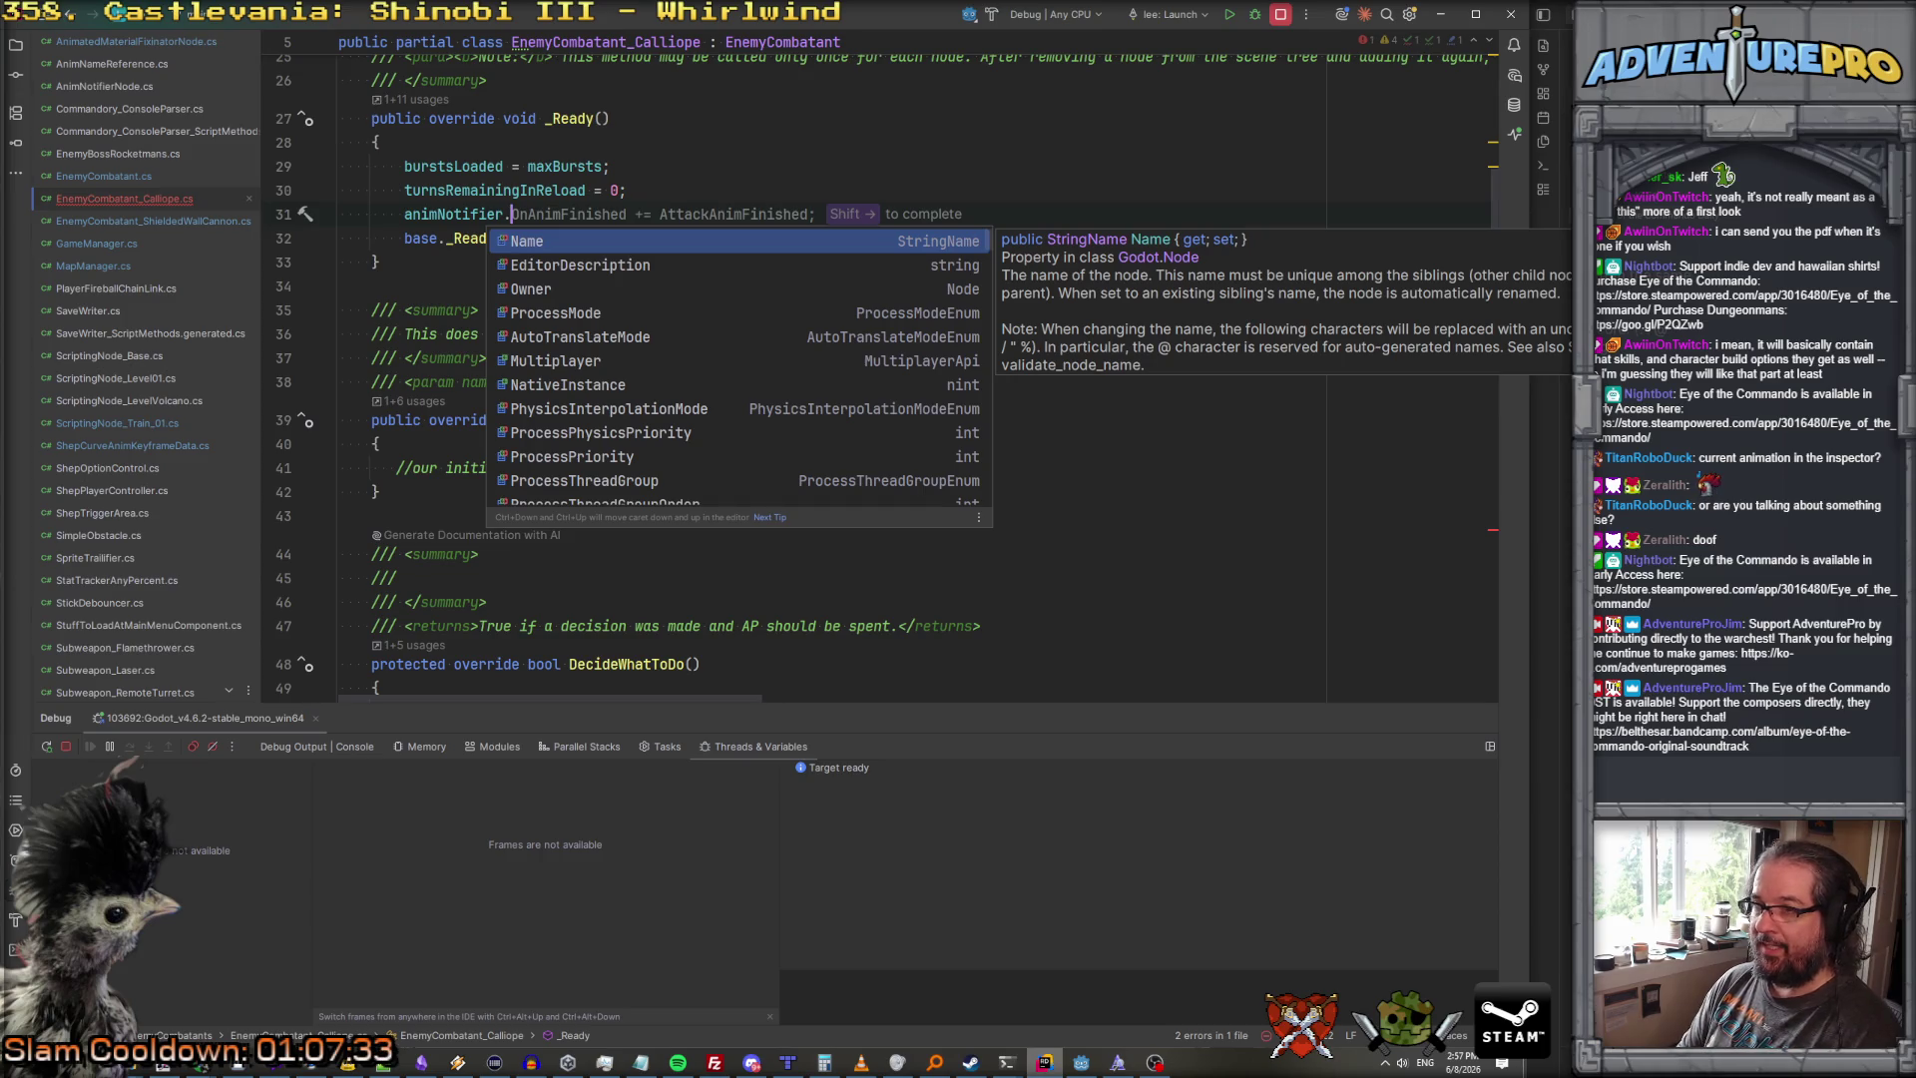
key("Down")
key("Down")
key("Down")
key("Up")
key("Up")
key("Up")
key("BackSpace")
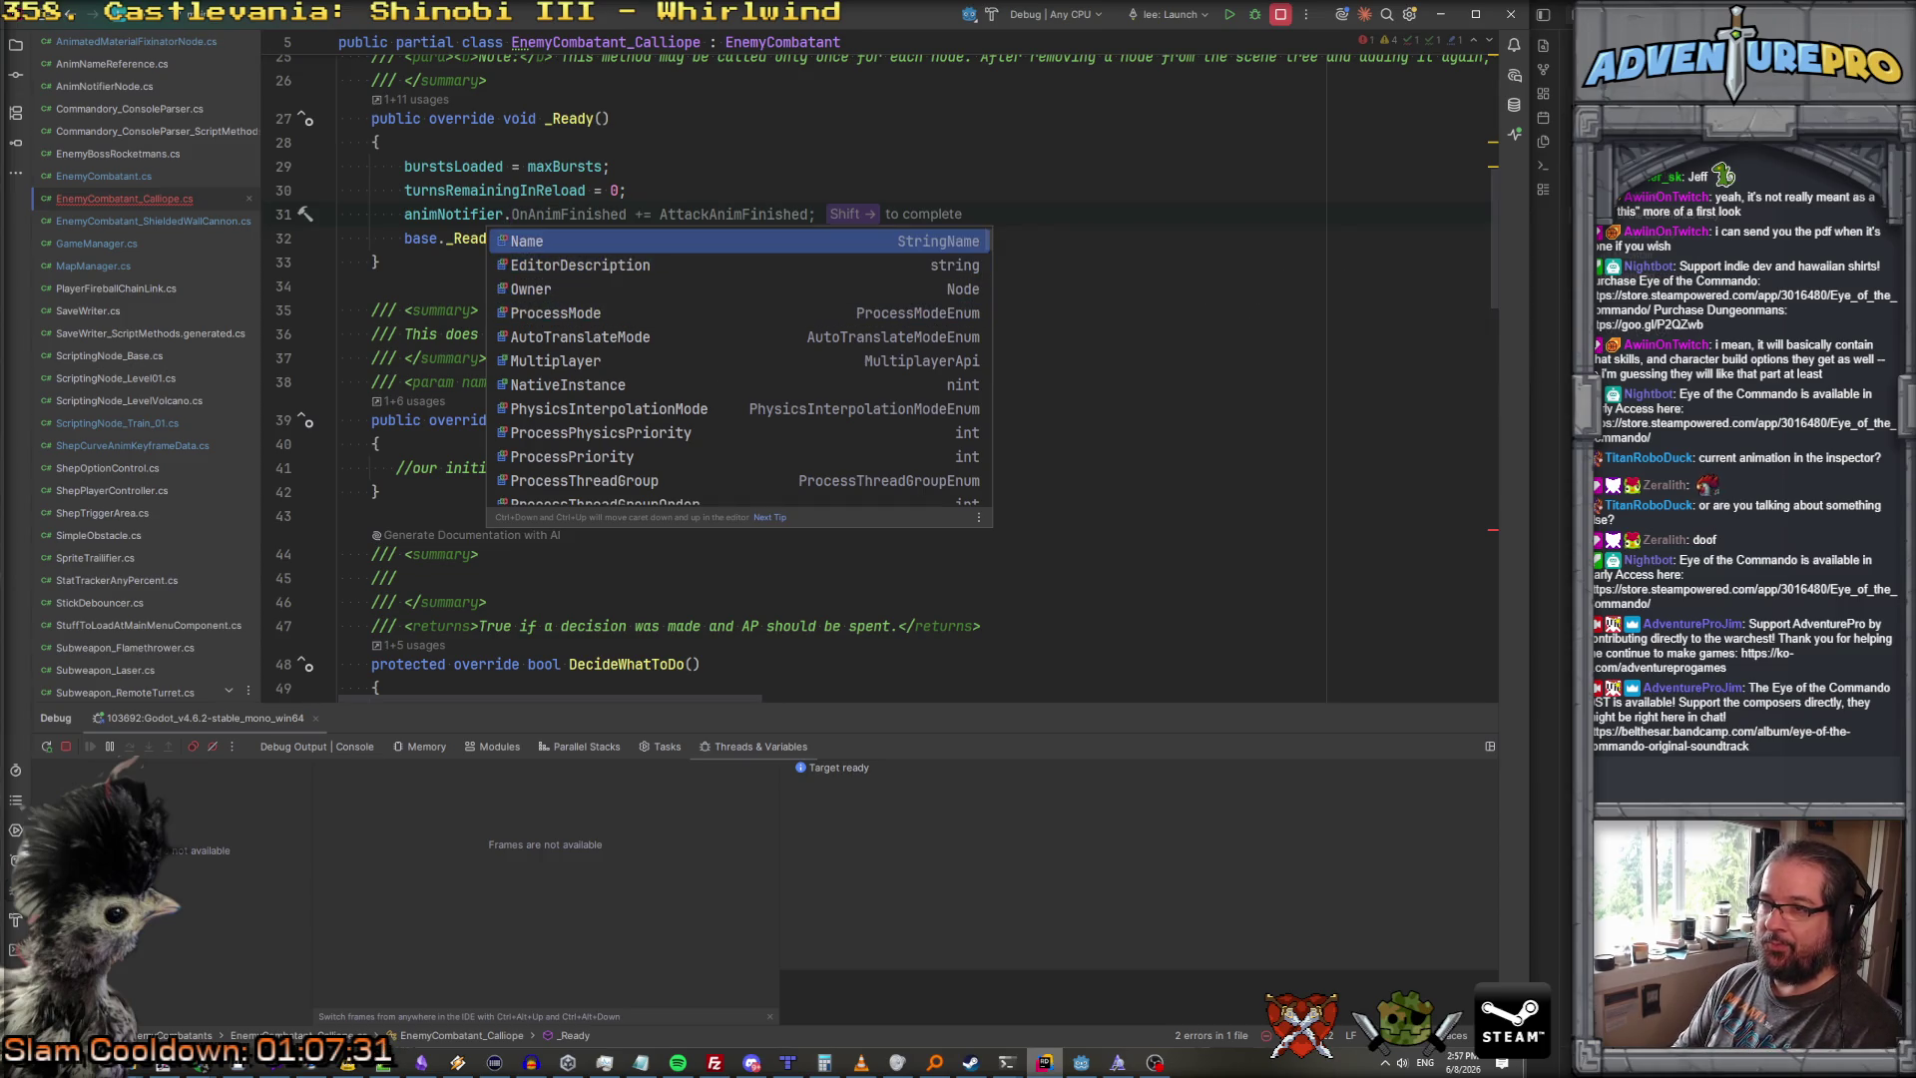
type(".")
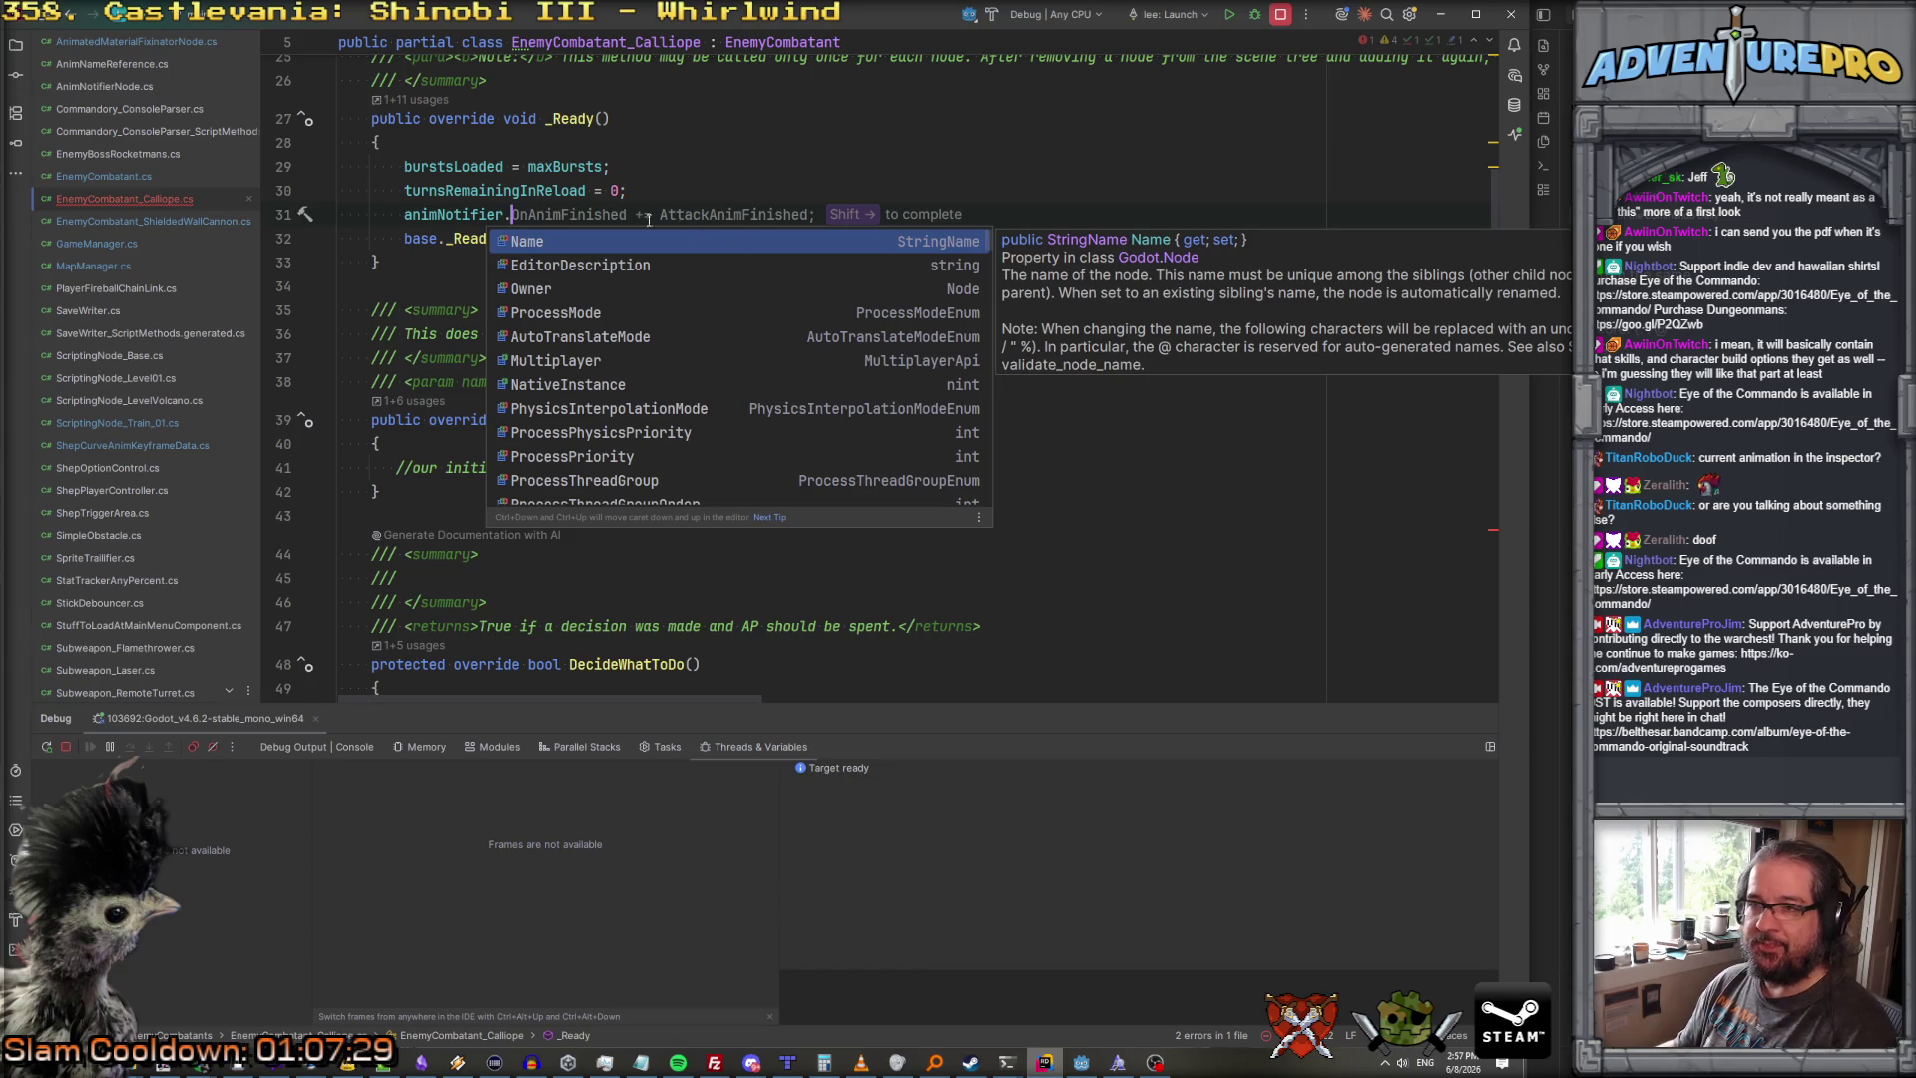
Step: Check the TM_AnimNotifierGodot declaration, then write animNotifier.OnAnimNotify += GetAnimNotify;
key("Escape")
key("F12")
left_click(614, 198, "ctrl")
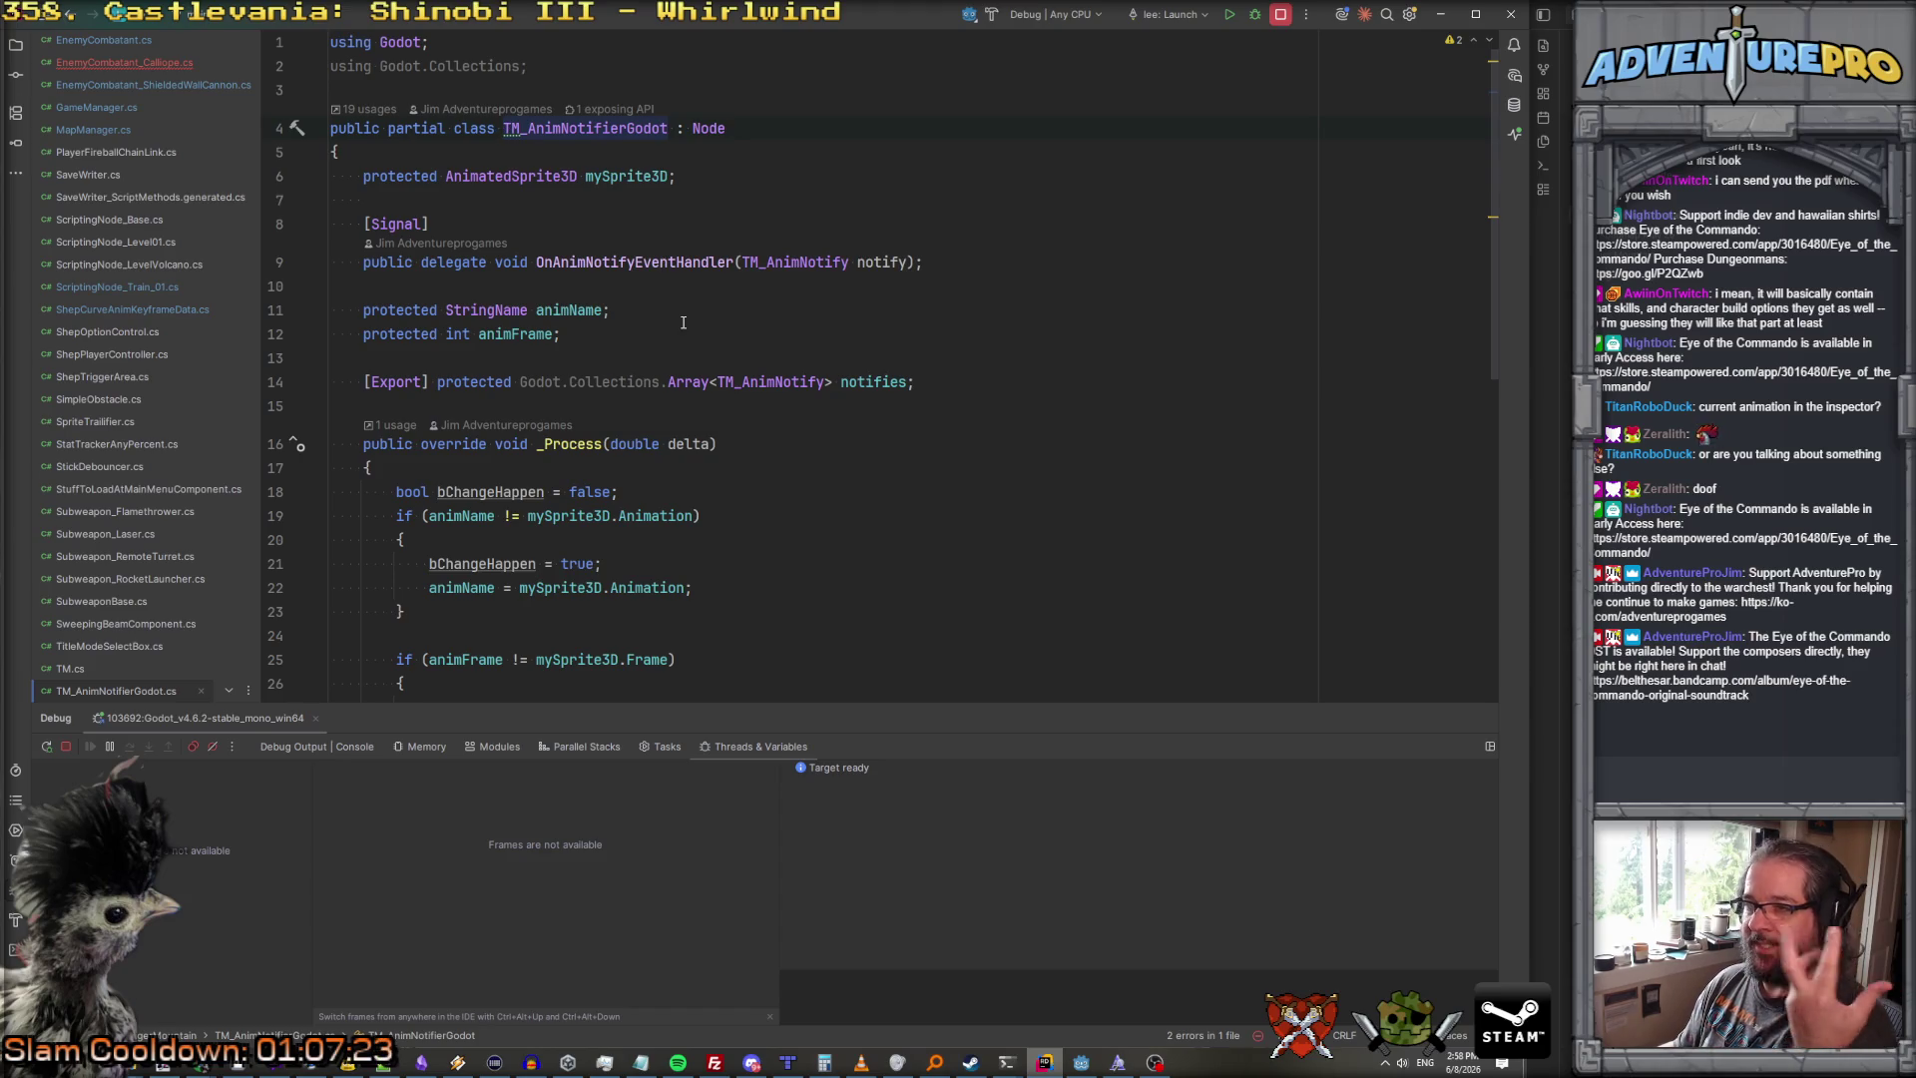
key("ctrl+minus")
left_click(599, 238)
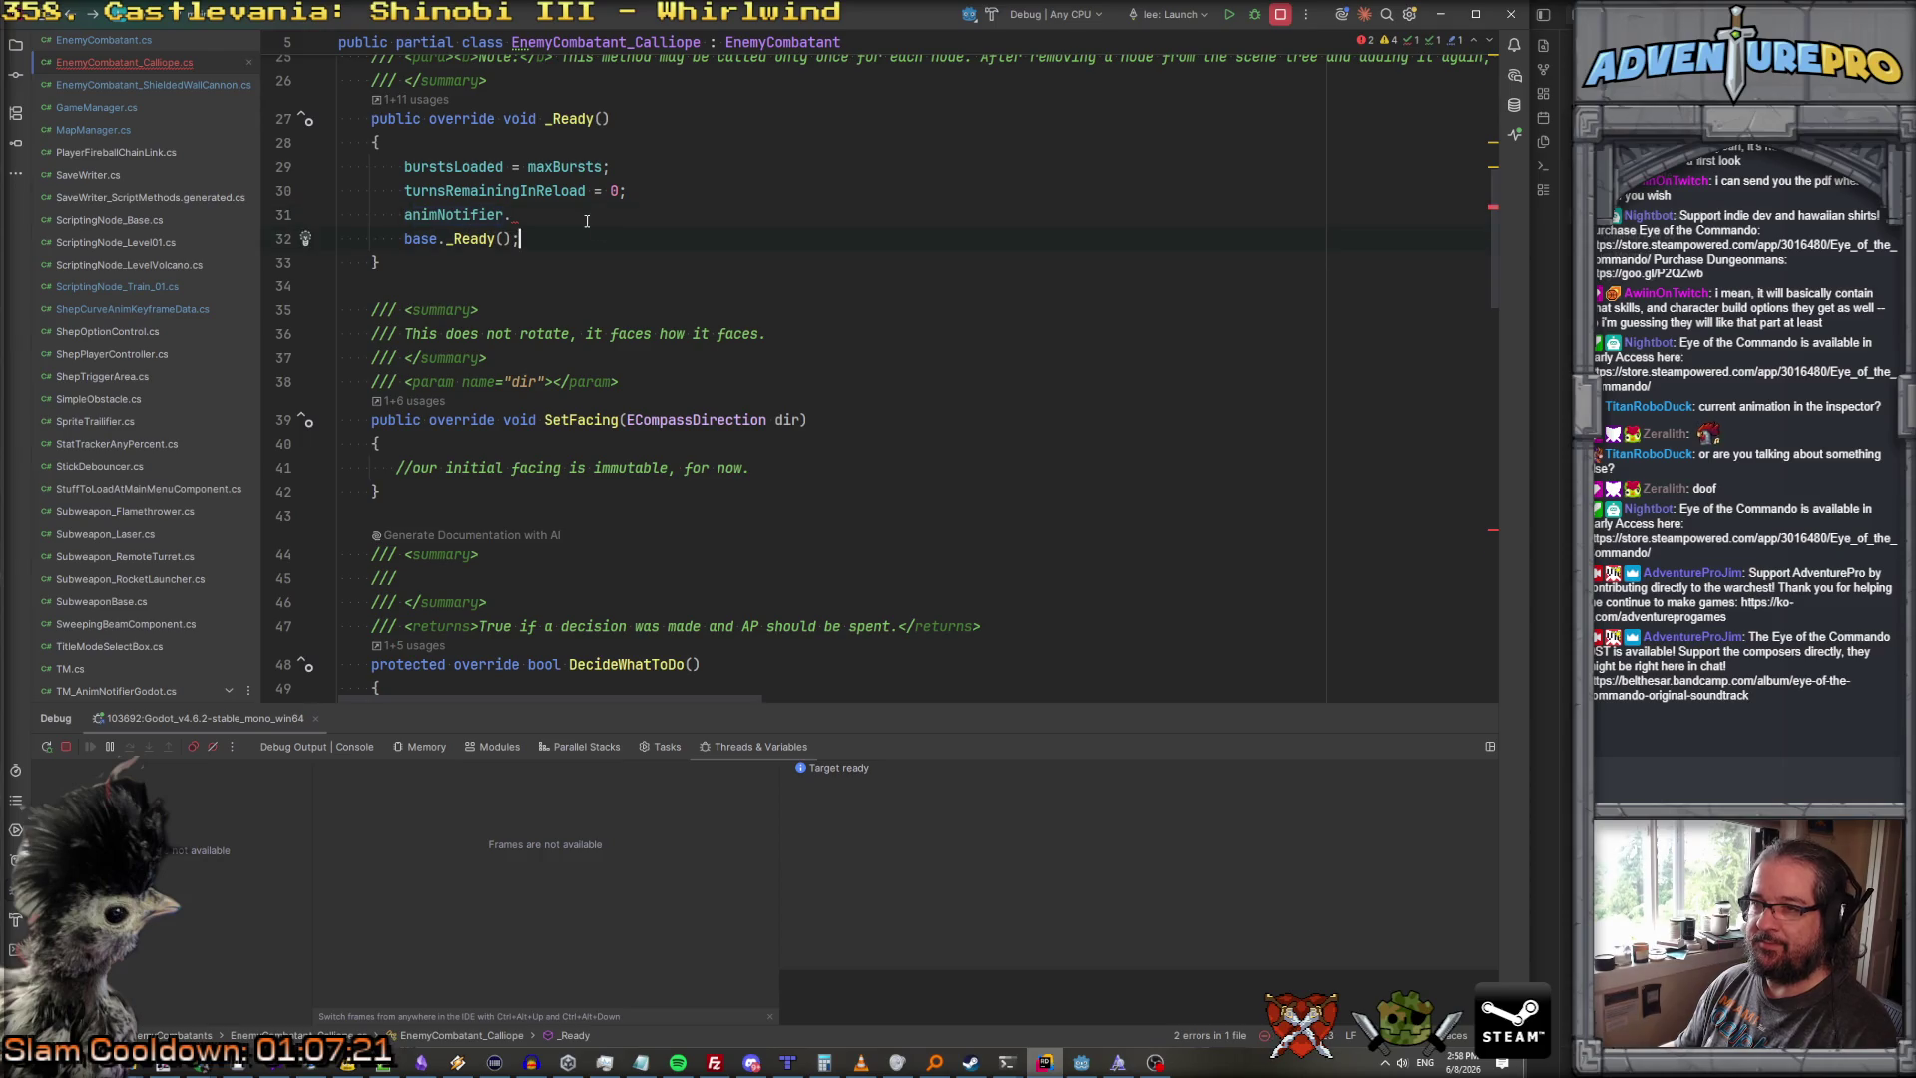
type("OnAn")
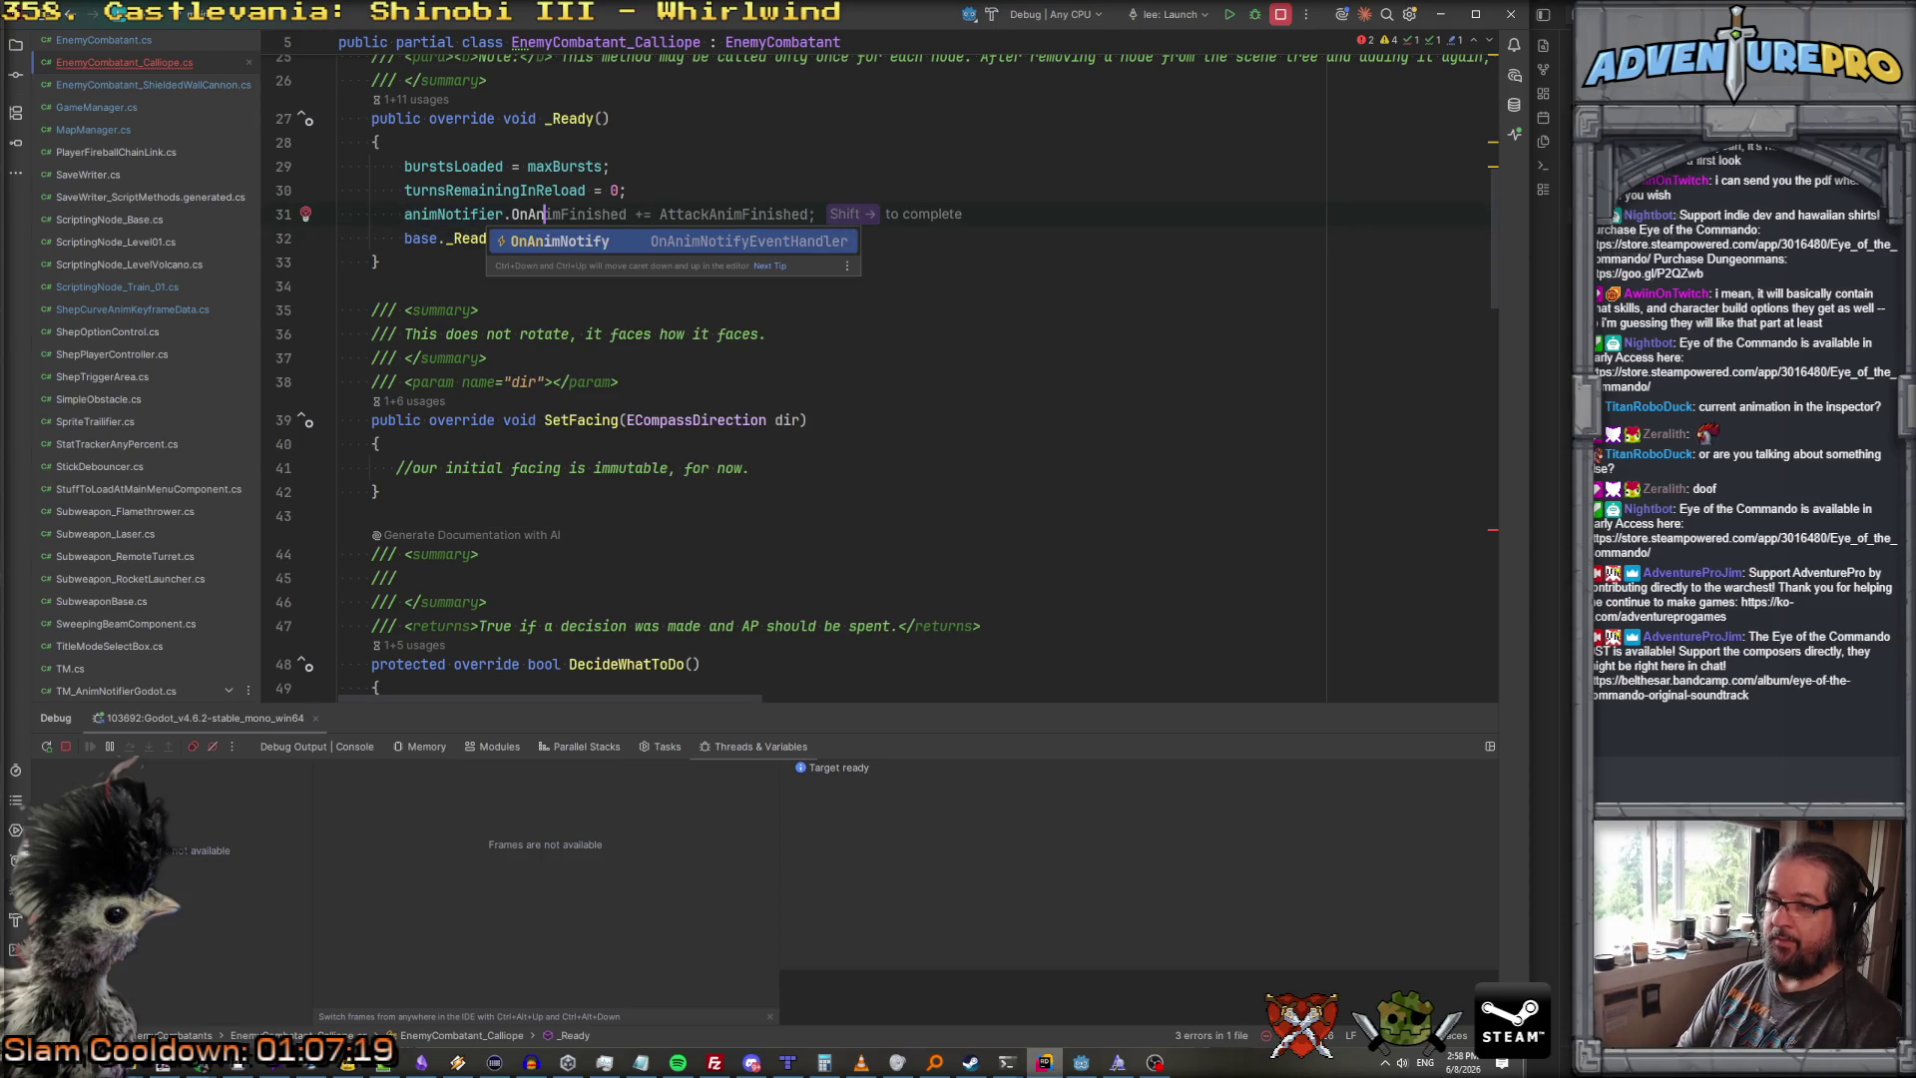
type("imNotify += ")
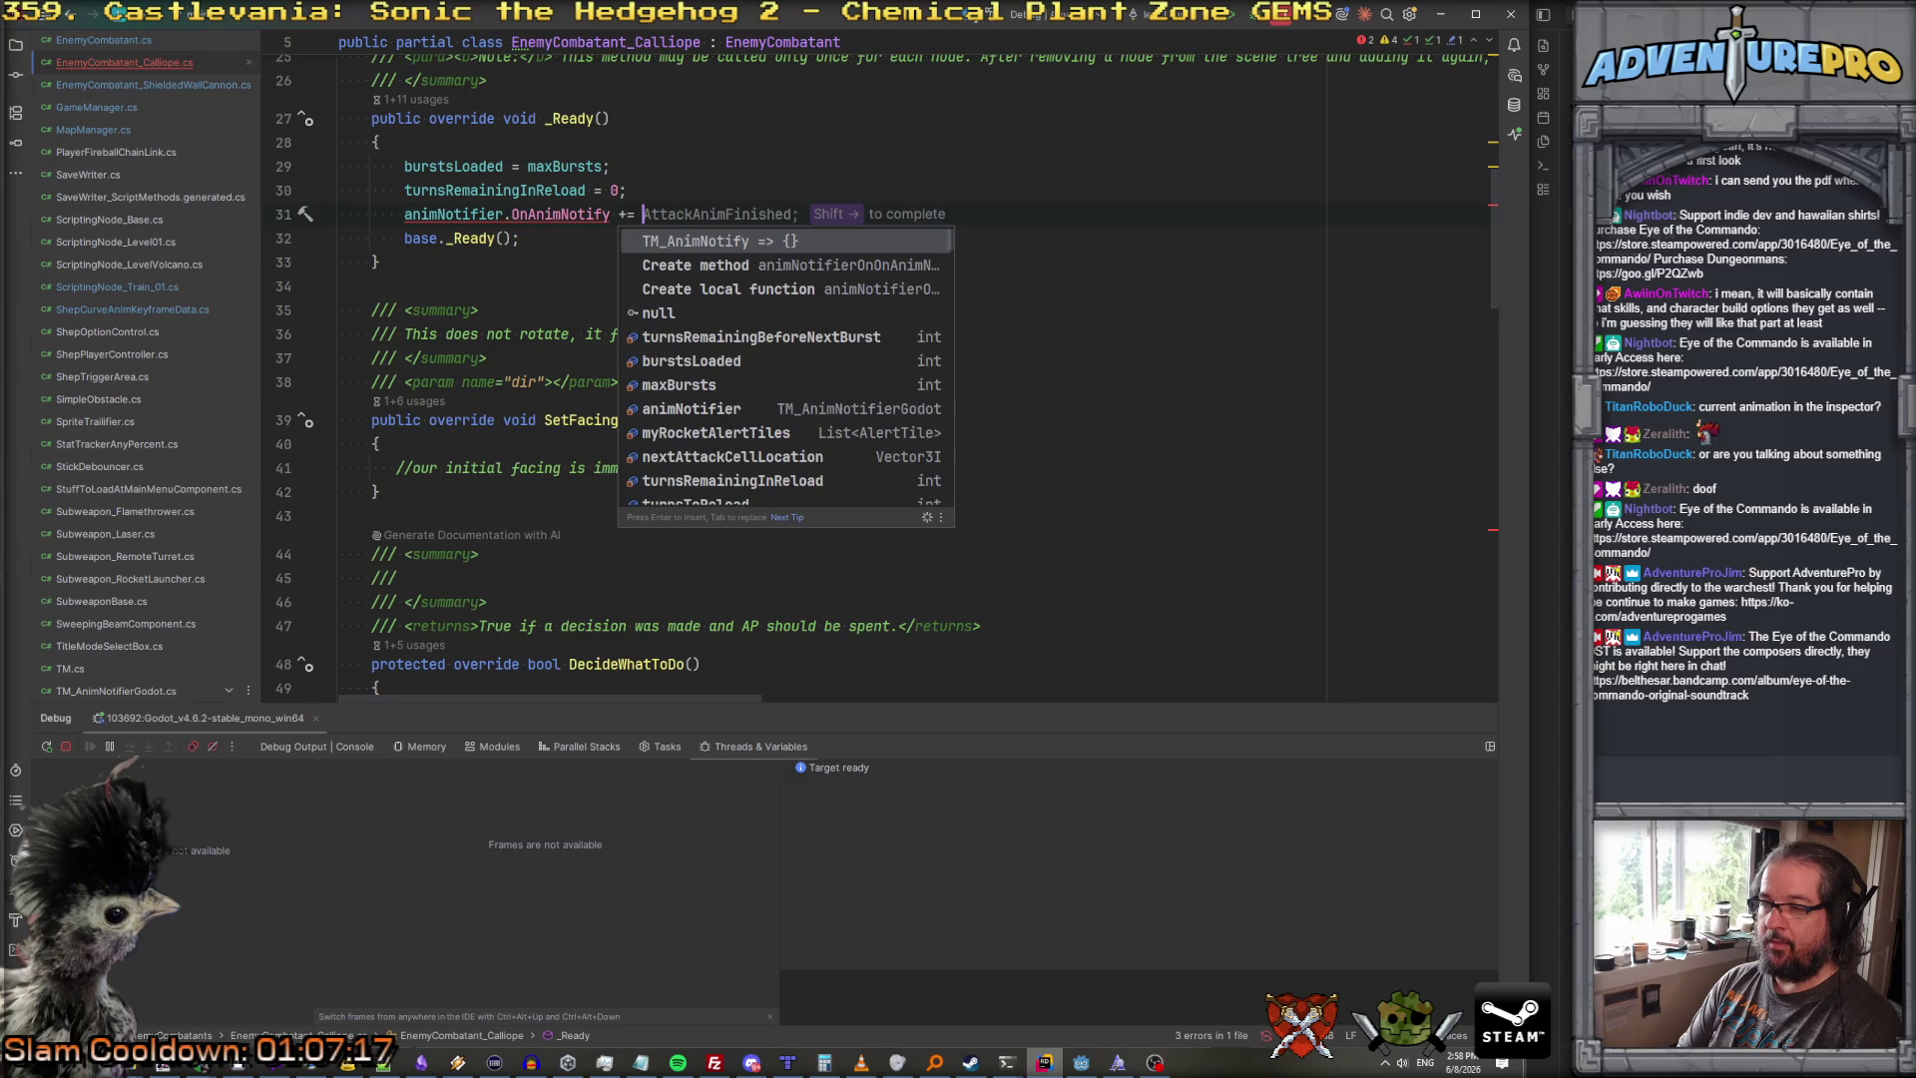
type("GetN")
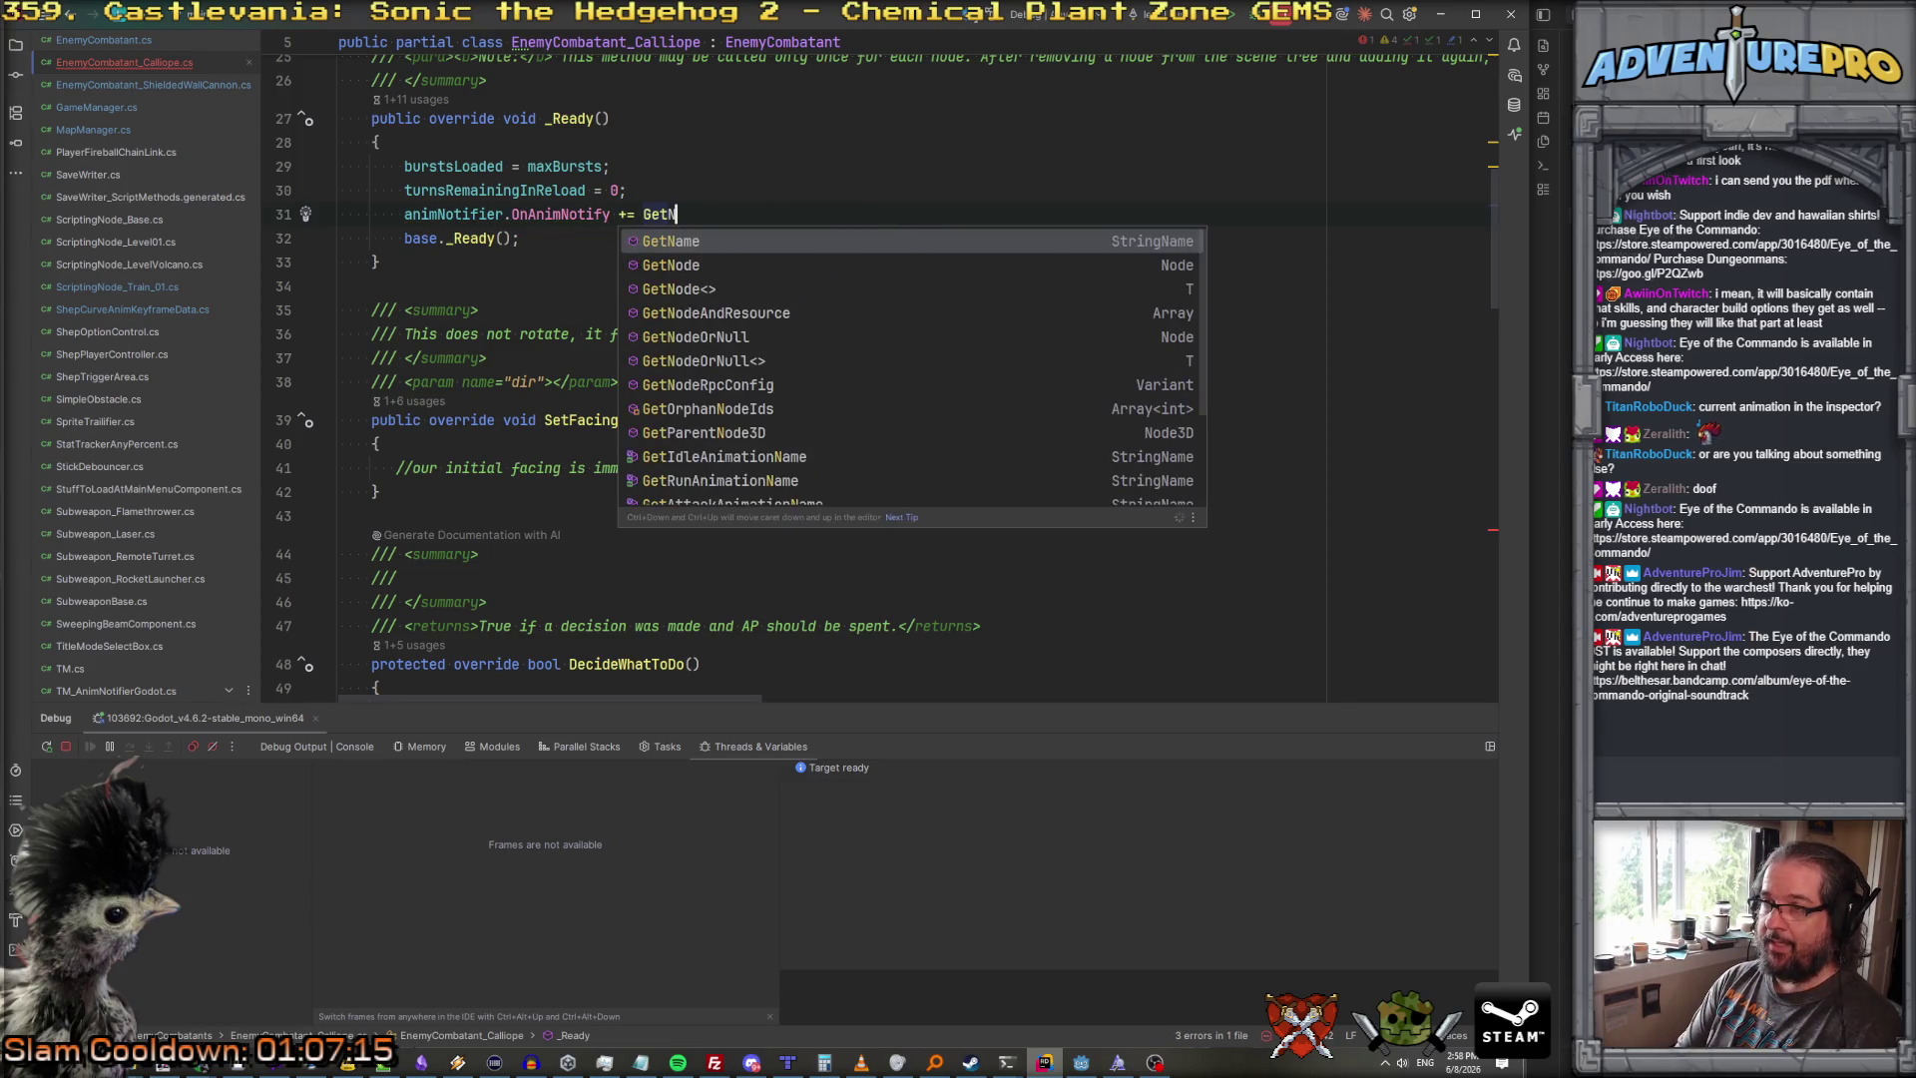
type("otify;")
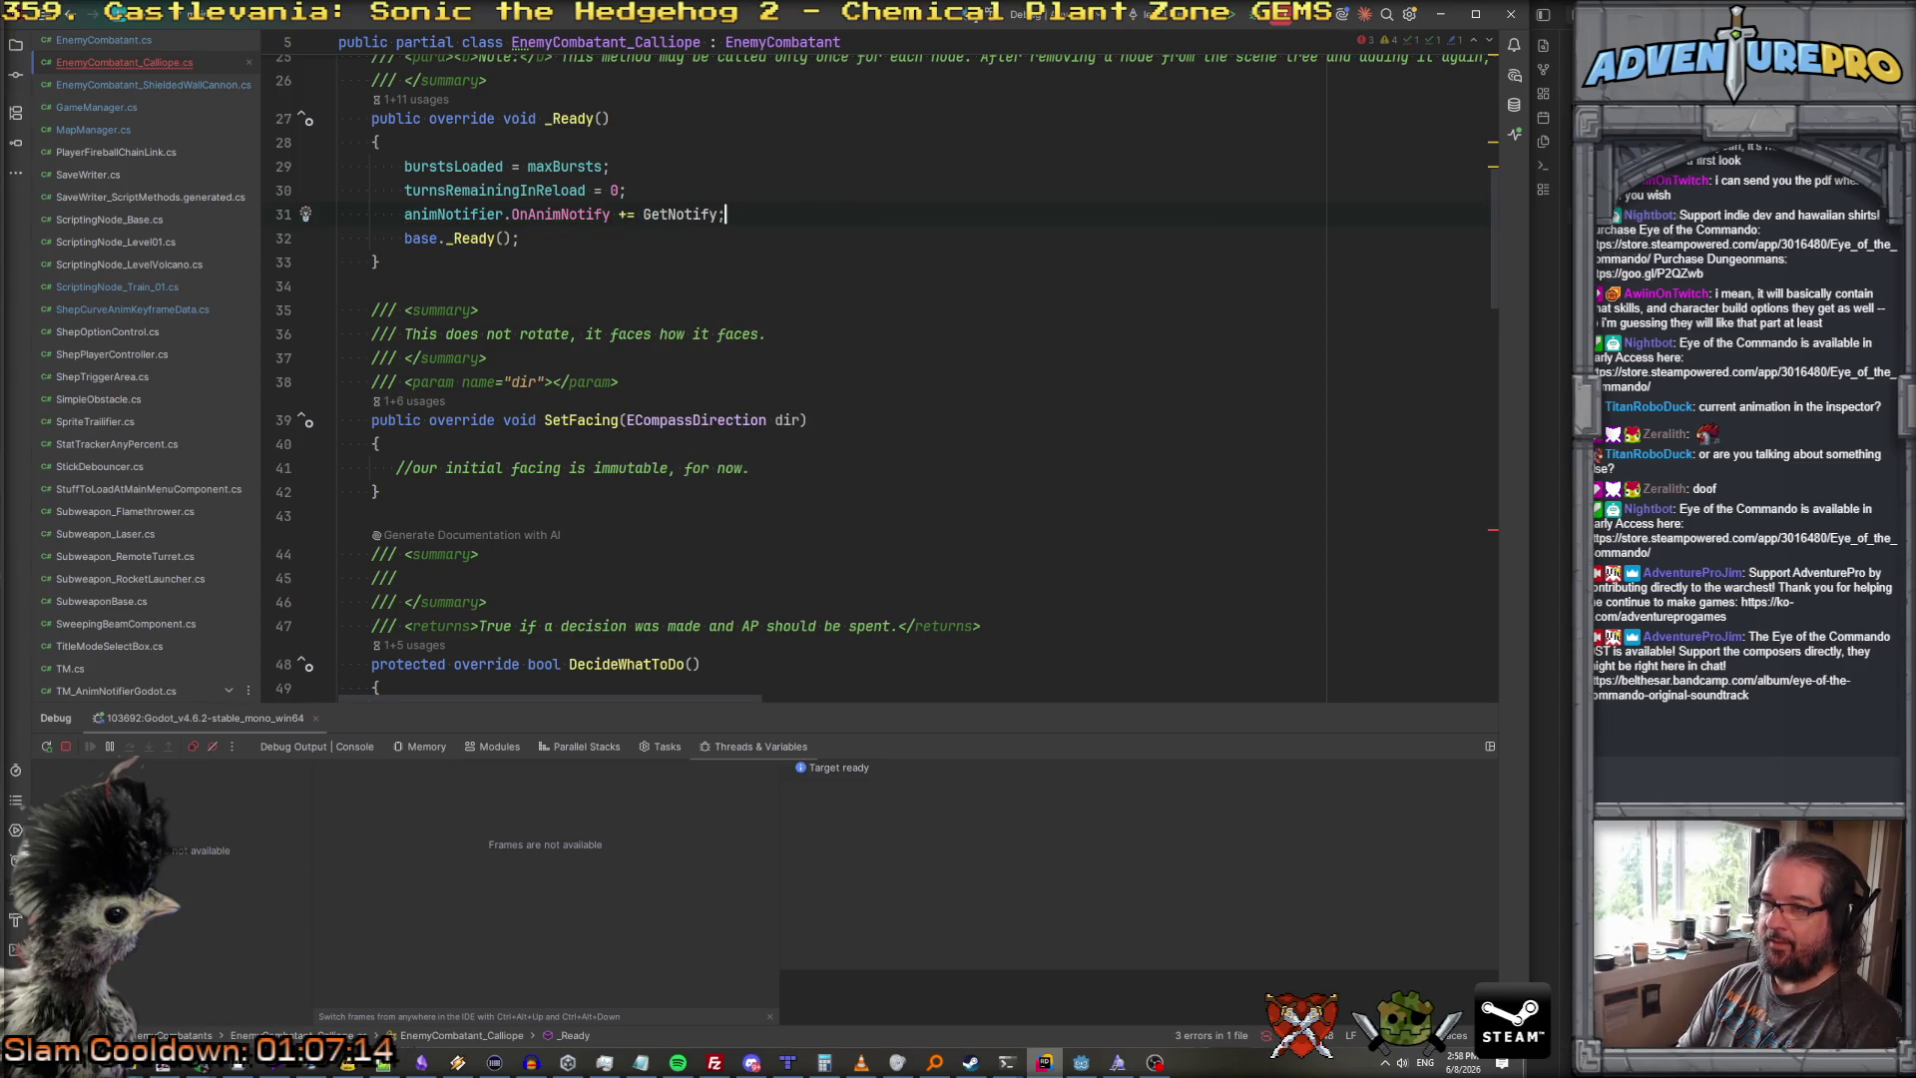
type("Anim")
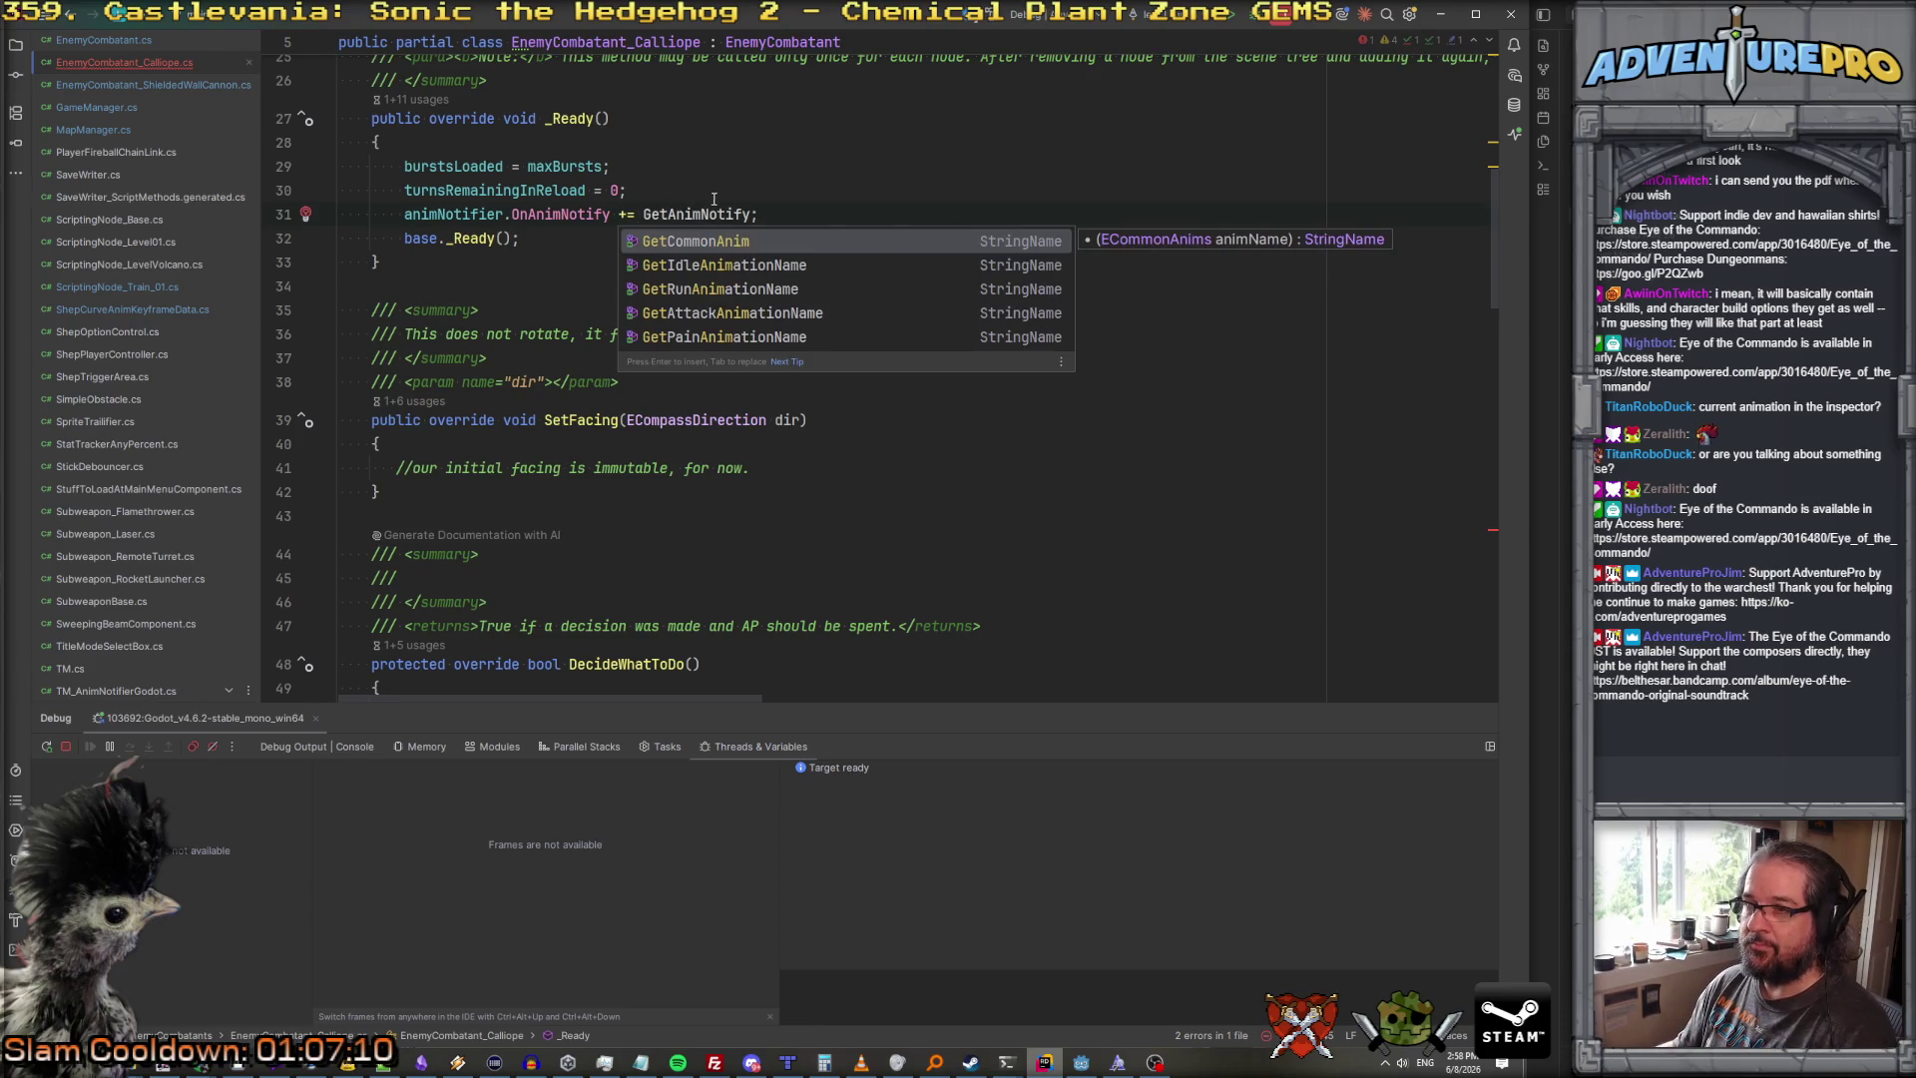
key("ctrl+Right")
key("ctrl+End")
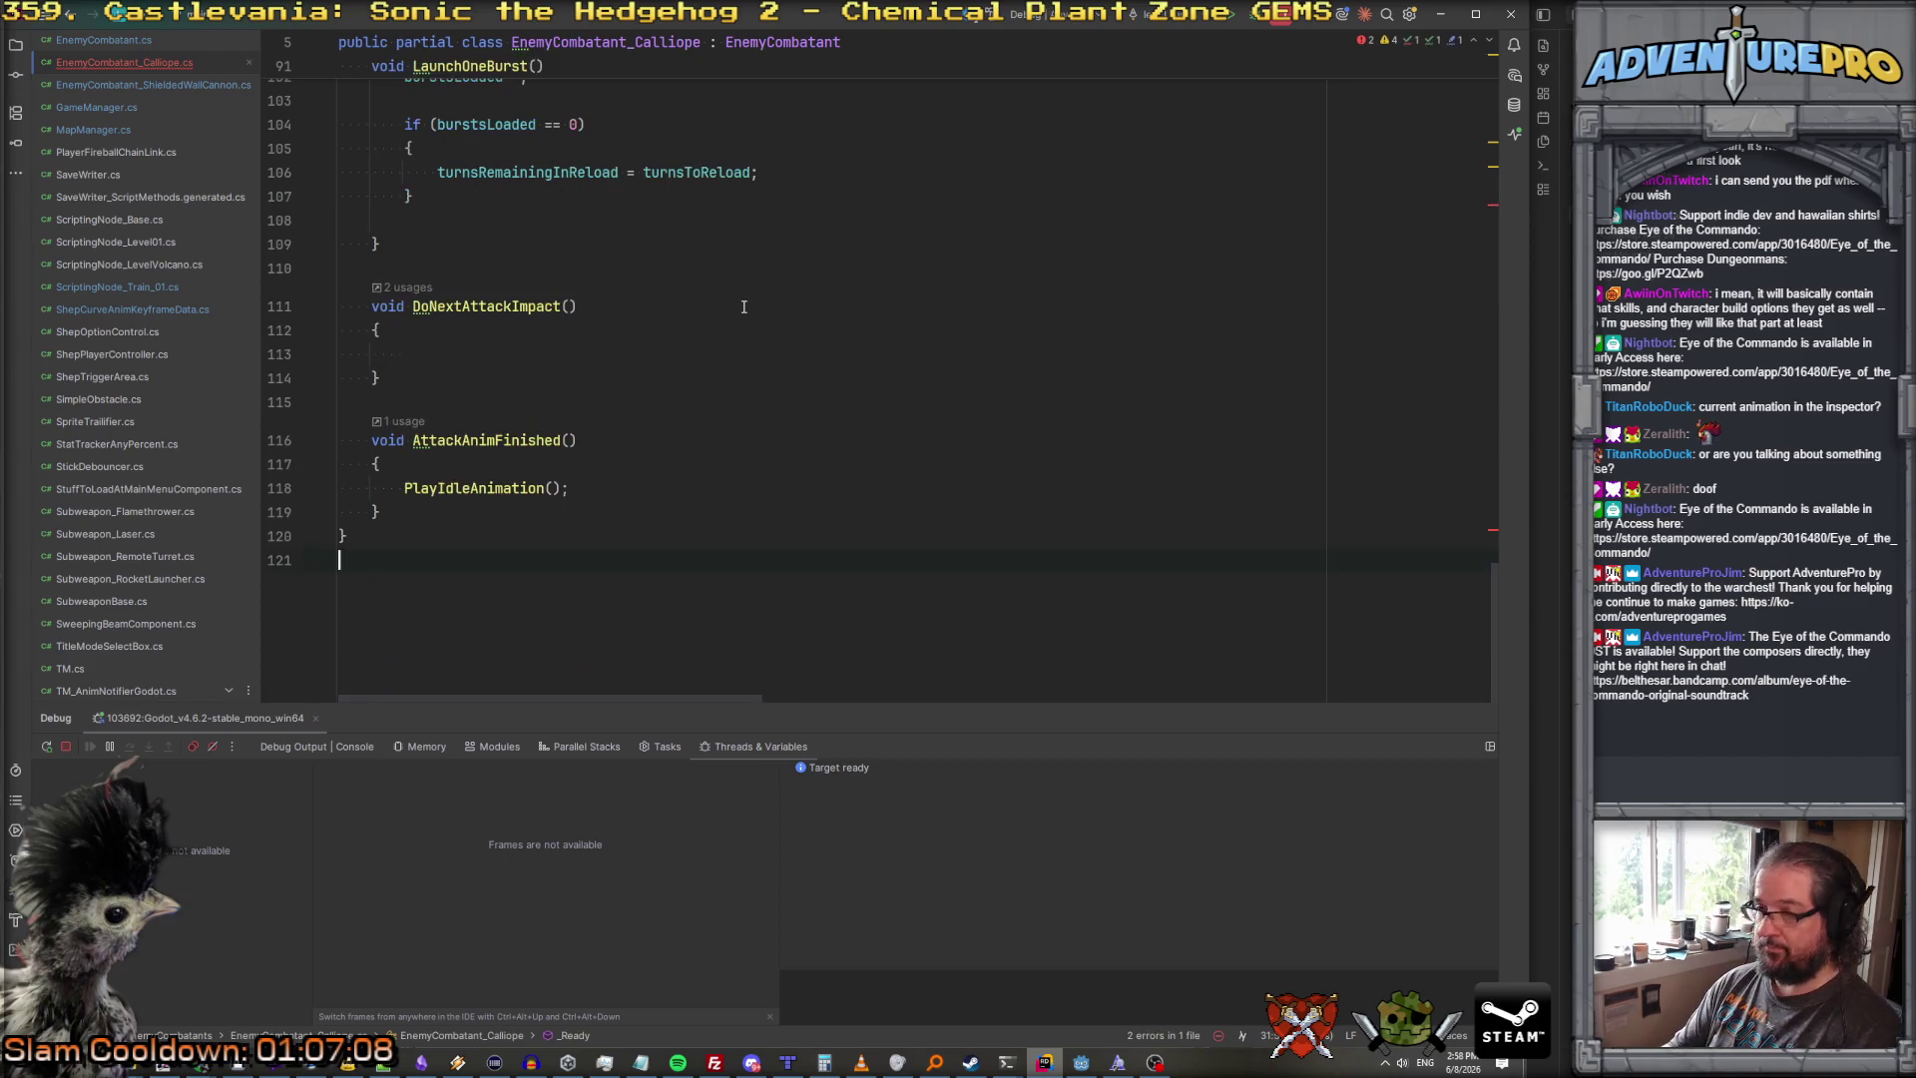
Step: Add an empty void GetAnimNotify() method after DoNextAttackImpact
left_click(477, 401)
key("Up")
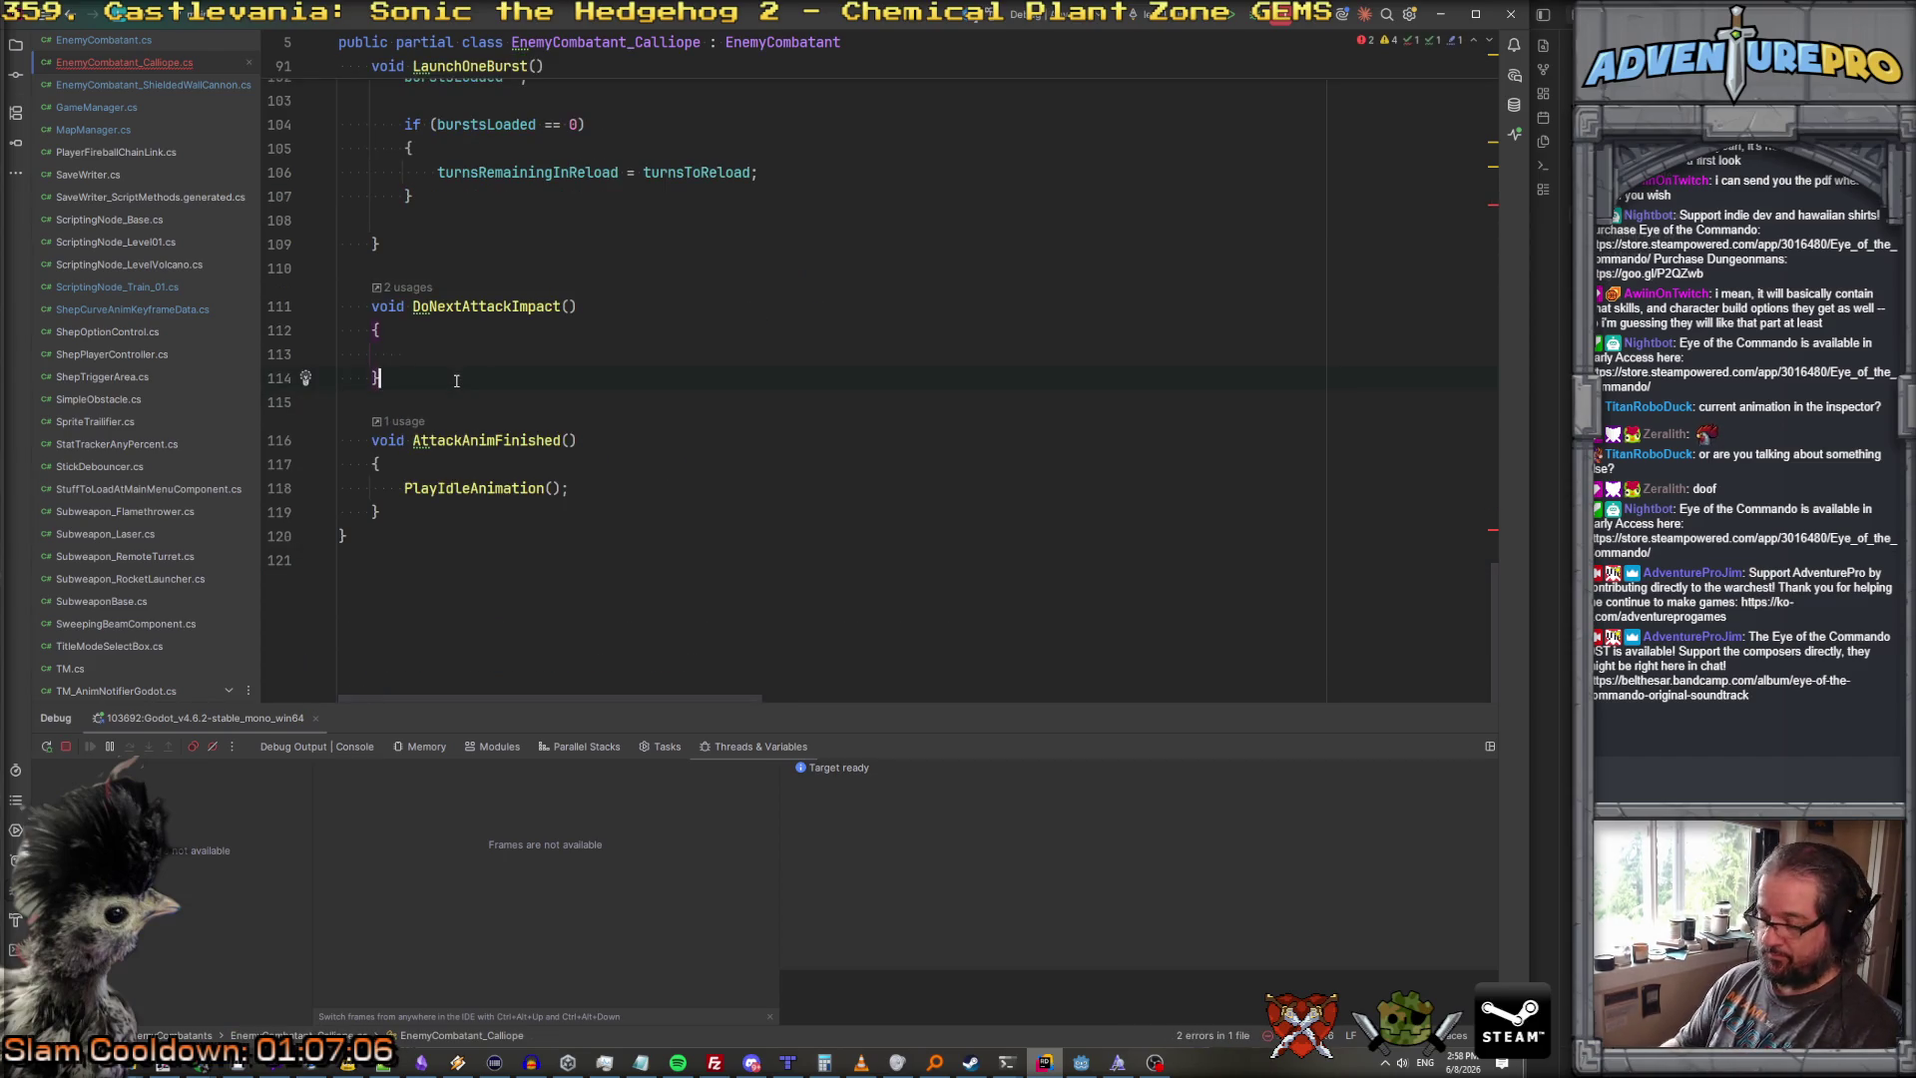
key("Return")
key("Return")
type("void GetAnimNotify()")
key("Return")
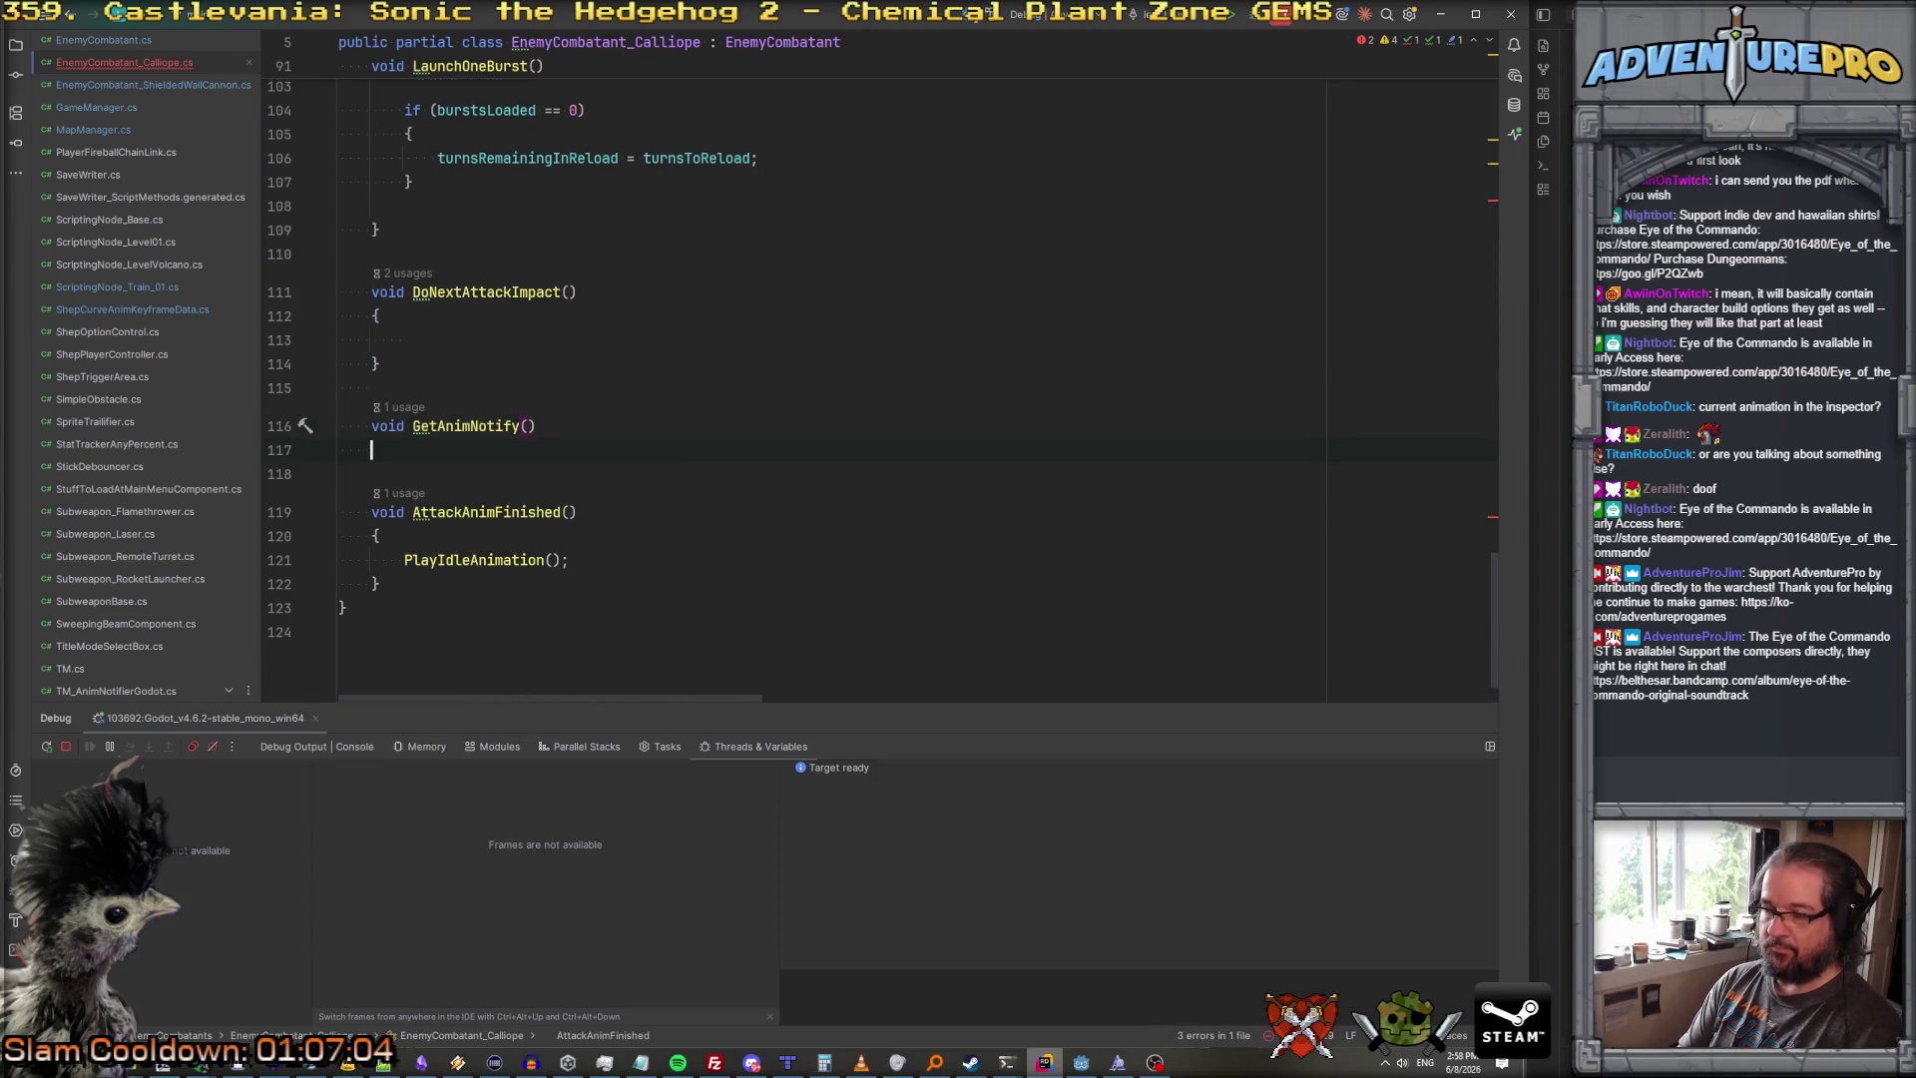
type("{")
key("Return")
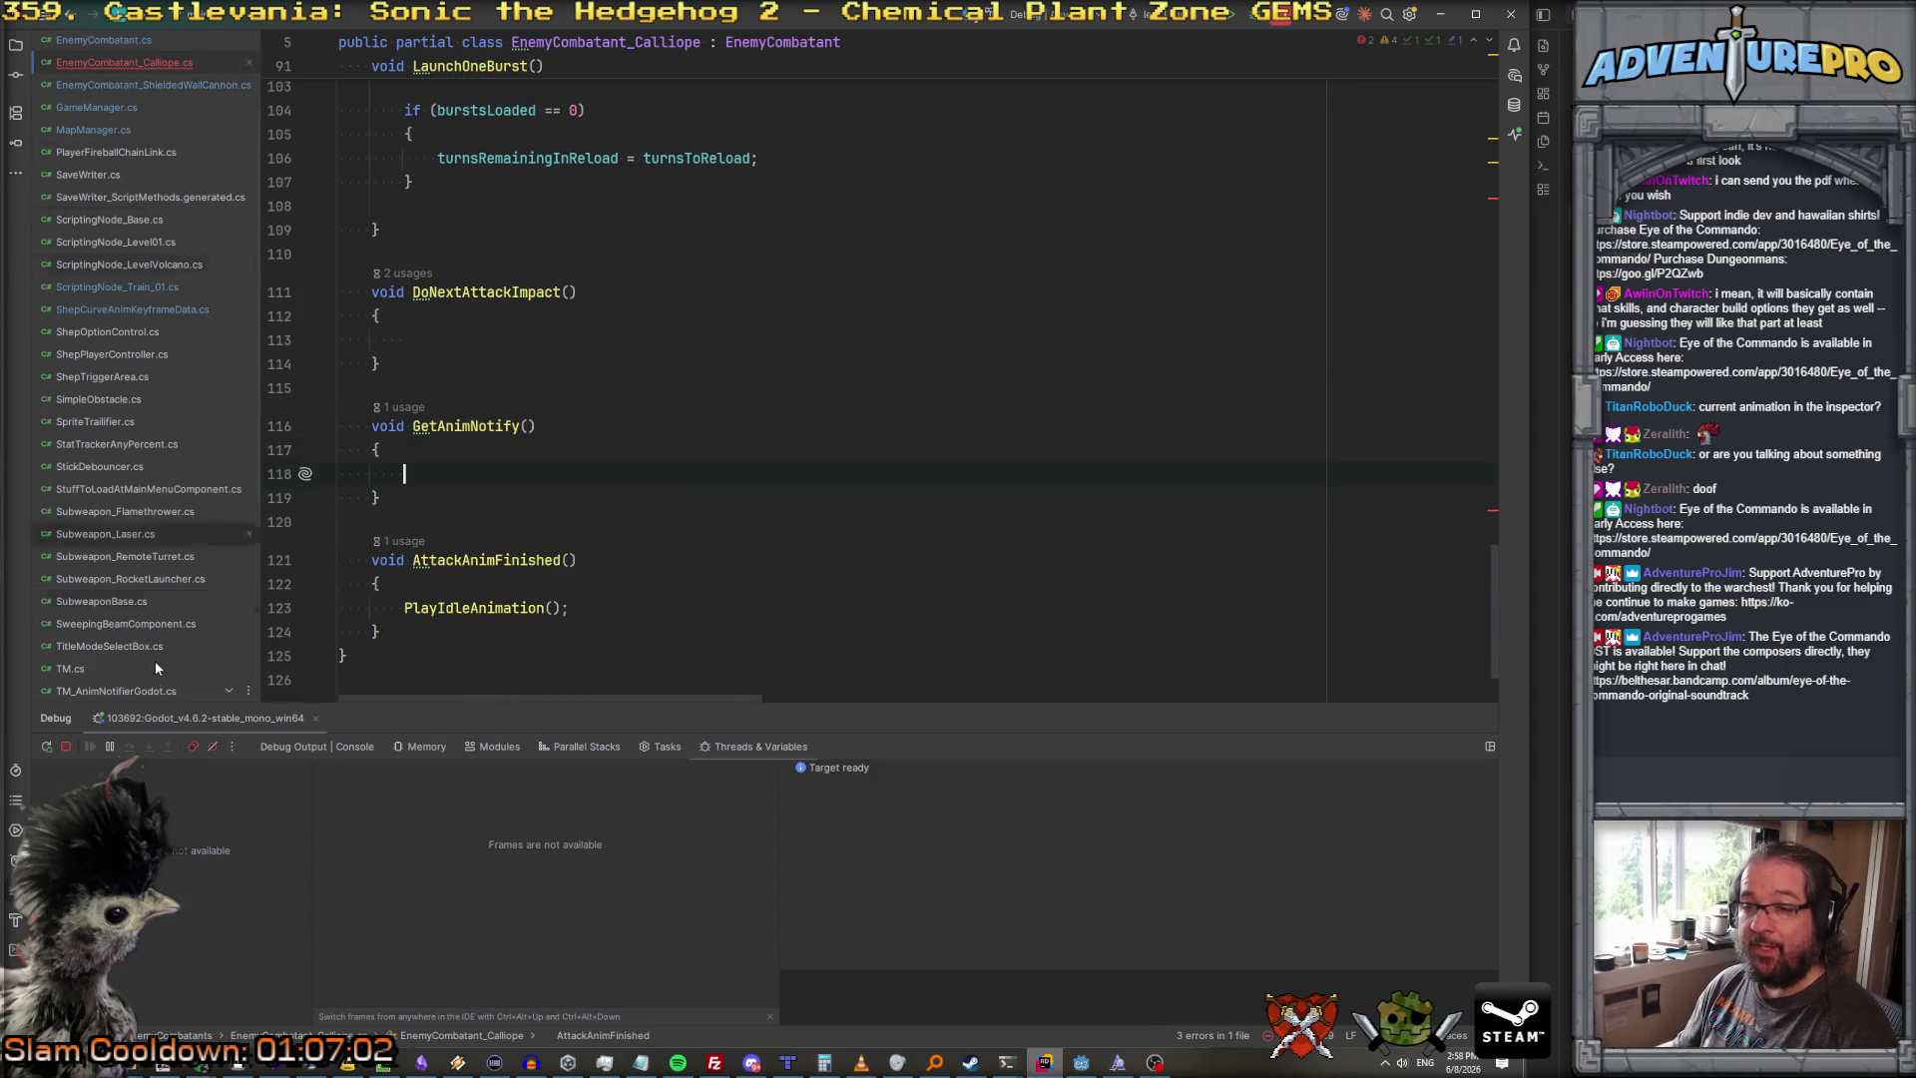
Step: Confirm the TM_AnimNotify type, then give GetAnimNotify a TM_AnimNotify notify parameter
scroll(132, 657, "down", 3)
double_click(122, 545)
left_click(795, 262)
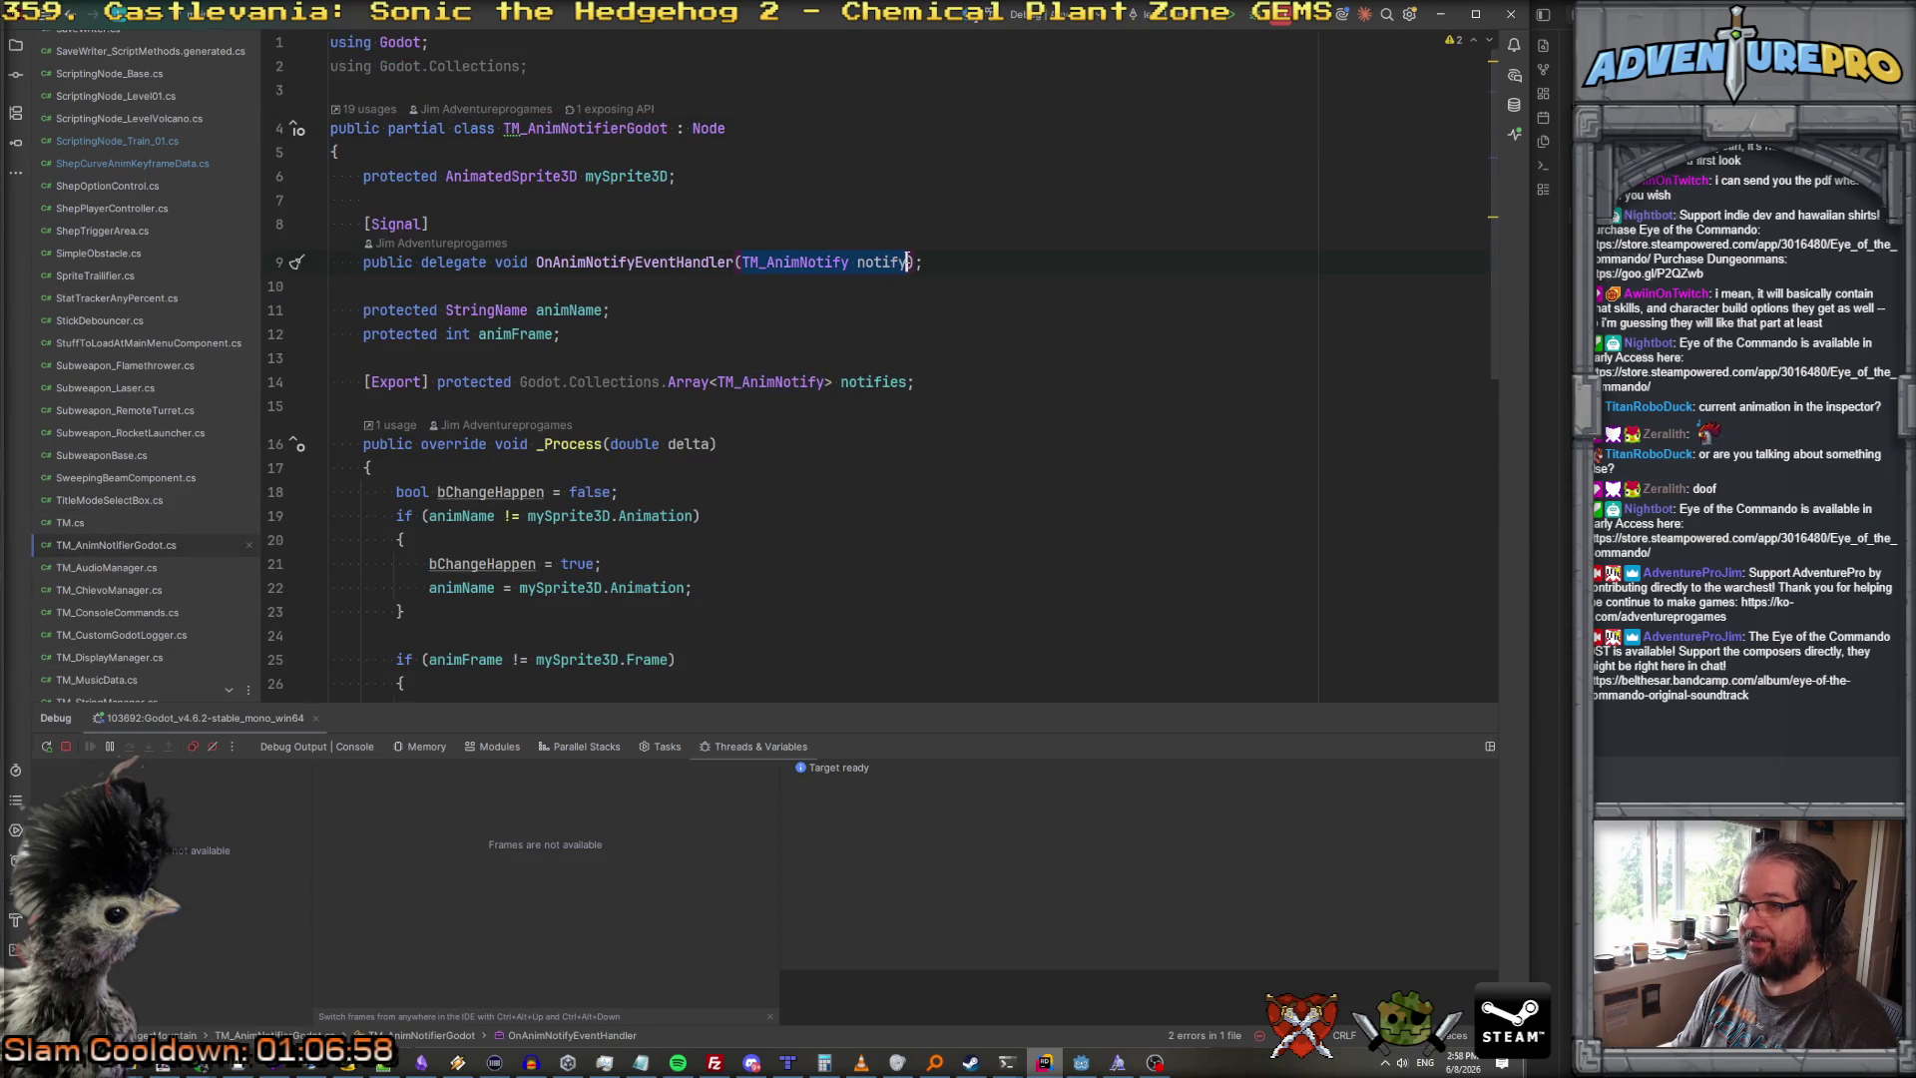
left_click(503, 128)
key("ctrl+Tab")
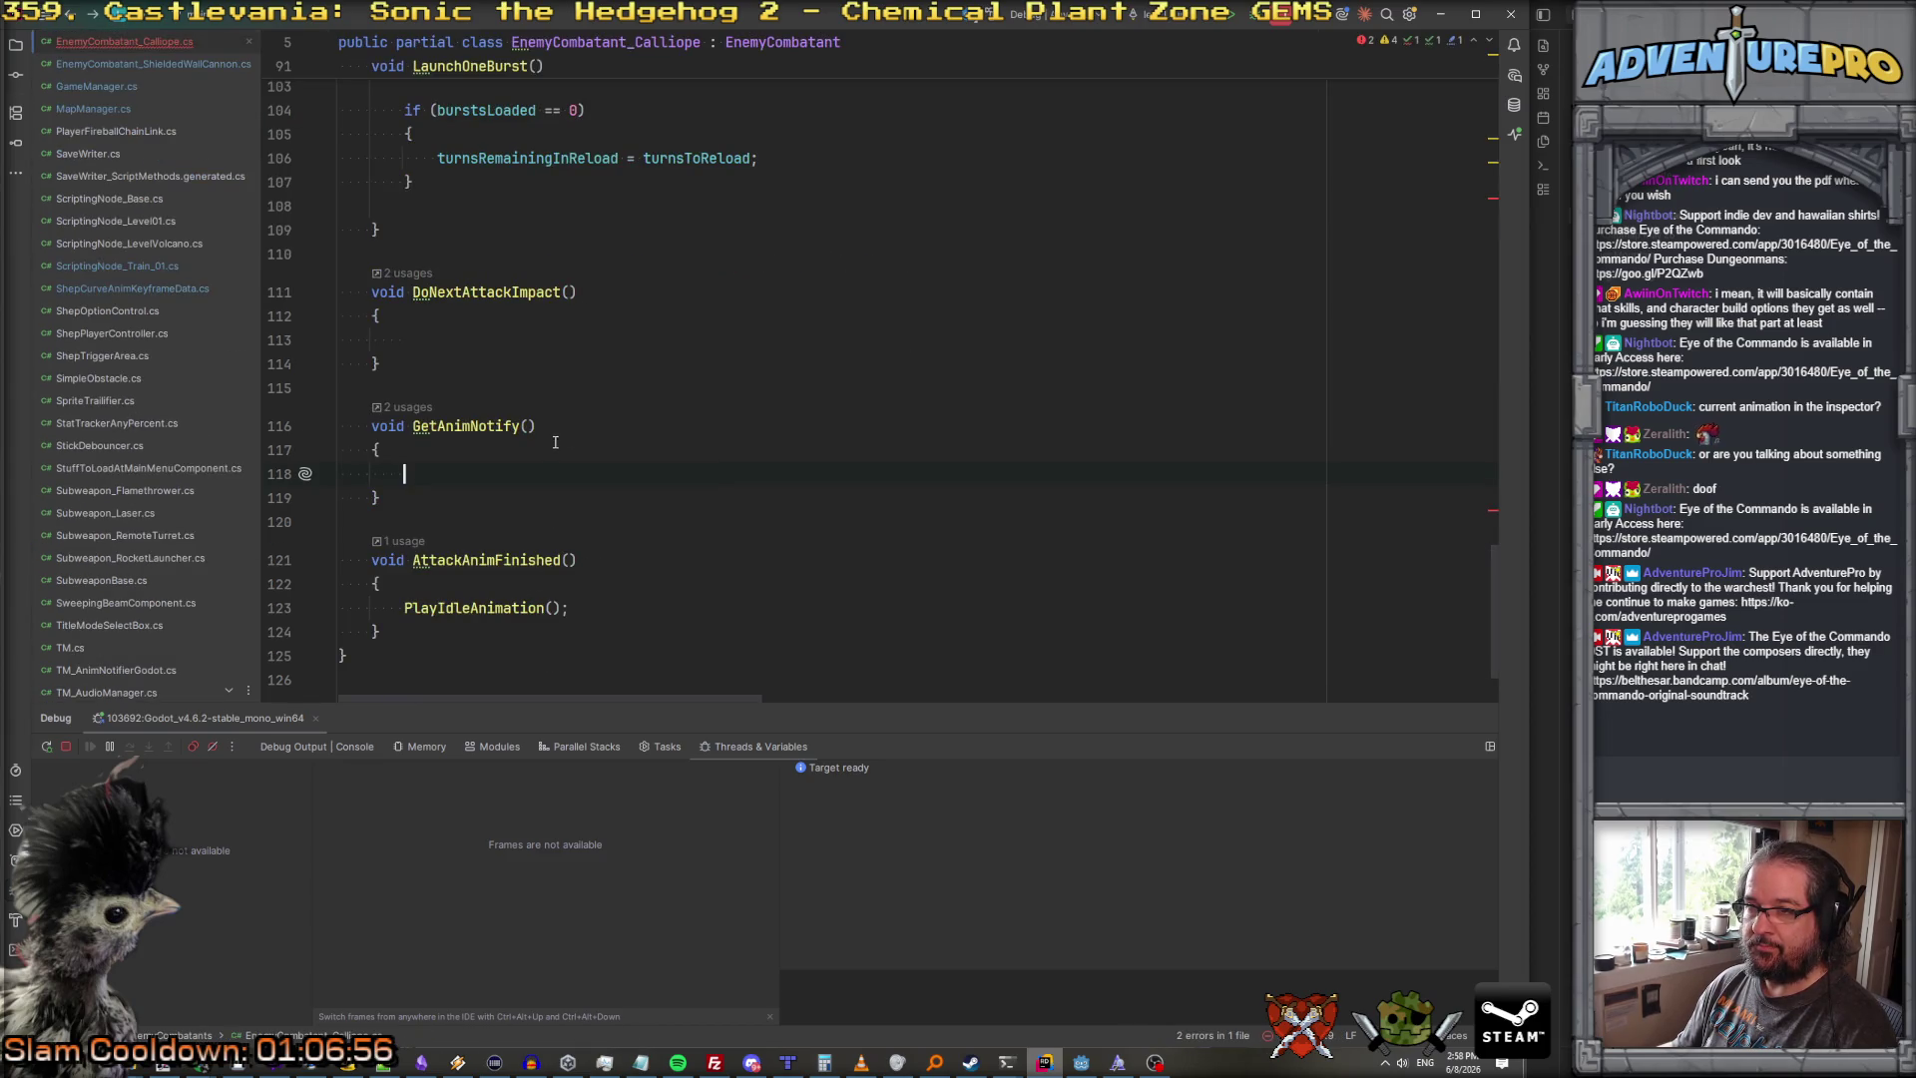
left_click(533, 425)
type("TM_AnimNotify notify")
Step: Insert notify.animName into the GetAnimNotify body
left_click(549, 473)
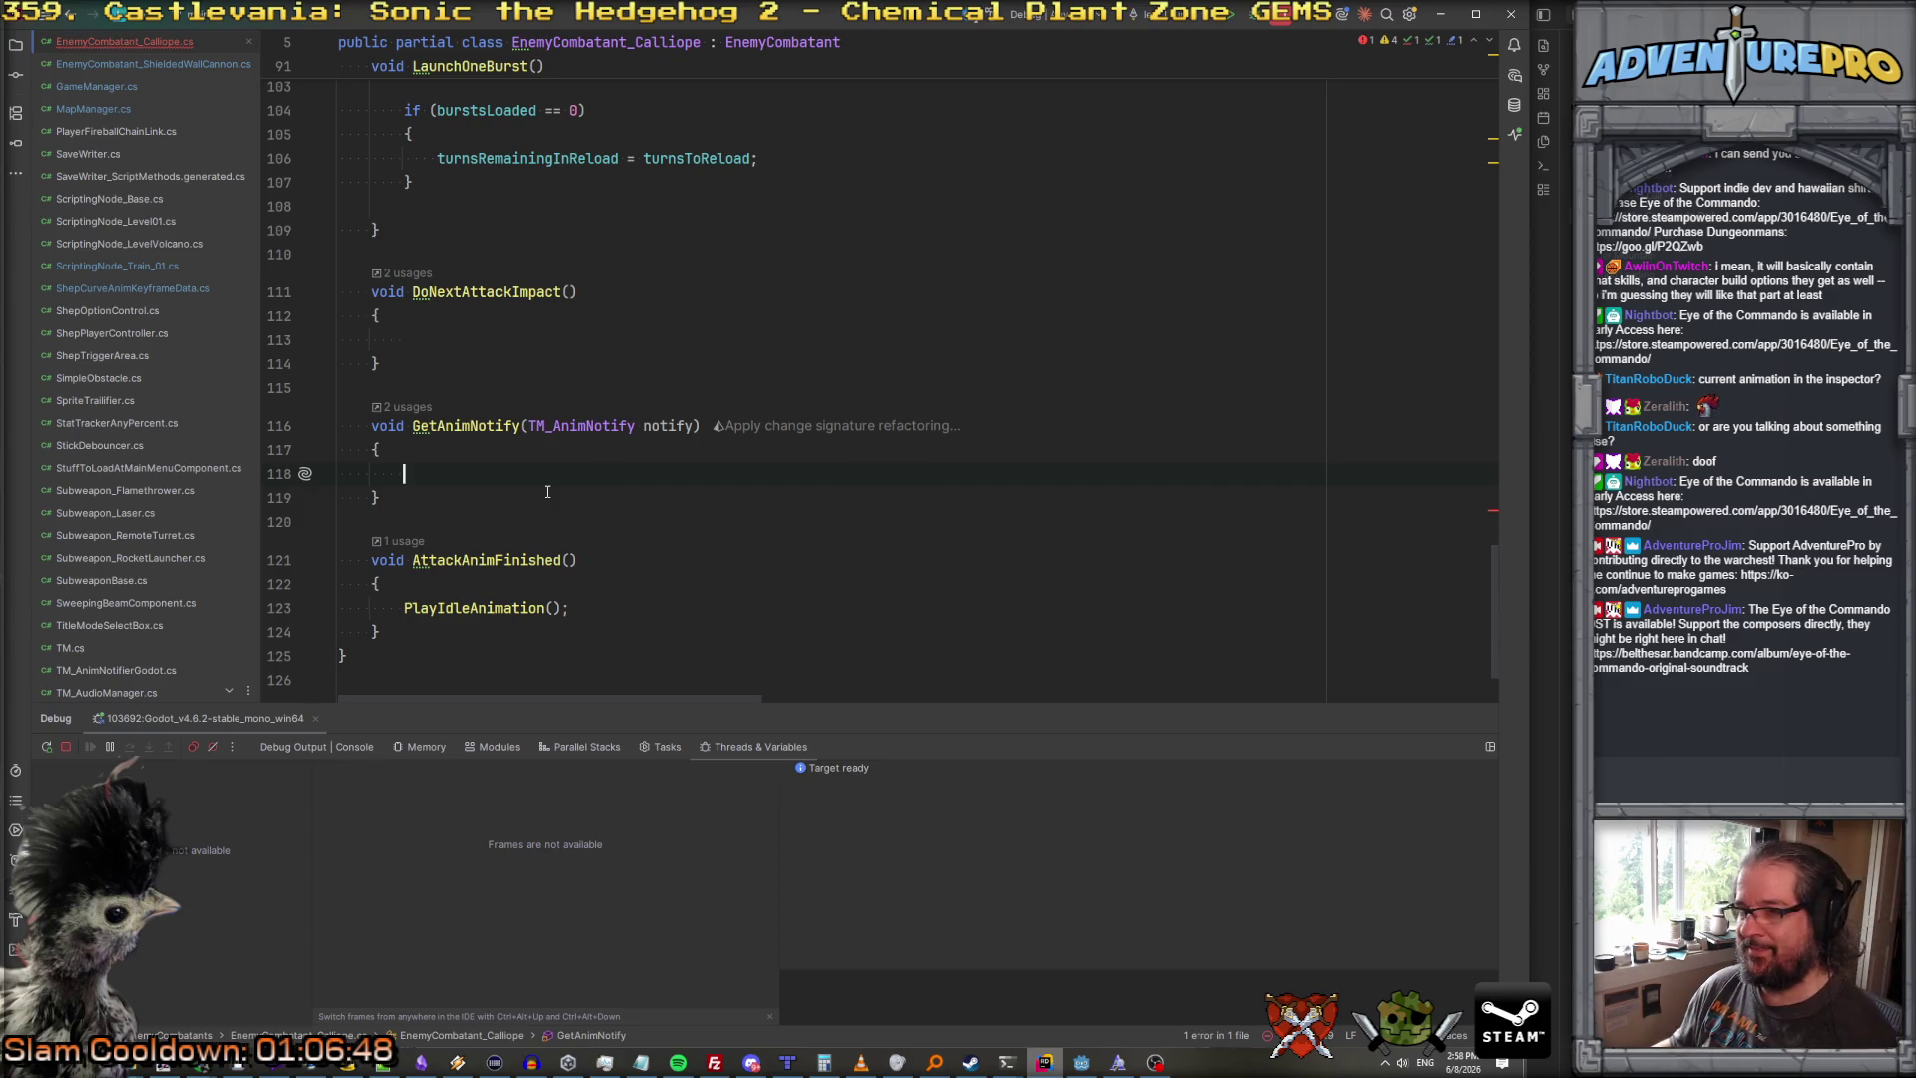
type("notify.")
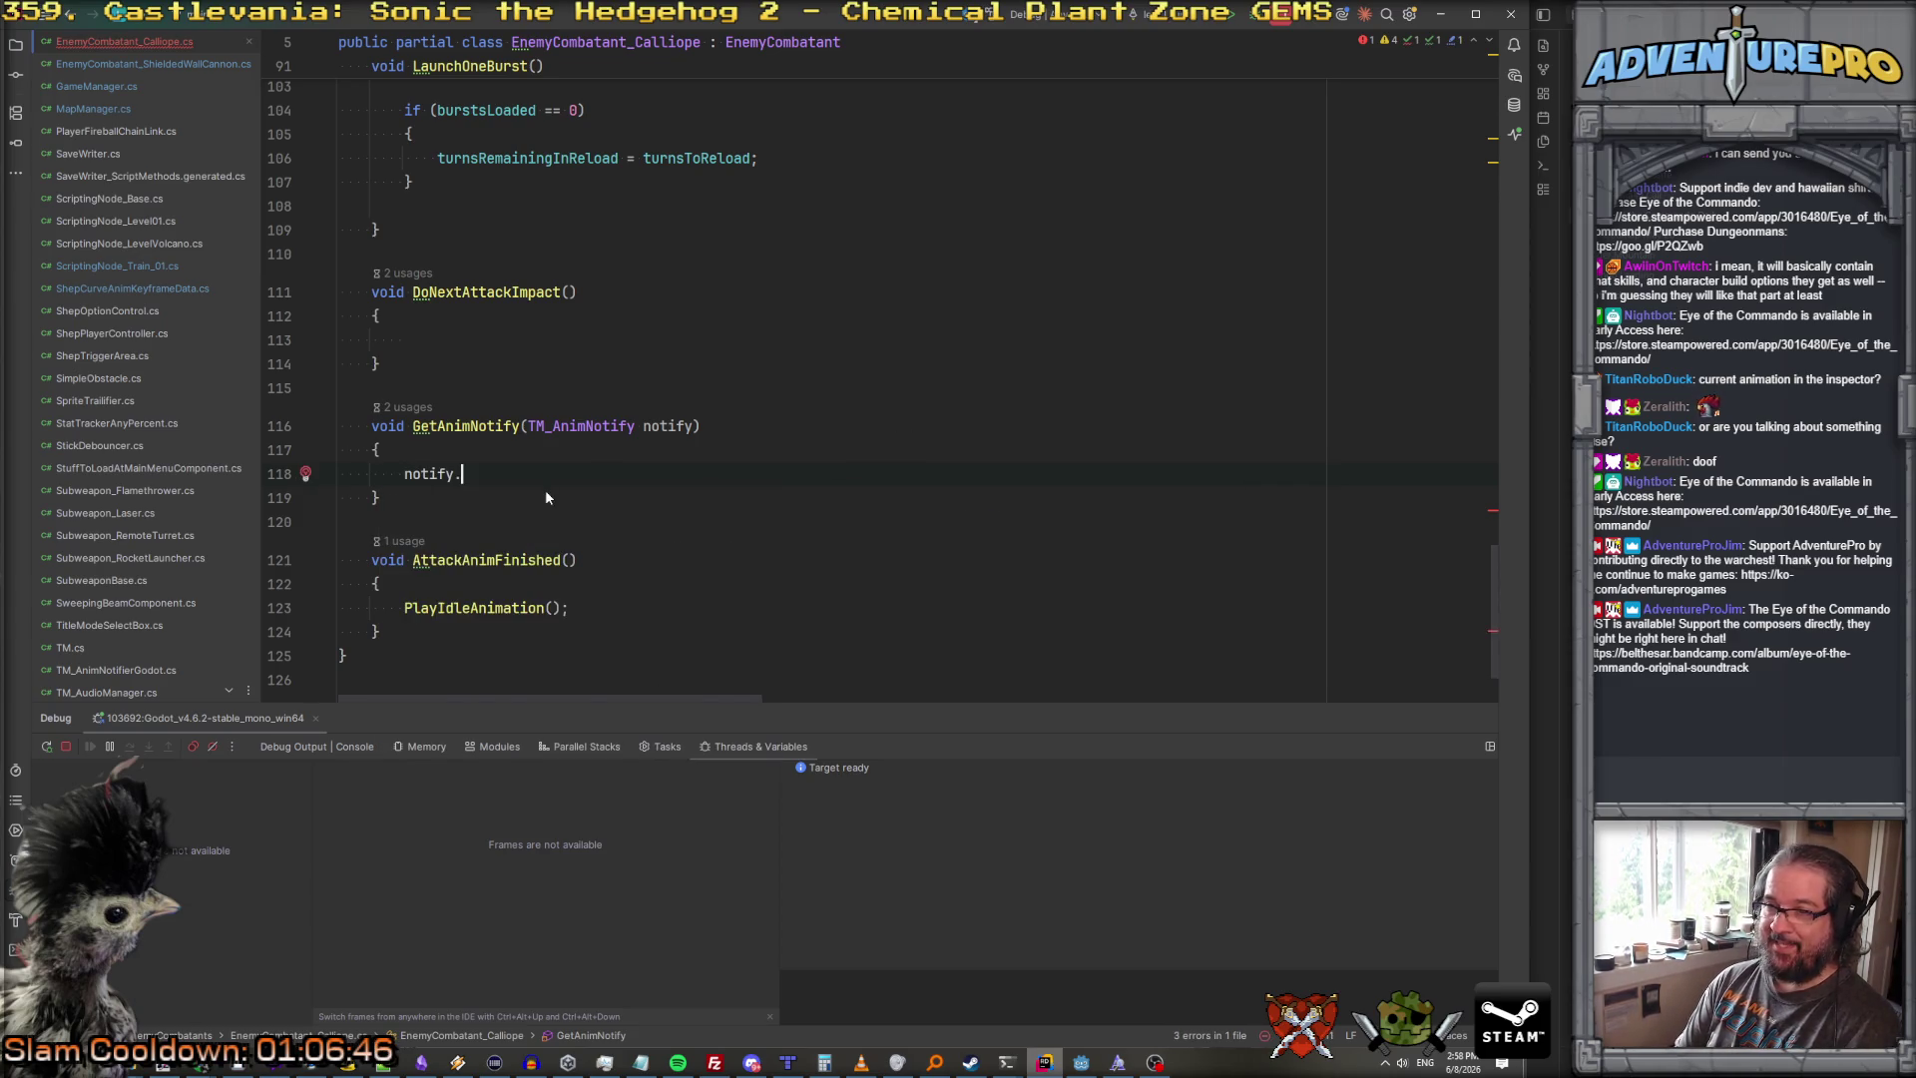
key("Down")
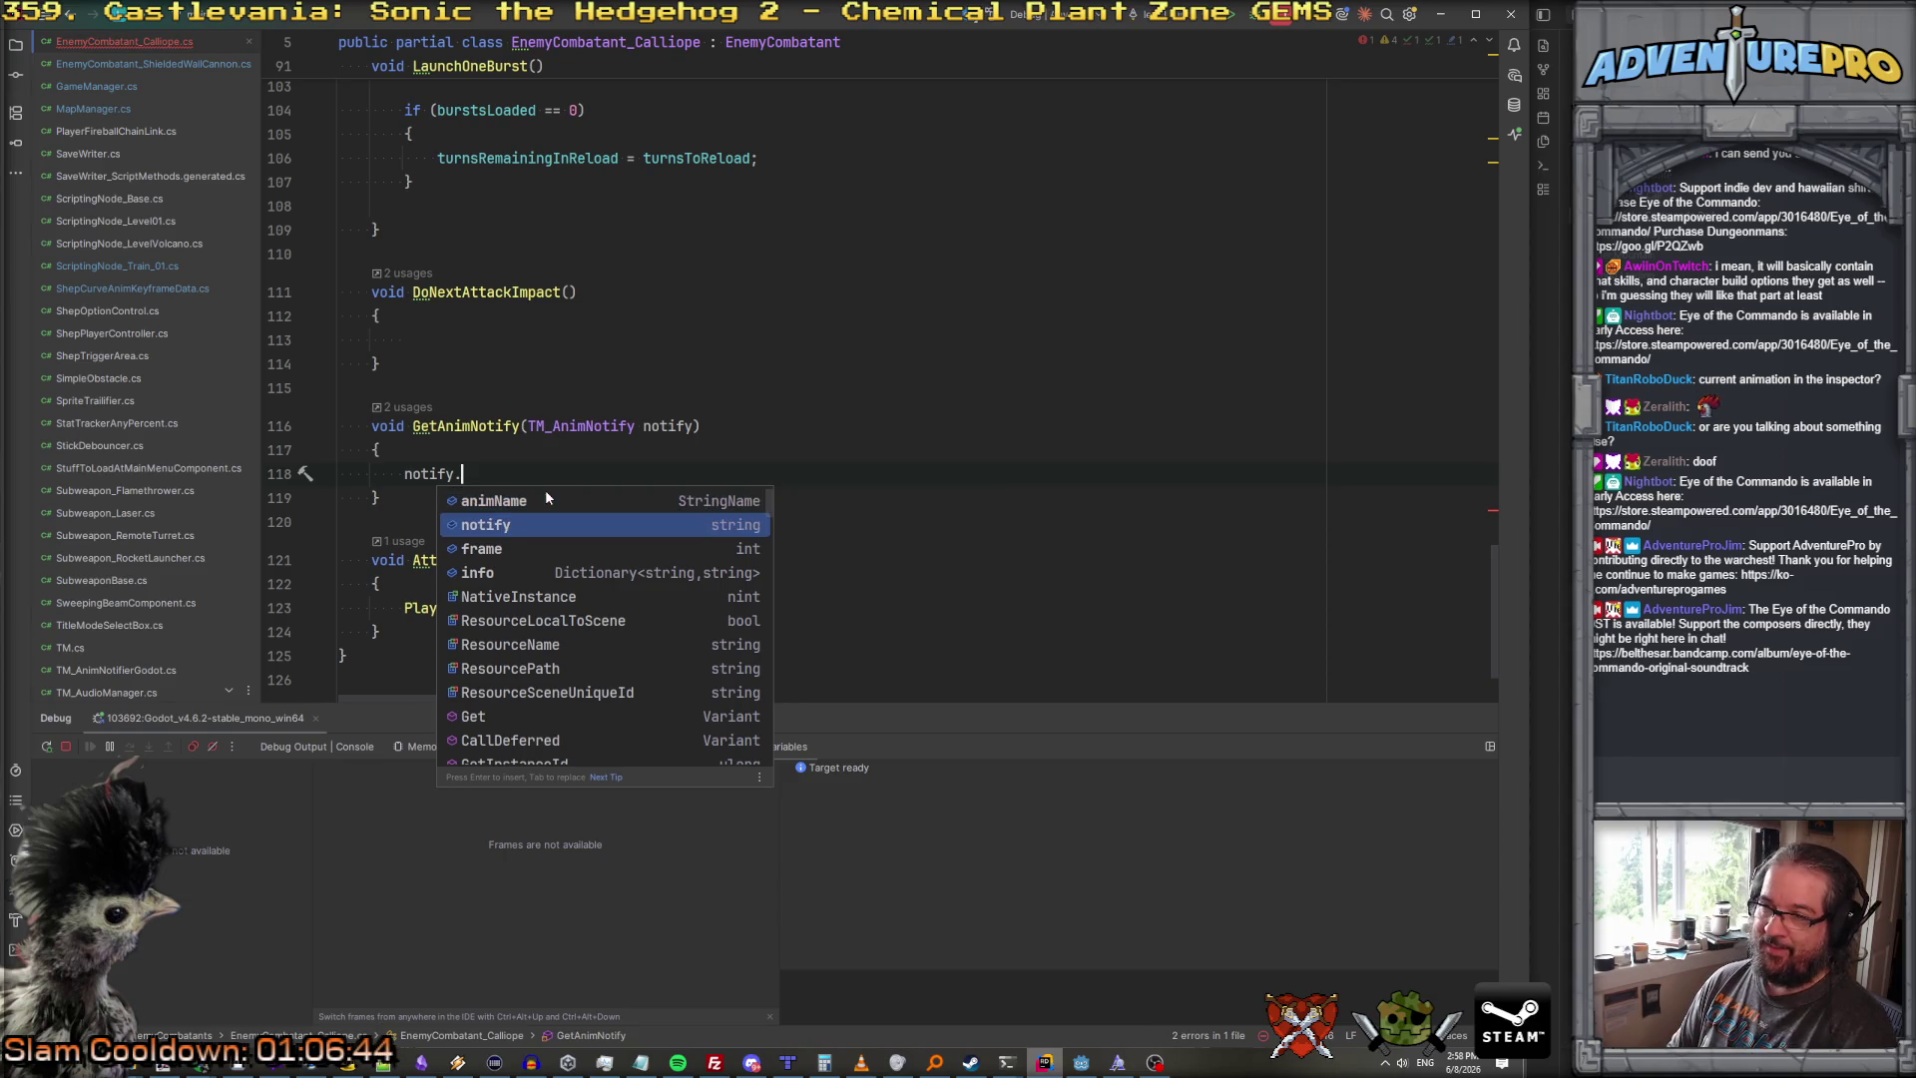
key("Down")
key("Down")
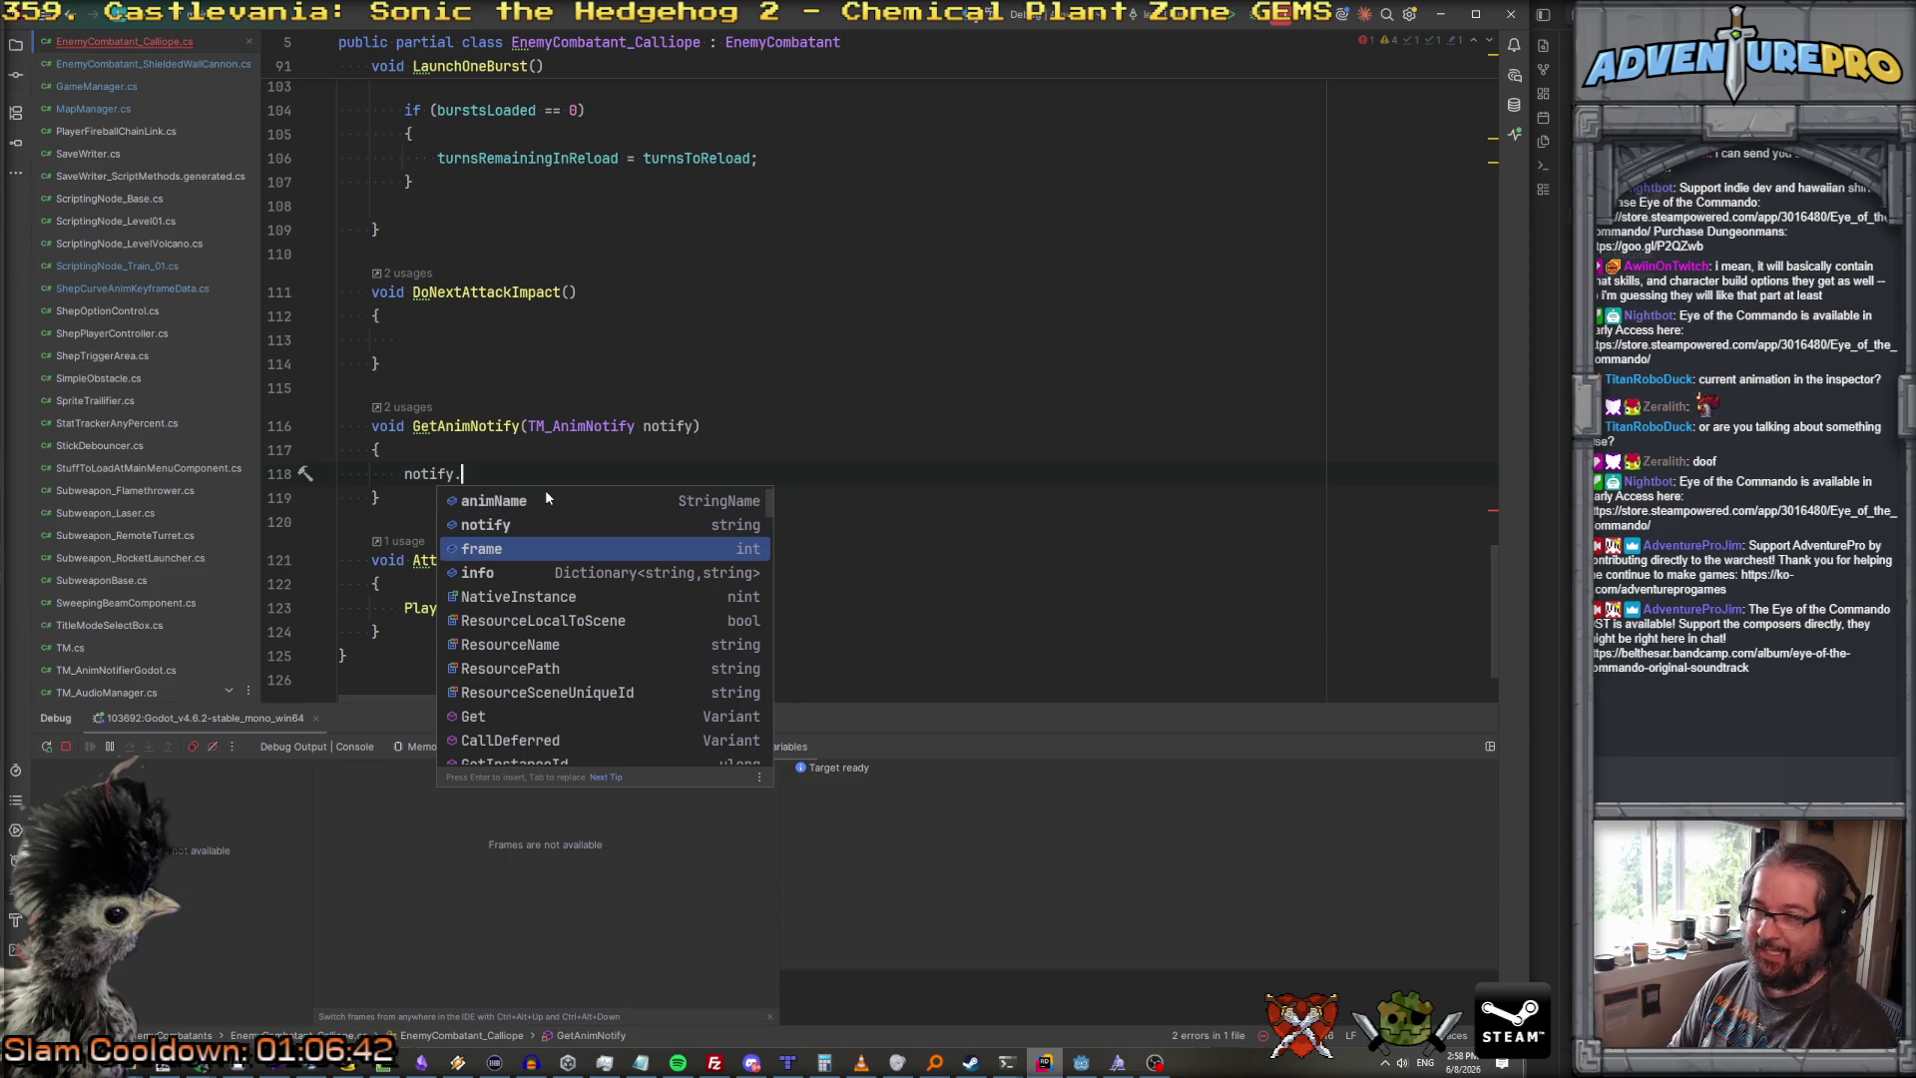
key("Up")
key("Up")
key("Up")
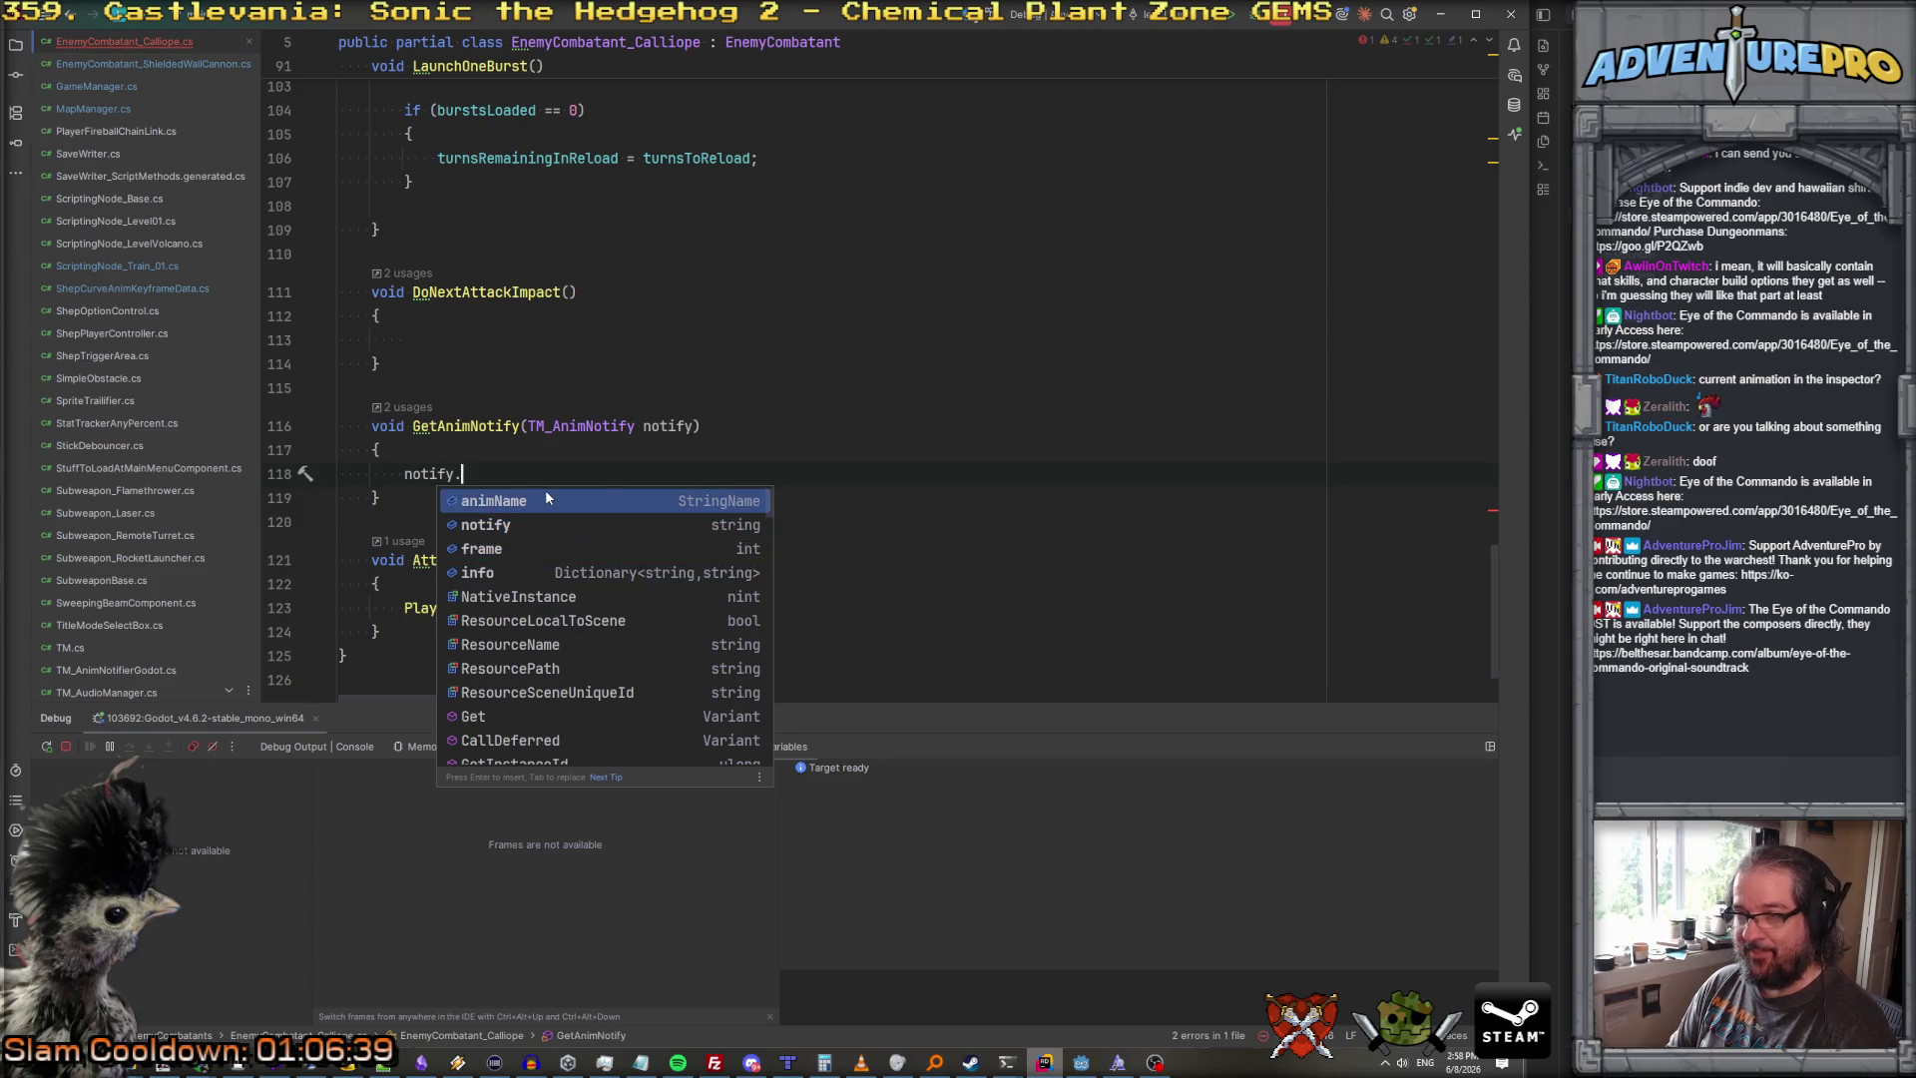
key("Up")
key("Down")
key("Return")
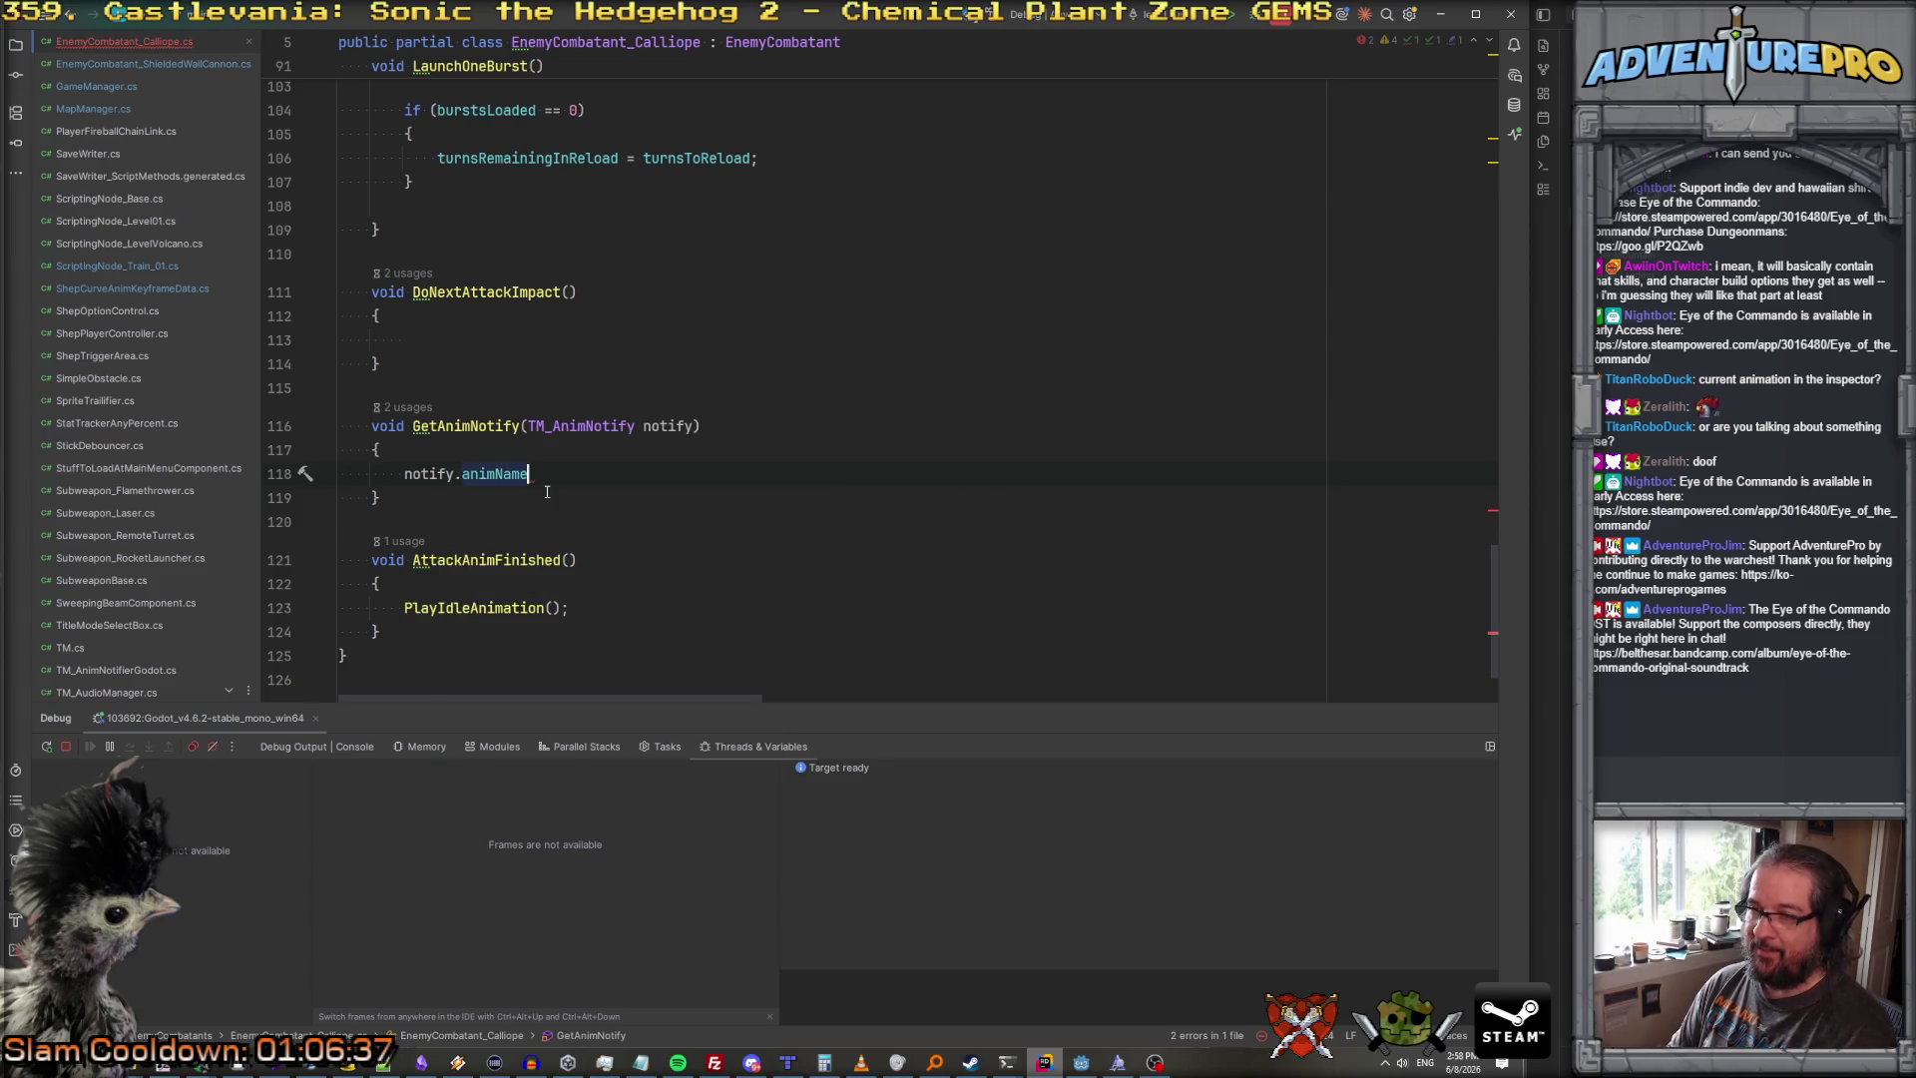
Step: Replace it with an if( notify.notify condition and begin renaming the parameter to incomingNotification
left_click(405, 473)
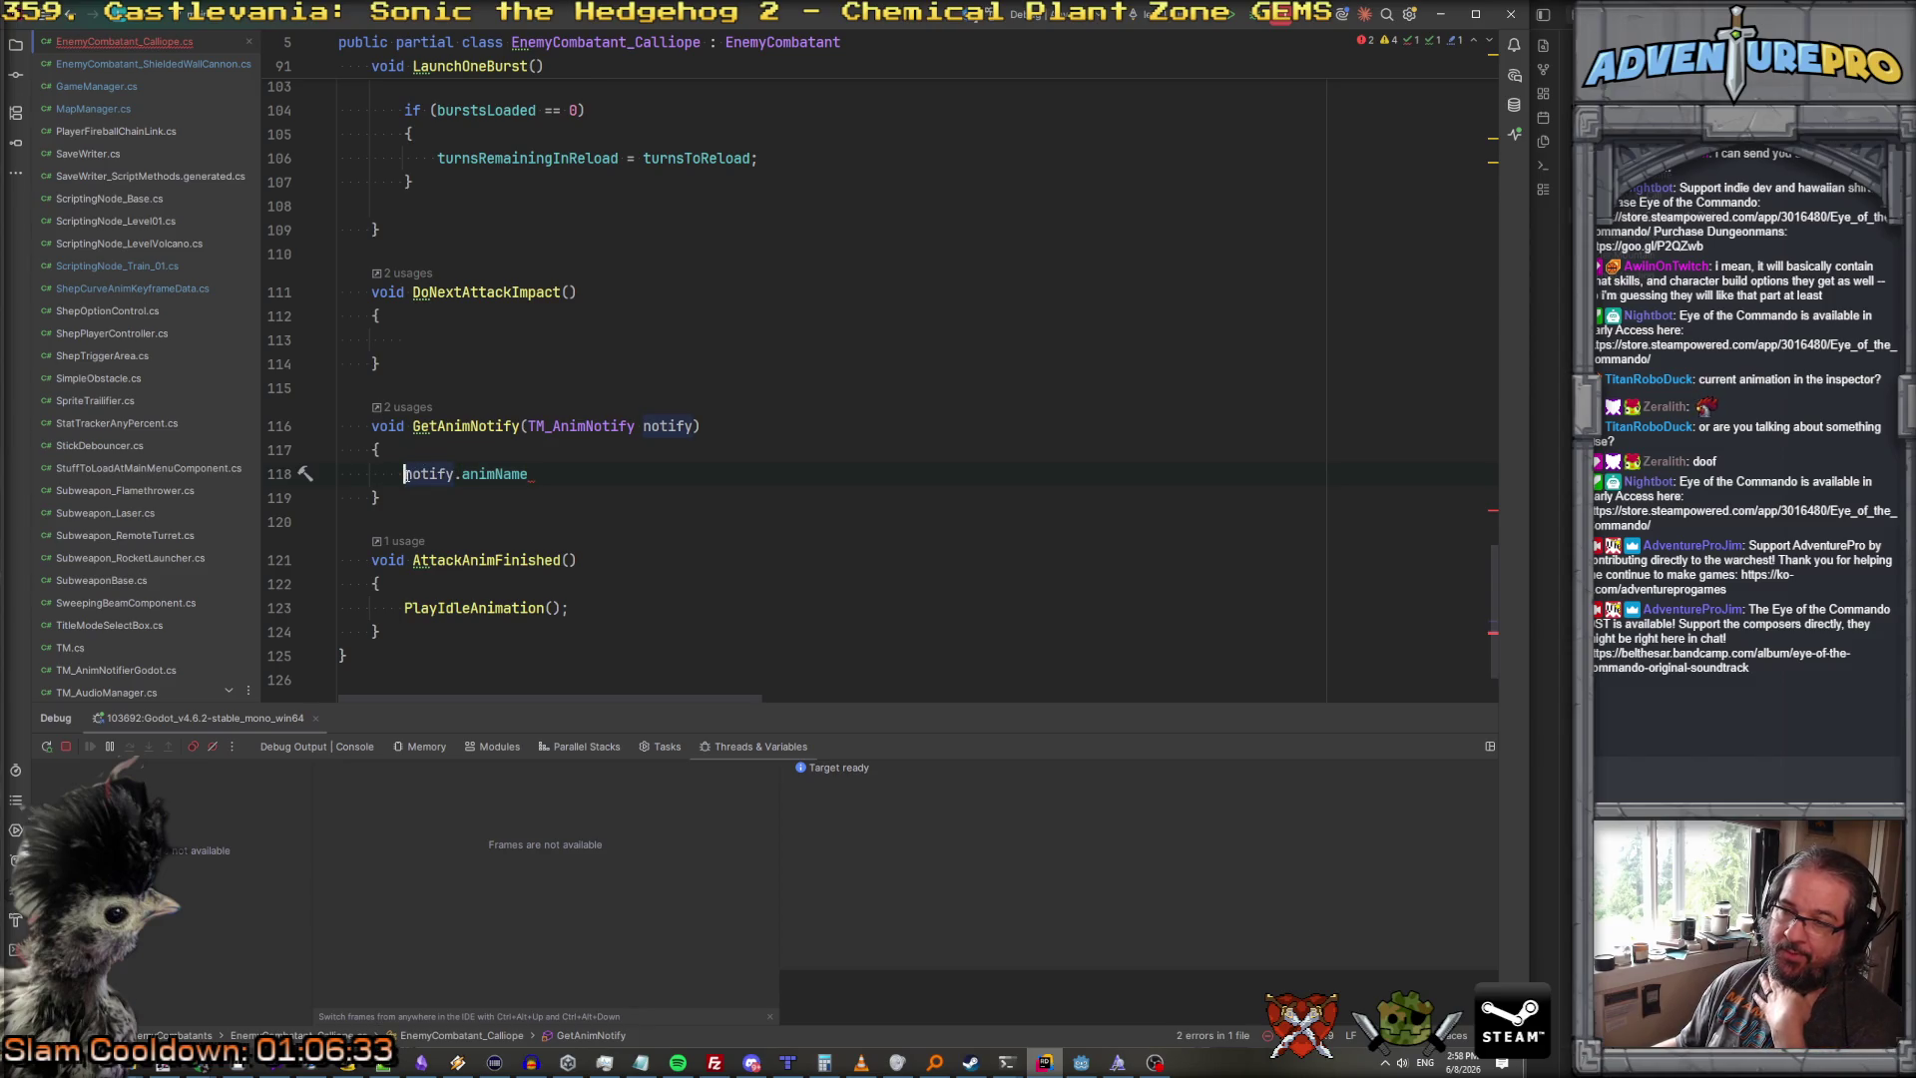
left_click_drag(406, 473, 569, 478)
type("if( notif")
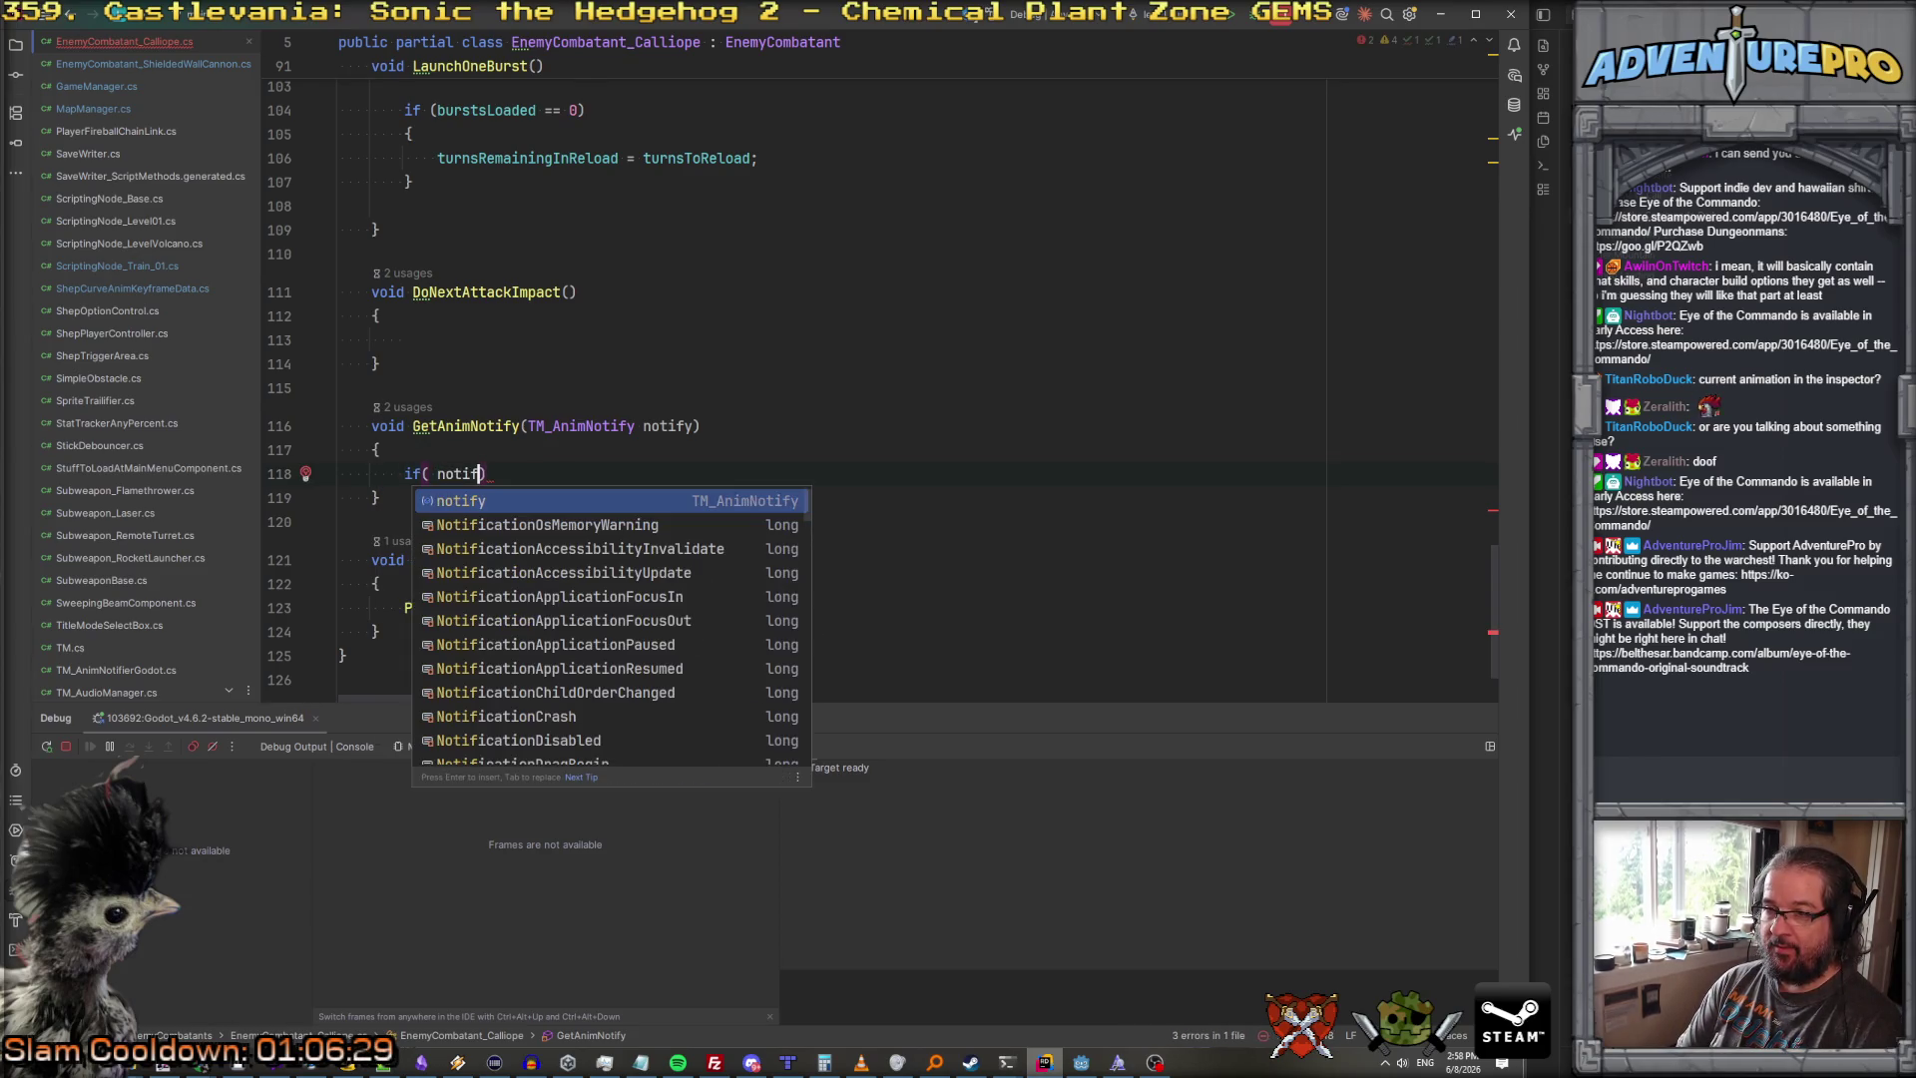
key("Return")
type(".")
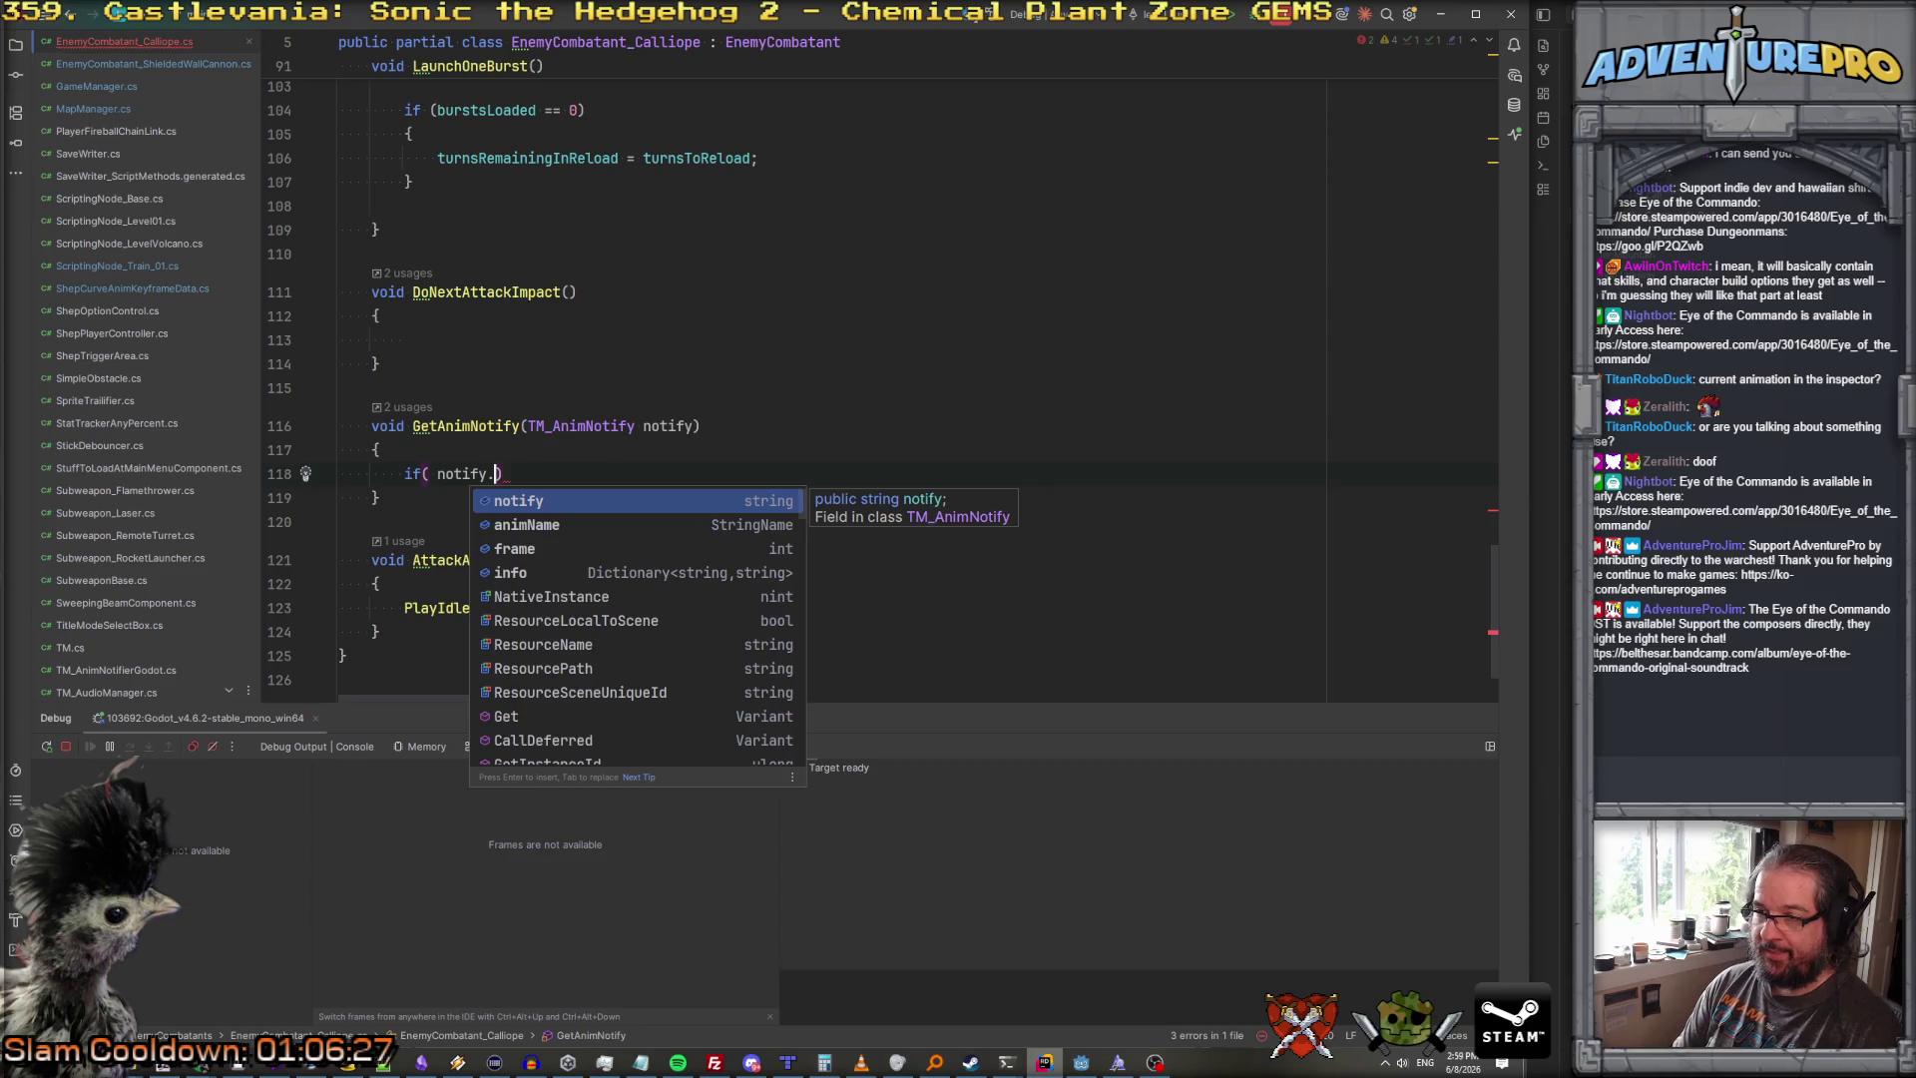
key("Down")
key("Down")
key("Up")
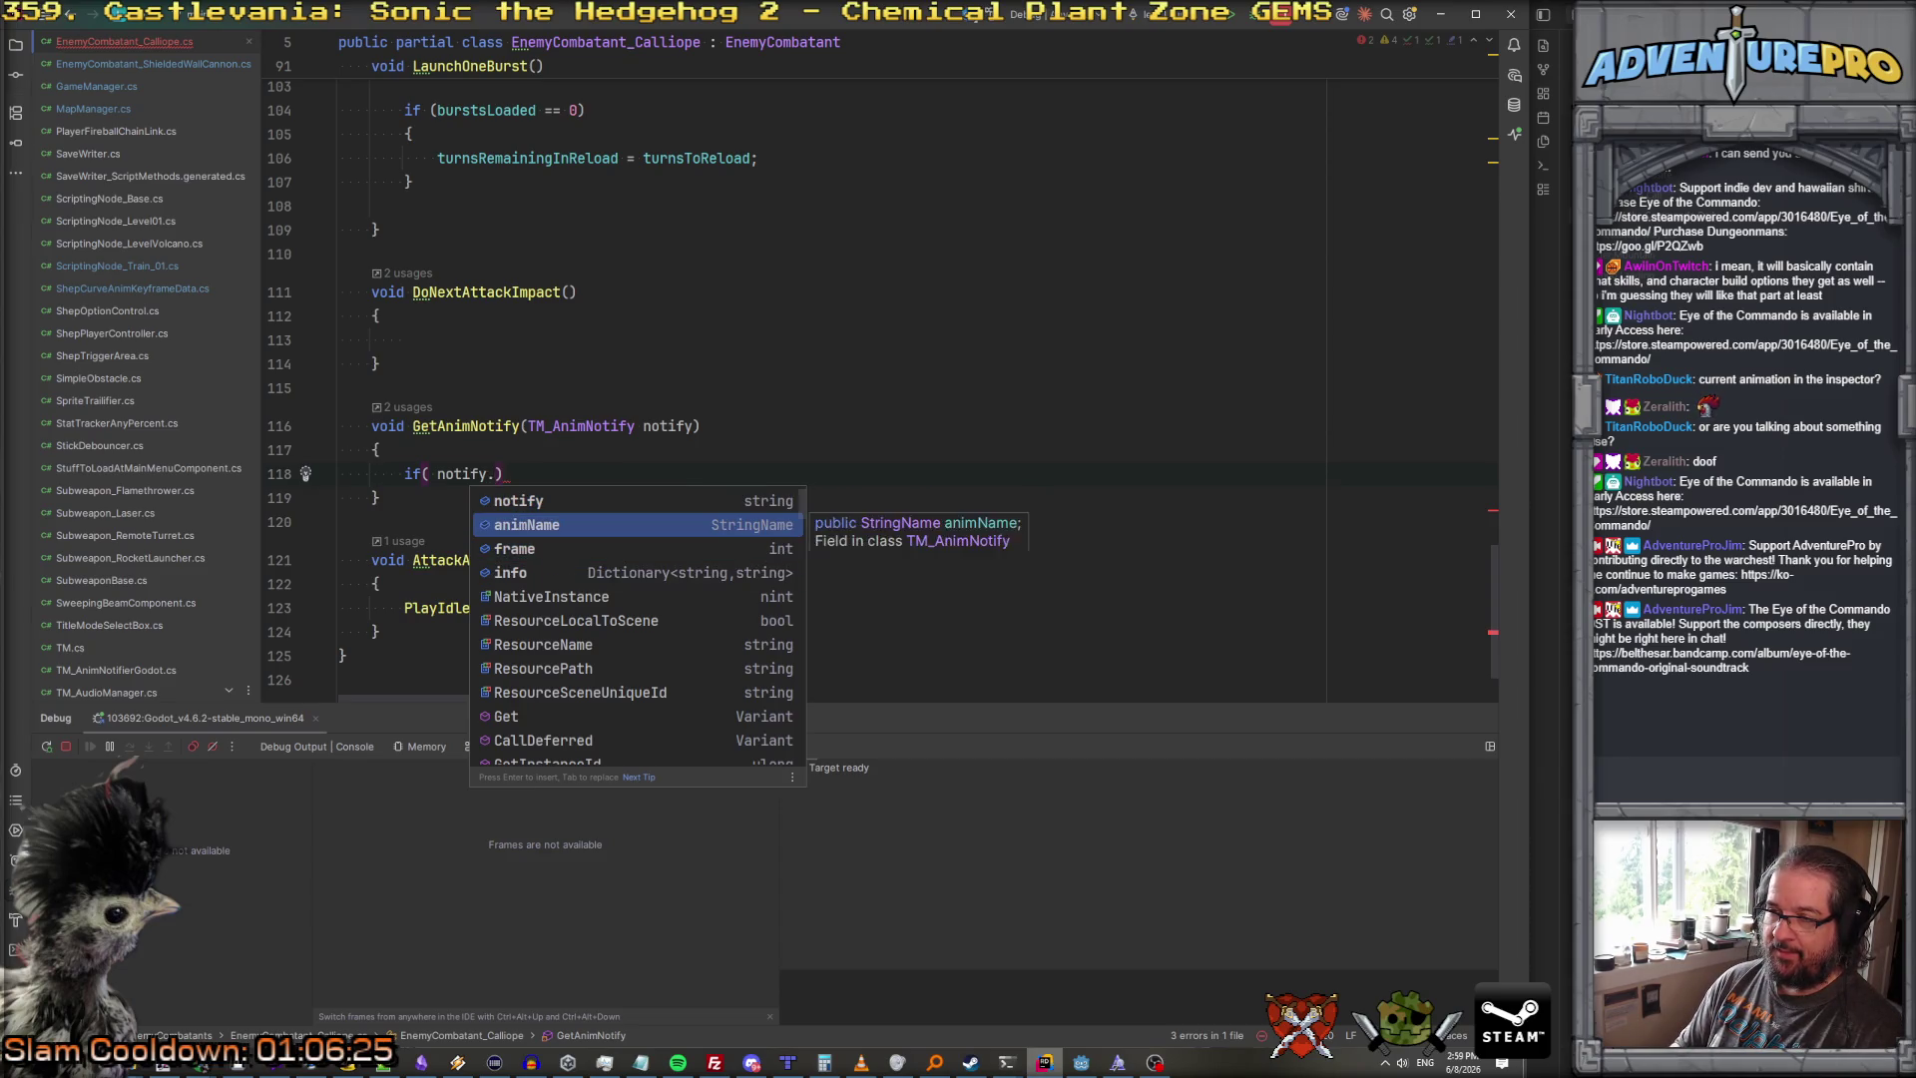
key("Up")
key("Return")
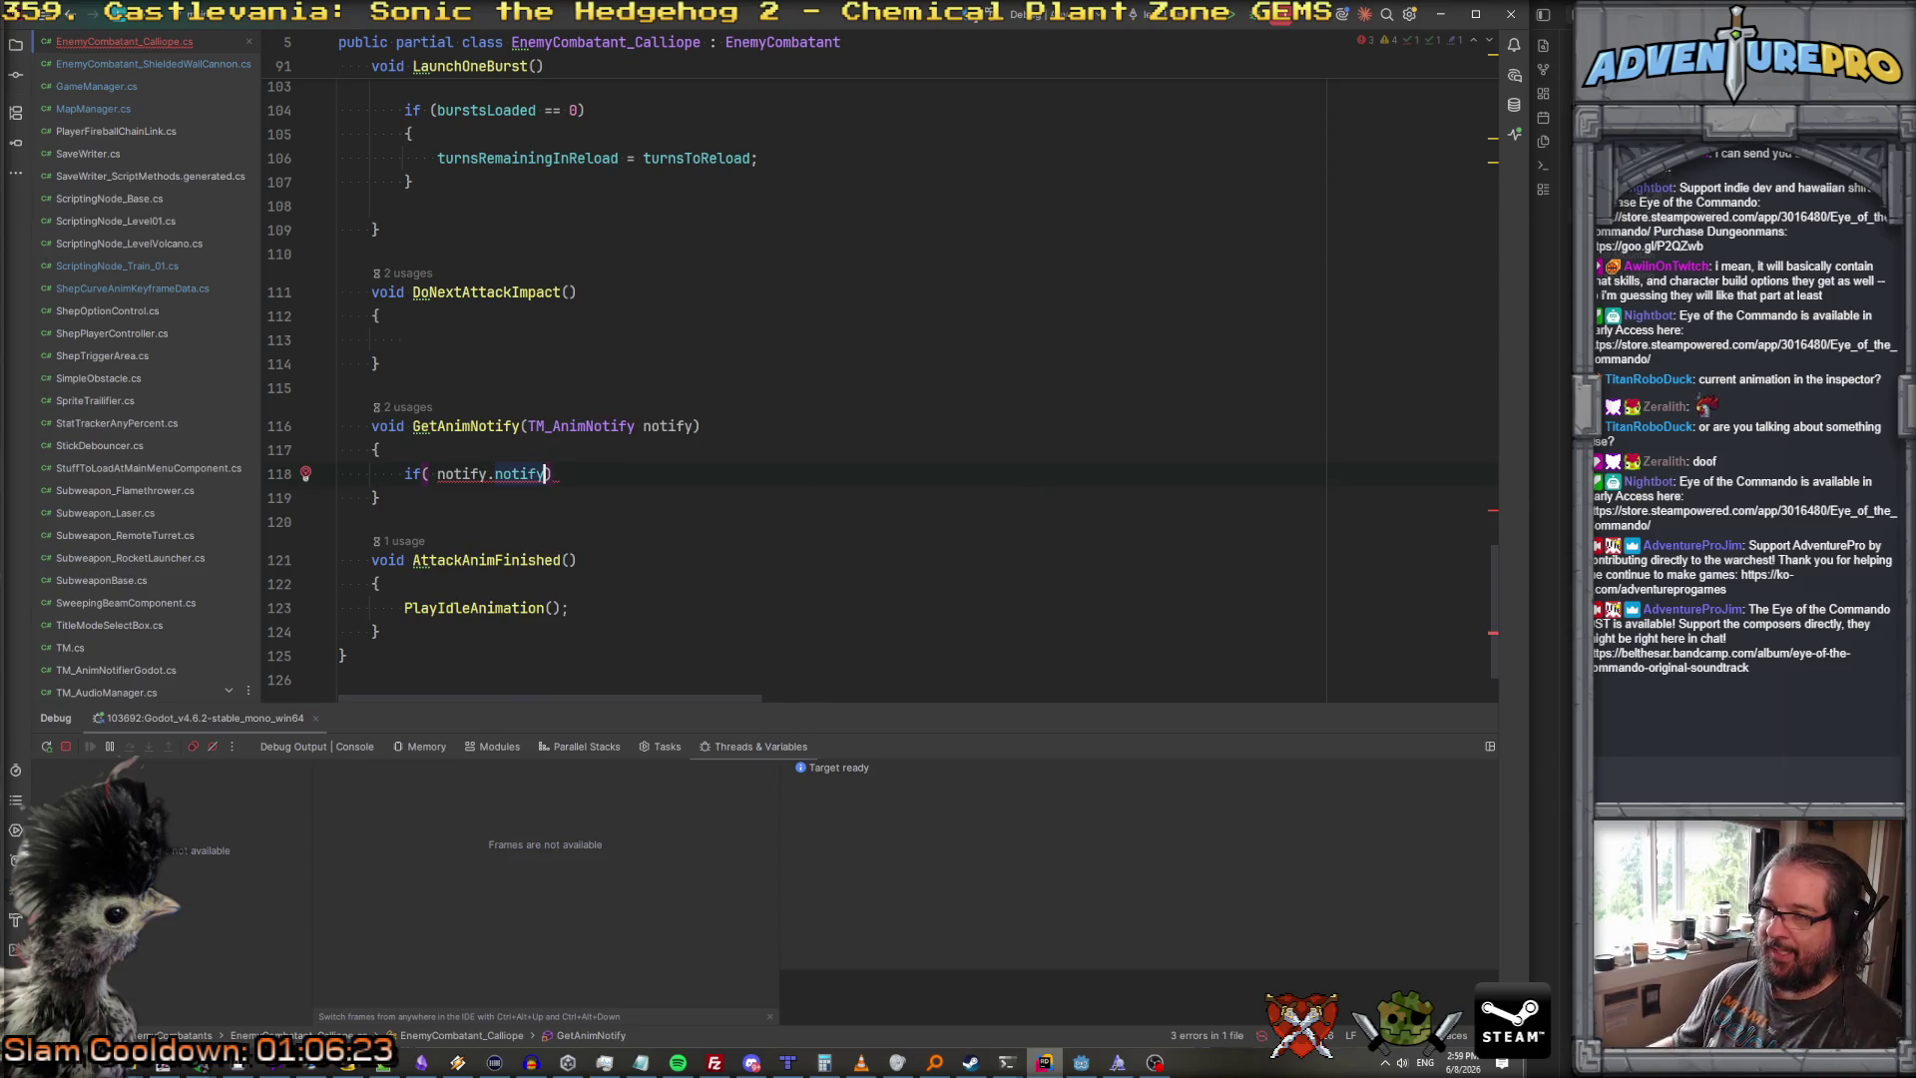
left_click(672, 427)
key("F2")
type("incomingNotification")
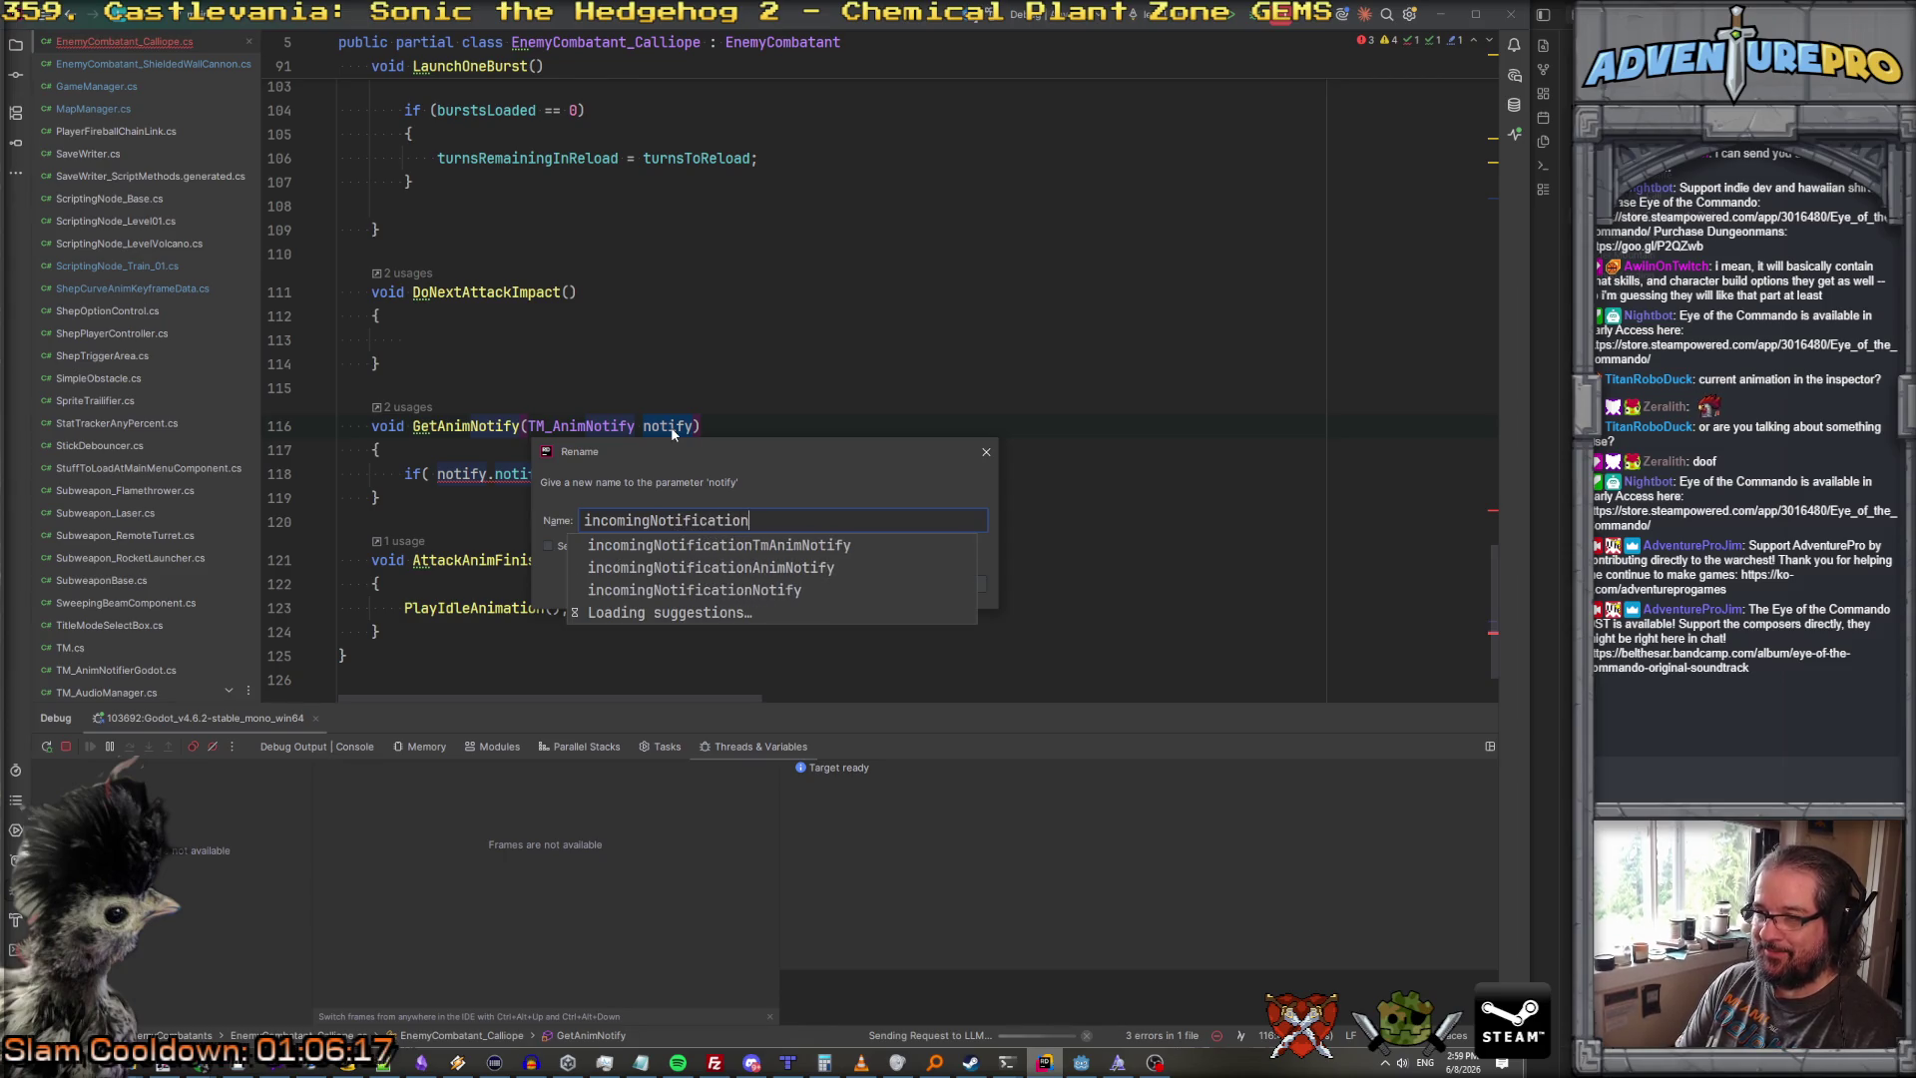
Step: Confirm the incomingNotification rename and finish the condition as == "fire" with an empty block
key("Return")
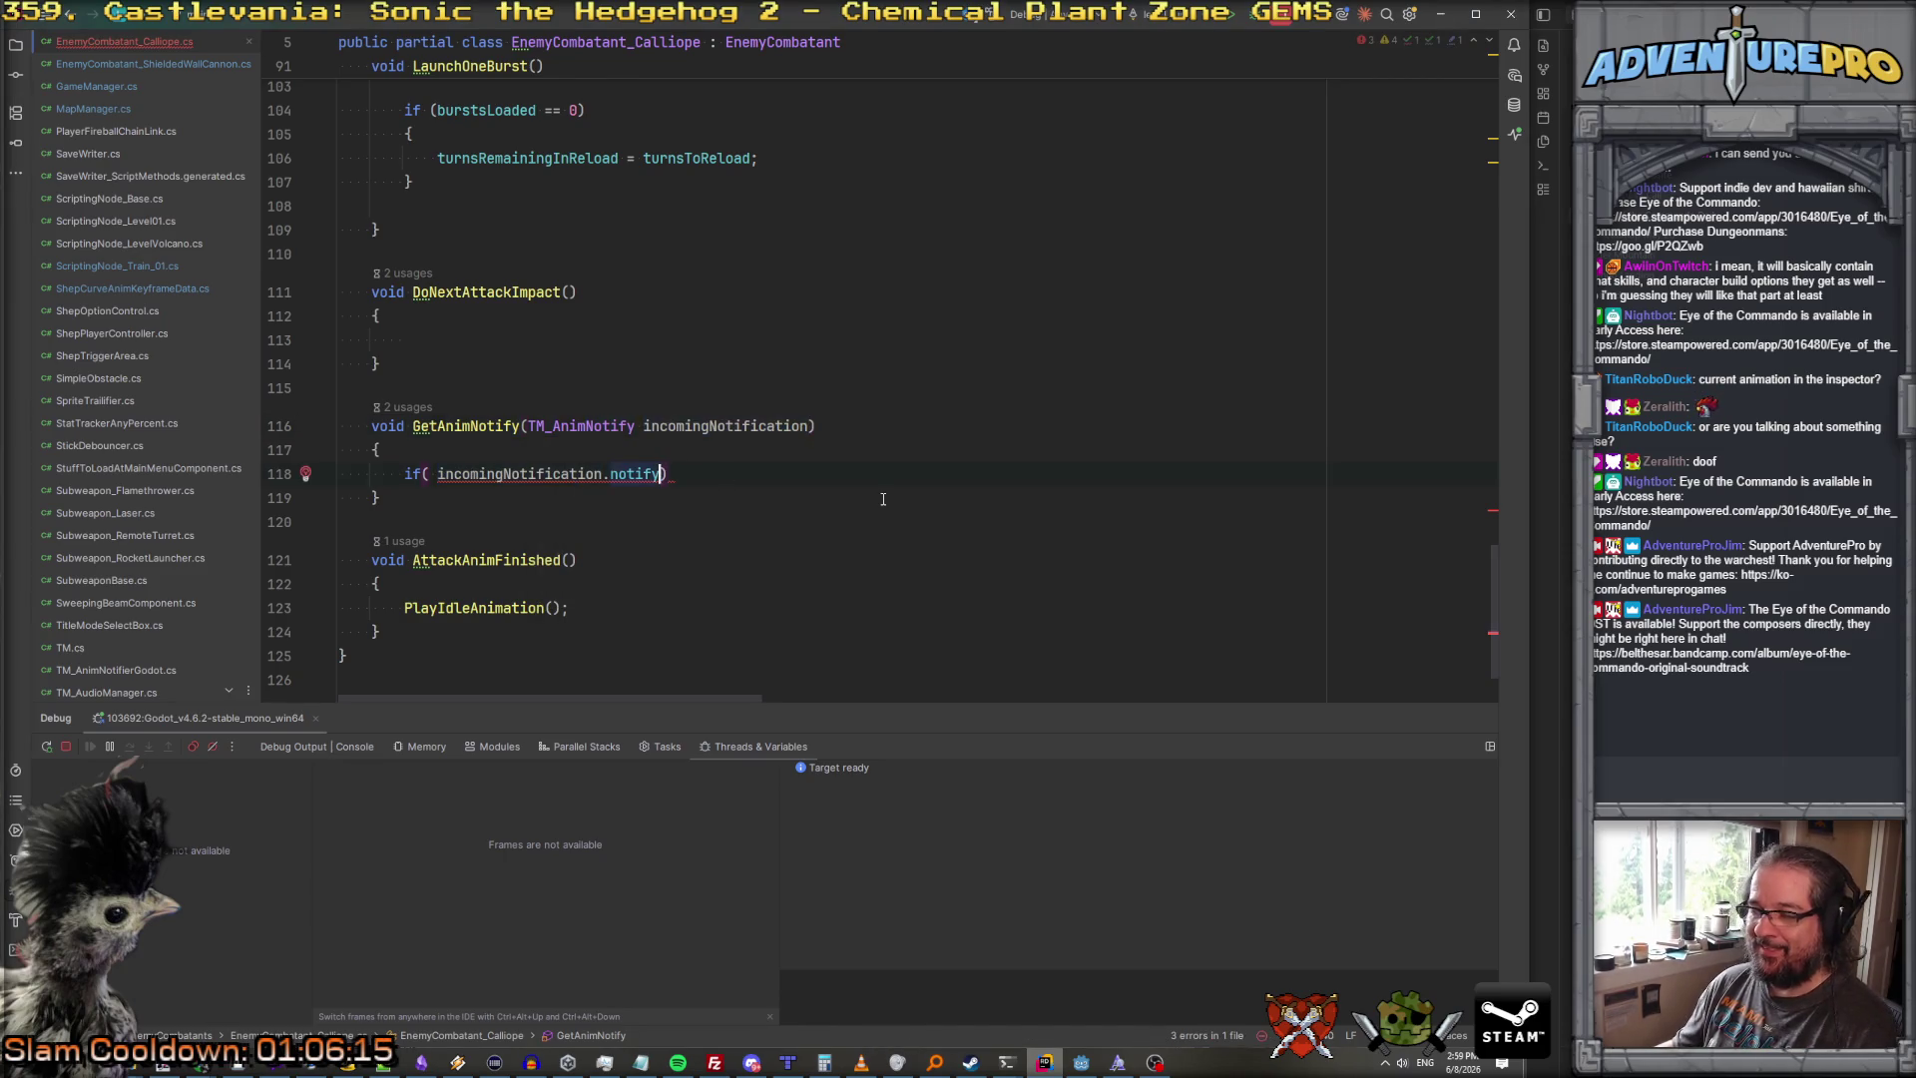
type("\"")
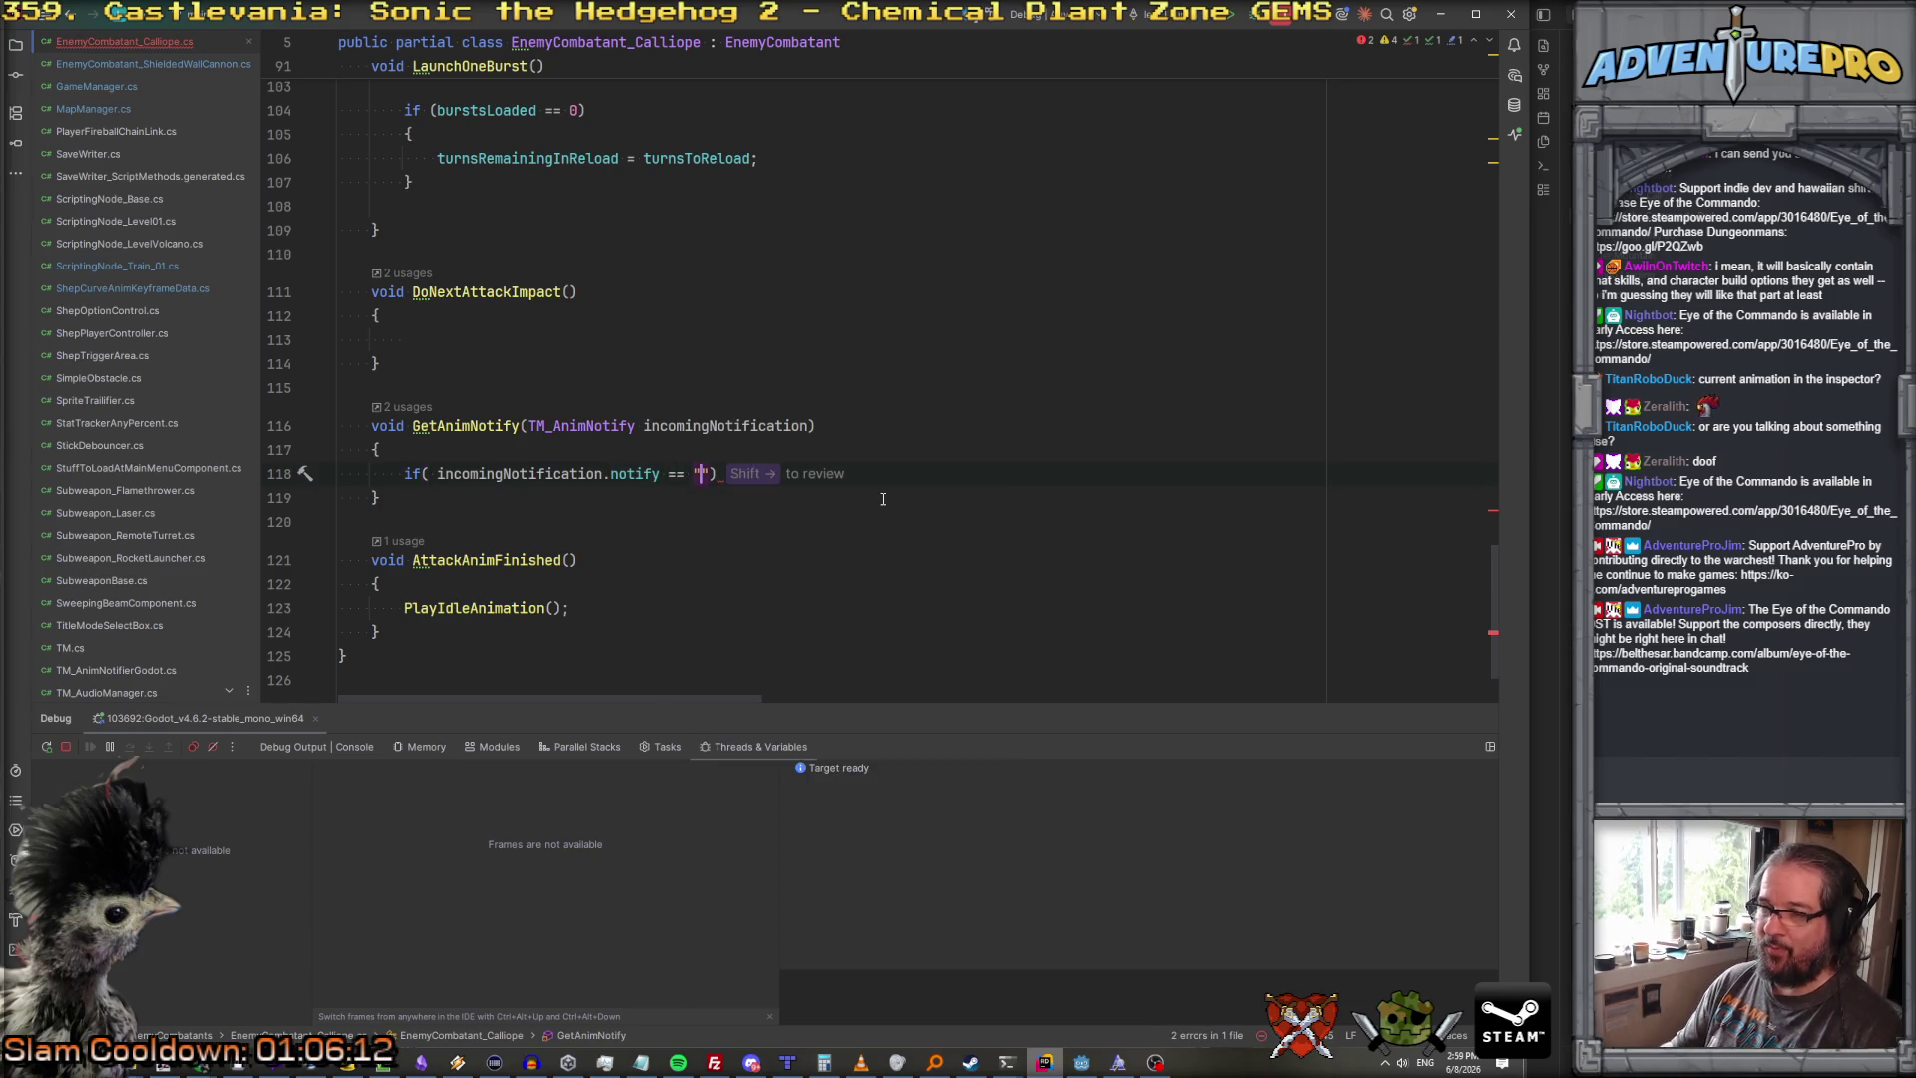
type("fire\"")
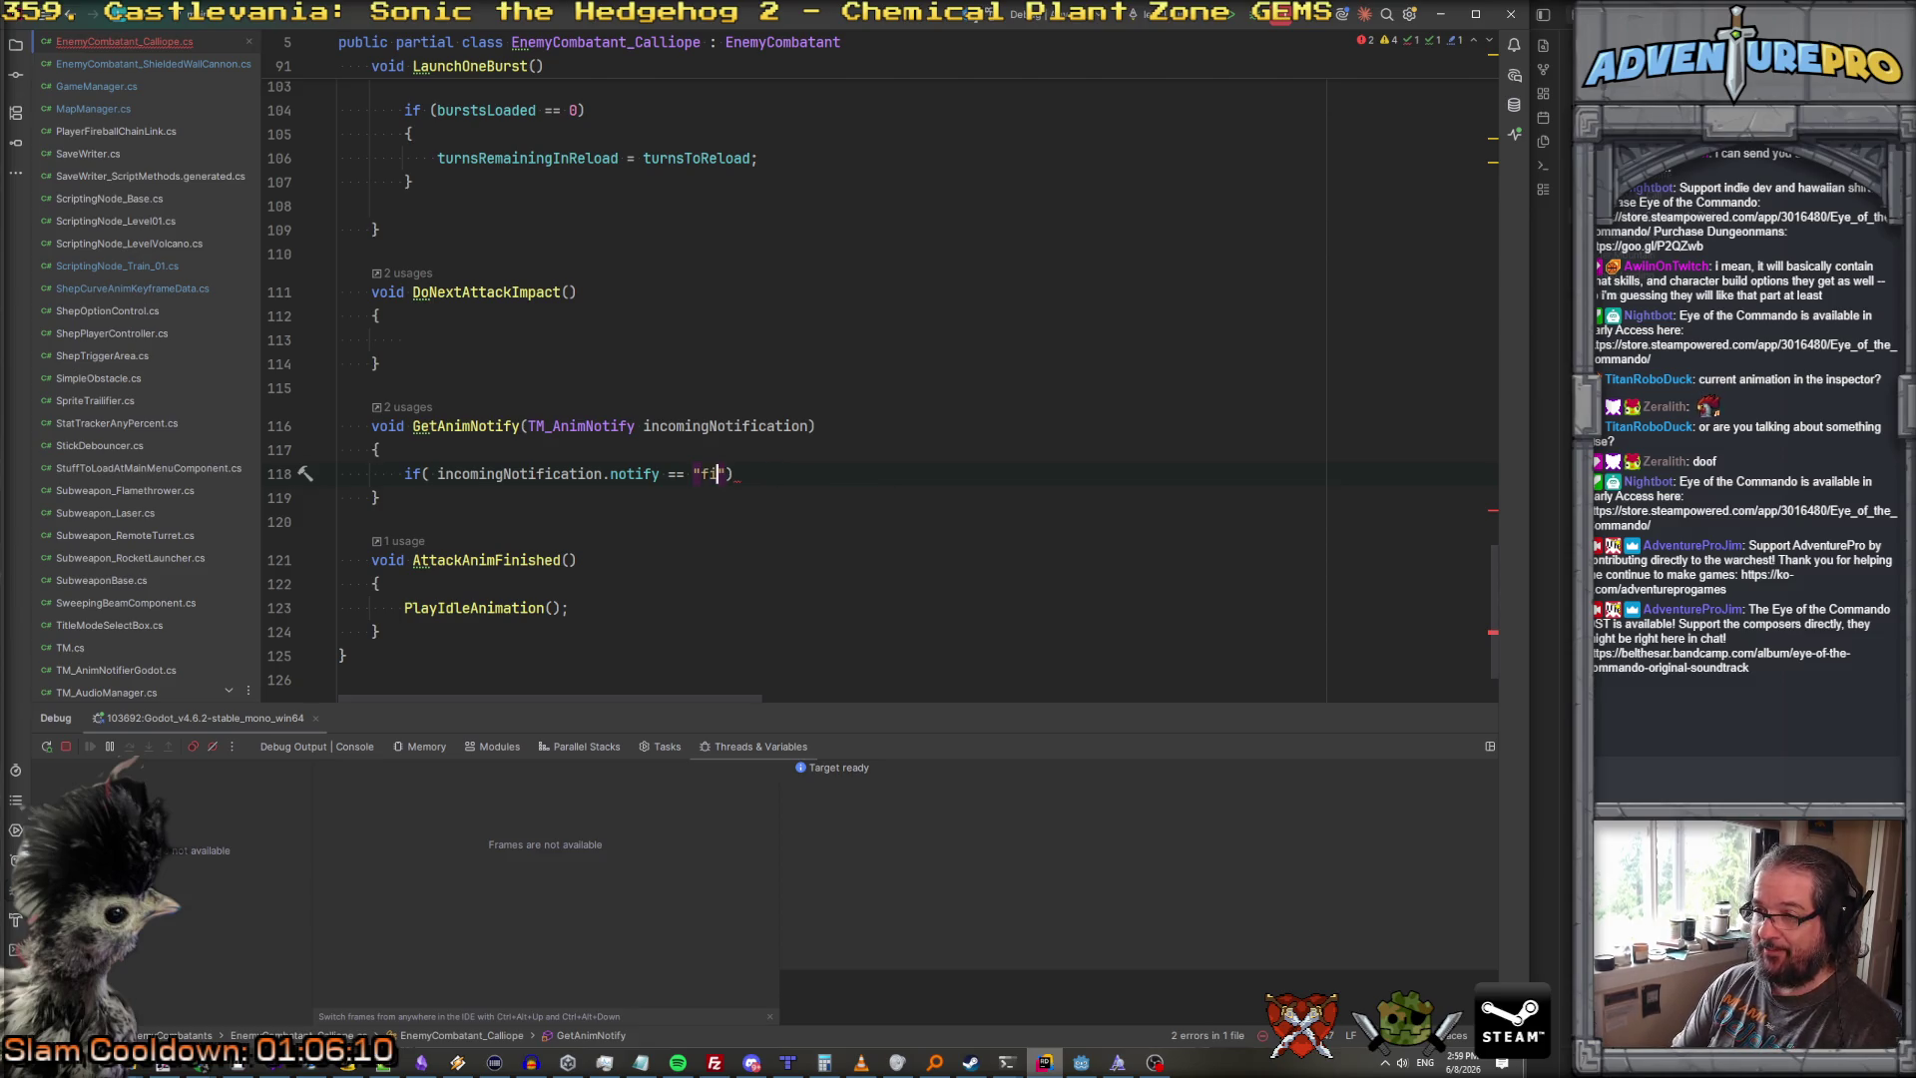
type(")")
key("Return")
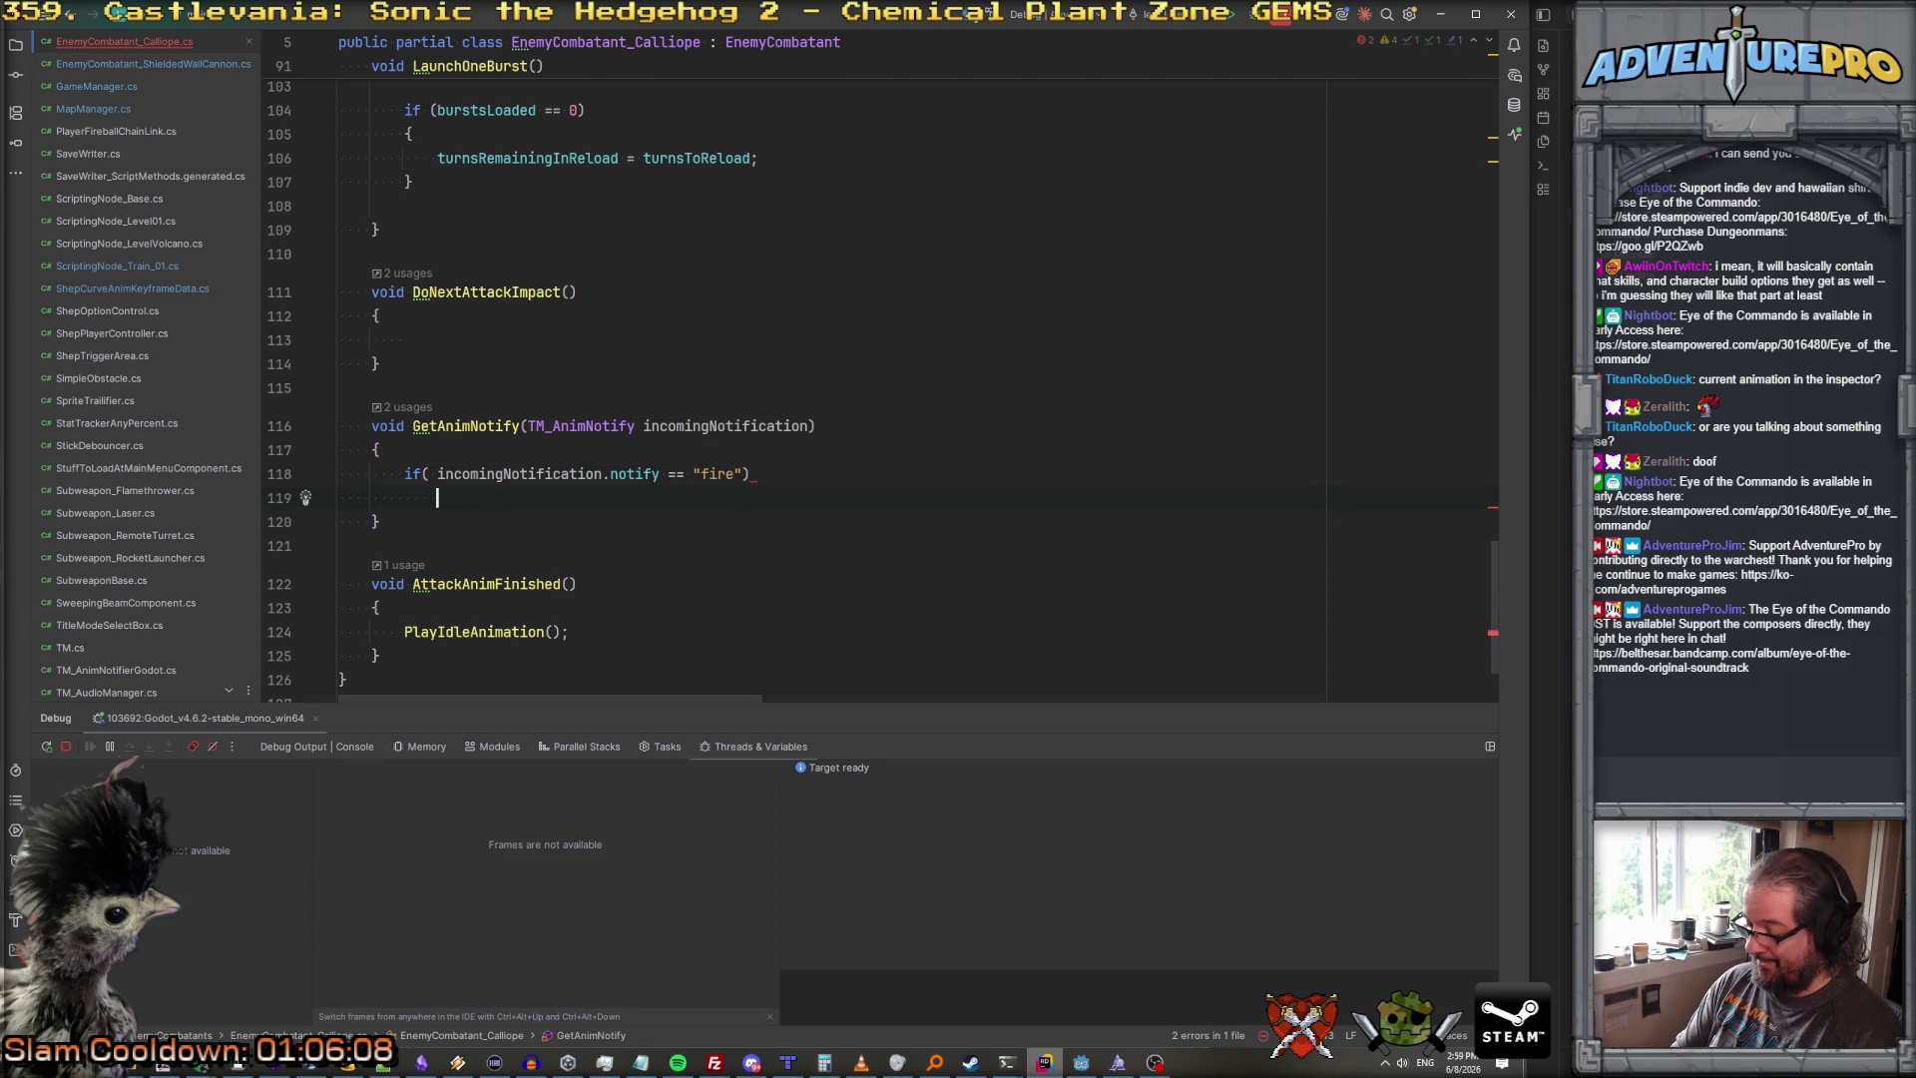
type("{")
key("Return")
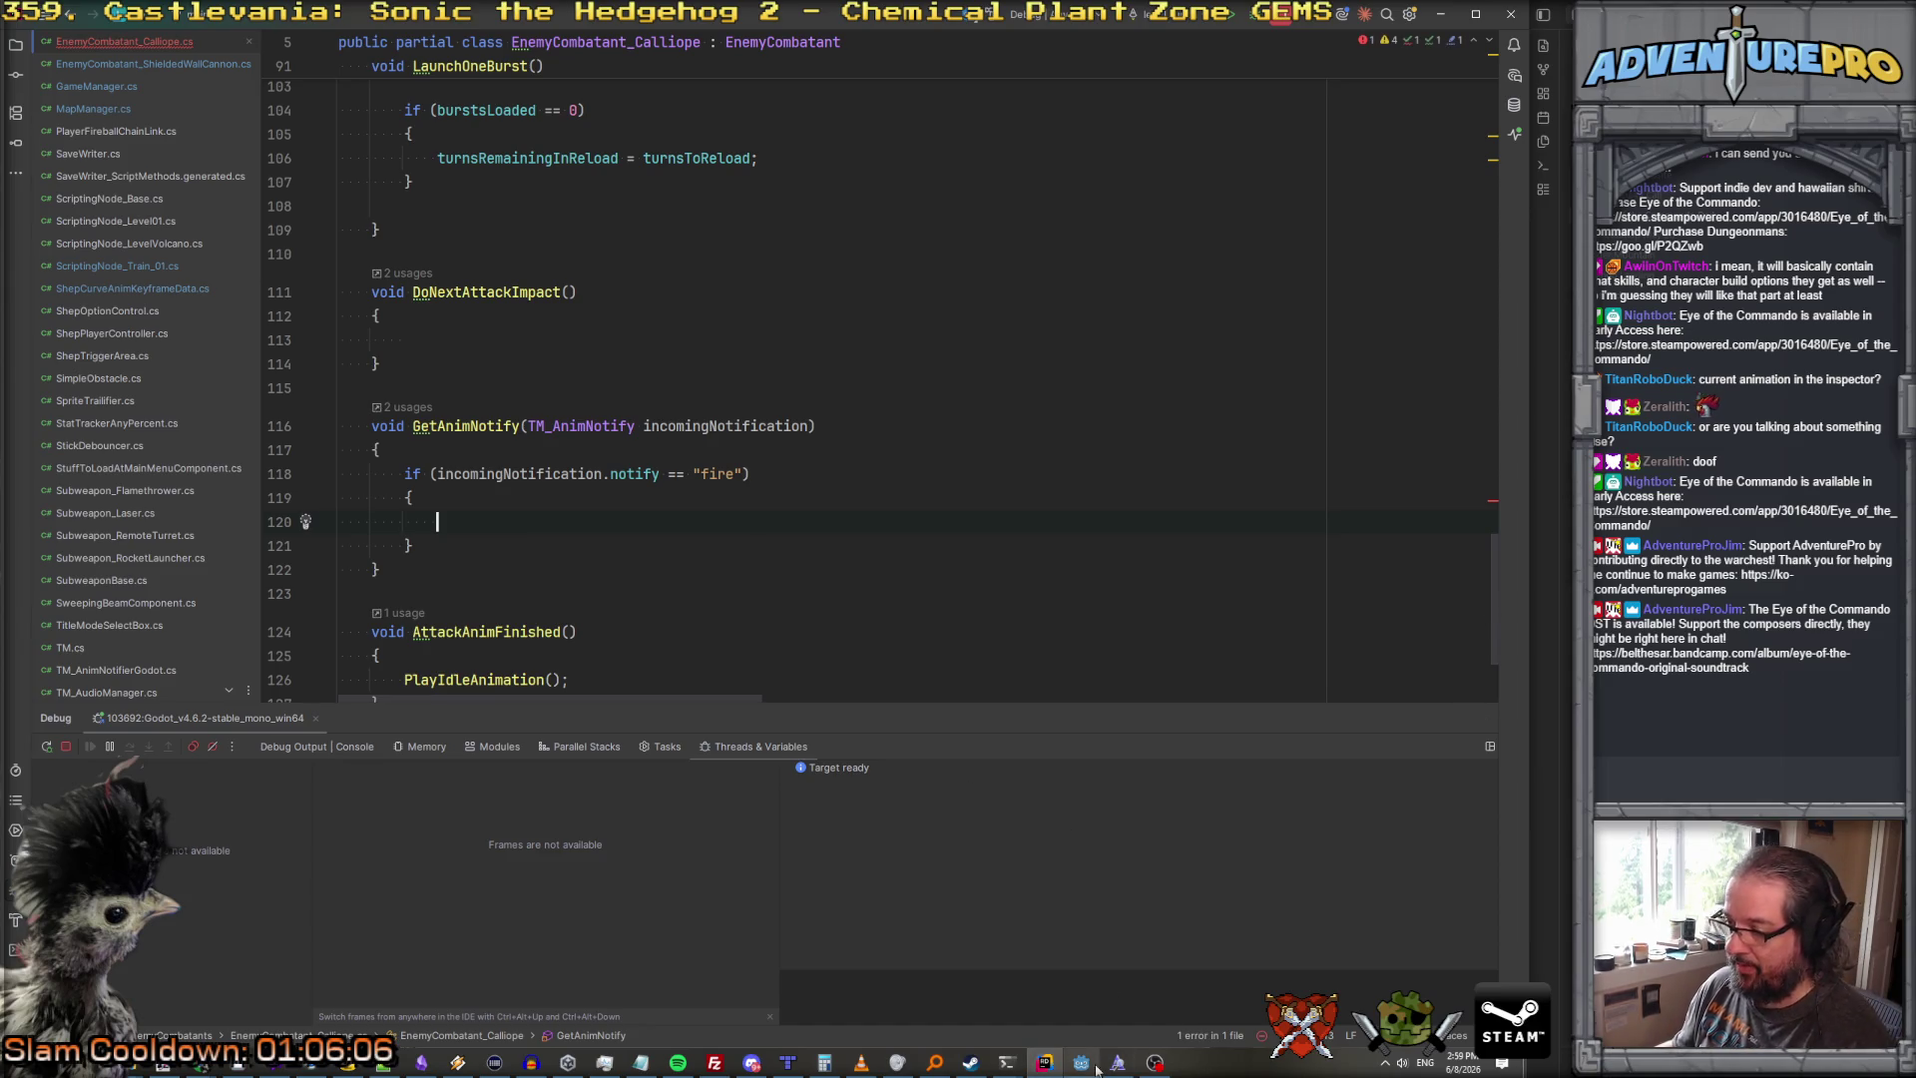
left_click(1081, 1064)
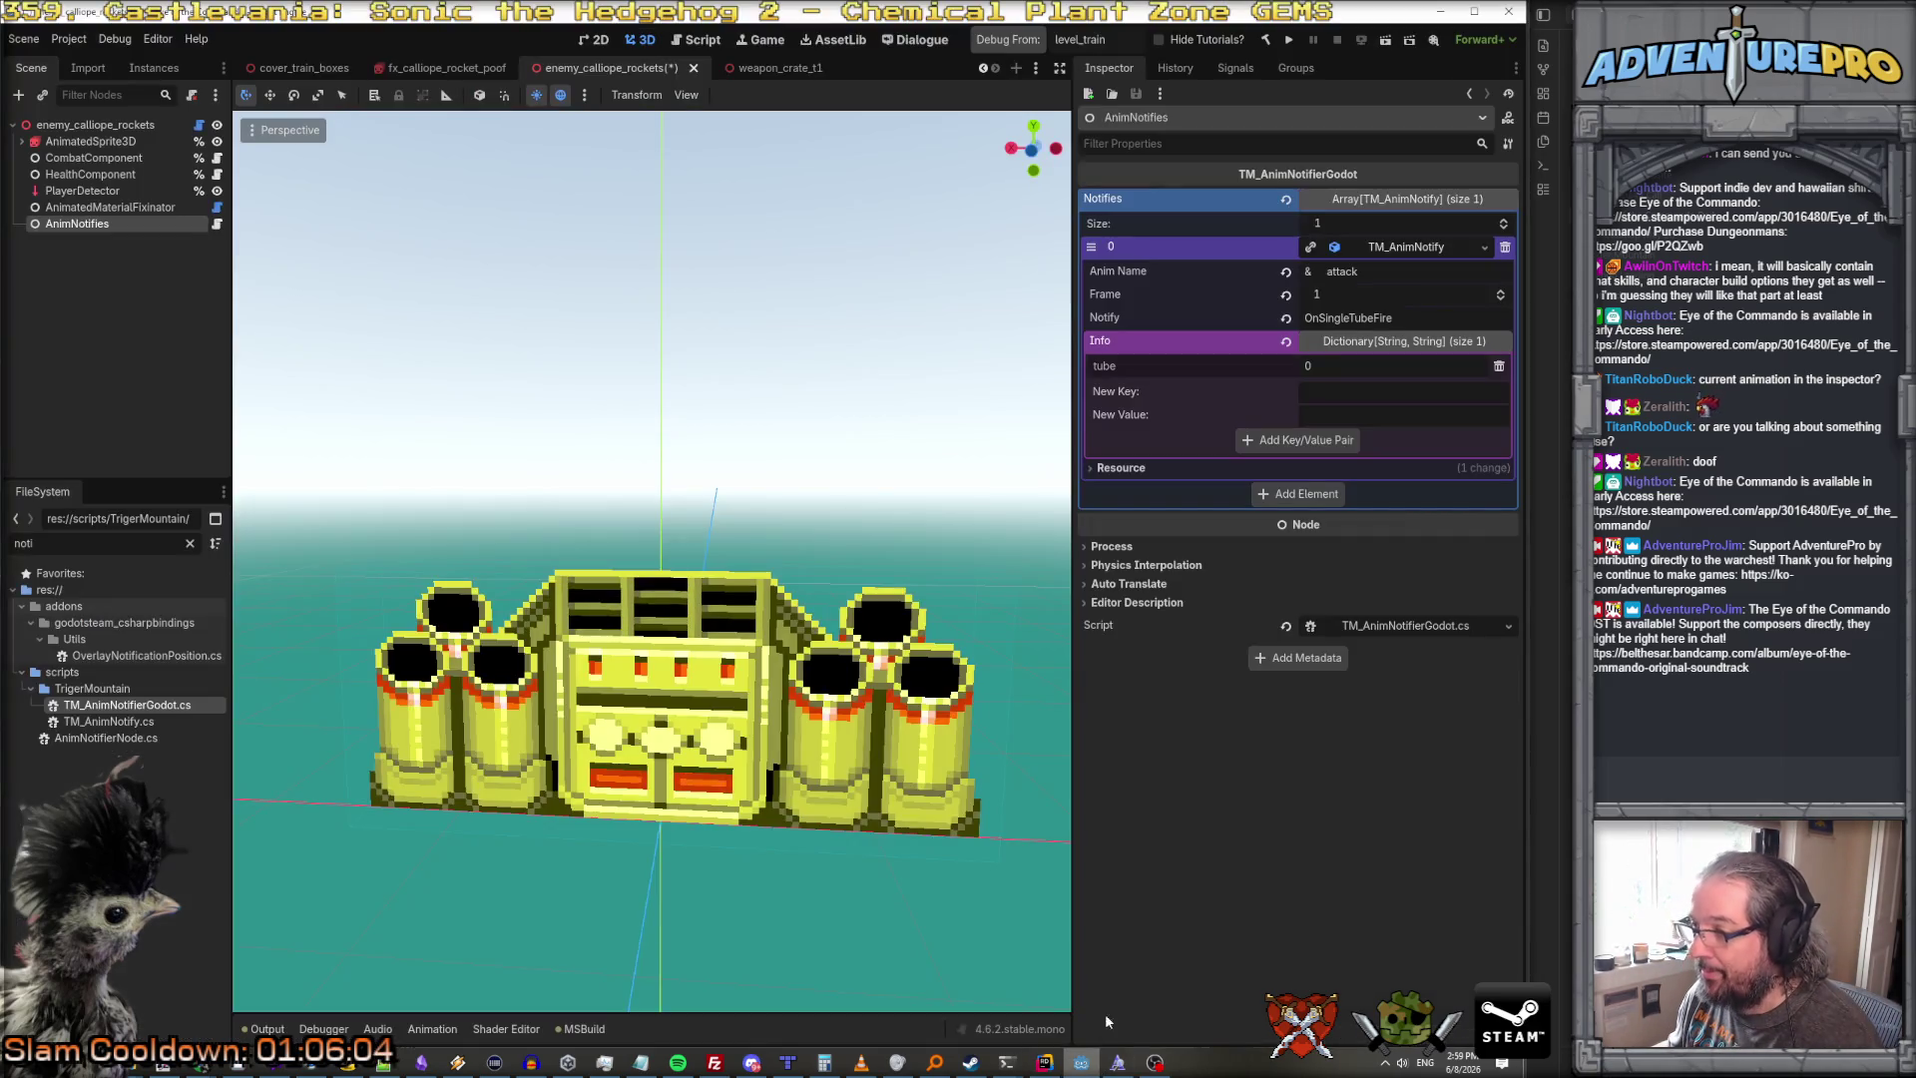
Step: Change the Godot notify name from OnSingleTubeFire to fire
double_click(1327, 317)
type("f")
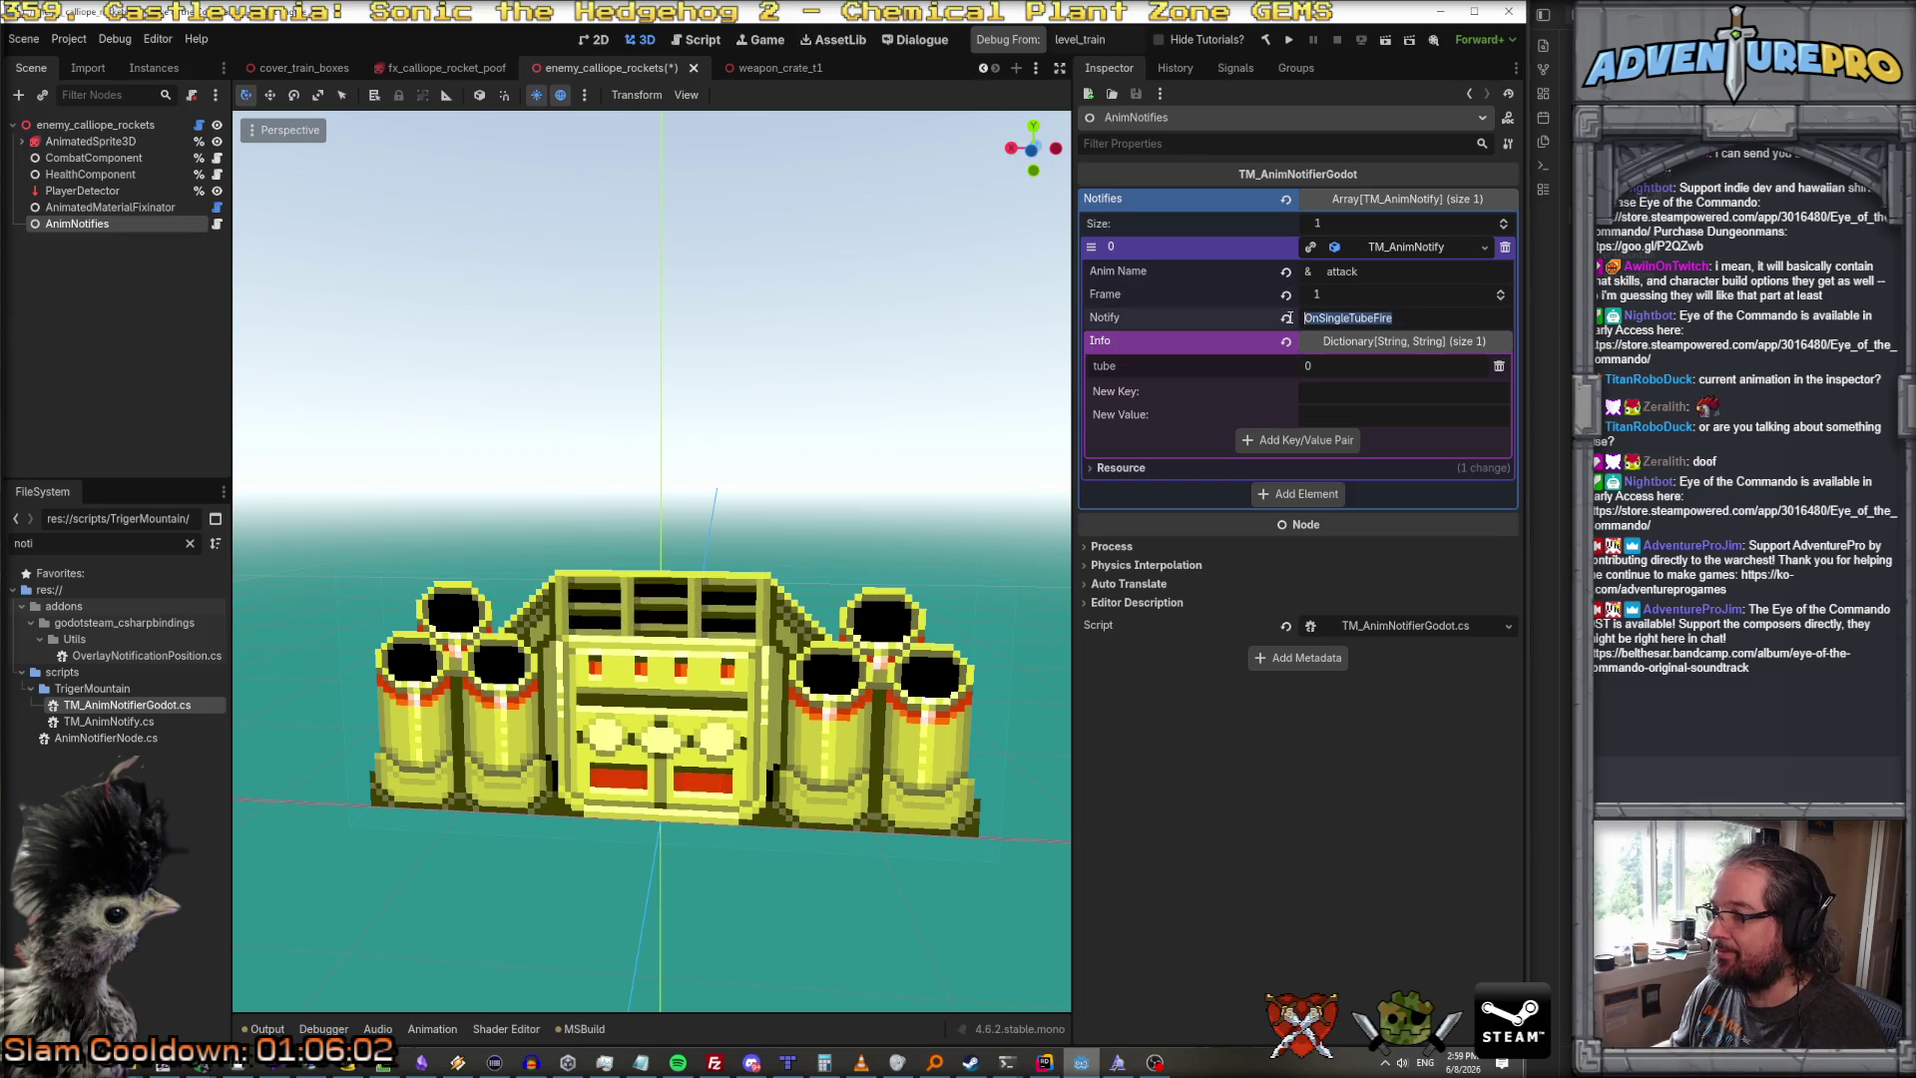
type("ire")
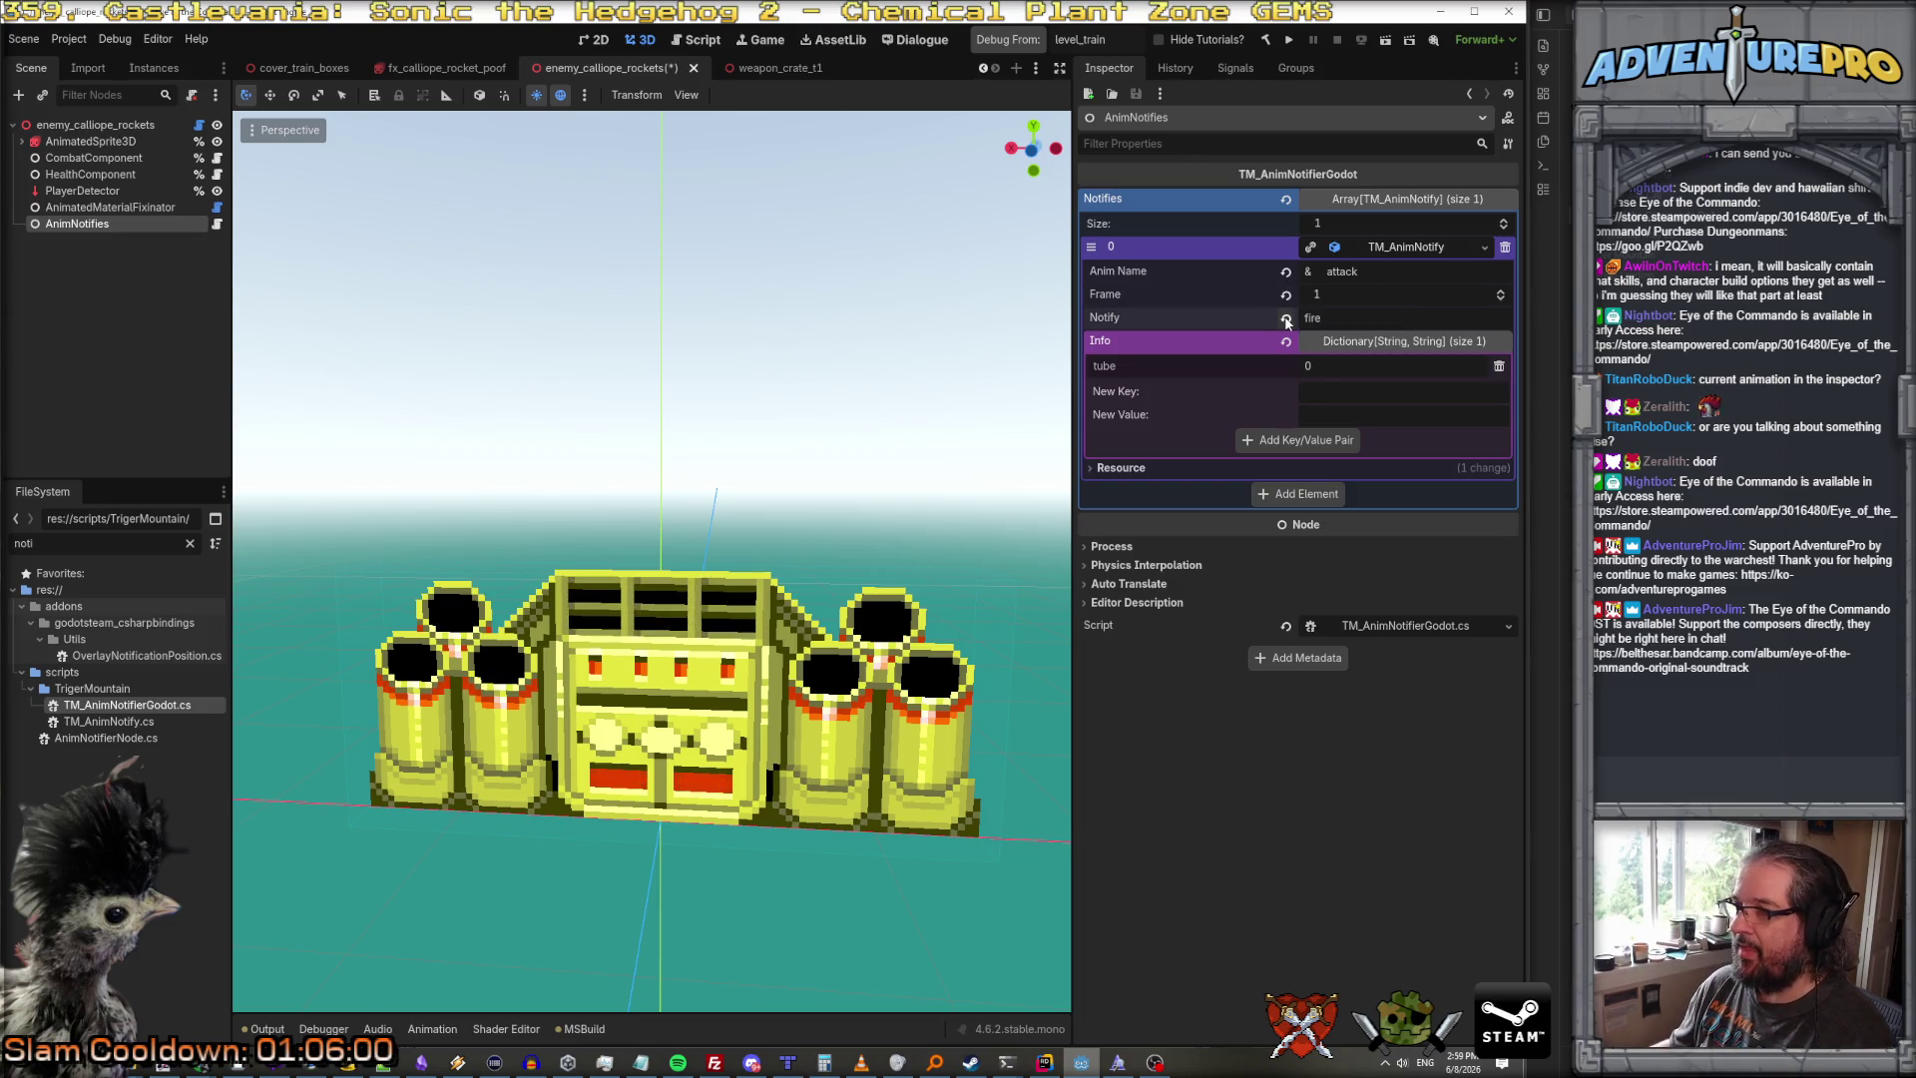
key("alt+Tab")
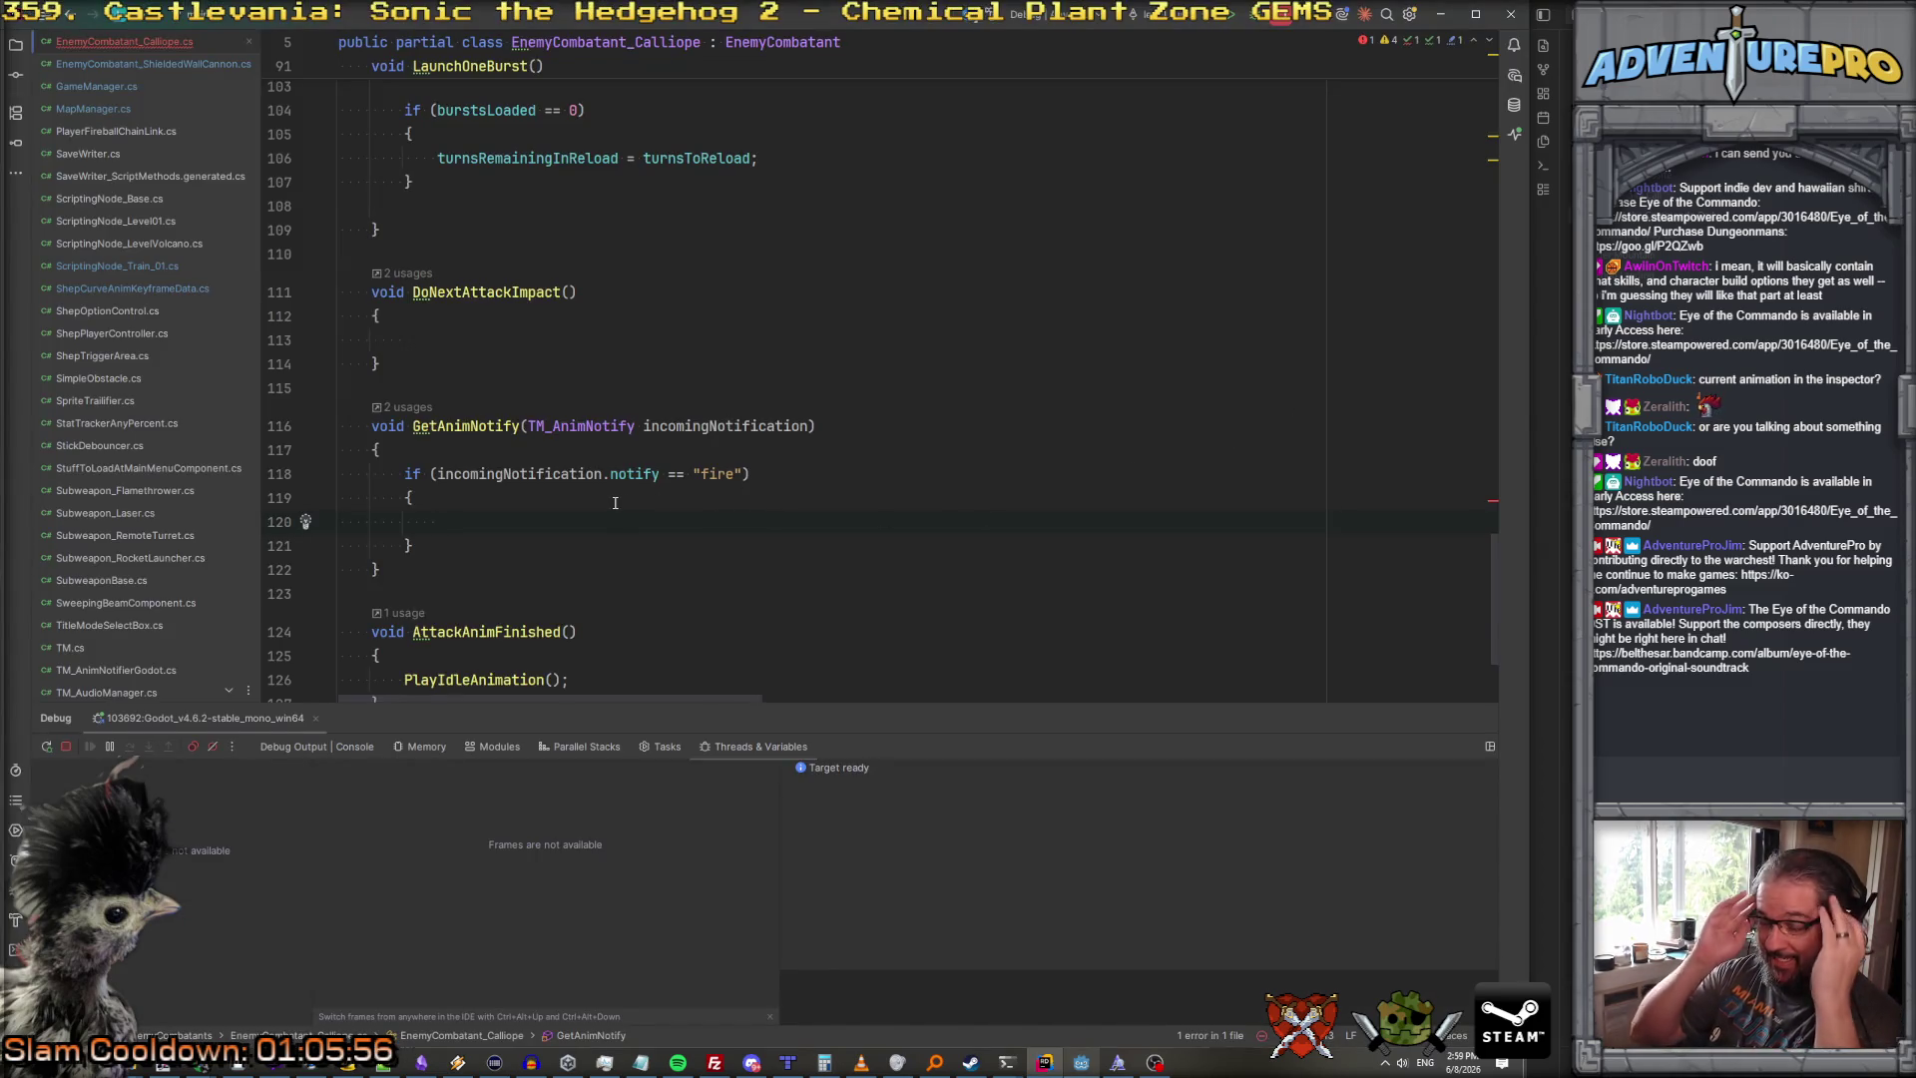
Step: In the fire block, assign var tubeNum = int.Parse(incomingNotification.info["tube"])
type("var tubeNum ")
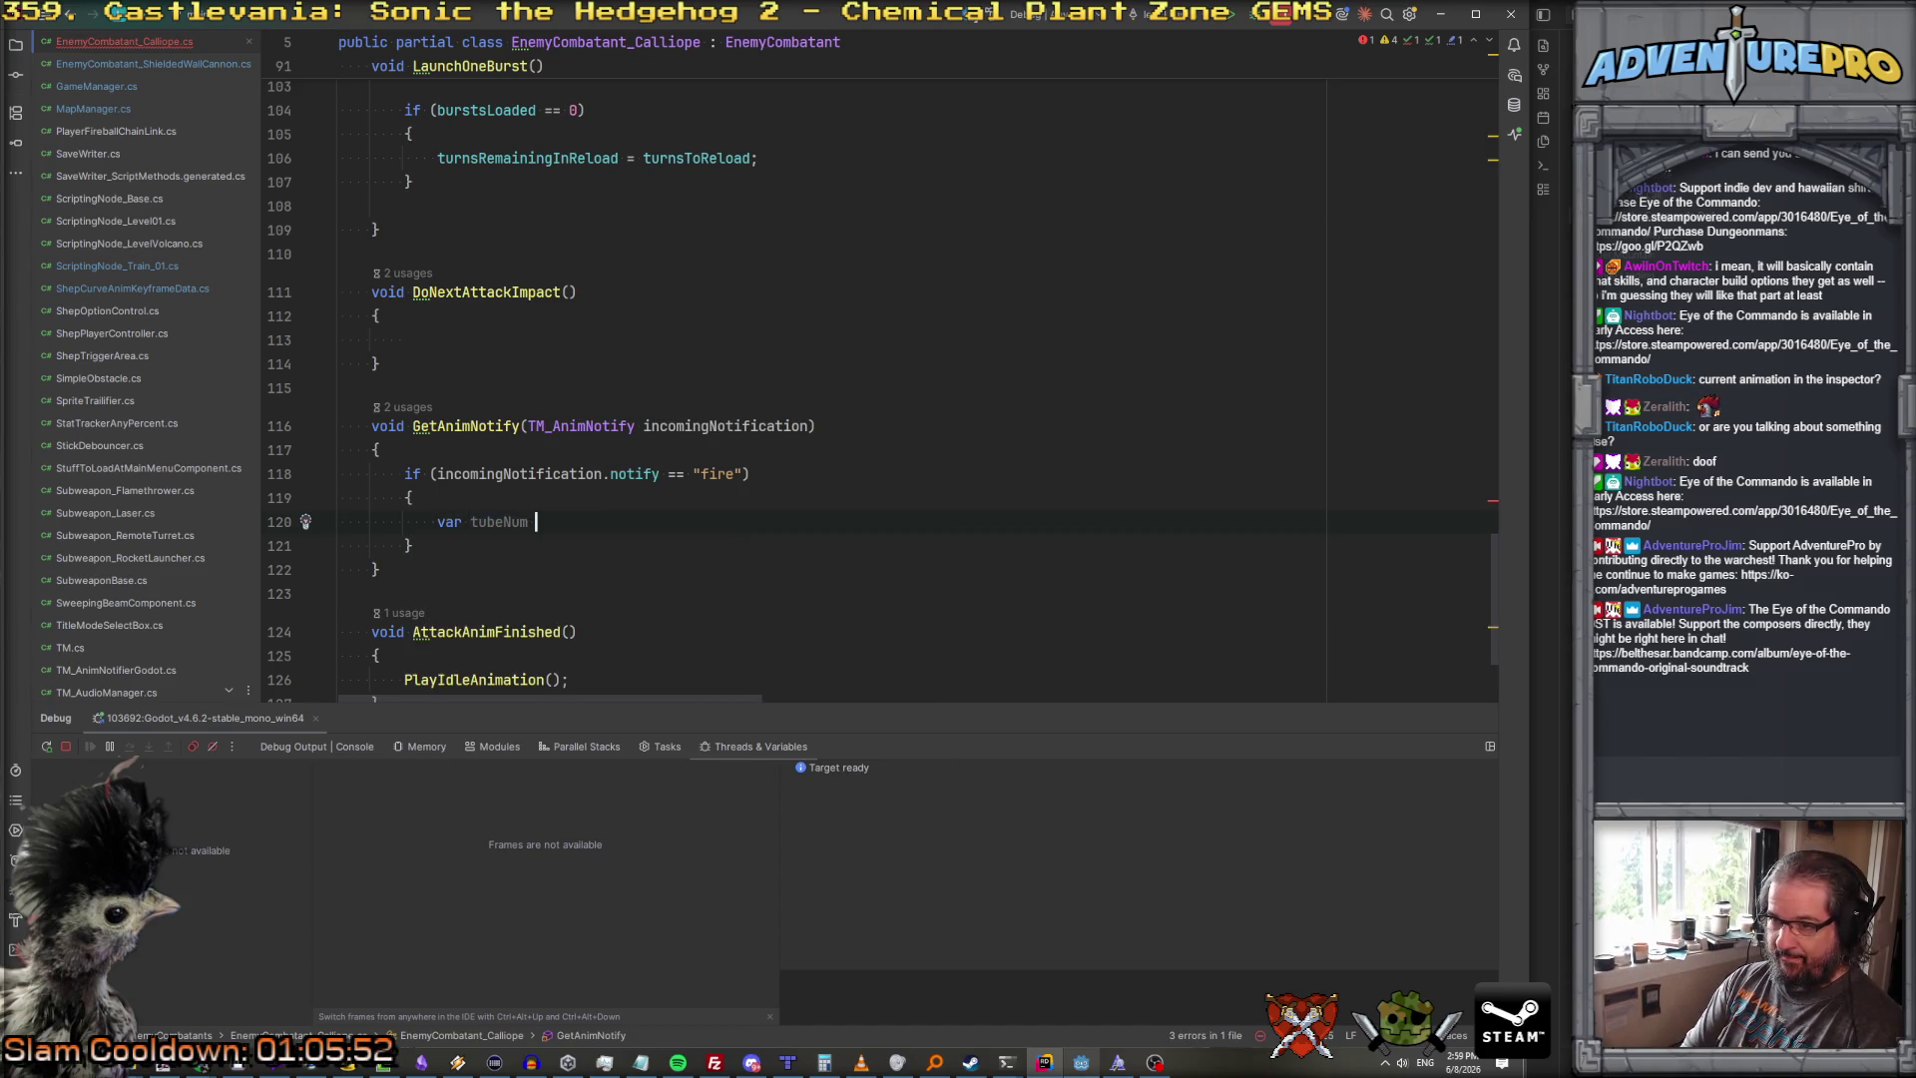
type("=")
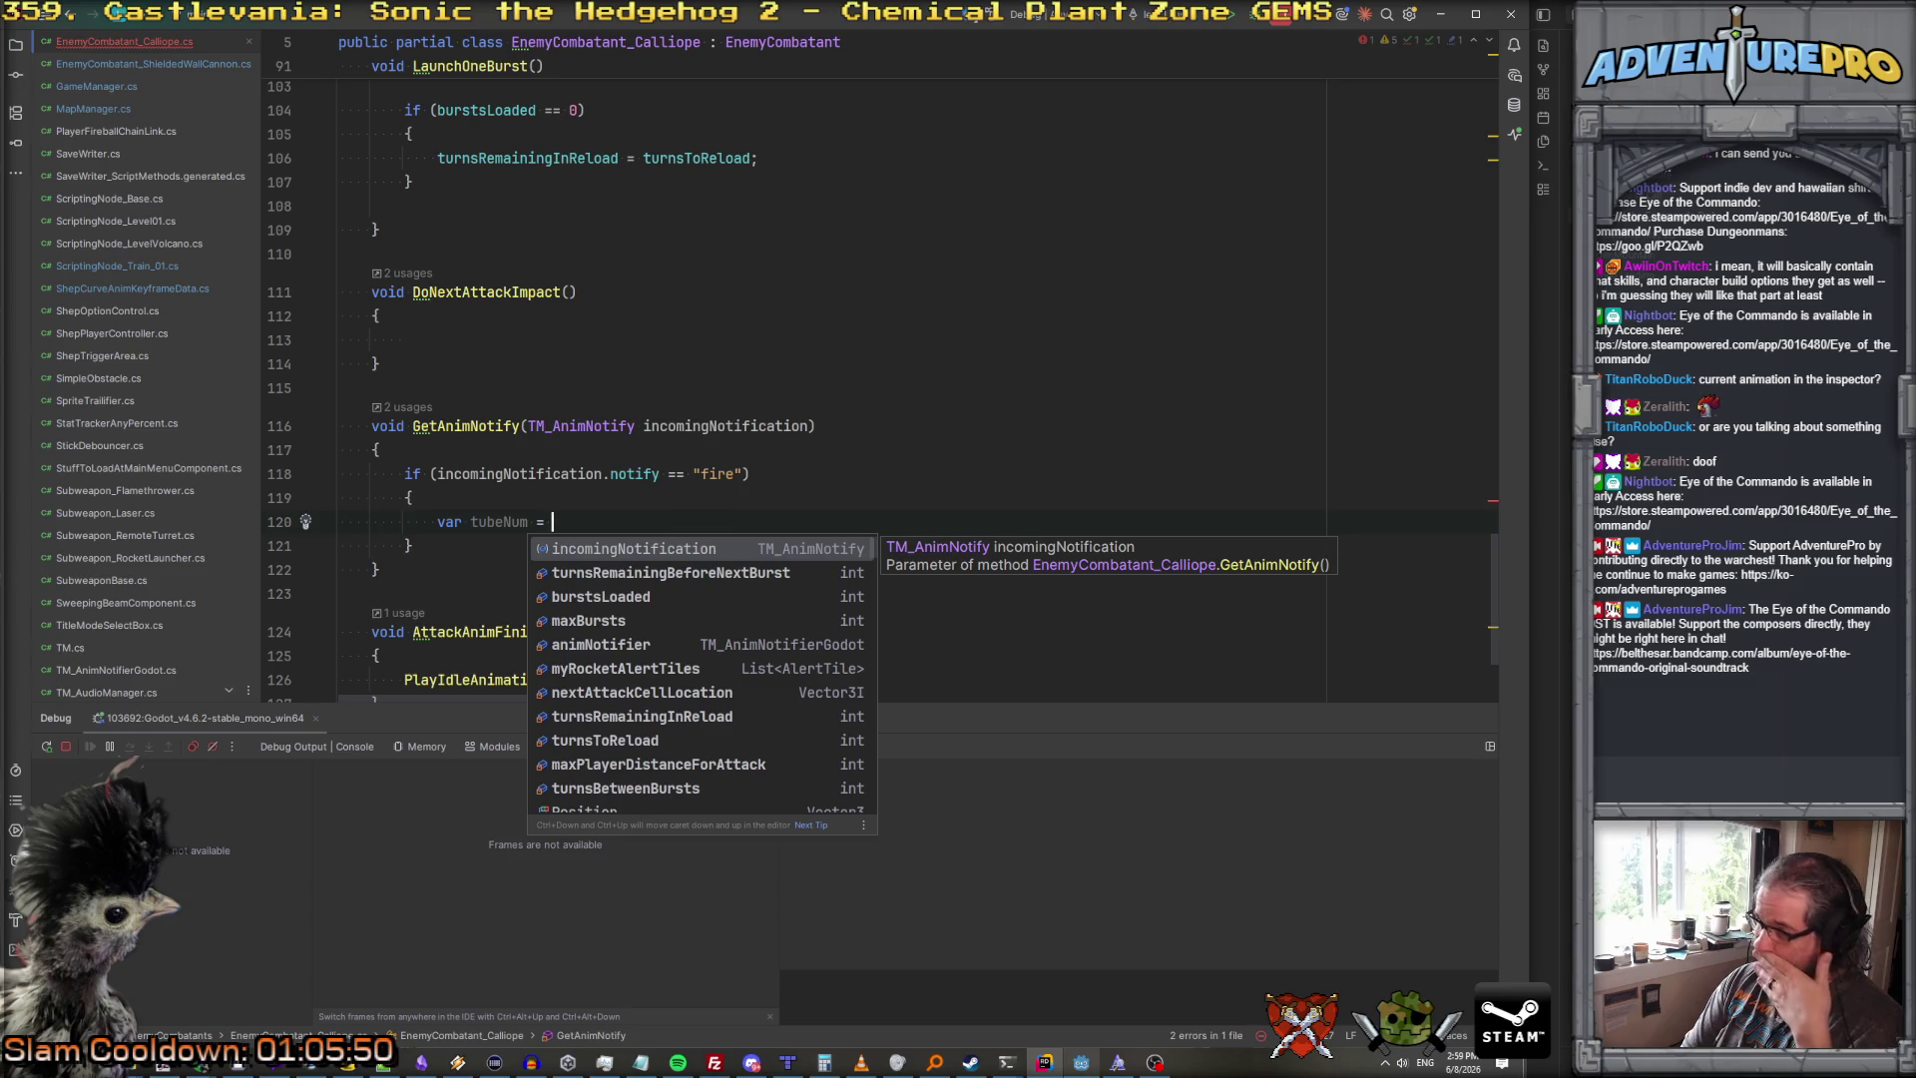
key("Return")
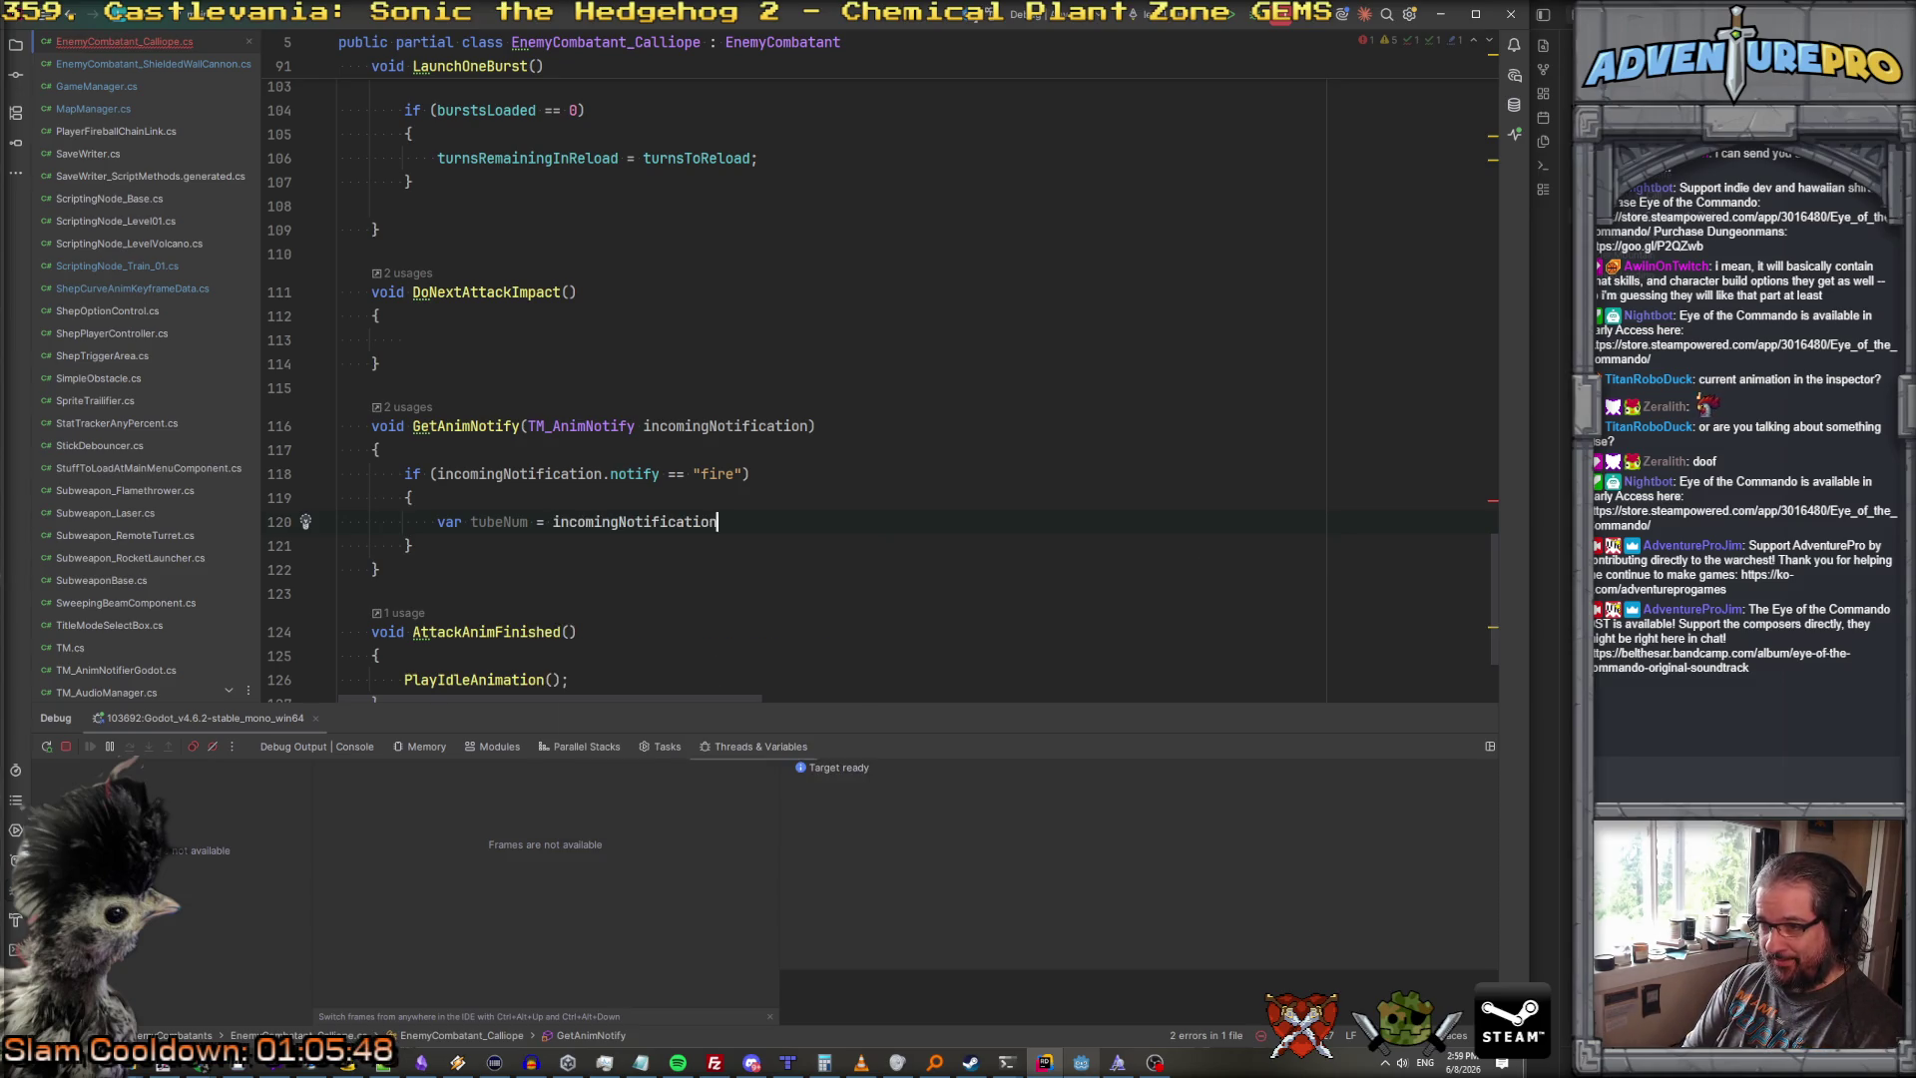
type(".")
key("Down")
key("Down")
key("Down")
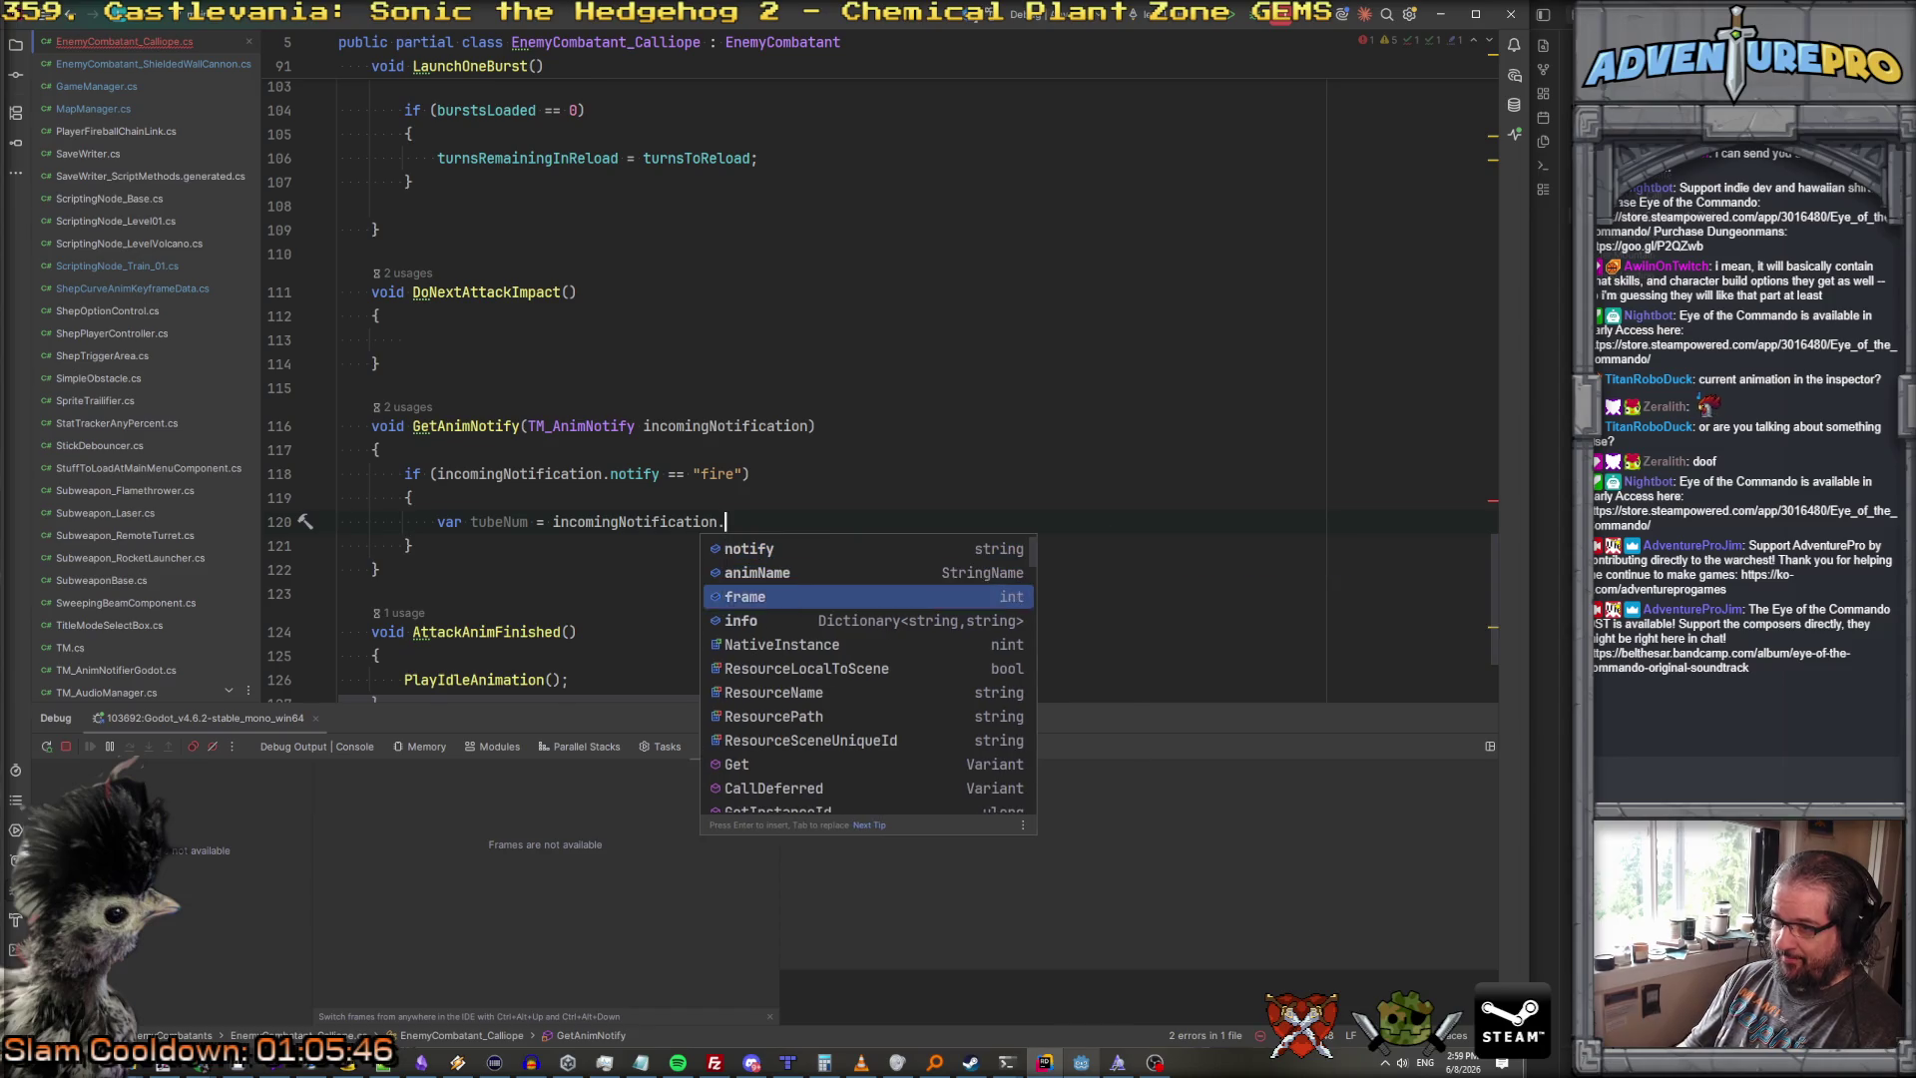
key("Up")
key("Return")
type("\"")
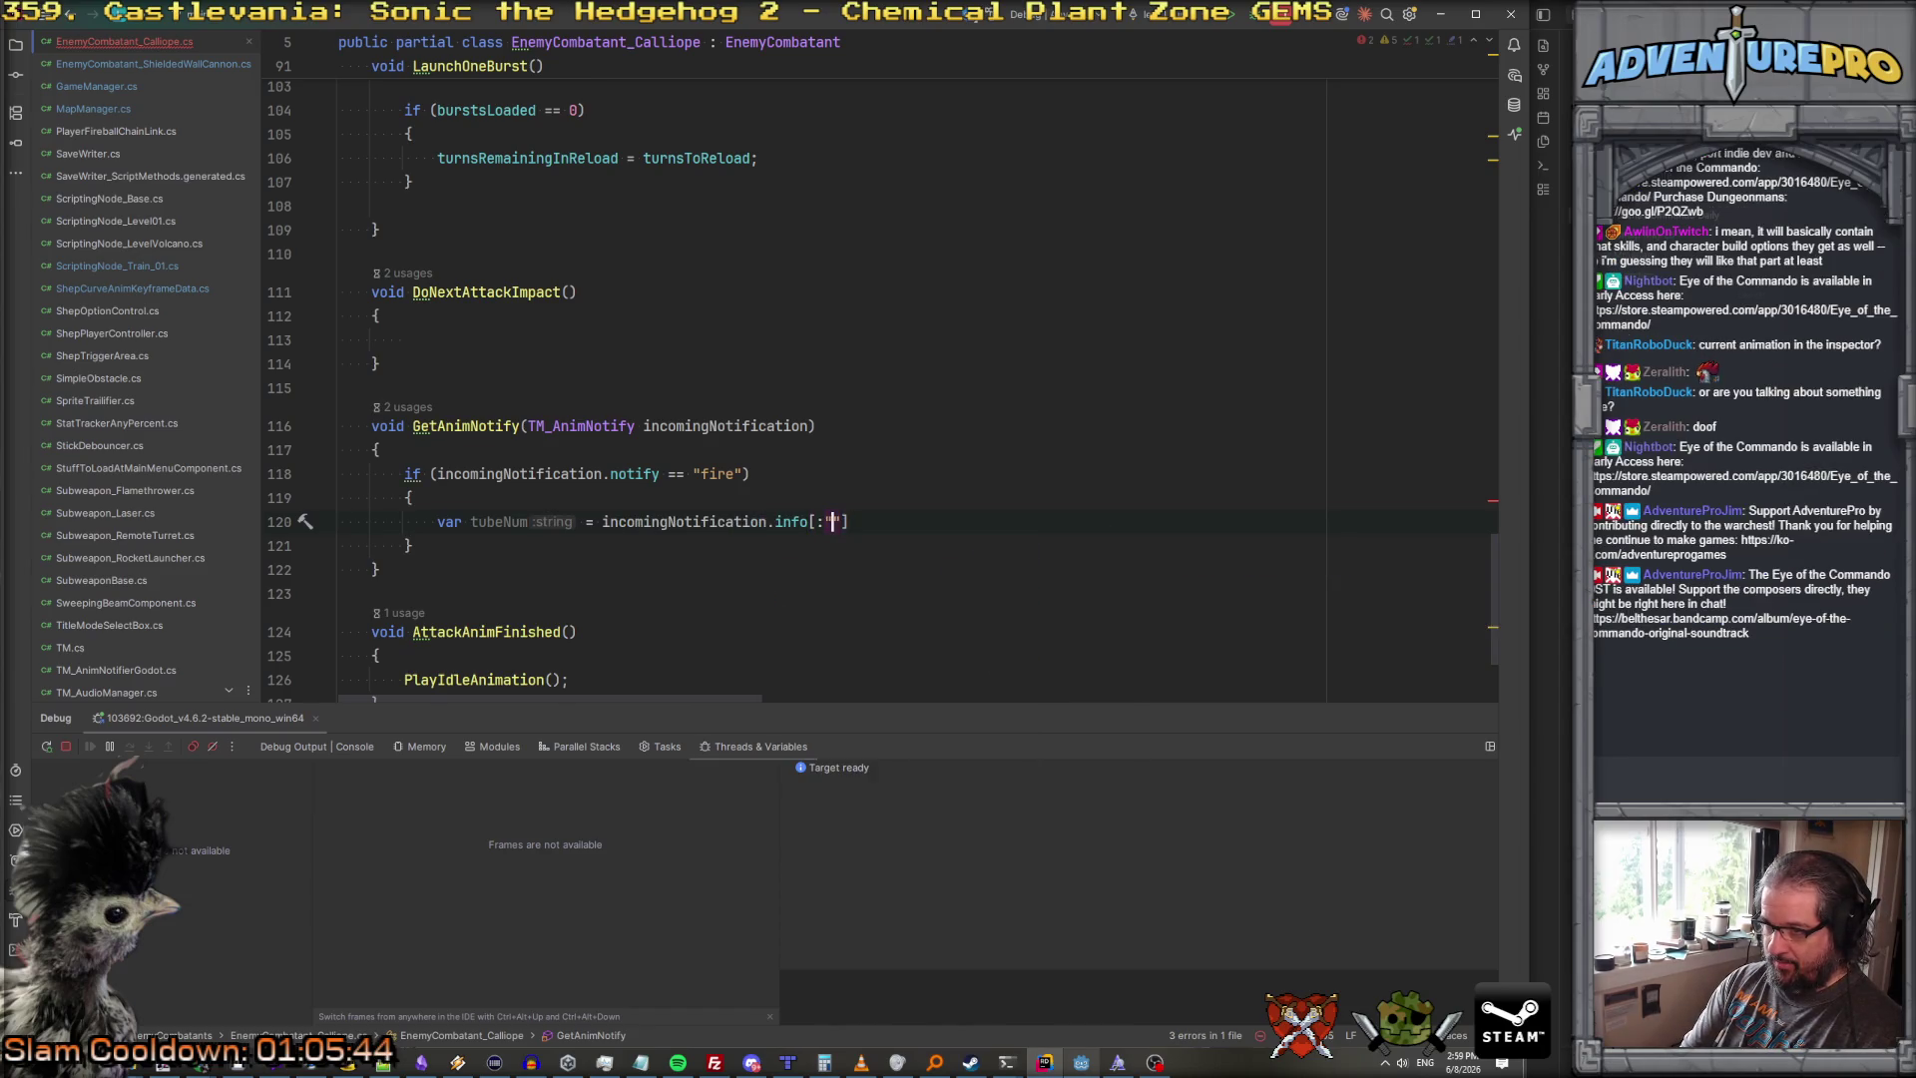
type("\"tube")
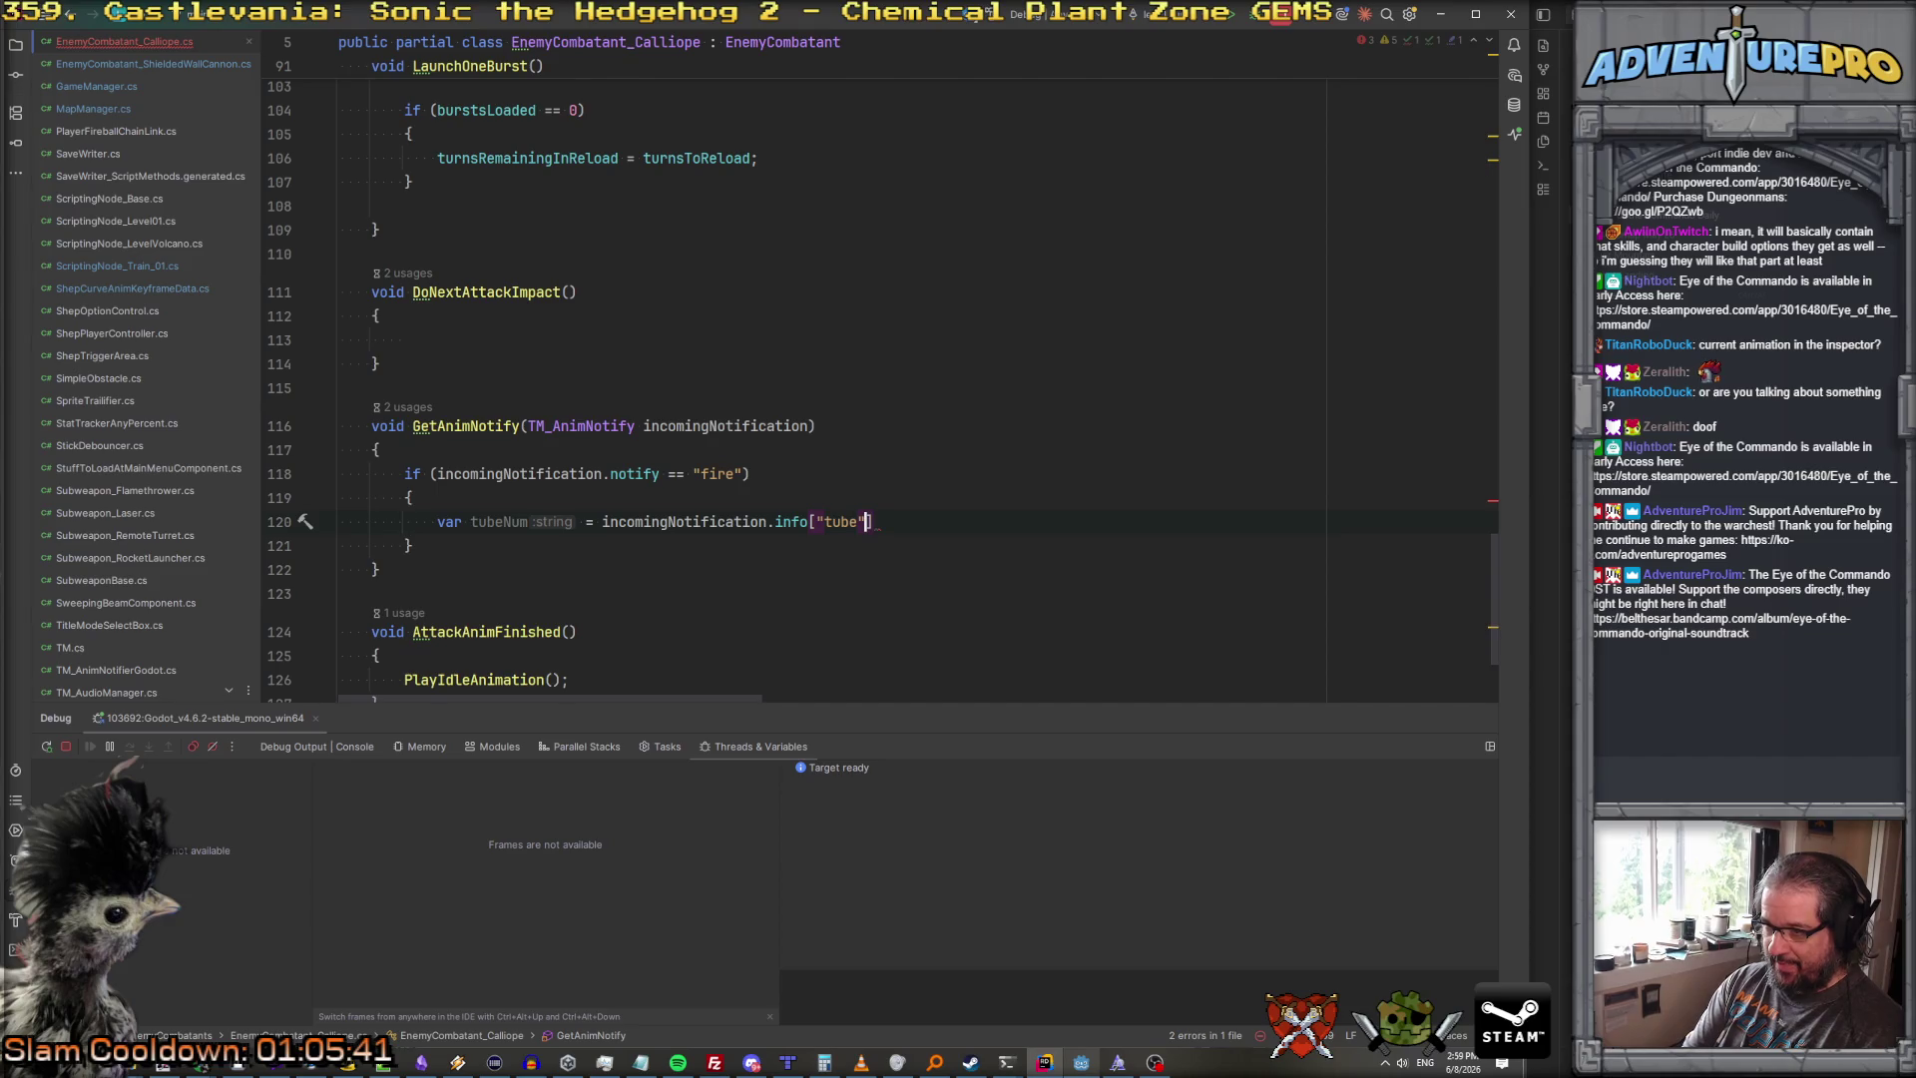
type(";")
left_click(602, 521)
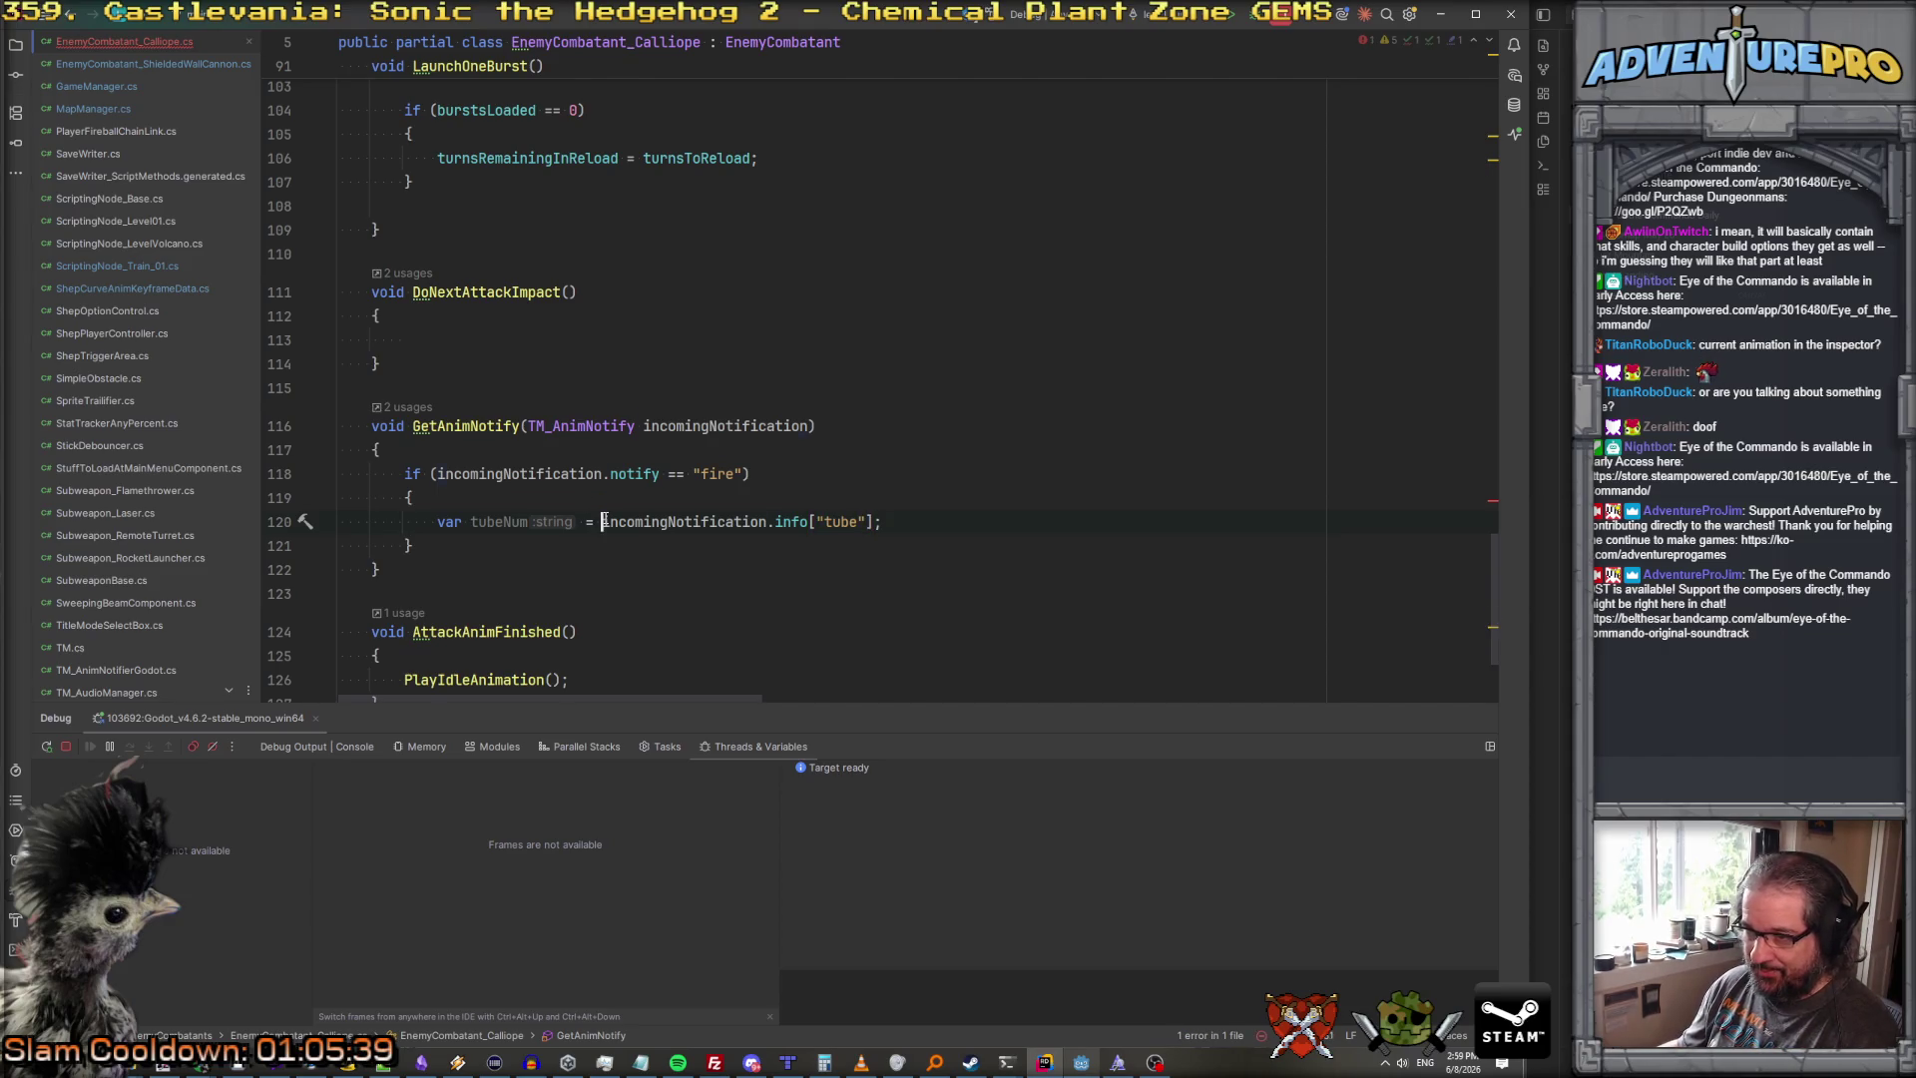
key("Left")
type("int.Parse(")
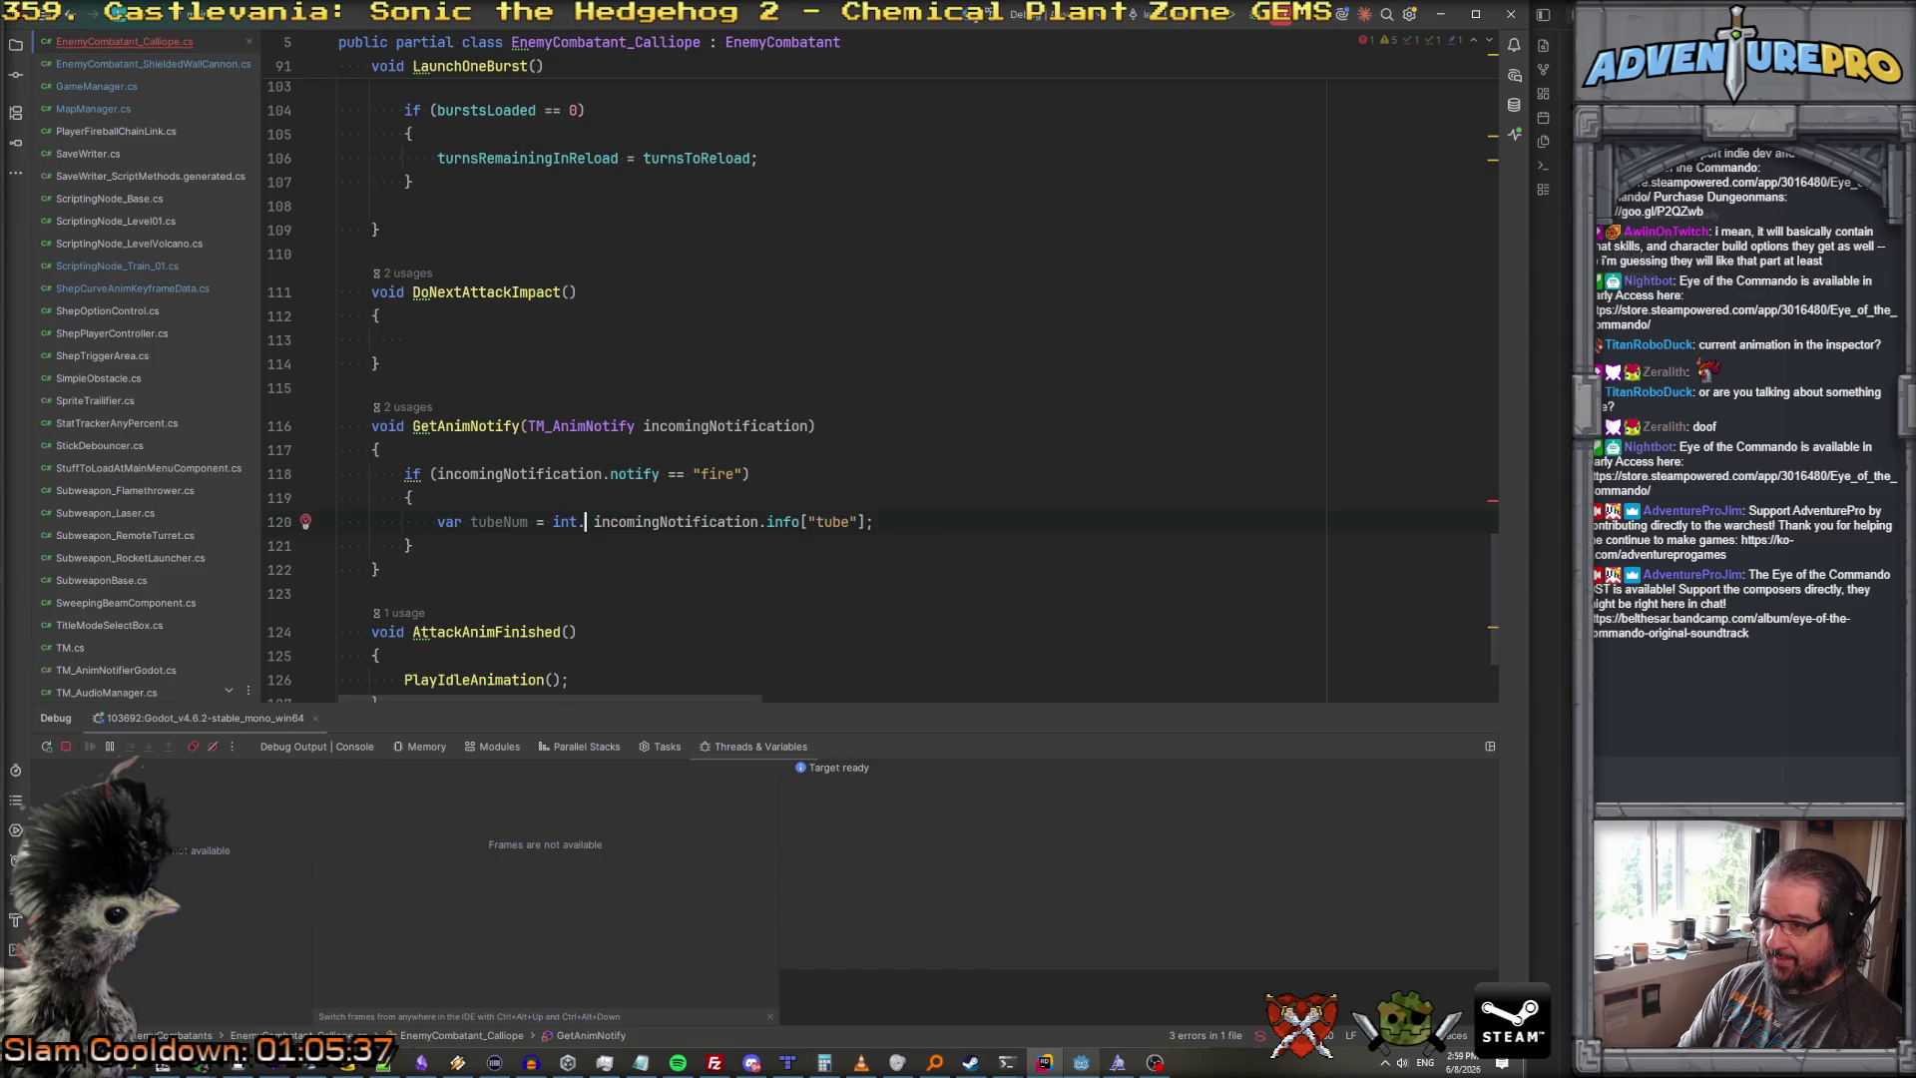
key("Delete")
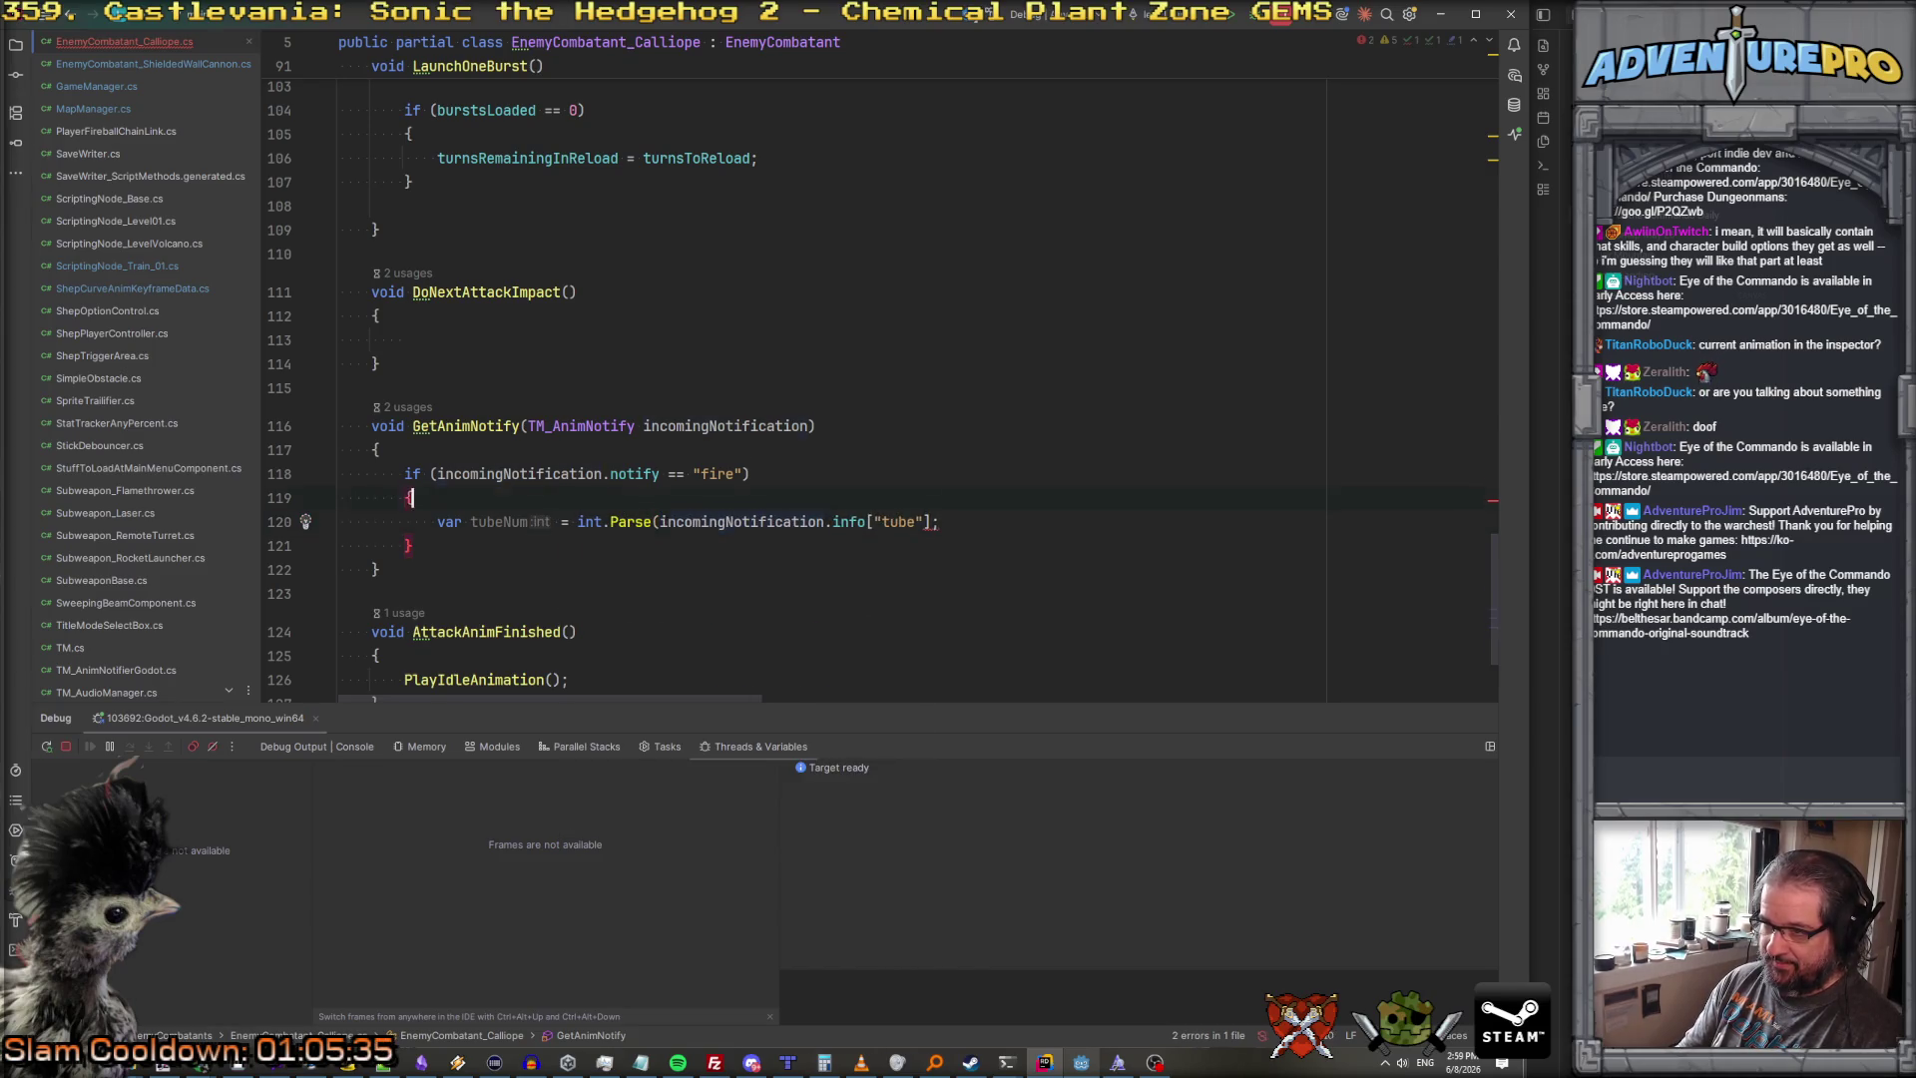
left_click(931, 521)
type(")")
Step: Call OnTubeFire(tubeNum) and create an empty void OnTubeFire(int tubeNum) method
key("End")
key("Return")
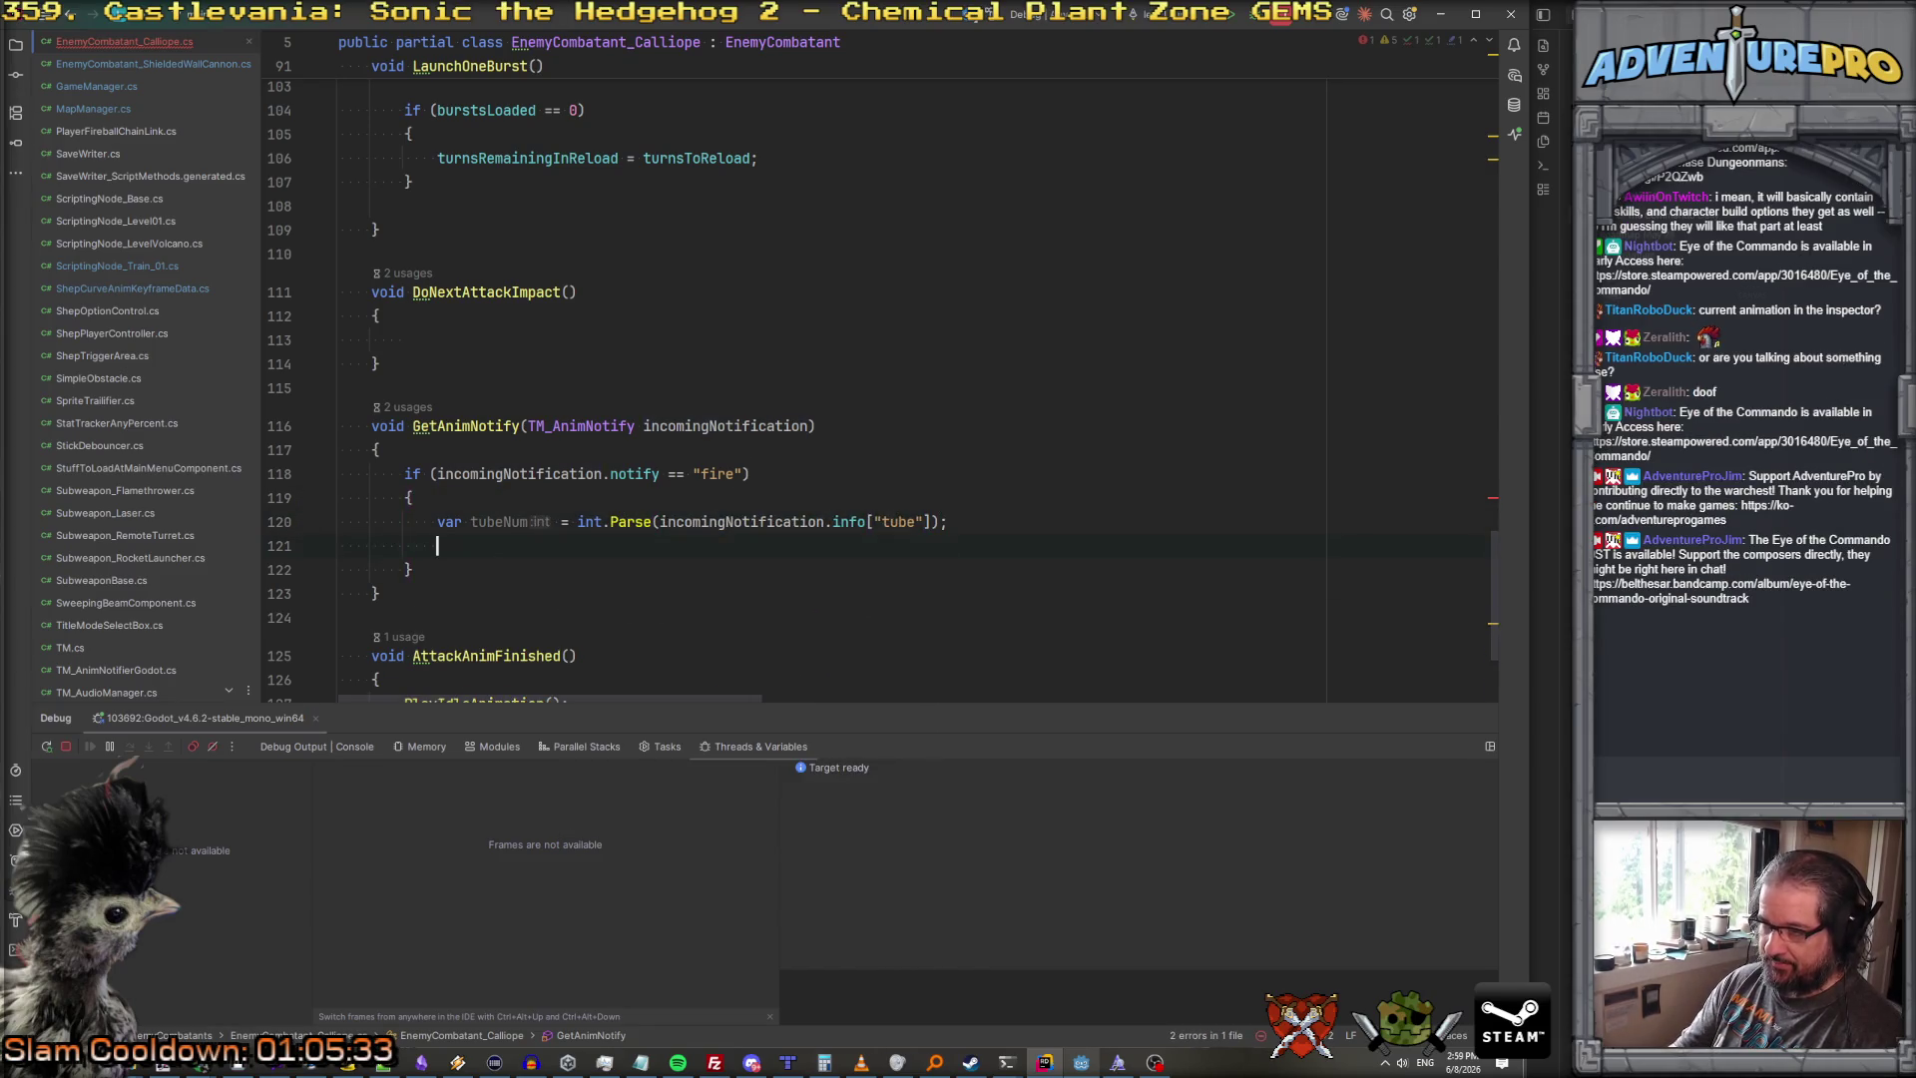
type("O")
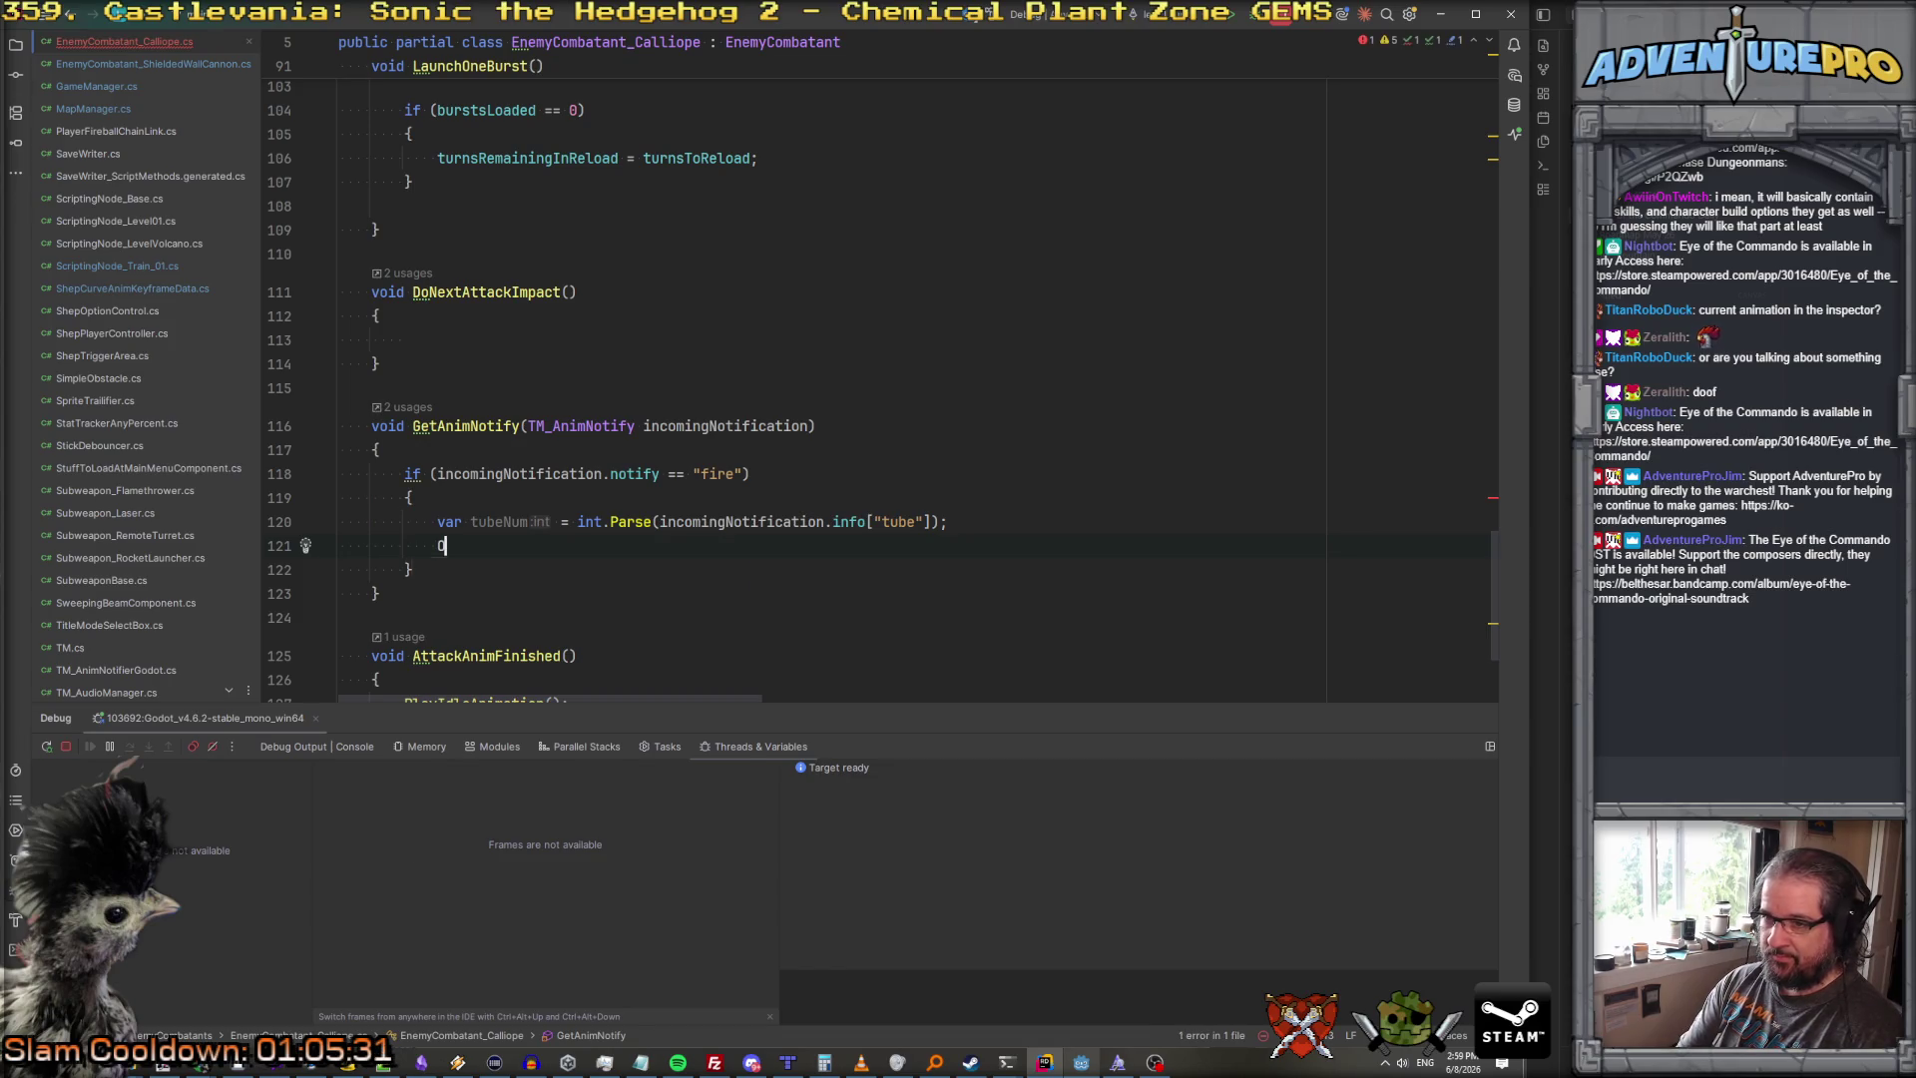
type("nTubeFire(tubeNum)")
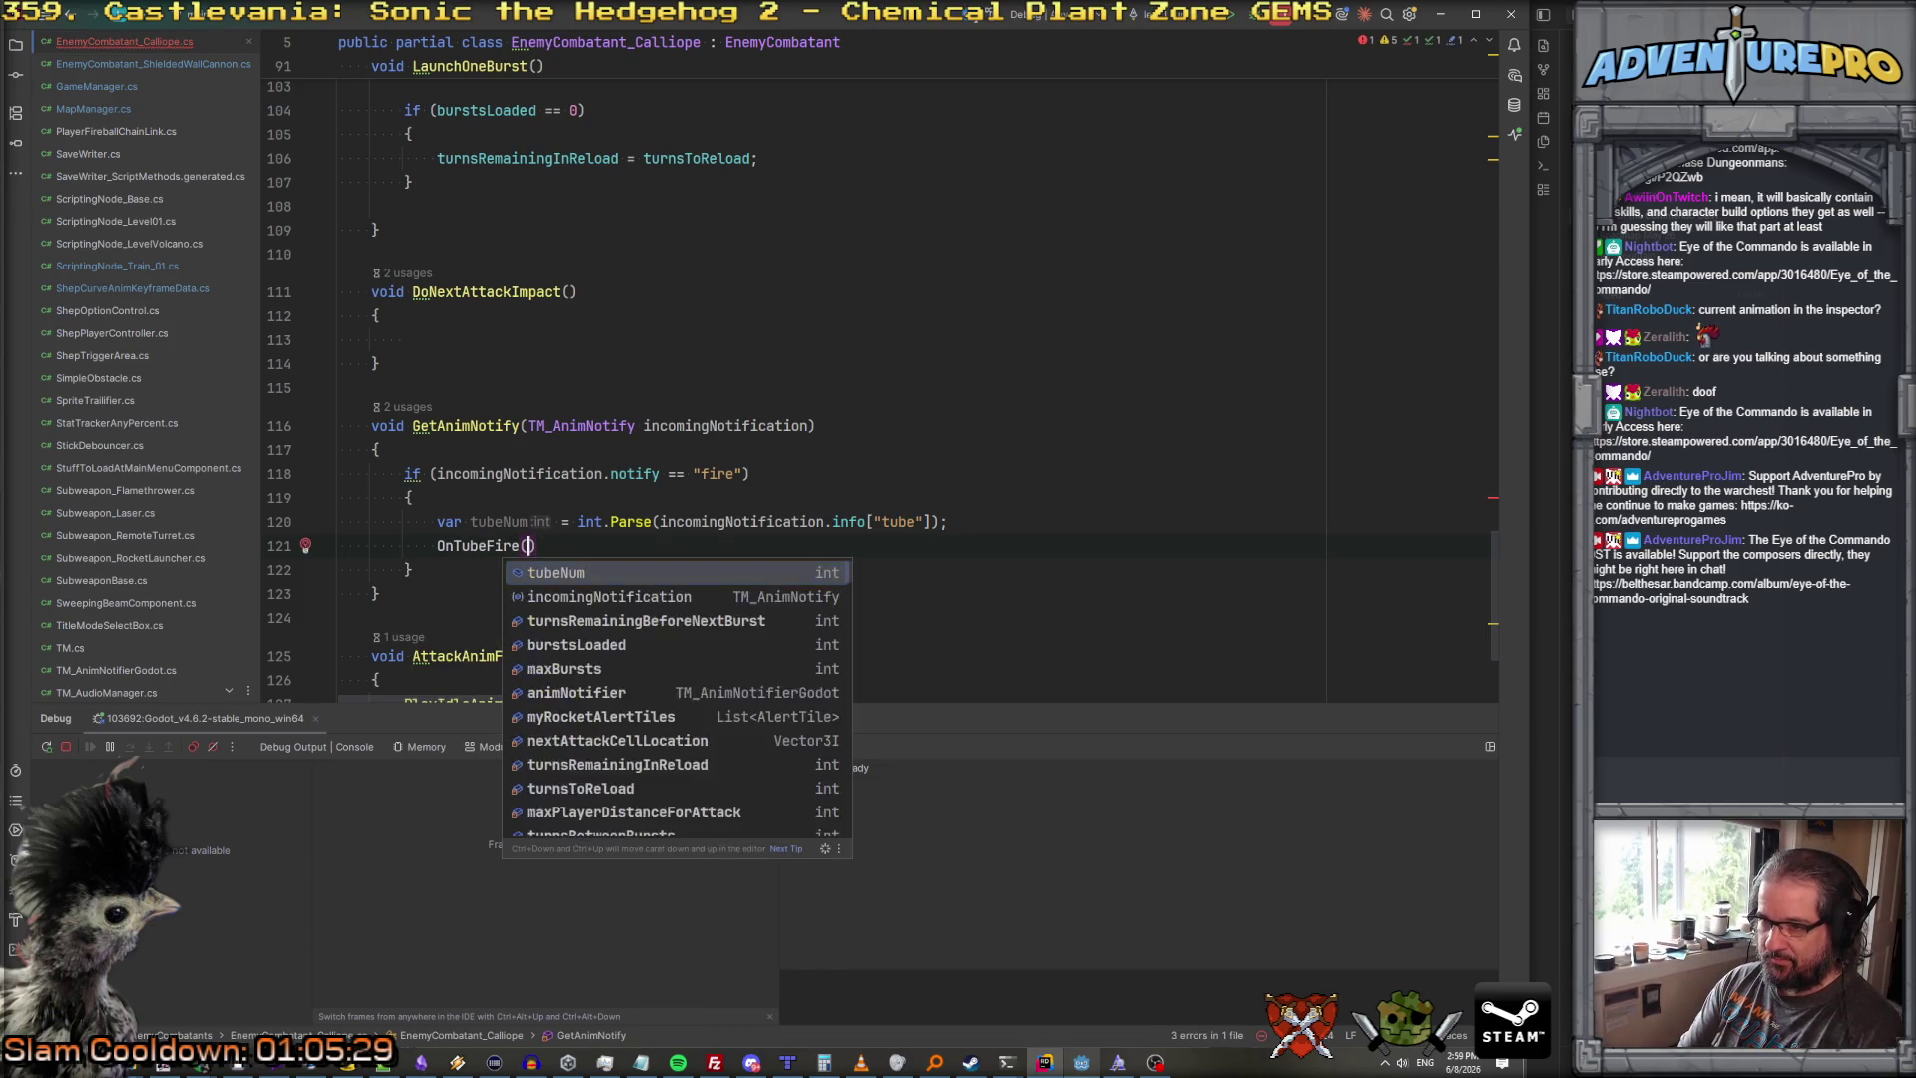
type(";")
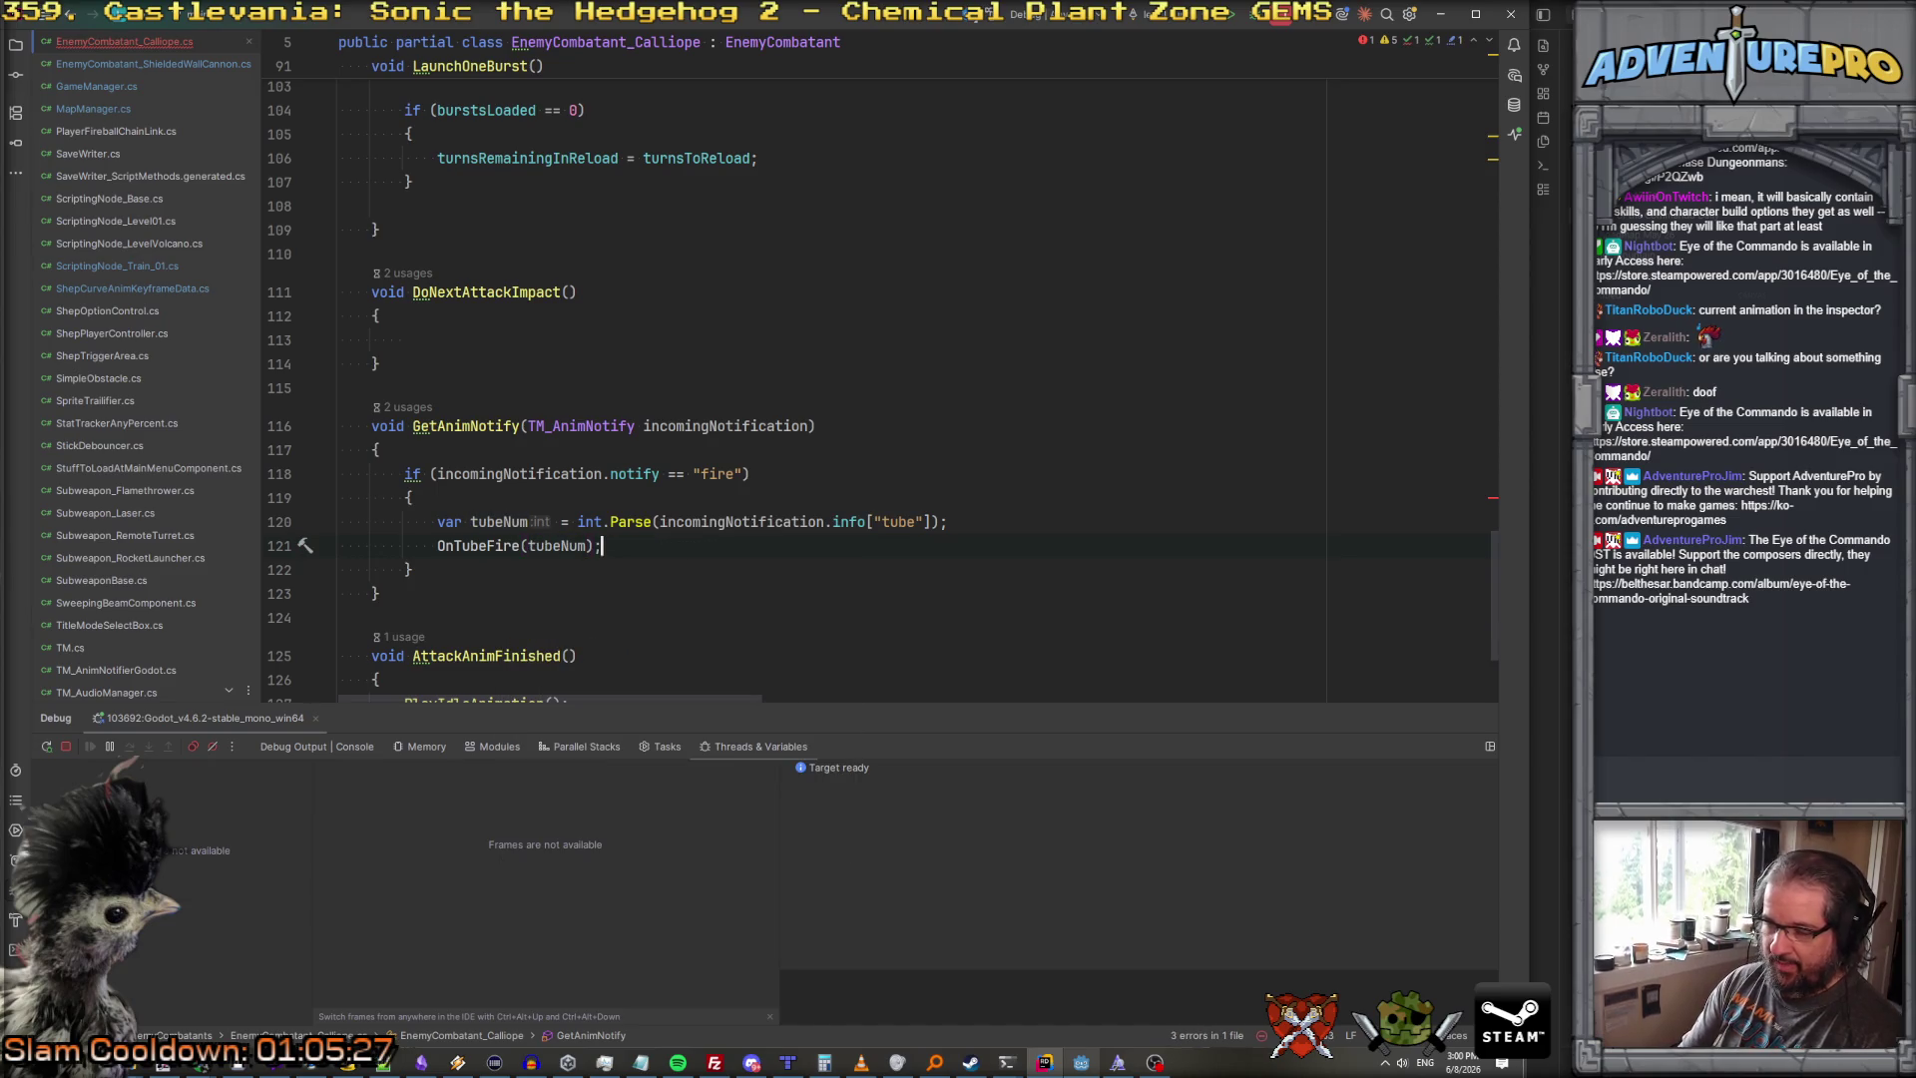
scroll(898, 379, "down", 3)
left_click(478, 501)
key("Return")
key("Return")
type("void")
key("BackSpace")
key("BackSpace")
type("id OnTube")
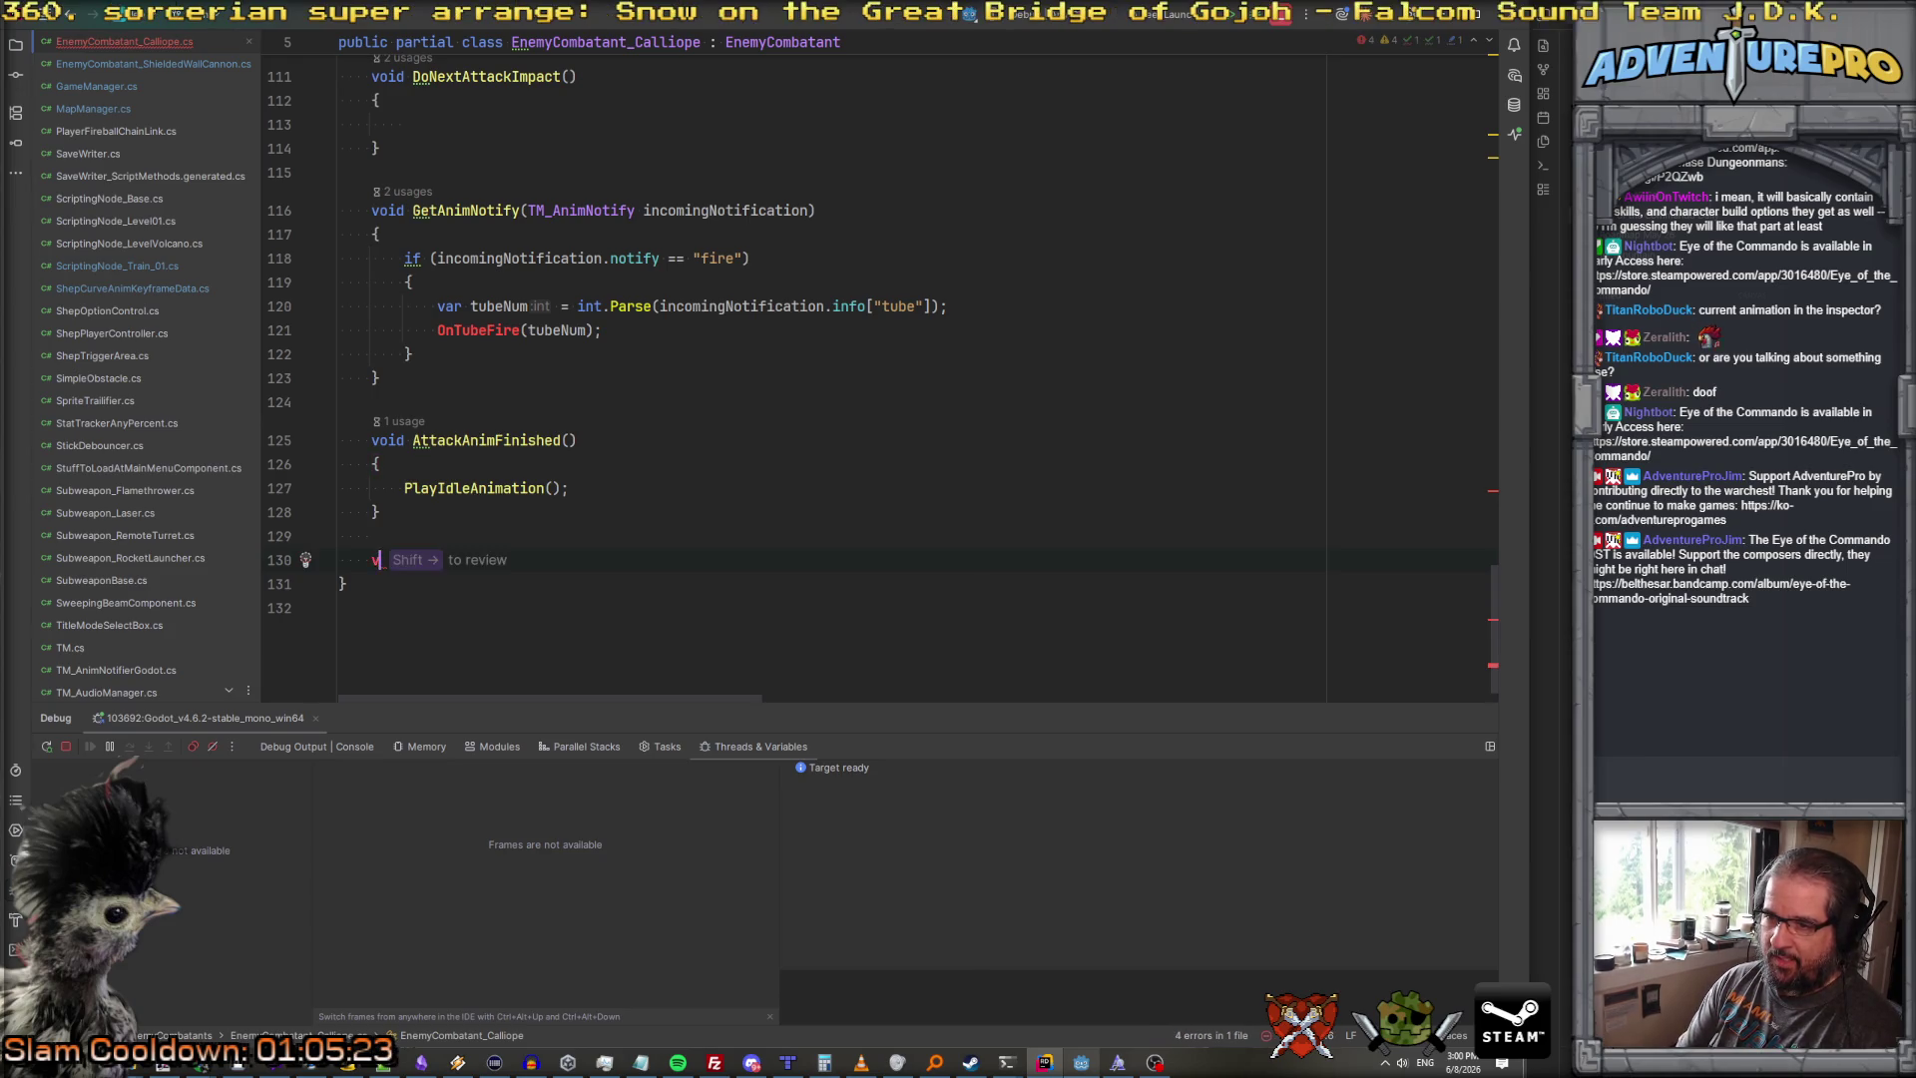
type("Fire")
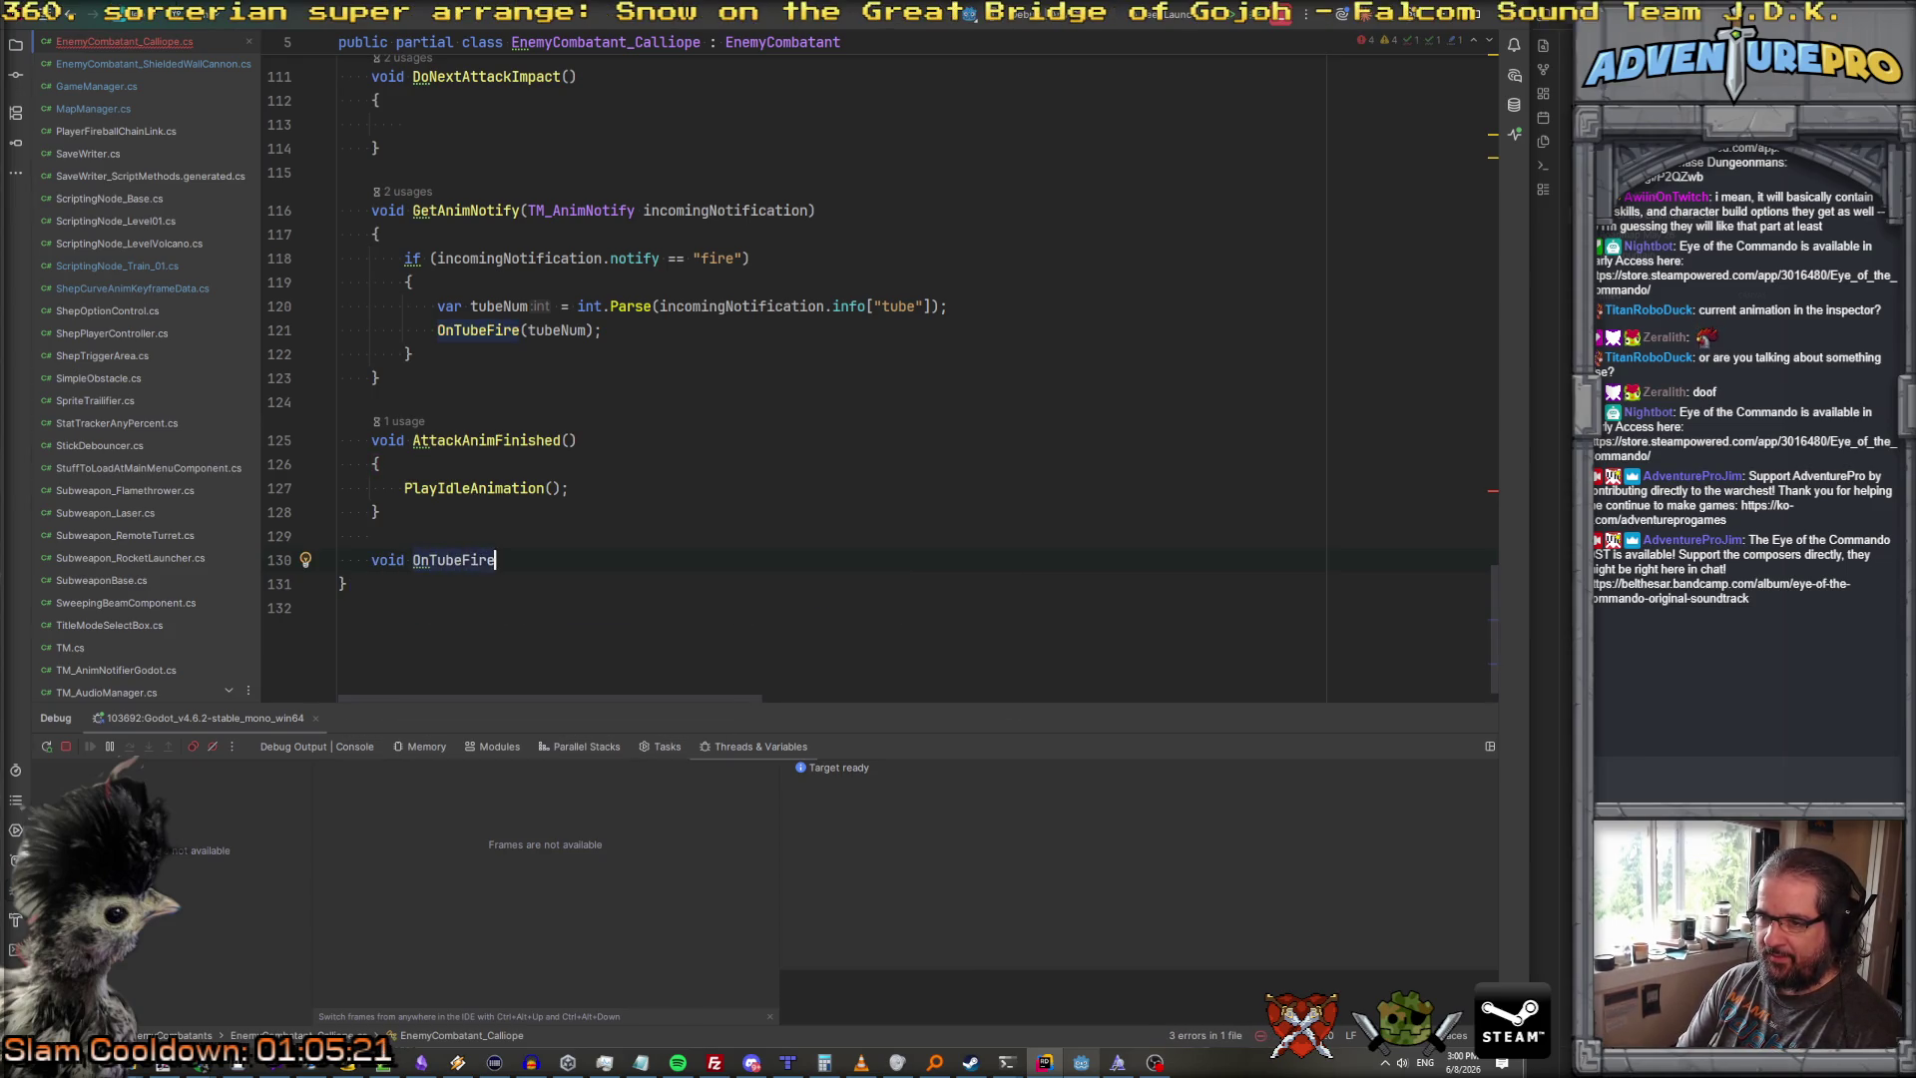
type("(tubeNum)")
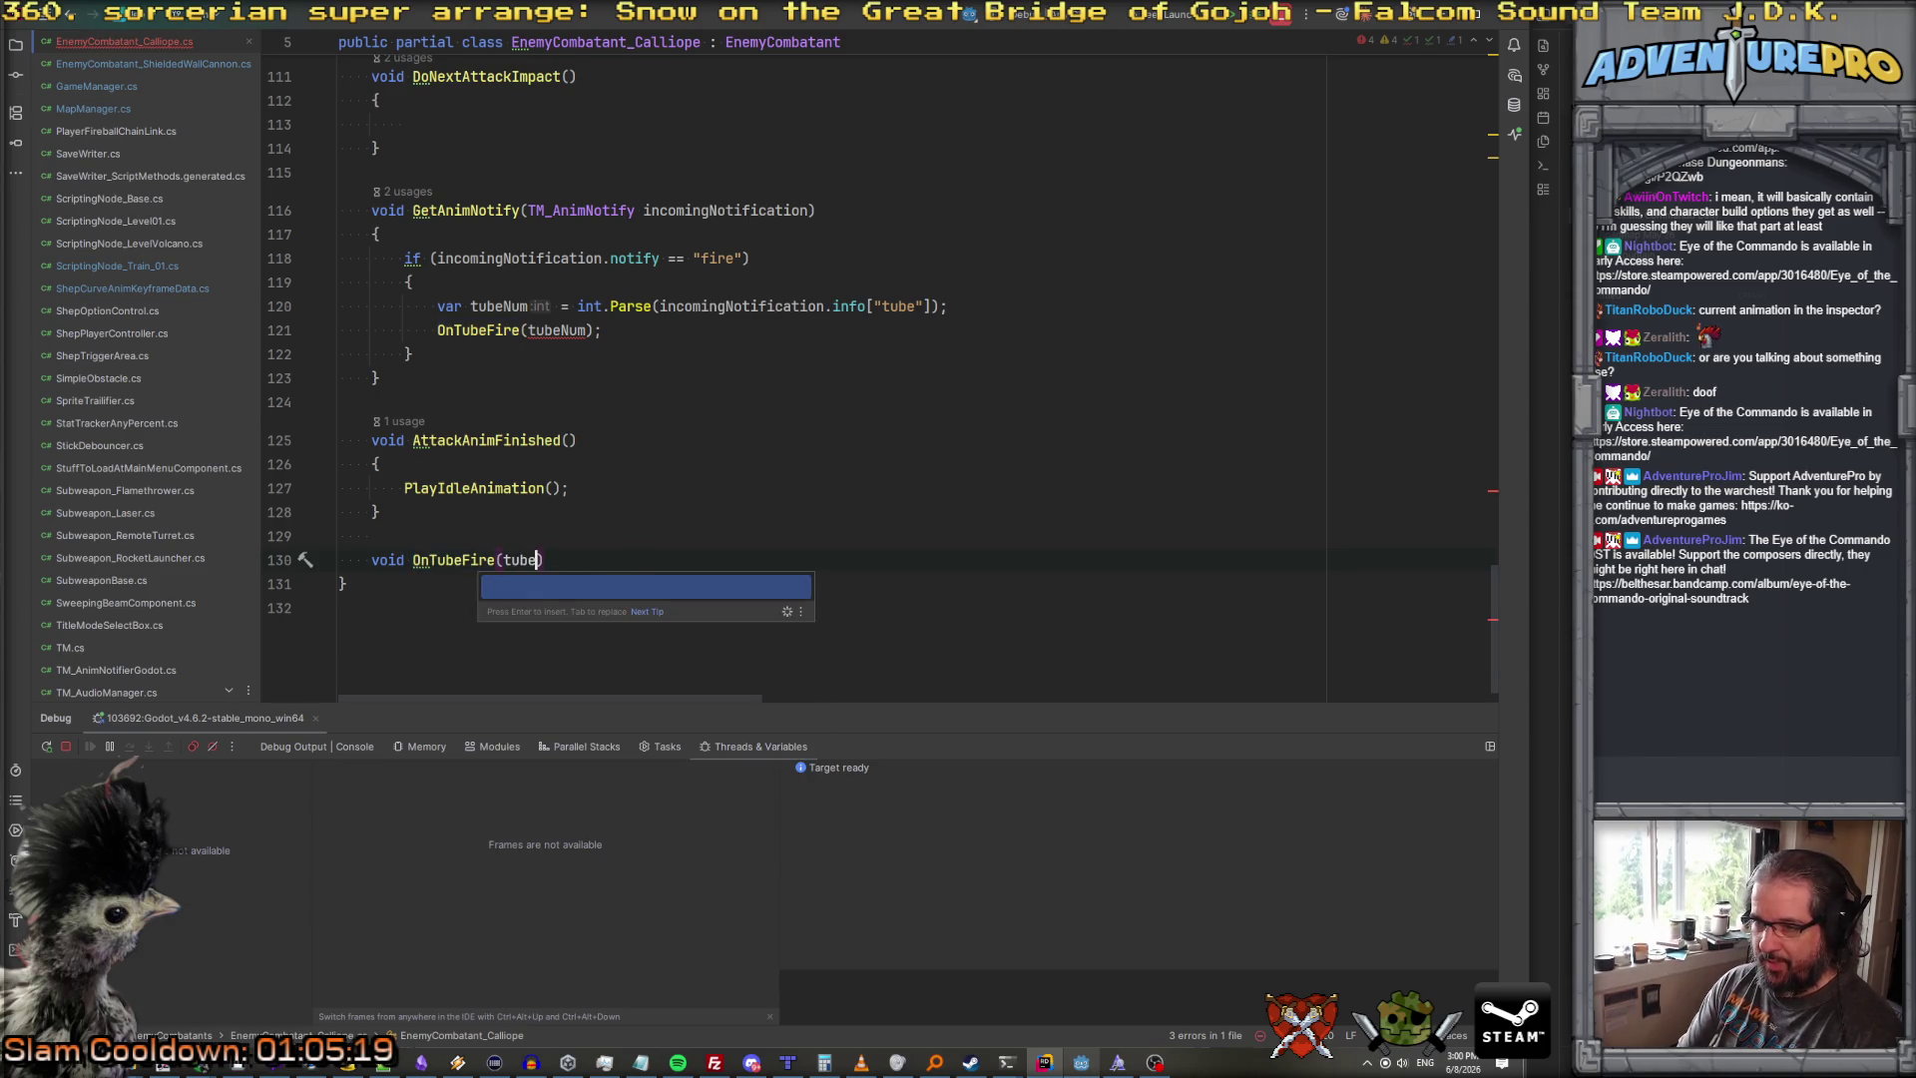
key("Return")
key("Return")
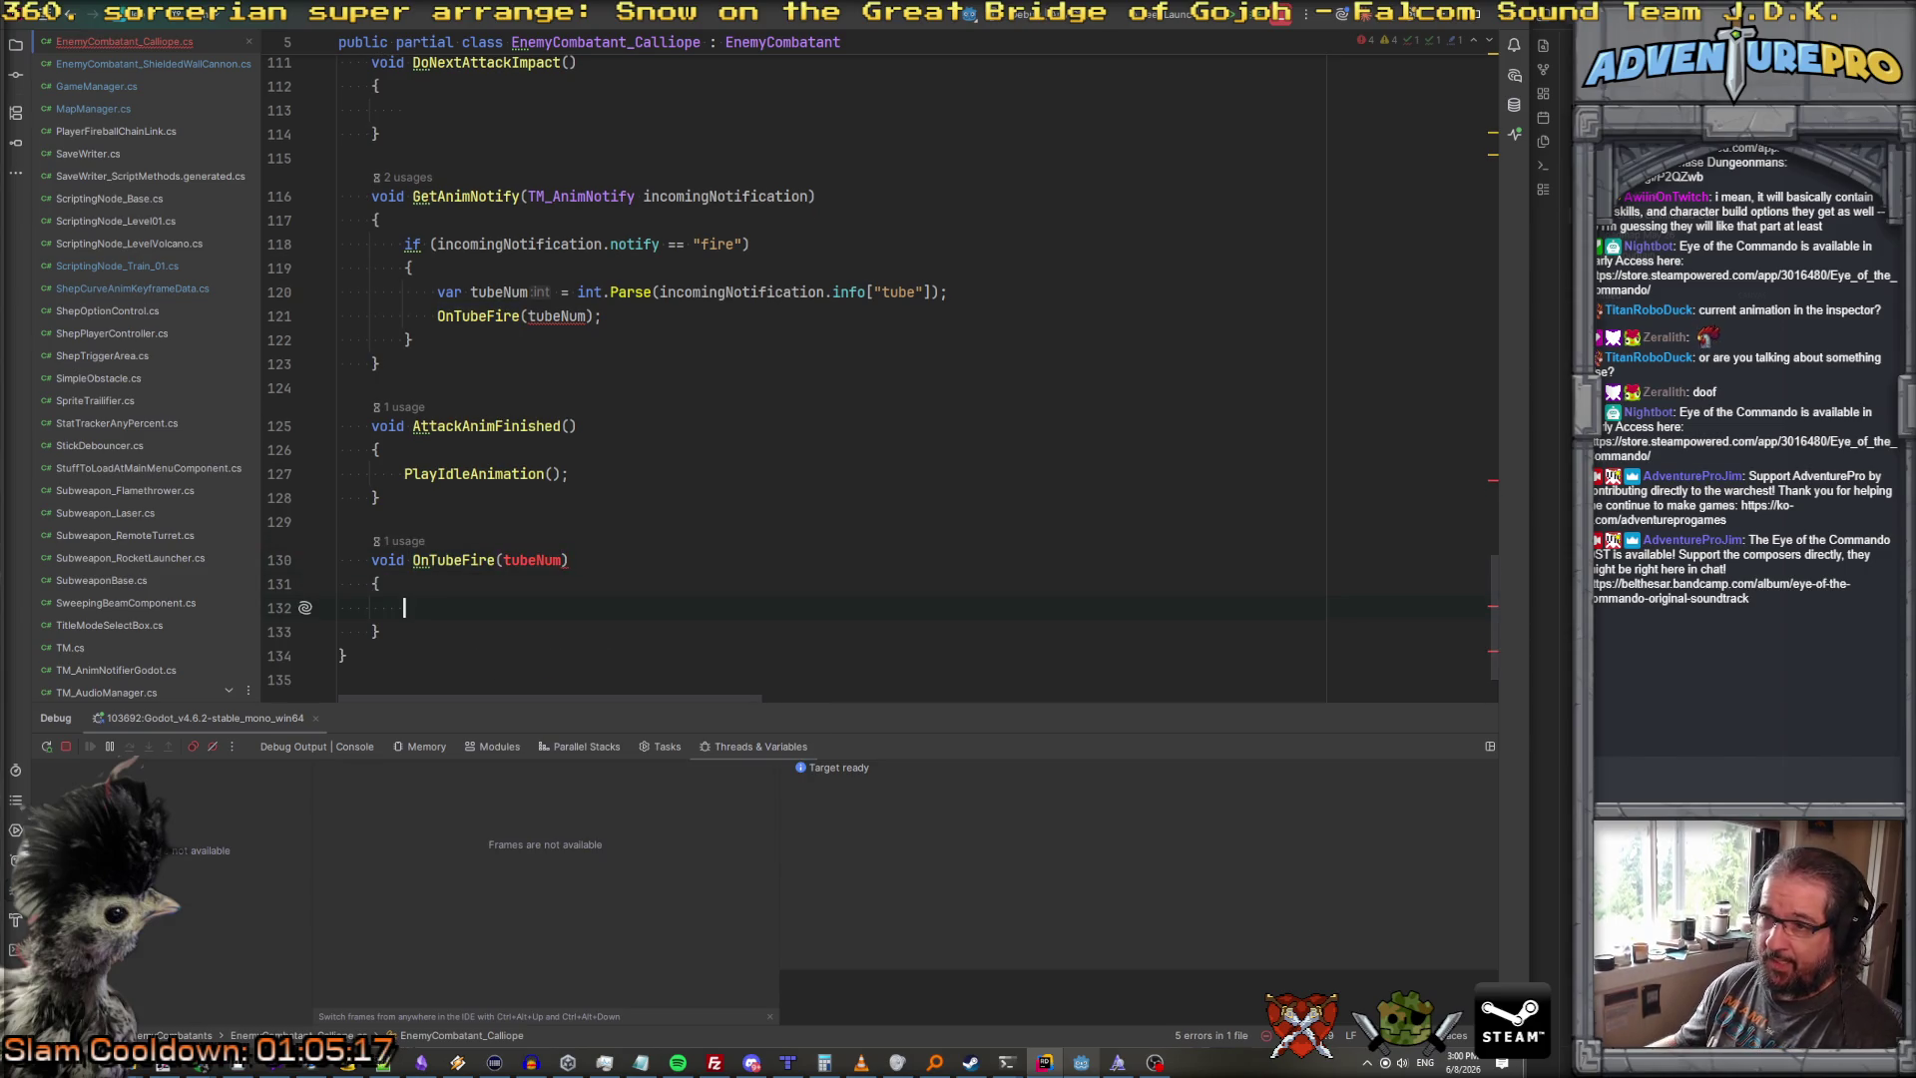
left_click(504, 559)
type("int")
Step: Delete the AttackAnimFinished method
left_click(356, 389)
key("shift+Down")
key("shift+Down")
key("shift+Down")
key("Delete")
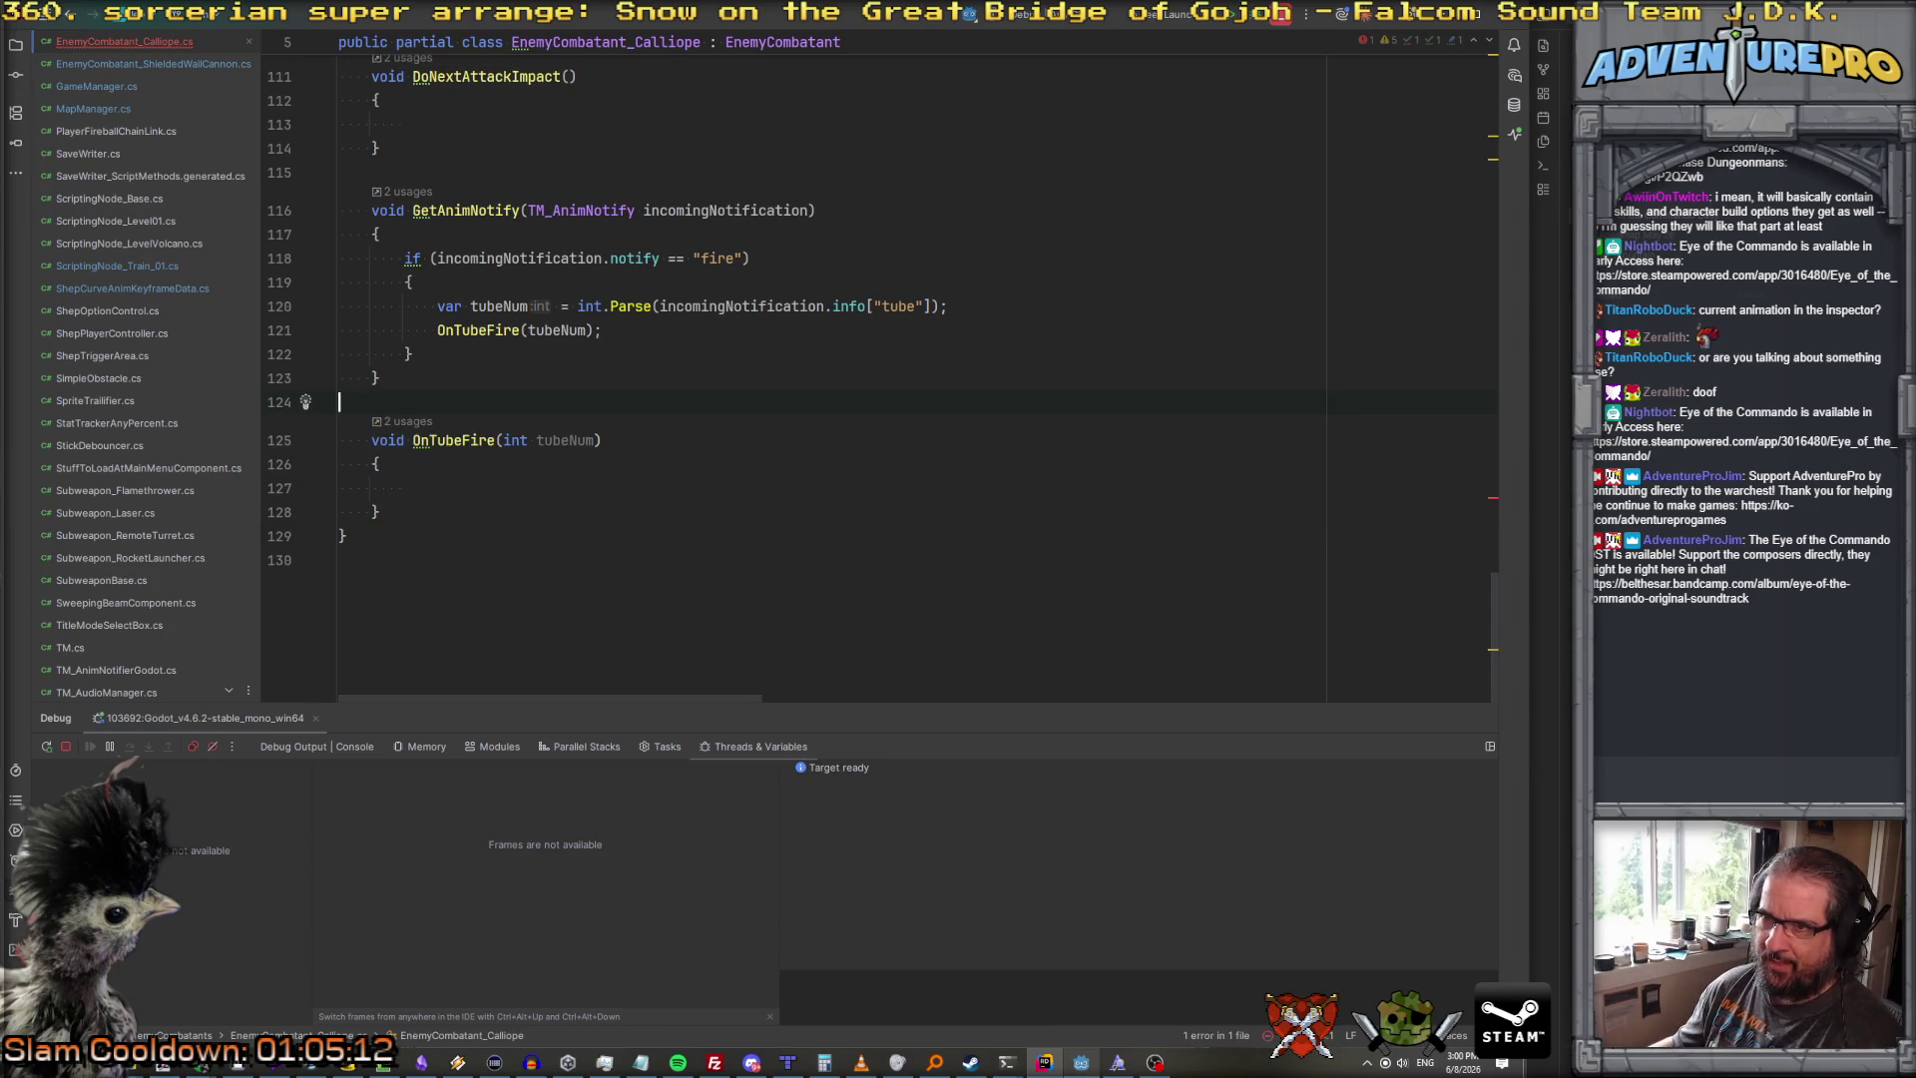
scroll(464, 440, "up", 10)
Step: Replace animFixinator on line 94 with a PlayAttackAnim call
double_click(464, 440)
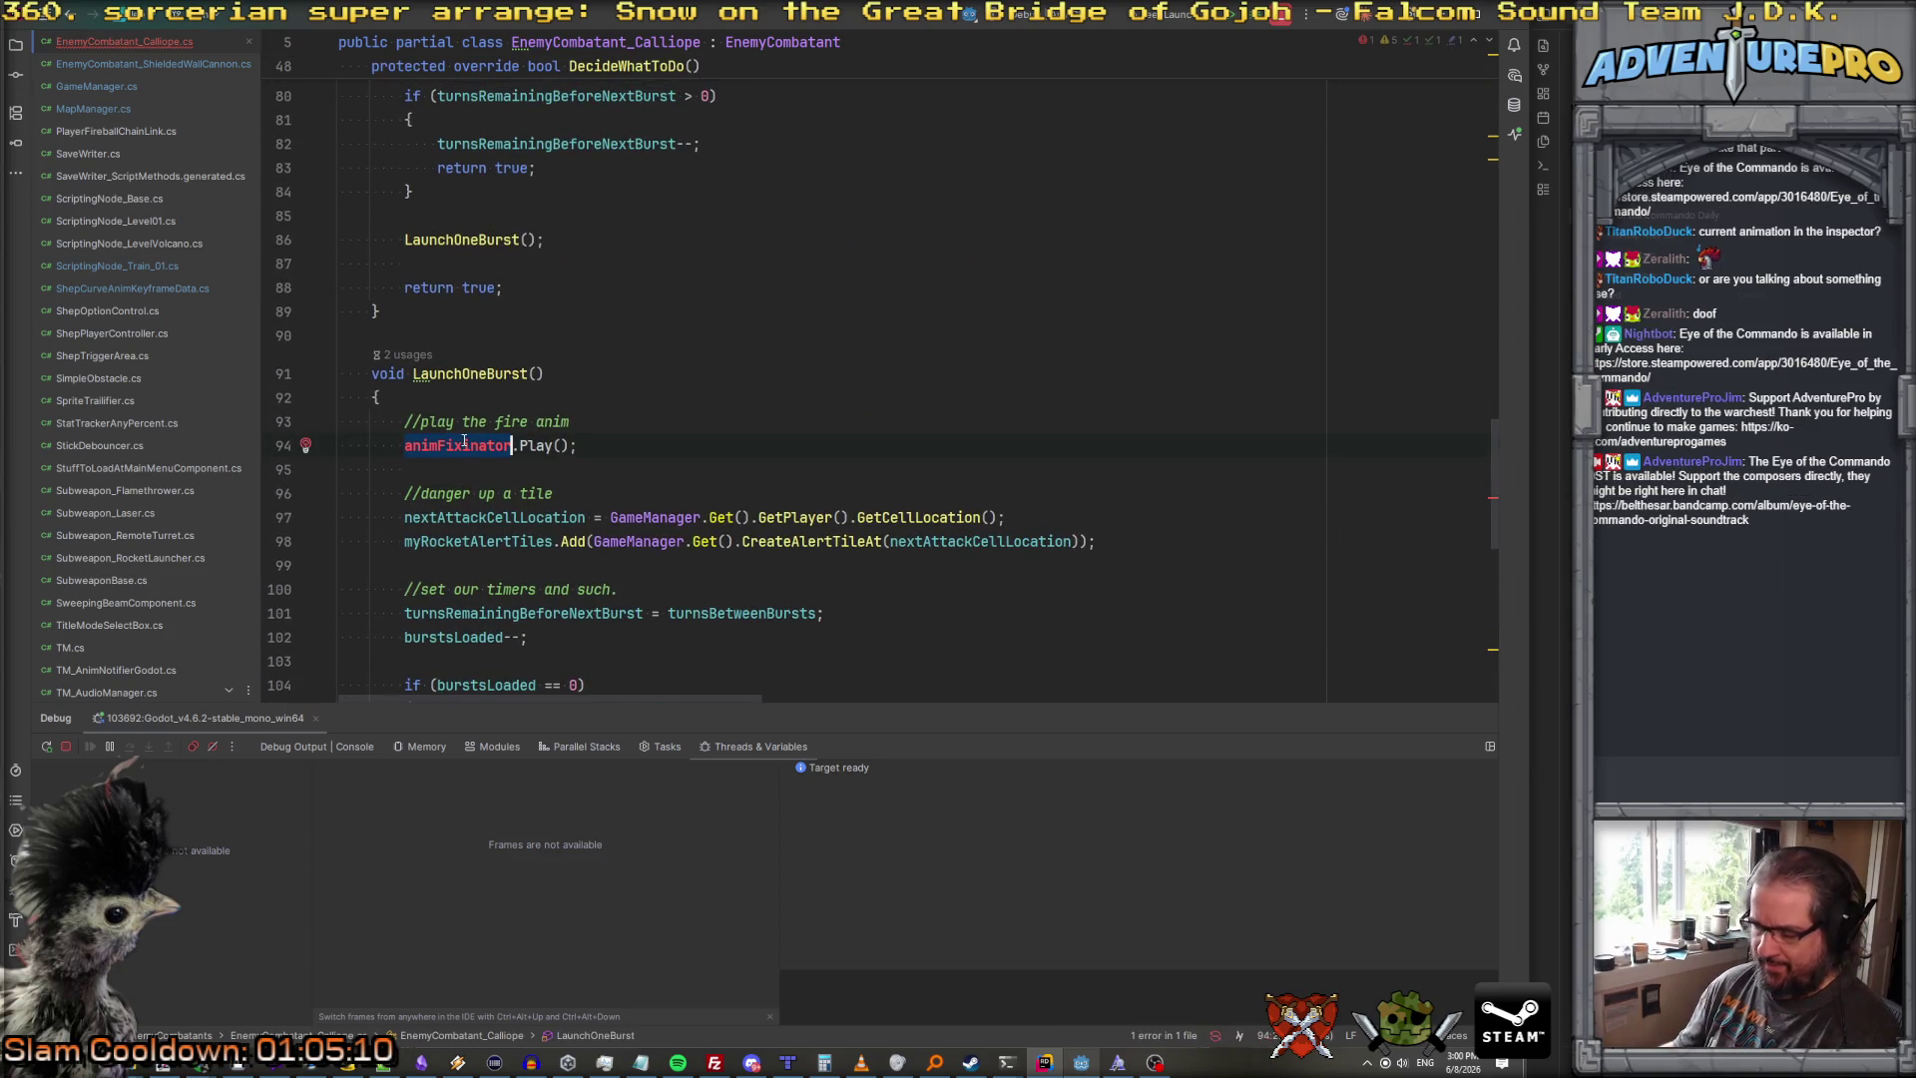
type("playa")
key("BackSpace")
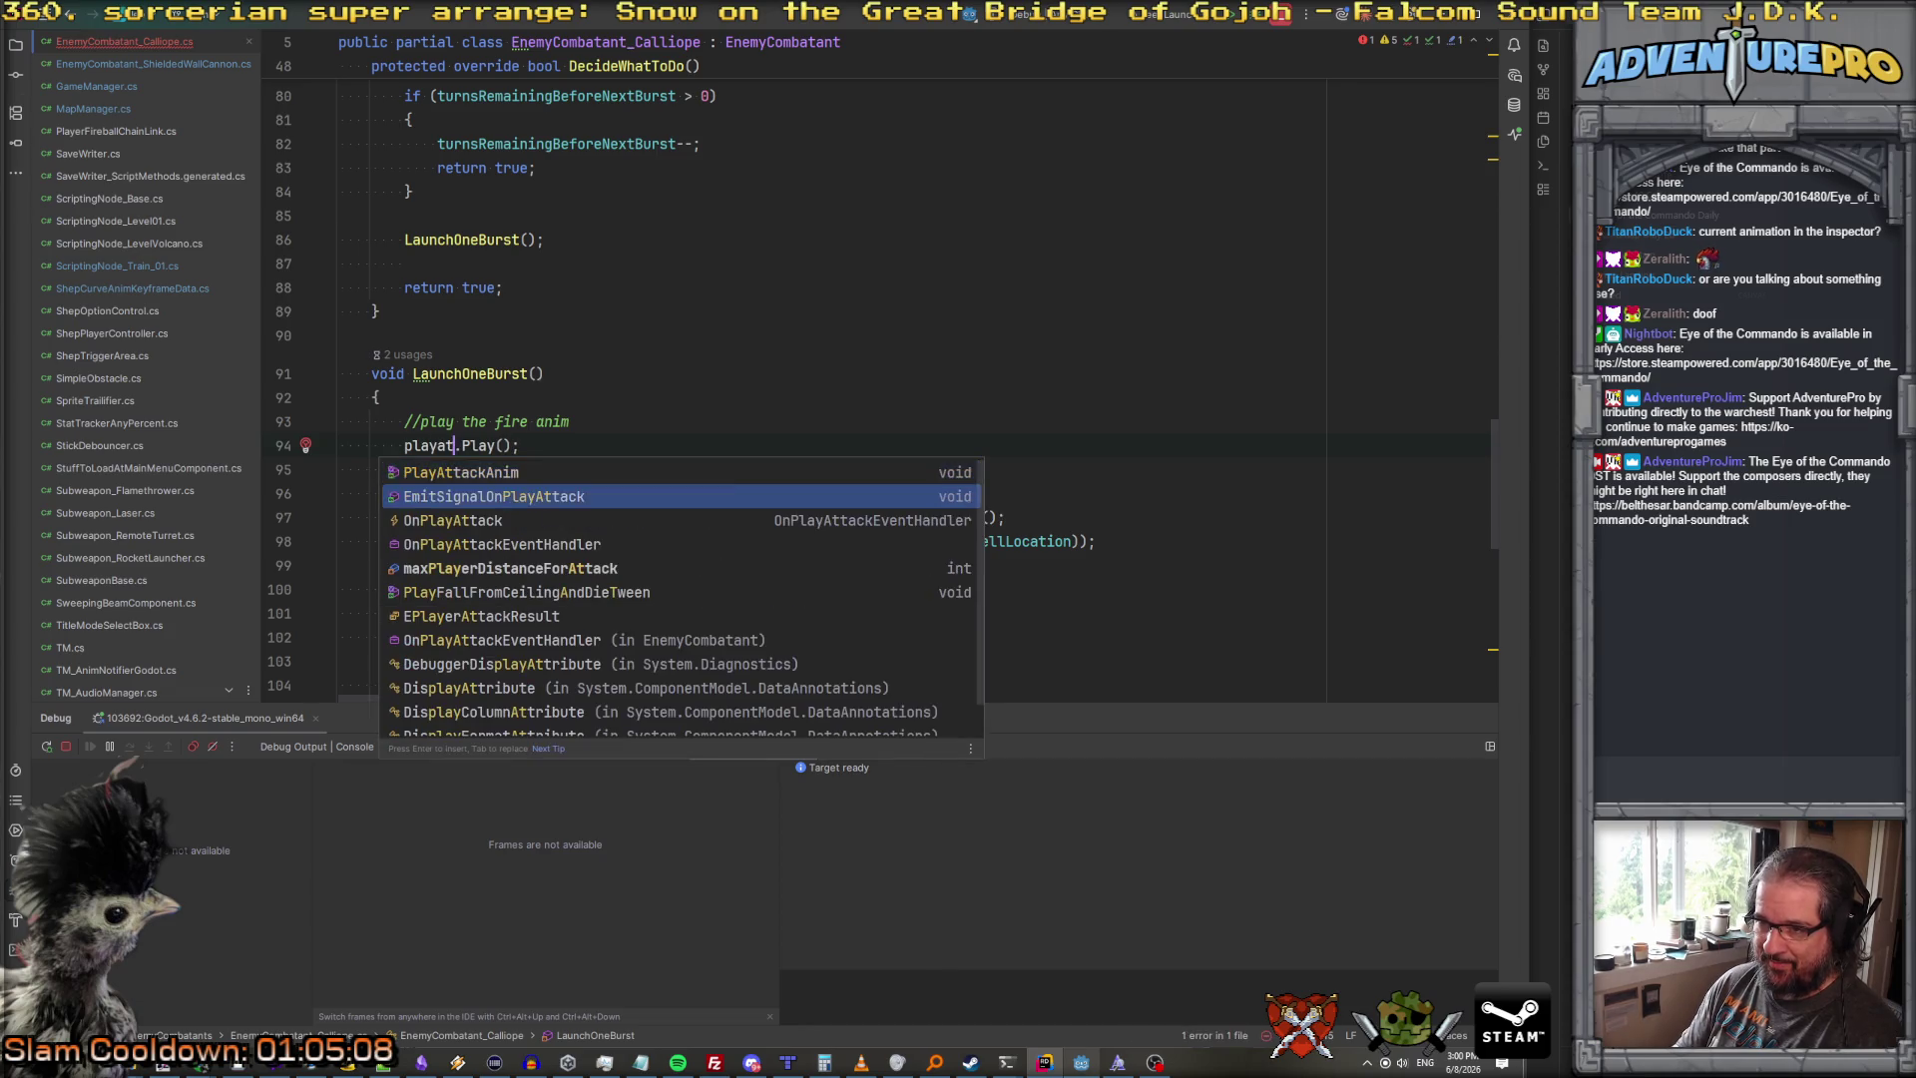
key("Return")
type(";")
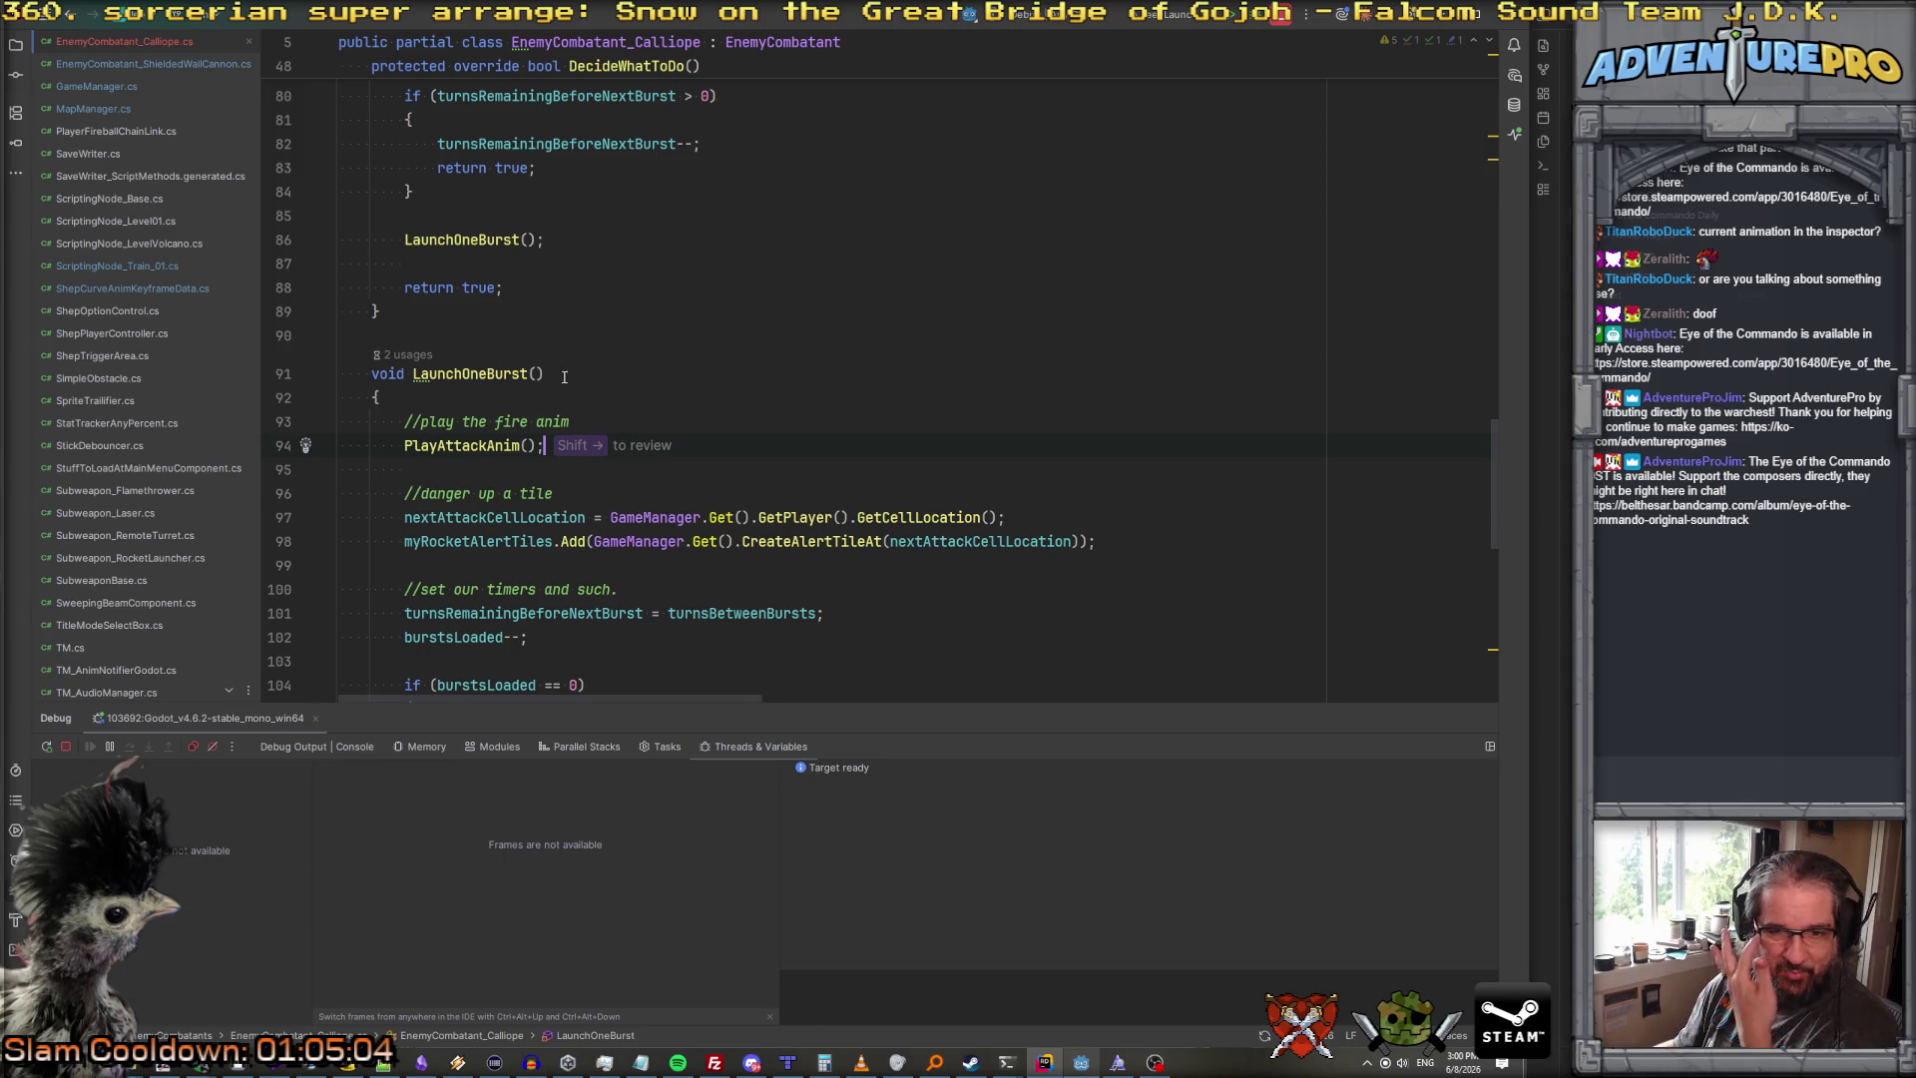
Step: Add an animNotifier.SetSpriteAnimator(mySprite) call below the OnAnimNotify subscription in _Ready
scroll(671, 348, "up", 3)
scroll(671, 349, "up", 6)
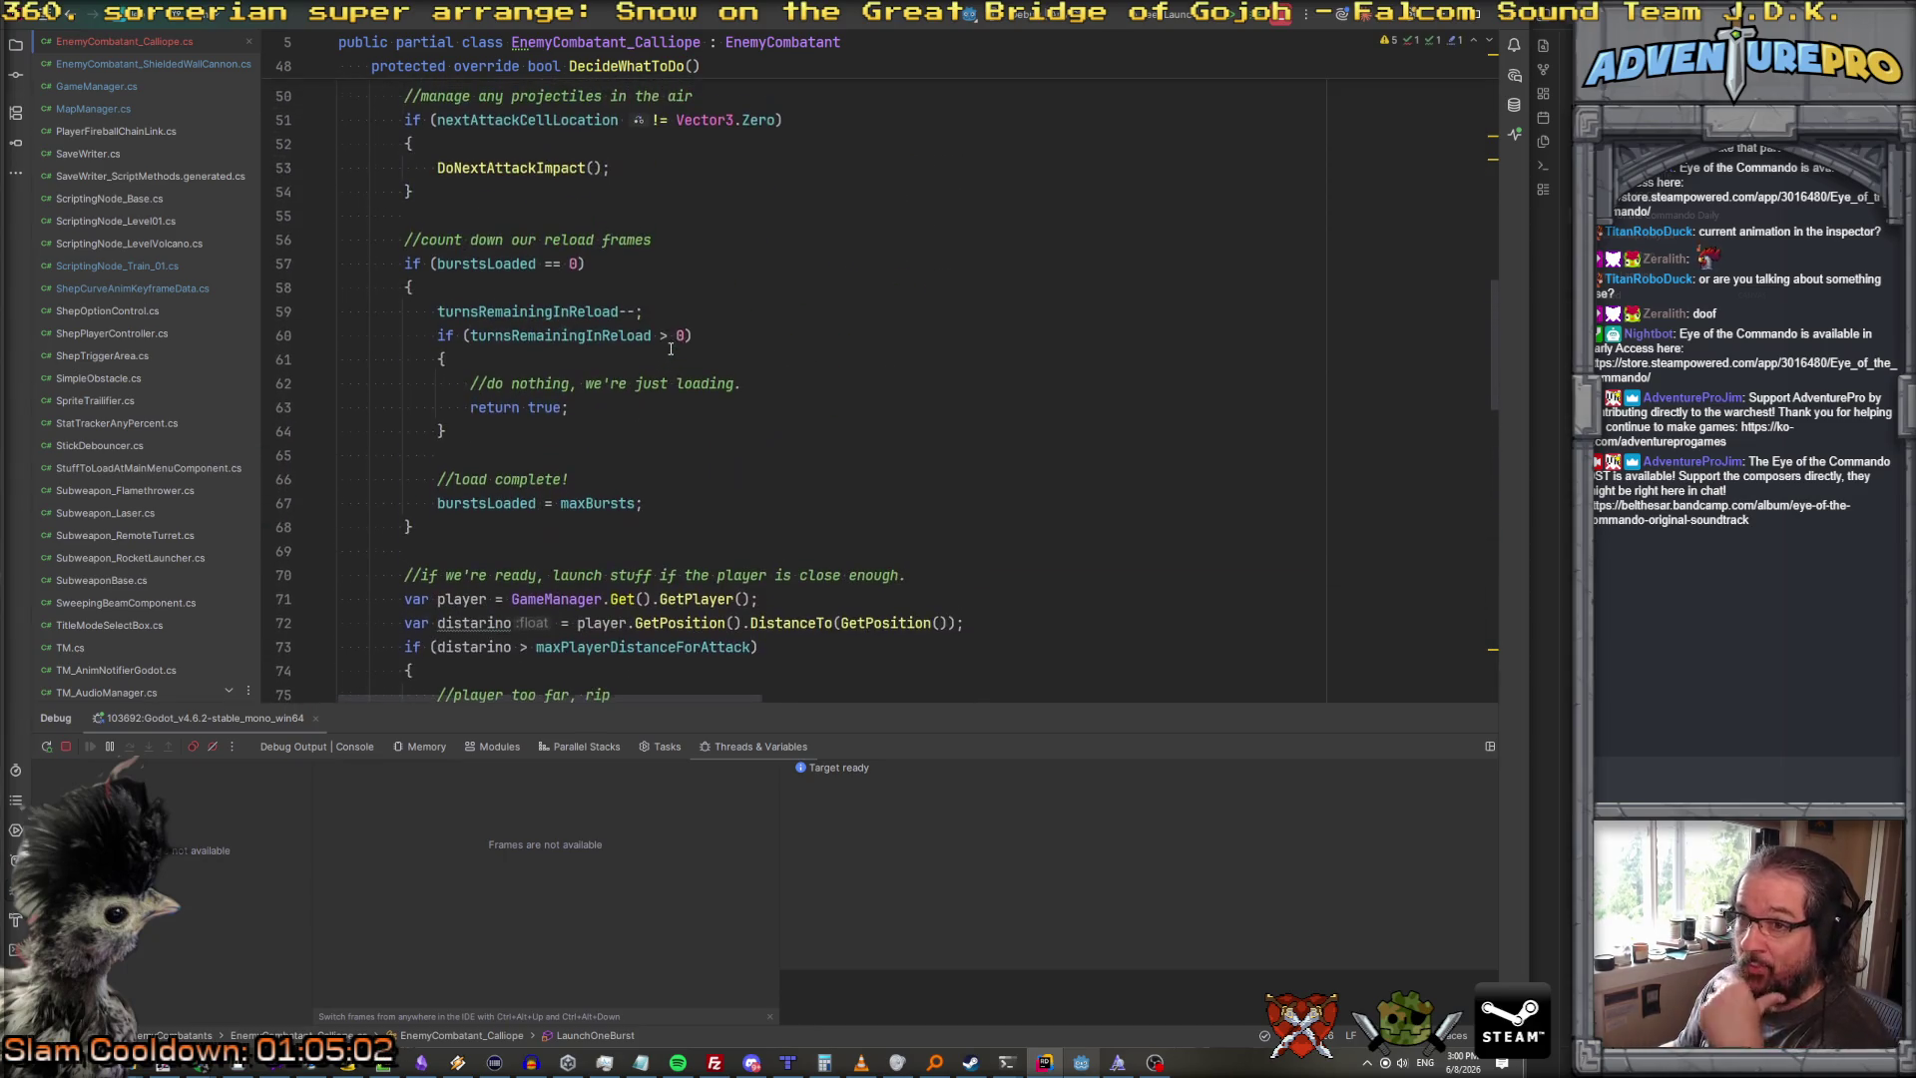
scroll(507, 230, "up", 12)
scroll(785, 465, "down", 1)
key("Return")
type("animNotifier.setSpriteAnimator")
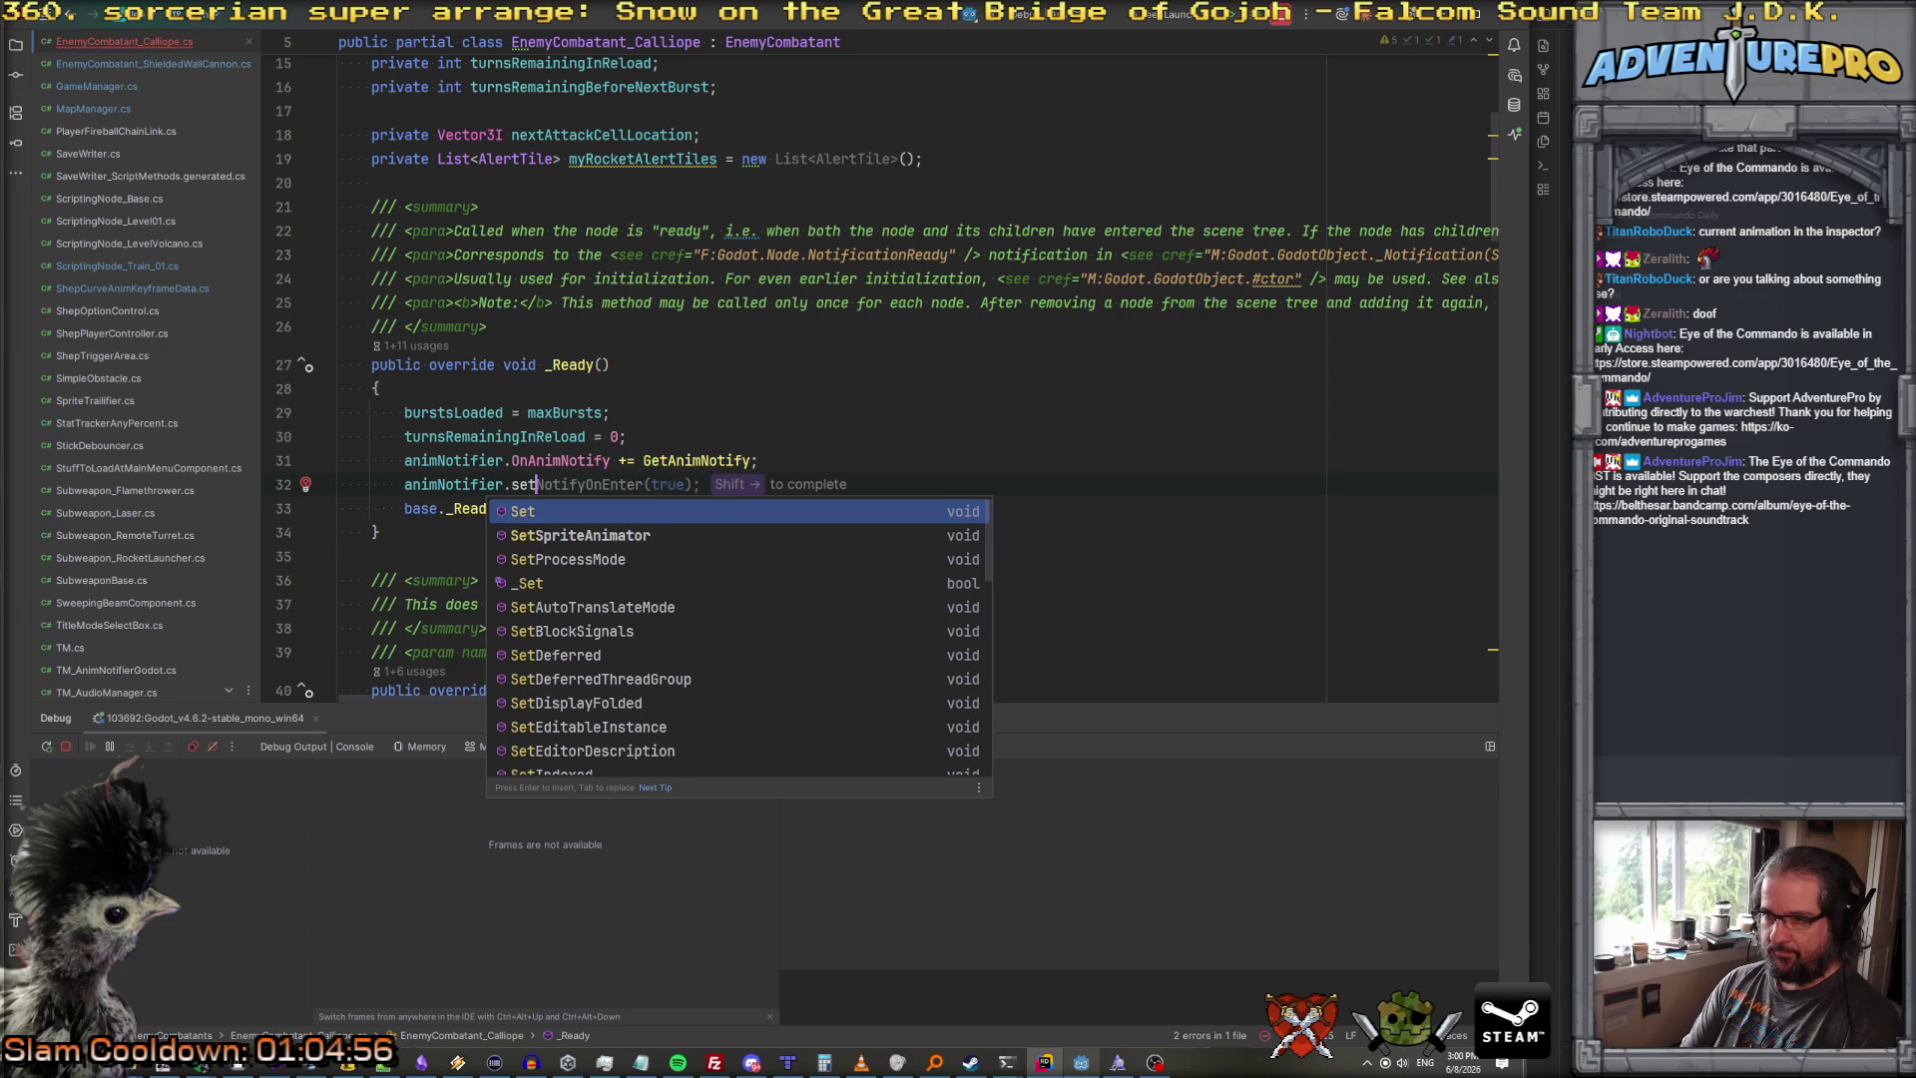
key("Return")
type("this);")
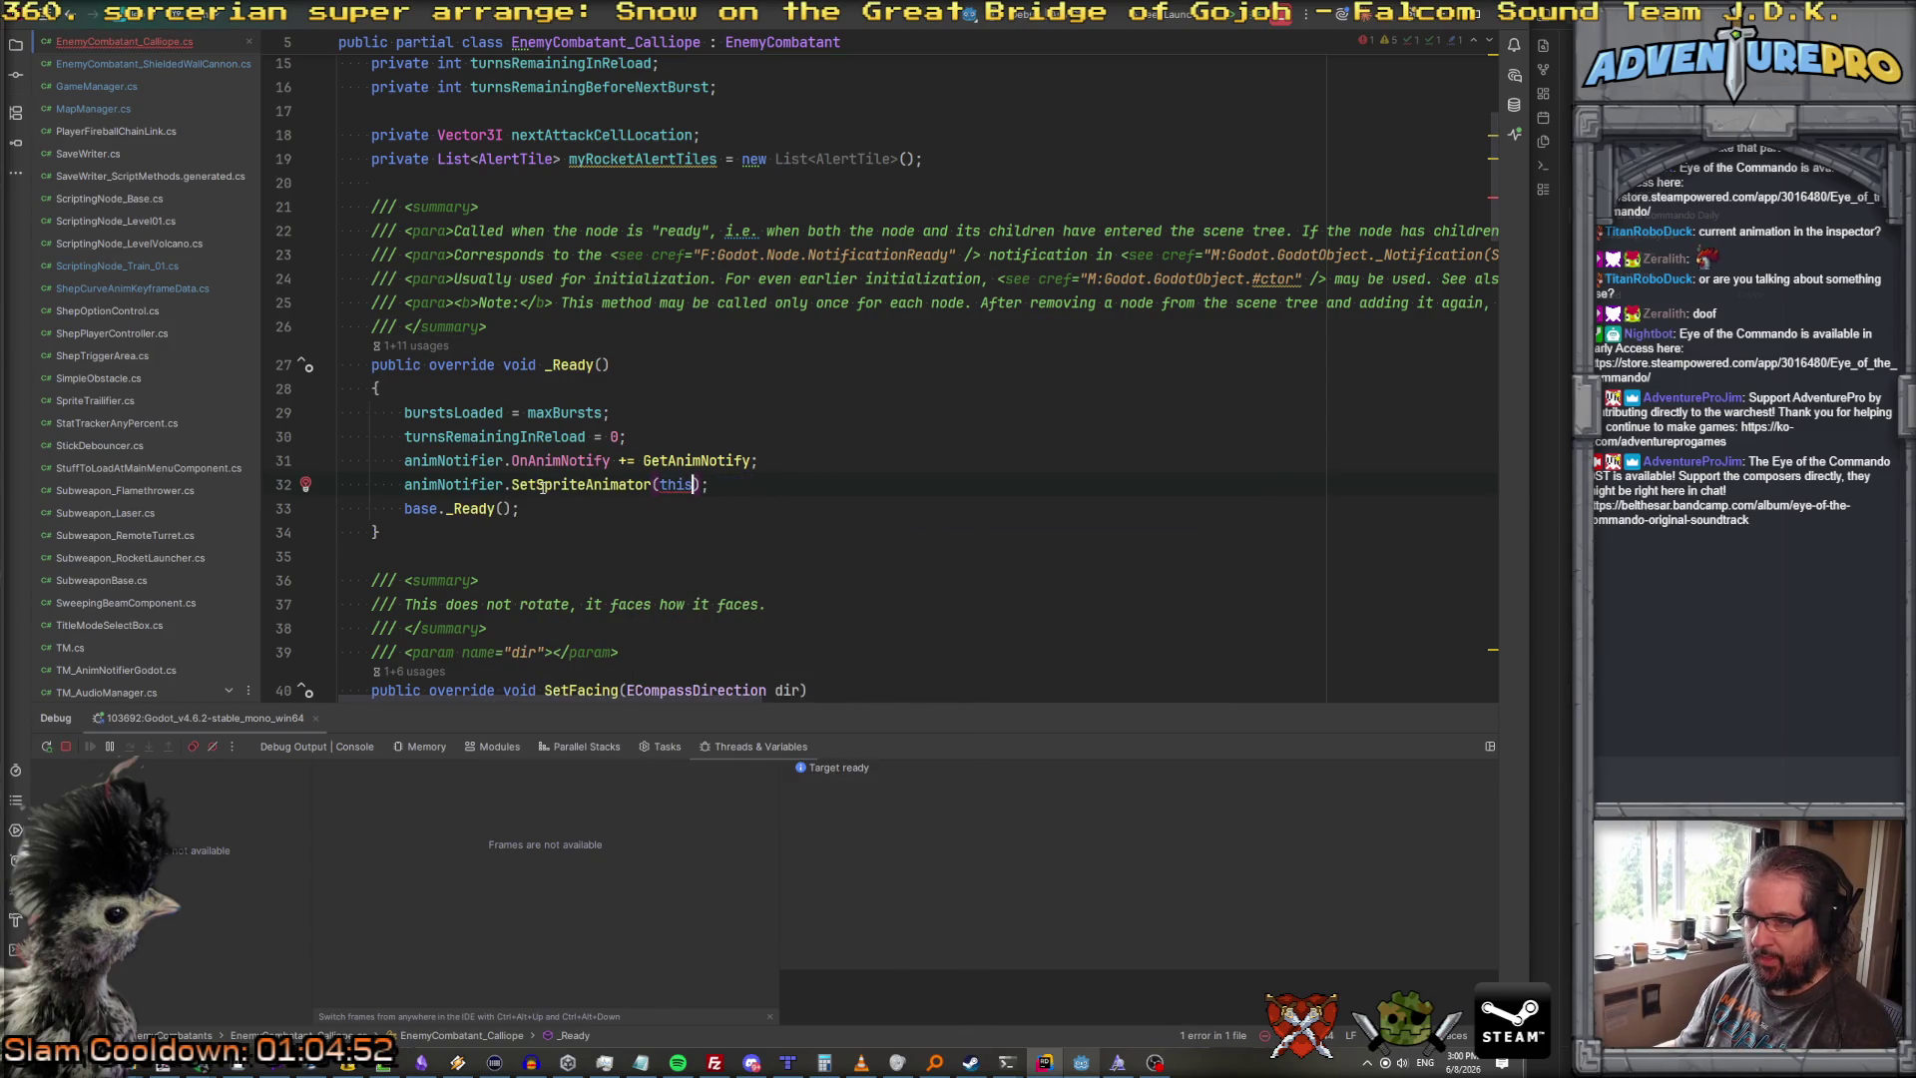
mouse_move(587, 483)
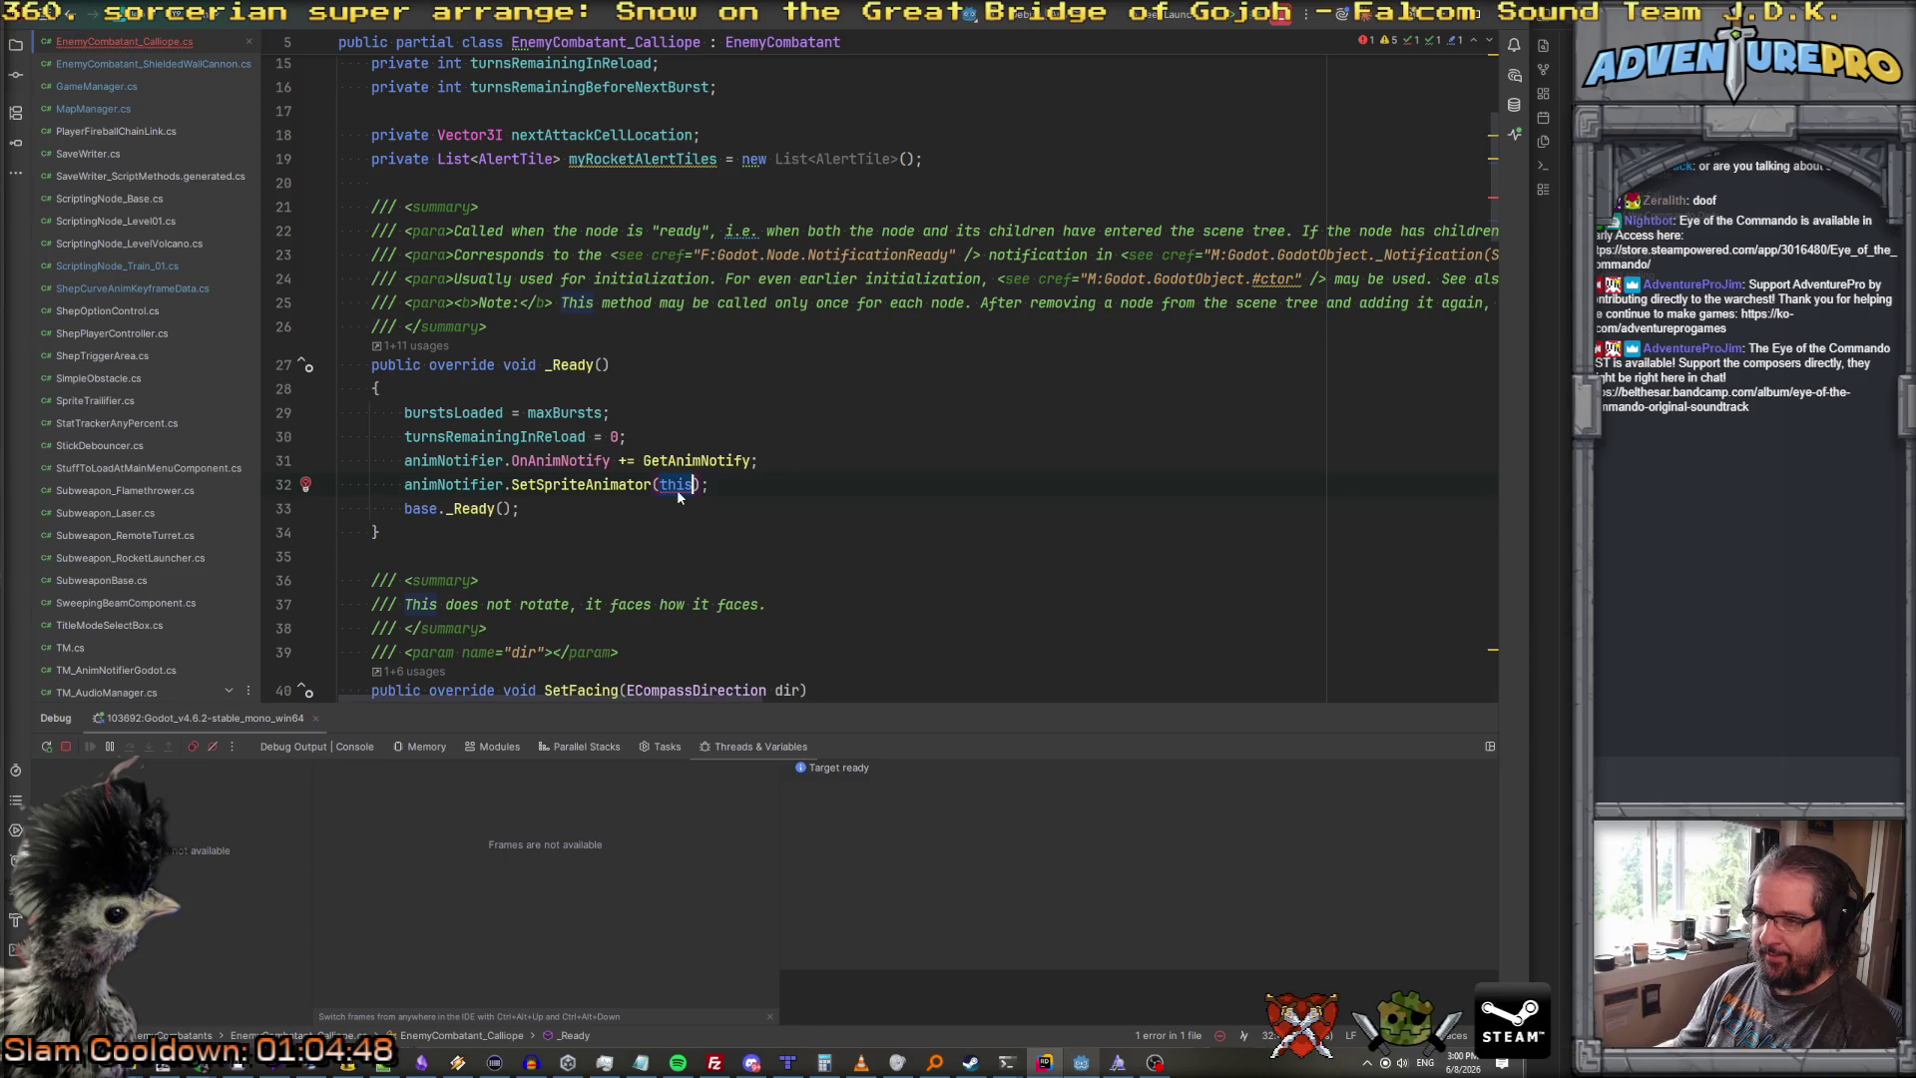
type("mySp")
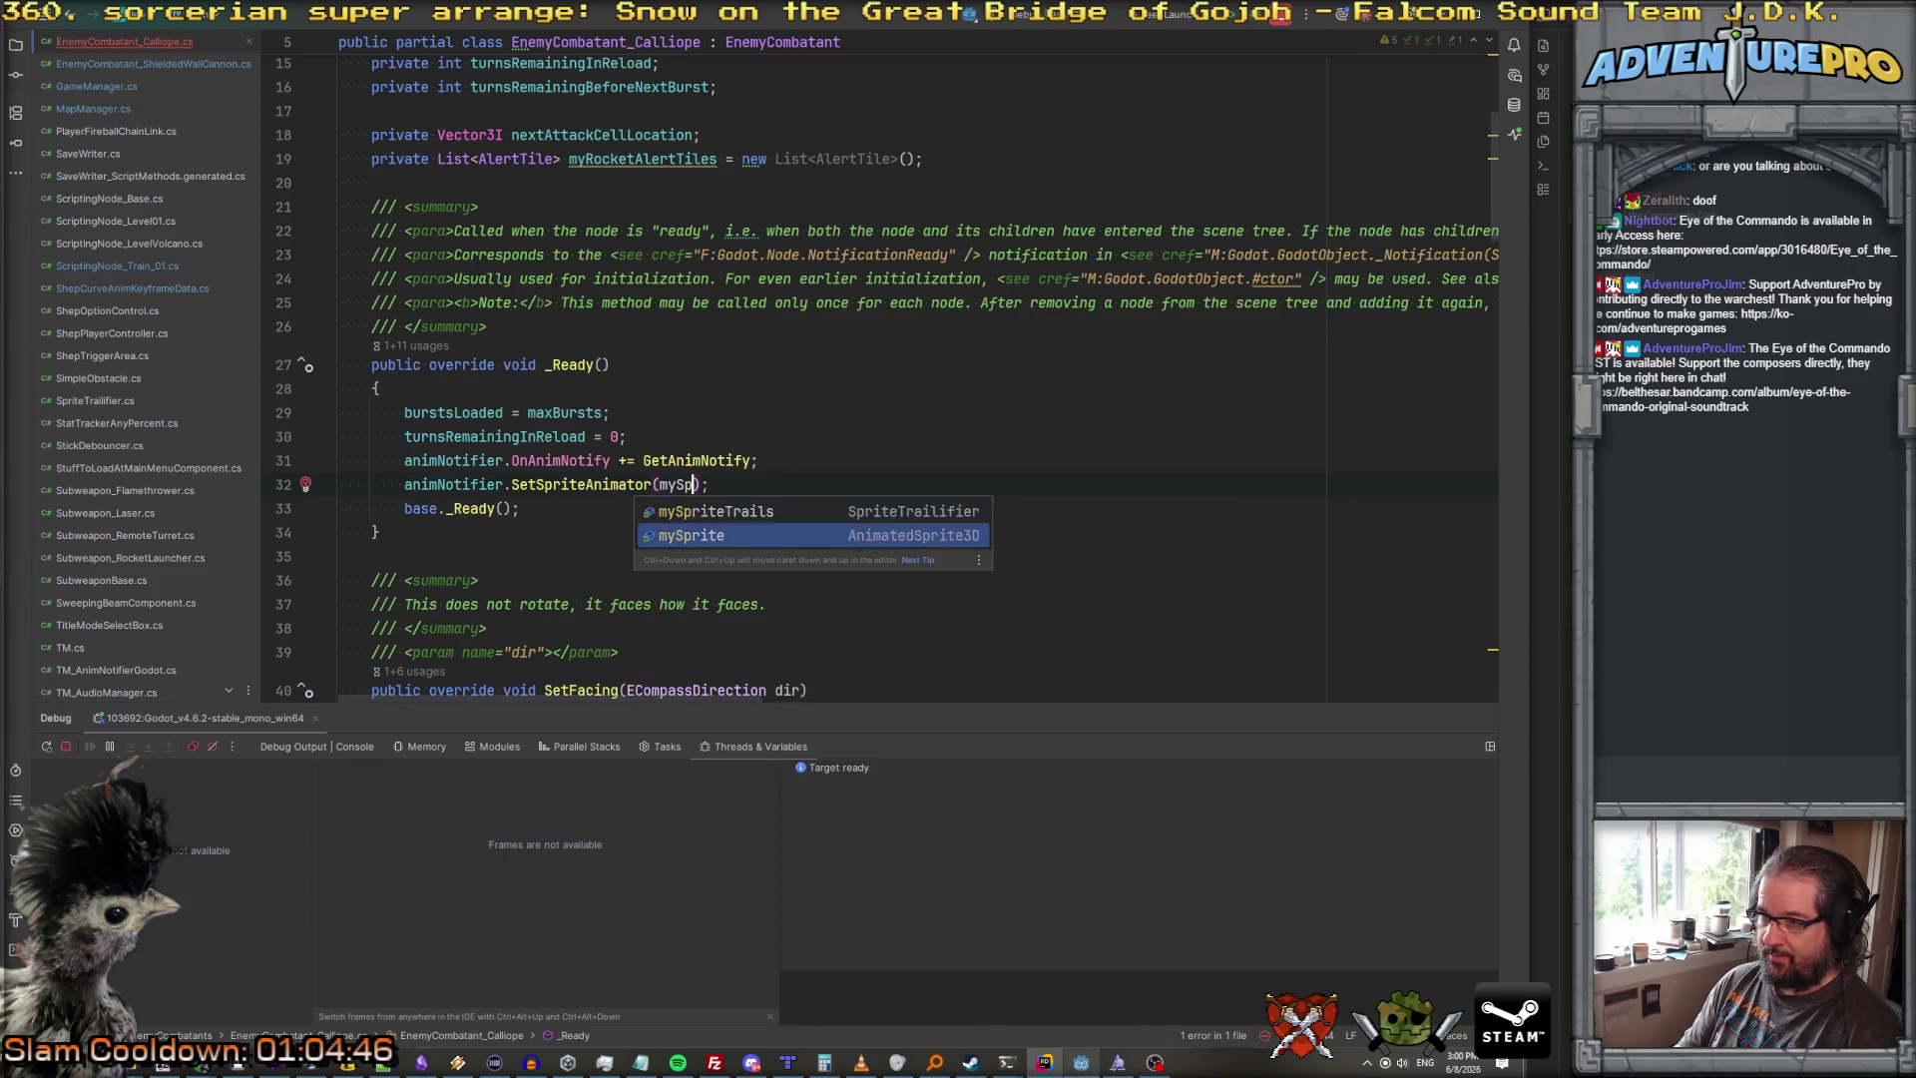
key("Return")
left_click(625, 436)
Step: Move the SetSpriteAnimator line above OnAnimNotify and add a blank line before base._Ready()
key("Up")
key("ctrl+shift+Up")
key("Return")
key("Down")
key("Down")
key("Return")
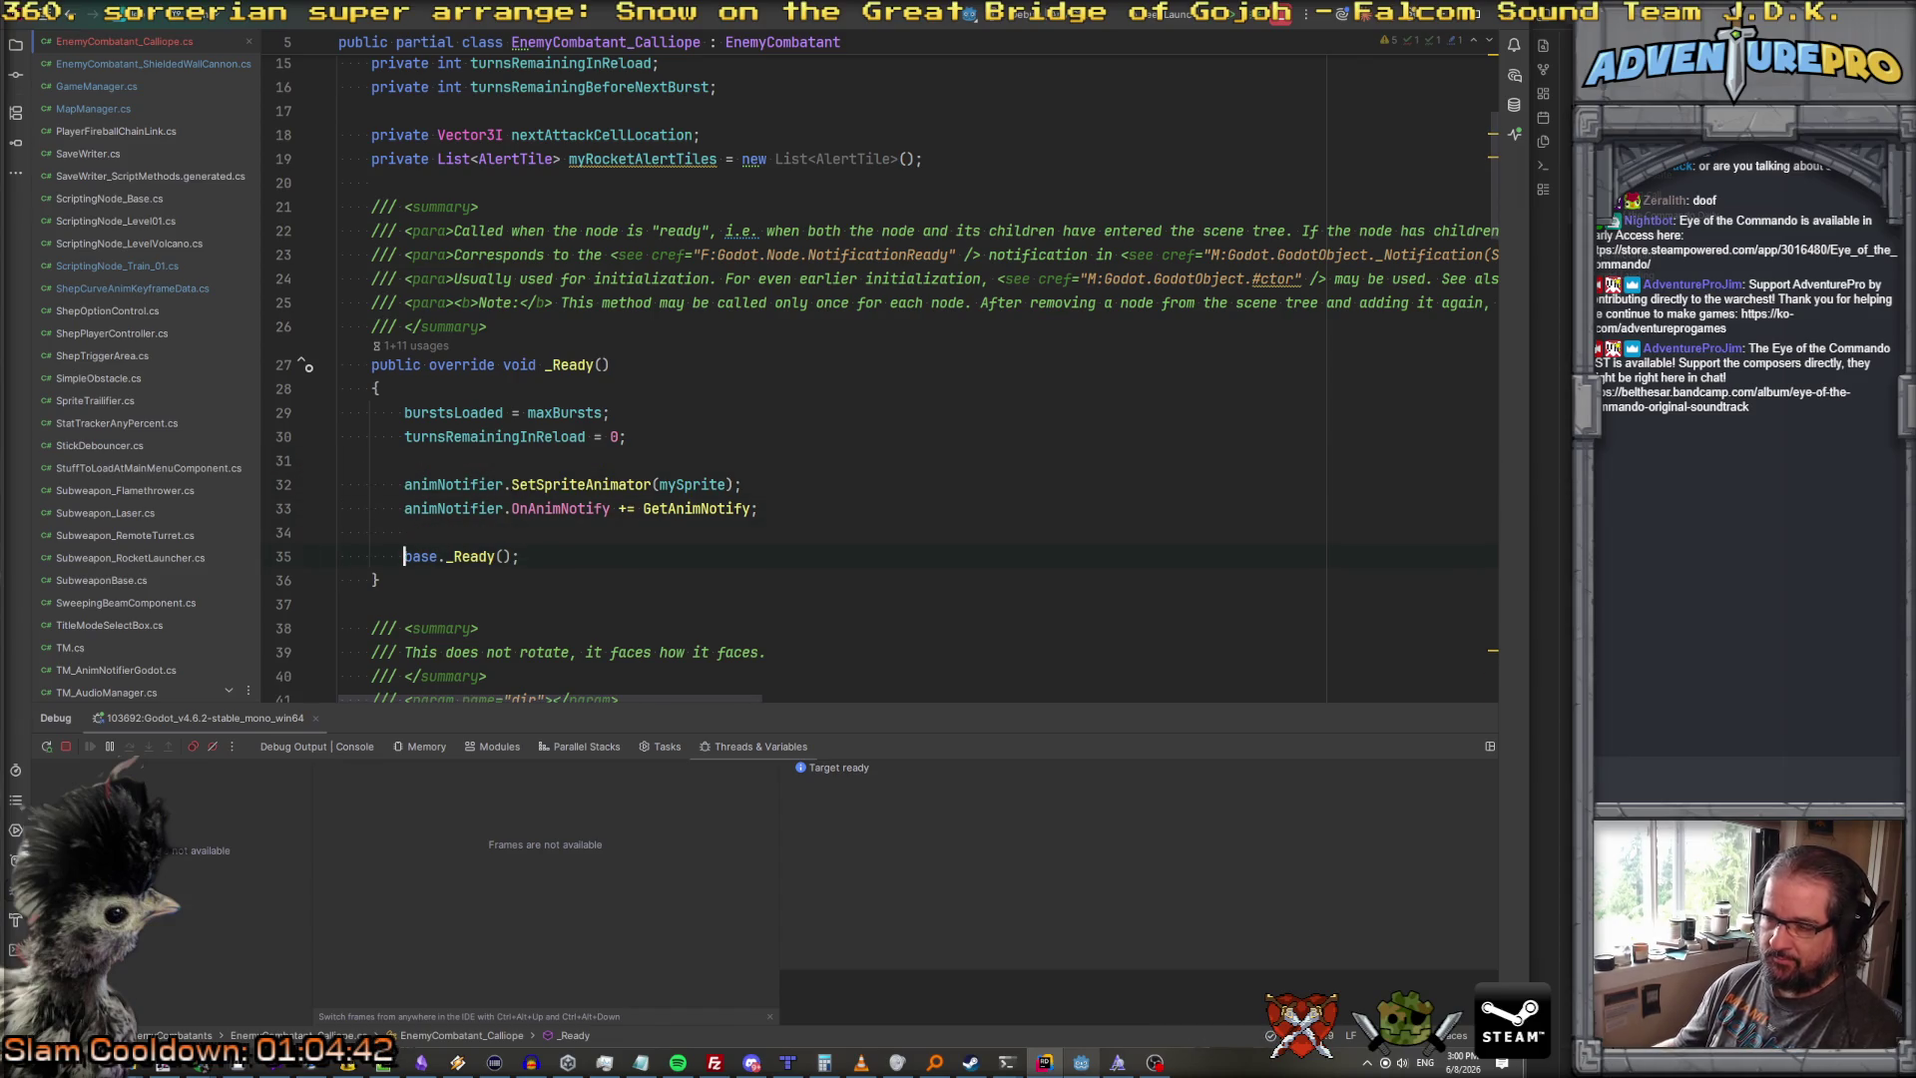
scroll(669, 469, "down", 20)
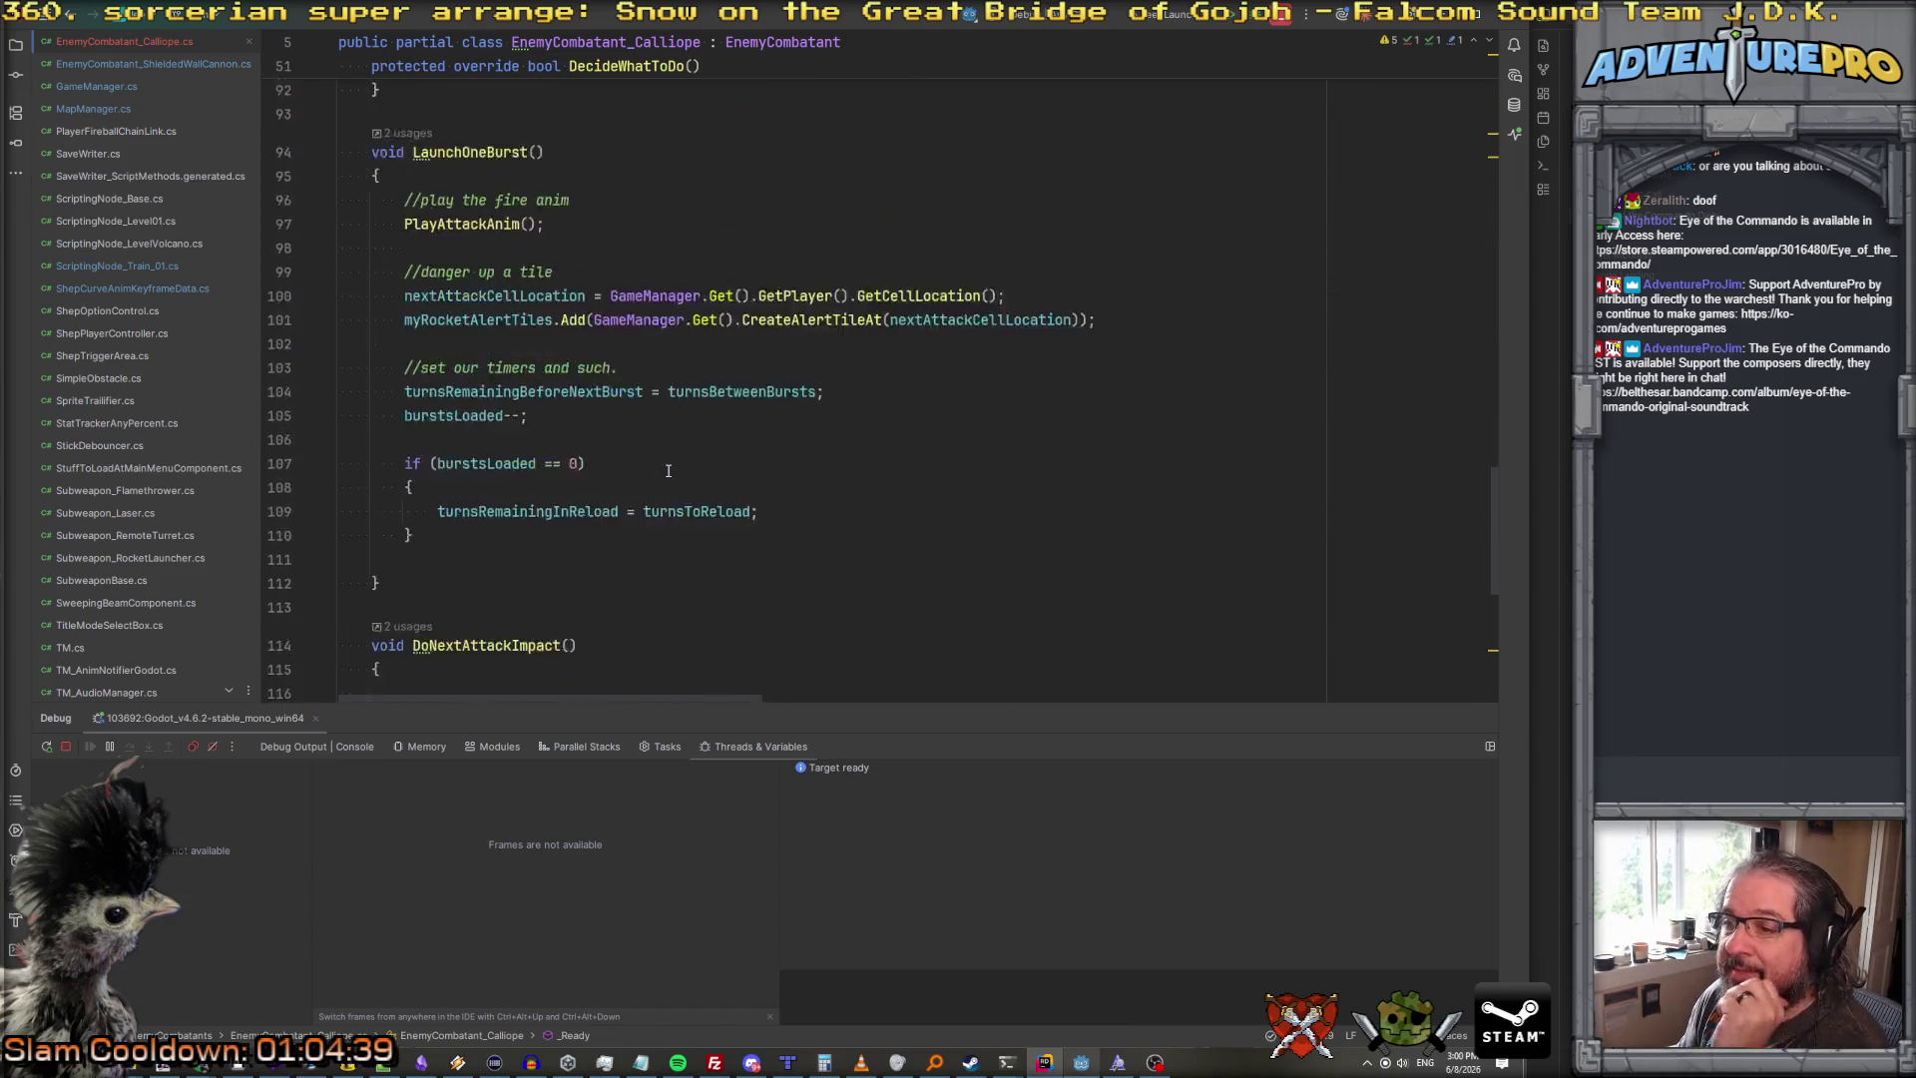
scroll(669, 470, "up", 2)
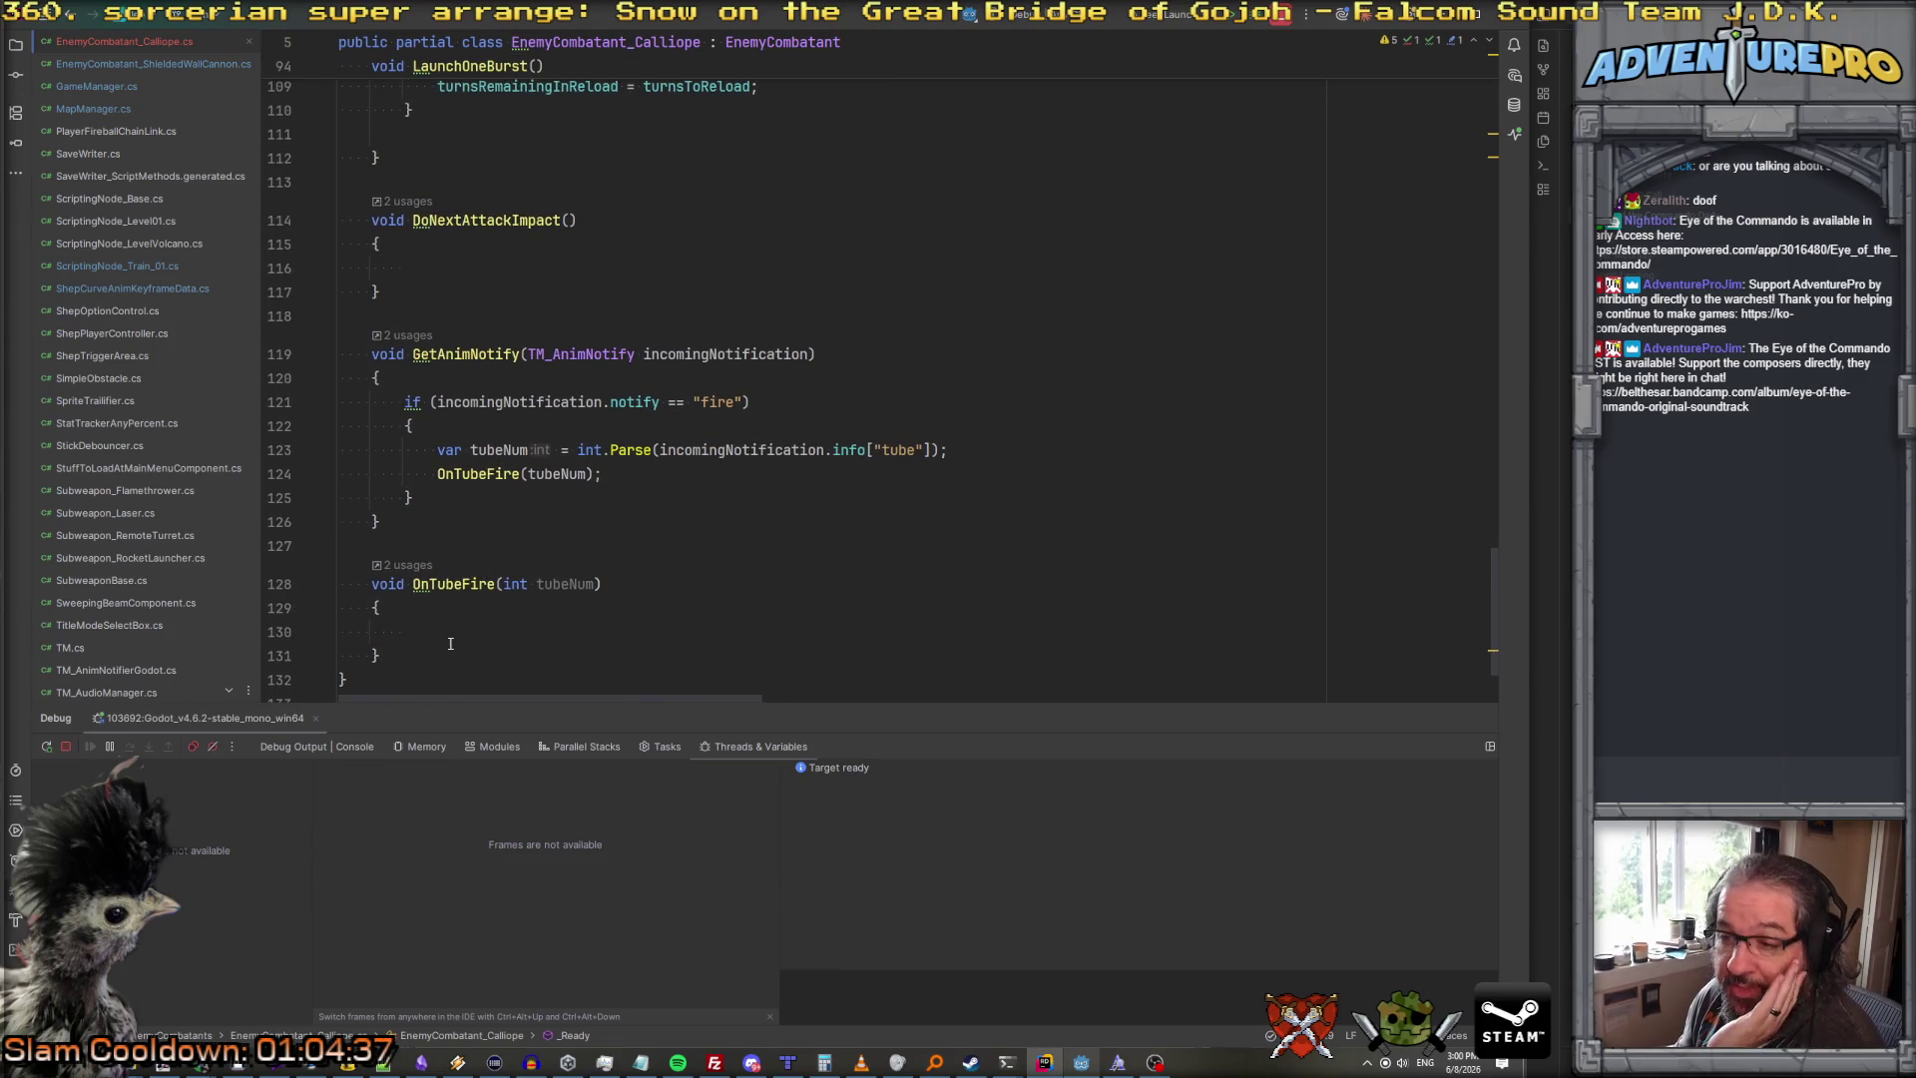
scroll(451, 639, "down", 1)
scroll(498, 668, "up", 5)
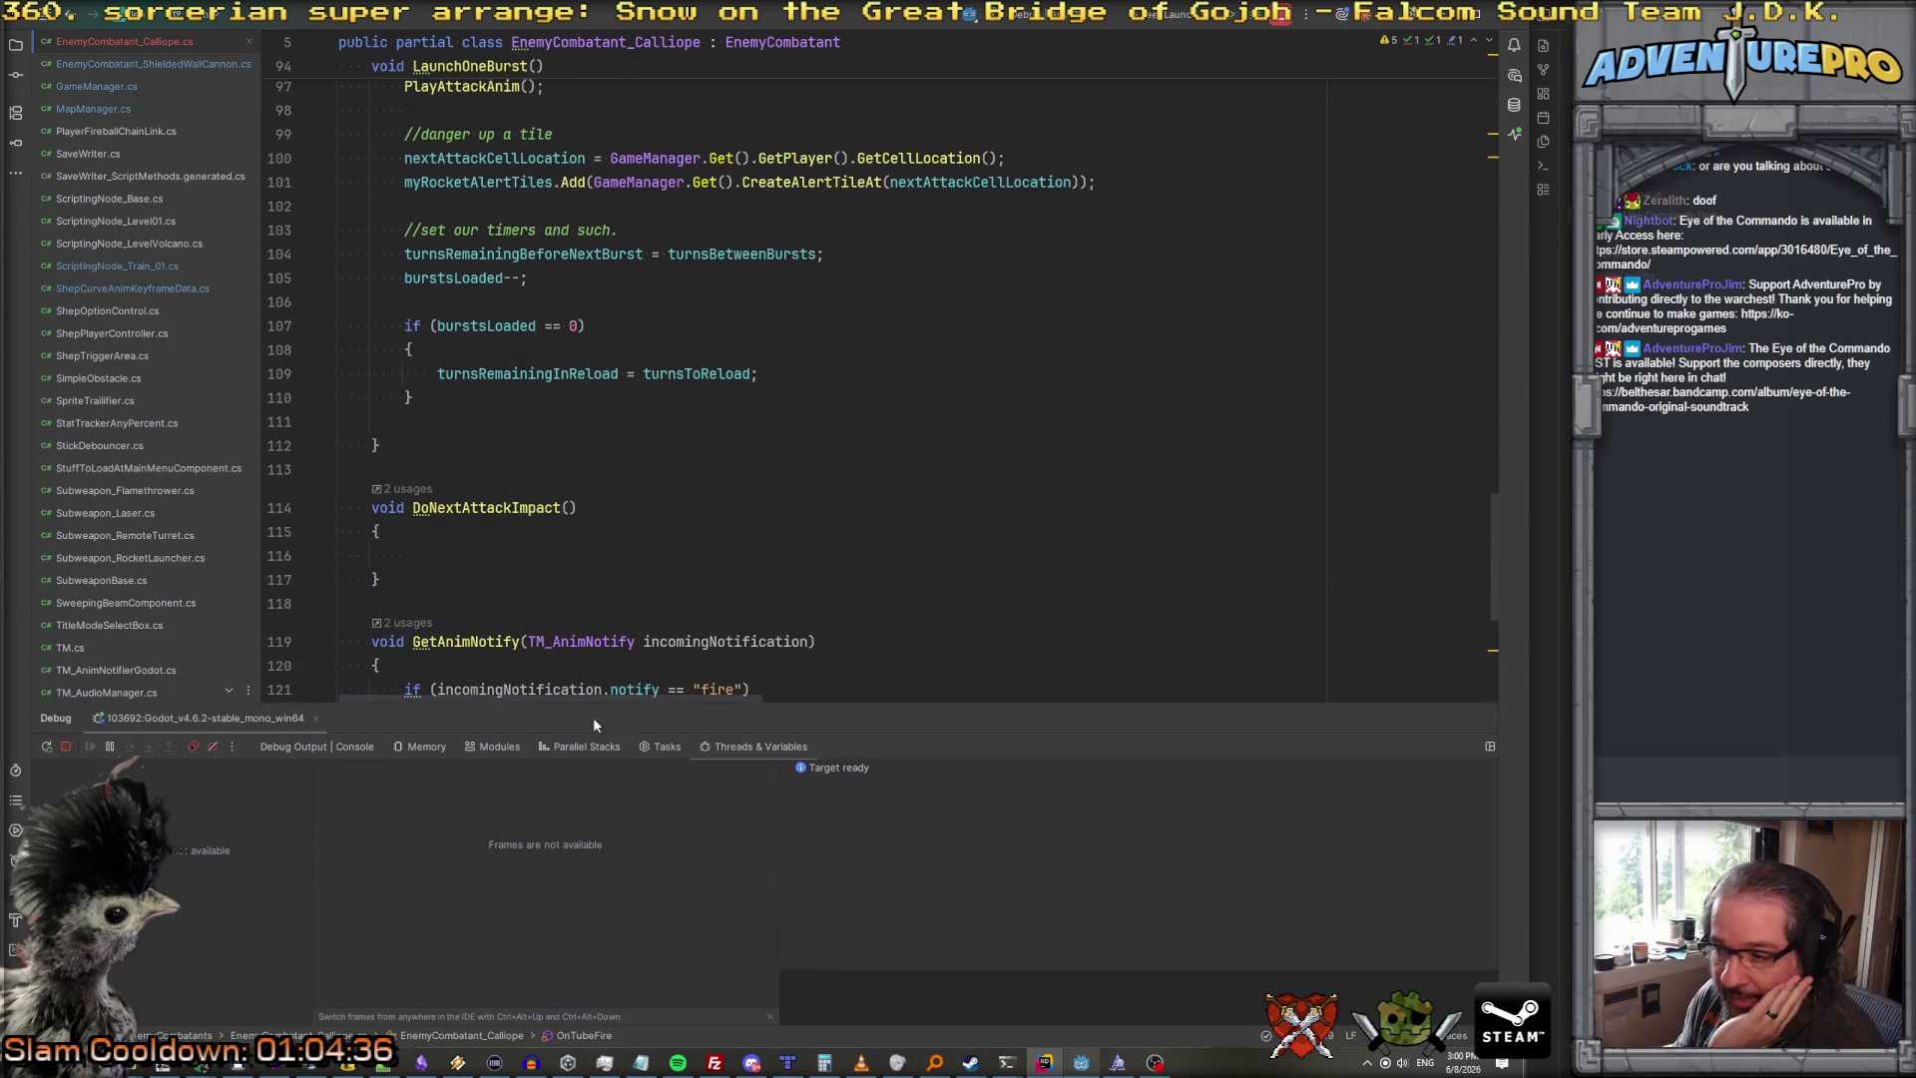
left_click(1079, 1060)
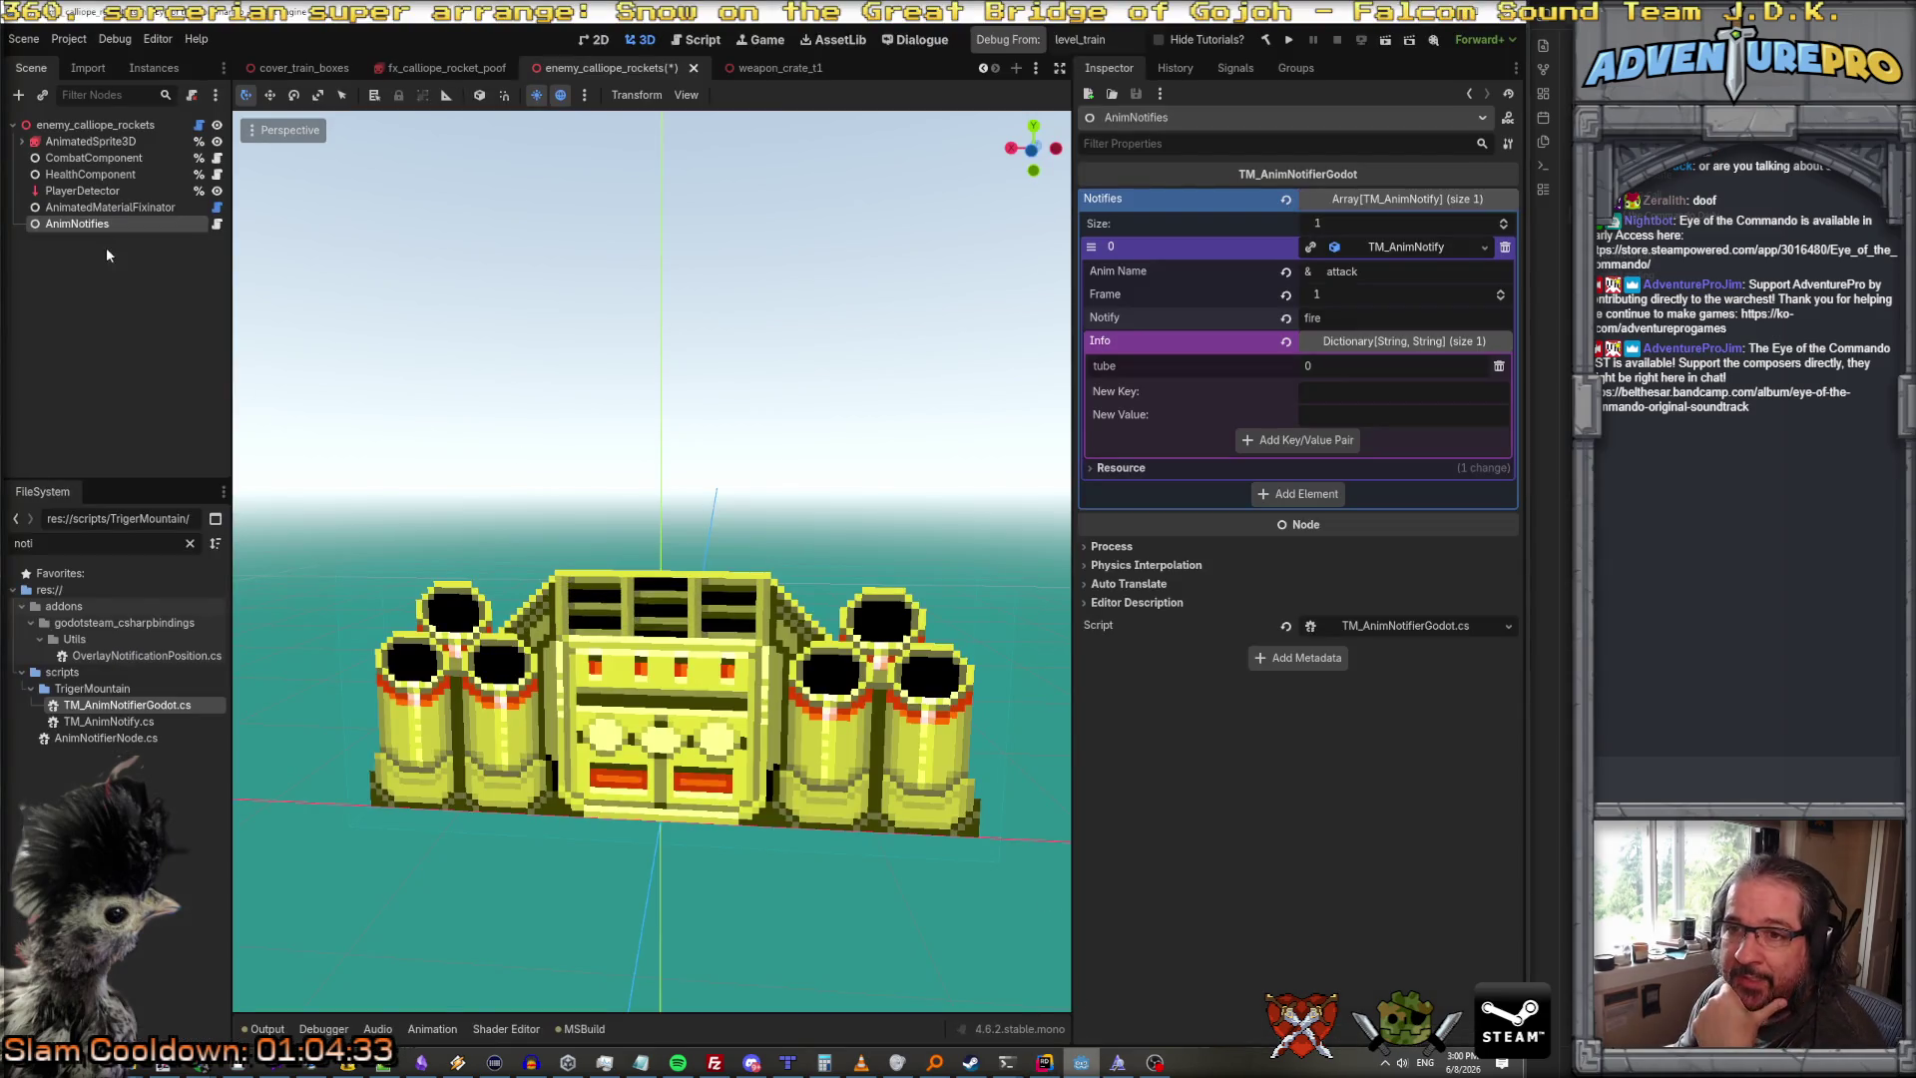
Step: Delete AnimatedMaterialFixinator and add a Node3D child under the enemy_calliope_rockets root
left_click(93, 208)
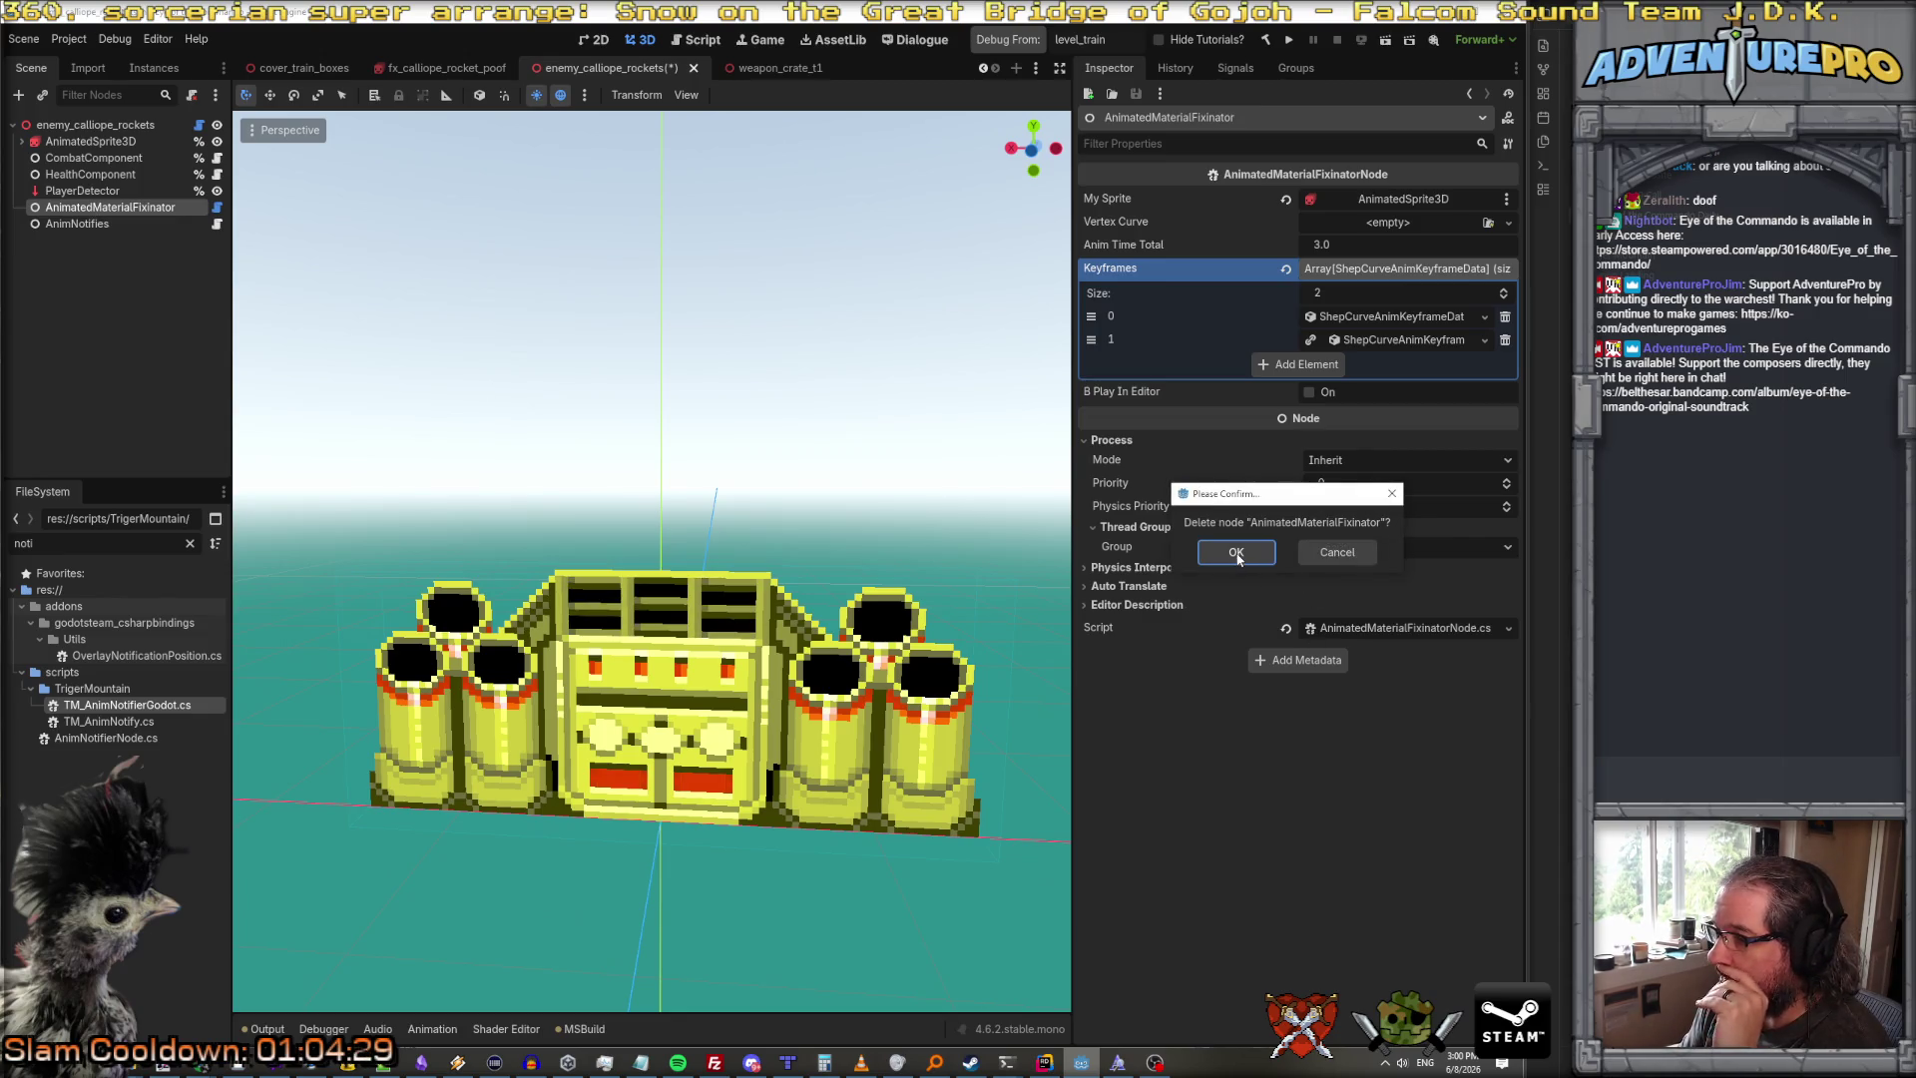
left_click(1236, 554)
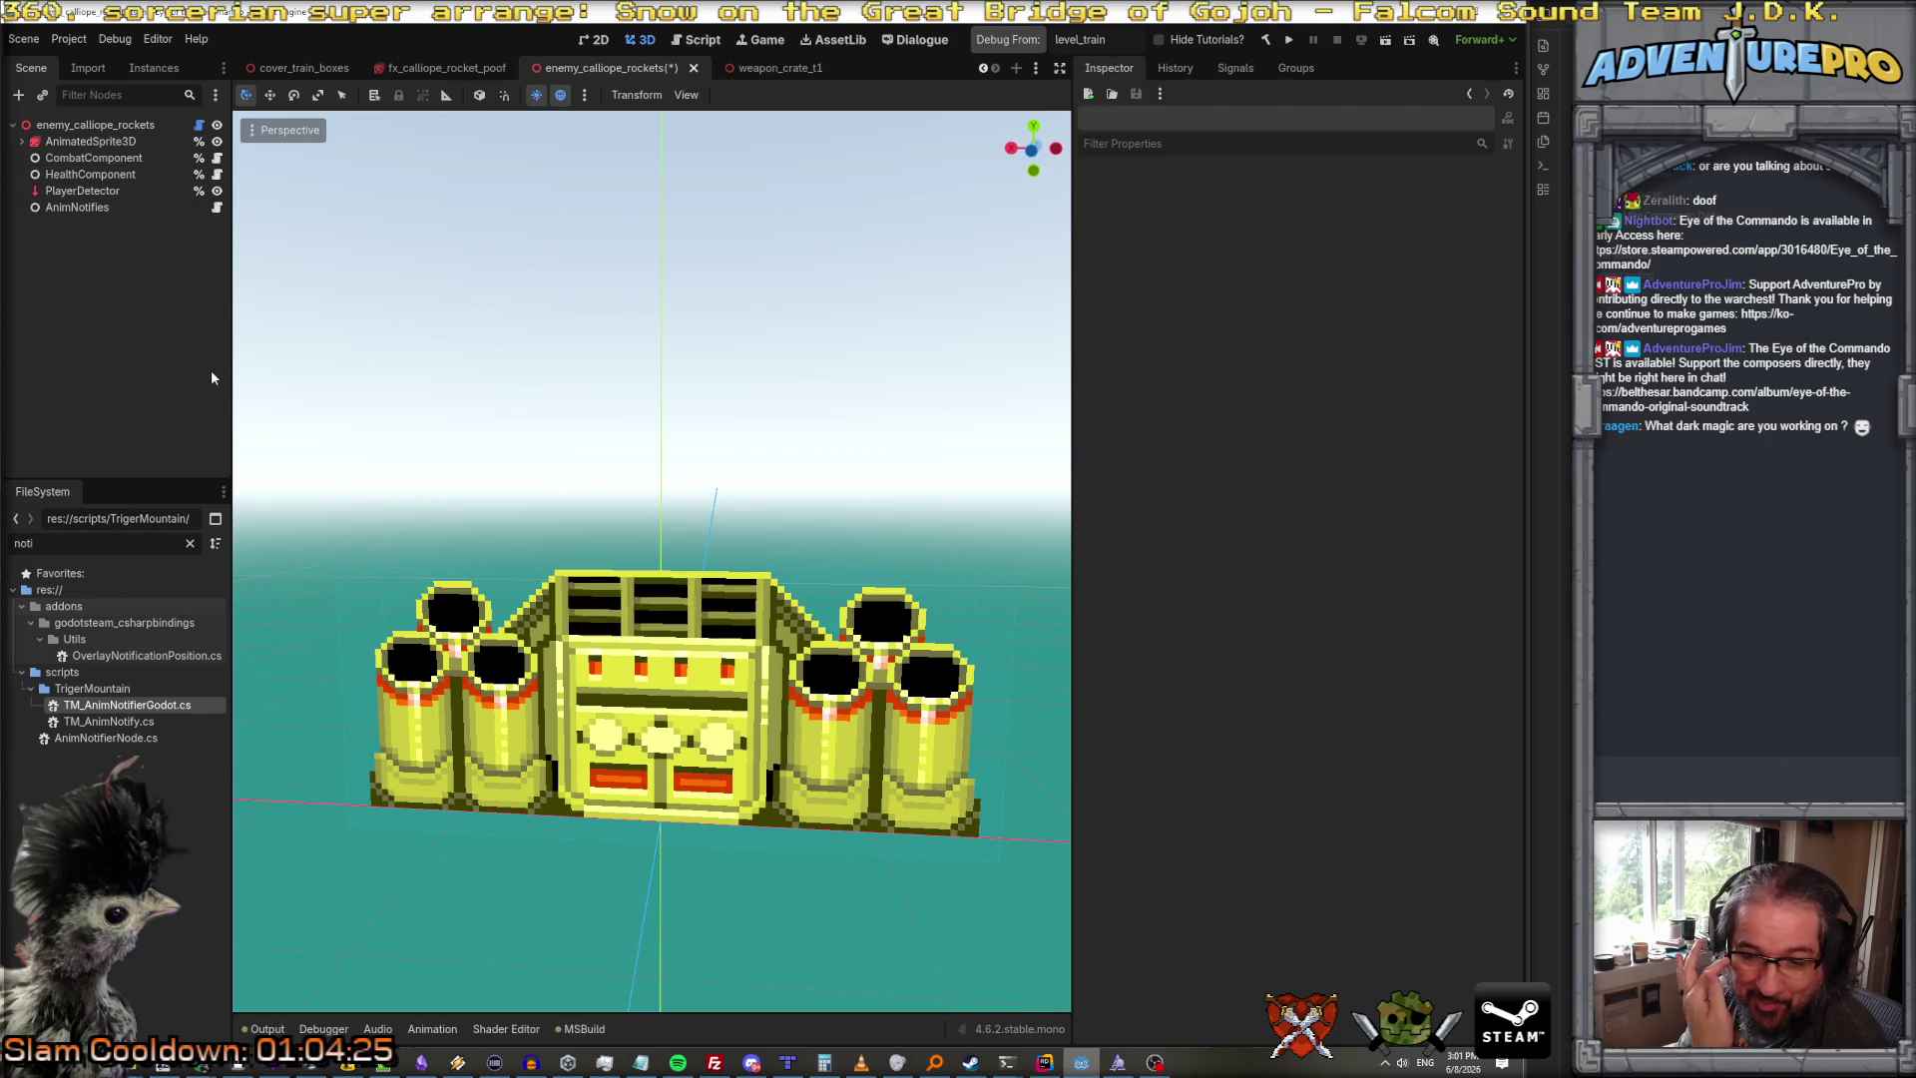
right_click(94, 124)
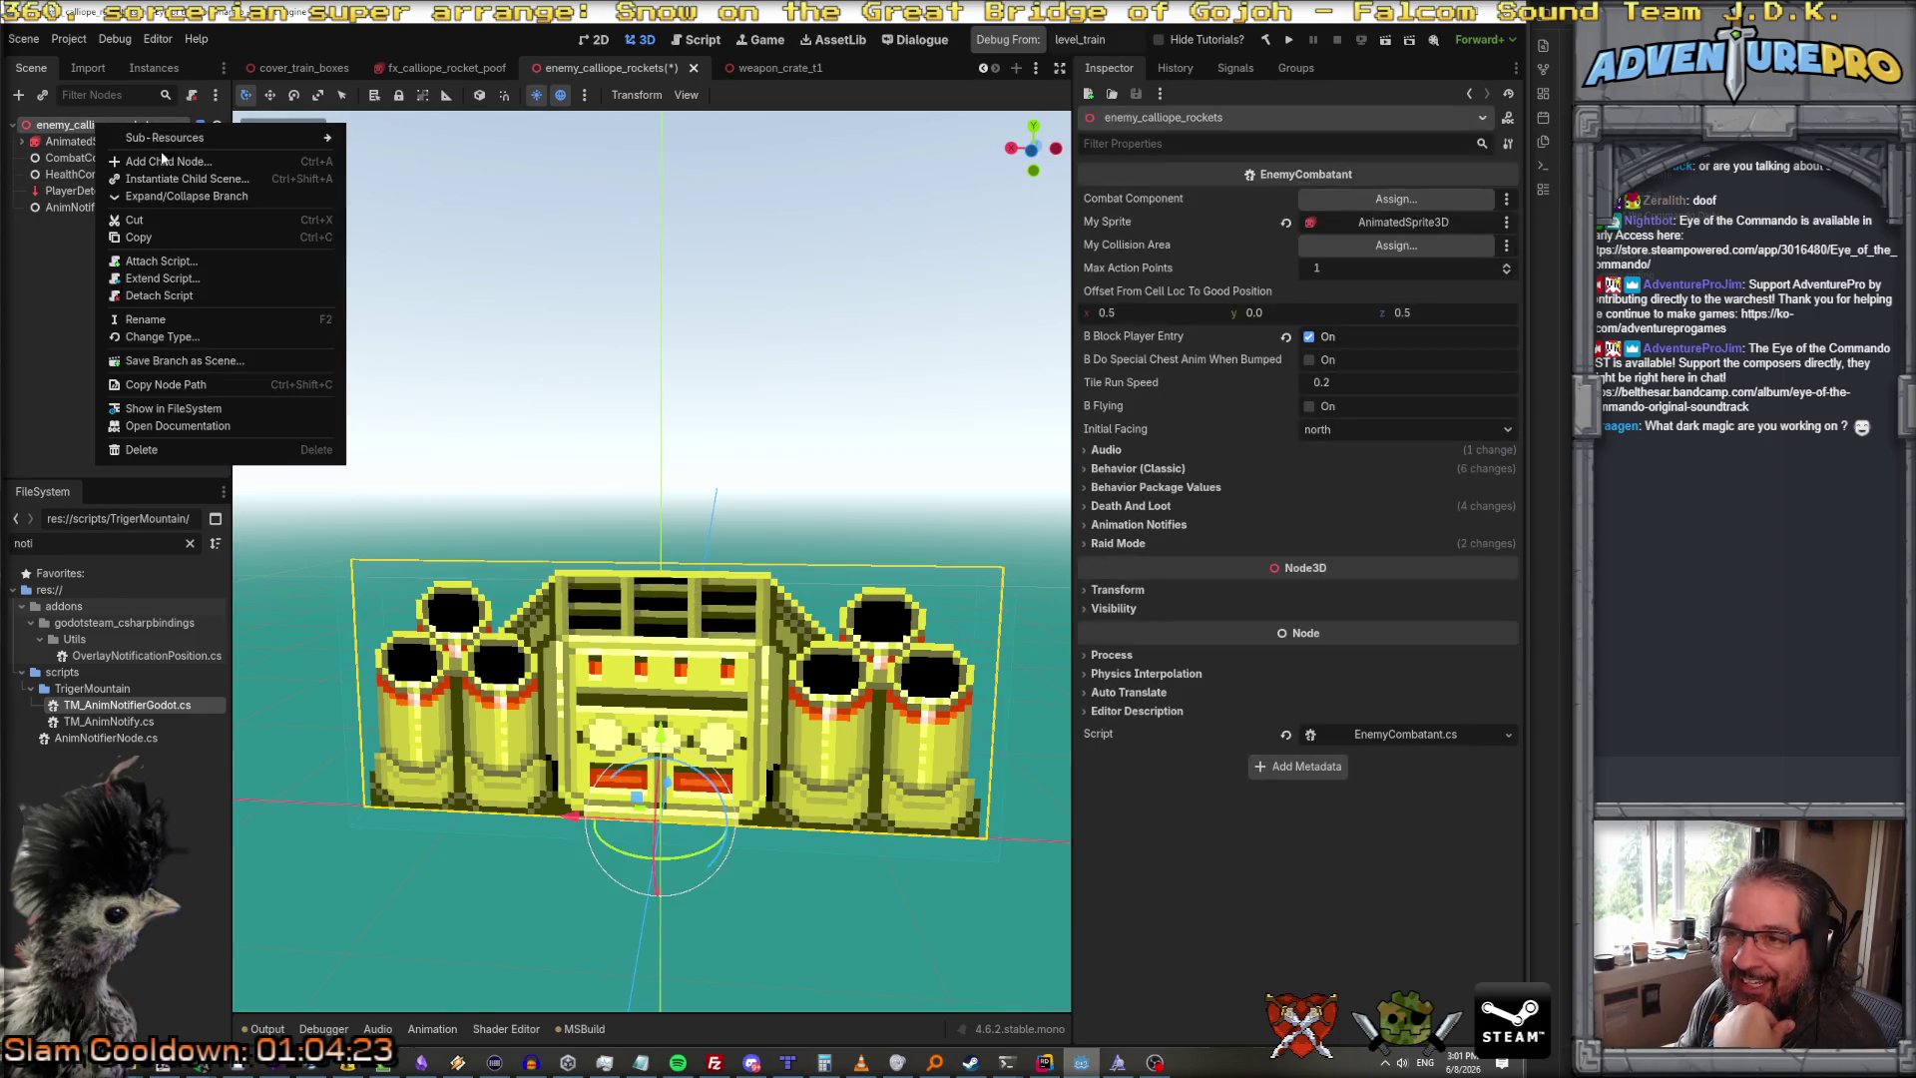
left_click(175, 163)
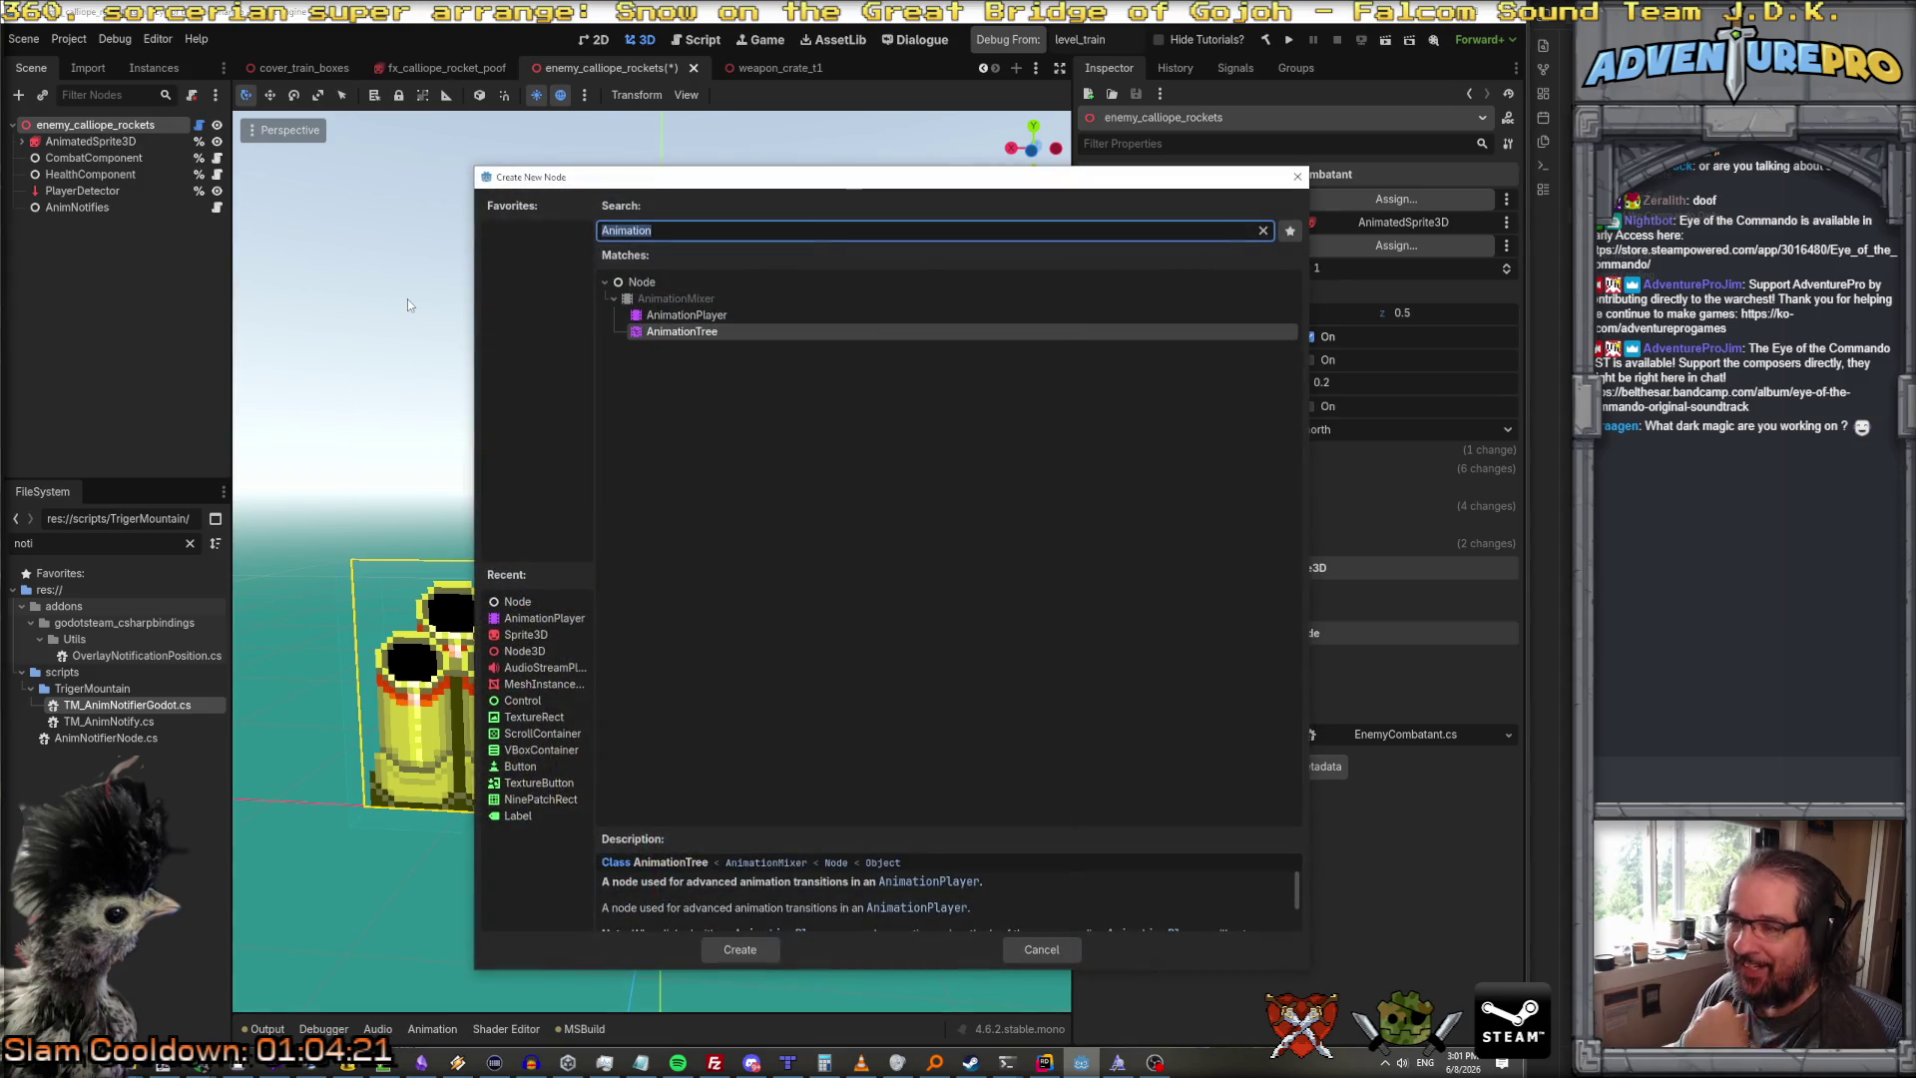
type("node3D")
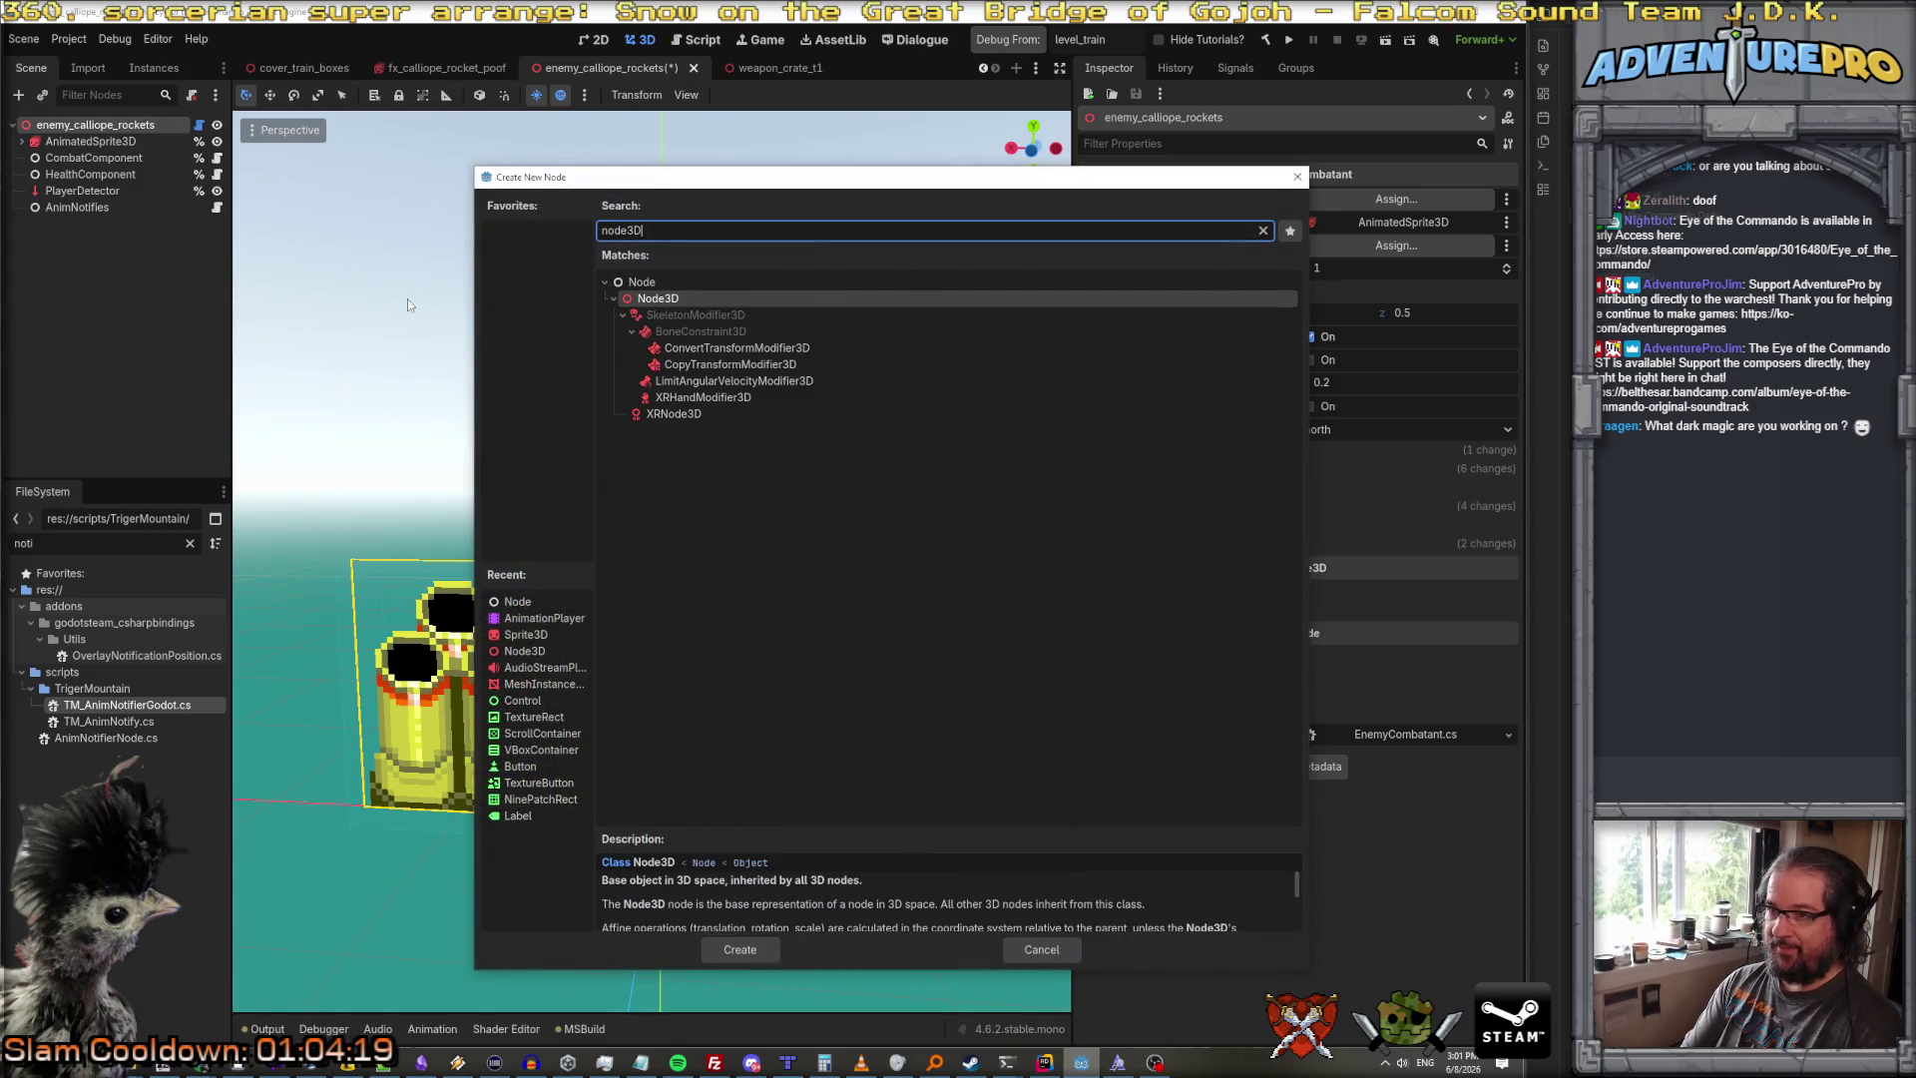
key("Return")
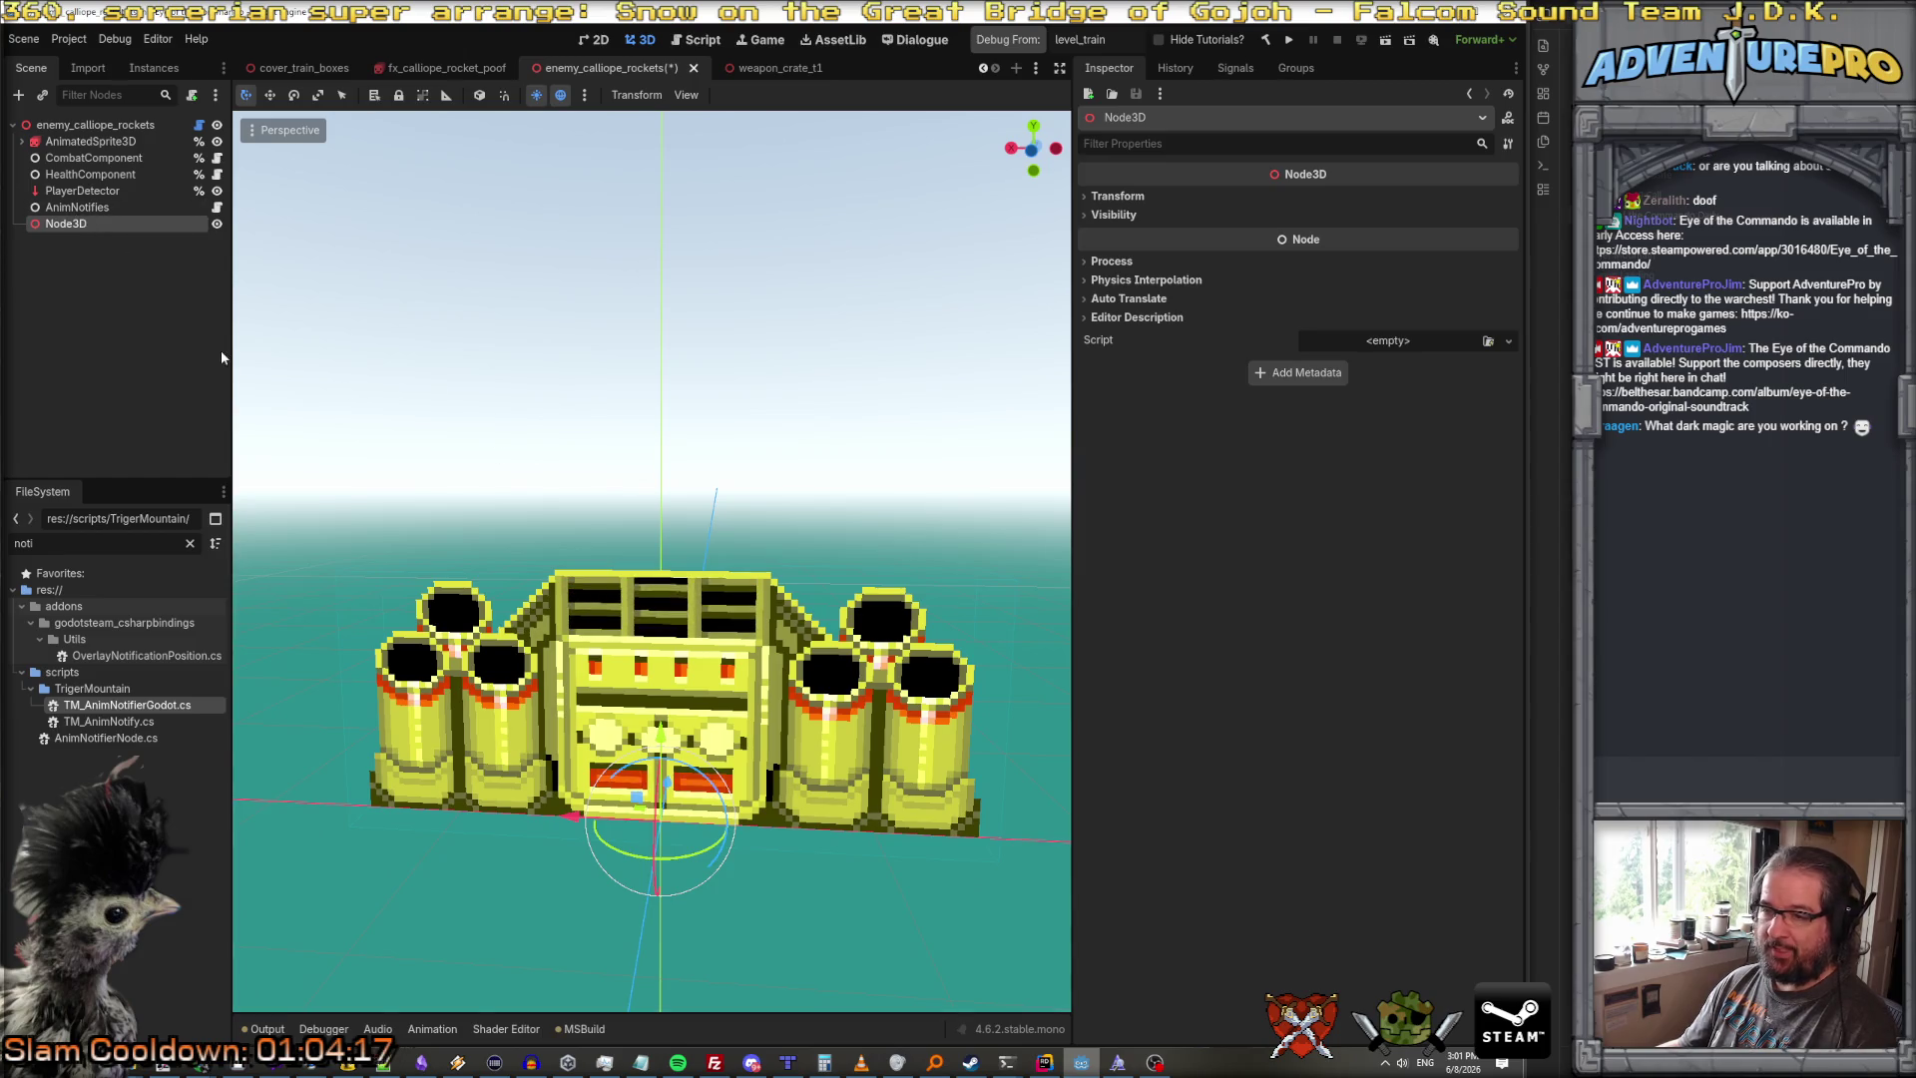
right_click(73, 228)
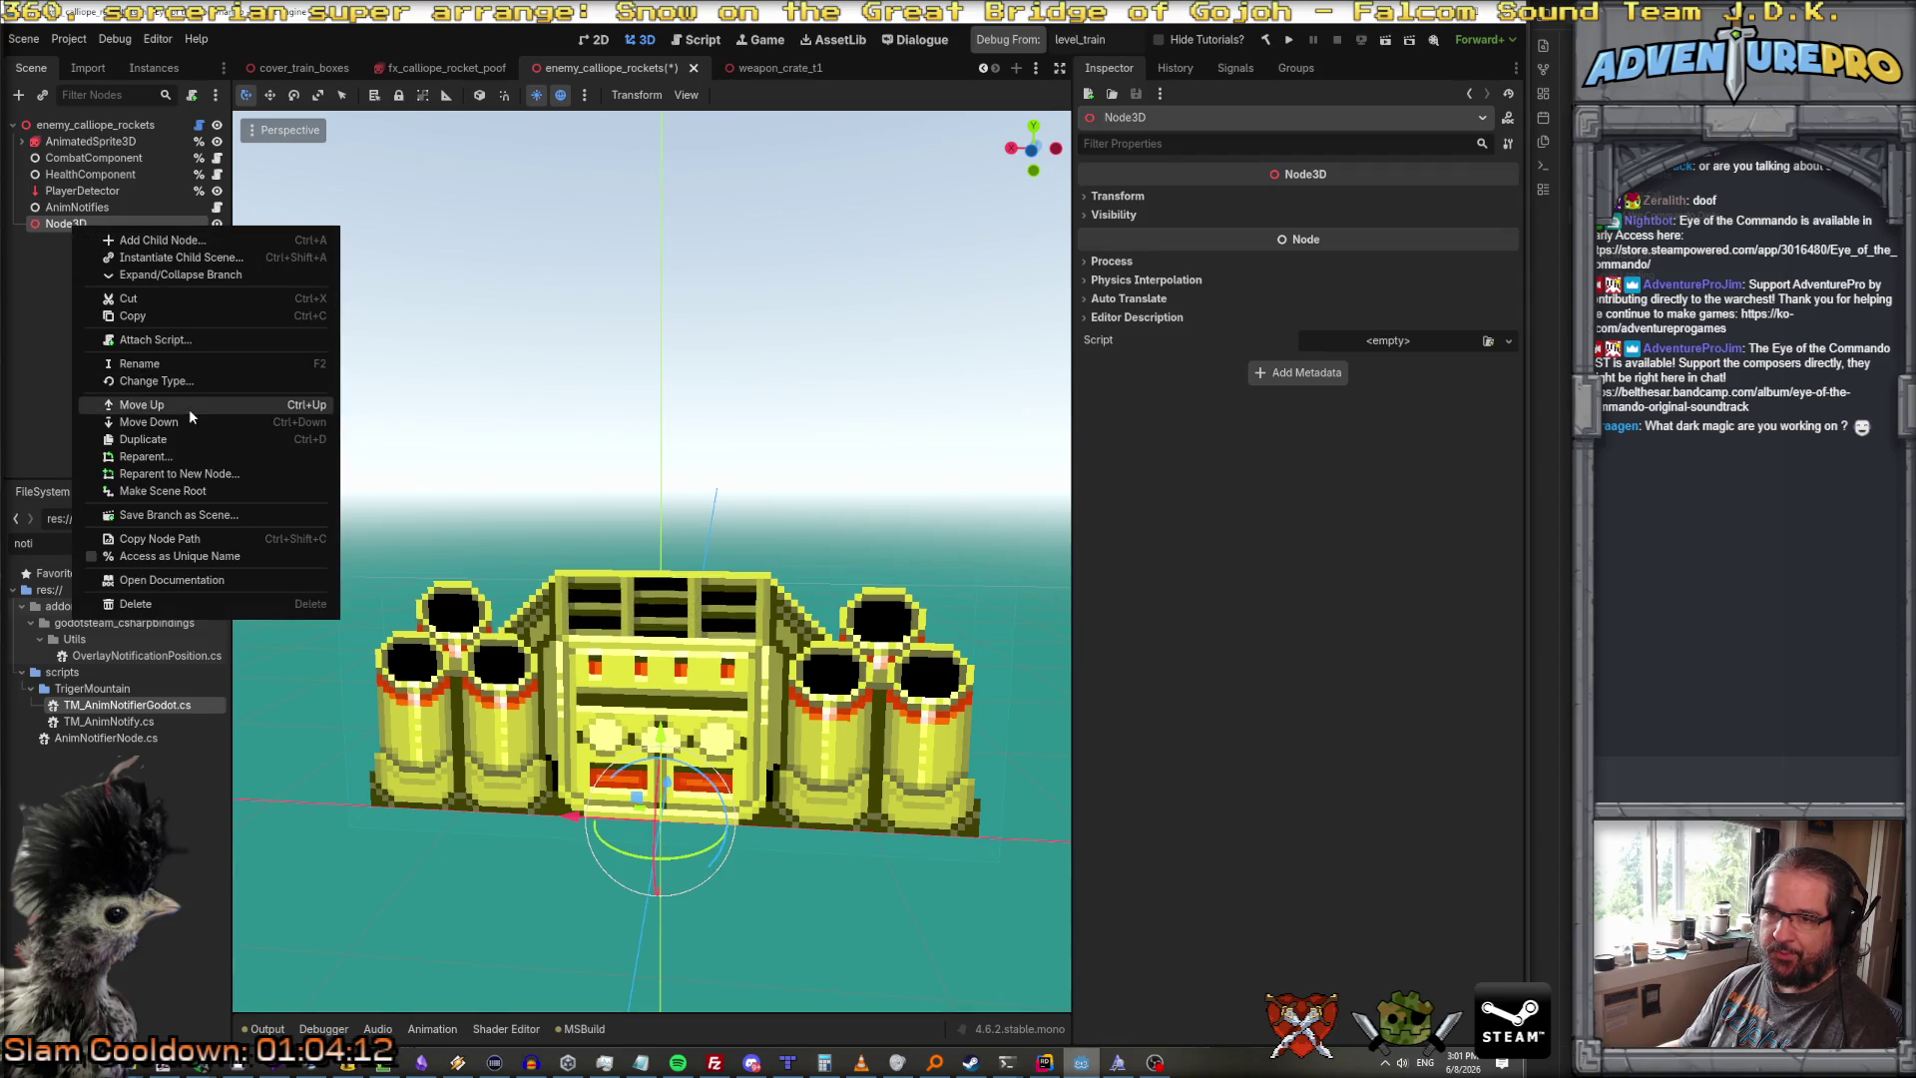
Step: Rename the new Node3D to muzzle_locations and make it accessible as a unique name
left_click(62, 224)
left_click(61, 225)
type("MuzzlePosit")
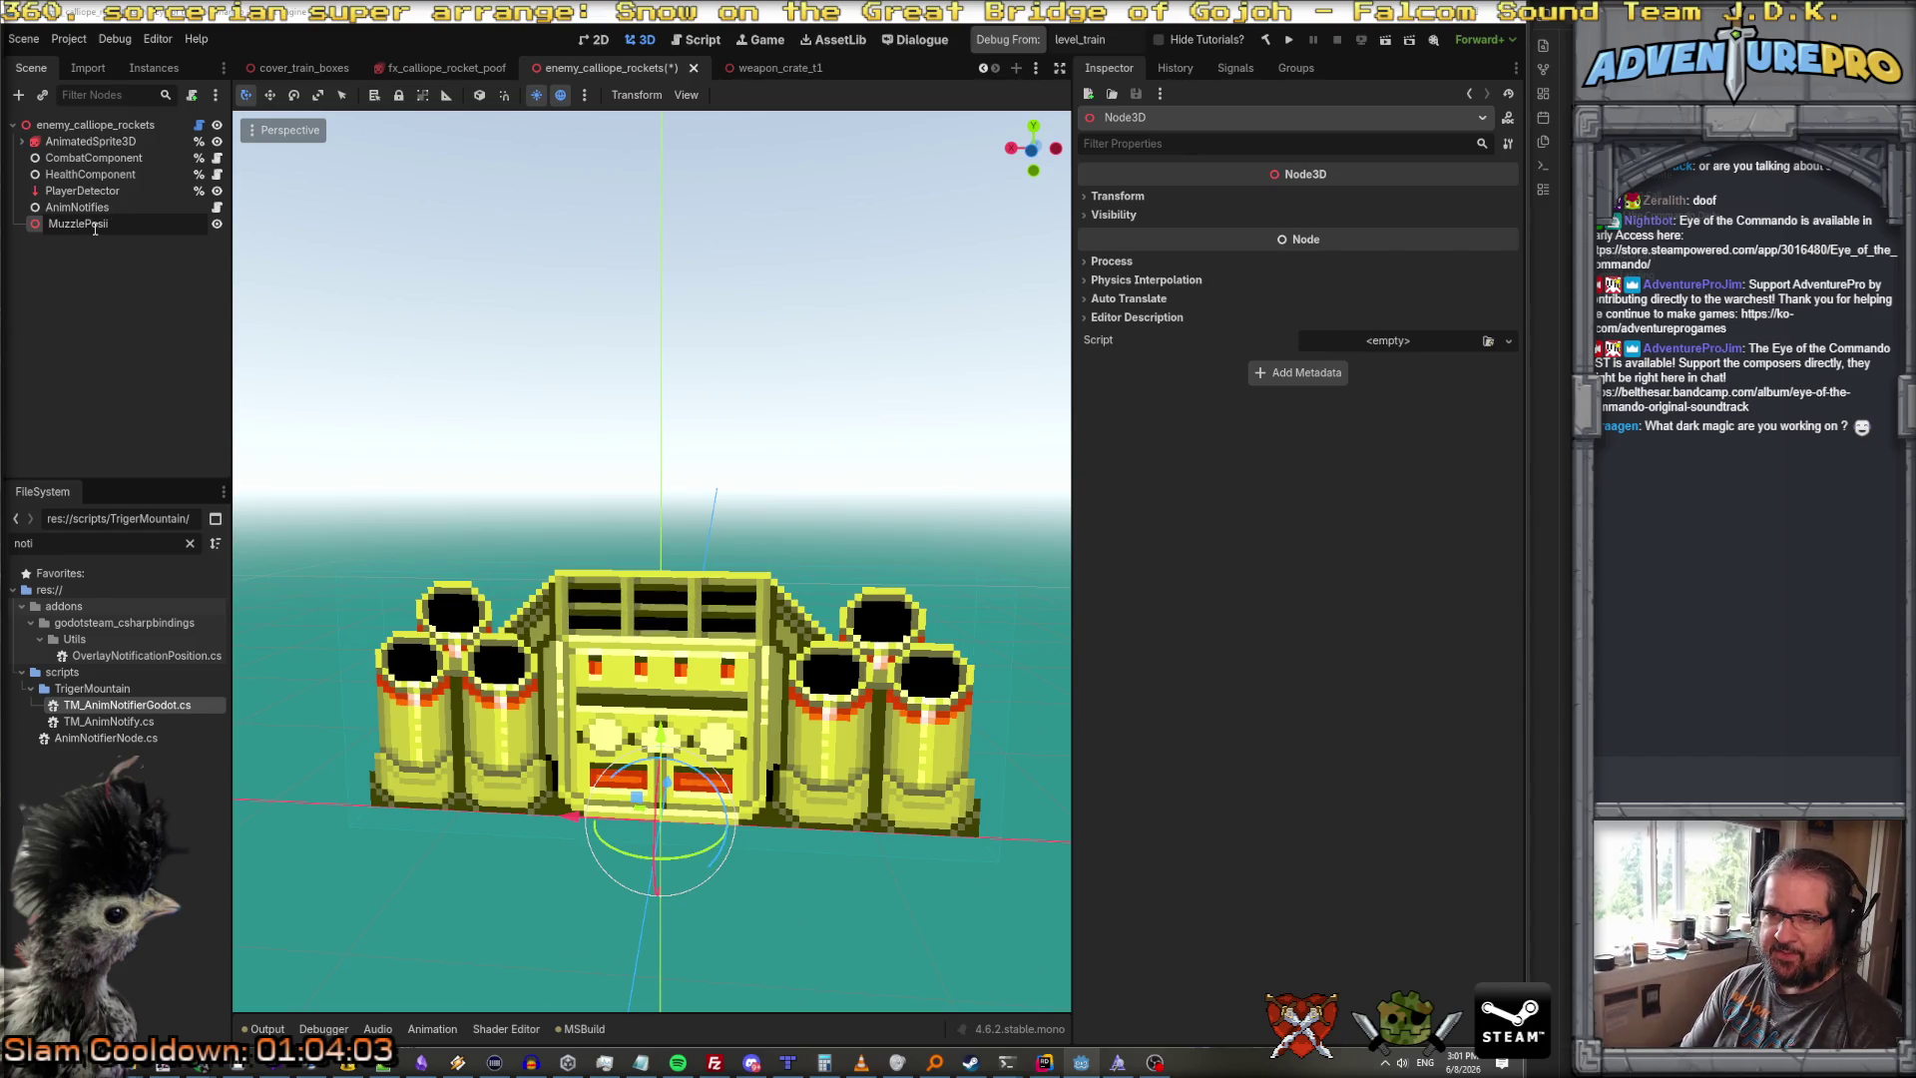
key("BackSpace")
key("BackSpace")
key("BackSpace")
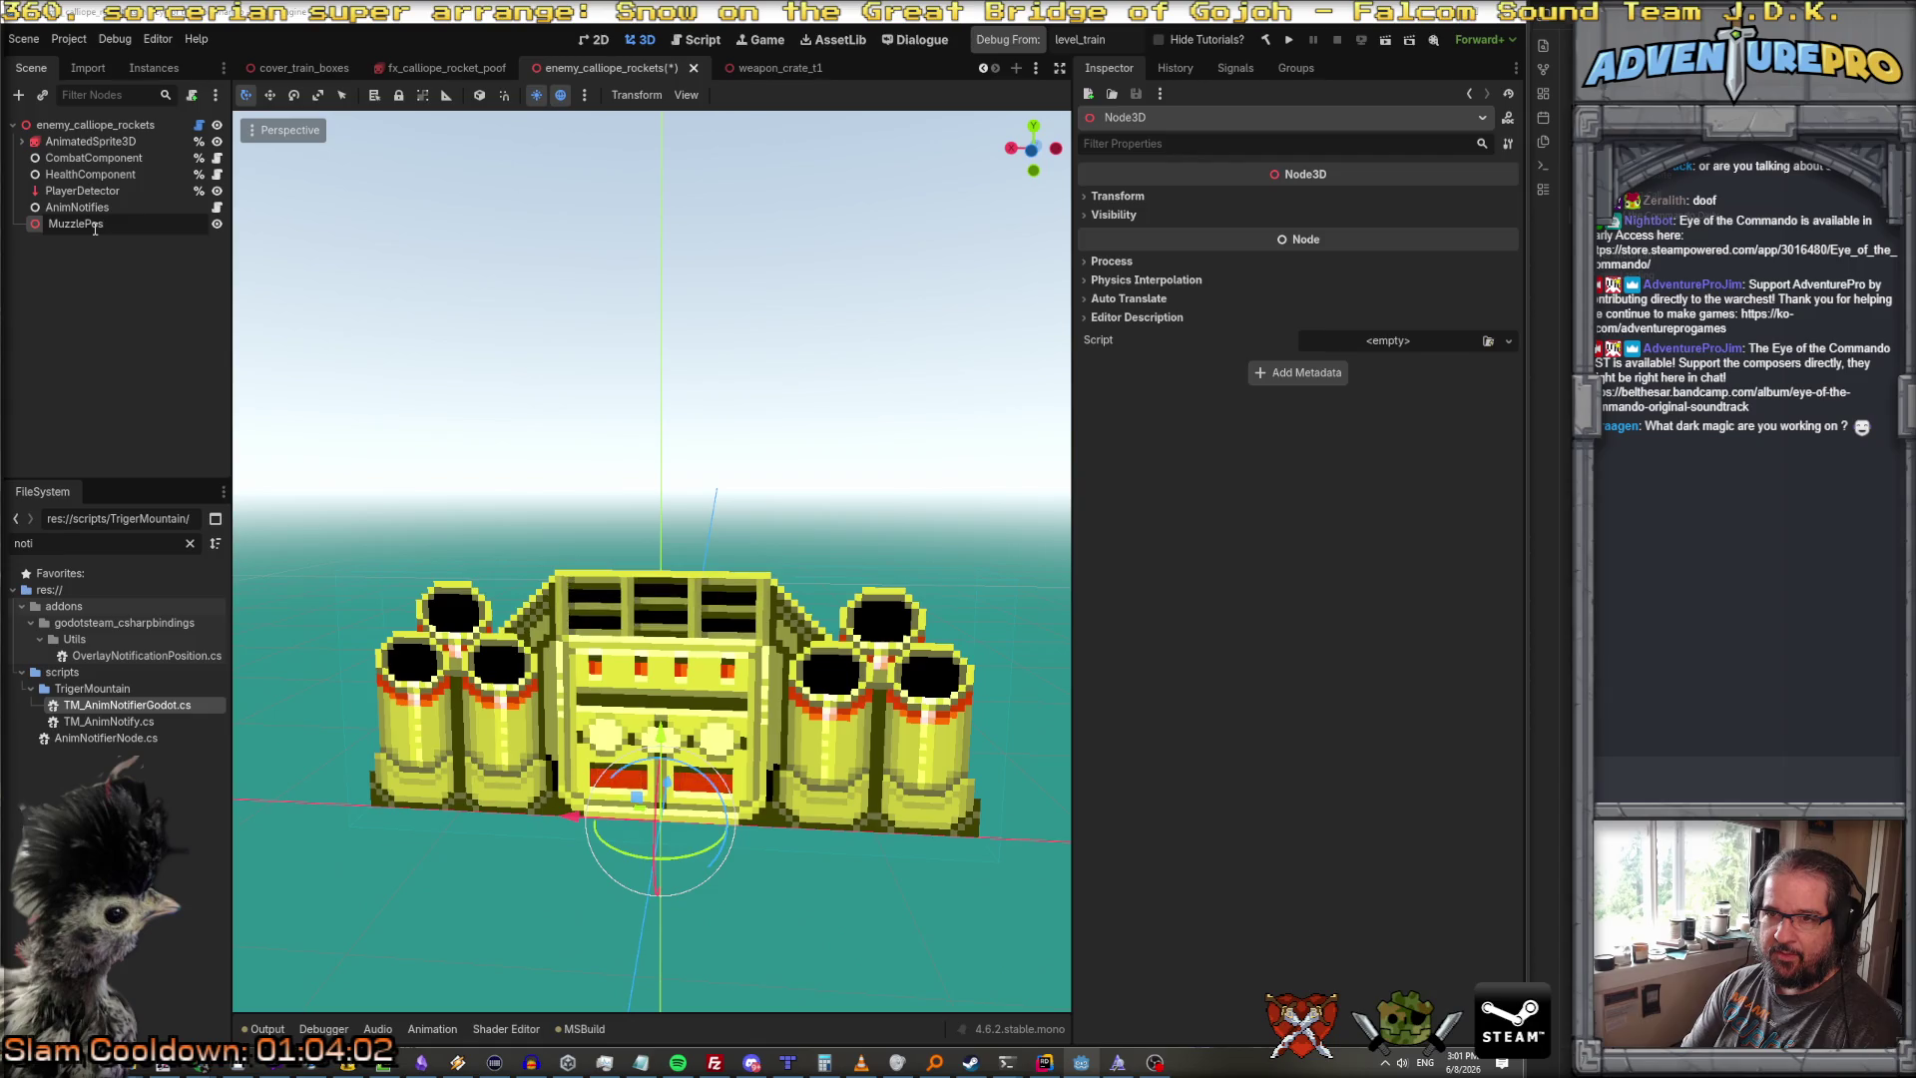
type("e")
key("ctrl+a")
type("muzzl")
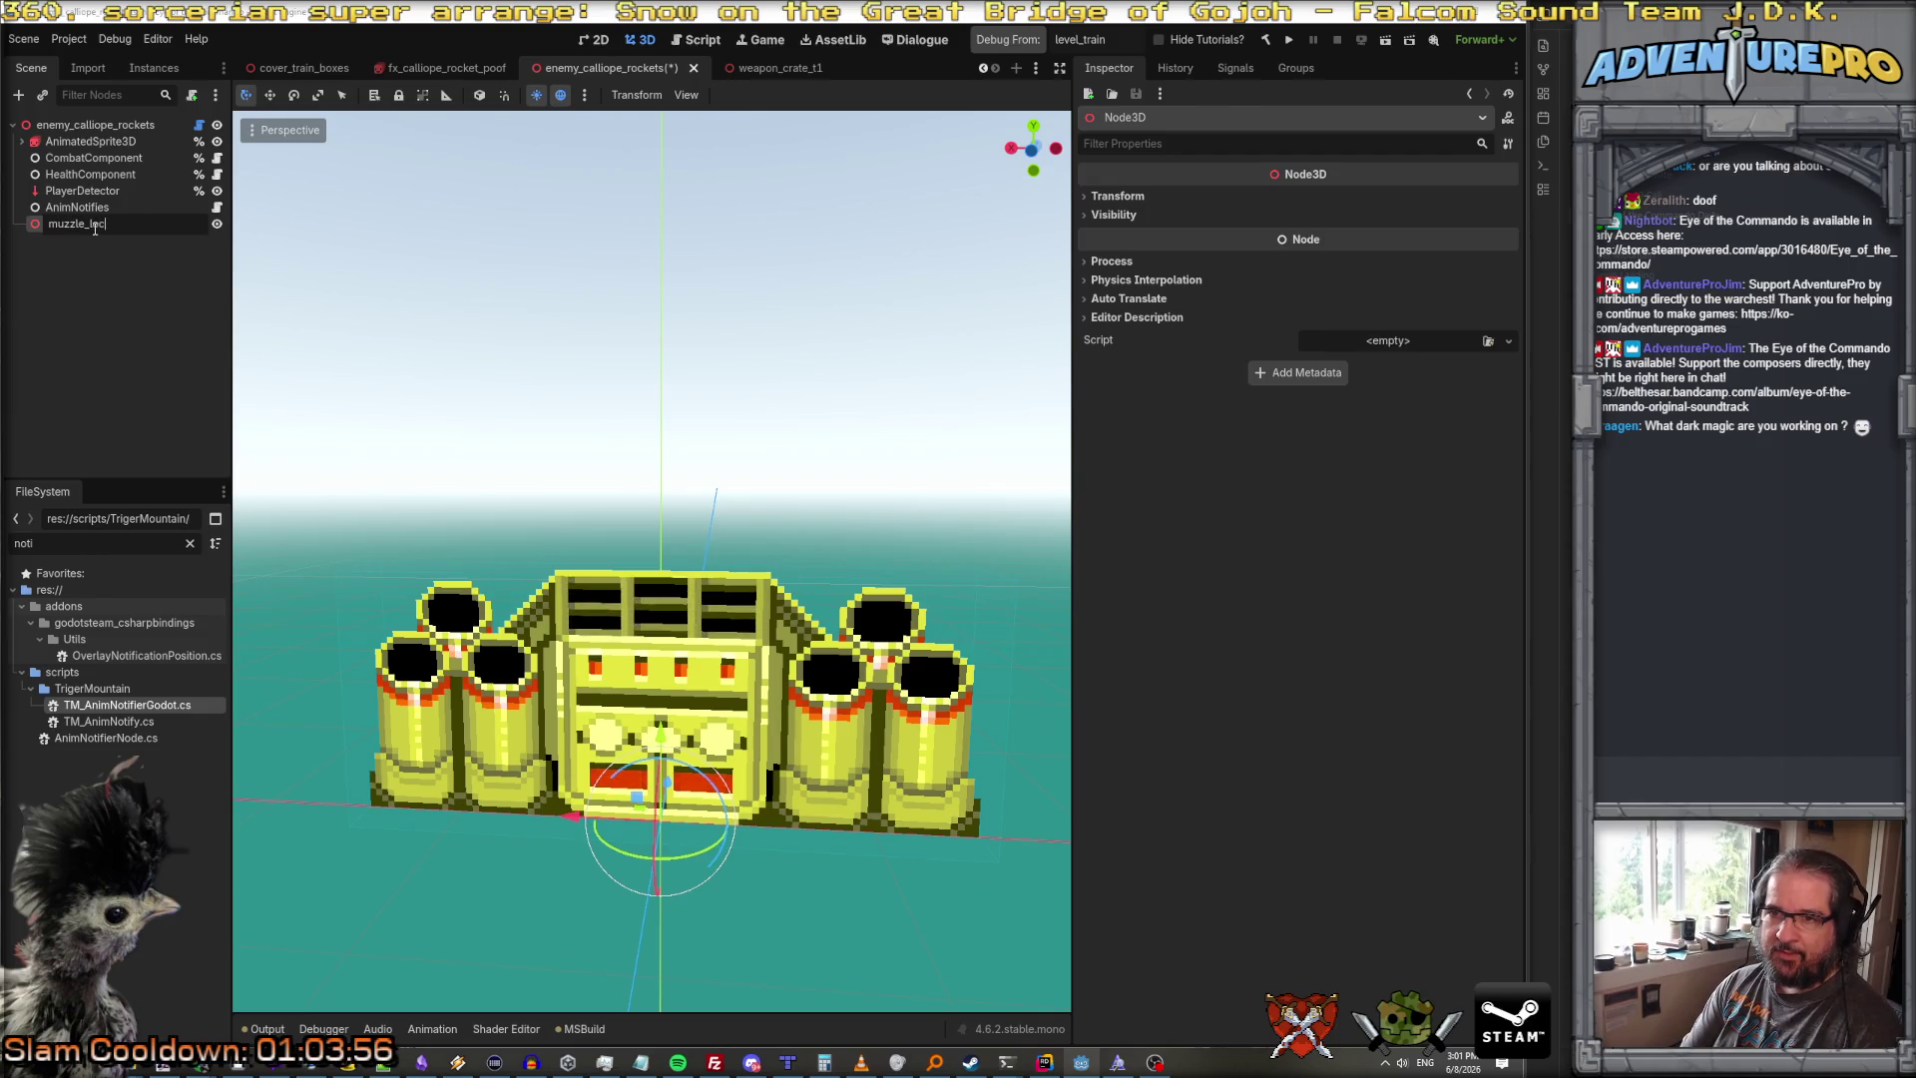
key("Escape")
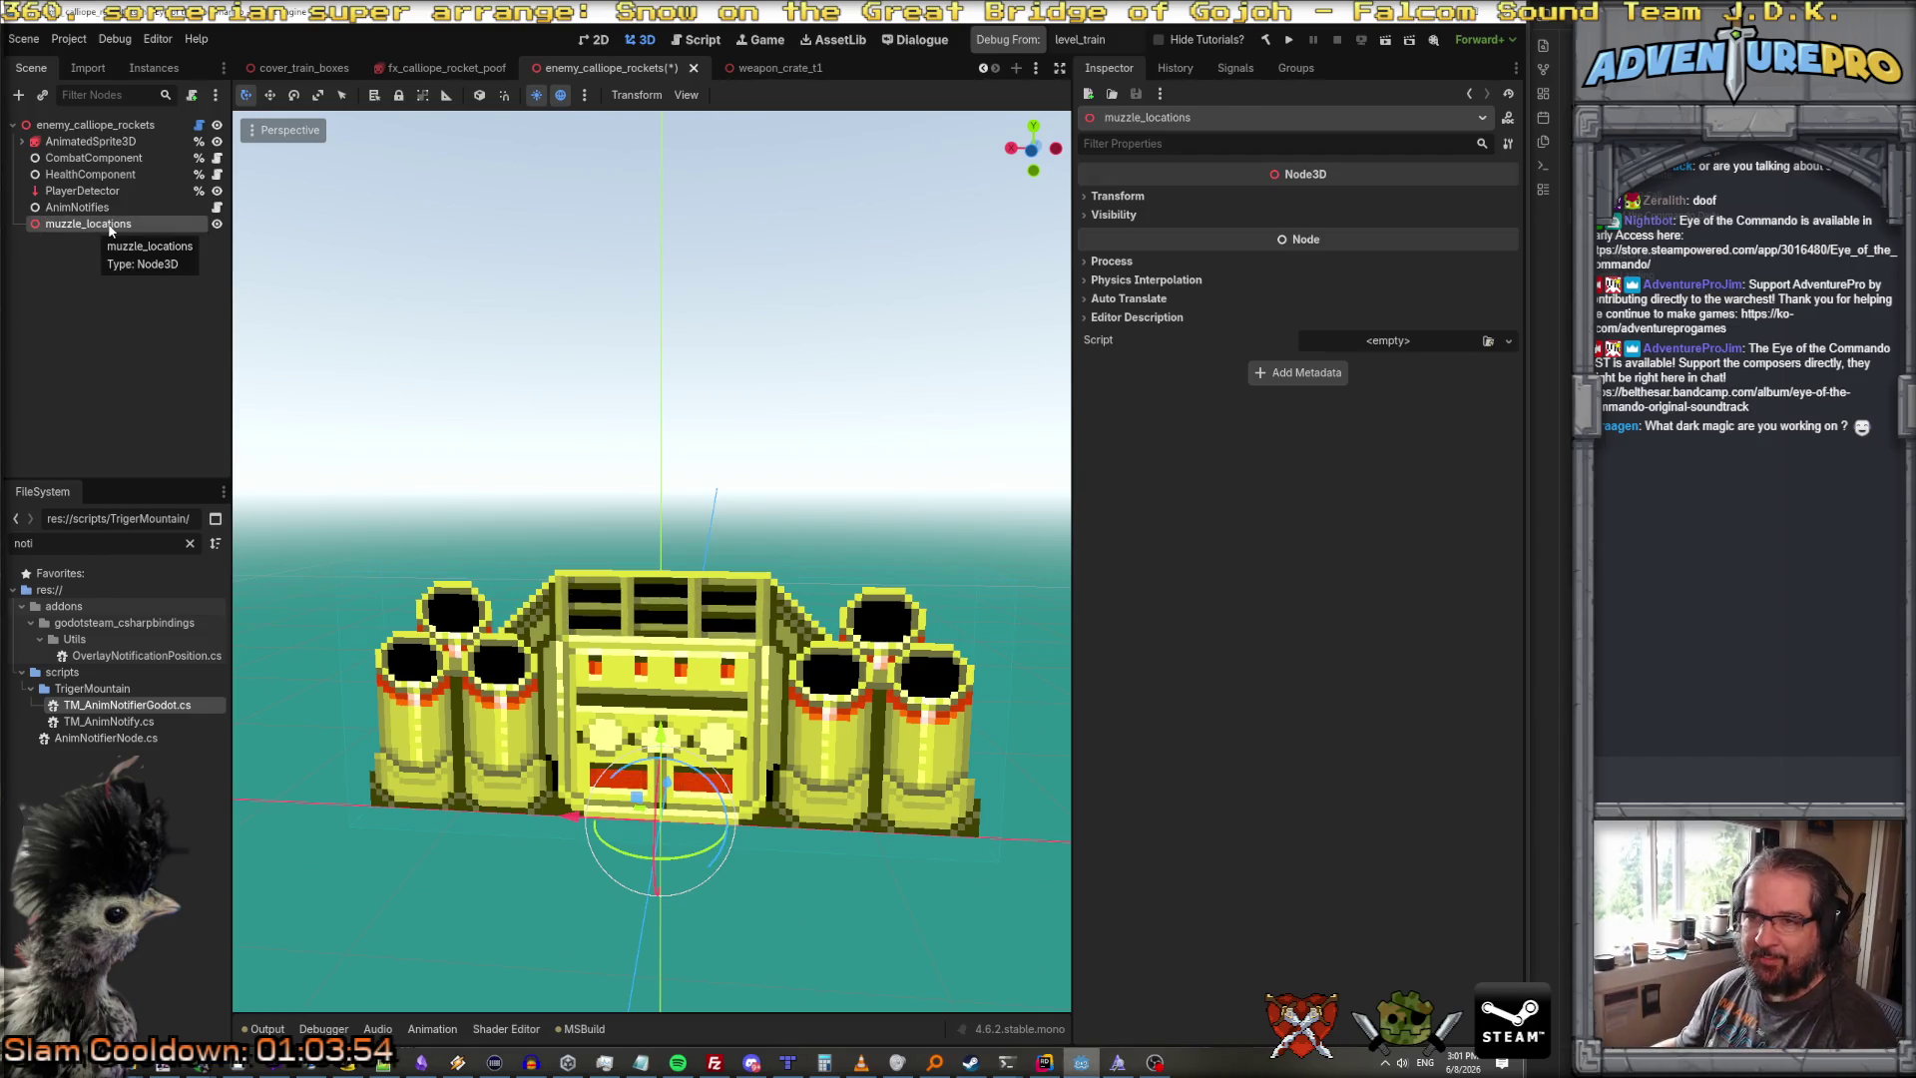
right_click(108, 225)
left_click(278, 555)
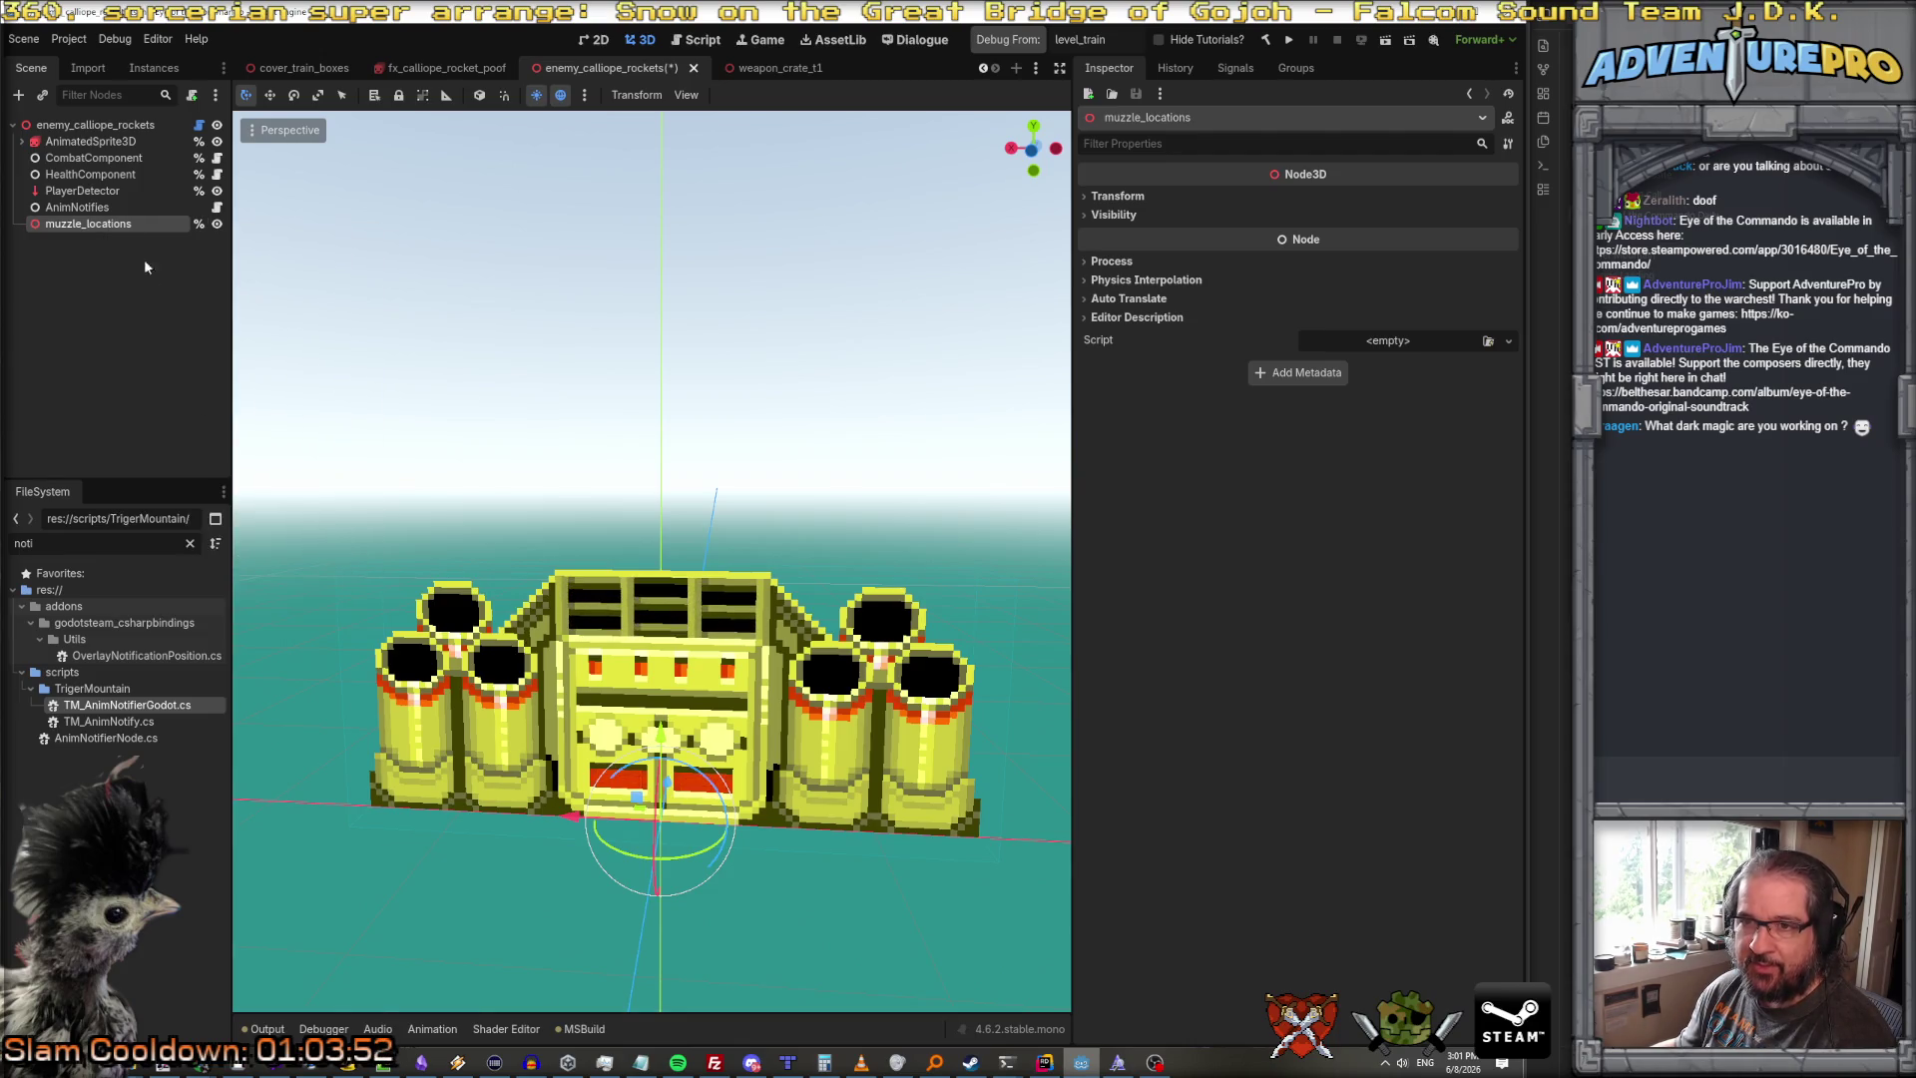
Step: Add a Node3D child under muzzle_locations named muzzle_0
right_click(98, 227)
left_click(161, 238)
left_click(651, 299)
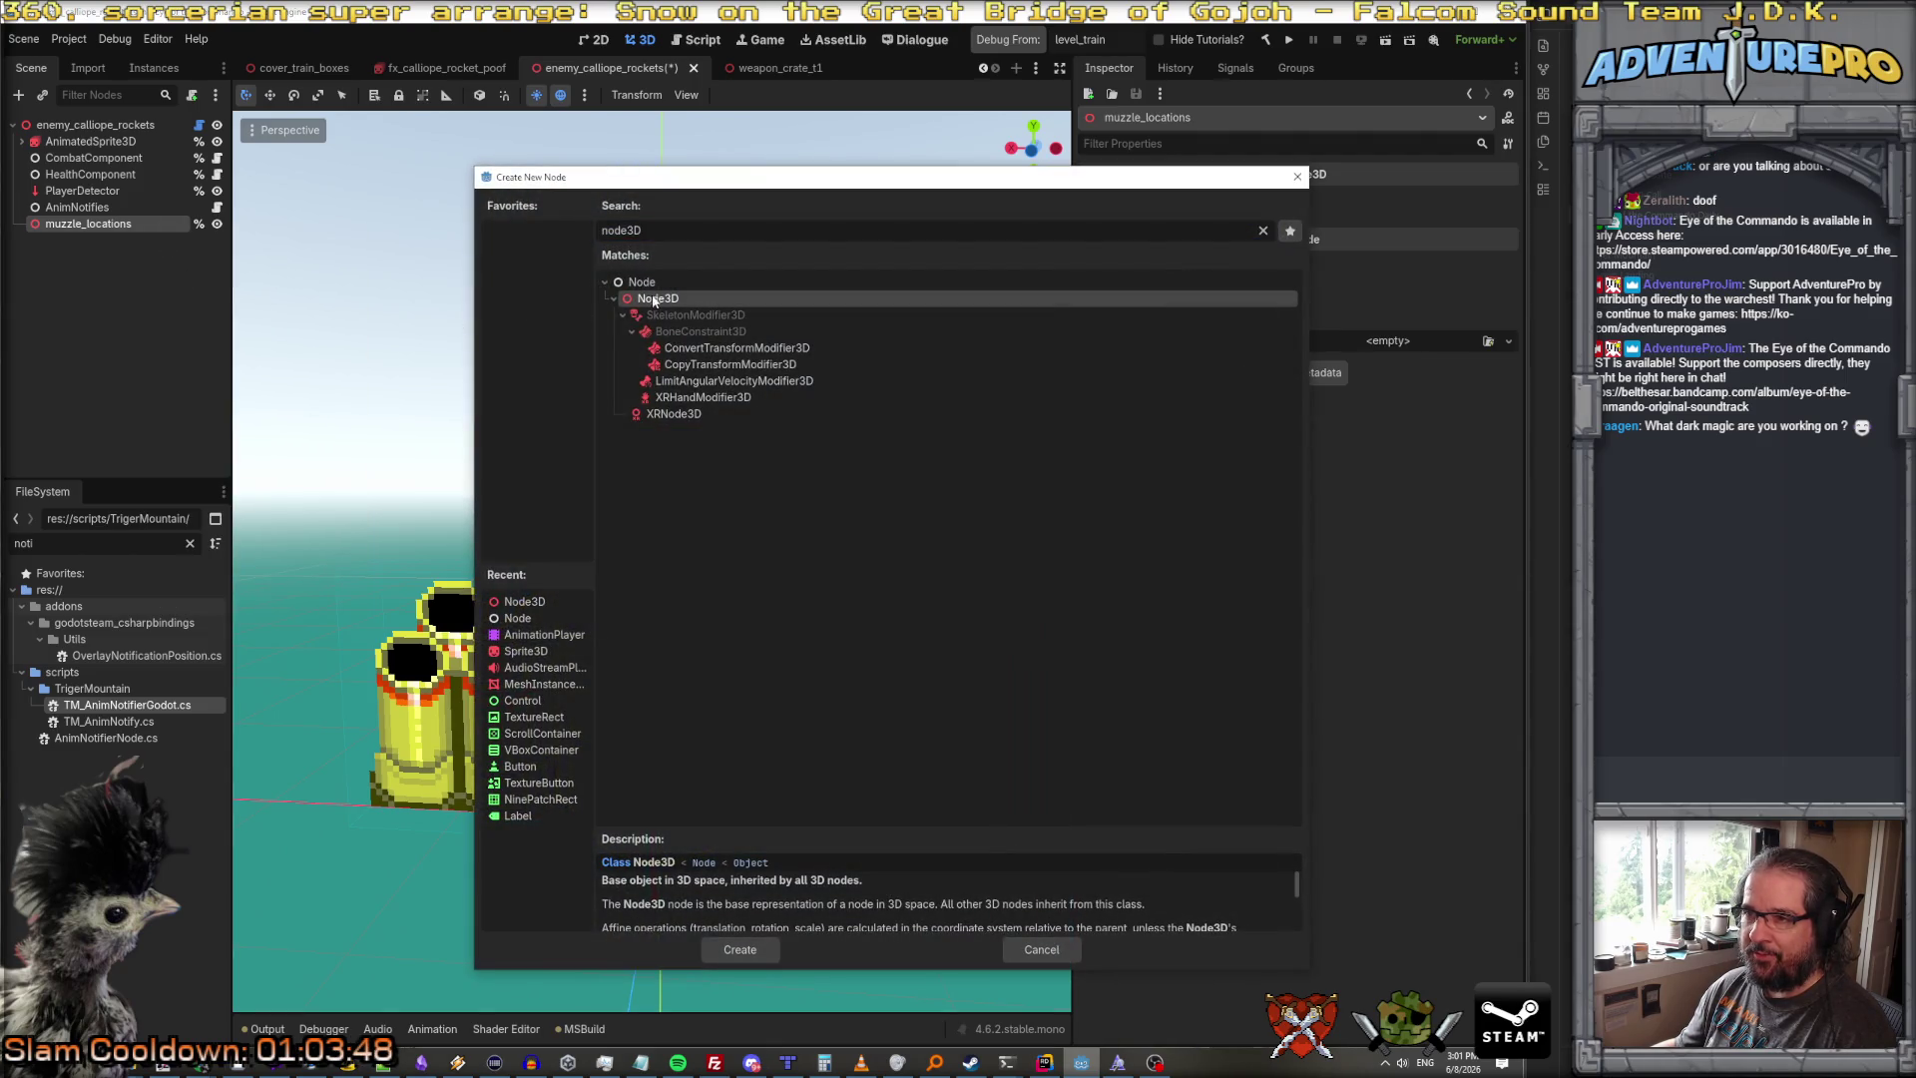
left_click(754, 946)
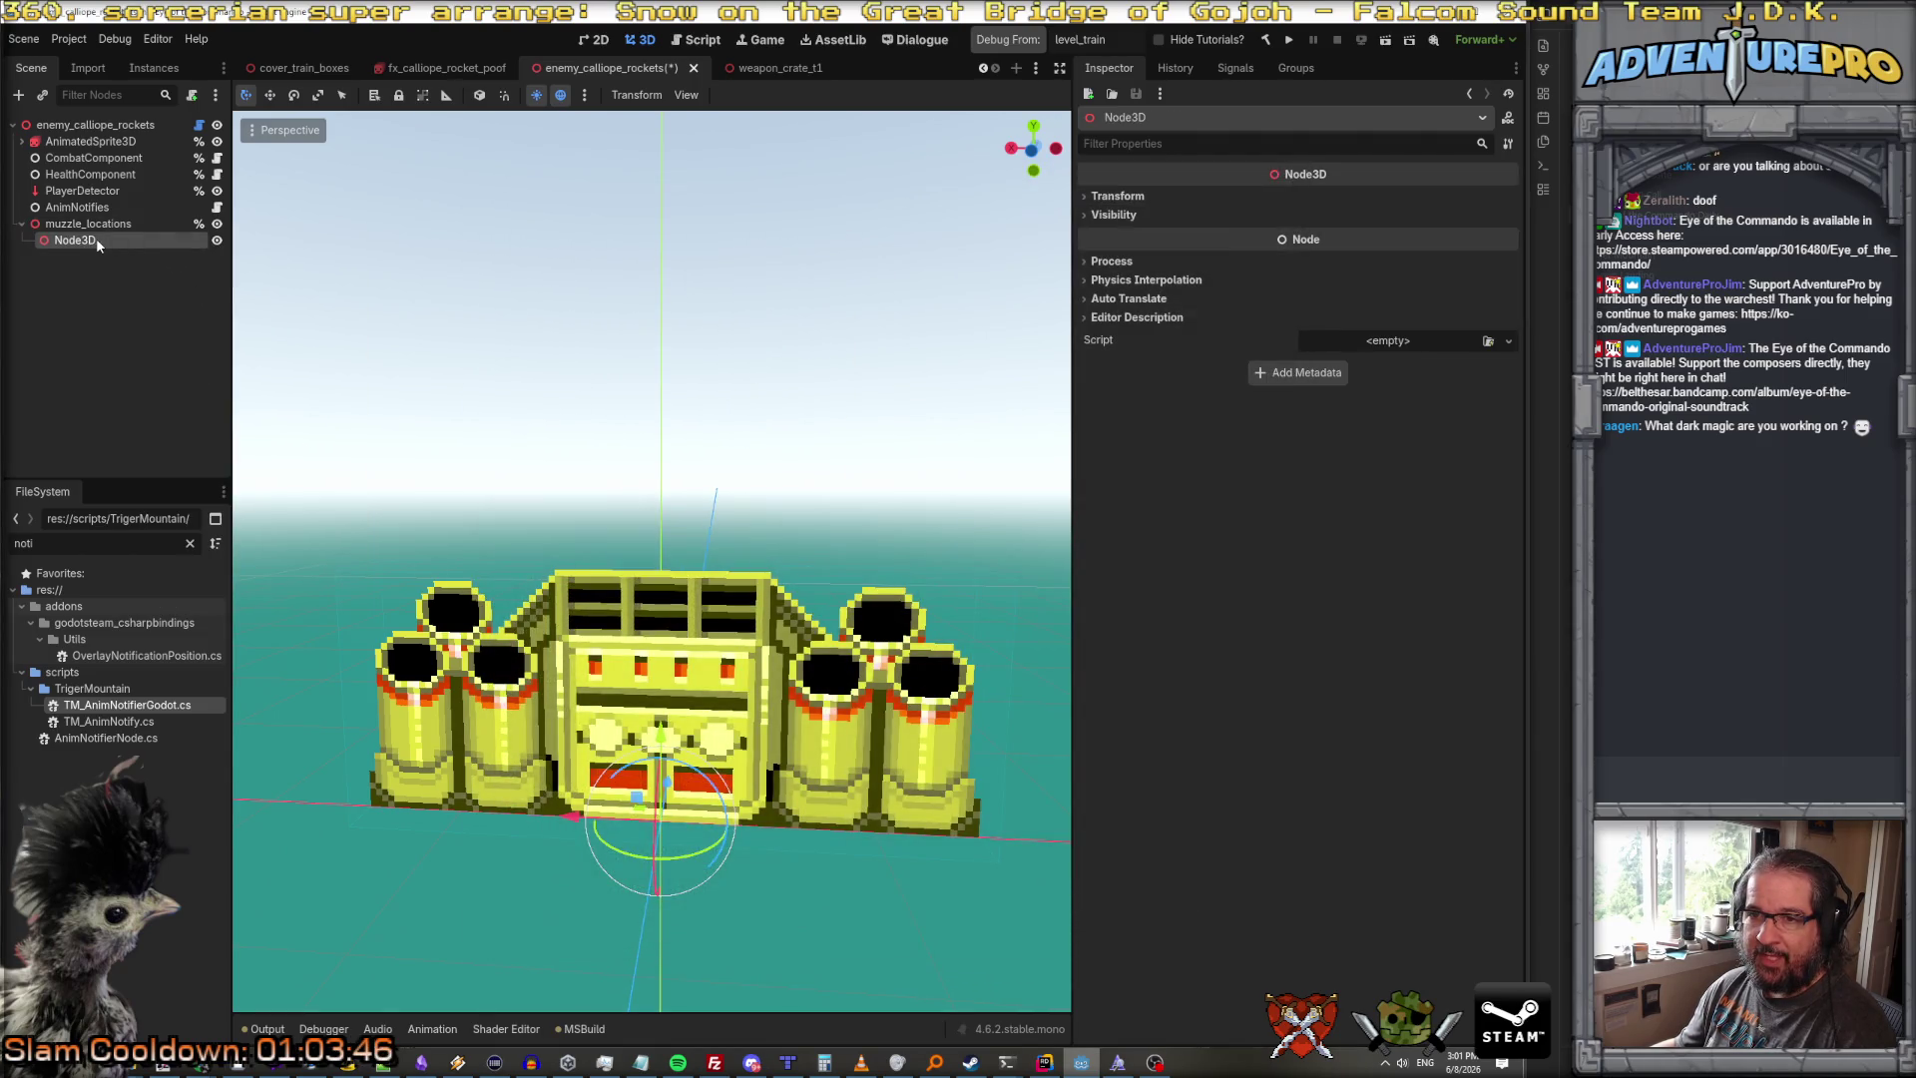
double_click(96, 239)
type("muzzle_0")
key("Return")
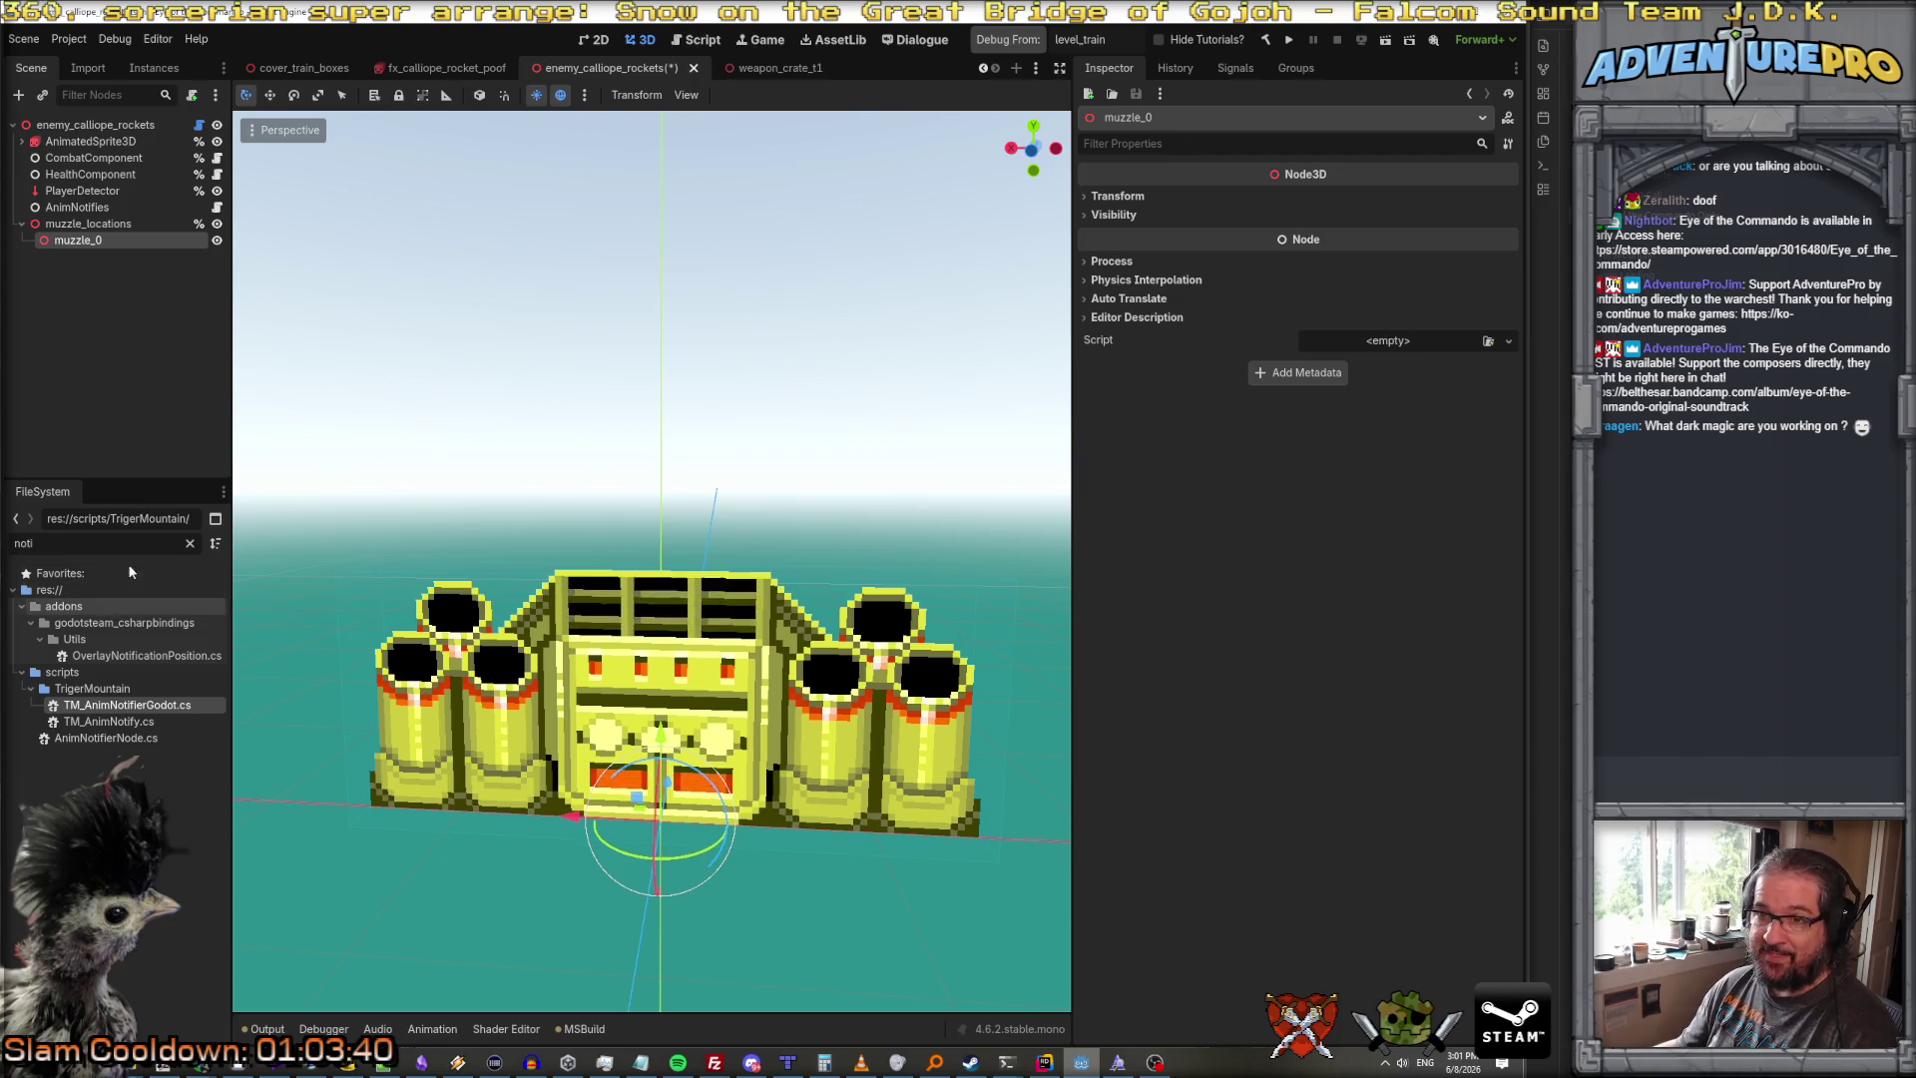
left_click(100, 141)
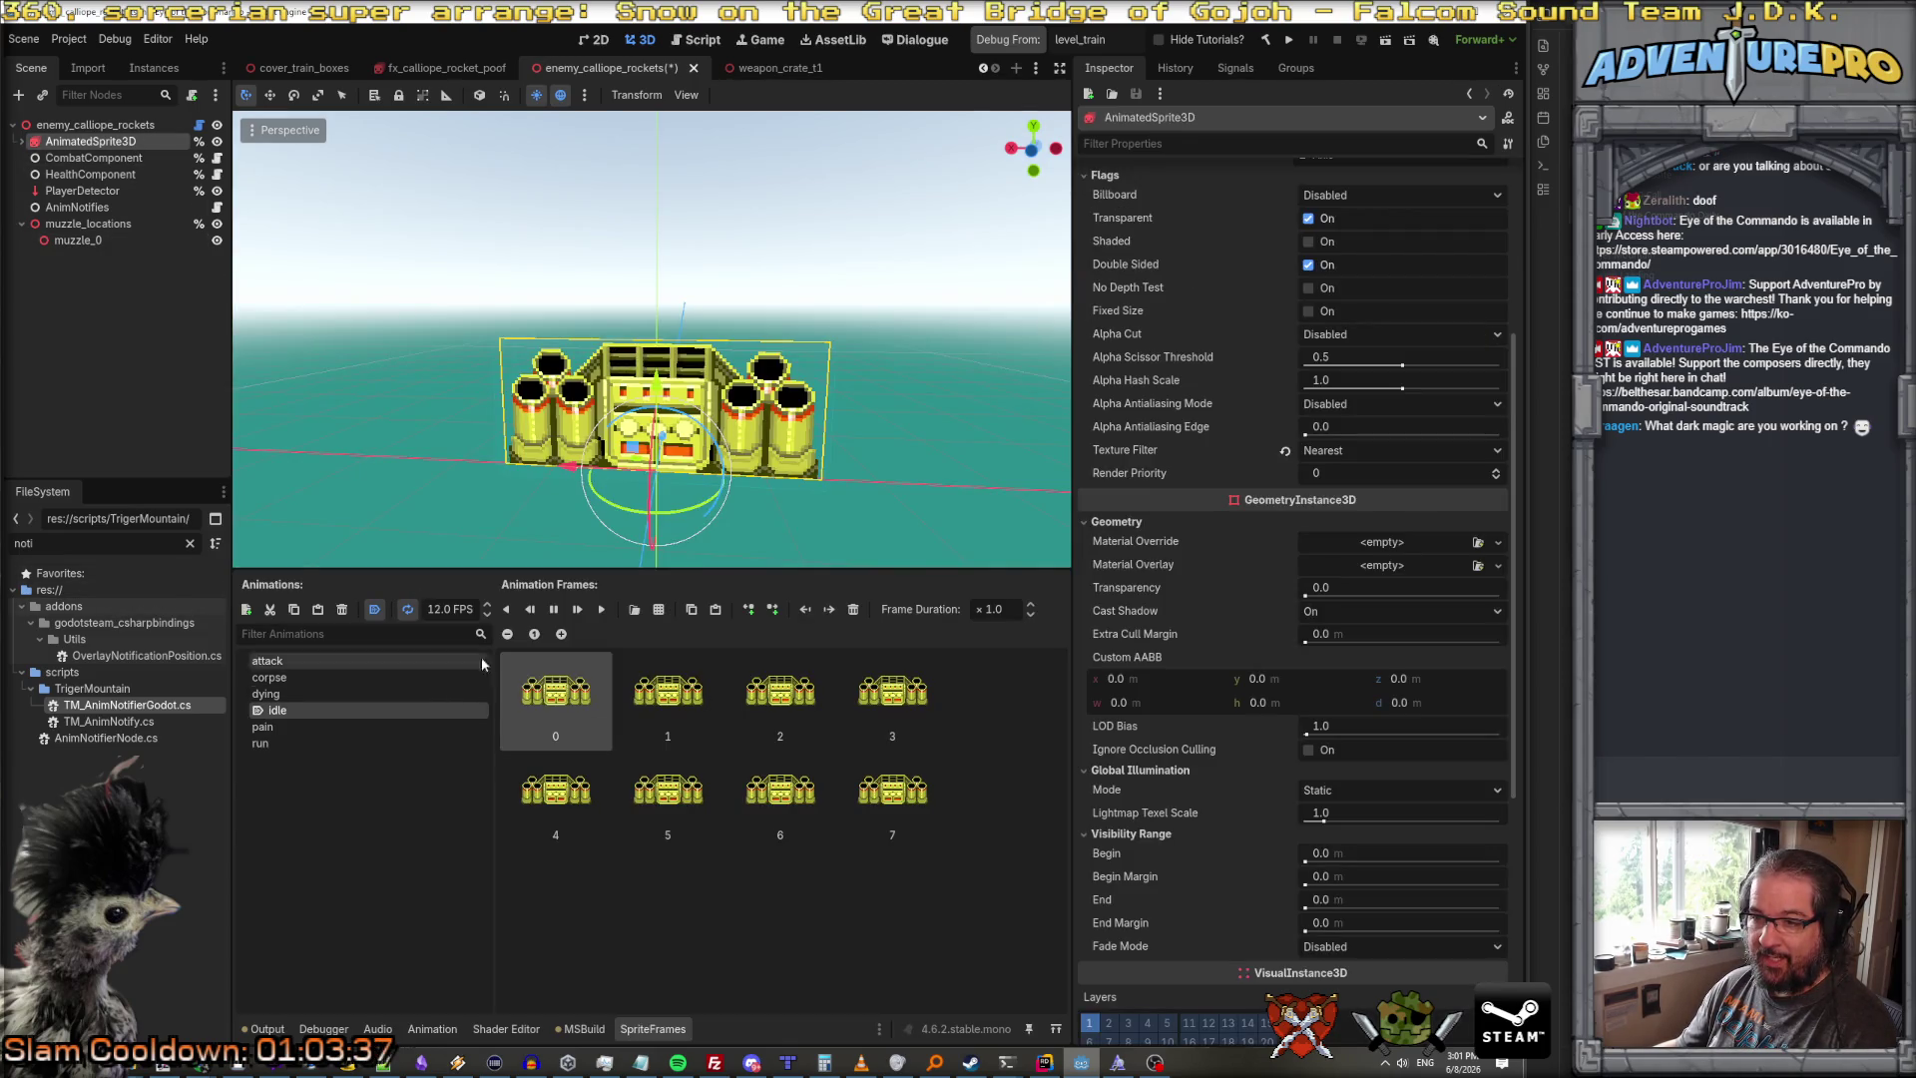
Step: Preview the AnimatedSprite3D's attack animation from frame 1, replaying it in the viewport
left_click(291, 661)
left_click(406, 611)
left_click(677, 693)
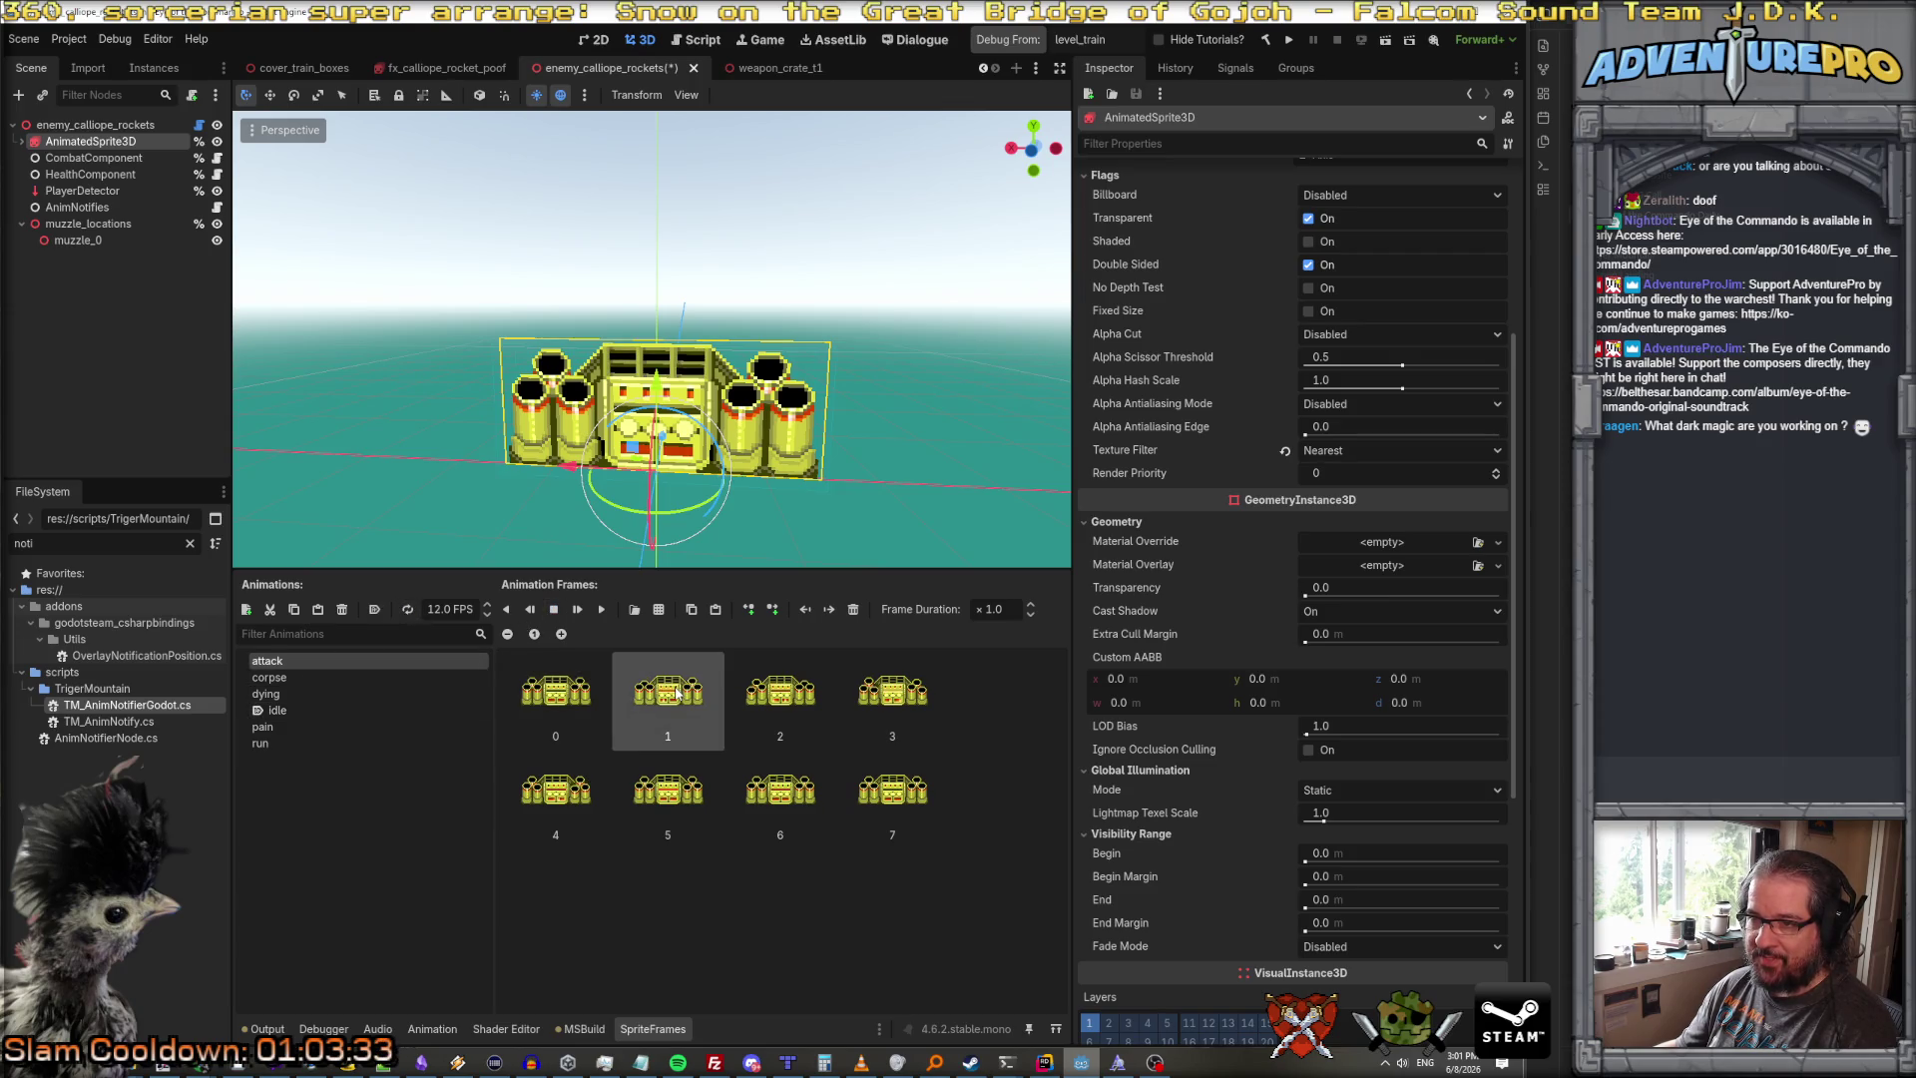
left_click(602, 609)
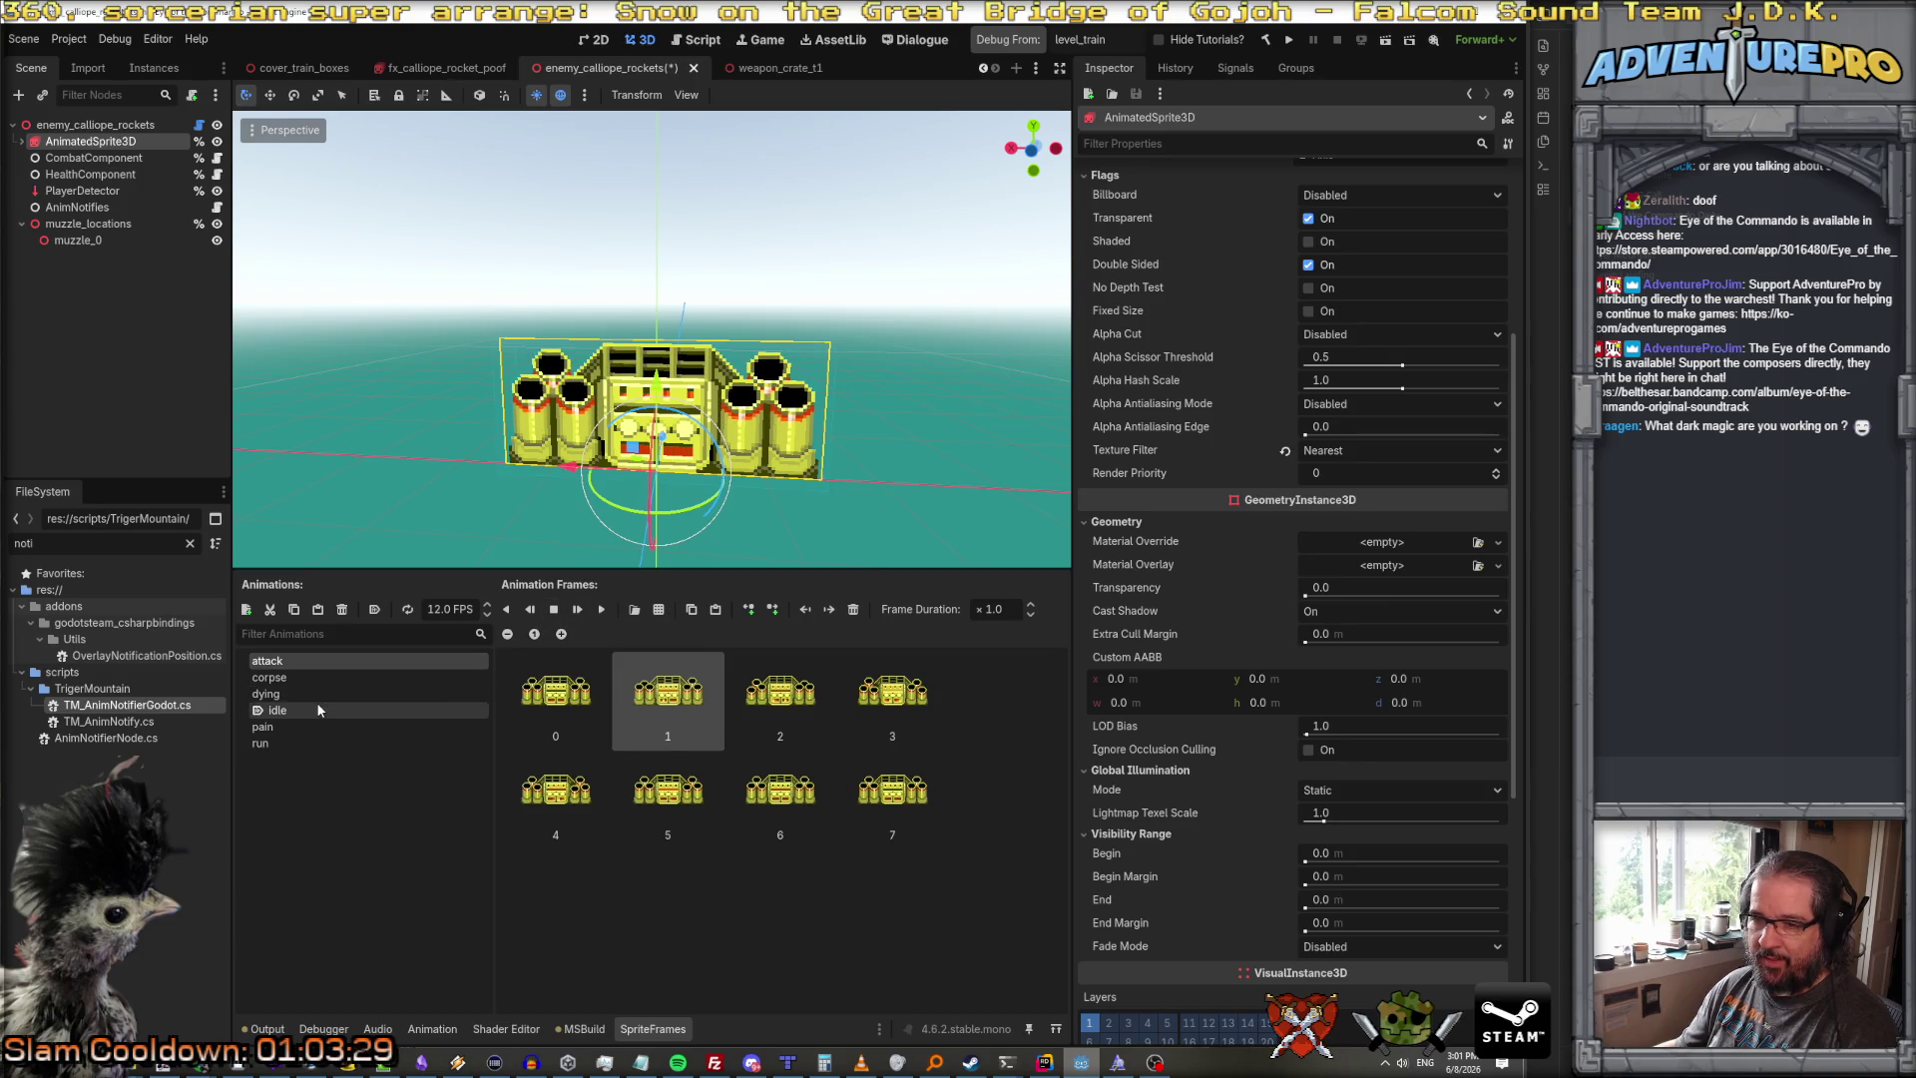
left_click(508, 634)
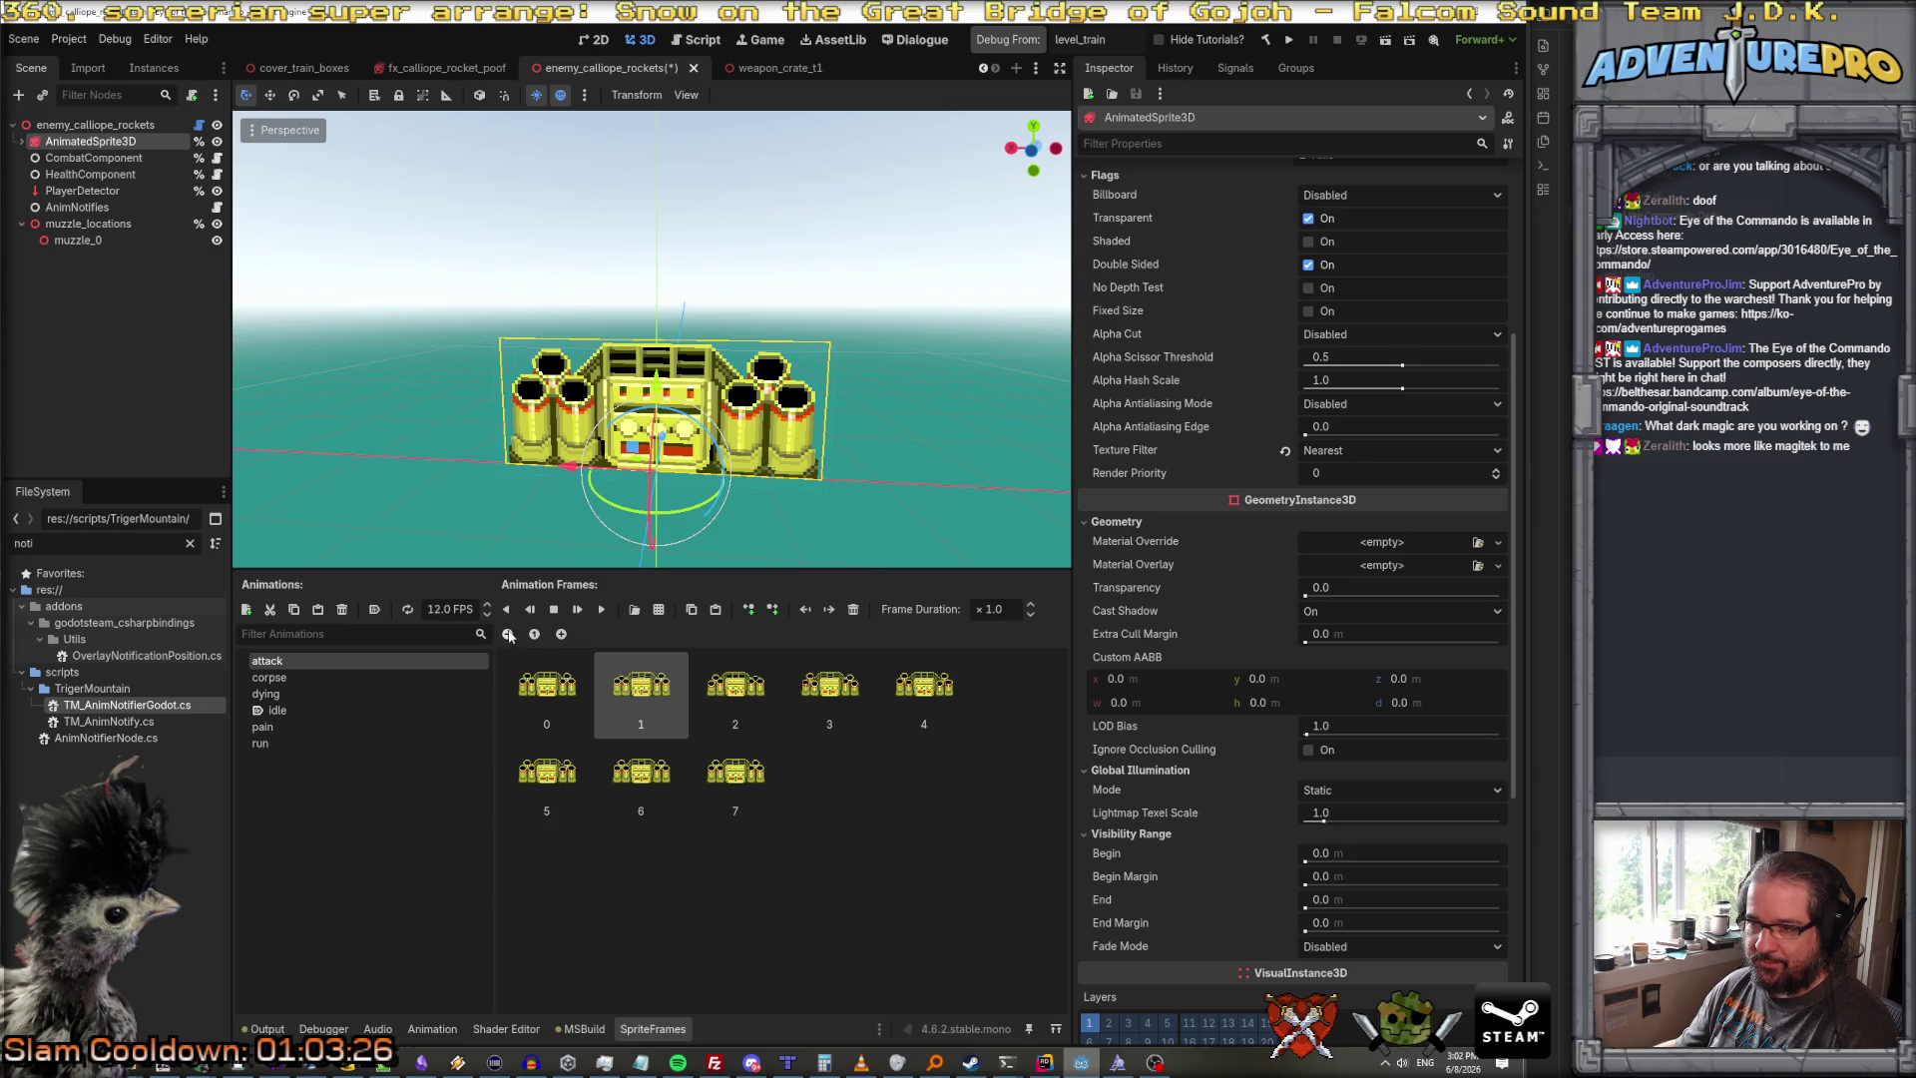
left_click(561, 634)
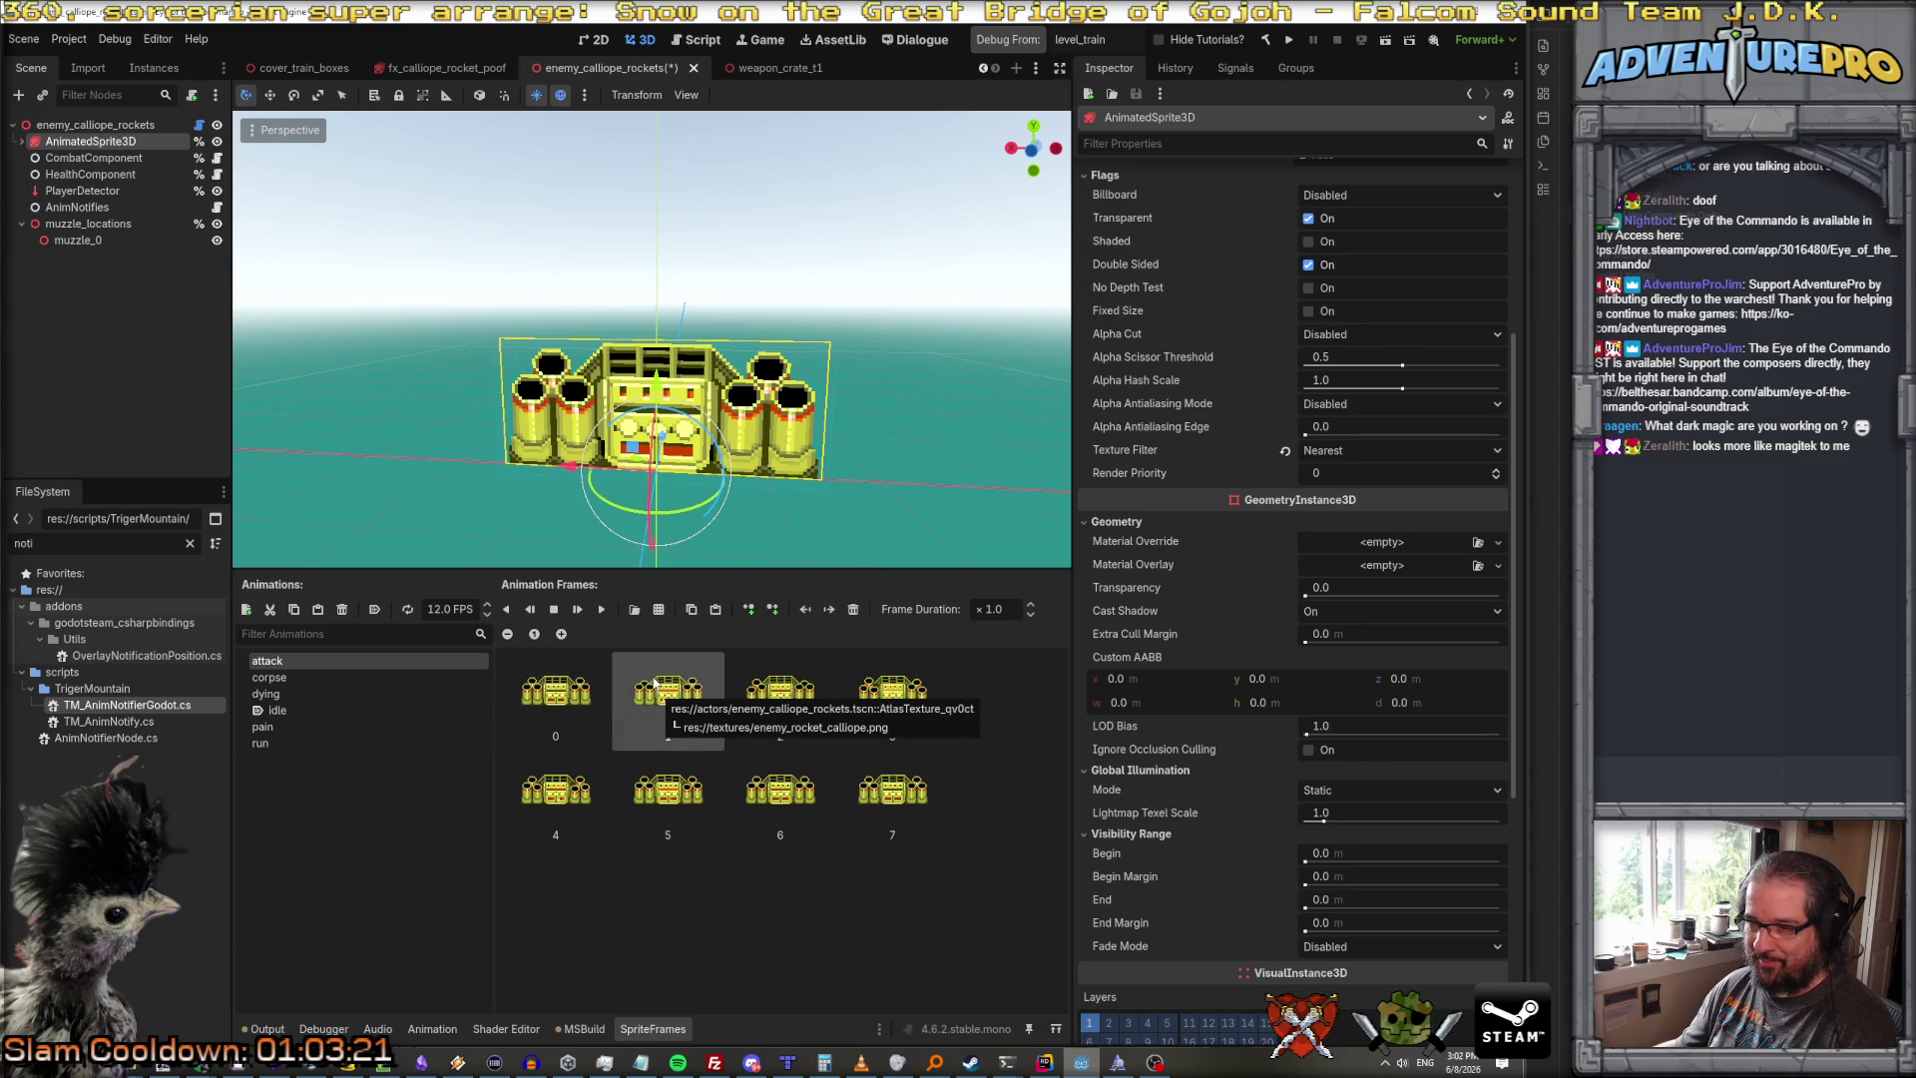
left_click(578, 610)
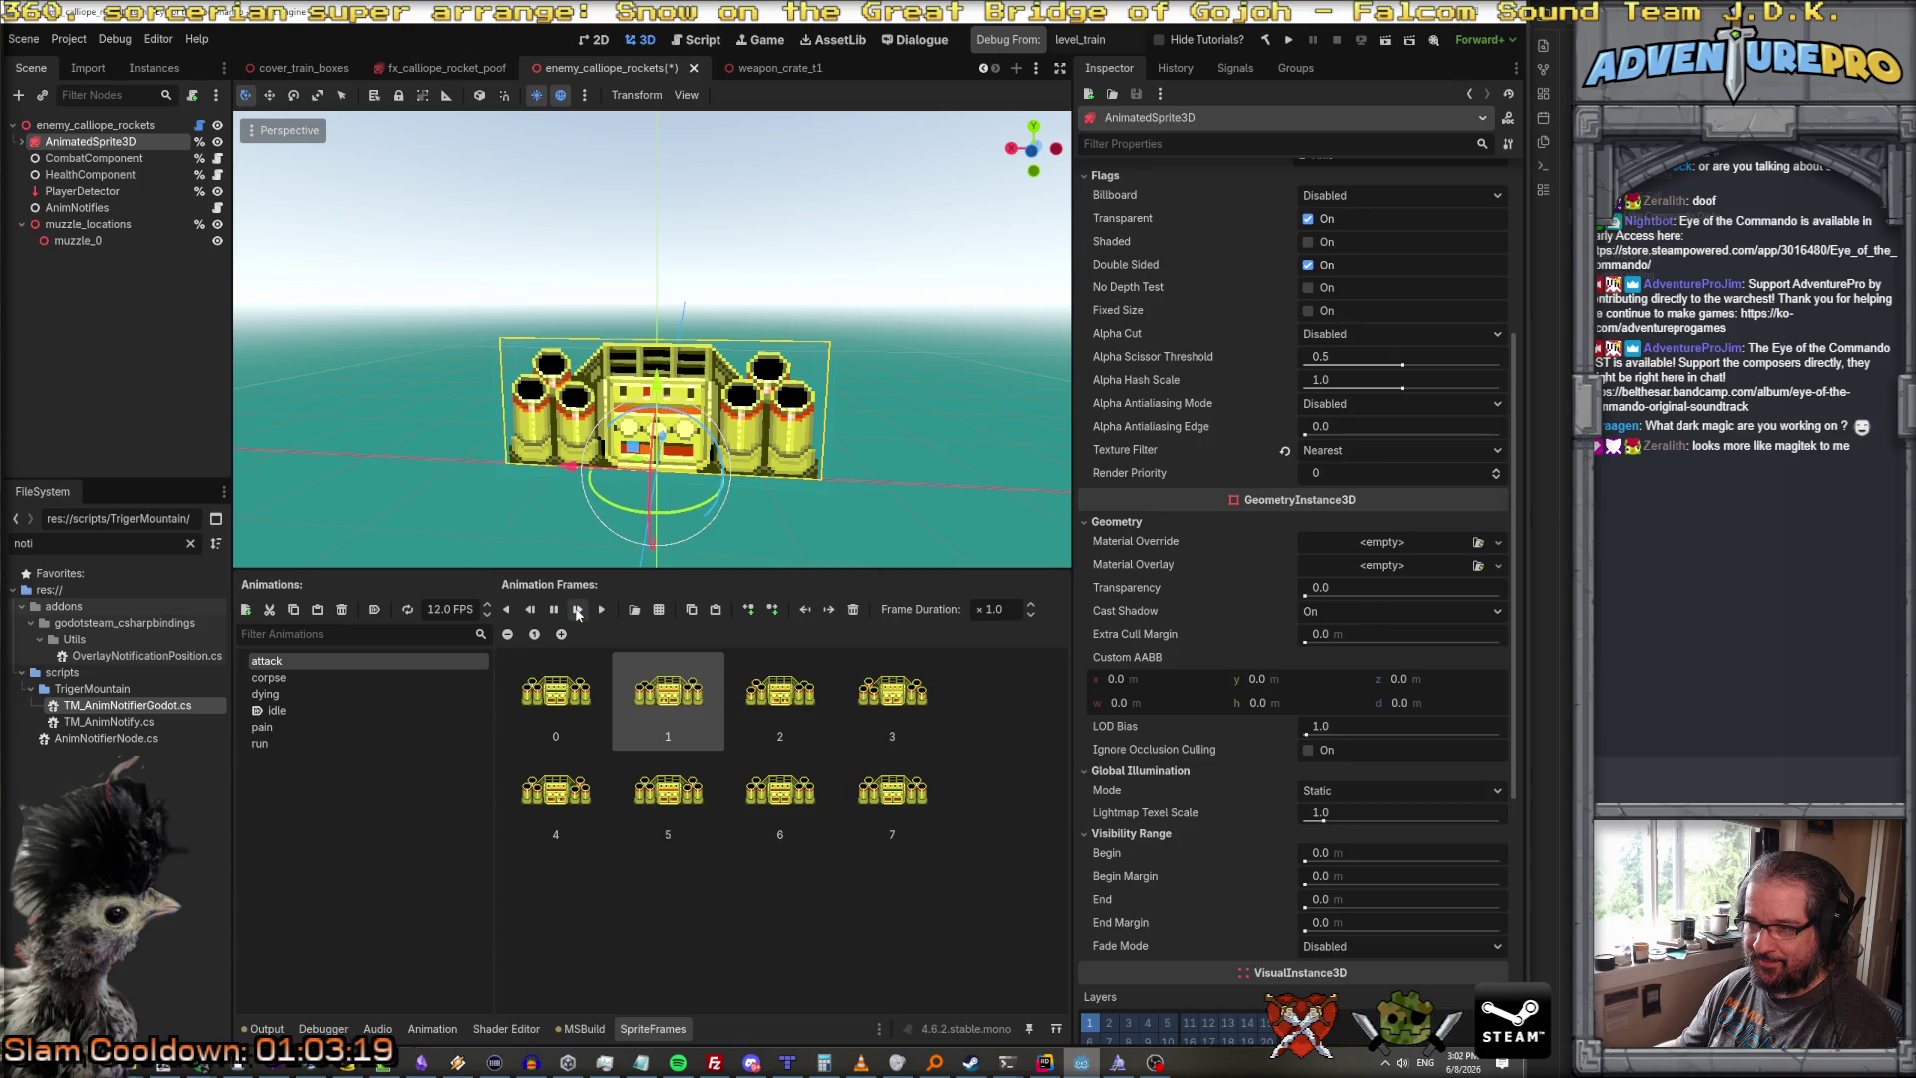
left_click(530, 610)
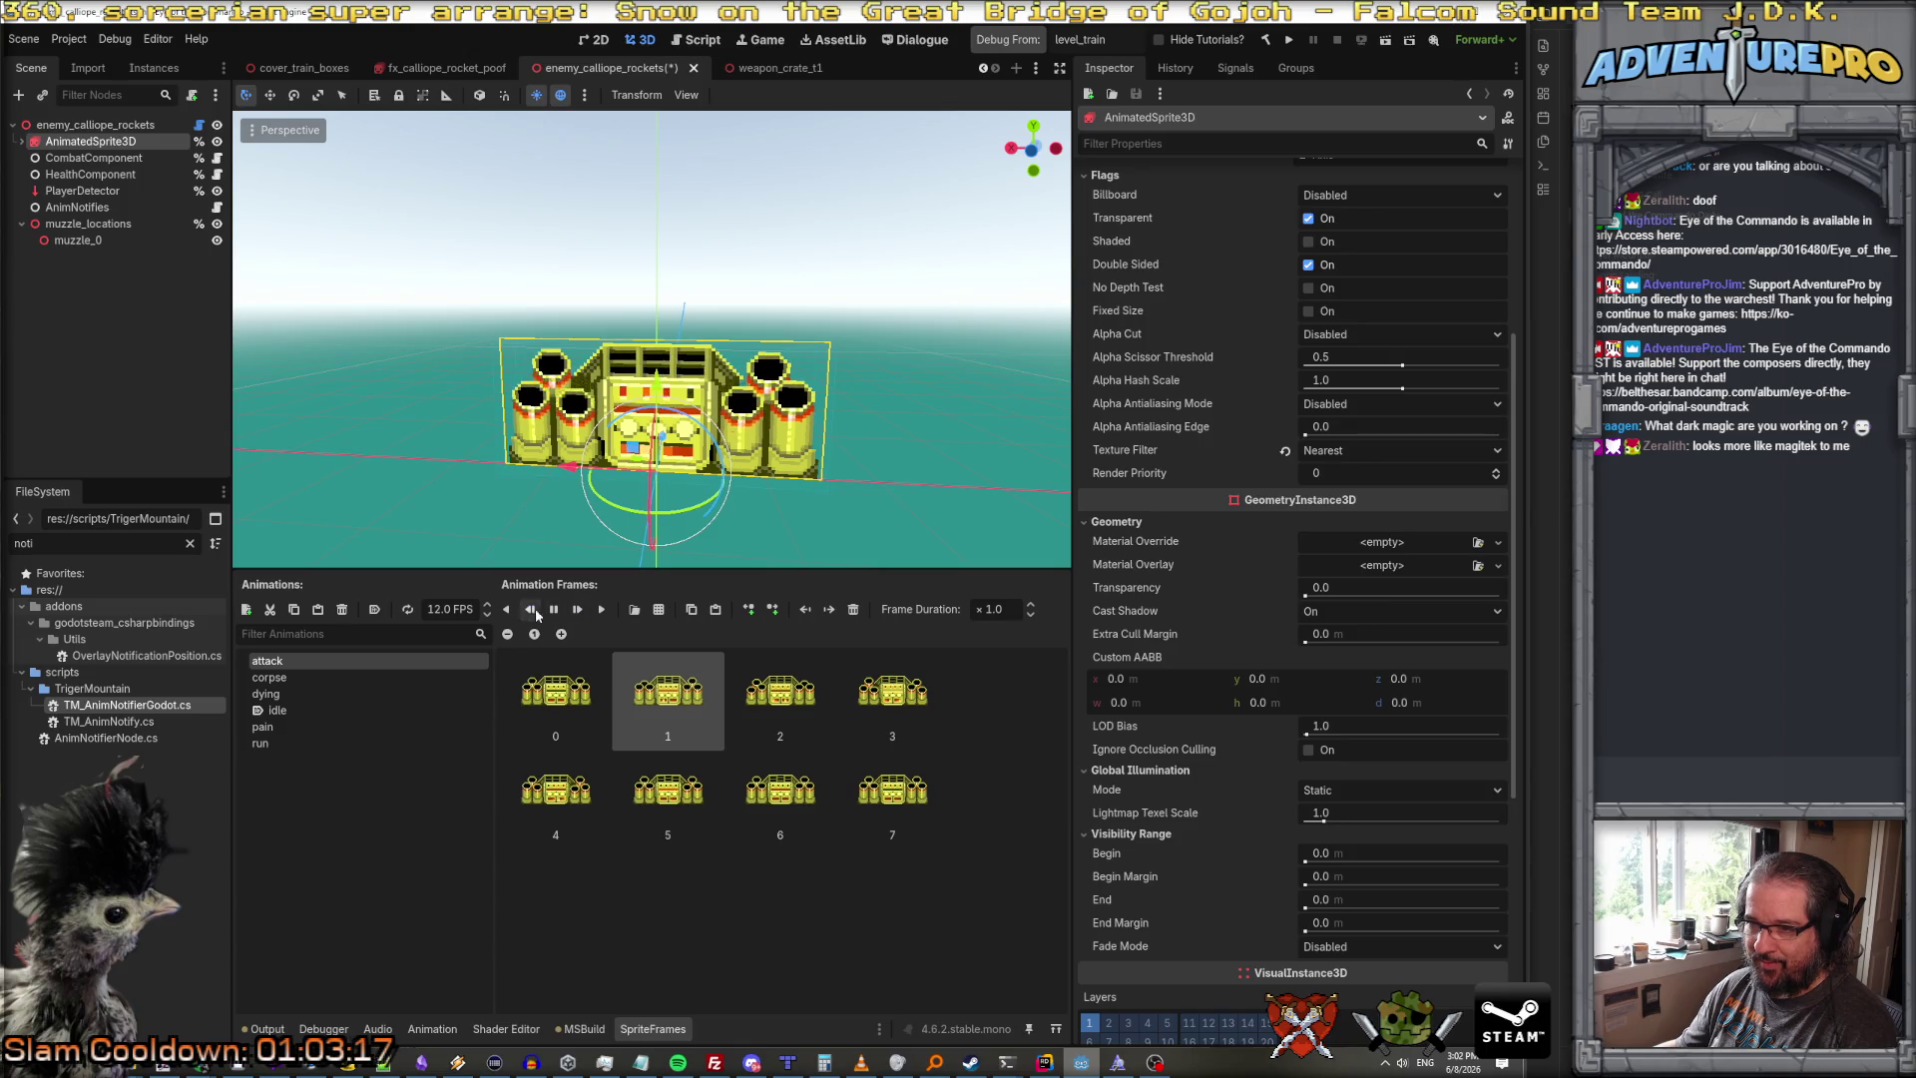
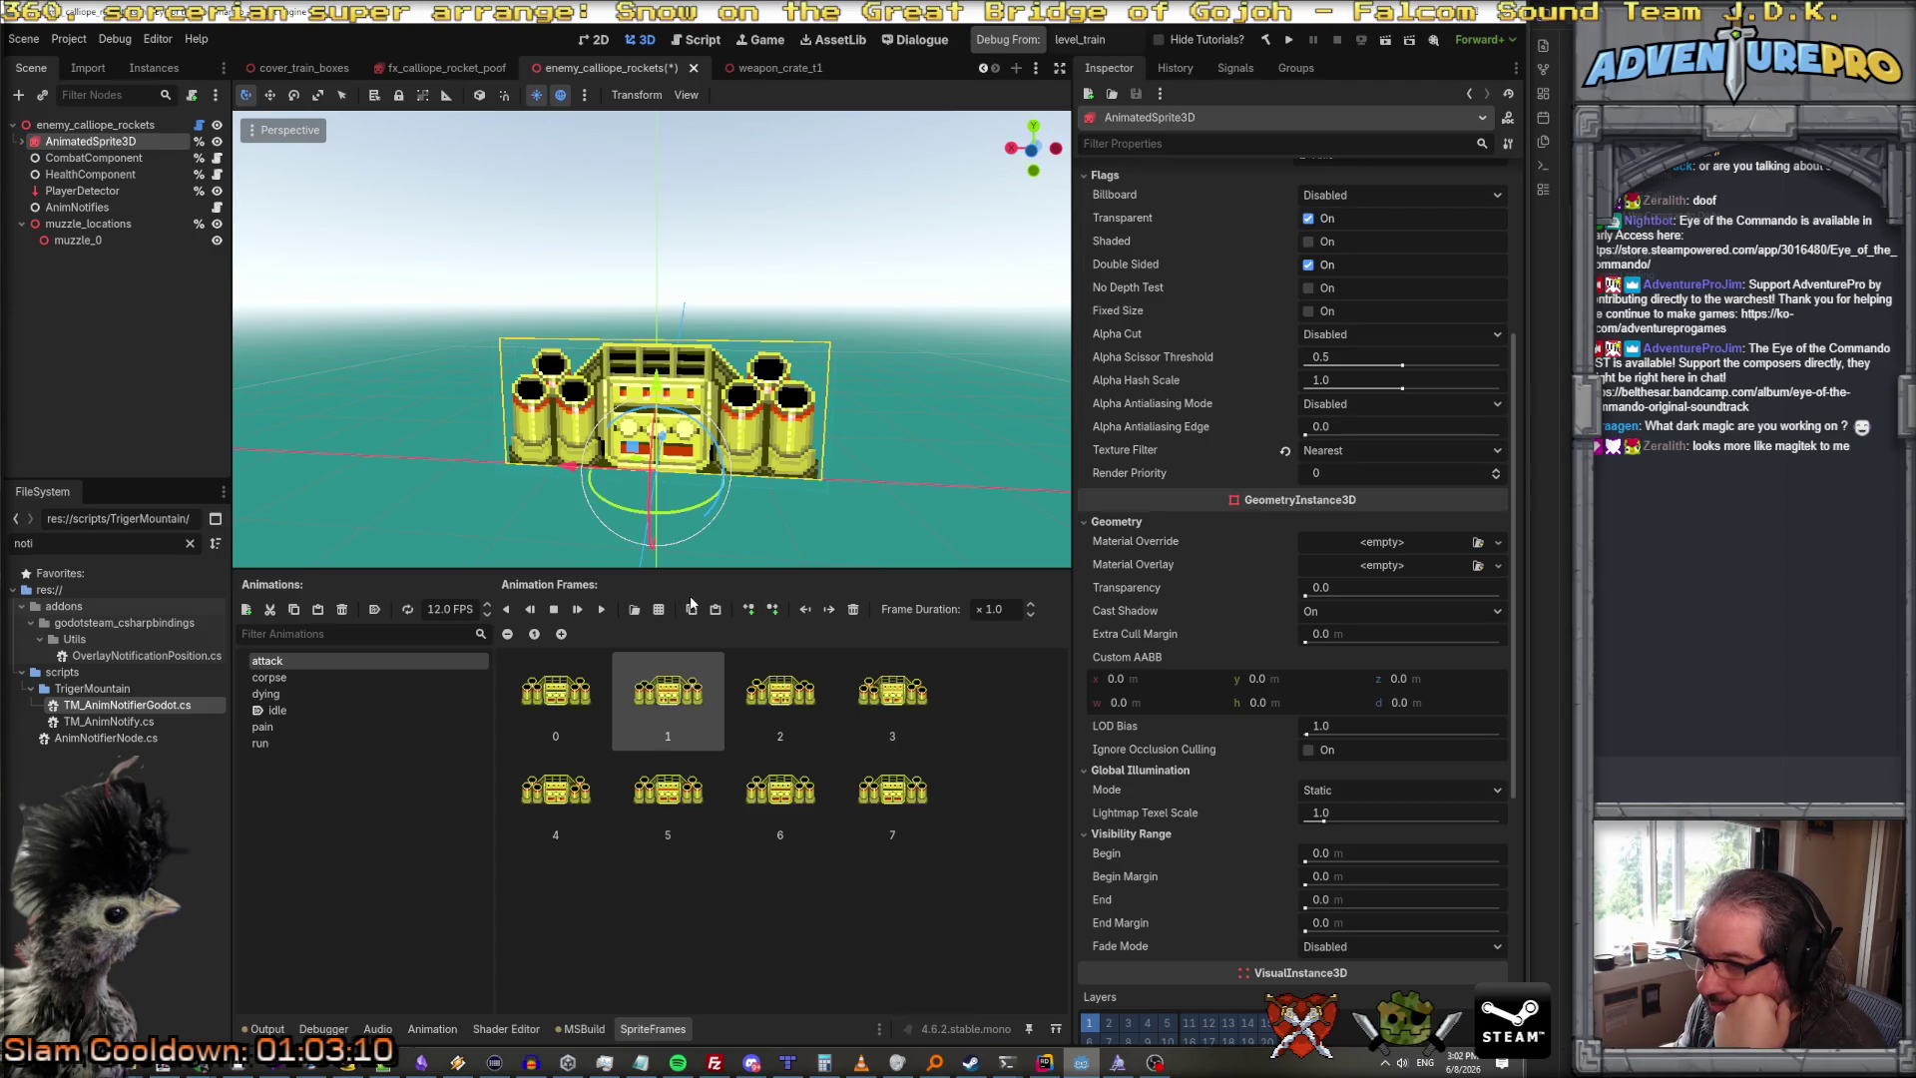
Step: Slow the attack animation from 12.0 to 1.0 FPS and replay its eight frames from the start
left_click(324, 675)
left_click(321, 658)
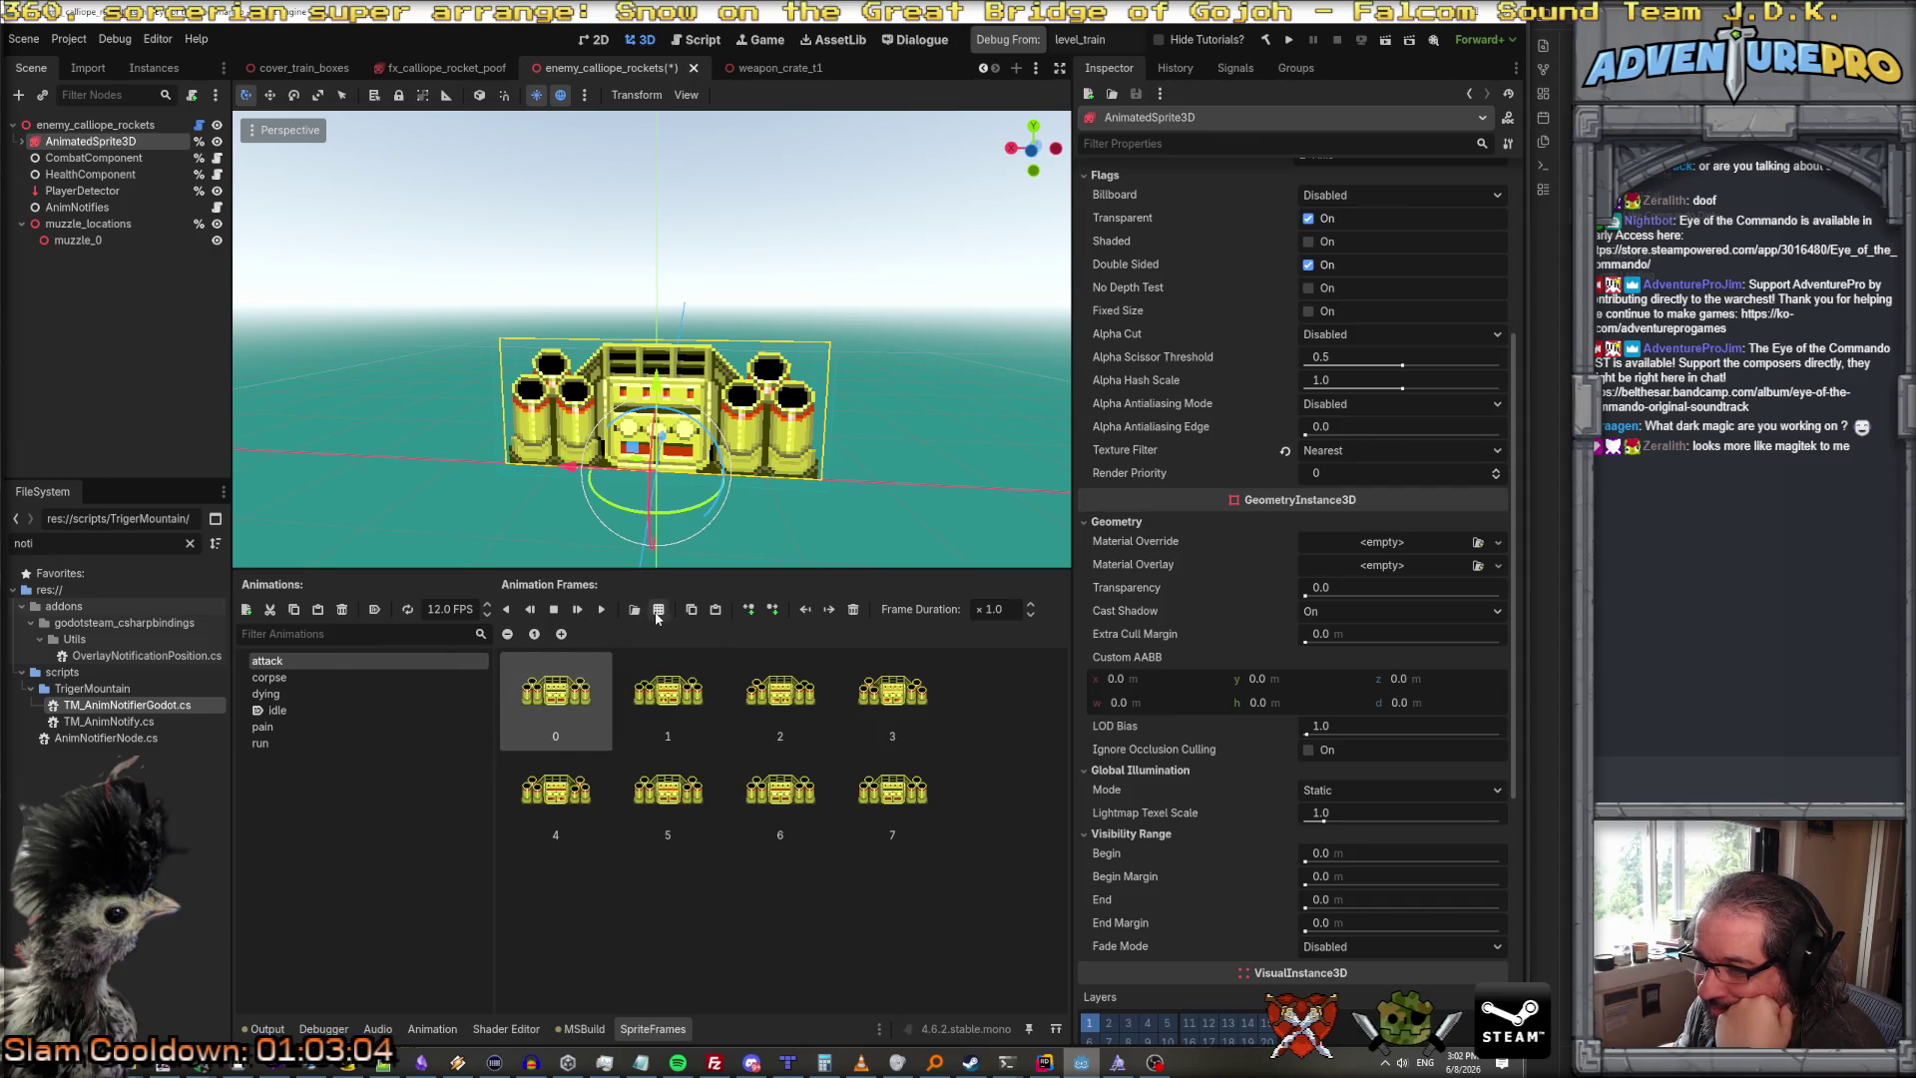
left_click(452, 605)
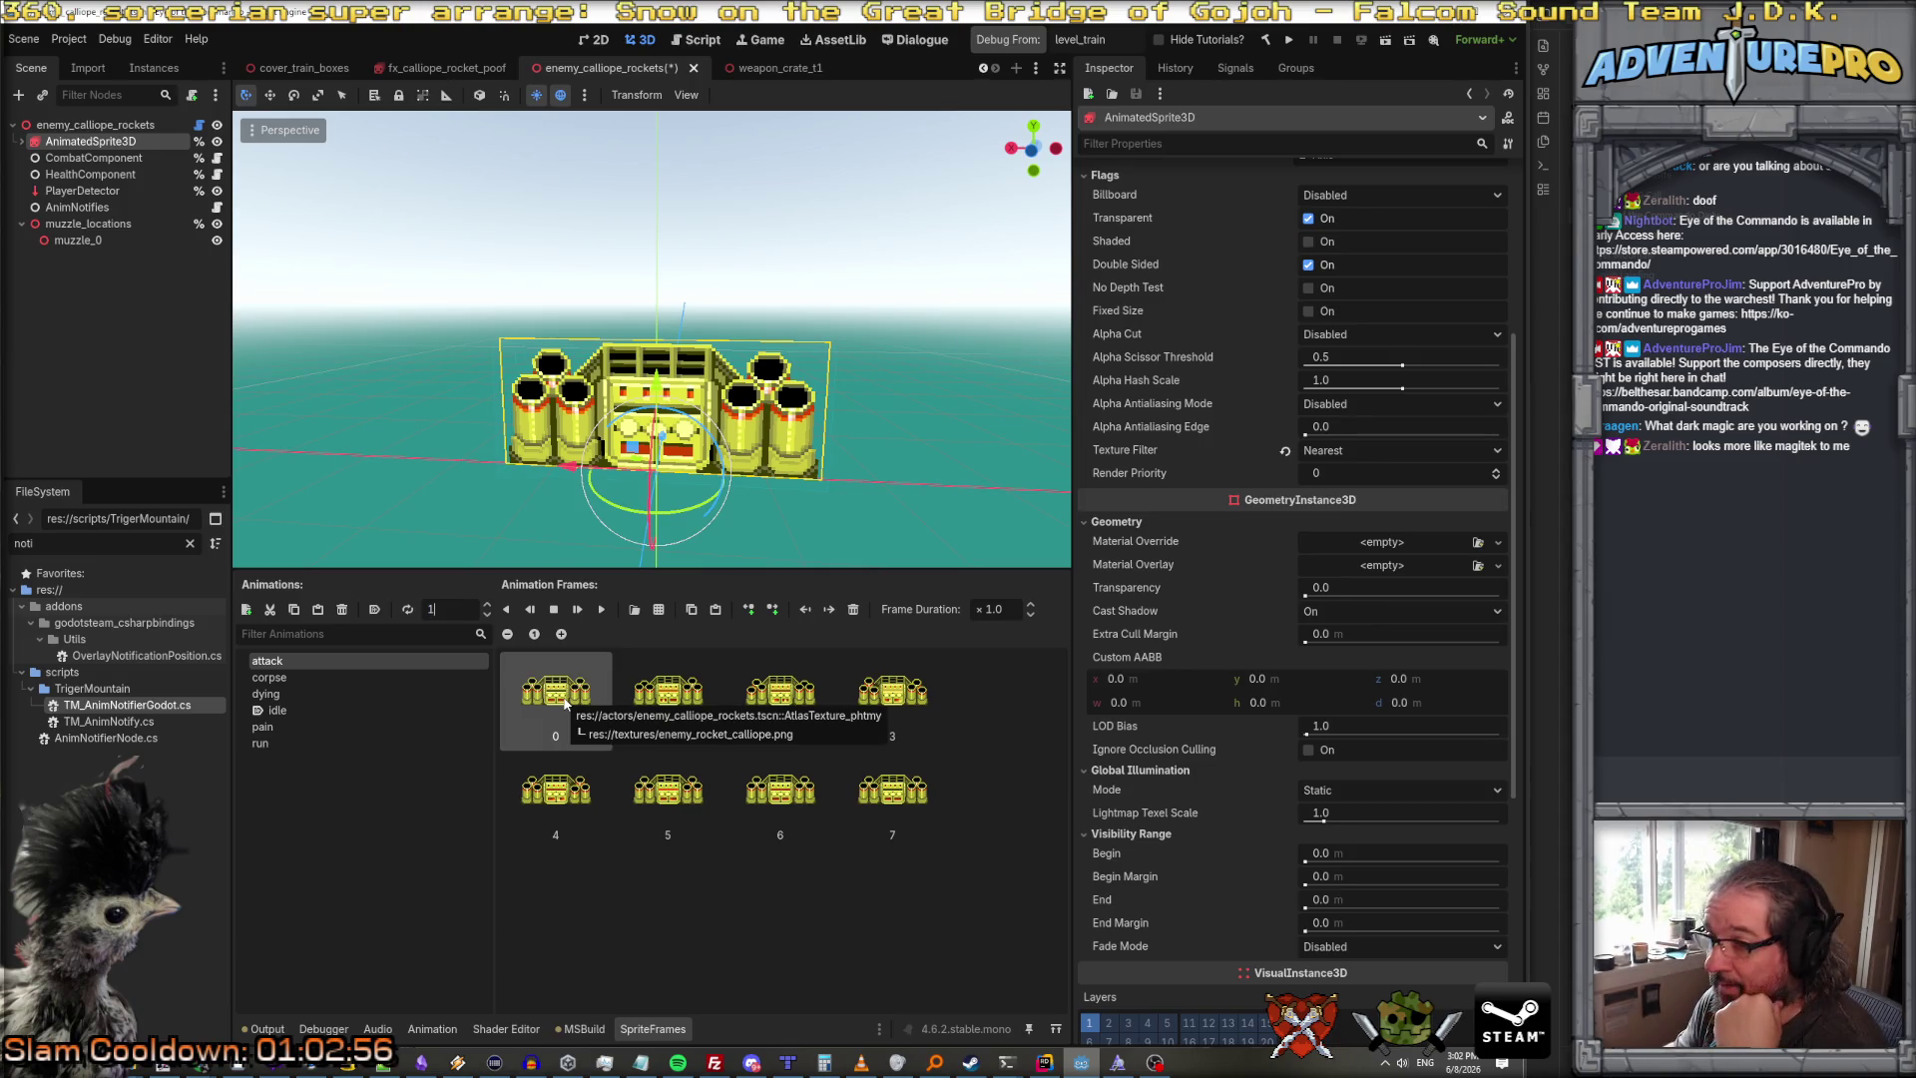
left_click(603, 610)
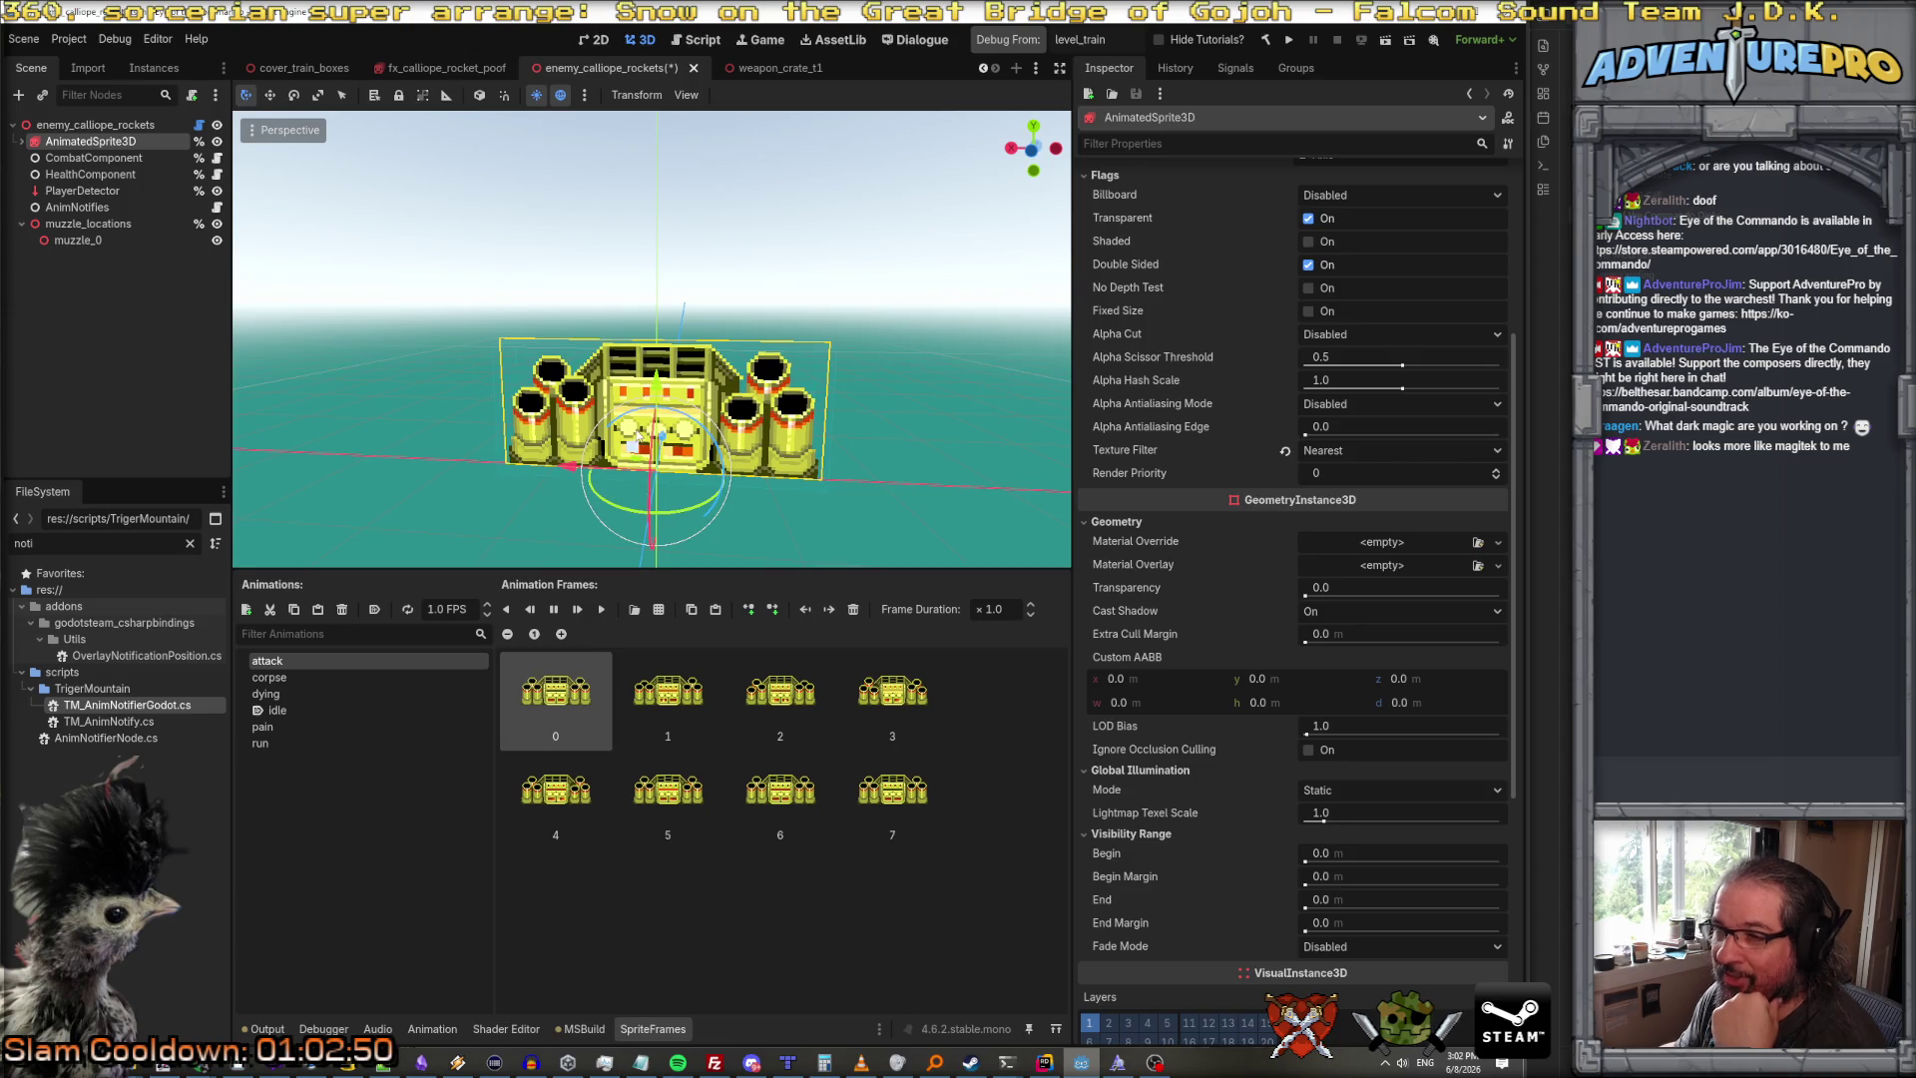
left_click(104, 239)
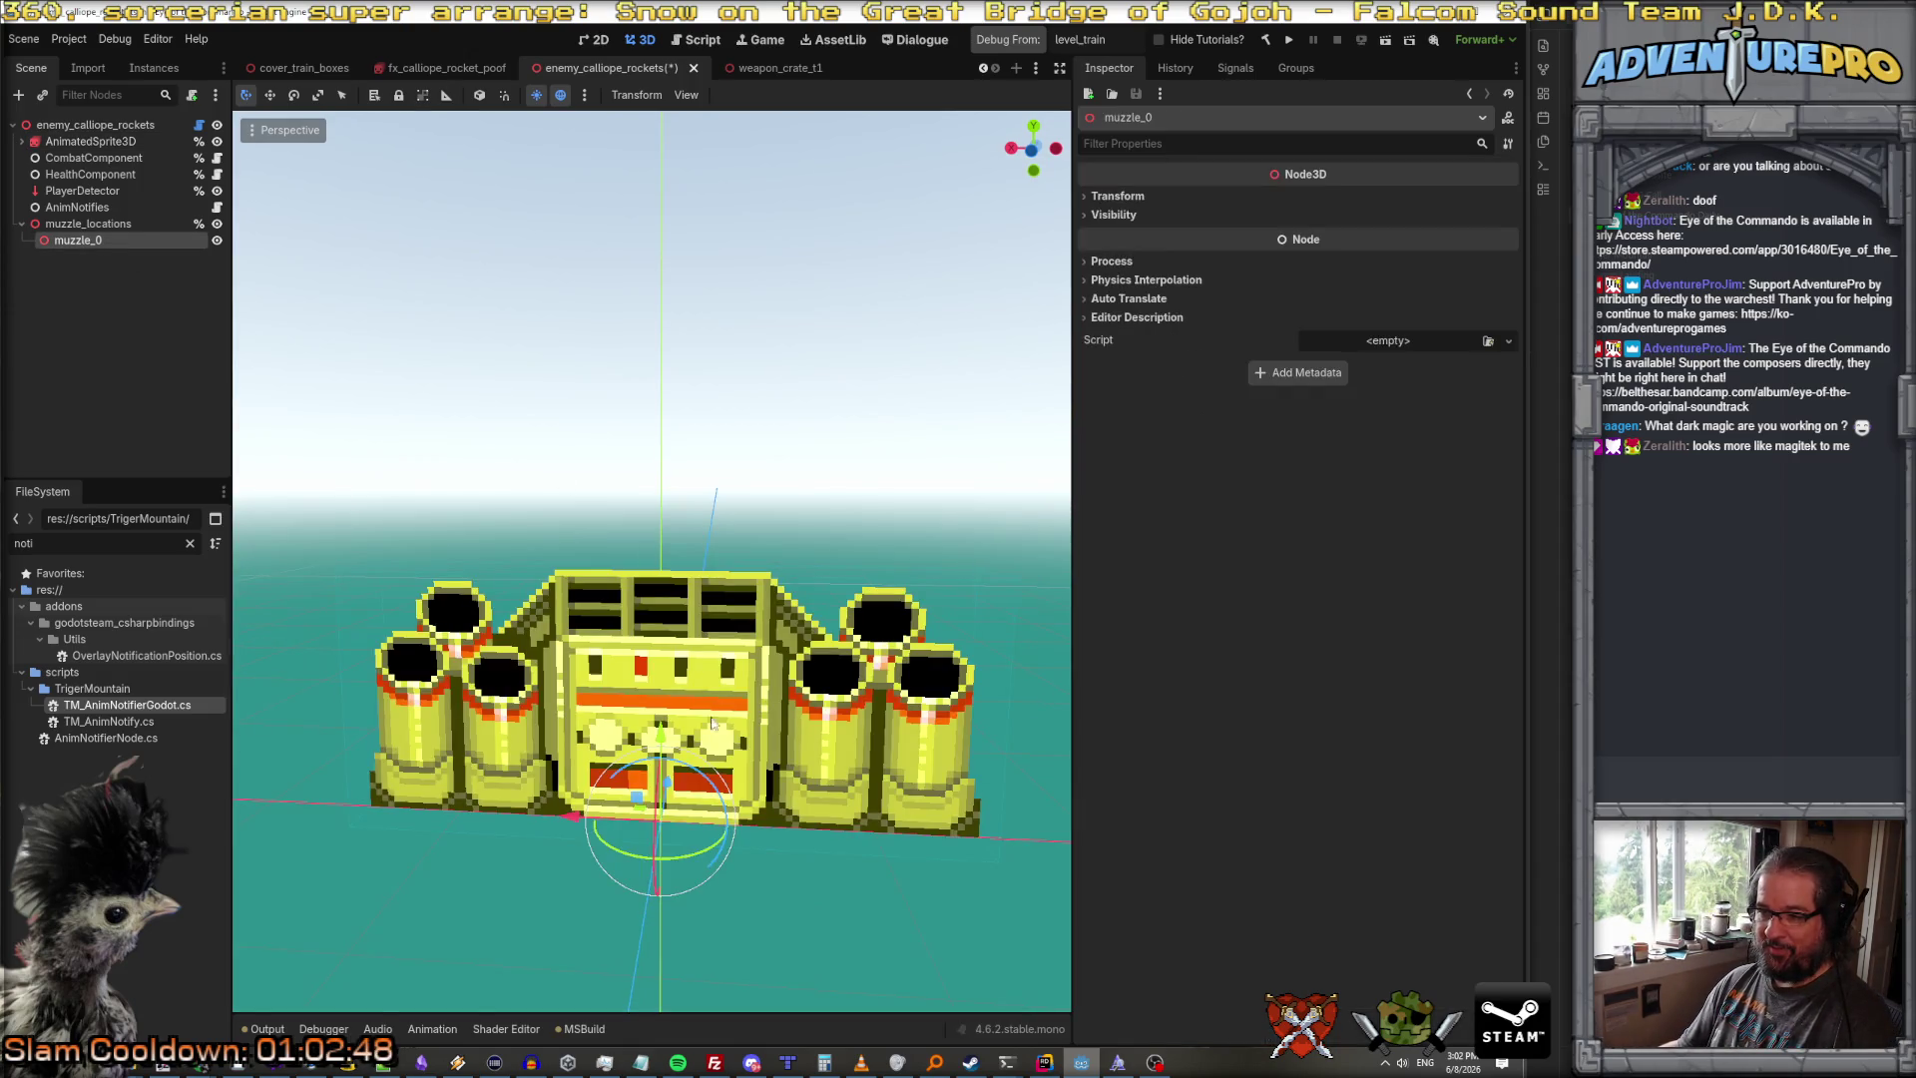
Step: In Front View, move the muzzle_0 marker onto the top barrel of the left cannon cluster
left_click_drag(657, 736, 664, 527)
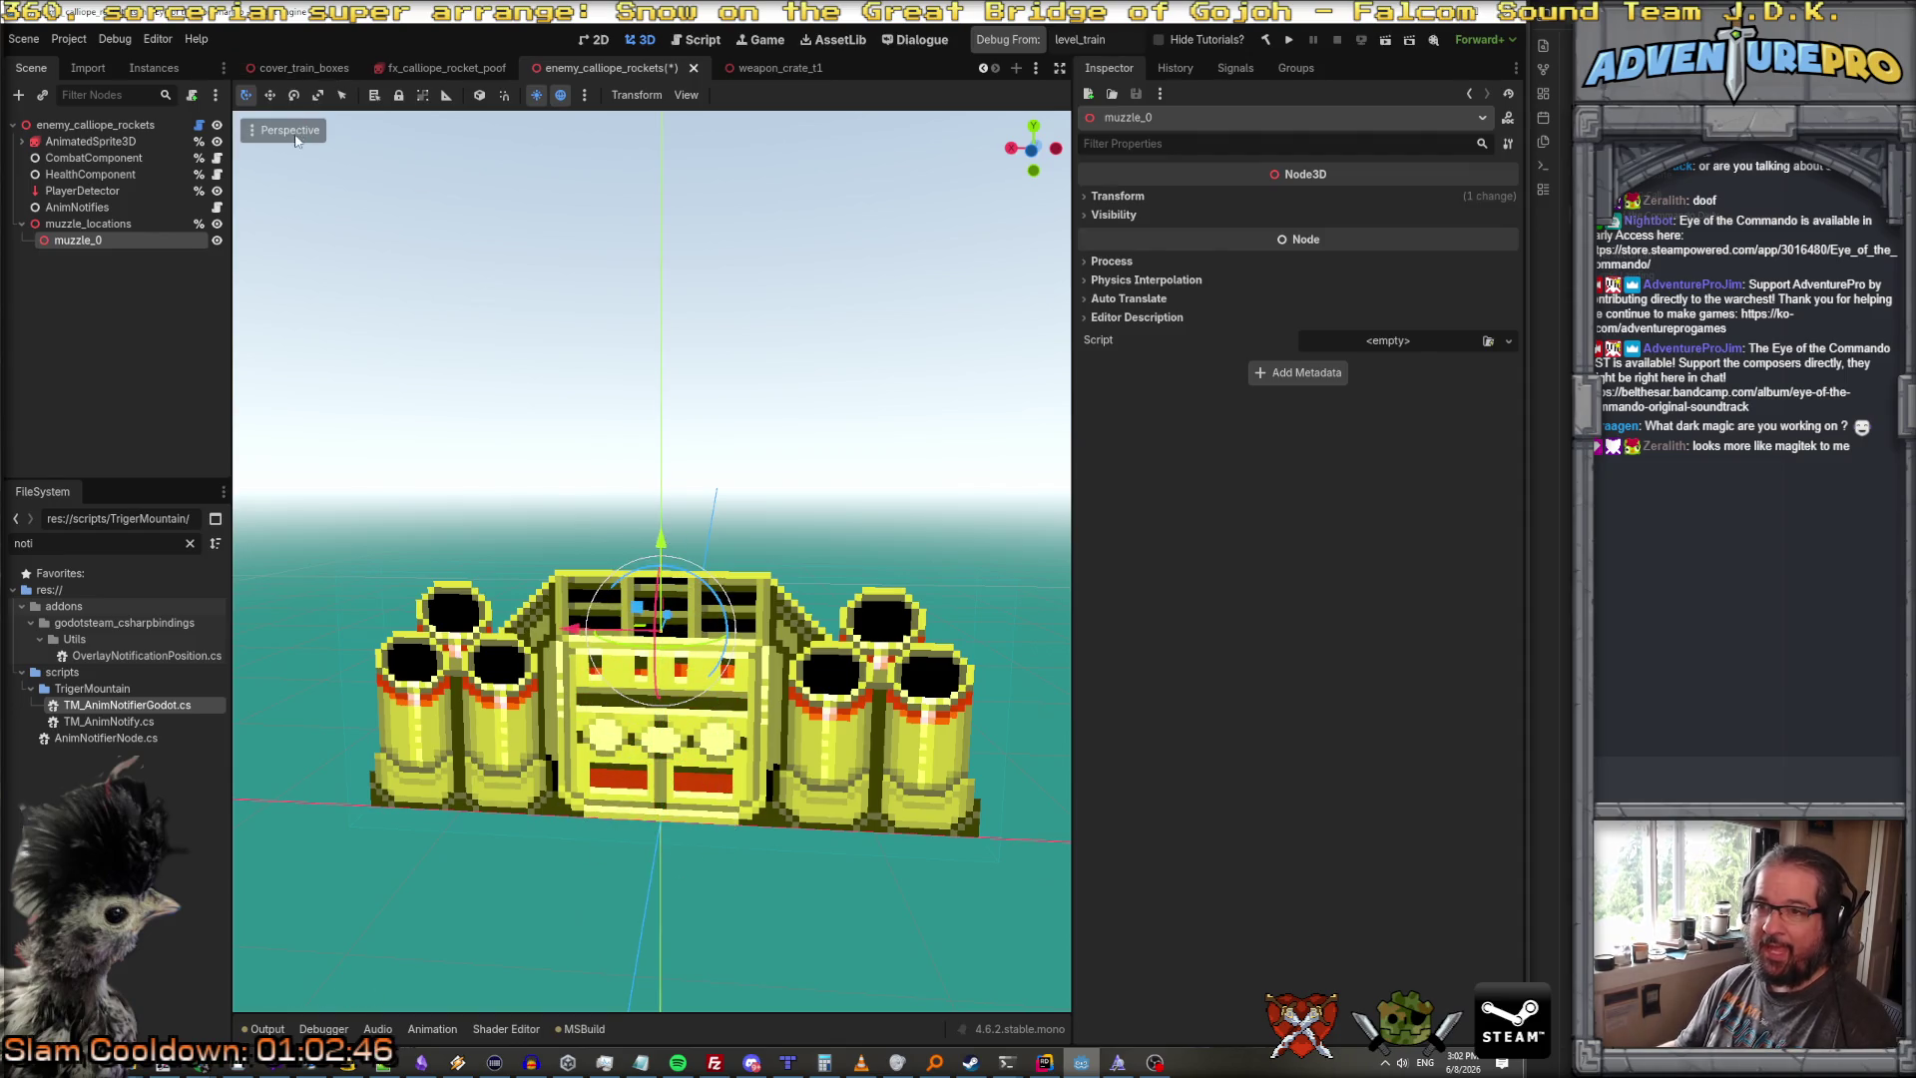
left_click(289, 129)
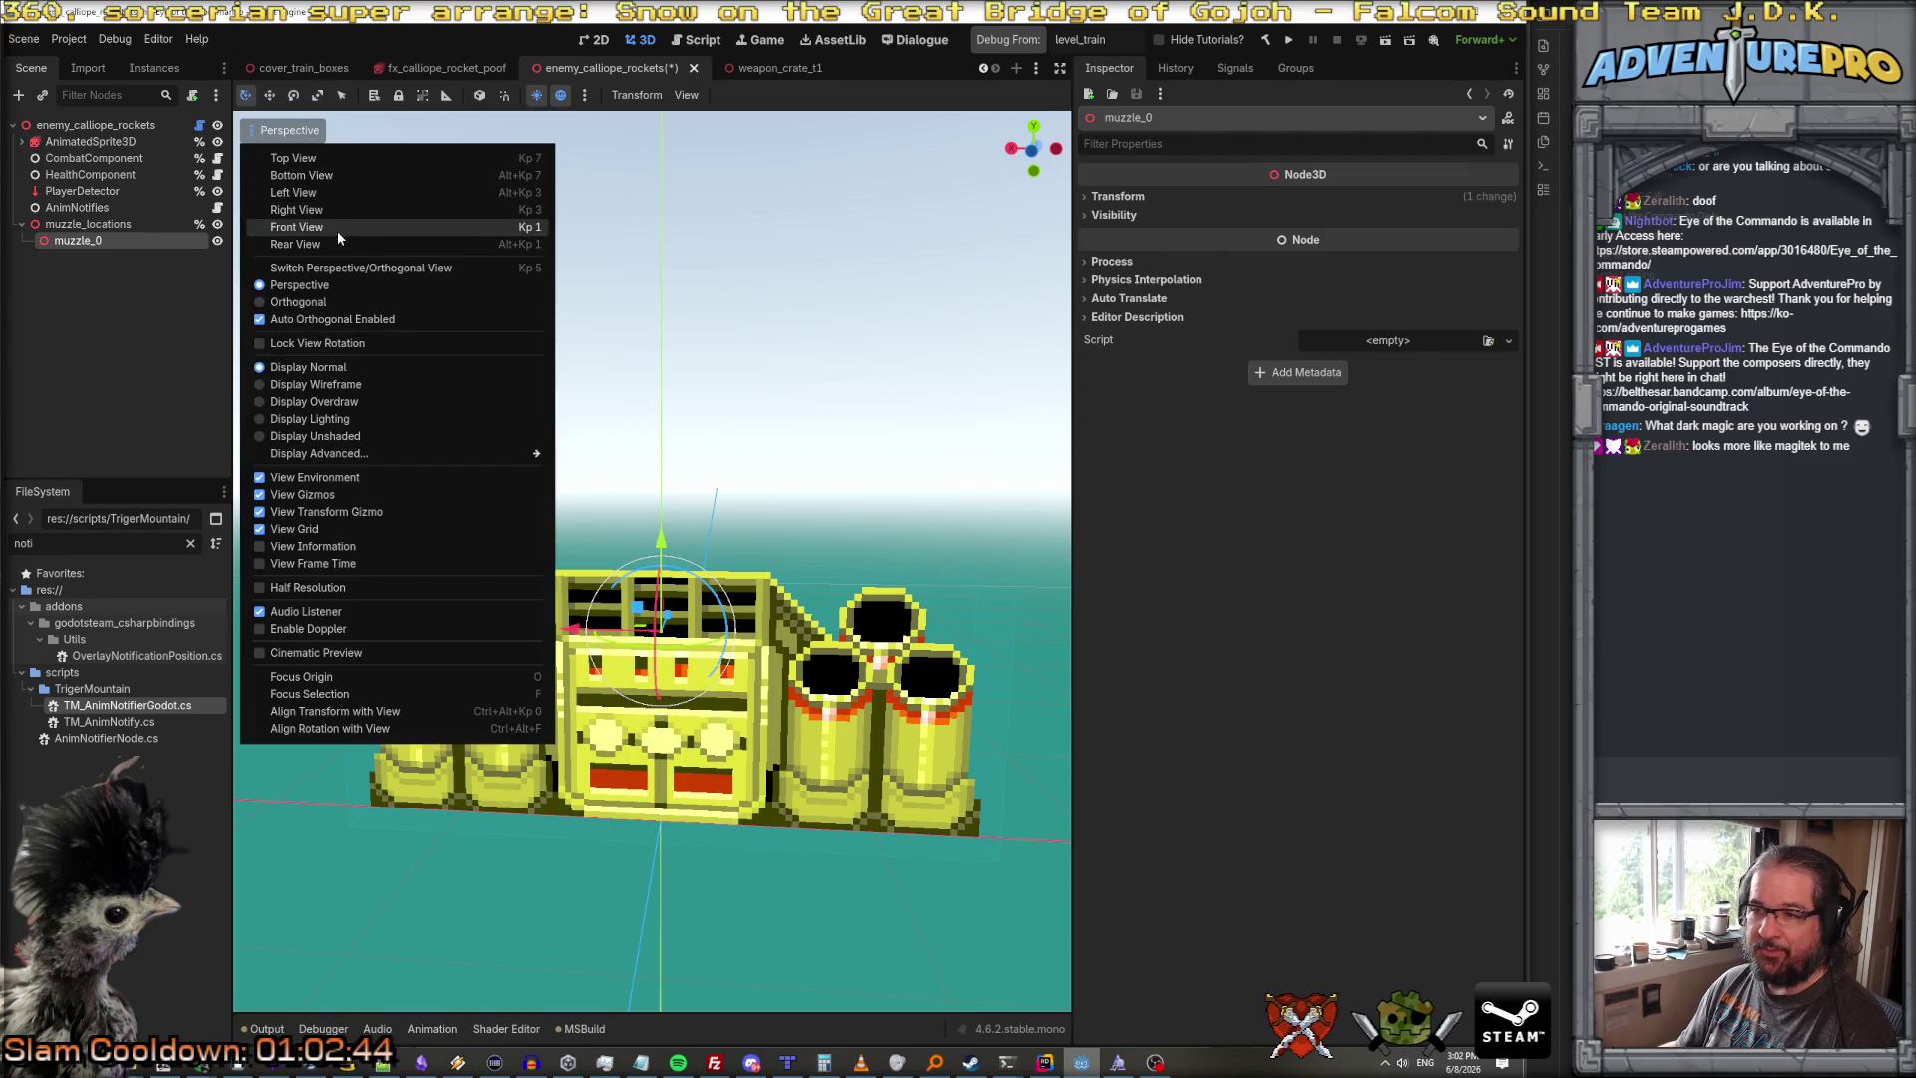
left_click(337, 227)
left_click_drag(730, 583, 589, 582)
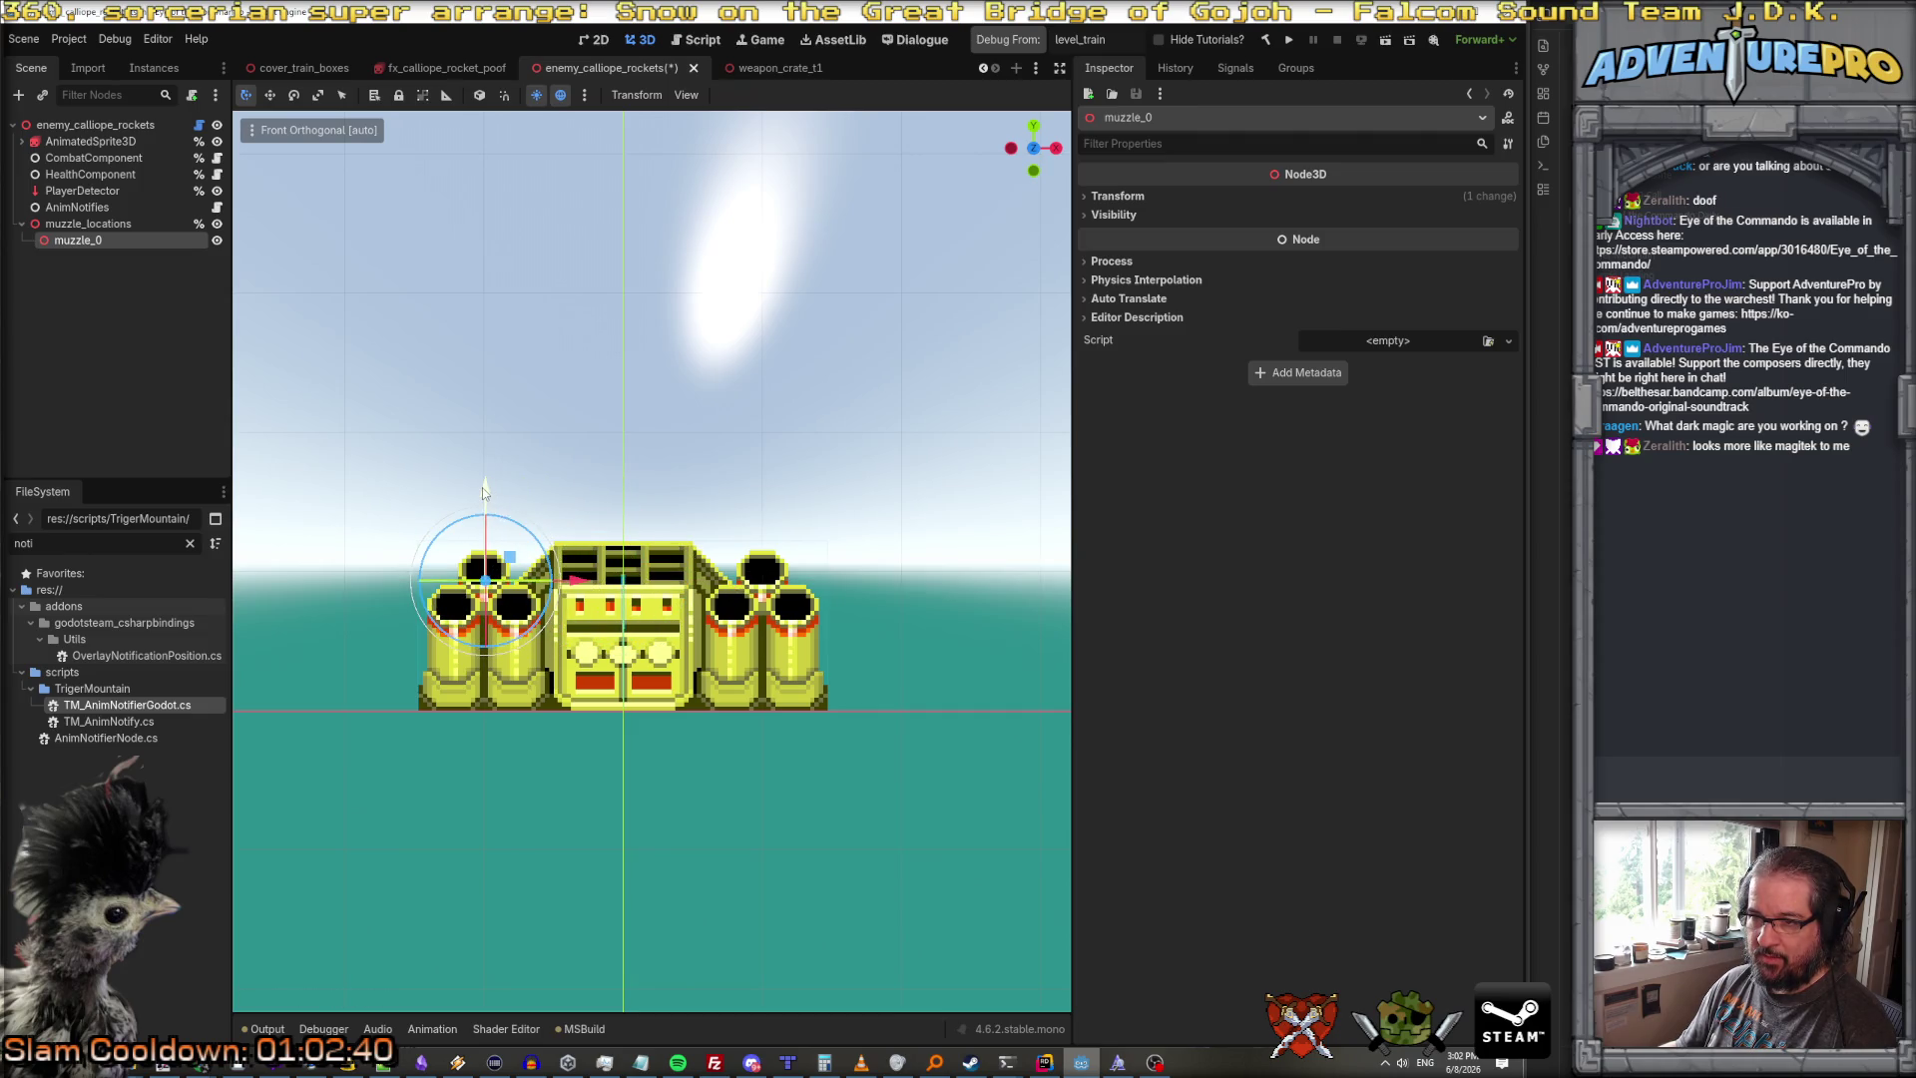
left_click_drag(577, 580, 575, 582)
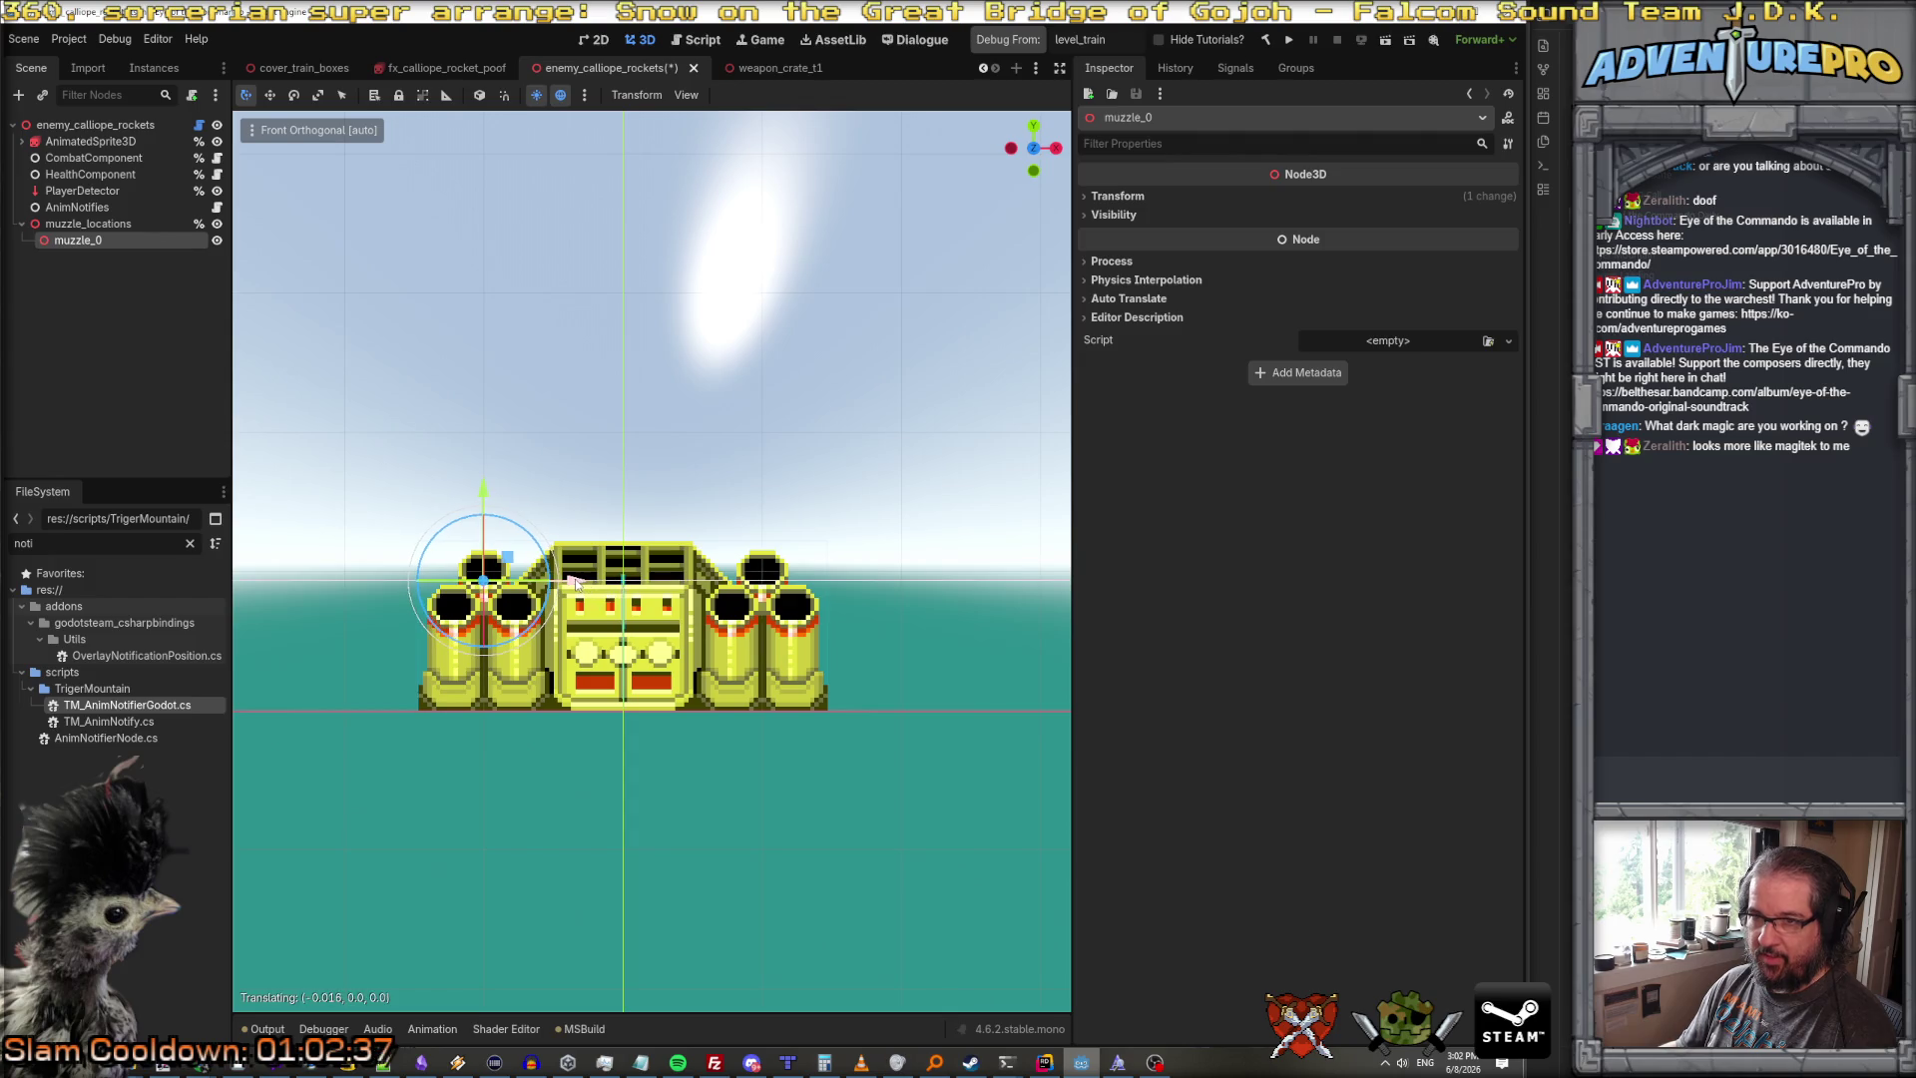
left_click(134, 143)
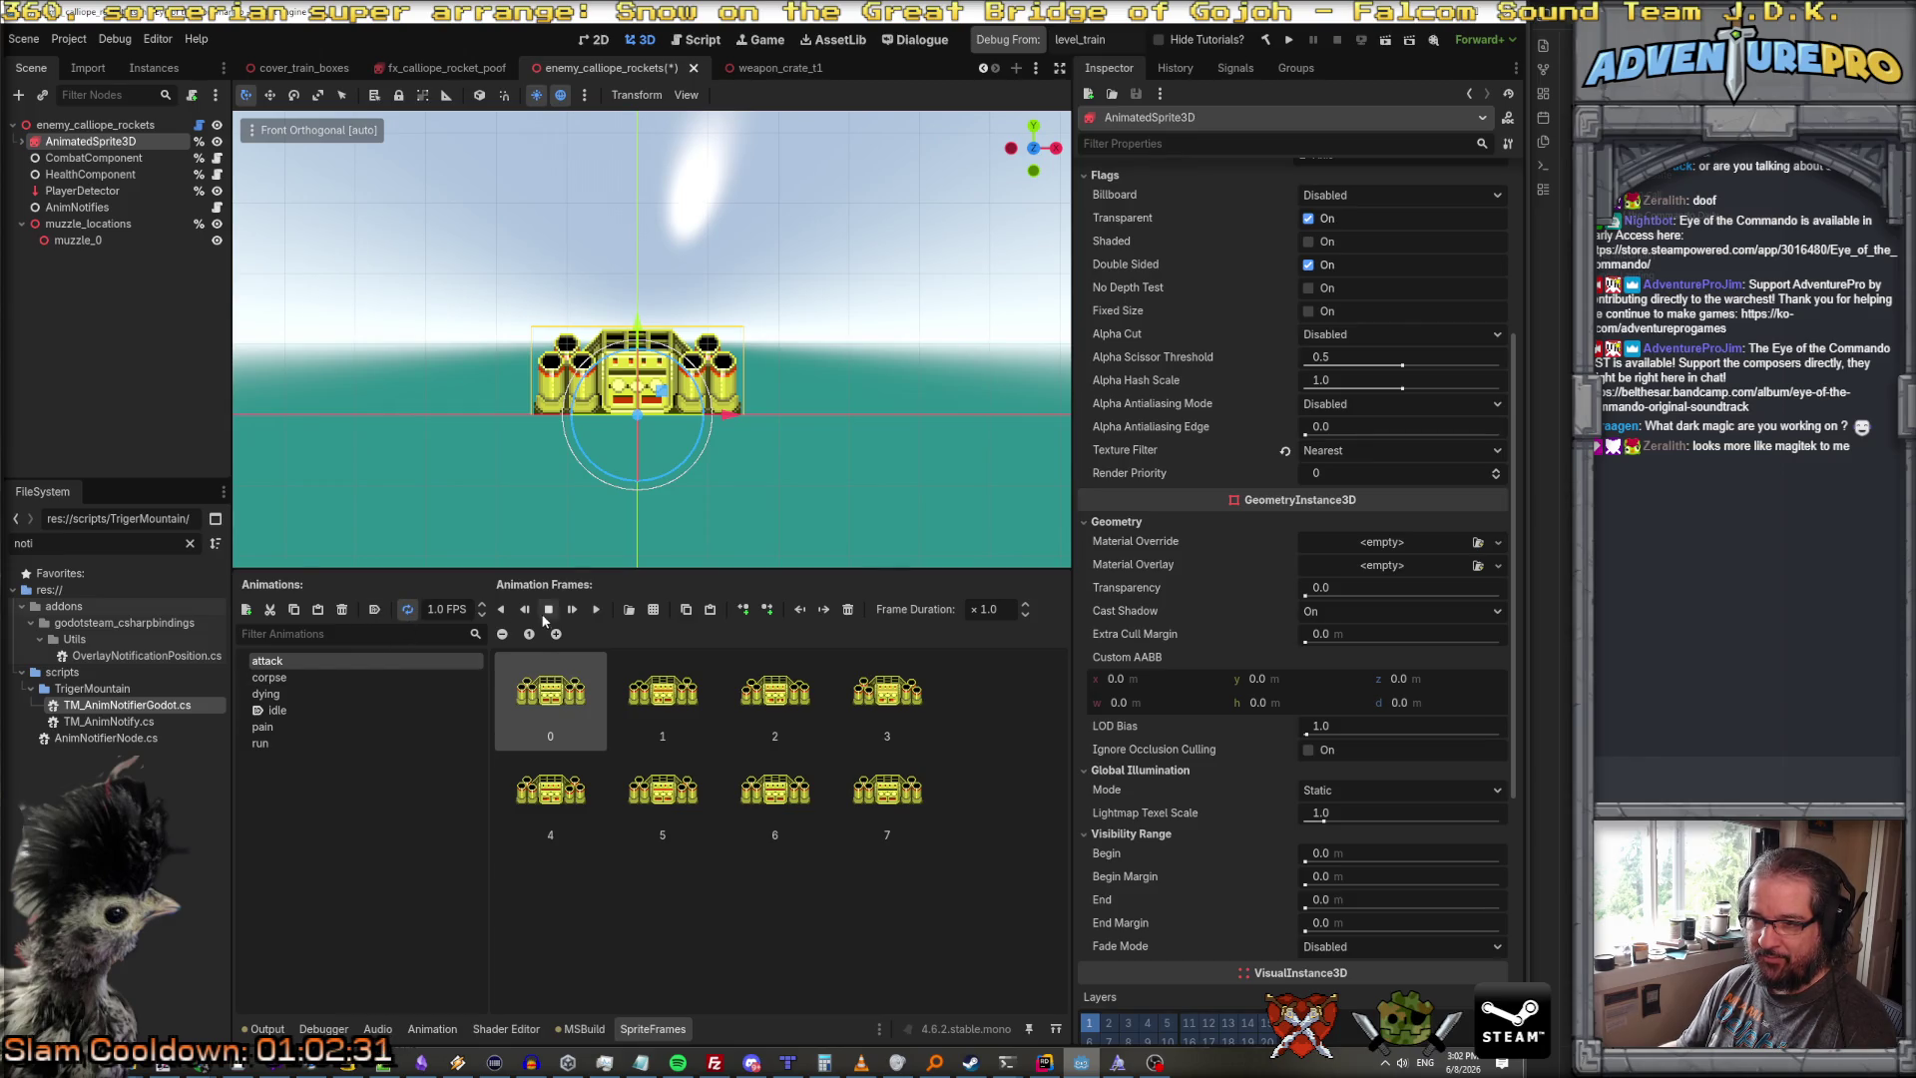
left_click(115, 240)
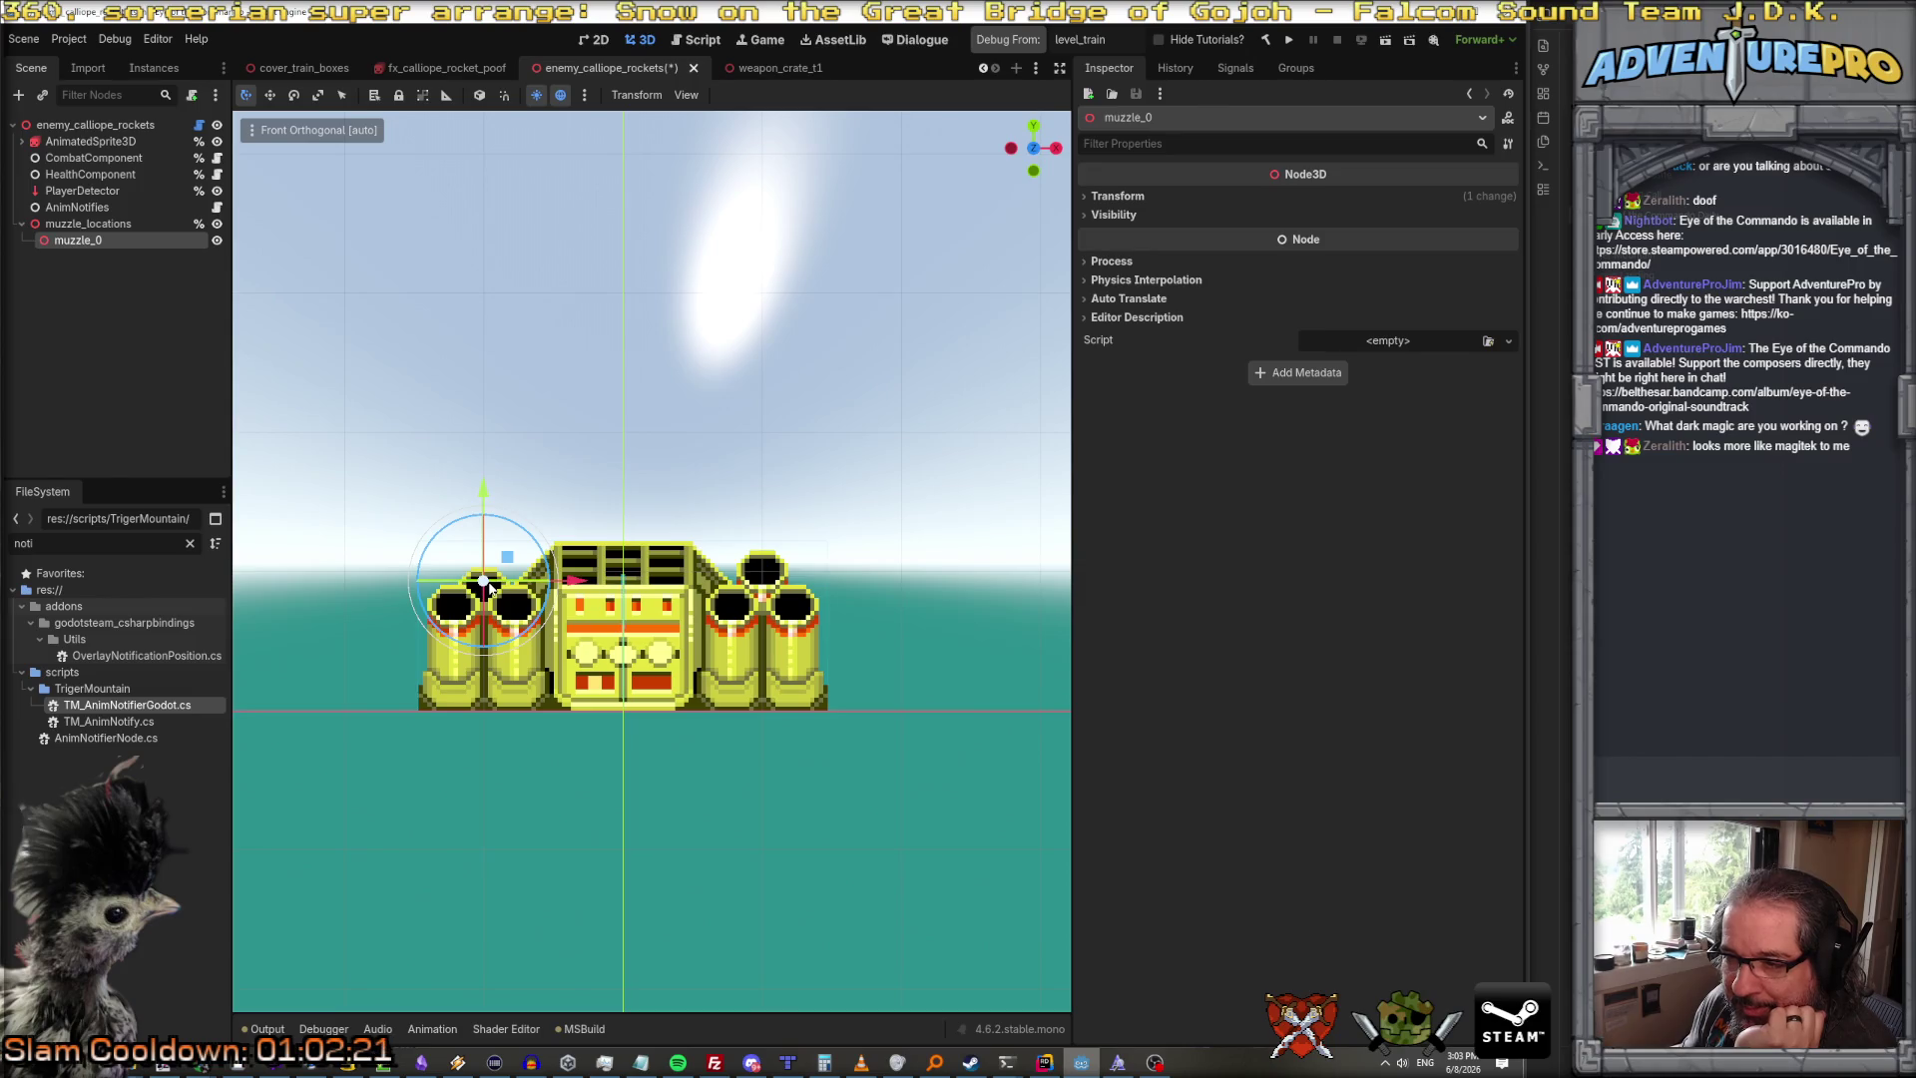
left_click_drag(479, 524, 480, 533)
Step: Duplicate muzzle_0 into muzzle_1 and place it over the lower-left barrel
right_click(99, 239)
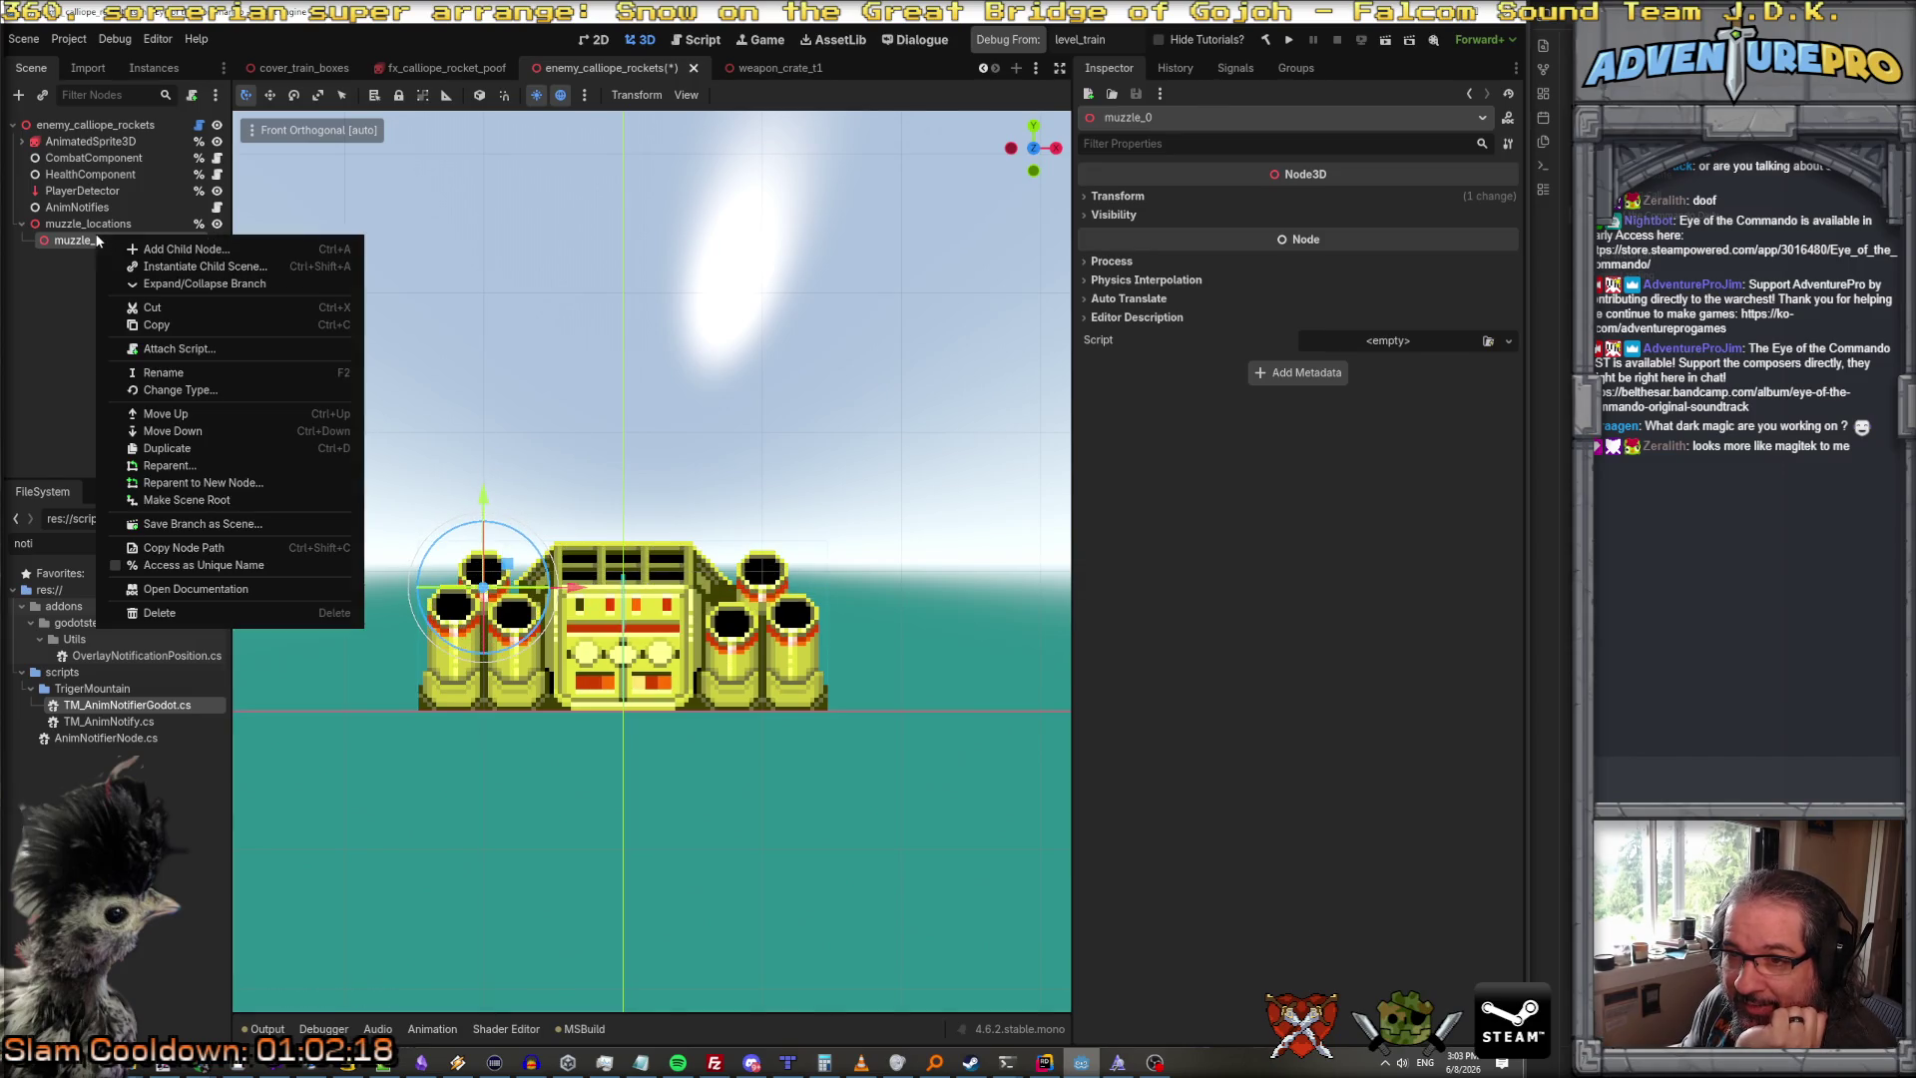
left_click(227, 456)
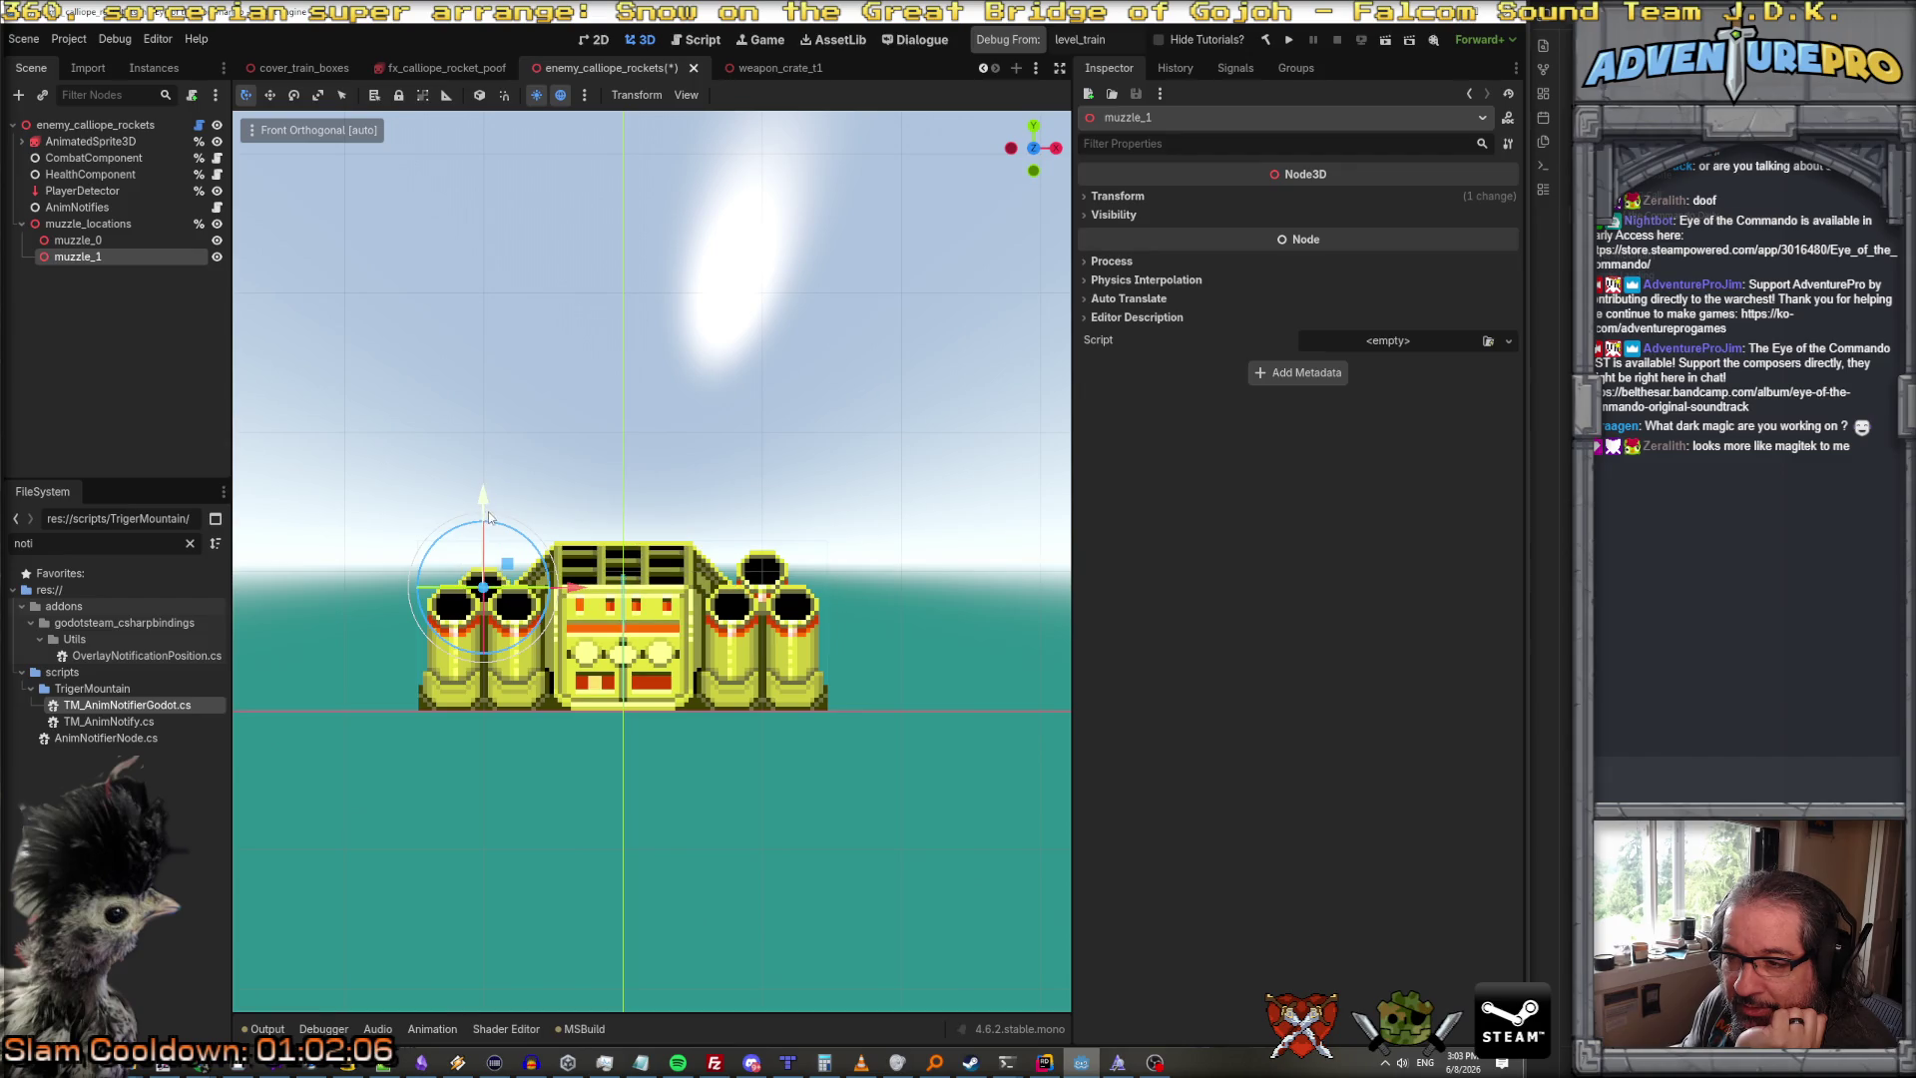
left_click_drag(480, 498, 483, 534)
left_click_drag(574, 621, 549, 626)
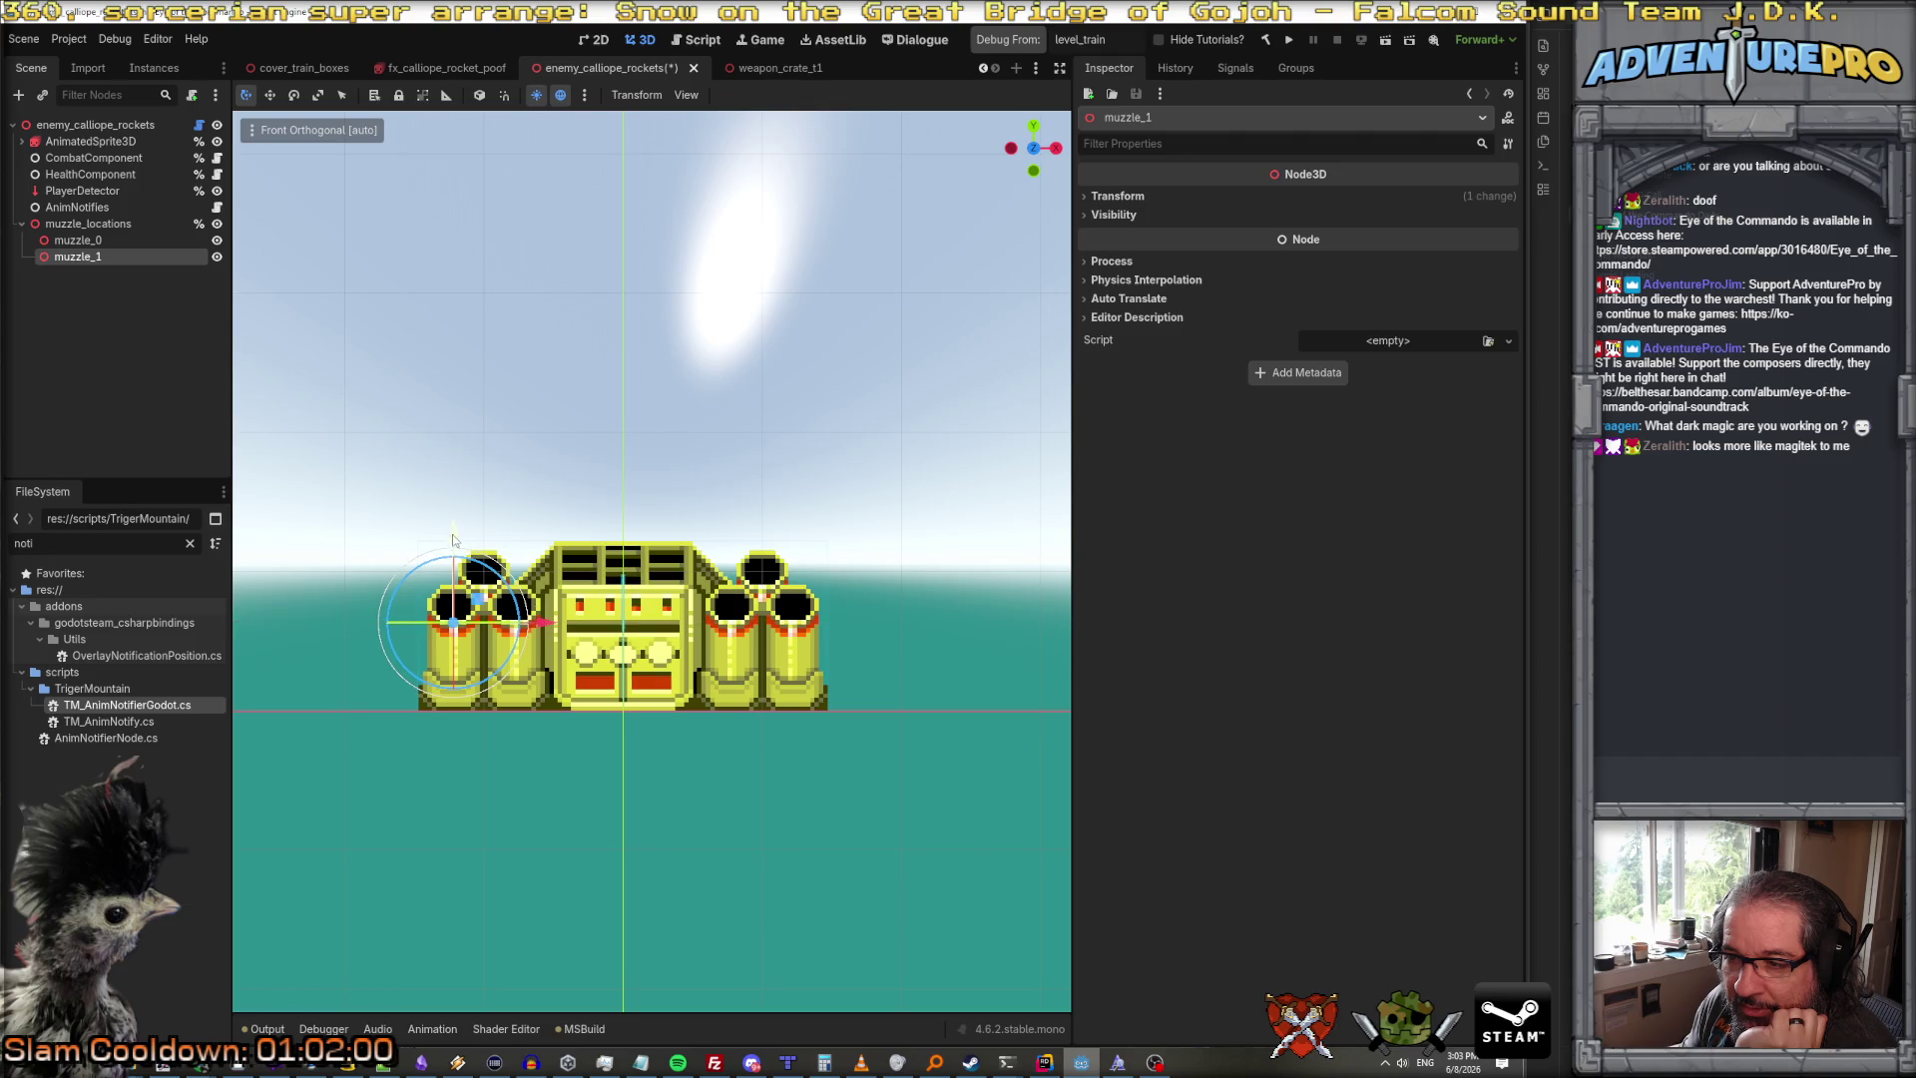
left_click_drag(542, 624, 544, 626)
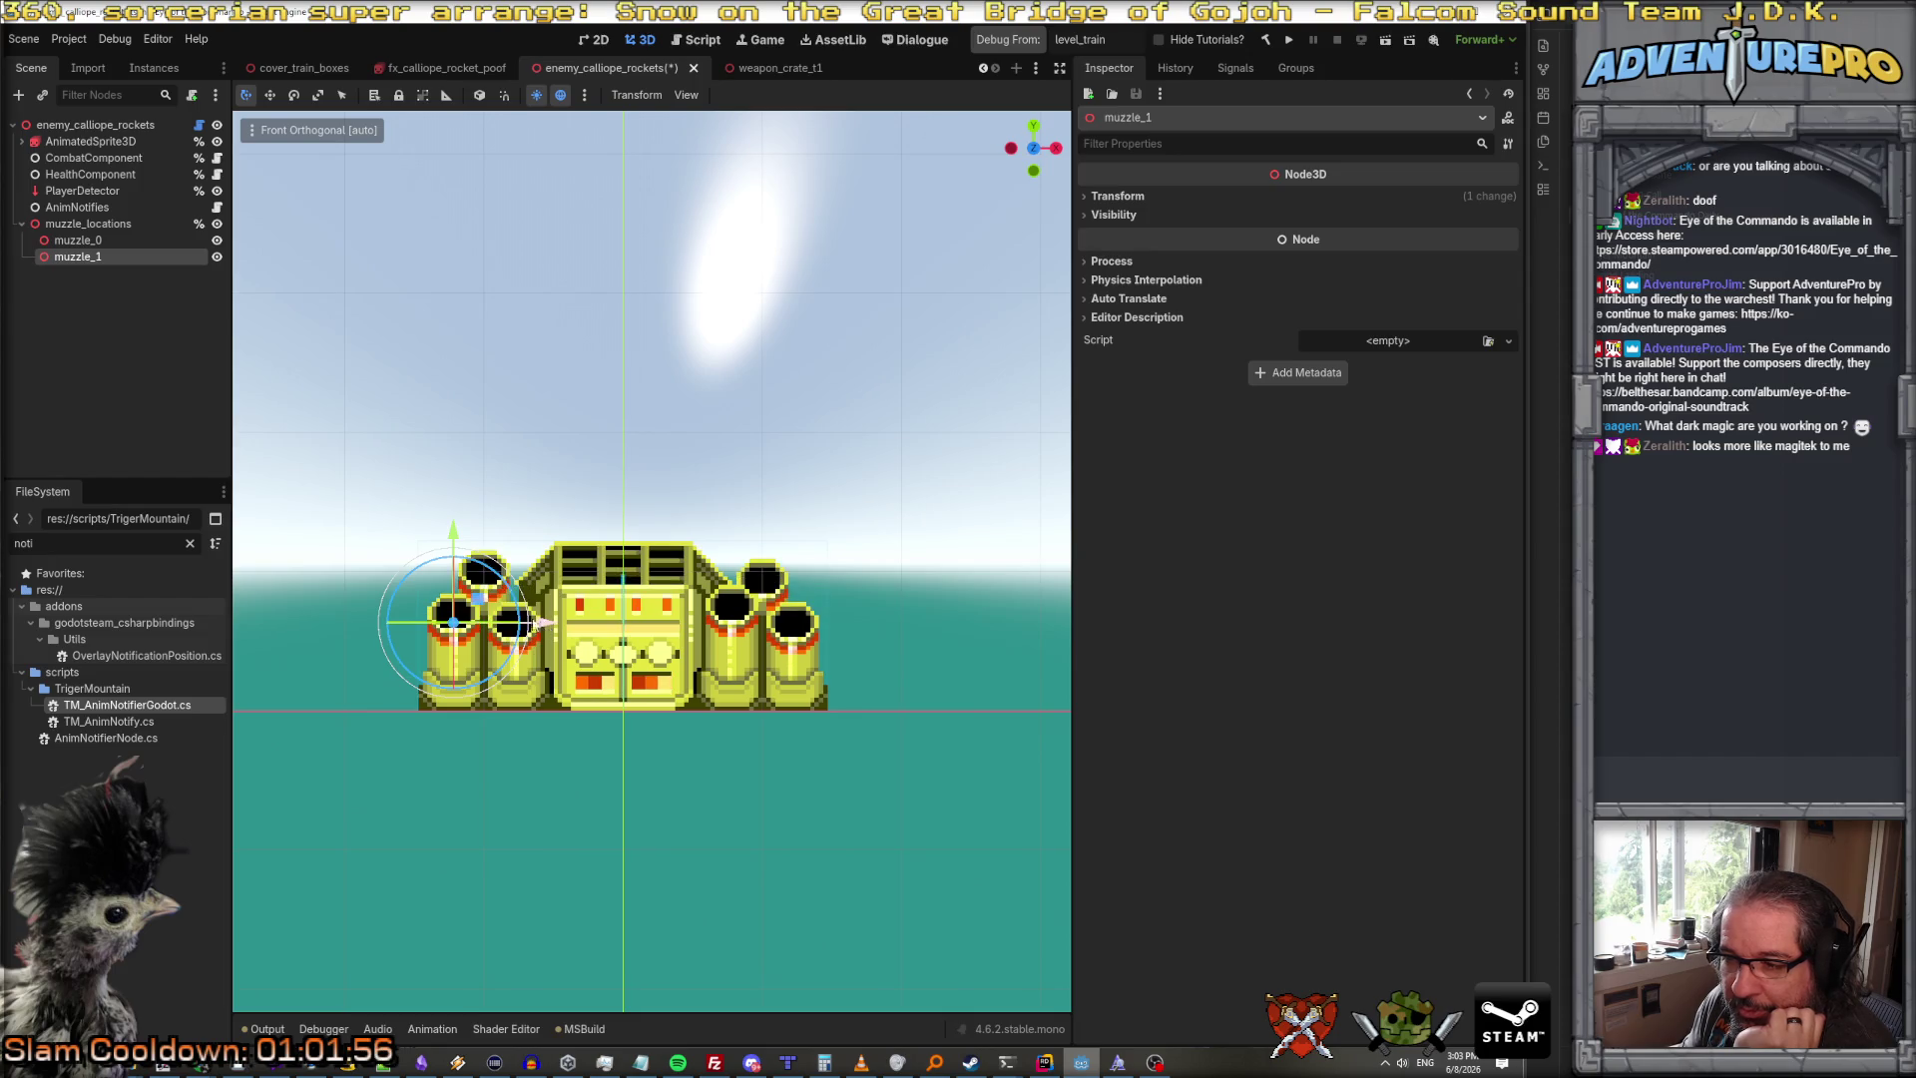
Step: Duplicate muzzle_1 into muzzle_2 and shift it right onto the next barrel
right_click(98, 261)
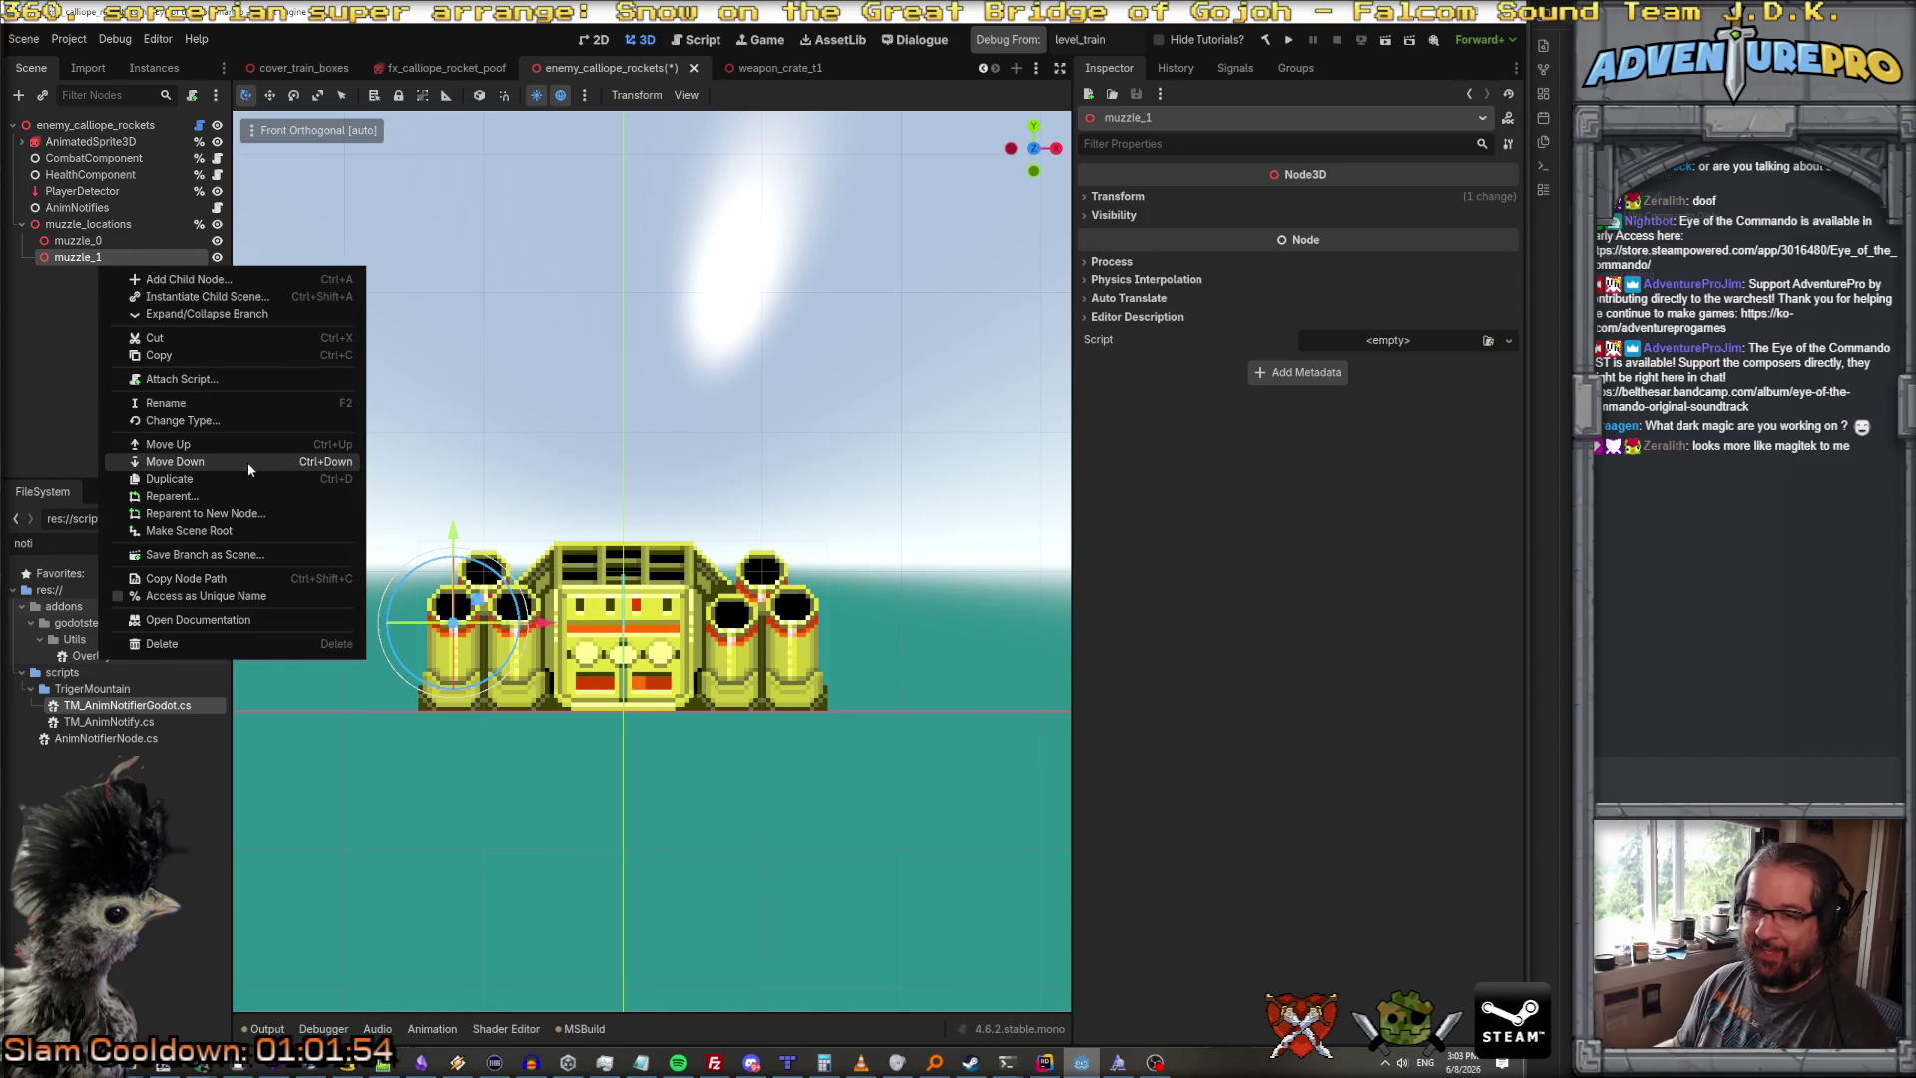
left_click(242, 476)
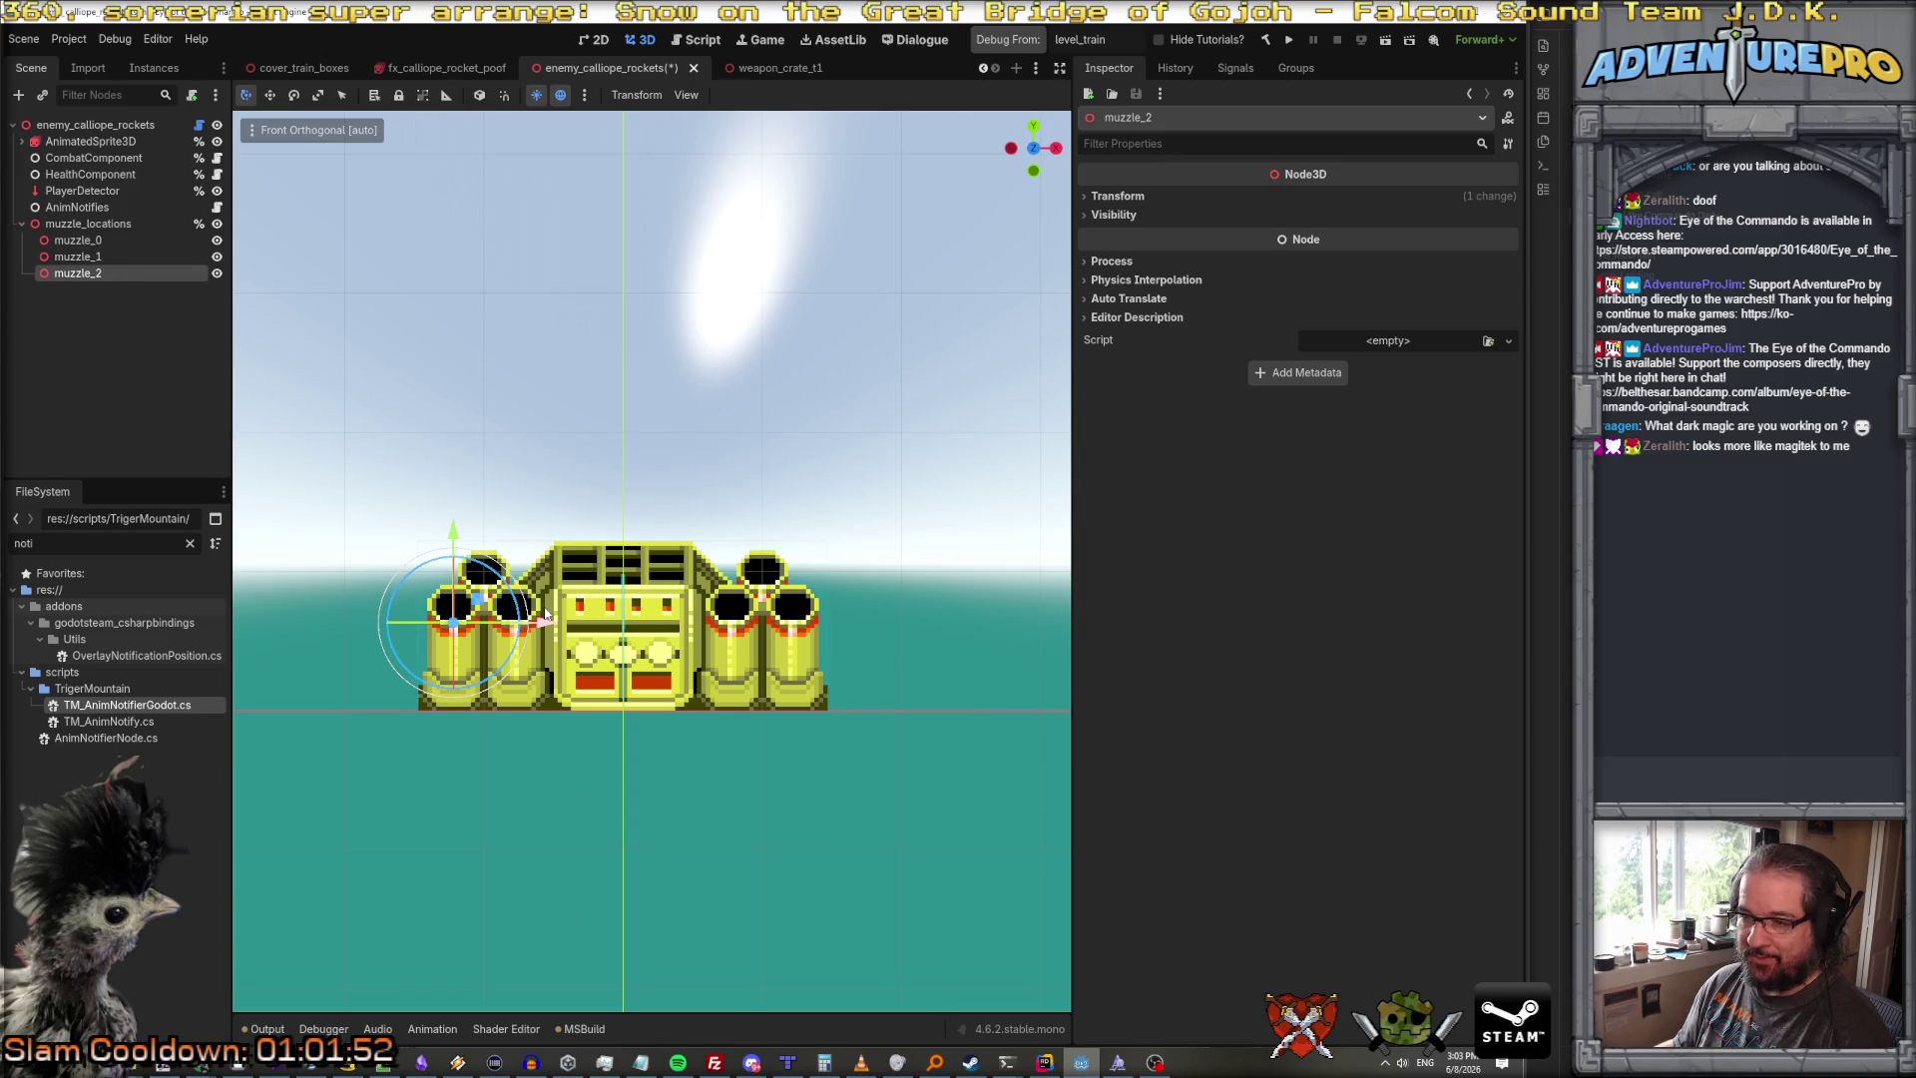
left_click_drag(539, 623, 608, 626)
Step: Duplicate muzzle_0 as muzzle_3 and move it below muzzle_2 in the hierarchy
left_click(97, 242)
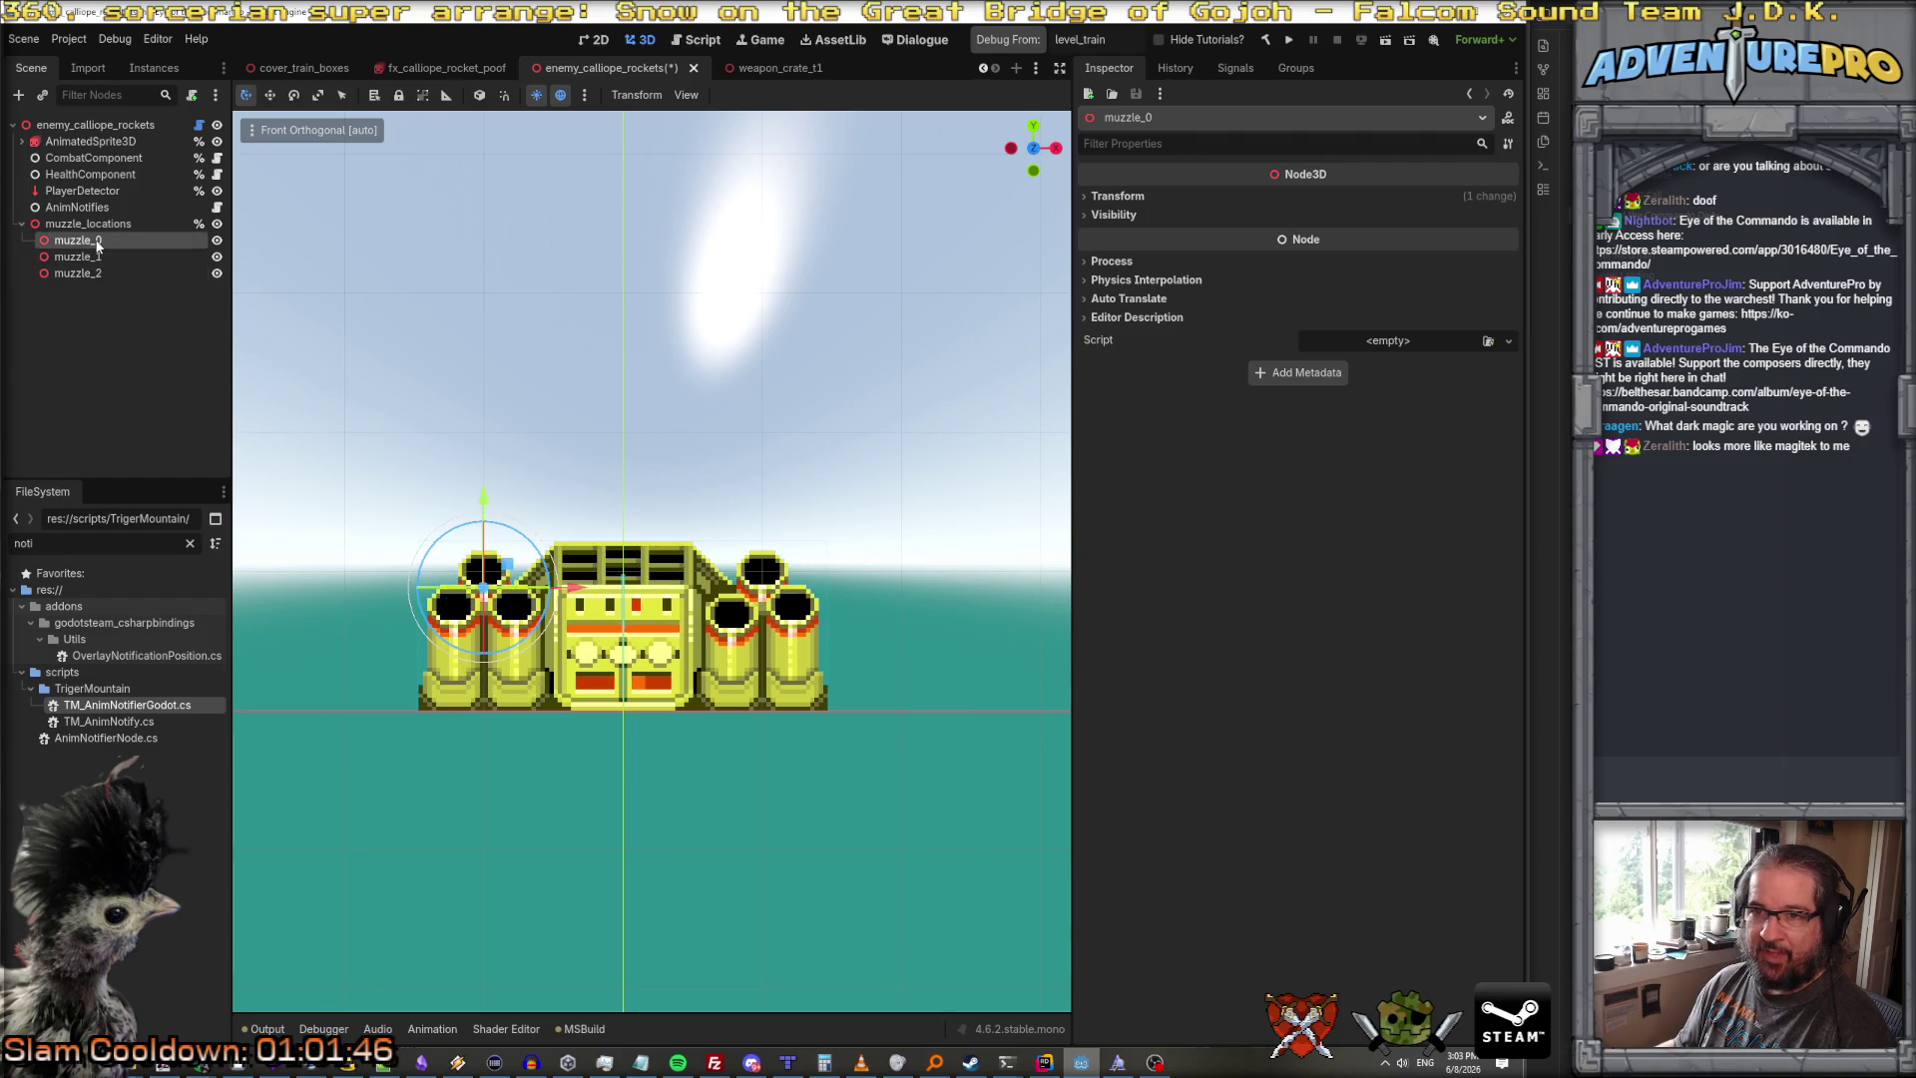
right_click(97, 243)
left_click(194, 447)
double_click(91, 256)
left_click(90, 250)
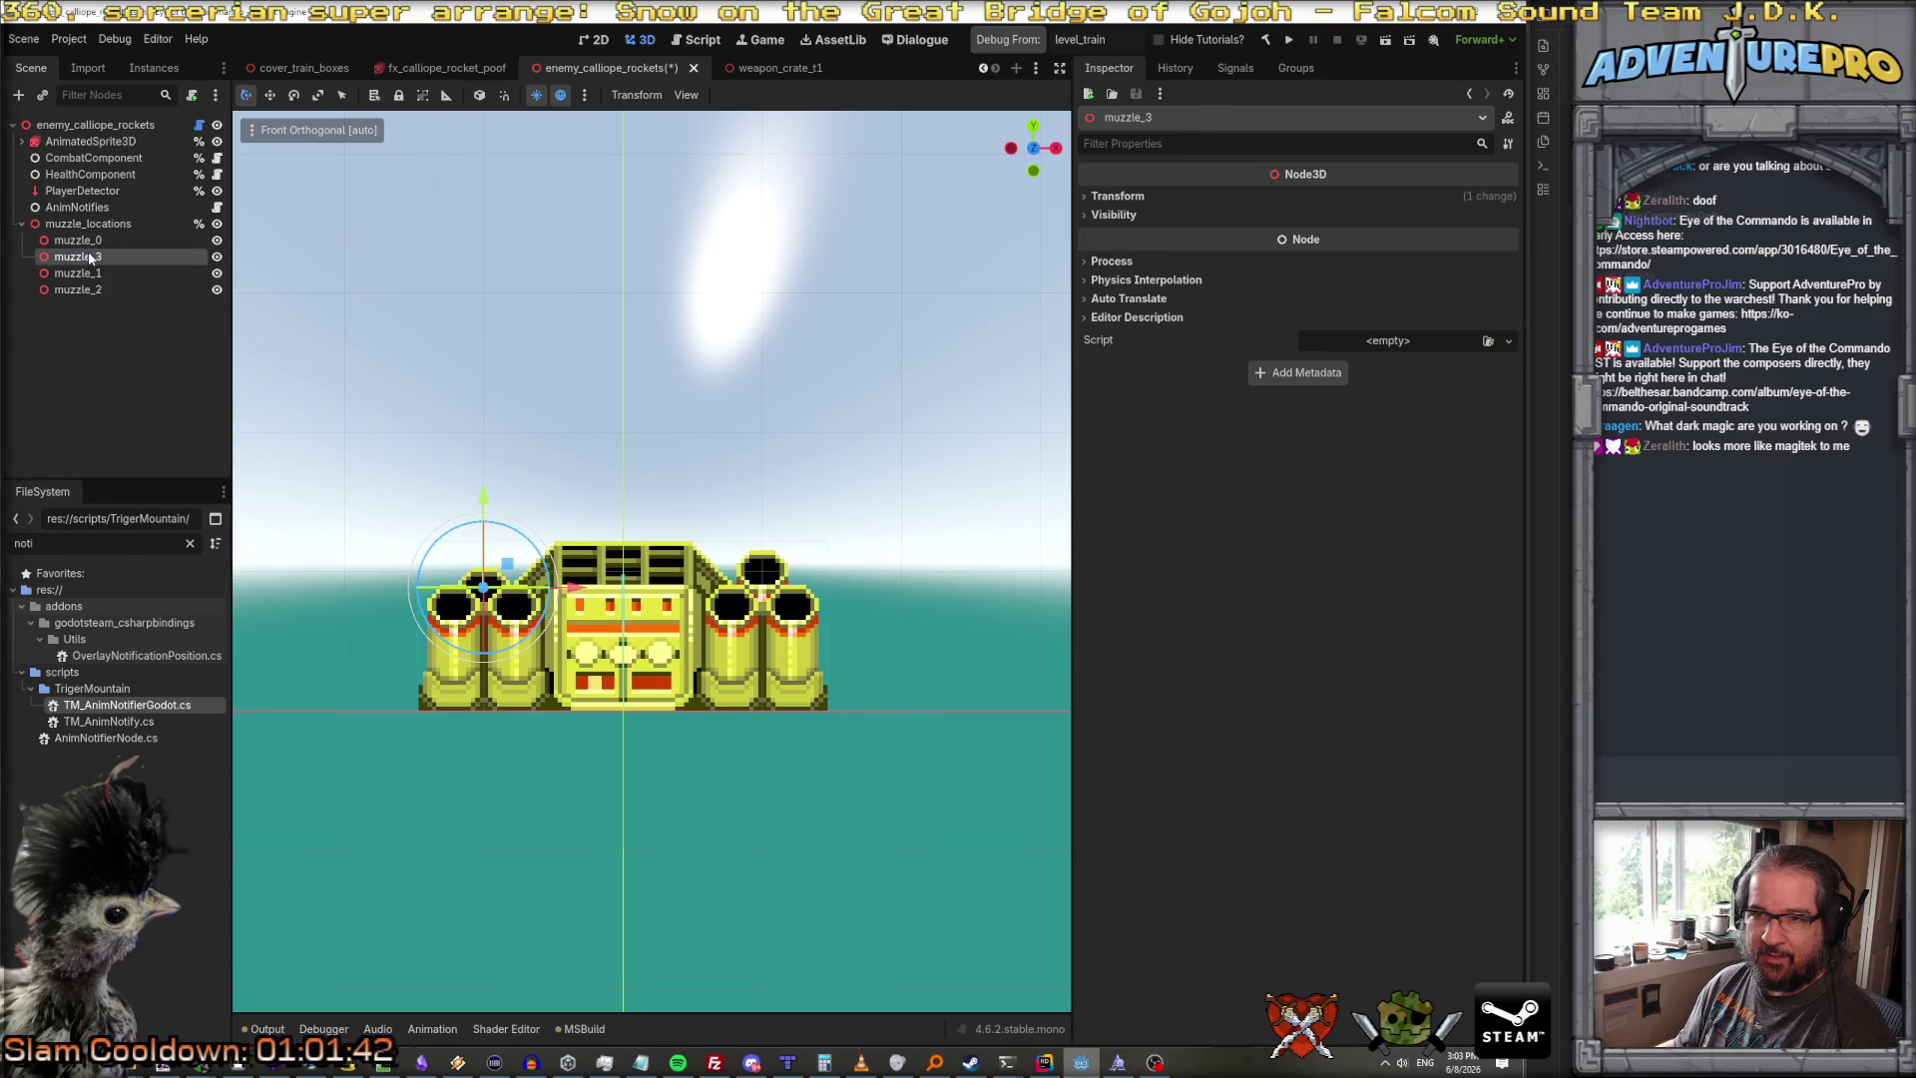
right_click(87, 253)
key("Escape")
left_click(77, 241)
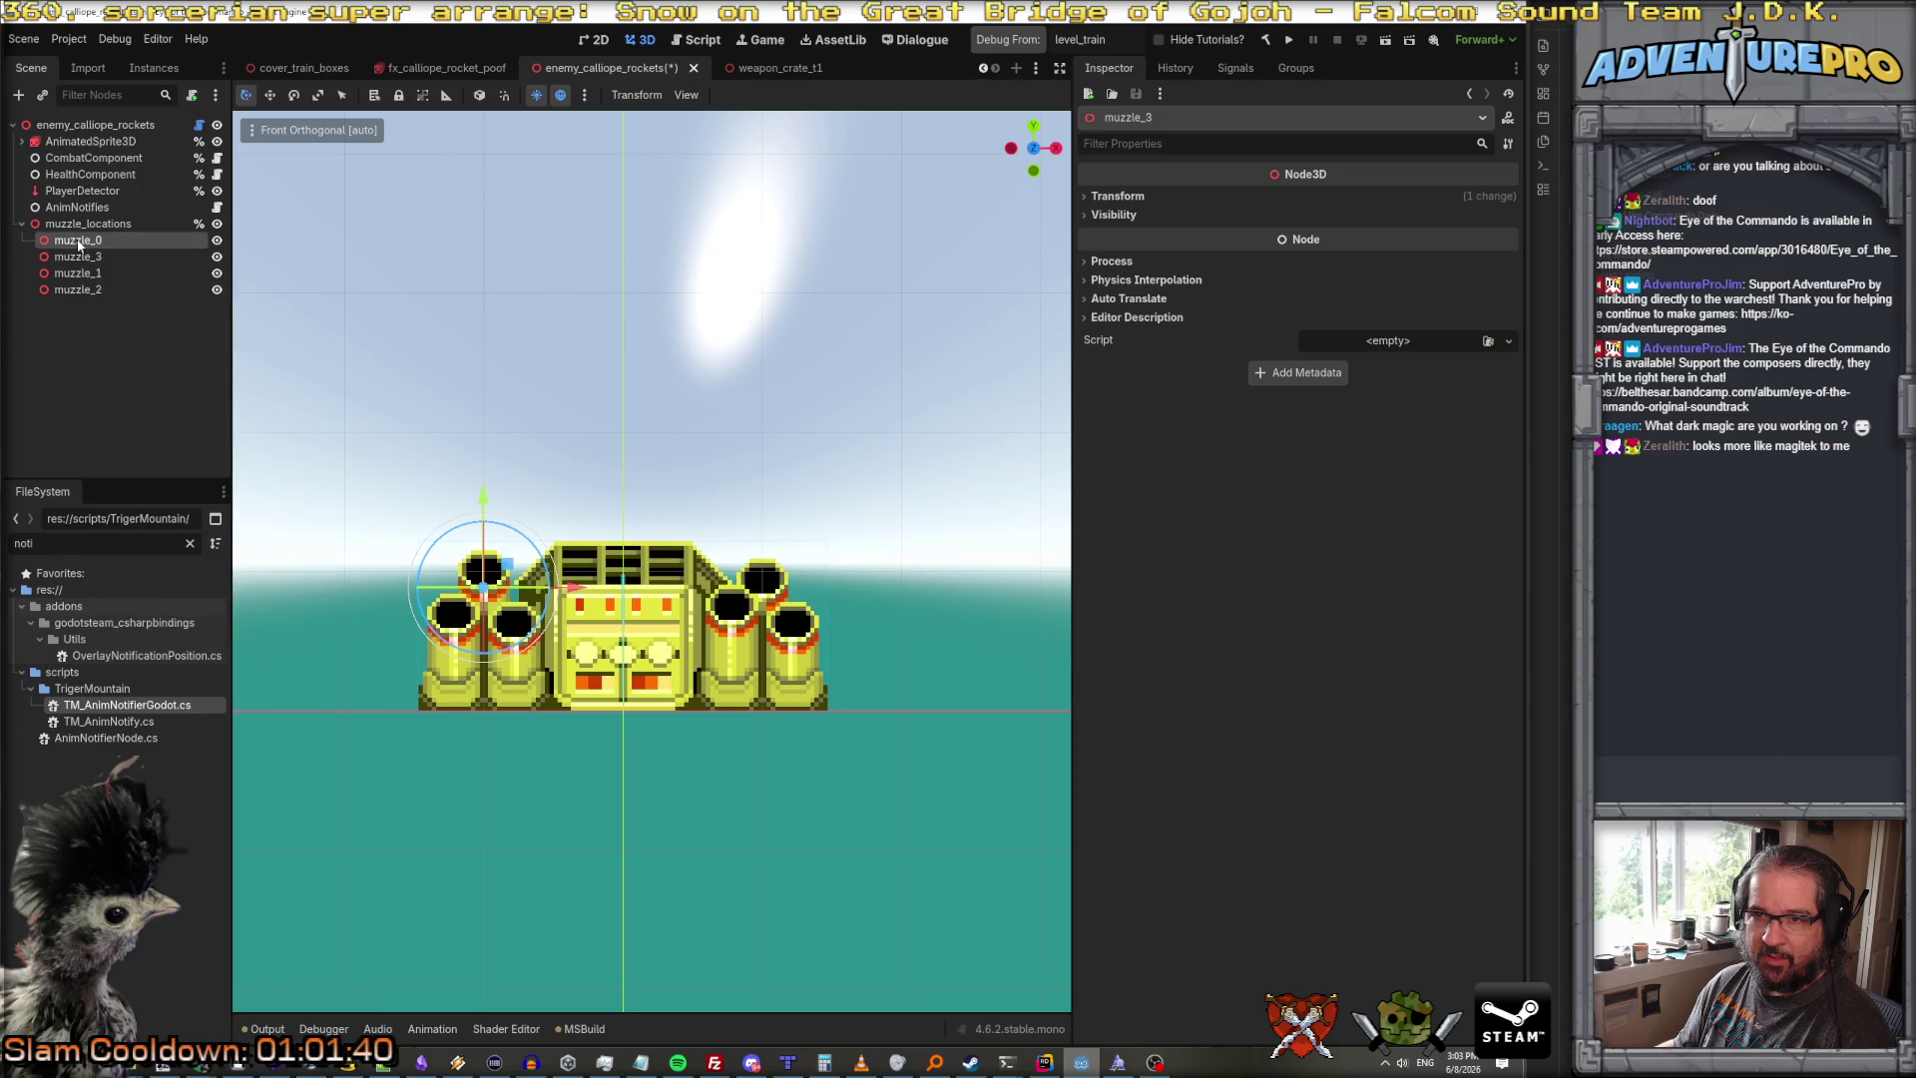
left_click_drag(80, 258, 79, 296)
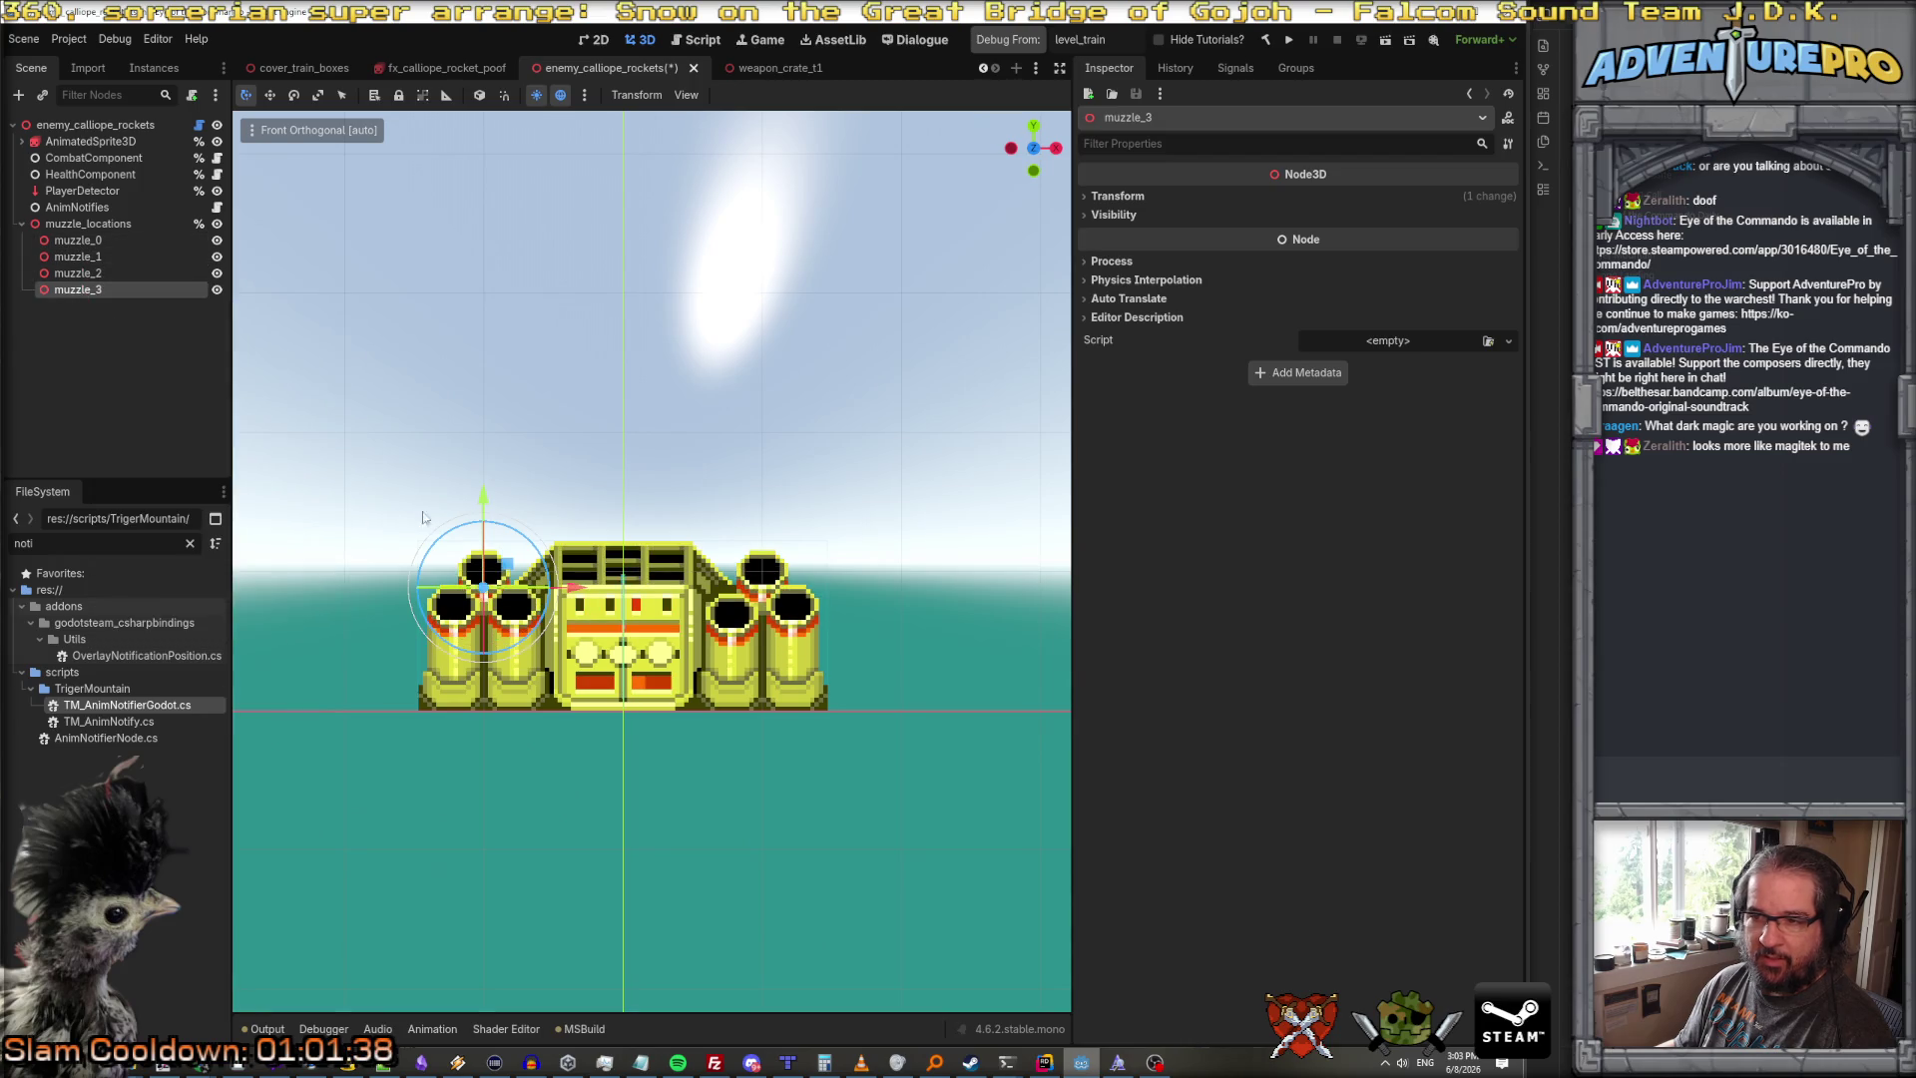
Step: Duplicate muzzle_1 and muzzle_2 into muzzle_4 and muzzle_5, keeping muzzle_3 ordered before them
left_click(80, 257)
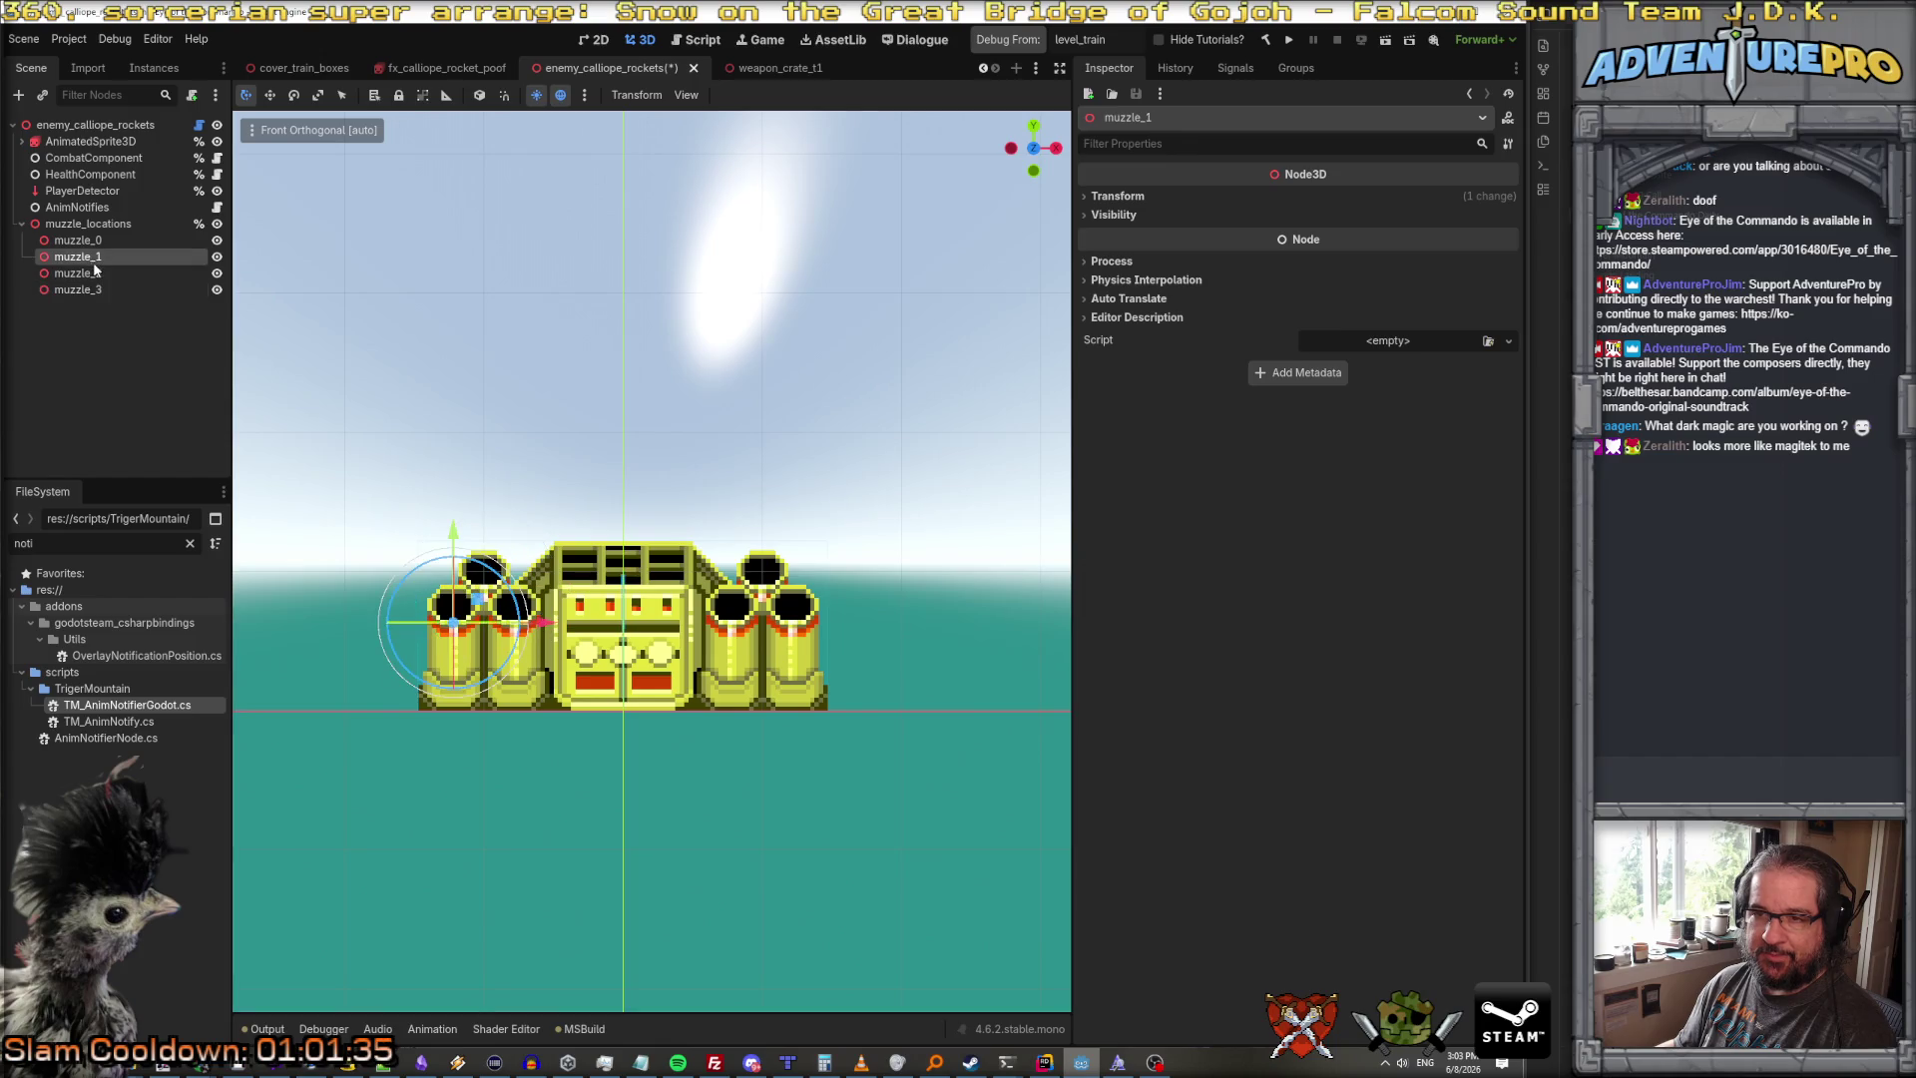
left_click(79, 273, "shift")
right_click(96, 273)
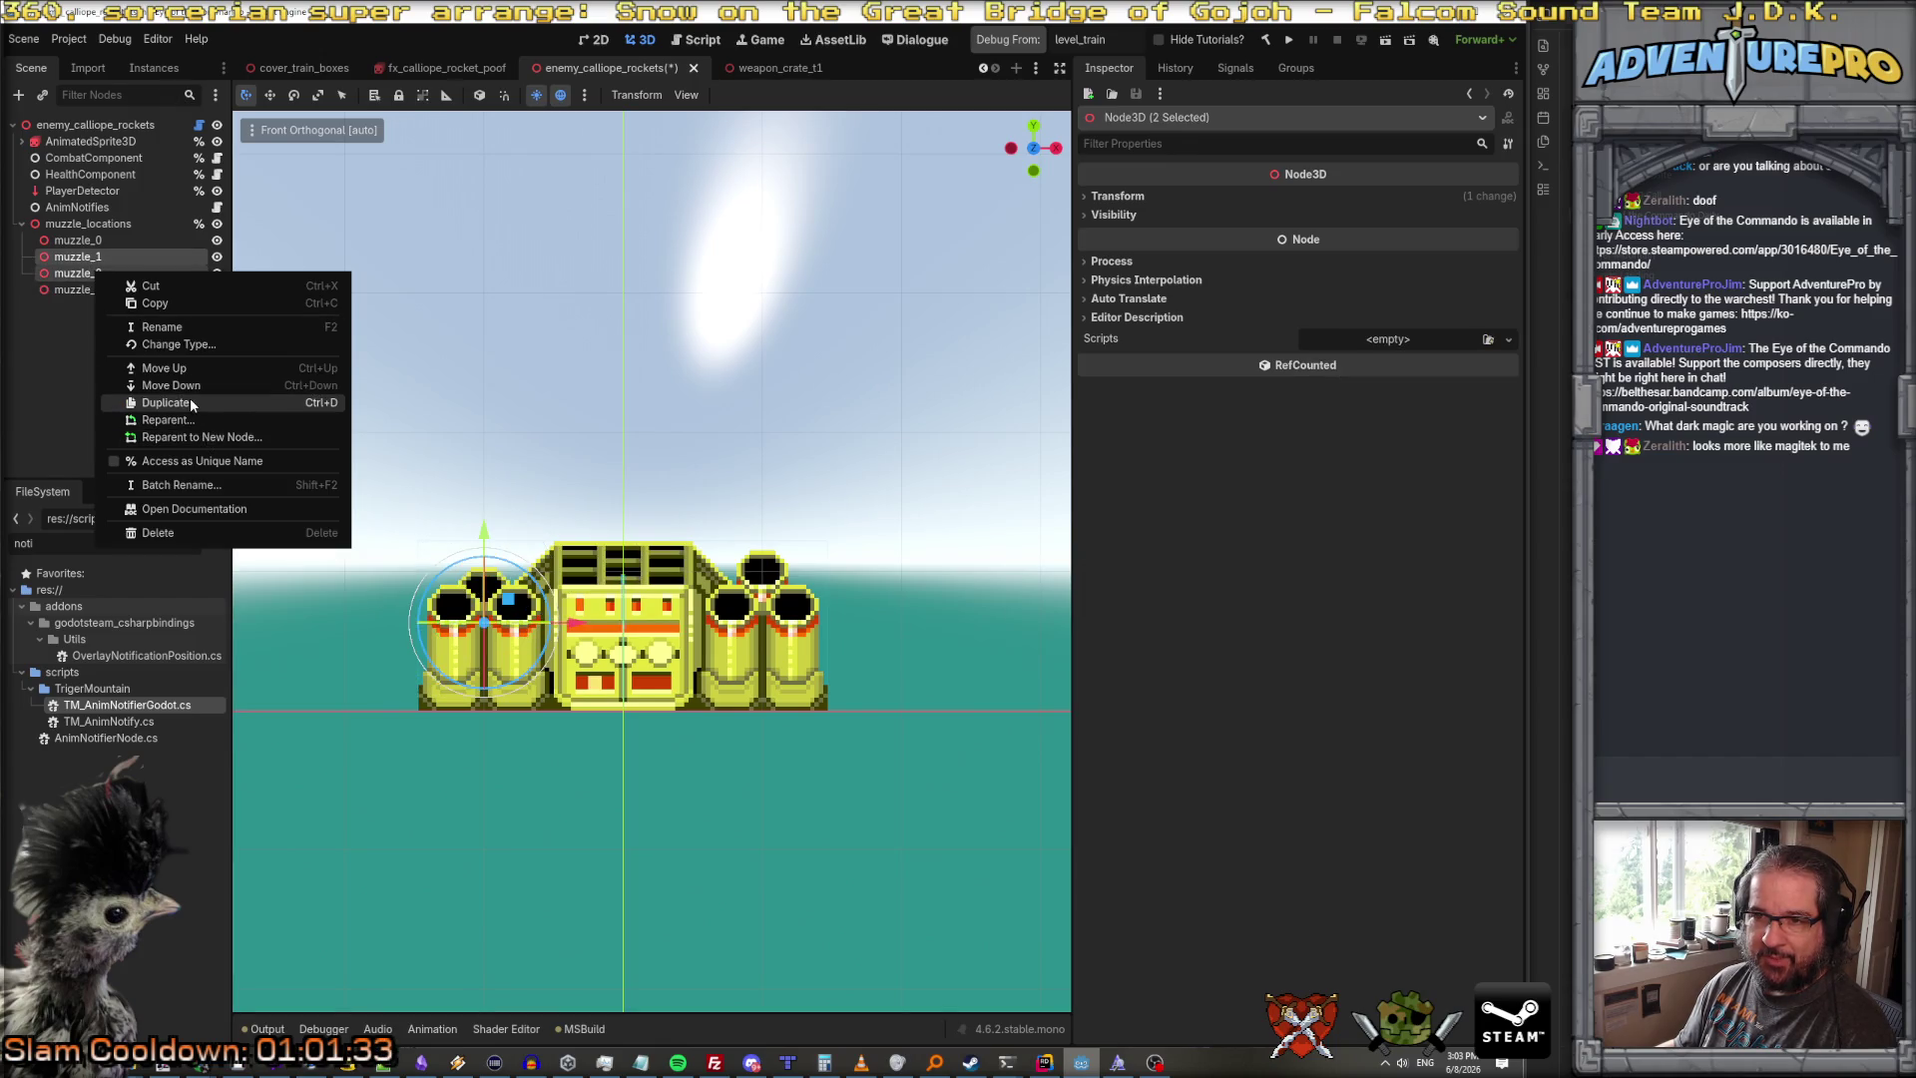
left_click(189, 397)
key("F2")
left_click(85, 323)
right_click(82, 323)
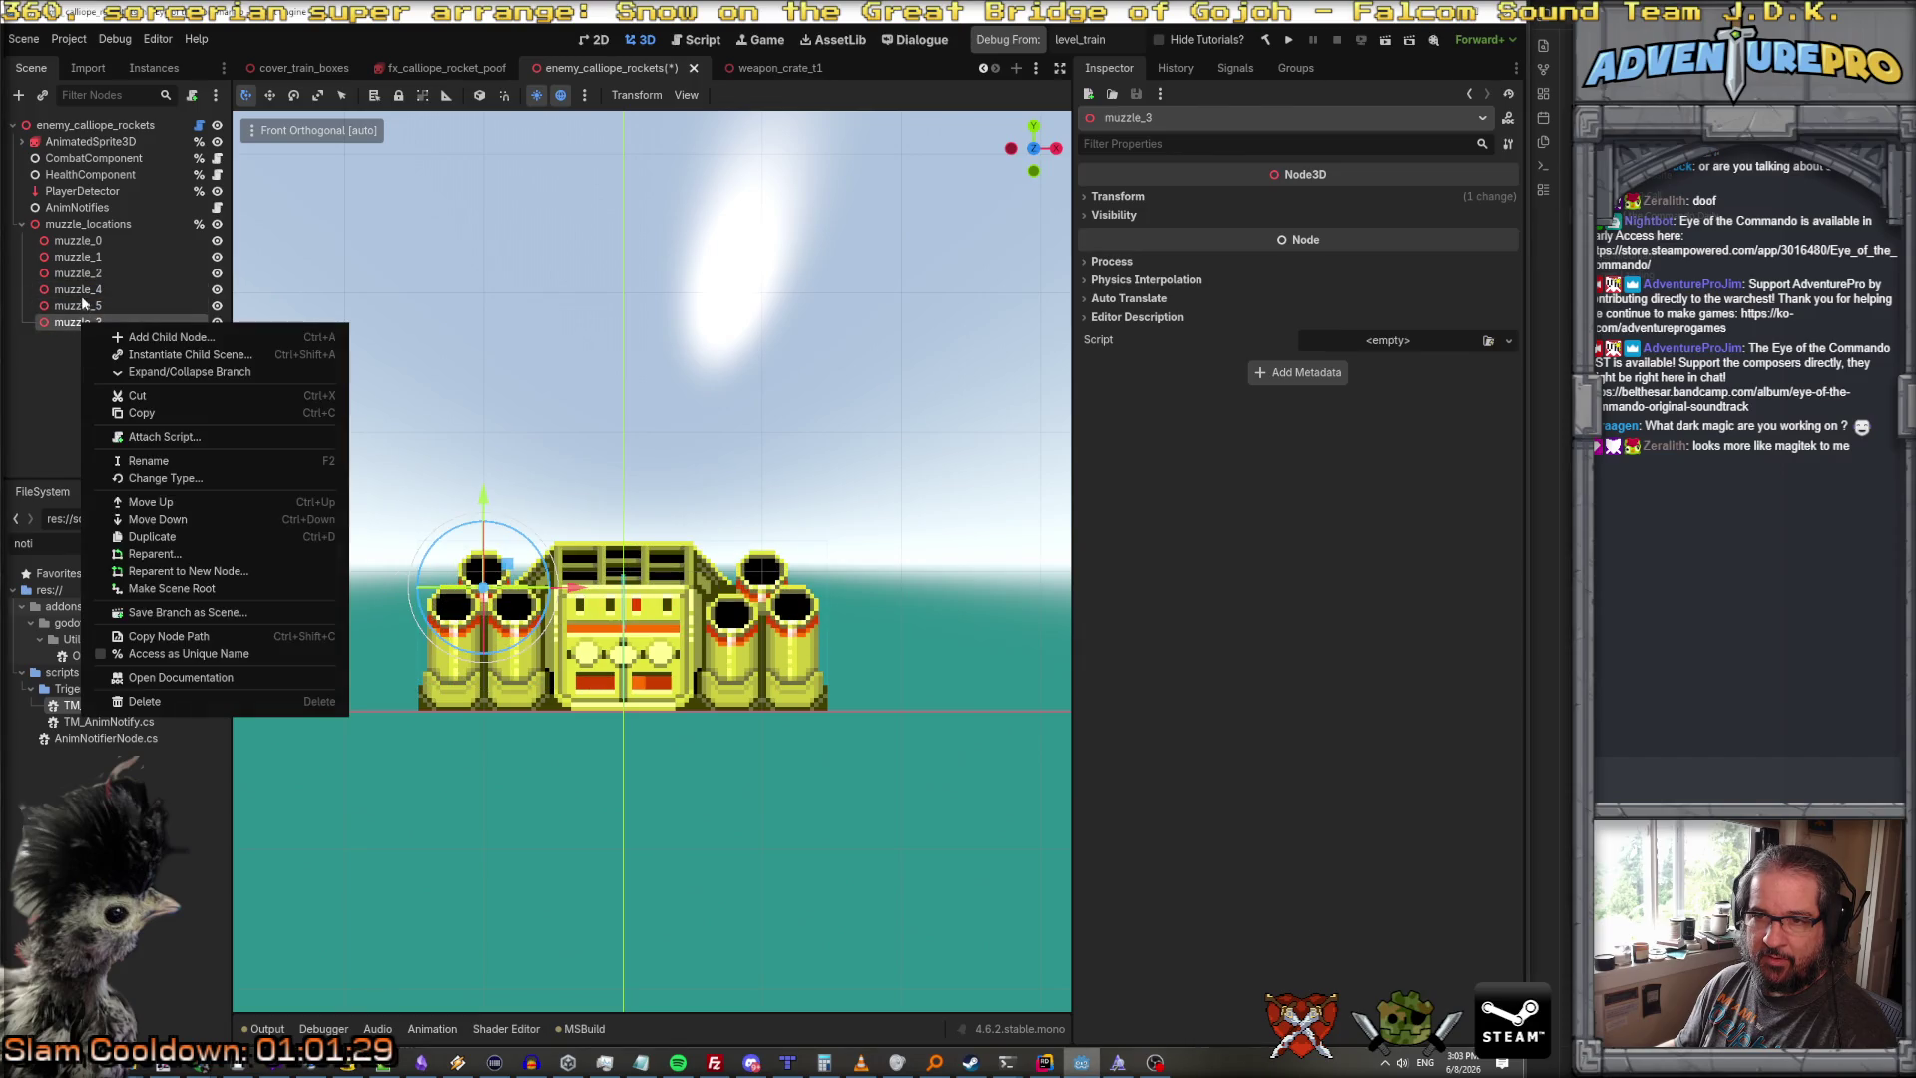
left_click(75, 327)
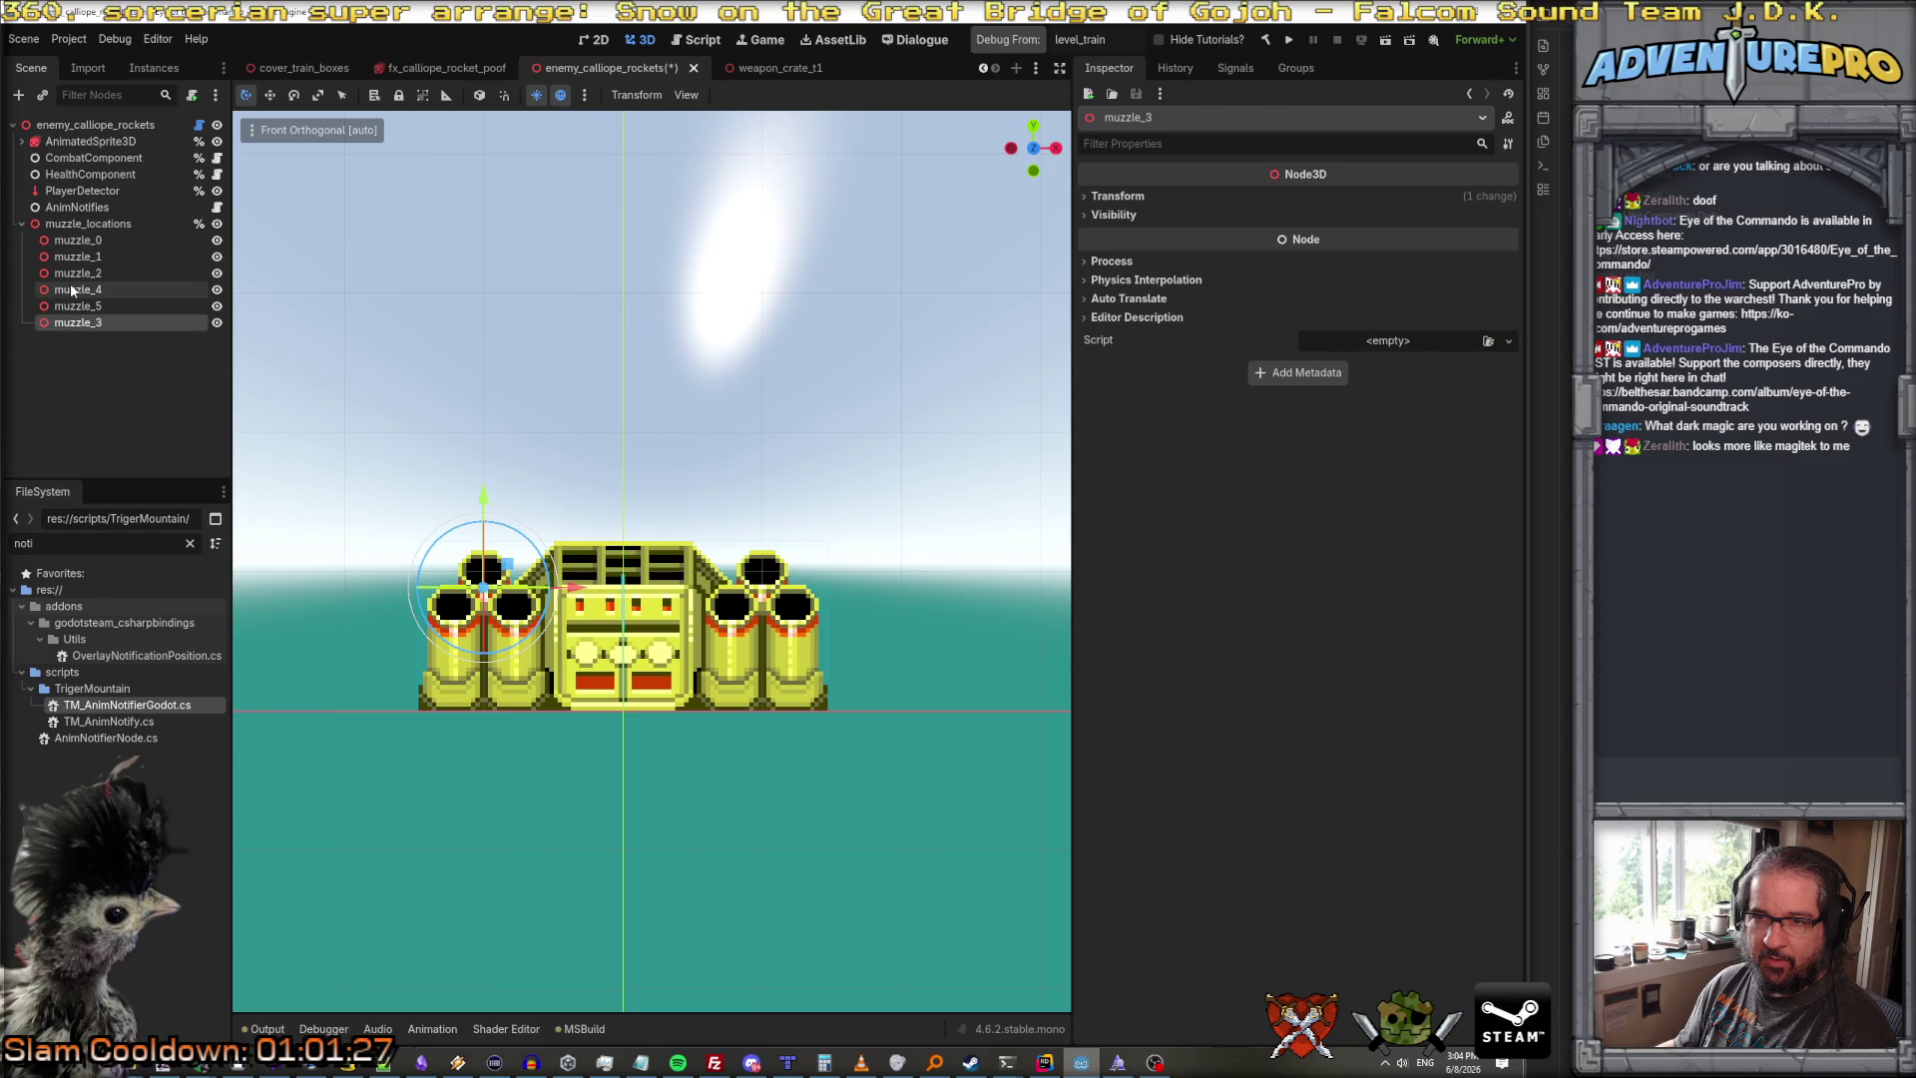
left_click_drag(71, 329, 92, 285)
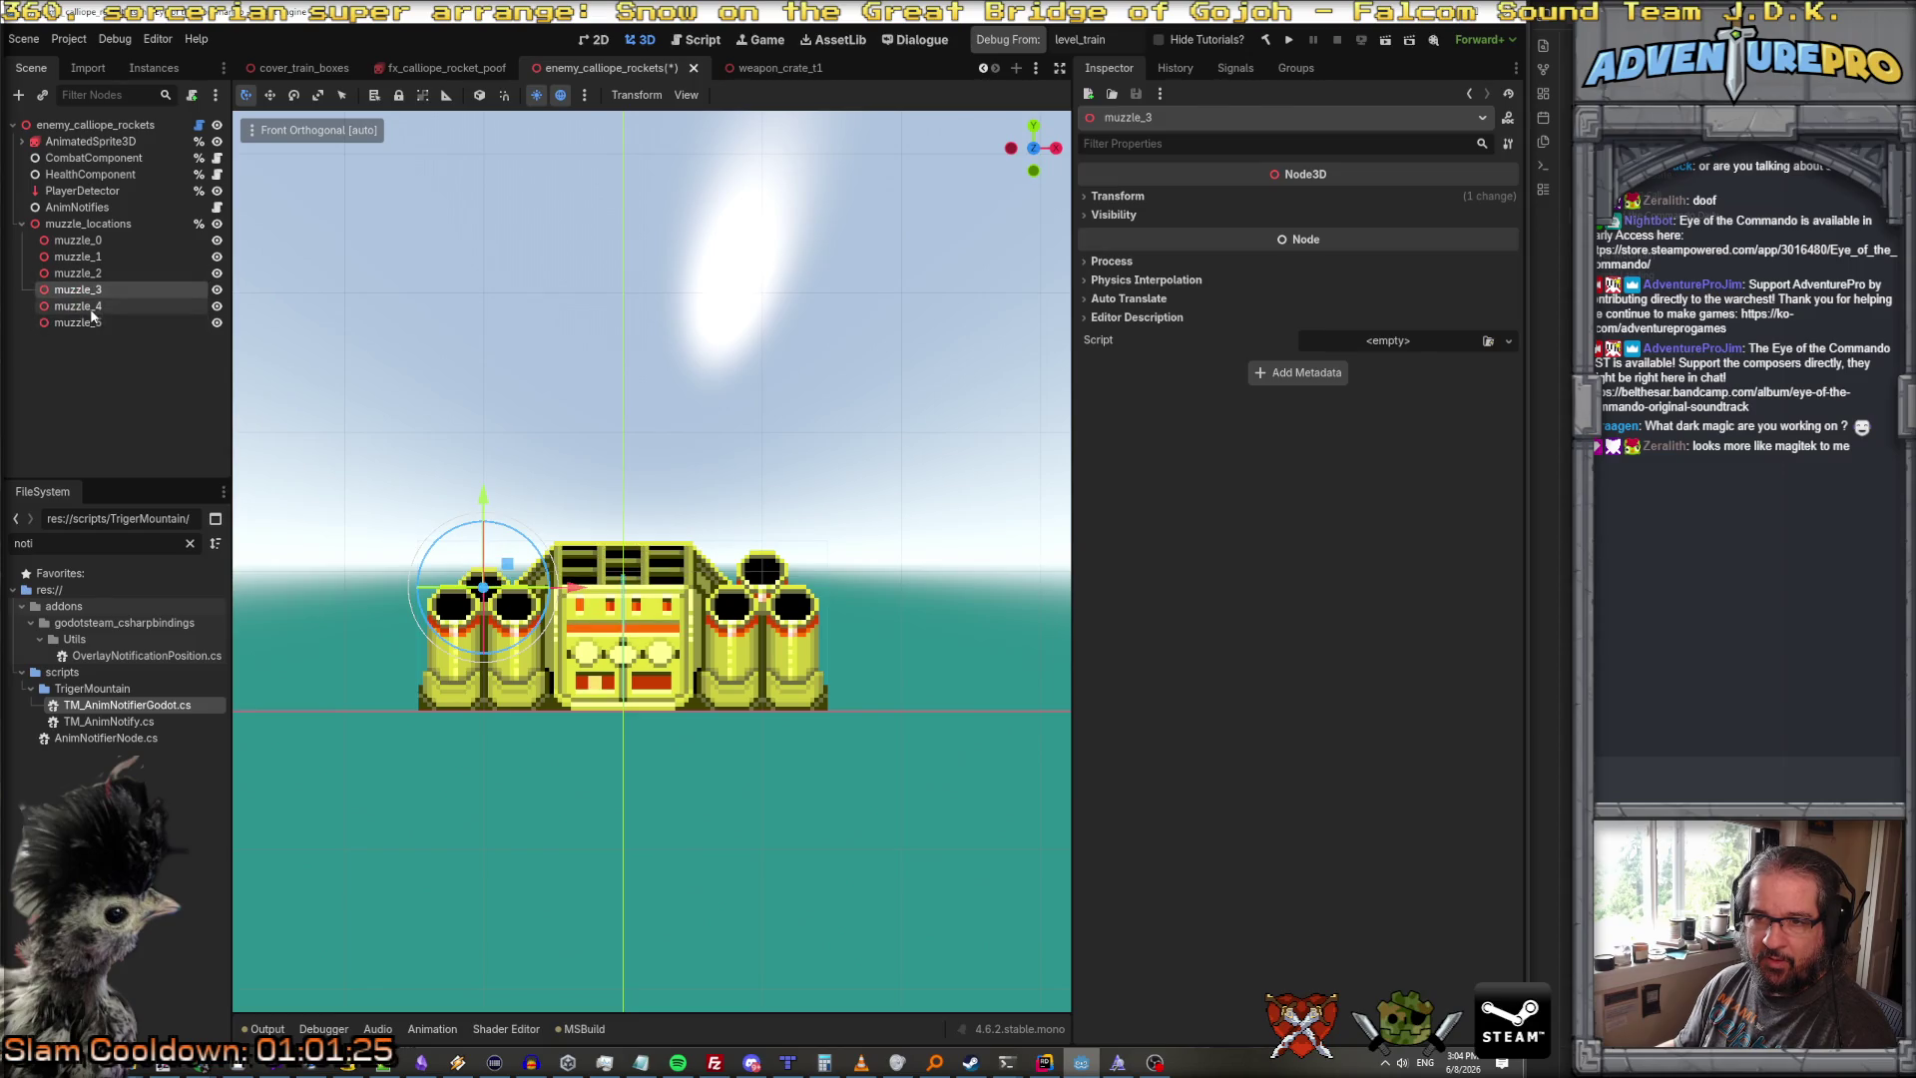
Step: Move muzzle_3 through muzzle_5 onto the right cannon cluster, check their positions, and save
left_click(86, 322, "shift")
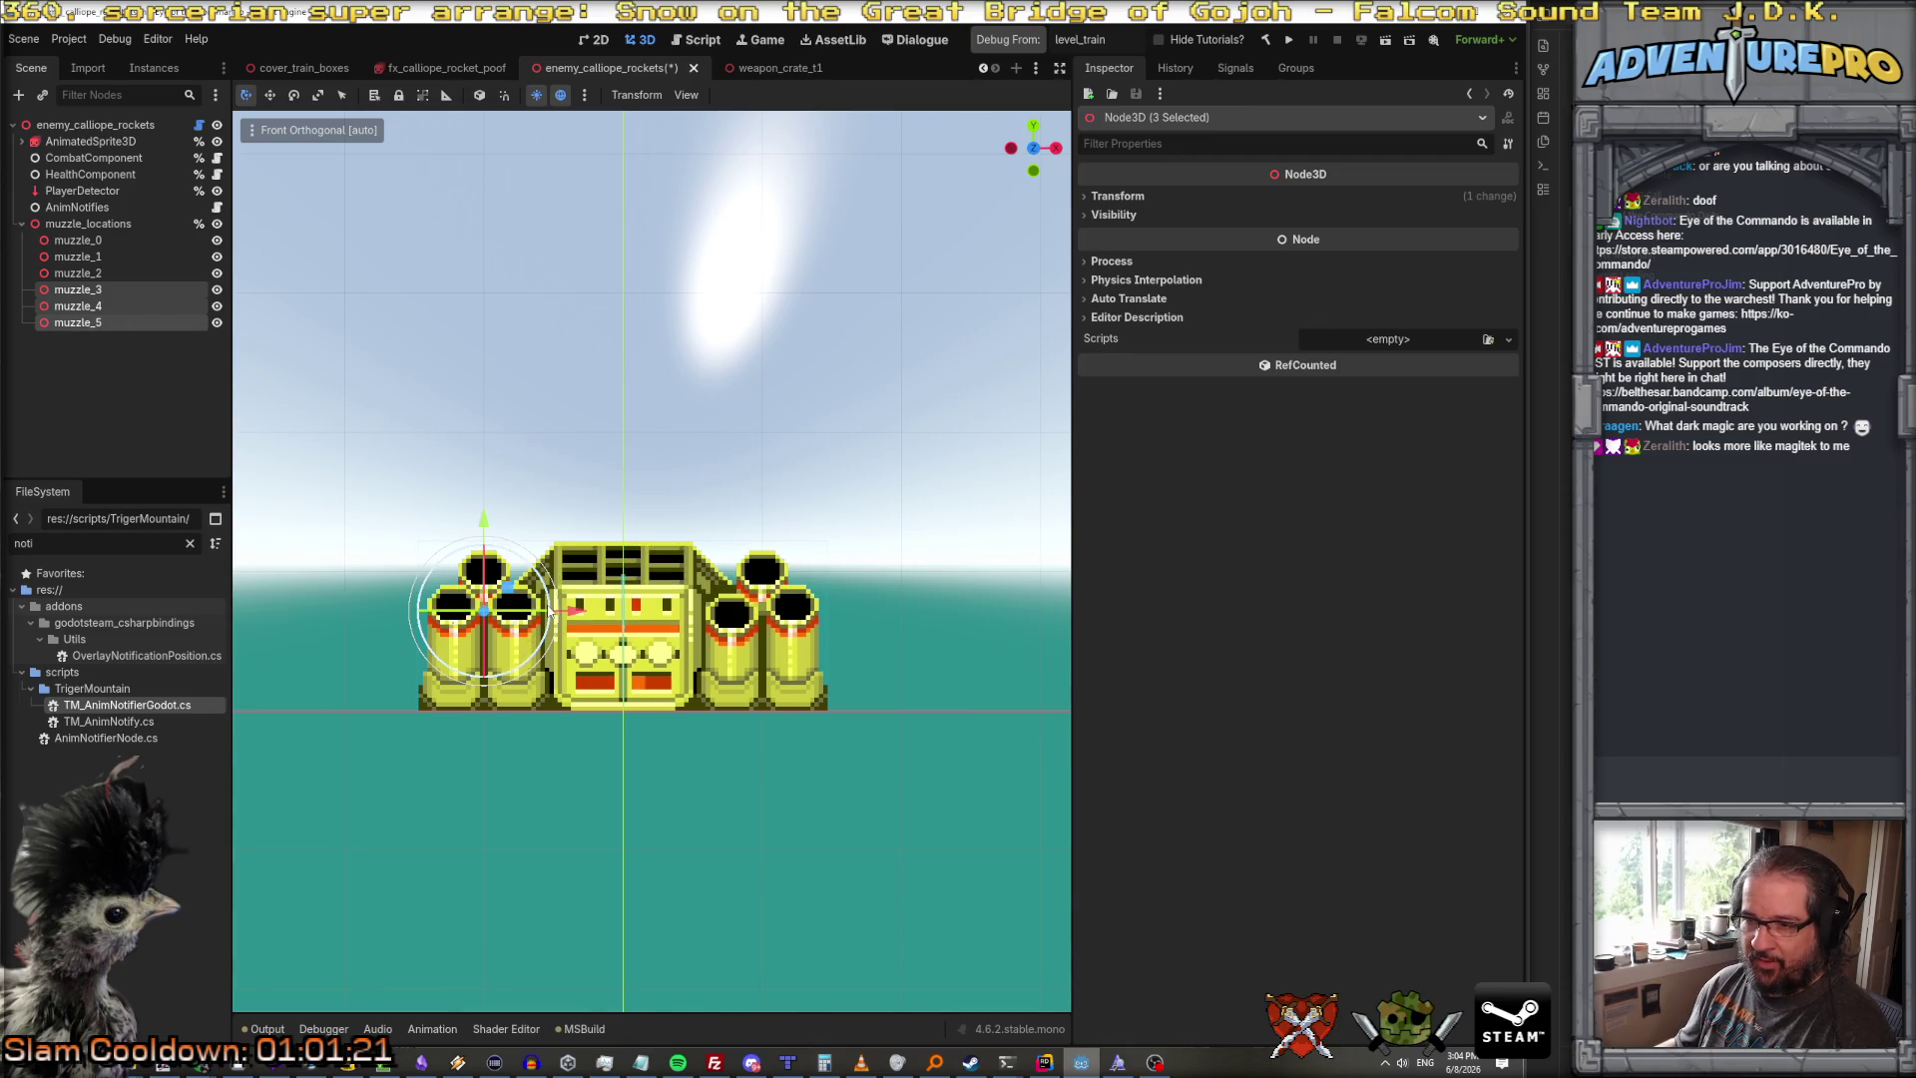
left_click_drag(584, 611, 841, 625)
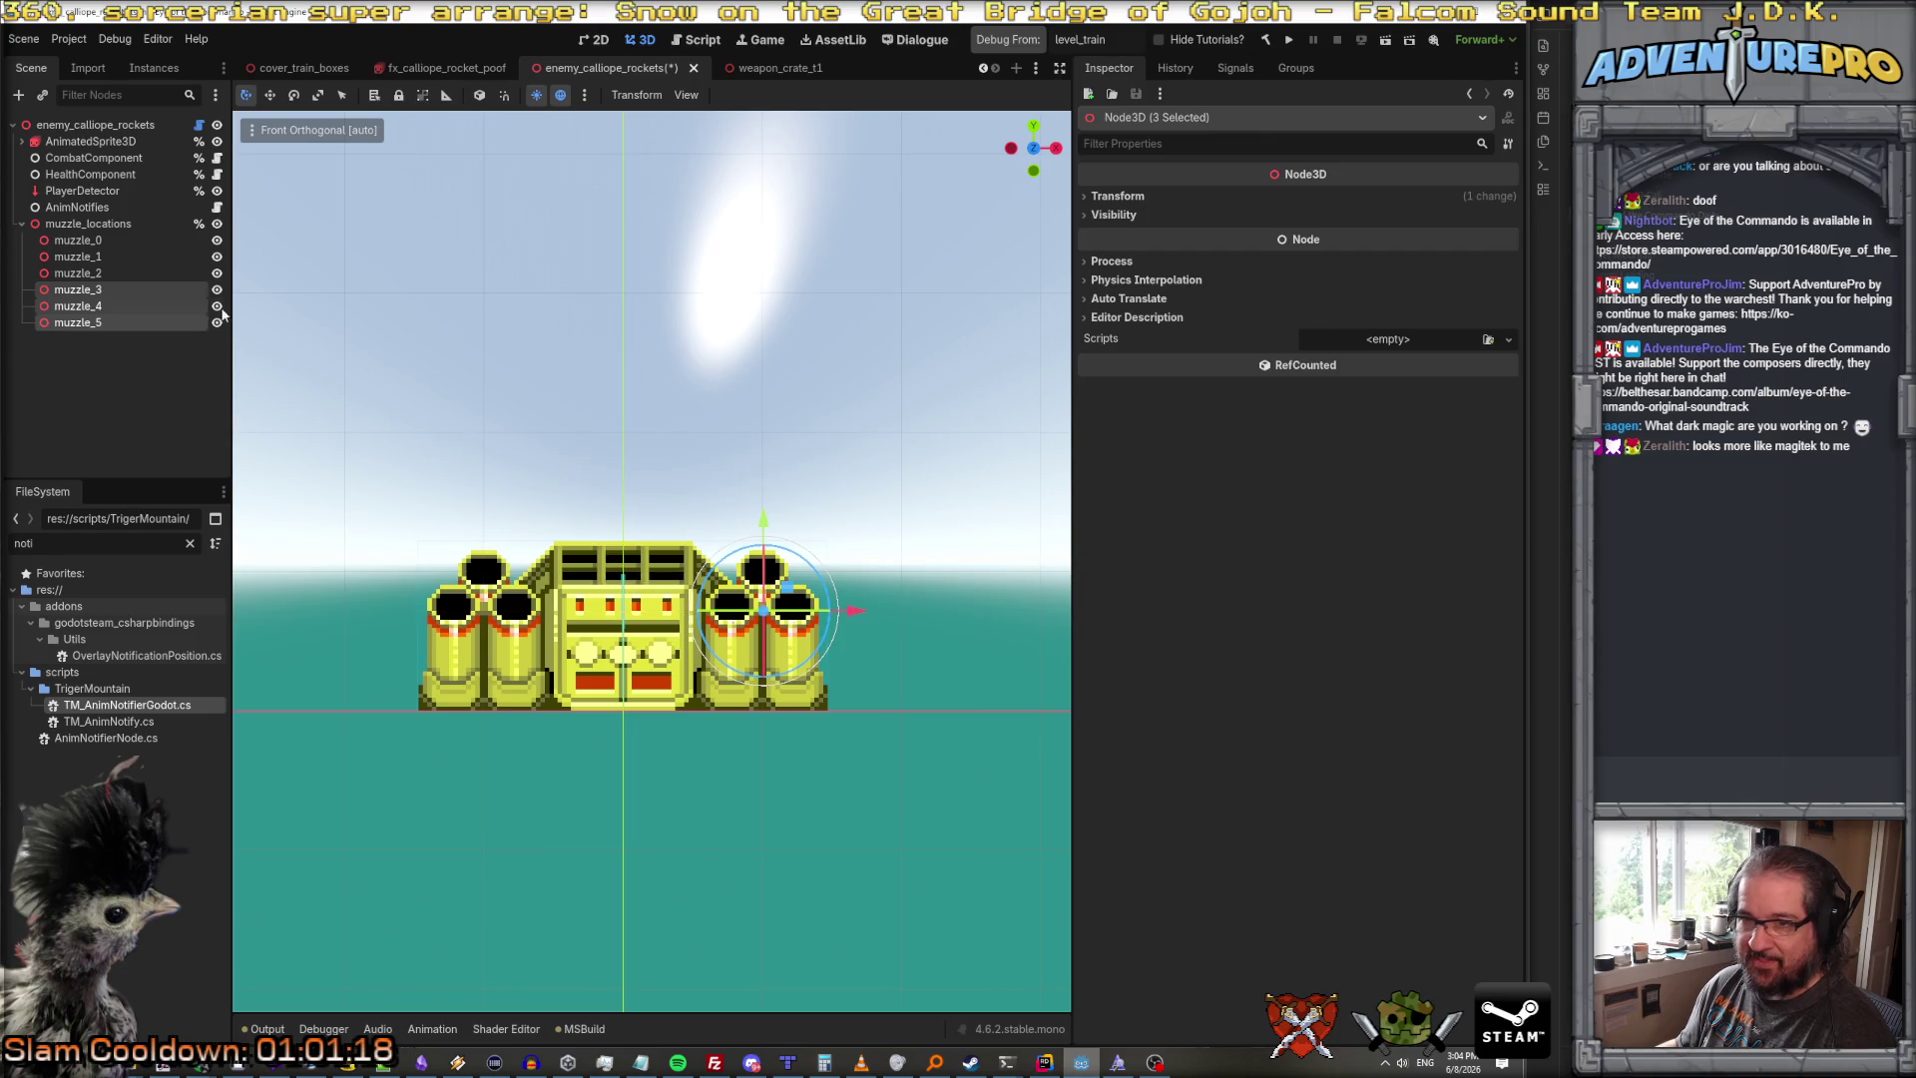
left_click(122, 287)
left_click(97, 306)
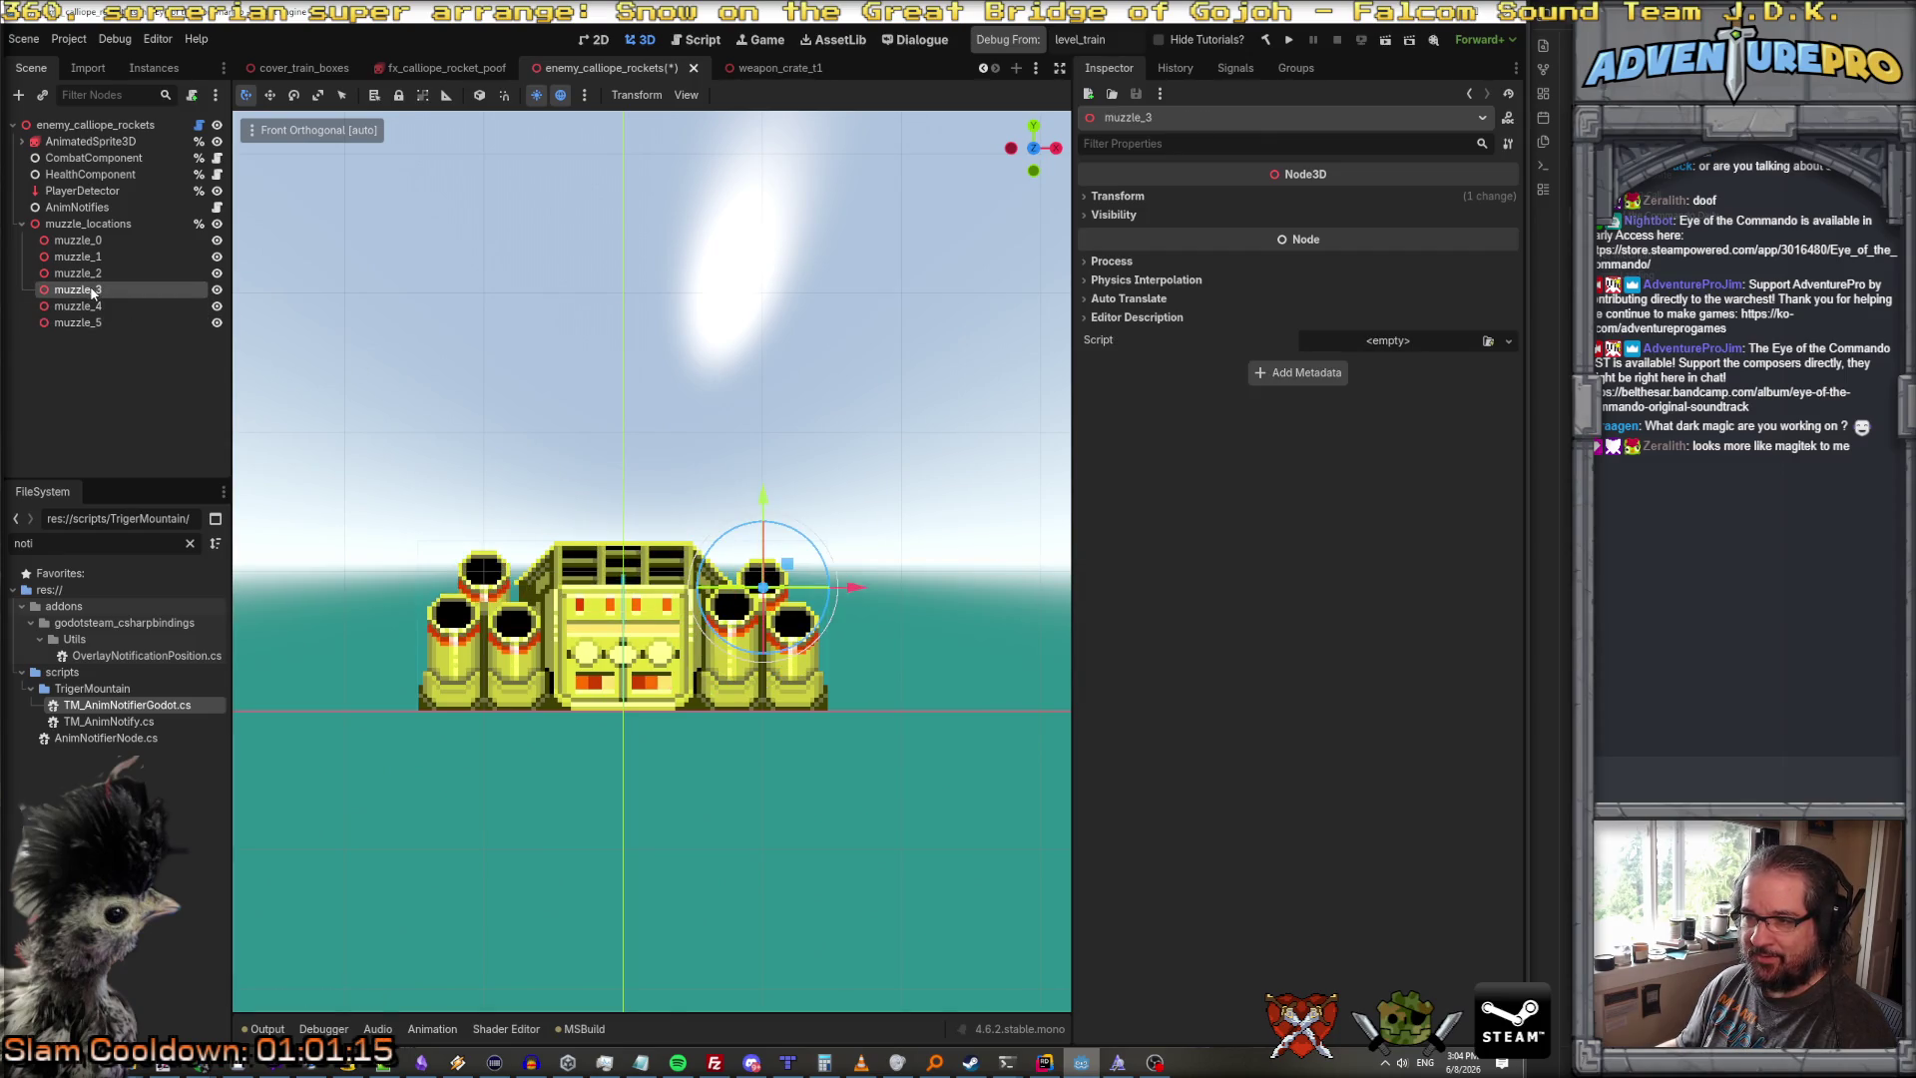
left_click(99, 322)
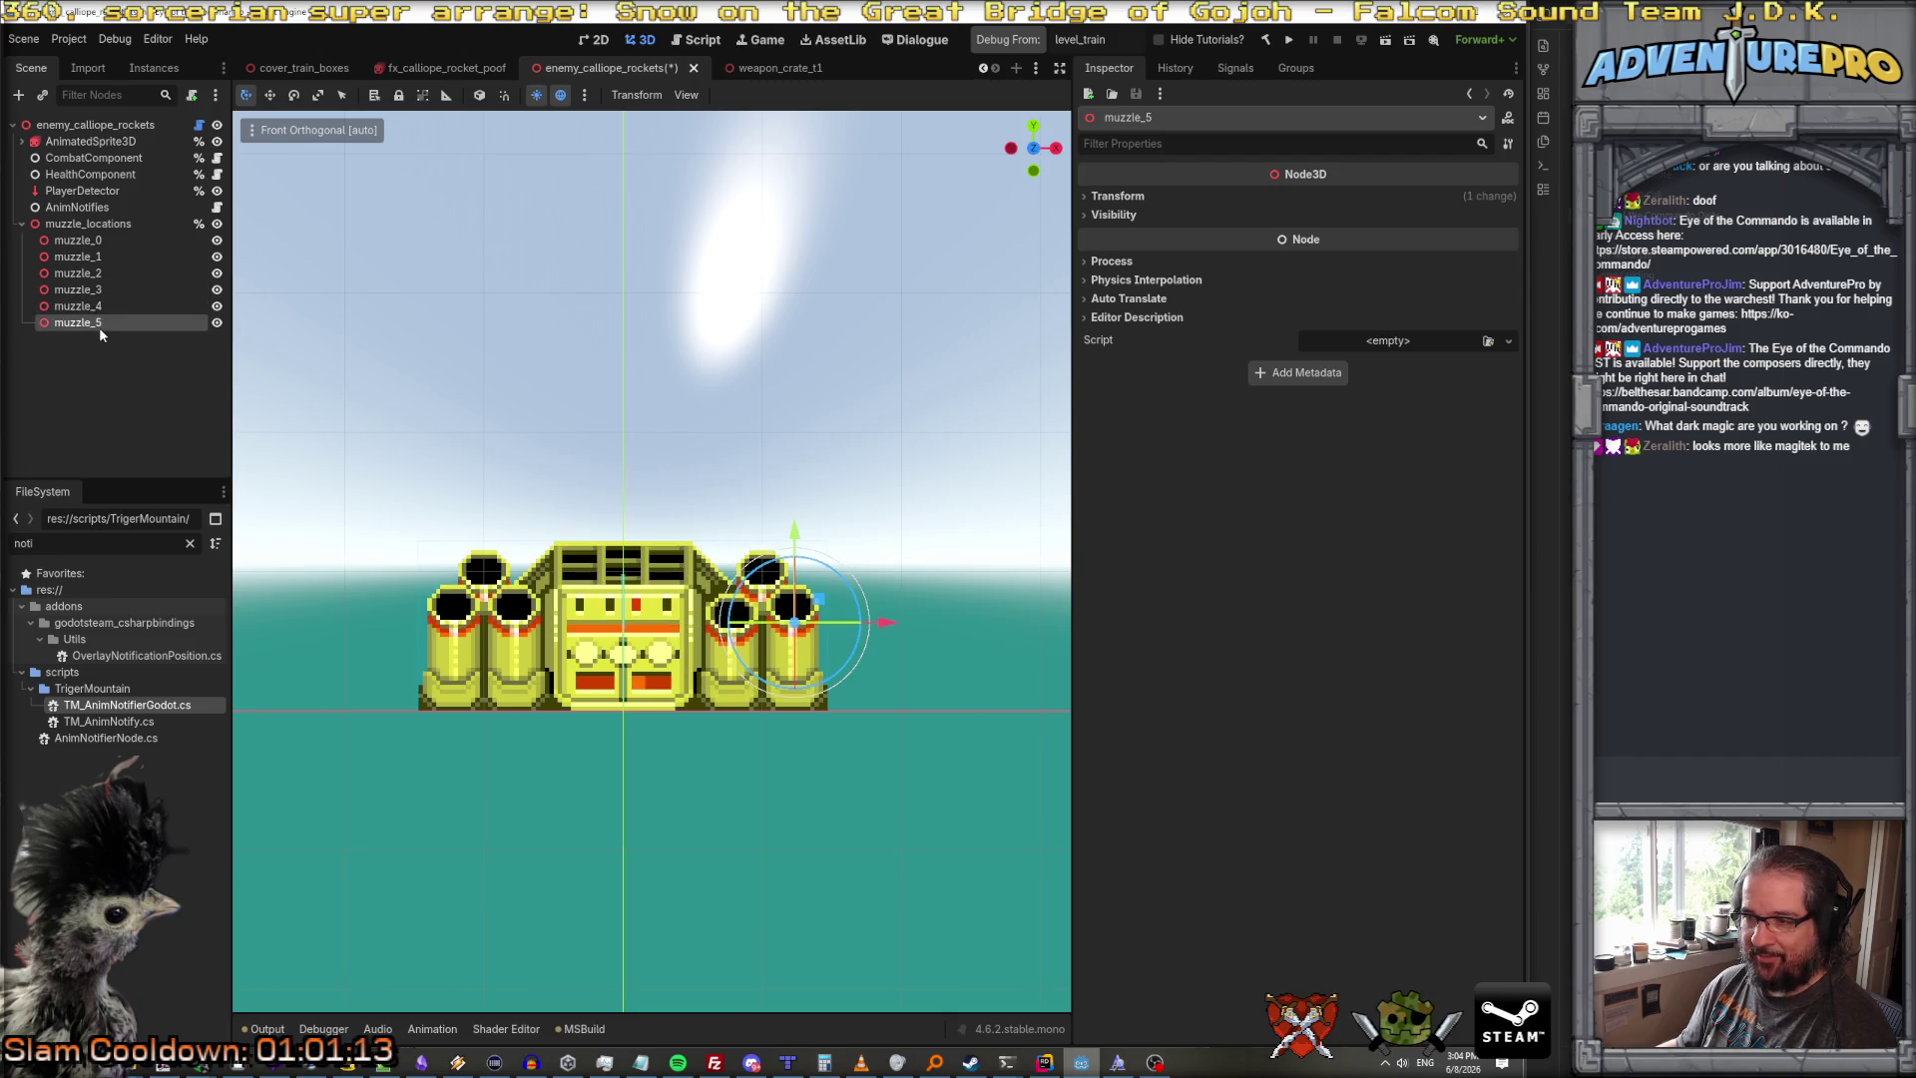
key("ctrl+s")
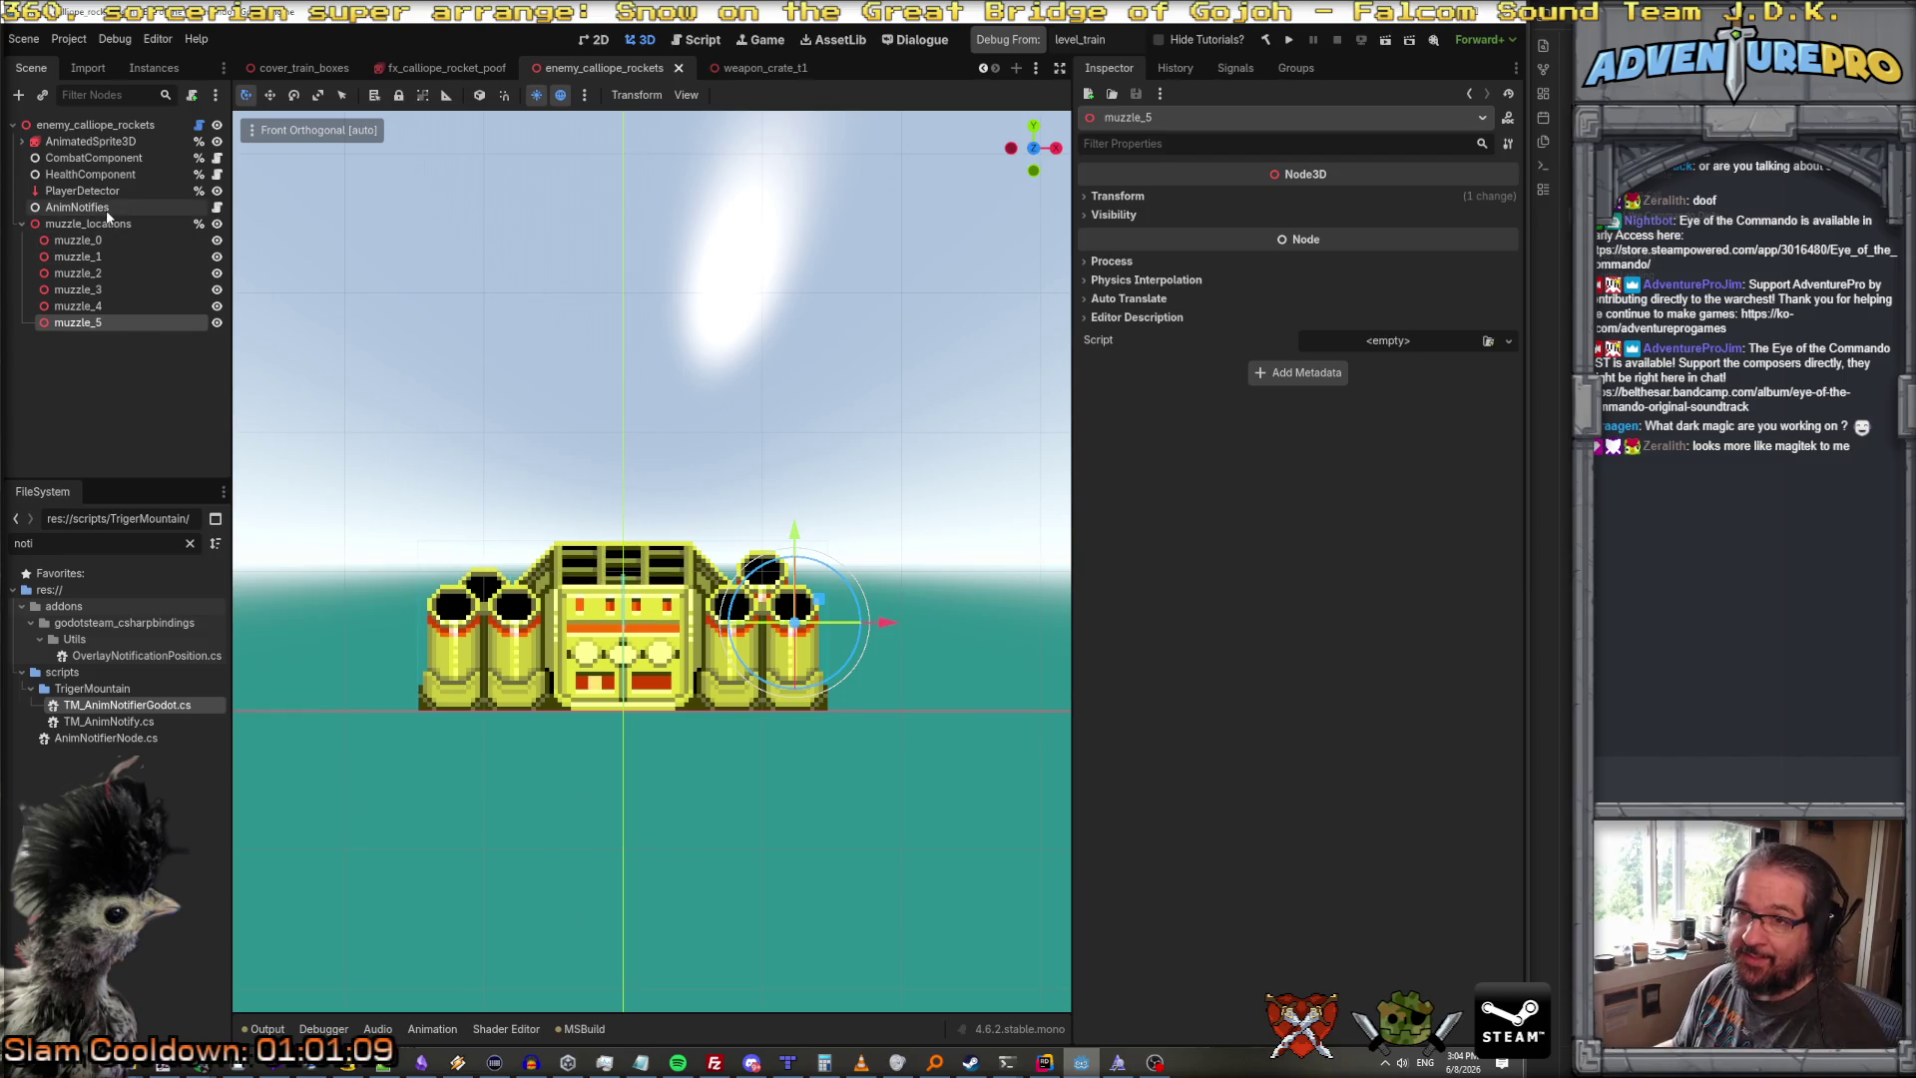
Step: Add a new TM_AnimNotify as the second entry in the AnimNotifies list
left_click(107, 210)
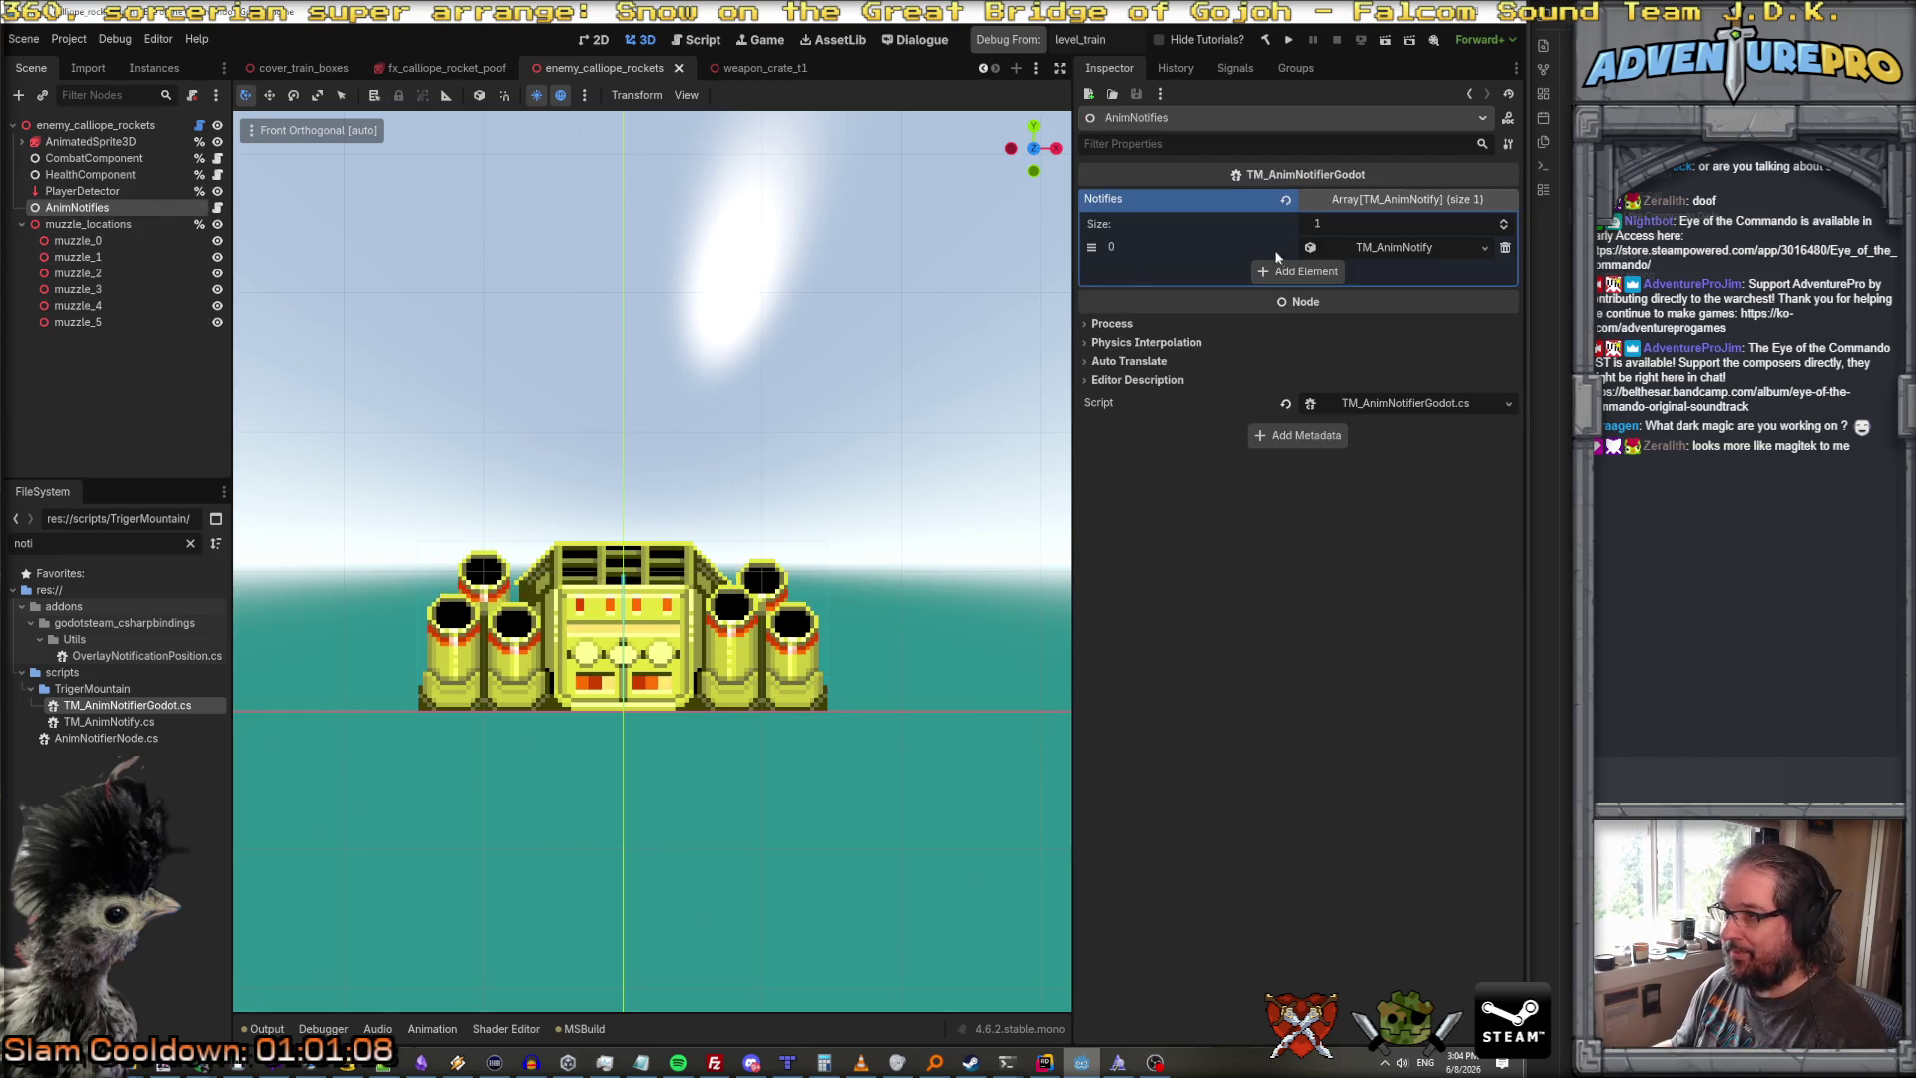
left_click(1368, 248)
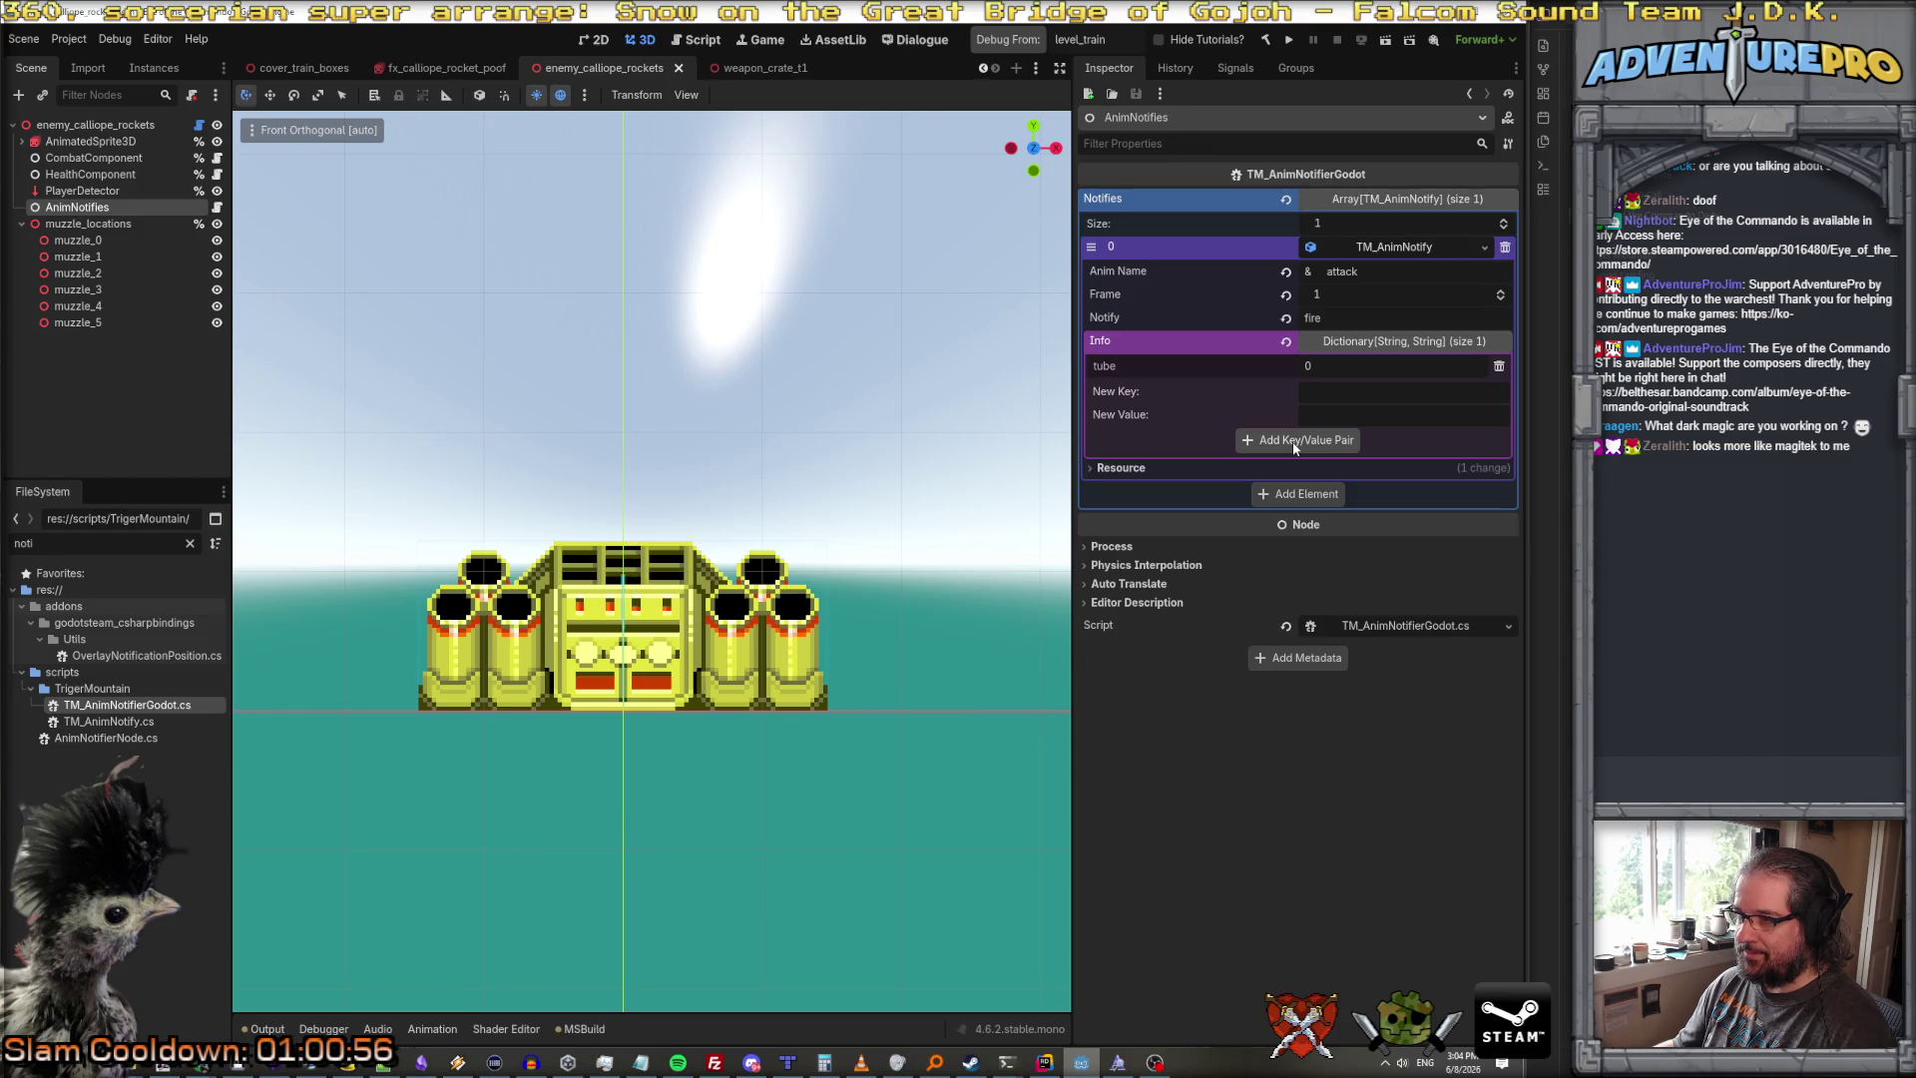
left_click(1297, 494)
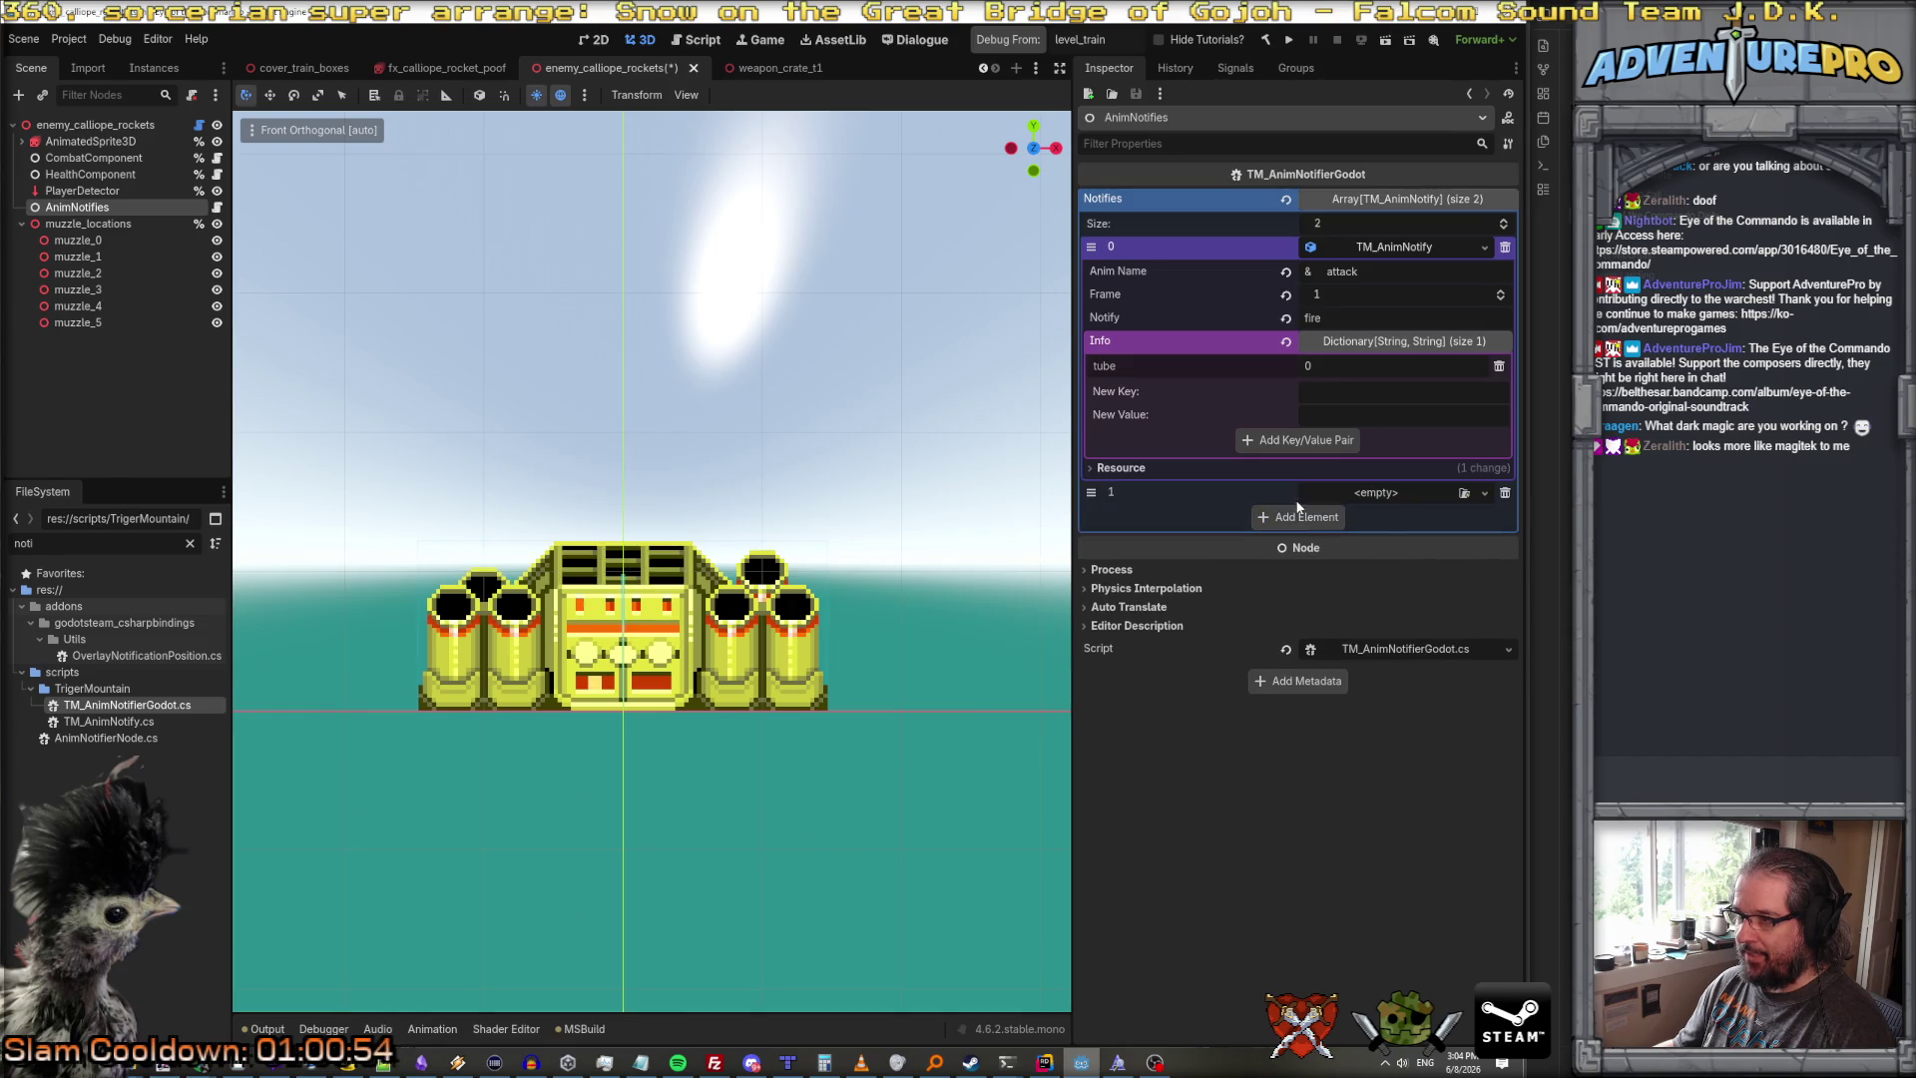
left_click(1483, 493)
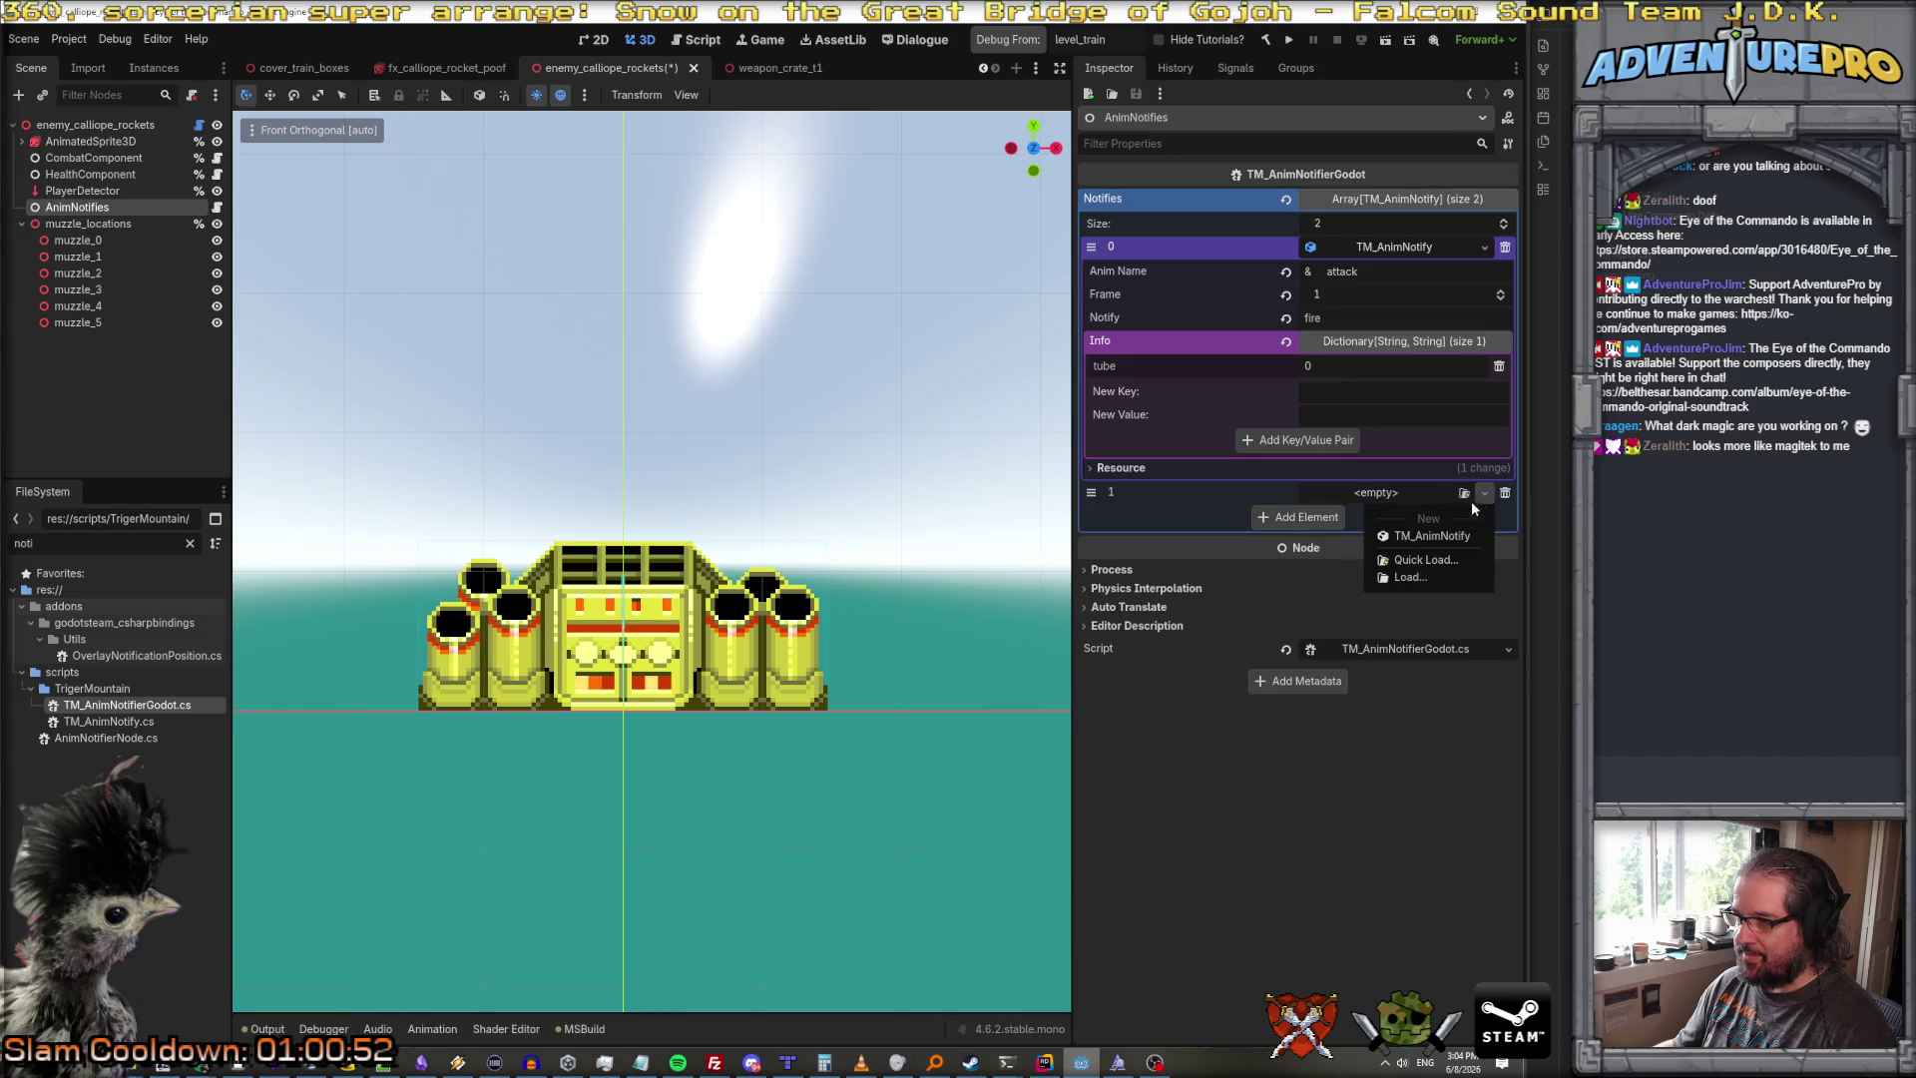
left_click(1423, 529)
Step: Set the second notify to animation attack, frame 2, notify name fire
left_click(1368, 517)
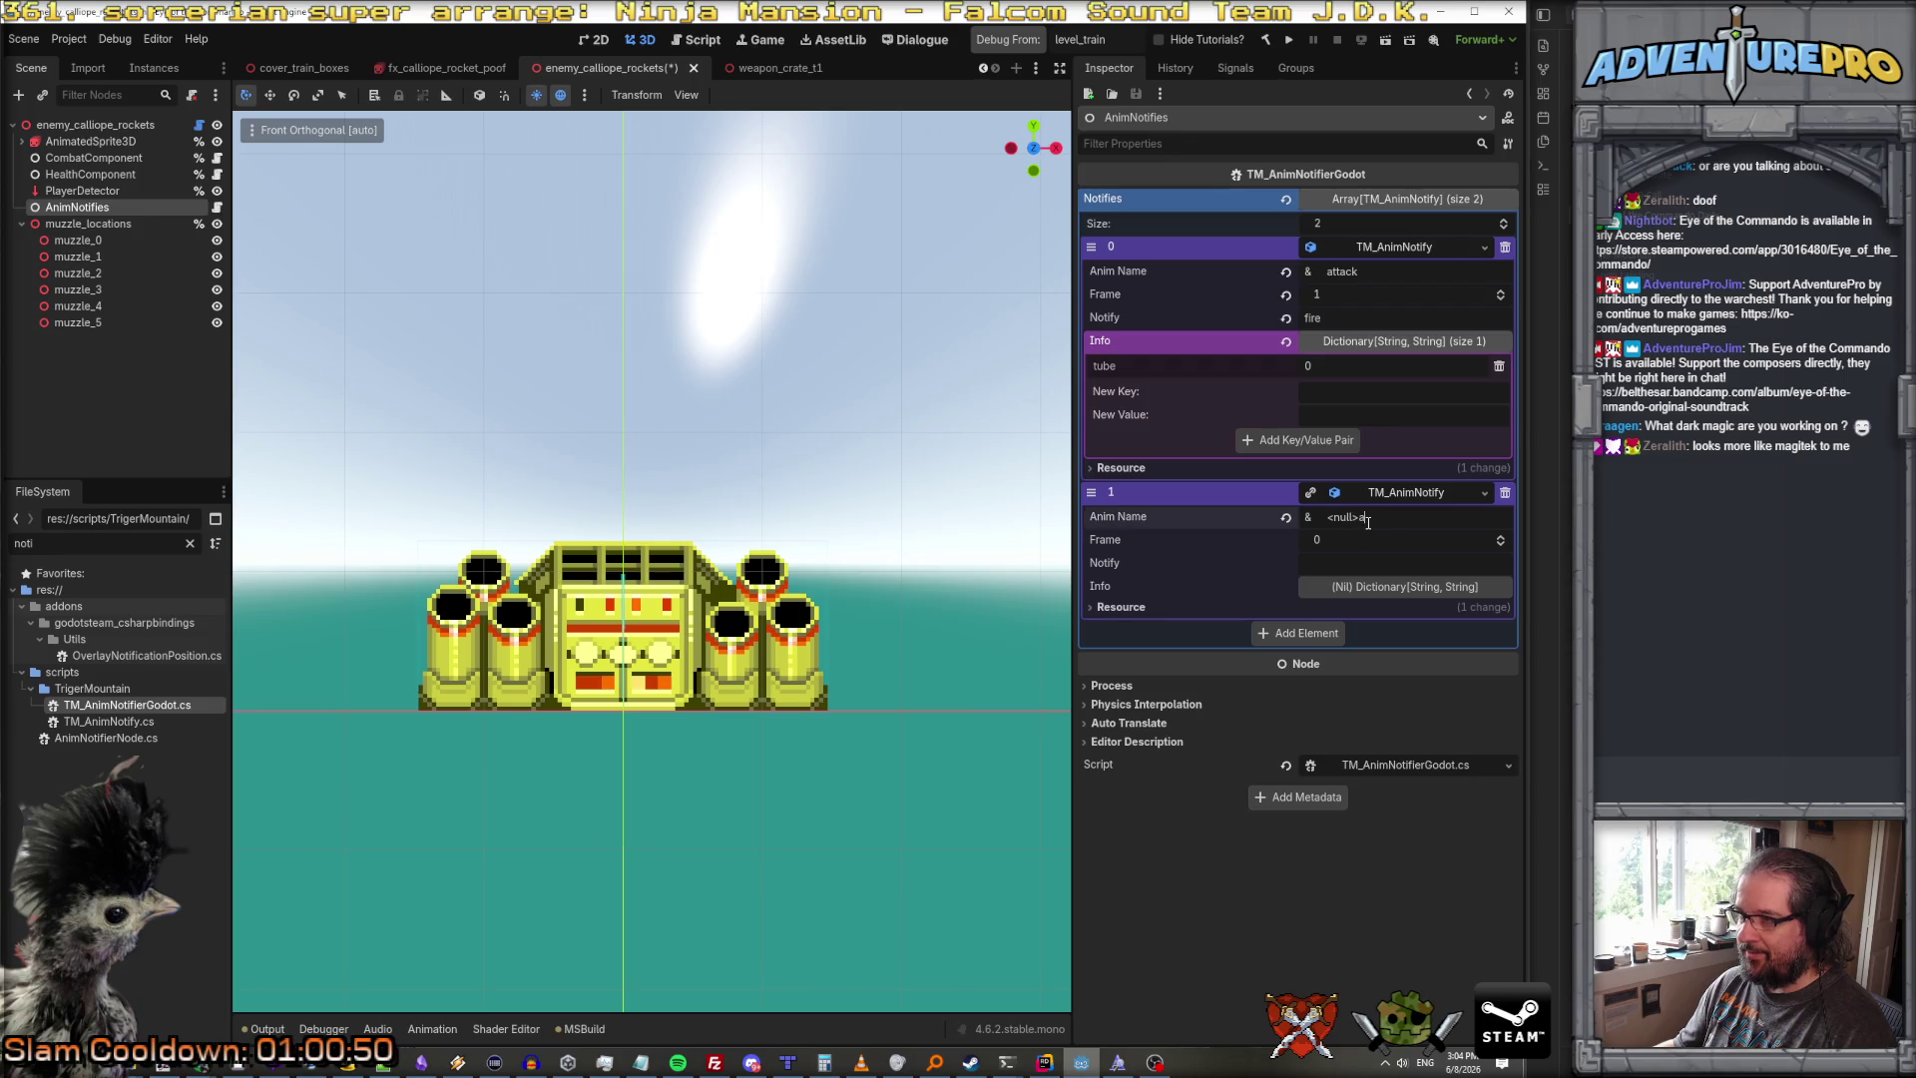
type("at")
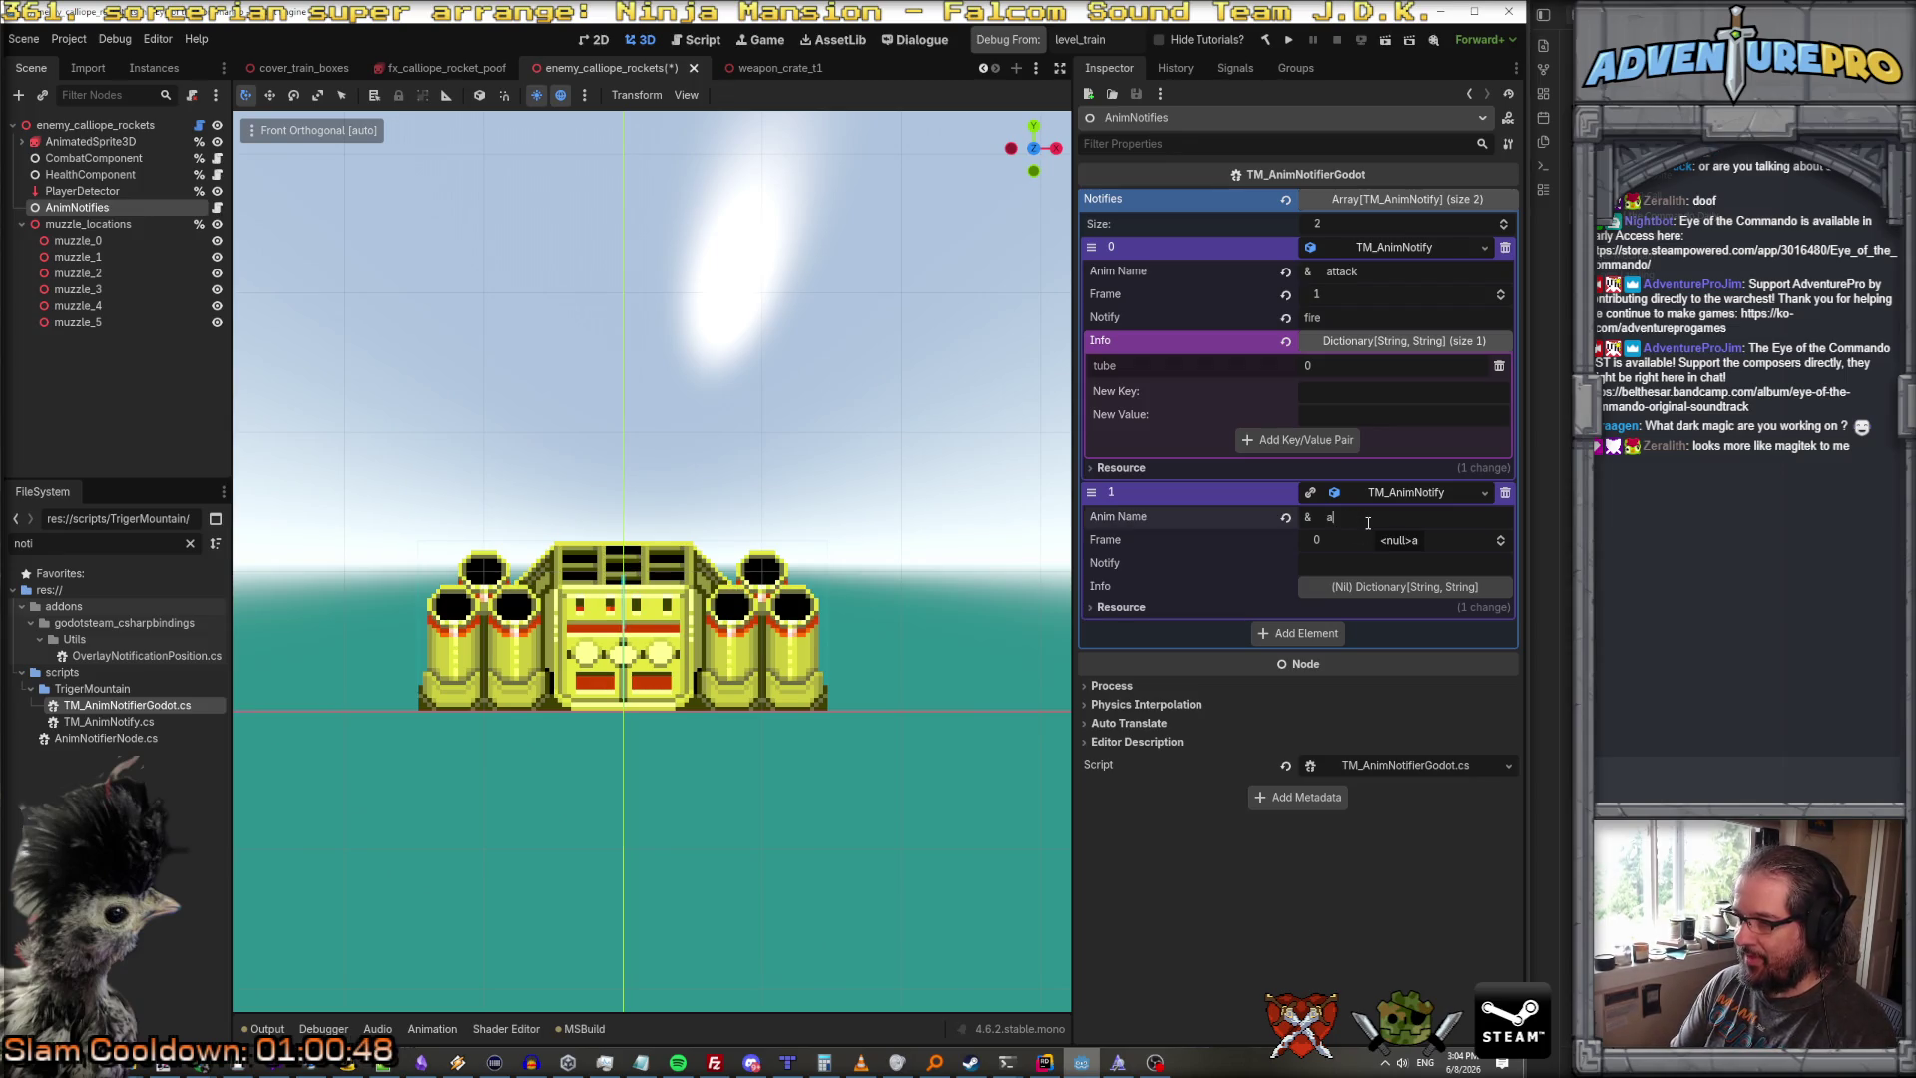
type("ttack")
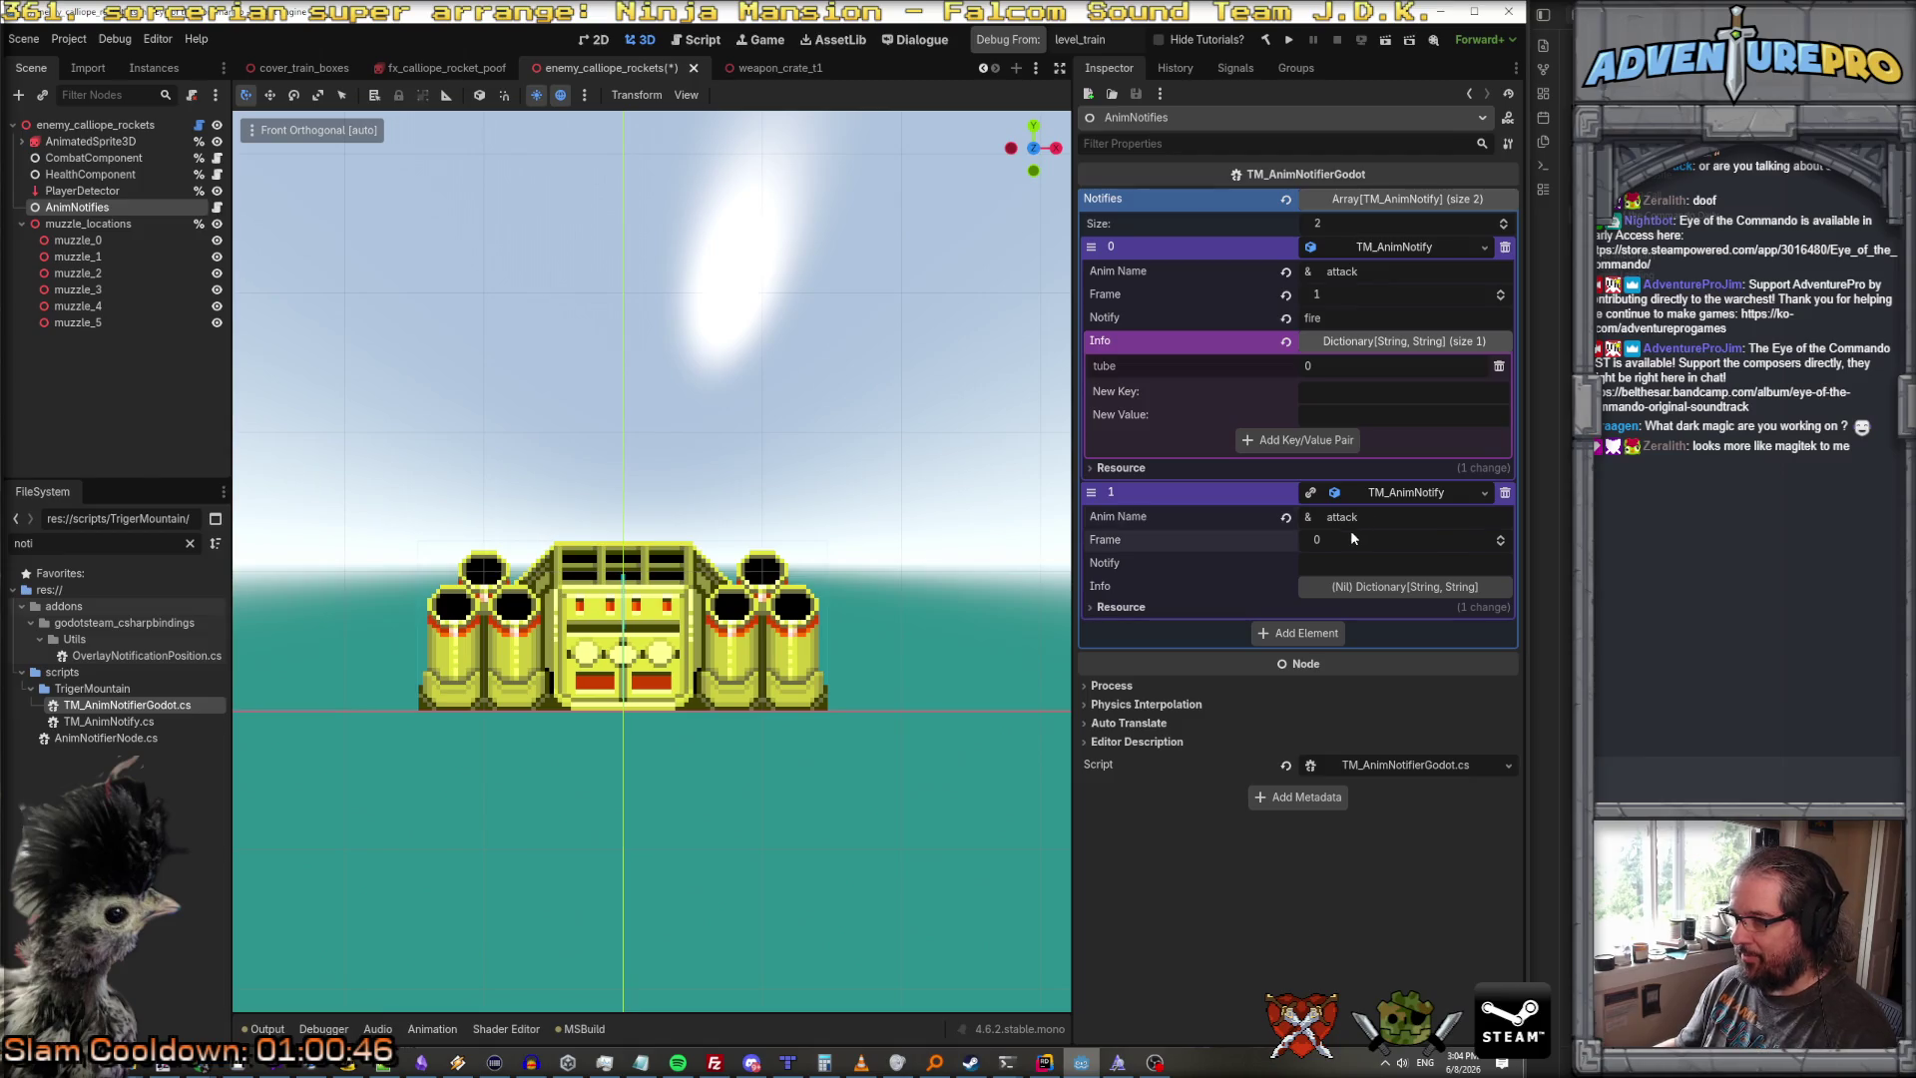
left_click(1352, 539)
type("2")
key("Return")
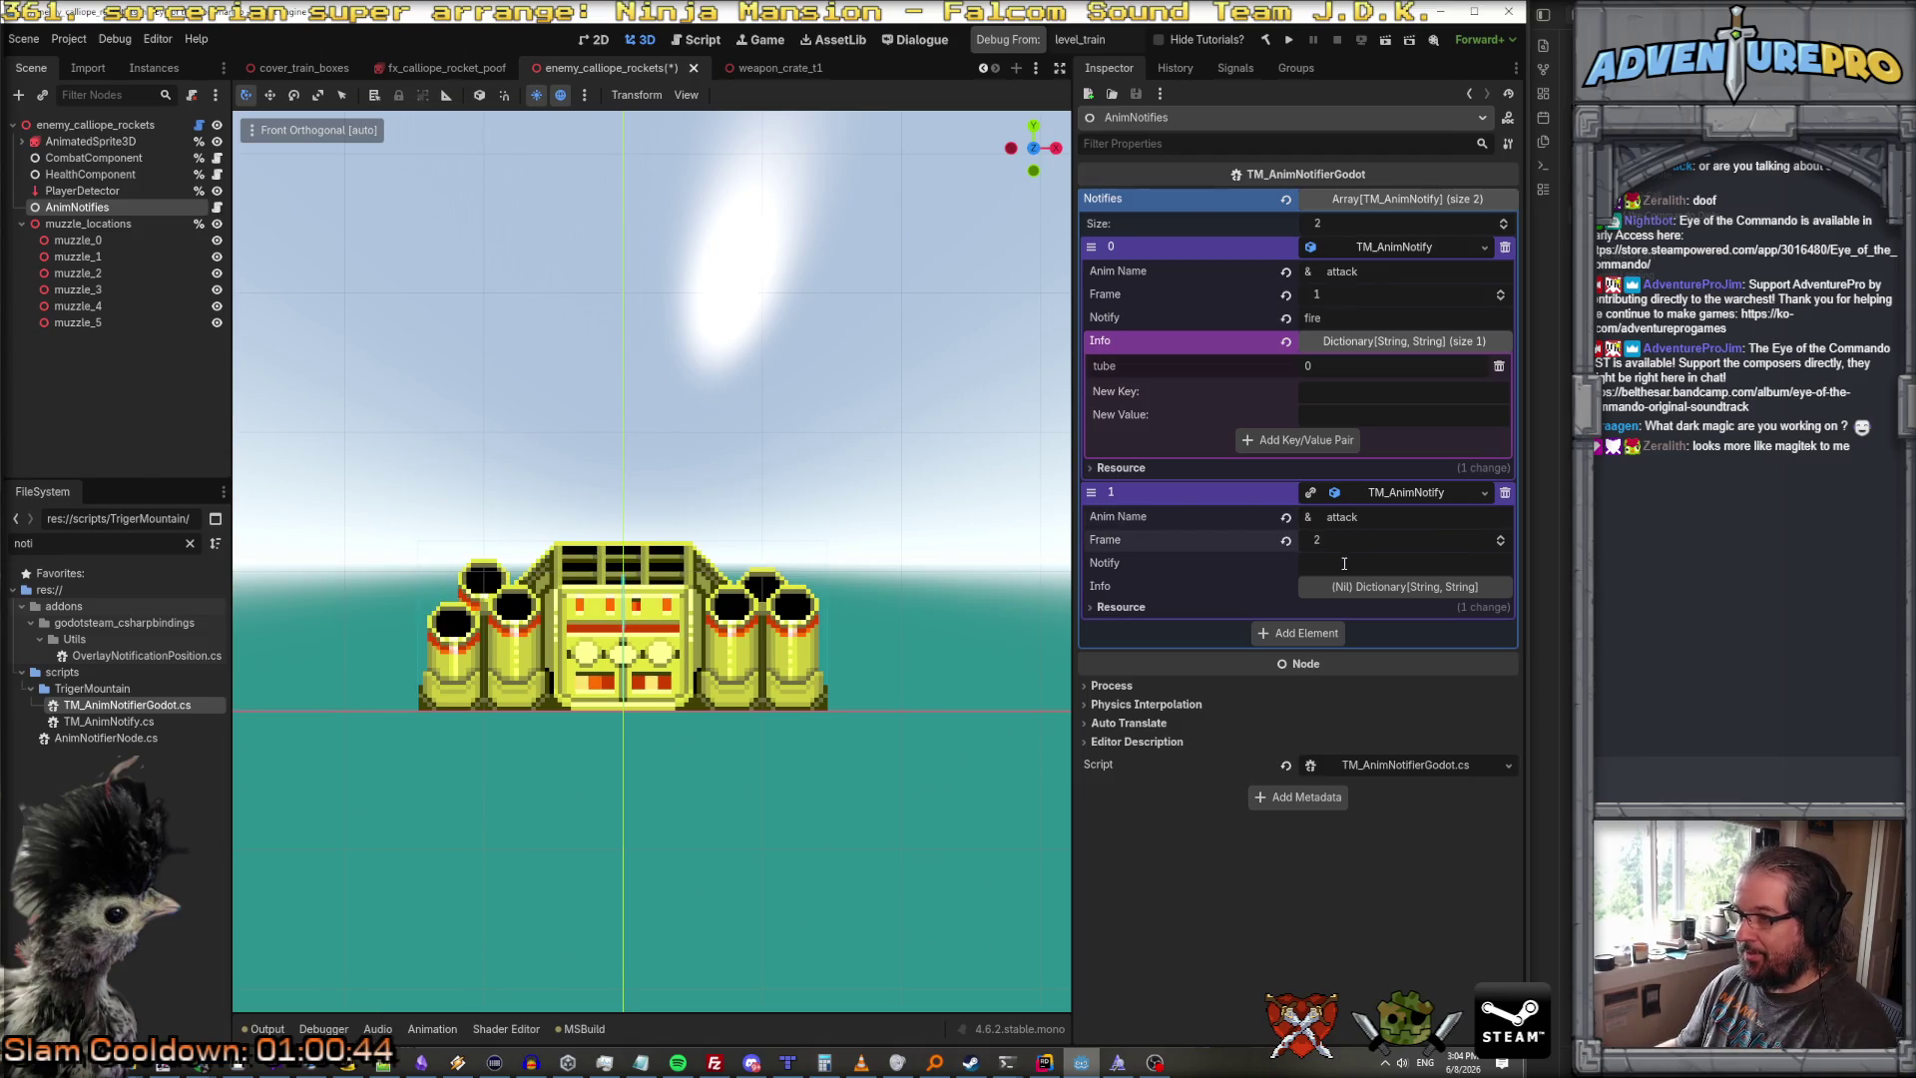
left_click(1344, 563)
type("ur")
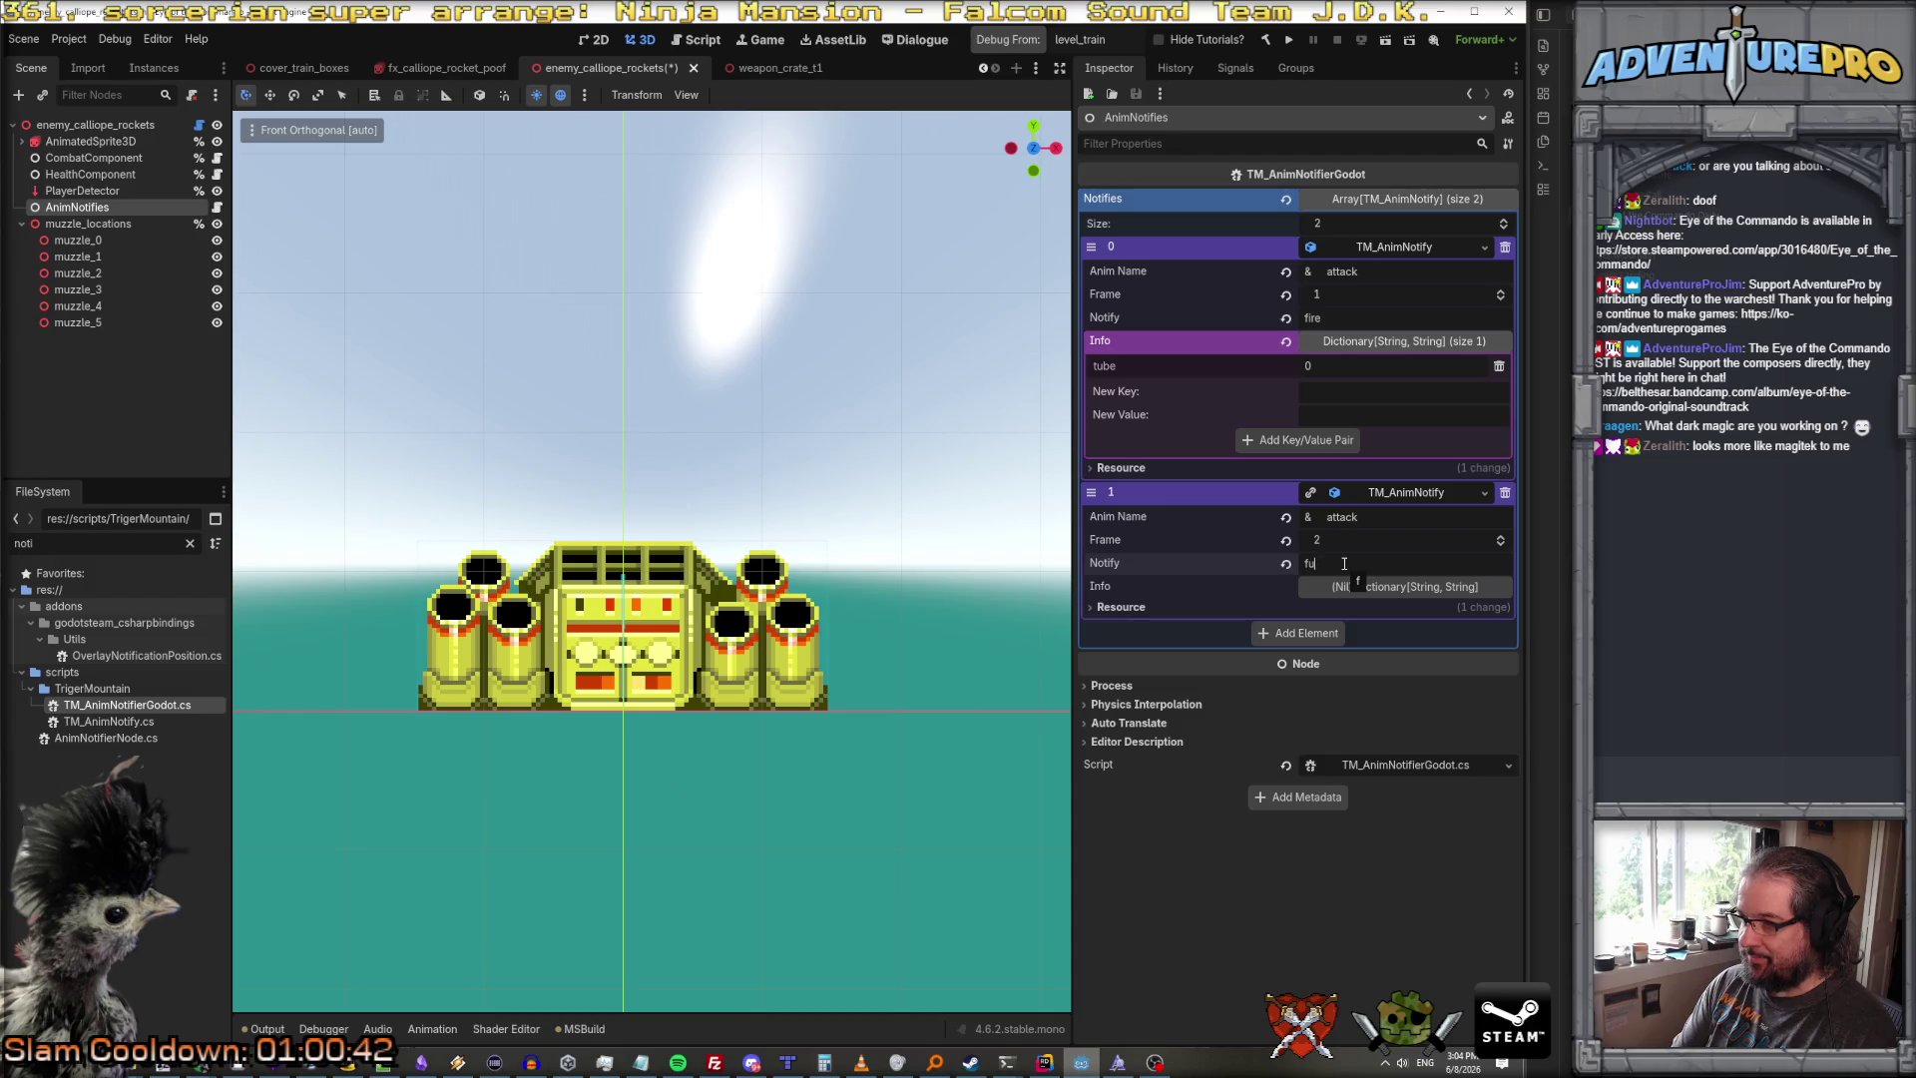
type("re")
Step: Give the second notify Info entries tube 1 and othertube 3, then save the scene
left_click(1357, 586)
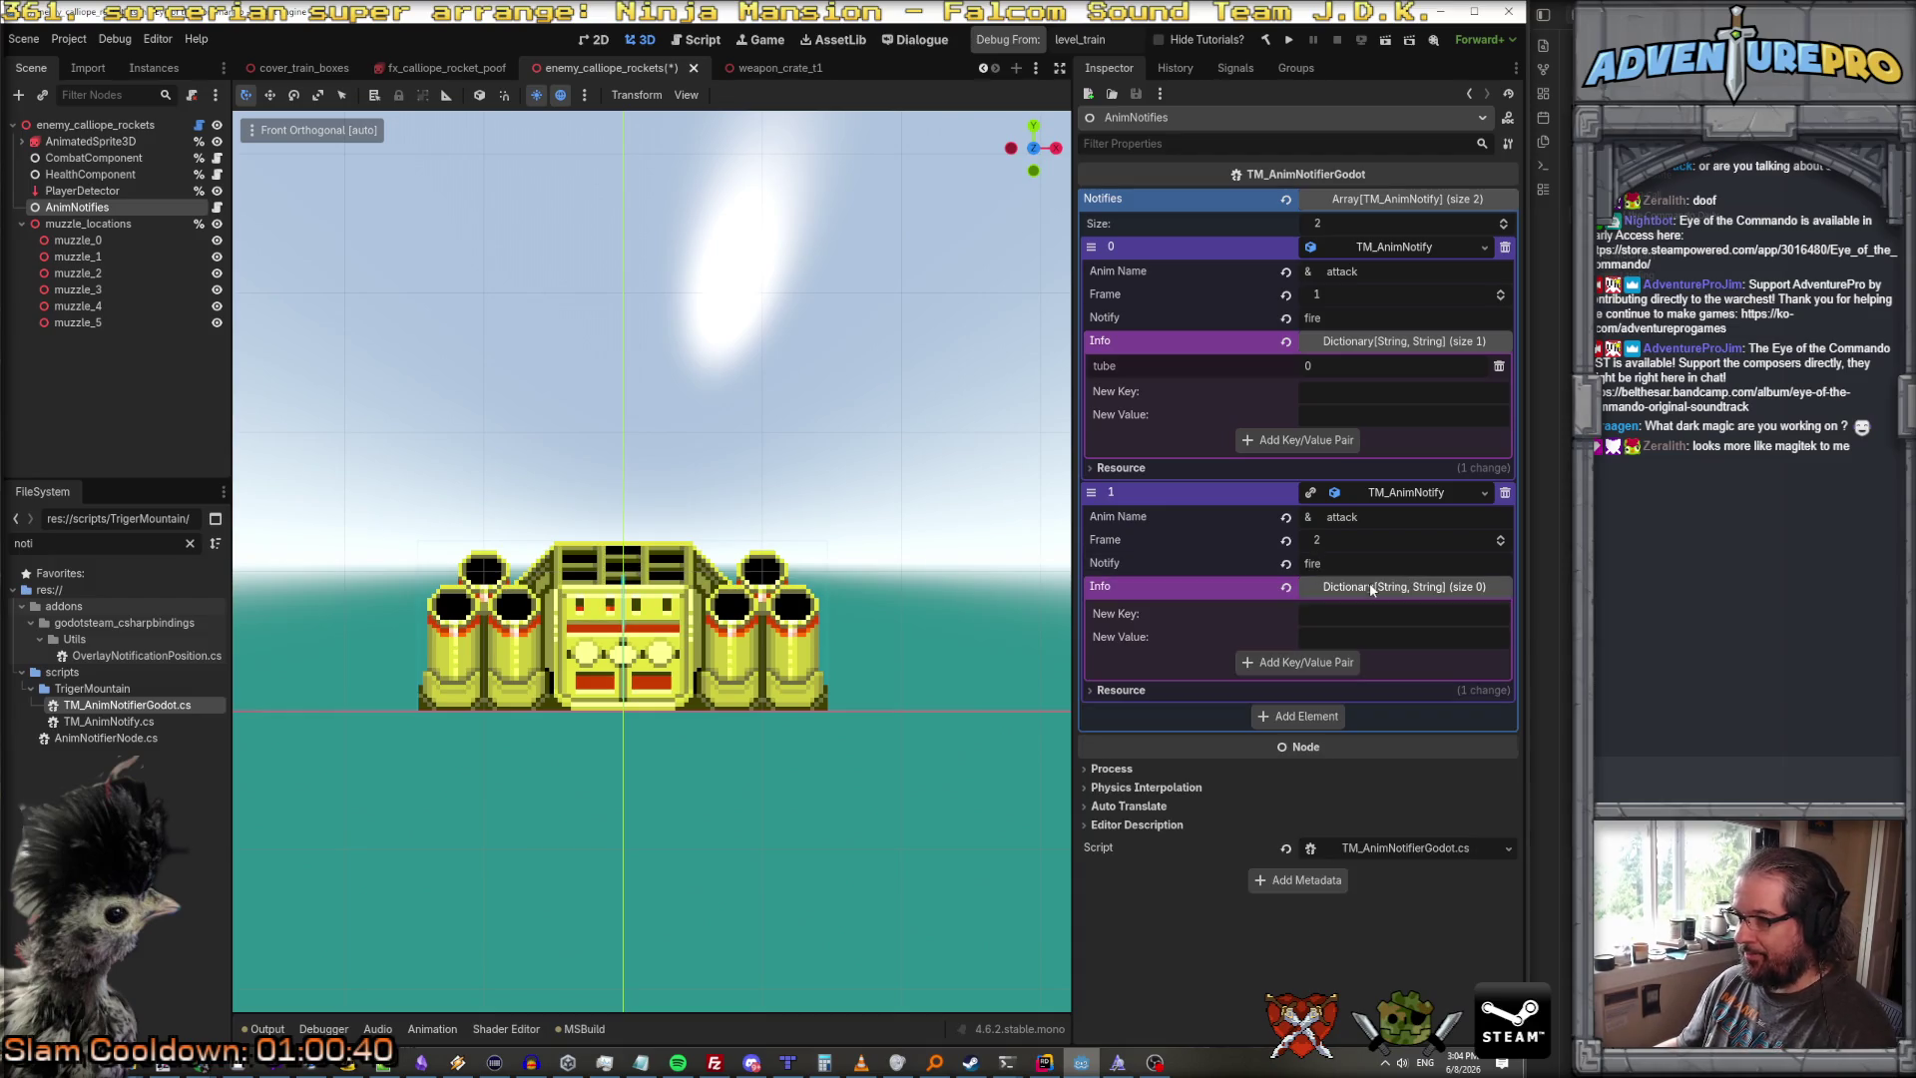
left_click(1347, 614)
type("tube")
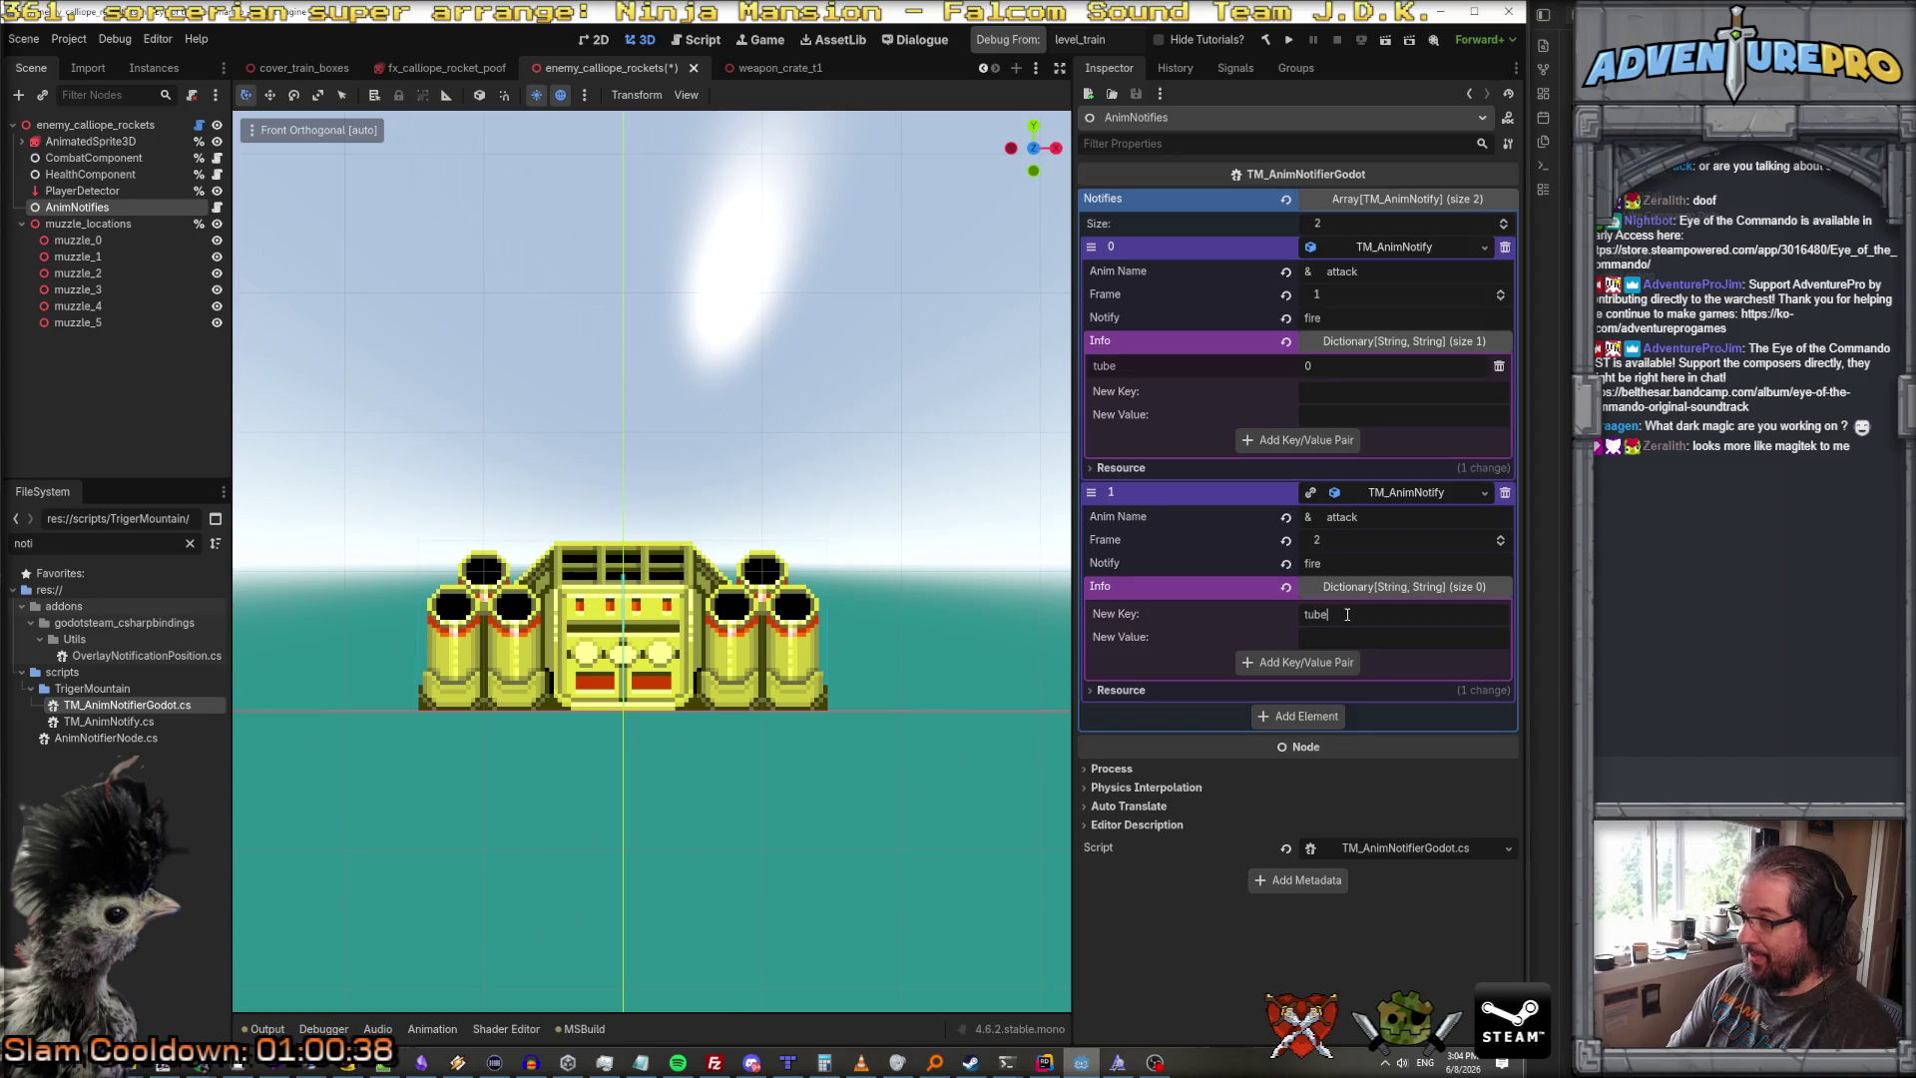
key("Tab")
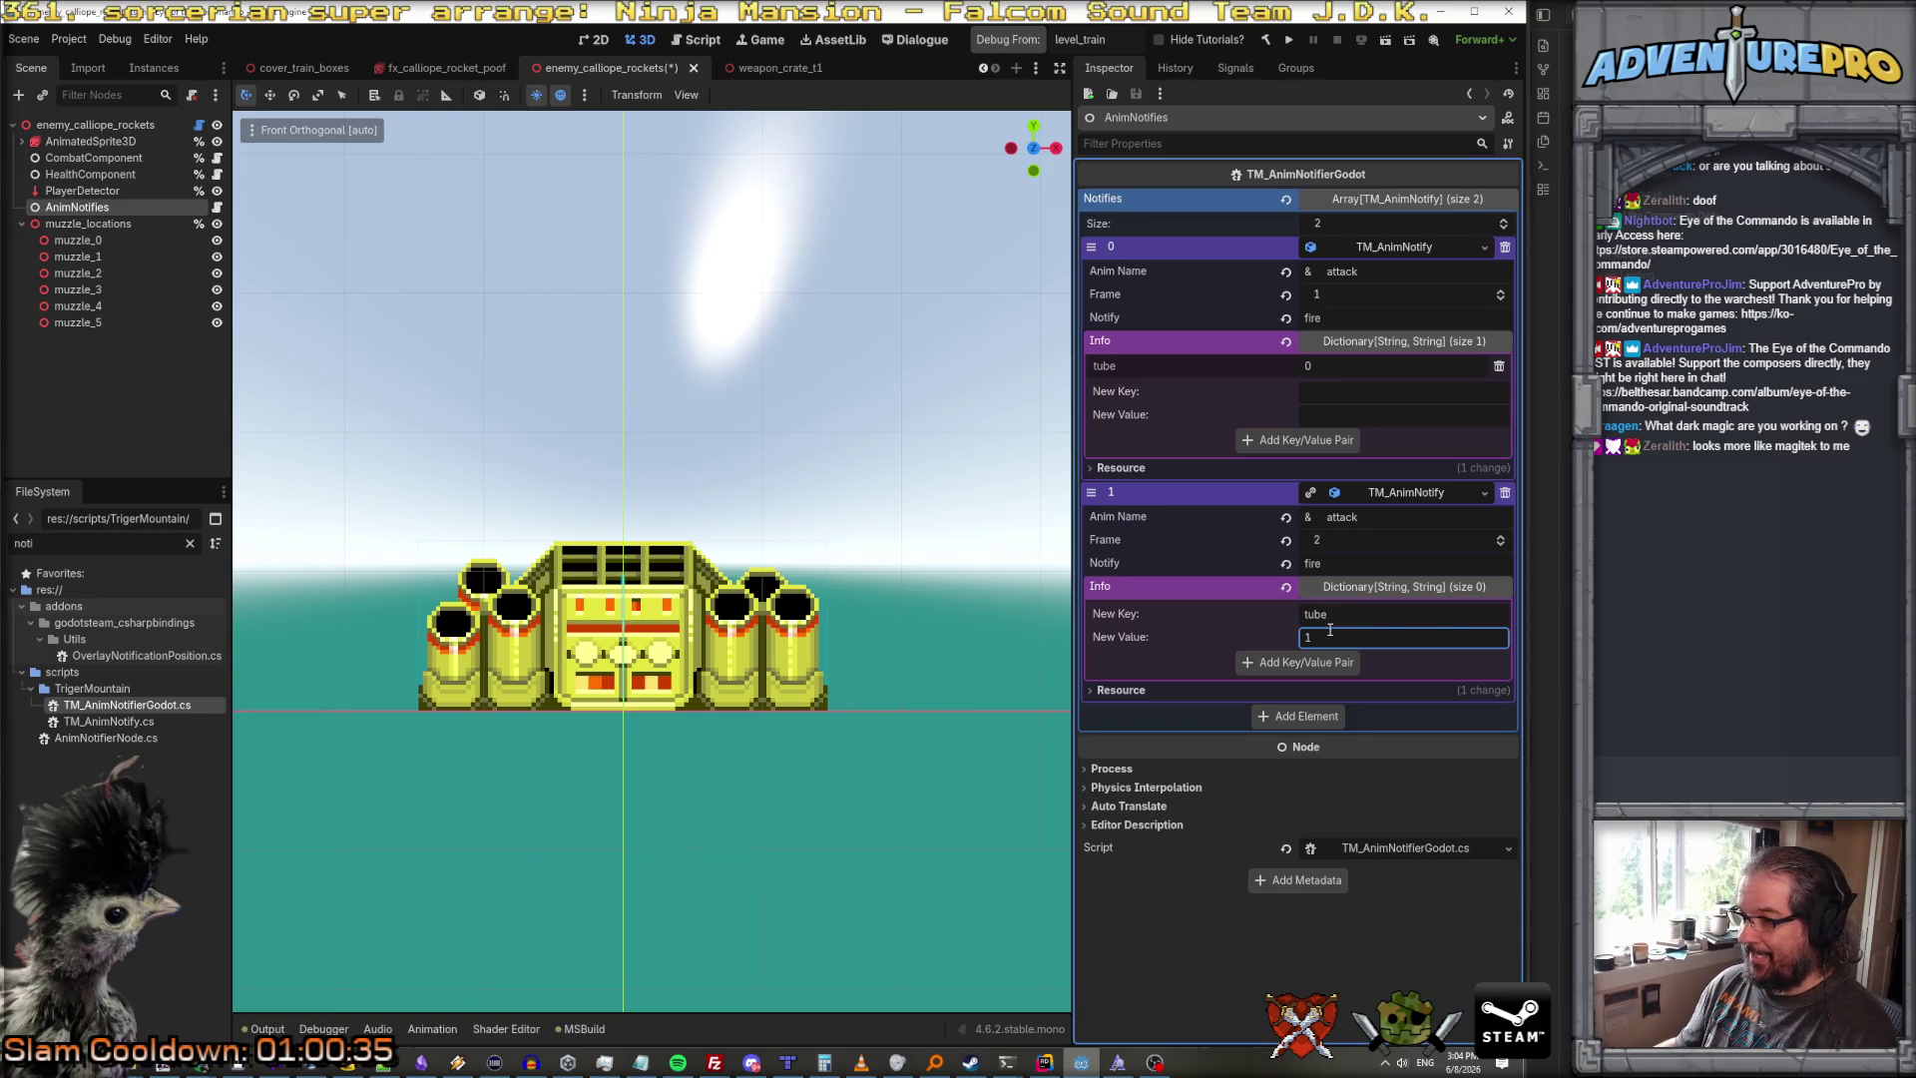
type("1")
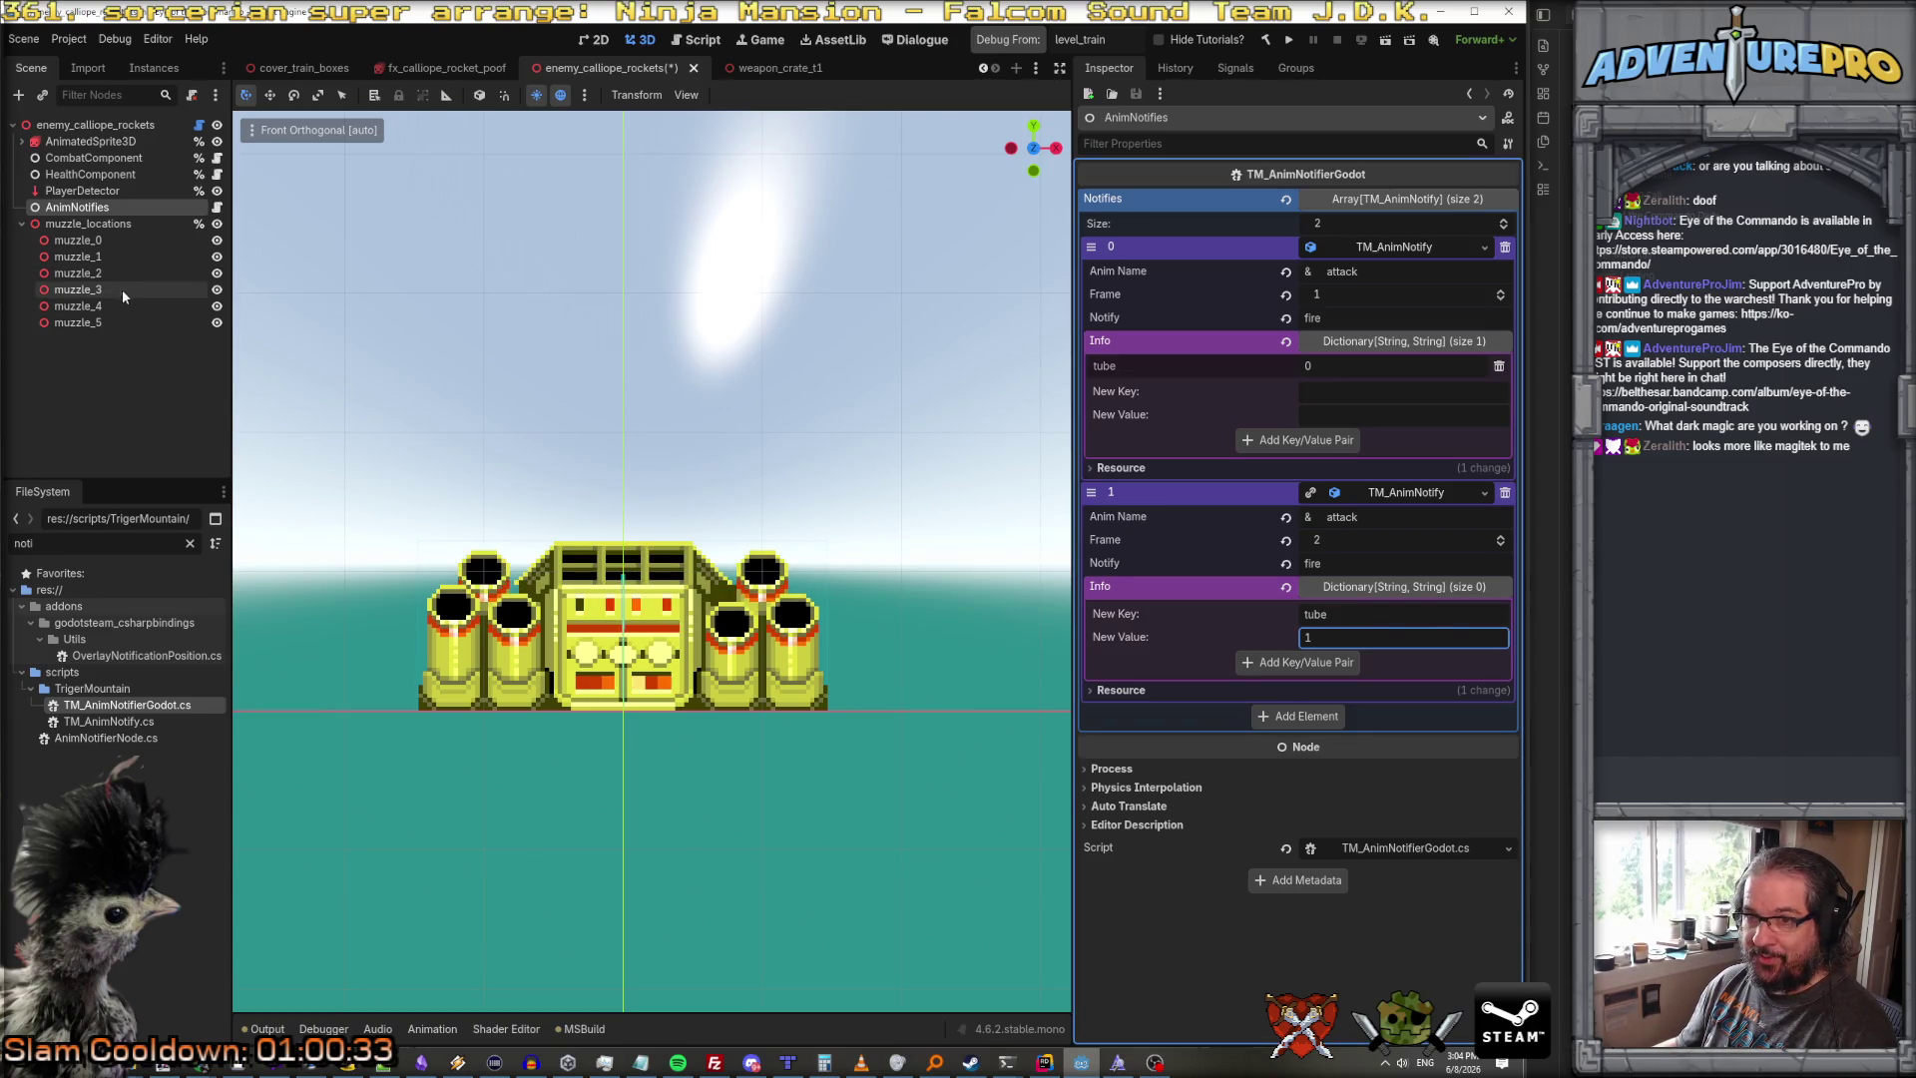
left_click(1296, 661)
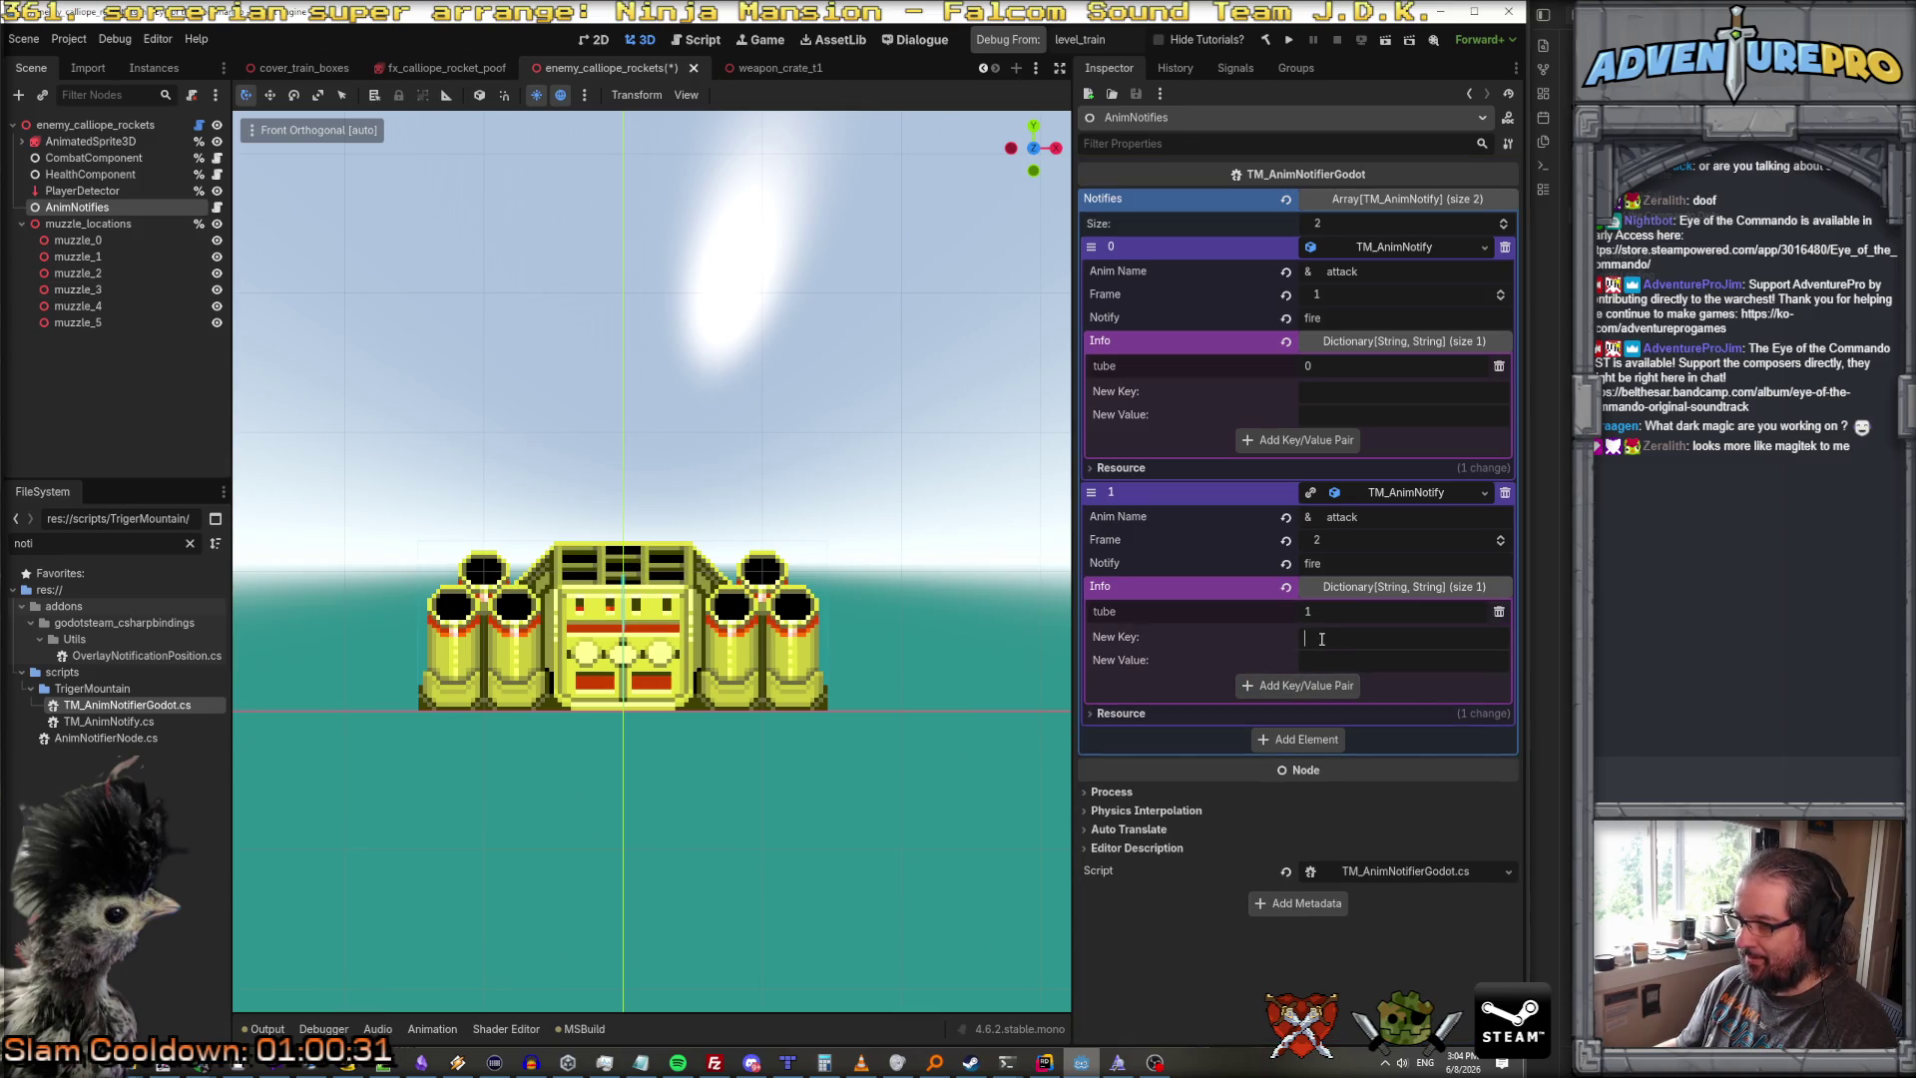
type("tube")
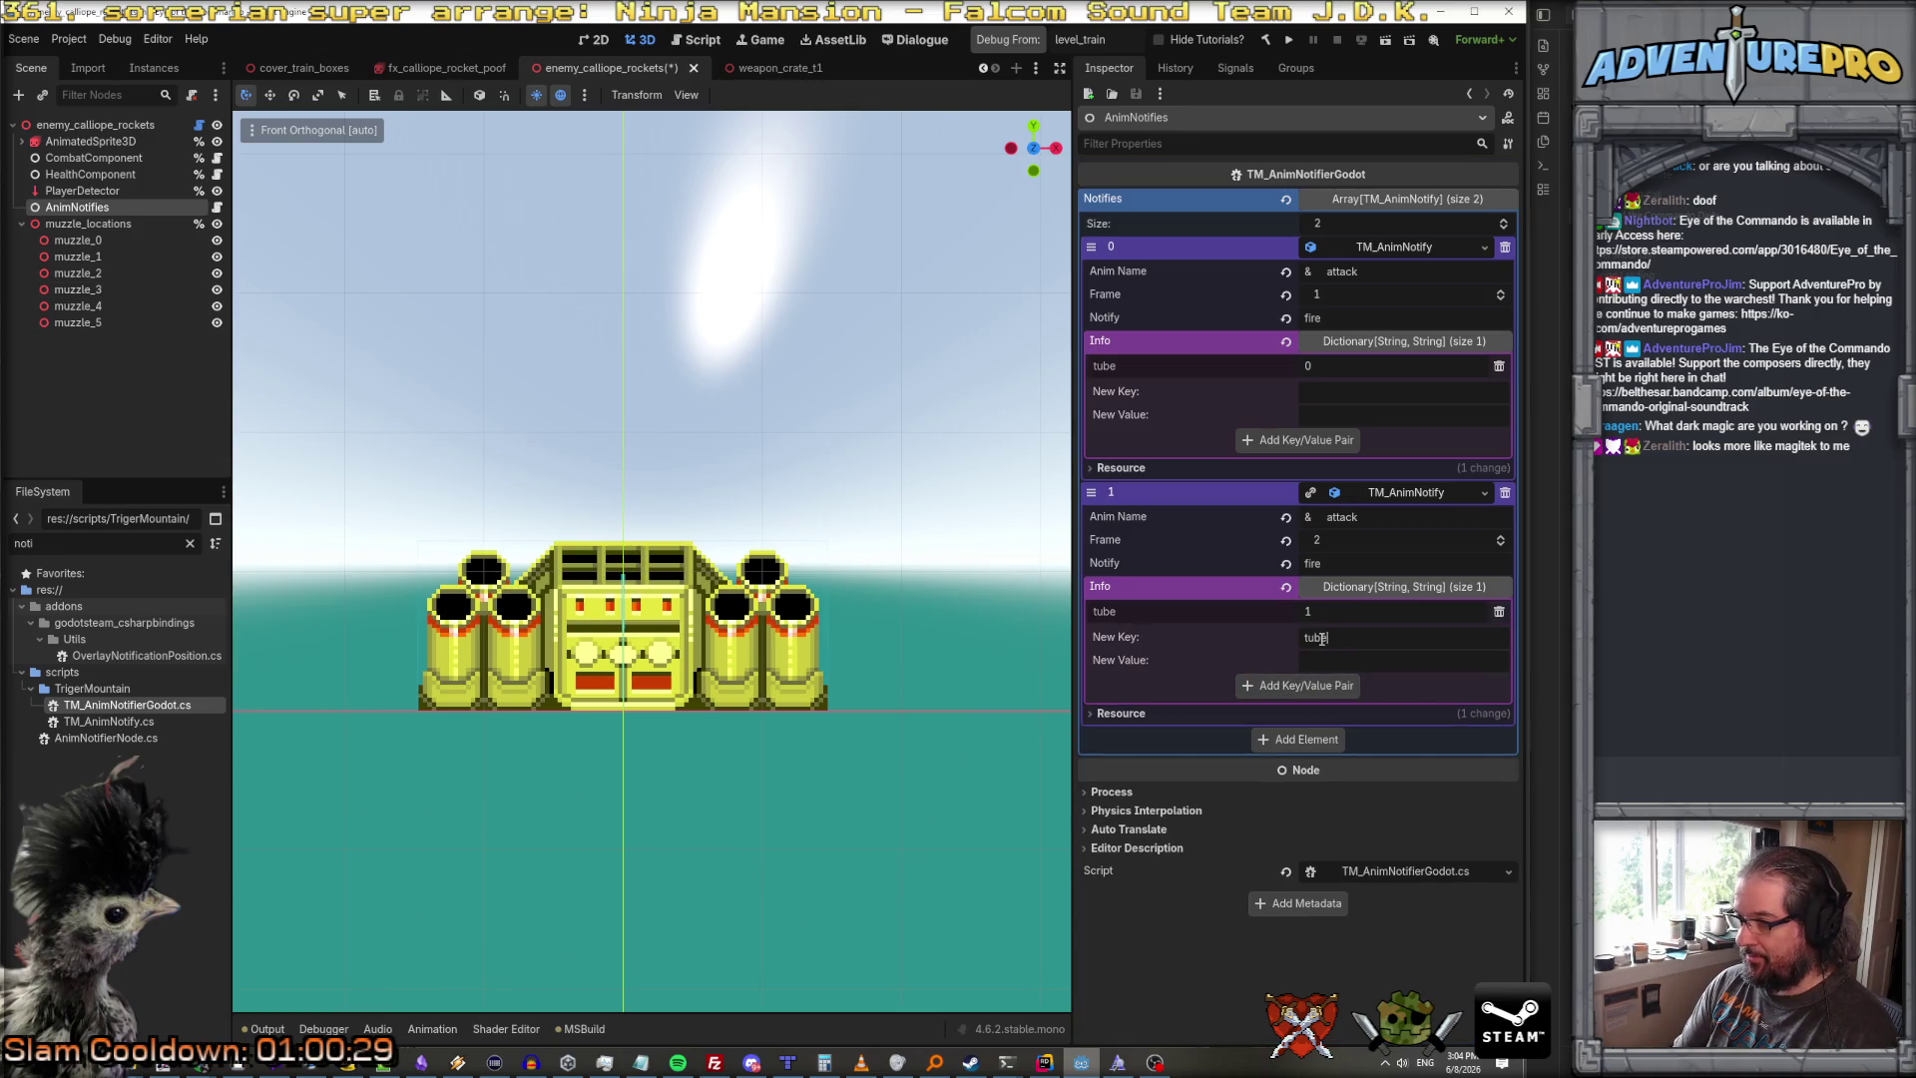
key("BackSpace")
key("BackSpace")
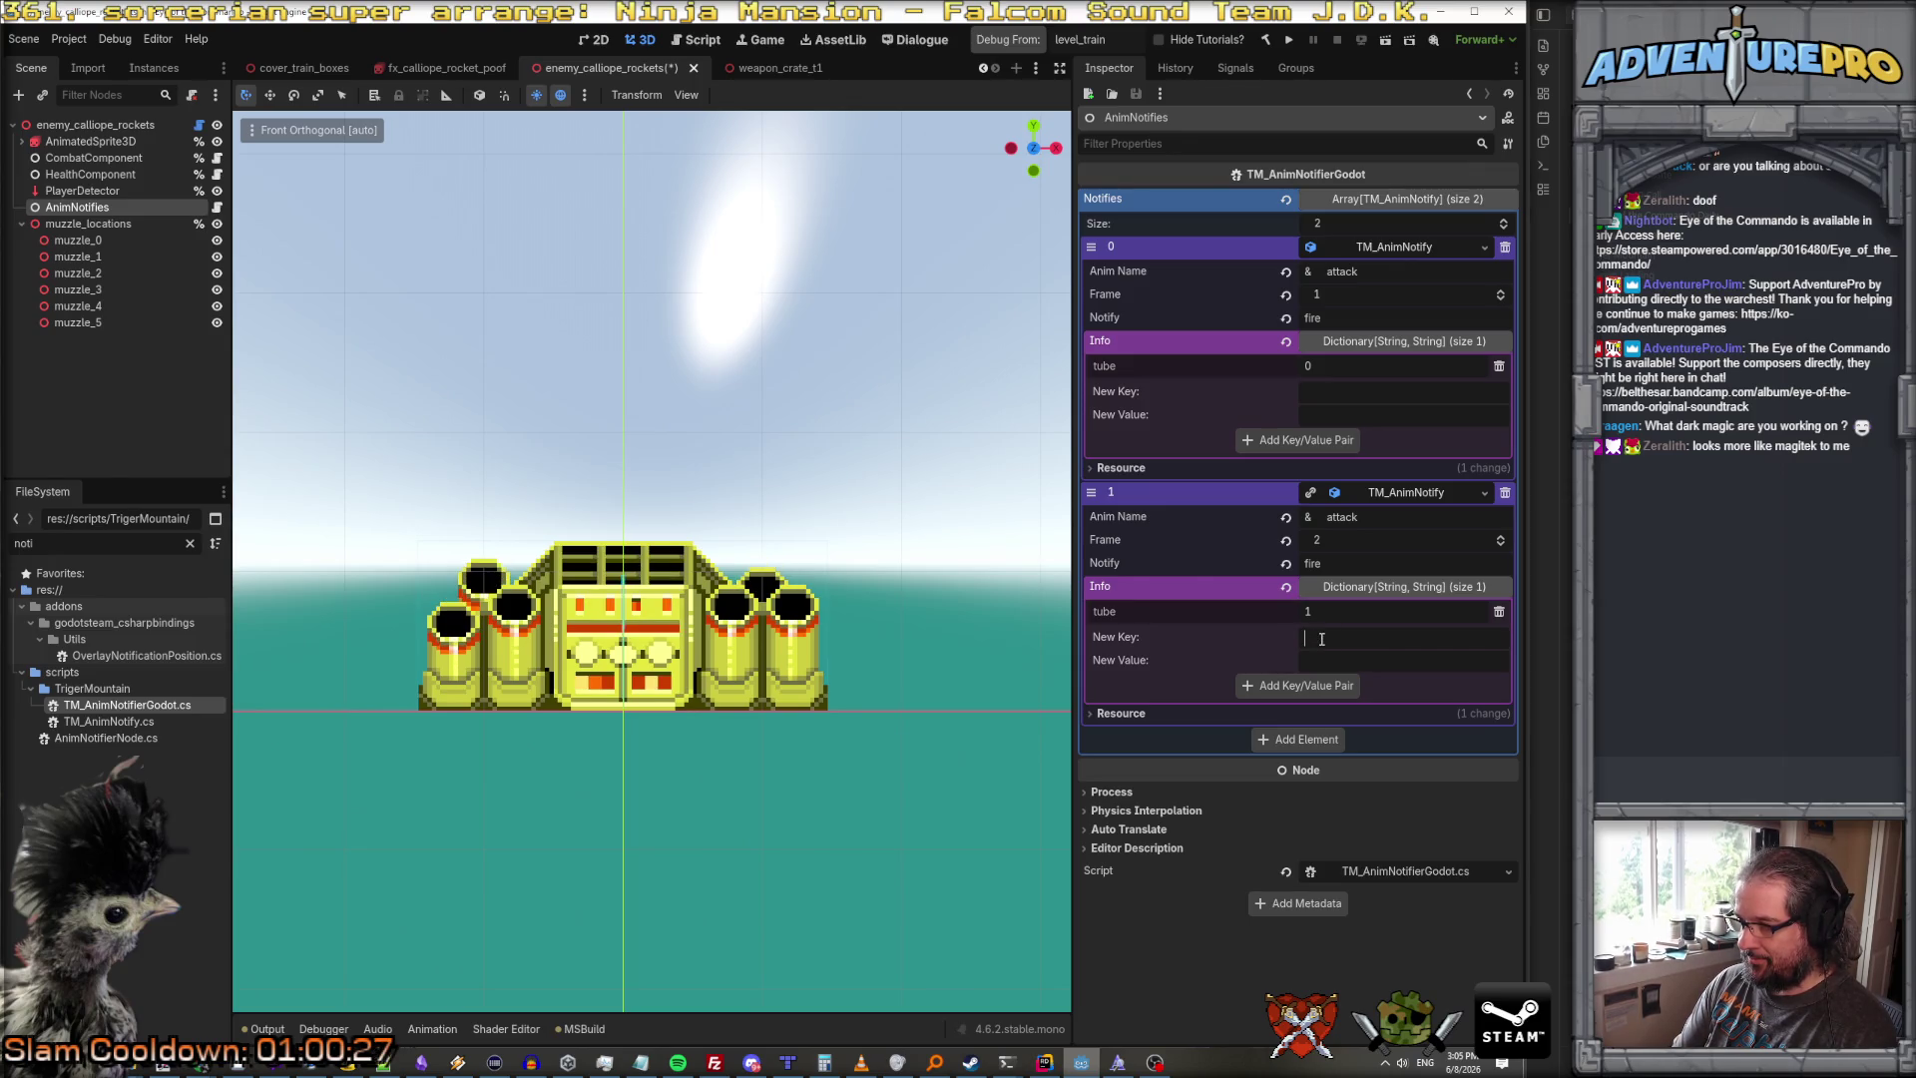
type("othertube")
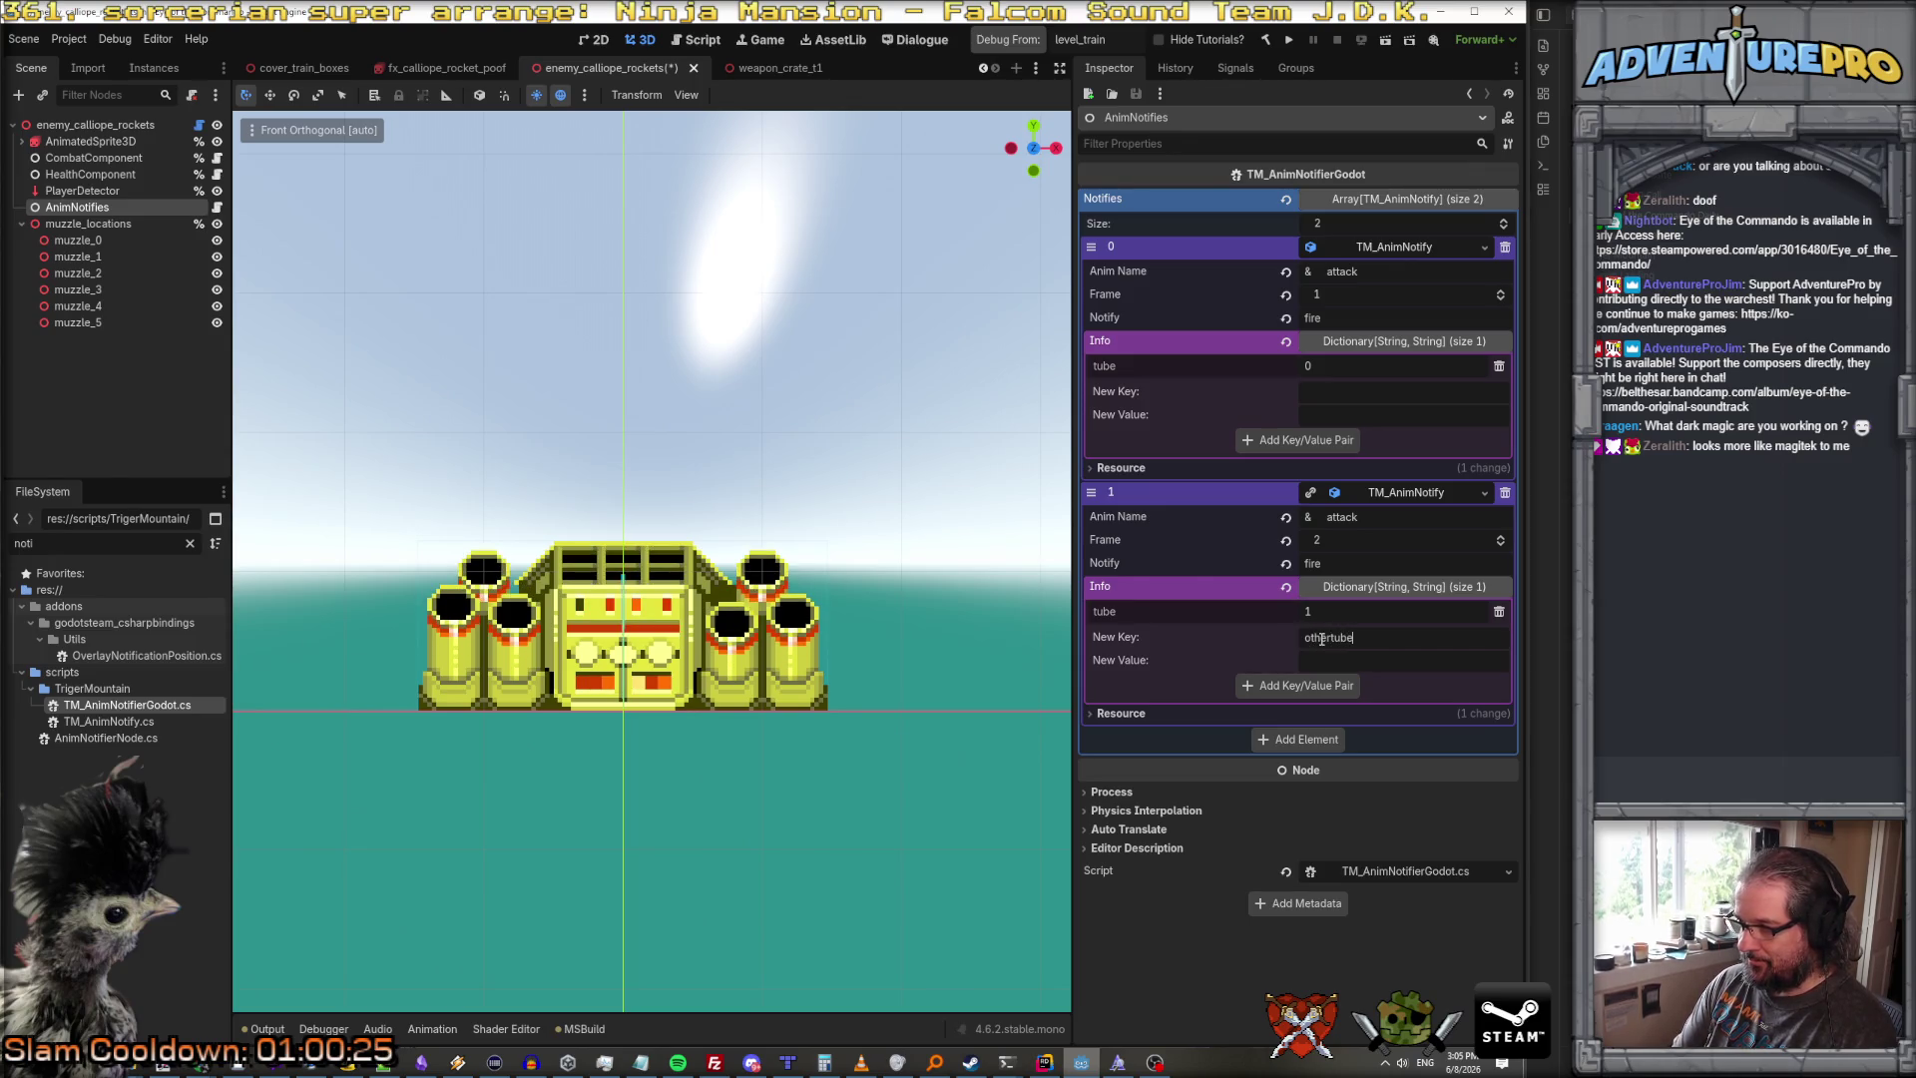
key("Tab")
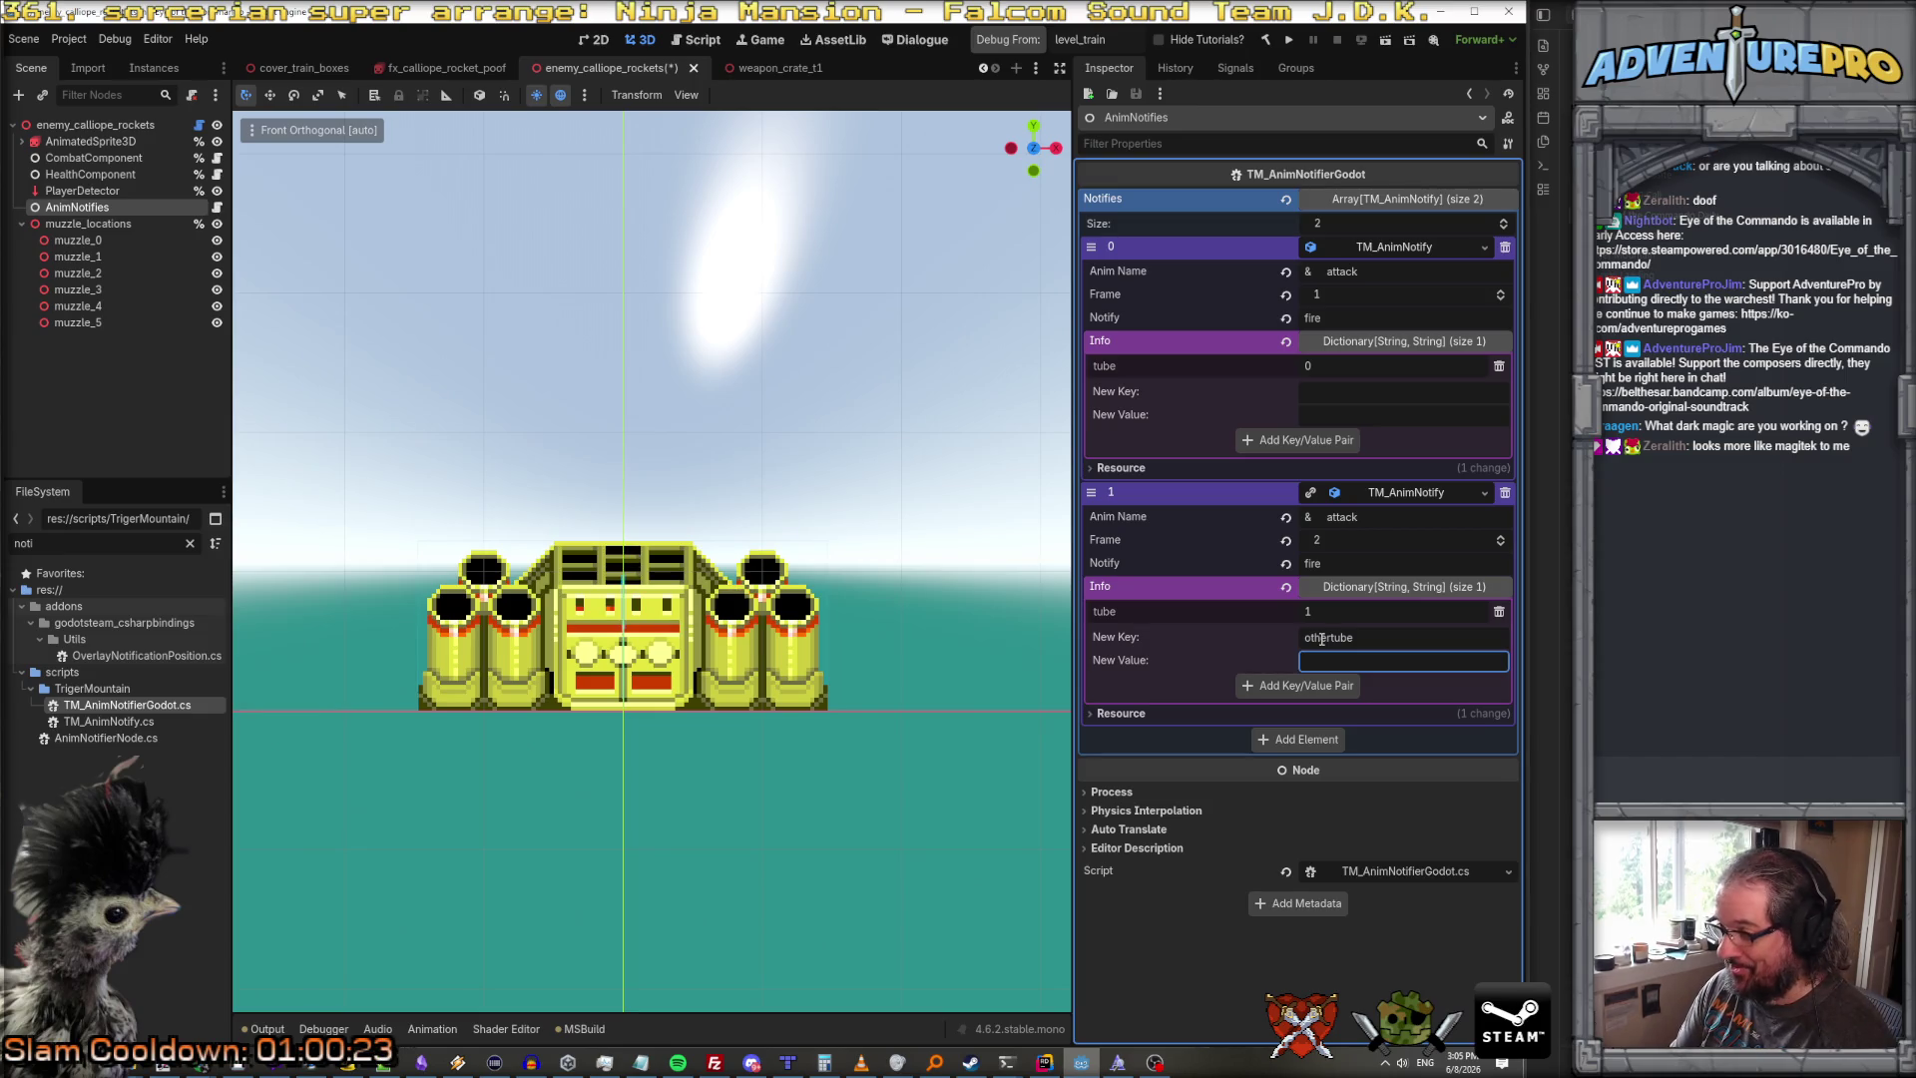
type("3")
key("ctrl+s")
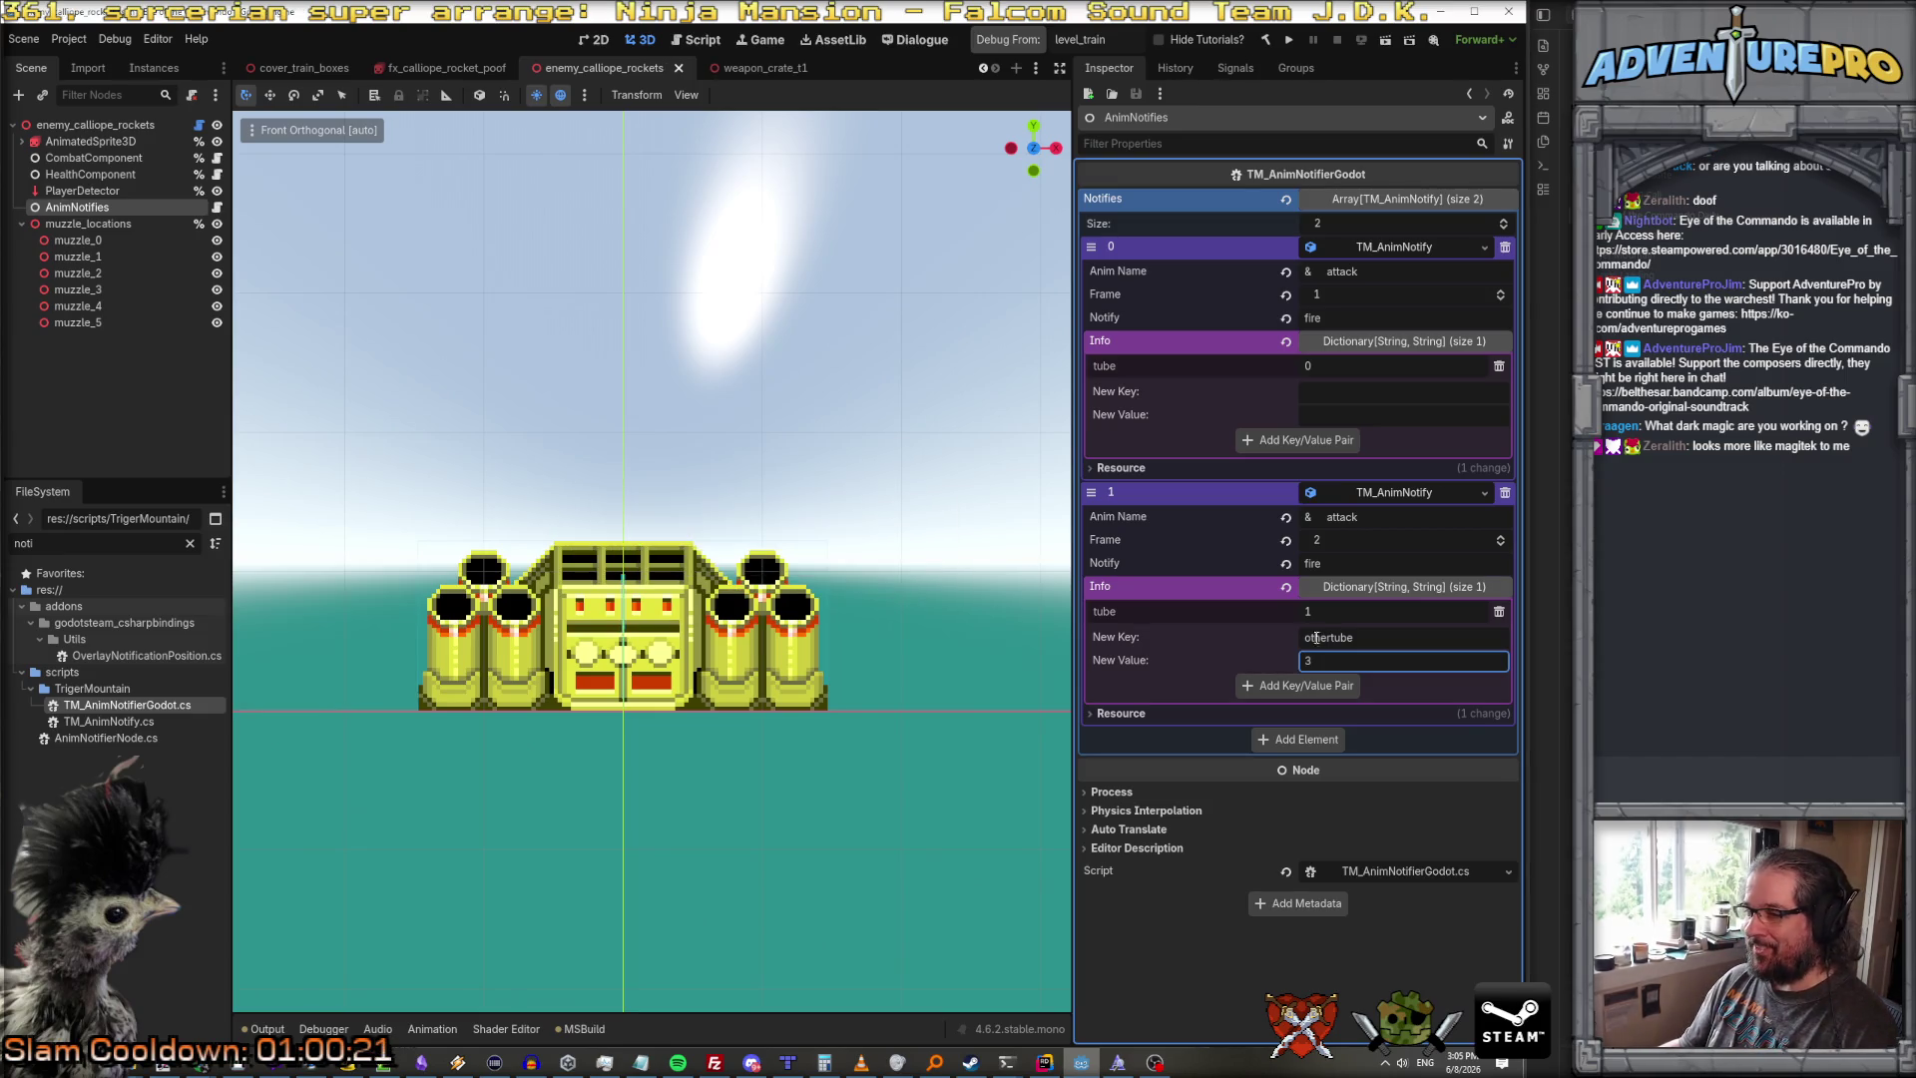
left_click(1044, 1062)
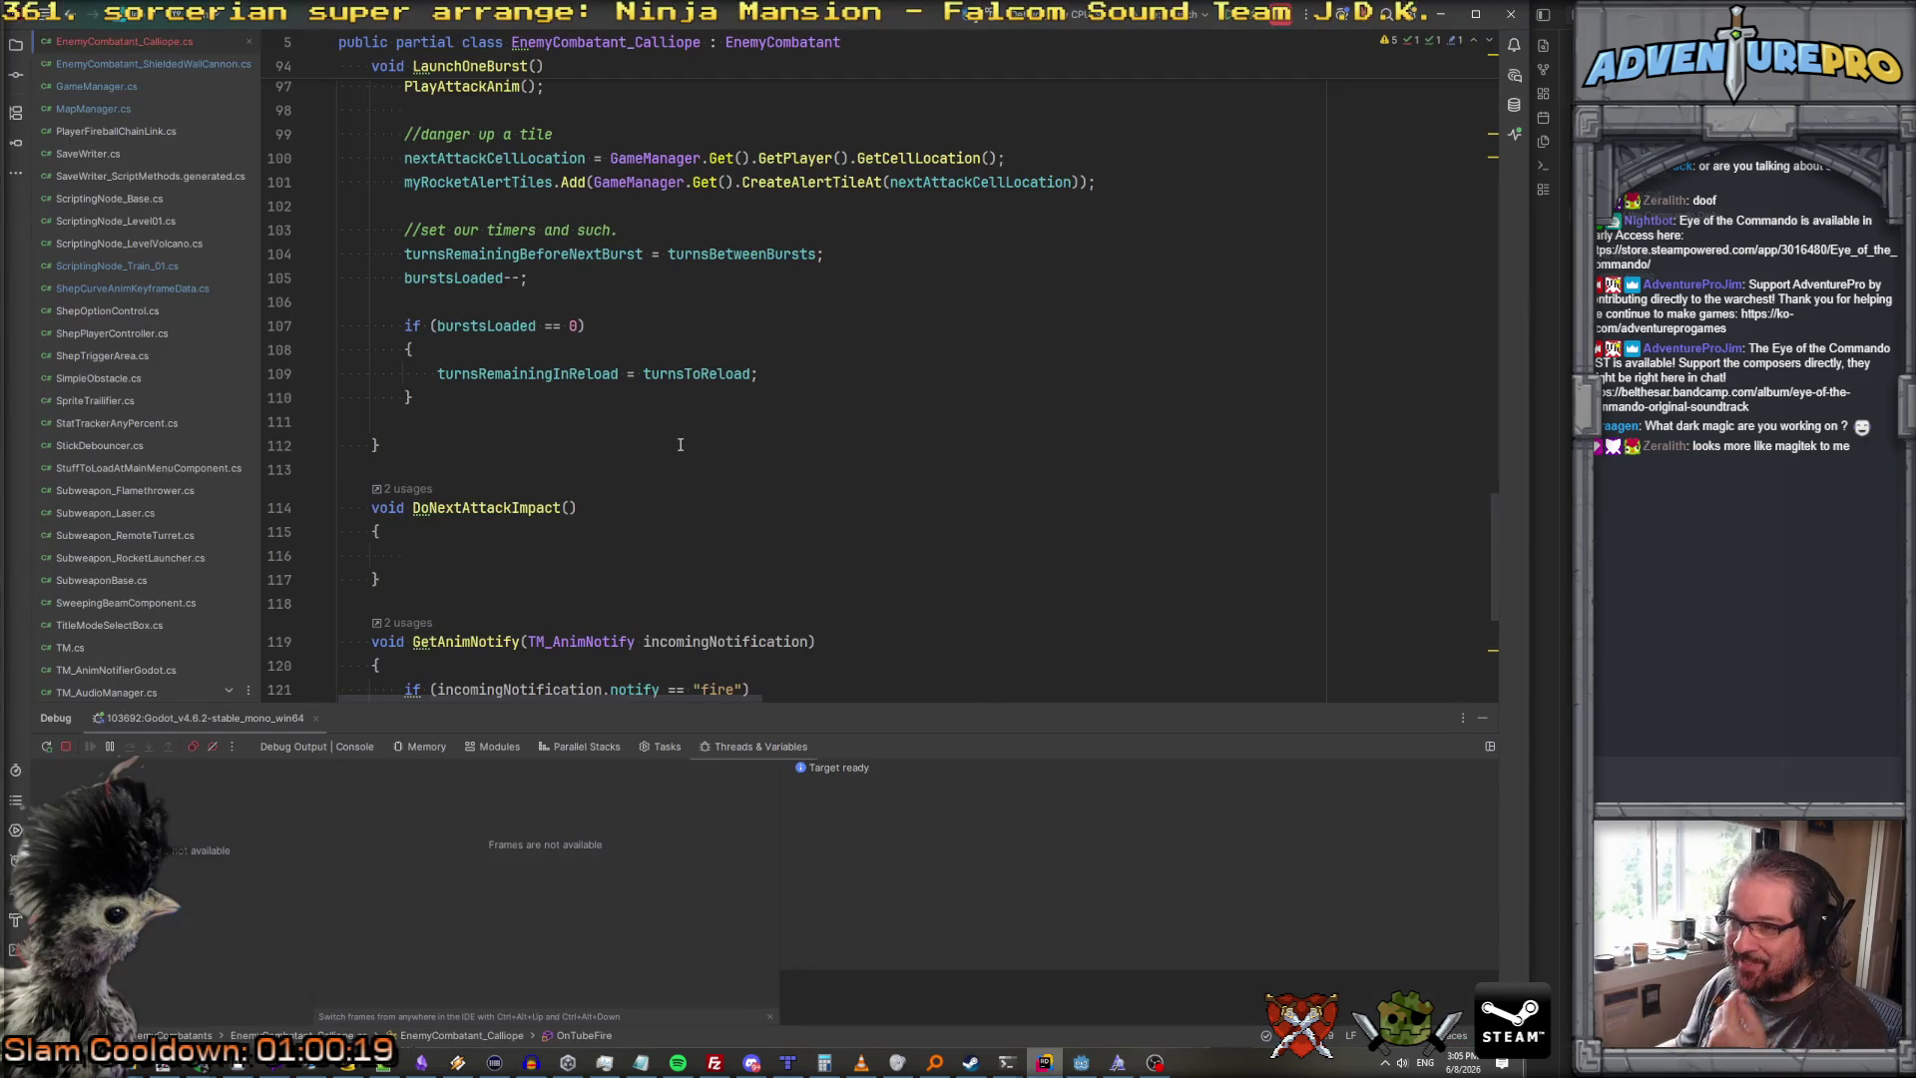
Step: Add a foreach loop over incomingNotification.info inside GetAnimNotify's fire check
scroll(627, 386, "down", 5)
left_click(626, 382)
left_click(537, 331)
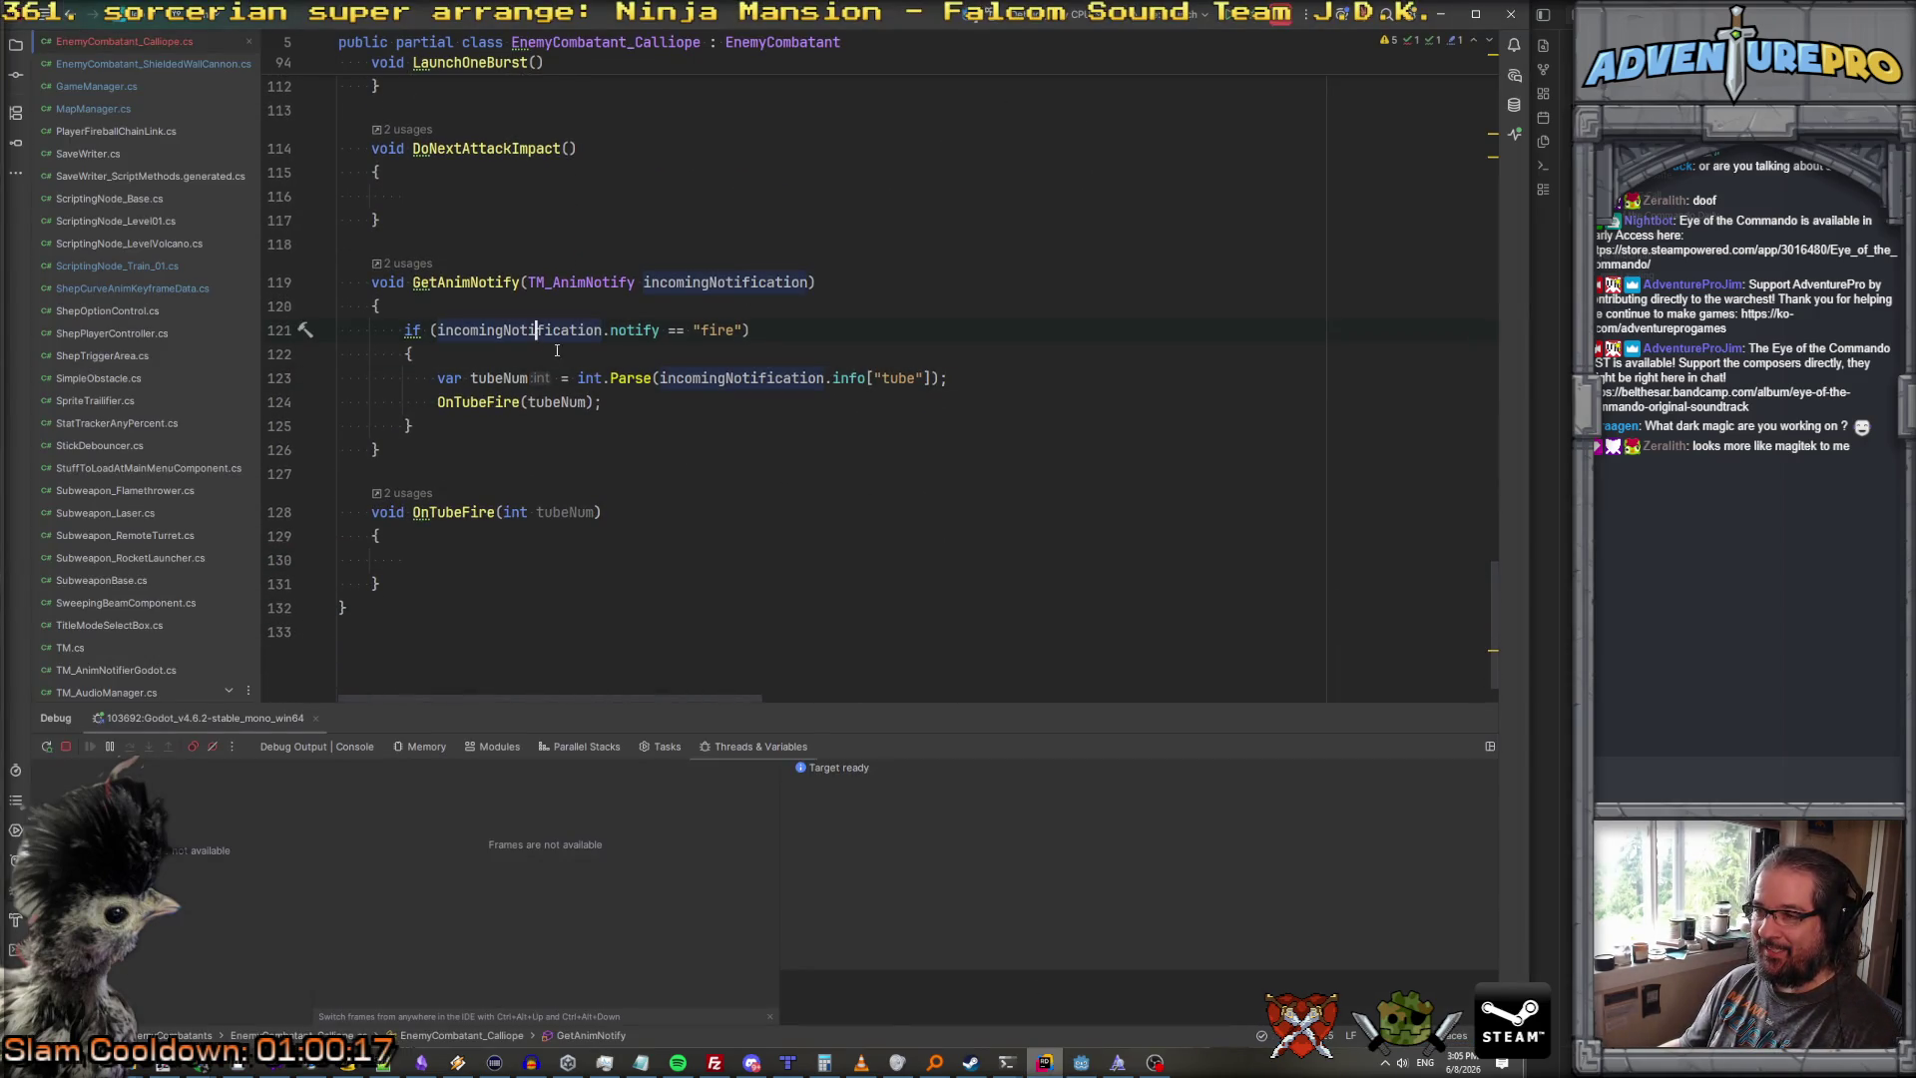
key("Return")
type("foreach")
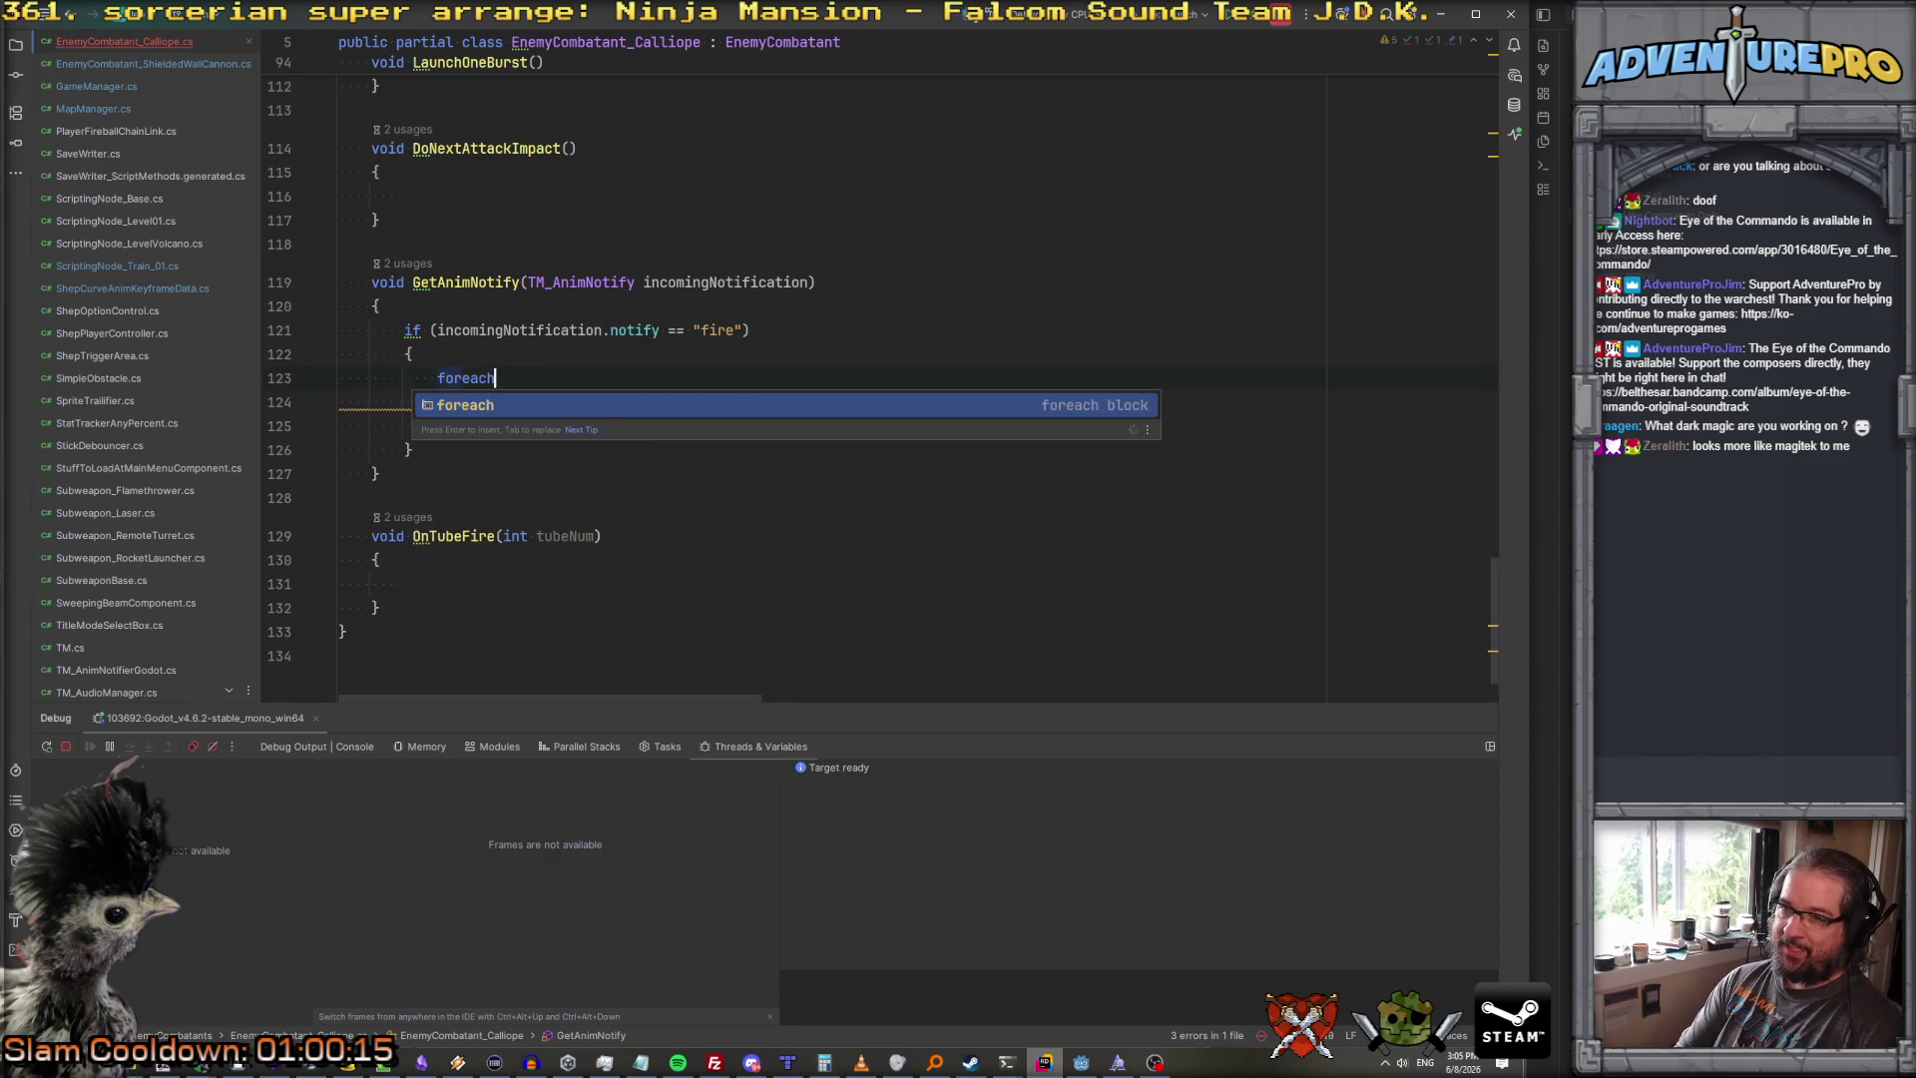
type("( vba")
type("kvp in in")
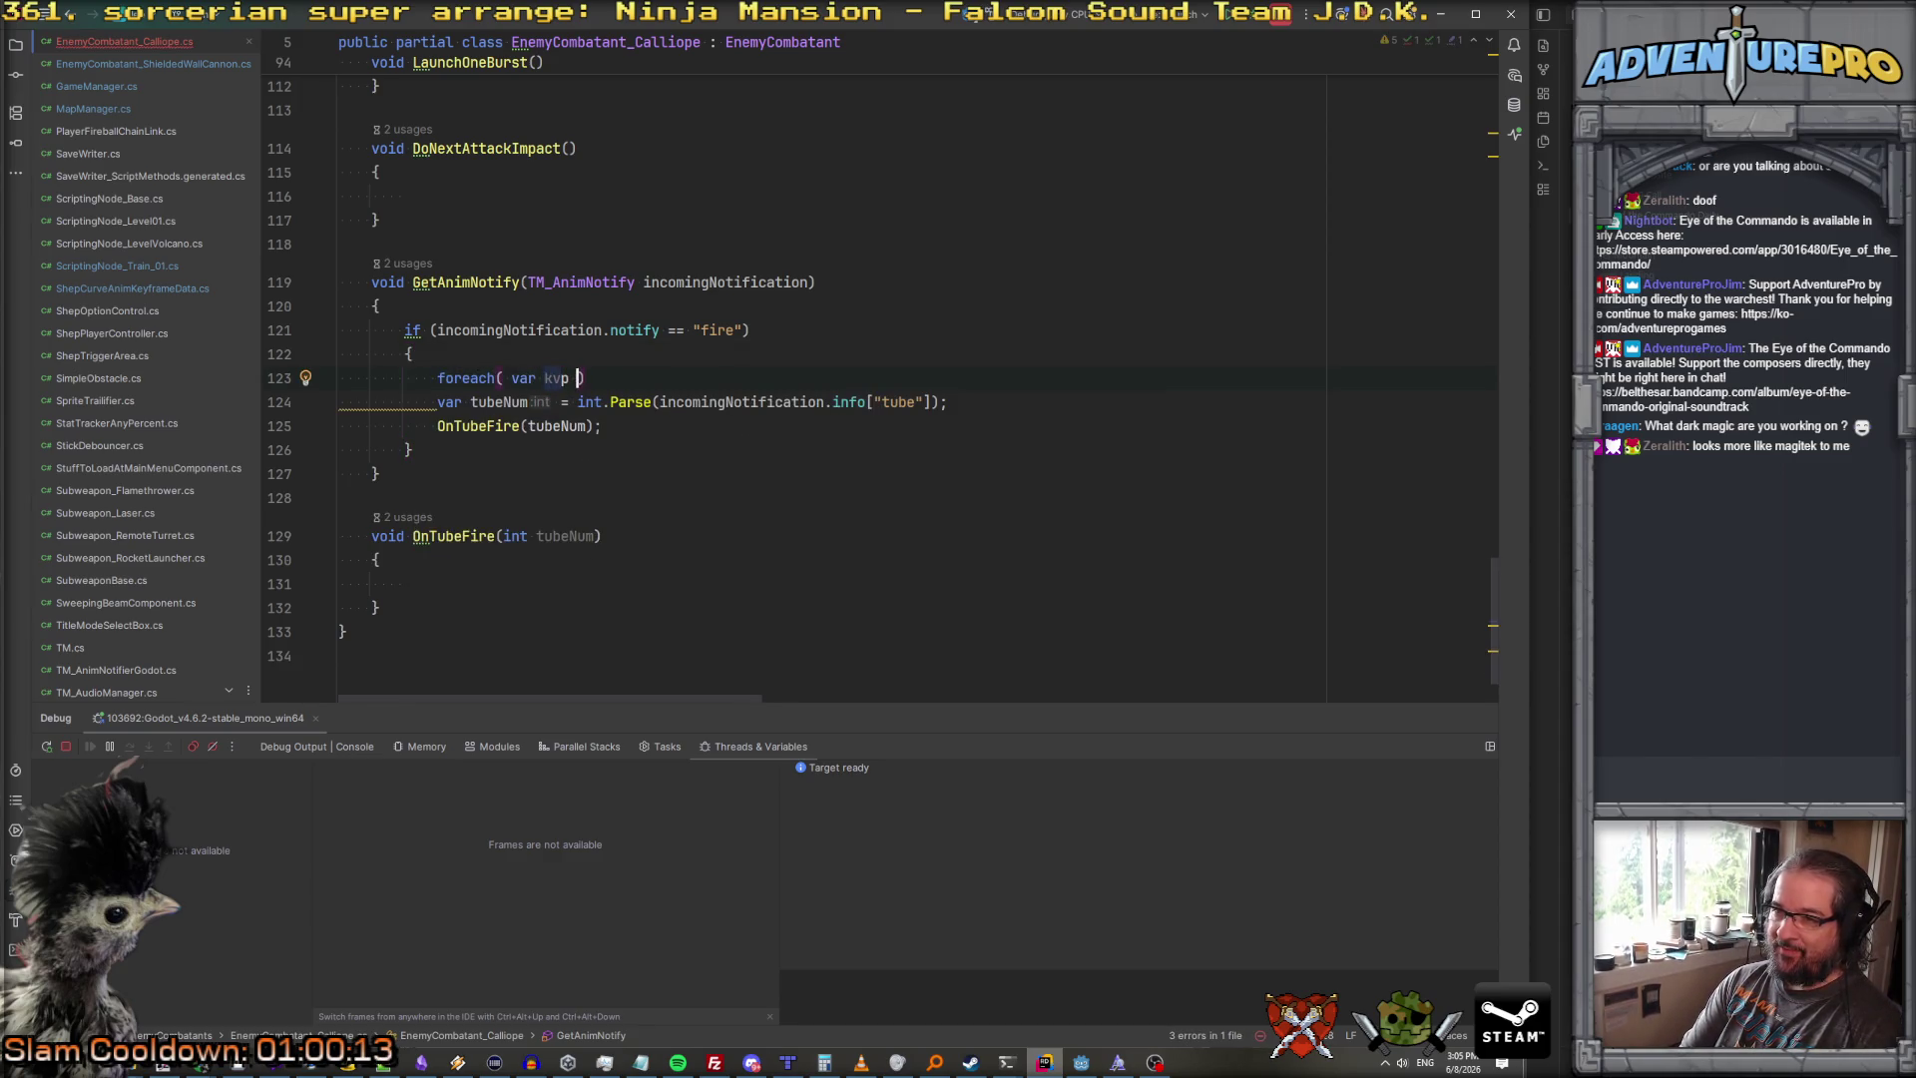
key("Return")
type(".info)")
key("Return")
type("{")
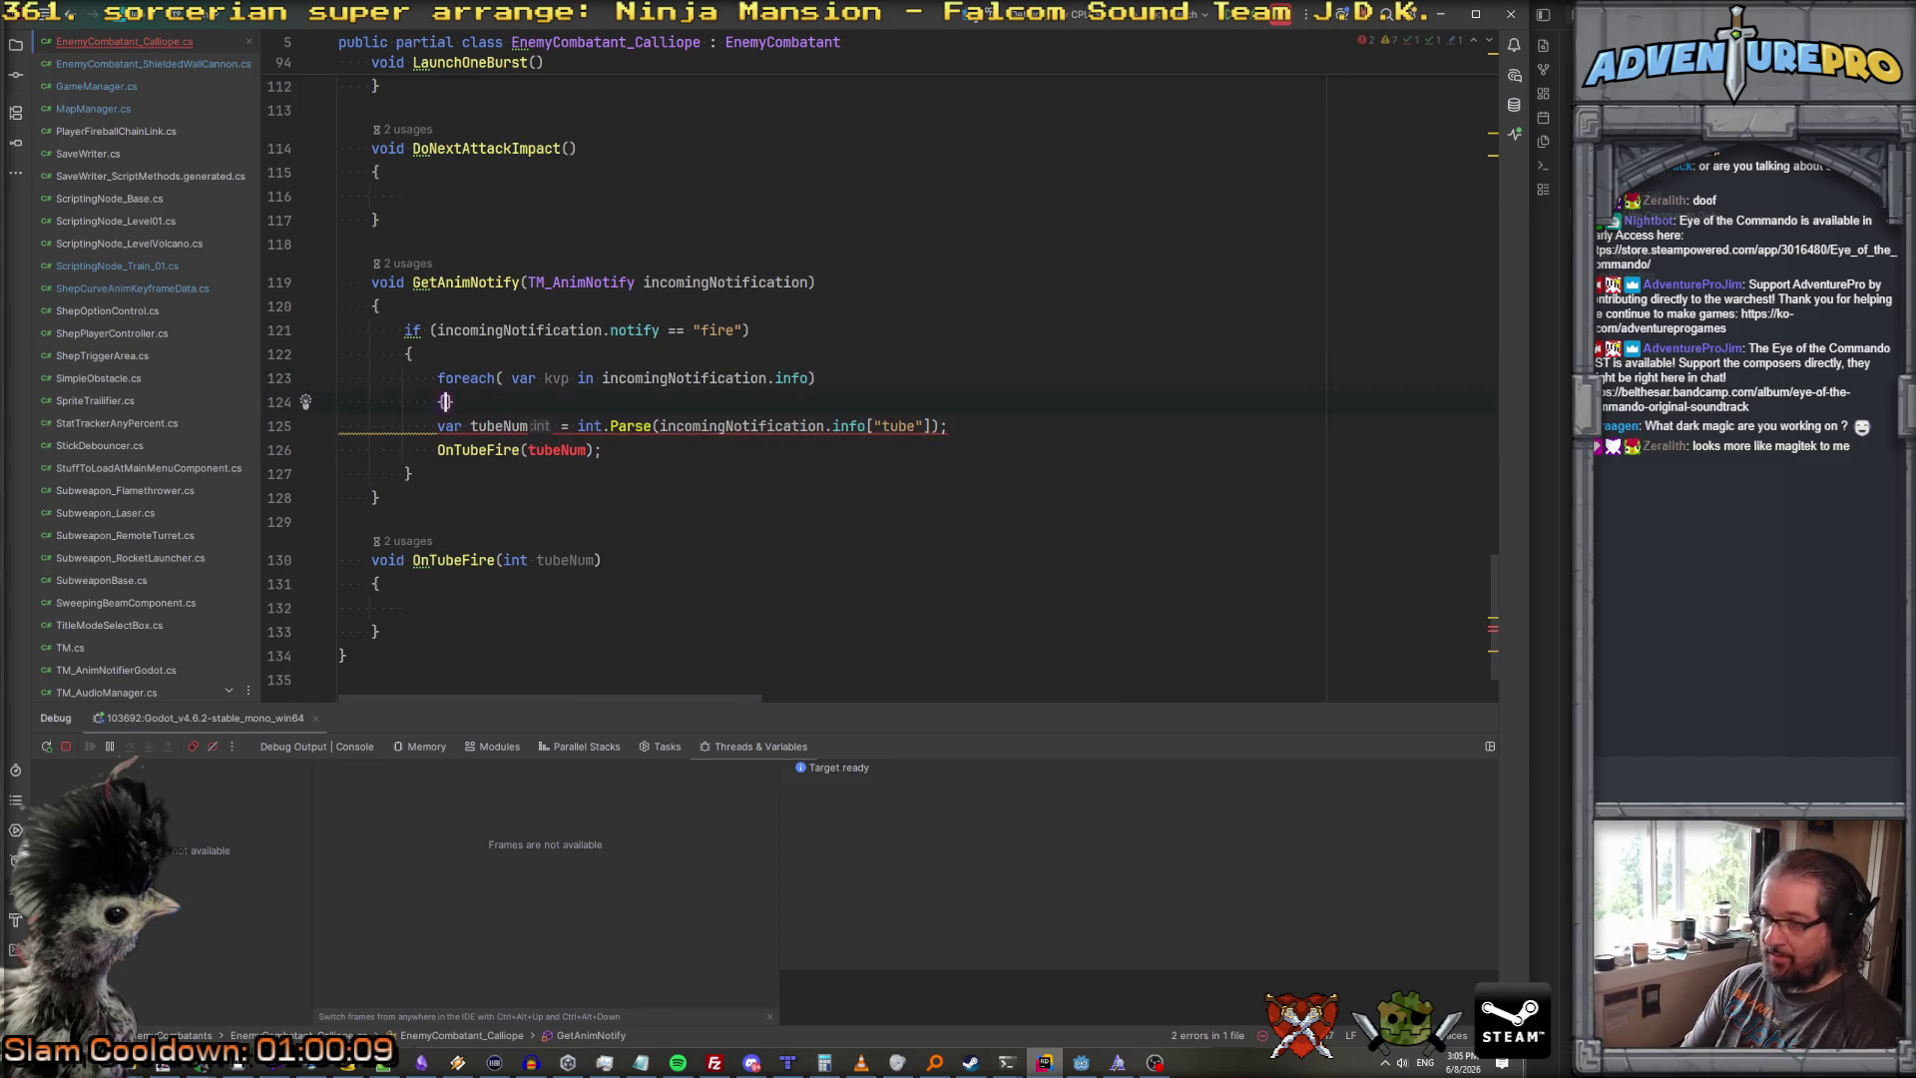
key("Return")
Step: Move the tube parsing and OnTubeFire lines into the loop, parsing kvp.Value
left_click(342, 474)
key("shift+Down")
key("shift+Down")
key("ctrl+x")
left_click(469, 425)
key("ctrl+v")
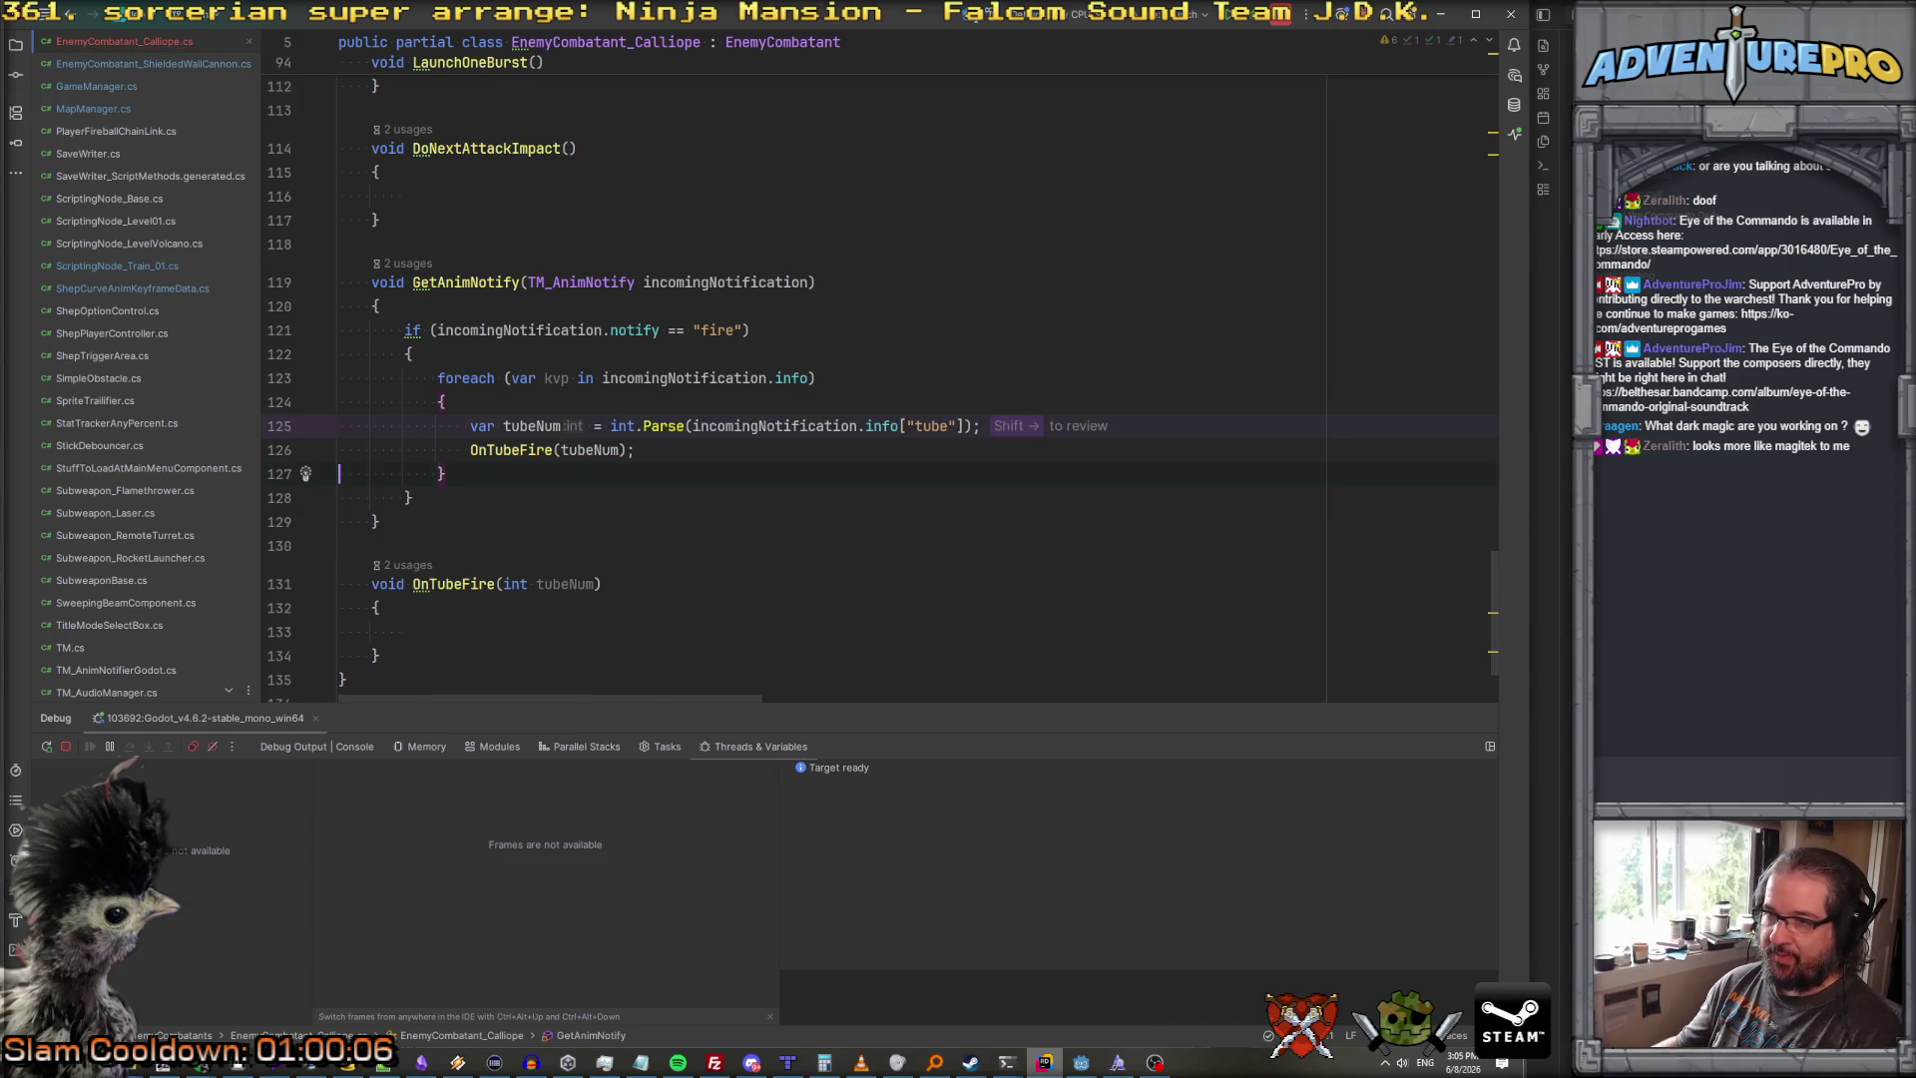
left_click(695, 425)
key("ctrl+shift+Right")
key("ctrl+shift+Right")
key("ctrl+shift+Right")
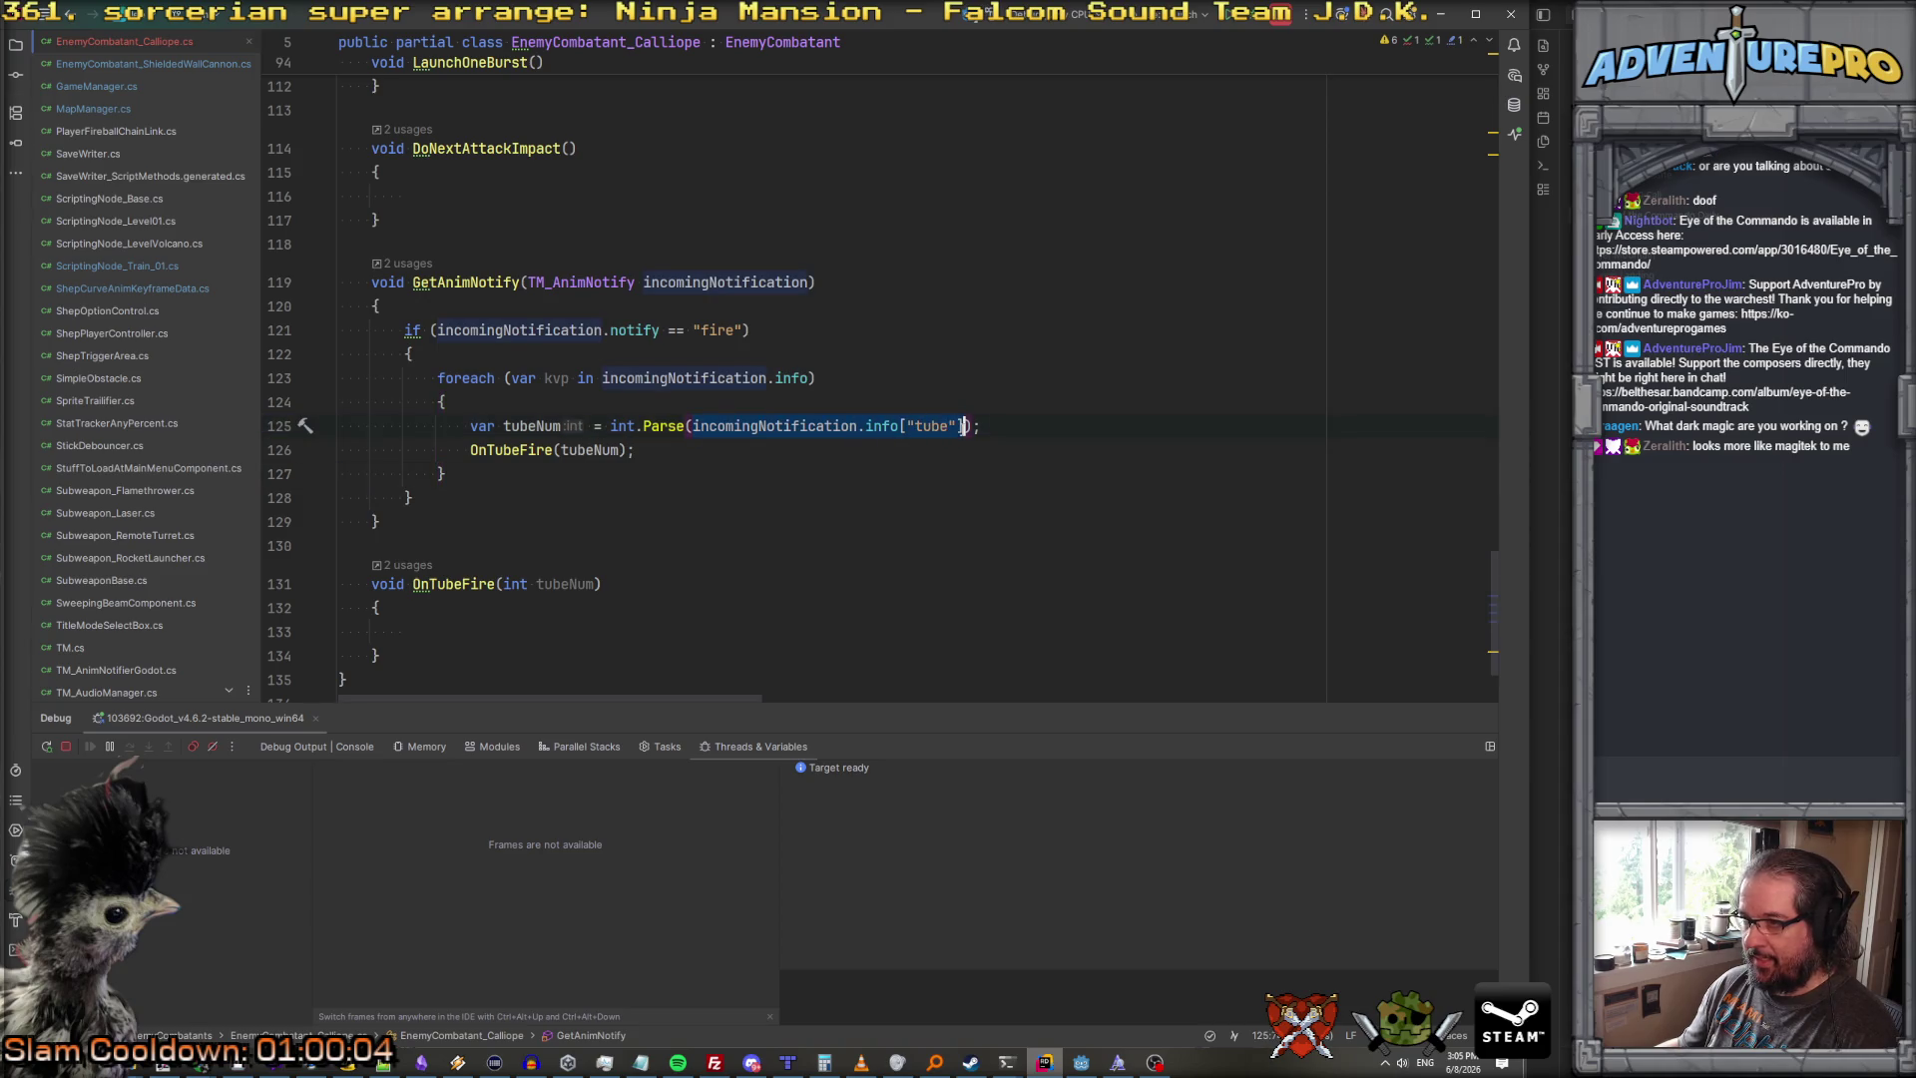
type("kvp.Value")
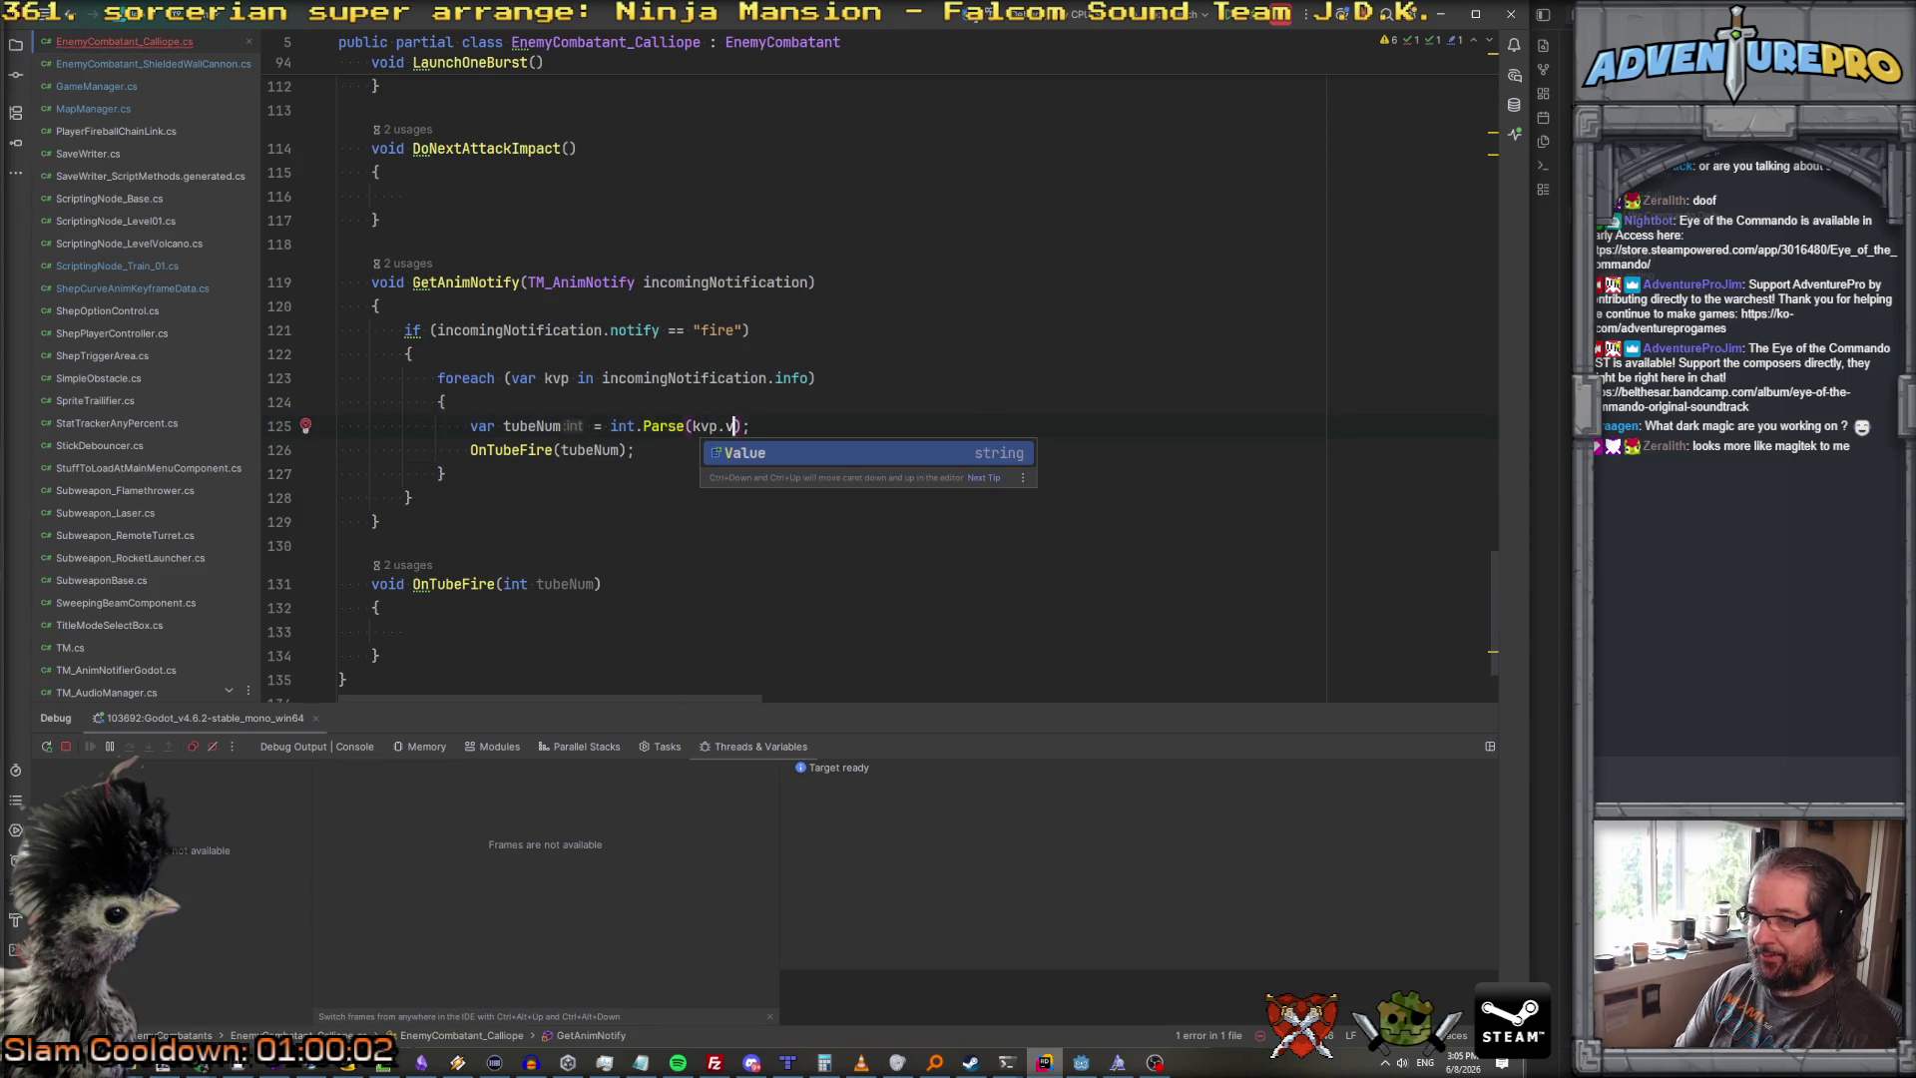
key("Up")
key("Up")
key("Up")
Step: Add comments above the loop showing the tube entries and noting multitube firing frames
key("End")
key("Return")
type("// {")
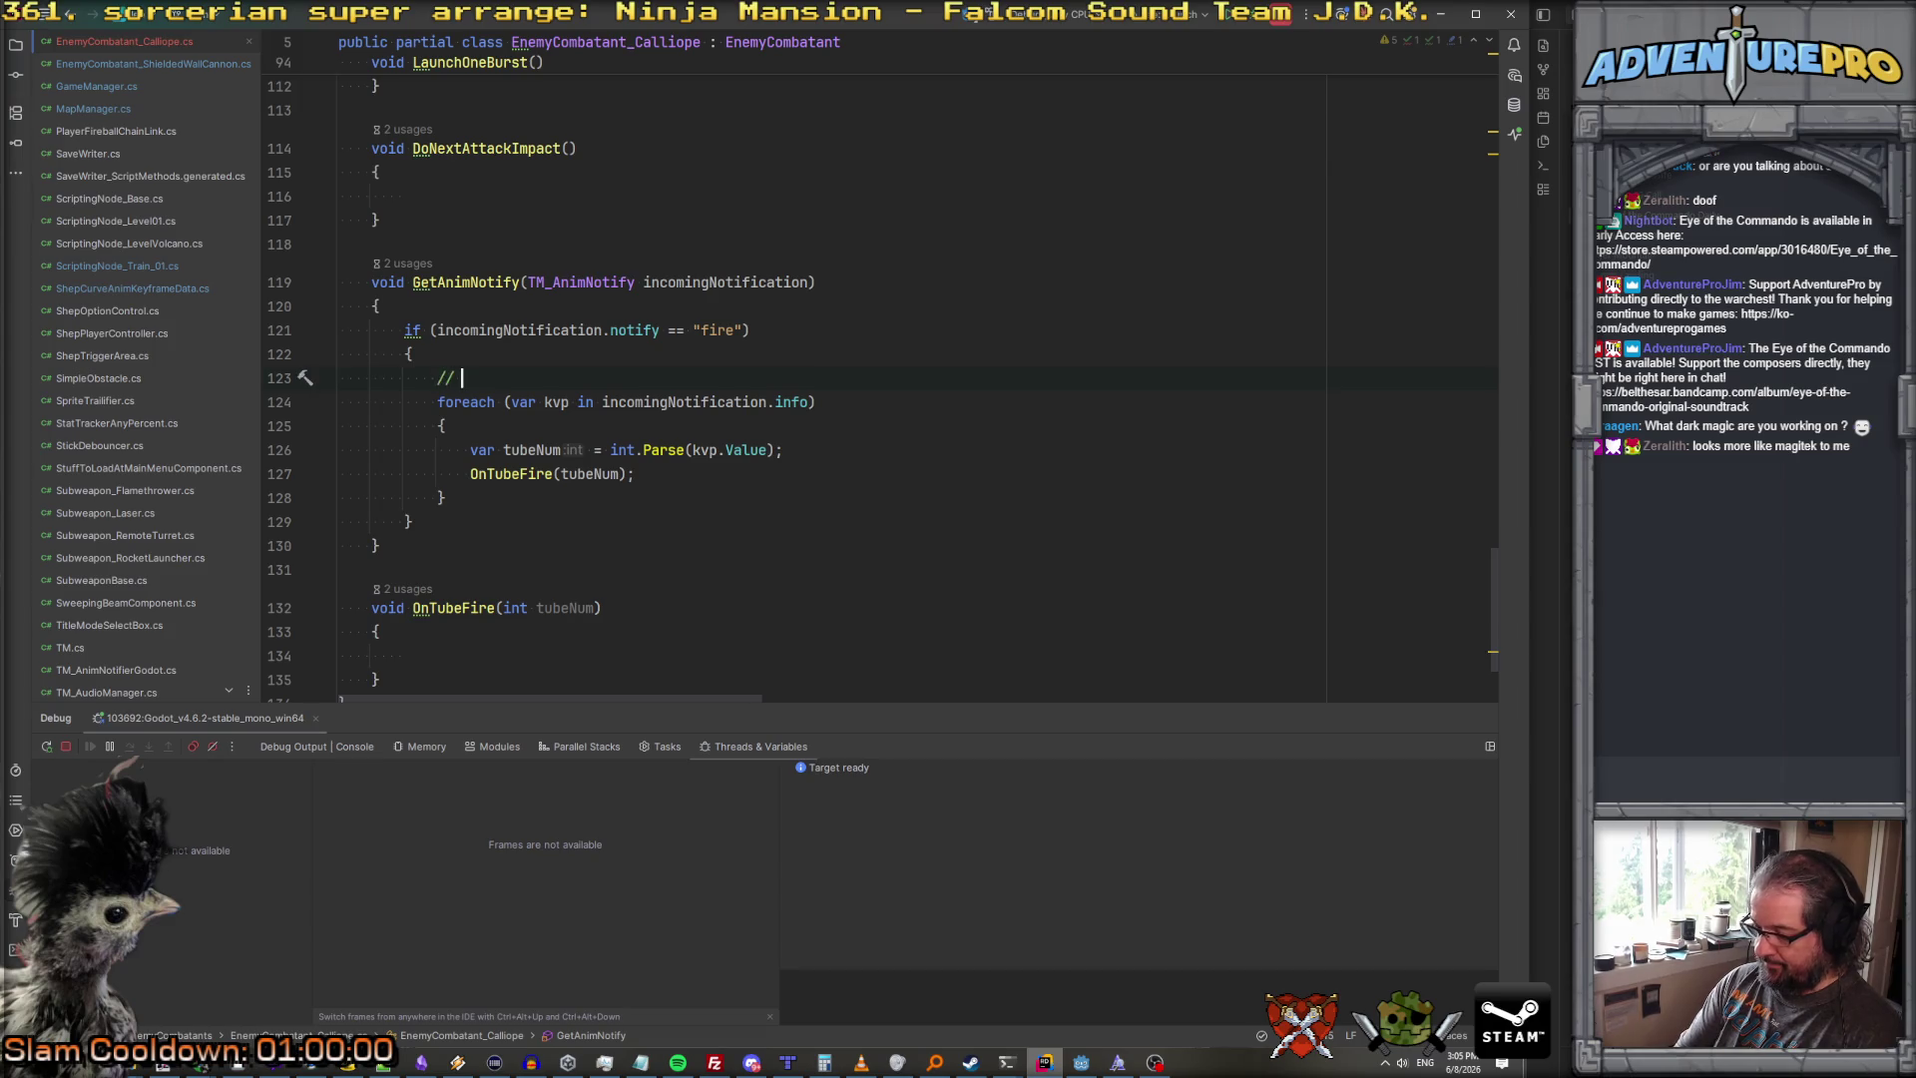
key("BackSpace")
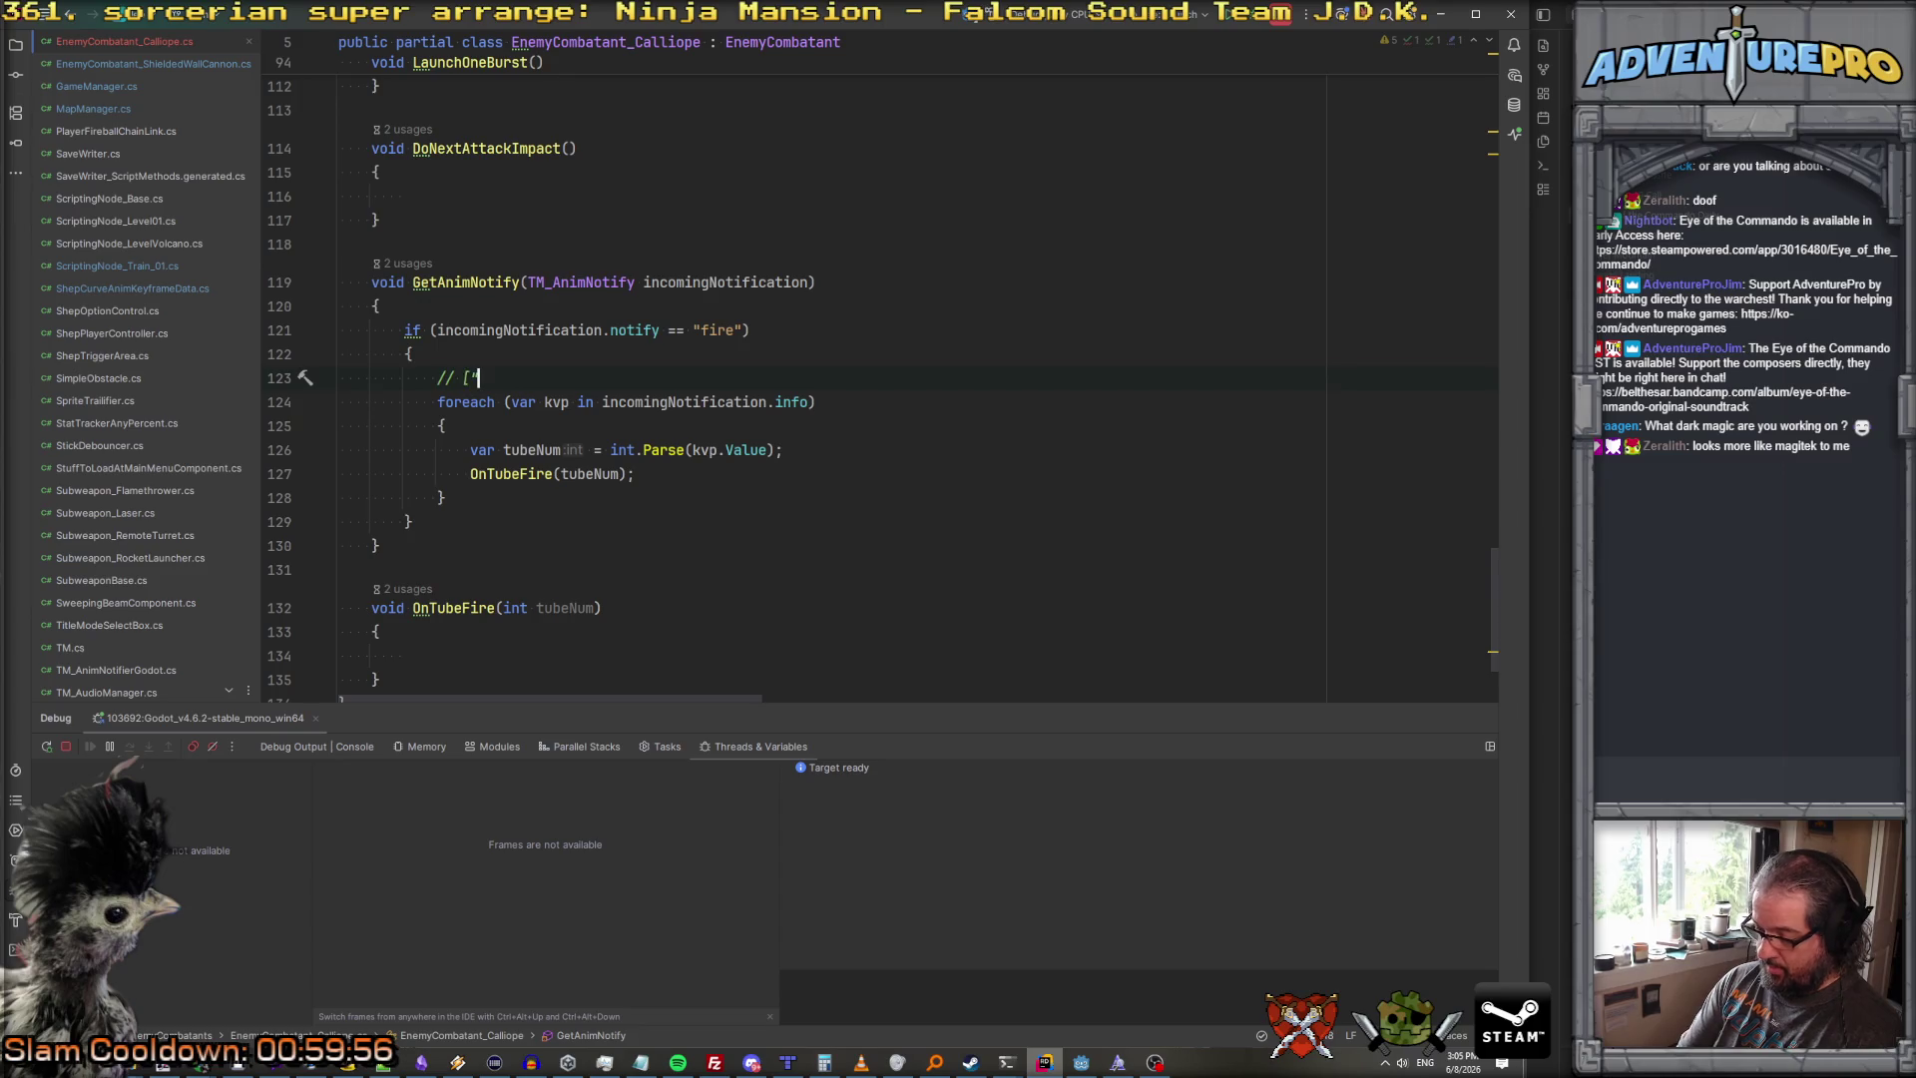
type("tub\"]")
key("BackSpace")
key("BackSpace")
type(",1")
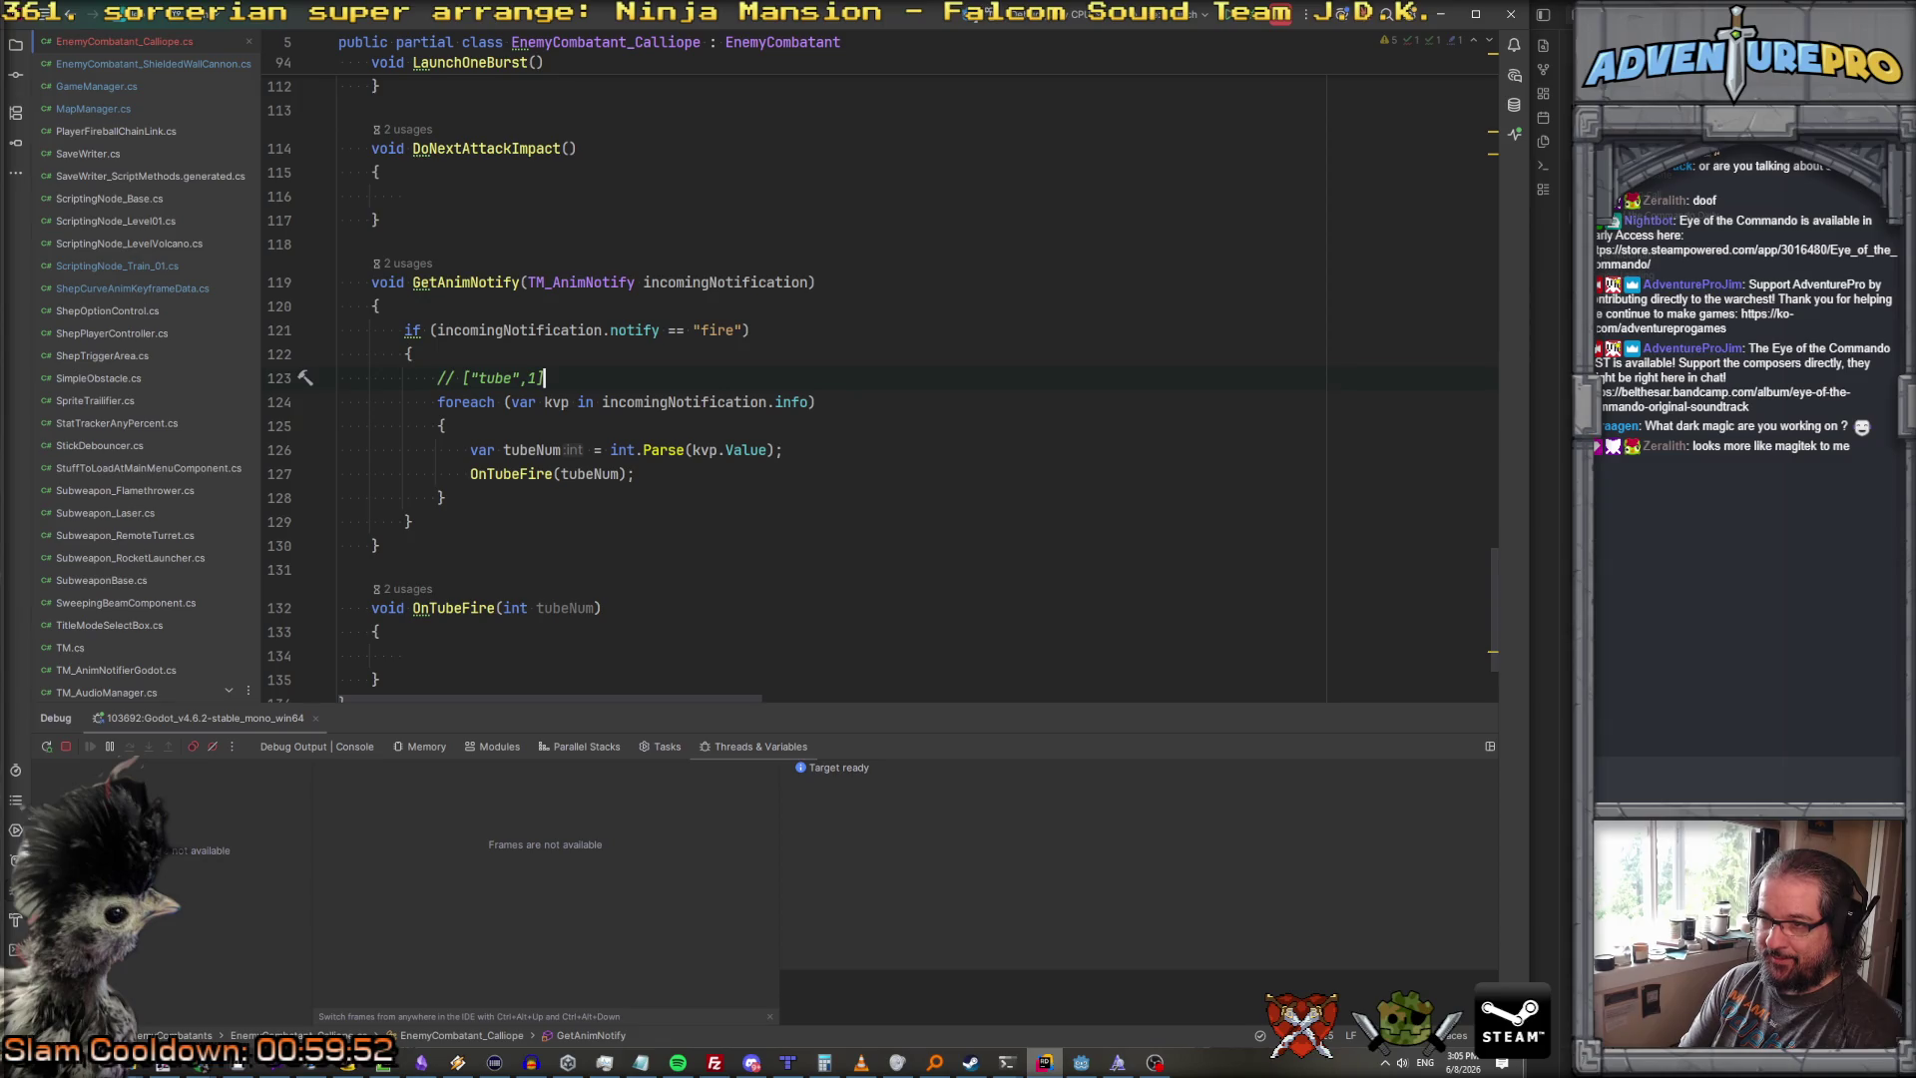
key("Return")
type("// p")
type("[\"ot")
type("hertube")
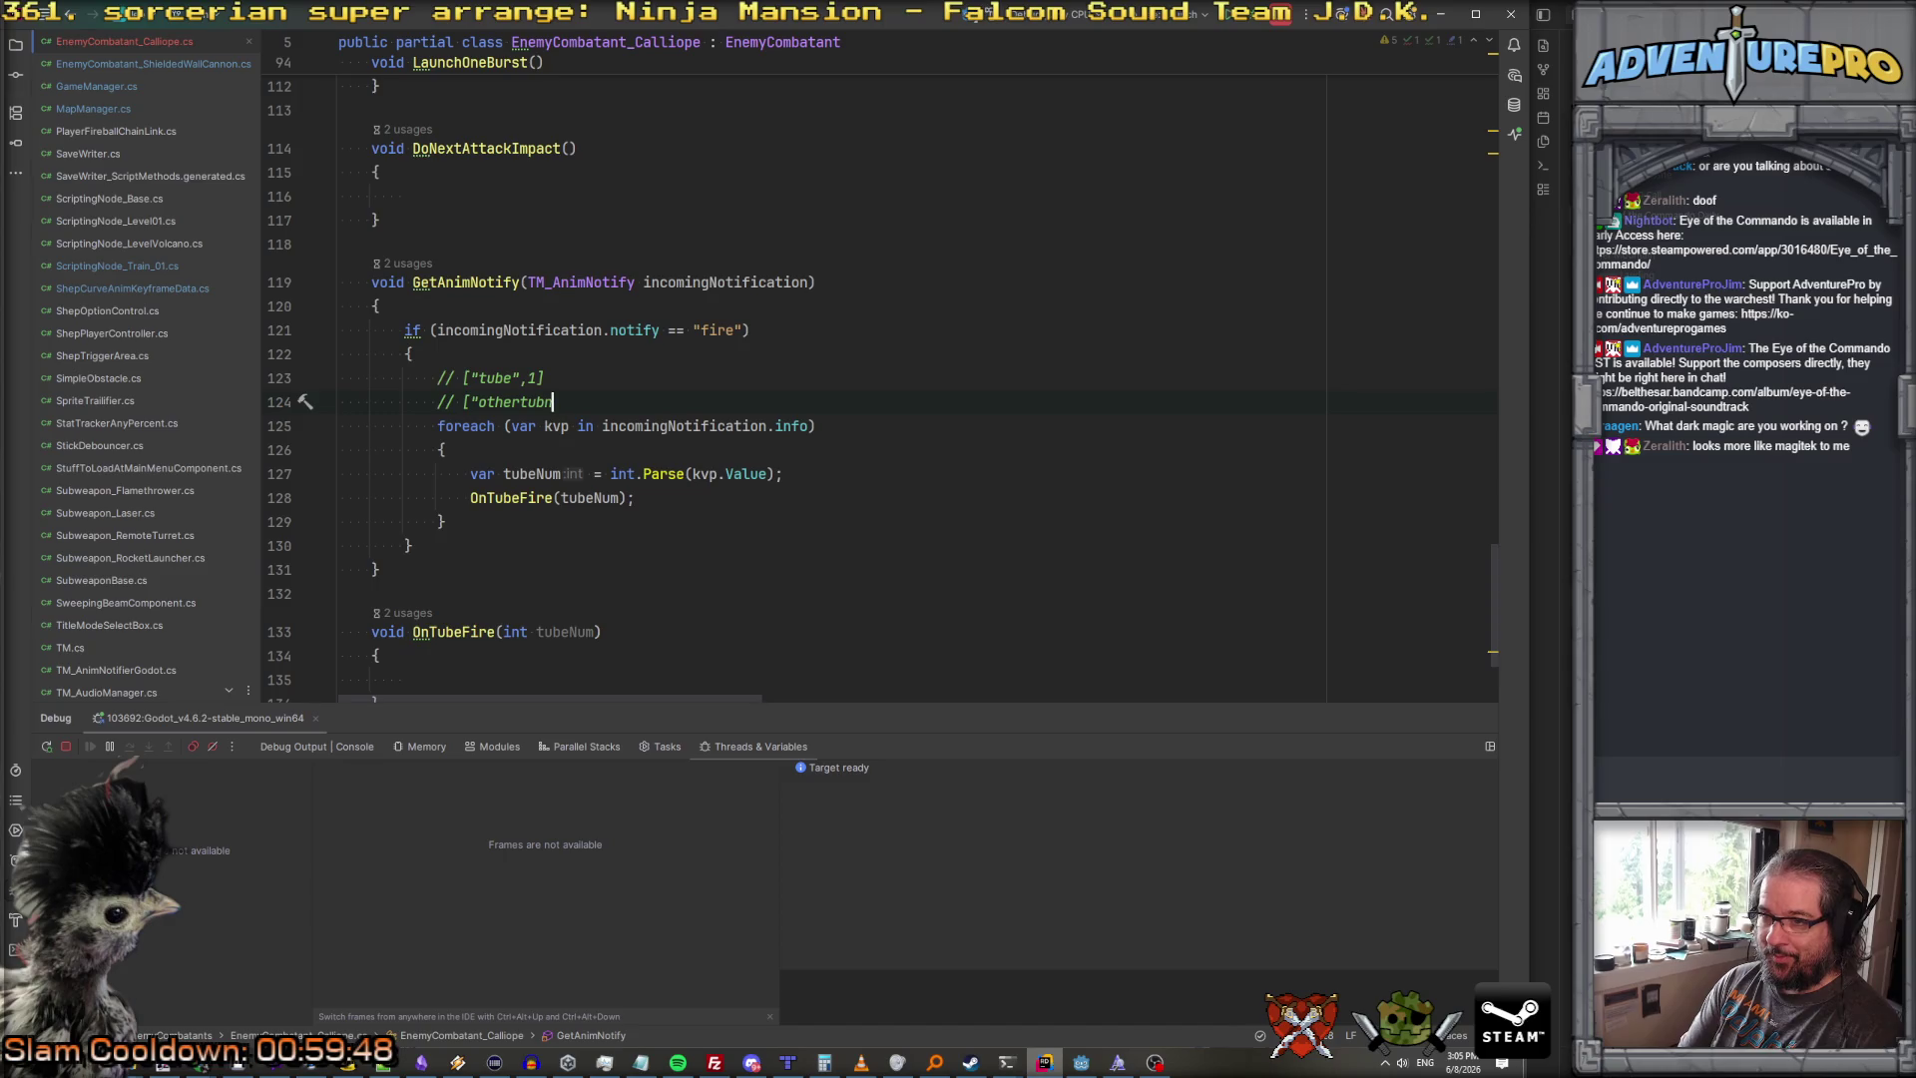
type("\"")
type("] because some frames have")
type("itube firing :tm:")
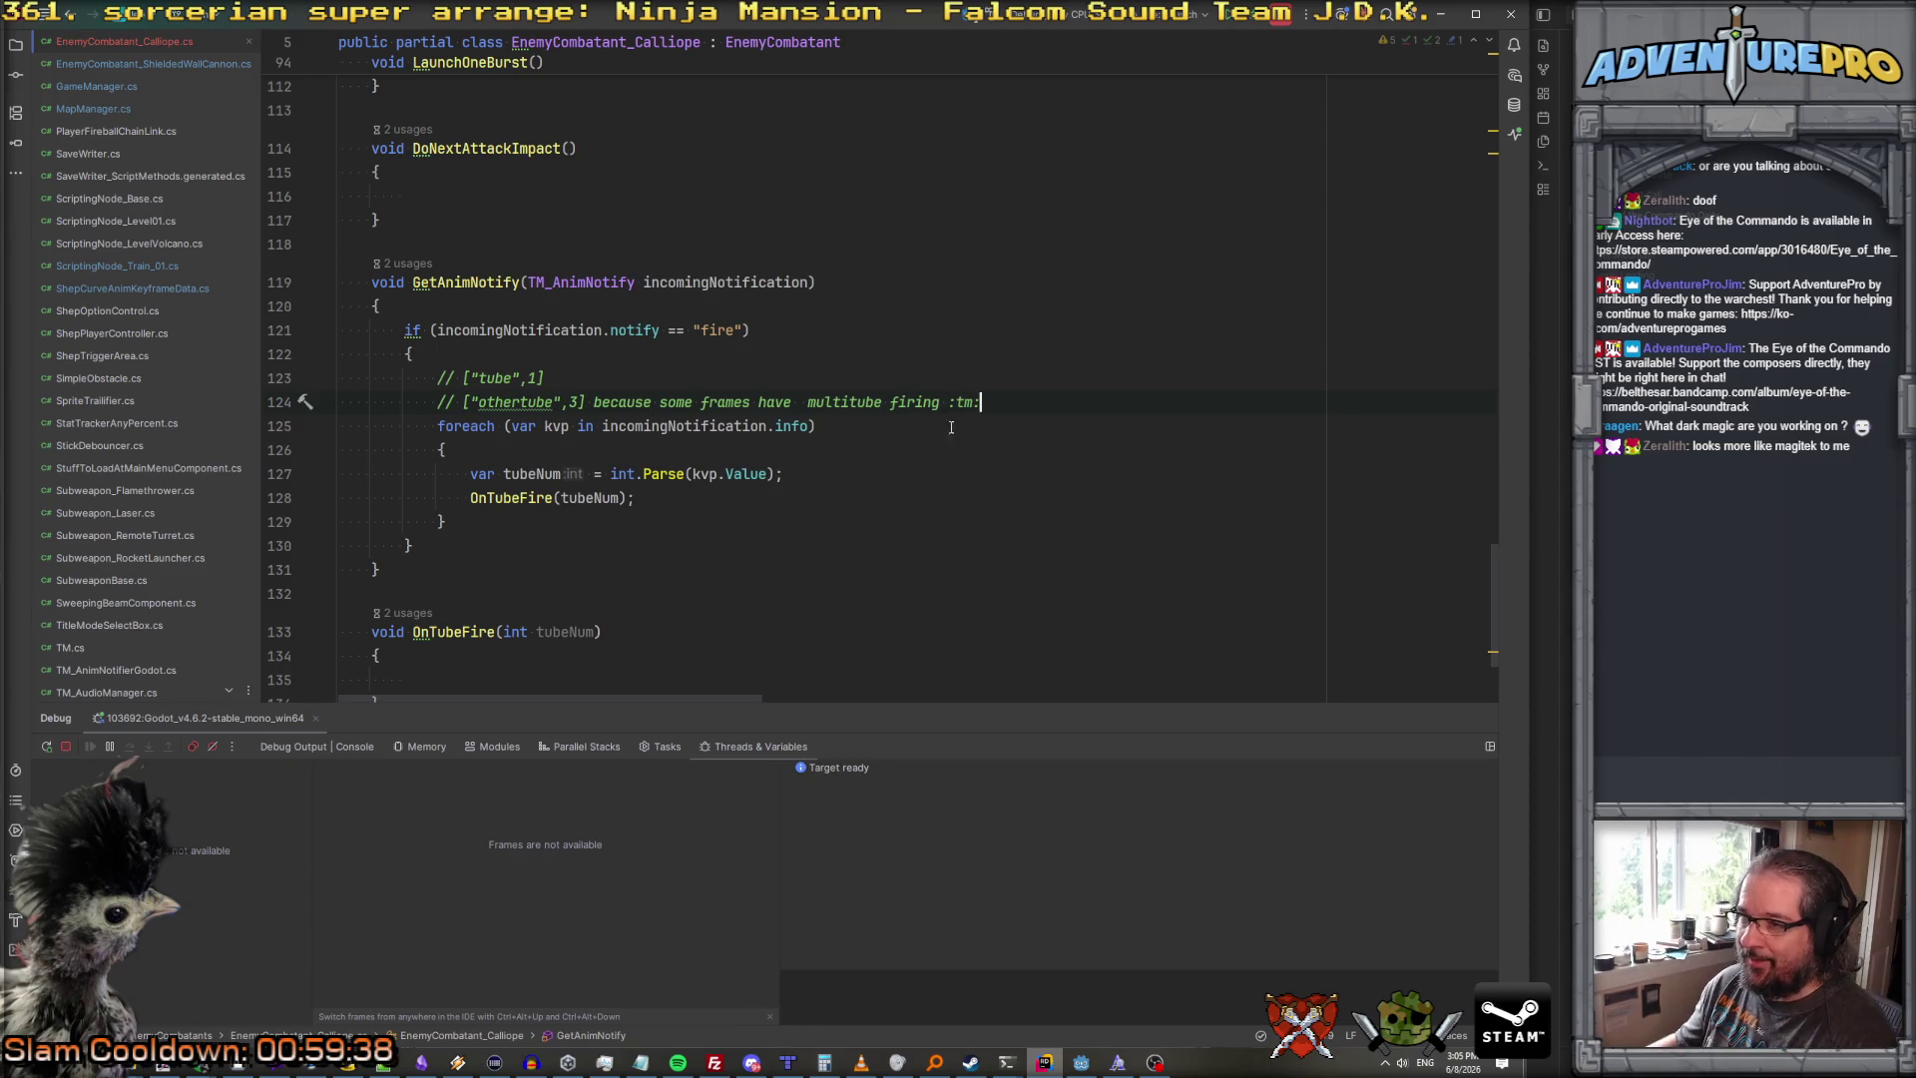
left_click(803, 401)
key("BackSpace")
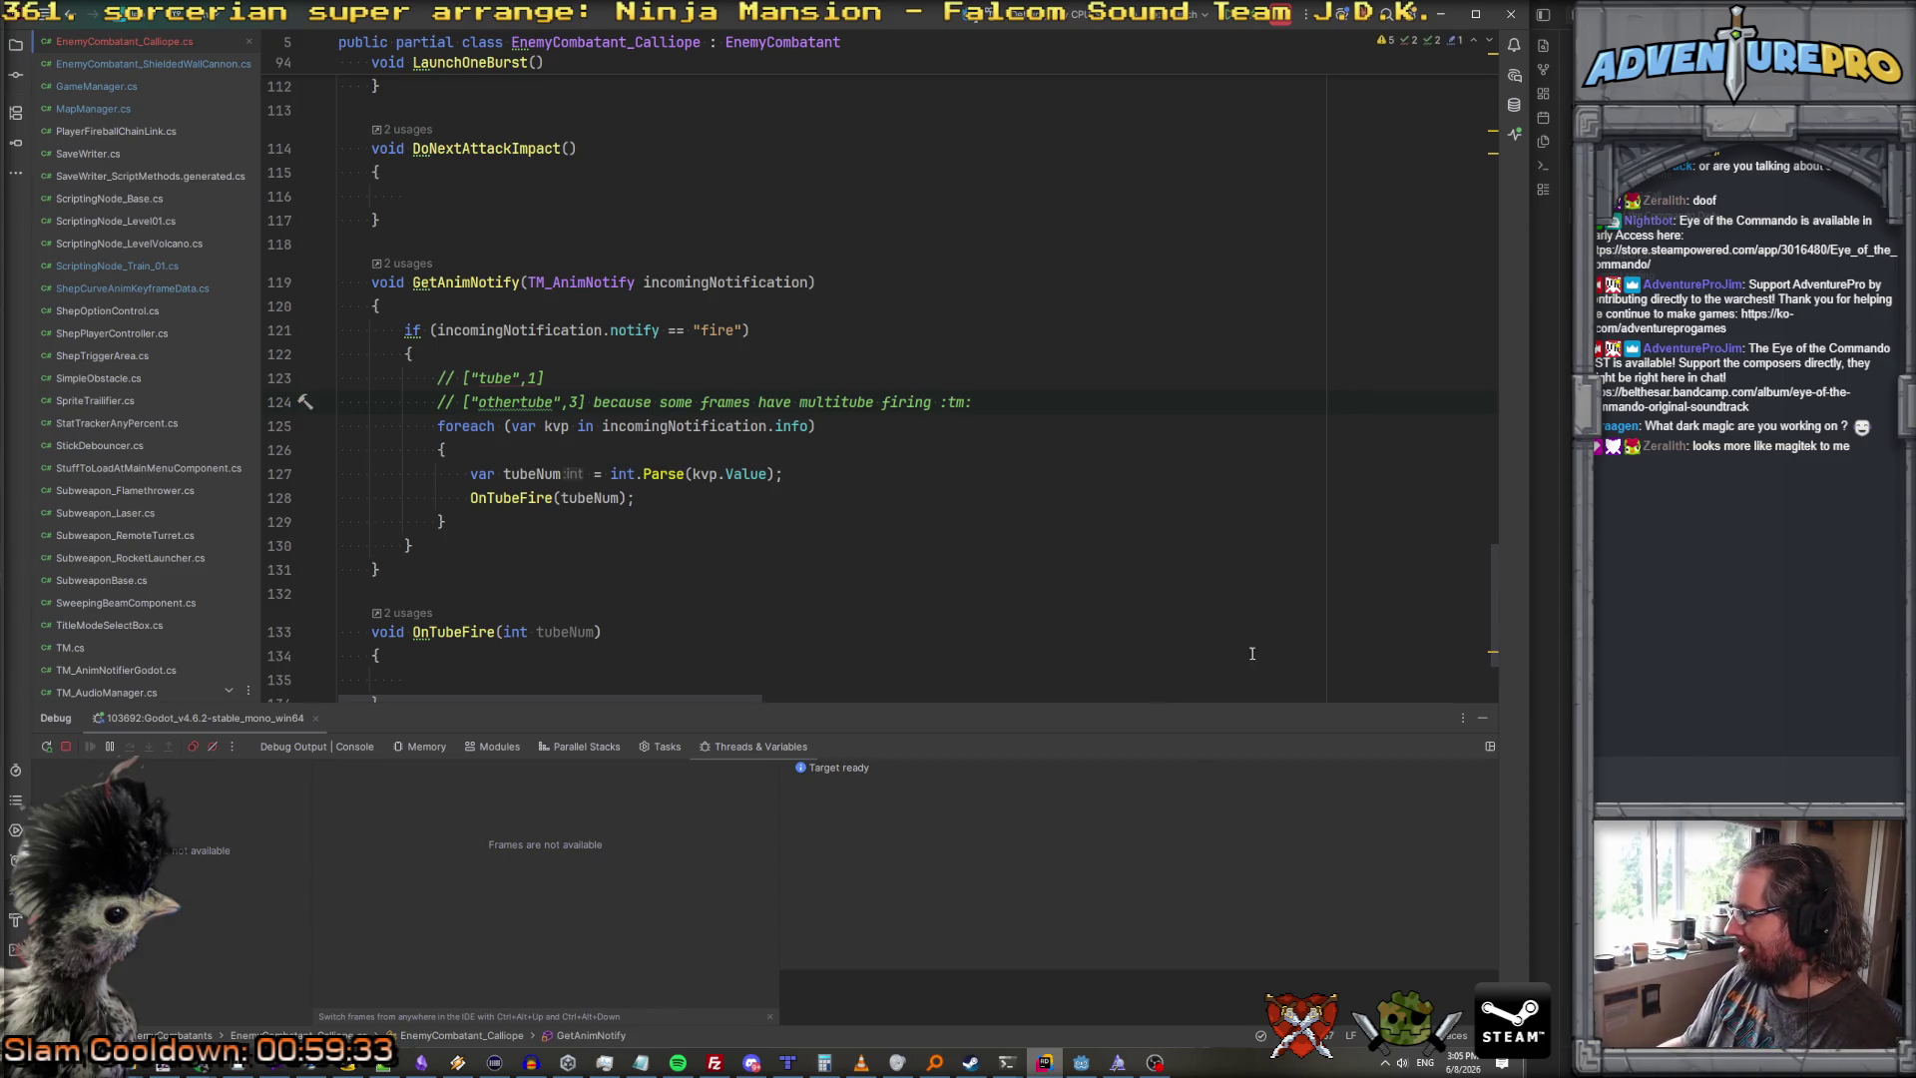
key("Down")
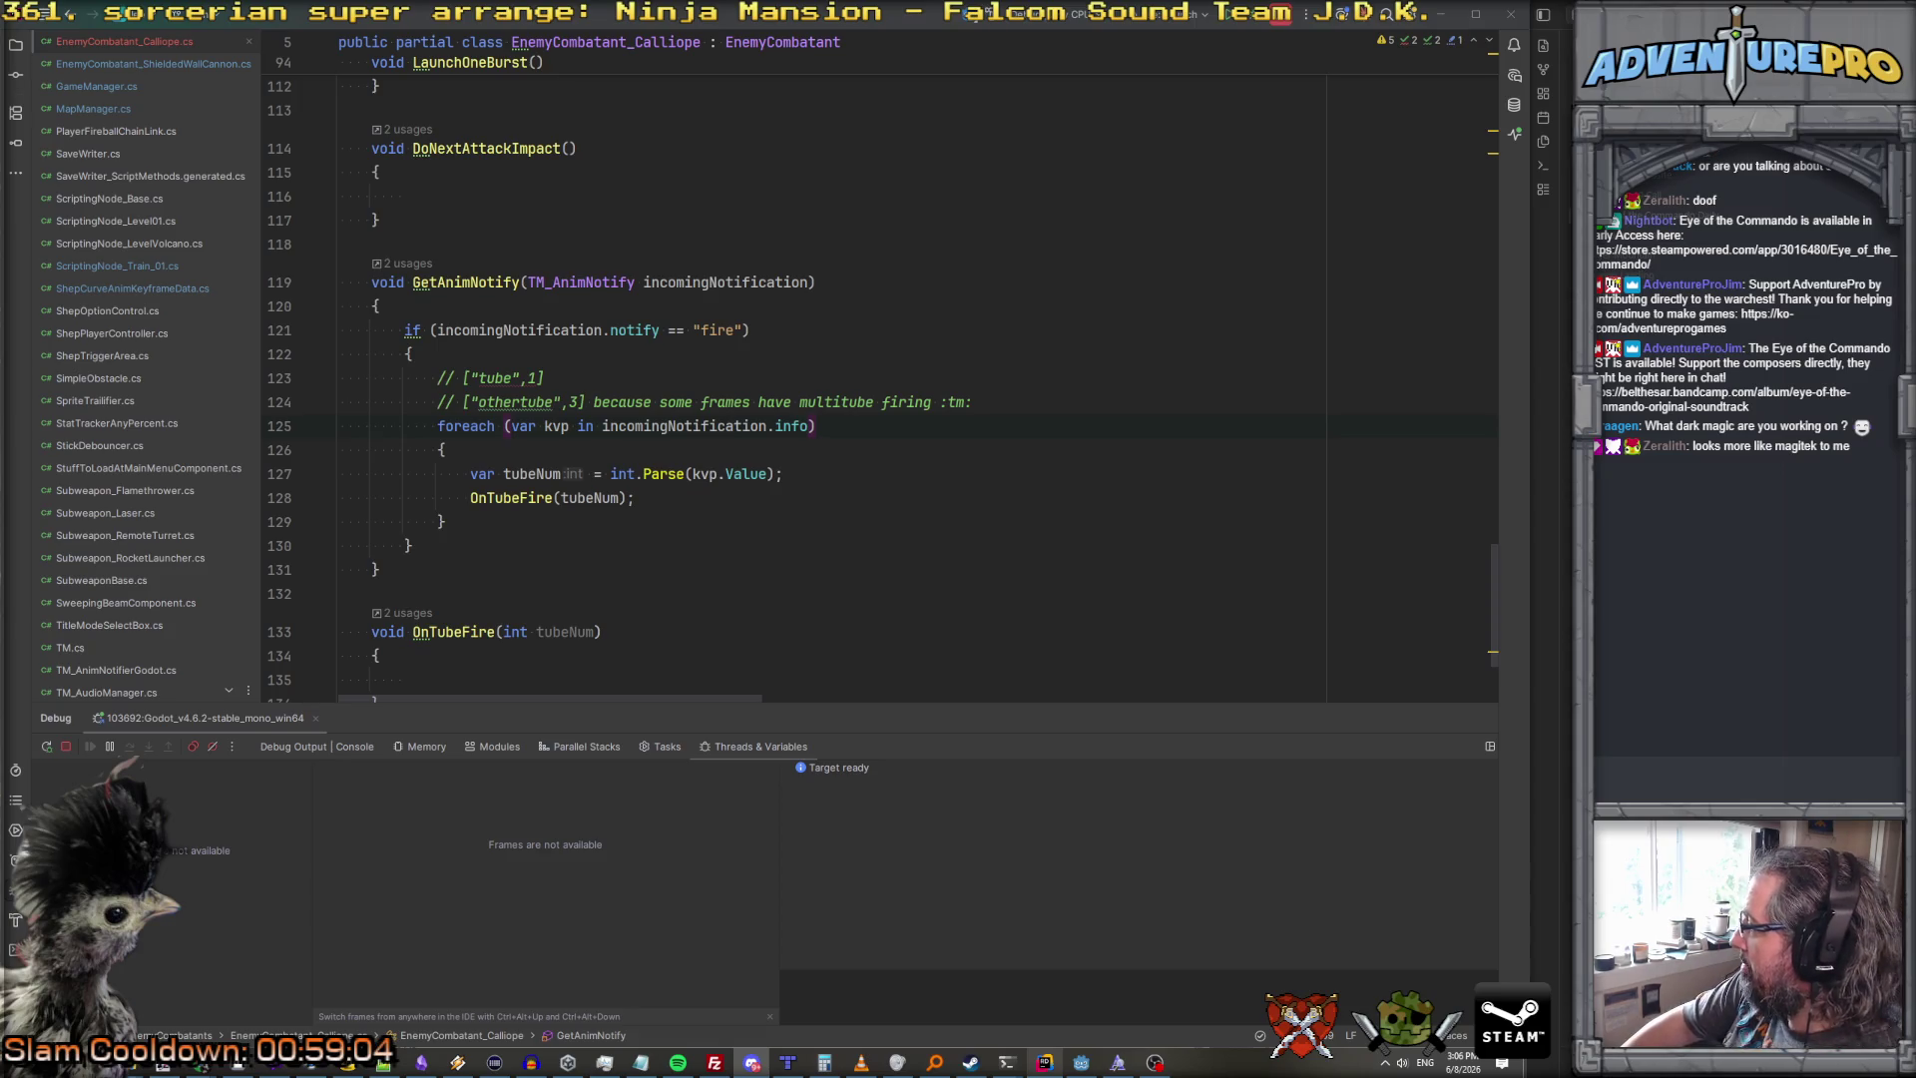
Step: Add an [Export] private PackedScene prefabRocketLaunchFX field below turnsBetweenBursts
left_click(639, 529)
scroll(686, 600, "down", 2)
left_click(439, 485)
scroll(450, 486, "up", 7)
scroll(449, 486, "up", 20)
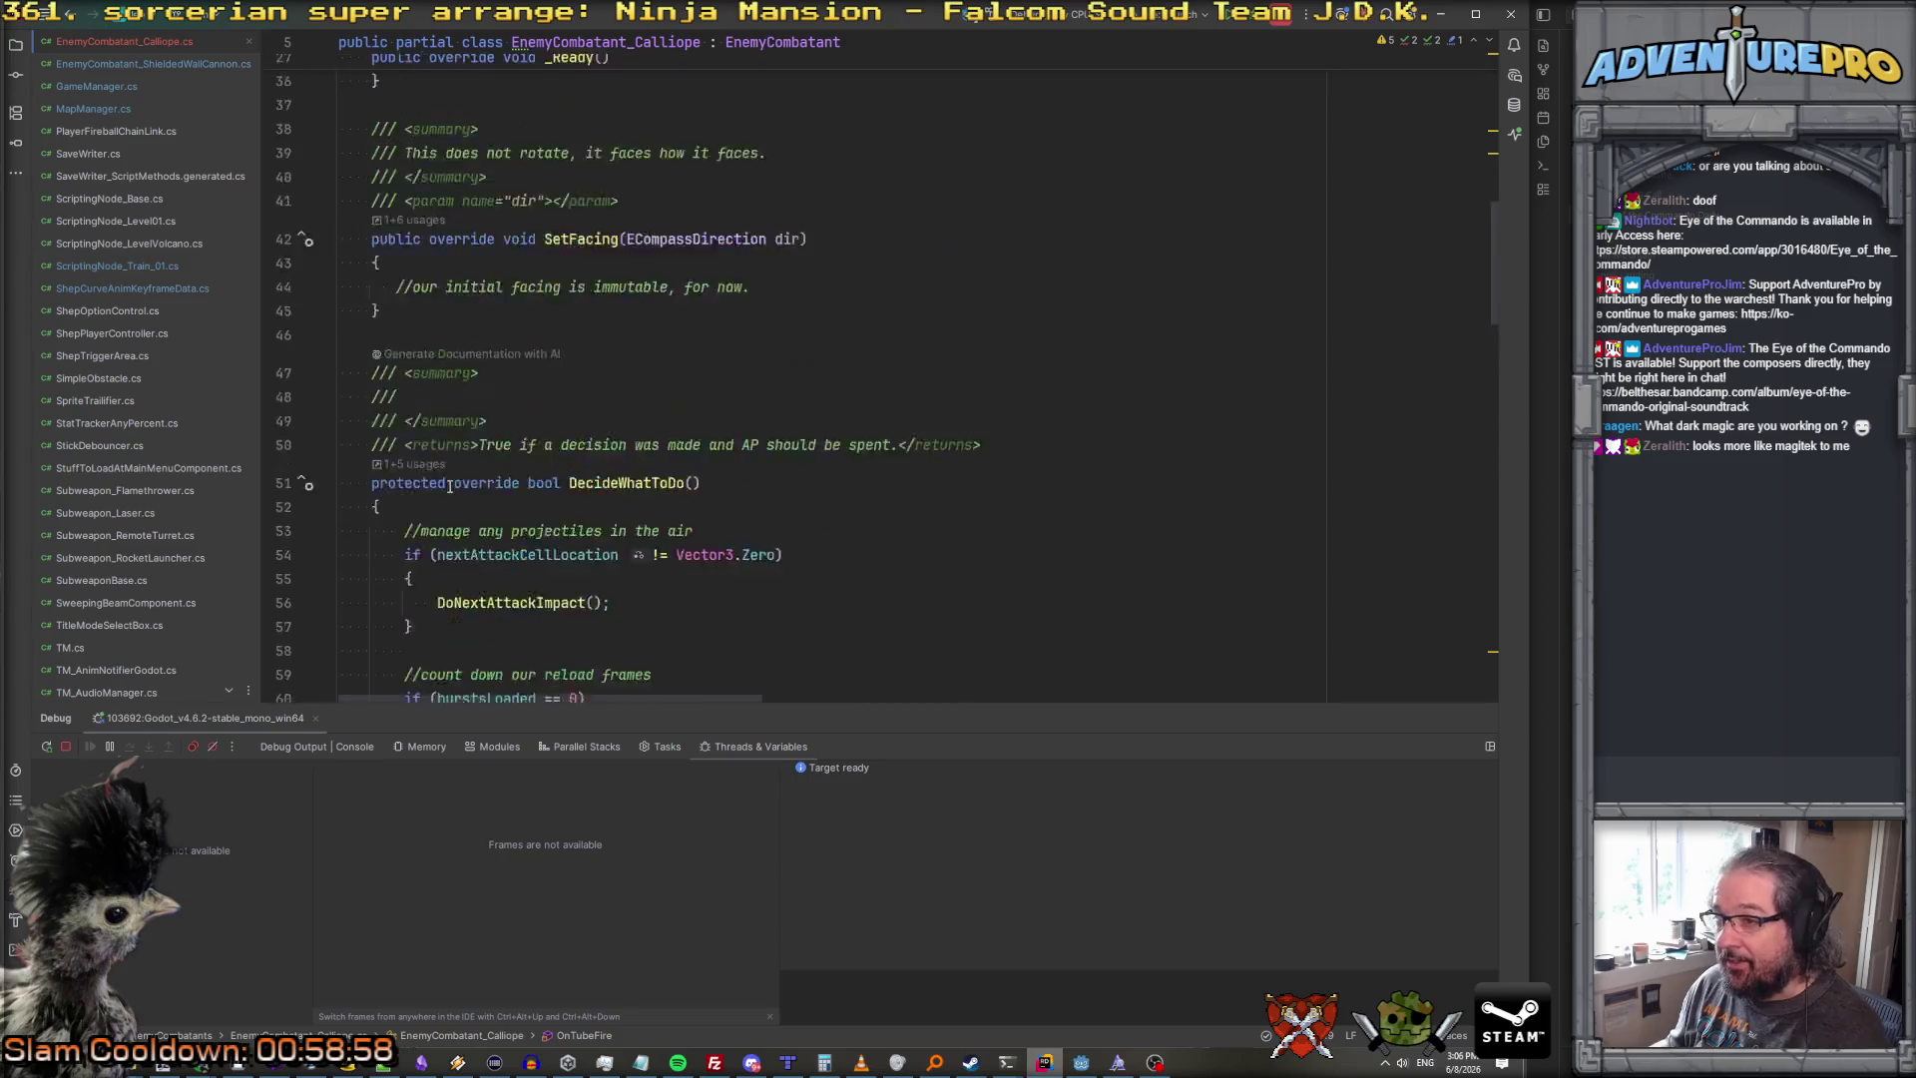
left_click(719, 305)
key("End")
key("Return")
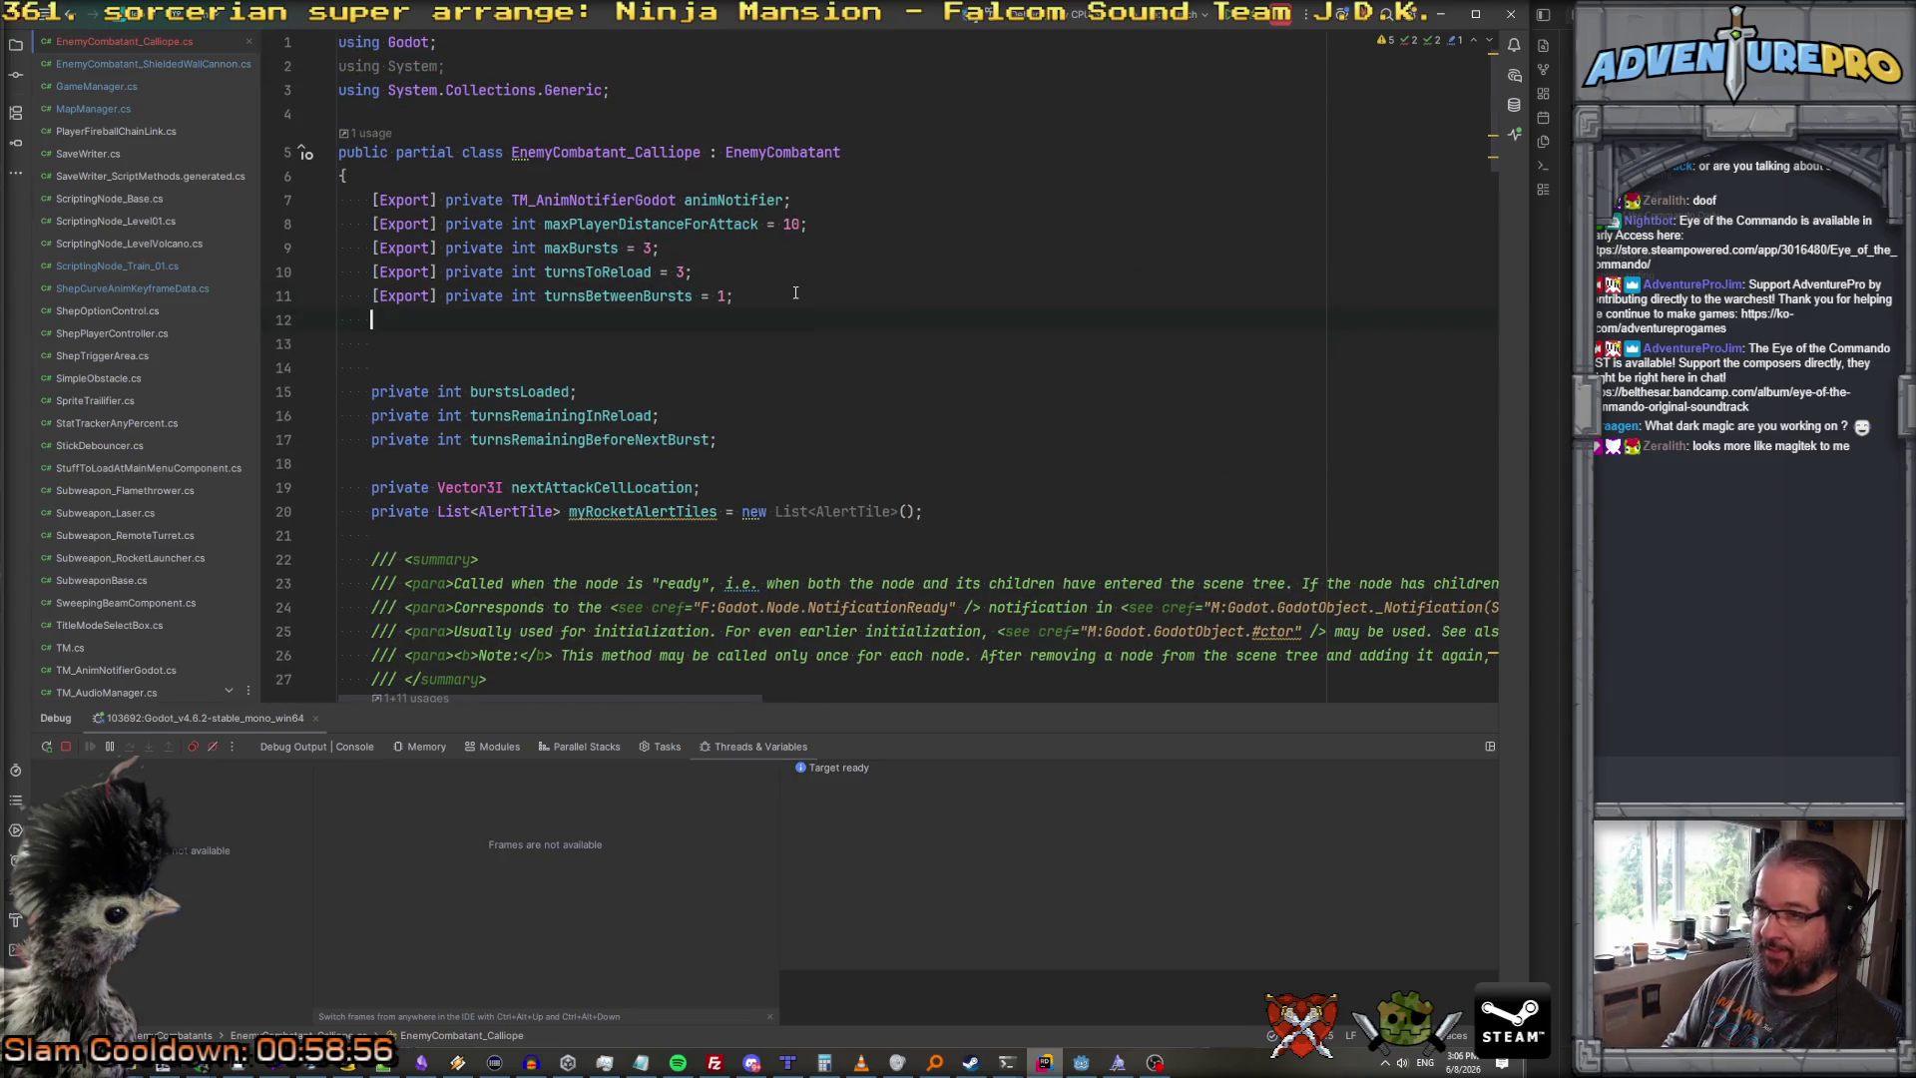
type("[Exp")
key("Return")
type("[Export] p")
key("Return")
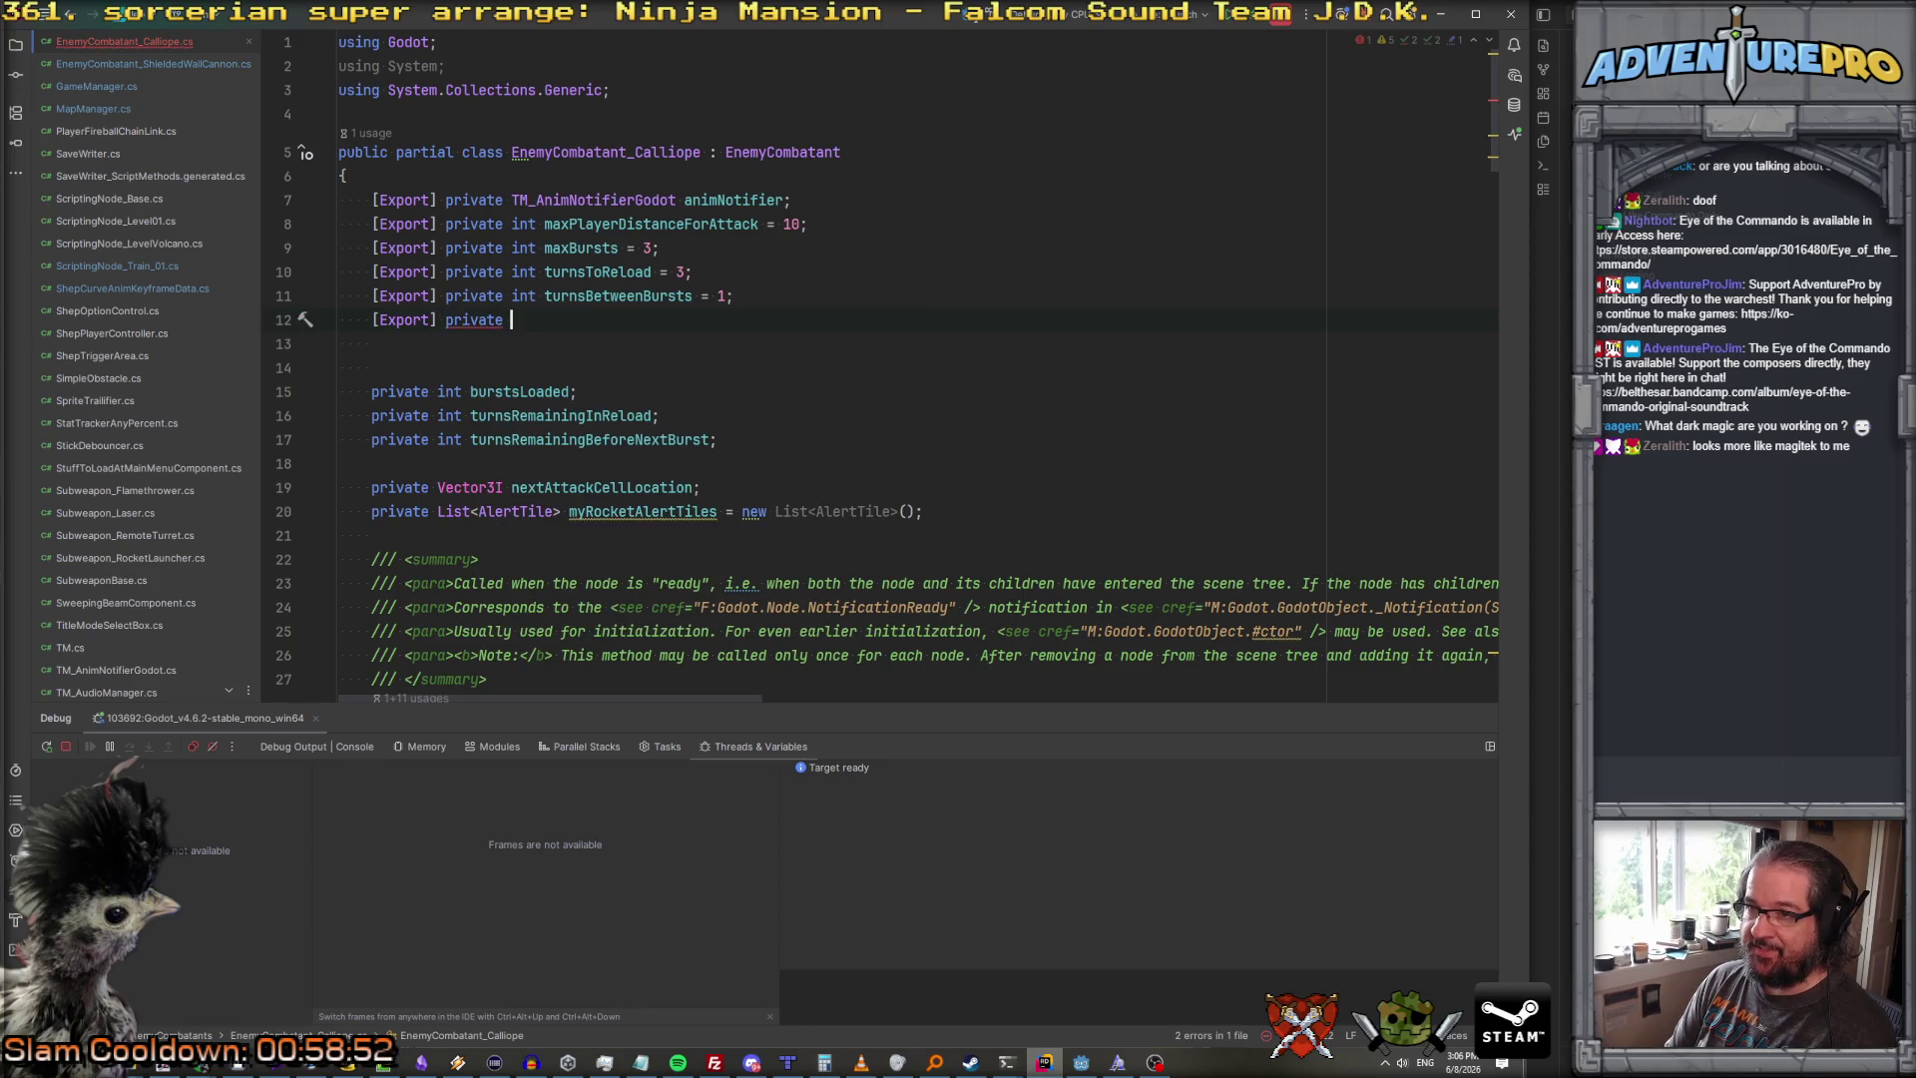
type("Pack")
key("Return")
type("p")
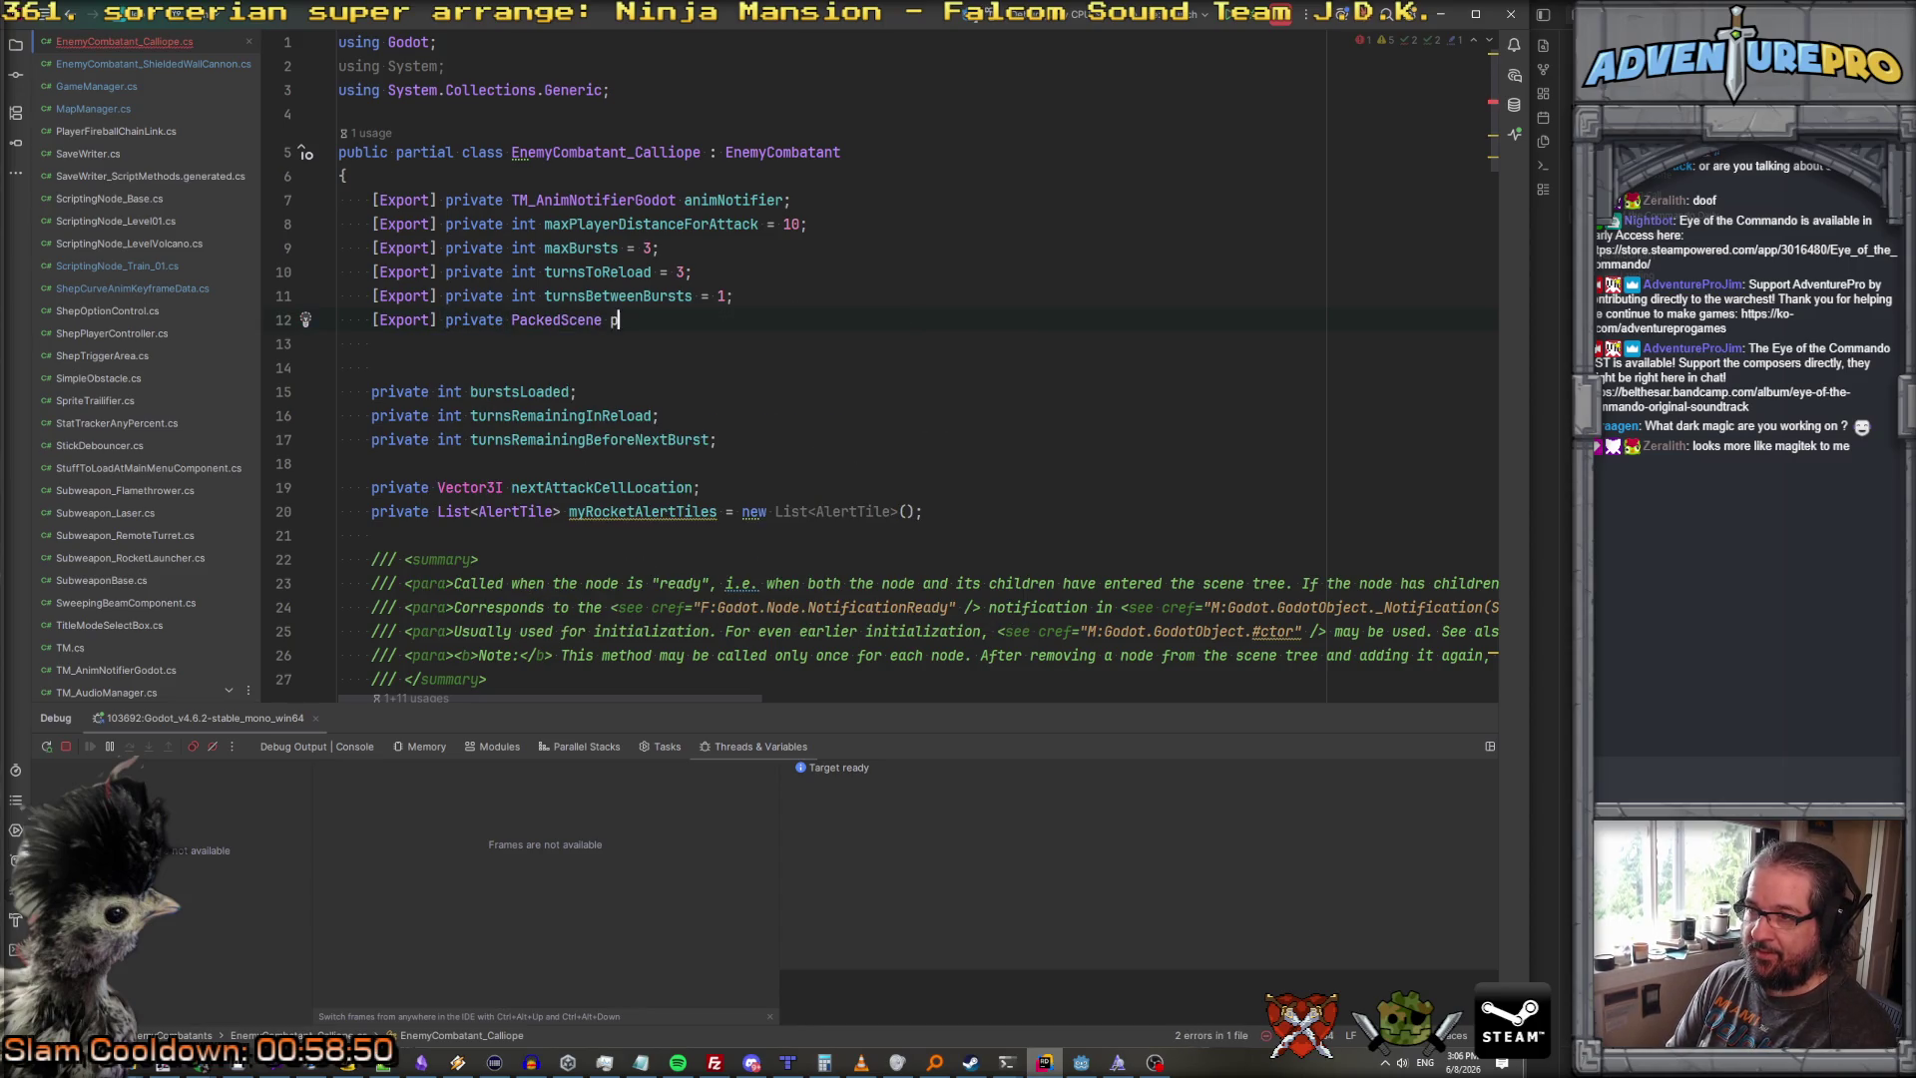
type("refabRocketLa")
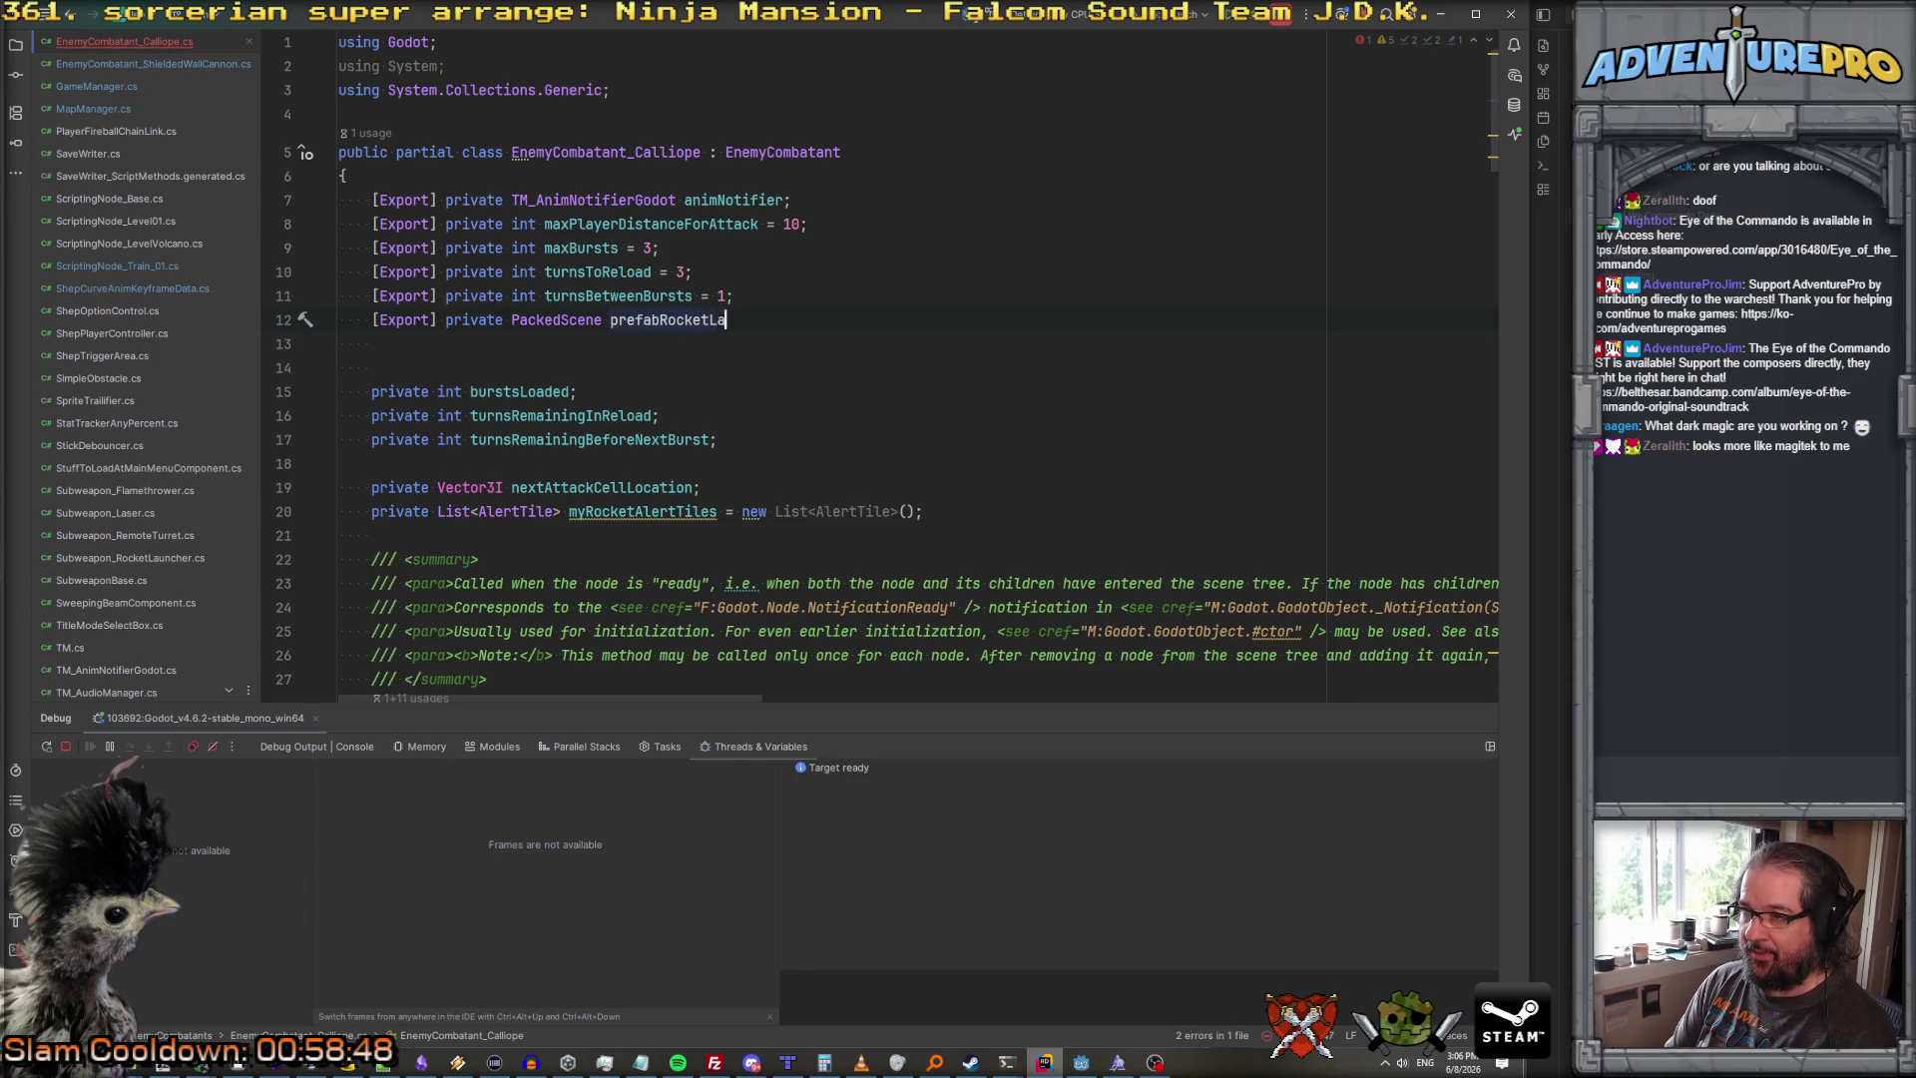
type("unchFX;")
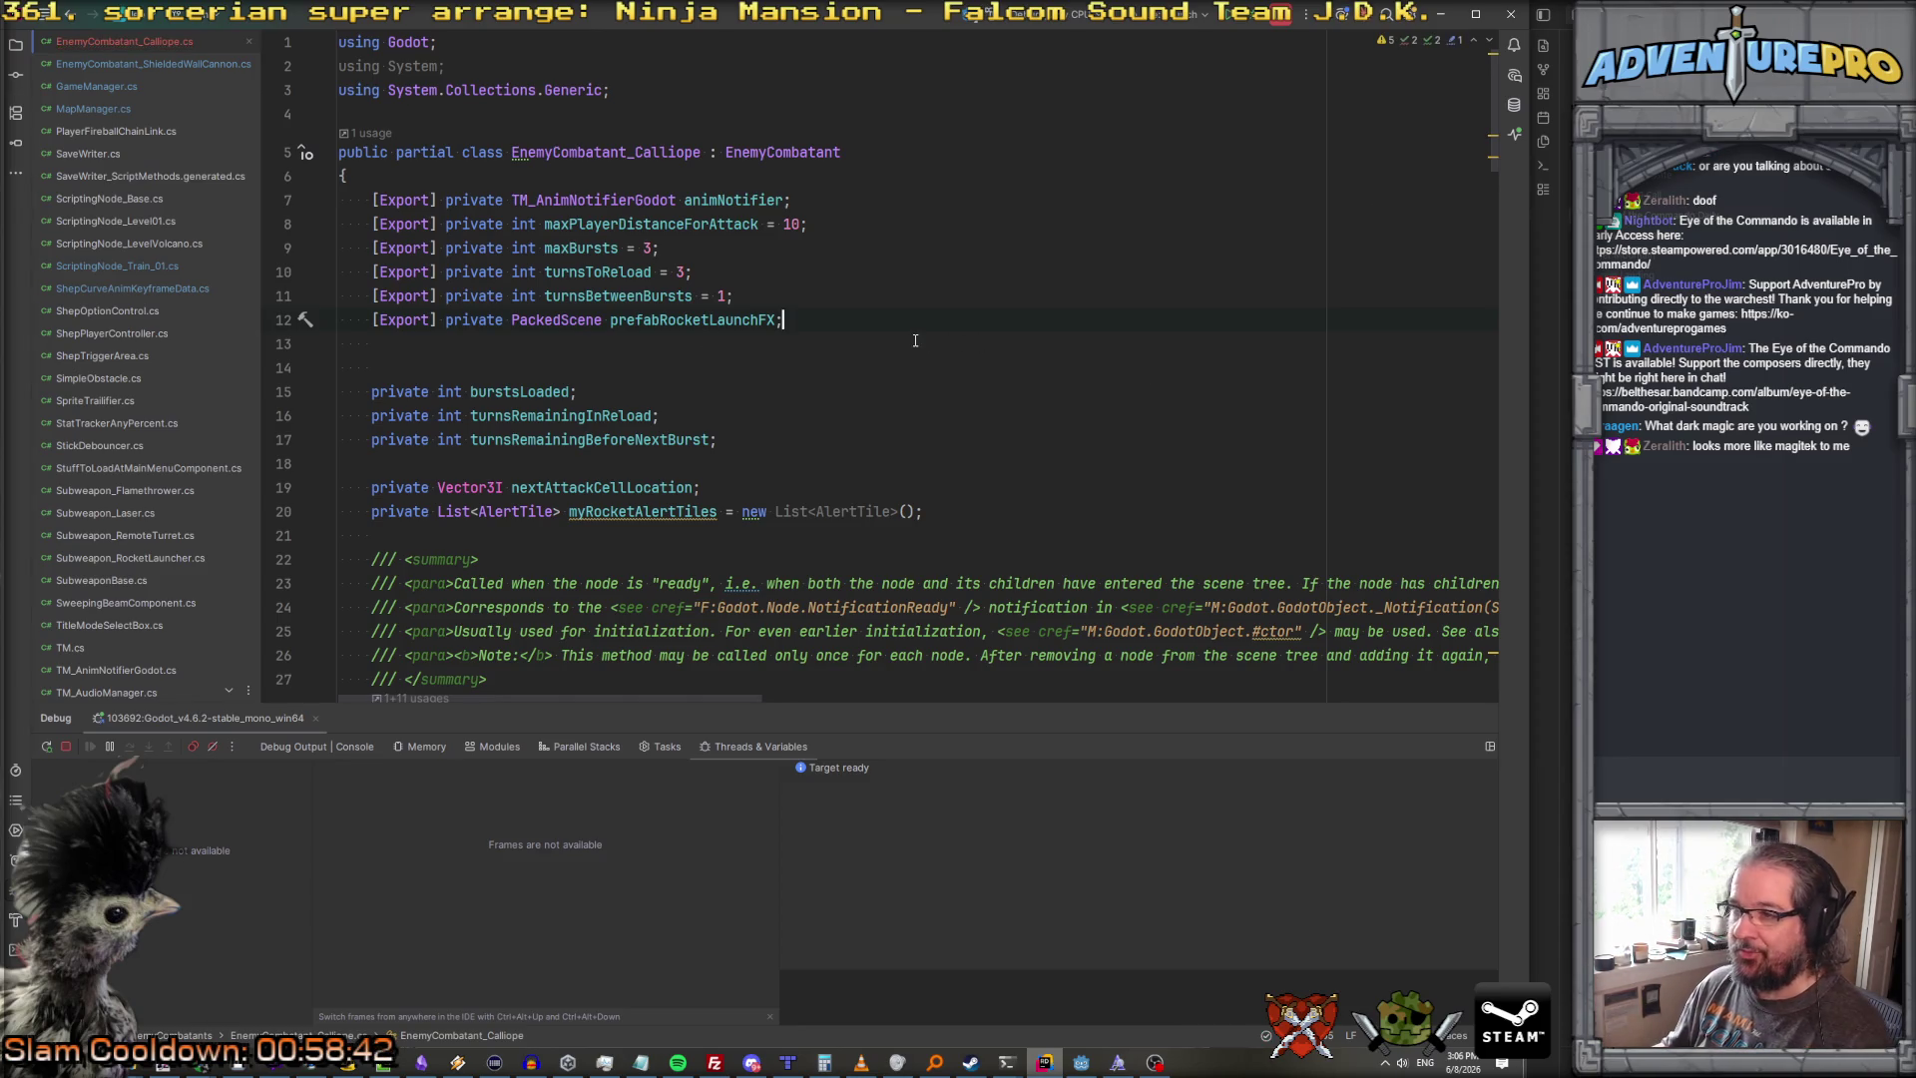
Step: Declare private List<Node3D> launchPositions below the myRocketAlertTiles list
left_click(1005, 510)
key("Return")
key("Return")
type("private List<Node3")
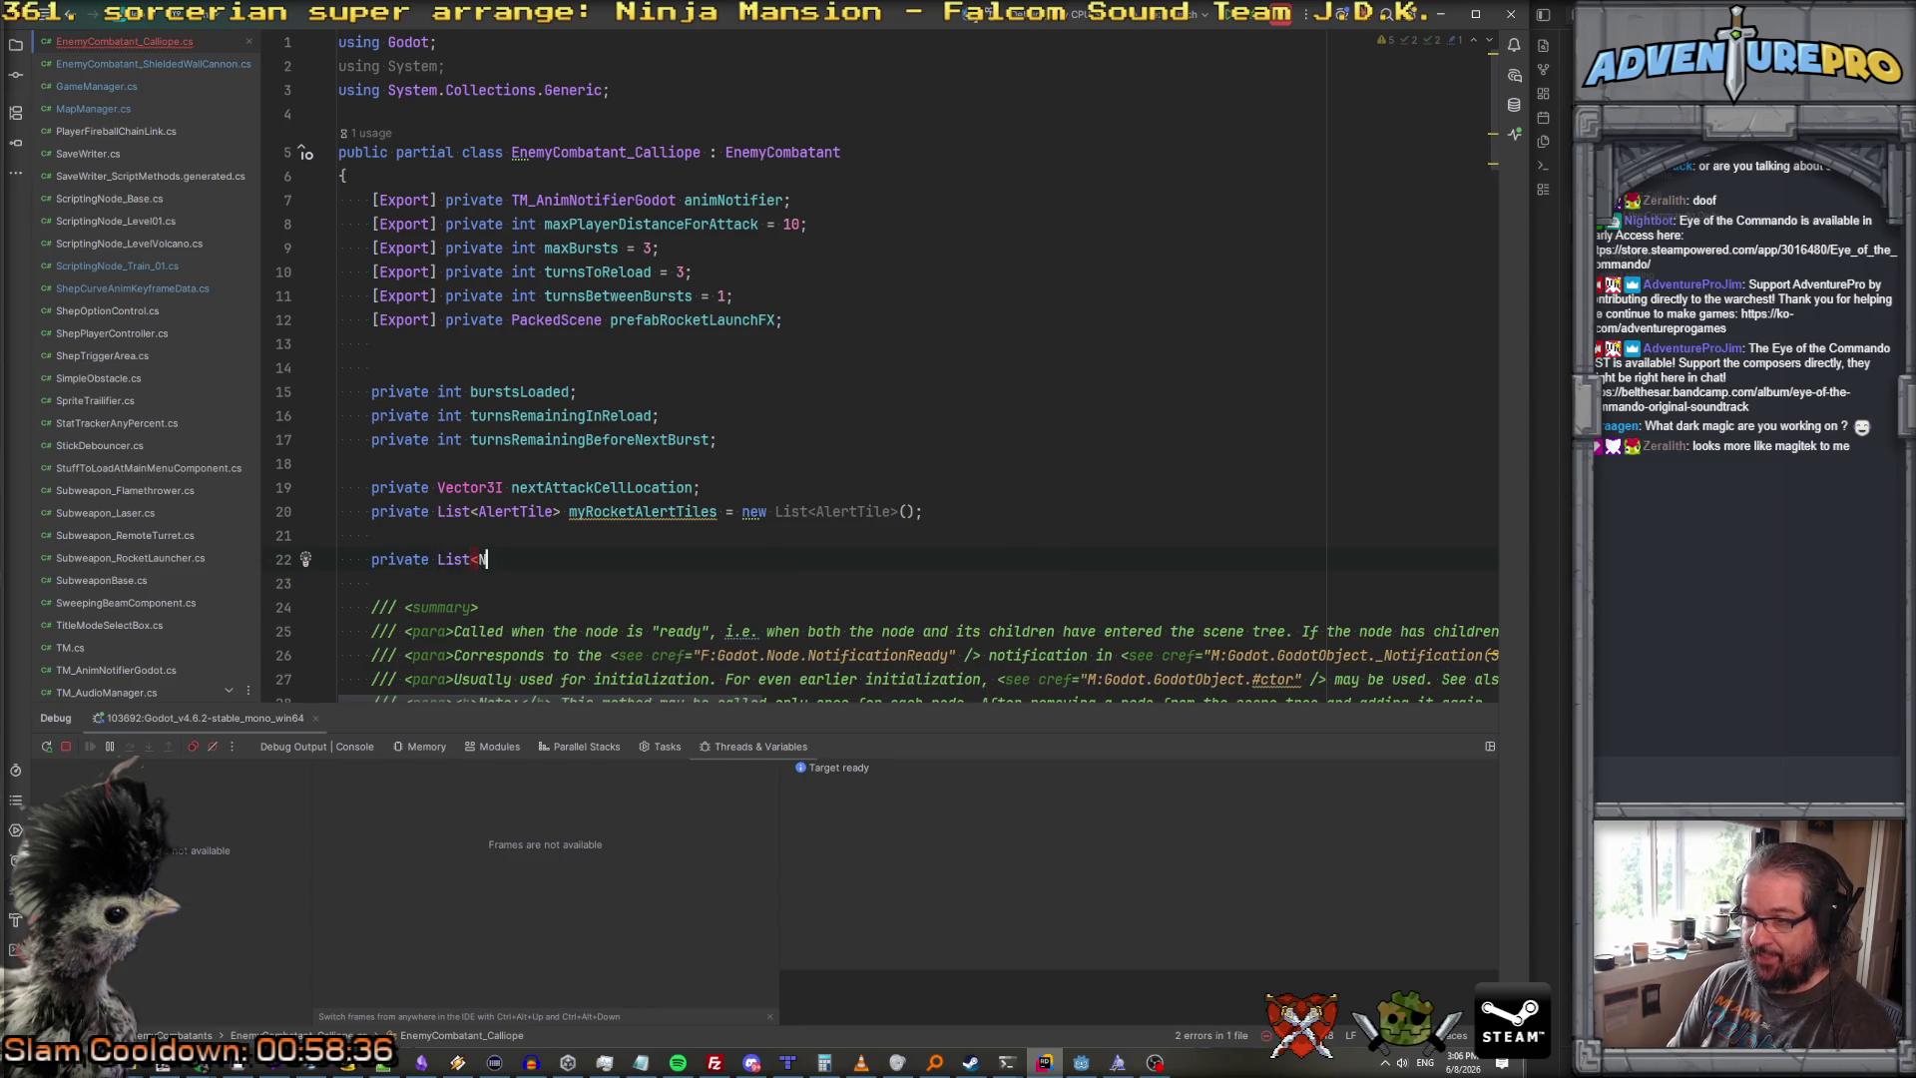
type("D> launc")
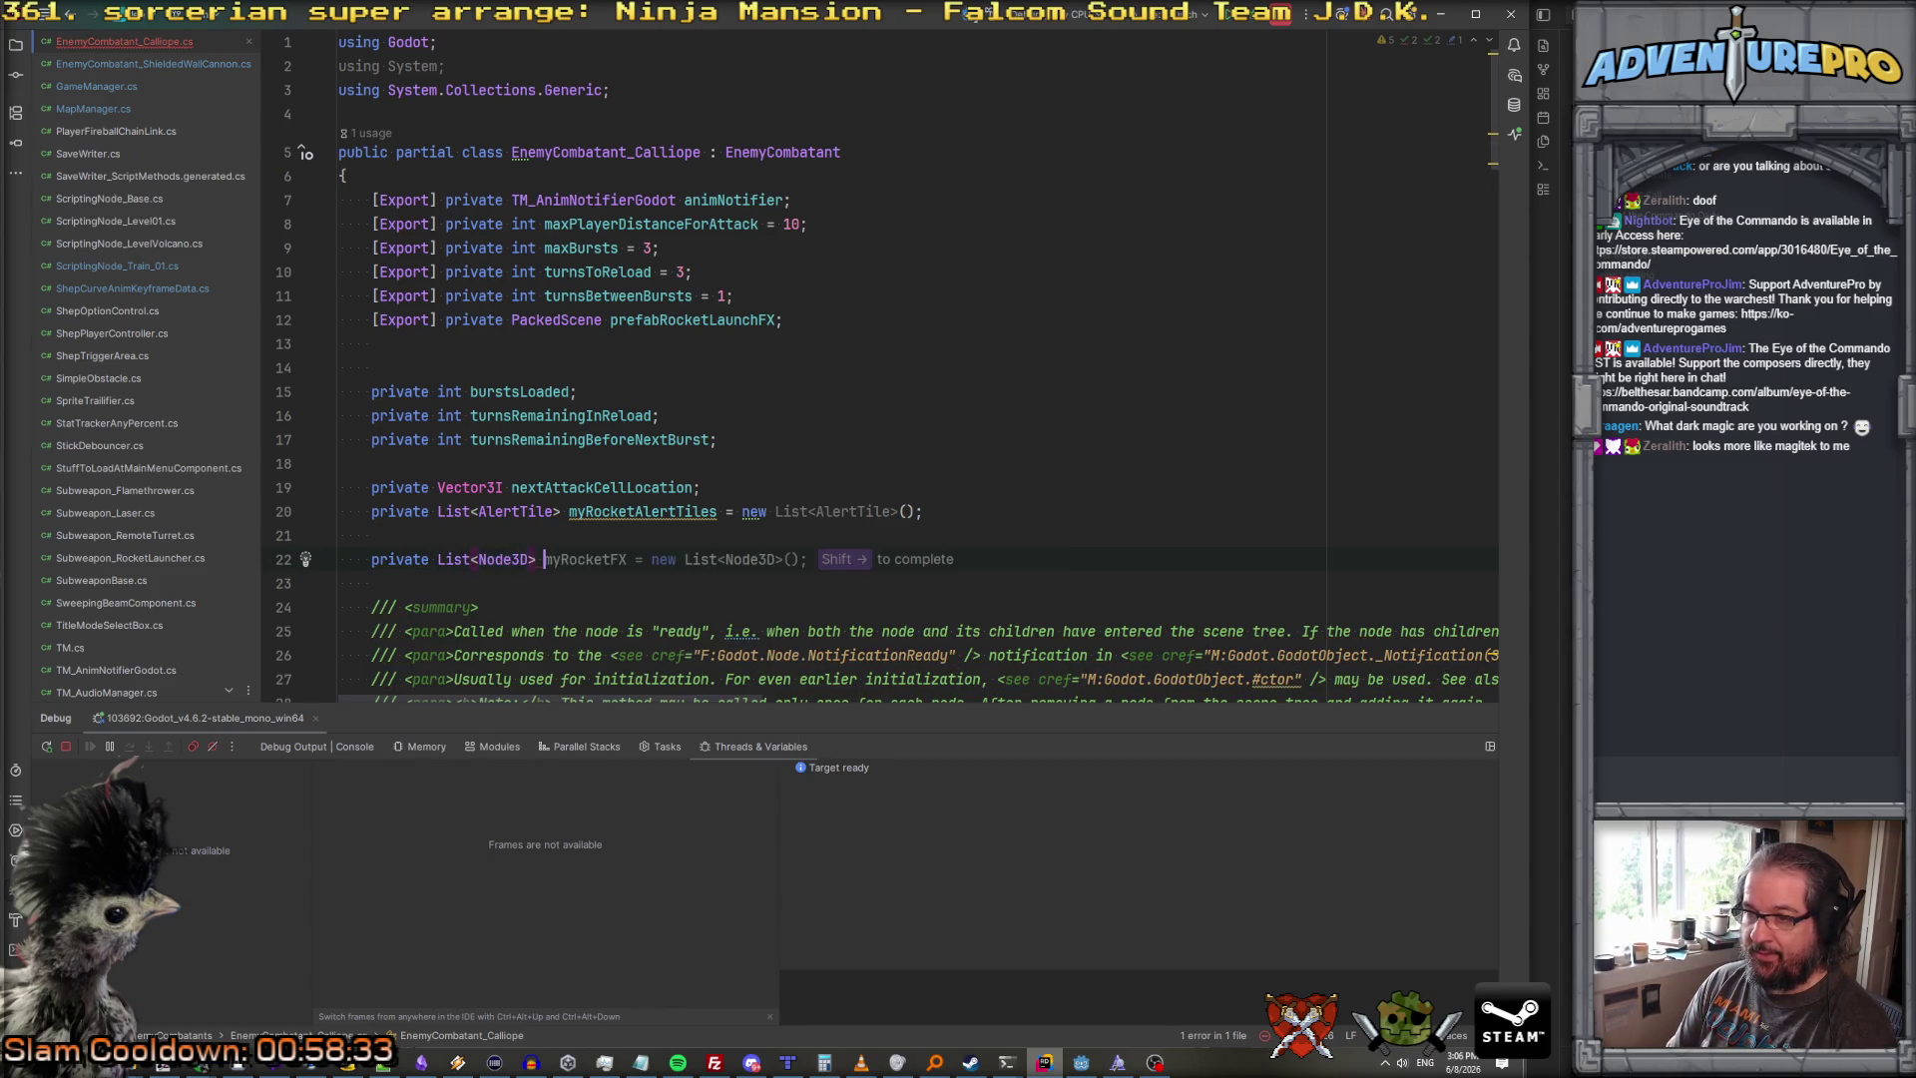
type("hPositions;")
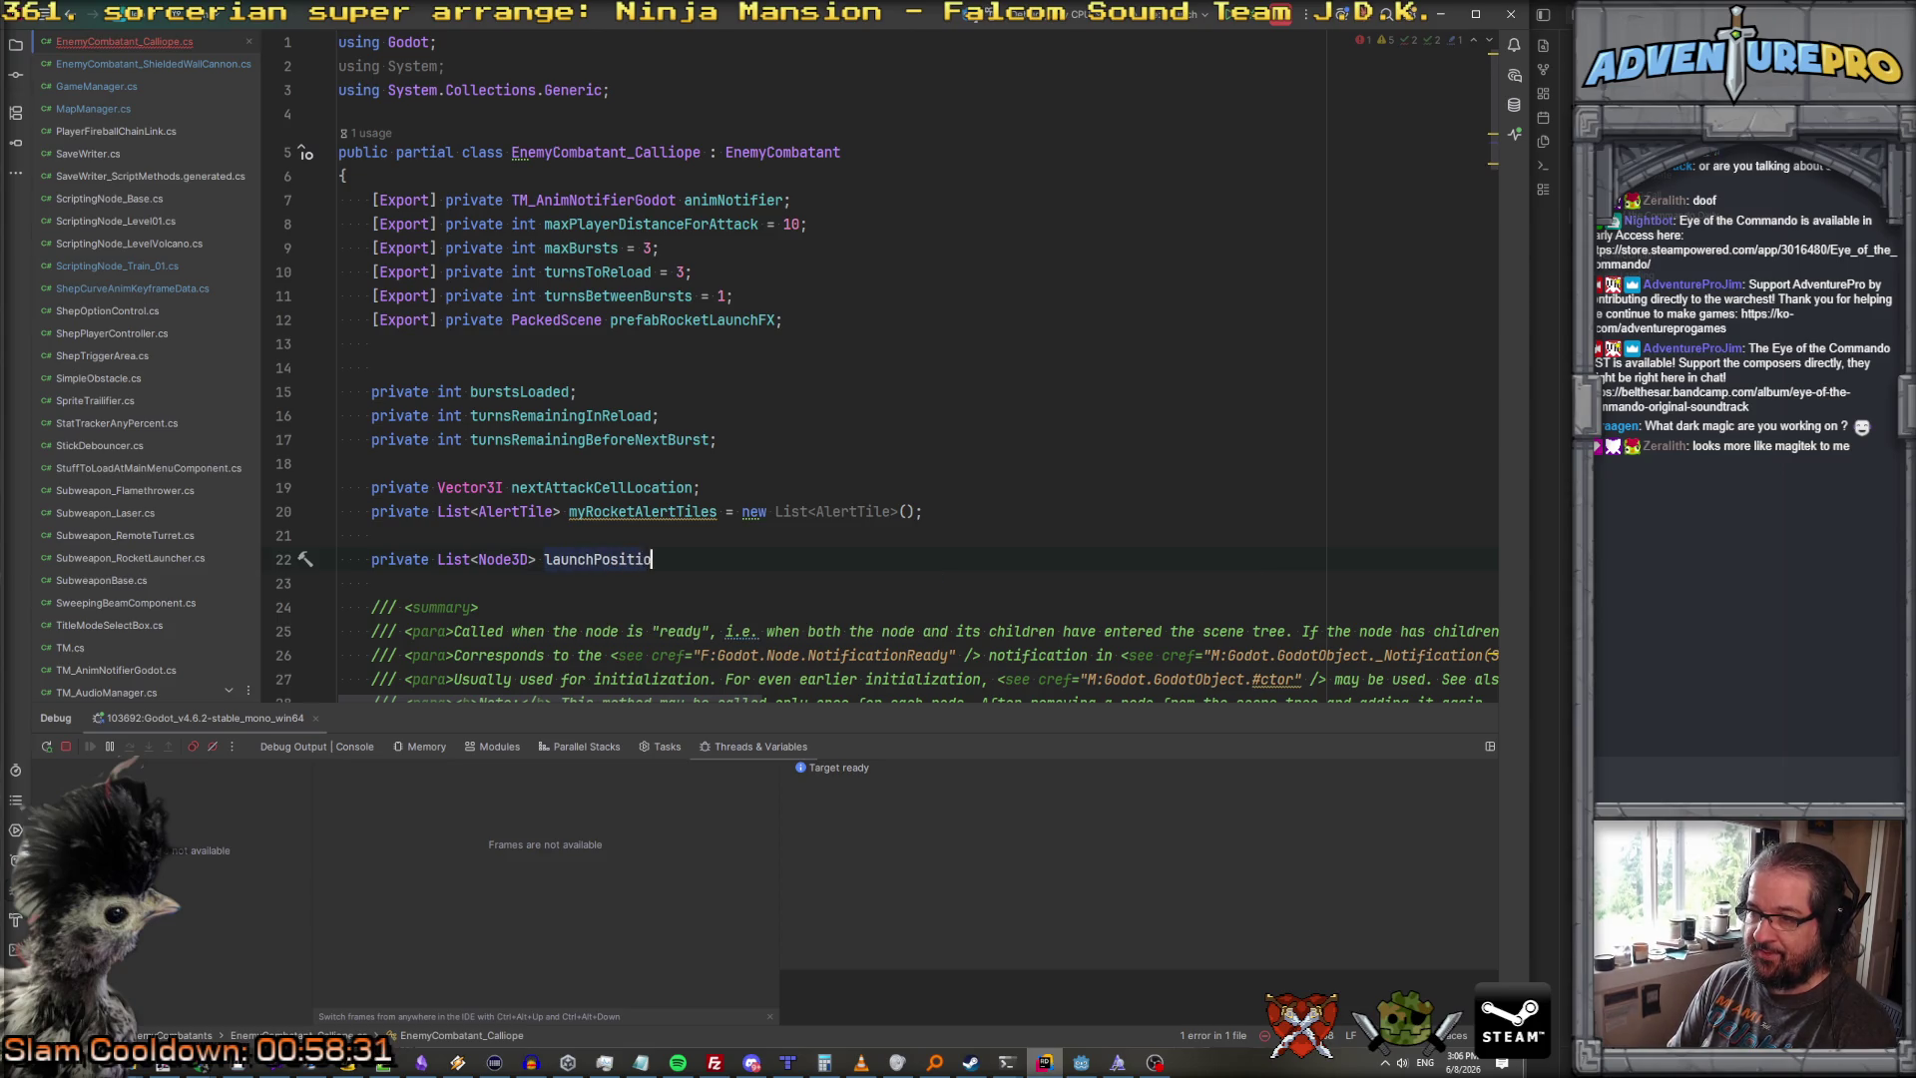
Step: Start a new 'var ancho' line in _Ready before base._Ready
scroll(884, 423, "down", 7)
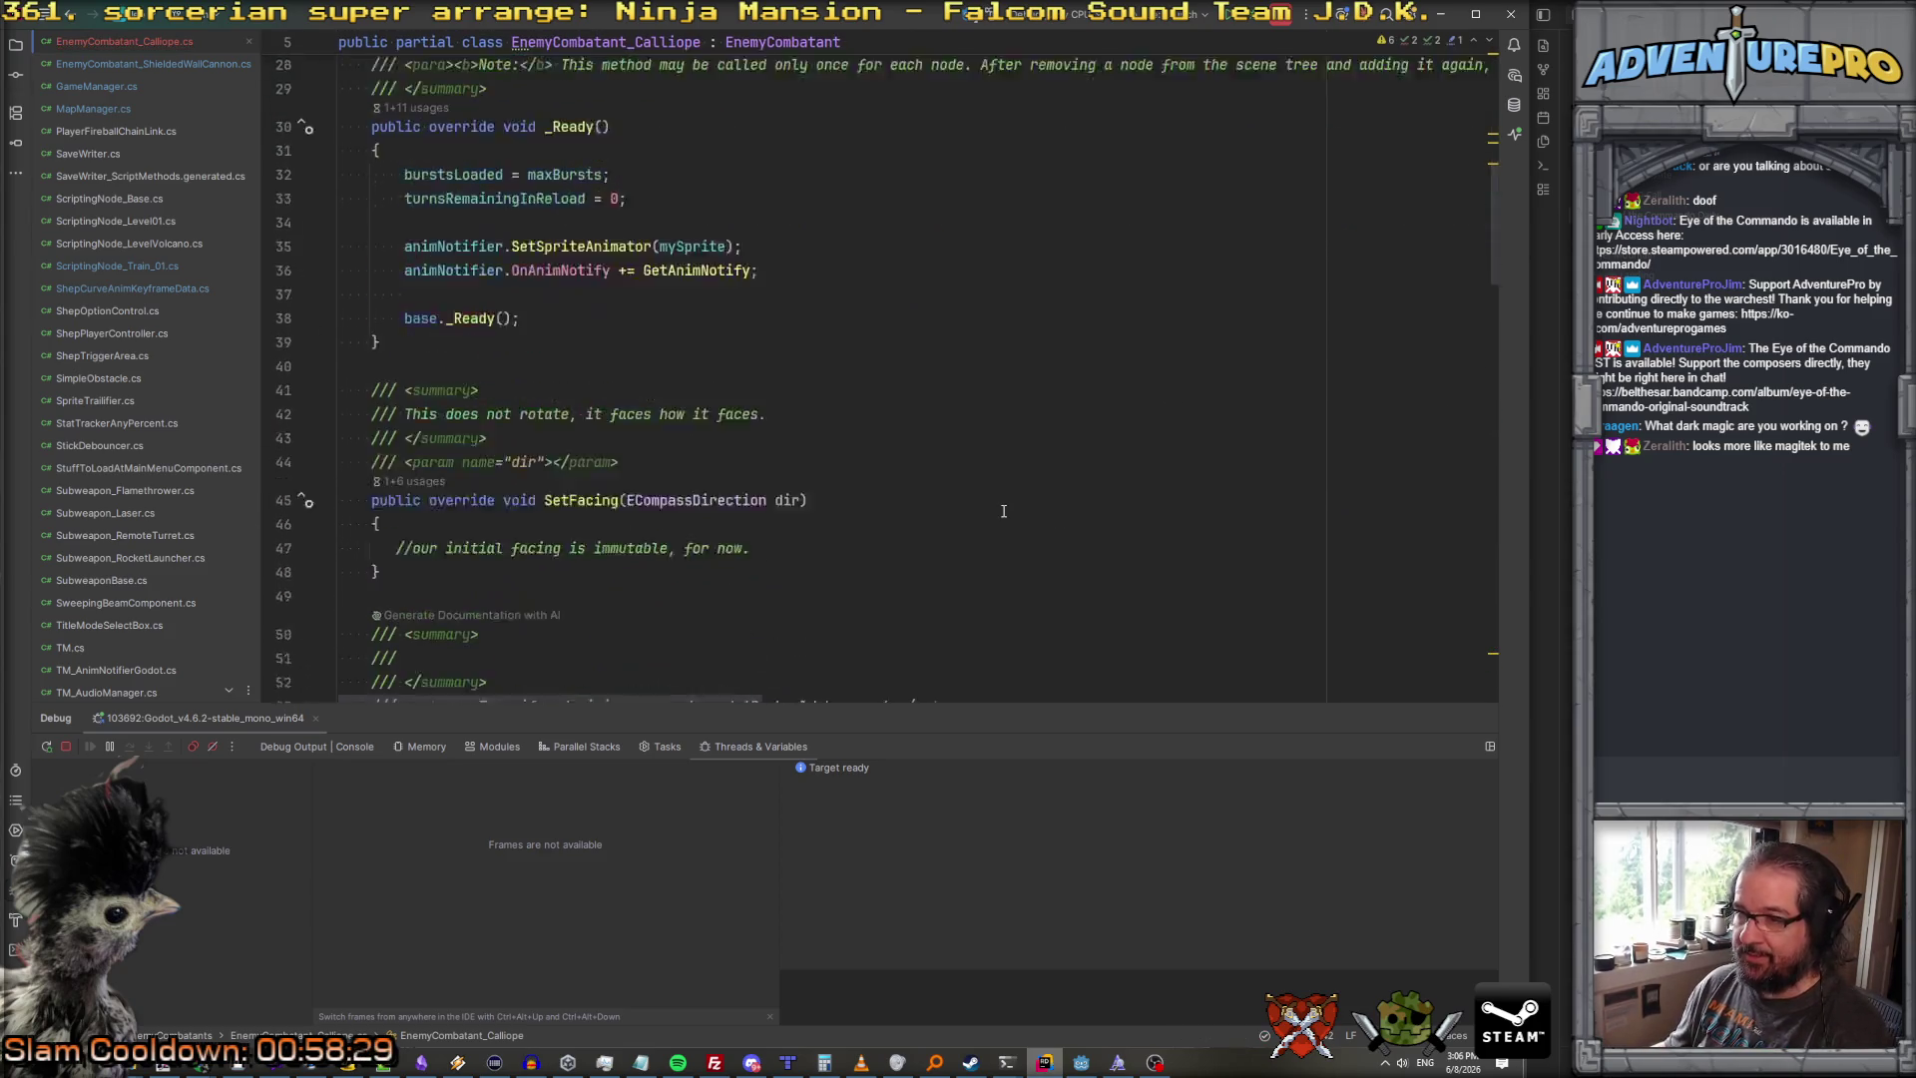
left_click(841, 409)
key("Return")
key("Return")
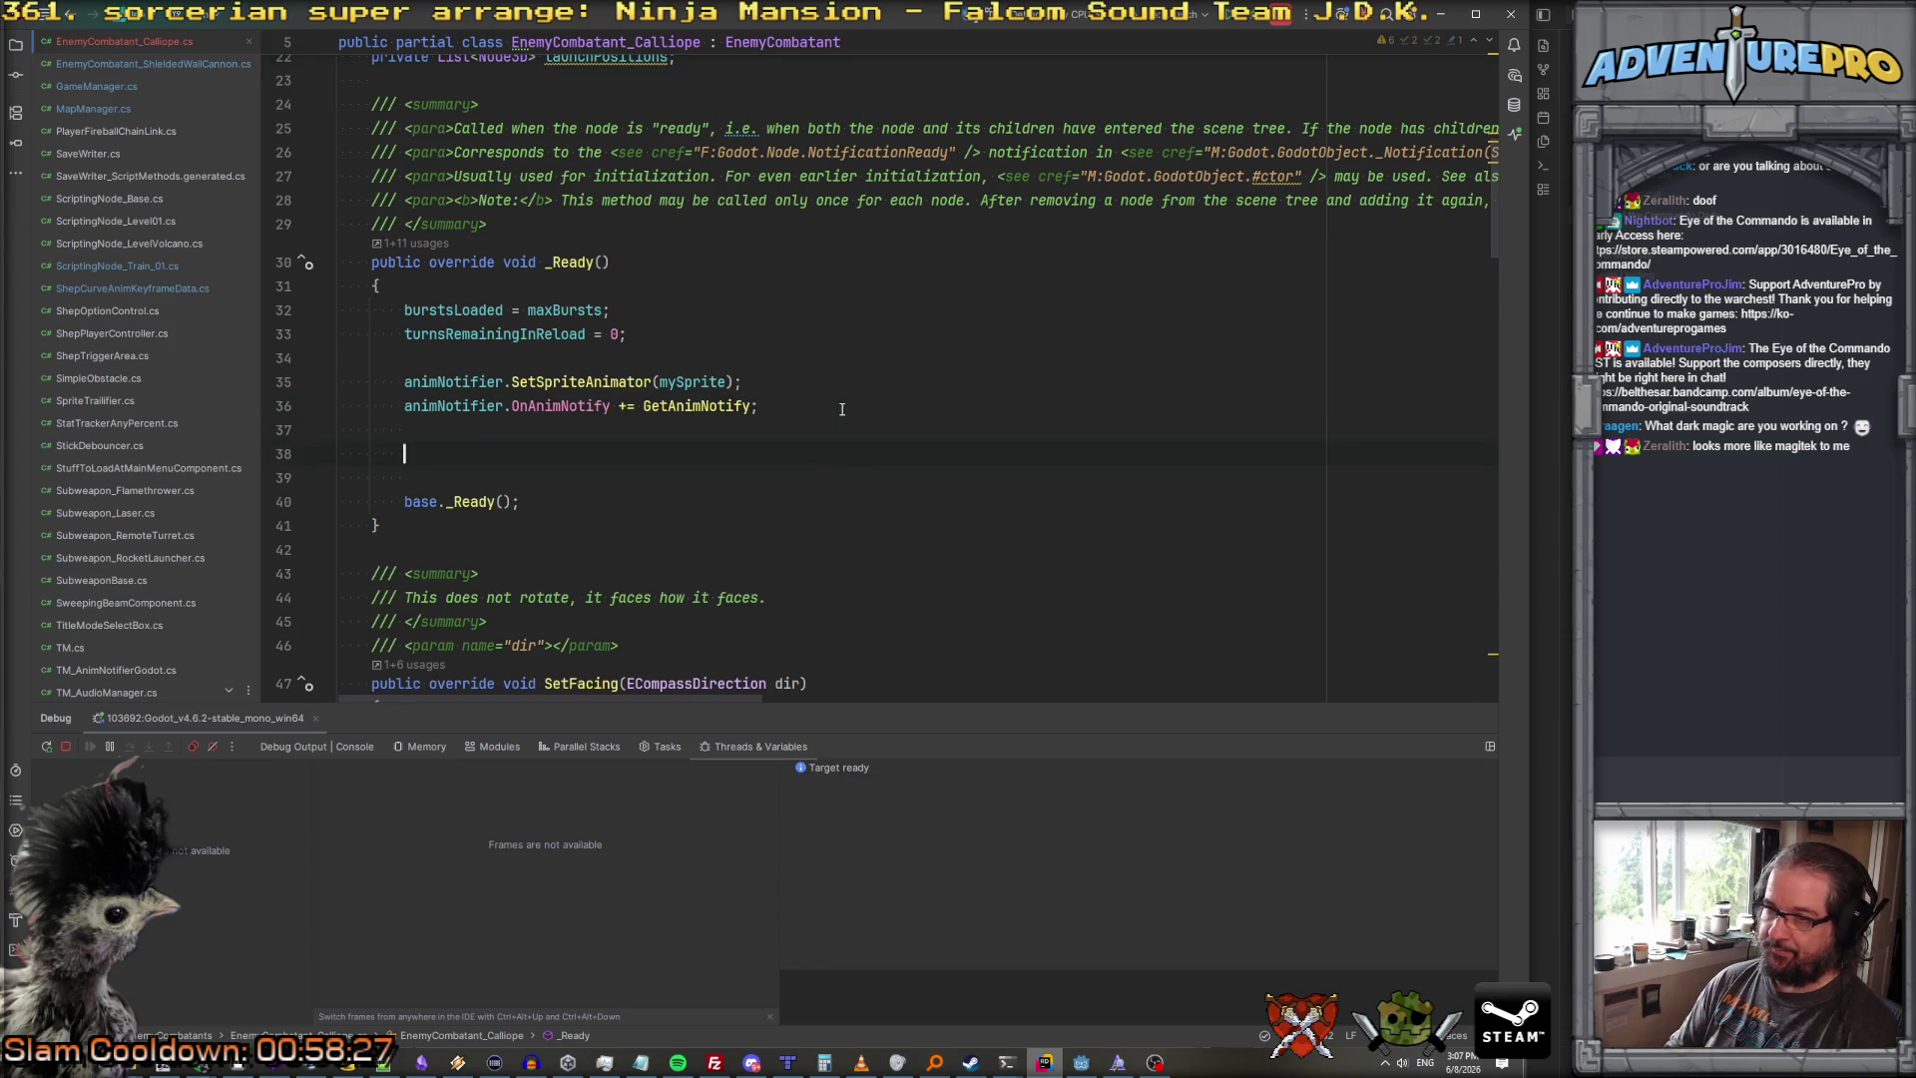
type("var ancho")
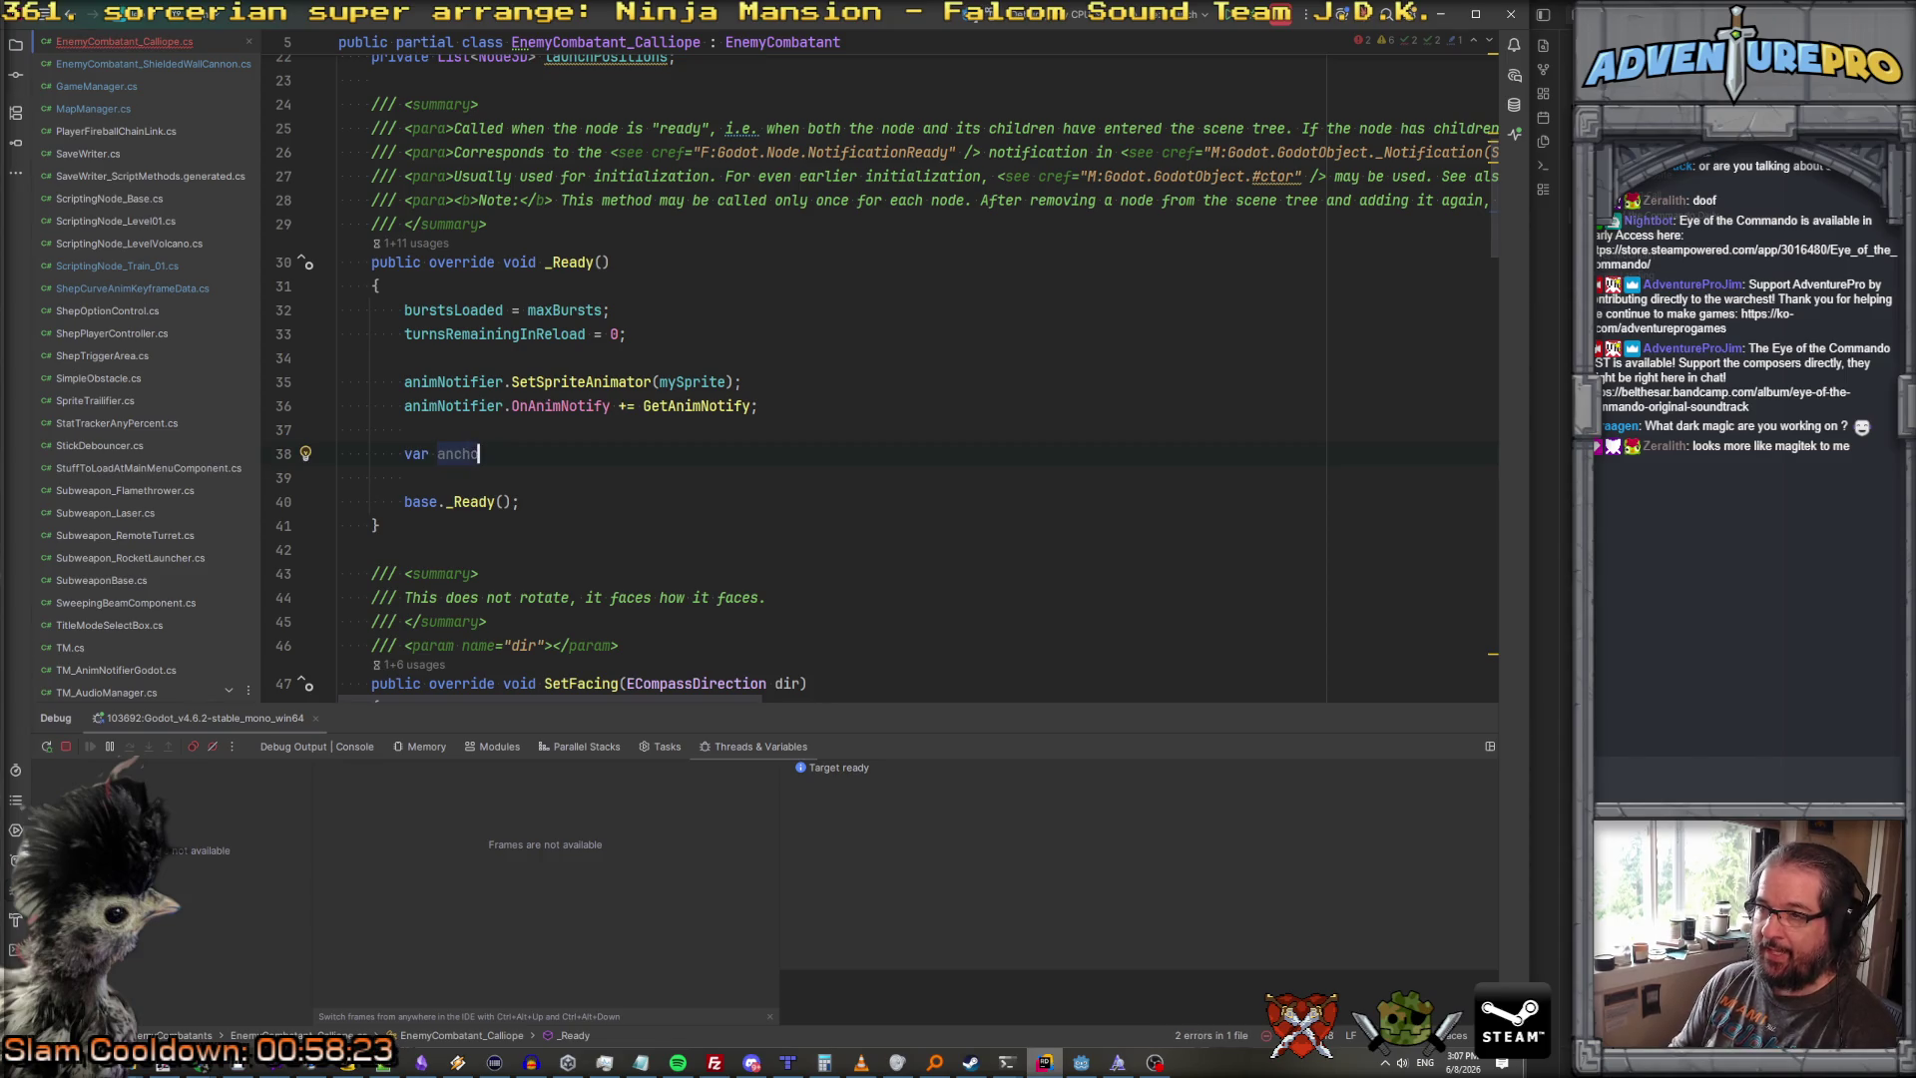
Step: Add an [Export] private Node3D muzzleAnchor field below prefabRocketLaunchFX
scroll(888, 379, "up", 1)
scroll(919, 278, "up", 5)
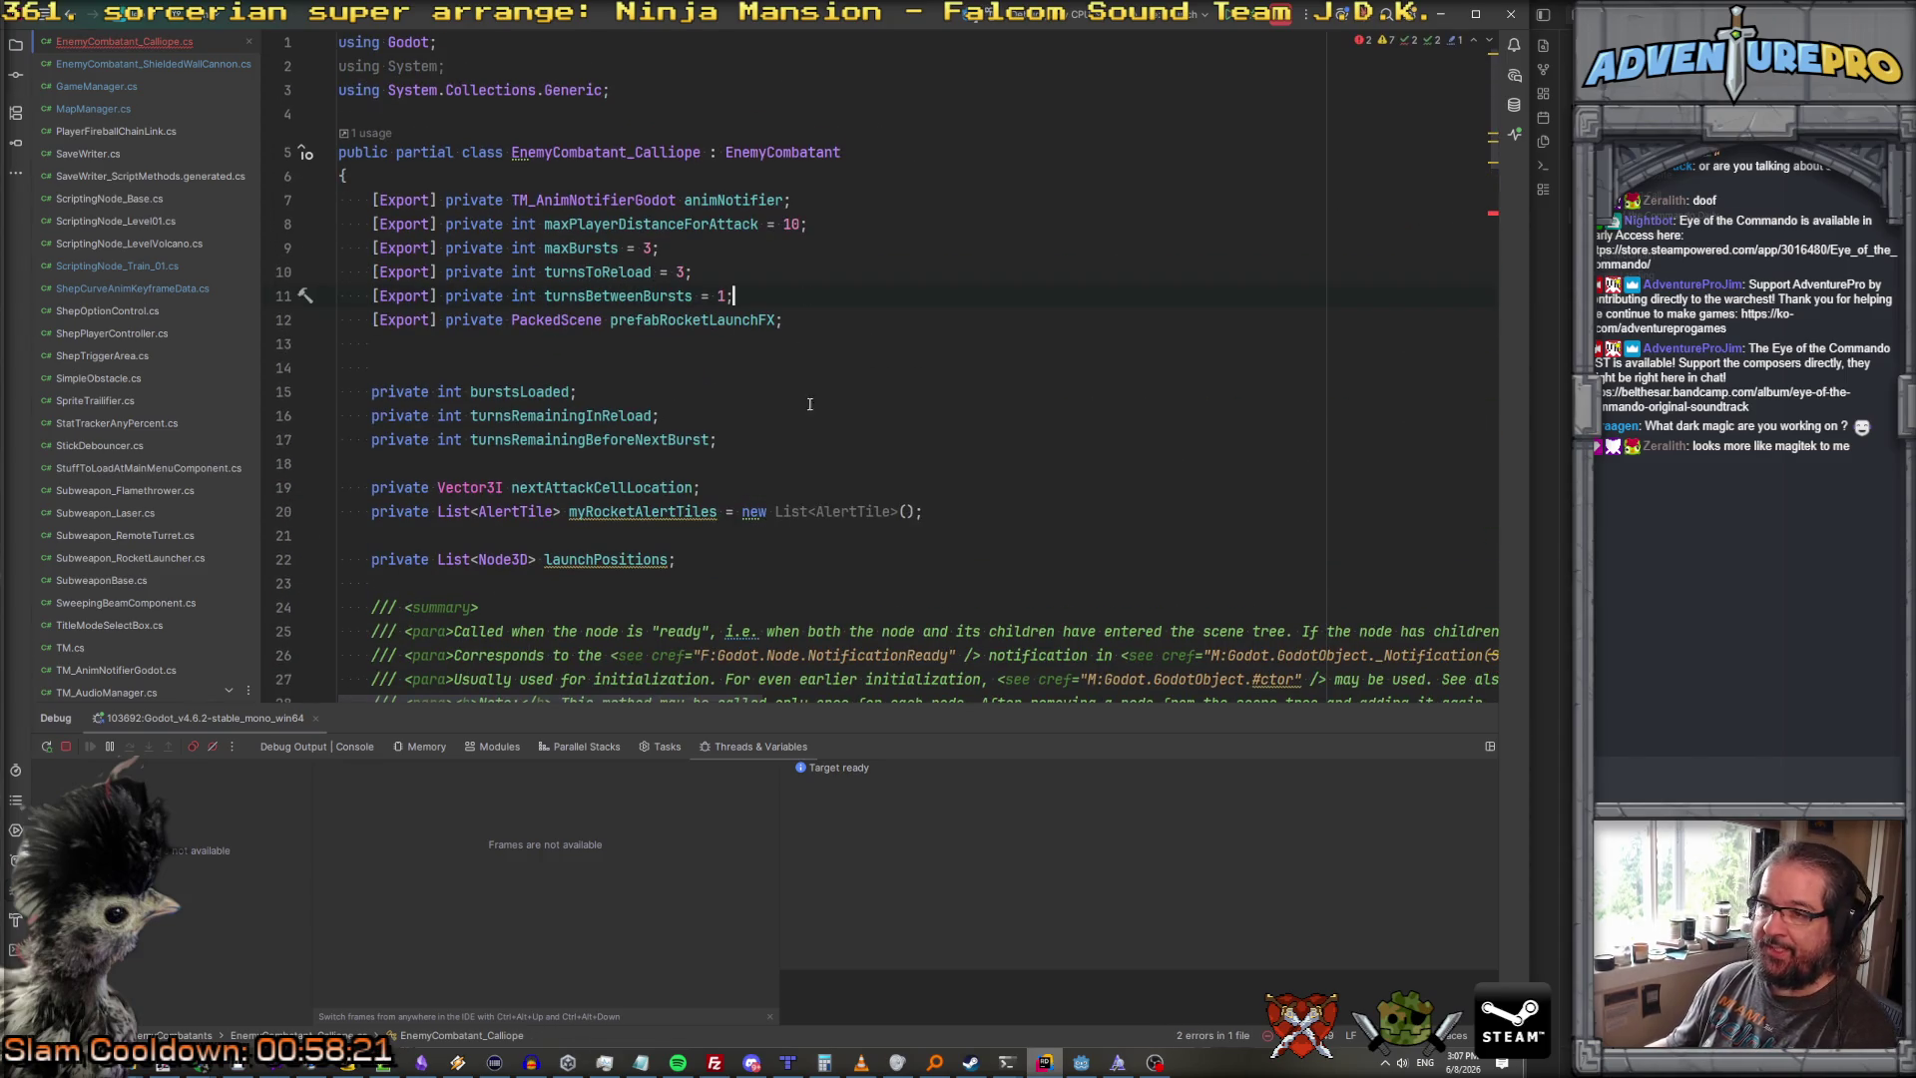
key("Return")
type("[Expor")
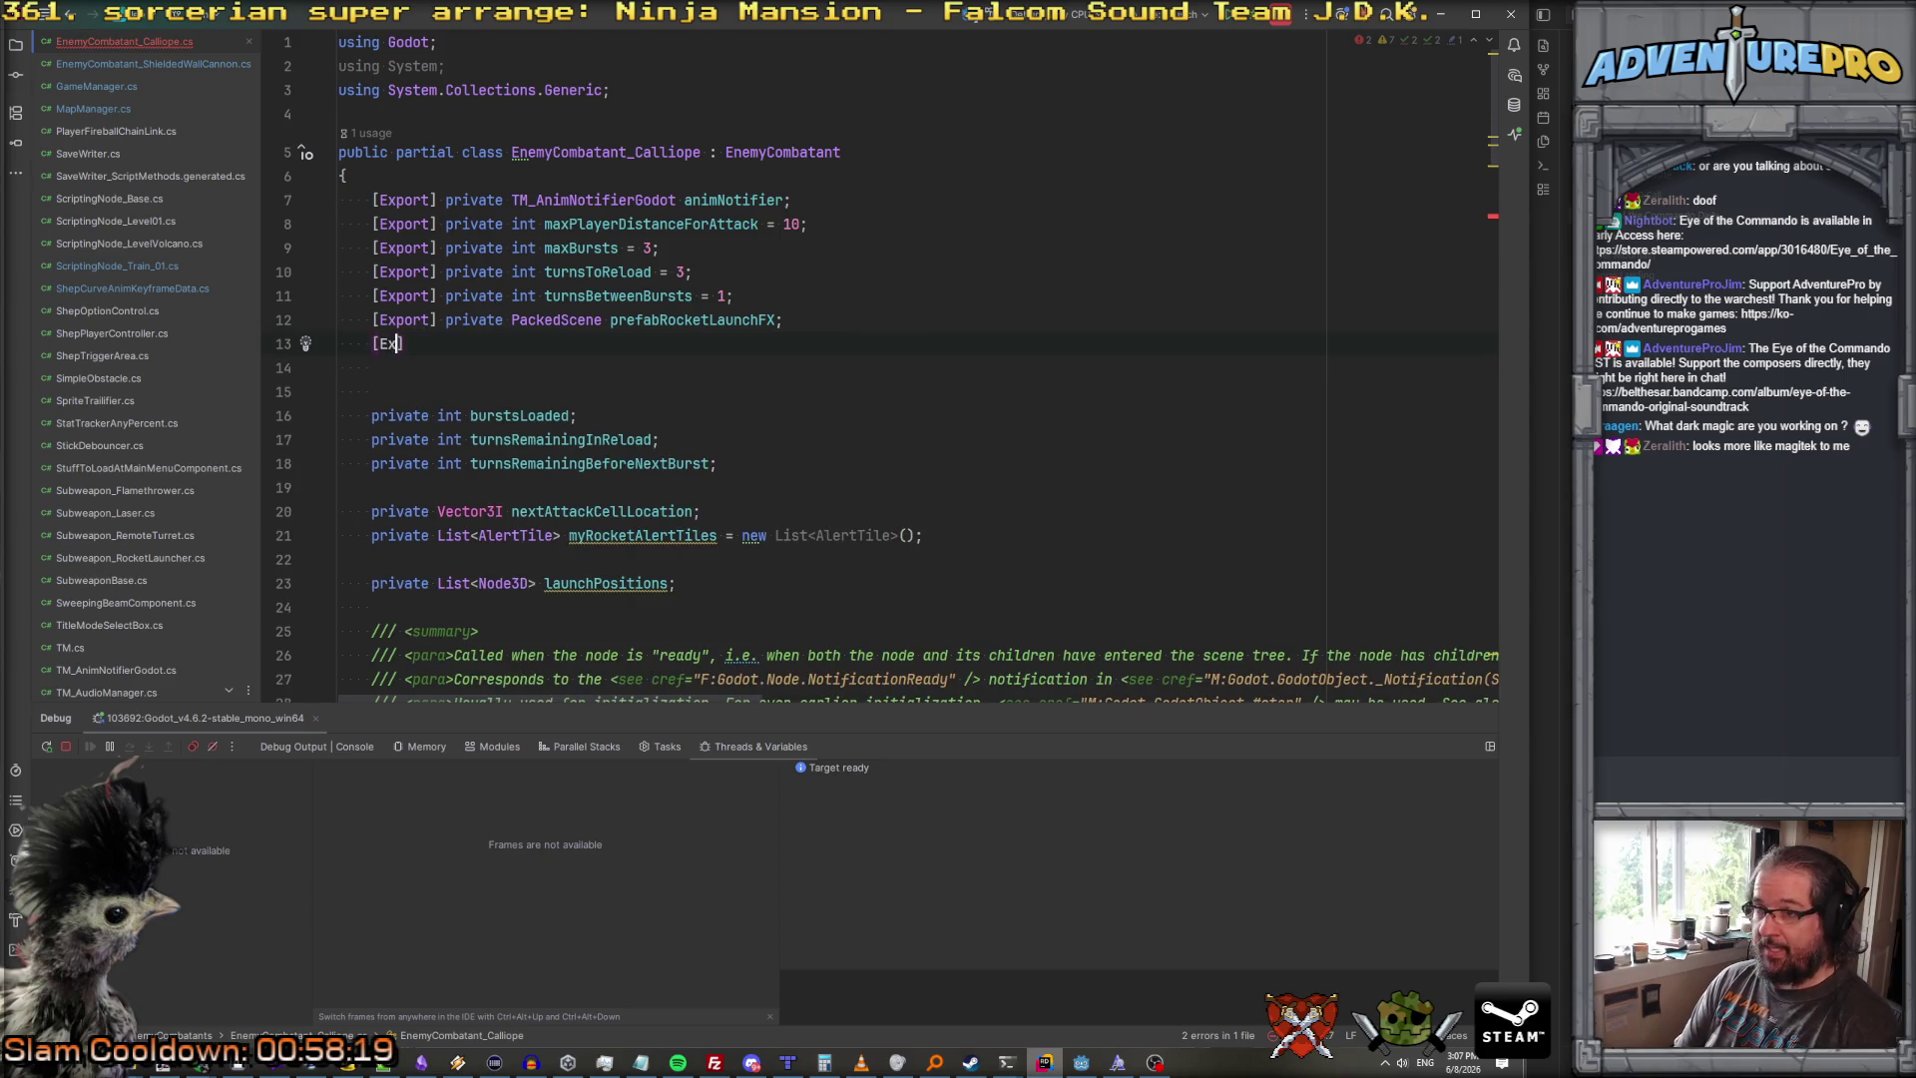
type("t] private N")
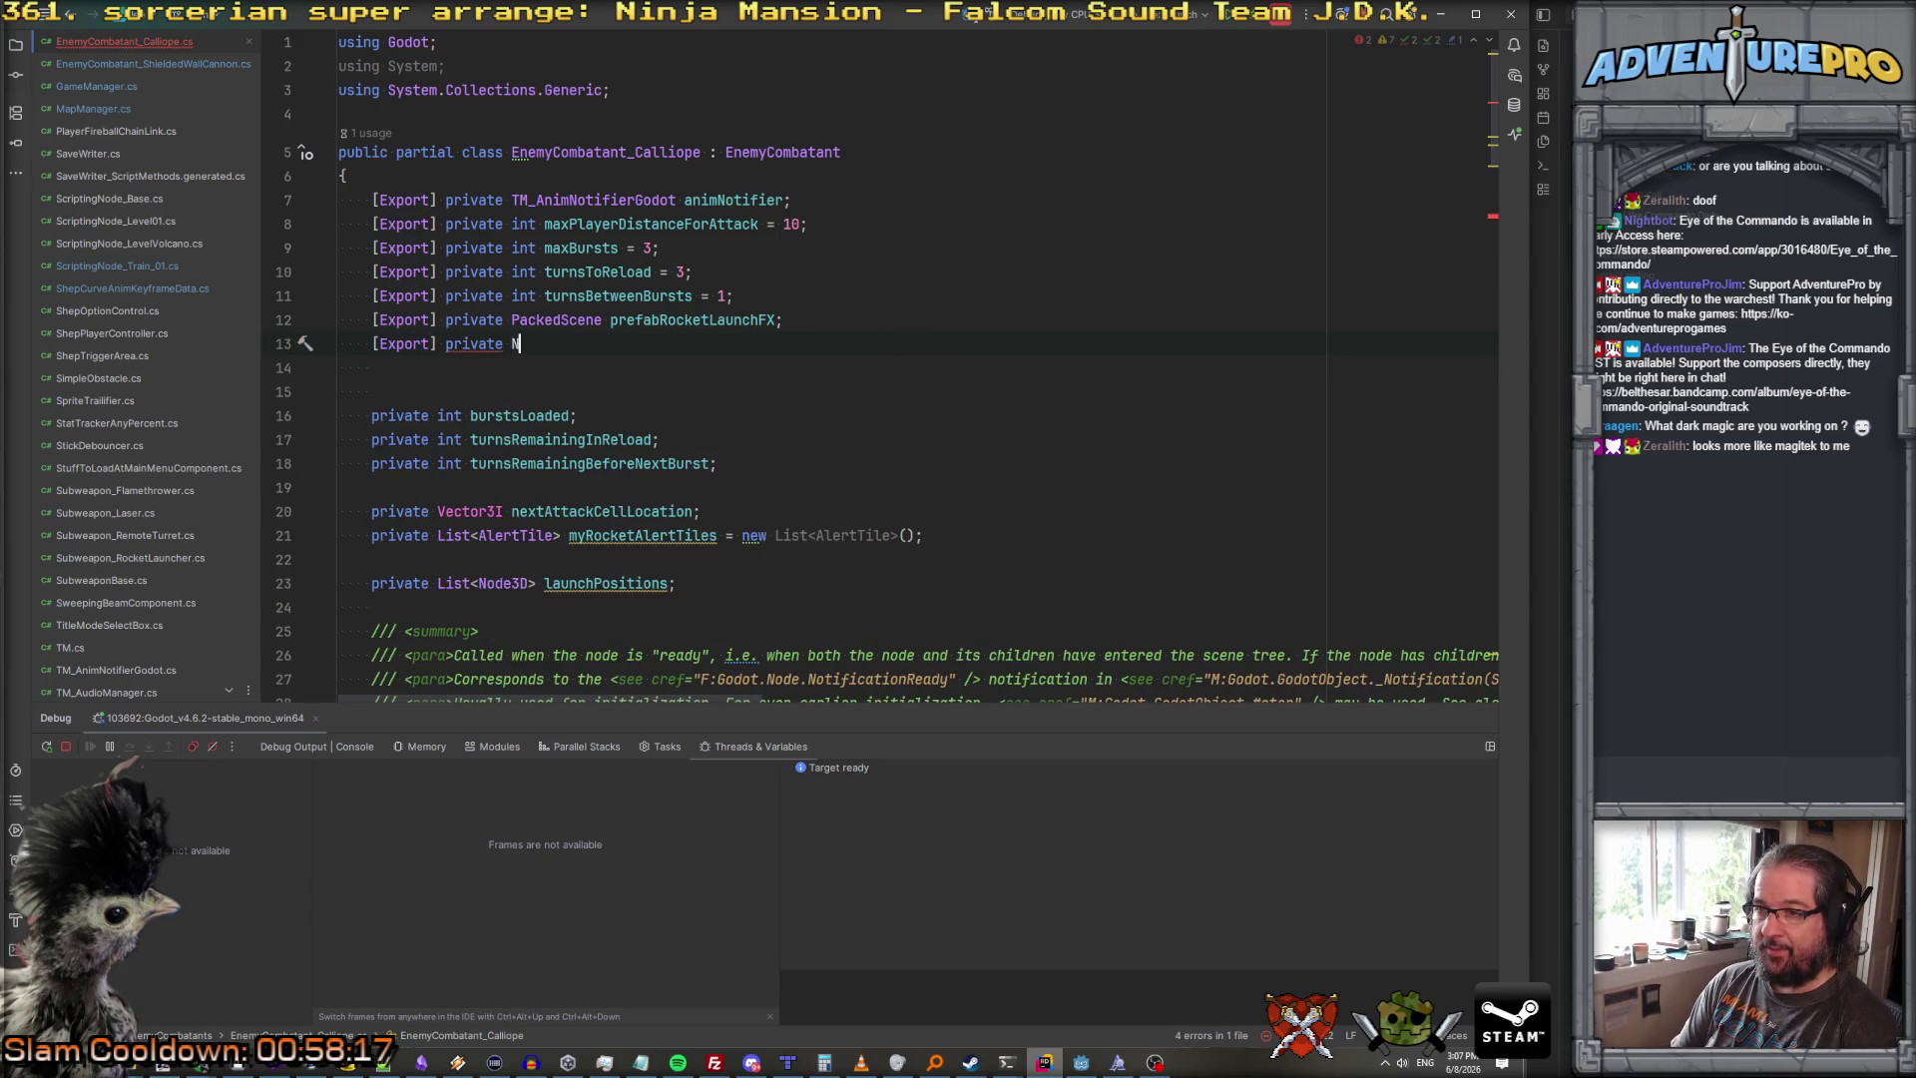
type("ode3D muzzlen")
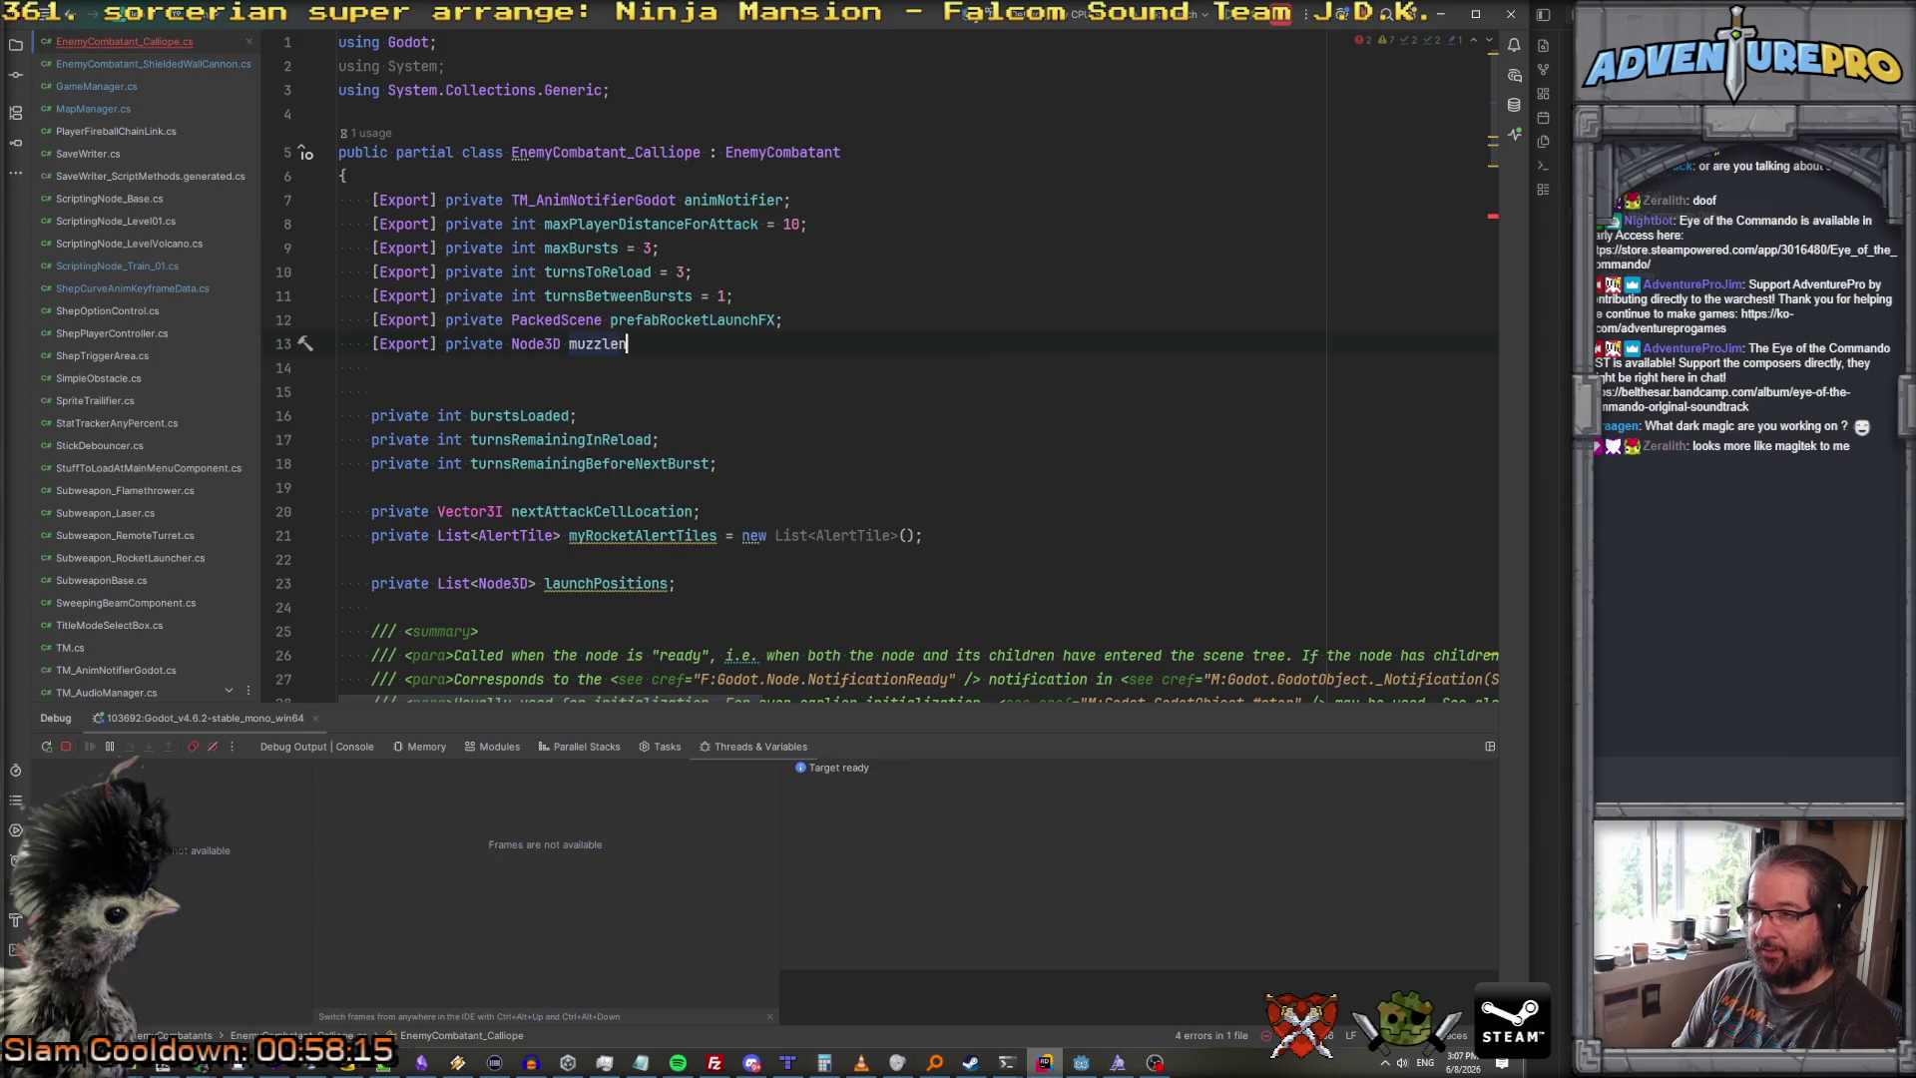
key("BackSpace")
type("or;")
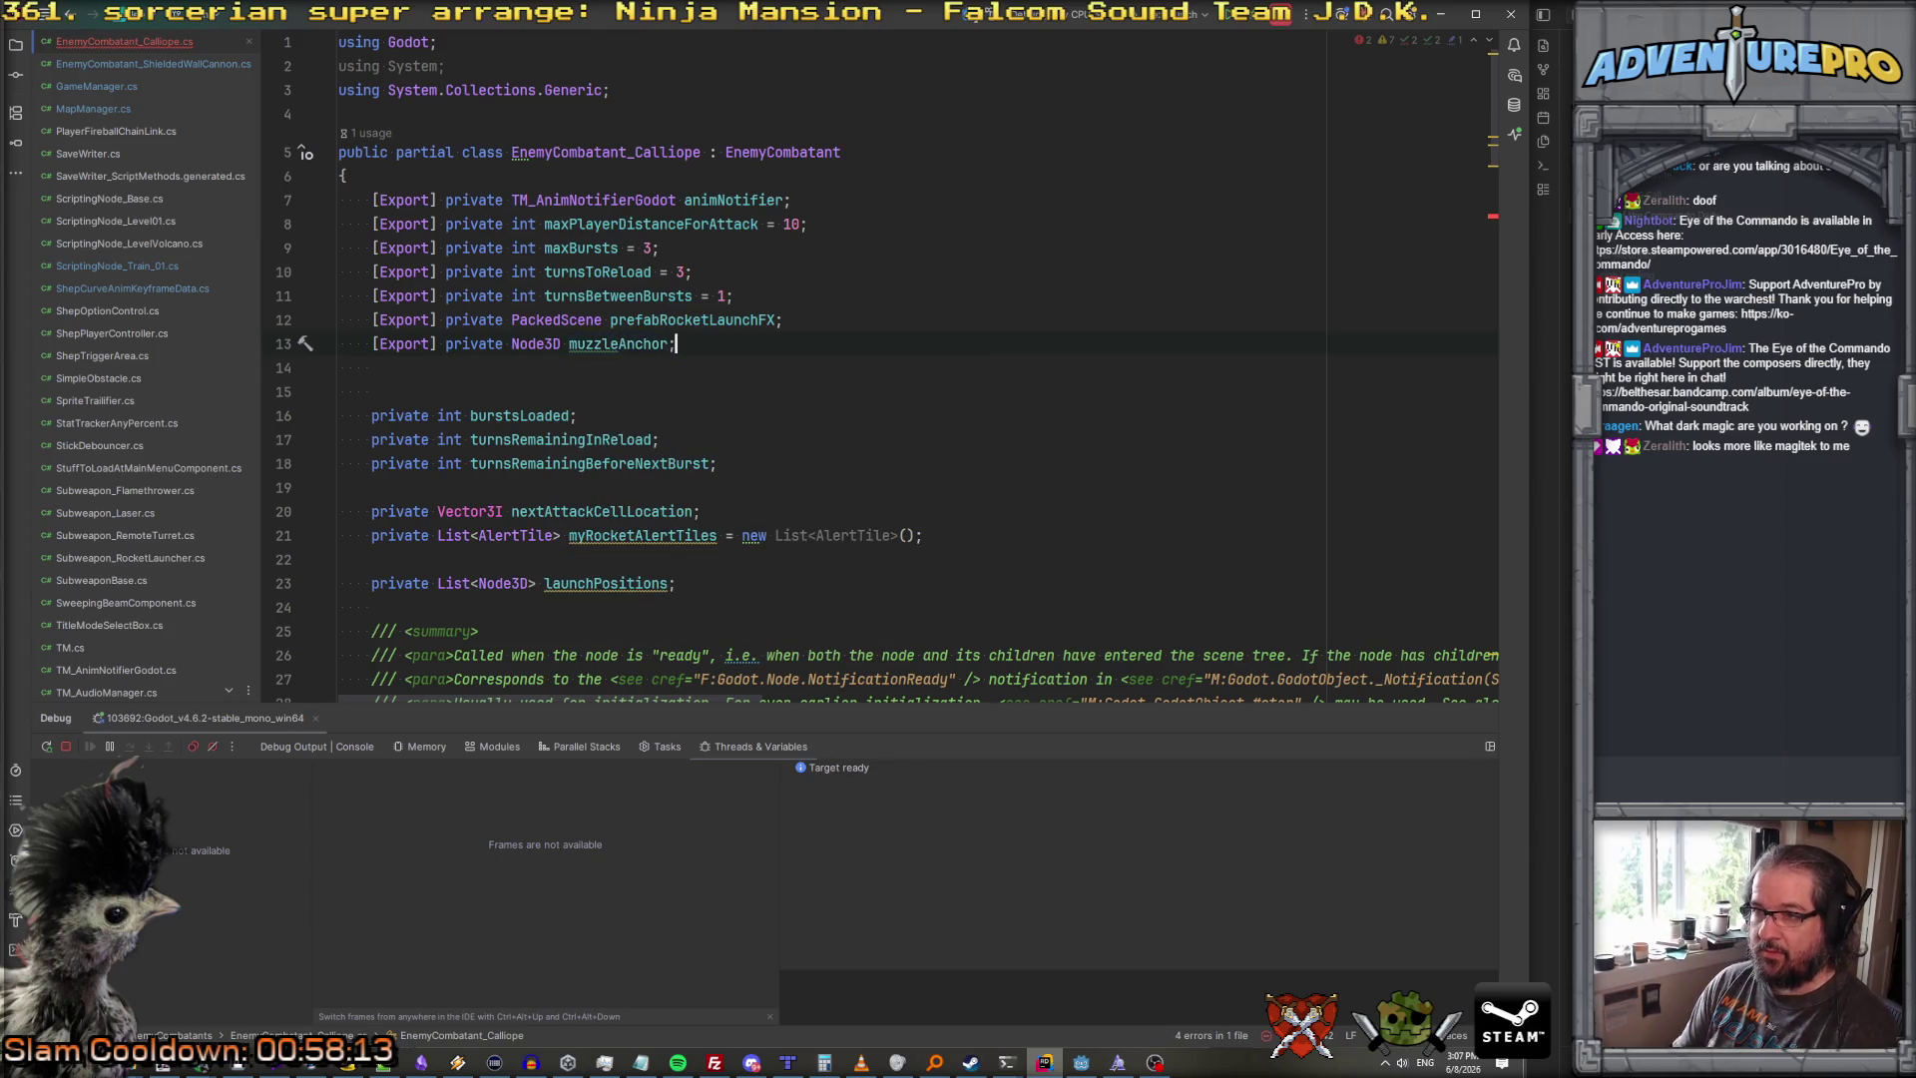
scroll(845, 456, "down", 10)
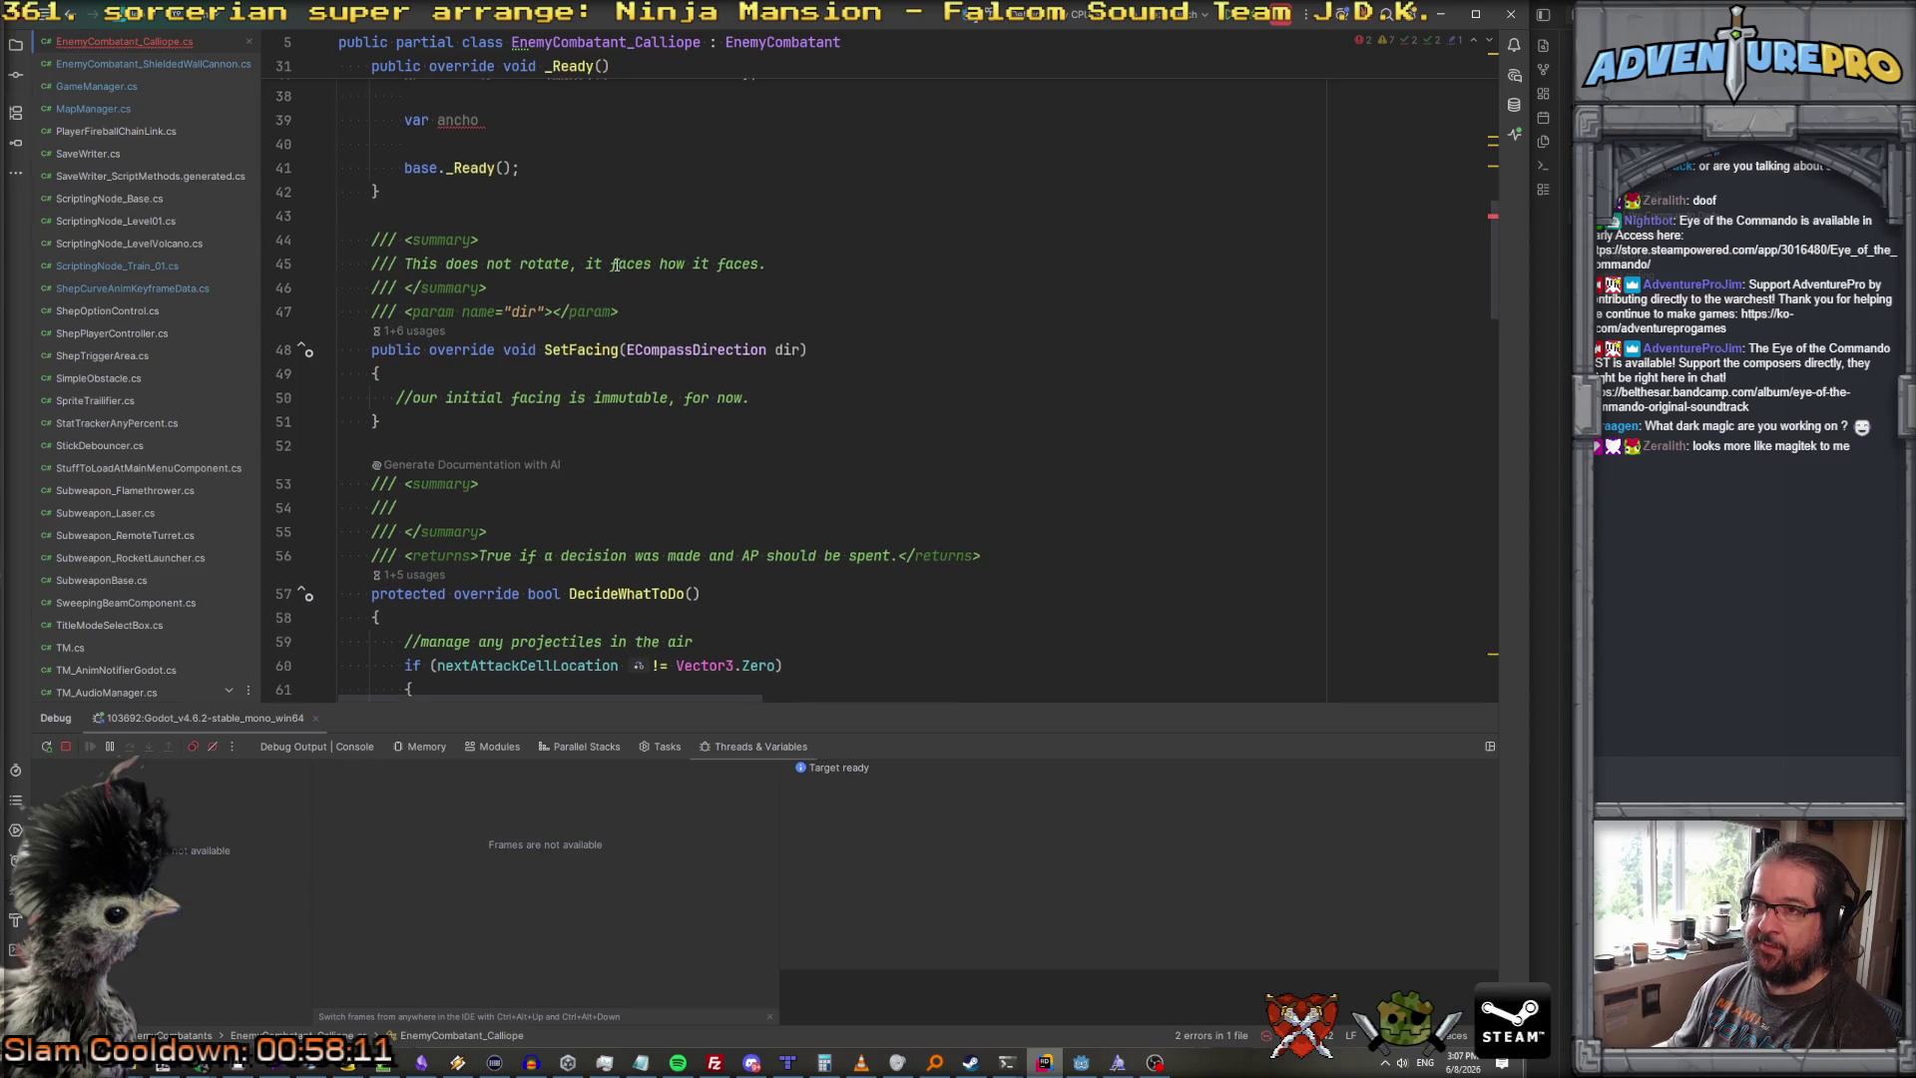
scroll(485, 357, "up", 3)
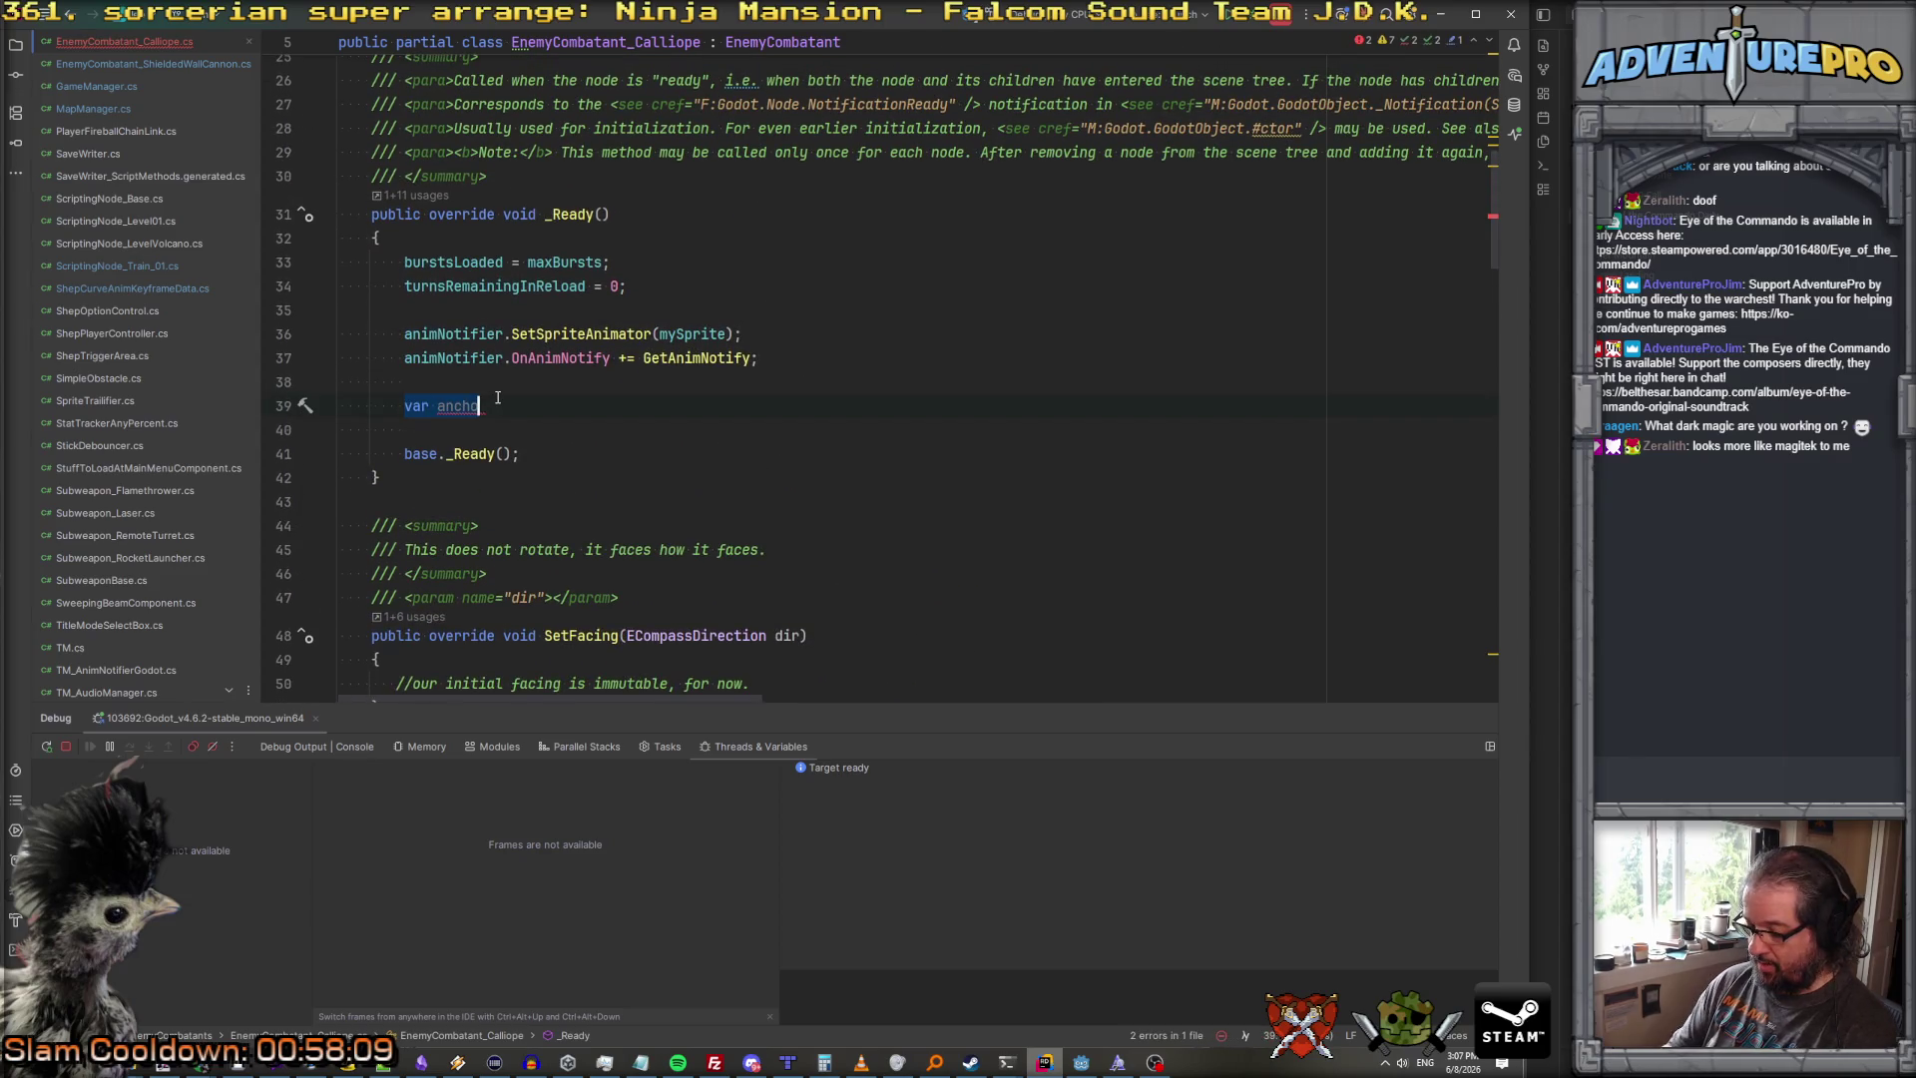
Step: Write a foreach loop over muzzleAnchor.GetChildren() in _Ready
type("foreach( var chil")
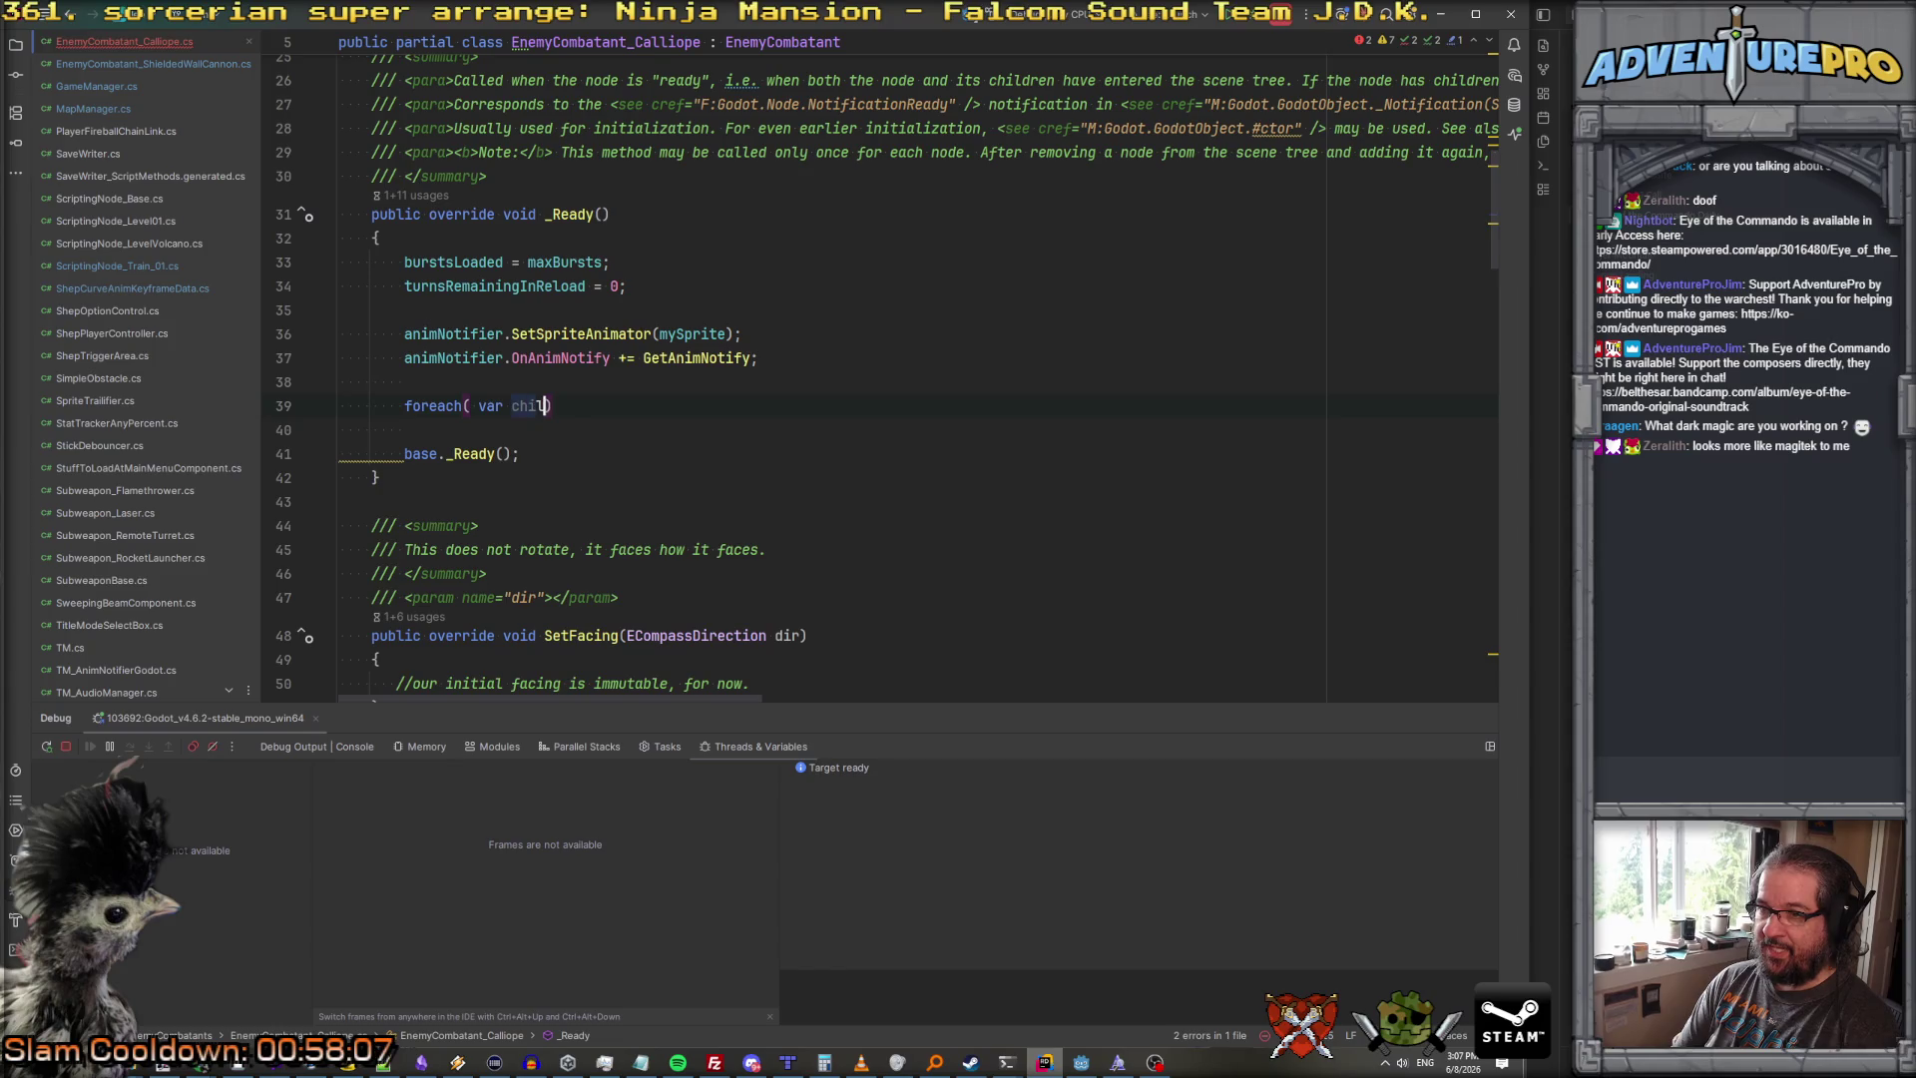
key("BackSpace")
key("BackSpace")
key("BackSpace")
type("d in muzzl")
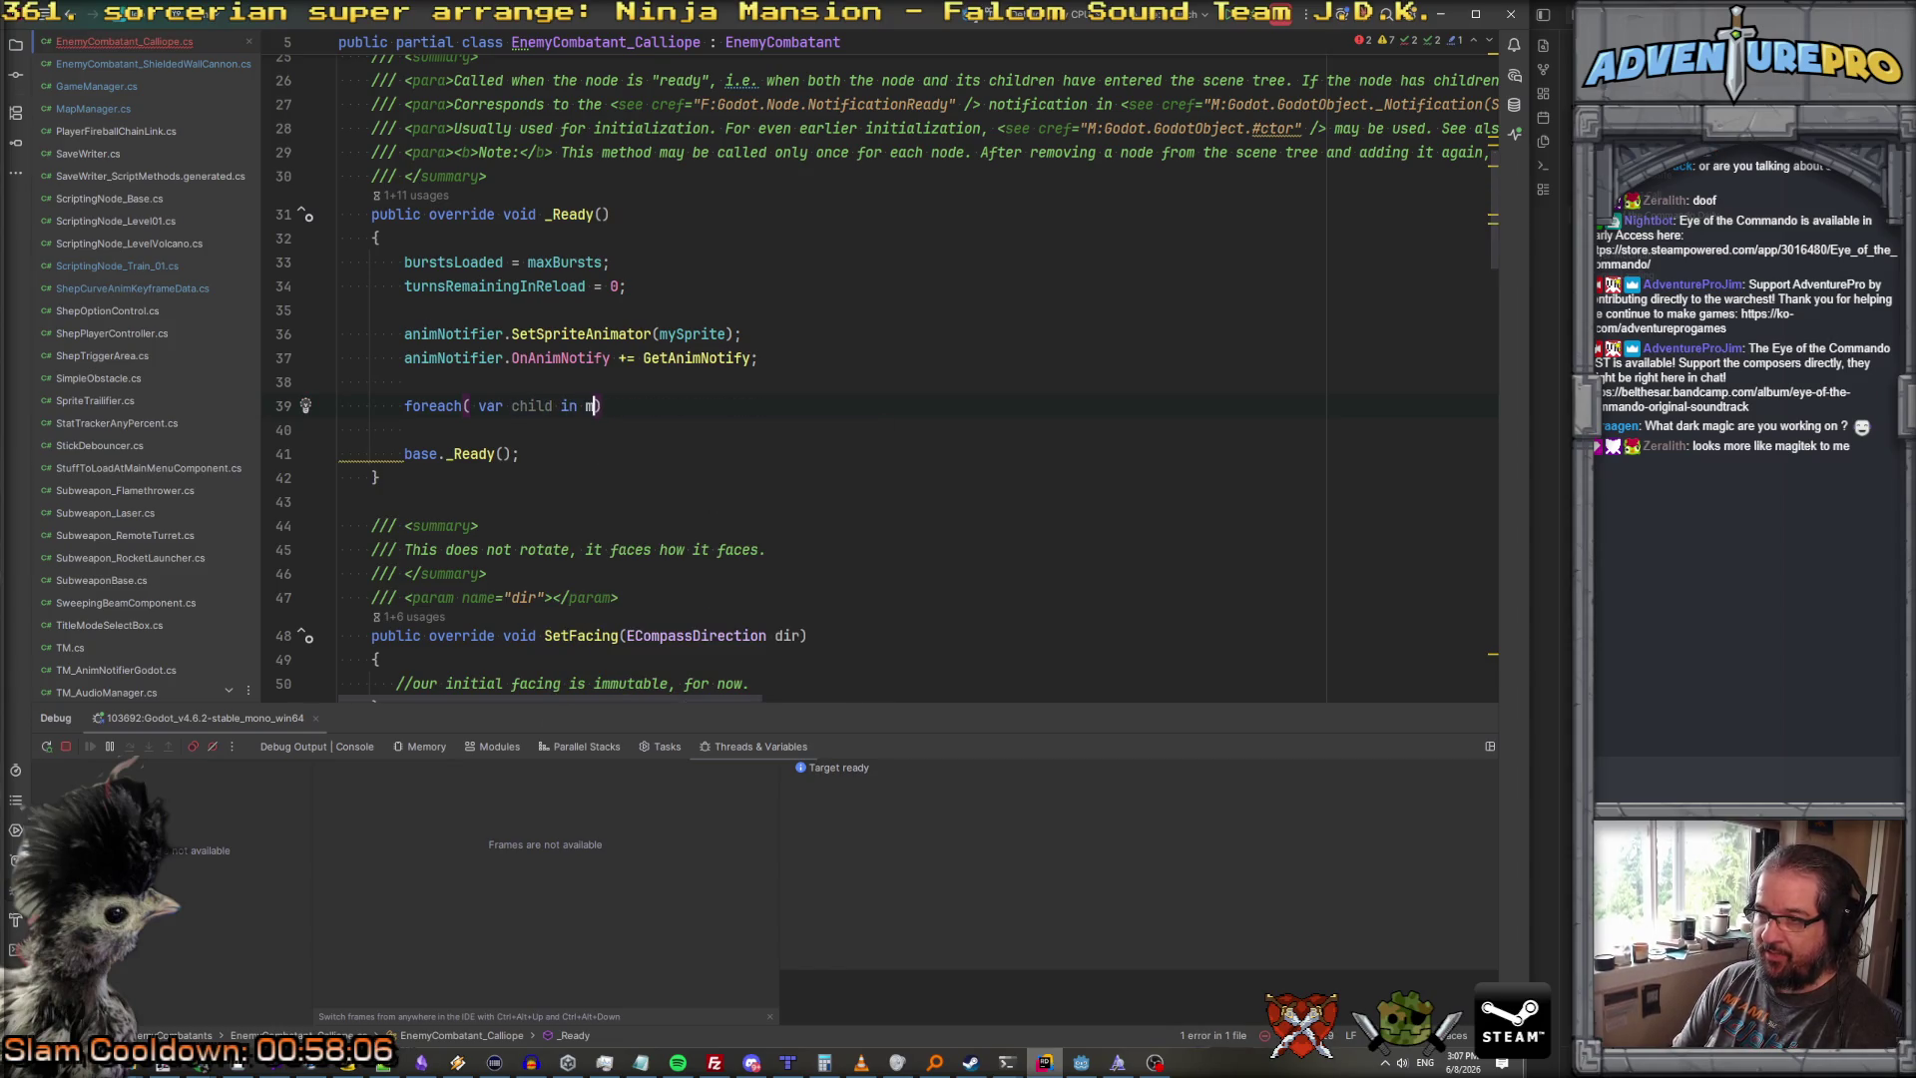
type("eAnchor.")
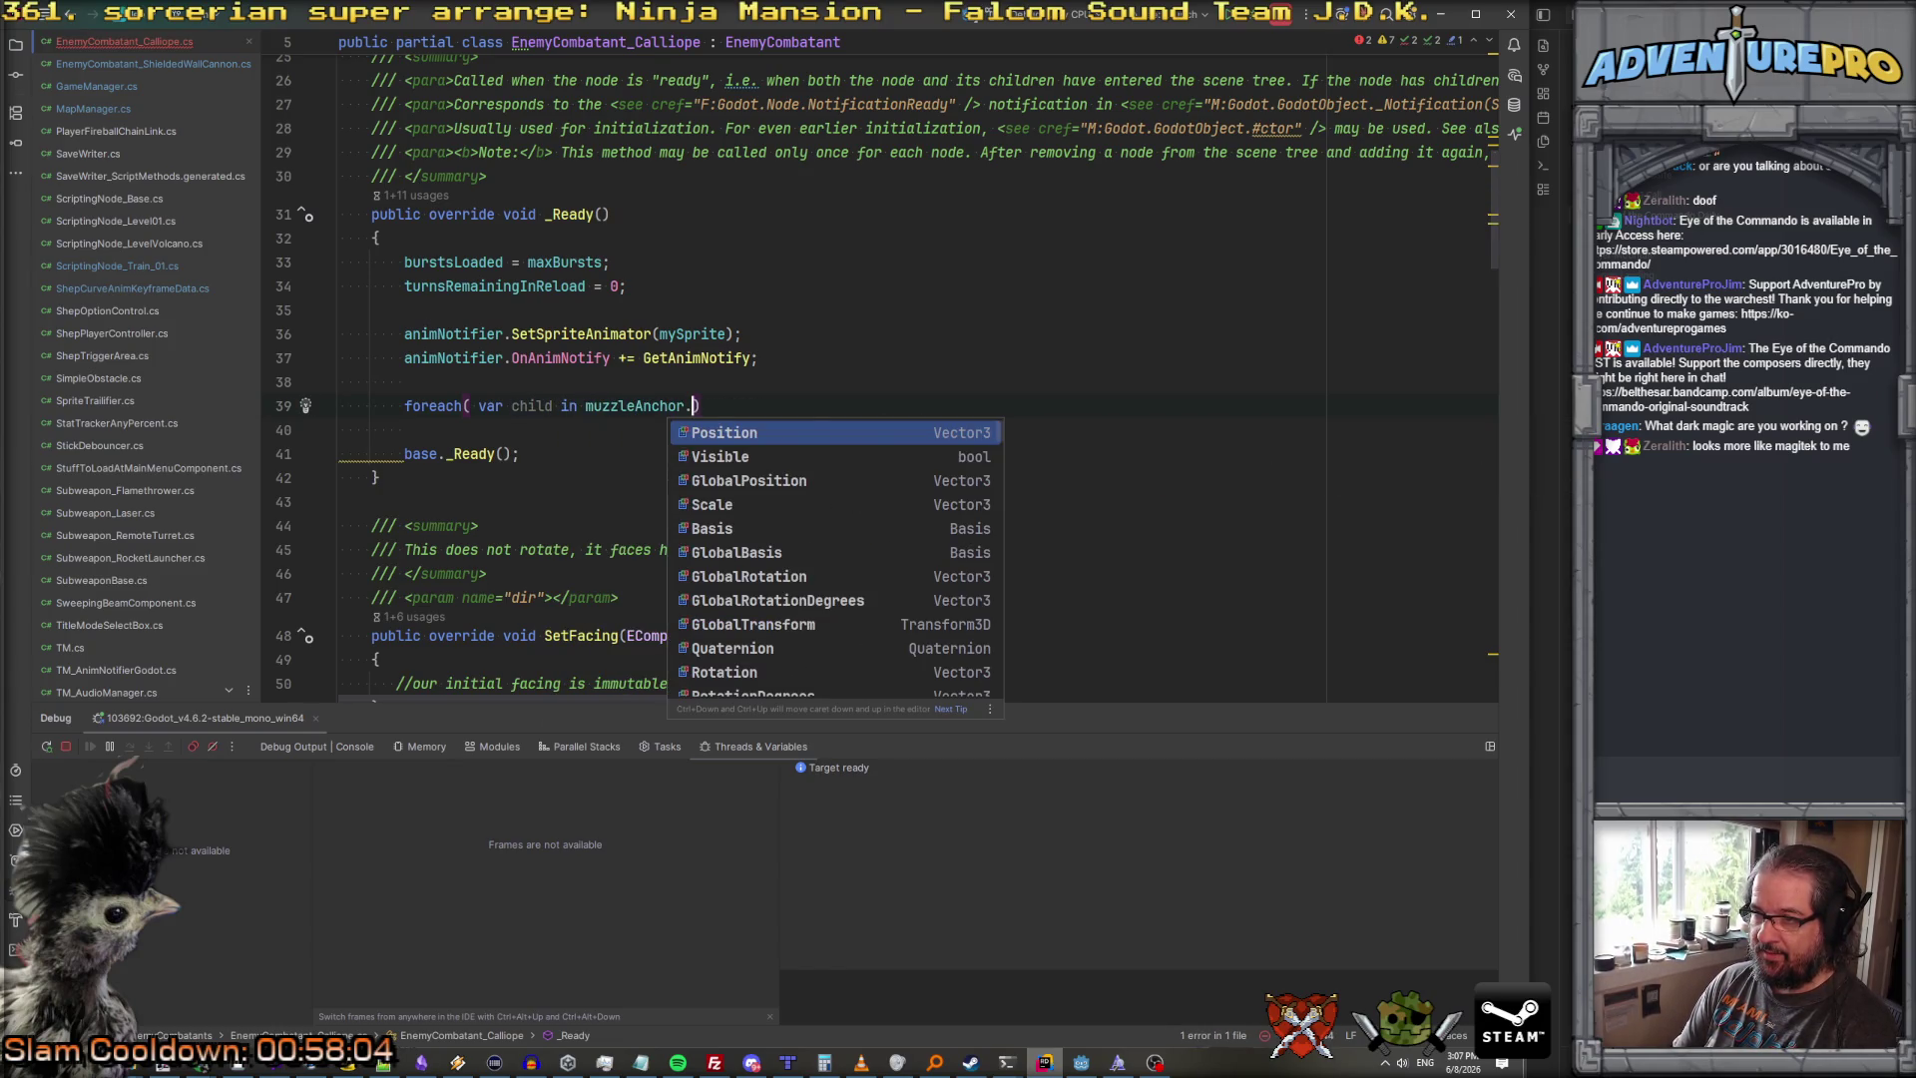
type("getch")
key("Down")
key("Down")
key("Down")
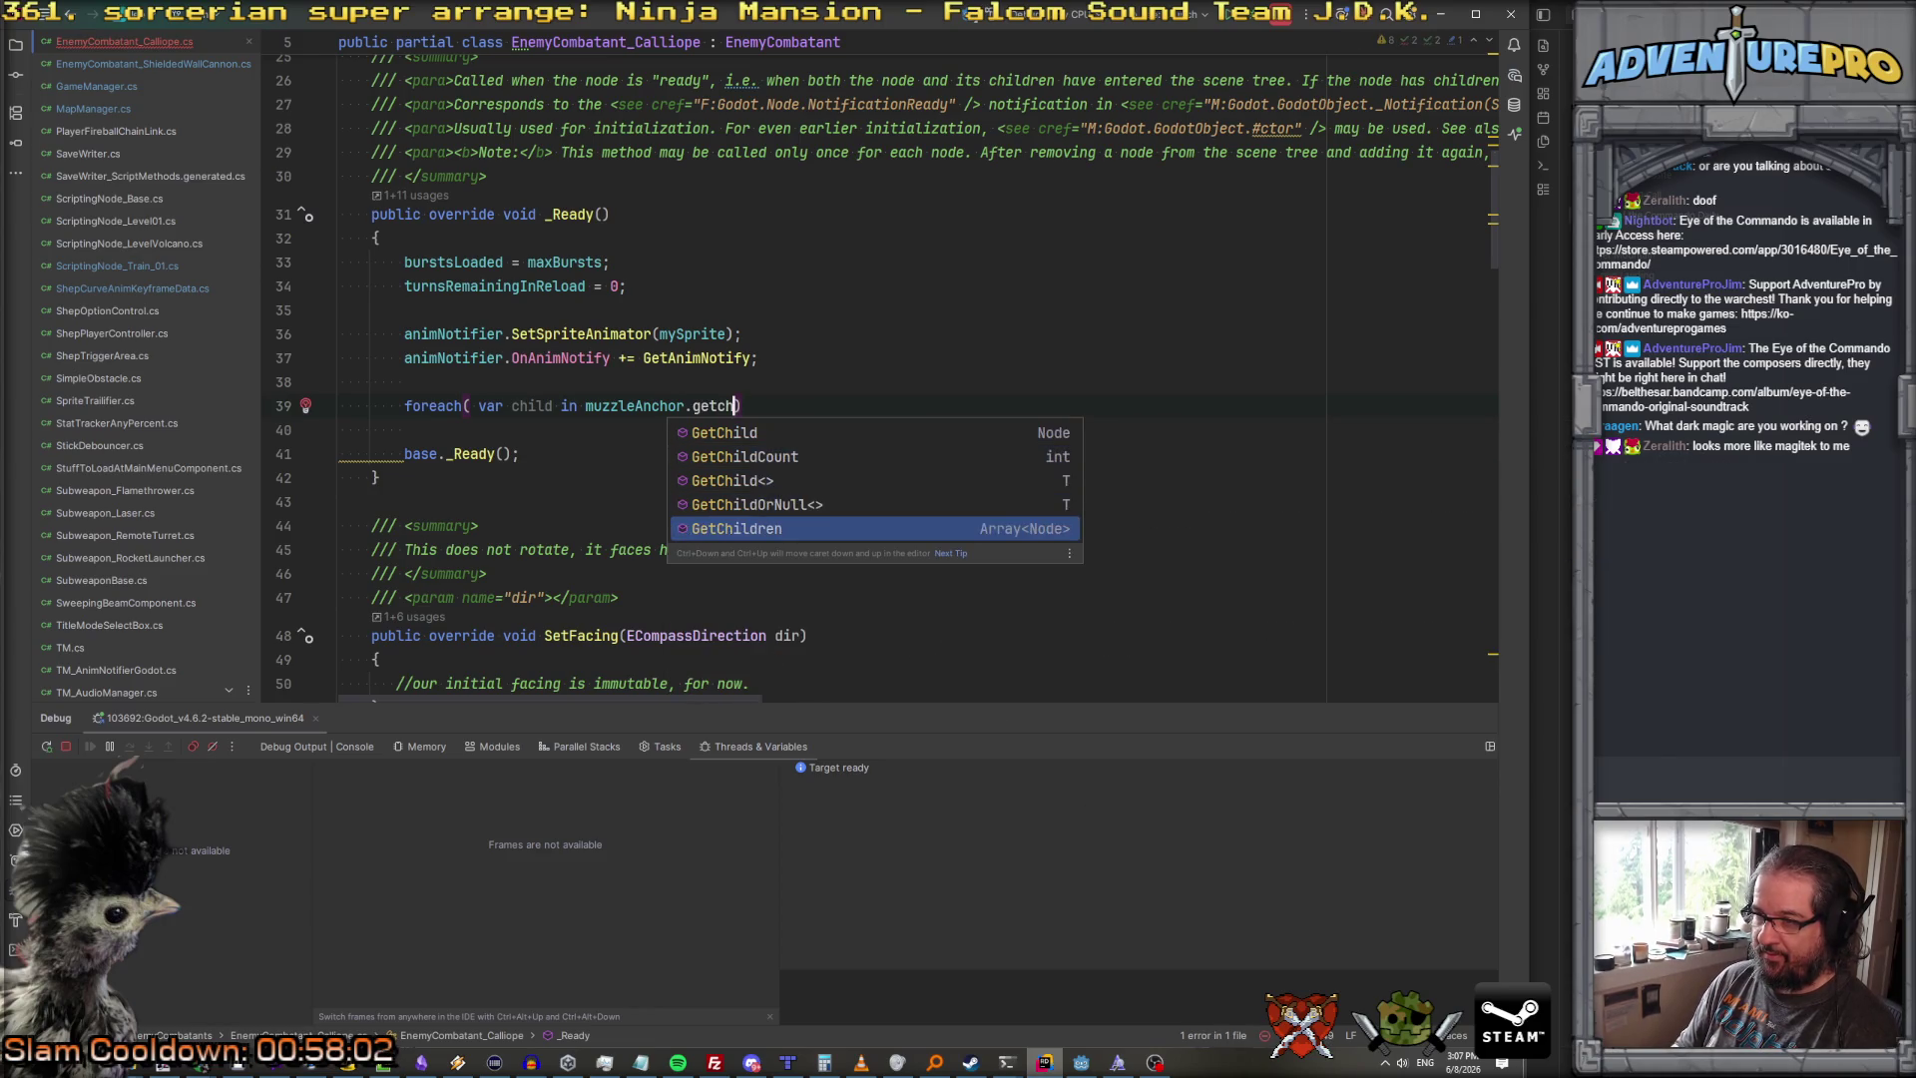
key("Return")
key("End")
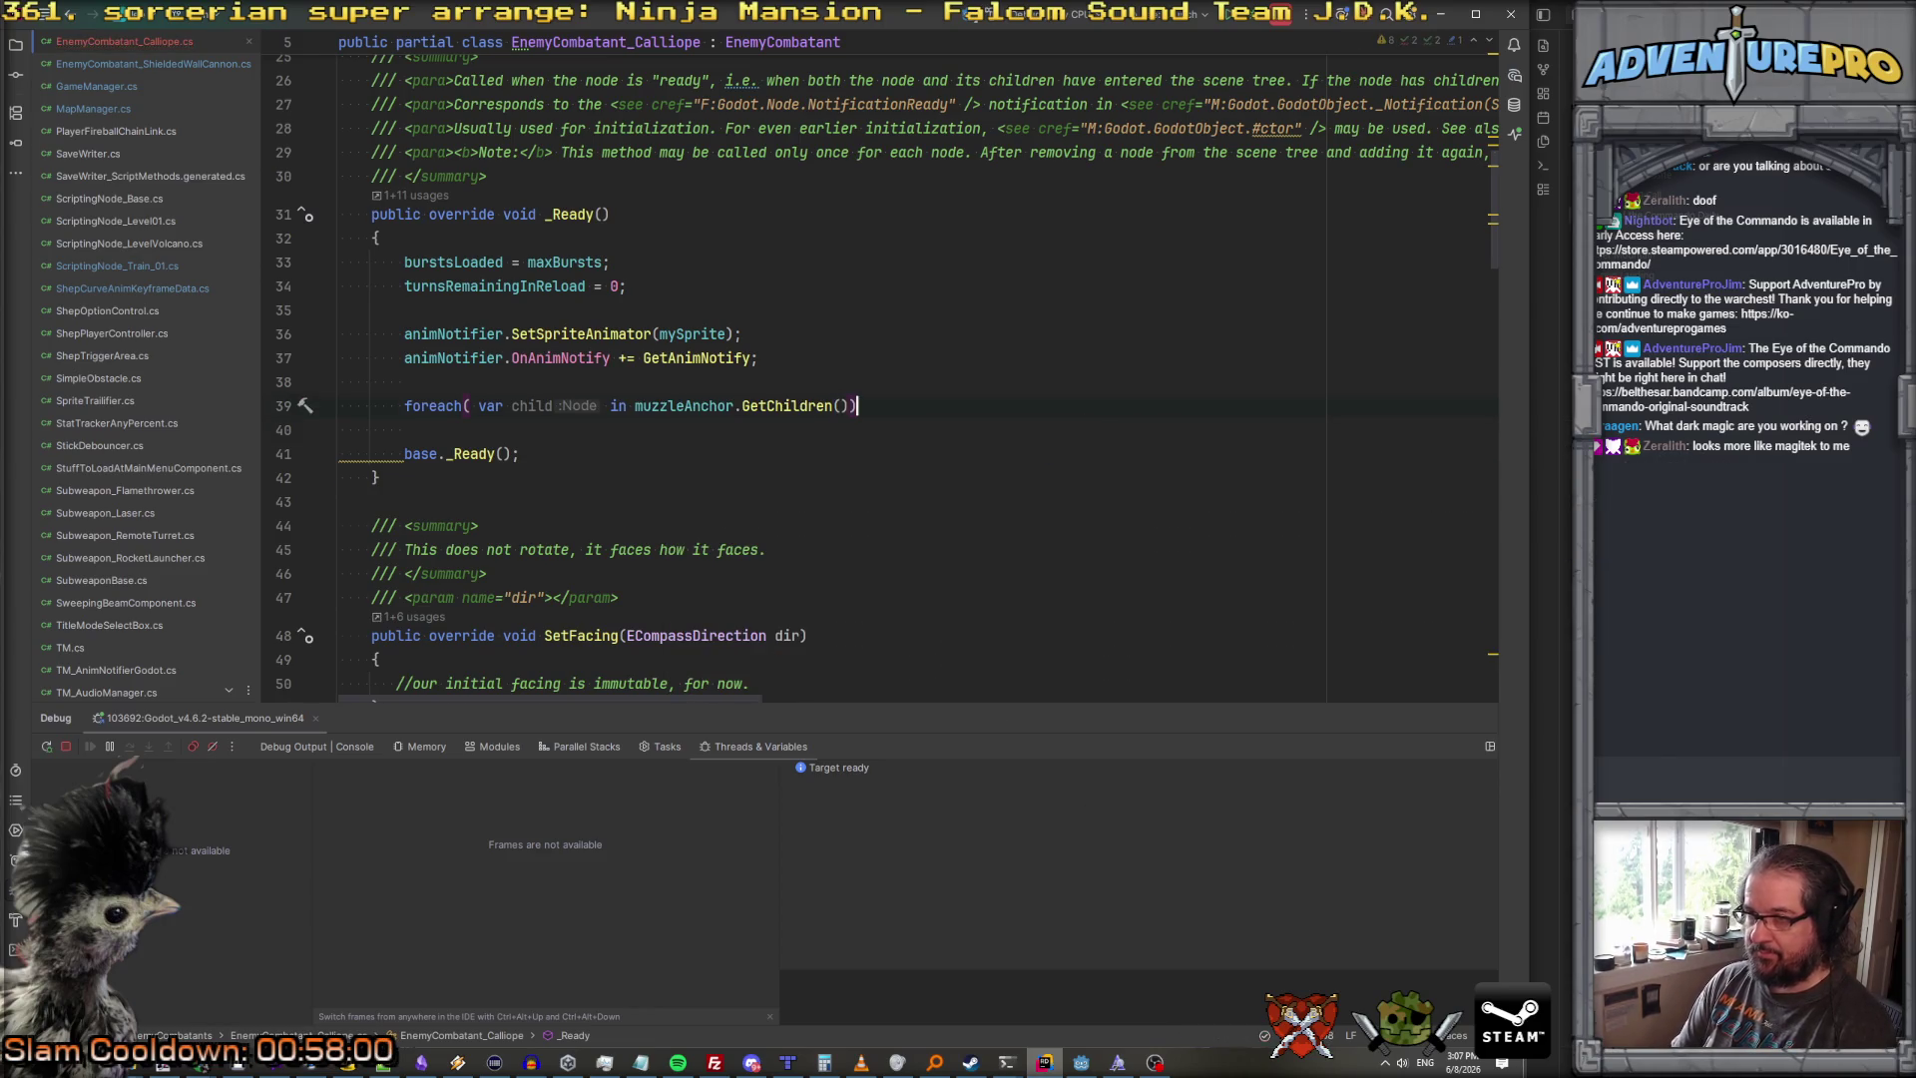
key("Return")
type("{")
key("Return")
Step: Inside the loop, add each Node3D child as muzzle via launchPositions.Add(muzzle)
type("if( child is node3d")
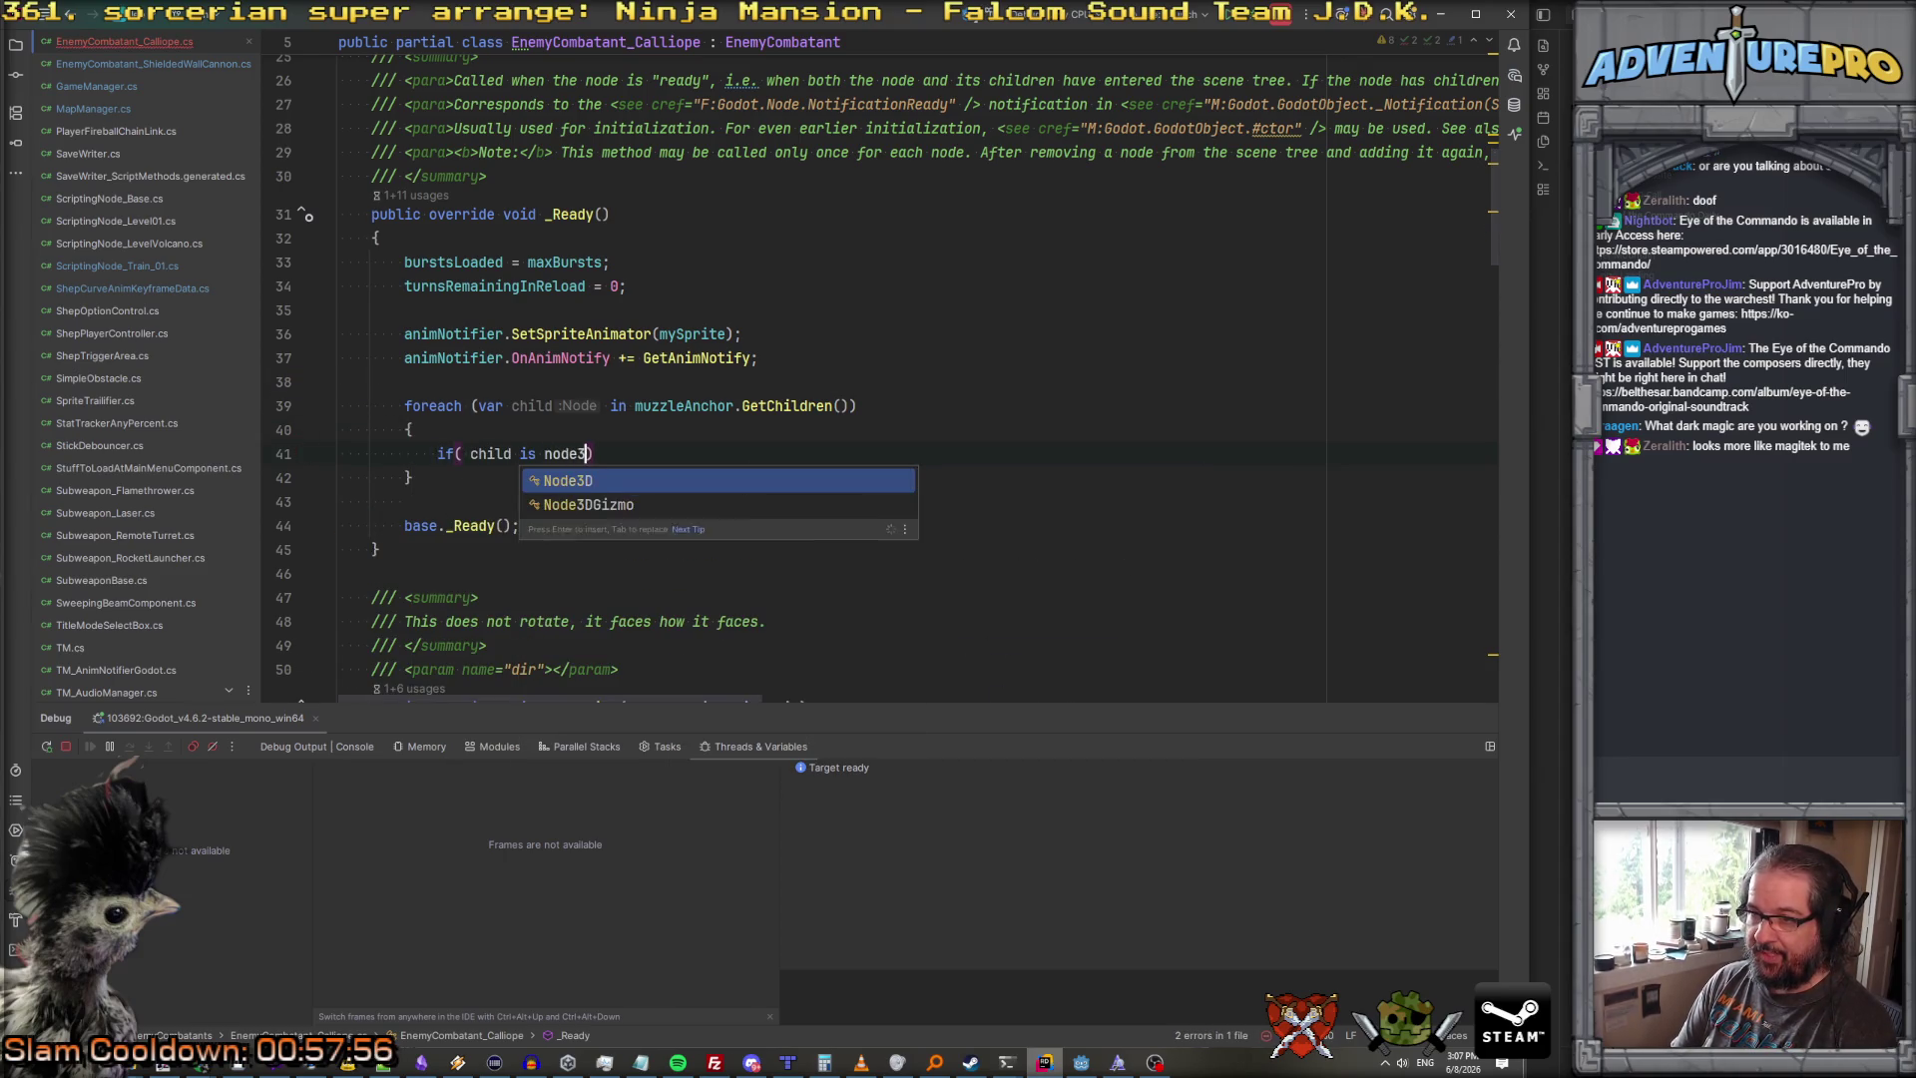
key("BackSpace")
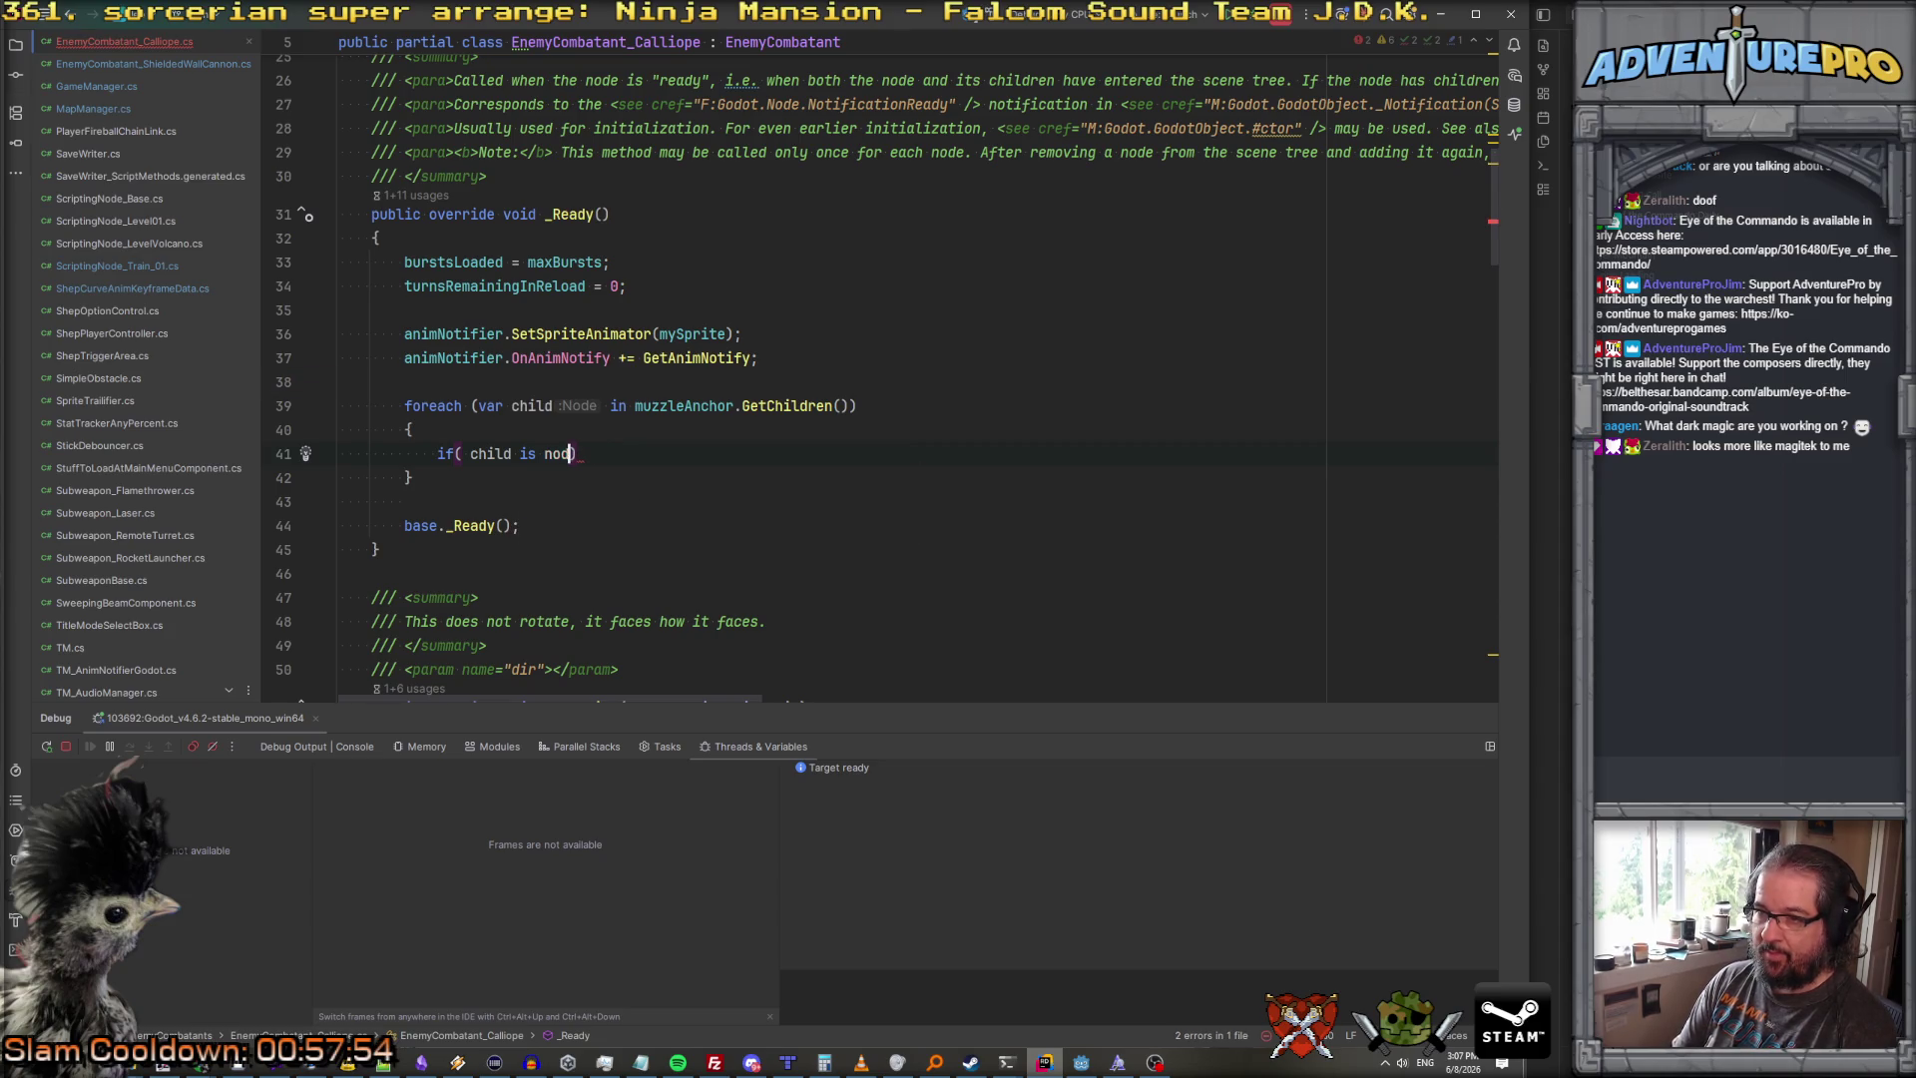
type("Node3D mus")
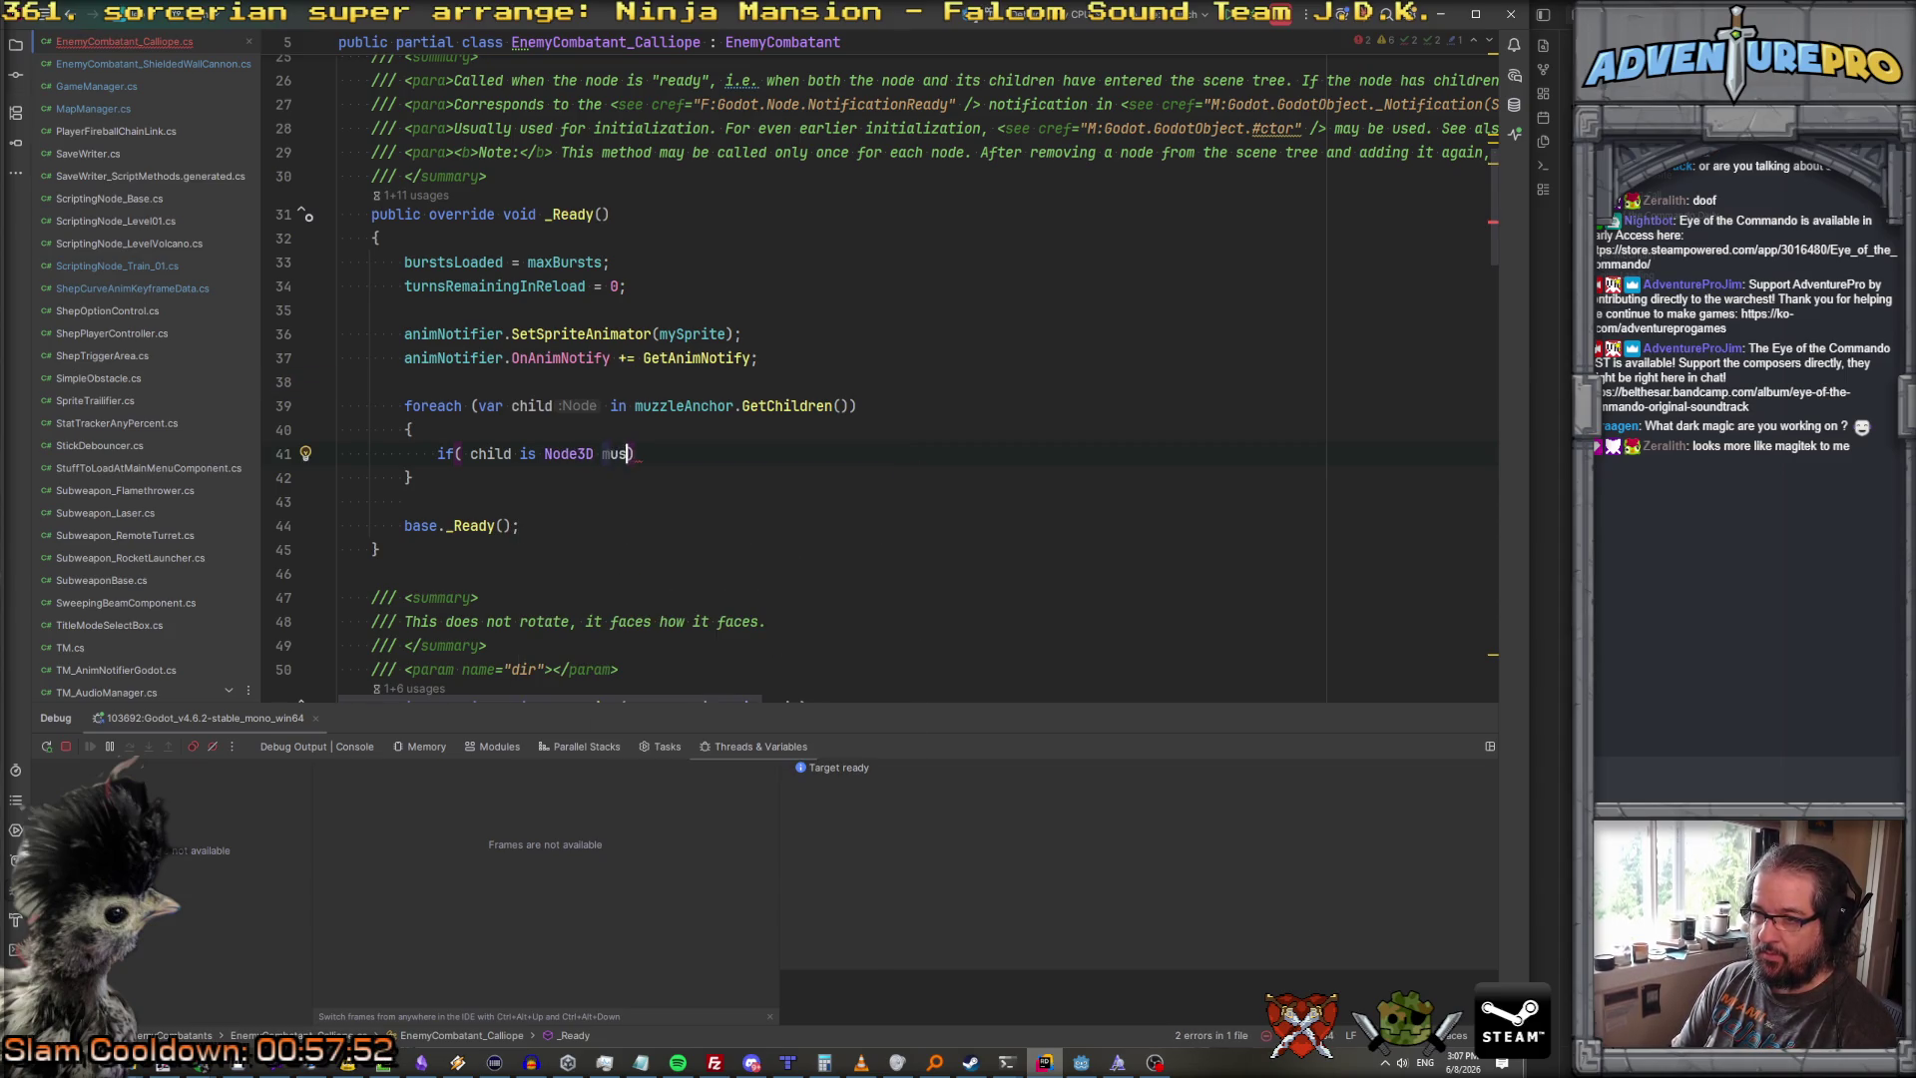
type("le)")
key("Return")
type("{")
key("Return")
type("muzzle.")
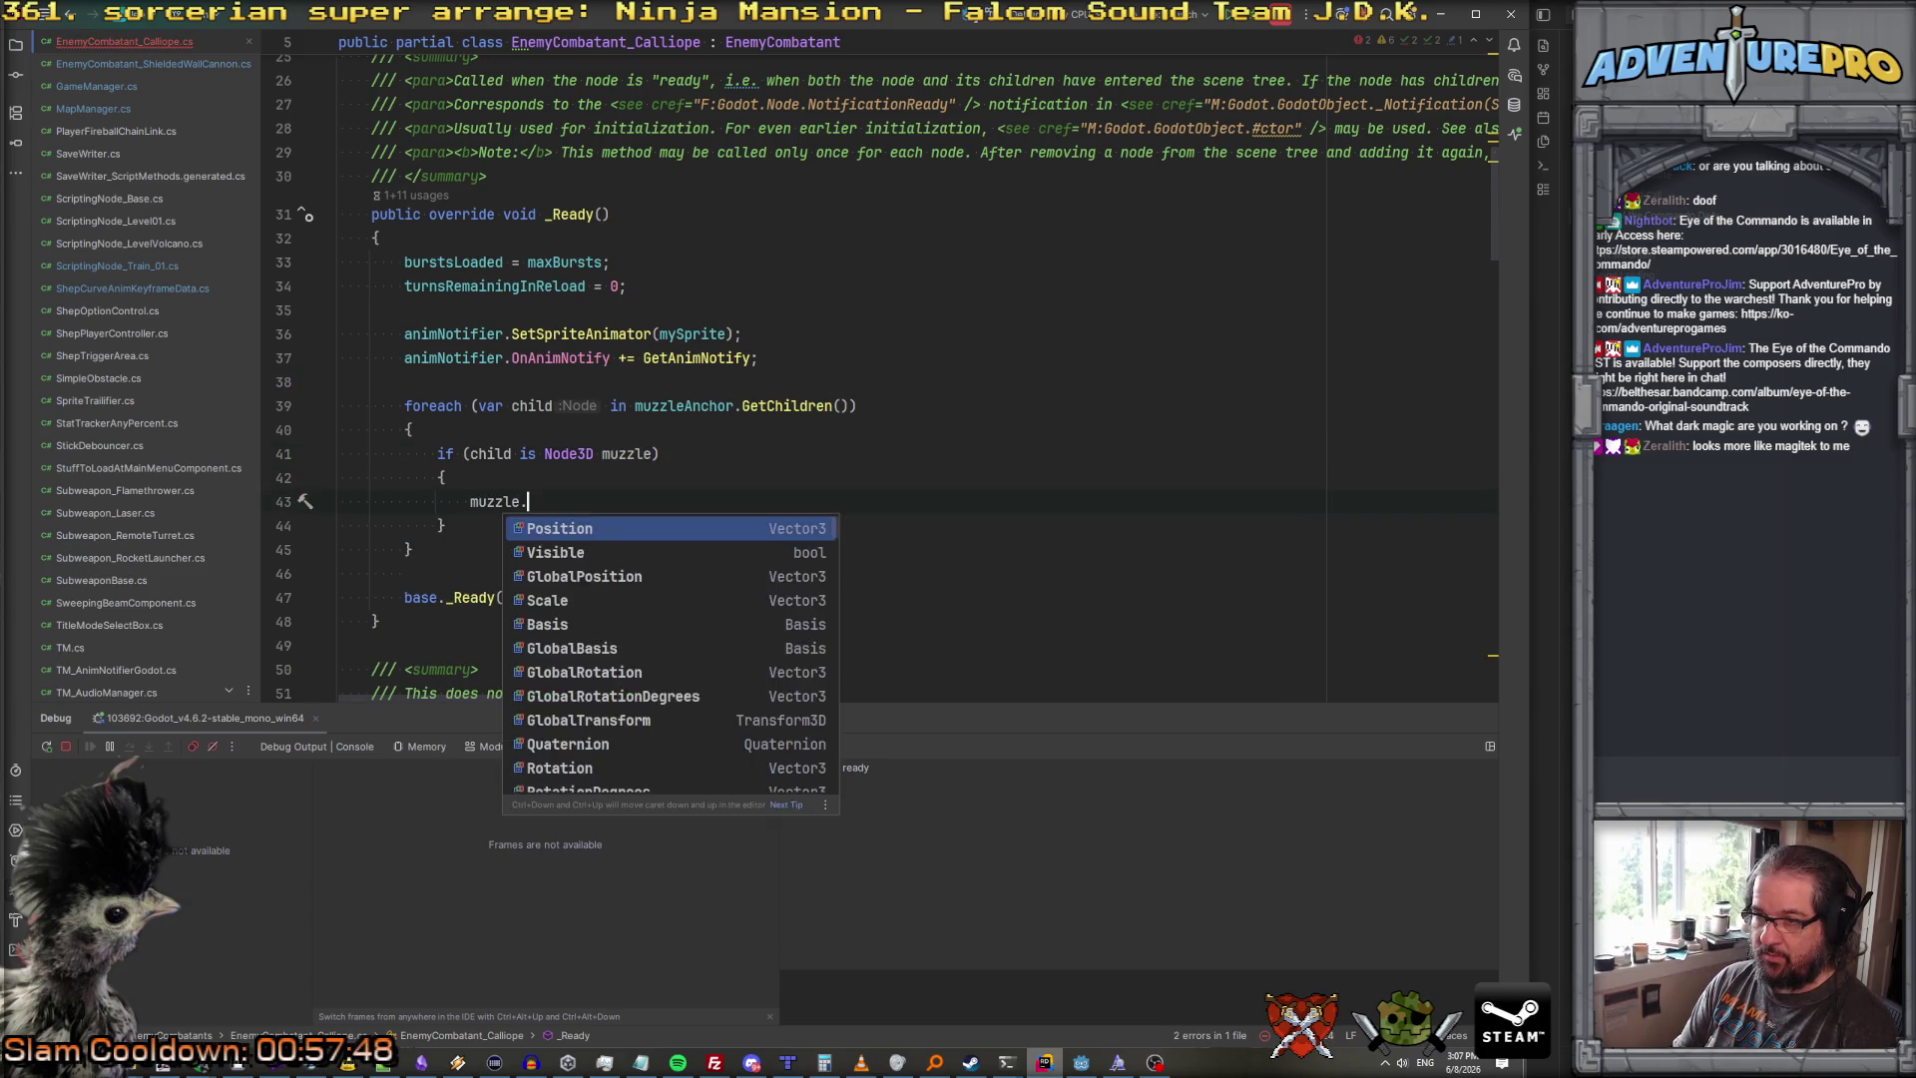
key("BackSpace")
type("Pos")
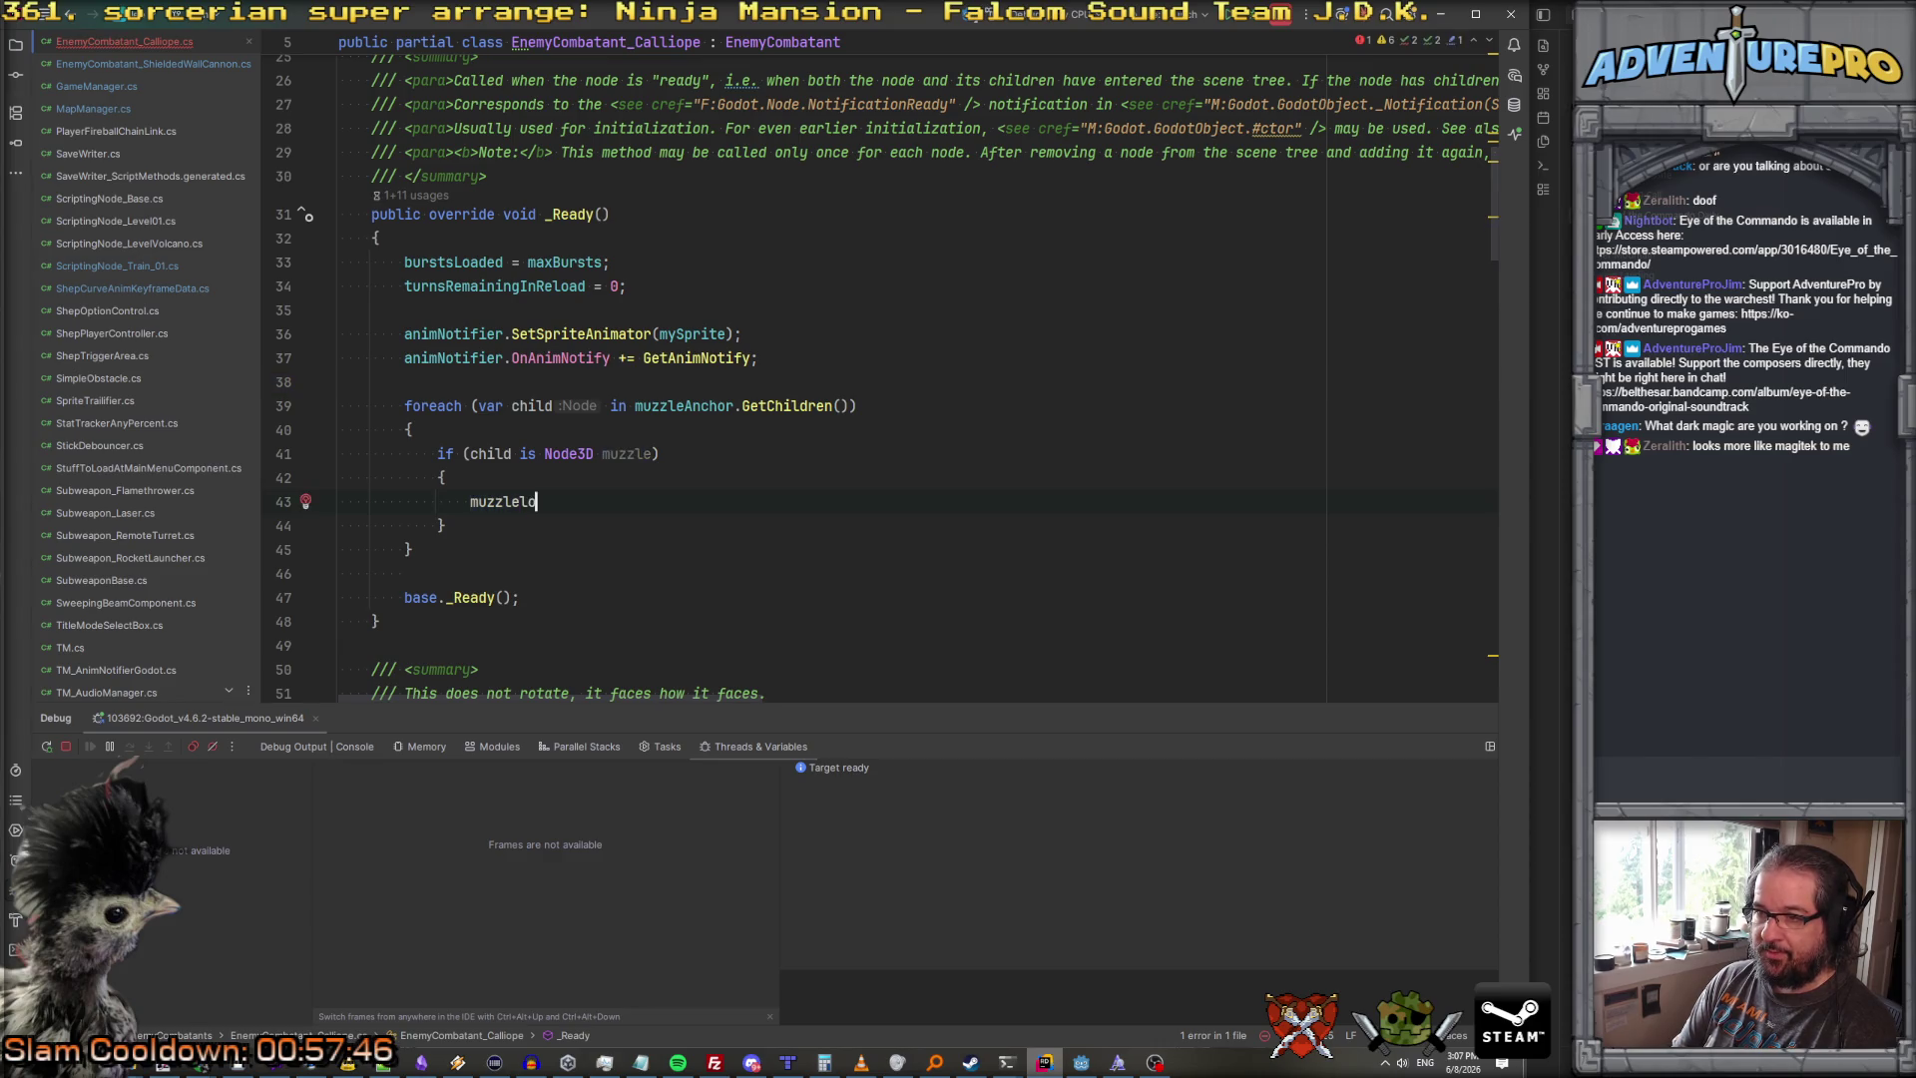
scroll(898, 379, "up", 6)
scroll(573, 367, "up", 1)
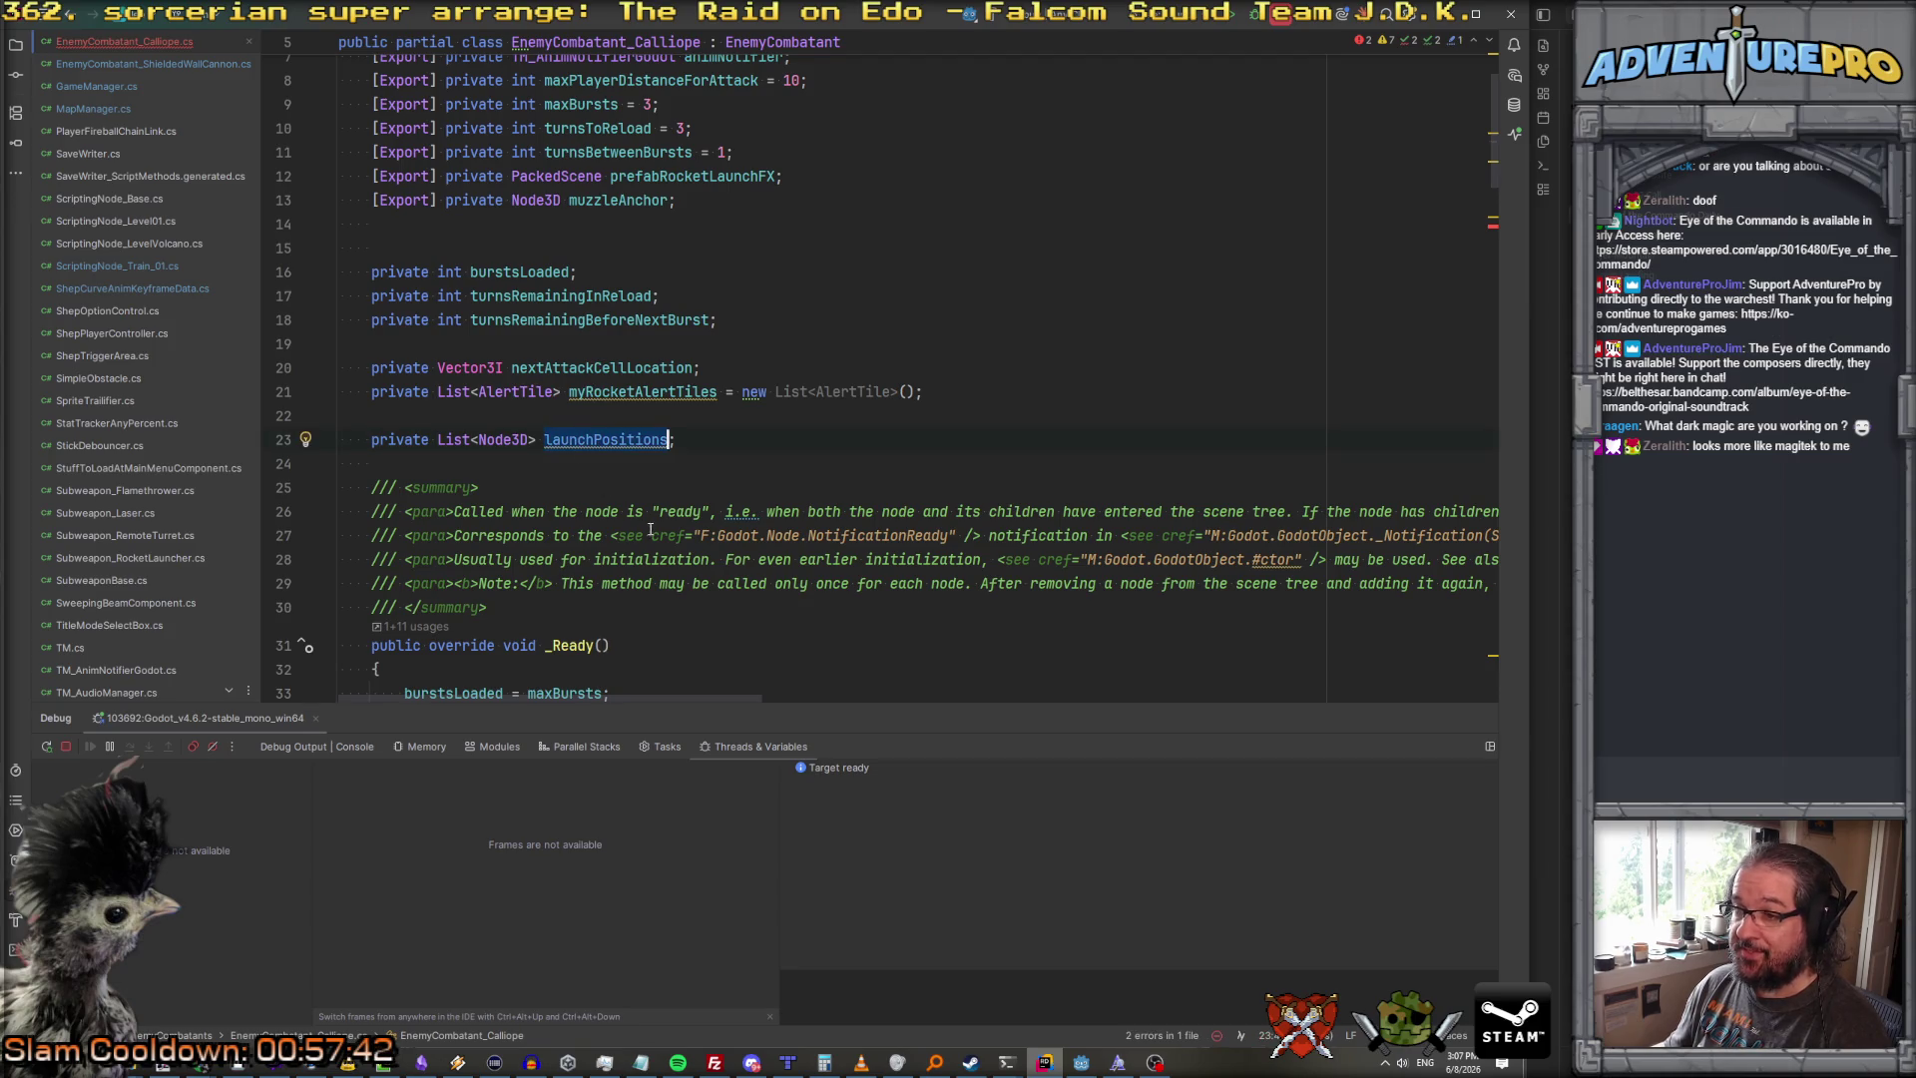
scroll(559, 434, "down", 7)
type("launchPositions")
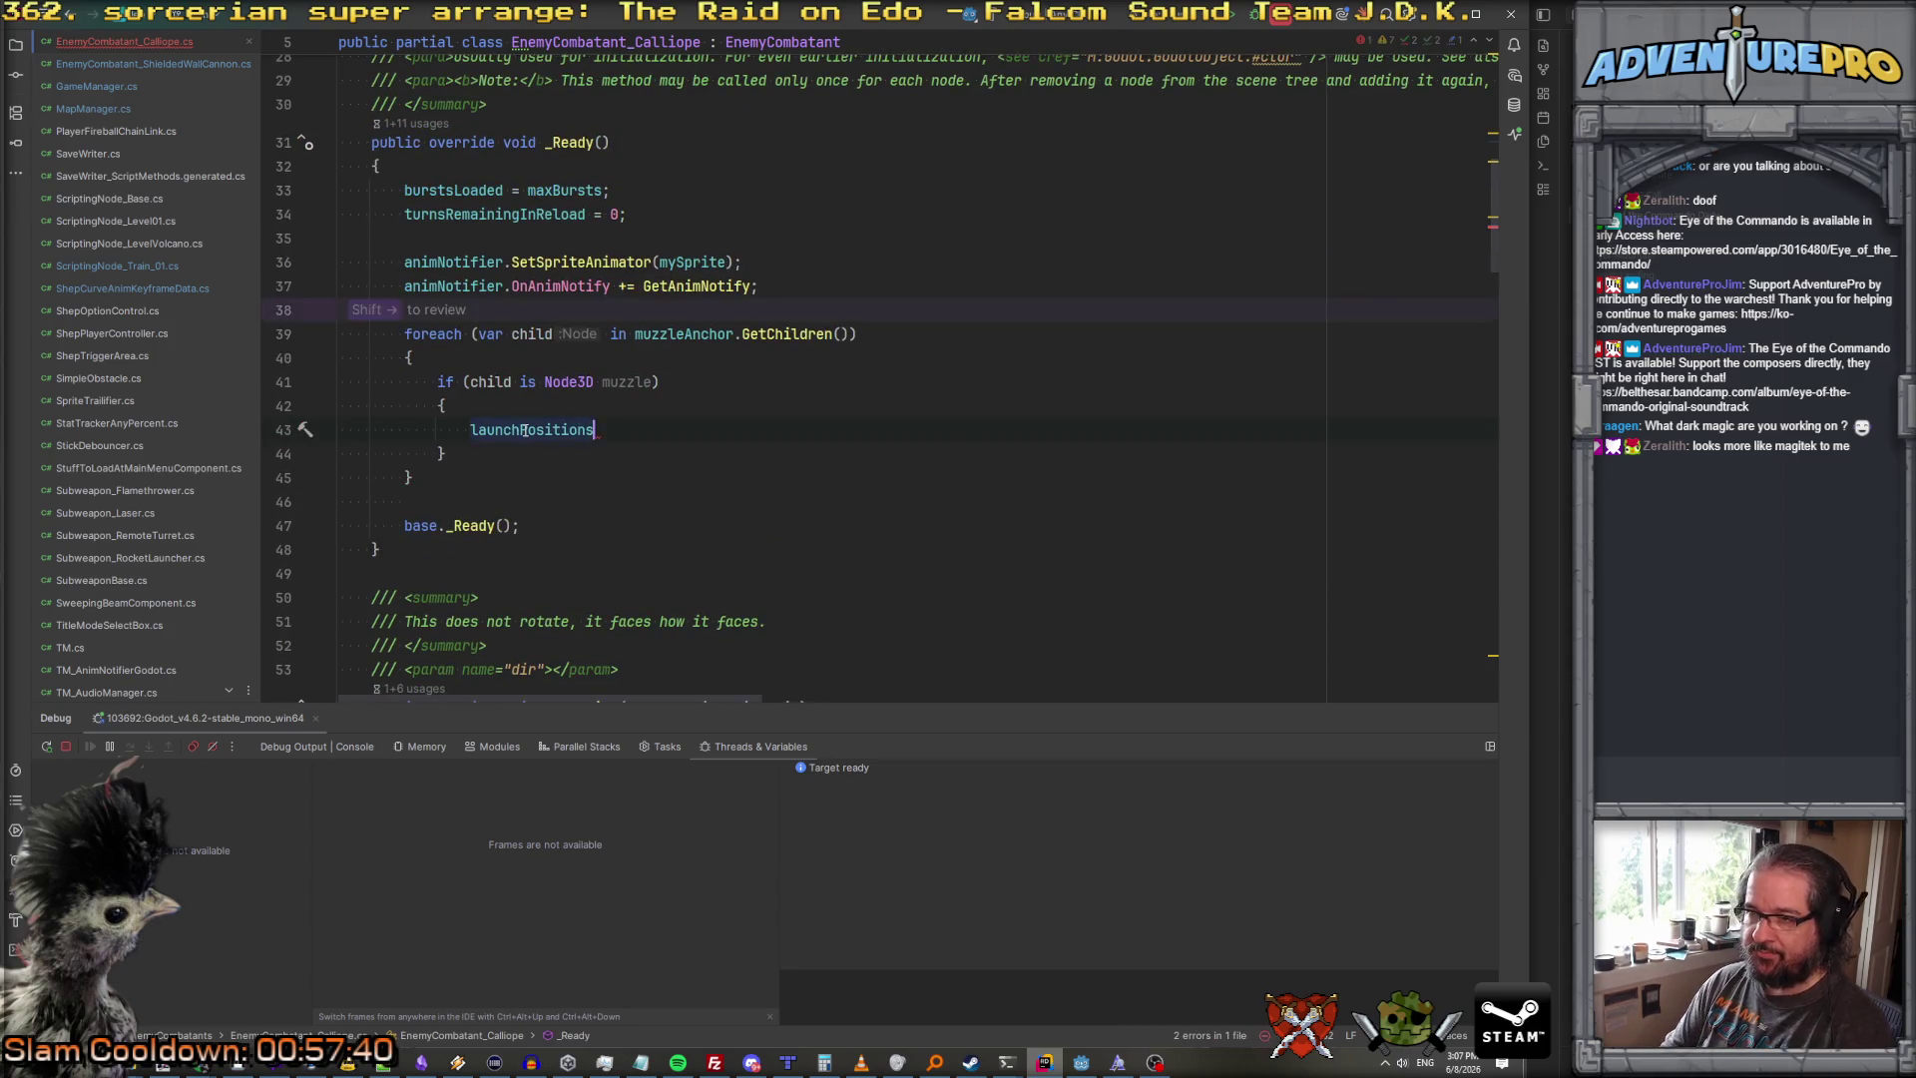
type(".Add(muzzle);")
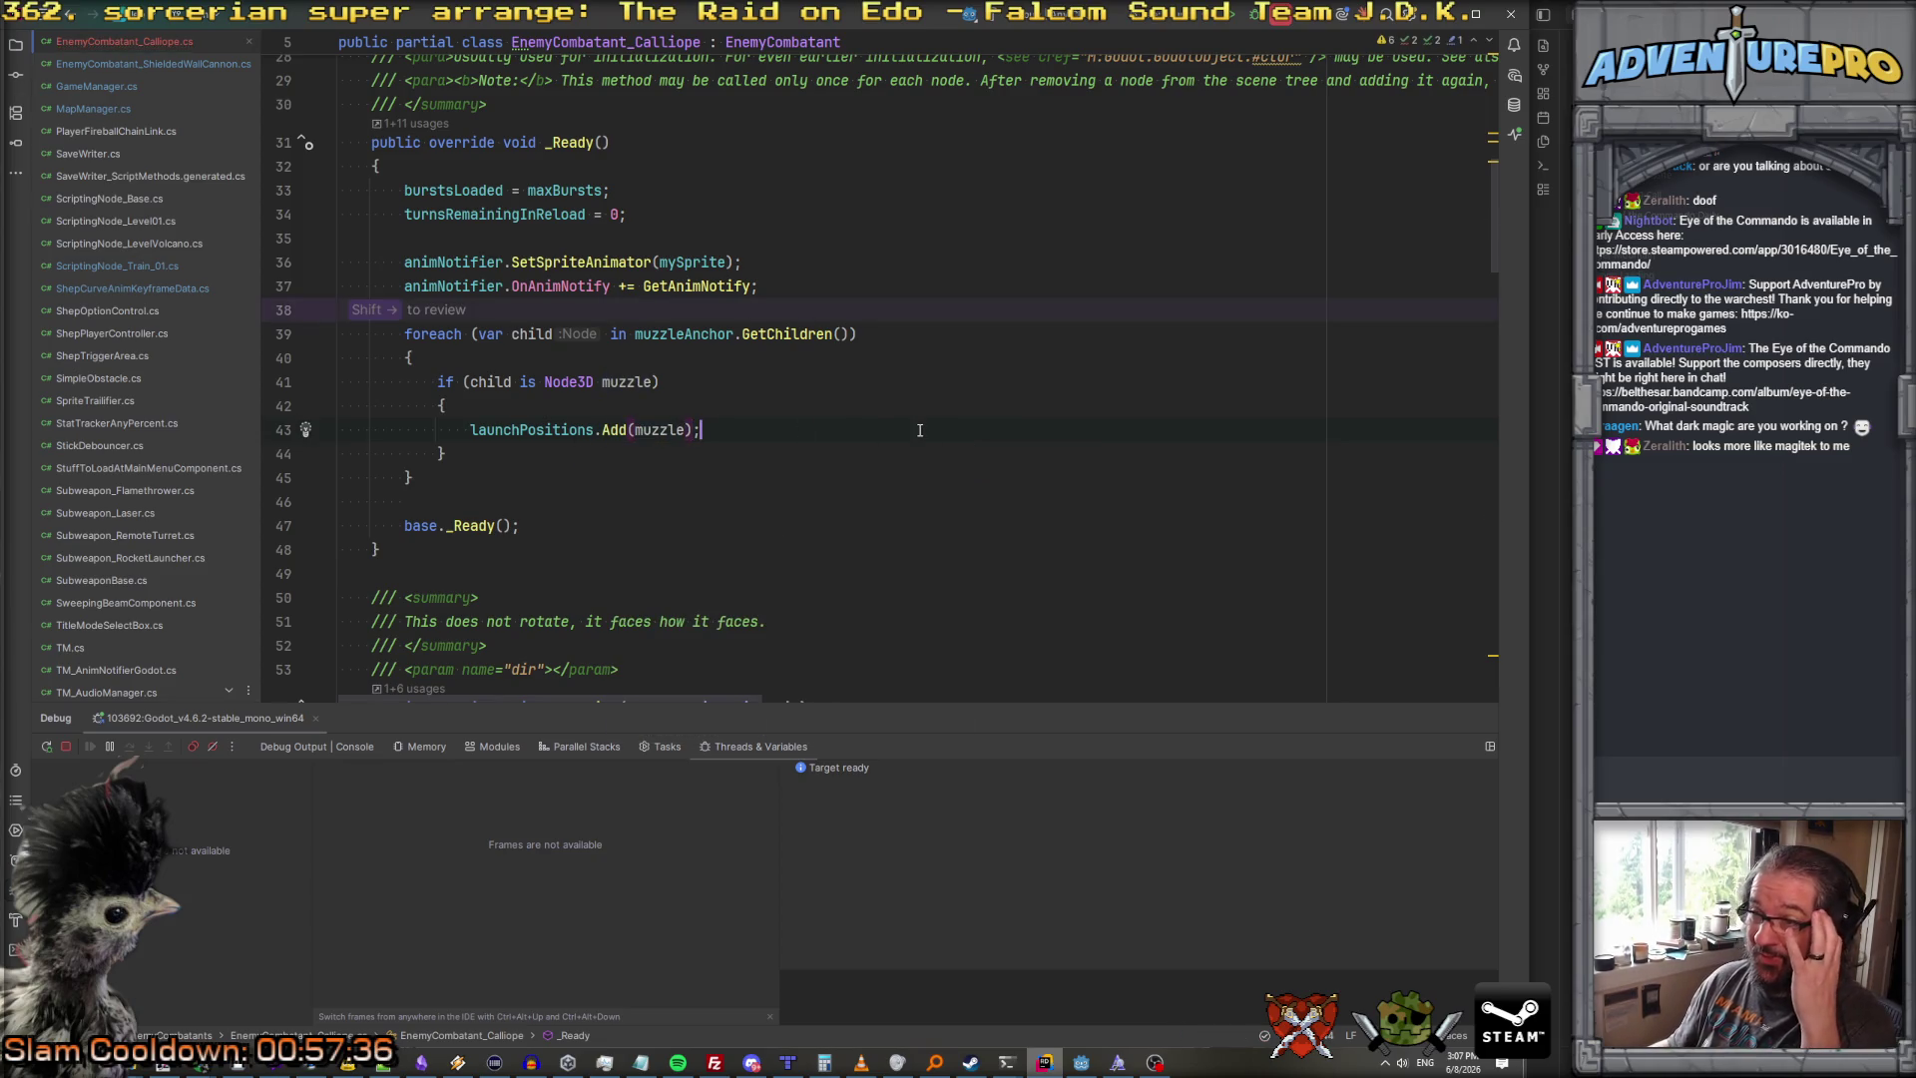
scroll(866, 425, "down", 4)
scroll(698, 399, "up", 5)
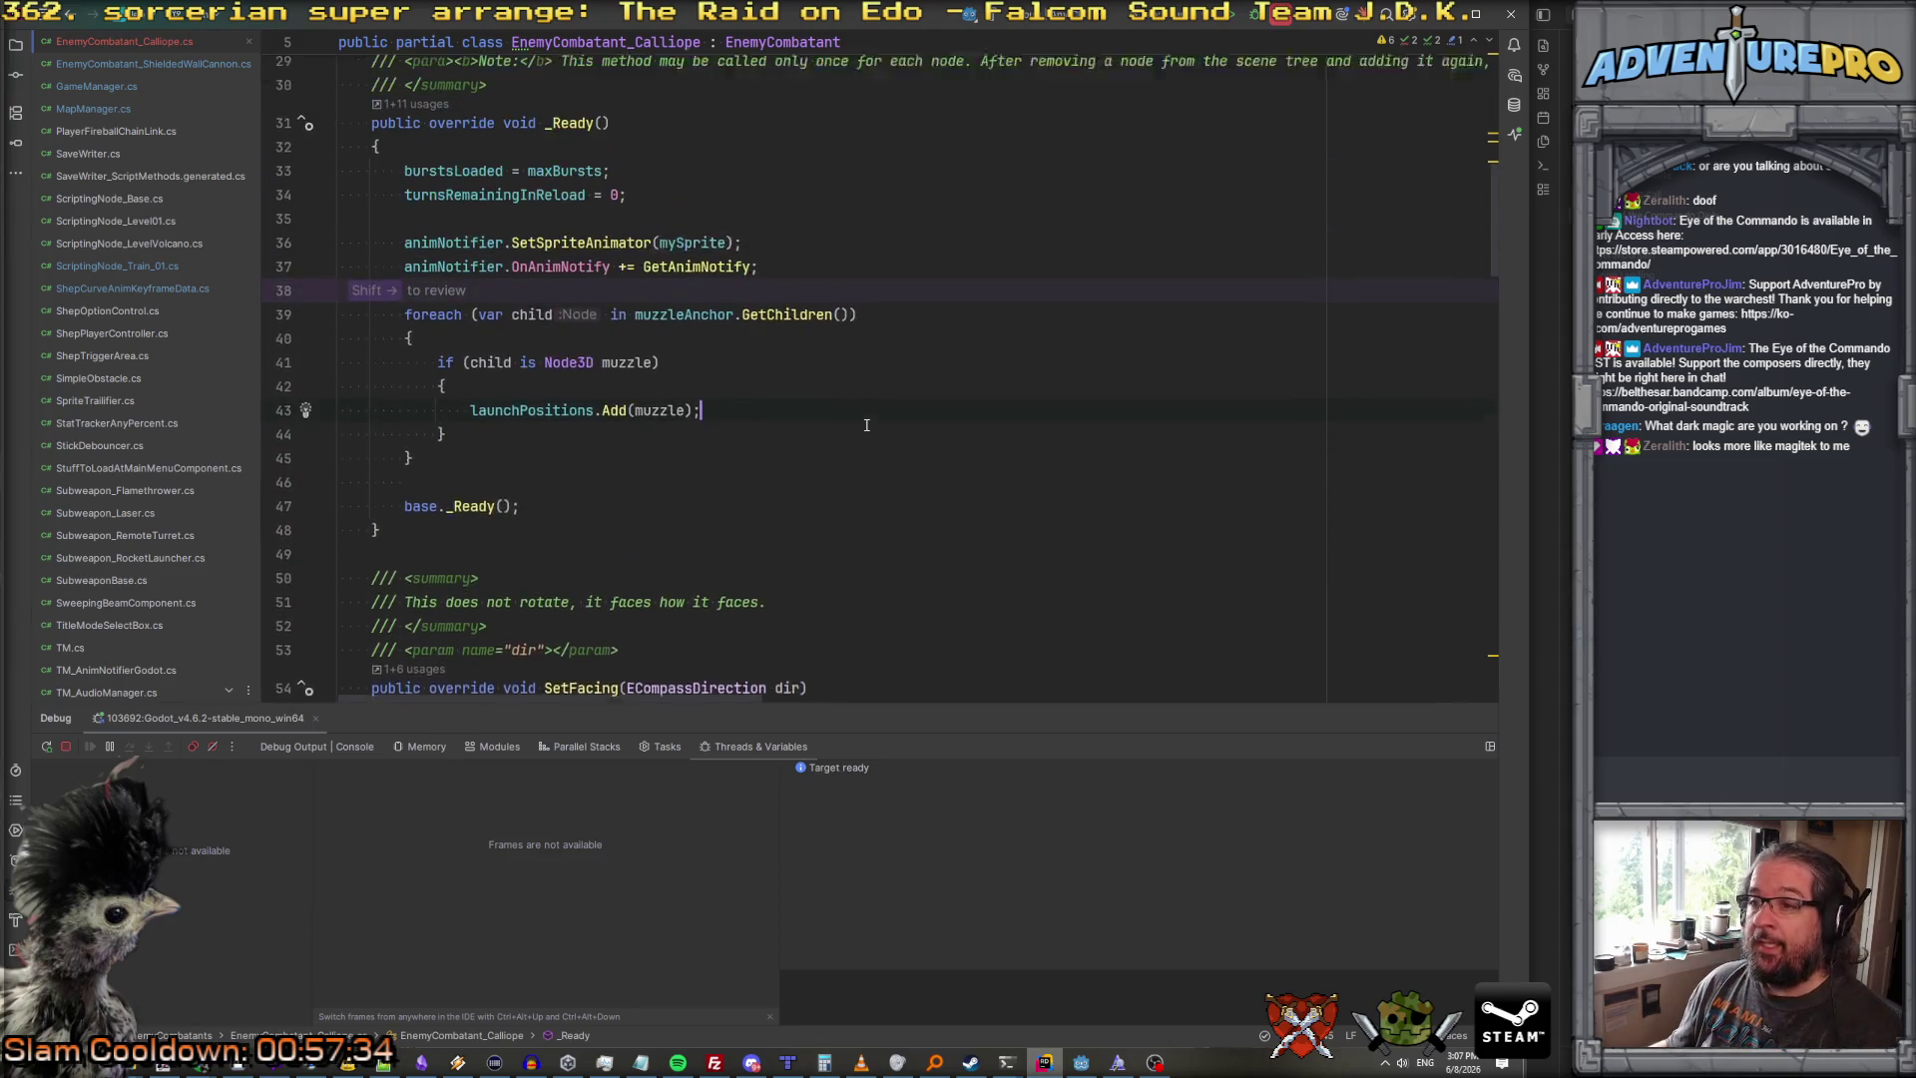
scroll(489, 337, "down", 4)
scroll(489, 337, "down", 20)
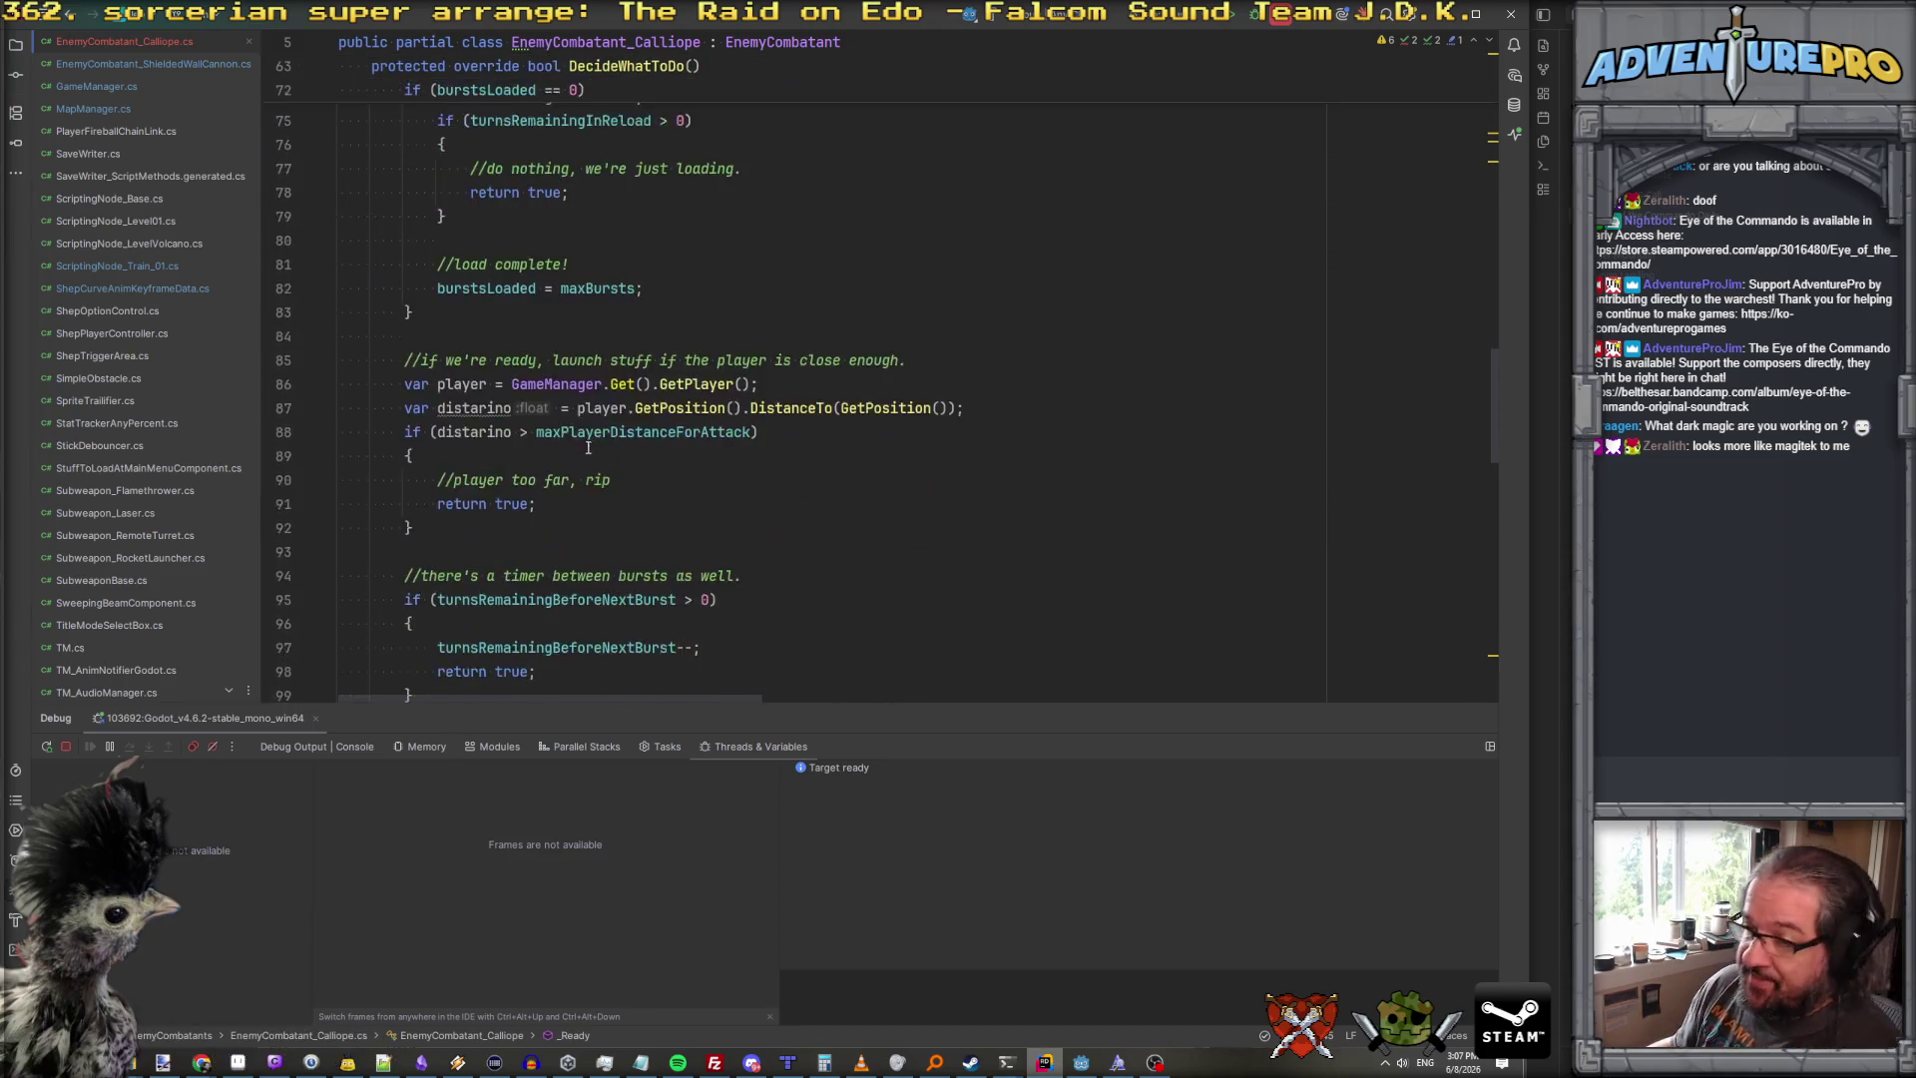
Step: Fill the empty OnTubeFire body with the AI-suggested code fetching the tube's muzzle
scroll(599, 463, "down", 3)
left_click(438, 489)
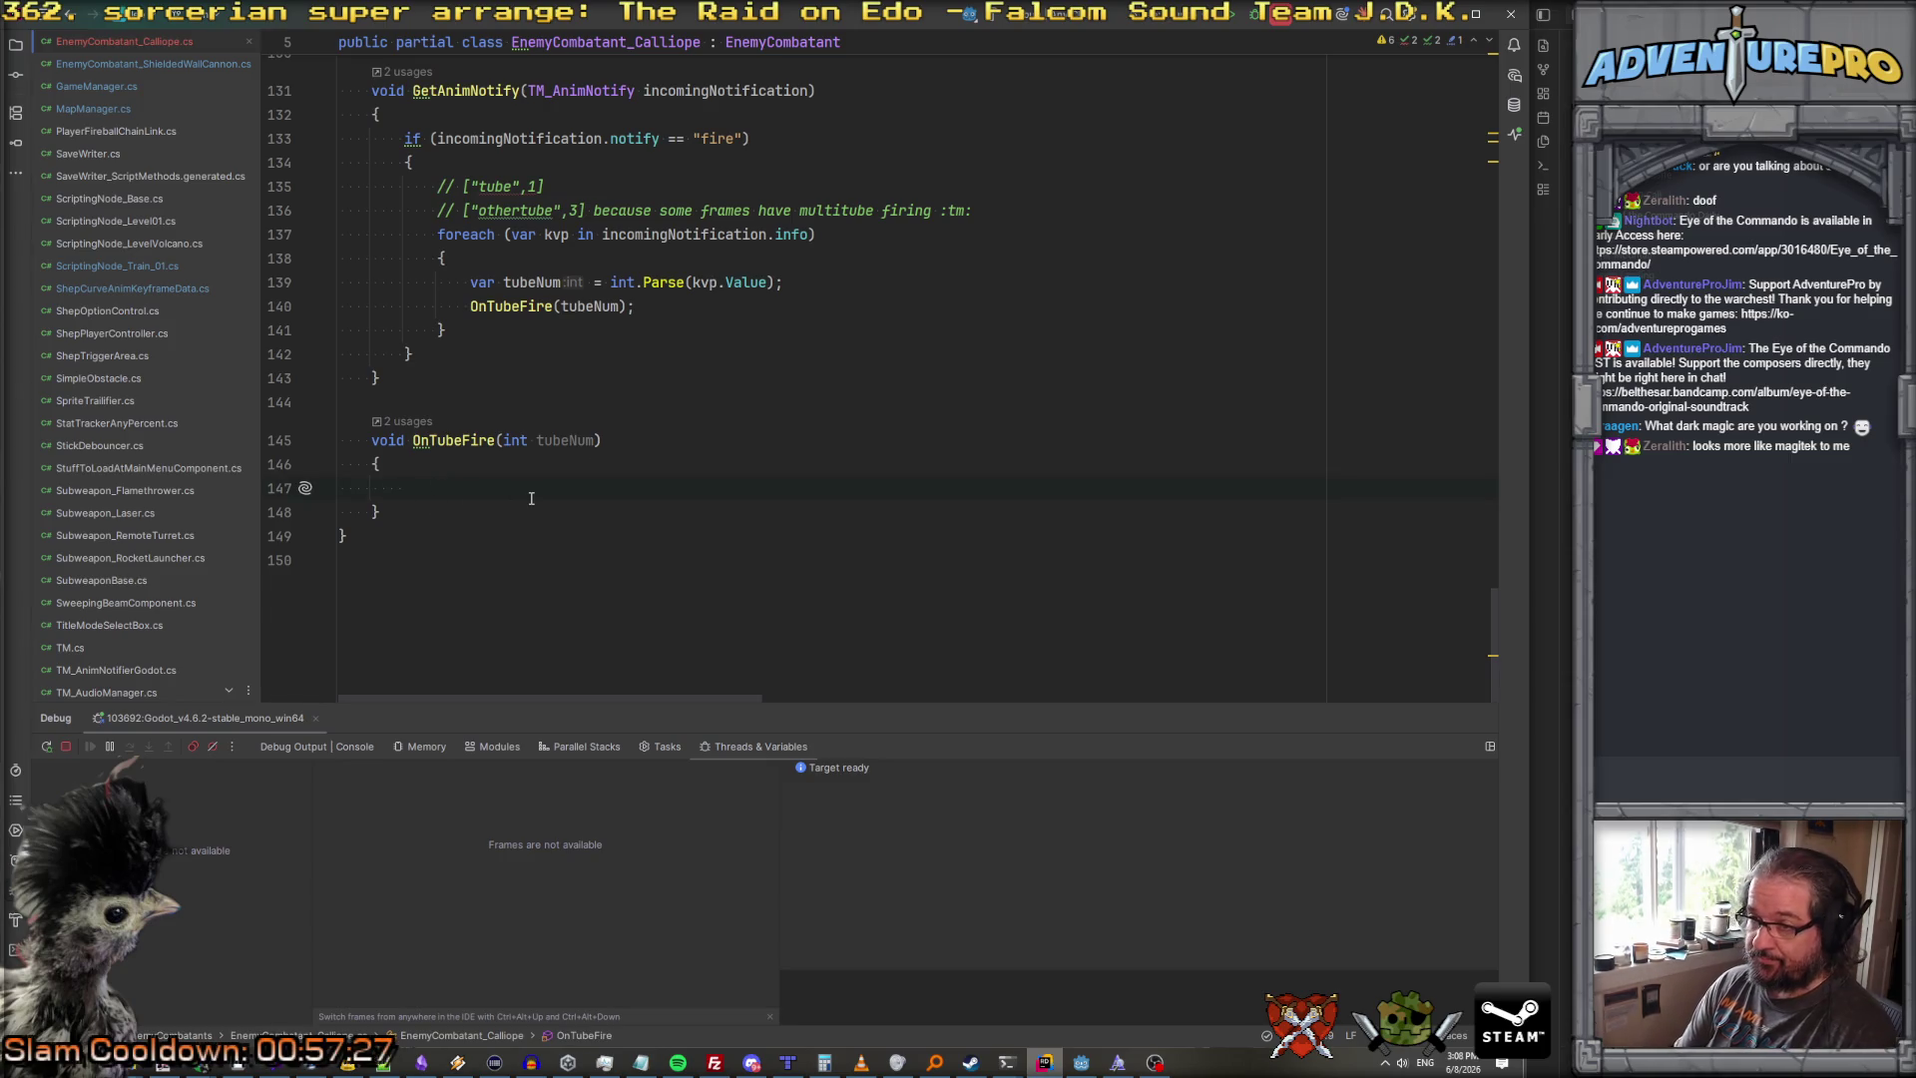
type("var m")
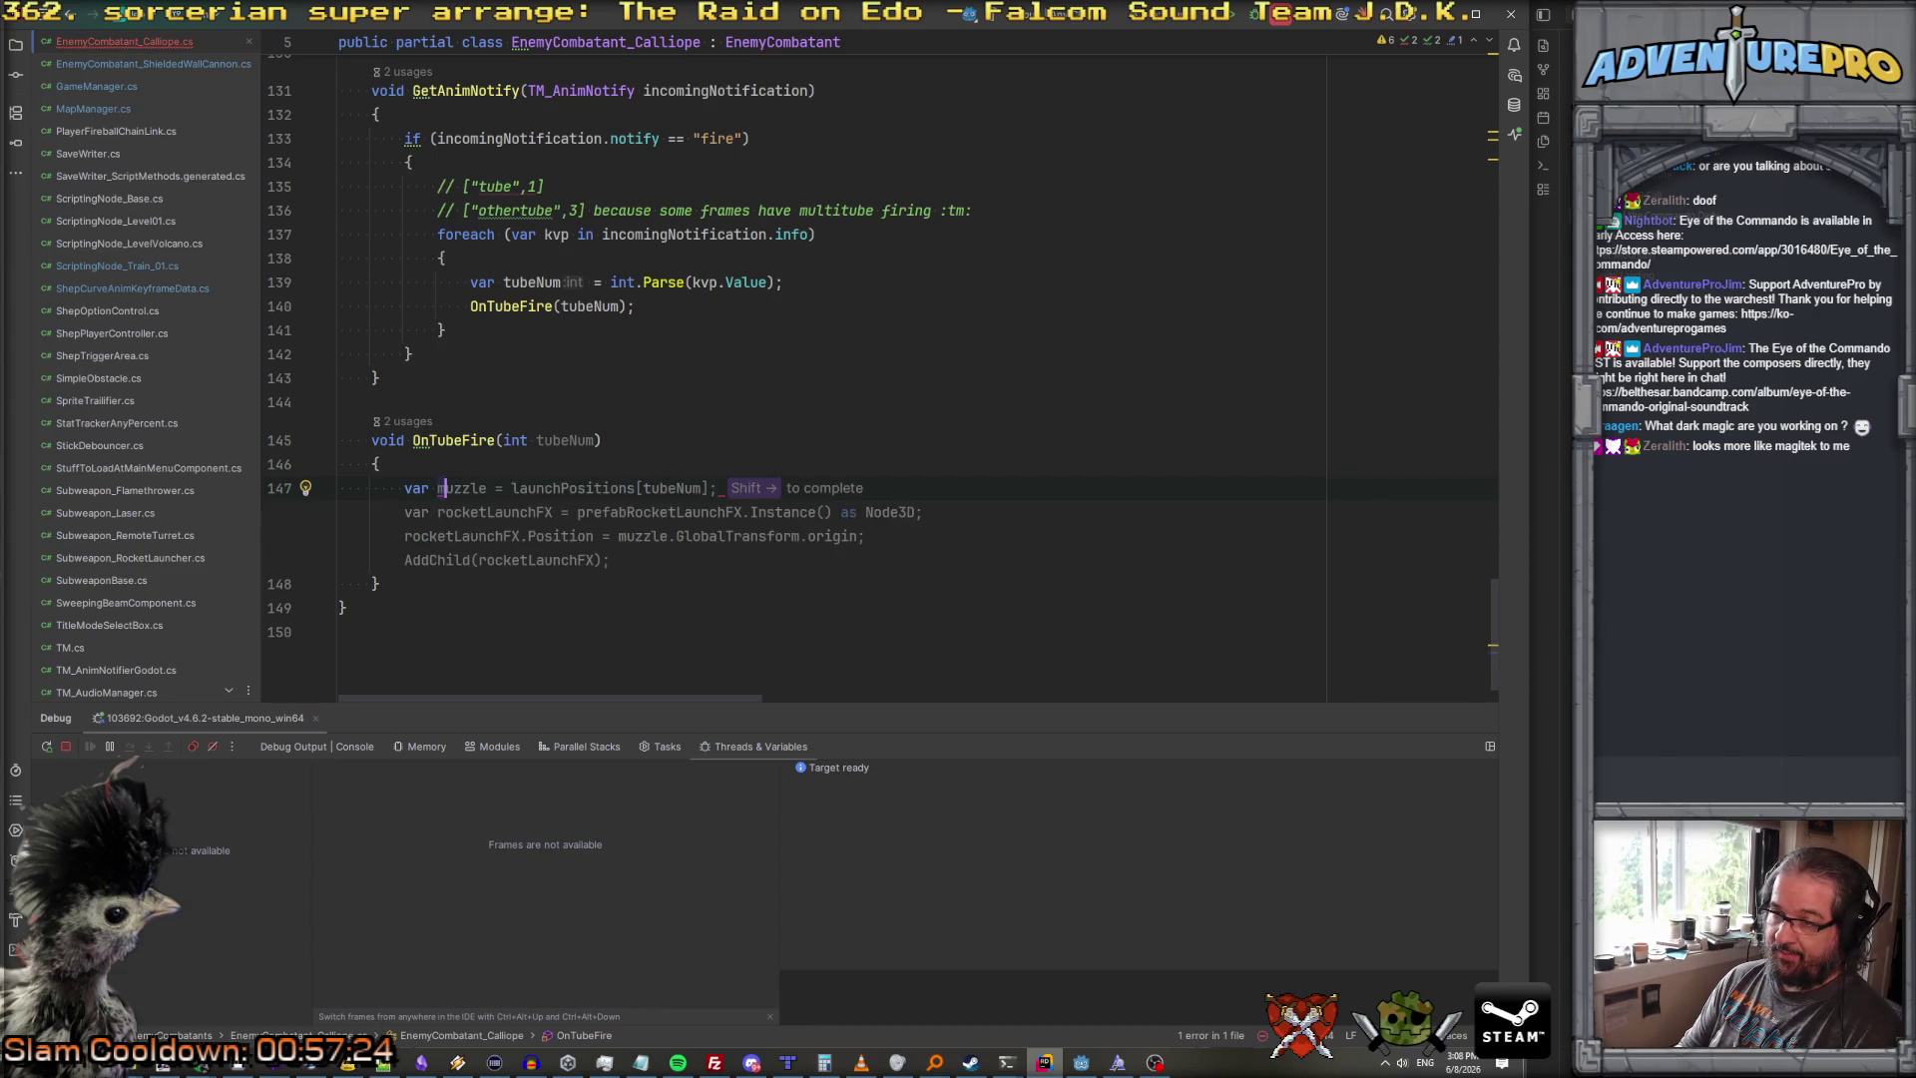
key("shift+Right")
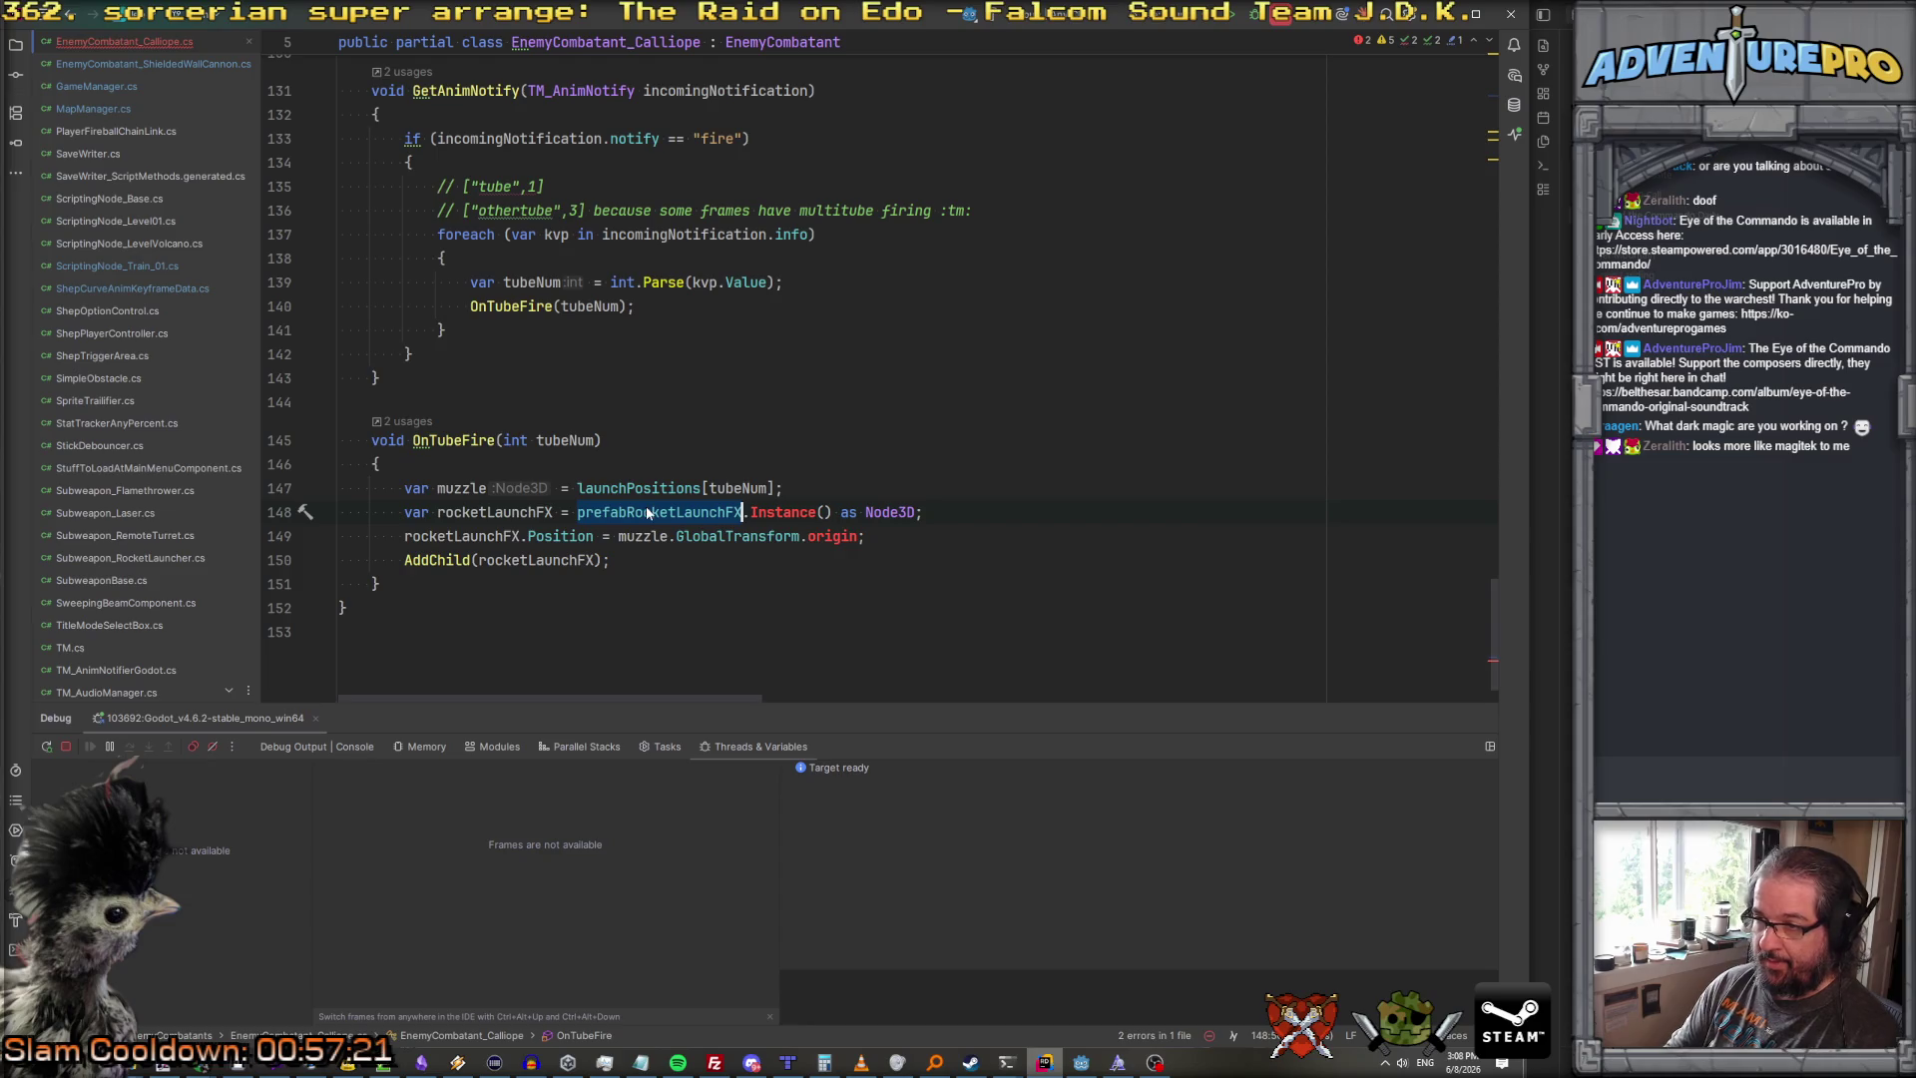
Step: Copy rocket-spawning lines 77–81 from RSI_RemoteTurret.cs over lines 148–149
key("ctrl+shift+f")
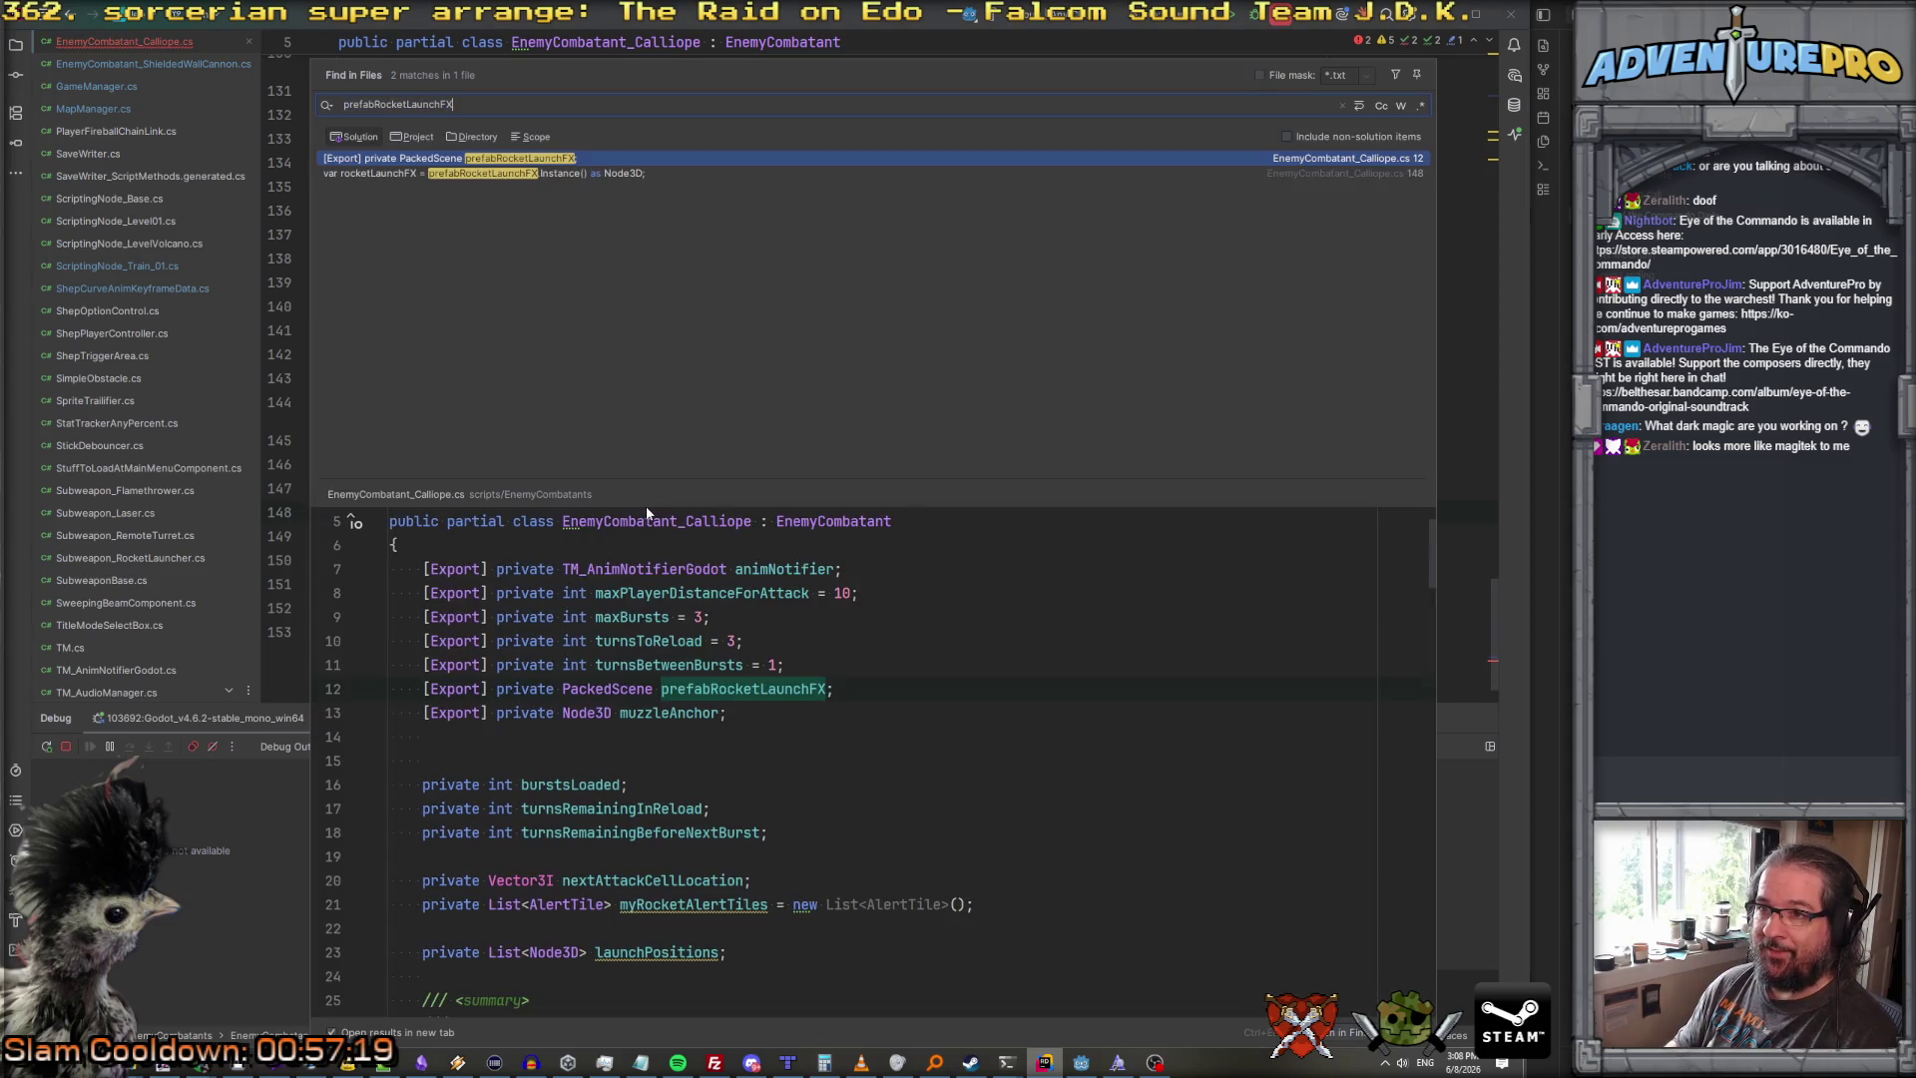
key("BackSpace")
key("BackSpace")
key("BackSpace")
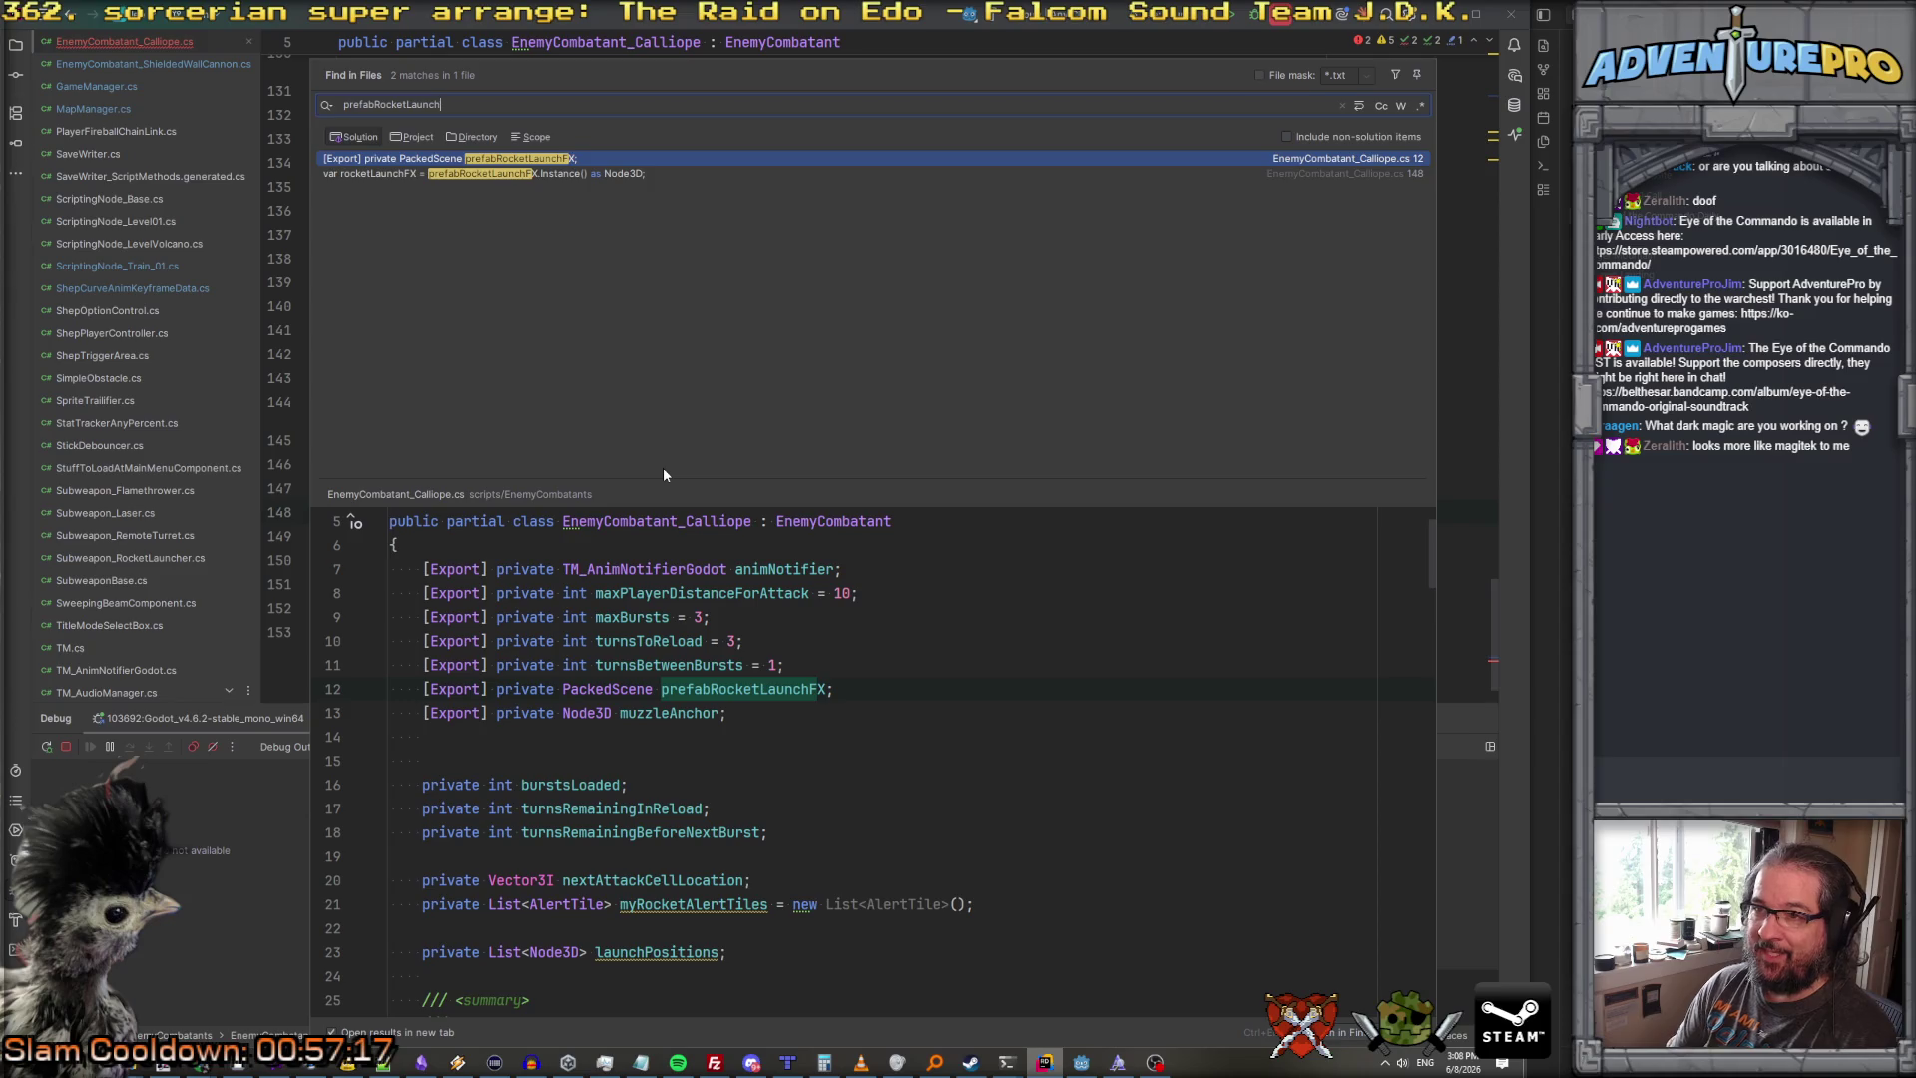
type("Rocket")
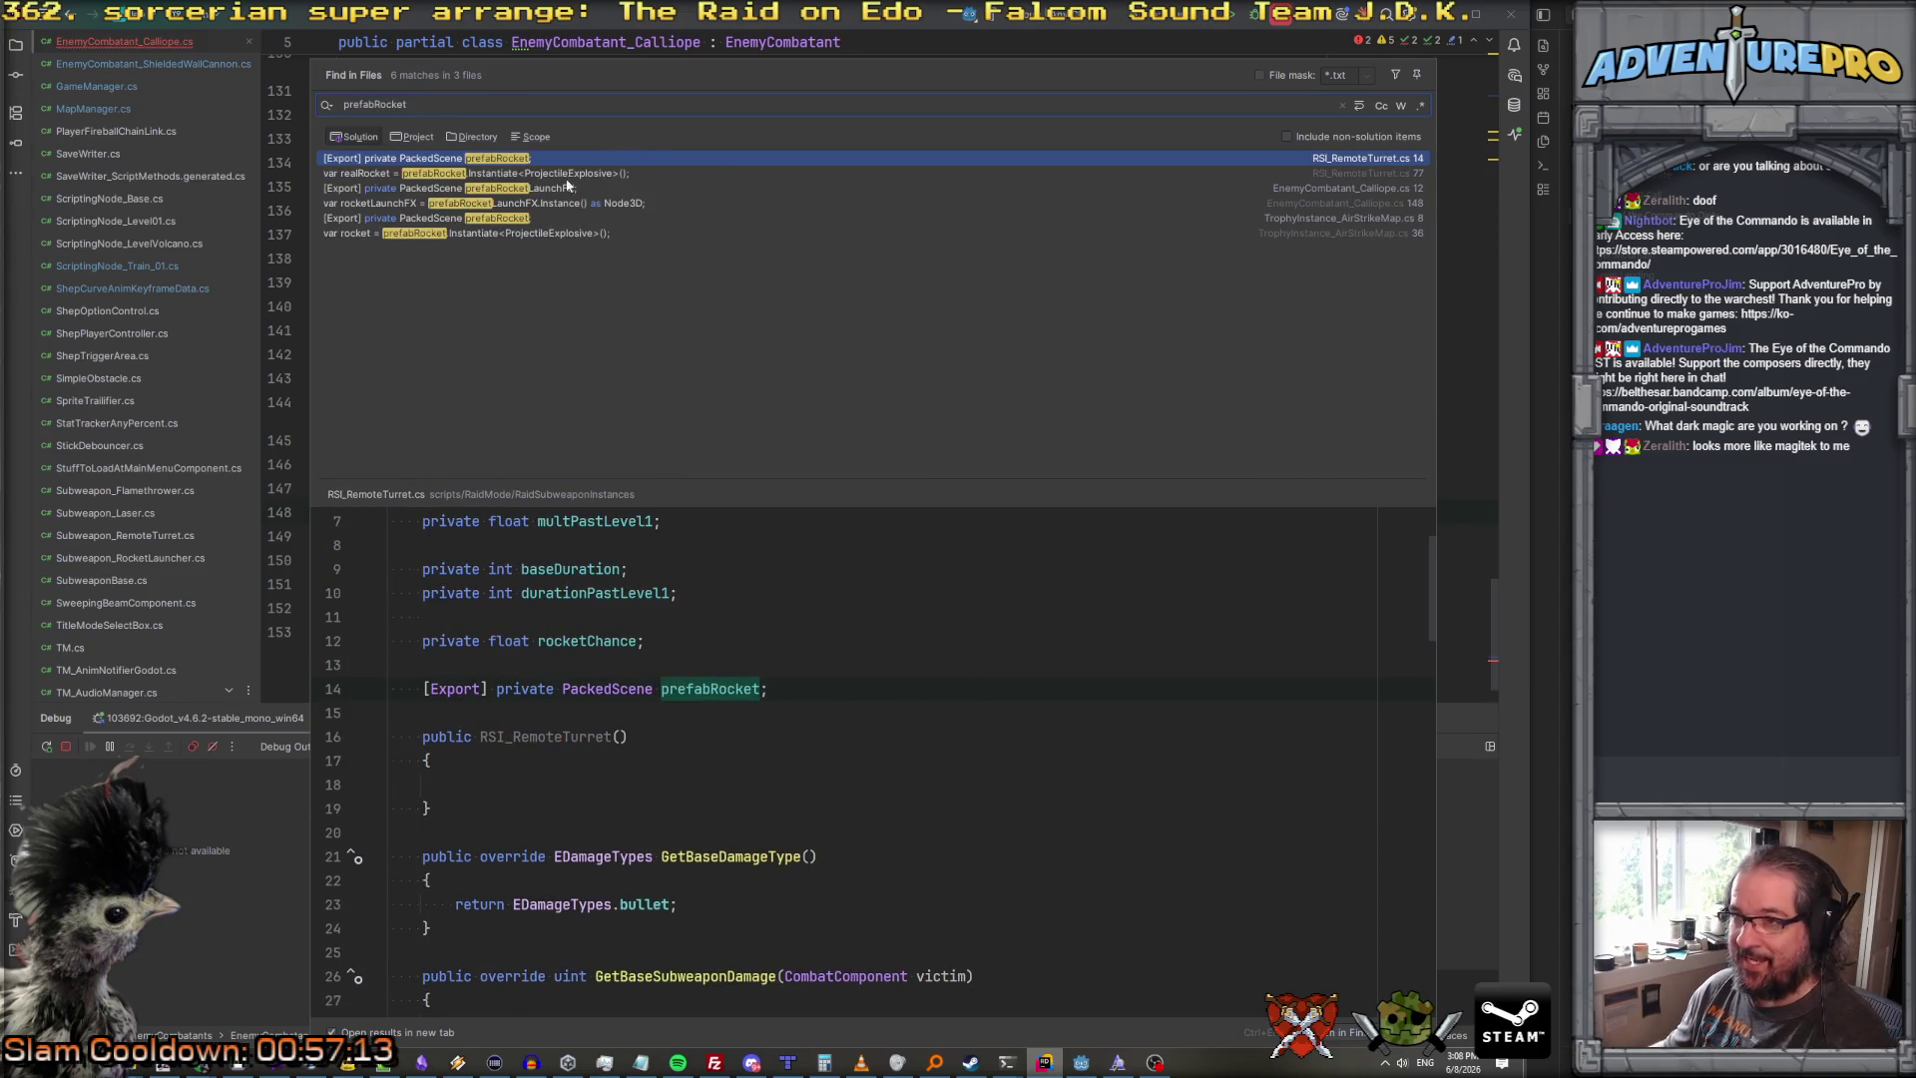
left_click(565, 176)
mouse_move(448, 688)
left_mouse_down()
mouse_move(698, 710)
mouse_move(1086, 788)
left_mouse_up()
key("ctrl+c")
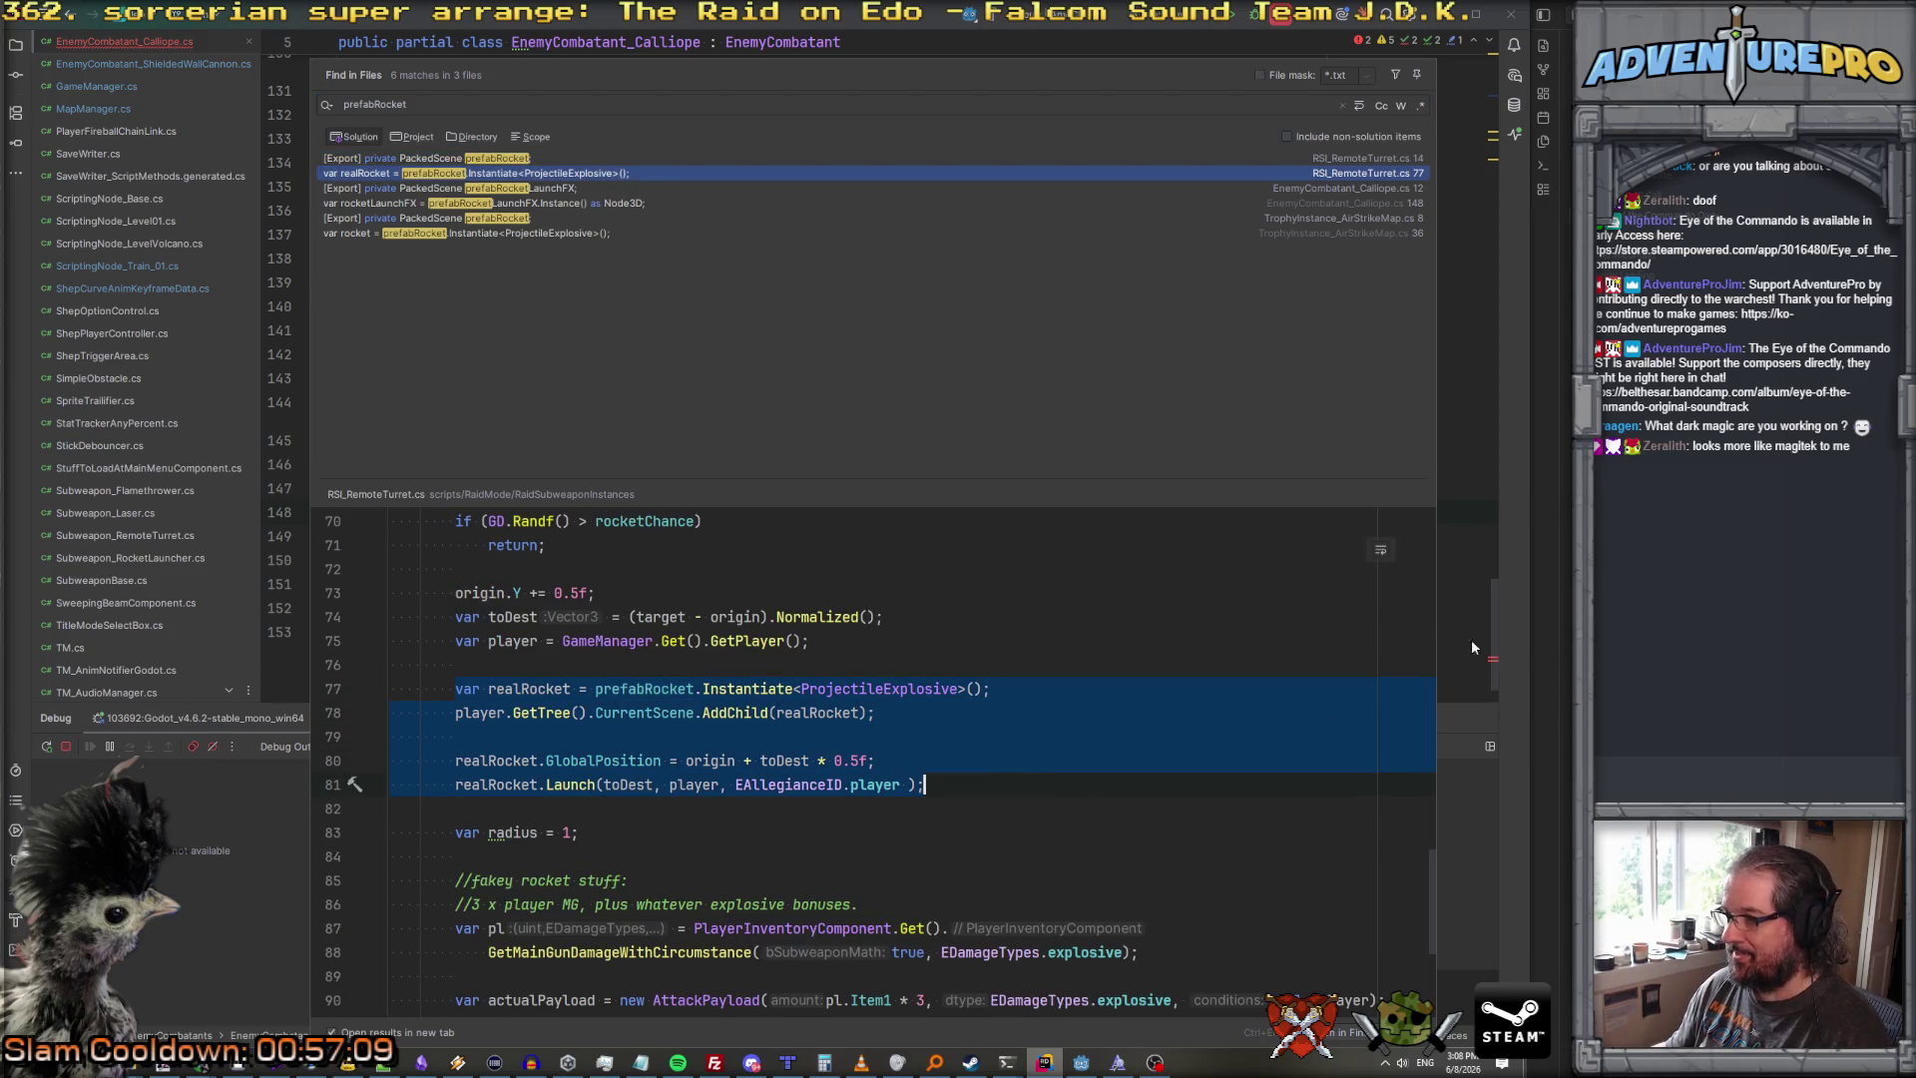
key("Escape")
left_click(973, 509)
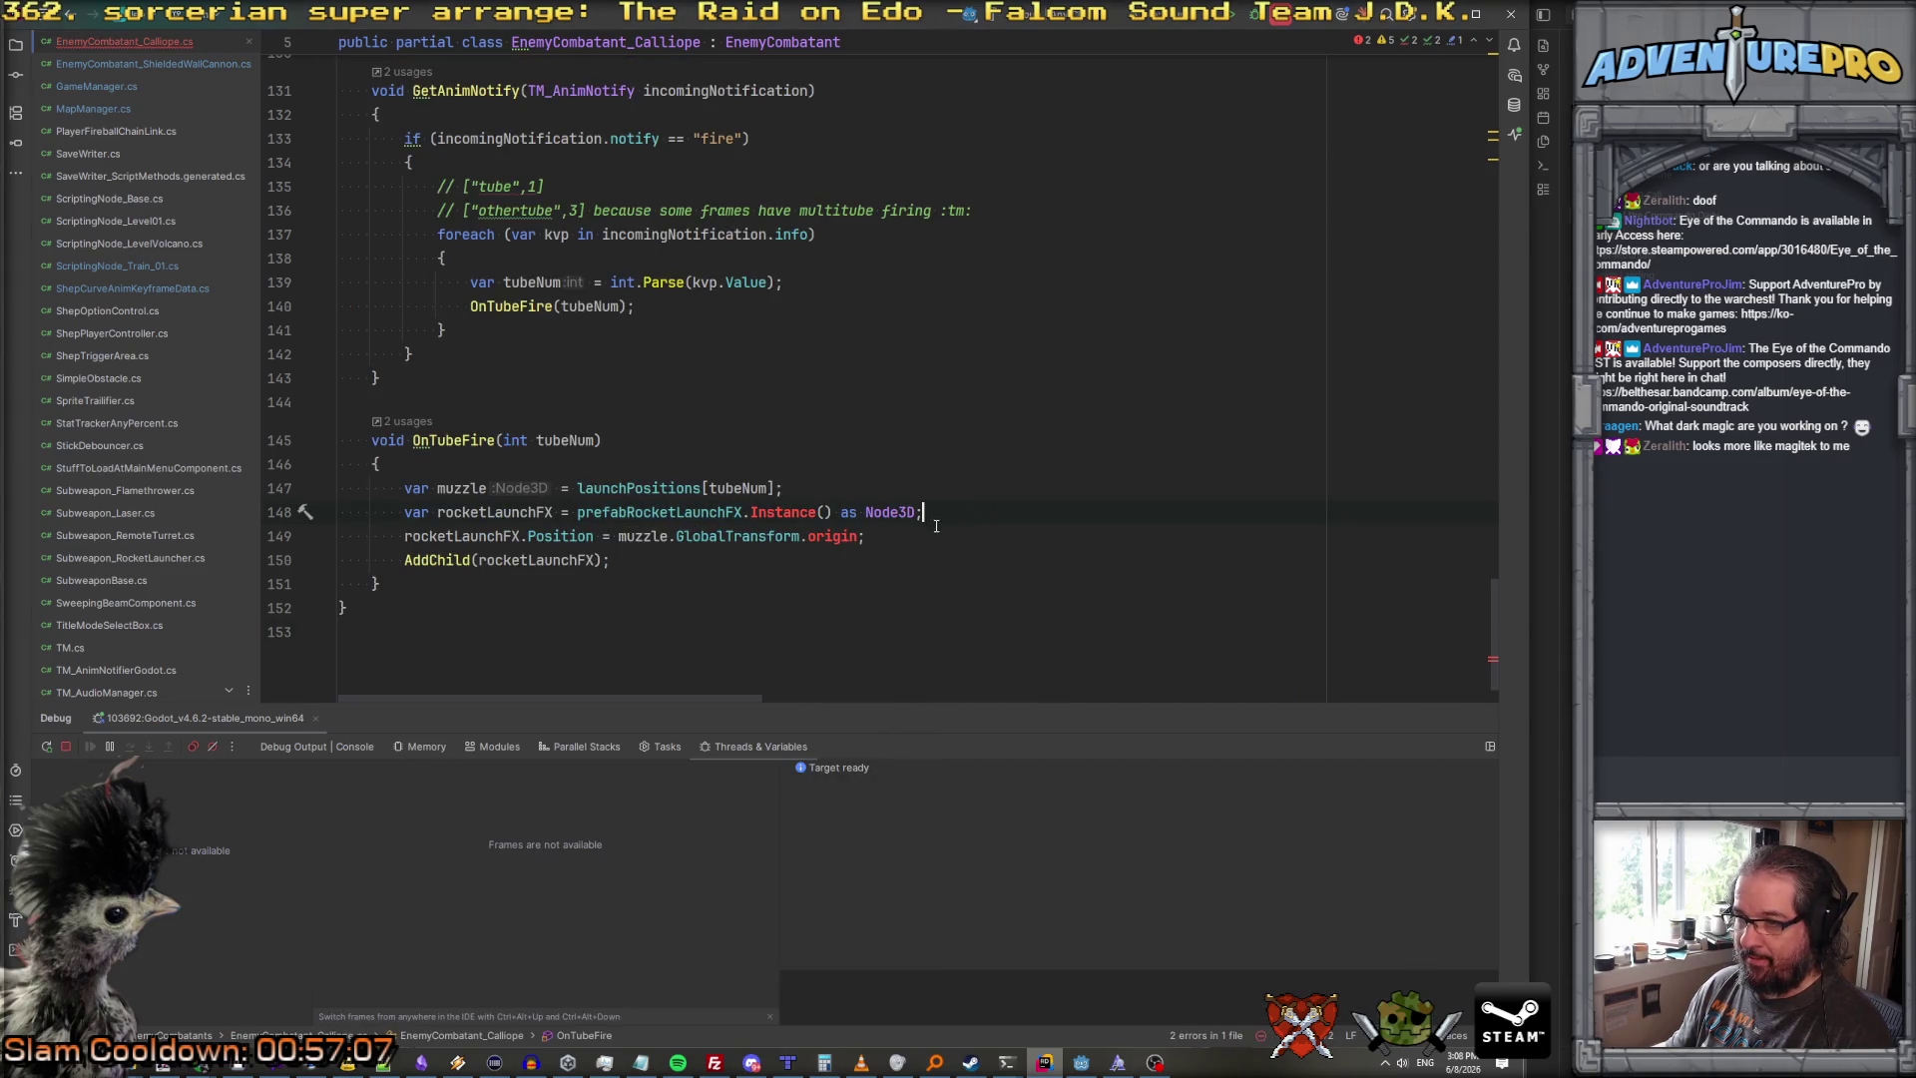
left_click_drag(895, 537, 376, 536)
key("ctrl+v")
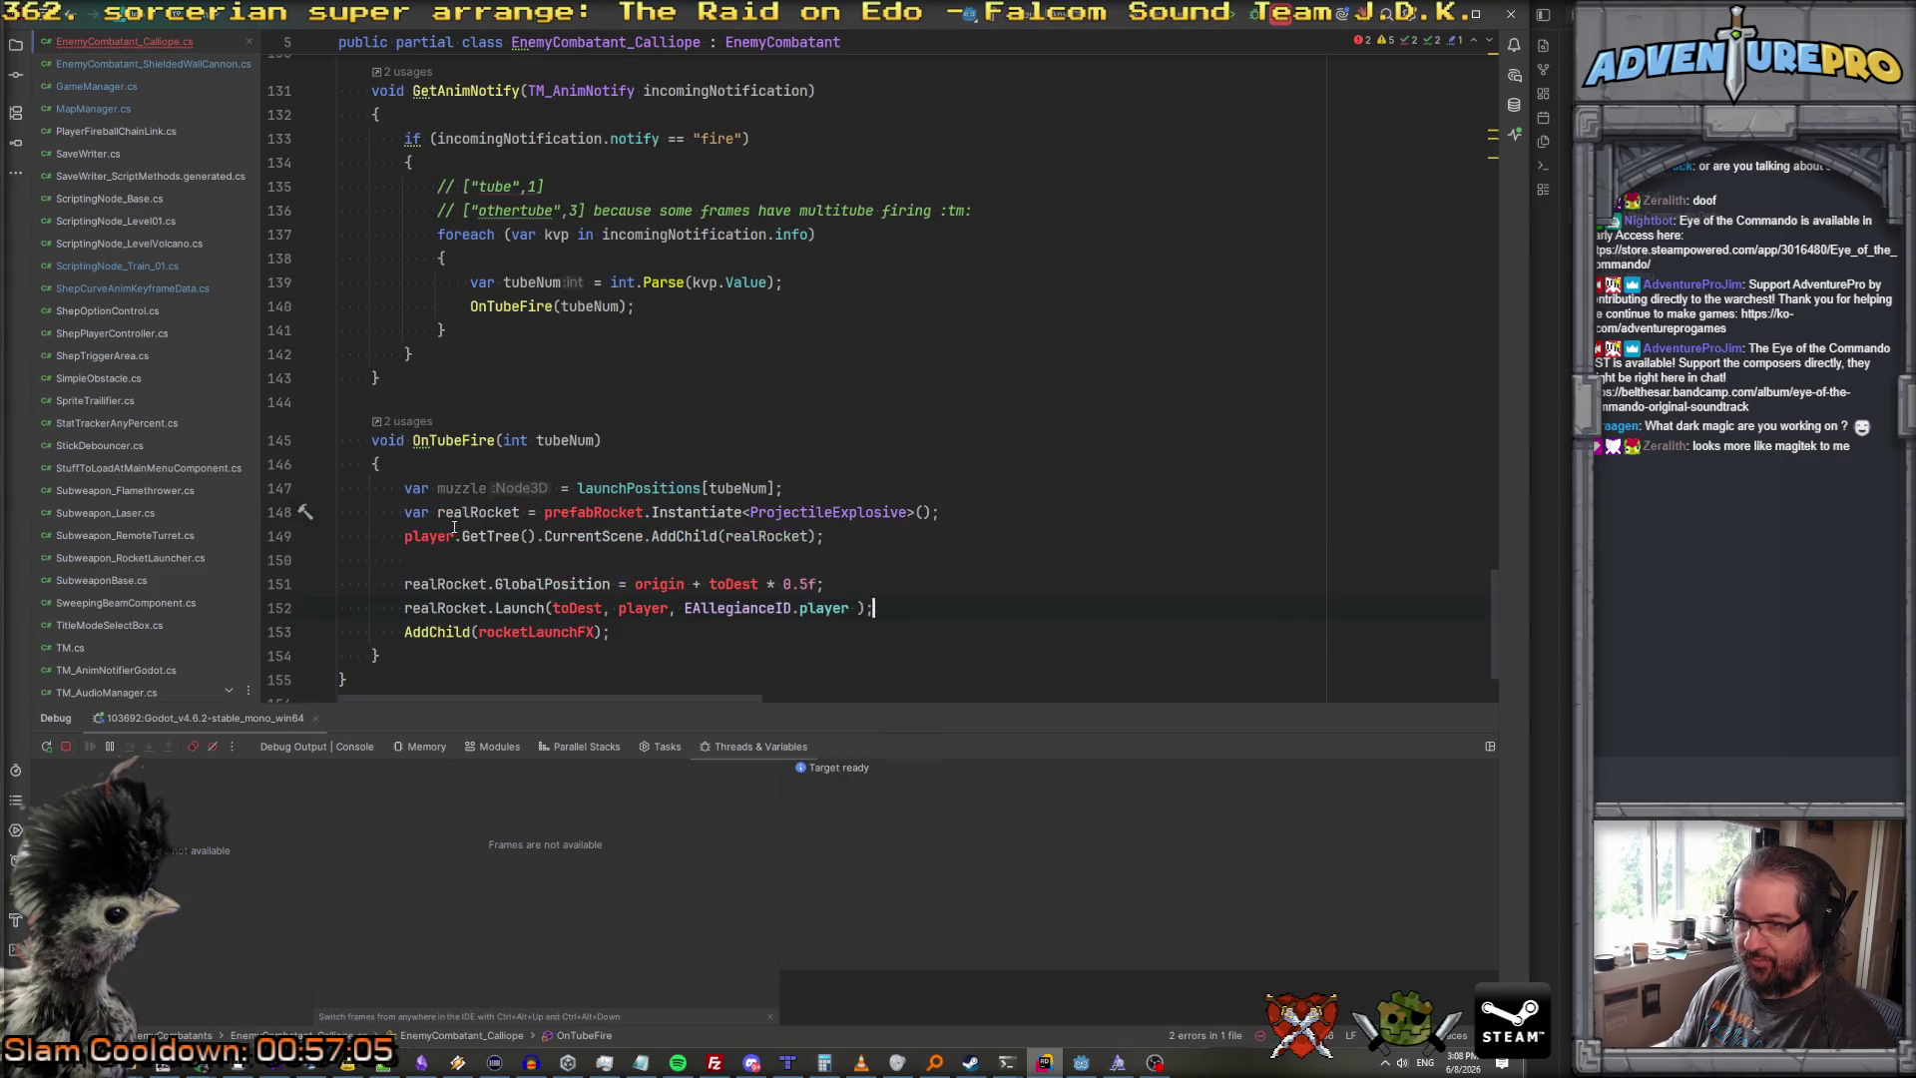
Step: Spawn from prefabRocketLaunchFX, rename realRocket to fx, and add fx as the child
double_click(599, 512)
type("op")
key("BackSpace")
key("BackSpace")
type("pre")
key("Return")
double_click(492, 512)
type("fx")
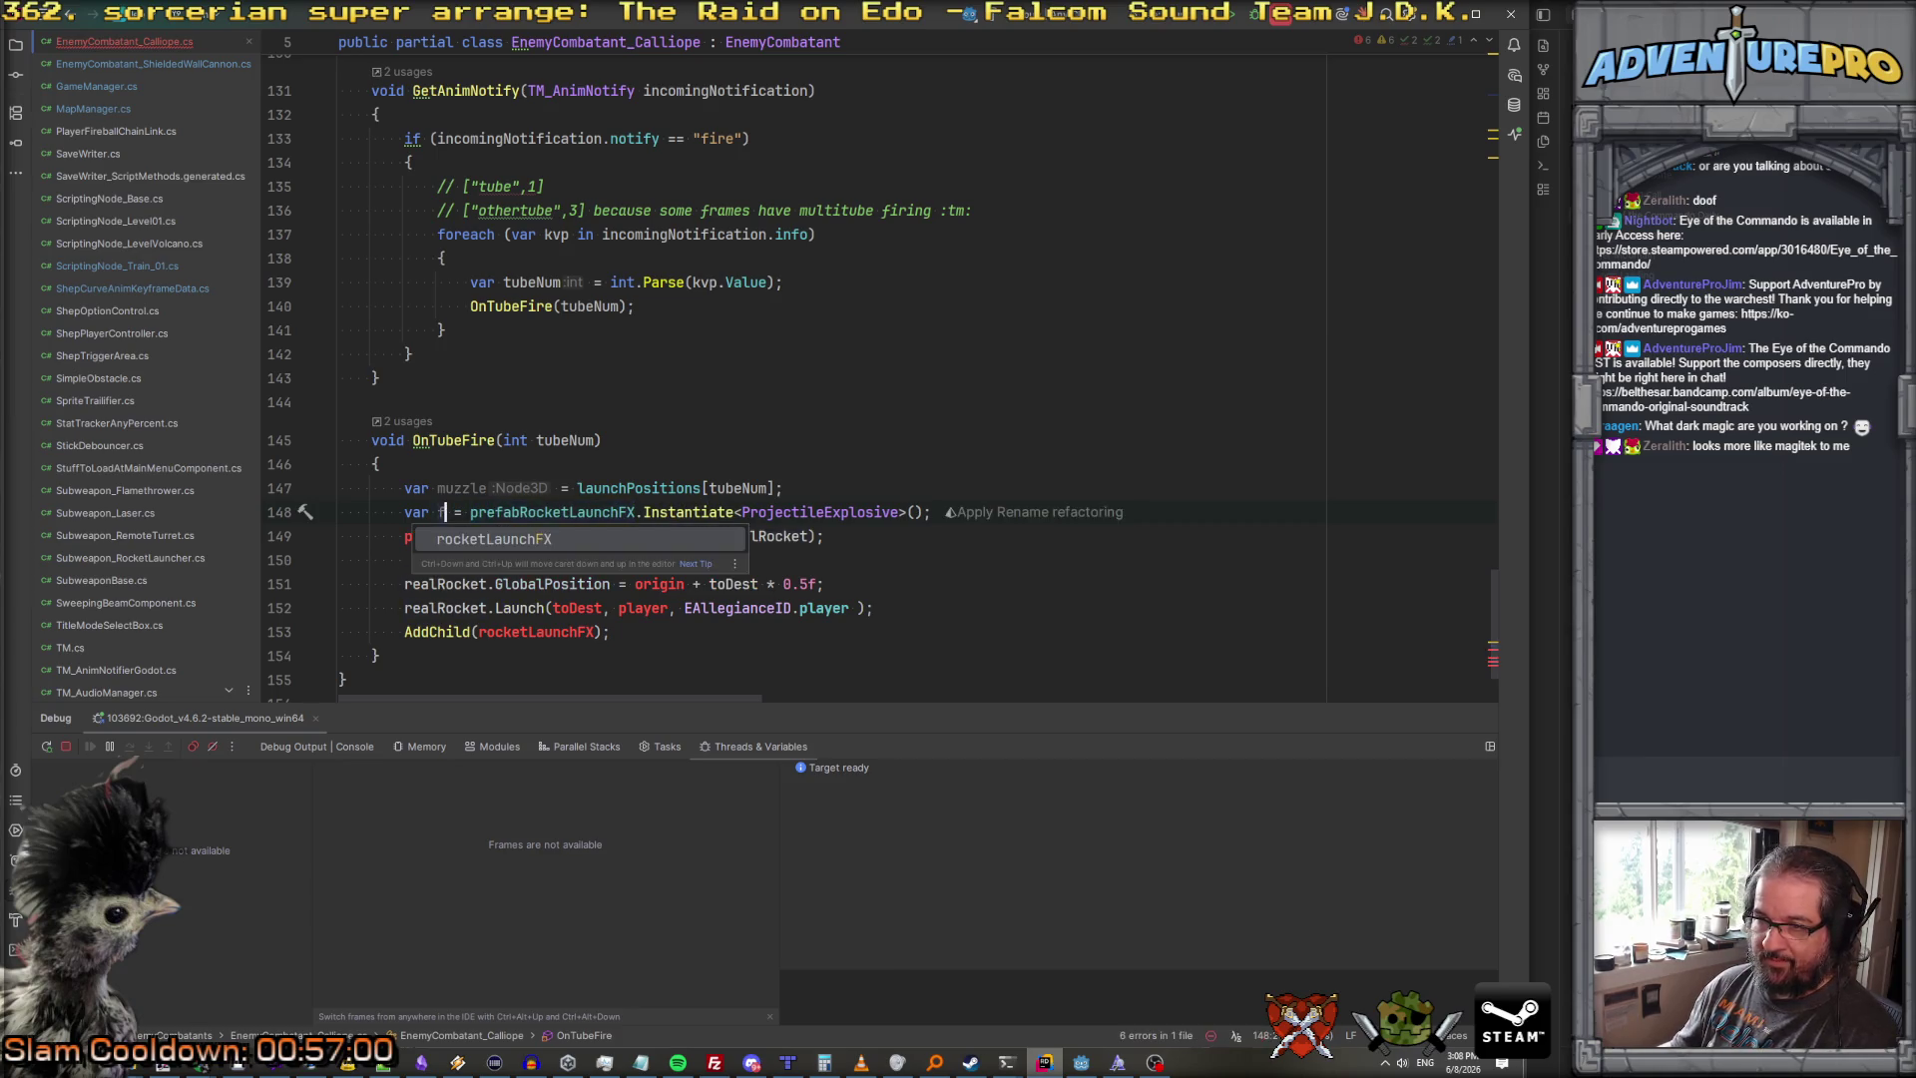
key("Down")
key("ctrl+BackSpace")
key("Delete")
key("End")
key("Left")
key("Left")
key("ctrl+BackSpace")
type("fxc")
key("BackSpace")
key("Escape")
Step: Set fx.GlobalPosition = muzzle.GlobalPosition instead of the old origin-based position
double_click(476, 584)
type("f")
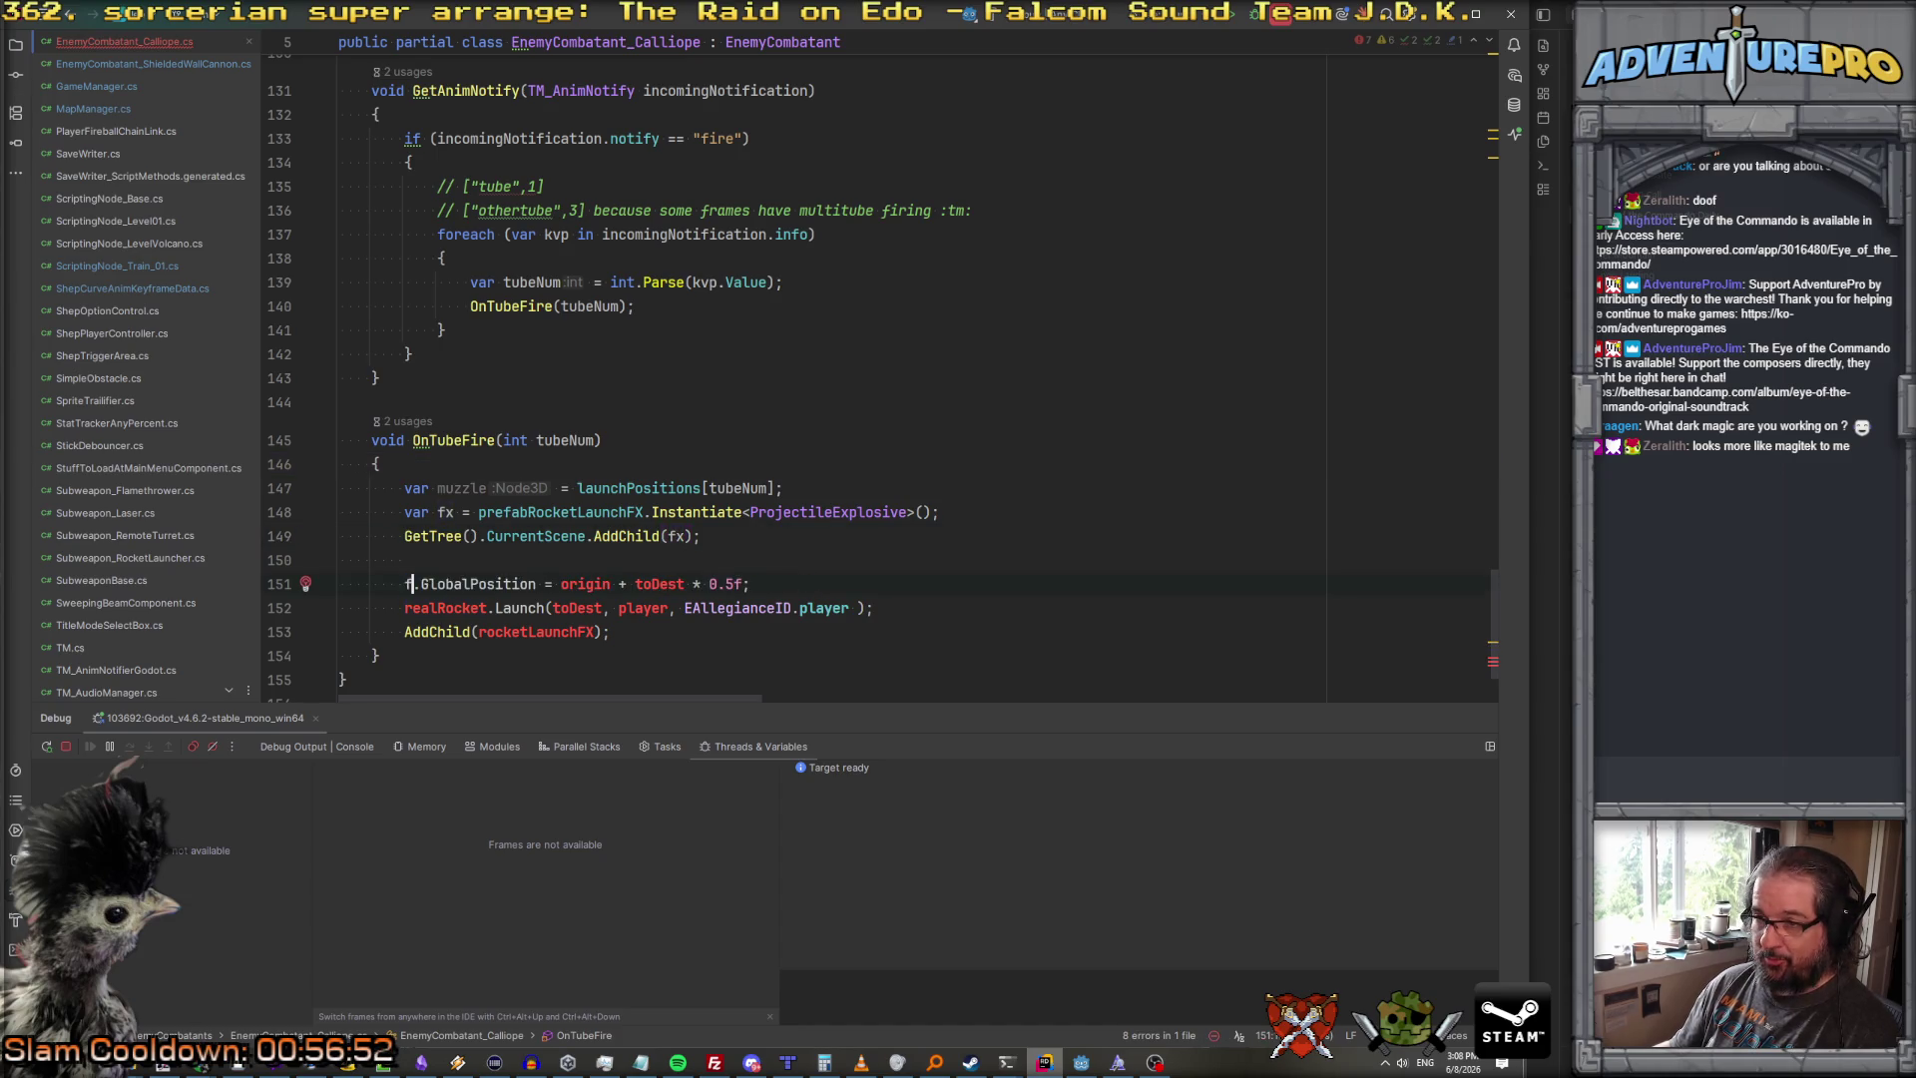
type("x")
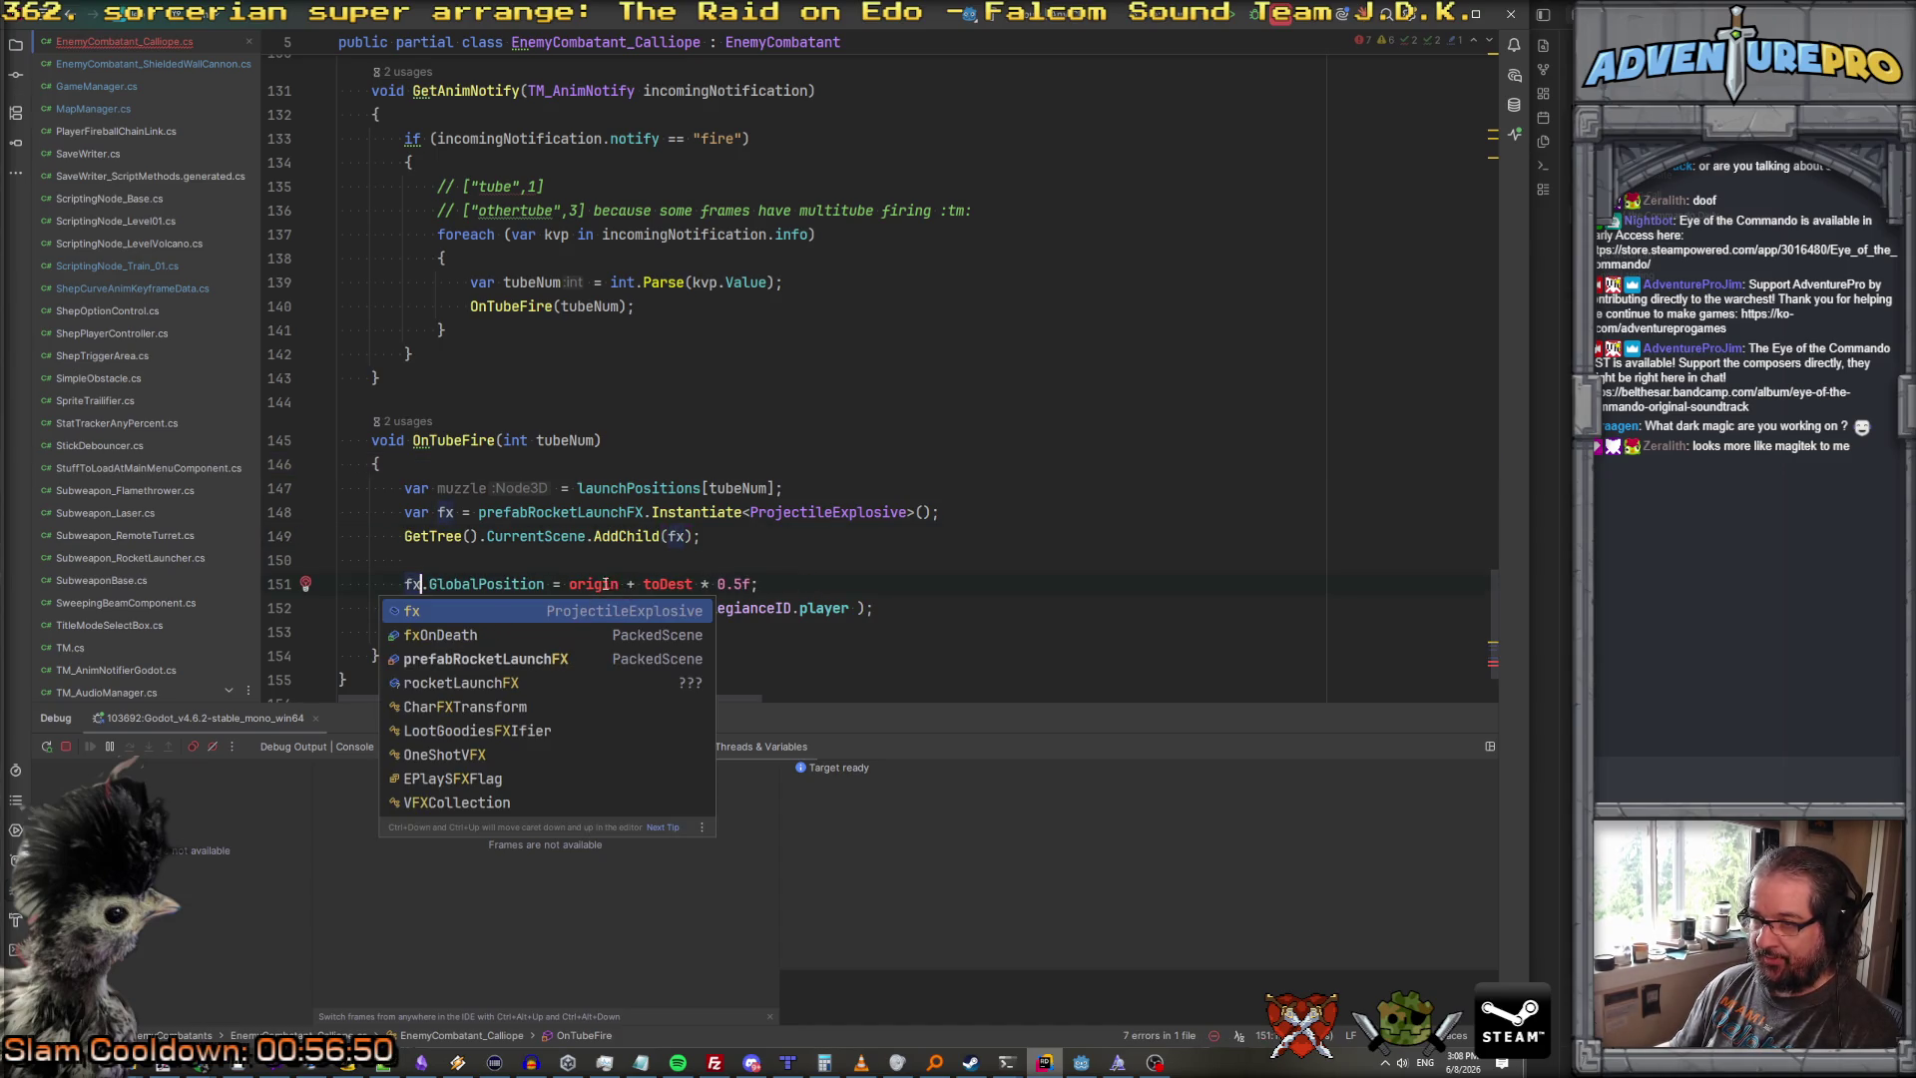
left_click(571, 584)
key("shift+End")
key("Delete")
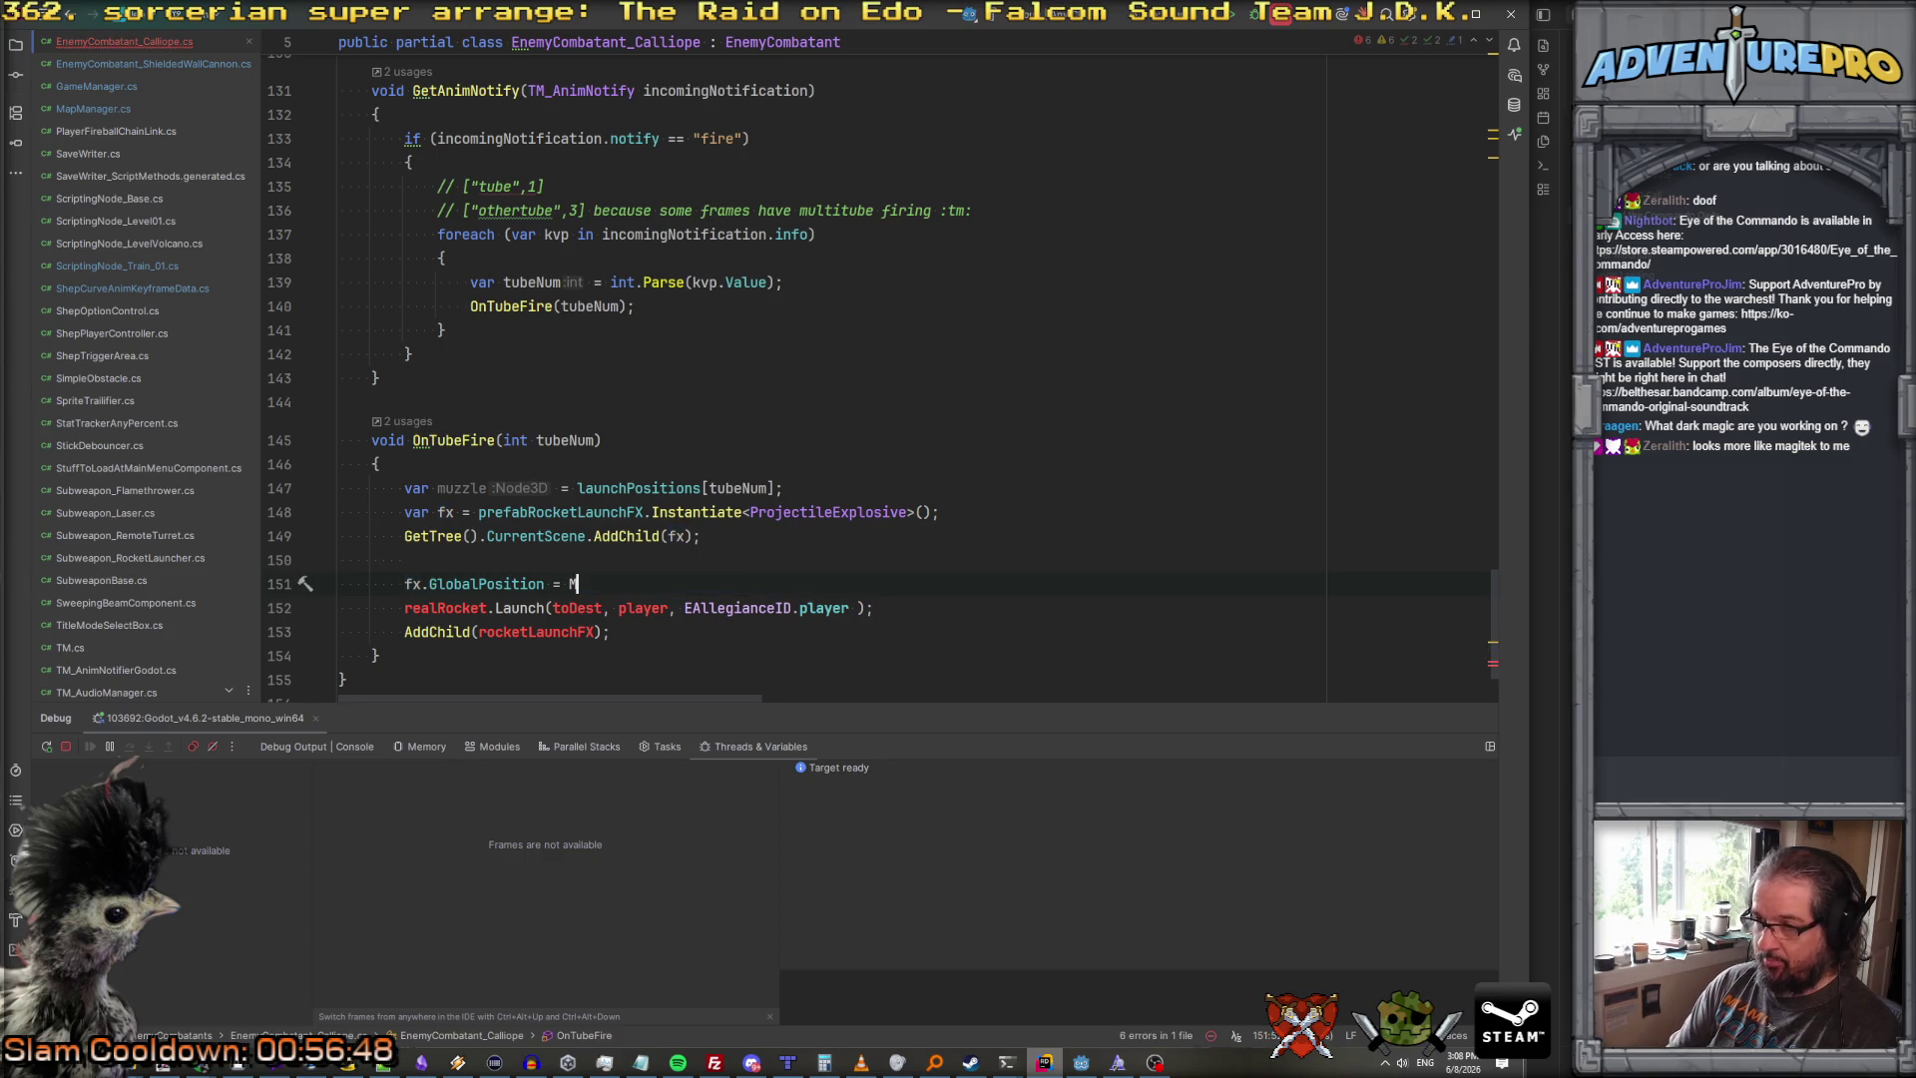
type("uzzale.")
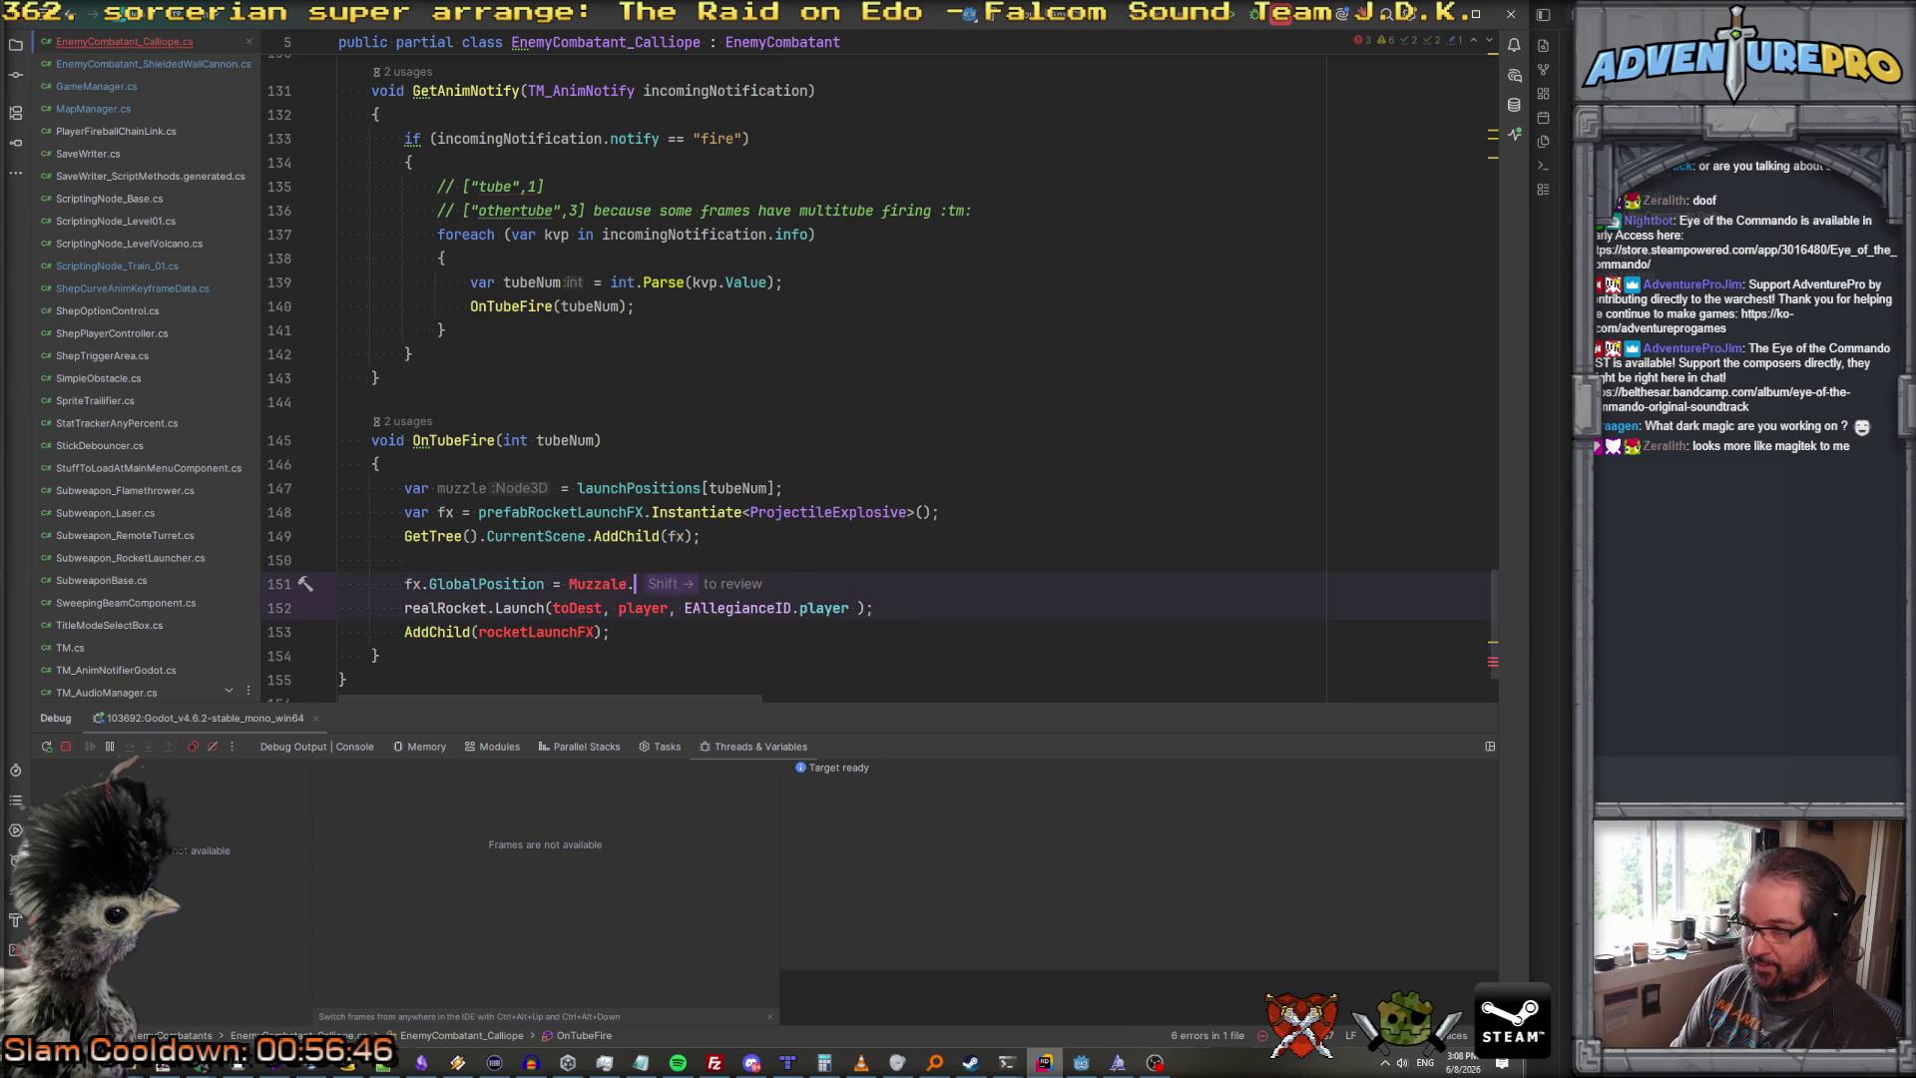
key("BackSpace")
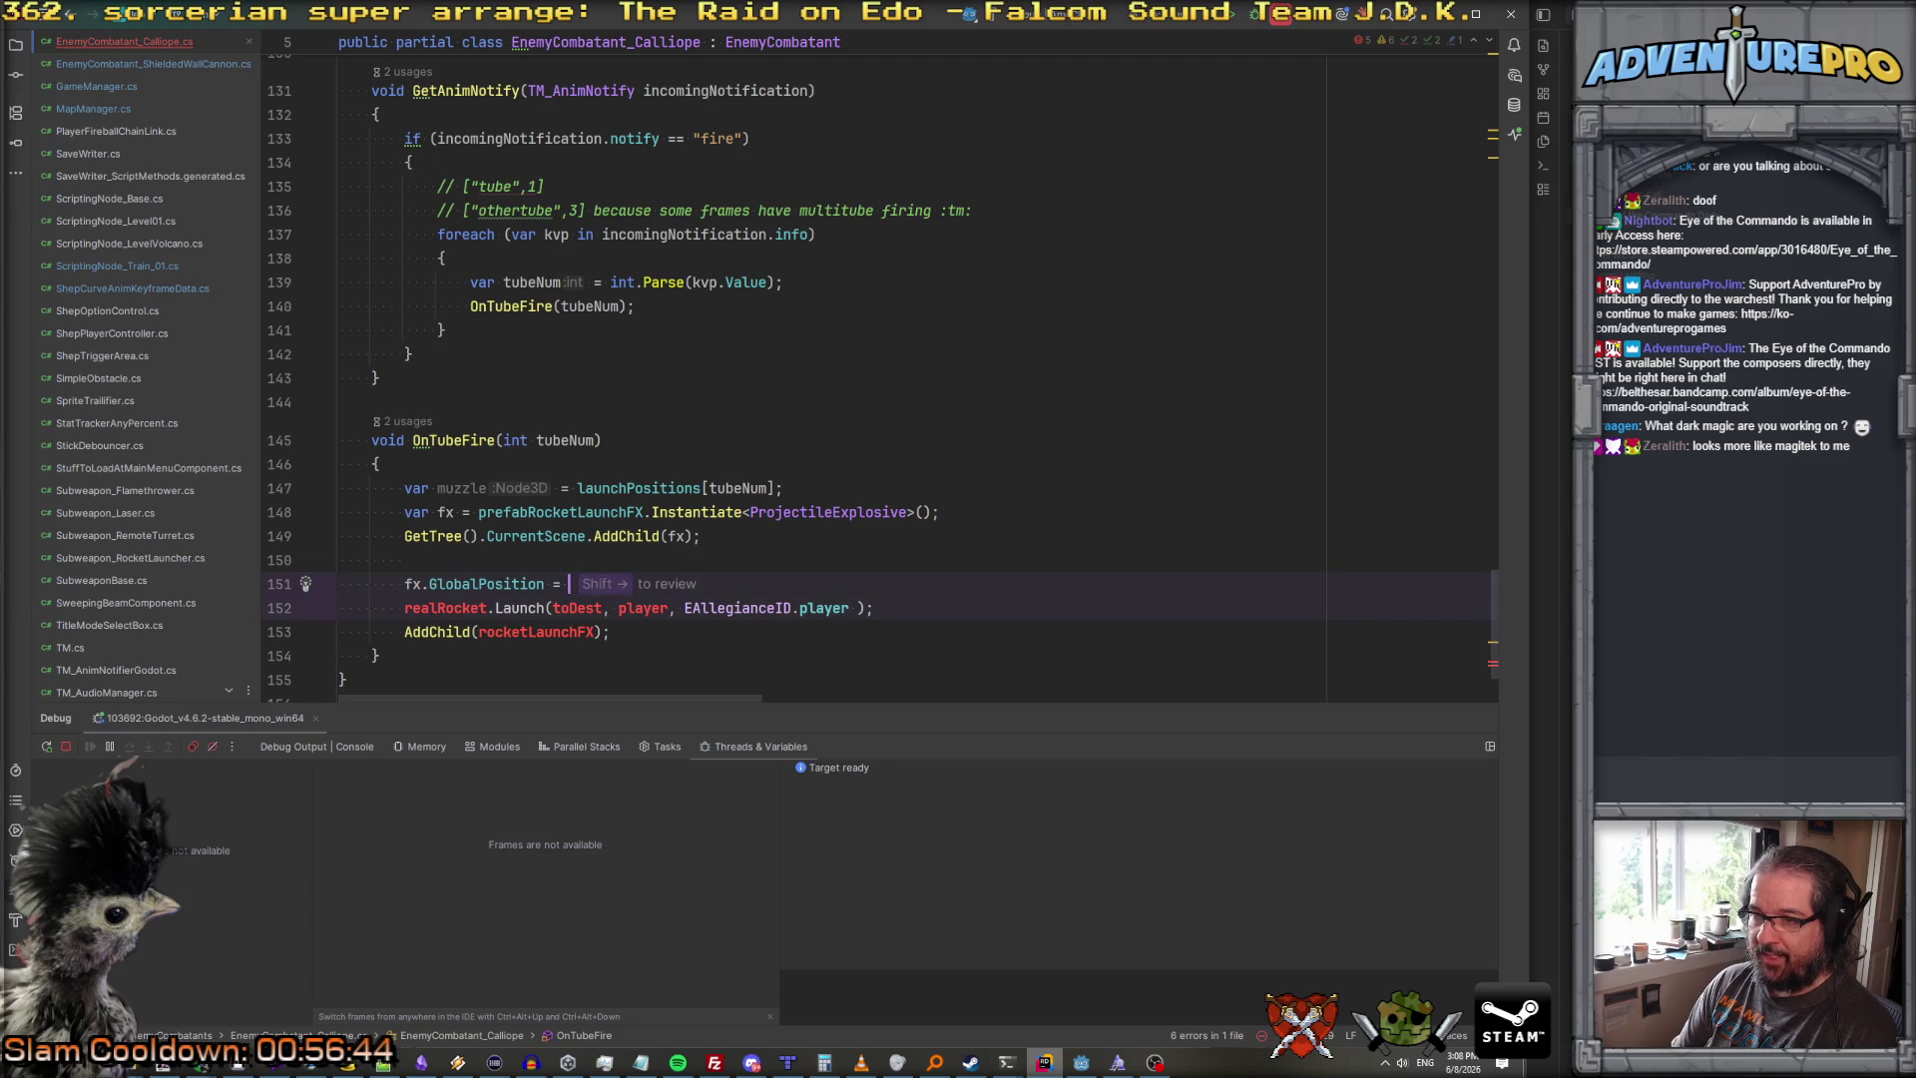
type("muz")
key("Return")
type(".Gl")
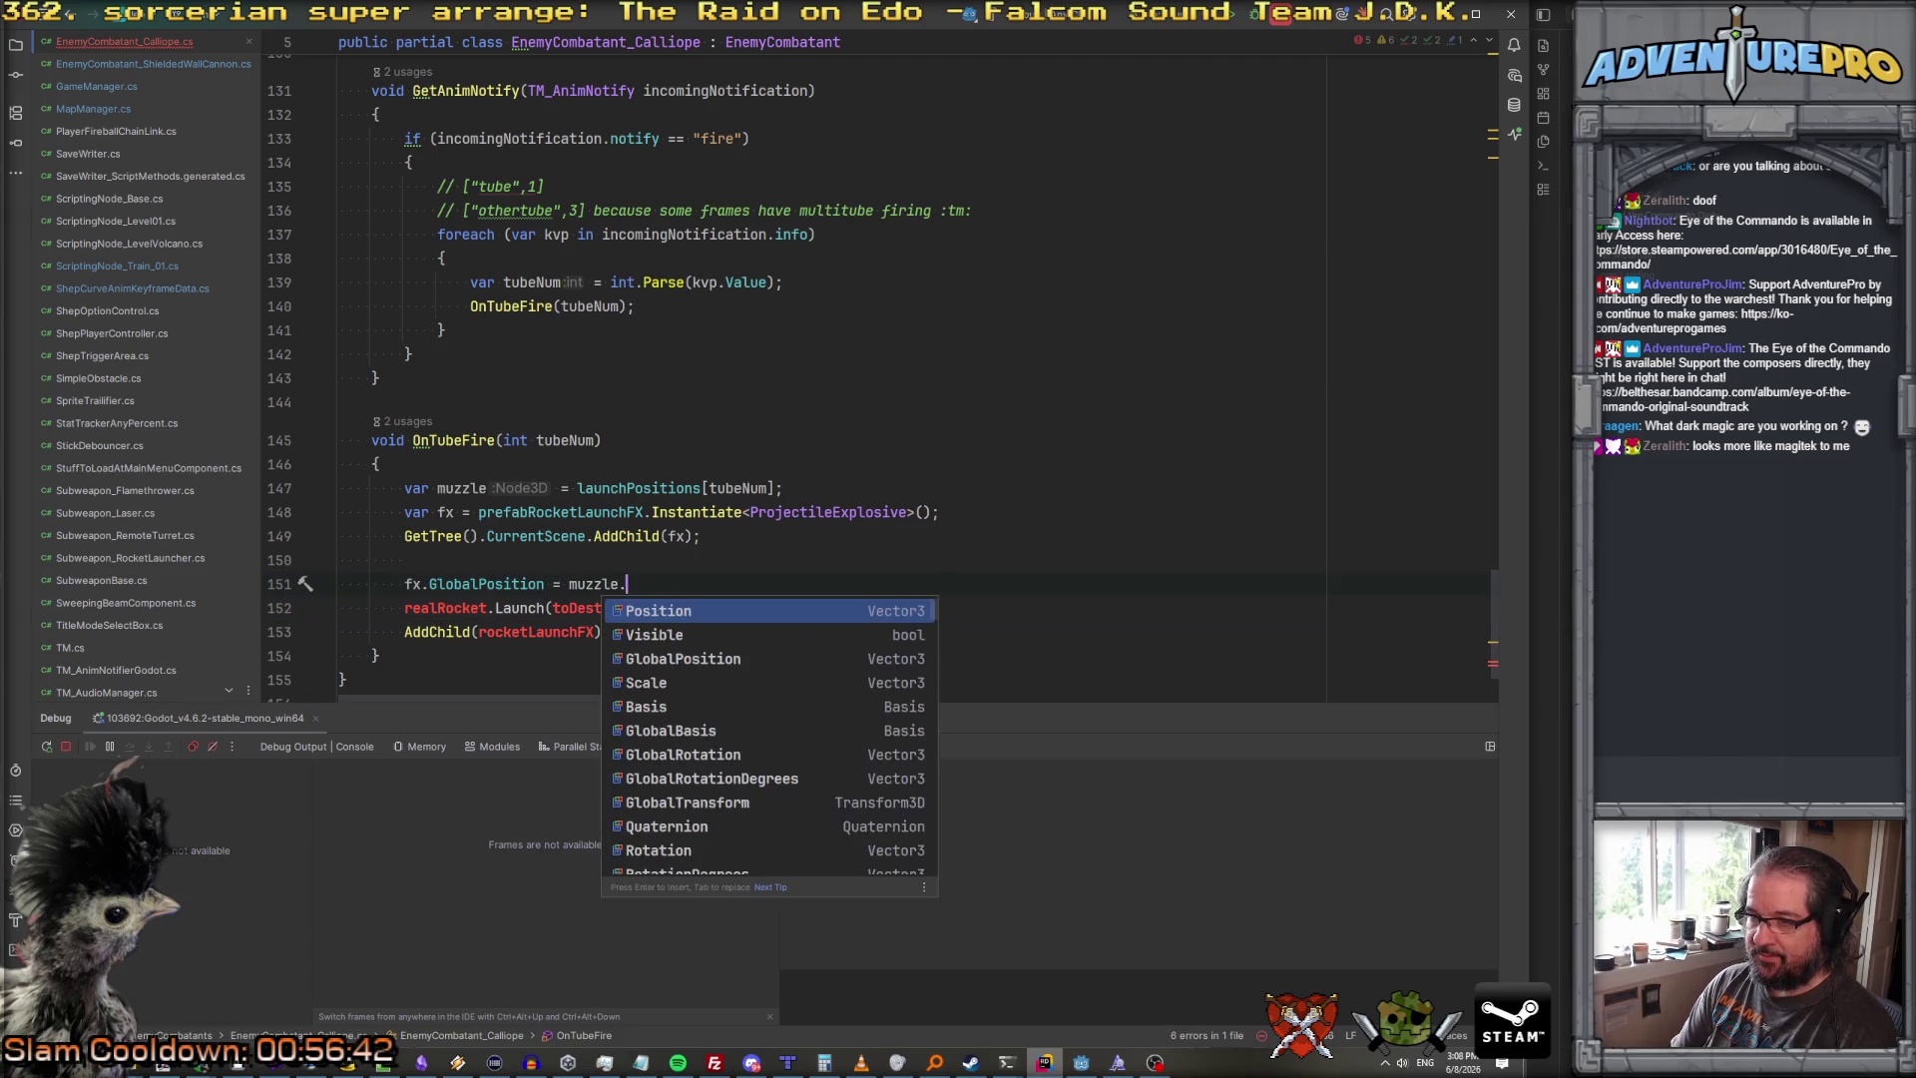
key("Return")
type(";")
Step: Remove the leftover rocket Launch lines and instantiate the FX as OneShotVFX
key("shift+Down")
key("shift+Down")
key("Delete")
key("Up")
key("BackSpace")
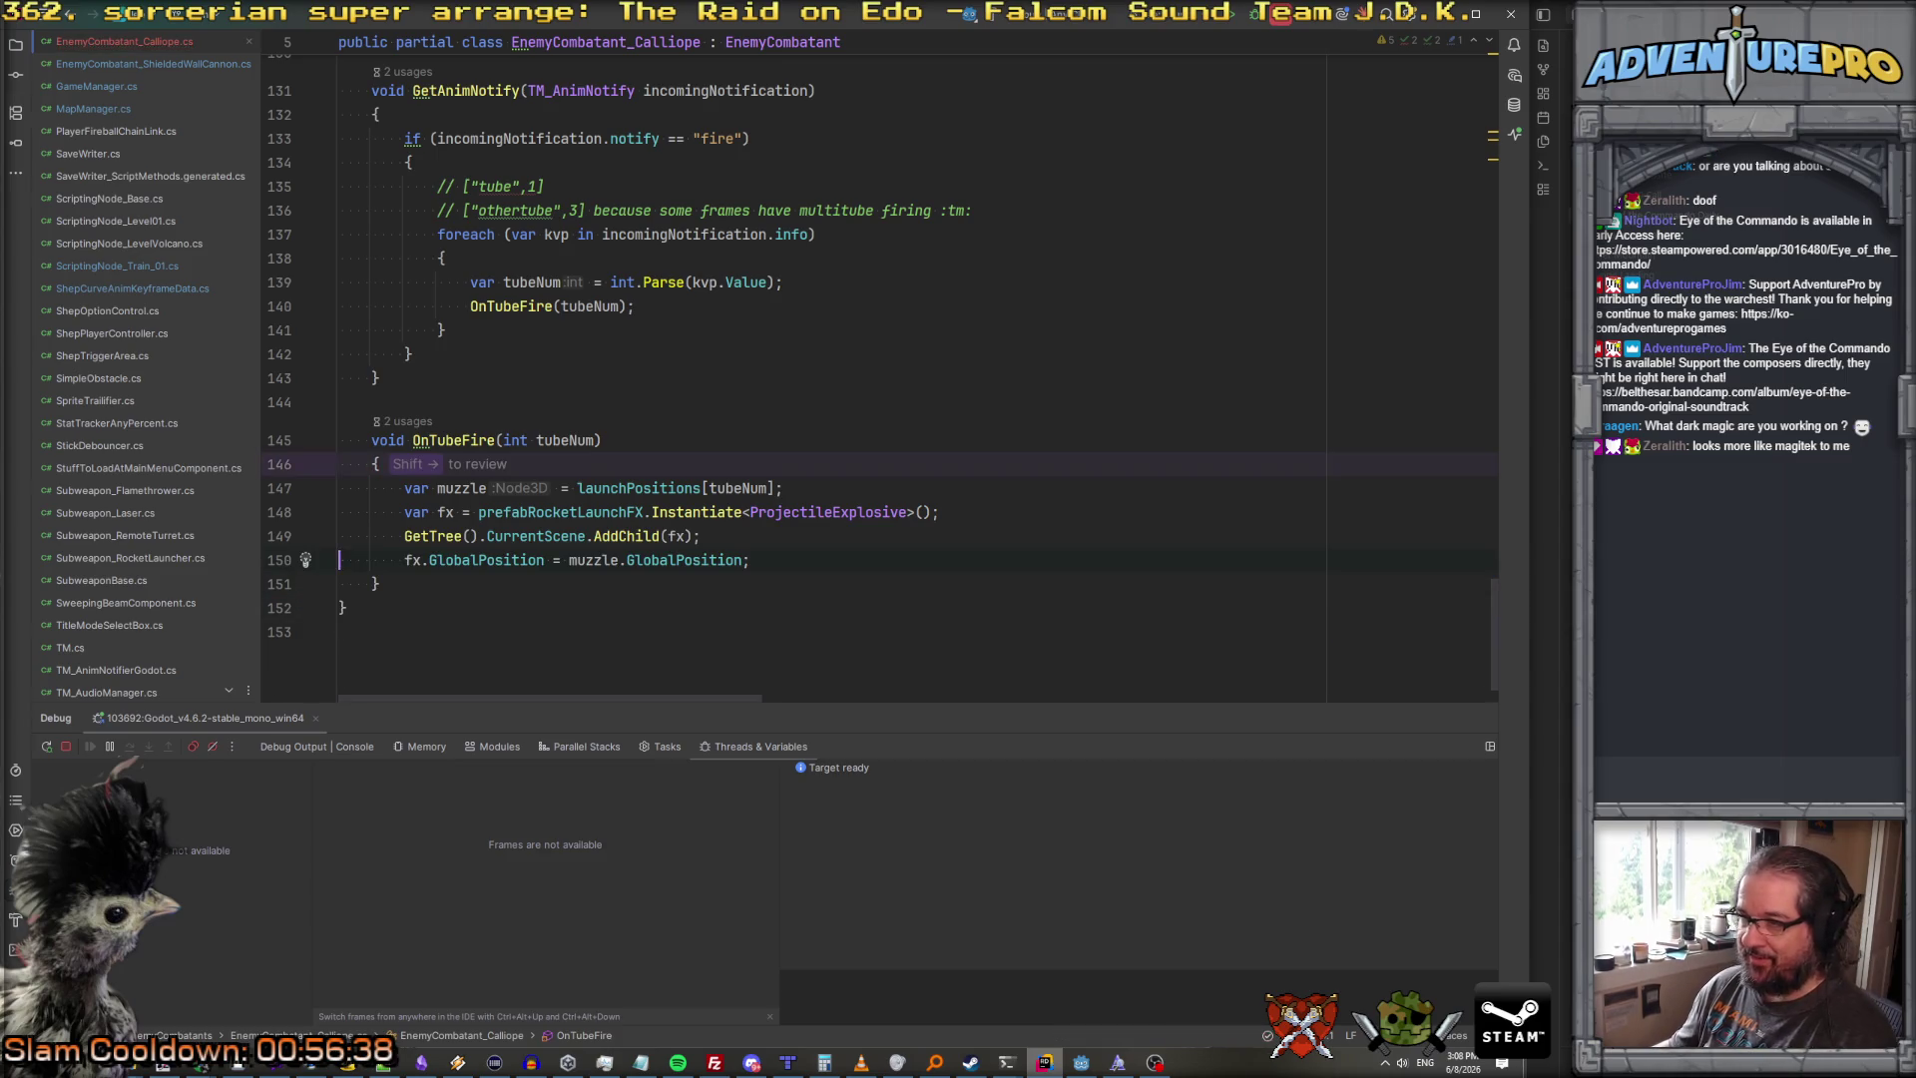
double_click(837, 509)
type("OneSh")
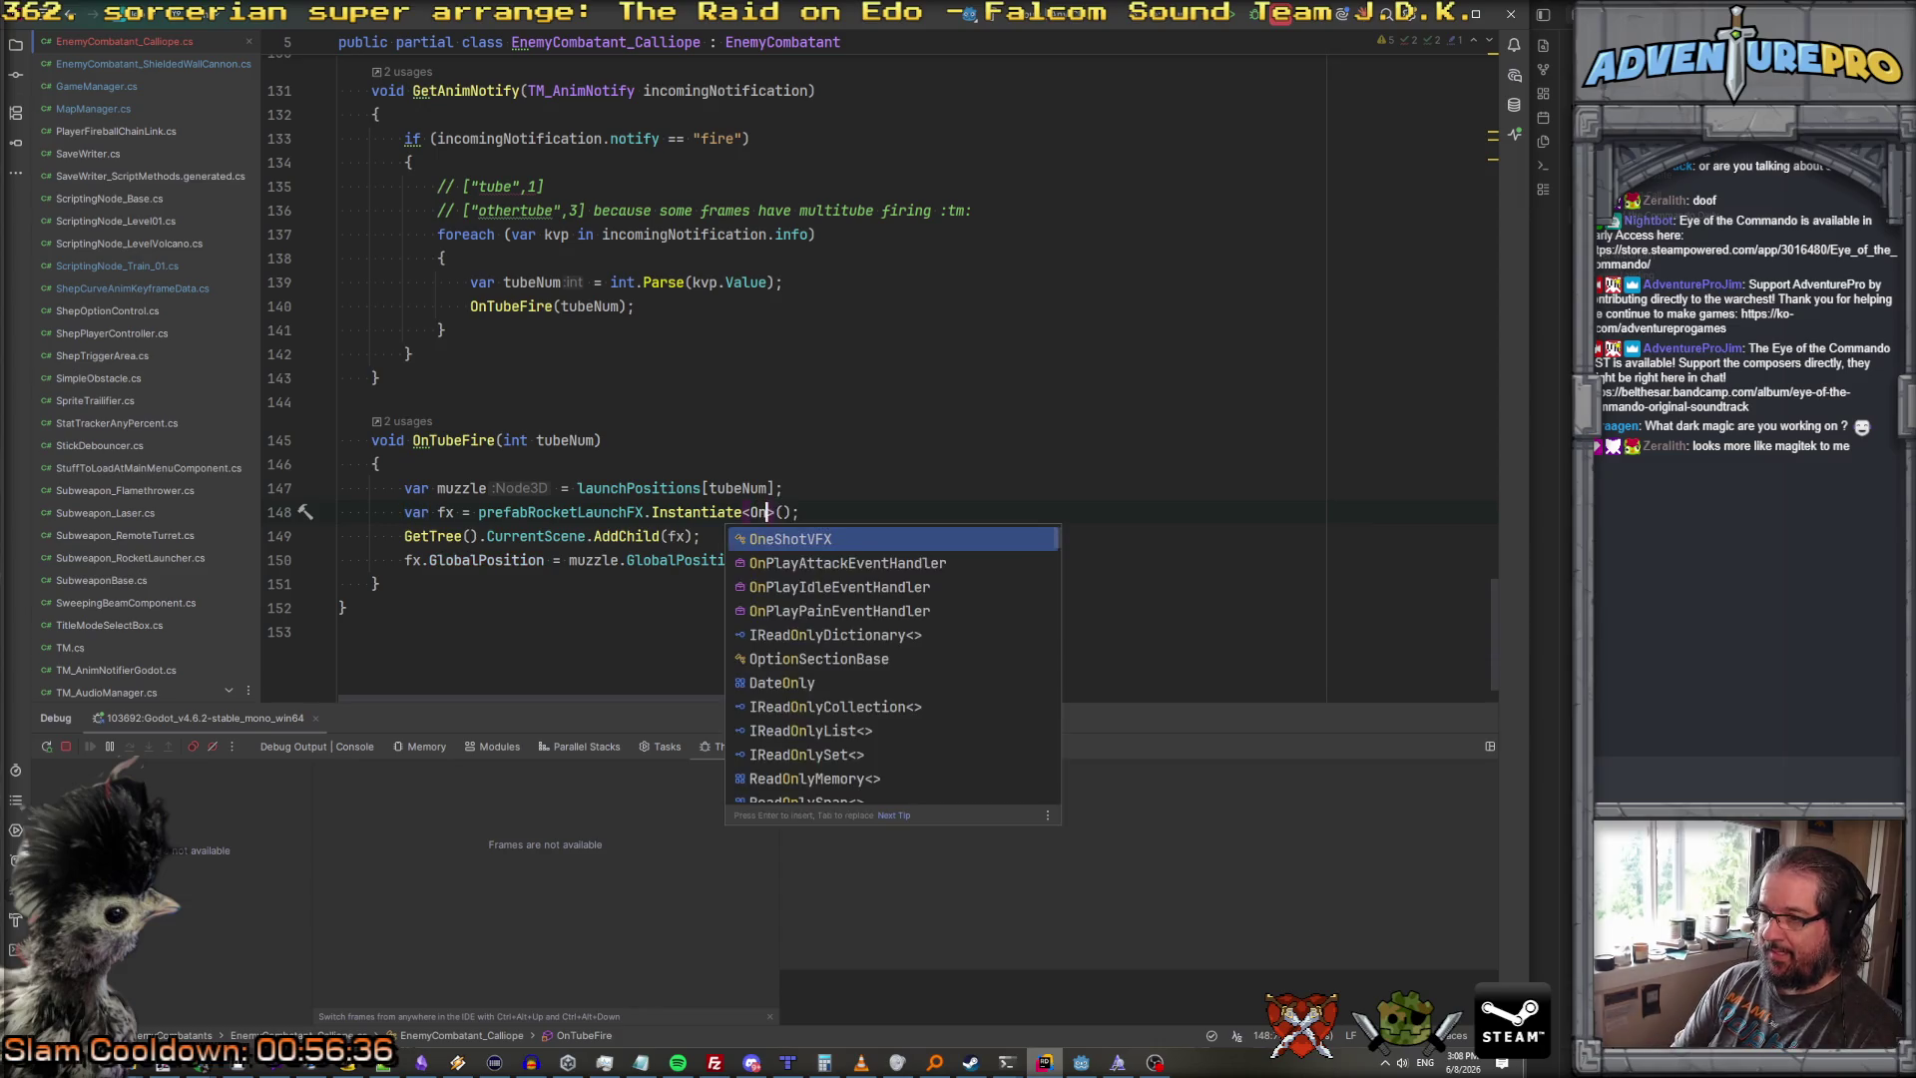
key("Return")
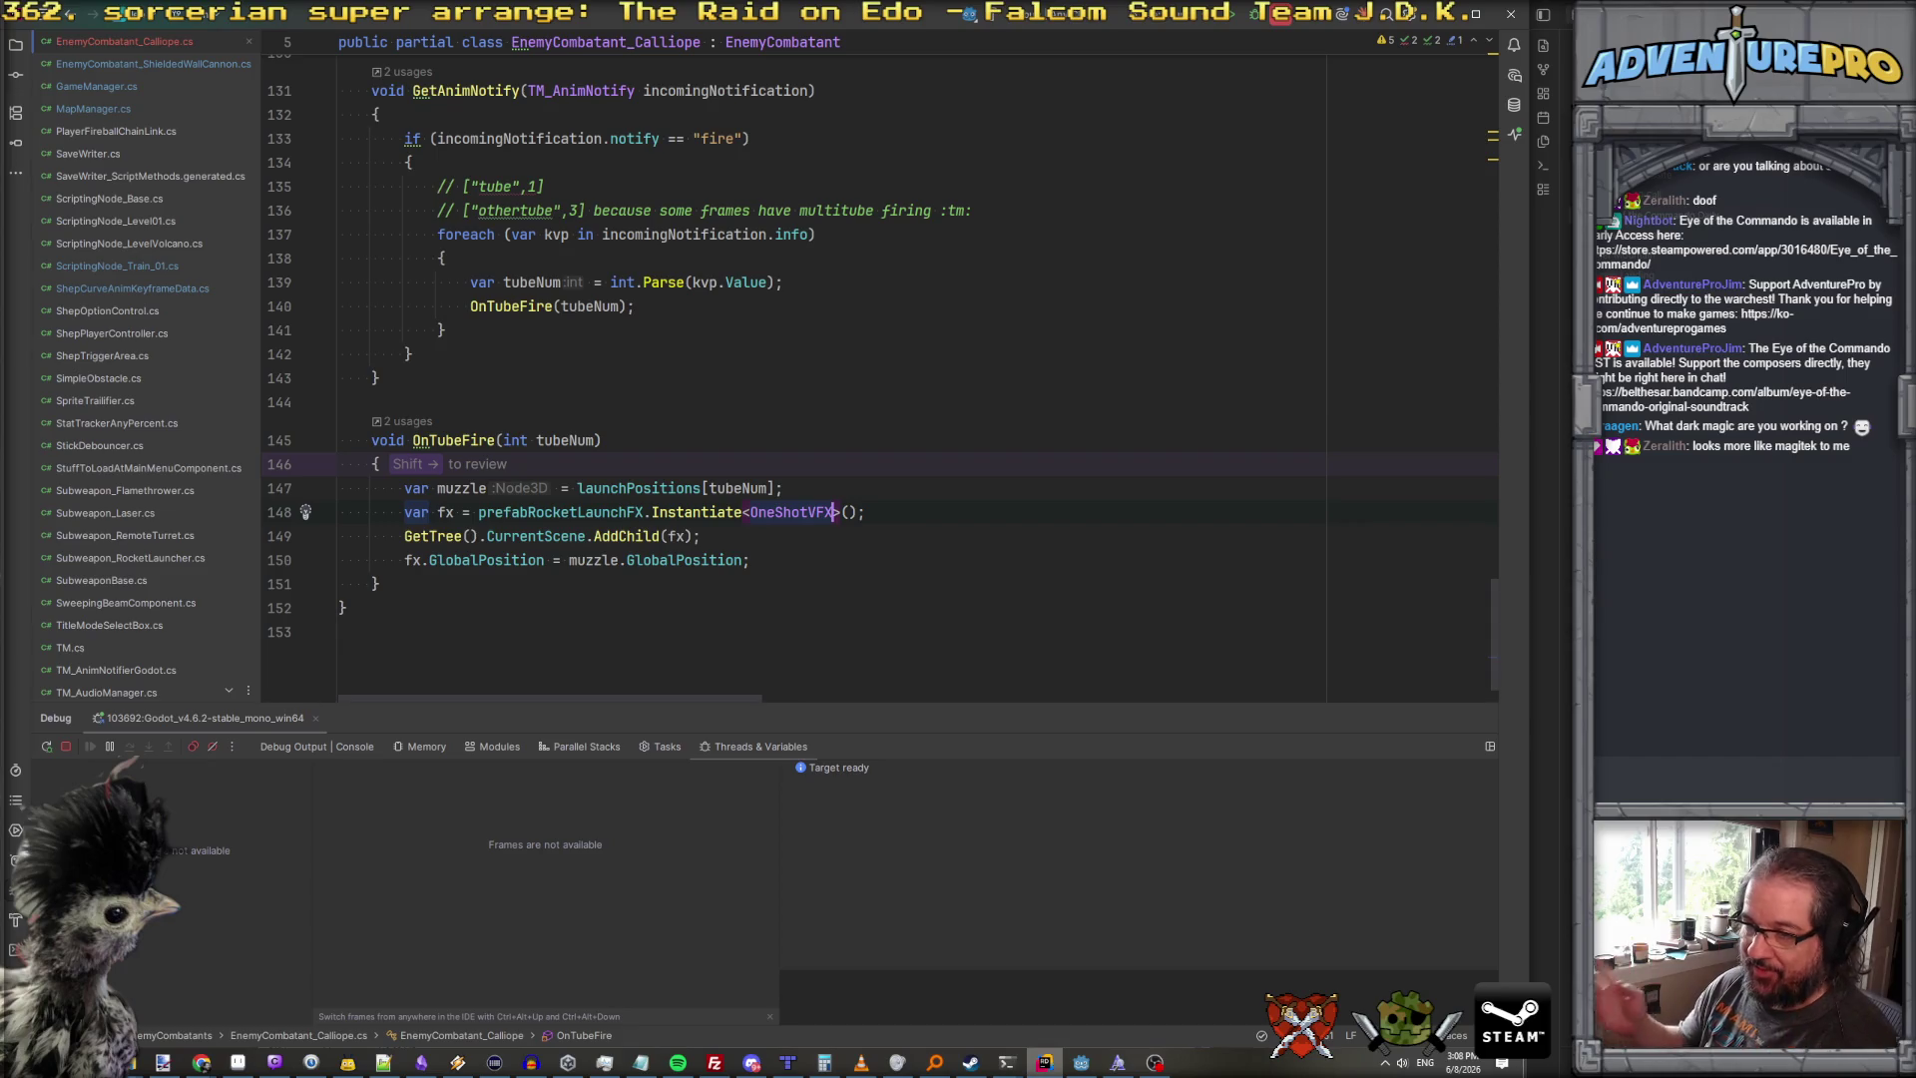
scroll(870, 427, "up", 4)
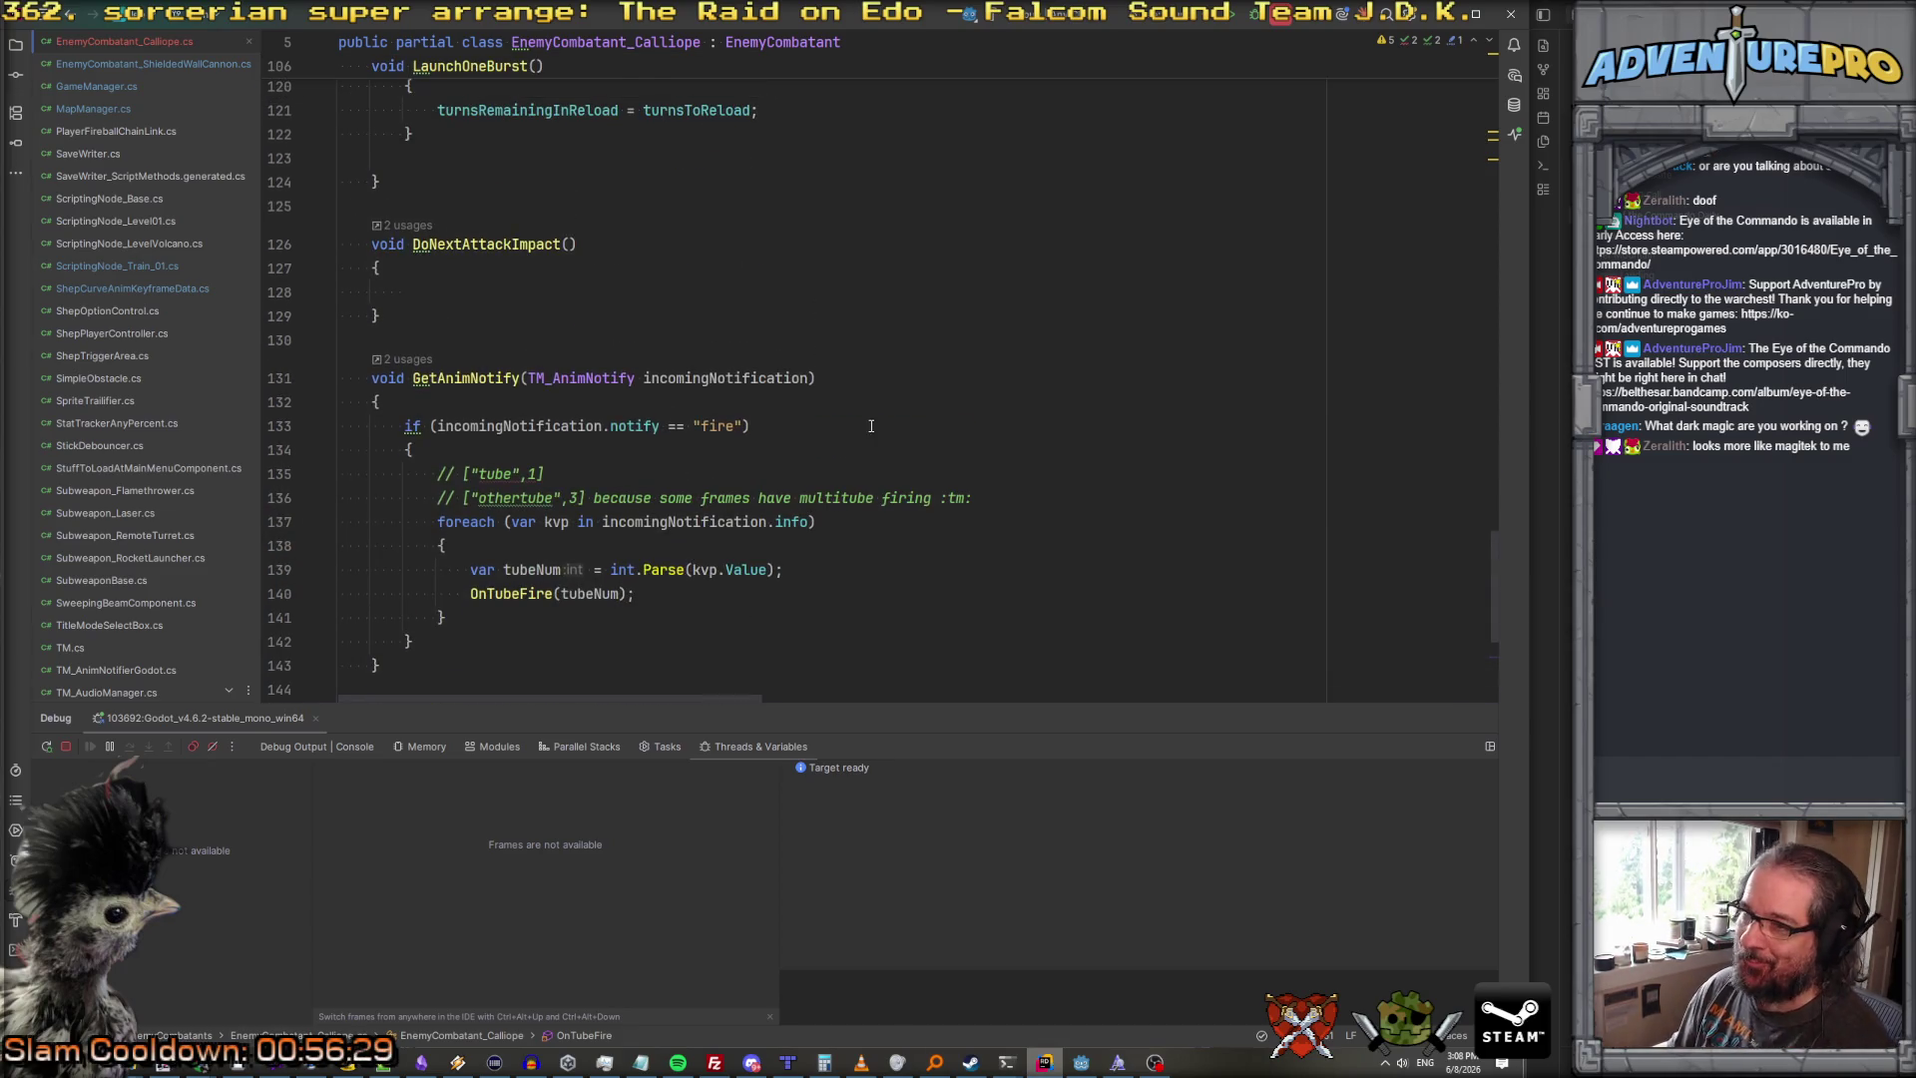
Step: Add 'launchPositions = new List<Node3D>();' above the muzzle loop, then return to Godot
scroll(870, 425, "up", 20)
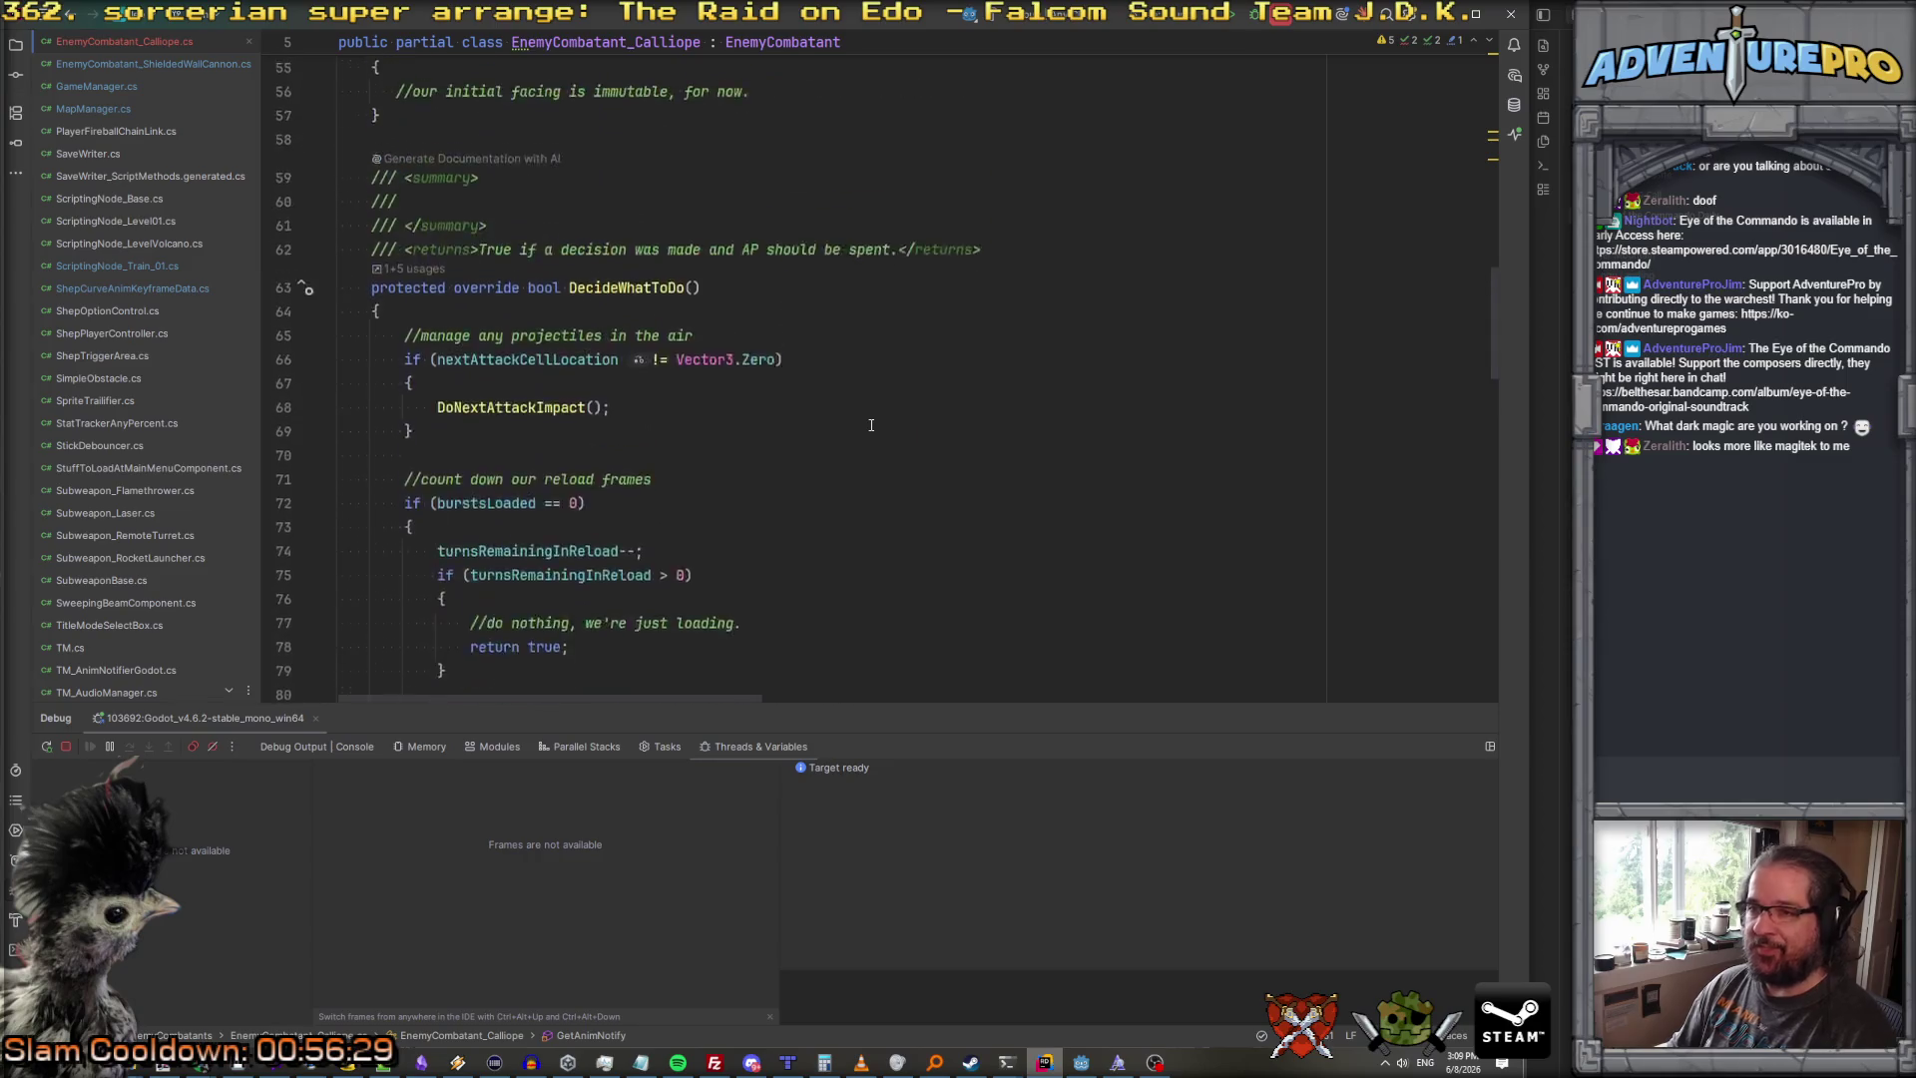
scroll(870, 427, "up", 13)
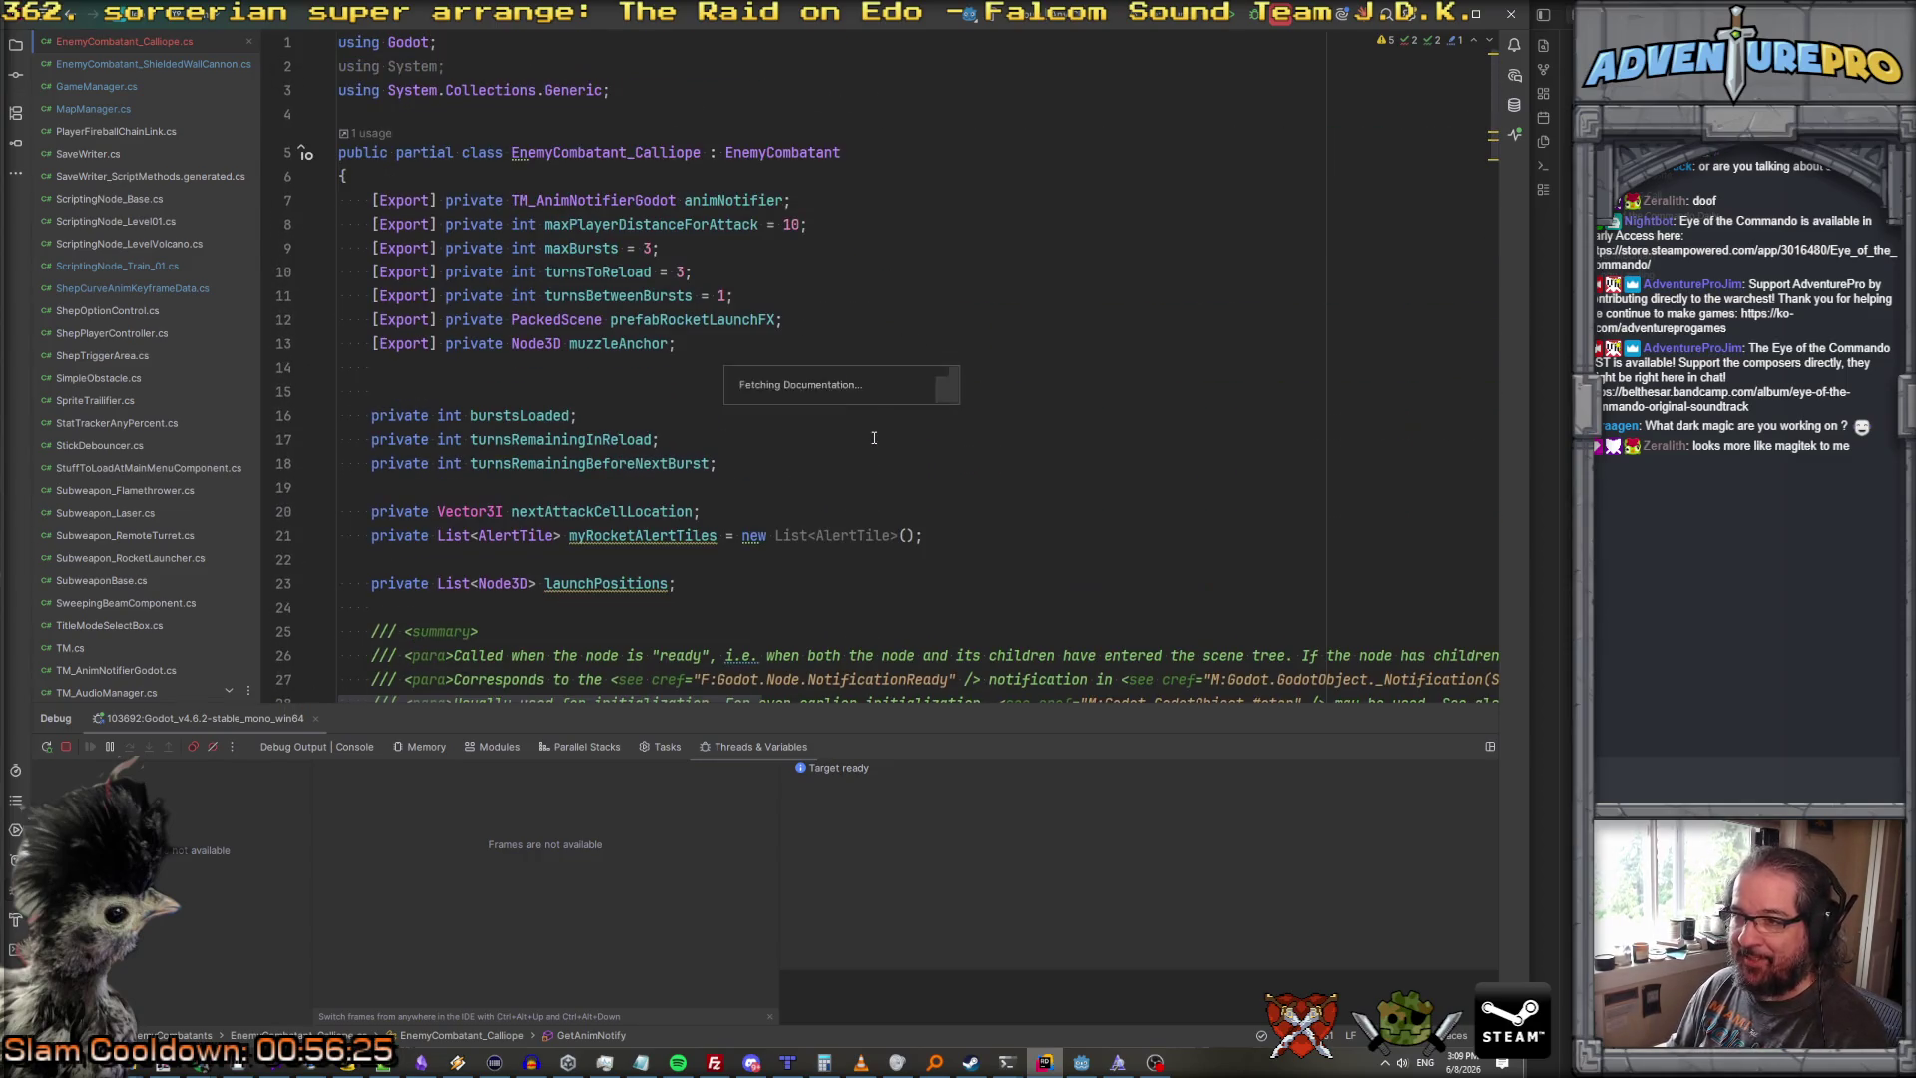
scroll(868, 439, "down", 7)
scroll(690, 372, "up", 2)
left_click(605, 225)
scroll(651, 419, "down", 3)
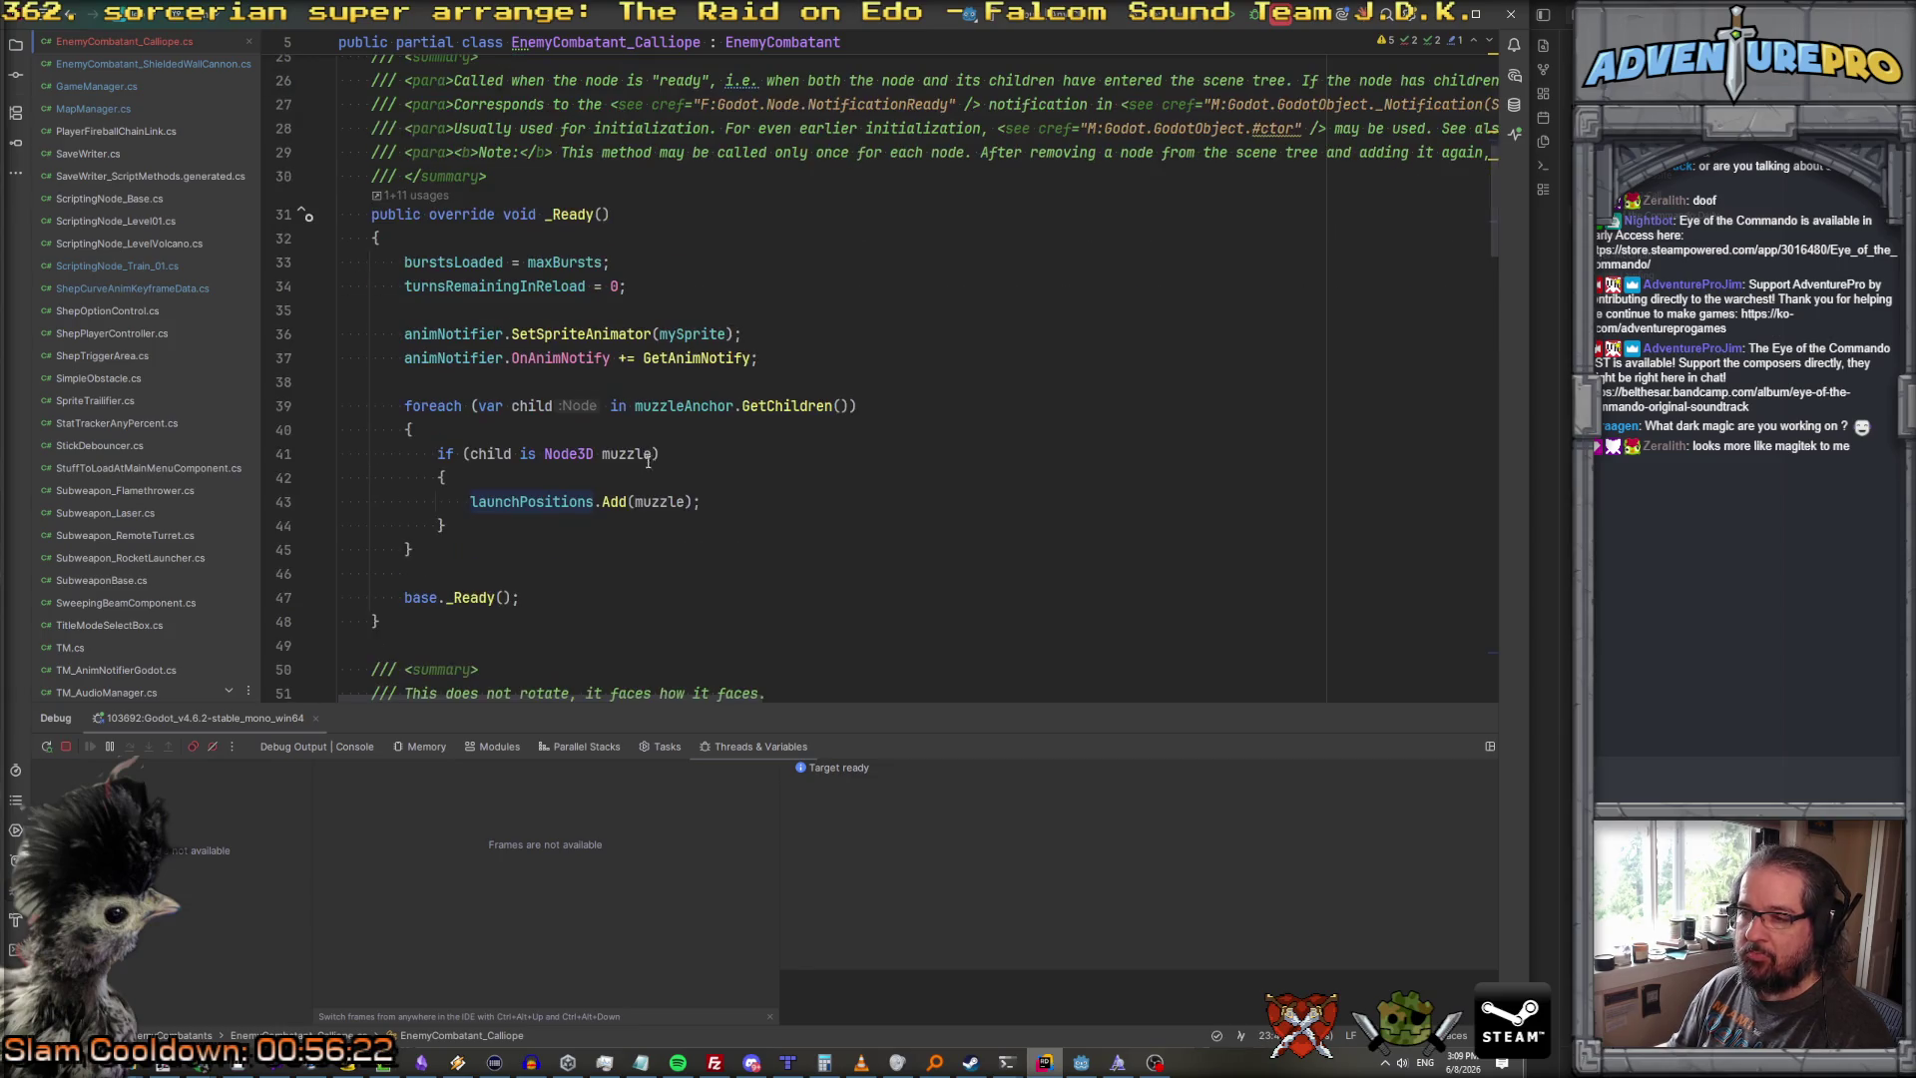
key("Return")
type("launchPositions =")
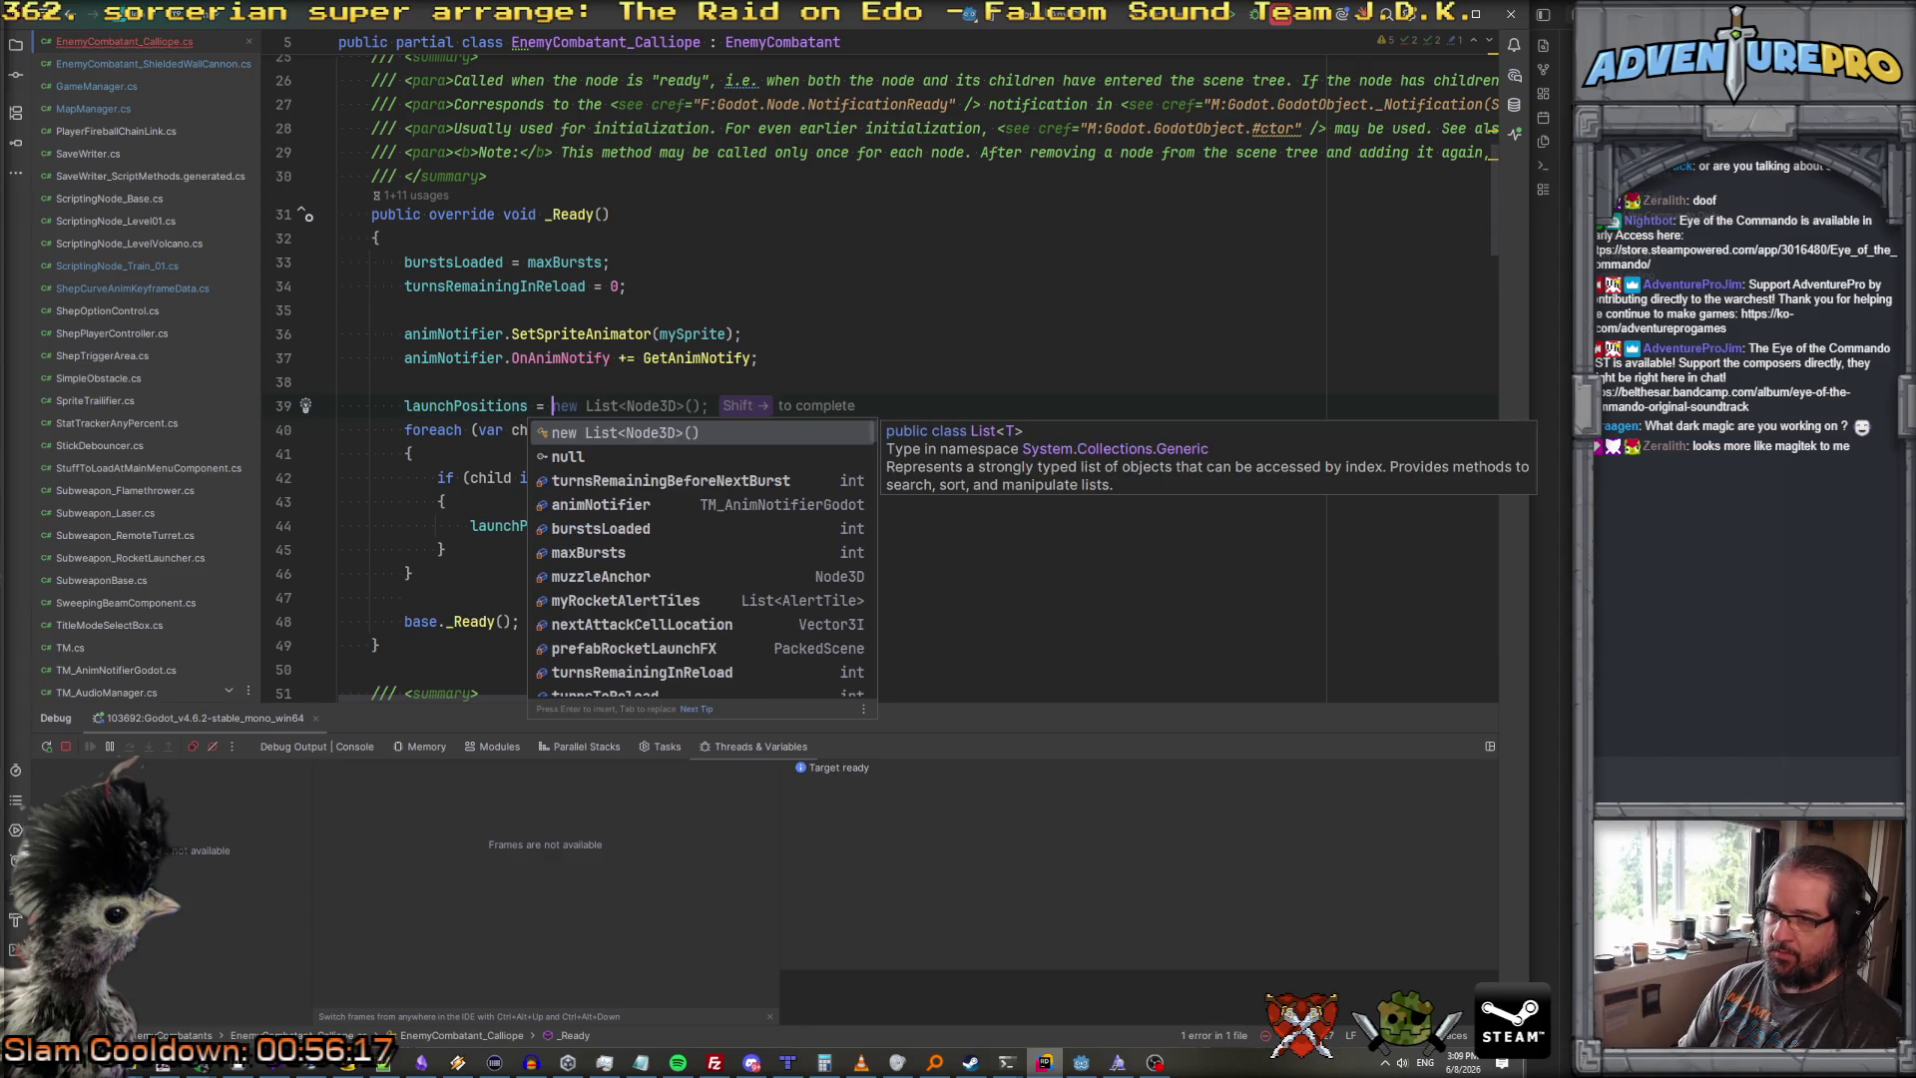
key("Return")
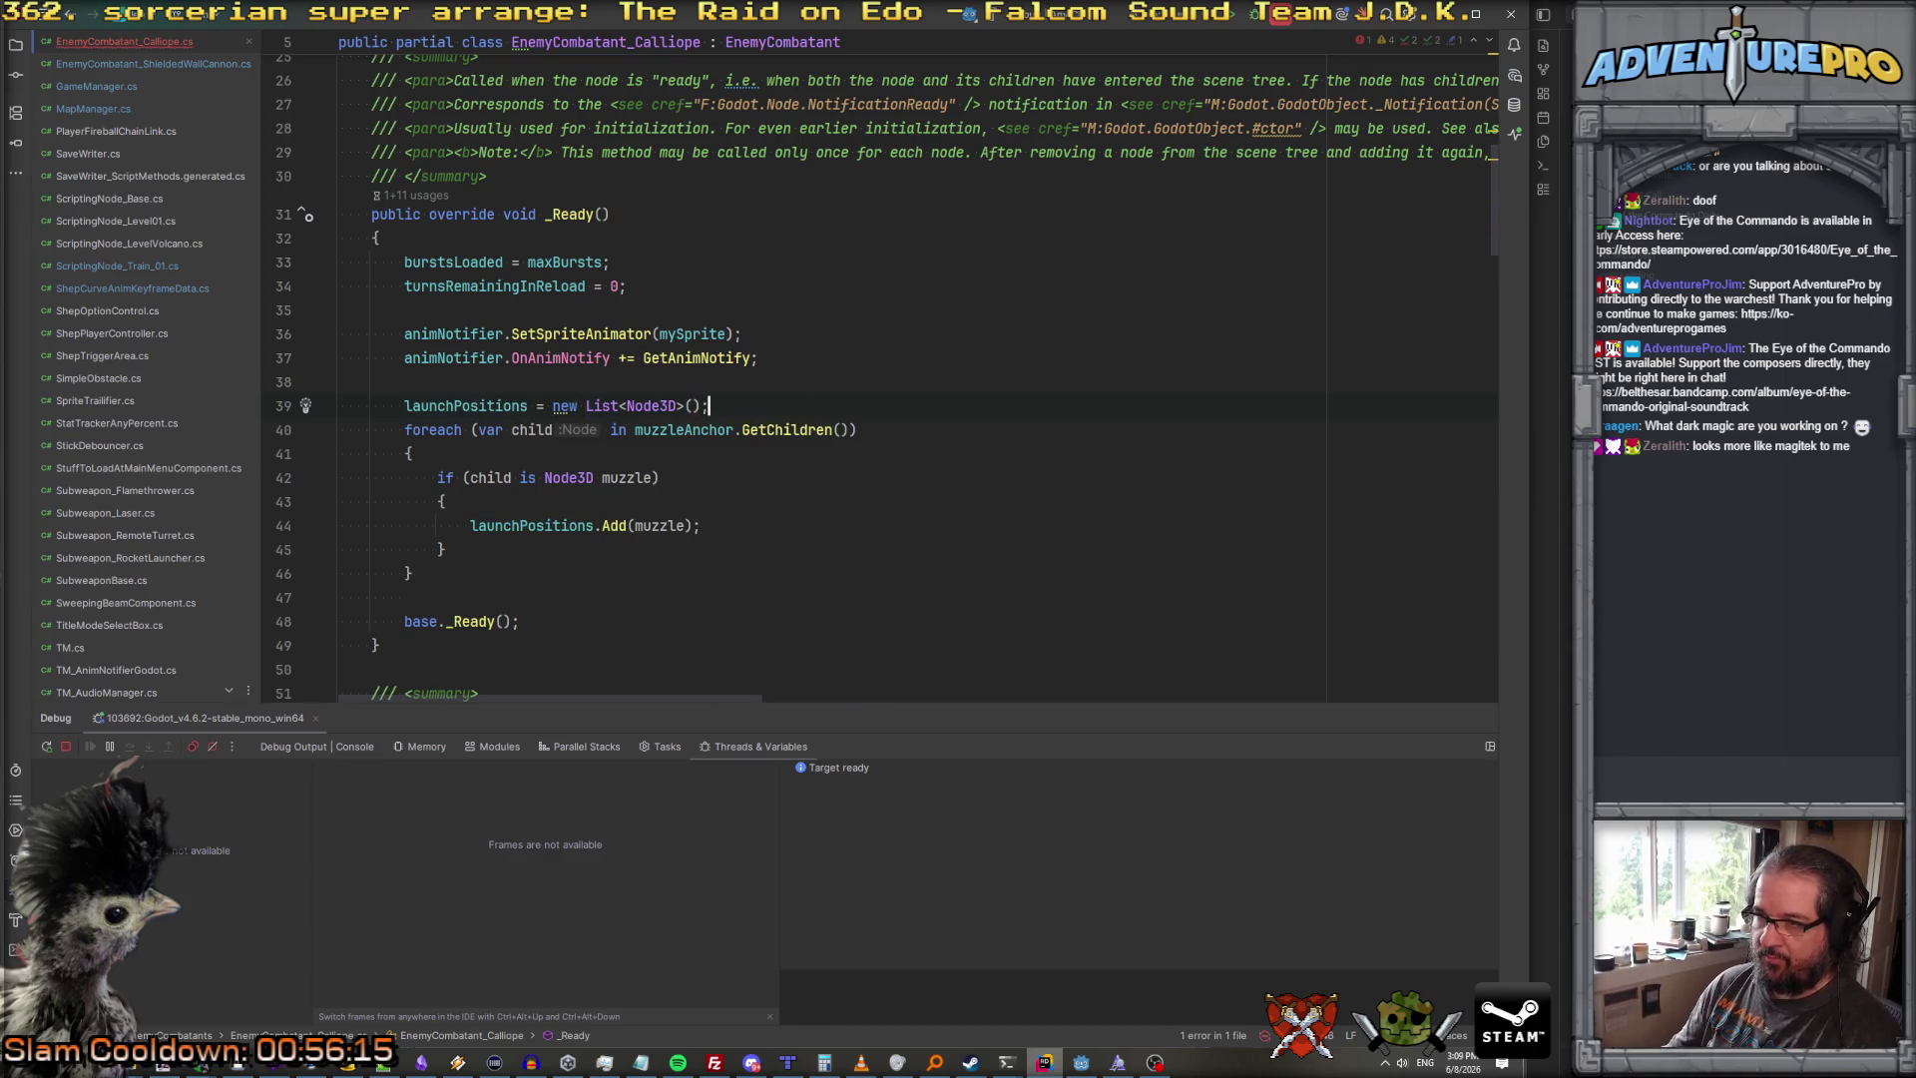
scroll(592, 303, "up", 5)
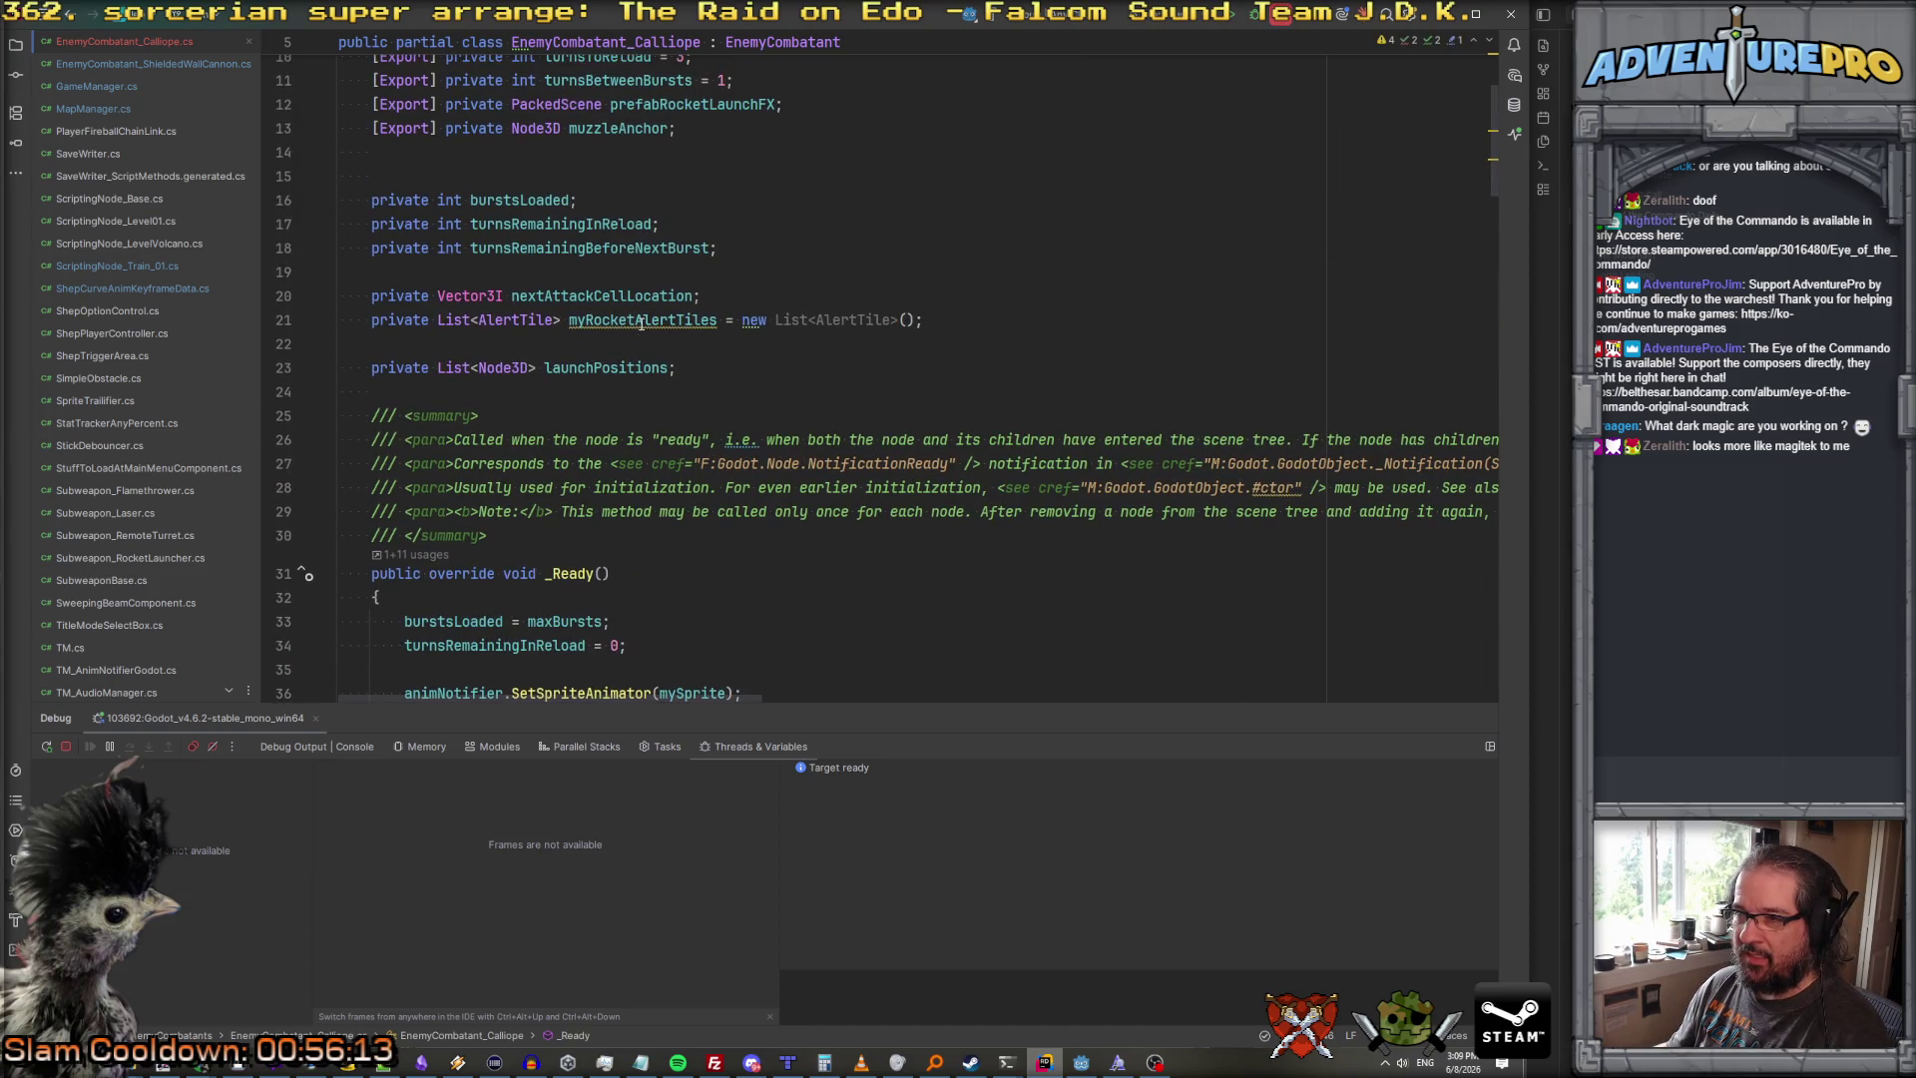
scroll(643, 320, "up", 1)
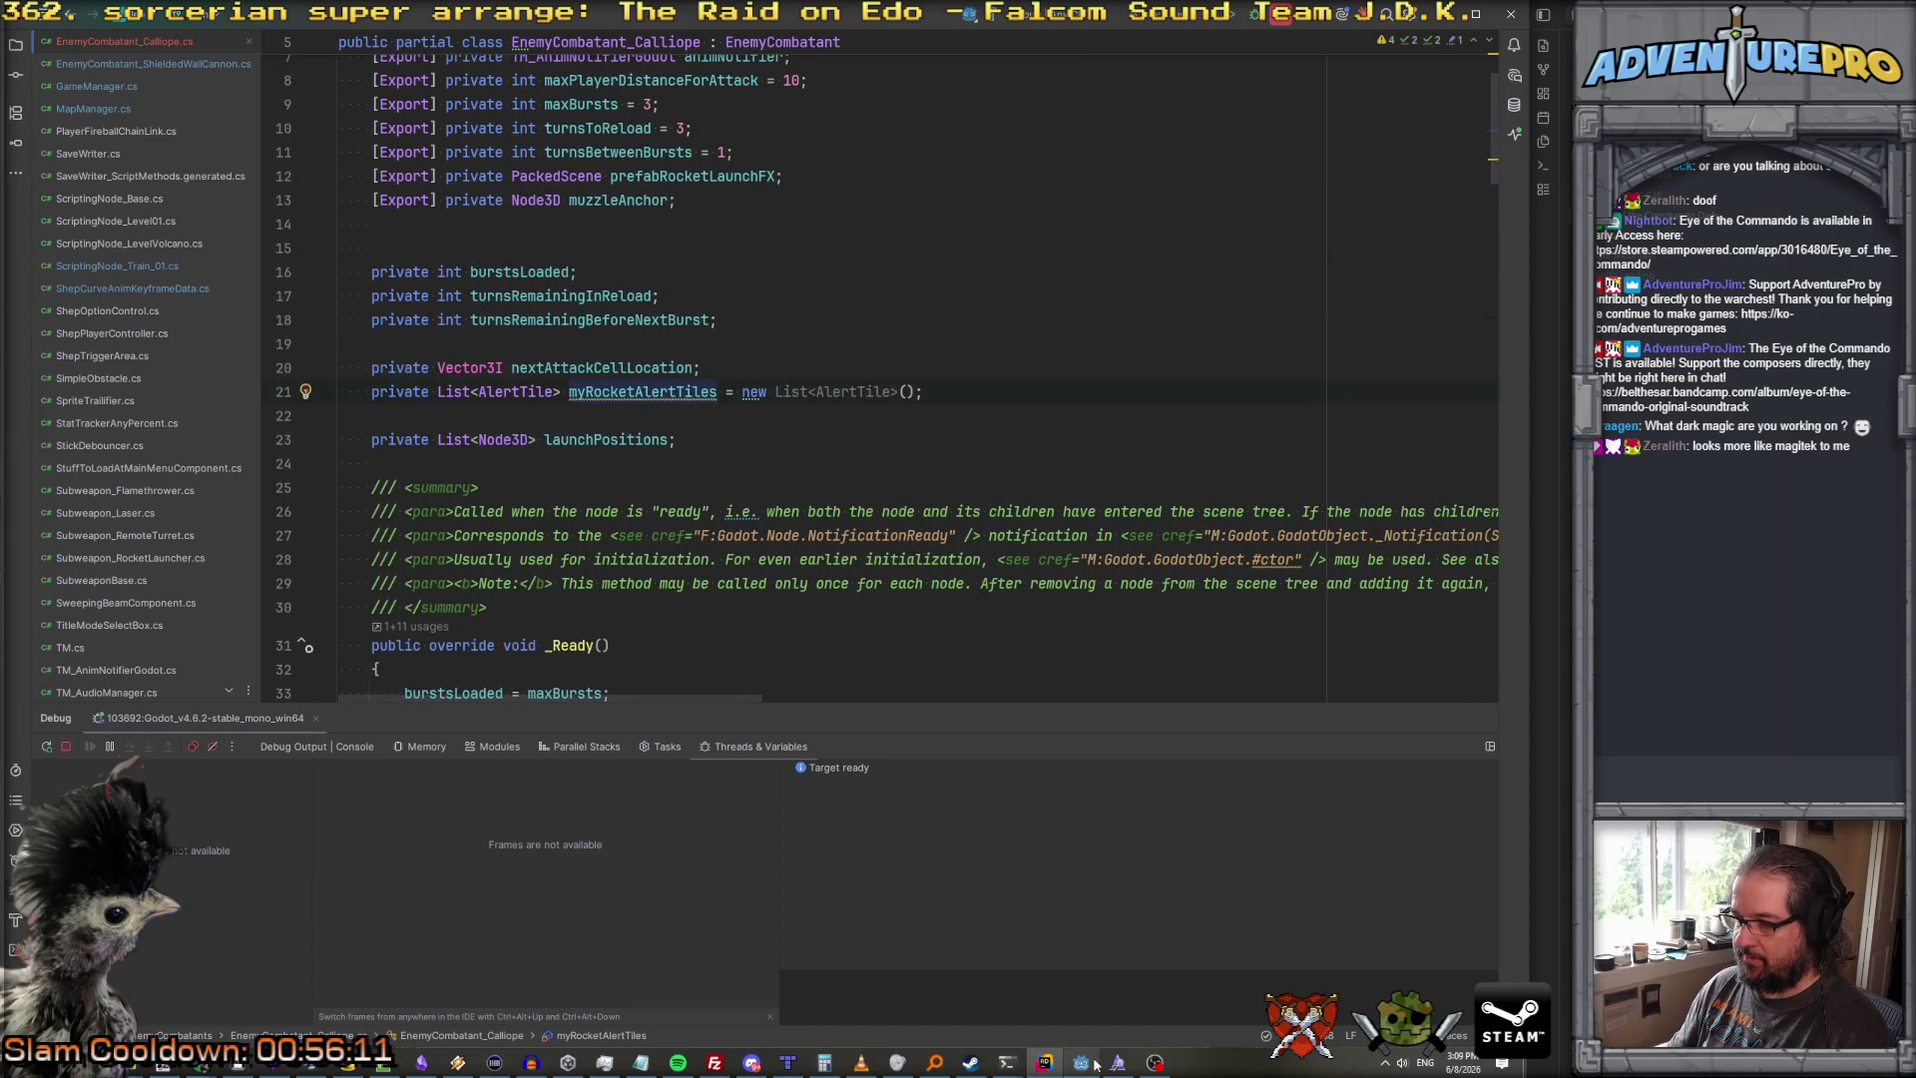
left_click(1083, 1063)
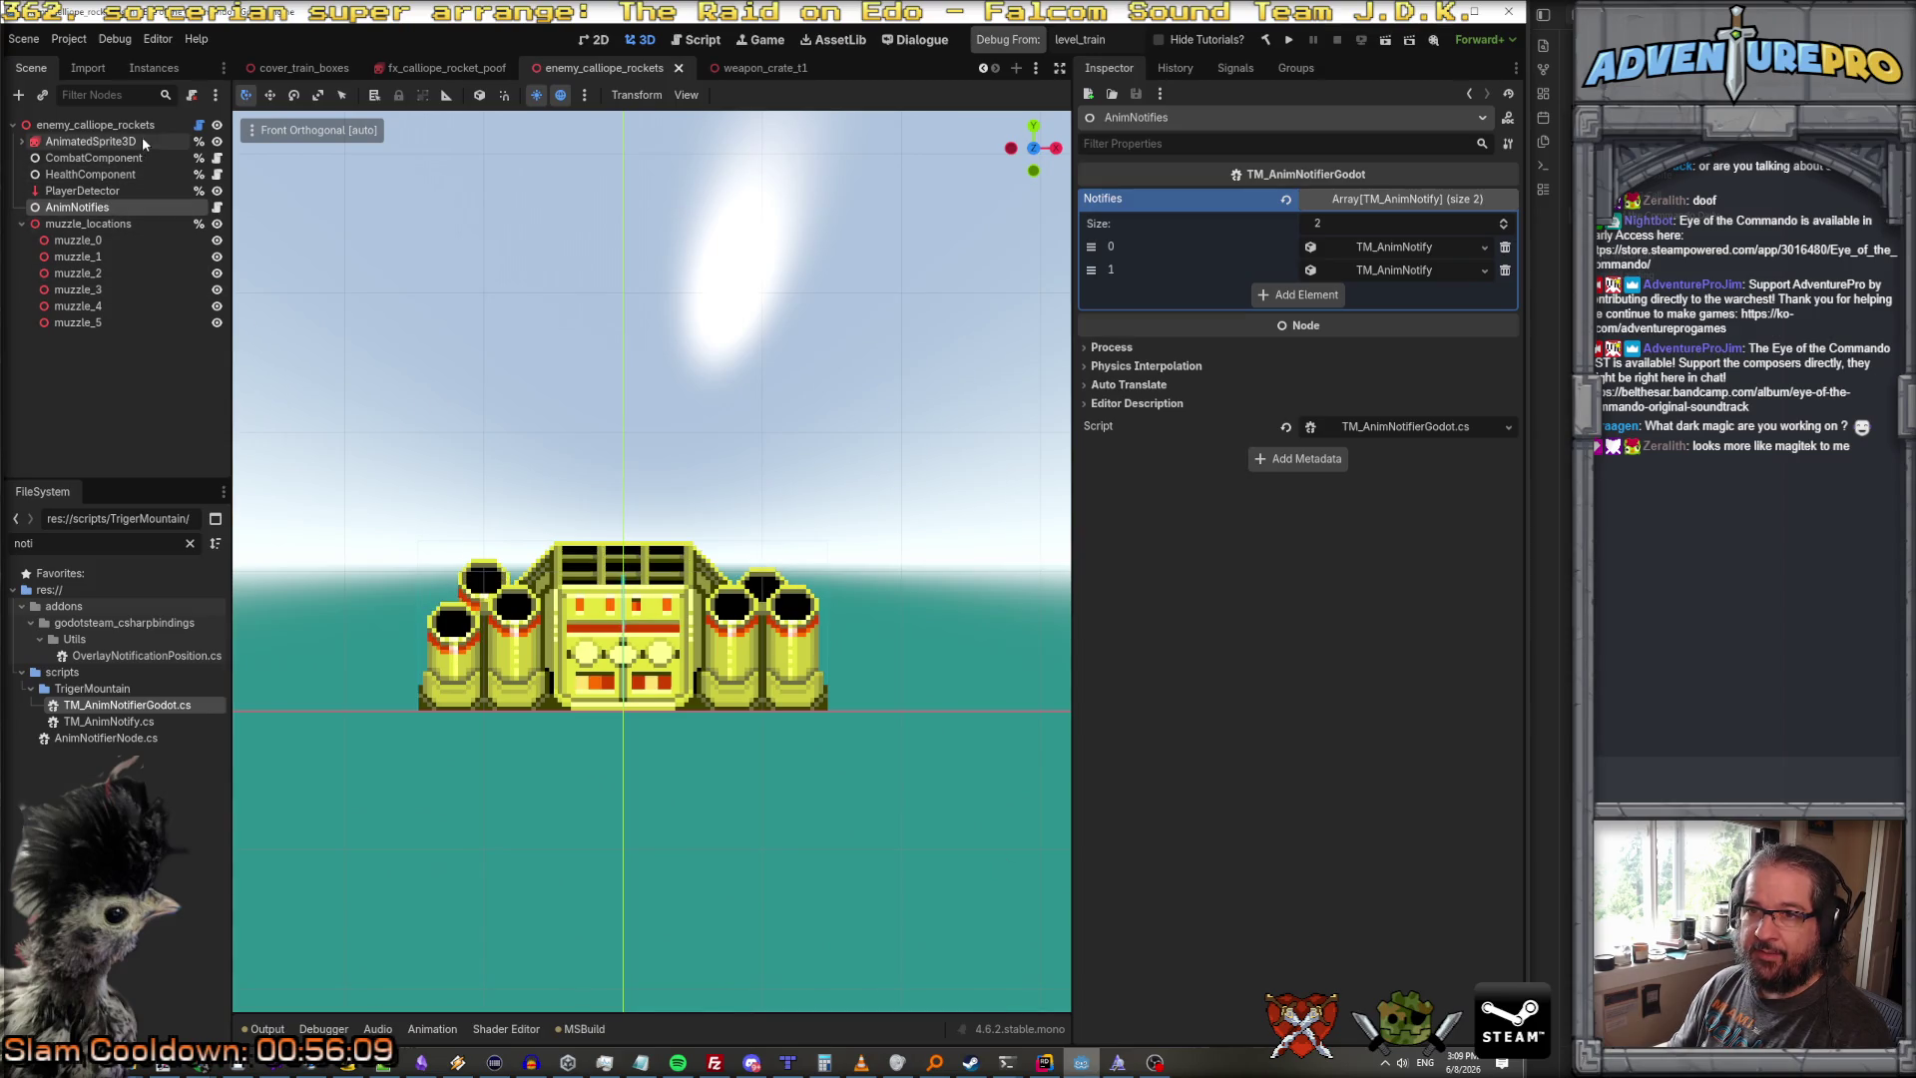
Step: Attach the EnemyCombatant_Calliope script to the calliope root node
left_click(118, 126)
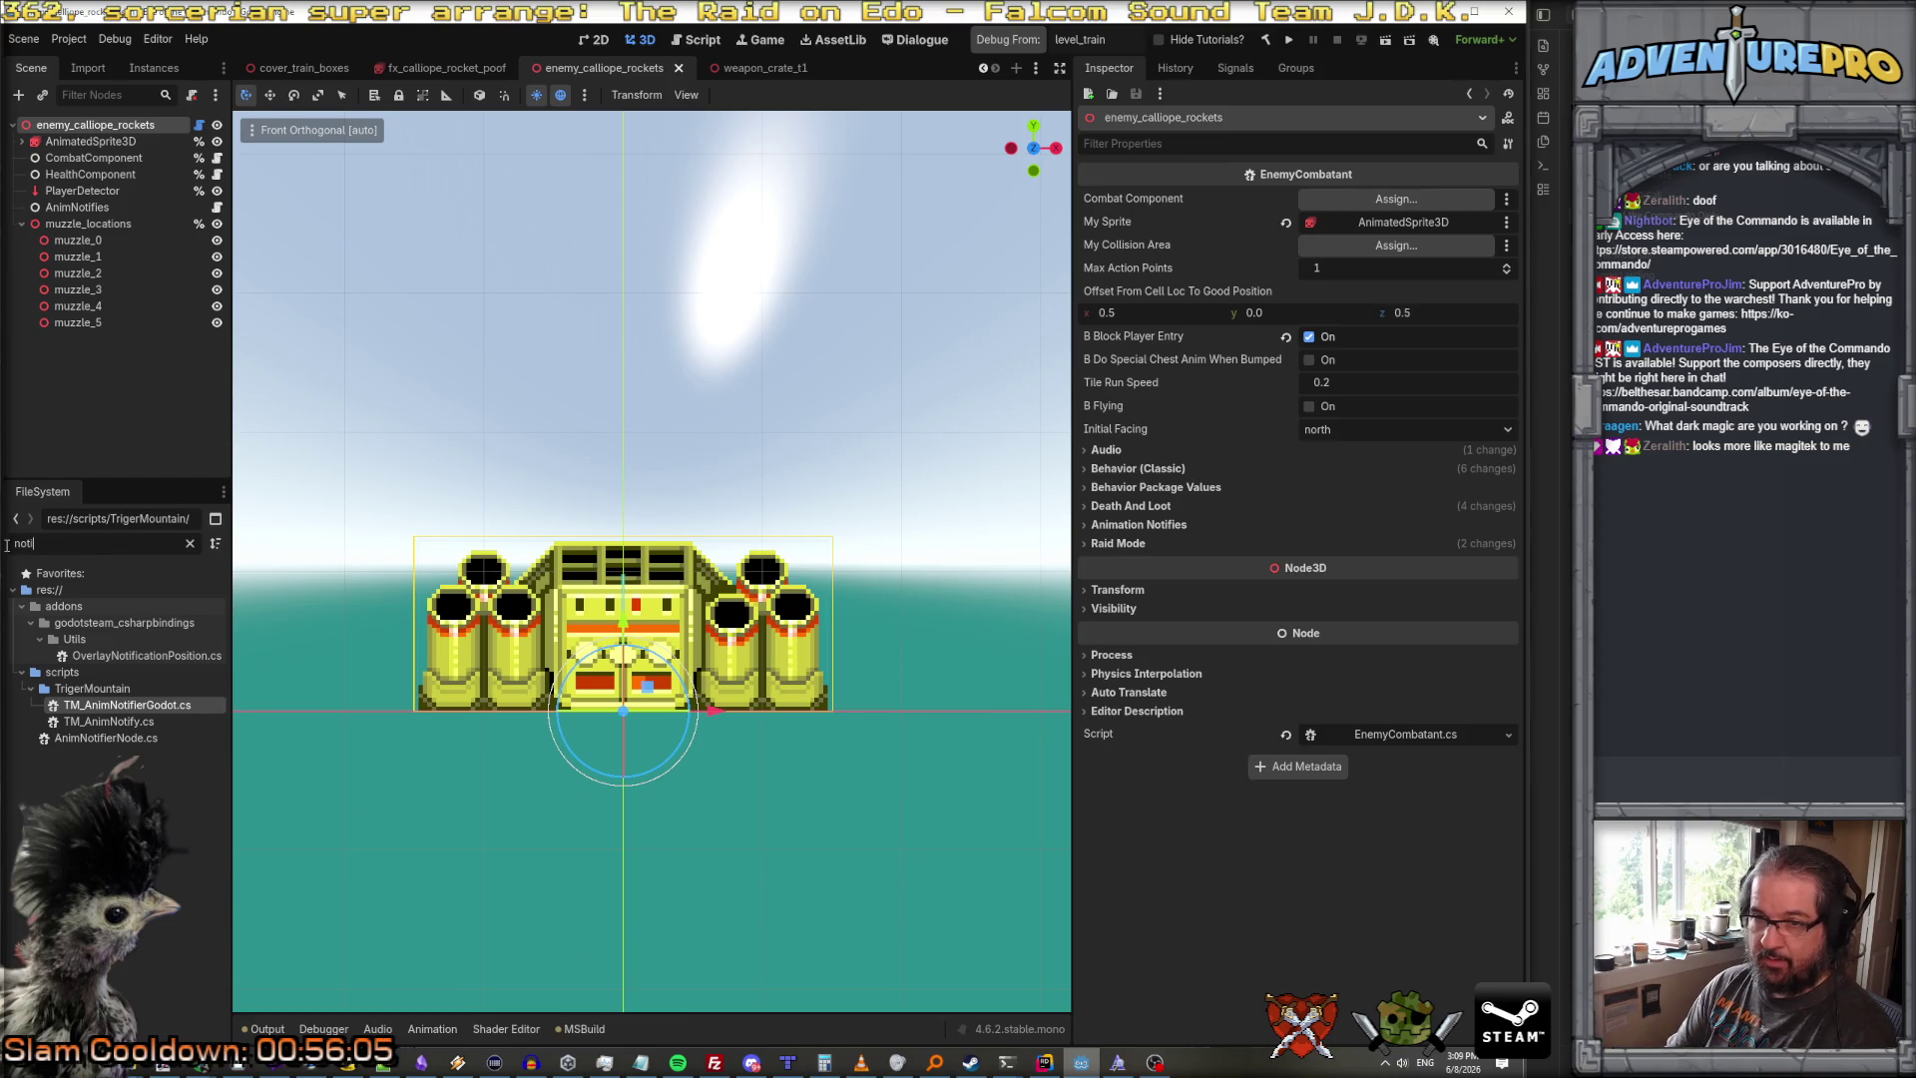
key("BackSpace")
key("BackSpace")
key("BackSpace")
type("calliop")
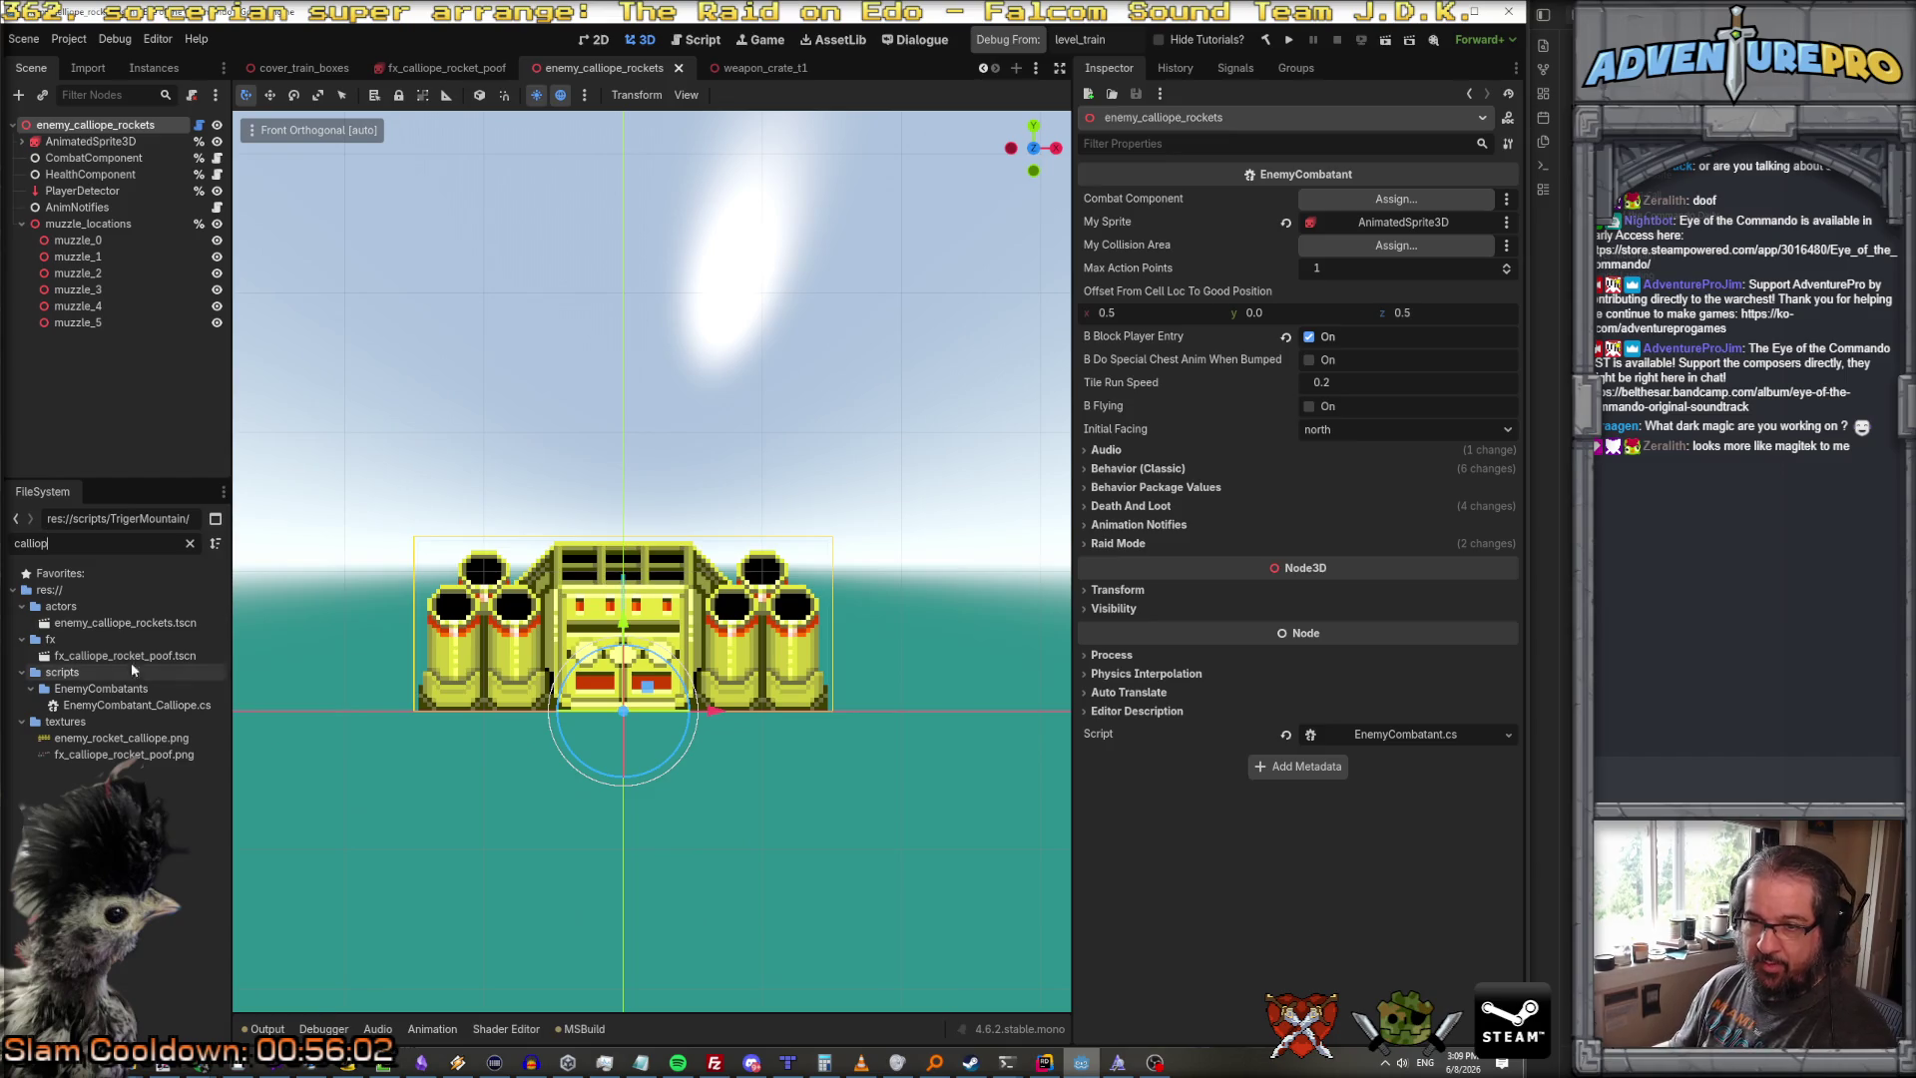
mouse_move(134, 706)
left_mouse_down()
mouse_move(119, 225)
mouse_move(163, 121)
left_mouse_up()
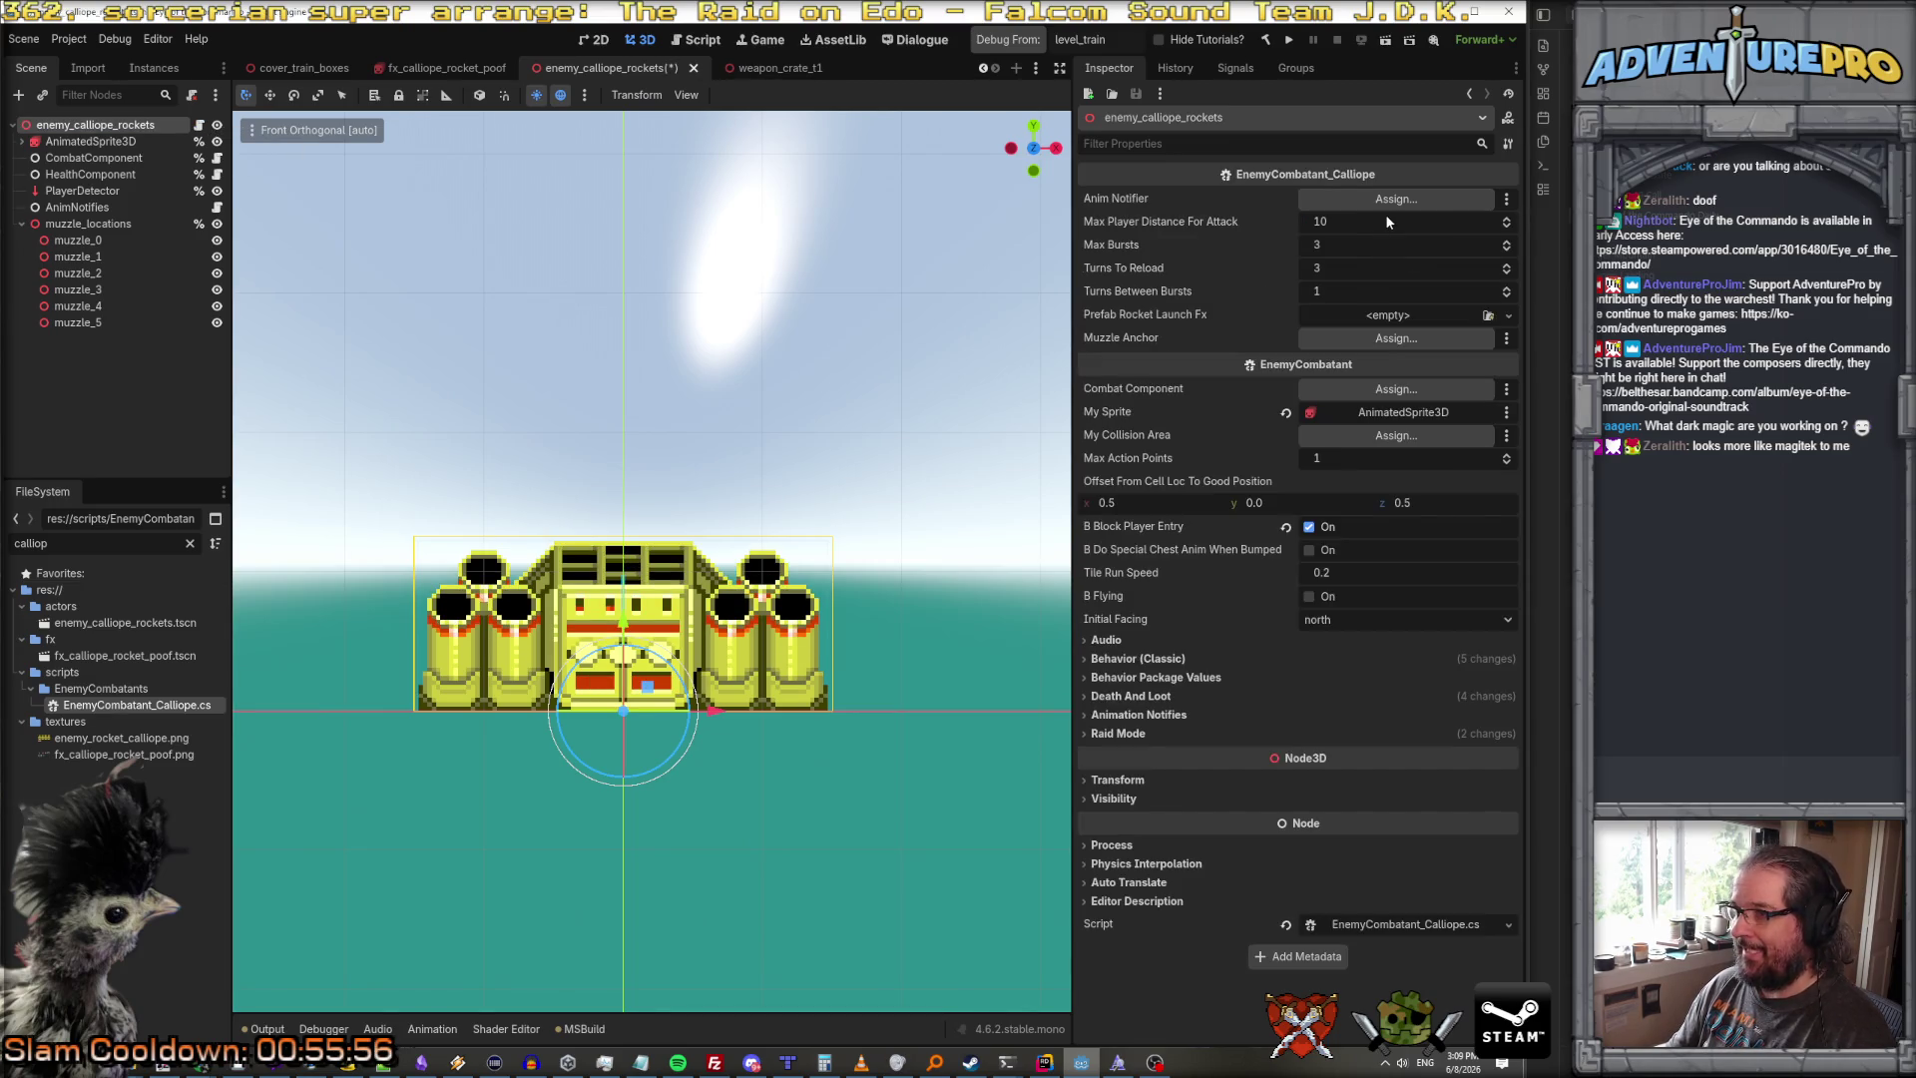
Step: Assign AnimNotifies, muzzle_locations as Muzzle Anchor, and fx_calliope_rocket_poof as launch FX, then save
left_click_drag(77, 207, 1337, 192)
left_click_drag(88, 223, 1384, 339)
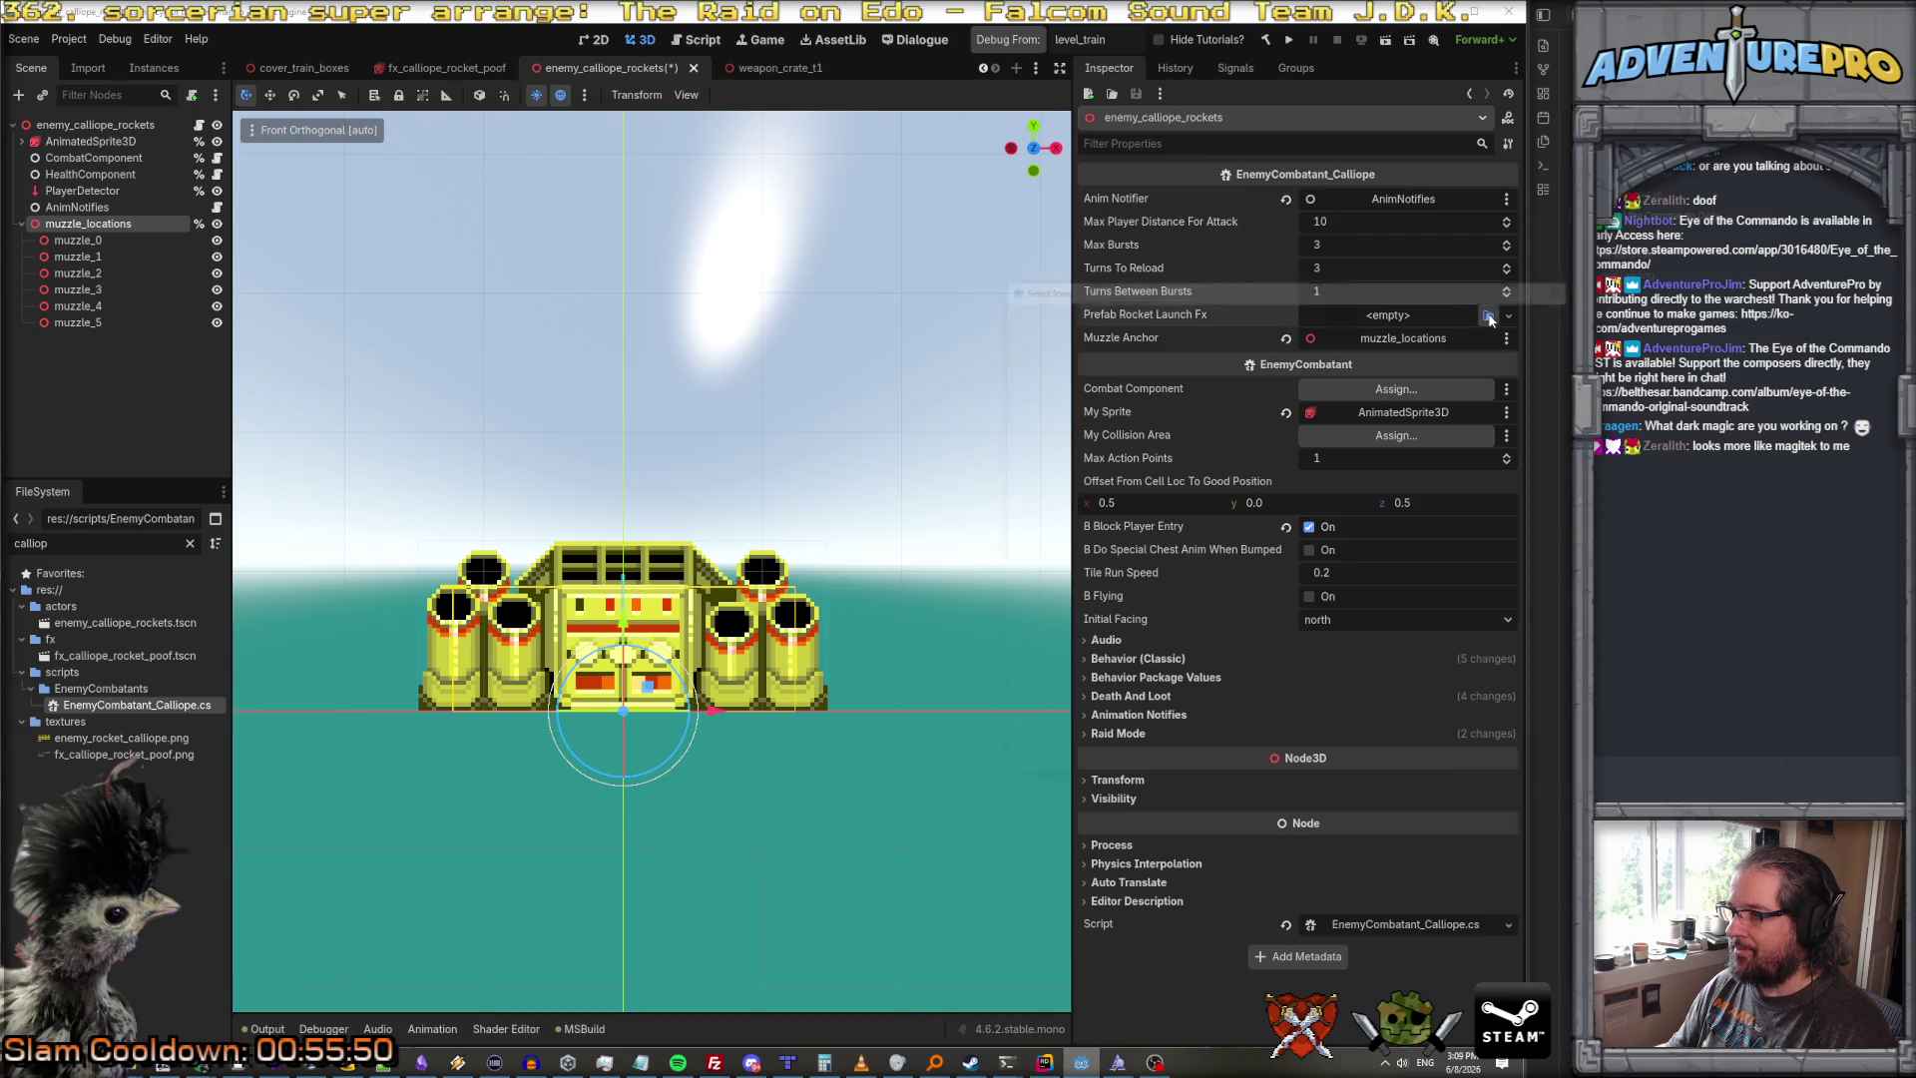
left_click(1488, 316)
type("call")
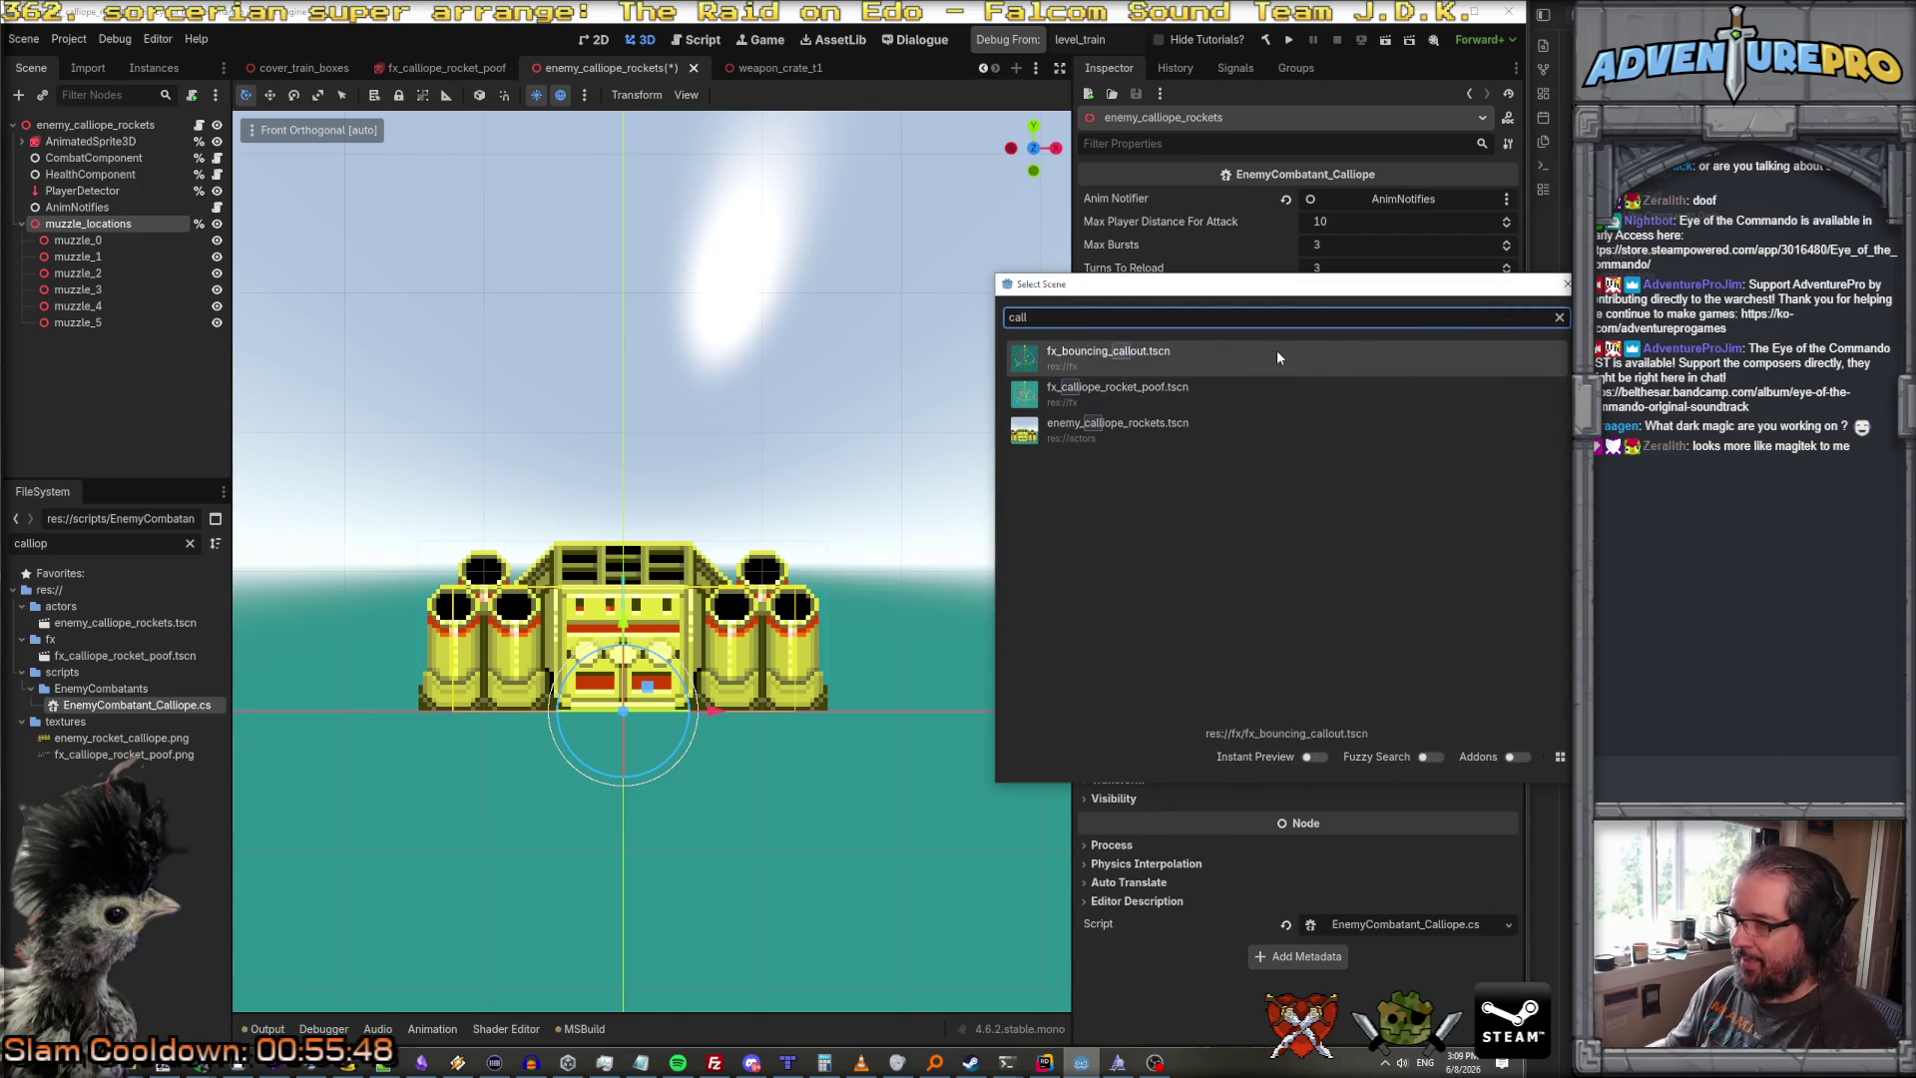
double_click(1151, 391)
key("ctrl+s")
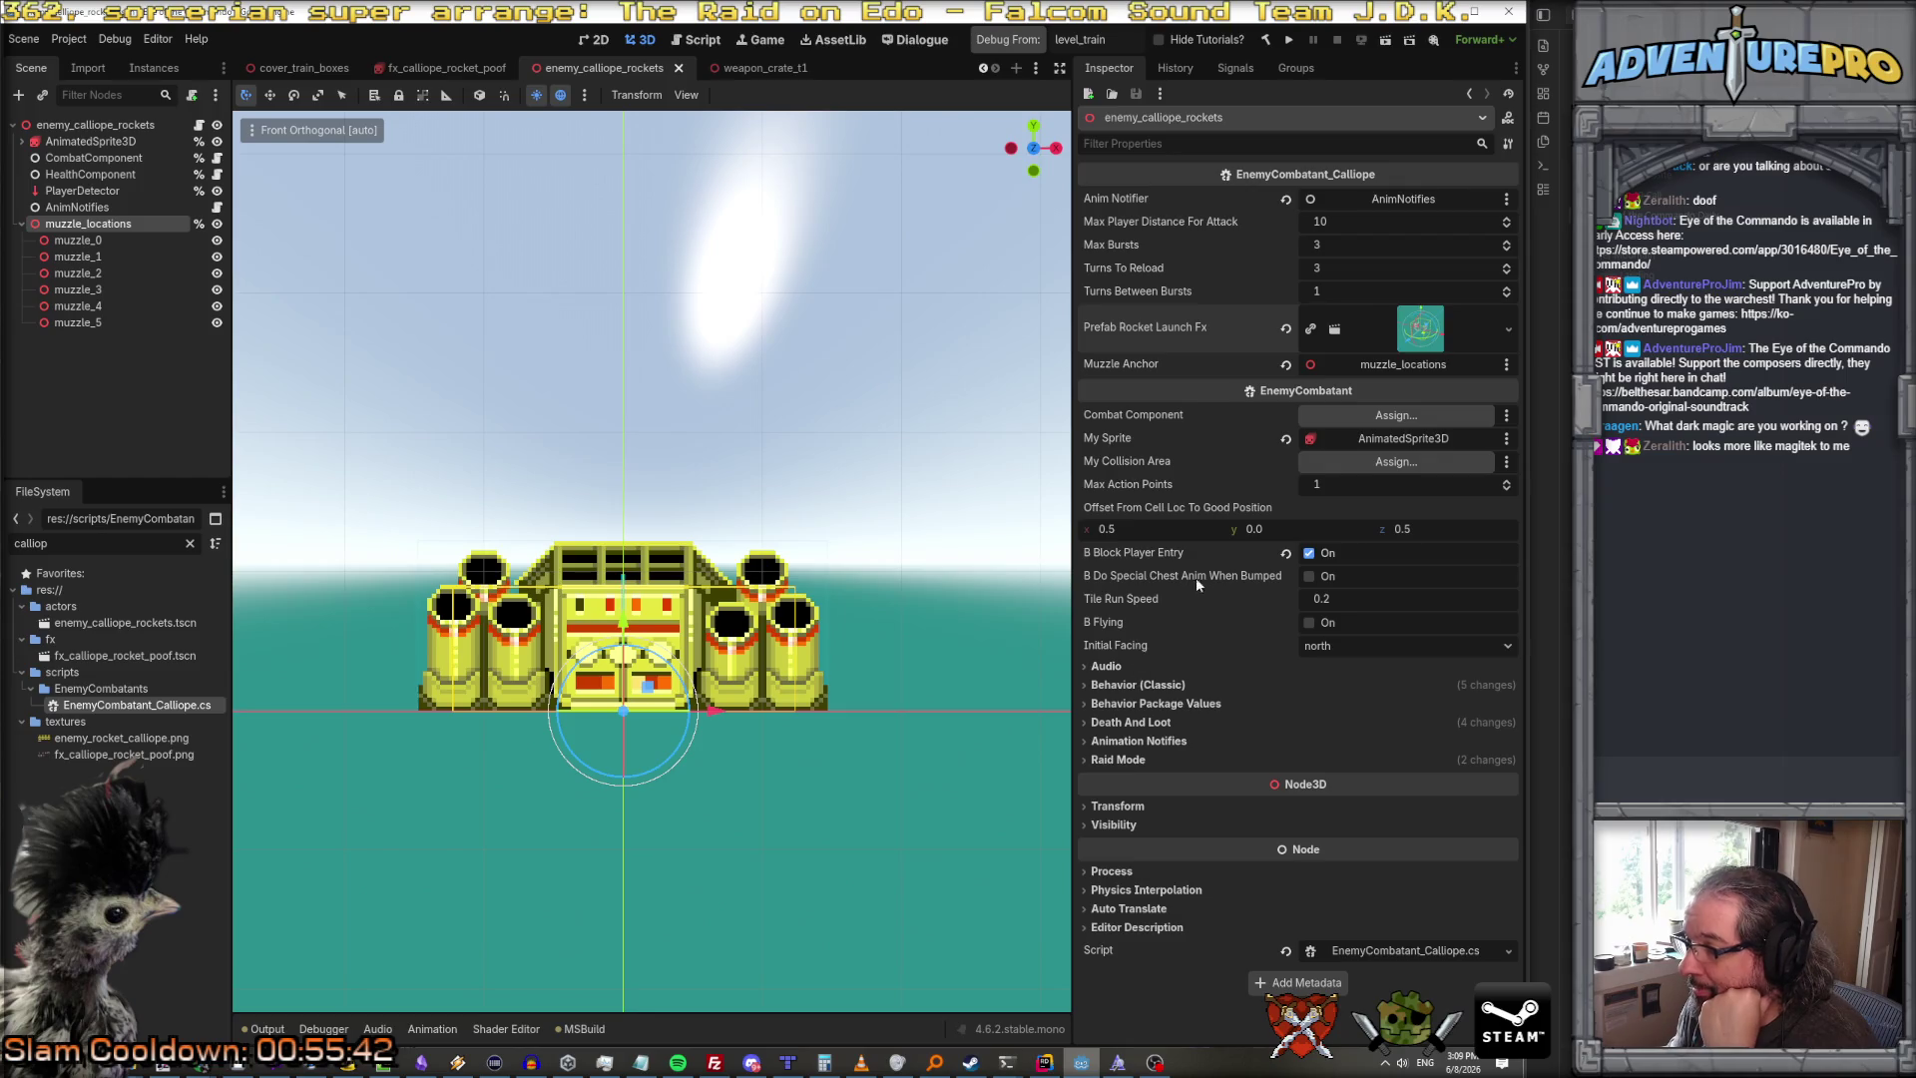
left_click(90, 174)
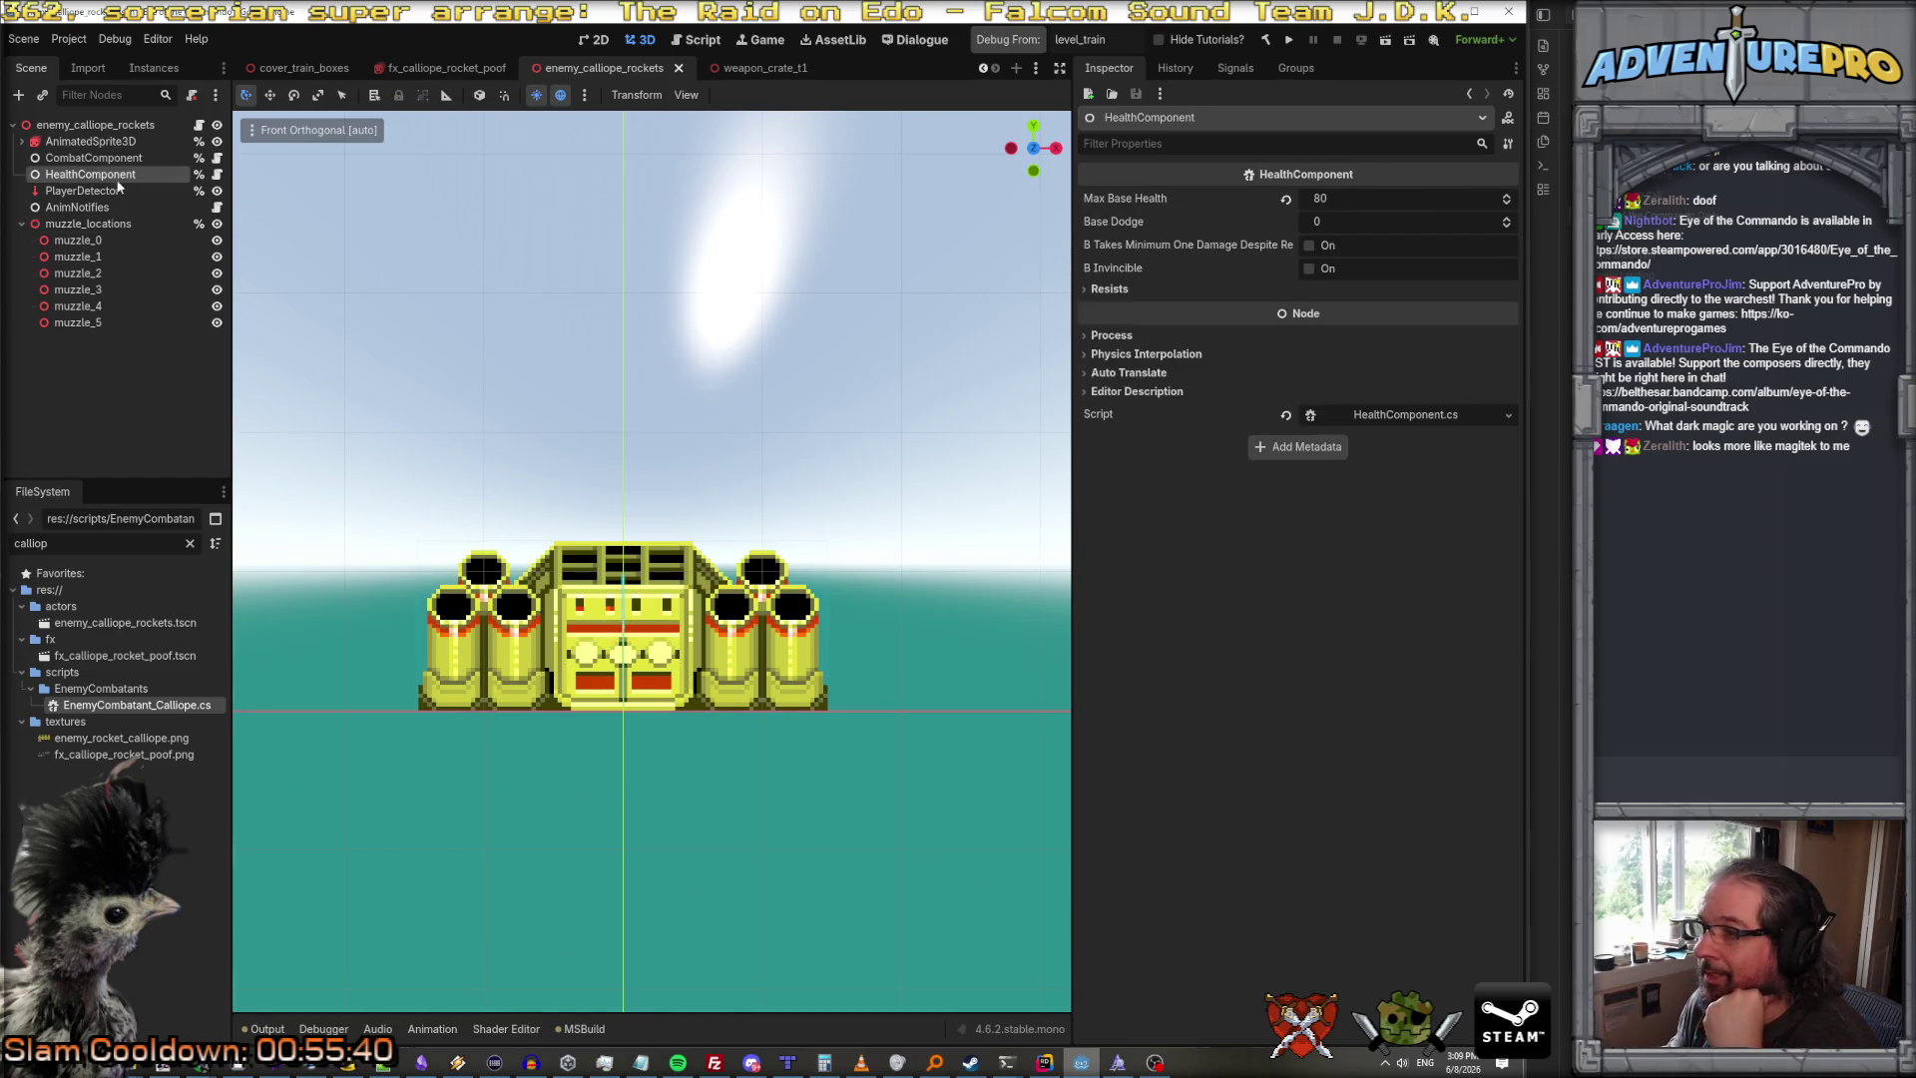
Step: Set the HealthComponent's Max Base Health to 500
left_click(1360, 199)
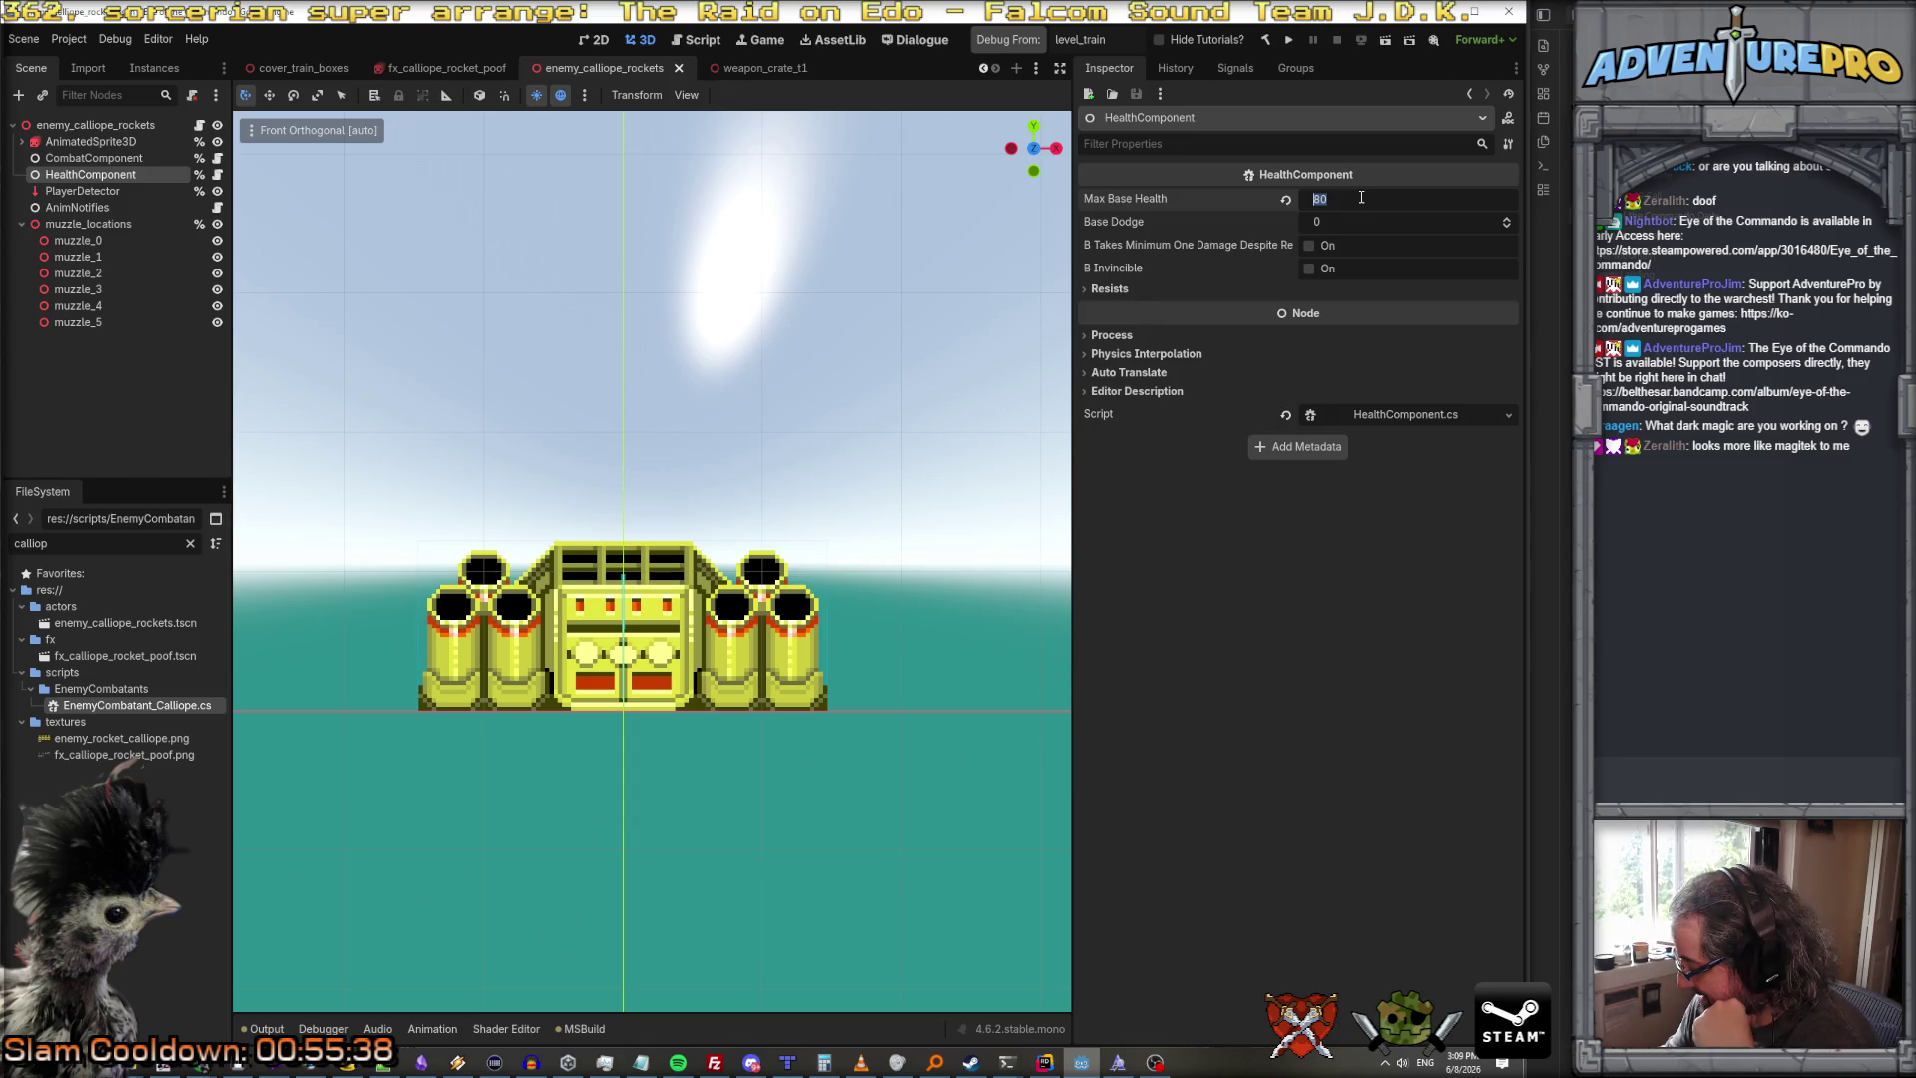
type("500")
key("Return")
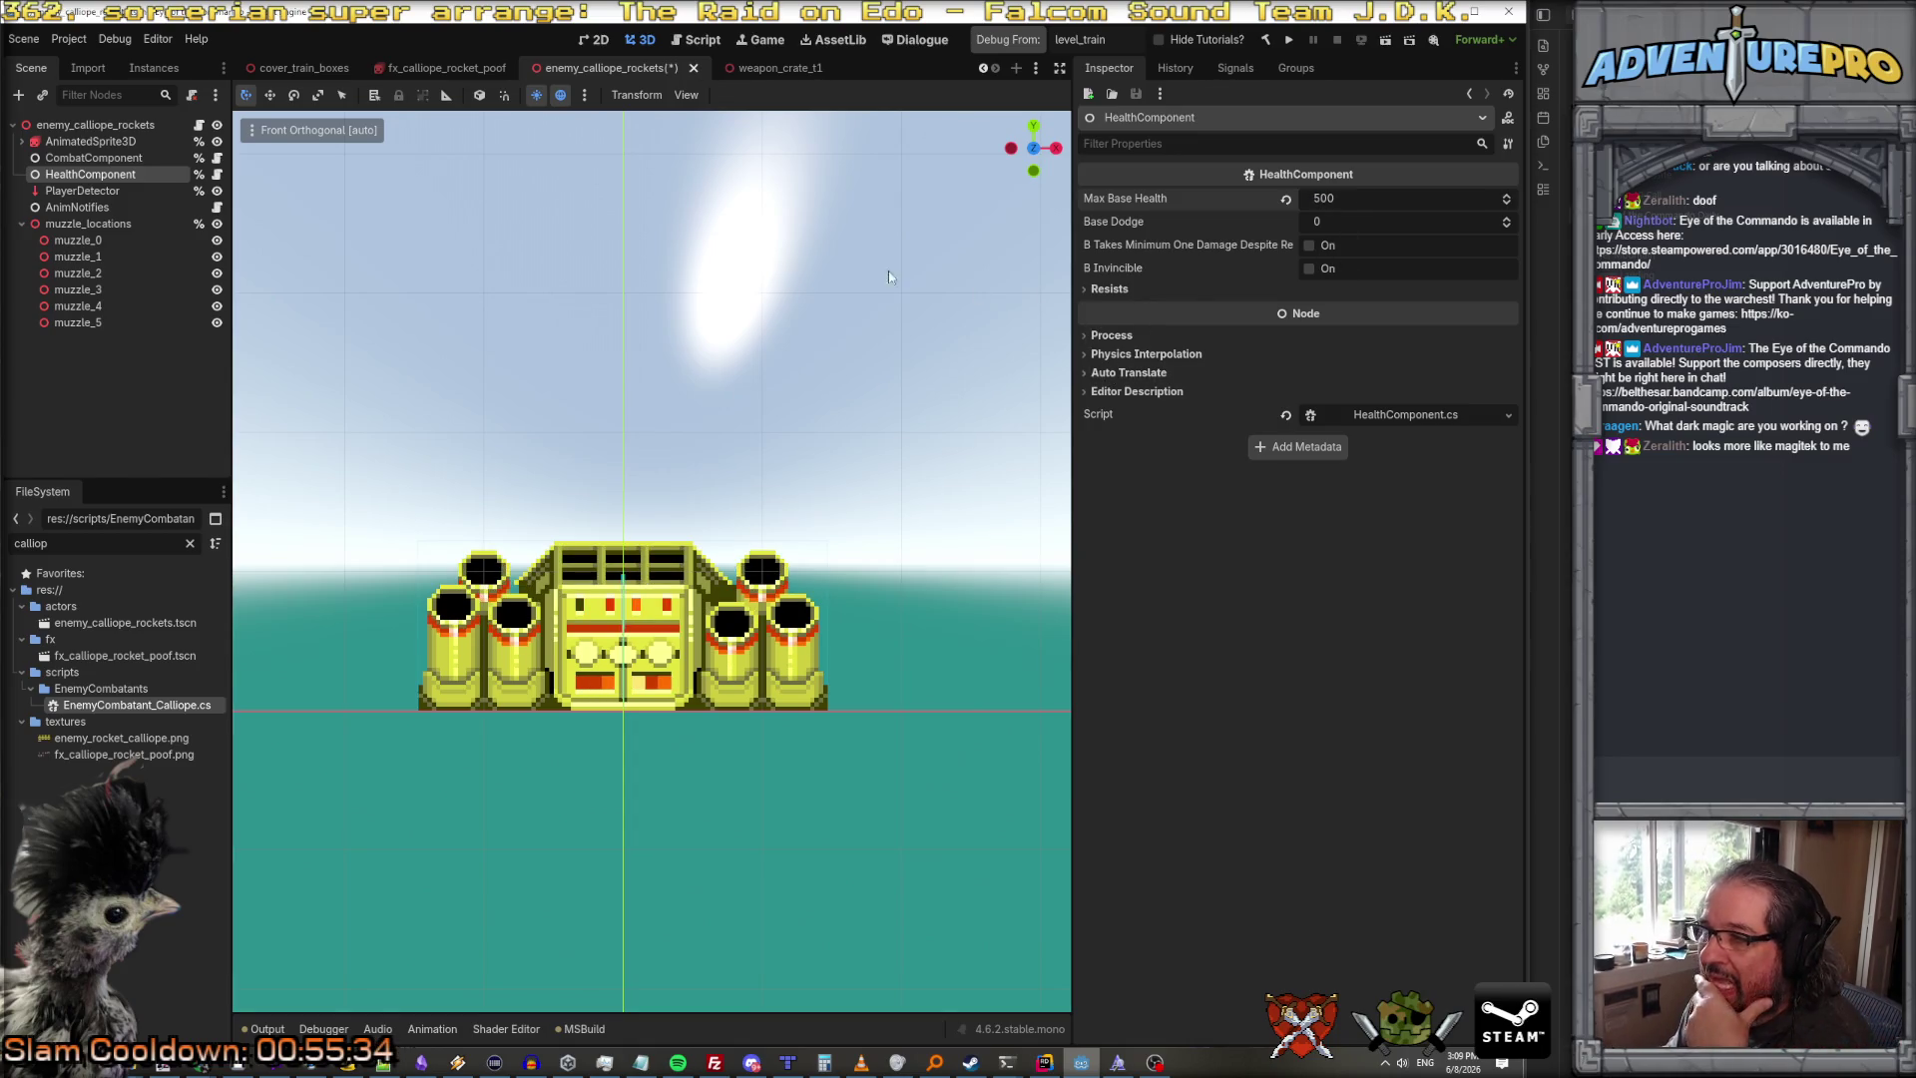
left_click(111, 205)
left_click(116, 128)
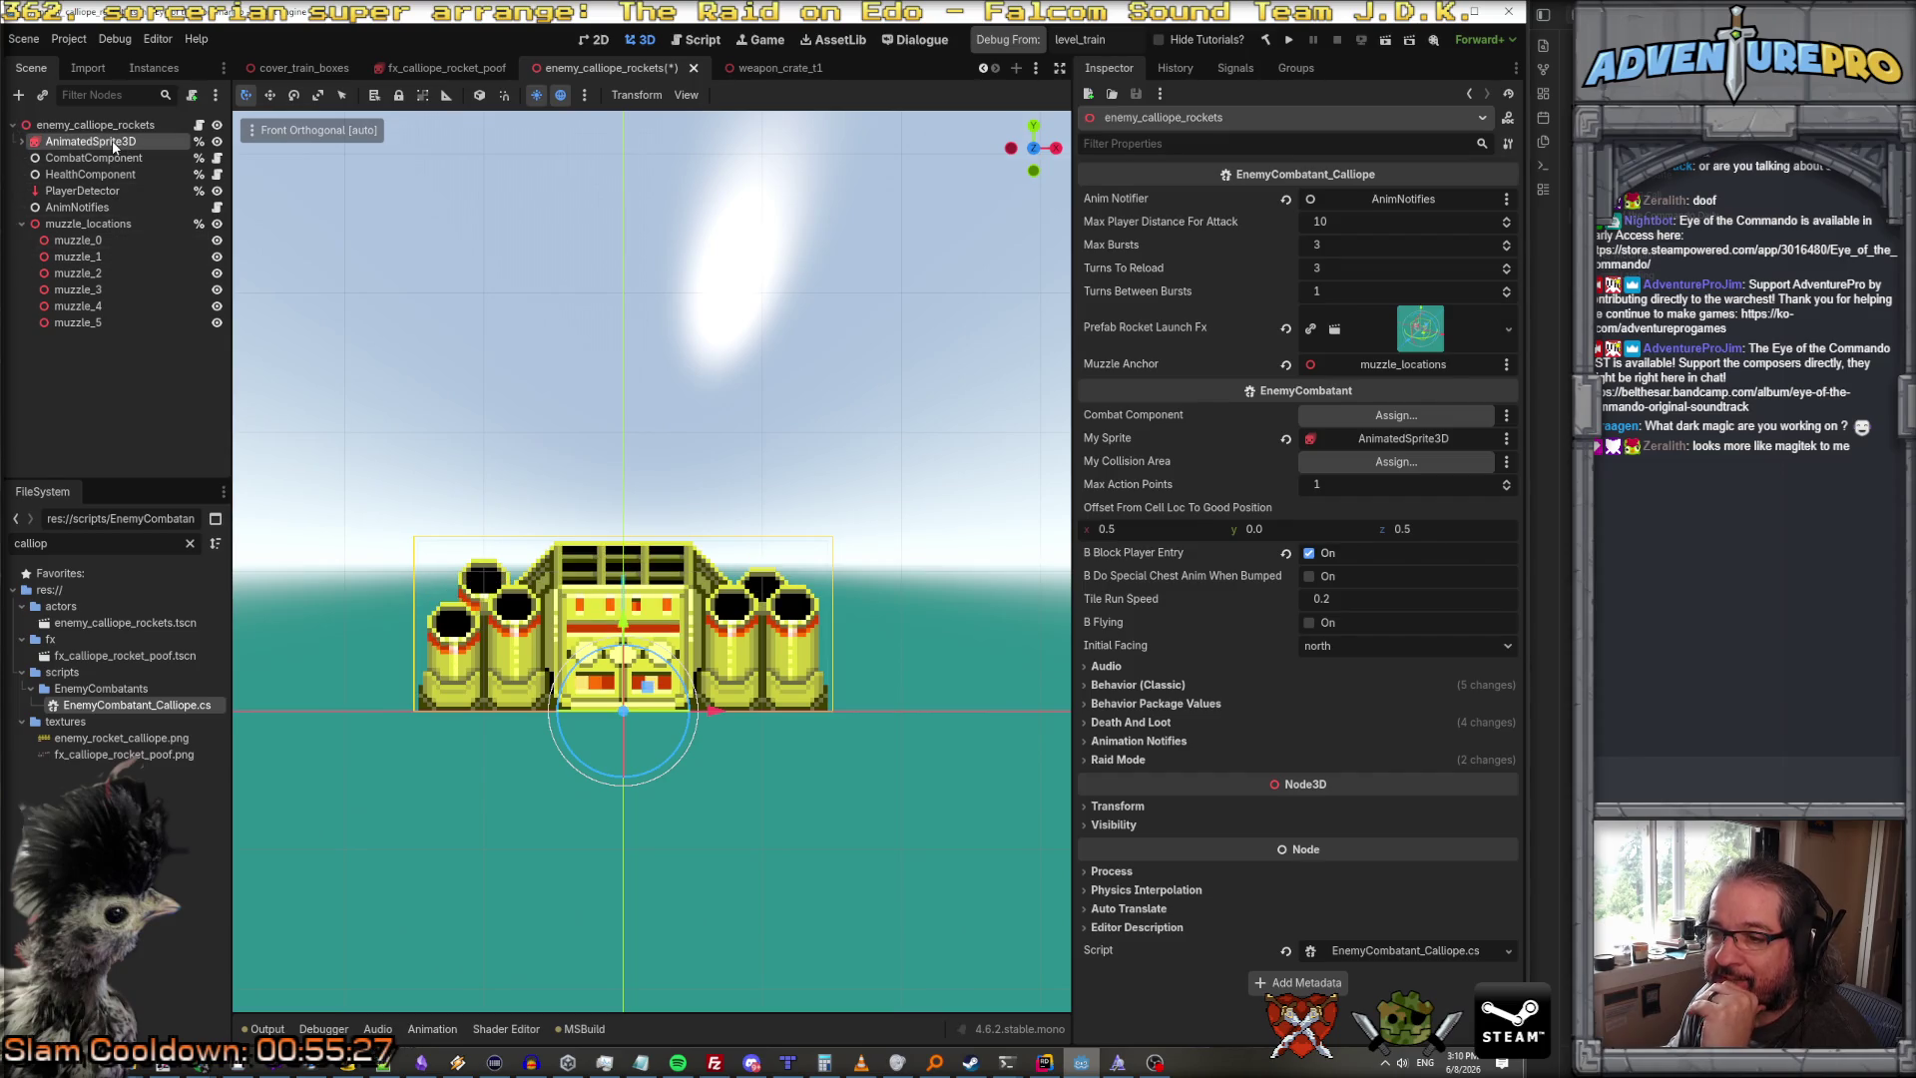
Step: Set the sprite animation speed to 12 FPS, make idle autoplay, and preview it
left_click(113, 143)
left_click(438, 608)
type("12")
key("Return")
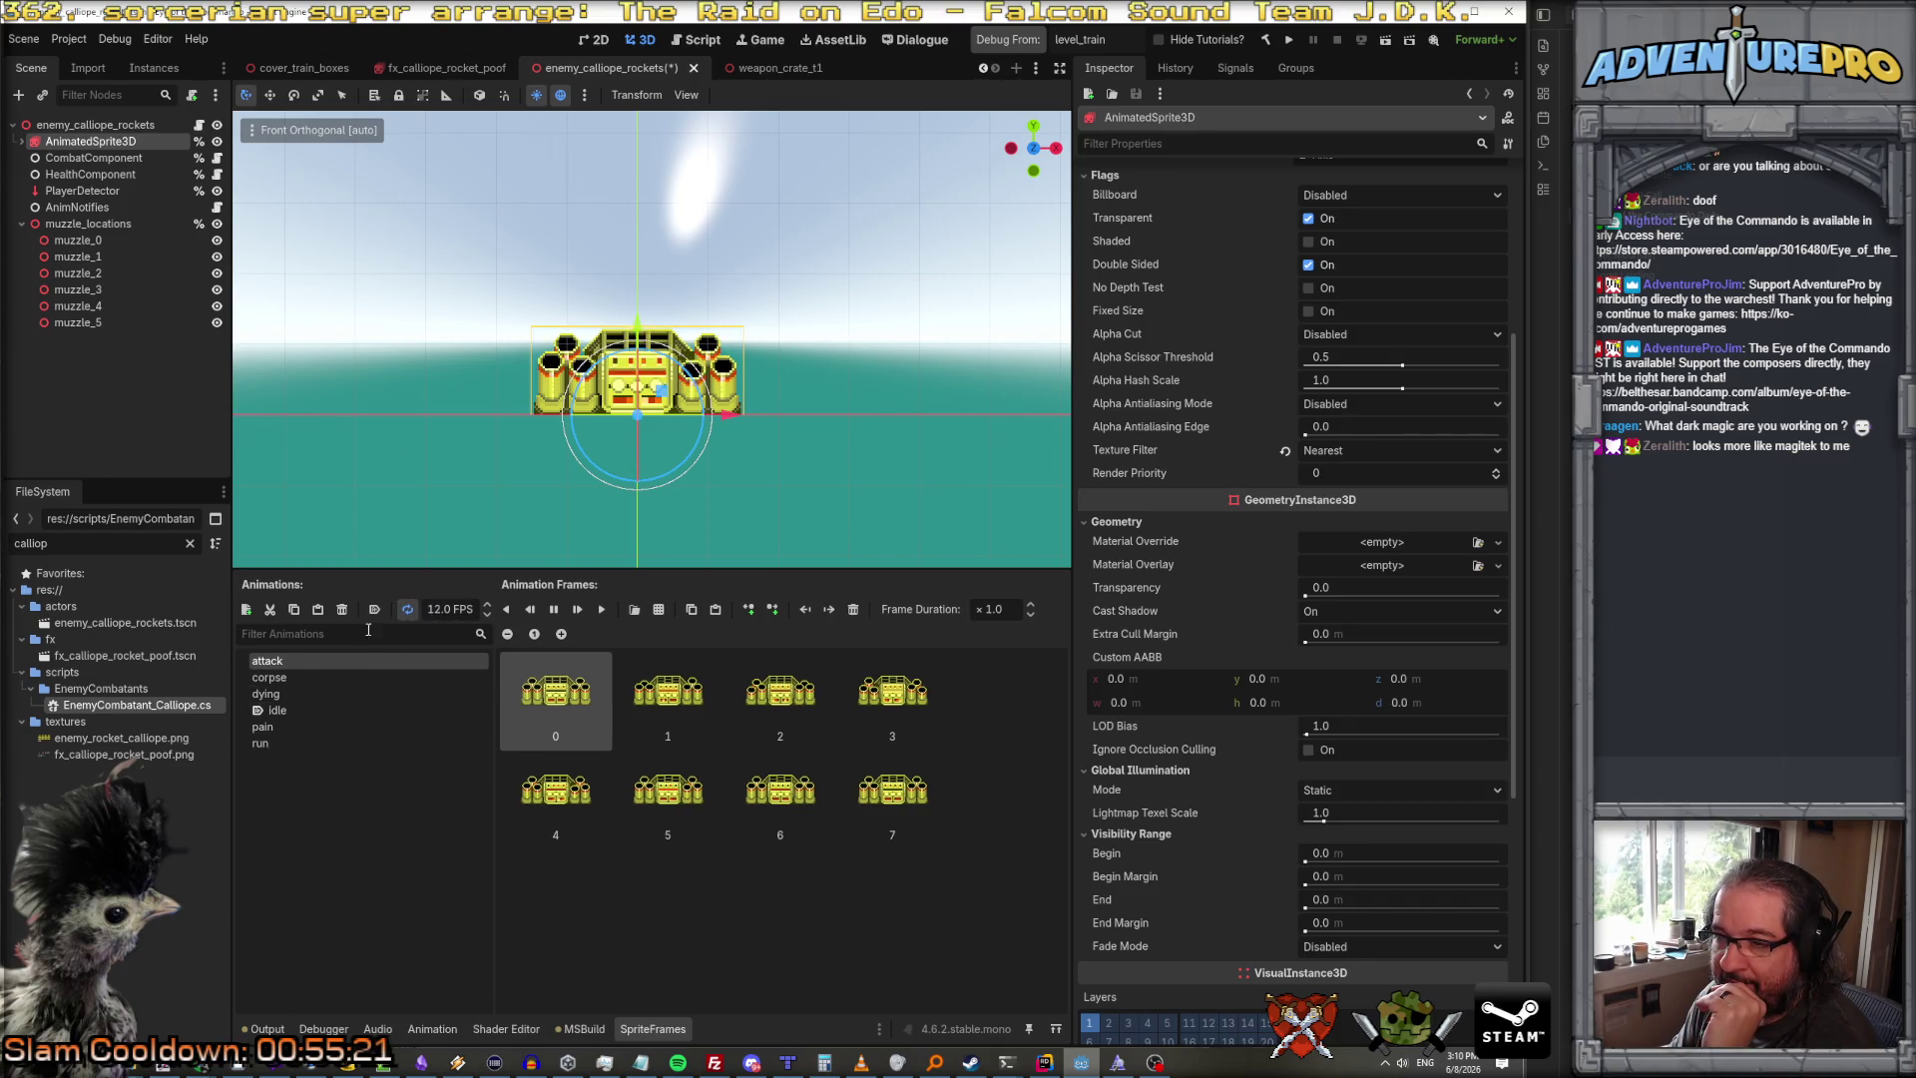
left_click(330, 711)
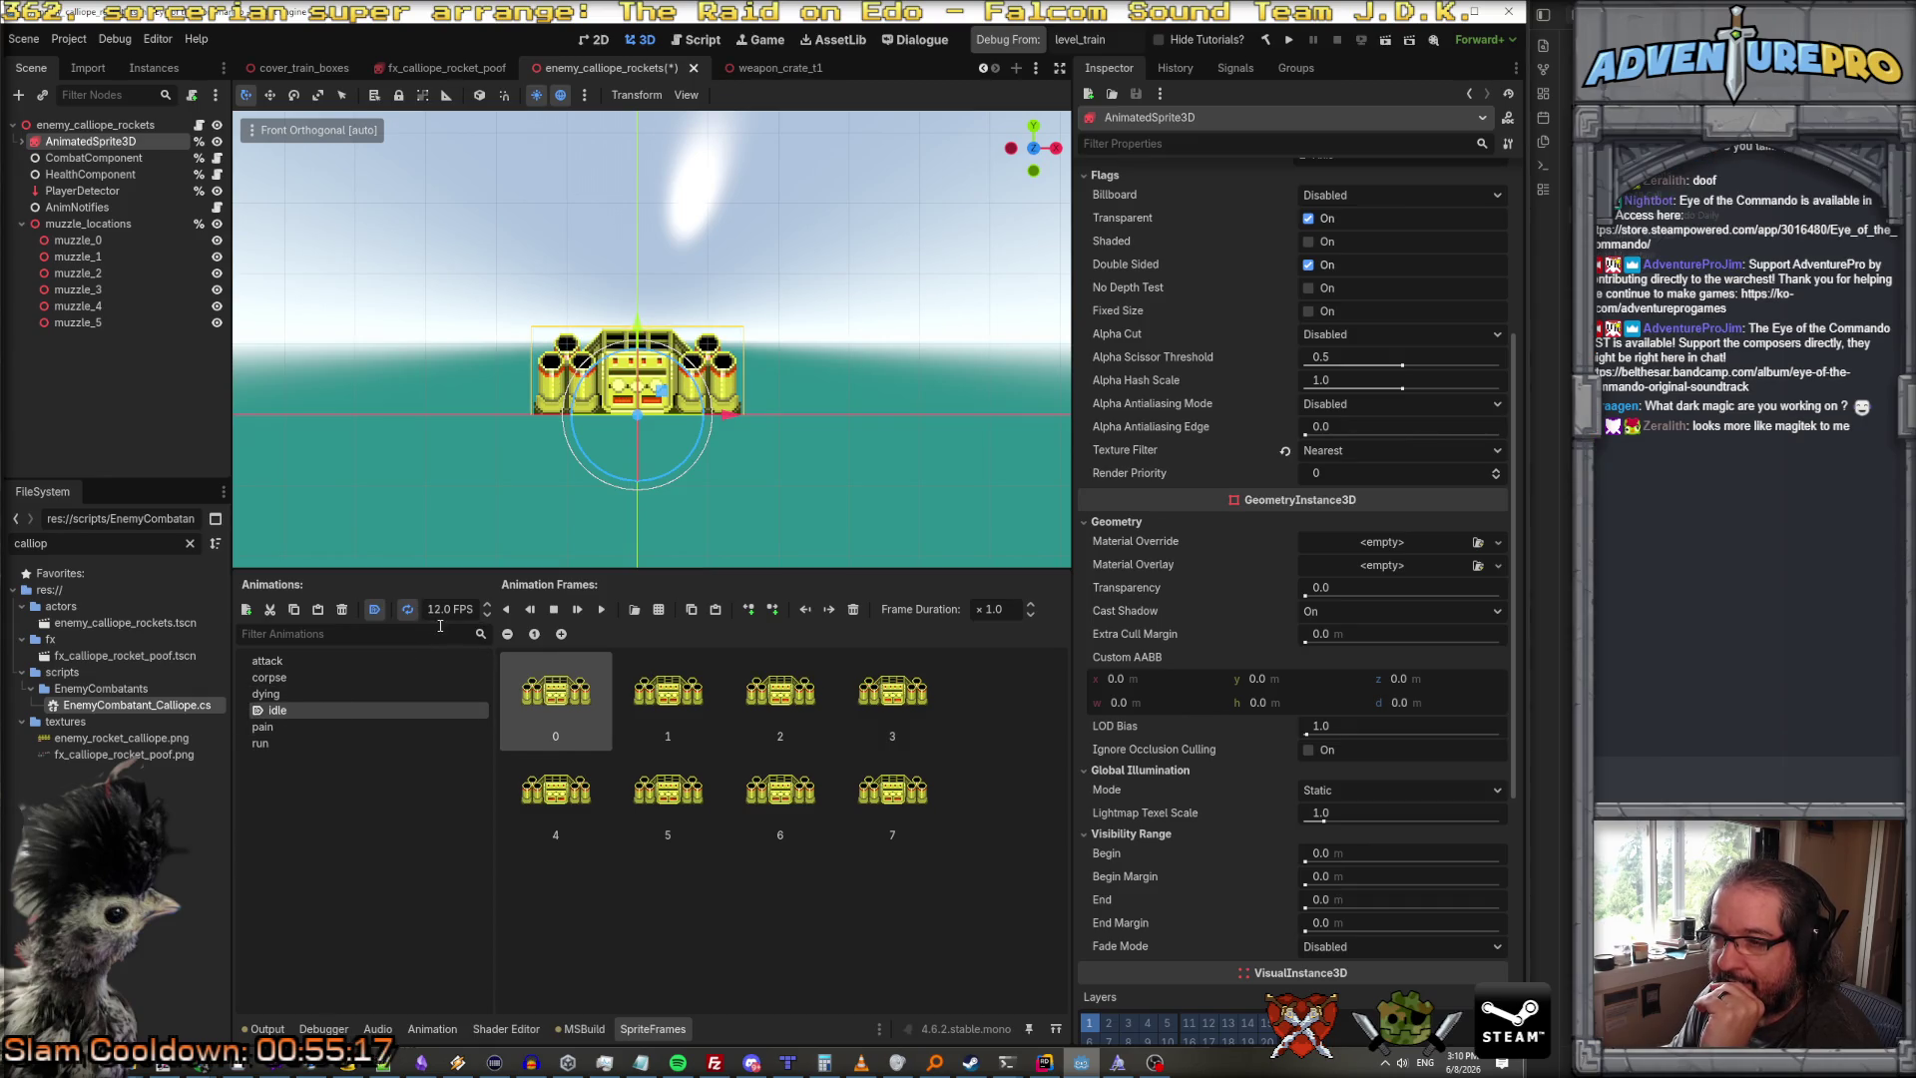
left_click(601, 609)
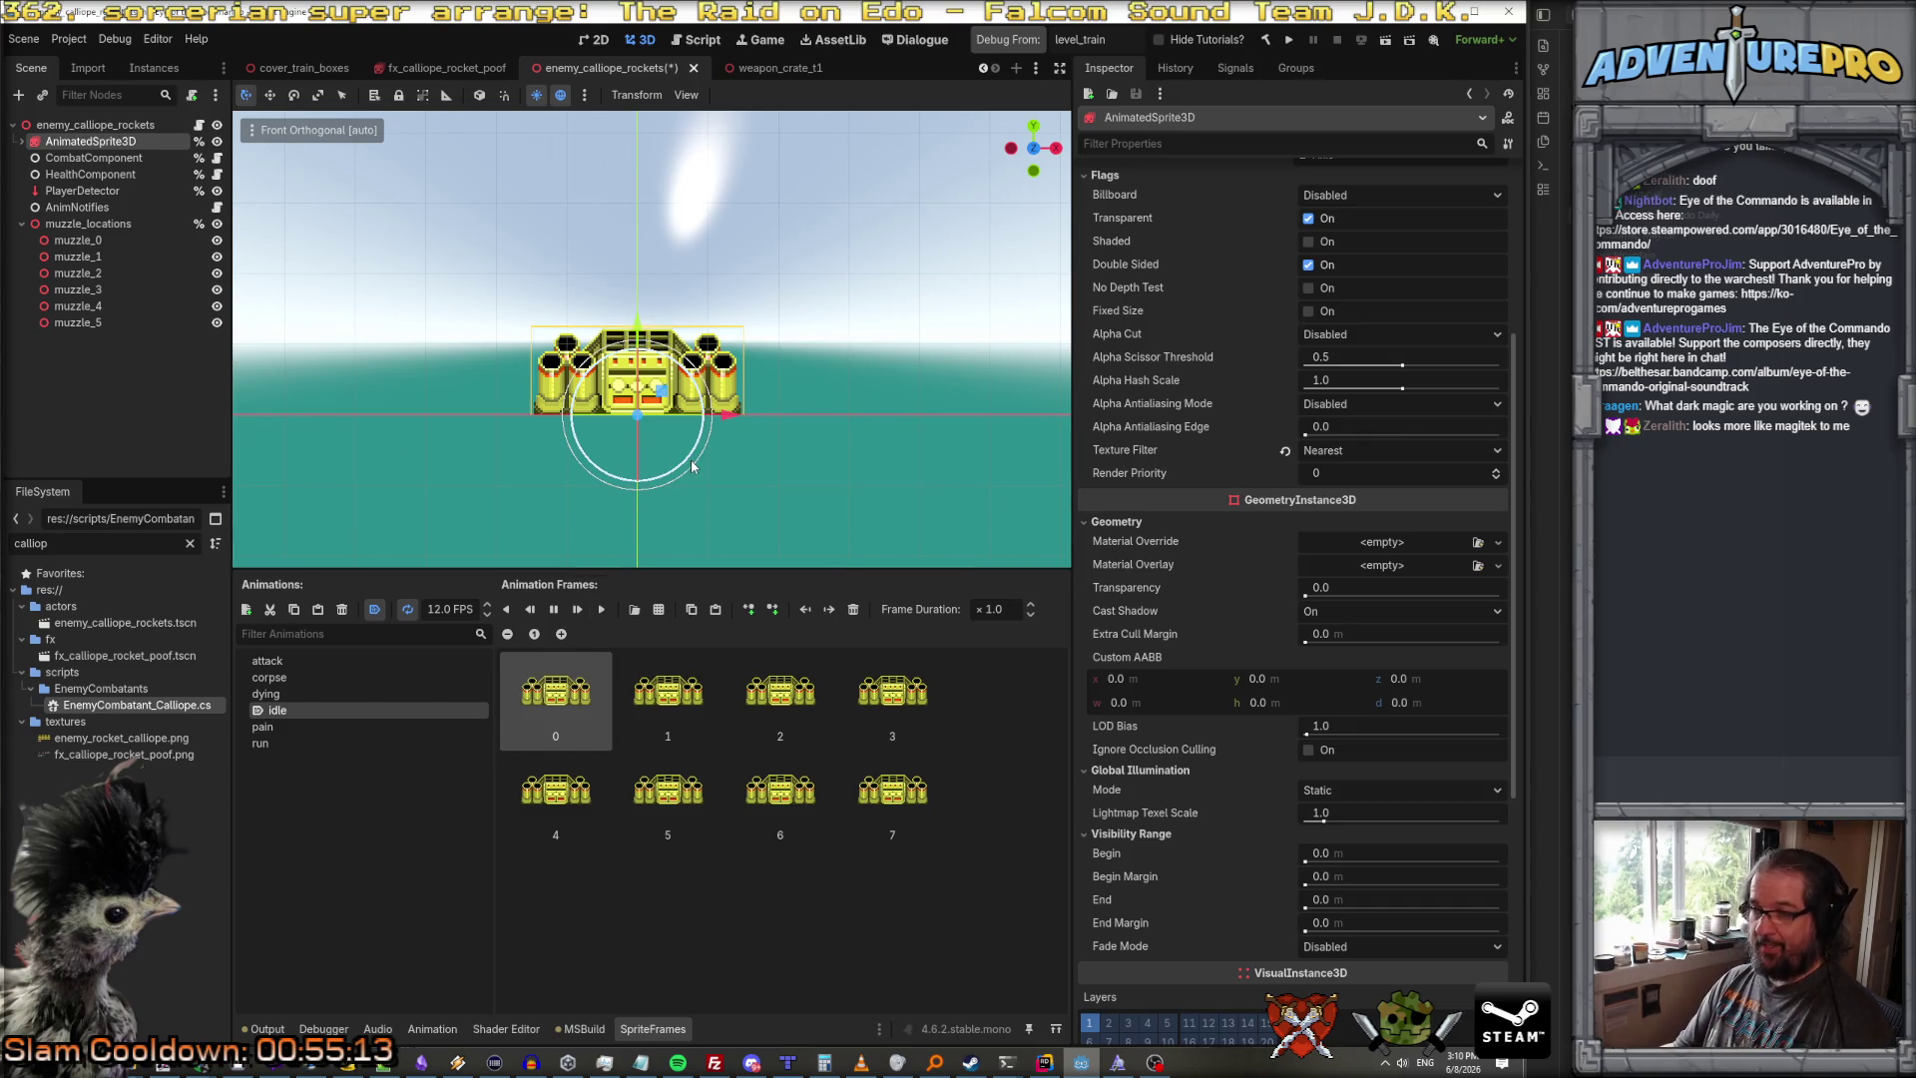
left_click(1044, 1062)
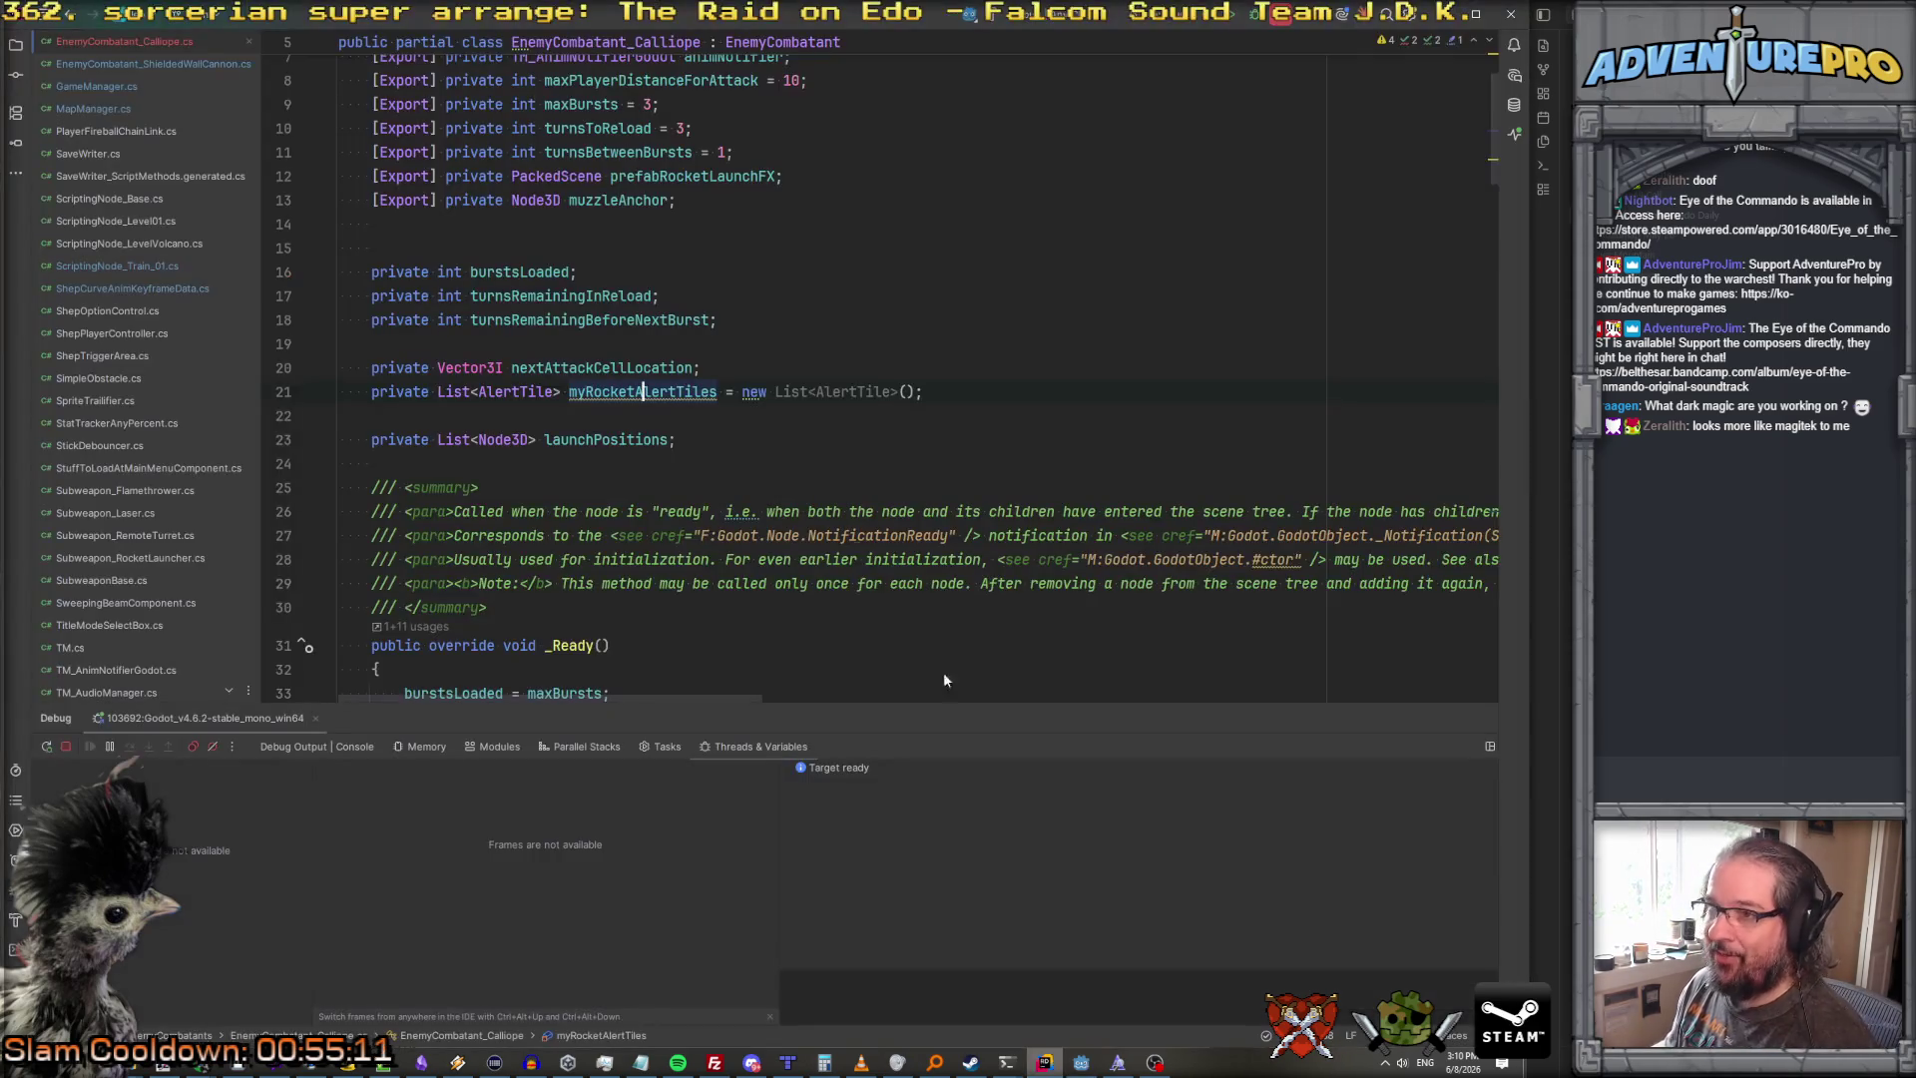
Step: Review OnTubeFire in Rider, then run the Godot project to test the calliope
scroll(773, 452, "up", 3)
scroll(773, 452, "down", 20)
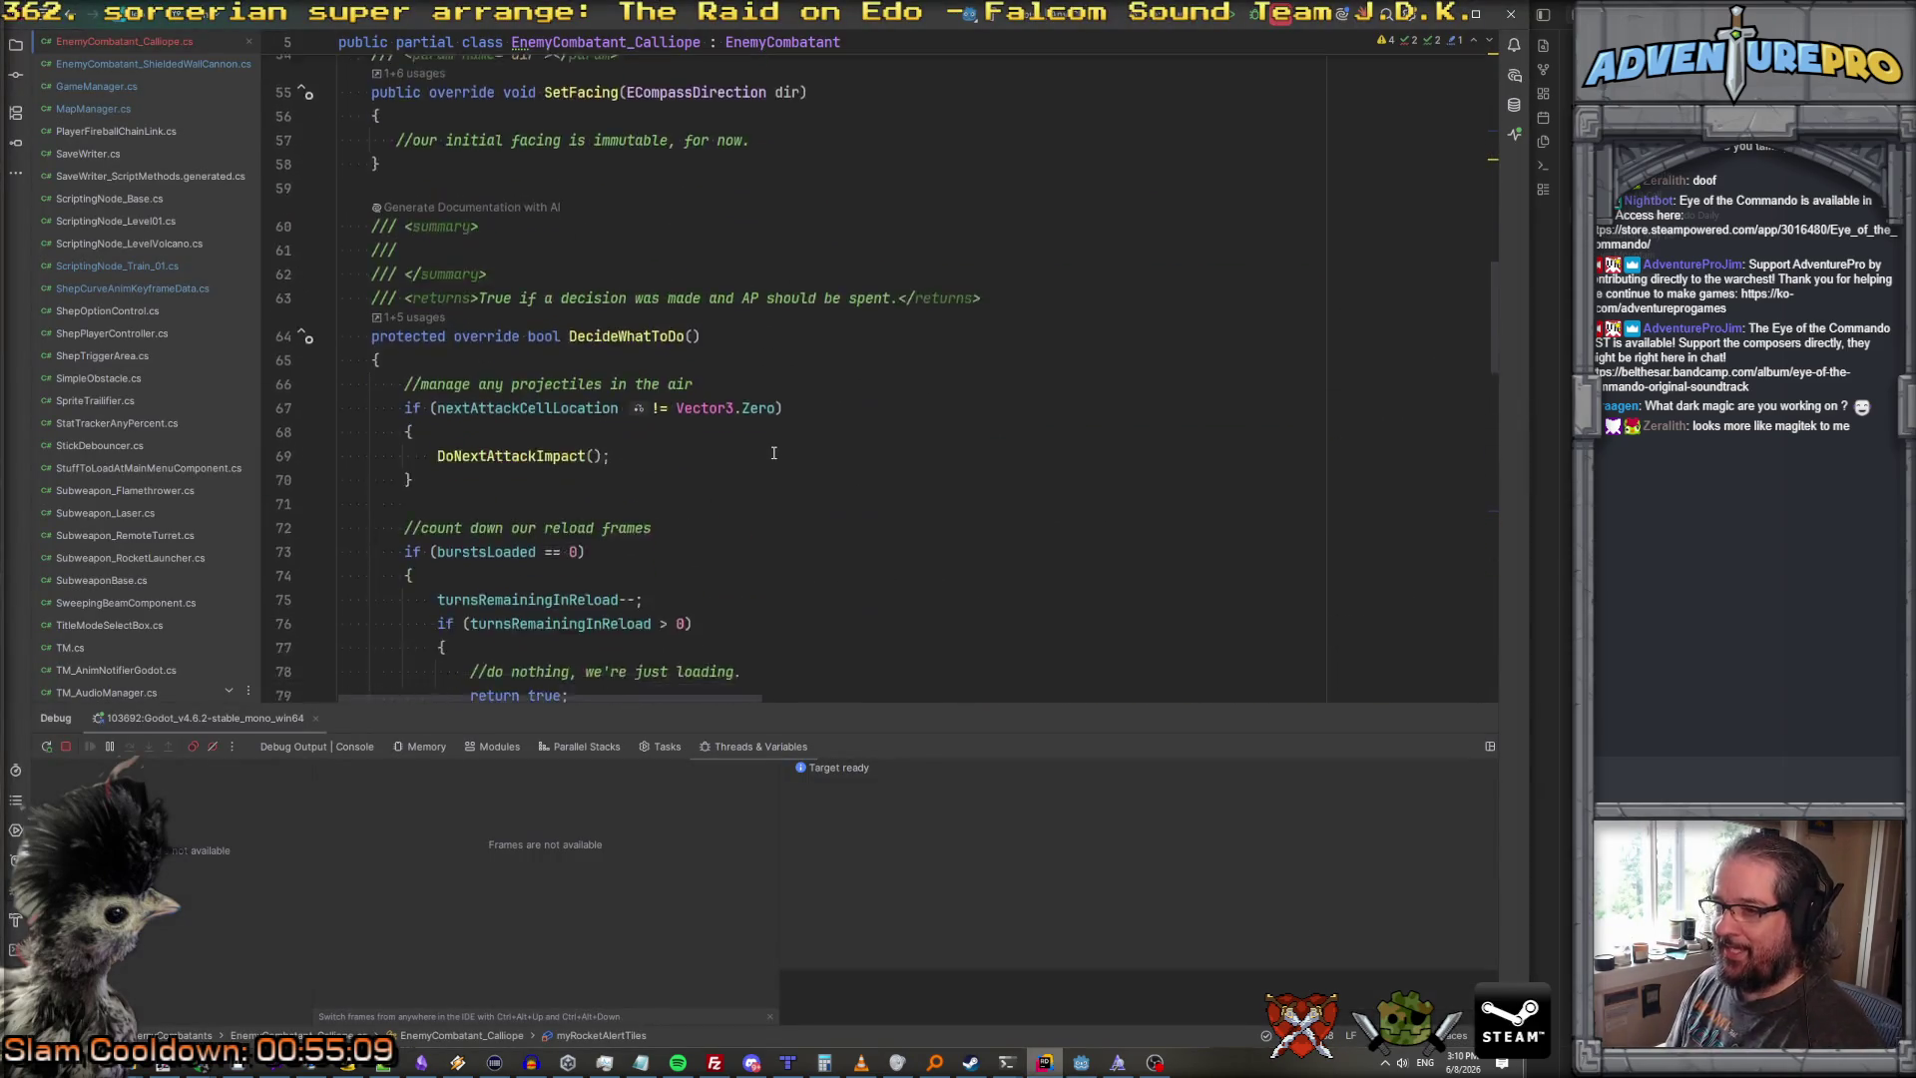
scroll(774, 452, "down", 20)
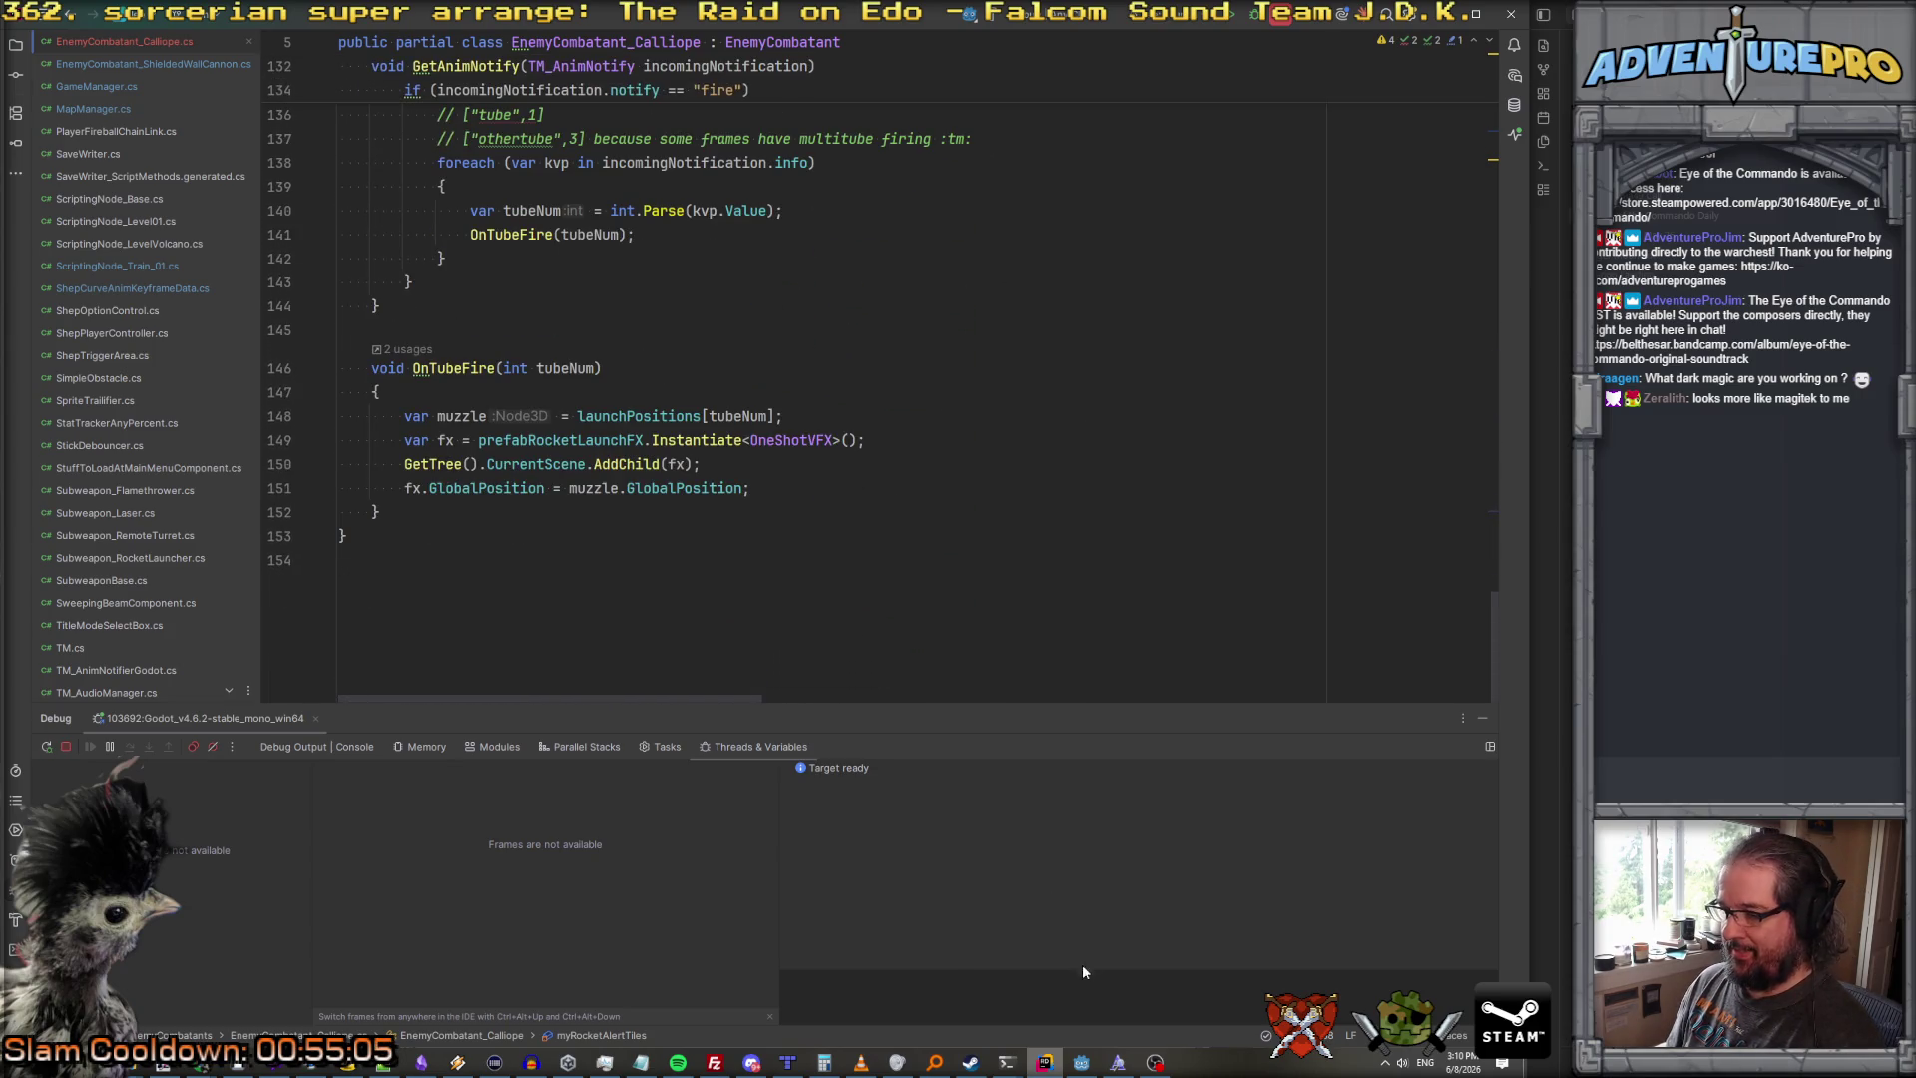
left_click(1081, 1062)
left_click(1021, 44)
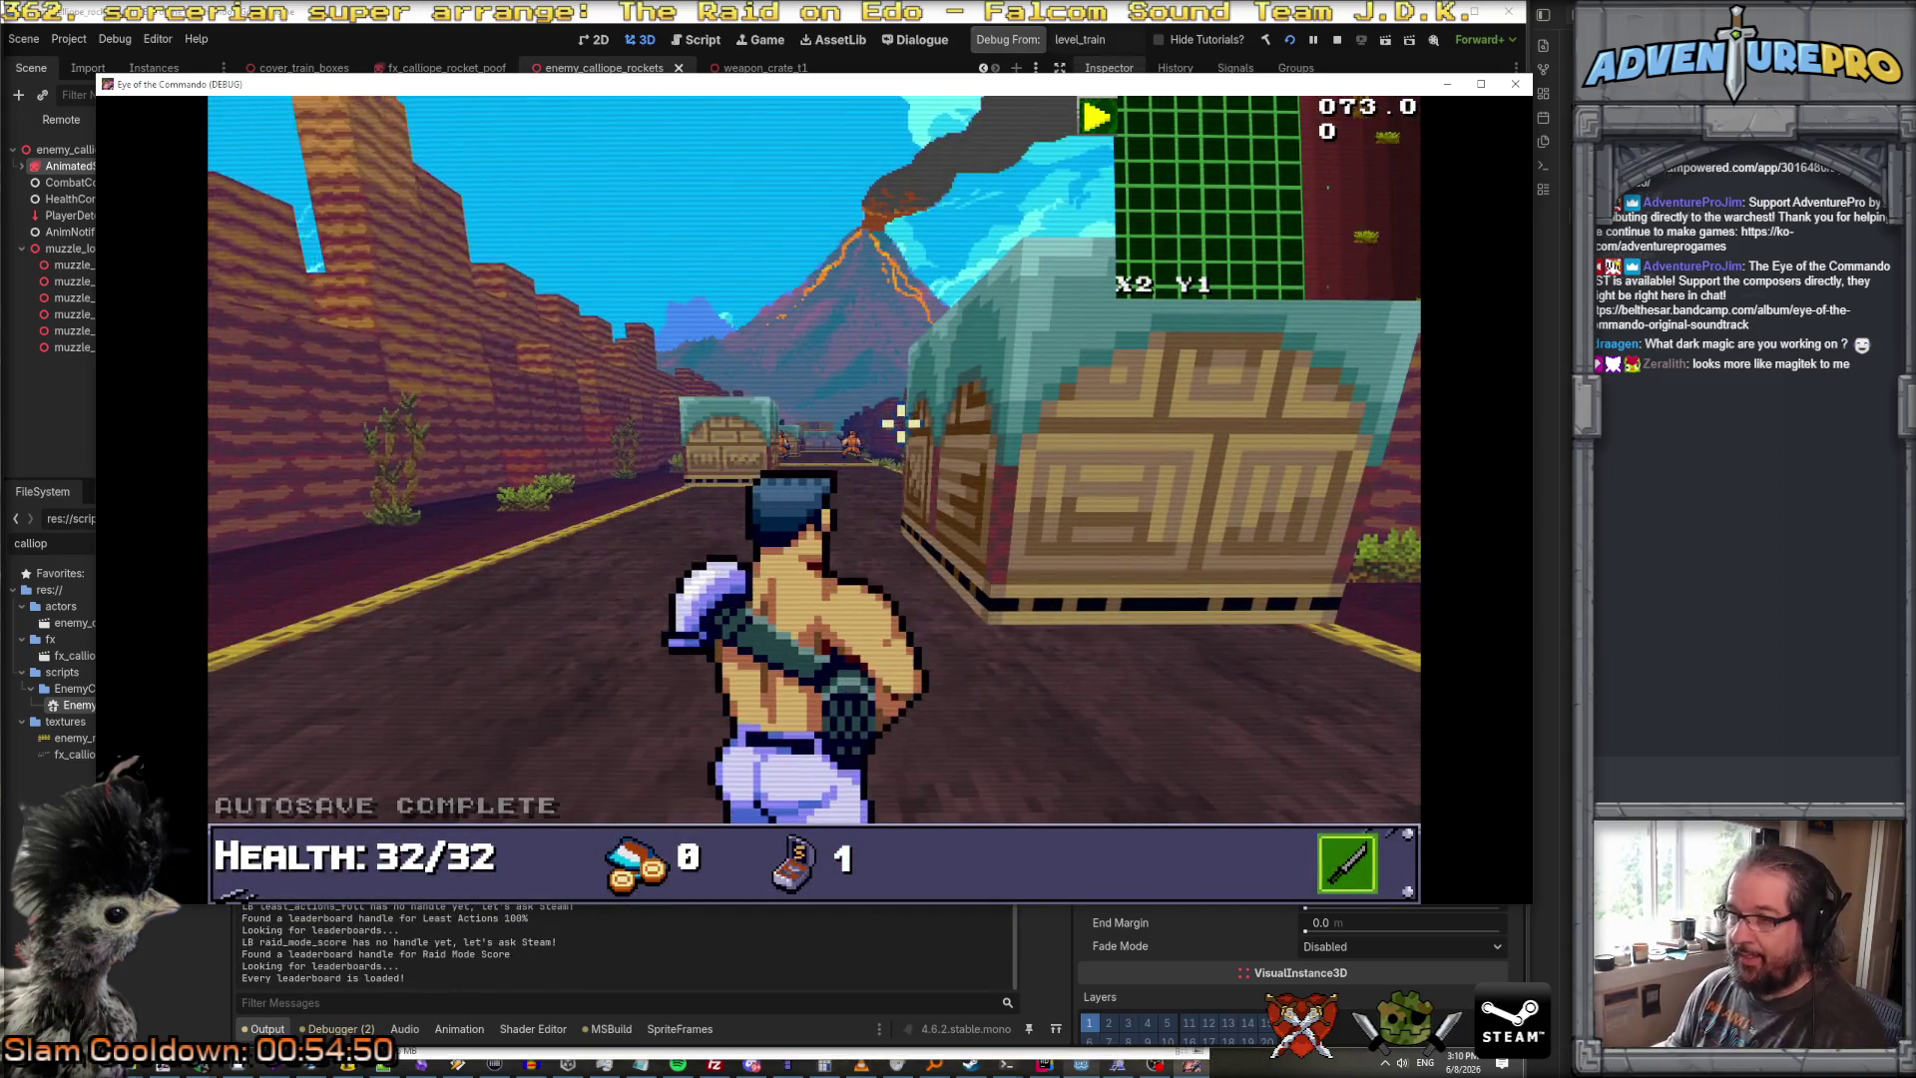
Step: Use the debug console to teleport to map position 40, 9 and grant 999 ammo and 1000 items
key("grave")
type("TP 40 9")
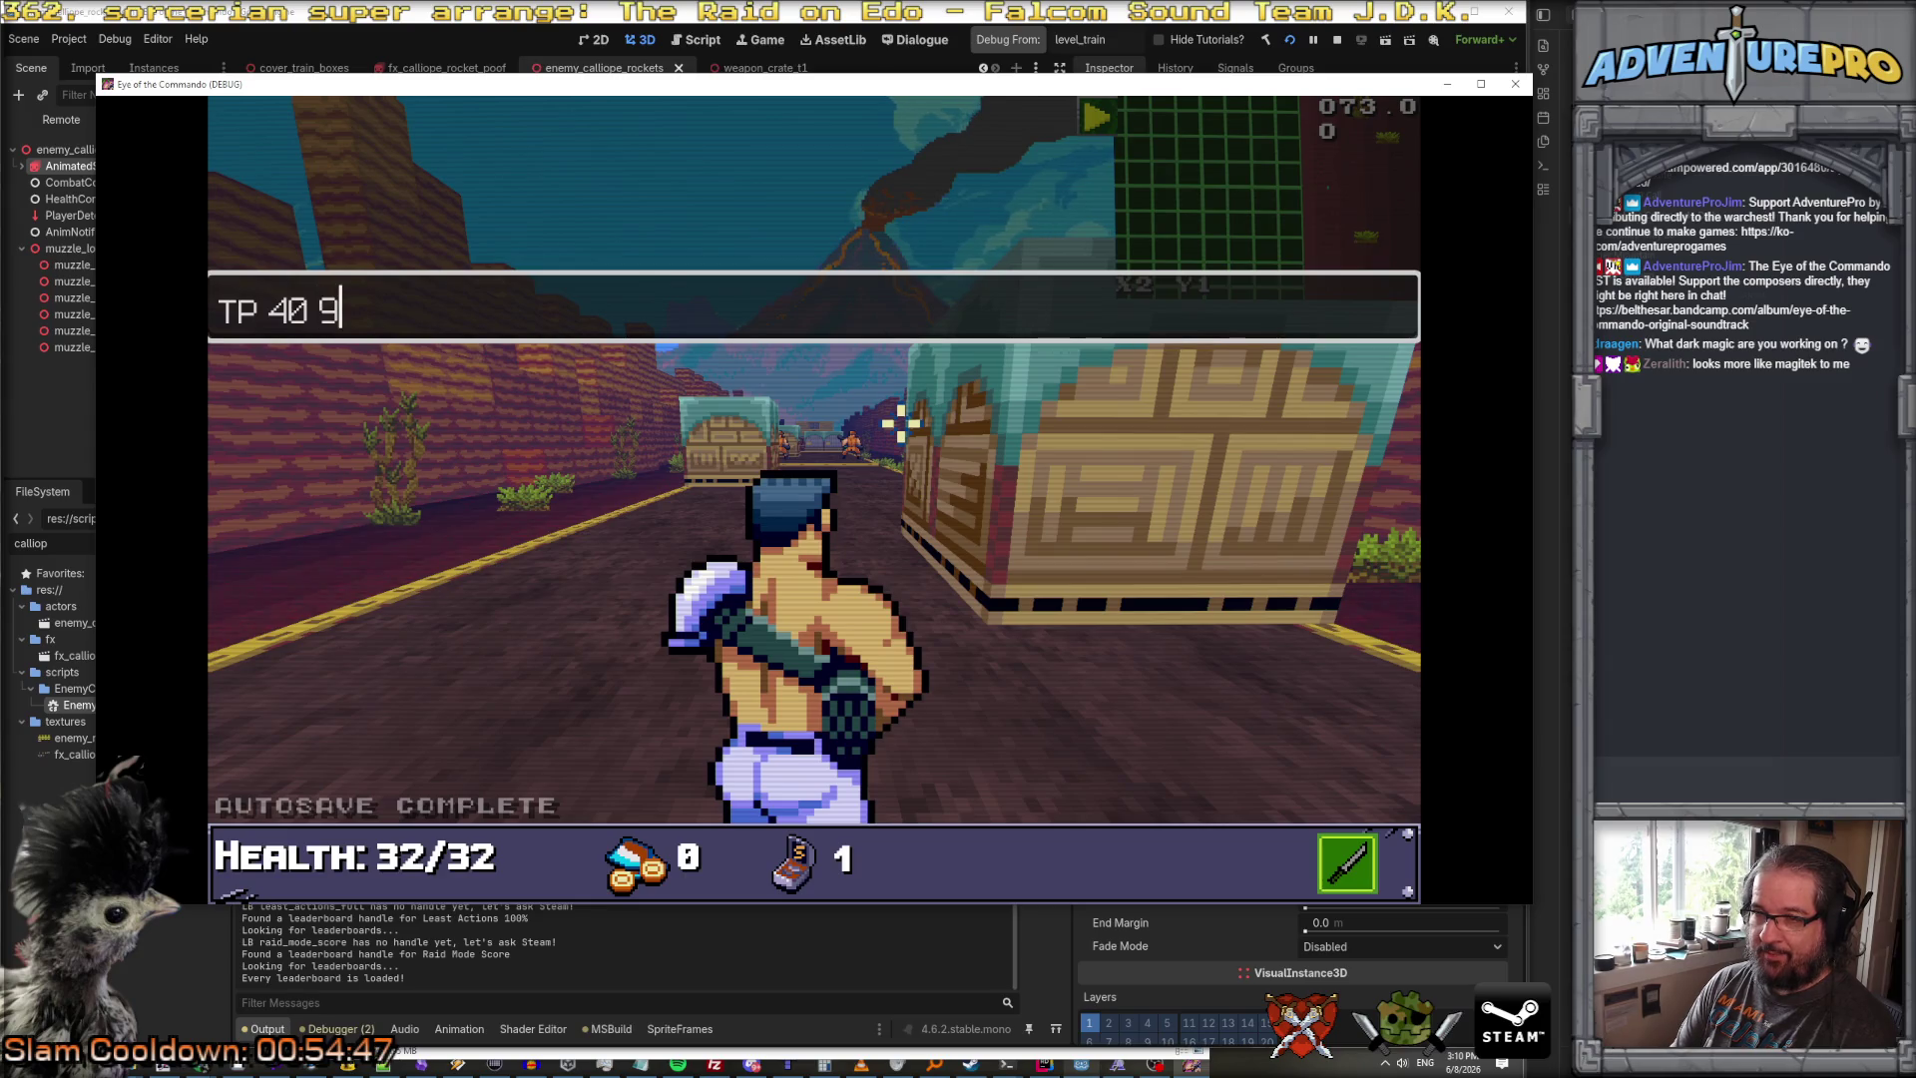
key("Return")
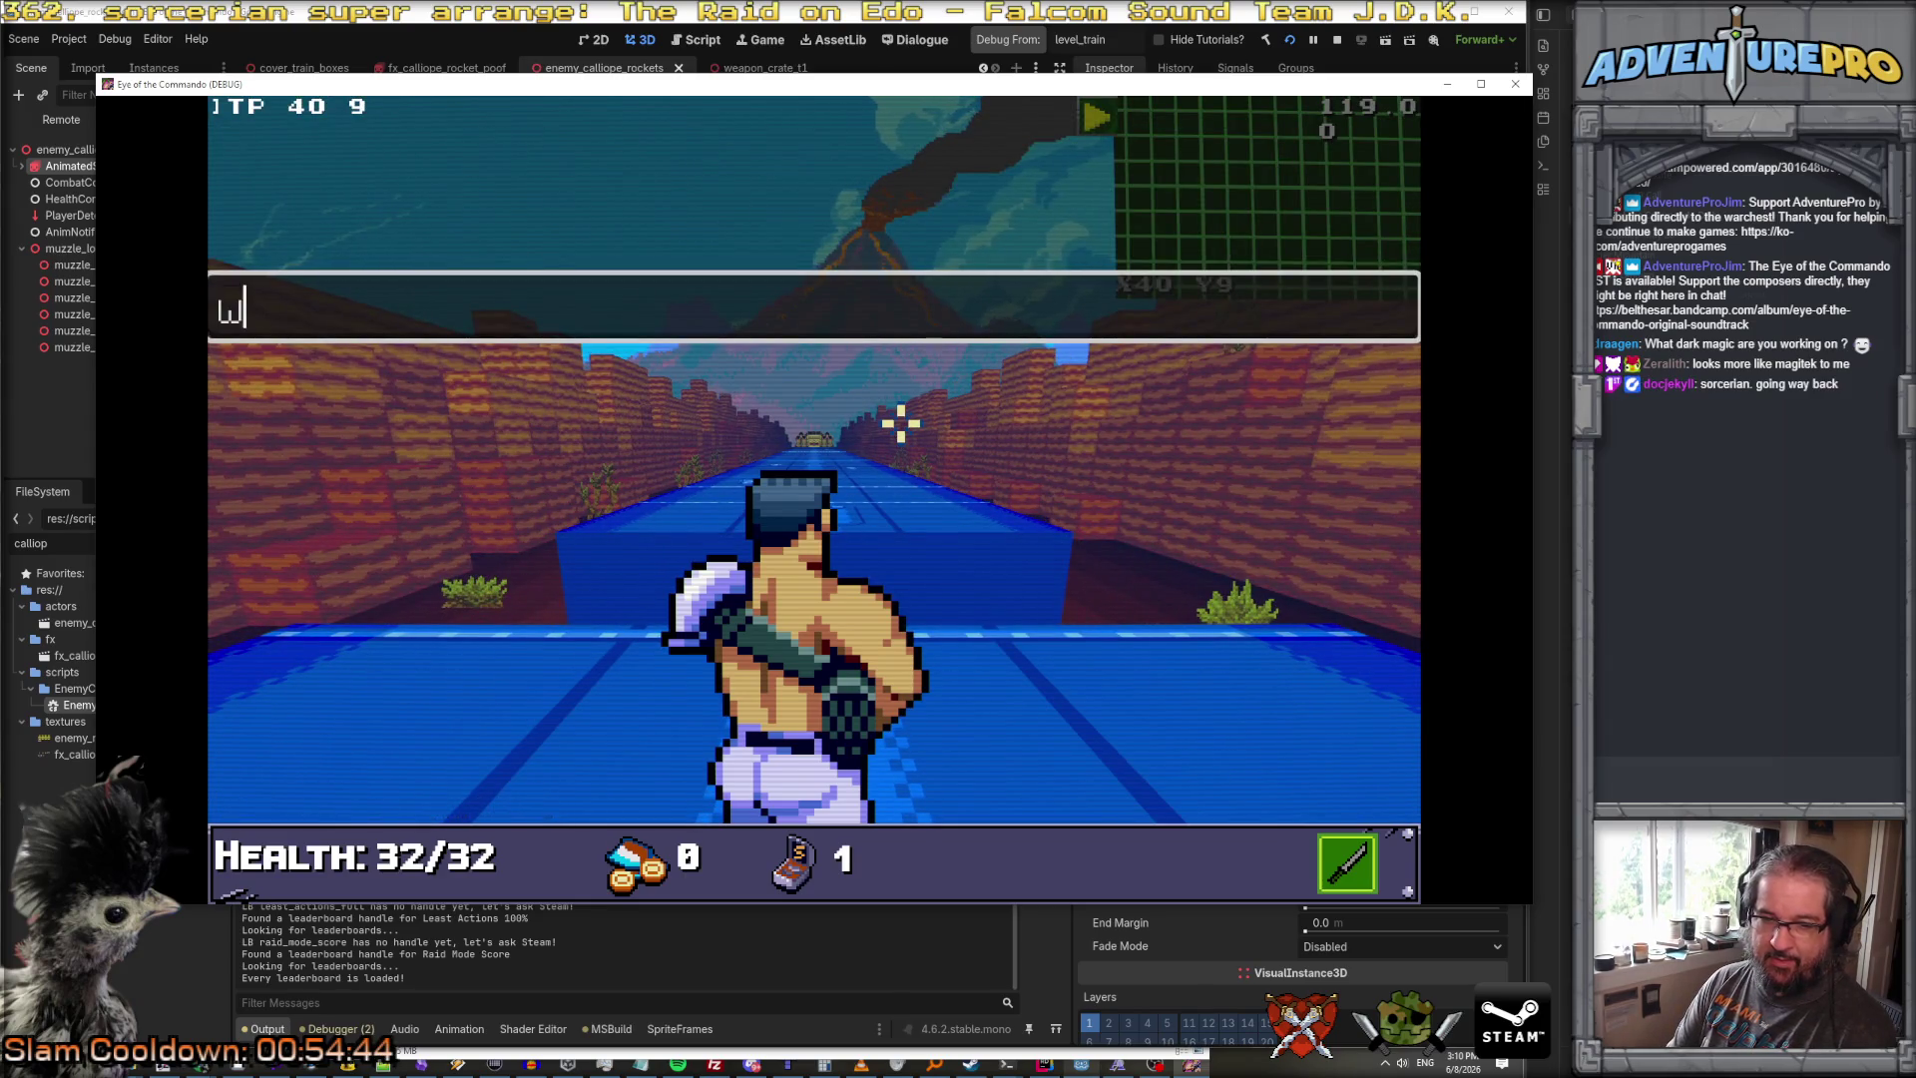
type("D")
key("Return")
key("grave")
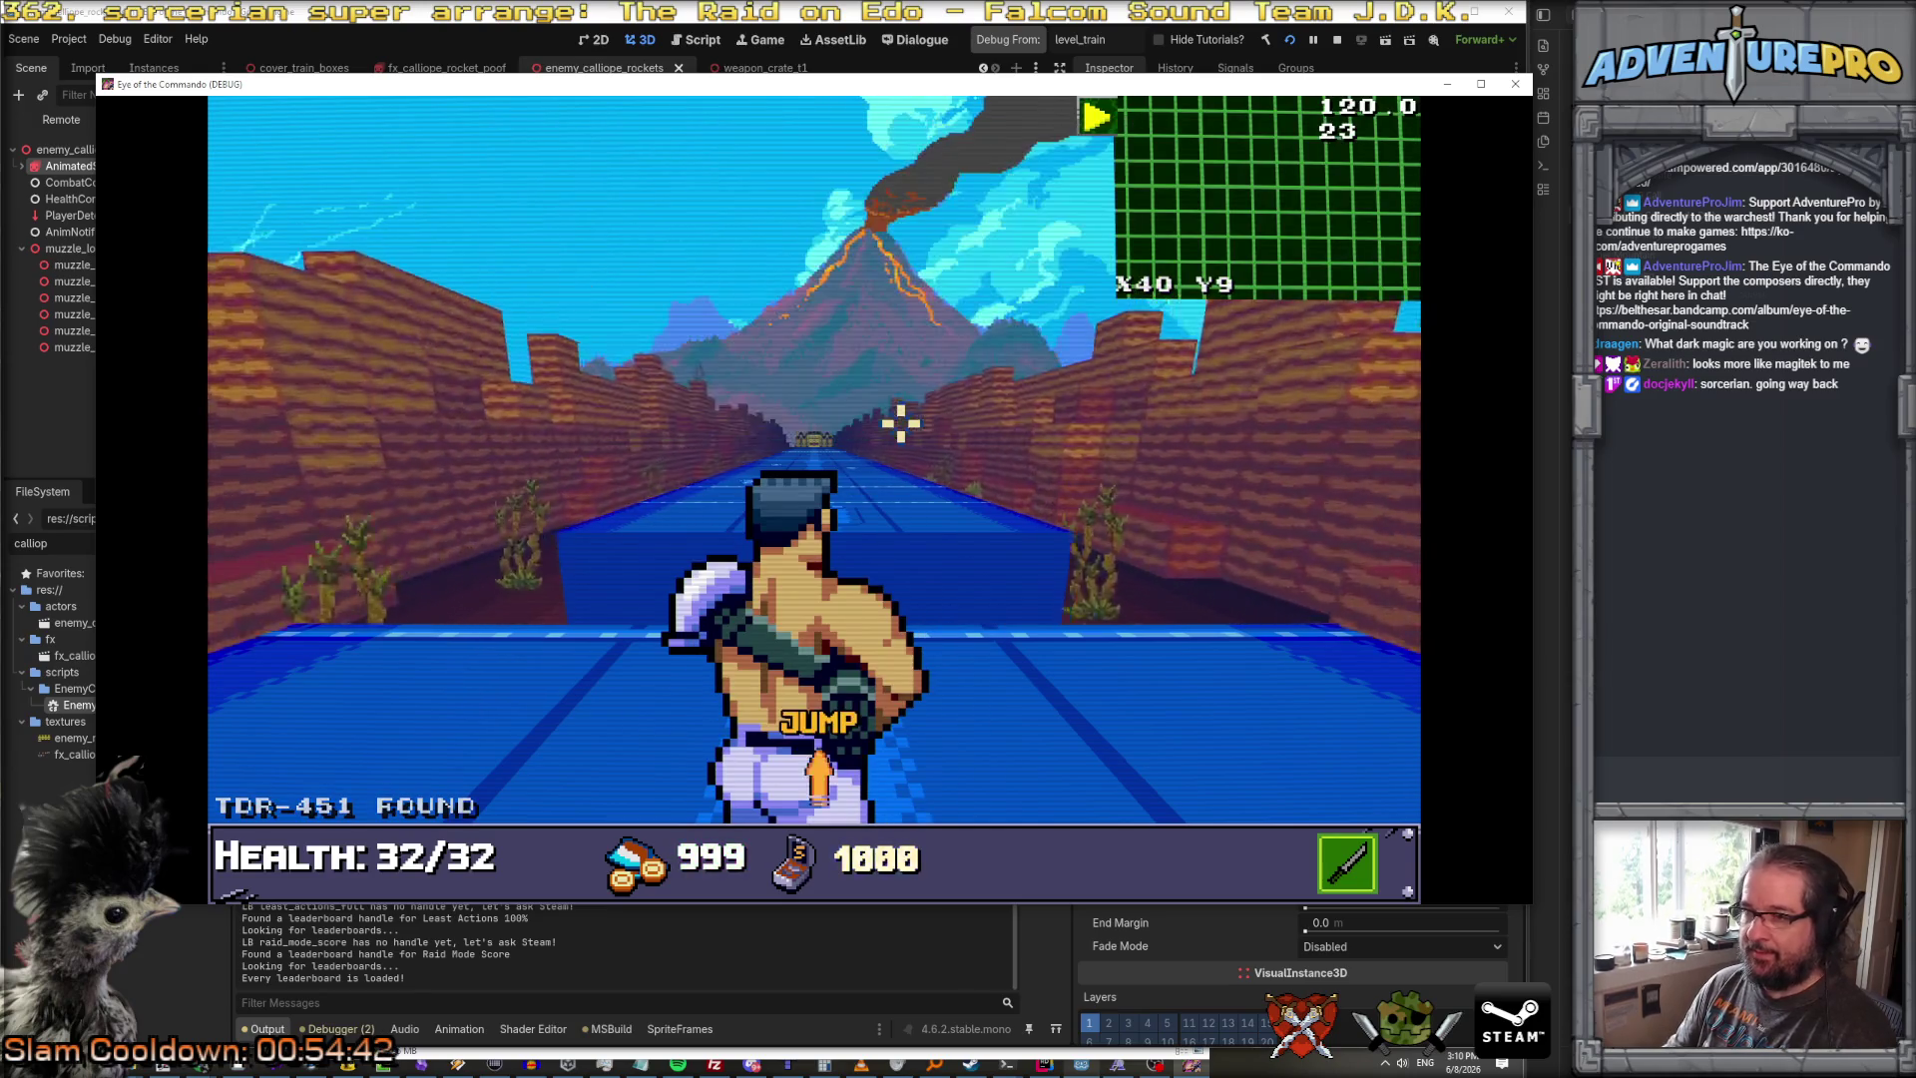
Step: Jump ahead along the track and shoot the enemies and the calliope in front
key("space")
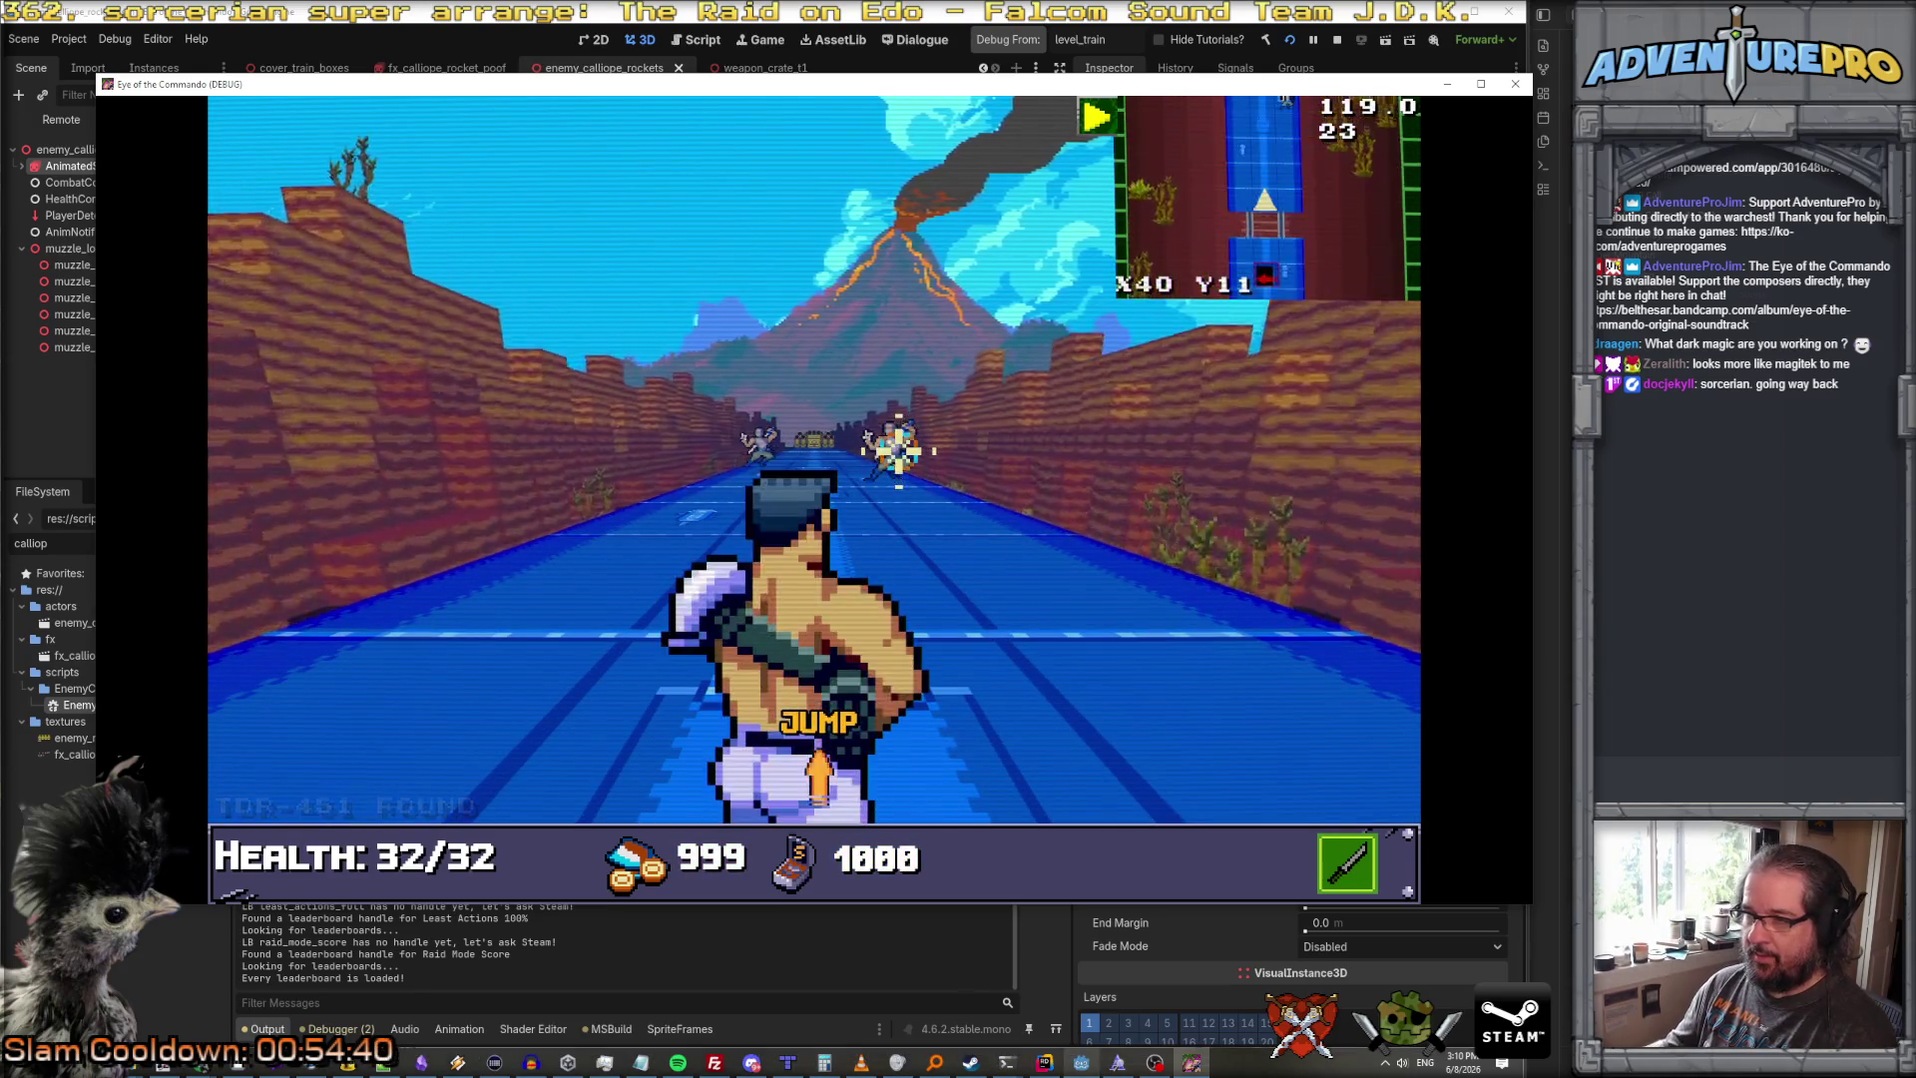
left_click(878, 444)
left_click(754, 440)
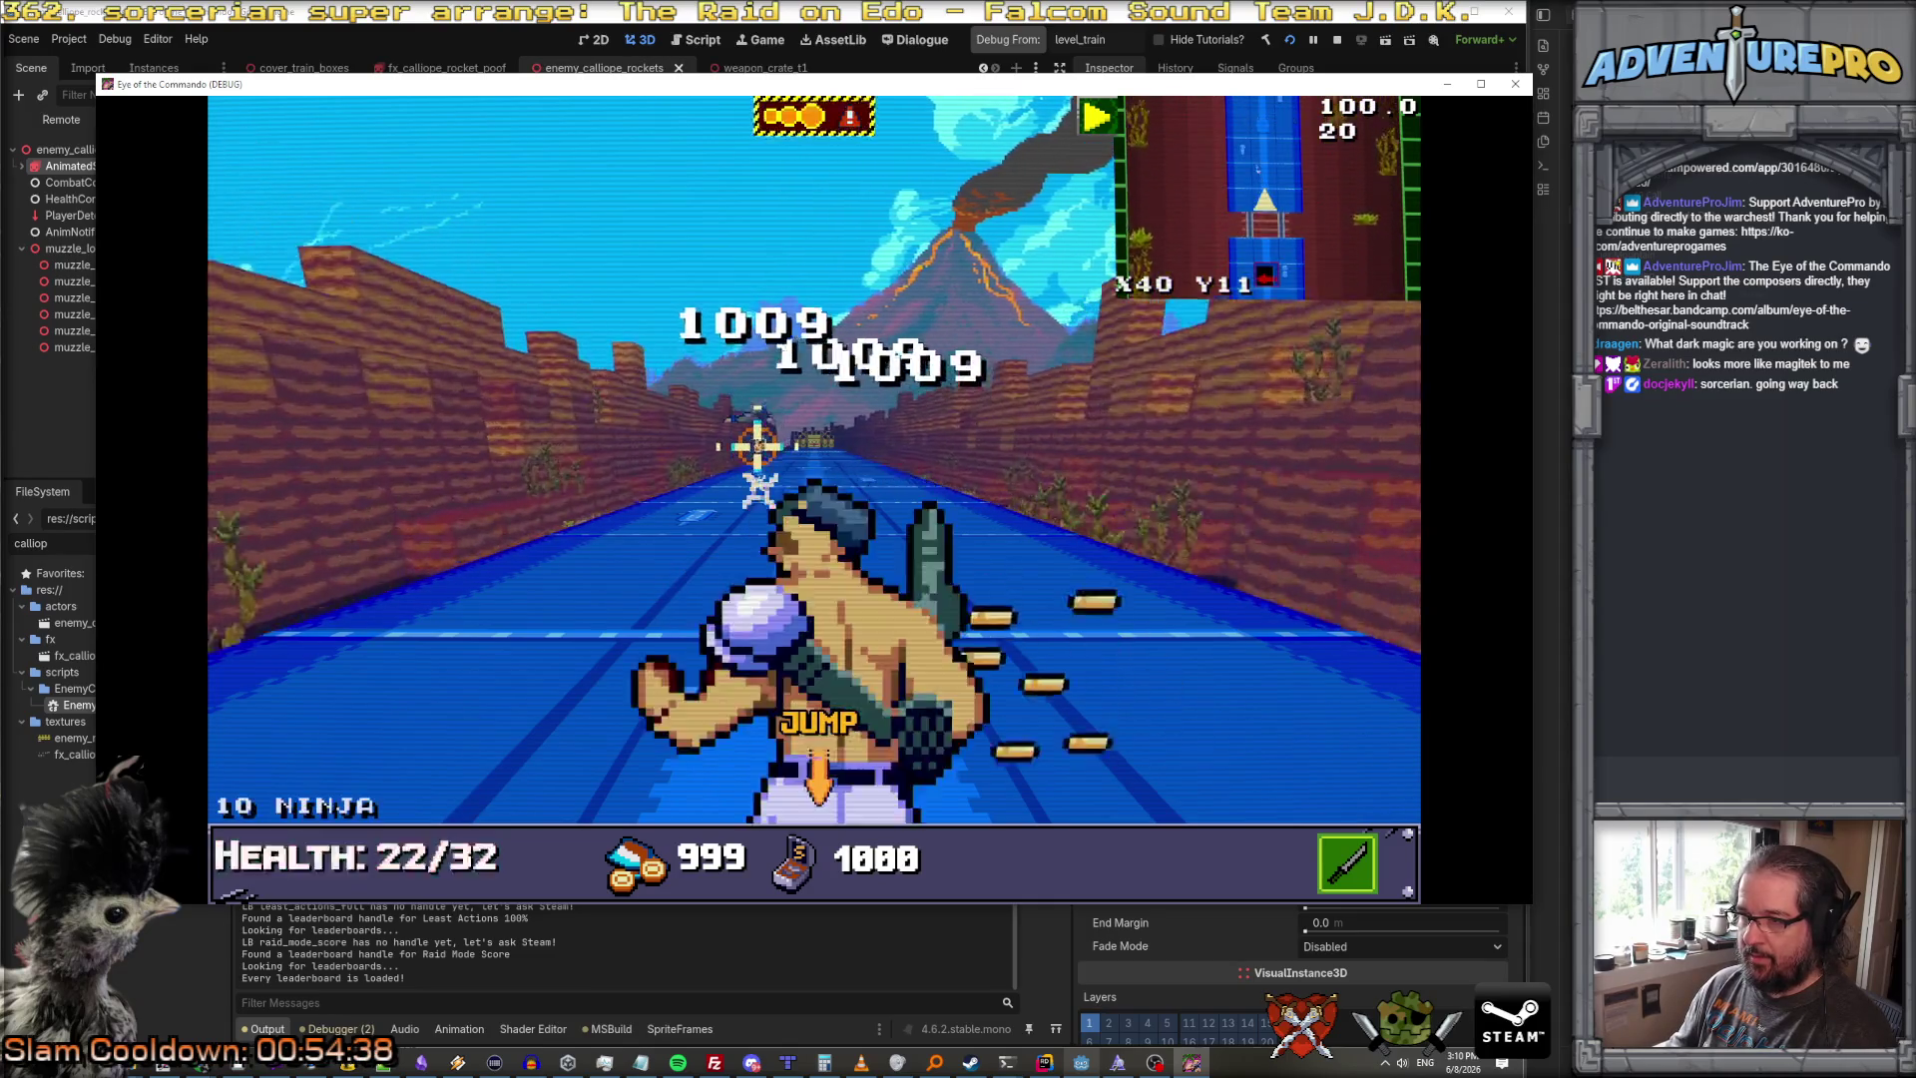
key("w")
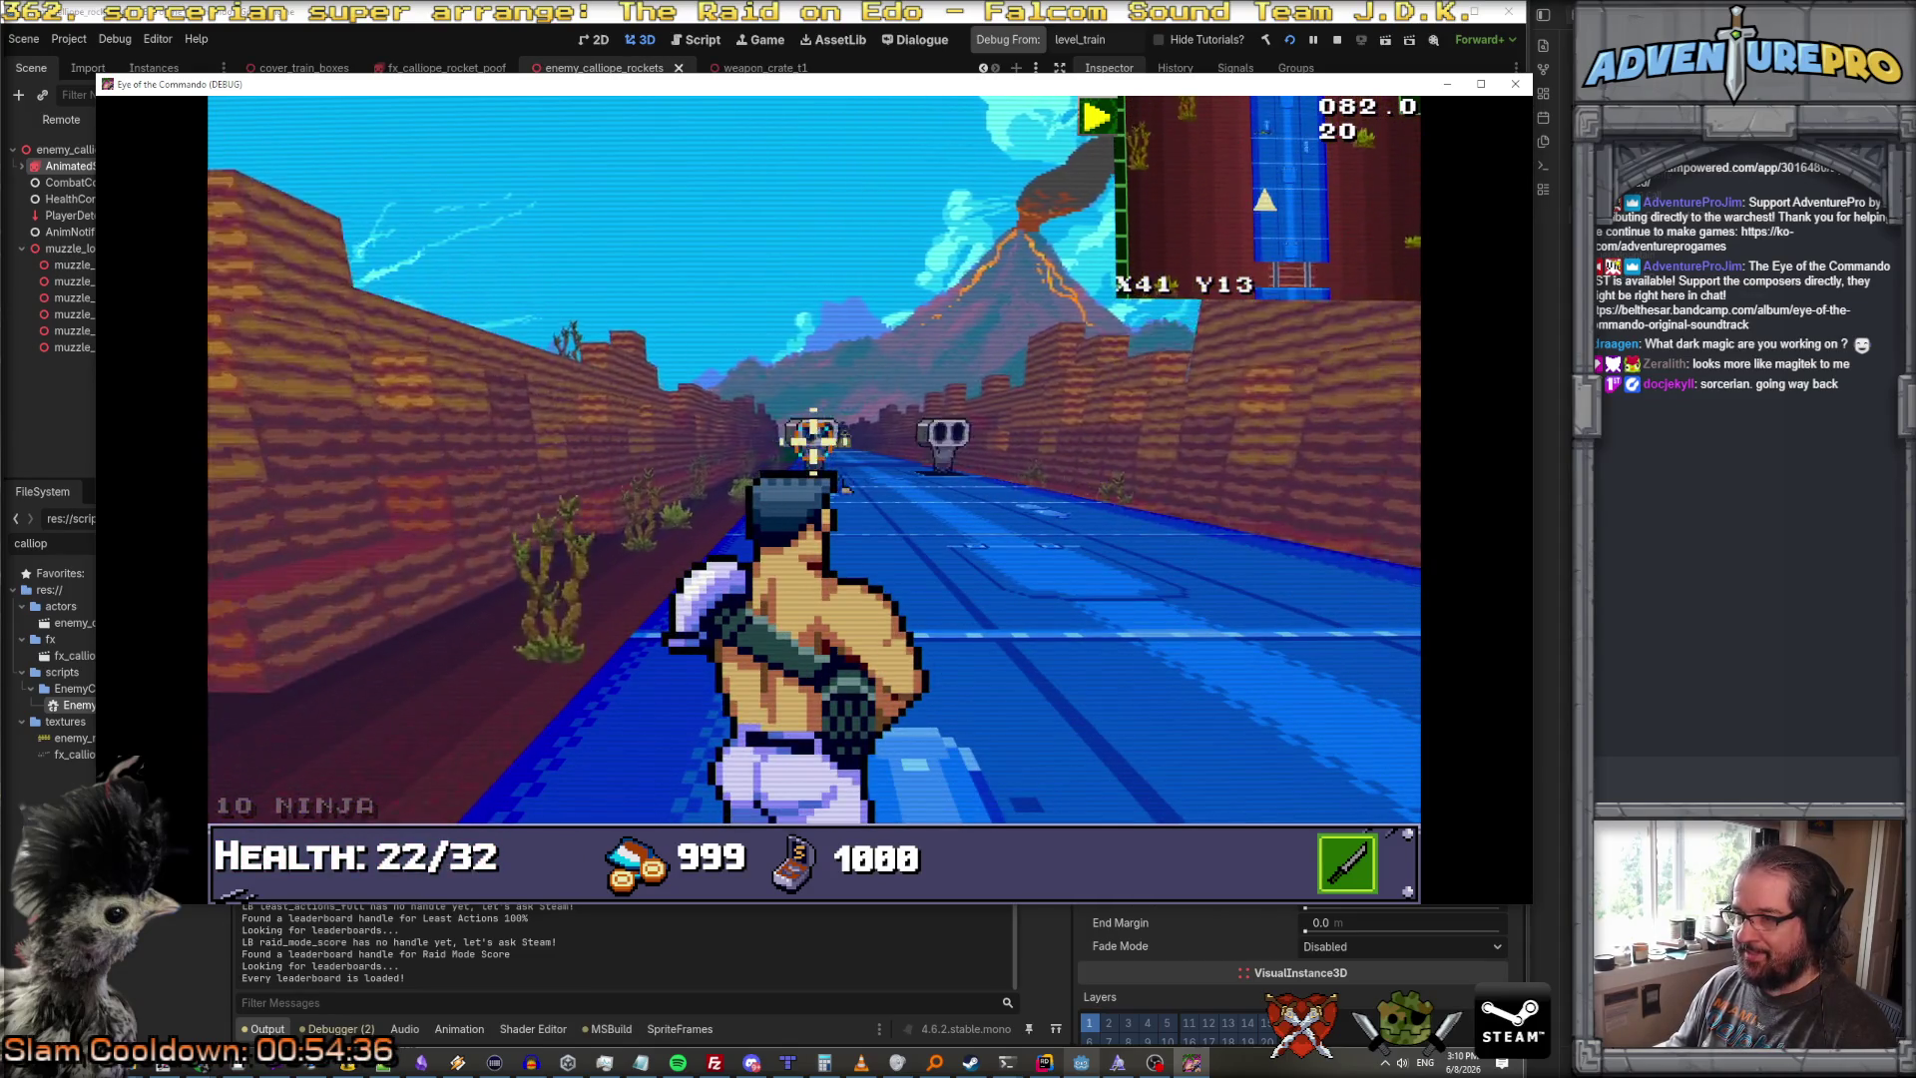
left_click(808, 431)
left_click(888, 436)
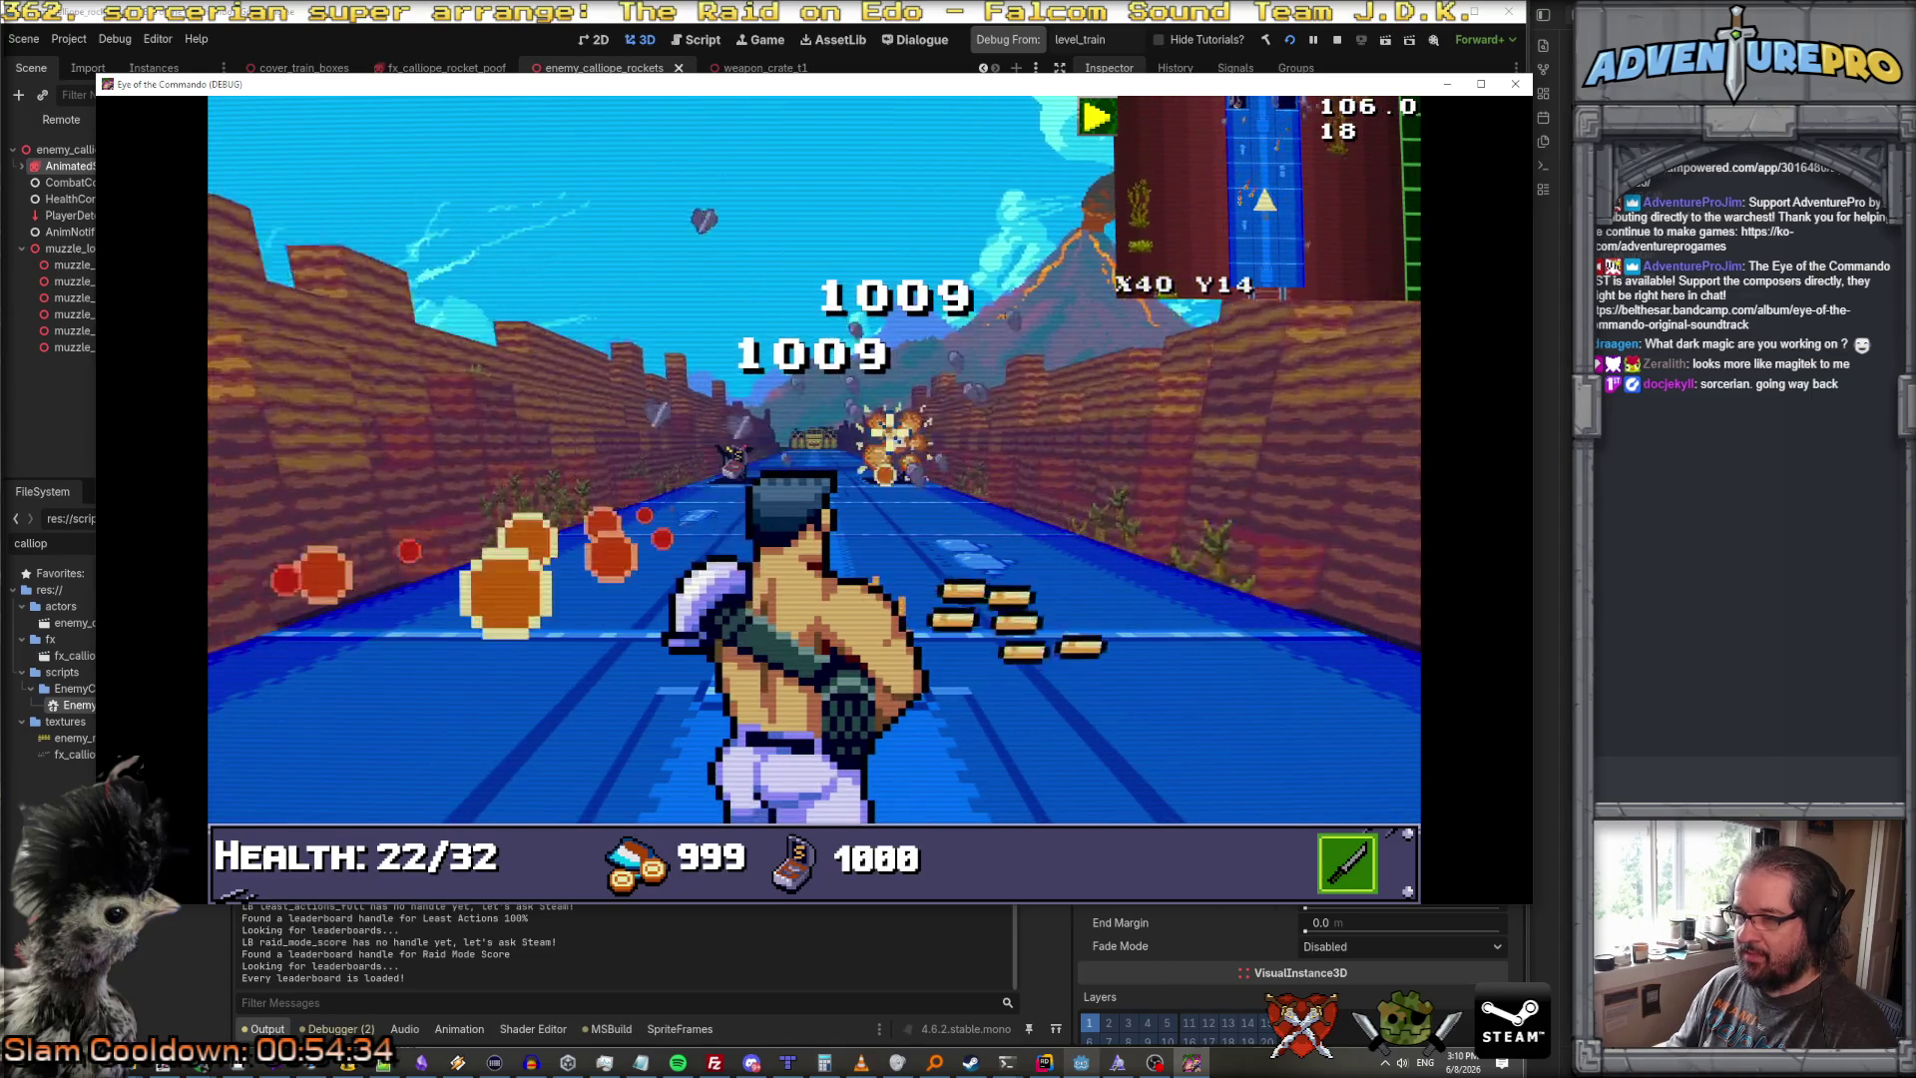
Step: Advance tile by tile down the river track, shifting across once, toward the Calliope
key("w")
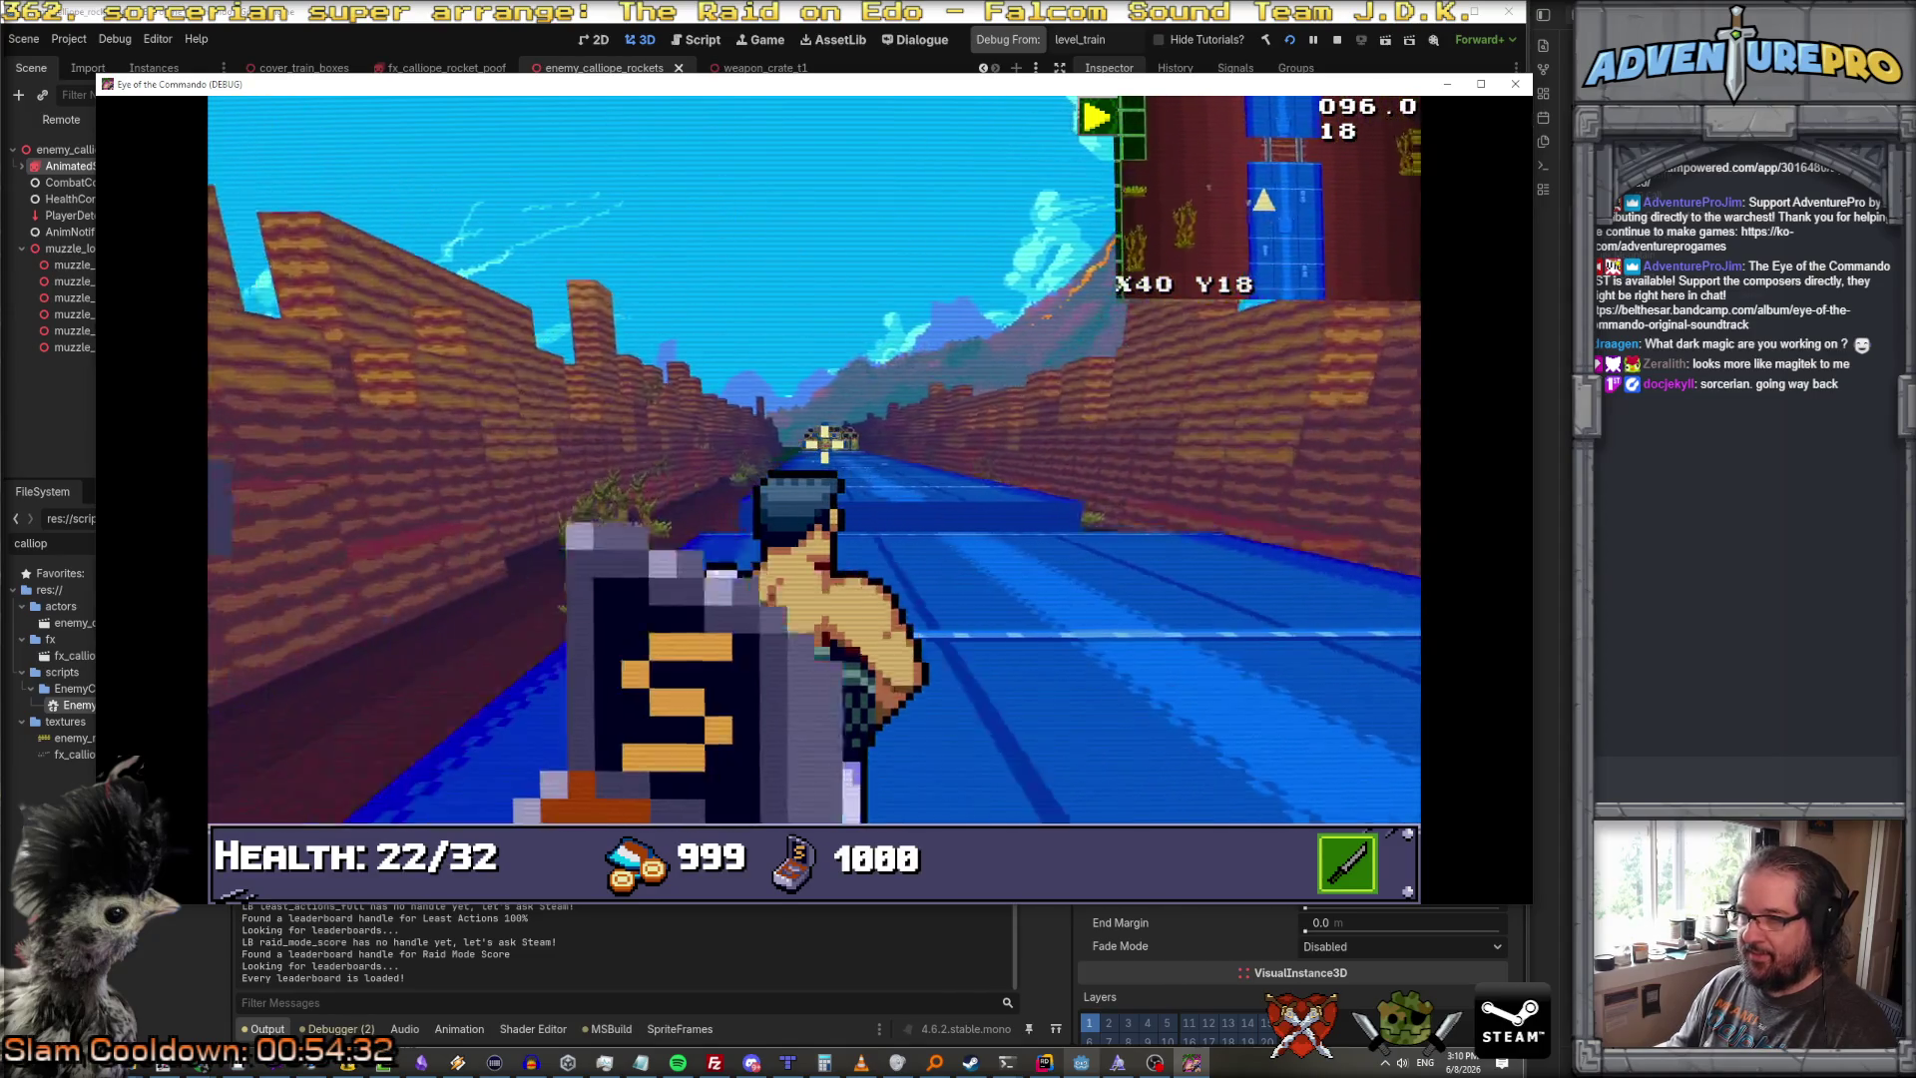
key("w")
key("w")
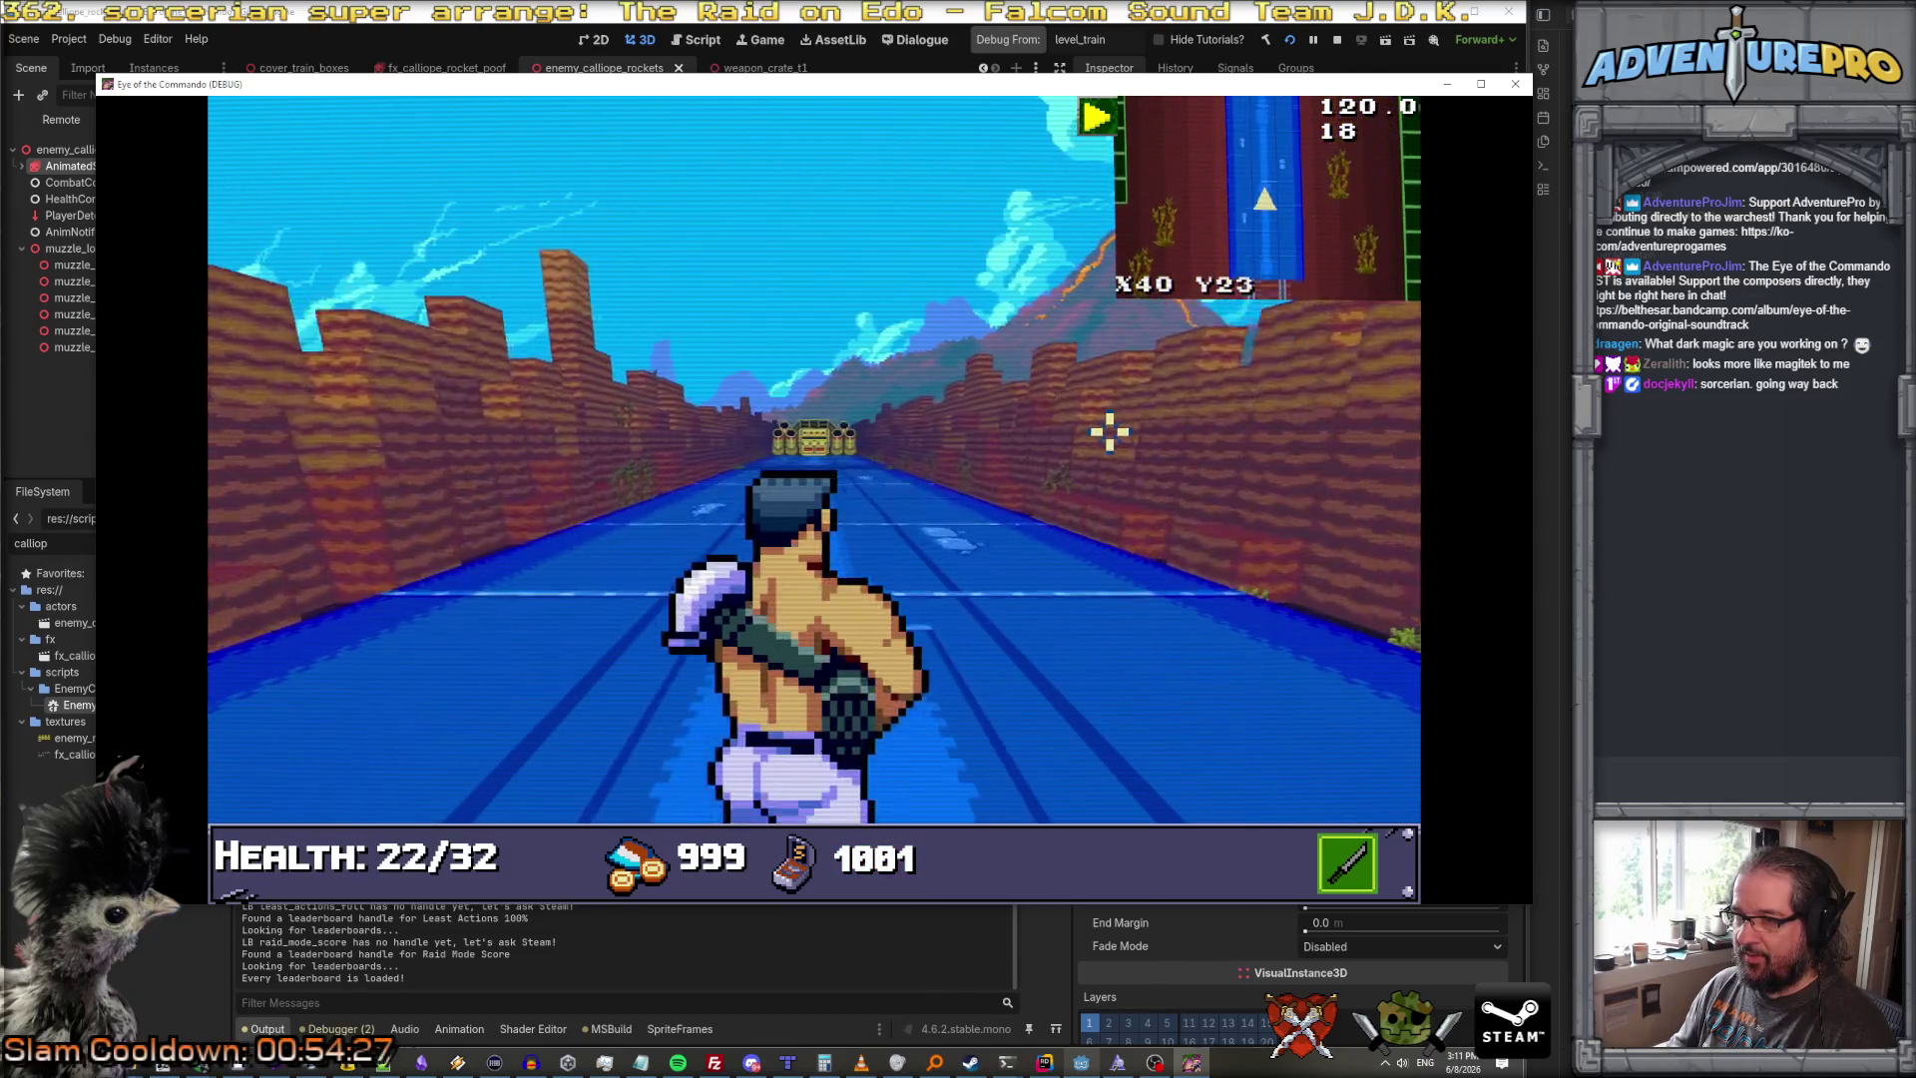
key("w")
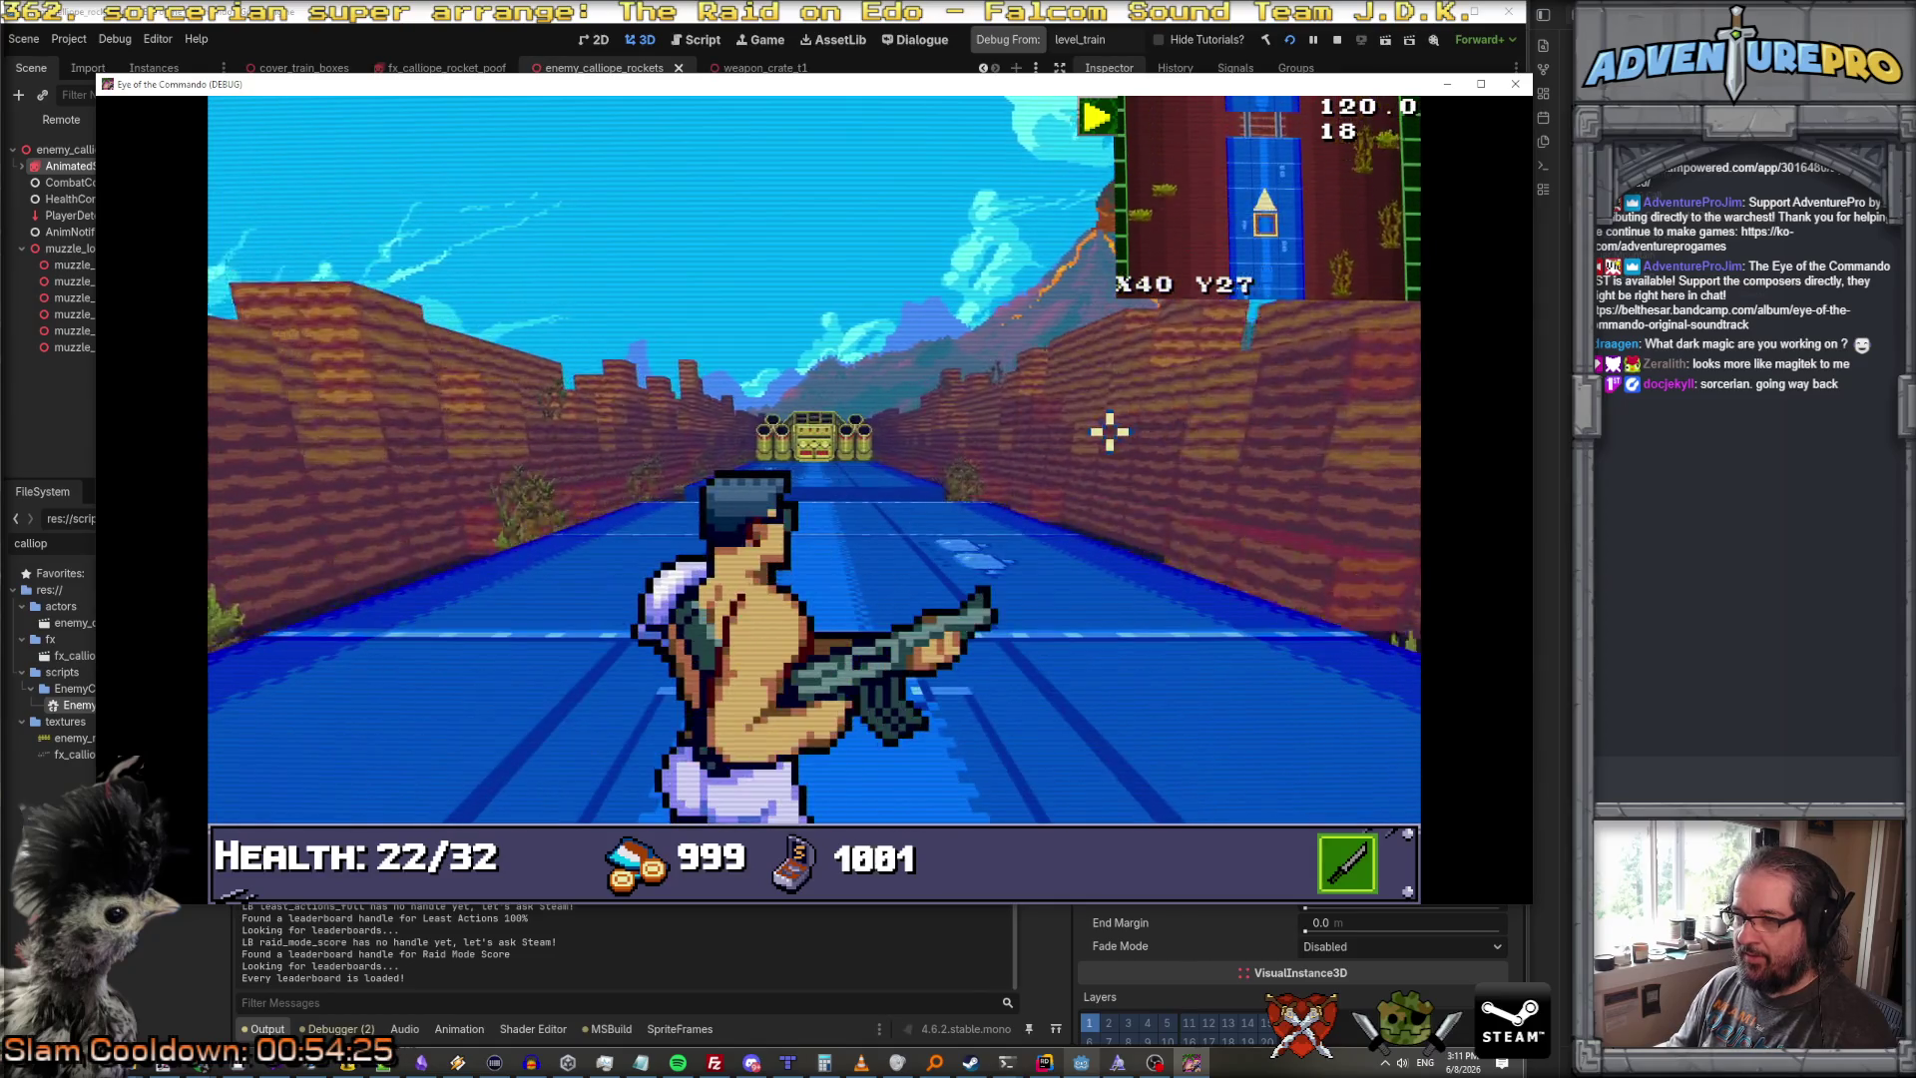
key("w")
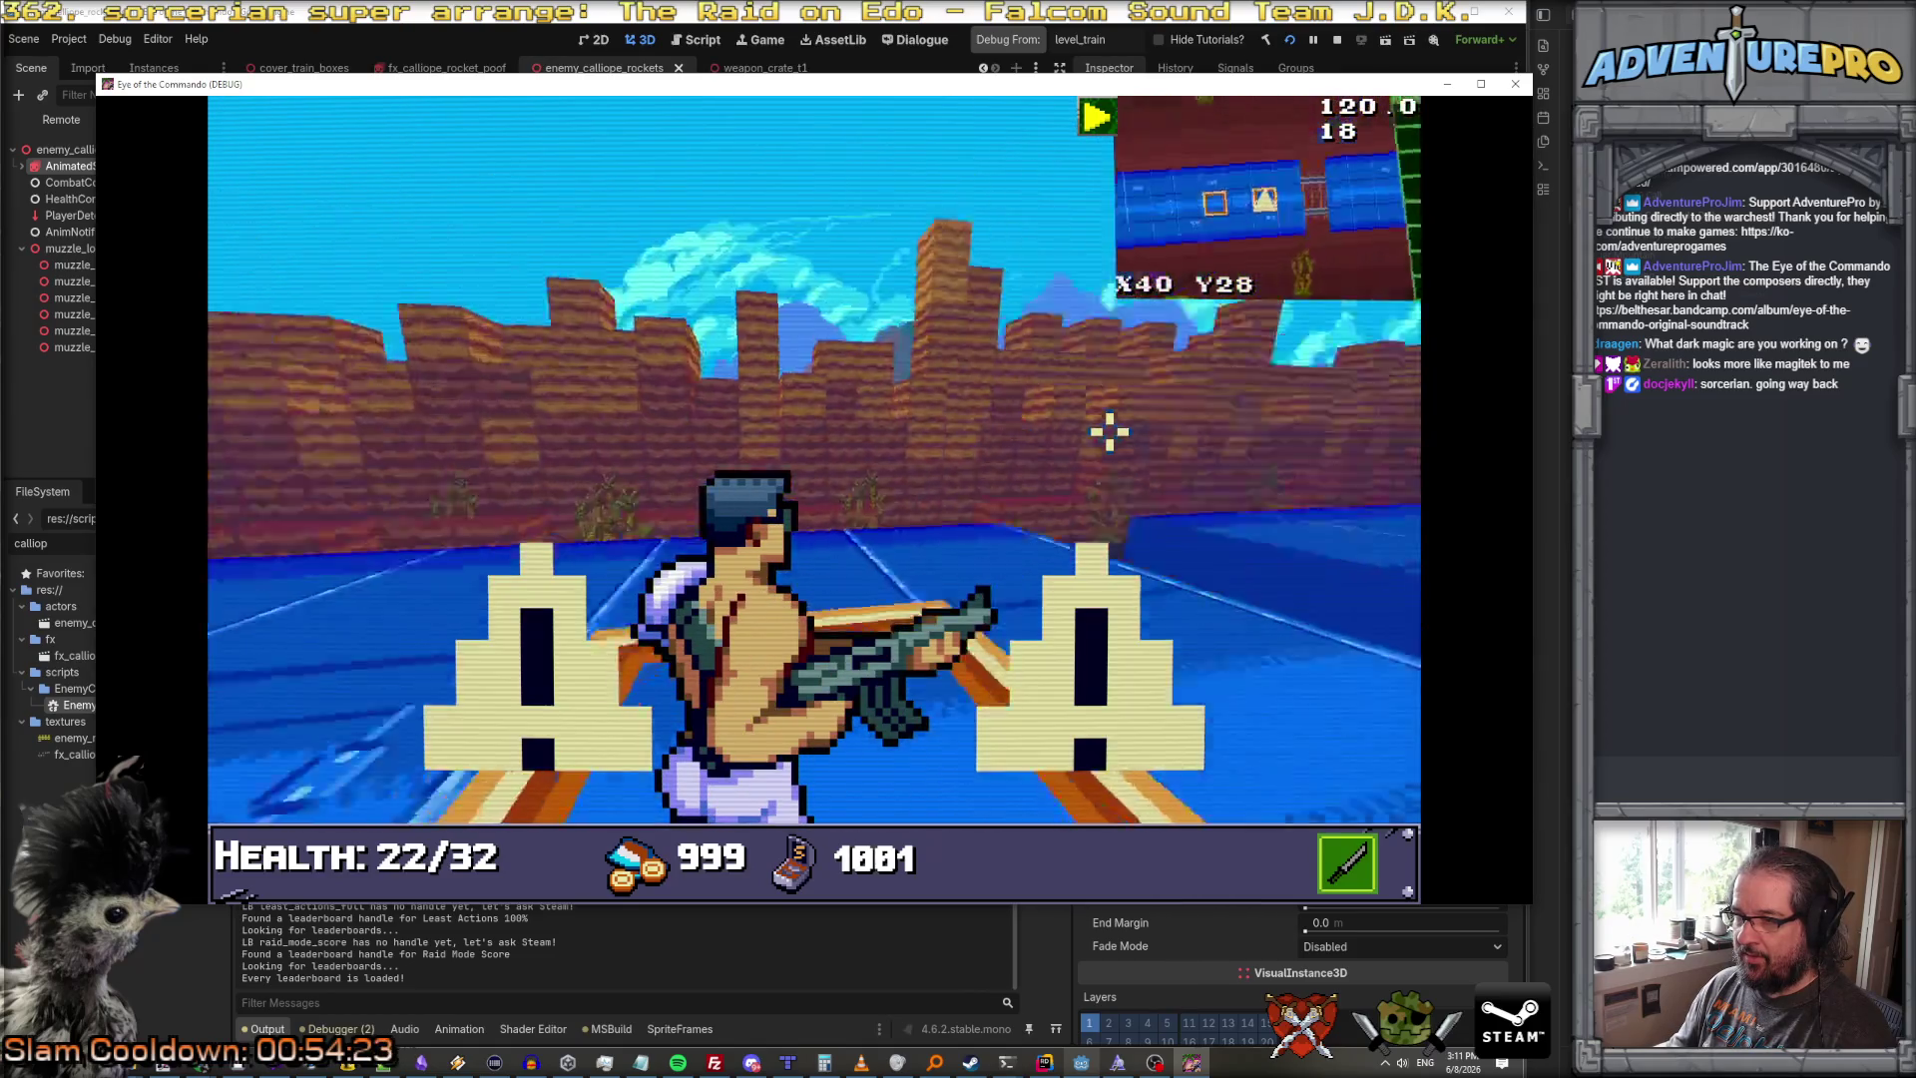
key("w")
key("d")
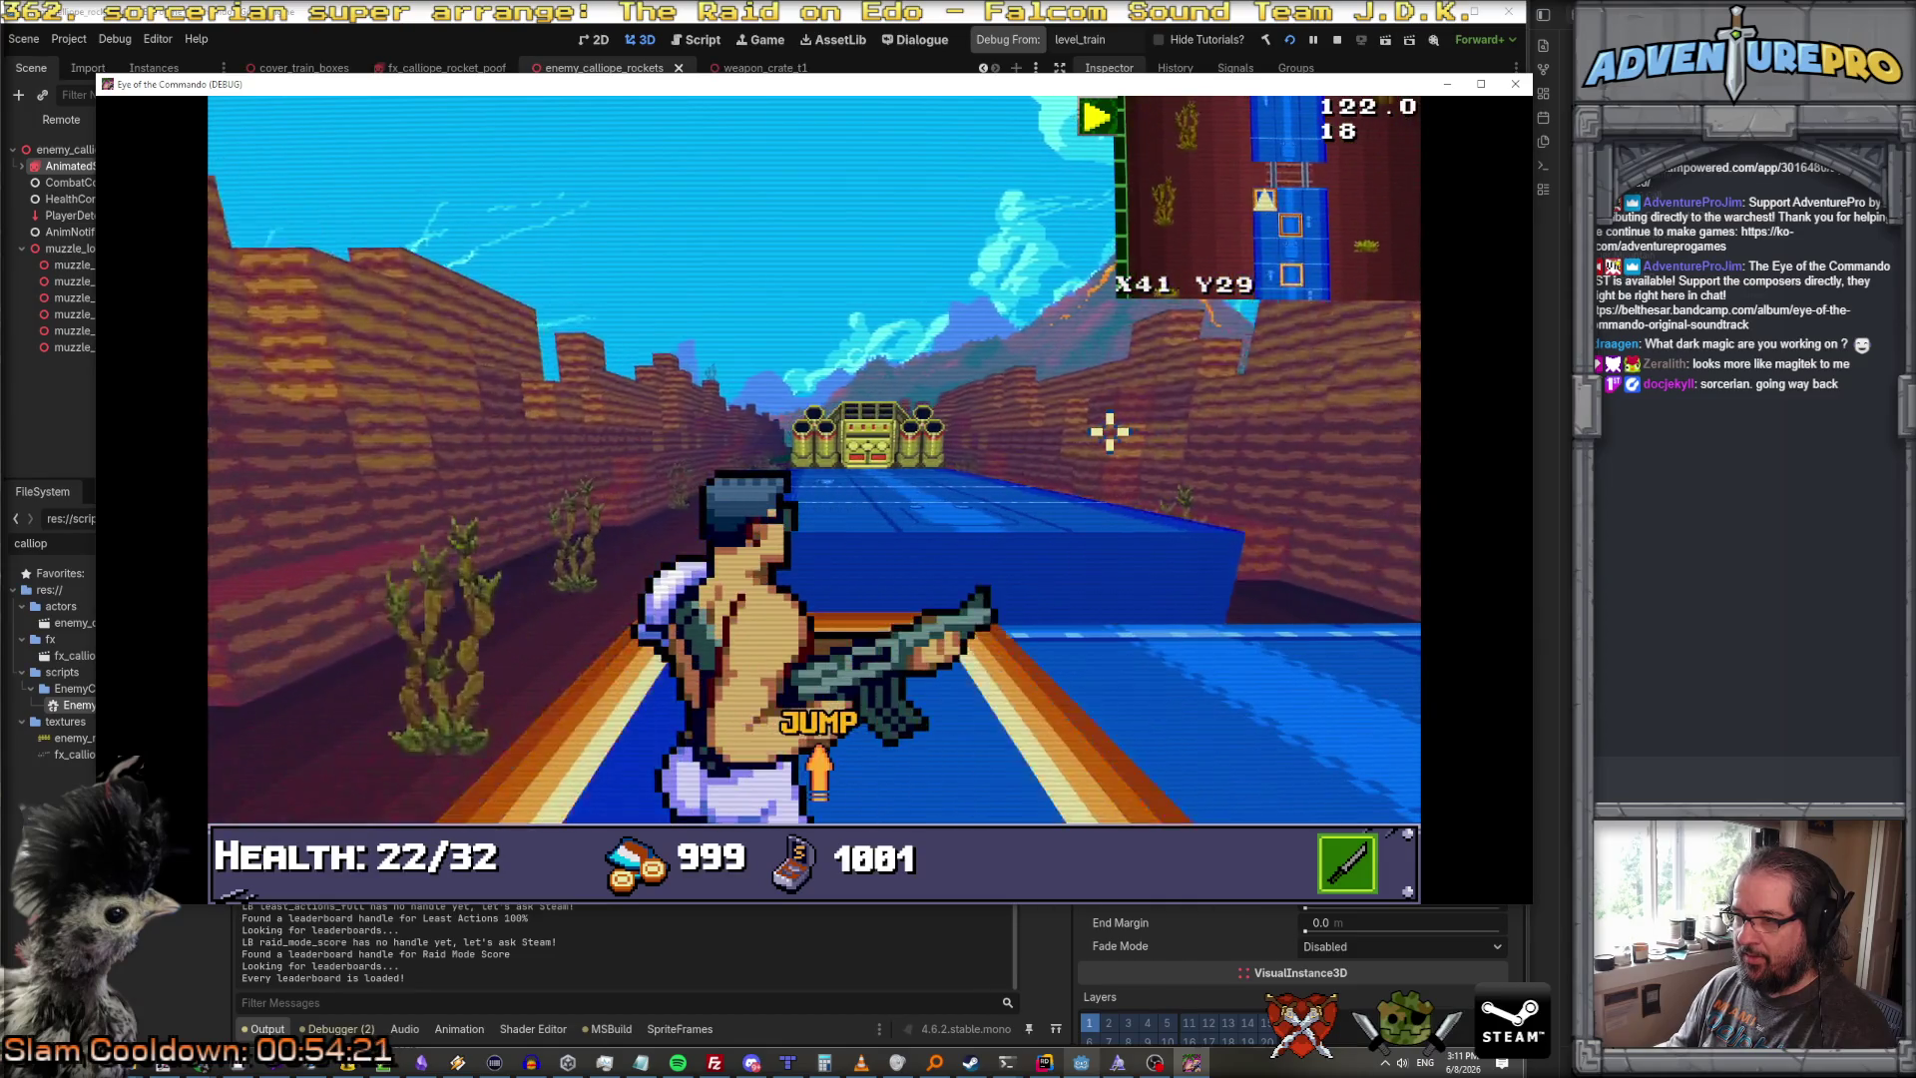
key("w")
key("w")
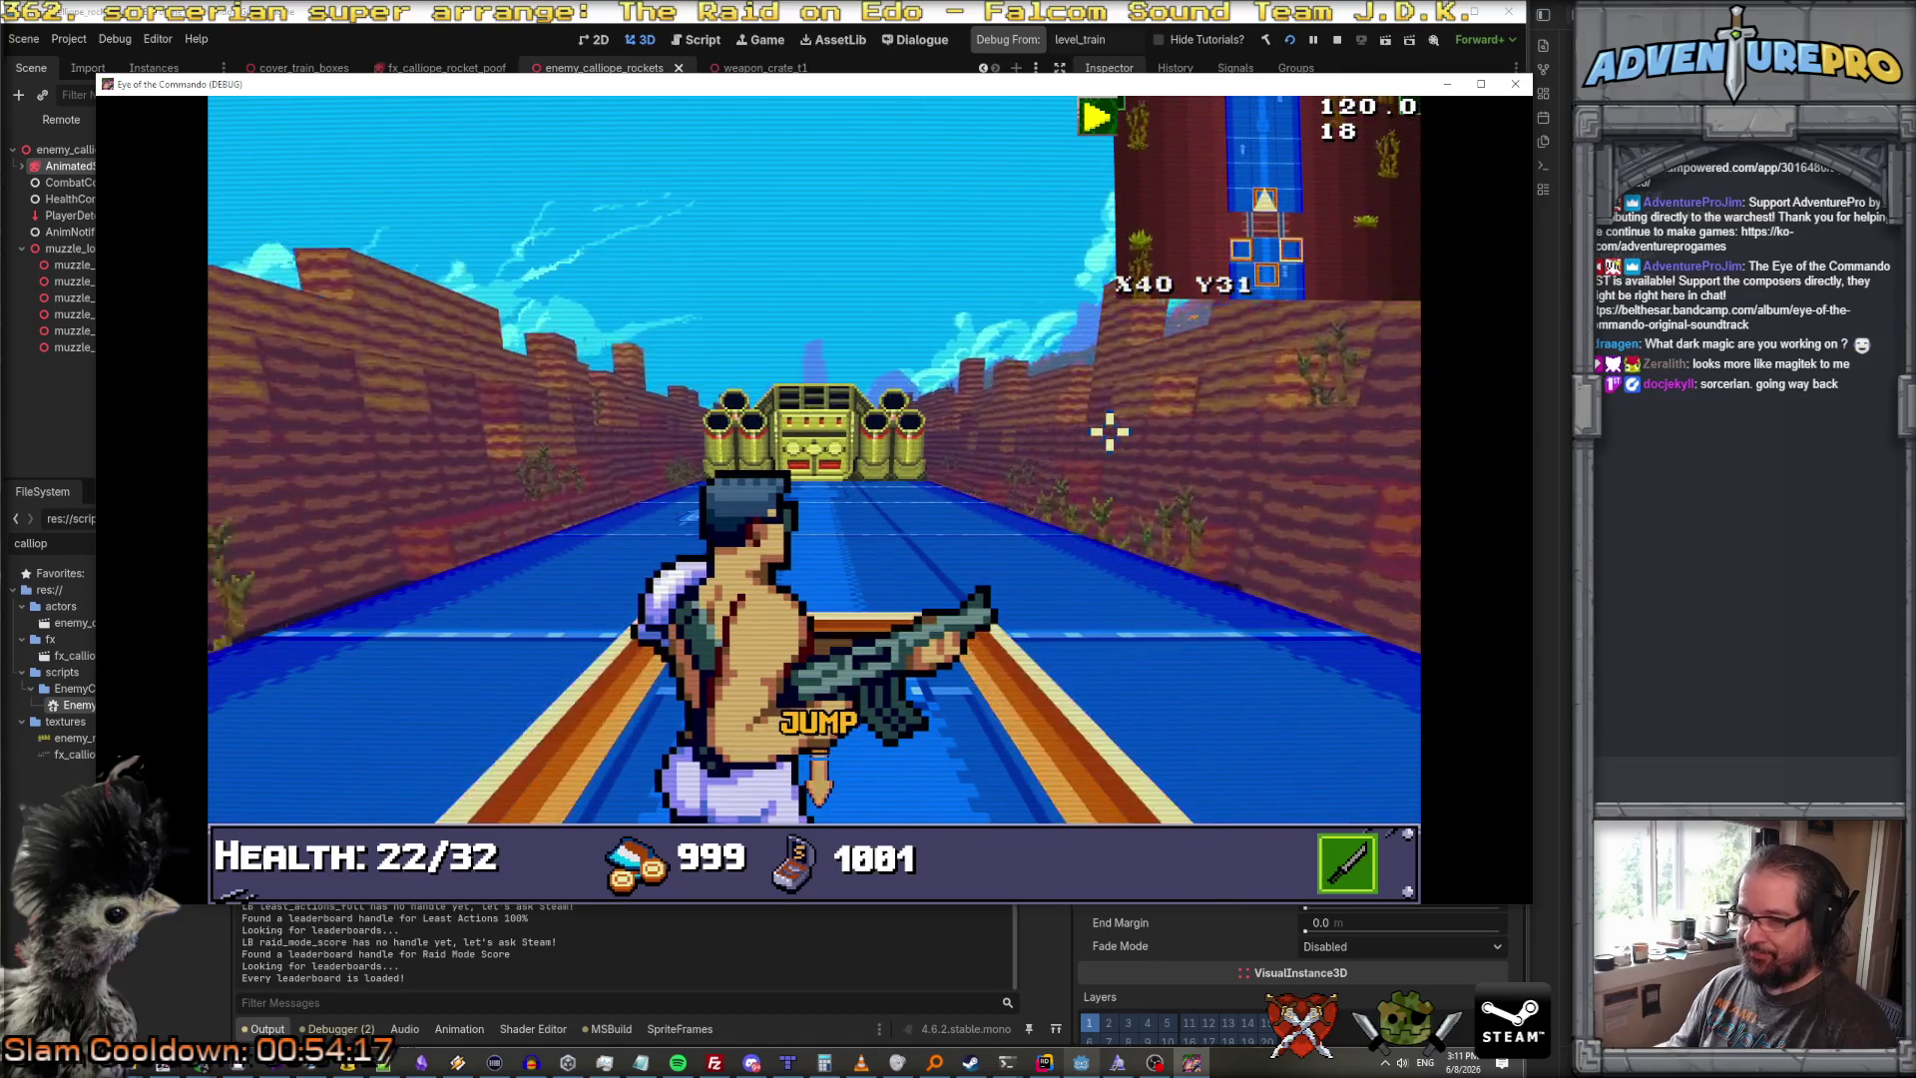
Step: Sidestep between X41 and X40 in front of the Calliope, then attack once to spend a turn
key("a")
key("d")
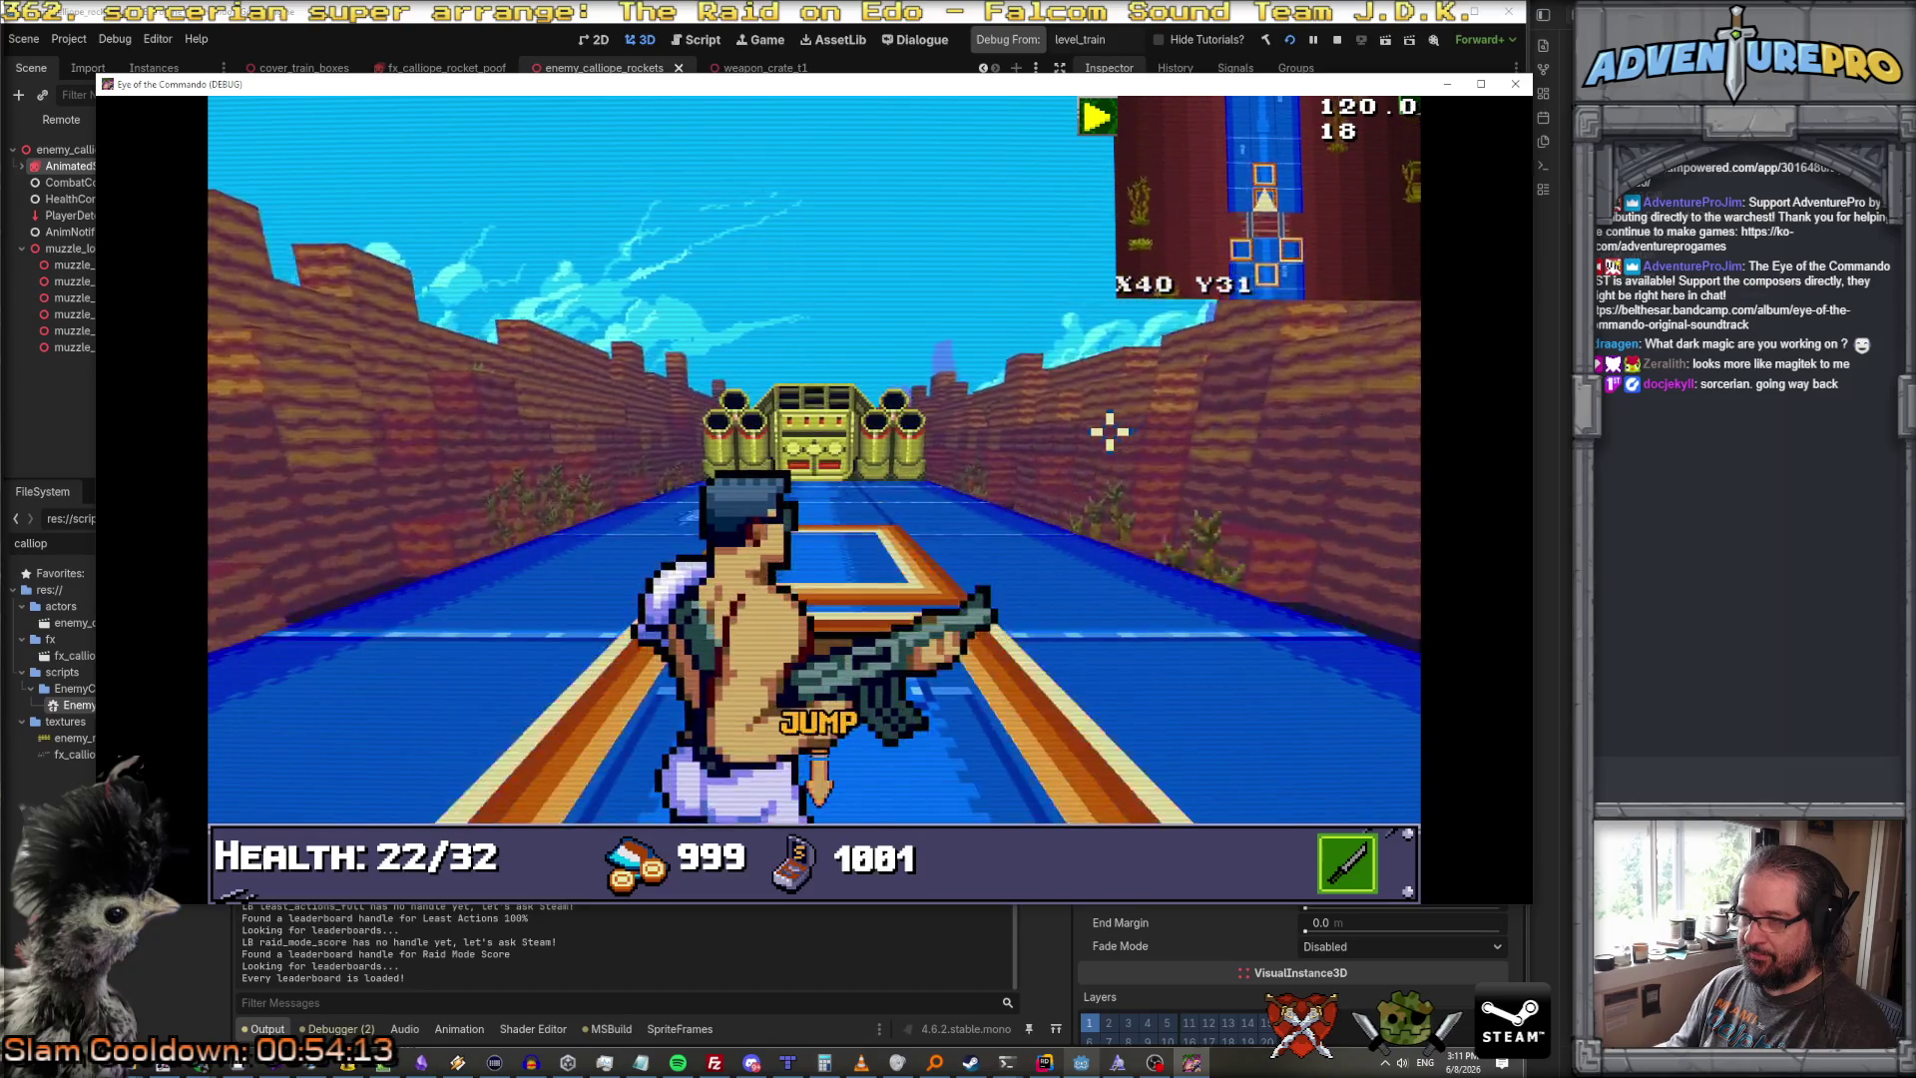
key("a")
key("w")
key("d")
key("d")
key("a")
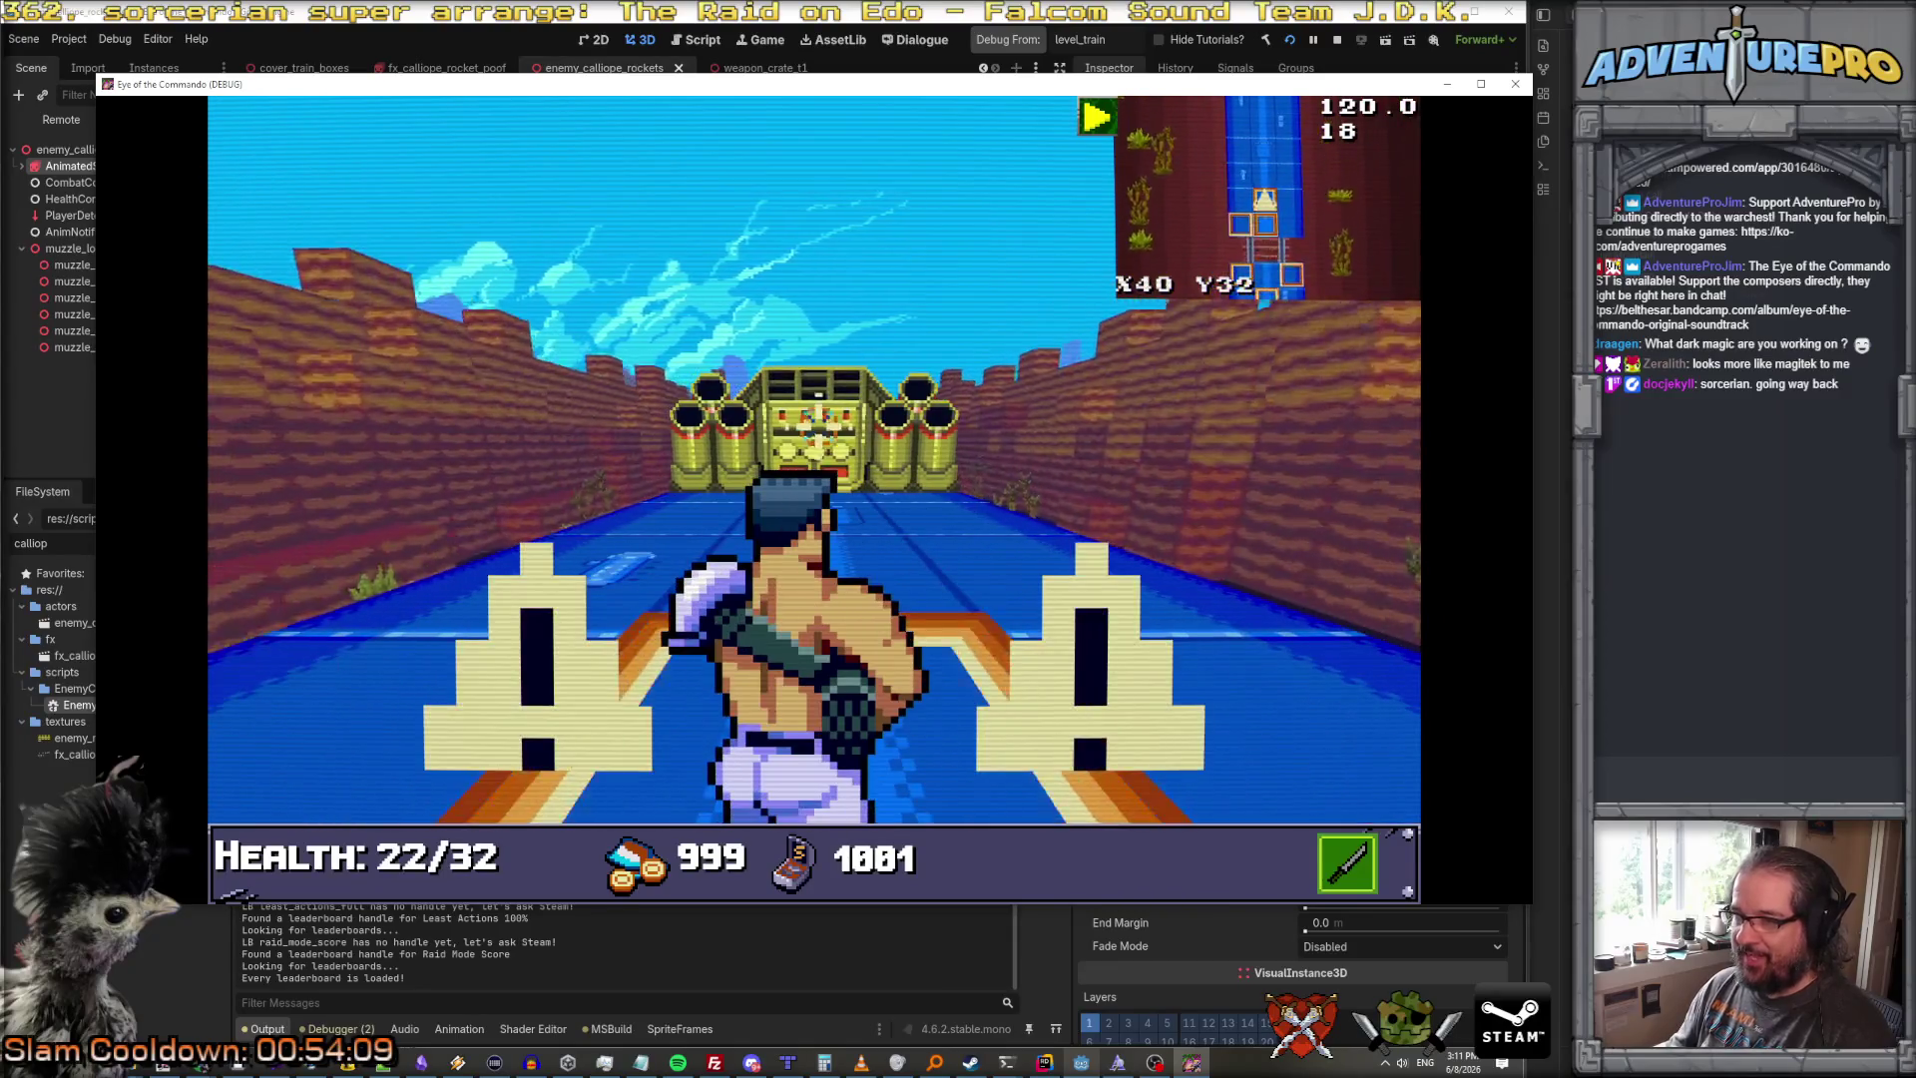
key("space")
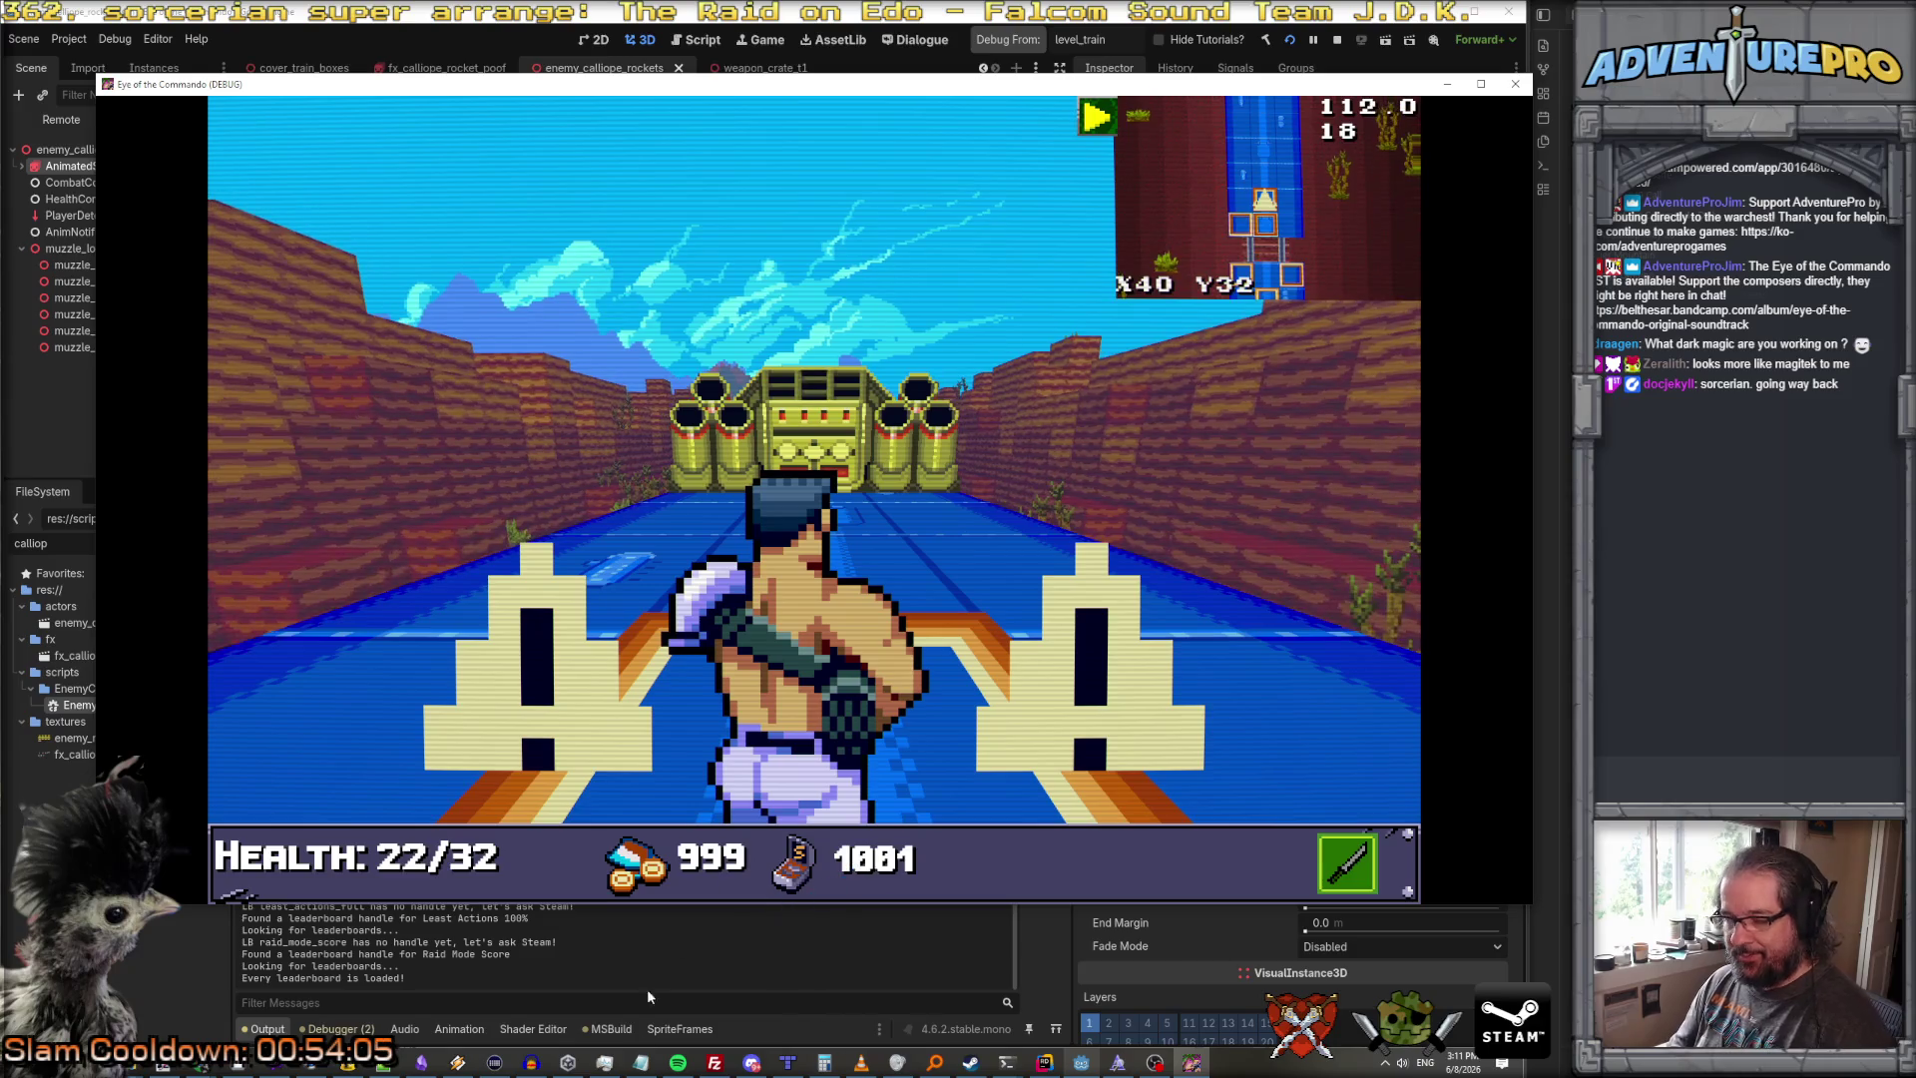
Step: In Rider, jump to PlayAttackAnim's definition and follow into GetAttackAnimationName and GetCommonAnim
key("alt+Tab")
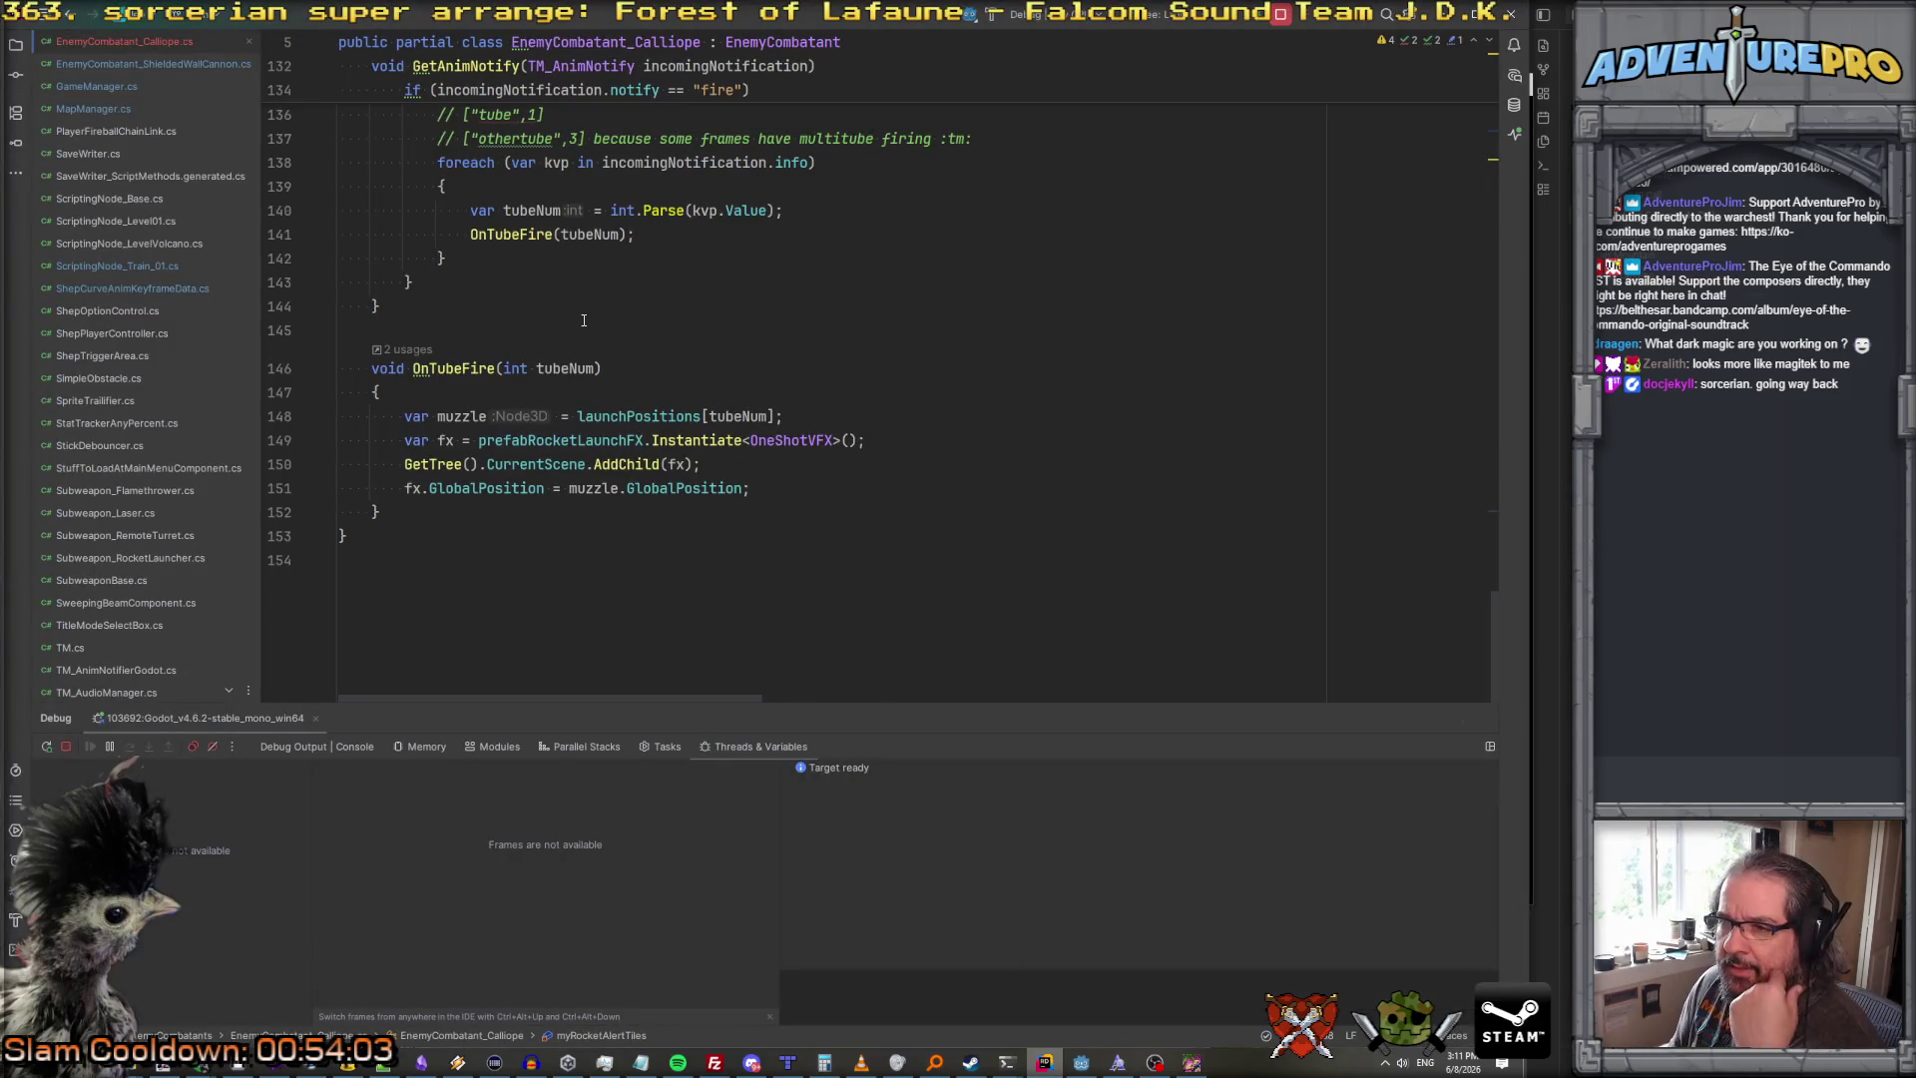
scroll(584, 319, "up", 10)
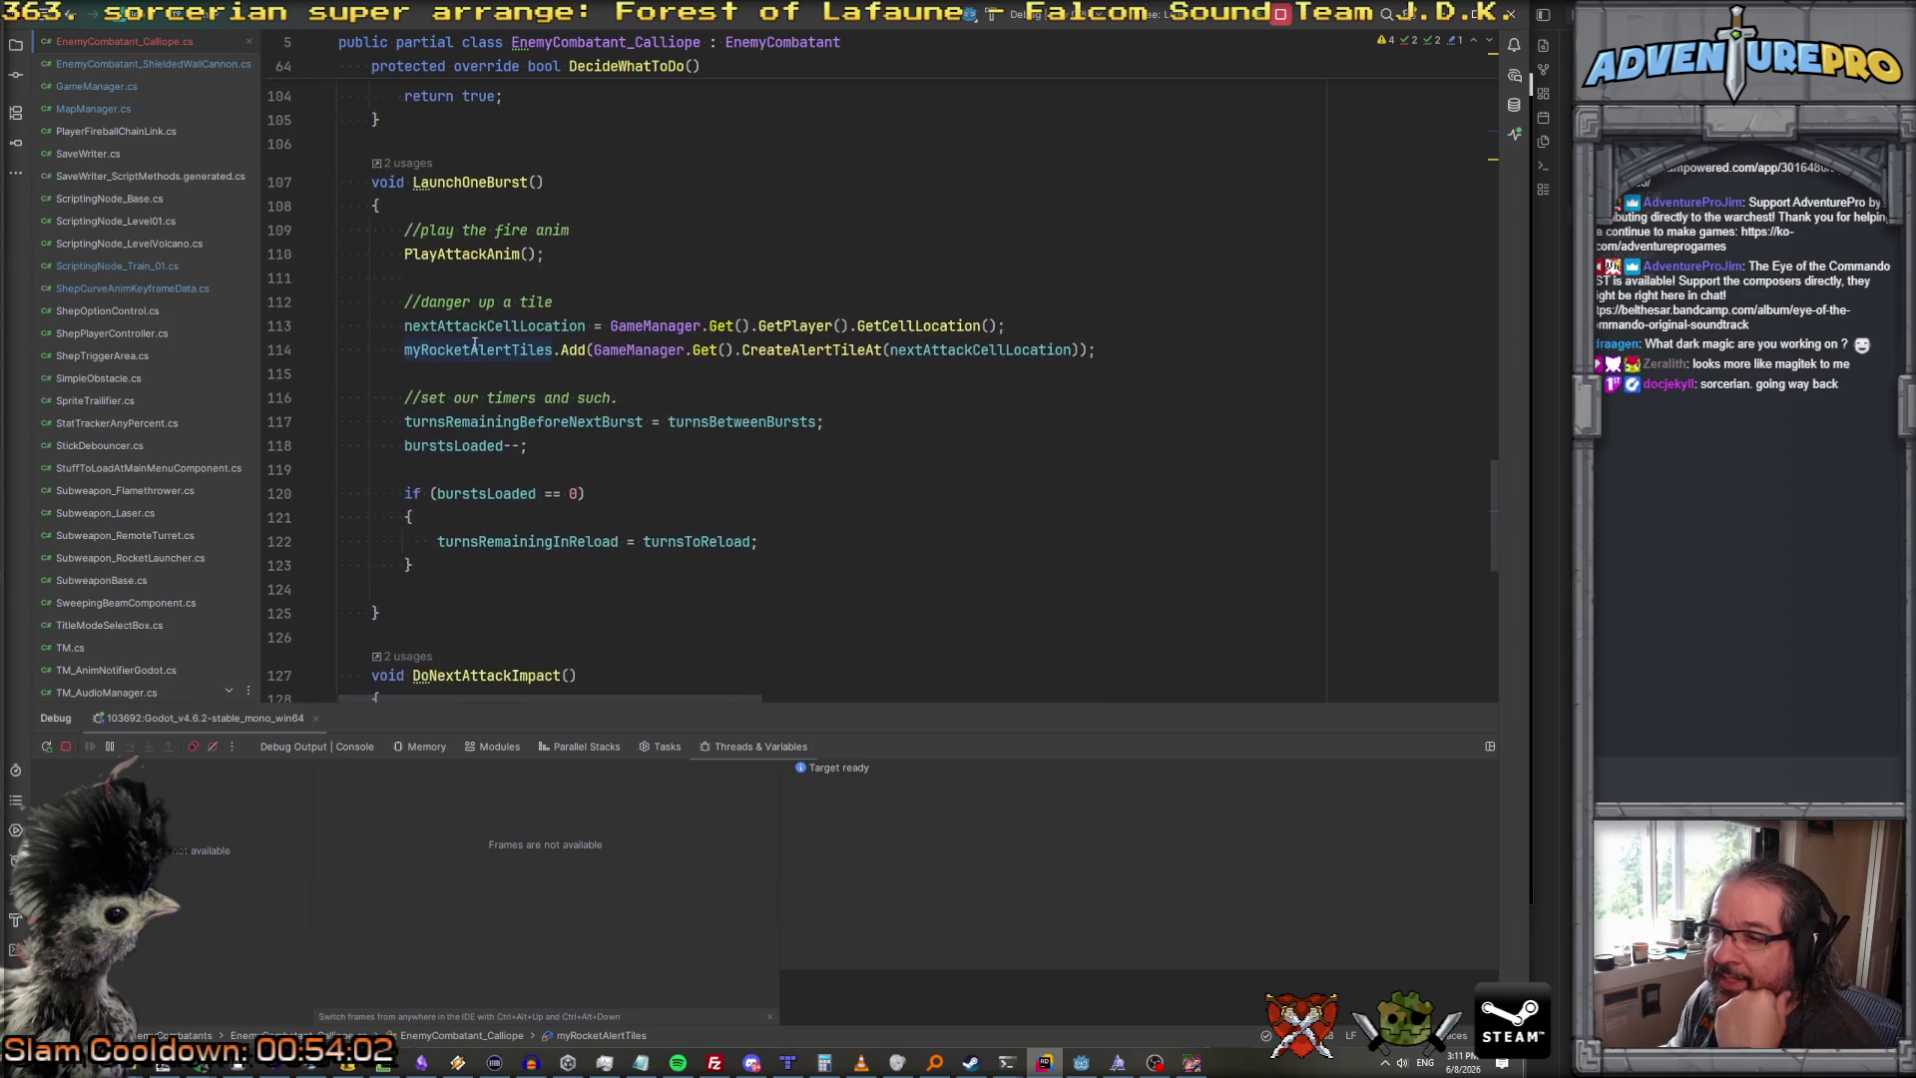
left_click(462, 253)
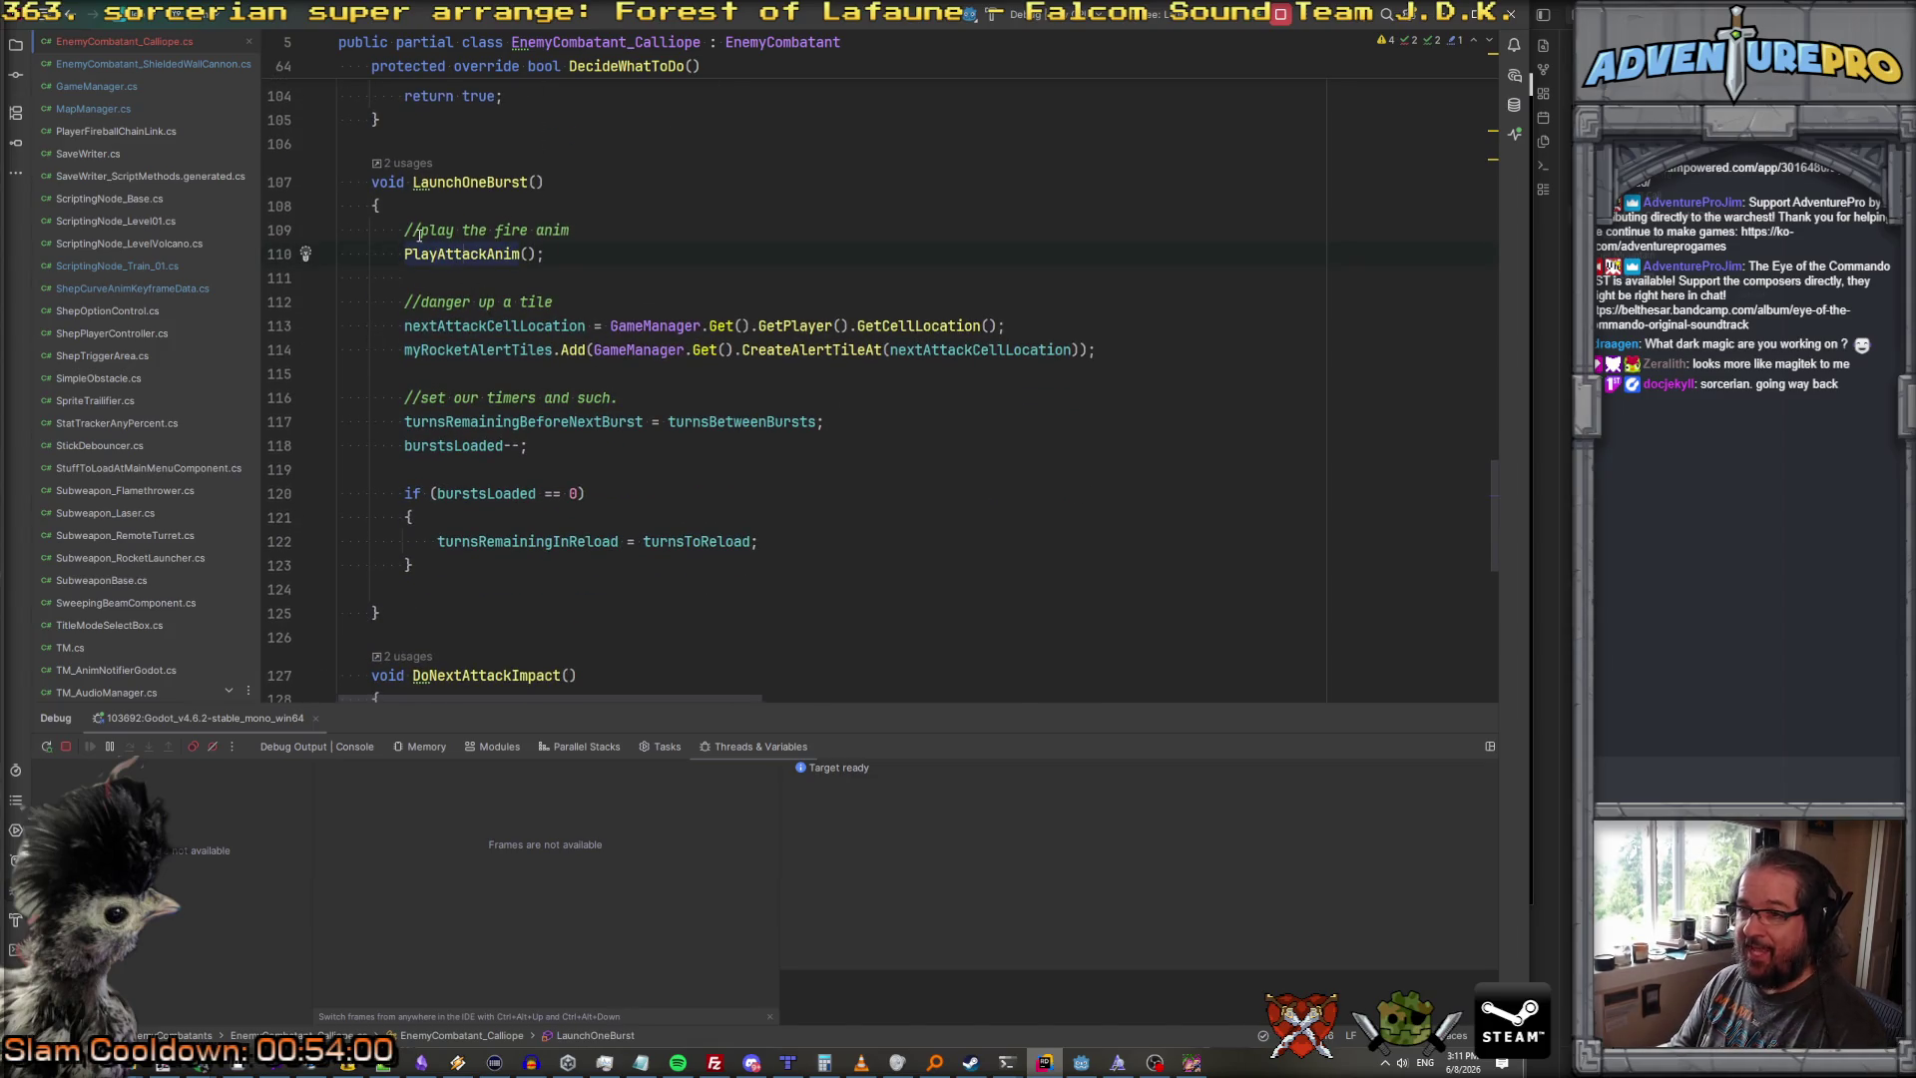
key("F12")
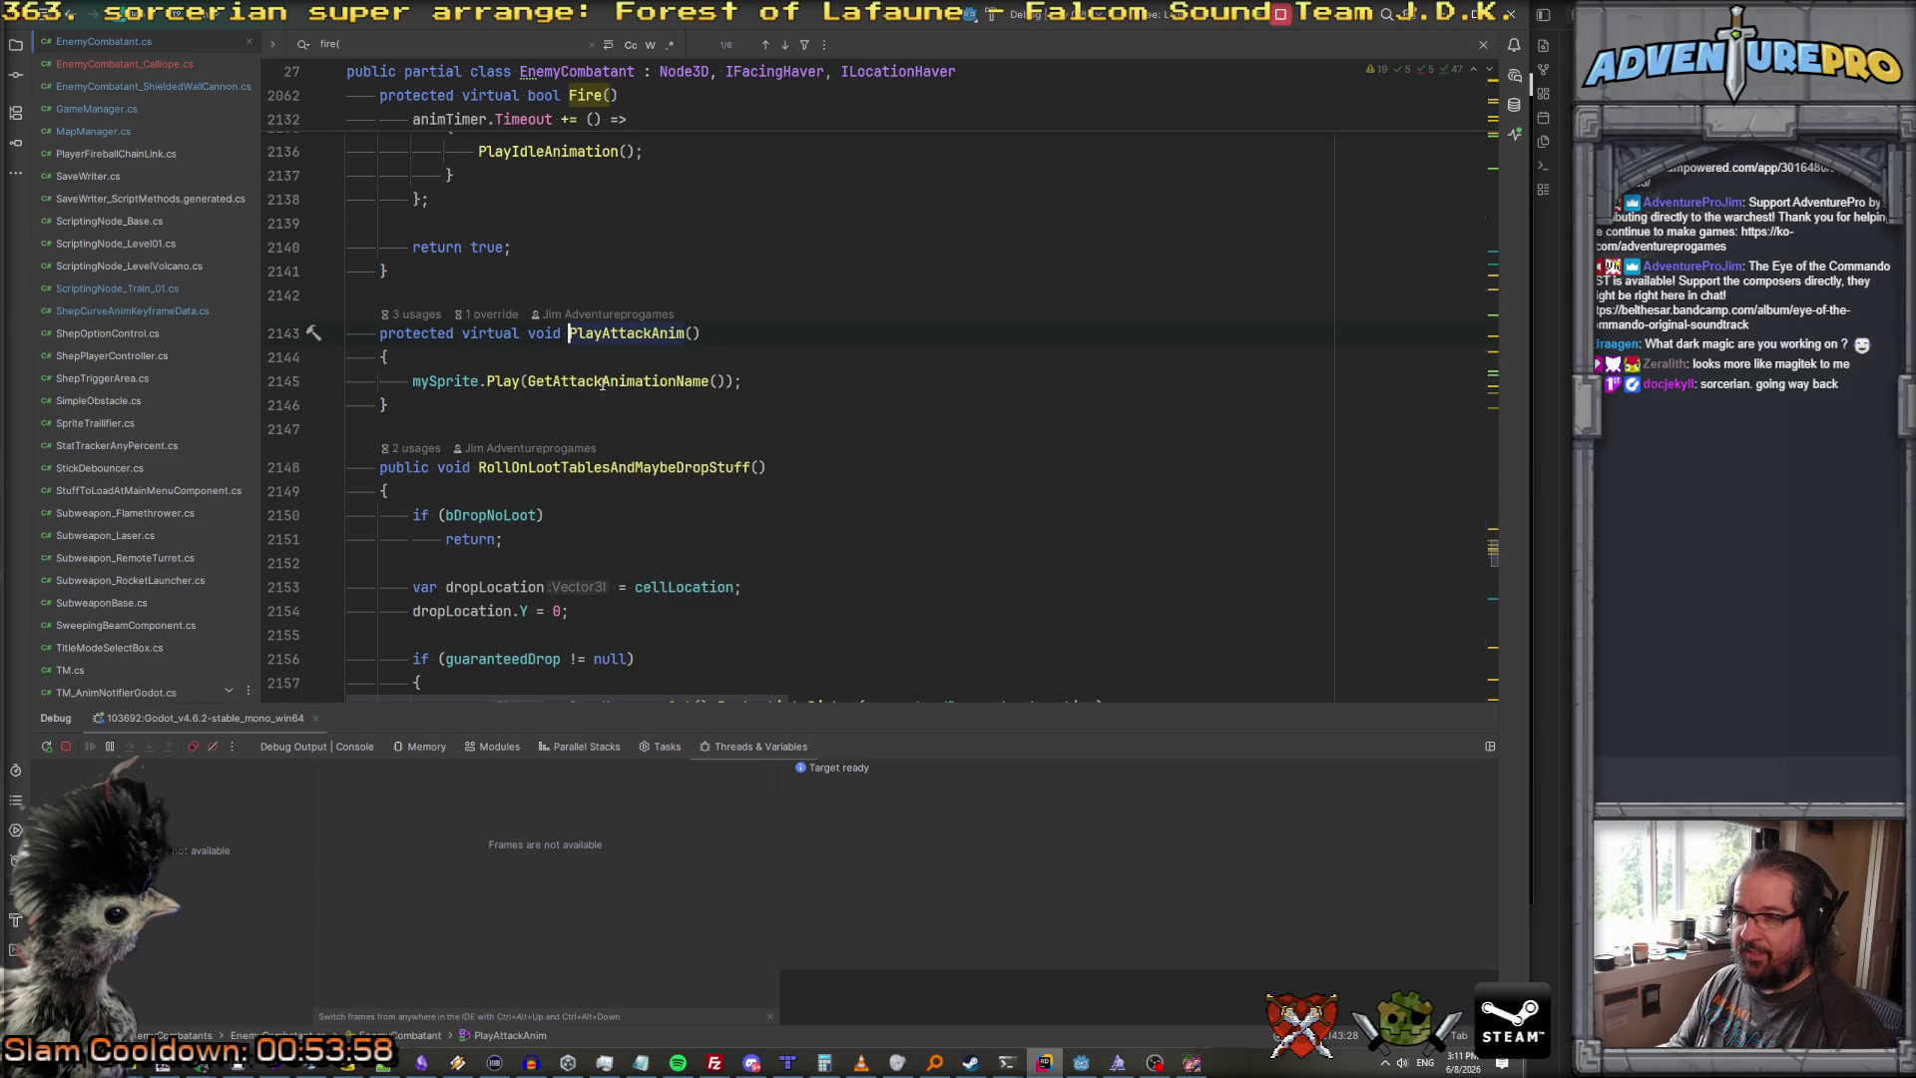
left_click(602, 384, "ctrl")
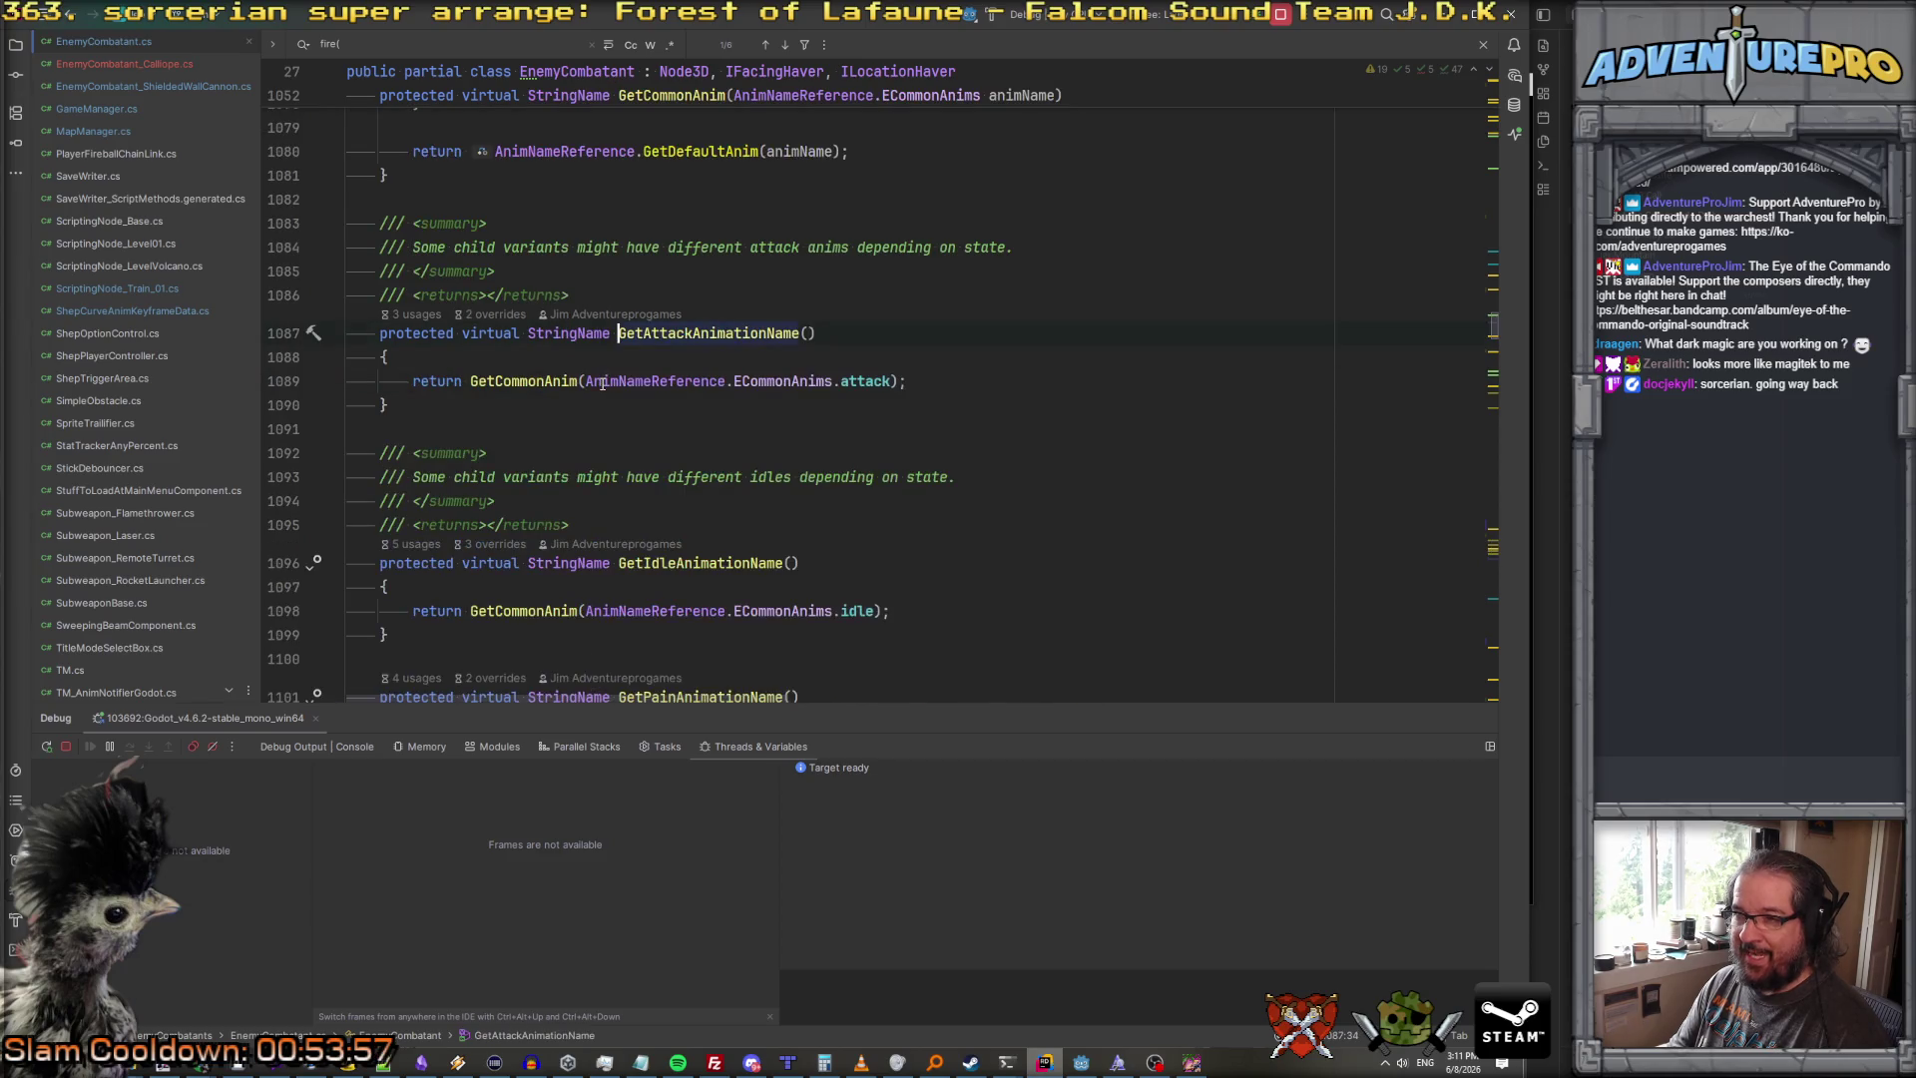
left_click(532, 383, "ctrl")
Step: Return to PlayAttackAnim, break on its mySprite.Play line, and open Attach to Process
key("ctrl+minus")
key("ctrl+minus")
key("ctrl+minus")
key("ctrl+shift+minus")
key("ctrl+minus")
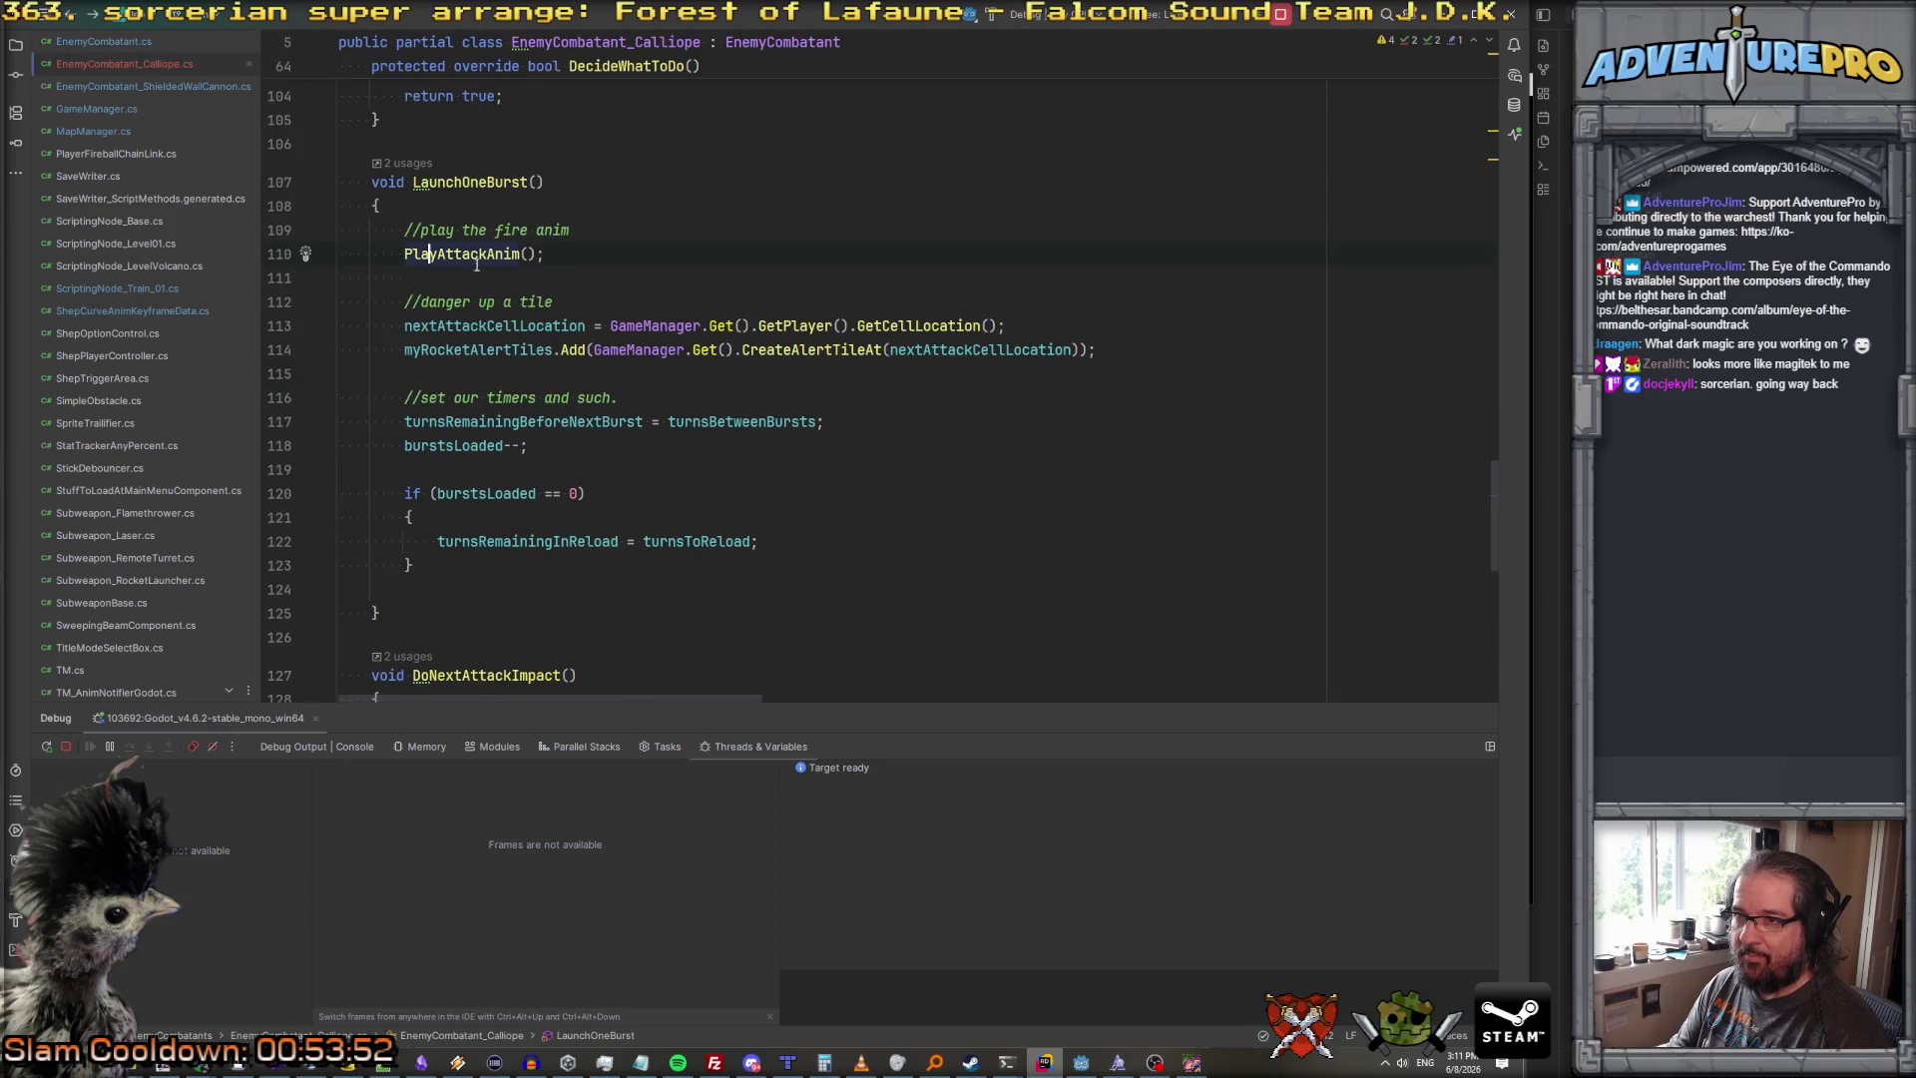
key("ctrl+shift+minus")
left_click(461, 381)
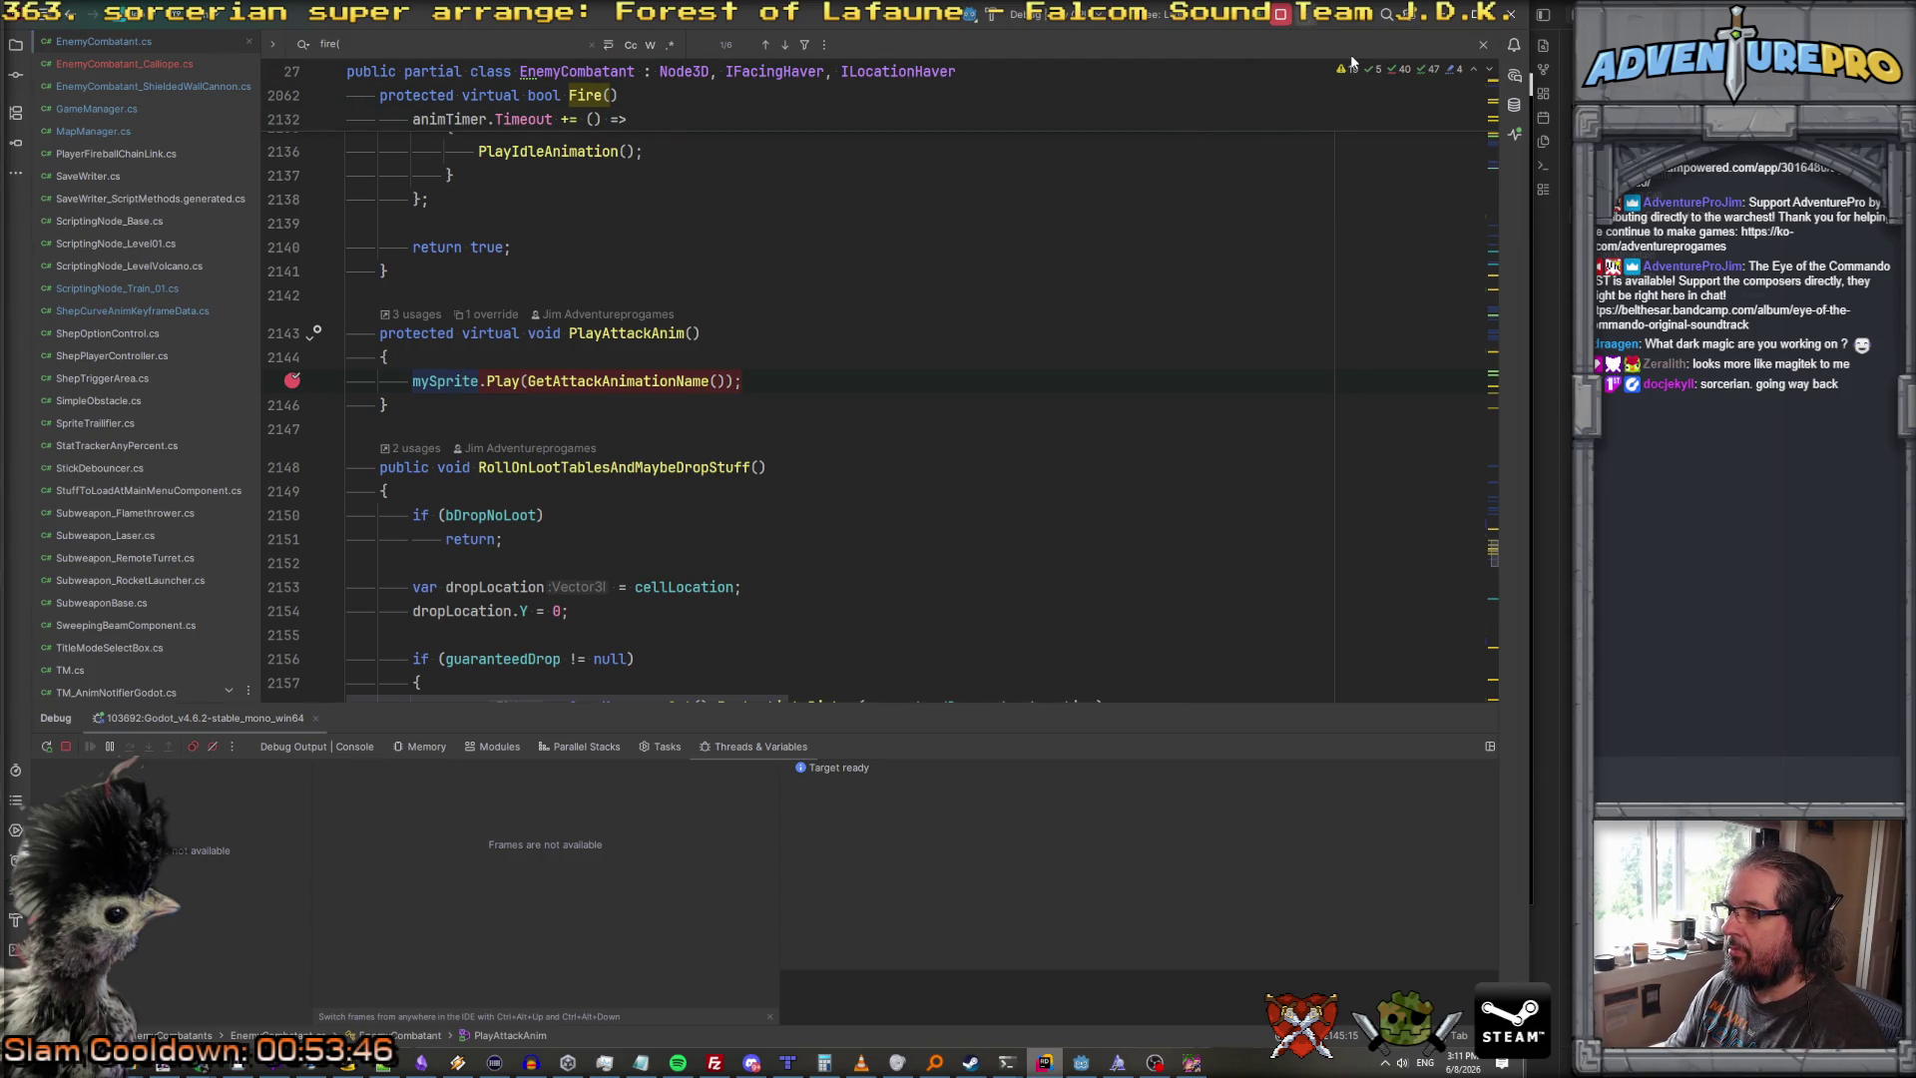
key("ctrl+alt+F5")
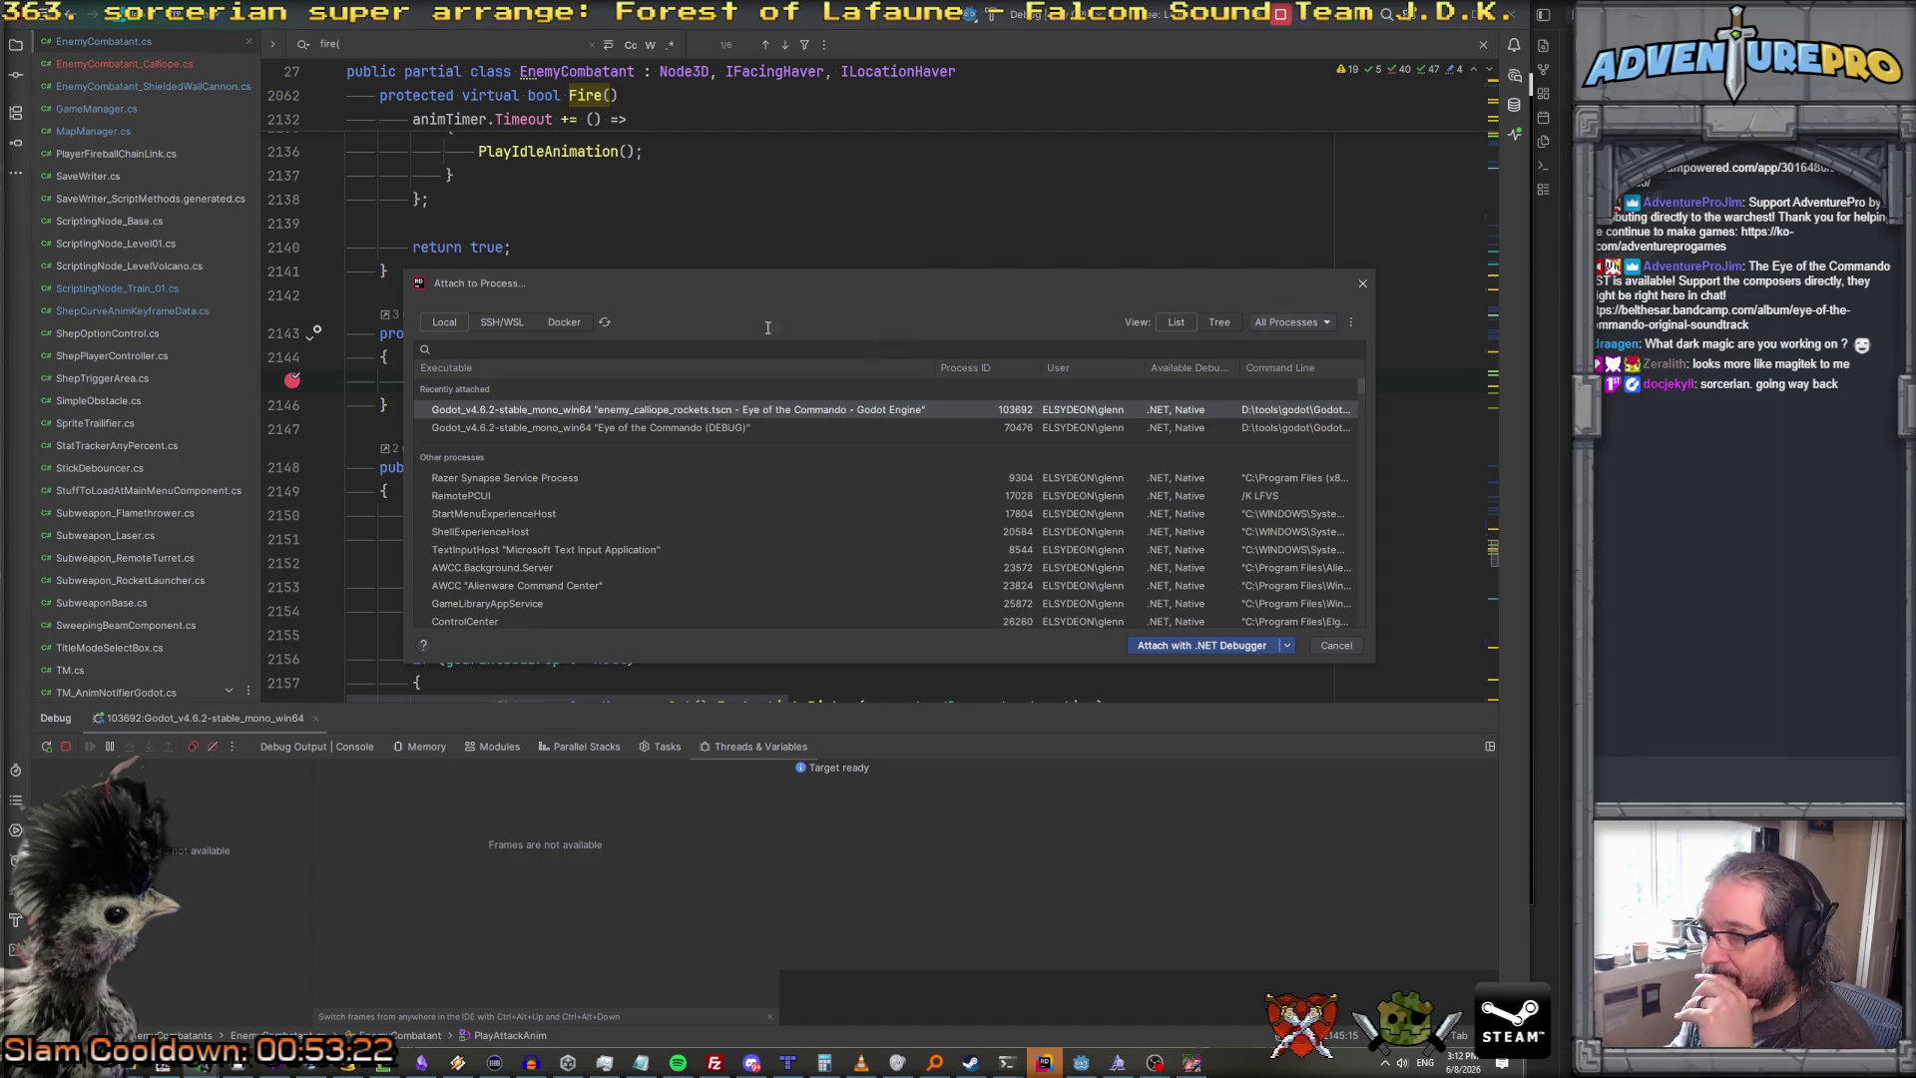
Step: Attach the .NET debugger to the Eye of the Commando (DEBUG) process and bring the game forward
left_click(604, 430)
left_click(1230, 647)
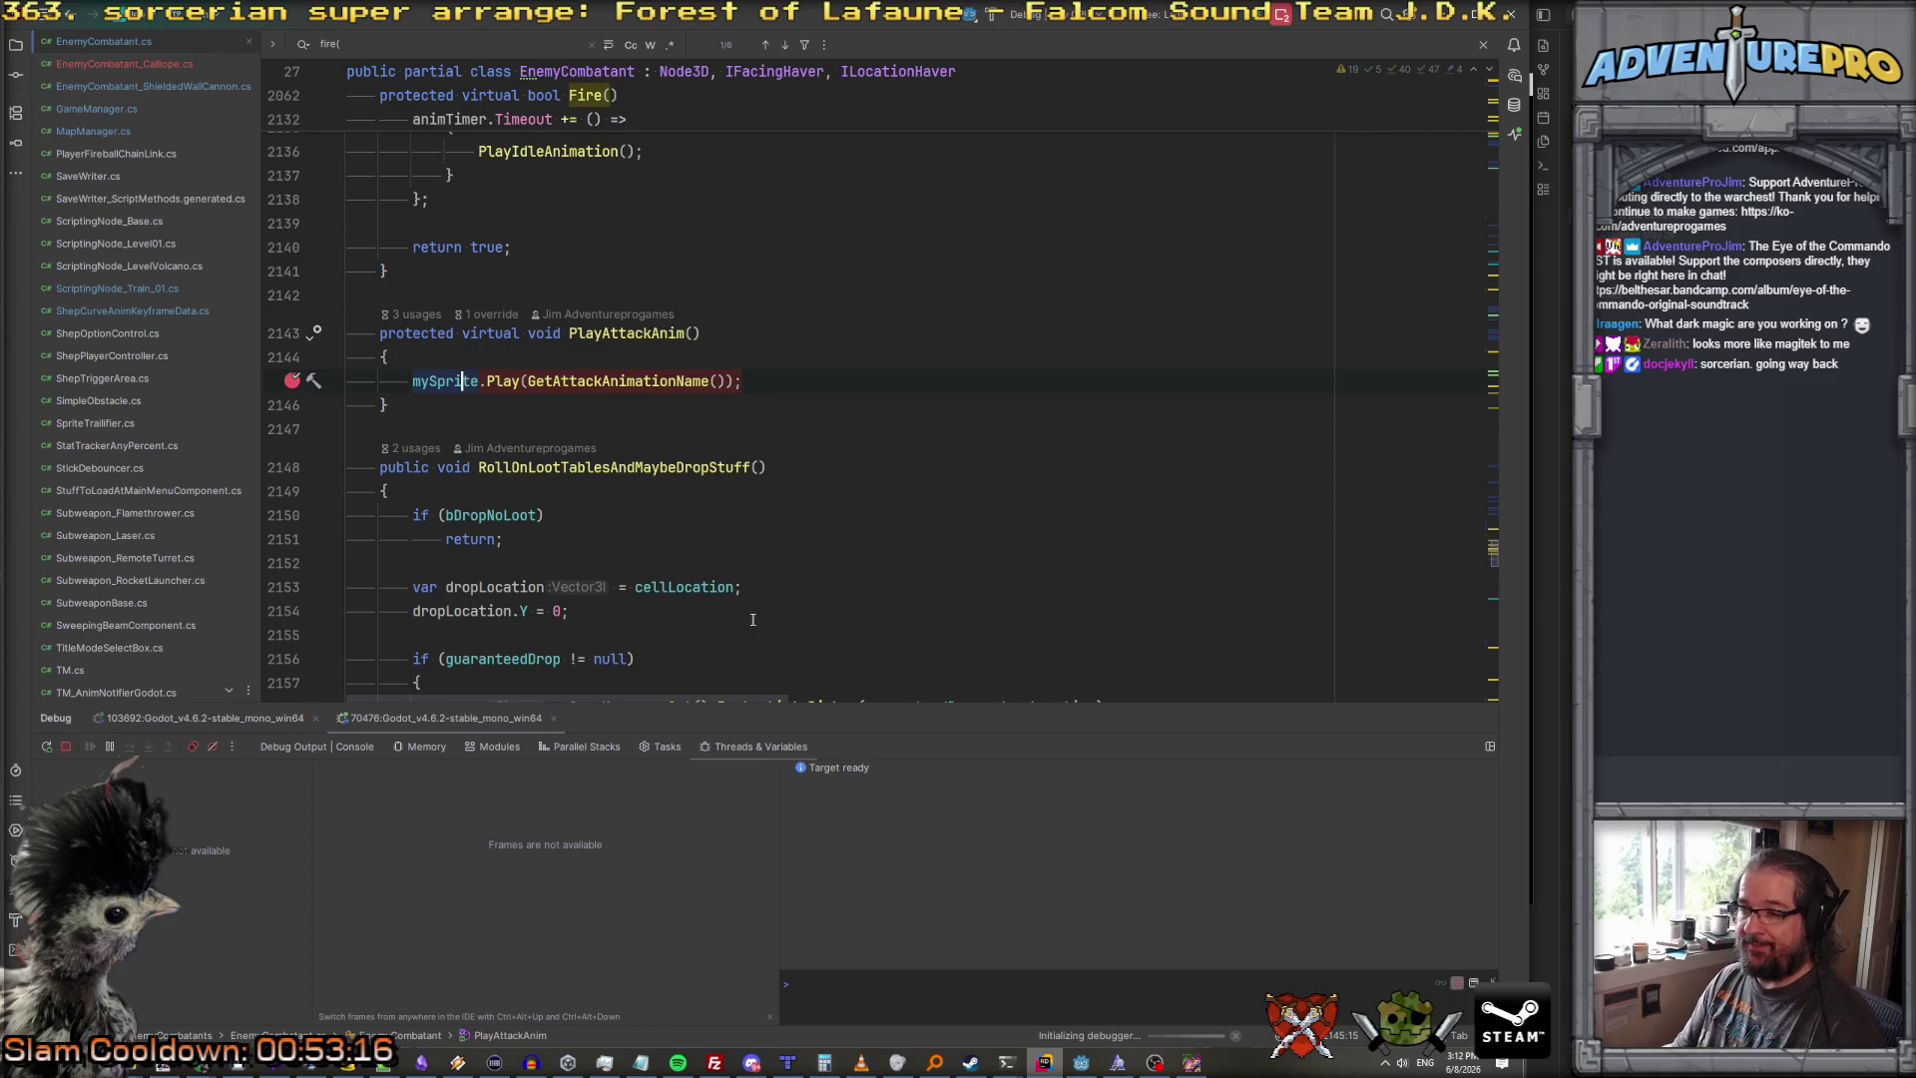
key("alt+Tab")
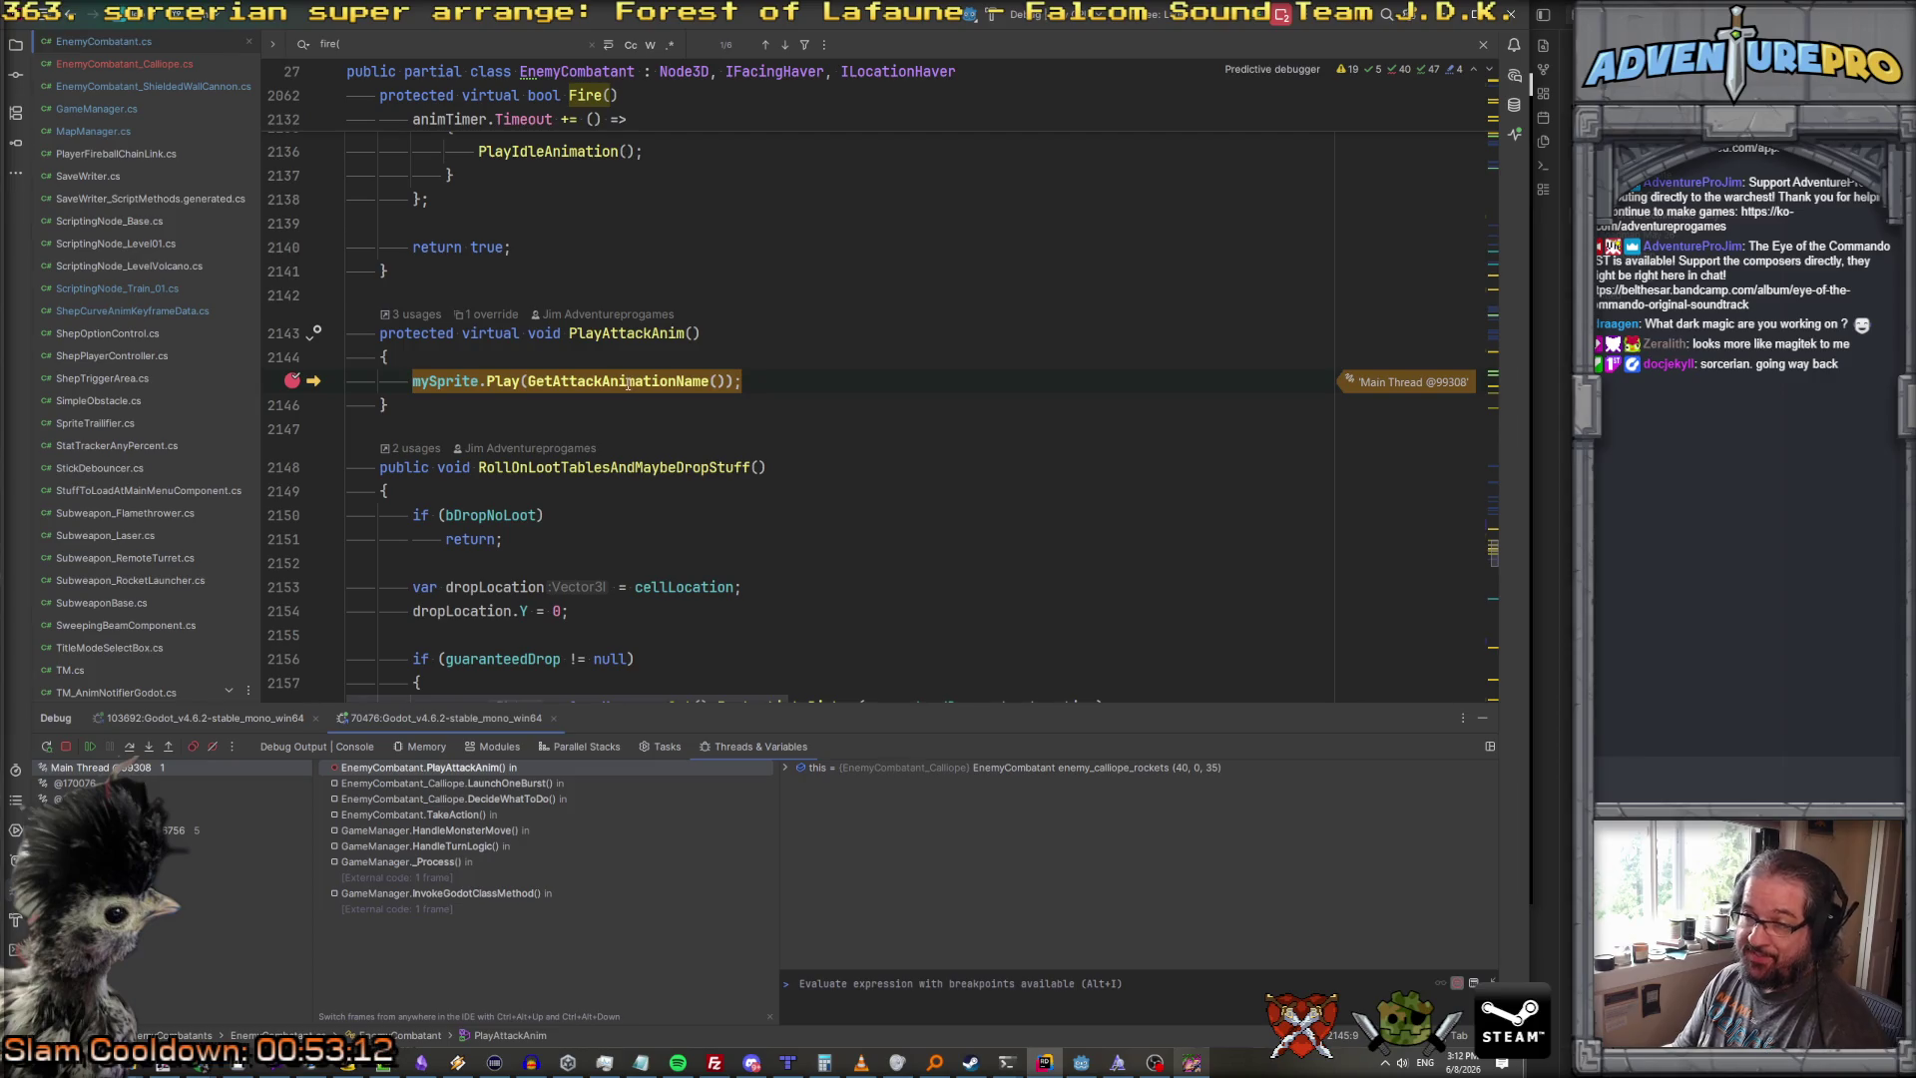
Step: Step through GetAttackAnimationName and GetCommonAnim, confirming the name resolves to attack, then resume the game
left_click(630, 380)
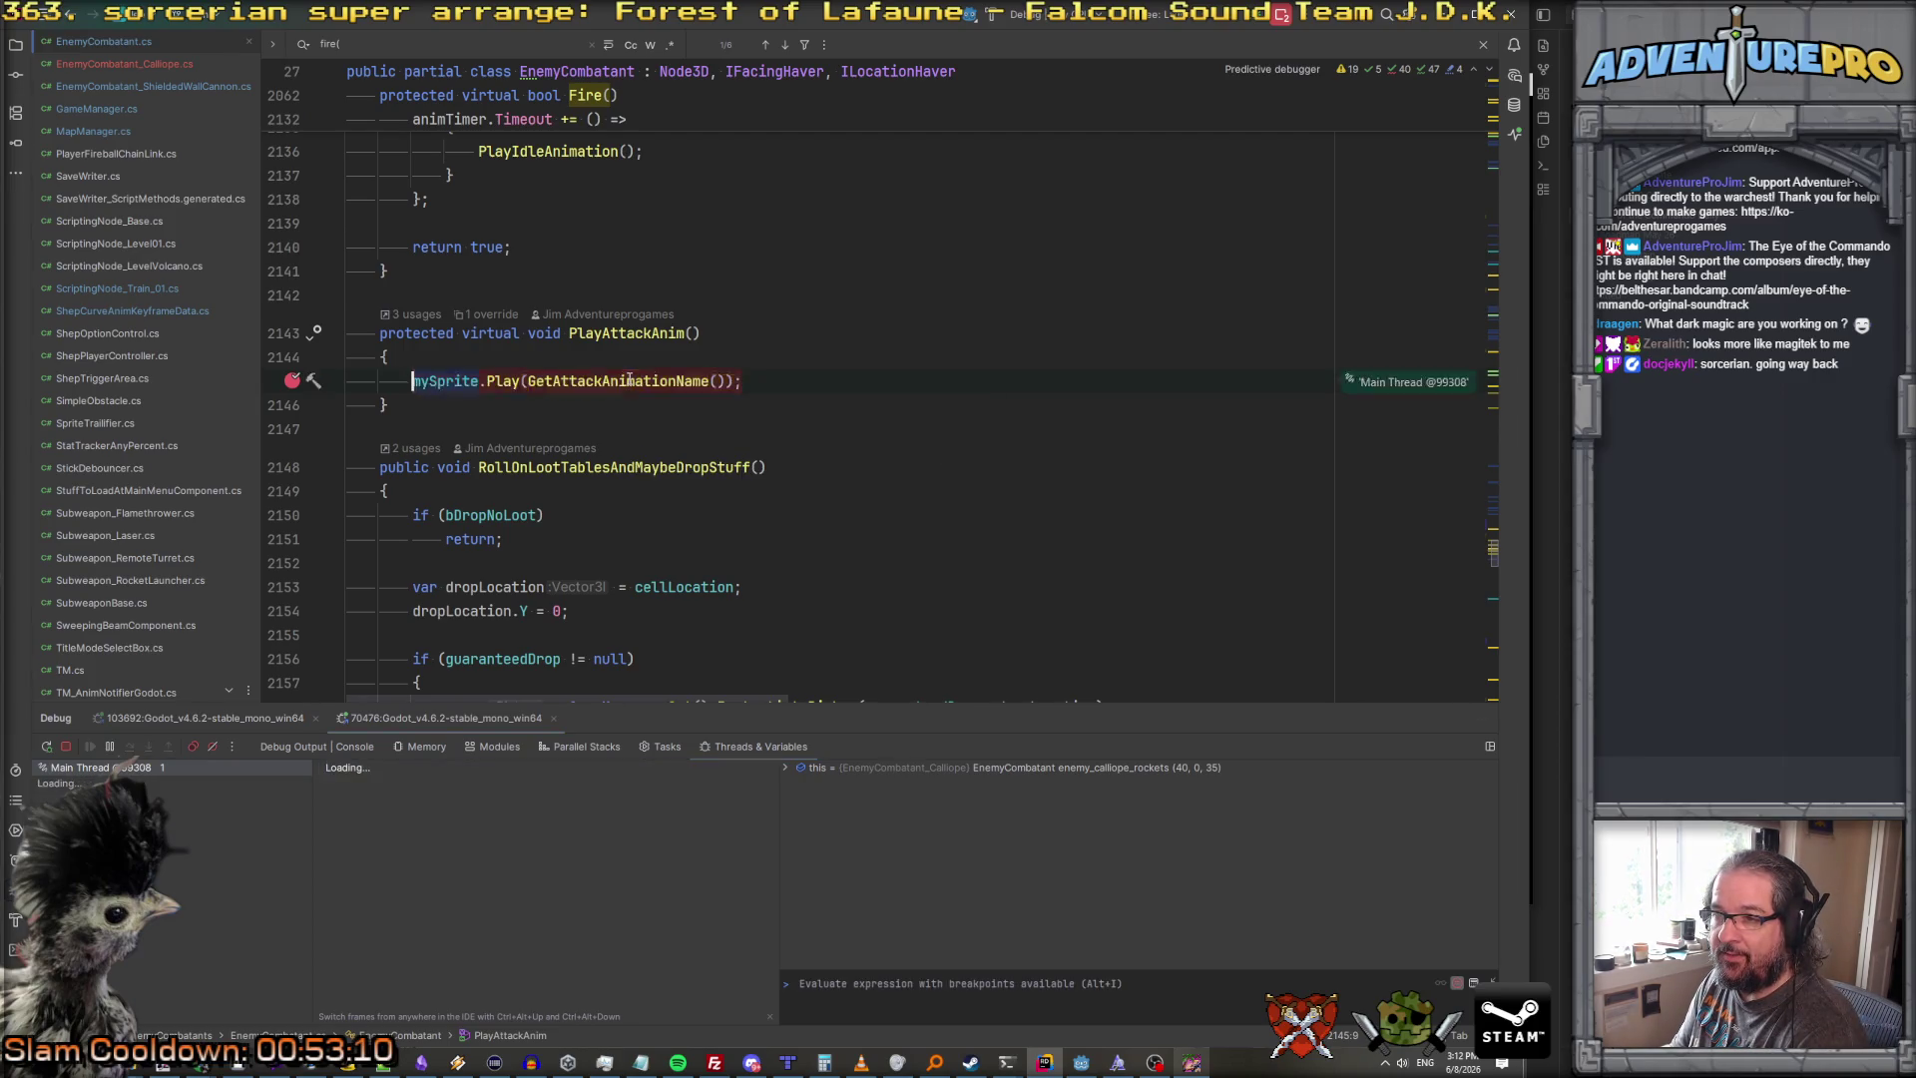
key("F7")
key("F8")
key("F8")
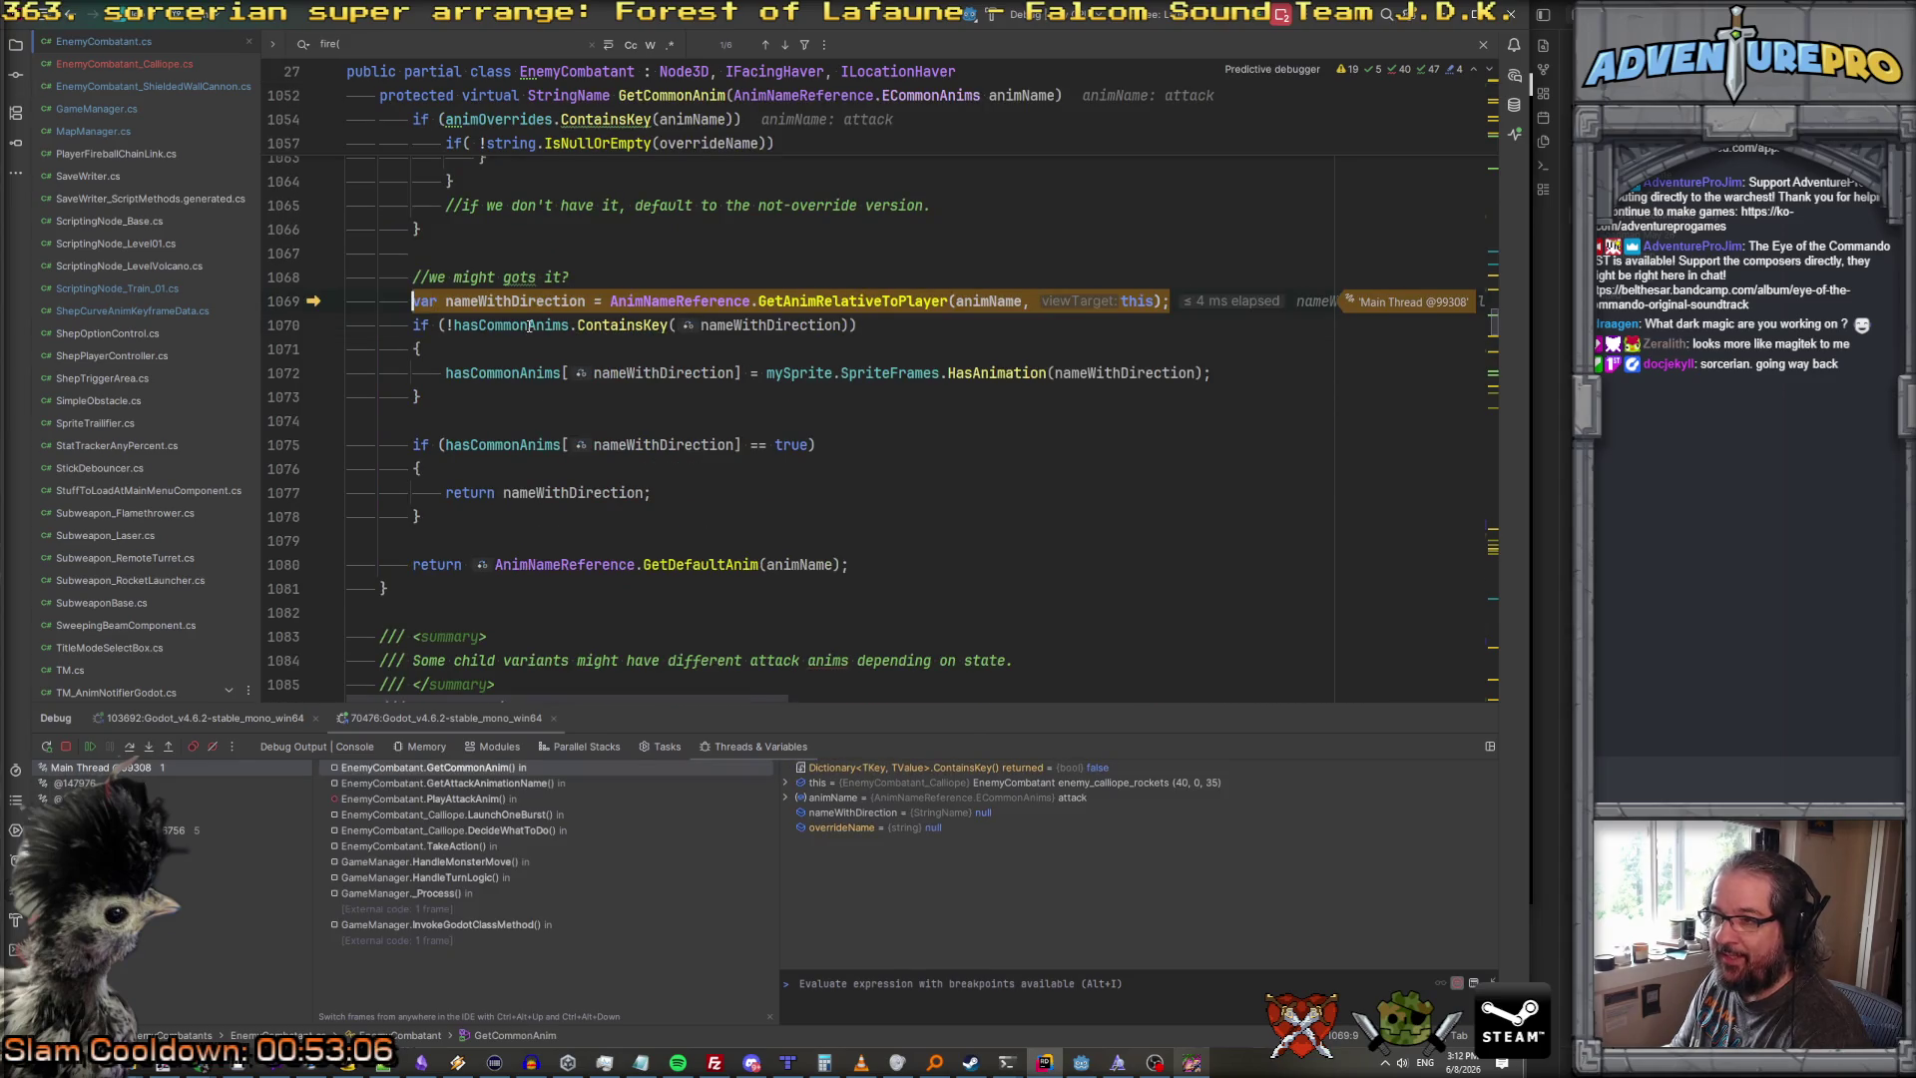
key("F8")
mouse_move(515, 302)
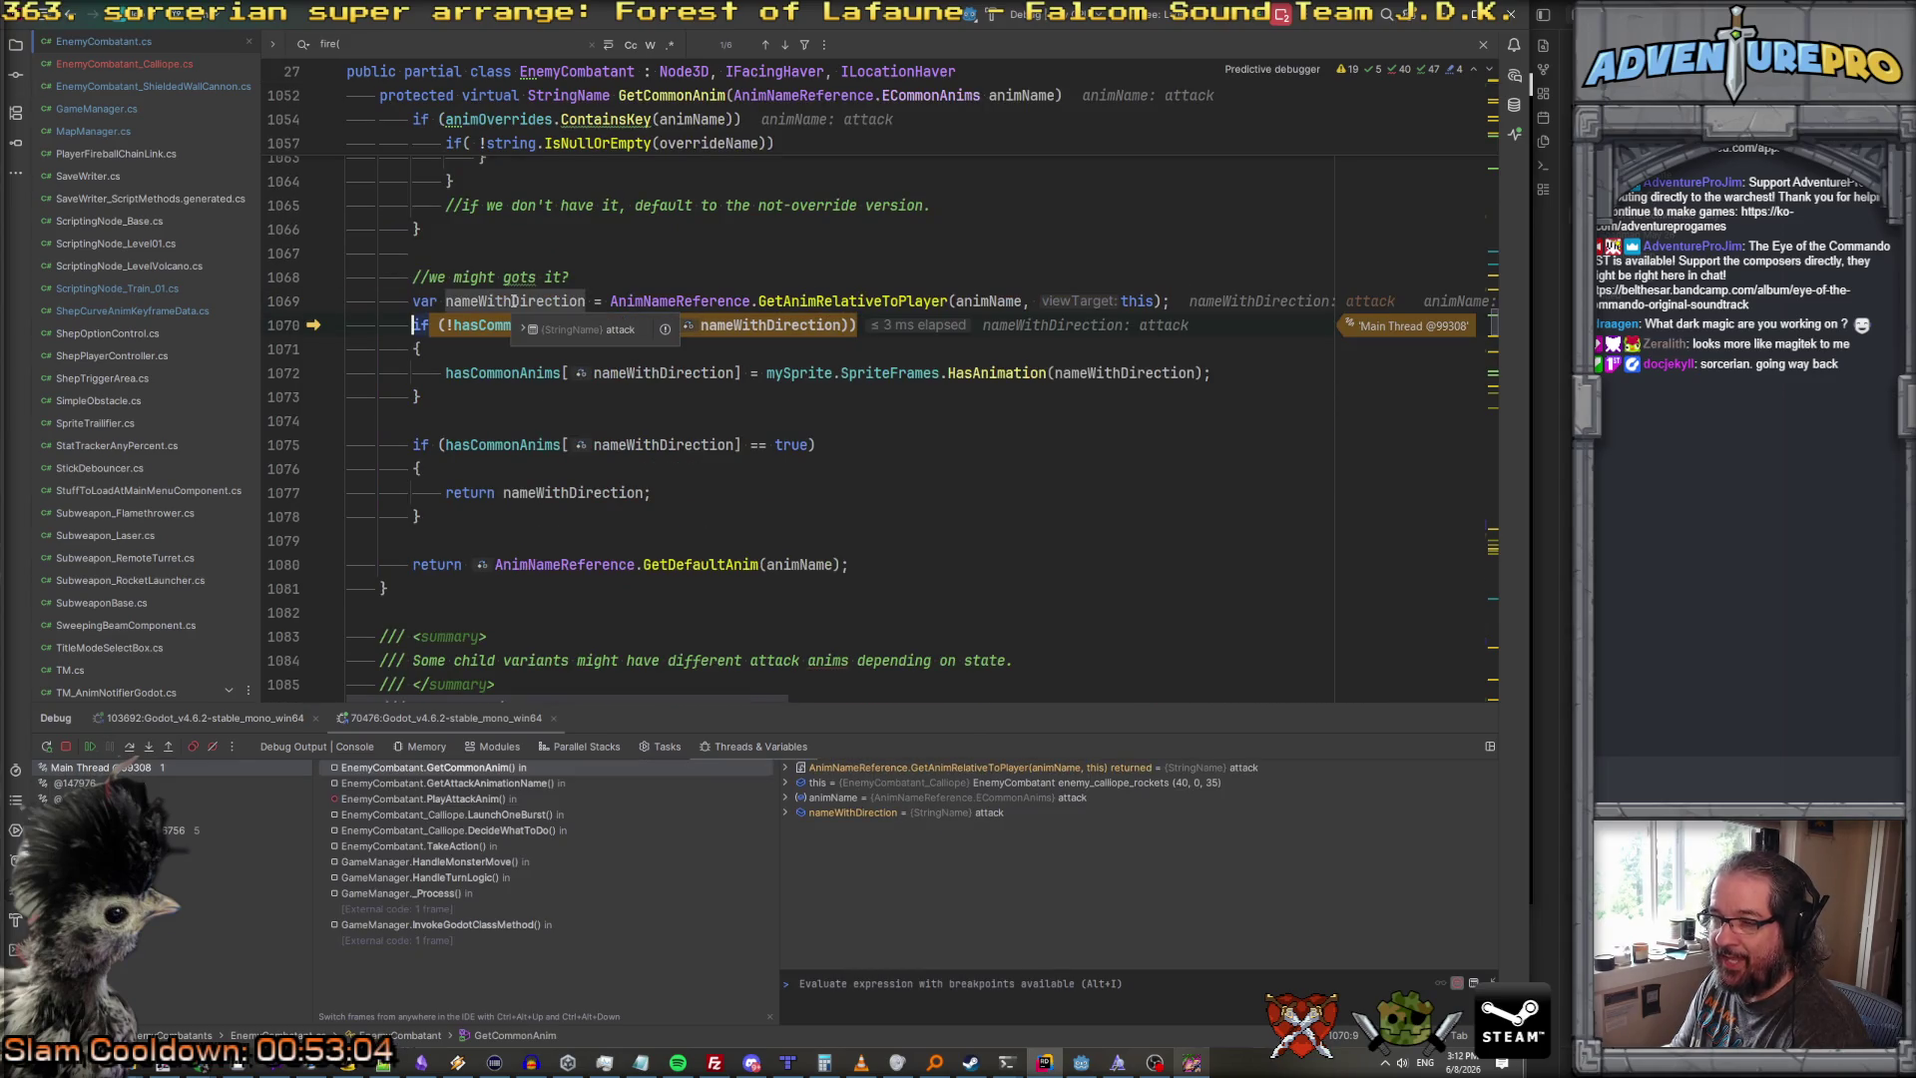
key("F8")
key("F8")
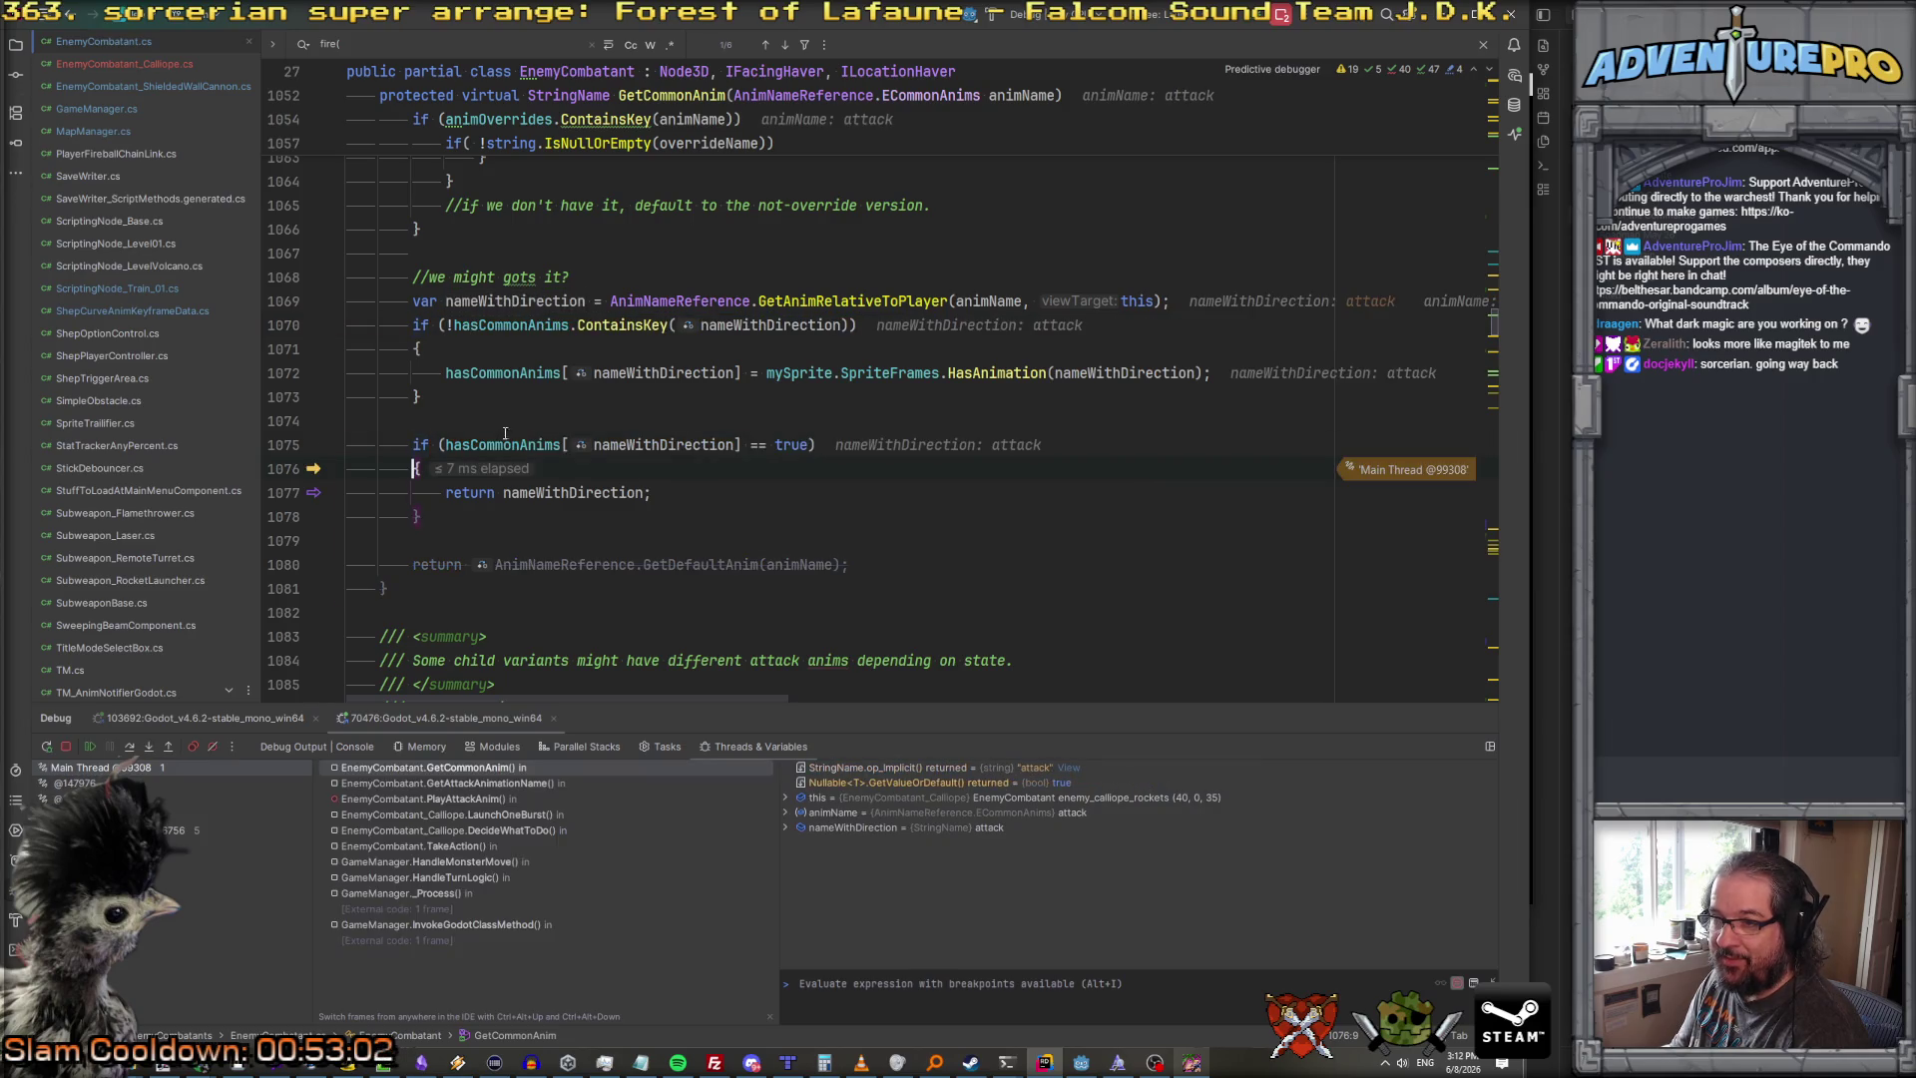
mouse_move(569, 499)
key("F8")
key("F8")
key("F8")
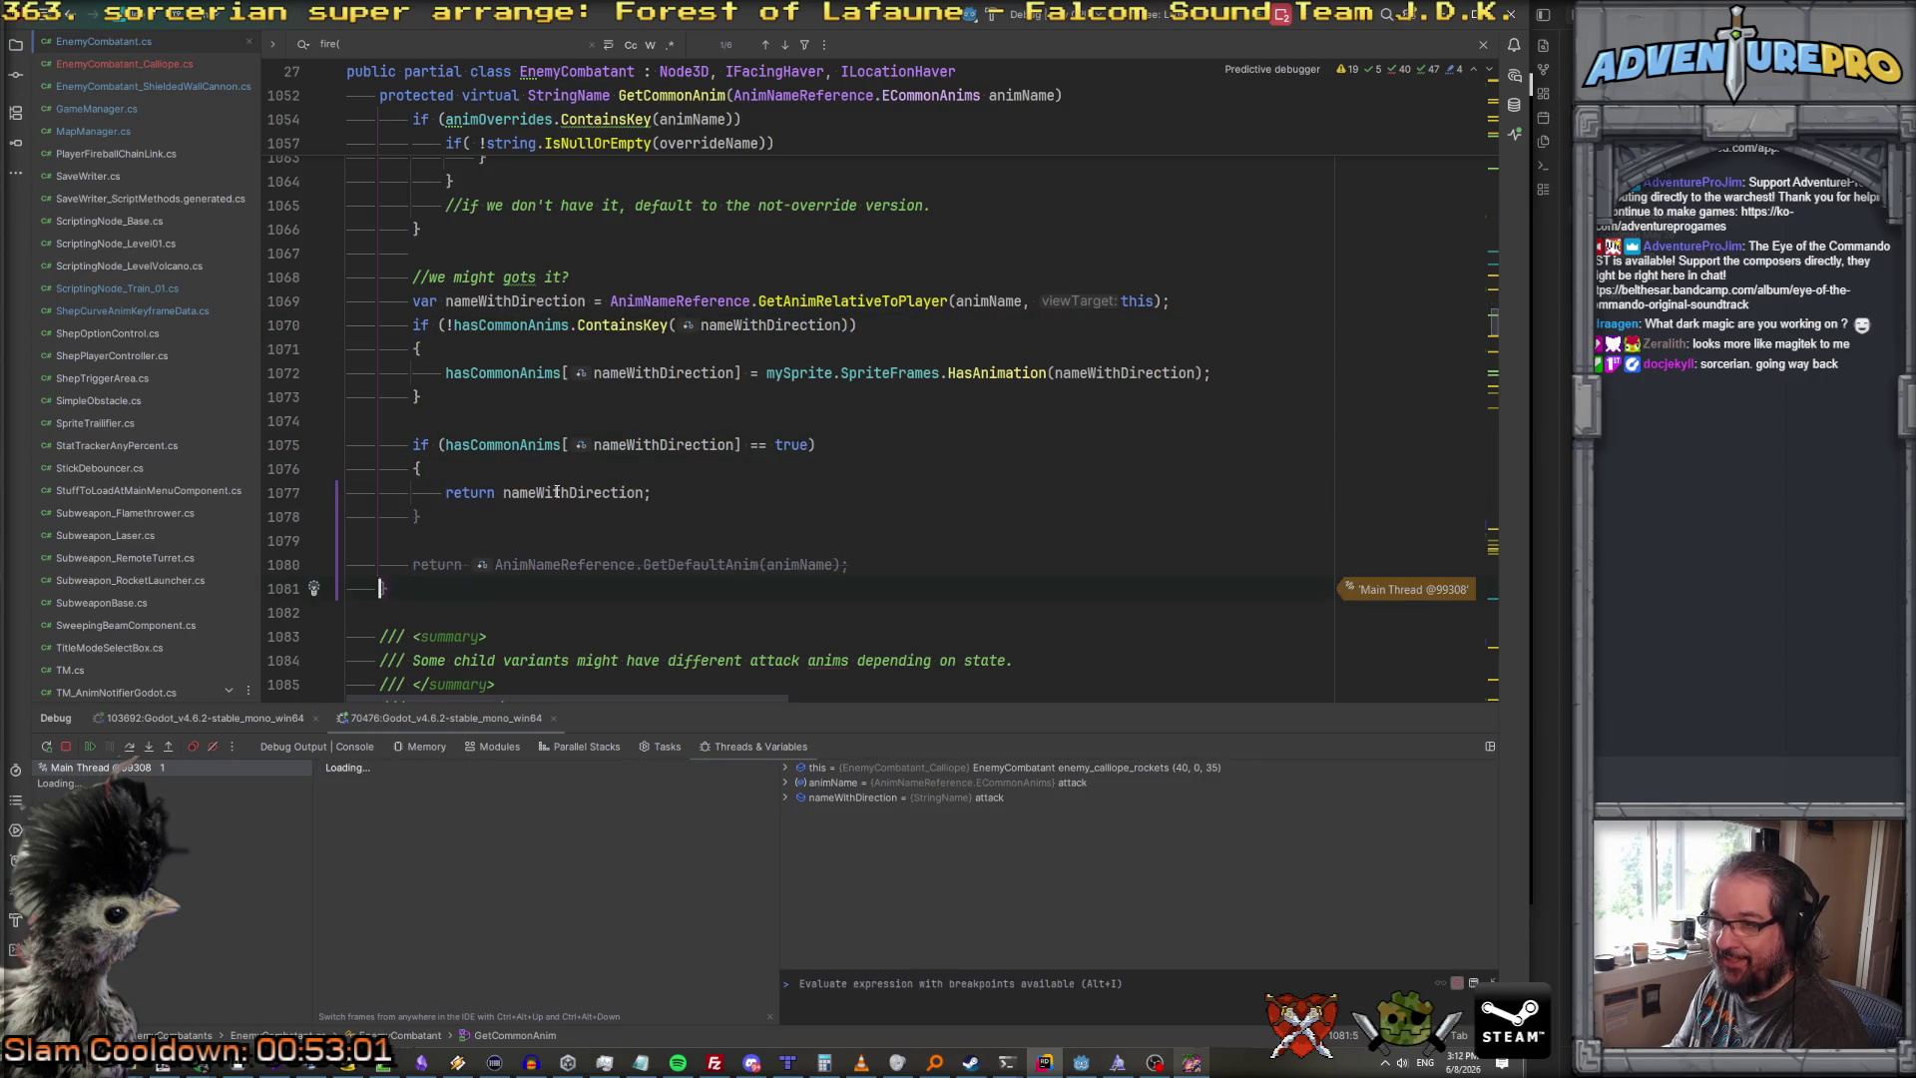
key("F8")
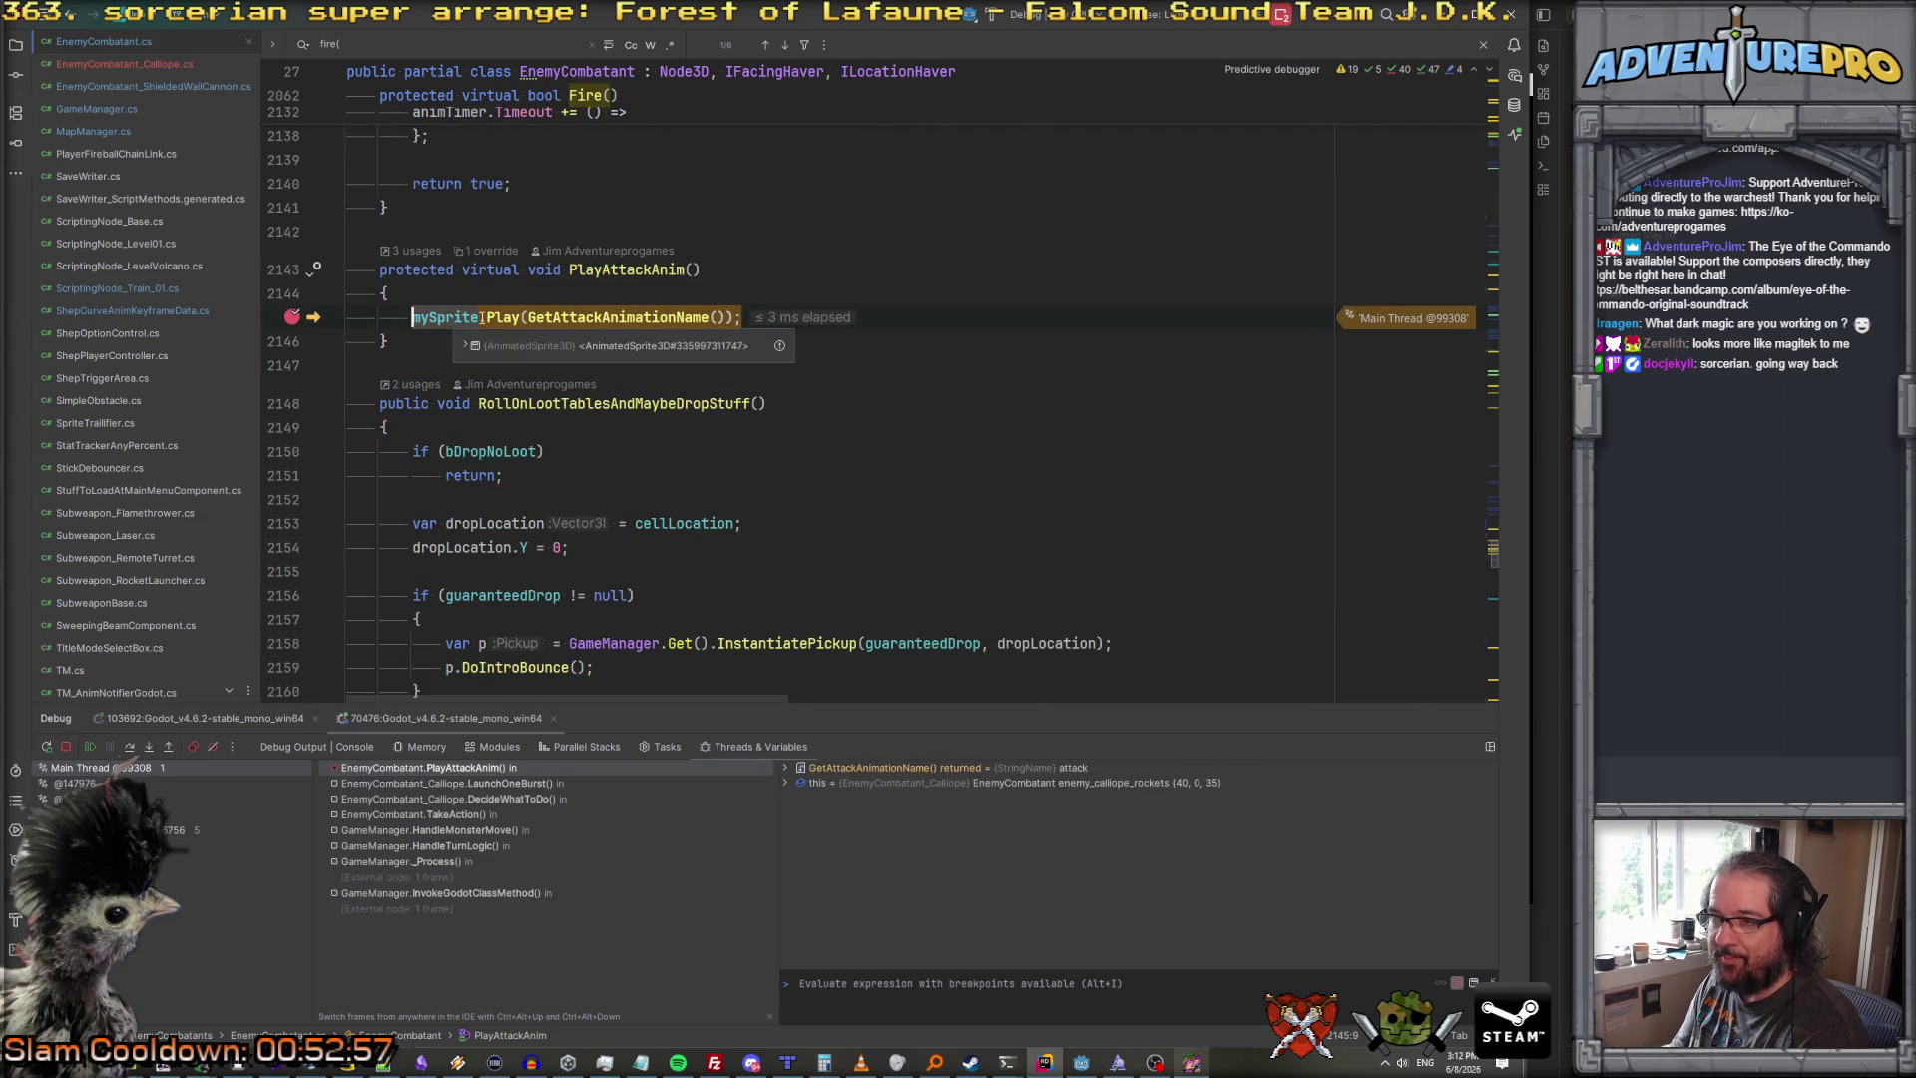
key("F8")
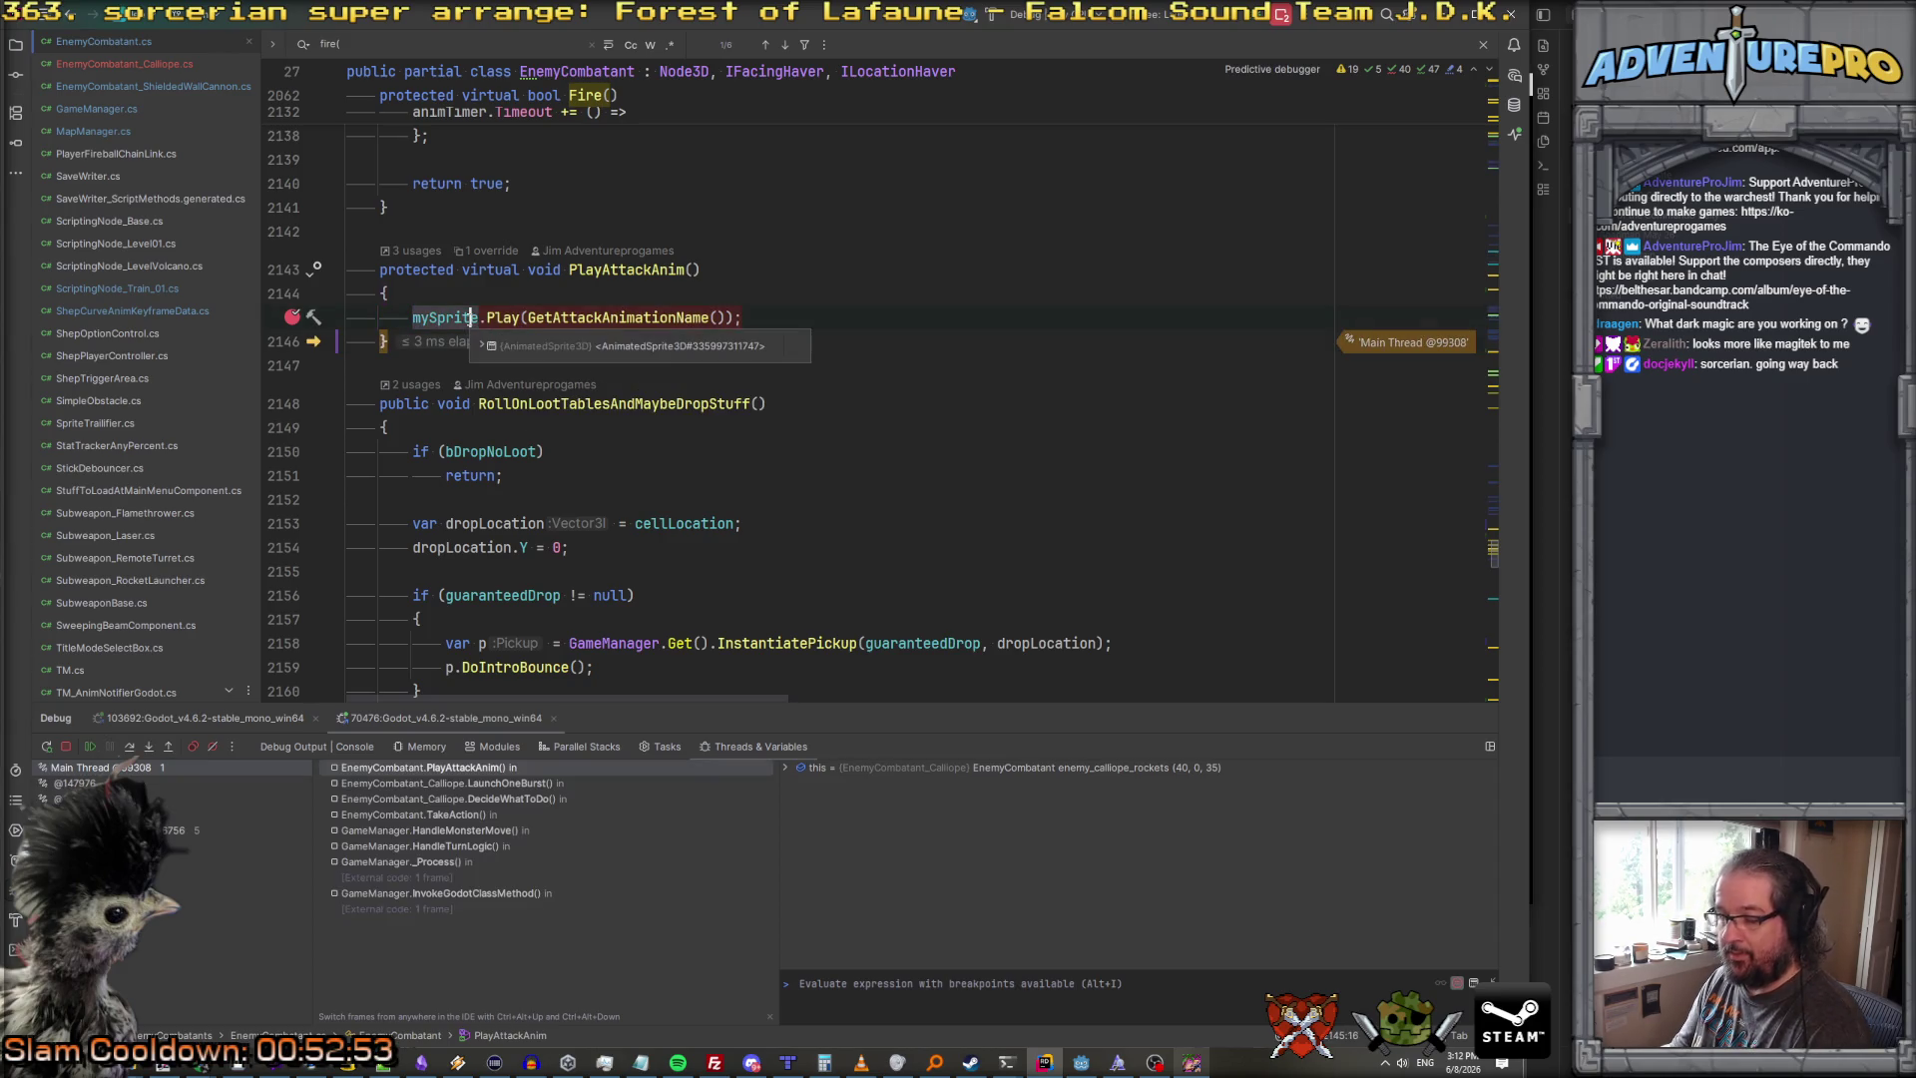
key("F9")
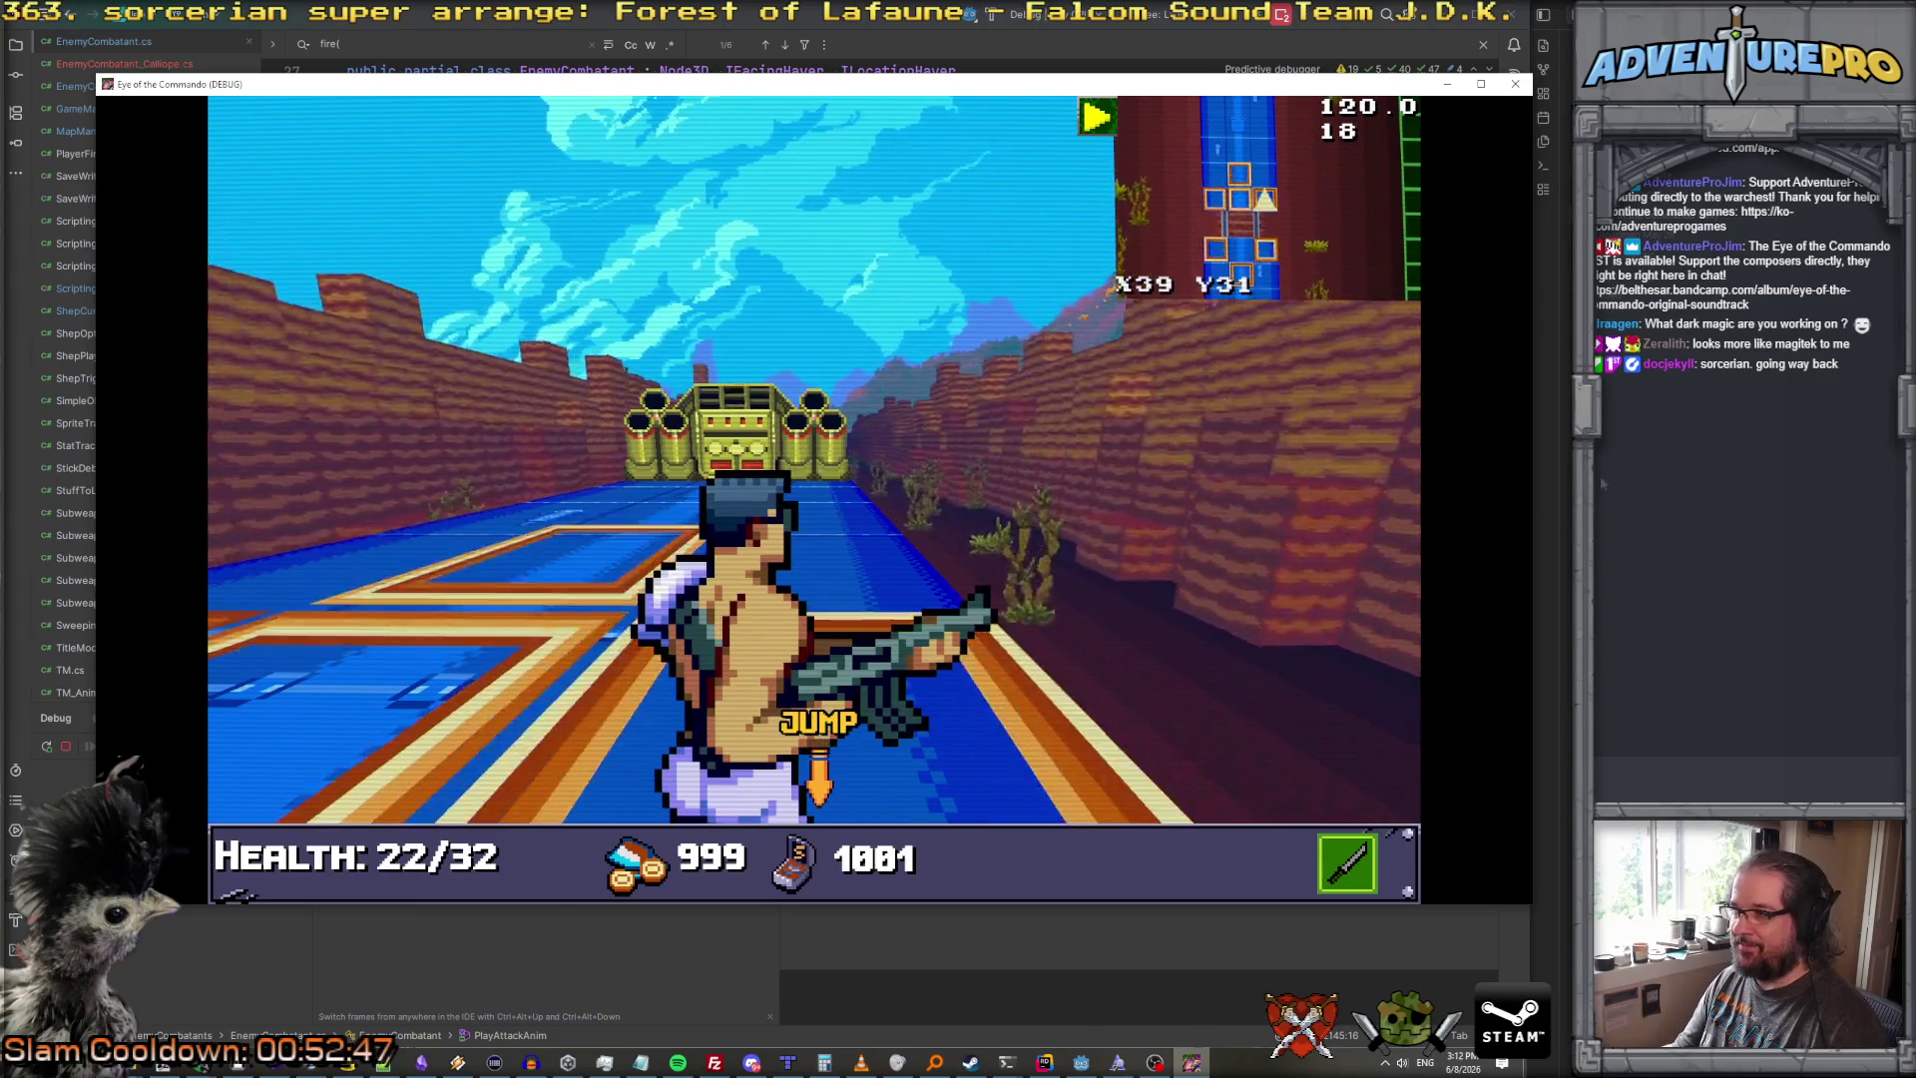
left_click(834, 24)
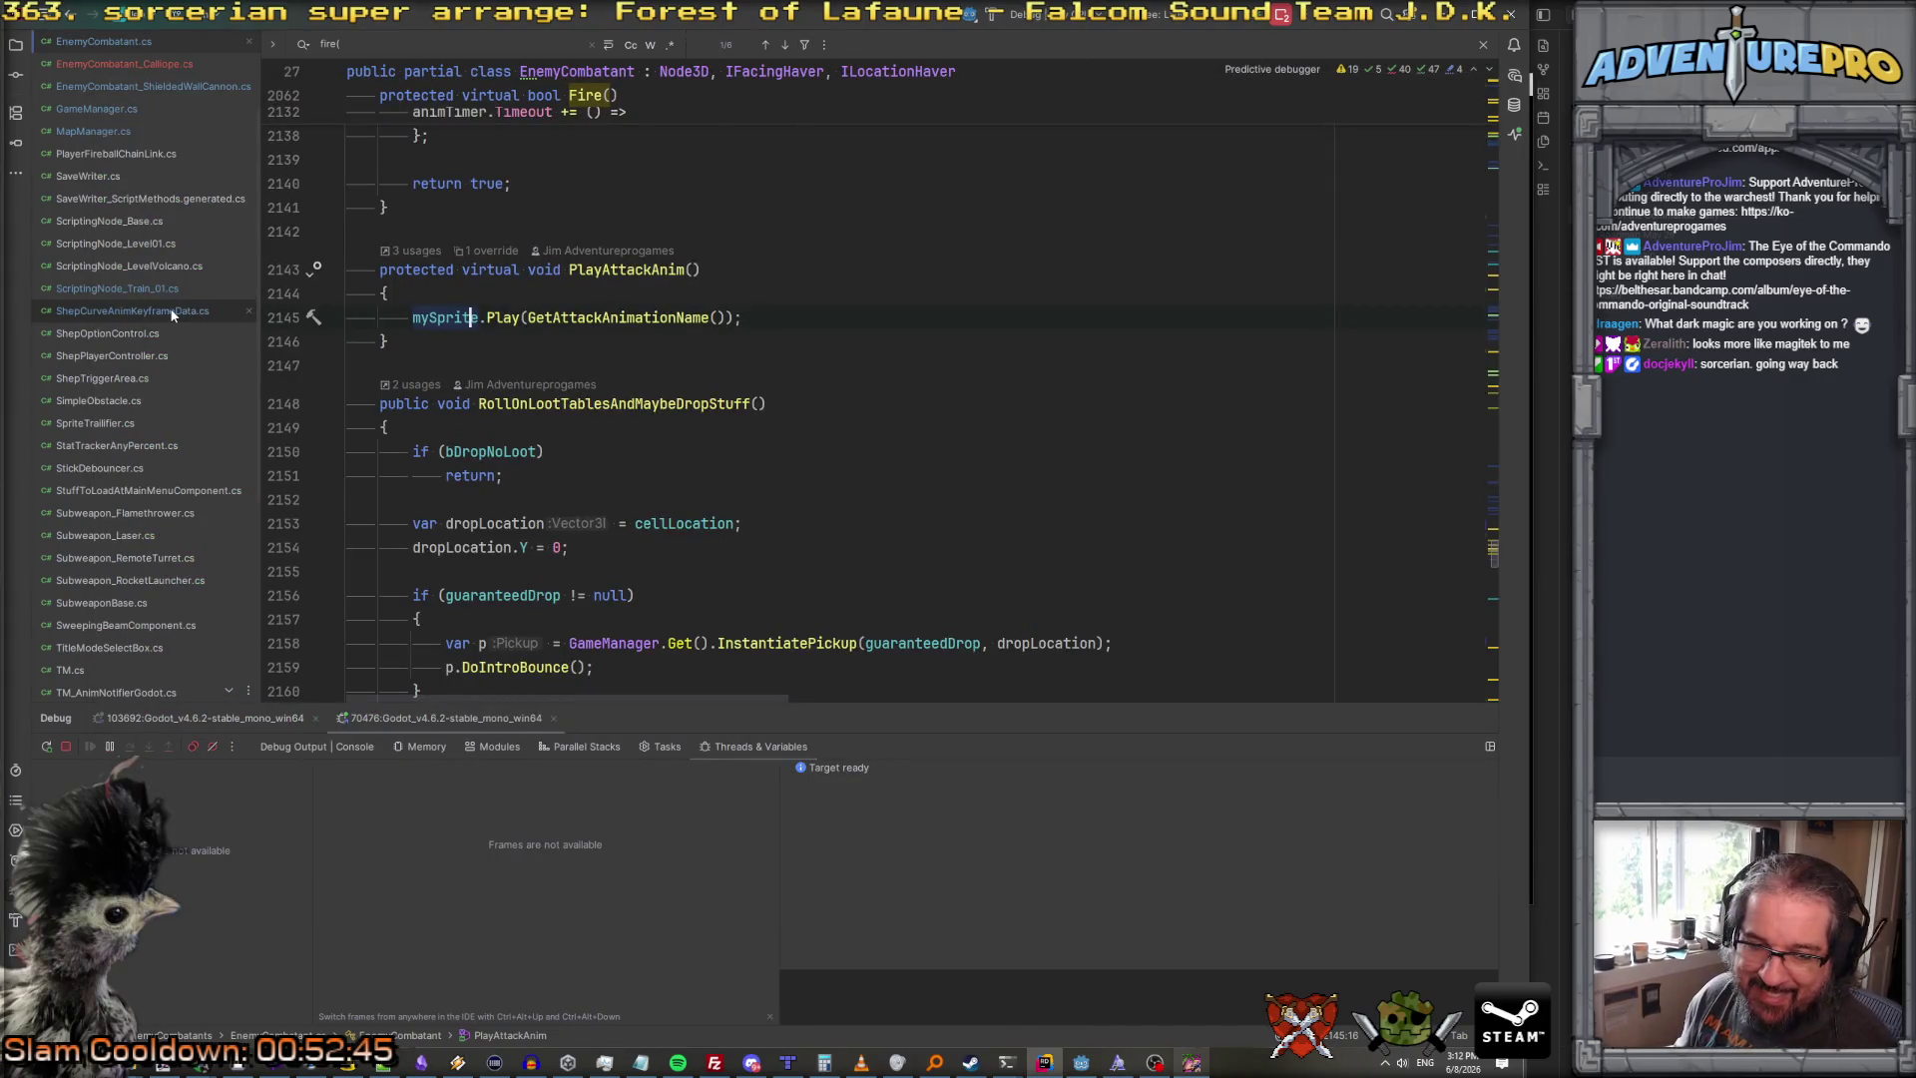
Step: In EnemyCombatant_Calliope.cs, start a GameManager.Get line after PlayAttackAnim, then undo it
left_click(140, 64)
left_click(564, 257)
key("Return")
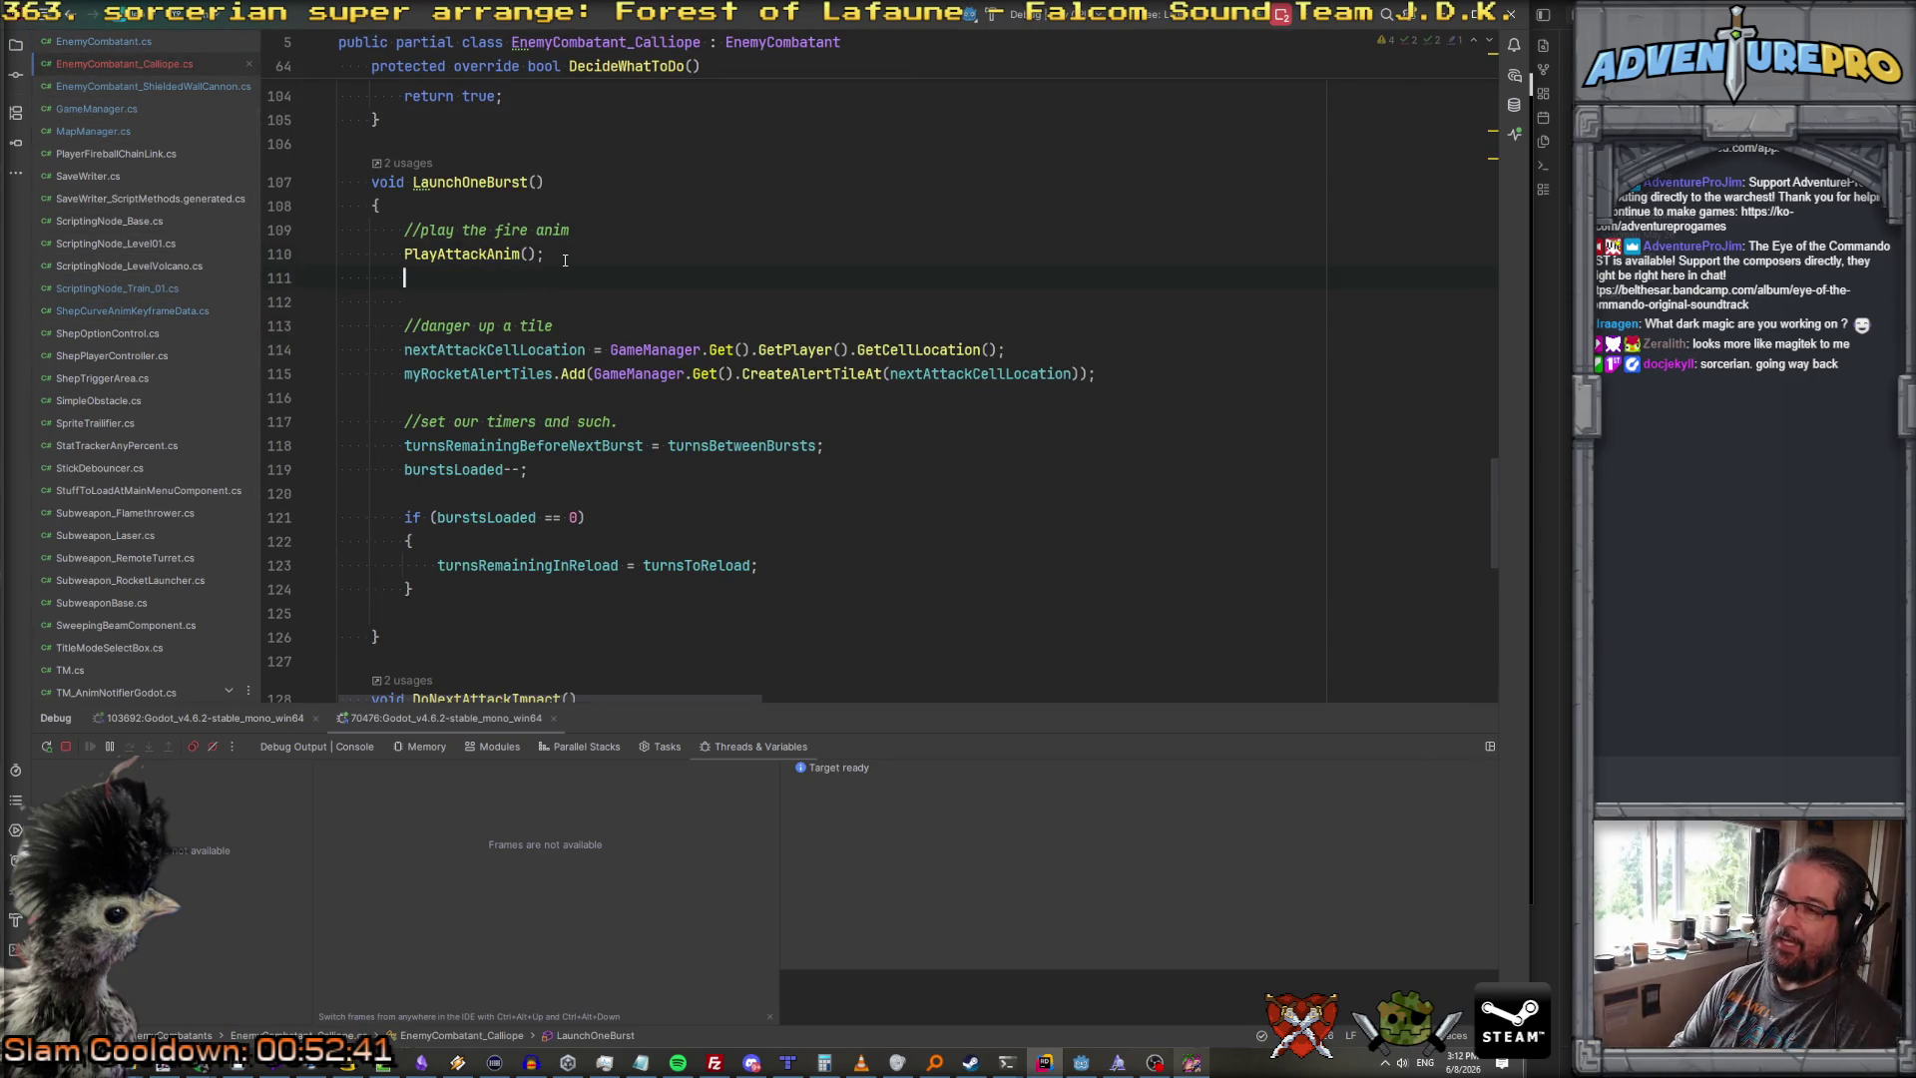
type("Game")
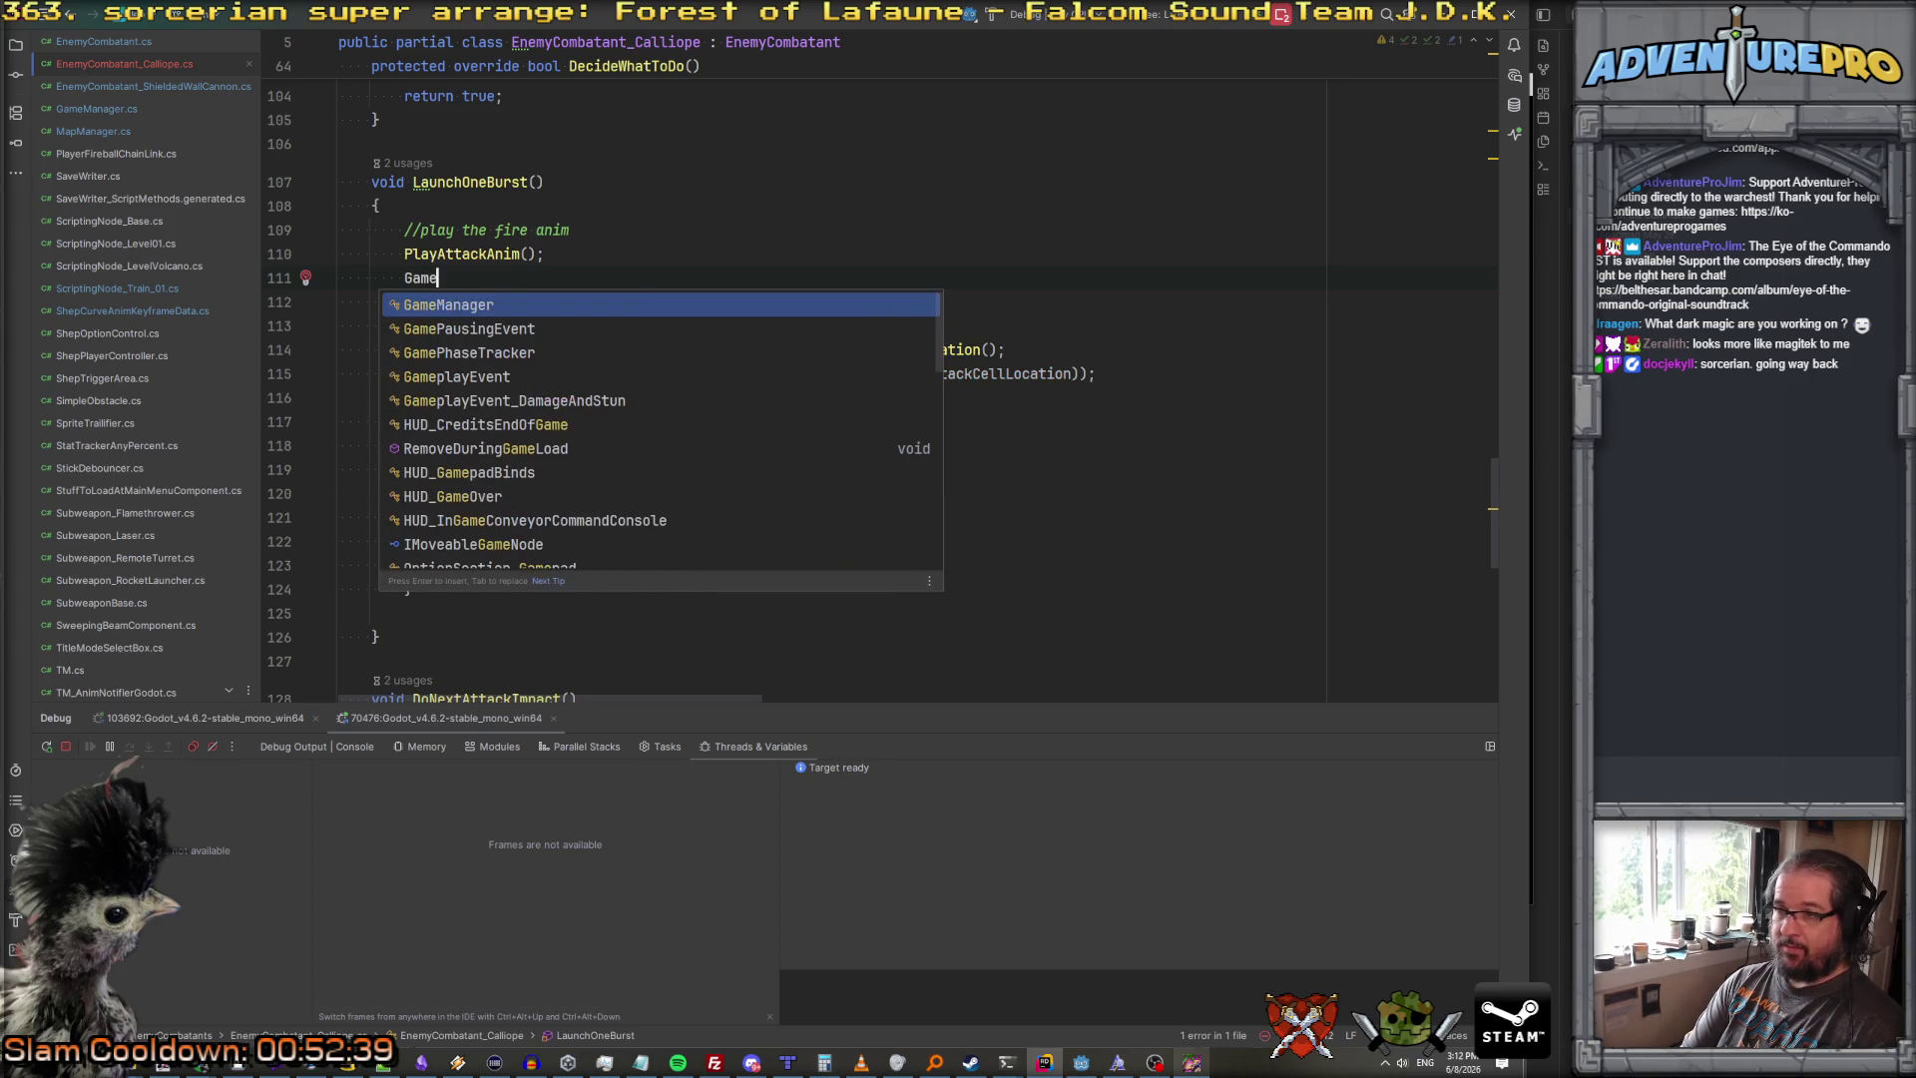
key("Return")
type(".Get")
left_click(528, 253)
key("ctrl+z")
Step: Declare var theGame = GameManager.Get(); at the top of LaunchOneBurst, above the fire anim comment
key("Up")
key("Up")
key("End")
key("Return")
type("vb")
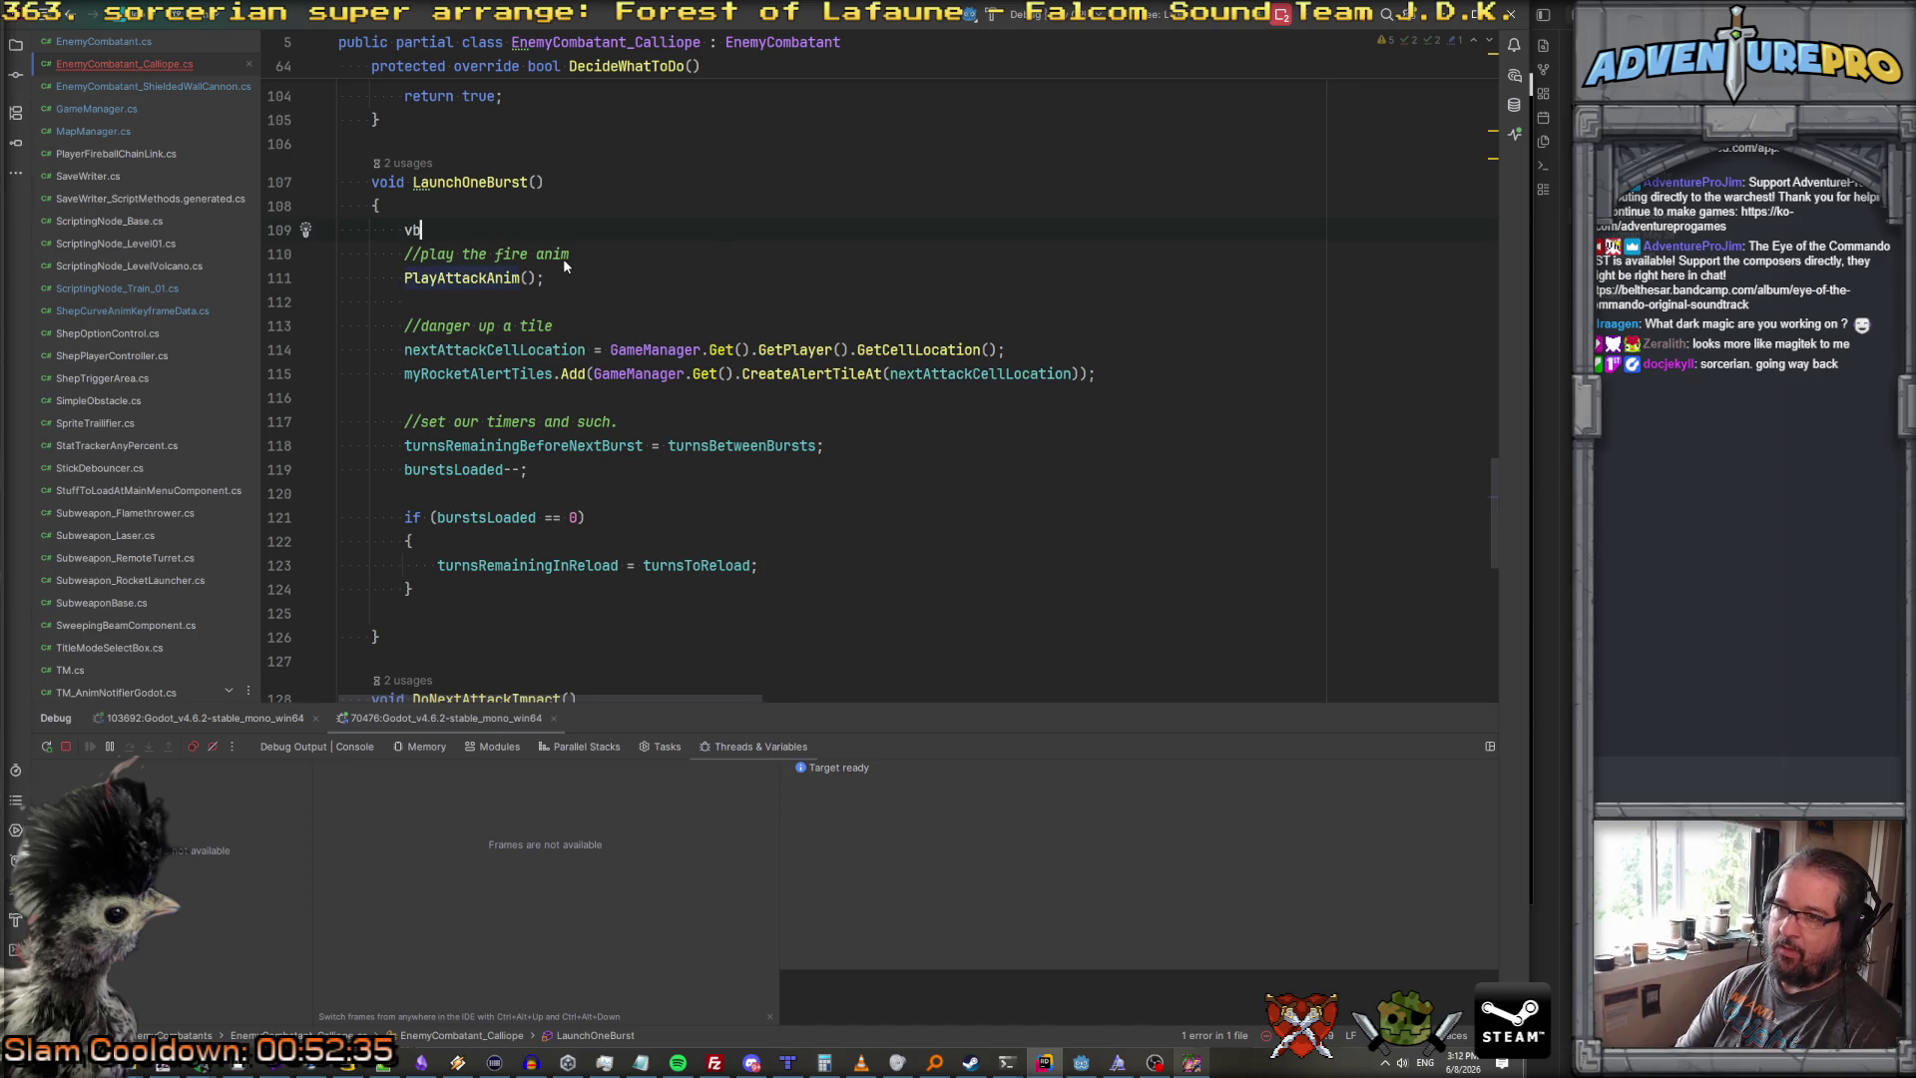
type("ar theGame =")
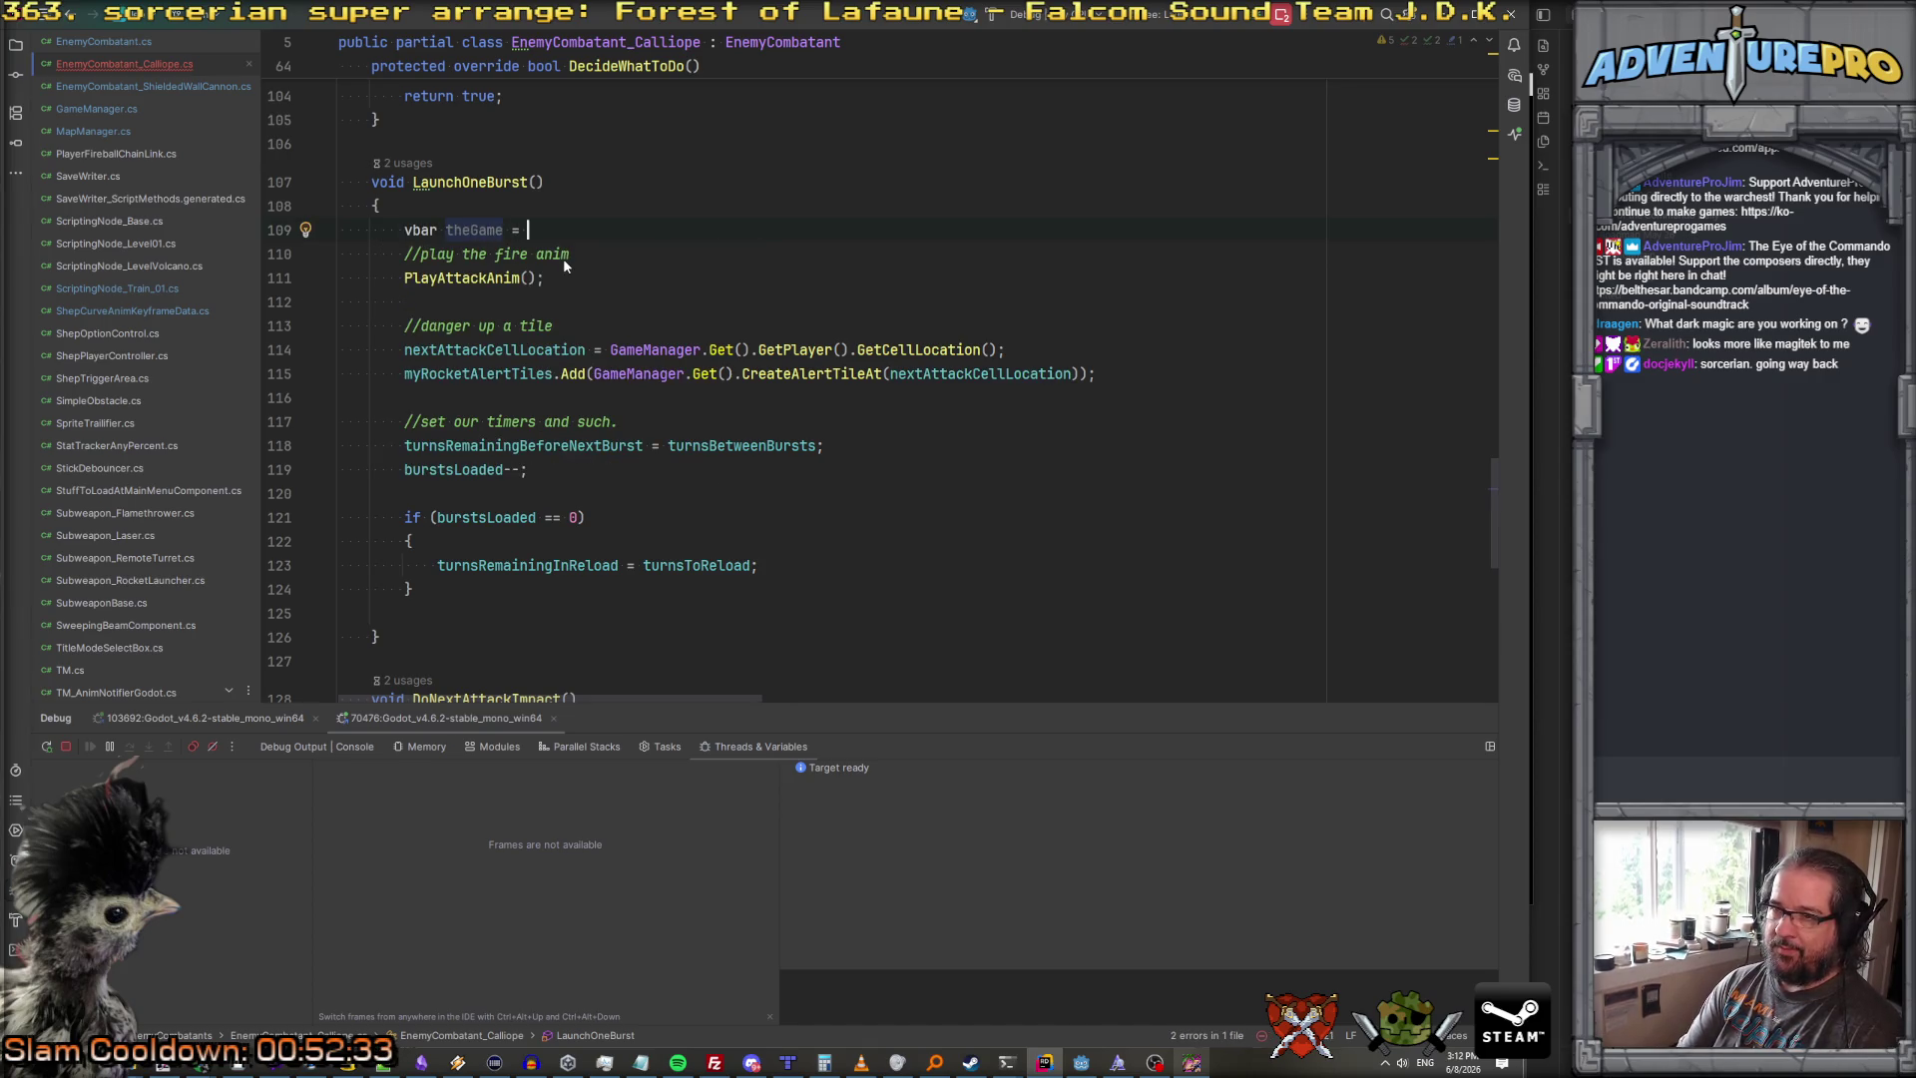
type("gamem")
key("Return")
type(".G")
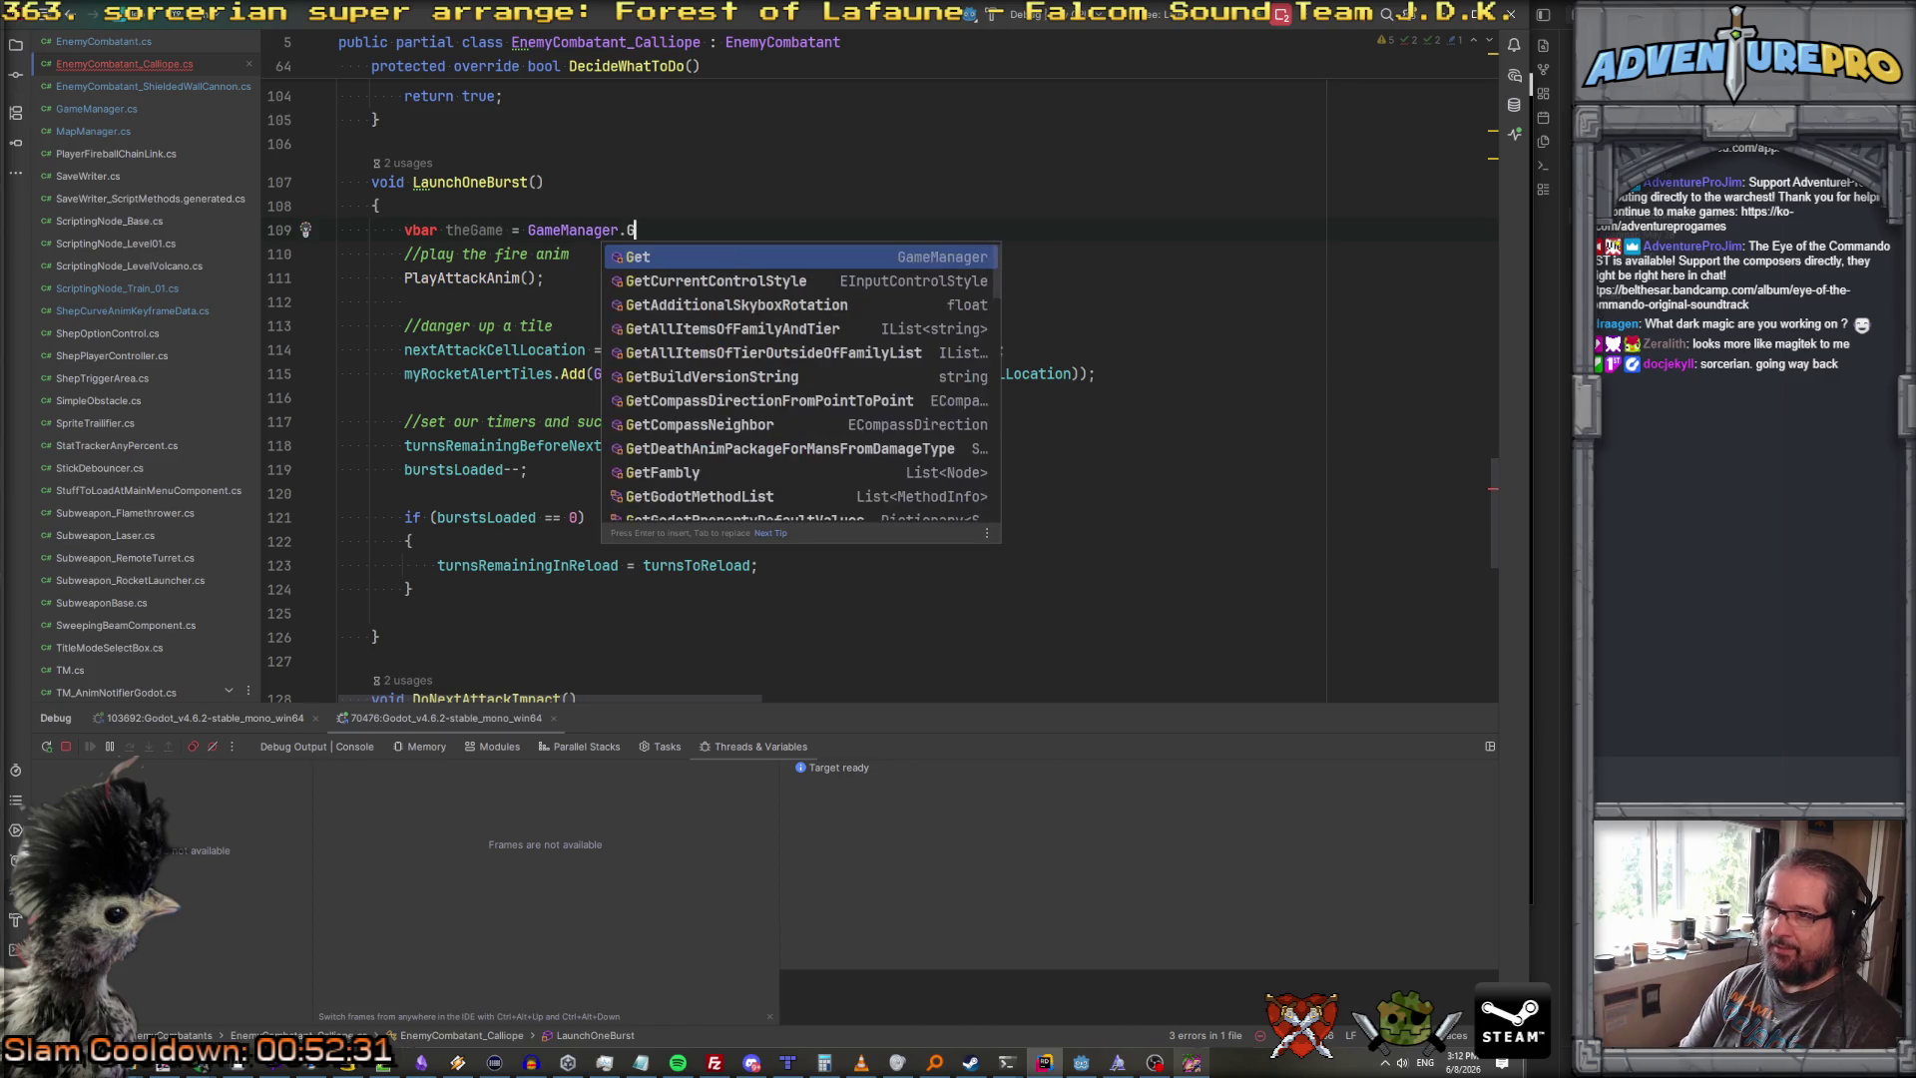
key("Return")
type(";")
left_click(421, 230)
key("BackSpace")
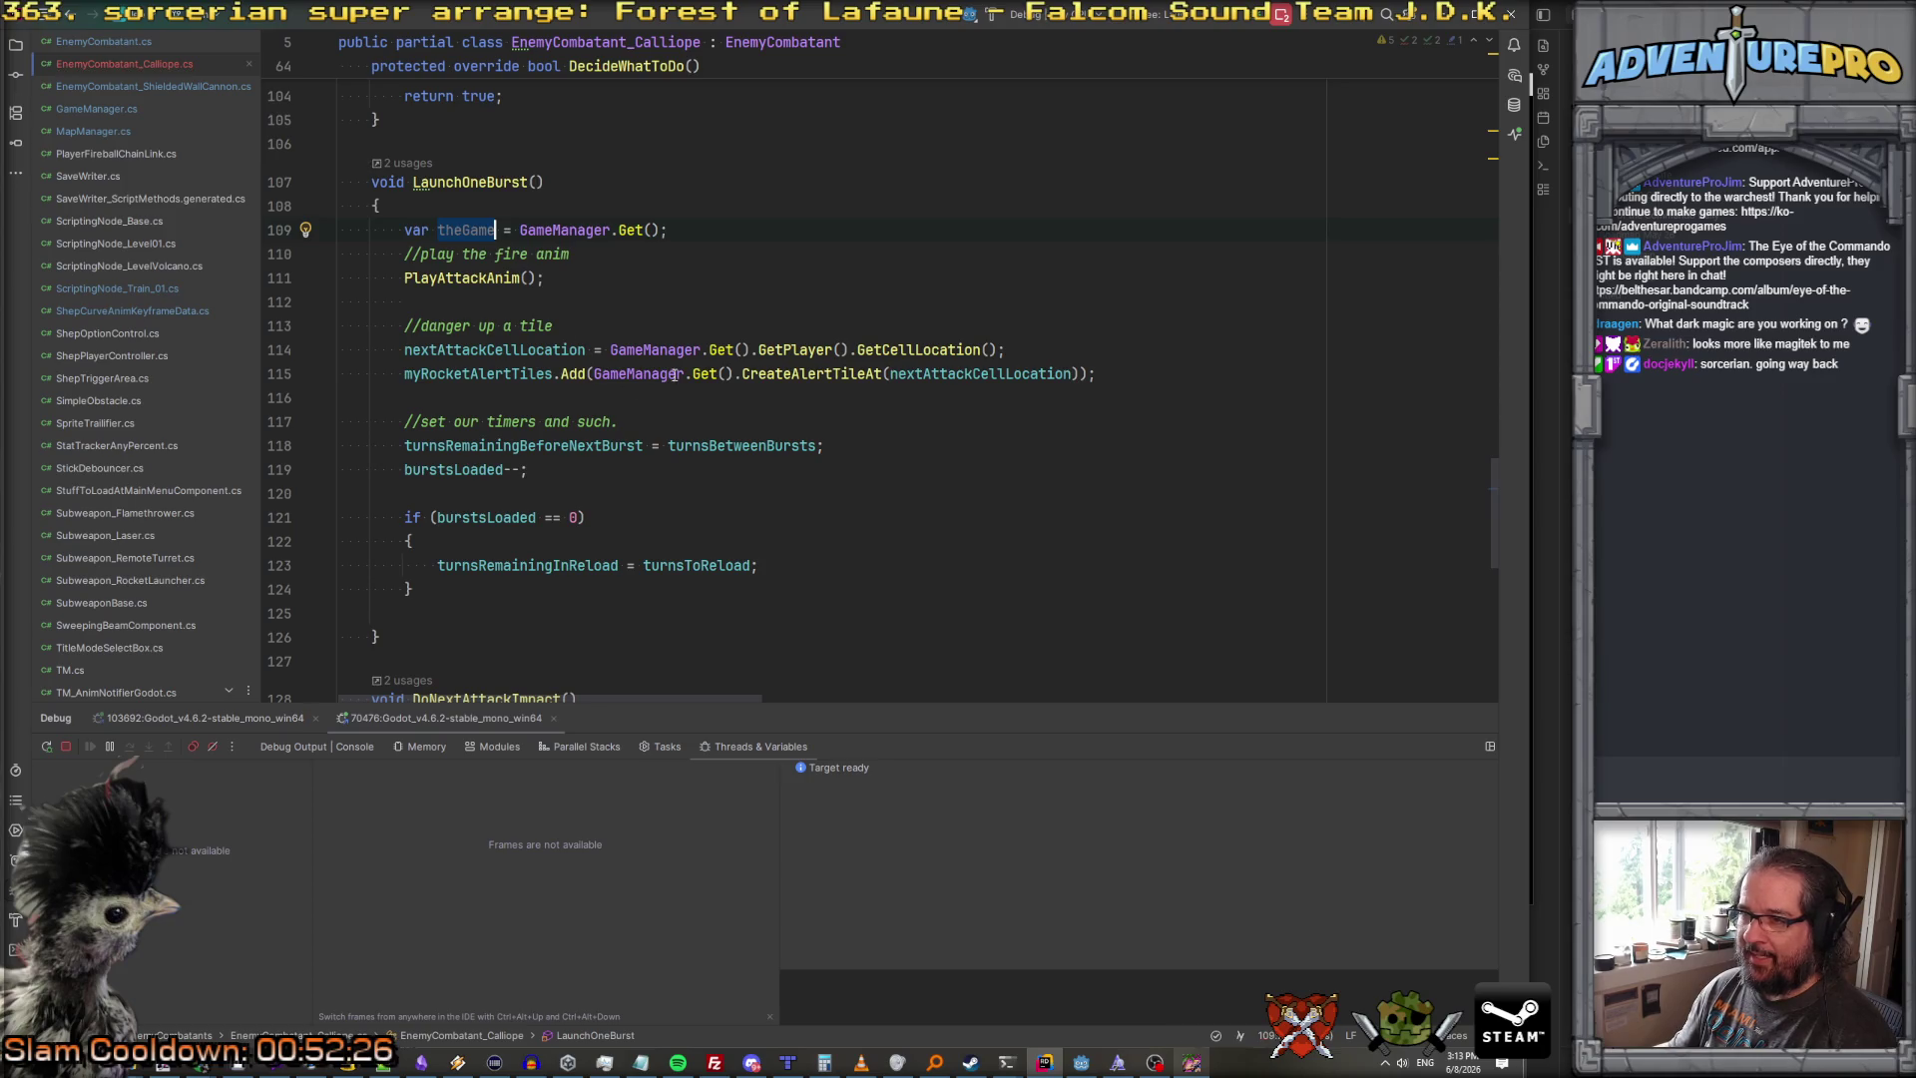
Step: Replace the GameManager.Get() calls on lines 114 and 115 with theGame
mouse_move(608, 349)
left_mouse_down()
mouse_move(751, 349)
mouse_move(593, 373)
left_mouse_up()
type("theGame")
left_click(700, 373)
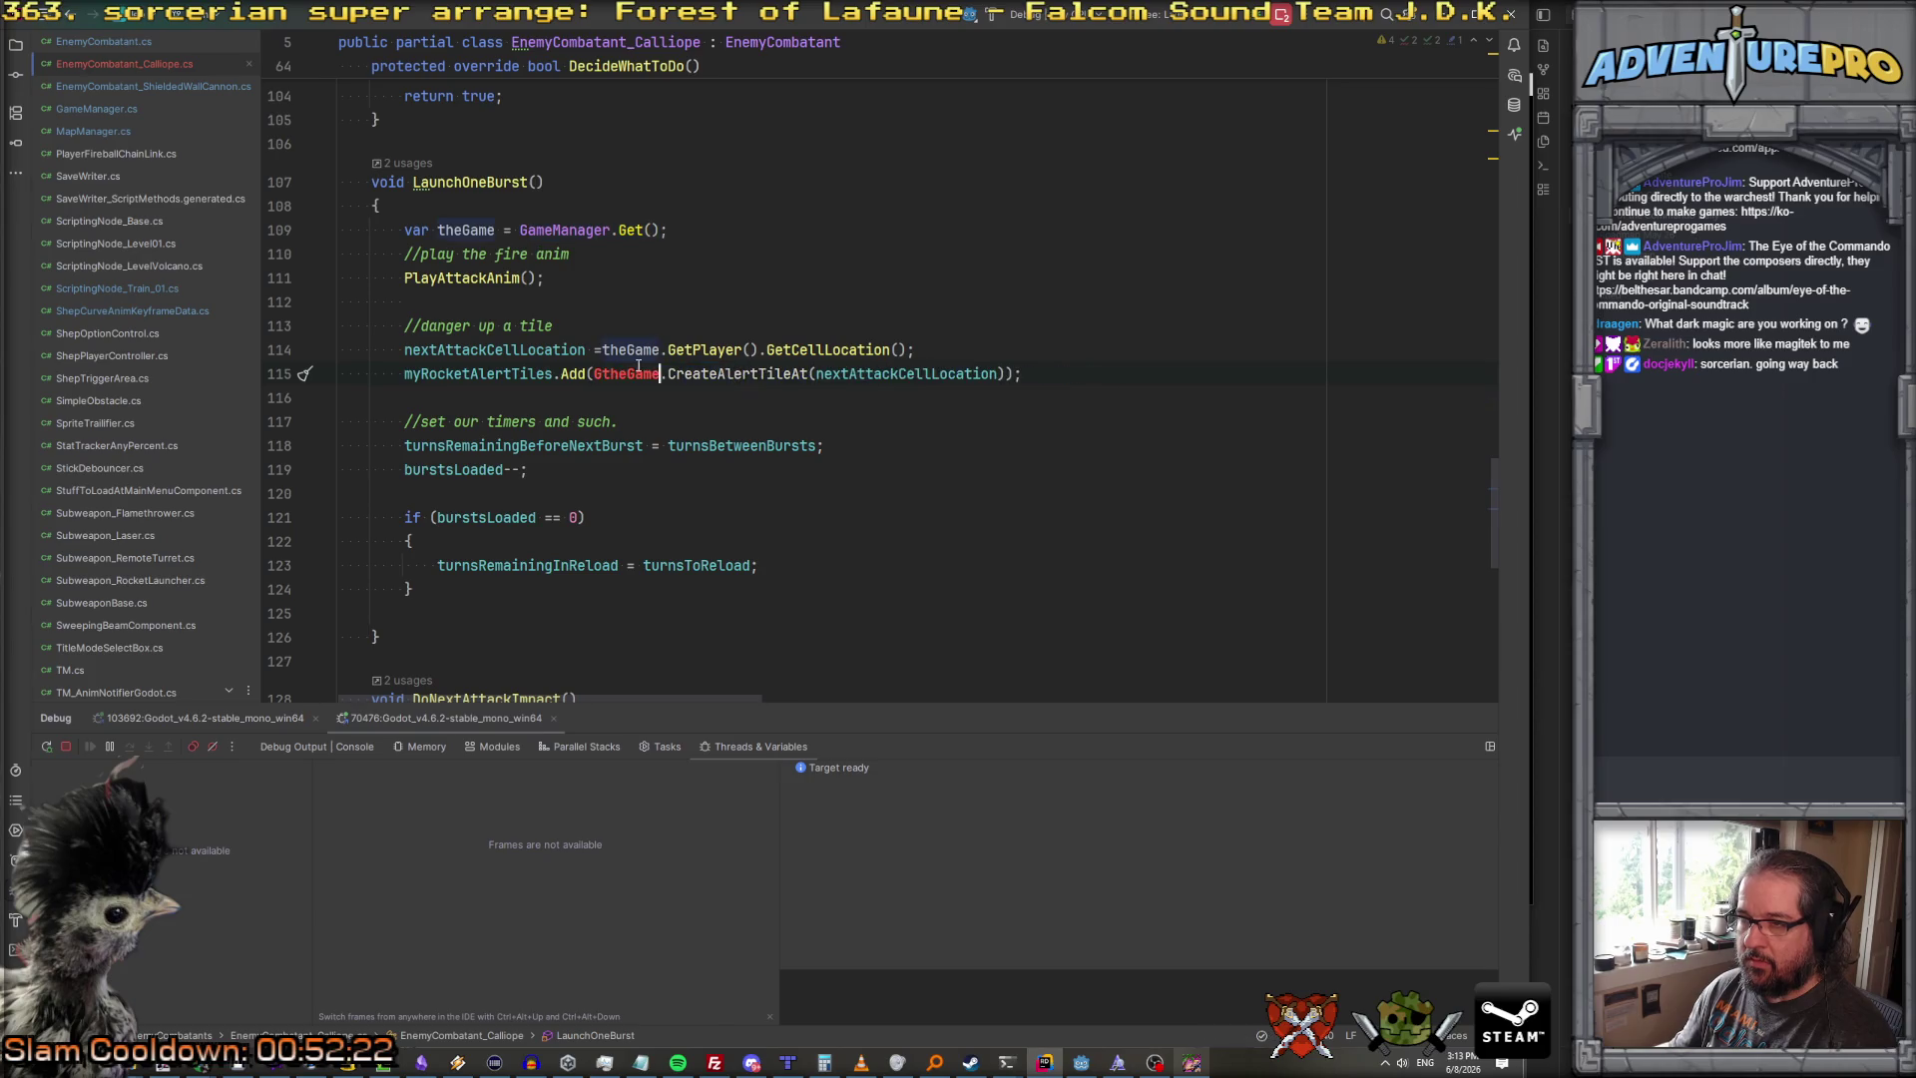
key("ctrl+v")
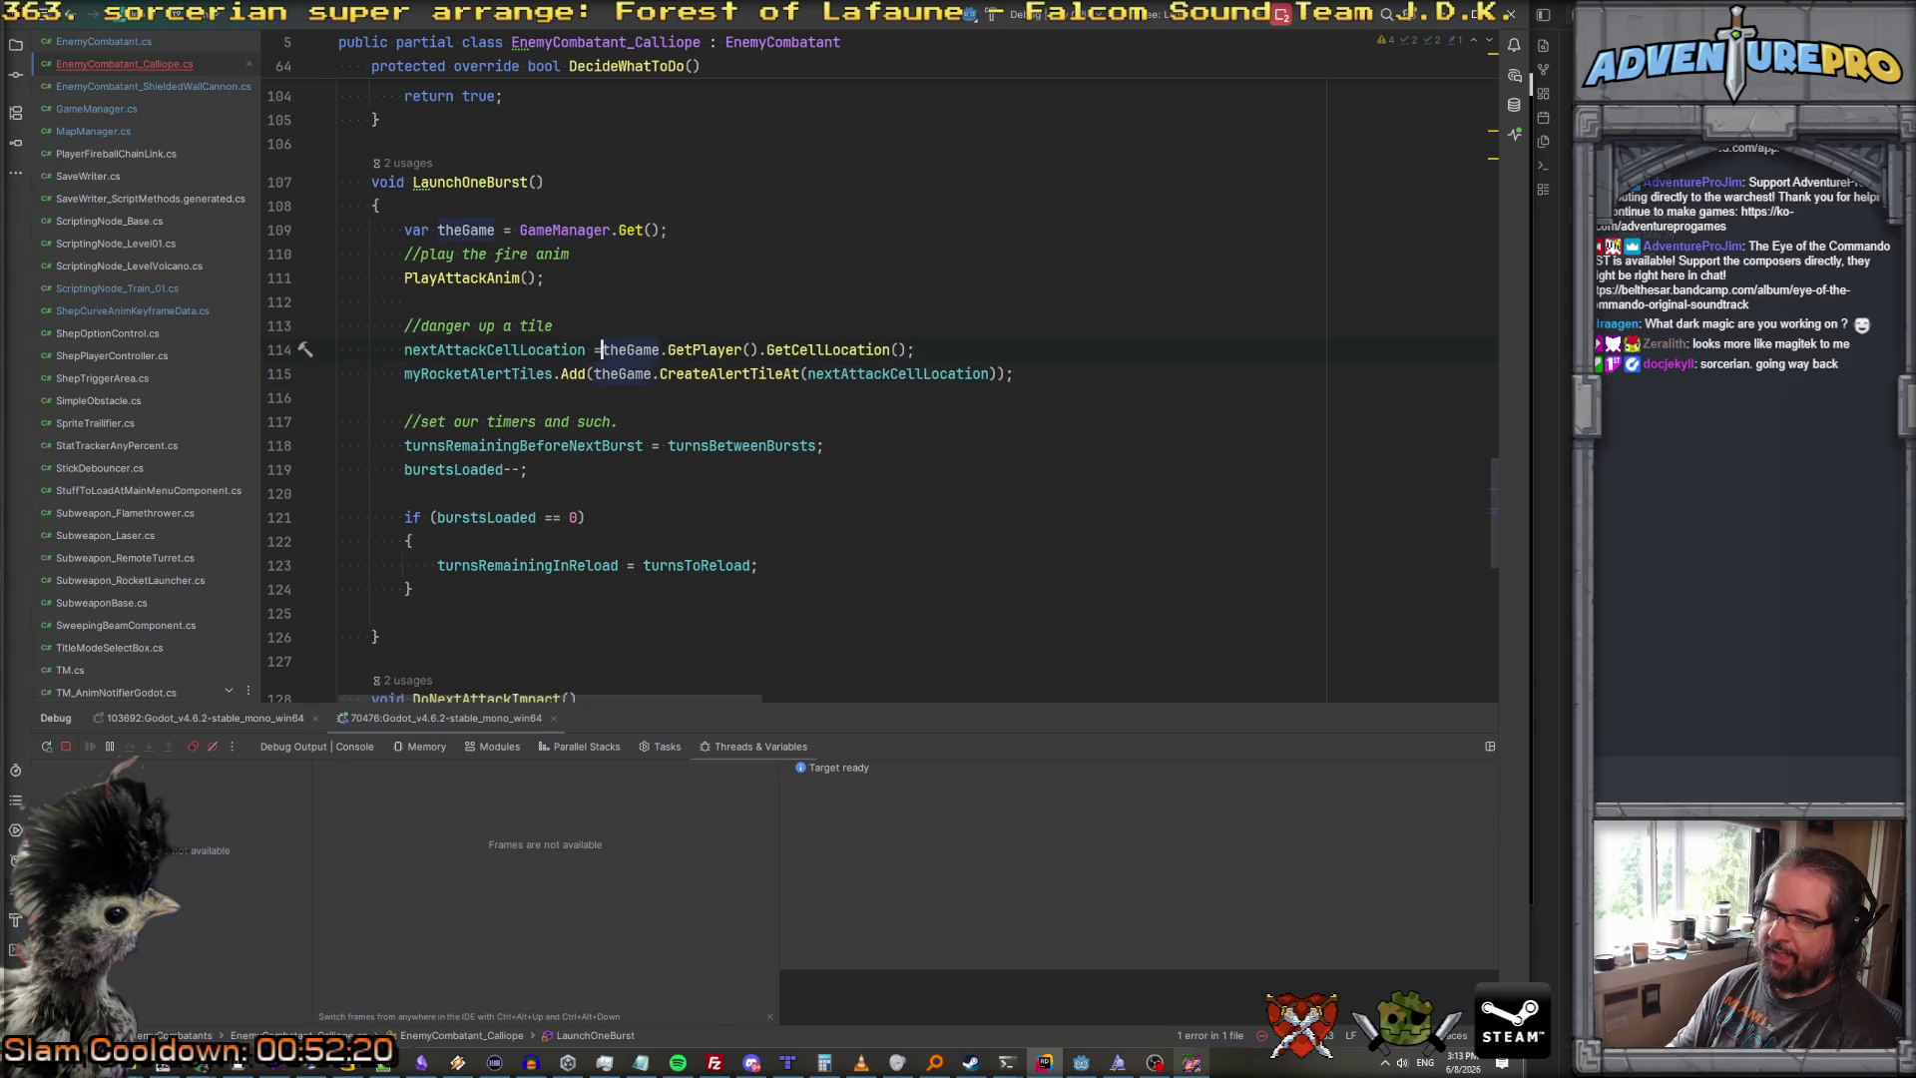
key("Escape")
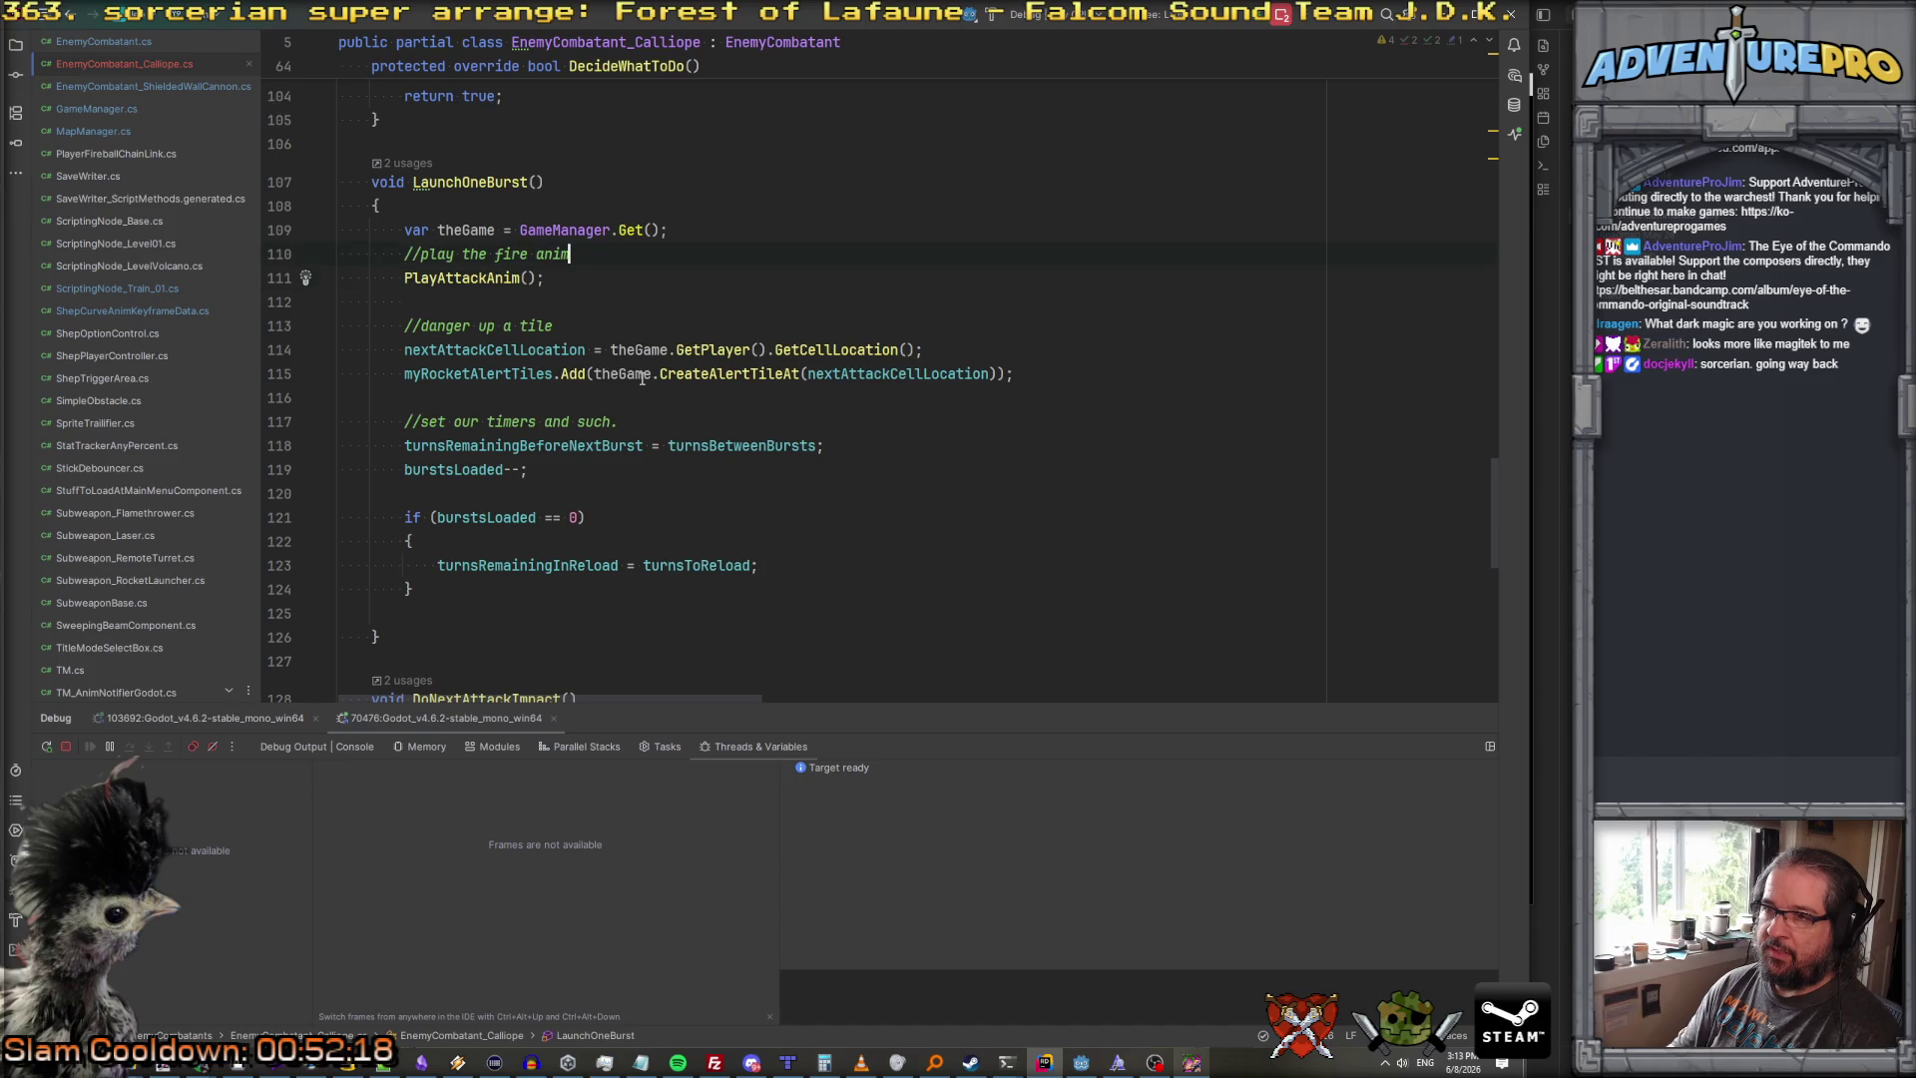
key("Down")
key("Down")
key("Return")
Step: Add theGame.DelayNextPhase(0.5f); on a new line right after the PlayAttackAnim call
left_click(388, 326)
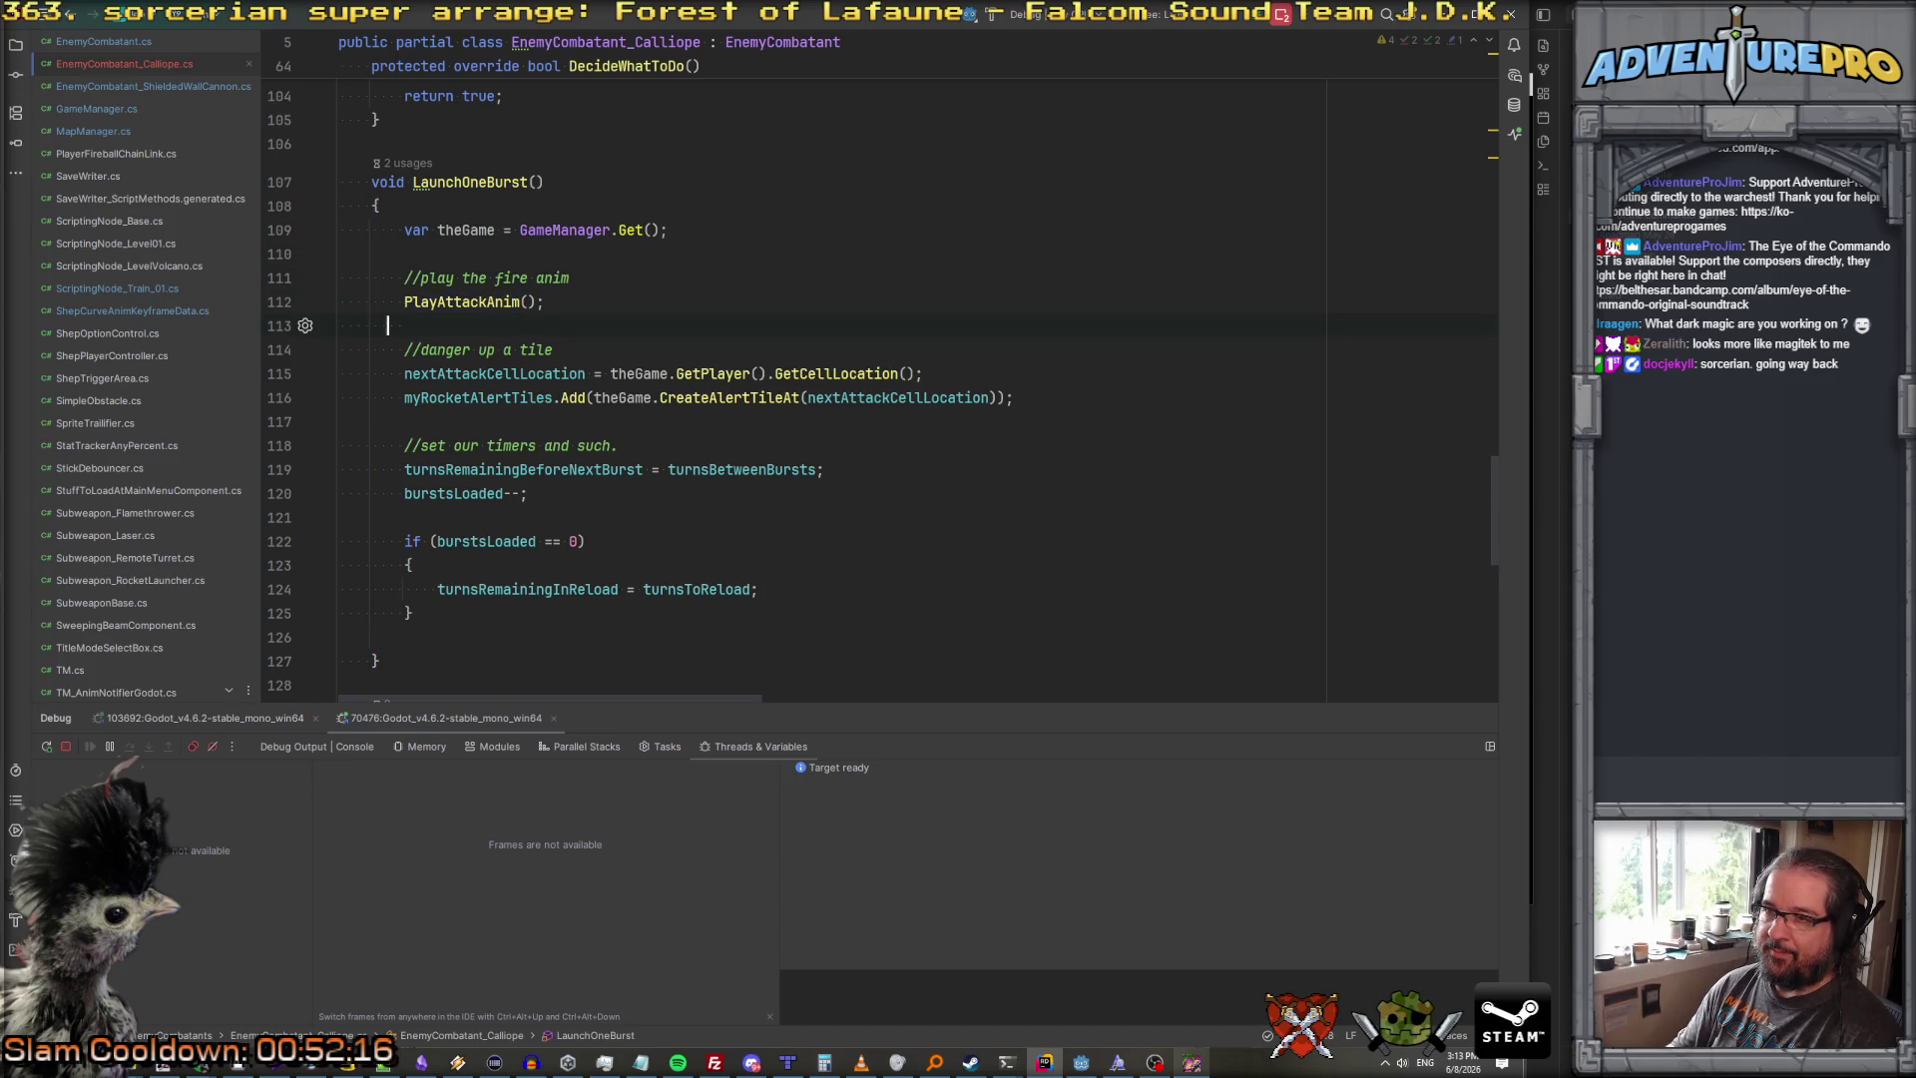
key("Return")
key("Up")
type("theGame.DelayNextPhase();")
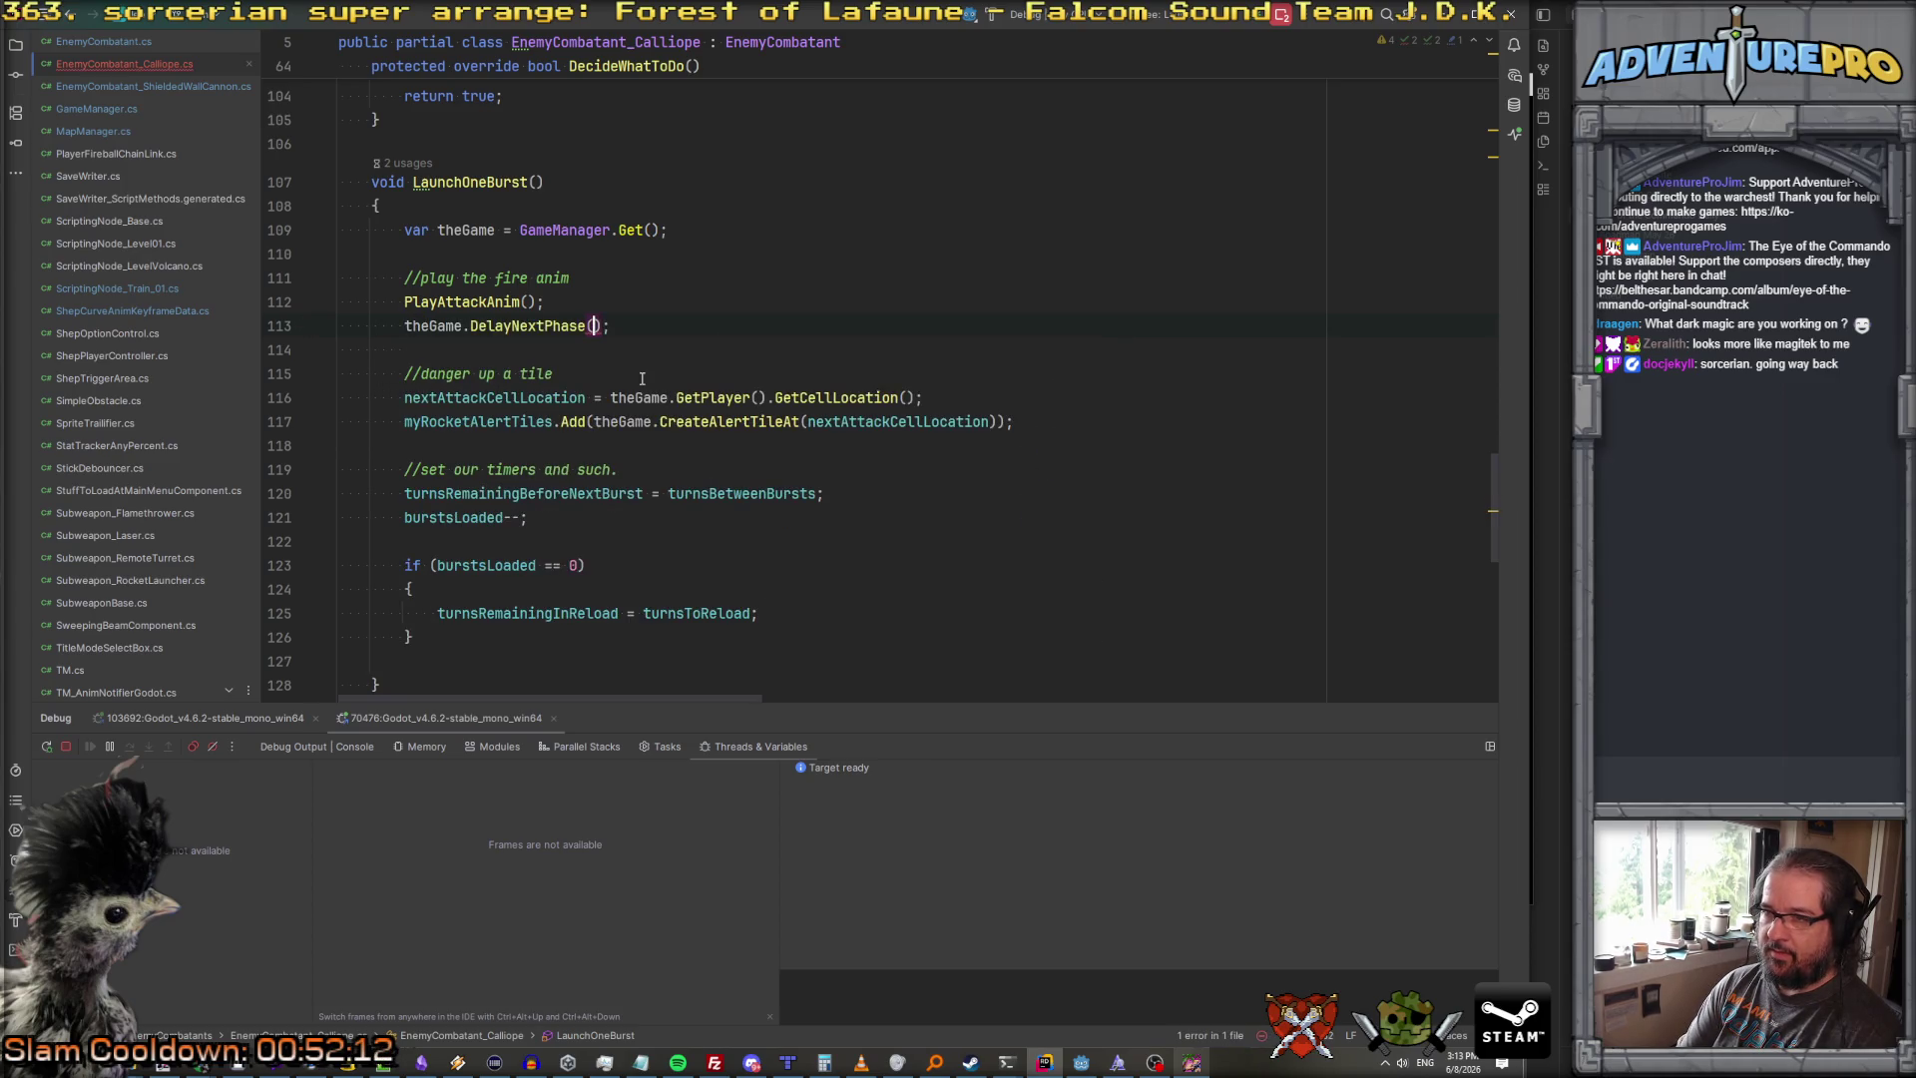
type("0.5f")
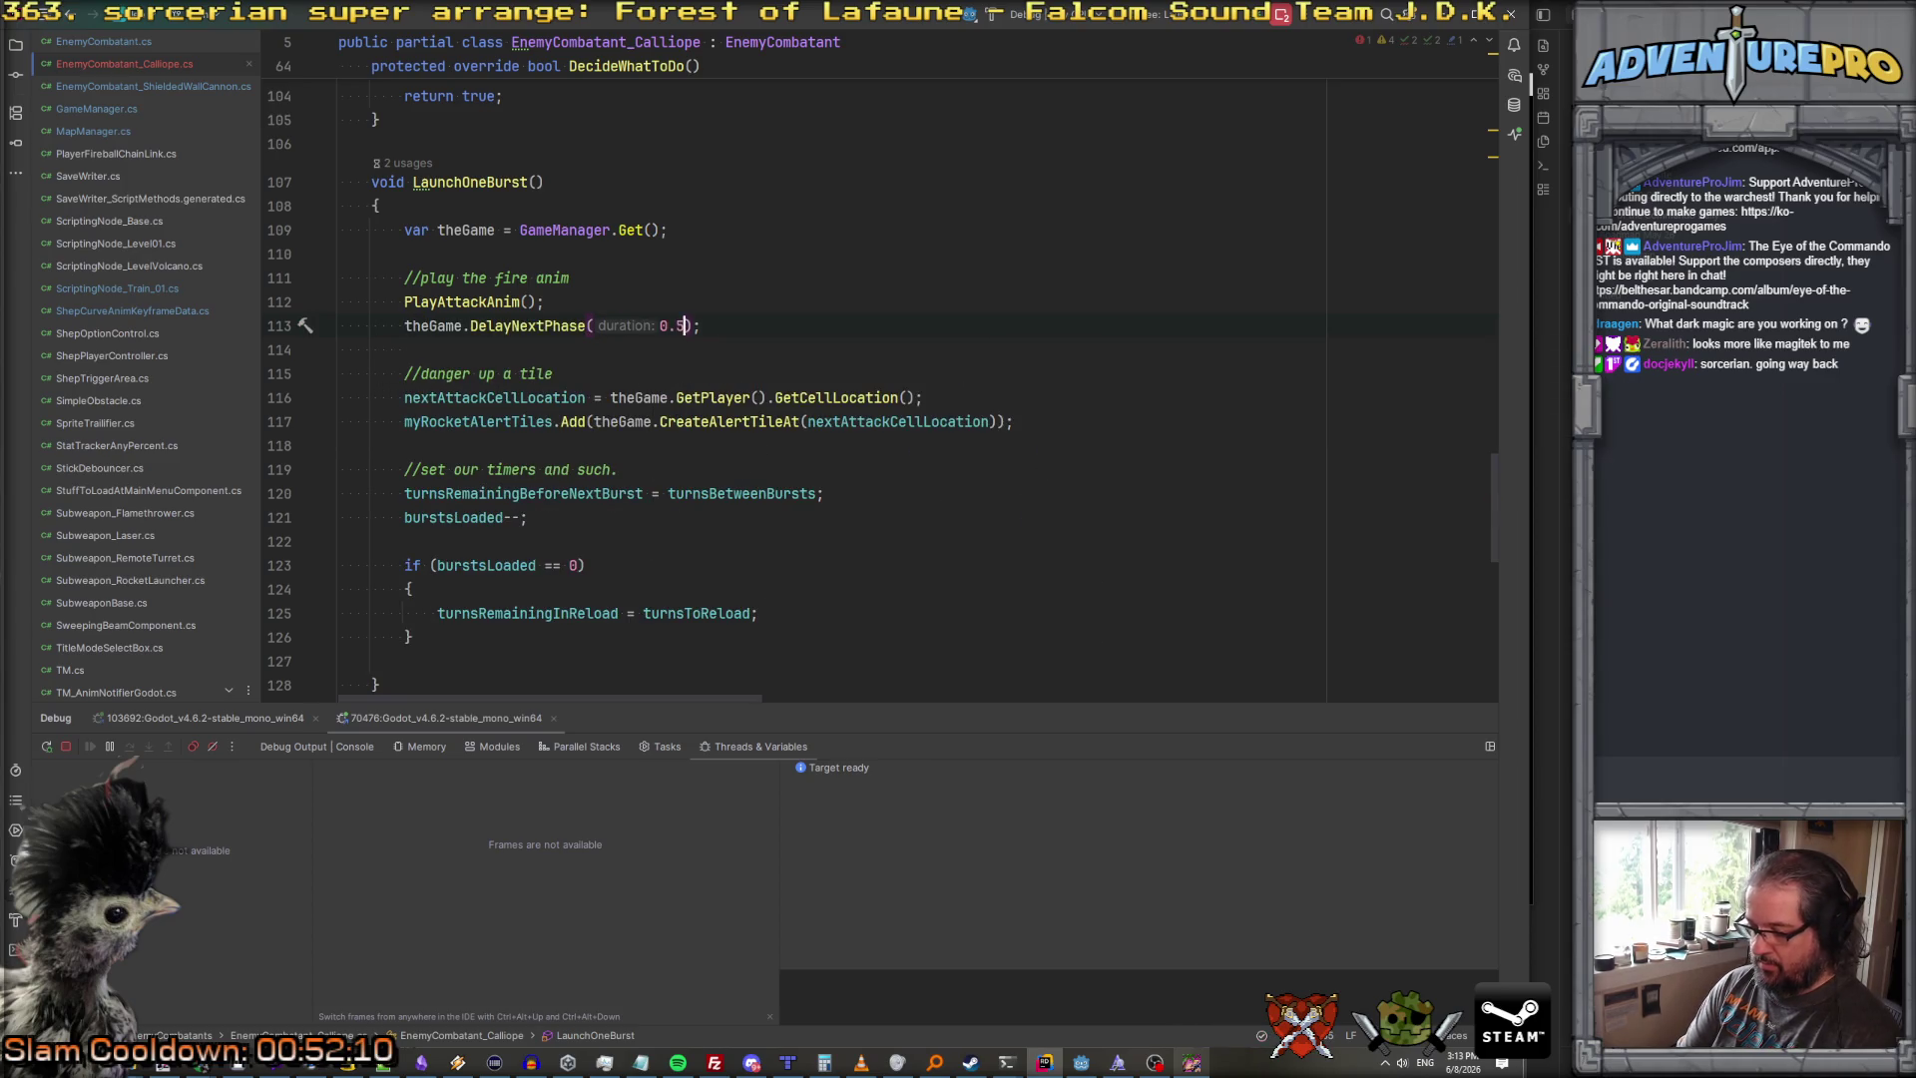
key("Right")
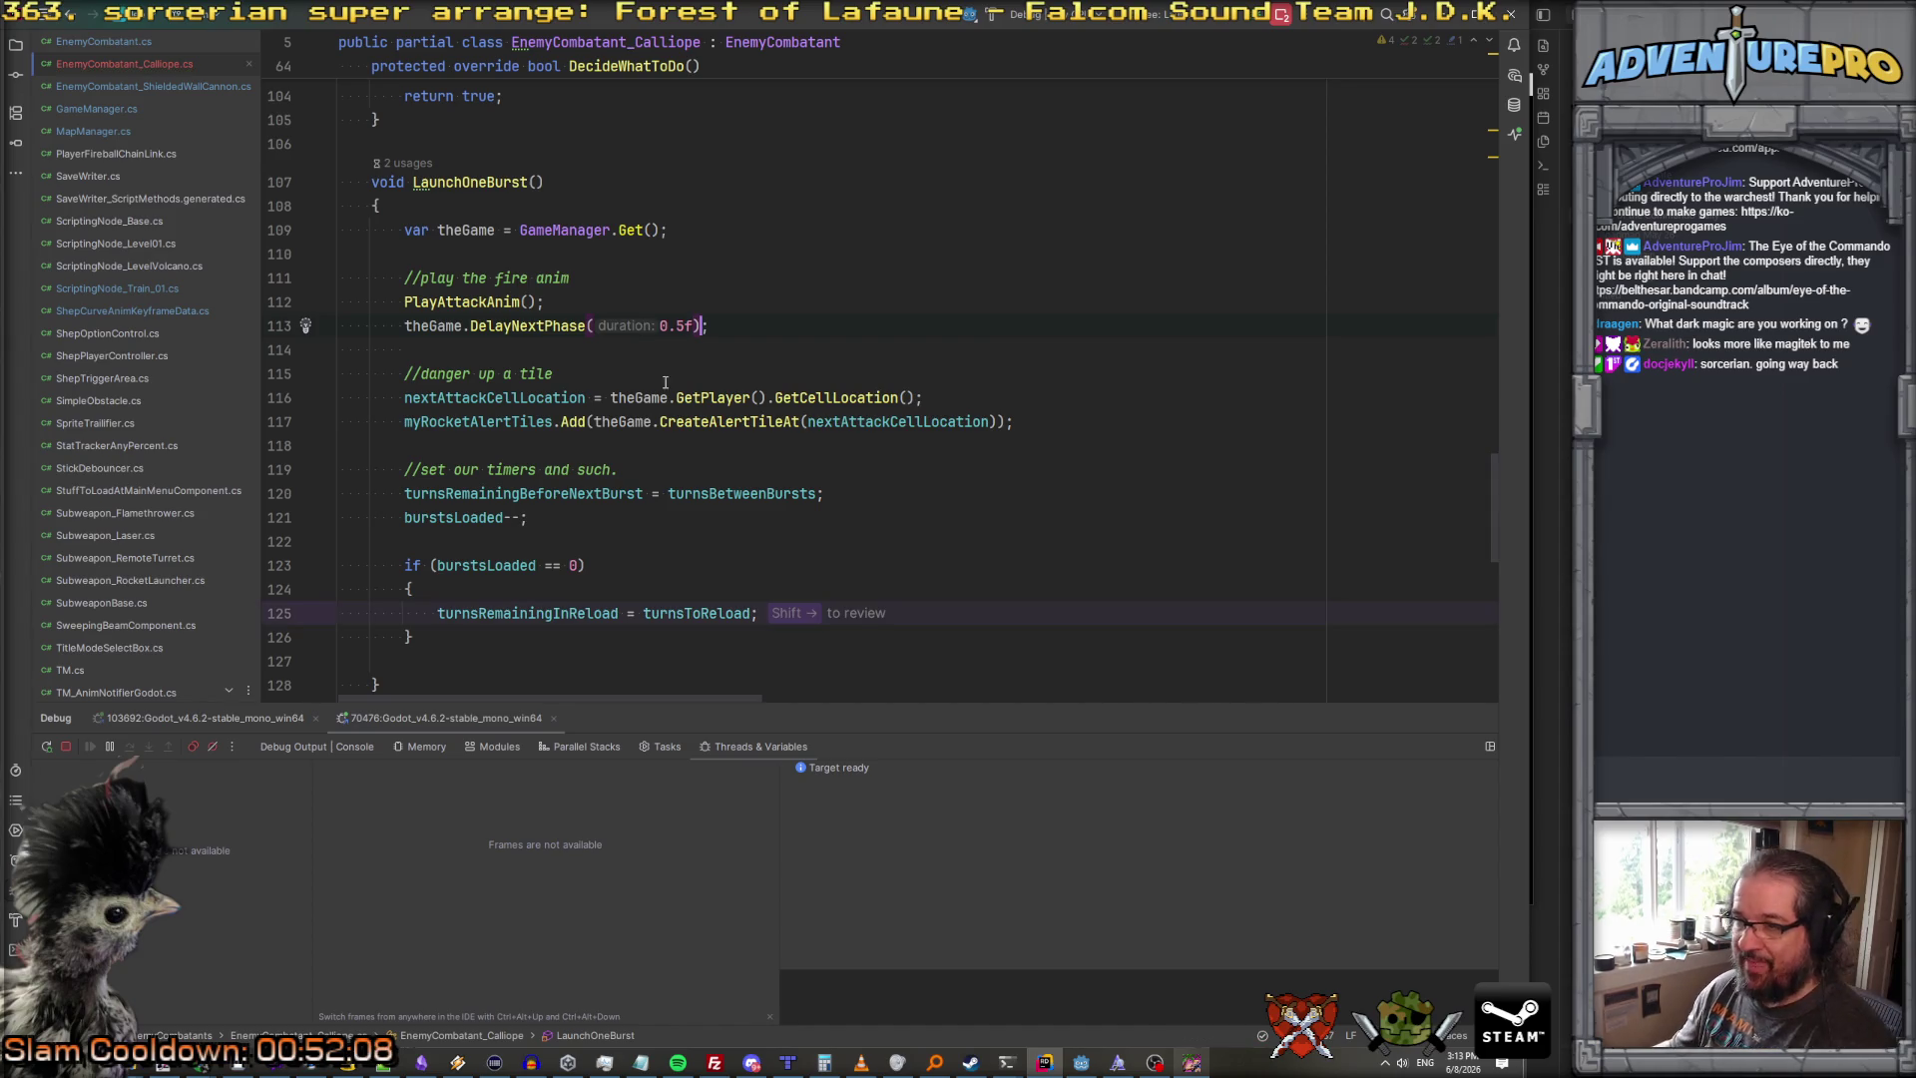
scroll(769, 367, "down", 5)
scroll(769, 367, "down", 6)
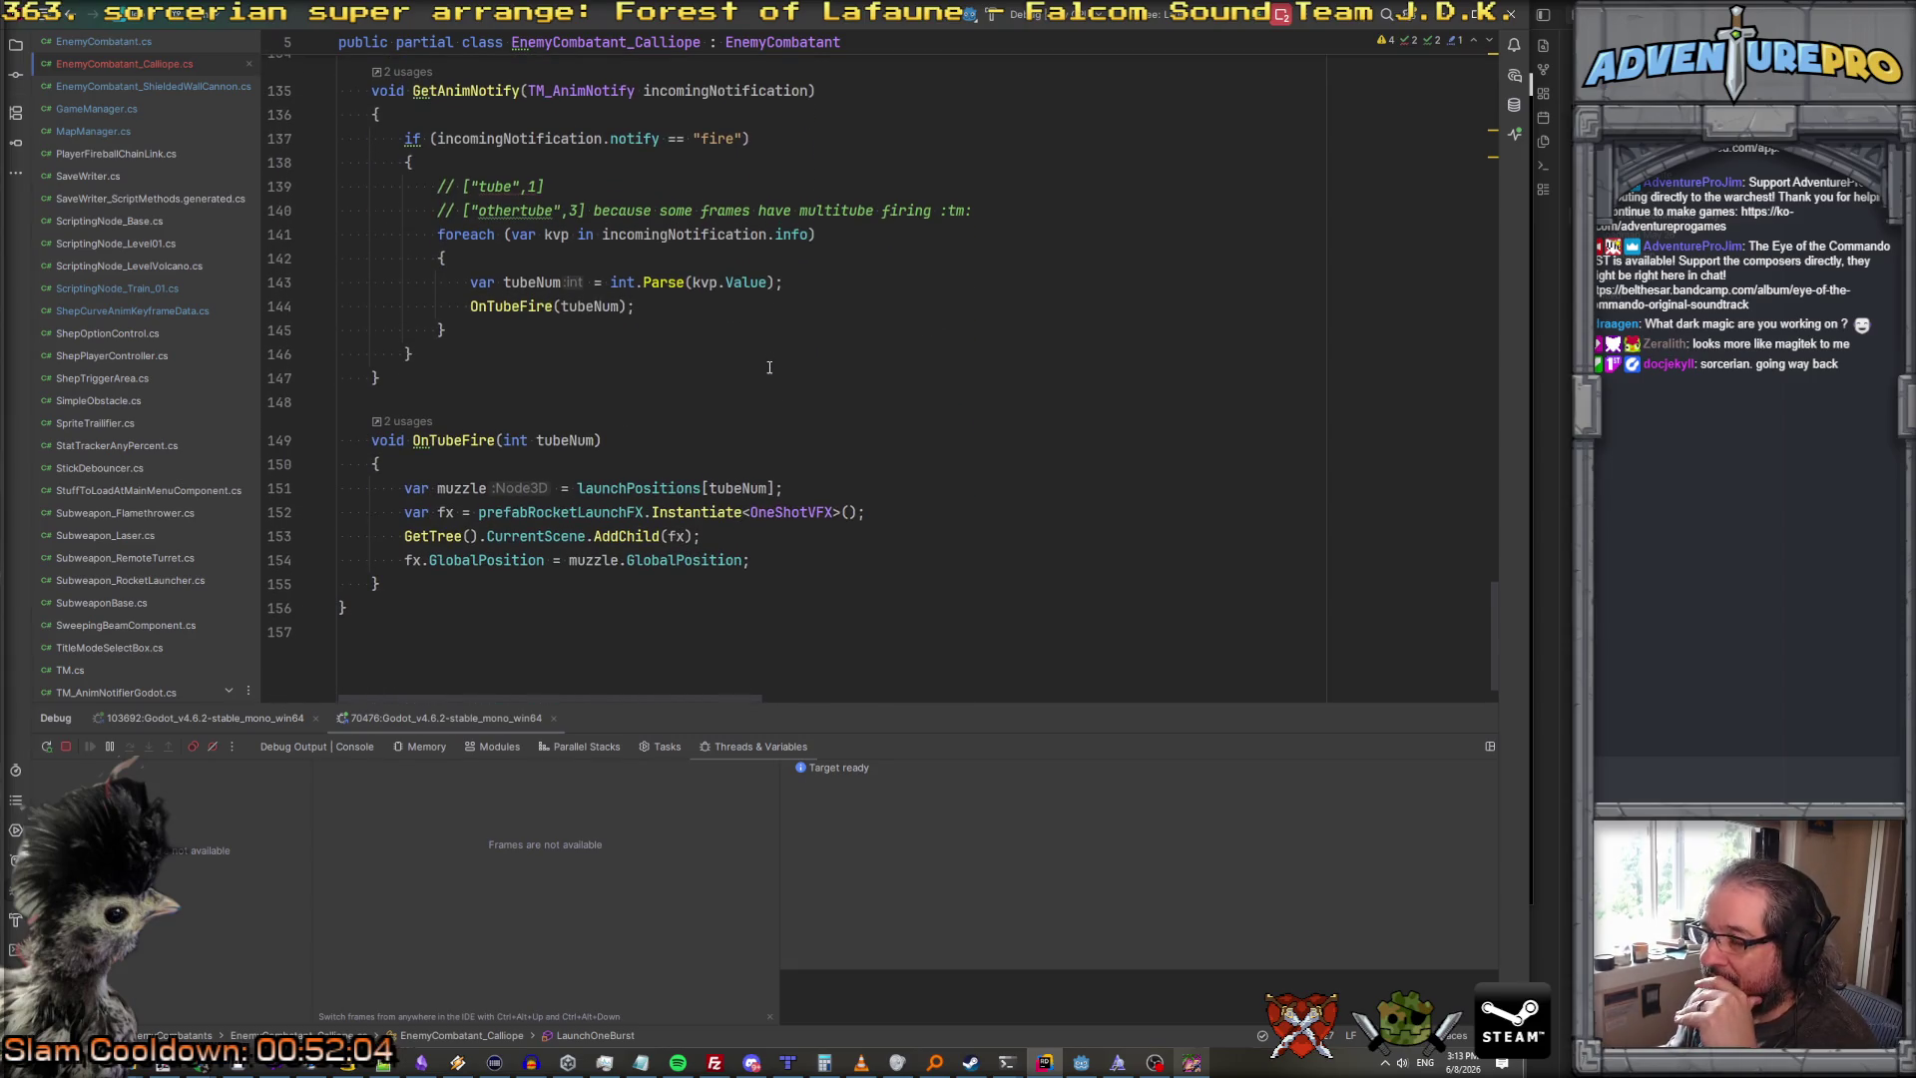
scroll(769, 367, "down", 1)
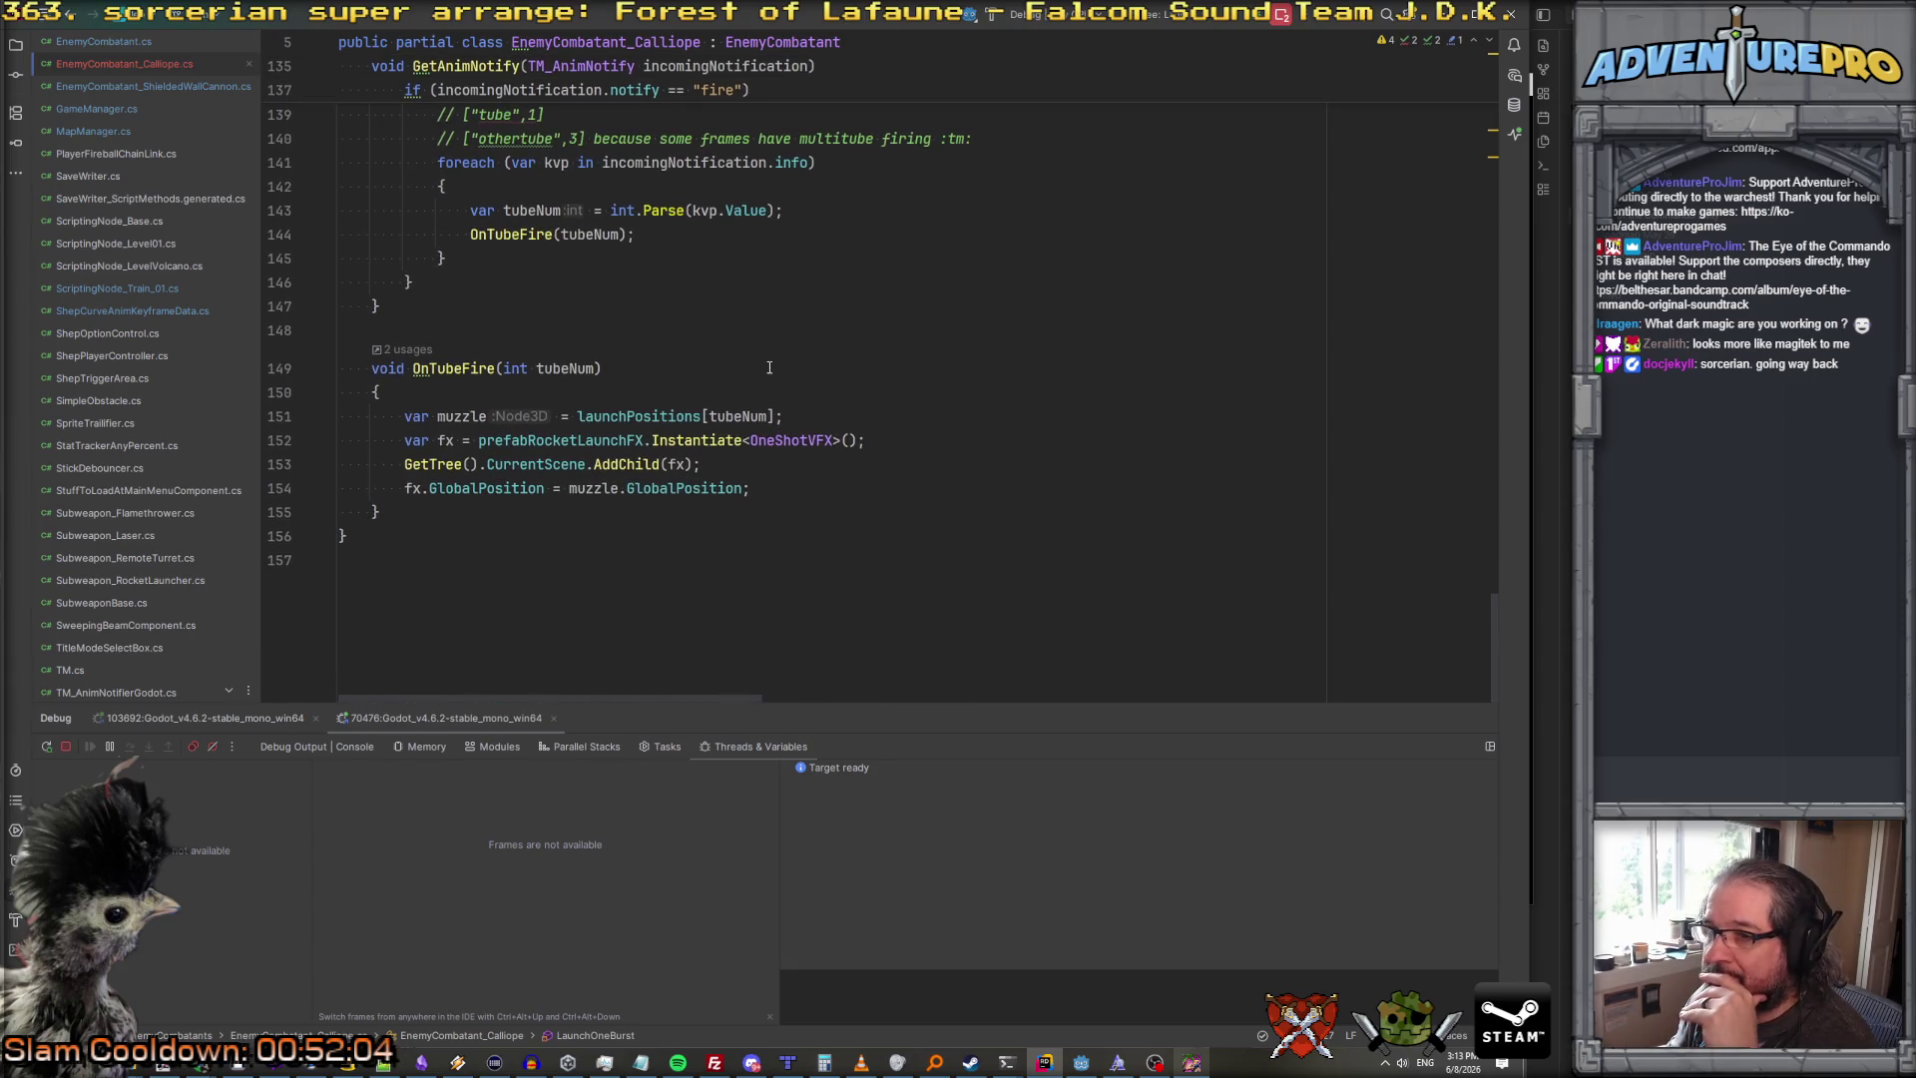
left_click(1193, 1064)
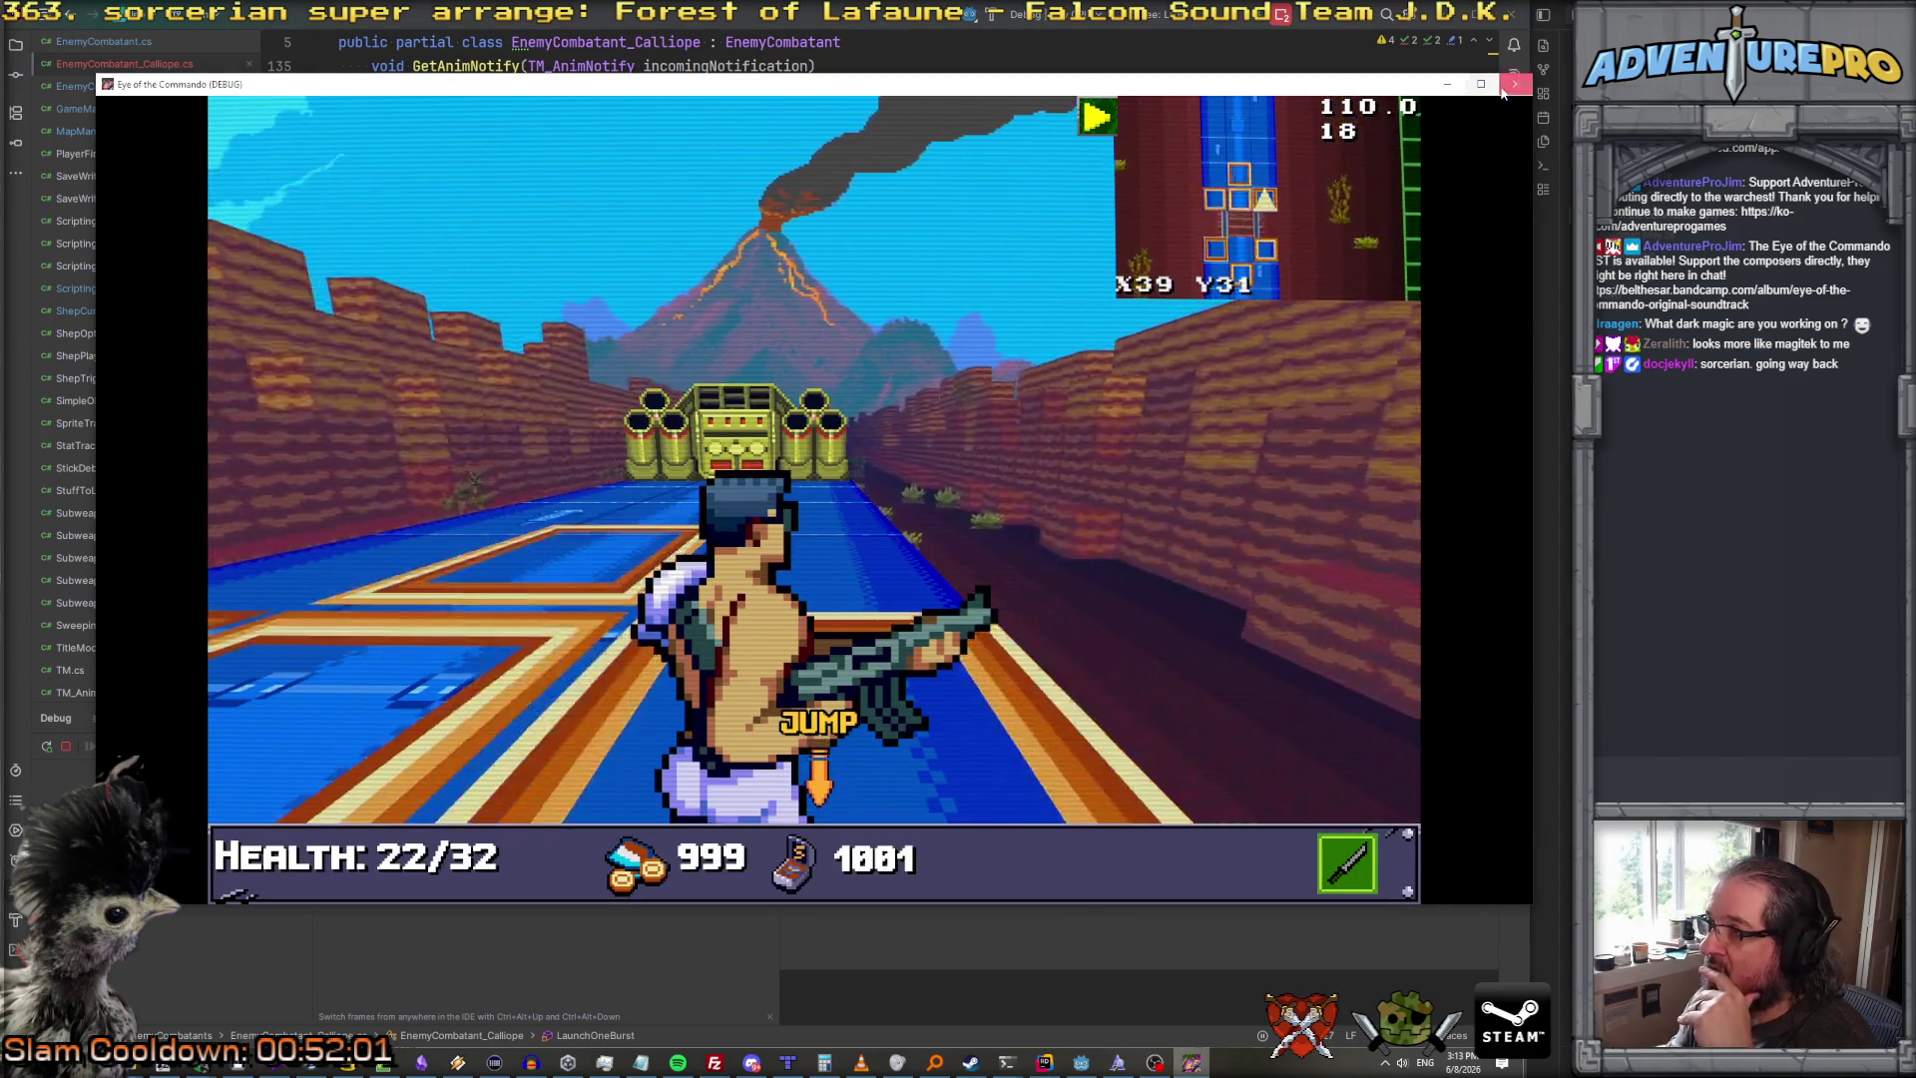
Step: Close the running Eye of the Commando game window
left_click(1514, 83)
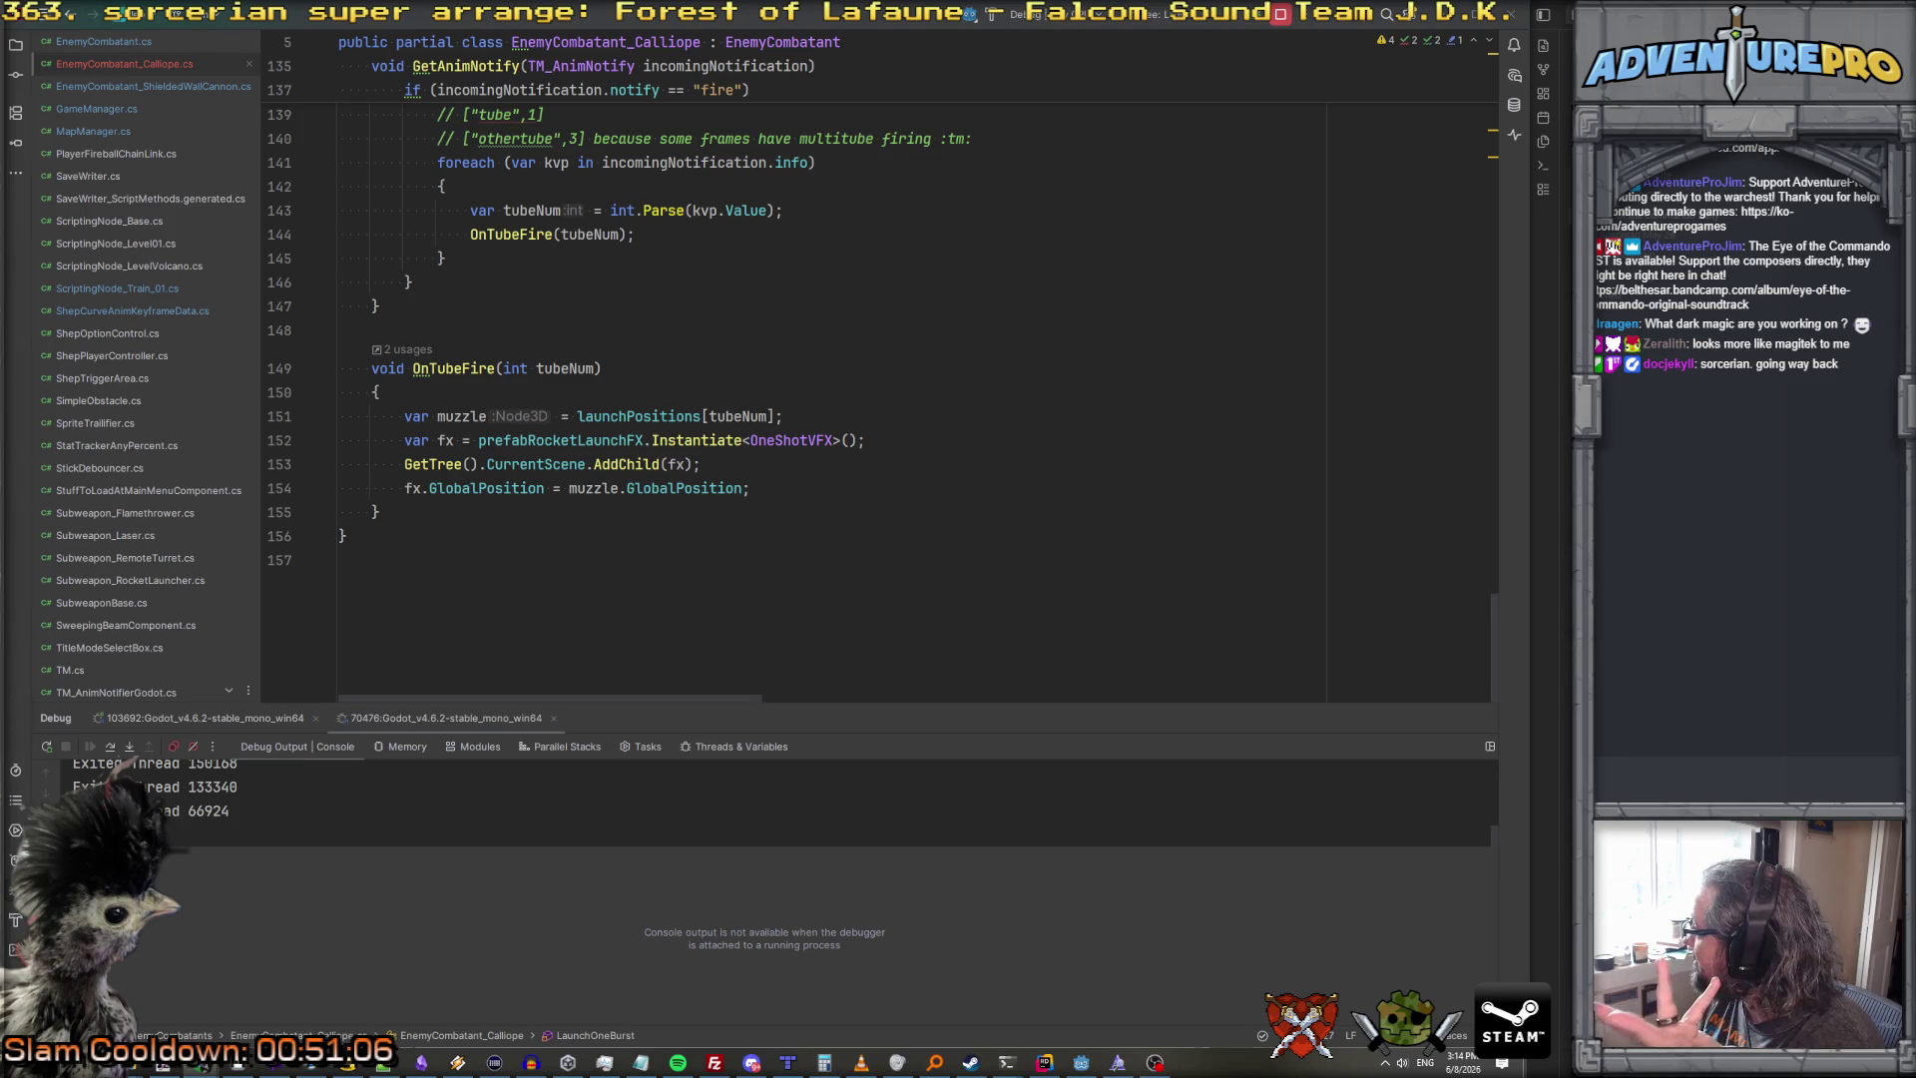
Step: Look over OnTubeFire unchanged, then rebuild and run the game via Debug From (level_train) in Godot
left_click(378, 392)
scroll(647, 356, "up", 4)
scroll(648, 356, "up", 3)
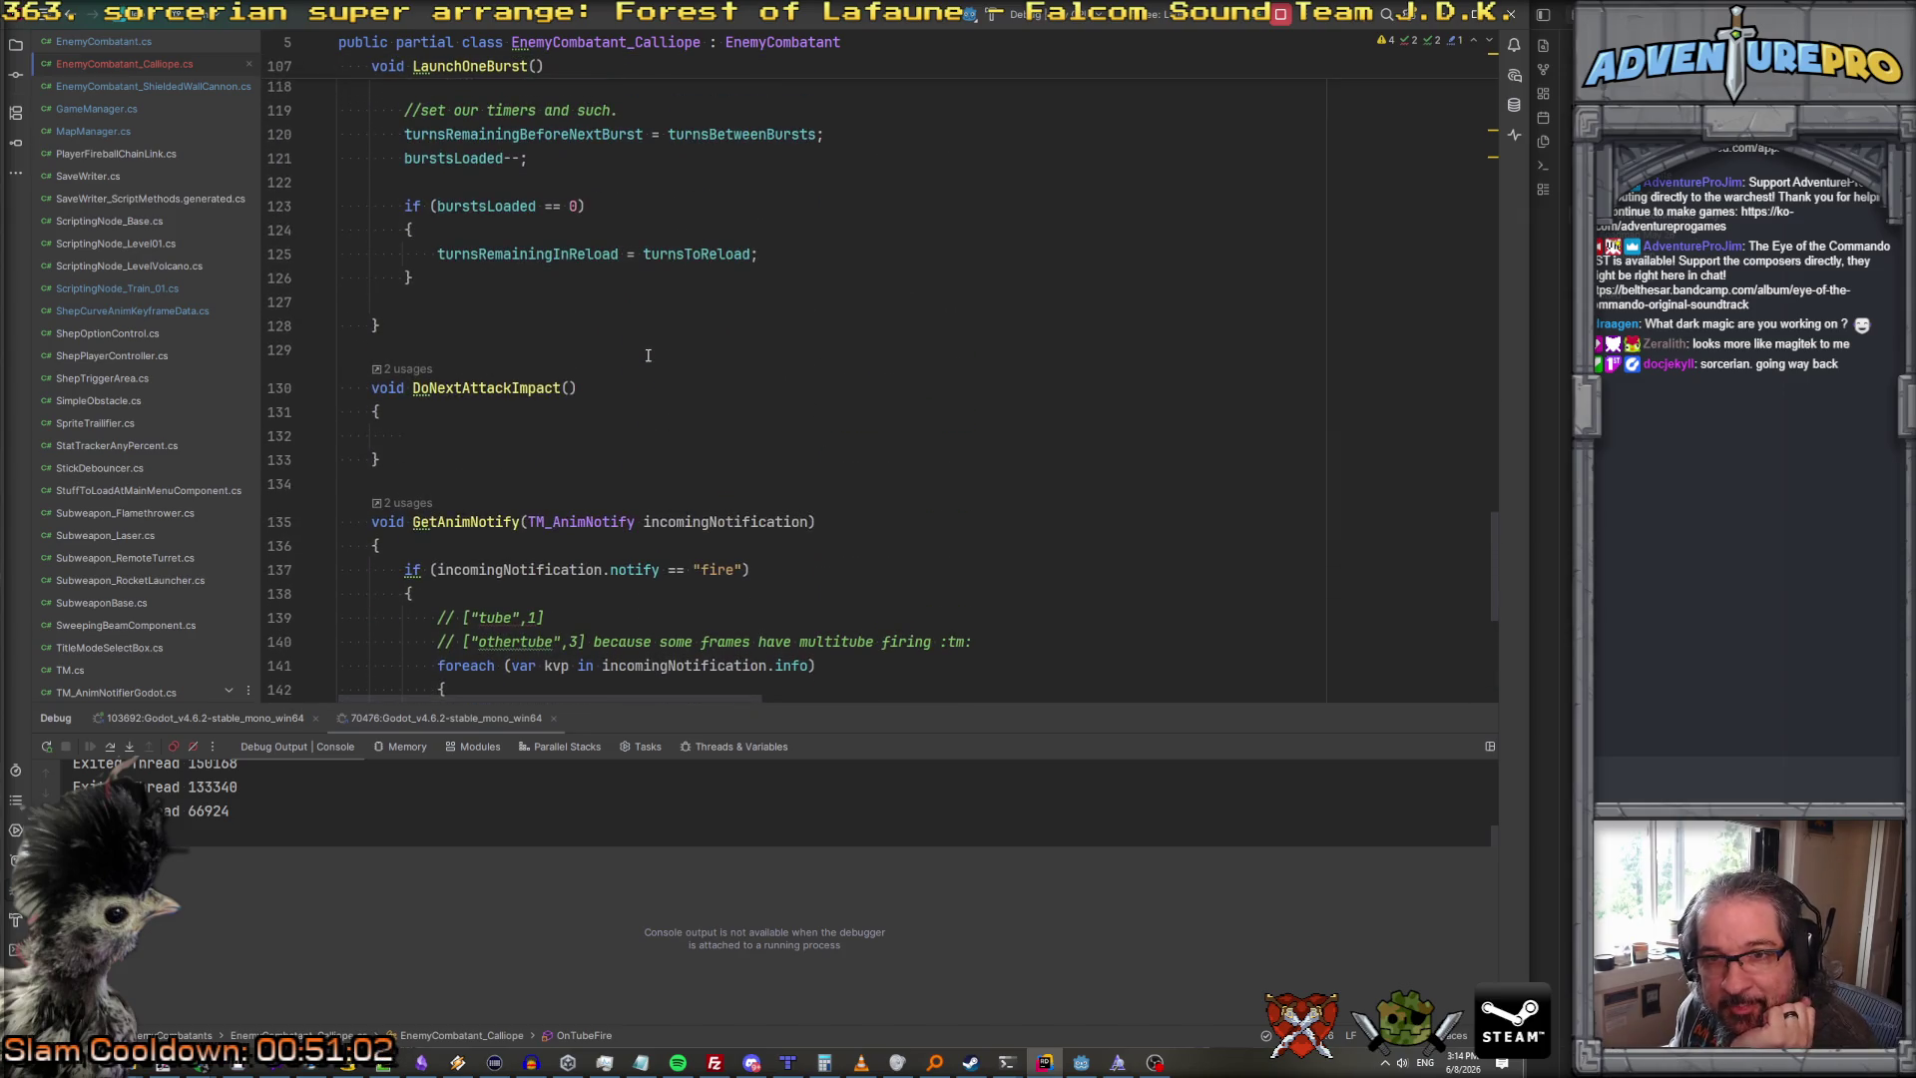
scroll(647, 356, "down", 3)
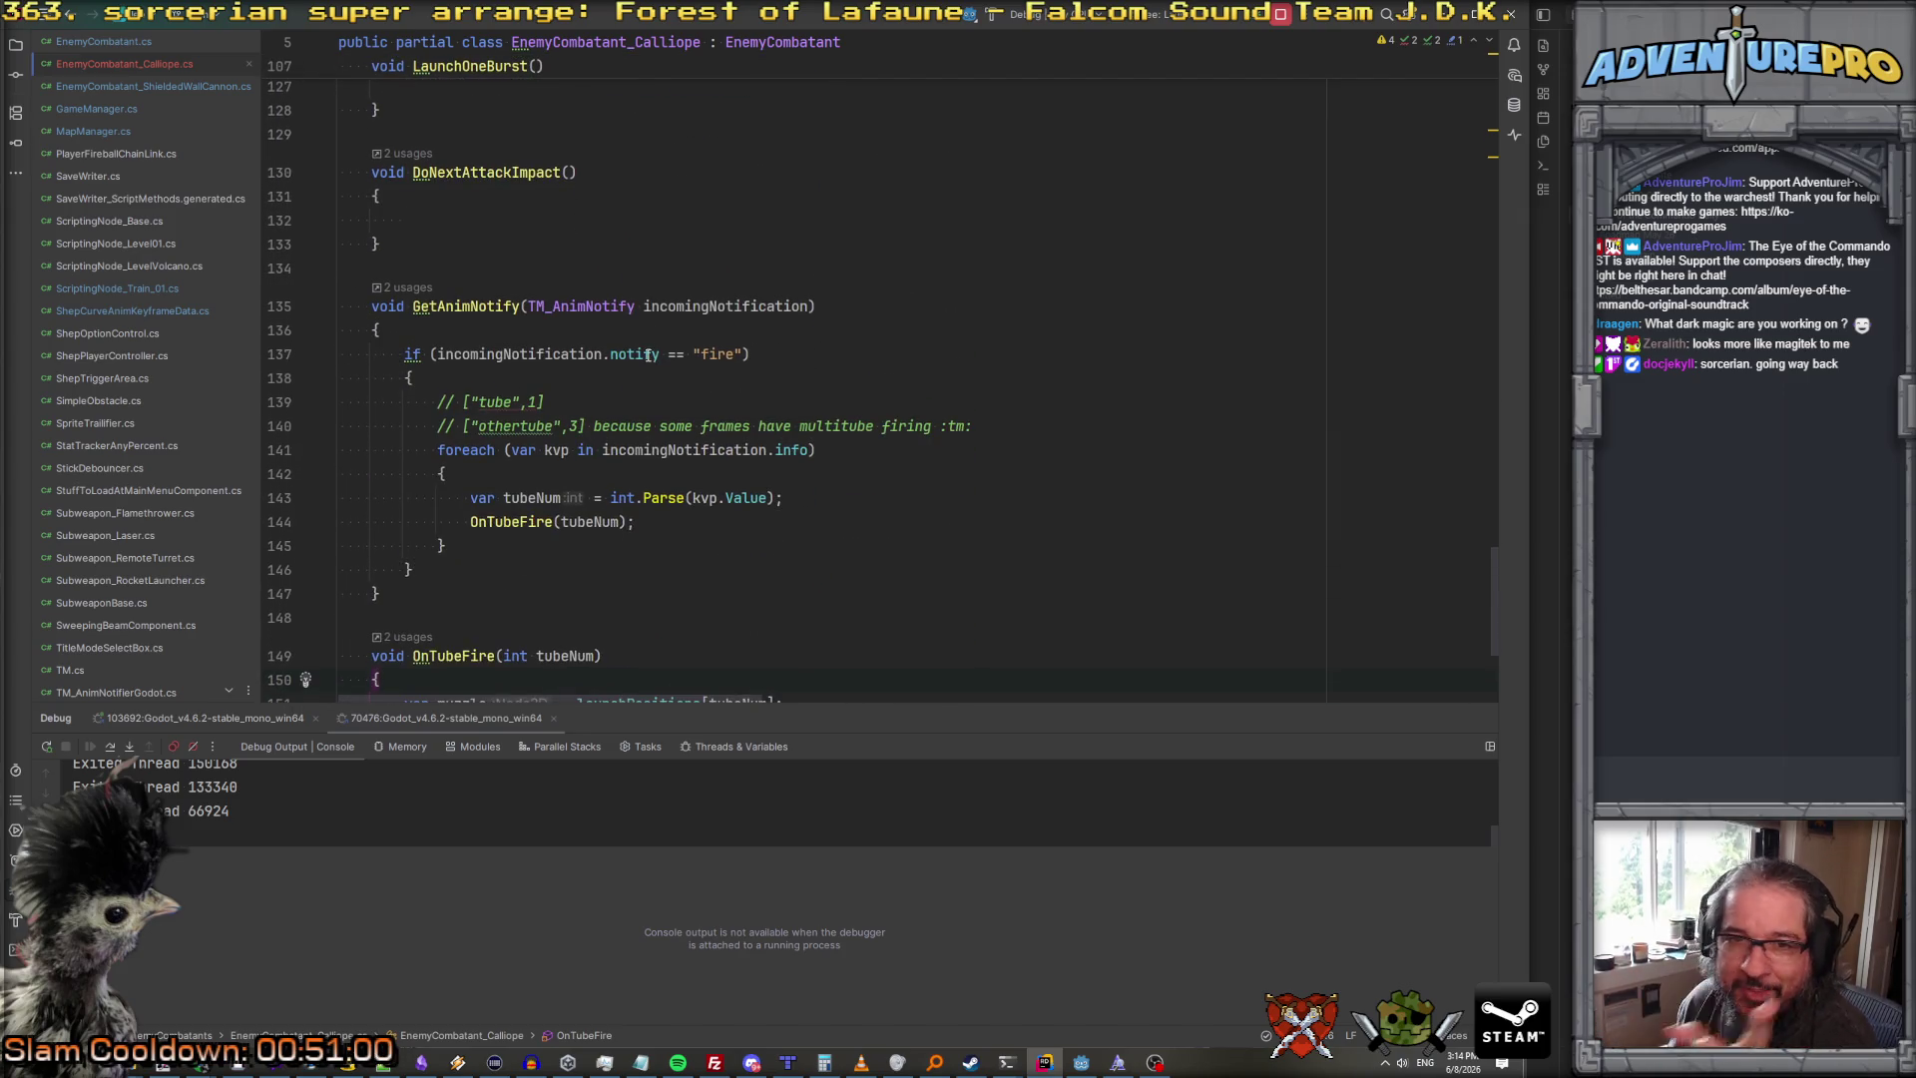
scroll(648, 356, "down", 2)
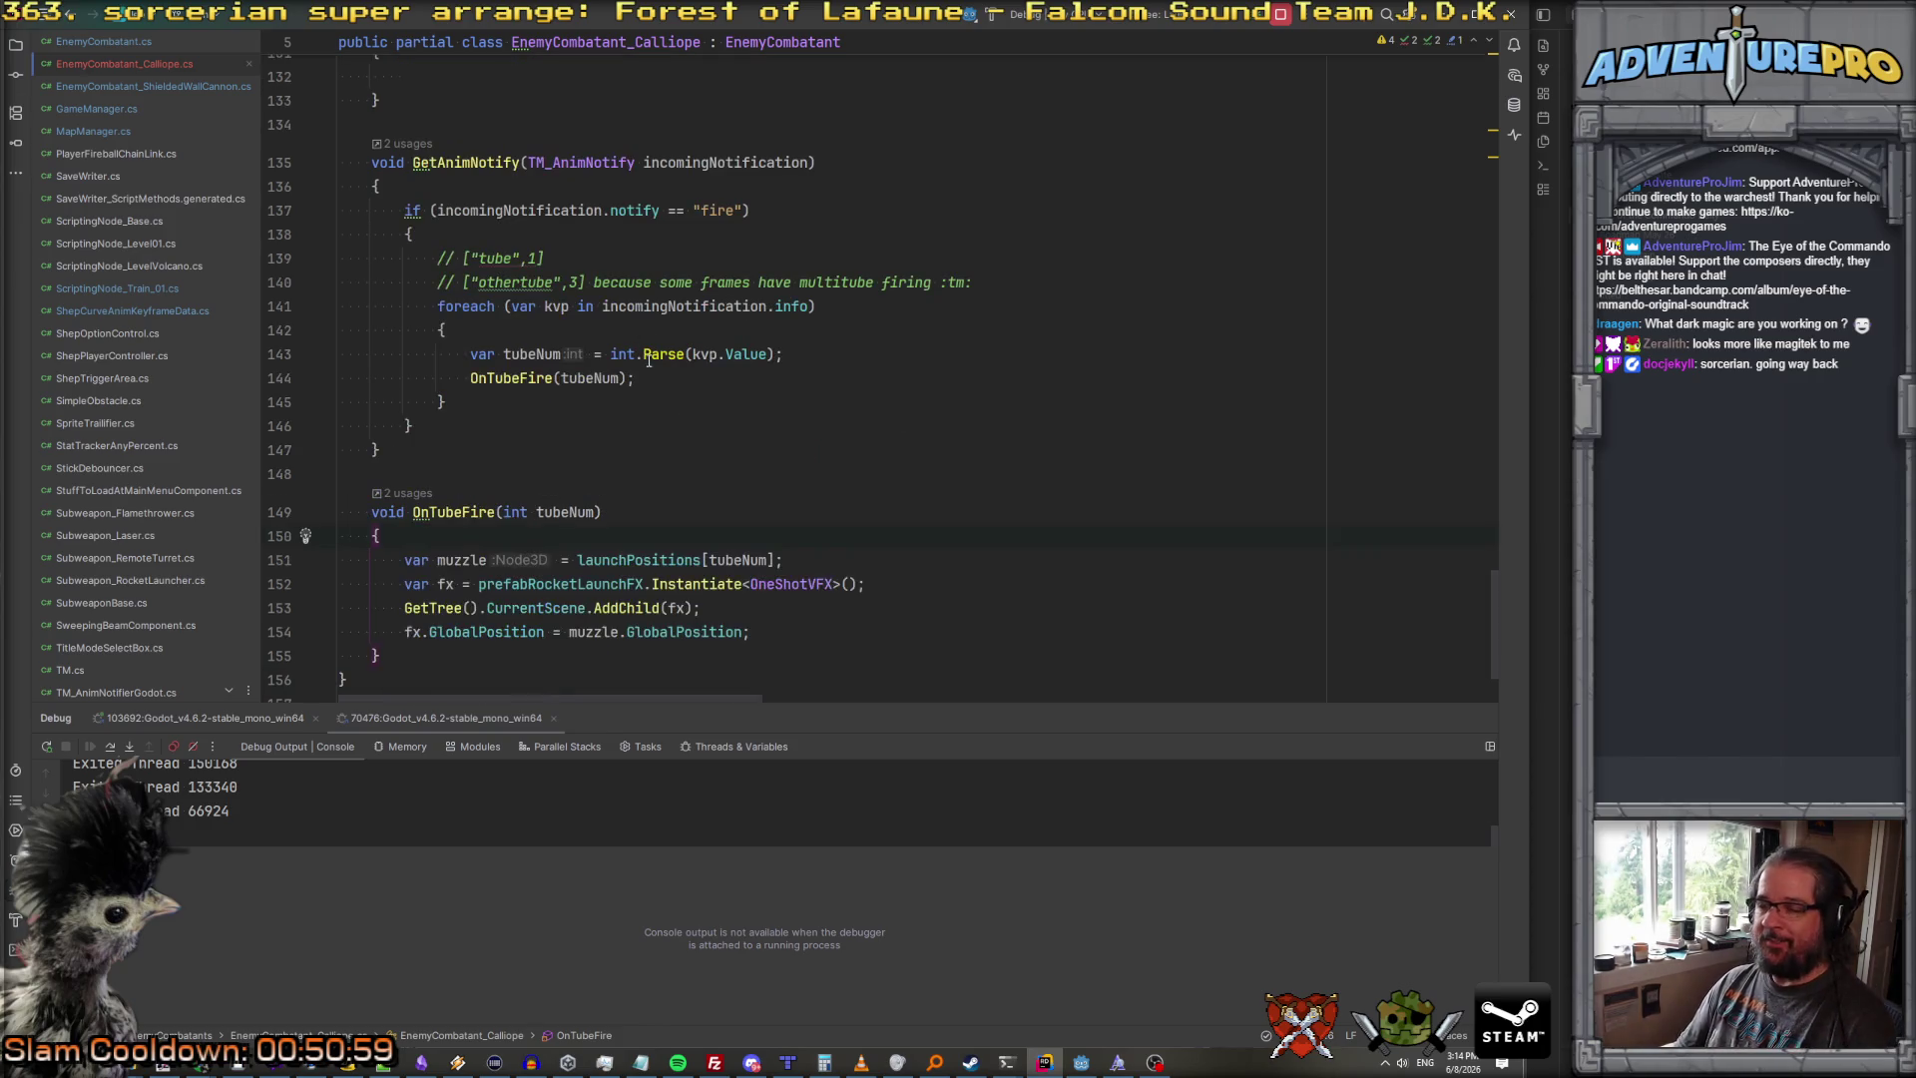
scroll(674, 361, "down", 2)
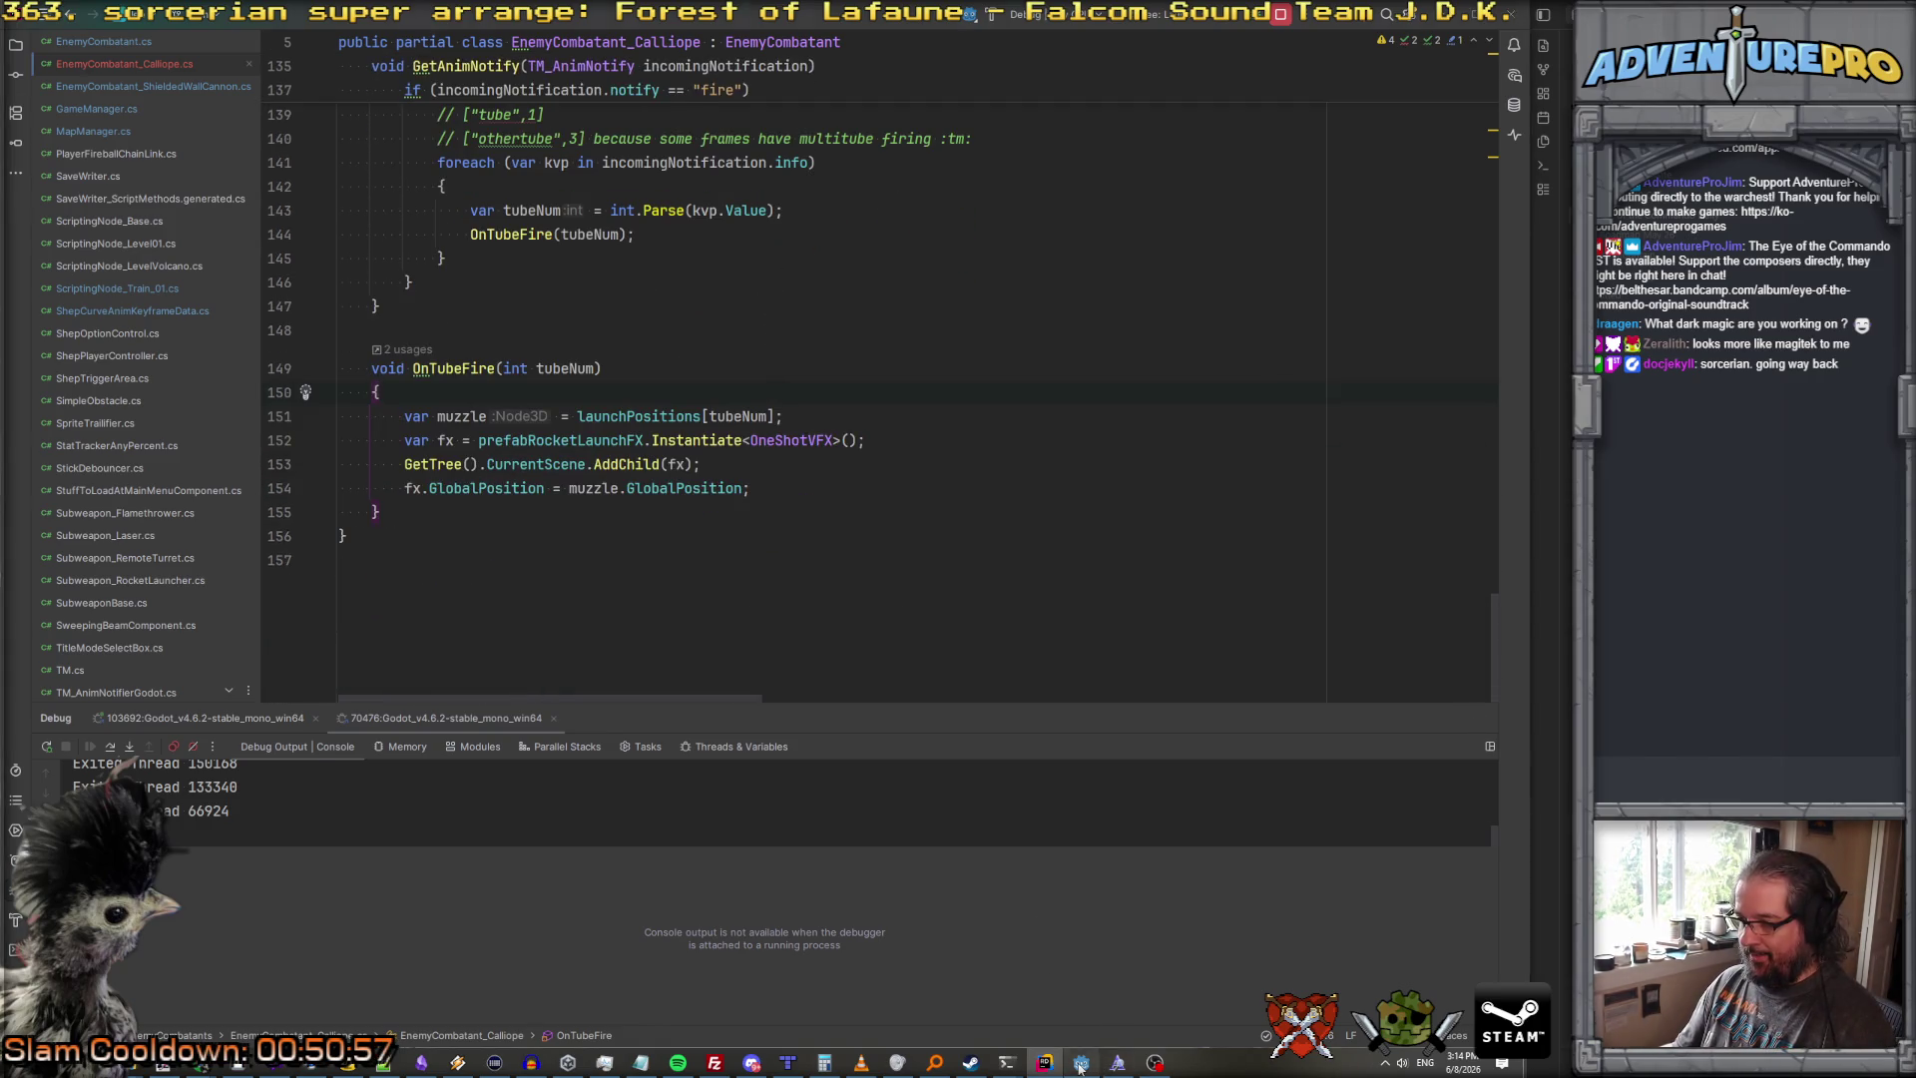
key("alt+Tab")
left_click(990, 40)
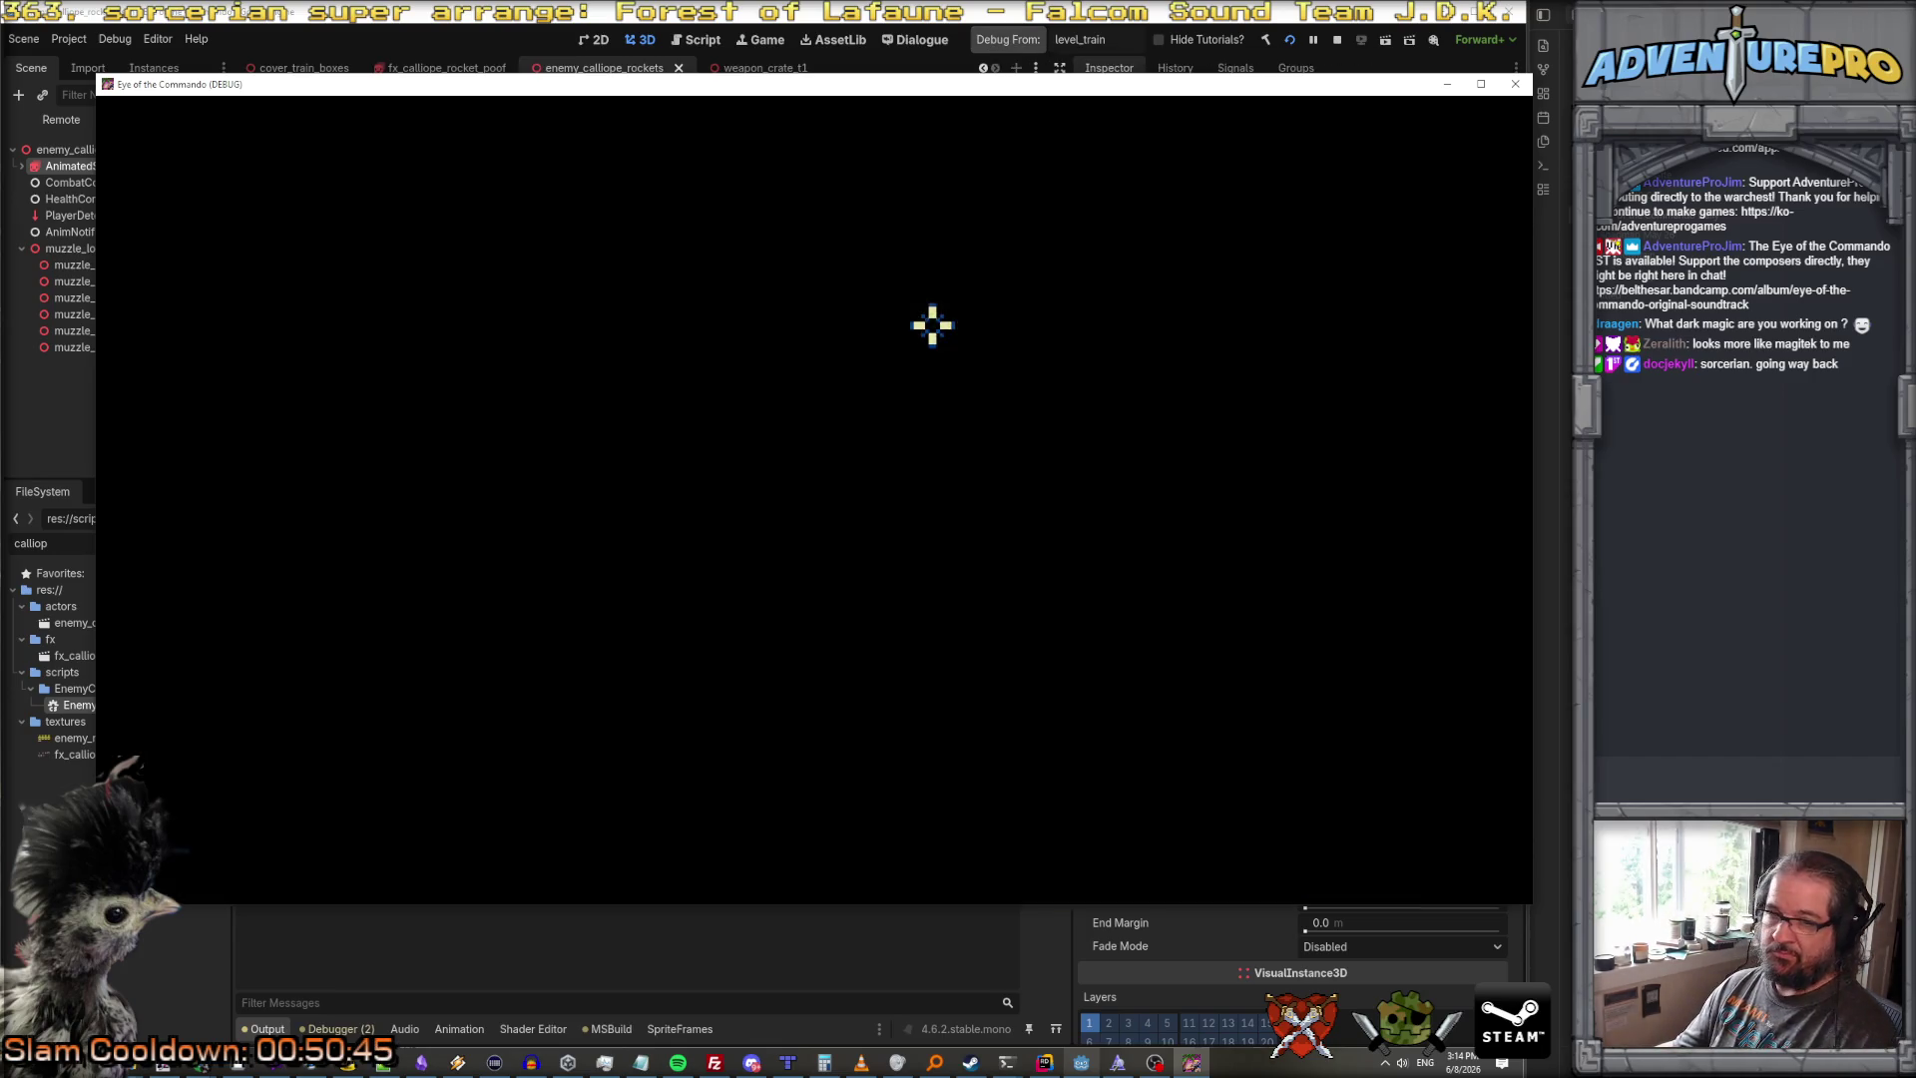
Step: Teleport the player ahead with the console command TP 40
key("grave")
type("TP 50")
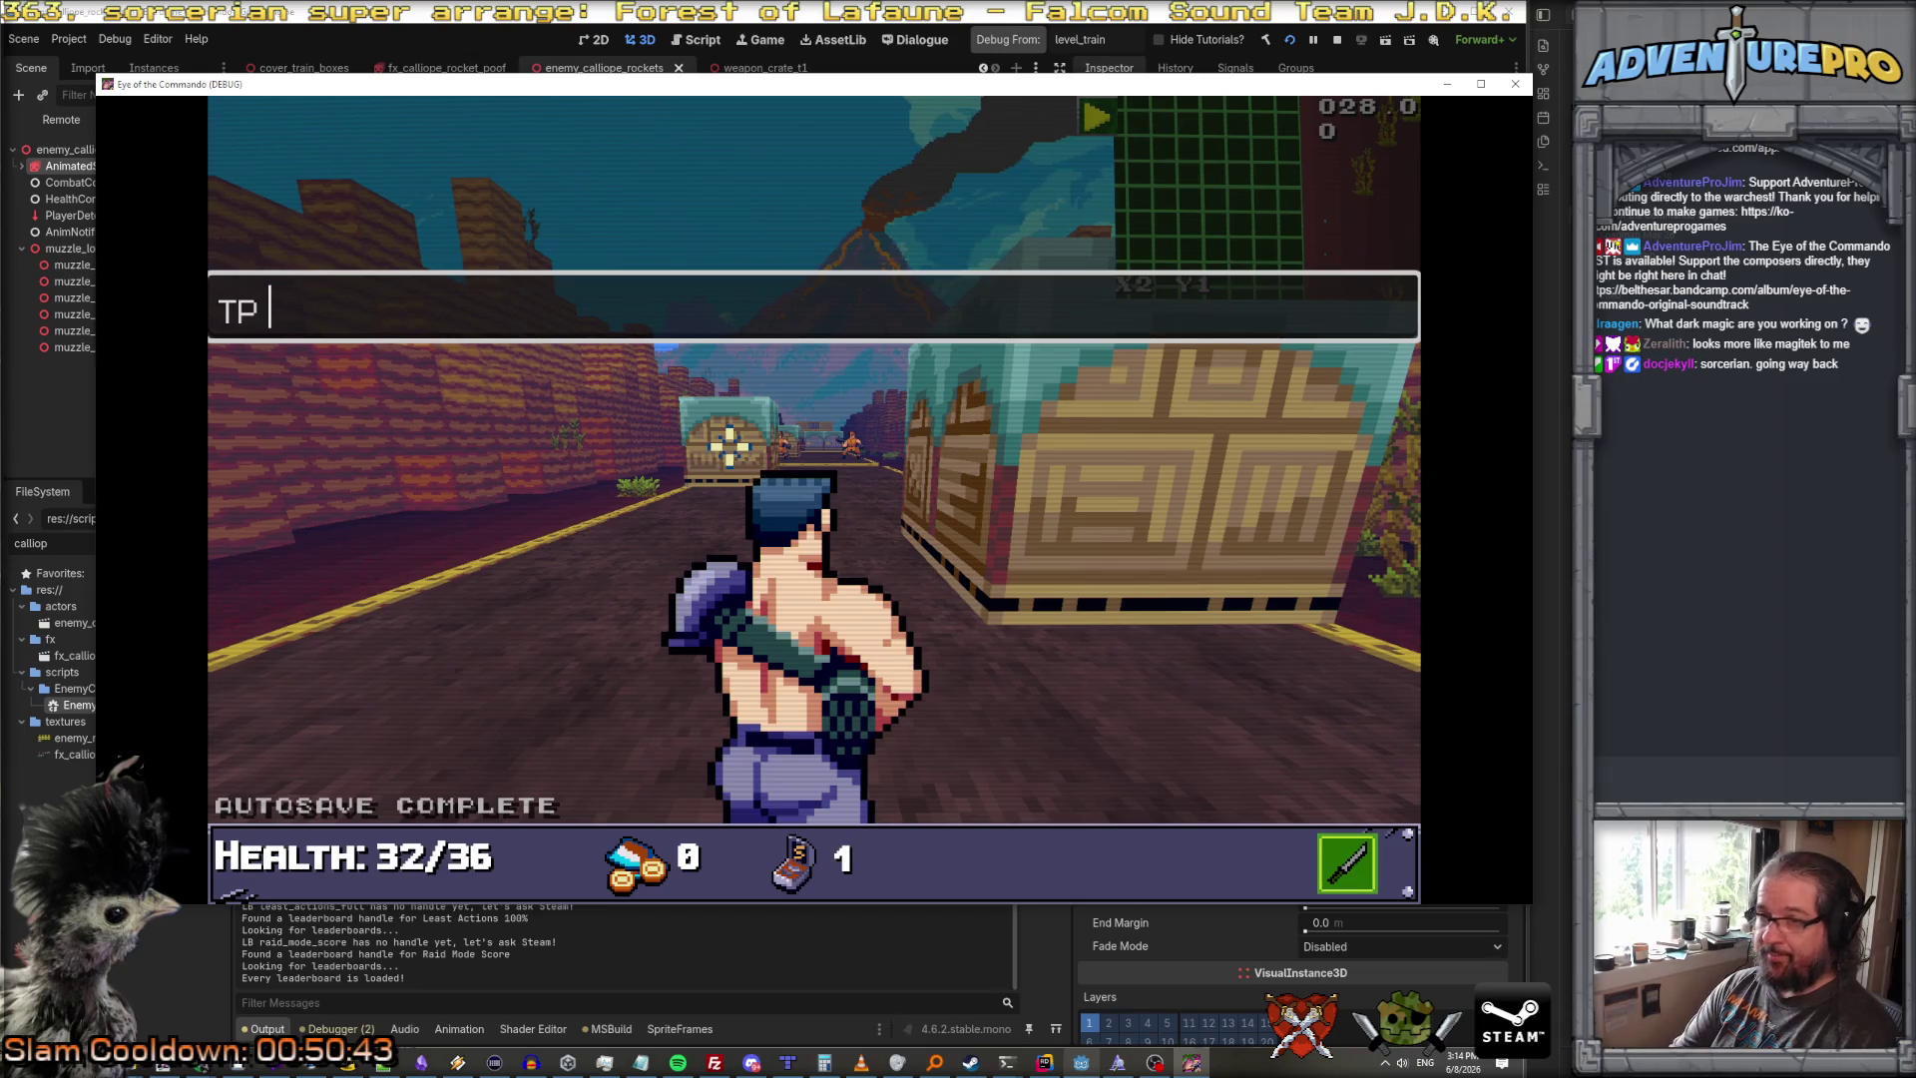
key("BackSpace")
key("BackSpace")
type("40")
key("Return")
key("grave")
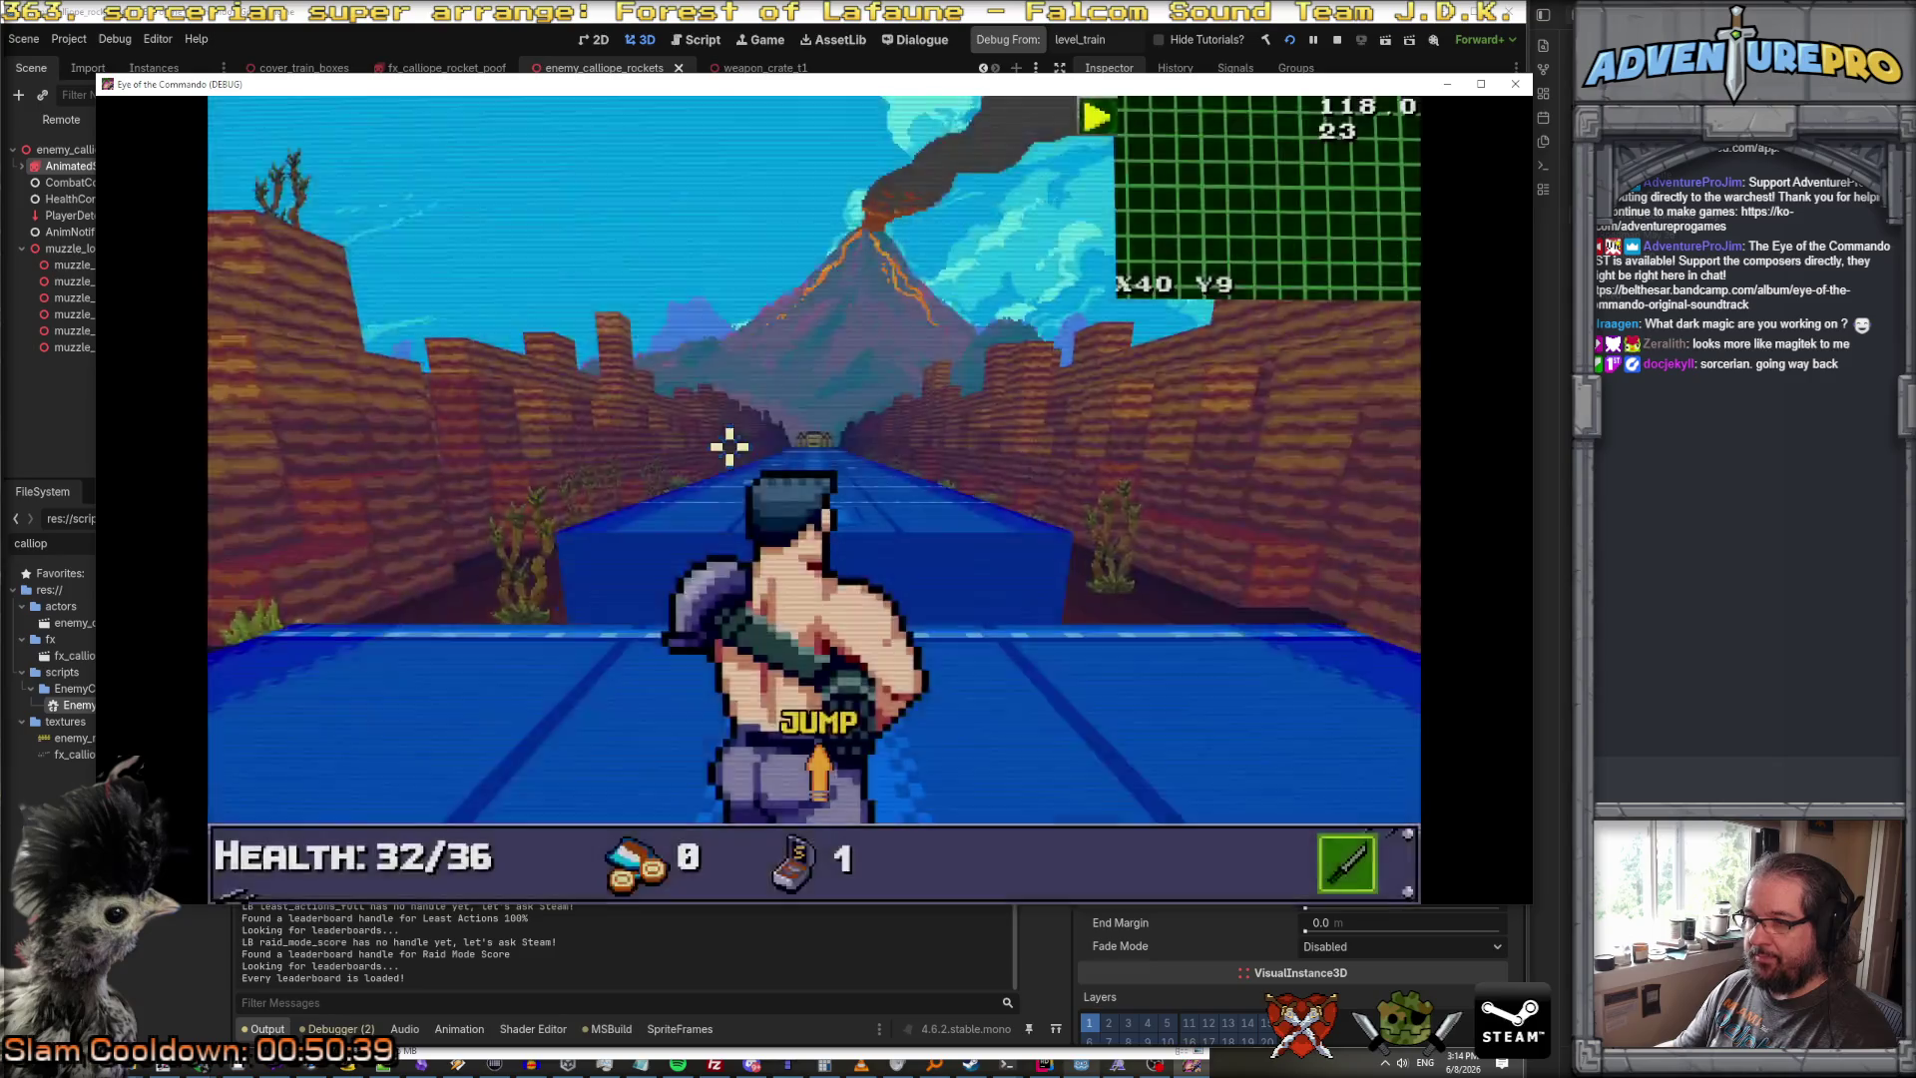
Step: Enable UNDYING and GUNDAMAGE 999 in the console, then shoot down the enemies ahead
key("grave")
type("UNDYING")
key("Return")
type("GUNDAMAGE999")
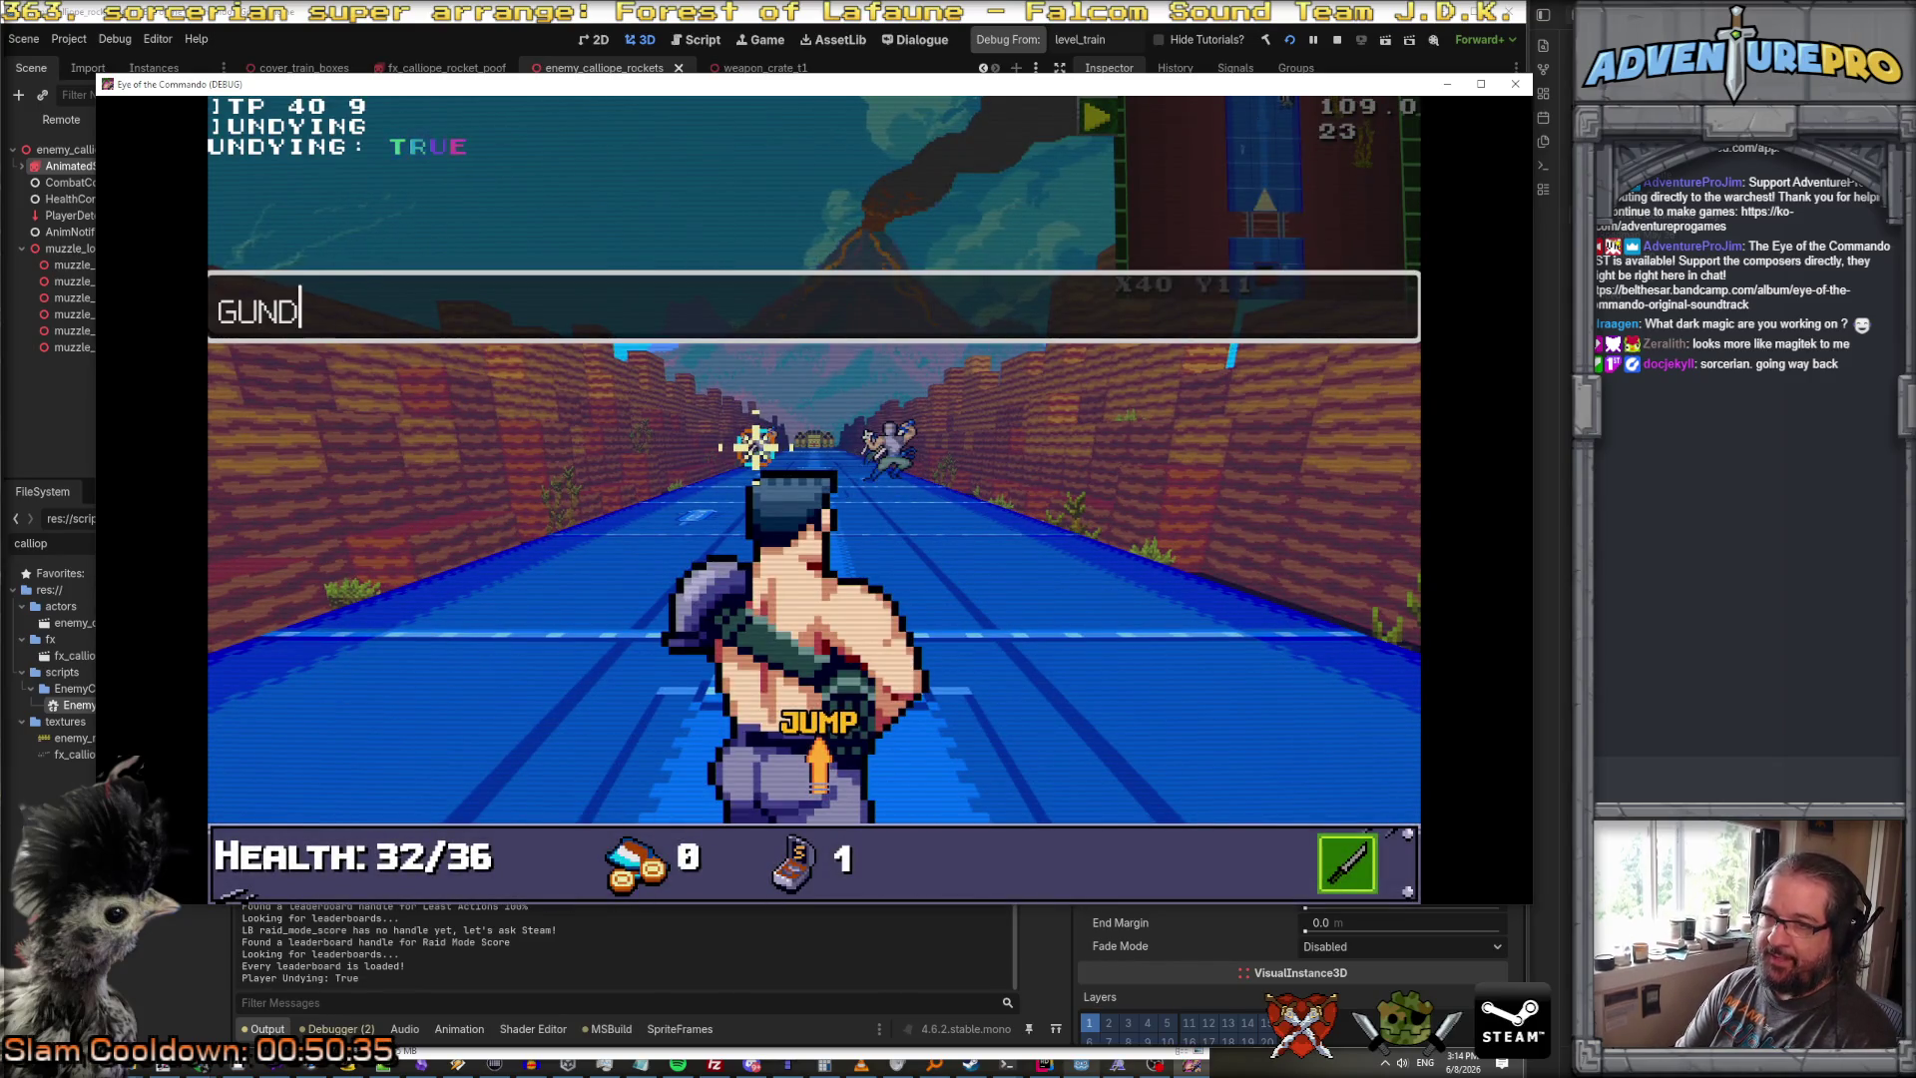
key("Return")
key("Up")
key("Up")
key("Down")
key("Down")
key("Down")
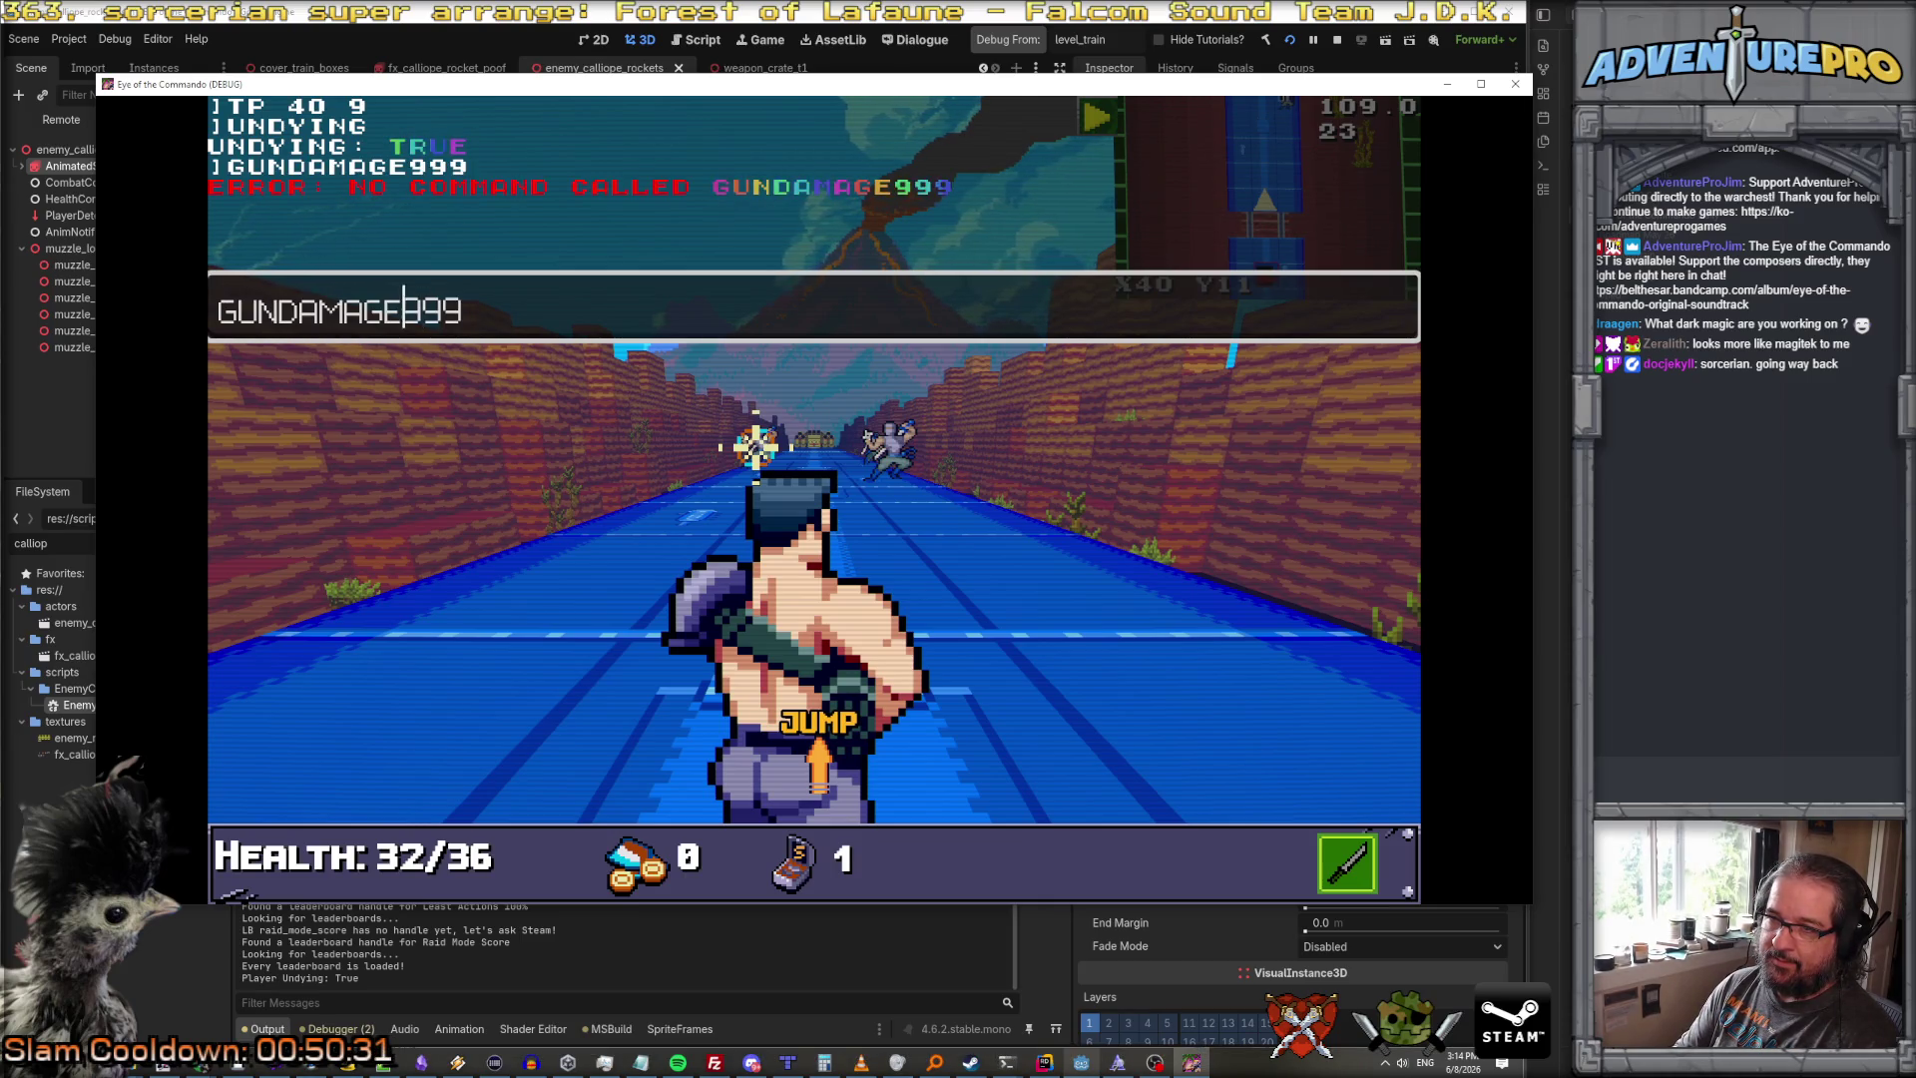
key("Return")
key("Escape")
mouse_move(753, 446)
left_mouse_down()
mouse_move(894, 470)
mouse_move(932, 436)
mouse_move(866, 446)
left_mouse_up()
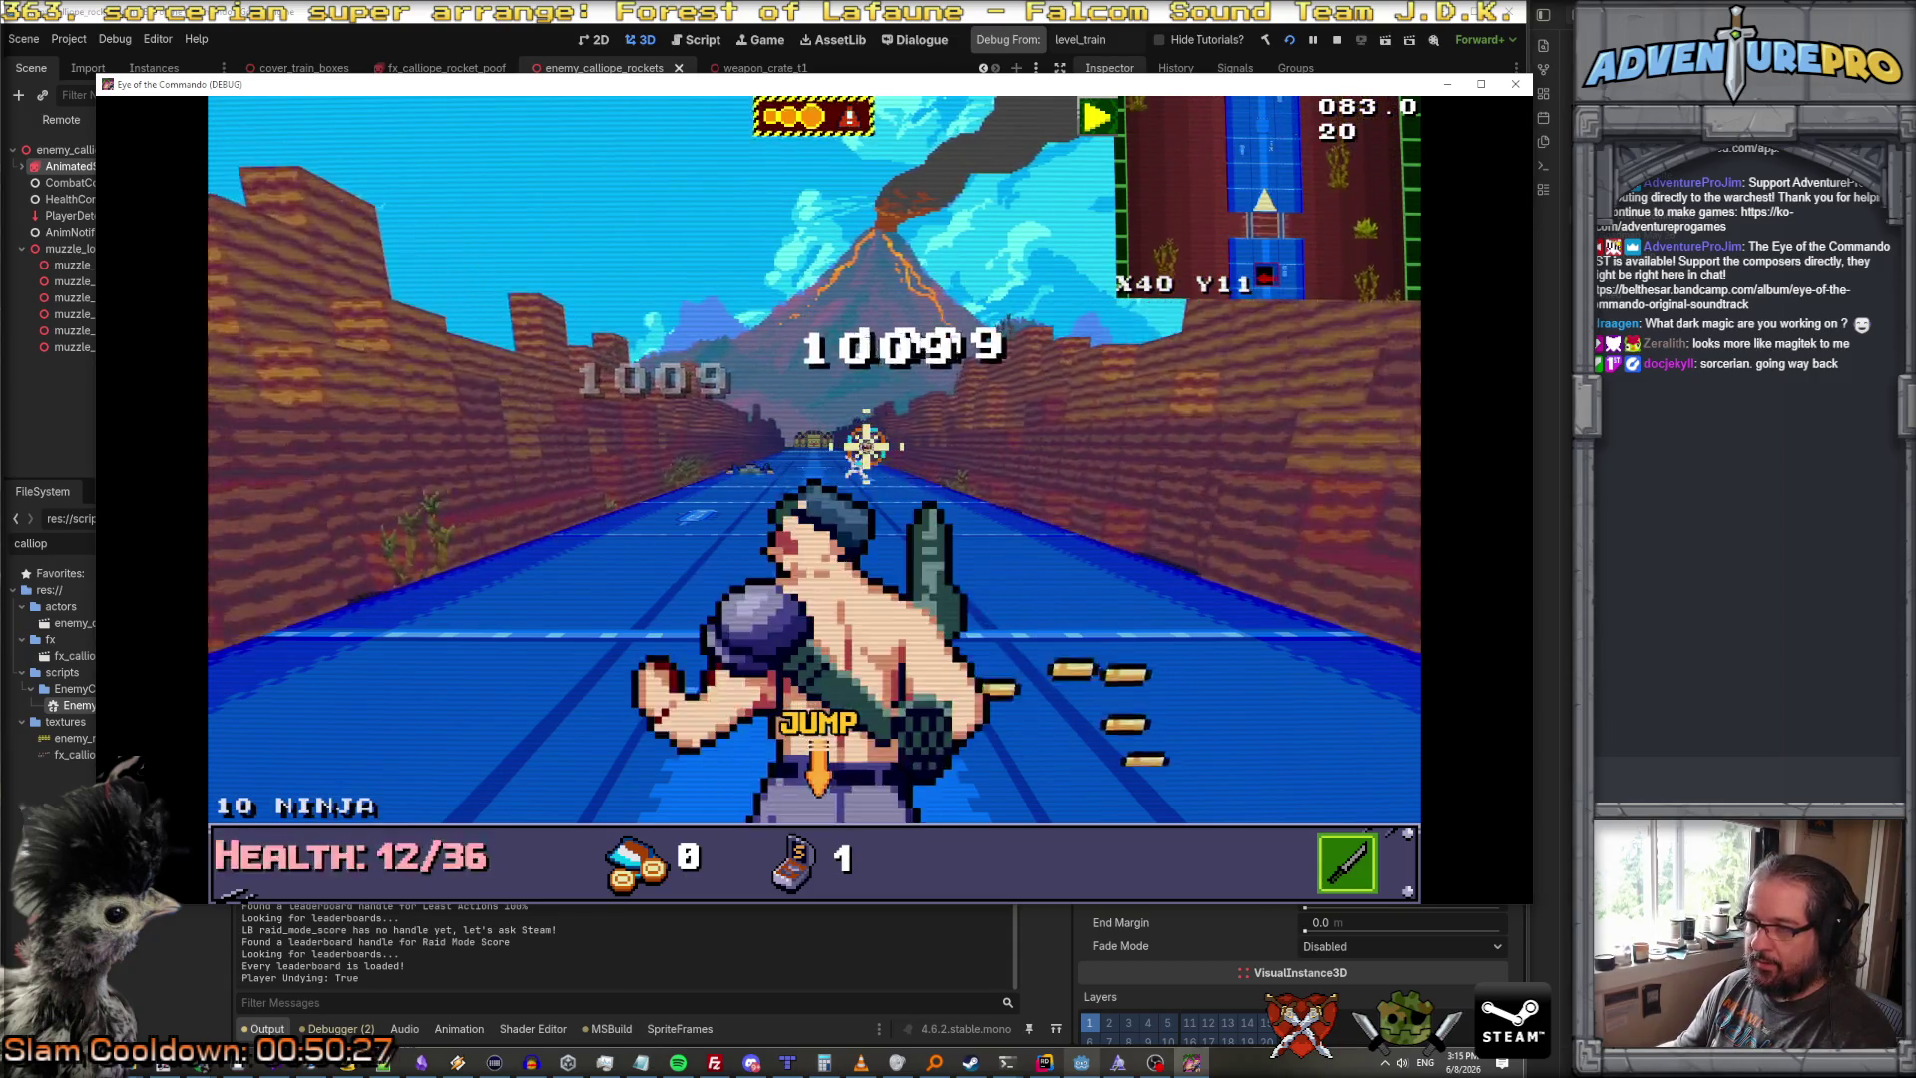